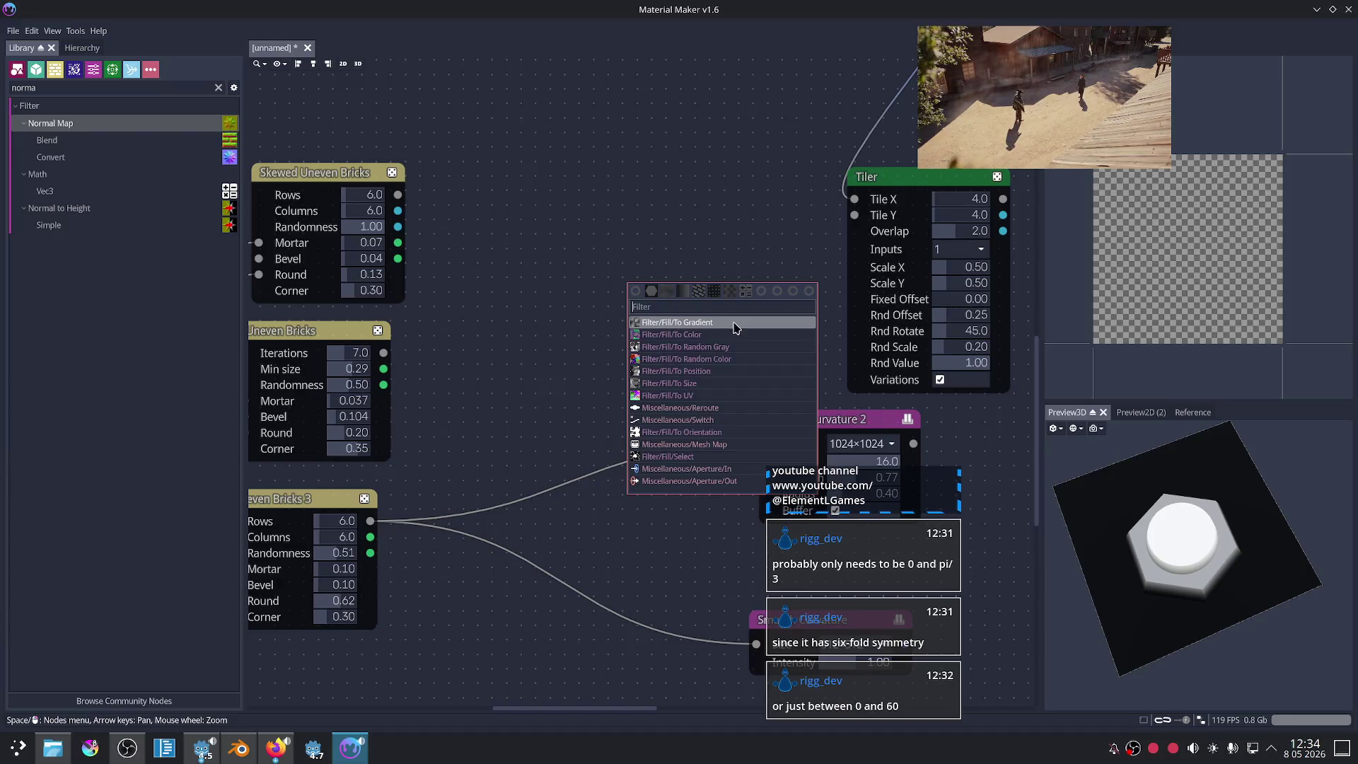
# Step: Add a Fill to Gradient node wired to Uneven Bricks 3 and nudge it into place
pyautogui.click(737, 324)
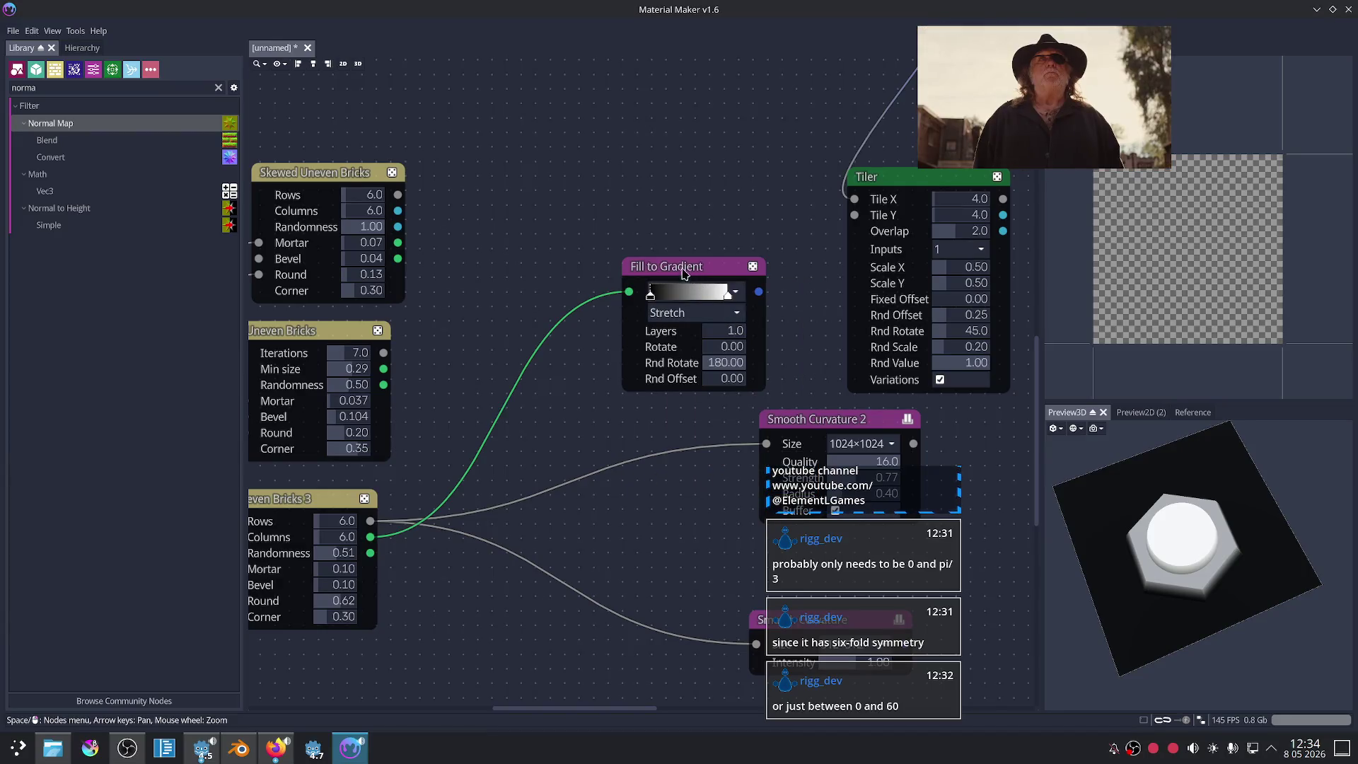
pyautogui.moveTo(685, 273); pyautogui.dragTo(660, 266)
pyautogui.scroll(2, 817, 313)
pyautogui.moveTo(774, 393); pyautogui.dragTo(781, 395, button='middle')
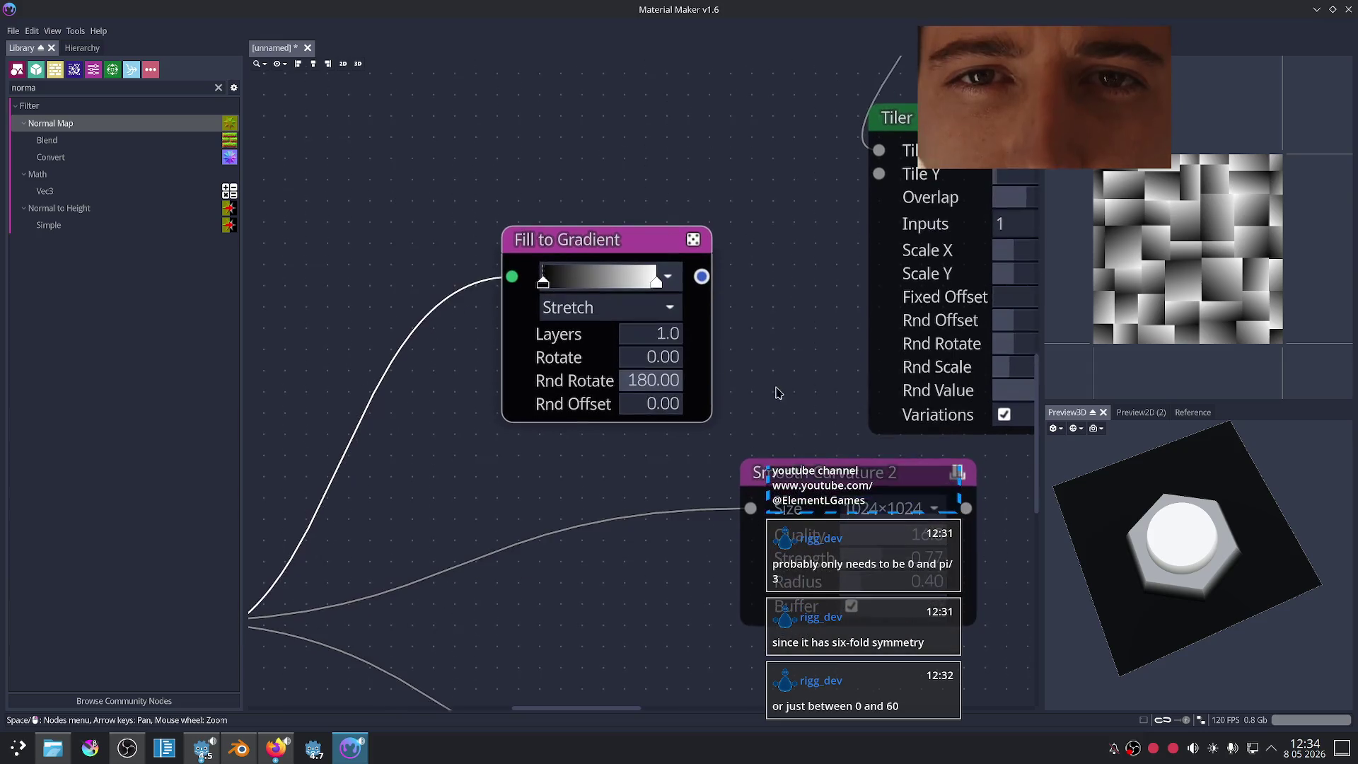
# Step: Adjust the Fill to Gradient's dark and white stops for softer tiles, then bring up Firefox
pyautogui.moveTo(542, 283)
pyautogui.mouseDown()
pyautogui.moveTo(606, 283)
pyautogui.moveTo(588, 297)
pyautogui.mouseUp()
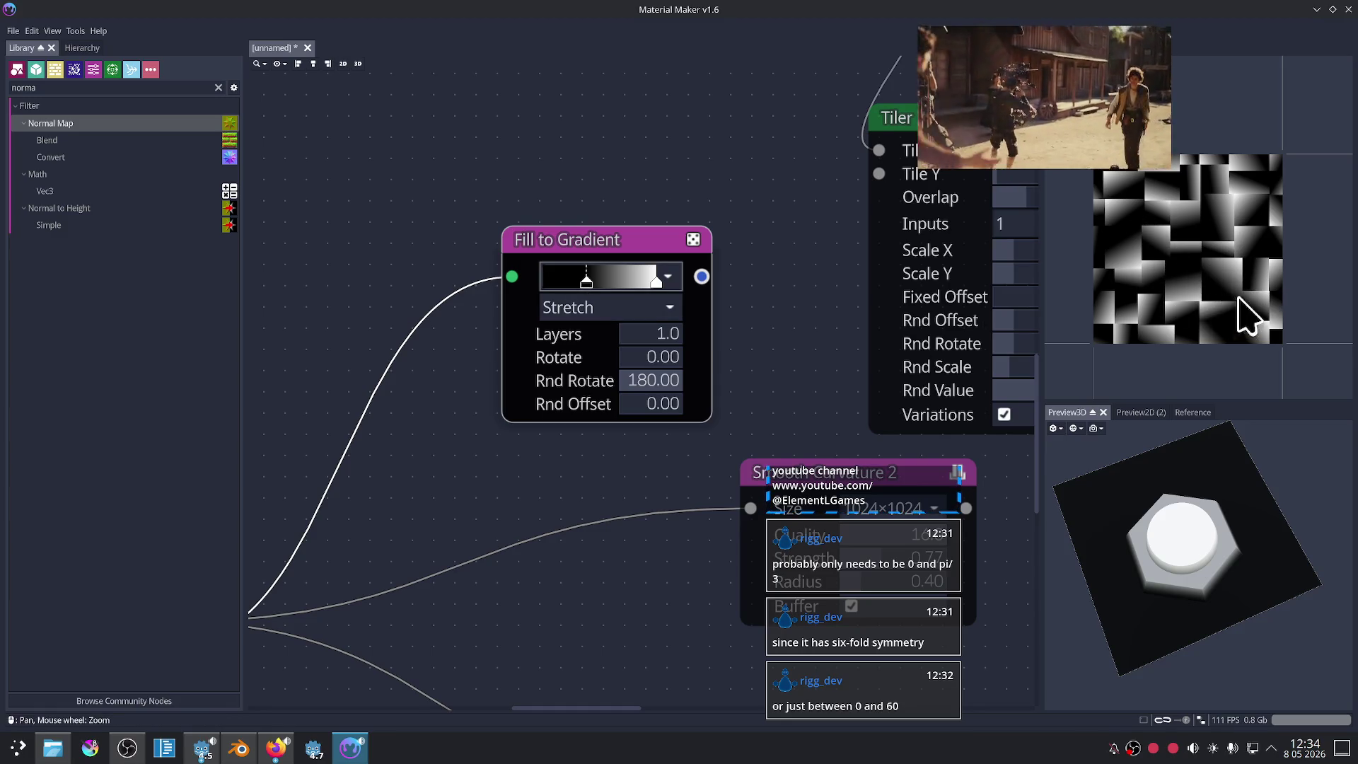
pyautogui.moveTo(587, 283); pyautogui.dragTo(543, 283)
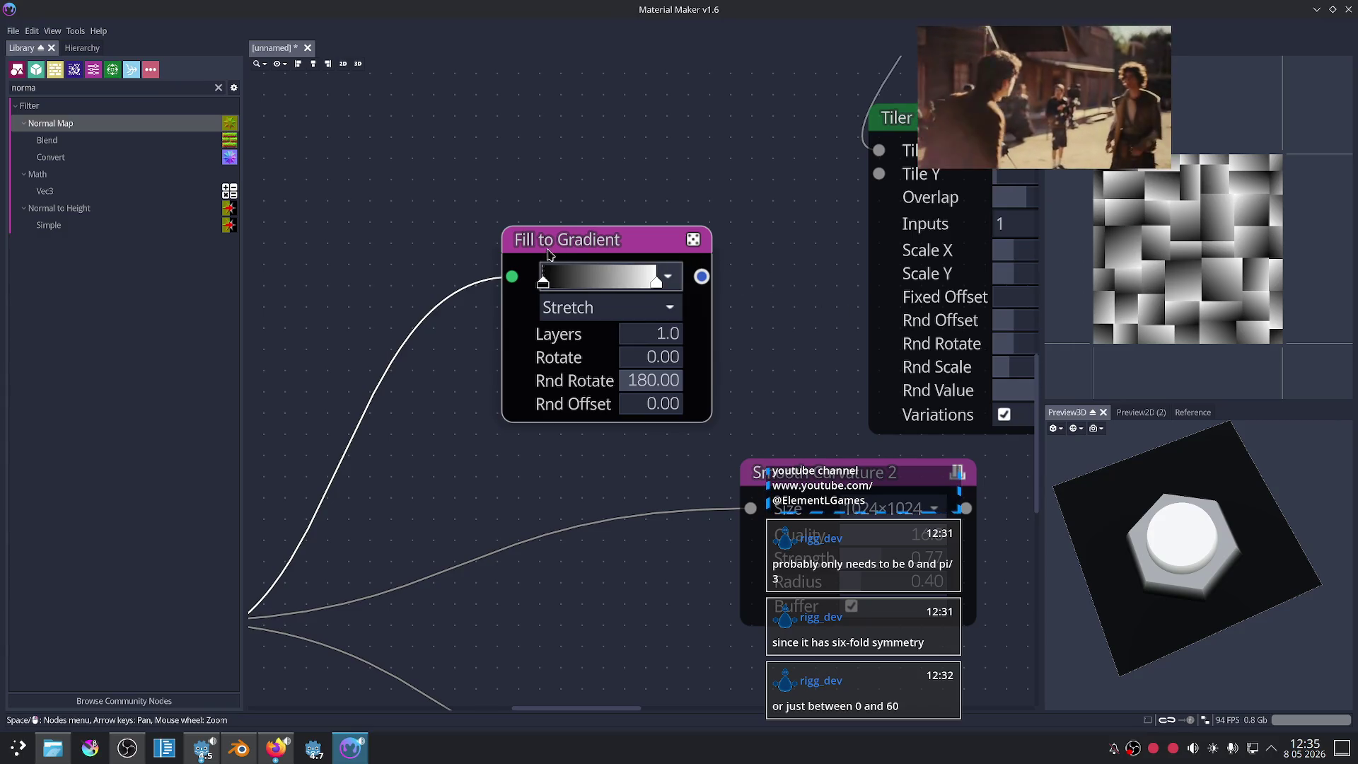
pyautogui.moveTo(654, 286)
pyautogui.mouseDown()
pyautogui.moveTo(592, 287)
pyautogui.moveTo(704, 291)
pyautogui.mouseUp()
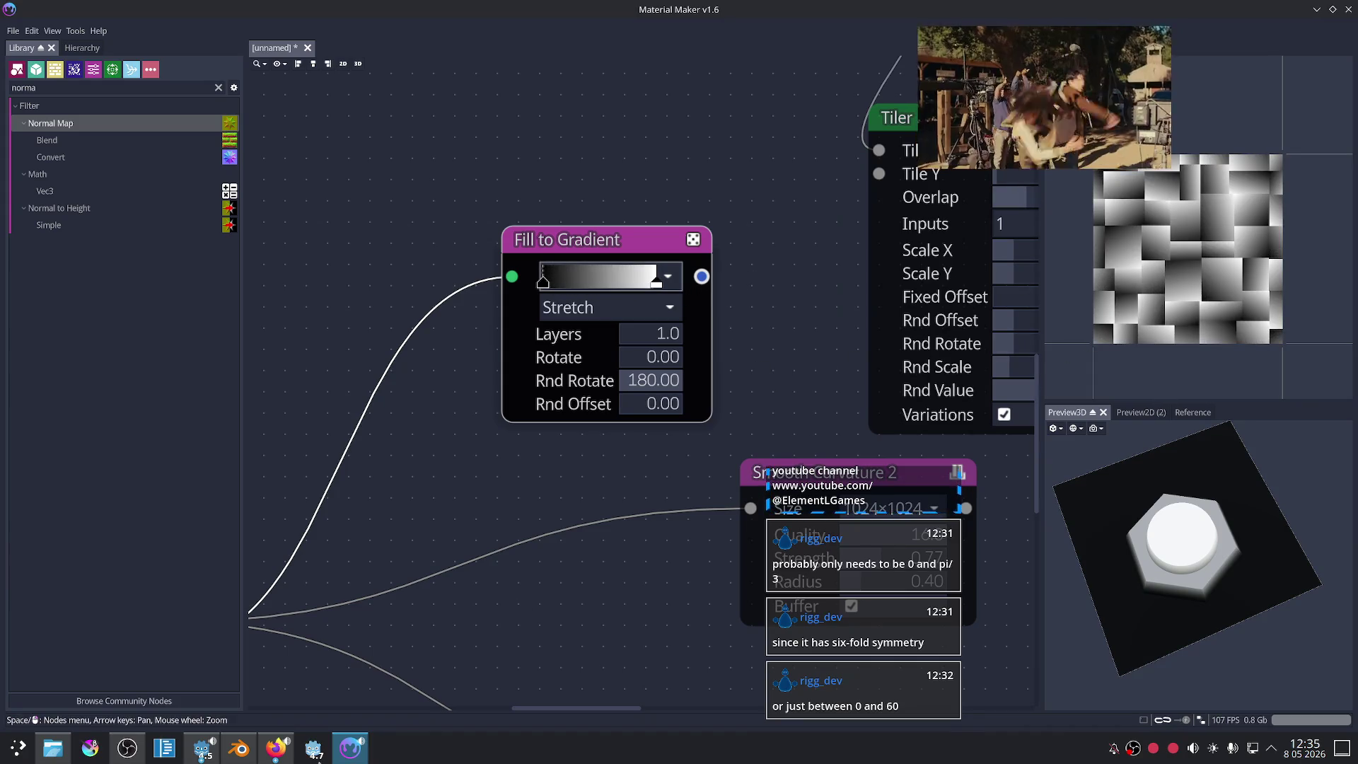
pyautogui.click(275, 748)
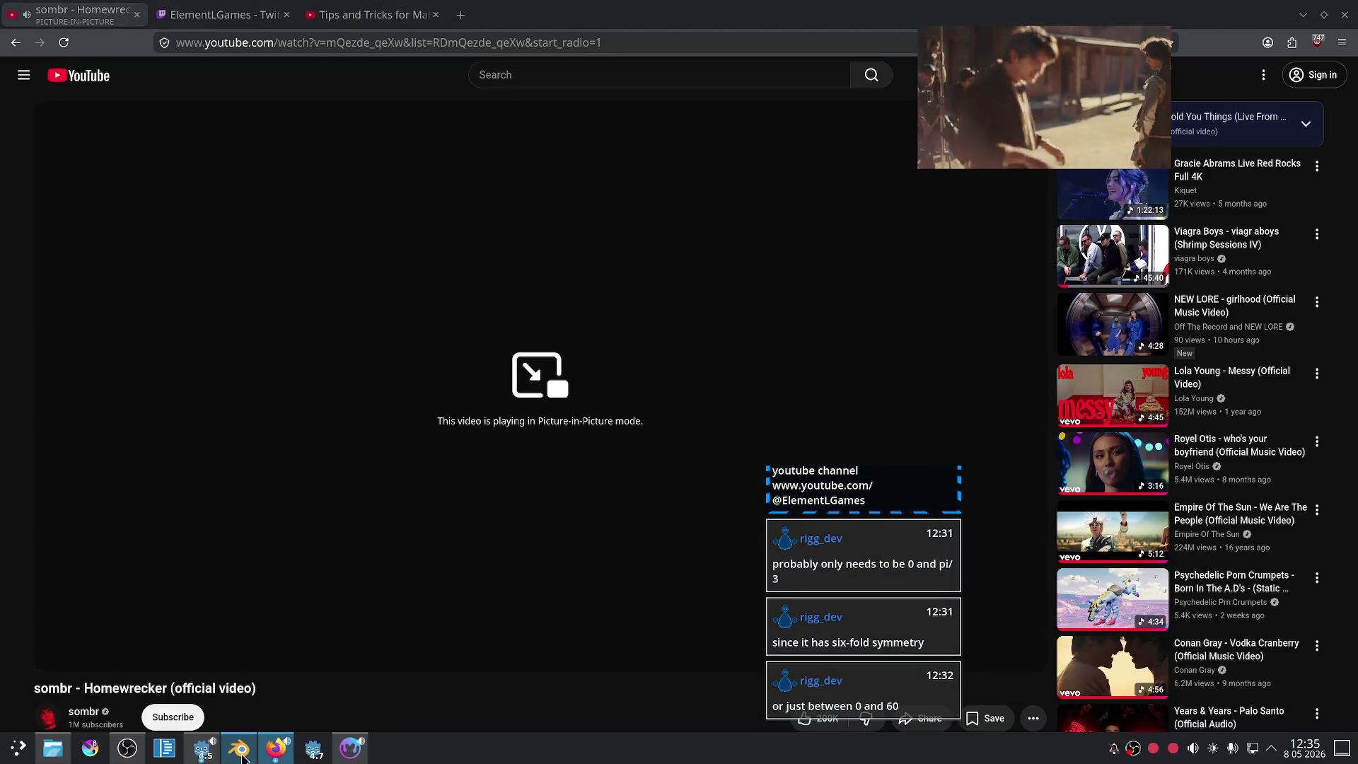
# Step: Switch between windows and Firefox tabs to reach the warhammer orc tank image results
pyautogui.click(253, 755)
pyautogui.click(277, 752)
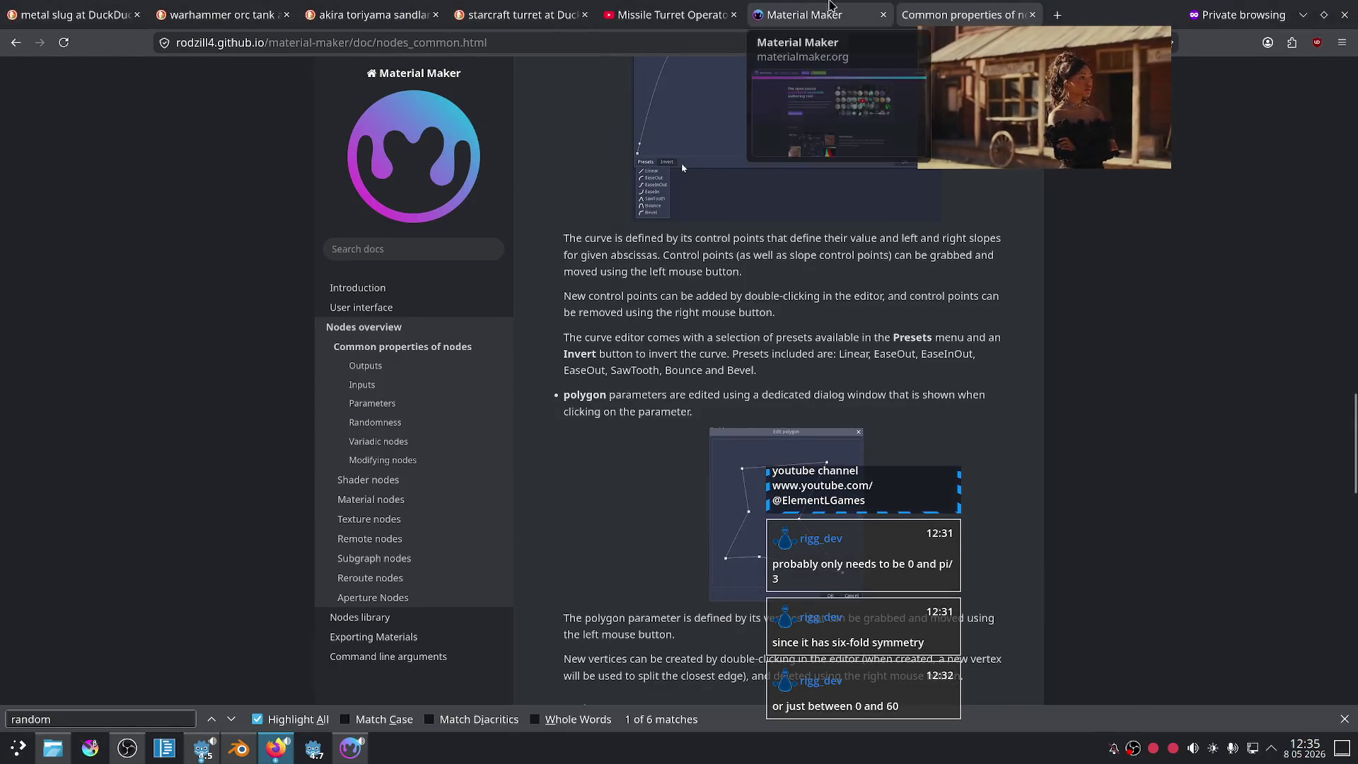
pyautogui.click(369, 14)
pyautogui.click(215, 6)
pyautogui.scroll(2, 490, 515)
pyautogui.scroll(-4, 439, 510)
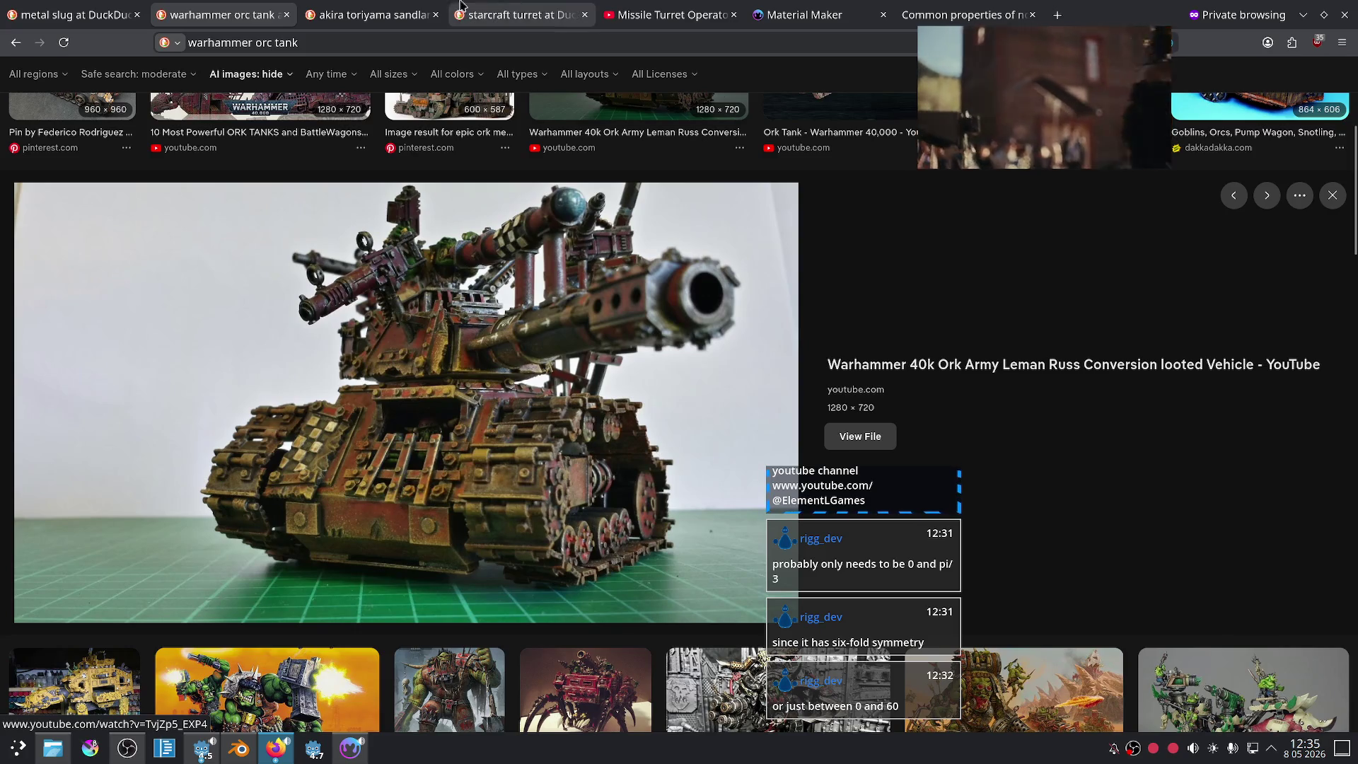
# Step: Preview the Ork ball tank and ork battle wagons images, then return to Material Maker
pyautogui.click(369, 14)
pyautogui.click(215, 14)
pyautogui.scroll(5, 566, 333)
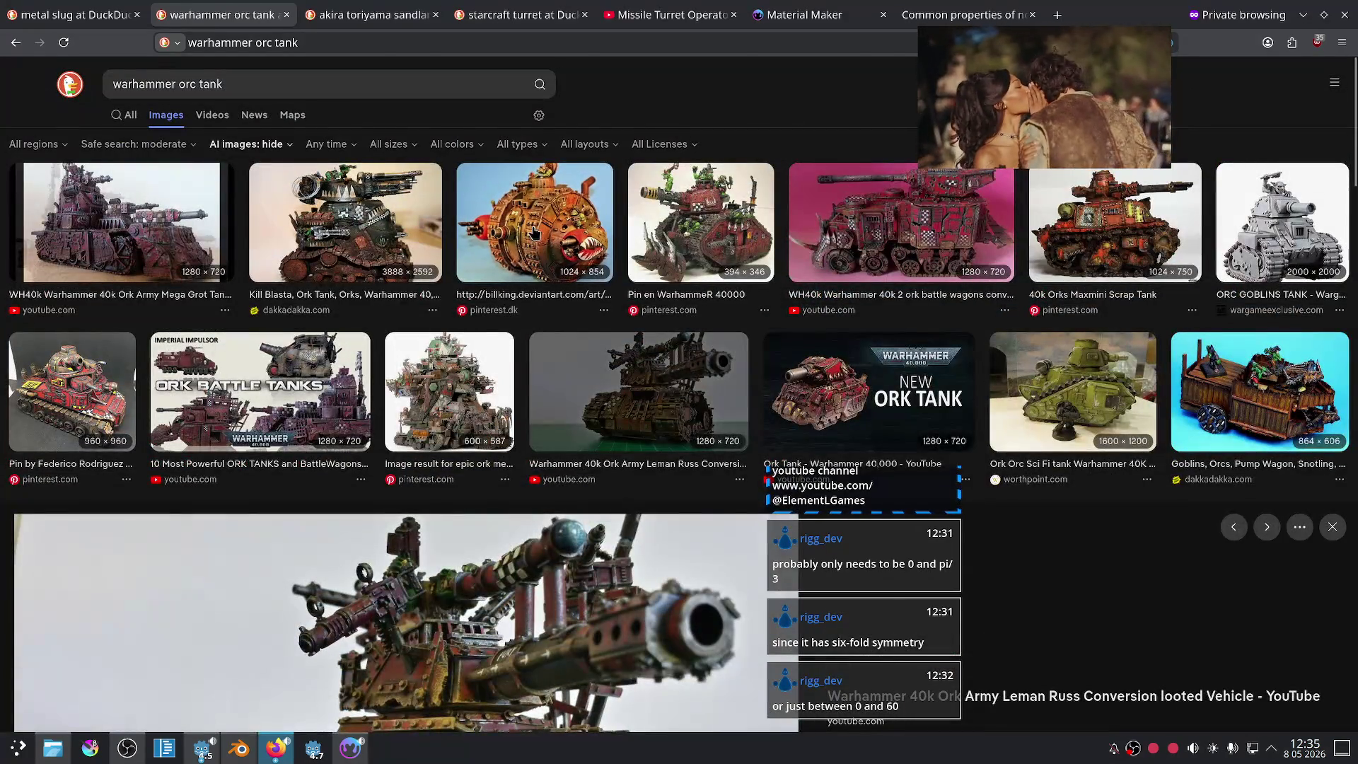
pyautogui.click(538, 258)
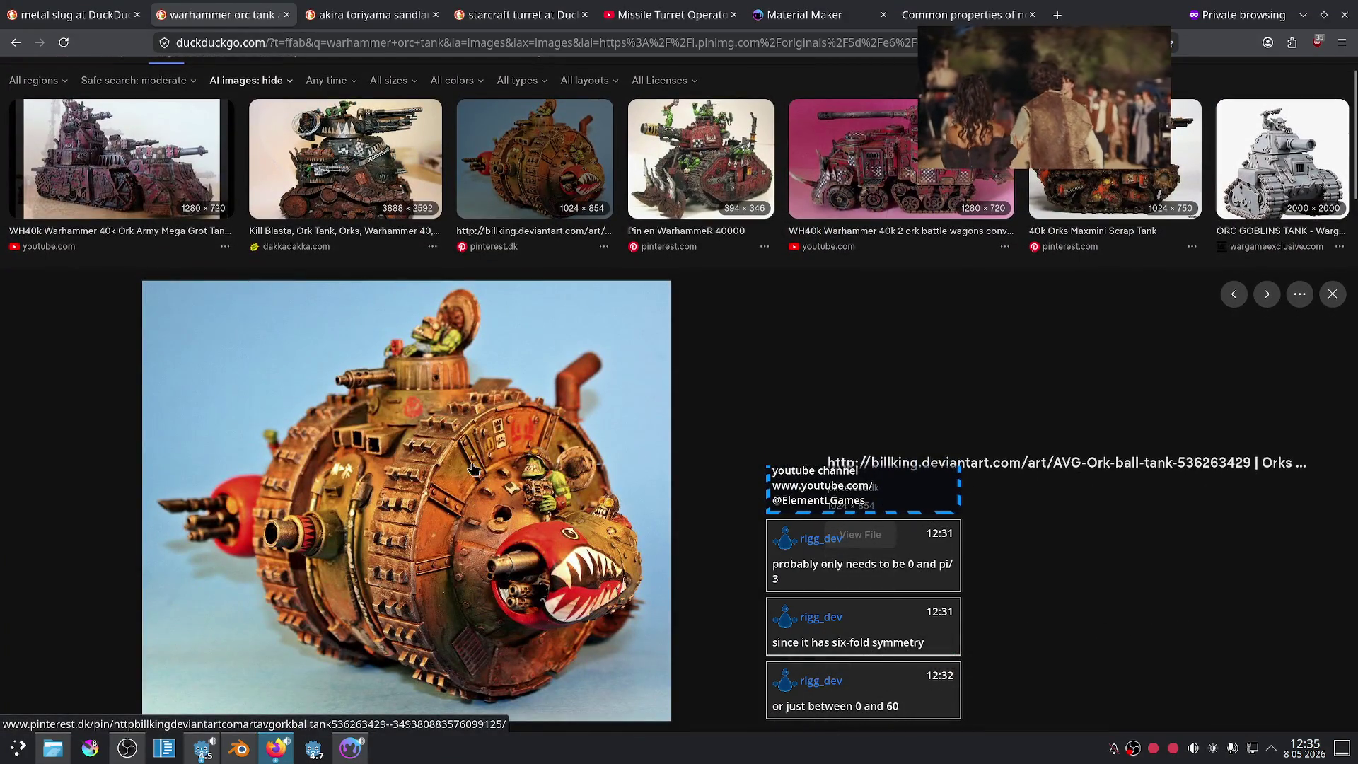
pyautogui.click(821, 212)
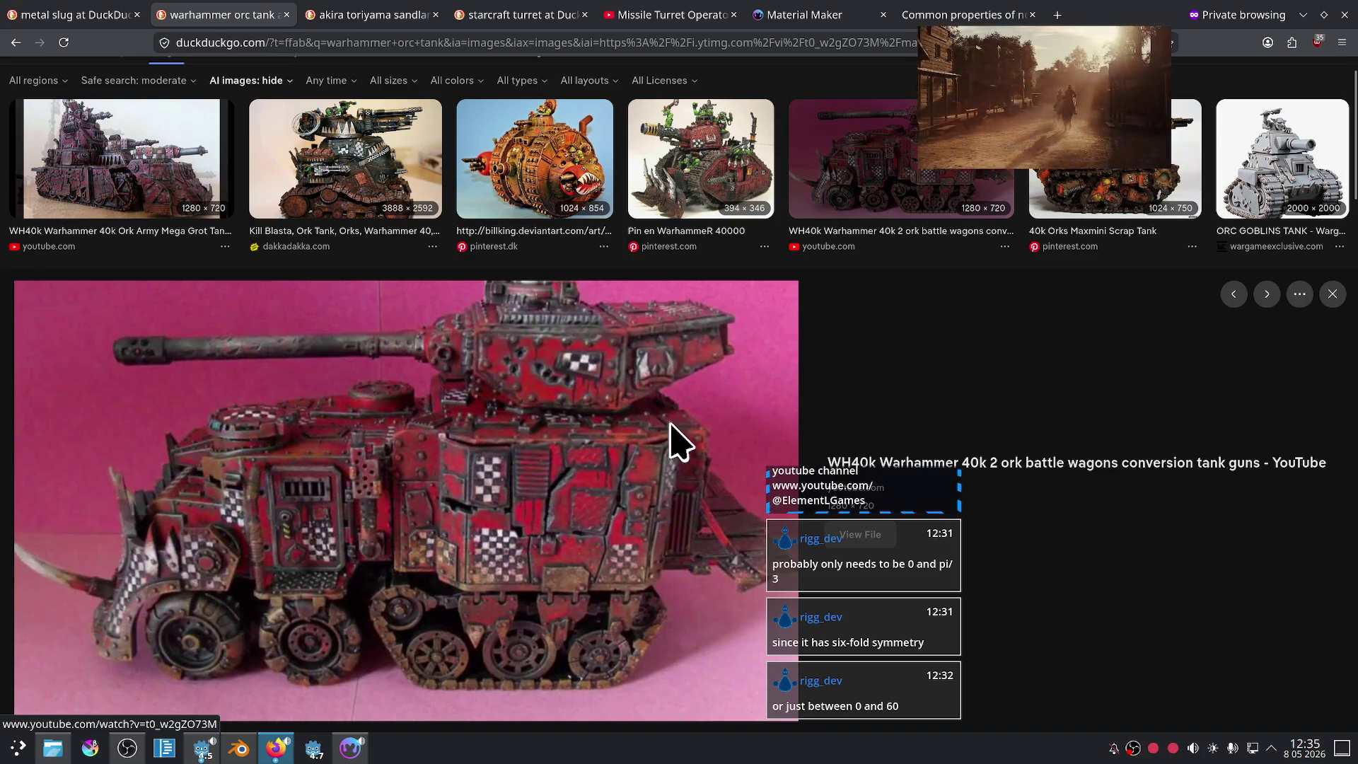
pyautogui.click(350, 750)
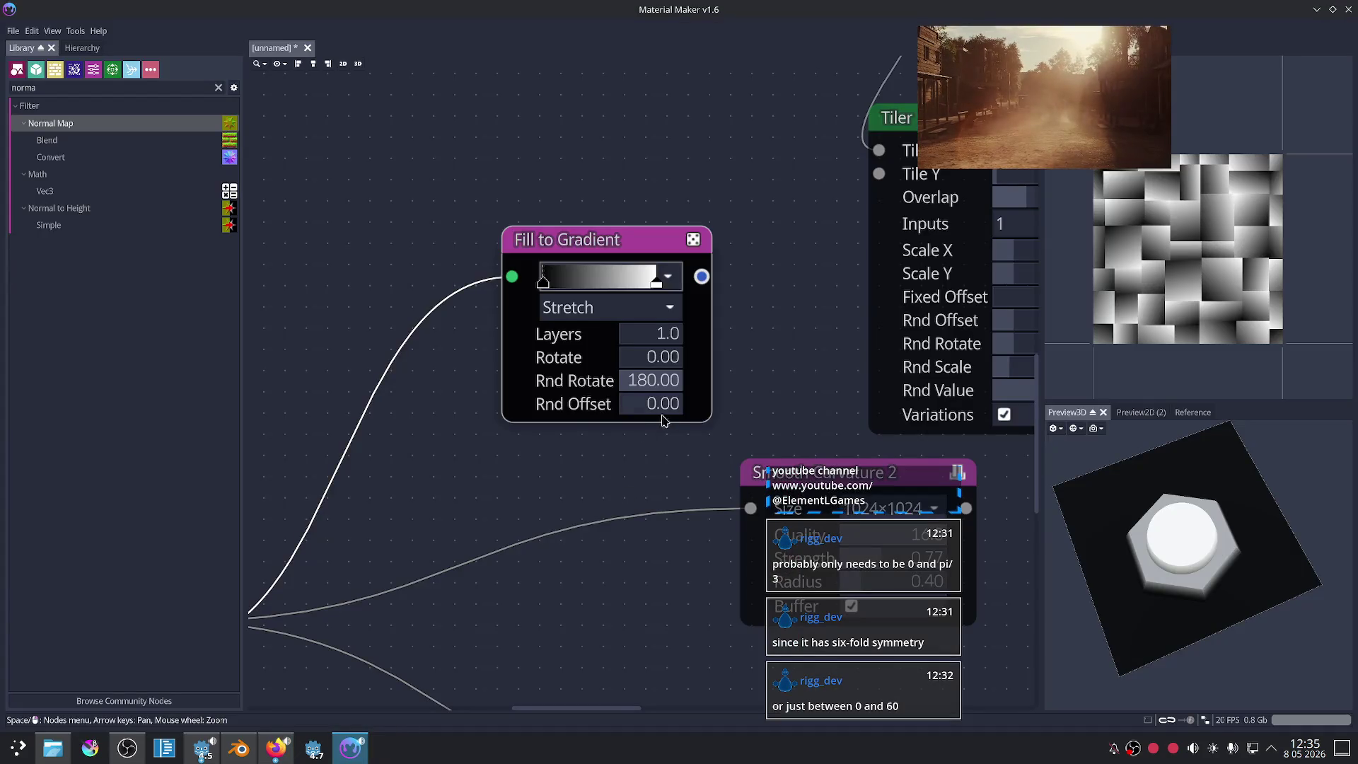
# Step: Connect the Fill to Gradient output to the Tiler's Mask input
pyautogui.scroll(-5, 658, 417)
pyautogui.scroll(2, 636, 453)
pyautogui.scroll(1, 629, 474)
pyautogui.scroll(1, 624, 485)
pyautogui.moveTo(624, 484)
pyautogui.mouseDown(button='middle')
pyautogui.moveTo(585, 491)
pyautogui.moveTo(559, 534)
pyautogui.mouseUp(button='middle')
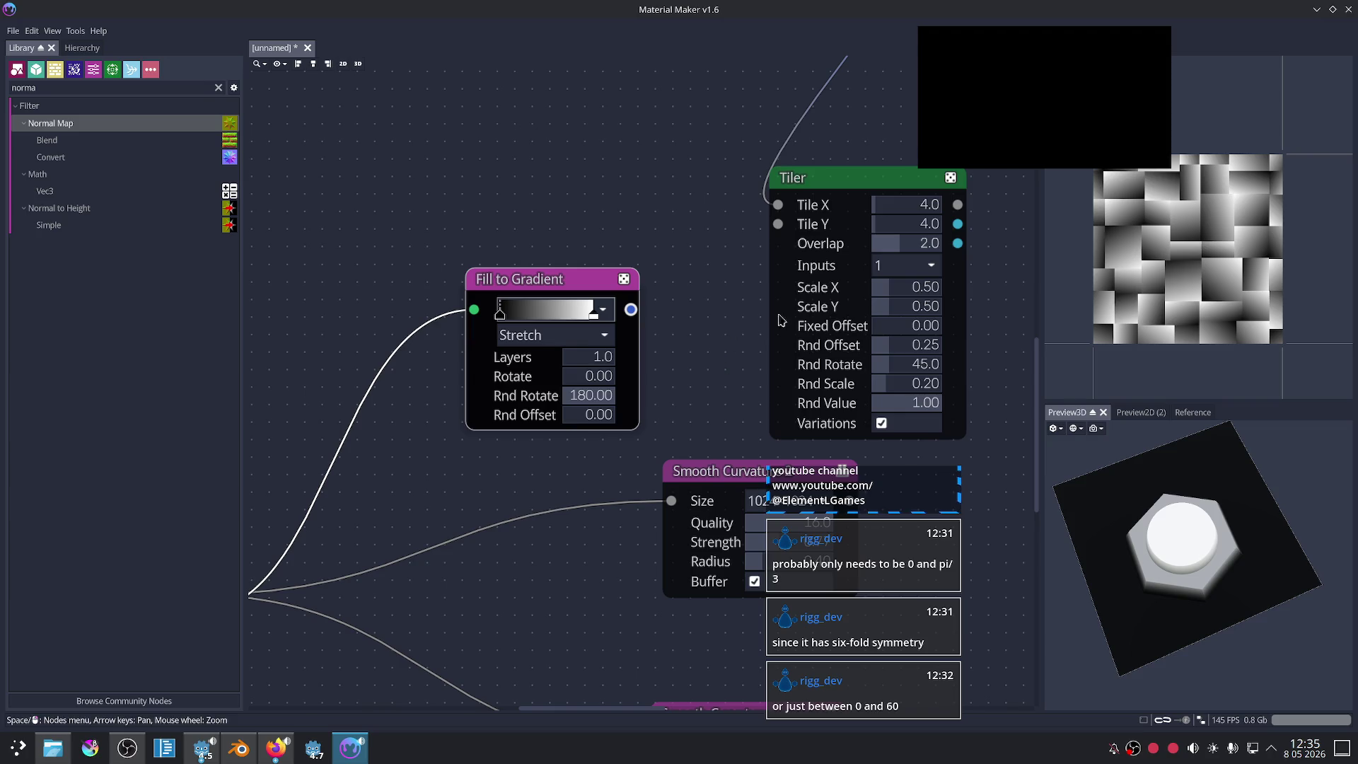
pyautogui.moveTo(537, 279); pyautogui.dragTo(514, 279)
pyautogui.scroll(-3, 633, 282)
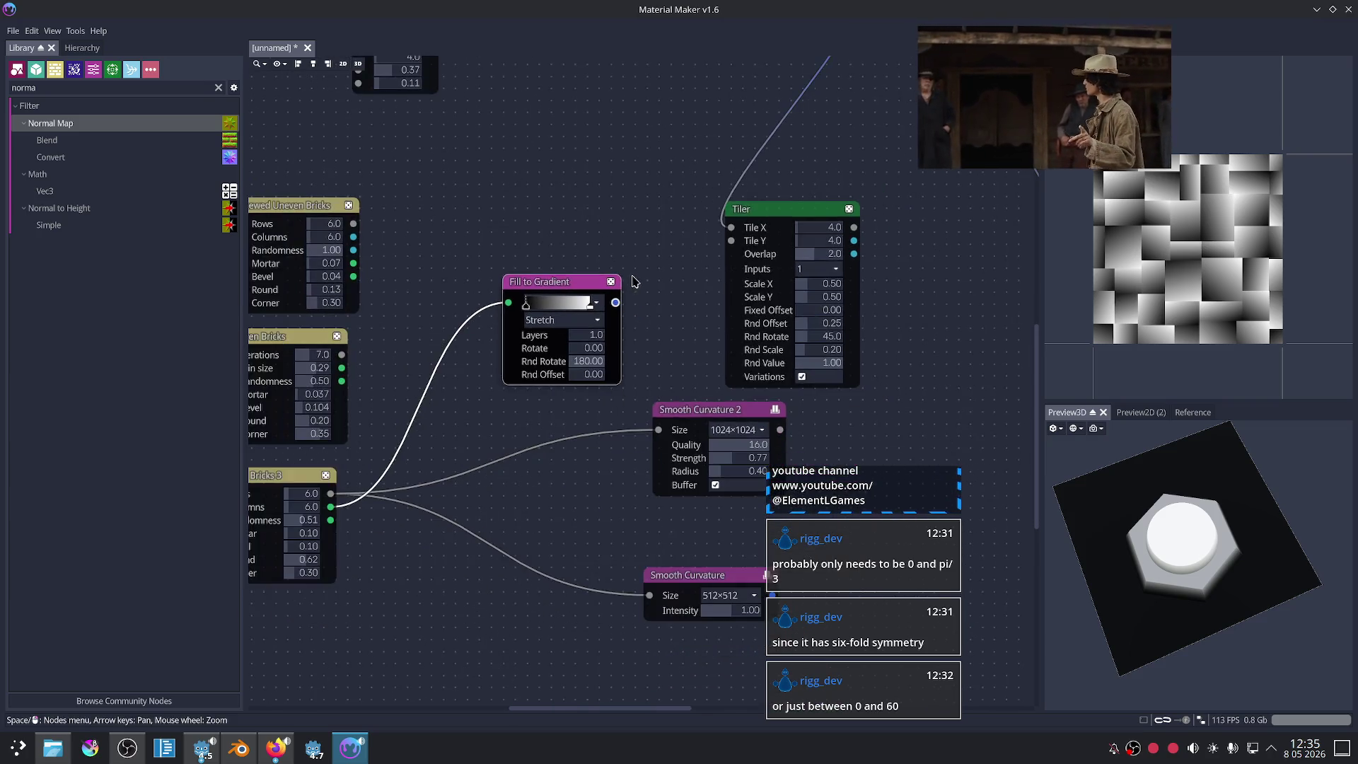
pyautogui.scroll(-1, 634, 281)
pyautogui.scroll(3, 622, 376)
pyautogui.moveTo(598, 400); pyautogui.dragTo(755, 320)
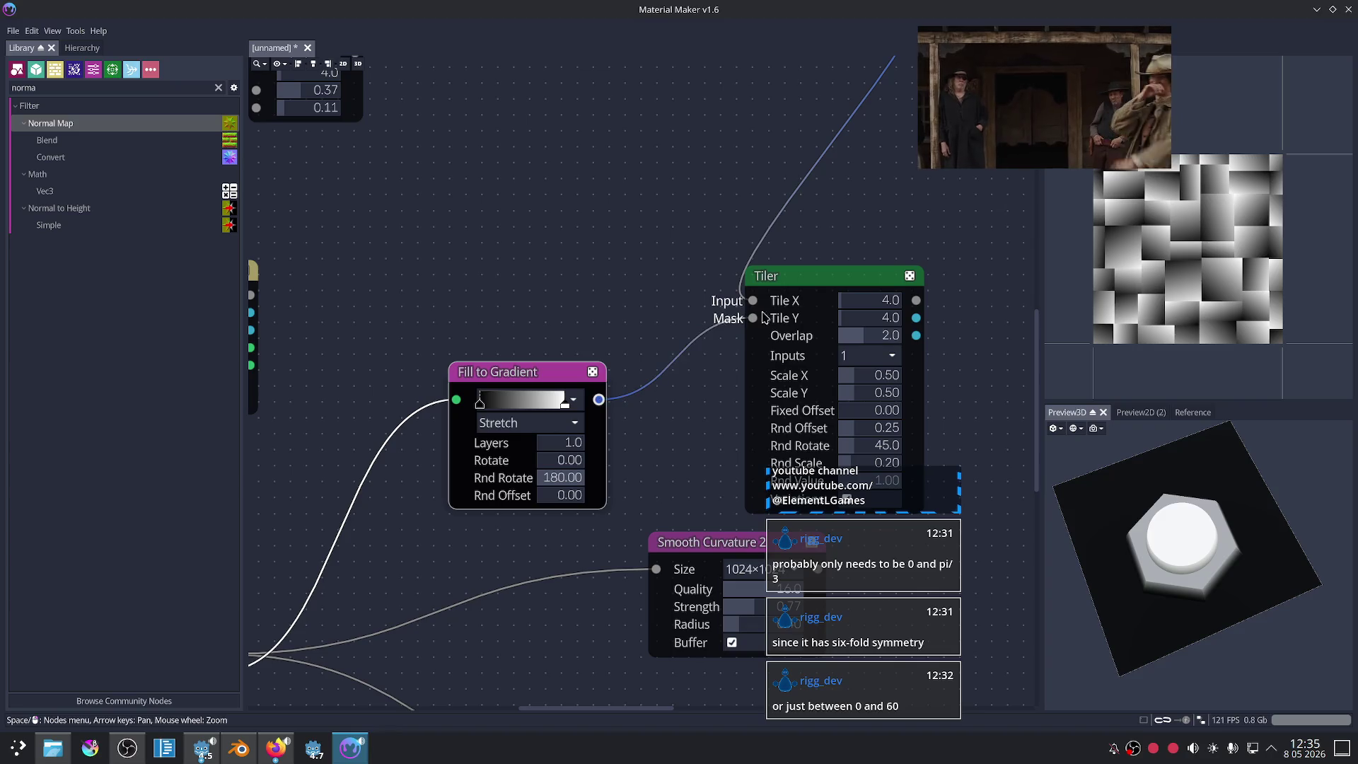
# Step: Set the Tiler's Rnd Offset to 1.00, Rnd Rotate to 0.0 and Rnd Scale to 0.36
pyautogui.moveTo(634, 395); pyautogui.dragTo(584, 394, button='middle')
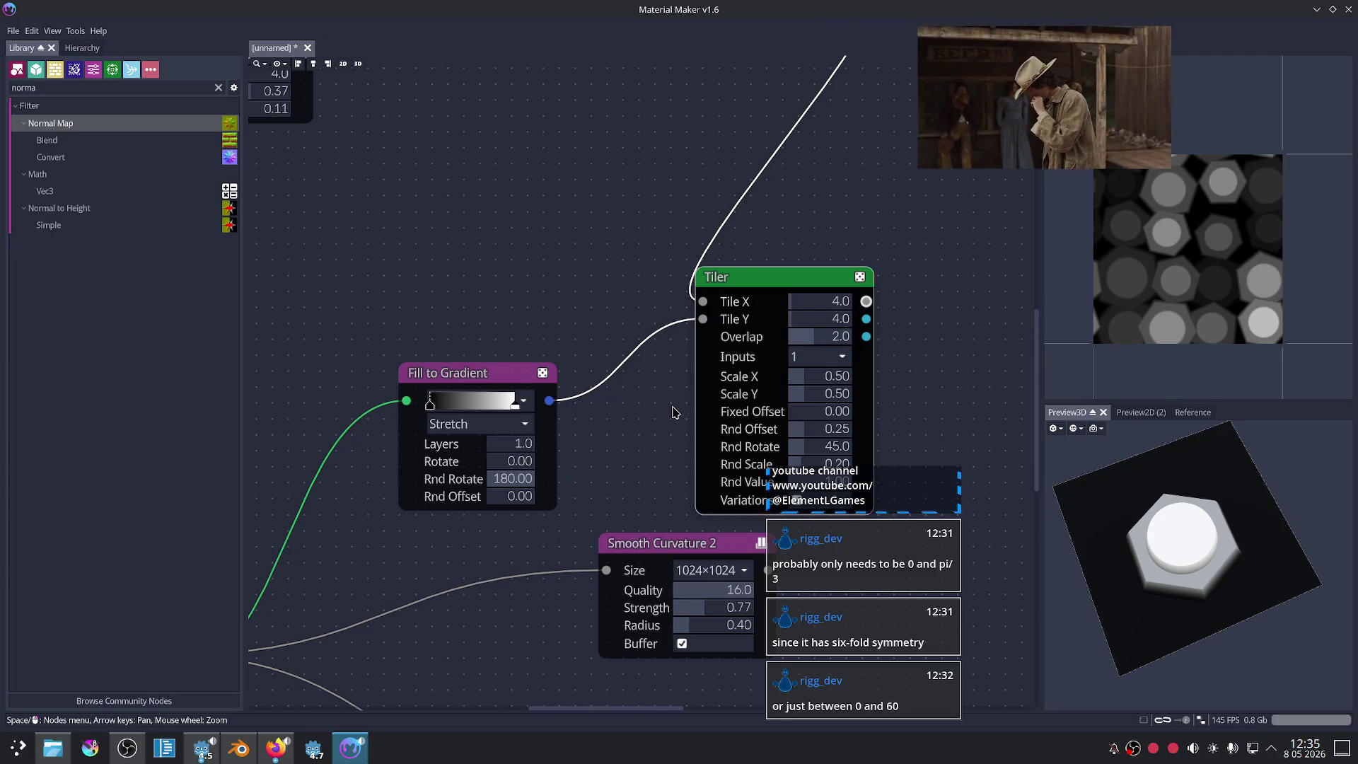
pyautogui.scroll(1, 616, 415)
pyautogui.moveTo(616, 415); pyautogui.dragTo(575, 347, button='middle')
pyautogui.scroll(1, 578, 371)
pyautogui.click(725, 442)
pyautogui.click(725, 442)
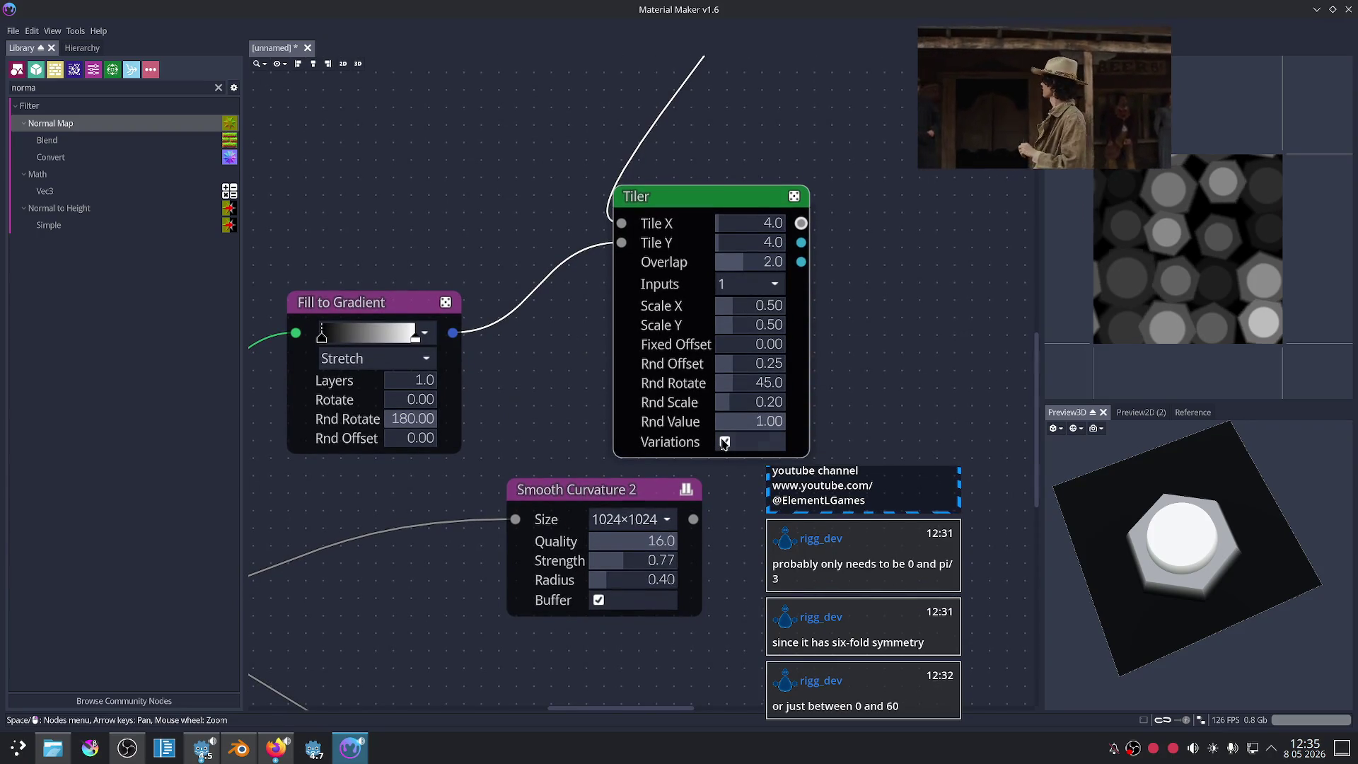
pyautogui.moveTo(564, 358)
pyautogui.mouseDown(button='middle')
pyautogui.moveTo(580, 408)
pyautogui.moveTo(576, 394)
pyautogui.mouseUp(button='middle')
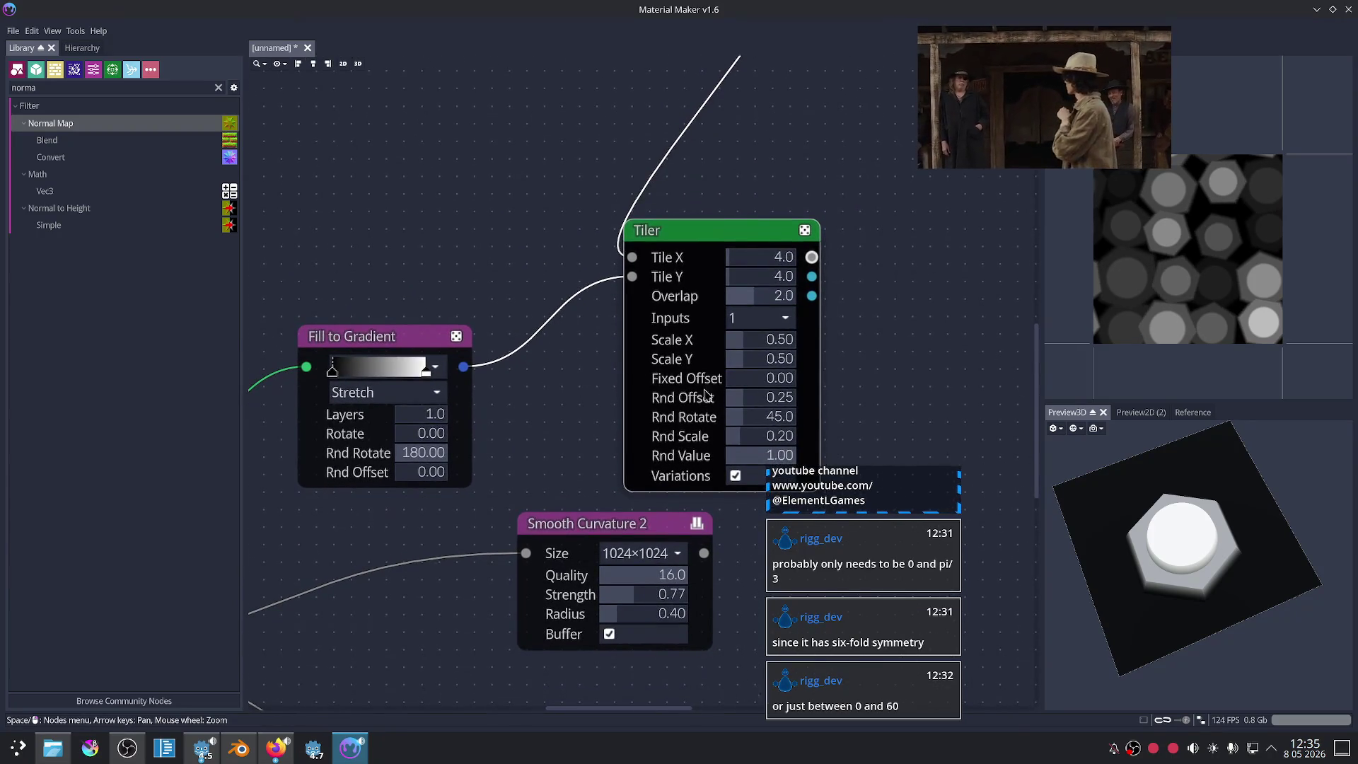
pyautogui.moveTo(894, 358); pyautogui.dragTo(873, 334, button='middle')
pyautogui.moveTo(739, 382); pyautogui.dragTo(851, 382)
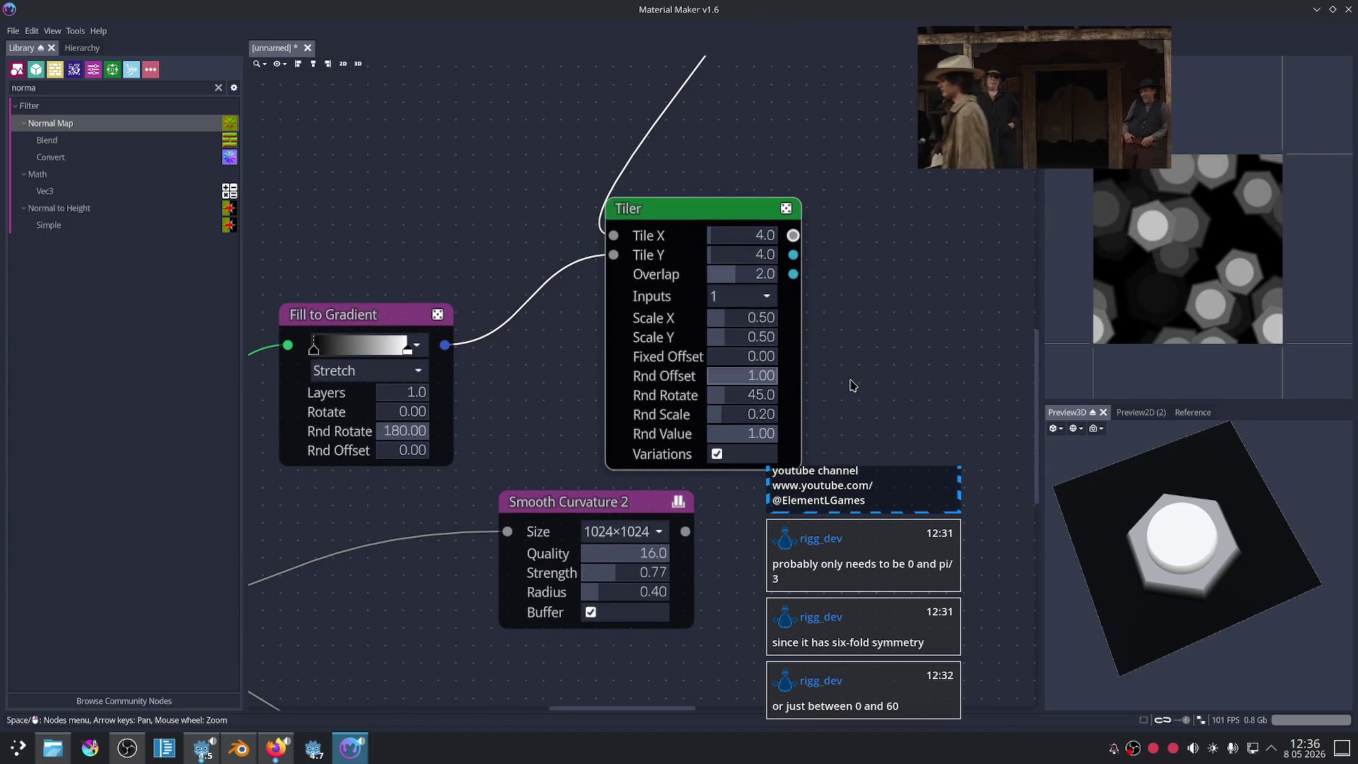
pyautogui.moveTo(741, 395); pyautogui.dragTo(863, 398)
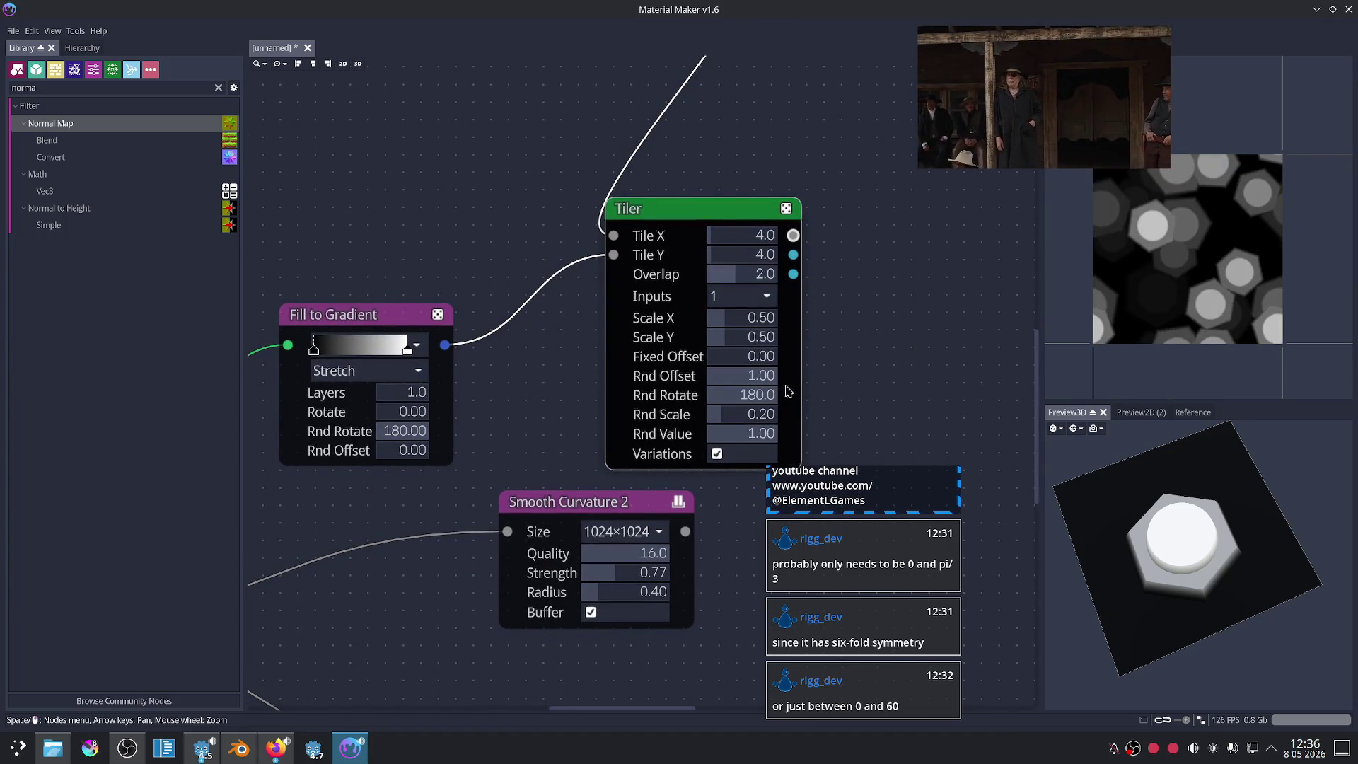
pyautogui.moveTo(750, 395); pyautogui.dragTo(648, 409)
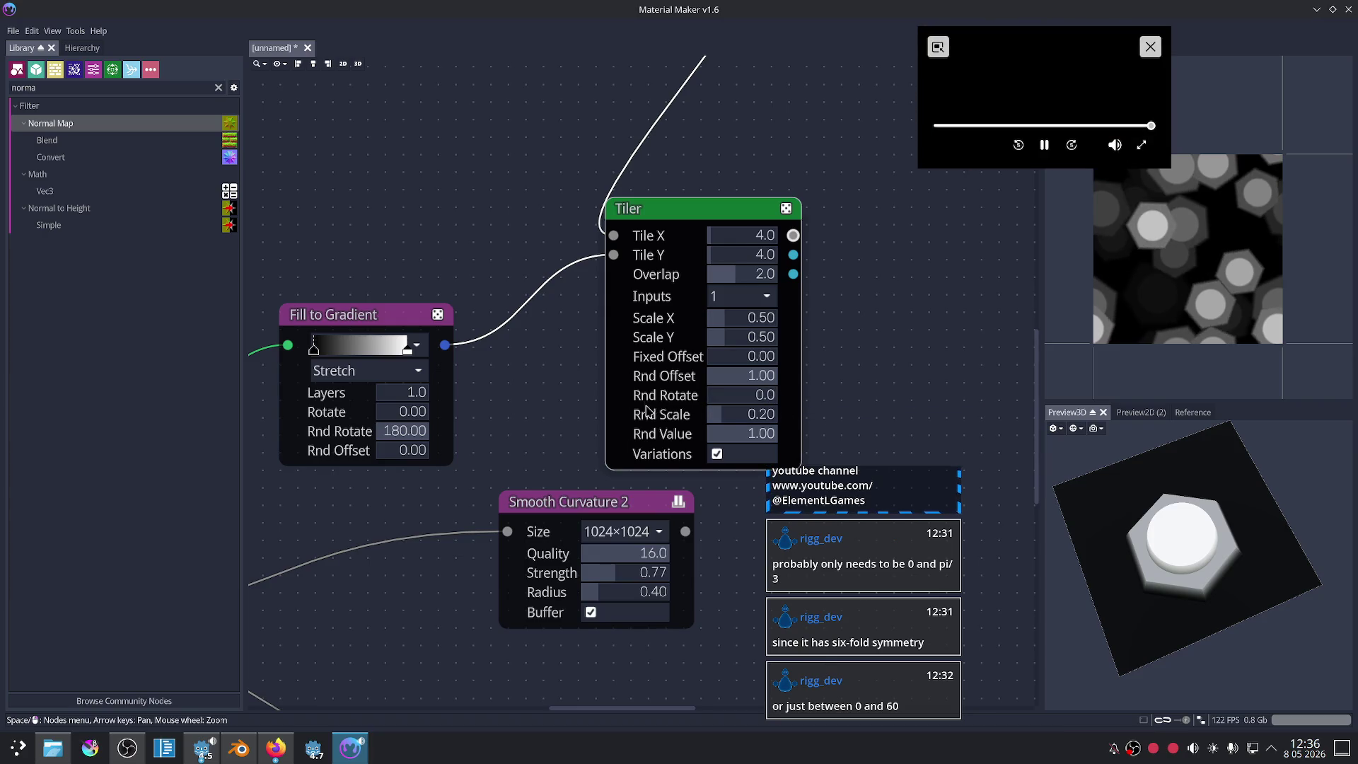
pyautogui.moveTo(729, 415)
pyautogui.mouseDown()
pyautogui.moveTo(676, 426)
pyautogui.moveTo(822, 435)
pyautogui.mouseUp()
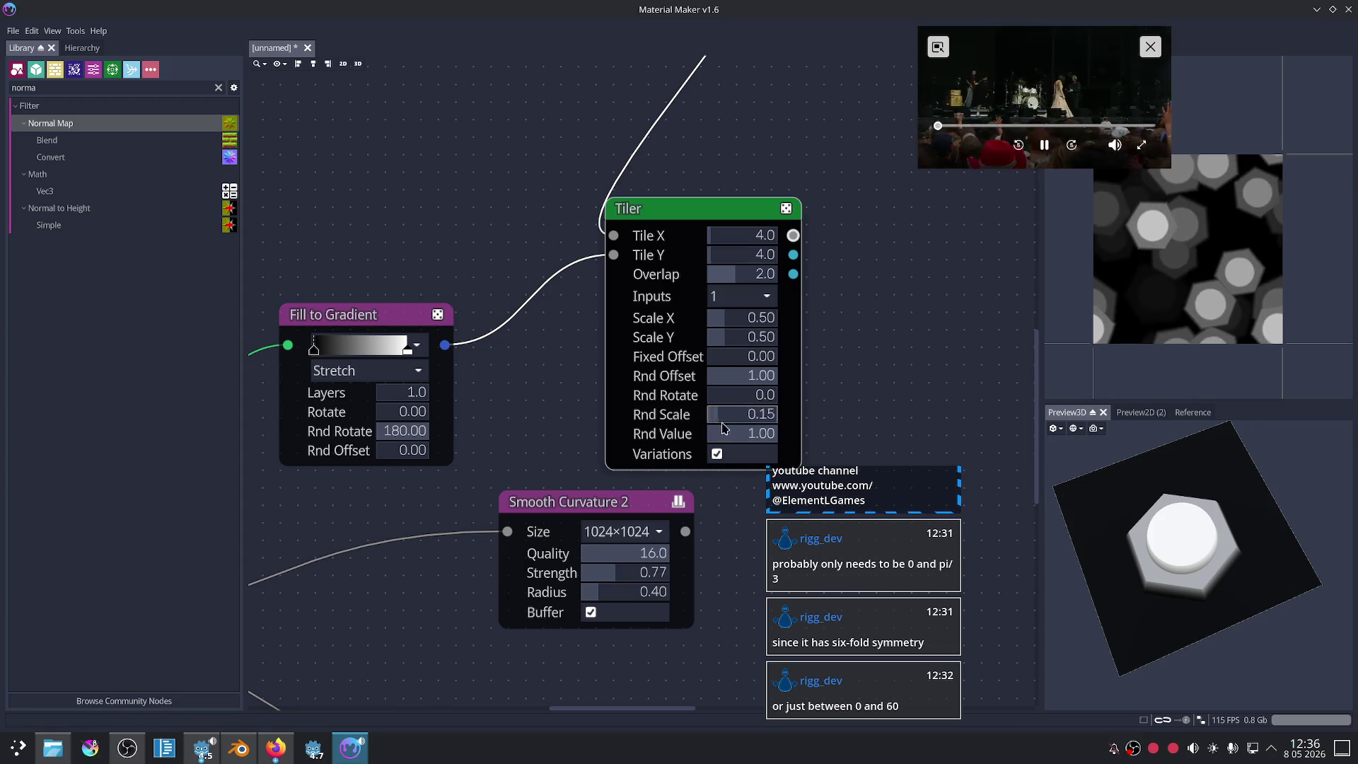
# Step: Shrink the Tiler scale to 0.20/0.21 and set Tile X 12, Tile Y 8
pyautogui.moveTo(755, 326)
pyautogui.mouseDown()
pyautogui.moveTo(742, 347)
pyautogui.moveTo(757, 362)
pyautogui.mouseUp()
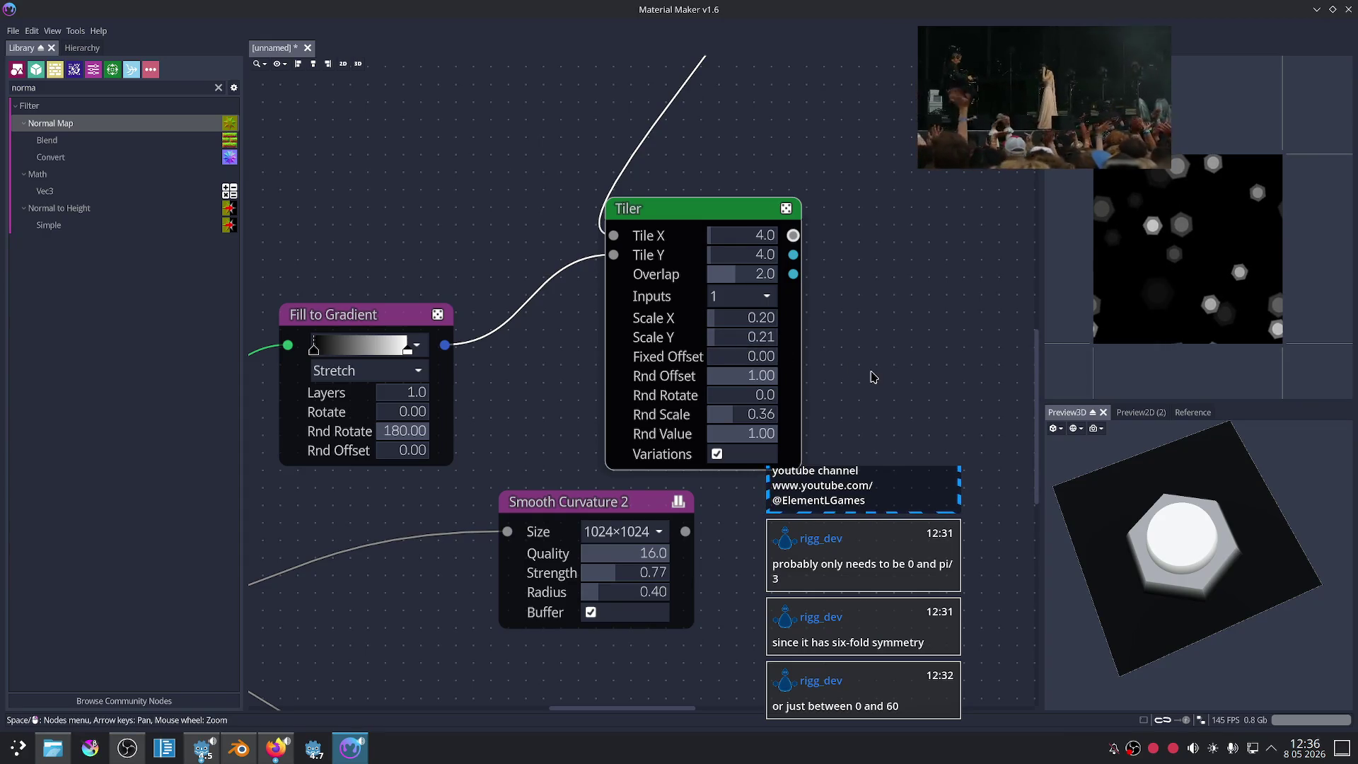
pyautogui.scroll(2, 852, 392)
pyautogui.moveTo(692, 206); pyautogui.dragTo(702, 234)
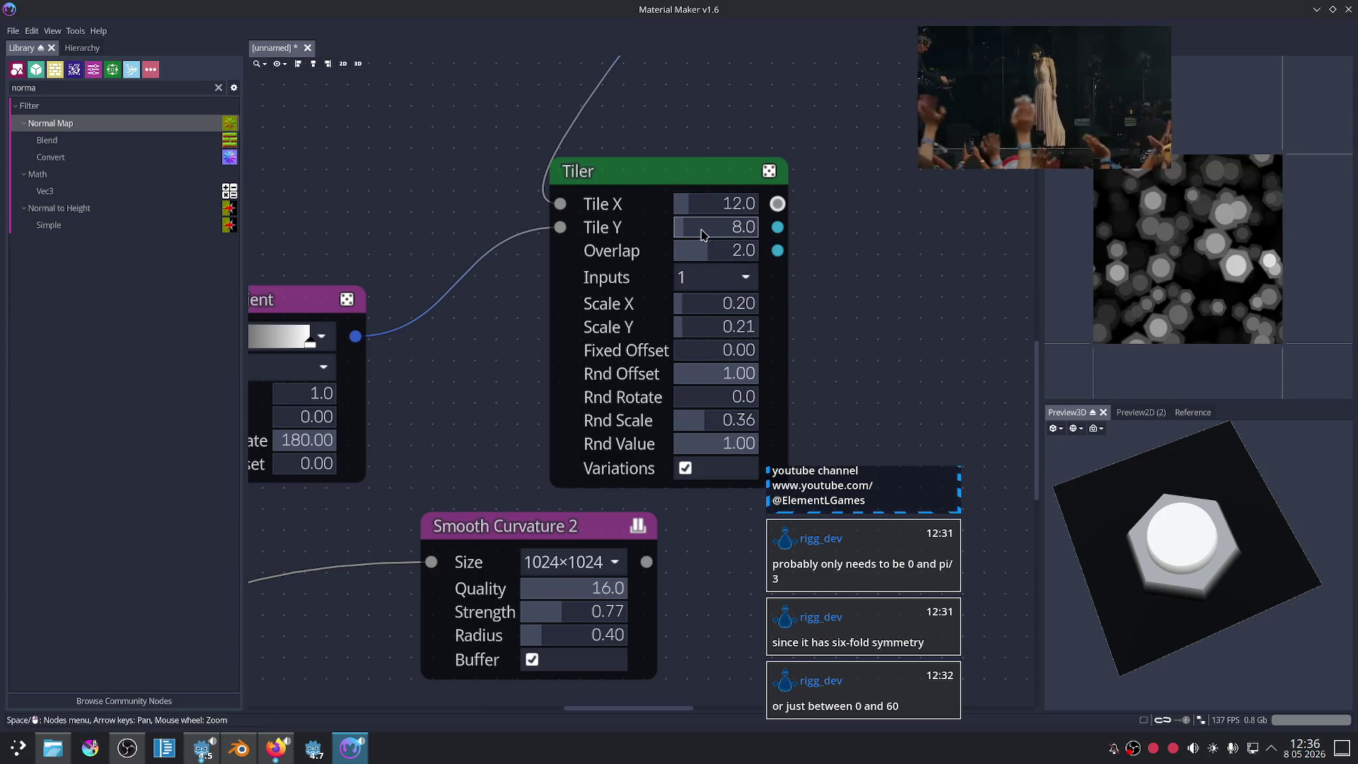
pyautogui.moveTo(436, 414); pyautogui.dragTo(578, 400, button='middle')
pyautogui.scroll(-5, 667, 356)
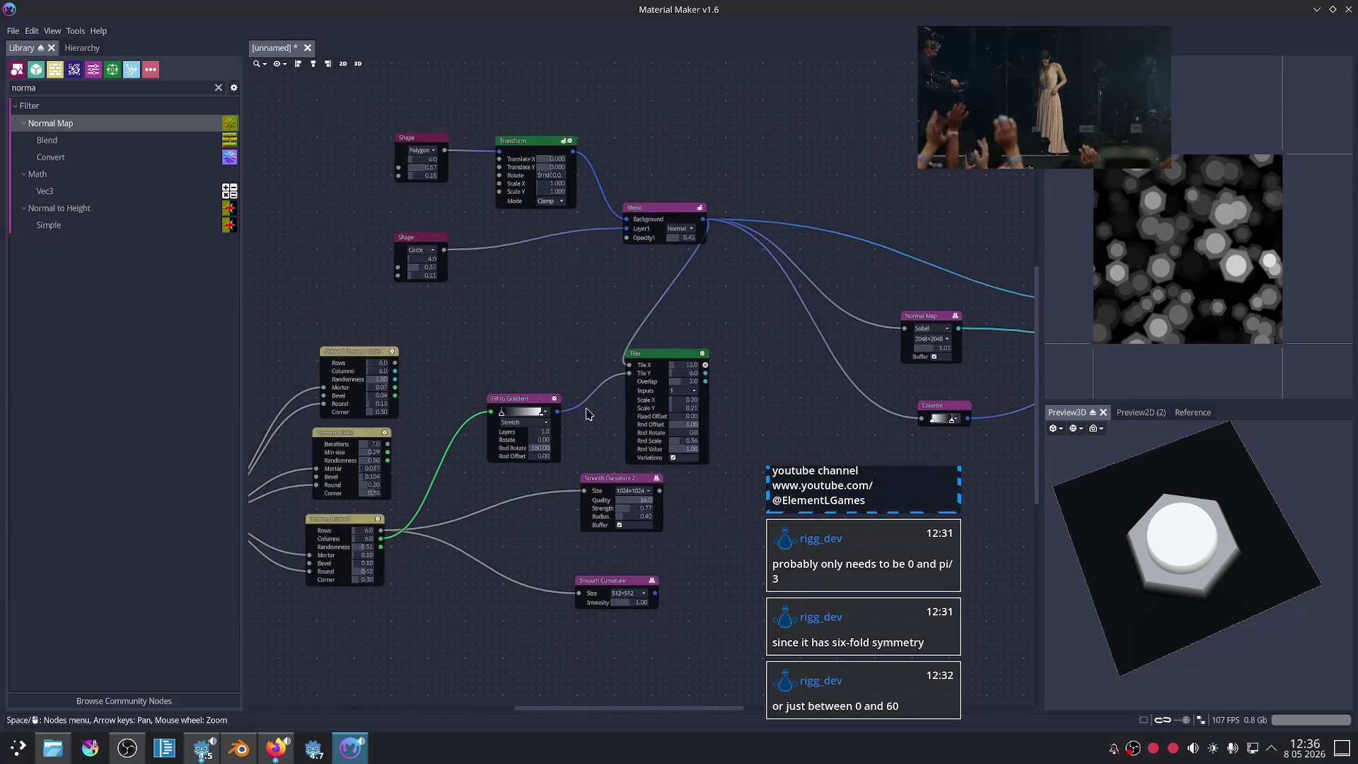
# Step: Delete the Tiler plus the brick, noise and Fill to Gradient nodes
pyautogui.press('Delete')
pyautogui.moveTo(475, 334); pyautogui.dragTo(694, 261, button='middle')
pyautogui.moveTo(263, 246); pyautogui.dragTo(721, 546)
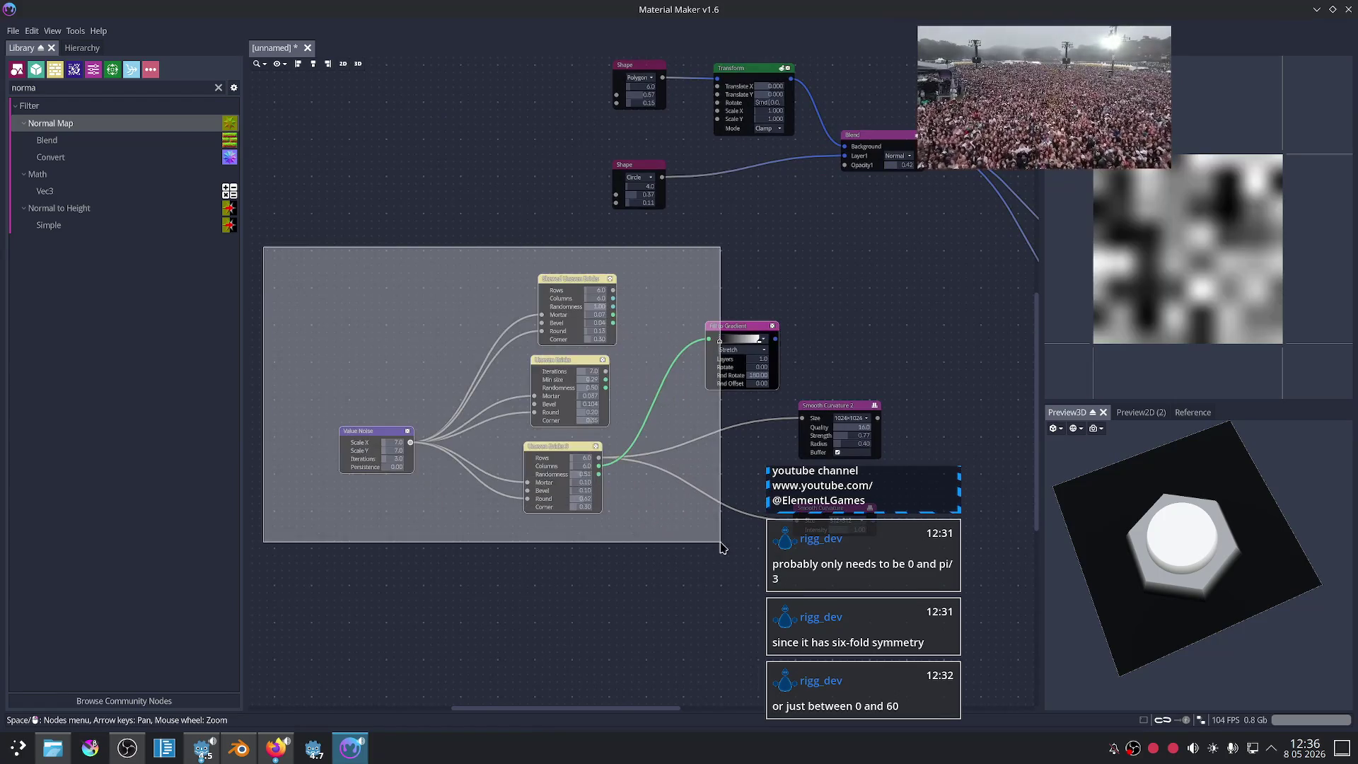
pyautogui.press('Right')
pyautogui.press('Down')
pyautogui.press('Delete')
# Step: Delete both Smooth Curvature nodes from the graph
pyautogui.moveTo(536, 311); pyautogui.dragTo(717, 511)
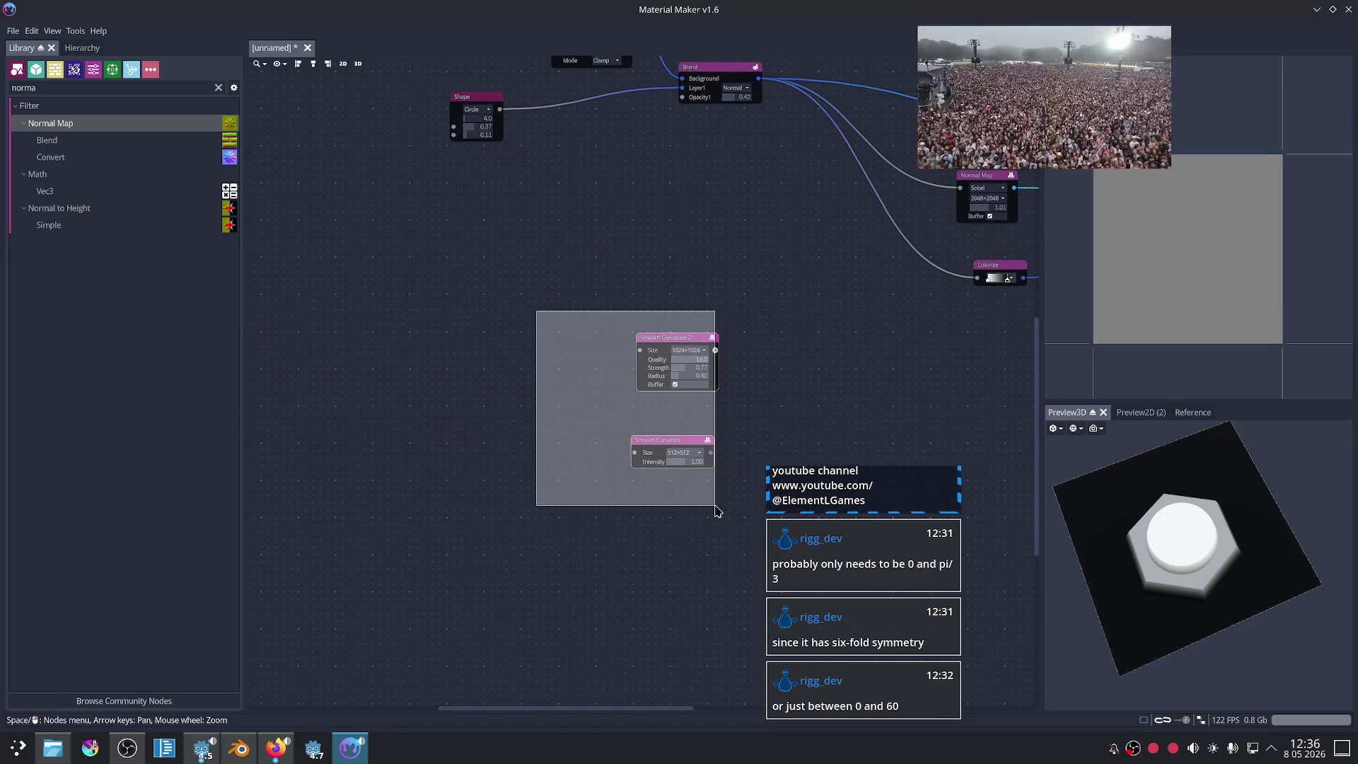
pyautogui.press('Delete')
pyautogui.press('Right')
pyautogui.press('Up')
pyautogui.press('Right')
pyautogui.press('Down')
# Step: Preview the Normal Map and Colorize outputs and move the Colorize node up-left
pyautogui.click(686, 276)
pyautogui.click(718, 379)
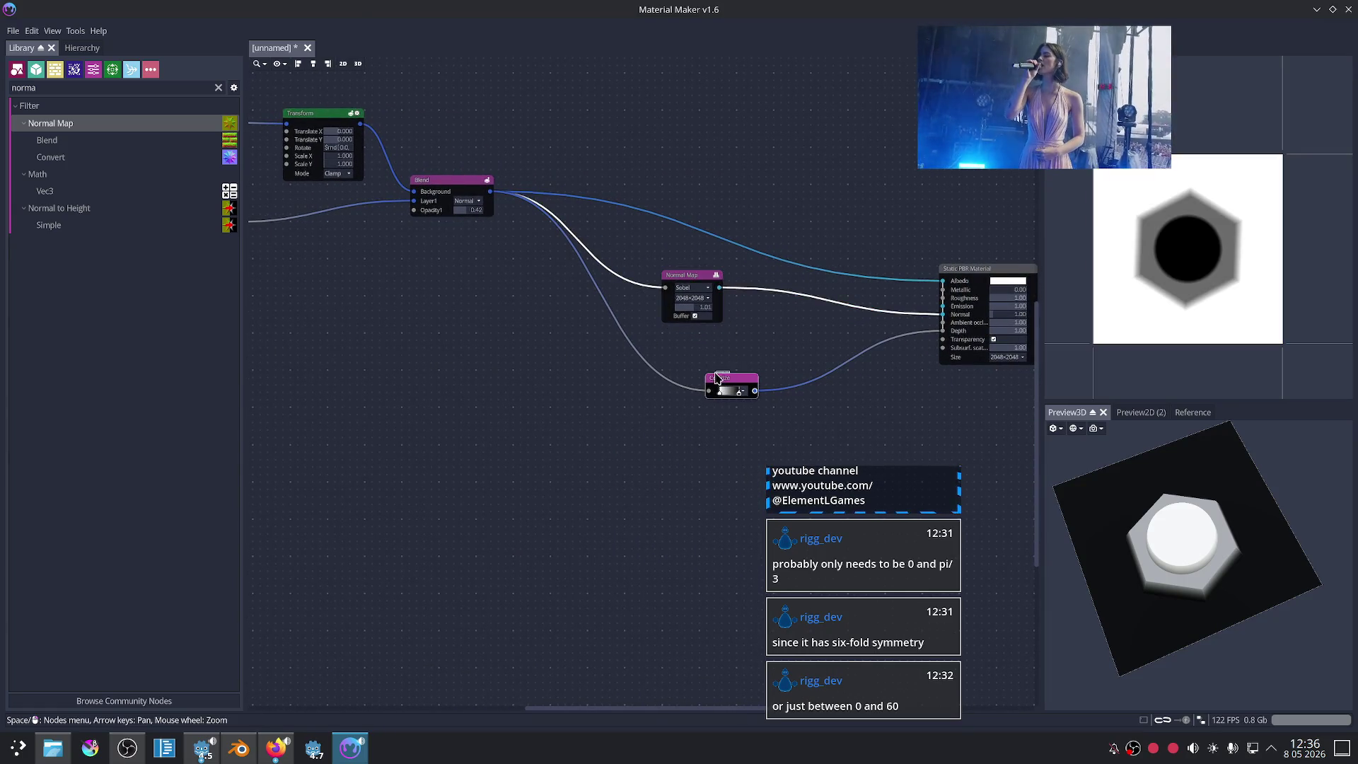
pyautogui.moveTo(718, 379); pyautogui.dragTo(672, 355)
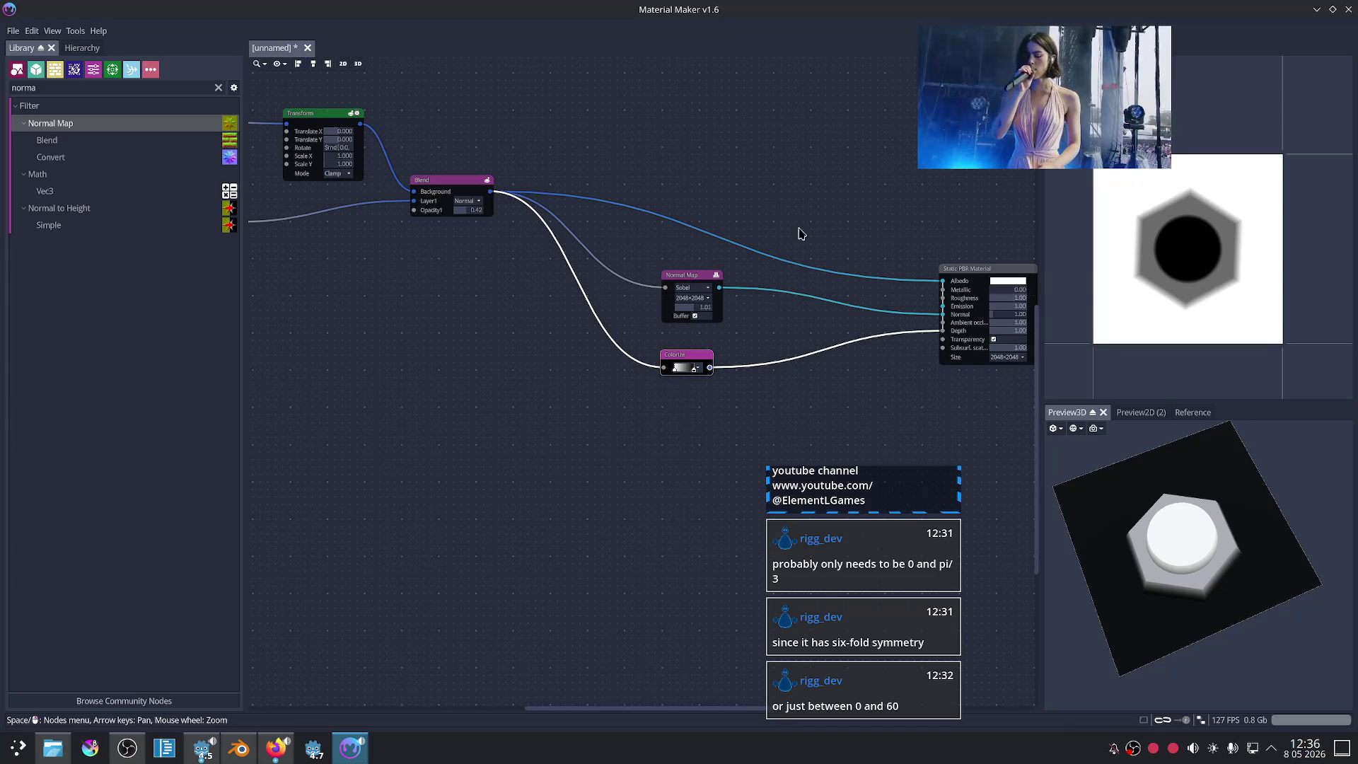
pyautogui.rightClick(917, 369)
pyautogui.click(861, 378)
pyautogui.press('Left')
pyautogui.press('Down')
# Step: Add a four-sided Polygon Shape node and centre it on the canvas
pyautogui.rightClick(433, 314)
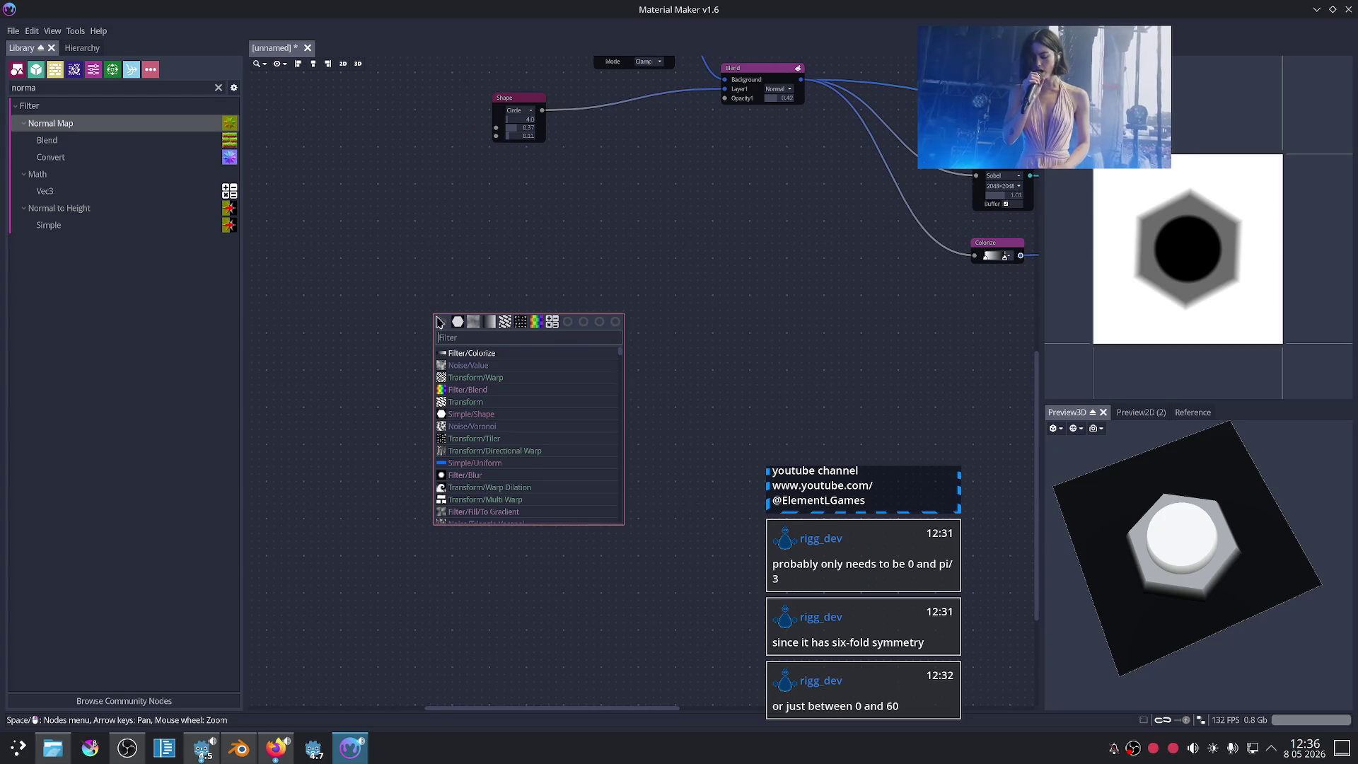
pyautogui.click(453, 322)
pyautogui.scroll(3, 594, 354)
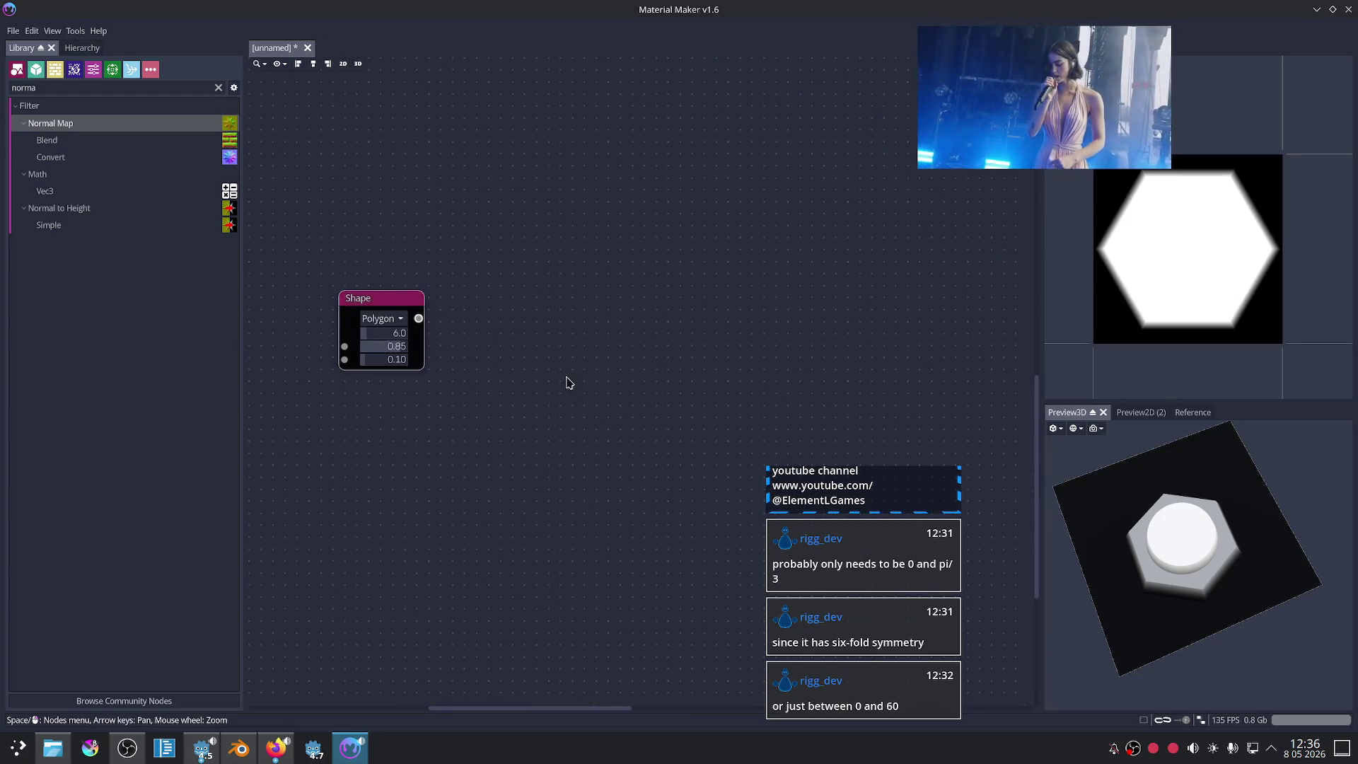
pyautogui.scroll(2, 622, 375)
pyautogui.moveTo(370, 367); pyautogui.dragTo(598, 375, button='middle')
pyautogui.scroll(-2, 594, 347)
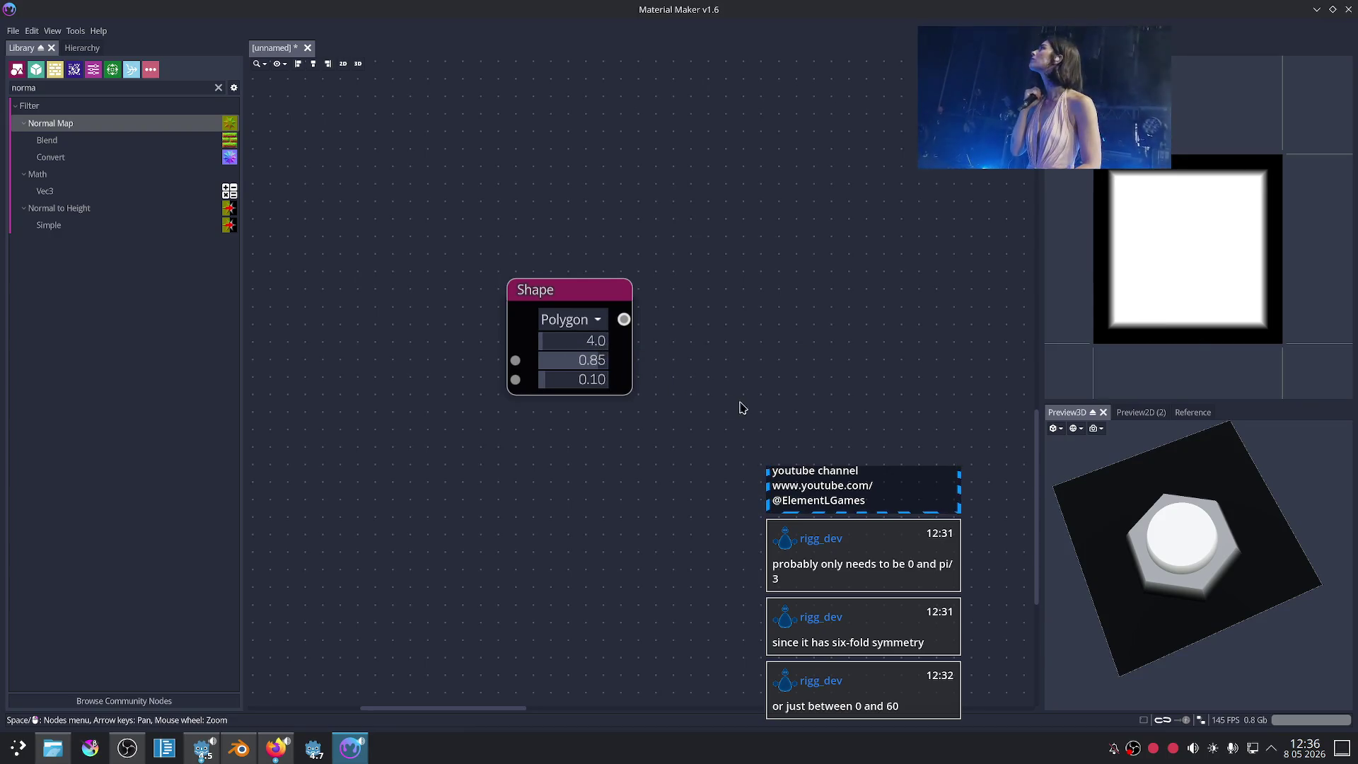
pyautogui.scroll(-2, 740, 408)
pyautogui.moveTo(764, 403); pyautogui.dragTo(601, 396, button='middle')
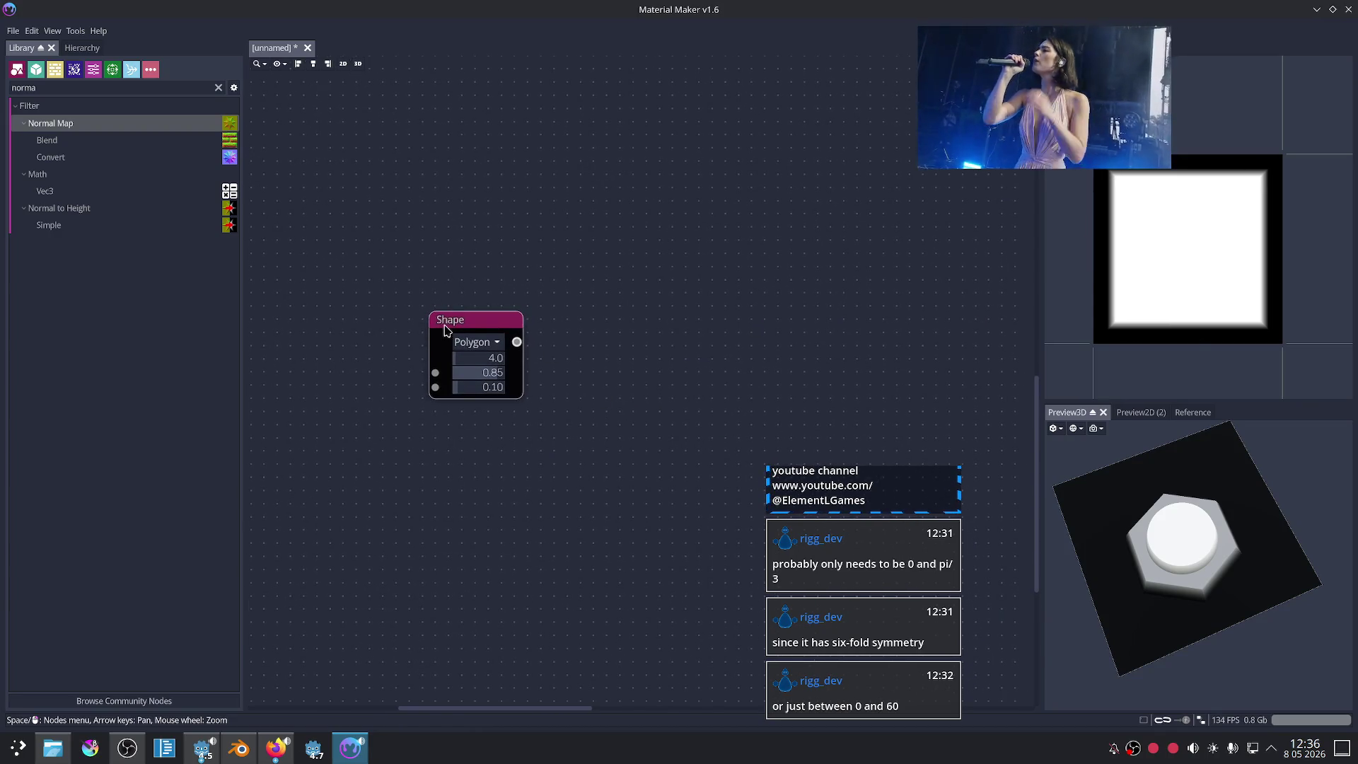
pyautogui.moveTo(447, 329)
pyautogui.mouseDown()
pyautogui.moveTo(507, 221)
pyautogui.moveTo(522, 325)
pyautogui.mouseUp()
# Step: Duplicate the Shape node, set the copy's size to 0.62, and glance at the reference images
pyautogui.hotkey('ctrl', 'd')
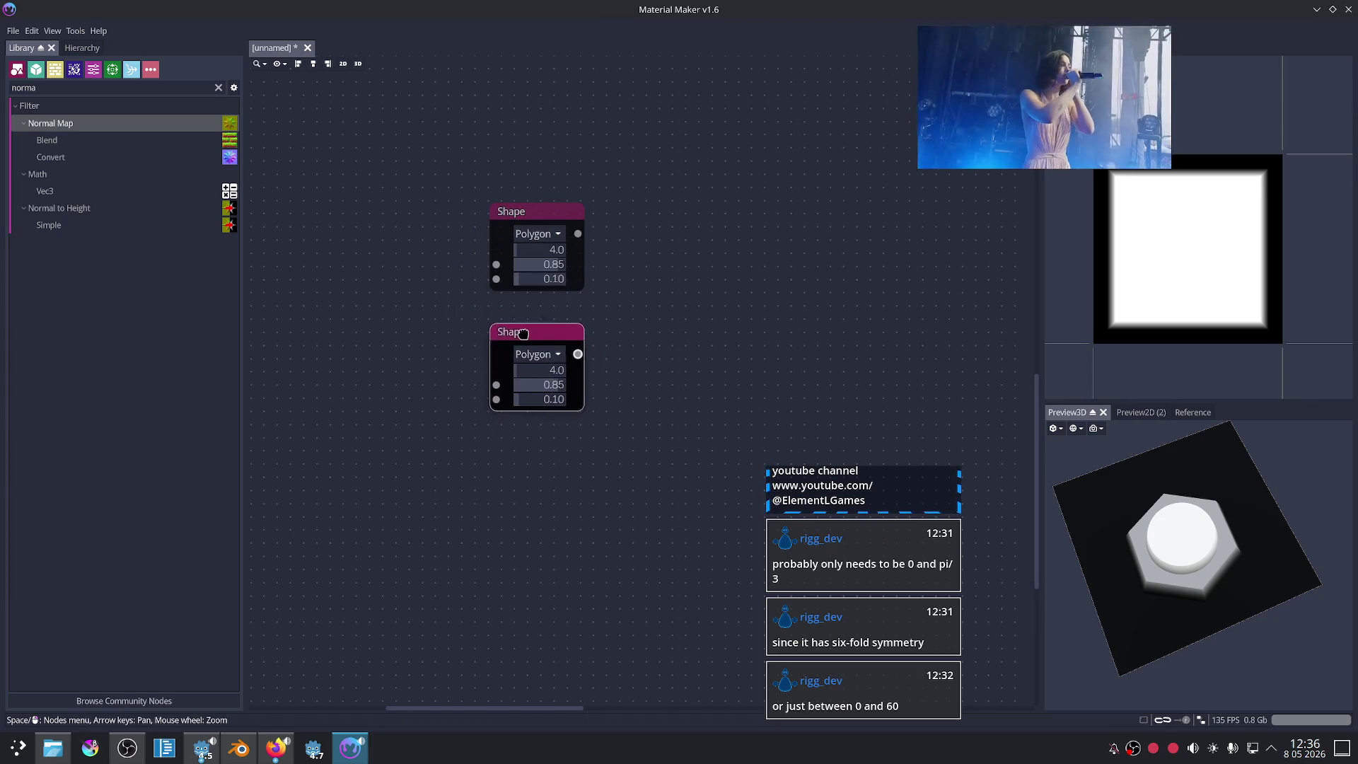
pyautogui.scroll(1, 669, 352)
pyautogui.scroll(1, 636, 396)
pyautogui.scroll(1, 606, 443)
pyautogui.scroll(1, 480, 462)
pyautogui.moveTo(479, 462); pyautogui.dragTo(460, 467)
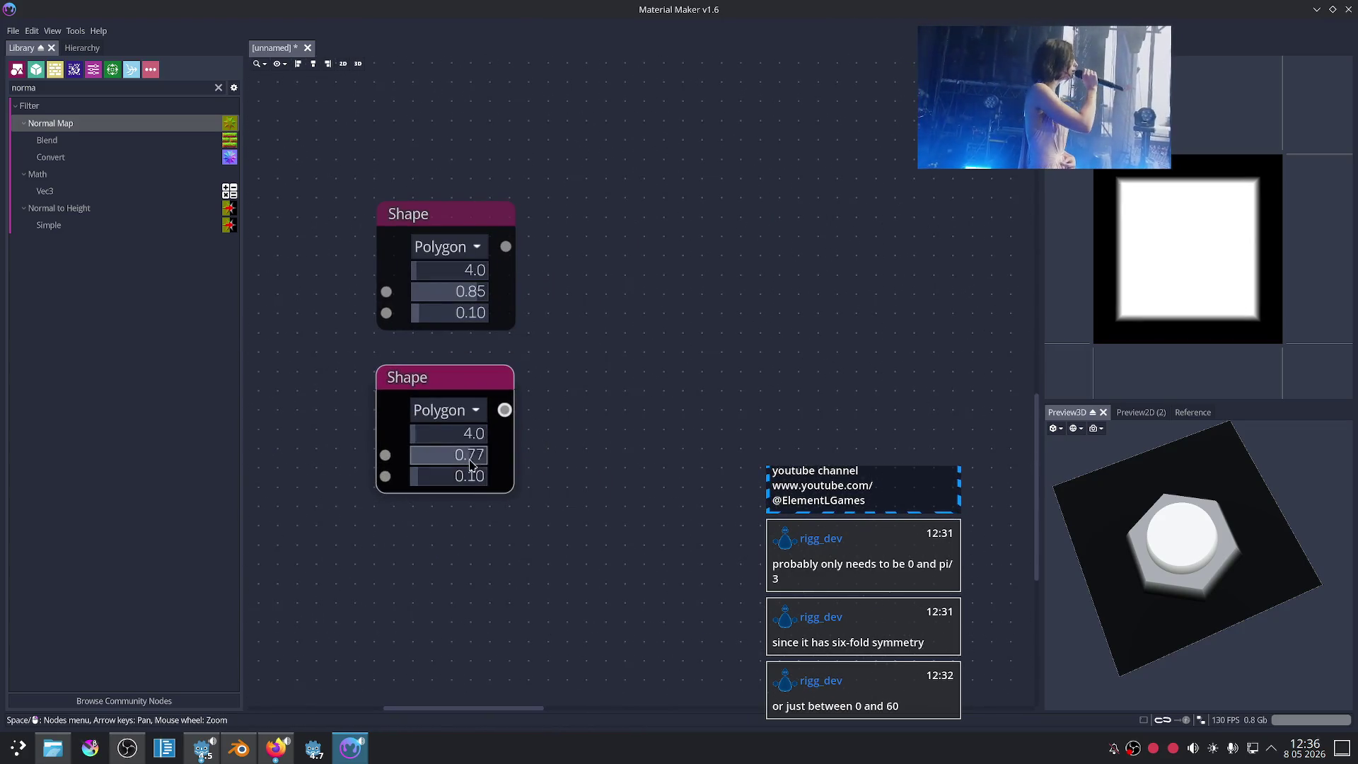
pyautogui.click(278, 750)
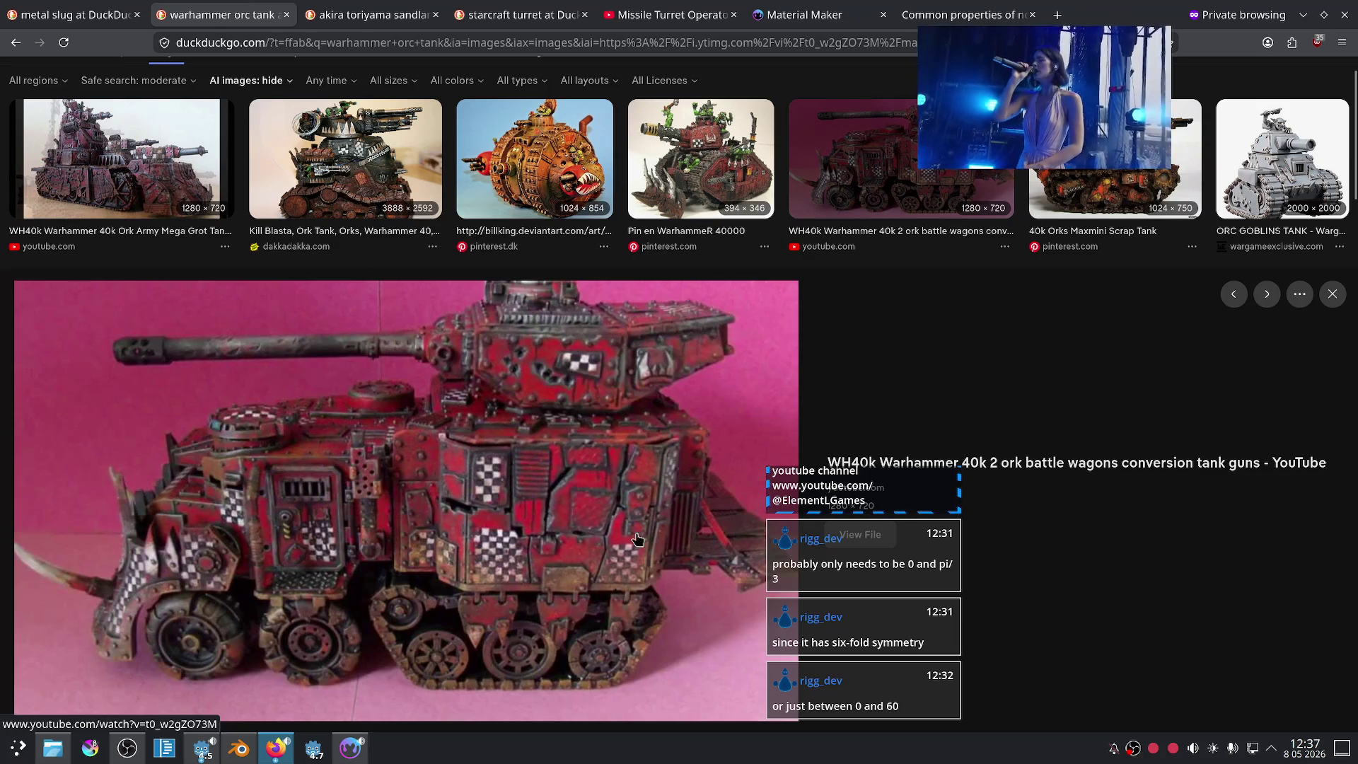
pyautogui.click(359, 761)
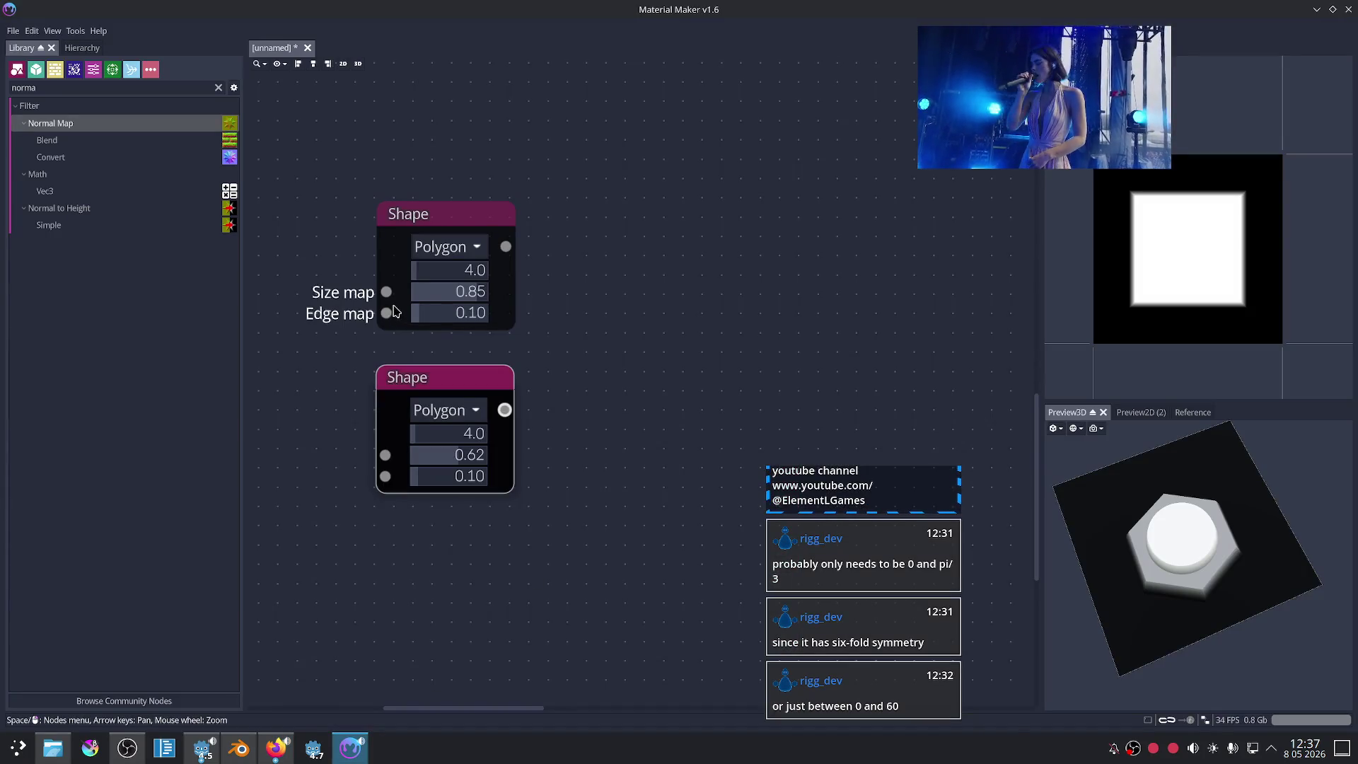
pyautogui.moveTo(300, 379); pyautogui.dragTo(564, 337, button='middle')
# Step: Add a Value Noise node feeding the first shape's Edge map and raise its Scale X
pyautogui.rightClick(494, 333)
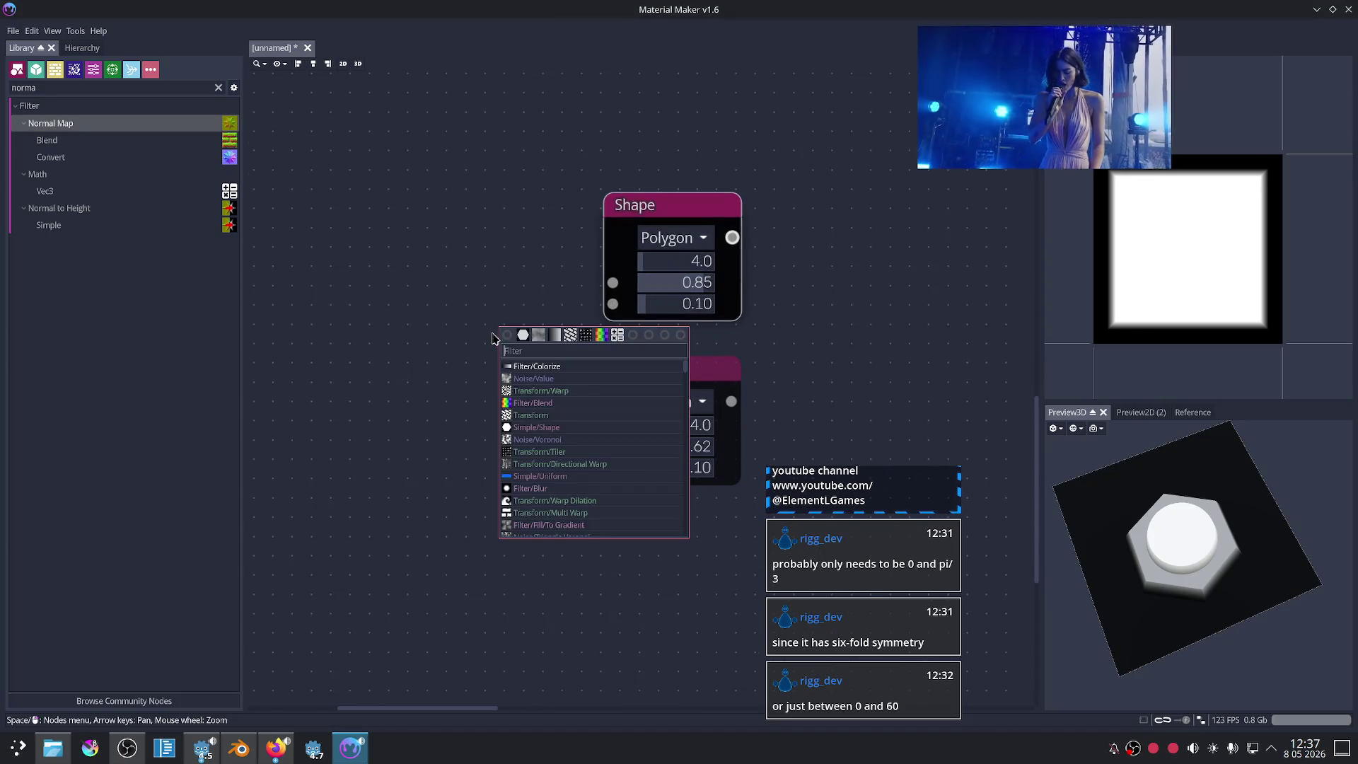
pyautogui.click(566, 379)
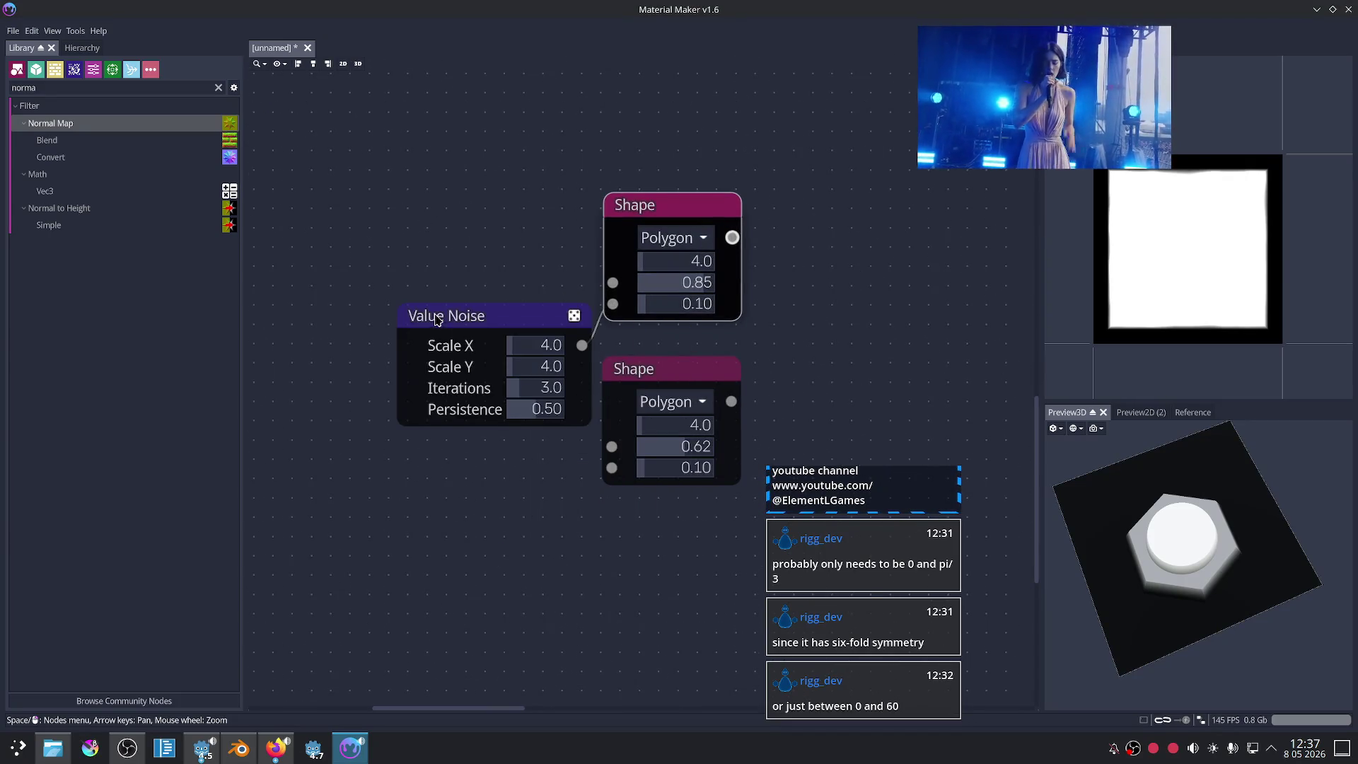
pyautogui.moveTo(436, 319); pyautogui.dragTo(366, 320)
pyautogui.scroll(1, 519, 354)
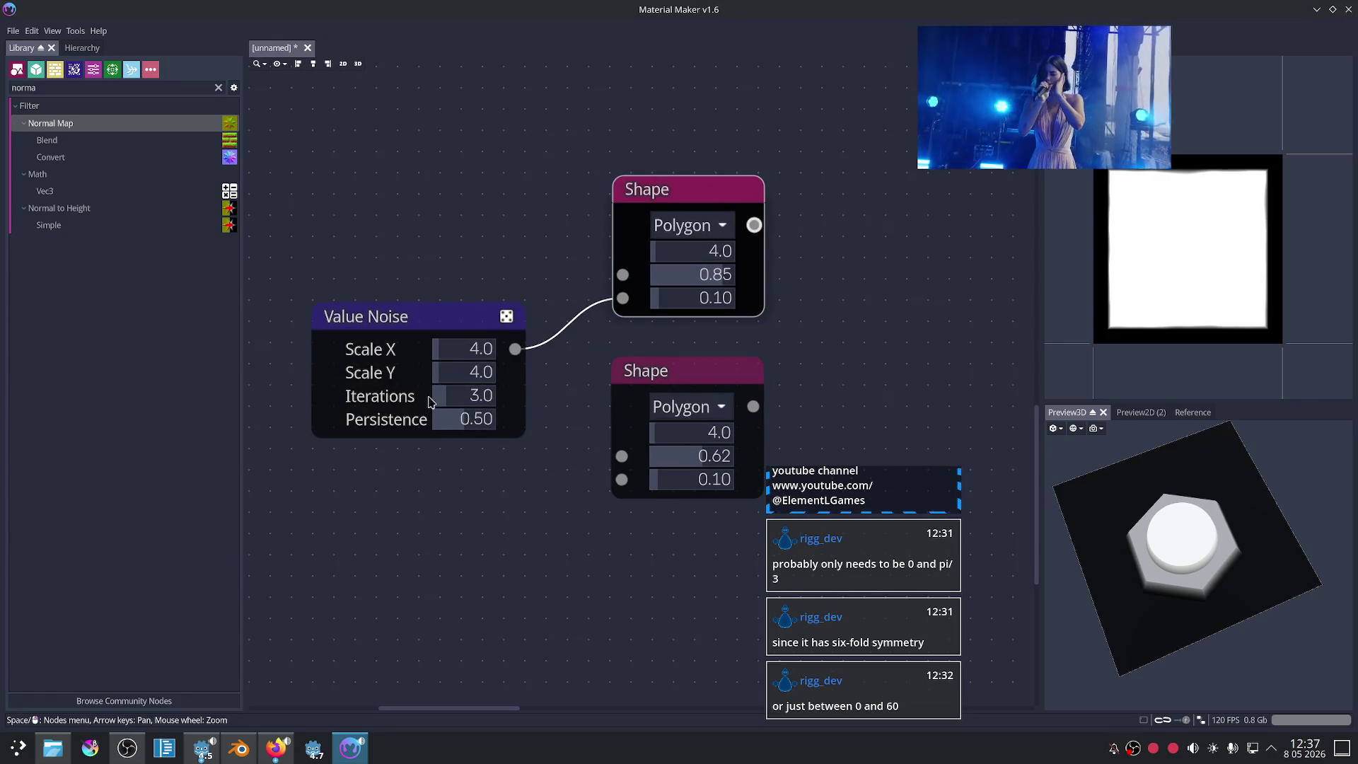
pyautogui.moveTo(449, 352)
pyautogui.mouseDown()
pyautogui.moveTo(487, 376)
pyautogui.moveTo(465, 361)
pyautogui.moveTo(477, 359)
pyautogui.mouseUp()
pyautogui.moveTo(448, 552); pyautogui.dragTo(460, 555, button='middle')
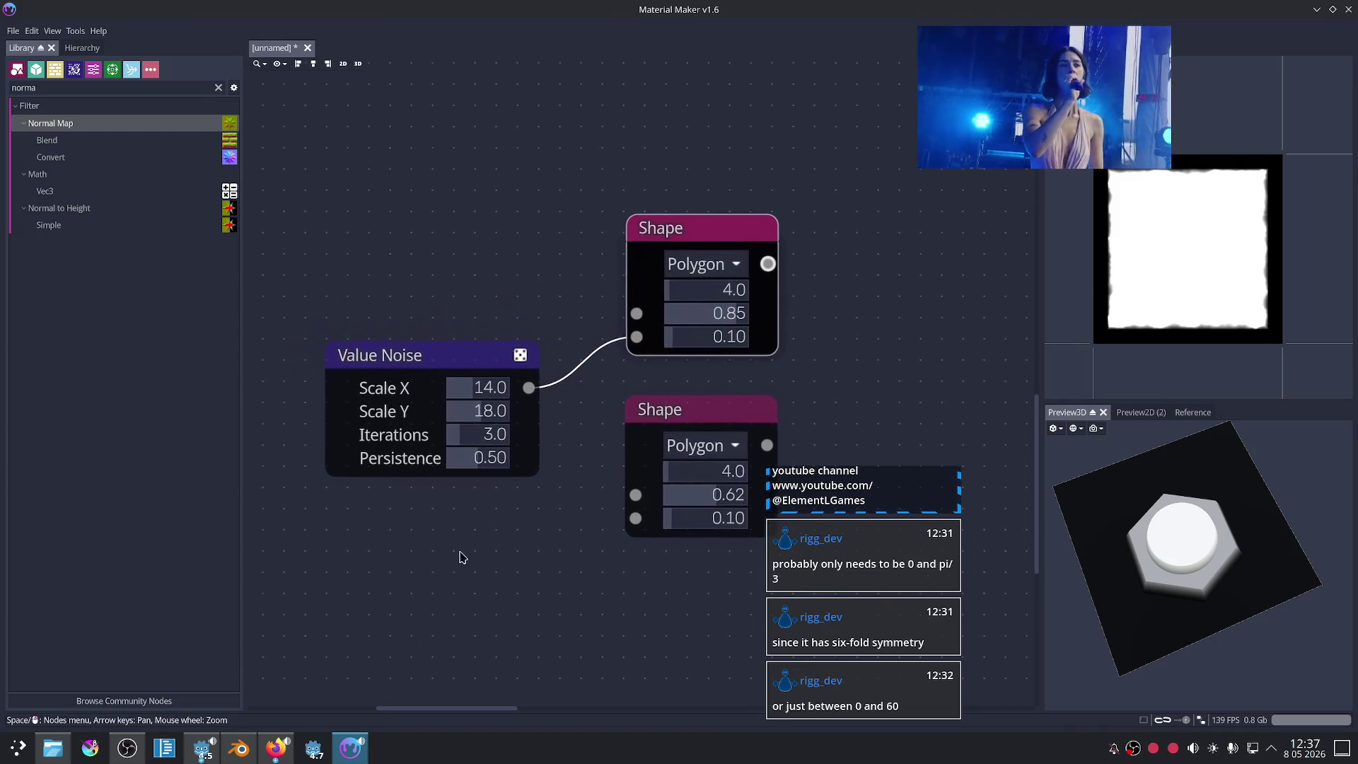
pyautogui.moveTo(504, 503); pyautogui.dragTo(509, 507, button='middle')
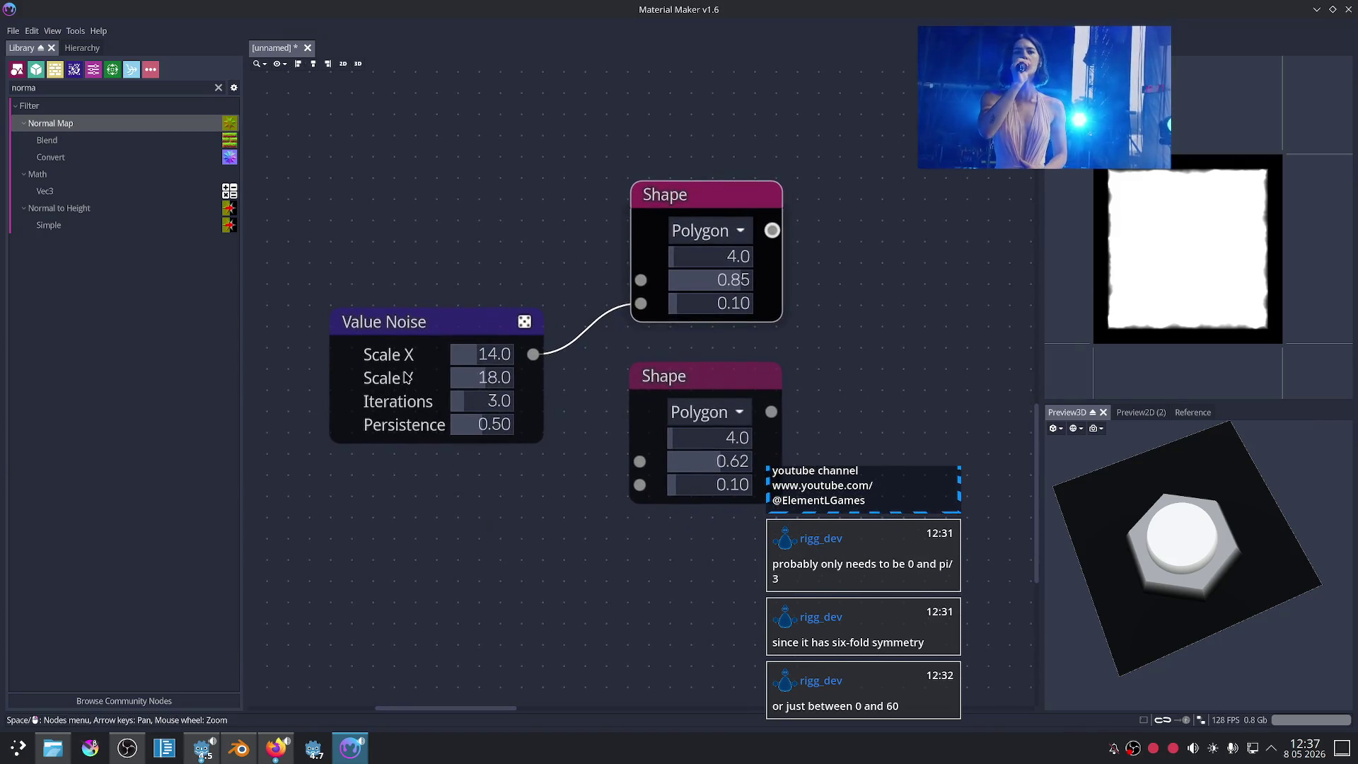
pyautogui.moveTo(398, 347); pyautogui.dragTo(347, 350)
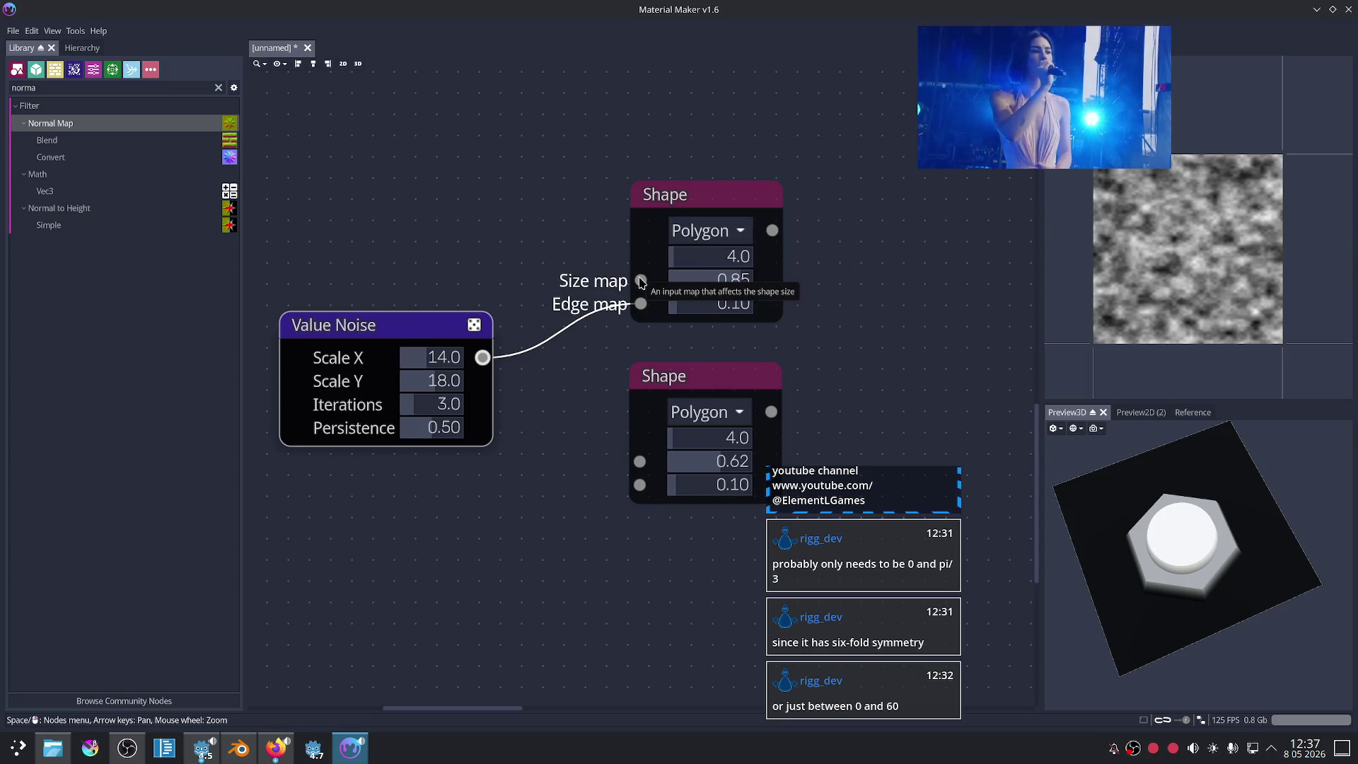
# Step: Add a second Value Noise feeding the shape's Size map, with scale 1.0
pyautogui.moveTo(641, 282); pyautogui.dragTo(368, 190)
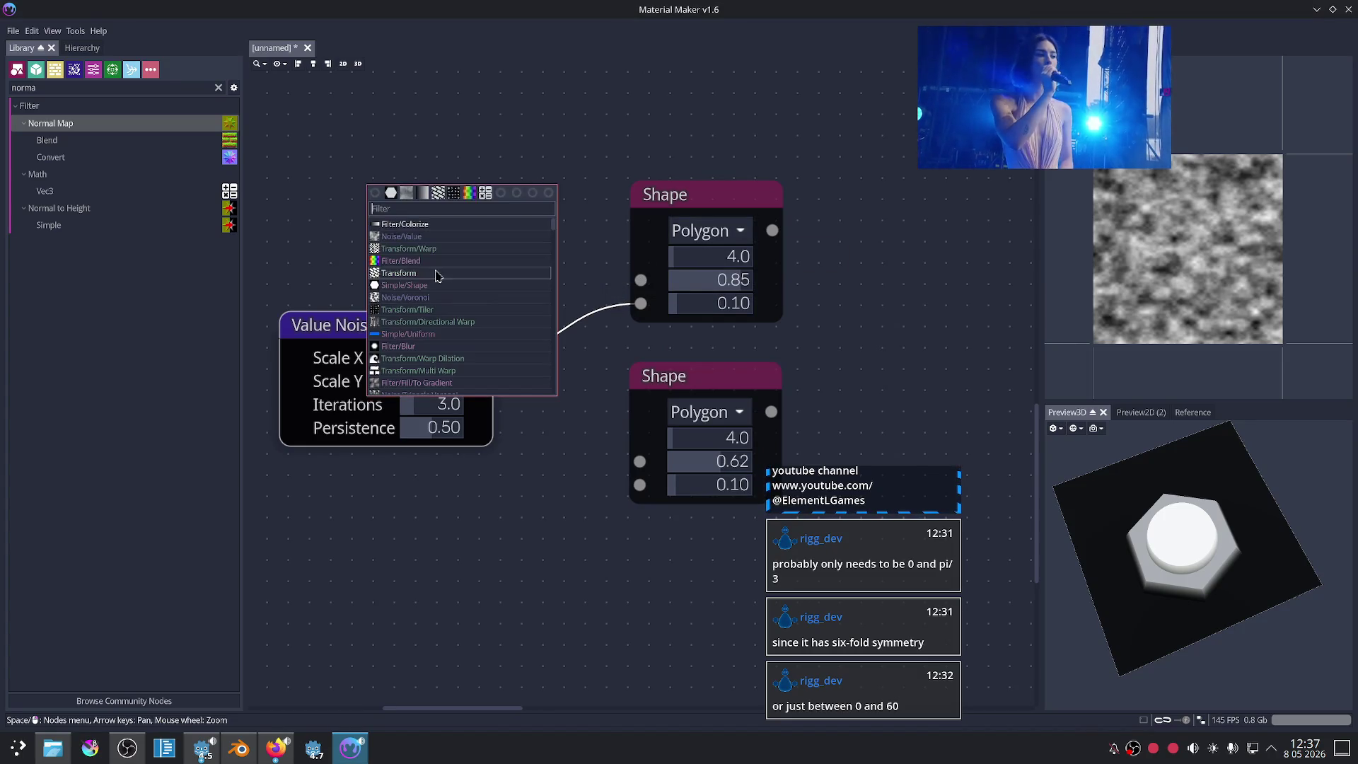
pyautogui.click(401, 236)
pyautogui.moveTo(332, 326); pyautogui.dragTo(326, 374)
pyautogui.click(679, 193)
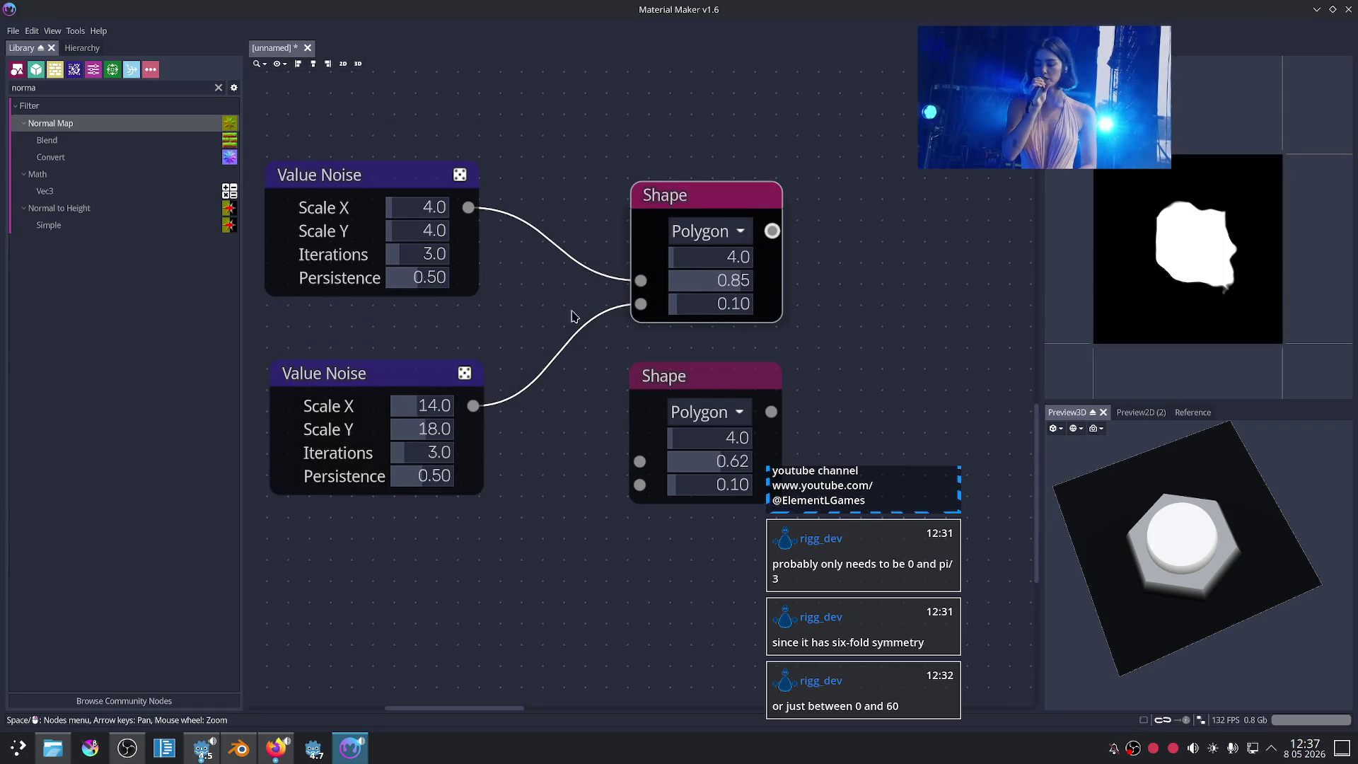
pyautogui.moveTo(525, 284); pyautogui.dragTo(597, 364, button='middle')
pyautogui.moveTo(459, 296)
pyautogui.mouseDown()
pyautogui.moveTo(481, 296)
pyautogui.moveTo(457, 296)
pyautogui.moveTo(470, 316)
pyautogui.moveTo(476, 298)
pyautogui.mouseUp()
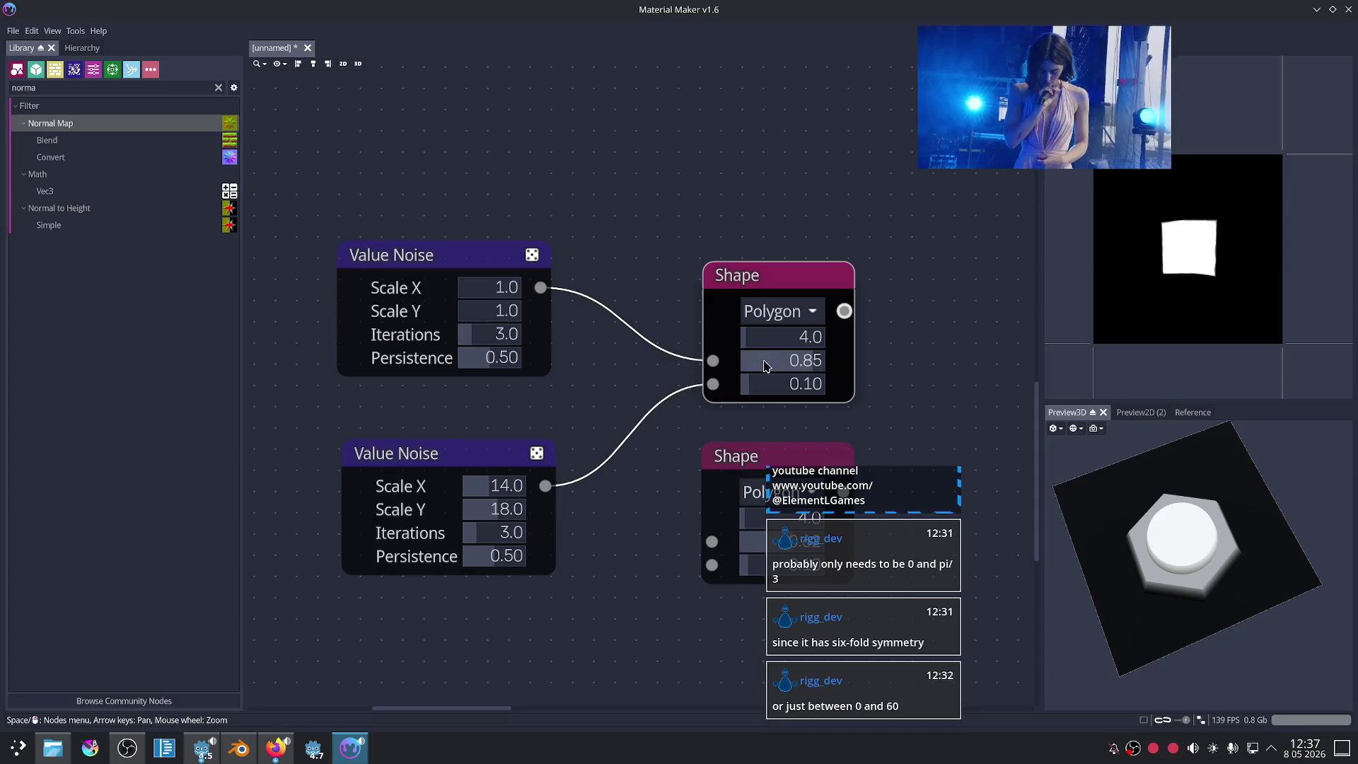
pyautogui.click(218, 87)
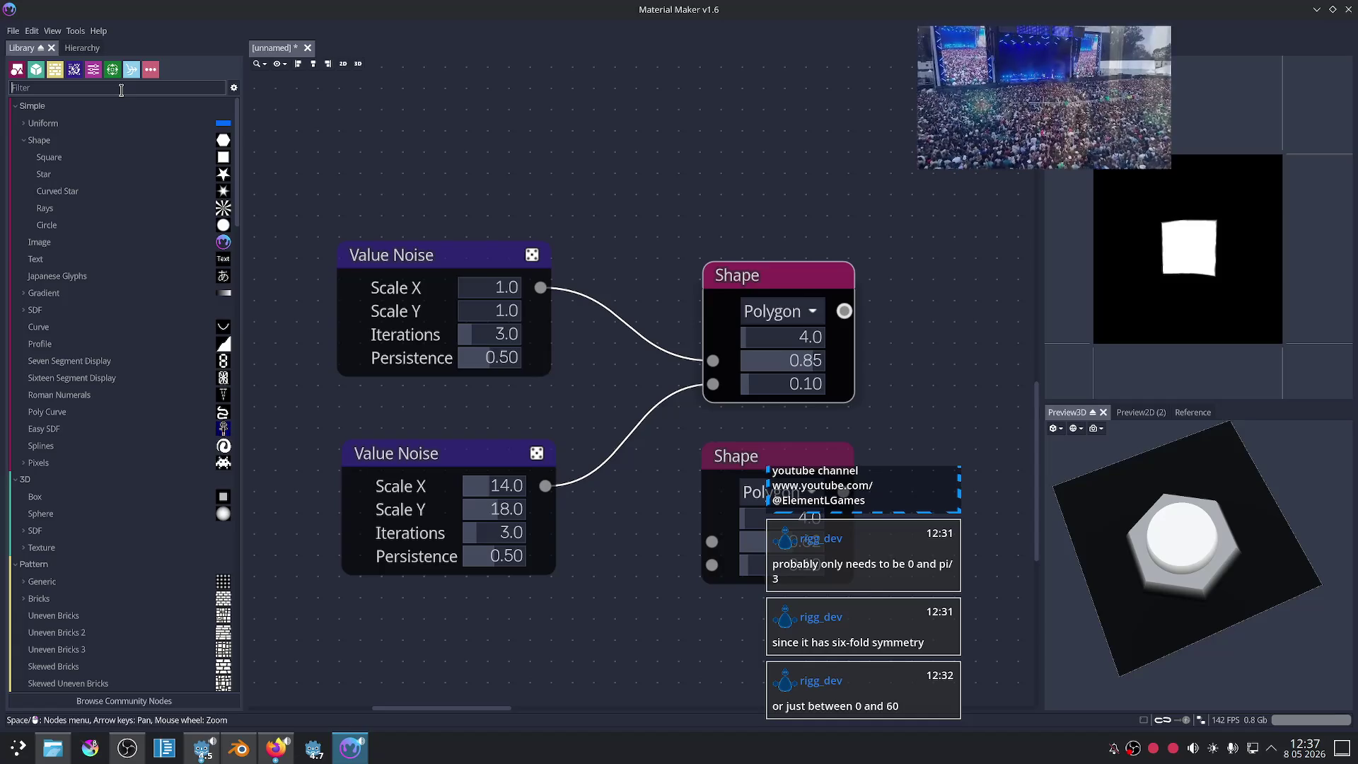
# Step: Search the library for 'noise' and add FBM Noise, Clouds and Shard FBM Noise nodes
pyautogui.write('noise')
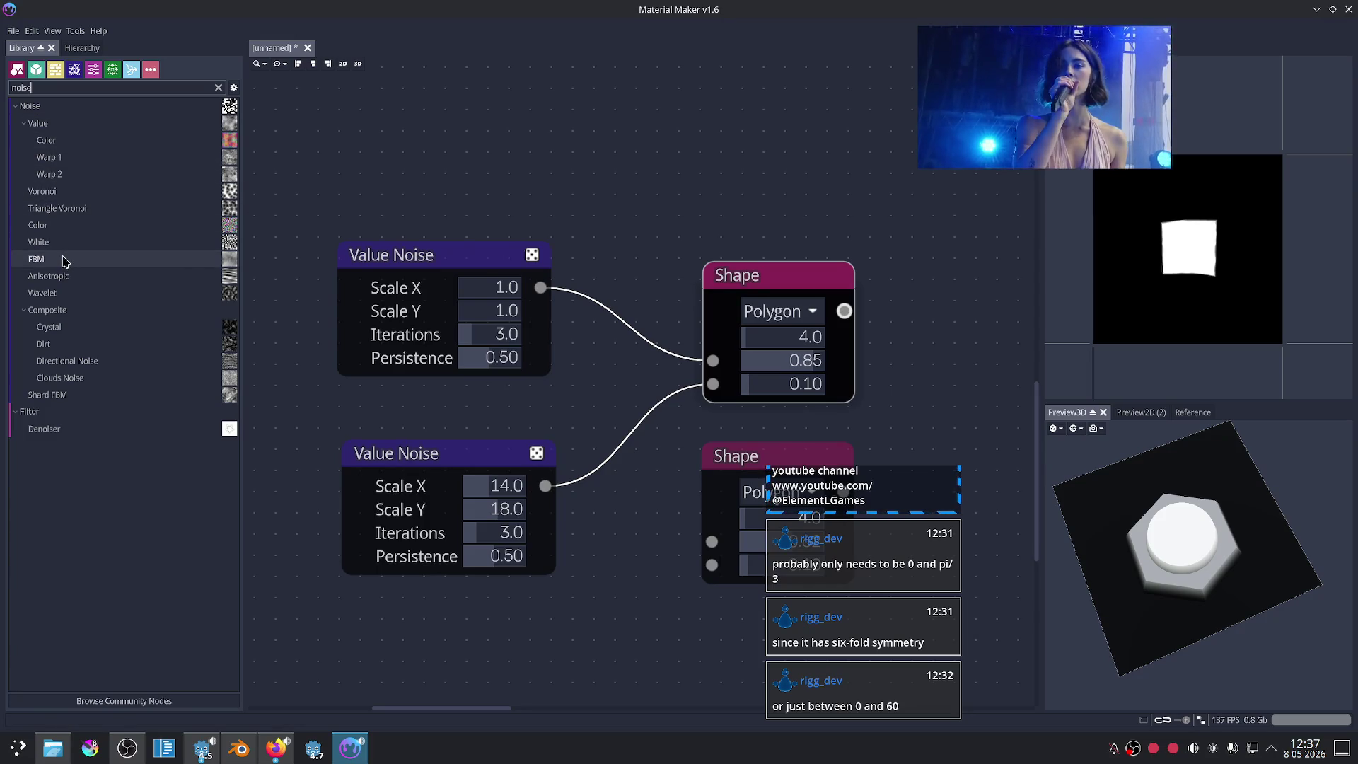
pyautogui.moveTo(62, 260); pyautogui.dragTo(433, 136)
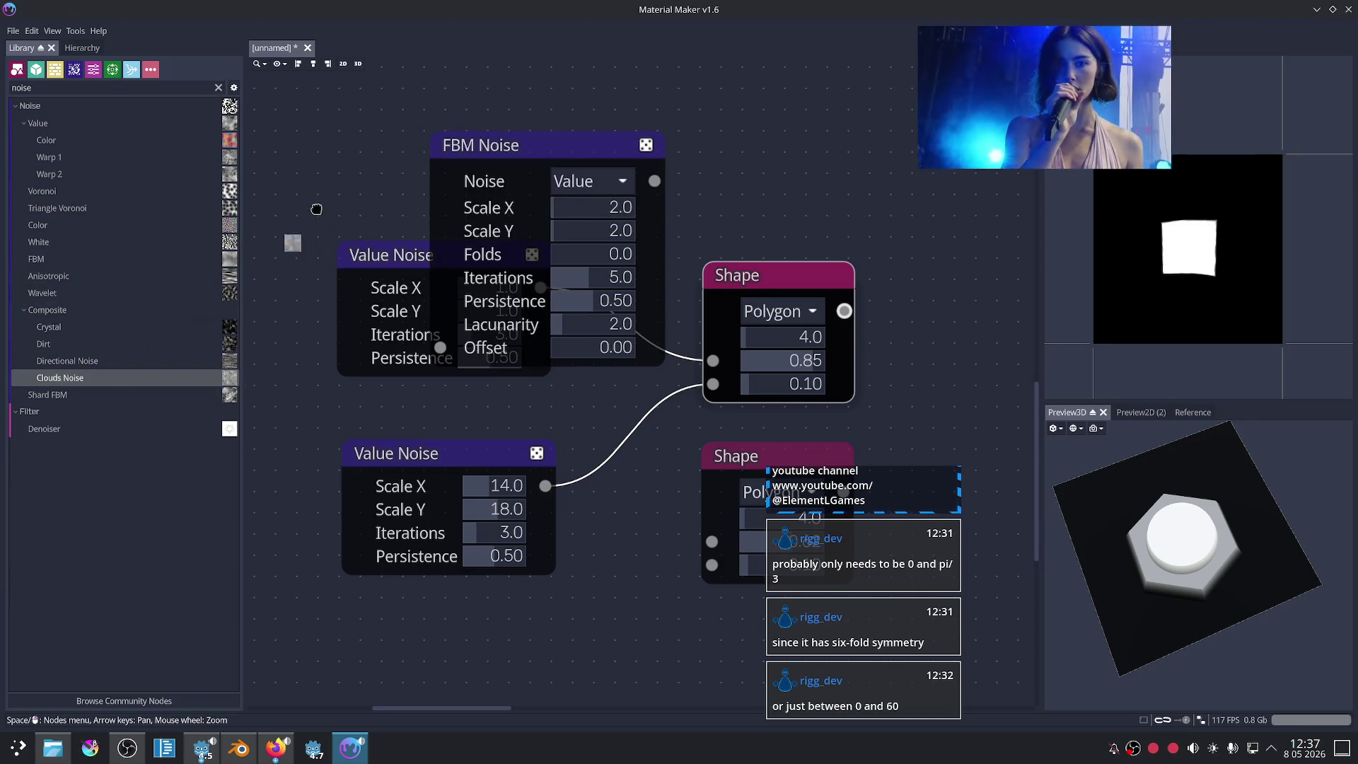
pyautogui.moveTo(60, 377); pyautogui.dragTo(424, 103)
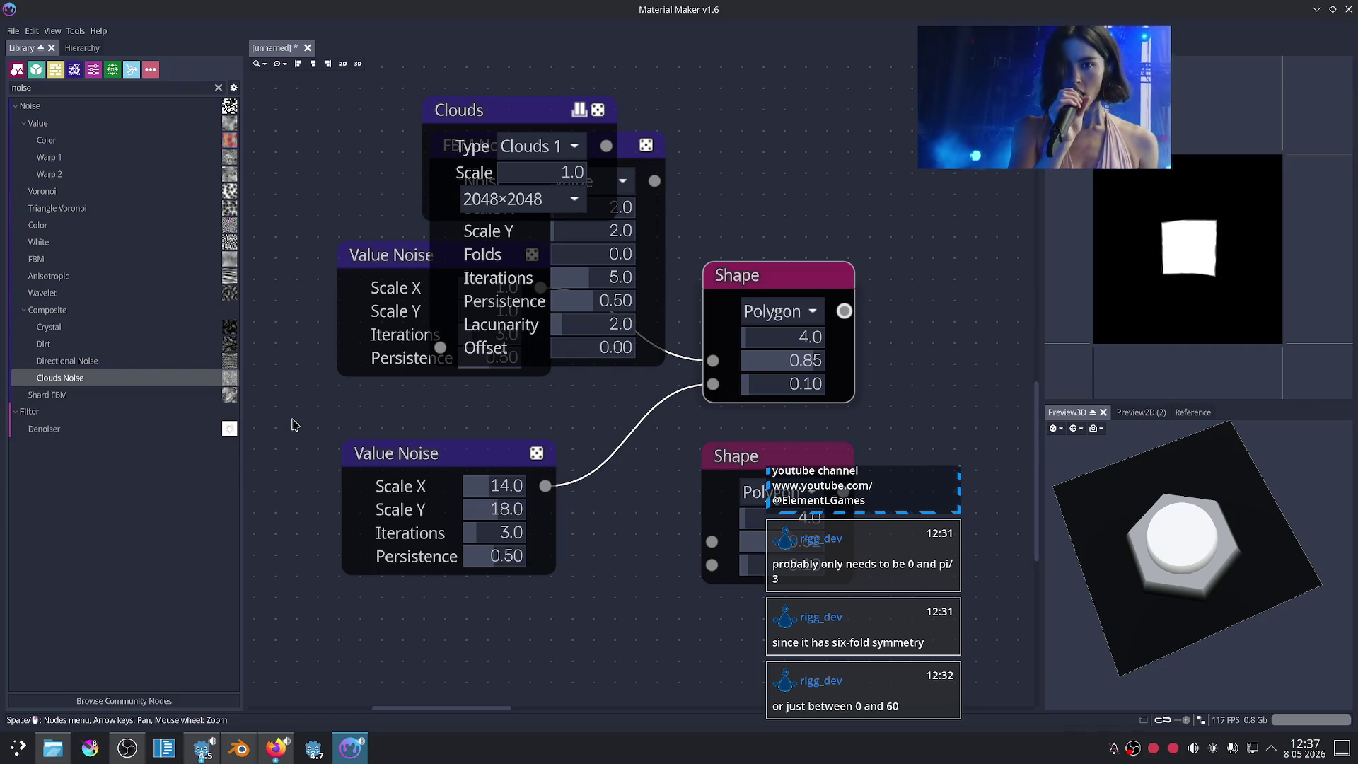
pyautogui.click(181, 400)
pyautogui.moveTo(124, 405); pyautogui.dragTo(397, 630)
# Step: Arrange the noise nodes and wire FBM Noise into the first Shape's Size map
pyautogui.scroll(-1, 618, 602)
pyautogui.scroll(-1, 594, 446)
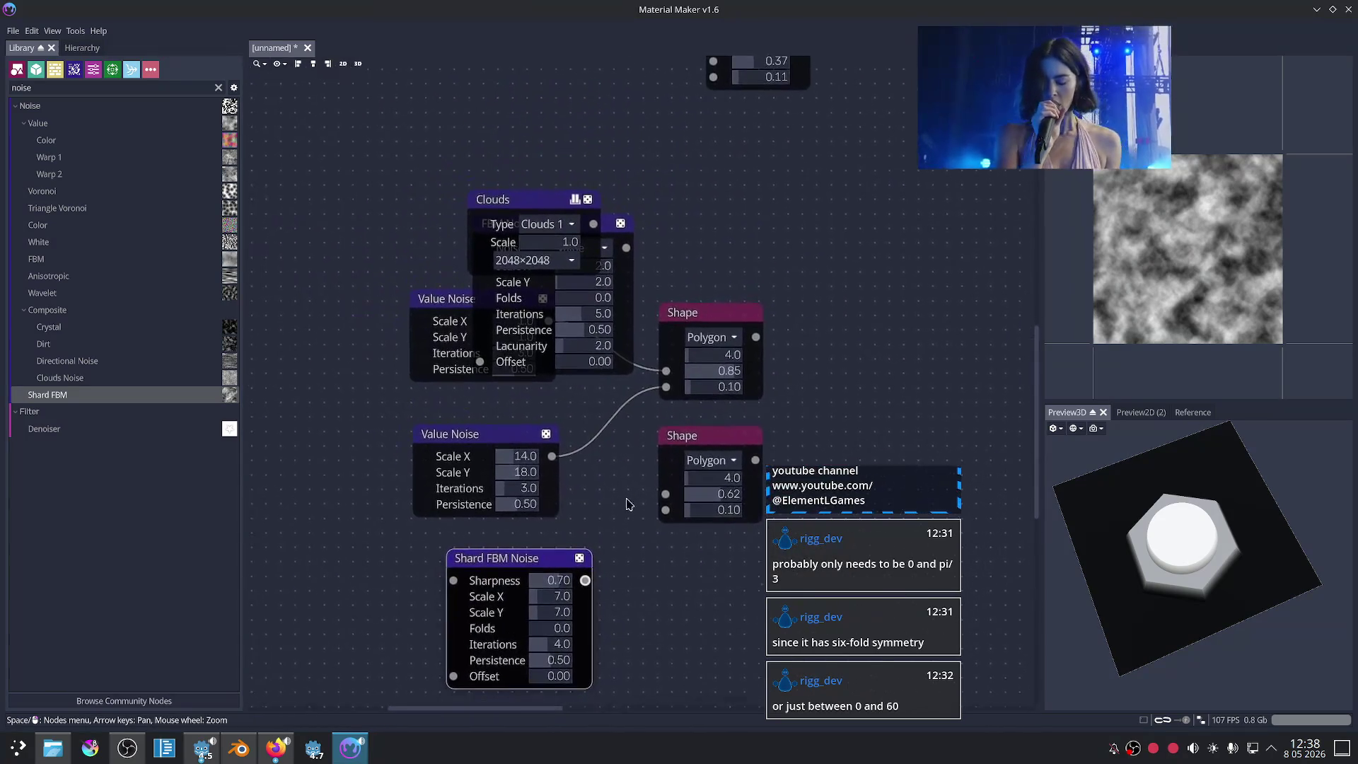
pyautogui.moveTo(525, 200); pyautogui.dragTo(369, 90)
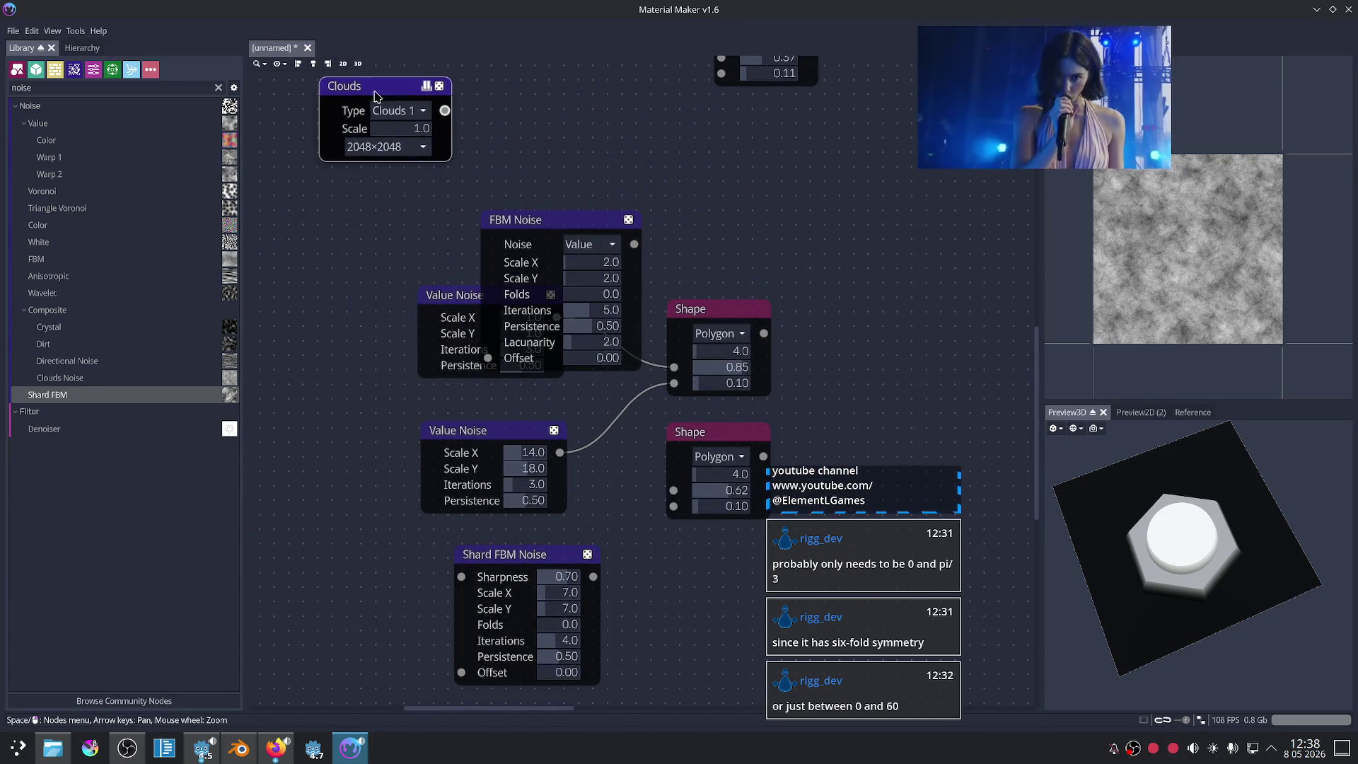
pyautogui.moveTo(418, 294); pyautogui.dragTo(261, 355)
pyautogui.moveTo(534, 215); pyautogui.dragTo(345, 177)
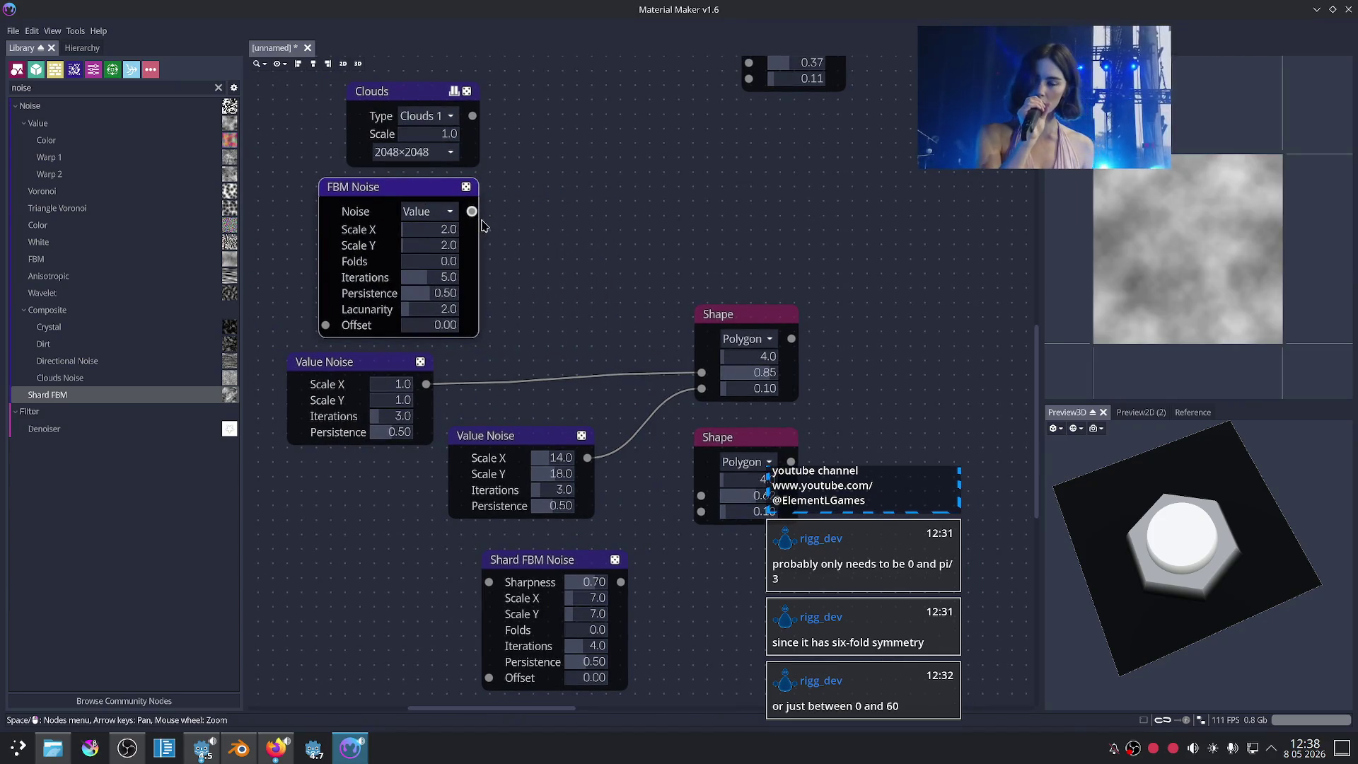
pyautogui.moveTo(472, 212); pyautogui.dragTo(675, 376)
pyautogui.click(735, 315)
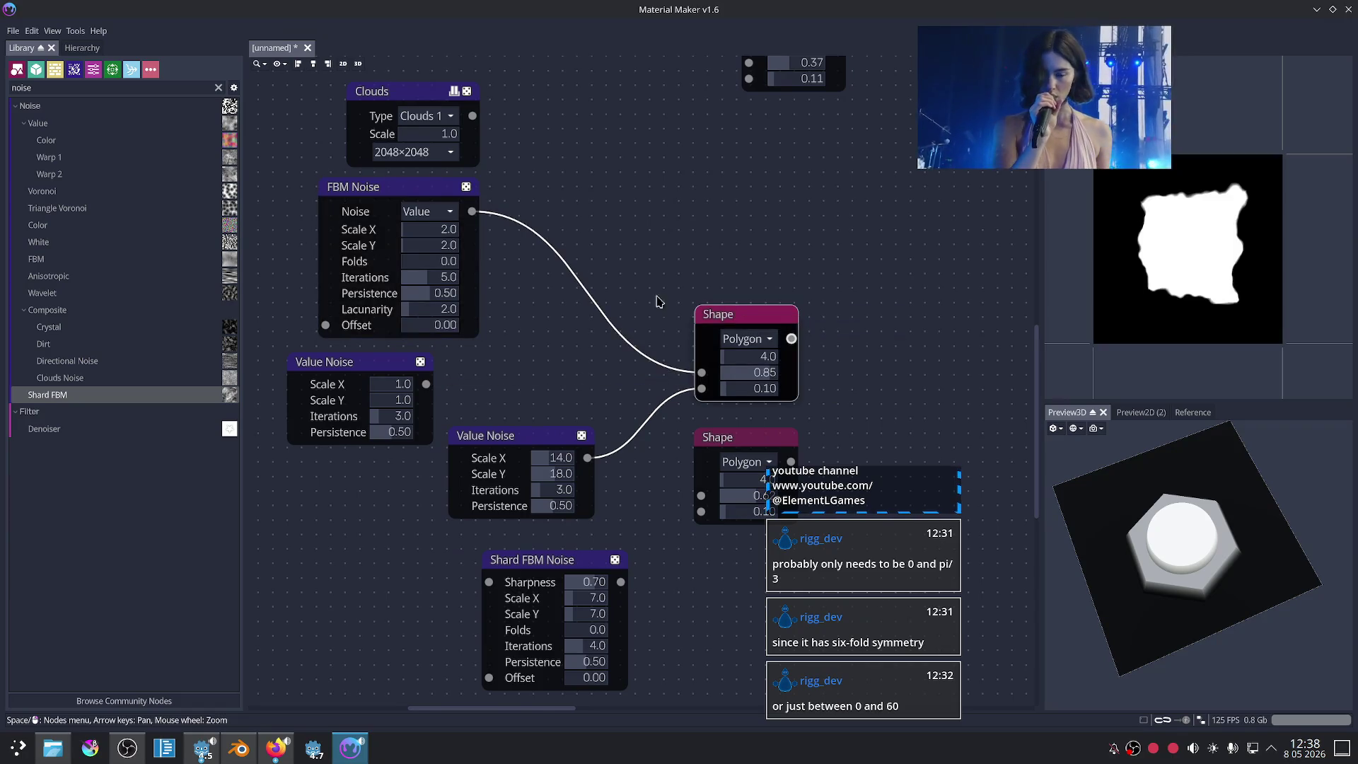
# Step: Set FBM Noise Iterations to 5.0 and Persistence to 0.16
pyautogui.scroll(2, 637, 297)
pyautogui.scroll(1, 601, 300)
pyautogui.scroll(2, 646, 327)
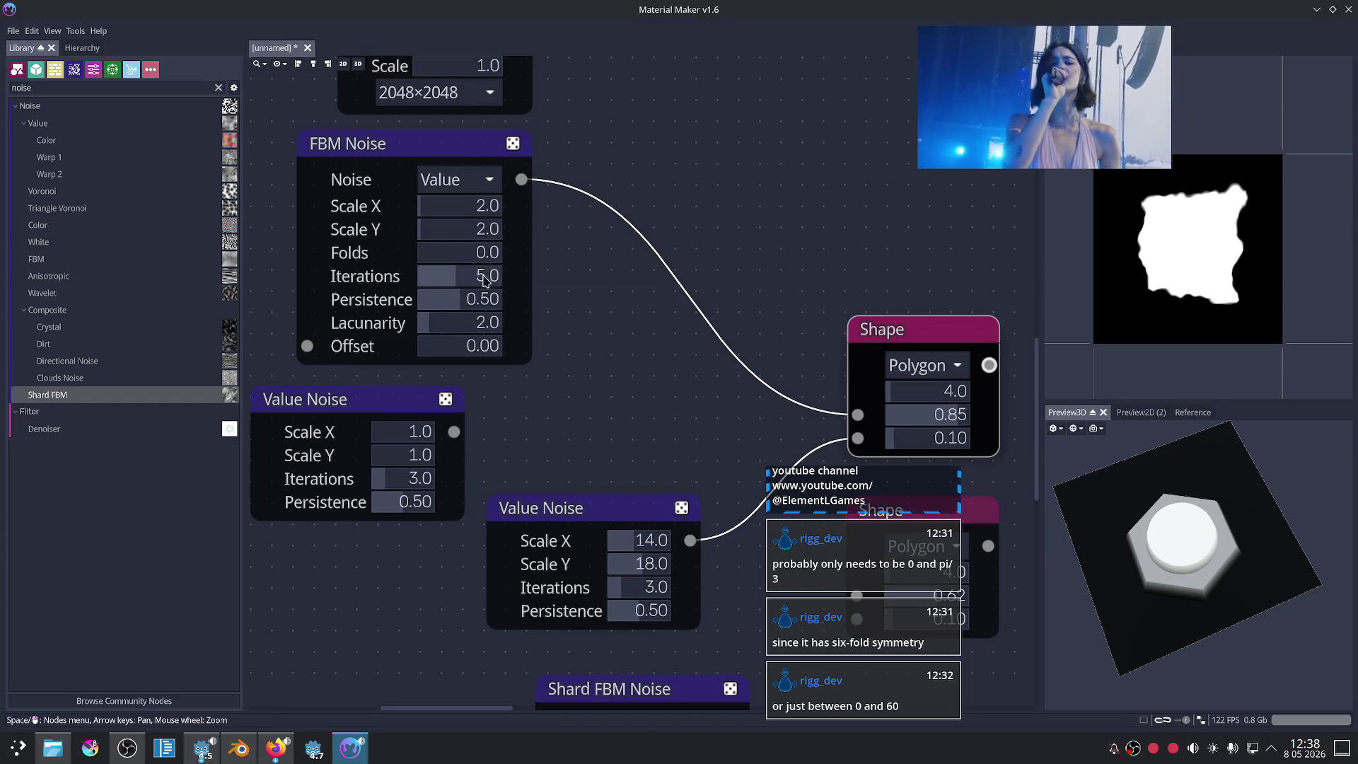
pyautogui.click(633, 339)
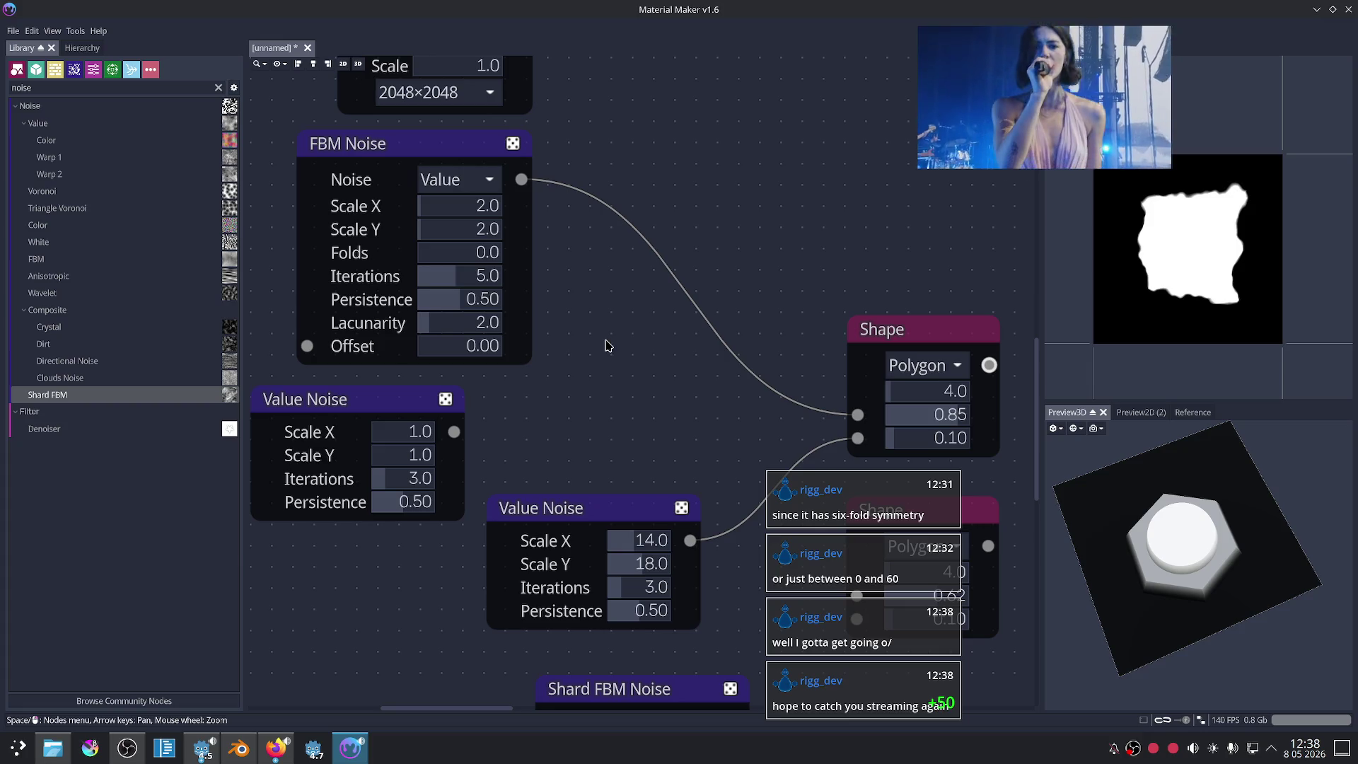
pyautogui.moveTo(481, 300); pyautogui.dragTo(418, 314)
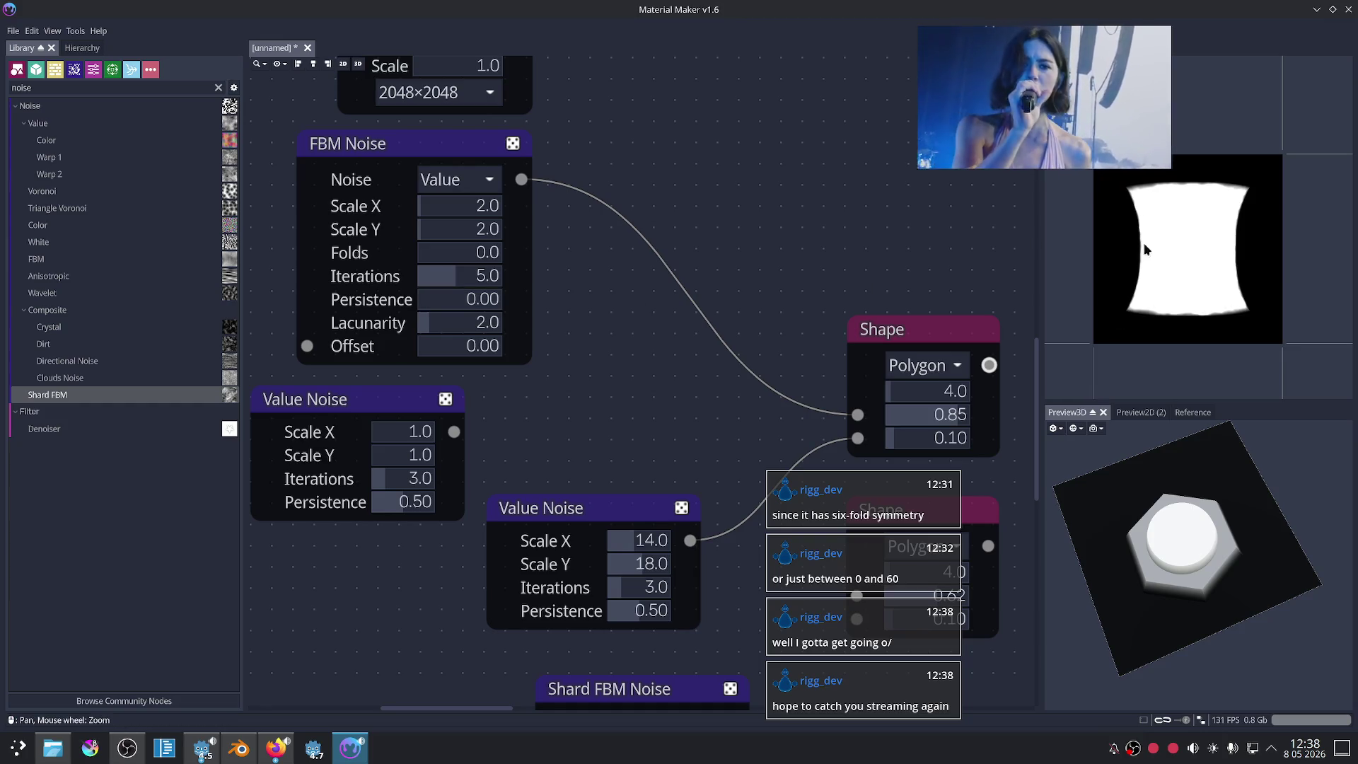
pyautogui.moveTo(471, 278); pyautogui.dragTo(459, 279)
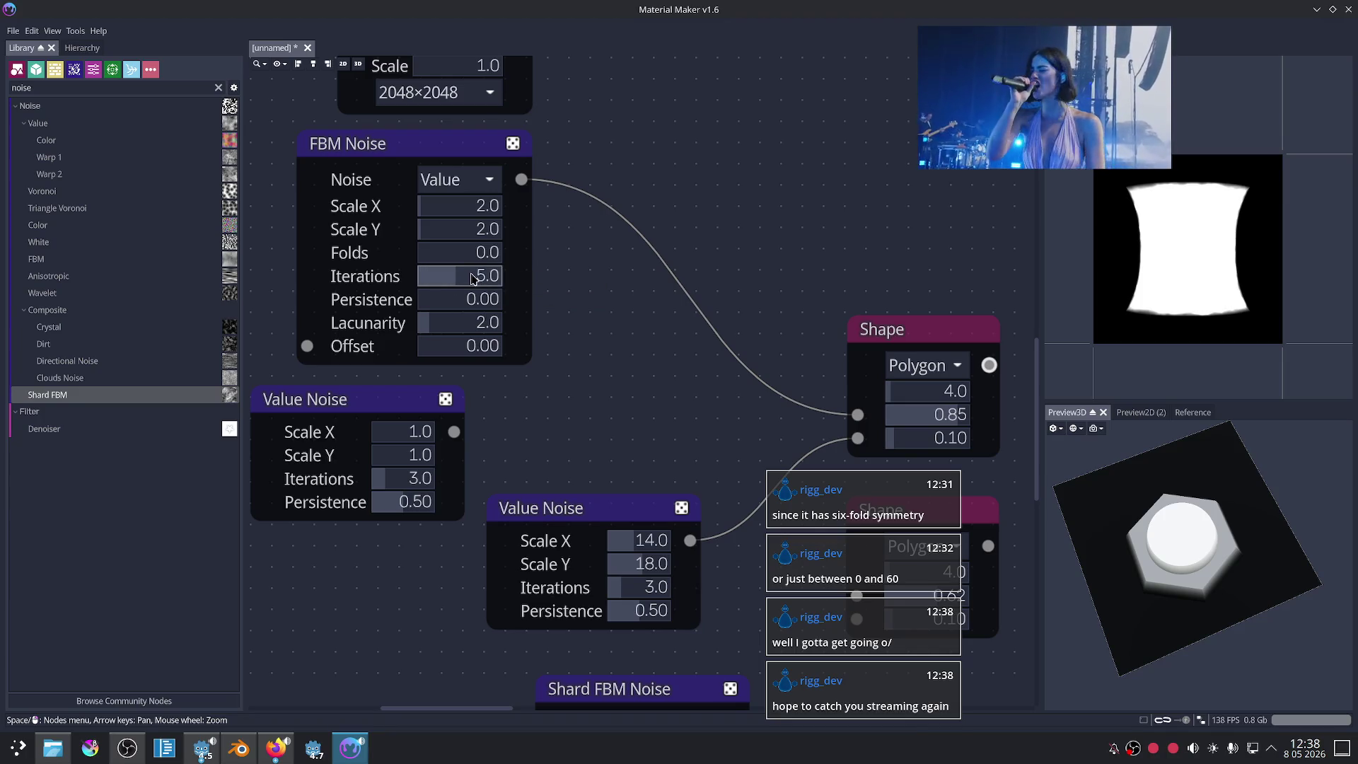
pyautogui.moveTo(423, 300); pyautogui.dragTo(438, 308)
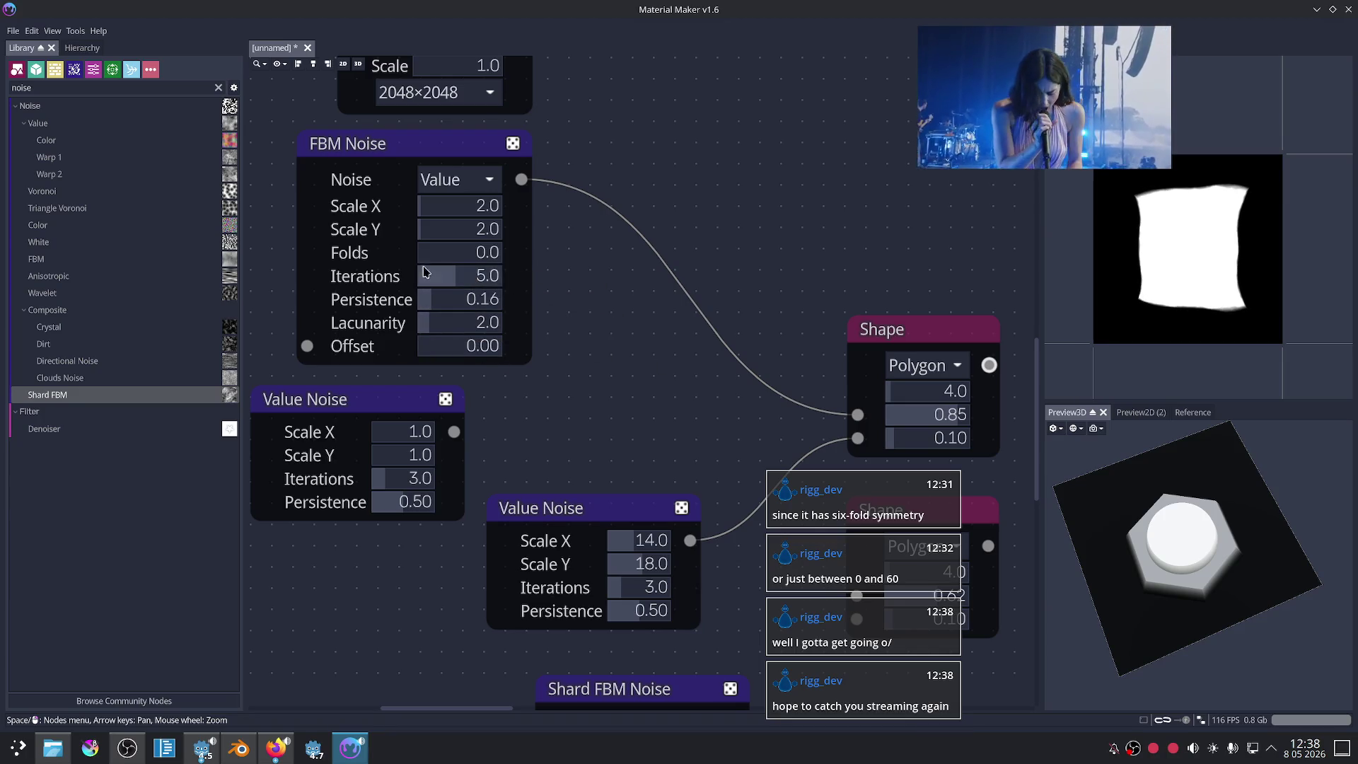
# Step: Keep FBM Noise Folds at 1.0 and reset its Offset to 0.00
pyautogui.moveTo(428, 253); pyautogui.dragTo(503, 266)
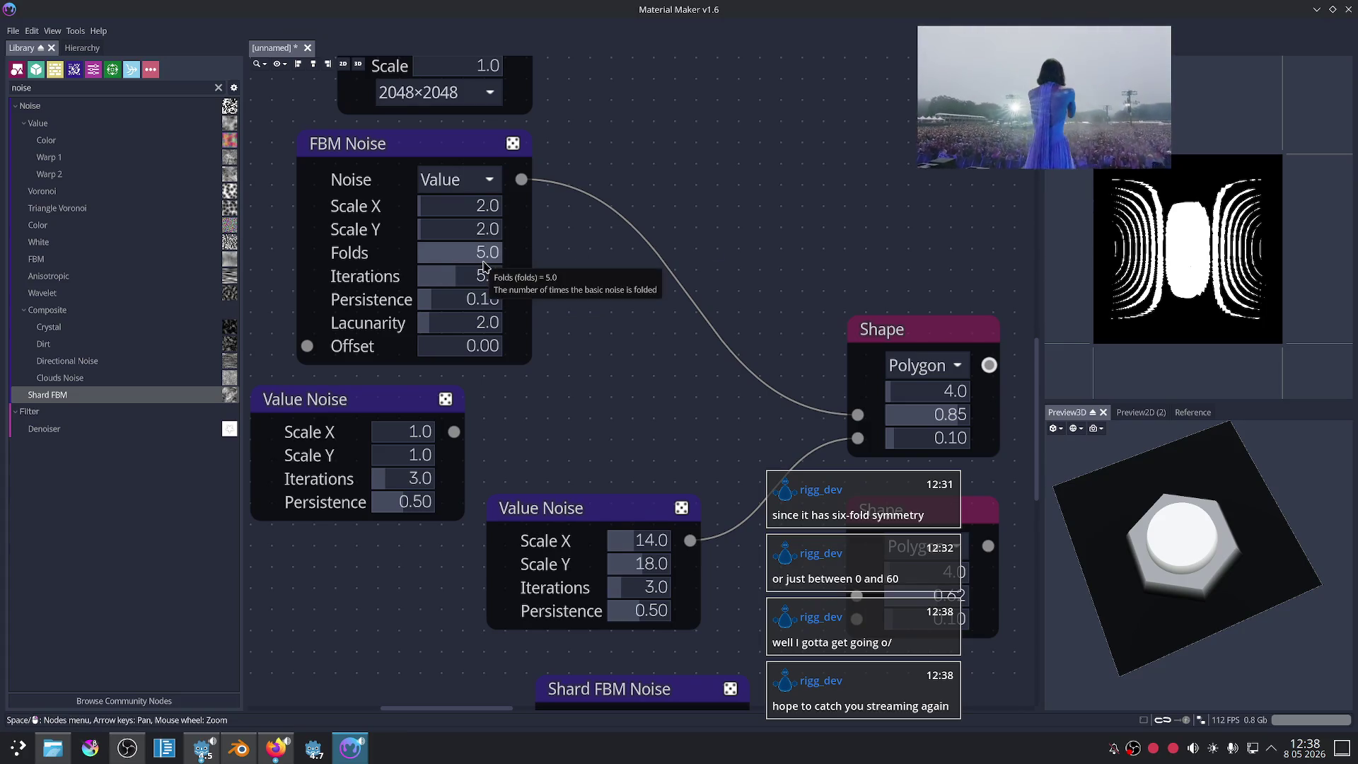
pyautogui.hotkey('ctrl', 'z')
pyautogui.hotkey('ctrl', 'z')
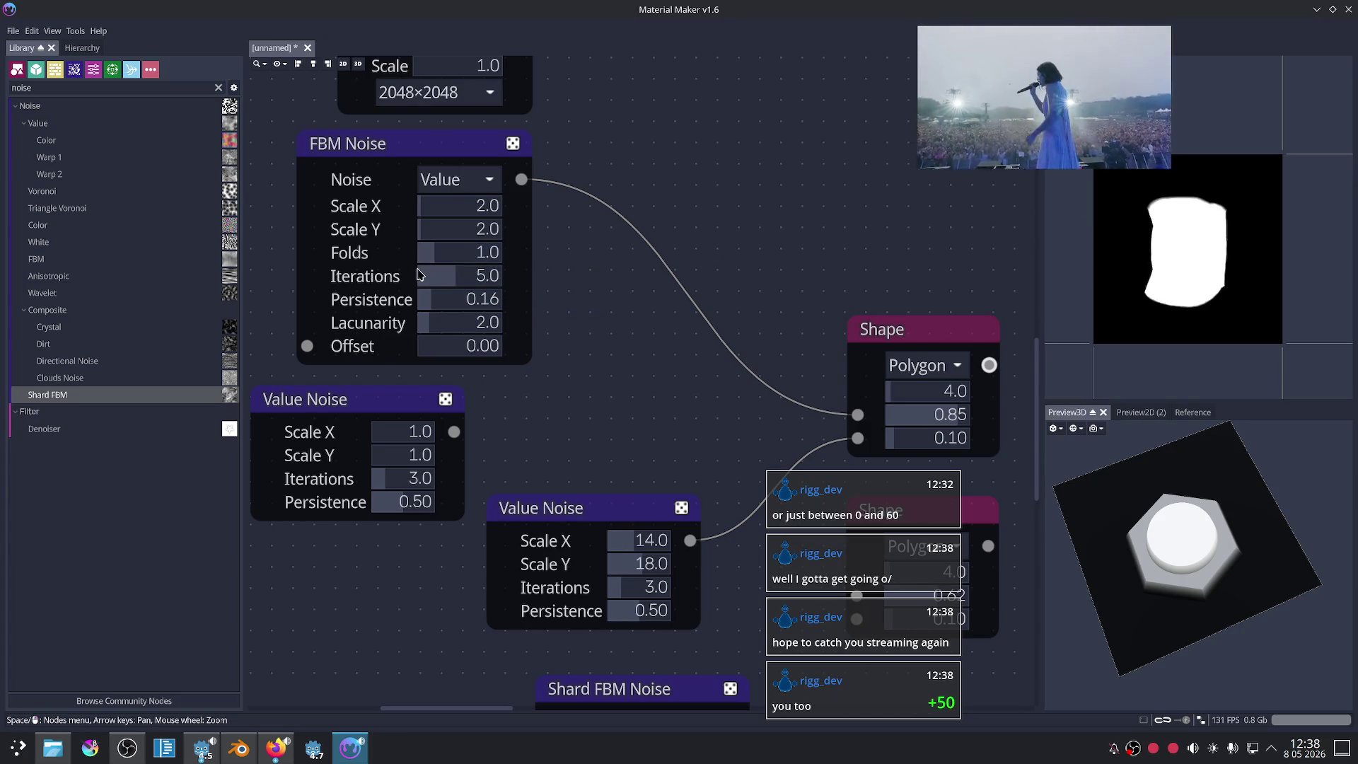
pyautogui.moveTo(439, 347)
pyautogui.mouseDown()
pyautogui.moveTo(513, 349)
pyautogui.moveTo(492, 352)
pyautogui.mouseUp()
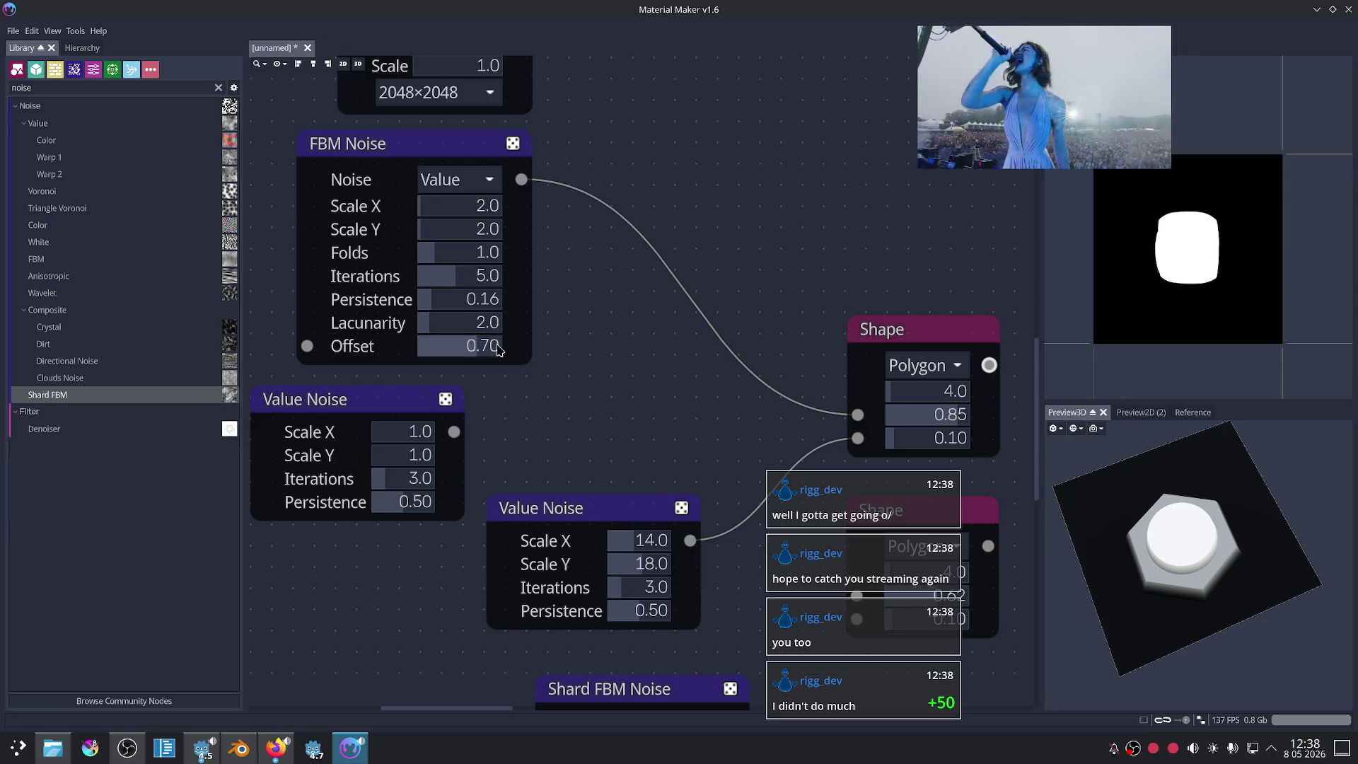
pyautogui.click(492, 352)
pyautogui.write('0')
pyautogui.press('Return')
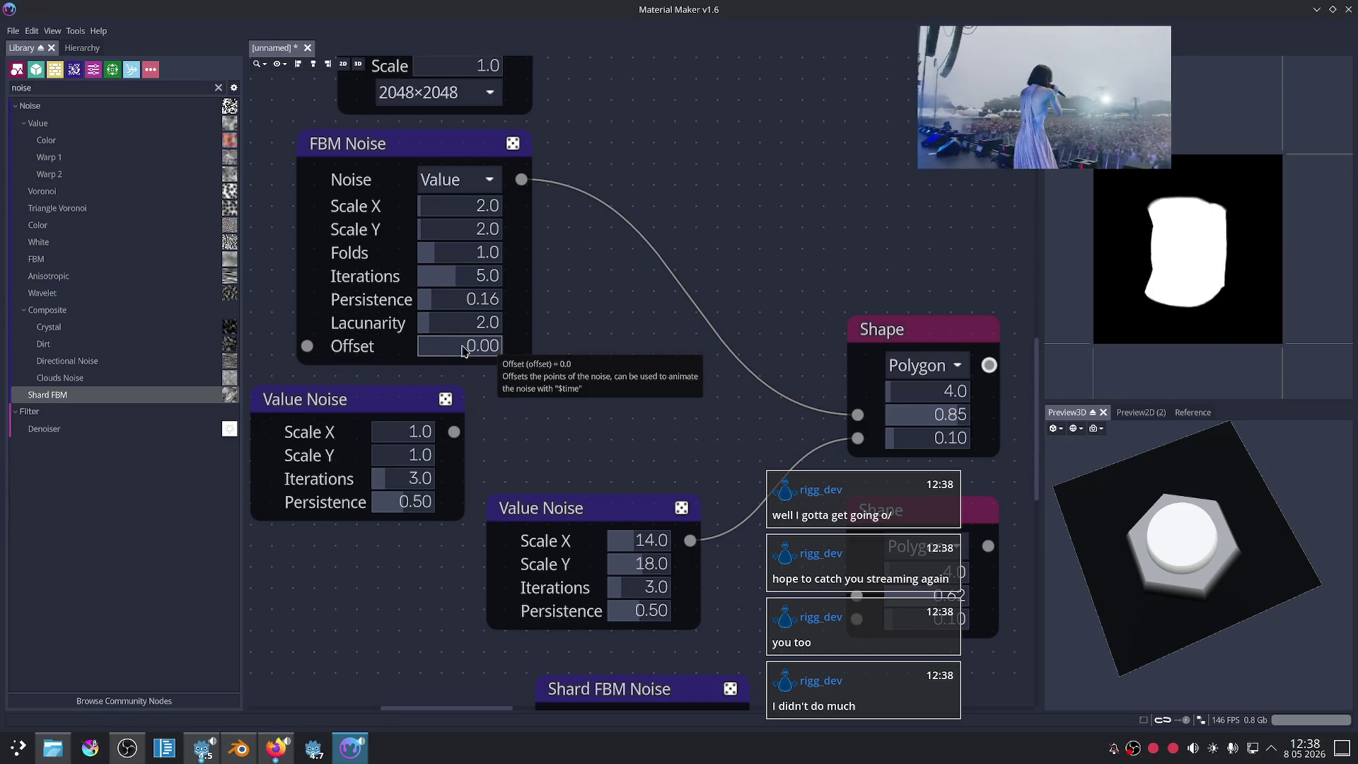
pyautogui.click(467, 188)
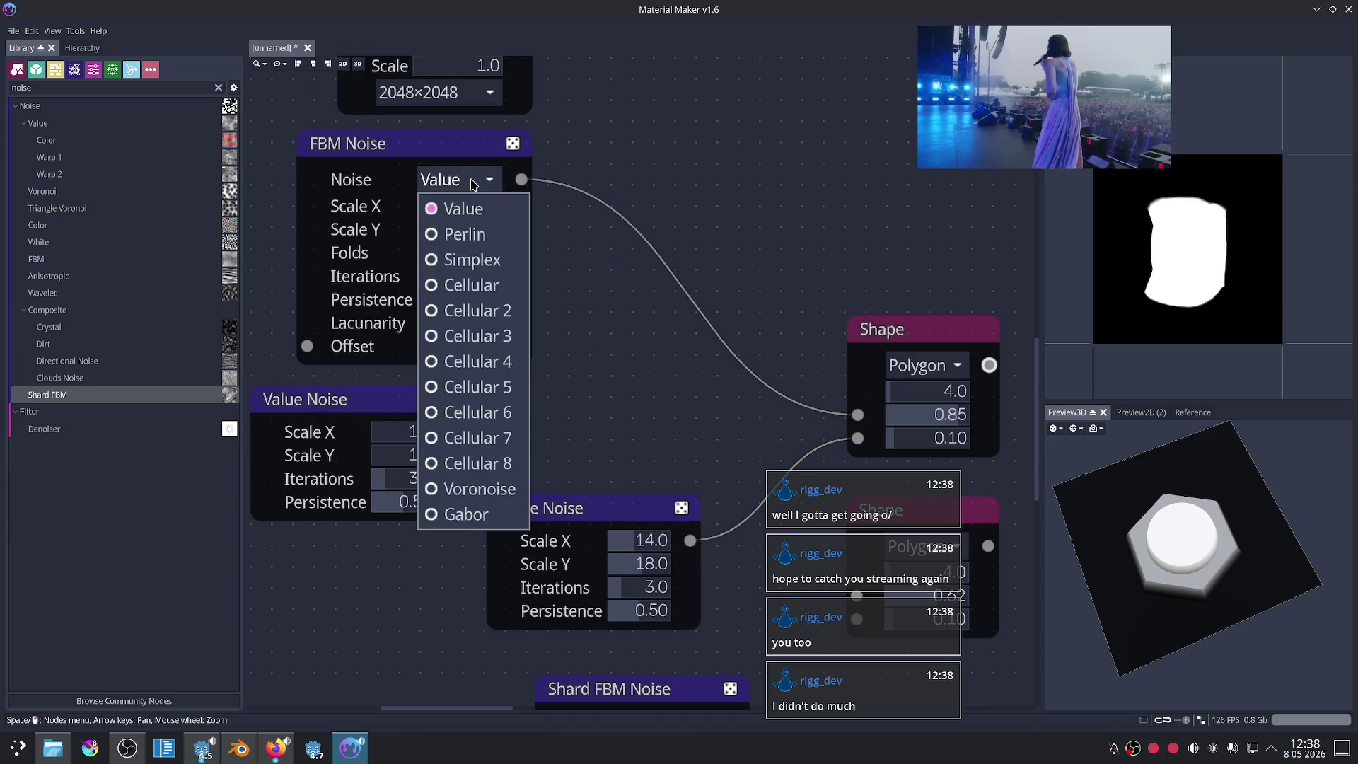
# Step: Lower the FBM Noise persistence to 0.10 and raise Scale X to 6, previewing its output
pyautogui.click(456, 233)
pyautogui.keyDown('shift'); pyautogui.hscroll(-2, 672, 306); pyautogui.keyUp('shift')
pyautogui.click(555, 259)
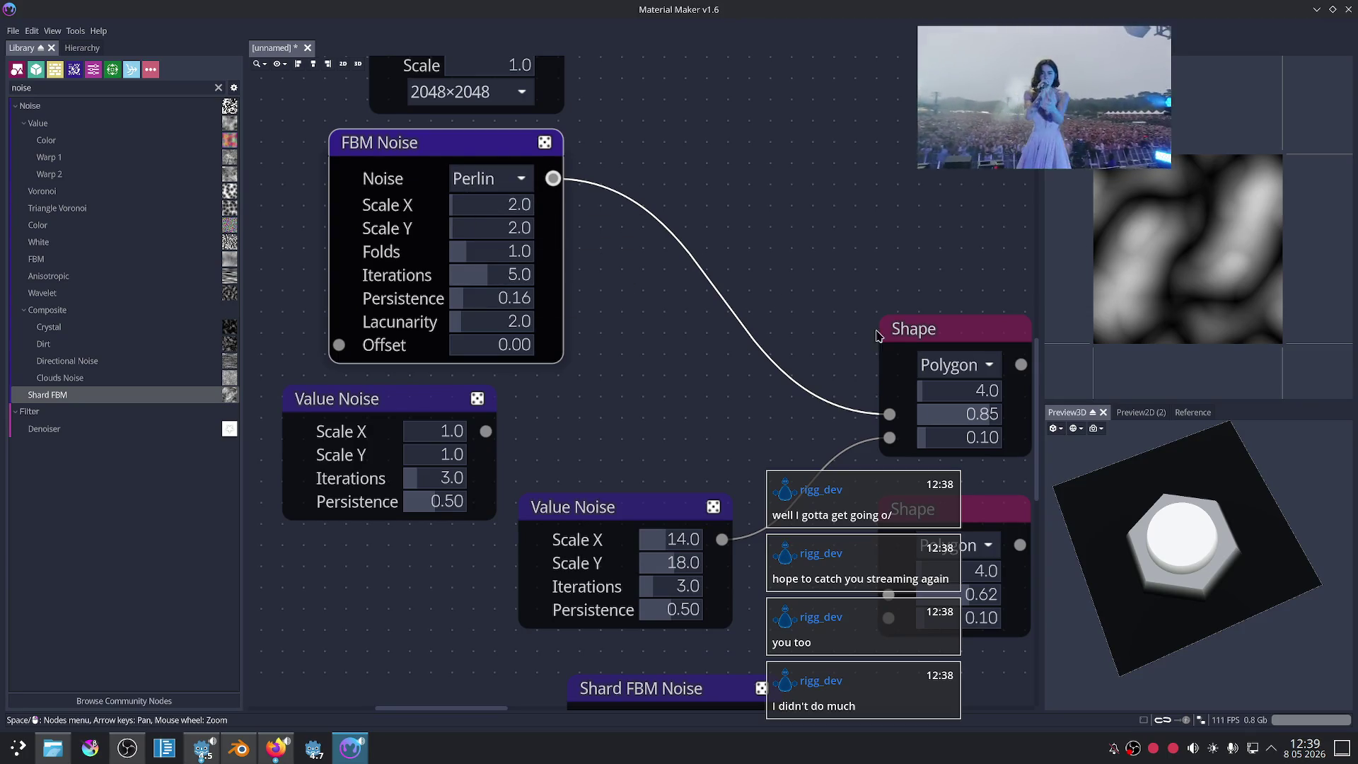
pyautogui.moveTo(948, 337); pyautogui.dragTo(935, 312)
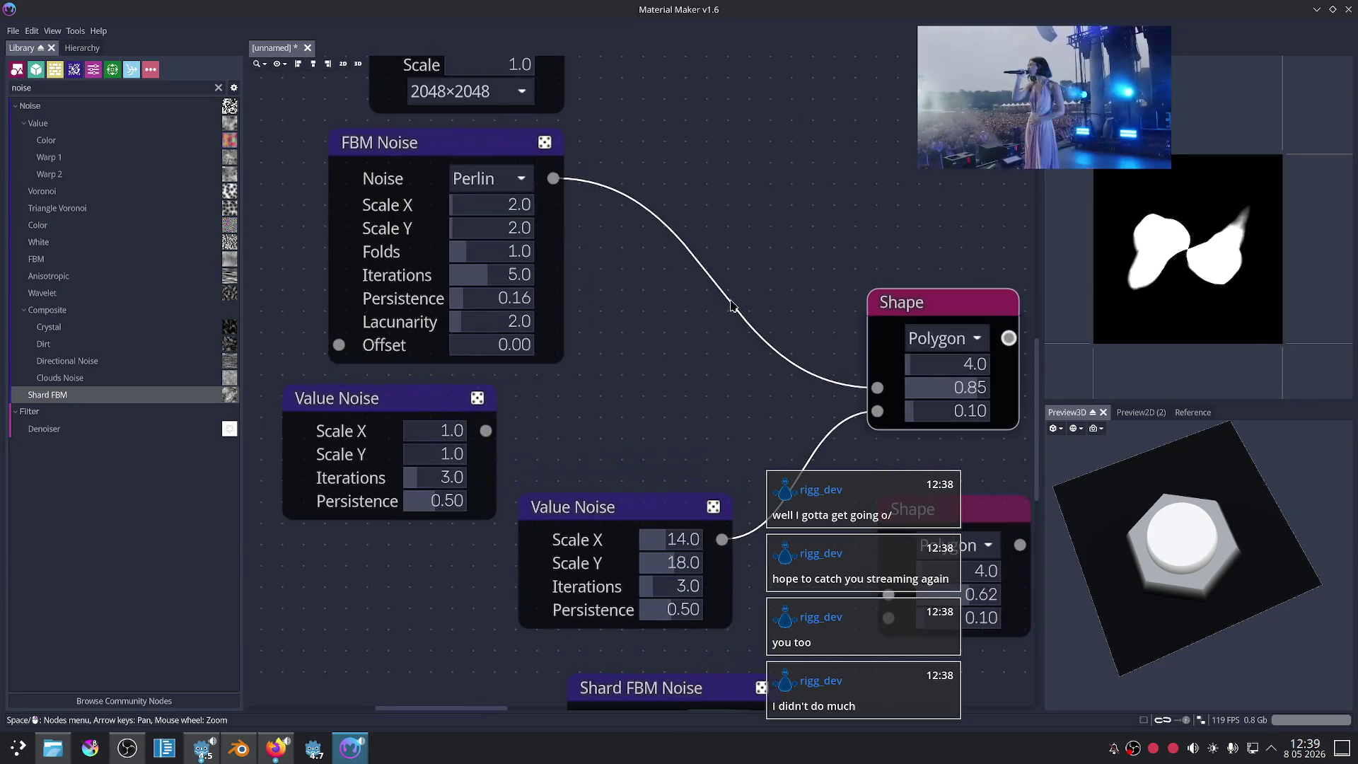
pyautogui.click(433, 144)
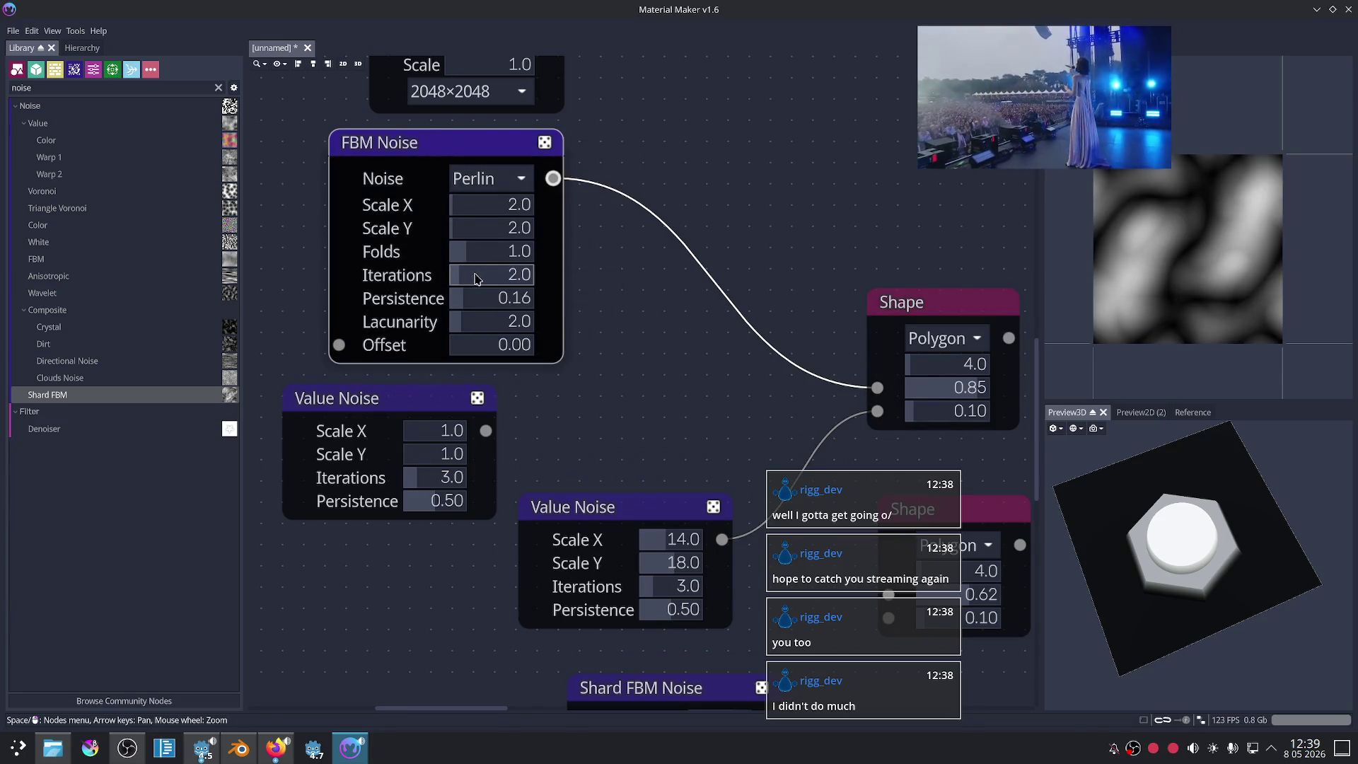
pyautogui.scroll(-1, 464, 276)
pyautogui.scroll(-1, 473, 260)
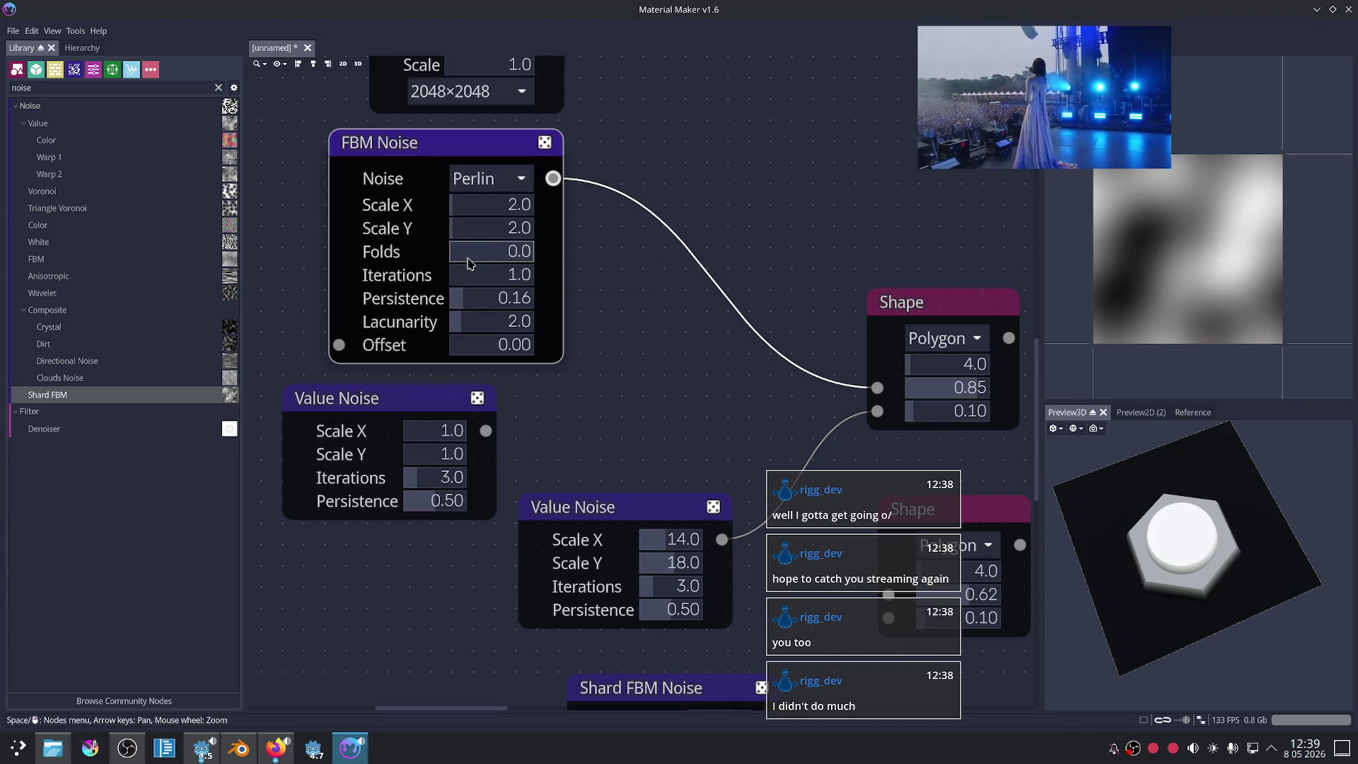
pyautogui.scroll(1, 474, 261)
pyautogui.scroll(17, 497, 306)
pyautogui.moveTo(523, 304); pyautogui.dragTo(464, 332)
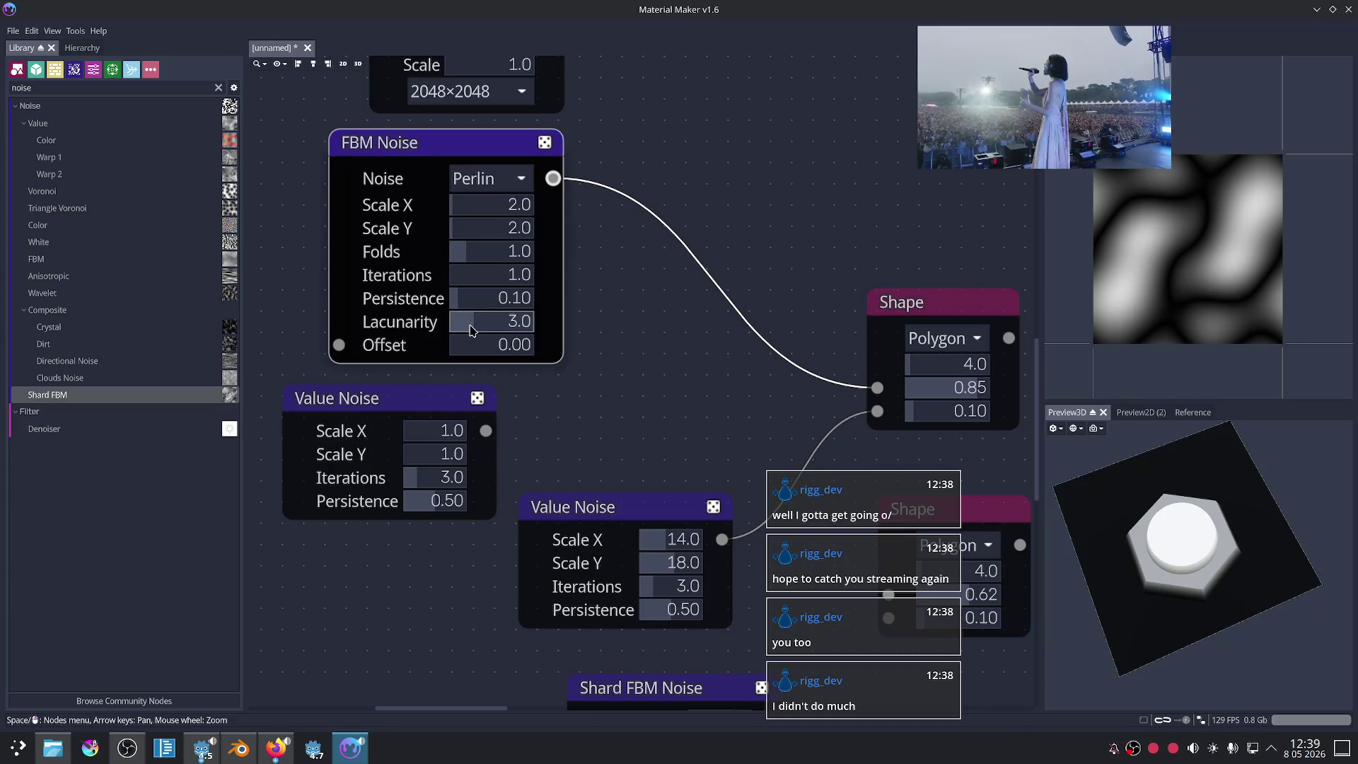
pyautogui.moveTo(472, 217); pyautogui.dragTo(483, 210)
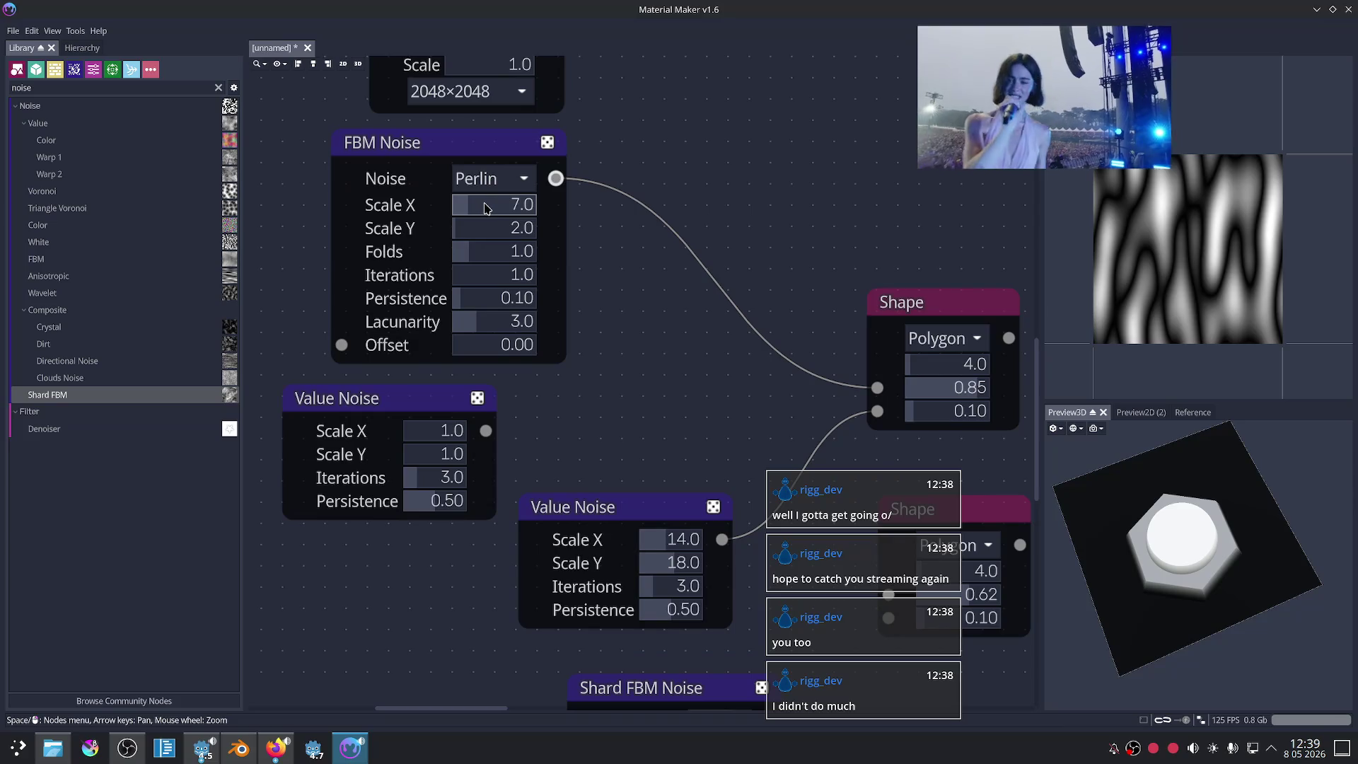
# Step: Cycle the FBM noise type through Simplex and Cellular, ending on Voronoise
pyautogui.click(492, 179)
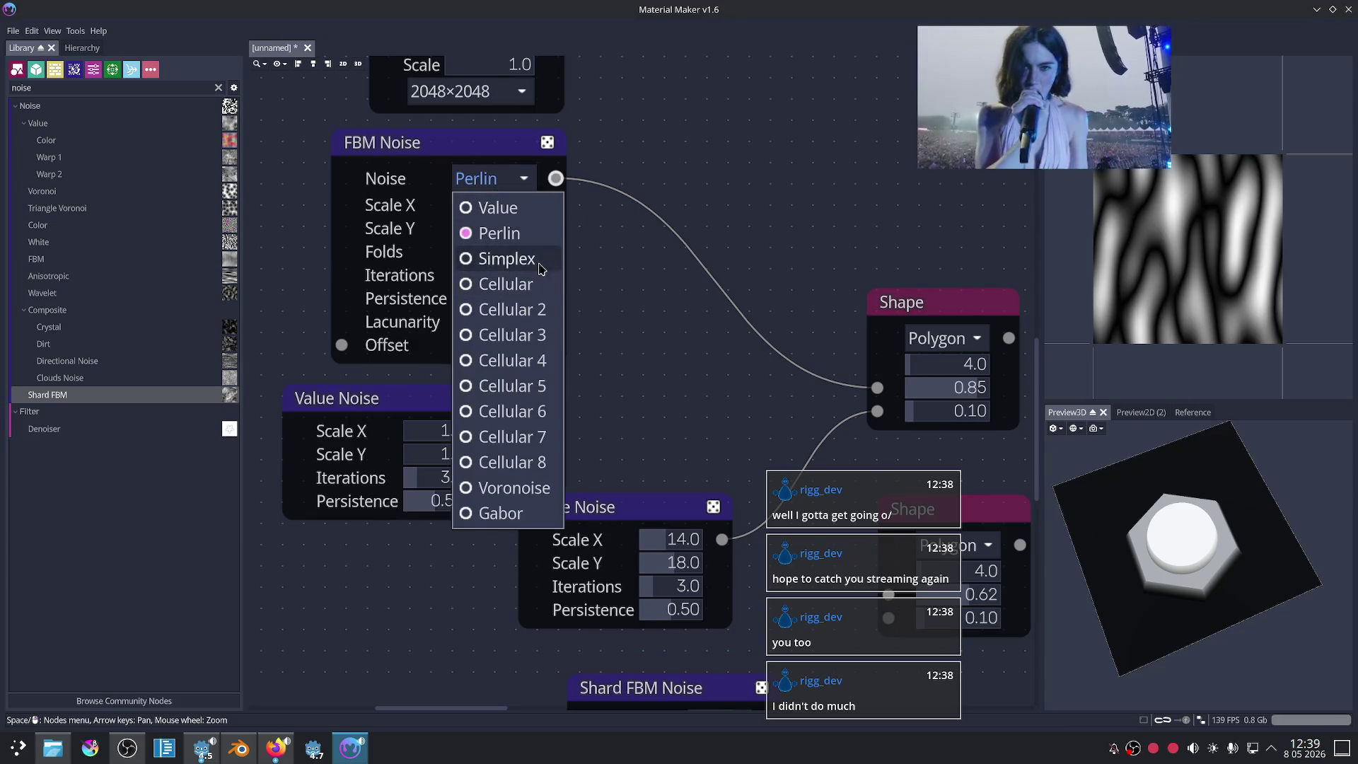
pyautogui.click(506, 258)
pyautogui.click(494, 178)
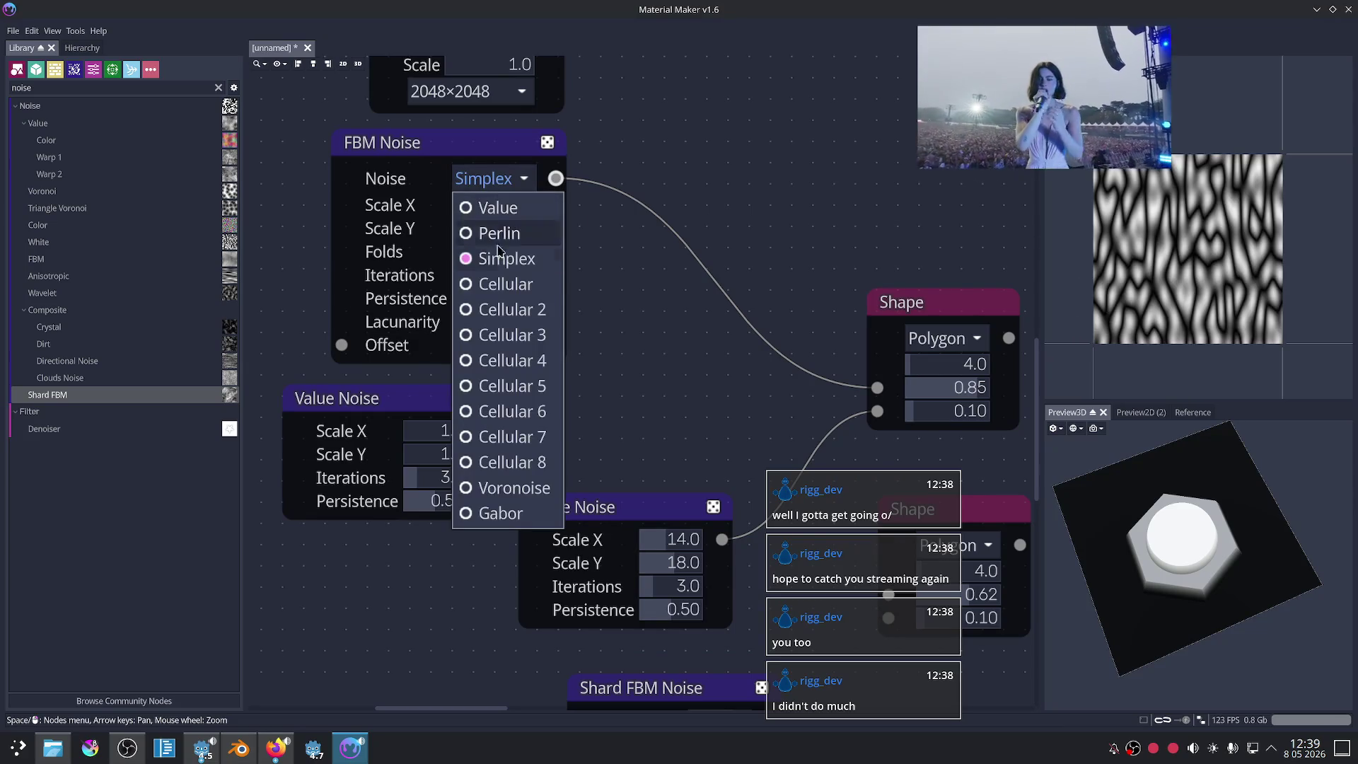
pyautogui.click(505, 287)
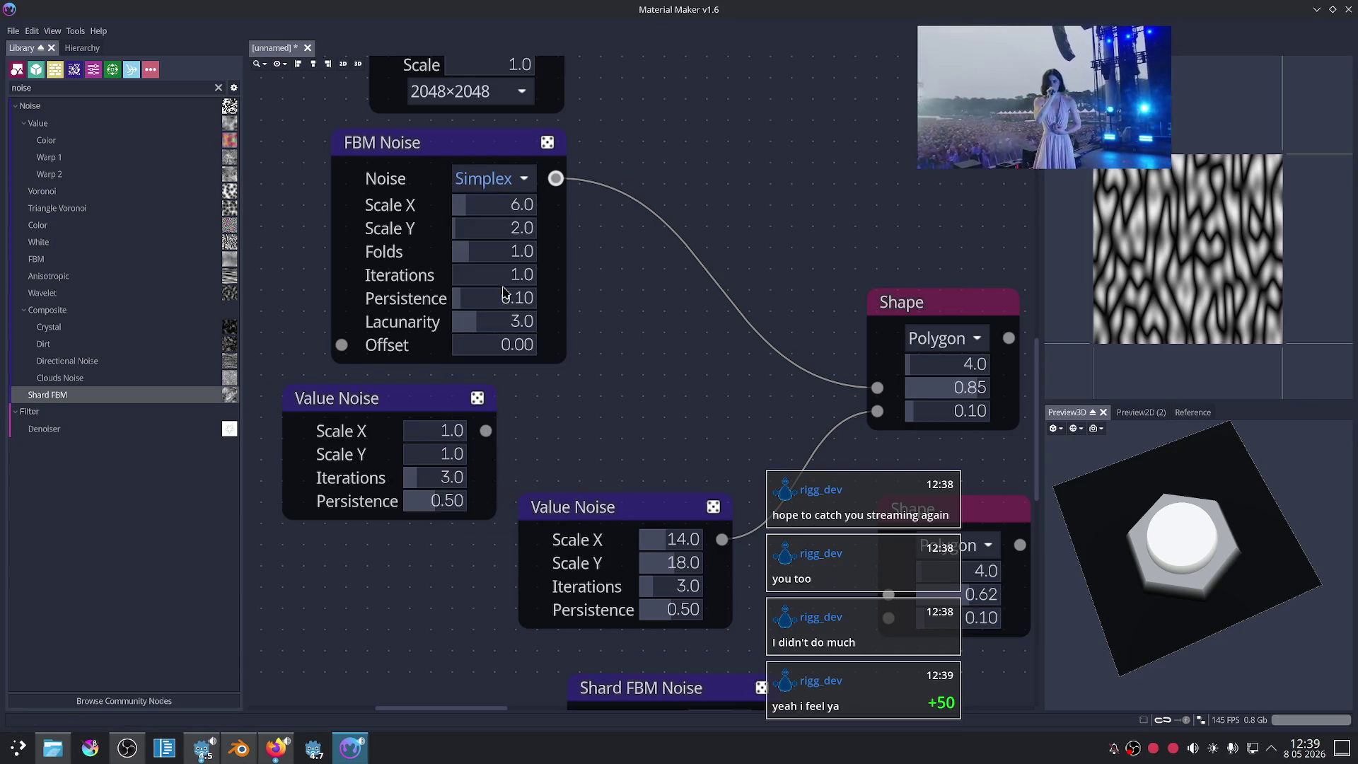
pyautogui.click(491, 178)
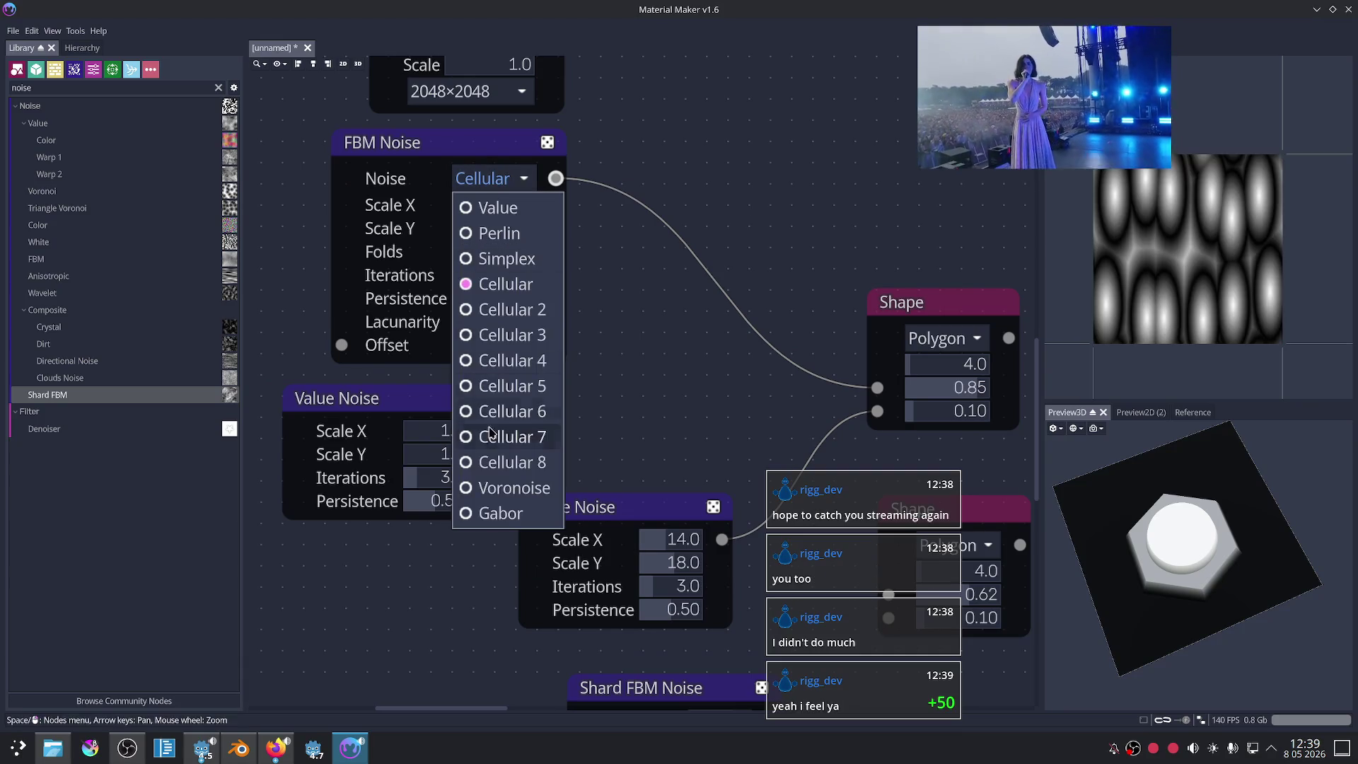
pyautogui.click(492, 493)
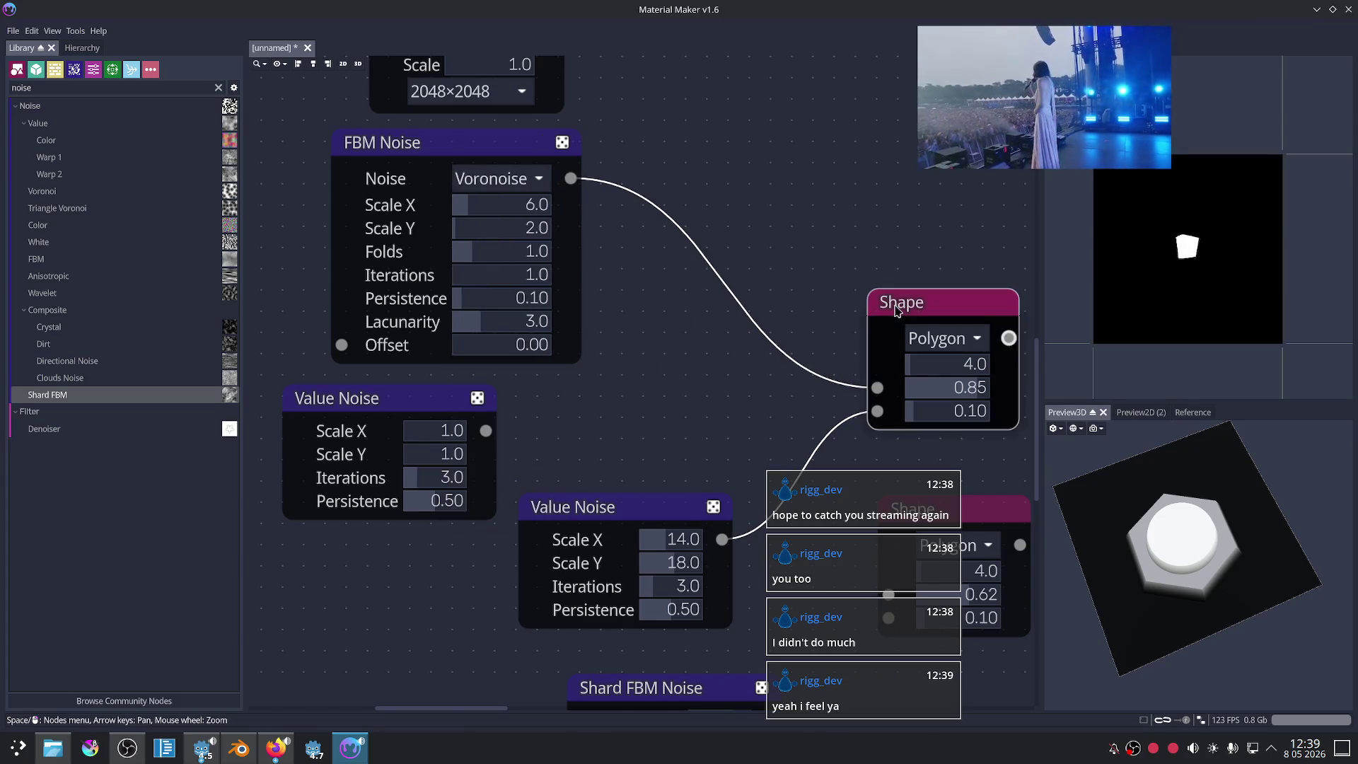
# Step: Move the Value Noise node aside and raise the FBM Noise Scale Y, previewing the noise
pyautogui.scroll(-2, 692, 276)
pyautogui.scroll(2, 703, 314)
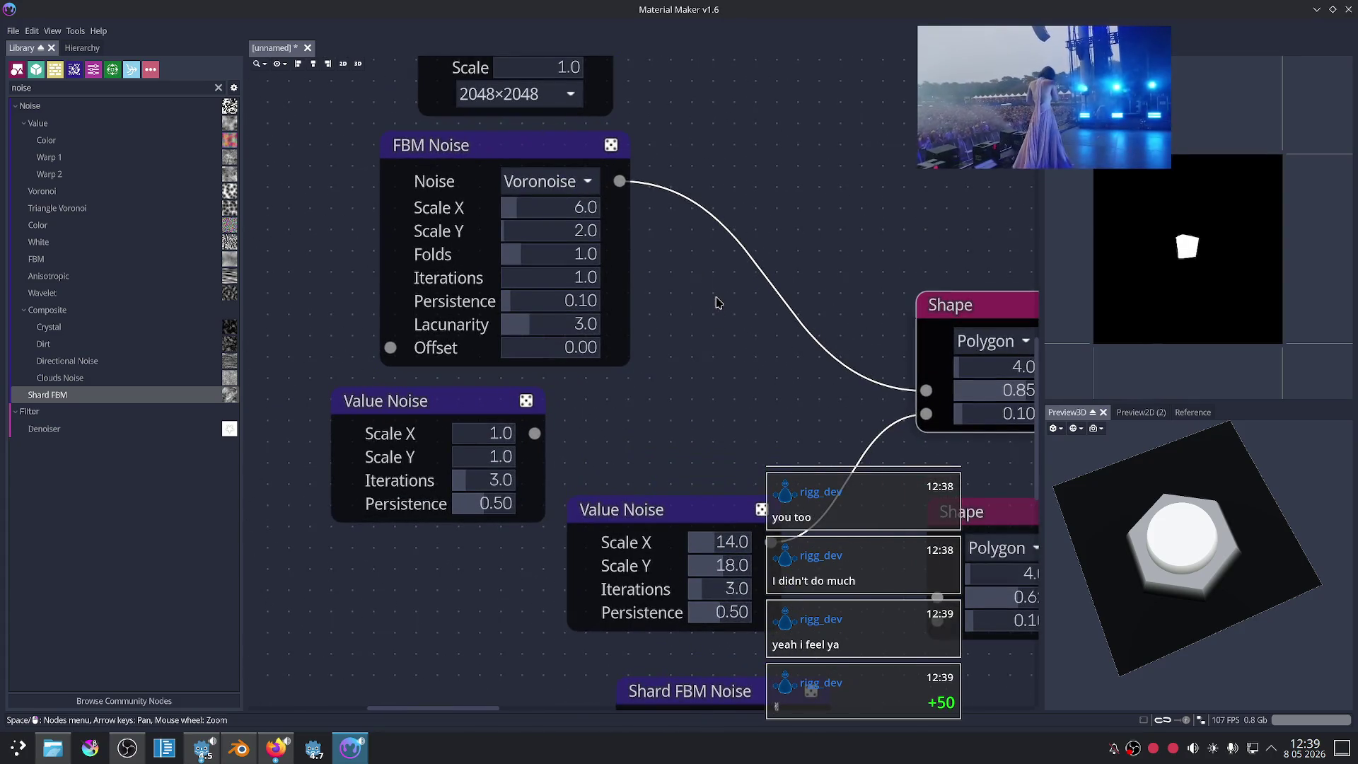
pyautogui.scroll(-2, 665, 445)
pyautogui.scroll(-1, 634, 403)
pyautogui.scroll(4, 637, 358)
pyautogui.scroll(-1, 685, 408)
pyautogui.scroll(-1, 682, 409)
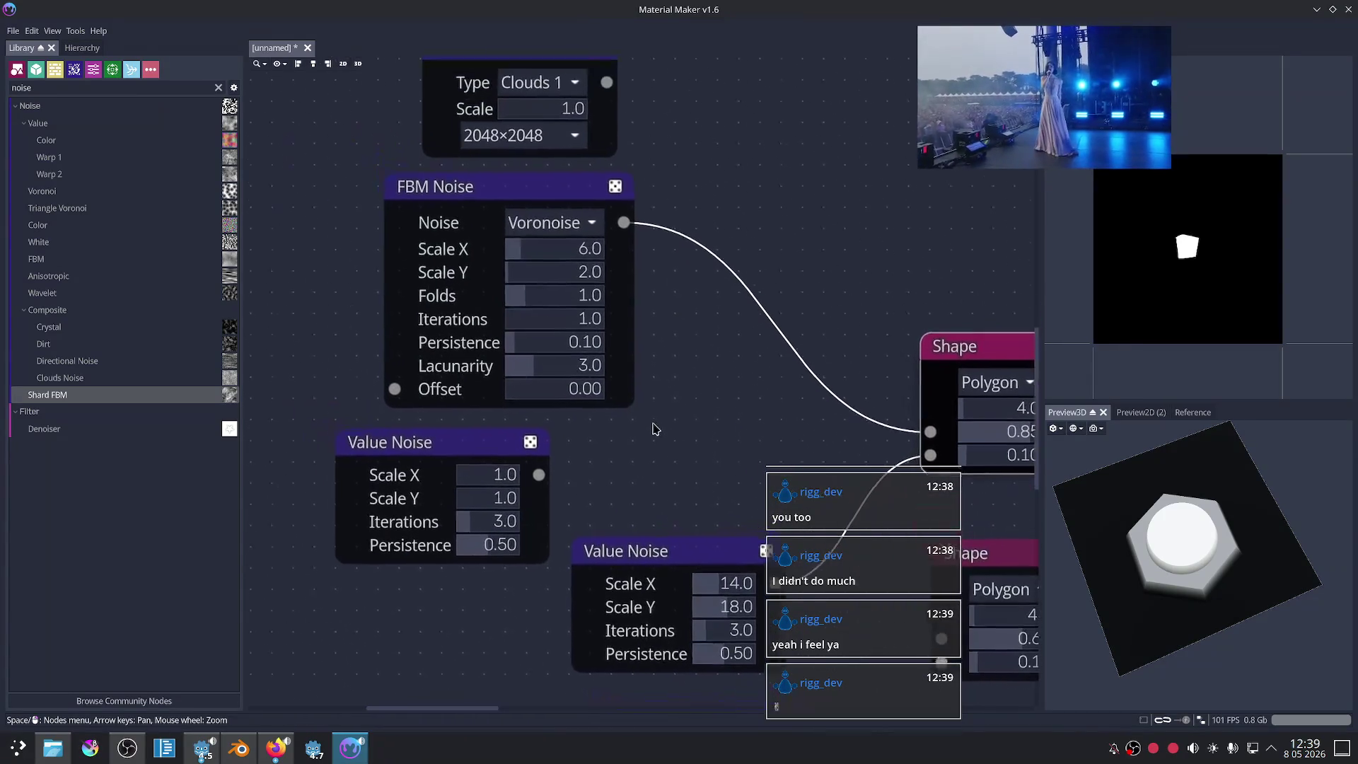
pyautogui.scroll(2, 646, 394)
pyautogui.scroll(-1, 615, 315)
pyautogui.moveTo(299, 421)
pyautogui.mouseDown()
pyautogui.moveTo(352, 432)
pyautogui.moveTo(361, 468)
pyautogui.mouseUp()
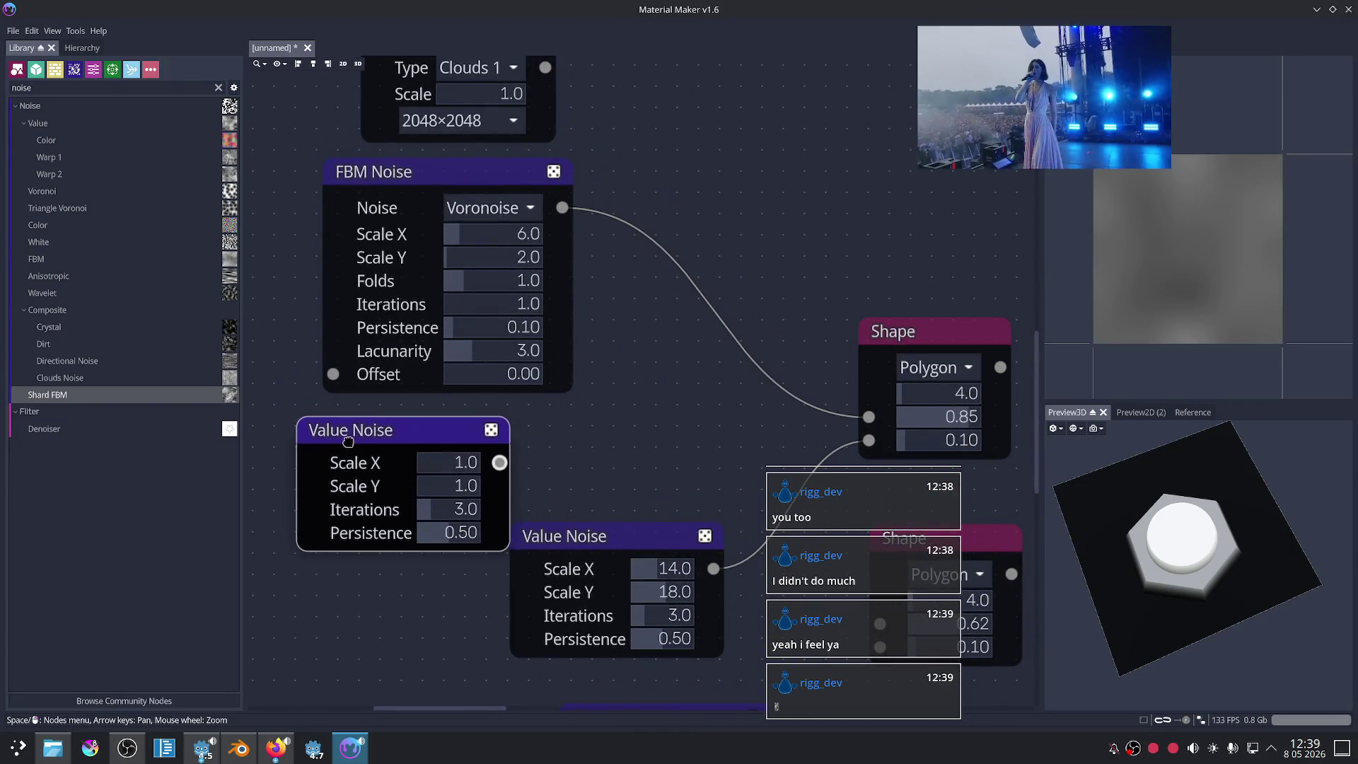
pyautogui.click(485, 176)
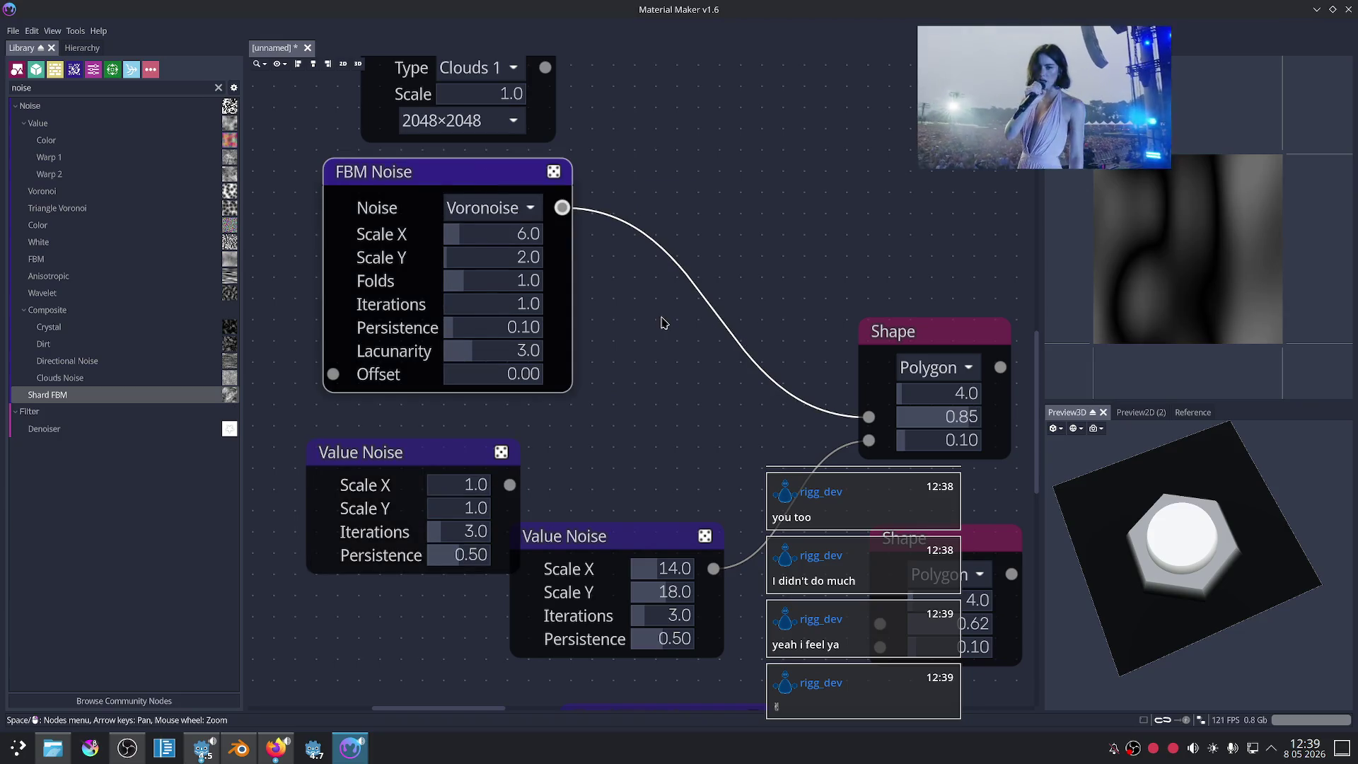
pyautogui.moveTo(663, 323); pyautogui.dragTo(707, 339, button='middle')
pyautogui.scroll(-1, 683, 297)
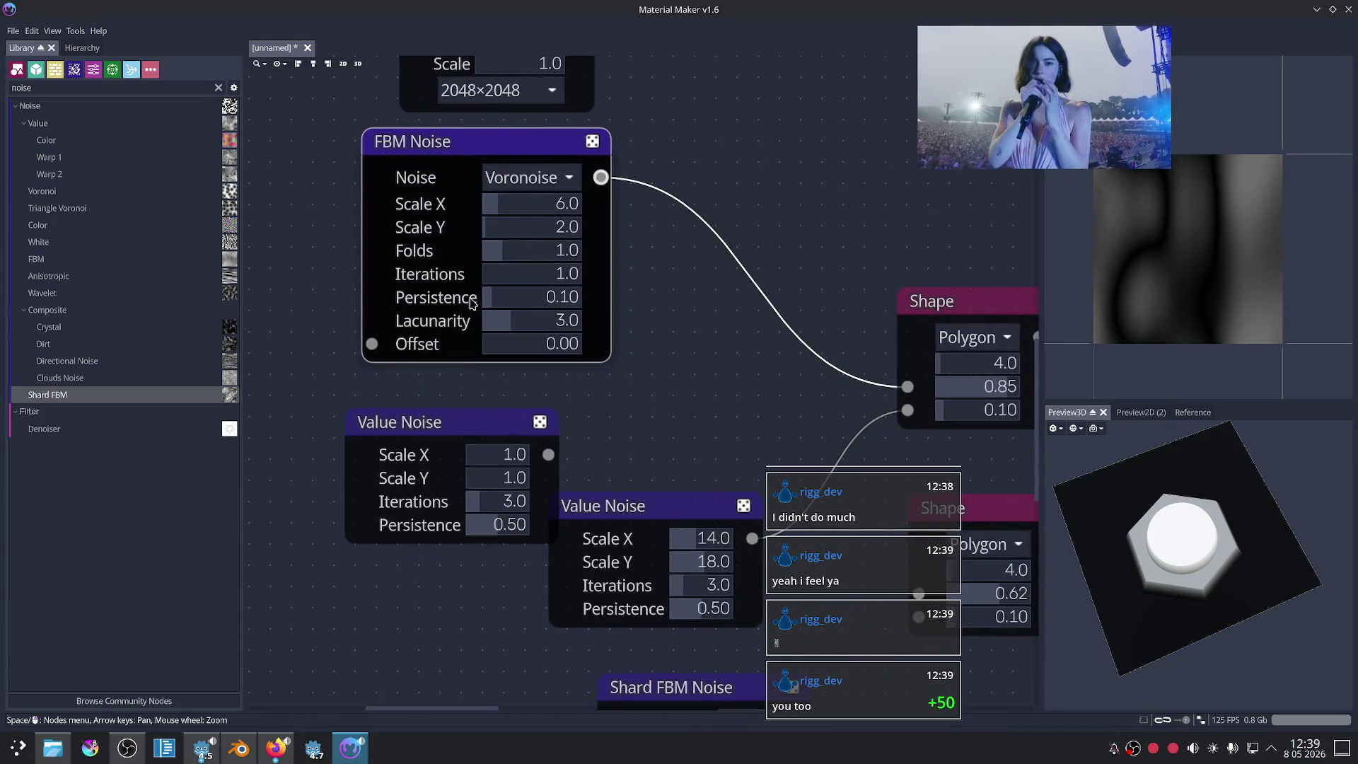
pyautogui.moveTo(499, 252)
pyautogui.mouseDown()
pyautogui.moveTo(546, 256)
pyautogui.moveTo(487, 240)
pyautogui.moveTo(510, 229)
pyautogui.mouseUp()
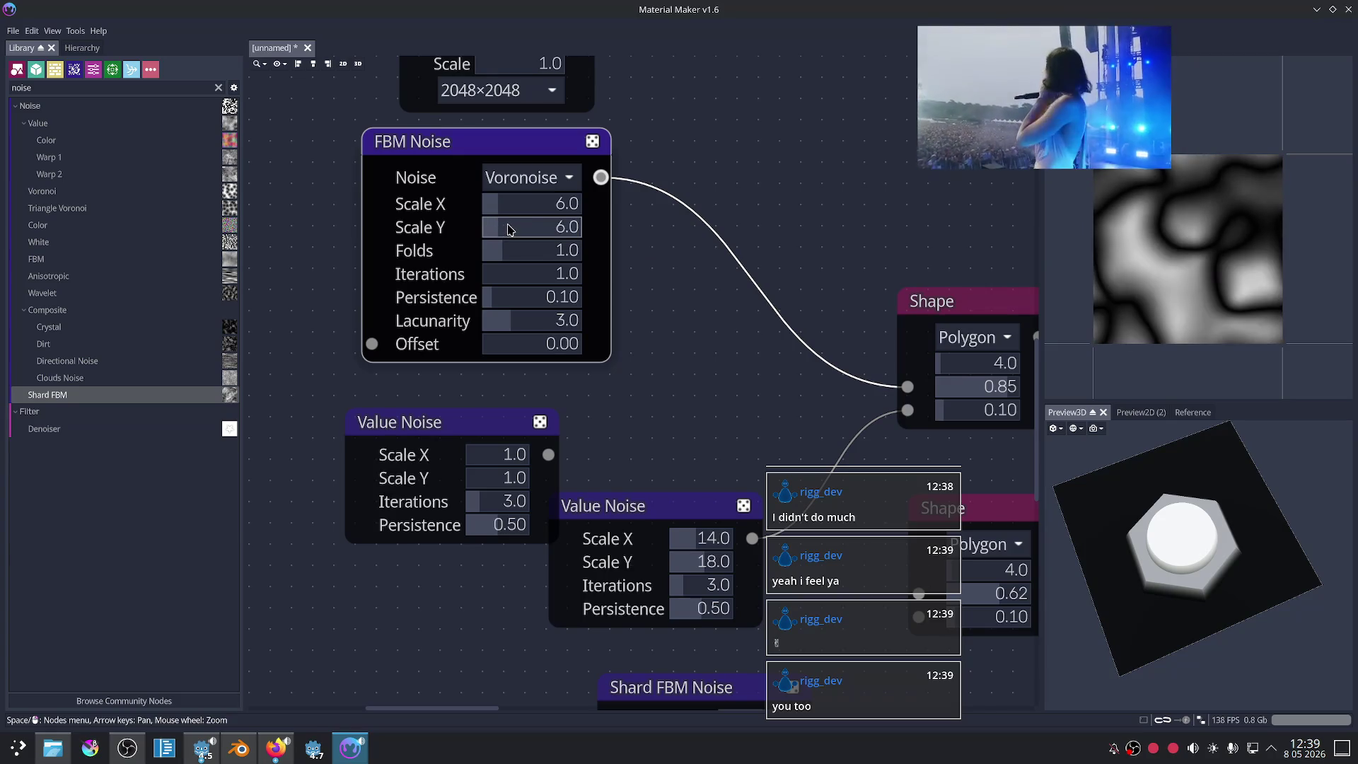
# Step: Preview the Shape mask and try different values for its second parameter
pyautogui.click(973, 303)
pyautogui.scroll(-2, 863, 297)
pyautogui.scroll(2, 575, 282)
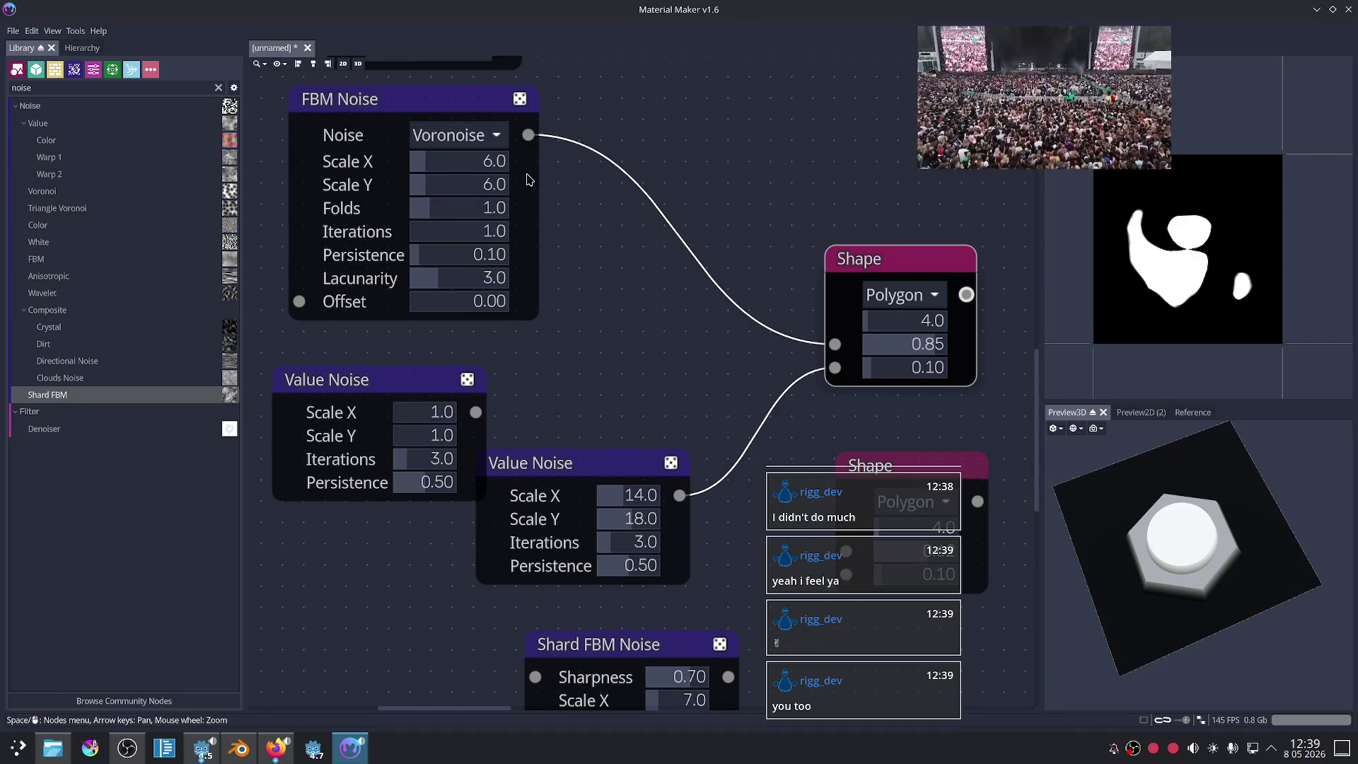
pyautogui.moveTo(931, 359)
pyautogui.mouseDown()
pyautogui.moveTo(964, 355)
pyautogui.moveTo(934, 355)
pyautogui.mouseUp()
# Step: Try FBM Noise Scale X at 27, then settle on scale 2.0 with Folds 2.0
pyautogui.click(401, 107)
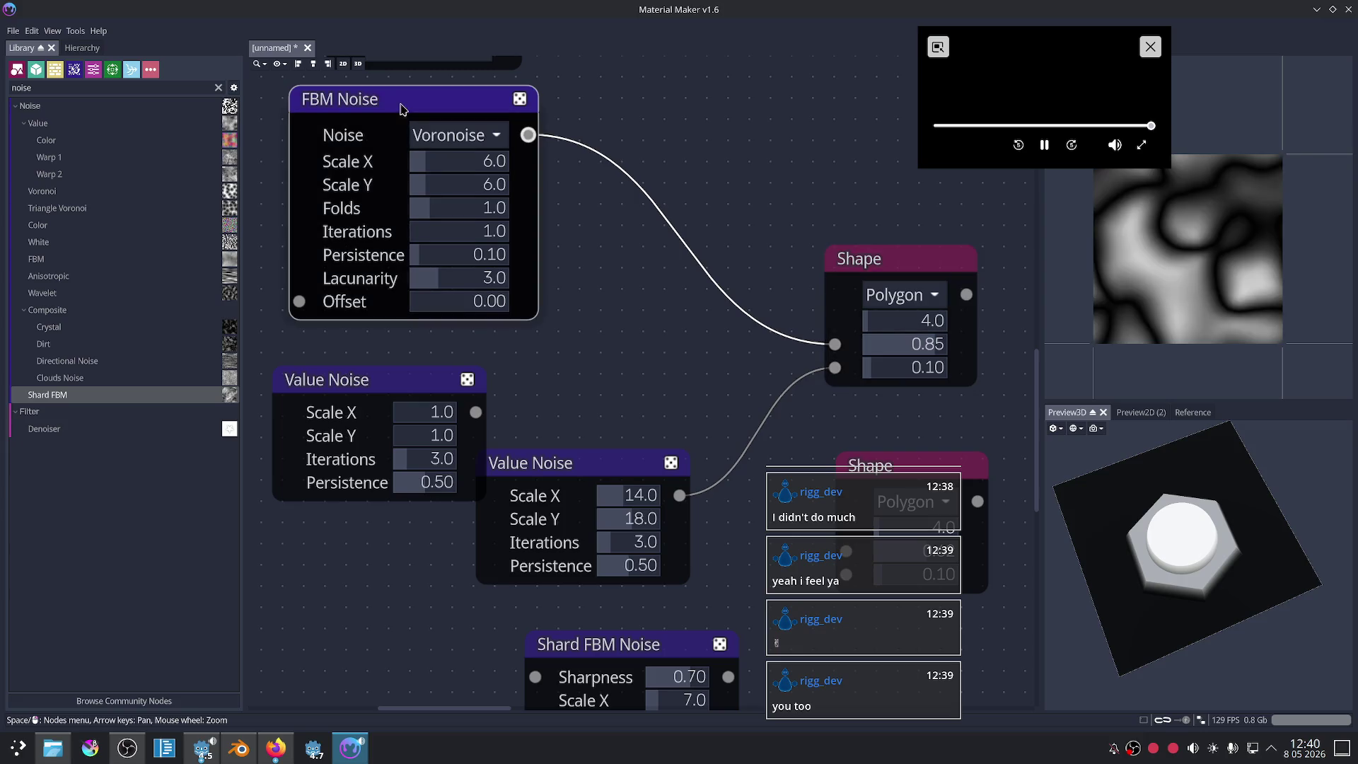
pyautogui.press('Up')
pyautogui.press('Left')
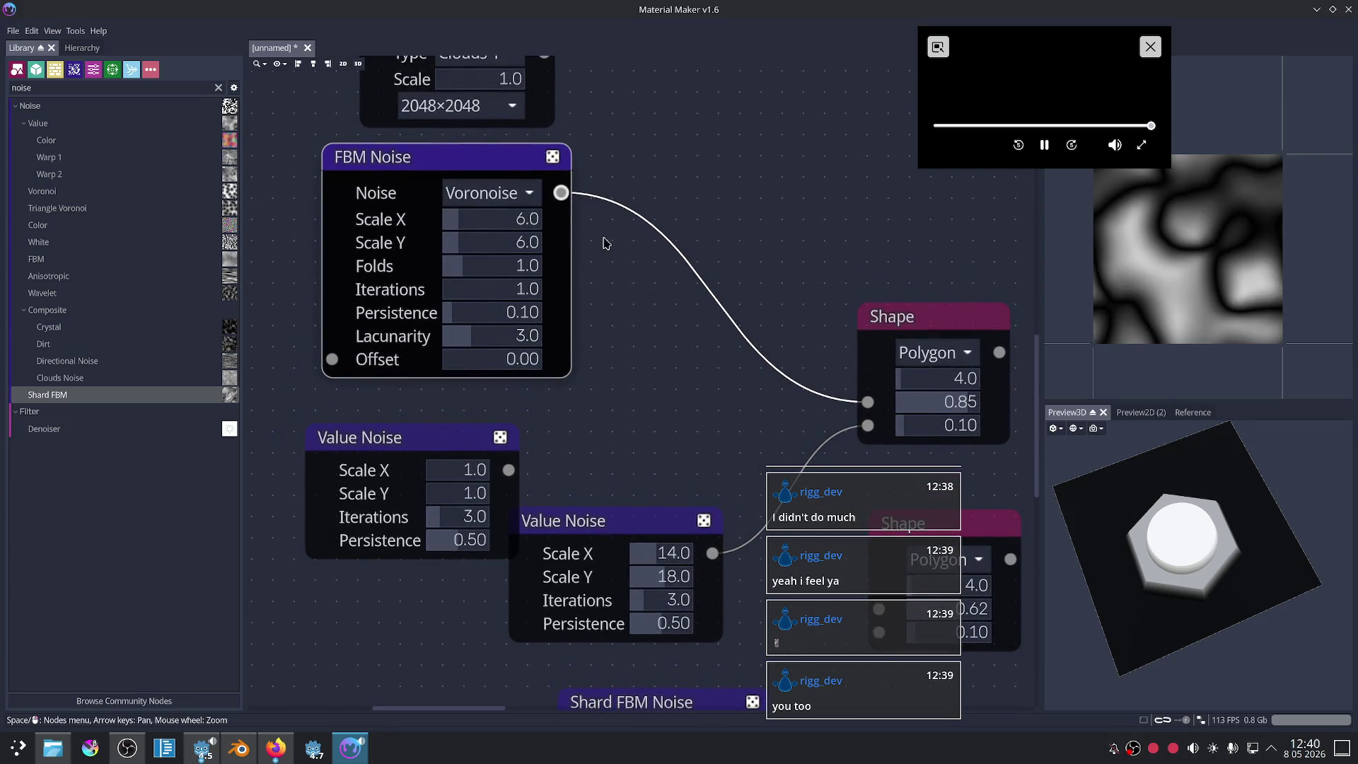
pyautogui.scroll(-2, 580, 240)
pyautogui.scroll(2, 566, 242)
pyautogui.moveTo(472, 223); pyautogui.dragTo(536, 225)
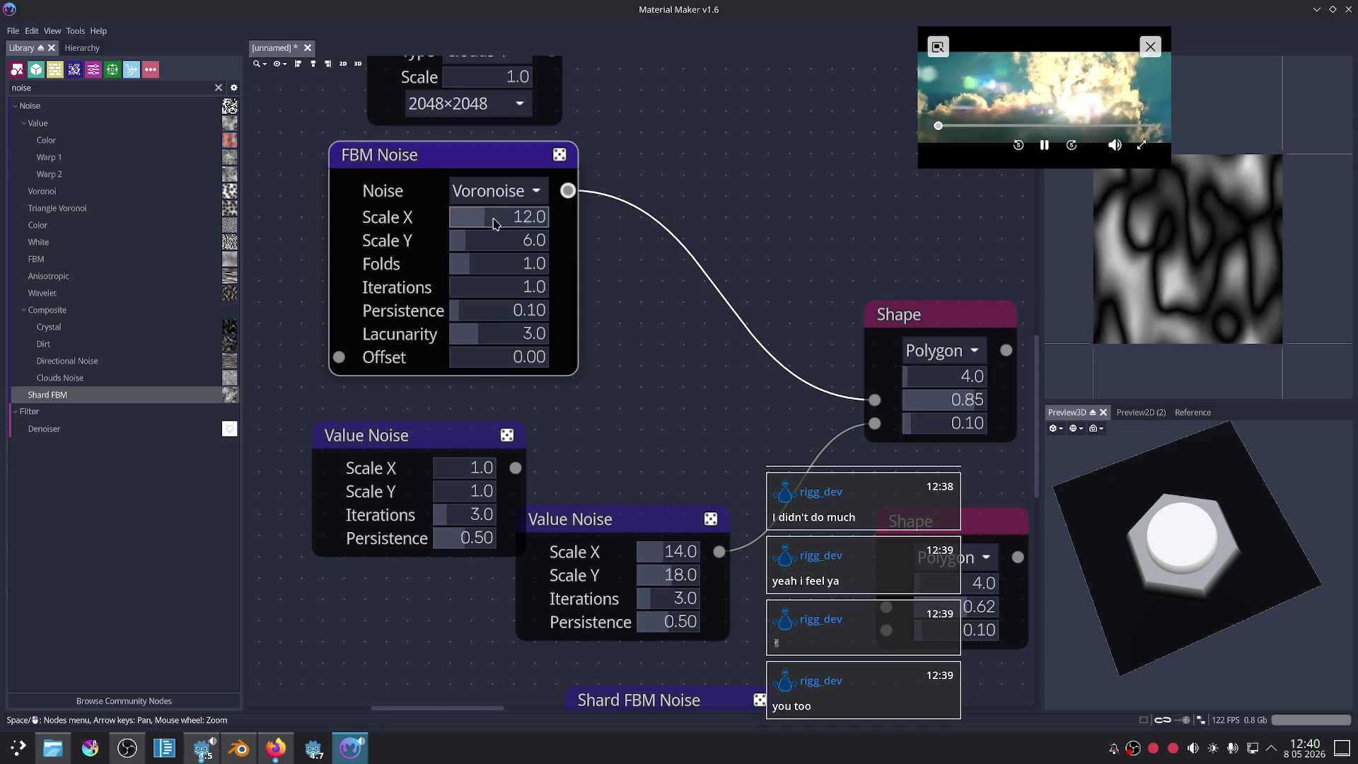
pyautogui.click(928, 336)
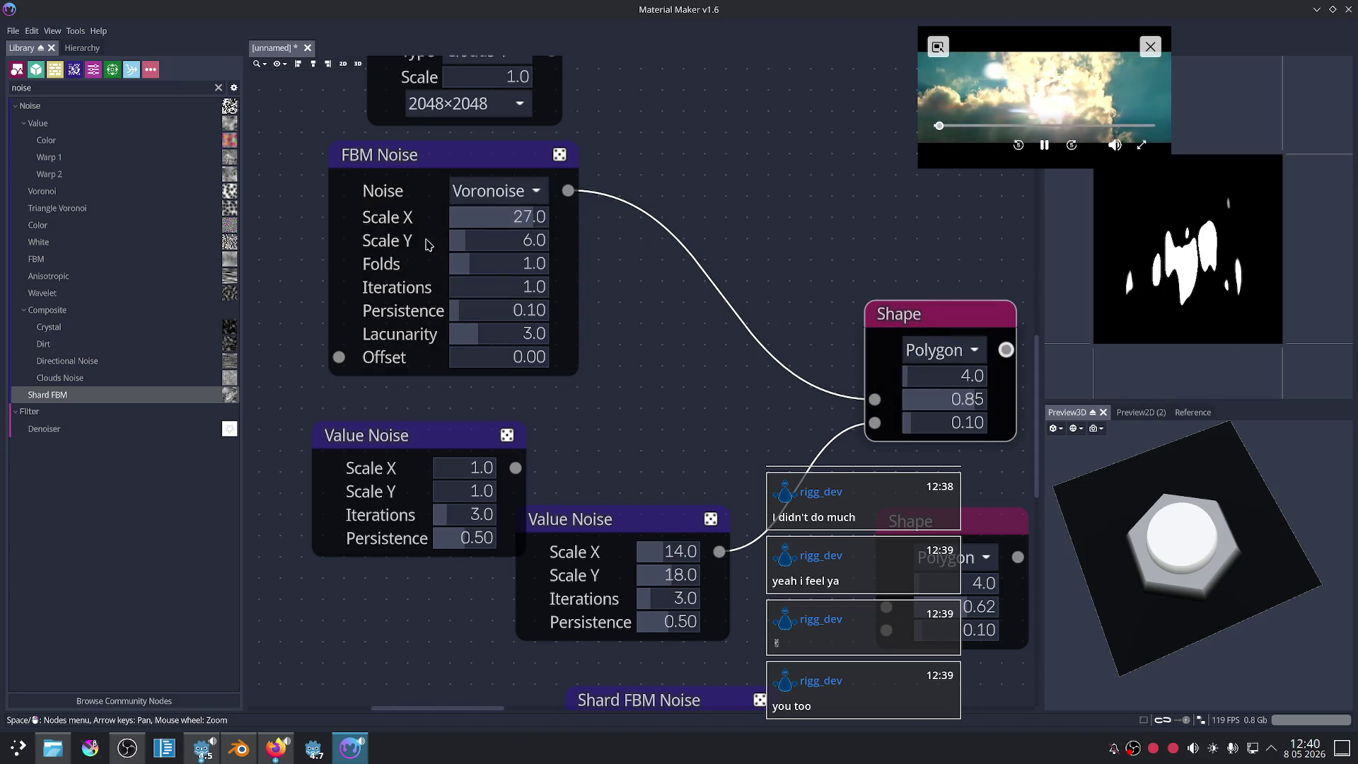
pyautogui.moveTo(529, 225)
pyautogui.mouseDown()
pyautogui.moveTo(440, 233)
pyautogui.moveTo(484, 254)
pyautogui.mouseUp()
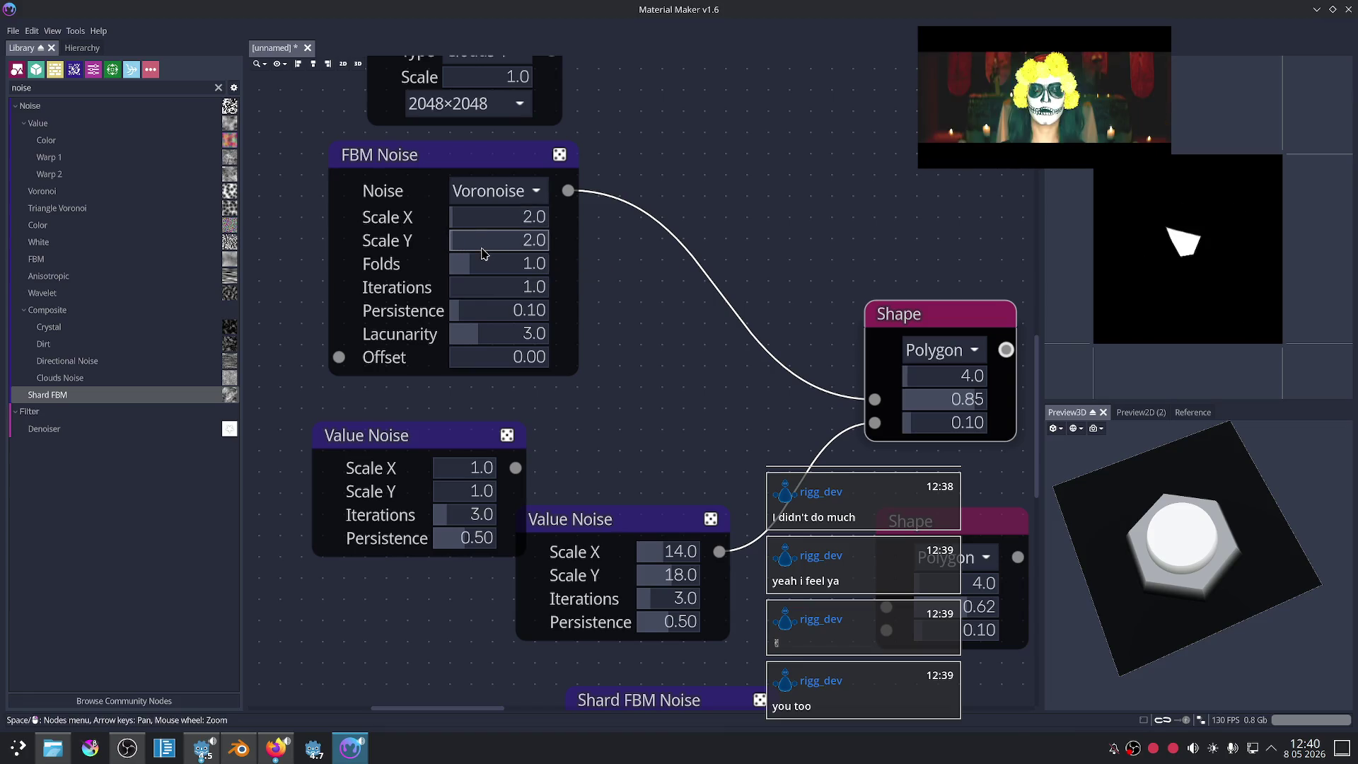
pyautogui.click(486, 172)
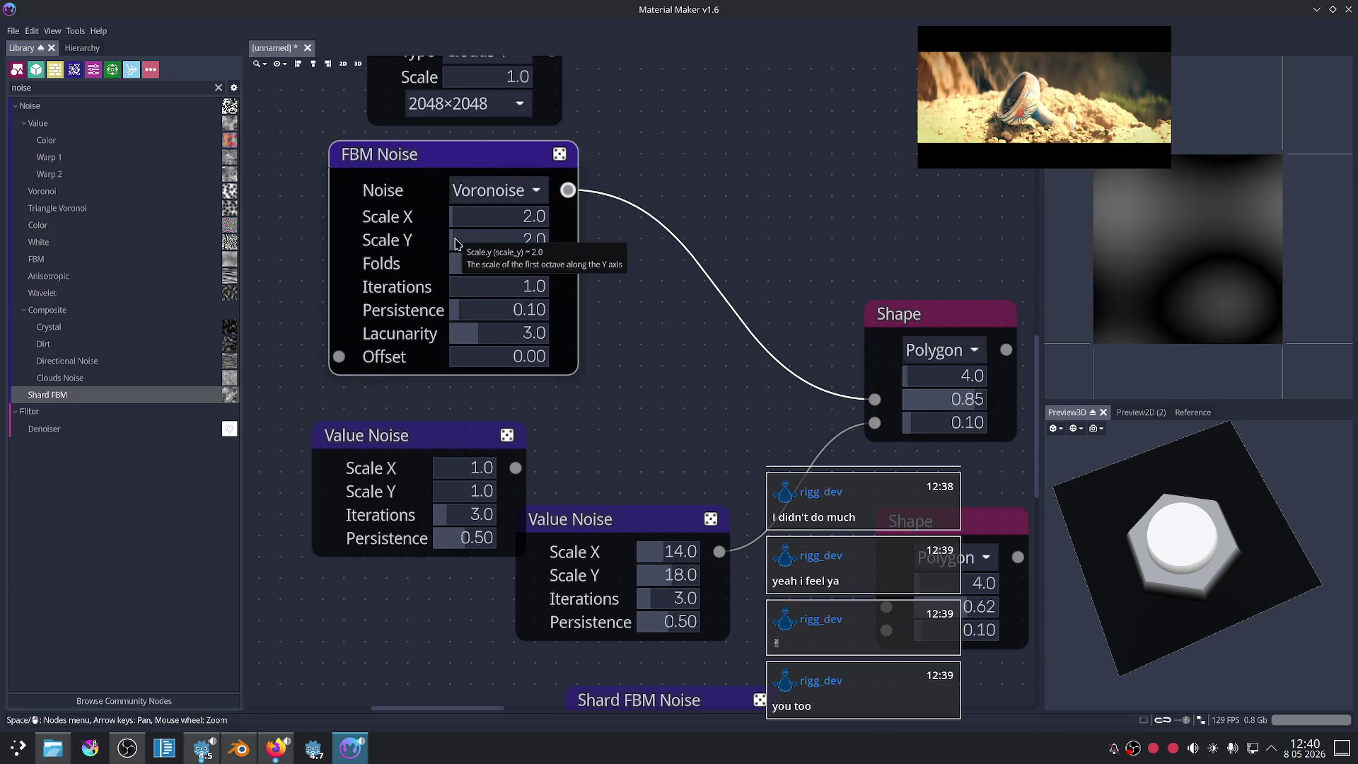
pyautogui.moveTo(487, 264)
pyautogui.mouseDown()
pyautogui.moveTo(545, 267)
pyautogui.moveTo(498, 277)
pyautogui.mouseUp()
pyautogui.click(908, 322)
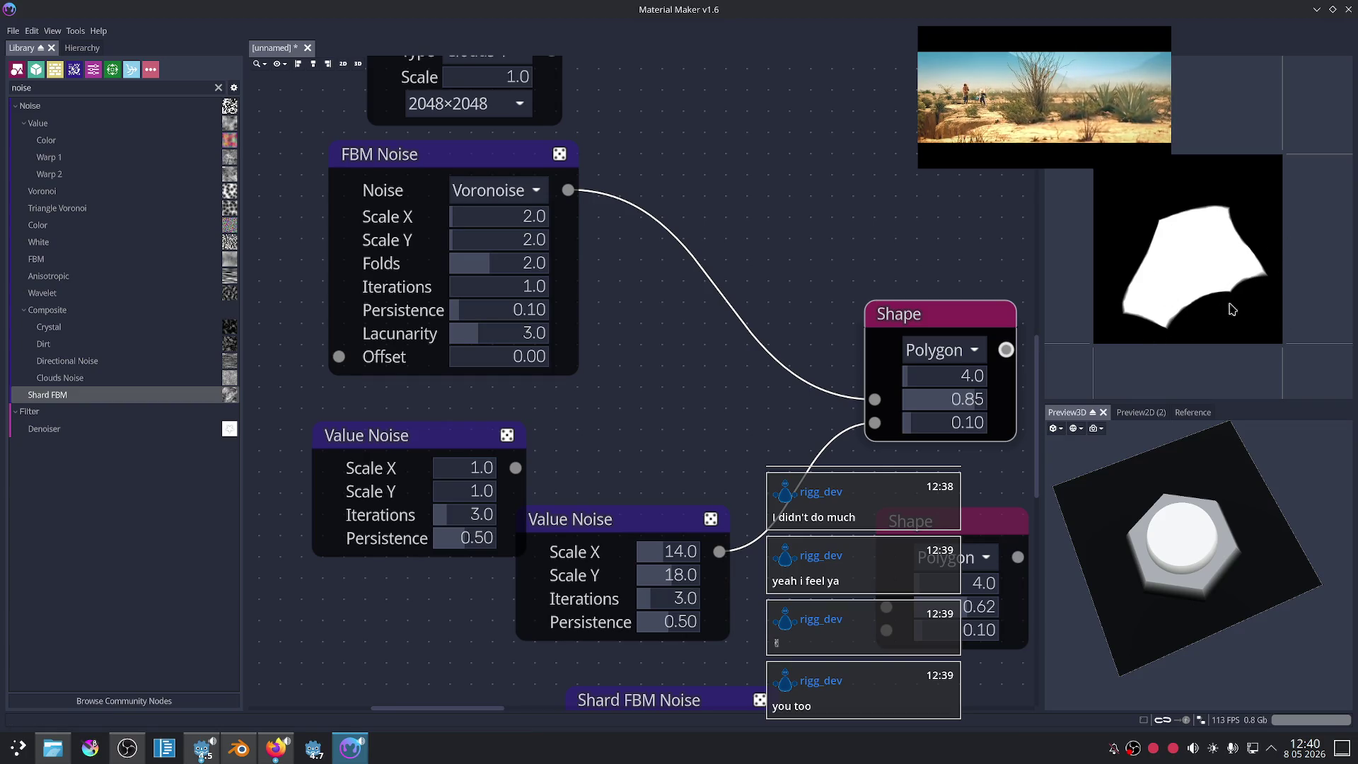
pyautogui.scroll(-4, 810, 255)
pyautogui.scroll(2, 743, 228)
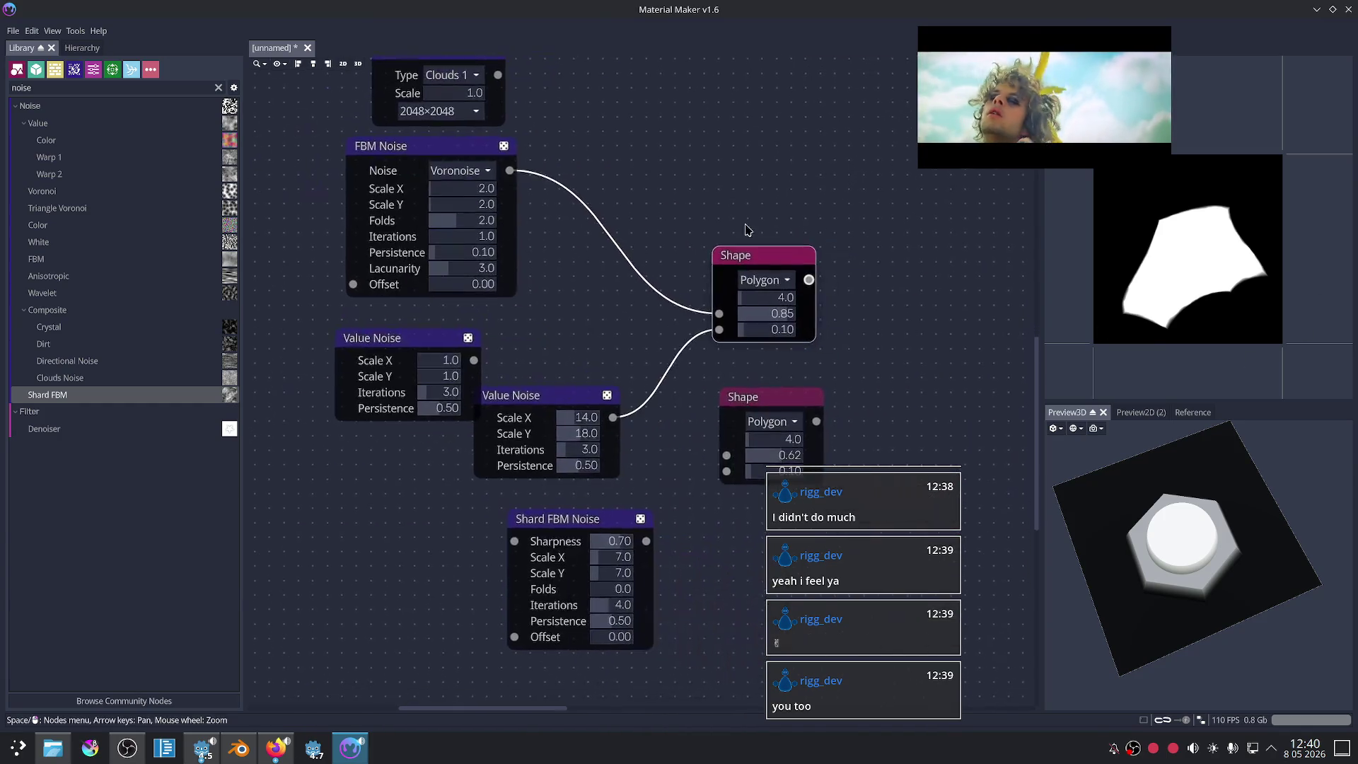
# Step: Duplicate the Voronoise FBM Noise node with Ctrl+D and move the copy up-right
pyautogui.scroll(1, 735, 275)
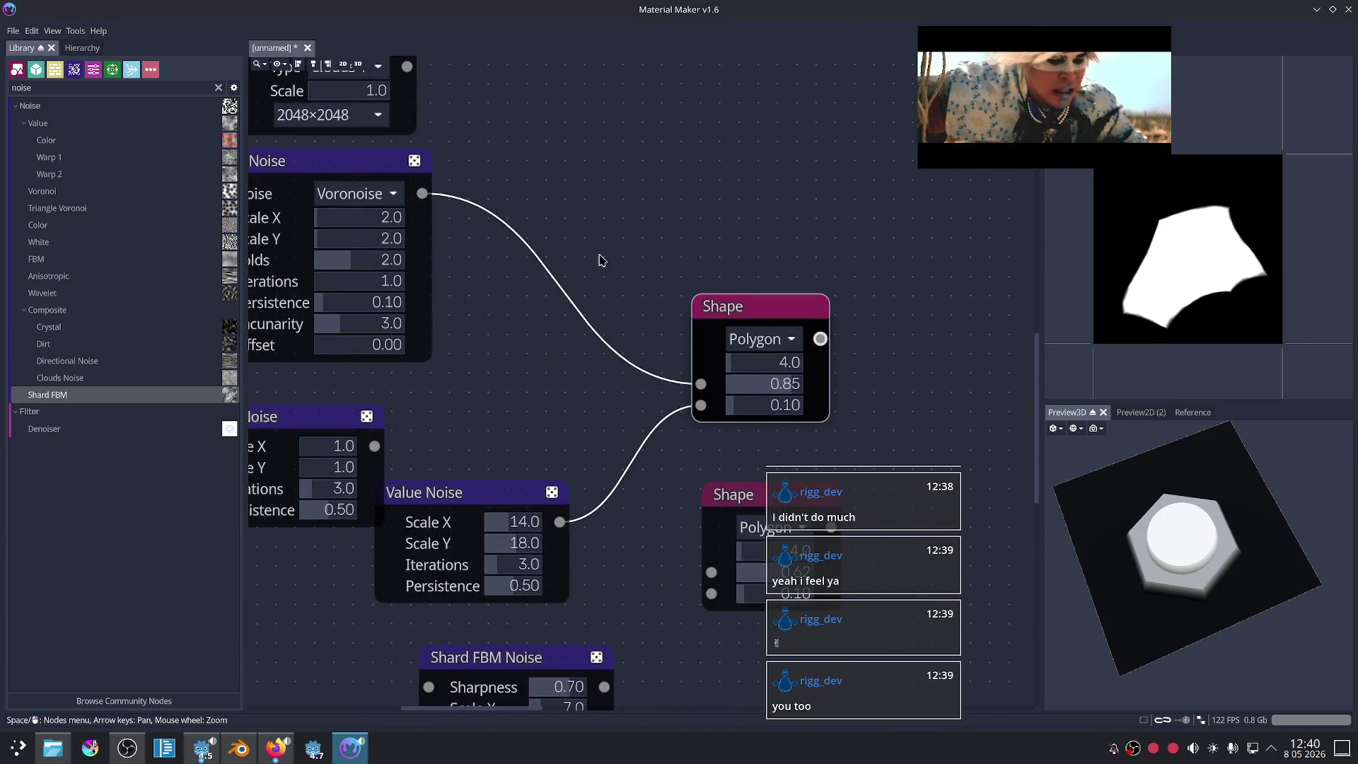
pyautogui.moveTo(603, 260); pyautogui.dragTo(597, 315, button='middle')
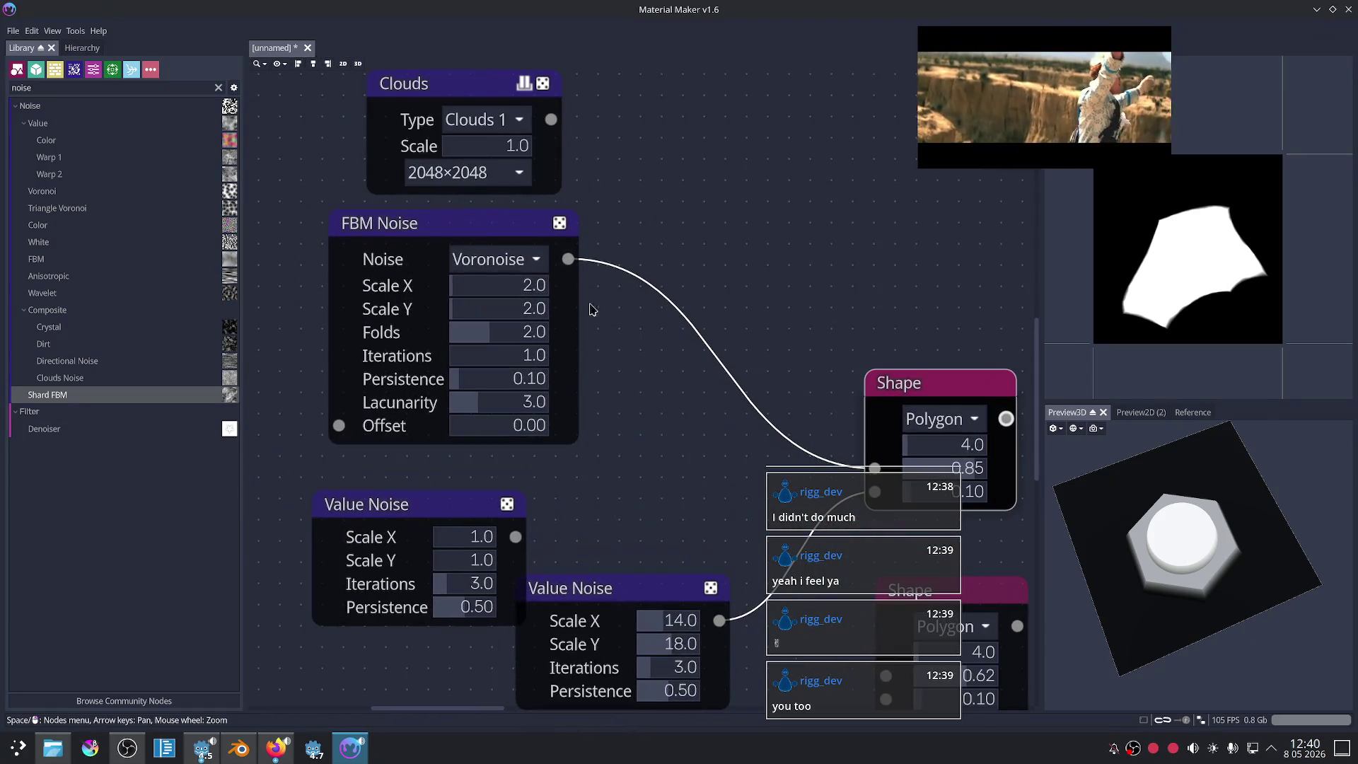
pyautogui.click(496, 259)
pyautogui.click(497, 258)
pyautogui.scroll(-2, 747, 233)
pyautogui.rightClick(746, 231)
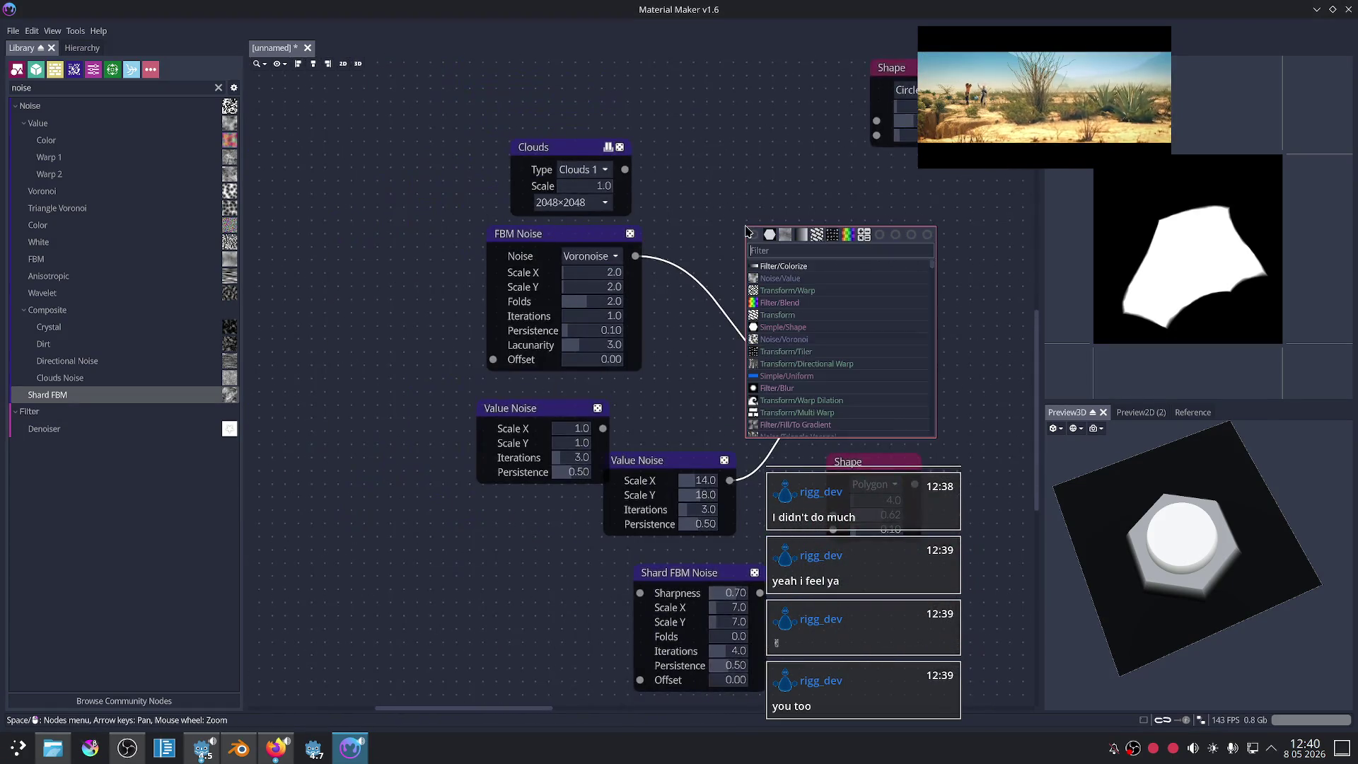
pyautogui.click(771, 234)
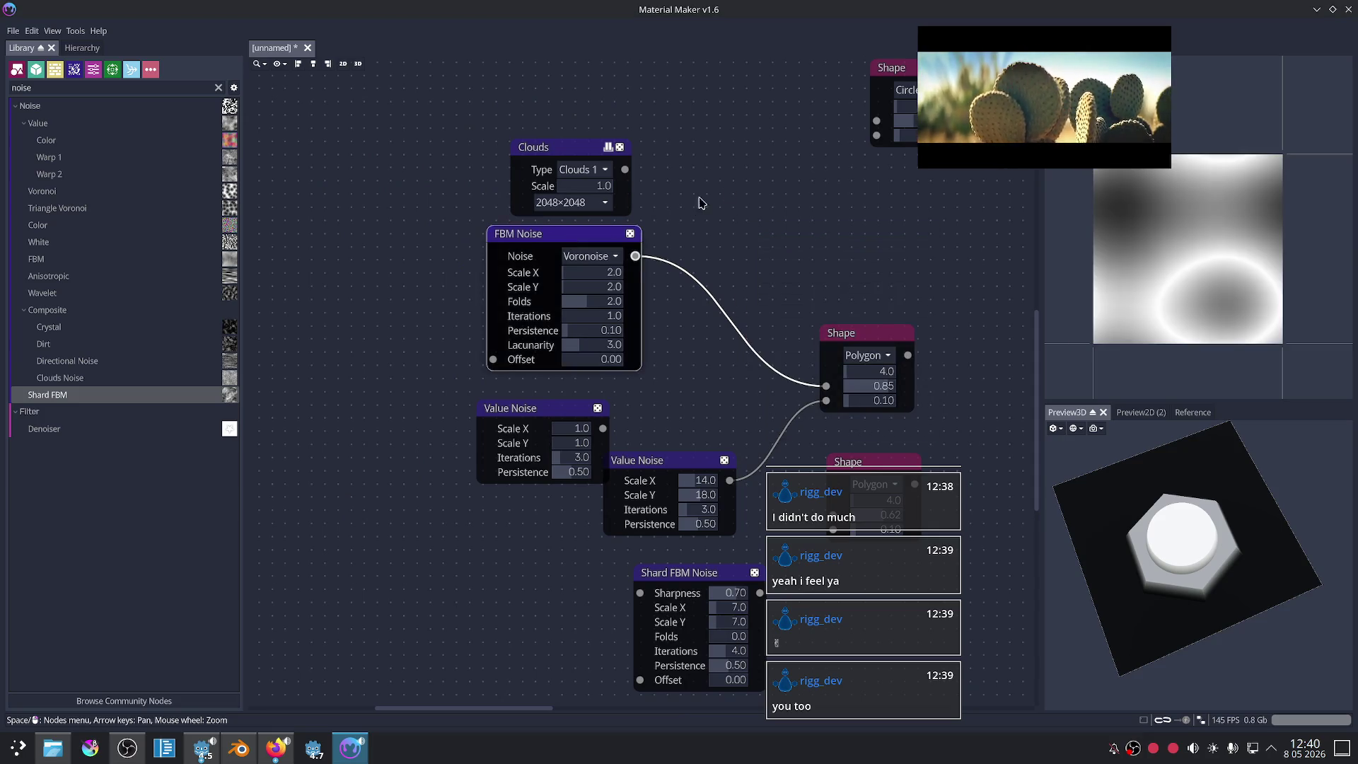
pyautogui.hotkey('ctrl', 'd')
pyautogui.moveTo(707, 150); pyautogui.dragTo(778, 120)
# Step: Move the Clouds node near the Shape node and preview the Shape output
pyautogui.moveTo(559, 147)
pyautogui.mouseDown()
pyautogui.moveTo(523, 122)
pyautogui.moveTo(865, 429)
pyautogui.mouseUp()
pyautogui.scroll(1, 636, 189)
pyautogui.scroll(1, 636, 188)
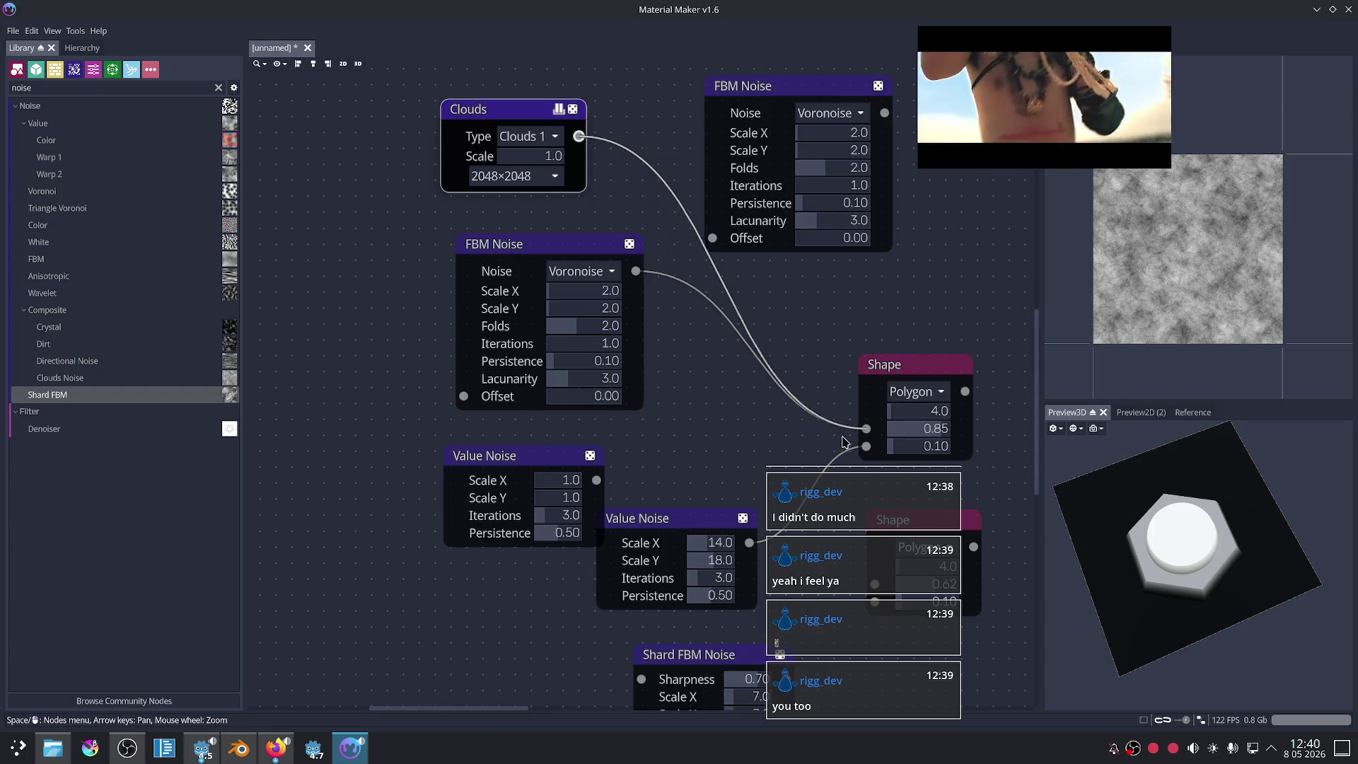
pyautogui.click(893, 364)
pyautogui.moveTo(807, 357)
pyautogui.mouseDown(button='middle')
pyautogui.moveTo(749, 317)
pyautogui.moveTo(785, 425)
pyautogui.mouseUp(button='middle')
pyautogui.scroll(2, 752, 322)
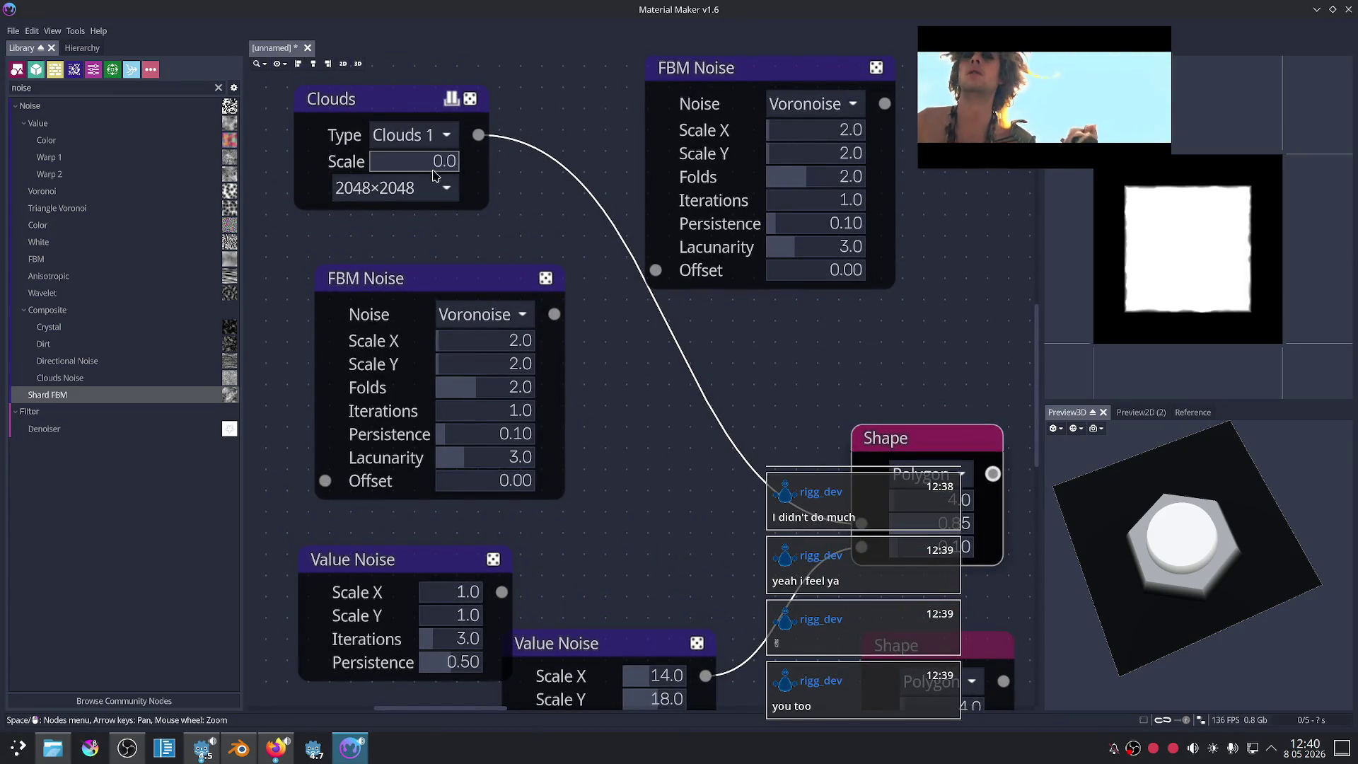
# Step: Try Clouds 2 and different scales, then set Clouds to scale 1.0 and Clouds 3
pyautogui.moveTo(459, 173); pyautogui.dragTo(468, 171)
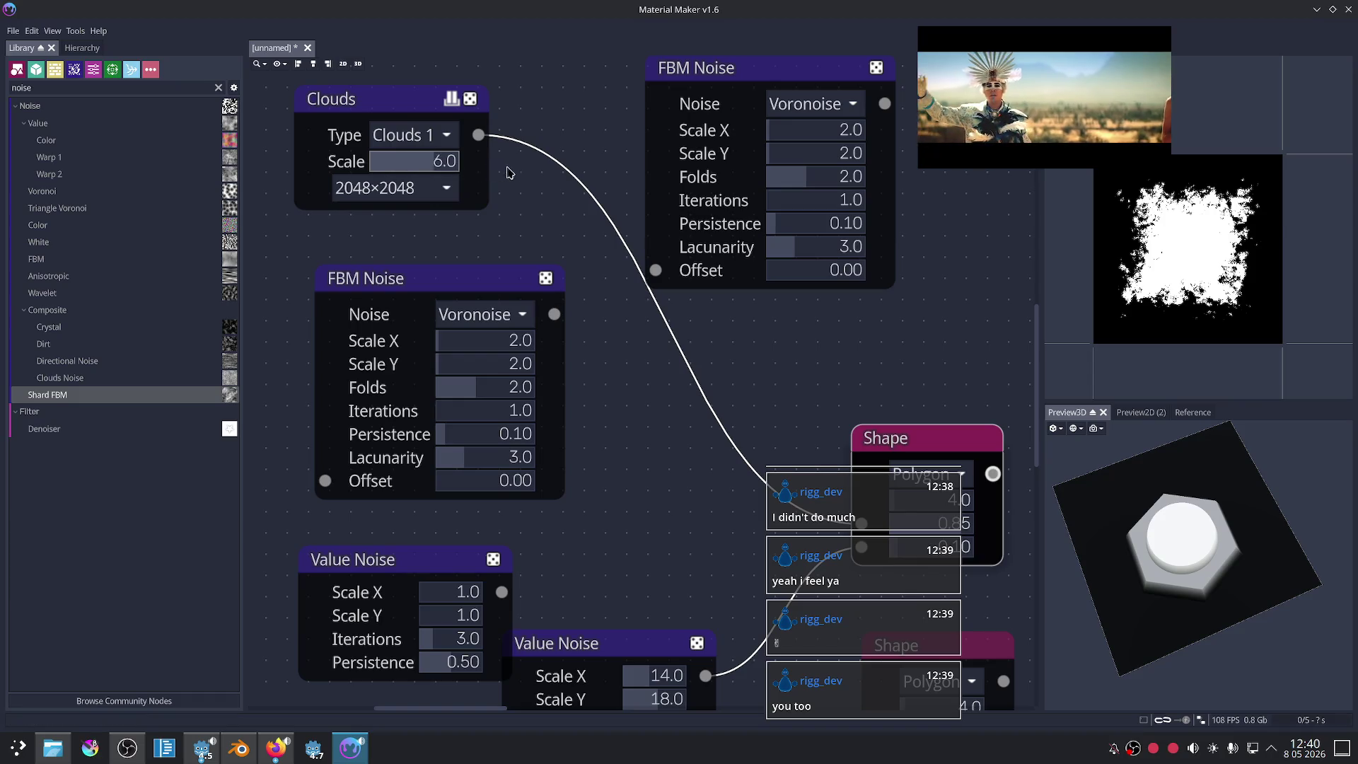
pyautogui.click(415, 136)
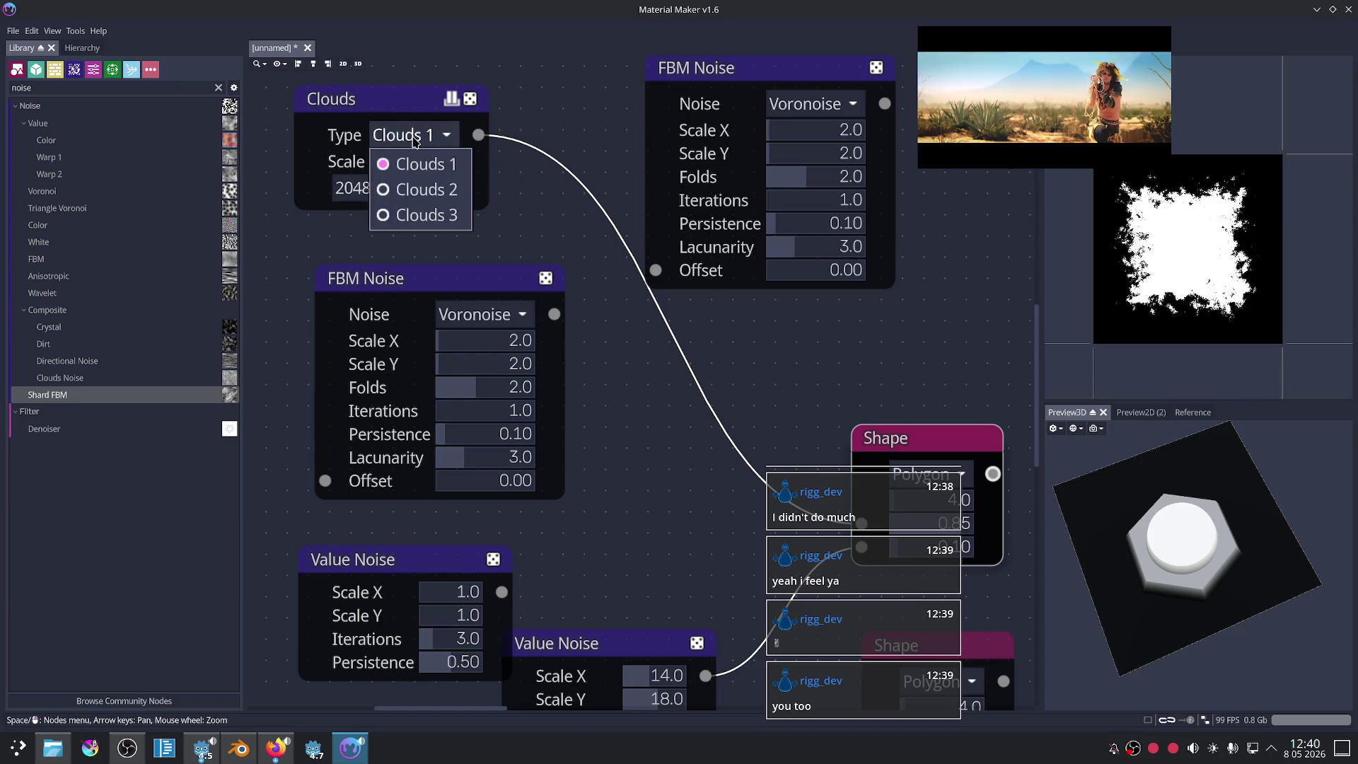
pyautogui.click(425, 189)
pyautogui.click(414, 108)
pyautogui.moveTo(425, 162); pyautogui.dragTo(399, 165)
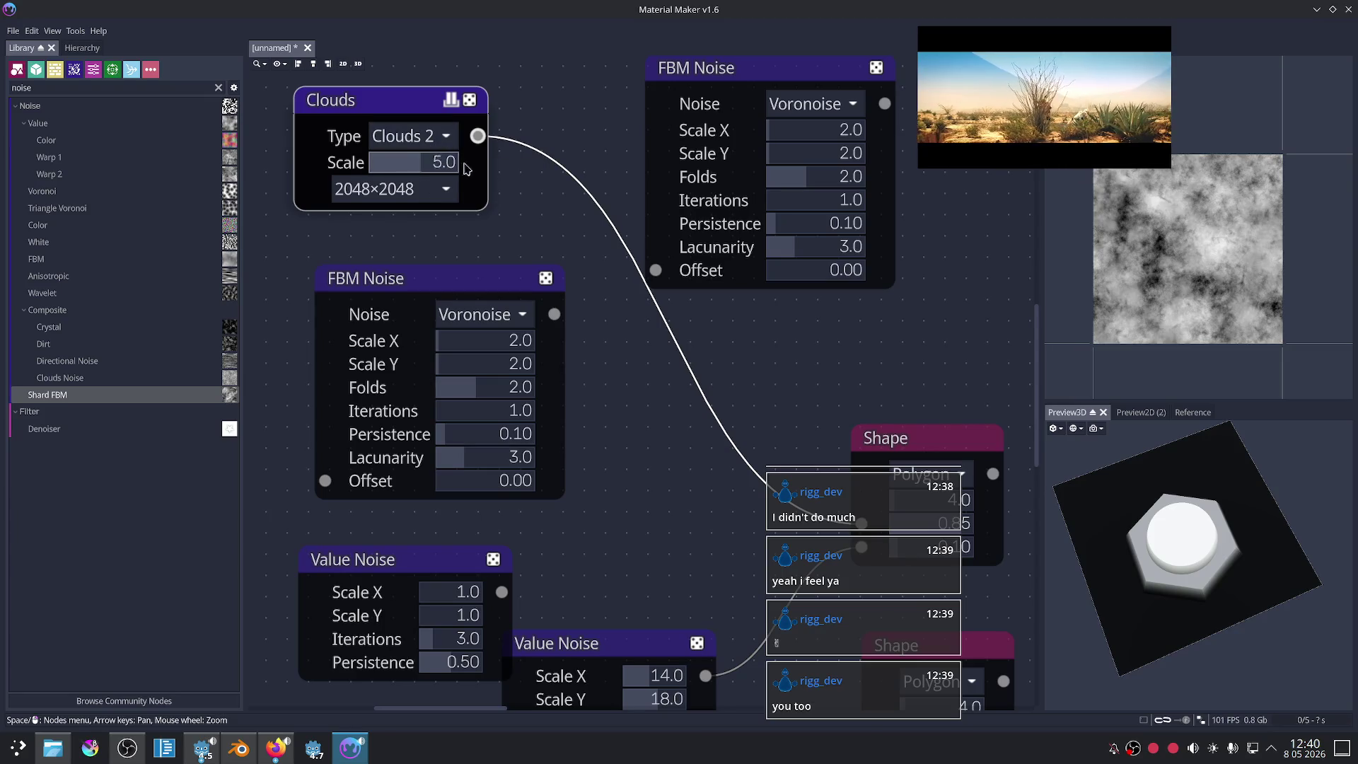
pyautogui.moveTo(463, 168); pyautogui.dragTo(362, 167)
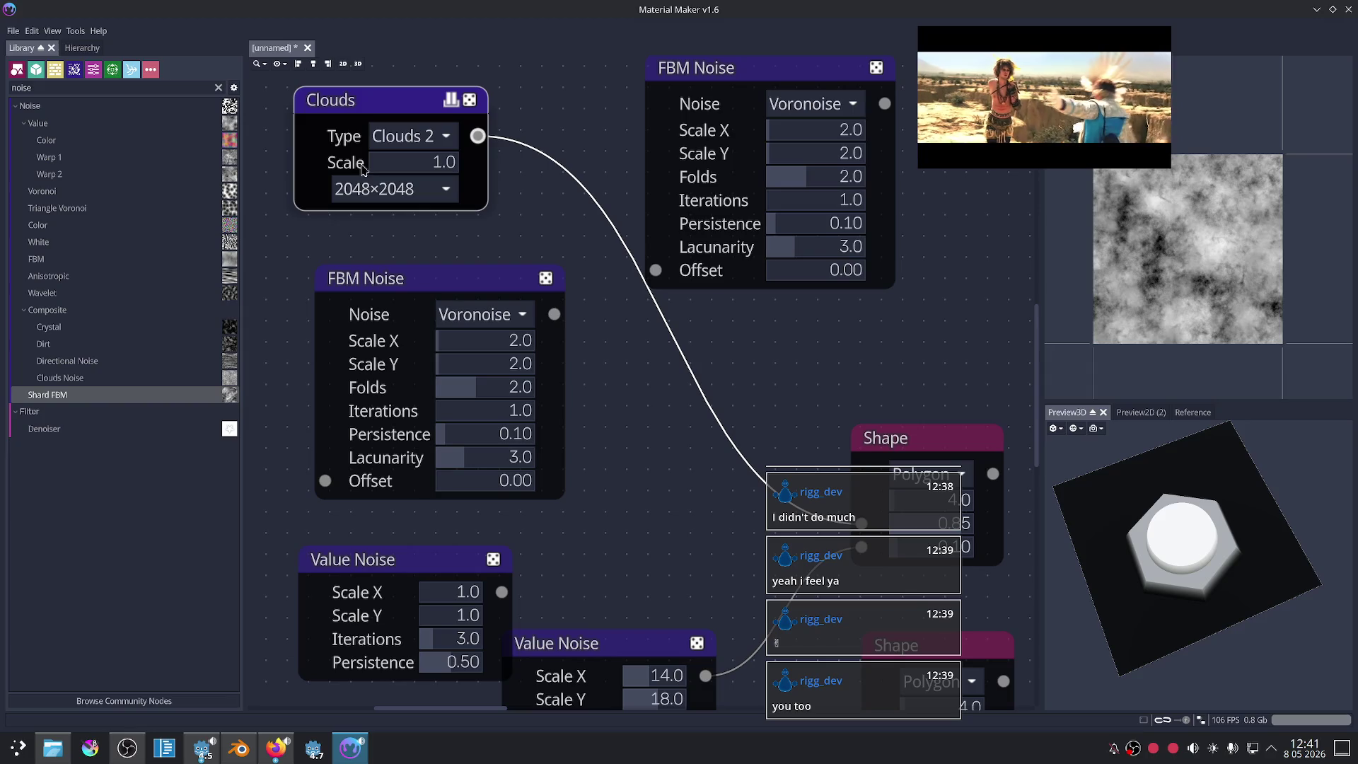
pyautogui.click(419, 145)
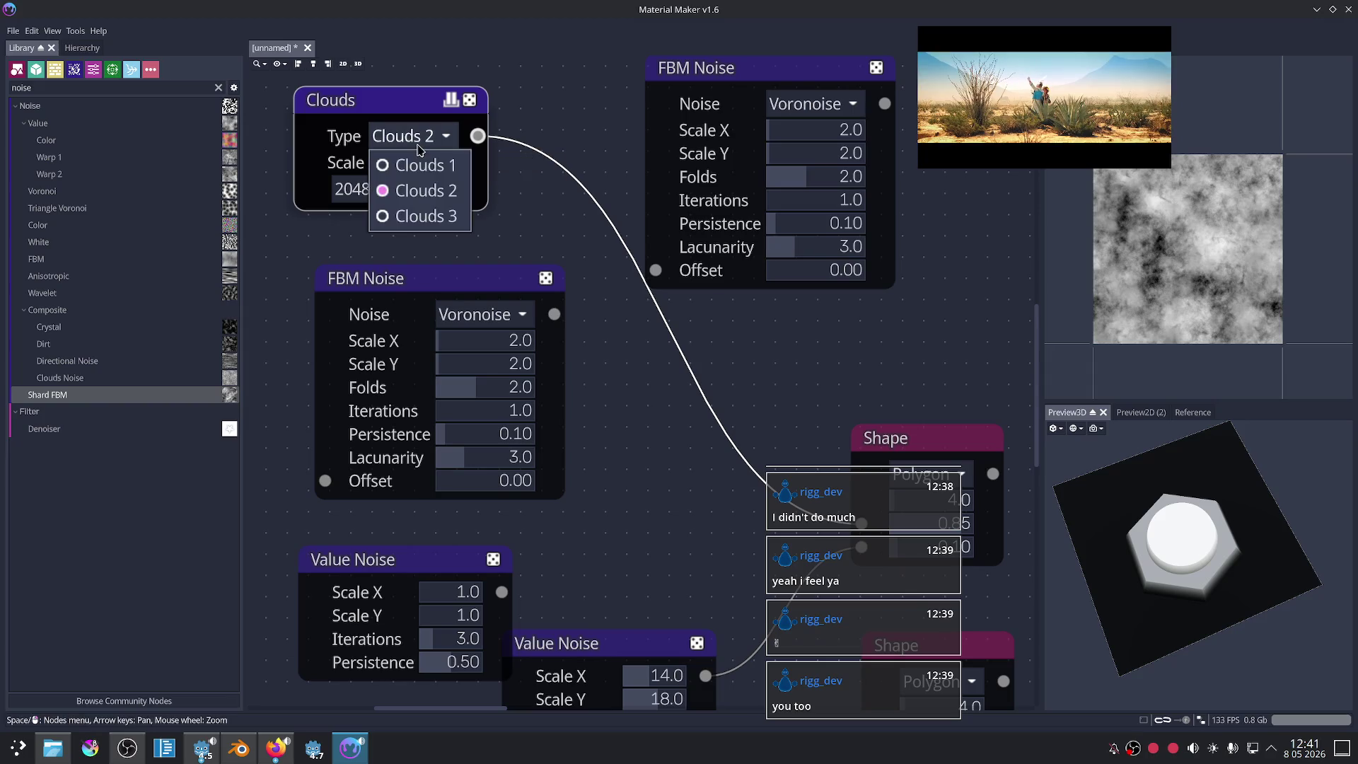
pyautogui.click(406, 217)
pyautogui.moveTo(650, 350); pyautogui.dragTo(640, 288, button='middle')
pyautogui.click(892, 366)
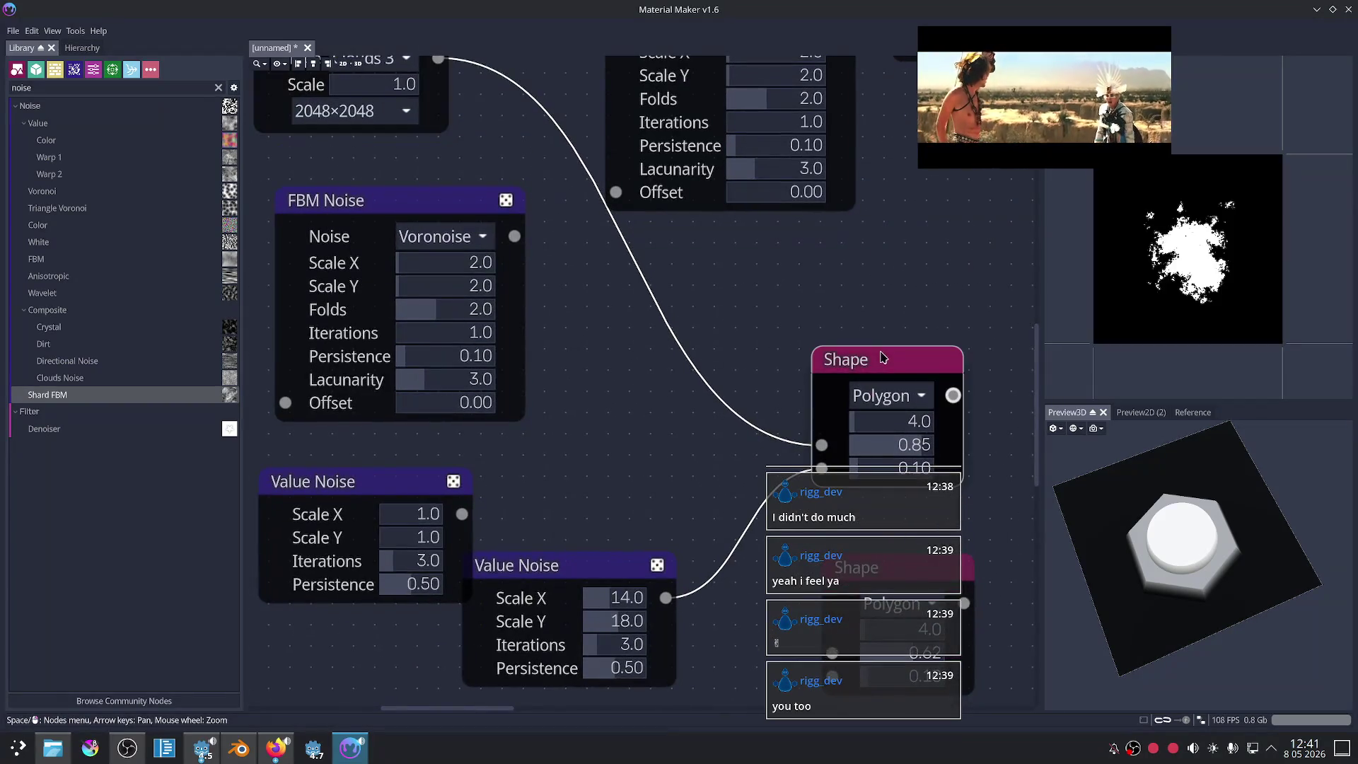
# Step: Try Clouds resolutions 128×128 and 64×64 with the Clouds 1 type, checking the Shape
pyautogui.click(396, 128)
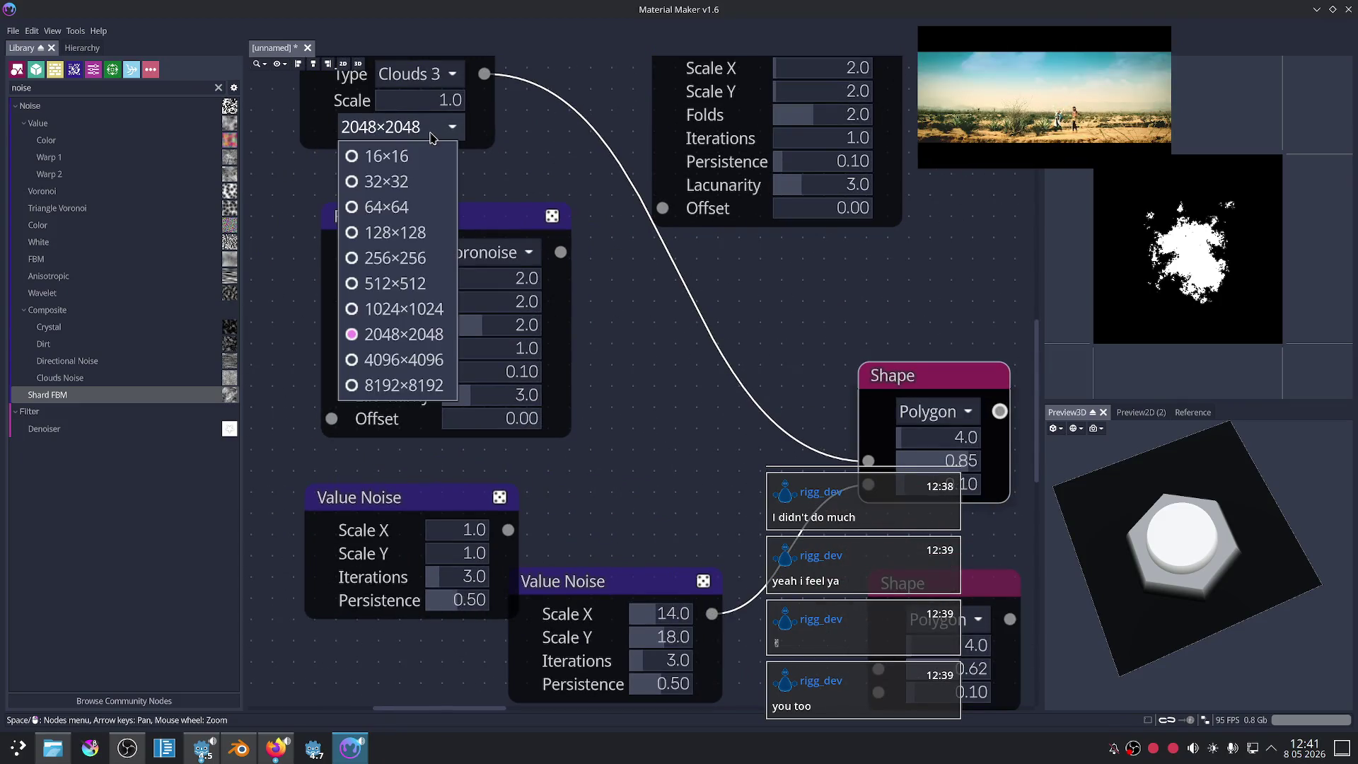
pyautogui.click(402, 234)
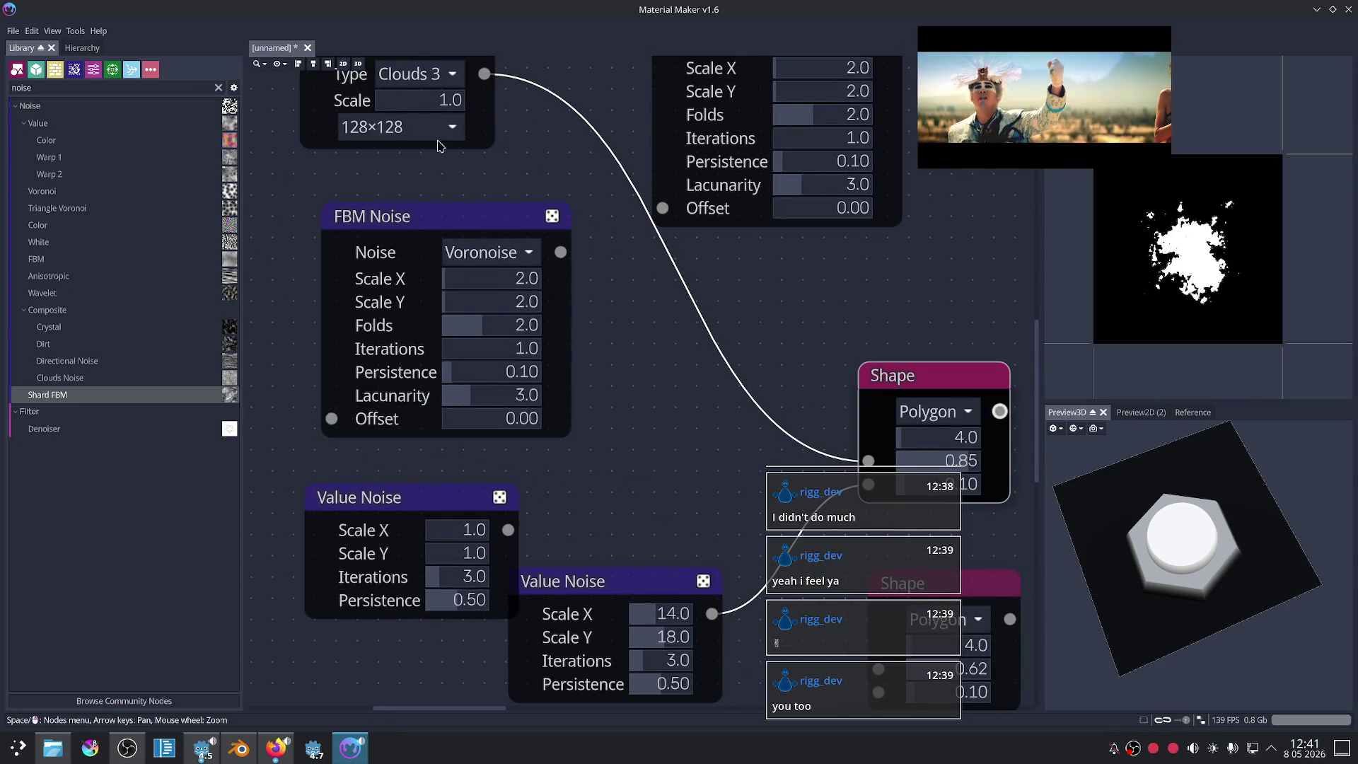
pyautogui.moveTo(425, 86); pyautogui.dragTo(438, 141, button='middle')
pyautogui.click(433, 106)
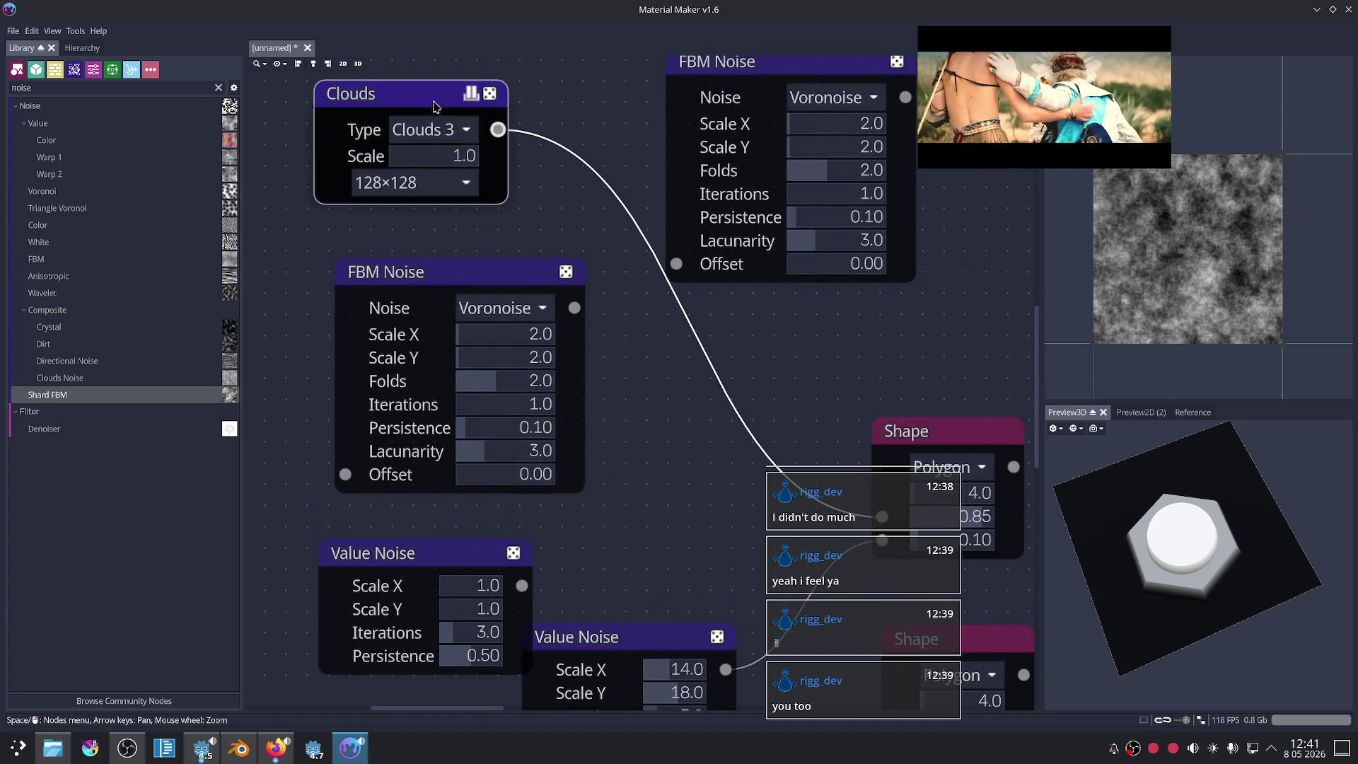
pyautogui.click(425, 183)
pyautogui.click(396, 255)
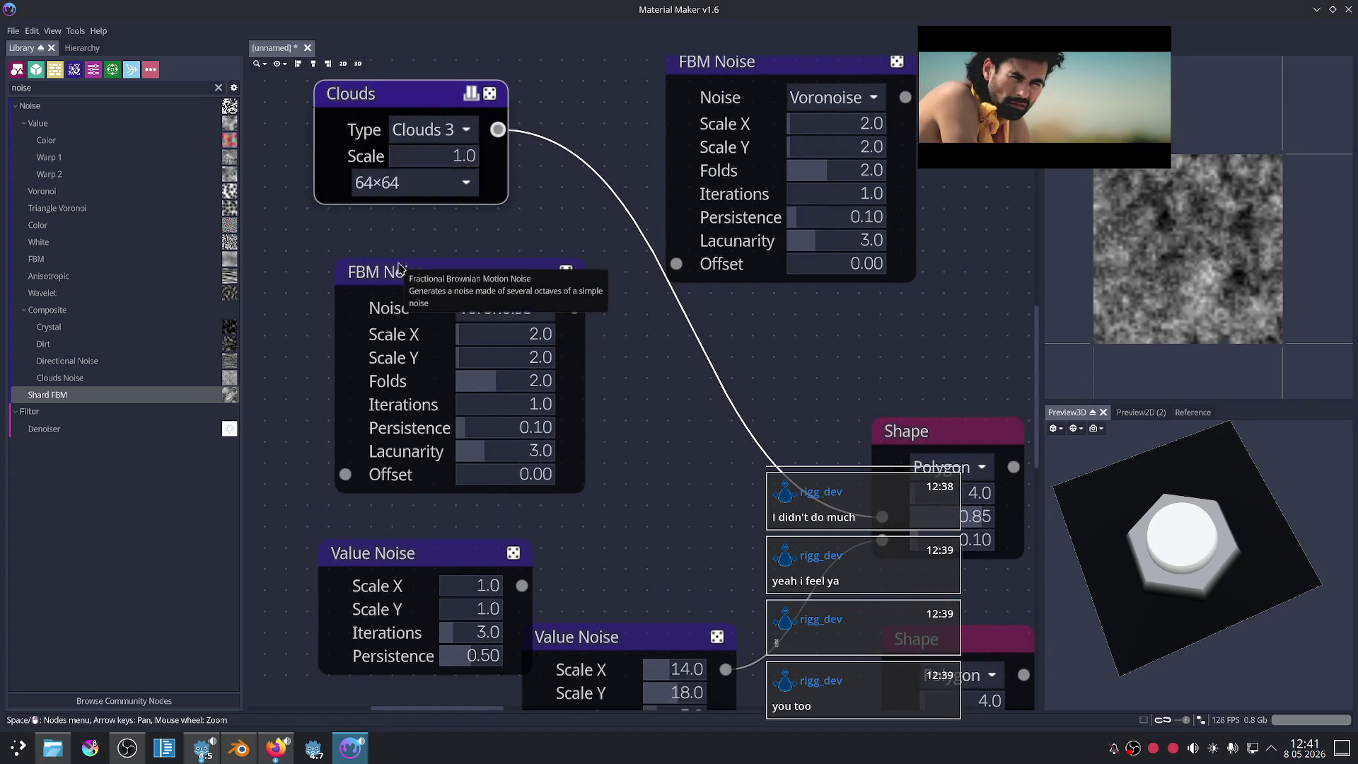
pyautogui.click(432, 129)
pyautogui.click(447, 155)
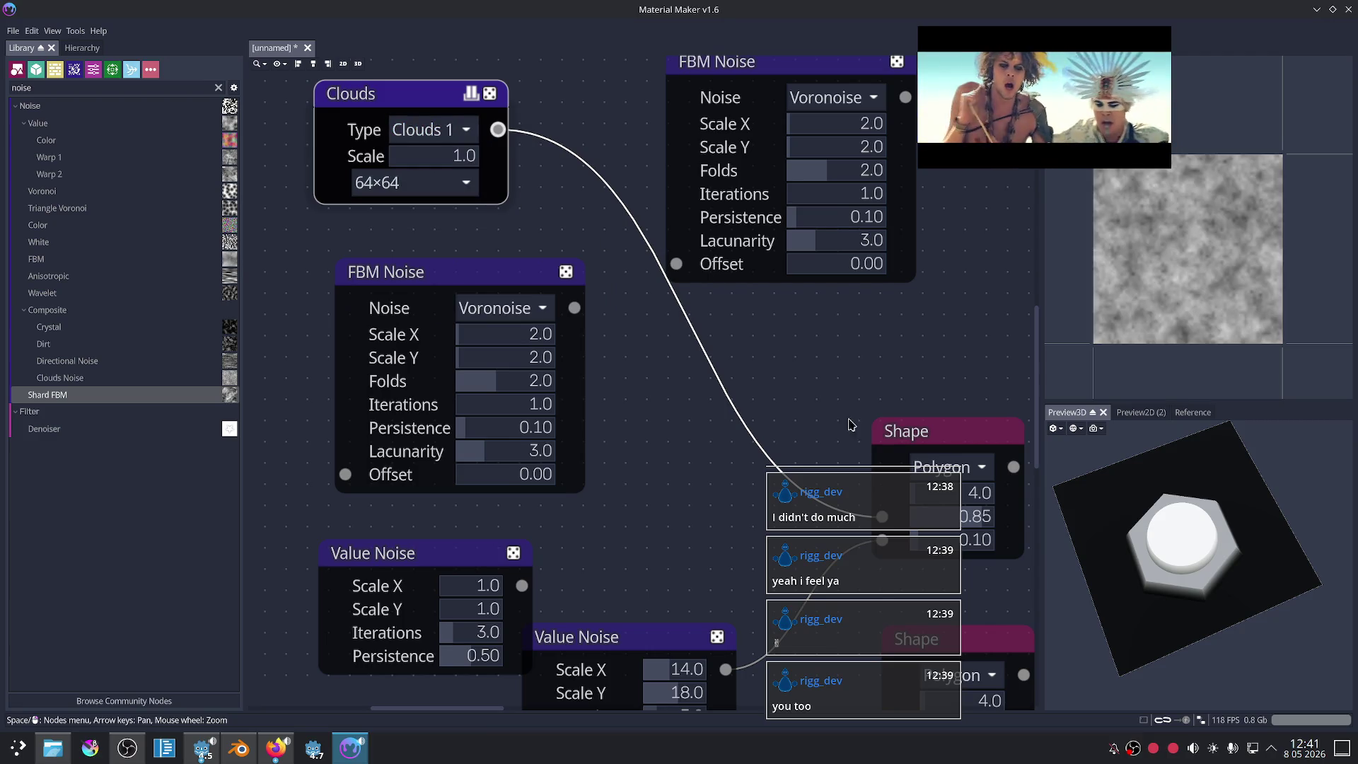
pyautogui.click(920, 431)
# Step: Set the Clouds resolution to 16×16 and the type to Clouds 3
pyautogui.moveTo(832, 335); pyautogui.dragTo(790, 341, button='middle')
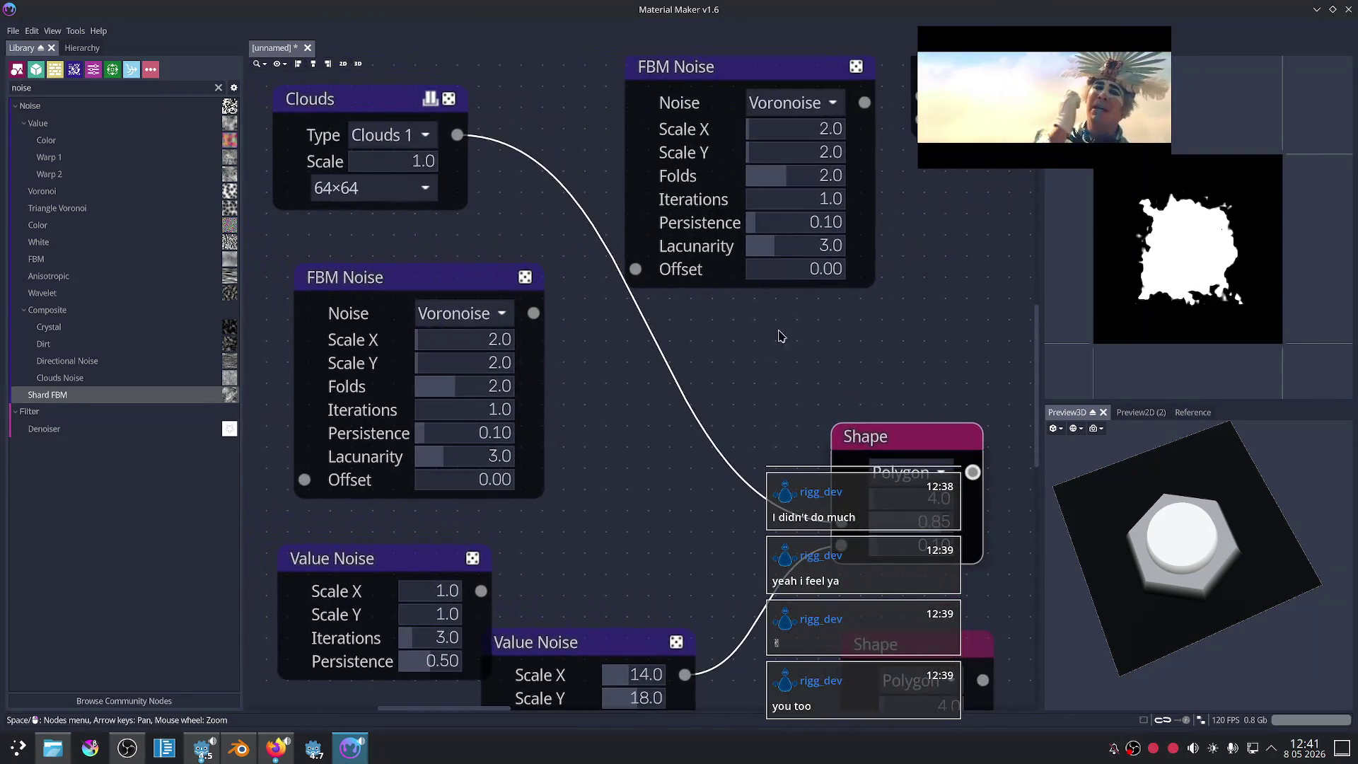
pyautogui.click(424, 188)
pyautogui.click(370, 241)
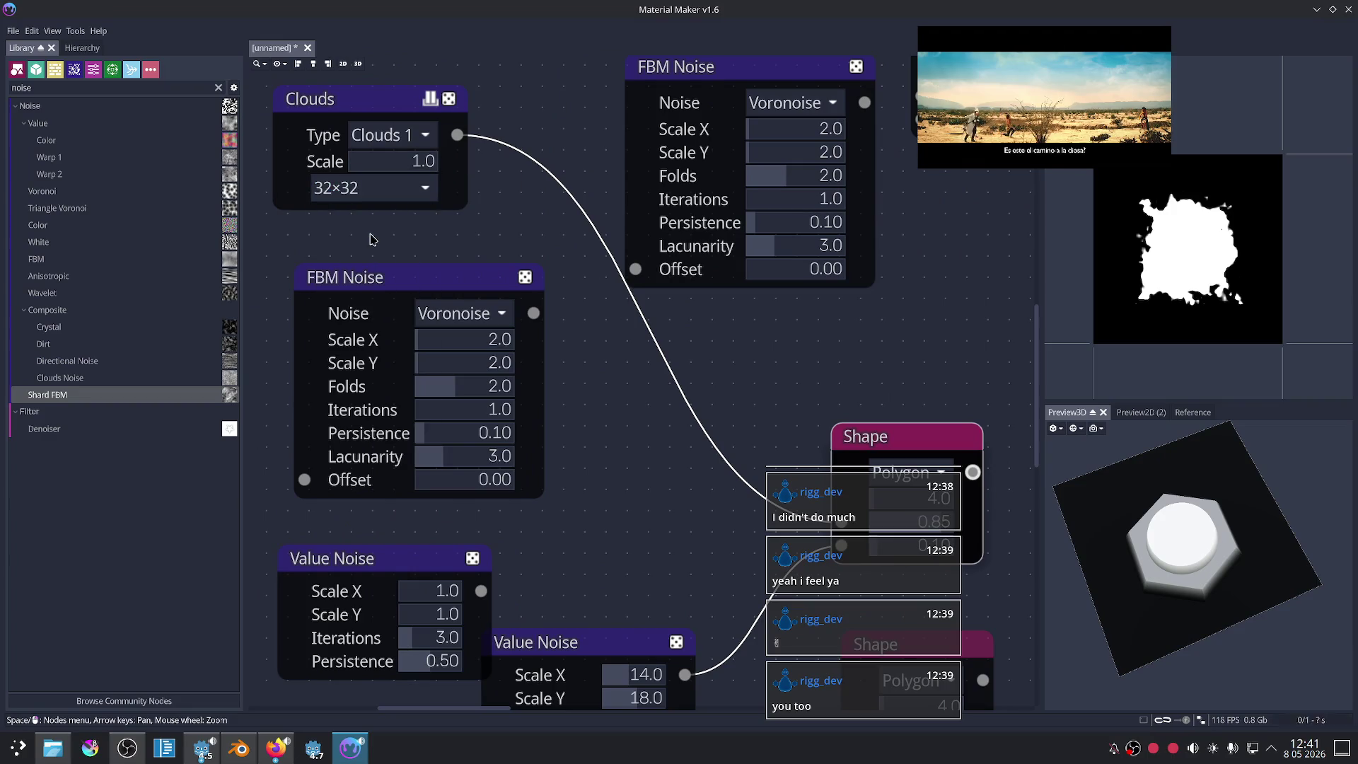
pyautogui.click(389, 188)
pyautogui.click(386, 215)
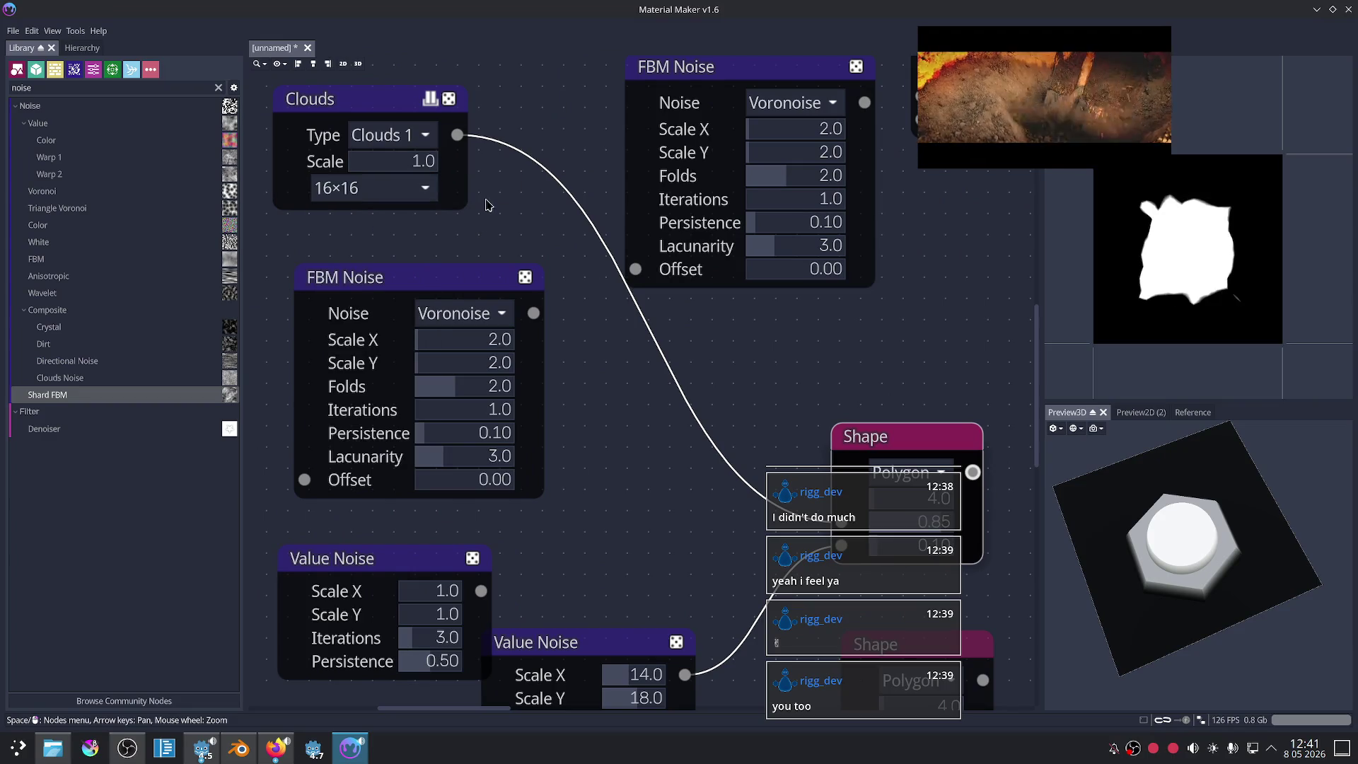
pyautogui.click(397, 135)
pyautogui.click(403, 189)
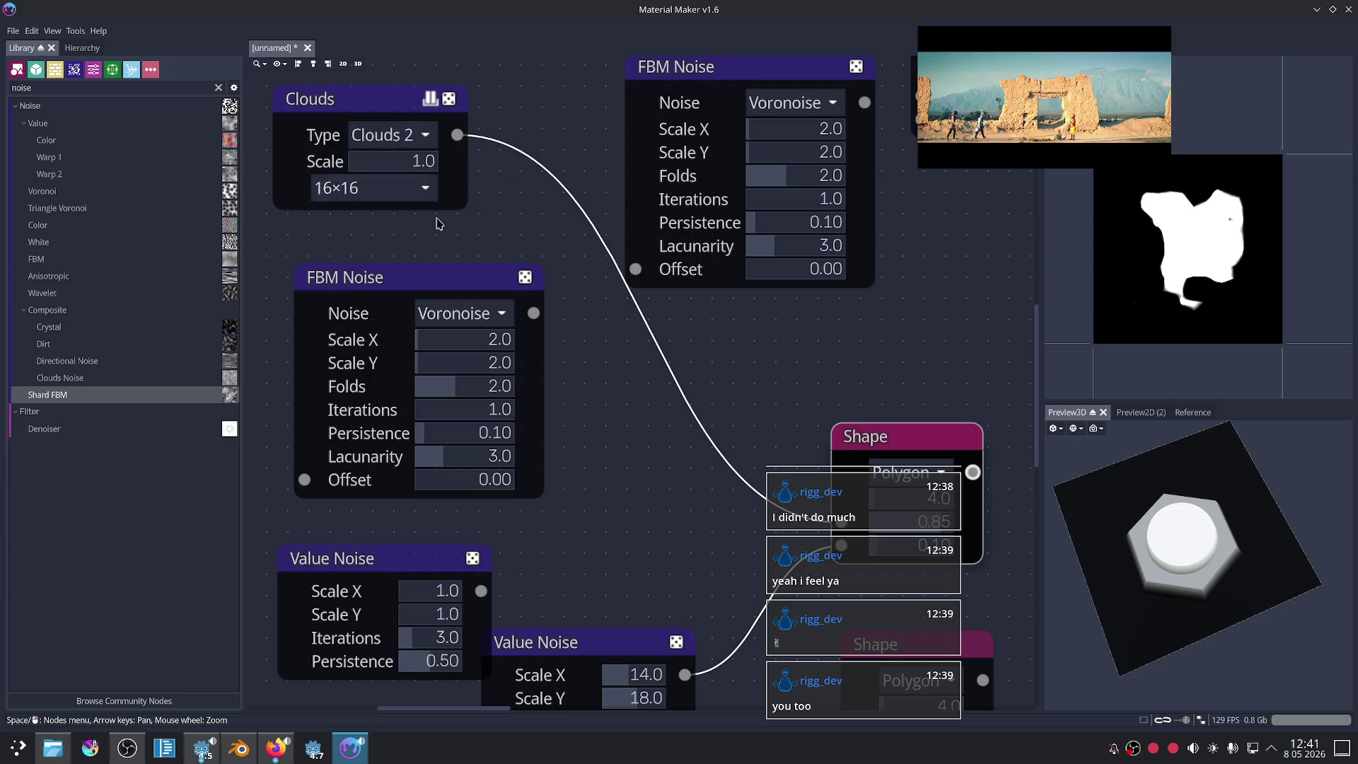
pyautogui.click(396, 135)
pyautogui.click(389, 215)
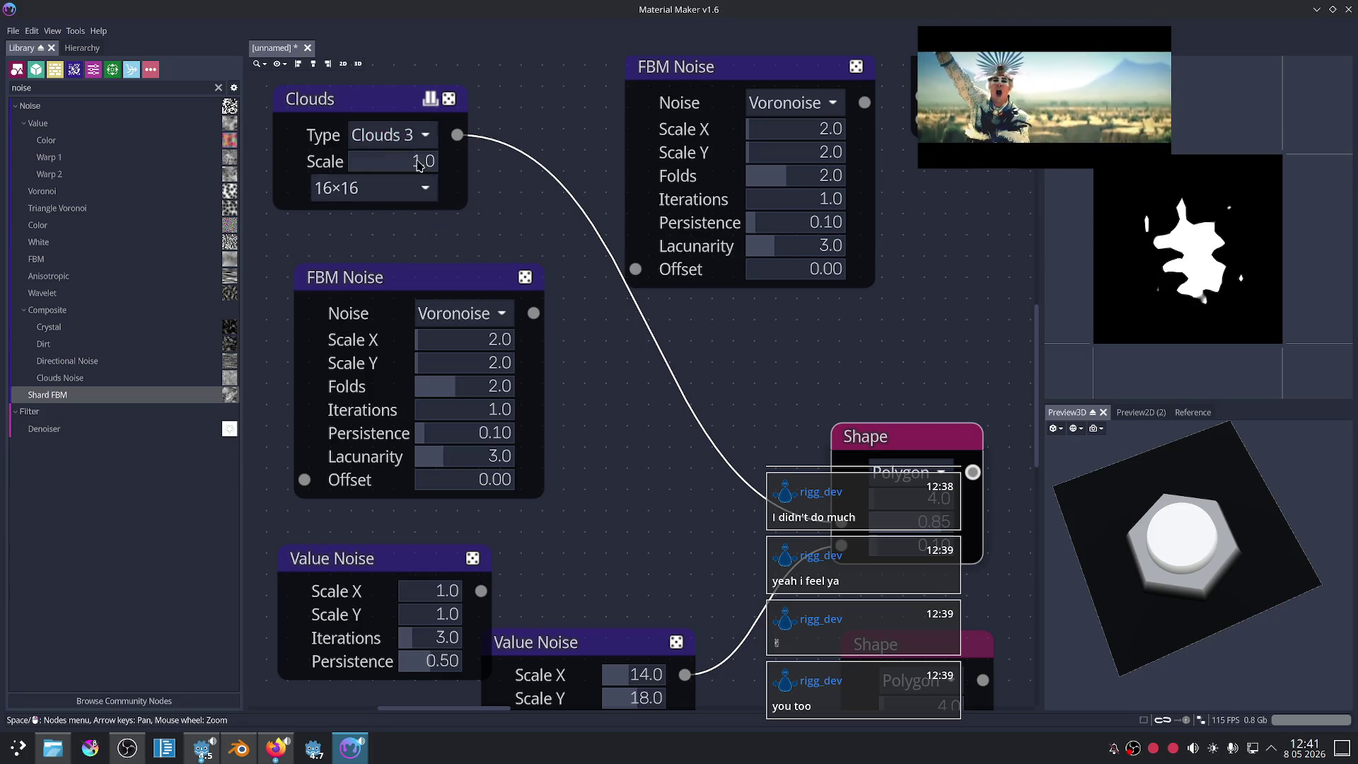
pyautogui.moveTo(379, 98); pyautogui.dragTo(376, 99)
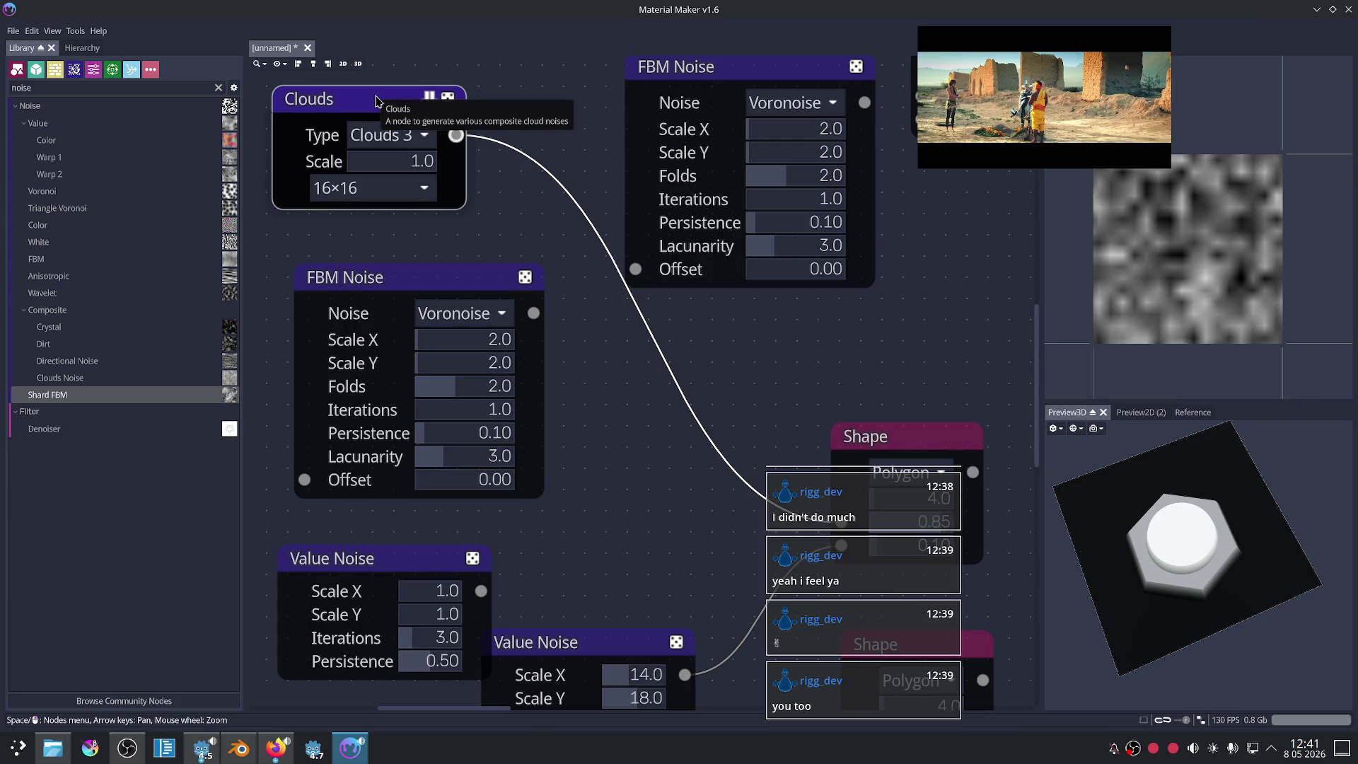
# Step: Delete the Clouds node and adjust the FBM Noise lacunarity, persistence and iterations
pyautogui.press('Delete')
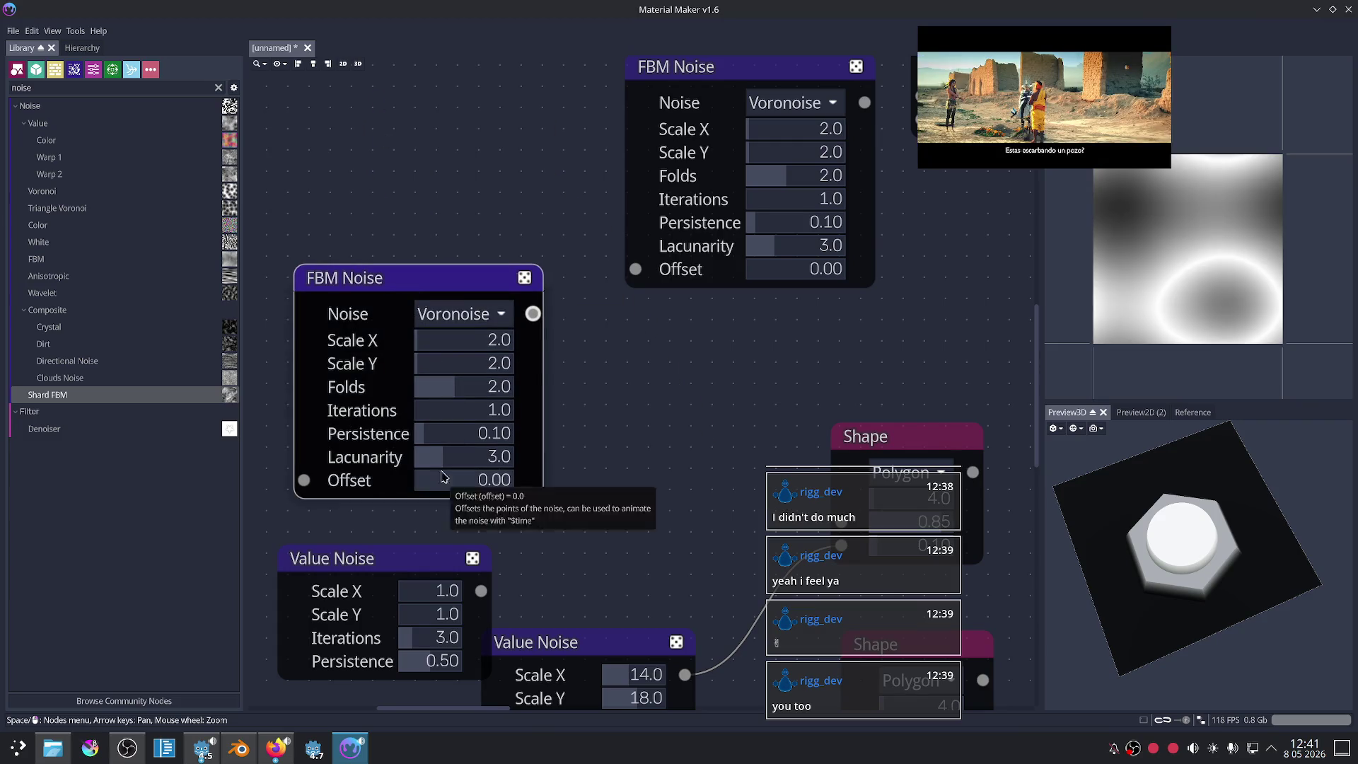
pyautogui.moveTo(455, 459); pyautogui.dragTo(544, 475)
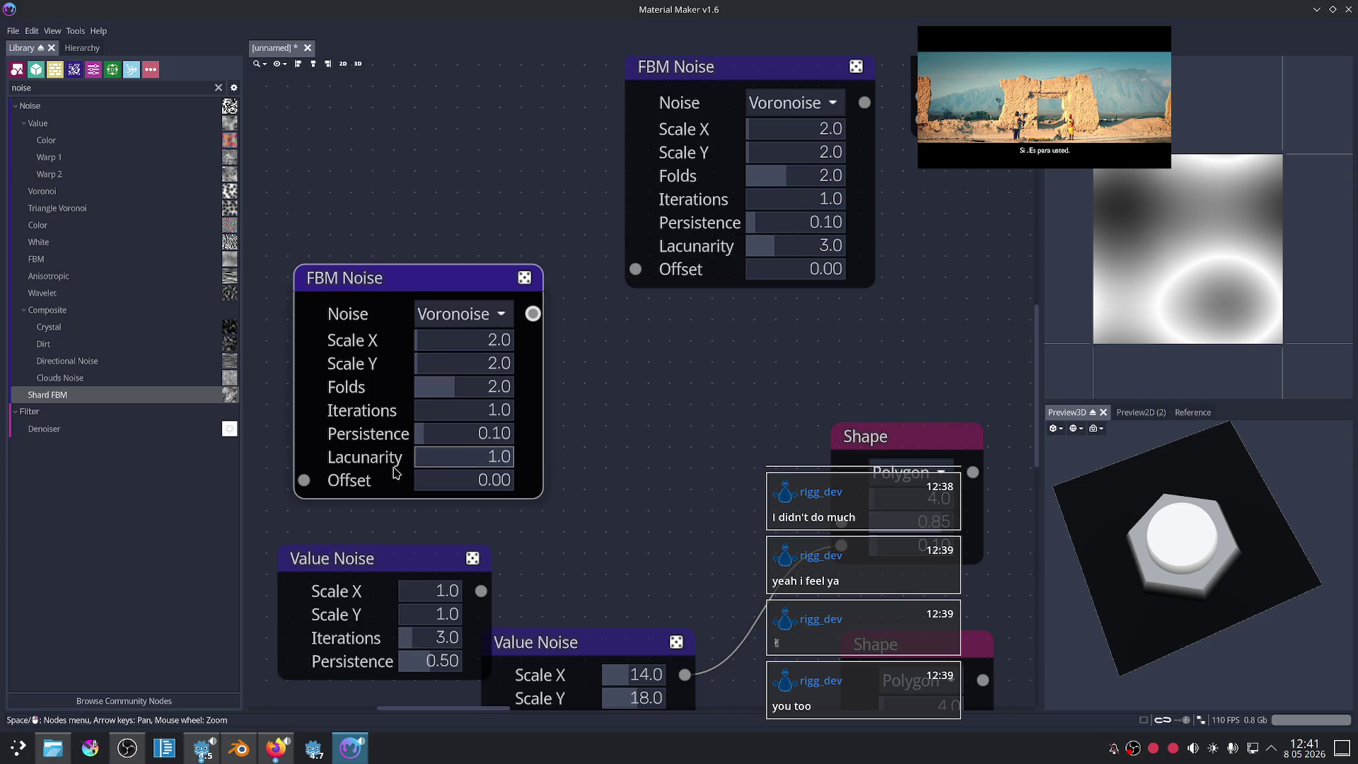
pyautogui.moveTo(432, 462); pyautogui.dragTo(564, 443)
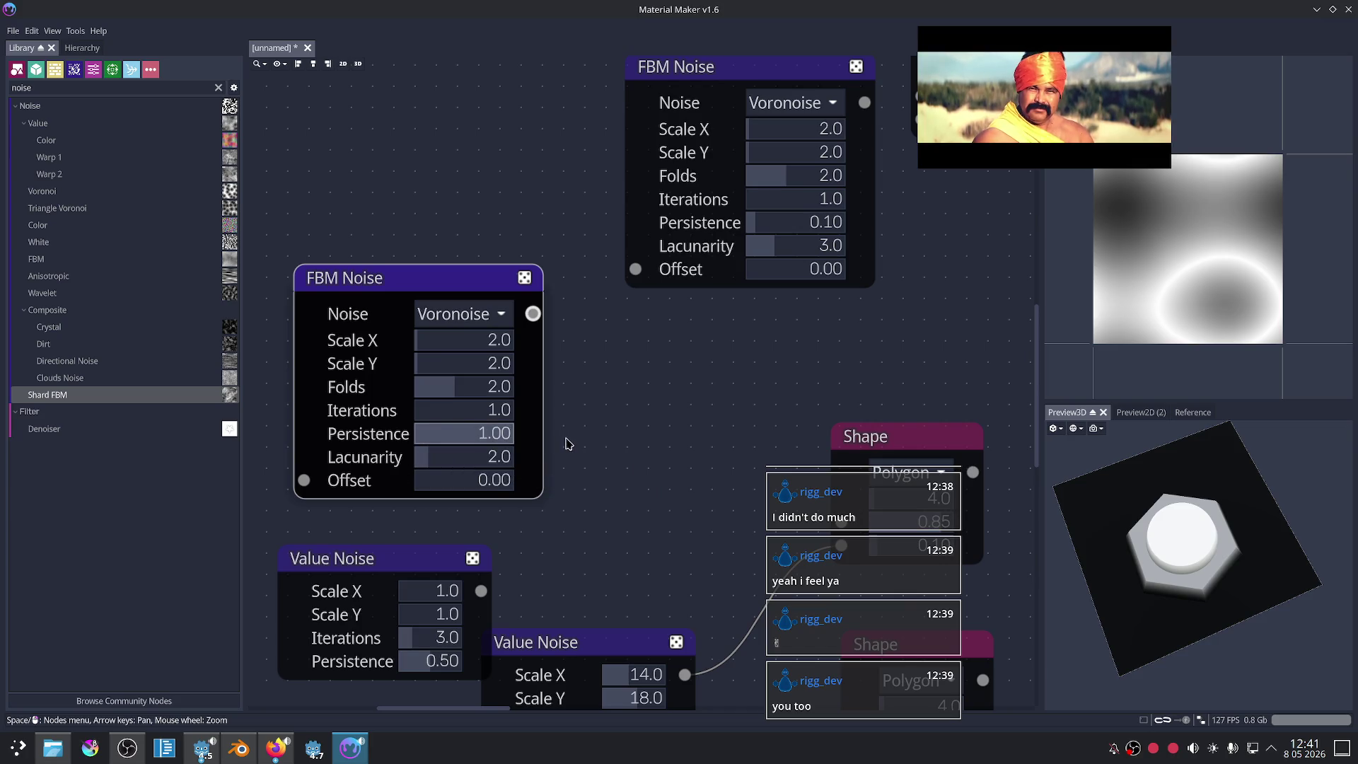
pyautogui.moveTo(450, 417); pyautogui.dragTo(460, 423)
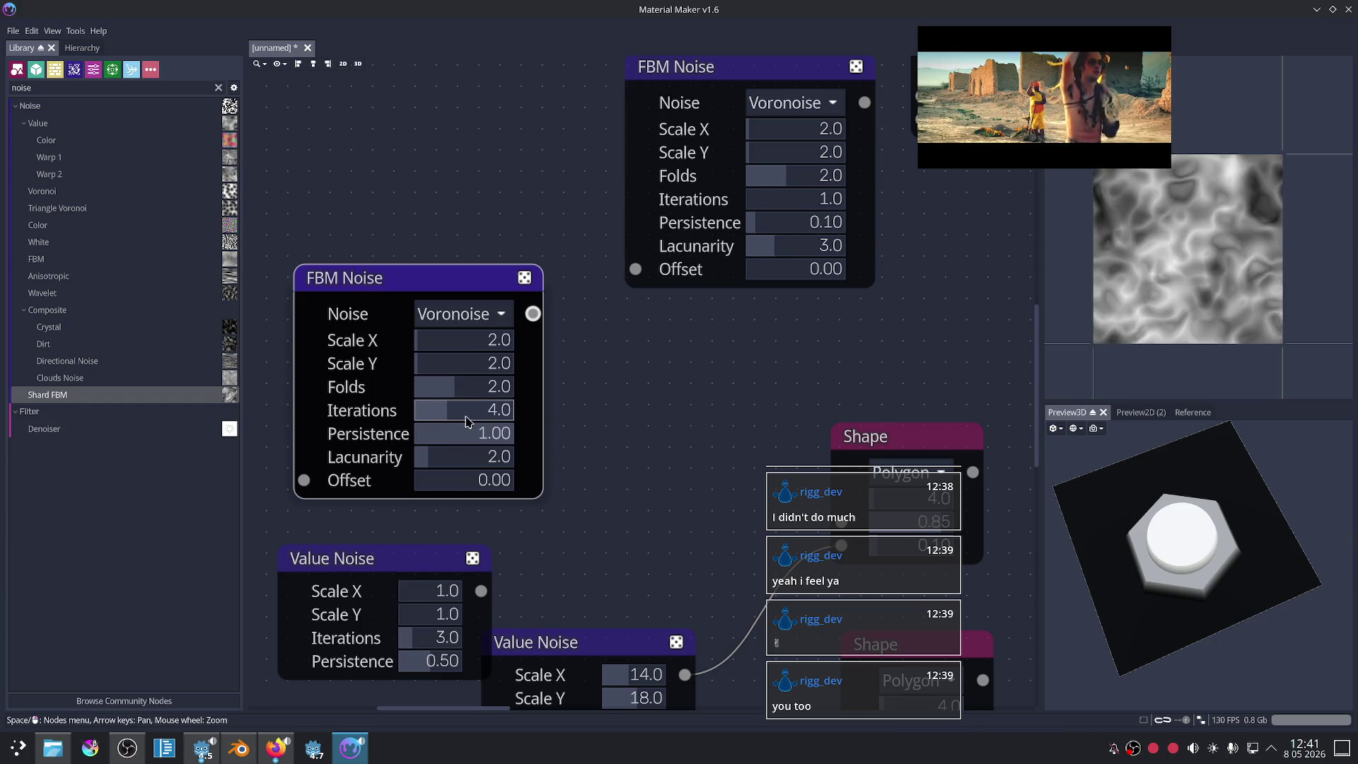
pyautogui.click(865, 437)
# Step: Connect the FBM Noise output to the first Shape node's input
pyautogui.scroll(-2, 688, 340)
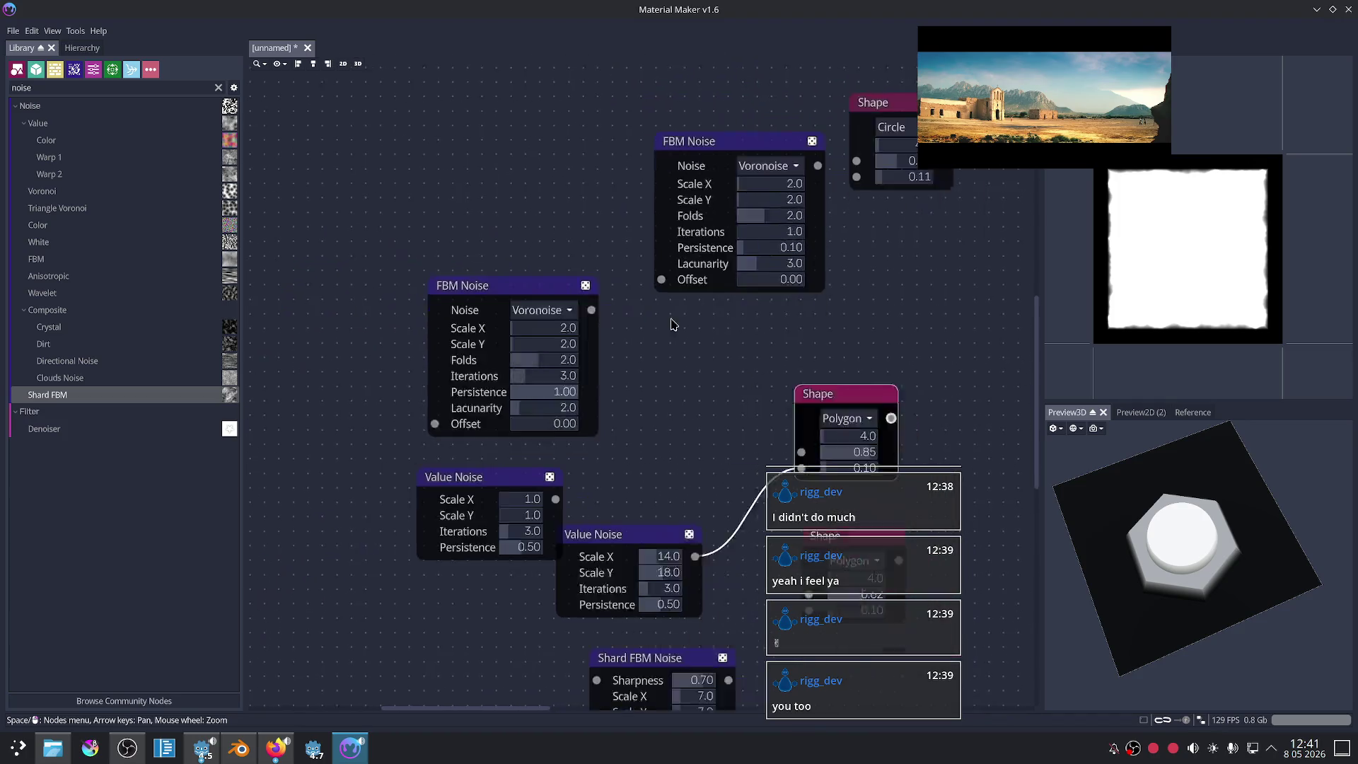
pyautogui.moveTo(511, 260); pyautogui.dragTo(766, 432)
pyautogui.moveTo(778, 385); pyautogui.dragTo(778, 344, button='middle')
pyautogui.moveTo(557, 272); pyautogui.dragTo(643, 372, button='middle')
# Step: Switch the FBM Noise type to Gabor and nudge the node slightly down
pyautogui.click(536, 318)
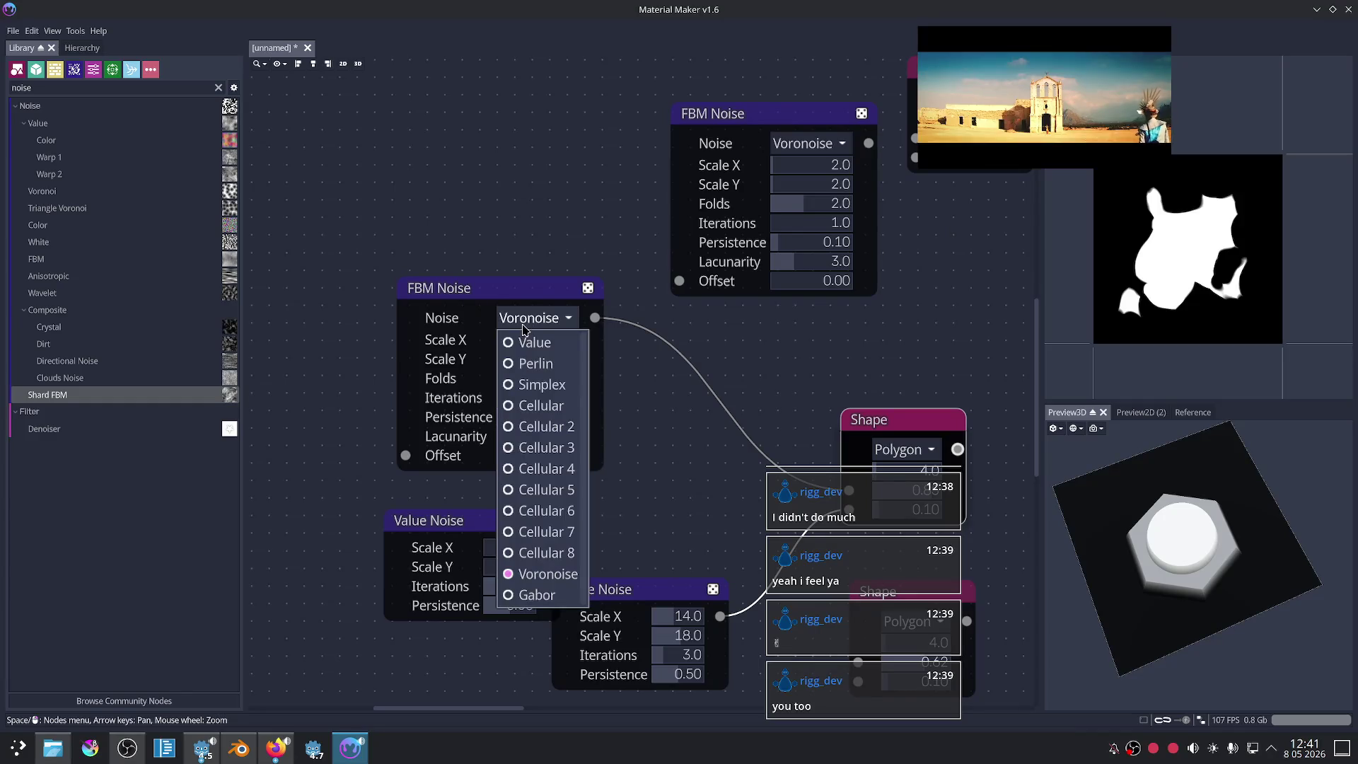
pyautogui.click(539, 597)
pyautogui.moveTo(635, 500); pyautogui.dragTo(589, 441, button='middle')
pyautogui.scroll(2, 531, 386)
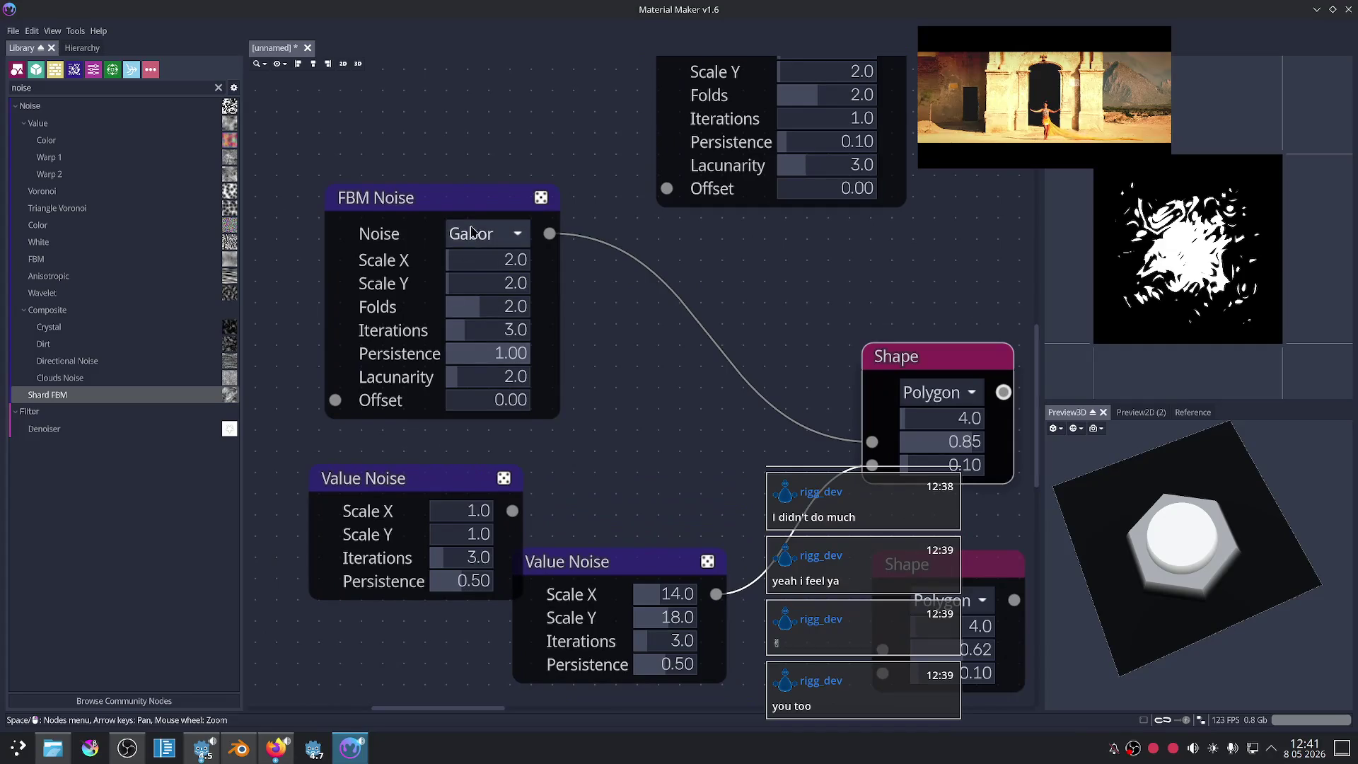
pyautogui.moveTo(658, 371); pyautogui.dragTo(721, 442, button='middle')
pyautogui.moveTo(525, 280); pyautogui.dragTo(529, 303)
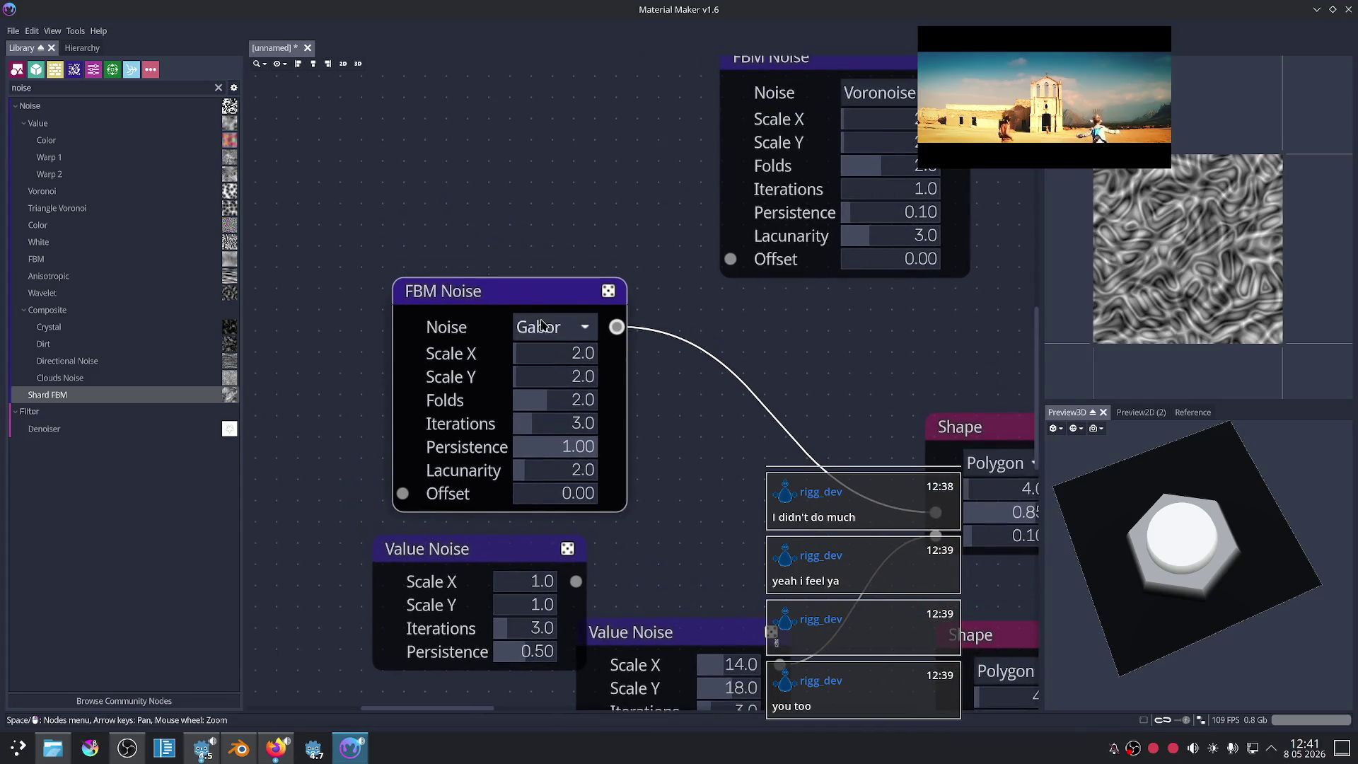
# Step: Try the Cellular 7, Cellular 8 and Cellular 5 FBM noise types
pyautogui.click(556, 326)
pyautogui.click(559, 584)
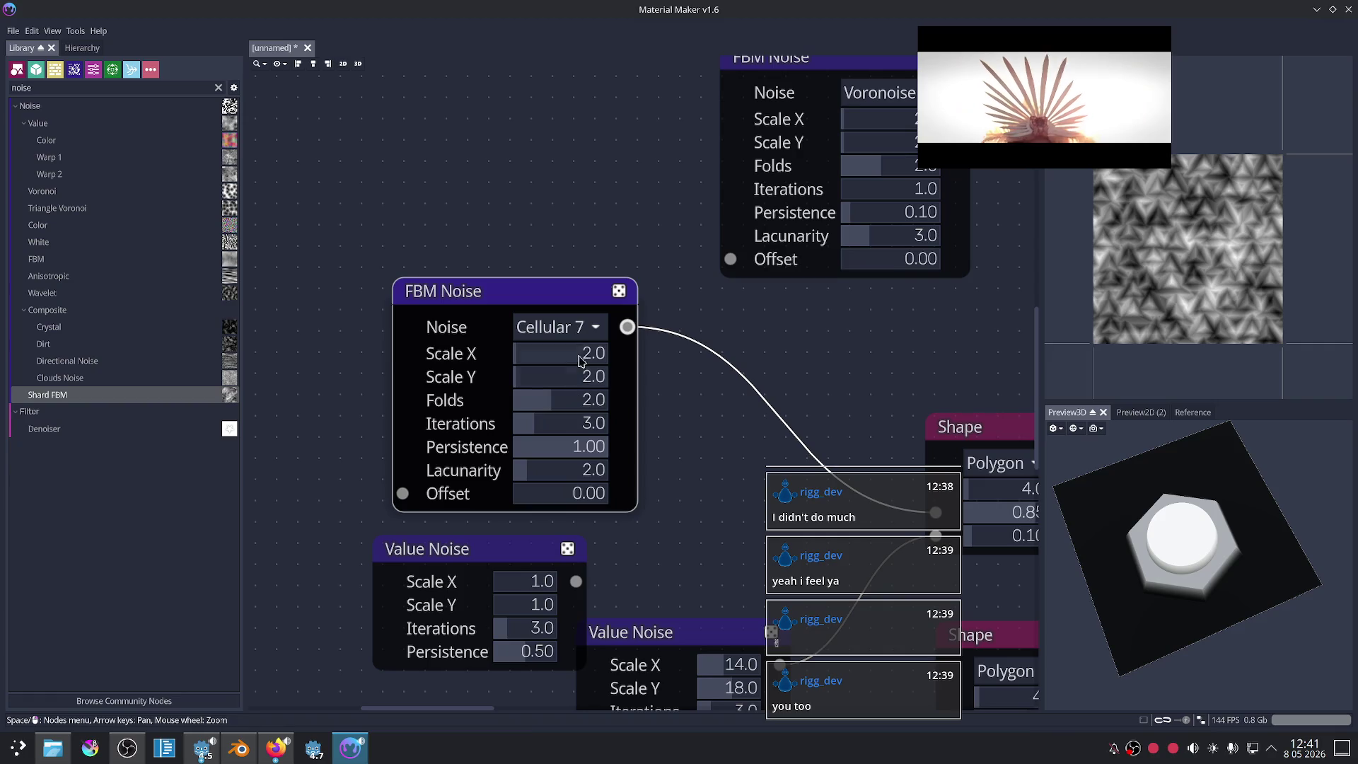
pyautogui.click(555, 327)
pyautogui.click(559, 608)
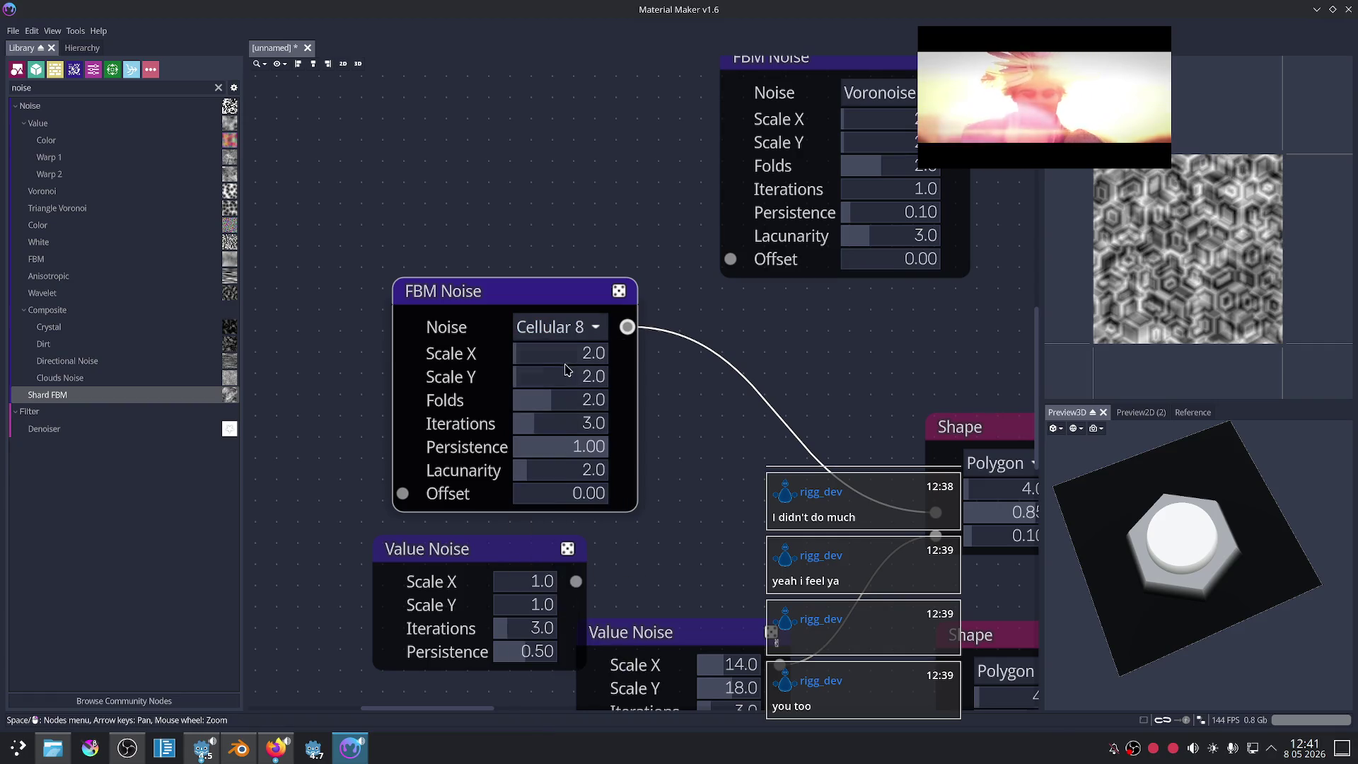
pyautogui.click(556, 327)
pyautogui.click(553, 535)
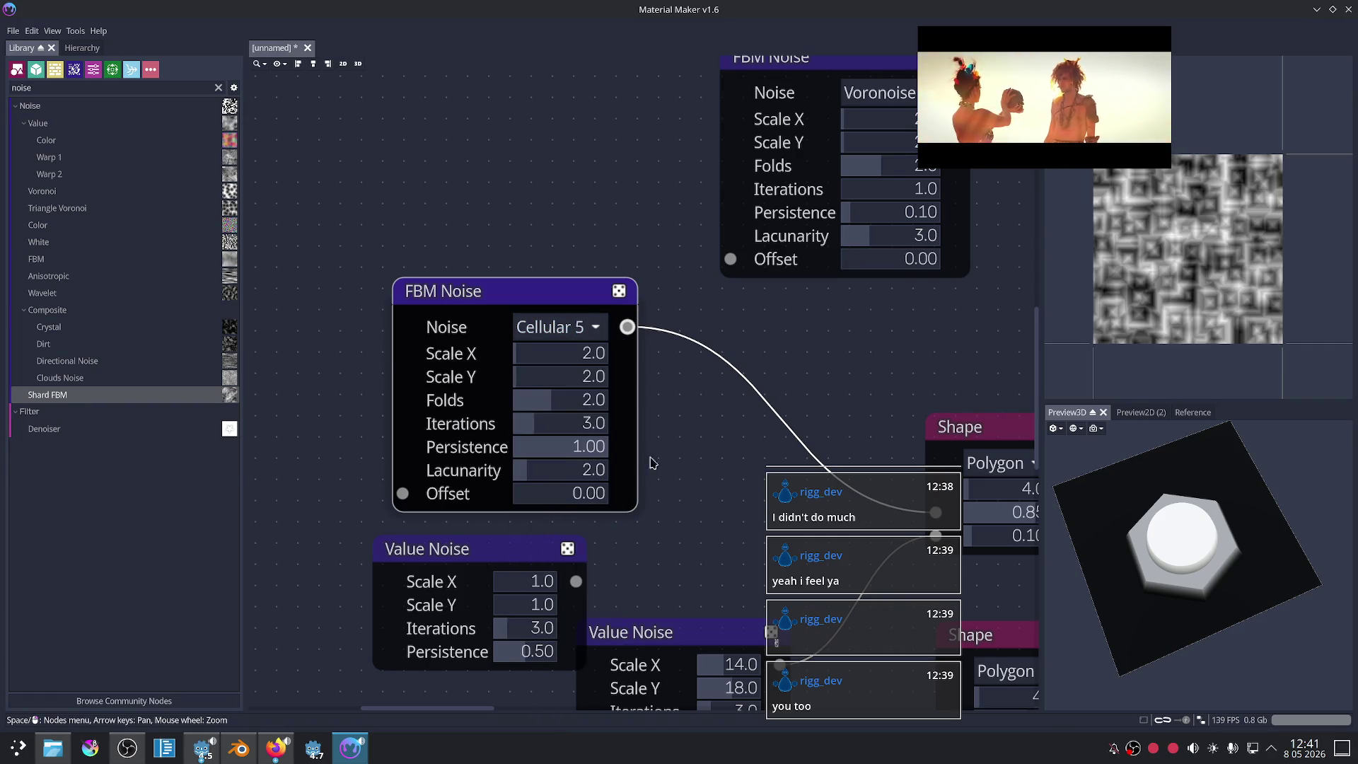
# Step: Drop the FBM Noise persistence to 0 while previewing the Shape output
pyautogui.moveTo(632, 470); pyautogui.dragTo(421, 344, button='middle')
pyautogui.click(767, 303)
pyautogui.moveTo(616, 346); pyautogui.dragTo(749, 400, button='middle')
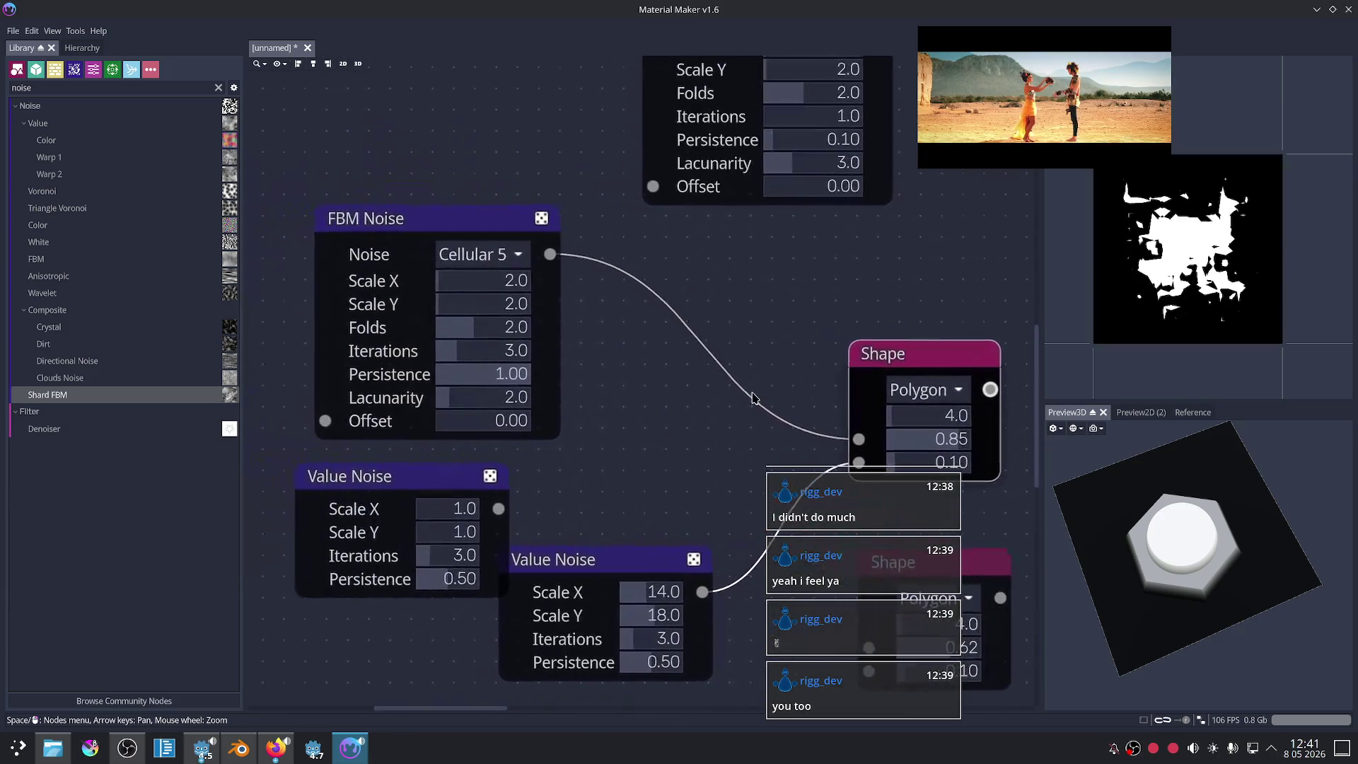
pyautogui.moveTo(529, 386); pyautogui.dragTo(420, 399)
pyautogui.scroll(-5, 465, 405)
pyautogui.scroll(-2, 496, 337)
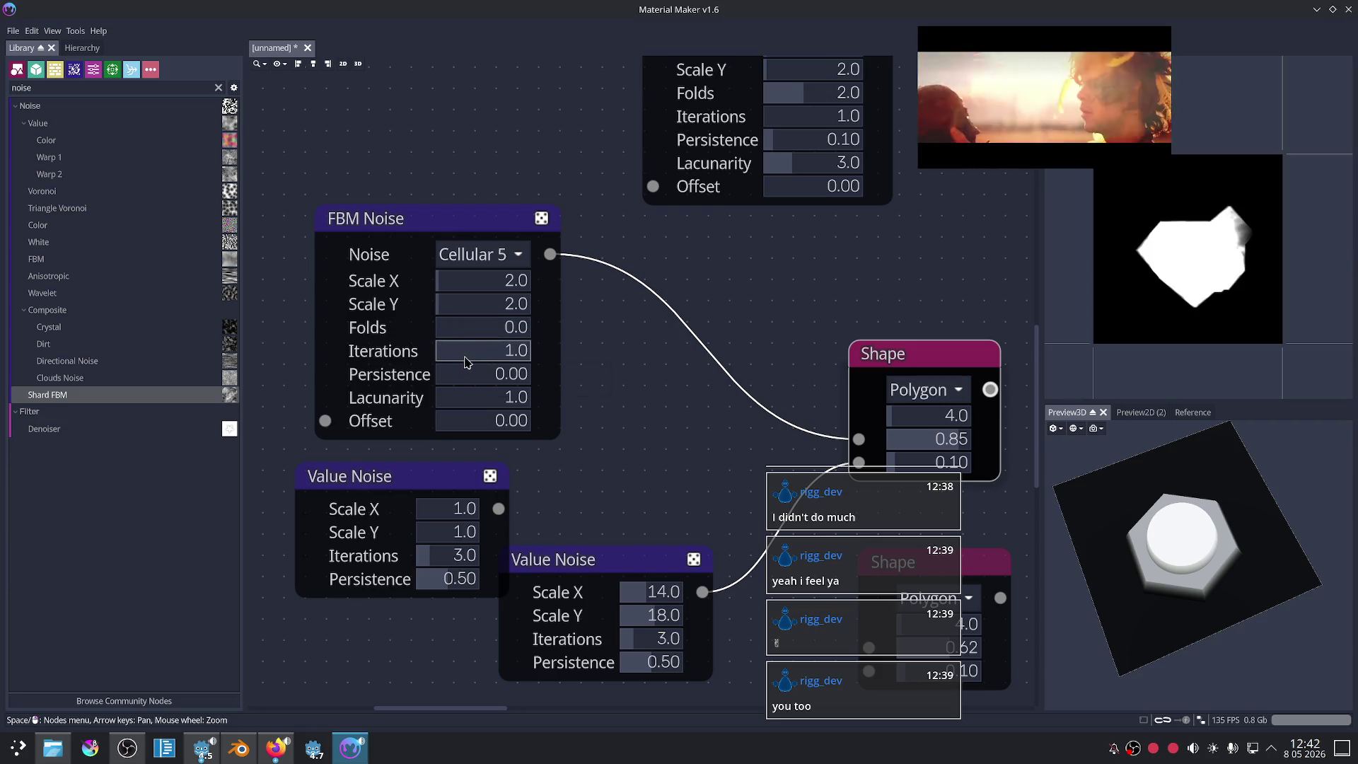
pyautogui.scroll(1, 488, 327)
pyautogui.scroll(4, 502, 283)
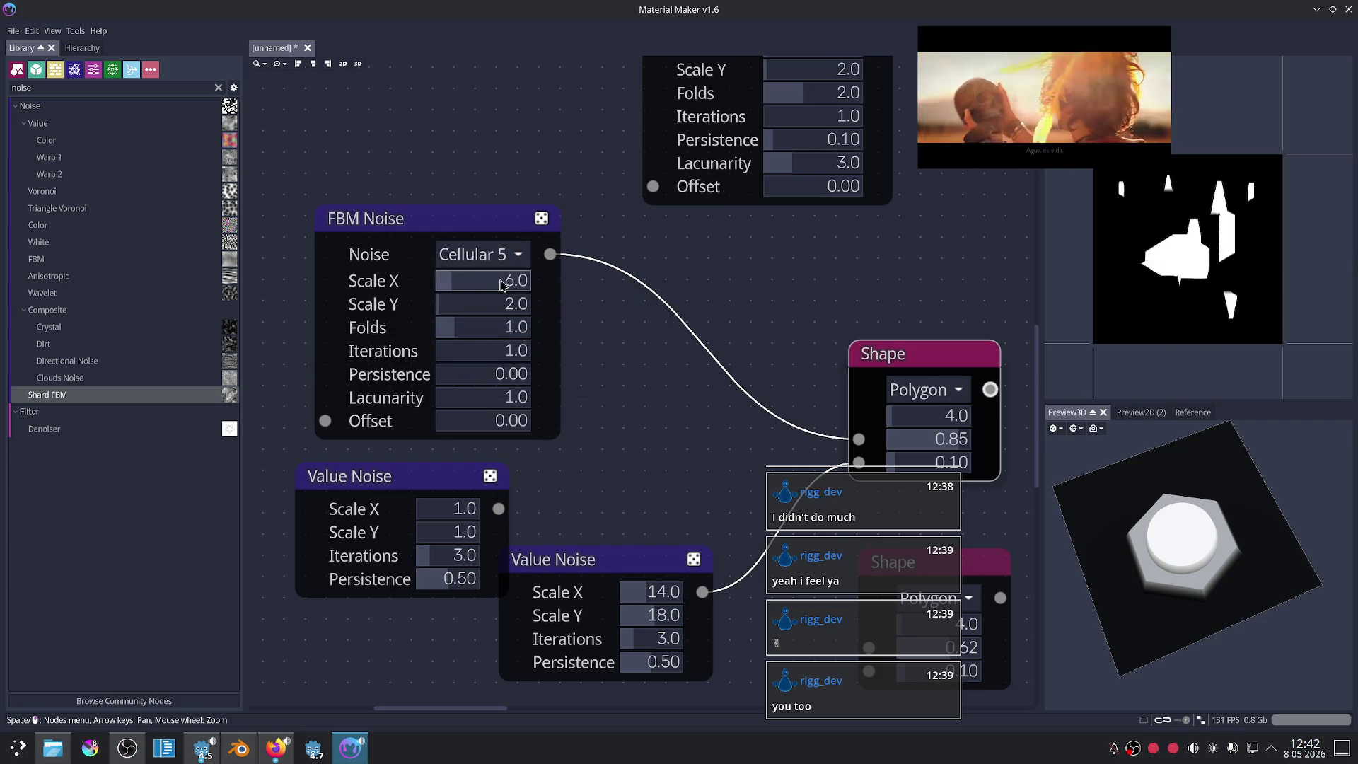
pyautogui.scroll(4, 484, 304)
# Step: Step the FBM noise type through Cellular 5, Cellular 4, Cellular 2 and plain Cellular
pyautogui.click(481, 254)
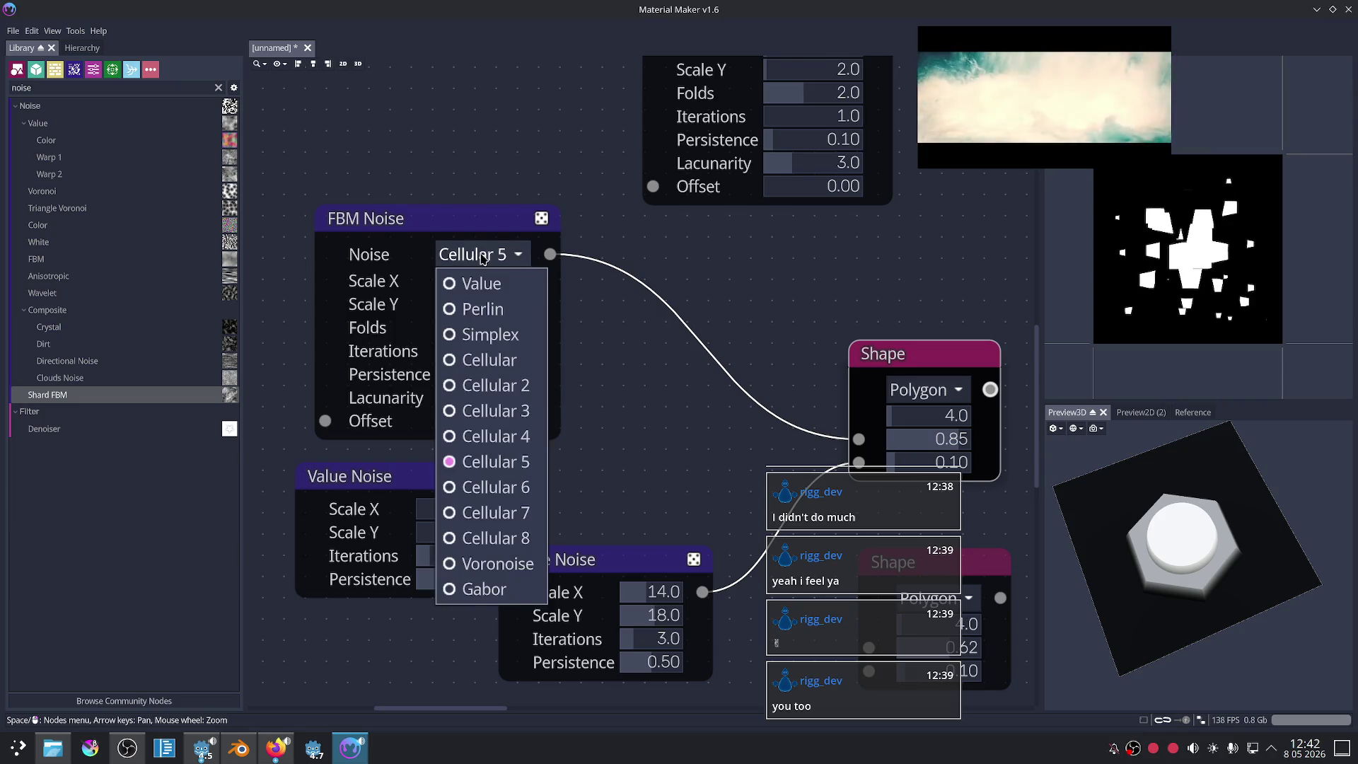
pyautogui.click(485, 460)
pyautogui.click(462, 225)
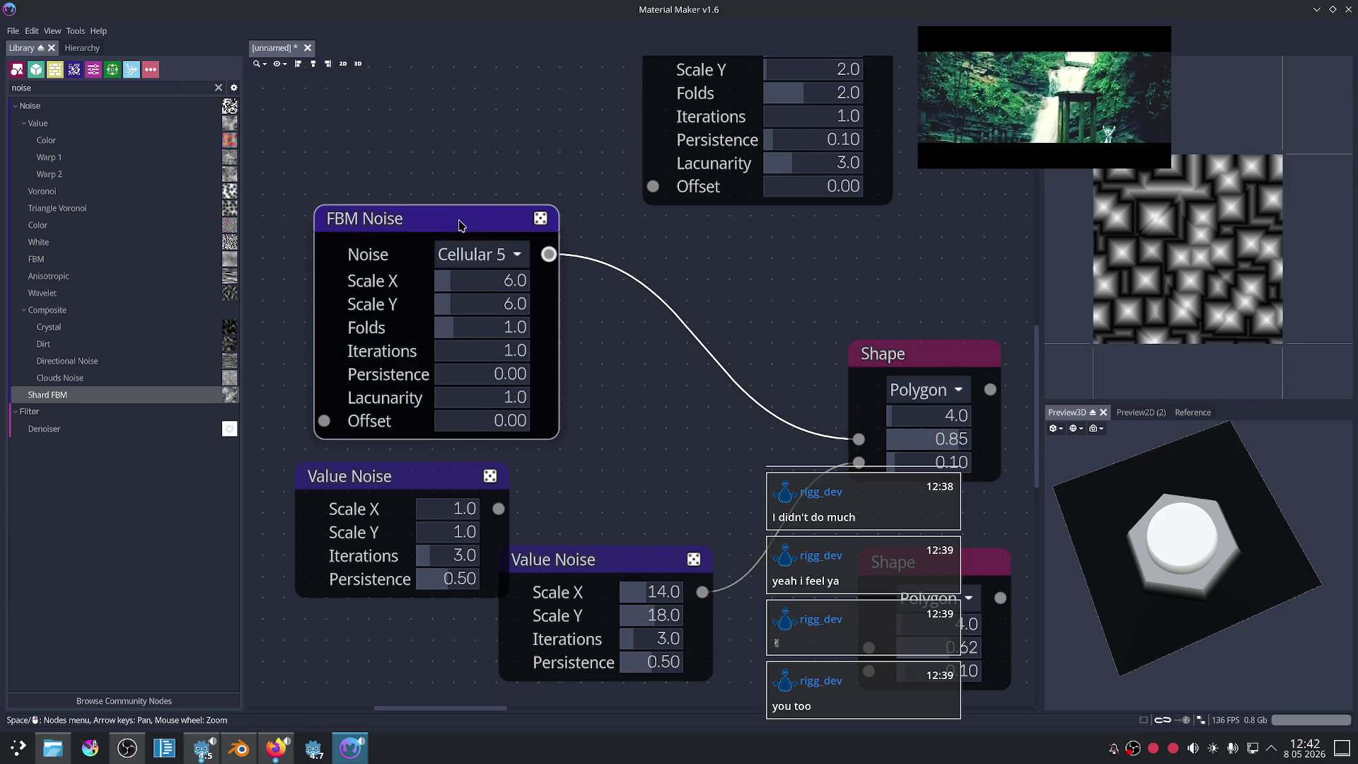
pyautogui.click(476, 256)
pyautogui.click(493, 453)
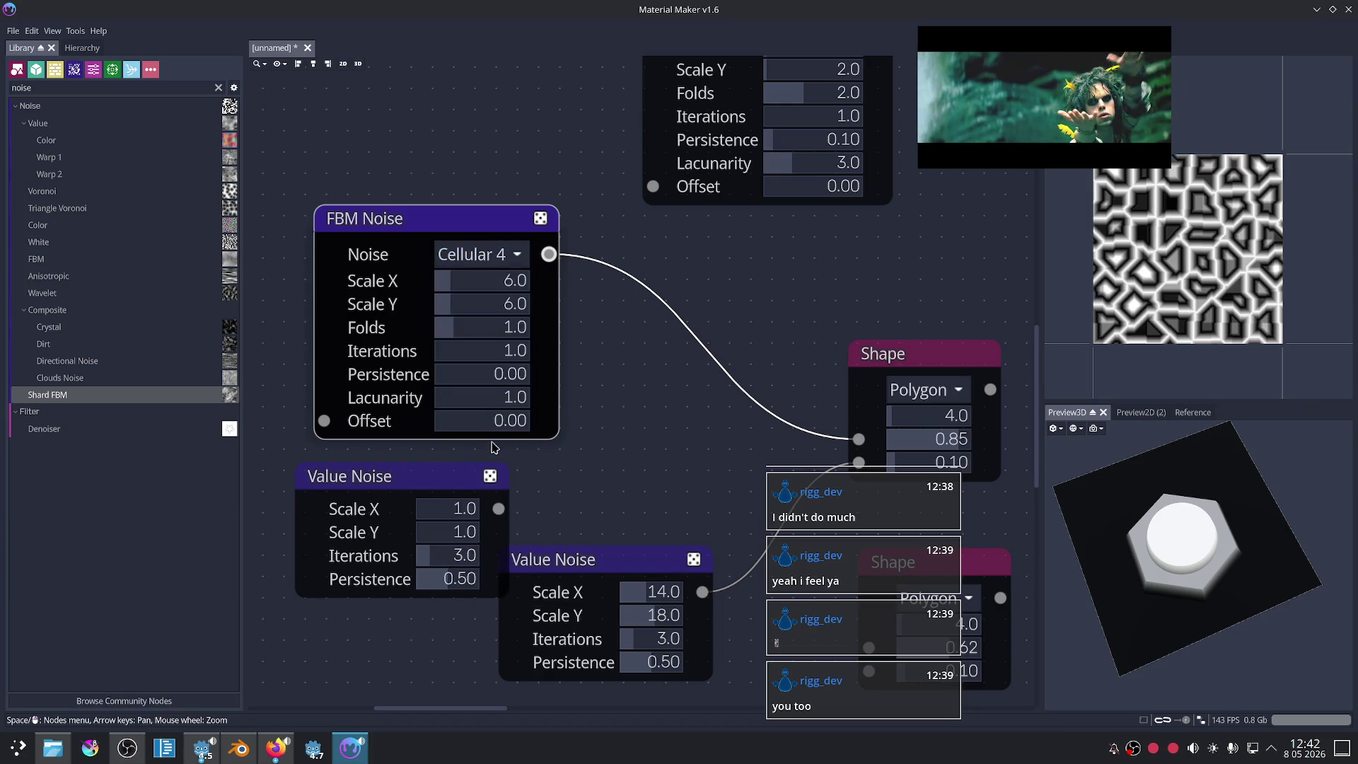
pyautogui.click(496, 255)
pyautogui.click(479, 414)
pyautogui.click(481, 255)
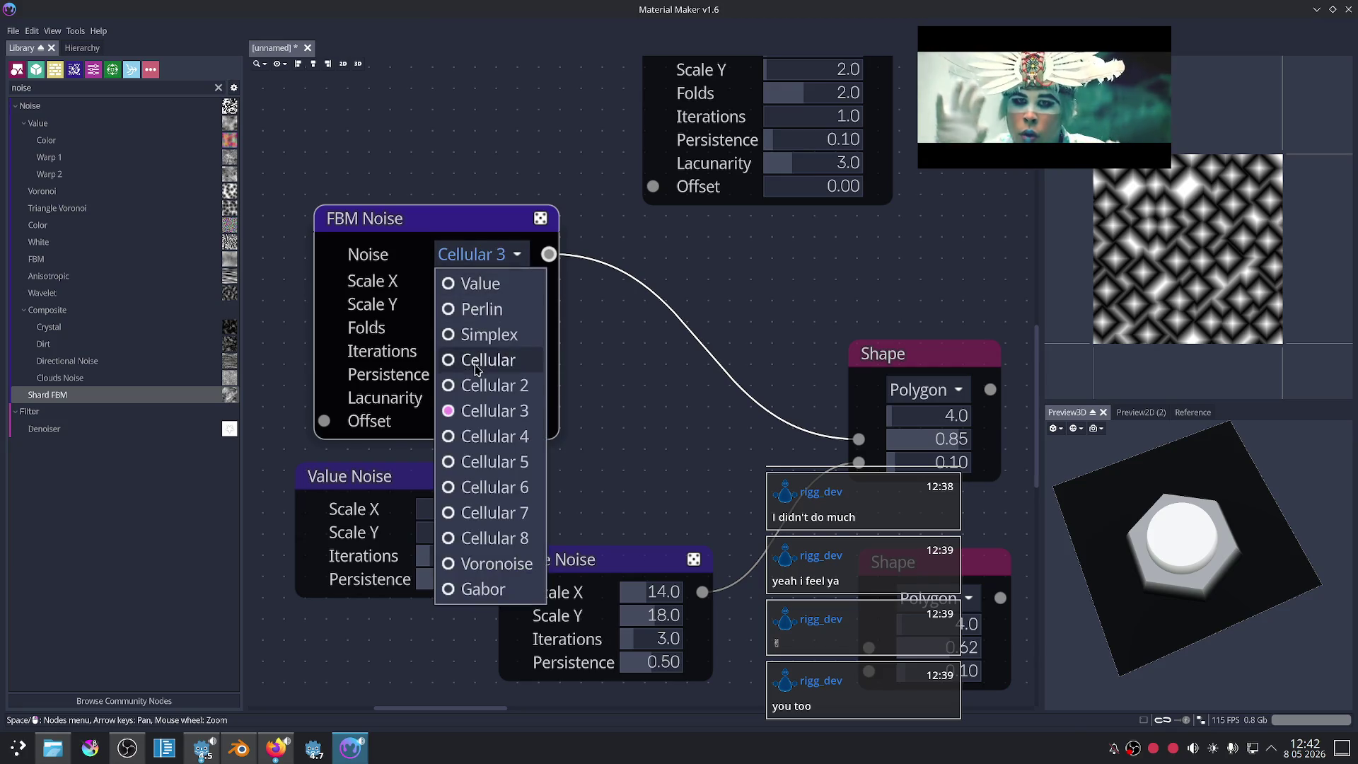
pyautogui.click(474, 388)
pyautogui.click(474, 254)
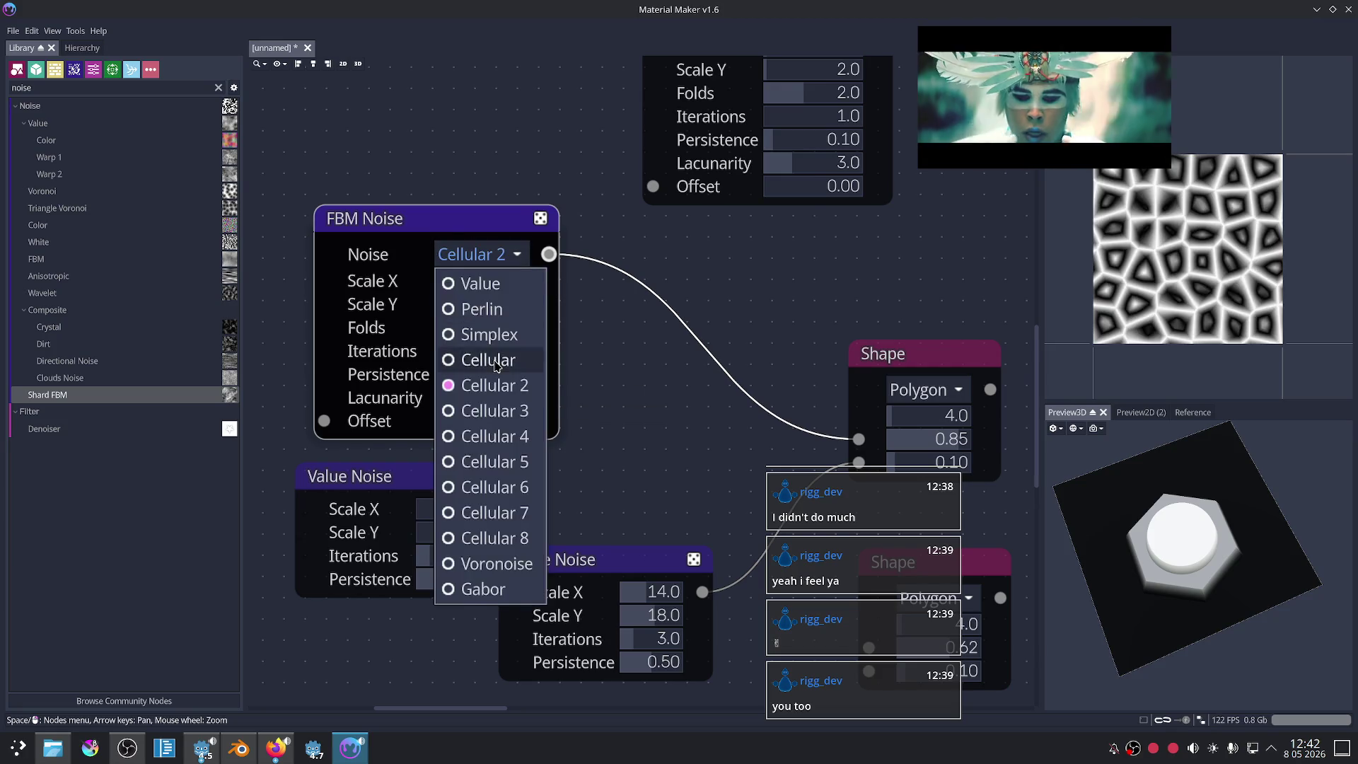
pyautogui.click(495, 362)
# Step: Try Simplex and Perlin, then settle the FBM noise type on Value
pyautogui.click(474, 254)
pyautogui.click(481, 330)
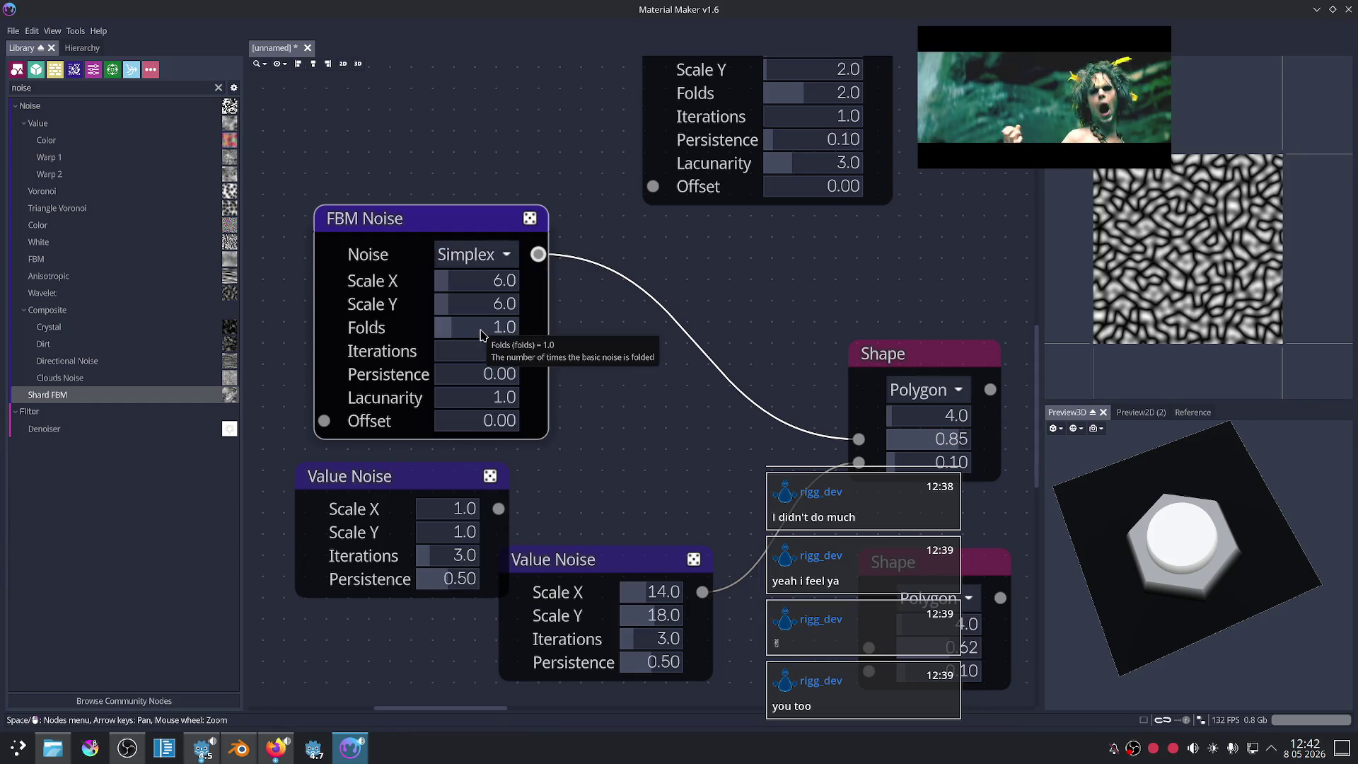
pyautogui.click(481, 254)
pyautogui.click(481, 309)
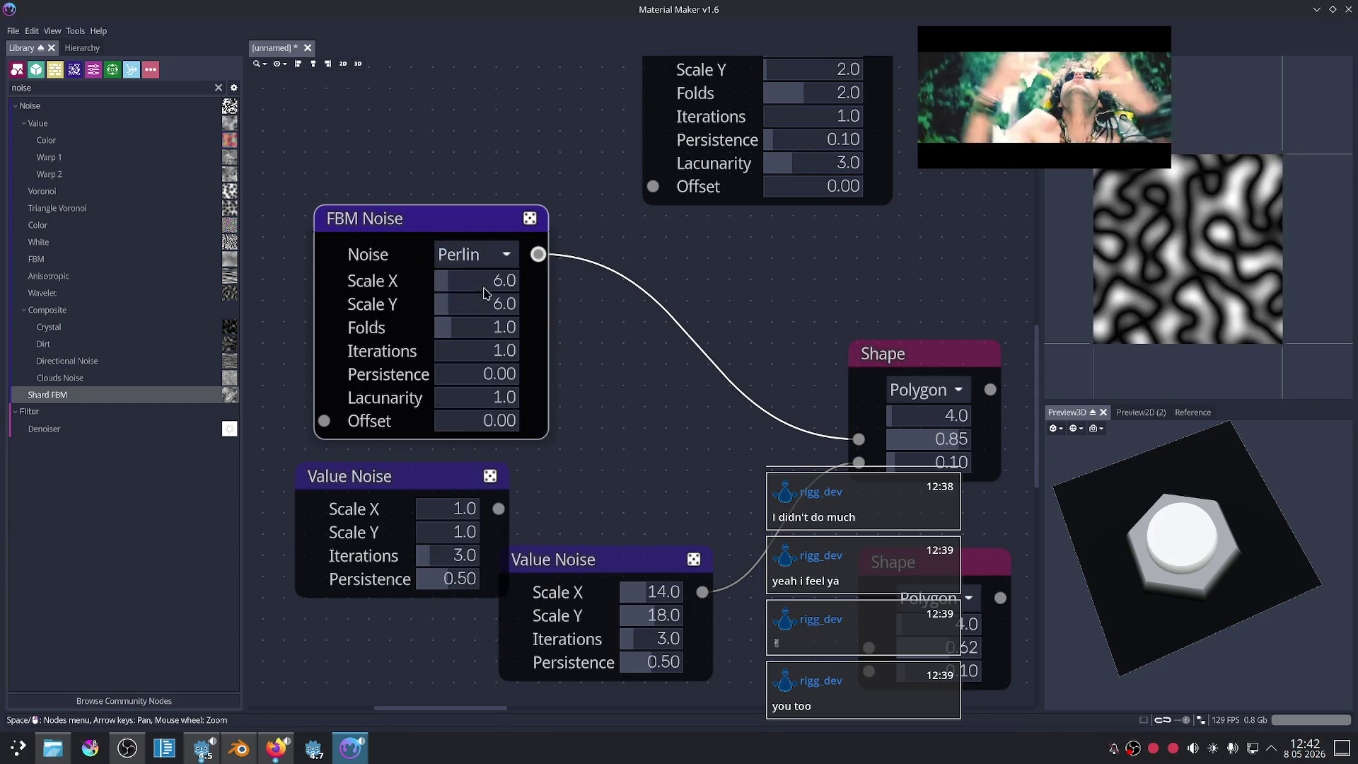
pyautogui.click(481, 256)
pyautogui.click(481, 283)
pyautogui.scroll(-2, 686, 347)
pyautogui.moveTo(665, 360); pyautogui.dragTo(630, 271, button='middle')
pyautogui.click(440, 338)
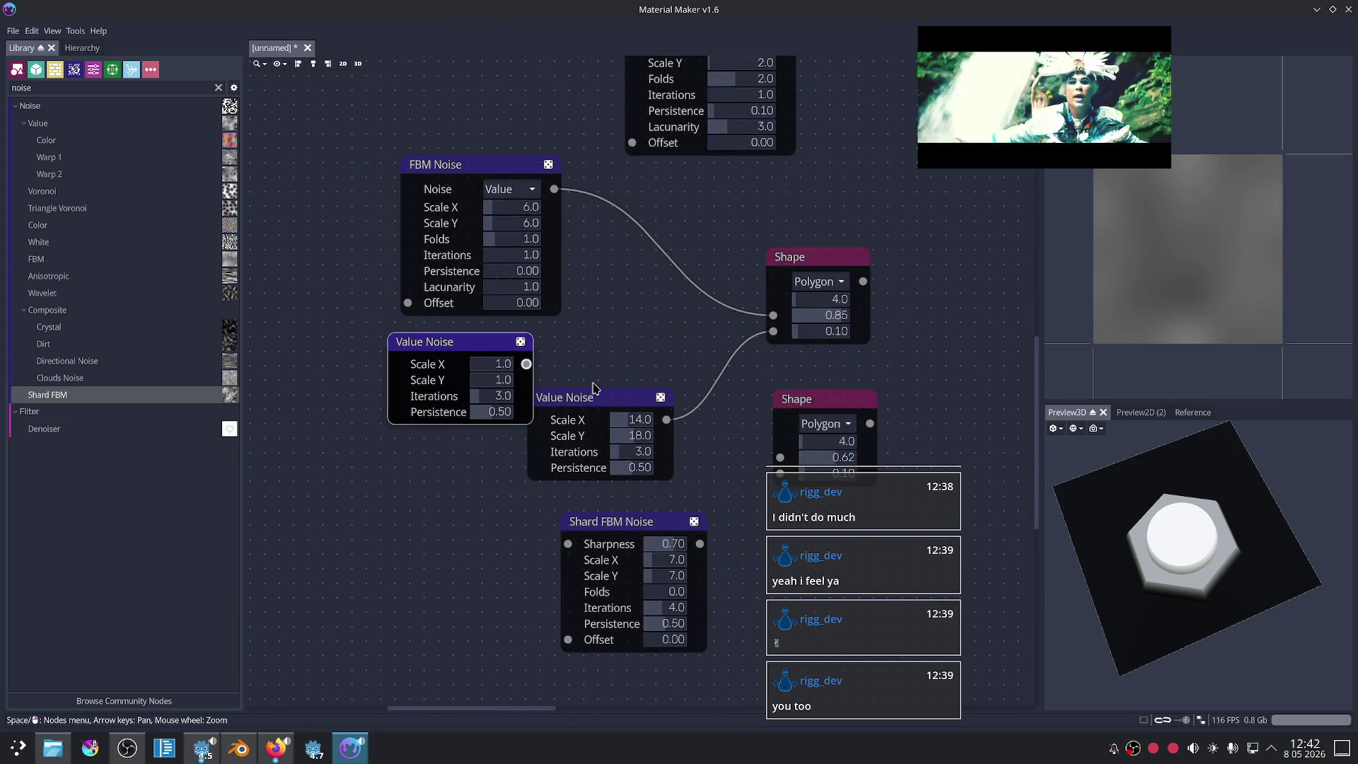
# Step: Rearrange the two Value Noise nodes and preview the FBM Noise pattern
pyautogui.moveTo(594, 389); pyautogui.dragTo(482, 496)
pyautogui.moveTo(449, 353); pyautogui.dragTo(489, 354)
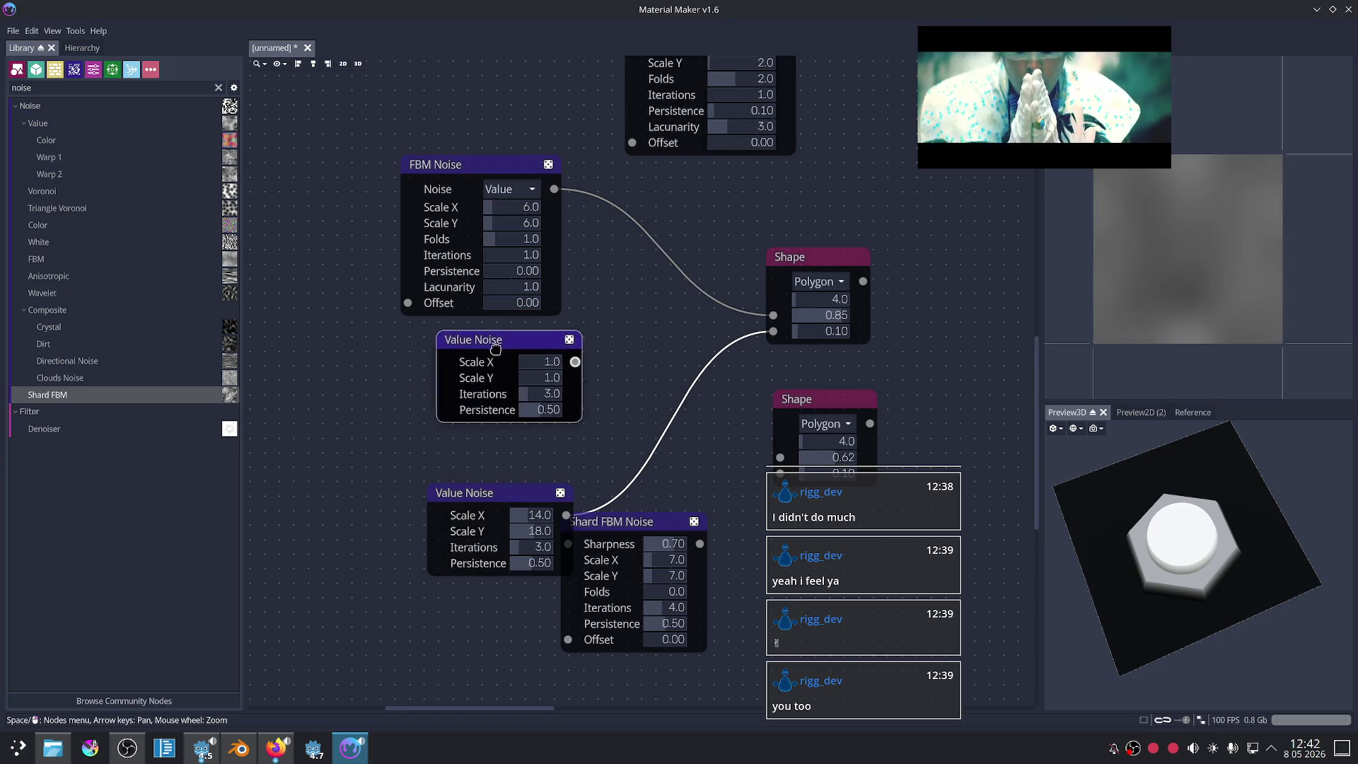
pyautogui.click(493, 176)
pyautogui.scroll(3, 598, 285)
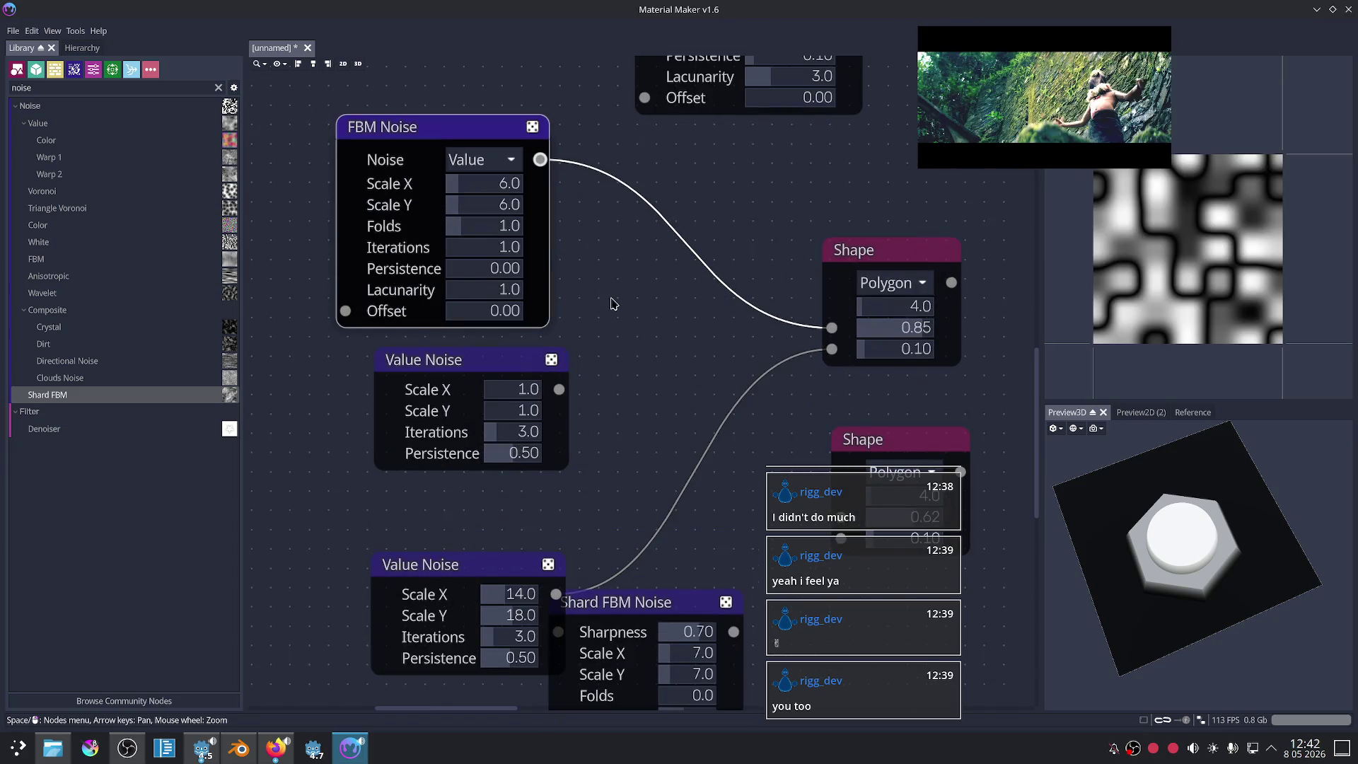
# Step: Set FBM Noise scale to 2, iterations to 3 and lacunarity to 2
pyautogui.moveTo(481, 191)
pyautogui.mouseDown()
pyautogui.moveTo(456, 209)
pyautogui.moveTo(476, 190)
pyautogui.mouseUp()
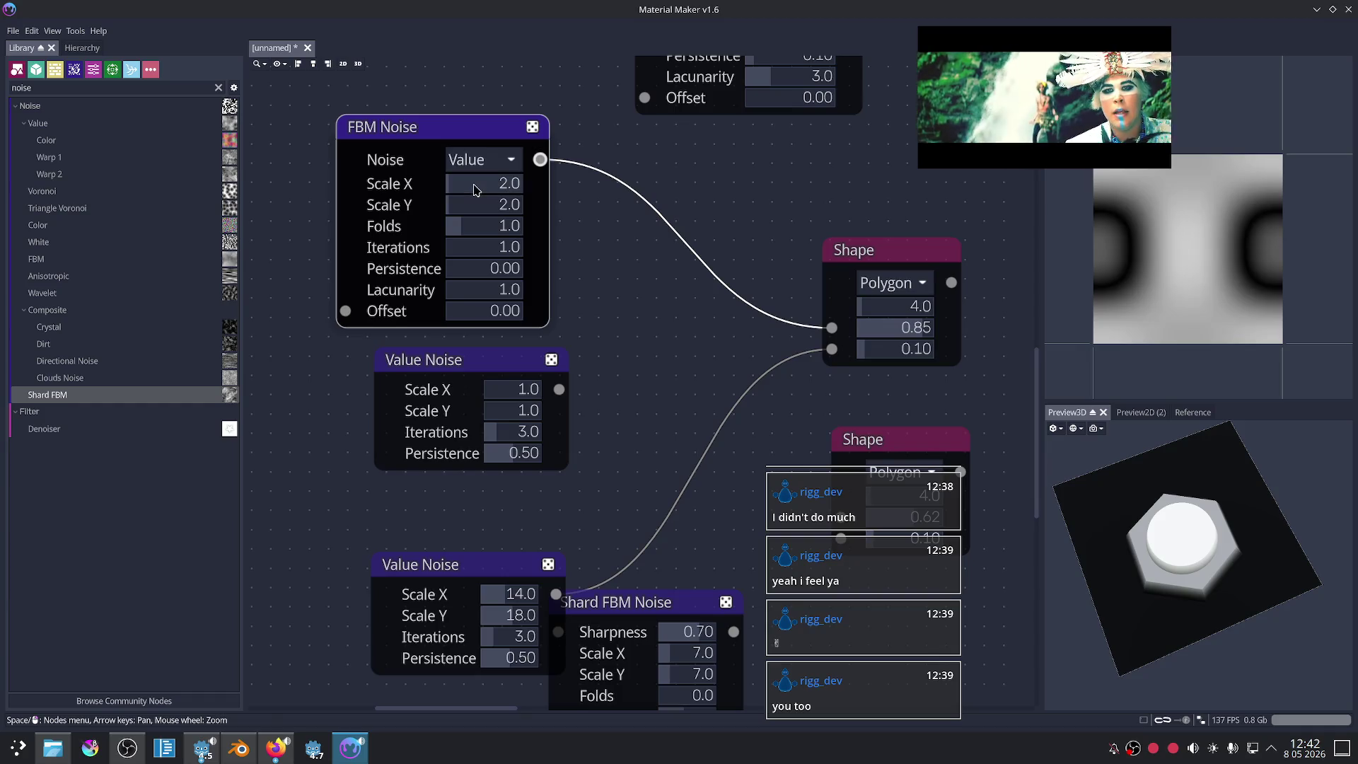
pyautogui.click(877, 250)
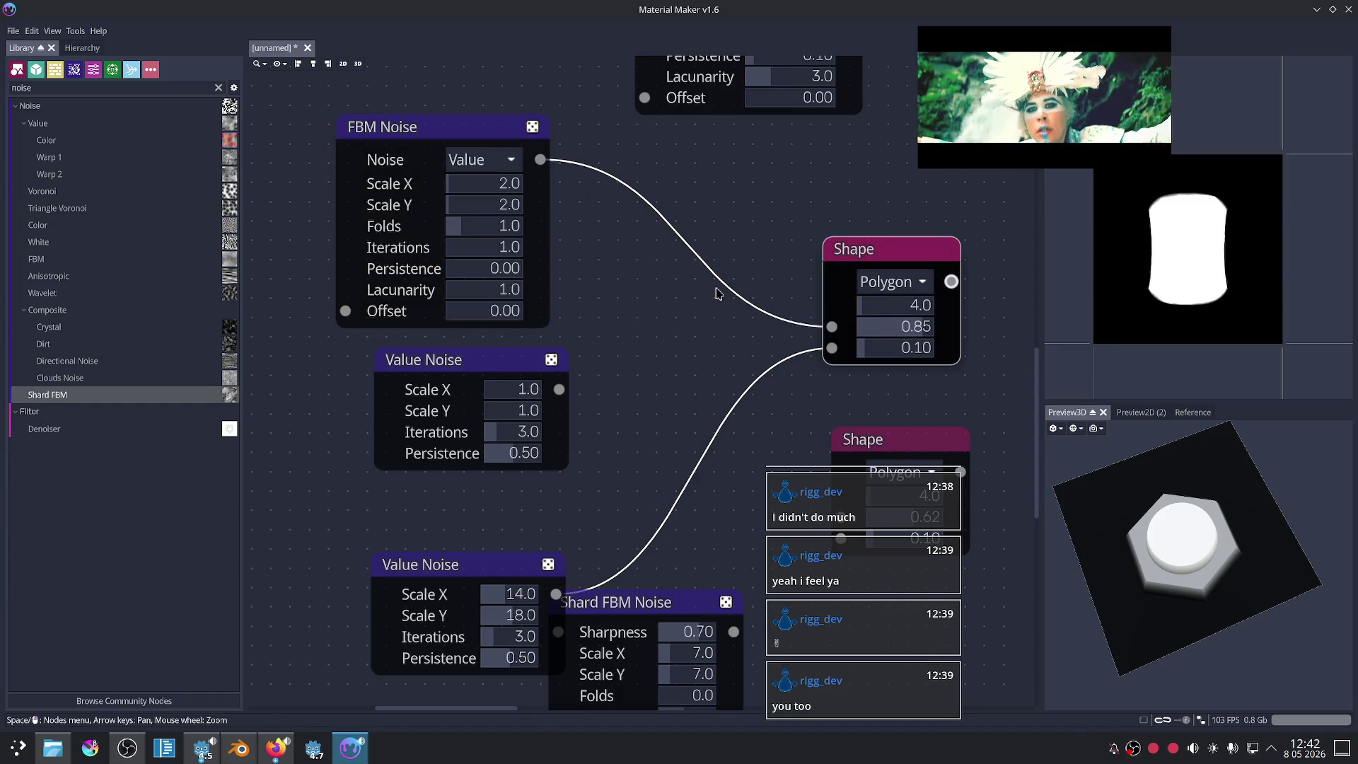
pyautogui.moveTo(482, 227)
pyautogui.mouseDown()
pyautogui.moveTo(495, 234)
pyautogui.moveTo(454, 243)
pyautogui.moveTo(493, 274)
pyautogui.moveTo(486, 249)
pyautogui.mouseUp()
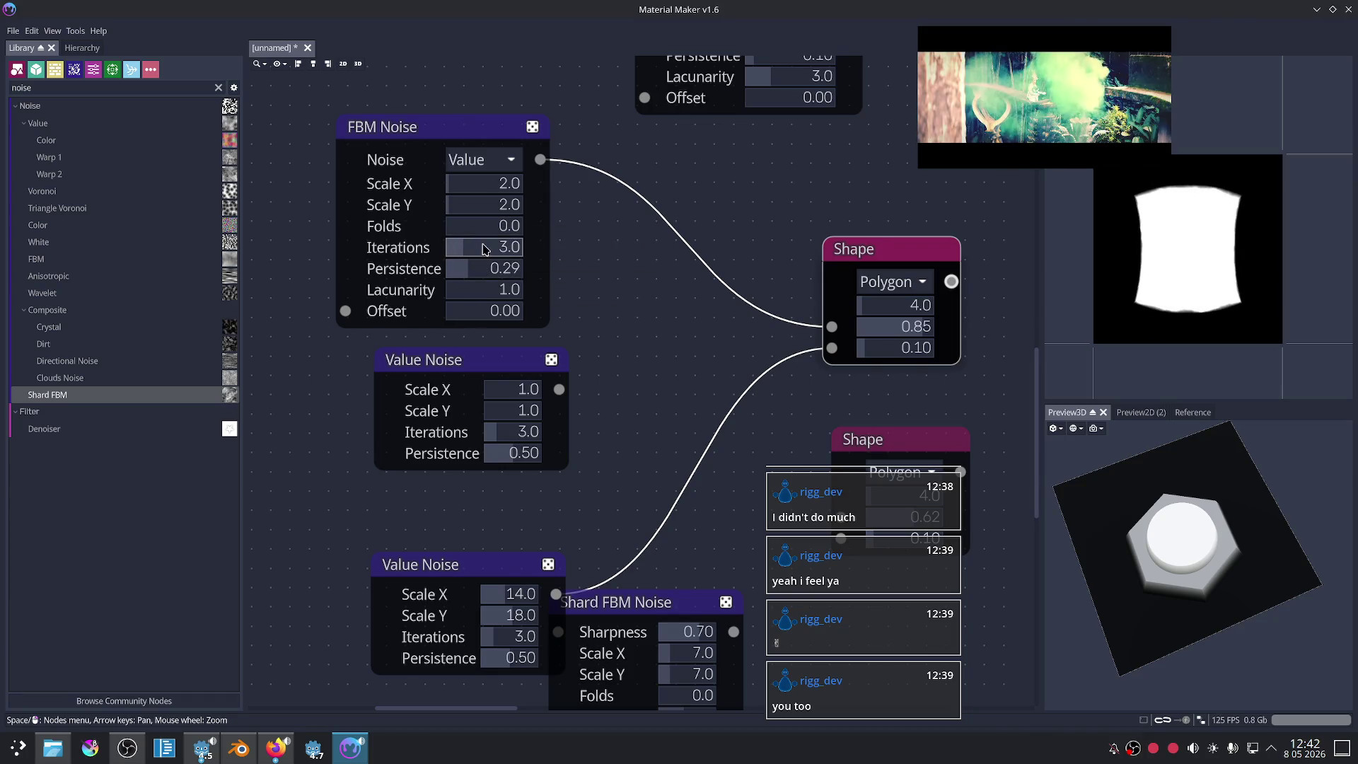
pyautogui.moveTo(464, 296); pyautogui.dragTo(518, 292)
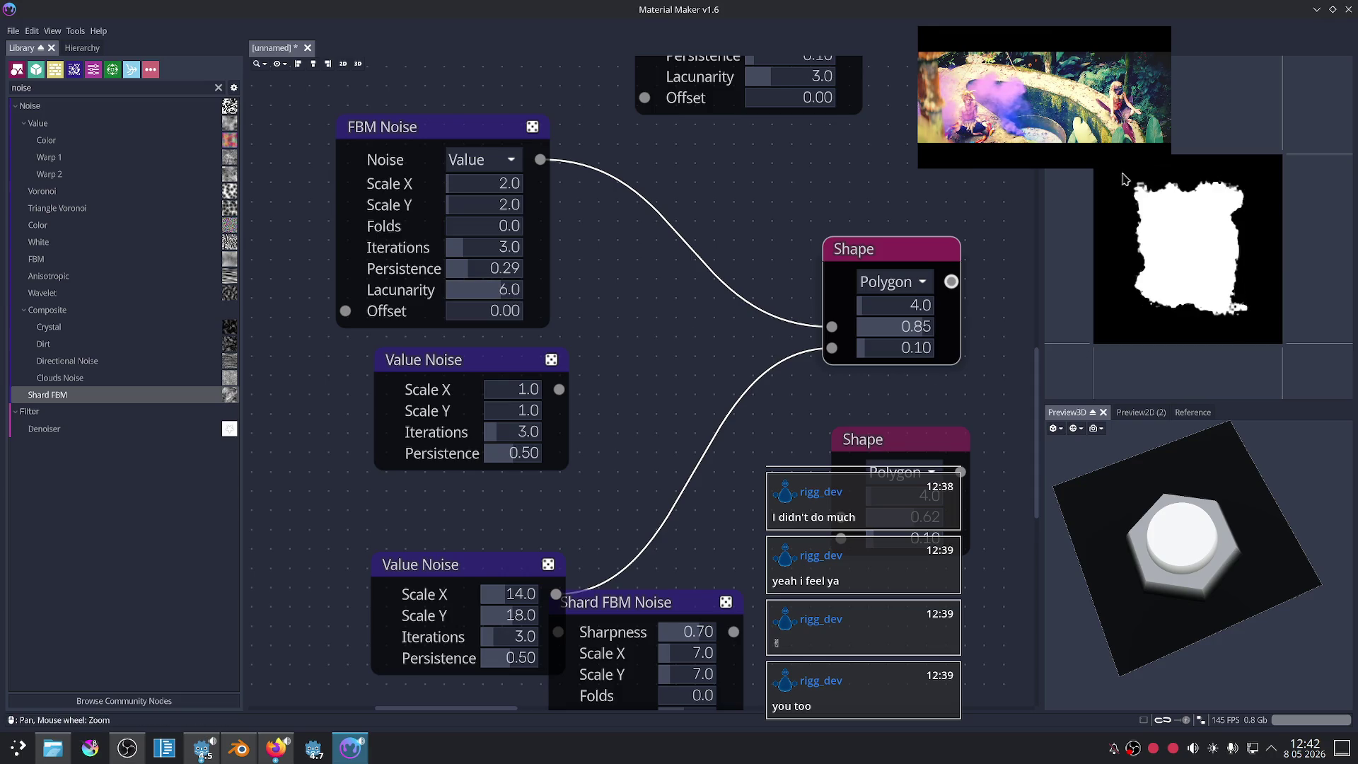
# Step: Set the Shape node's edge value to 0.17
pyautogui.moveTo(872, 350); pyautogui.dragTo(875, 360)
pyautogui.scroll(1, 648, 324)
pyautogui.moveTo(494, 290)
pyautogui.mouseDown()
pyautogui.moveTo(521, 298)
pyautogui.moveTo(428, 316)
pyautogui.mouseUp()
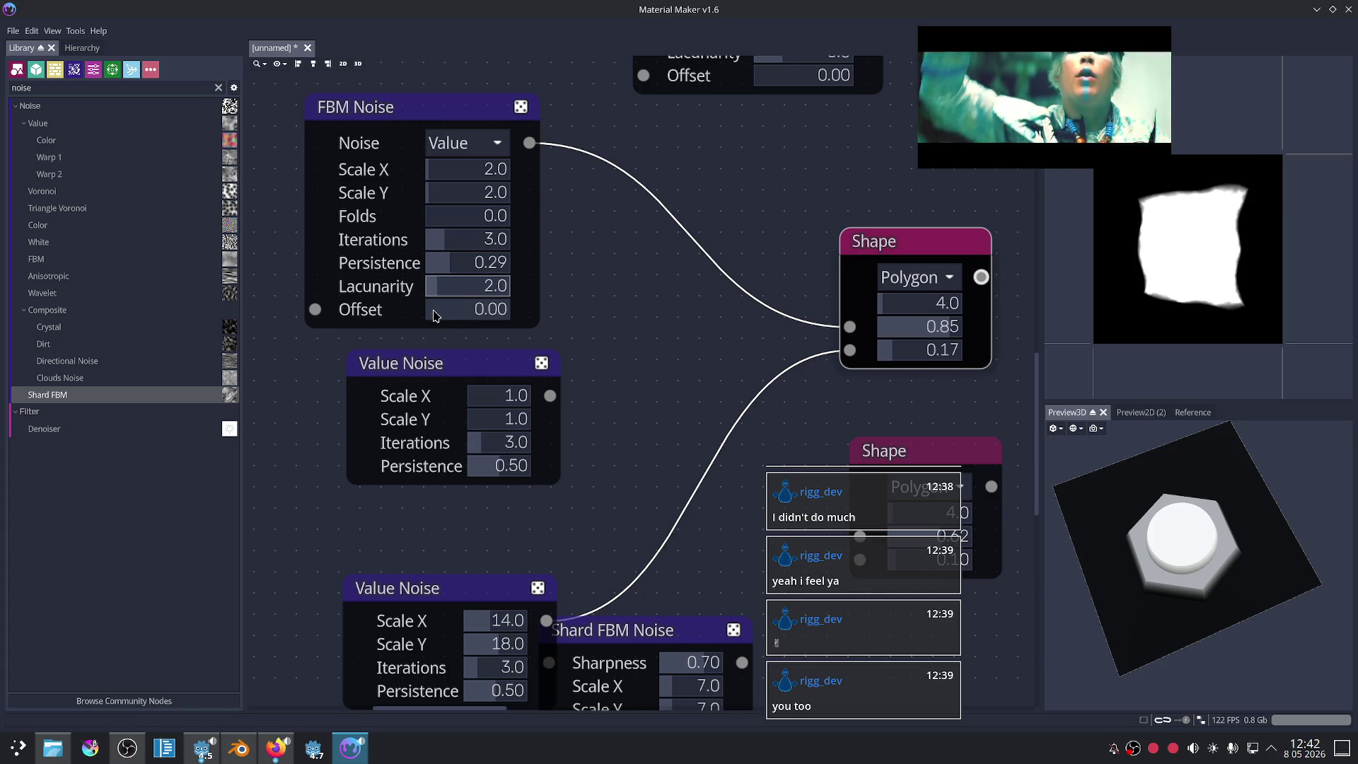
# Step: Reroll the FBM Noise random seed eleven times for a new outline
pyautogui.click(519, 108)
pyautogui.click(520, 108)
pyautogui.click(520, 108)
pyautogui.click(520, 107)
pyautogui.click(520, 108)
pyautogui.click(520, 108)
pyautogui.click(520, 108)
pyautogui.click(520, 107)
pyautogui.click(520, 108)
pyautogui.click(520, 110)
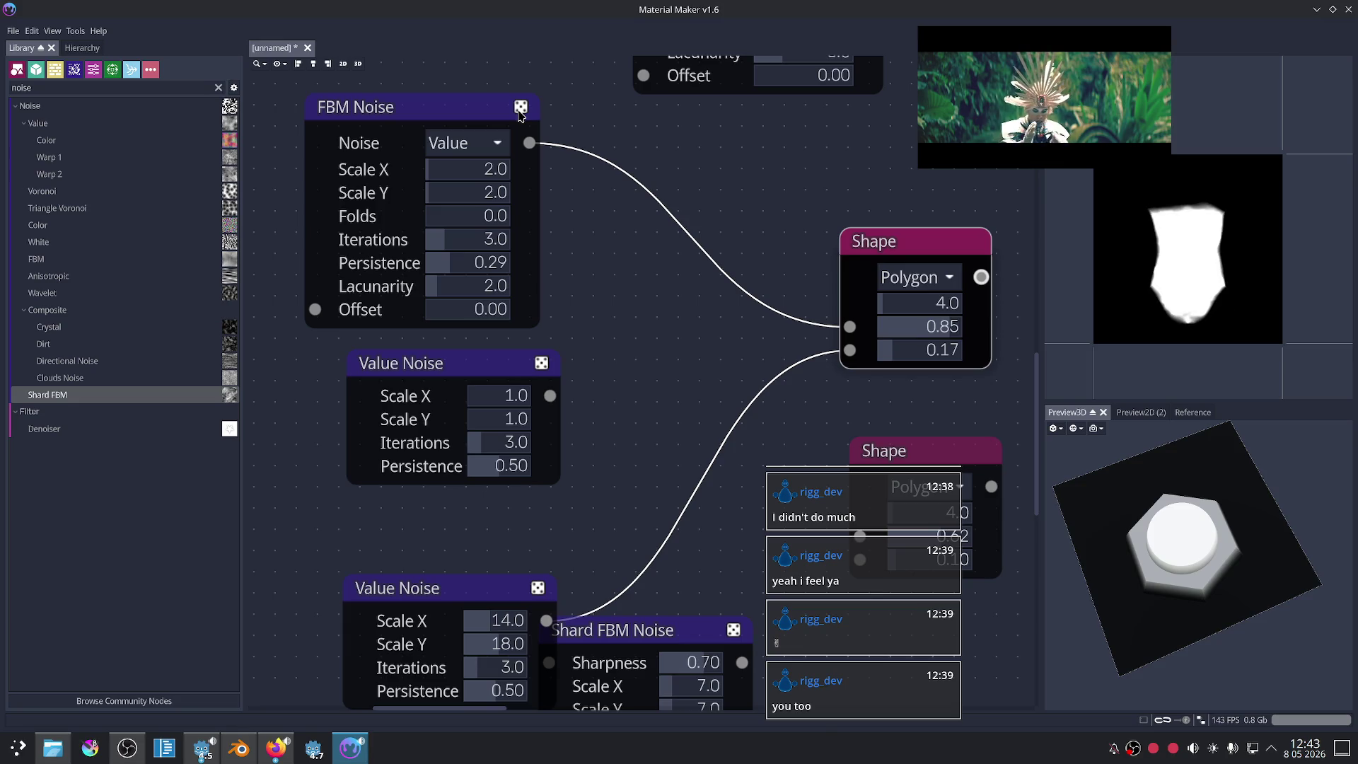
pyautogui.click(520, 110)
pyautogui.click(520, 109)
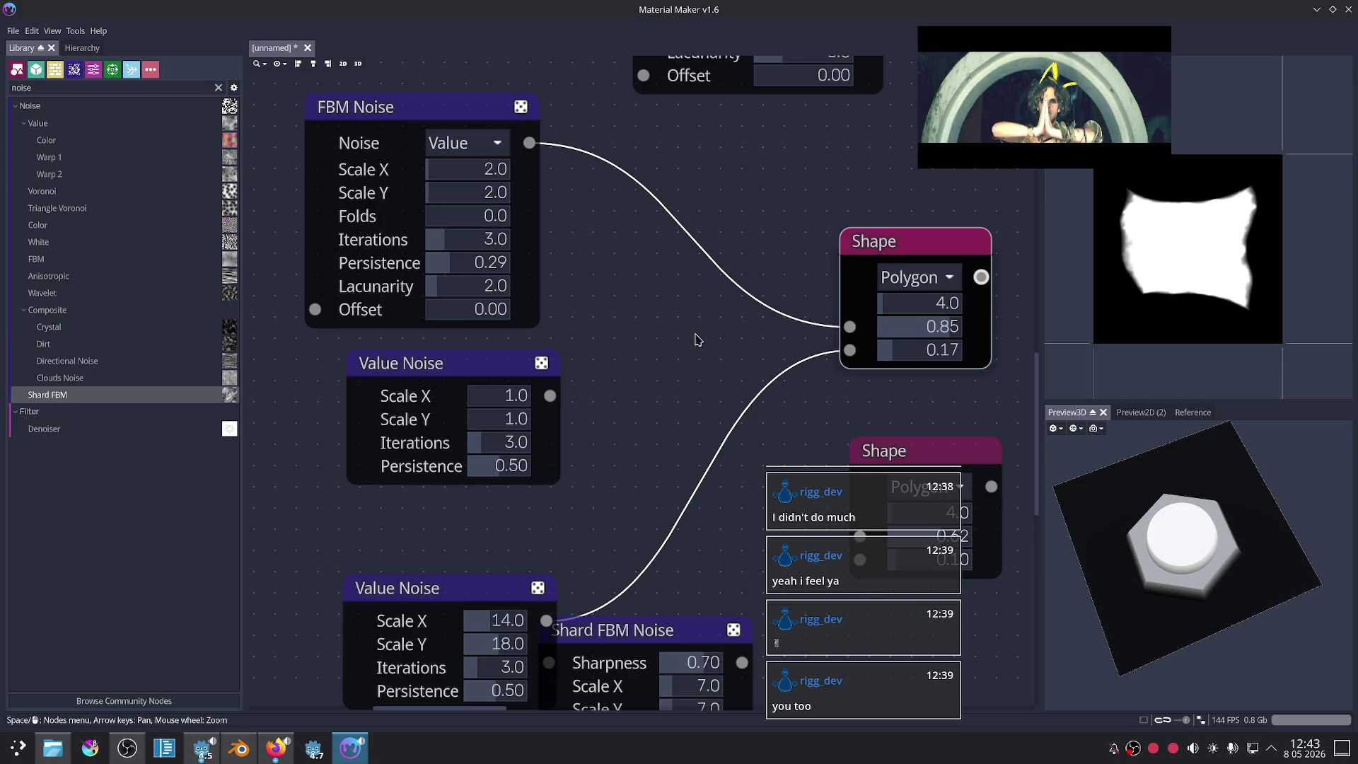
pyautogui.scroll(-1, 697, 340)
pyautogui.scroll(1, 701, 333)
# Step: Try Perlin and Simplex noise types, then return FBM Noise to Value
pyautogui.click(481, 160)
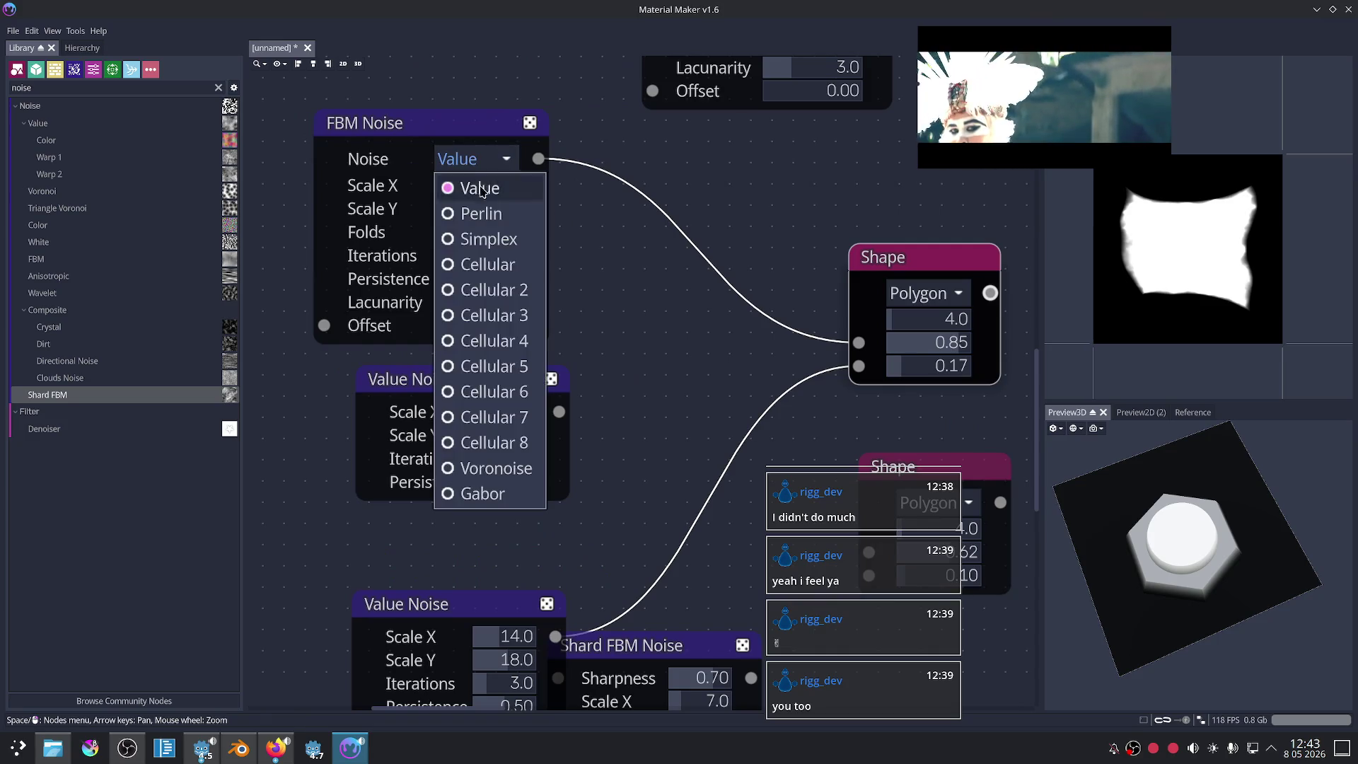
pyautogui.click(481, 213)
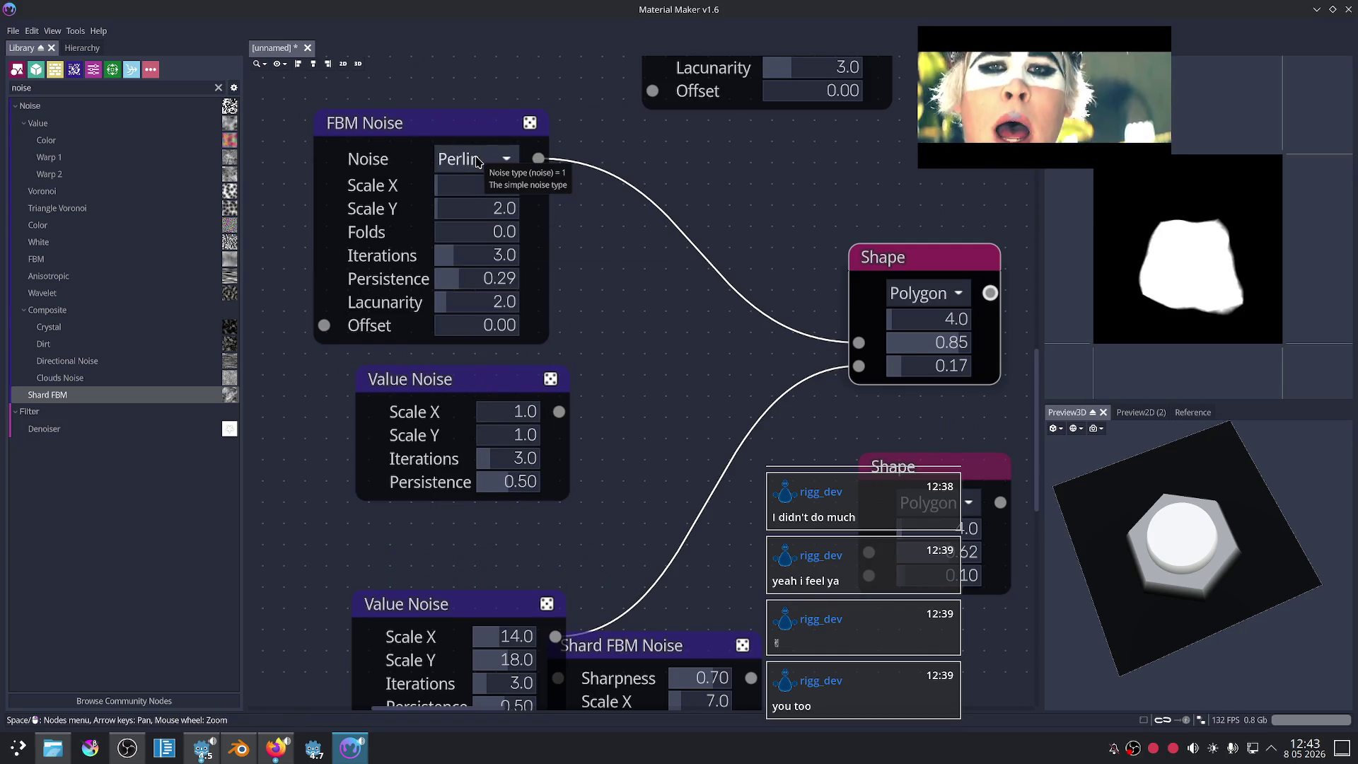
pyautogui.click(477, 160)
pyautogui.click(479, 237)
pyautogui.click(481, 160)
pyautogui.click(470, 183)
pyautogui.moveTo(691, 311); pyautogui.dragTo(683, 317, button='middle')
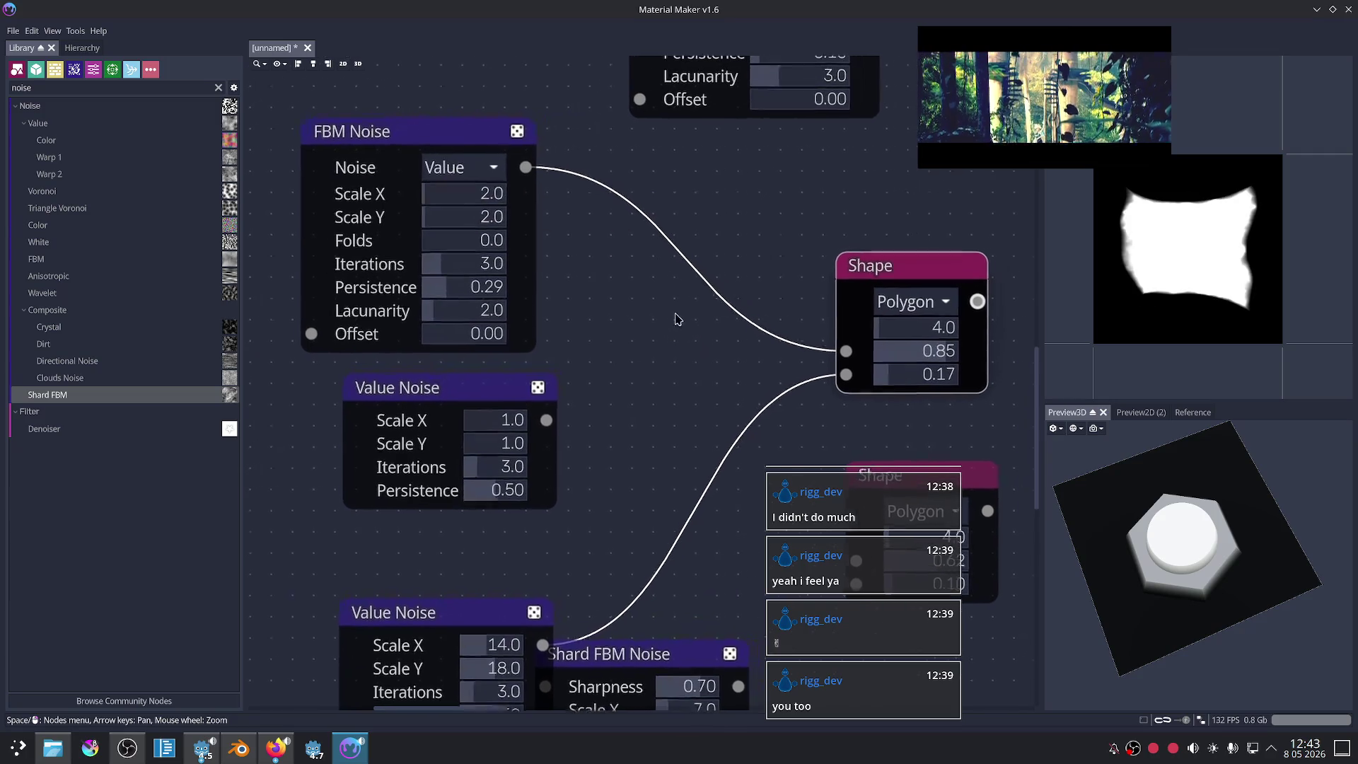
pyautogui.click(468, 145)
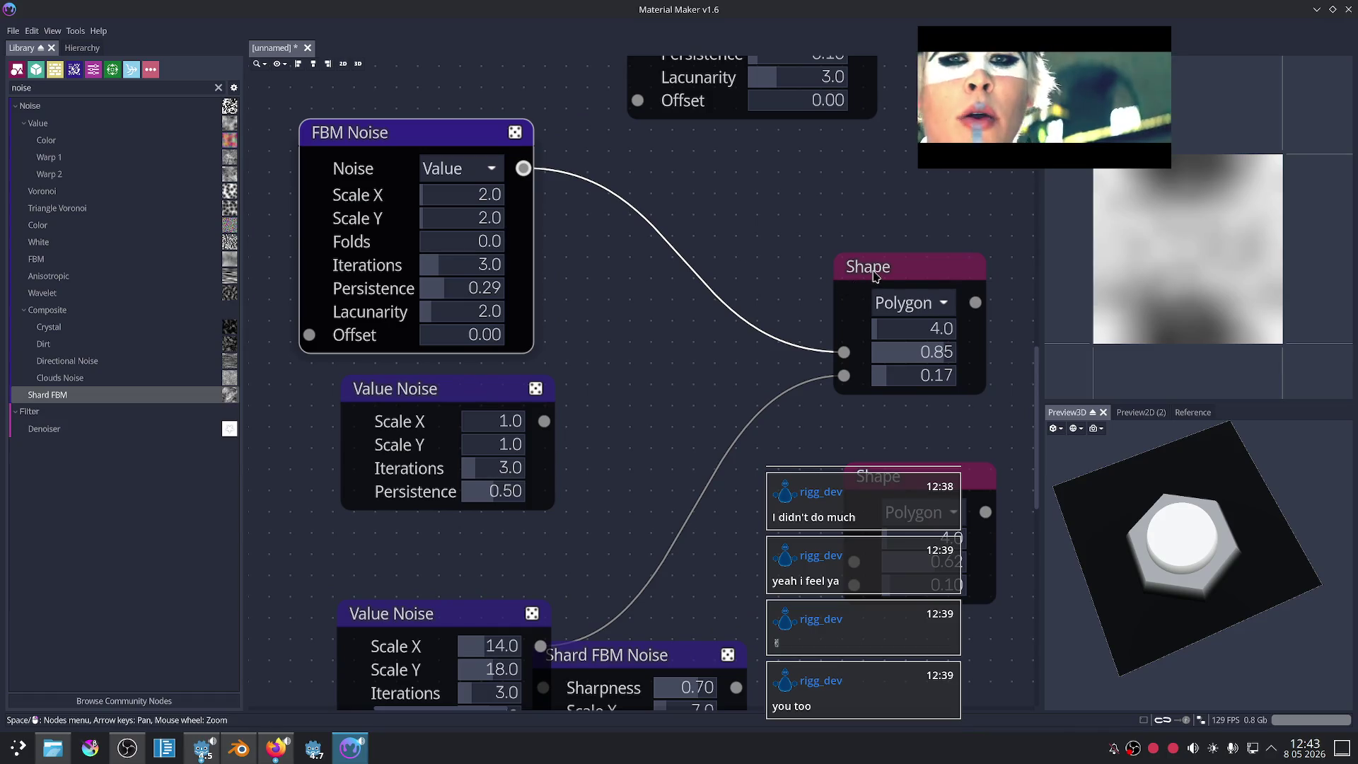
pyautogui.click(875, 277)
pyautogui.moveTo(712, 308)
pyautogui.mouseDown(button='middle')
pyautogui.moveTo(673, 337)
pyautogui.moveTo(631, 256)
pyautogui.mouseUp(button='middle')
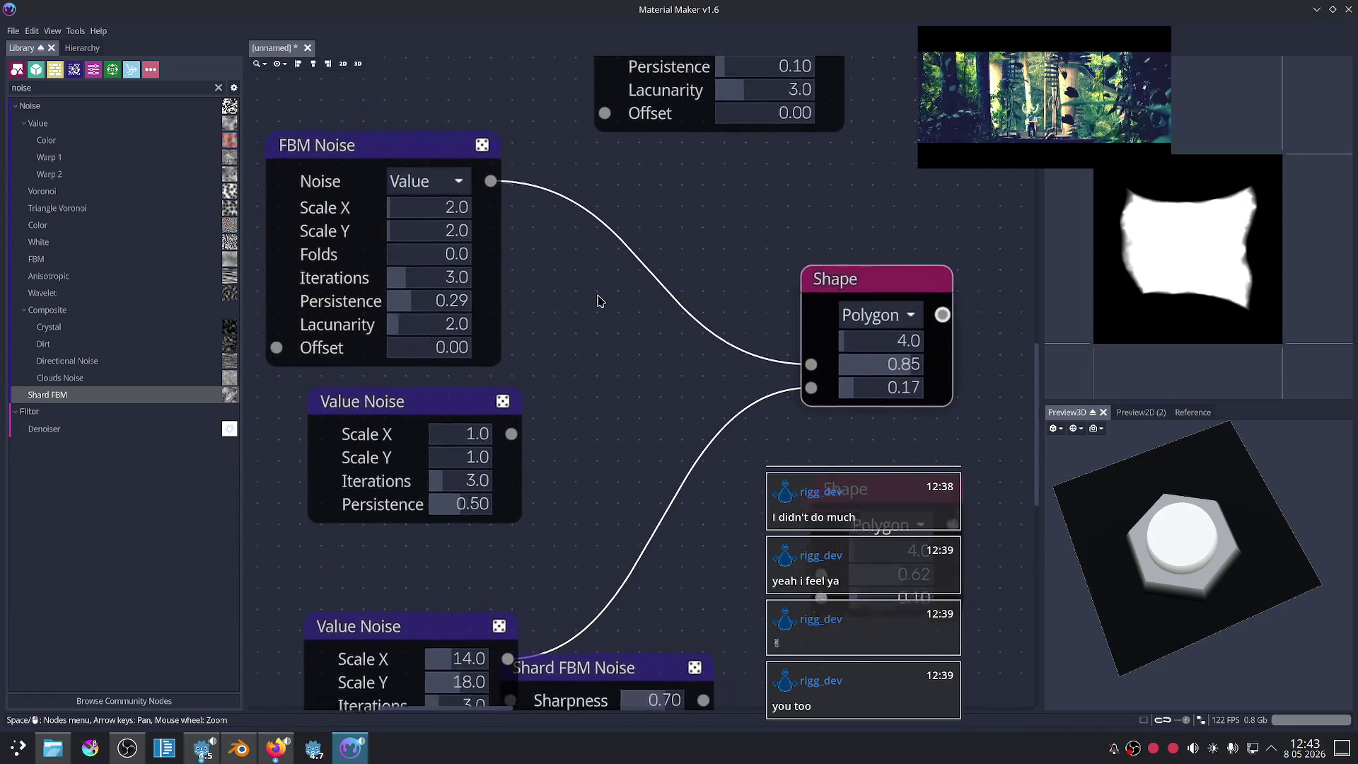
# Step: Try Value Noise Scale X at 10 and 5, wire it into Shape, reset scale to 1.0
pyautogui.click(482, 366)
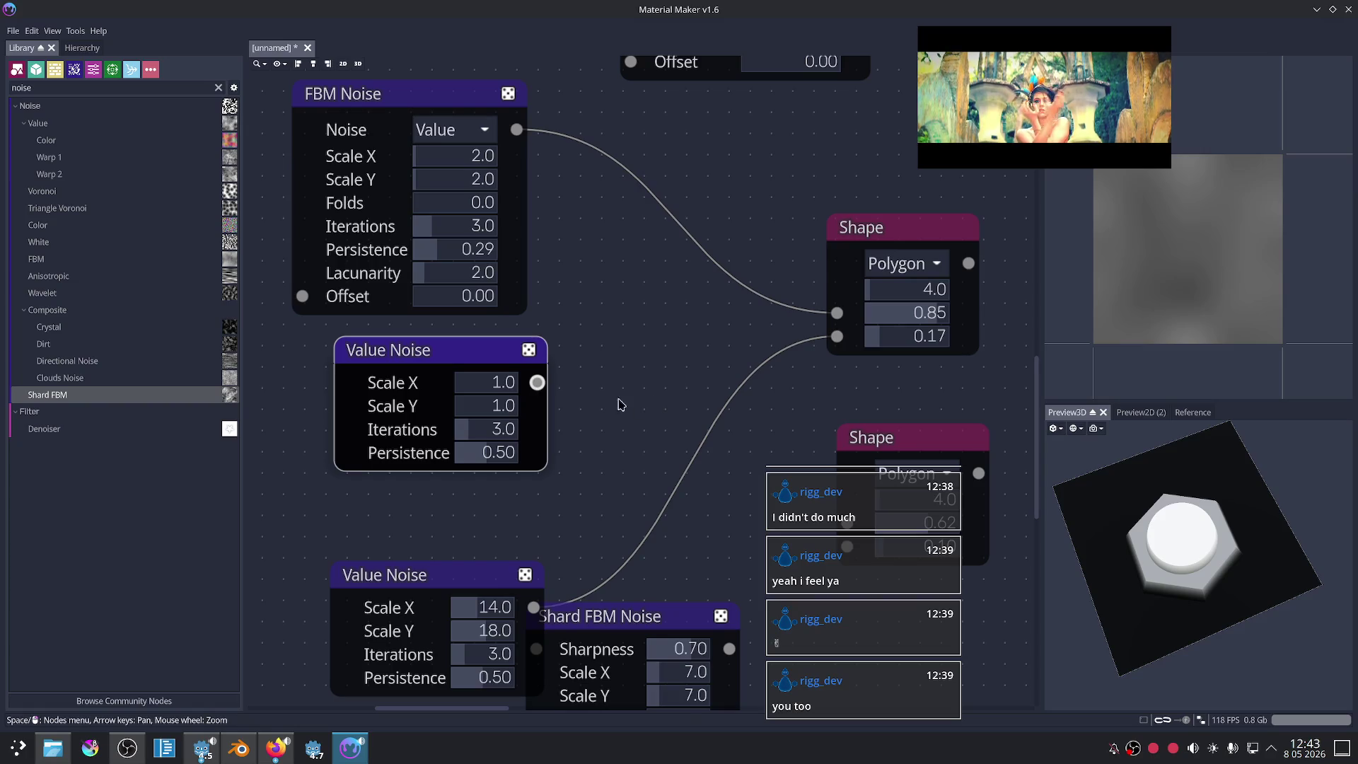
pyautogui.moveTo(473, 384); pyautogui.dragTo(491, 384)
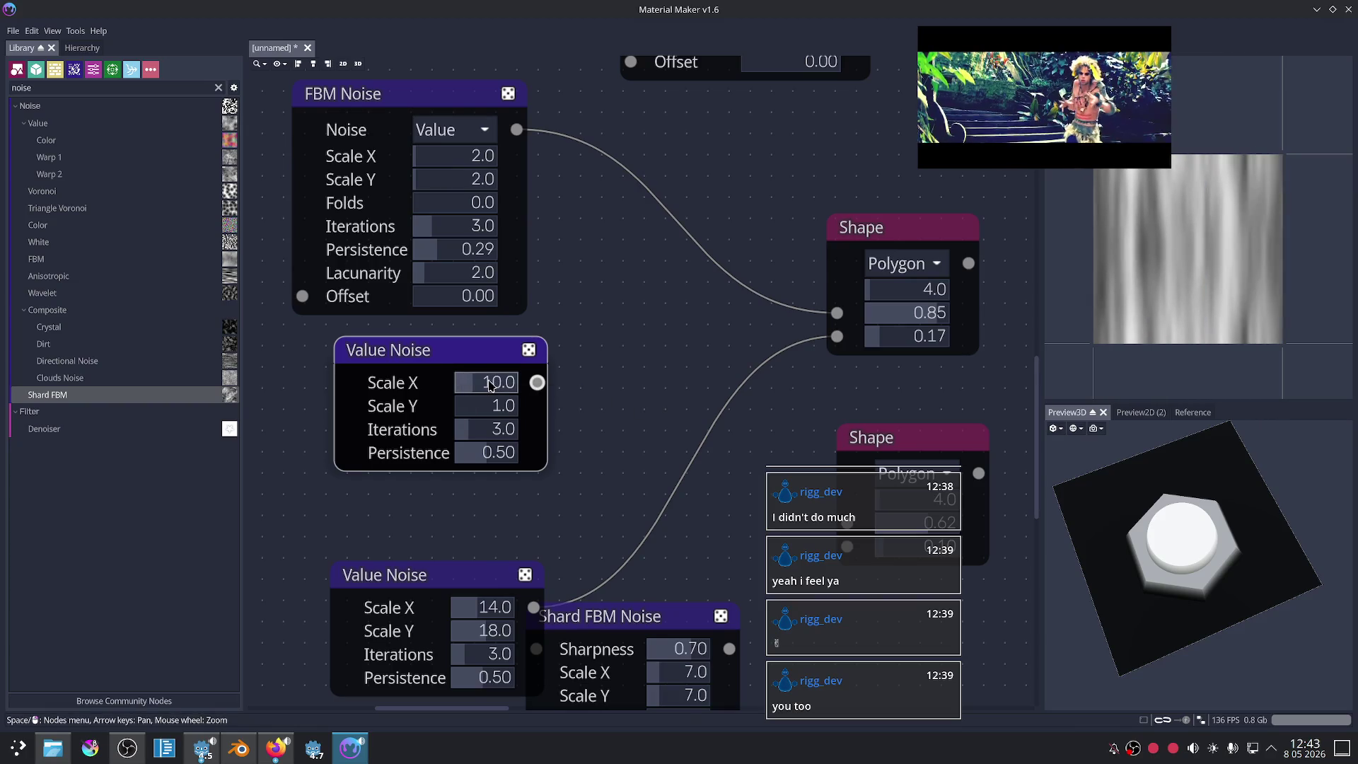
pyautogui.moveTo(491, 384)
pyautogui.mouseDown()
pyautogui.moveTo(836, 312)
pyautogui.moveTo(736, 377)
pyautogui.mouseUp()
pyautogui.click(899, 249)
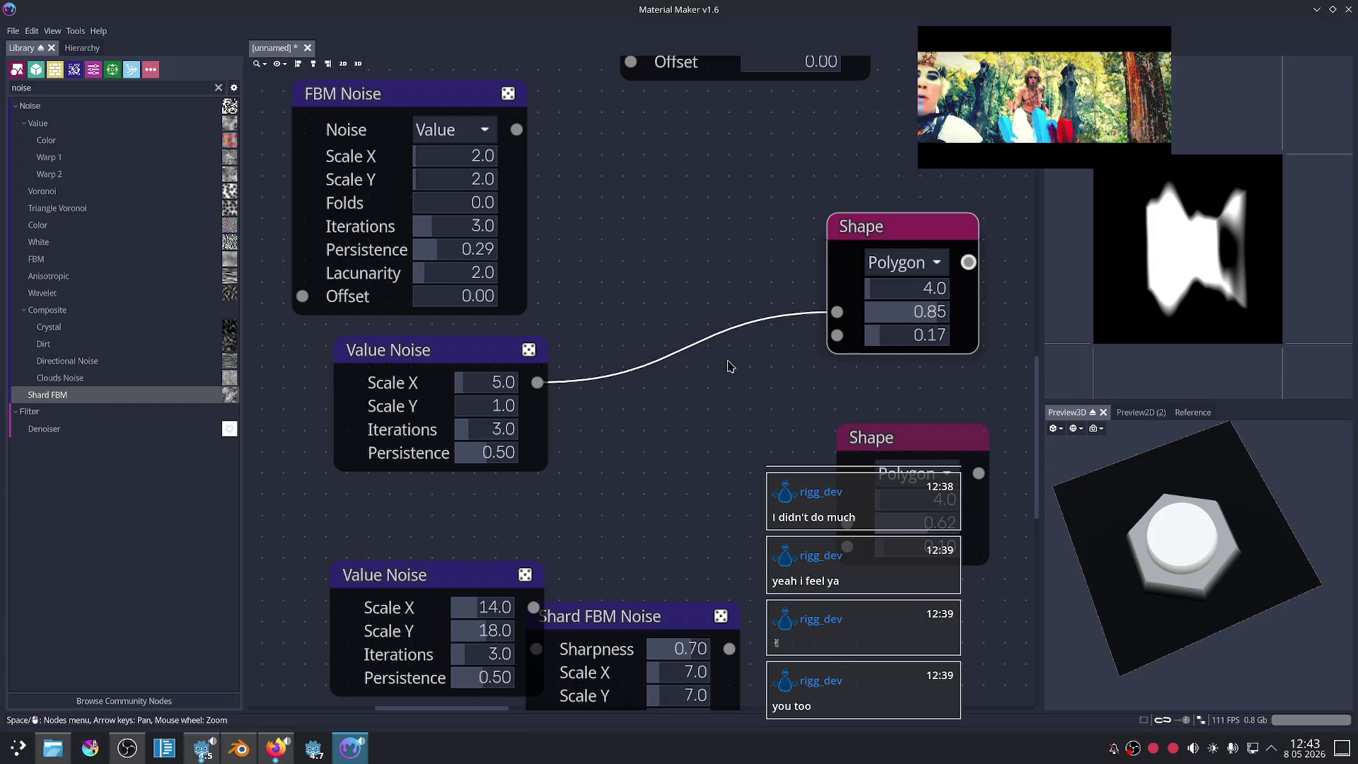
pyautogui.moveTo(469, 406)
pyautogui.mouseDown()
pyautogui.moveTo(481, 413)
pyautogui.moveTo(467, 416)
pyautogui.moveTo(478, 397)
pyautogui.moveTo(462, 414)
pyautogui.mouseUp()
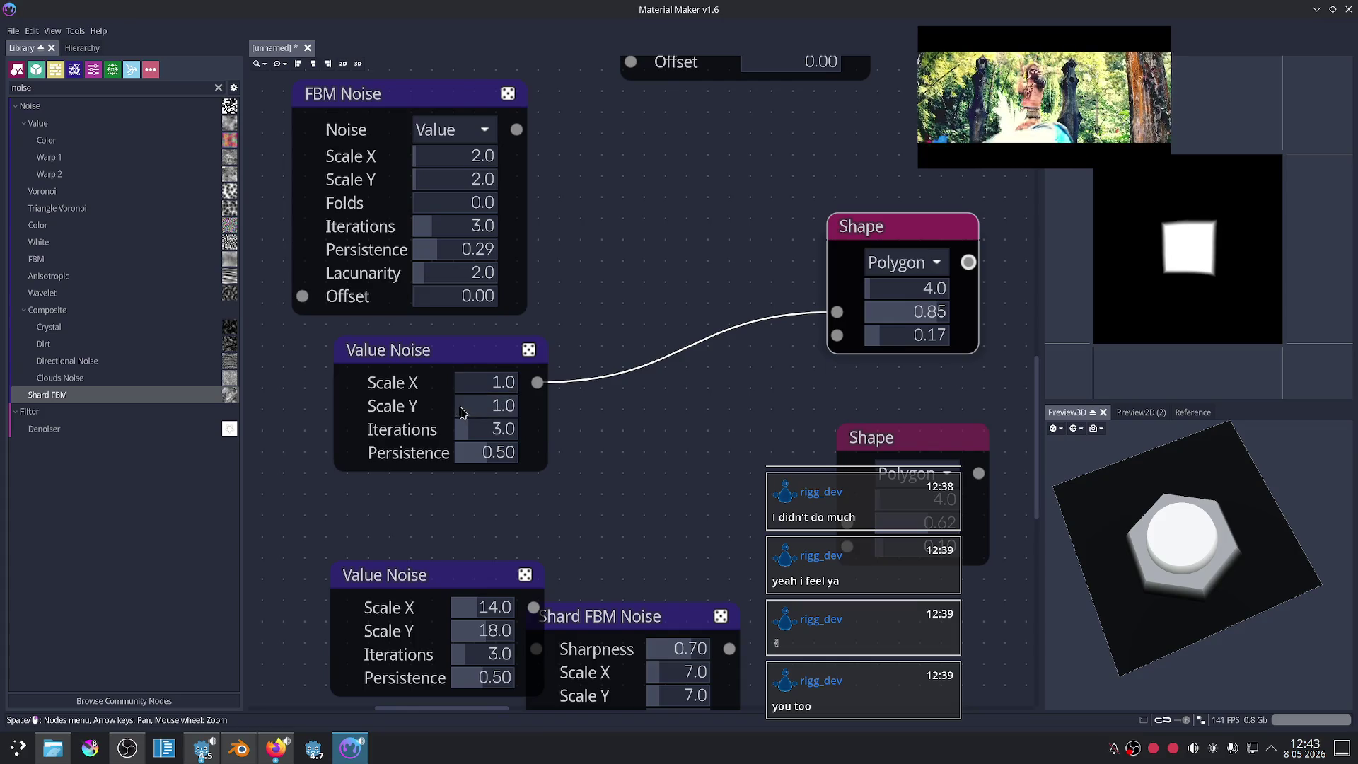
# Step: Set the Shape's second value to 0.89 and raise Value Noise Iterations to 4
pyautogui.moveTo(921, 315); pyautogui.dragTo(918, 318)
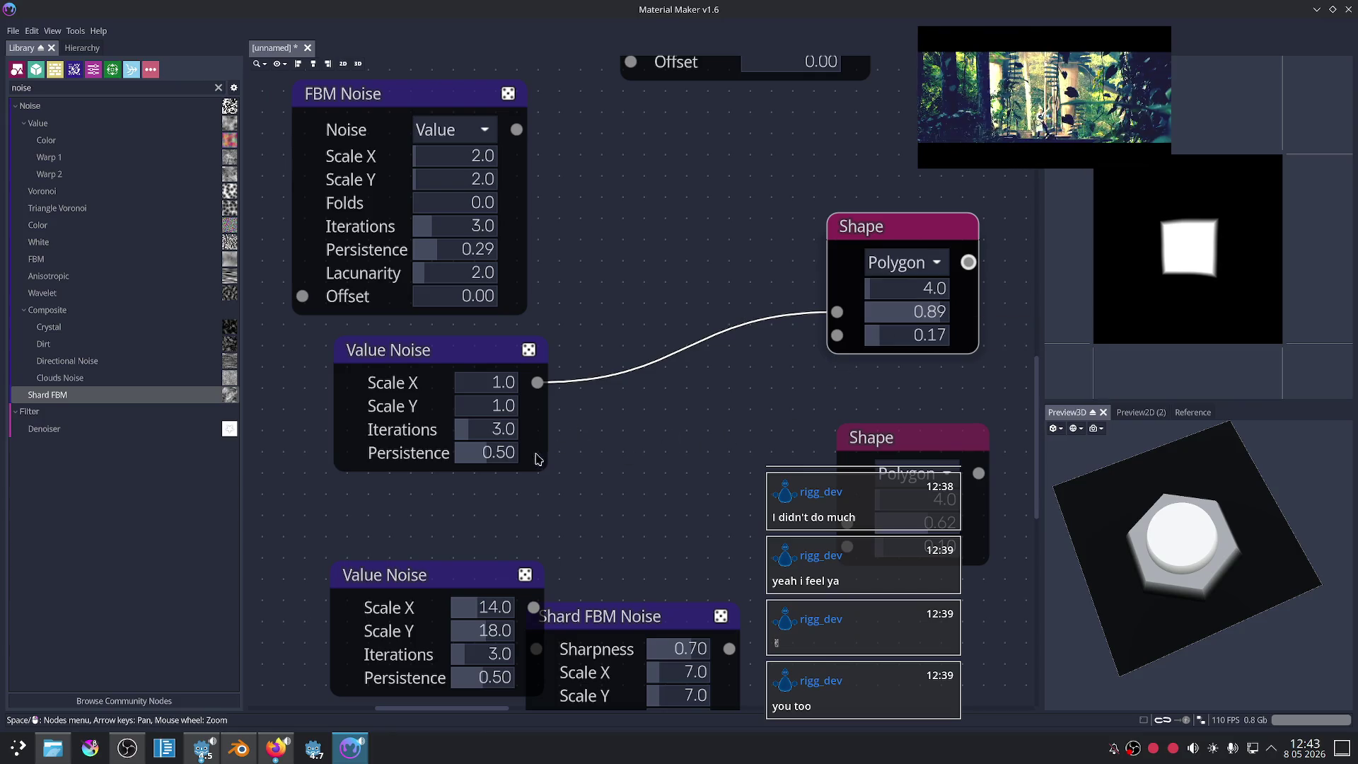
pyautogui.moveTo(484, 433)
pyautogui.mouseDown()
pyautogui.moveTo(517, 431)
pyautogui.moveTo(451, 462)
pyautogui.moveTo(570, 460)
pyautogui.mouseUp()
pyautogui.click(700, 434)
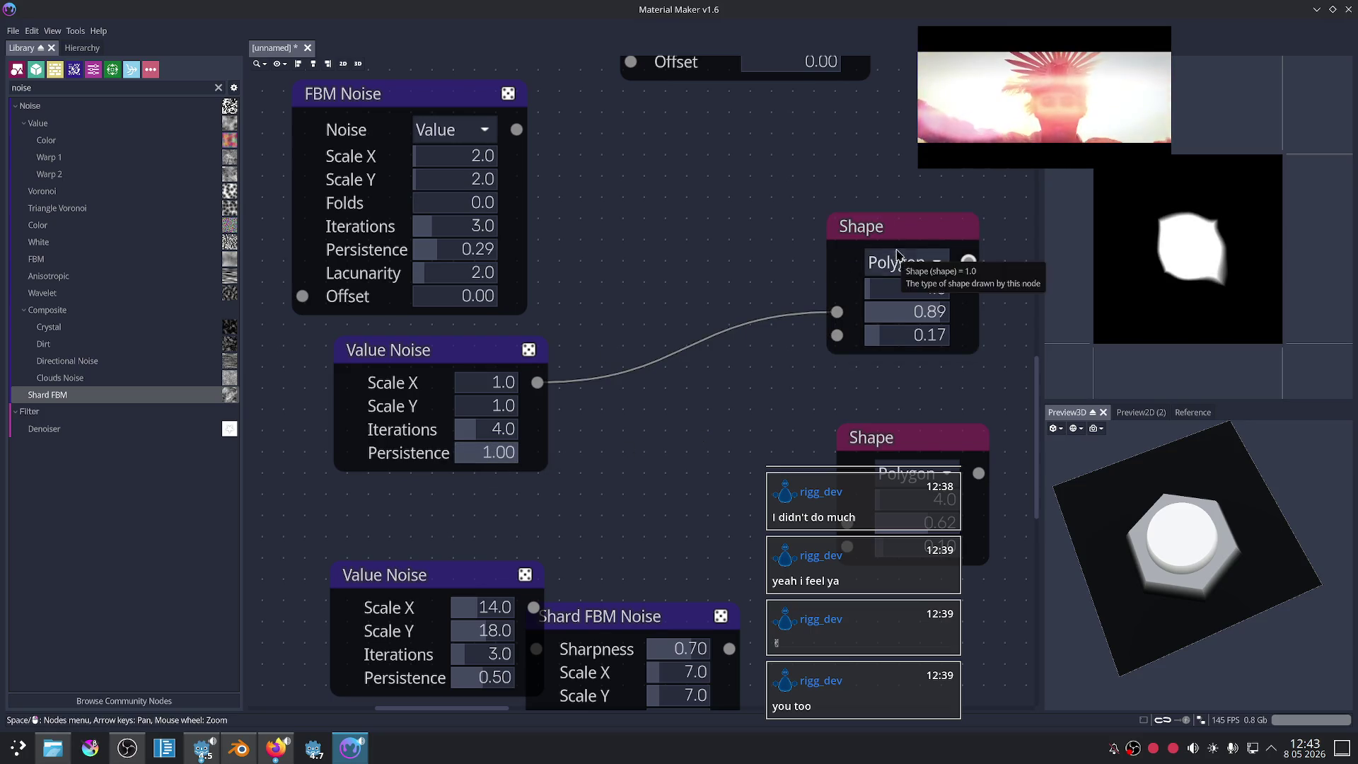
pyautogui.click(897, 225)
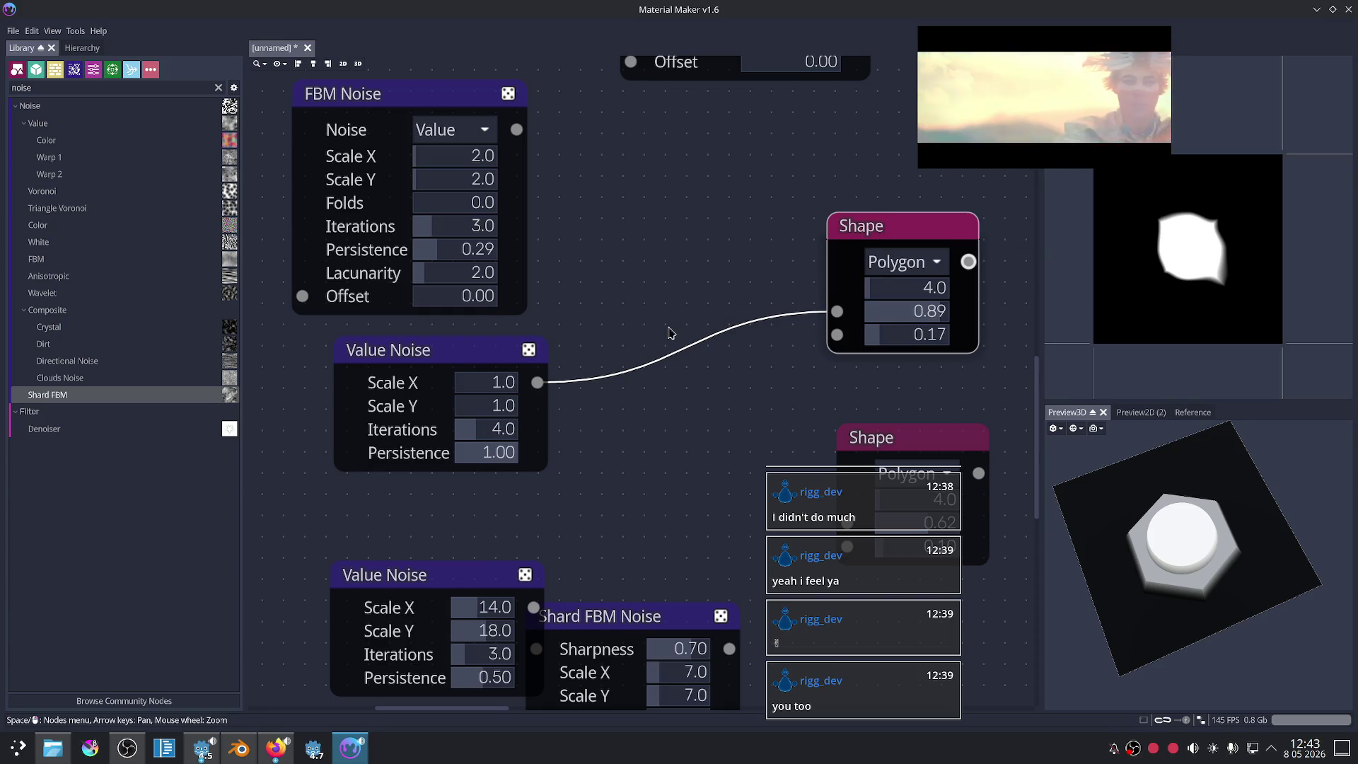
# Step: Add a Blend node fed by Value Noise, then delete it again
pyautogui.scroll(2, 715, 398)
pyautogui.scroll(-3, 712, 403)
pyautogui.scroll(-1, 700, 410)
pyautogui.moveTo(559, 354)
pyautogui.mouseDown()
pyautogui.moveTo(521, 358)
pyautogui.moveTo(606, 400)
pyautogui.mouseUp()
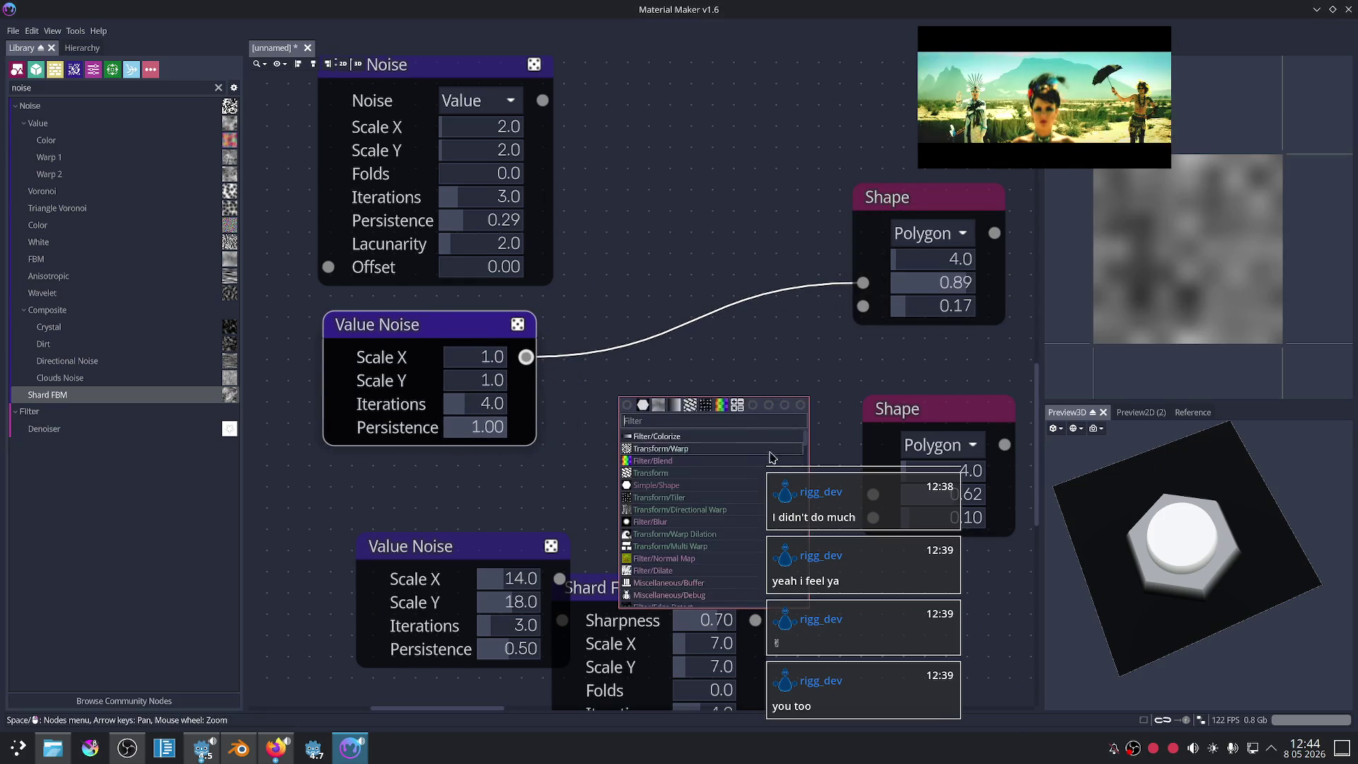
pyautogui.click(729, 469)
pyautogui.click(802, 393)
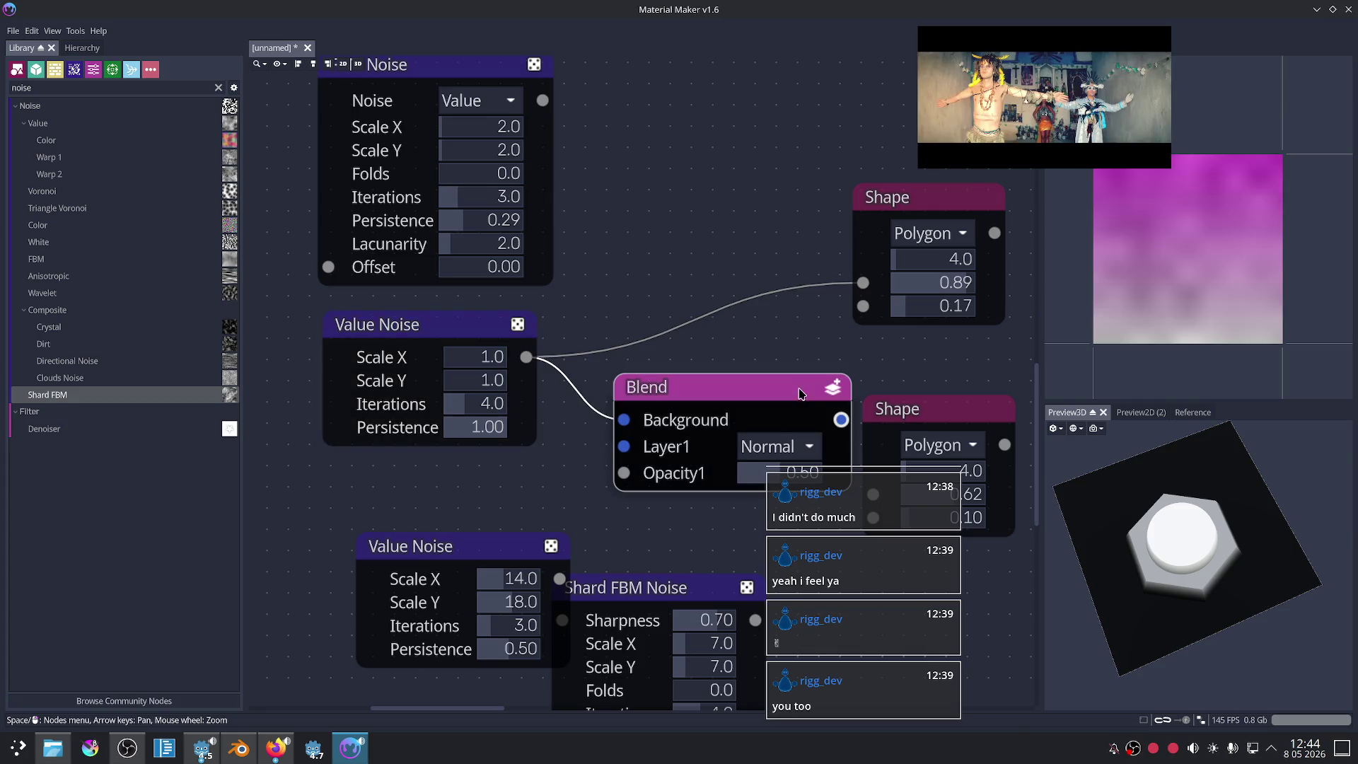
pyautogui.press('Delete')
pyautogui.click(446, 339)
# Step: Connect the FBM Noise output into the Shape node's input
pyautogui.scroll(-2, 644, 343)
pyautogui.scroll(1, 636, 329)
pyautogui.click(394, 113)
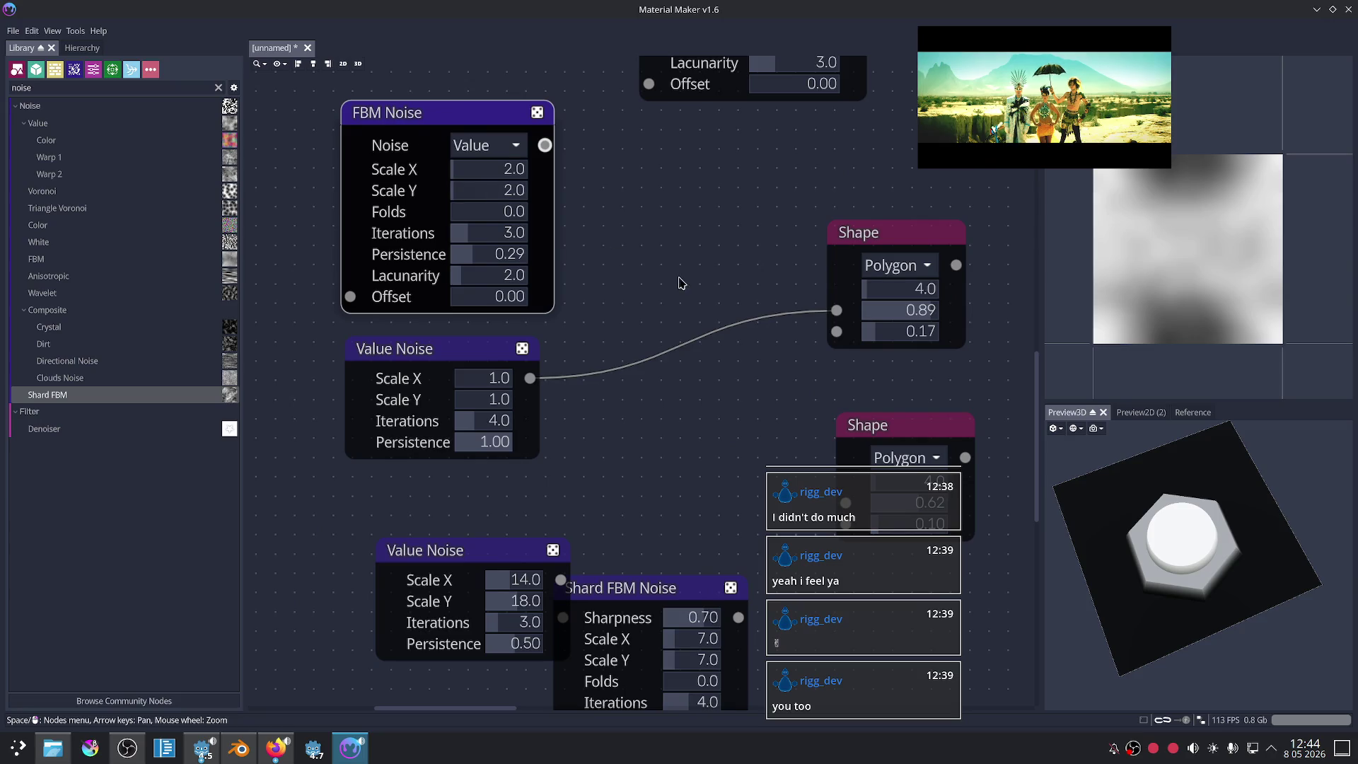
pyautogui.moveTo(502, 153); pyautogui.dragTo(766, 322)
pyautogui.click(792, 281)
pyautogui.scroll(1, 770, 328)
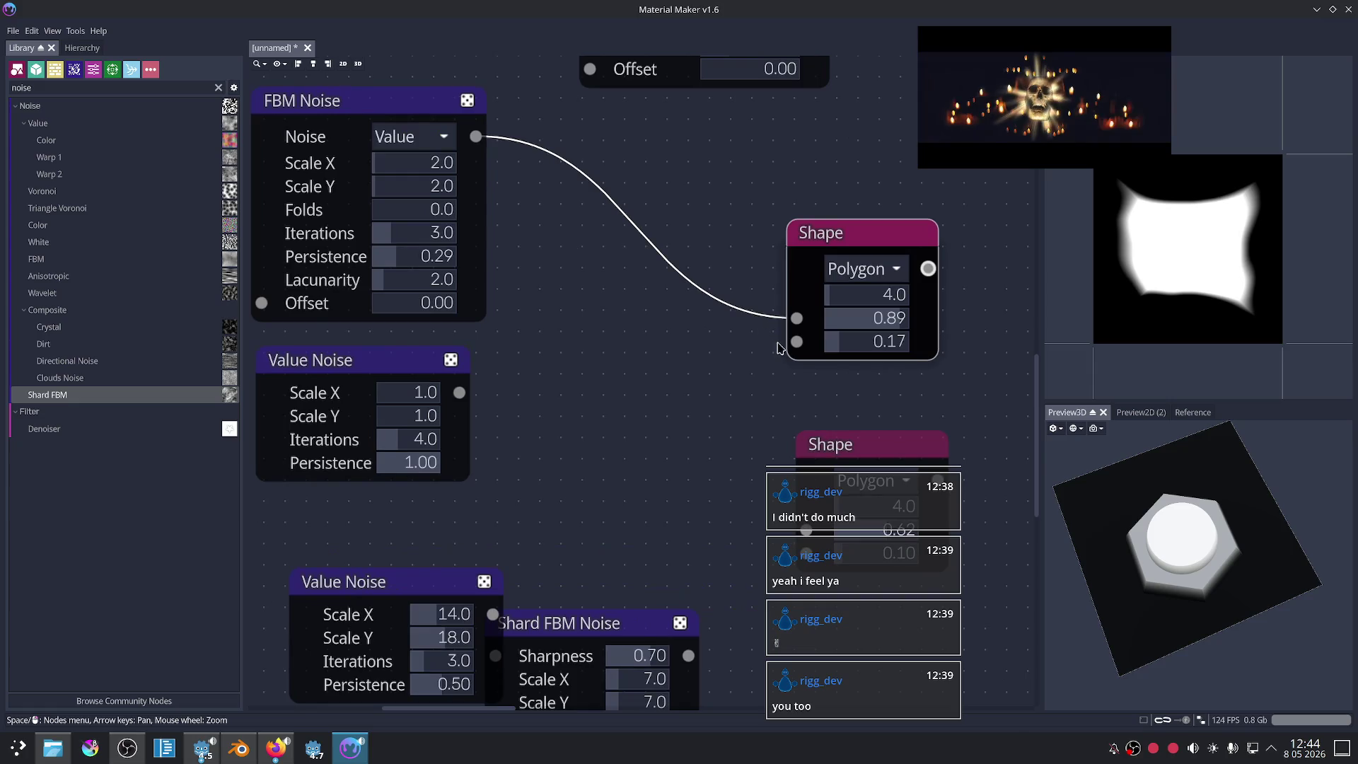
# Step: Set the Shape's second value to 0.66, FBM Noise scale 32×32 and persistence near 0
pyautogui.moveTo(883, 329); pyautogui.dragTo(863, 331)
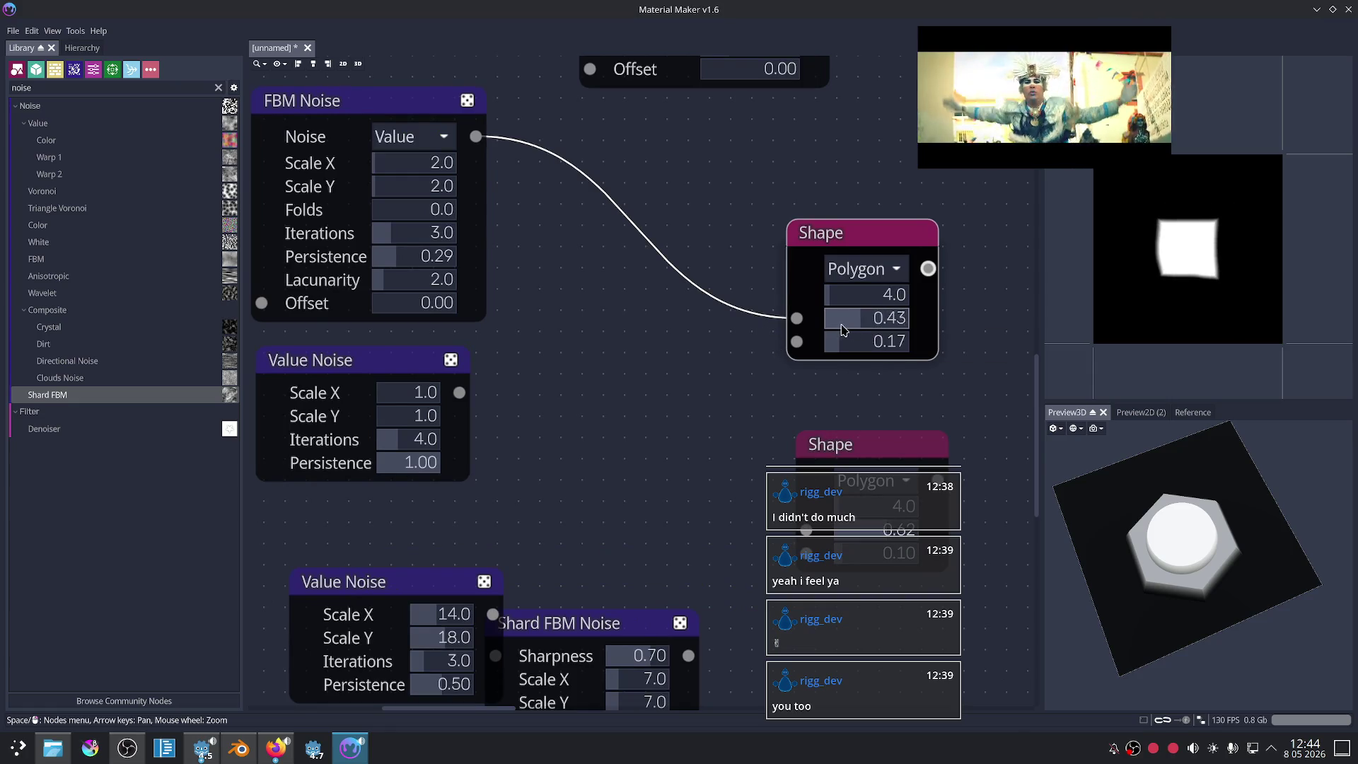
pyautogui.scroll(1, 597, 272)
pyautogui.moveTo(380, 197); pyautogui.dragTo(534, 205)
pyautogui.moveTo(391, 219); pyautogui.dragTo(487, 219)
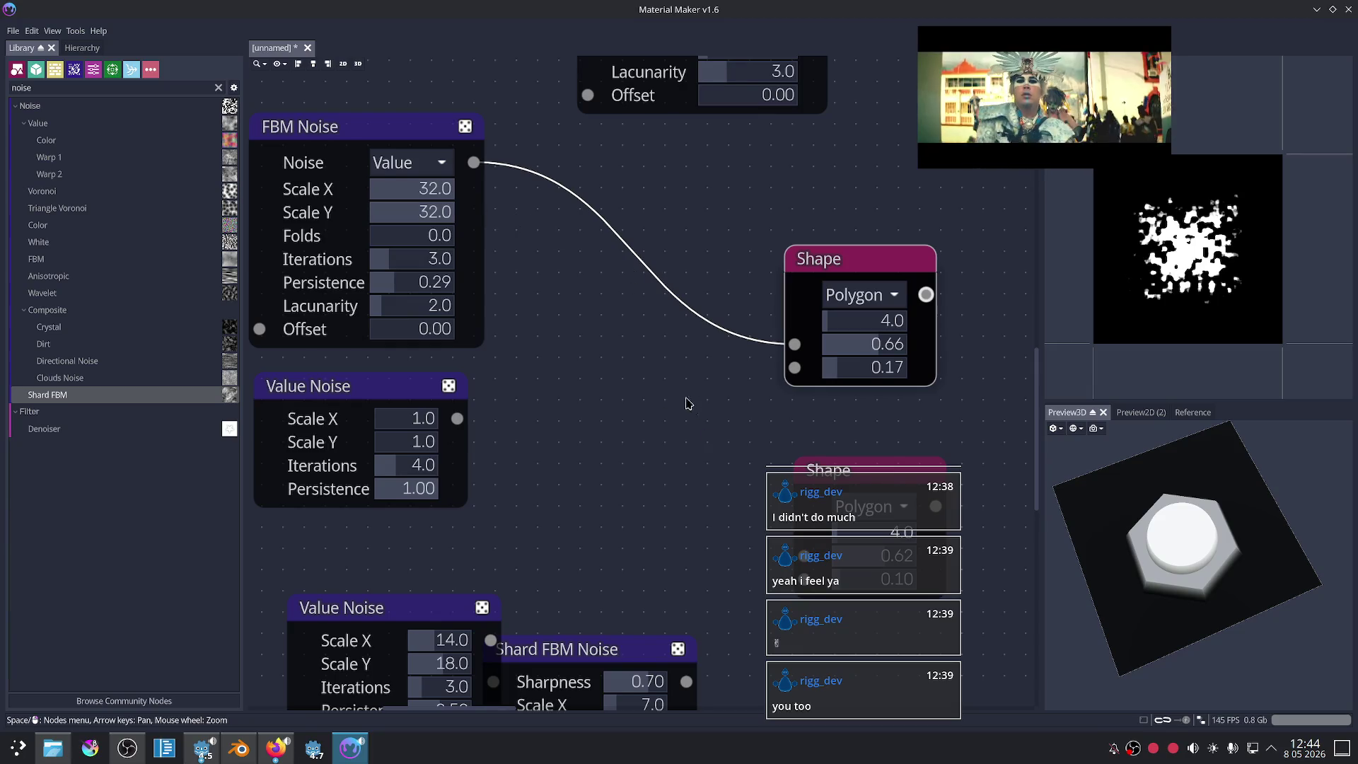
pyautogui.moveTo(382, 154); pyautogui.dragTo(380, 155)
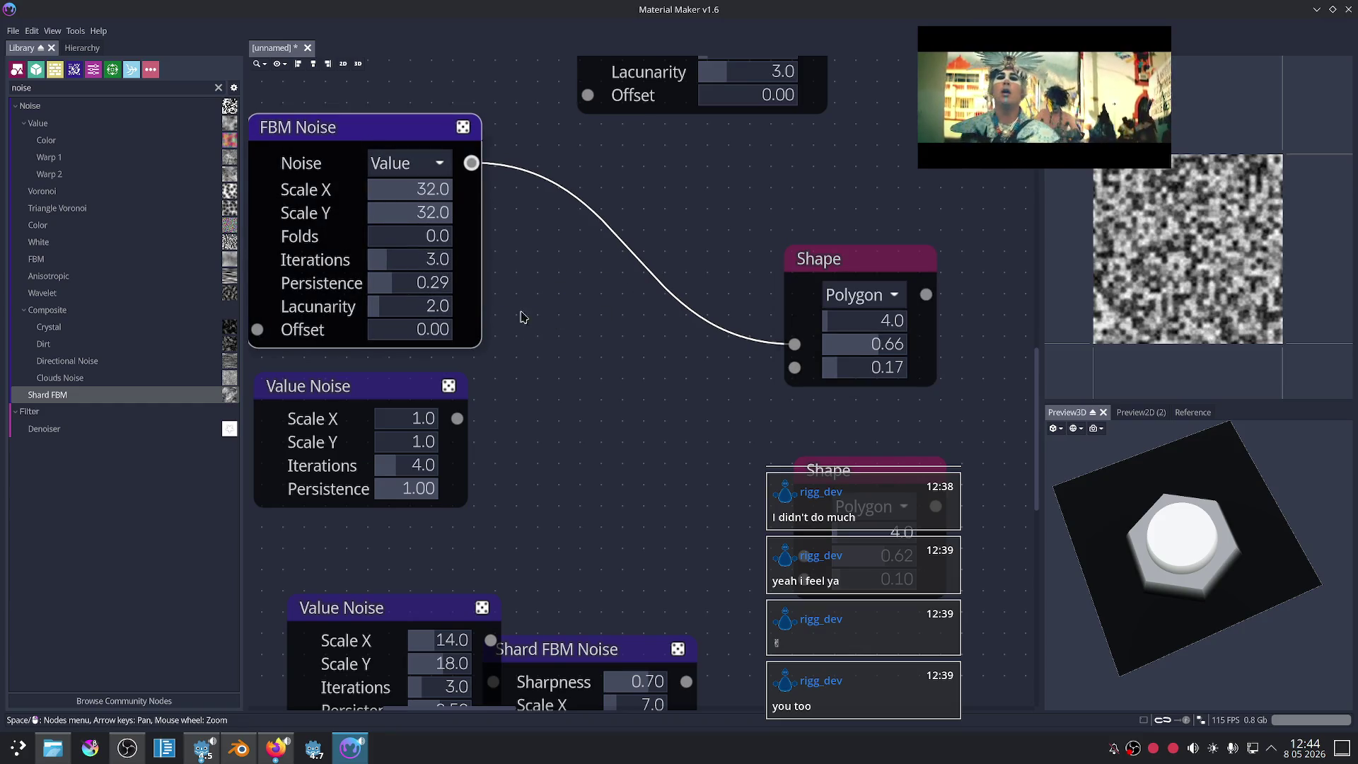
pyautogui.moveTo(428, 290); pyautogui.dragTo(388, 296)
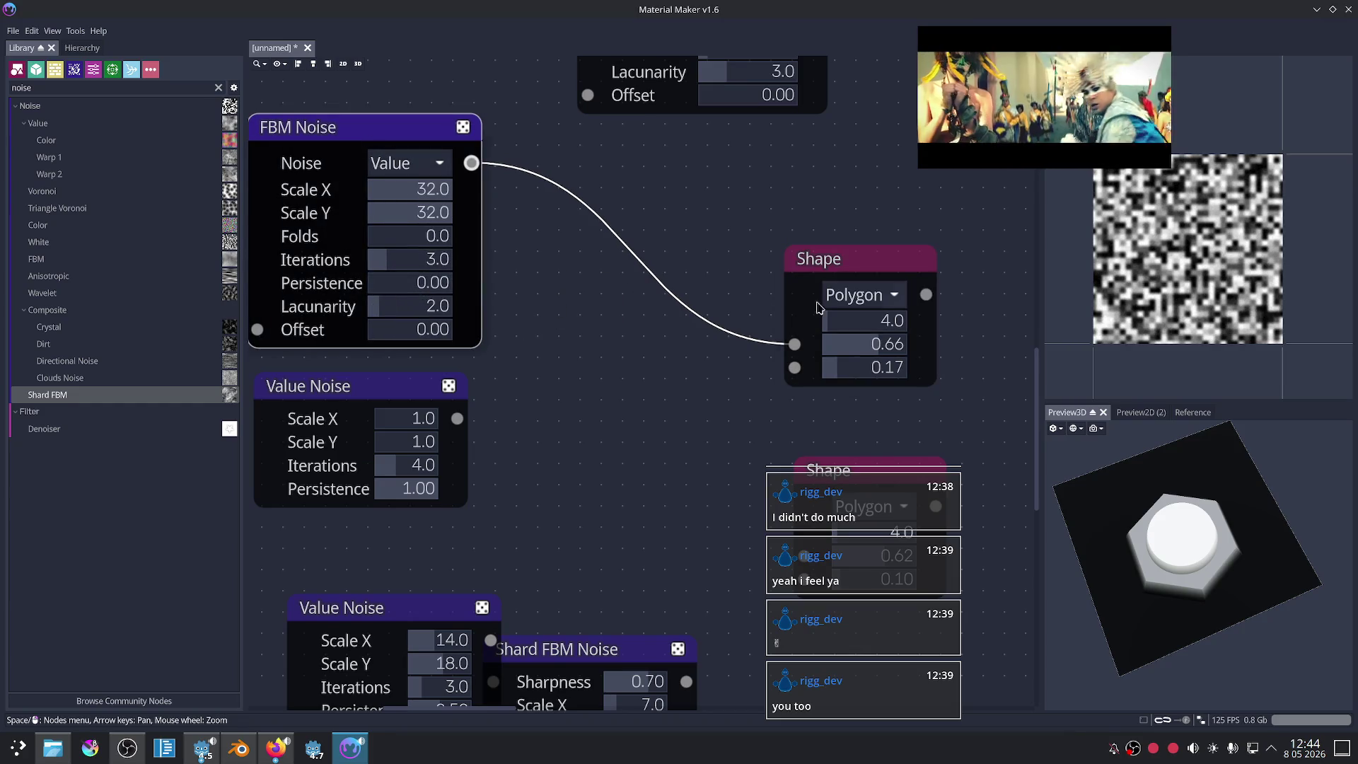
pyautogui.click(842, 282)
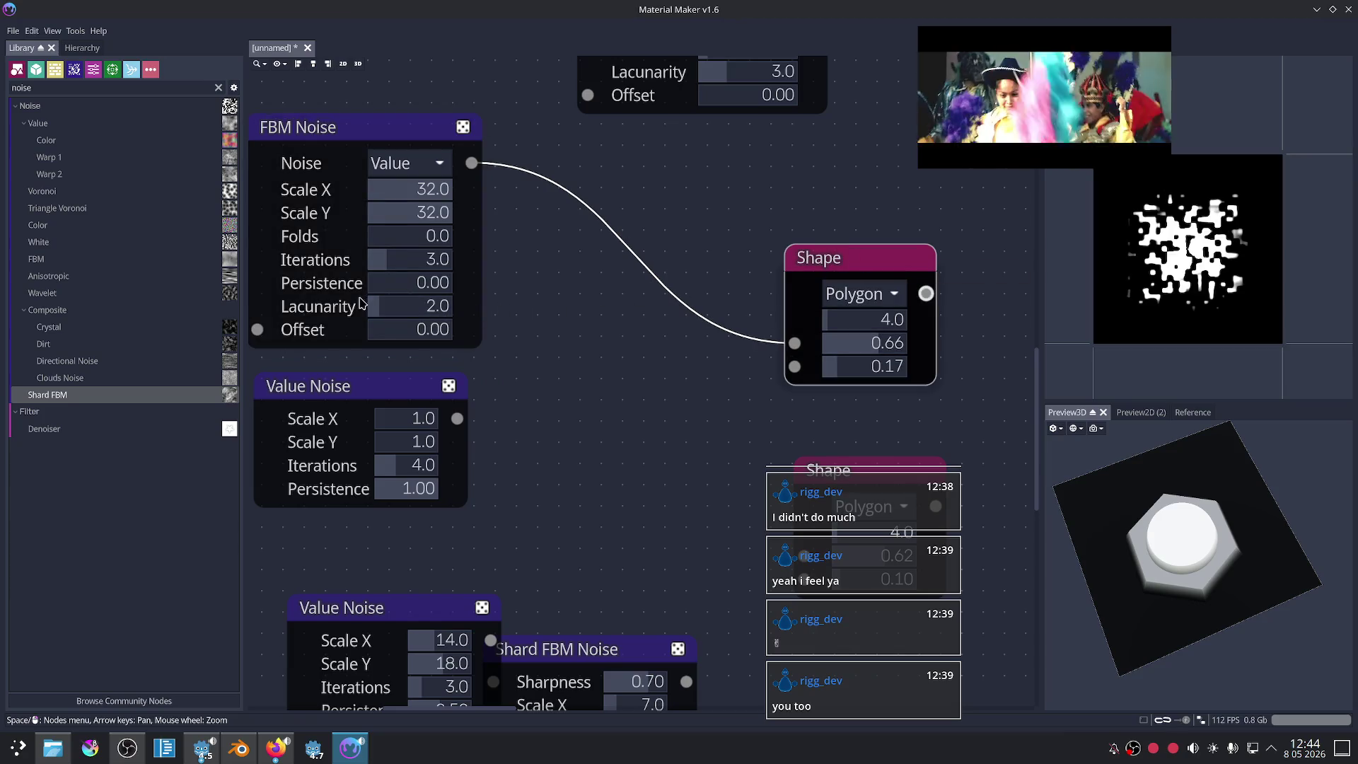
# Step: Give FBM Noise lacunarity 3.0 and 10 iterations, keeping Folds and Offset at 0
pyautogui.moveTo(385, 306)
pyautogui.mouseDown()
pyautogui.moveTo(414, 313)
pyautogui.moveTo(459, 291)
pyautogui.moveTo(315, 312)
pyautogui.moveTo(374, 307)
pyautogui.moveTo(360, 300)
pyautogui.mouseUp()
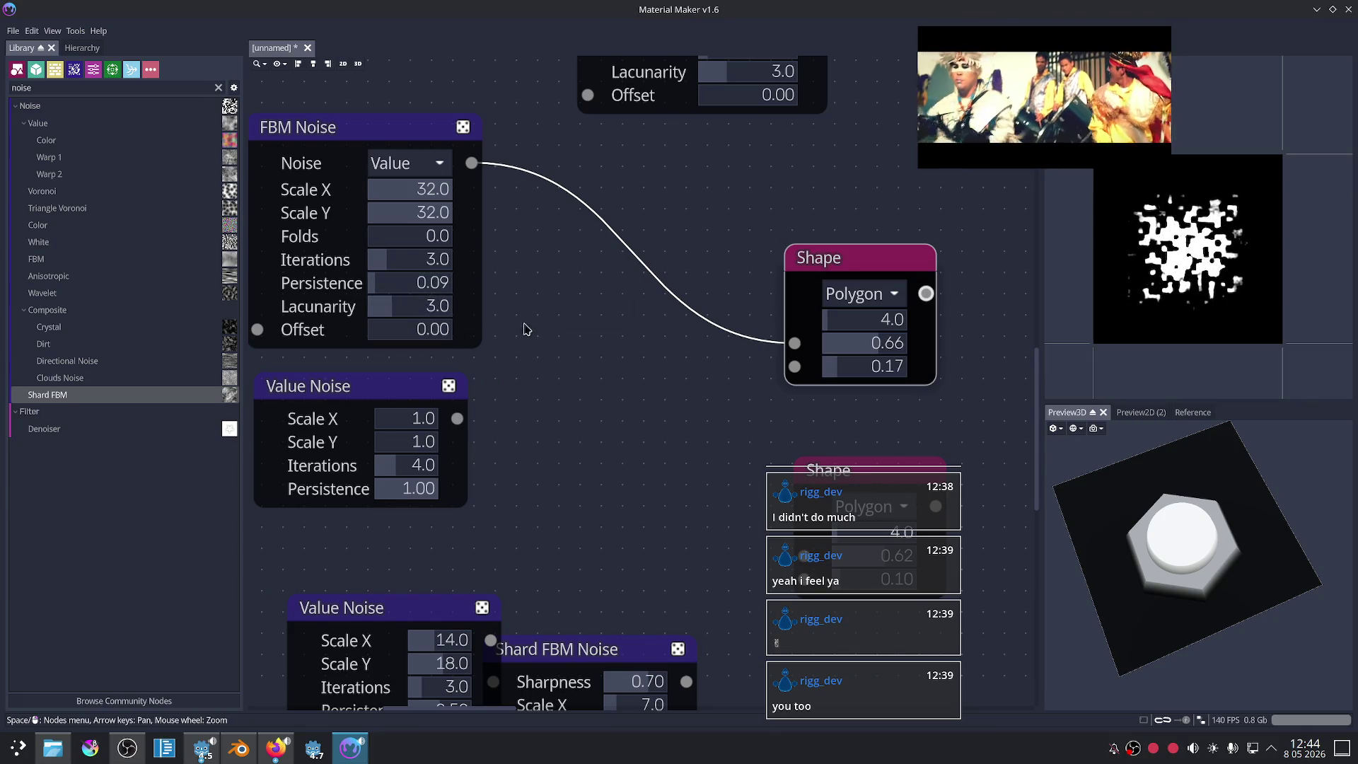
pyautogui.moveTo(394, 269); pyautogui.dragTo(415, 265)
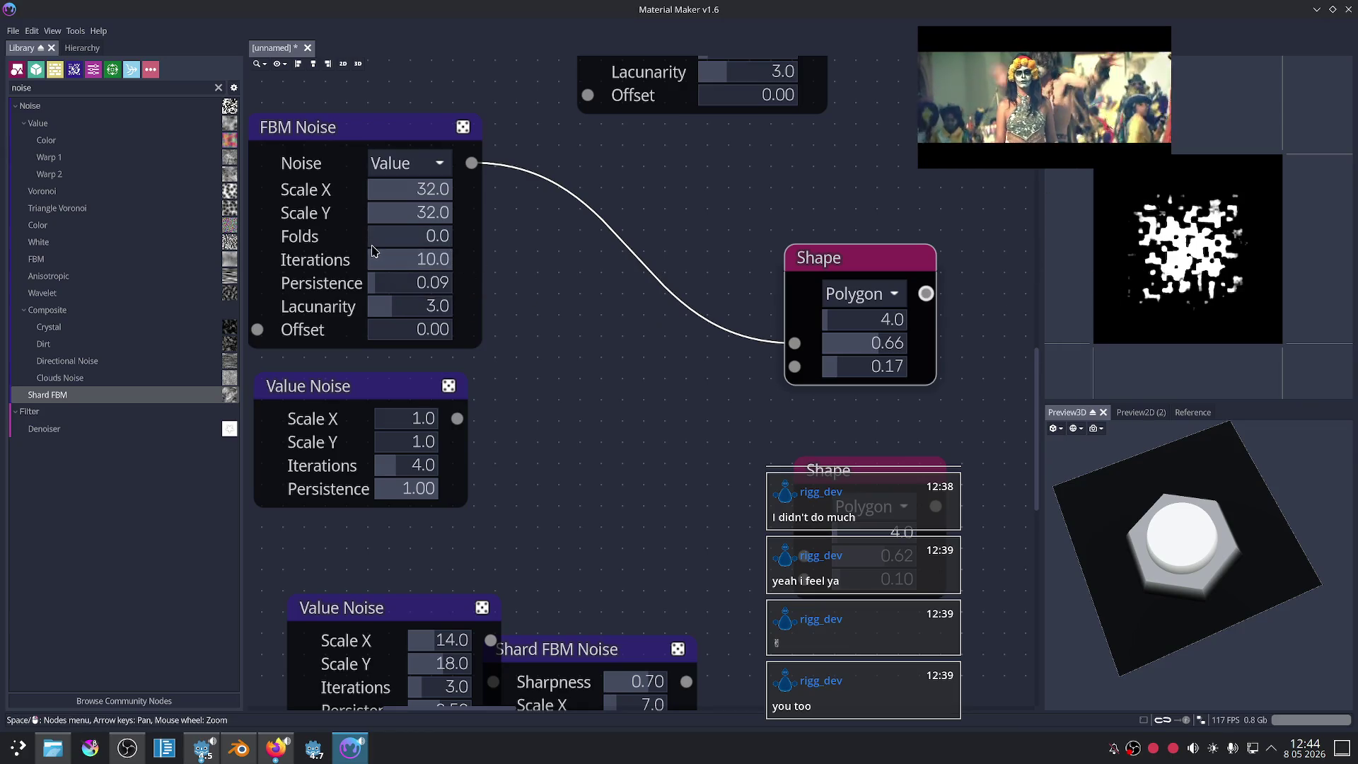
pyautogui.moveTo(375, 235); pyautogui.dragTo(479, 245)
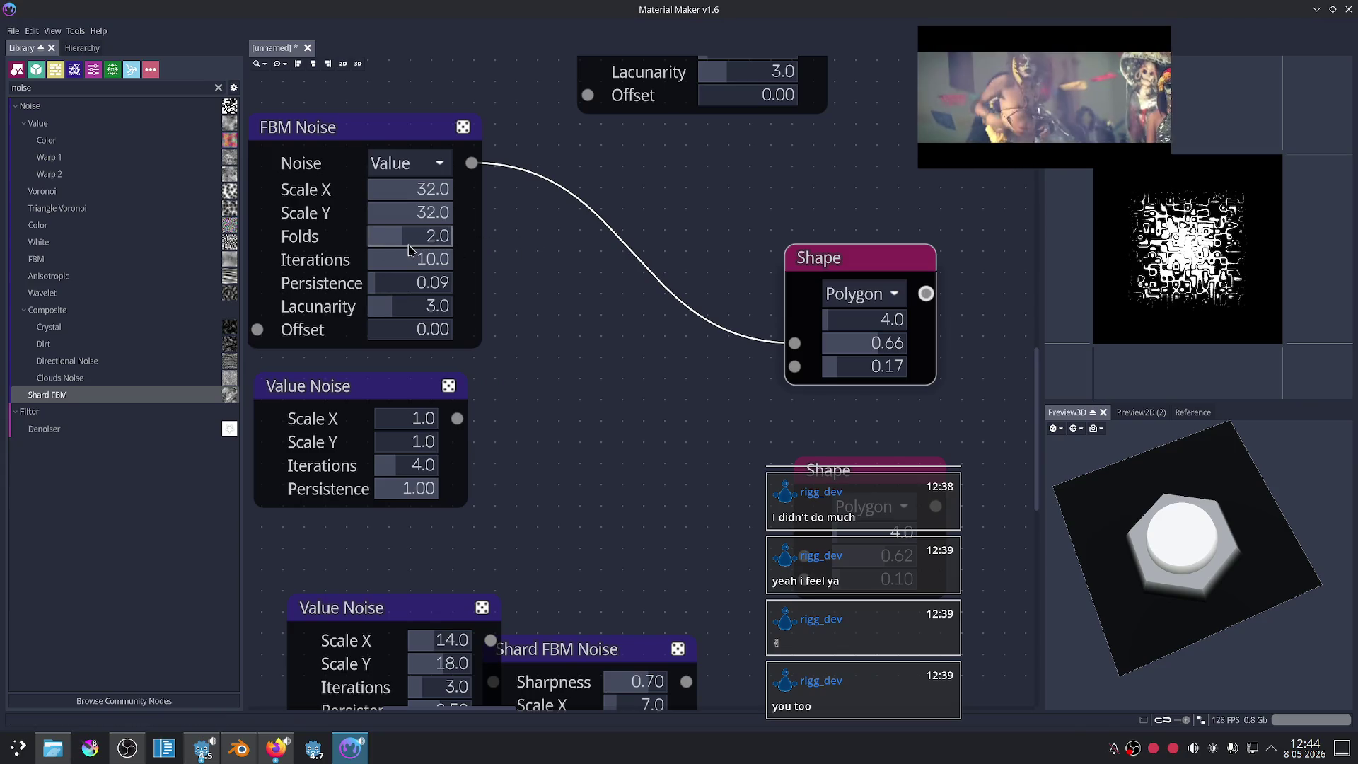
pyautogui.moveTo(399, 253); pyautogui.dragTo(377, 254)
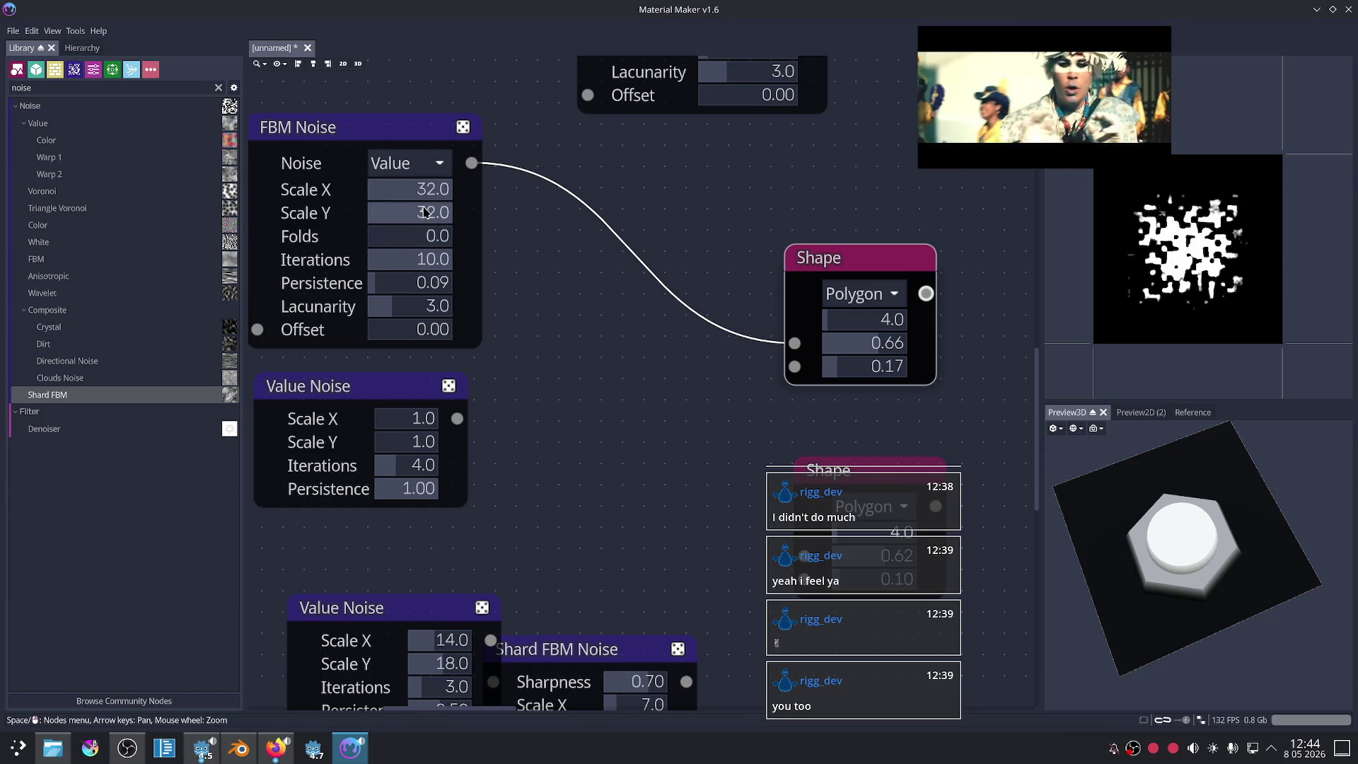
pyautogui.click(360, 125)
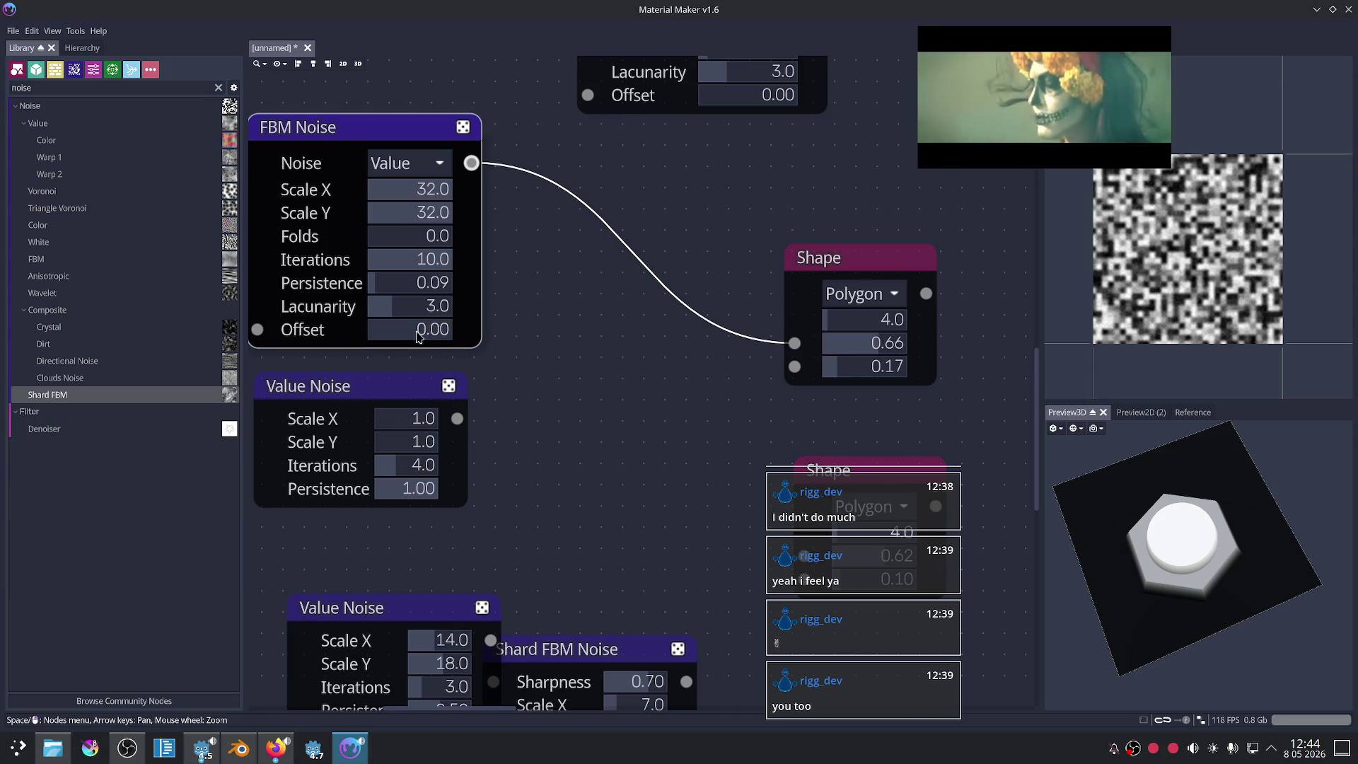
pyautogui.moveTo(418, 337); pyautogui.dragTo(486, 324)
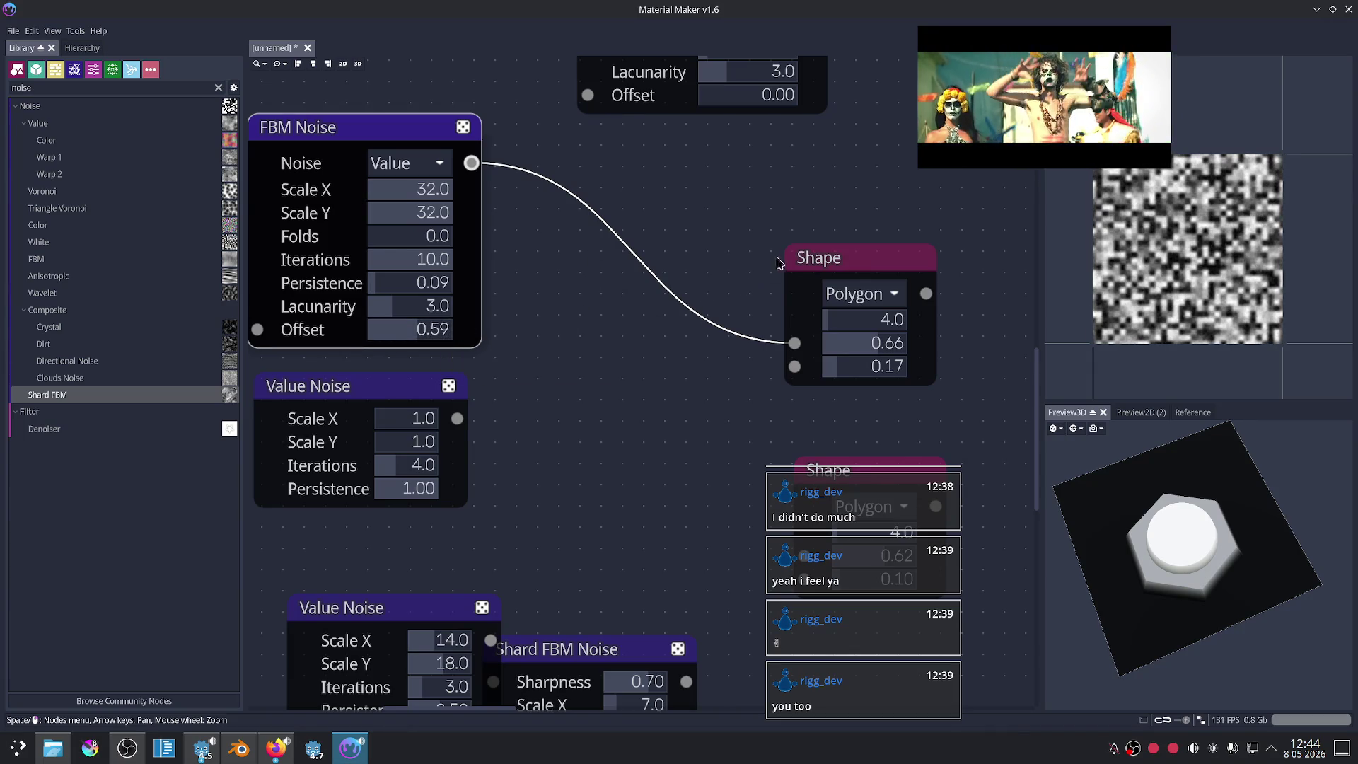
pyautogui.click(826, 263)
pyautogui.moveTo(424, 330); pyautogui.dragTo(317, 335)
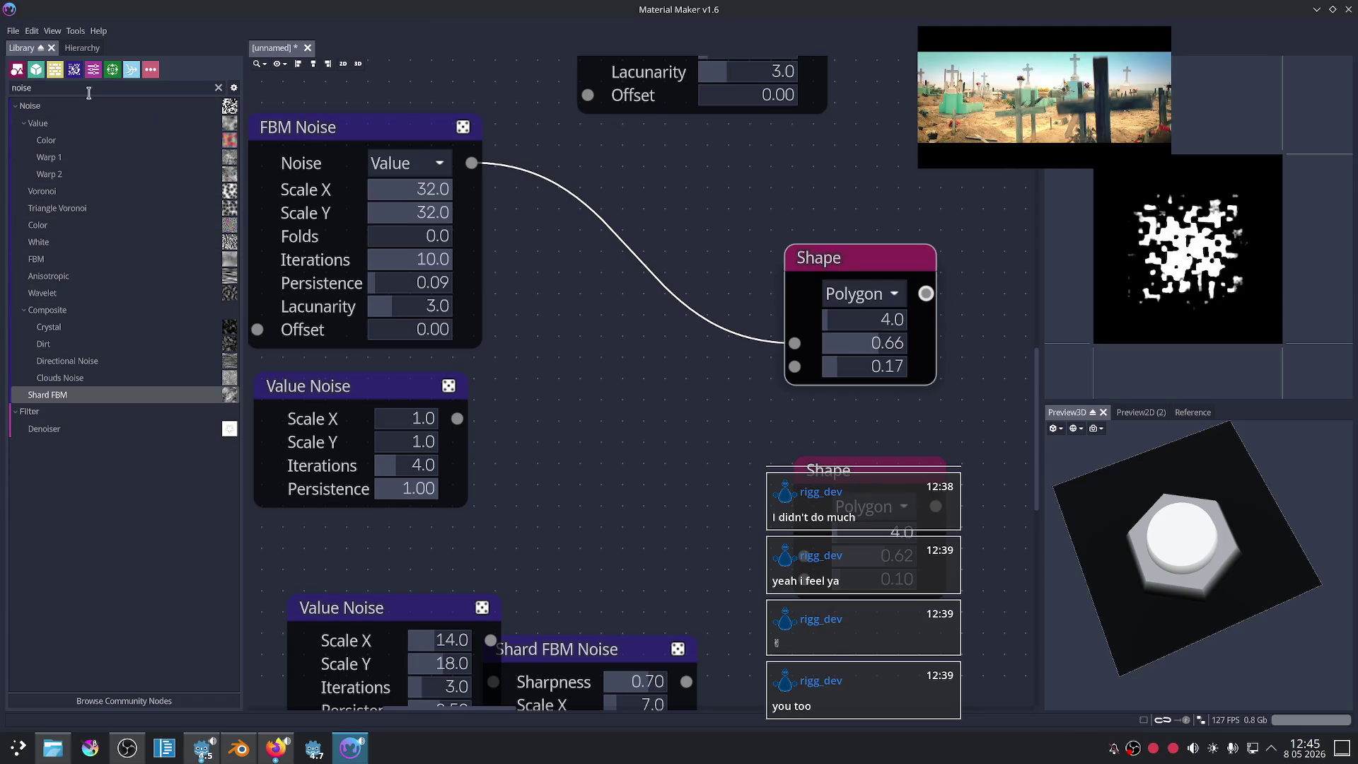
pyautogui.click(218, 87)
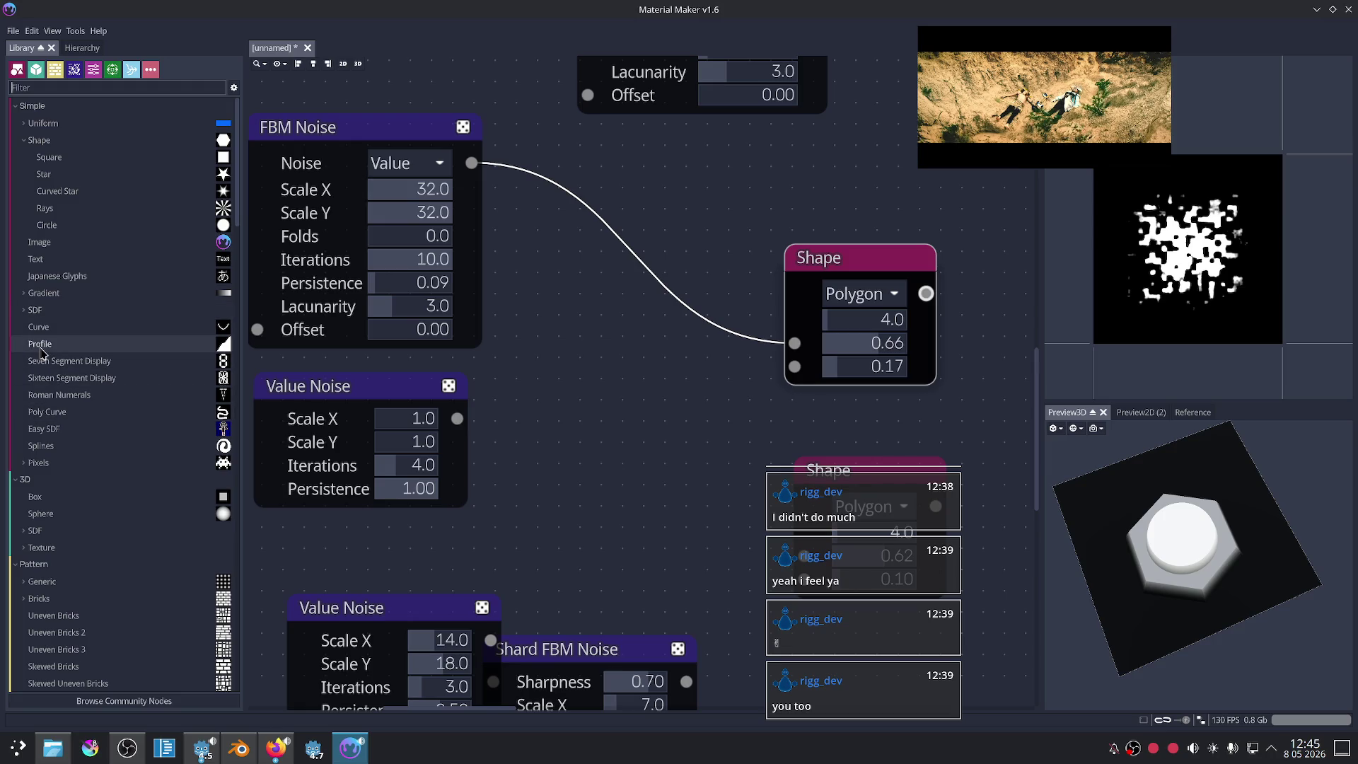
# Step: Drag the Slope blur from the Library's Filter > Blur section onto the graph canvas
pyautogui.scroll(-5, 176, 389)
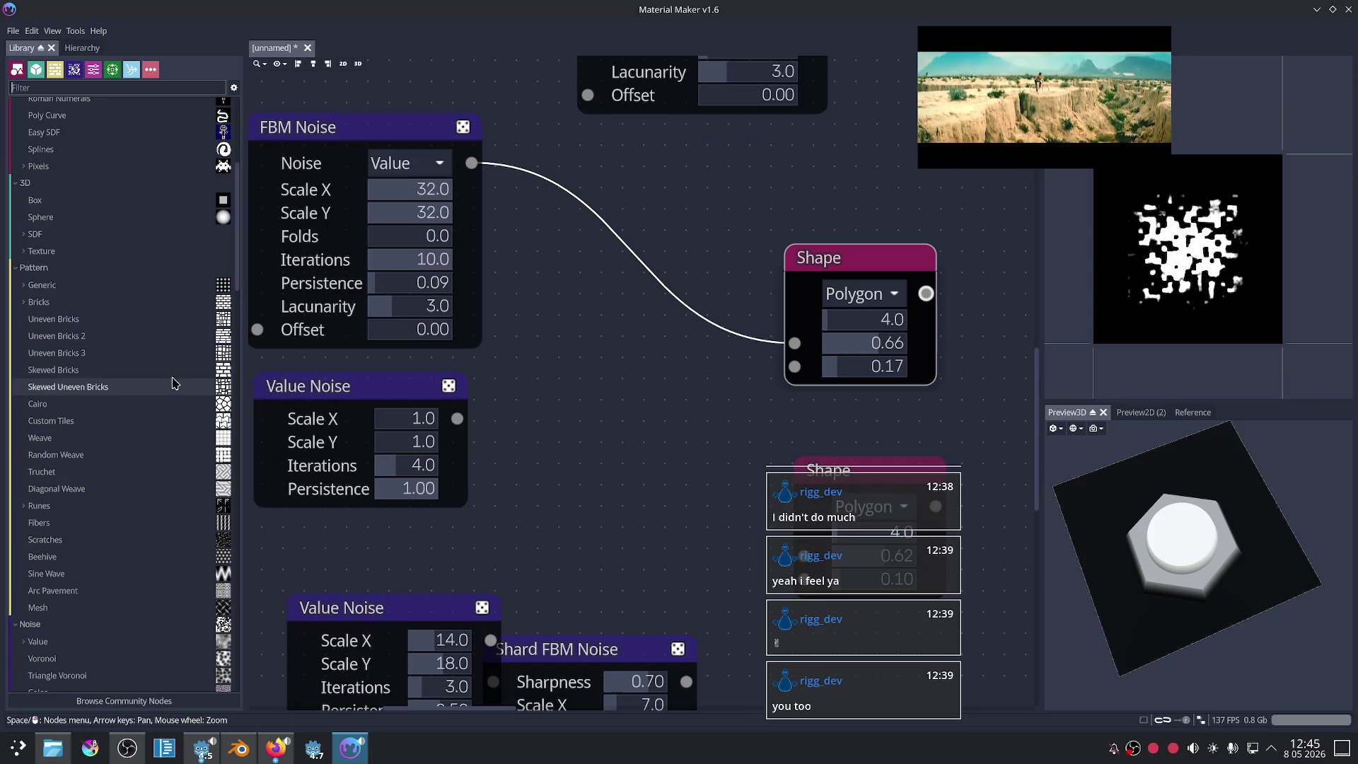
pyautogui.scroll(-3, 175, 384)
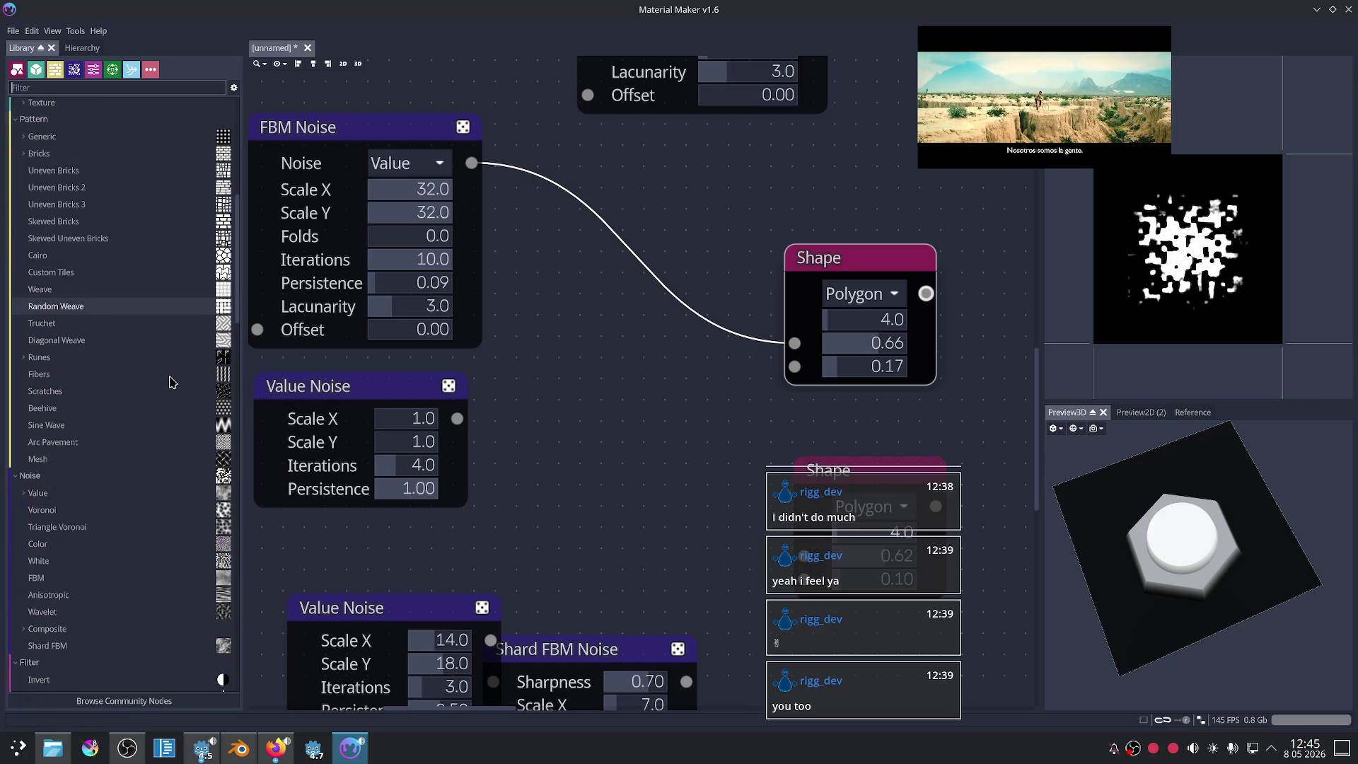
pyautogui.scroll(-3, 169, 382)
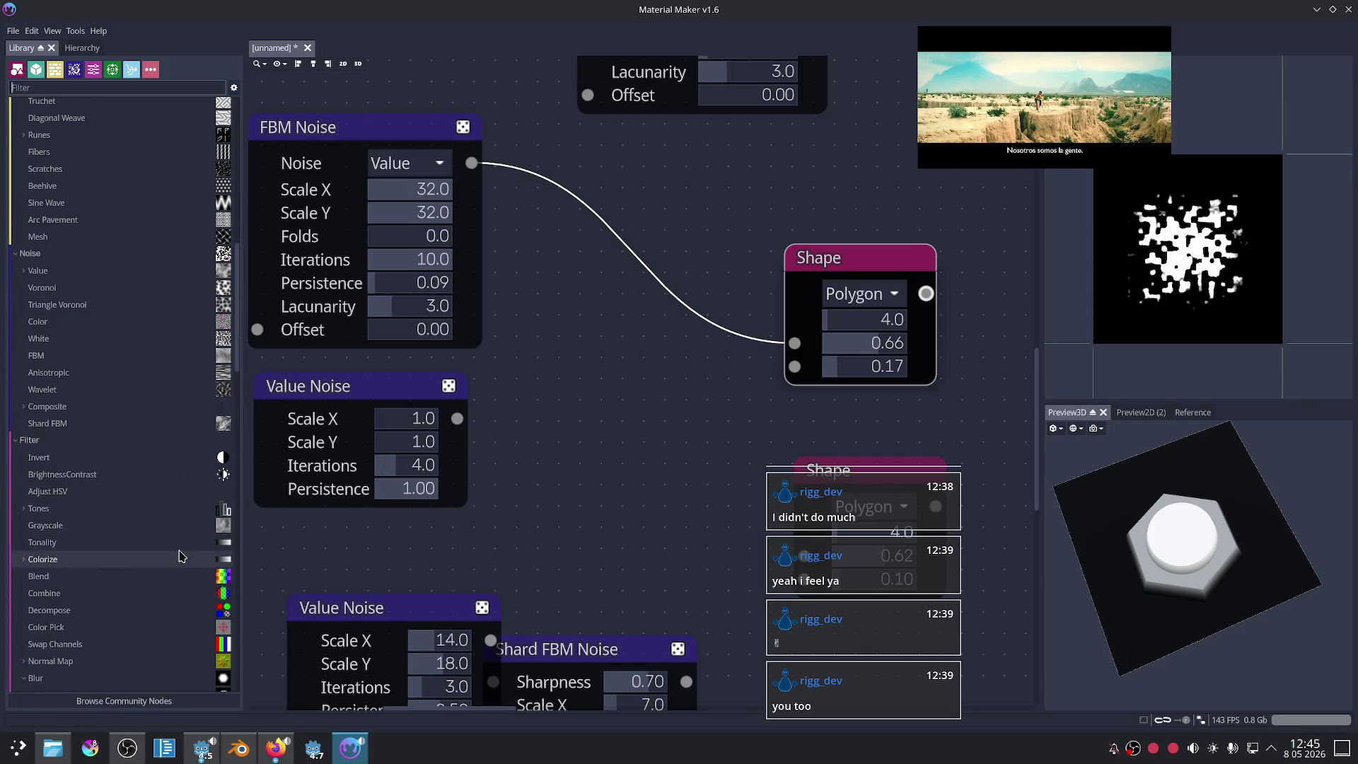
pyautogui.scroll(-6, 179, 556)
pyautogui.scroll(-2, 179, 555)
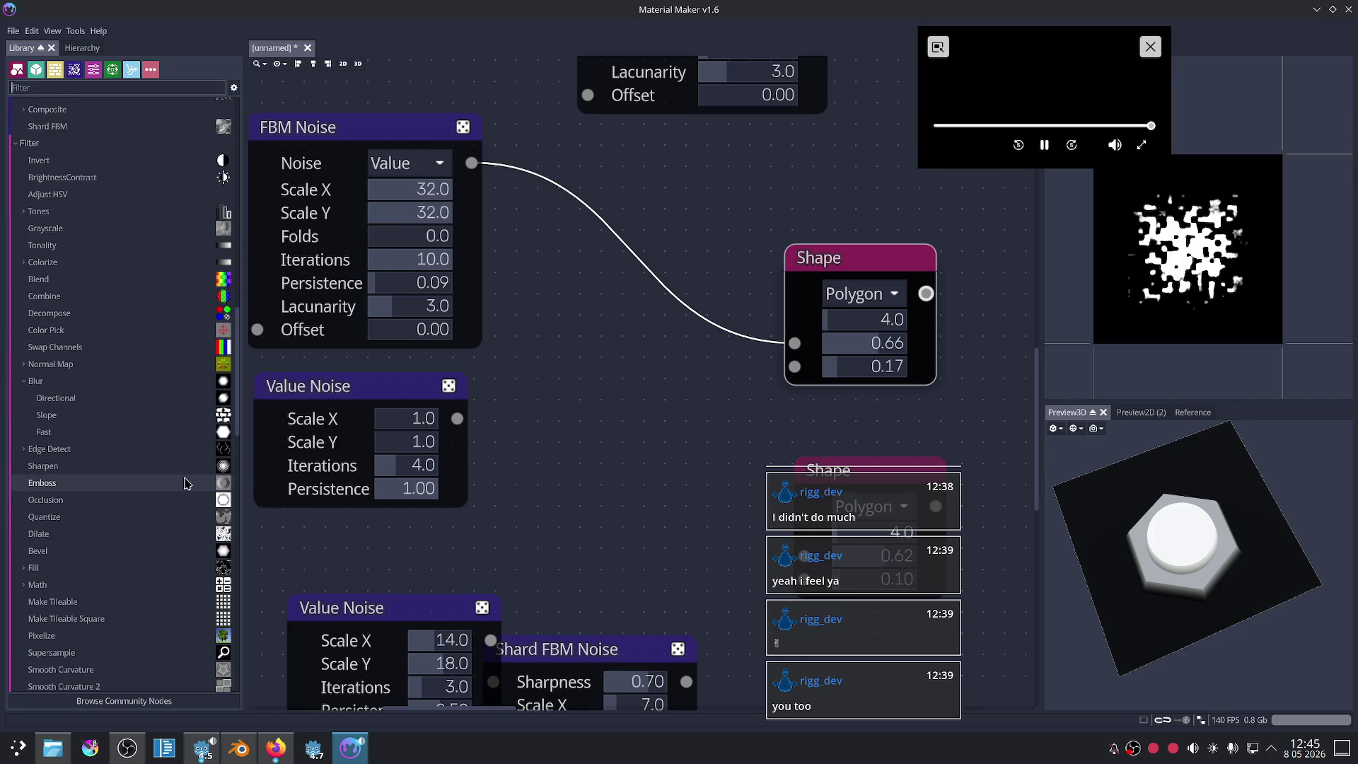
pyautogui.scroll(-2, 185, 484)
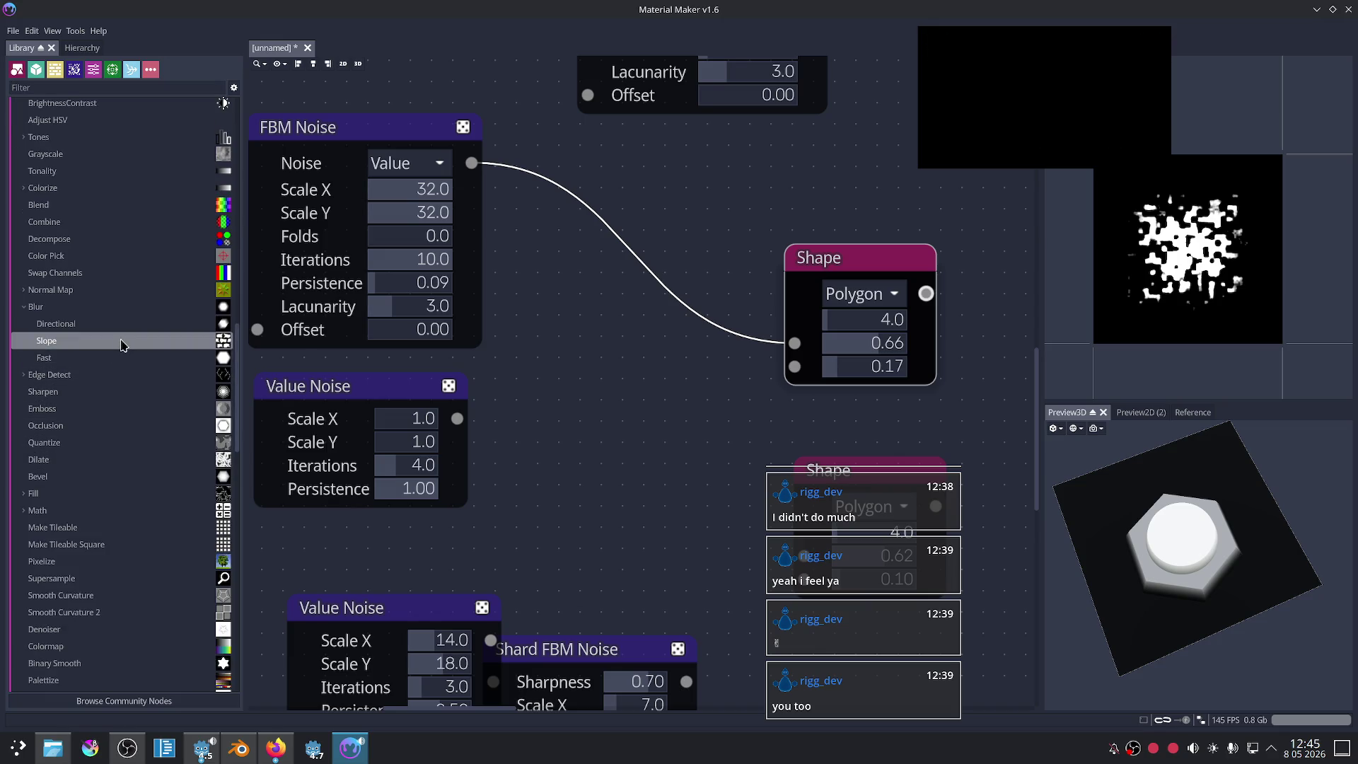
pyautogui.moveTo(121, 343); pyautogui.dragTo(665, 414)
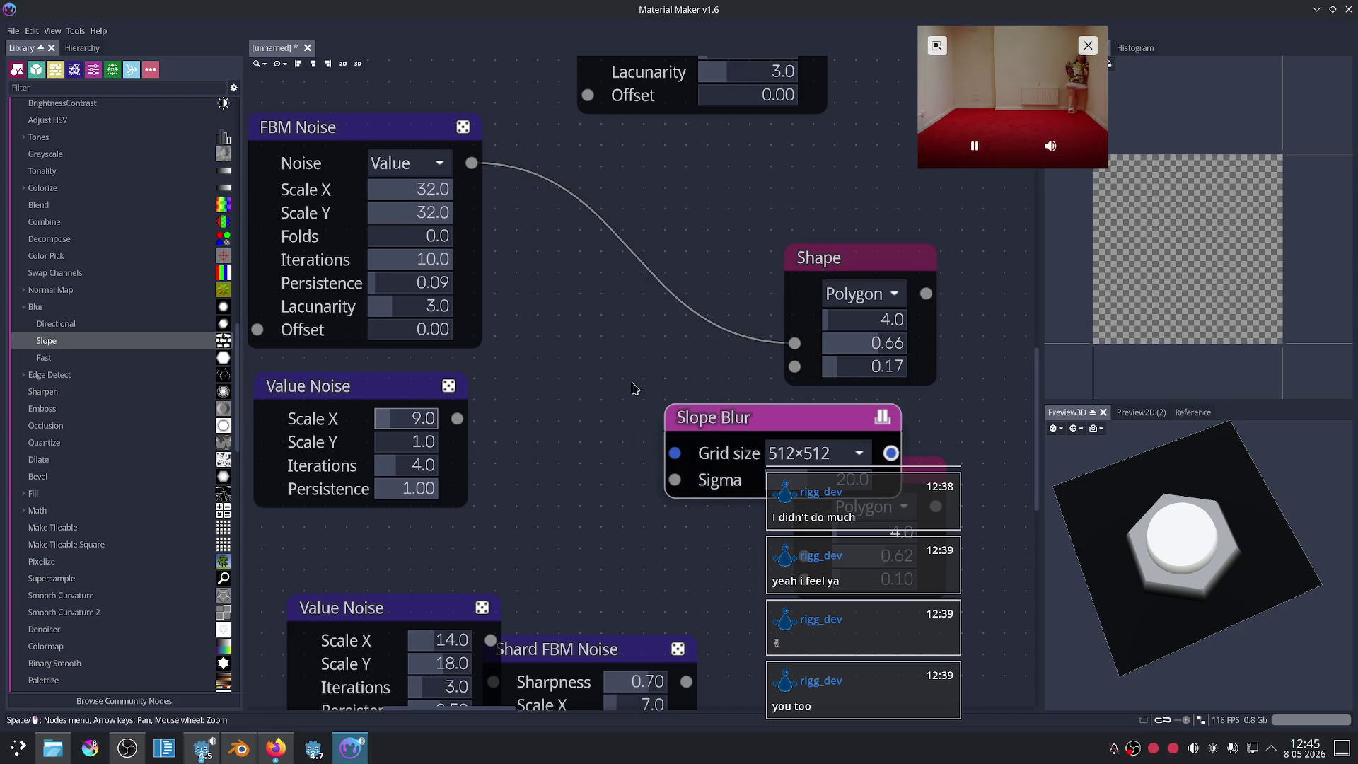
# Step: Wire Shape into Slope Blur, disconnect FBM Noise from Shape, then delete the Slope Blur node
pyautogui.scroll(-2, 668, 403)
pyautogui.moveTo(848, 314)
pyautogui.mouseDown()
pyautogui.moveTo(646, 443)
pyautogui.moveTo(652, 465)
pyautogui.mouseUp()
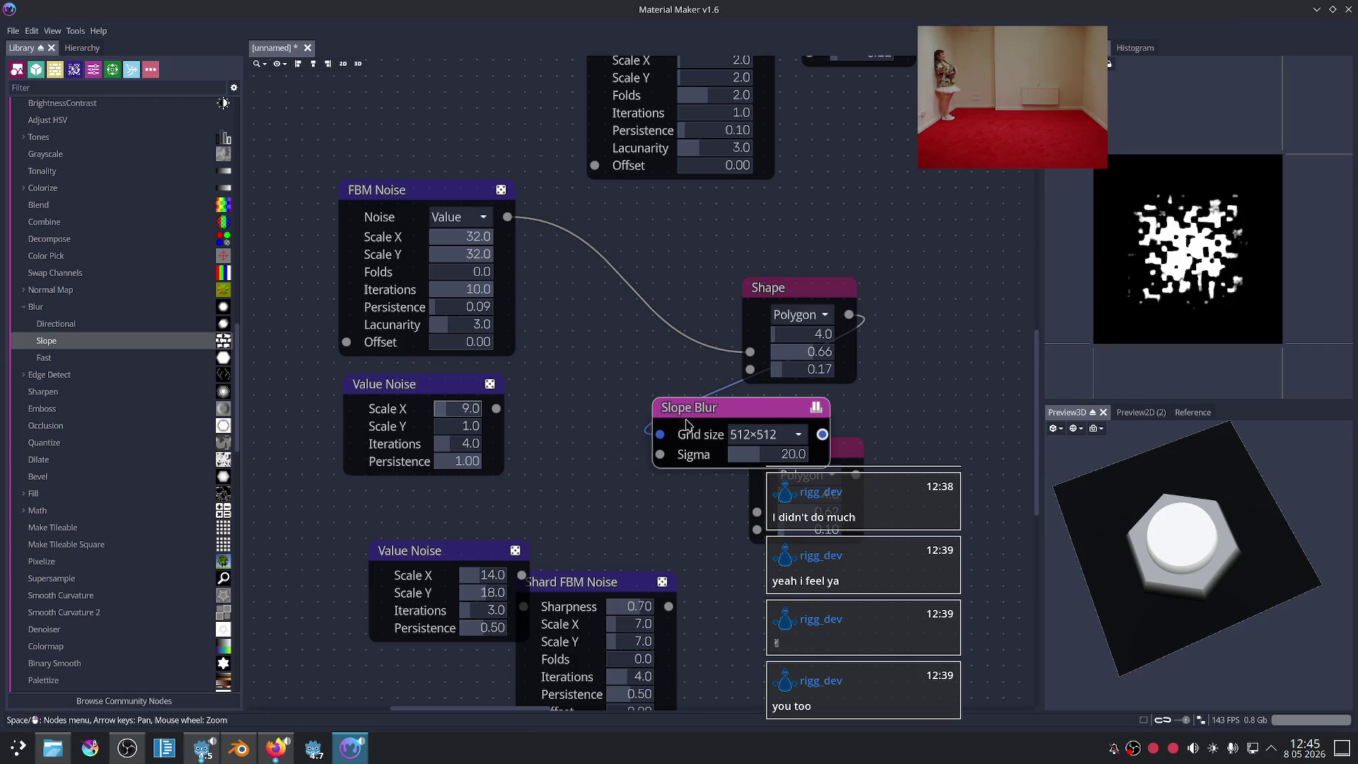
pyautogui.moveTo(933, 409)
pyautogui.mouseDown(button='middle')
pyautogui.moveTo(848, 377)
pyautogui.moveTo(753, 408)
pyautogui.mouseUp(button='middle')
pyautogui.moveTo(584, 412); pyautogui.dragTo(878, 317)
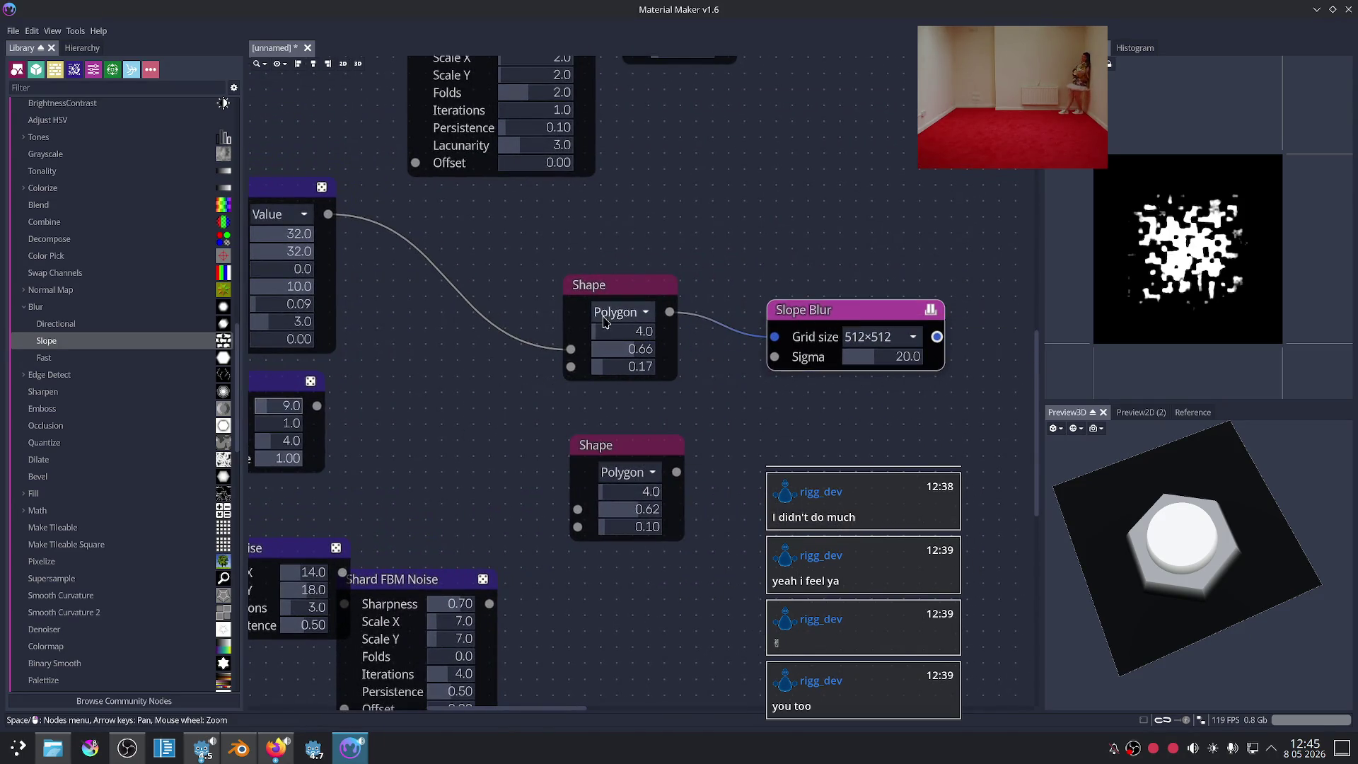
pyautogui.moveTo(571, 348); pyautogui.dragTo(520, 358)
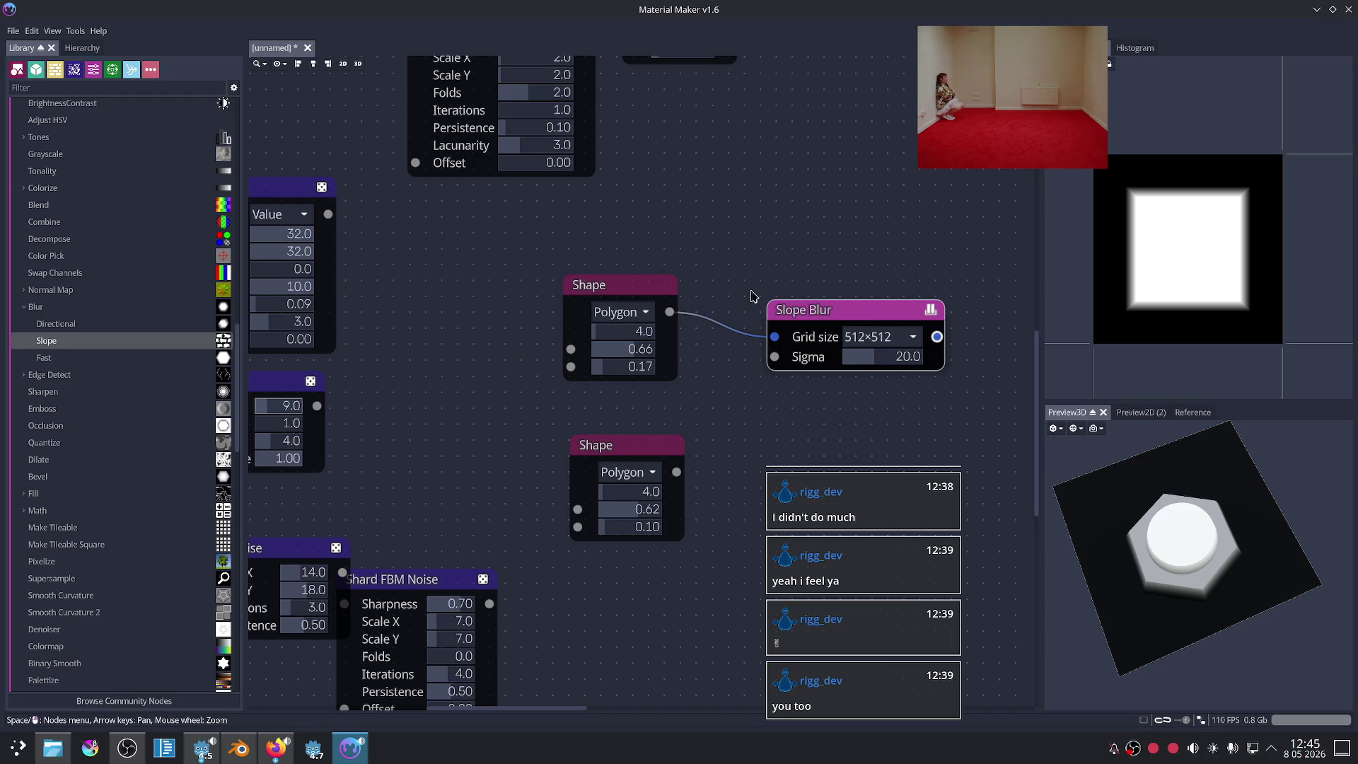
pyautogui.press('Delete')
pyautogui.scroll(-3, 485, 394)
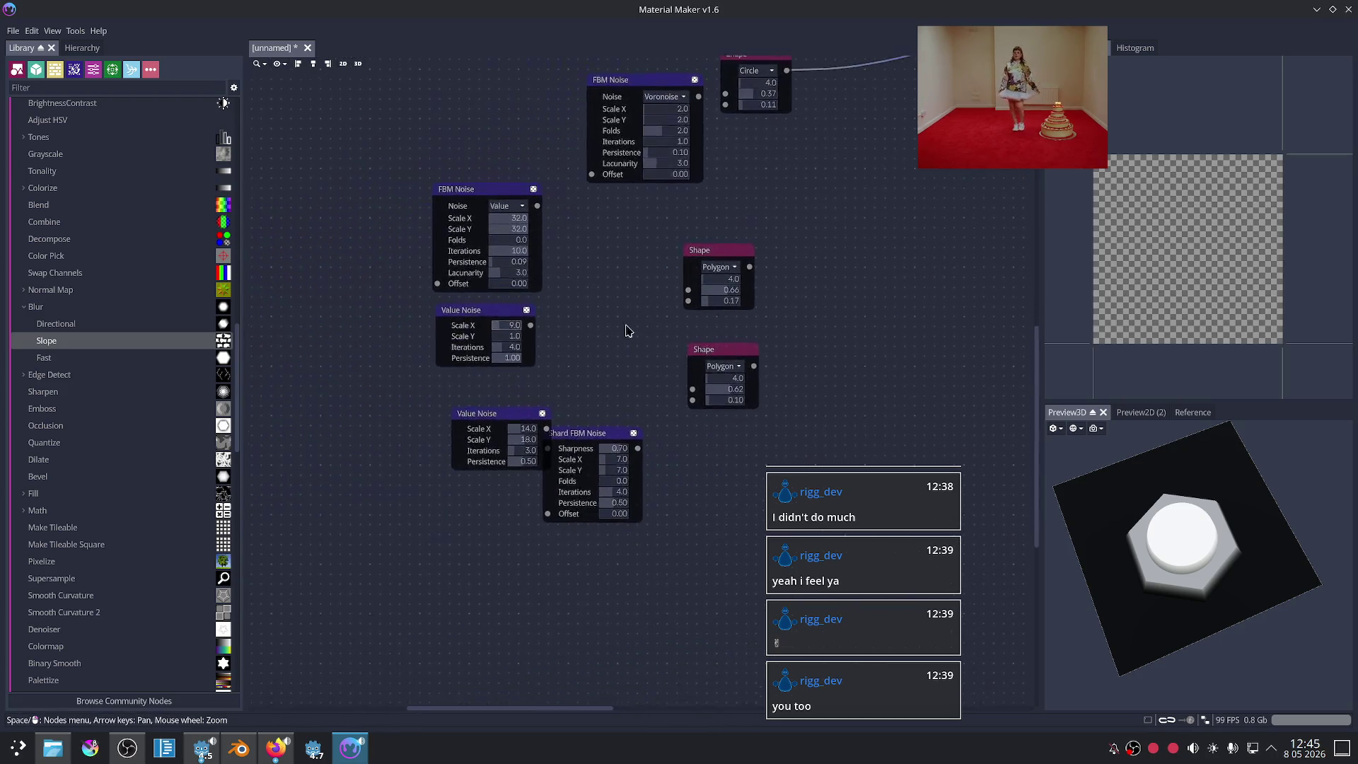
# Step: Move the second Value Noise up-left and place Shard FBM Noise below the Value Noise nodes
pyautogui.scroll(2, 593, 359)
pyautogui.moveTo(440, 444); pyautogui.dragTo(423, 400)
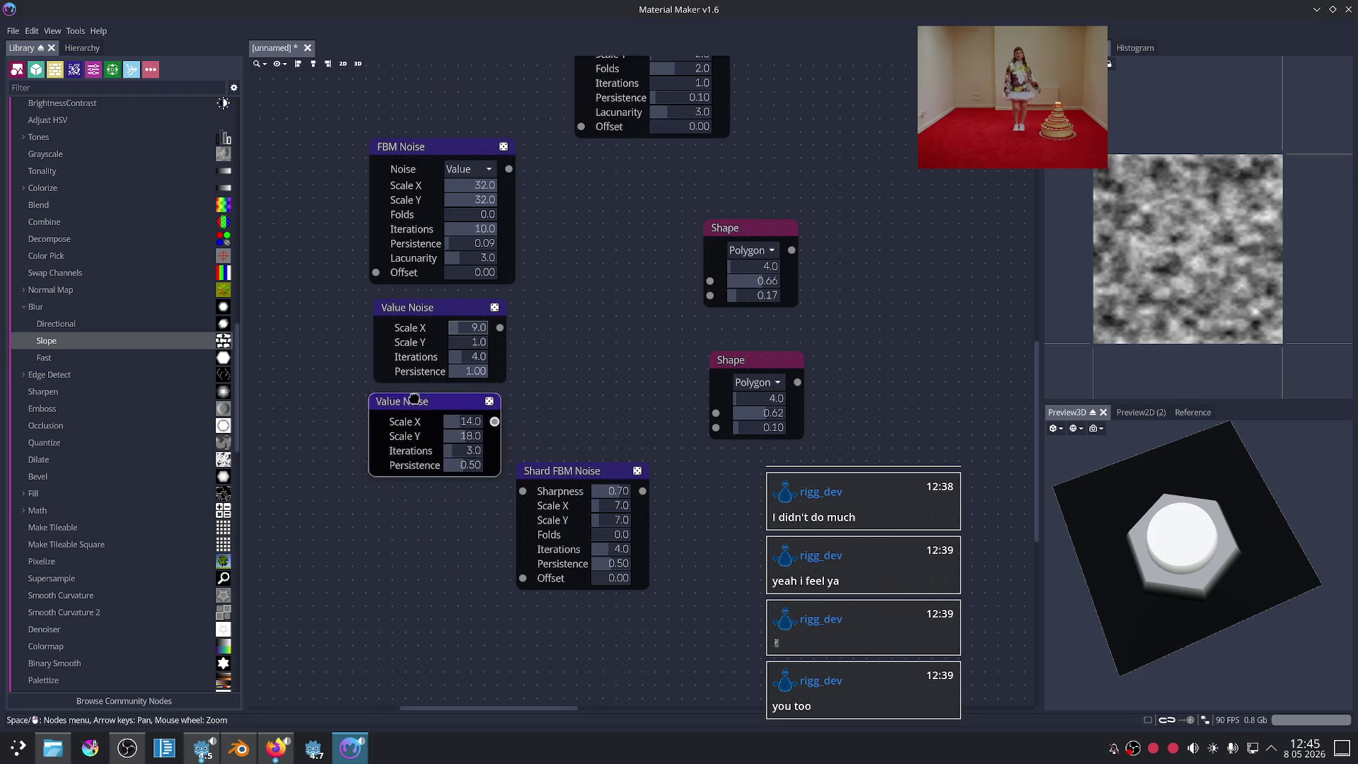
pyautogui.moveTo(578, 479); pyautogui.dragTo(448, 493)
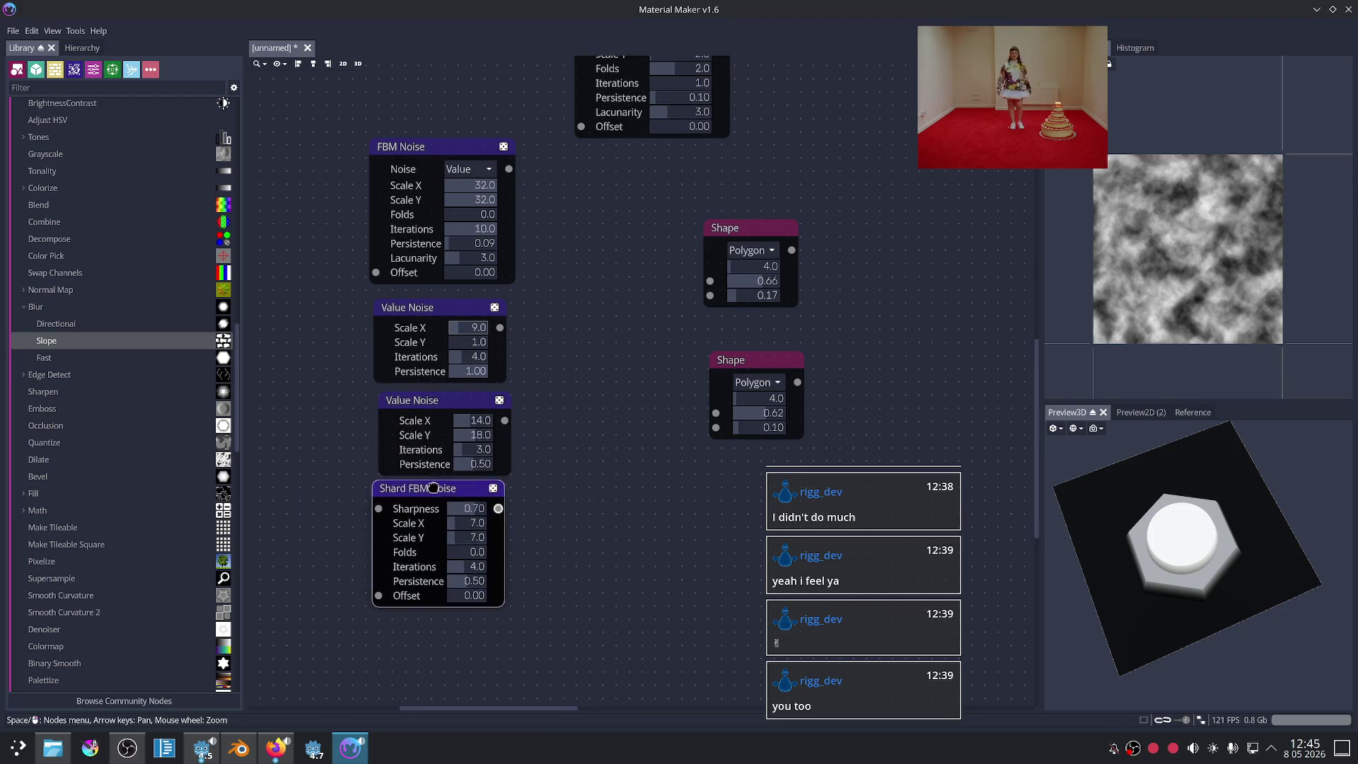
pyautogui.click(434, 402)
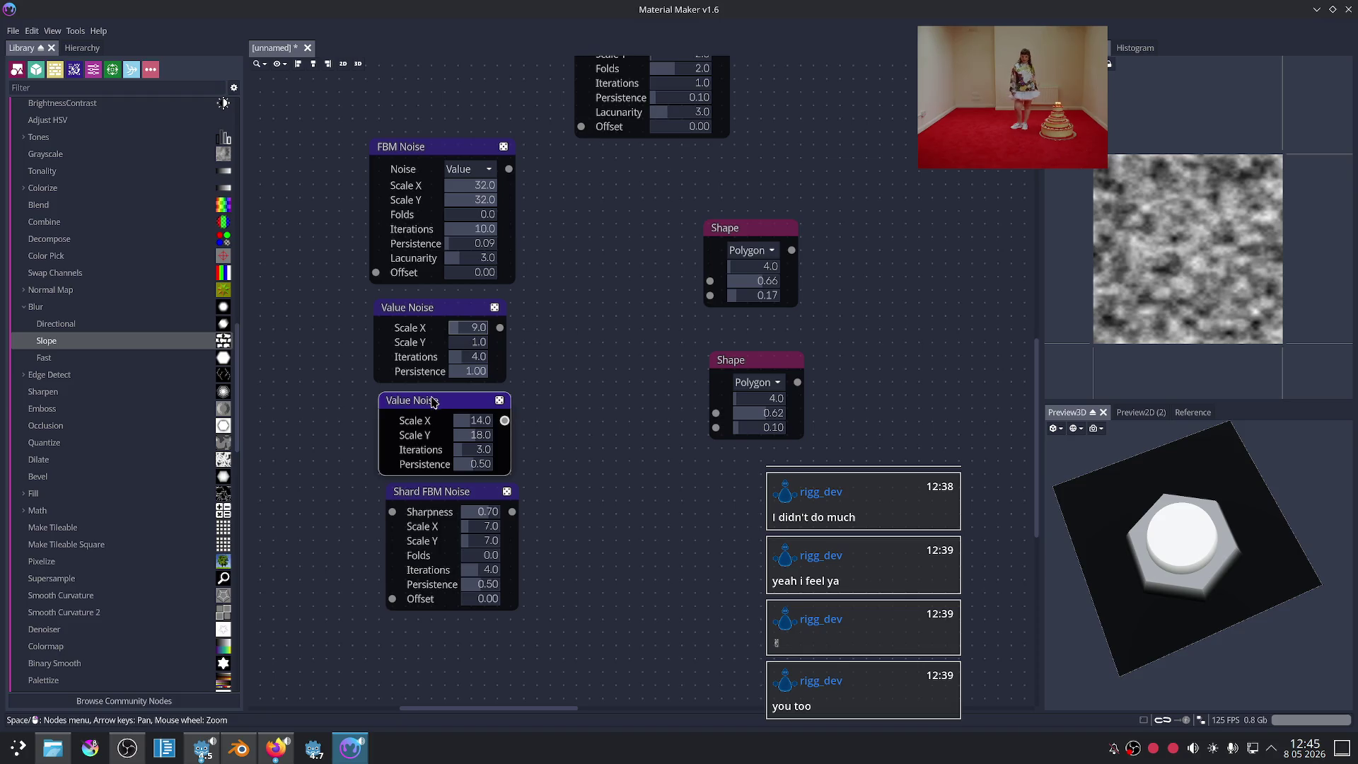
pyautogui.click(465, 499)
# Step: Set Shard FBM Noise to Sharpness 0.00, Iterations 7.0 and Persistence 0.00
pyautogui.moveTo(490, 517); pyautogui.dragTo(466, 515)
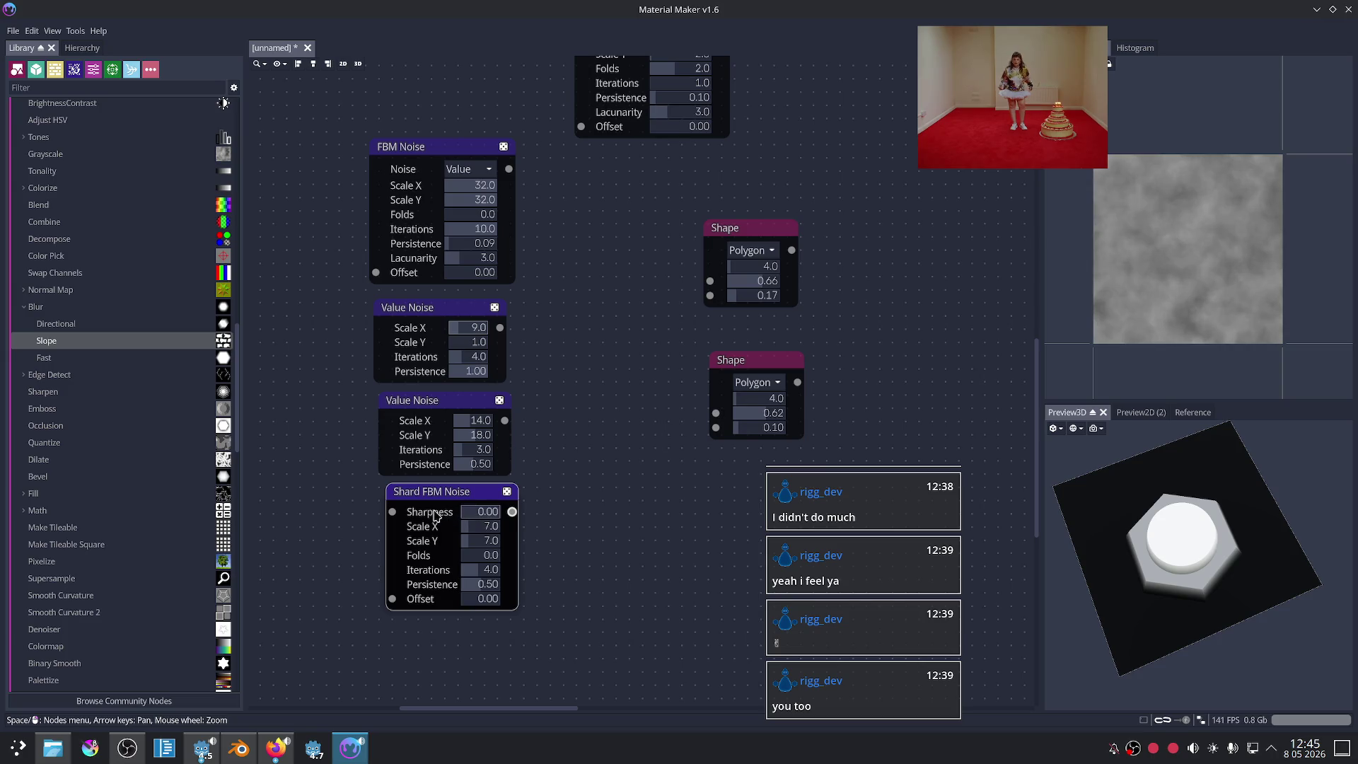
pyautogui.moveTo(479, 558)
pyautogui.mouseDown()
pyautogui.moveTo(467, 556)
pyautogui.moveTo(484, 576)
pyautogui.moveTo(469, 587)
pyautogui.mouseUp()
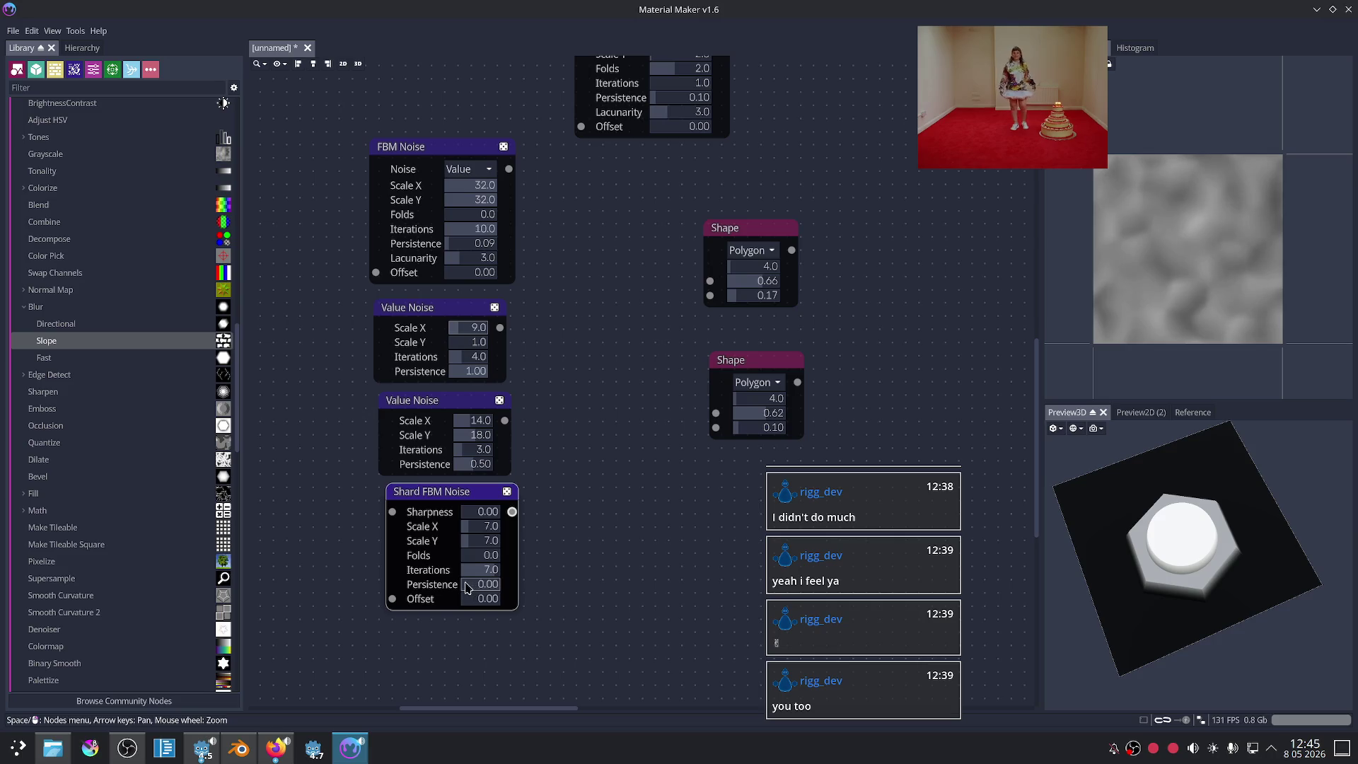
pyautogui.moveTo(472, 600); pyautogui.dragTo(475, 609)
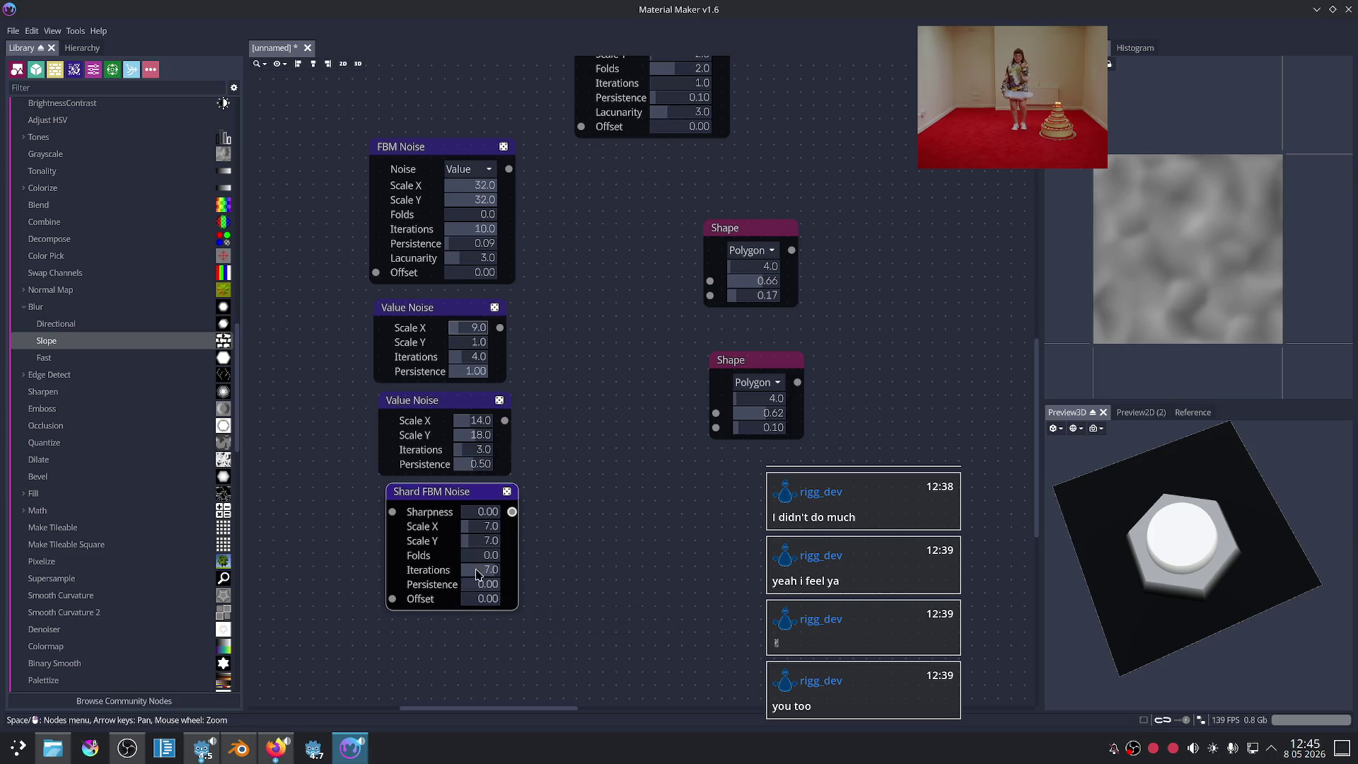
# Step: Wire Shard FBM Noise into the upper Shape node's first input and move that Shape closer
pyautogui.moveTo(512, 511)
pyautogui.mouseDown()
pyautogui.moveTo(710, 281)
pyautogui.moveTo(650, 532)
pyautogui.mouseUp()
pyautogui.scroll(2, 649, 532)
pyautogui.moveTo(649, 532); pyautogui.dragTo(526, 344, button='middle')
pyautogui.scroll(1, 526, 343)
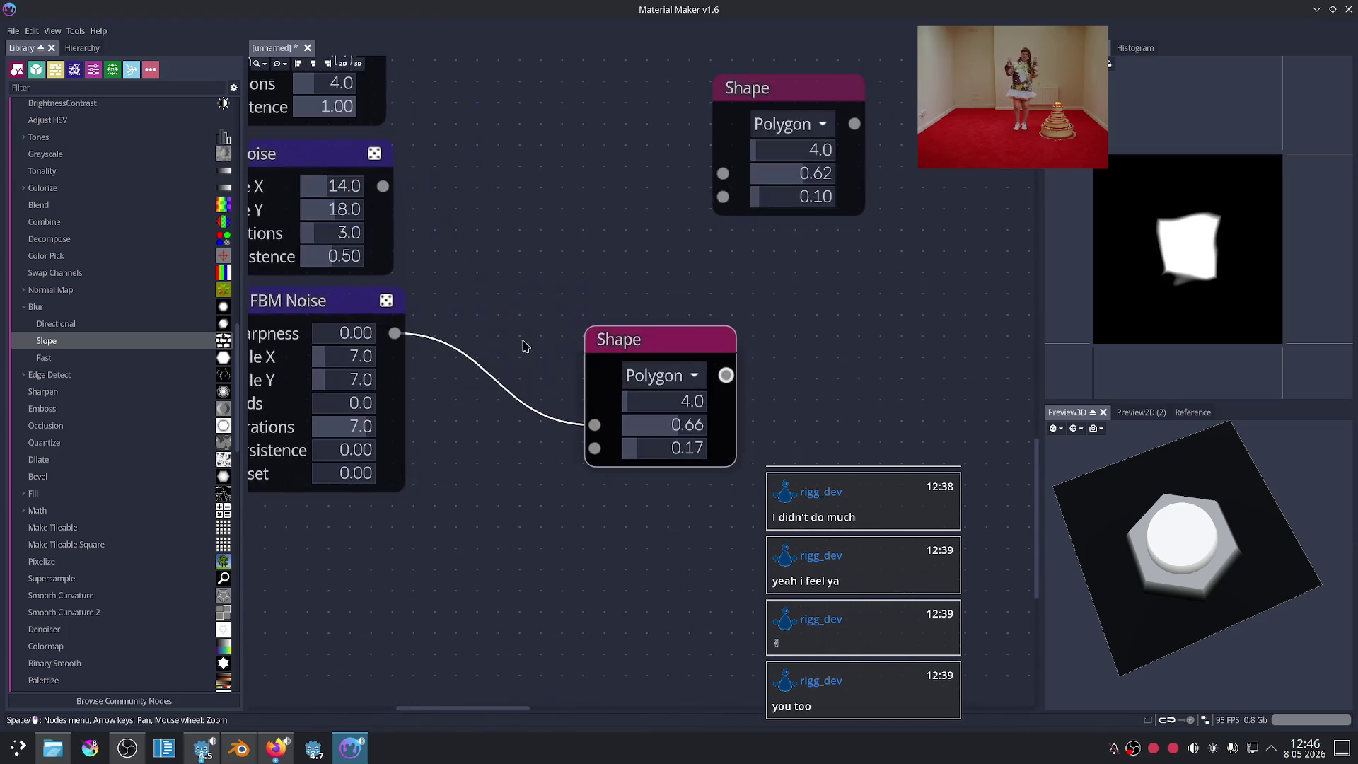
# Step: Reroll the Shard FBM Noise random seed seven times
pyautogui.moveTo(424, 401); pyautogui.dragTo(515, 397, button='middle')
pyautogui.click(497, 316)
pyautogui.click(497, 316)
pyautogui.click(498, 316)
pyautogui.click(497, 317)
pyautogui.click(497, 316)
pyautogui.click(497, 317)
pyautogui.click(497, 316)
# Step: Drag a wire from the Shape output and add an Advanced Tiler via the 'tiler' search
pyautogui.scroll(-2, 685, 494)
pyautogui.moveTo(685, 494)
pyautogui.mouseDown(button='middle')
pyautogui.moveTo(534, 488)
pyautogui.moveTo(521, 428)
pyautogui.mouseUp(button='middle')
pyautogui.moveTo(564, 348); pyautogui.dragTo(767, 366)
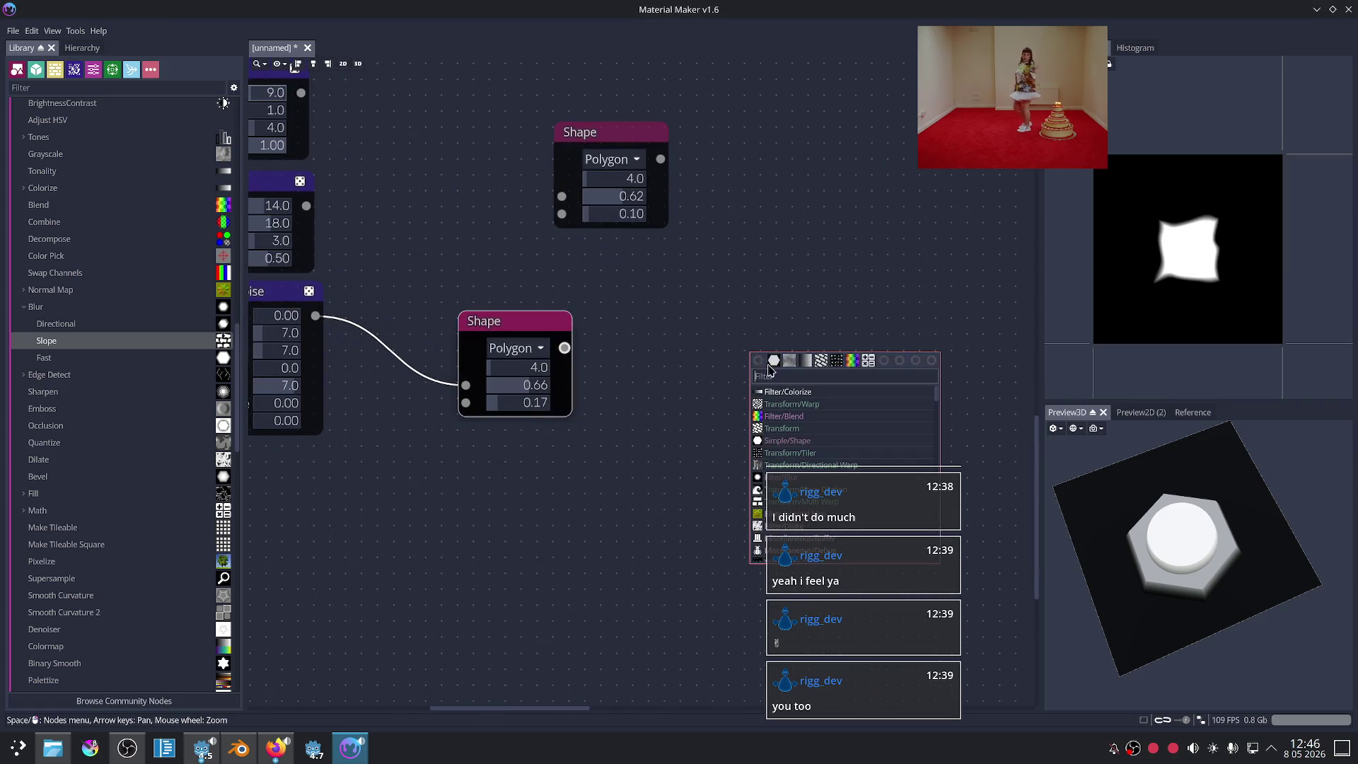
pyautogui.write('til')
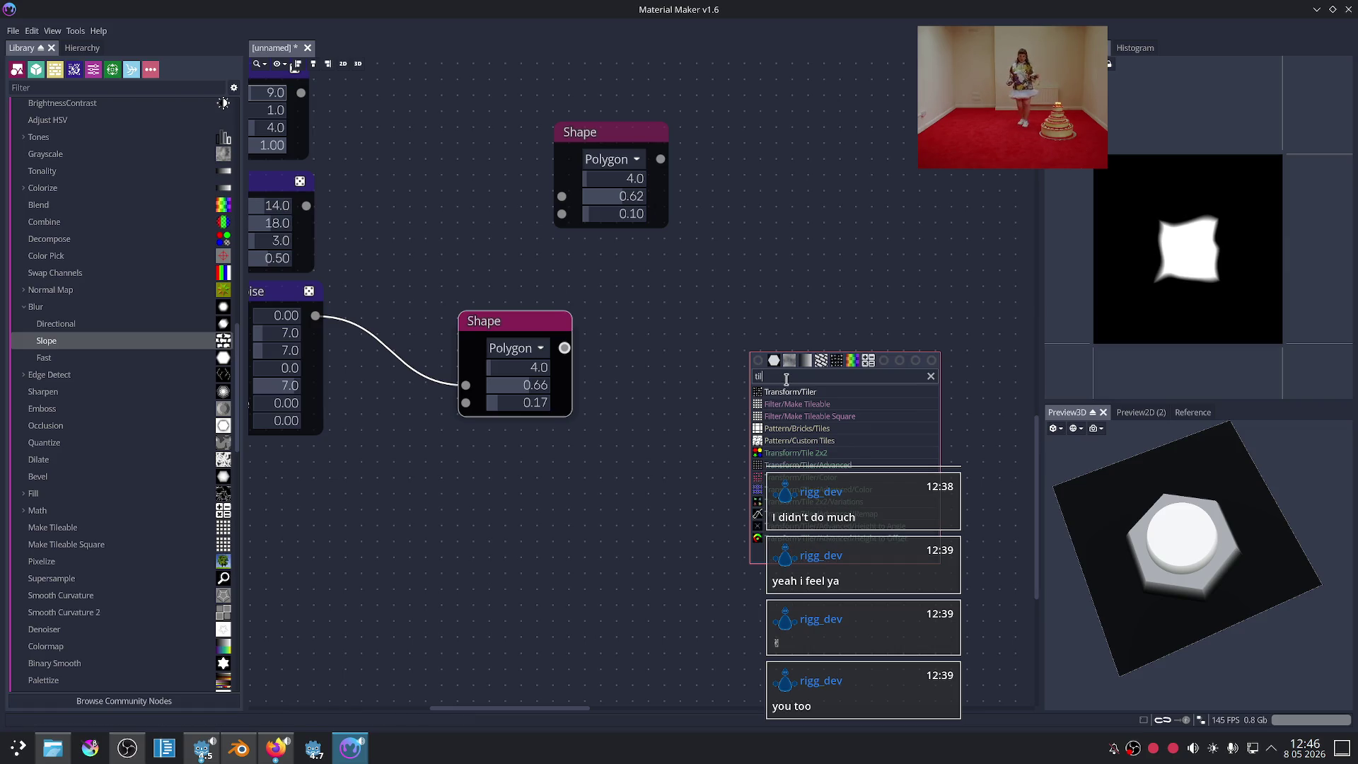
pyautogui.write('r')
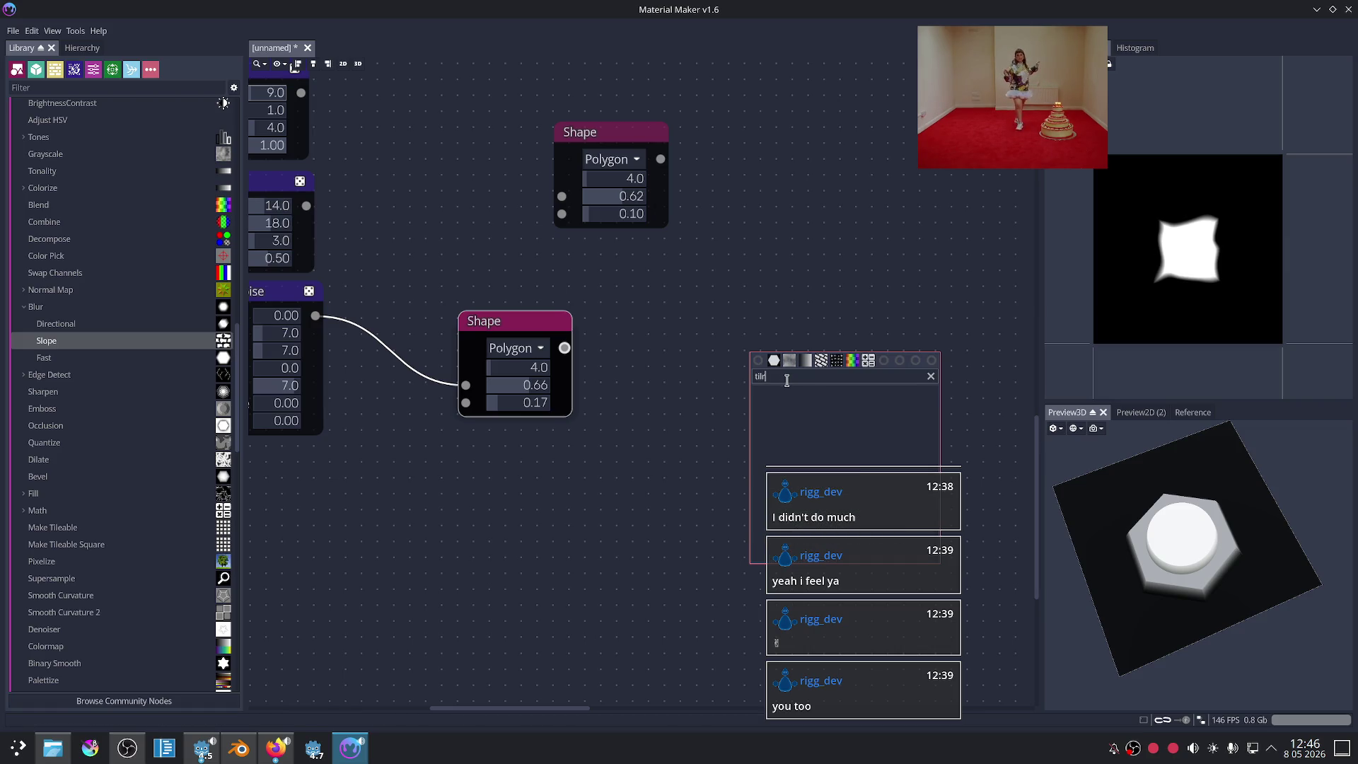
pyautogui.press('BackSpace')
pyautogui.write('r')
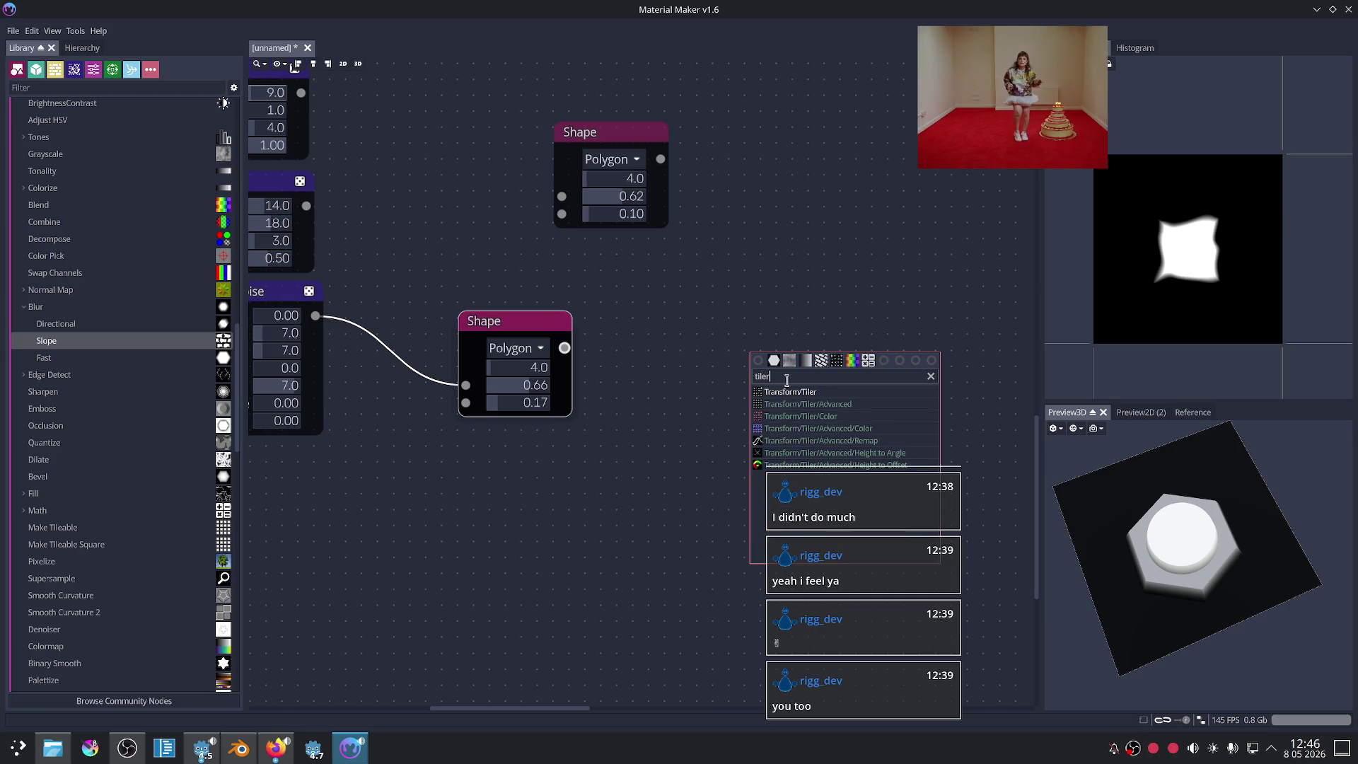
pyautogui.click(808, 404)
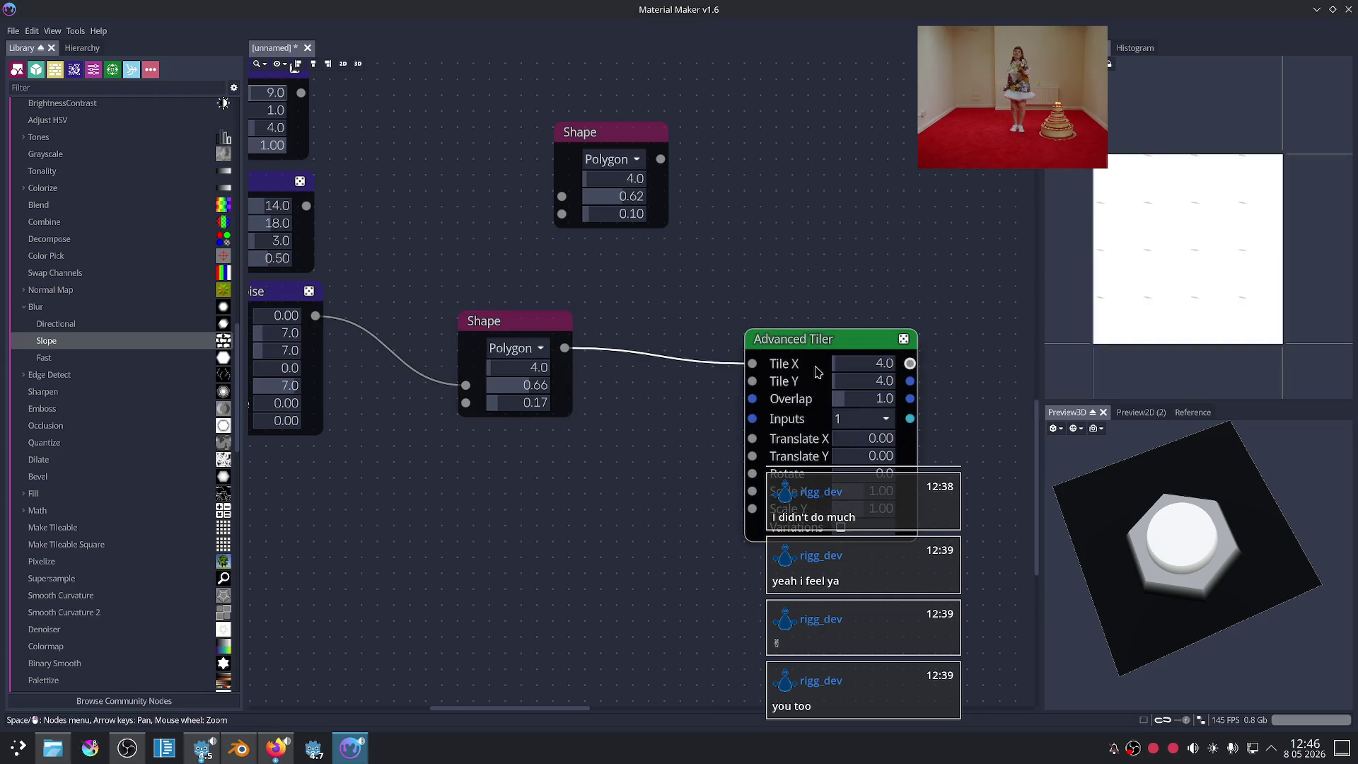
# Step: Lower the Shape's second value to 0.47 and set the Advanced Tiler to 4 inputs
pyautogui.scroll(3, 575, 333)
pyautogui.moveTo(610, 324); pyautogui.dragTo(531, 312, button='middle')
pyautogui.moveTo(463, 310); pyautogui.dragTo(448, 309)
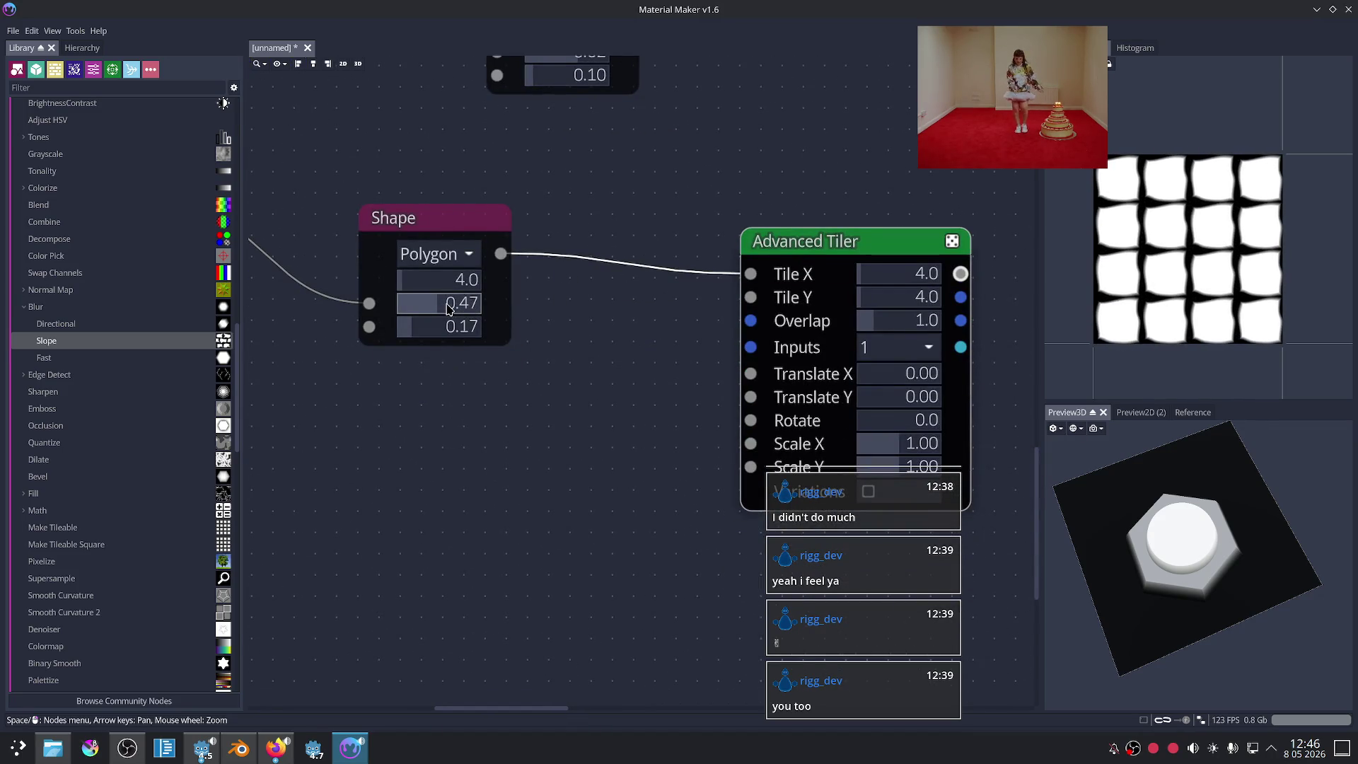
pyautogui.moveTo(672, 373); pyautogui.dragTo(618, 346, button='middle')
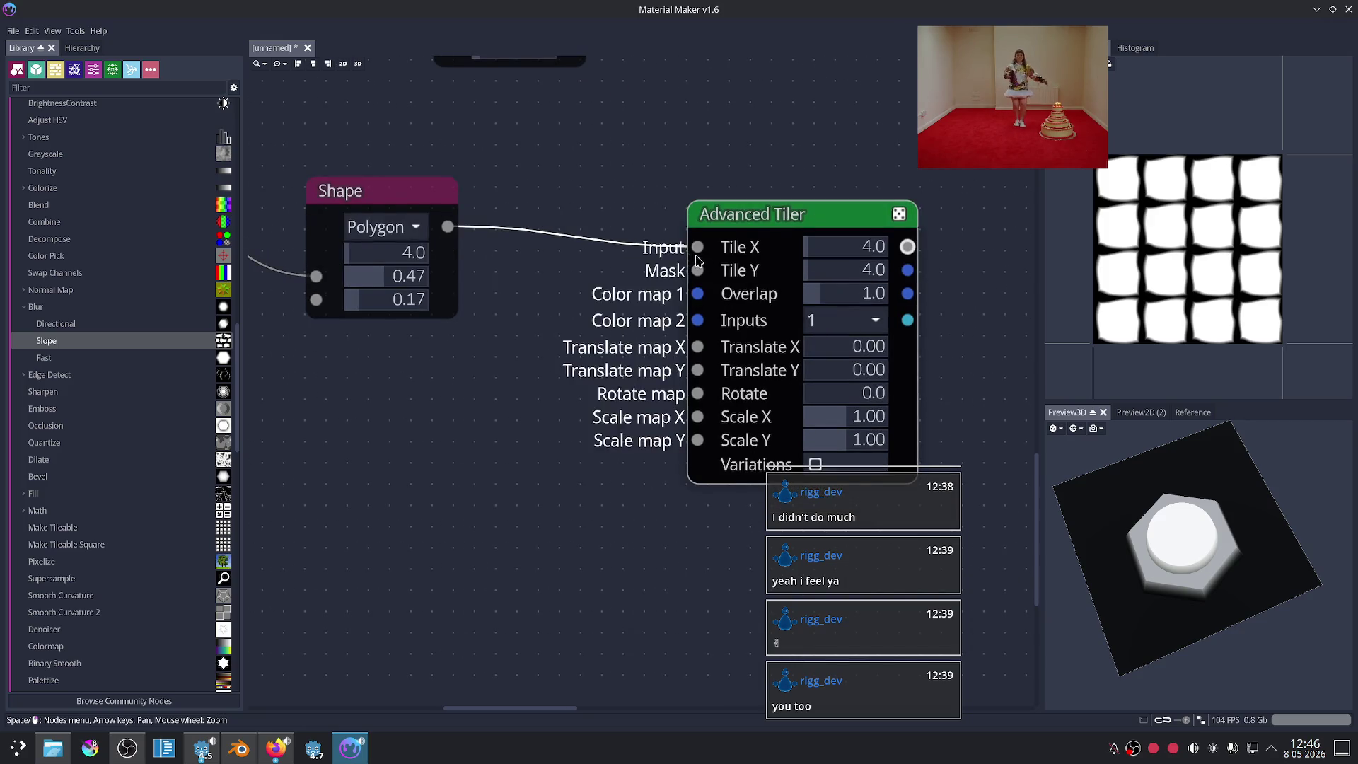
pyautogui.click(845, 320)
pyautogui.click(838, 376)
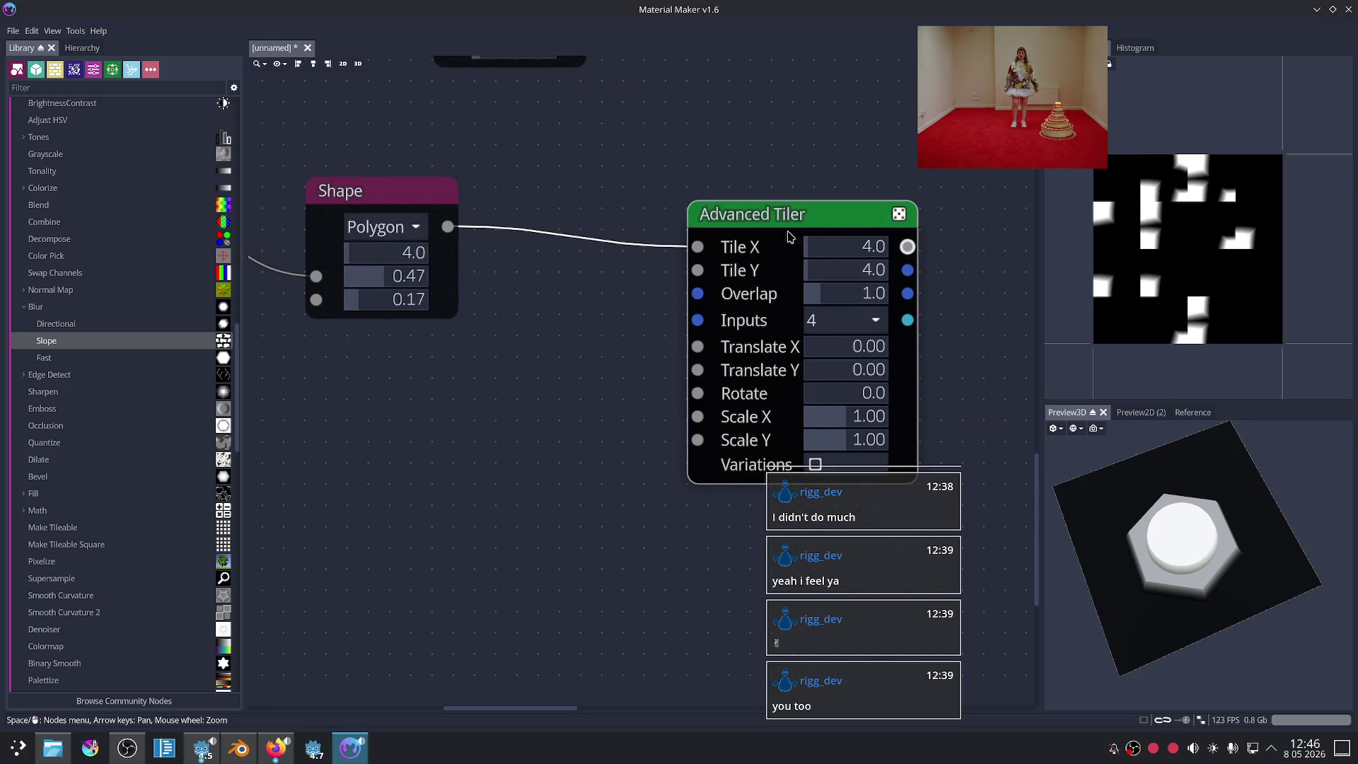
pyautogui.moveTo(784, 222); pyautogui.dragTo(900, 215)
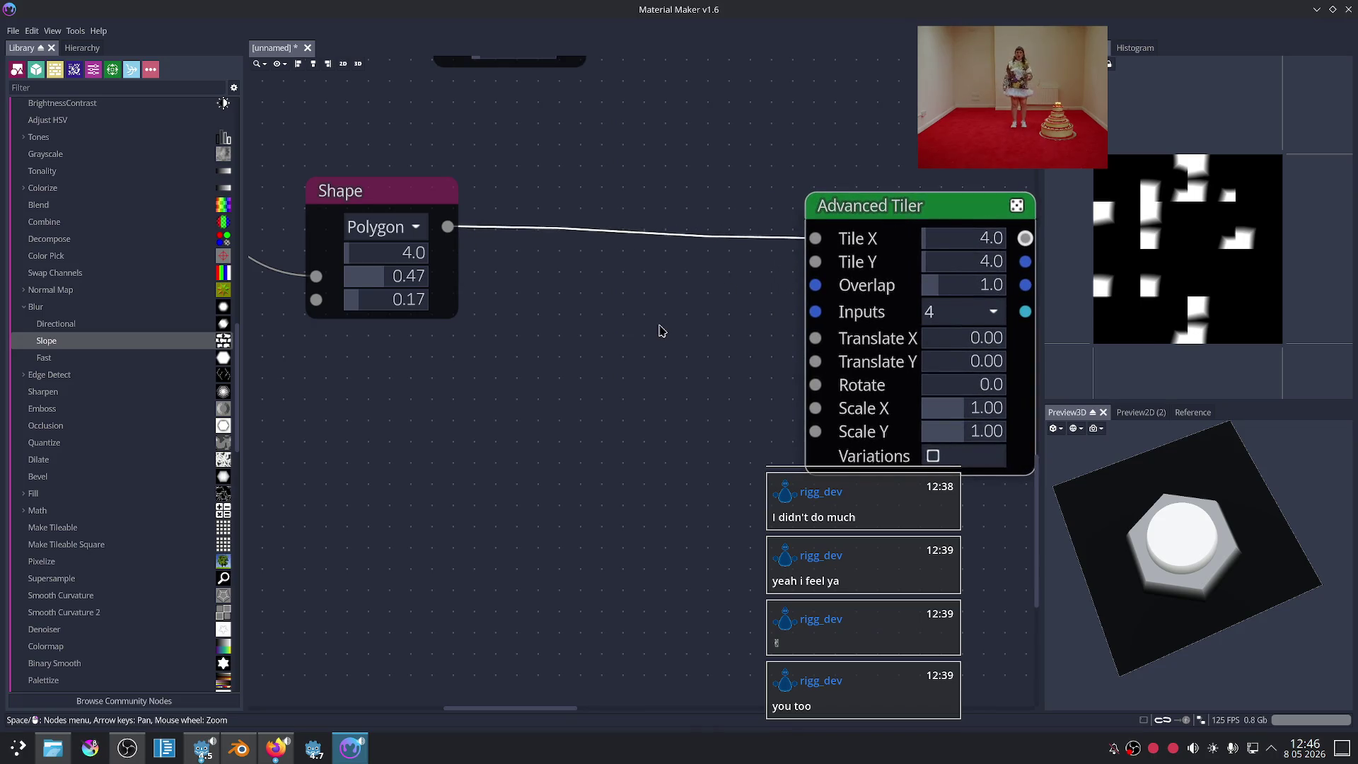
# Step: Add a Tile 2x2 node feeding the Advanced Tiler, with the Shape in its first input
pyautogui.rightClick(659, 329)
pyautogui.write('2x2')
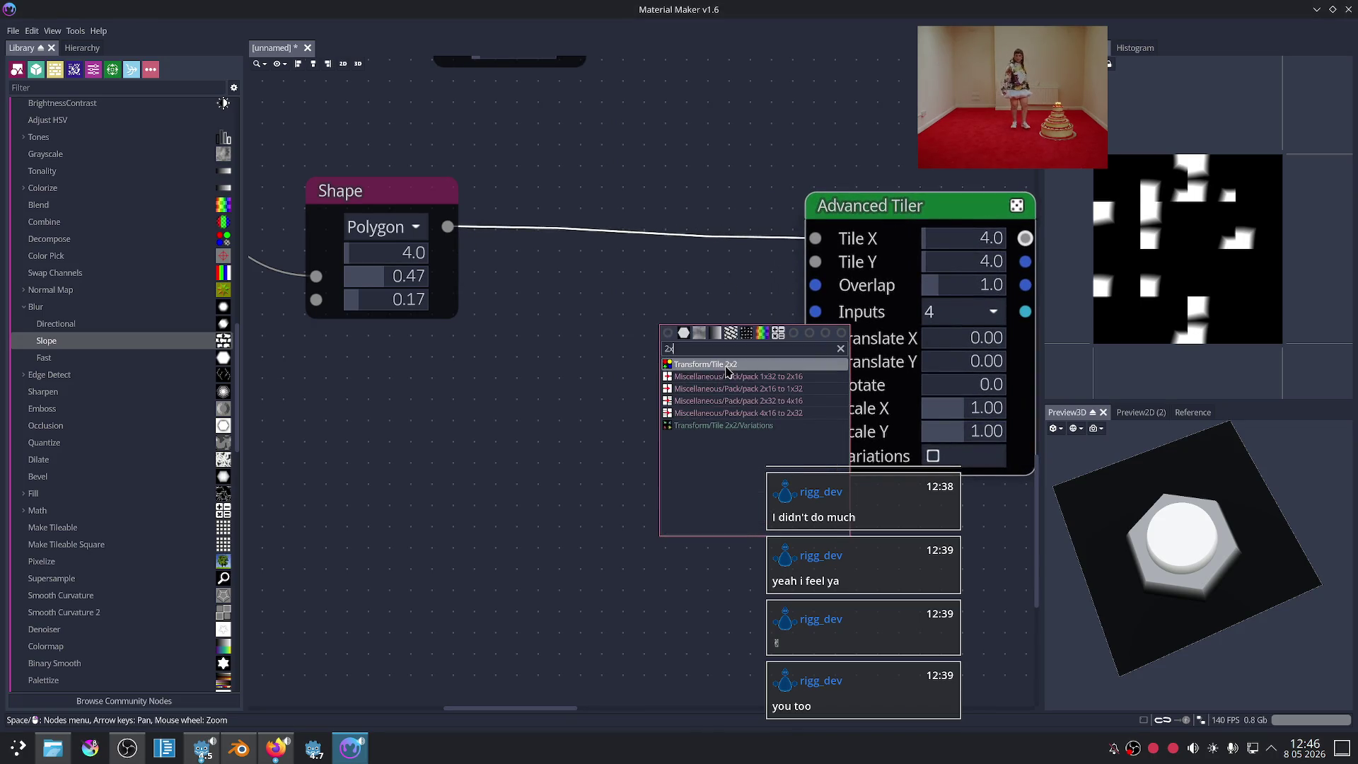
pyautogui.click(728, 364)
pyautogui.moveTo(730, 366); pyautogui.dragTo(815, 239)
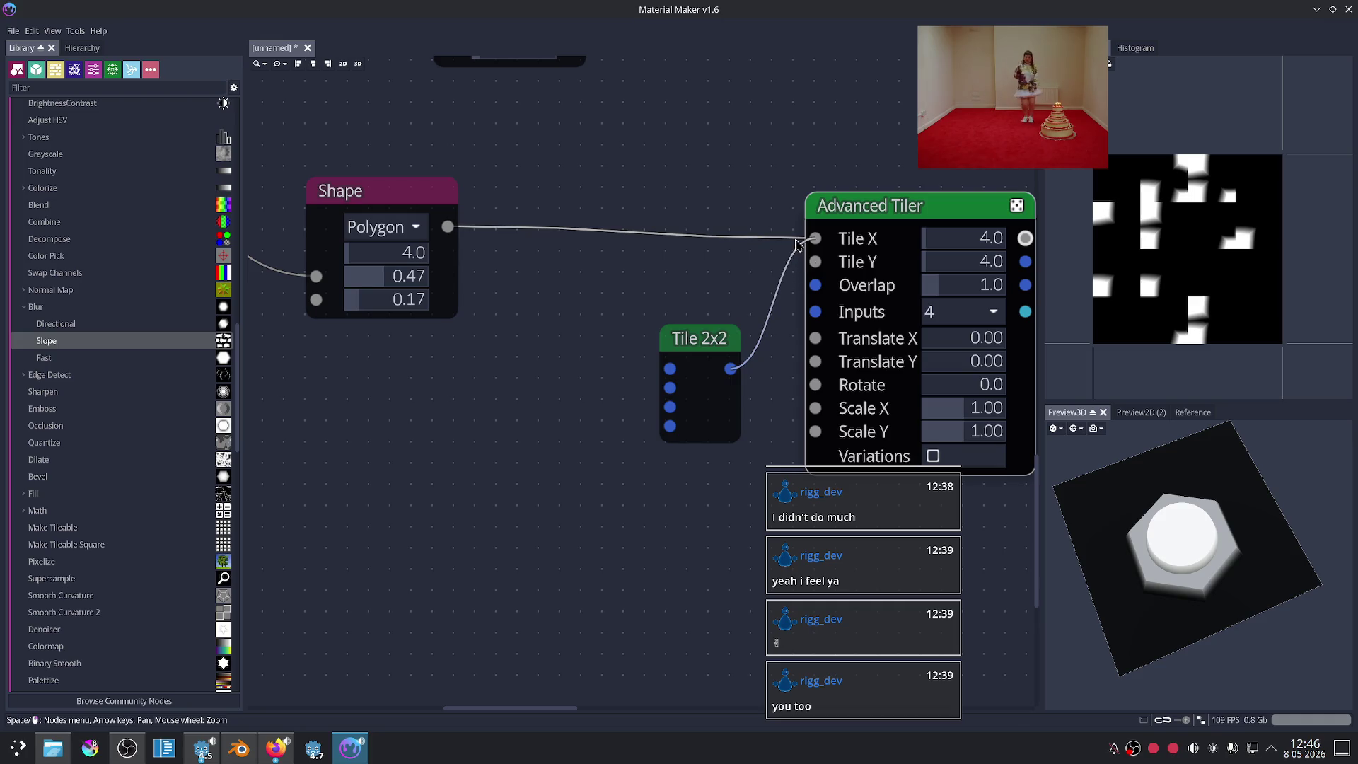
pyautogui.moveTo(448, 227); pyautogui.dragTo(669, 369)
# Step: Duplicate the Shard FBM Noise and Shape pair with Ctrl+D and place the copy below
pyautogui.scroll(-4, 512, 366)
pyautogui.moveTo(511, 365); pyautogui.dragTo(641, 365, button='middle')
pyautogui.scroll(1, 641, 364)
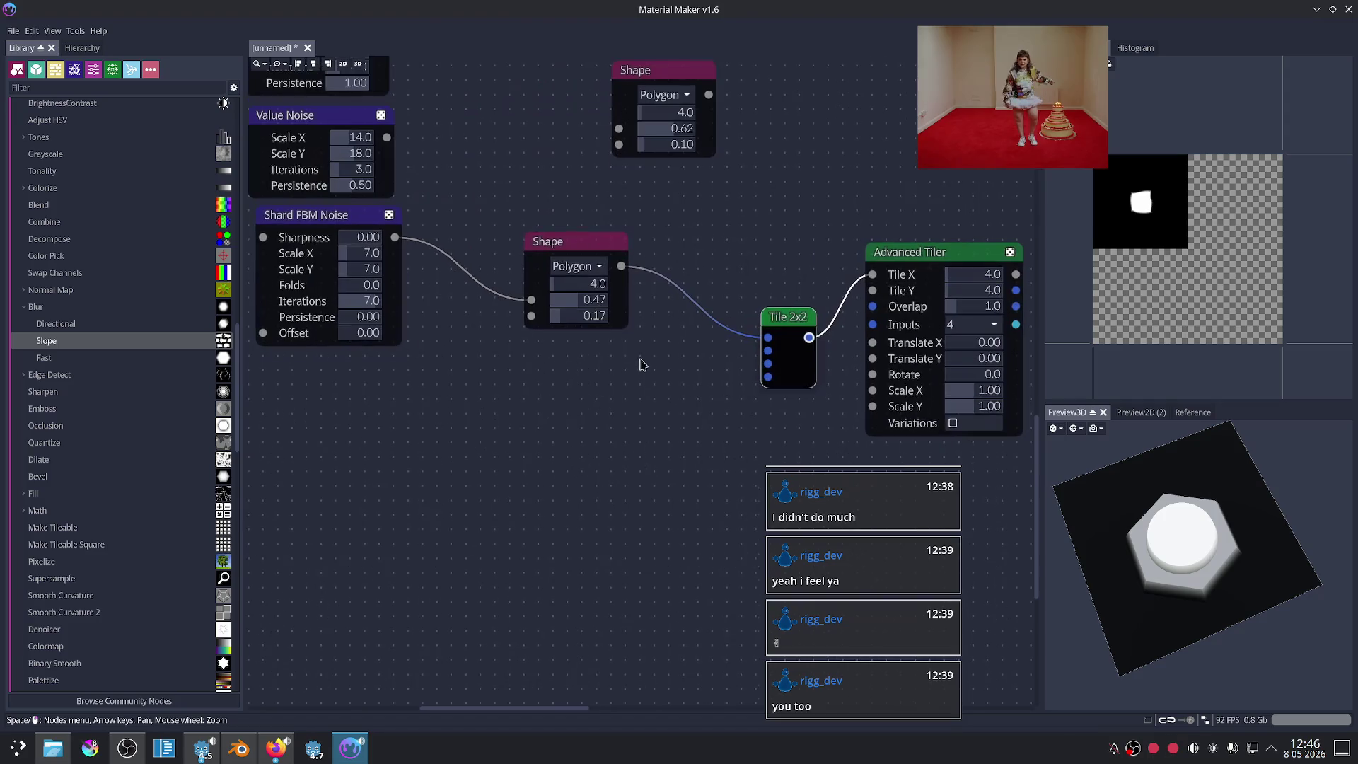
pyautogui.click(566, 254)
pyautogui.click(325, 225)
pyautogui.click(573, 242)
pyautogui.moveTo(344, 215); pyautogui.dragTo(338, 235)
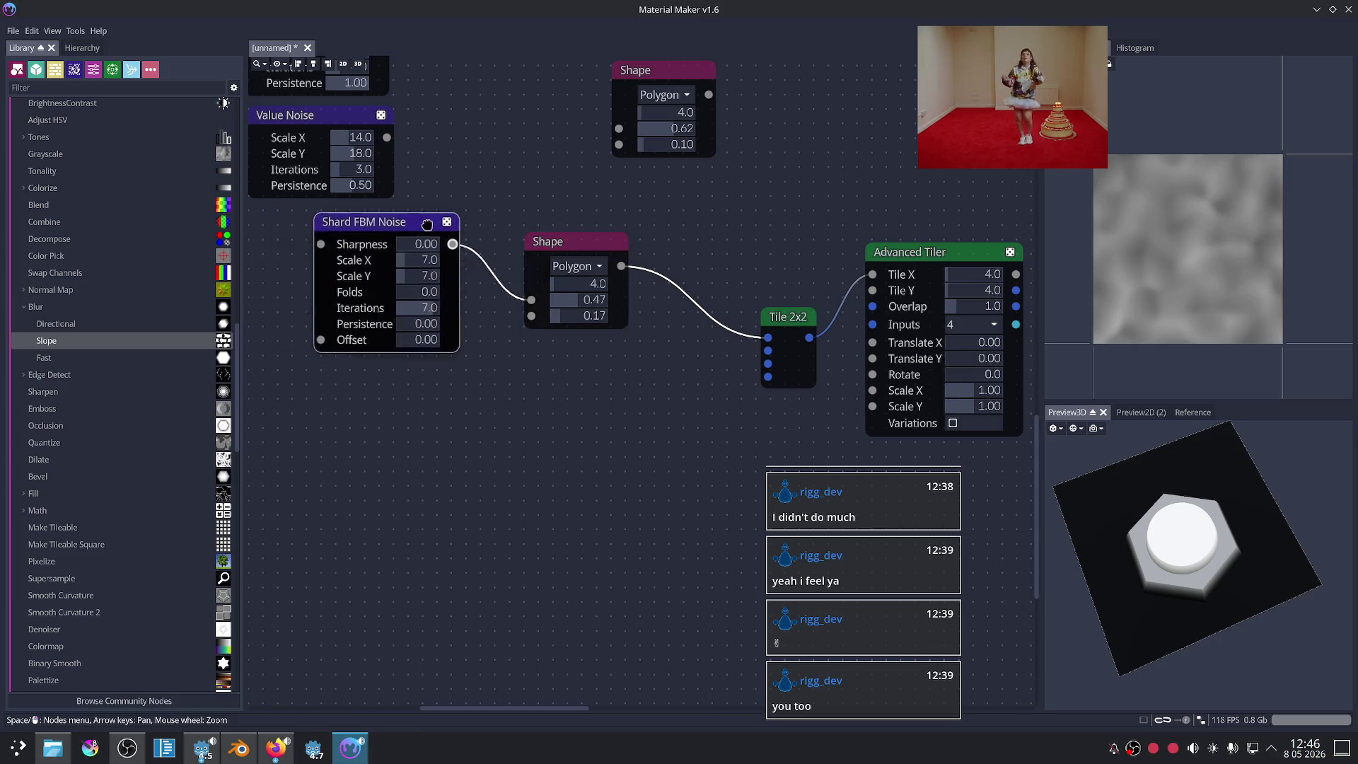
pyautogui.keyDown('ctrl'); pyautogui.click(574, 246); pyautogui.keyUp('ctrl')
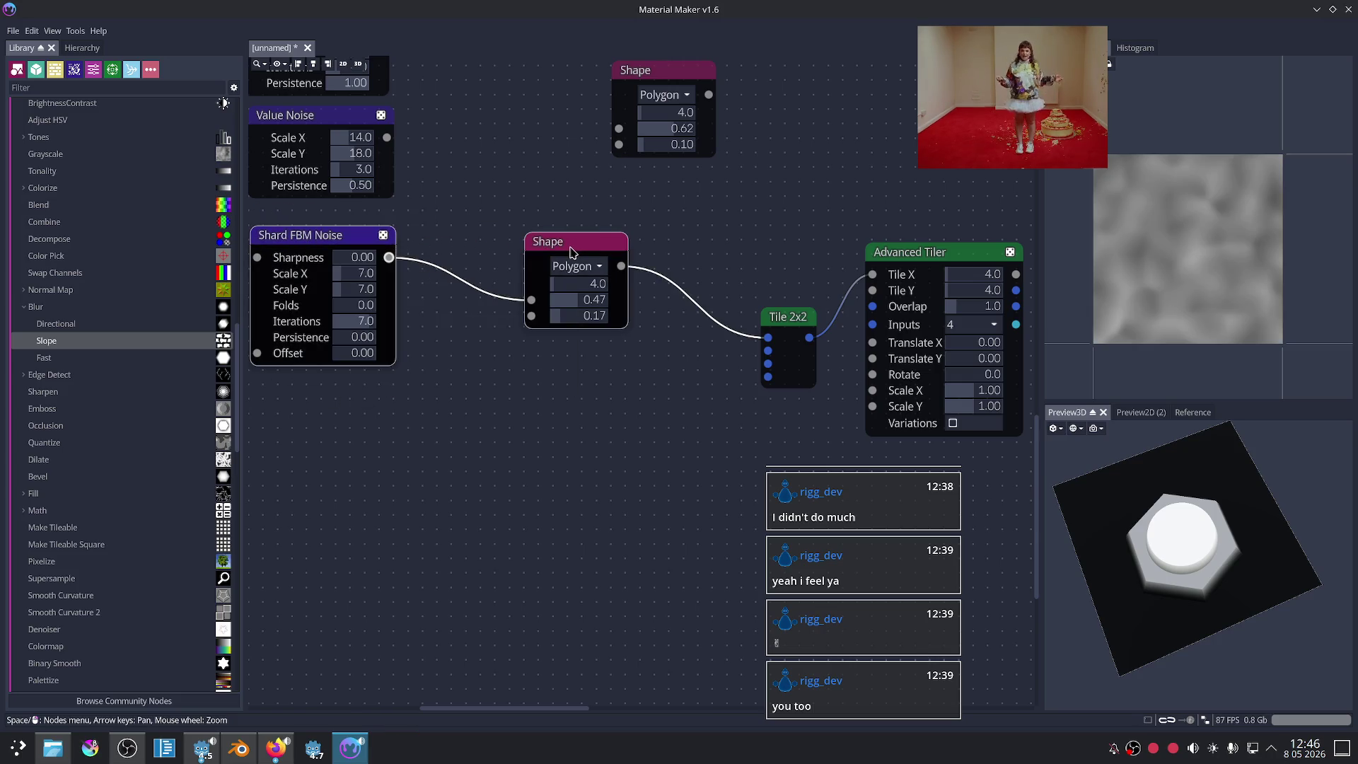
pyautogui.hotkey('ctrl', 'd')
pyautogui.click(392, 445)
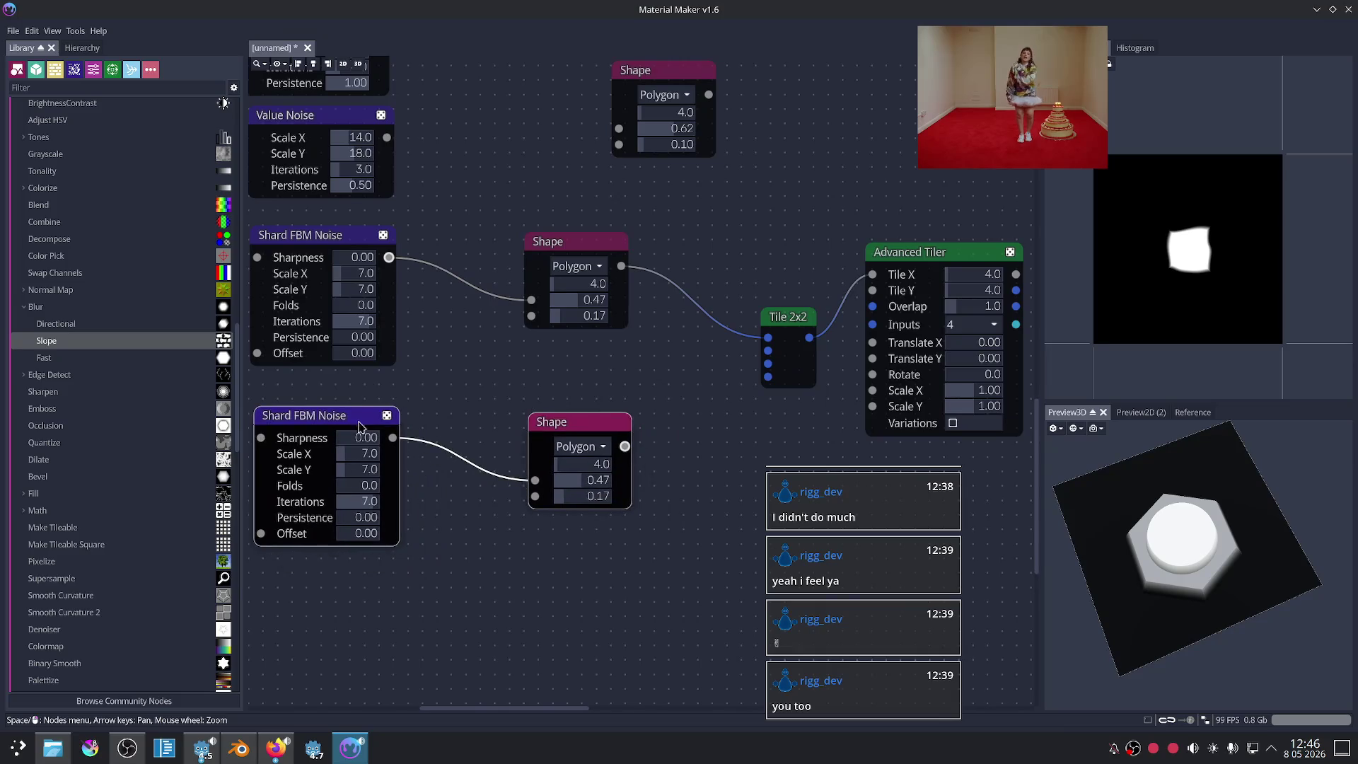
# Step: Connect the copied Shape into Tile 2x2's second input and preview the Advanced Tiler
pyautogui.moveTo(625, 447)
pyautogui.mouseDown()
pyautogui.moveTo(690, 415)
pyautogui.moveTo(752, 359)
pyautogui.mouseUp()
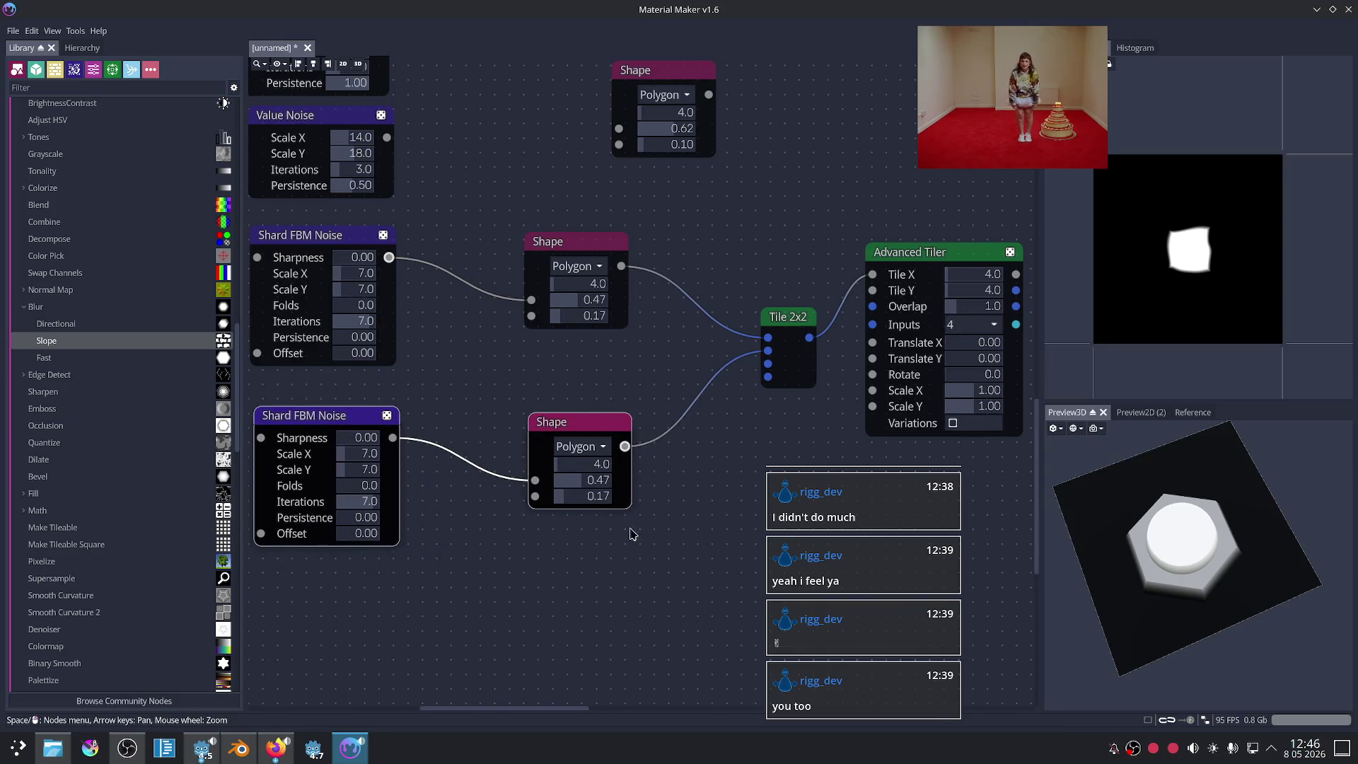
pyautogui.moveTo(632, 534); pyautogui.dragTo(686, 432, button='middle')
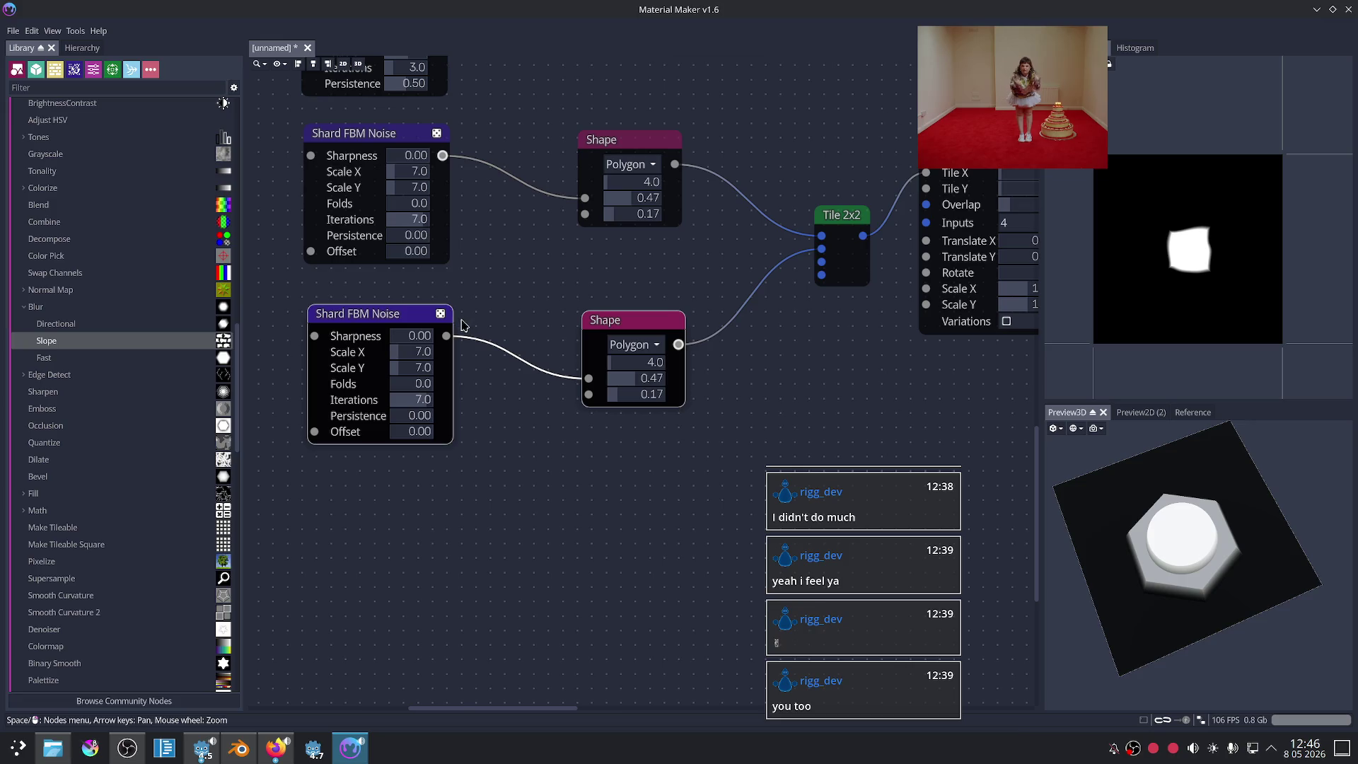
pyautogui.moveTo(691, 349); pyautogui.dragTo(564, 378, button='middle')
pyautogui.click(800, 170)
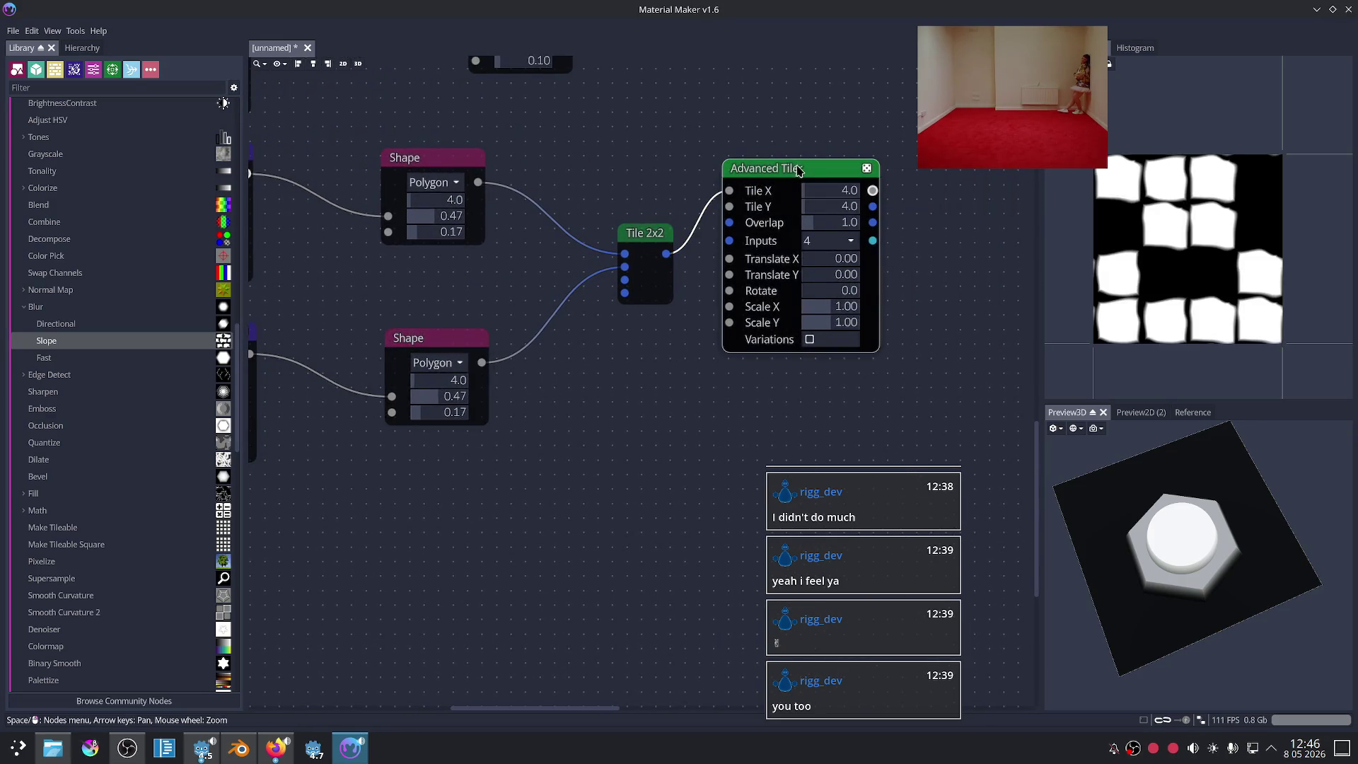
pyautogui.scroll(-2, 670, 334)
pyautogui.moveTo(616, 421); pyautogui.dragTo(738, 355, button='middle')
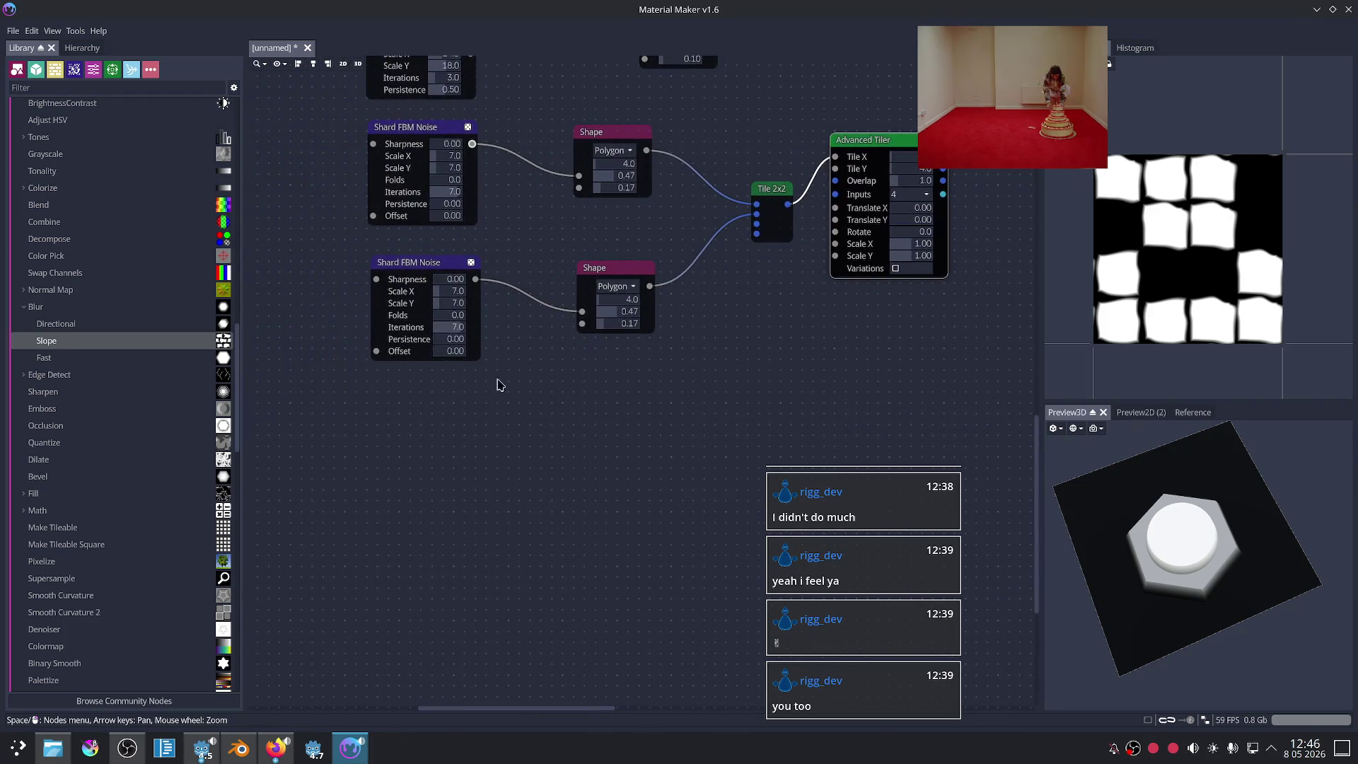
# Step: Duplicate the lower noise and Shape pair again to make a third pair
pyautogui.moveTo(321, 270); pyautogui.dragTo(607, 280)
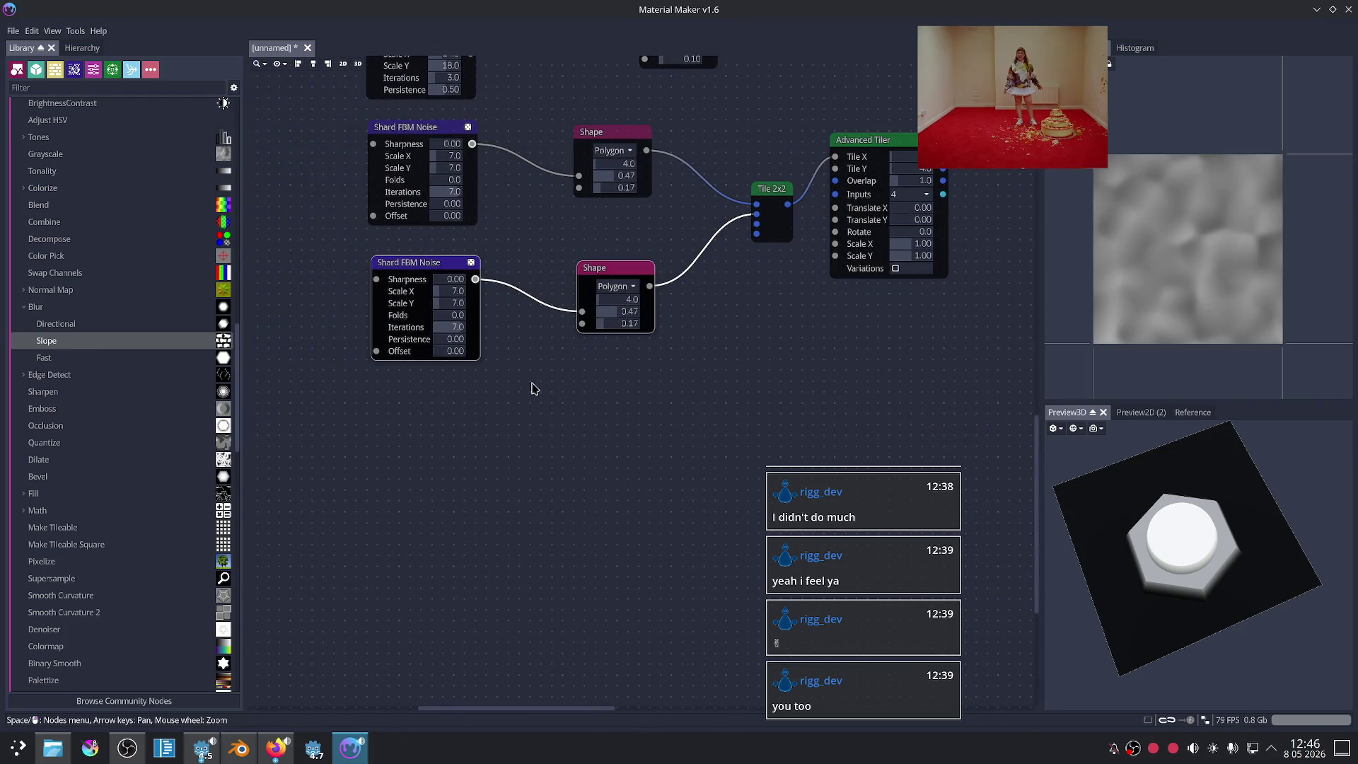
pyautogui.hotkey('ctrl', 'd')
pyautogui.scroll(2, 621, 388)
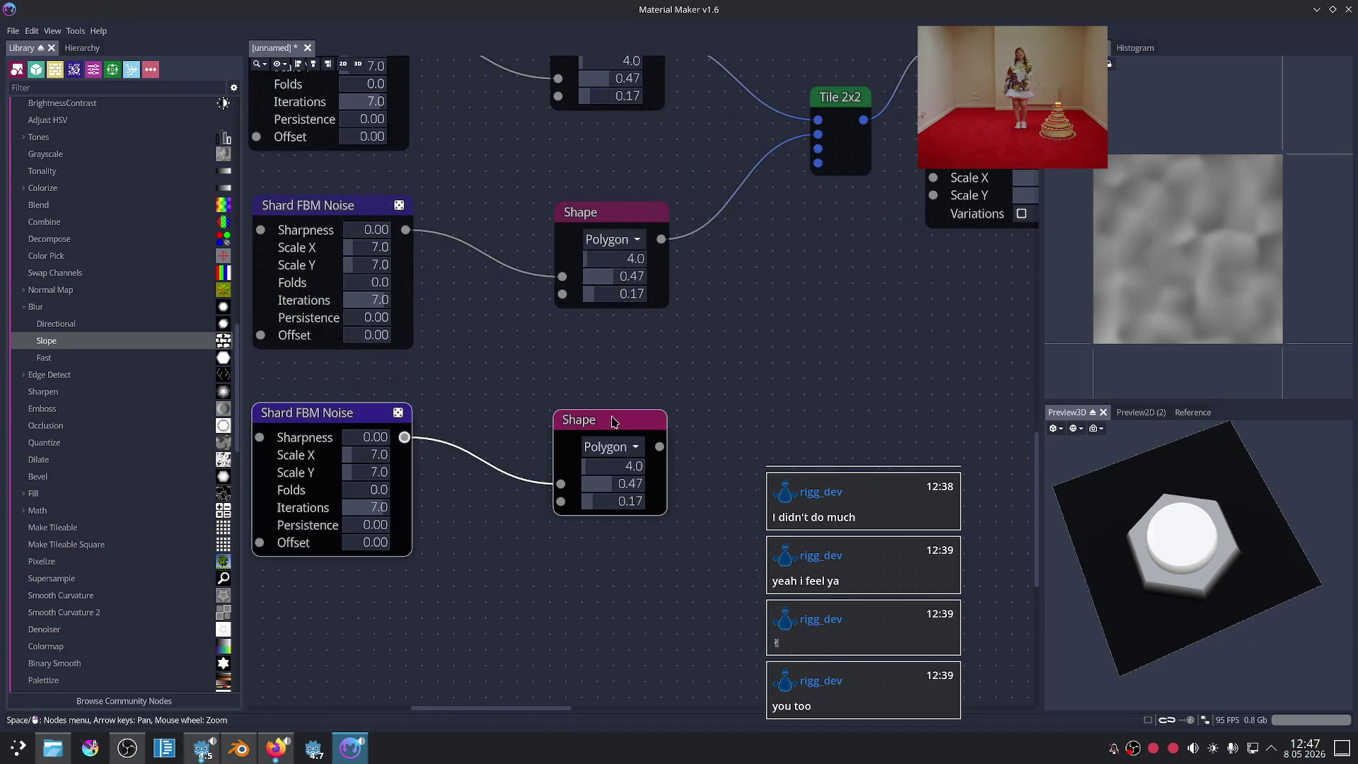
pyautogui.click(591, 214)
pyautogui.moveTo(703, 321); pyautogui.dragTo(744, 355, button='middle')
pyautogui.click(667, 465)
# Step: Reroll the new noise's seed five times for a different shape
pyautogui.click(440, 448)
pyautogui.click(439, 448)
pyautogui.click(439, 447)
pyautogui.click(439, 448)
pyautogui.click(439, 450)
pyautogui.click(439, 450)
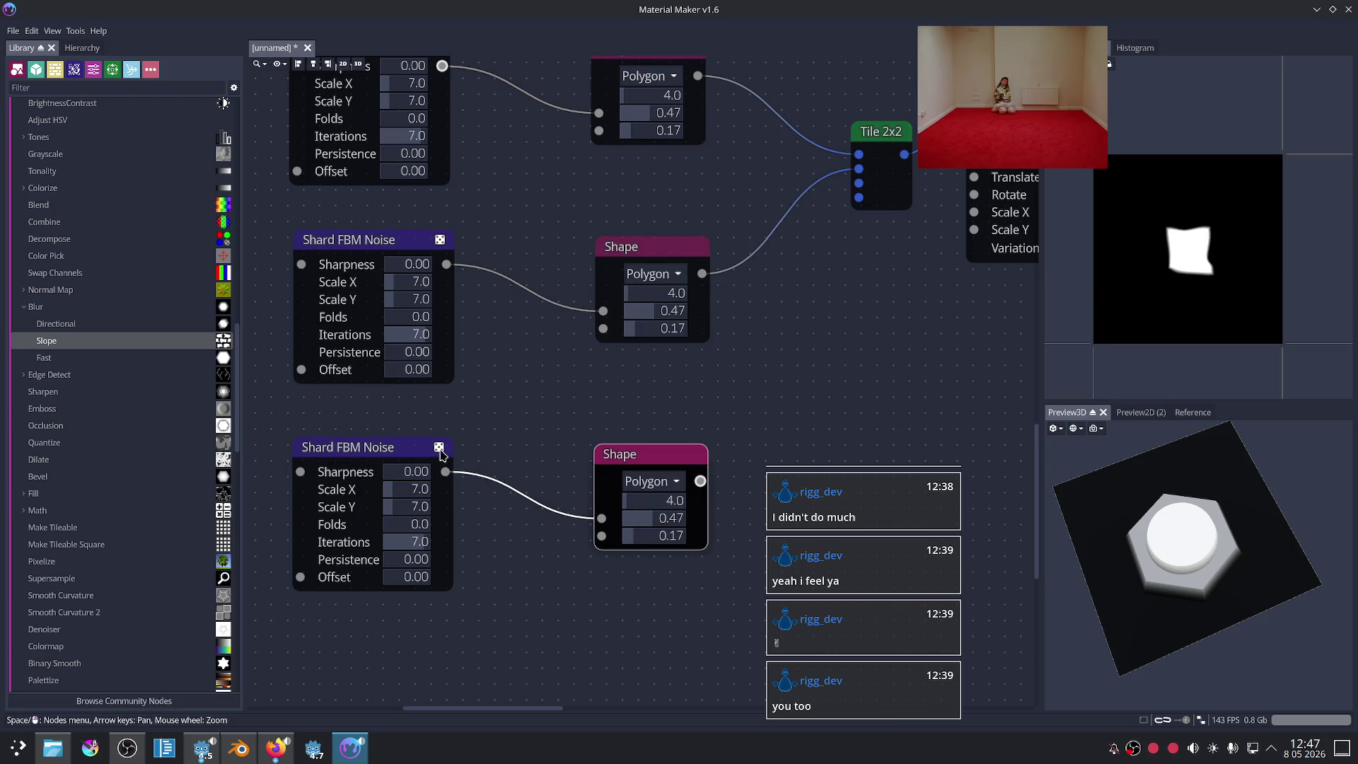
# Step: Connect the bottom Shape into Tile 2x2 Input4 and preview the Advanced Tiler result
pyautogui.moveTo(813, 367); pyautogui.dragTo(618, 434, button='middle')
pyautogui.moveTo(508, 551); pyautogui.dragTo(660, 264)
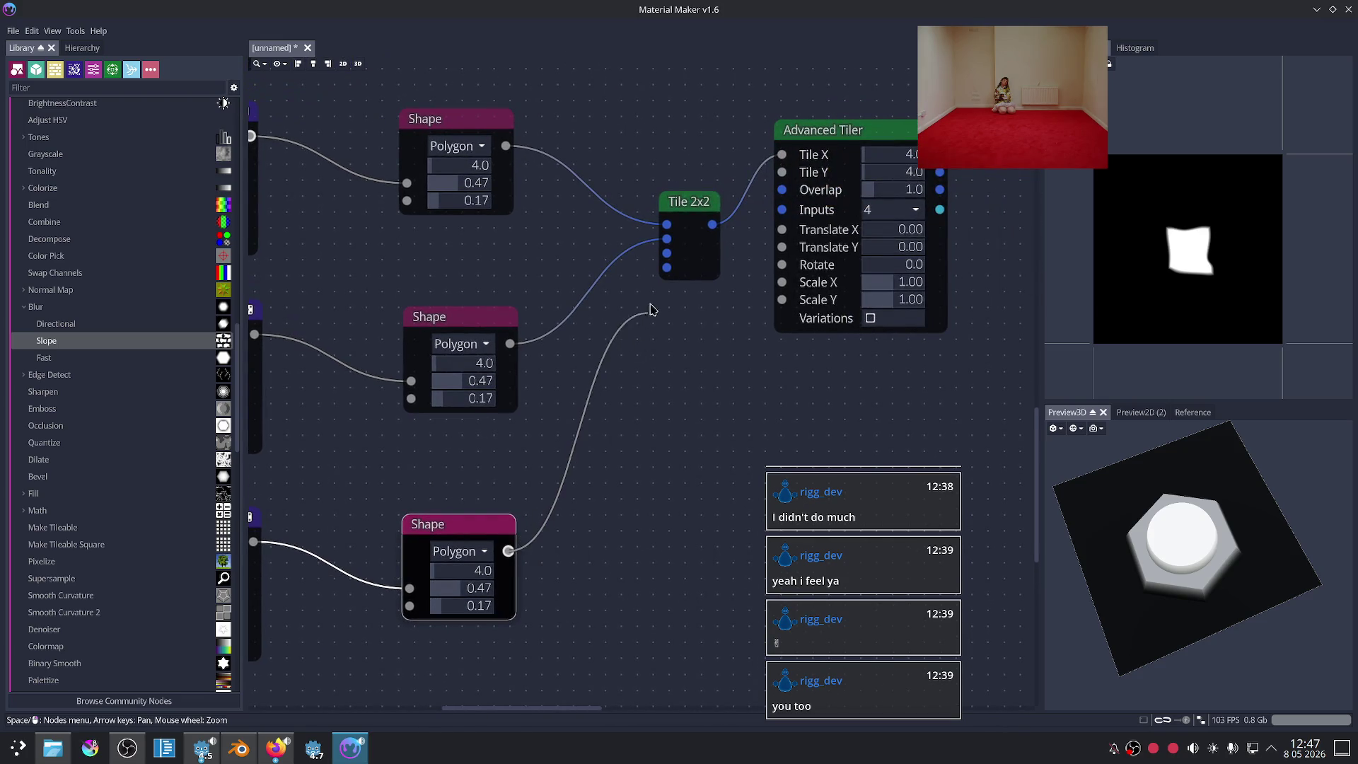
pyautogui.moveTo(508, 551); pyautogui.dragTo(676, 268)
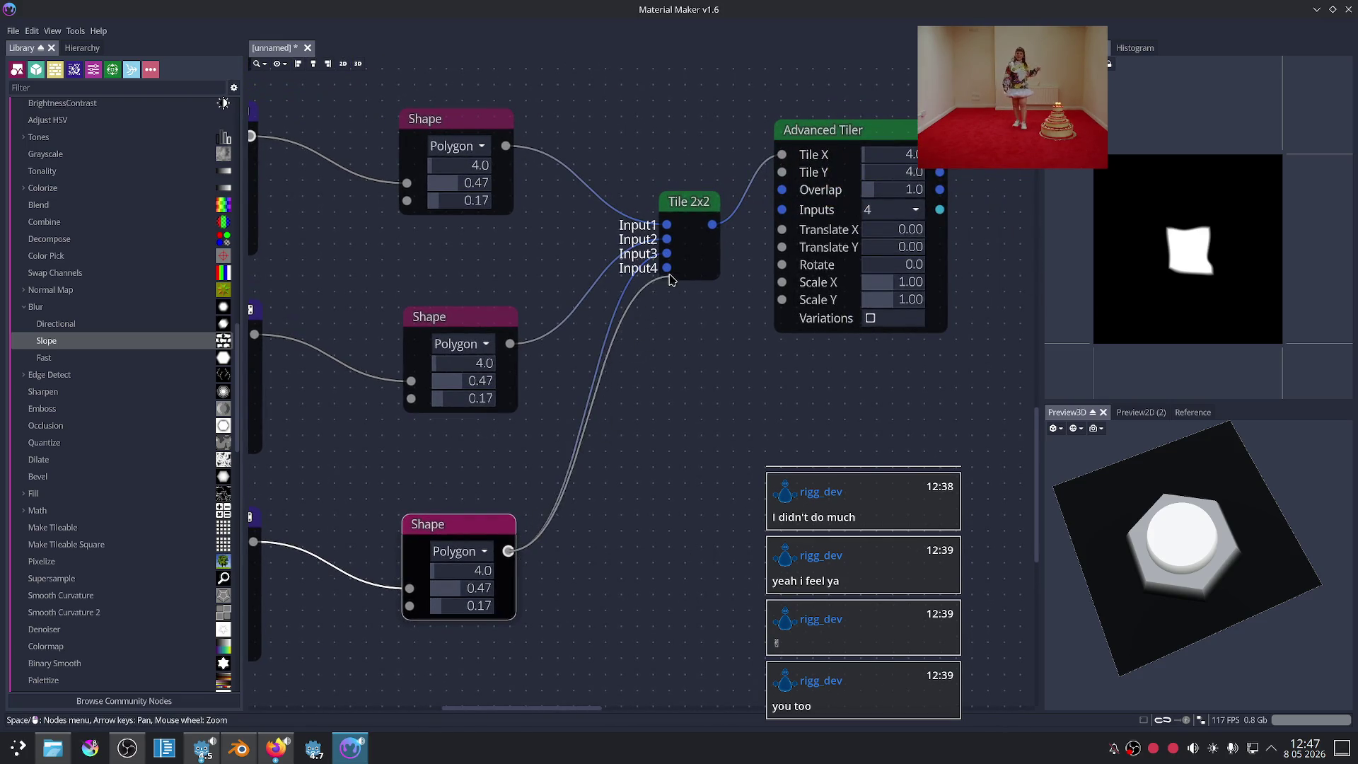
pyautogui.moveTo(823, 128); pyautogui.dragTo(827, 131)
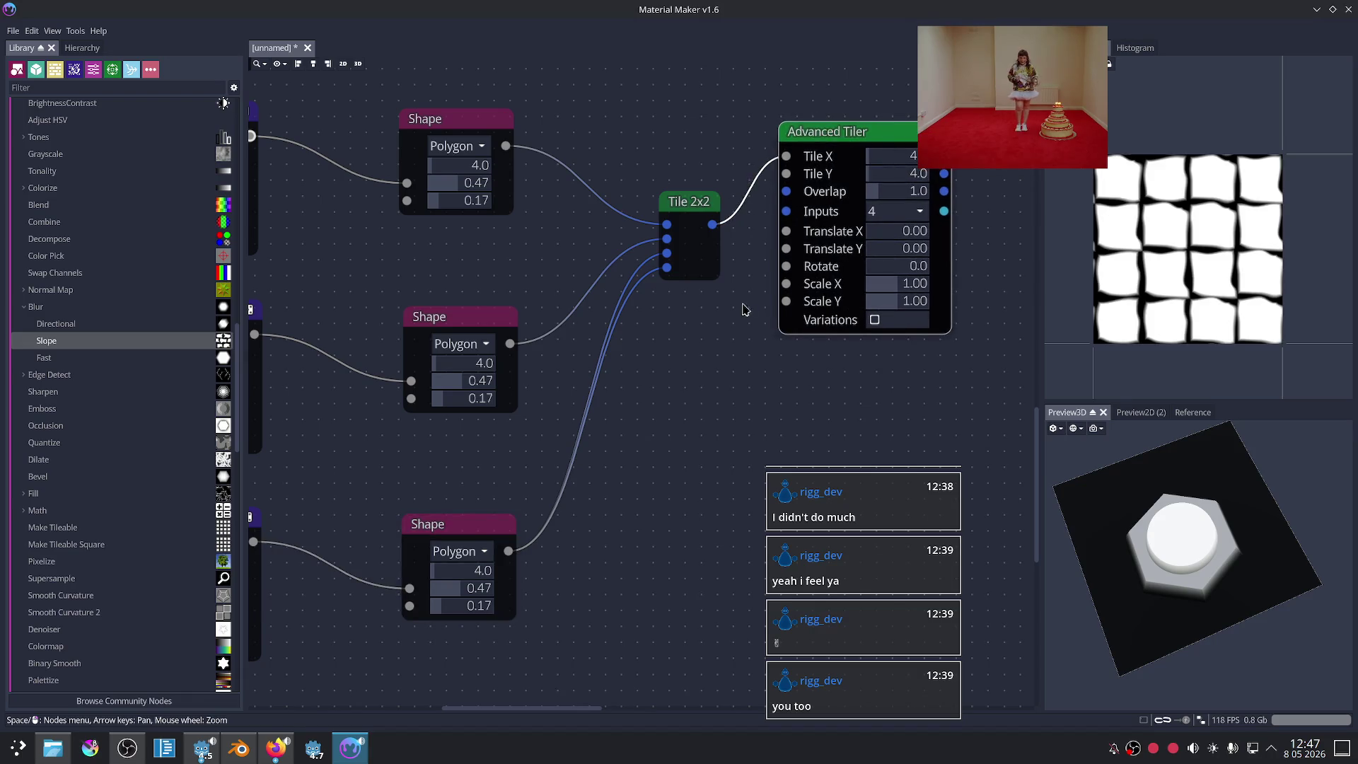
pyautogui.moveTo(910, 355); pyautogui.dragTo(823, 343, button='middle')
# Step: Enable Variations on the Advanced Tiler and raise the tile overlap to 1.0
pyautogui.click(787, 309)
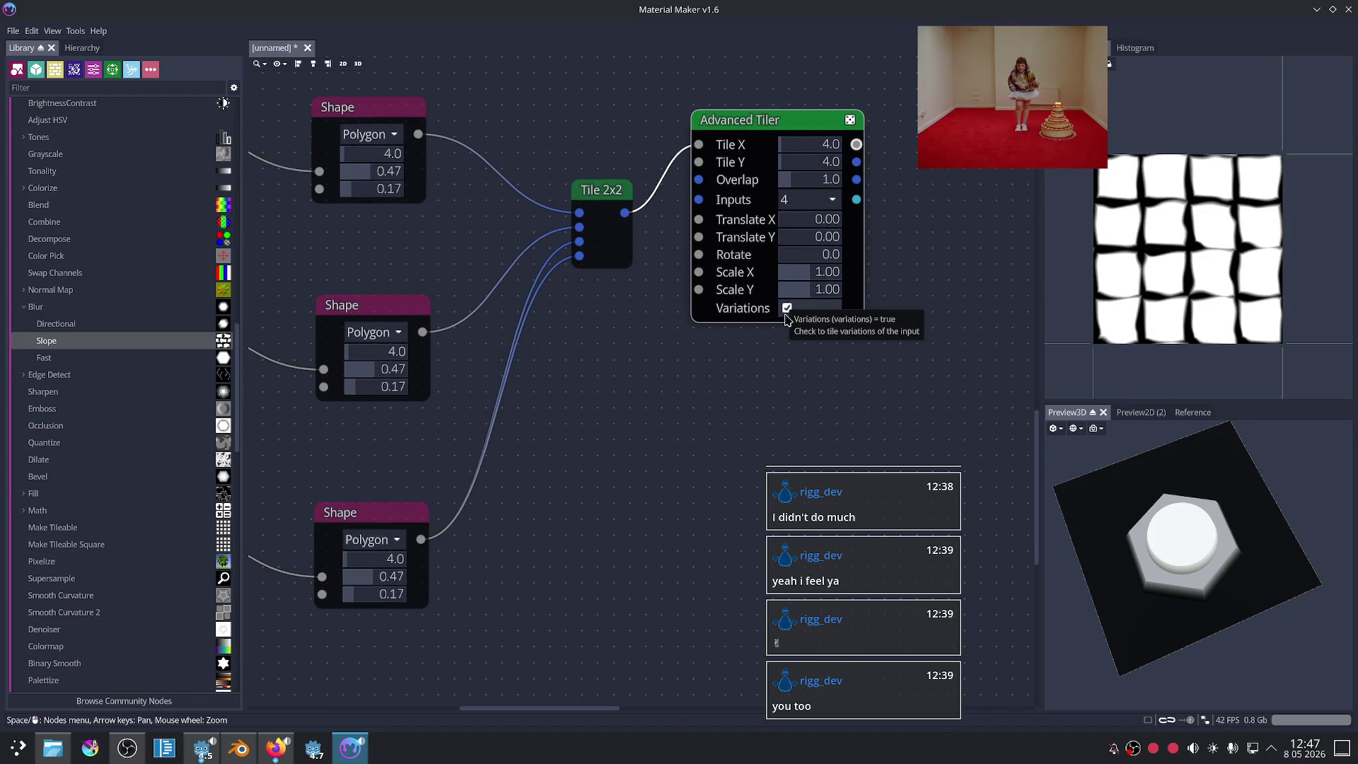
pyautogui.scroll(3, 834, 384)
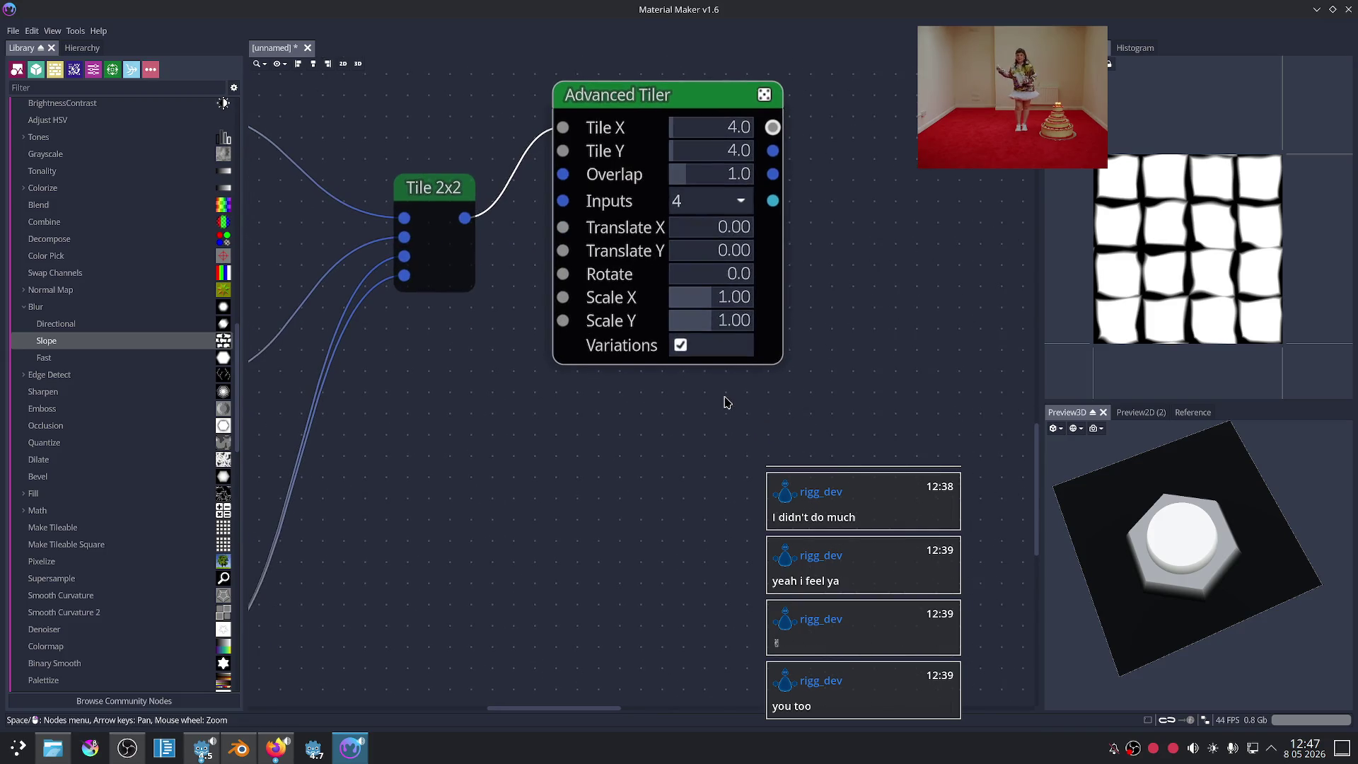
pyautogui.moveTo(692, 174)
pyautogui.mouseDown()
pyautogui.moveTo(738, 172)
pyautogui.moveTo(680, 174)
pyautogui.mouseUp()
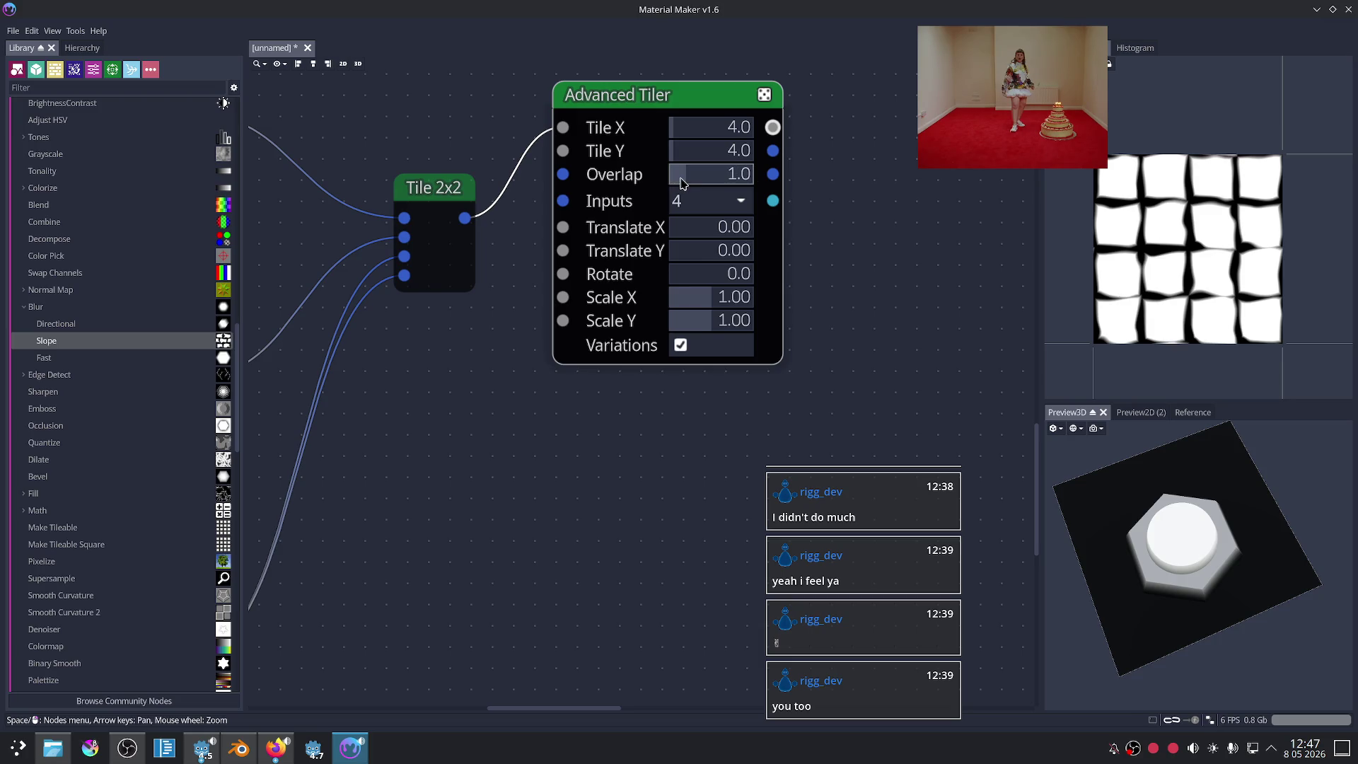
pyautogui.scroll(8, 692, 135)
pyautogui.scroll(-2, 692, 134)
pyautogui.scroll(-3, 692, 135)
pyautogui.scroll(-1, 690, 133)
pyautogui.scroll(7, 693, 157)
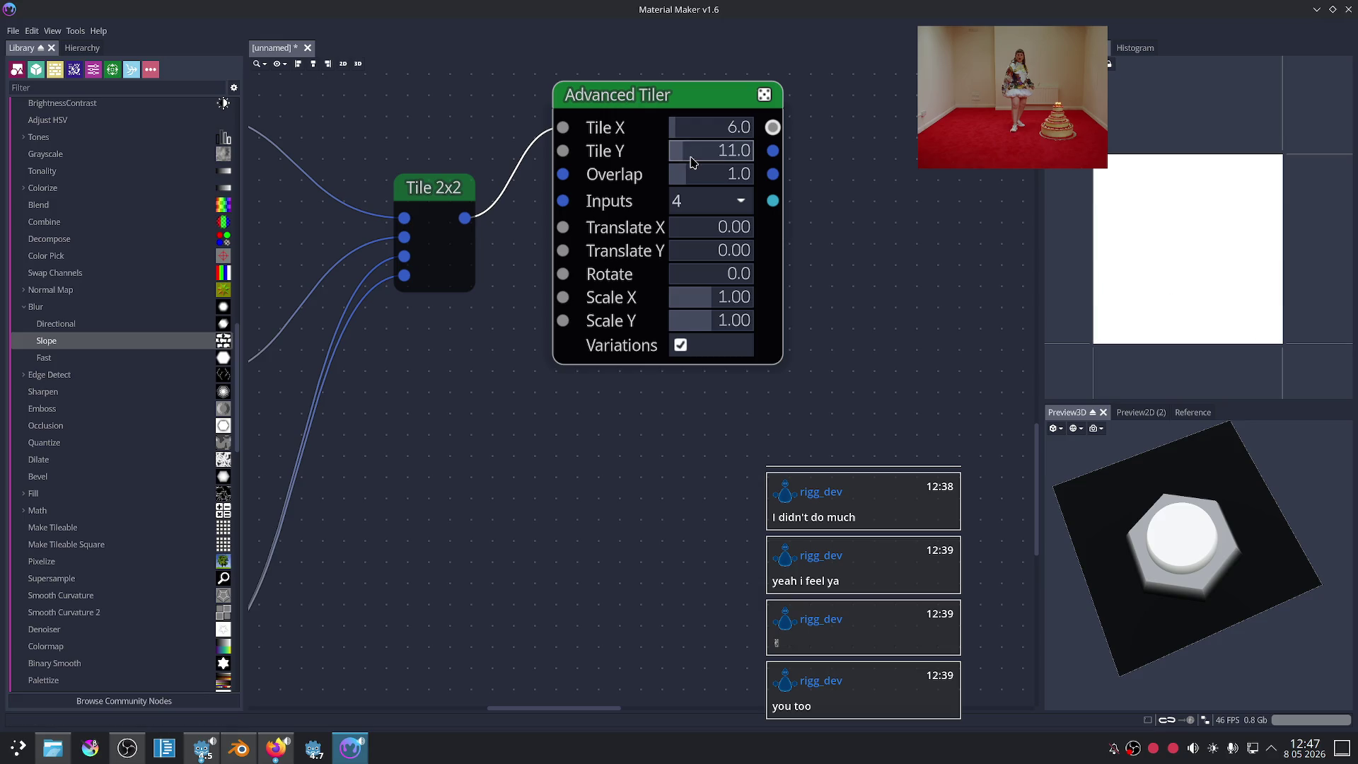
pyautogui.hscroll(-2, 607, 383)
pyautogui.scroll(-1, 606, 384)
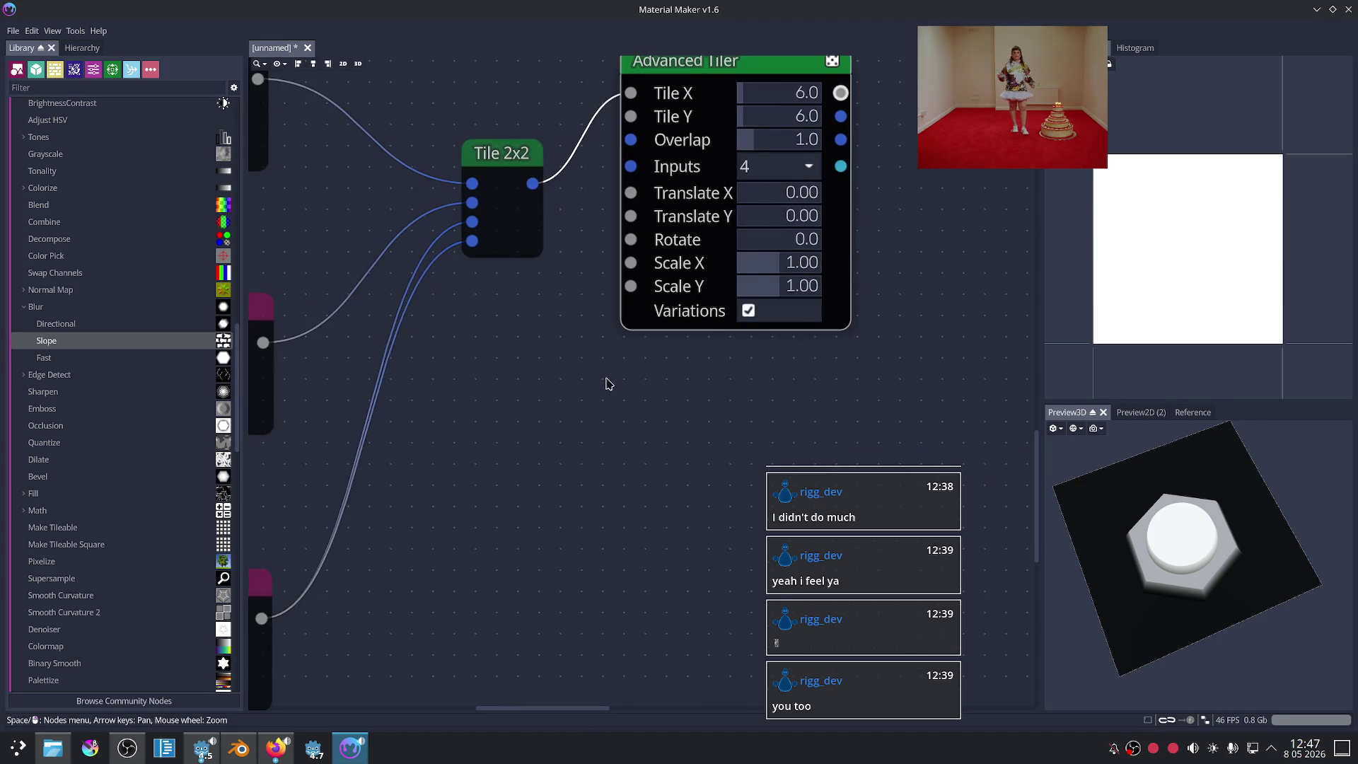
pyautogui.hscroll(-1, 566, 416)
pyautogui.hscroll(-3, 626, 410)
pyautogui.scroll(1, 627, 411)
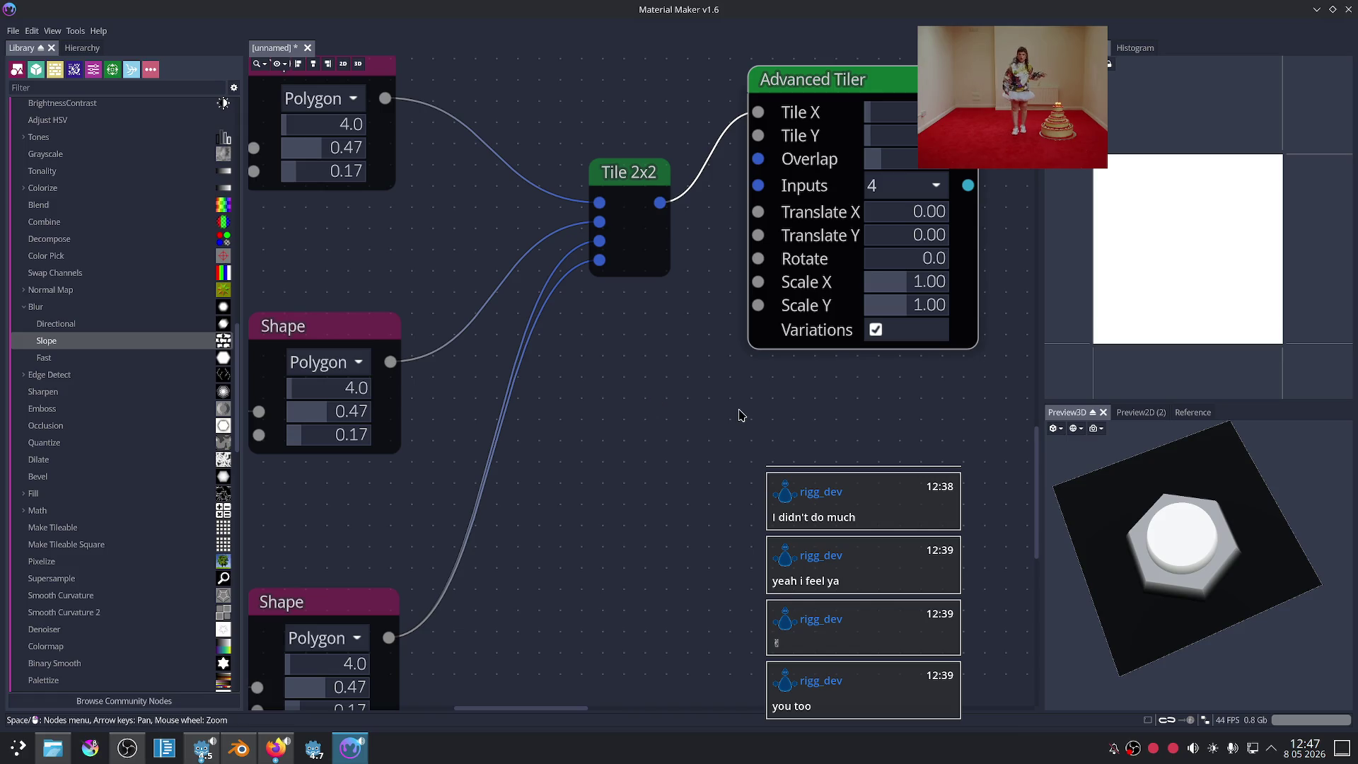
# Step: Set the tile instance Scale X and Scale Y to 0.50
pyautogui.moveTo(913, 294); pyautogui.dragTo(908, 286)
pyautogui.click(908, 286)
pyautogui.write('.')
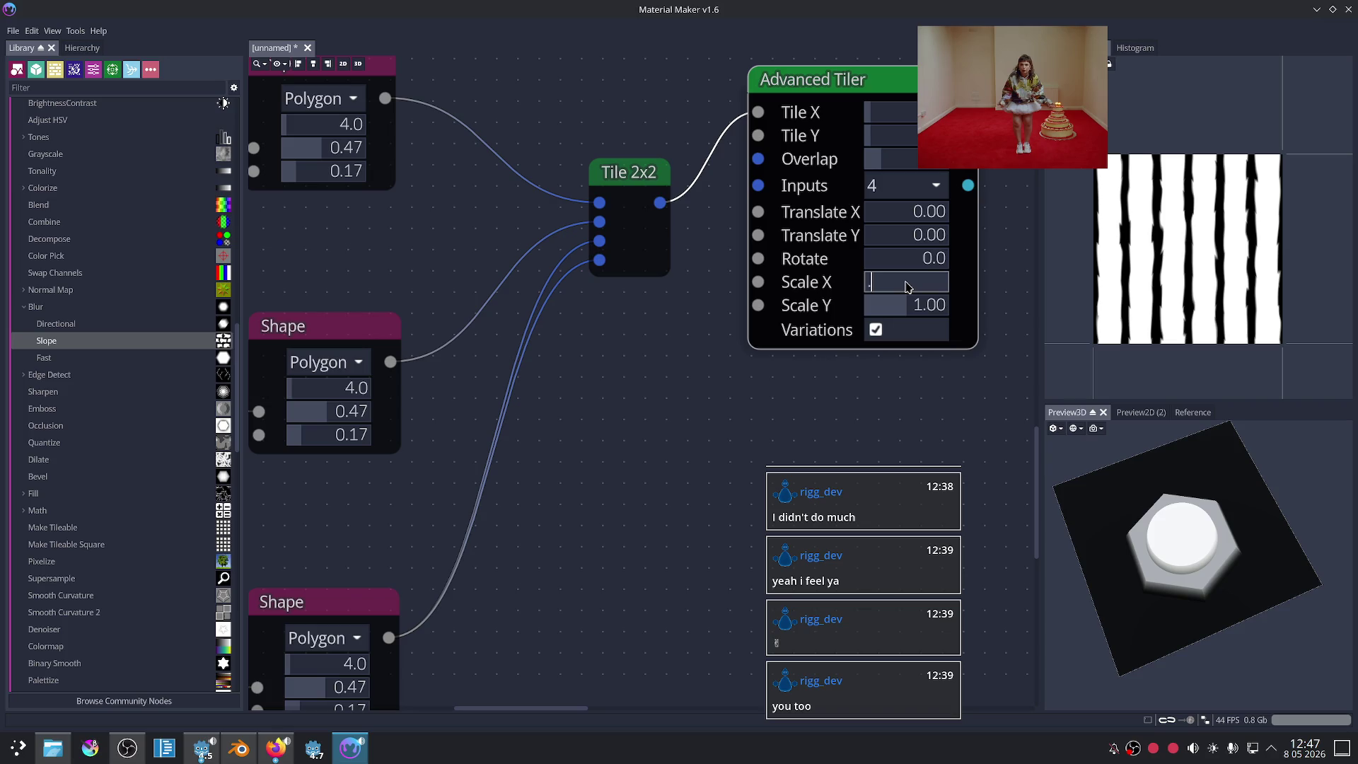
pyautogui.write('5')
pyautogui.press('Tab')
pyautogui.write('.5')
pyautogui.press('Return')
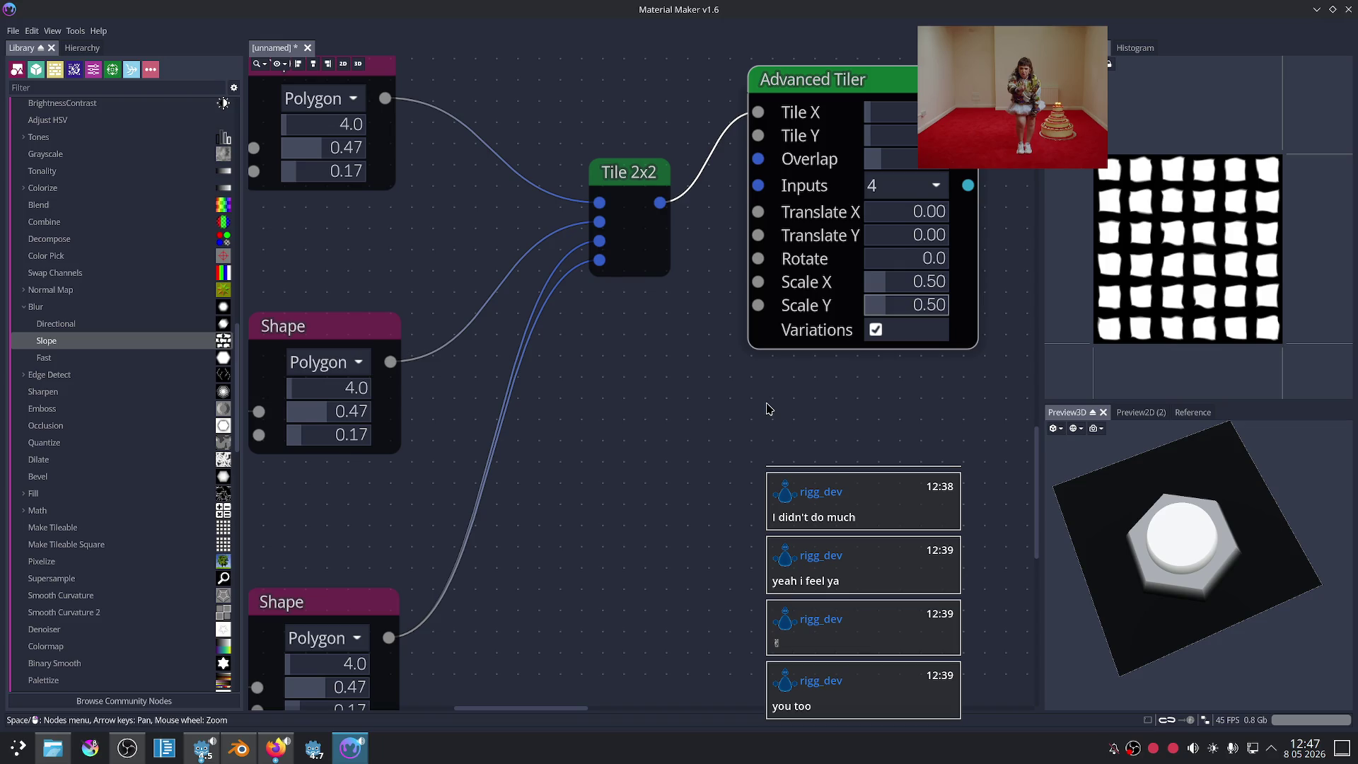
pyautogui.scroll(-1, 769, 409)
pyautogui.scroll(-1, 755, 403)
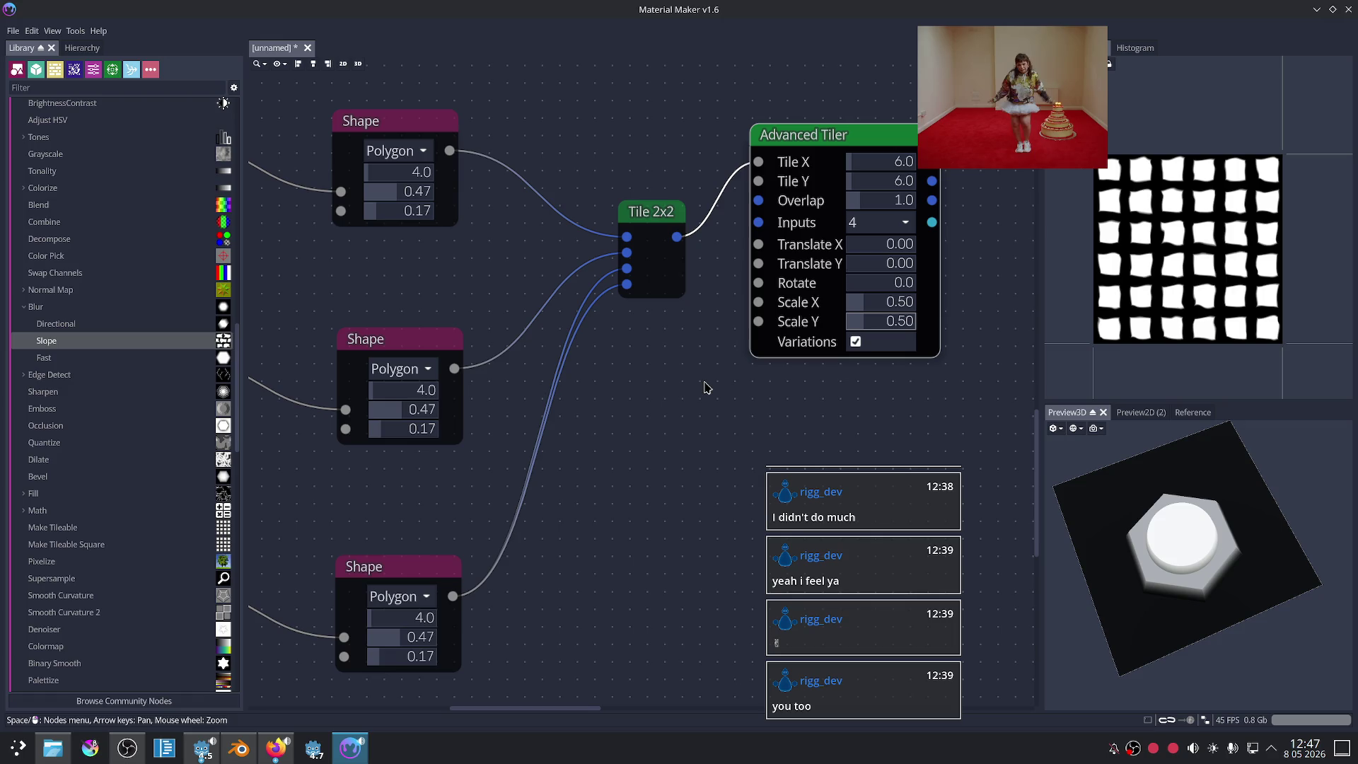
pyautogui.scroll(1, 705, 388)
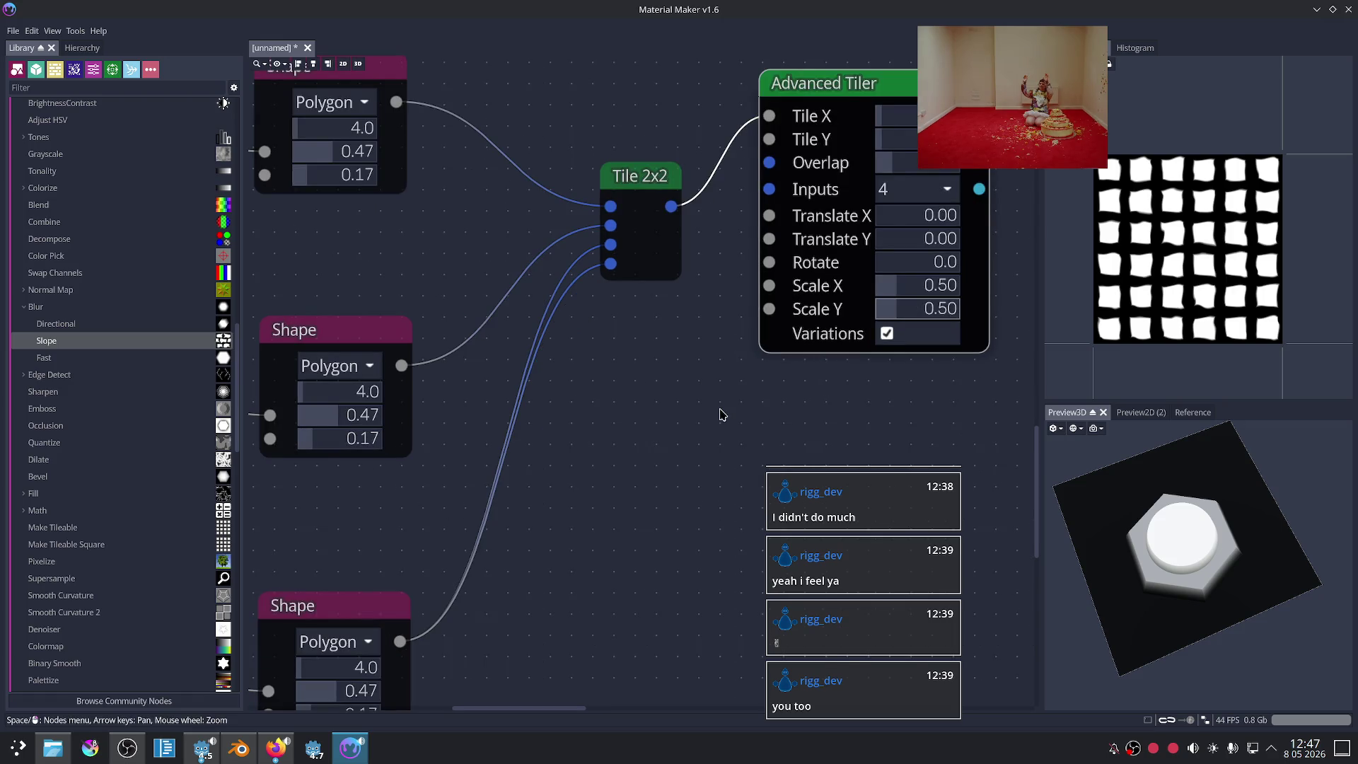
pyautogui.moveTo(719, 415); pyautogui.dragTo(865, 358, button='middle')
pyautogui.scroll(-2, 717, 371)
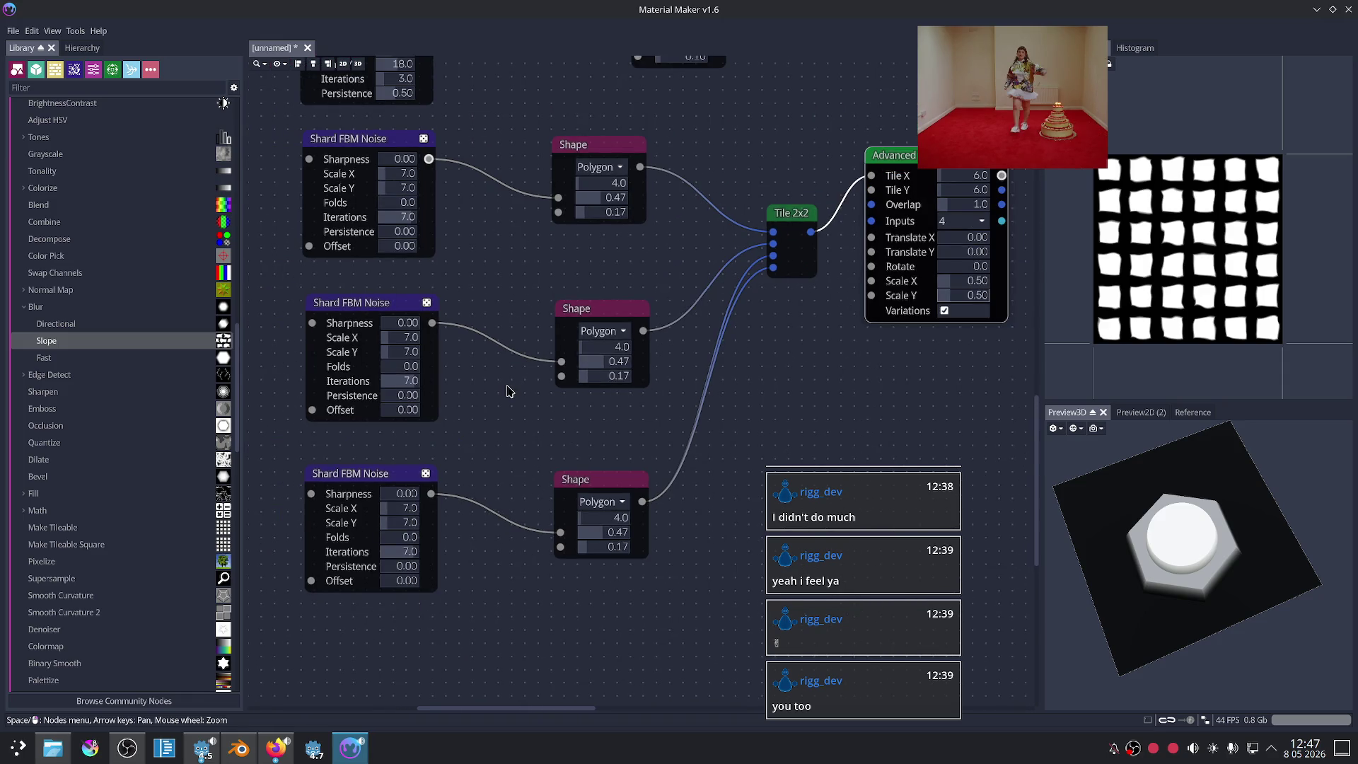
# Step: Set the Shape nodes' second value to 0.60 by typing .6
pyautogui.scroll(2, 507, 391)
pyautogui.moveTo(628, 355); pyautogui.dragTo(633, 356)
pyautogui.moveTo(614, 563); pyautogui.dragTo(628, 566)
pyautogui.click(627, 565)
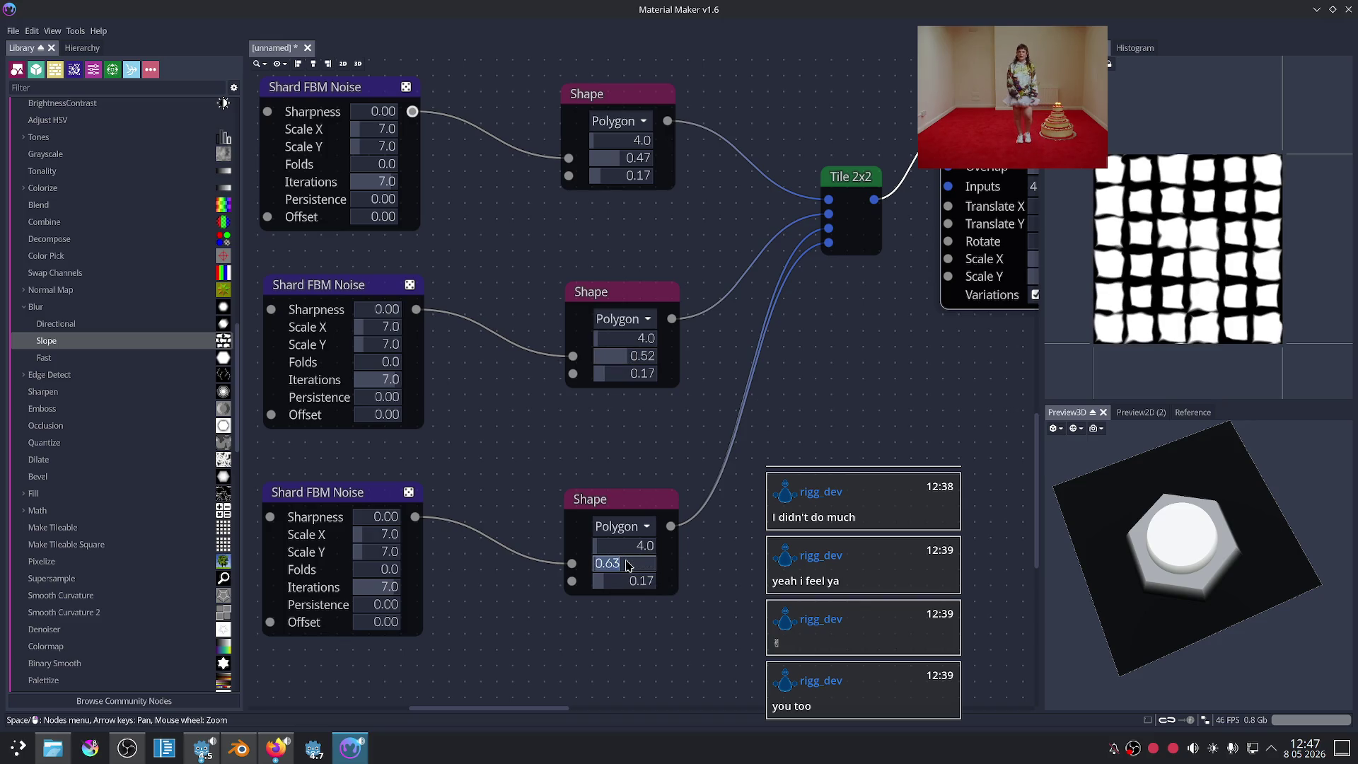
pyautogui.press('BackSpace')
pyautogui.write('.6')
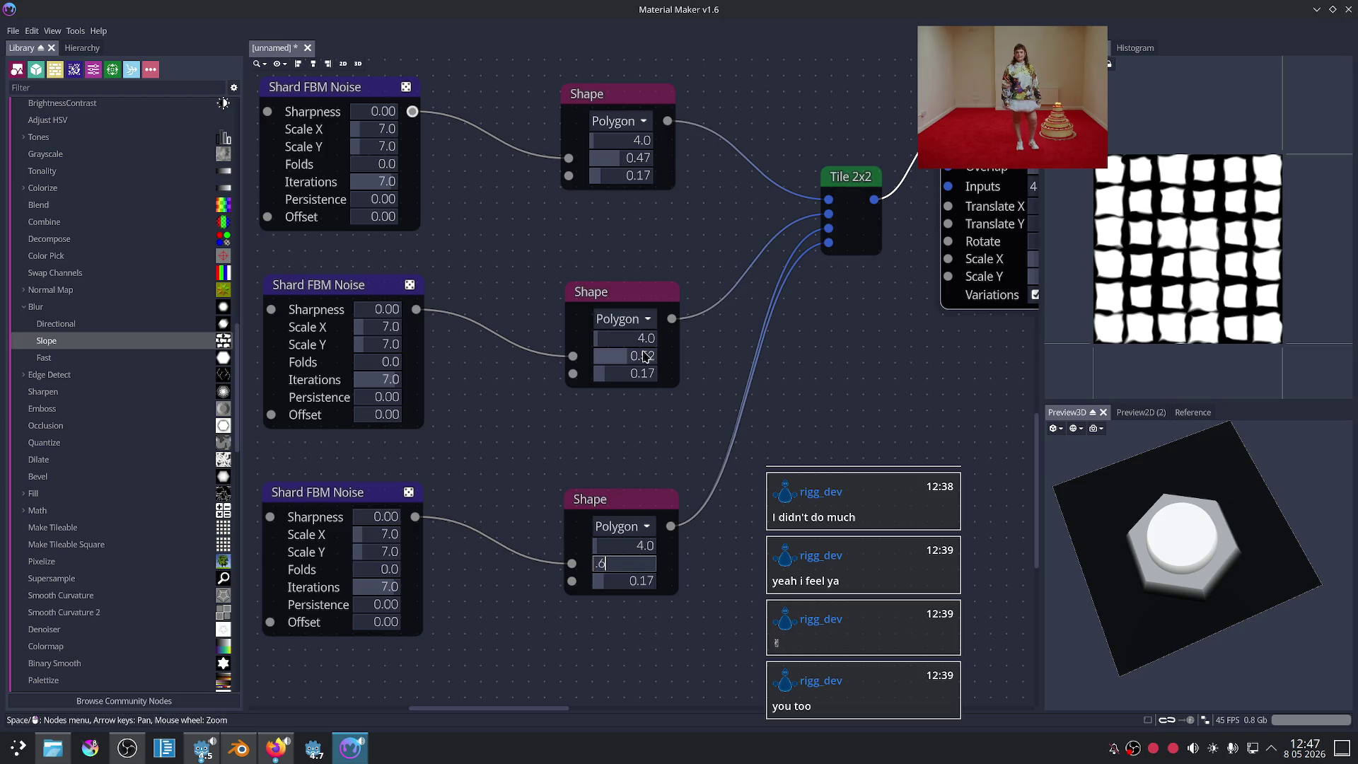
pyautogui.press('Return')
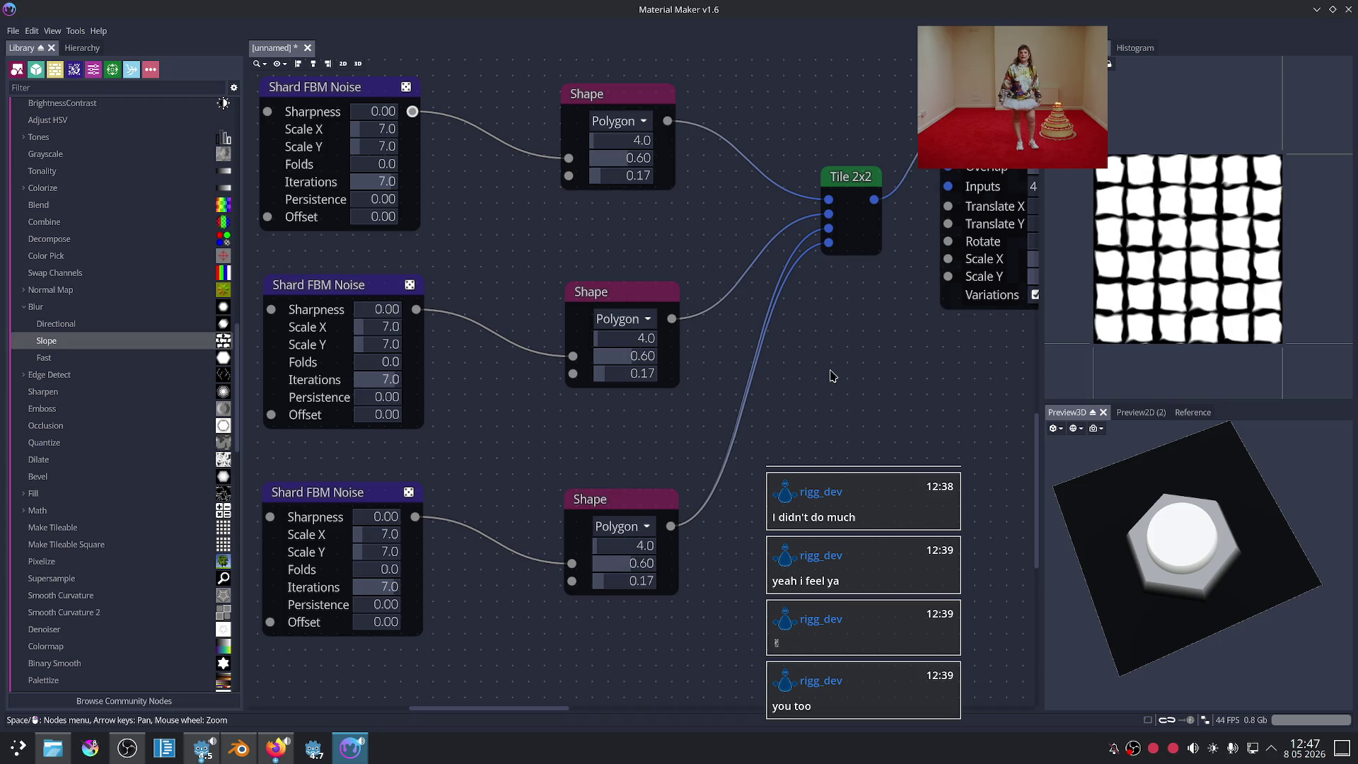
# Step: Try rotating the tiled instances, then undo back to Rotate 0.0
pyautogui.scroll(-1, 845, 374)
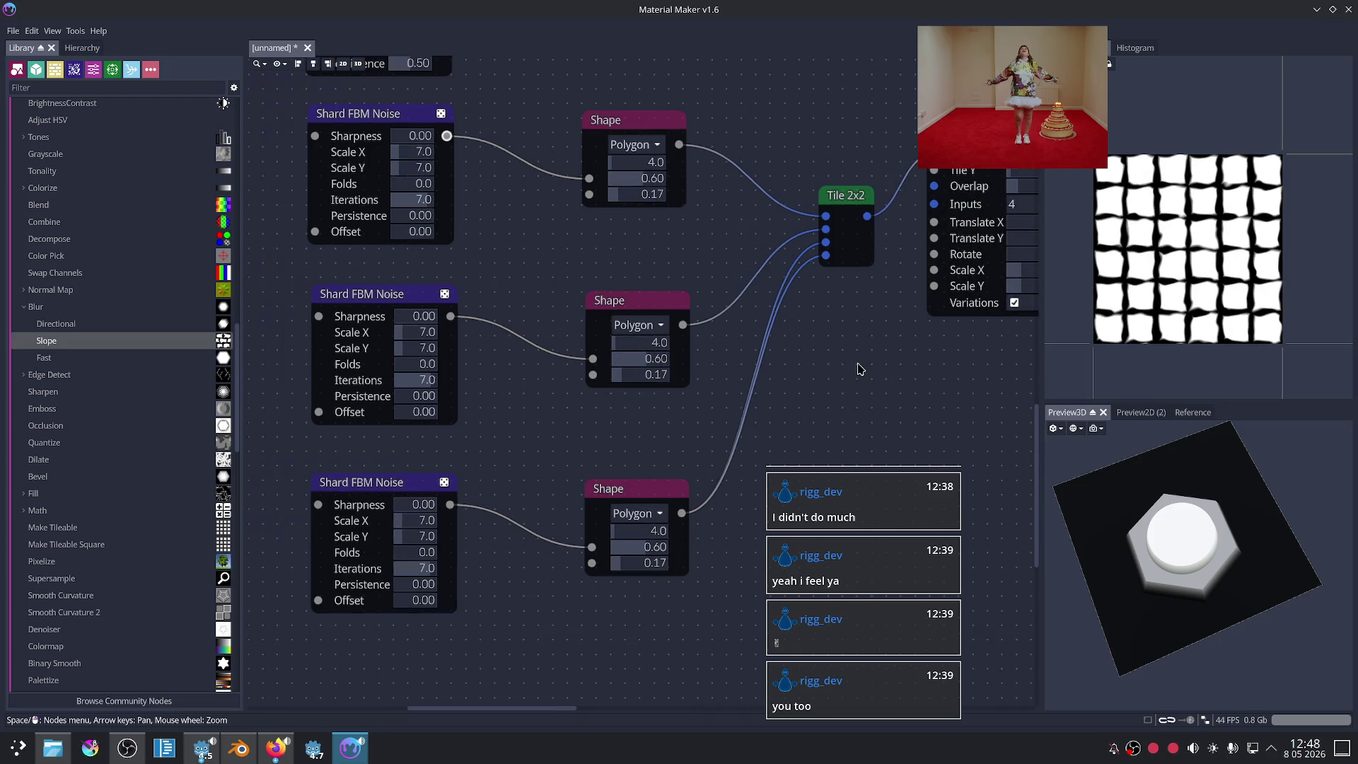
pyautogui.hscroll(5, 871, 293)
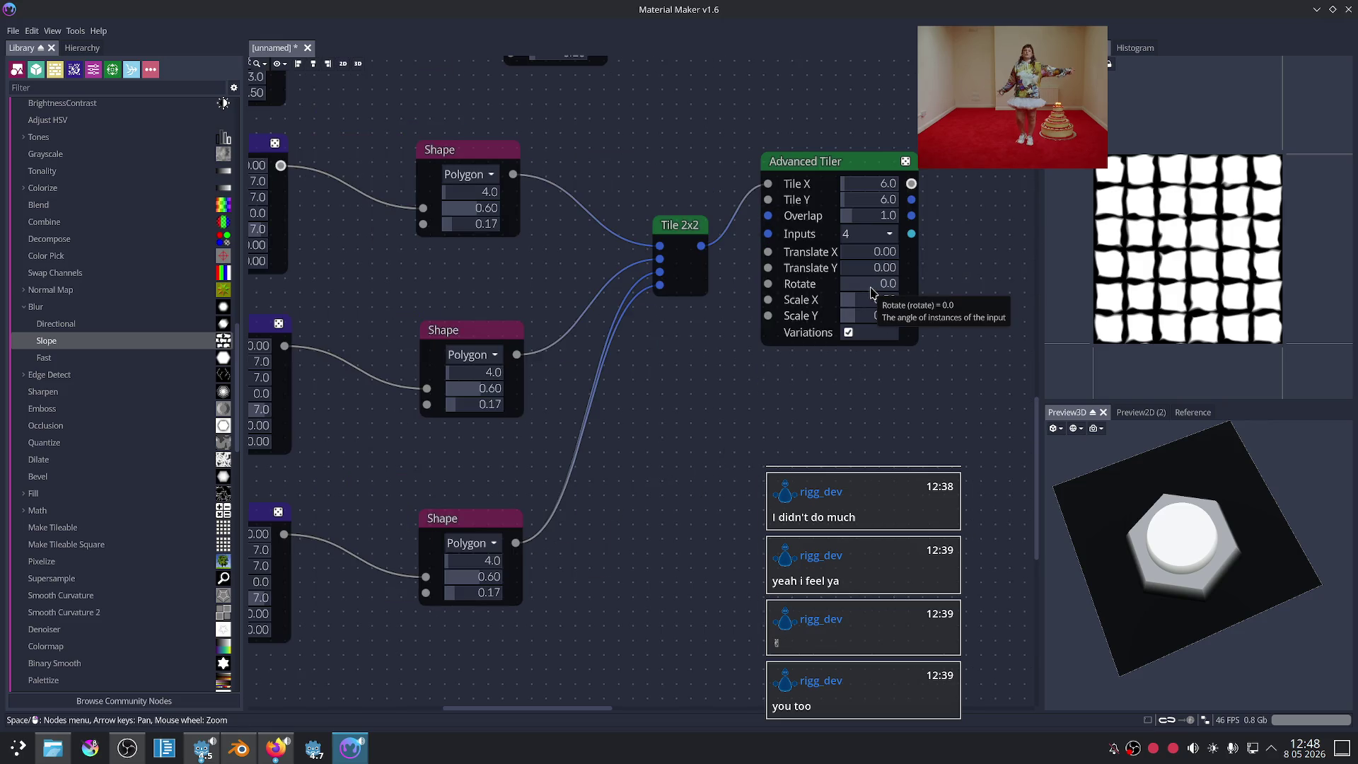
pyautogui.moveTo(872, 293); pyautogui.dragTo(926, 297)
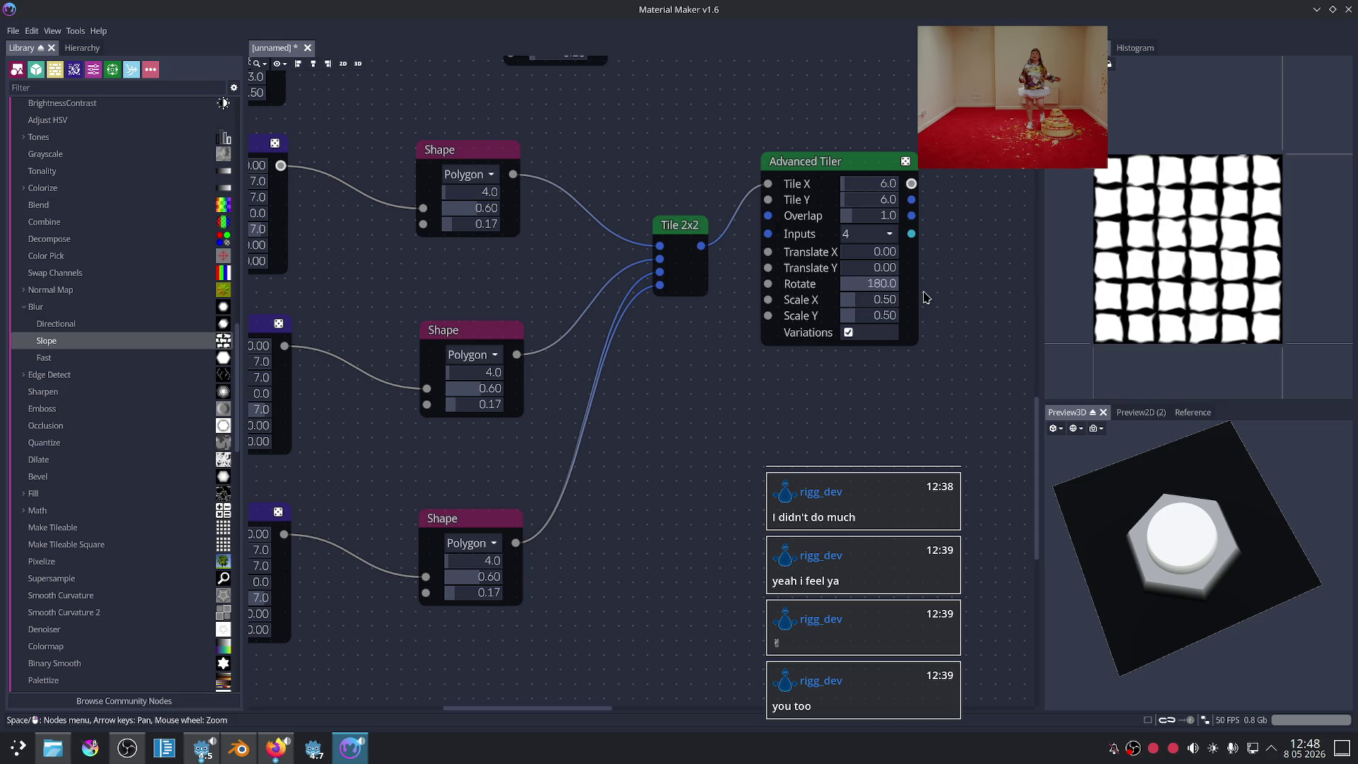
pyautogui.hotkey('ctrl', 'z')
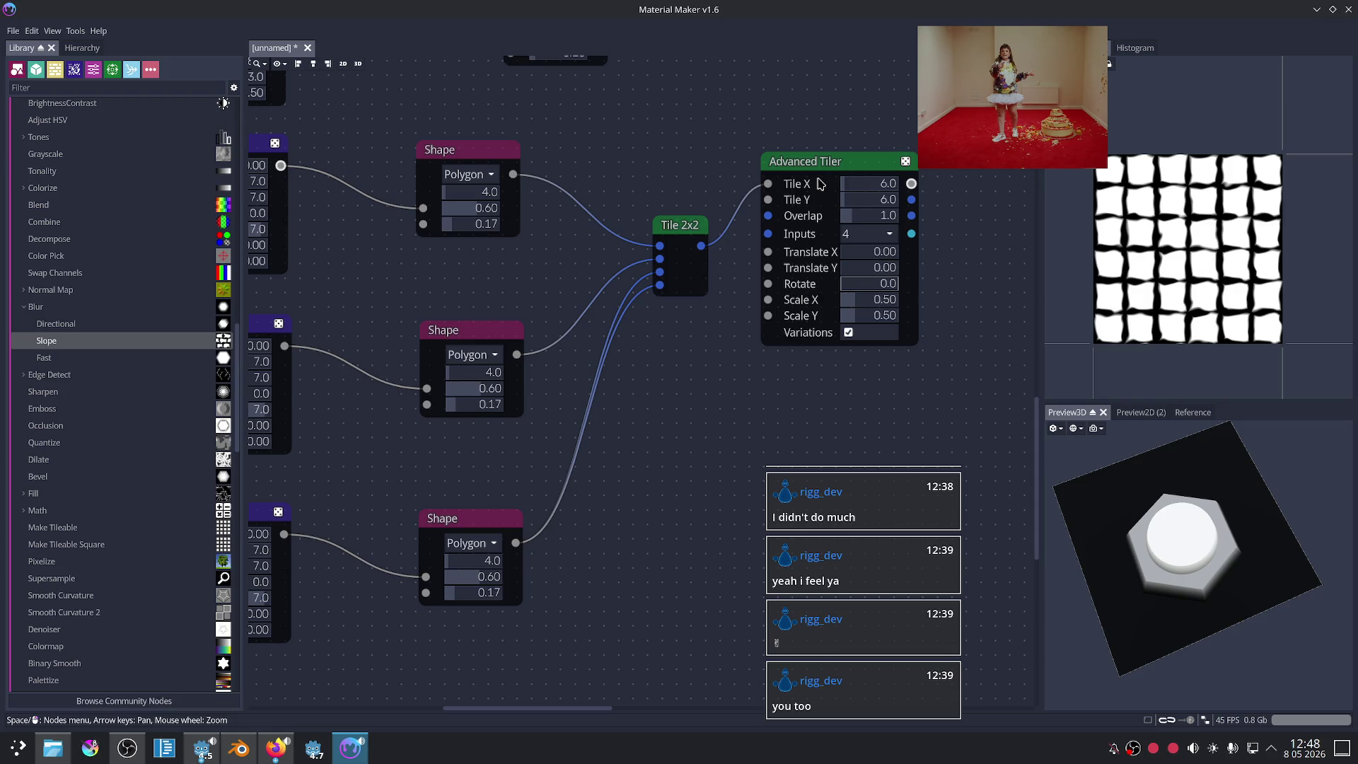
# Step: Restore the Value Noise link, set its Scale Y to 22.0, and route it toward Translate map X
pyautogui.moveTo(822, 167); pyautogui.dragTo(858, 216)
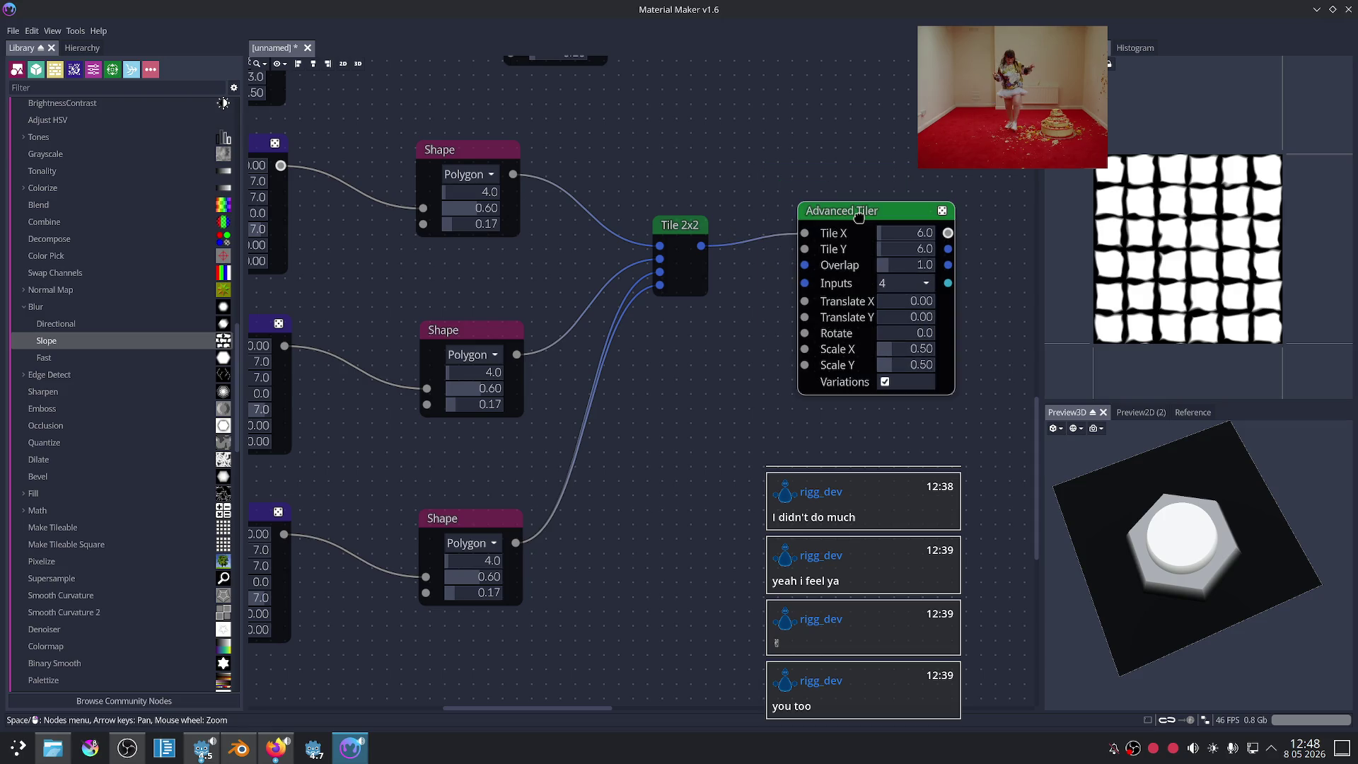
pyautogui.hotkey('ctrl', 'z')
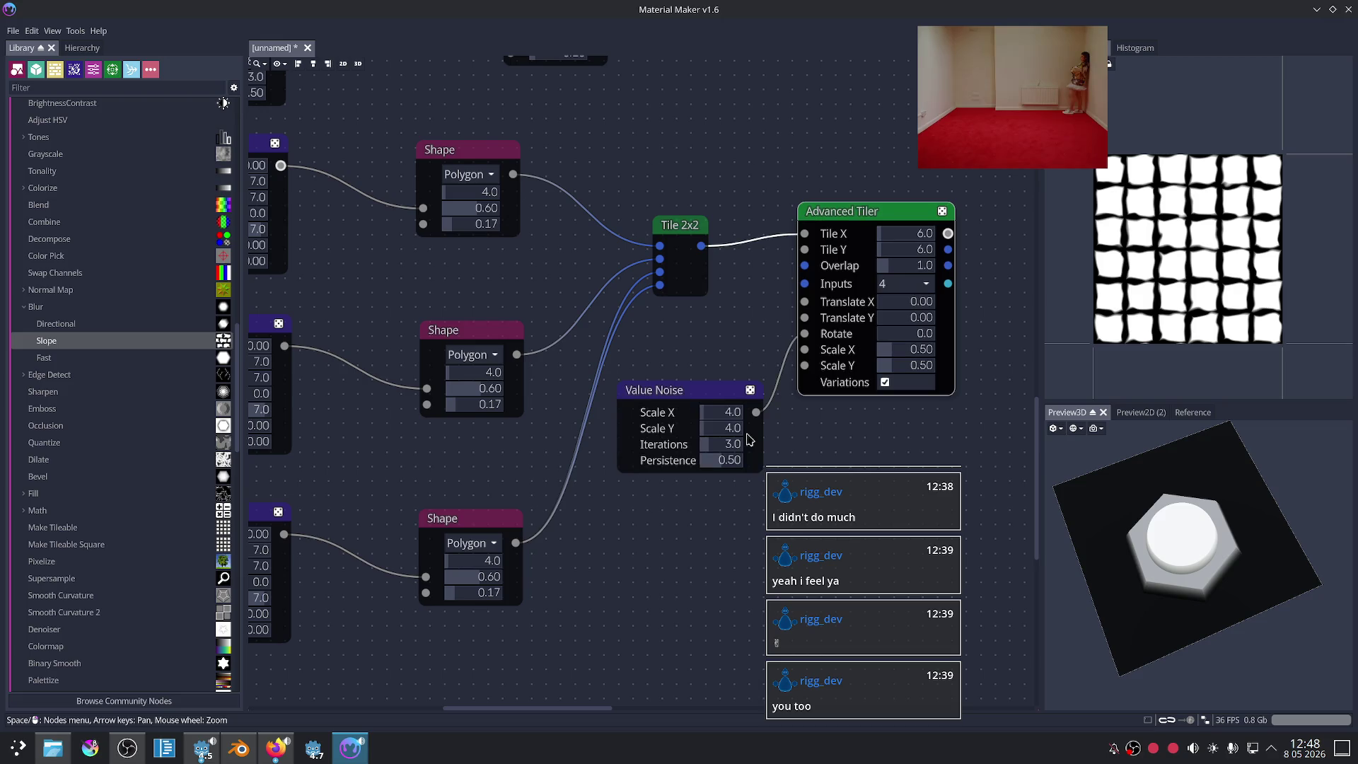
pyautogui.click(750, 440)
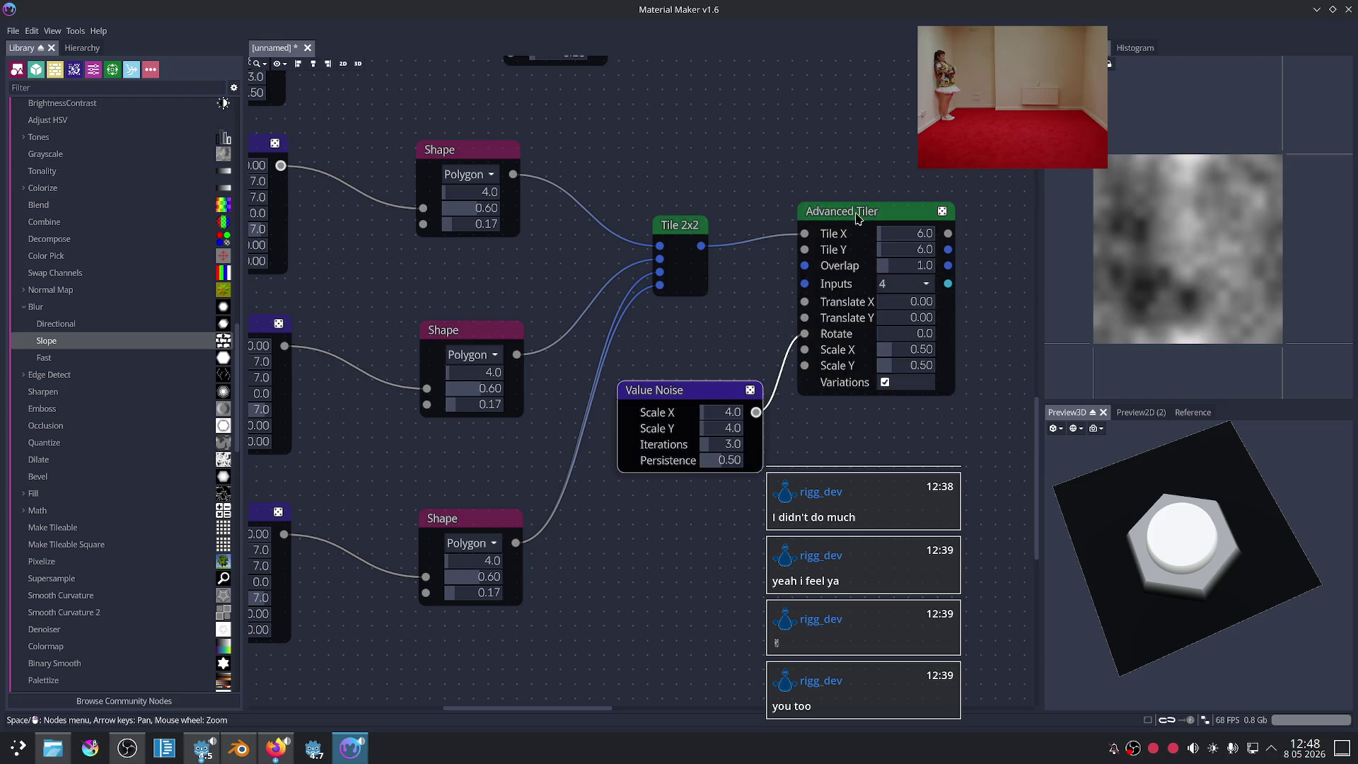
pyautogui.scroll(2, 647, 377)
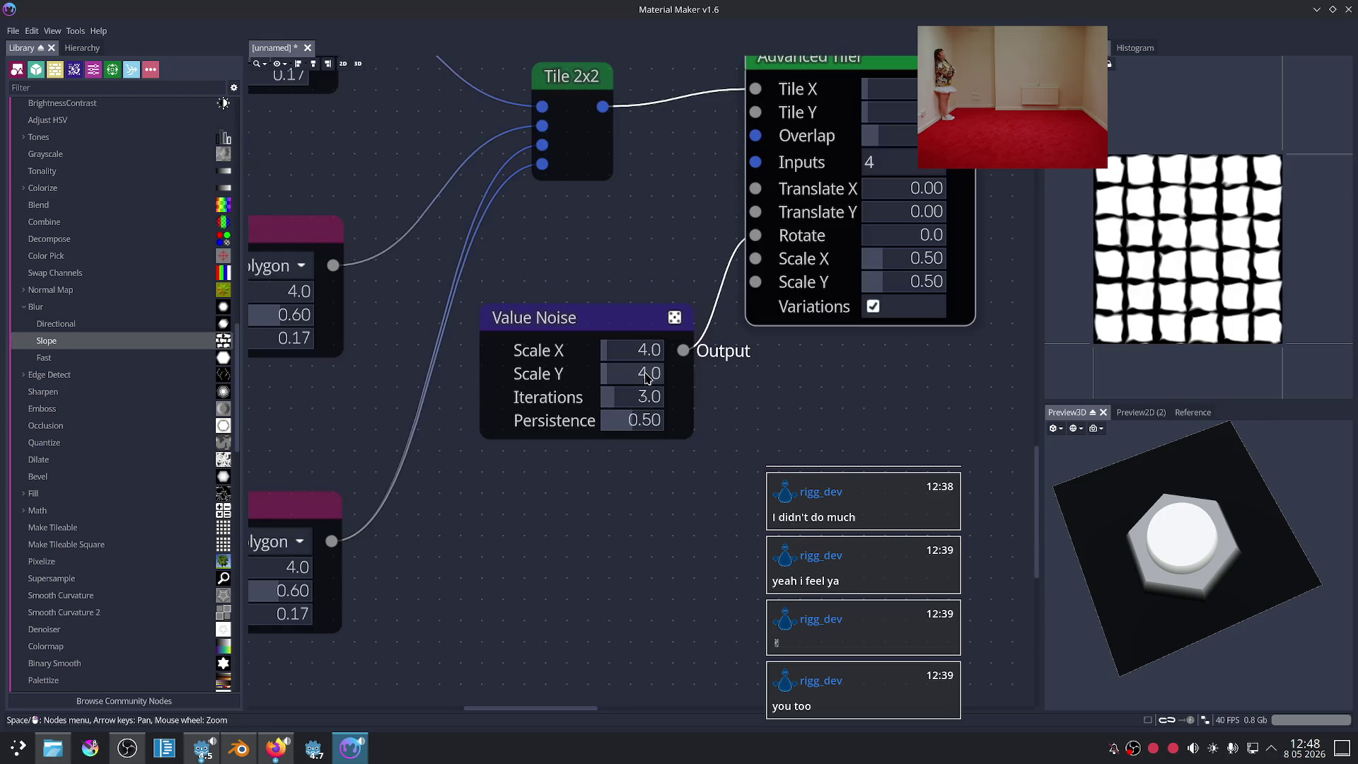
pyautogui.moveTo(647, 377); pyautogui.dragTo(619, 363)
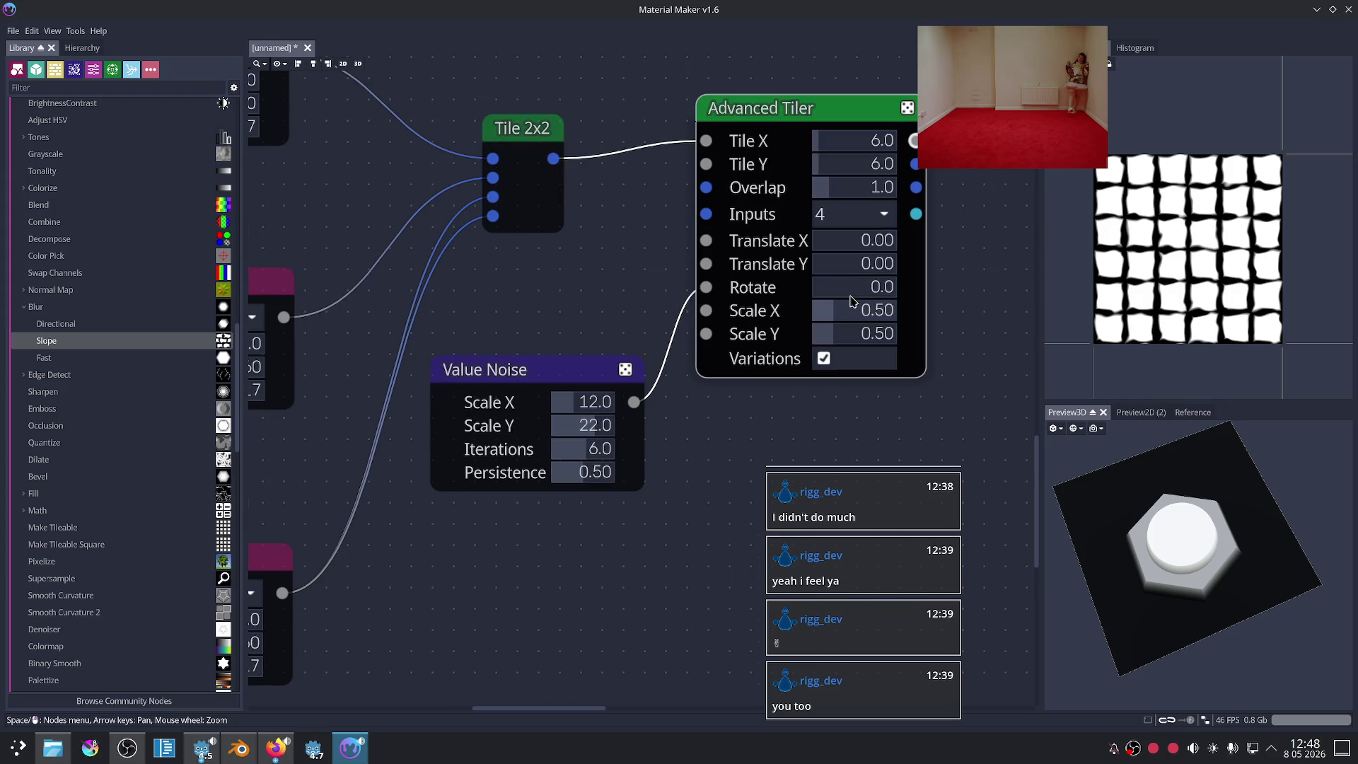
pyautogui.click(823, 360)
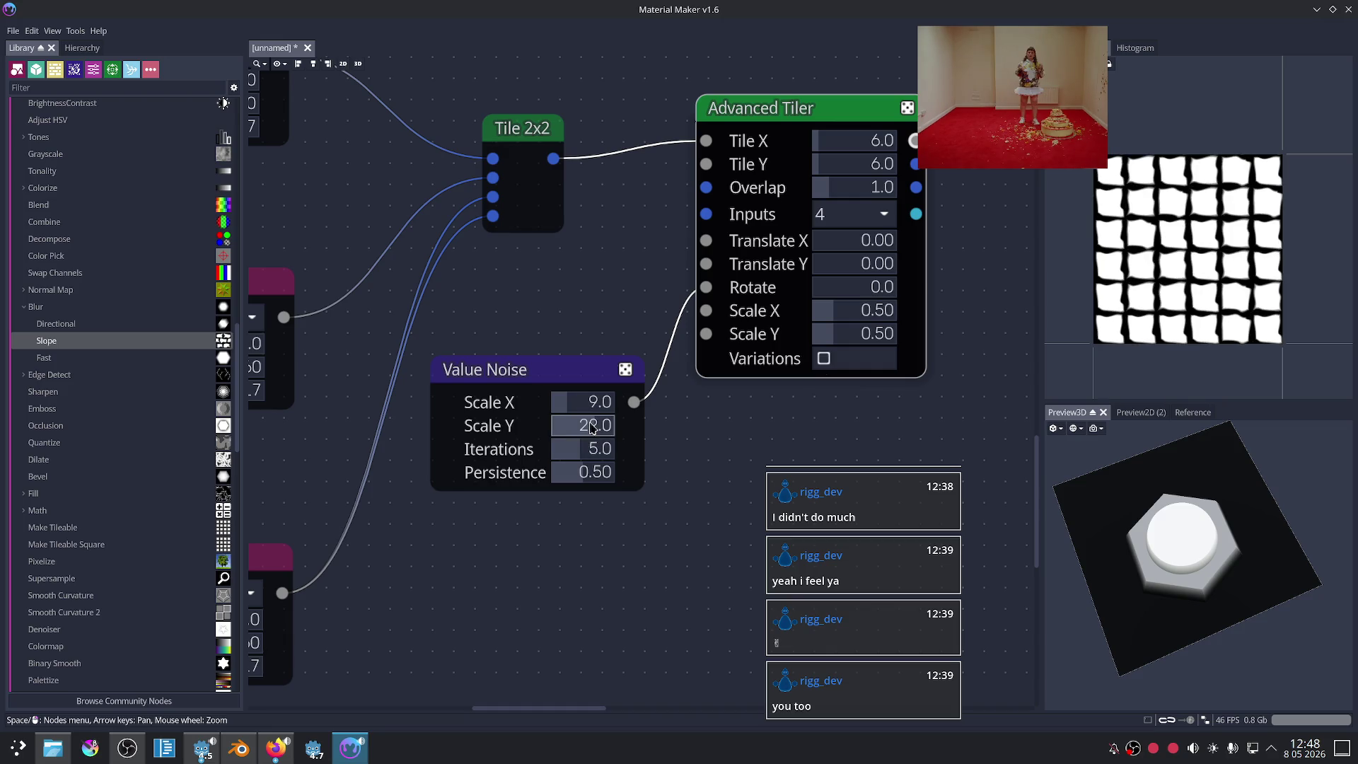
pyautogui.moveTo(706, 287)
pyautogui.mouseDown()
pyautogui.moveTo(700, 242)
pyautogui.moveTo(706, 264)
pyautogui.mouseUp()
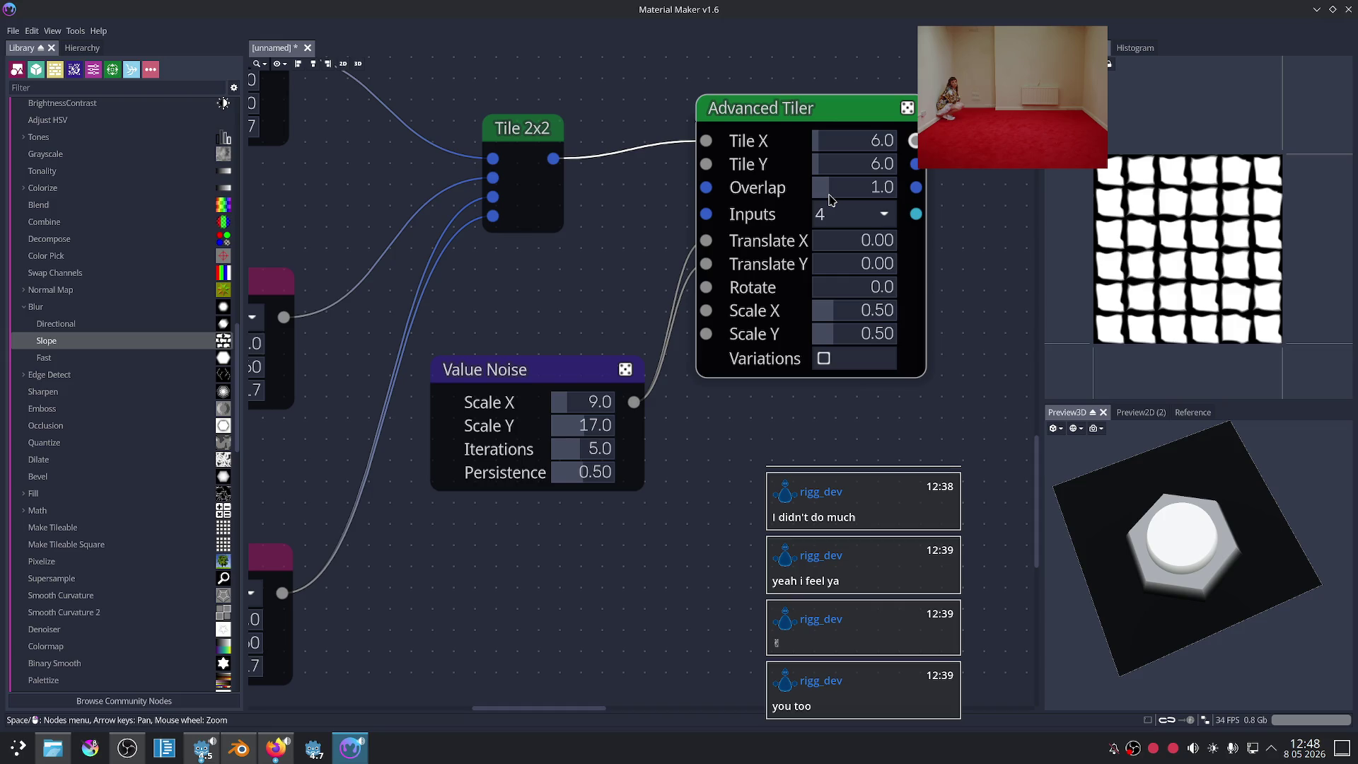
# Step: Switch the Advanced Tiler from 4 inputs to 1 and tick Variations
pyautogui.click(849, 213)
pyautogui.click(875, 235)
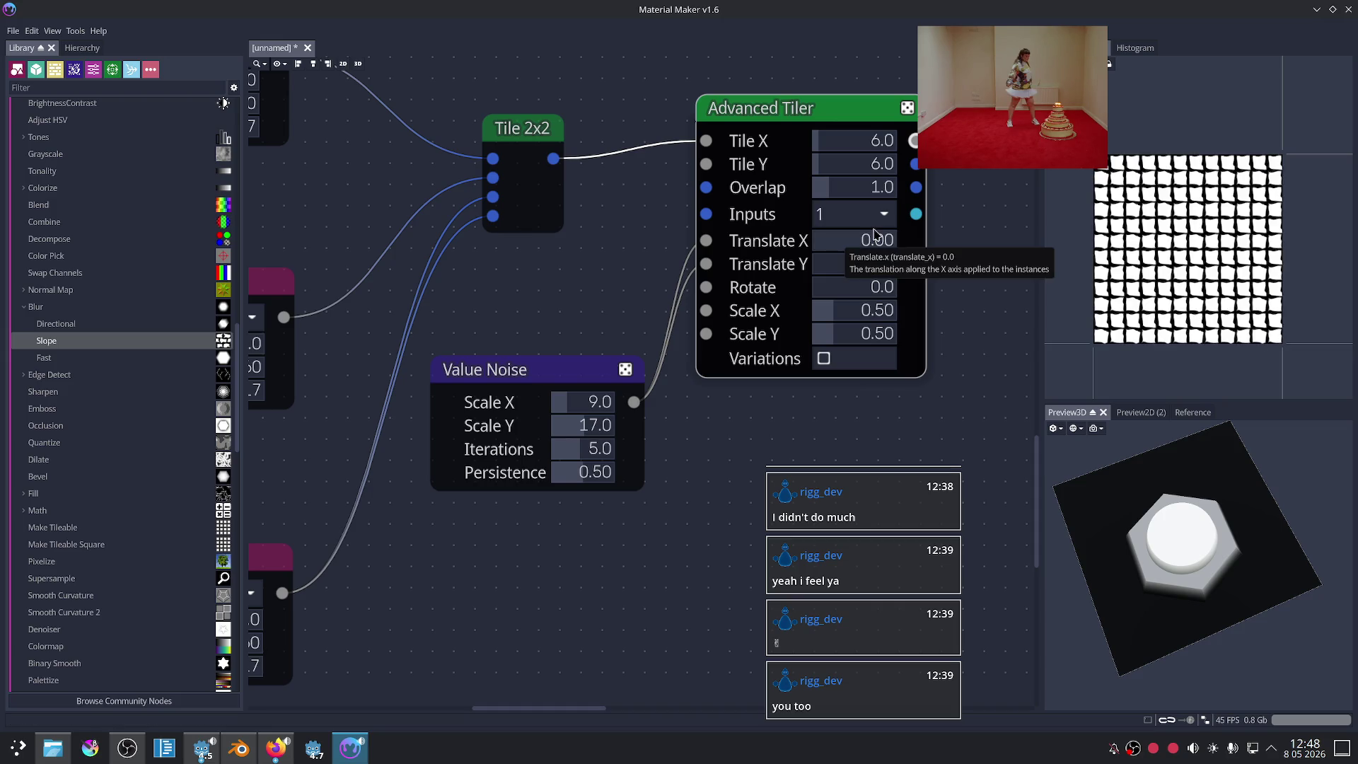
pyautogui.scroll(3, 1187, 269)
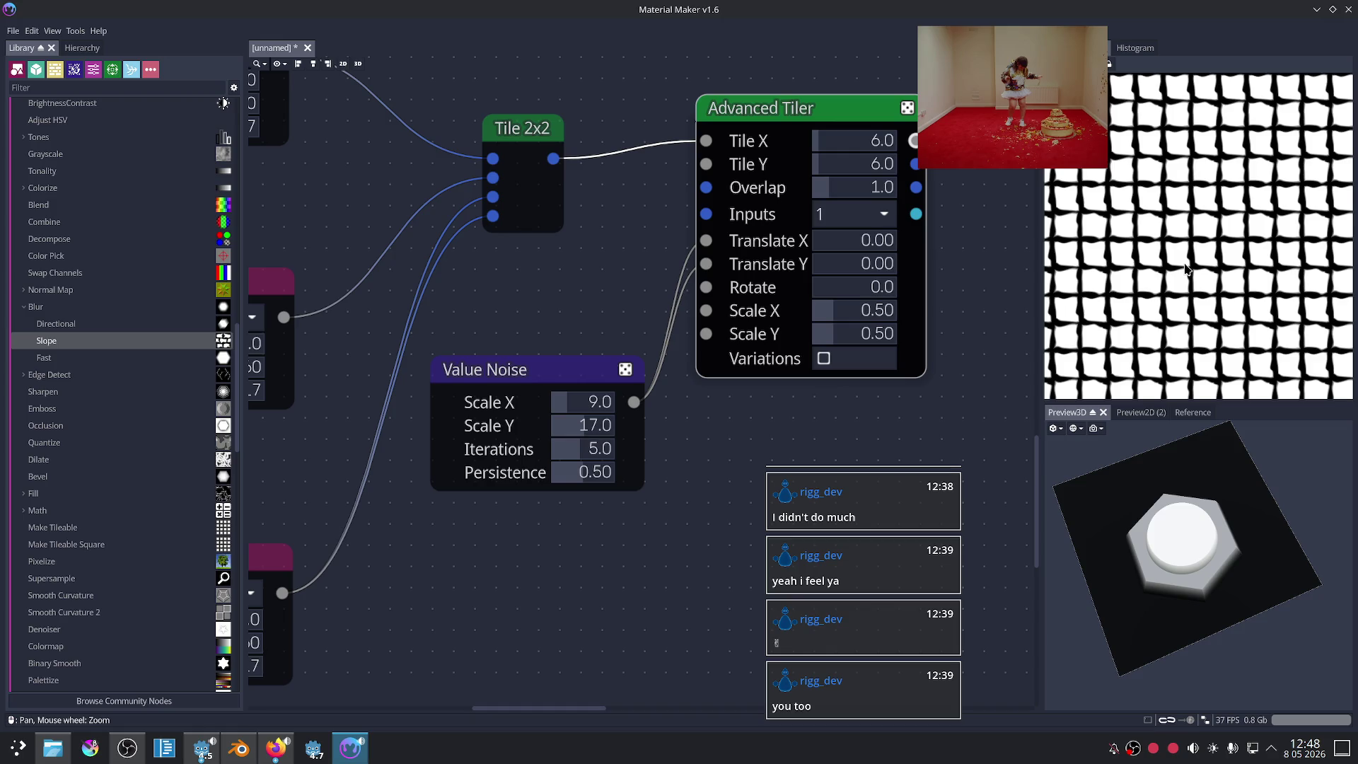
pyautogui.scroll(1, 1187, 269)
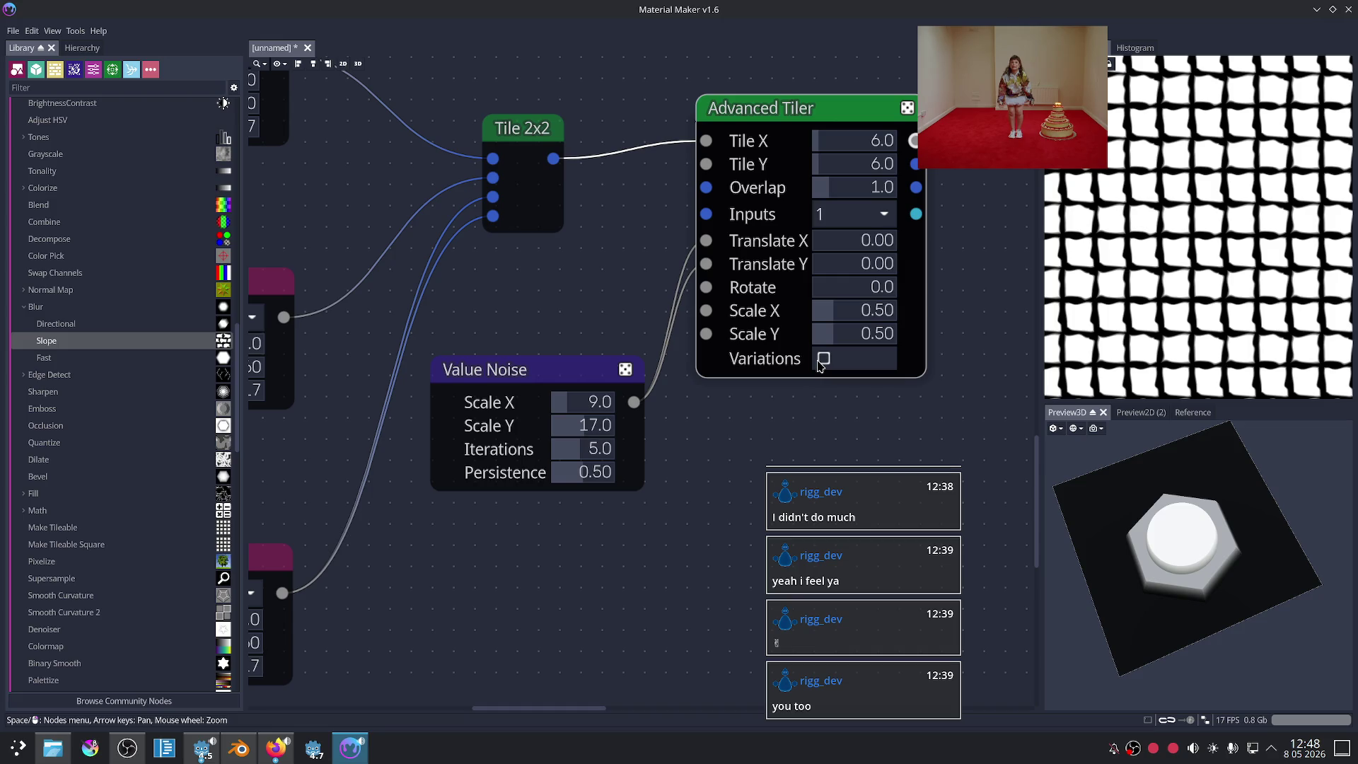
pyautogui.click(822, 360)
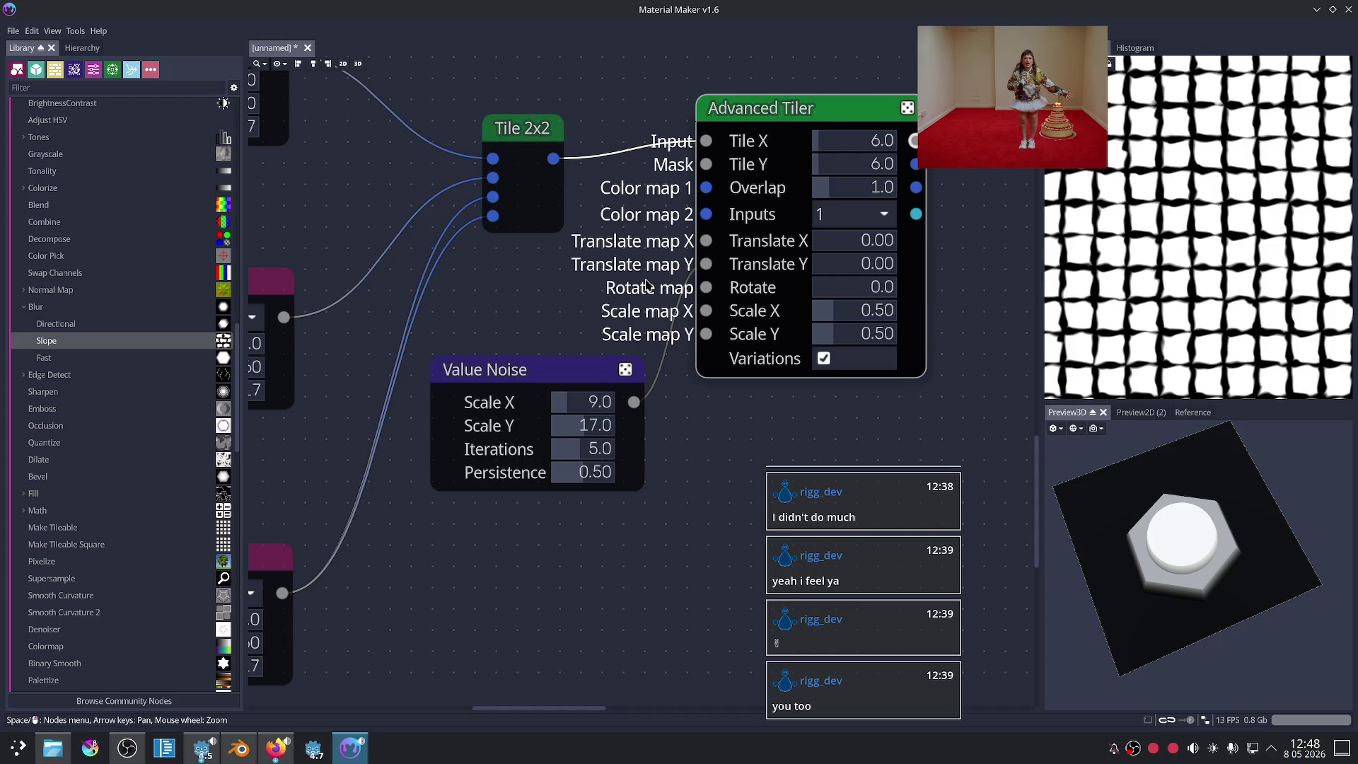
# Step: Test Value Noise on the tiler's Scale map X and Y, then connect it to Color map 1
pyautogui.moveTo(646, 285); pyautogui.dragTo(646, 312)
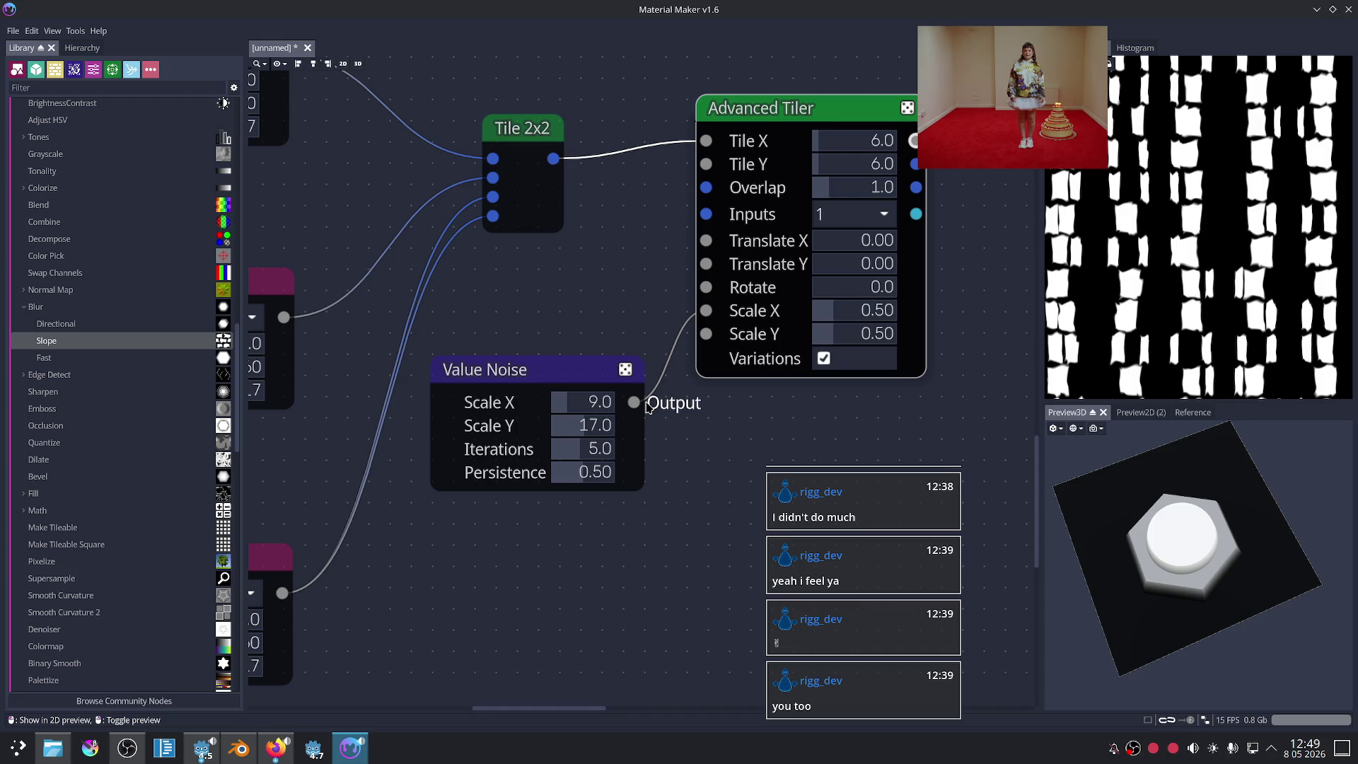
pyautogui.moveTo(648, 406); pyautogui.dragTo(695, 323)
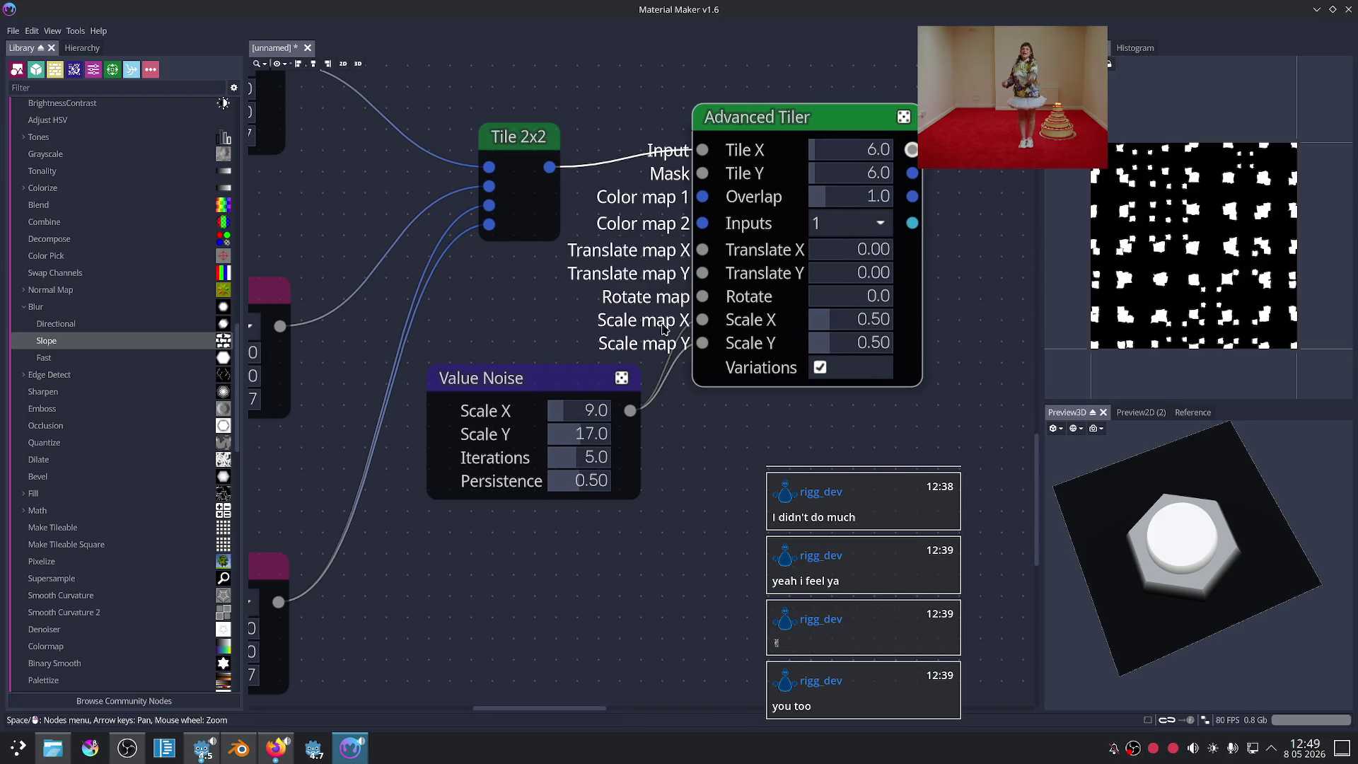
pyautogui.moveTo(702, 320); pyautogui.dragTo(702, 196)
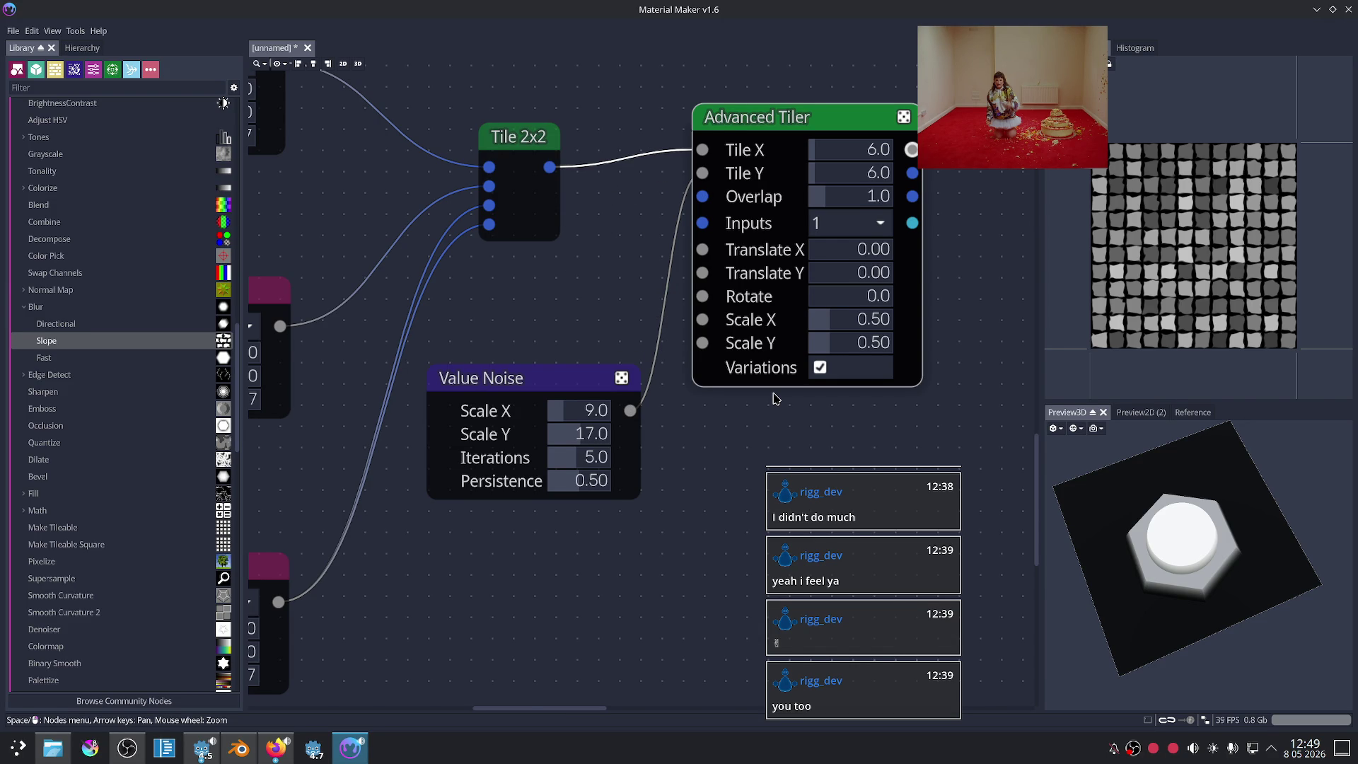
# Step: Shift the Advanced Tiler right around the 512×512 Buffer after Tile 2x2 and preview its output
pyautogui.scroll(-2, 753, 435)
pyautogui.scroll(-5, 718, 339)
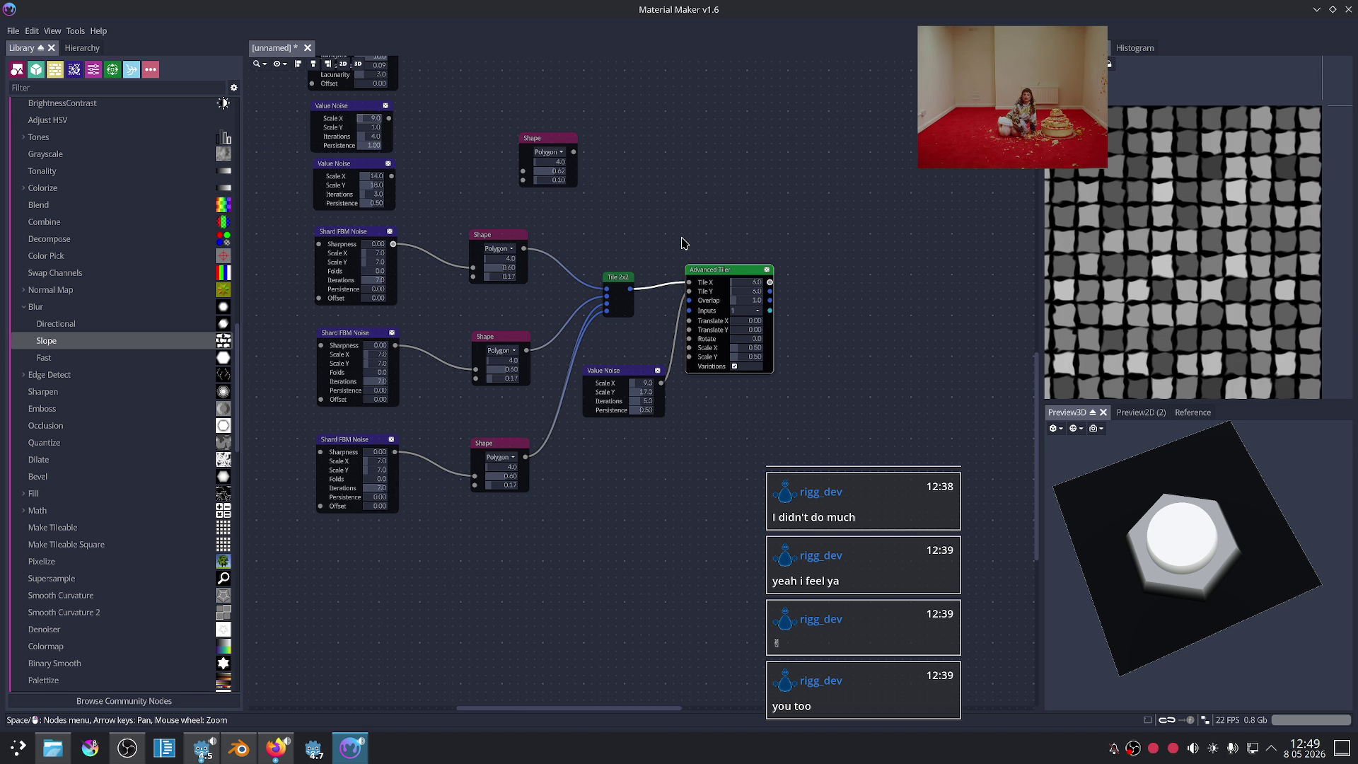
pyautogui.scroll(2, 682, 243)
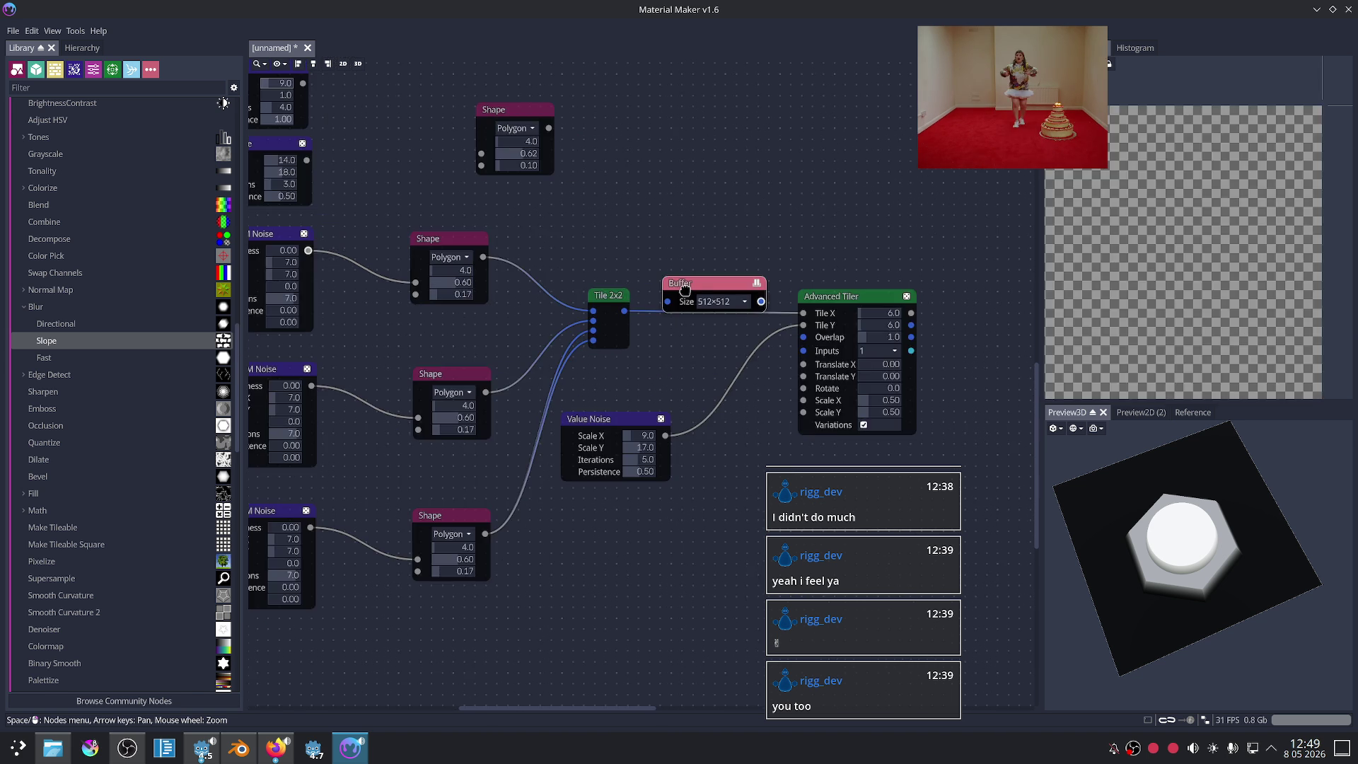
pyautogui.moveTo(831, 297); pyautogui.dragTo(863, 306)
pyautogui.moveTo(681, 283); pyautogui.dragTo(683, 294)
pyautogui.moveTo(870, 258); pyautogui.dragTo(762, 201, button='middle')
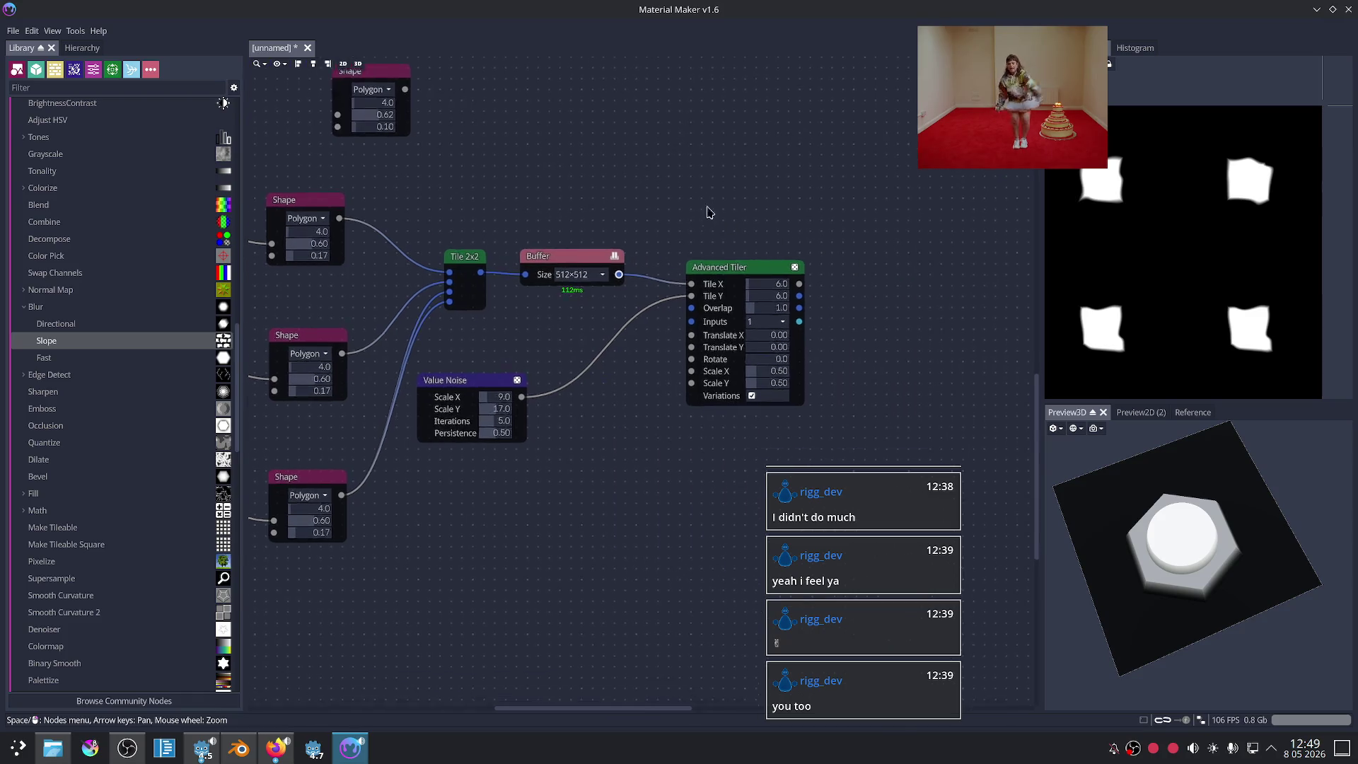
pyautogui.click(793, 295)
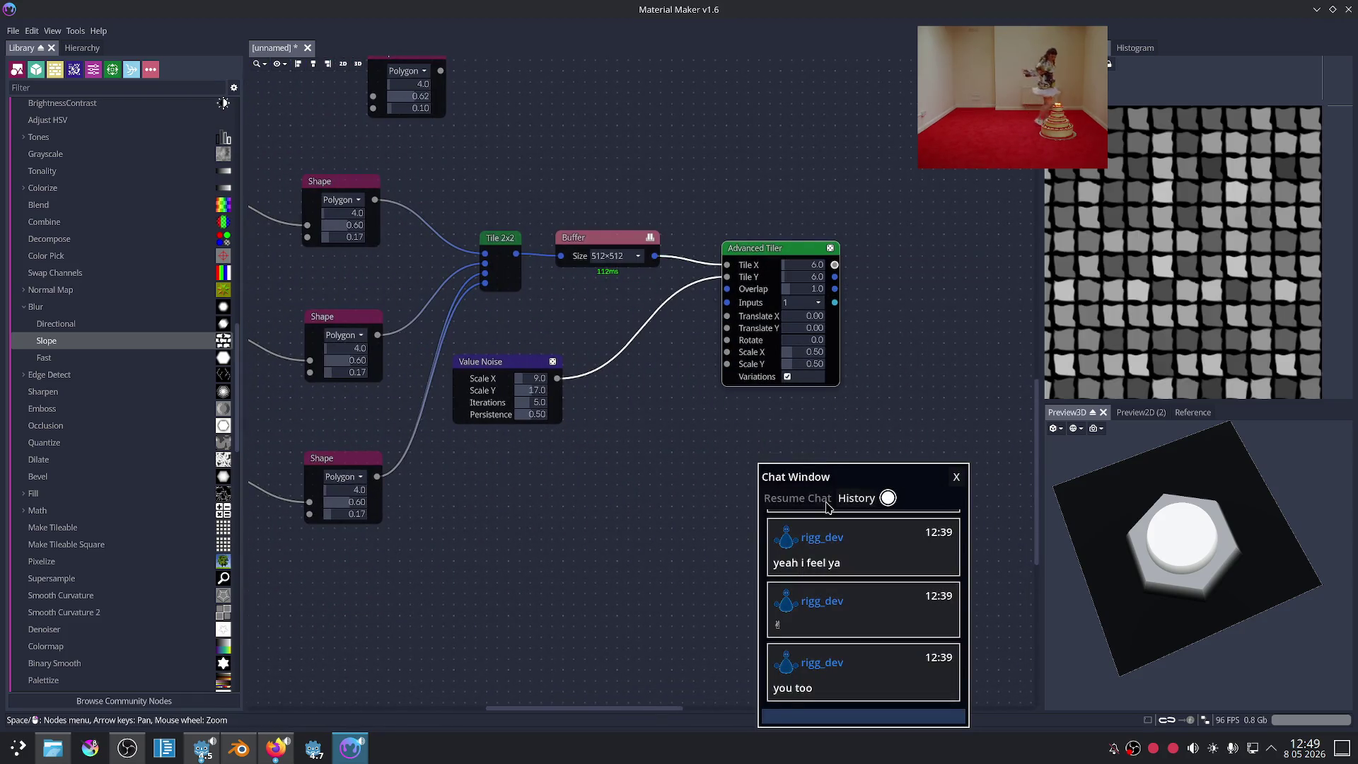
pyautogui.scroll(-2, 915, 360)
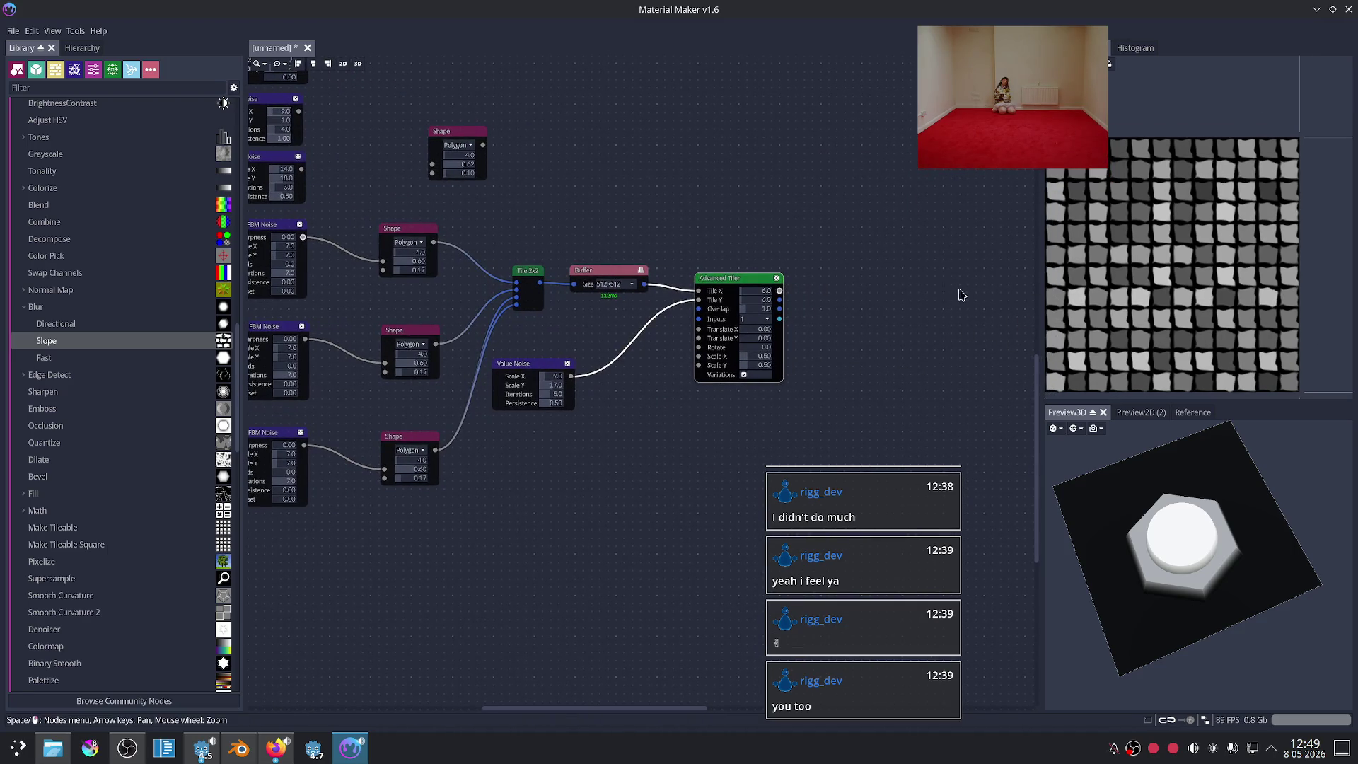
# Step: Filter the node list by 'u' and place a Pattern/Uneven Bricks 3 node in empty graph space
pyautogui.scroll(1, 858, 294)
pyautogui.scroll(1, 835, 292)
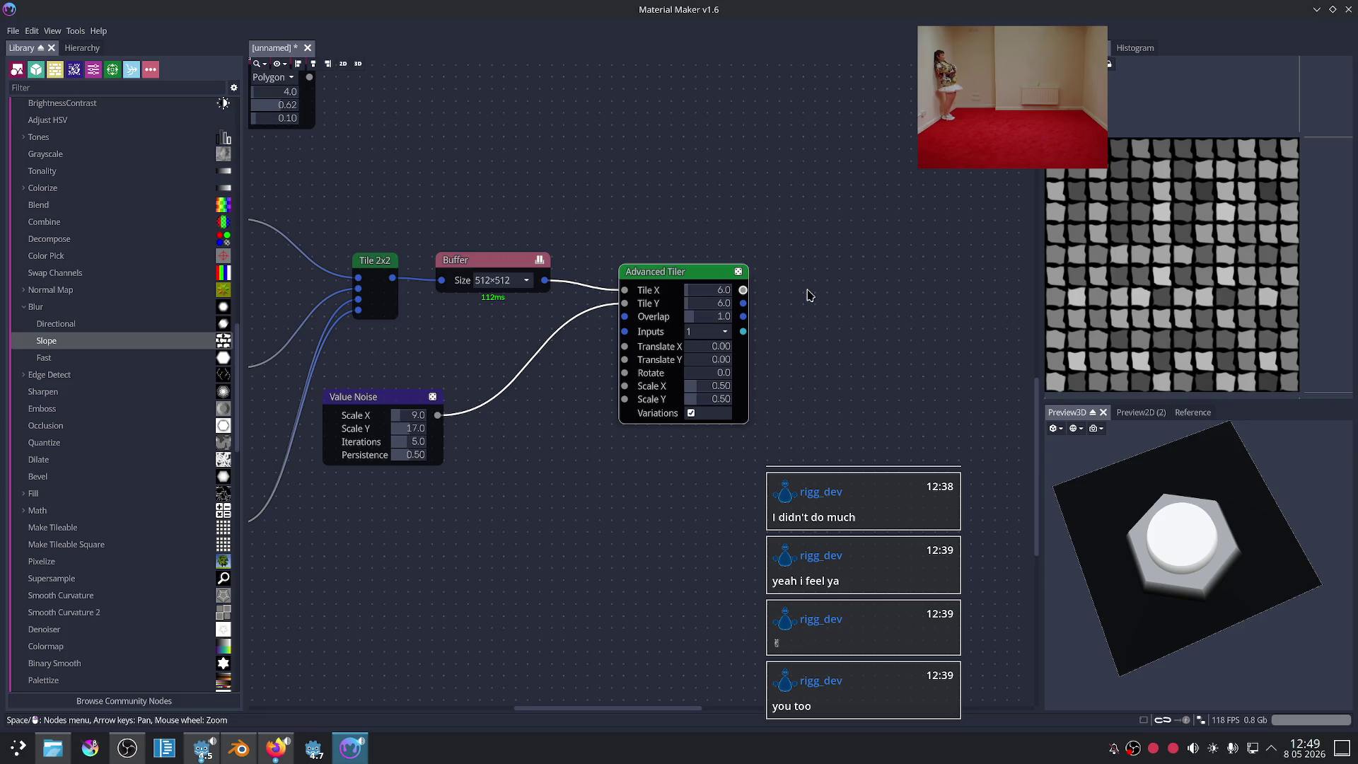
pyautogui.scroll(-2, 807, 294)
pyautogui.scroll(-2, 786, 270)
pyautogui.moveTo(740, 322)
pyautogui.mouseDown(button='middle')
pyautogui.moveTo(586, 418)
pyautogui.moveTo(566, 243)
pyautogui.mouseUp(button='middle')
pyautogui.rightClick(787, 334)
pyautogui.write('u')
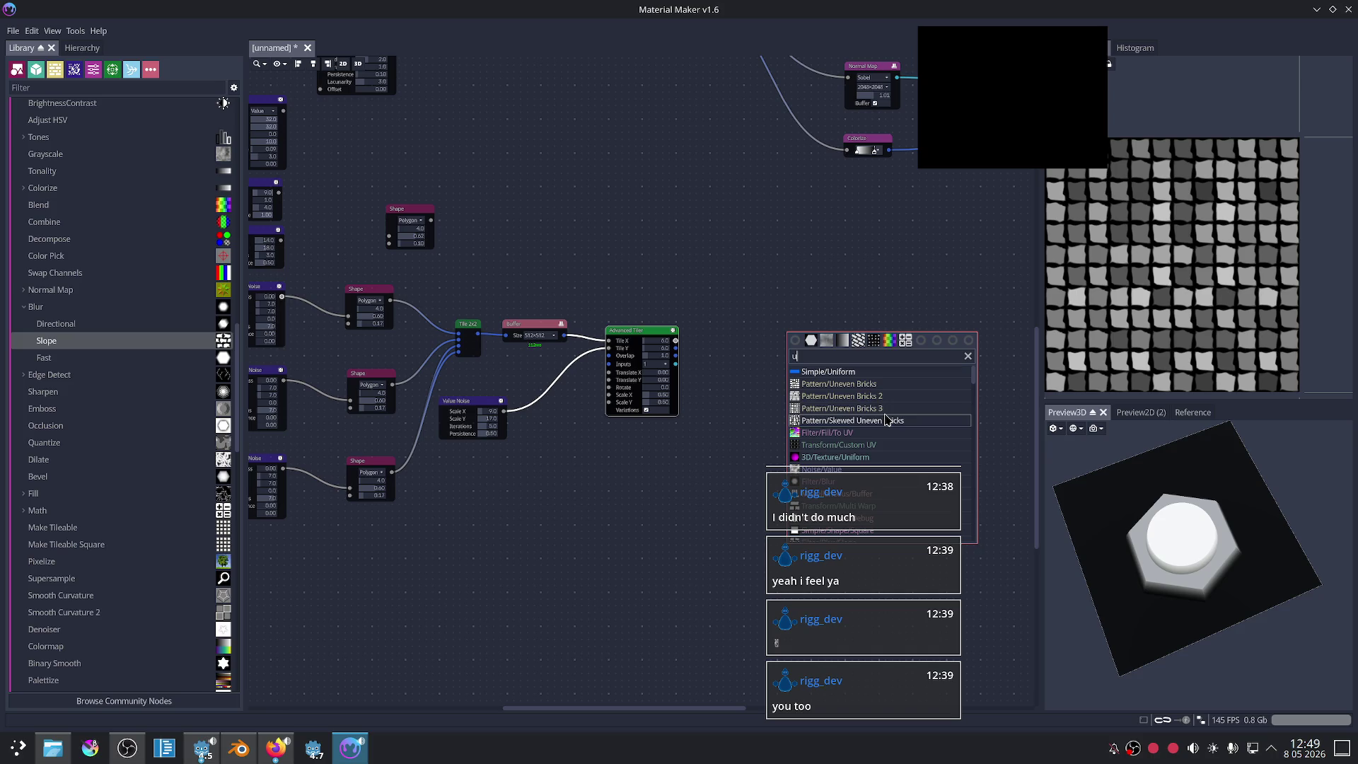
pyautogui.click(887, 409)
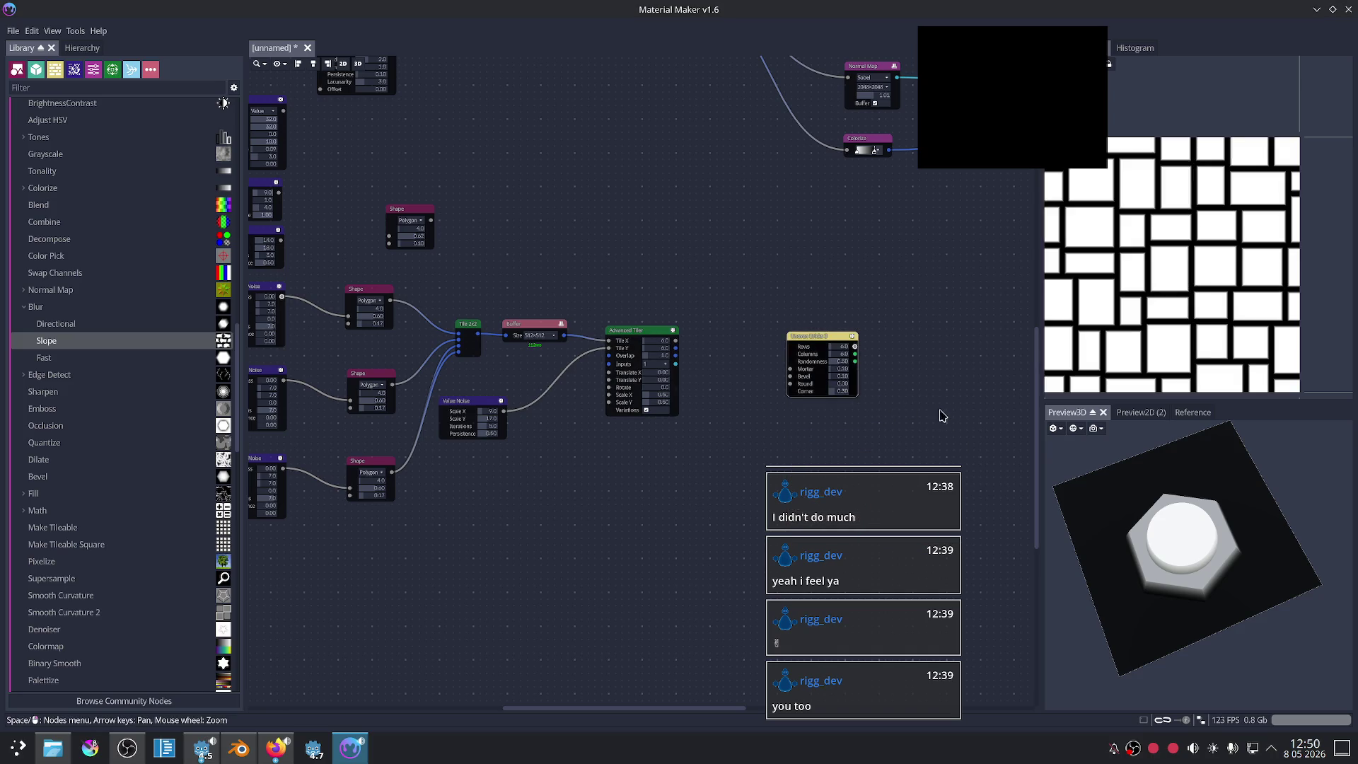
pyautogui.scroll(2, 788, 355)
pyautogui.scroll(3, 778, 333)
pyautogui.scroll(-2, 766, 306)
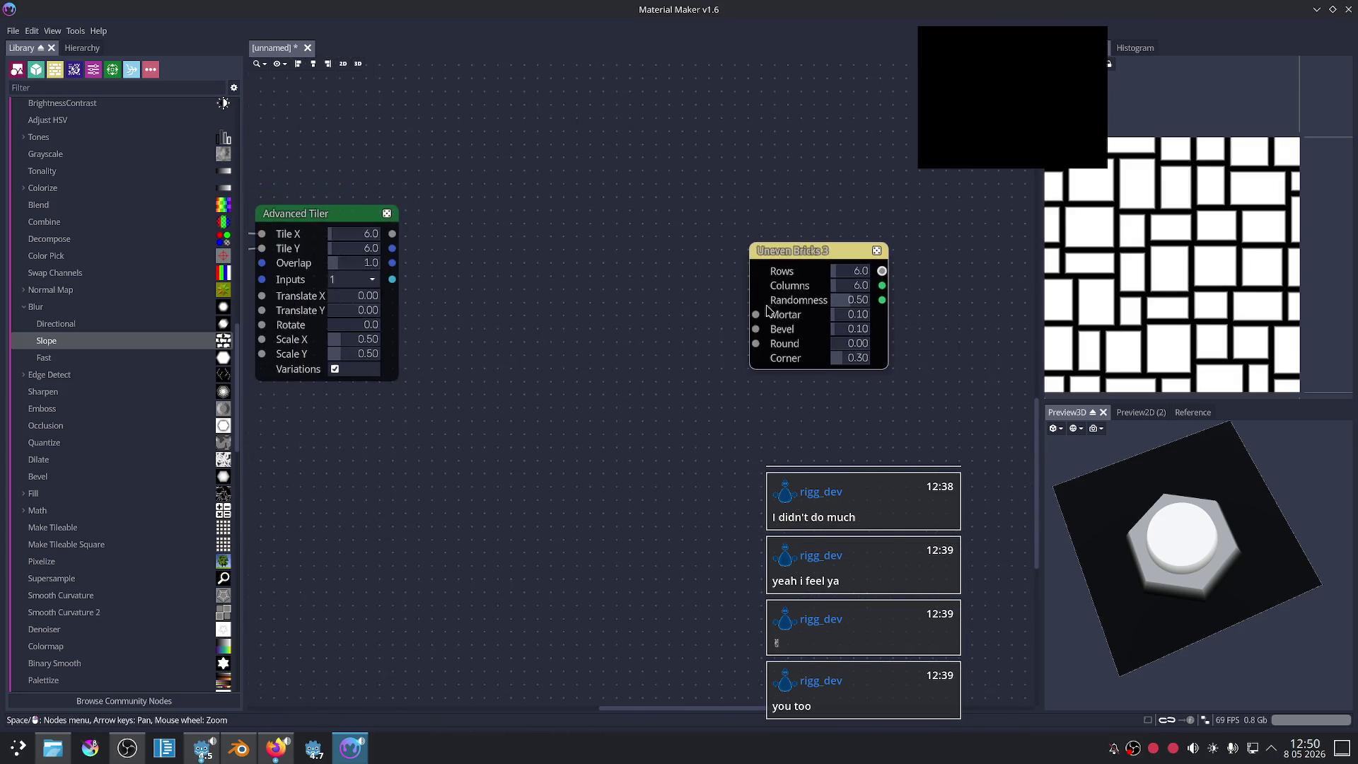
pyautogui.rightClick(541, 314)
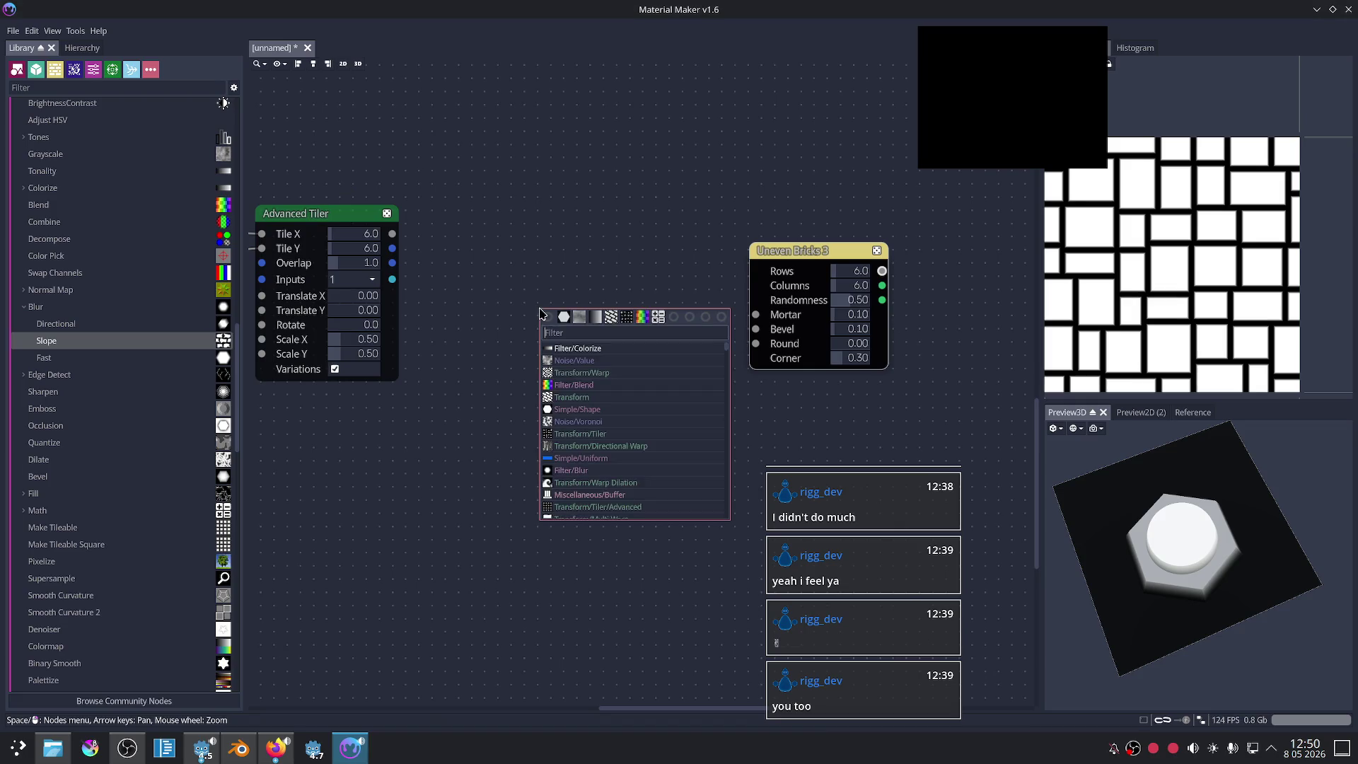
# Step: Add a Voronoi node left of Uneven Bricks 3 and wire it into the Mortar and Round inputs
pyautogui.click(587, 422)
pyautogui.moveTo(619, 324); pyautogui.dragTo(588, 337)
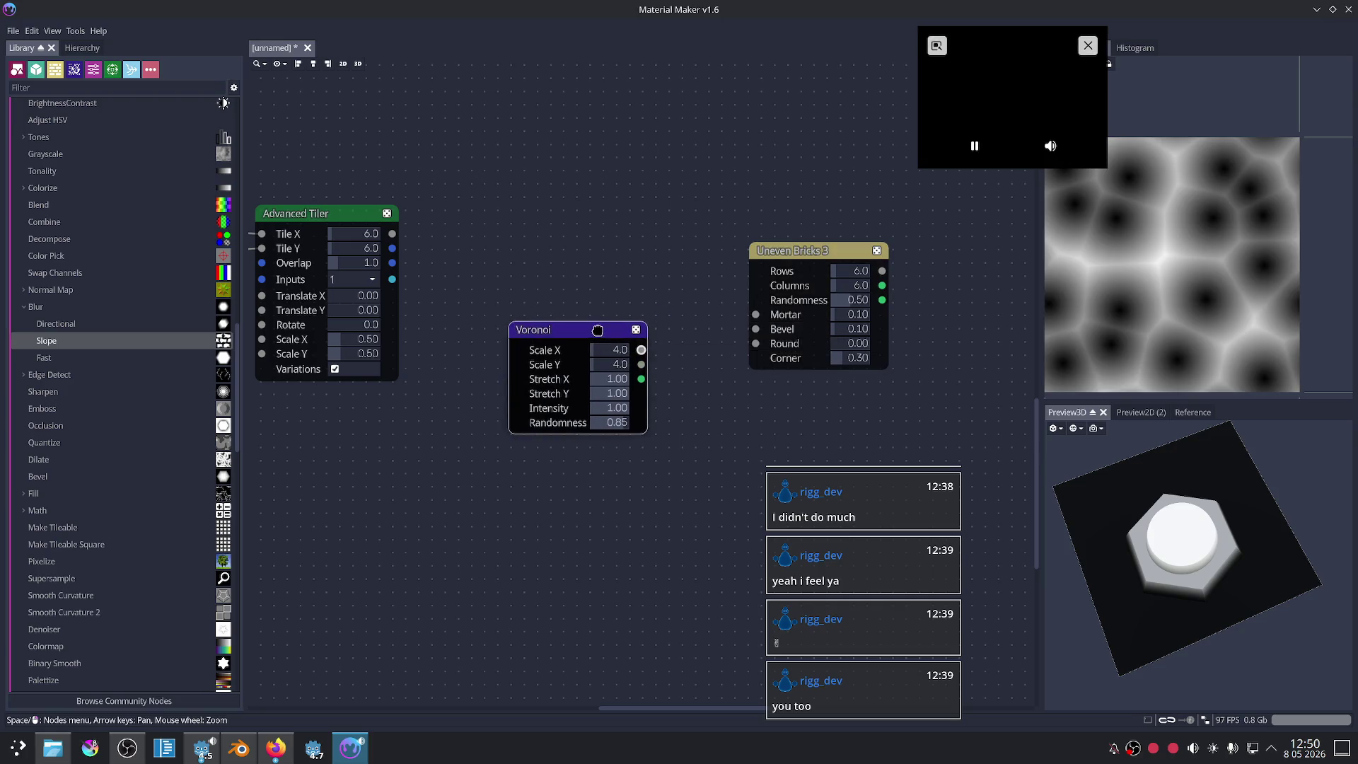
pyautogui.click(795, 255)
pyautogui.scroll(3, 703, 373)
pyautogui.moveTo(623, 341); pyautogui.dragTo(776, 293)
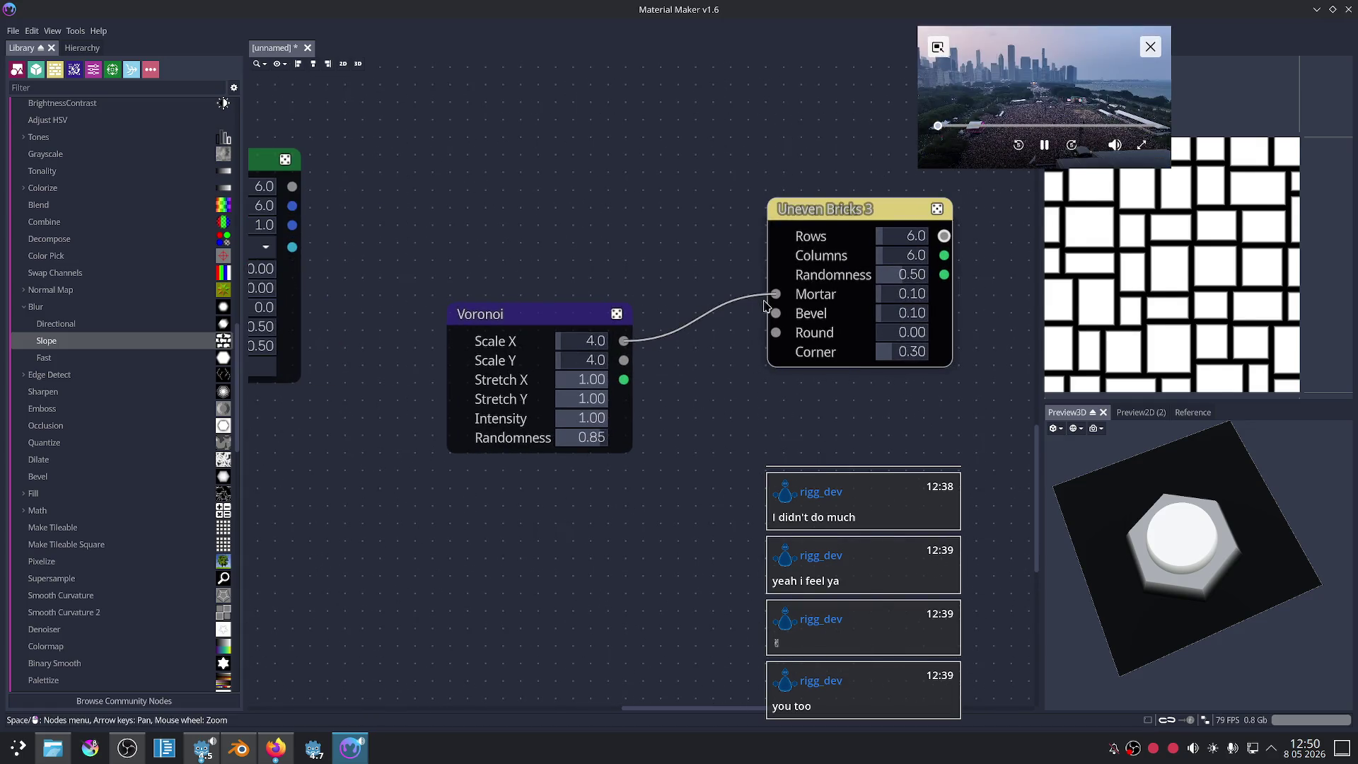
pyautogui.moveTo(623, 341); pyautogui.dragTo(758, 338)
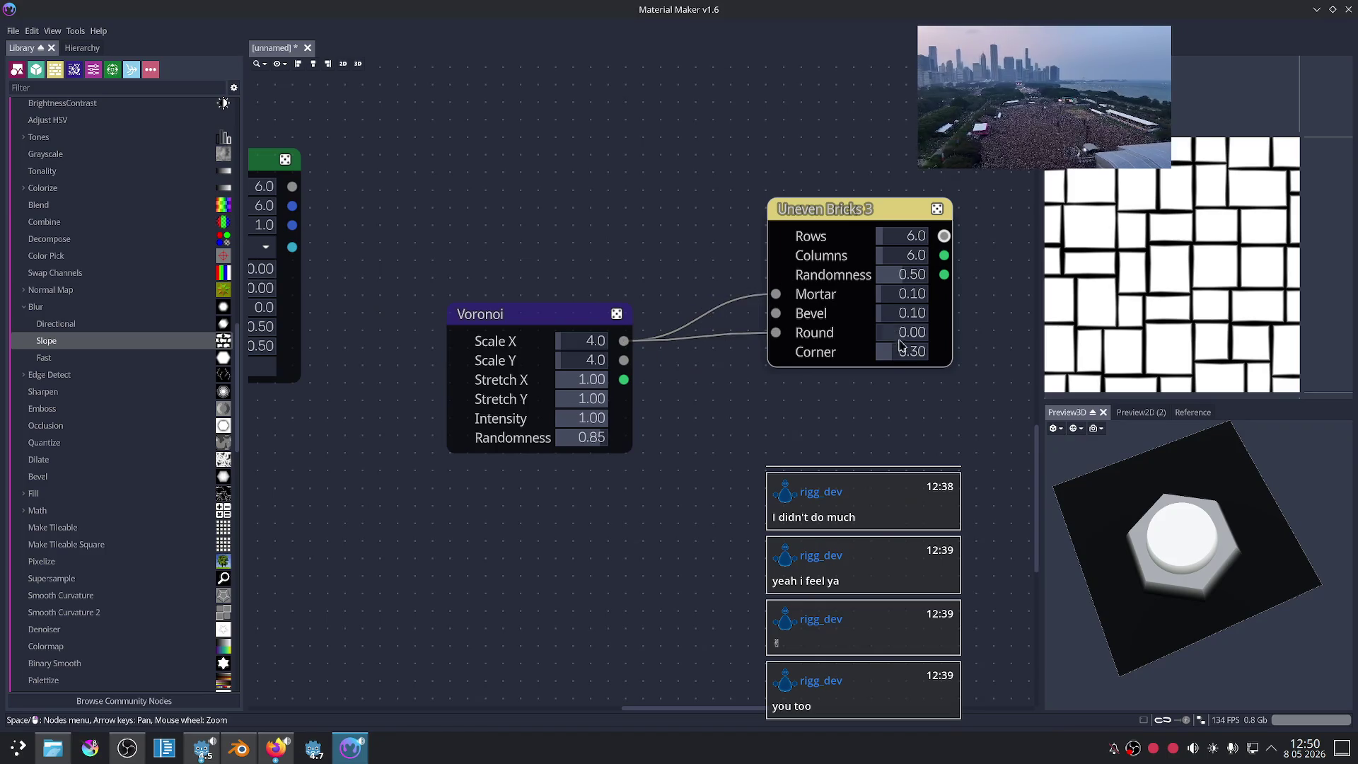
# Step: Set the brick Round to 0.68 and the Voronoi Scale to 26
pyautogui.moveTo(888, 338)
pyautogui.mouseDown()
pyautogui.moveTo(903, 338)
pyautogui.moveTo(823, 334)
pyautogui.mouseUp()
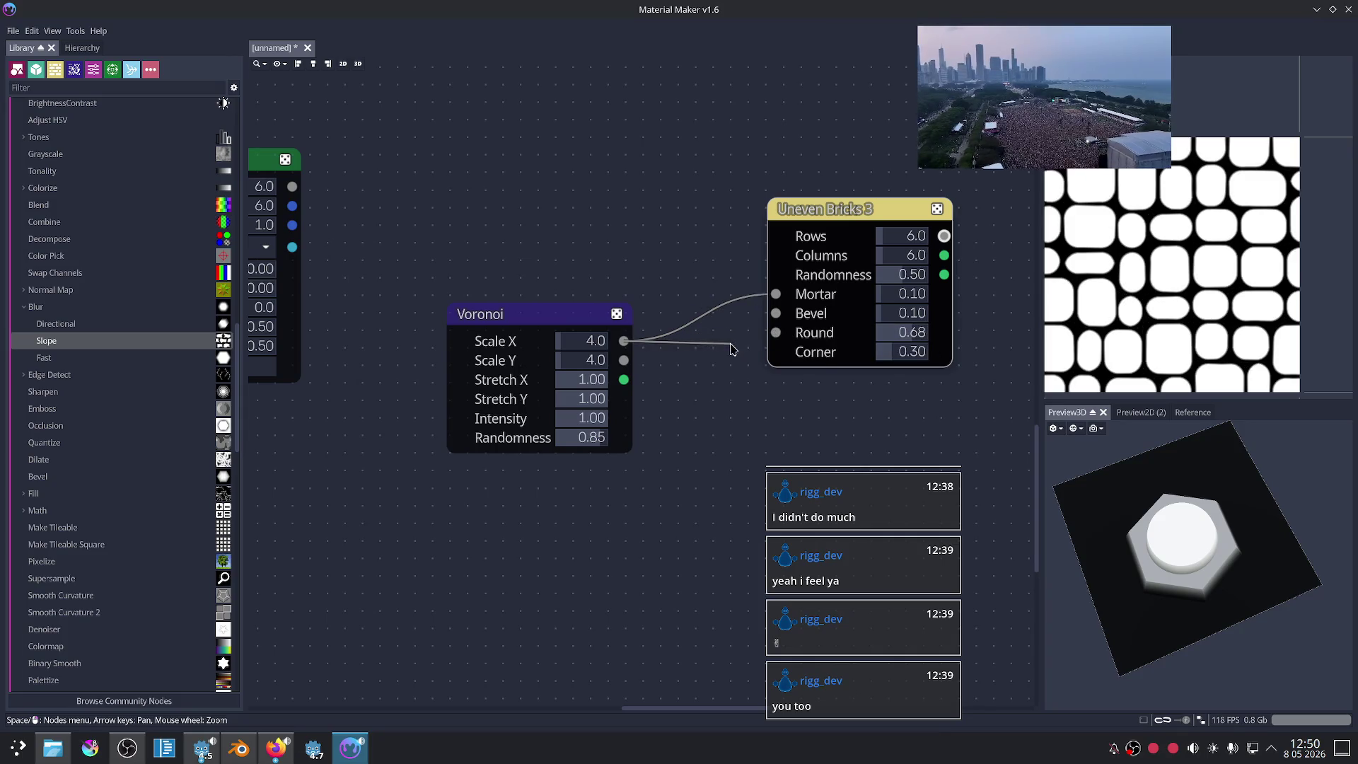
pyautogui.scroll(1, 708, 374)
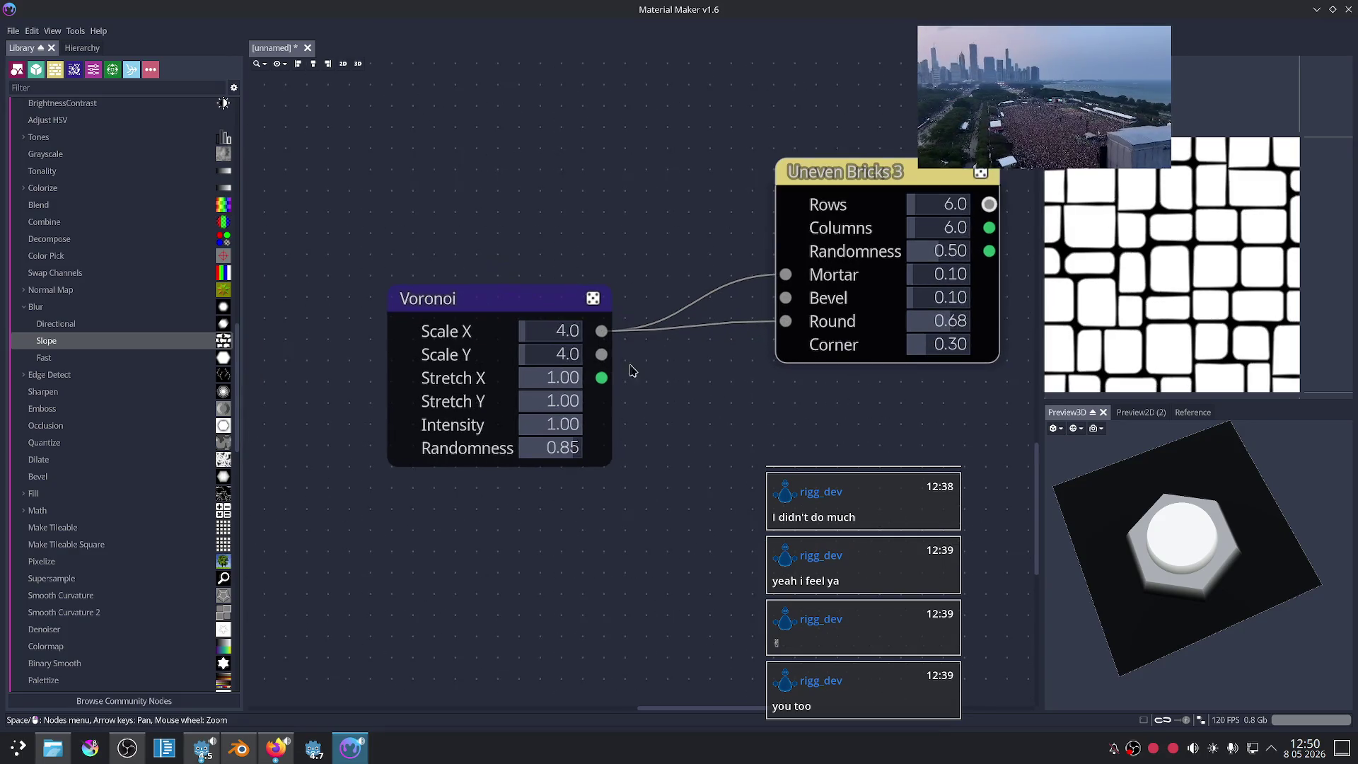
pyautogui.moveTo(533, 336)
pyautogui.mouseDown()
pyautogui.moveTo(539, 362)
pyautogui.moveTo(594, 357)
pyautogui.mouseUp()
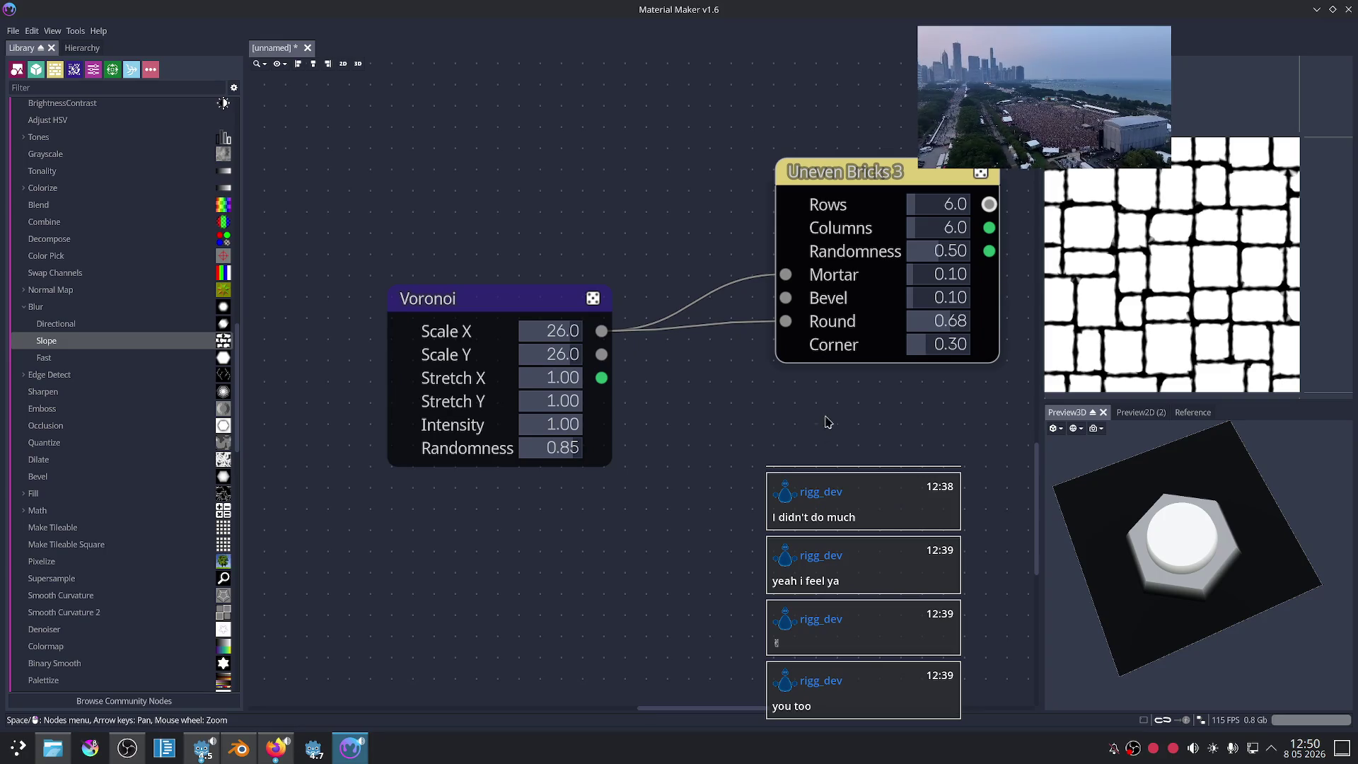
pyautogui.click(493, 305)
pyautogui.click(833, 171)
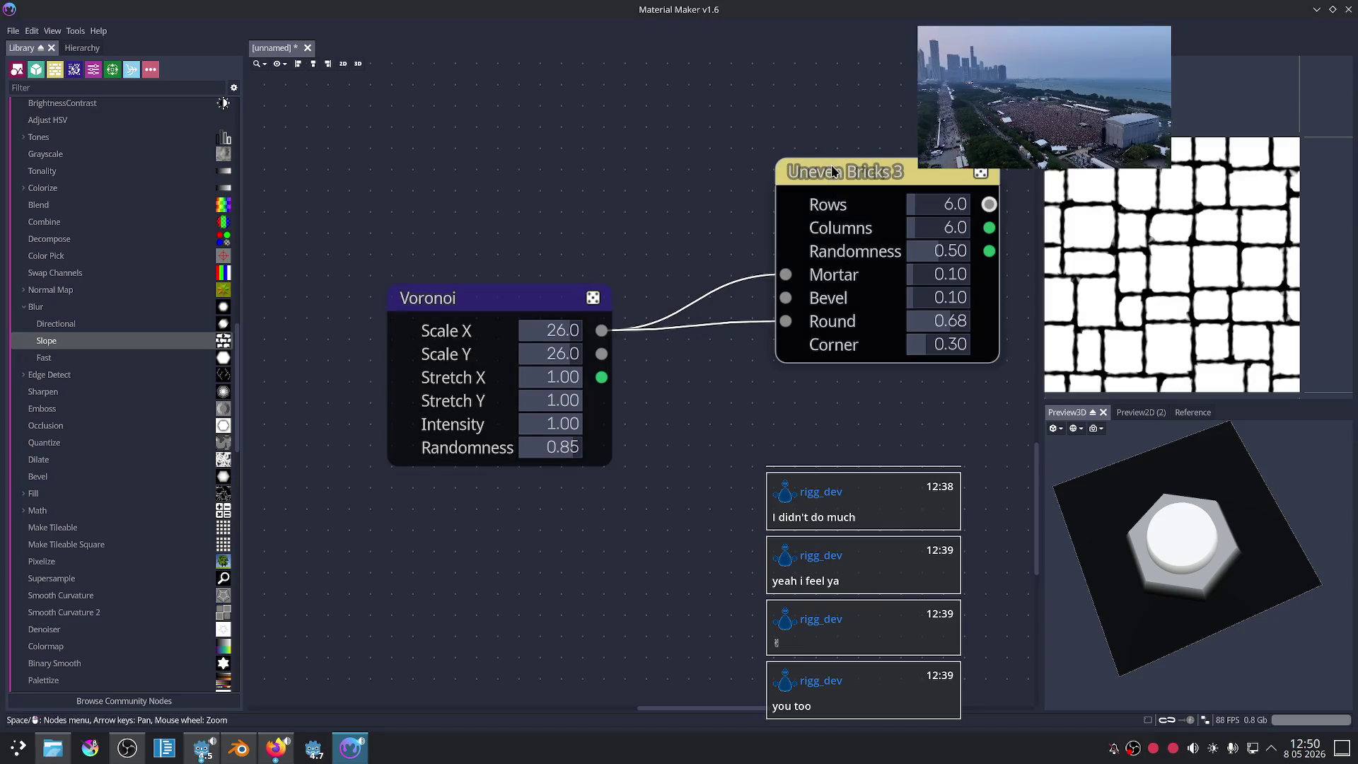
# Step: Set the Voronoi Randomness to 1.00 and lower the brick Bevel to 0.08
pyautogui.moveTo(559, 447)
pyautogui.mouseDown()
pyautogui.moveTo(454, 457)
pyautogui.moveTo(592, 455)
pyautogui.mouseUp()
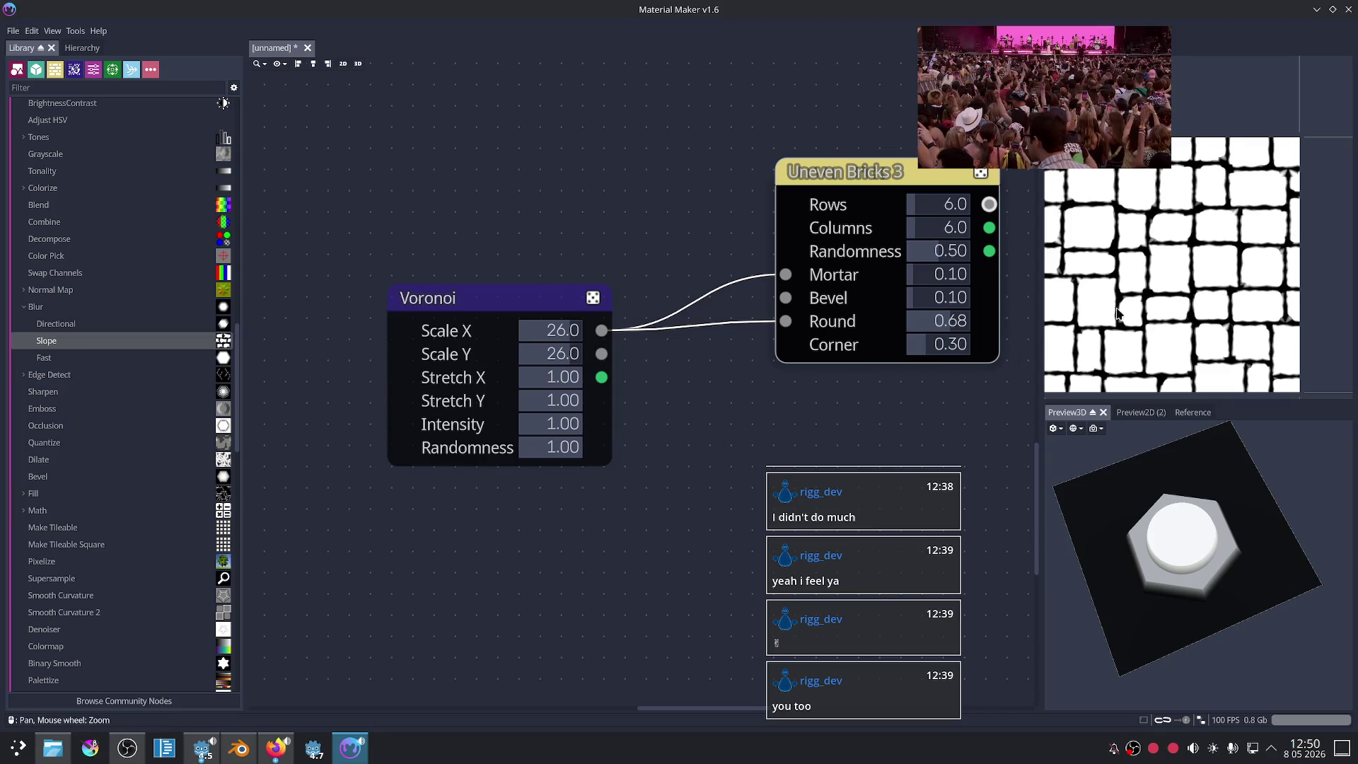
pyautogui.scroll(2, 1132, 306)
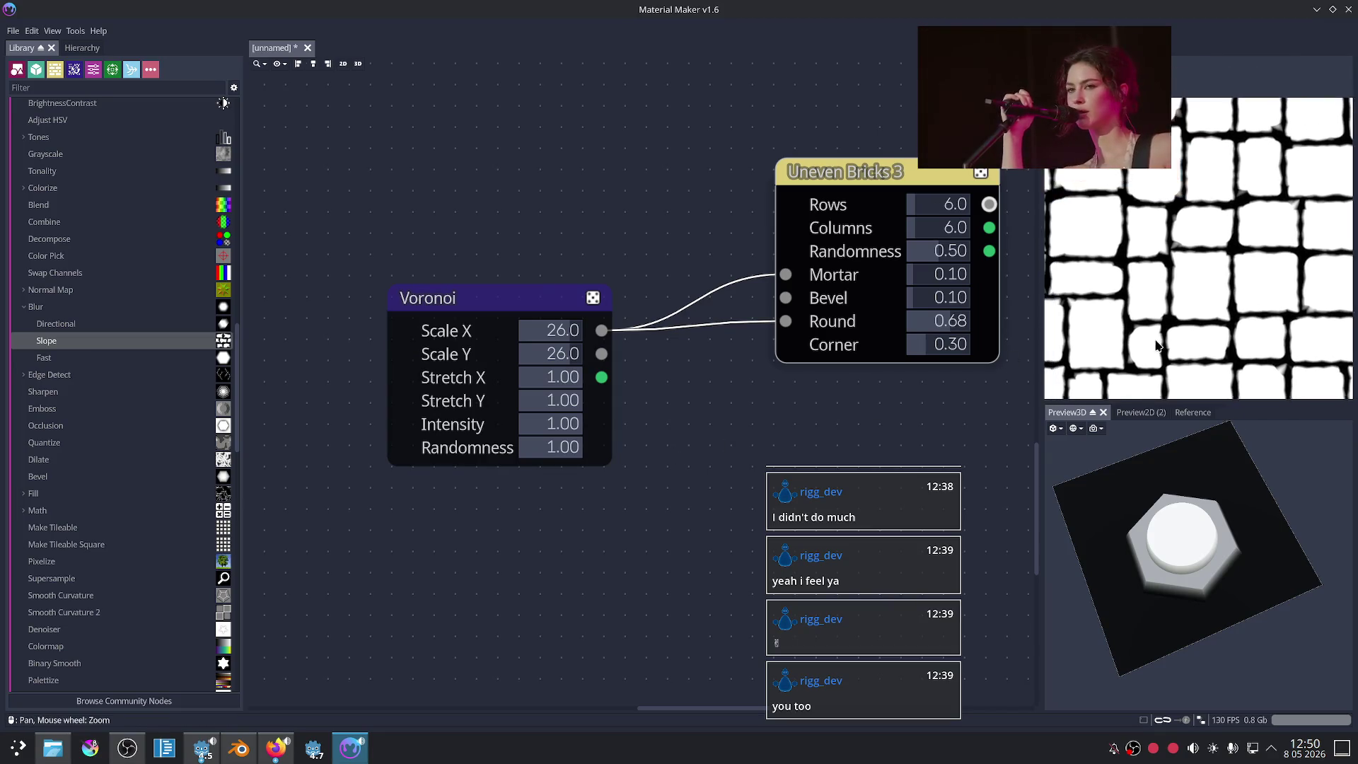
pyautogui.moveTo(783, 426); pyautogui.dragTo(666, 451, button='middle')
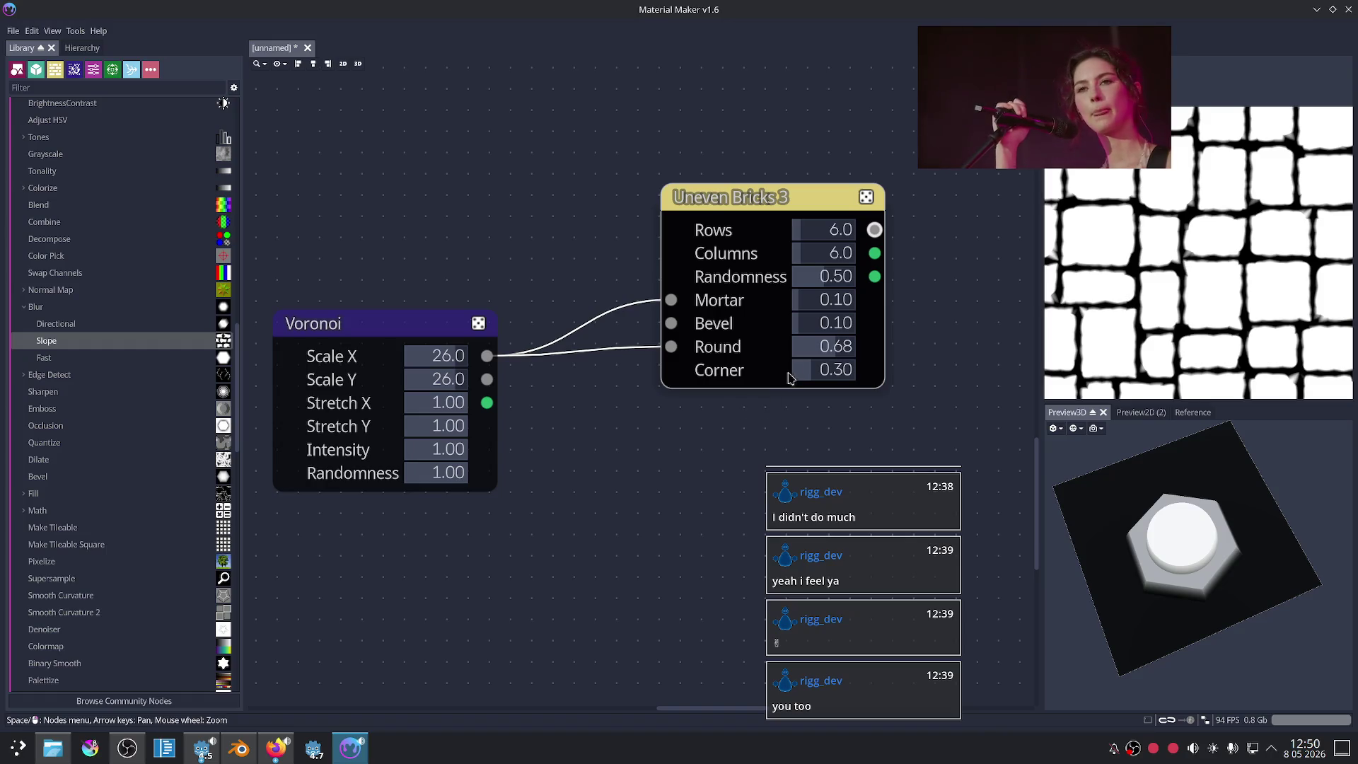
pyautogui.moveTo(838, 326); pyautogui.dragTo(832, 330)
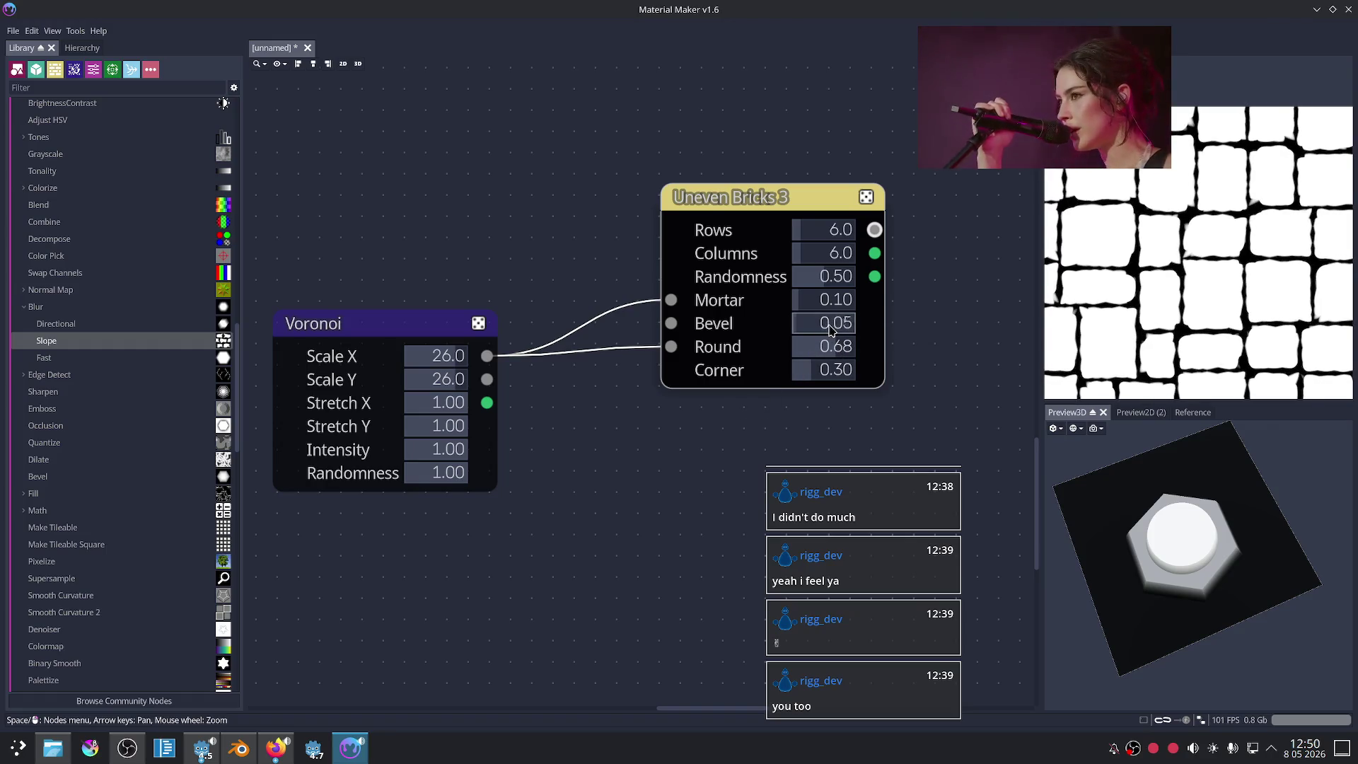
pyautogui.moveTo(934, 149); pyautogui.dragTo(965, 148)
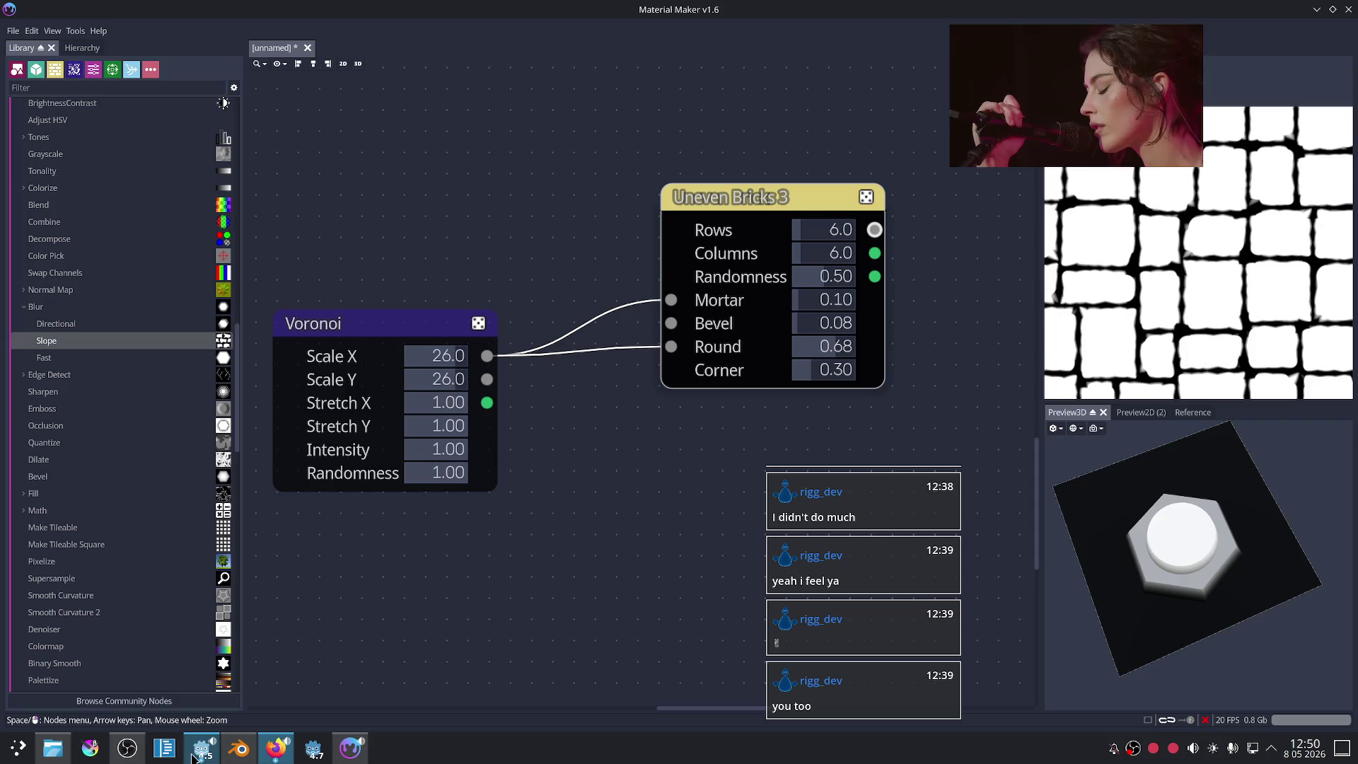
# Step: Go through OBS Studio to the Firefox image results for a Warhammer orc tank
pyautogui.click(131, 752)
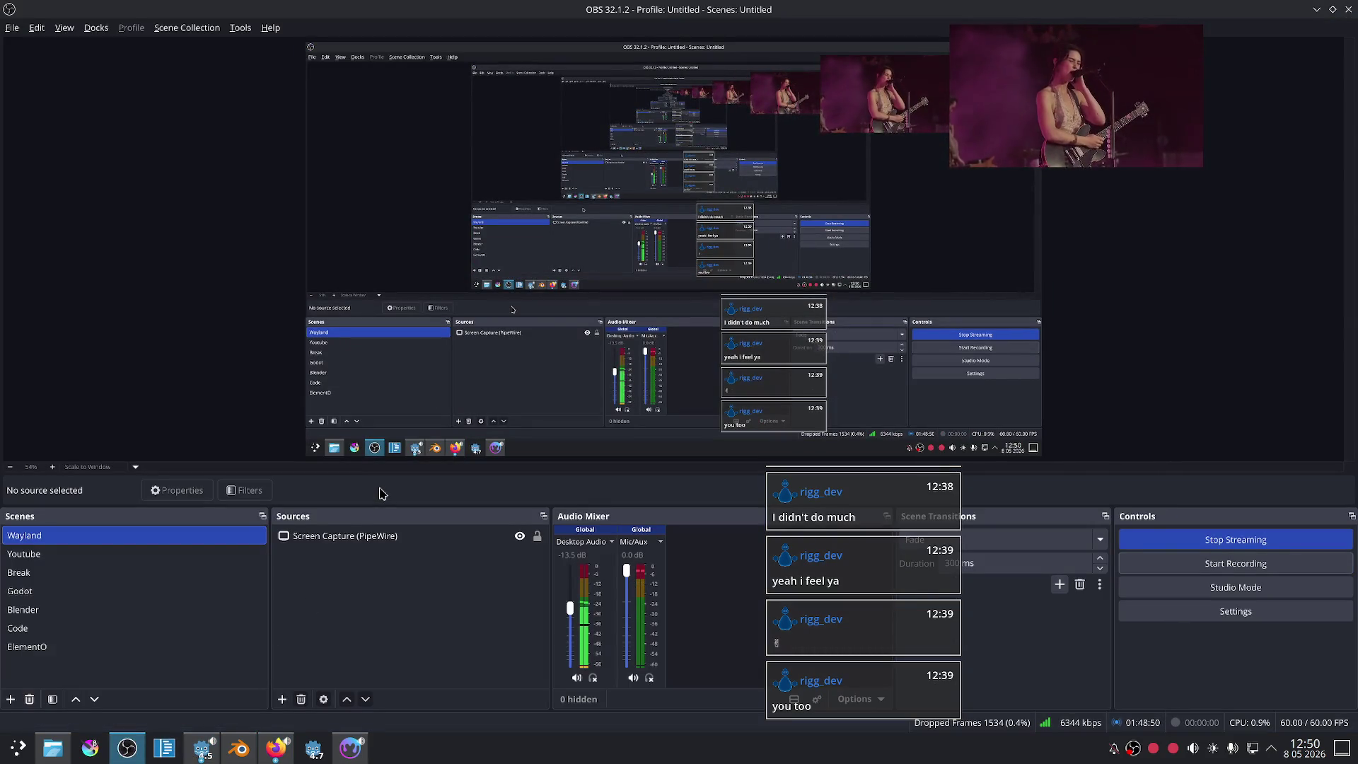
pyautogui.click(277, 751)
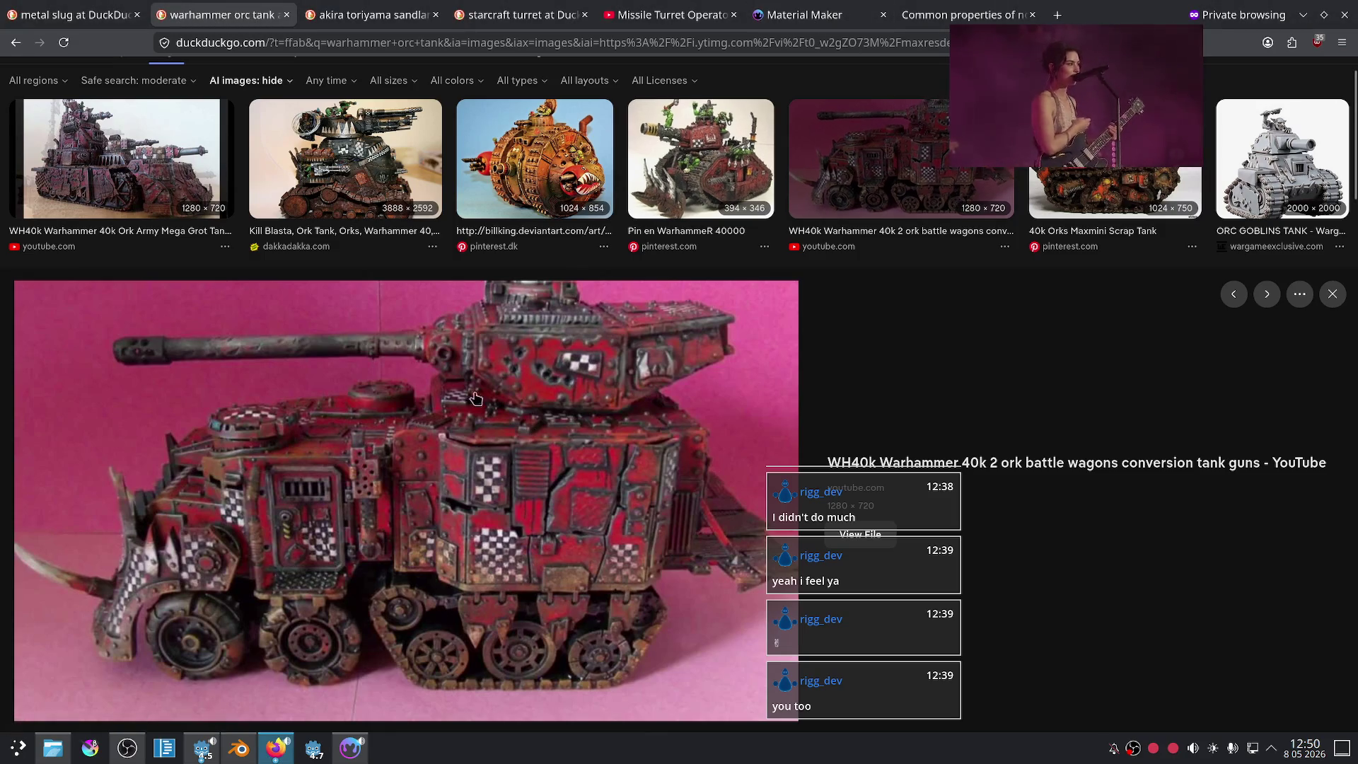
# Step: Look over the Twitch live stream tab in the other Firefox window, then return to Material Maker
pyautogui.click(258, 761)
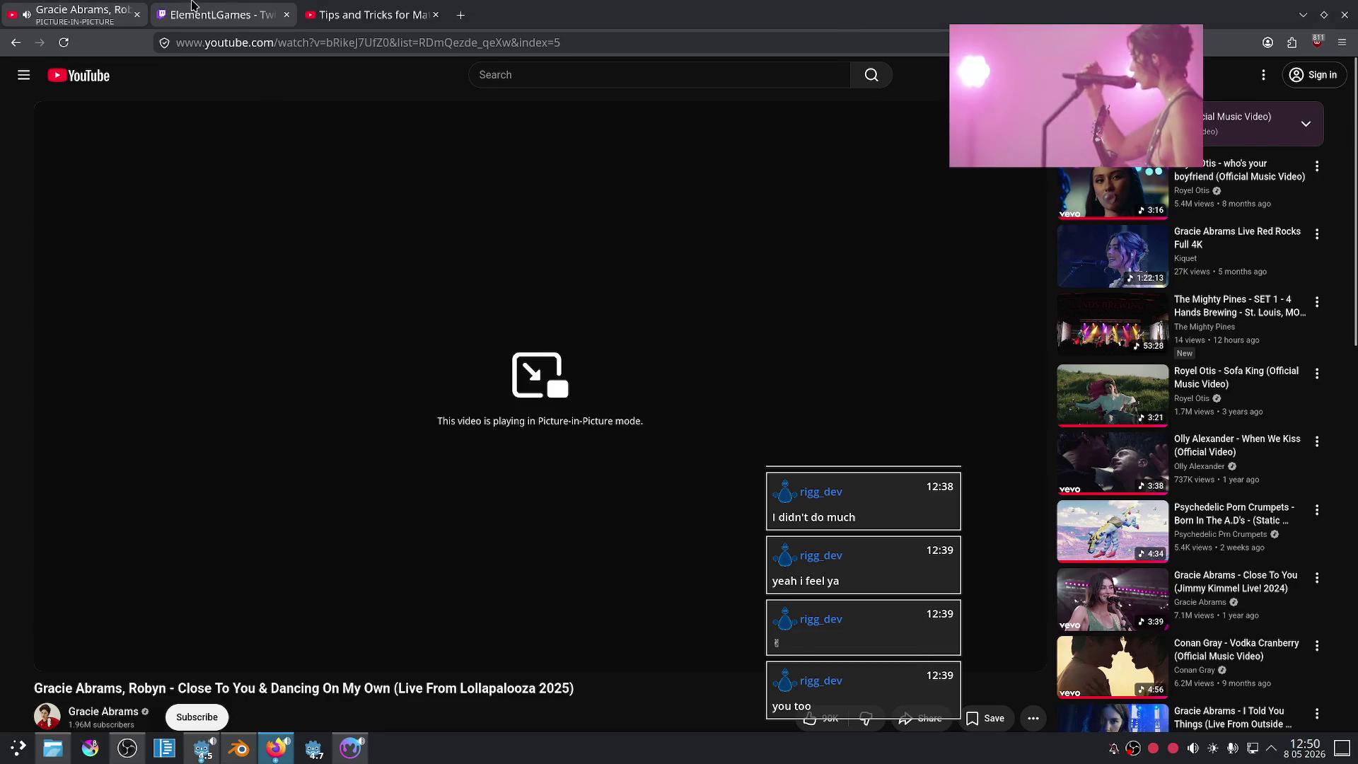
pyautogui.click(219, 14)
pyautogui.scroll(6, 358, 237)
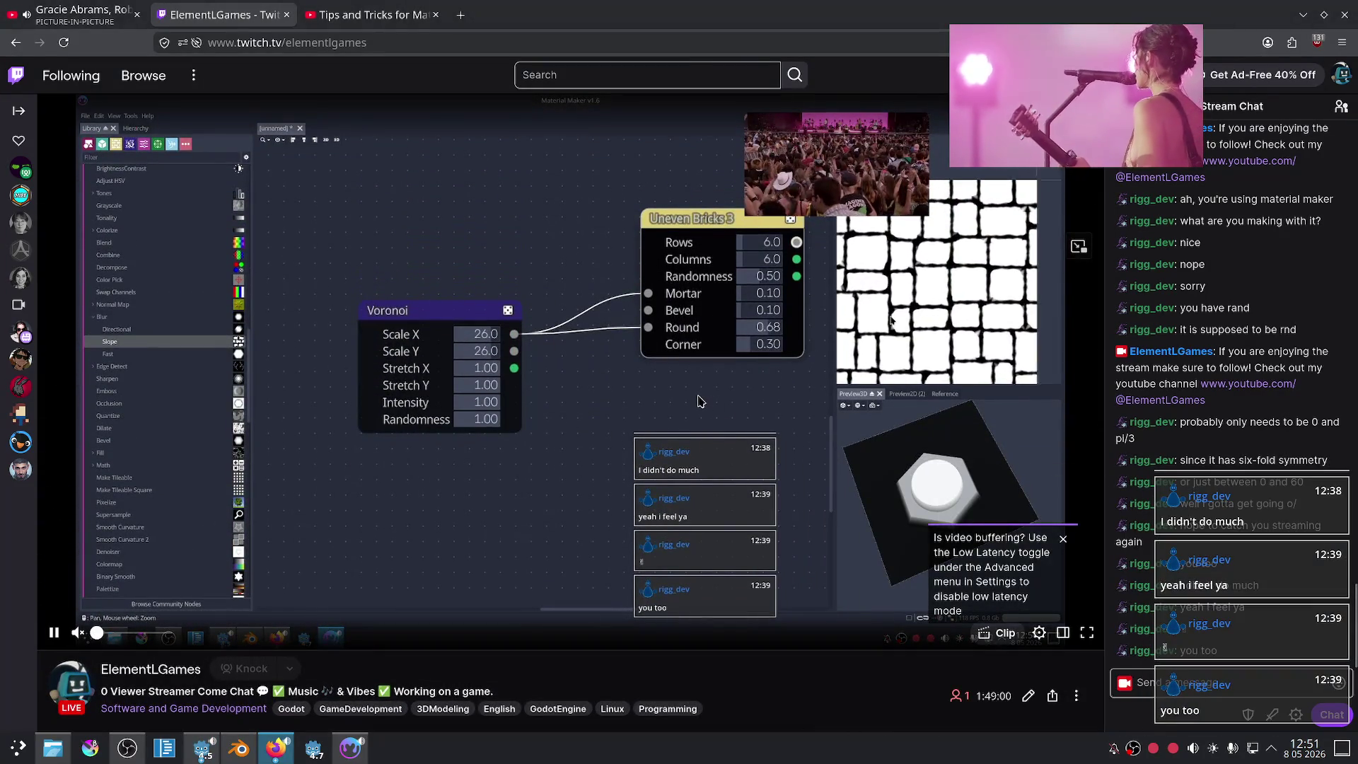
pyautogui.hotkey('alt', 'Tab')
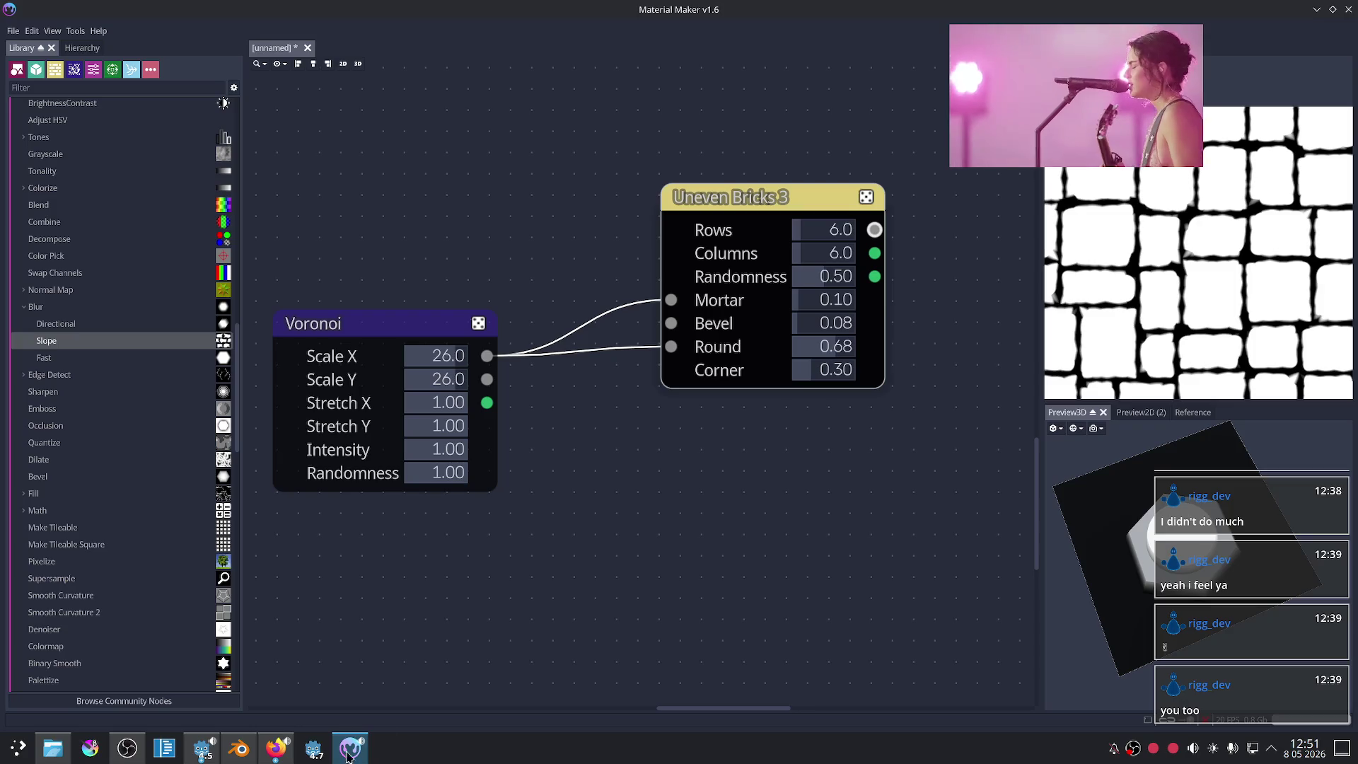
# Step: Zoom in on Uneven Bricks 3 and preview its Corner Fill output
pyautogui.moveTo(767, 461); pyautogui.dragTo(685, 509, button='middle')
pyautogui.moveTo(1047, 78)
pyautogui.scroll(-3, 637, 293)
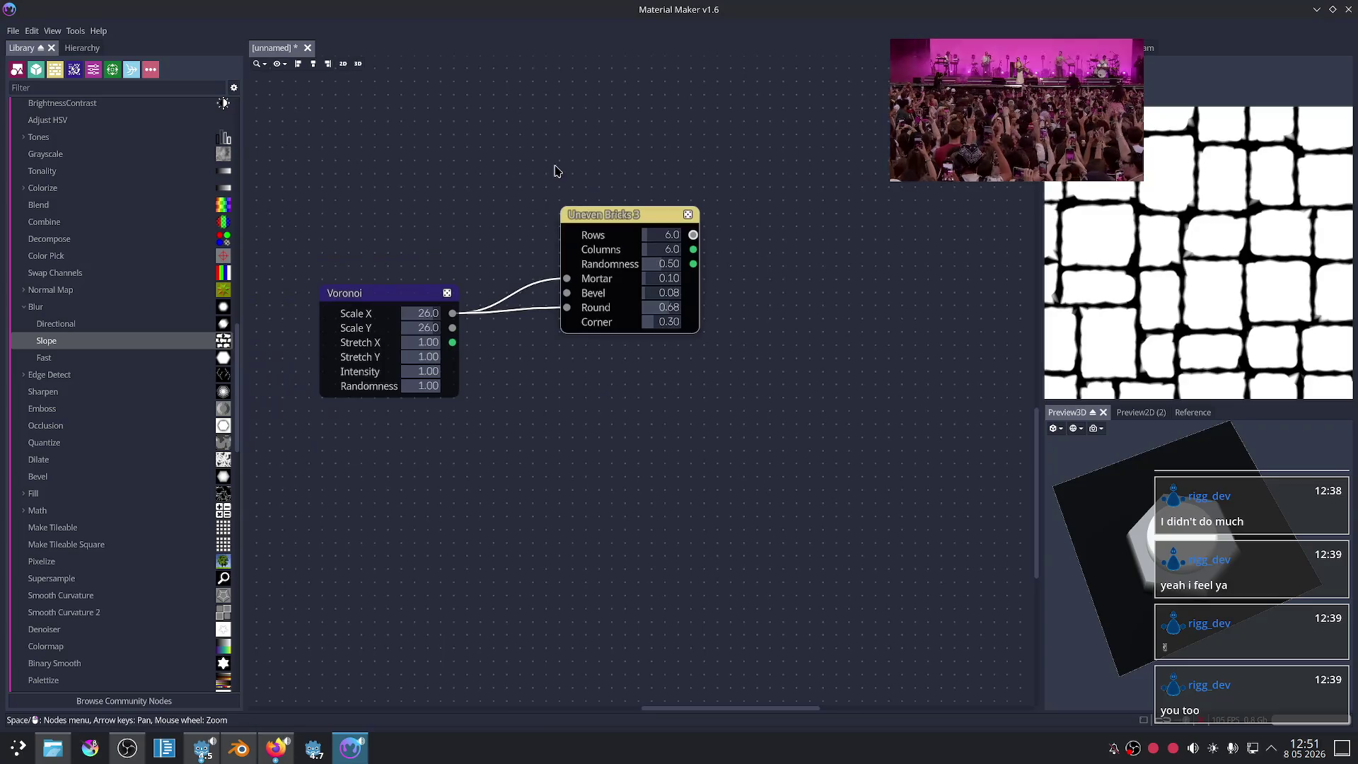
pyautogui.scroll(3, 654, 389)
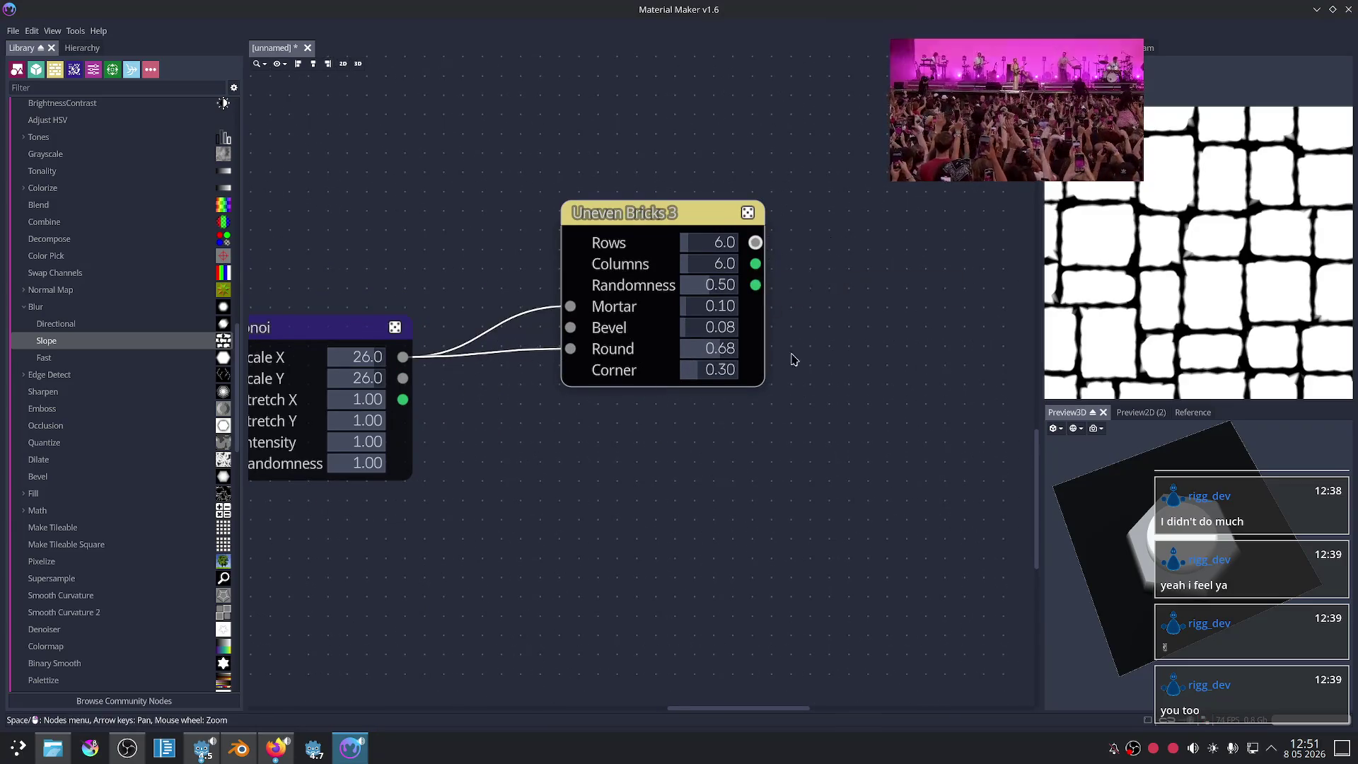
pyautogui.moveTo(788, 333); pyautogui.dragTo(643, 348, button='middle')
pyautogui.scroll(1, 643, 348)
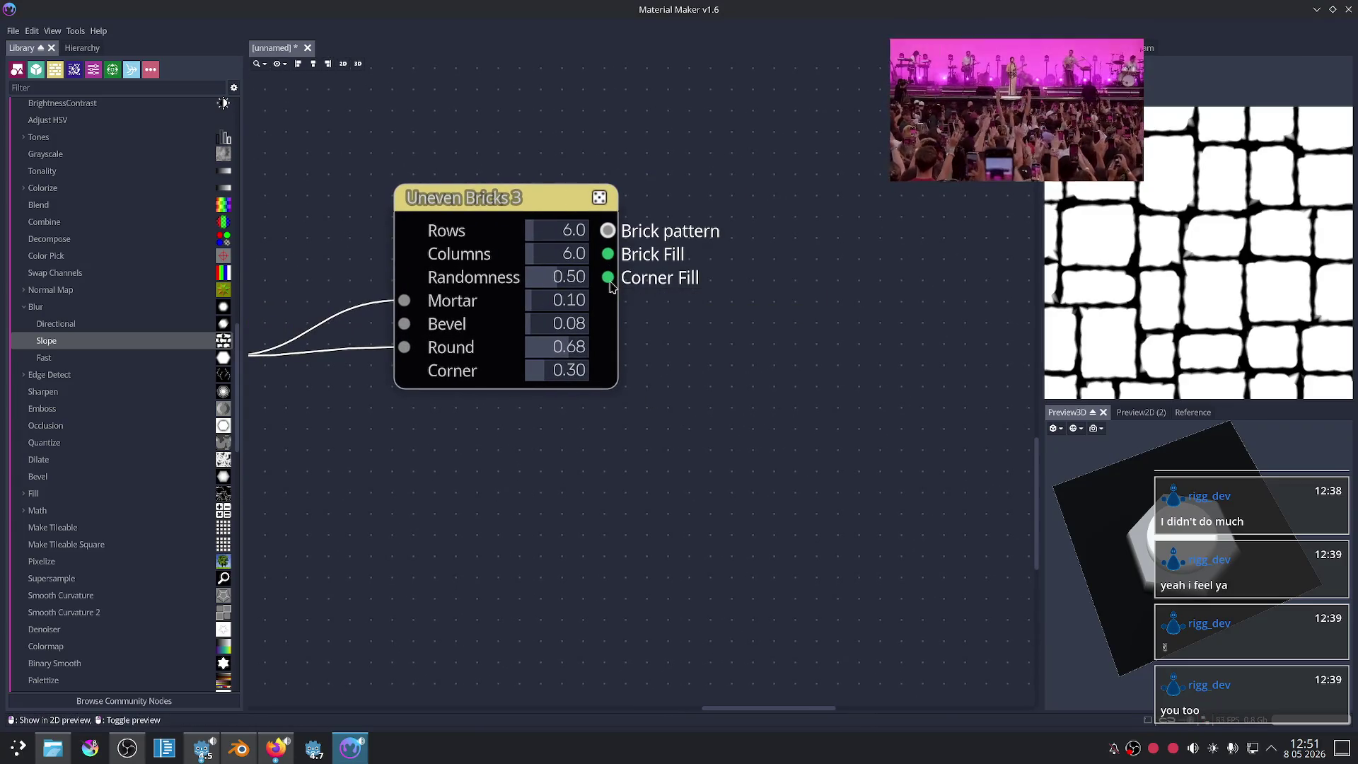
pyautogui.click(608, 280)
# Step: Preview the Brick Fill output as coloured blocks and drag a wire from it onto empty canvas
pyautogui.scroll(2, 1140, 279)
pyautogui.scroll(2, 1140, 279)
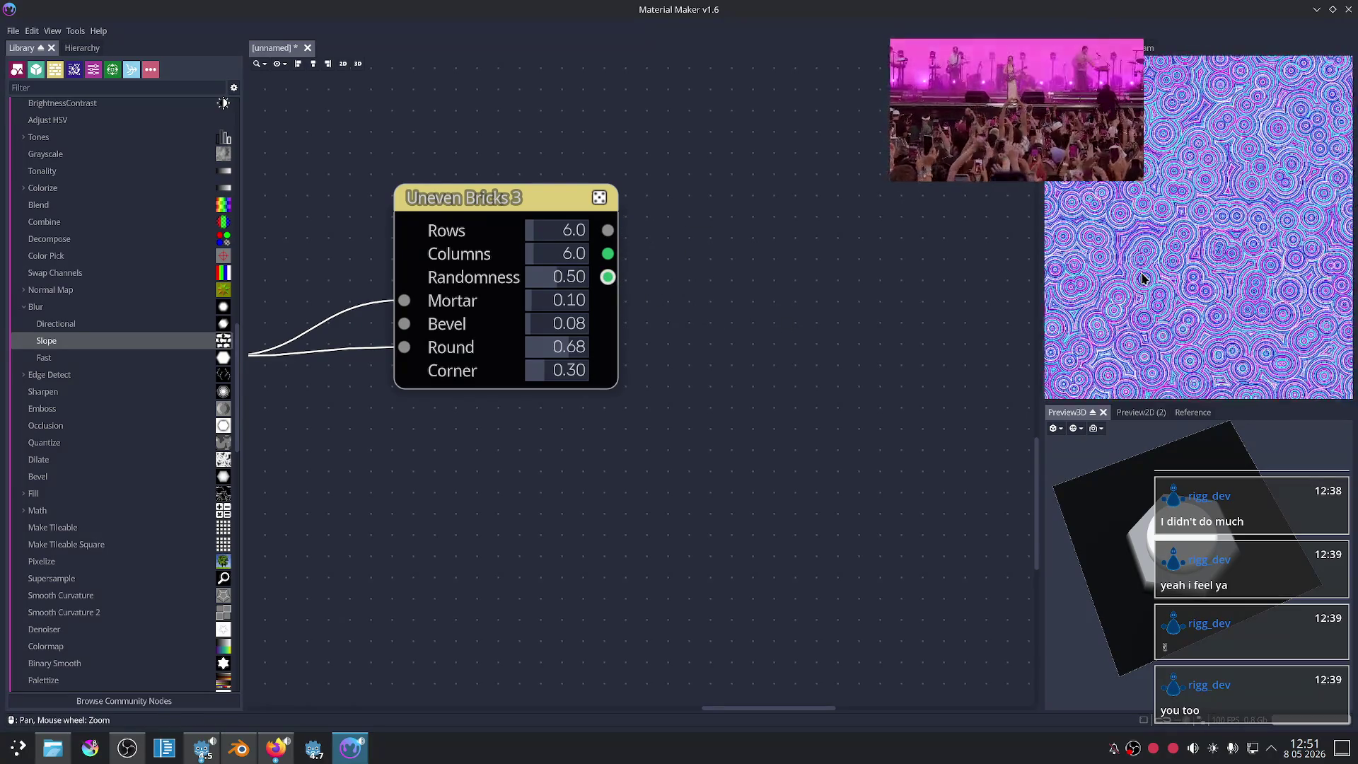
pyautogui.scroll(1, 1131, 282)
pyautogui.moveTo(802, 313); pyautogui.dragTo(728, 370, button='middle')
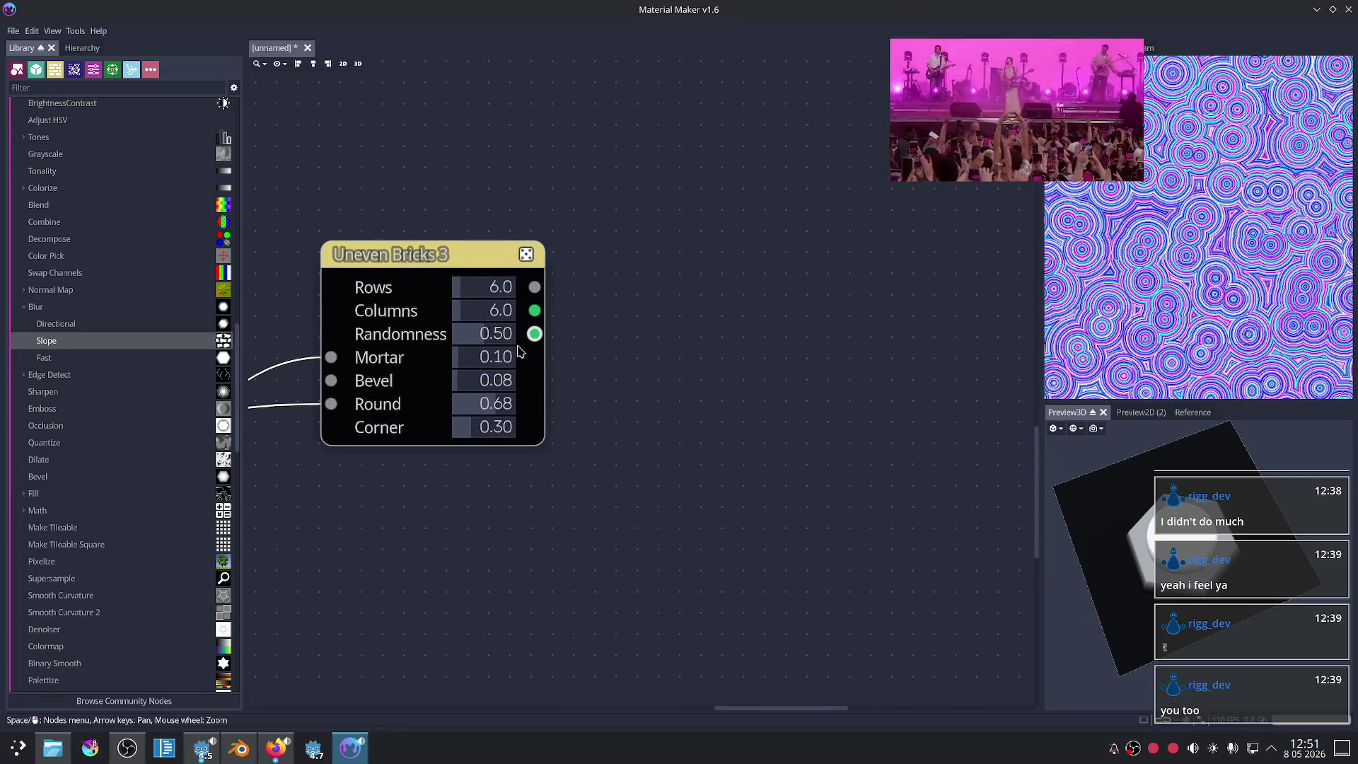
pyautogui.click(535, 312)
pyautogui.scroll(-2, 1193, 282)
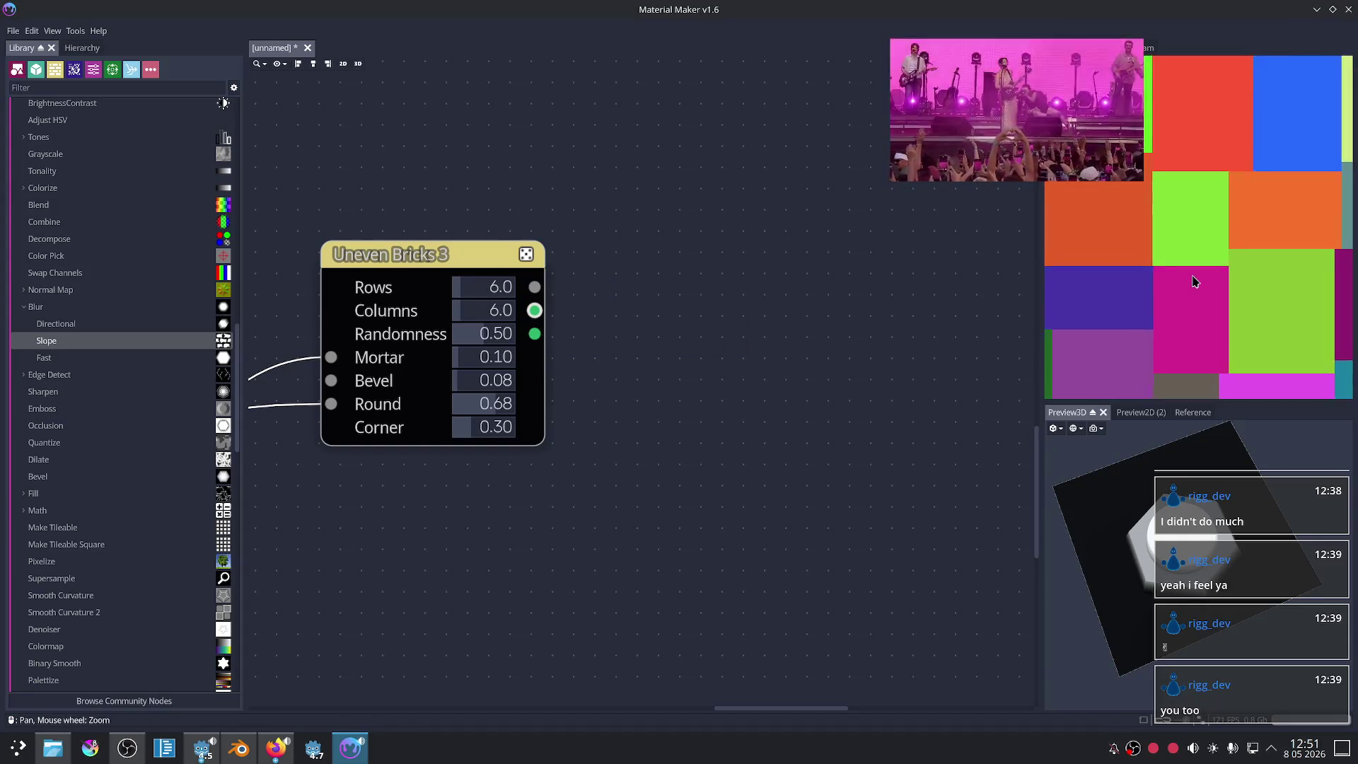
pyautogui.scroll(-2, 1194, 282)
pyautogui.hscroll(2, 764, 370)
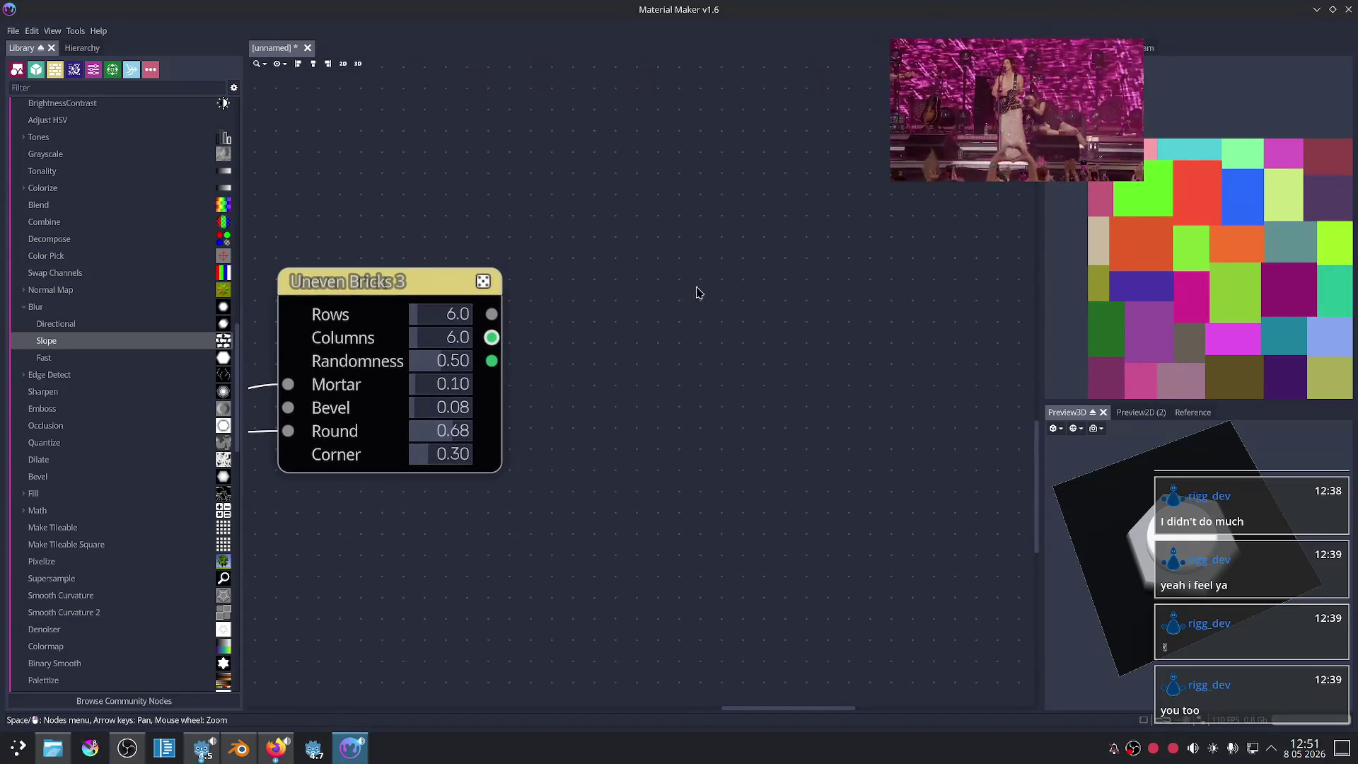
pyautogui.hscroll(-1, 703, 309)
pyautogui.hscroll(-1, 712, 297)
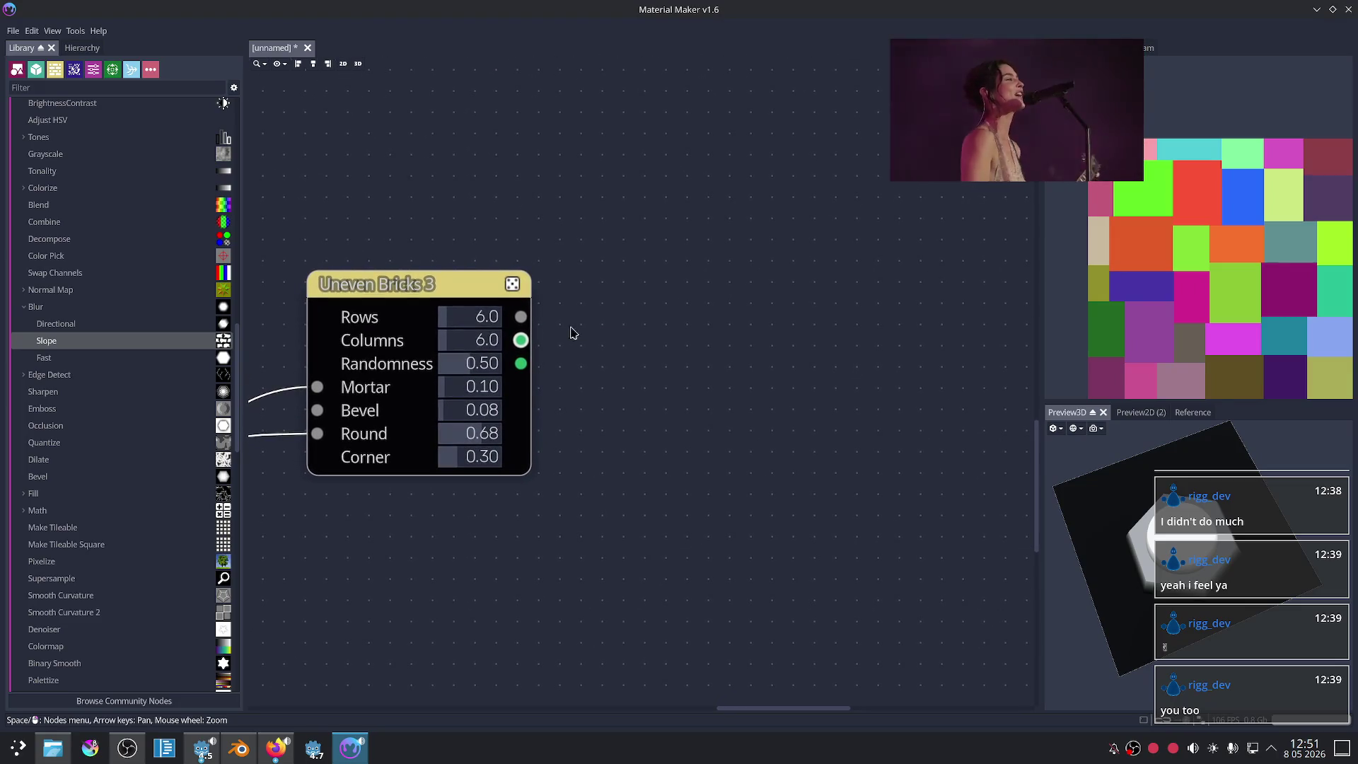
pyautogui.moveTo(521, 341); pyautogui.dragTo(660, 371)
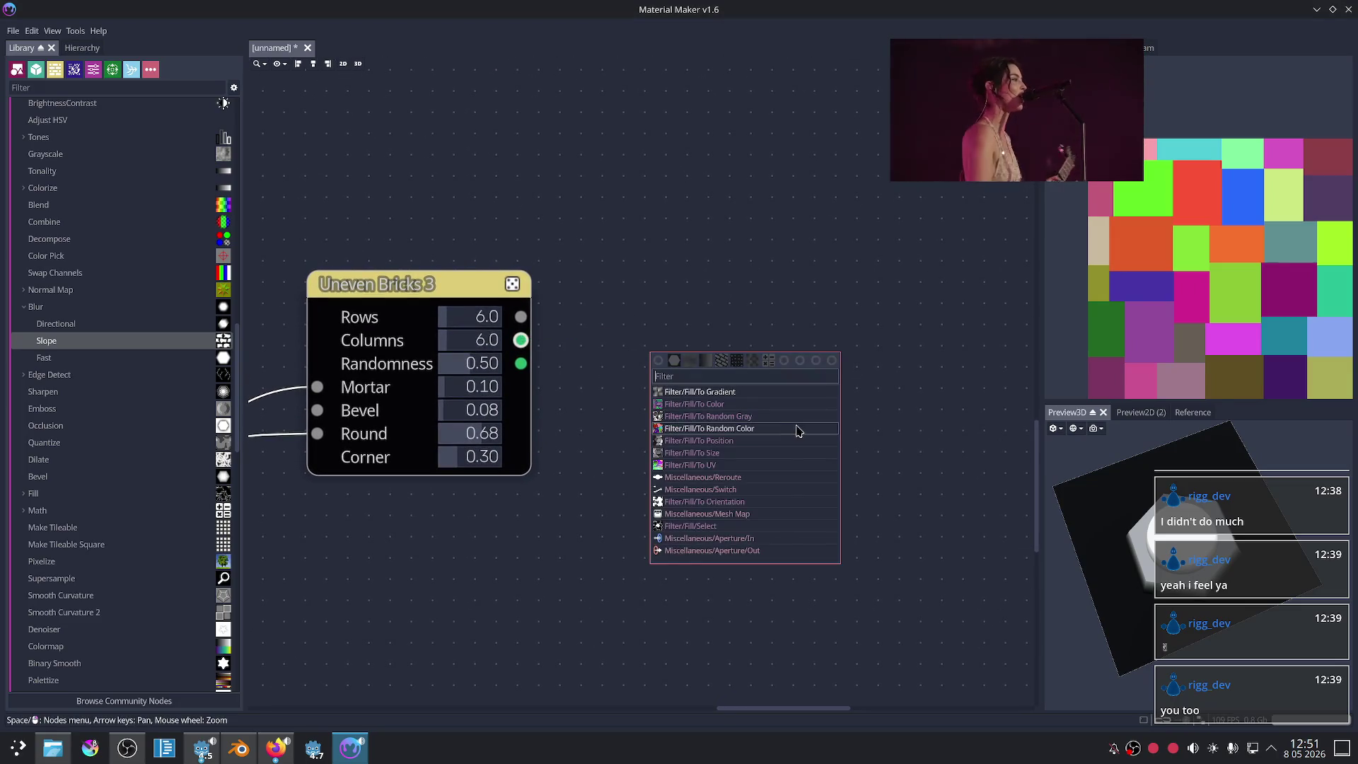
# Step: Add a Fill to UV node fed by Brick Fill and set its mode to Square
pyautogui.click(758, 464)
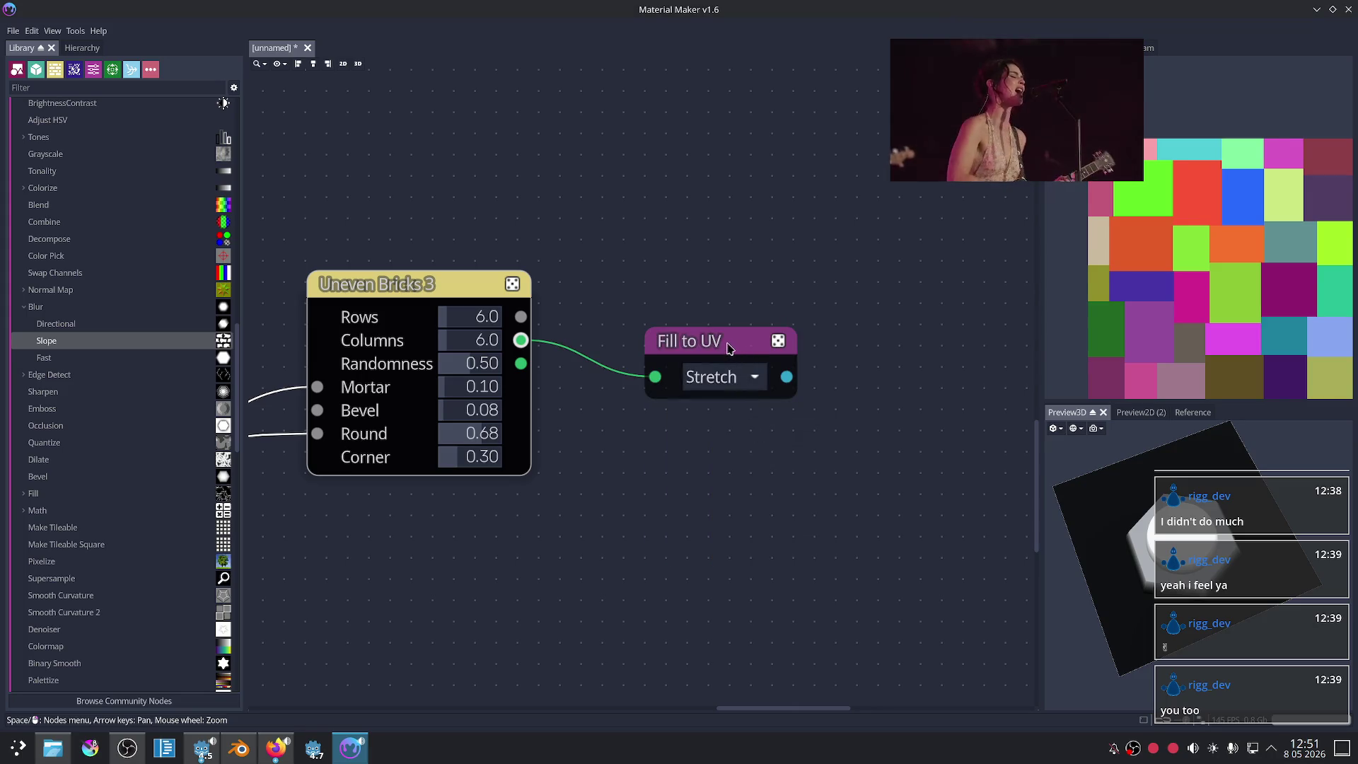
pyautogui.click(732, 351)
pyautogui.moveTo(829, 482); pyautogui.dragTo(825, 473, button='middle')
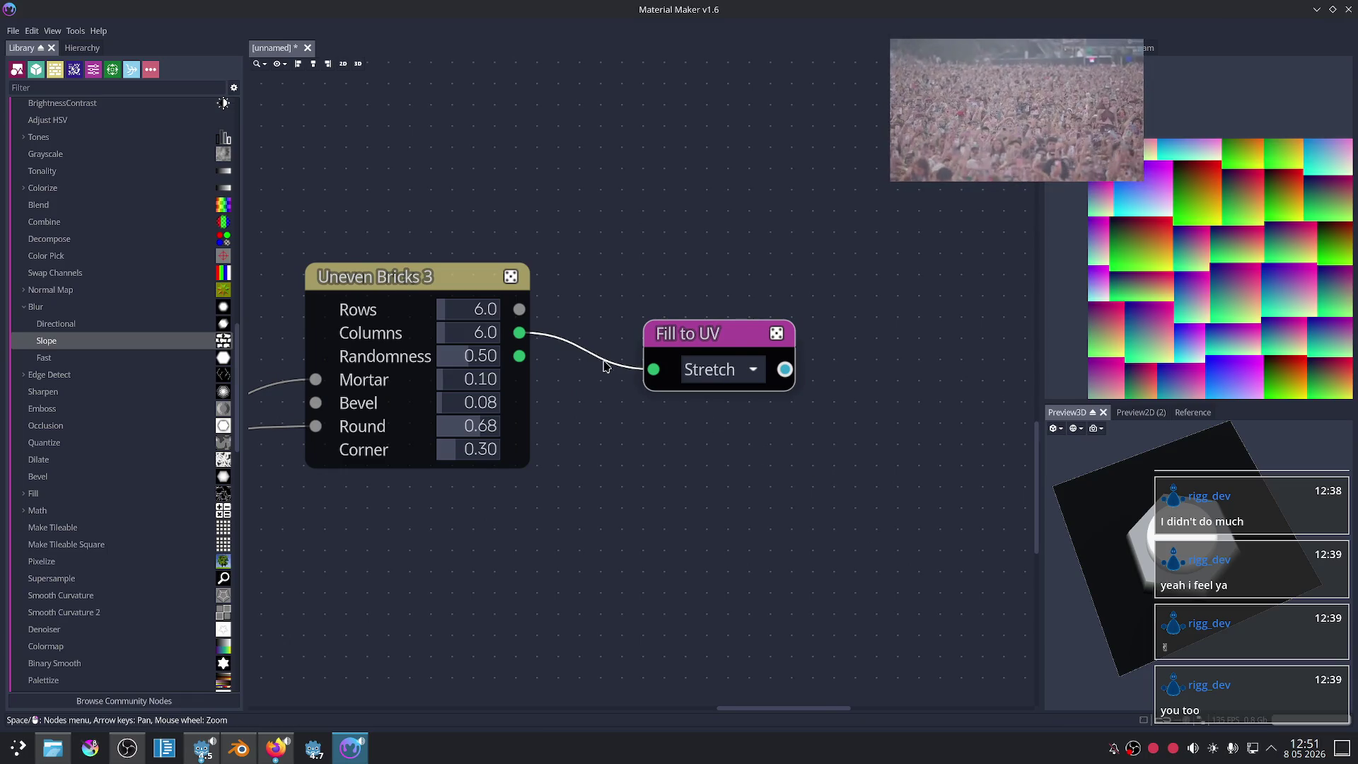
pyautogui.click(704, 369)
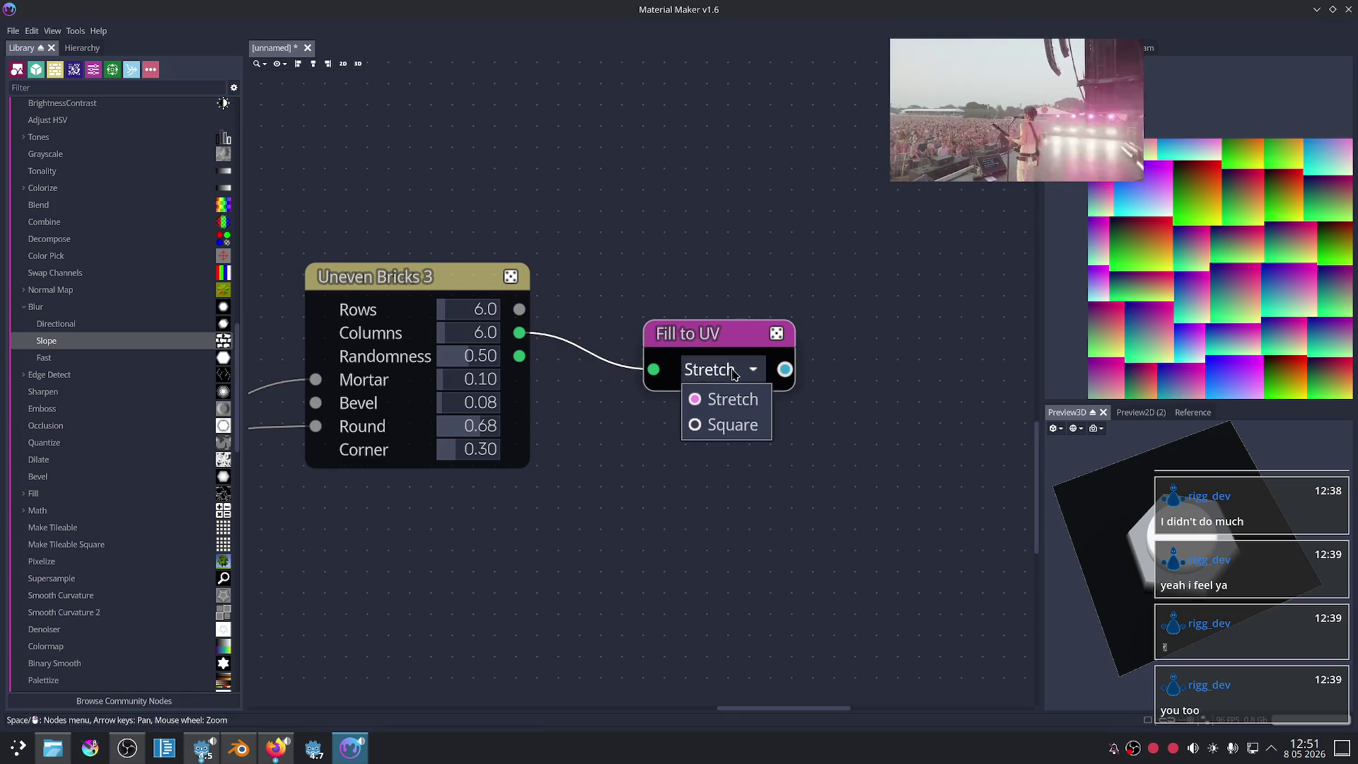
pyautogui.click(731, 429)
pyautogui.rightClick(699, 475)
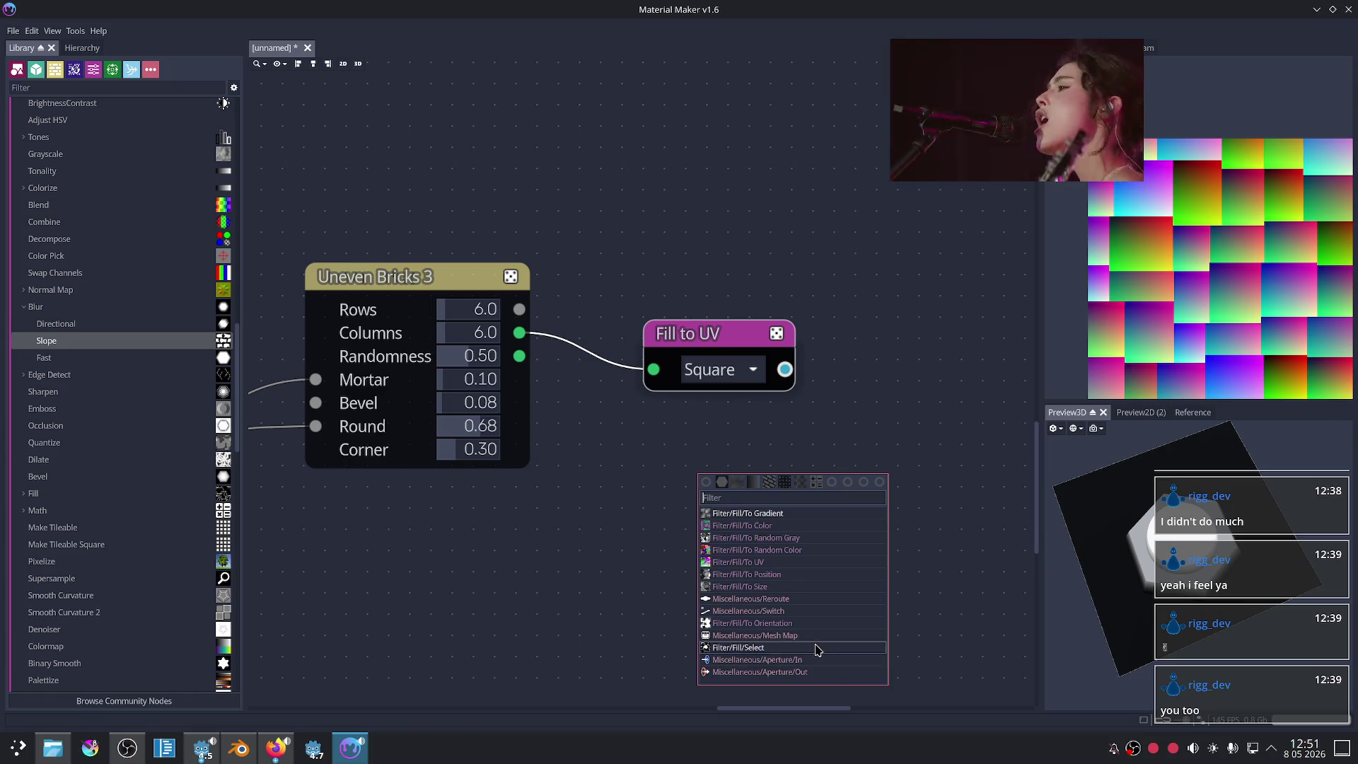
# Step: Try a Fill Select node on the brick fill with X at -0.09, then delete it
pyautogui.click(813, 647)
pyautogui.click(756, 475)
pyautogui.moveTo(789, 505); pyautogui.dragTo(776, 506)
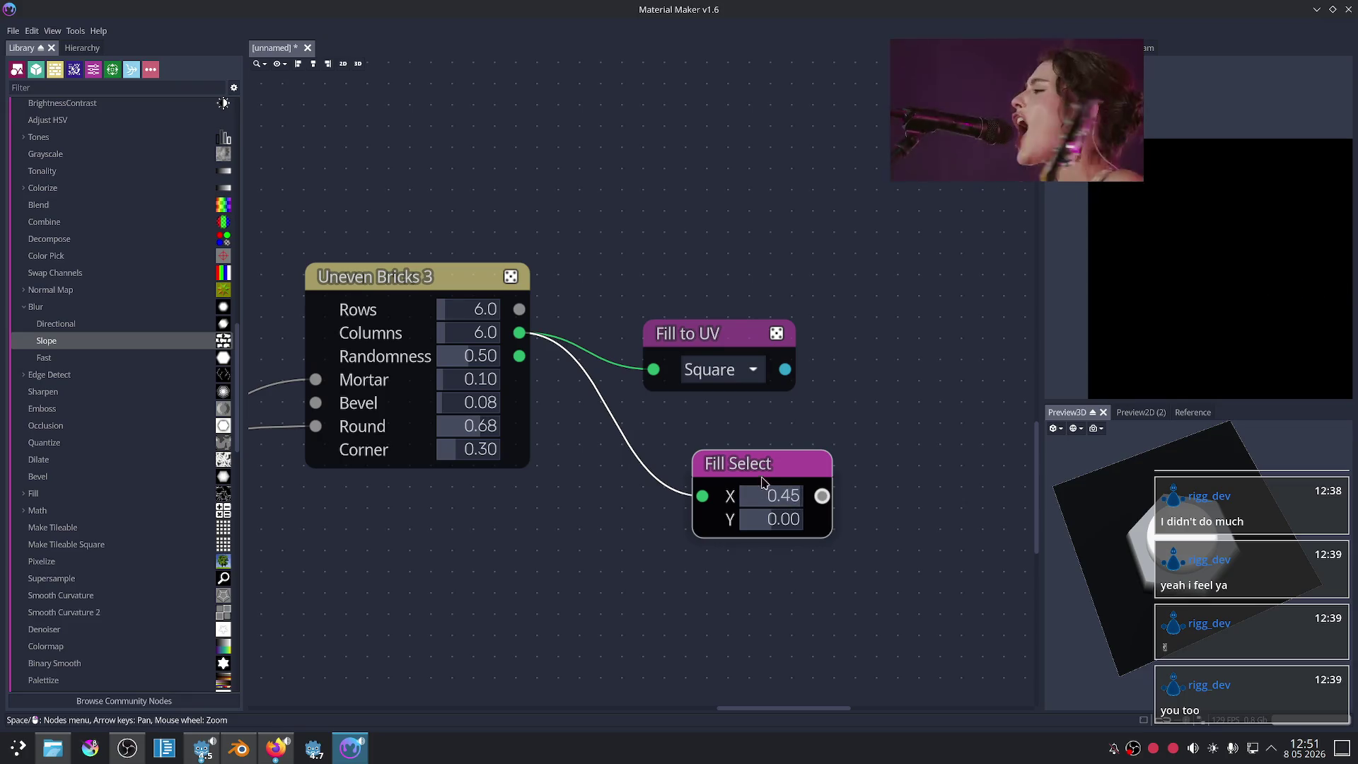
pyautogui.press('Delete')
# Step: Try a Fill to Position node in Y, Radial and X modes, delete it, and pull a new bricks wire
pyautogui.rightClick(705, 497)
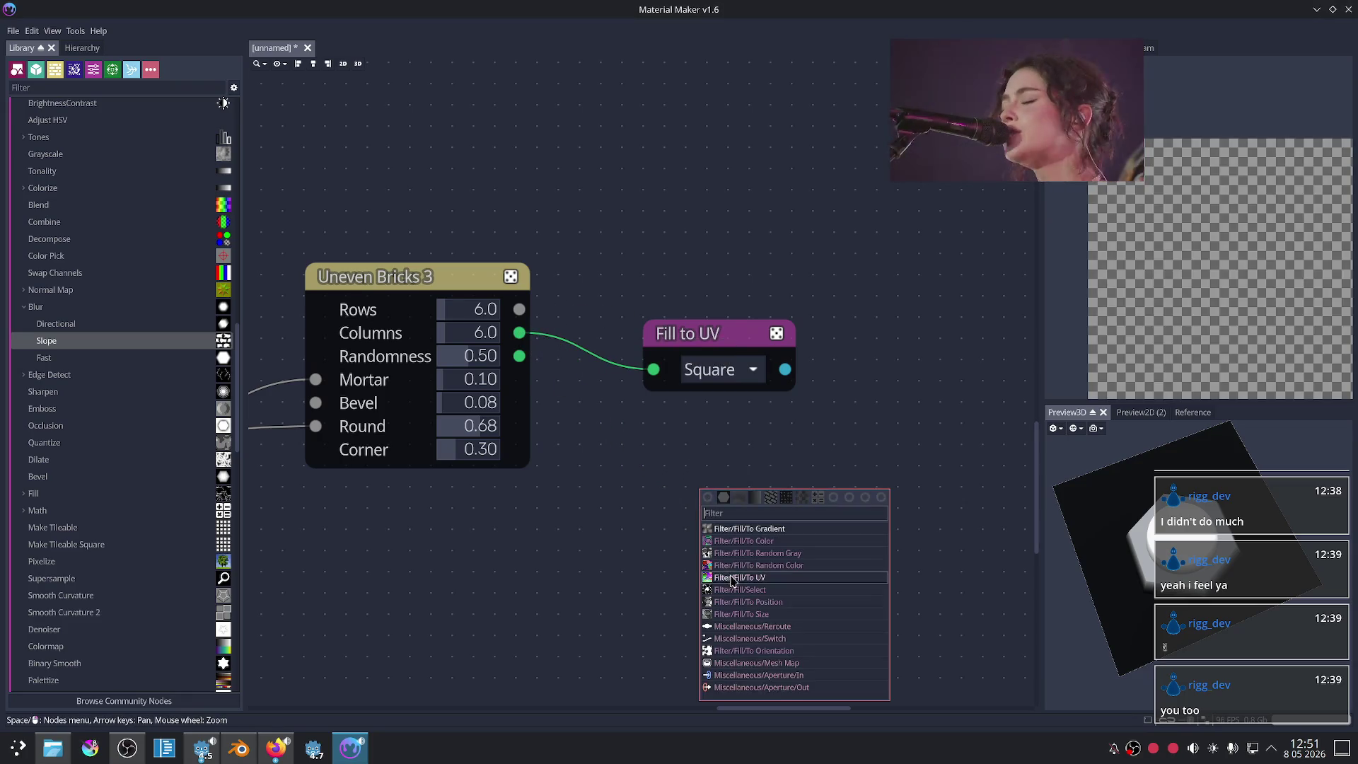
pyautogui.click(823, 607)
pyautogui.moveTo(732, 481); pyautogui.dragTo(671, 475)
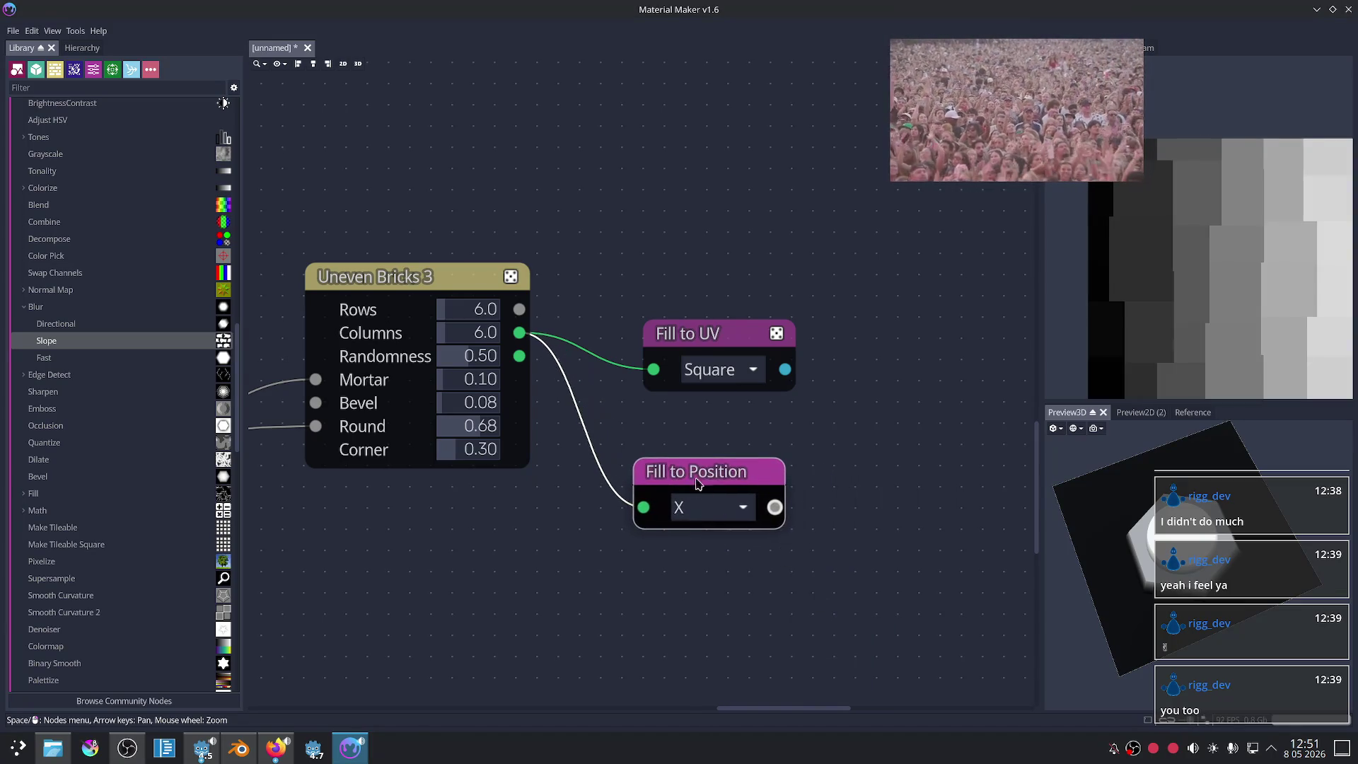
pyautogui.click(708, 508)
pyautogui.click(708, 562)
pyautogui.click(711, 507)
pyautogui.click(722, 588)
pyautogui.click(707, 507)
pyautogui.click(716, 538)
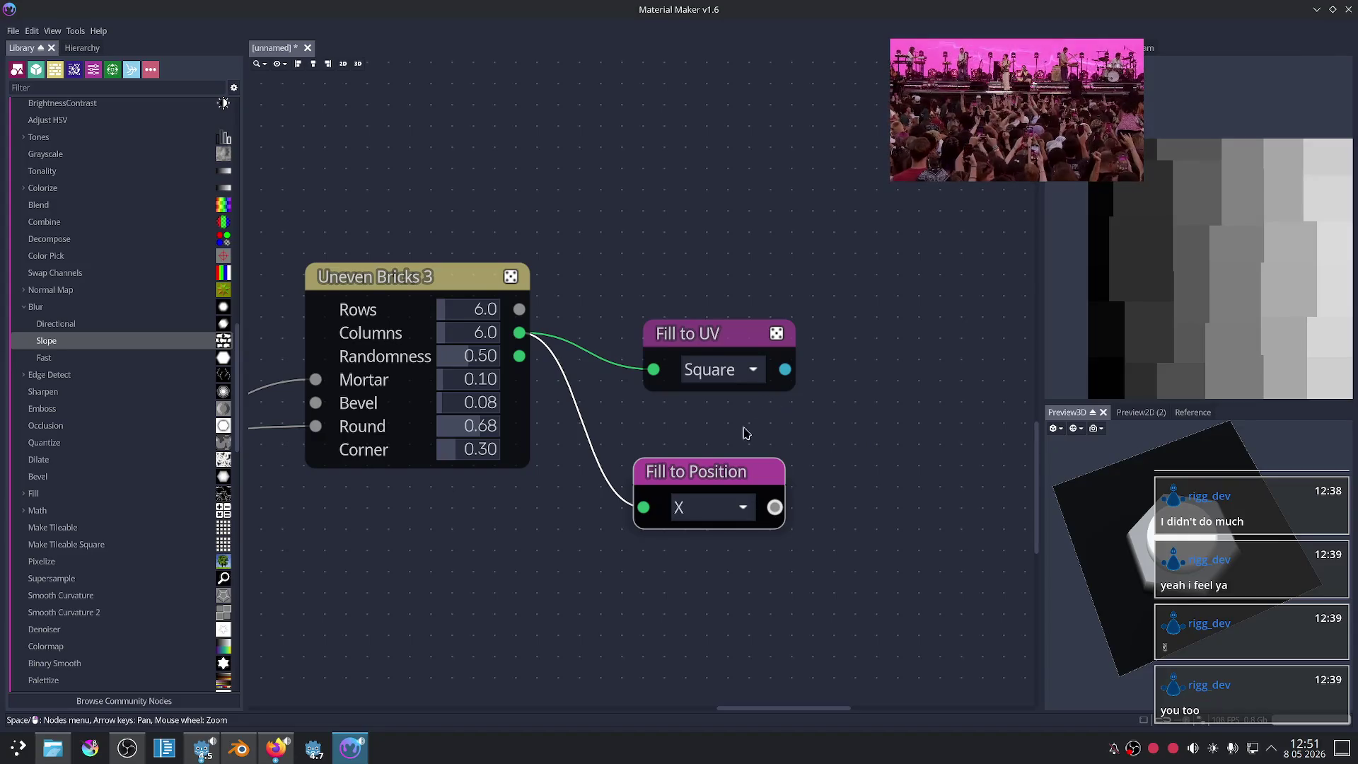
pyautogui.press('Delete')
pyautogui.moveTo(520, 356); pyautogui.dragTo(680, 496)
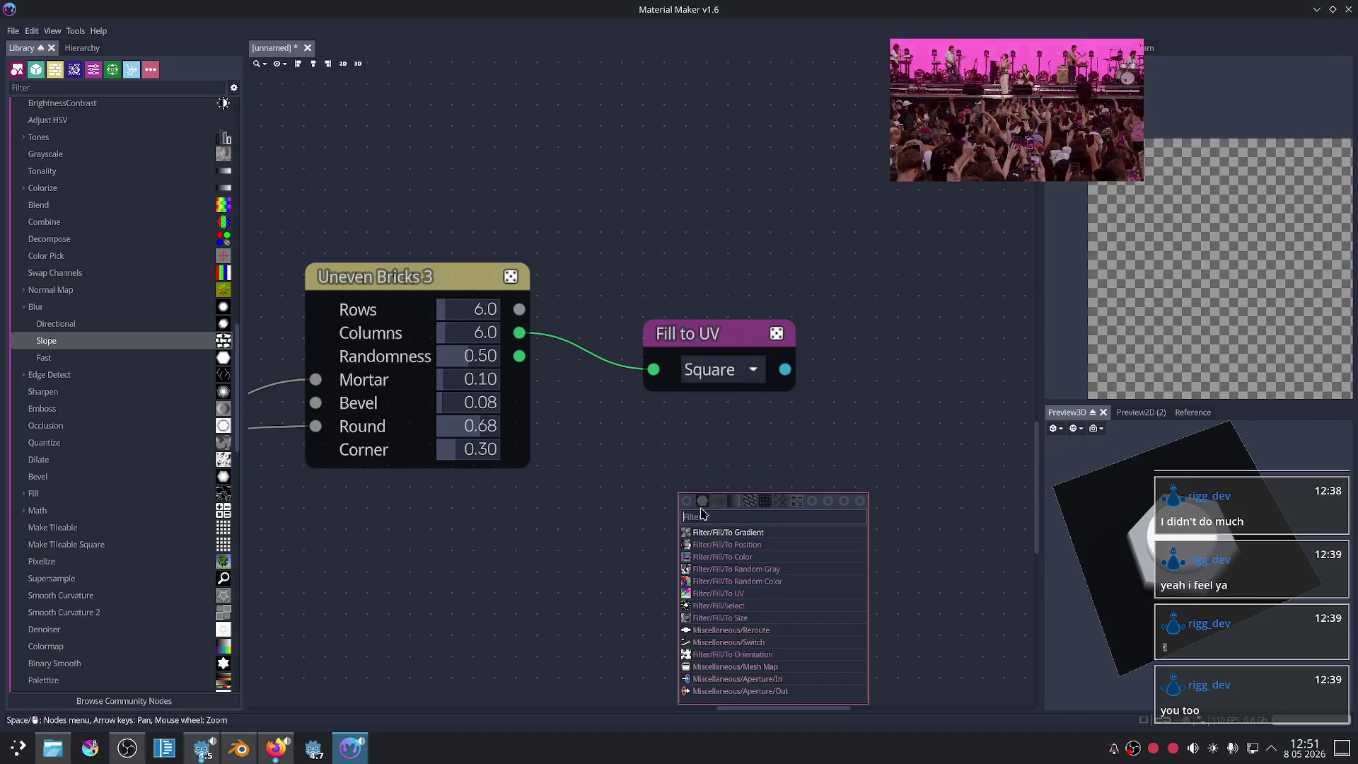
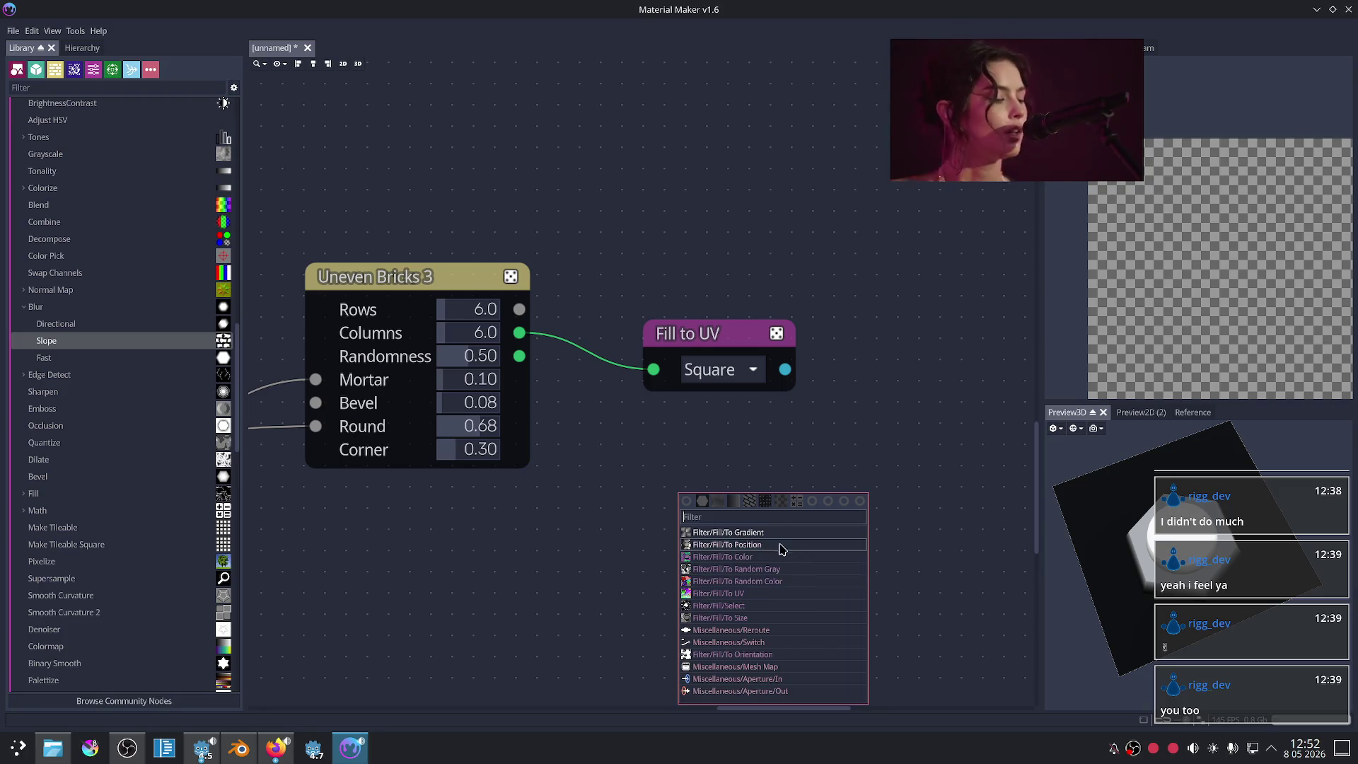
# Step: Add a Fill to Gradient node from the brick fill, in Square mode with Rotate 174
pyautogui.click(778, 534)
pyautogui.click(748, 540)
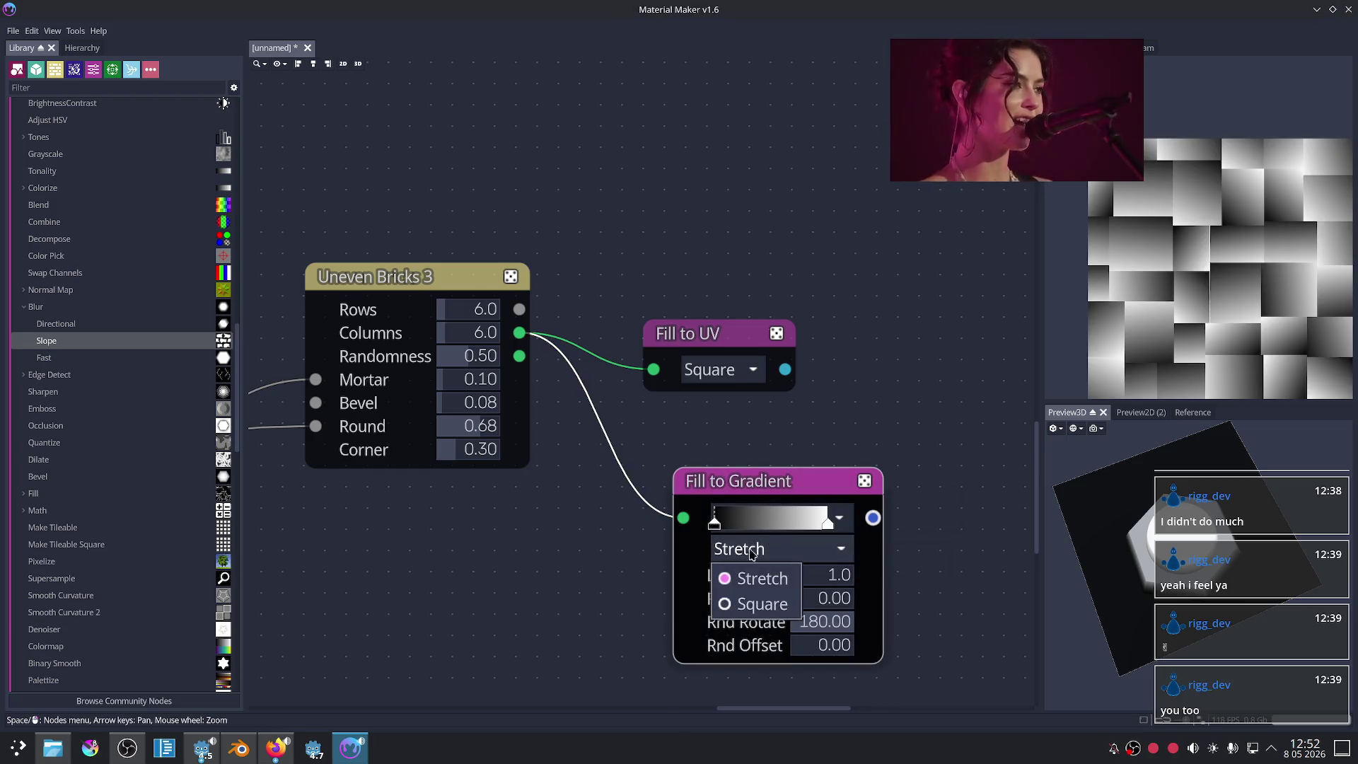
pyautogui.click(758, 606)
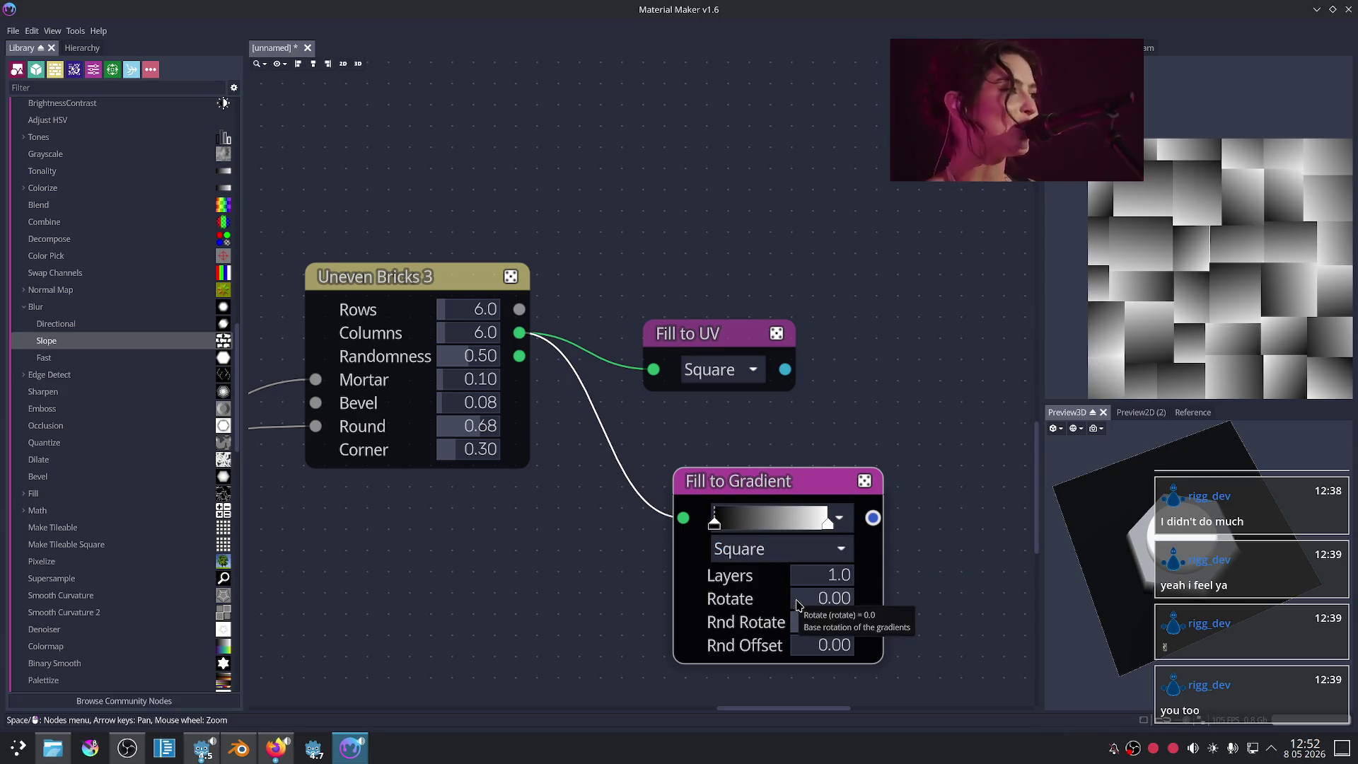
pyautogui.moveTo(797, 605); pyautogui.dragTo(830, 598)
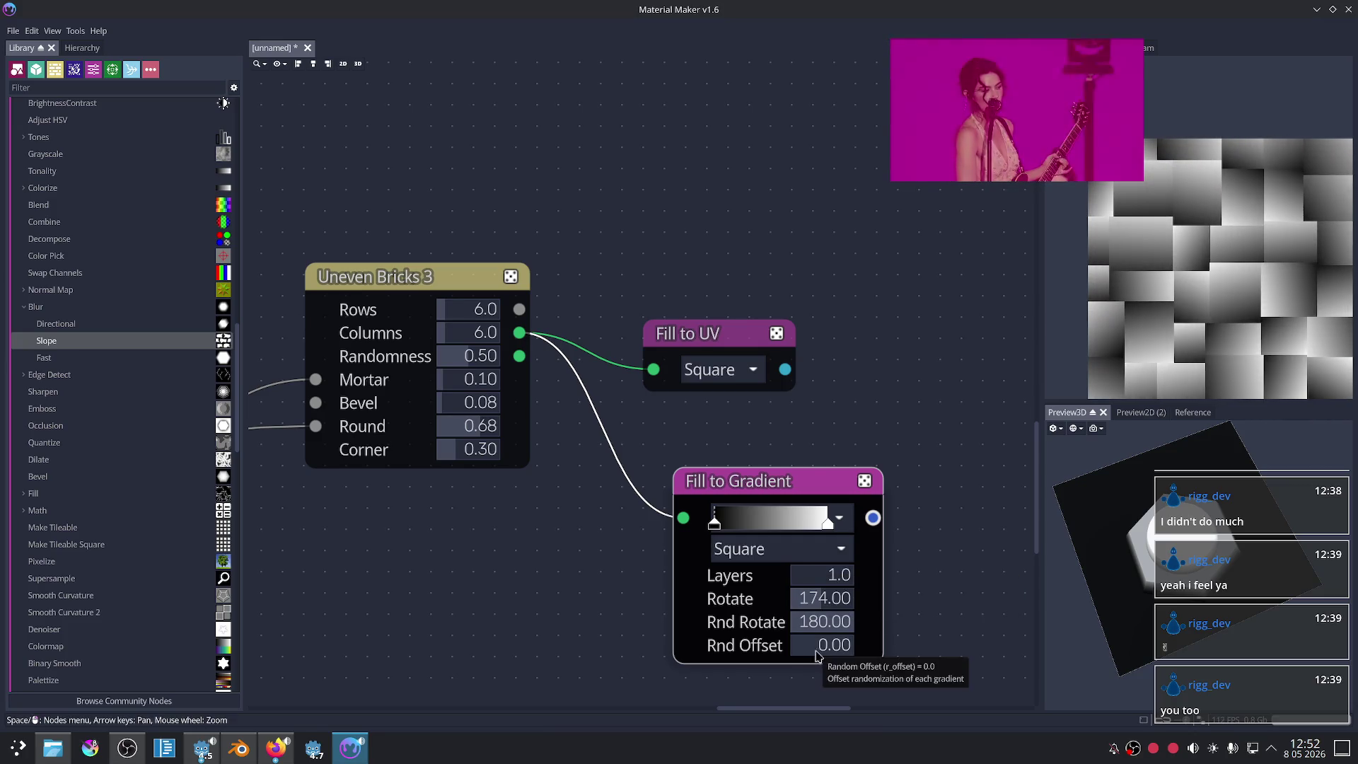
pyautogui.moveTo(814, 645)
pyautogui.mouseDown()
pyautogui.moveTo(839, 642)
pyautogui.moveTo(779, 646)
pyautogui.mouseUp()
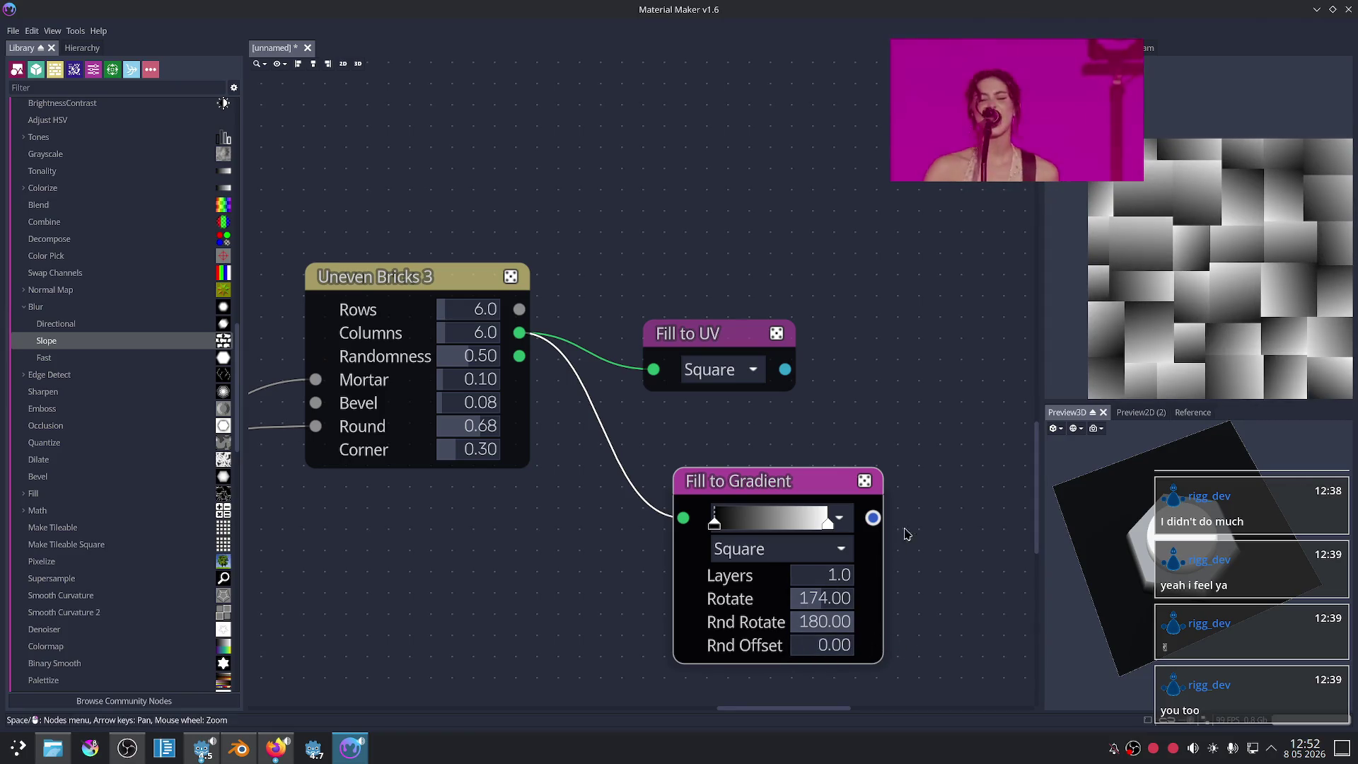
# Step: Move the Fill to UV node up and right while previewing the Uneven Bricks output
pyautogui.scroll(-3, 967, 446)
pyautogui.scroll(1, 778, 382)
pyautogui.scroll(1, 654, 339)
pyautogui.moveTo(654, 340); pyautogui.dragTo(693, 303)
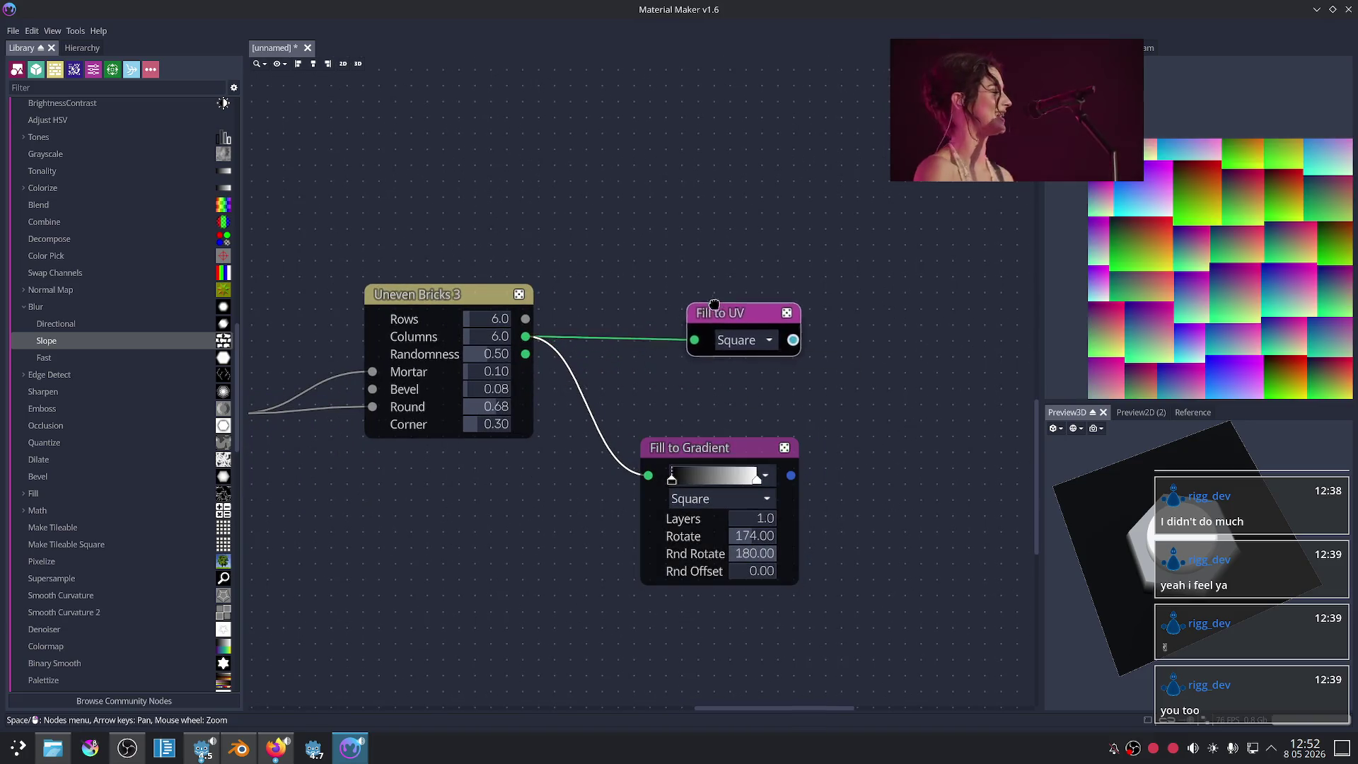
pyautogui.click(455, 294)
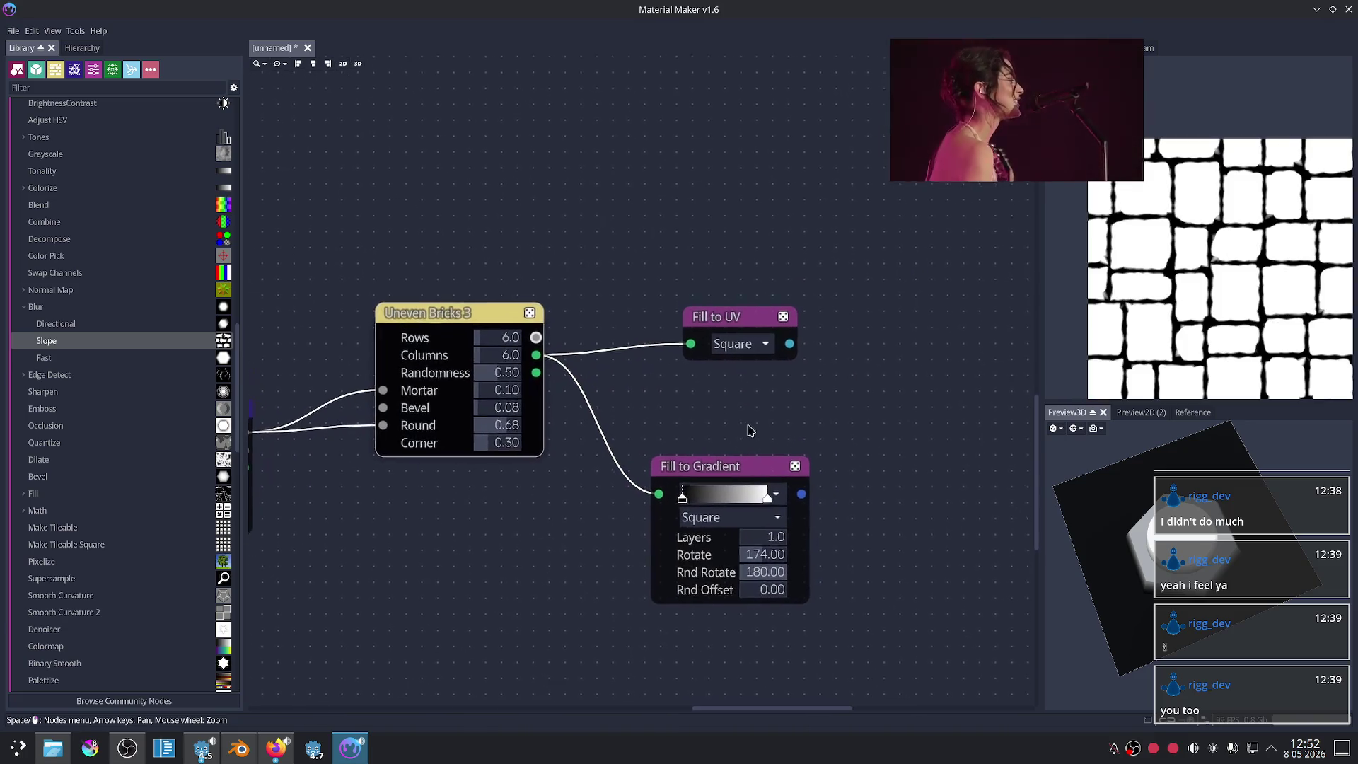
pyautogui.moveTo(710, 301); pyautogui.dragTo(706, 269)
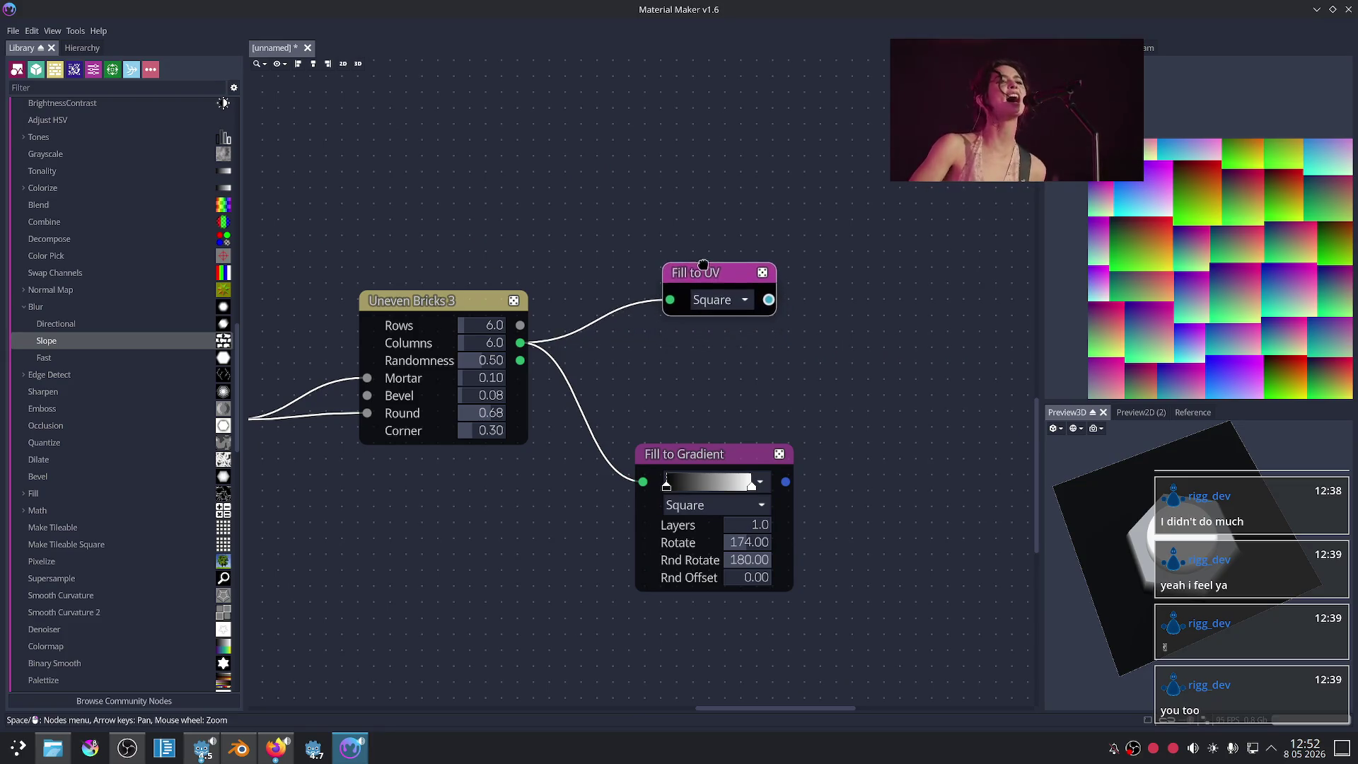
pyautogui.moveTo(520, 325); pyautogui.dragTo(936, 348)
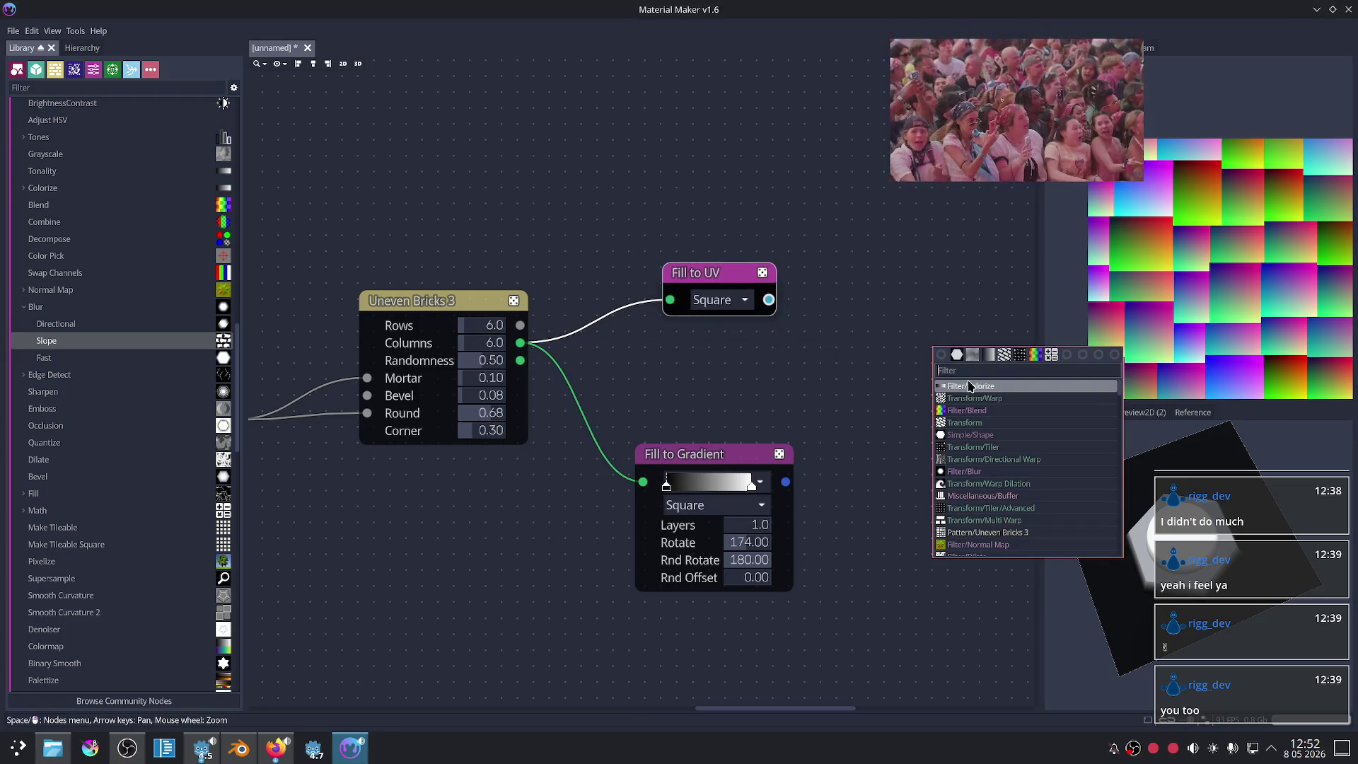
# Step: Add a Blend node from the brick pattern with Fill to Gradient in Layer1, Multiply, opacity 0.61
pyautogui.click(1033, 354)
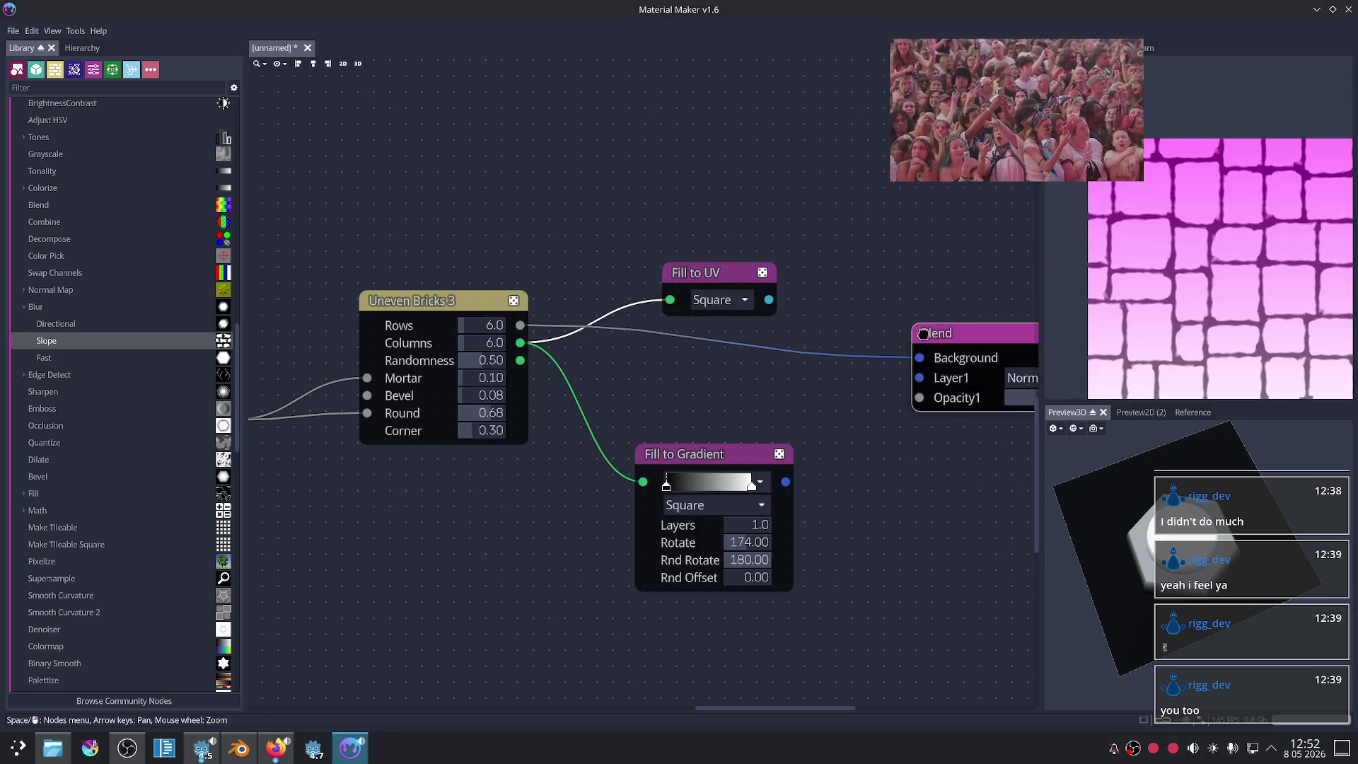
pyautogui.scroll(2, 794, 479)
pyautogui.moveTo(764, 471); pyautogui.dragTo(819, 342)
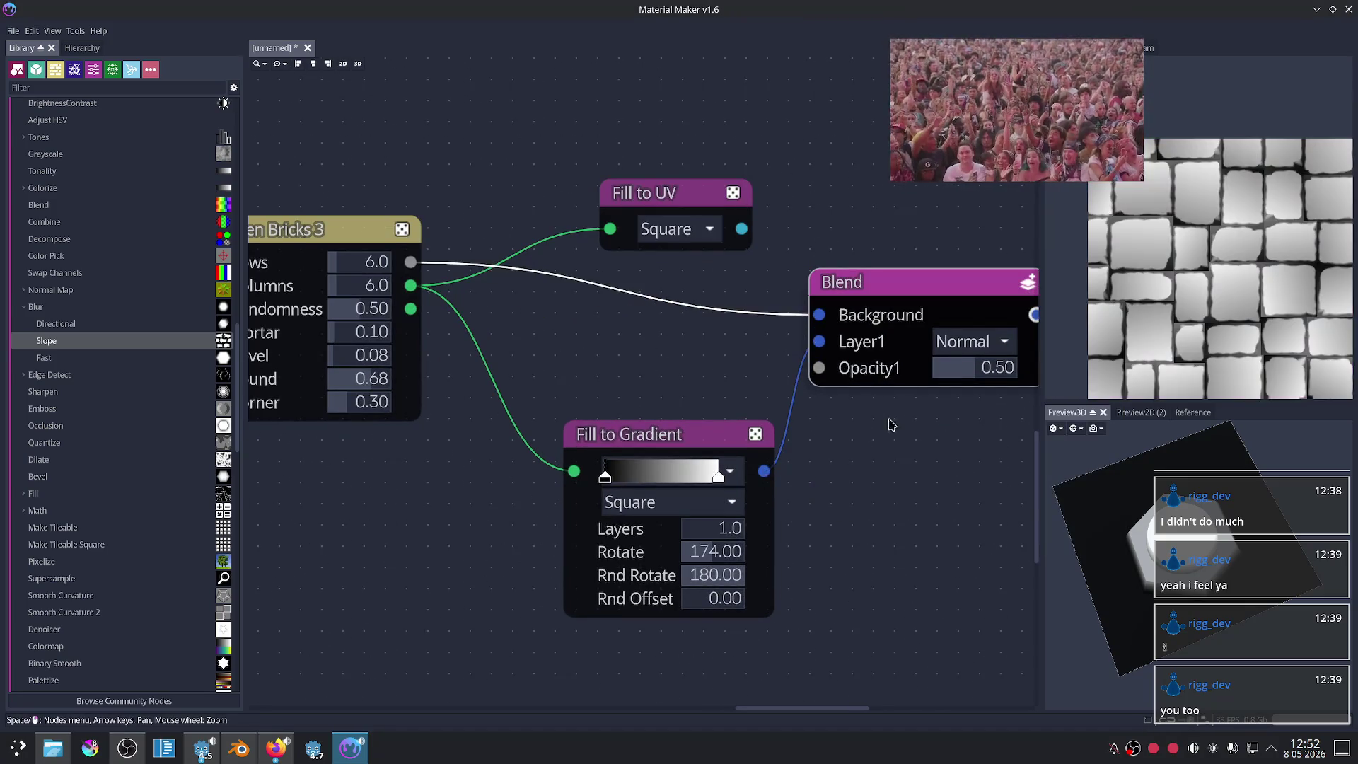
pyautogui.hscroll(5, 813, 467)
pyautogui.click(785, 348)
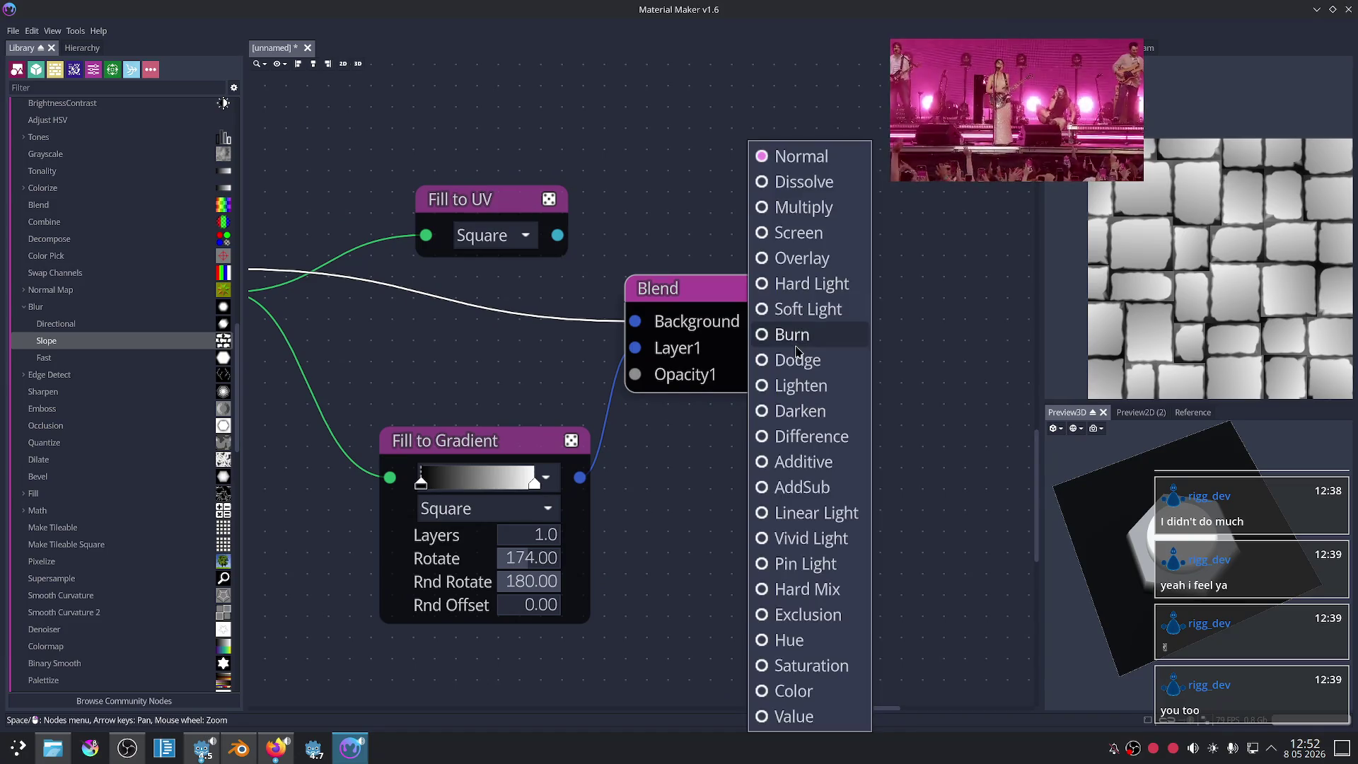
pyautogui.click(790, 203)
pyautogui.moveTo(824, 375); pyautogui.dragTo(803, 455)
# Step: Pan the graph to centre the nodes and preview the brick pattern output
pyautogui.scroll(-2, 881, 472)
pyautogui.scroll(1, 881, 472)
pyautogui.moveTo(840, 491); pyautogui.dragTo(880, 458, button='middle')
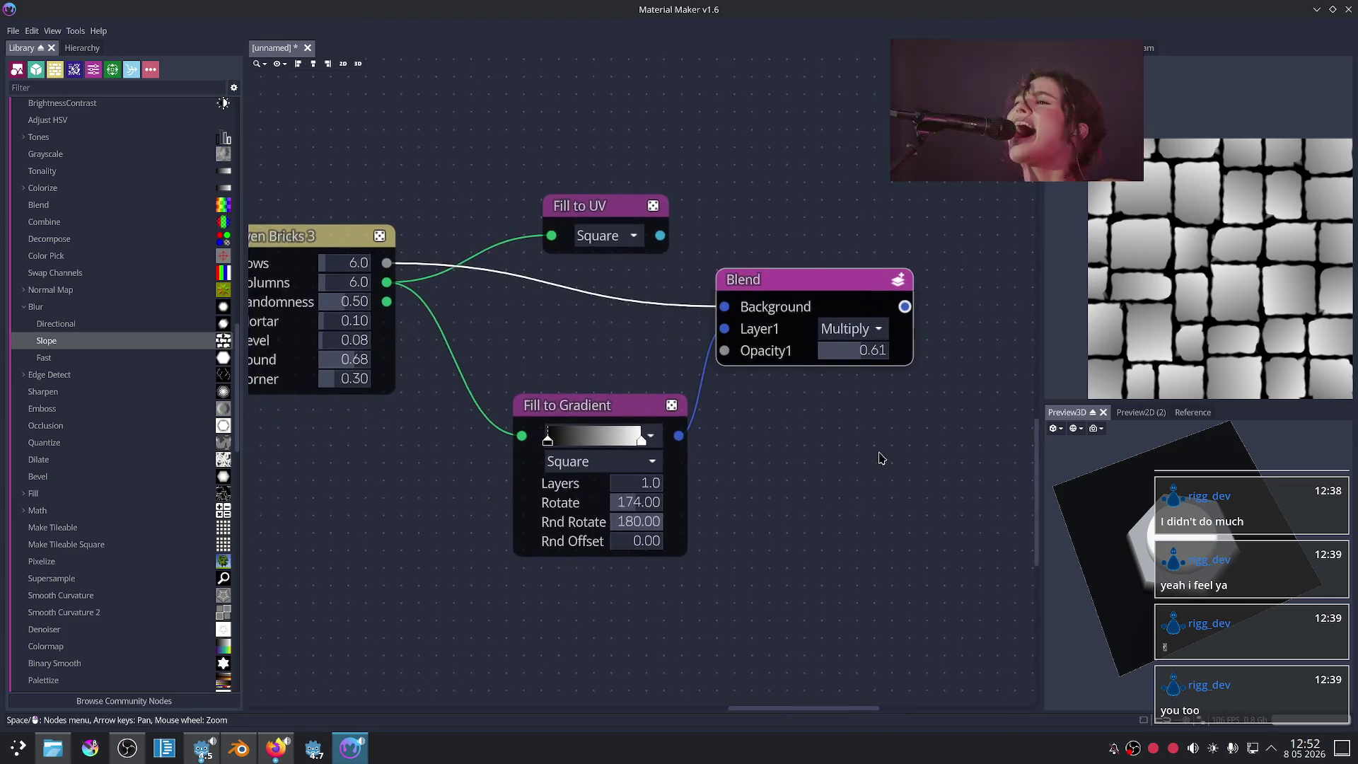
pyautogui.scroll(1, 879, 458)
pyautogui.moveTo(728, 529); pyautogui.dragTo(821, 503, button='middle')
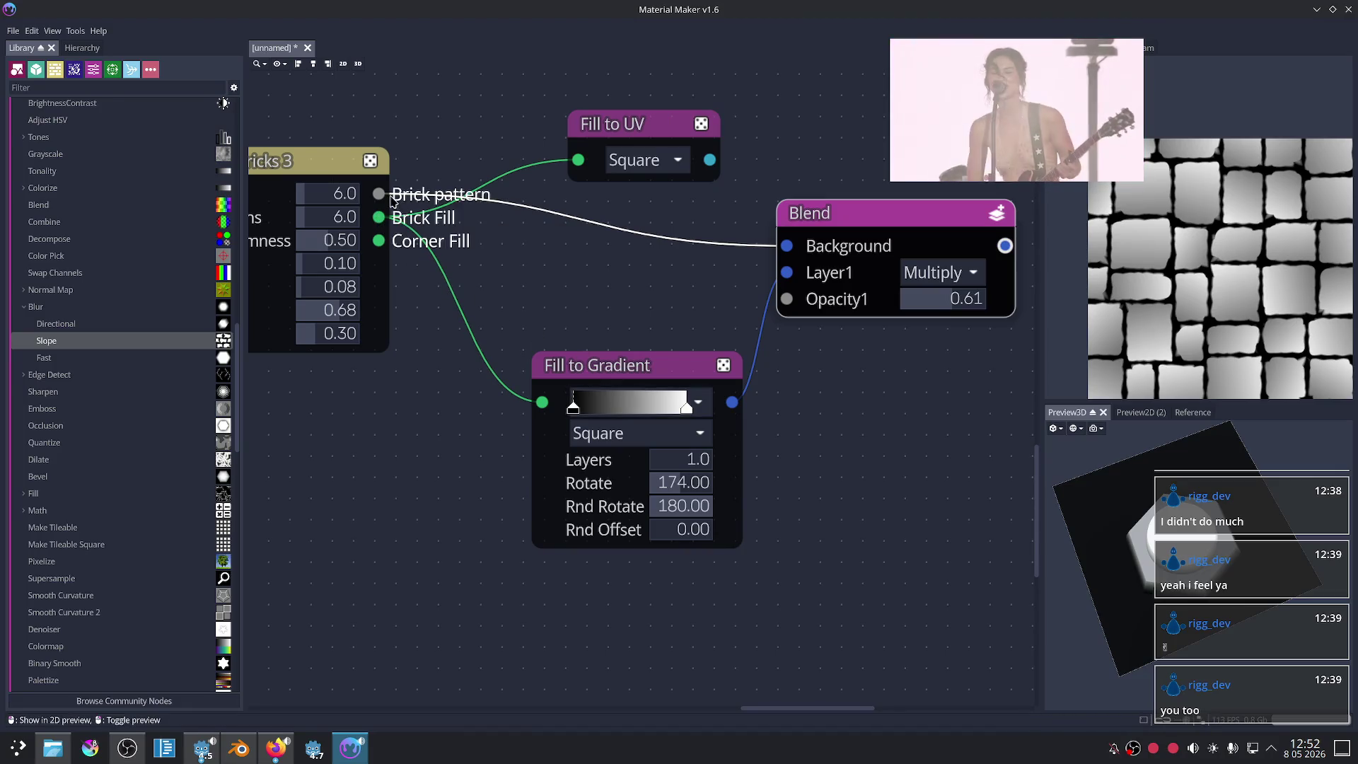
pyautogui.click(381, 198)
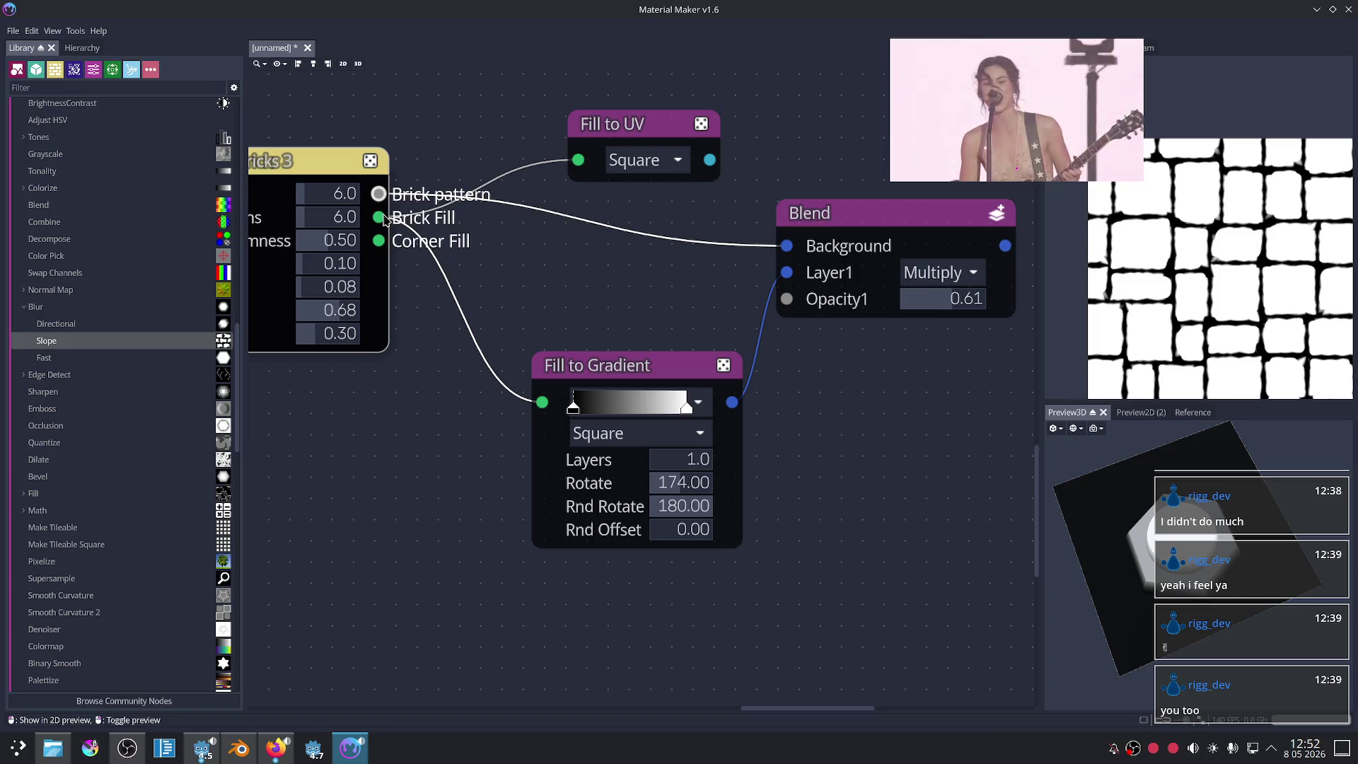
pyautogui.moveTo(380, 217)
pyautogui.mouseDown()
pyautogui.moveTo(427, 253)
pyautogui.moveTo(385, 240)
pyautogui.moveTo(787, 401)
pyautogui.moveTo(849, 409)
pyautogui.mouseUp()
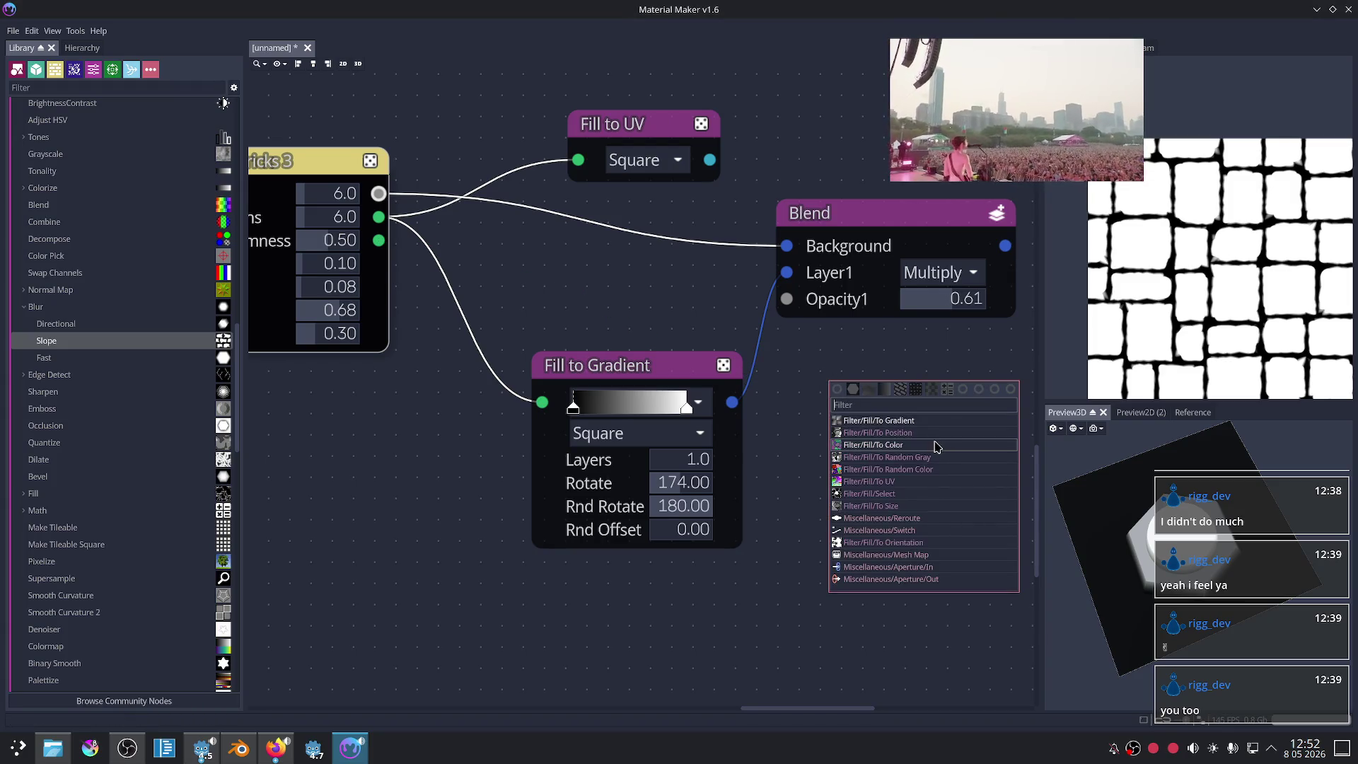
# Step: Try Fill to Random Gray and Fill to Random Color nodes on the corner fill, then remove both
pyautogui.click(934, 457)
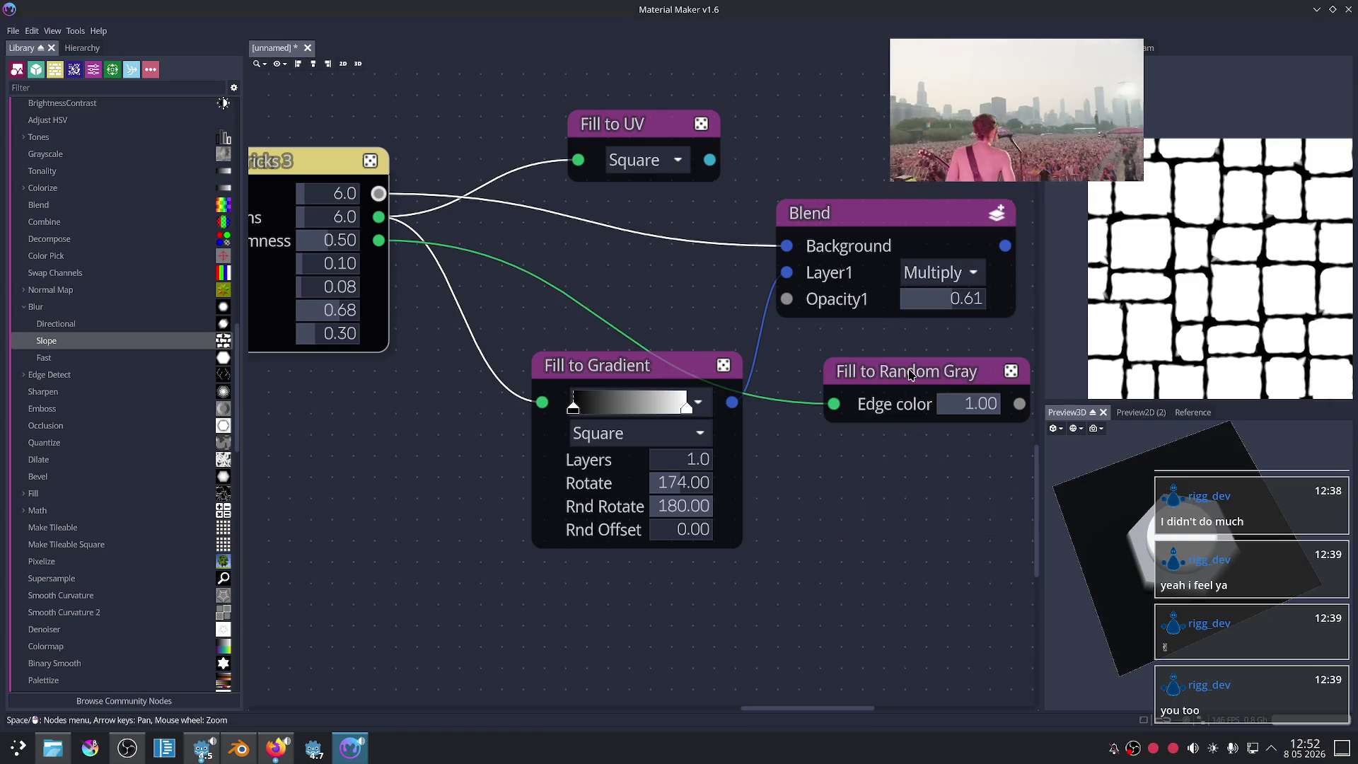
pyautogui.click(912, 375)
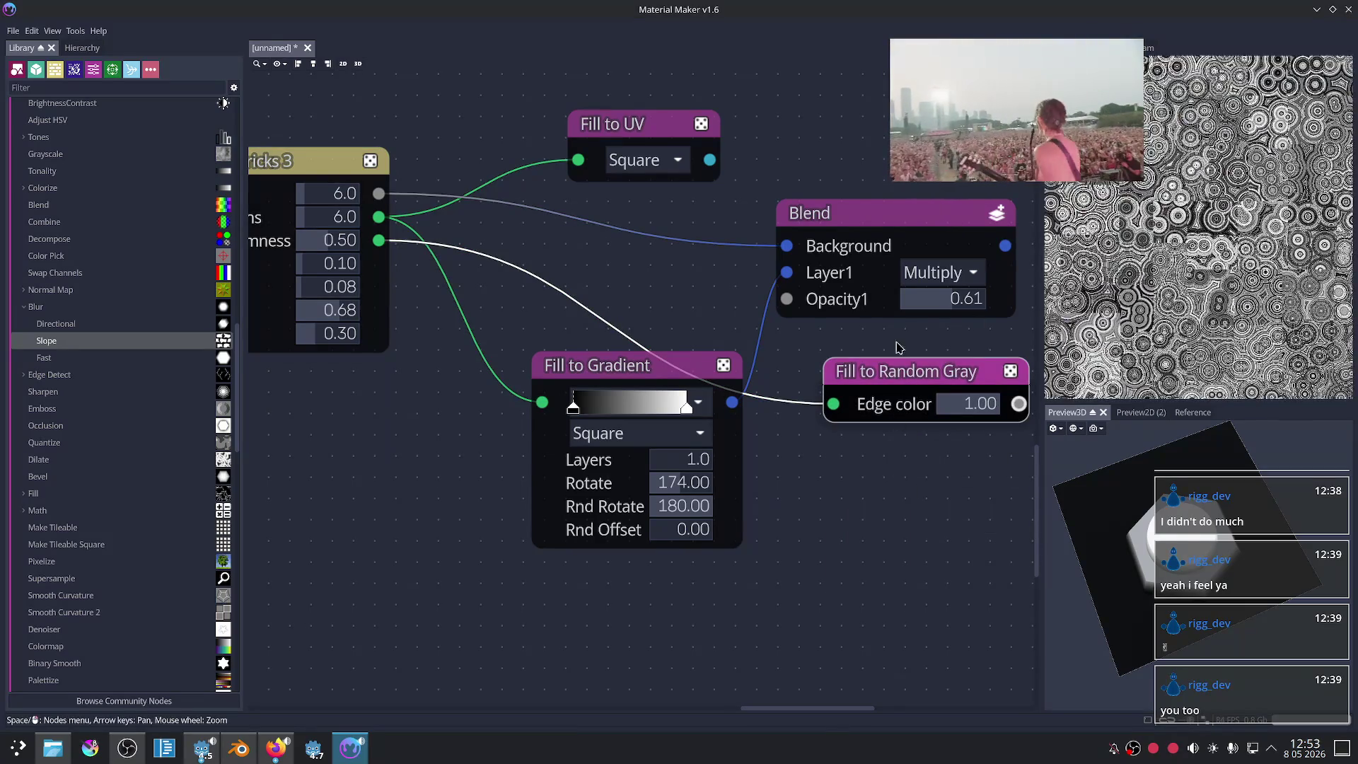
pyautogui.press('Delete')
pyautogui.moveTo(379, 240); pyautogui.dragTo(819, 430)
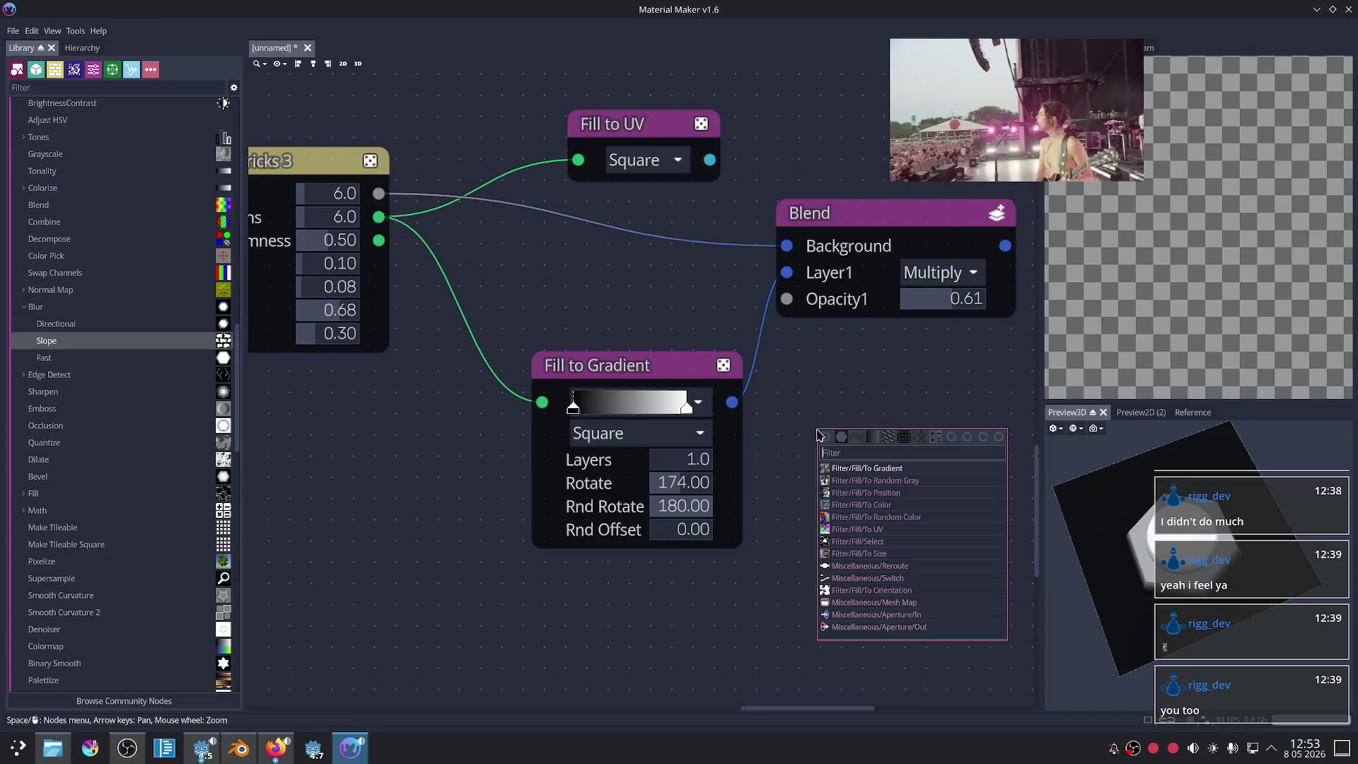
pyautogui.click(944, 517)
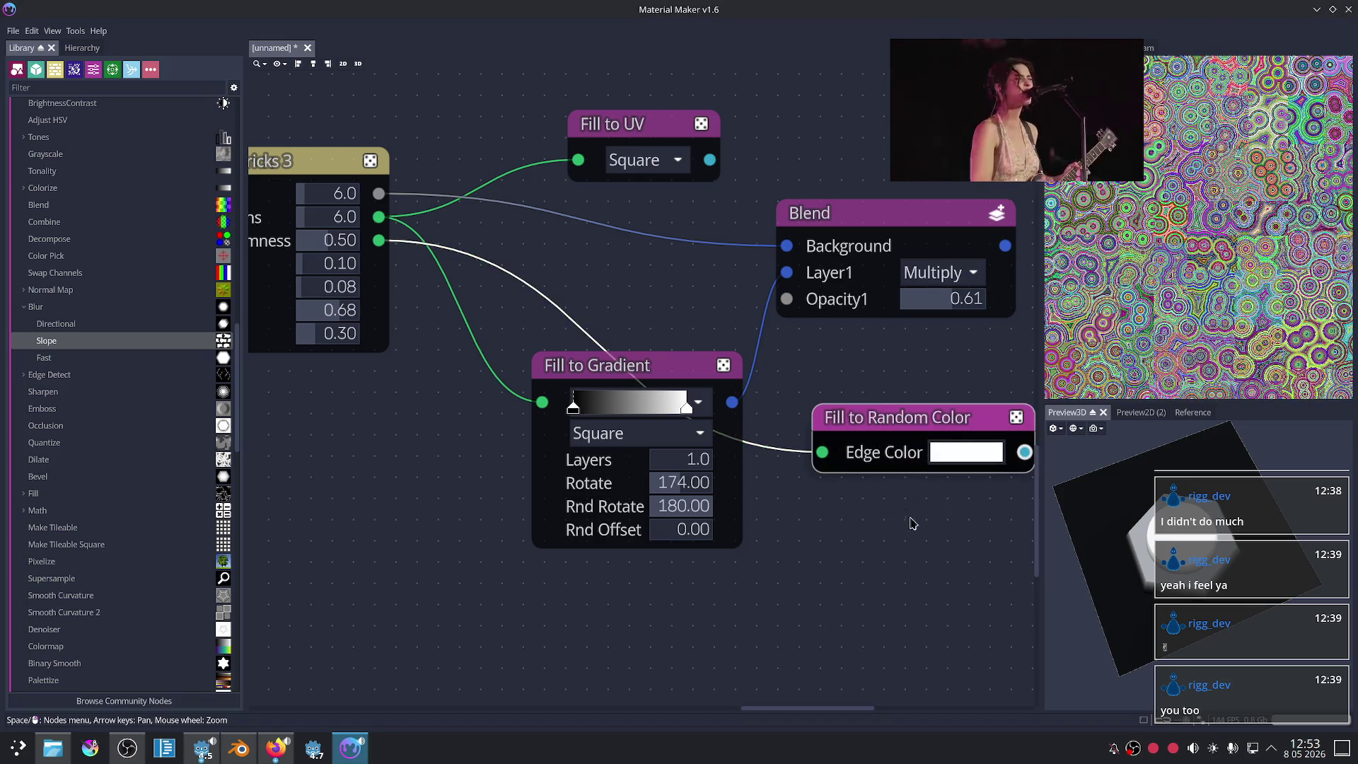
pyautogui.moveTo(883, 539); pyautogui.dragTo(832, 526, button='middle')
pyautogui.hotkey('ctrl', 'z')
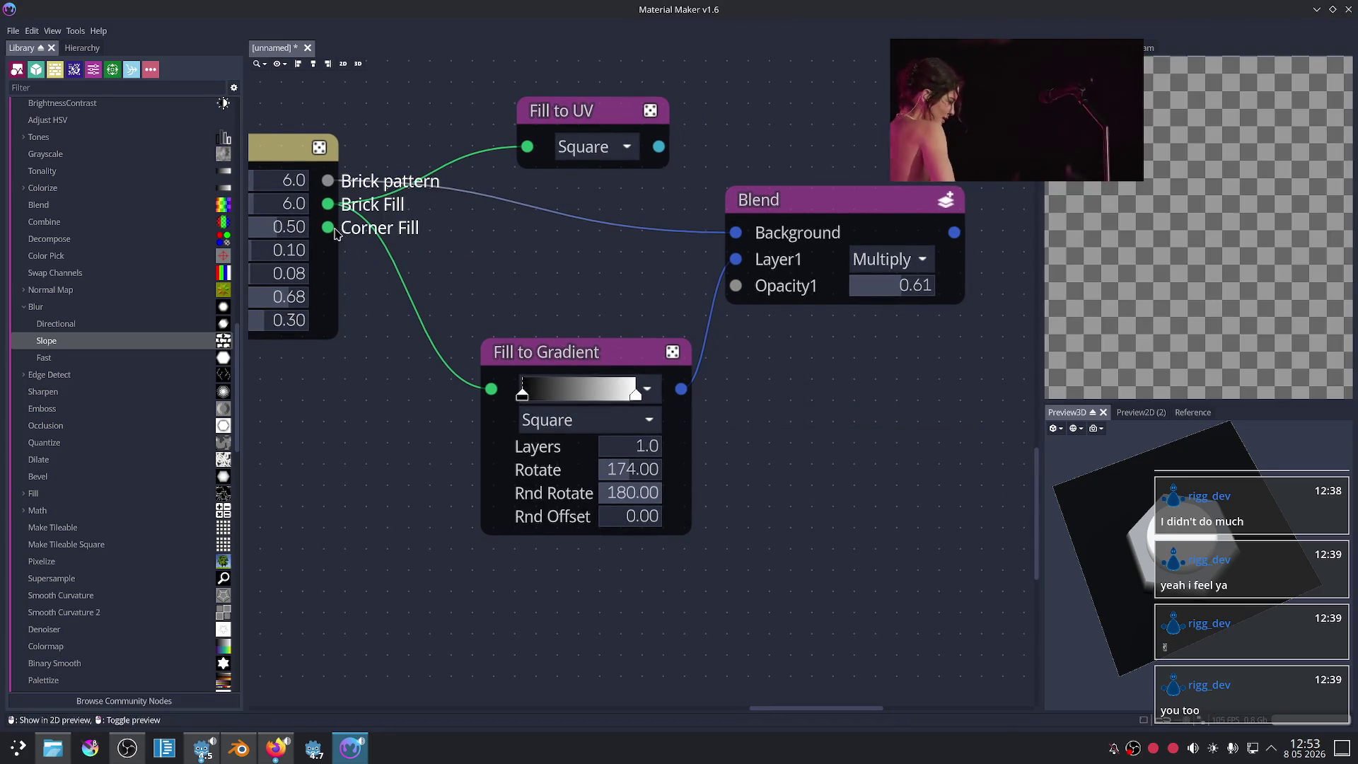
# Step: Try a Fill to Random Gray into Blend's Layer1, undo it, and reconnect Fill to Gradient there
pyautogui.rightClick(772, 402)
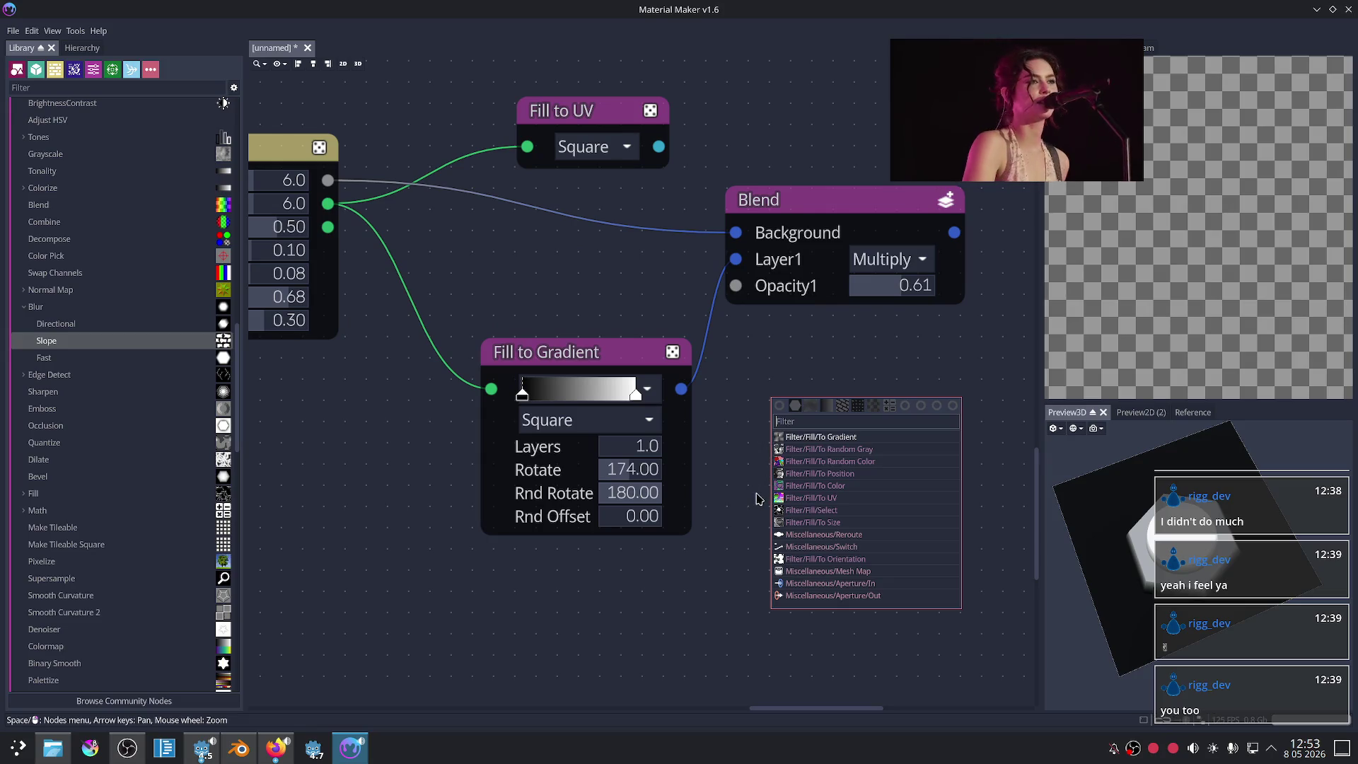
pyautogui.click(891, 453)
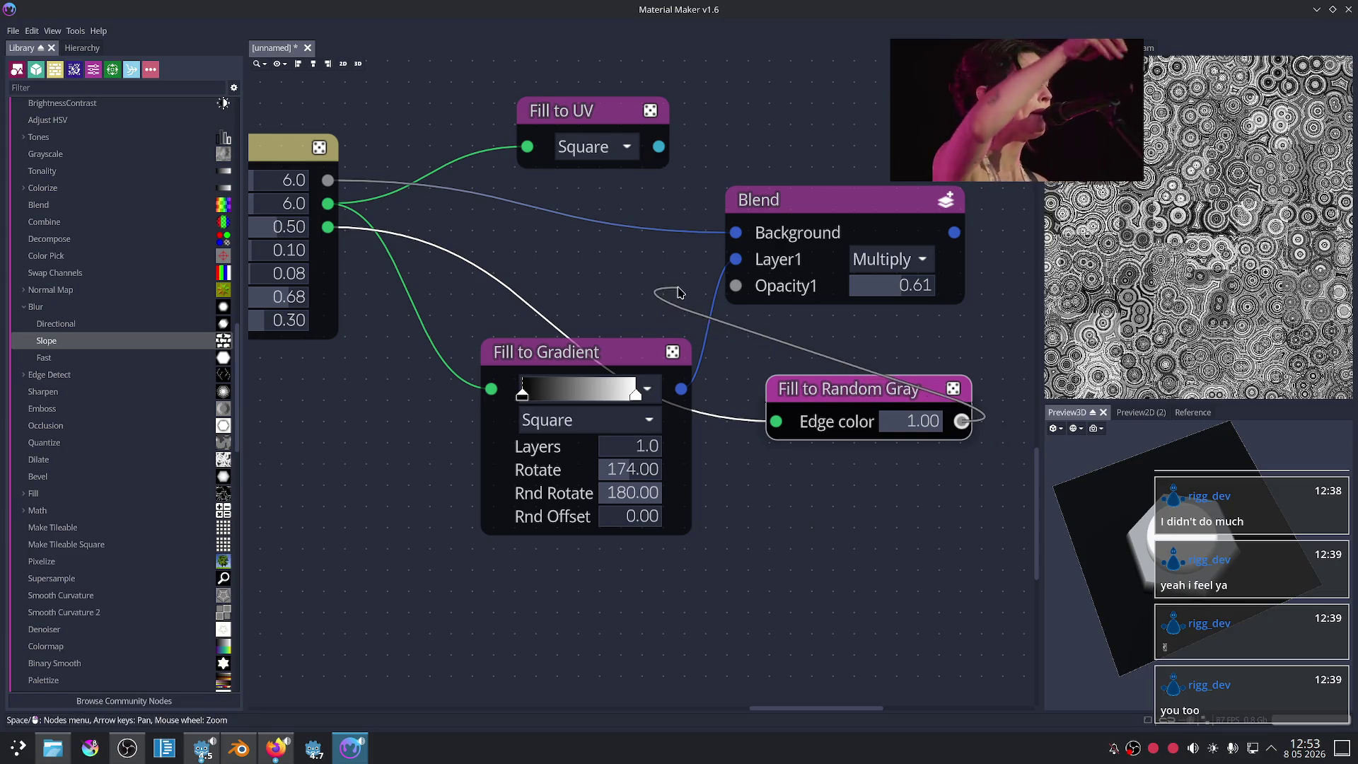
pyautogui.moveTo(962, 421); pyautogui.dragTo(736, 259)
pyautogui.hotkey('ctrl', 'z')
pyautogui.hotkey('ctrl', 'z')
pyautogui.hotkey('ctrl', 'z')
pyautogui.click(647, 217)
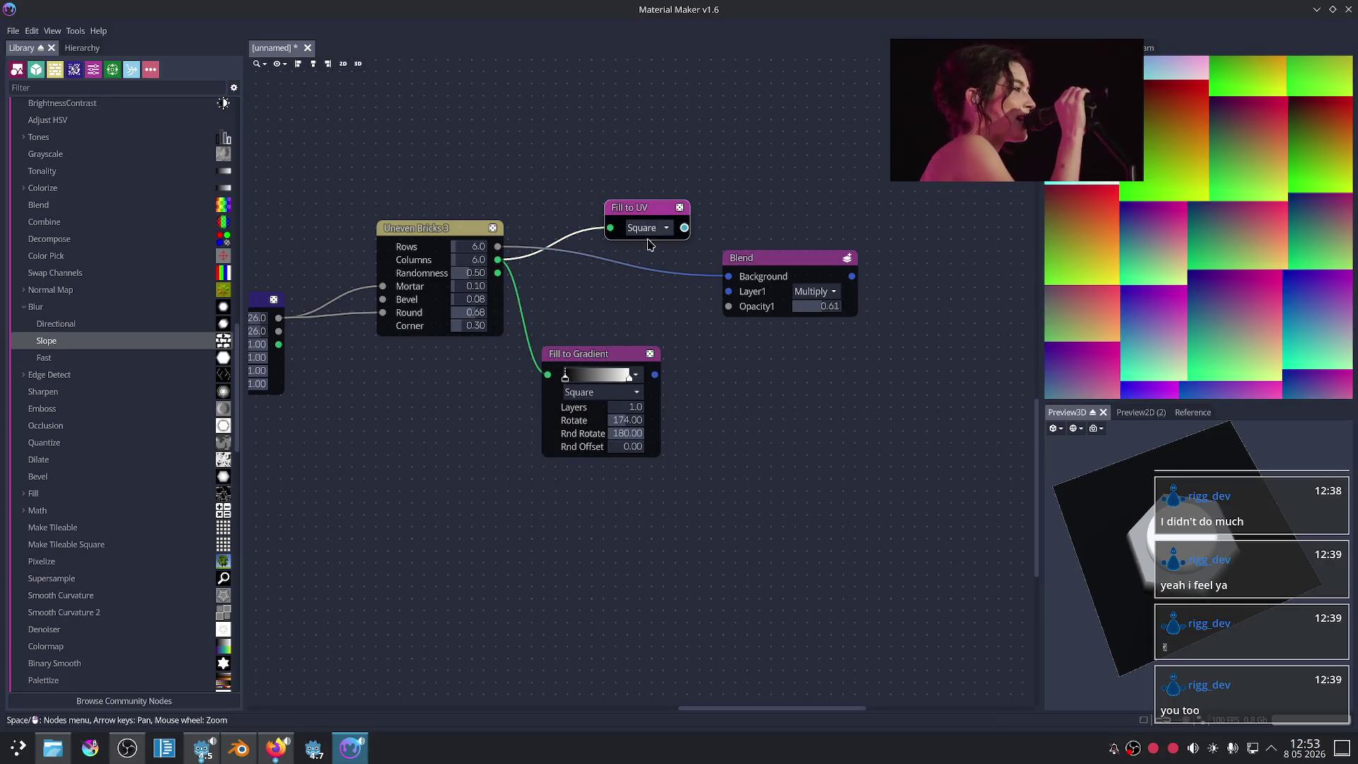
pyautogui.click(593, 359)
pyautogui.moveTo(655, 375); pyautogui.dragTo(729, 292)
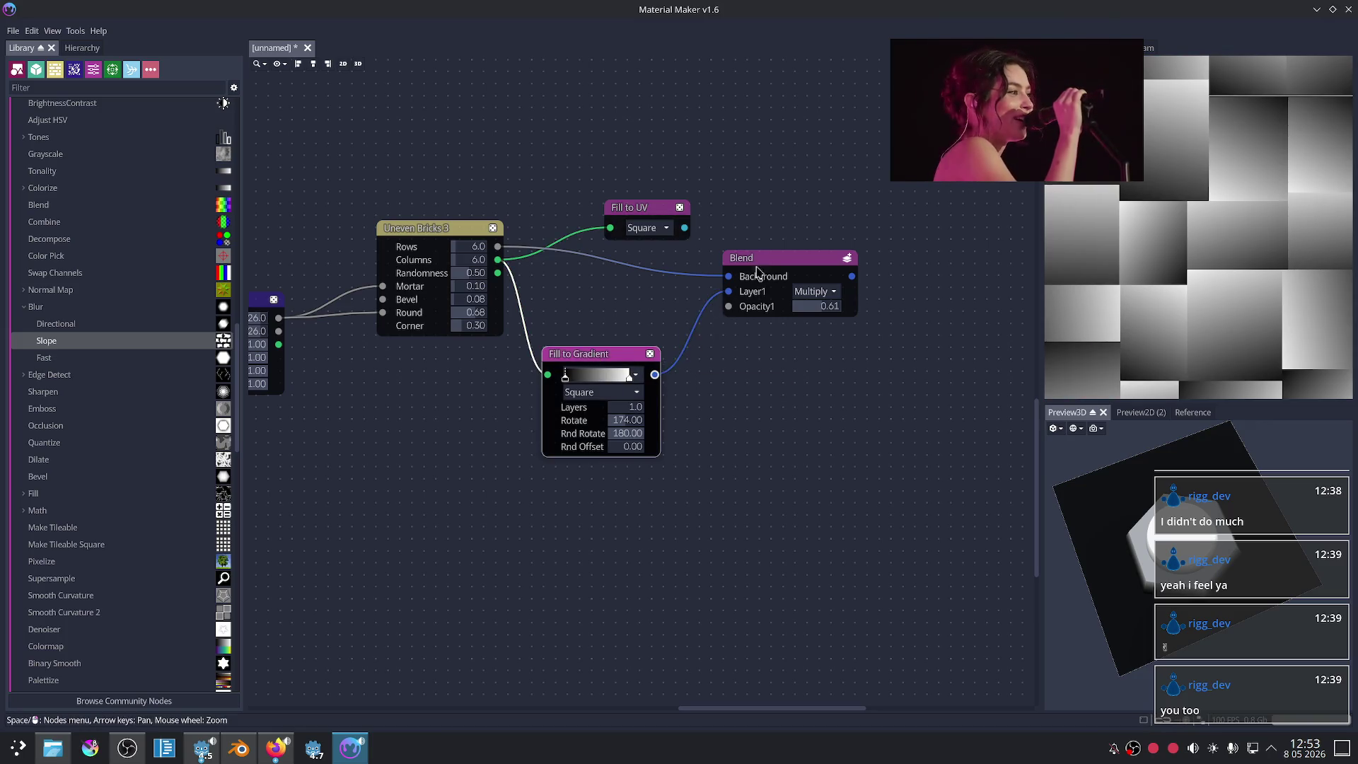
pyautogui.click(757, 272)
# Step: Reset the Fill to Gradient rotation to 0
pyautogui.scroll(2, 814, 391)
pyautogui.scroll(-3, 814, 391)
pyautogui.scroll(2, 814, 392)
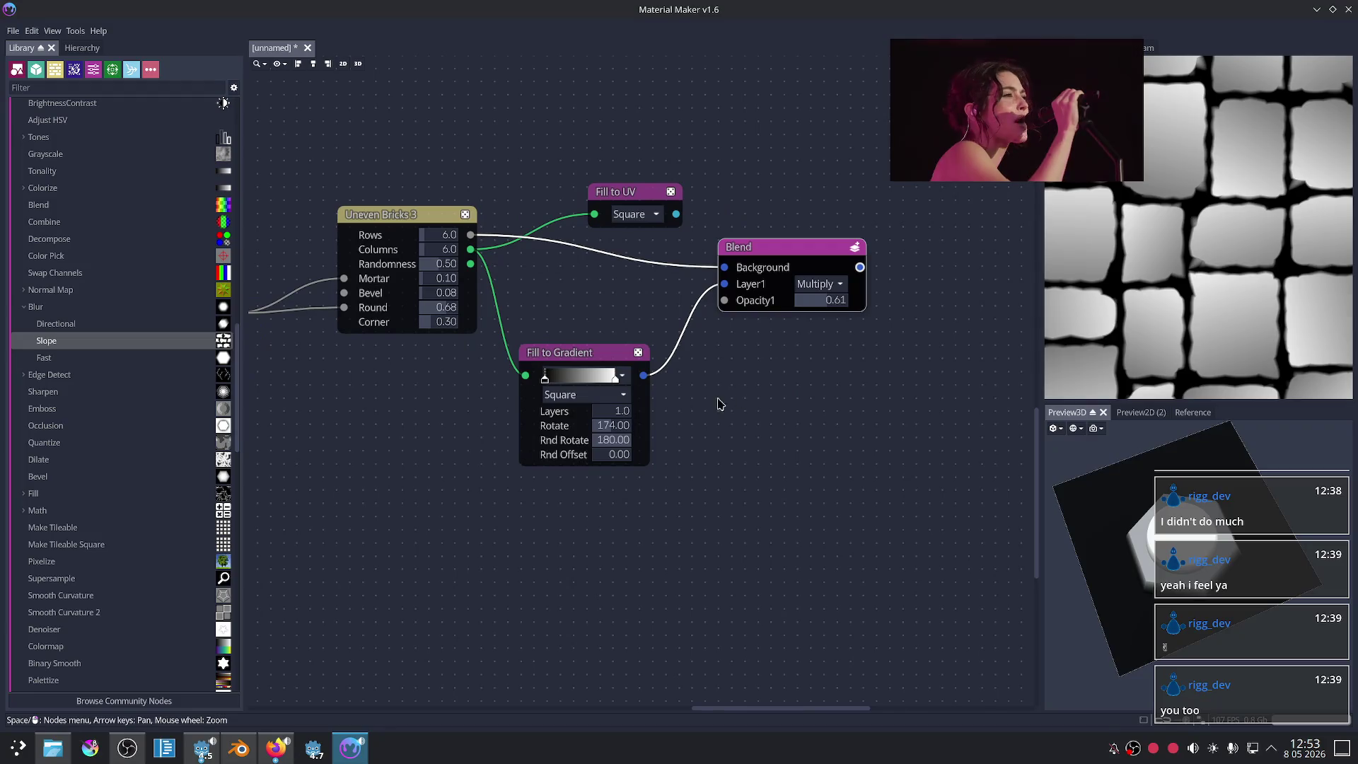
pyautogui.moveTo(629, 425); pyautogui.dragTo(594, 428)
pyautogui.scroll(-3, 934, 424)
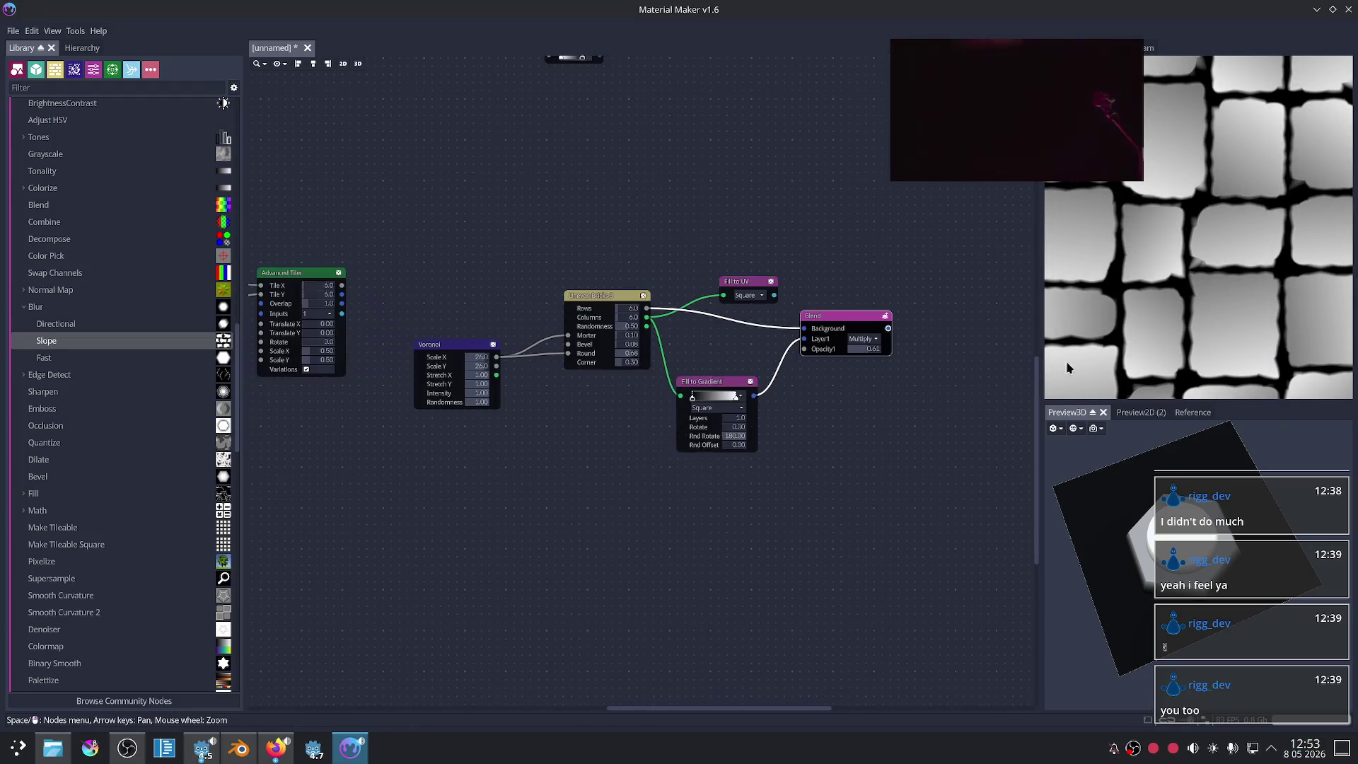
pyautogui.scroll(-2, 1214, 300)
pyautogui.scroll(3, 829, 355)
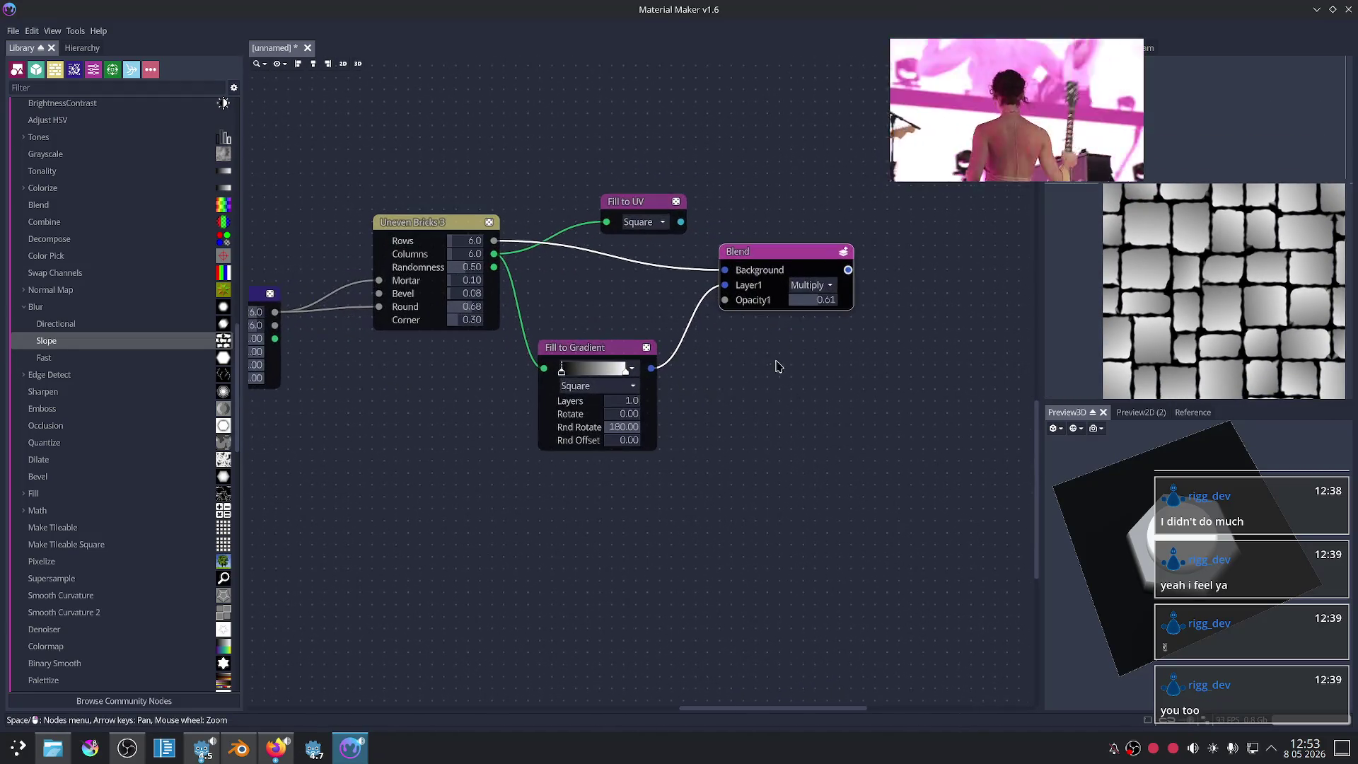
# Step: Move the Blend, Fill to Gradient and Fill to UV nodes up and right for clearer wiring
pyautogui.moveTo(749, 422); pyautogui.dragTo(651, 504, button='middle')
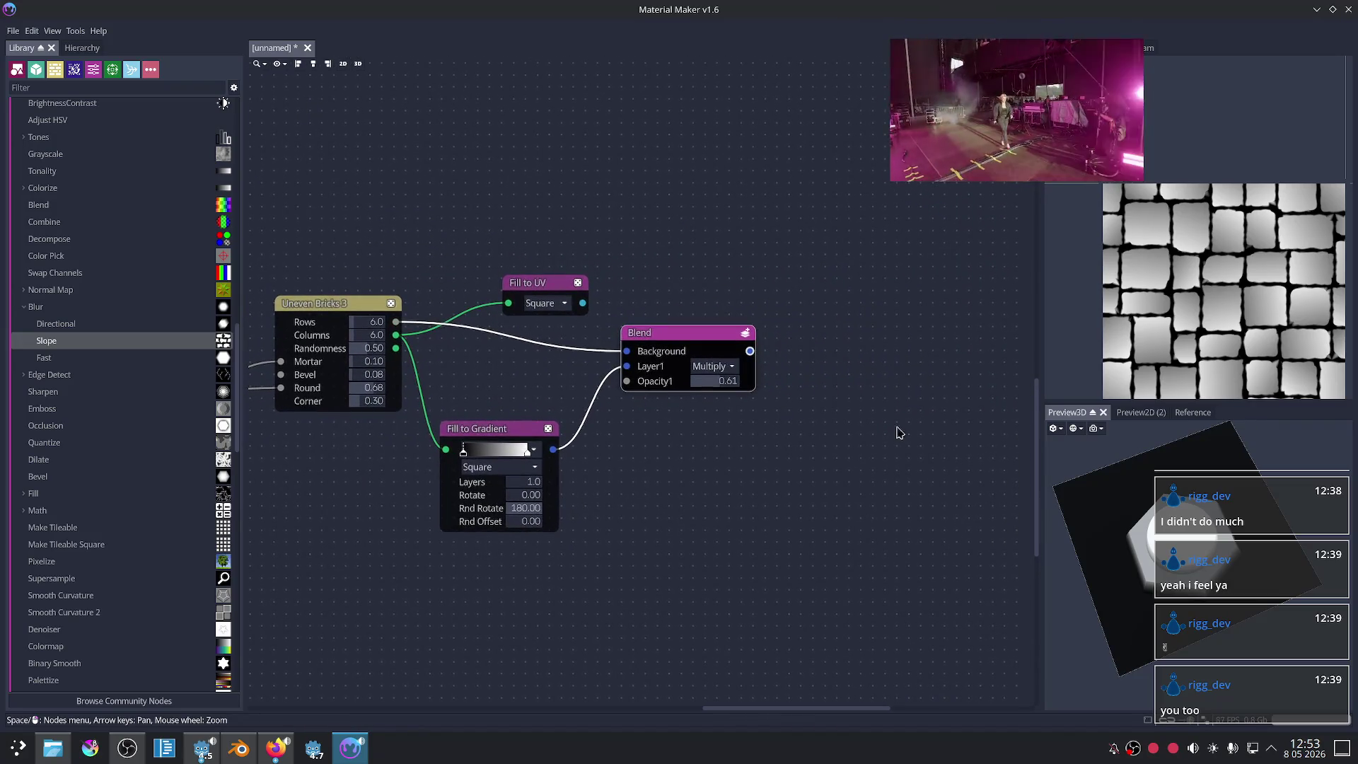
pyautogui.scroll(-1, 1131, 269)
pyautogui.scroll(-1, 1097, 272)
pyautogui.moveTo(1097, 272); pyautogui.dragTo(1152, 287, button='middle')
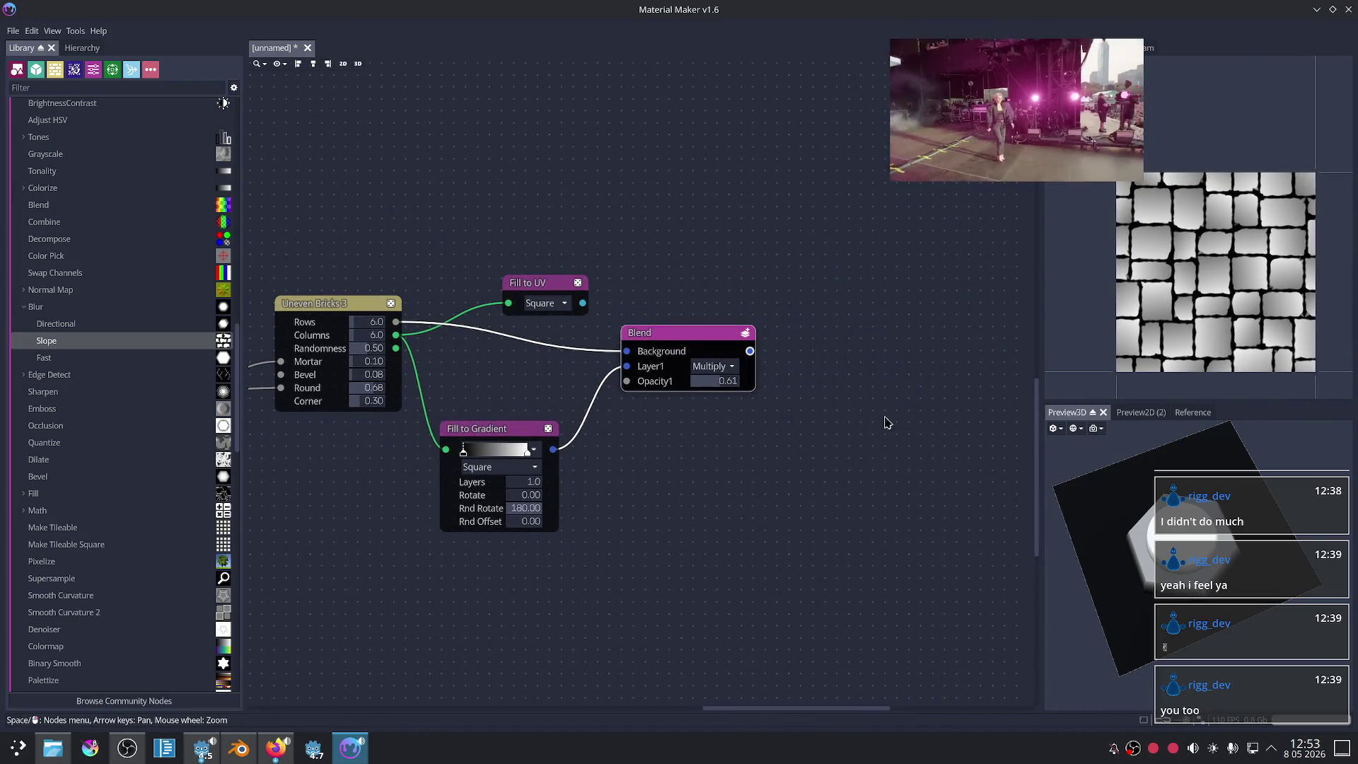
pyautogui.moveTo(885, 422); pyautogui.dragTo(894, 451, button='middle')
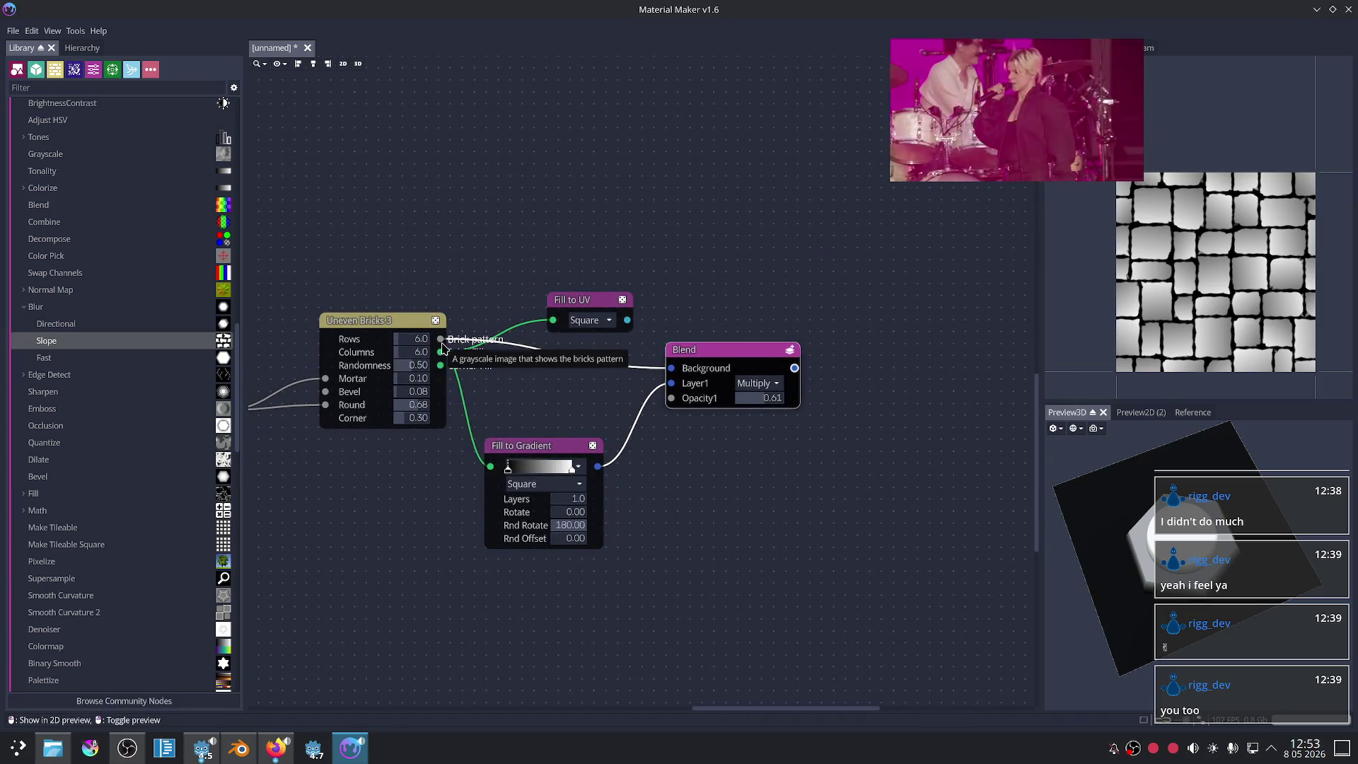
pyautogui.moveTo(714, 349); pyautogui.dragTo(849, 369)
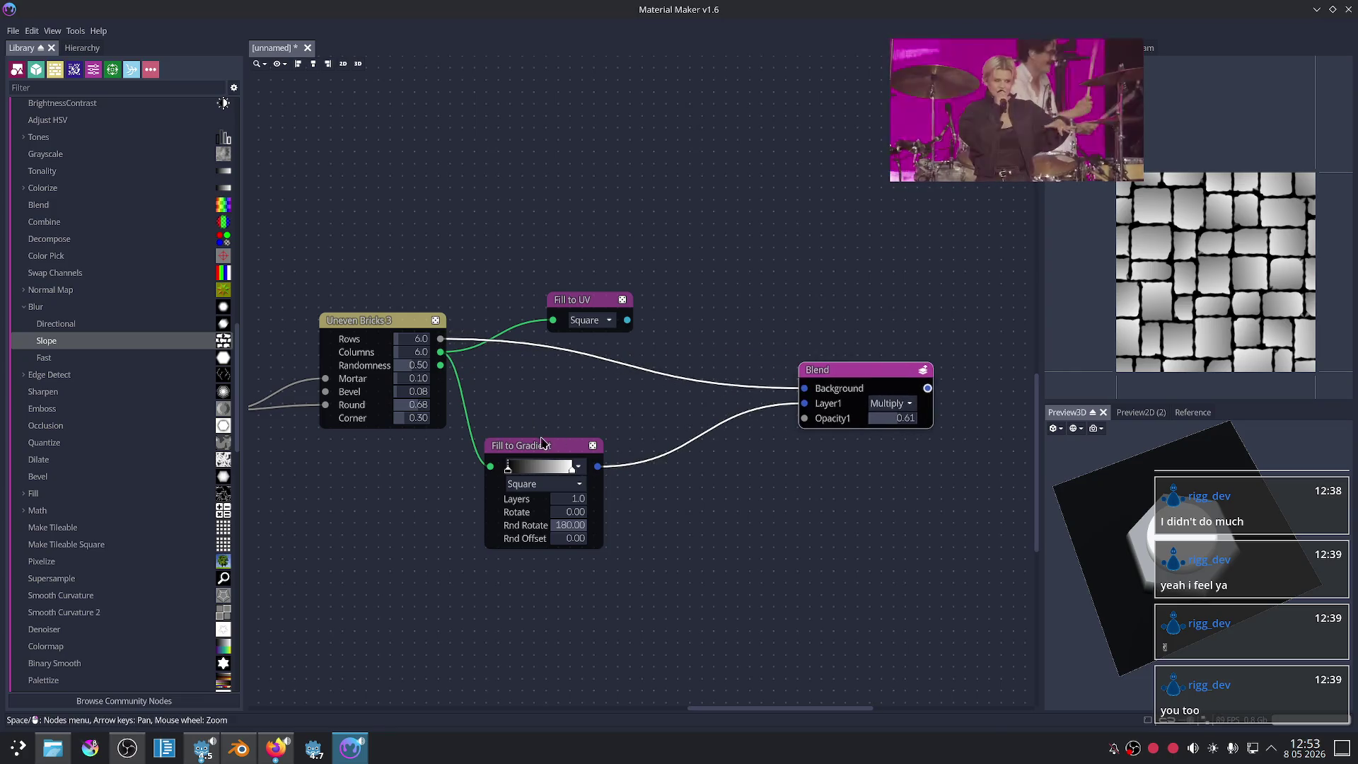
pyautogui.moveTo(527, 446); pyautogui.dragTo(606, 425)
pyautogui.moveTo(588, 302); pyautogui.dragTo(623, 262)
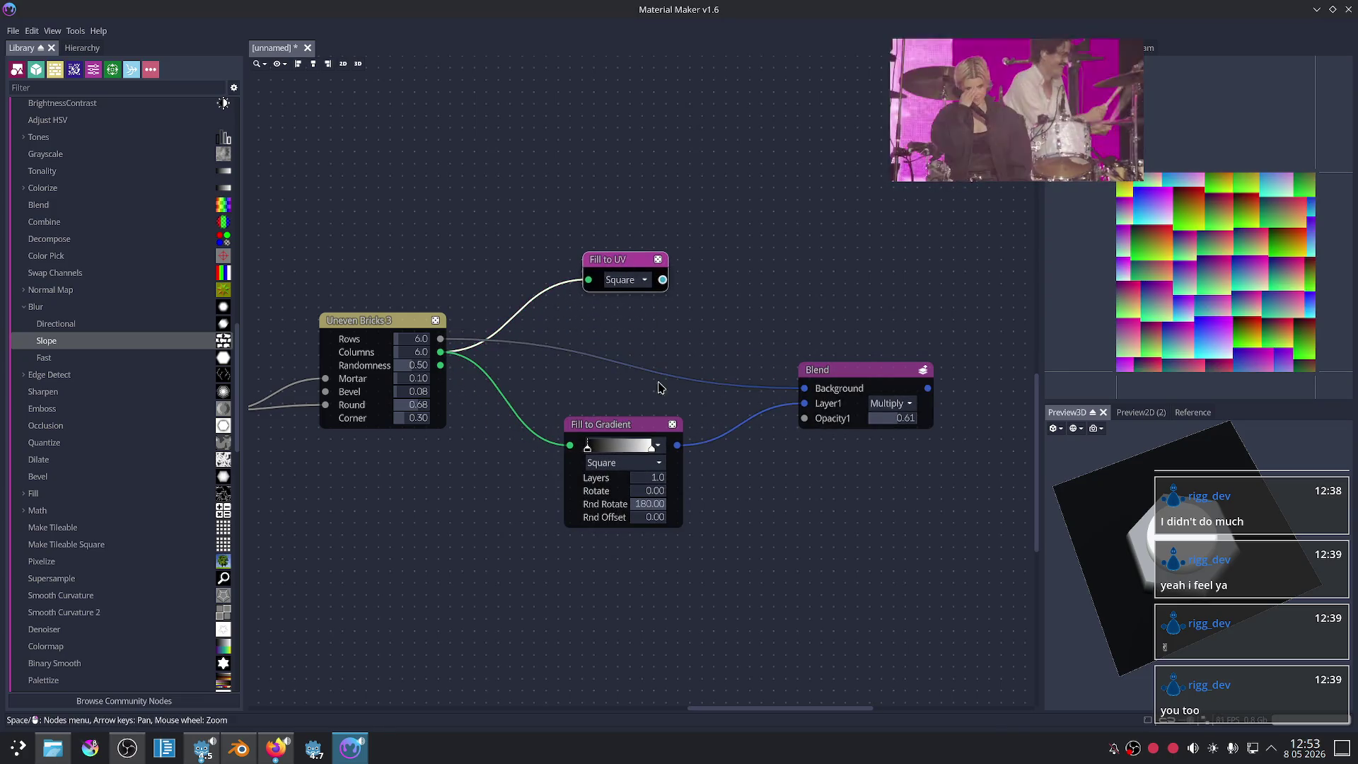
pyautogui.rightClick(675, 333)
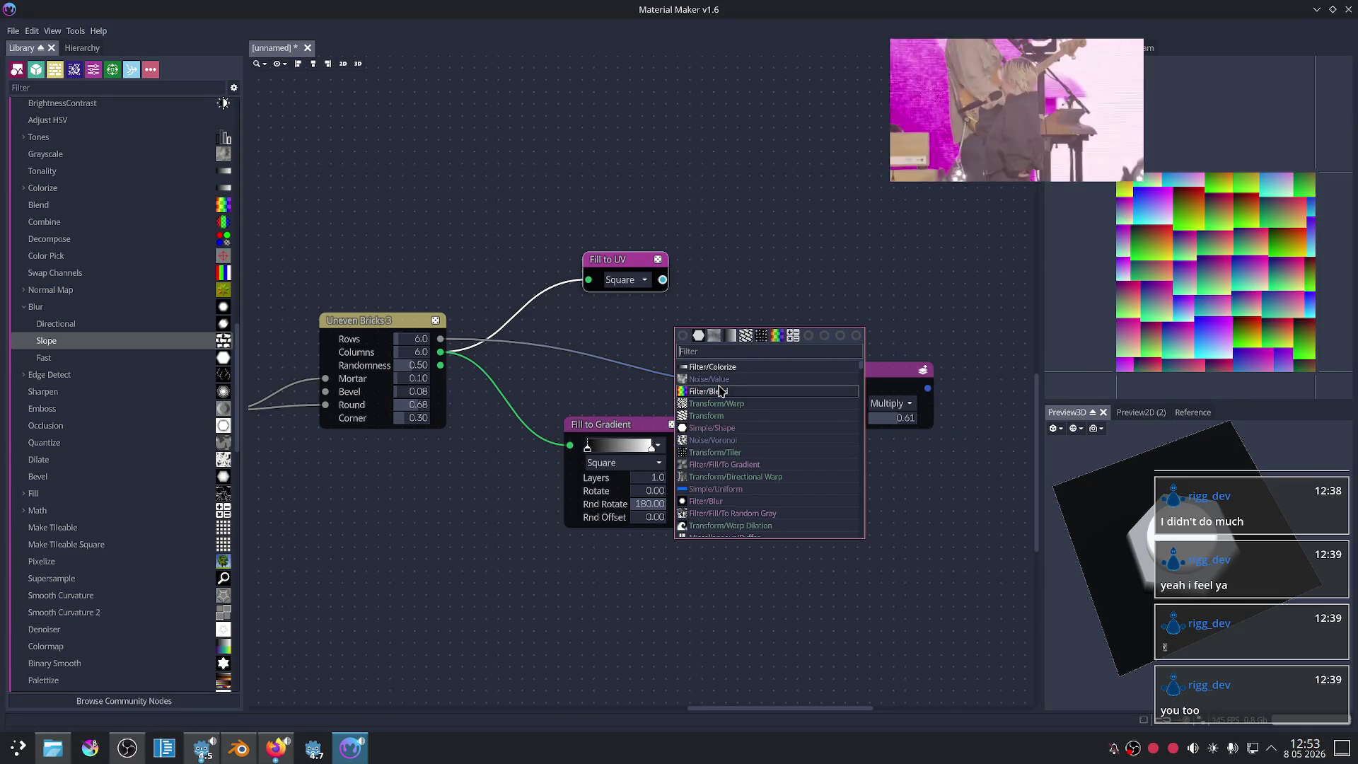
# Step: Add a new Fill to UV node wired from Brick Fill and preview its colours
pyautogui.click(455, 449)
pyautogui.click(441, 353)
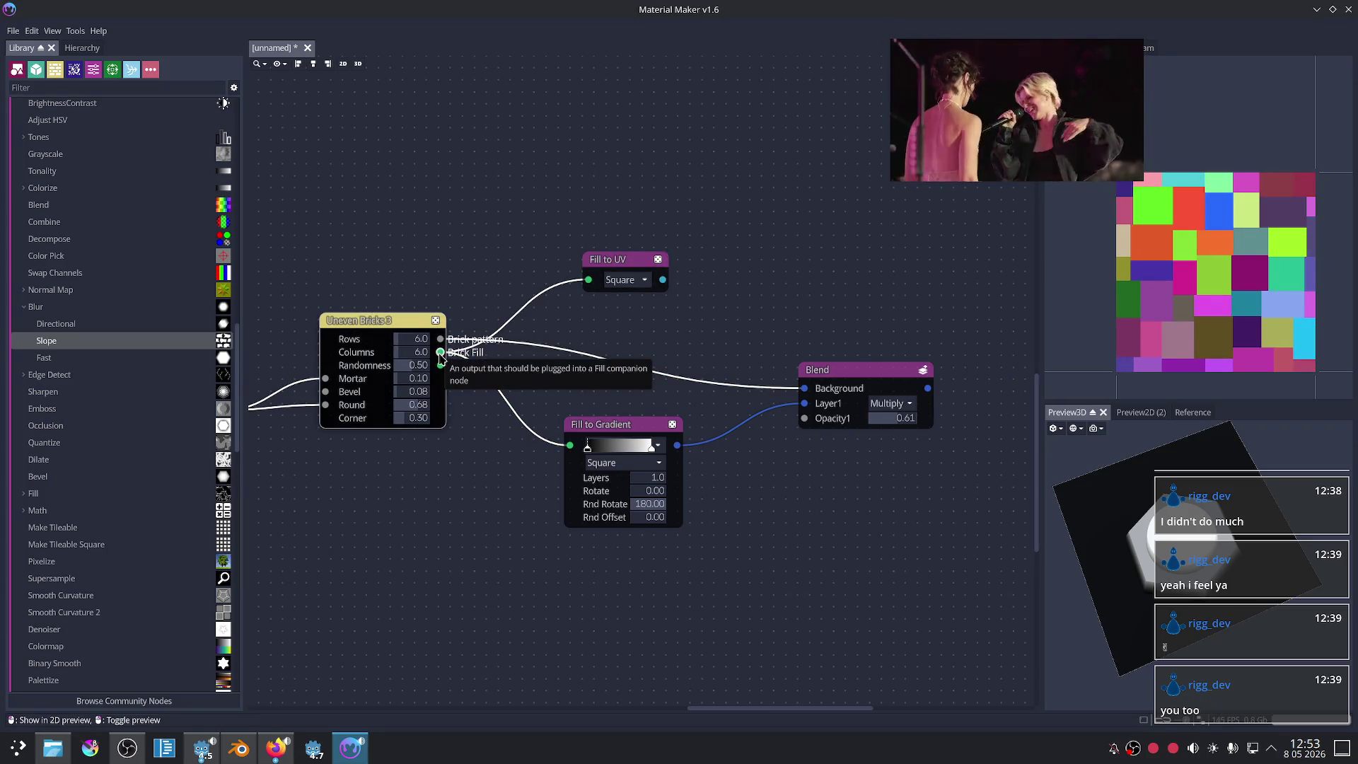
pyautogui.moveTo(440, 353); pyautogui.dragTo(563, 594)
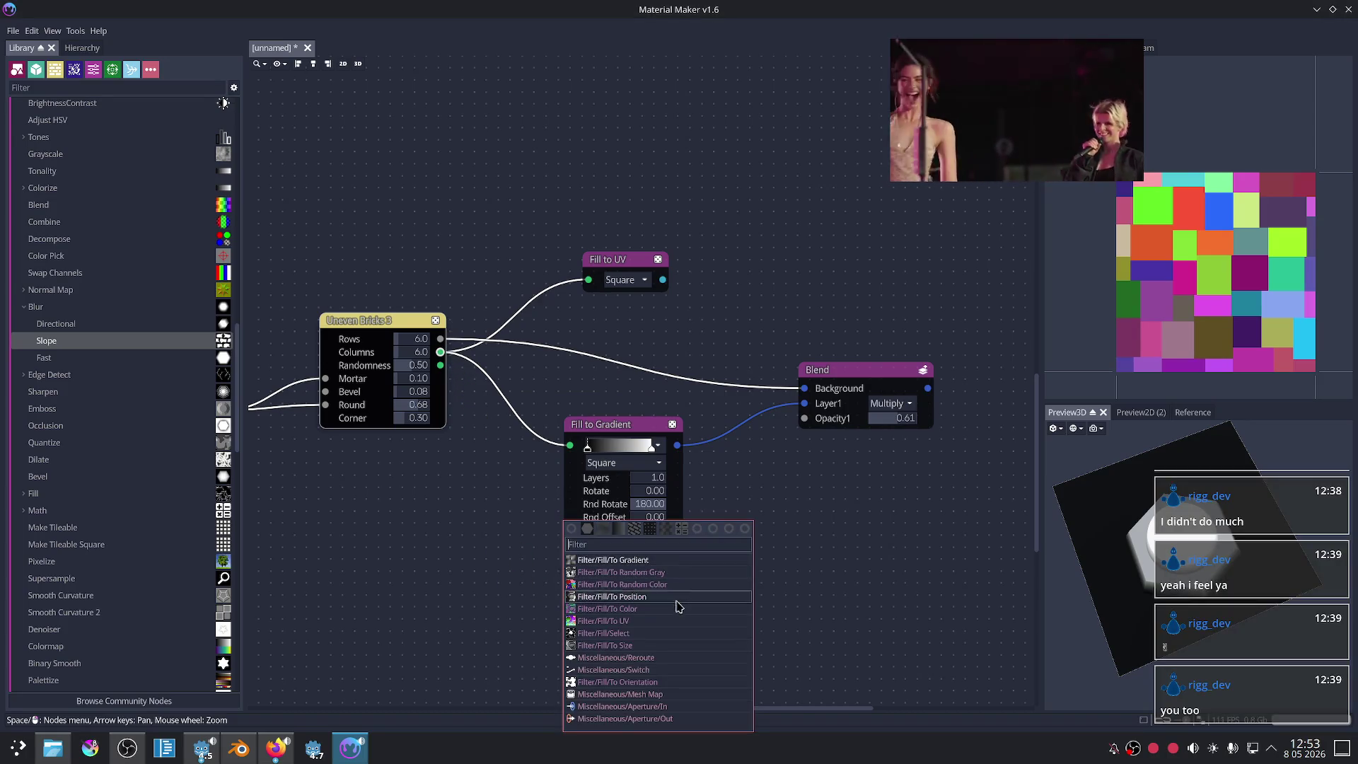
pyautogui.click(603, 621)
pyautogui.moveTo(618, 474); pyautogui.dragTo(611, 453)
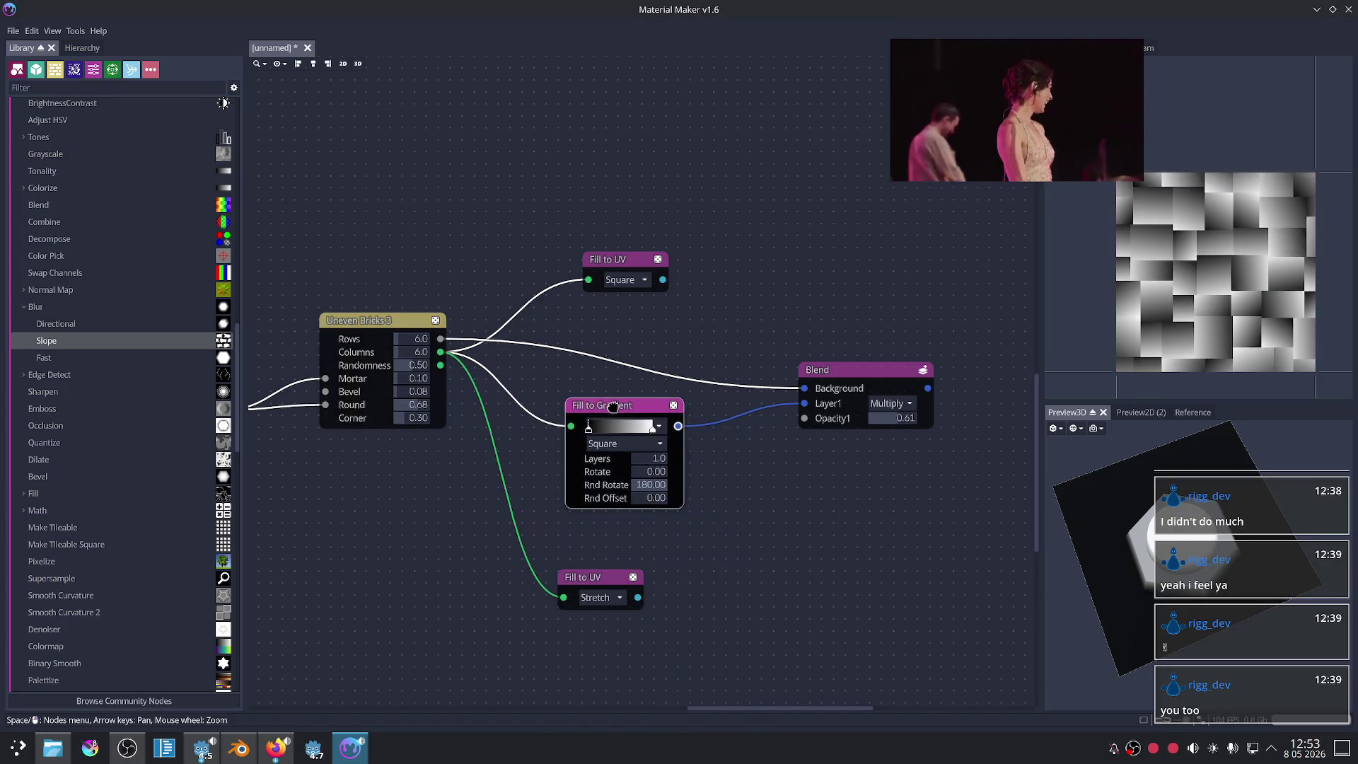
pyautogui.click(605, 585)
pyautogui.scroll(-2, 837, 533)
pyautogui.scroll(-1, 673, 423)
pyautogui.scroll(-1, 673, 423)
# Step: Add a Custom UV node by searching 'uv', then delete it again
pyautogui.rightClick(661, 447)
pyautogui.click(672, 423)
pyautogui.scroll(-2, 676, 274)
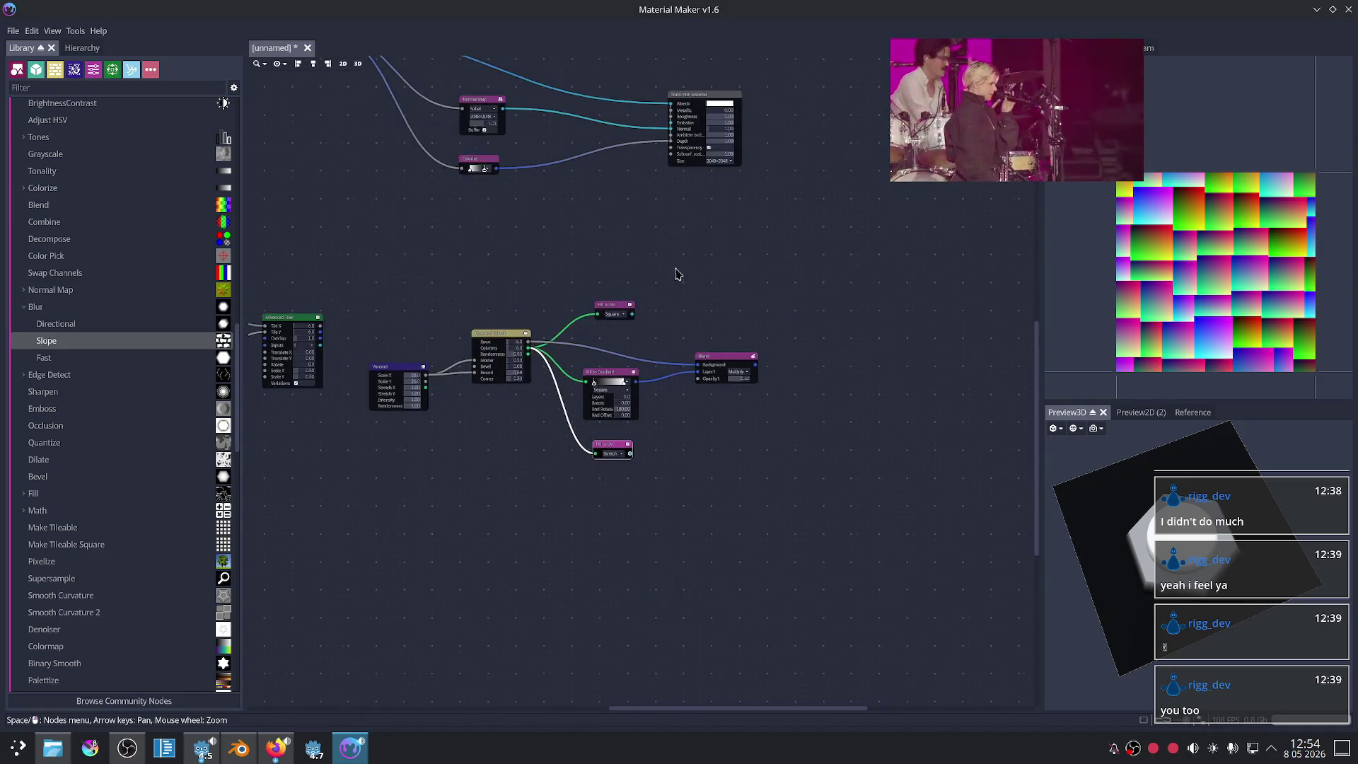
pyautogui.moveTo(676, 274); pyautogui.dragTo(770, 455, button='middle')
pyautogui.rightClick(526, 459)
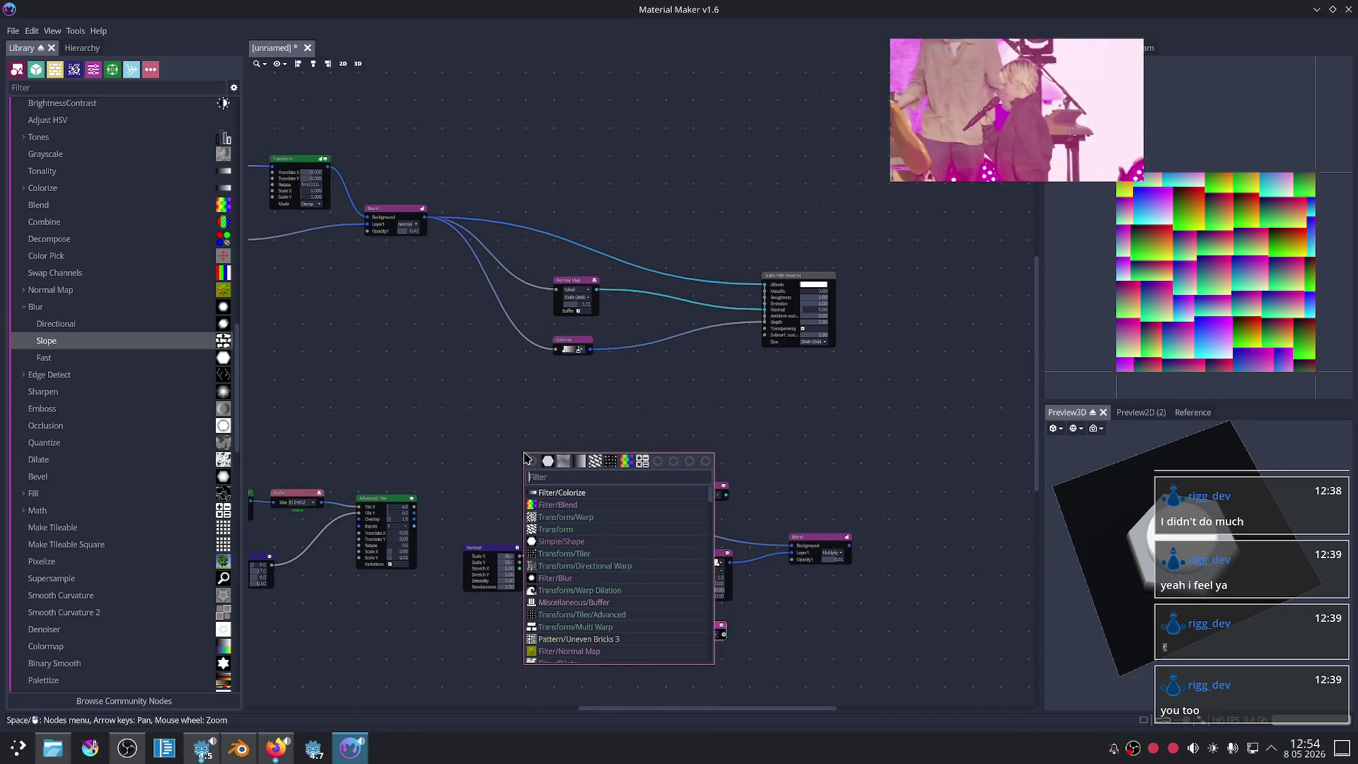
pyautogui.write('uv')
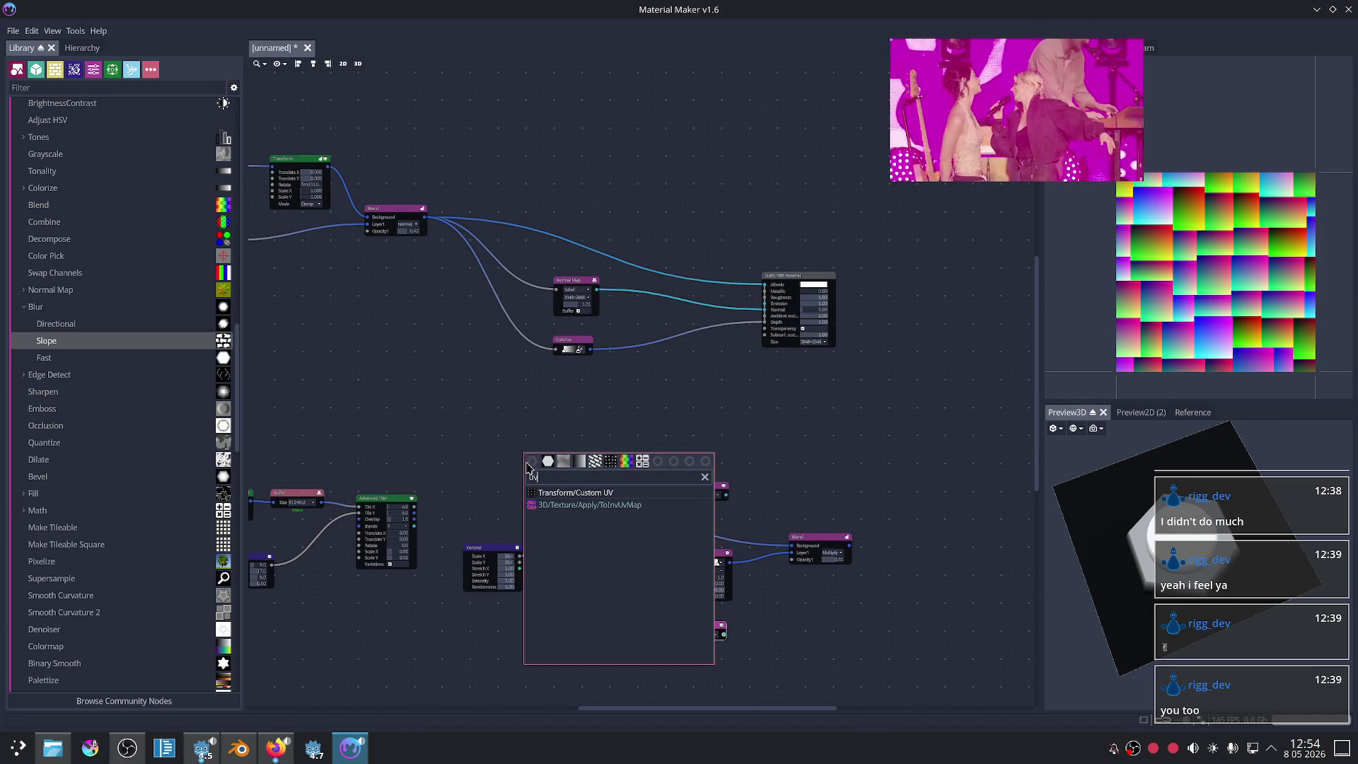
pyautogui.click(559, 493)
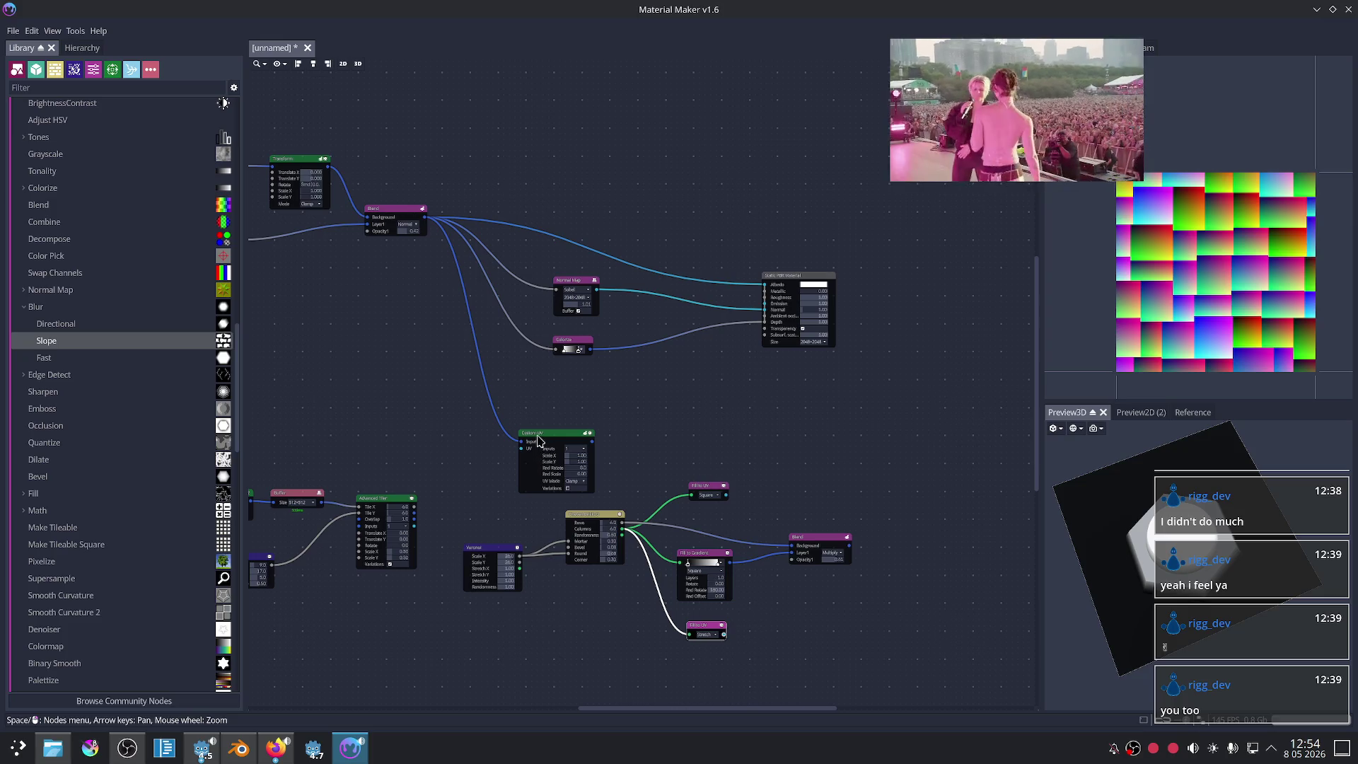
pyautogui.moveTo(538, 440); pyautogui.dragTo(512, 414)
pyautogui.press('Delete')
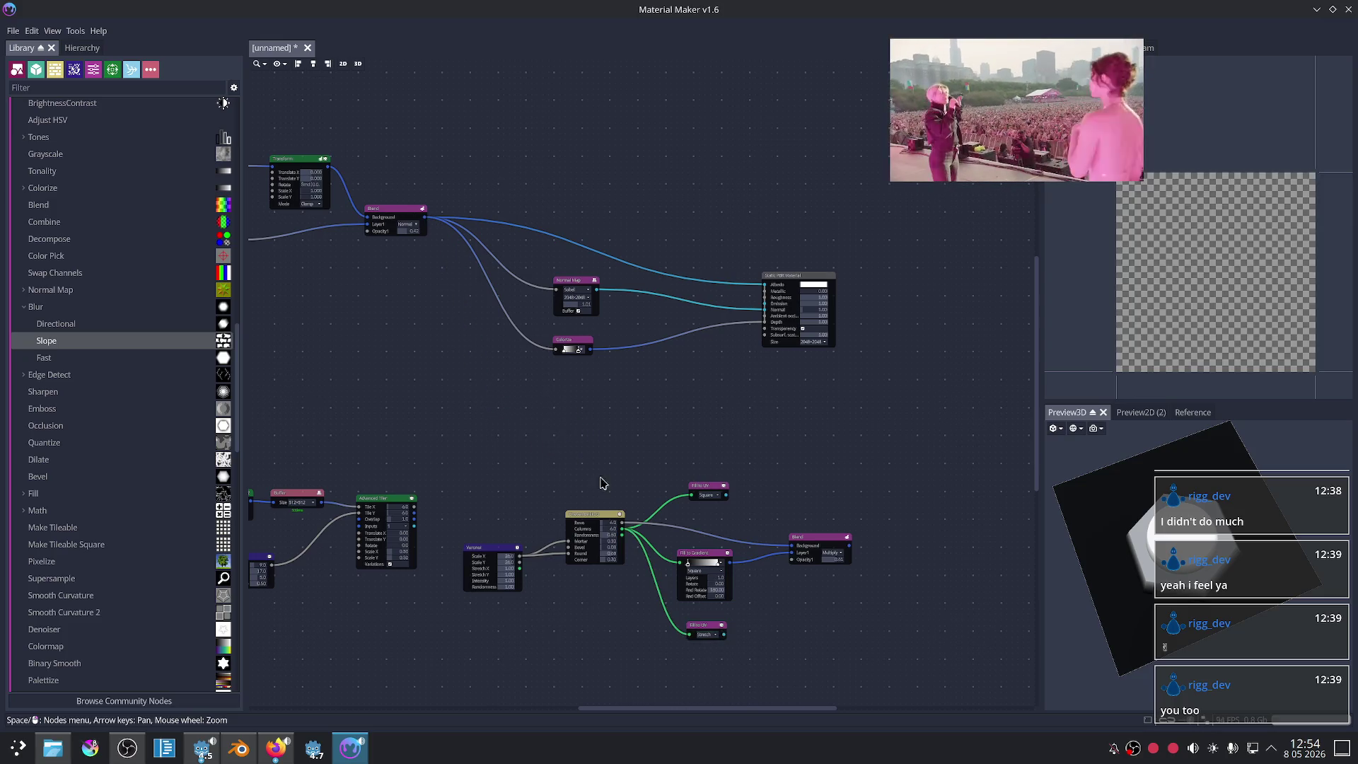
# Step: Delete the old Square Fill to UV node and tidy the Fill to Gradient, Blend and Stretch Fill to UV positions
pyautogui.scroll(3, 831, 566)
pyautogui.moveTo(803, 598); pyautogui.dragTo(793, 513, button='middle')
pyautogui.click(620, 362)
pyautogui.press('Delete')
pyautogui.moveTo(612, 465); pyautogui.dragTo(625, 466)
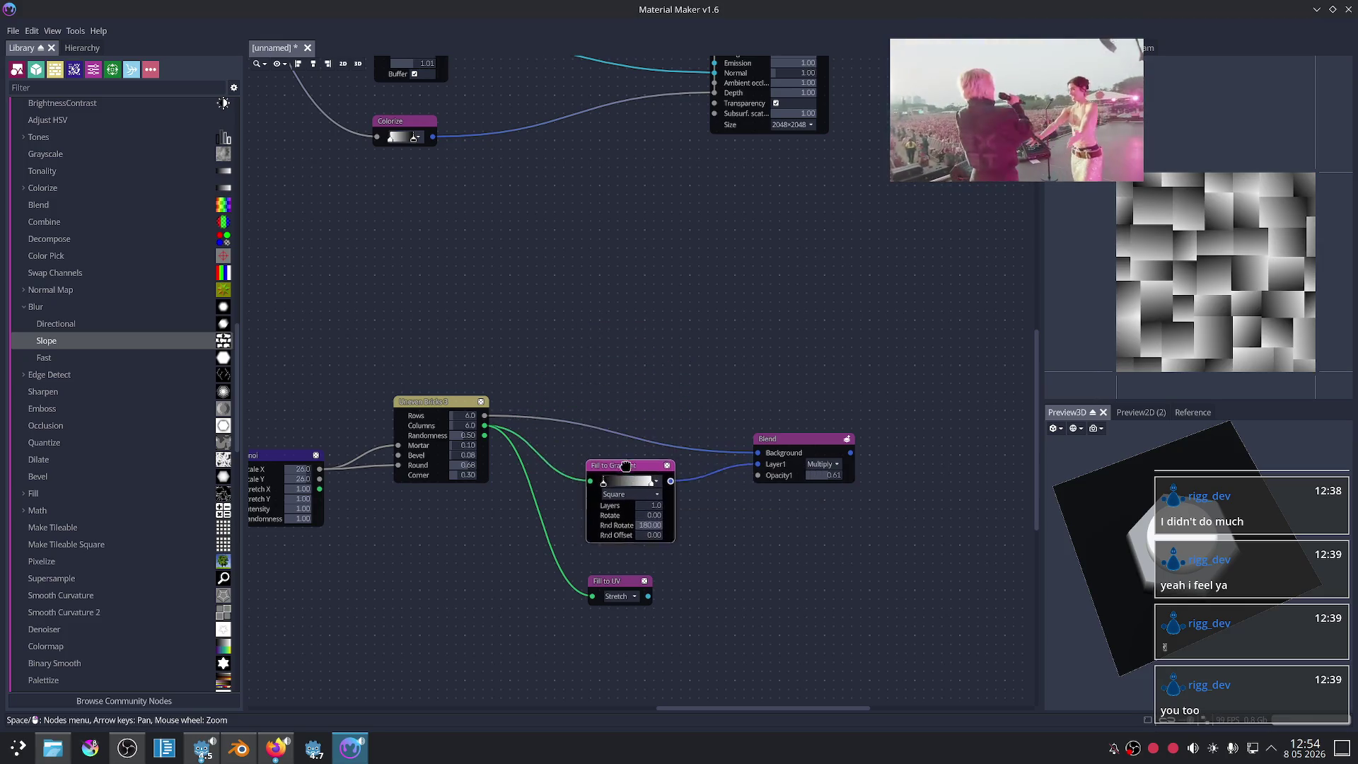
pyautogui.moveTo(781, 447); pyautogui.dragTo(791, 410)
pyautogui.moveTo(633, 469); pyautogui.dragTo(645, 450)
pyautogui.moveTo(614, 581); pyautogui.dragTo(632, 581)
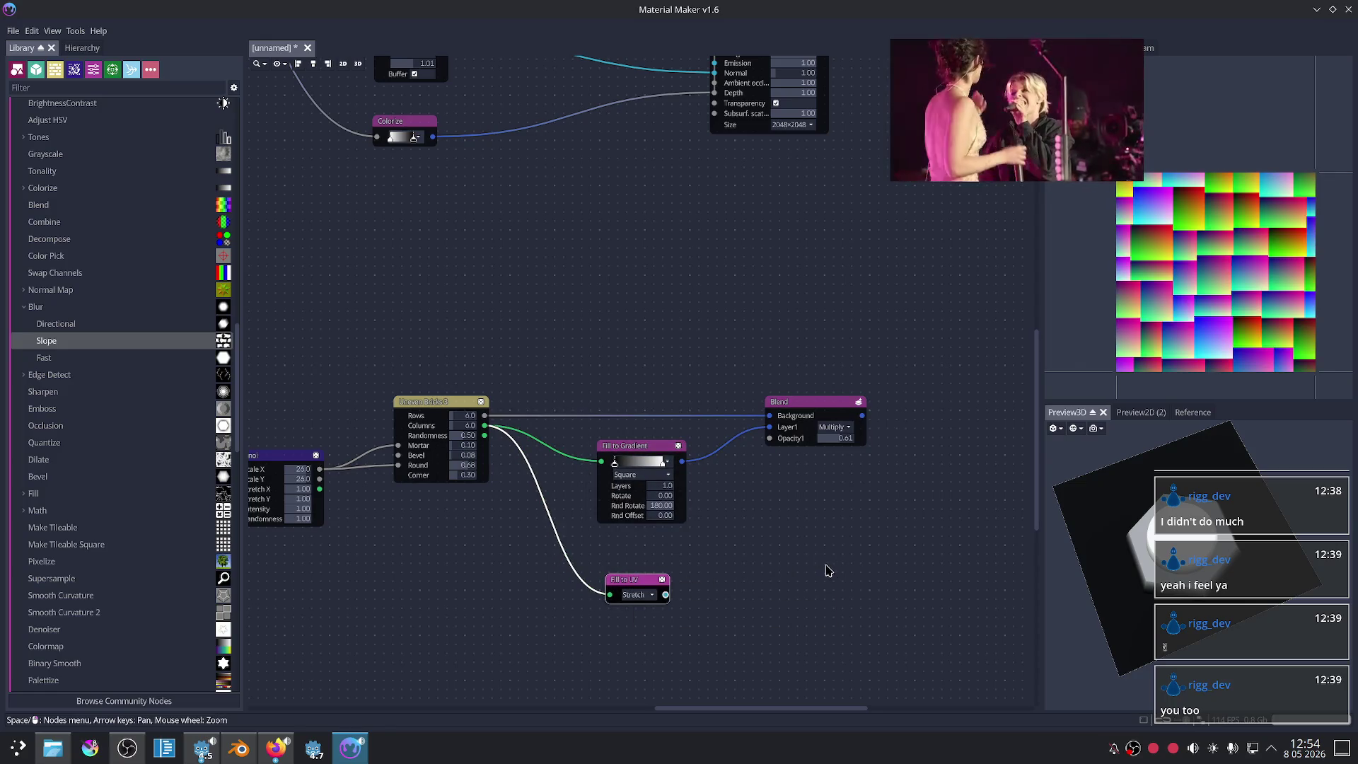
# Step: Cancel a new node from Fill to UV's output, then bring the web browser forward
pyautogui.moveTo(666, 596); pyautogui.dragTo(764, 544)
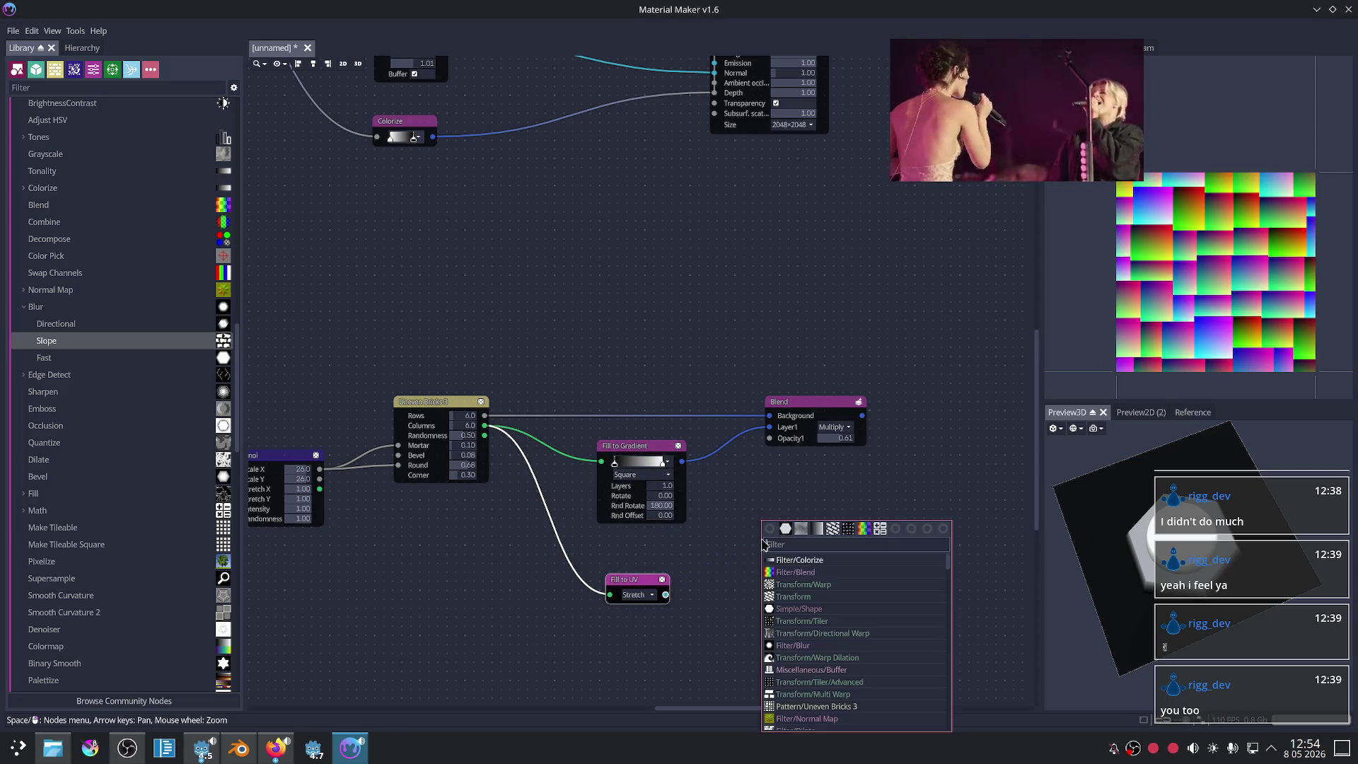
pyautogui.scroll(-1, 890, 613)
pyautogui.scroll(-4, 878, 596)
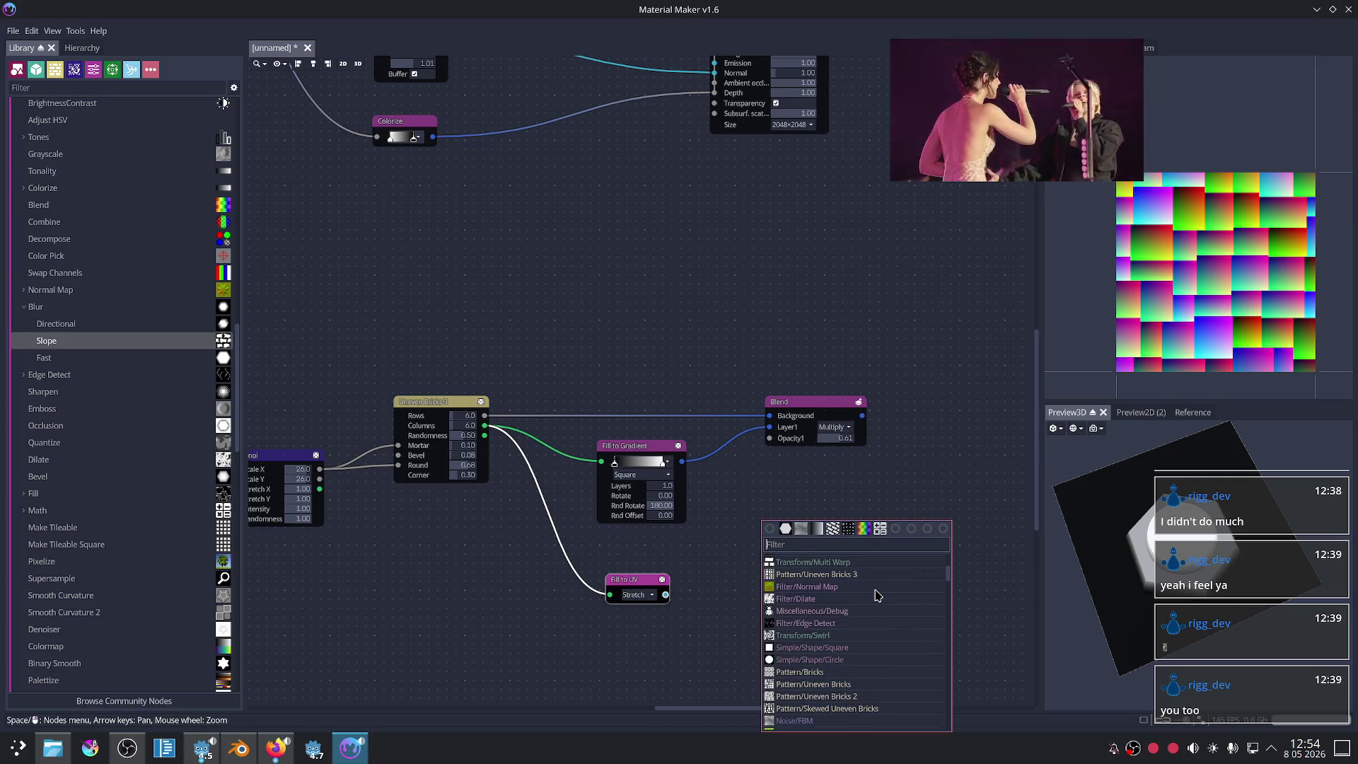
pyautogui.scroll(-3, 877, 596)
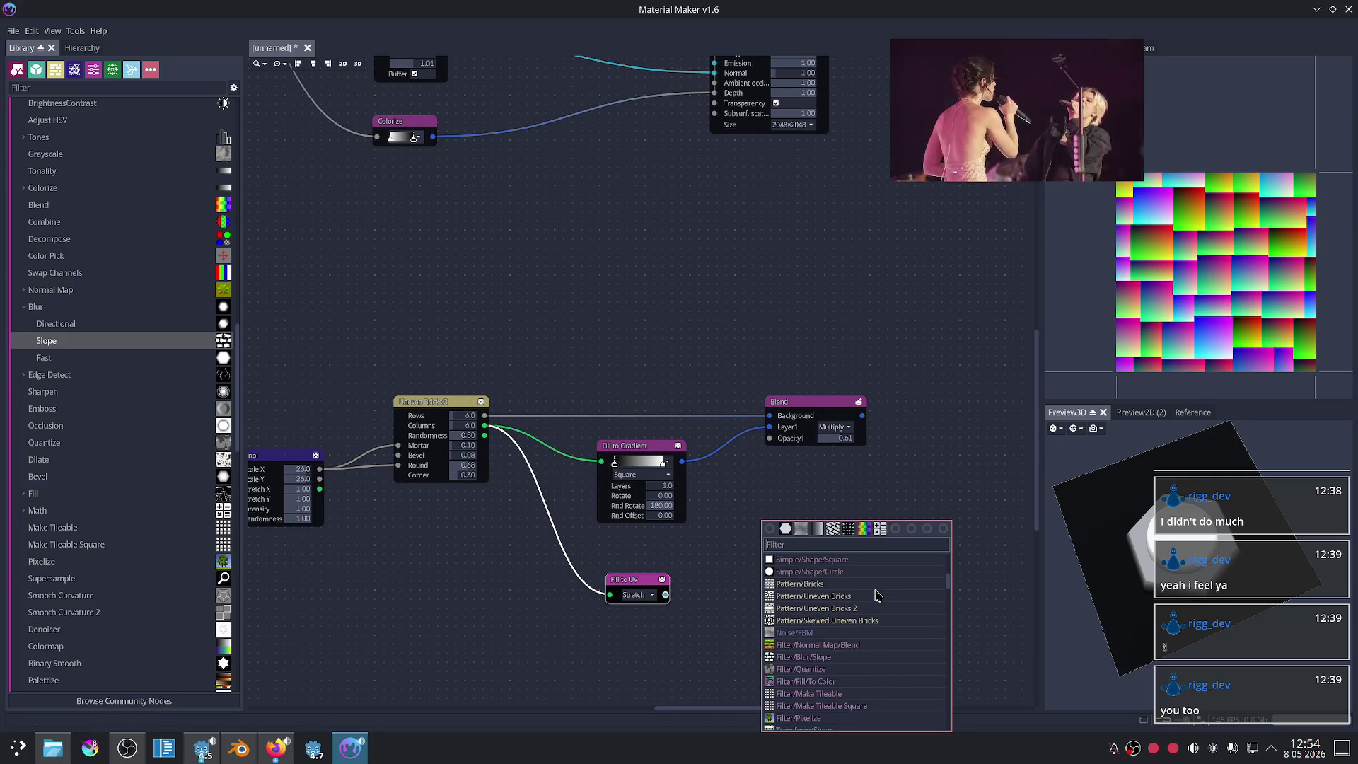
pyautogui.click(858, 497)
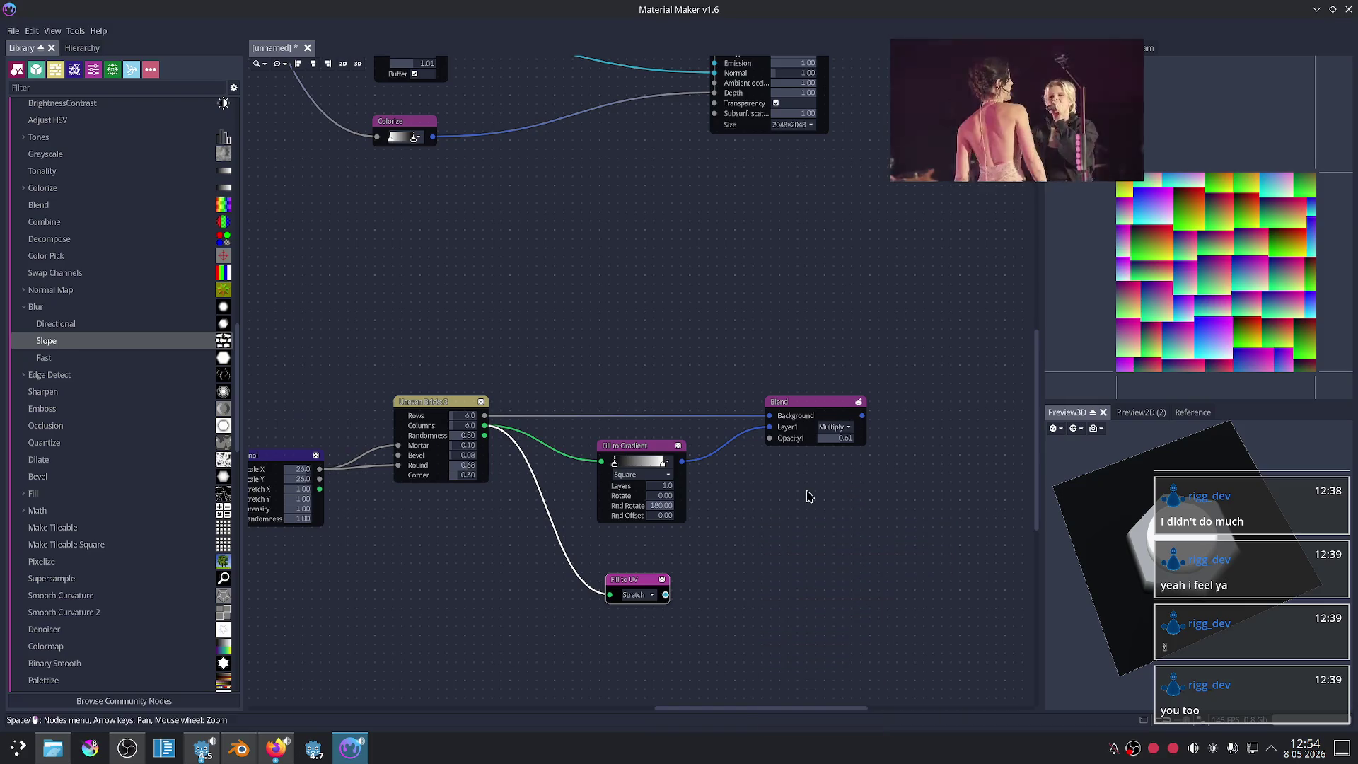
pyautogui.click(286, 761)
# Step: Search YouTube for 'material maker tutorial'
pyautogui.click(637, 15)
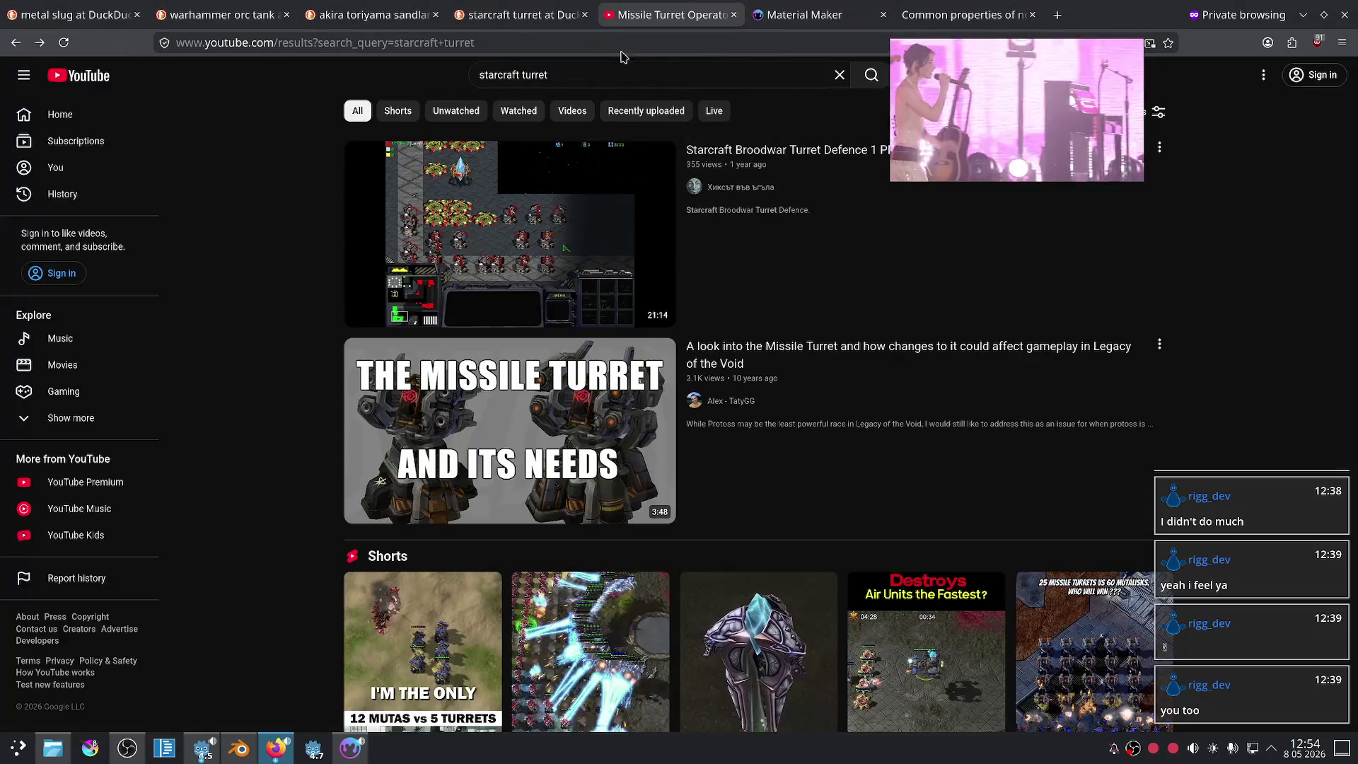
pyautogui.click(592, 71)
pyautogui.write('mat')
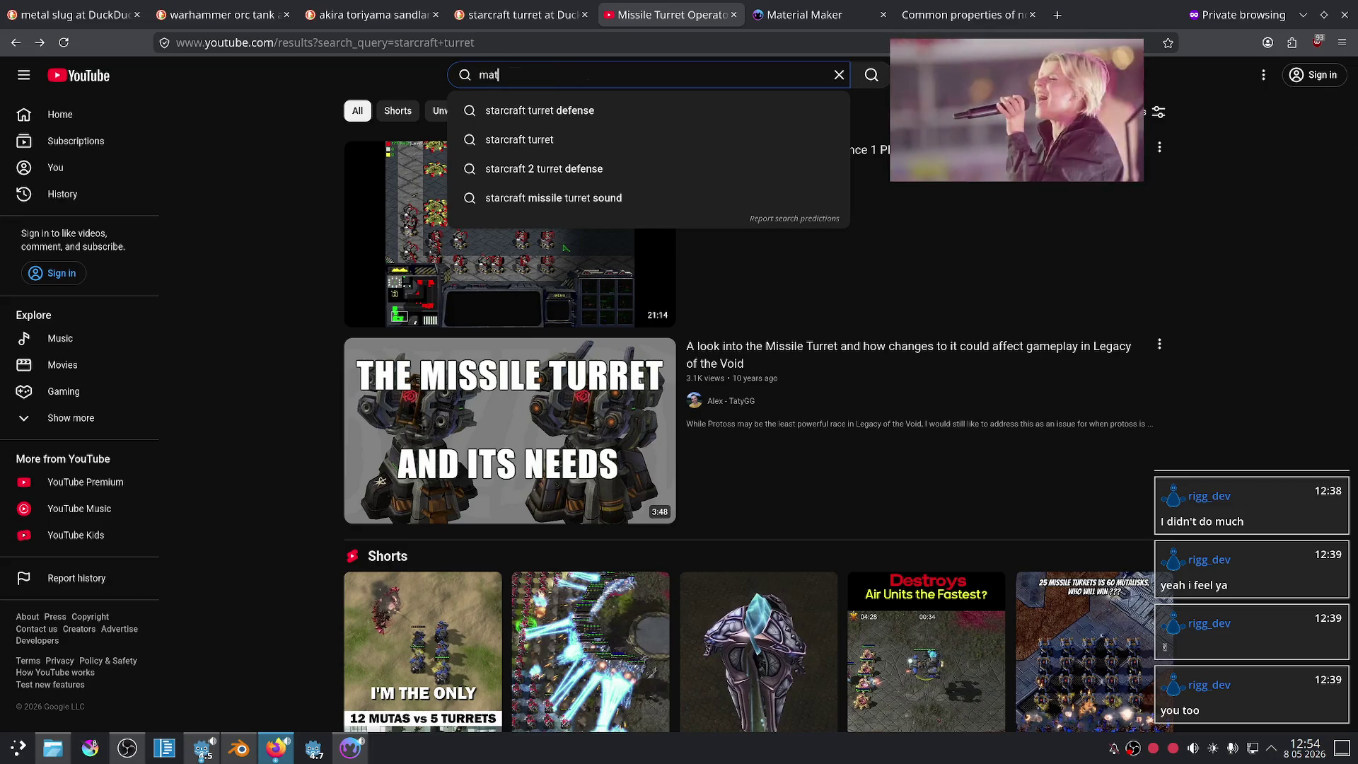
pyautogui.write('erial maker')
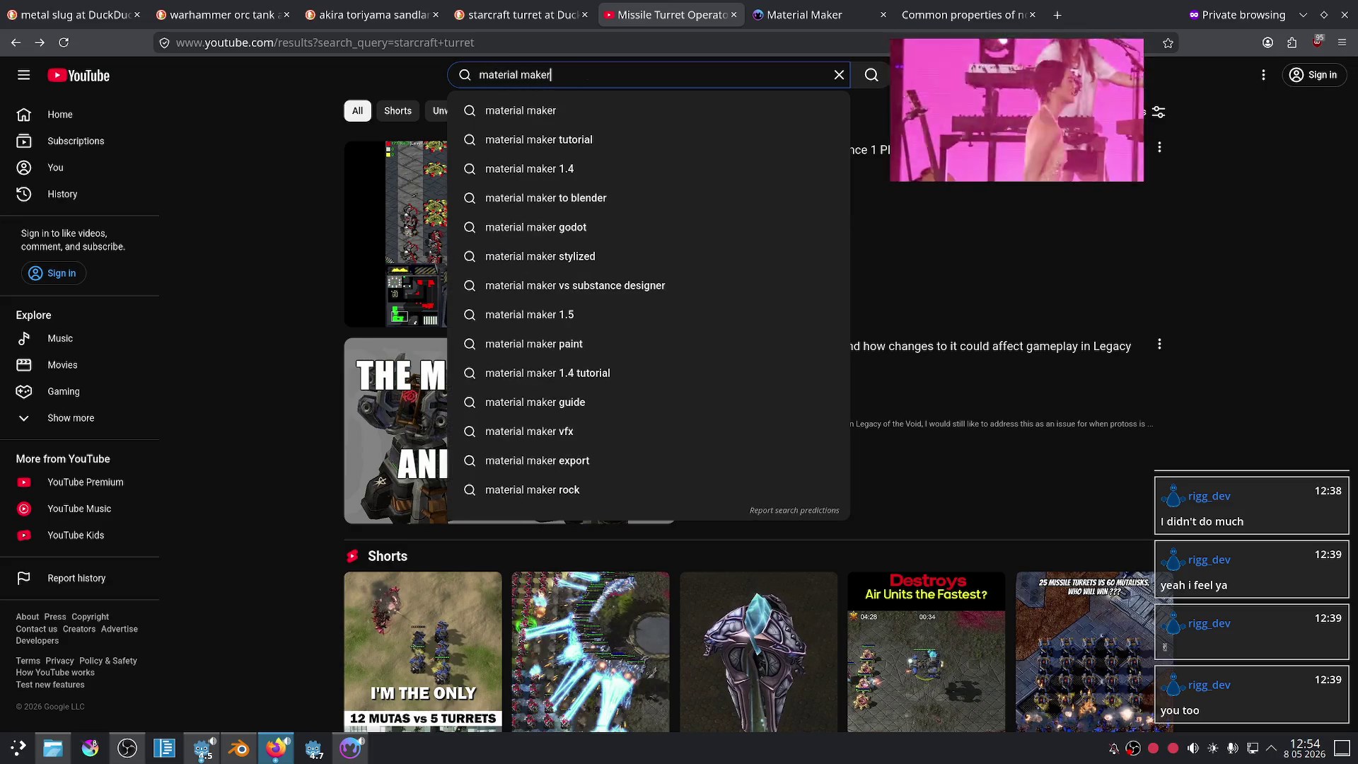
pyautogui.press('Down')
pyautogui.press('Down')
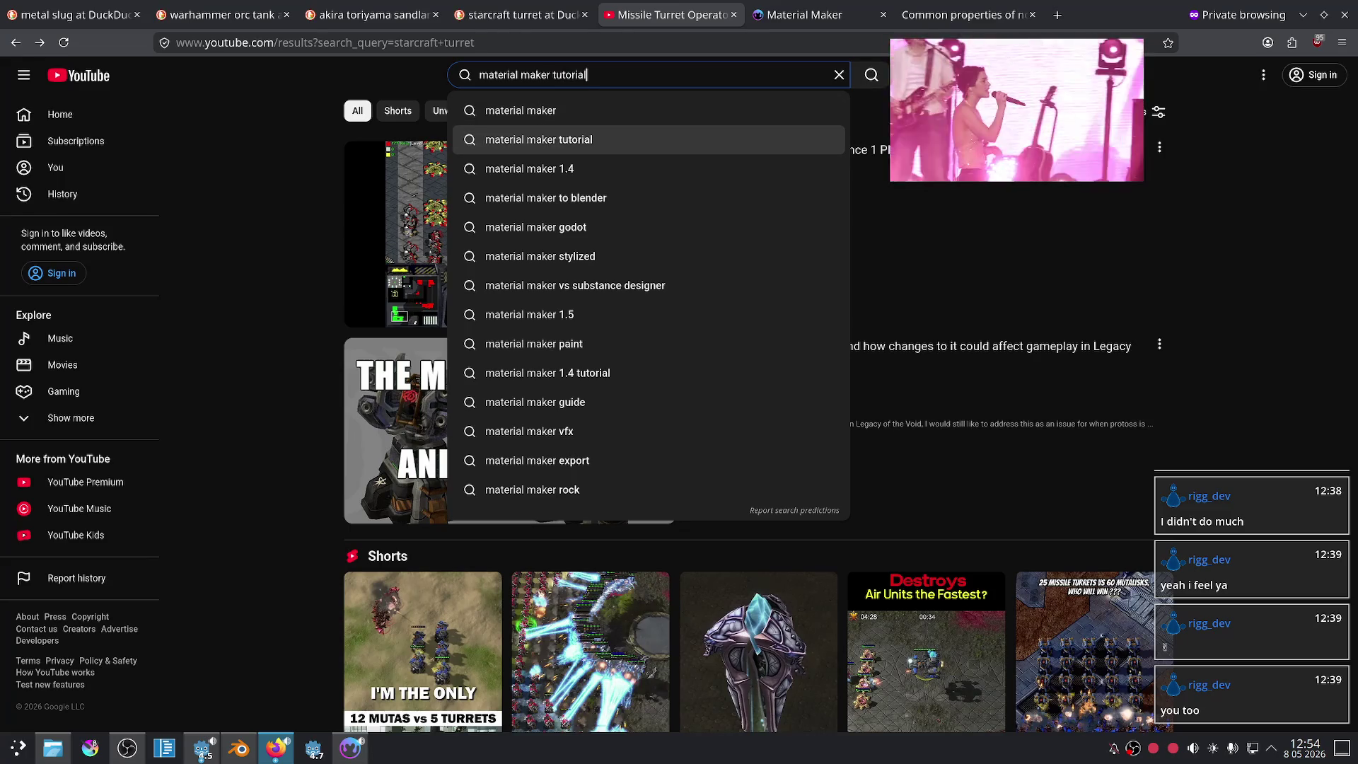
pyautogui.press('Return')
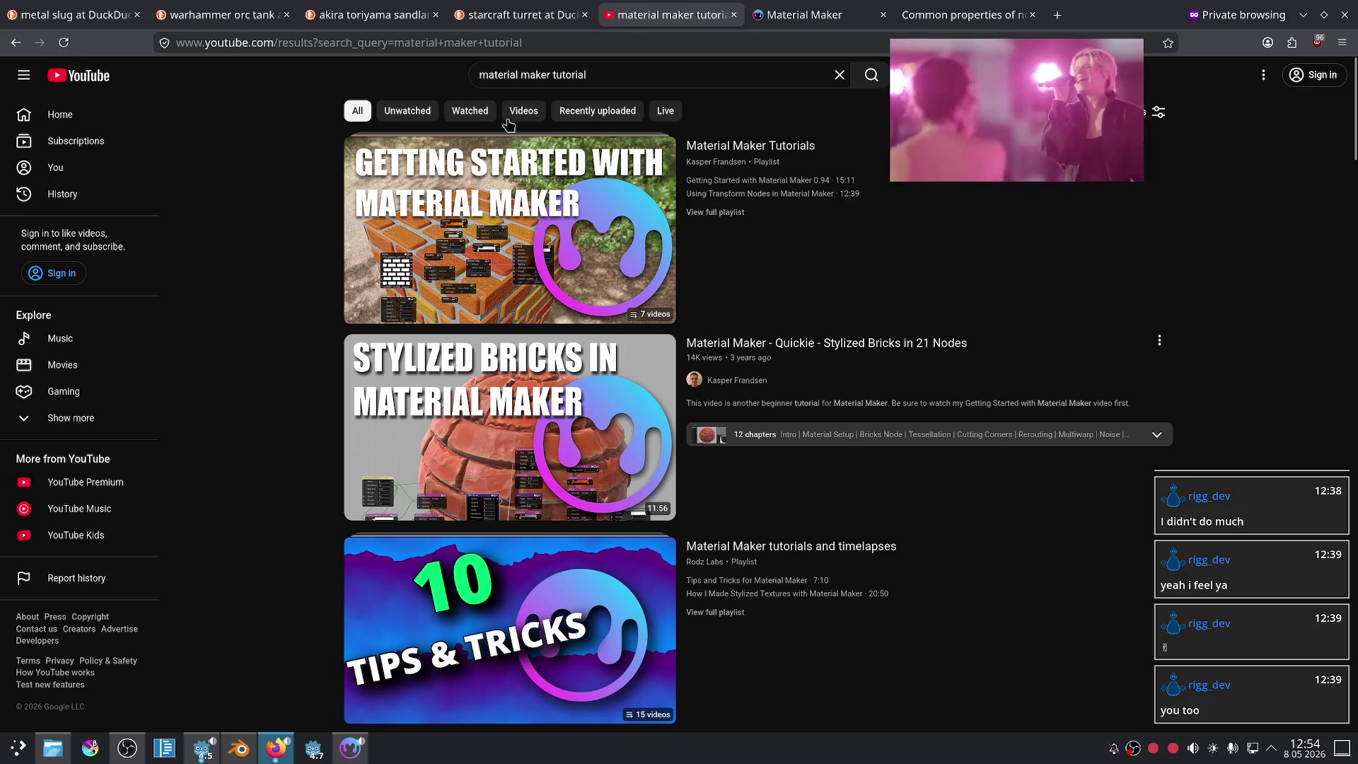
# Step: Play the channel's 'Stylized Planks with 22 Nodes' video from about 5:31, then pause it
pyautogui.click(726, 169)
pyautogui.click(382, 388)
pyautogui.scroll(-5, 263, 354)
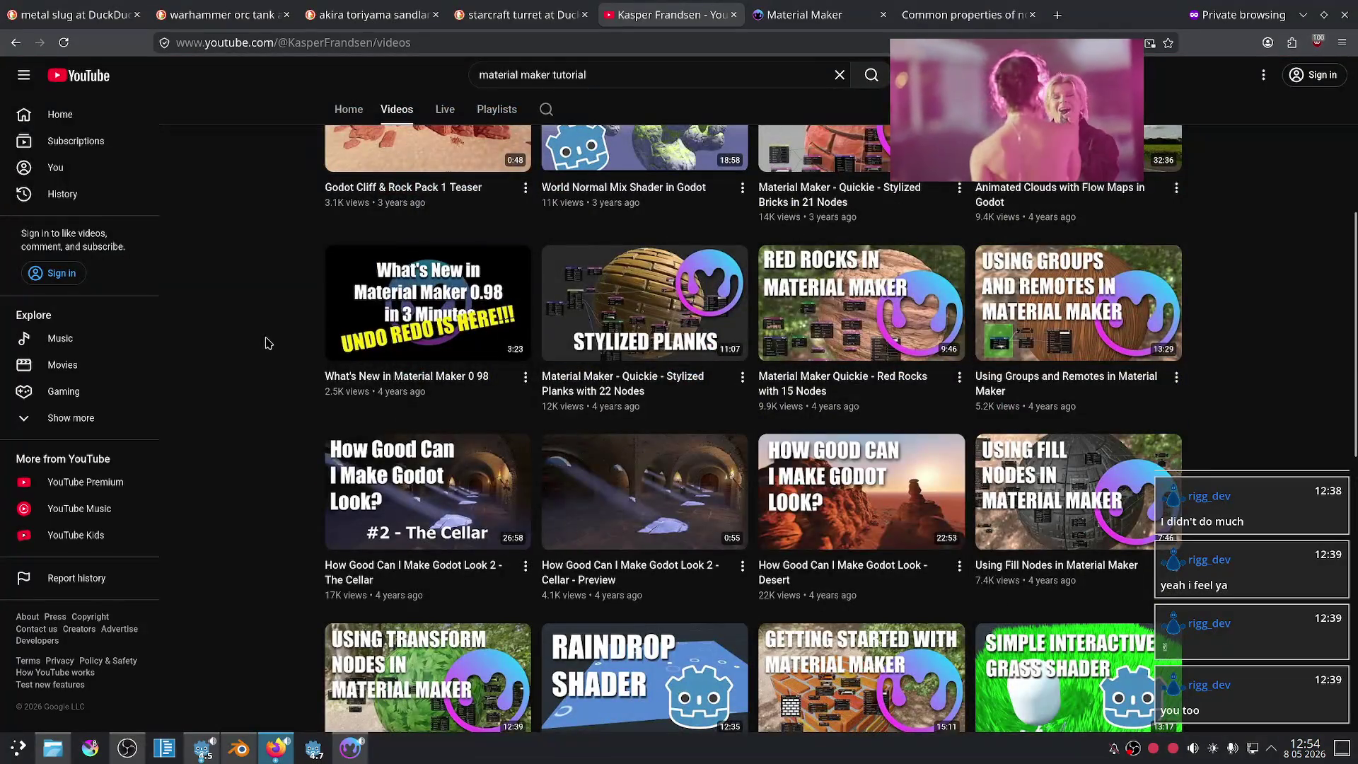
pyautogui.click(734, 282)
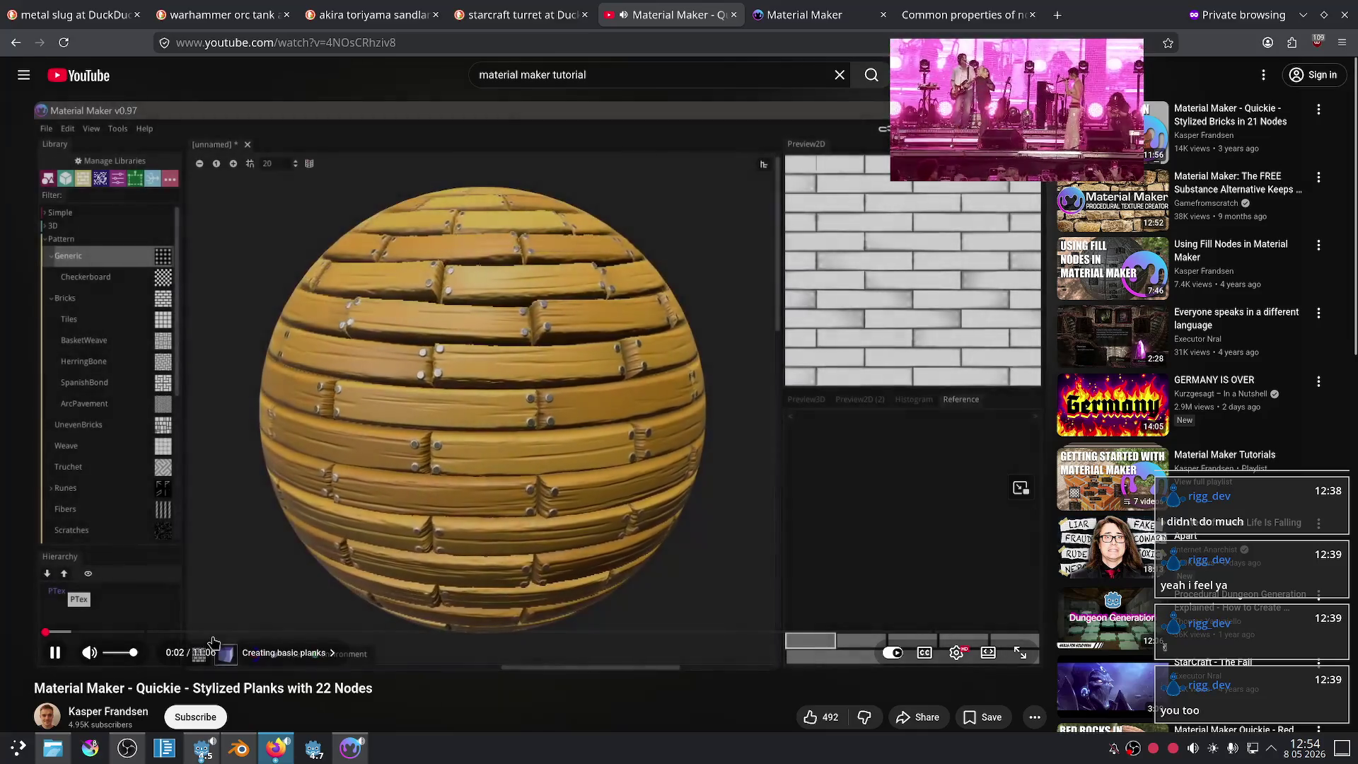
pyautogui.moveTo(135, 632); pyautogui.dragTo(521, 641)
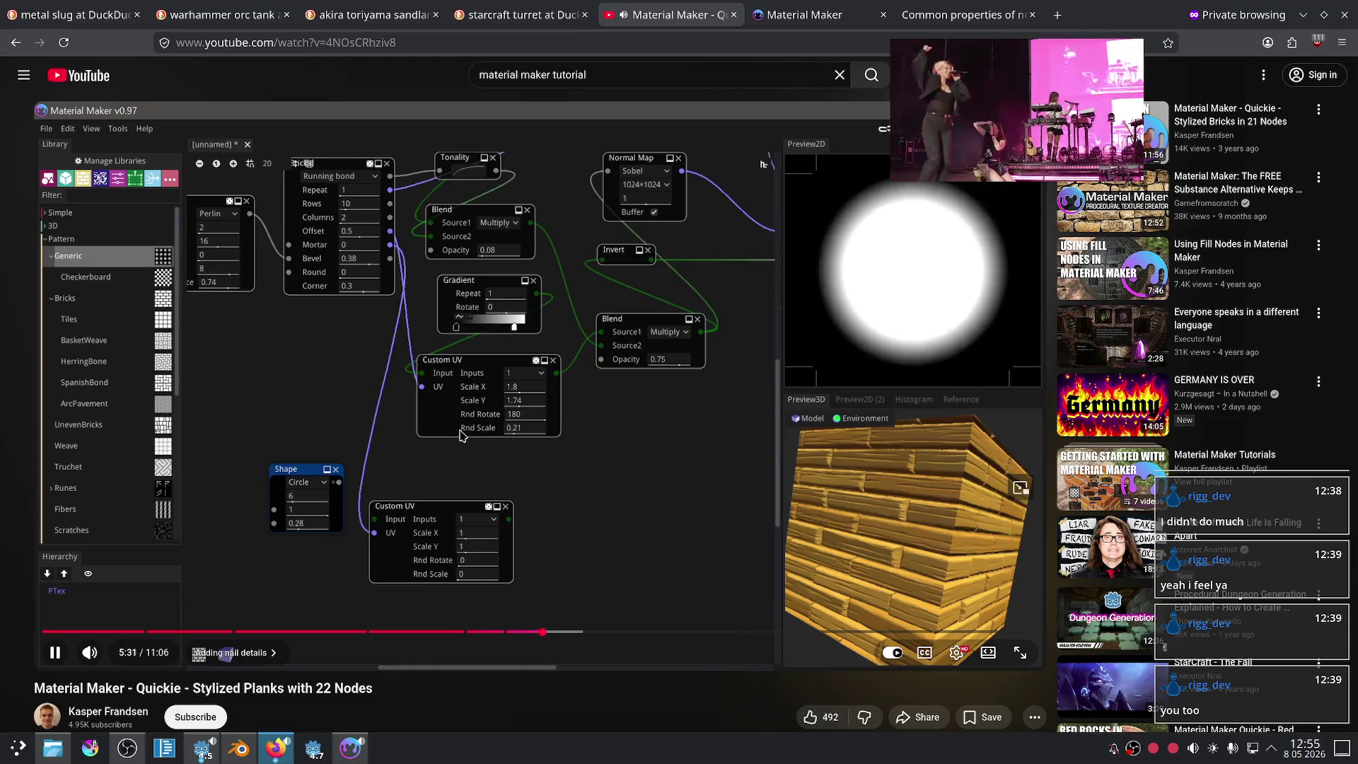
pyautogui.click(460, 434)
# Step: Back in Material Maker, pan the graph and cancel a new node from the bricks' fill output
pyautogui.click(350, 748)
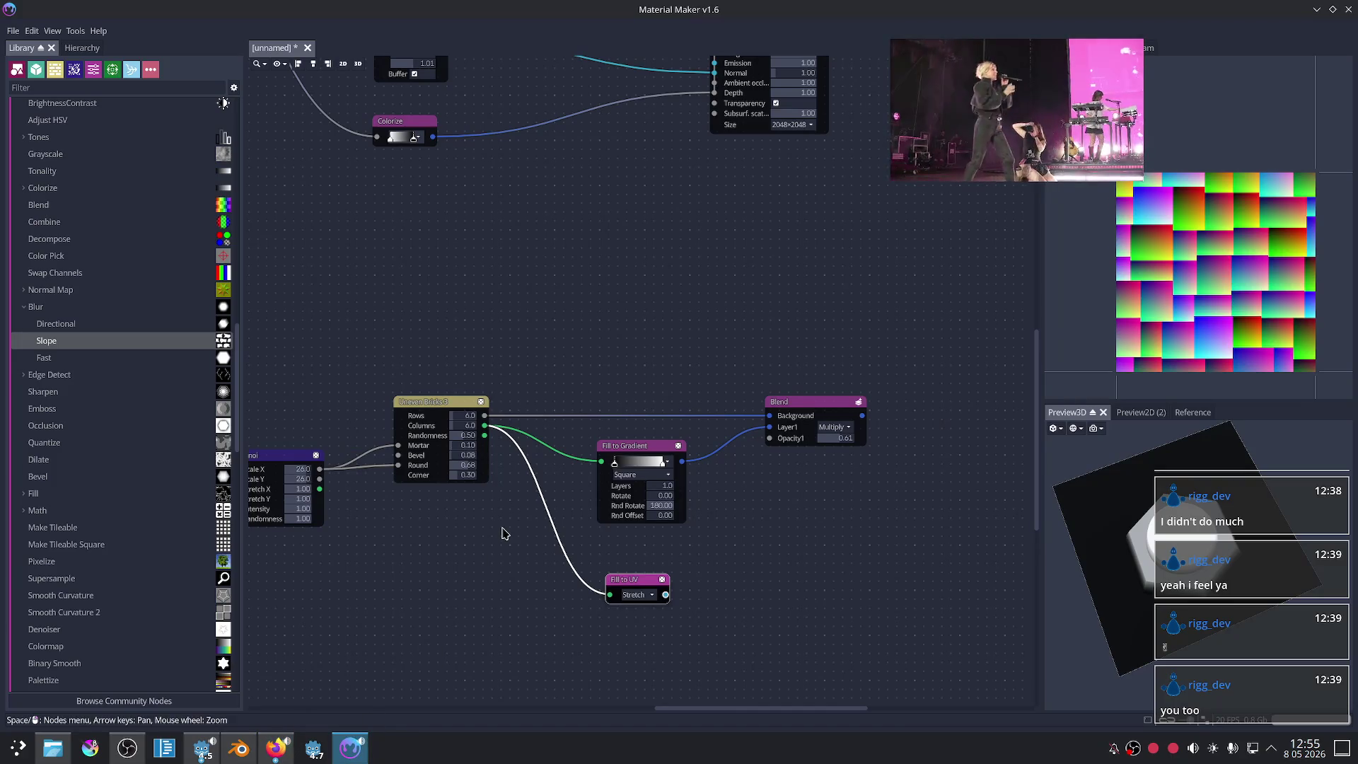
pyautogui.scroll(2, 473, 449)
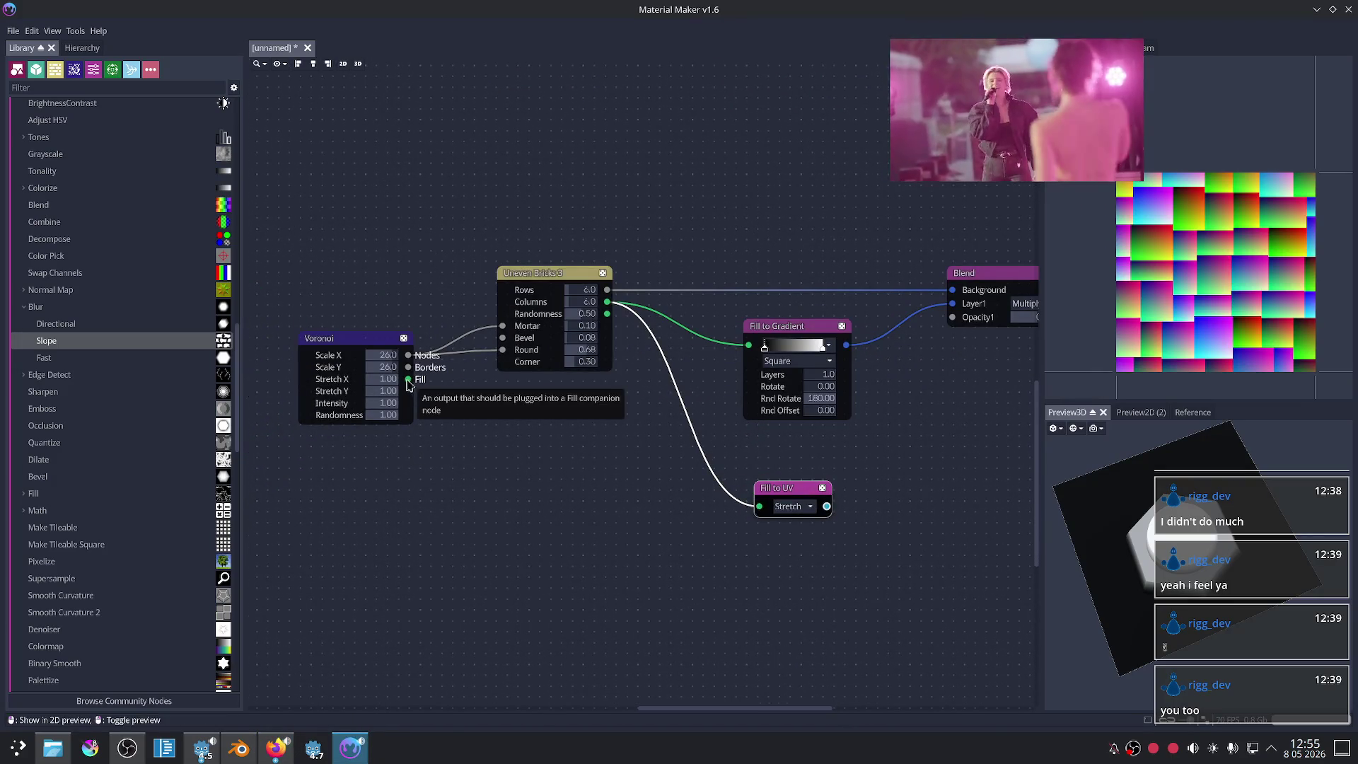
pyautogui.press('Right')
pyautogui.press('Up')
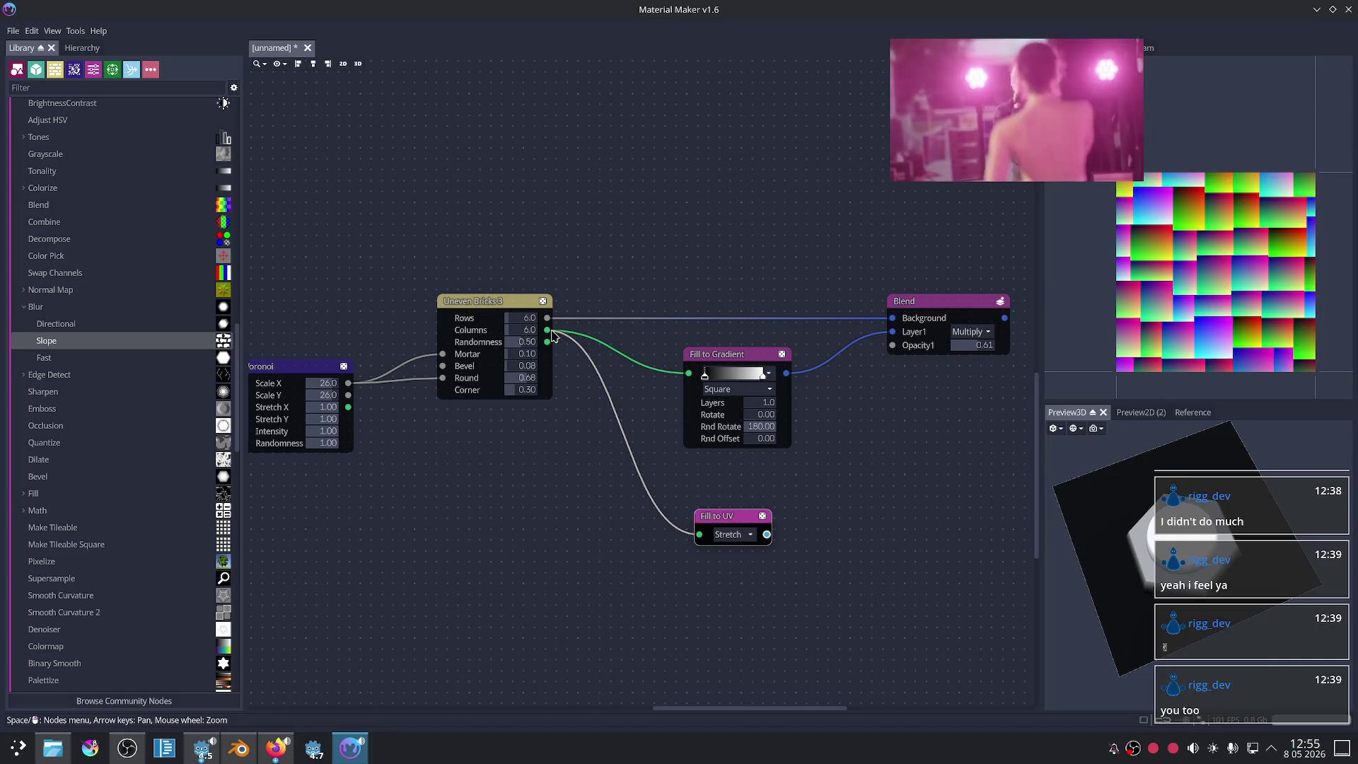
pyautogui.moveTo(552, 336); pyautogui.dragTo(607, 544)
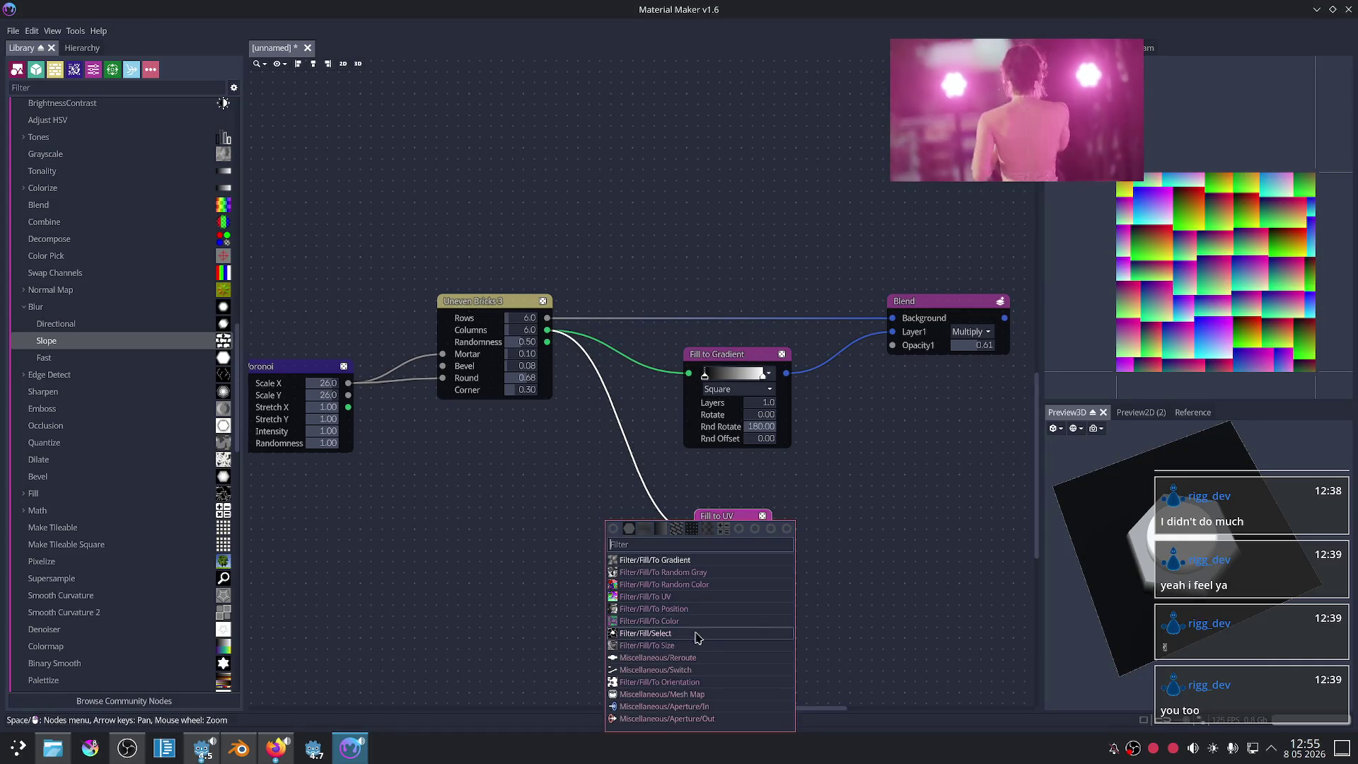
pyautogui.click(506, 518)
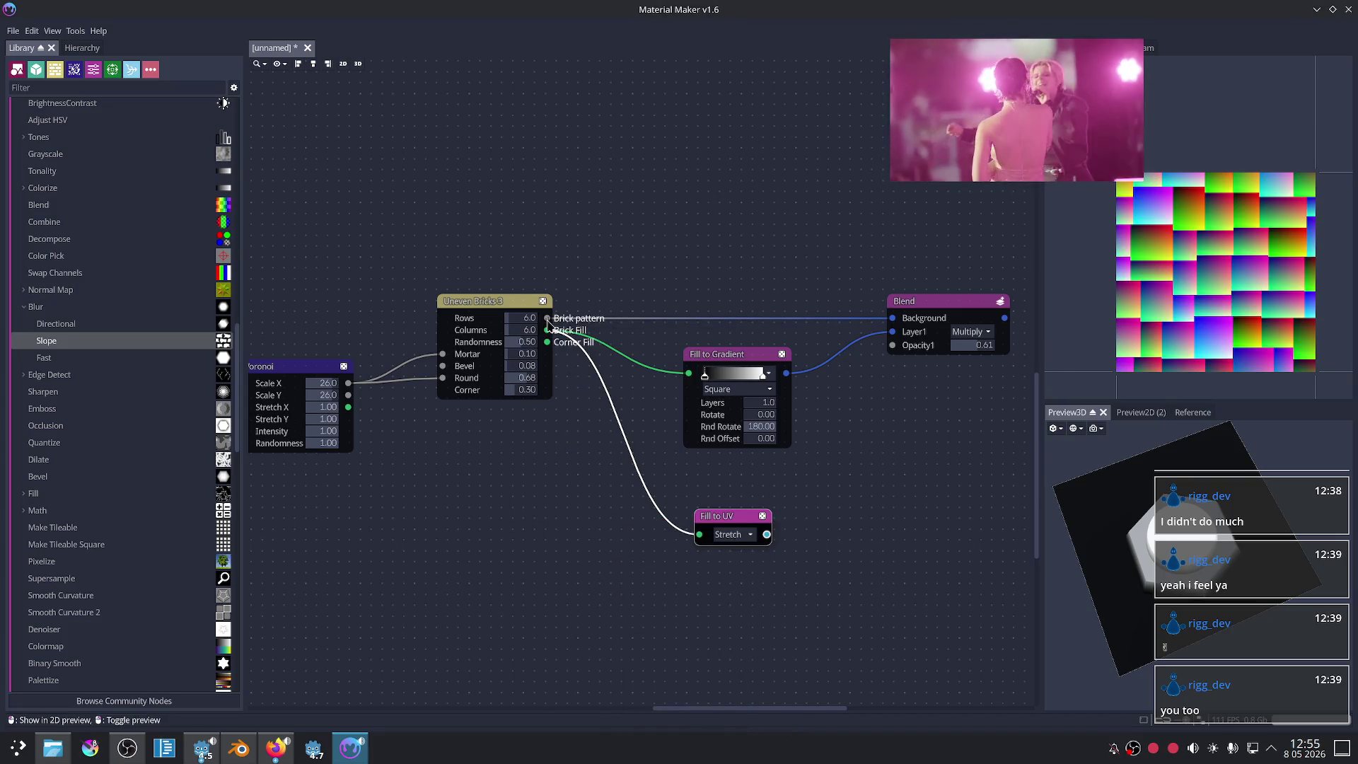
# Step: Add a Custom UV node fed from Uneven Bricks by searching 'cust', placing it lower right
pyautogui.moveTo(580, 411); pyautogui.dragTo(587, 496)
pyautogui.write('cust')
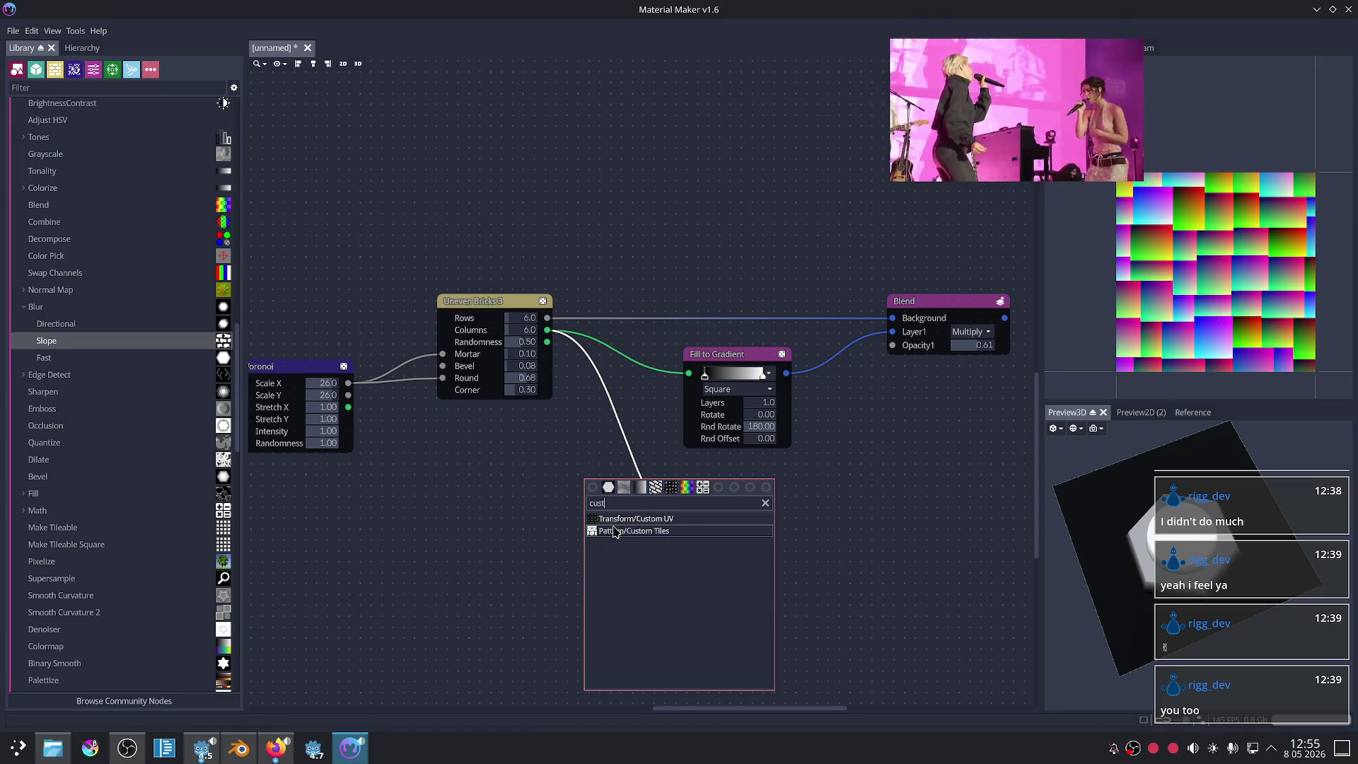
pyautogui.click(670, 520)
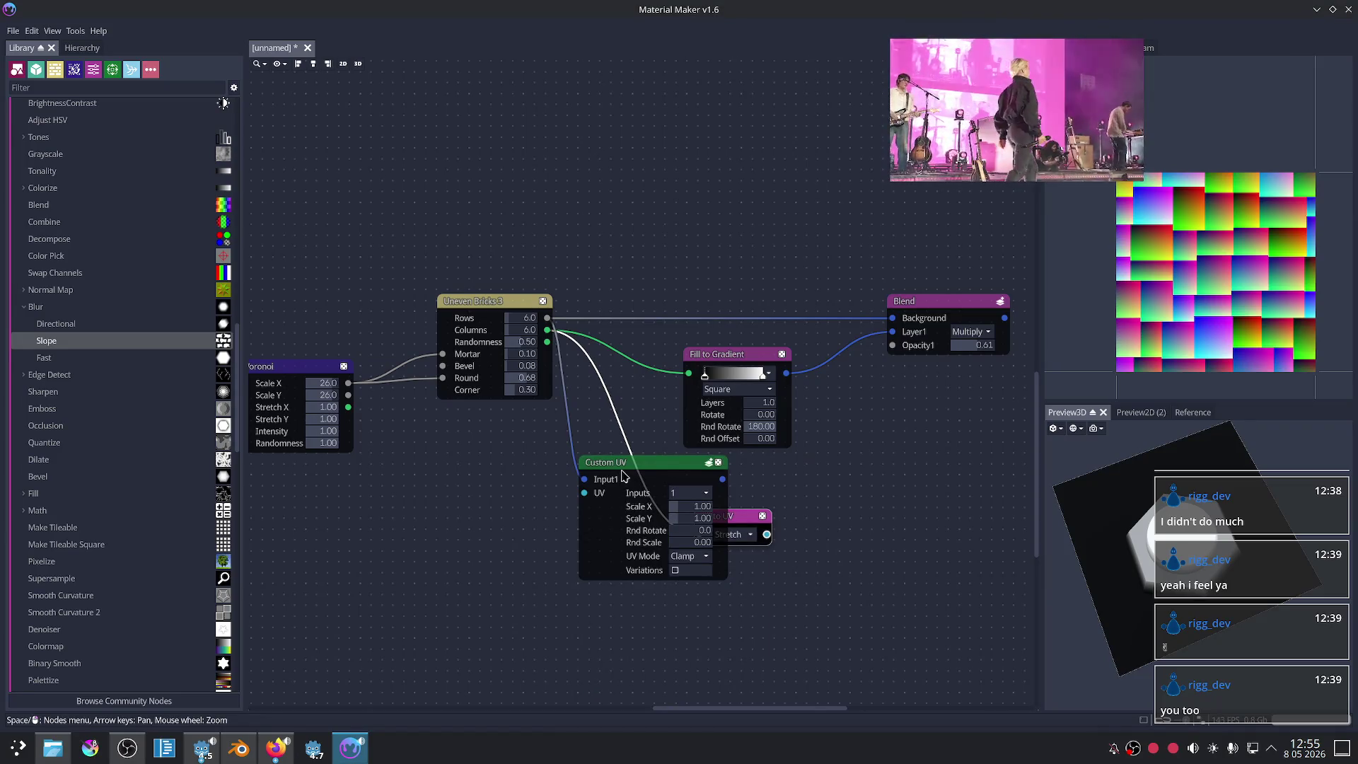
pyautogui.moveTo(623, 476); pyautogui.dragTo(665, 504)
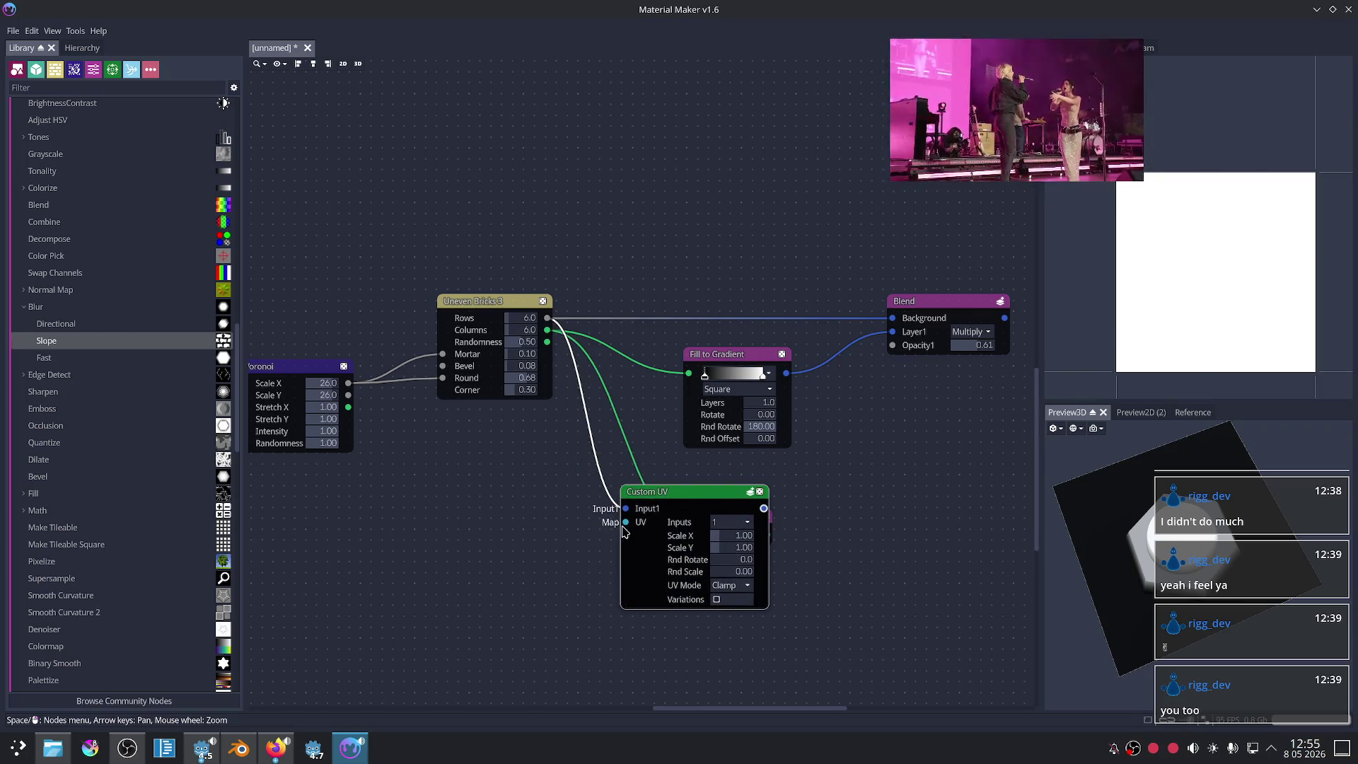
# Step: Paste and remove a copy of Fill to UV, nudge Custom UV, and return to the tutorial
pyautogui.hotkey('ctrl', 'v')
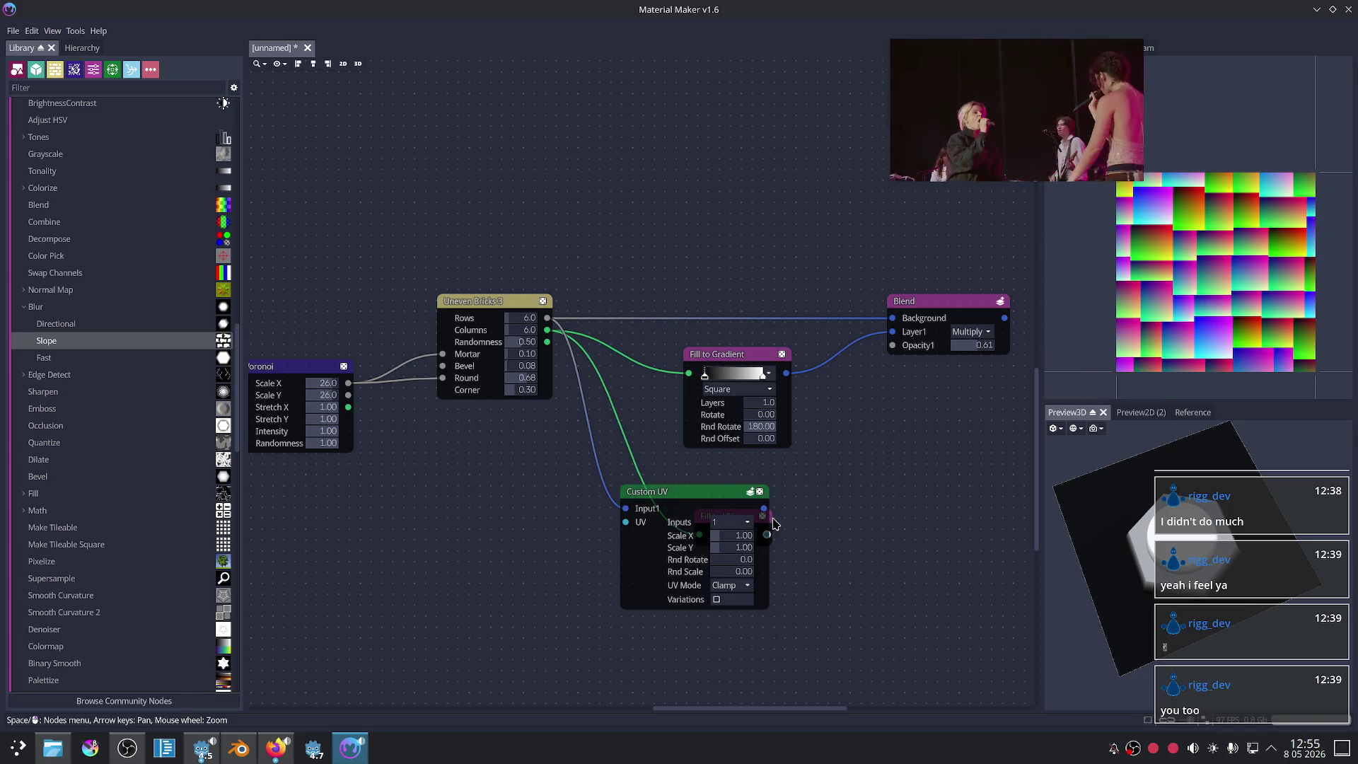
pyautogui.click(772, 524)
pyautogui.press('Delete')
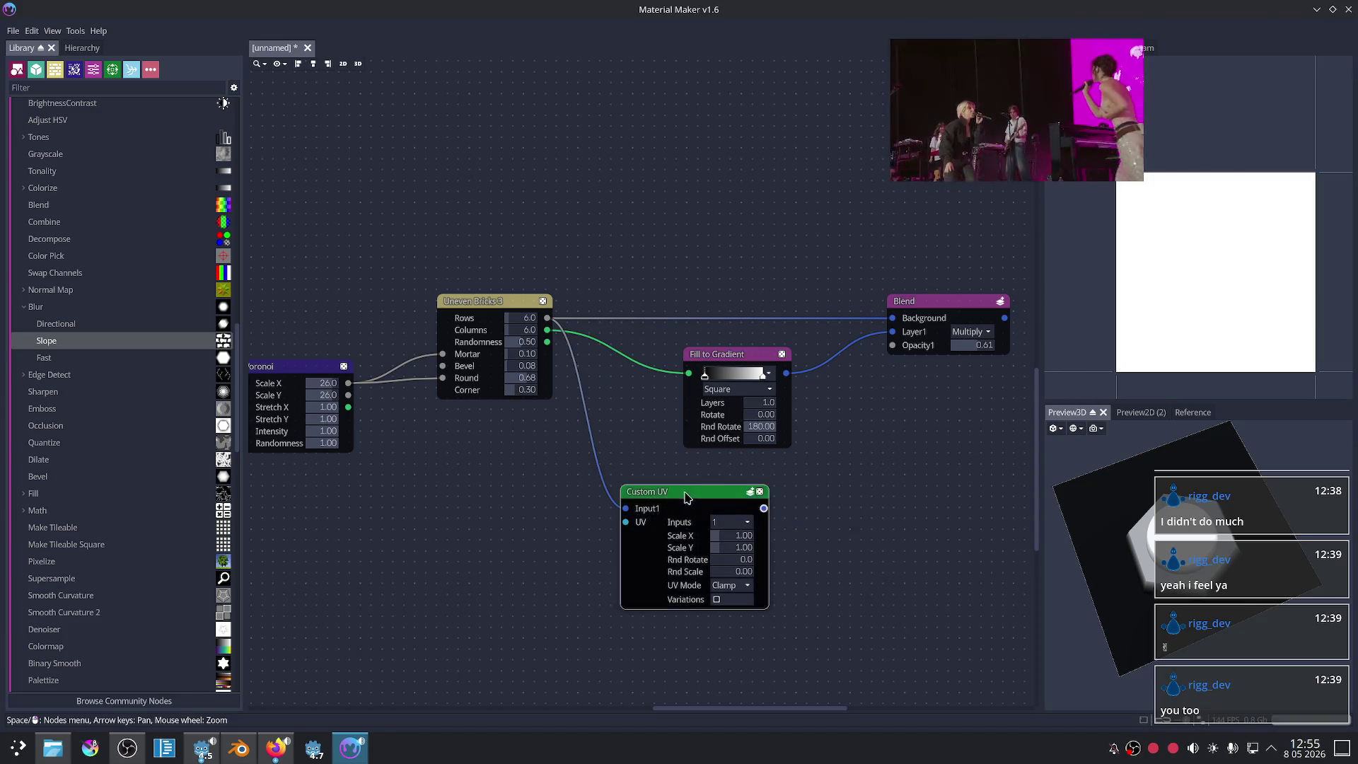
pyautogui.moveTo(684, 494); pyautogui.dragTo(724, 484)
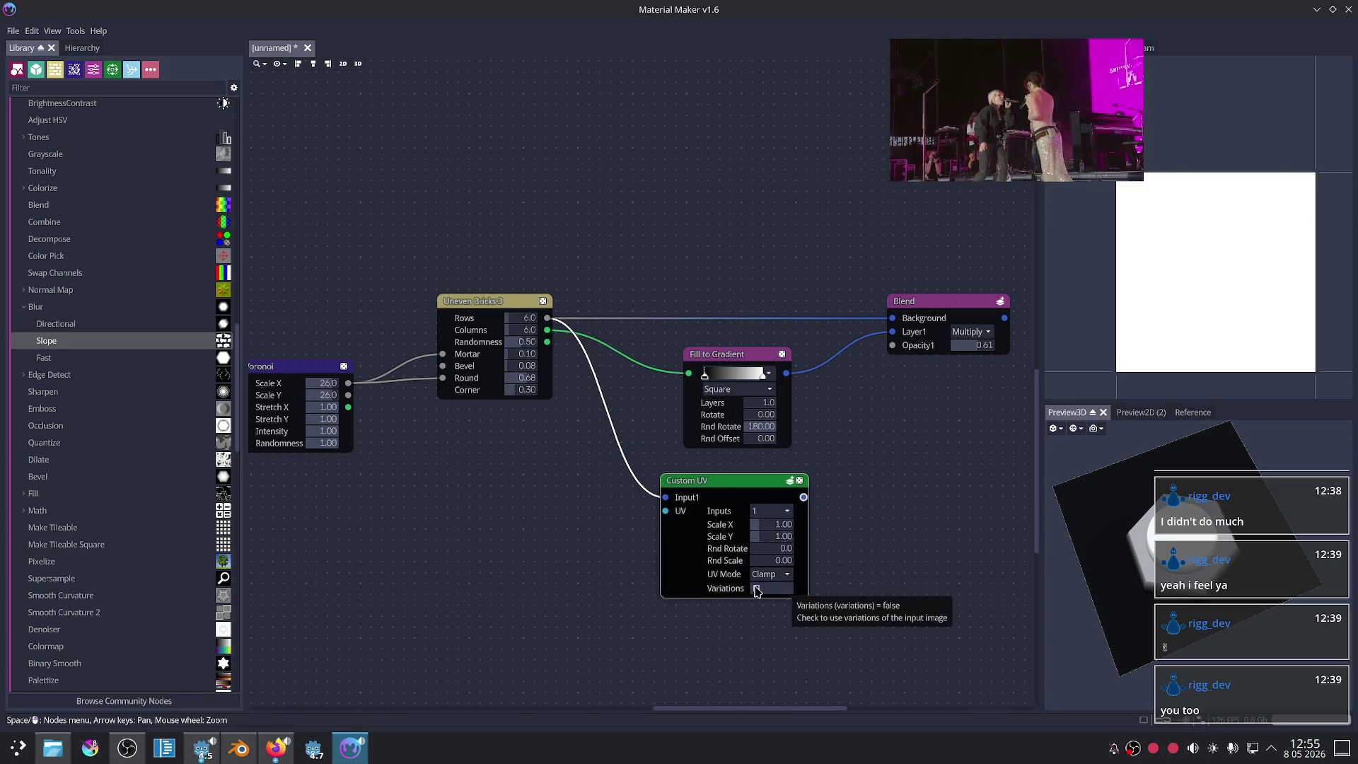
pyautogui.click(277, 748)
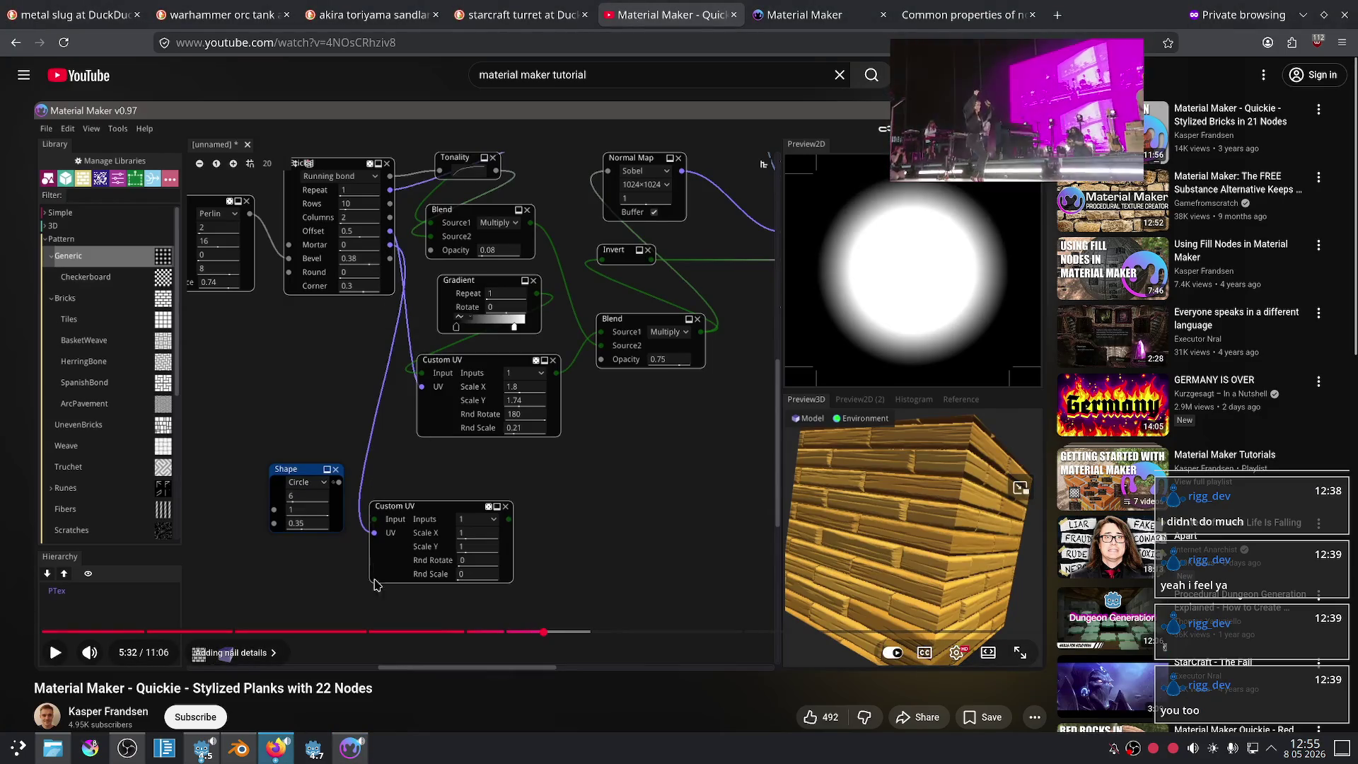
# Step: Add a test Bricks node from the add-node list filtered by 'bric'
pyautogui.click(357, 761)
pyautogui.rightClick(495, 484)
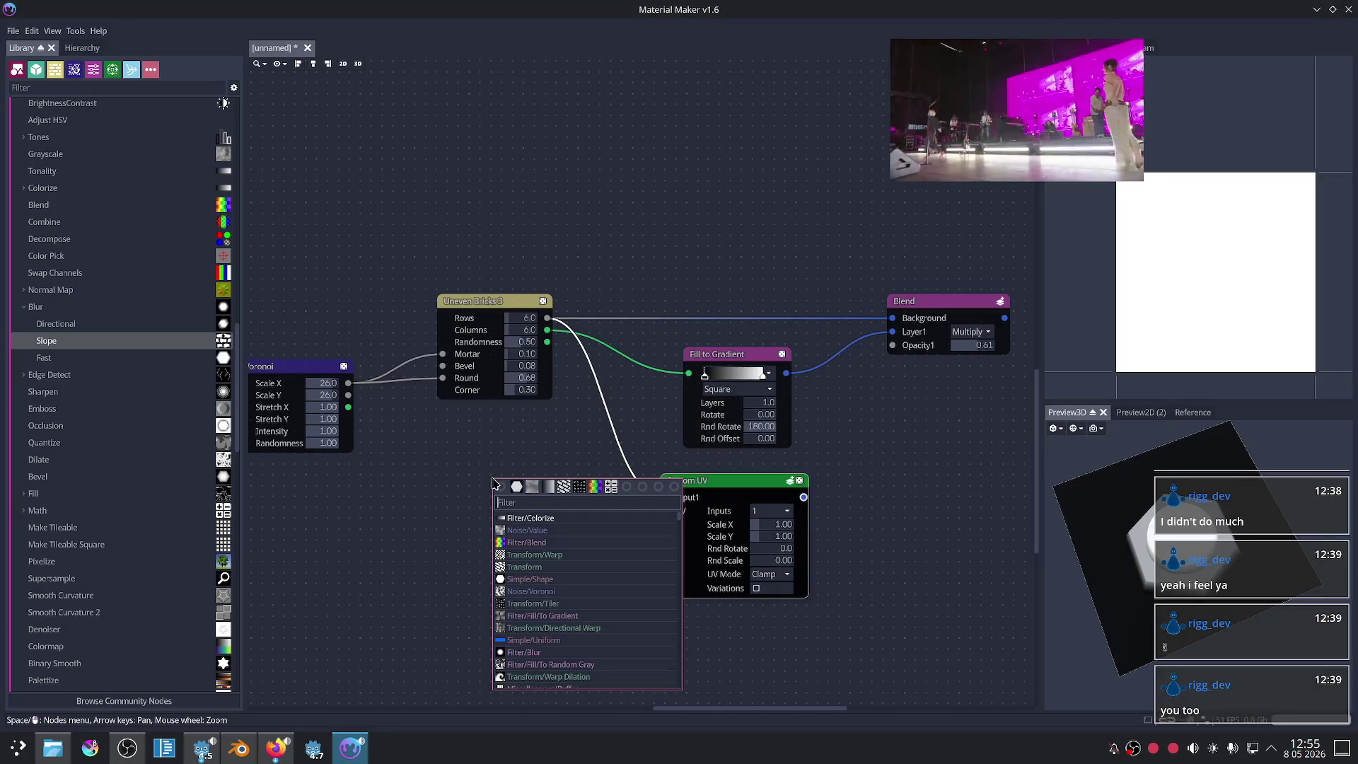
pyautogui.write('bric')
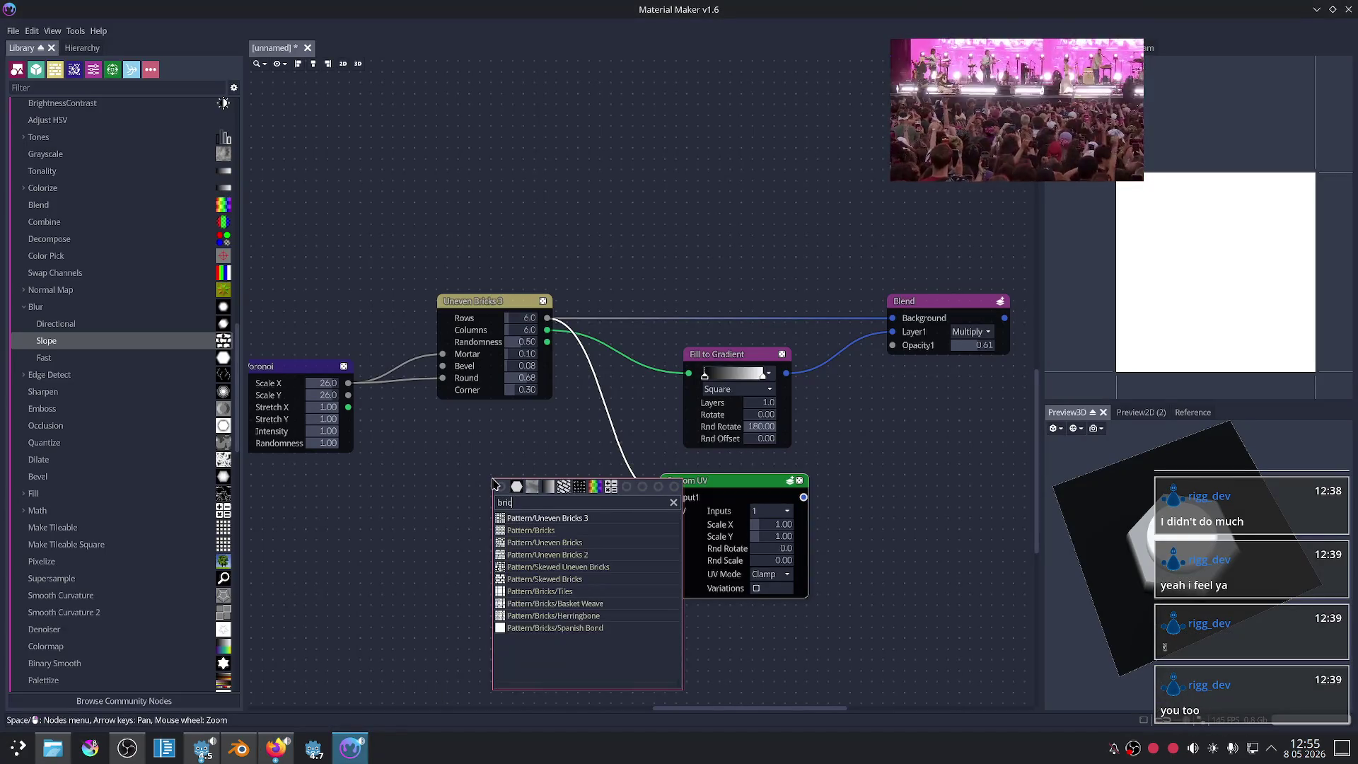
pyautogui.click(596, 535)
pyautogui.rightClick(449, 488)
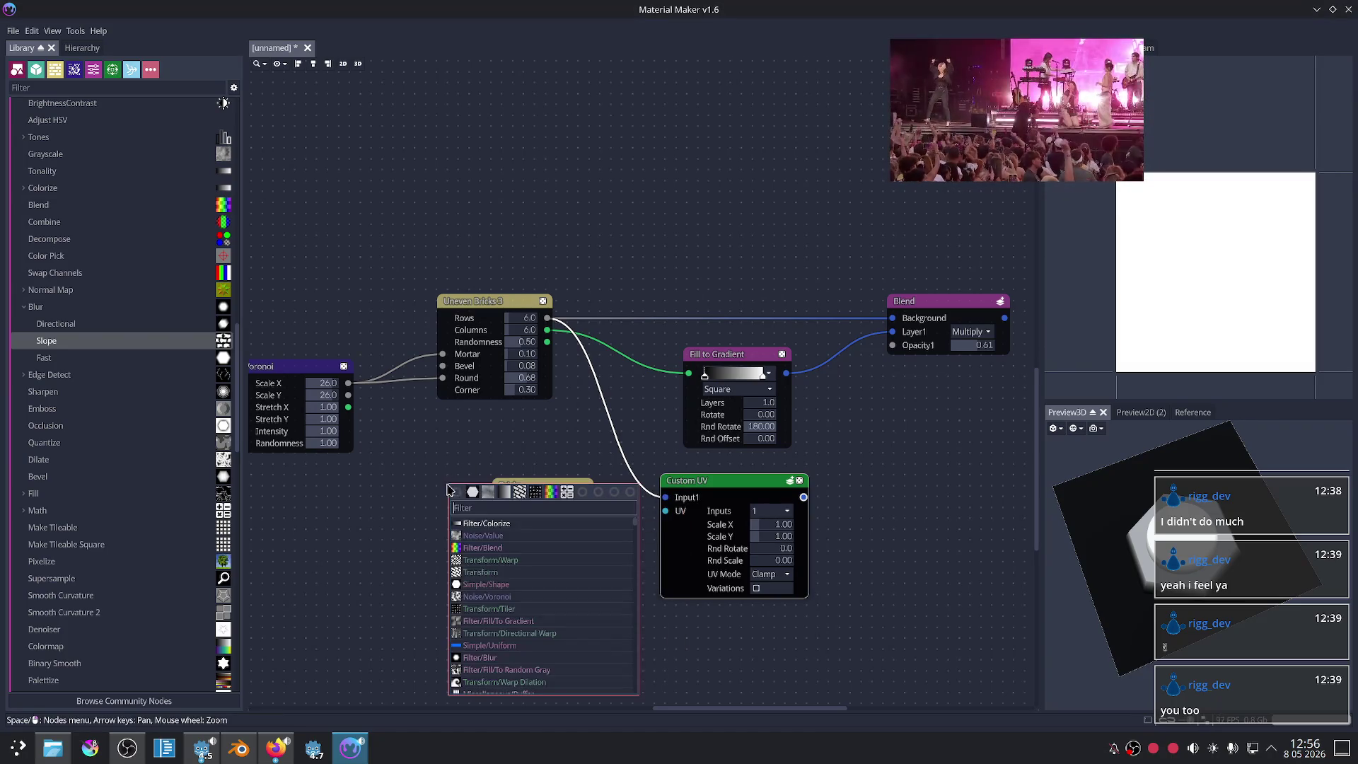
pyautogui.click(407, 508)
# Step: Search the Library for 'brick', then add and delete Tiles and Spanish Bond test Bricks nodes
pyautogui.click(53, 89)
pyautogui.write('brick')
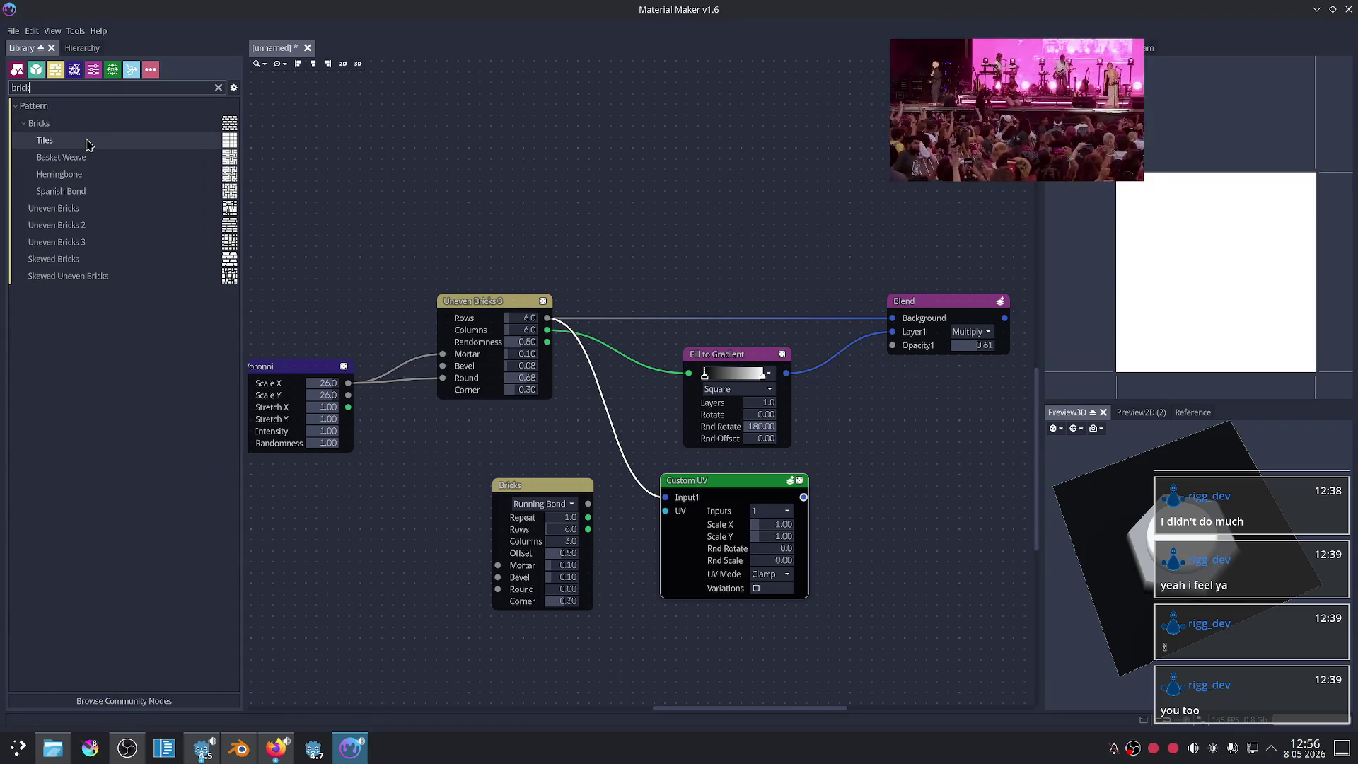
pyautogui.moveTo(89, 144); pyautogui.dragTo(320, 556)
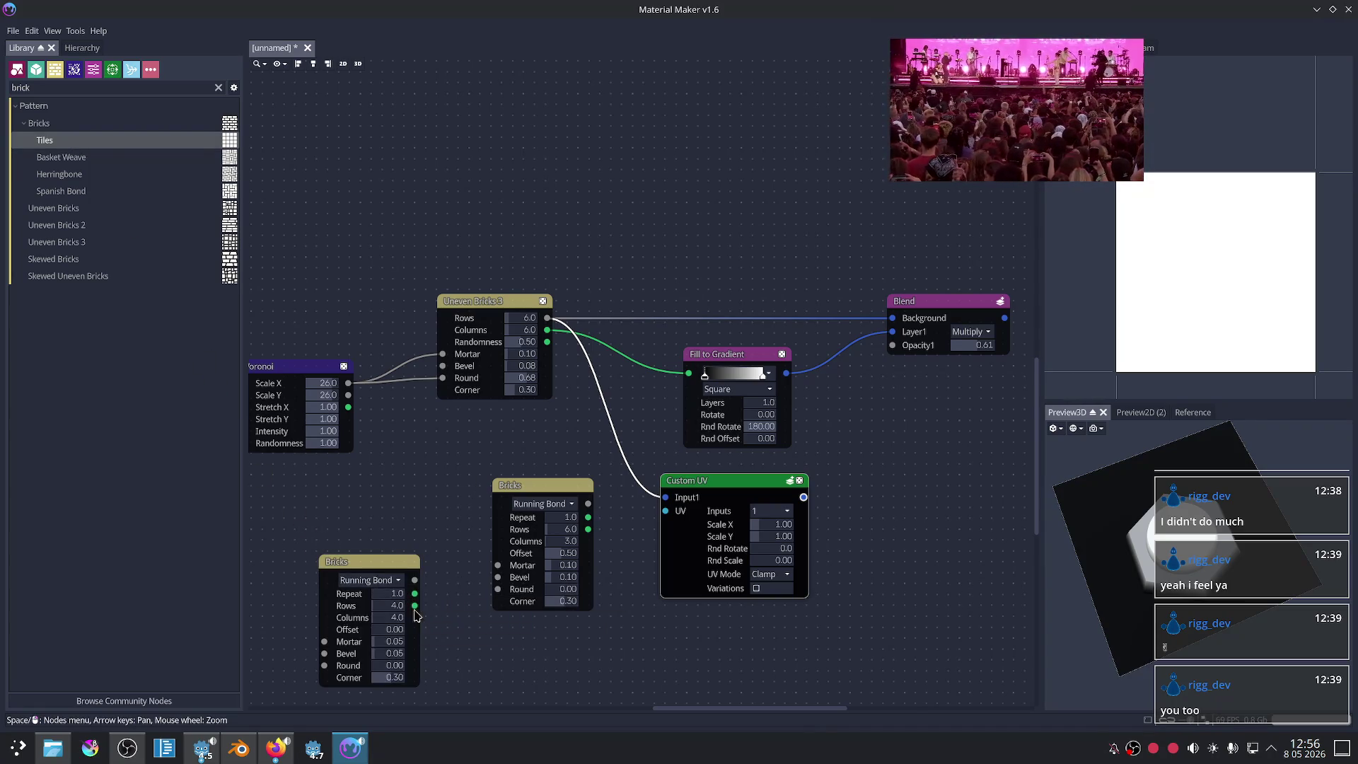
pyautogui.click(498, 487)
pyautogui.press('Delete')
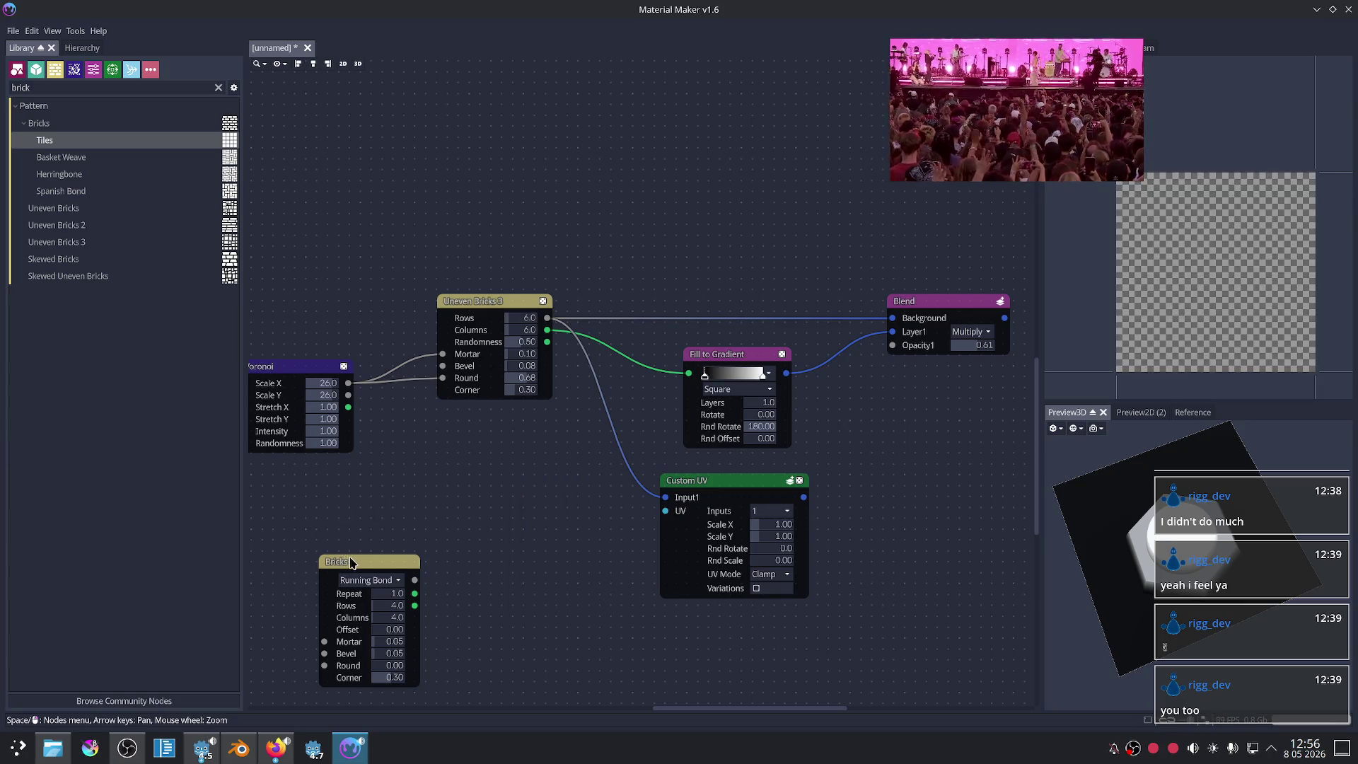
pyautogui.click(336, 562)
pyautogui.press('Delete')
pyautogui.moveTo(92, 190); pyautogui.dragTo(367, 529)
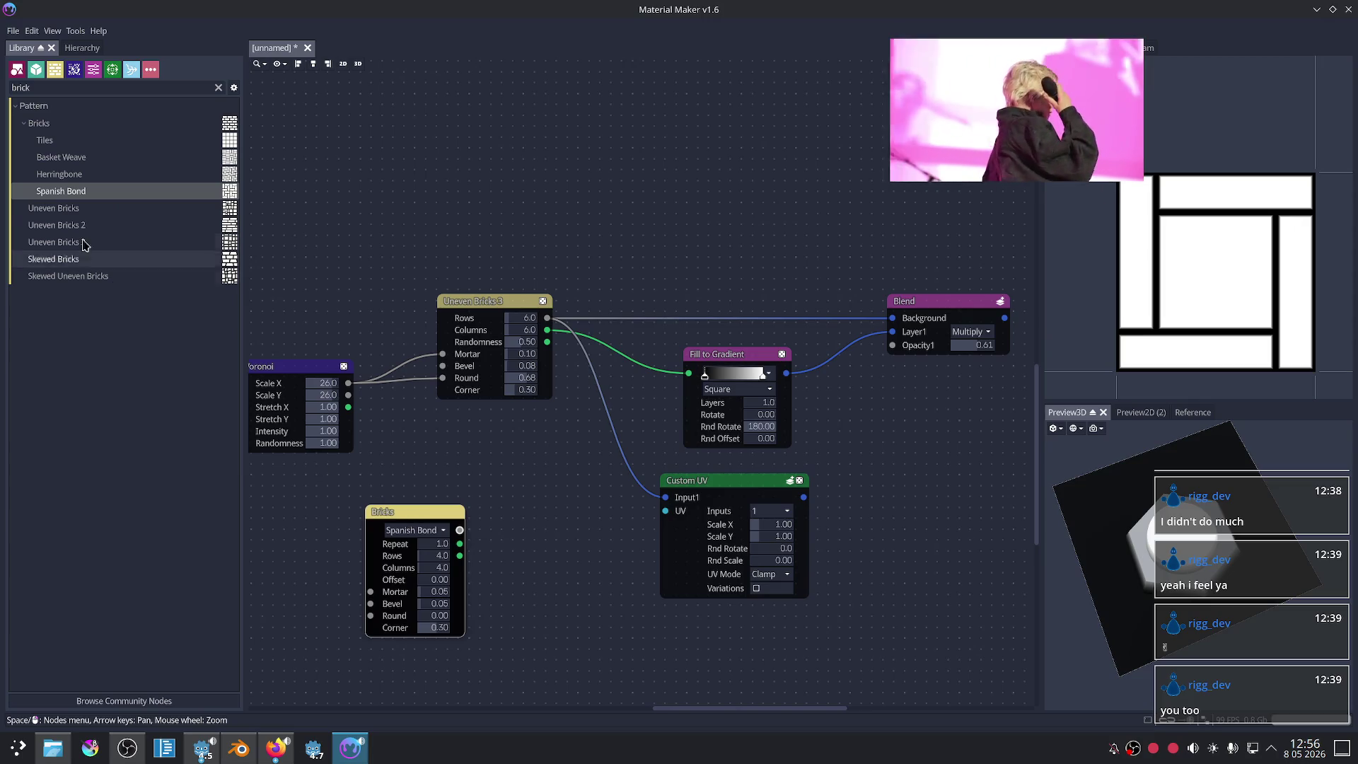
pyautogui.click(391, 514)
pyautogui.press('Delete')
# Step: Add a Herringbone Bricks node and cycle it through Running Bond, Spanish Bond and Basket Weave
pyautogui.moveTo(99, 174); pyautogui.dragTo(390, 500)
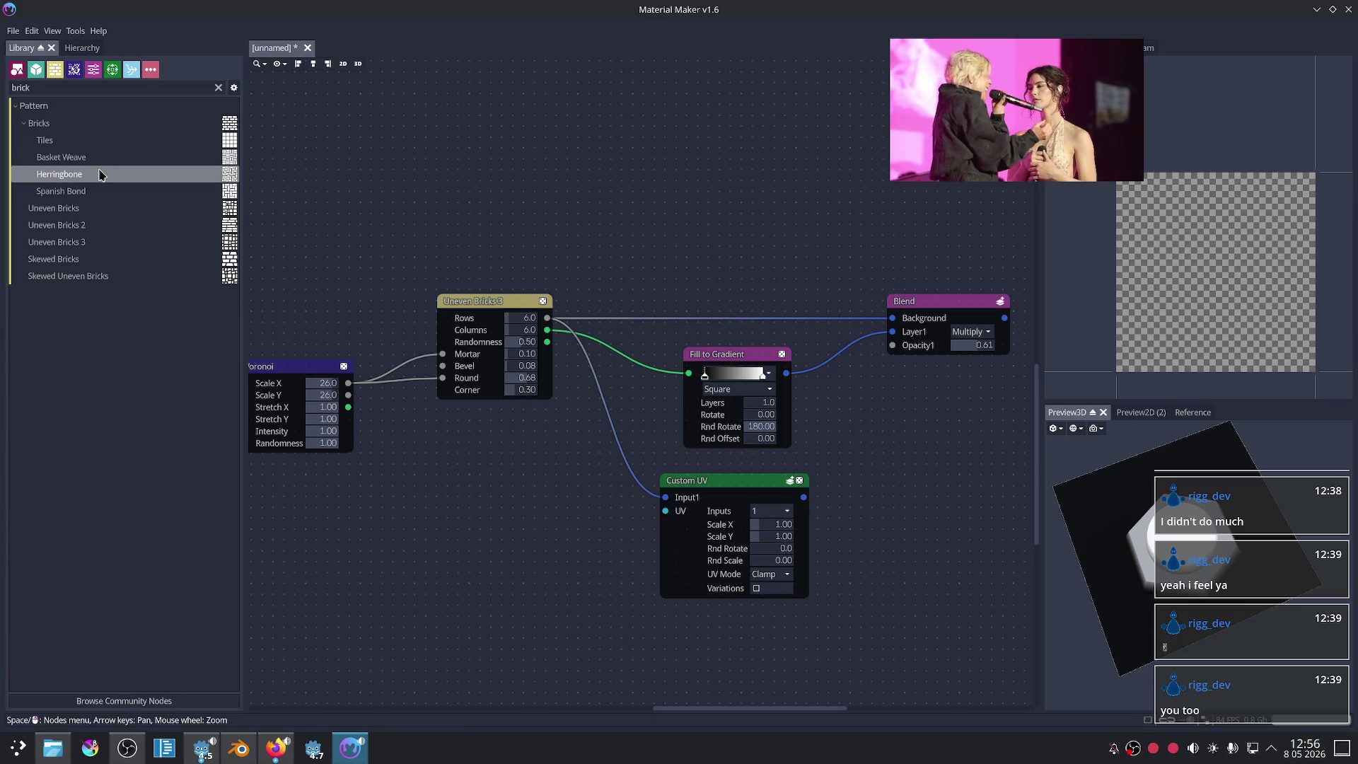
pyautogui.click(448, 505)
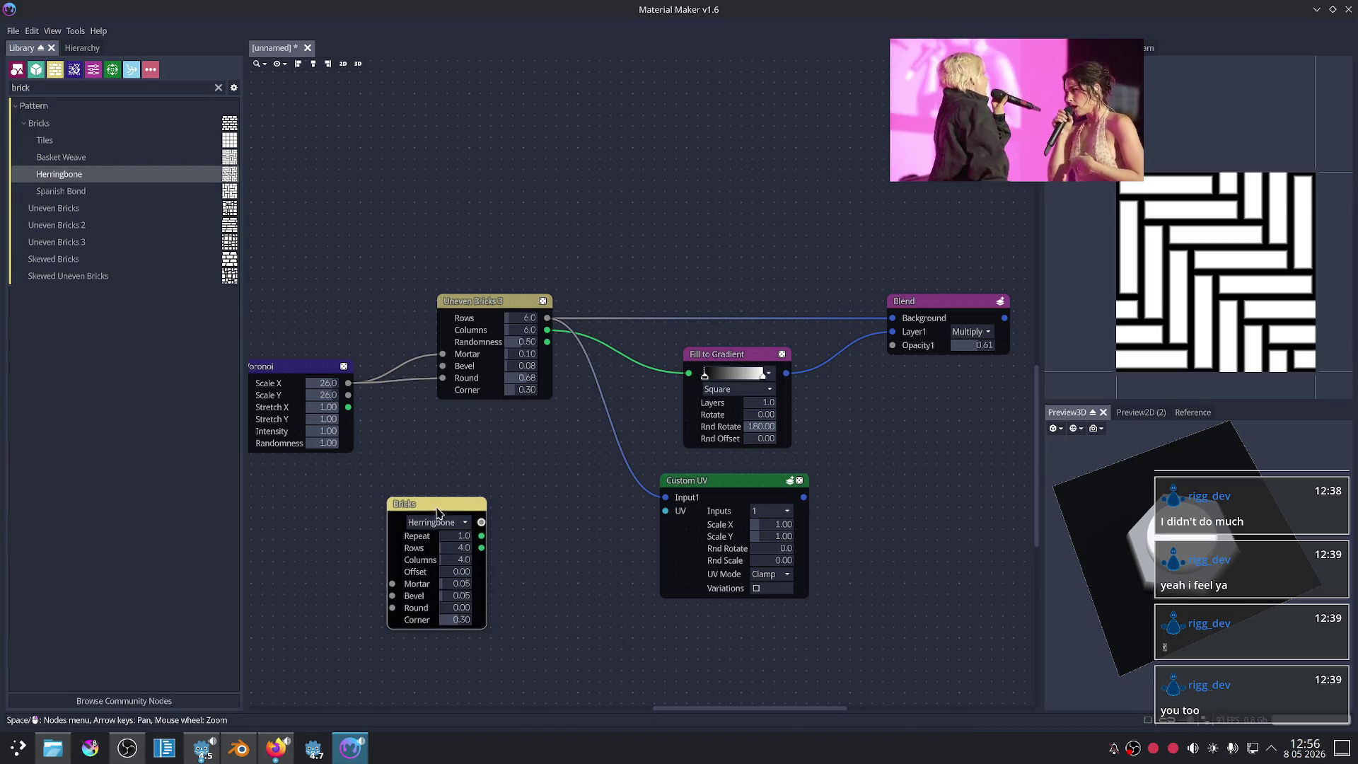
pyautogui.click(433, 523)
pyautogui.click(458, 539)
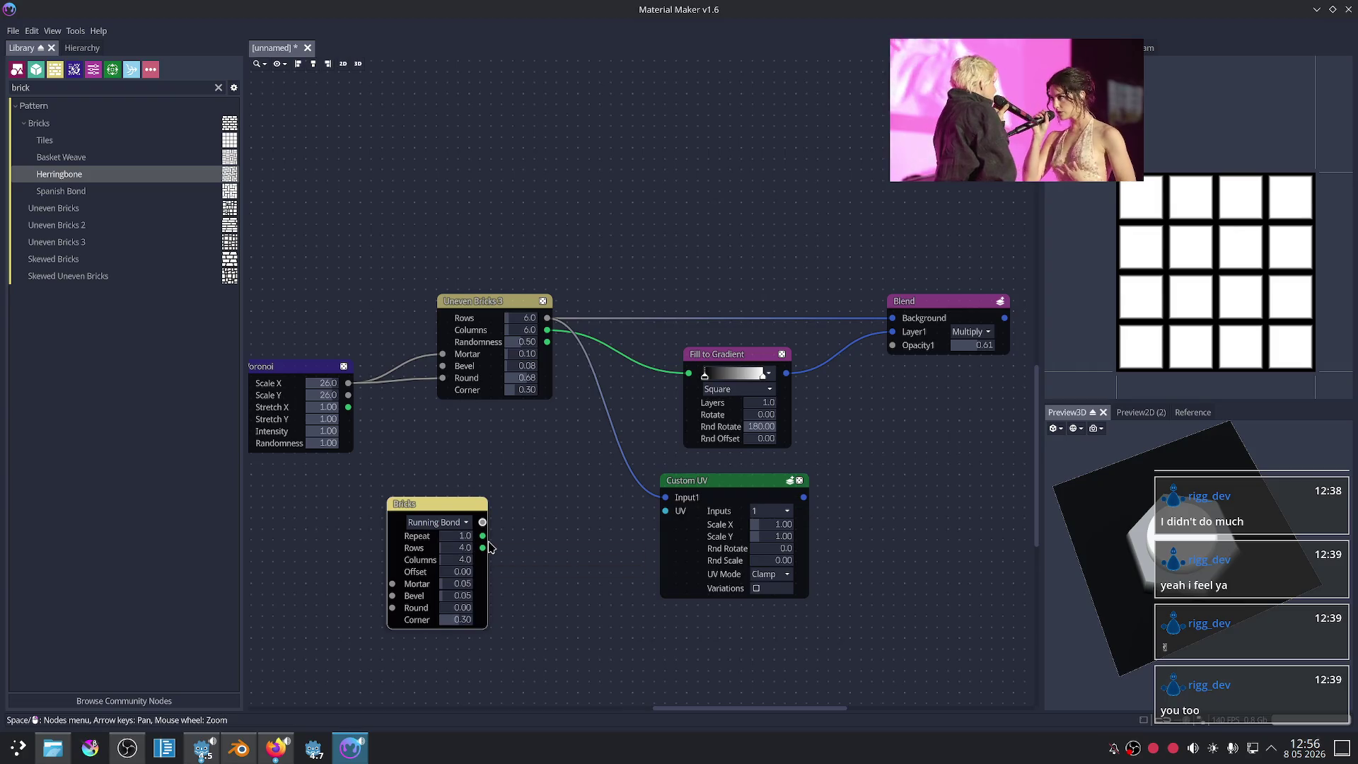
pyautogui.click(437, 522)
pyautogui.click(449, 603)
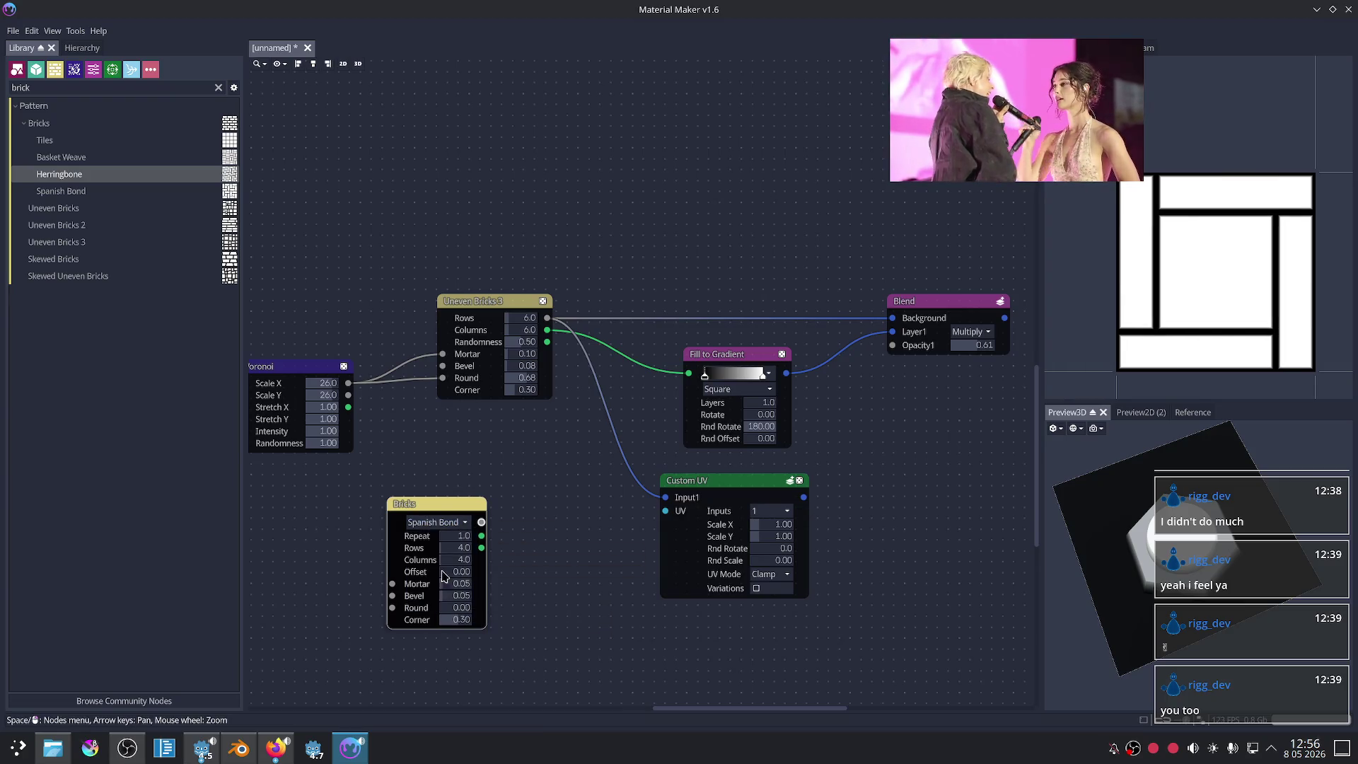
pyautogui.click(435, 523)
pyautogui.click(439, 592)
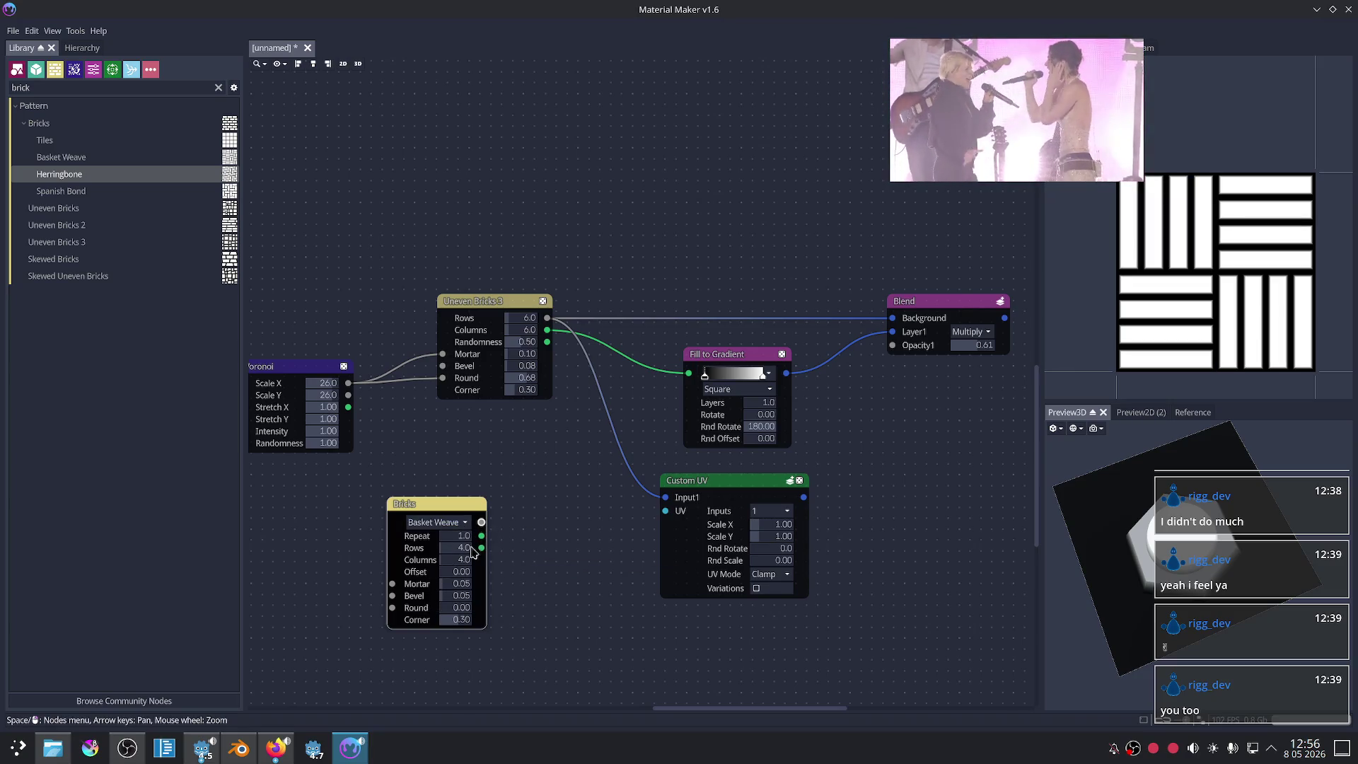
# Step: Delete the test Bricks node and resume the YouTube tutorial in Firefox
pyautogui.click(424, 521)
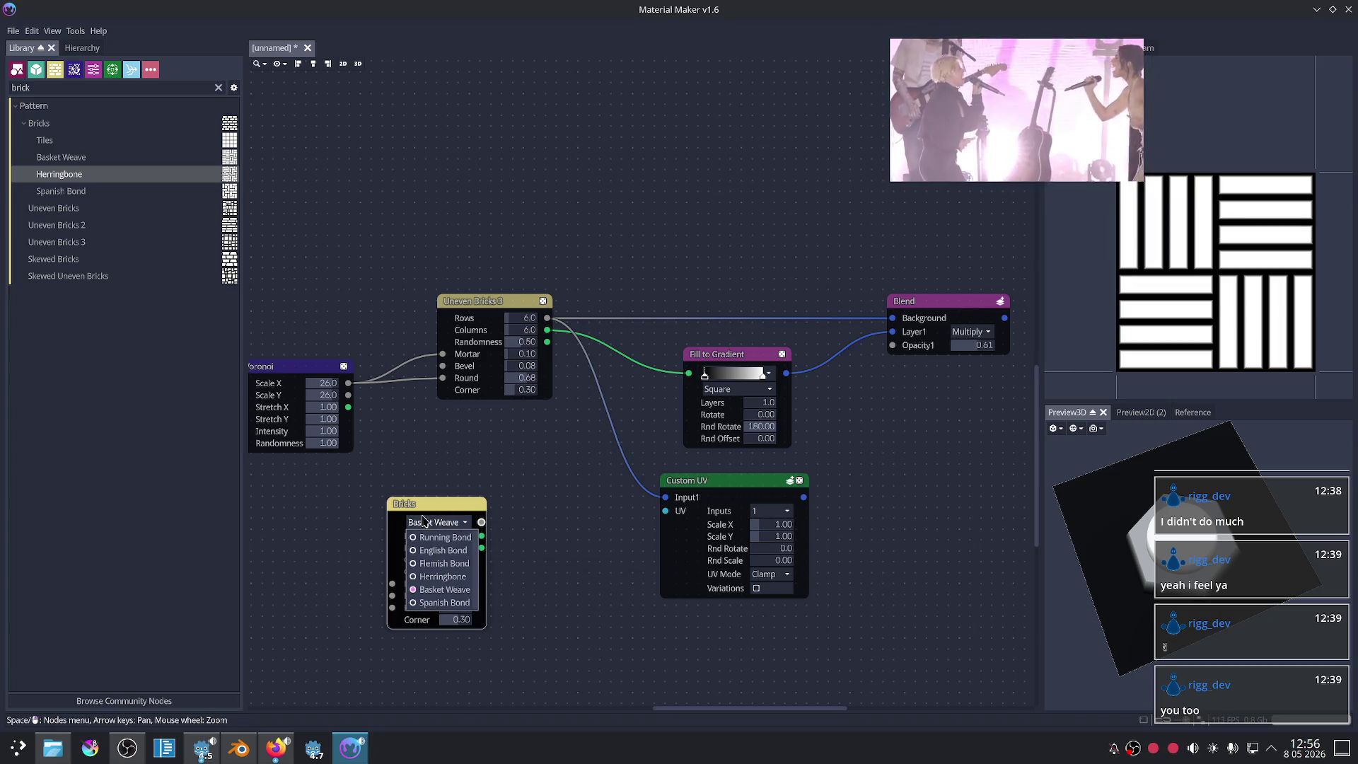
pyautogui.click(403, 481)
pyautogui.press('Delete')
pyautogui.click(276, 748)
pyautogui.click(51, 645)
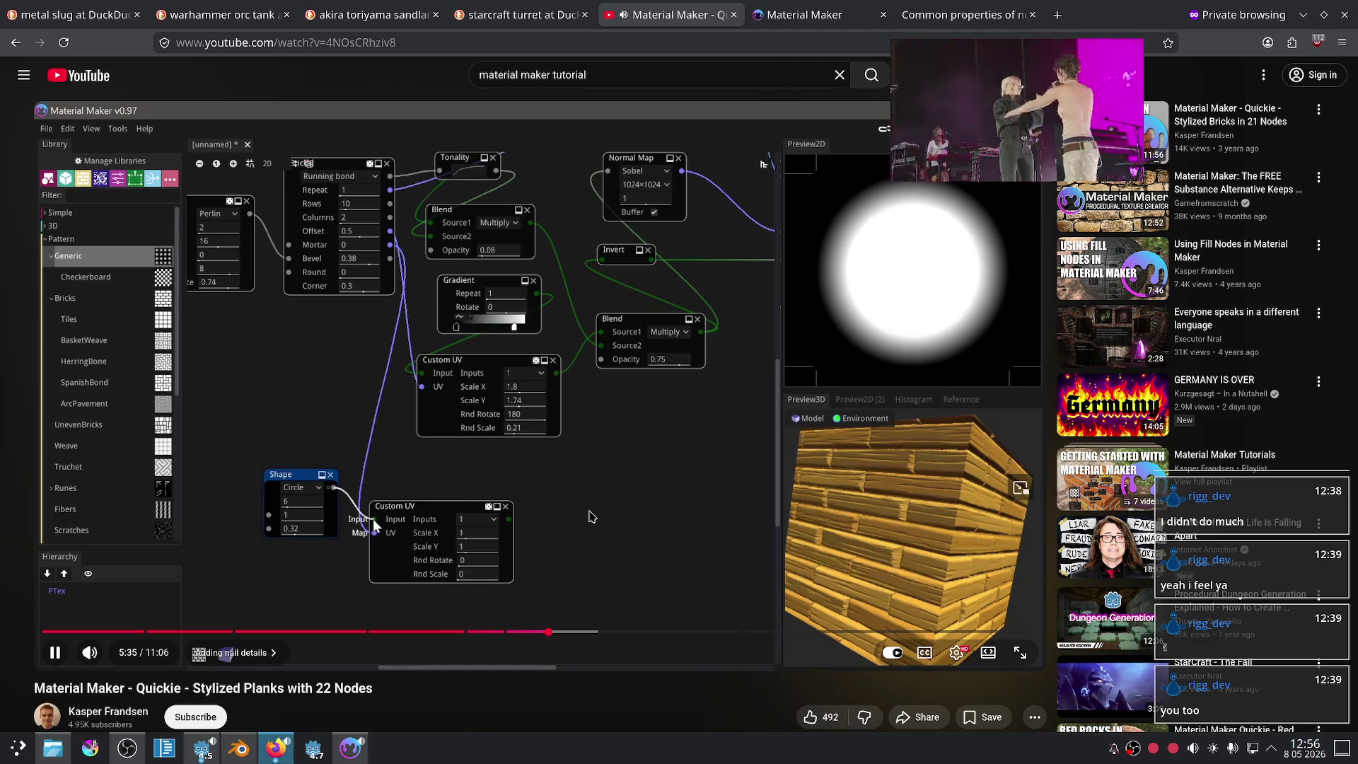
# Step: Back in Material Maker, connect Uneven Bricks 3's Brick Fill output to Custom UV's UV input
pyautogui.click(505, 538)
pyautogui.hotkey('alt', 'Tab')
pyautogui.press('Right')
pyautogui.press('Down')
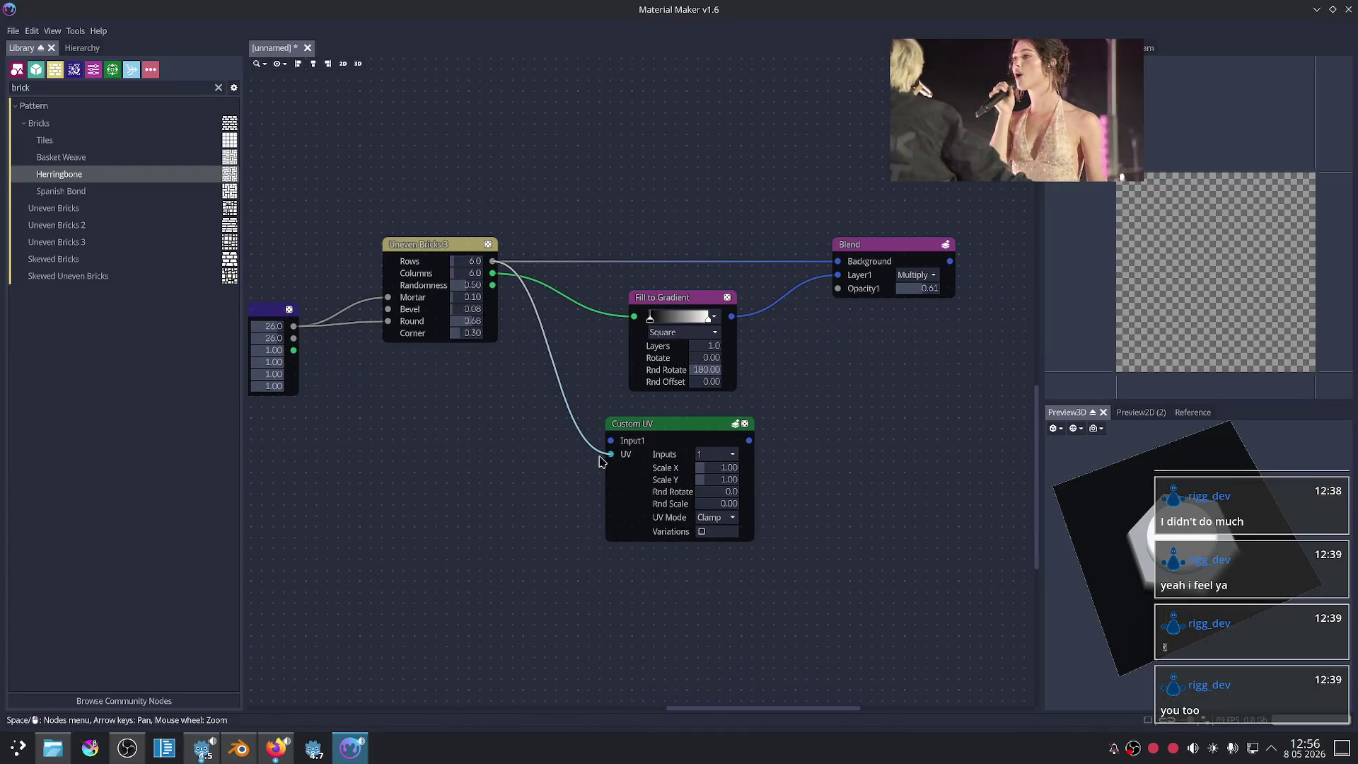
pyautogui.click(664, 425)
pyautogui.scroll(2, 863, 529)
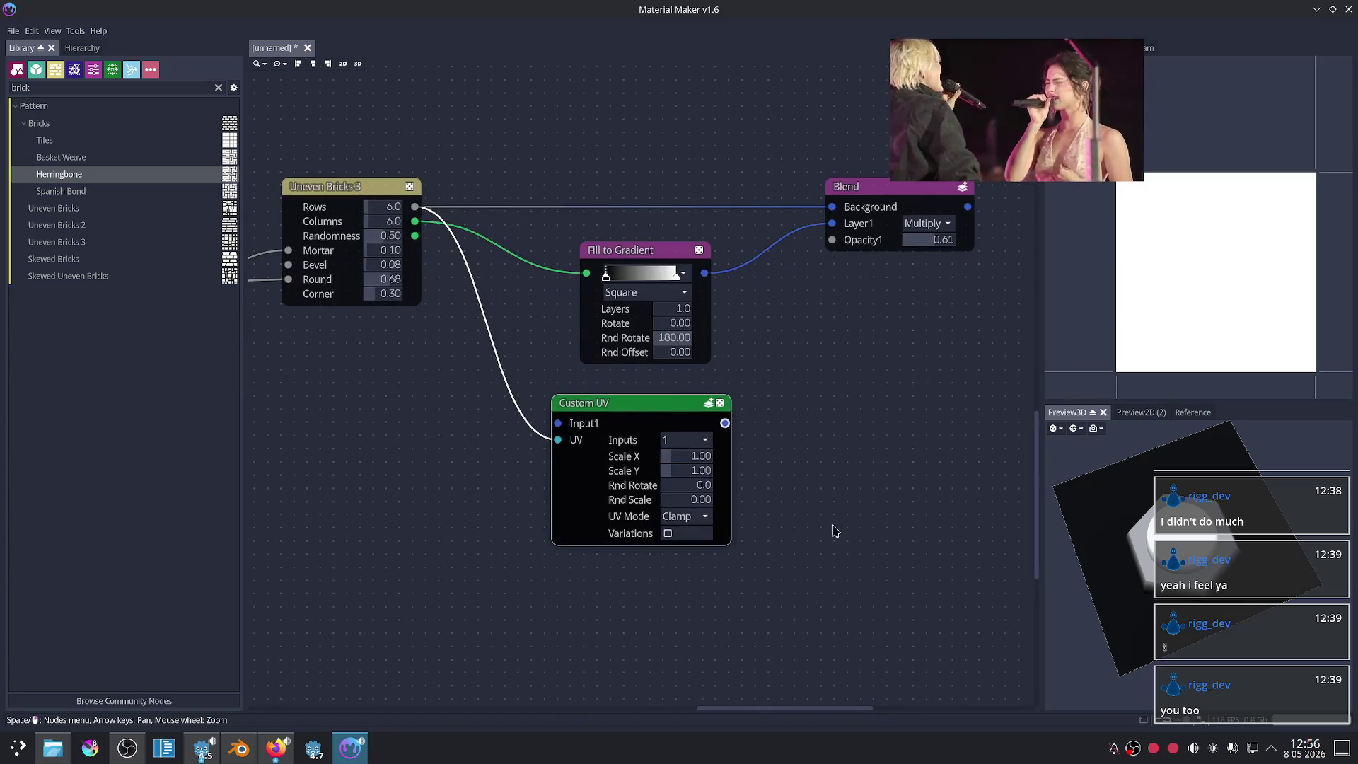
pyautogui.moveTo(834, 531); pyautogui.dragTo(868, 546, button='middle')
pyautogui.moveTo(447, 235); pyautogui.dragTo(592, 462)
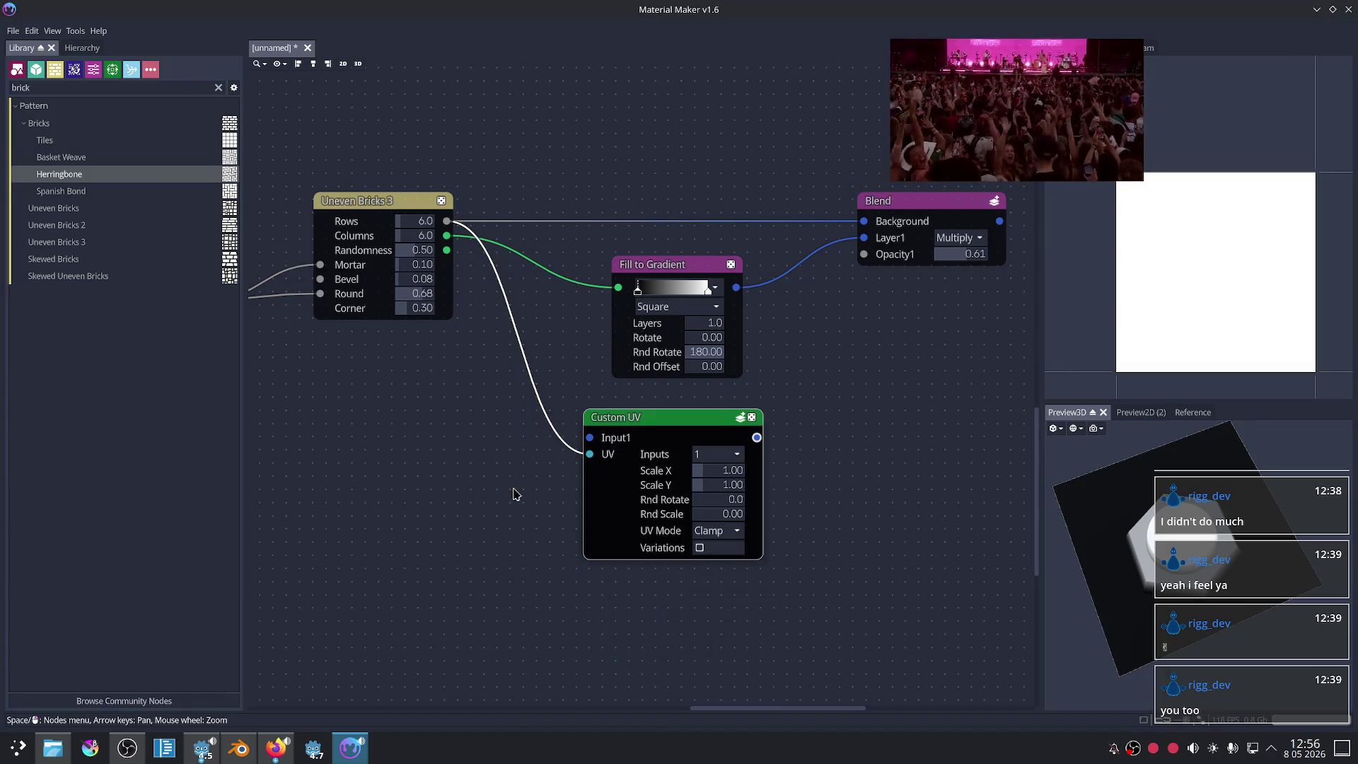
pyautogui.click(451, 264)
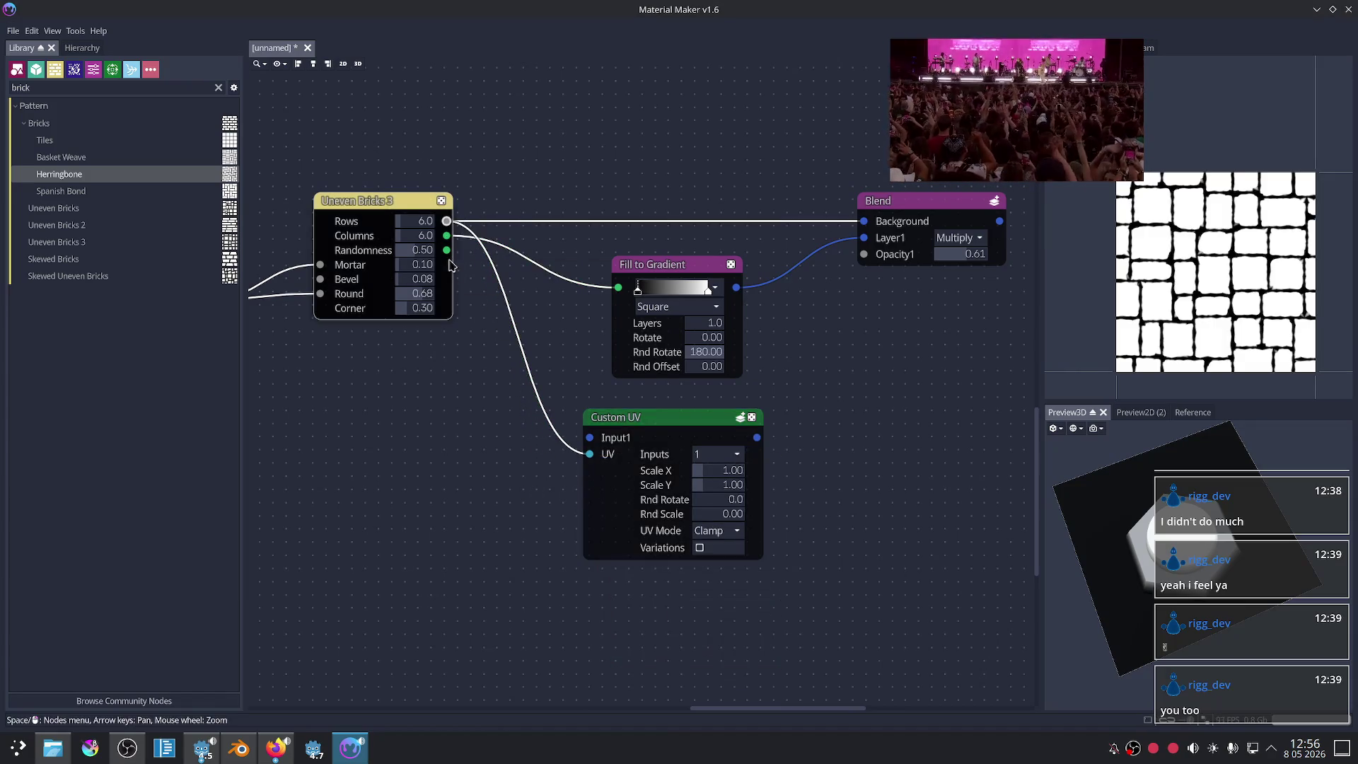
pyautogui.click(467, 403)
# Step: Connect the hexagon Blend output to Custom UV's Input1 and preview the result
pyautogui.moveTo(591, 453); pyautogui.dragTo(573, 385)
pyautogui.click(623, 210)
pyautogui.scroll(-1, 622, 210)
pyautogui.scroll(-2, 667, 303)
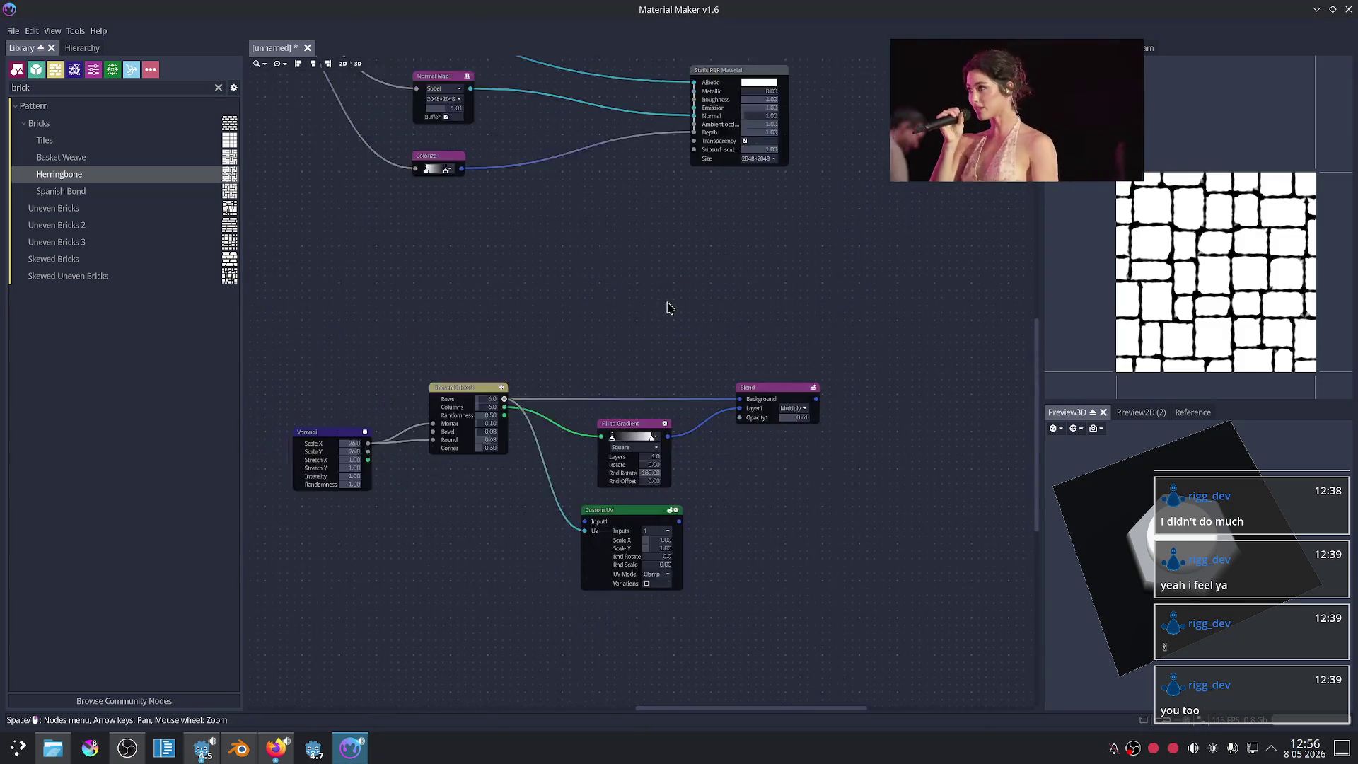
pyautogui.scroll(-1, 570, 176)
pyautogui.moveTo(388, 189); pyautogui.dragTo(397, 282, button='middle')
pyautogui.moveTo(318, 152)
pyautogui.mouseDown()
pyautogui.moveTo(368, 359)
pyautogui.moveTo(607, 577)
pyautogui.mouseUp()
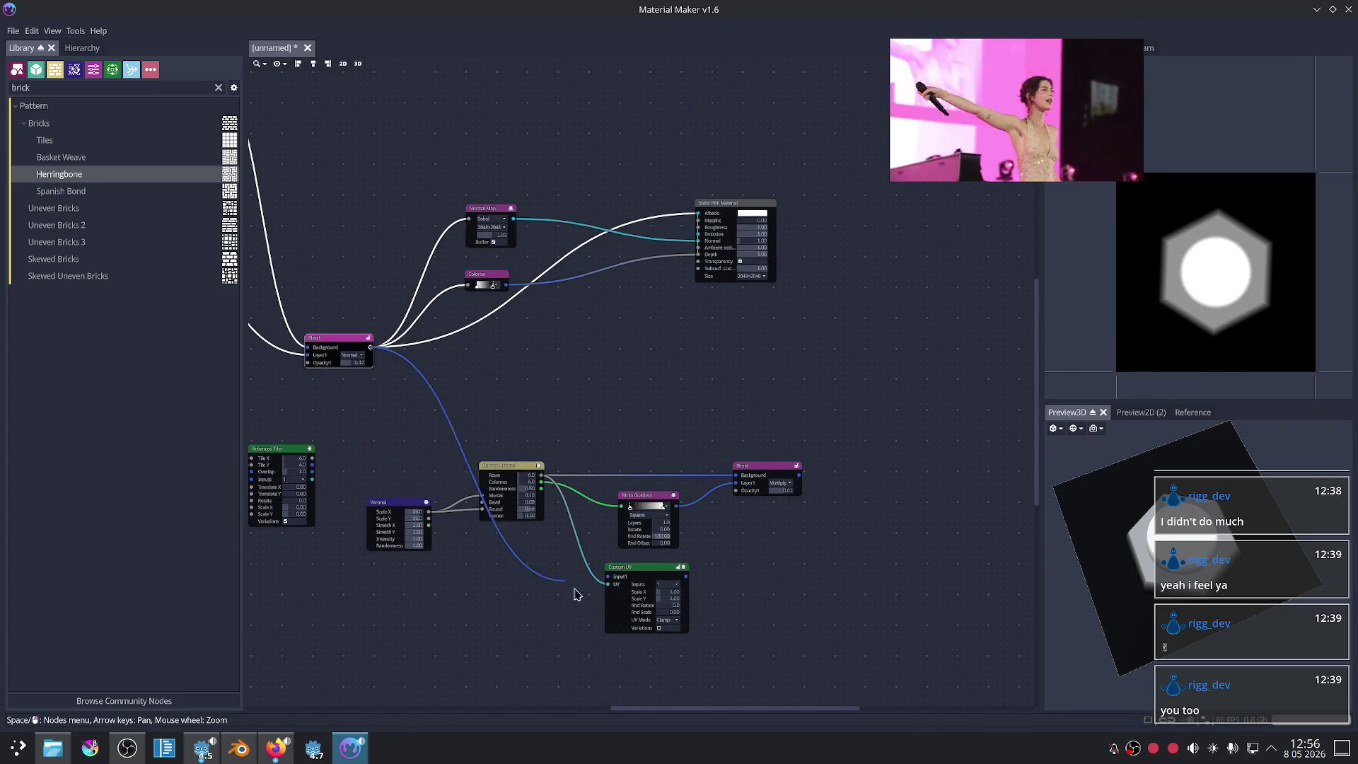
pyautogui.click(637, 598)
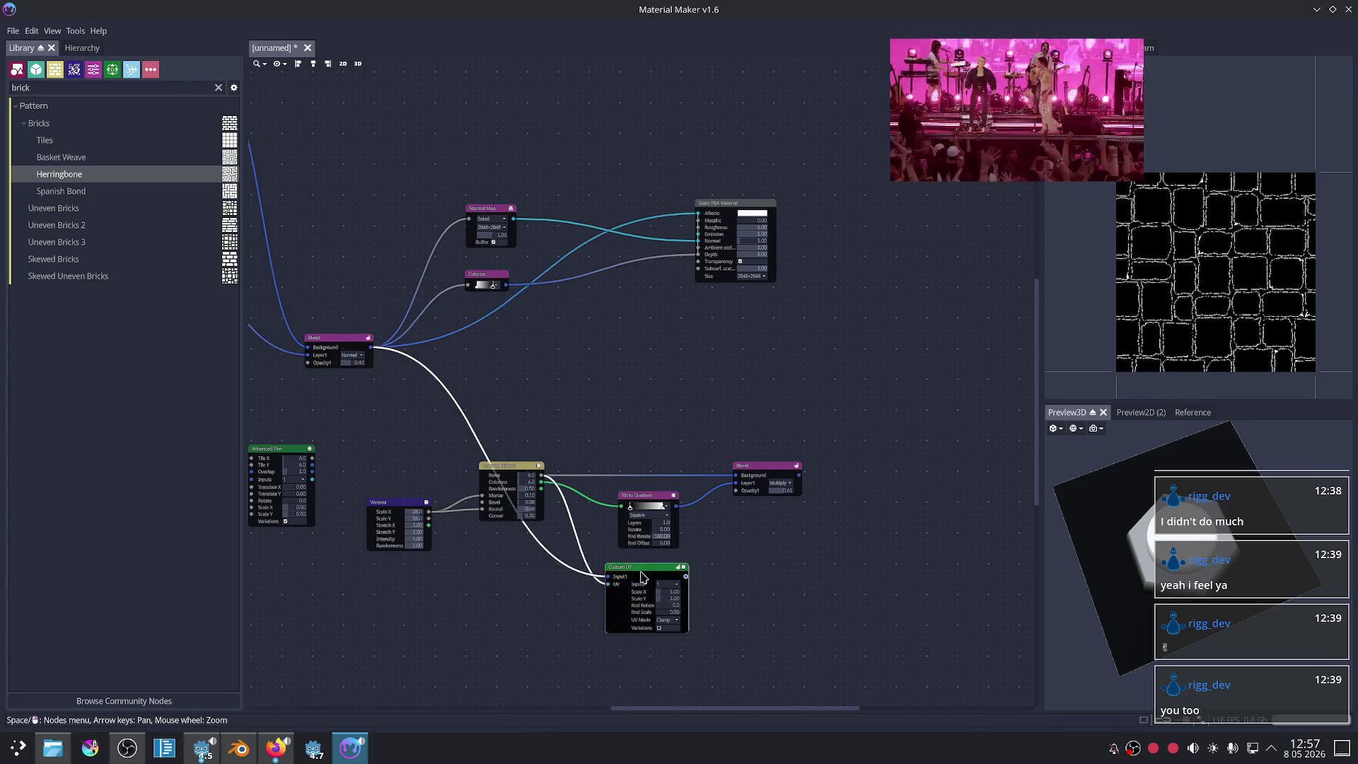
# Step: Resume the YouTube tutorial in Firefox
pyautogui.scroll(2, 803, 451)
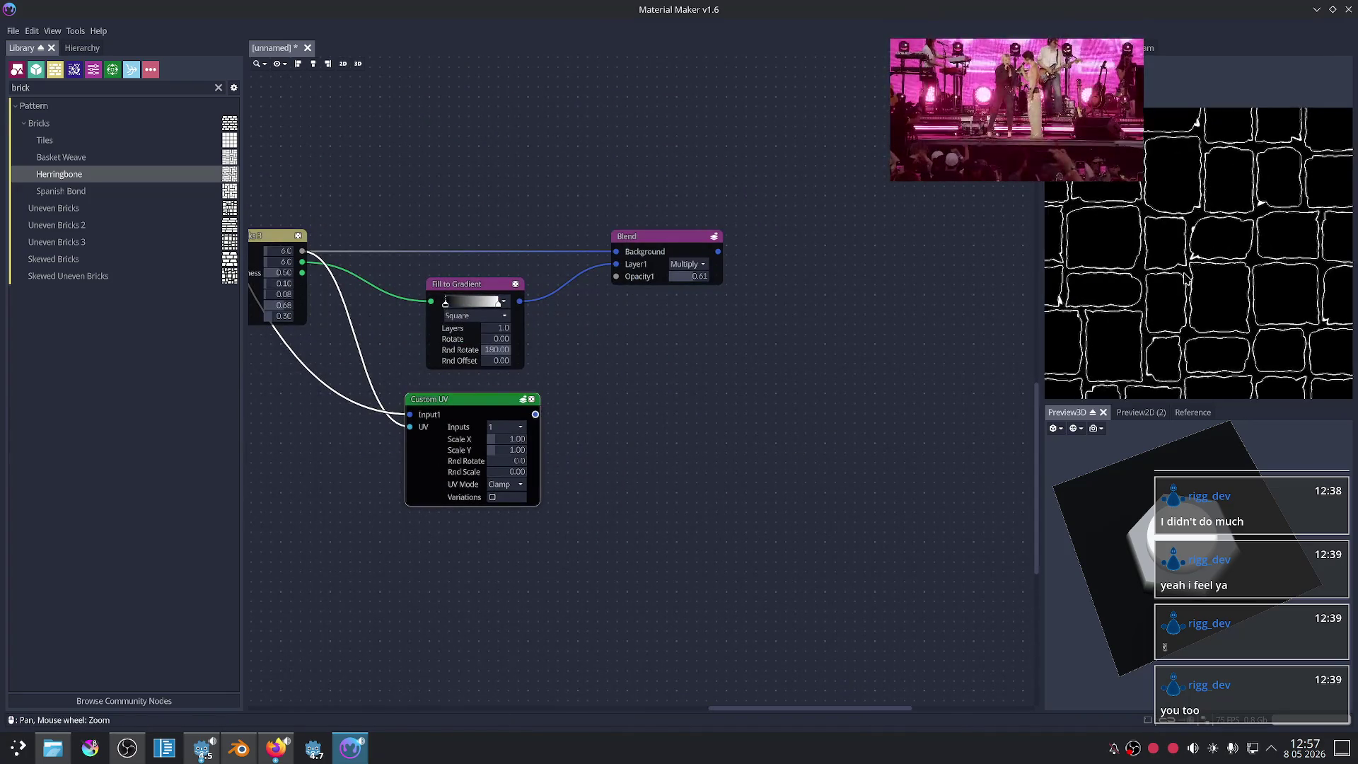
pyautogui.moveTo(724, 497); pyautogui.dragTo(903, 479, button='middle')
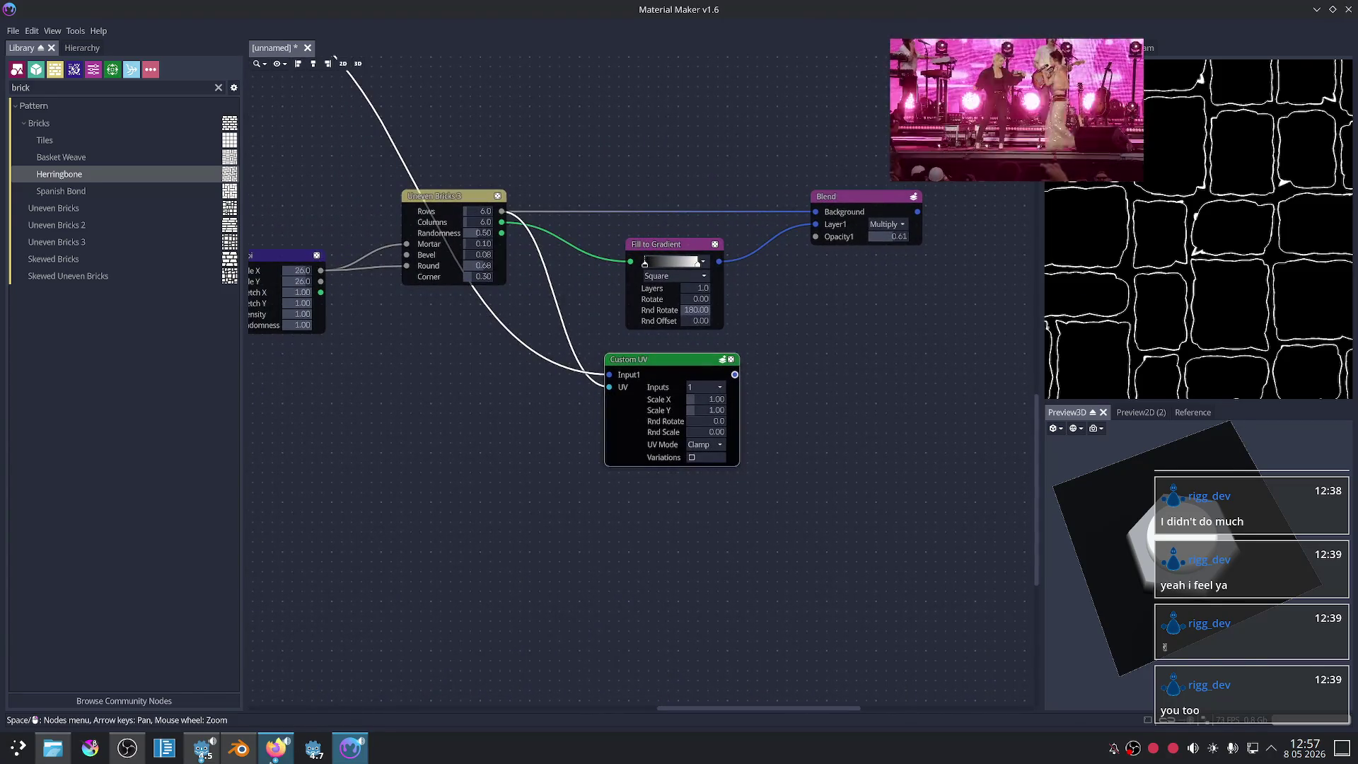
pyautogui.hotkey('alt', 'Tab')
pyautogui.click(564, 484)
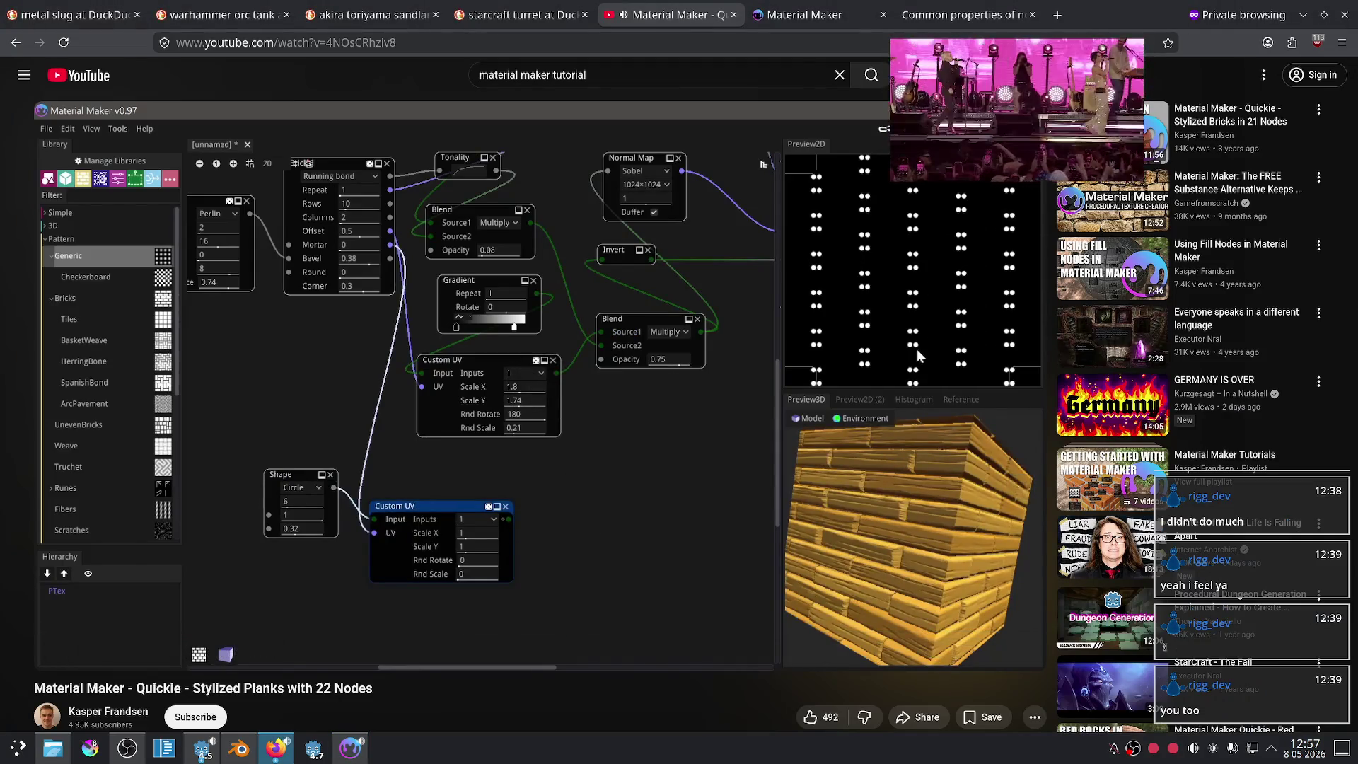
# Step: Rewind the tutorial to about 5:11 and pause at the Custom UV setup near 5:15
pyautogui.moveTo(563, 485)
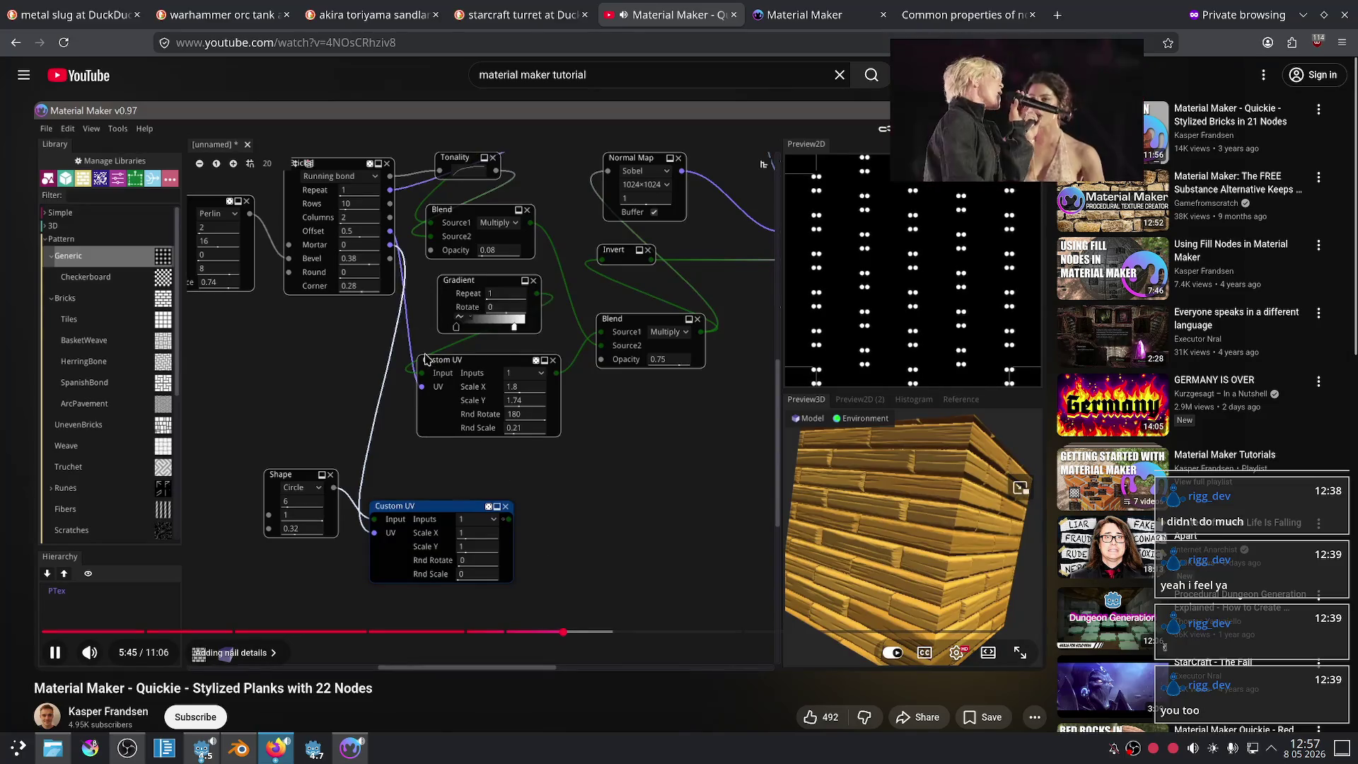
pyautogui.click(513, 631)
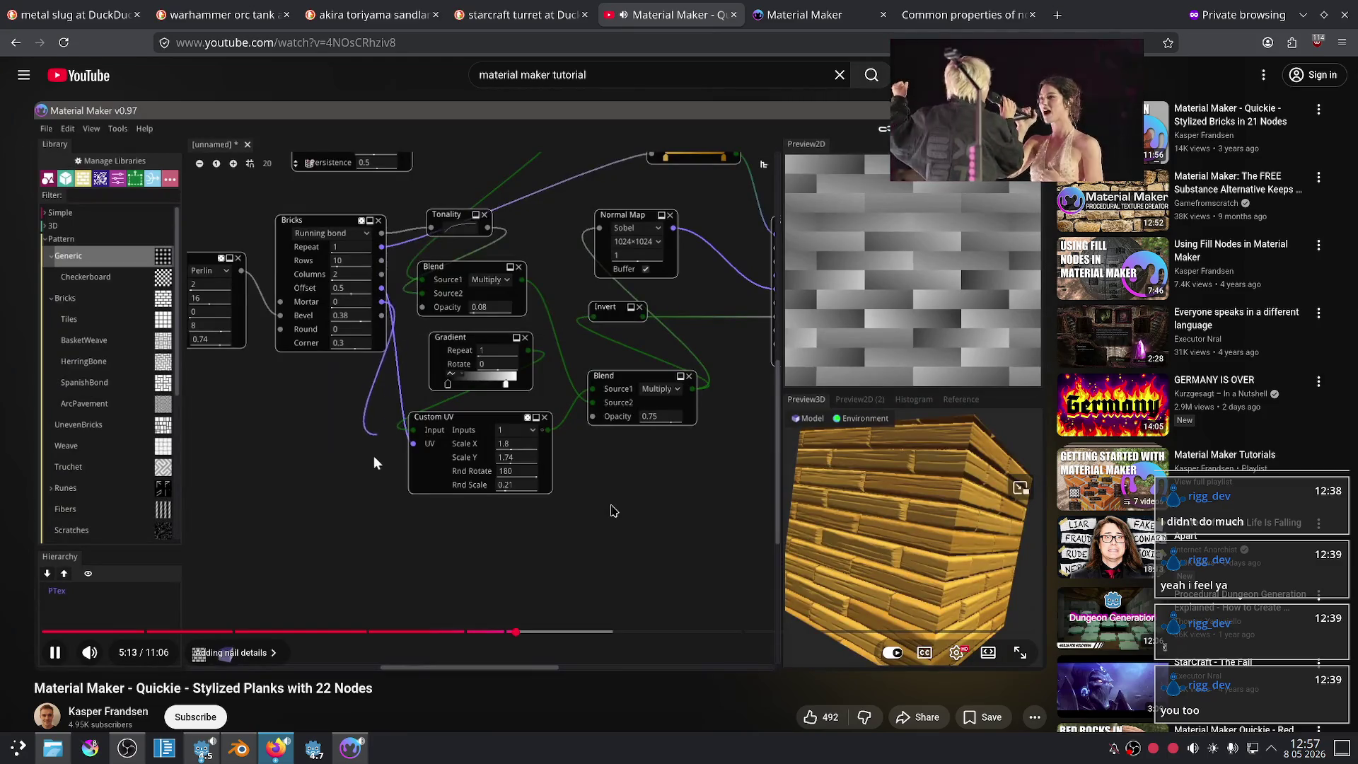
pyautogui.click(570, 433)
# Step: Try linking Corner Fill directly to Custom UV's UV input, dismissing the add-node popup
pyautogui.click(350, 748)
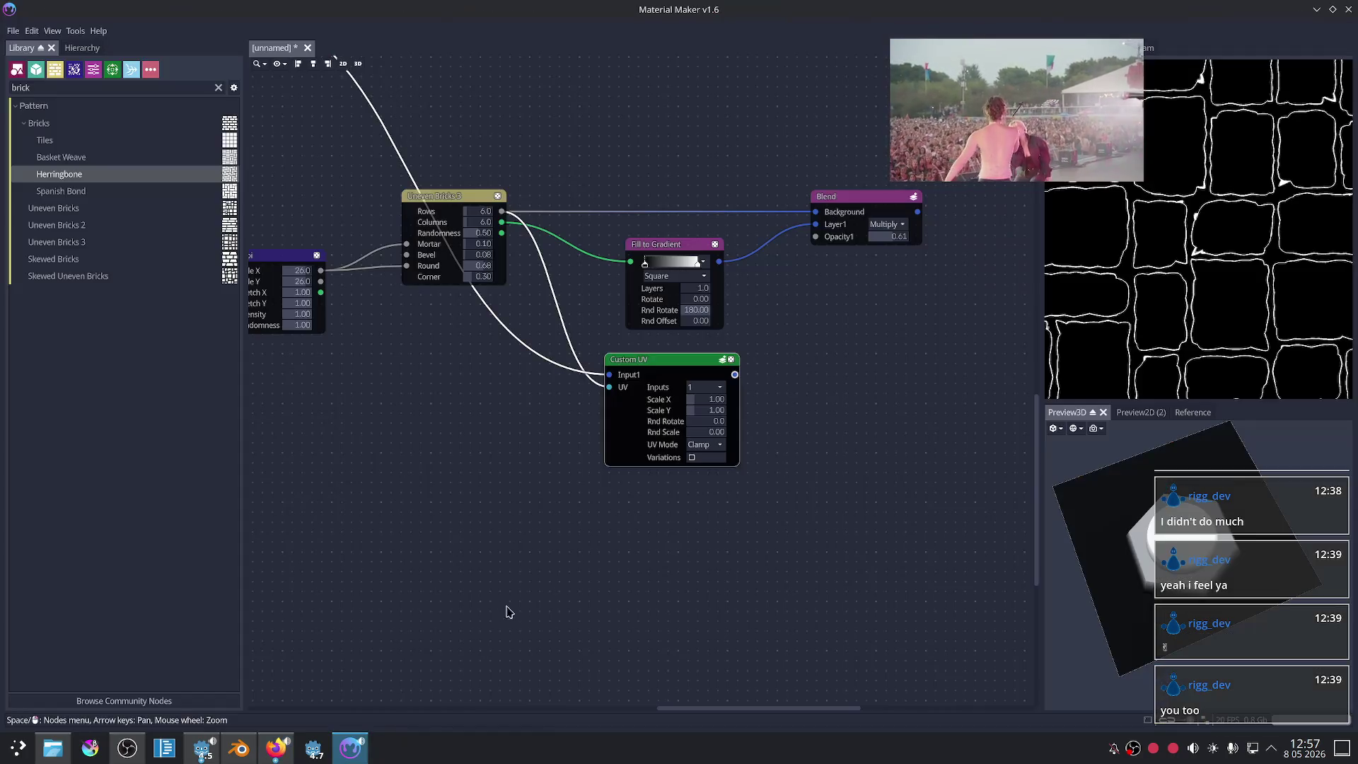
pyautogui.scroll(1, 457, 346)
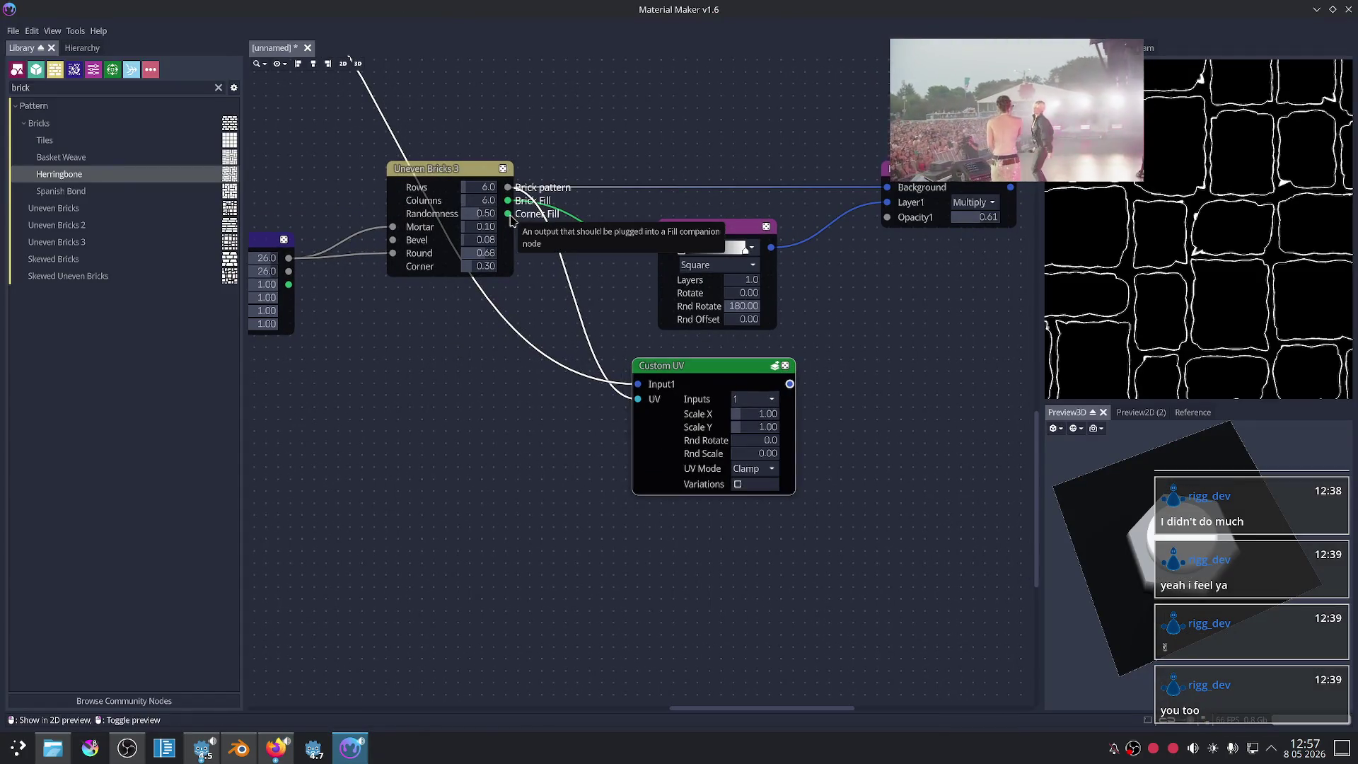
pyautogui.moveTo(508, 214); pyautogui.dragTo(530, 269)
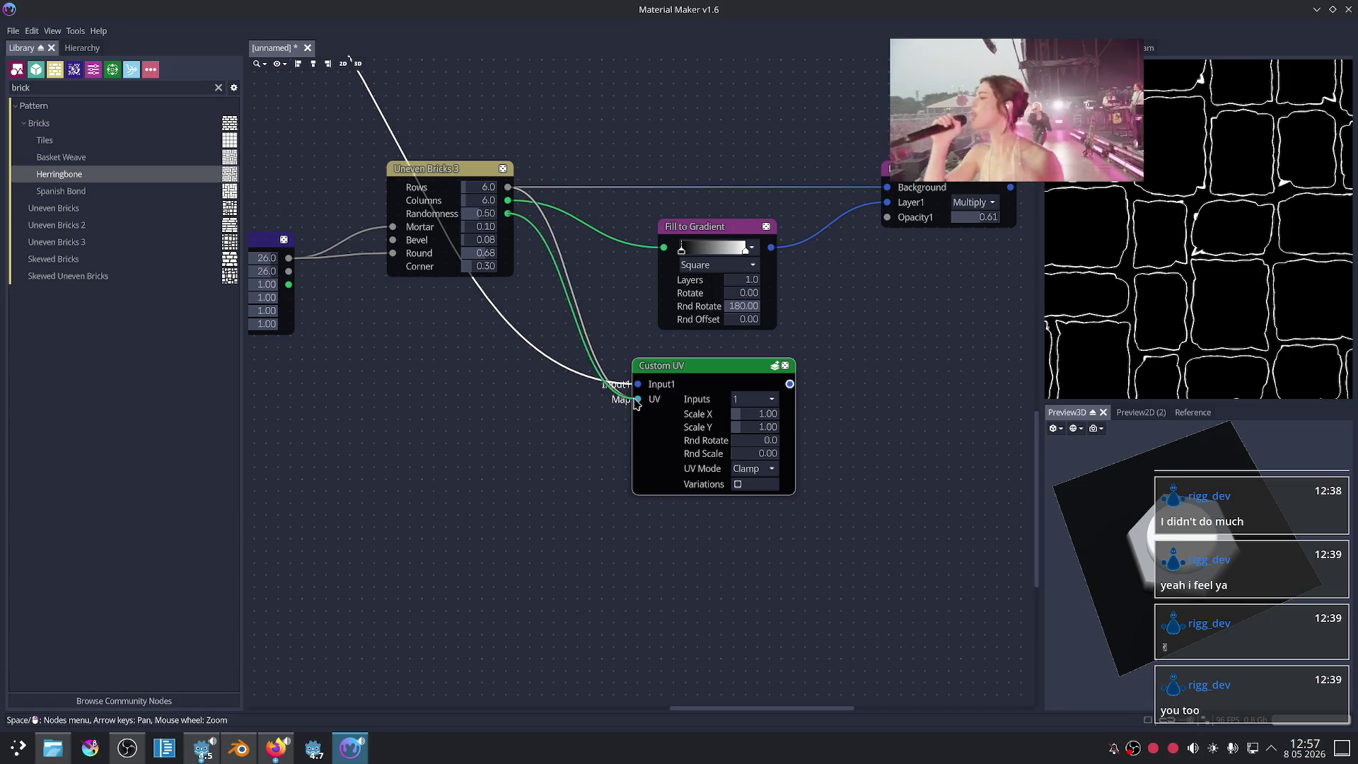
pyautogui.moveTo(636, 405); pyautogui.dragTo(520, 413)
pyautogui.press('Escape')
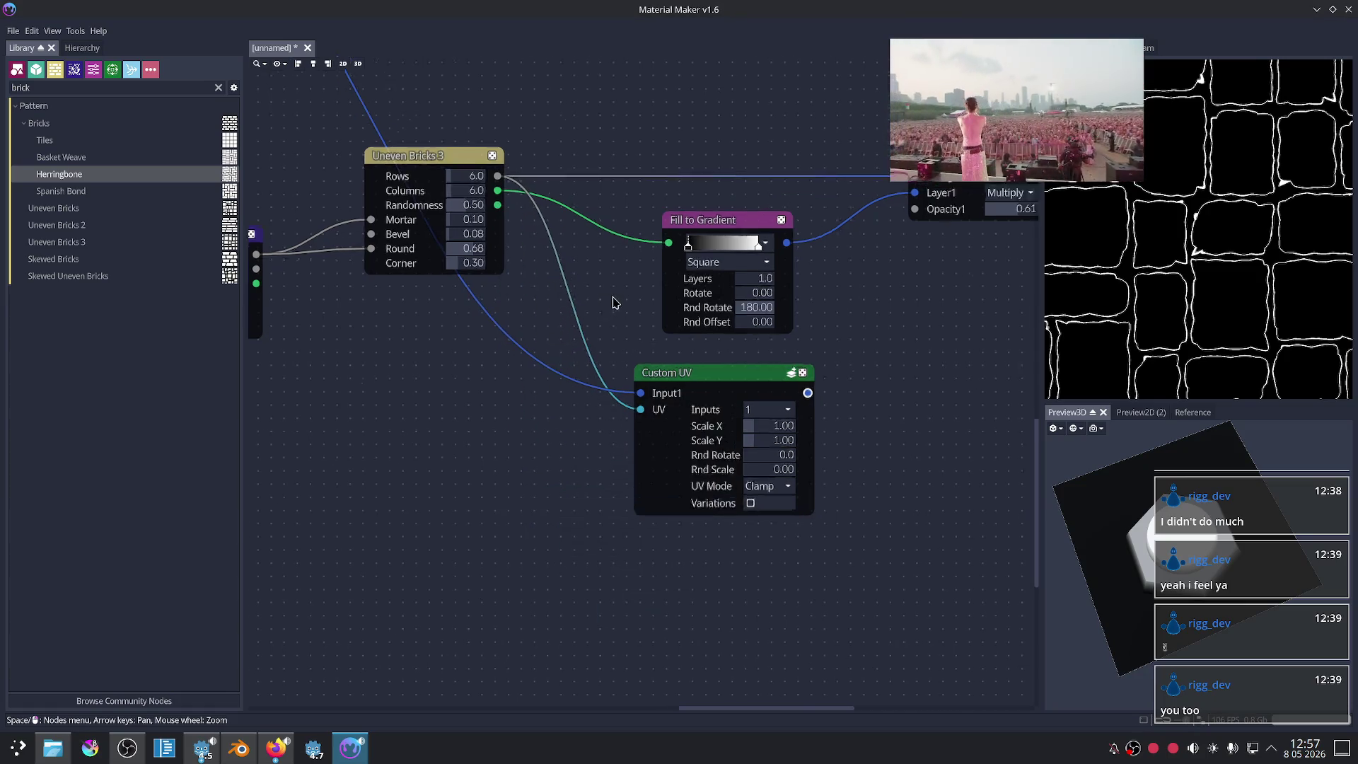
# Step: Add a Fill to UV node from Corner Fill and wire it into Custom UV's UV input
pyautogui.scroll(2, 613, 297)
pyautogui.moveTo(473, 186); pyautogui.dragTo(510, 440)
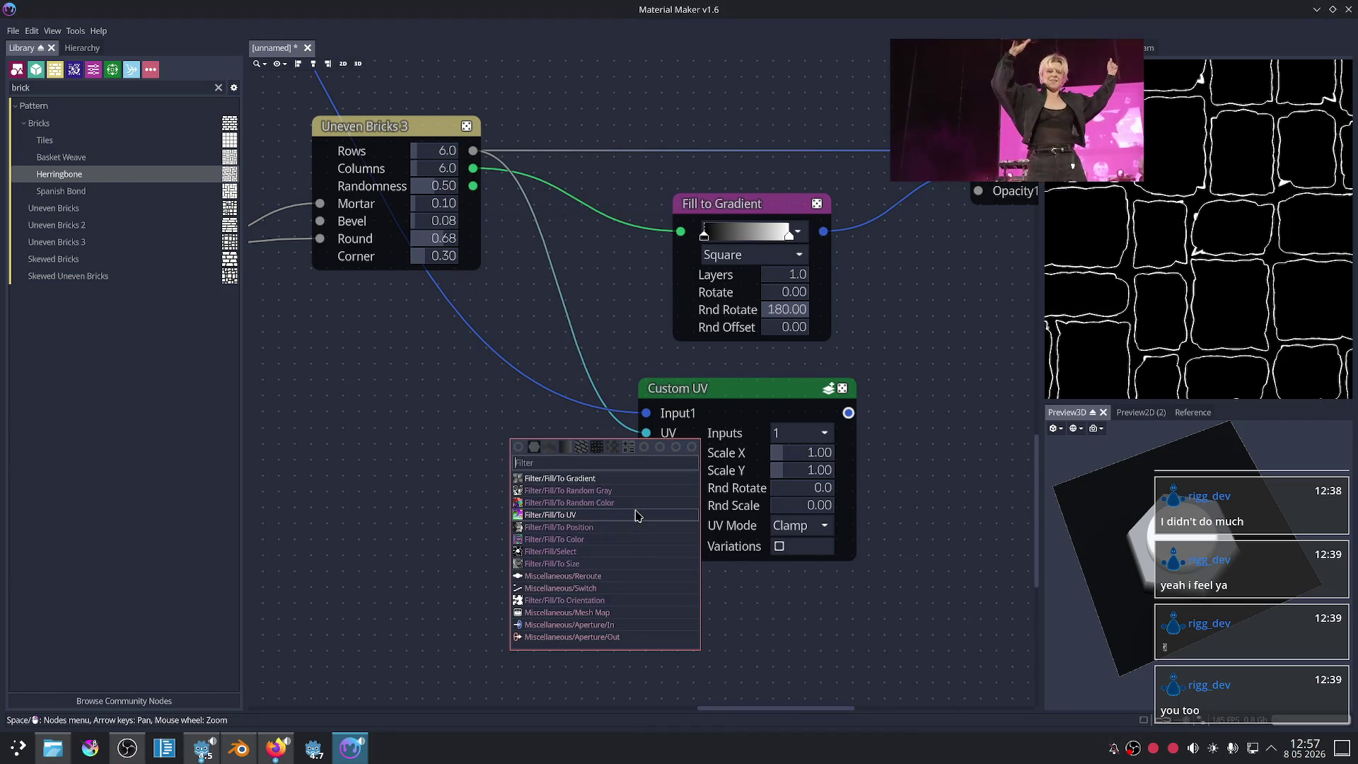
pyautogui.click(639, 515)
pyautogui.moveTo(560, 435)
pyautogui.mouseDown()
pyautogui.moveTo(513, 467)
pyautogui.moveTo(605, 470)
pyautogui.mouseUp()
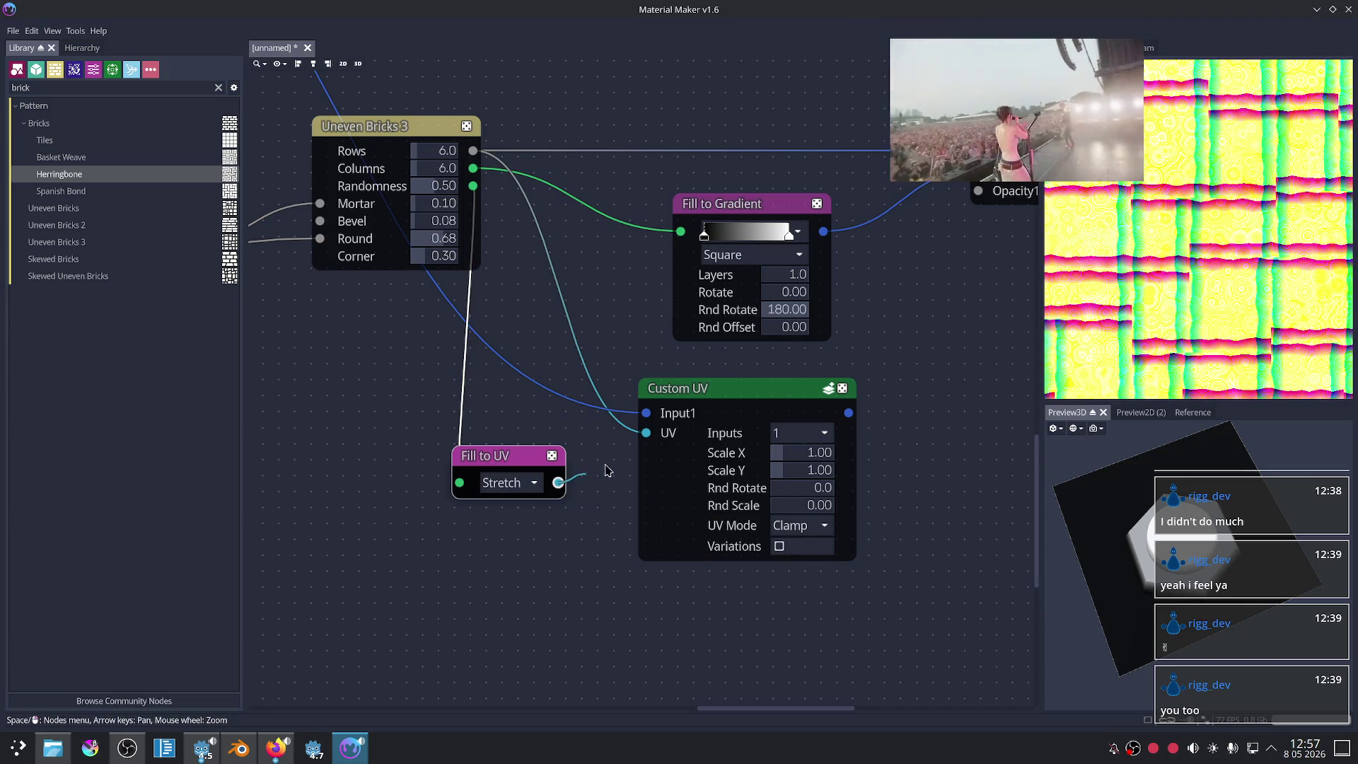
pyautogui.click(729, 392)
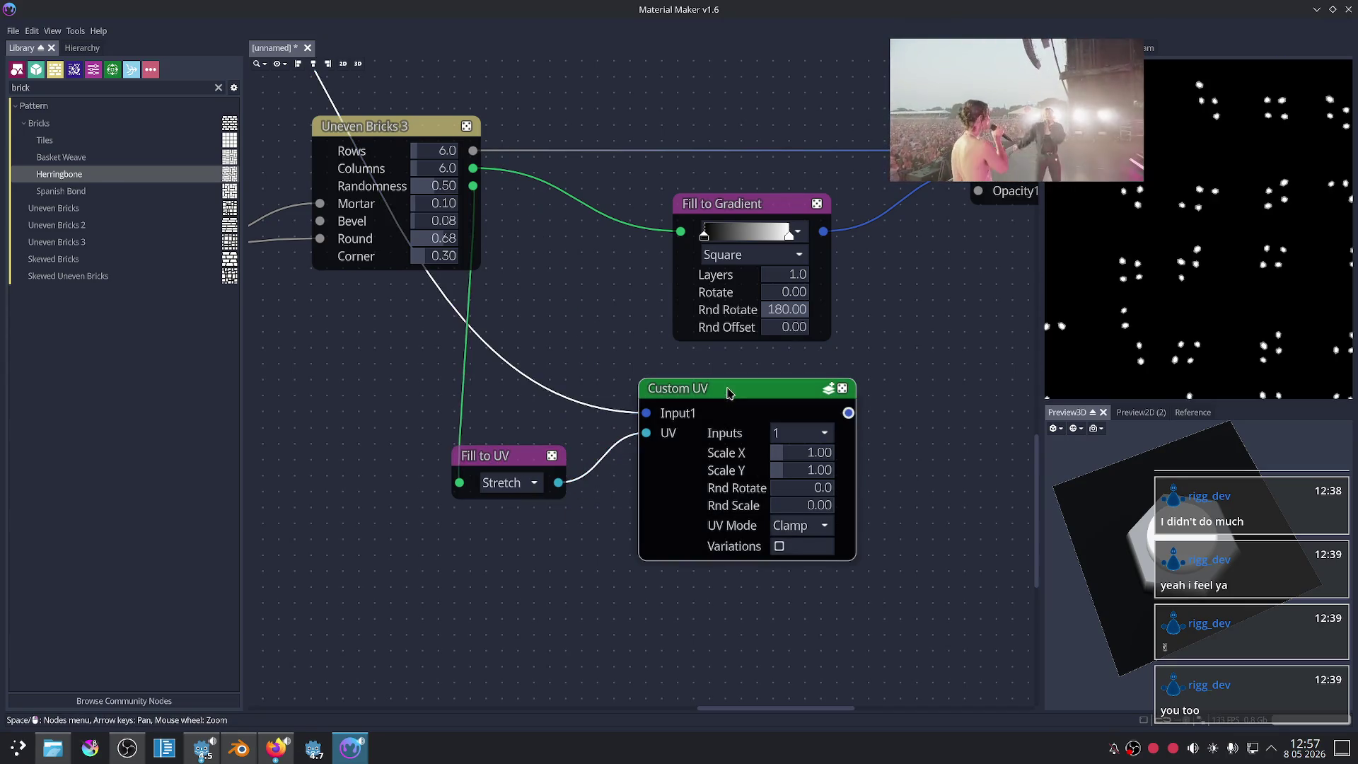
# Step: Preview the Blend node's result
pyautogui.scroll(-1, 921, 508)
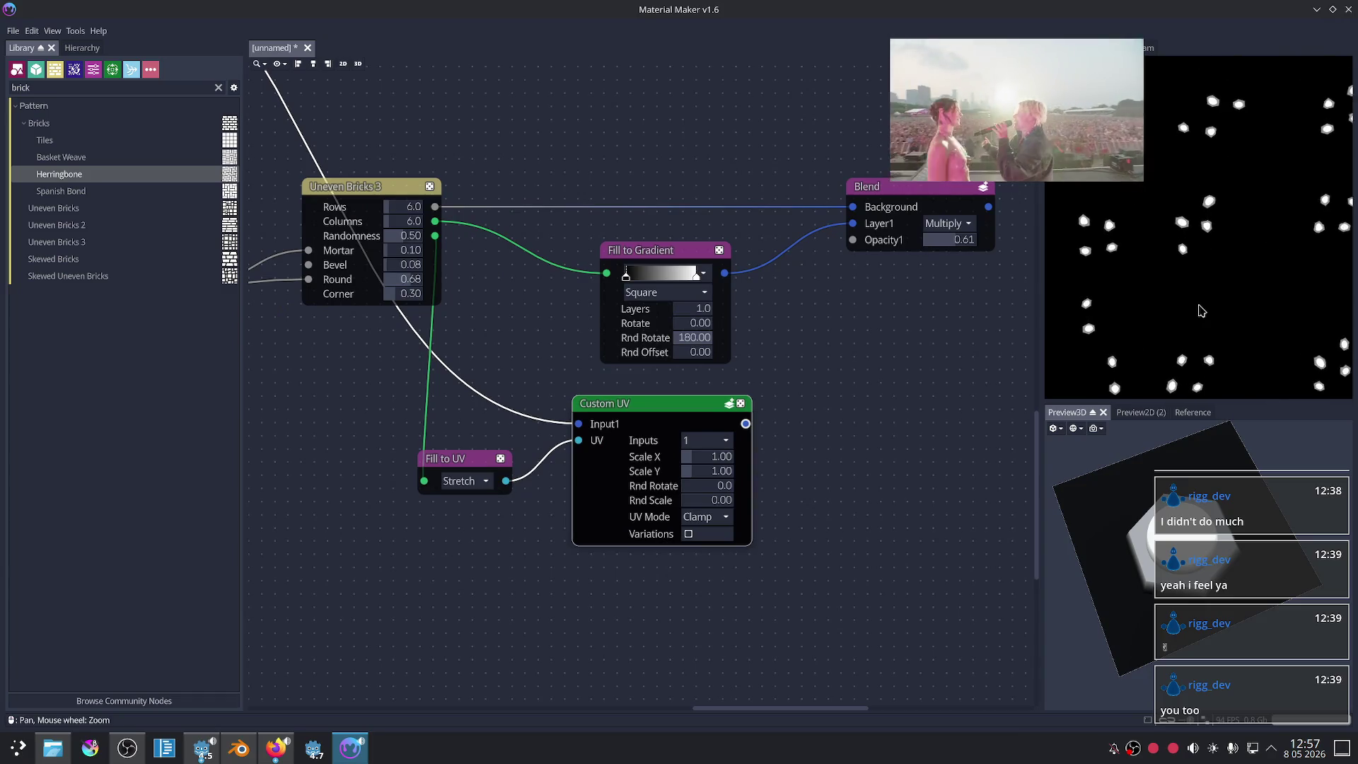
pyautogui.scroll(-2, 779, 428)
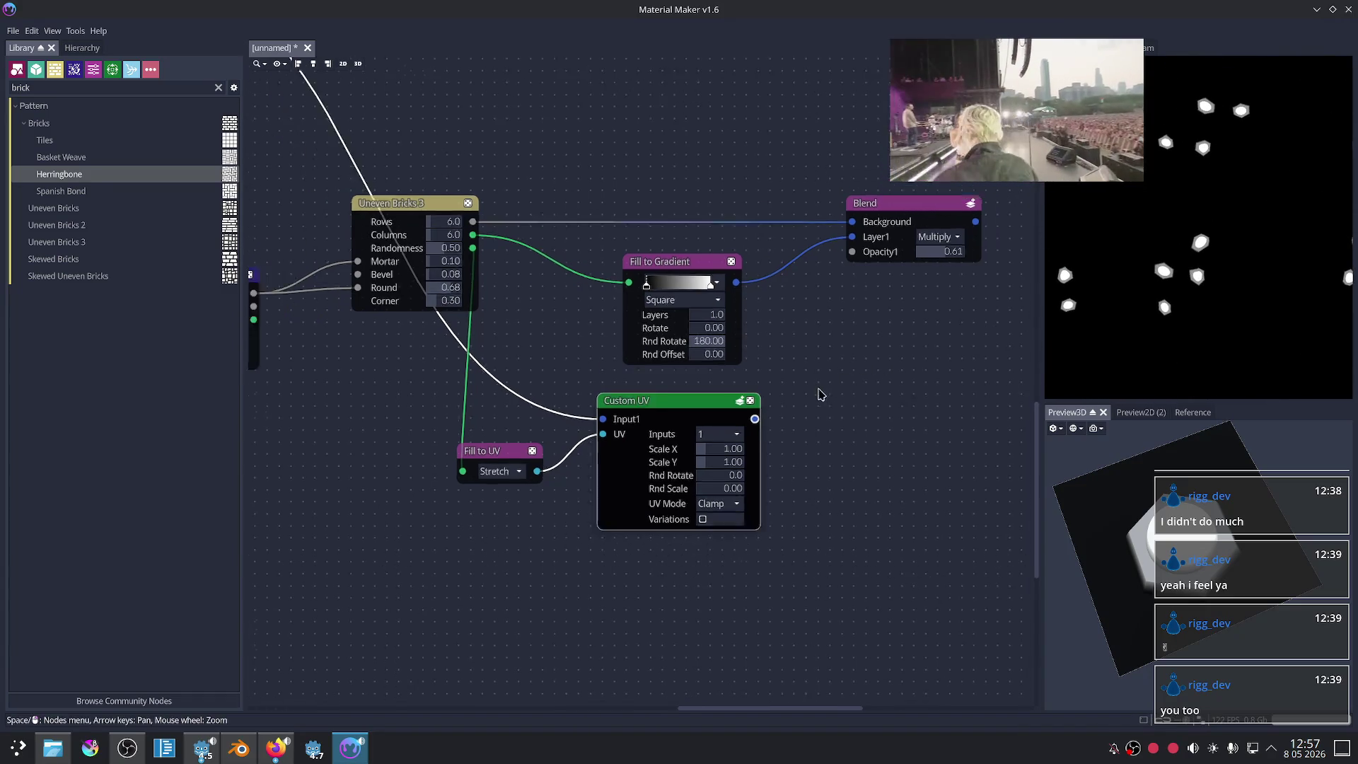
pyautogui.hscroll(2, 804, 410)
pyautogui.hscroll(2, 795, 421)
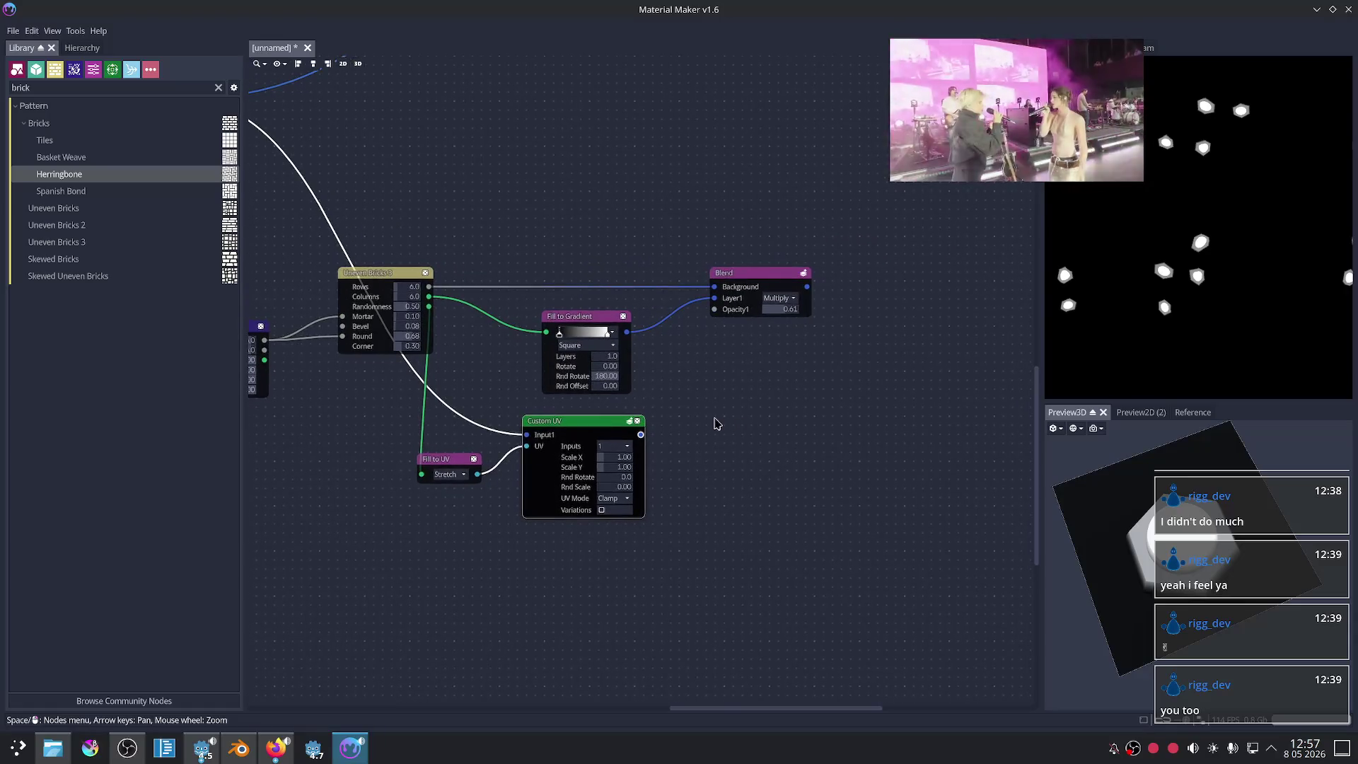
pyautogui.hscroll(2, 624, 426)
pyautogui.moveTo(674, 279)
pyautogui.mouseDown()
pyautogui.moveTo(697, 274)
pyautogui.moveTo(819, 347)
pyautogui.mouseUp()
pyautogui.scroll(-1, 791, 363)
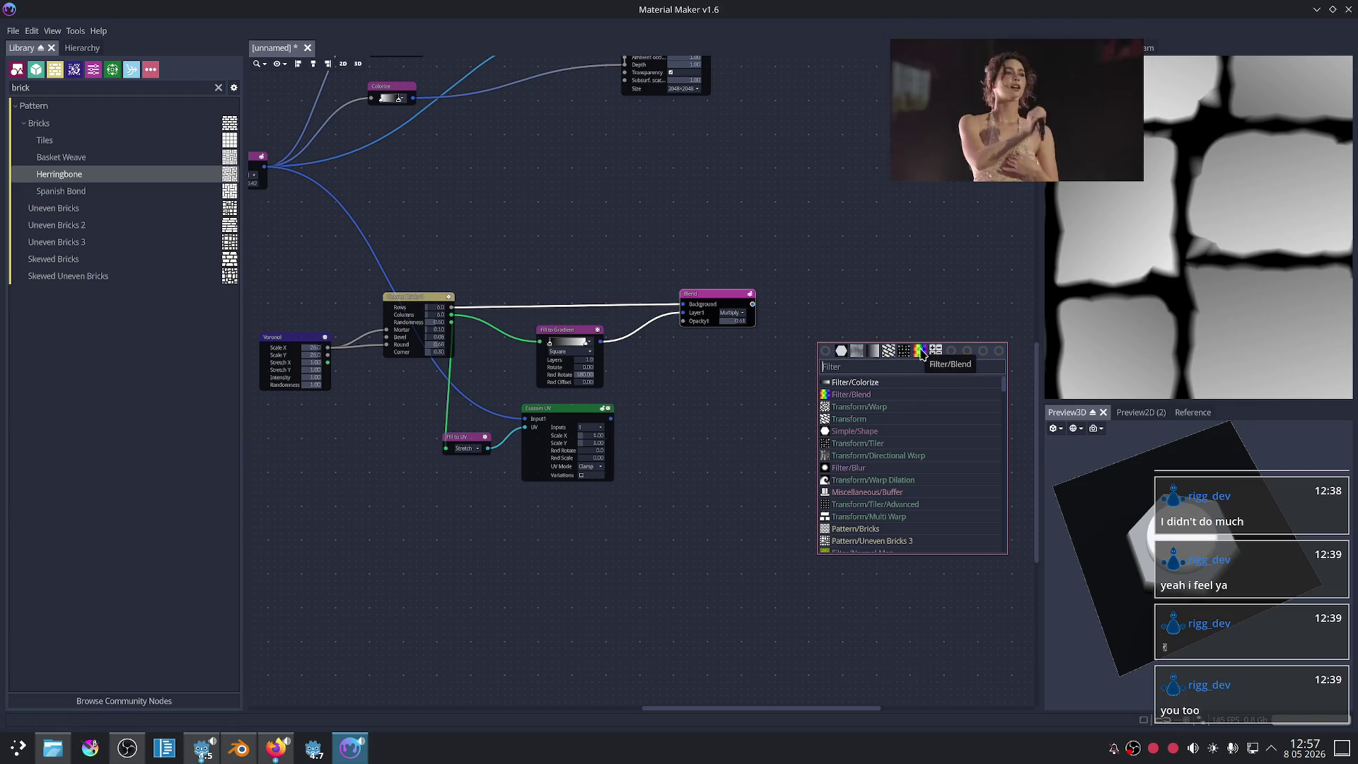
# Step: Add a second Blend after the Multiply Blend and plug Custom UV's output into its Layer1
pyautogui.click(921, 353)
pyautogui.scroll(3, 809, 385)
pyautogui.scroll(1, 516, 470)
pyautogui.moveTo(556, 436); pyautogui.dragTo(821, 323)
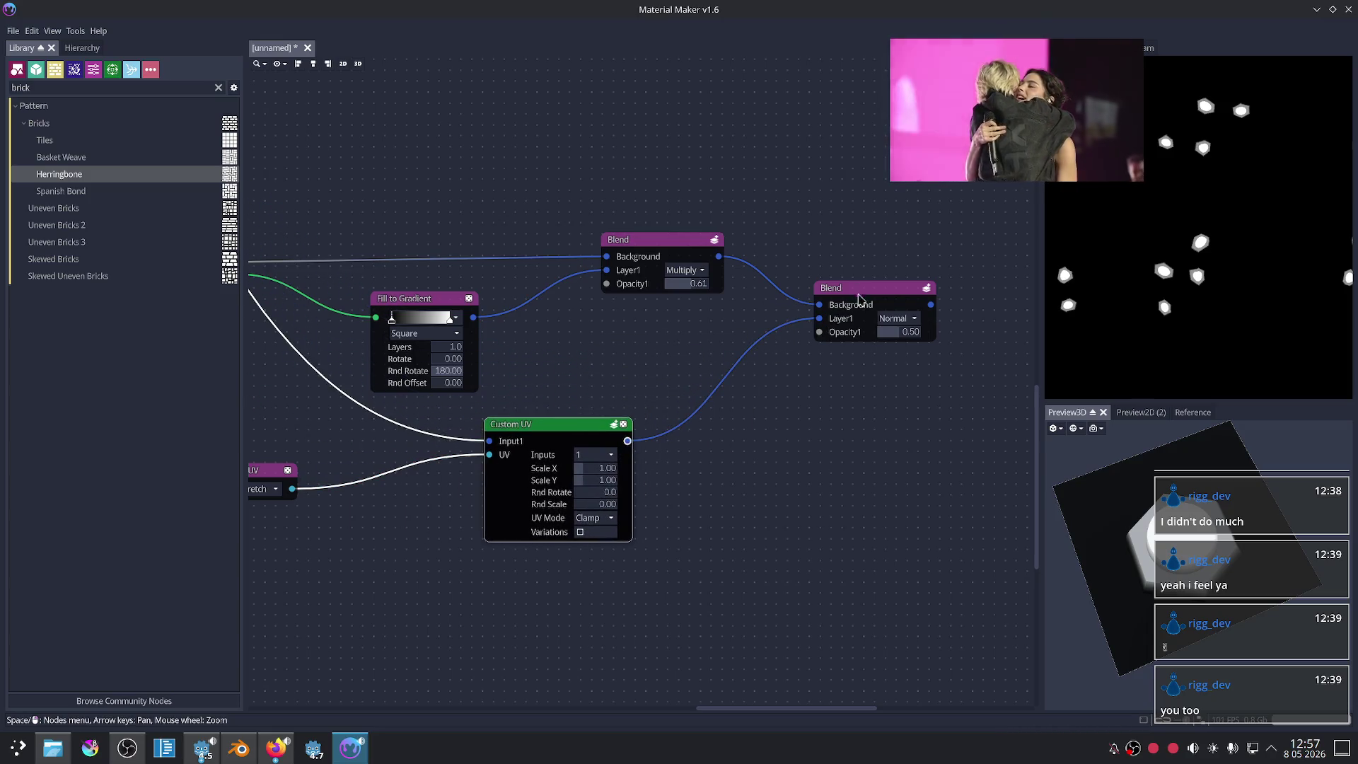
pyautogui.click(859, 298)
pyautogui.moveTo(862, 419); pyautogui.dragTo(715, 424, button='middle')
pyautogui.scroll(-2, 1204, 291)
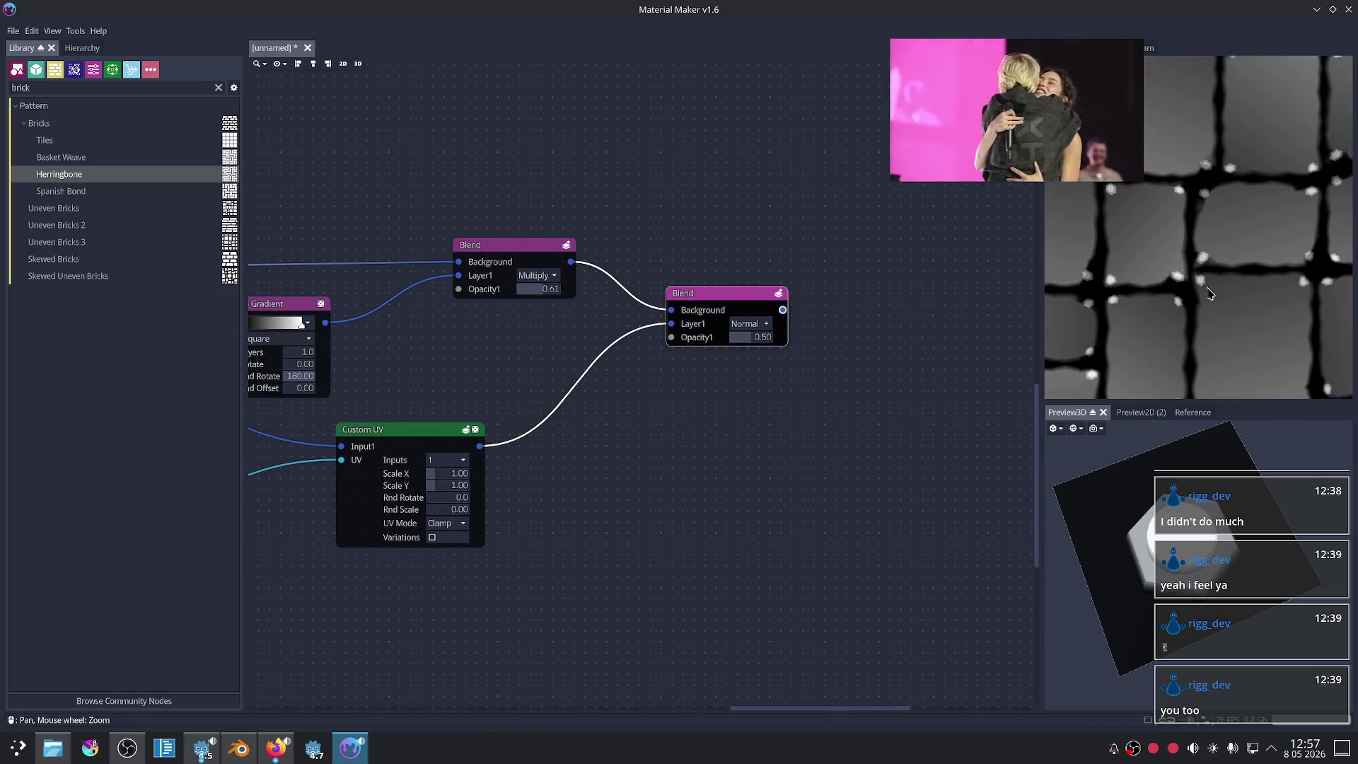
pyautogui.scroll(-2, 1209, 293)
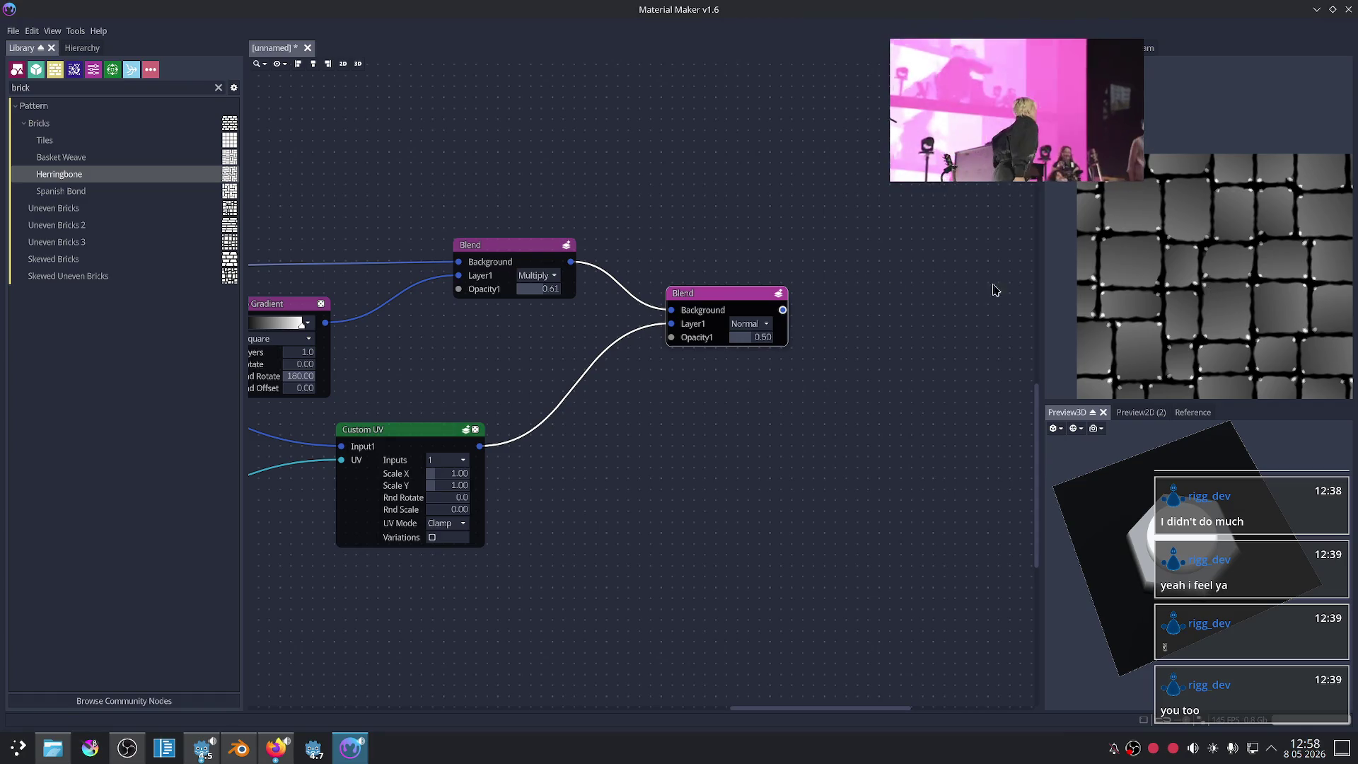
pyautogui.scroll(2, 555, 470)
pyautogui.scroll(2, 855, 422)
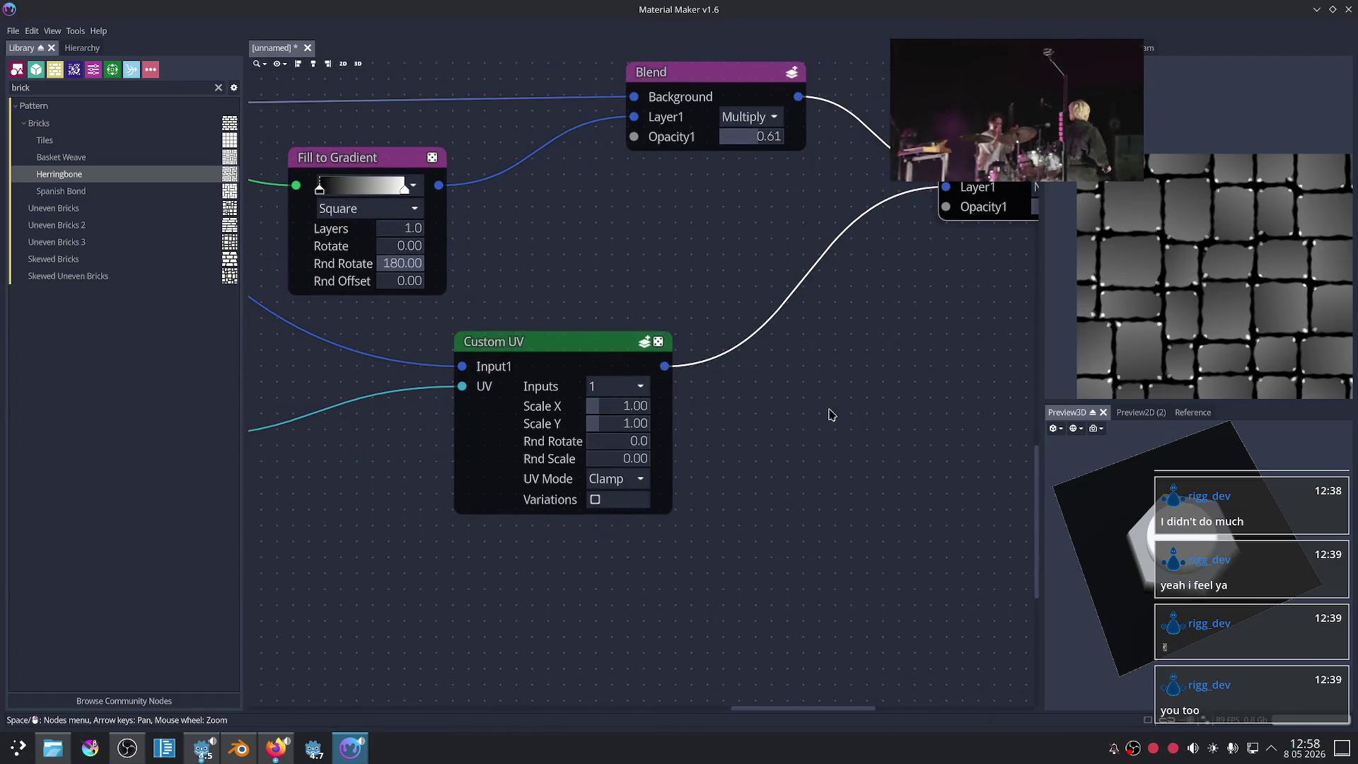
# Step: Try Custom UV's Rnd Rotate and Rnd Scale sliders, leaving both at 0
pyautogui.scroll(2, 755, 402)
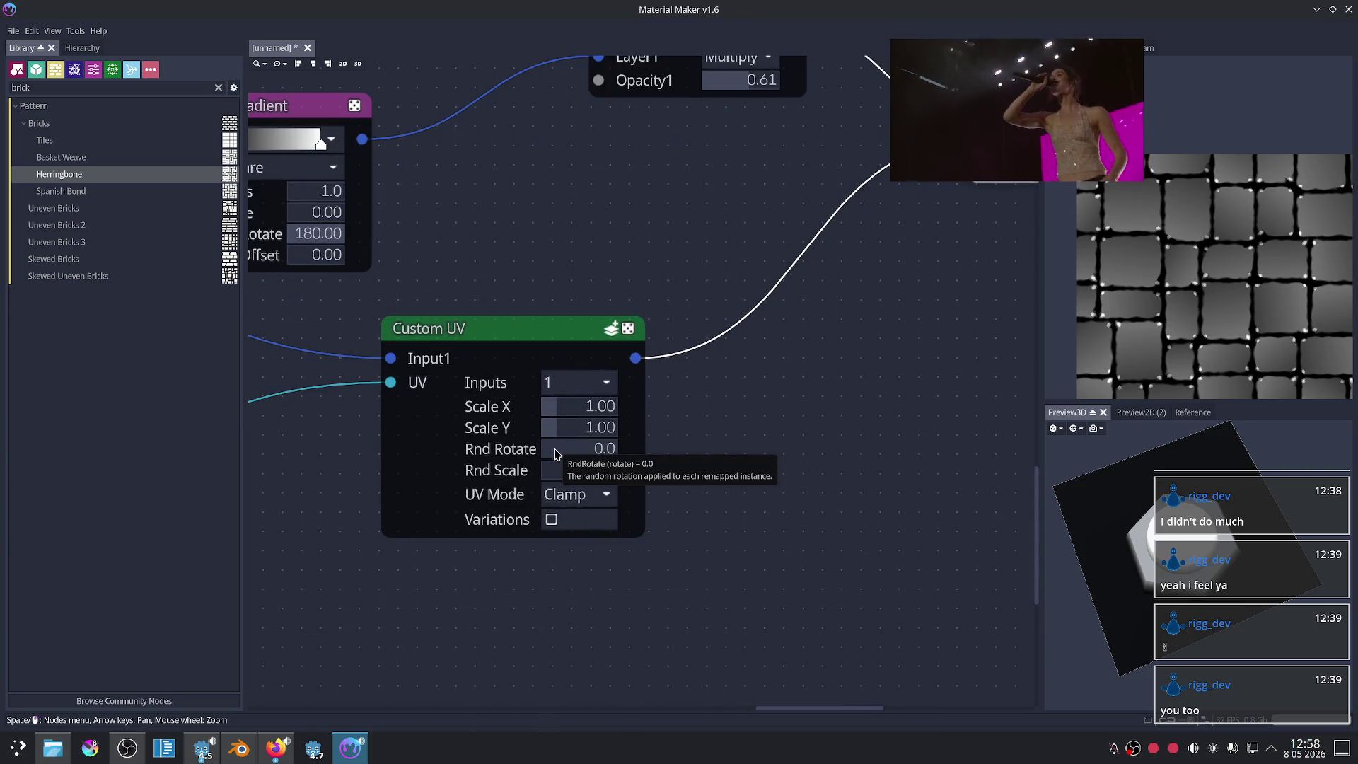
pyautogui.moveTo(556, 454)
pyautogui.mouseDown()
pyautogui.moveTo(593, 481)
pyautogui.moveTo(566, 483)
pyautogui.mouseUp()
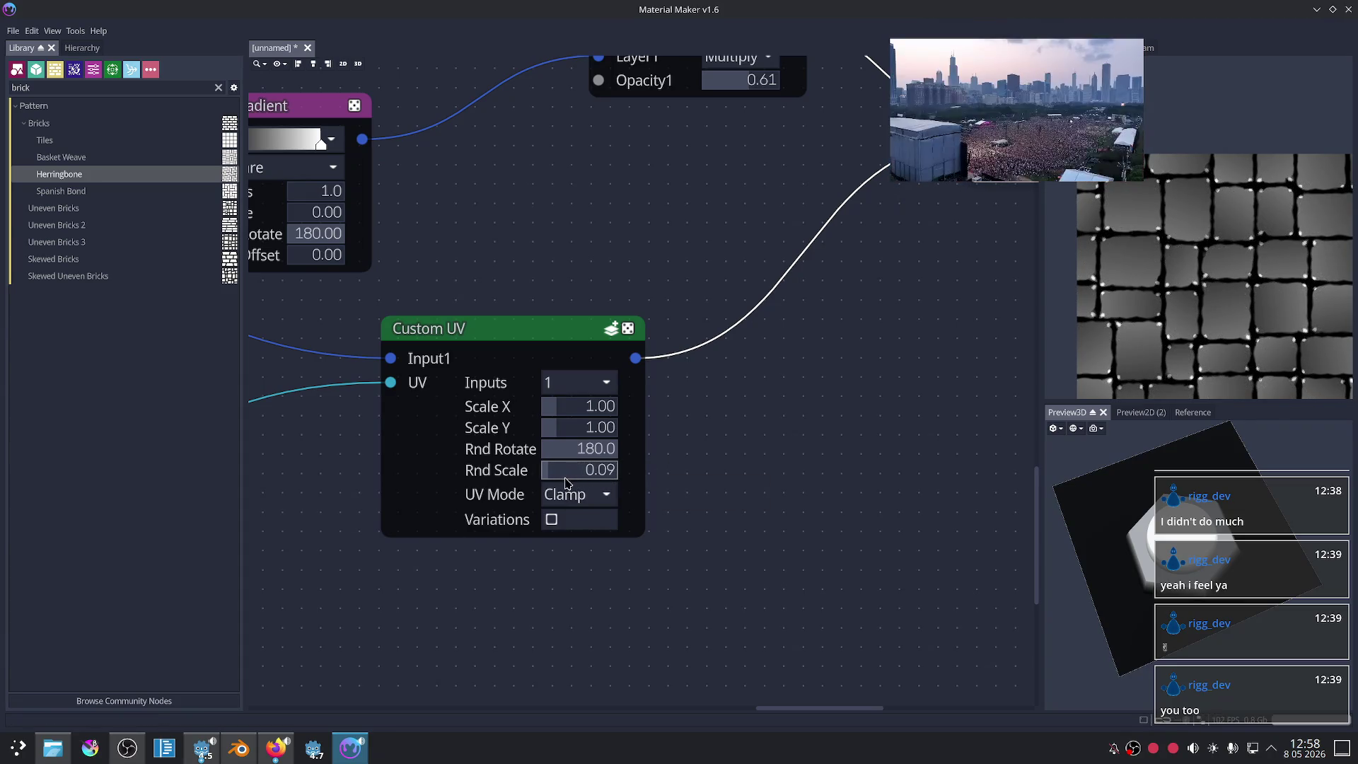
pyautogui.scroll(1, 1173, 340)
pyautogui.scroll(1, 1173, 340)
pyautogui.scroll(1, 1173, 341)
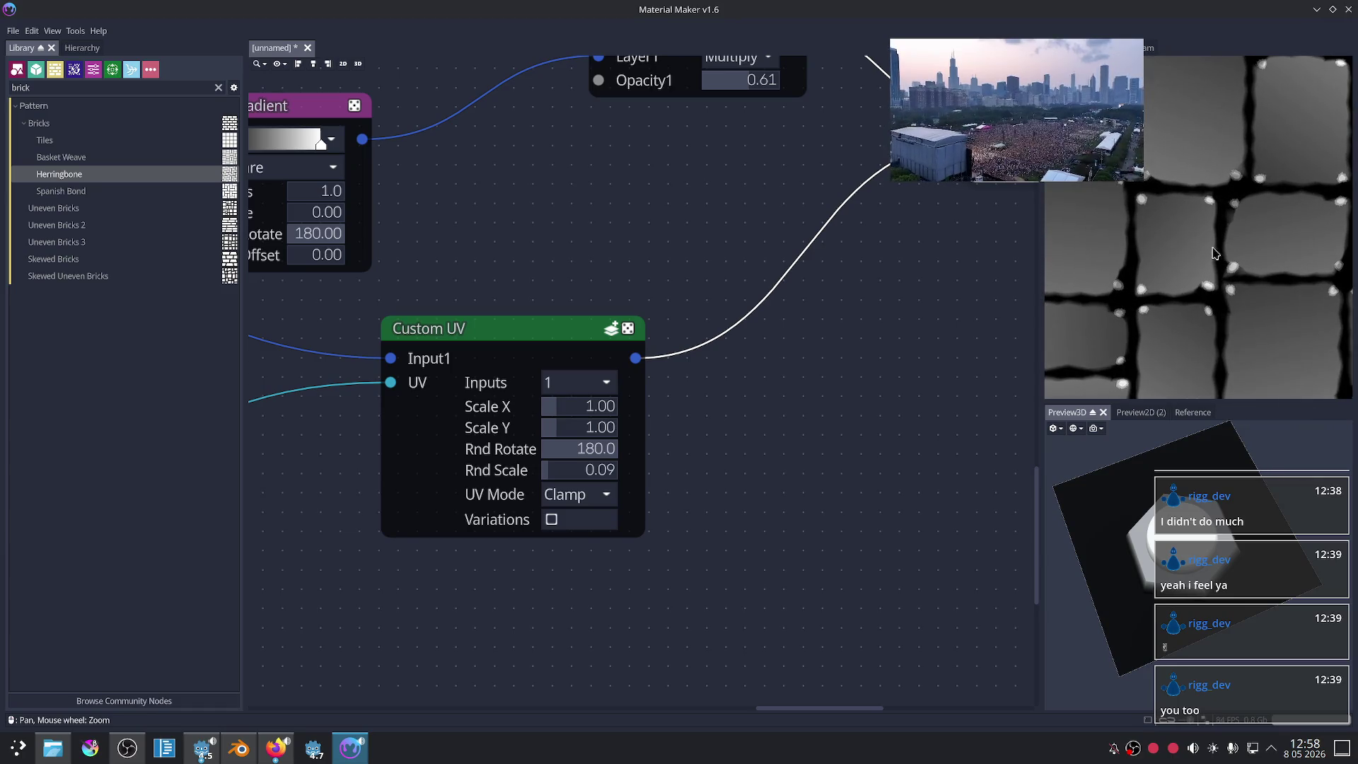
pyautogui.scroll(2, 1173, 340)
pyautogui.scroll(1, 1159, 308)
pyautogui.scroll(2, 1195, 293)
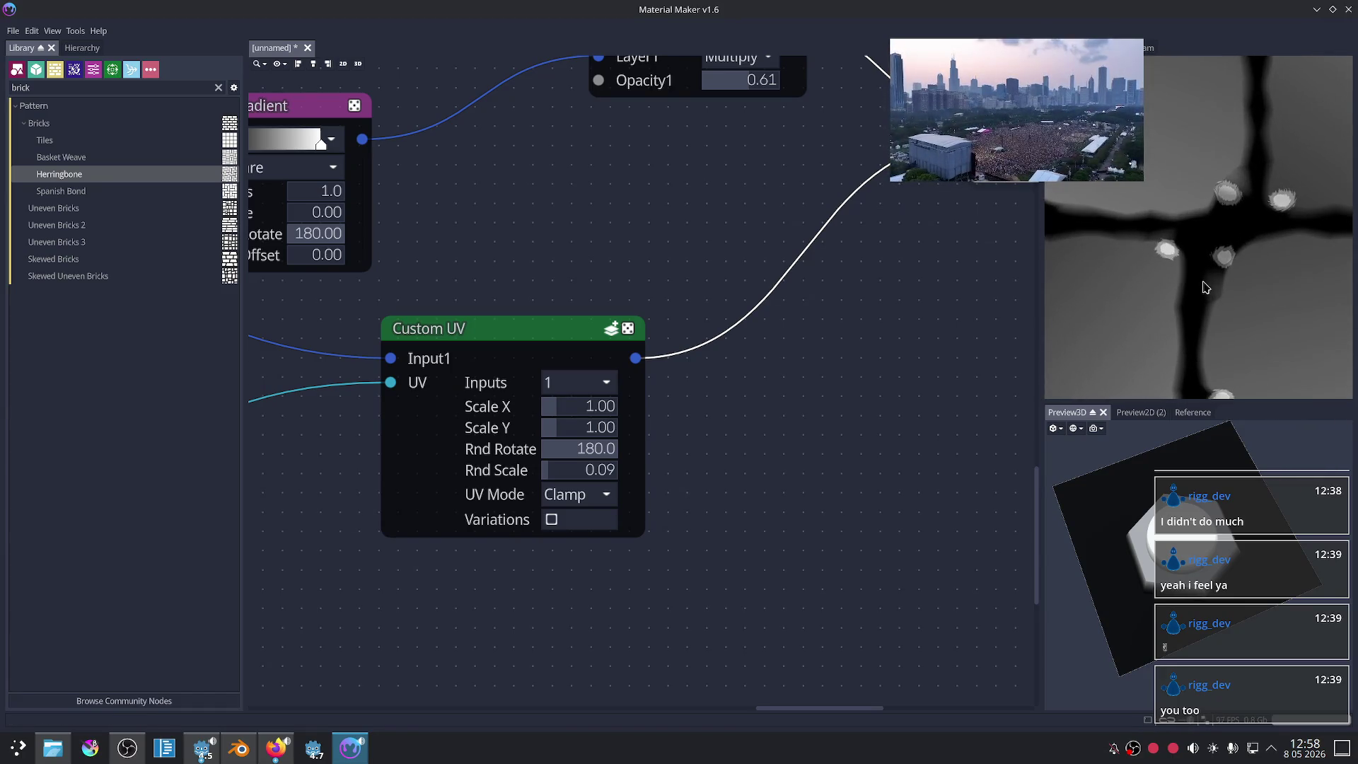
pyautogui.scroll(2, 1217, 283)
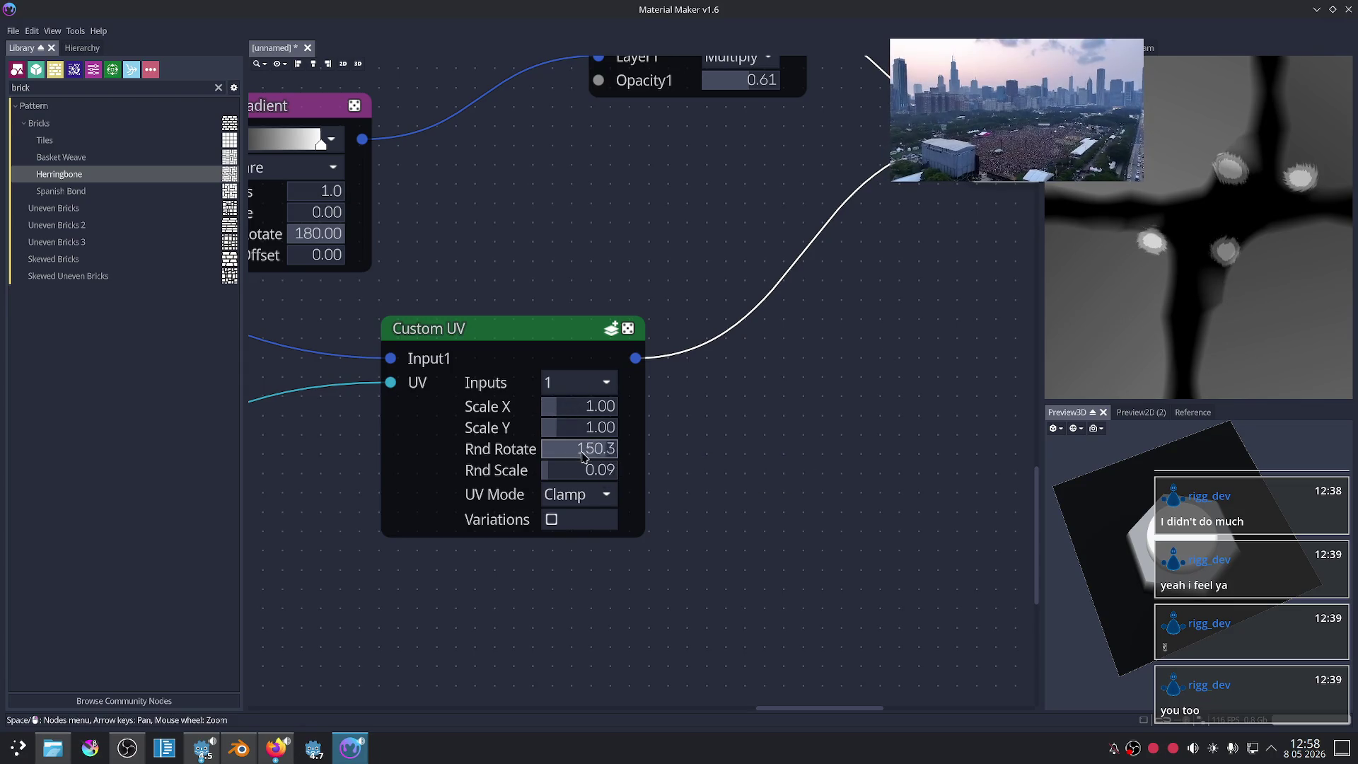
pyautogui.moveTo(555, 471); pyautogui.dragTo(514, 481)
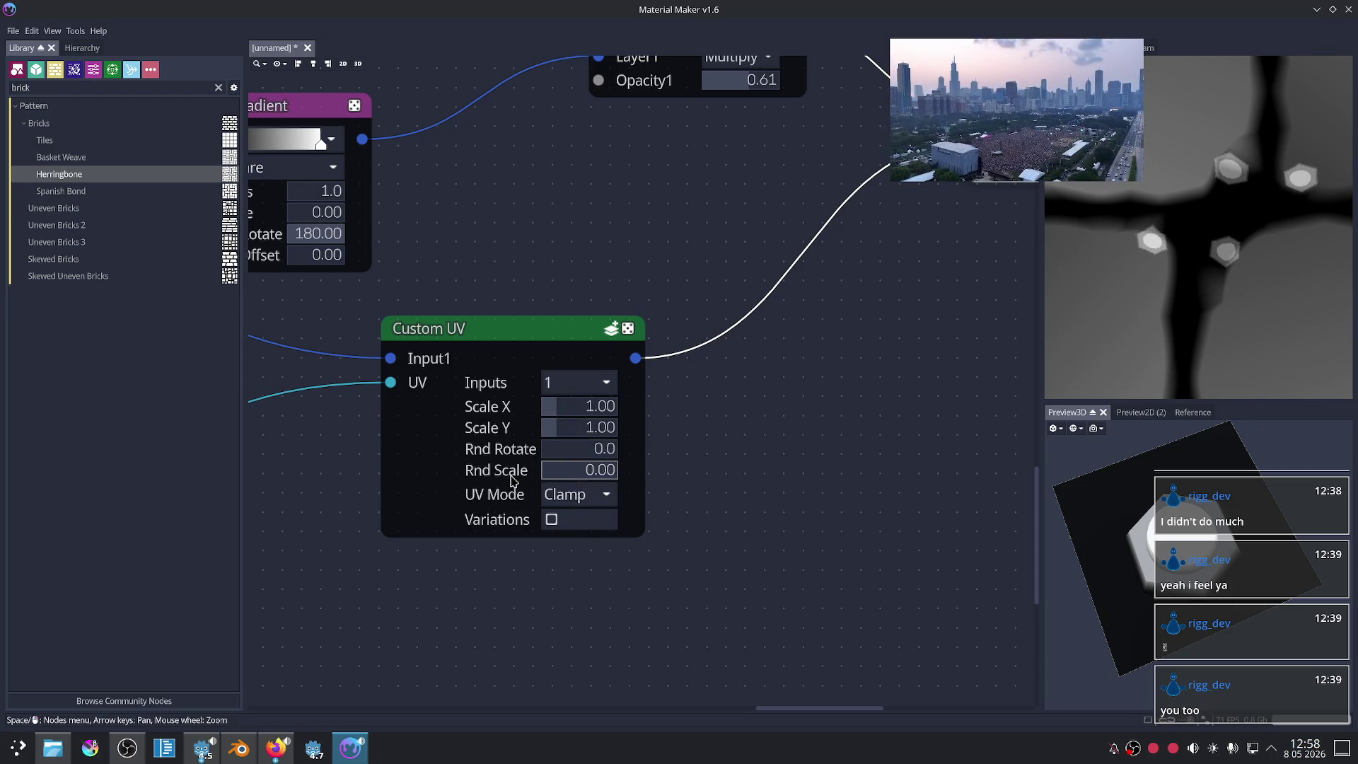
# Step: Set Custom UV's UV Mode to Repeat, then Extend
pyautogui.click(566, 499)
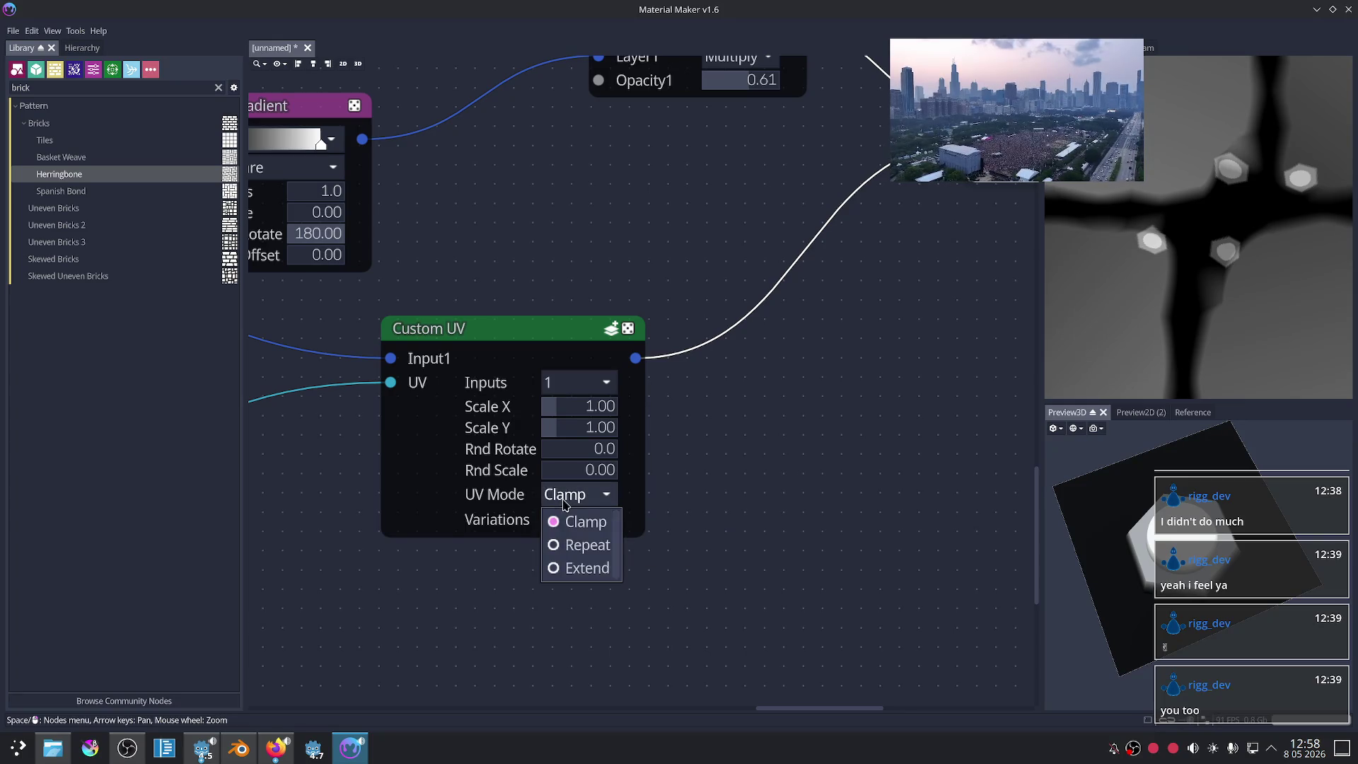
pyautogui.click(574, 543)
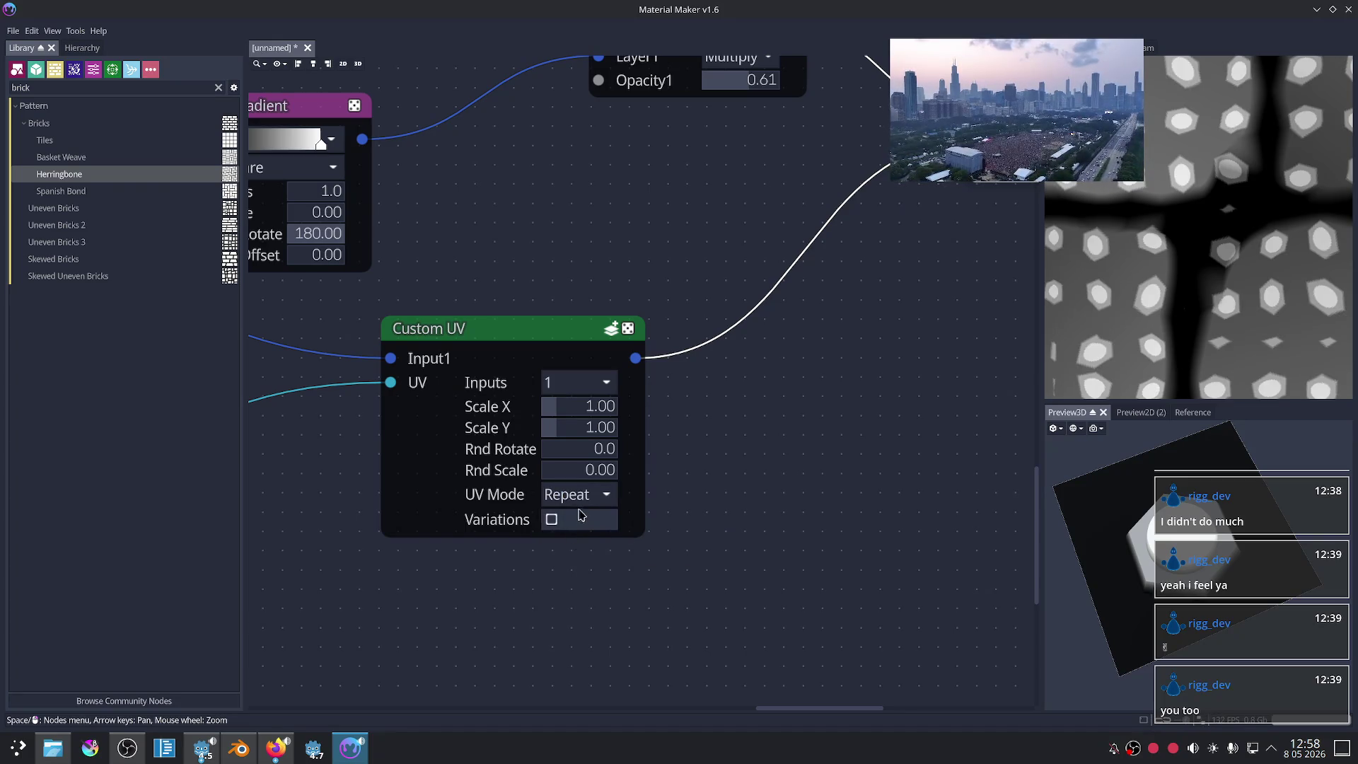
pyautogui.click(576, 498)
pyautogui.click(574, 570)
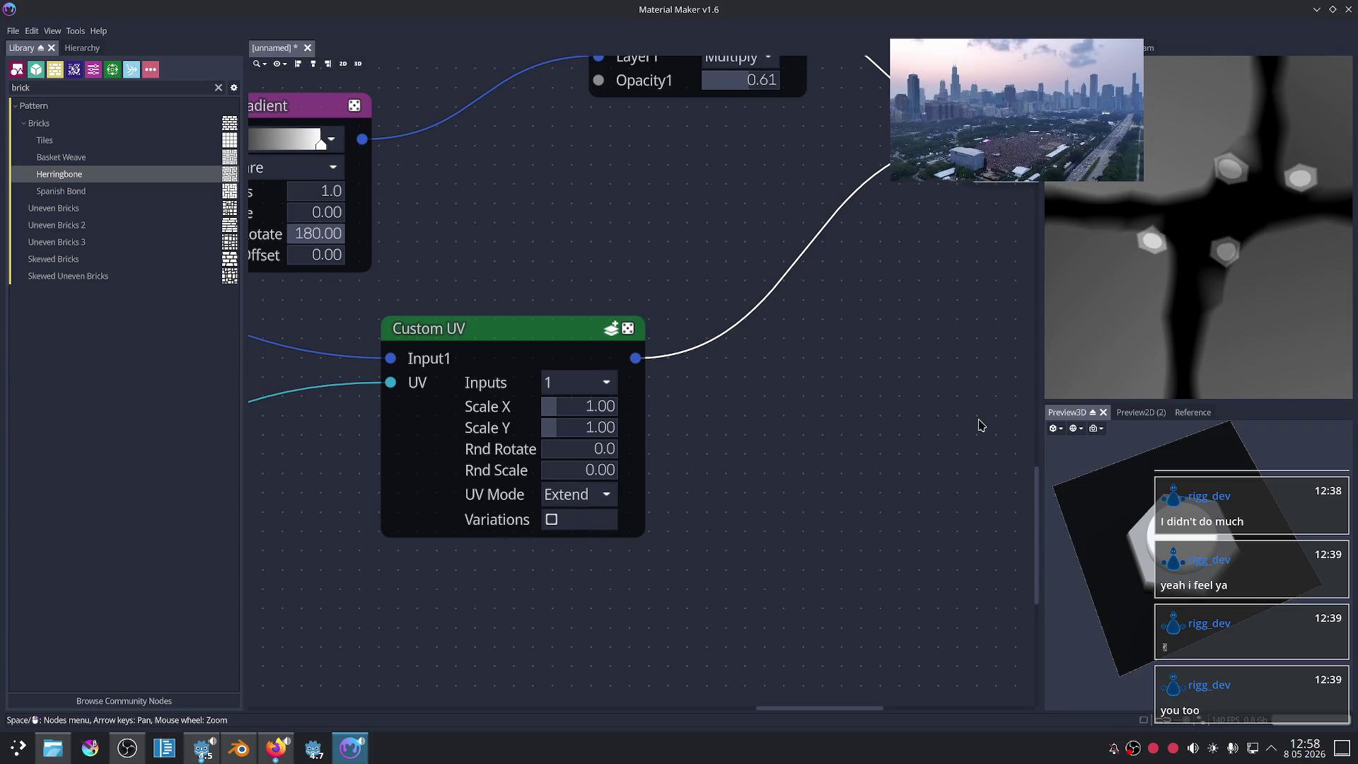
# Step: Lower the Uneven Bricks 3 Mortar to 0.08 and Bevel to 0.06
pyautogui.scroll(-2, 1208, 299)
pyautogui.scroll(-2, 1208, 299)
pyautogui.scroll(-2, 1208, 298)
pyautogui.scroll(-1, 1208, 298)
pyautogui.scroll(-1, 1169, 264)
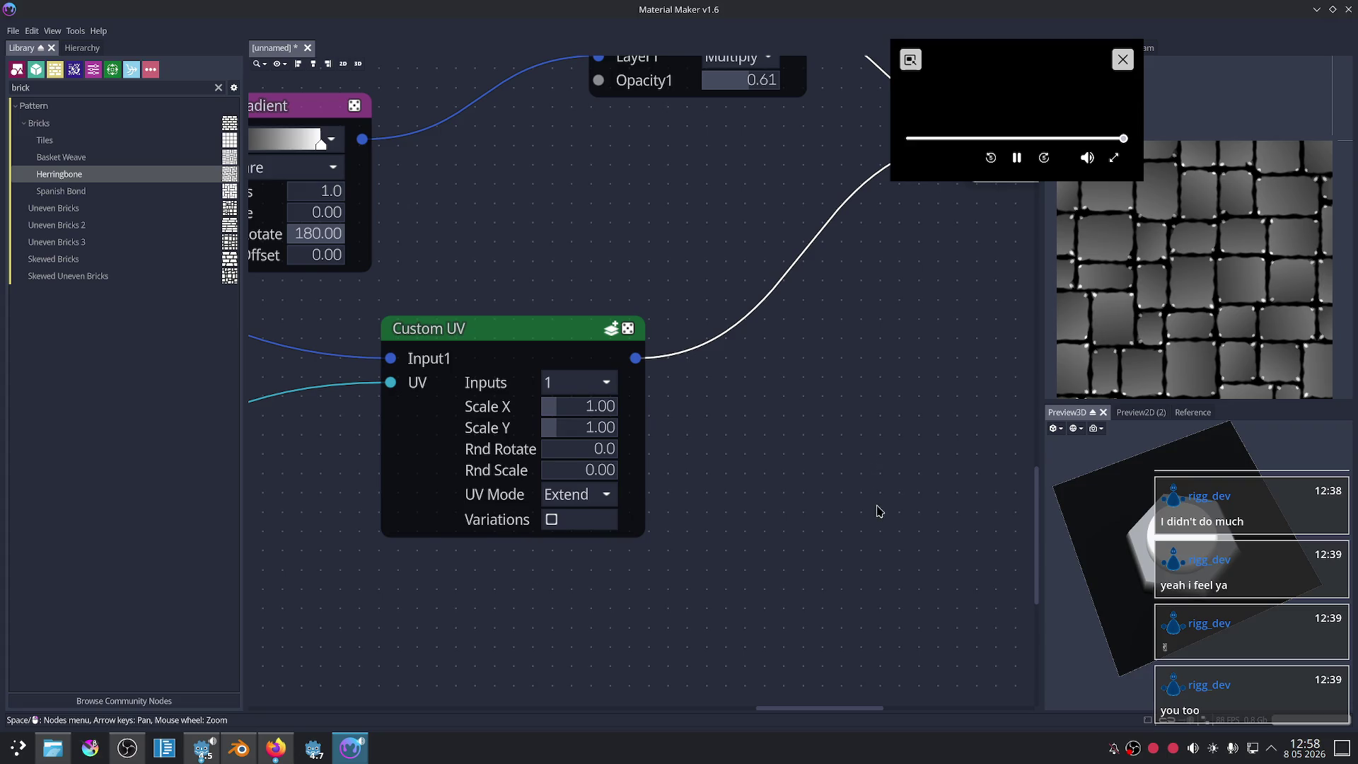
pyautogui.scroll(-1, 782, 492)
pyautogui.scroll(-1, 806, 453)
pyautogui.moveTo(877, 382); pyautogui.dragTo(699, 428, button='middle')
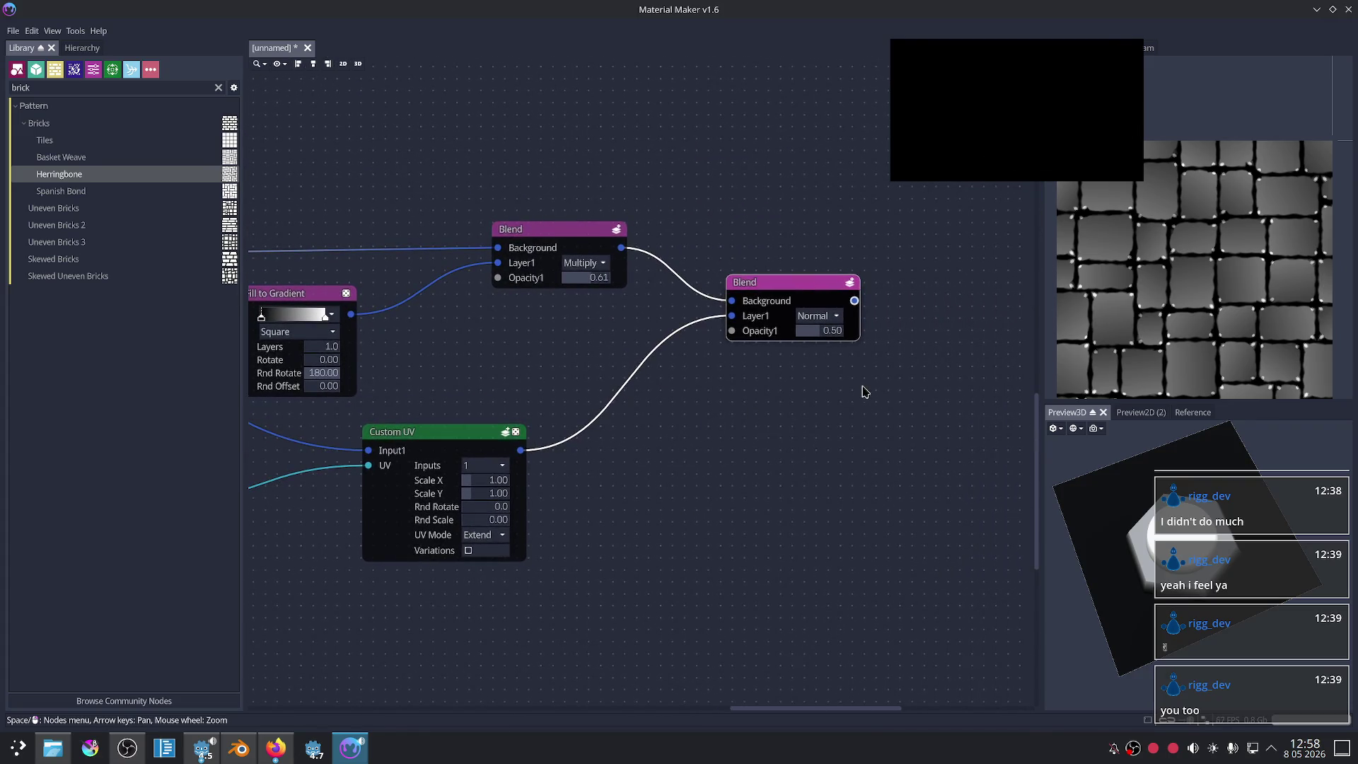
pyautogui.scroll(-2, 863, 391)
pyautogui.moveTo(818, 446)
pyautogui.mouseDown(button='middle')
pyautogui.moveTo(748, 462)
pyautogui.moveTo(818, 439)
pyautogui.mouseUp(button='middle')
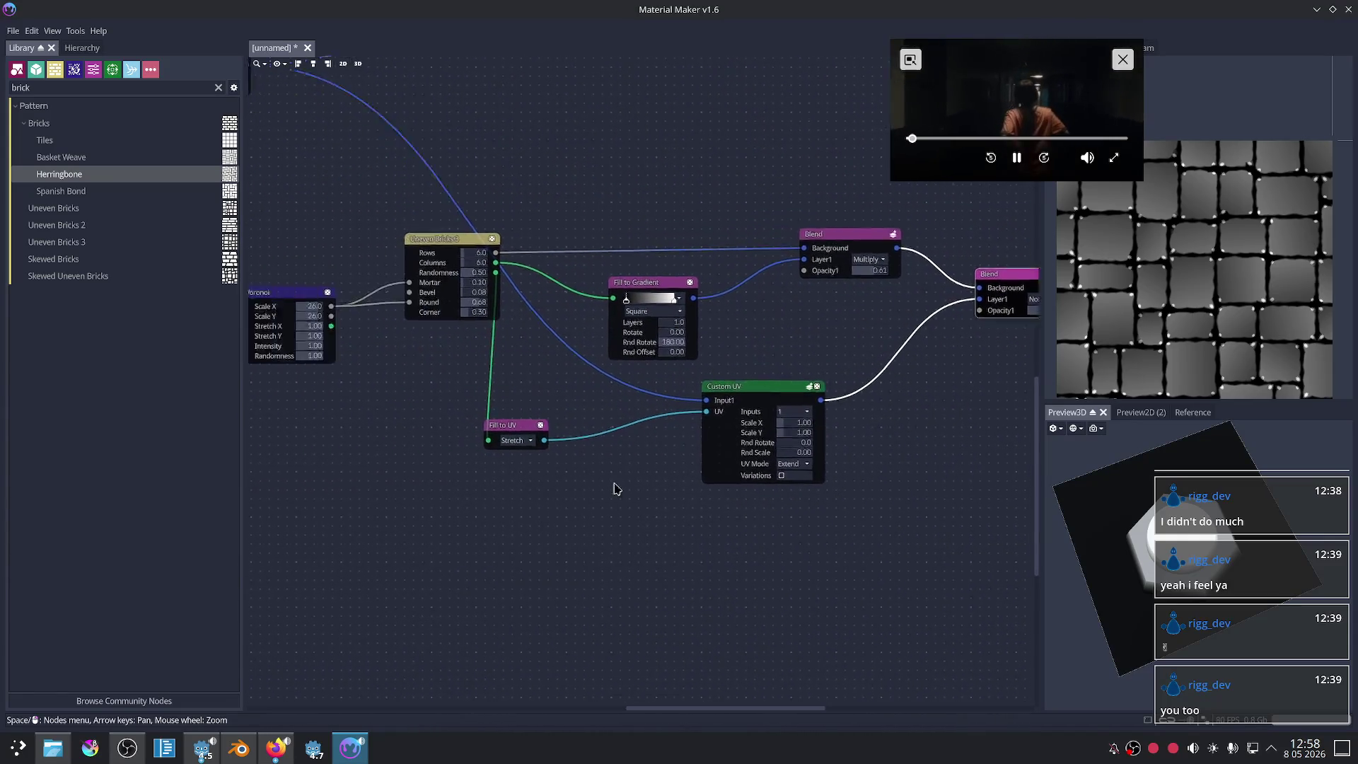
pyautogui.scroll(1, 485, 418)
pyautogui.scroll(2, 561, 273)
pyautogui.scroll(1, 524, 263)
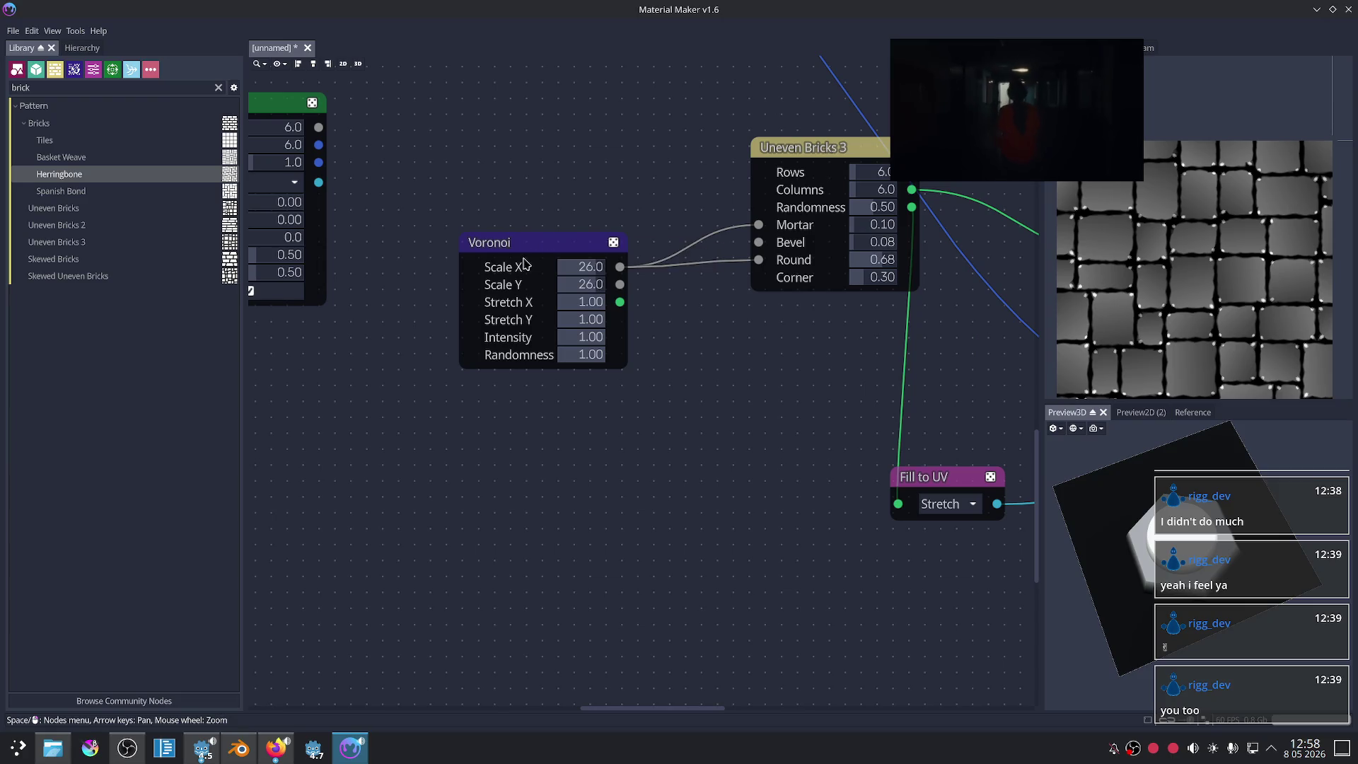
pyautogui.scroll(1, 1157, 305)
pyautogui.scroll(1, 1156, 305)
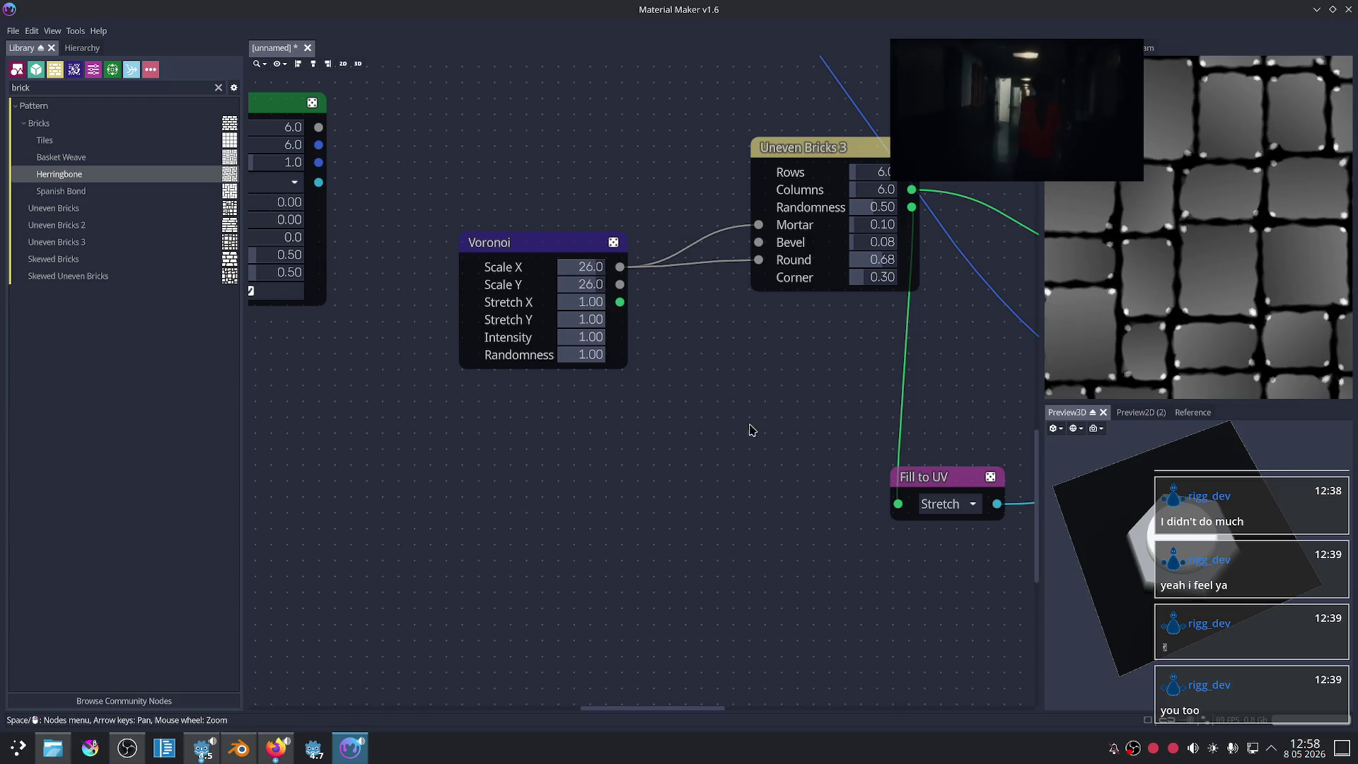
pyautogui.scroll(1, 752, 429)
pyautogui.scroll(1, 814, 495)
pyautogui.moveTo(812, 292); pyautogui.dragTo(809, 274)
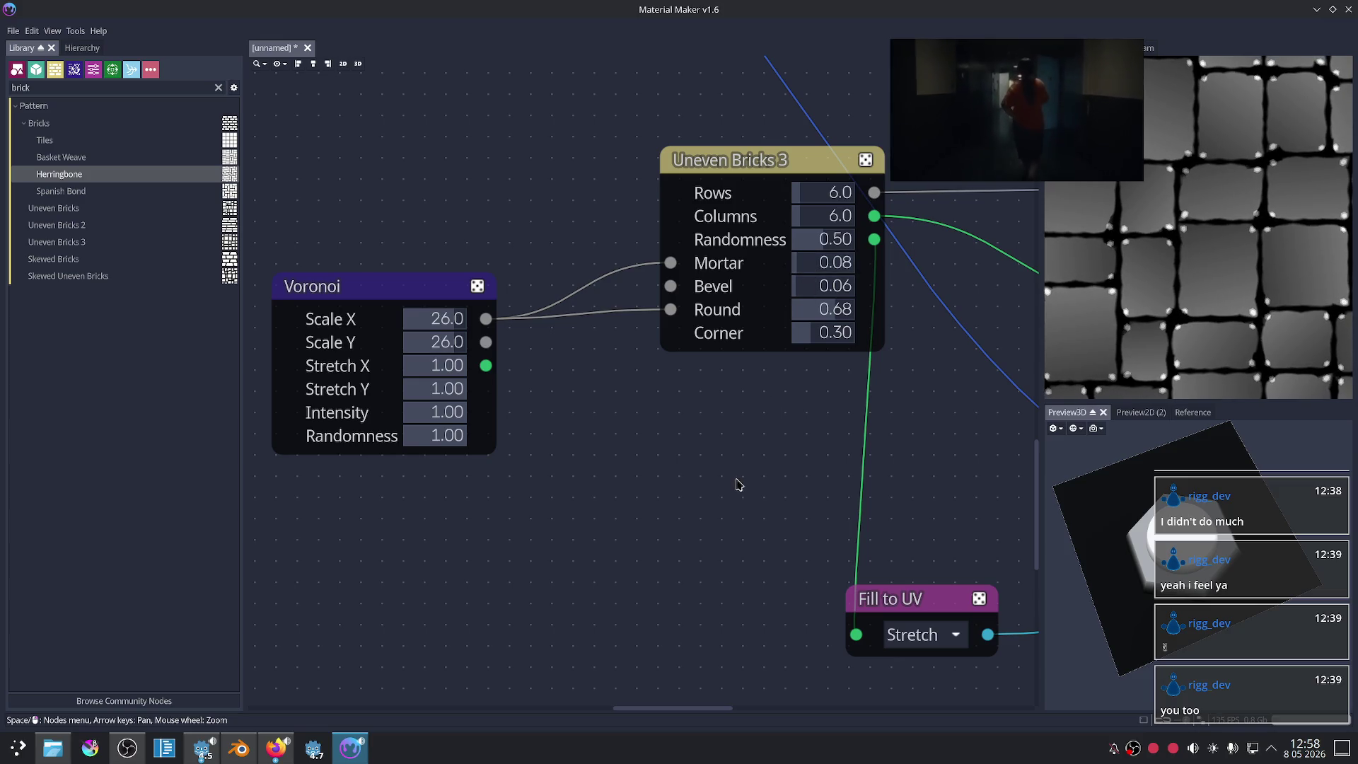
# Step: Move Uneven Bricks 3 aside, preview its brick pattern, and pull a new link from that output
pyautogui.scroll(-2, 738, 485)
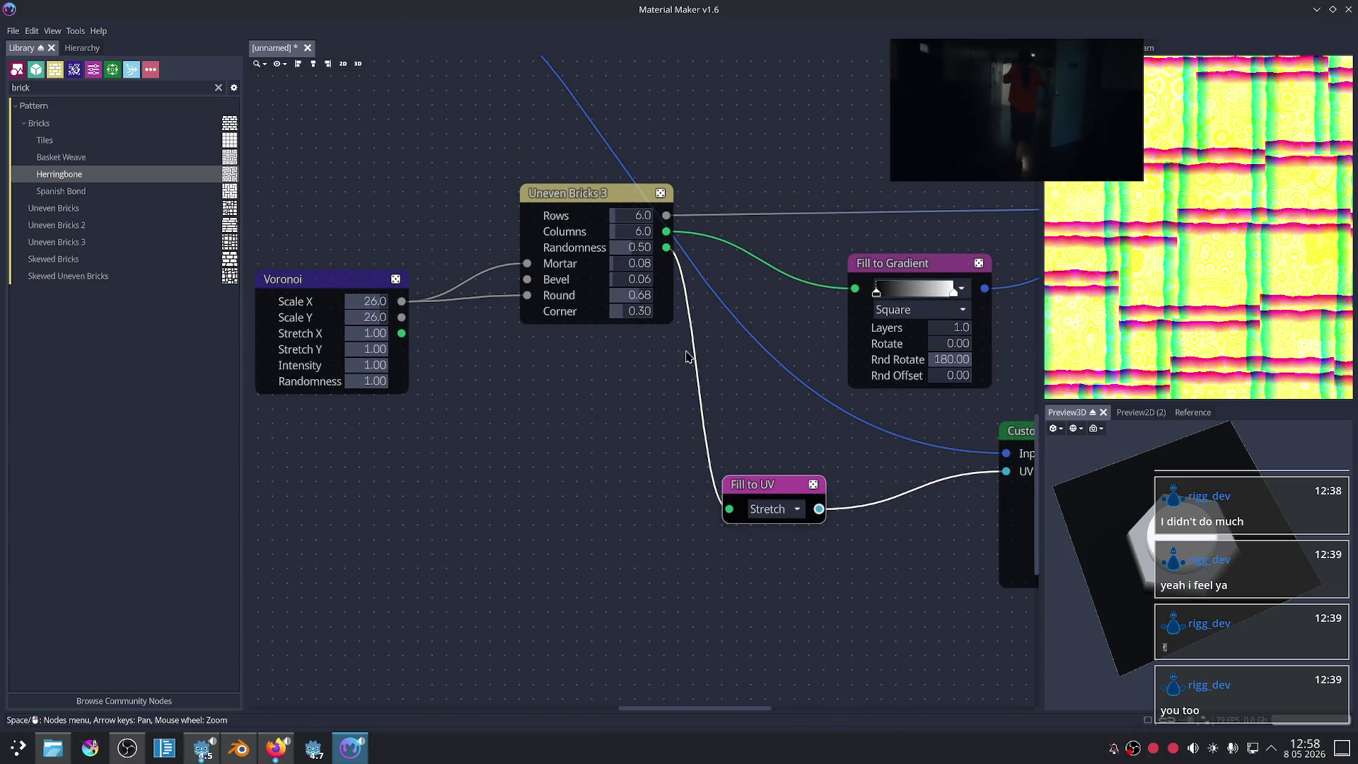
pyautogui.moveTo(617, 203); pyautogui.dragTo(571, 227)
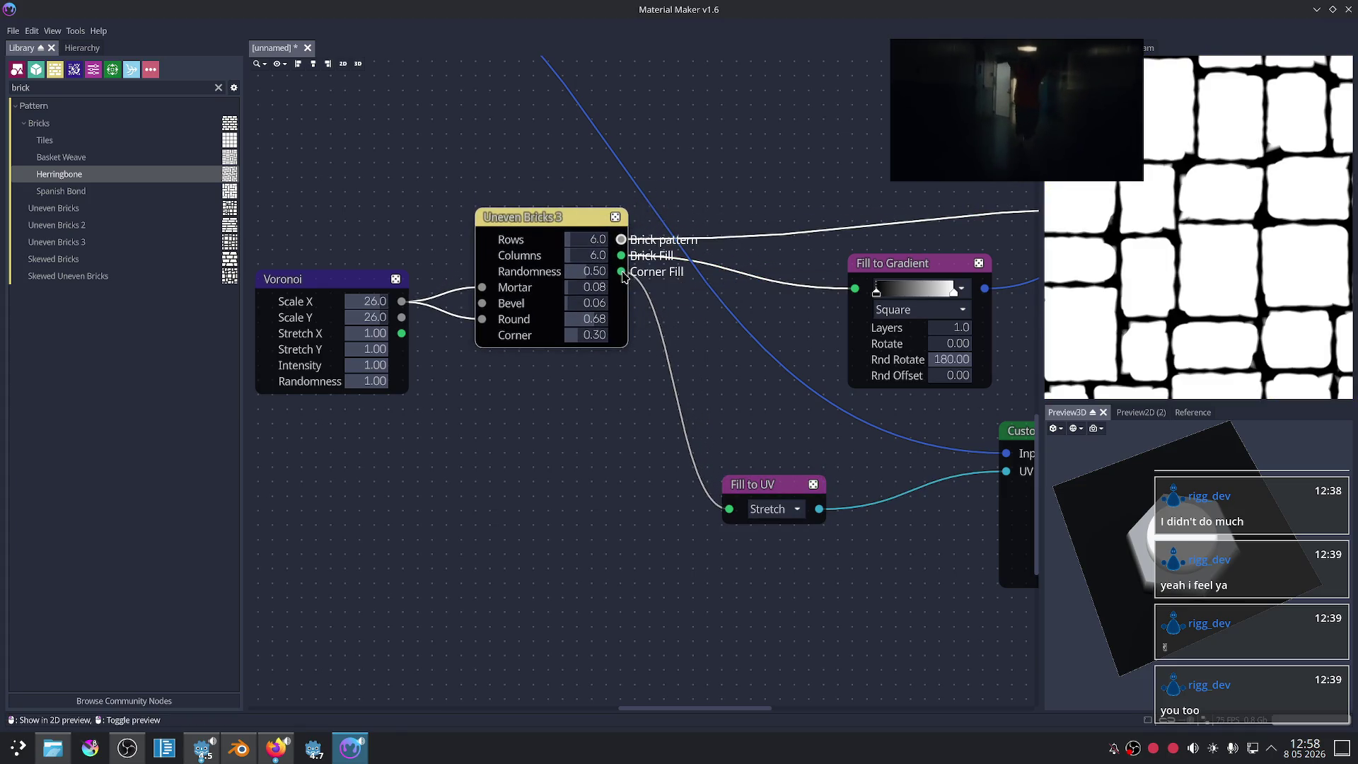
pyautogui.moveTo(764, 356); pyautogui.dragTo(690, 347, button='middle')
pyautogui.scroll(1, 553, 235)
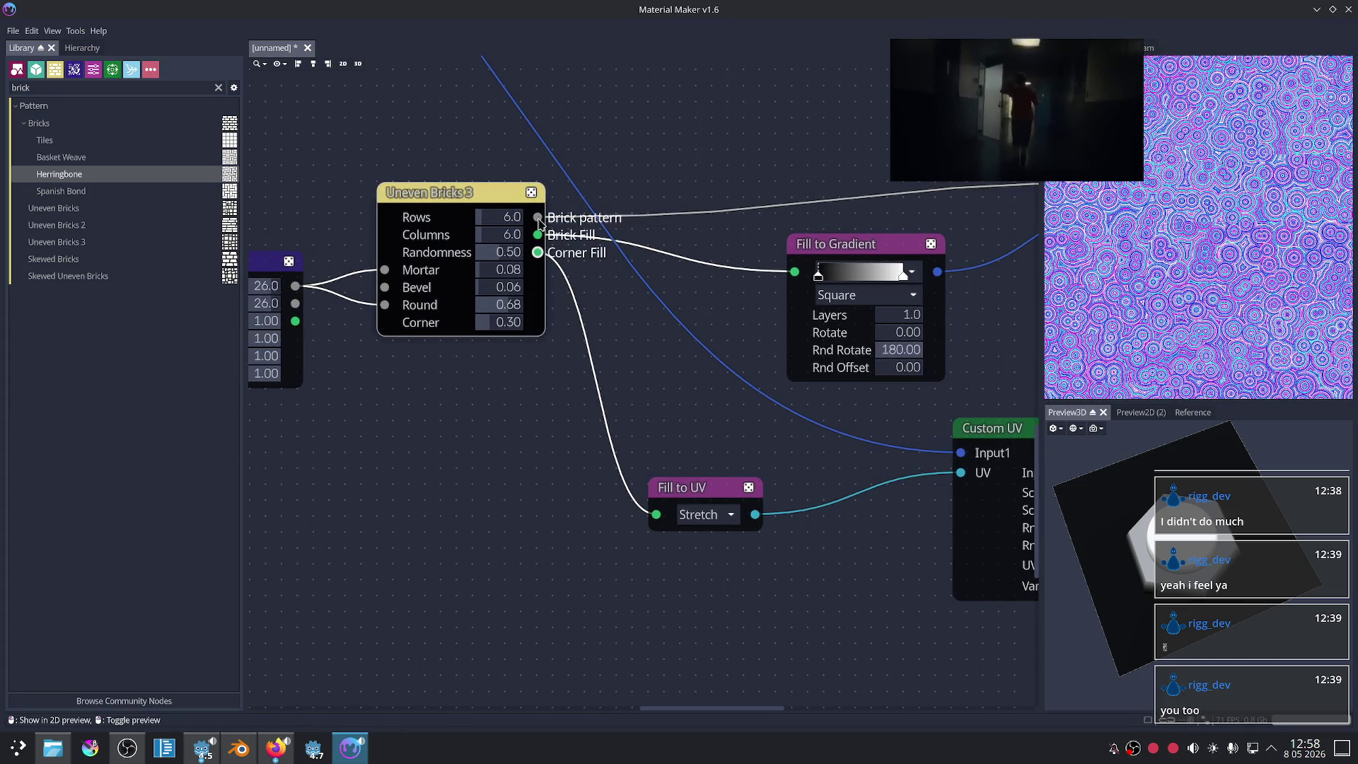
pyautogui.click(537, 218)
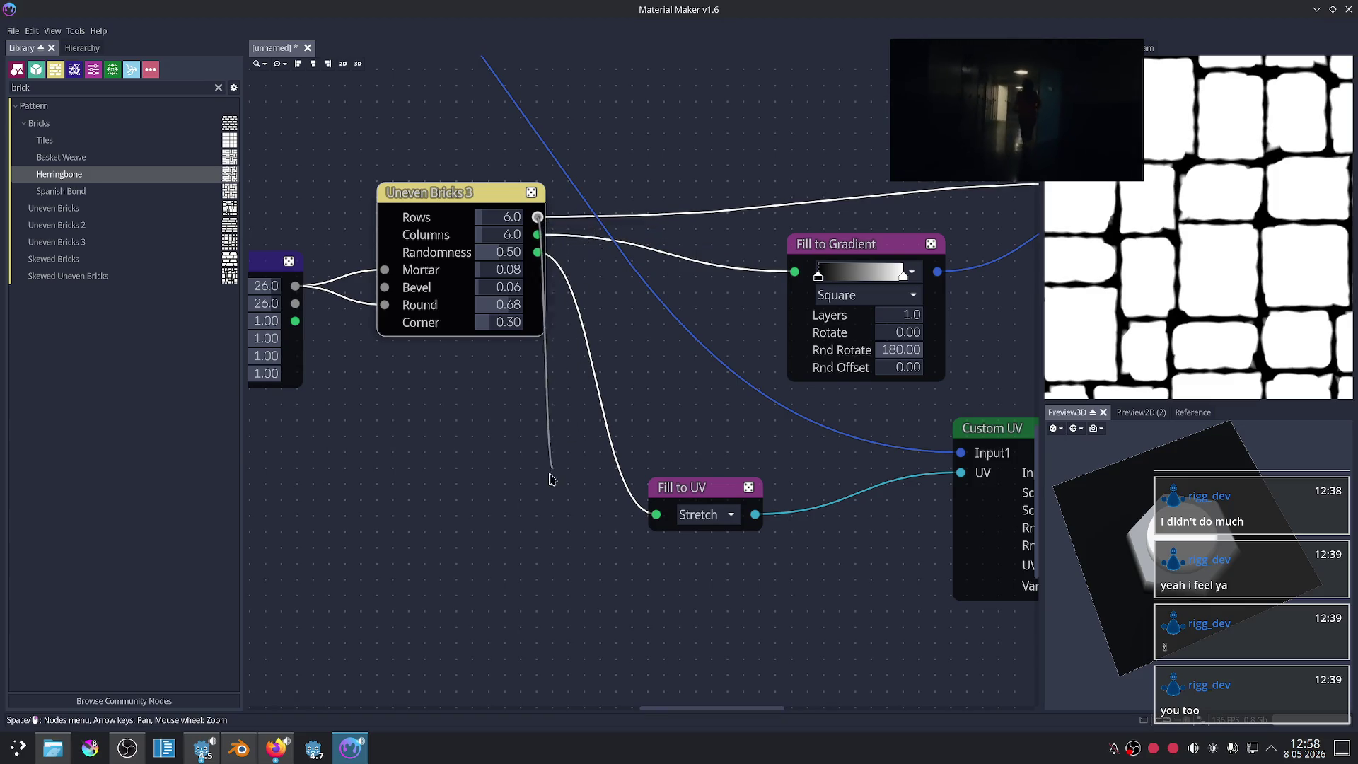
pyautogui.moveTo(538, 217); pyautogui.dragTo(551, 478)
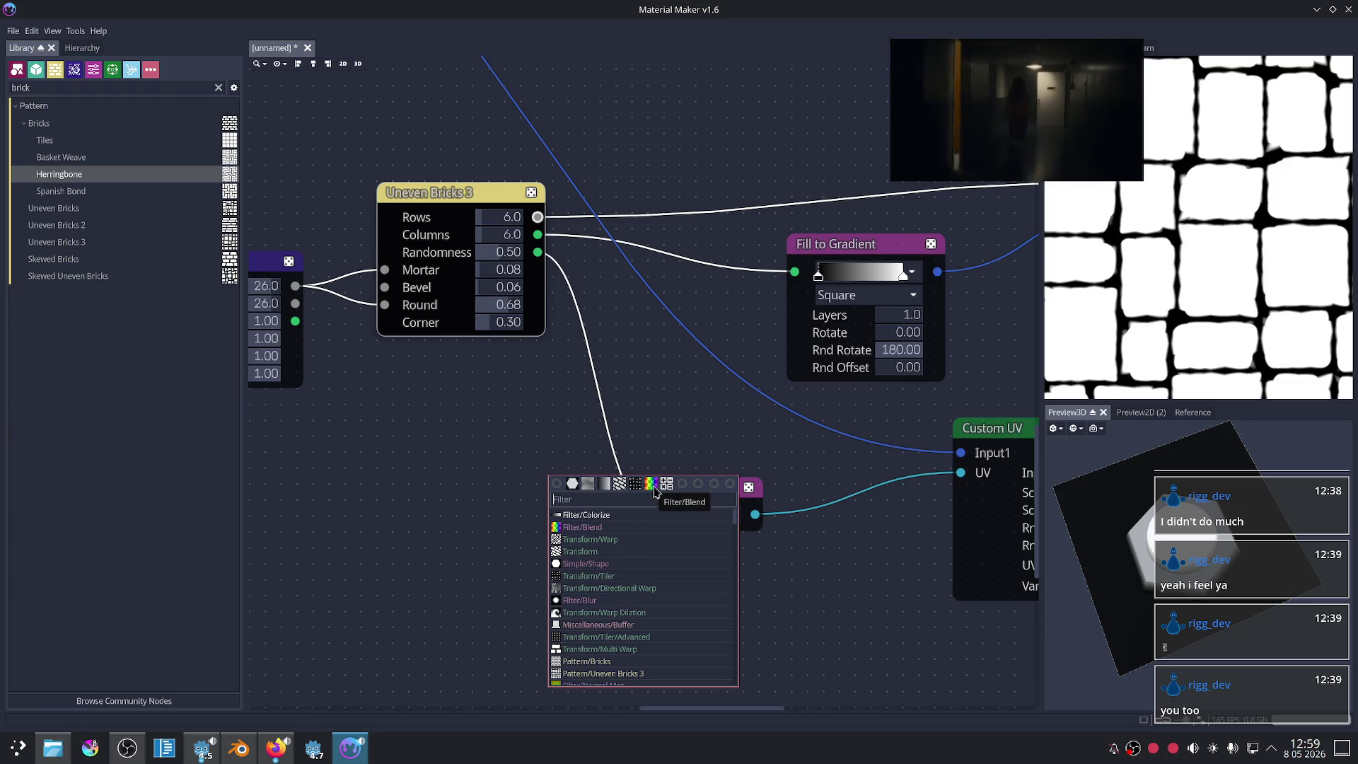
# Step: Add an Edge Detect node via 'edge' and place it below Fill to UV
pyautogui.write('edge')
pyautogui.press('Return')
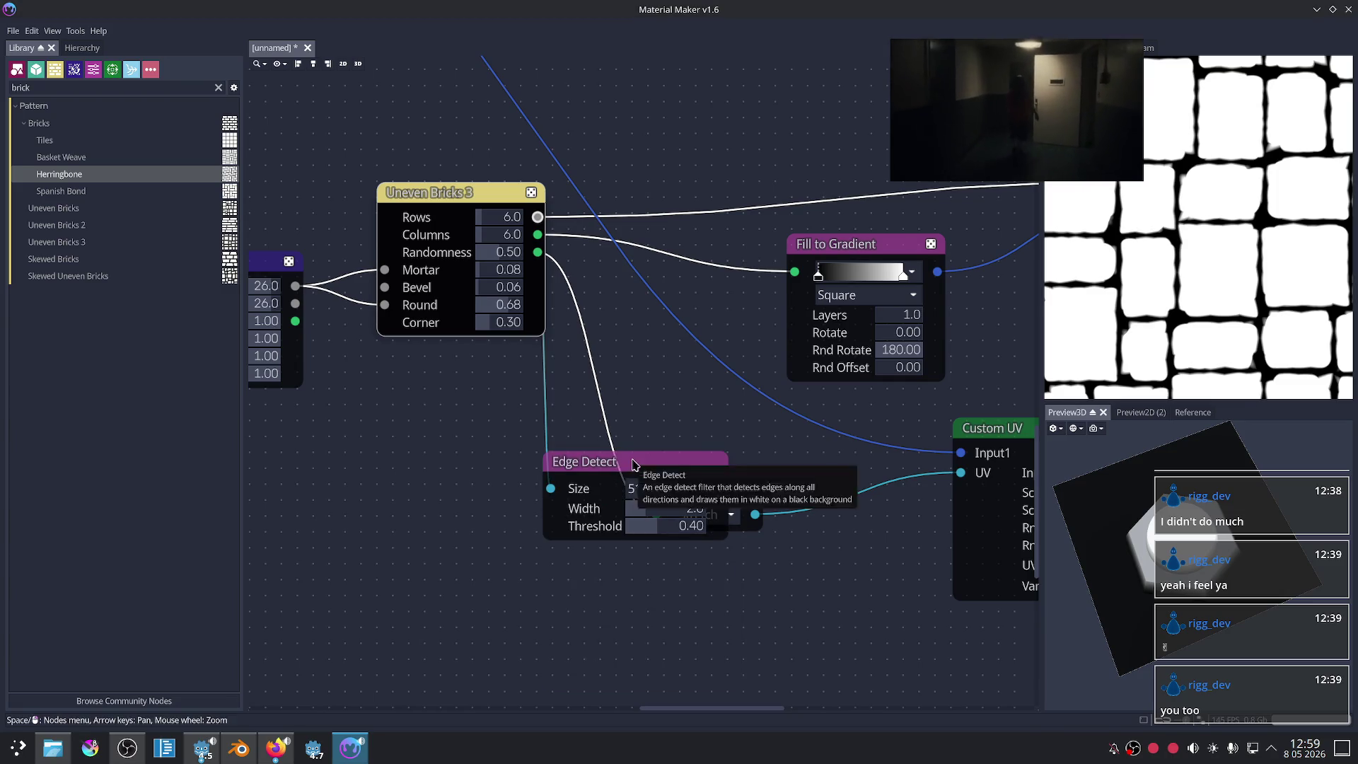
pyautogui.moveTo(633, 464); pyautogui.dragTo(618, 542)
pyautogui.moveTo(912, 567); pyautogui.dragTo(746, 552, button='middle')
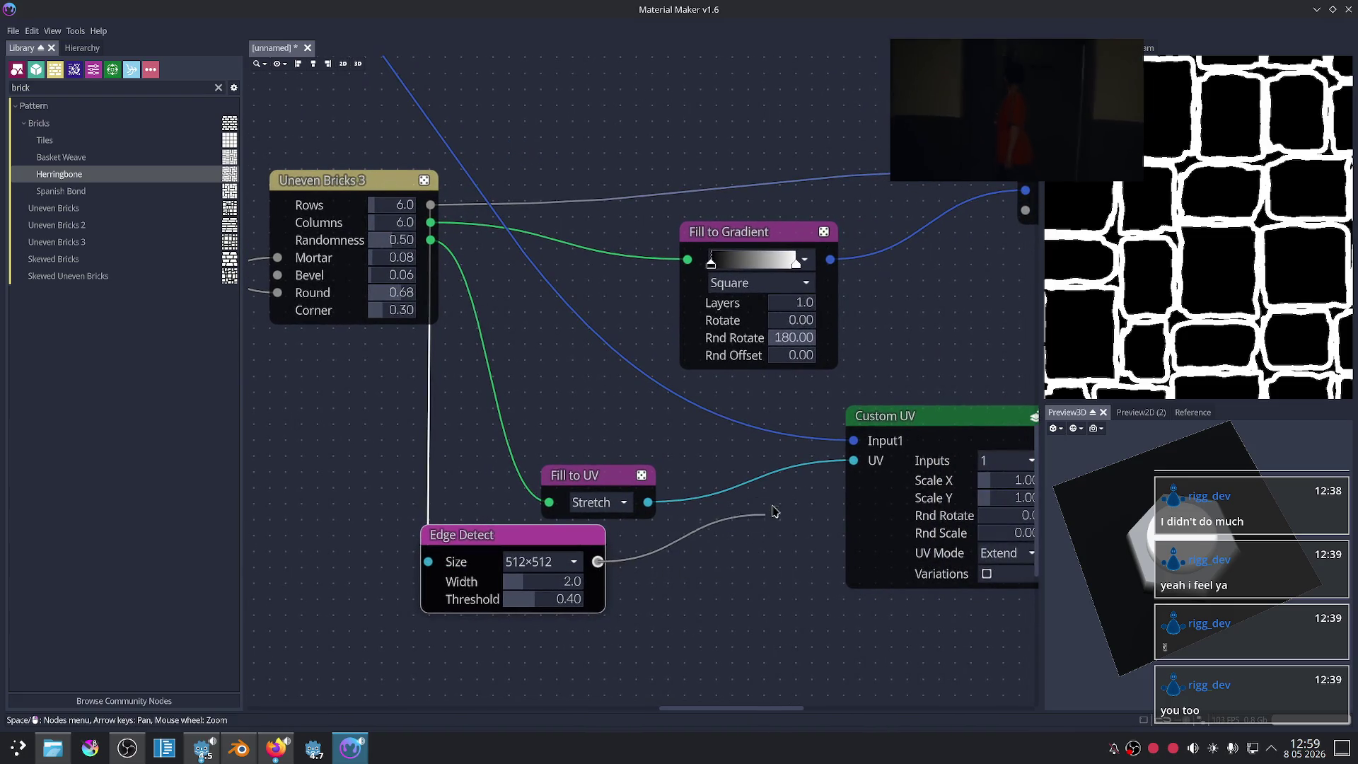
# Step: Preview Custom UV's result and nudge the Fill to UV node up slightly
pyautogui.click(921, 420)
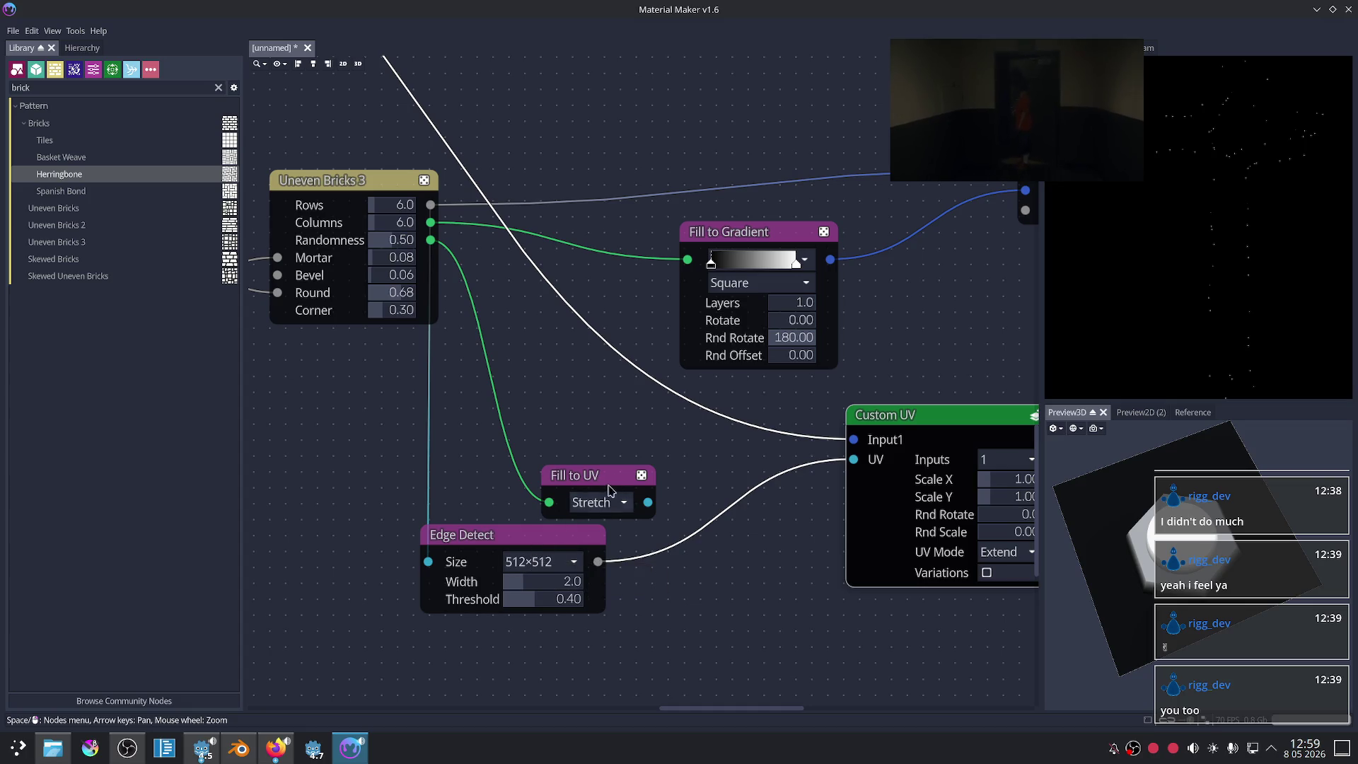
pyautogui.moveTo(616, 477); pyautogui.dragTo(614, 454)
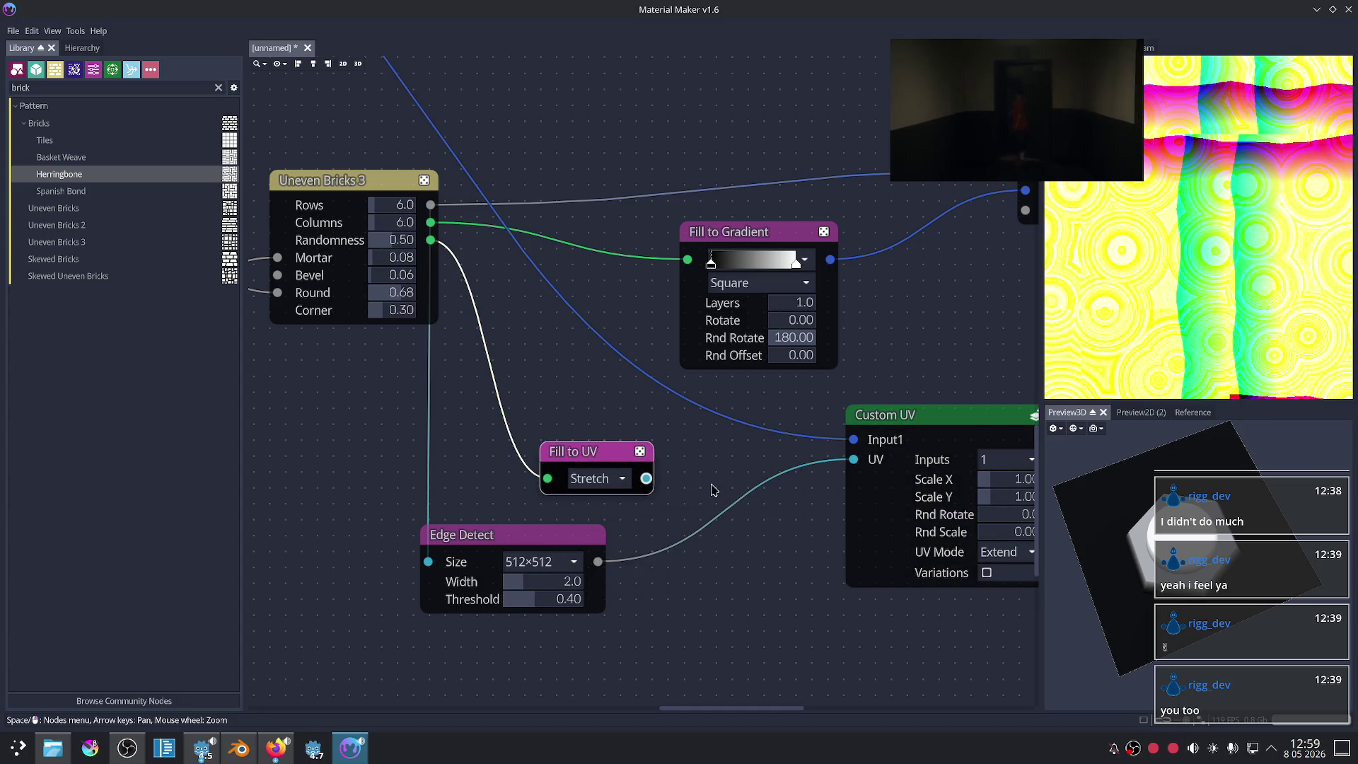
pyautogui.scroll(-1, 712, 485)
pyautogui.scroll(-1, 670, 467)
pyautogui.scroll(-2, 703, 464)
pyautogui.scroll(-1, 641, 464)
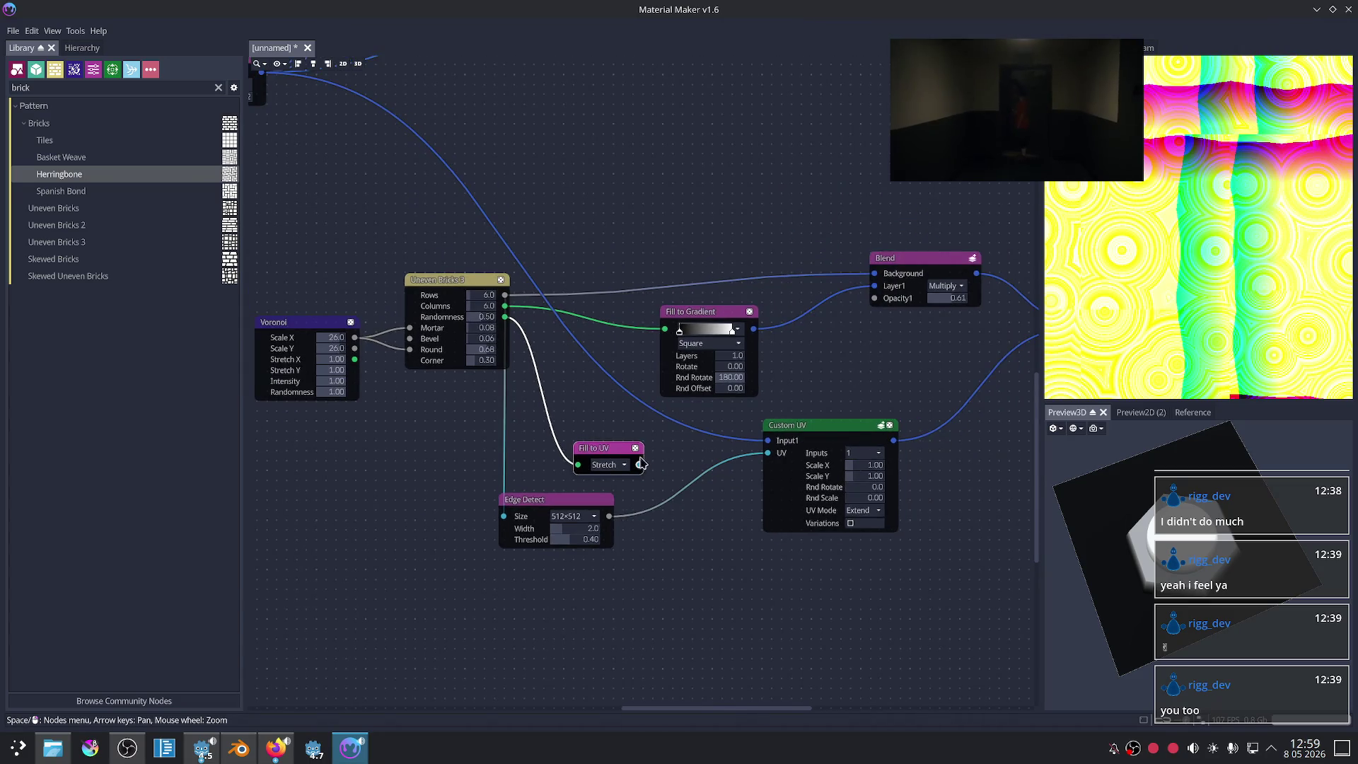
pyautogui.scroll(2, 562, 419)
pyautogui.scroll(1, 566, 425)
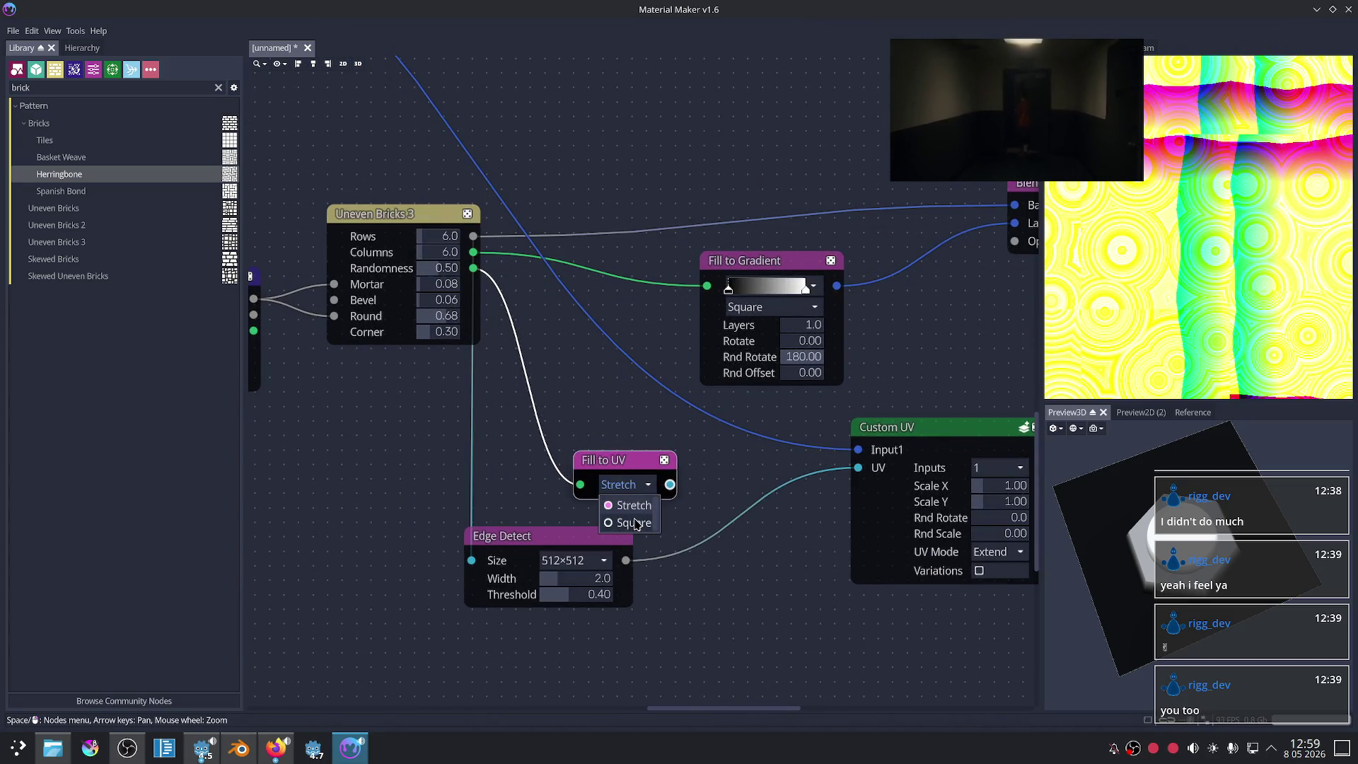
# Step: Connect Brick Fill into Fill to UV, and Fill to UV's output into Custom UV's UV input
pyautogui.moveTo(474, 253); pyautogui.dragTo(580, 488)
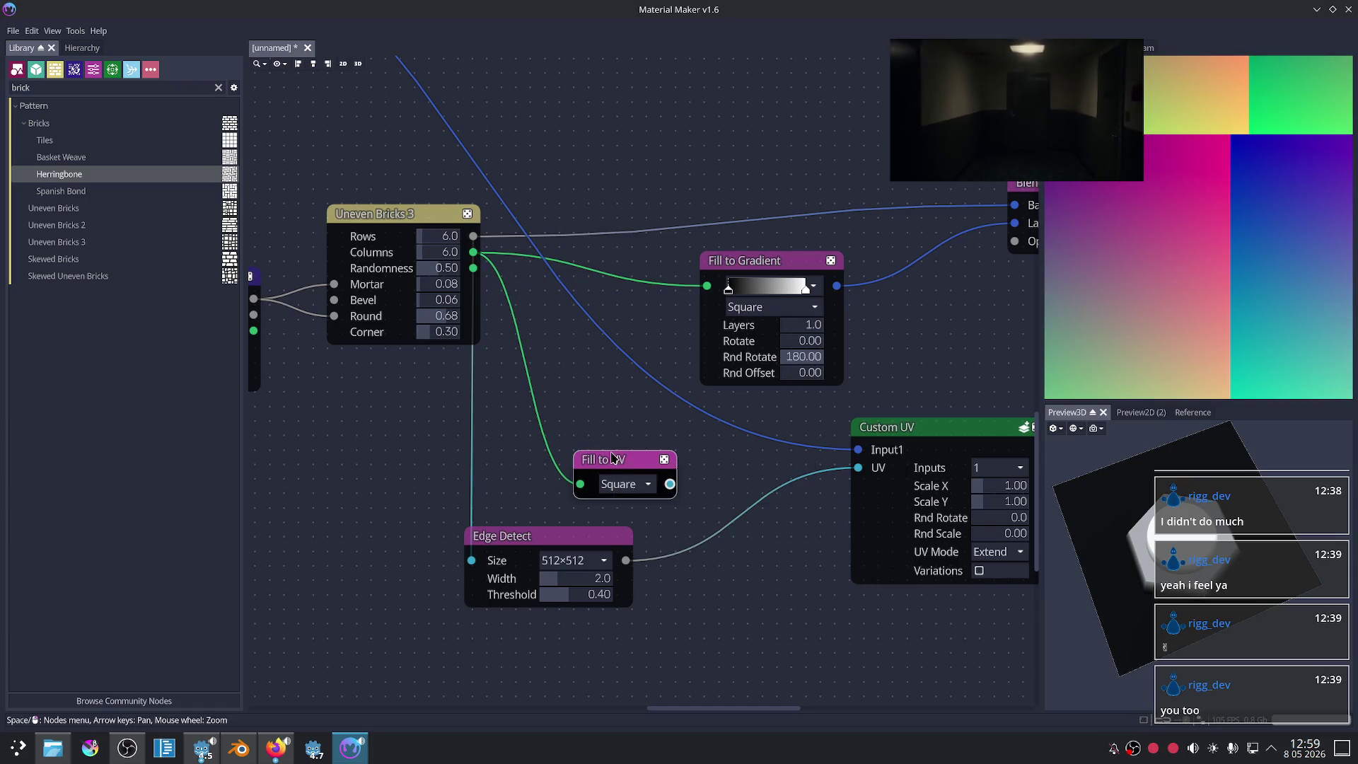
pyautogui.moveTo(670, 484); pyautogui.dragTo(791, 468)
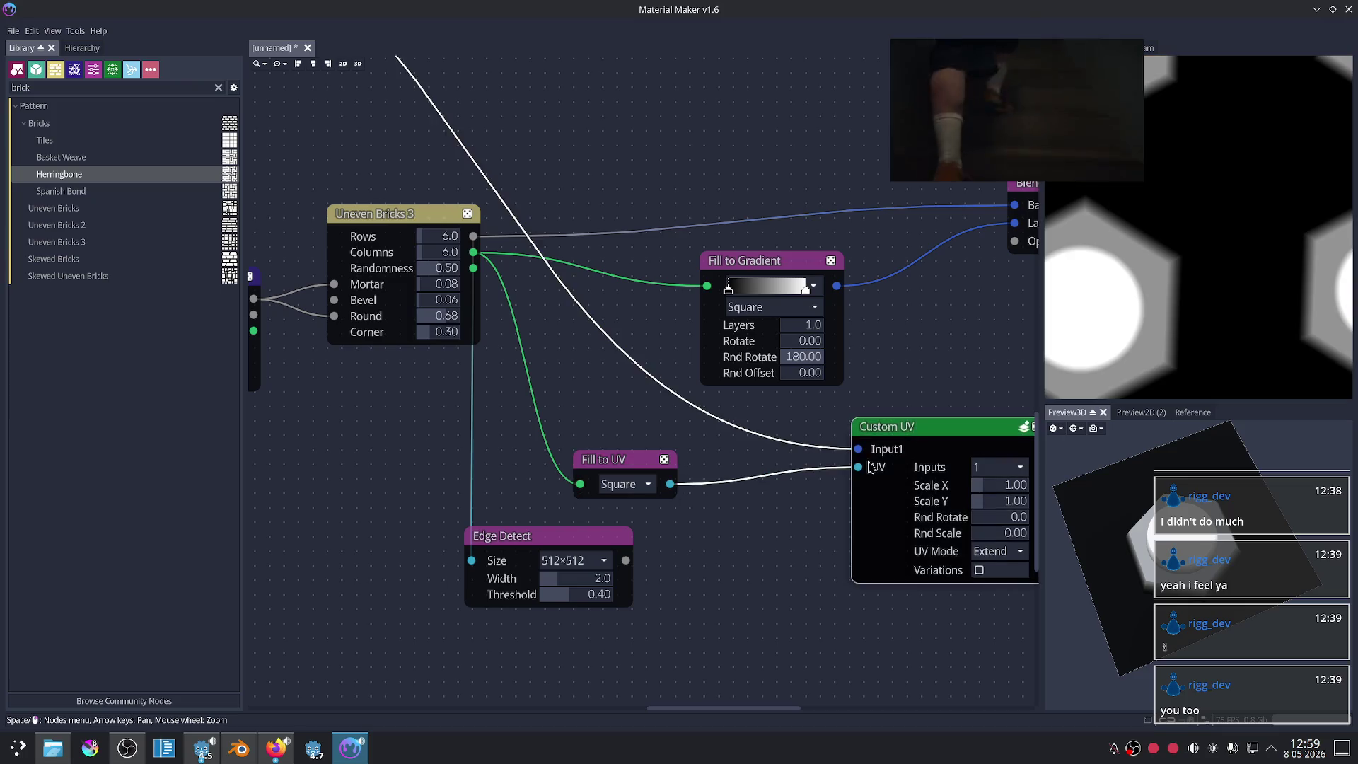
pyautogui.scroll(-3, 791, 538)
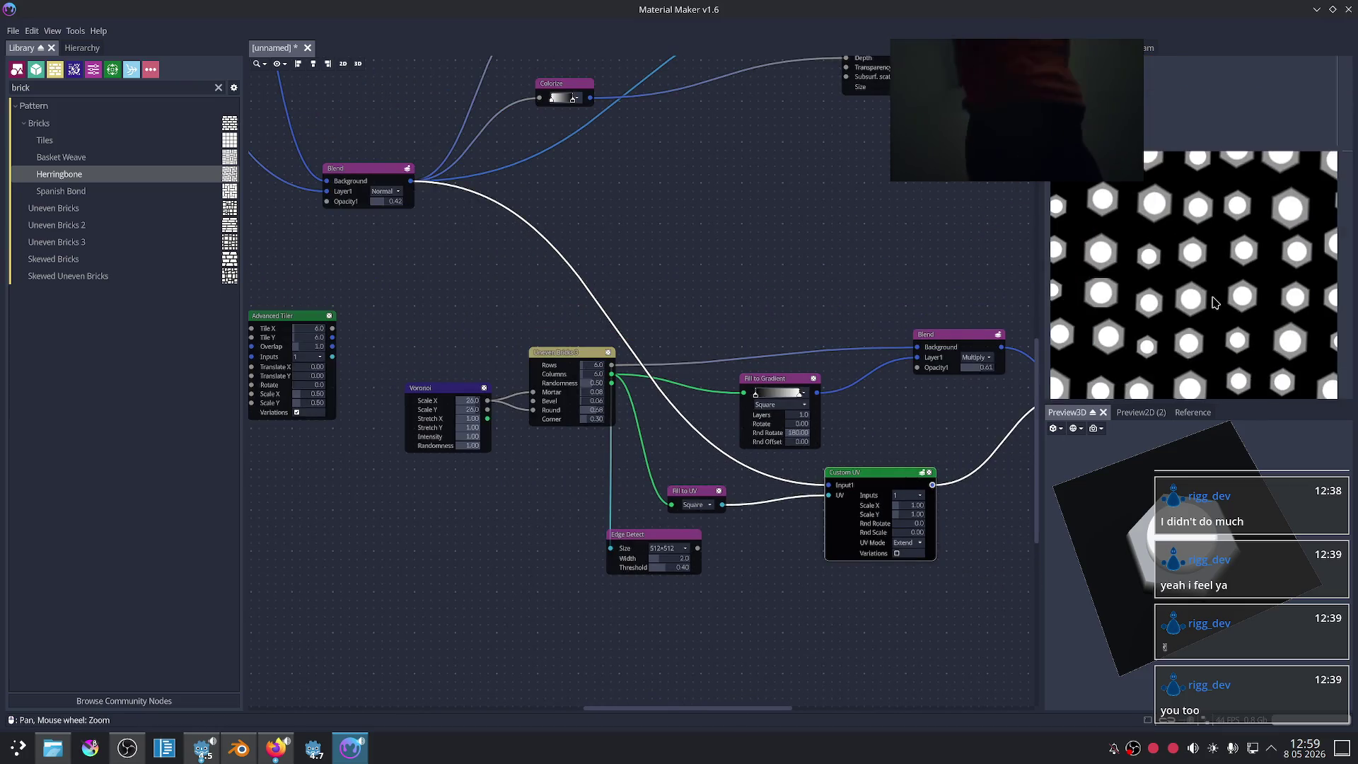
# Step: Preview the second Blend's combined result, then zoom in on Fill to UV and Custom UV
pyautogui.moveTo(889, 474); pyautogui.dragTo(806, 433, button='middle')
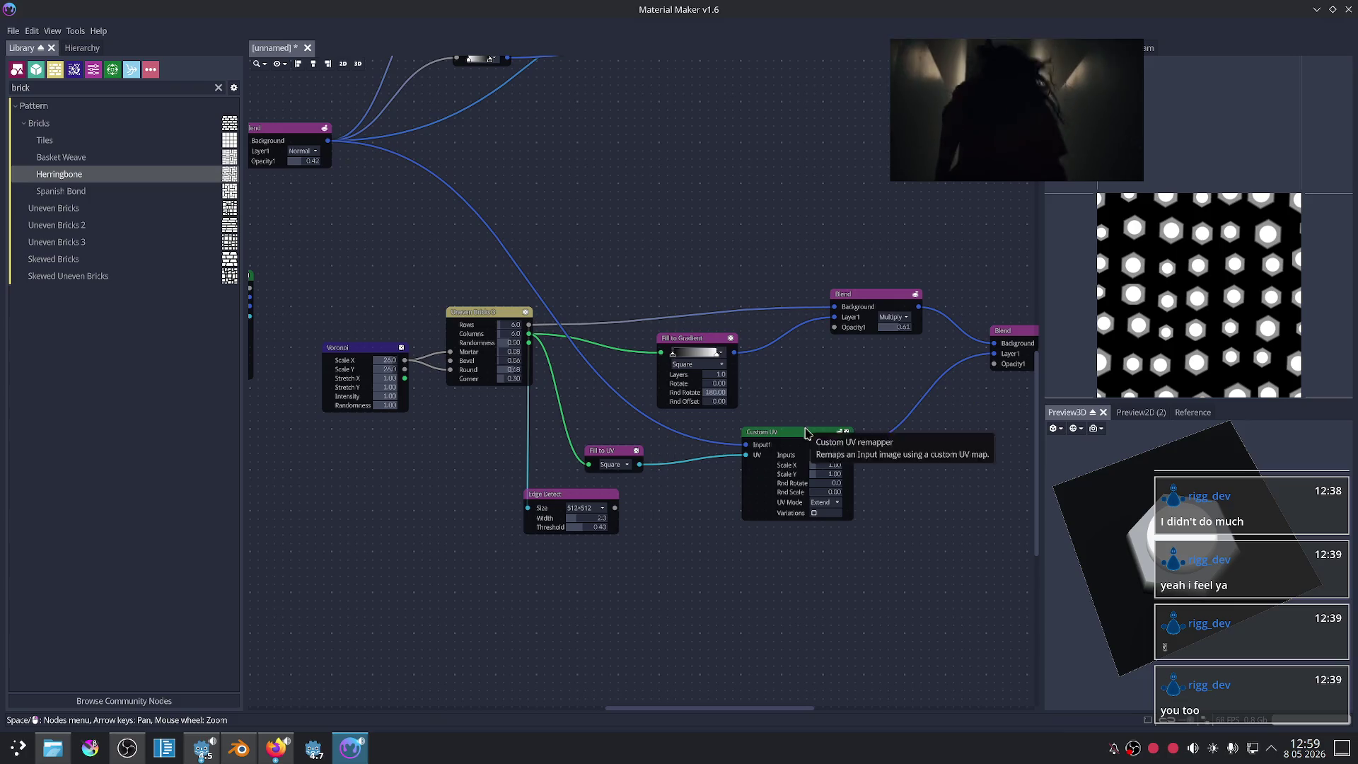
pyautogui.moveTo(940, 520); pyautogui.dragTo(857, 476, button='middle')
pyautogui.click(949, 290)
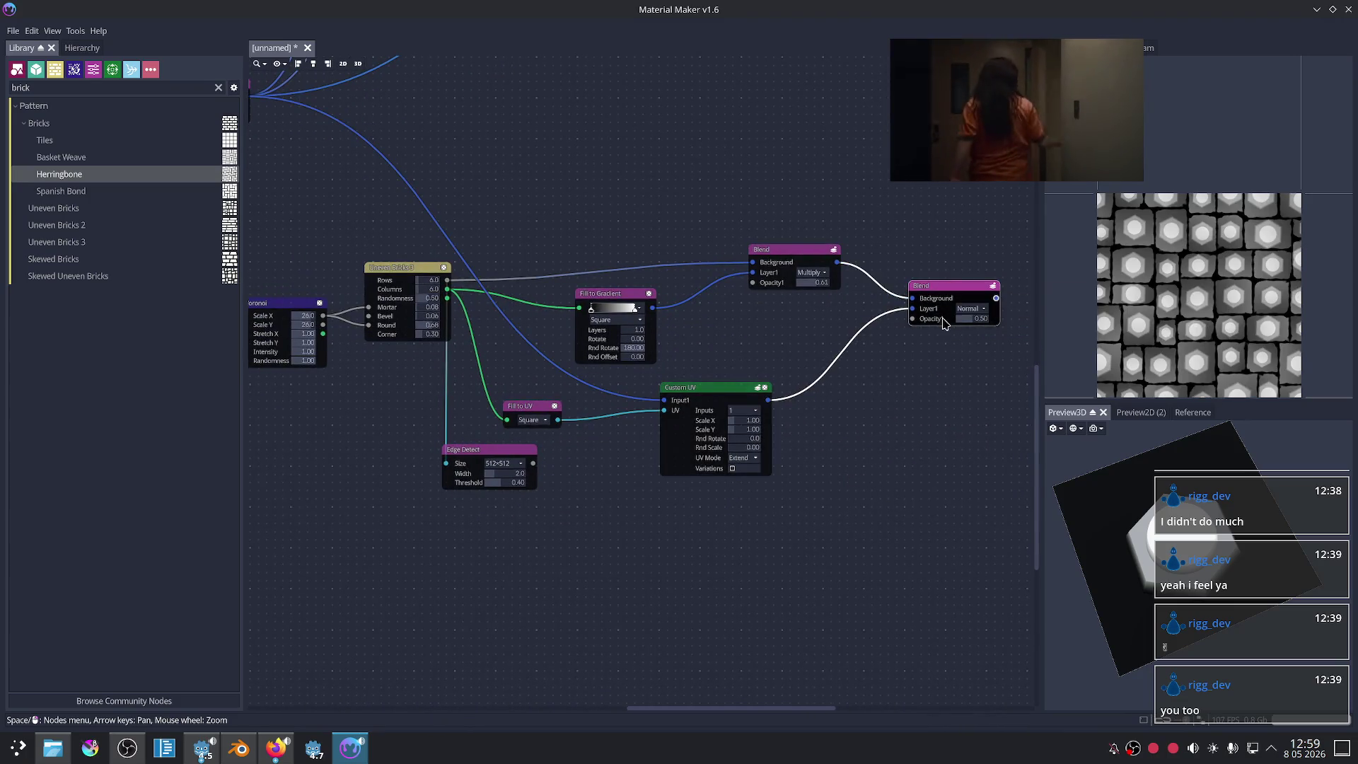
pyautogui.scroll(3, 851, 421)
pyautogui.moveTo(852, 422); pyautogui.dragTo(1001, 351, button='middle')
pyautogui.scroll(1, 695, 512)
pyautogui.moveTo(695, 512); pyautogui.dragTo(812, 525, button='middle')
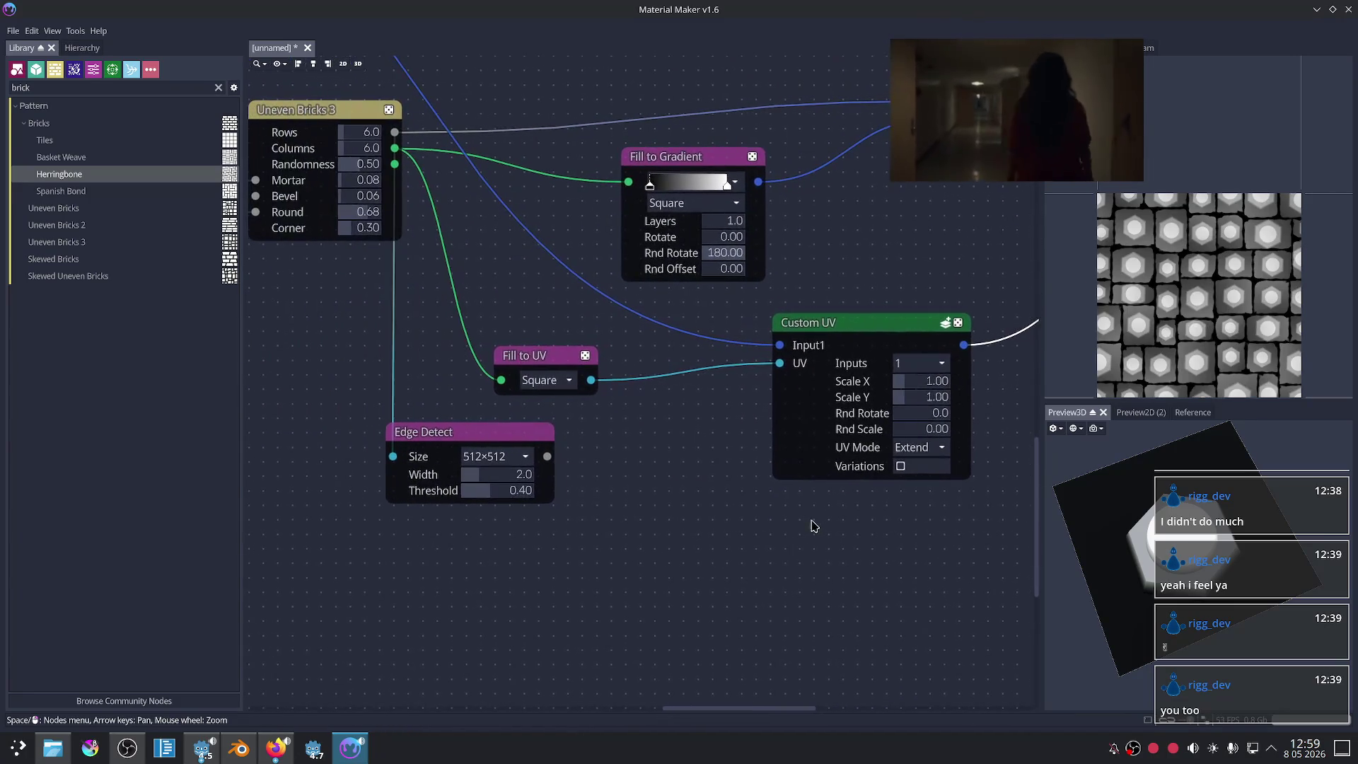
pyautogui.scroll(1, 637, 439)
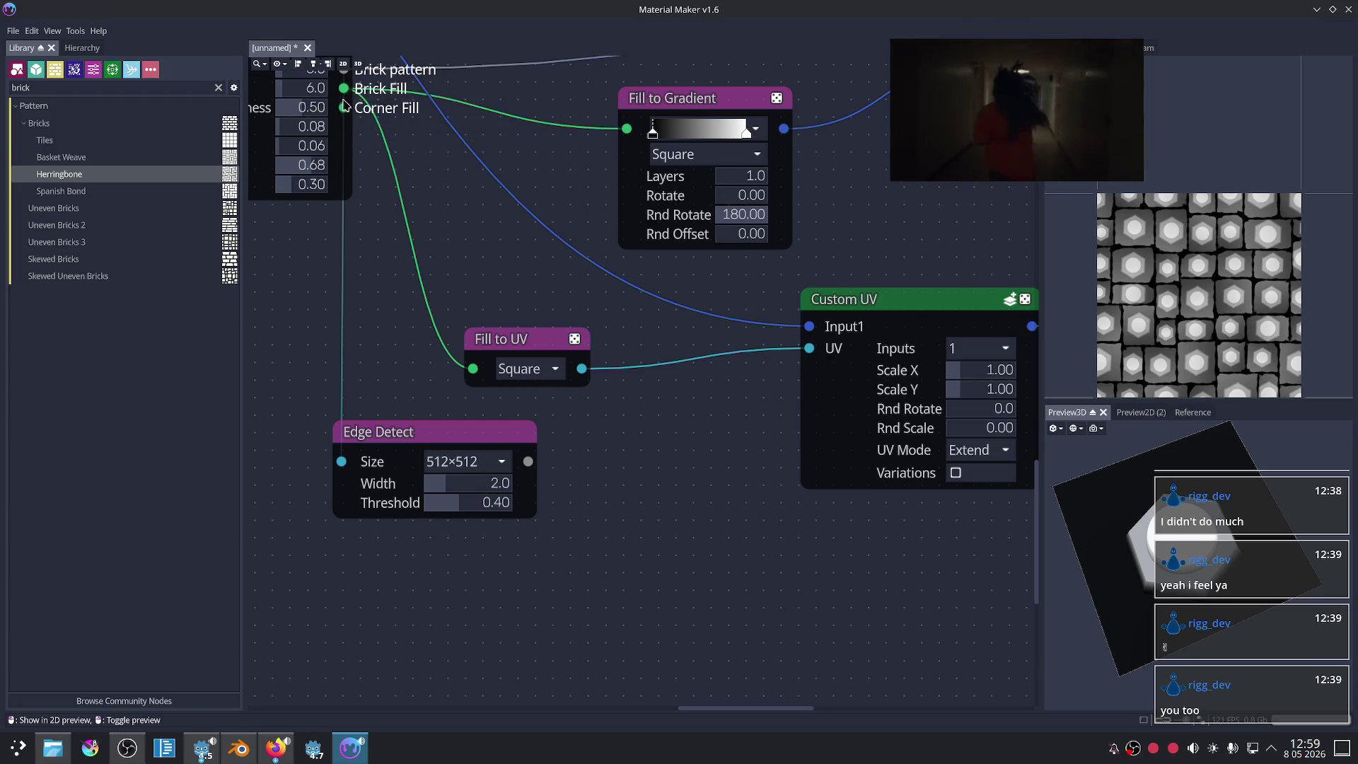
# Step: Toggle Fill to UV mapping to Stretch and back to Square, then preview Edge Detect
pyautogui.click(535, 376)
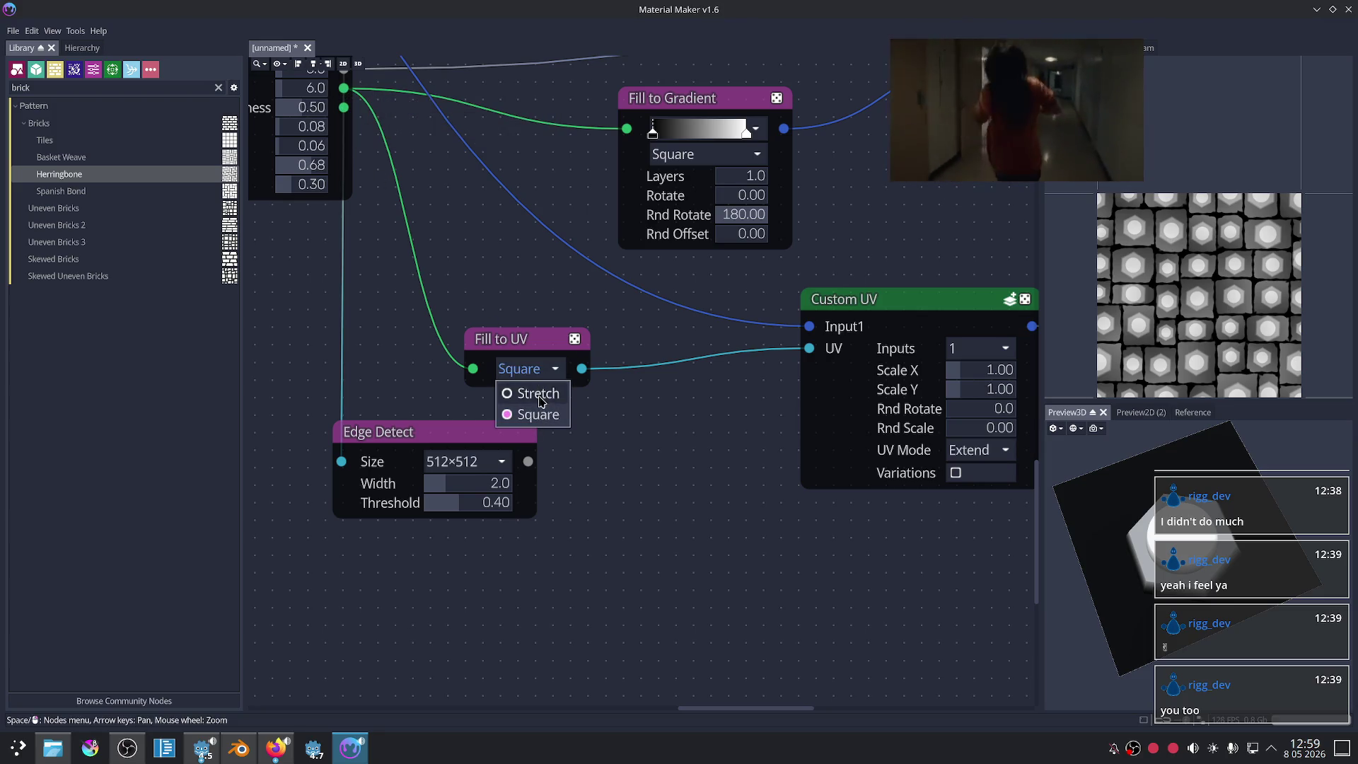
pyautogui.click(539, 395)
pyautogui.click(534, 377)
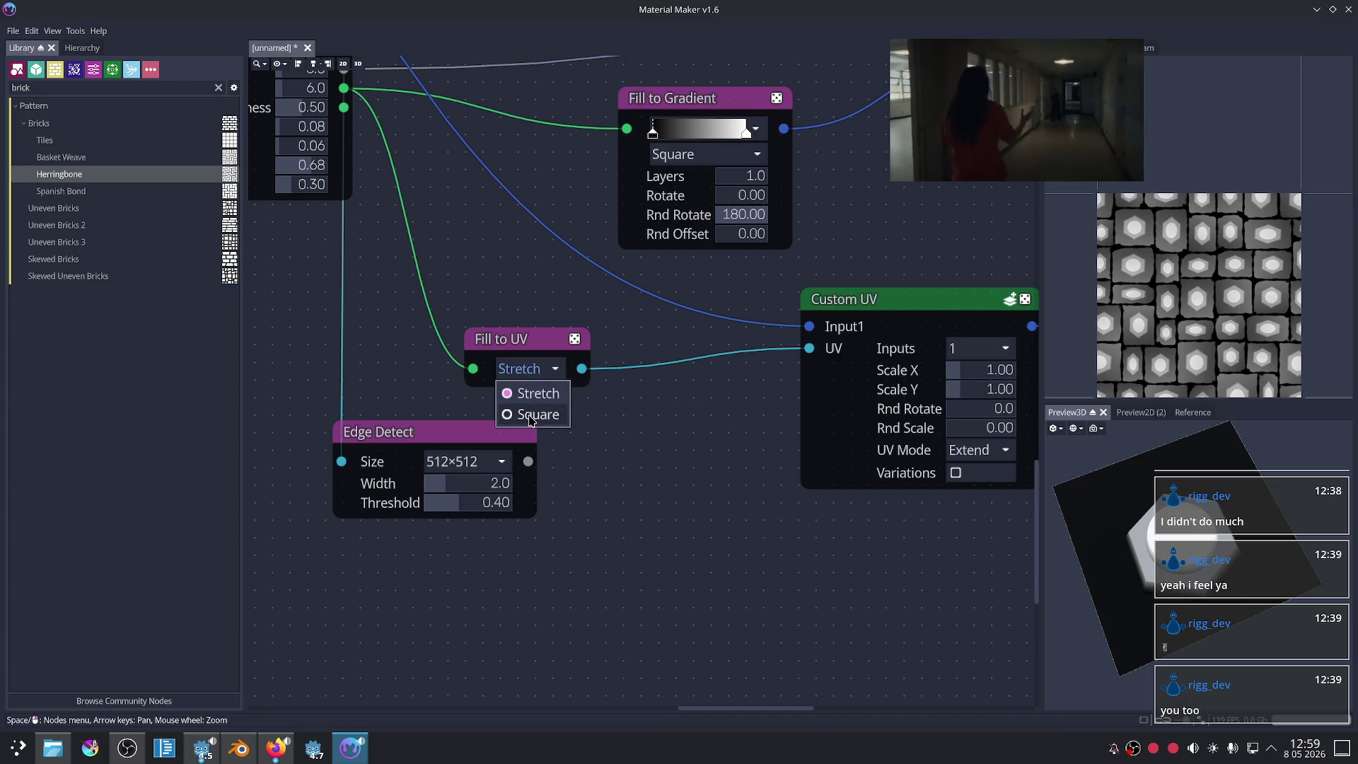
pyautogui.click(532, 416)
pyautogui.scroll(1, 693, 437)
pyautogui.moveTo(613, 430); pyautogui.dragTo(676, 439, button='middle')
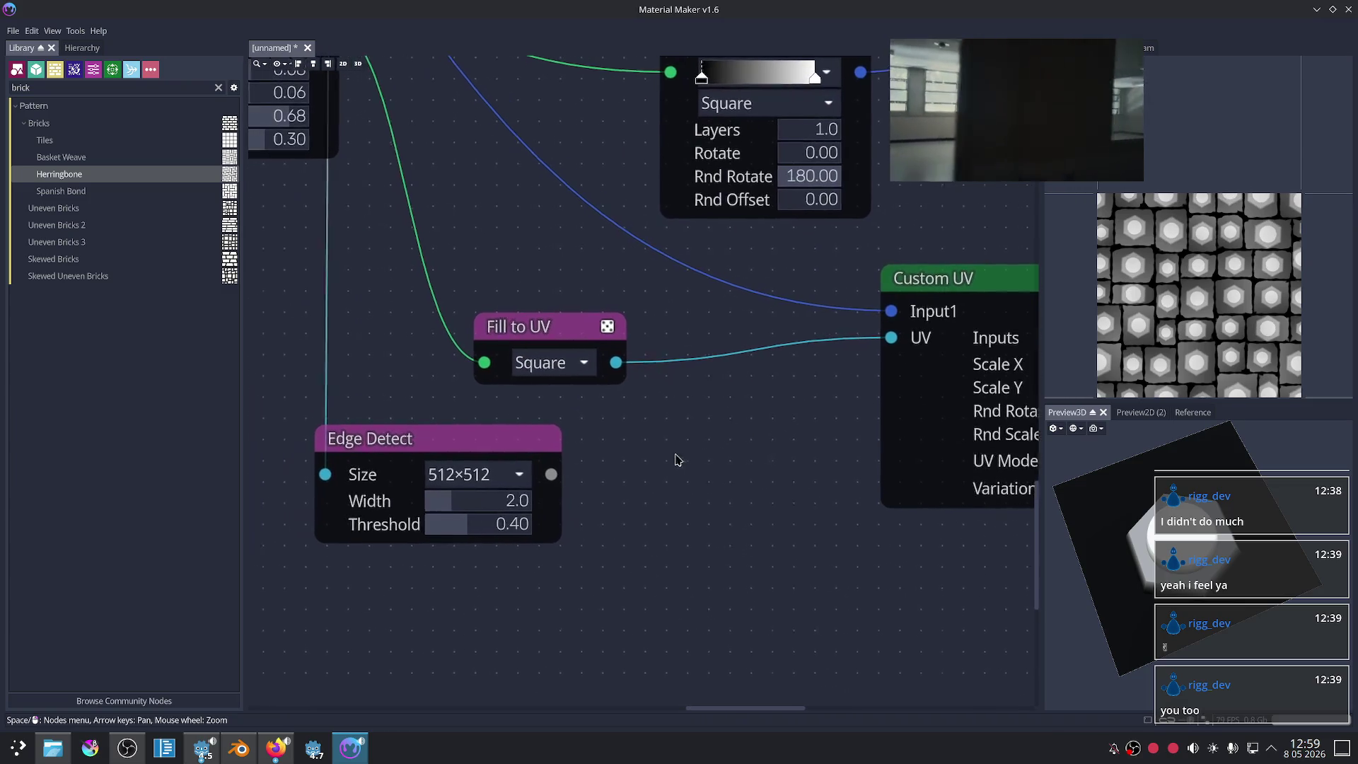
pyautogui.click(474, 440)
# Step: Feed Uneven Bricks 3's Corner Fill into Fill to UV and preview Fill to UV and Custom UV
pyautogui.scroll(-2, 686, 453)
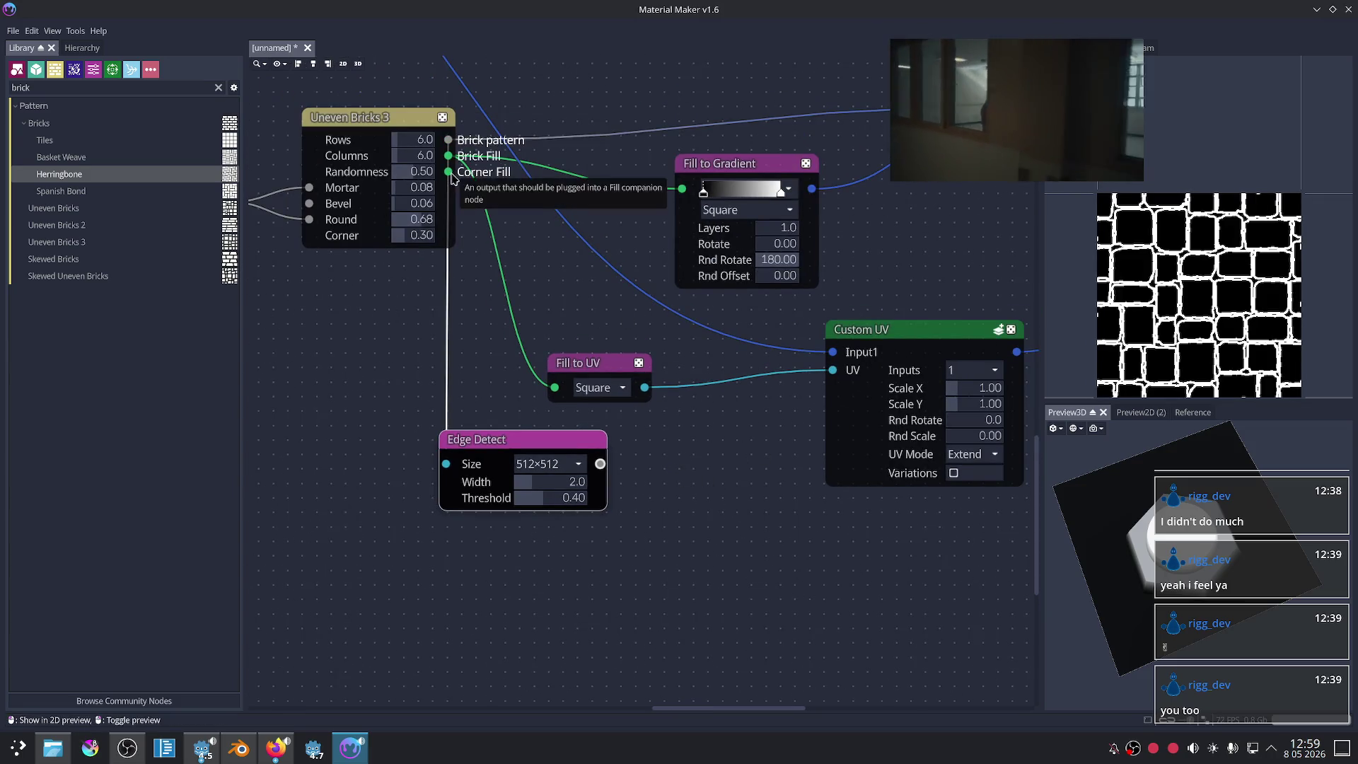
pyautogui.moveTo(448, 171); pyautogui.dragTo(543, 389)
pyautogui.click(607, 367)
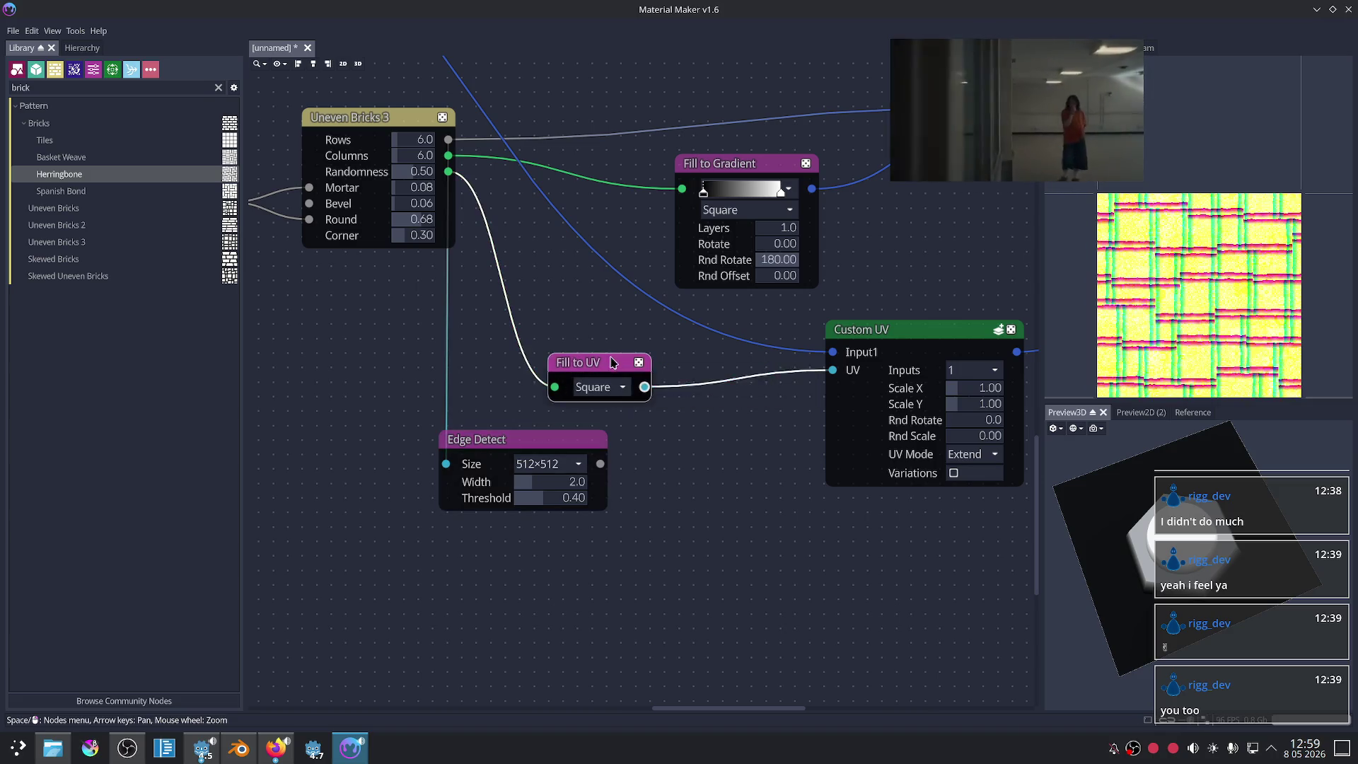
pyautogui.scroll(2, 744, 418)
pyautogui.scroll(2, 1218, 285)
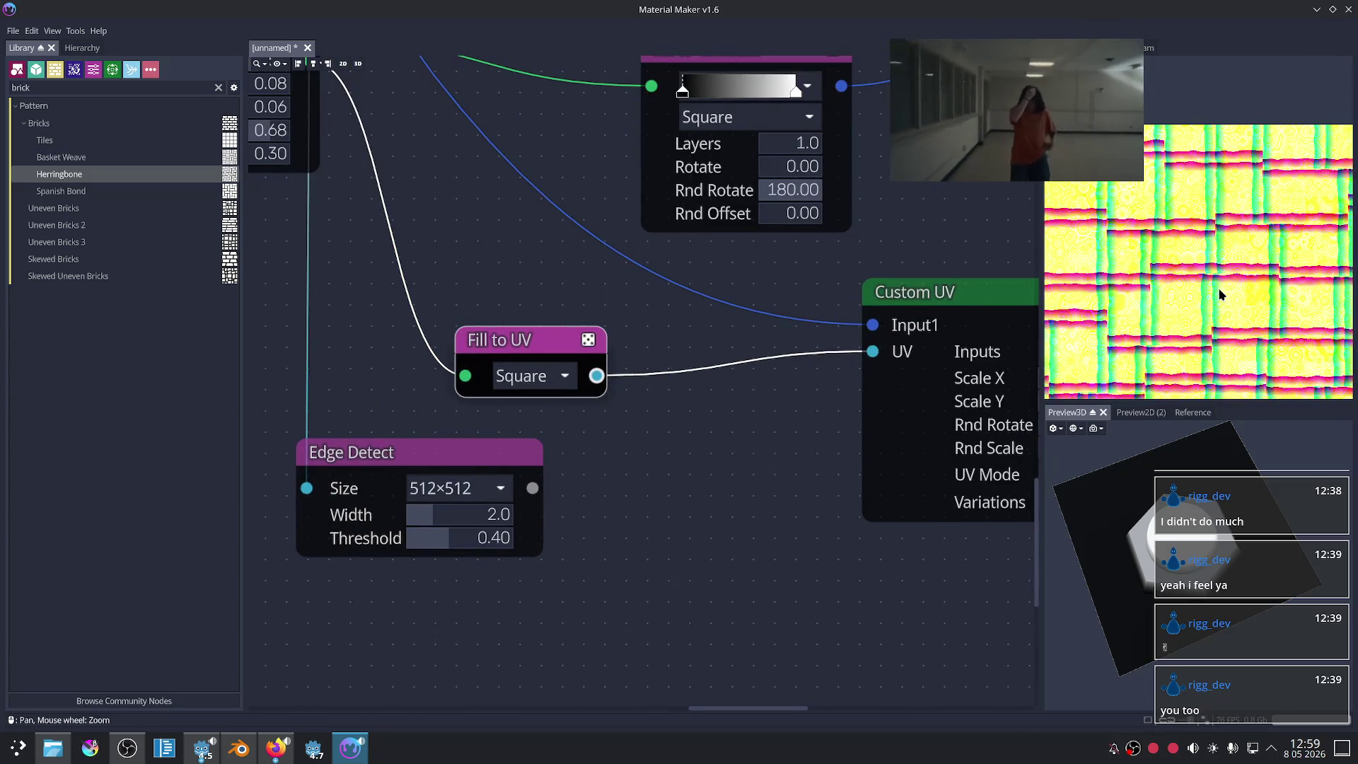
pyautogui.click(924, 314)
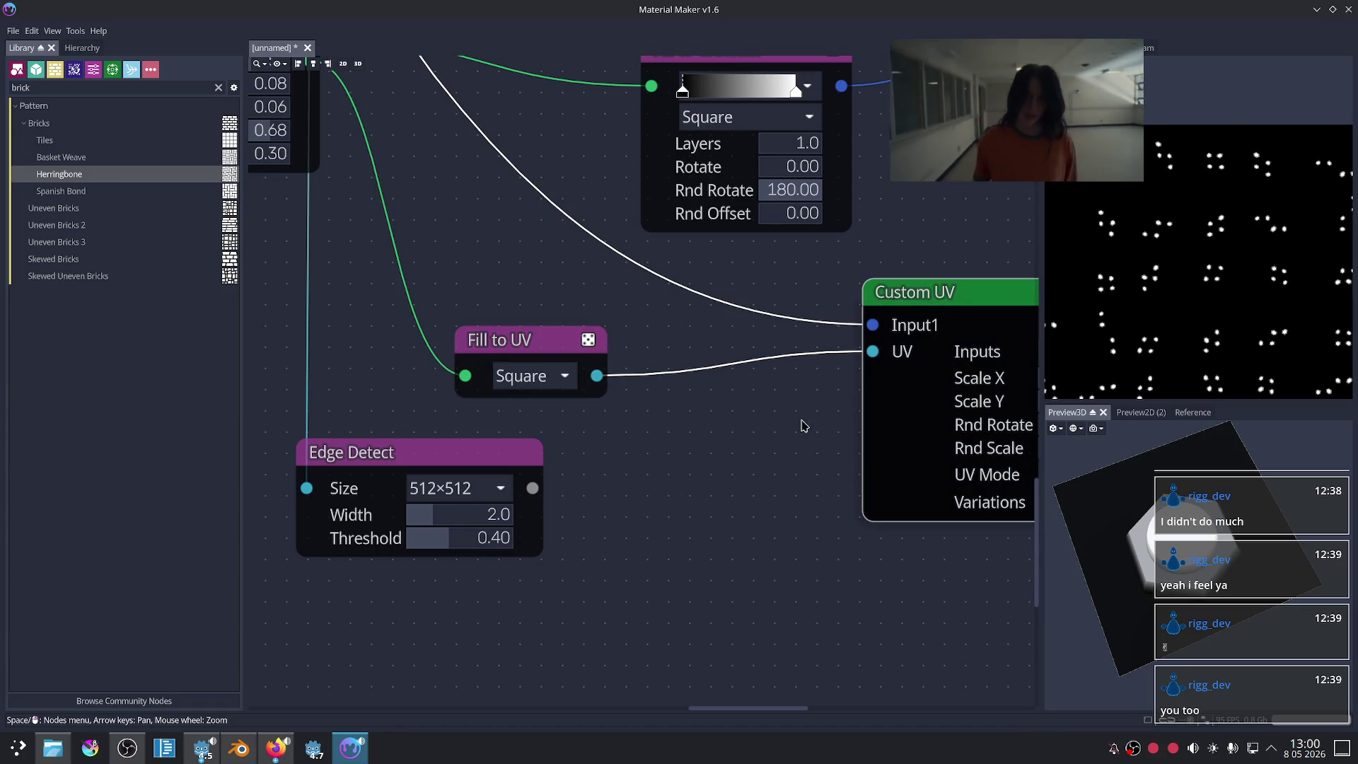
pyautogui.scroll(3, 1202, 220)
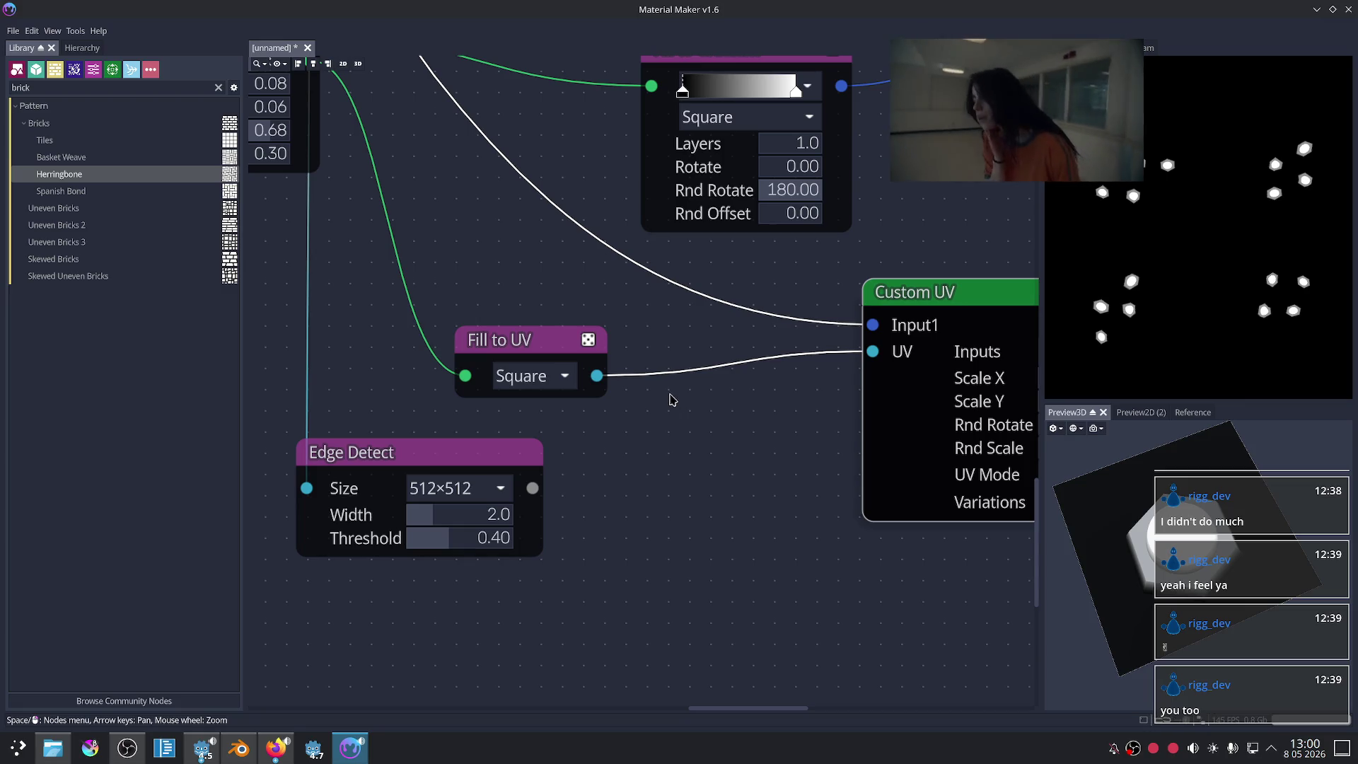
pyautogui.scroll(-2, 686, 407)
pyautogui.scroll(2, 722, 456)
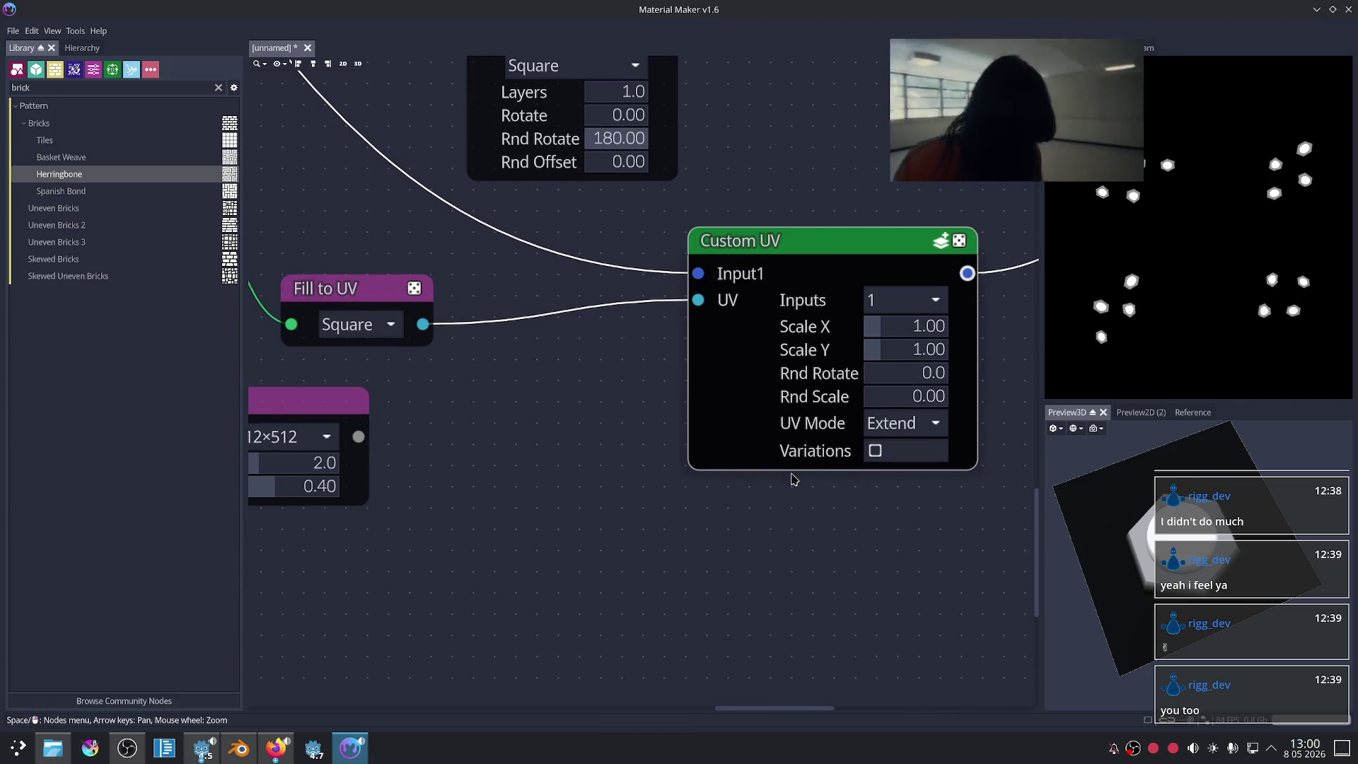
# Step: Keep Custom UV at 1 input, set Scale X to 1.00, and bring up its UV Mode choices
pyautogui.moveTo(793, 479); pyautogui.dragTo(739, 492, button='middle')
pyautogui.click(816, 315)
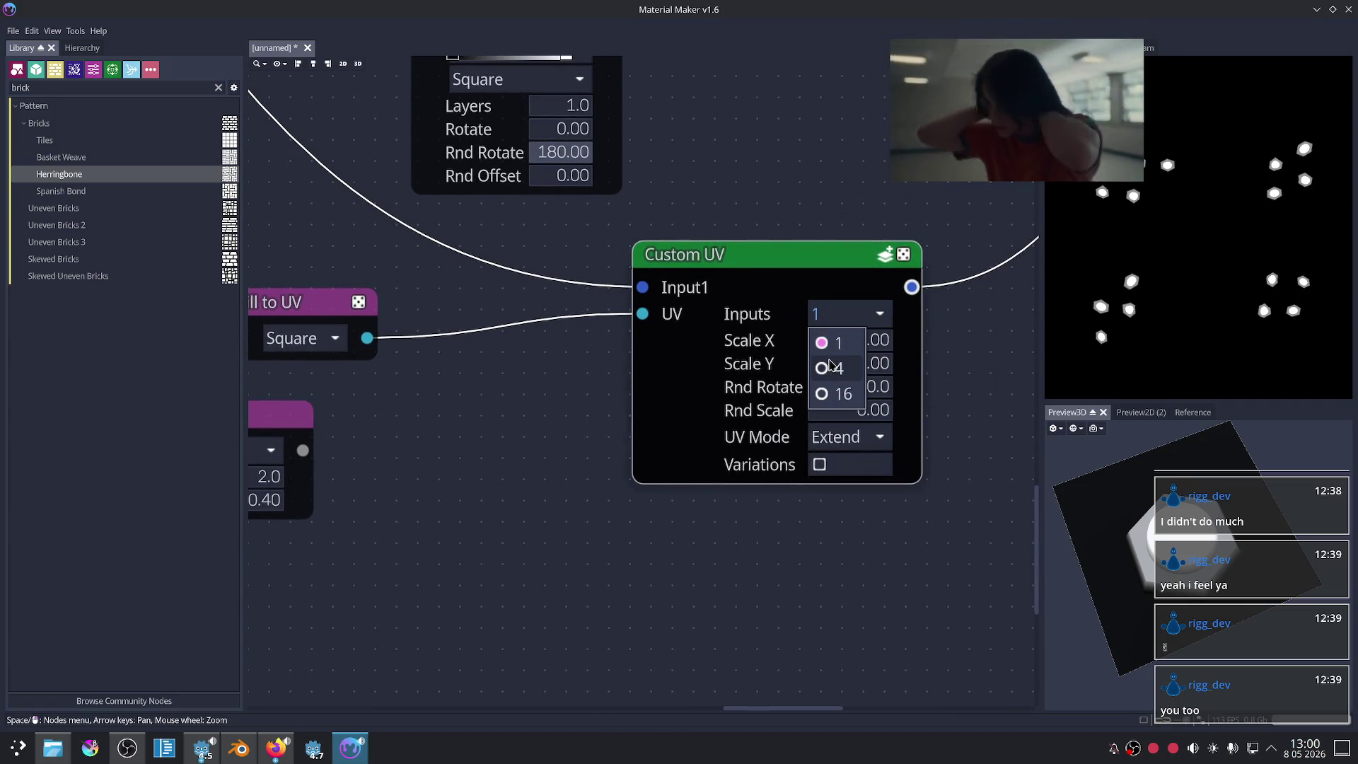
pyautogui.click(764, 348)
pyautogui.moveTo(837, 348); pyautogui.dragTo(833, 346)
pyautogui.write('0.66')
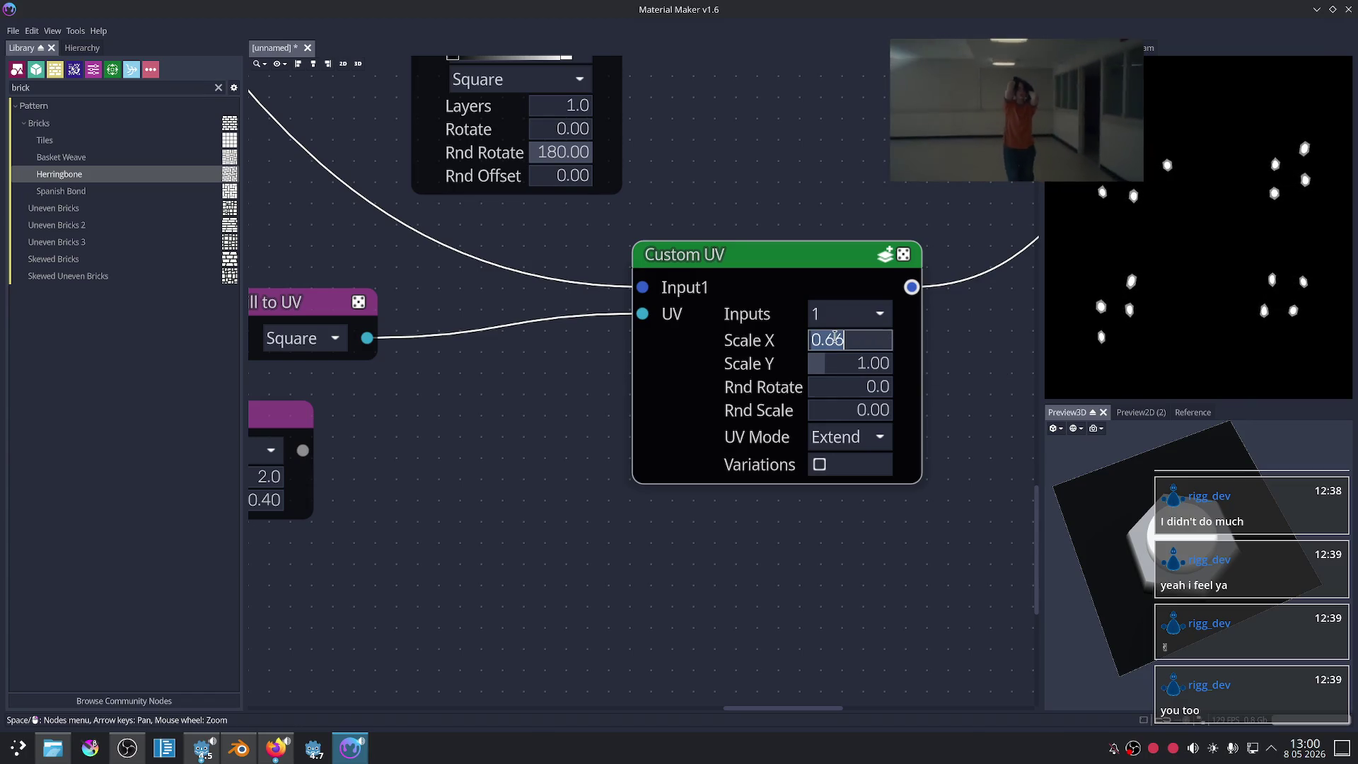
pyautogui.write('1')
pyautogui.press('Return')
pyautogui.click(842, 438)
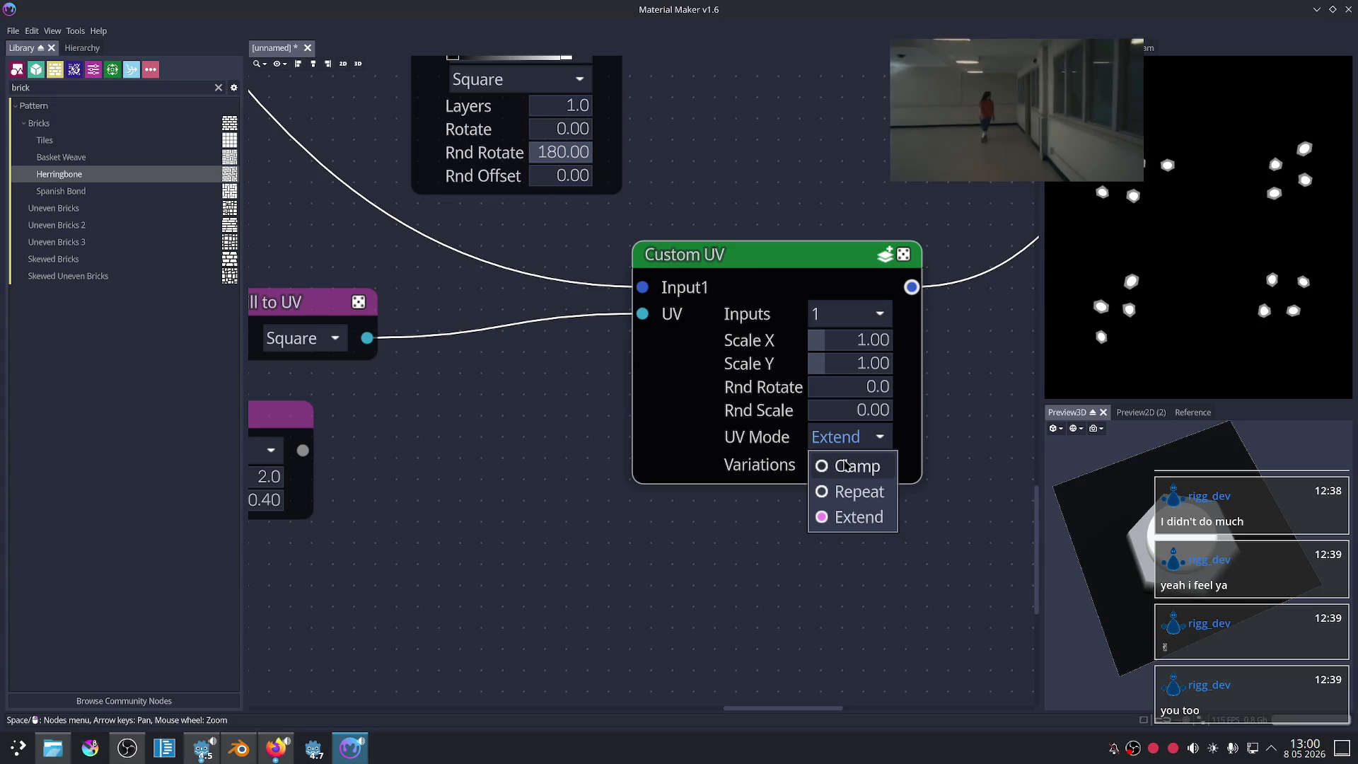
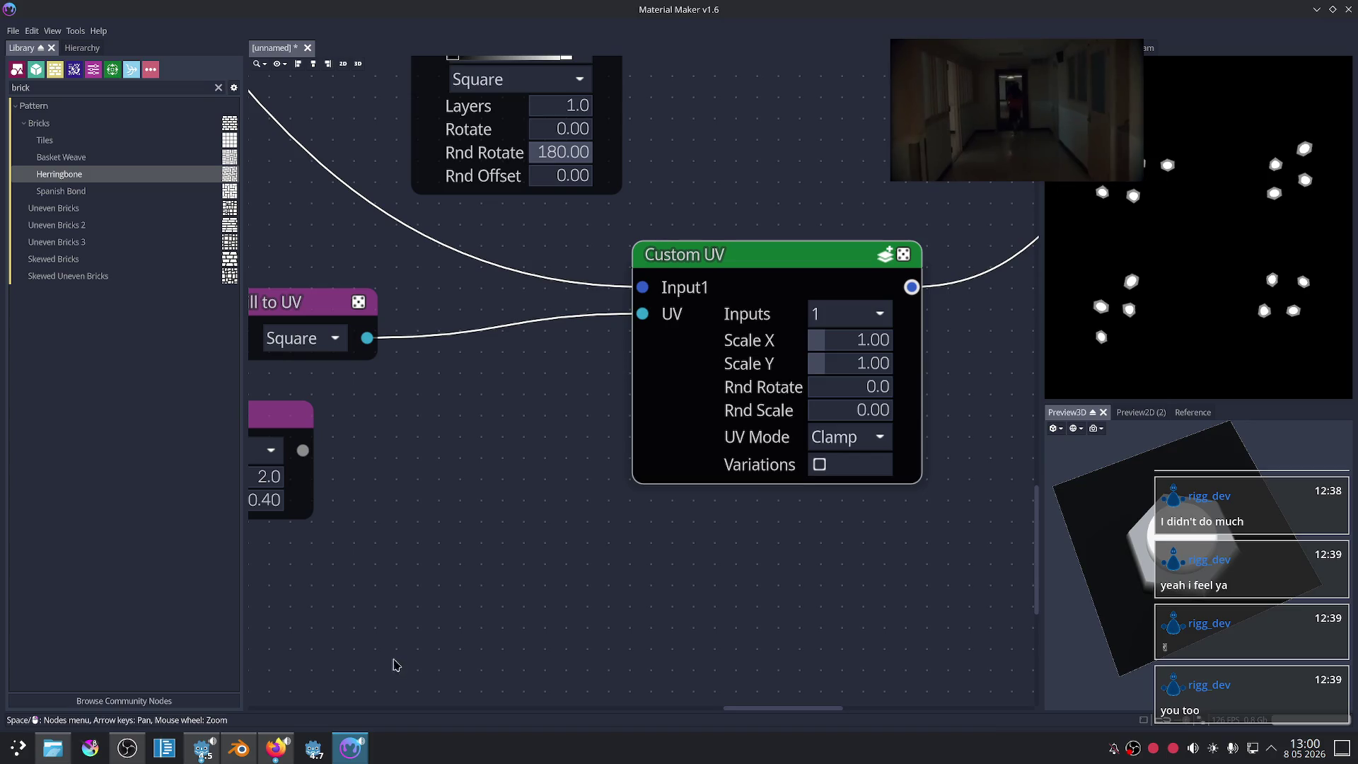
# Step: Bring the Firefox window with the Material Maker tutorial video to the front
pyautogui.click(275, 749)
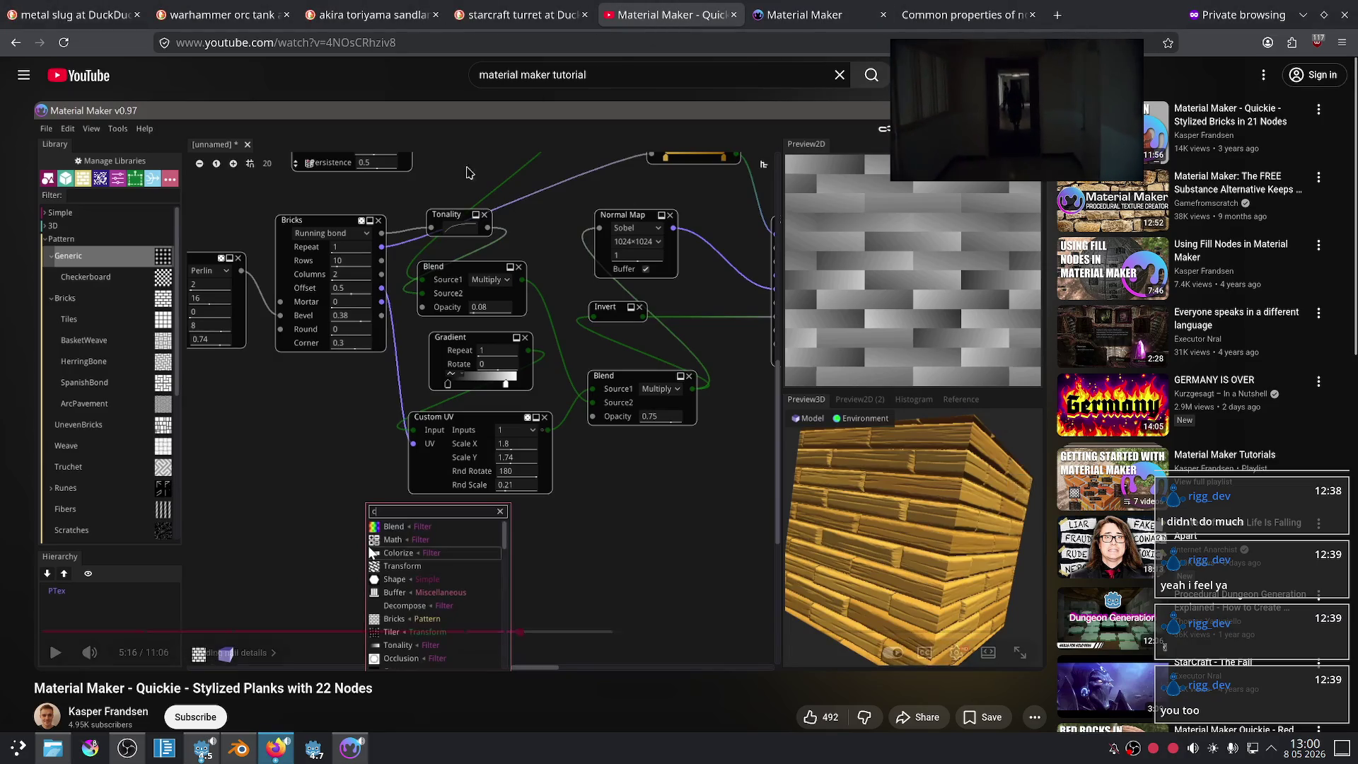
# Step: Close the Tips and Tricks tabs and return to the Billie Eilish music video page
pyautogui.hotkey('alt', 'Tab')
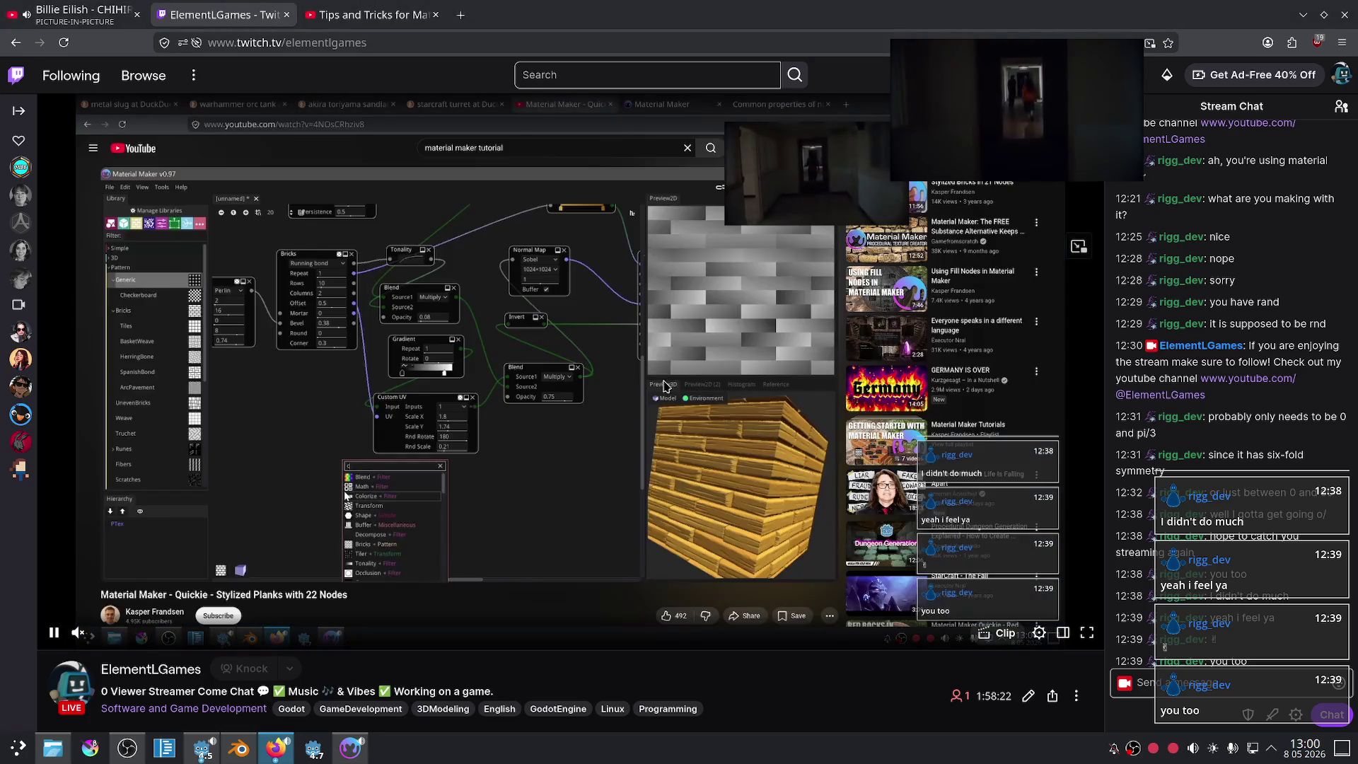
pyautogui.click(386, 6)
pyautogui.click(84, 5)
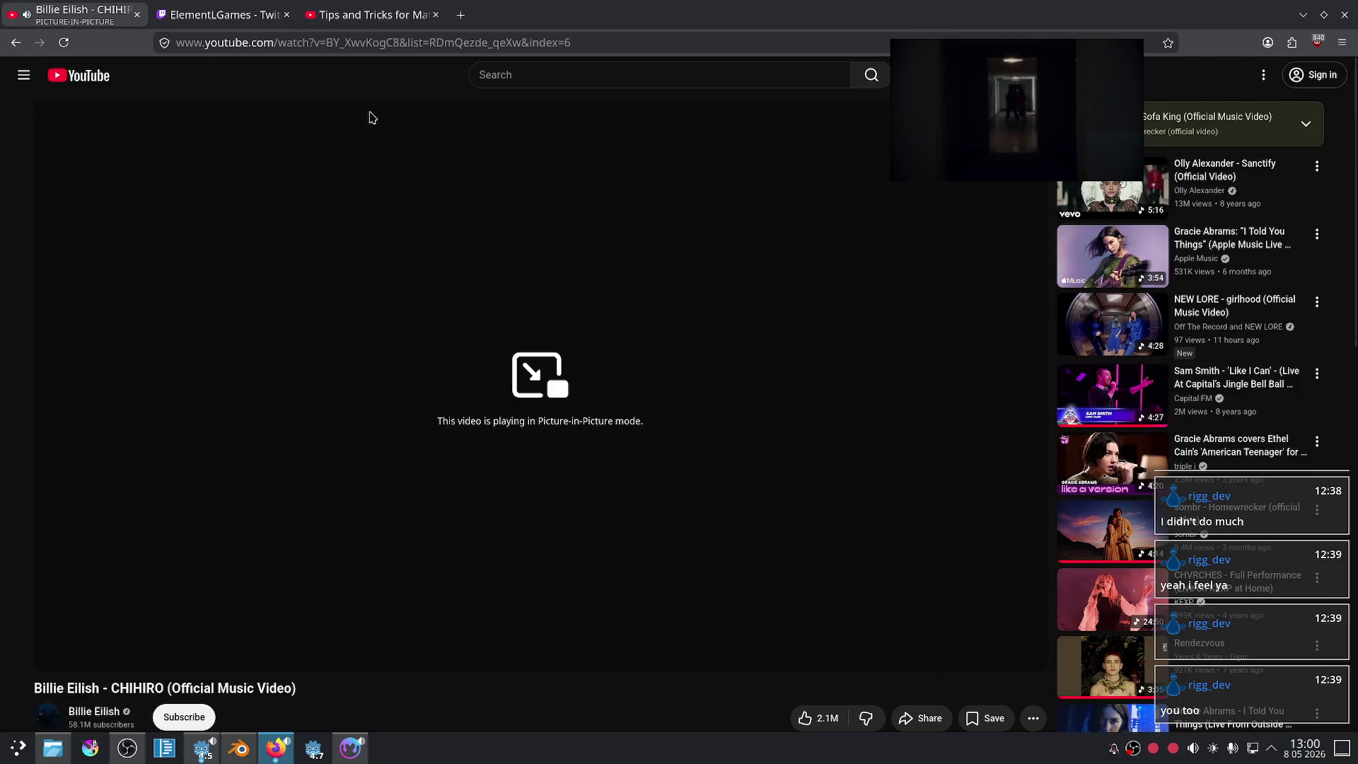
pyautogui.click(371, 14)
pyautogui.click(436, 14)
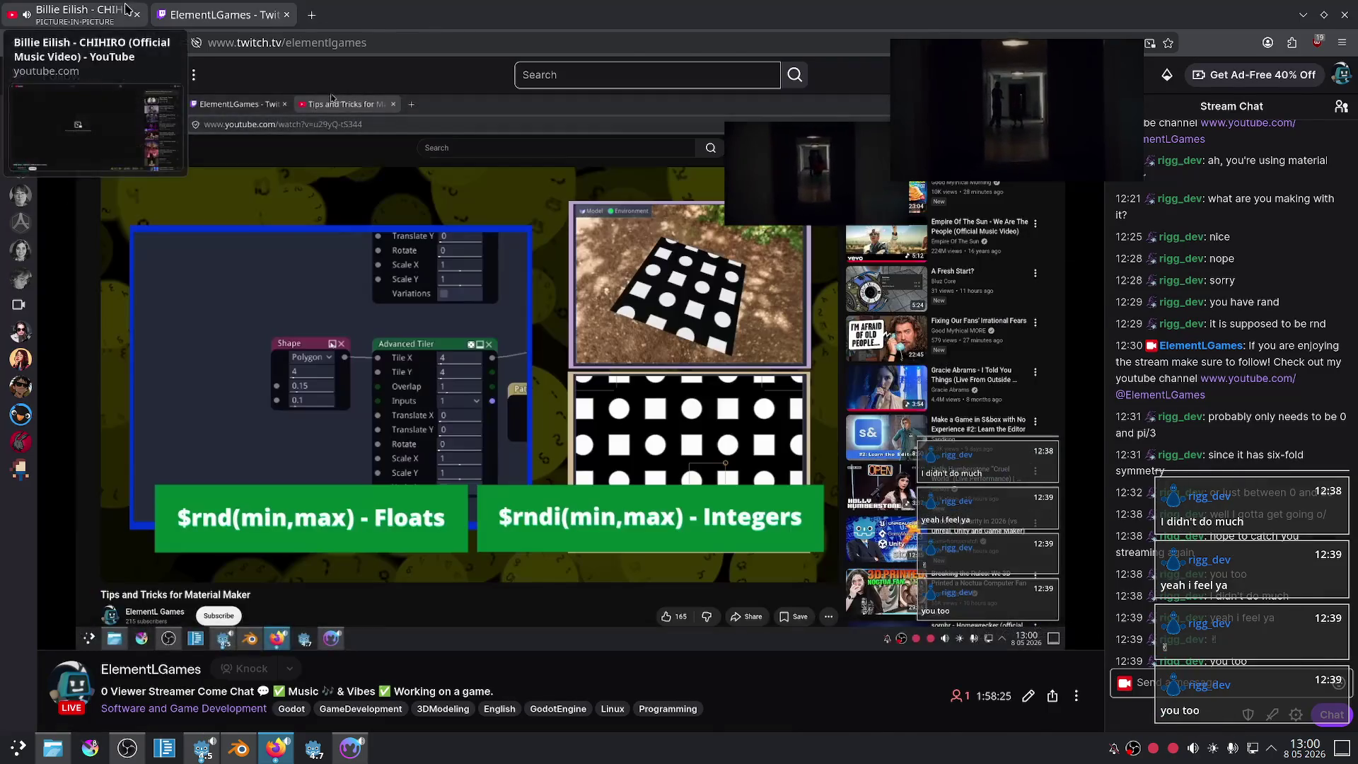
pyautogui.click(126, 8)
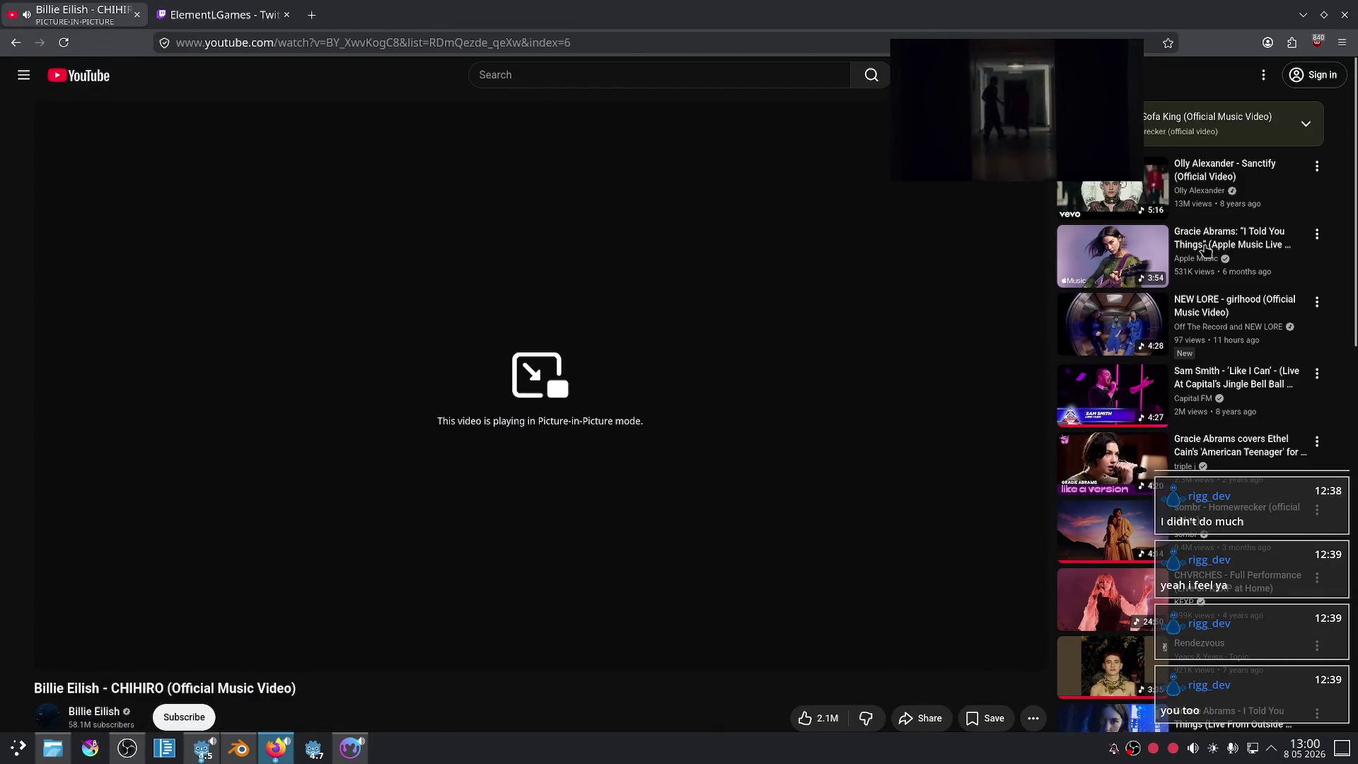
# Step: Play the Gracie Abrams live video next from the recommendations
pyautogui.moveTo(1205, 249); pyautogui.dragTo(1056, 323)
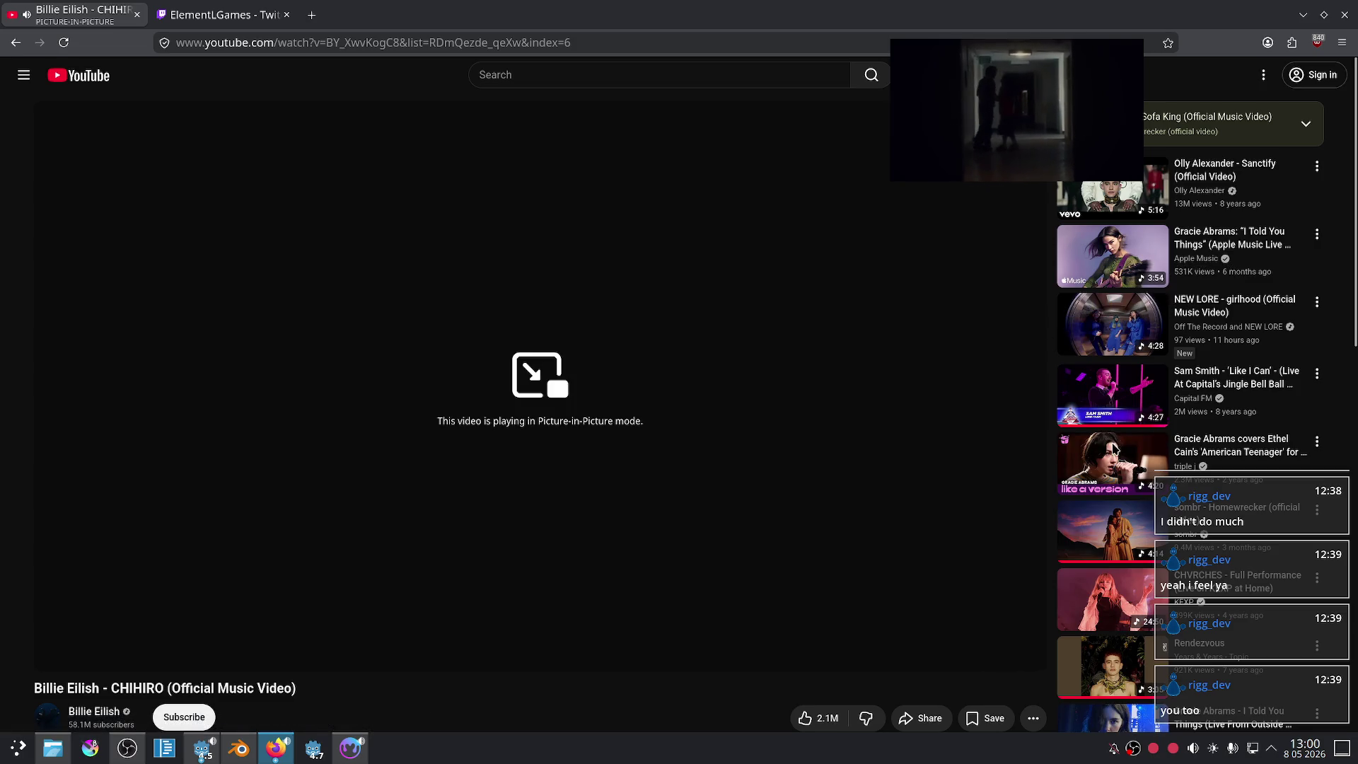
pyautogui.scroll(-2, 1203, 421)
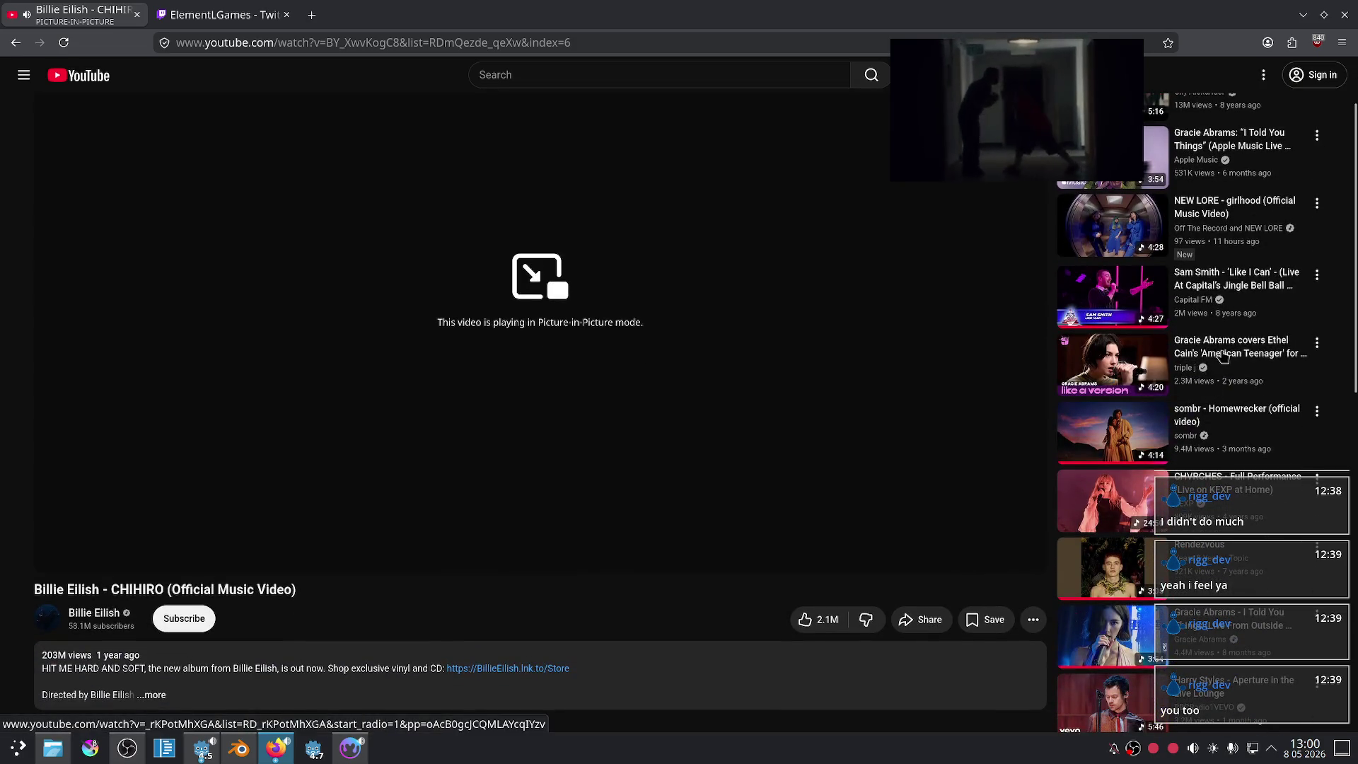
pyautogui.scroll(-1, 1234, 407)
pyautogui.scroll(-3, 1239, 402)
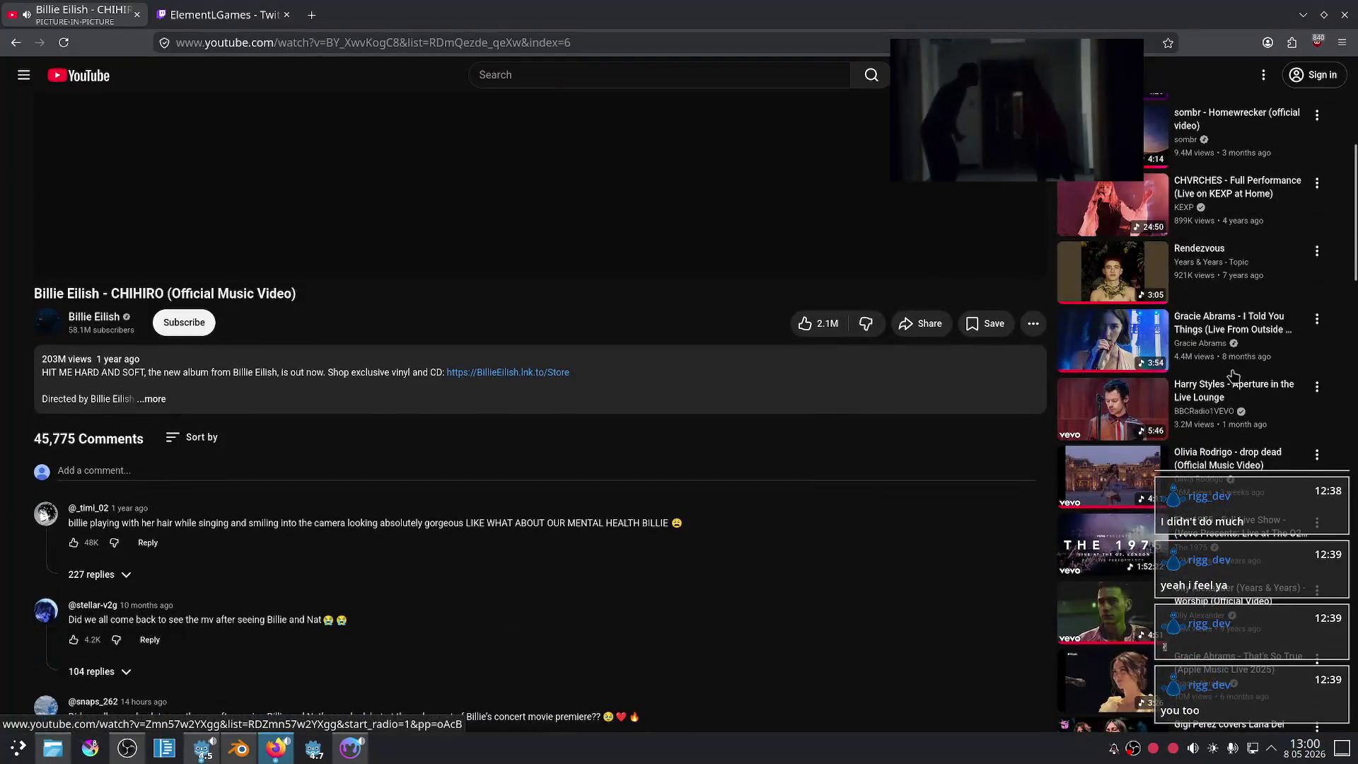
pyautogui.click(1252, 336)
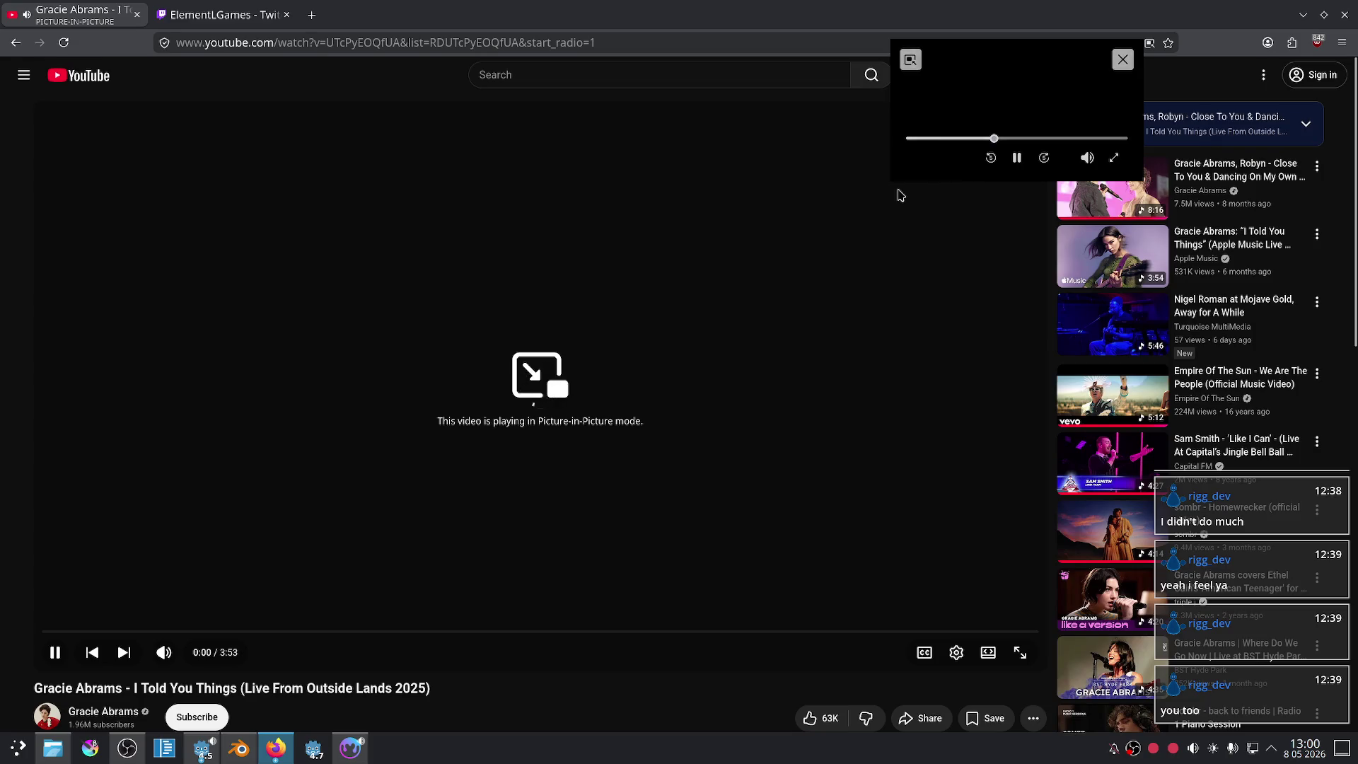
# Step: Glance at the Blender tank model, then return to the Material Maker tutorial
pyautogui.click(241, 751)
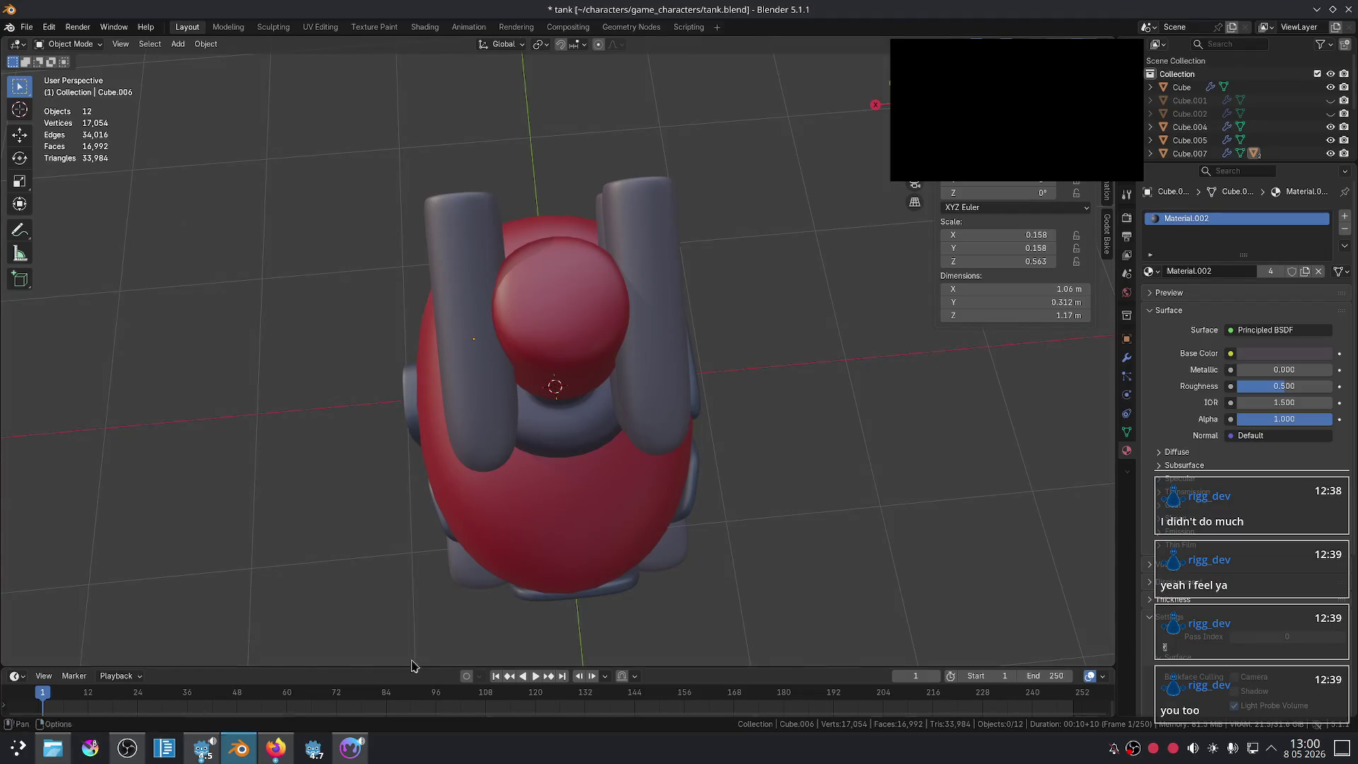
pyautogui.scroll(-5, 670, 488)
pyautogui.moveTo(671, 488)
pyautogui.mouseDown(button='middle')
pyautogui.moveTo(812, 419)
pyautogui.moveTo(781, 469)
pyautogui.moveTo(554, 618)
pyautogui.mouseUp(button='middle')
pyautogui.scroll(4, 781, 470)
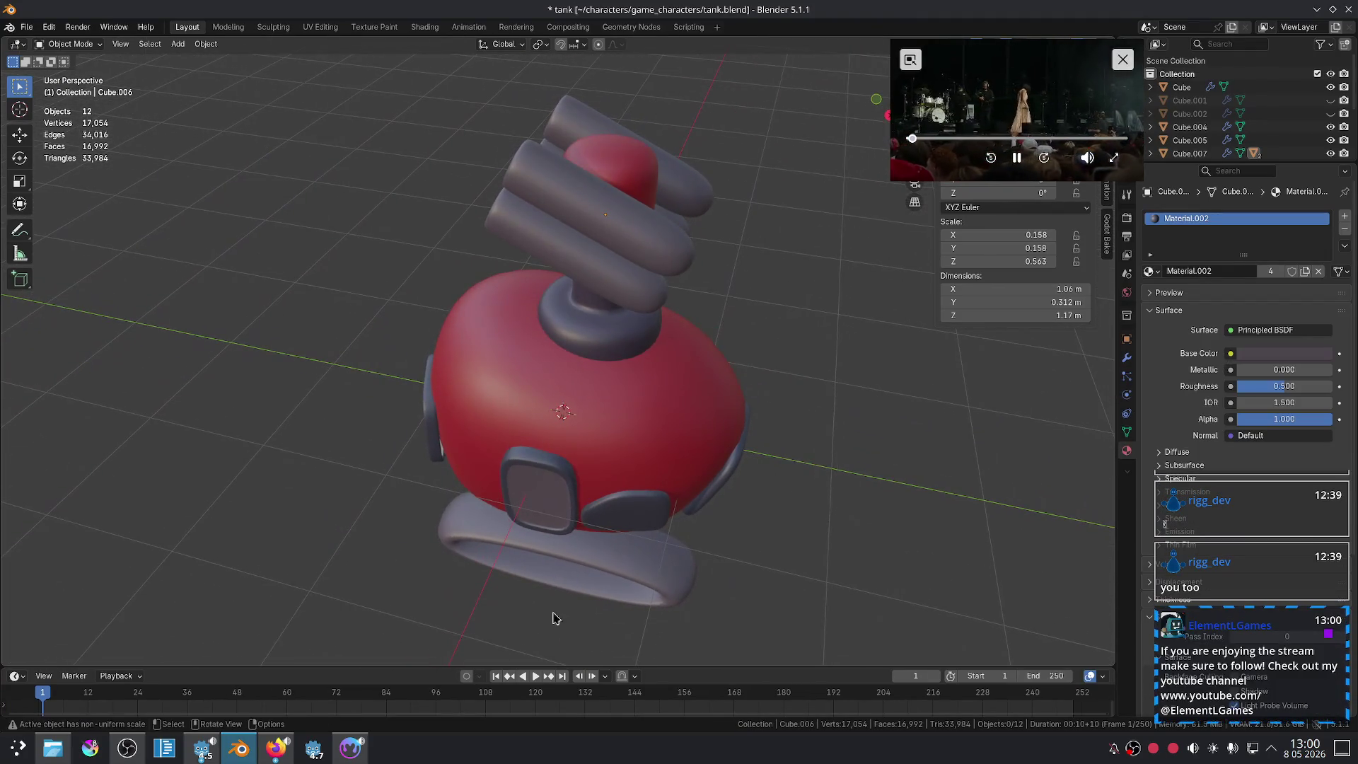
pyautogui.click(270, 755)
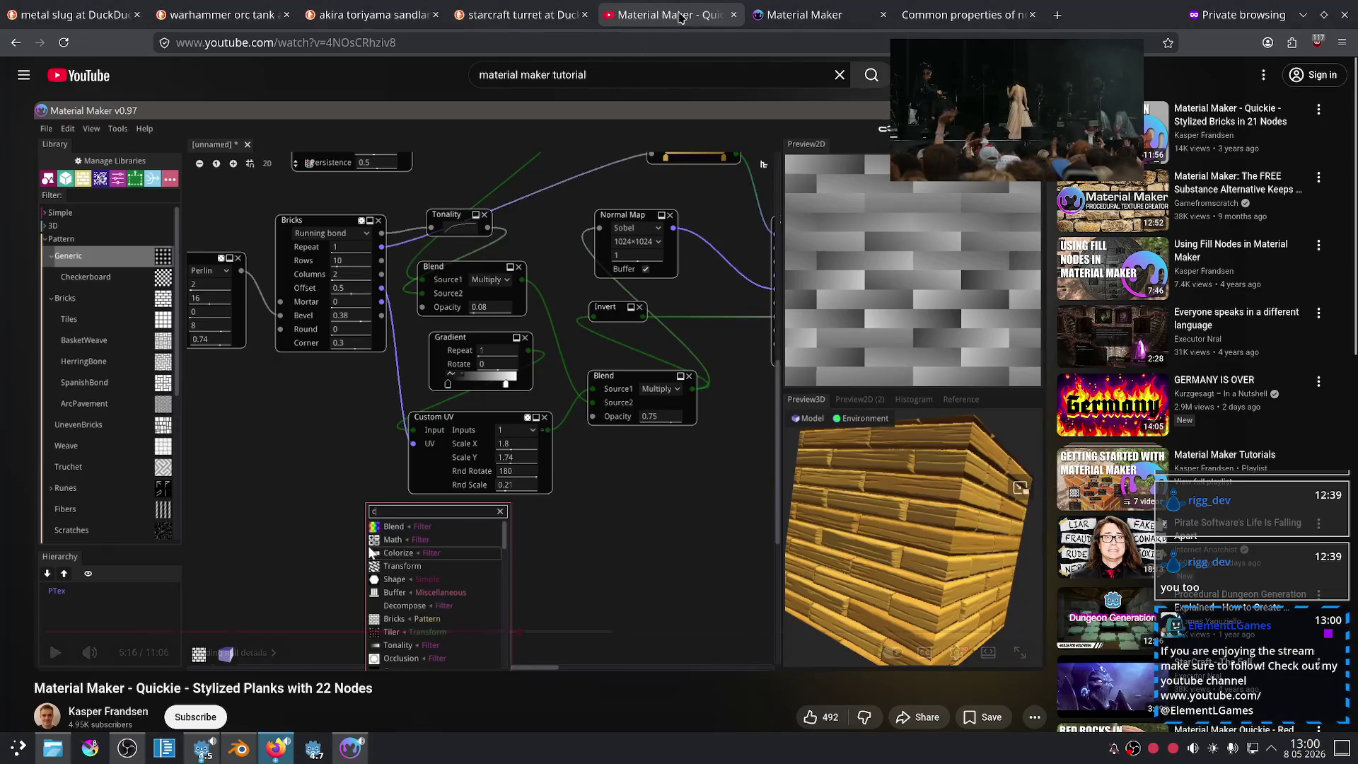
# Step: Resume the tutorial and skip ahead past 5:47 to the nail materials and shading part
pyautogui.click(522, 548)
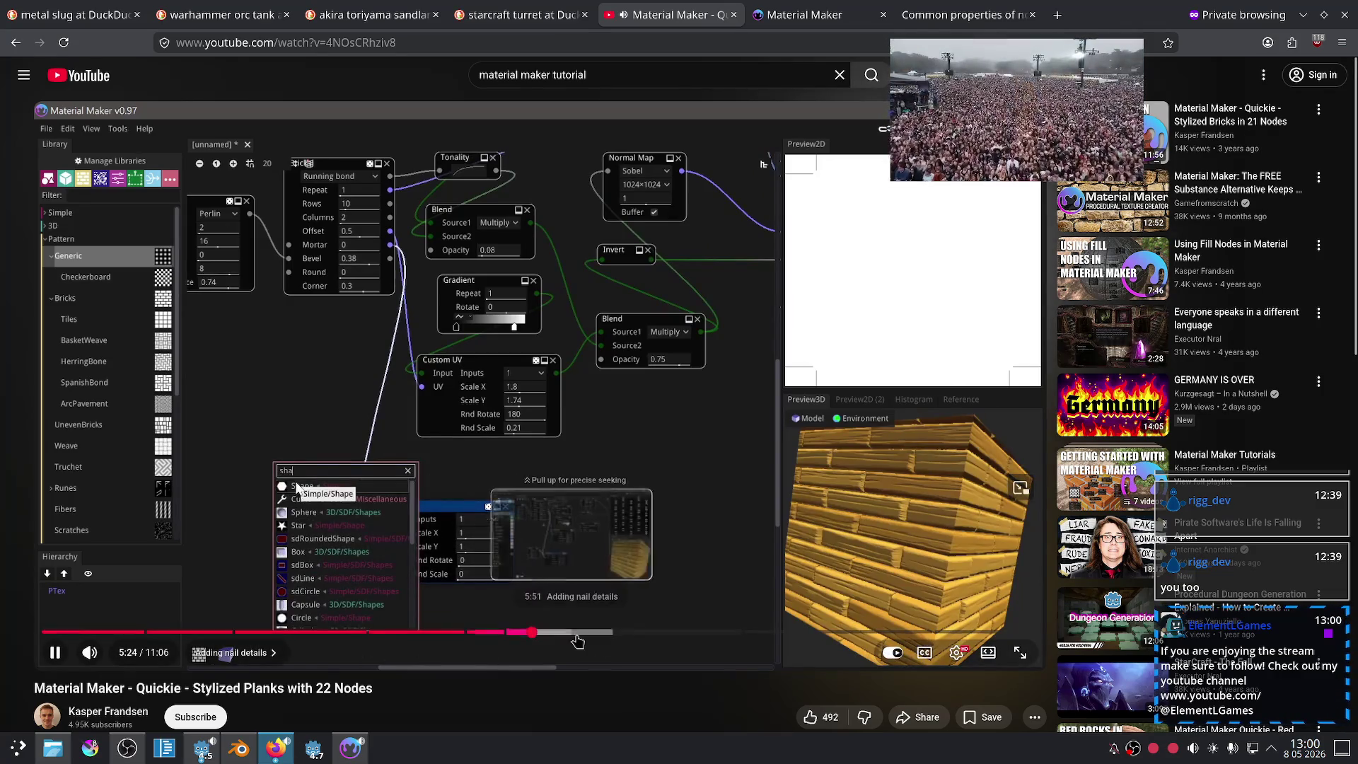
pyautogui.click(564, 634)
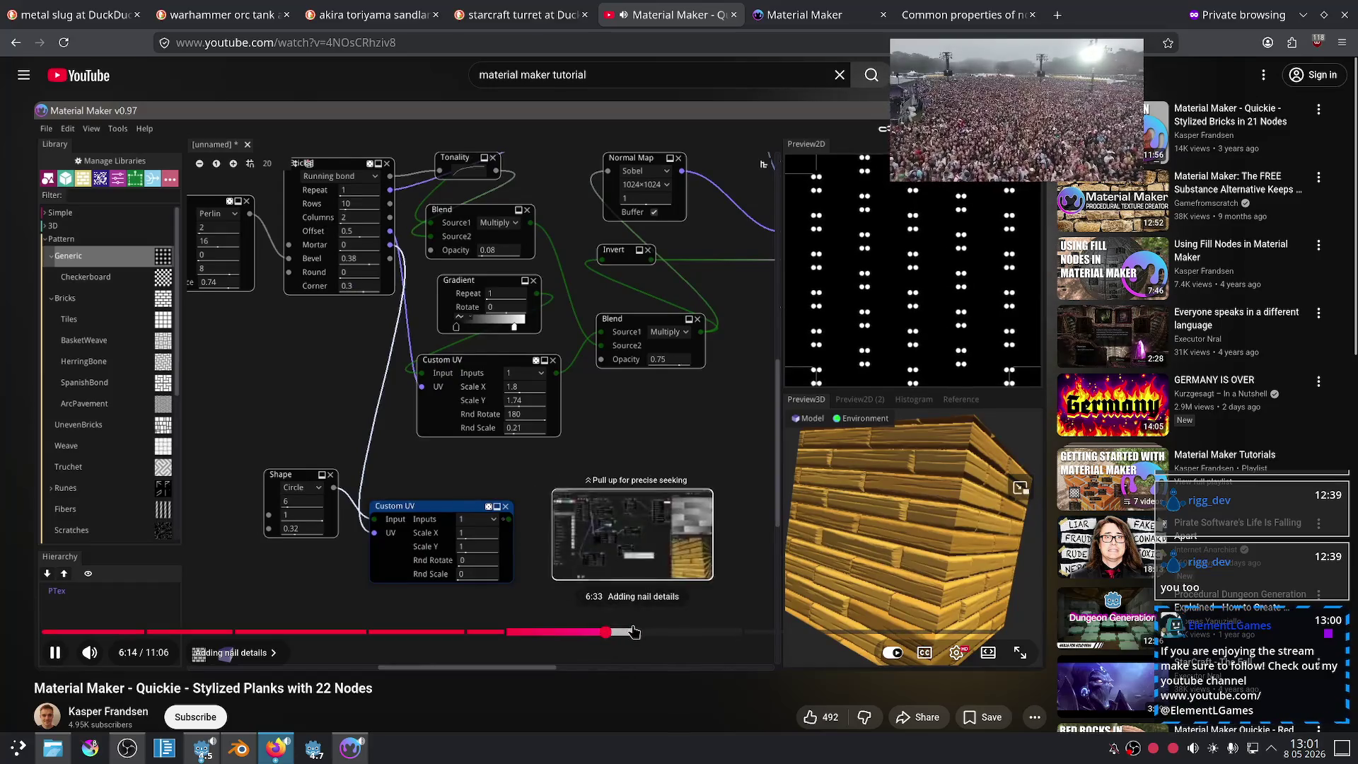
pyautogui.click(637, 632)
pyautogui.click(693, 632)
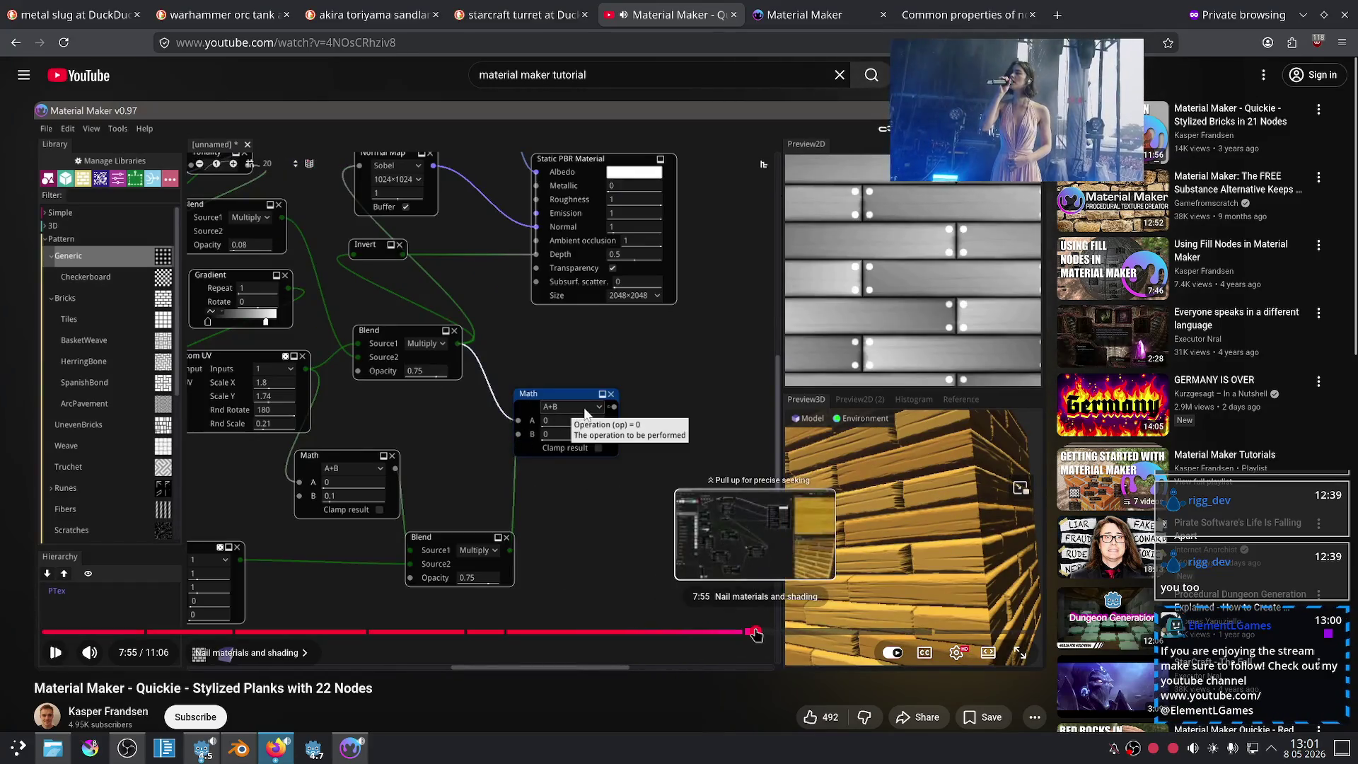
pyautogui.click(756, 632)
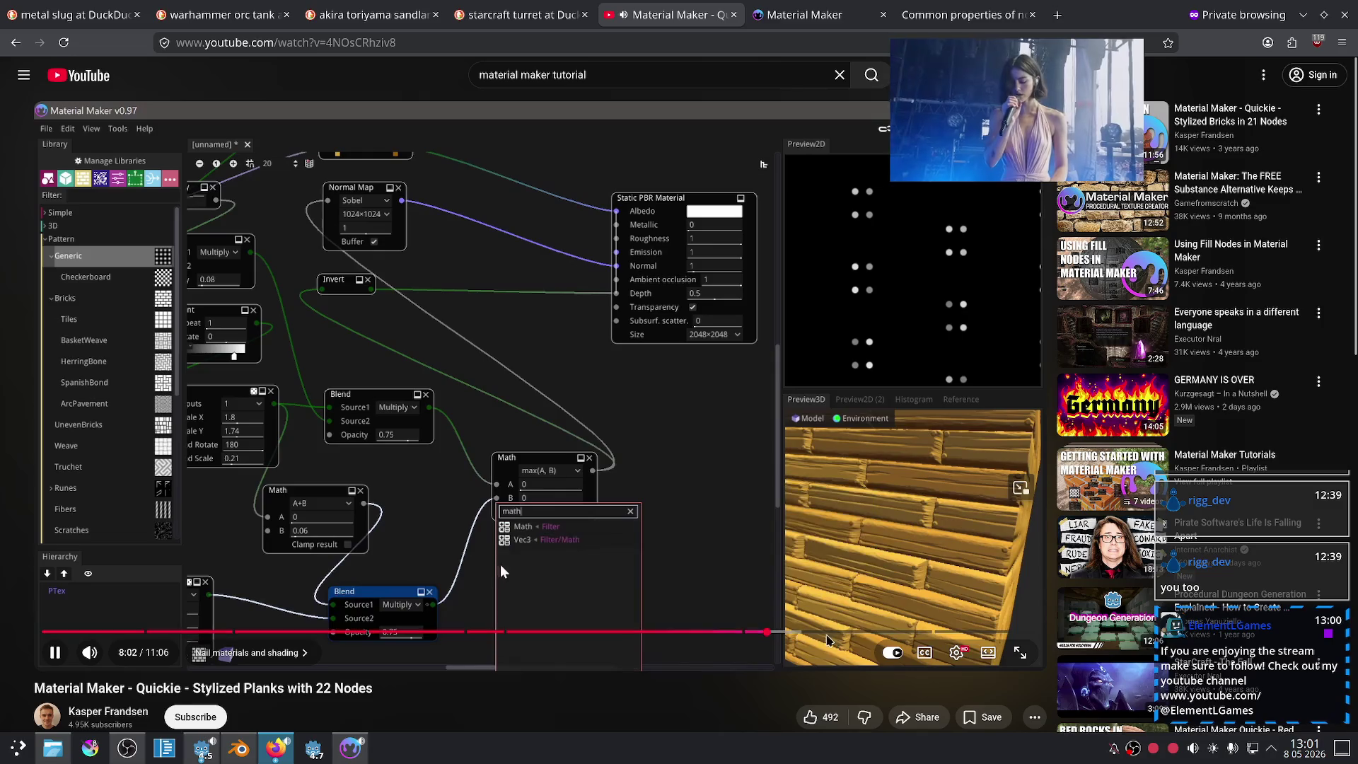
# Step: Jump through 8:20, 9:17 and 10:17 to the finished node graph, then return to Material Maker
pyautogui.click(793, 632)
pyautogui.click(877, 632)
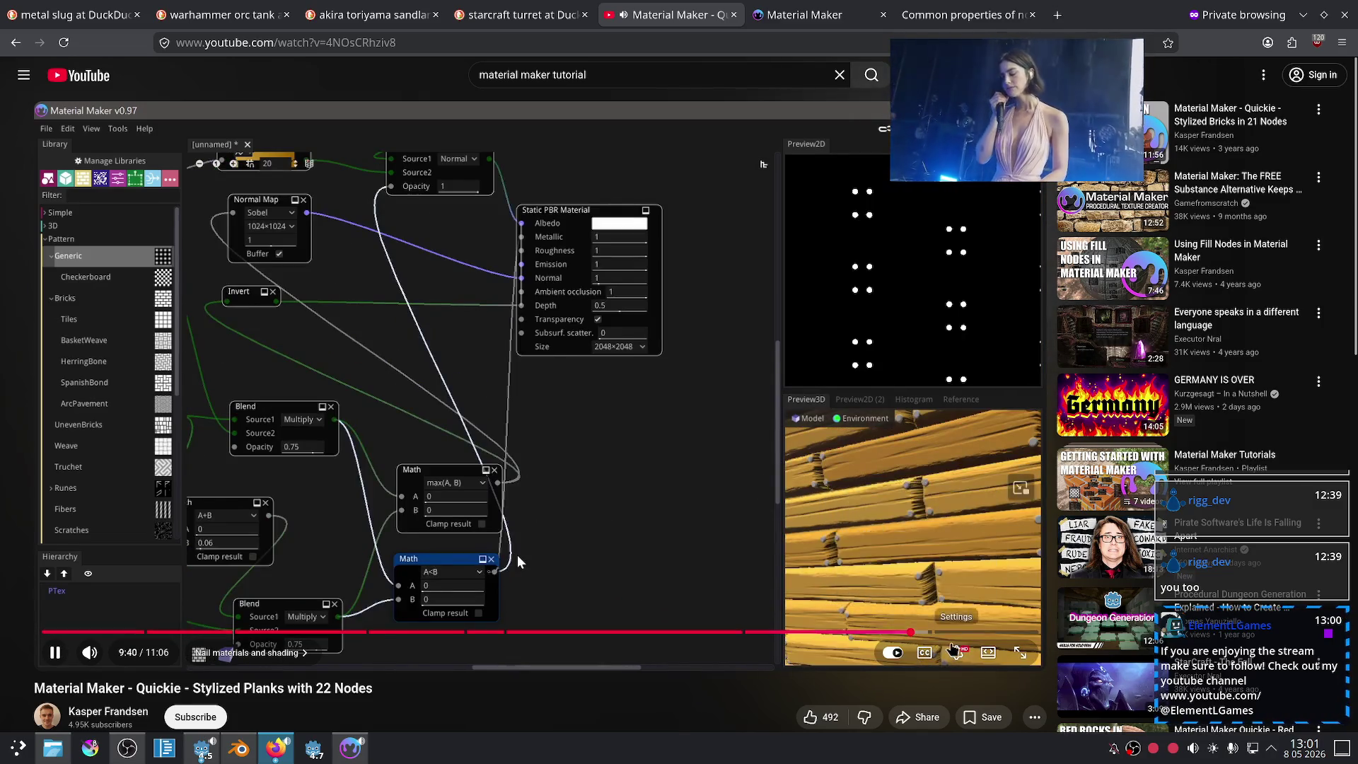
pyautogui.click(968, 632)
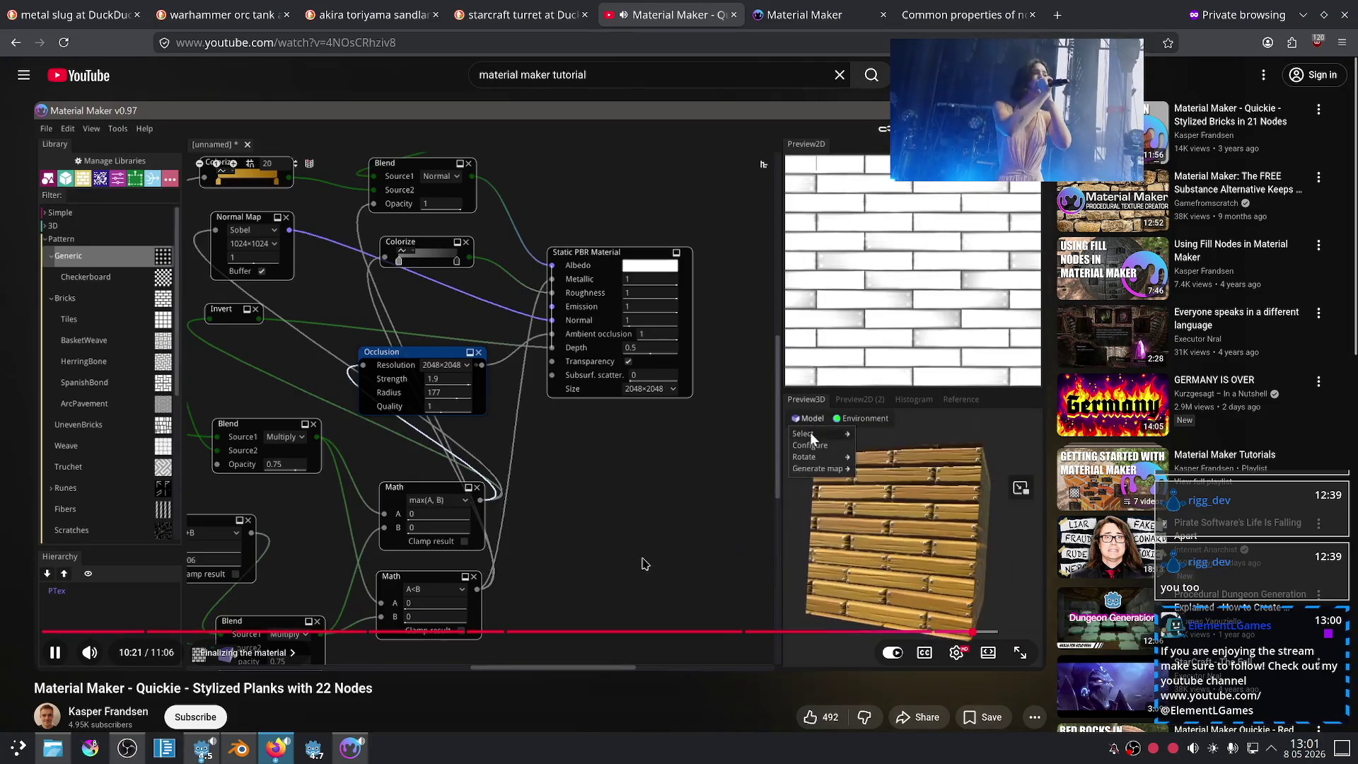
pyautogui.scroll(-3, 635, 522)
pyautogui.scroll(3, 660, 521)
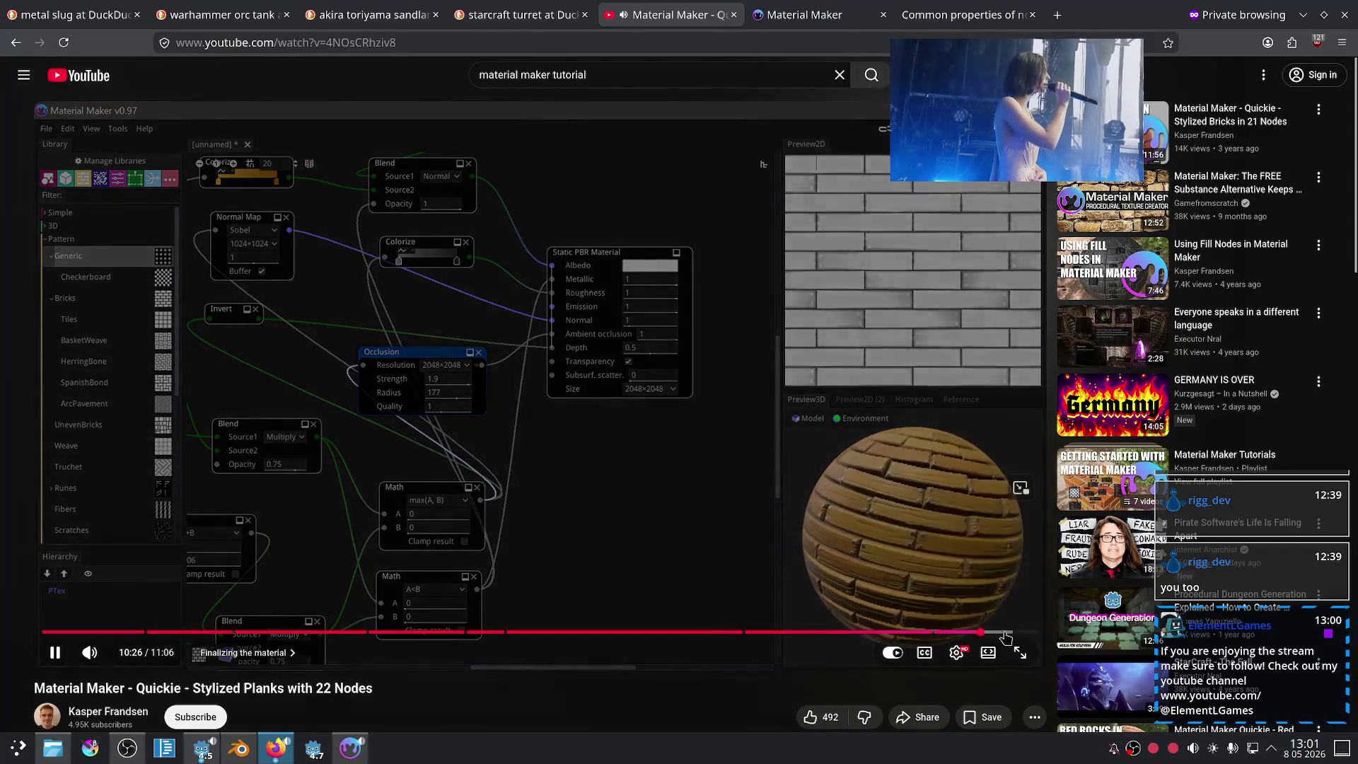
pyautogui.press('Right')
pyautogui.press('Right')
pyautogui.press('Right')
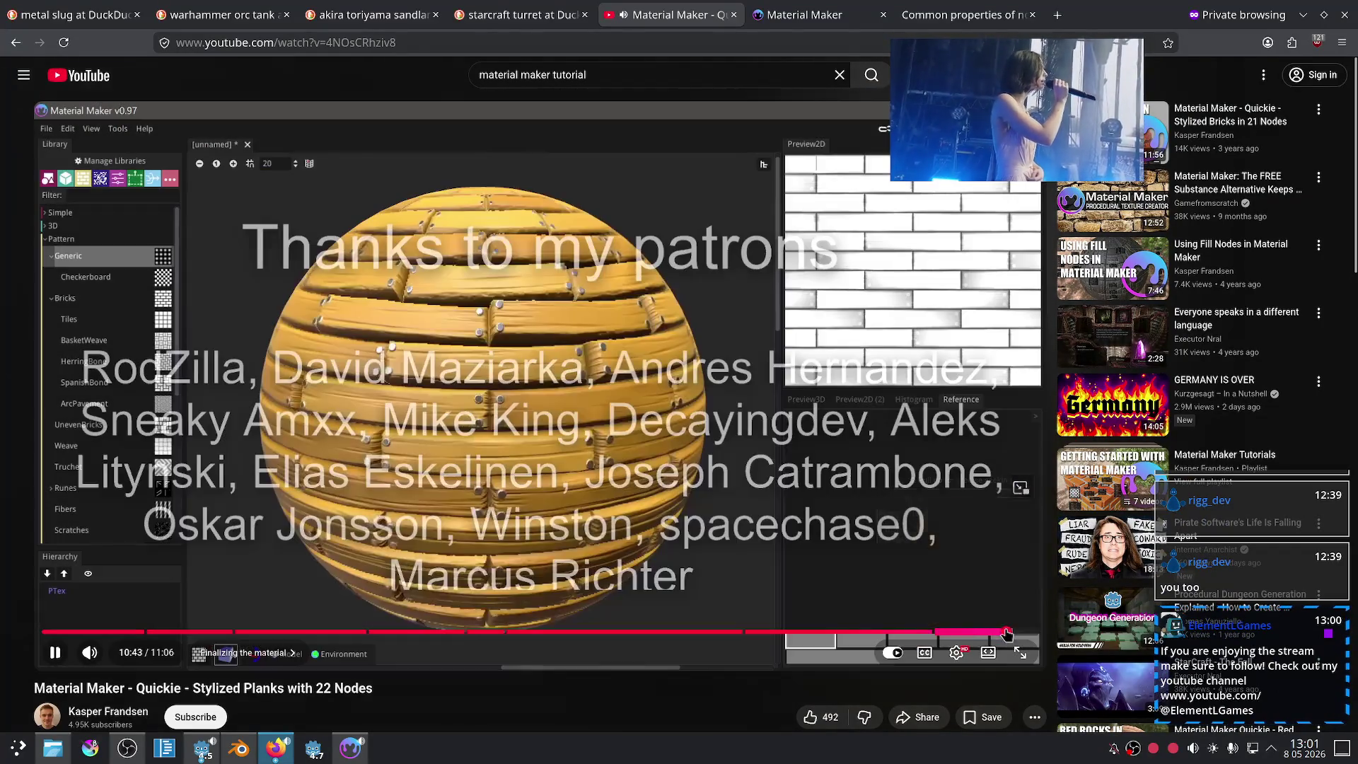
pyautogui.click(672, 637)
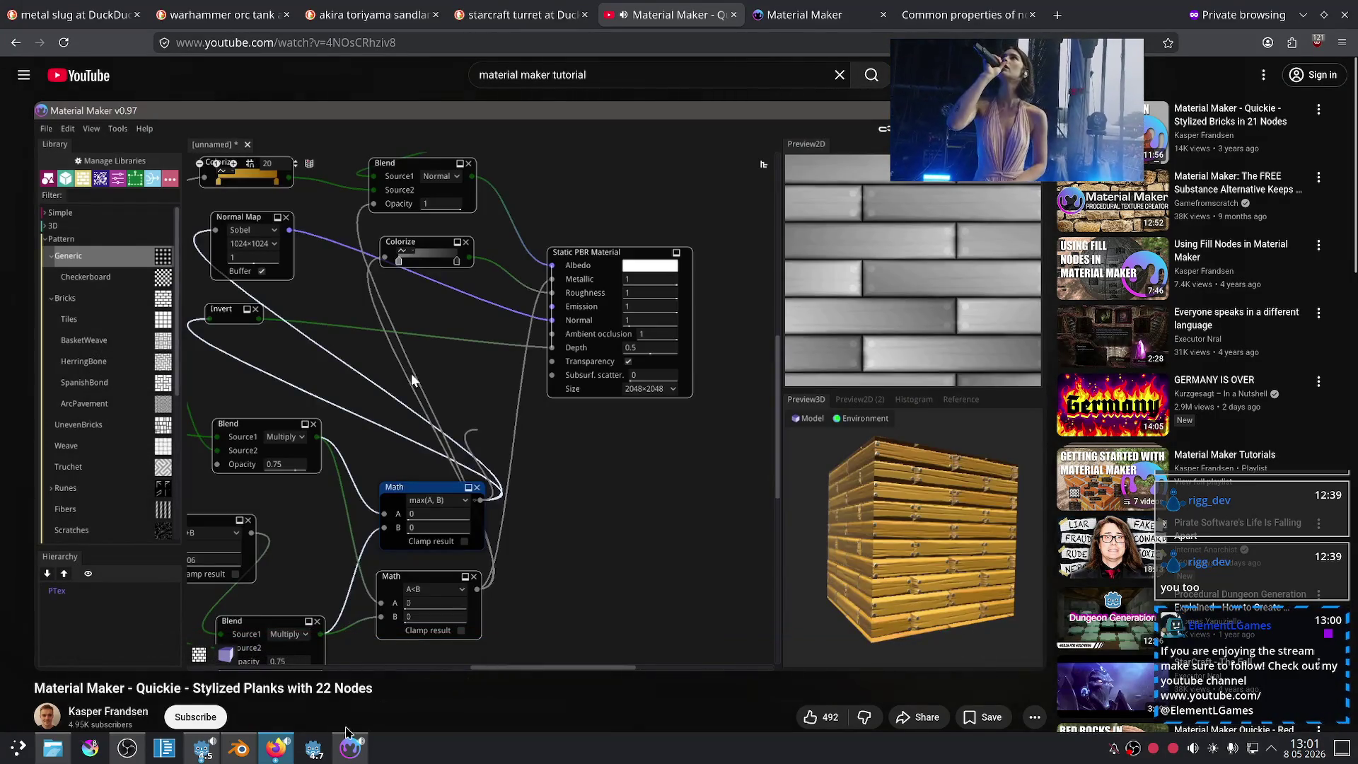
pyautogui.click(350, 748)
# Step: Pan over to the Blend nodes and preview the second Blend node's output
pyautogui.scroll(2, 842, 591)
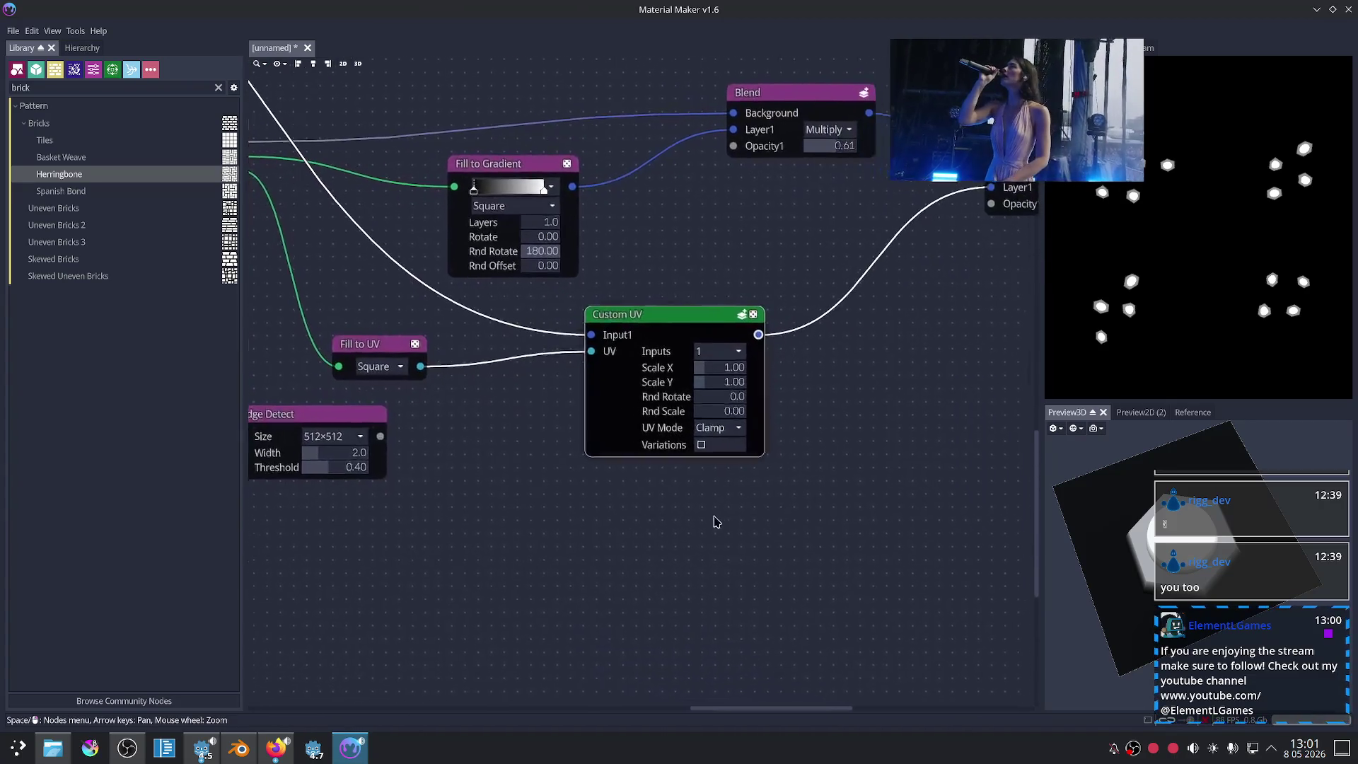
pyautogui.scroll(1, 620, 556)
pyautogui.moveTo(640, 486)
pyautogui.mouseDown(button='middle')
pyautogui.moveTo(644, 508)
pyautogui.moveTo(703, 545)
pyautogui.moveTo(720, 536)
pyautogui.mouseUp(button='middle')
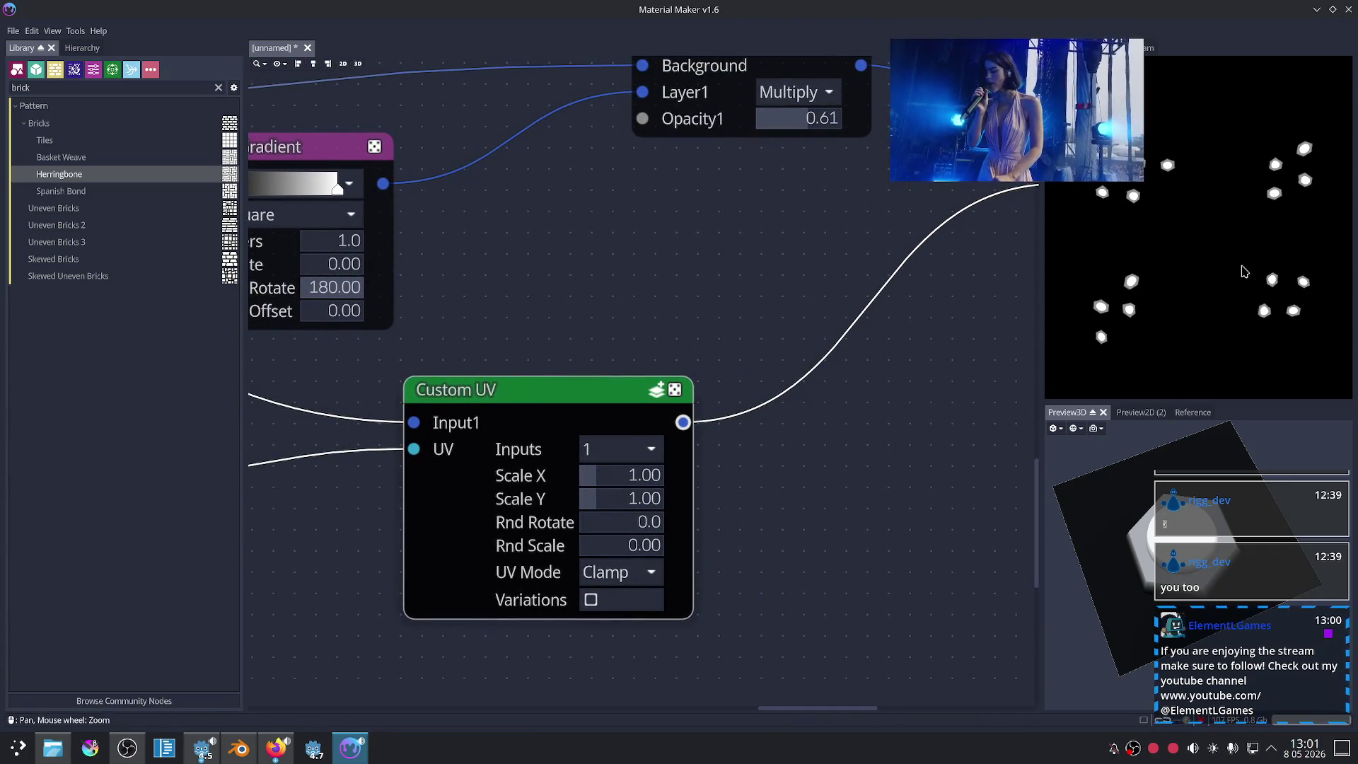
pyautogui.scroll(-3, 1245, 272)
pyautogui.moveTo(893, 283); pyautogui.dragTo(574, 490, button='middle')
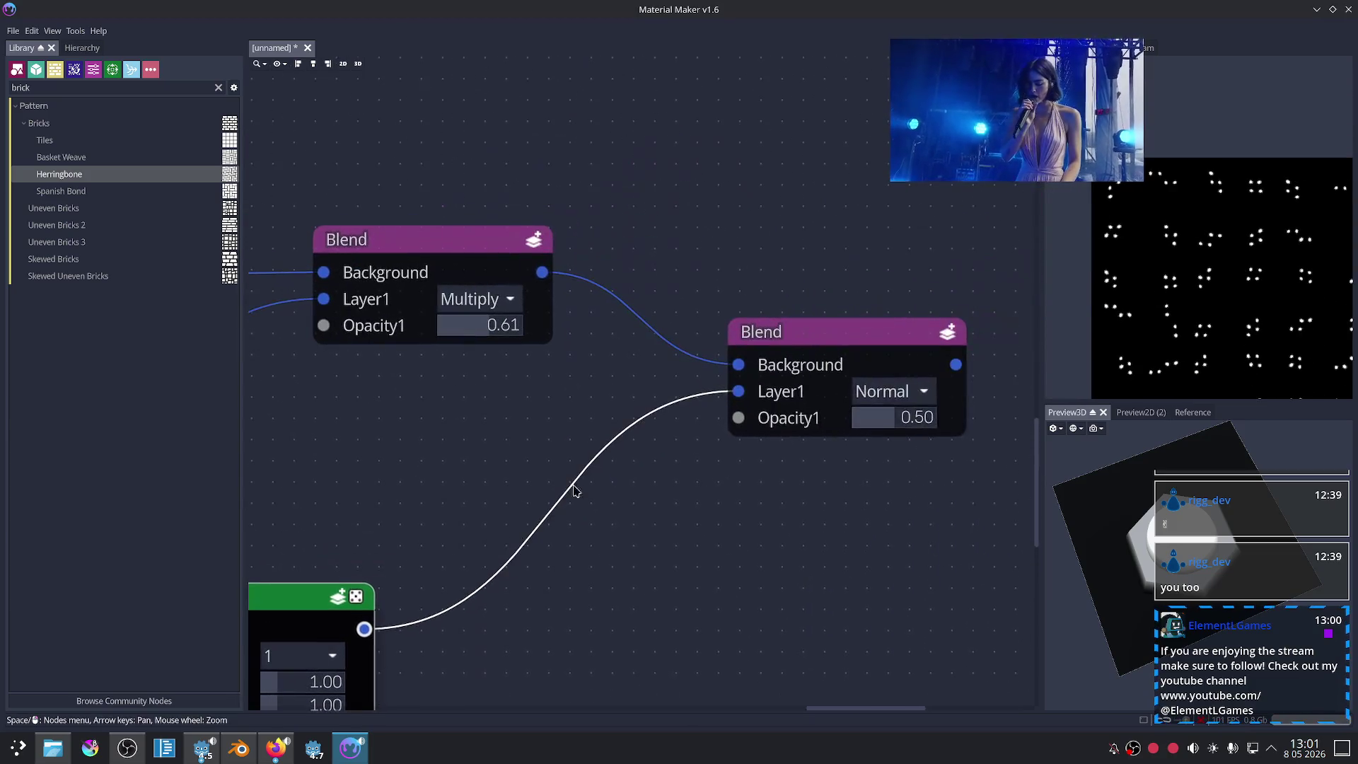
pyautogui.click(872, 348)
# Step: Re-randomize the Uneven Bricks 3 layout and move the Voronoi node down-left
pyautogui.scroll(-2, 915, 500)
pyautogui.moveTo(916, 500)
pyautogui.mouseDown(button='middle')
pyautogui.moveTo(743, 441)
pyautogui.moveTo(1009, 434)
pyautogui.mouseUp(button='middle')
pyautogui.moveTo(492, 400); pyautogui.dragTo(849, 358, button='middle')
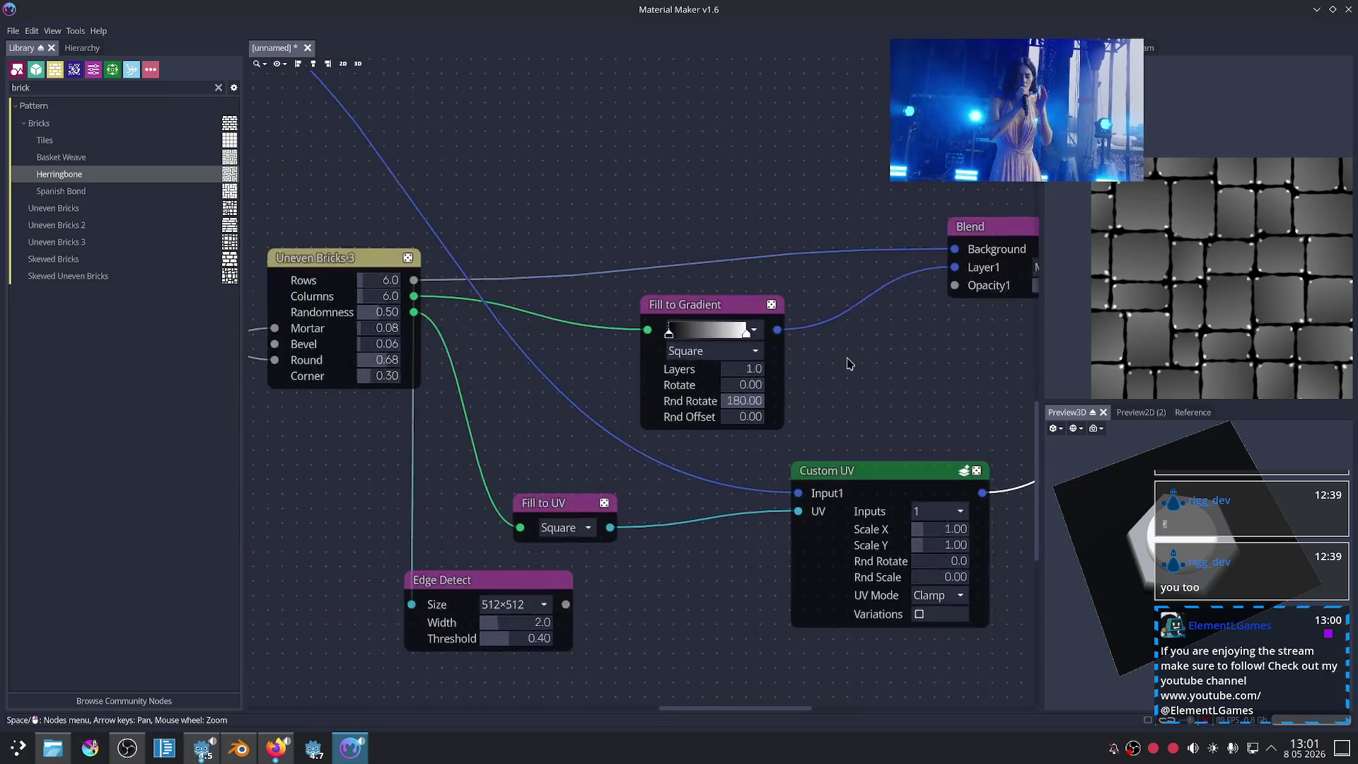
pyautogui.click(419, 258)
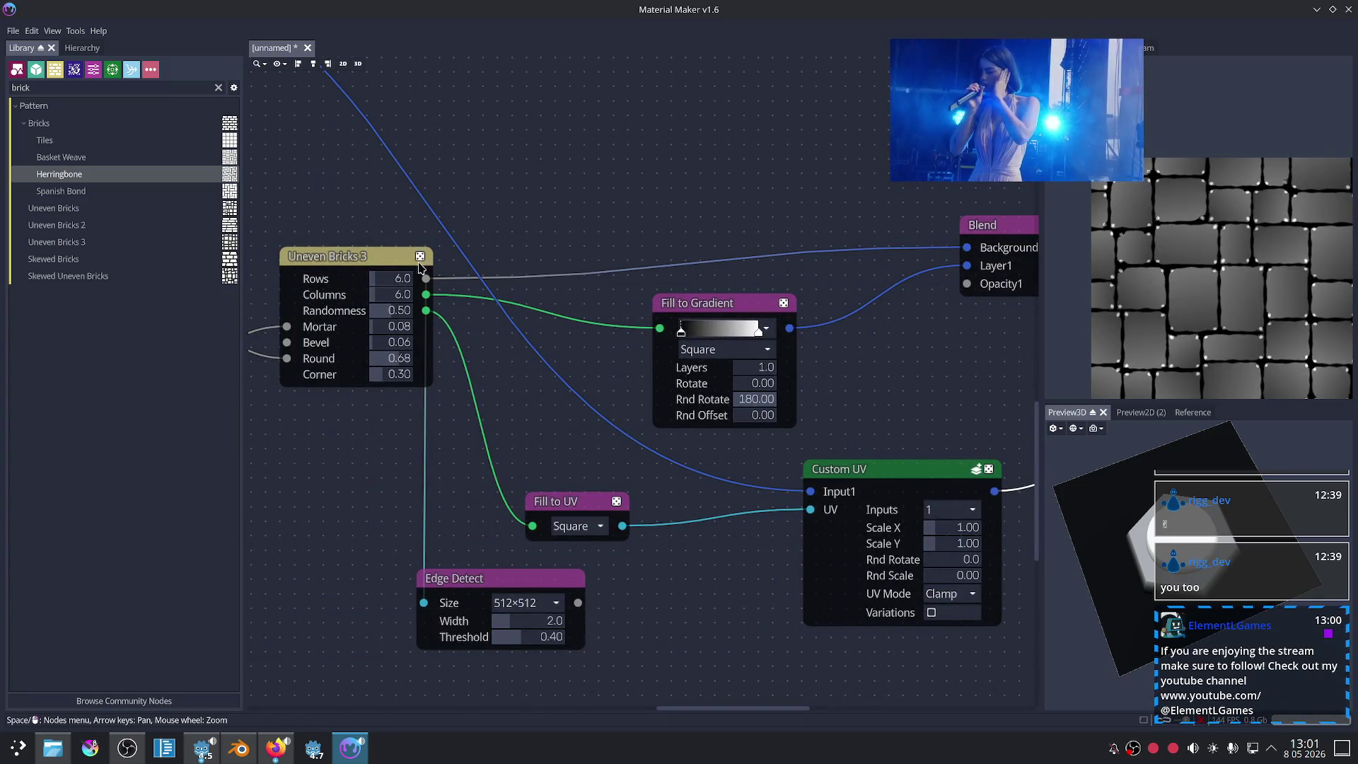
pyautogui.scroll(4, 357, 438)
pyautogui.moveTo(358, 437); pyautogui.dragTo(753, 476, button='middle')
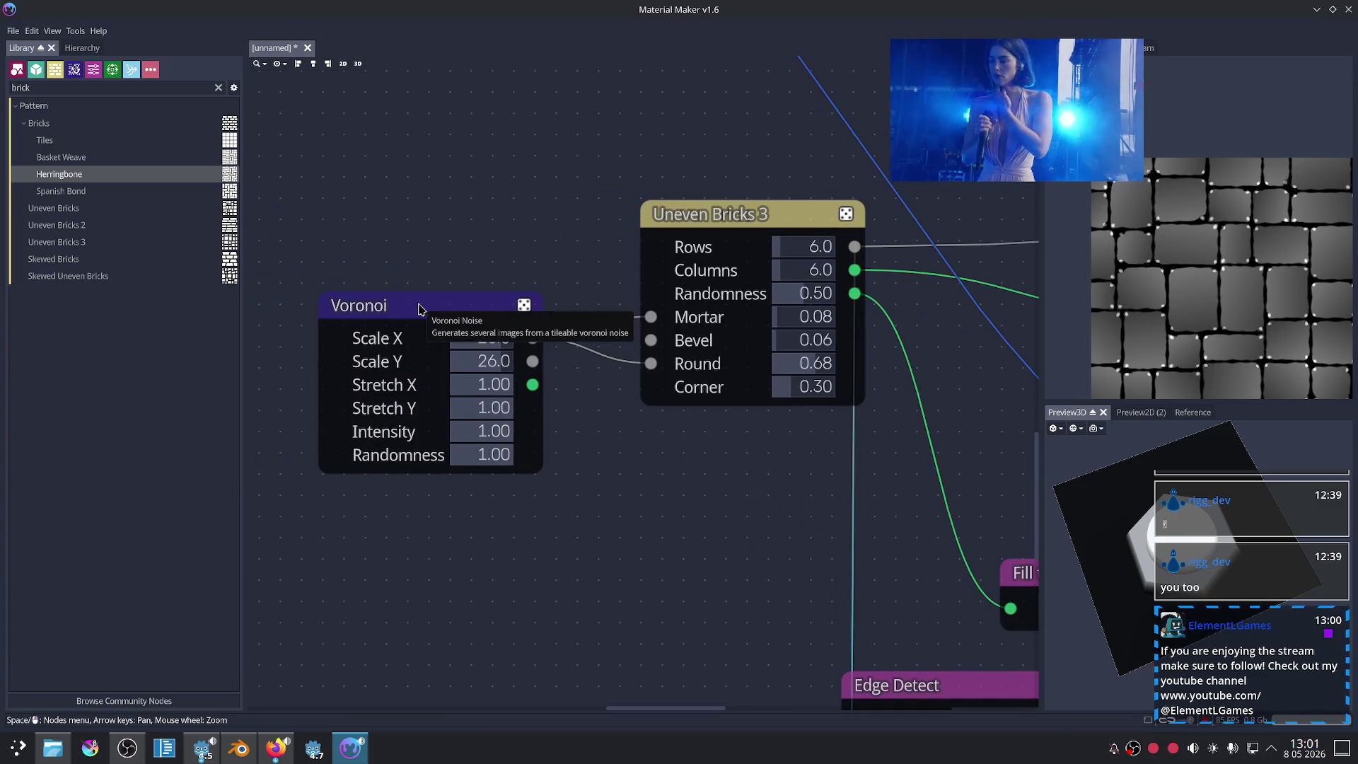
pyautogui.moveTo(414, 305); pyautogui.dragTo(381, 433)
# Step: Filter the library for 'noise', try Value Noise and Voronoi nodes, then undo them
pyautogui.rightClick(416, 226)
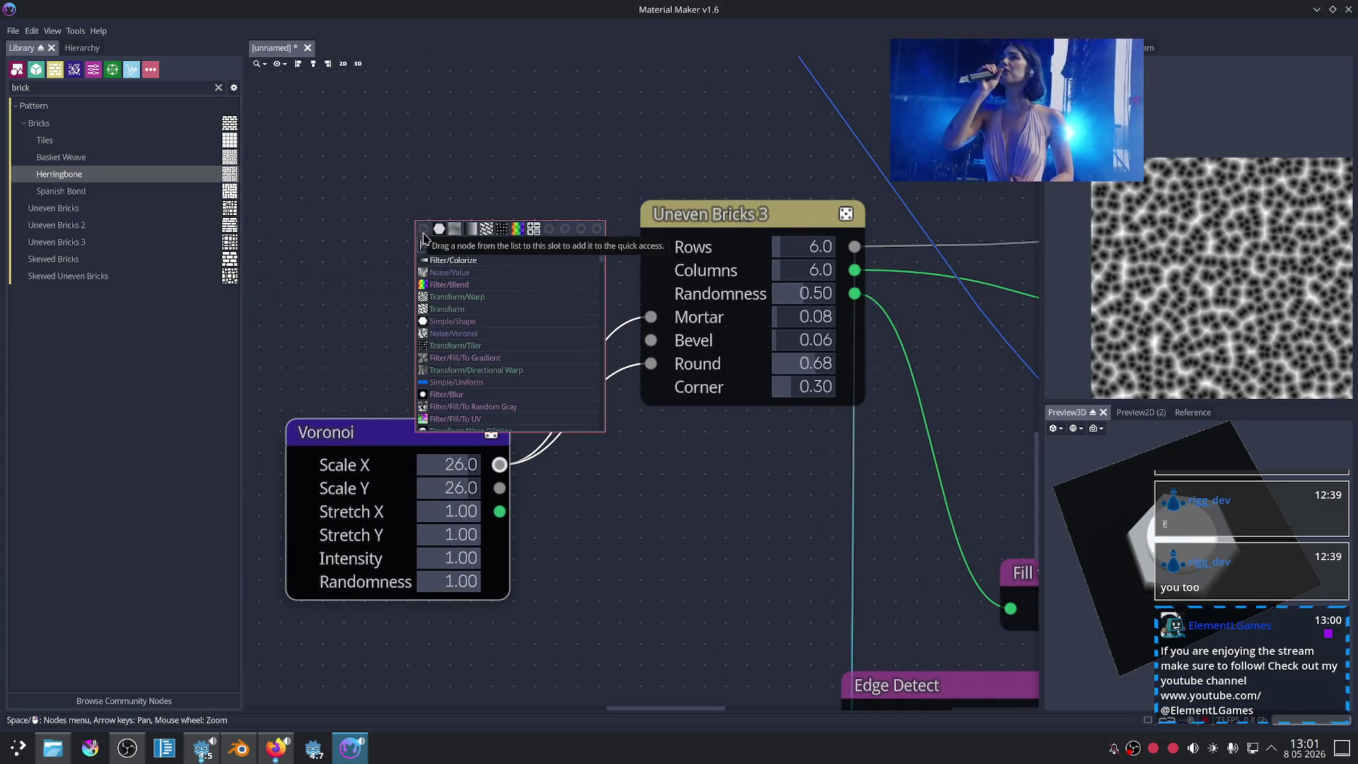
pyautogui.click(334, 257)
pyautogui.click(219, 88)
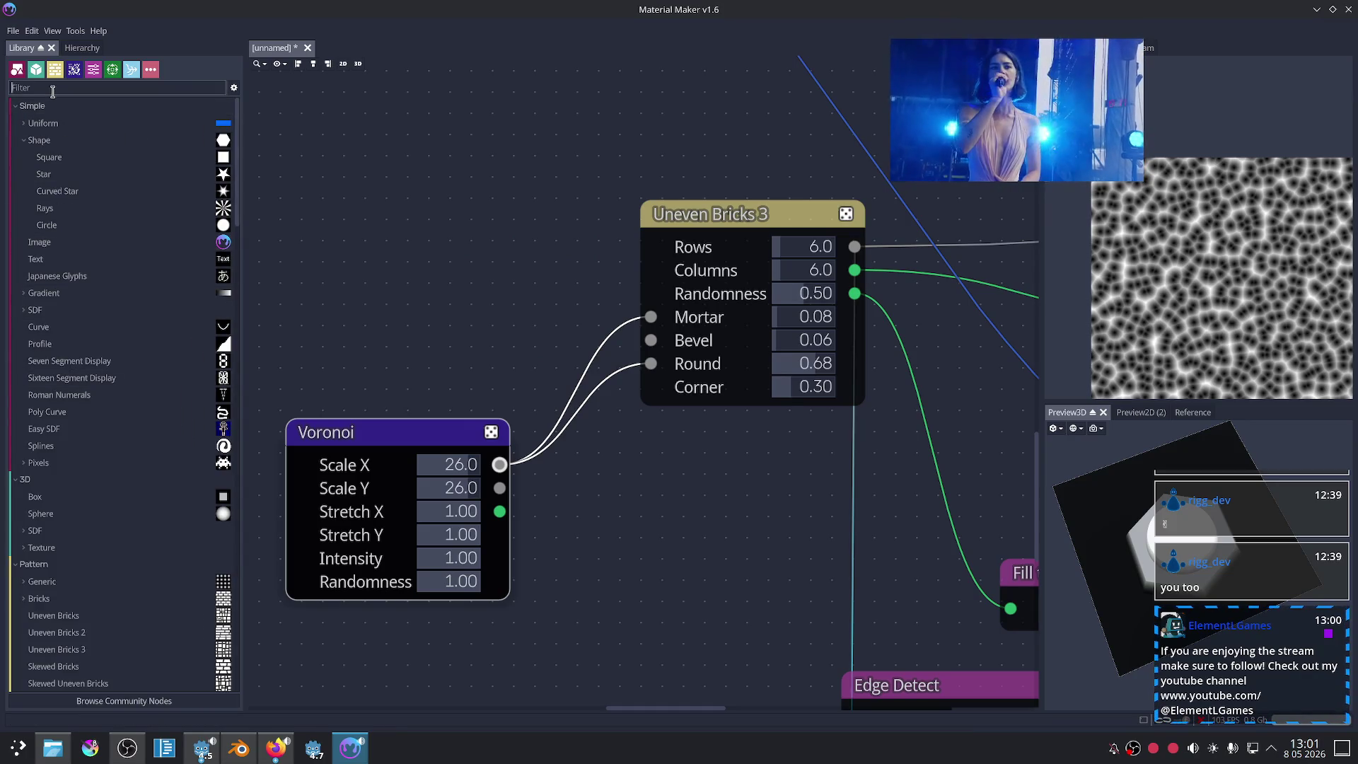
pyautogui.write('noise')
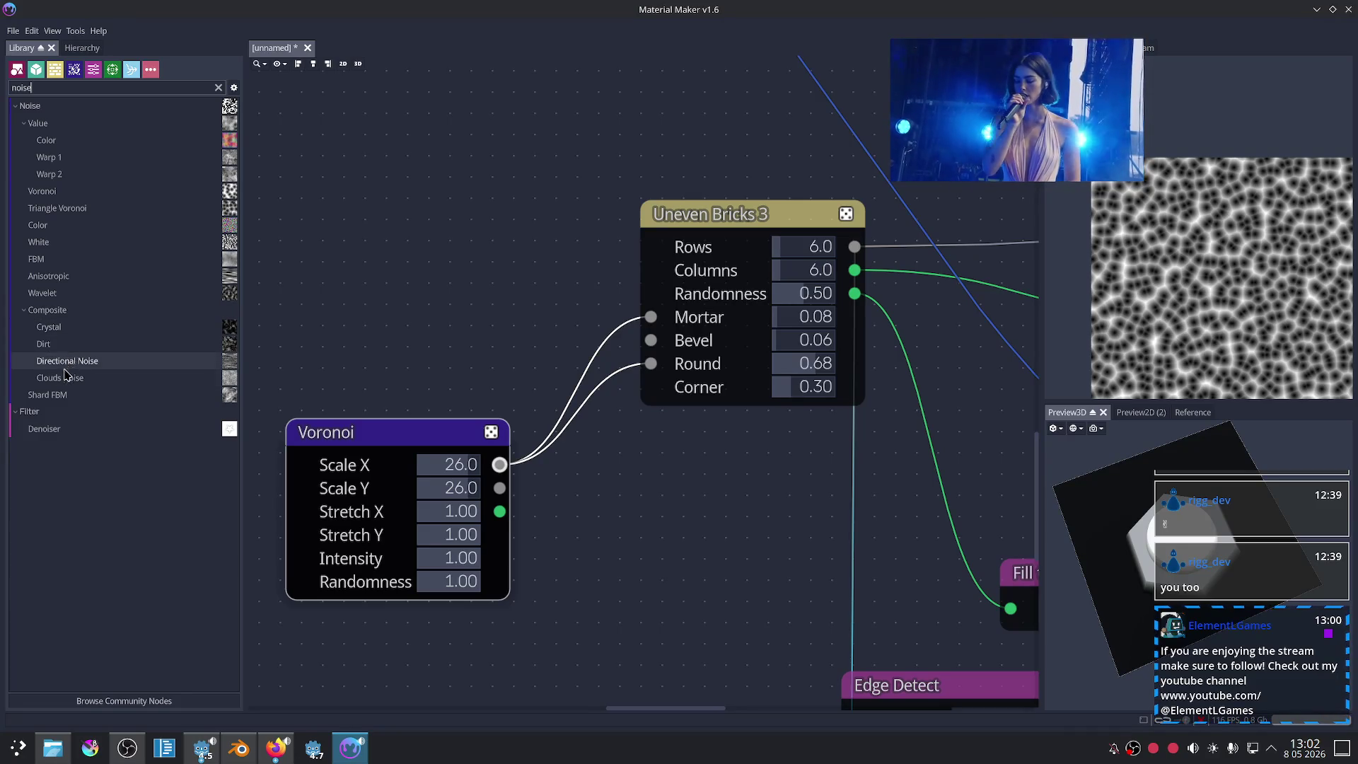
pyautogui.moveTo(38, 123); pyautogui.dragTo(431, 129)
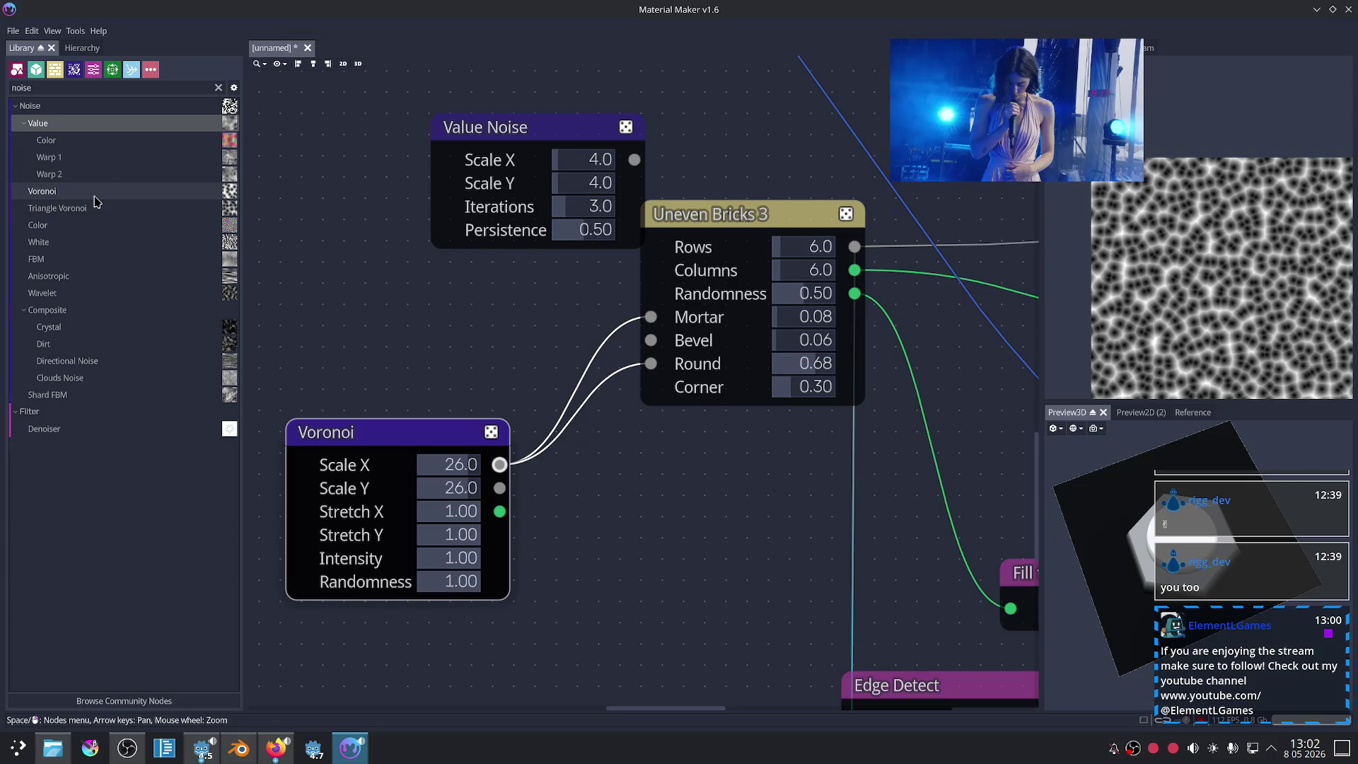
pyautogui.moveTo(94, 197); pyautogui.dragTo(368, 263)
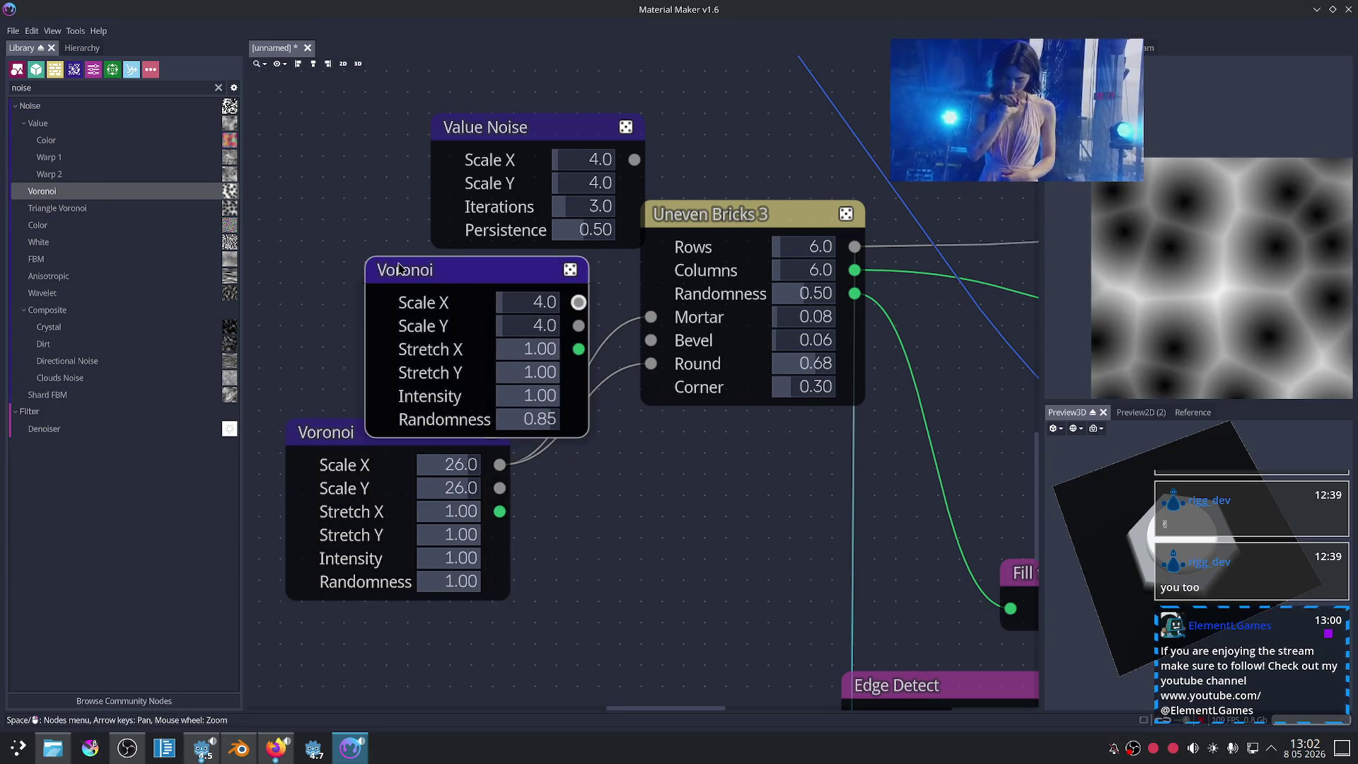
pyautogui.hotkey('ctrl', 'z')
pyautogui.hotkey('ctrl', 'z')
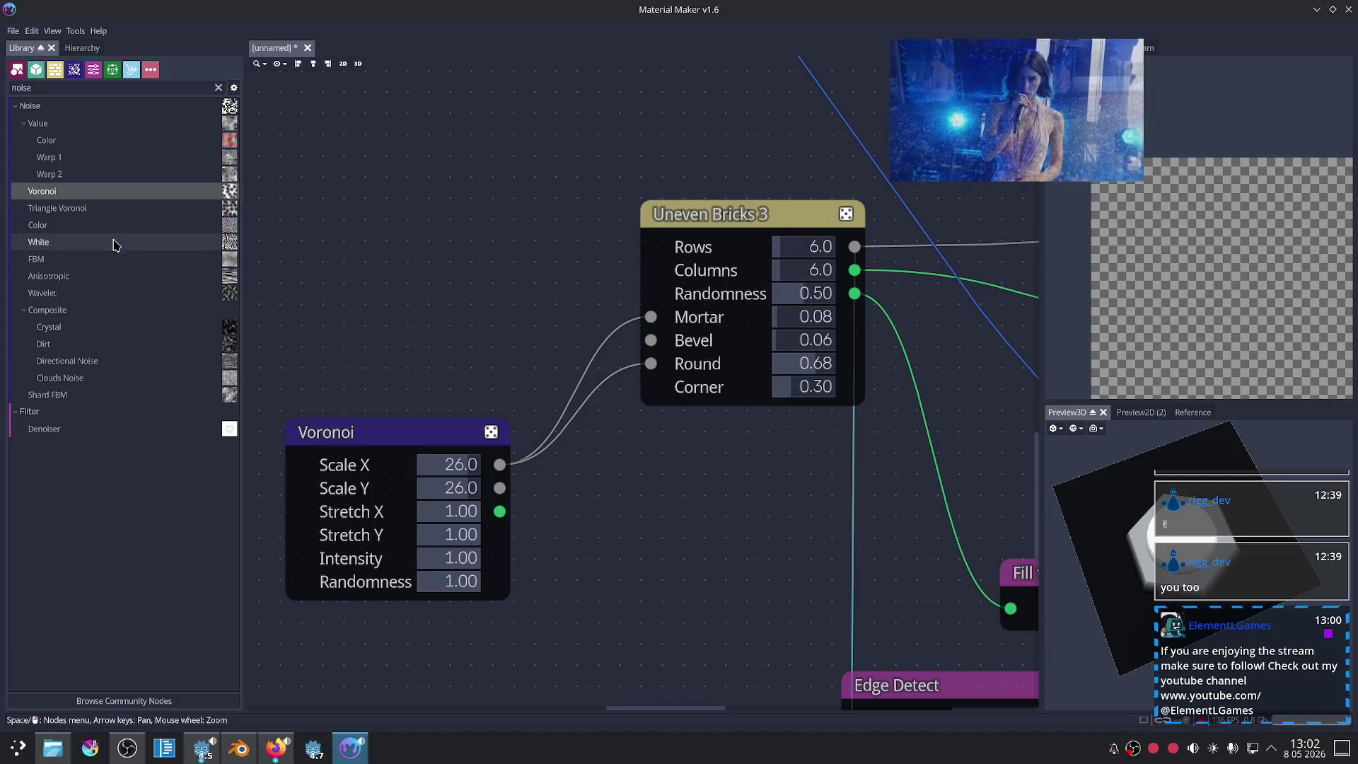
# Step: Add an FBM Noise node and place it left of the Uneven Bricks 3 node
pyautogui.moveTo(42, 259); pyautogui.dragTo(391, 182)
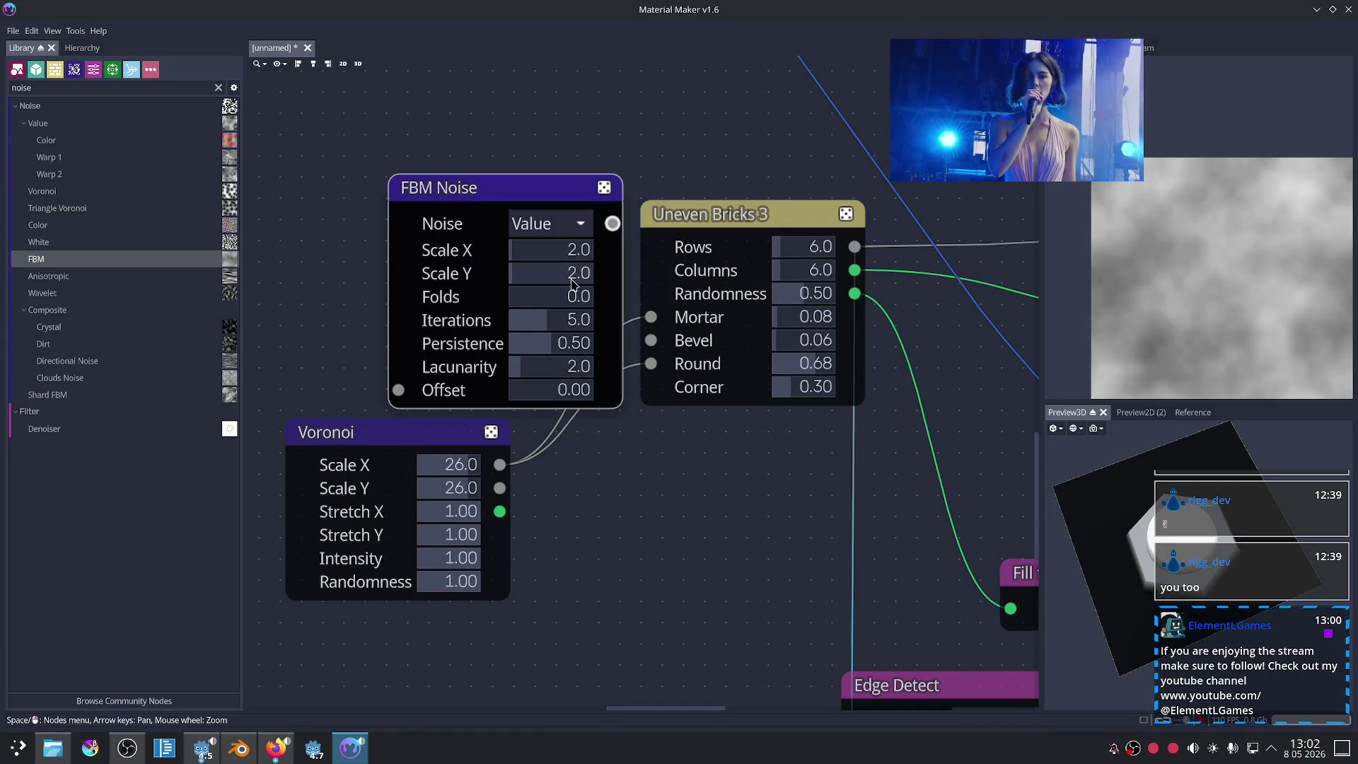
pyautogui.scroll(-3, 575, 284)
pyautogui.moveTo(530, 211); pyautogui.dragTo(424, 202)
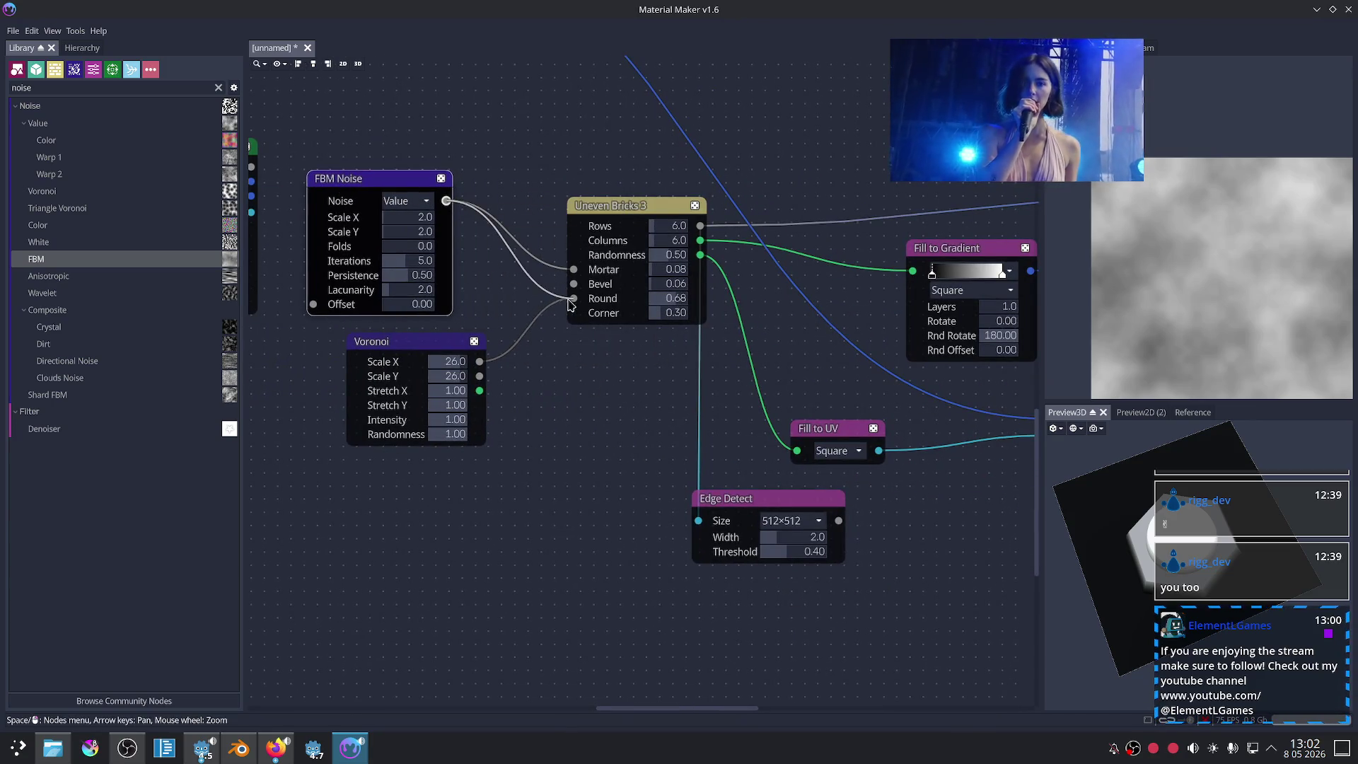
# Step: Drop the leftover Voronoi connection to the bricks and preview the Uneven Bricks 3 output
pyautogui.moveTo(570, 304); pyautogui.dragTo(574, 301)
pyautogui.click(634, 255)
pyautogui.scroll(2, 634, 358)
pyautogui.scroll(1, 585, 379)
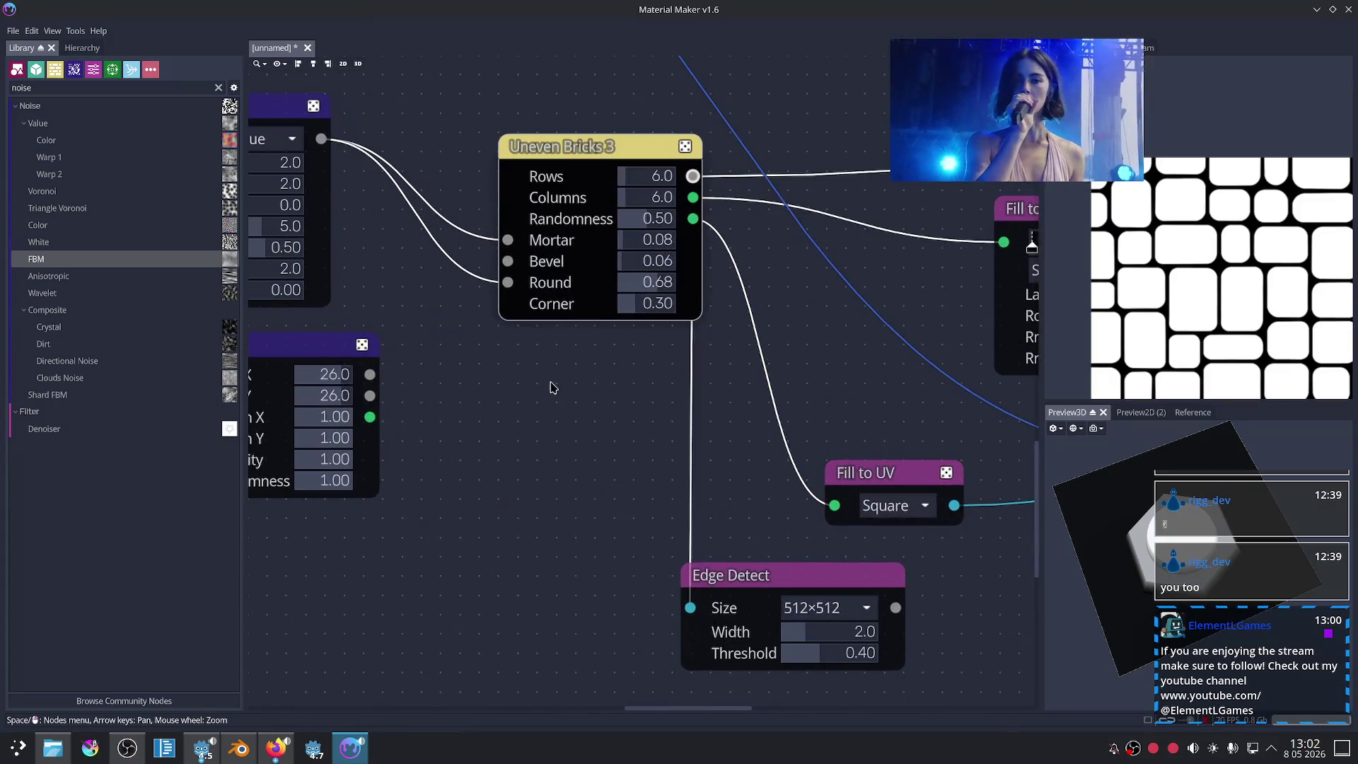
pyautogui.moveTo(553, 387); pyautogui.dragTo(686, 446, button='middle')
pyautogui.scroll(1, 465, 292)
# Step: Raise FBM Scale to 12, testing Lacunarity 8.0 and Persistence 0.00, then Lacunarity back to 1.0
pyautogui.moveTo(348, 213)
pyautogui.mouseDown()
pyautogui.moveTo(393, 216)
pyautogui.moveTo(369, 223)
pyautogui.moveTo(374, 238)
pyautogui.moveTo(384, 219)
pyautogui.mouseUp()
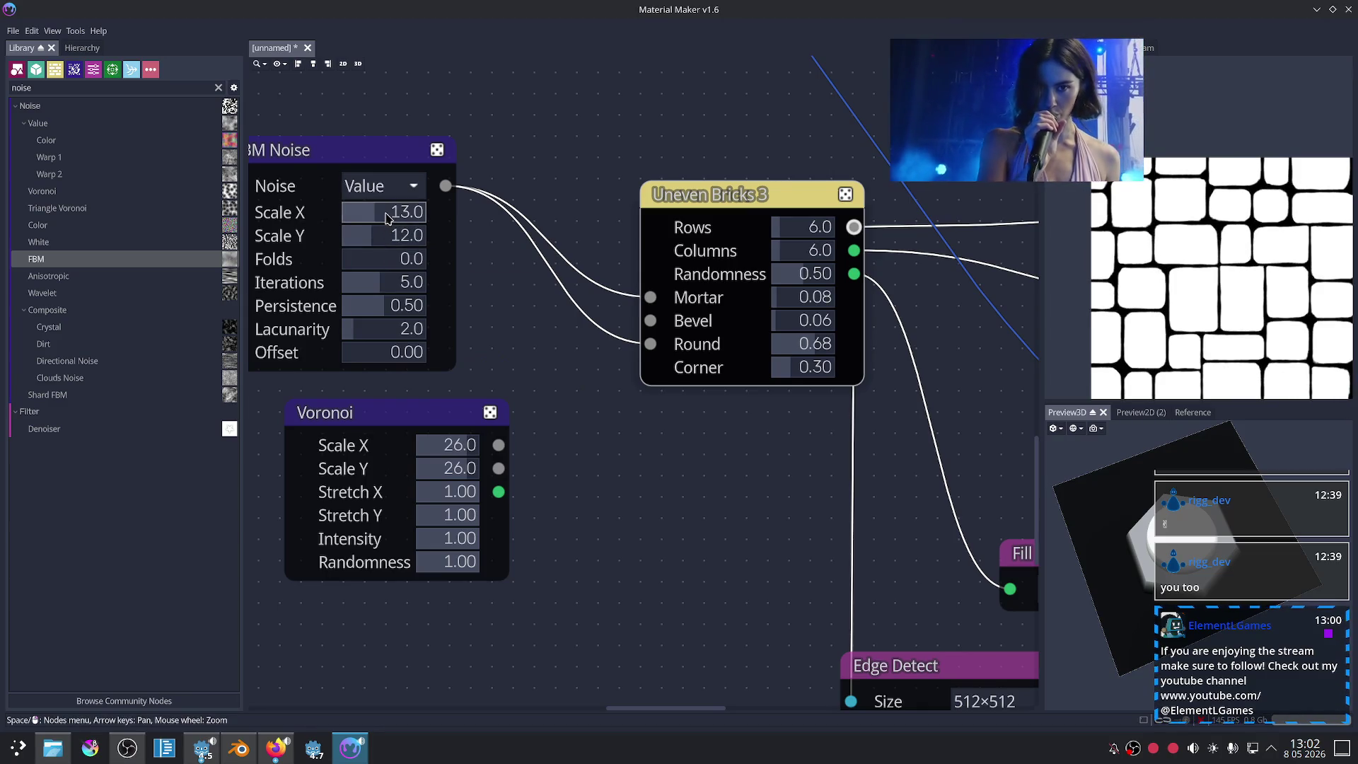
pyautogui.click(327, 145)
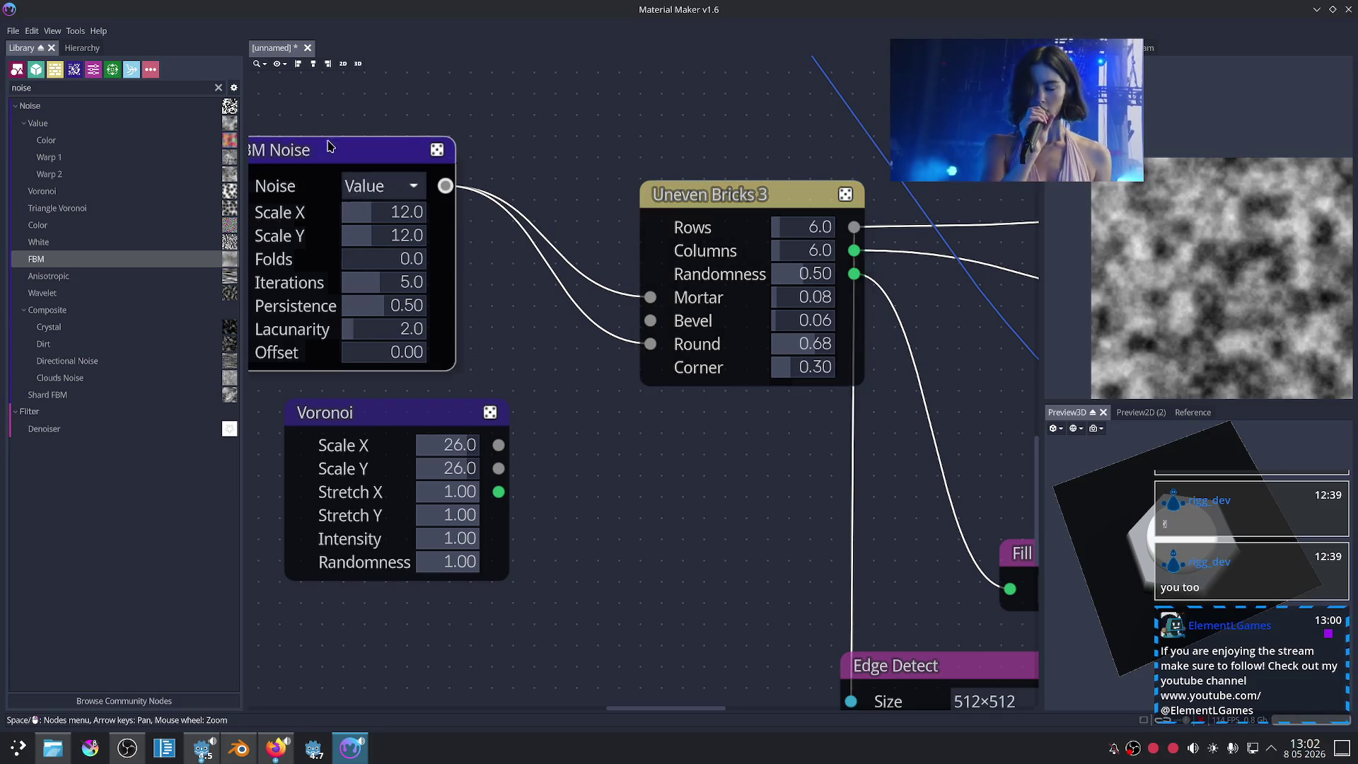
pyautogui.moveTo(508, 307); pyautogui.dragTo(604, 325, button='middle')
pyautogui.moveTo(459, 354); pyautogui.dragTo(474, 354)
pyautogui.click(776, 214)
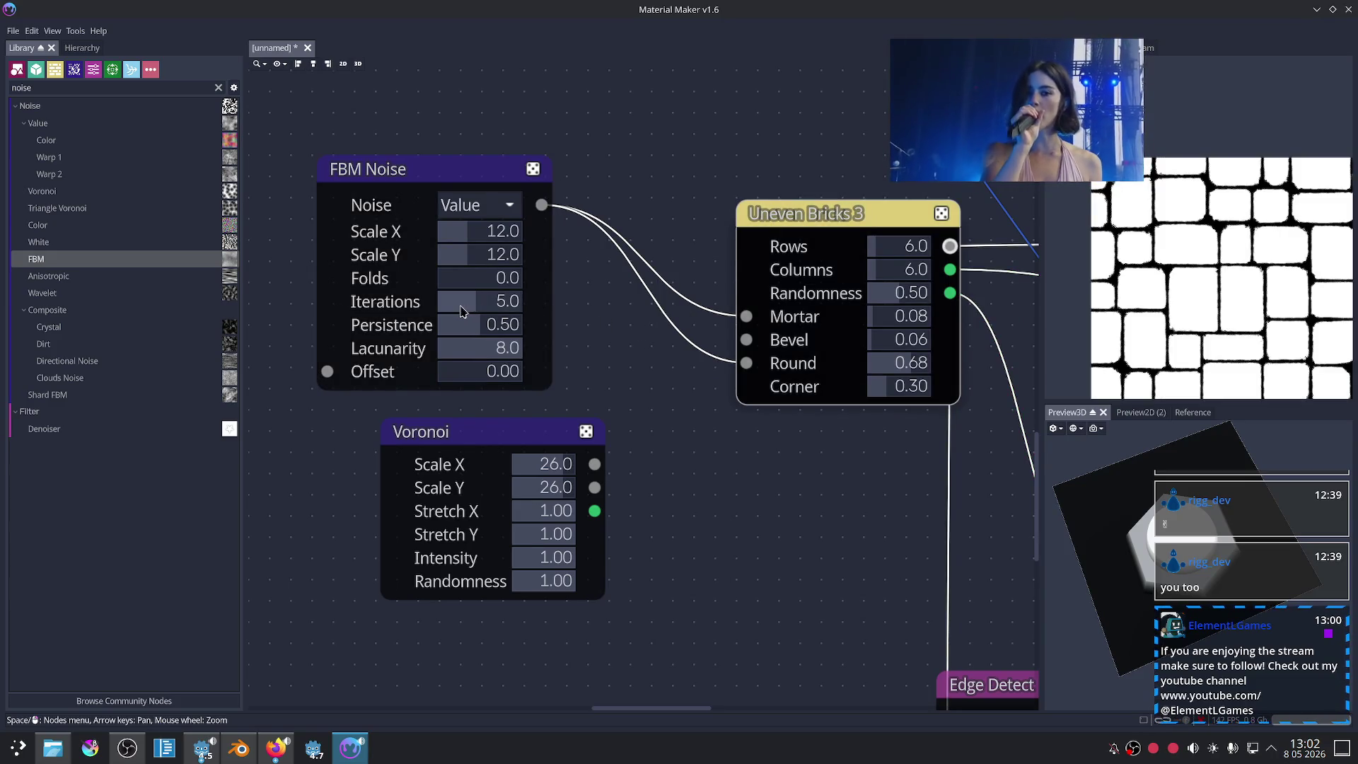
pyautogui.moveTo(465, 325)
pyautogui.mouseDown()
pyautogui.moveTo(422, 327)
pyautogui.moveTo(575, 334)
pyautogui.moveTo(430, 335)
pyautogui.moveTo(454, 337)
pyautogui.mouseUp()
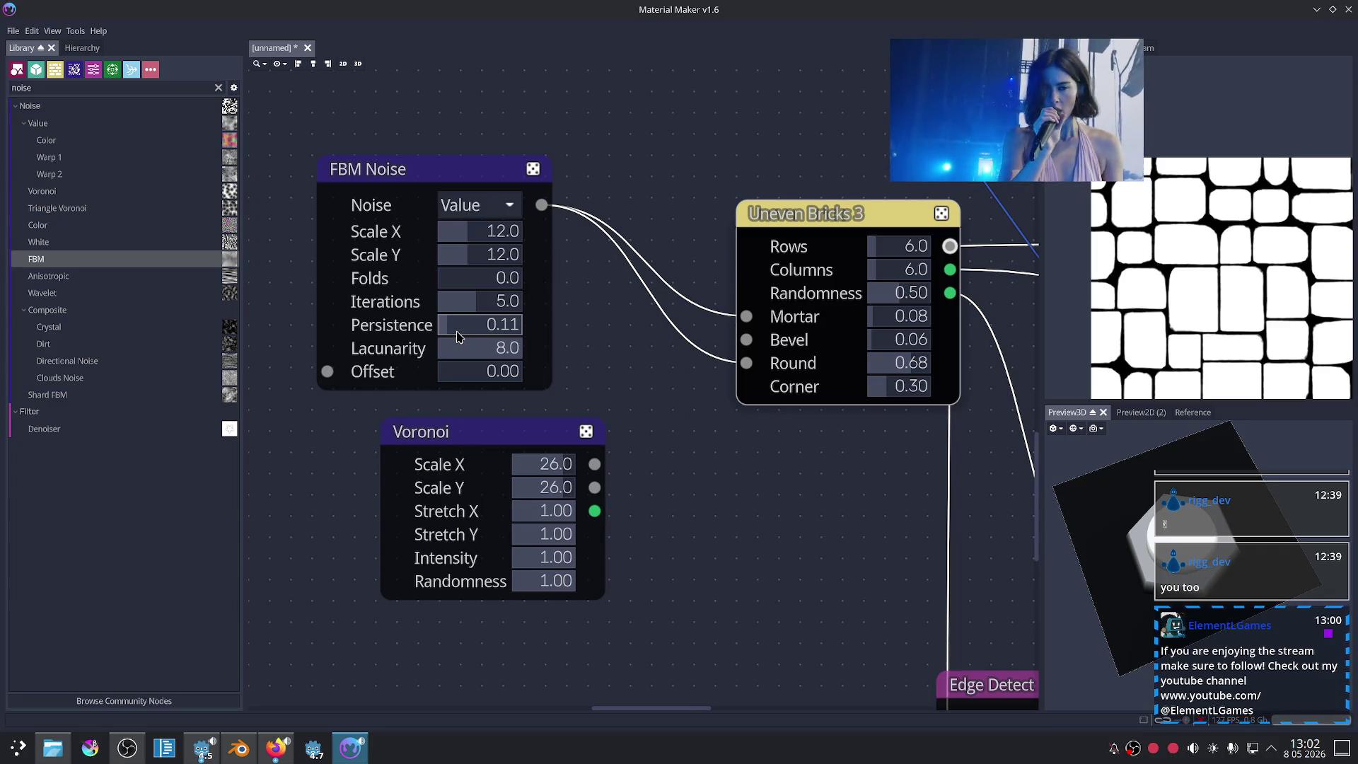
pyautogui.moveTo(517, 348); pyautogui.dragTo(500, 348)
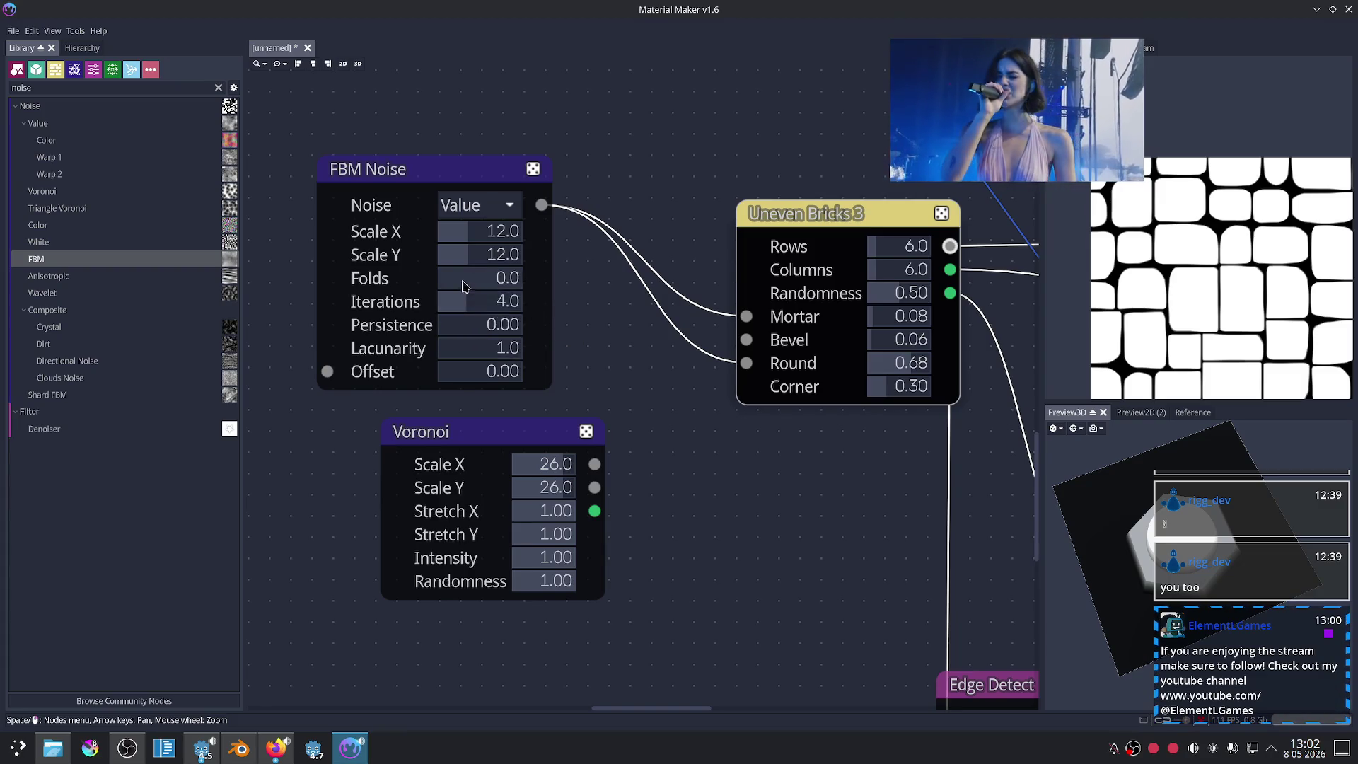
# Step: Give the FBM Noise 2 folds, Persistence 1.00 and Offset 0.71, checking the brick preview
pyautogui.moveTo(468, 284); pyautogui.dragTo(504, 283)
pyautogui.click(505, 283)
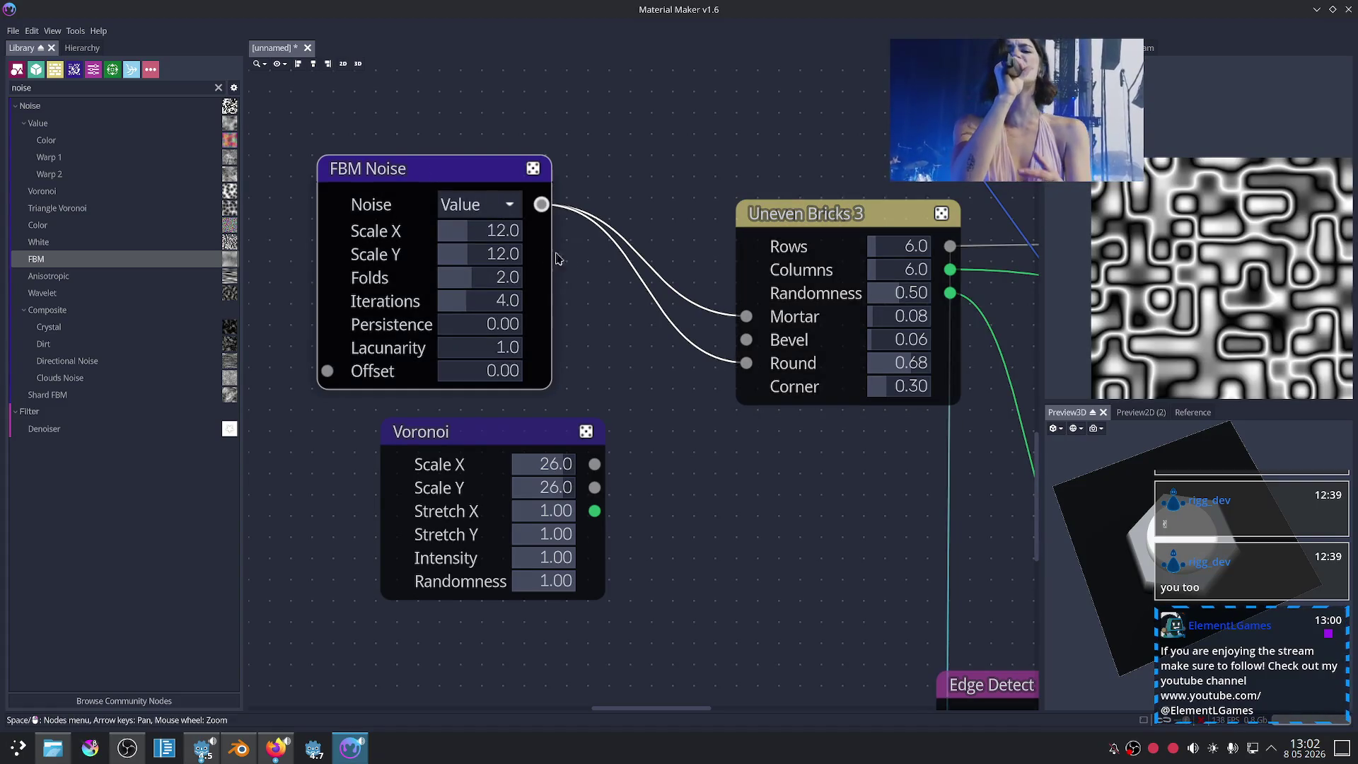
pyautogui.click(778, 214)
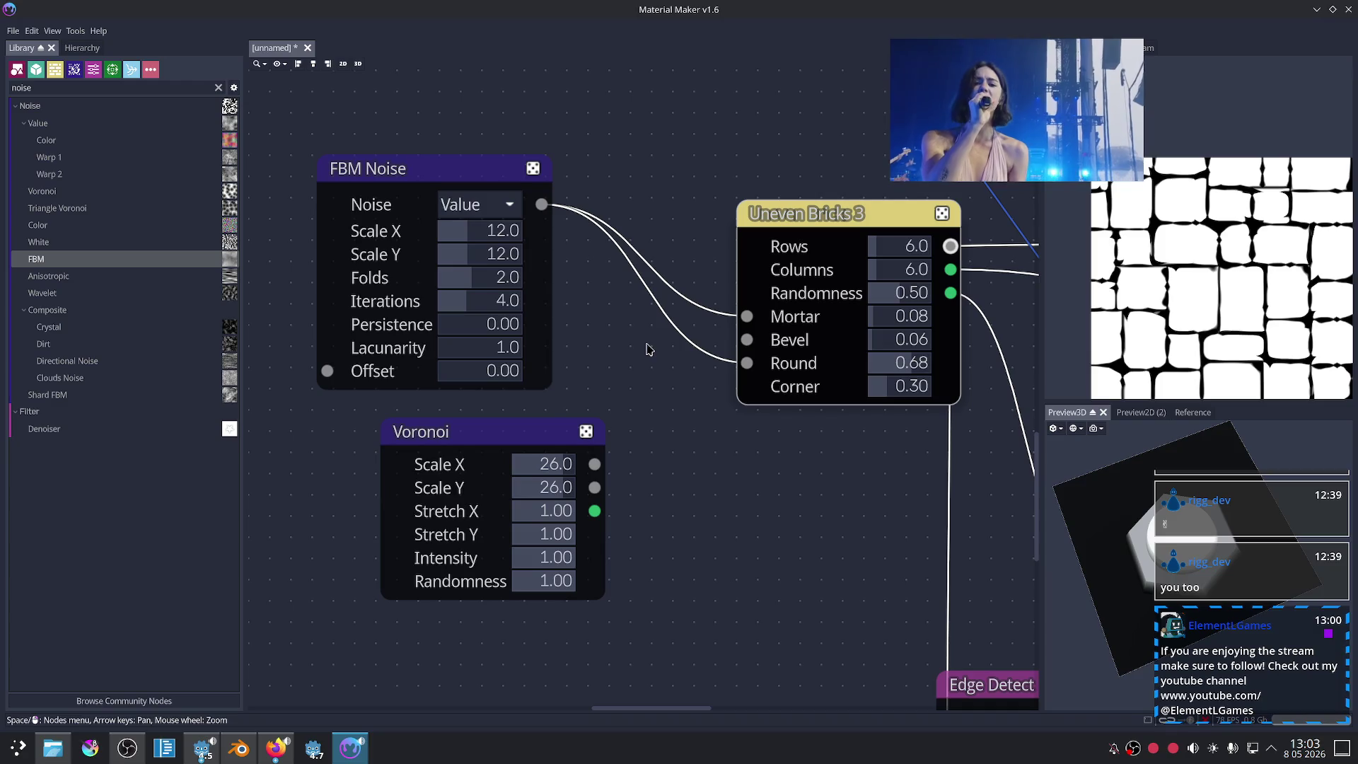
pyautogui.moveTo(463, 325); pyautogui.dragTo(555, 319)
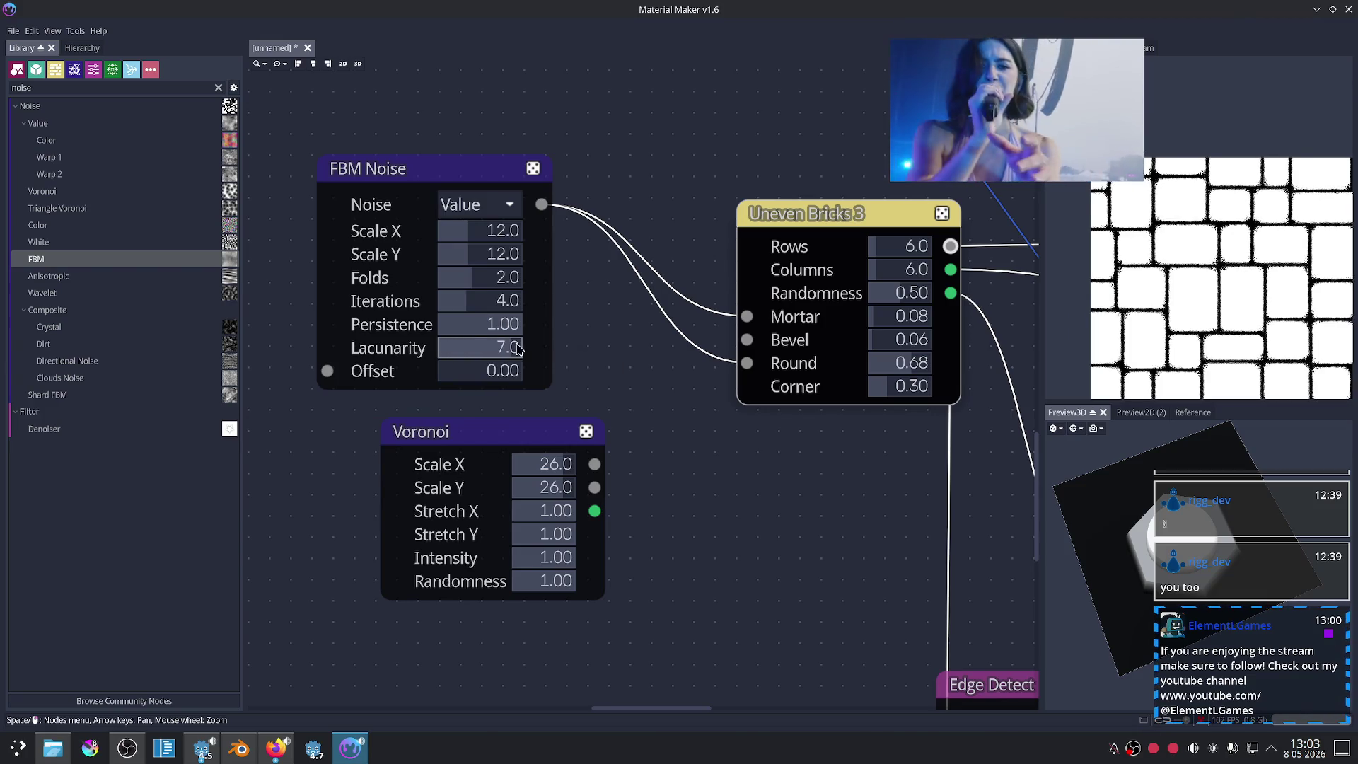
pyautogui.moveTo(445, 372); pyautogui.dragTo(513, 370)
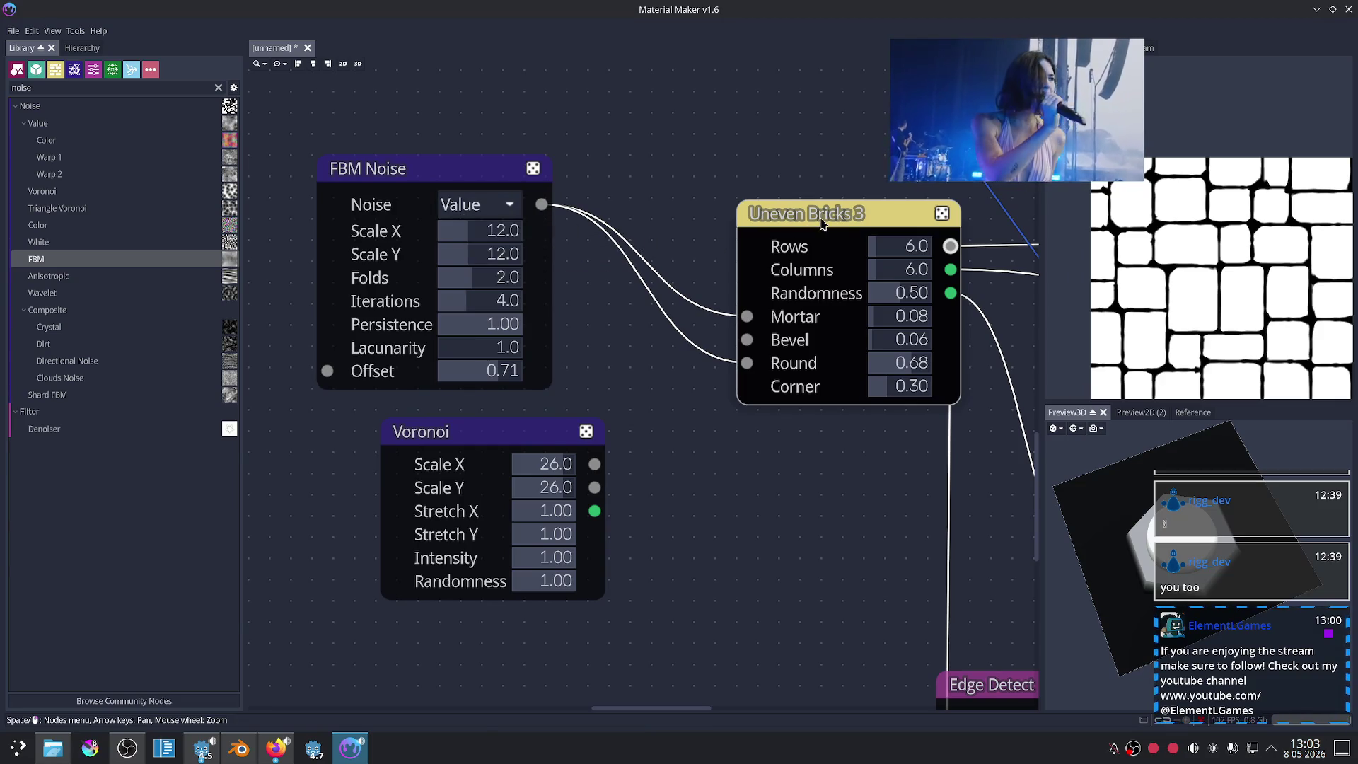
pyautogui.moveTo(806, 460); pyautogui.dragTo(601, 403, button='middle')
pyautogui.scroll(-3, 752, 469)
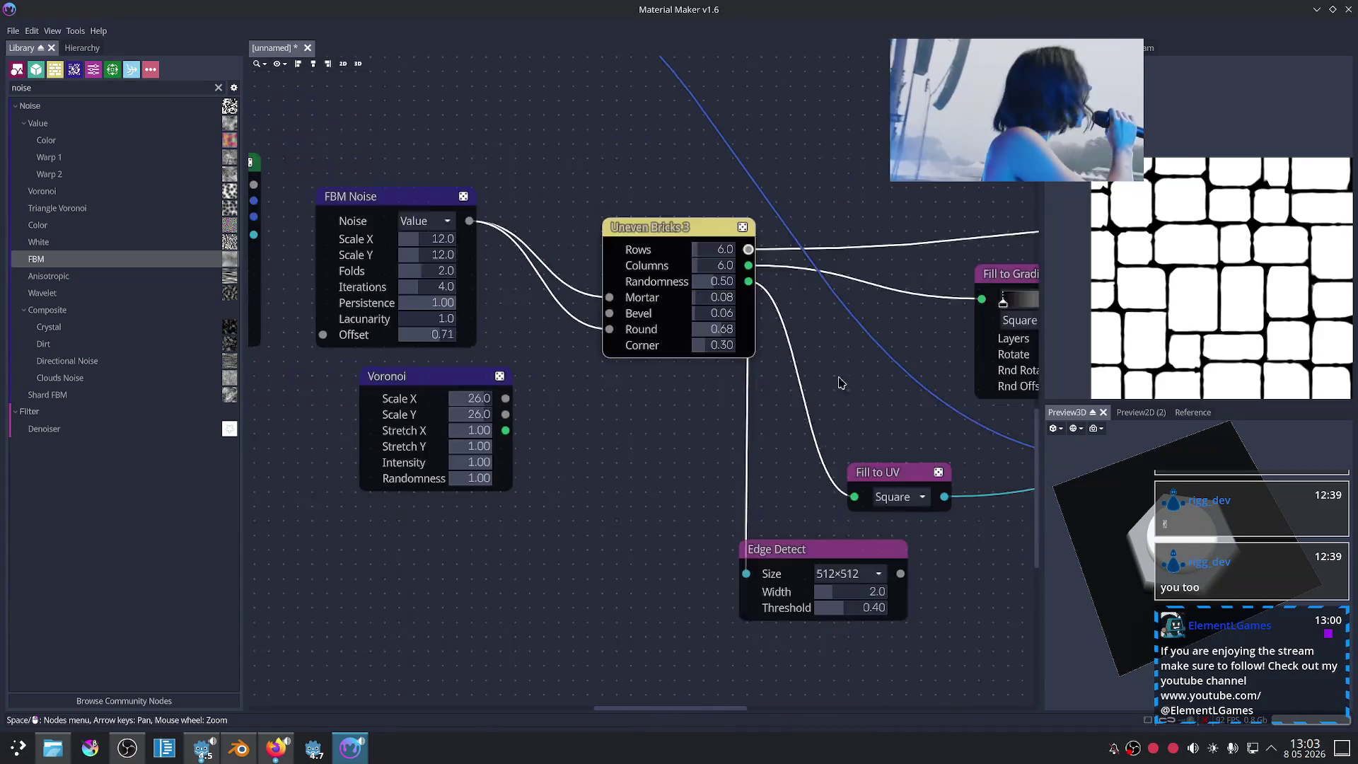
pyautogui.scroll(-5, 831, 373)
pyautogui.moveTo(831, 373); pyautogui.dragTo(609, 329, button='middle')
# Step: Set the final Blend node's Layer1 mode to Screen with Opacity1 at 1.00
pyautogui.scroll(3, 934, 319)
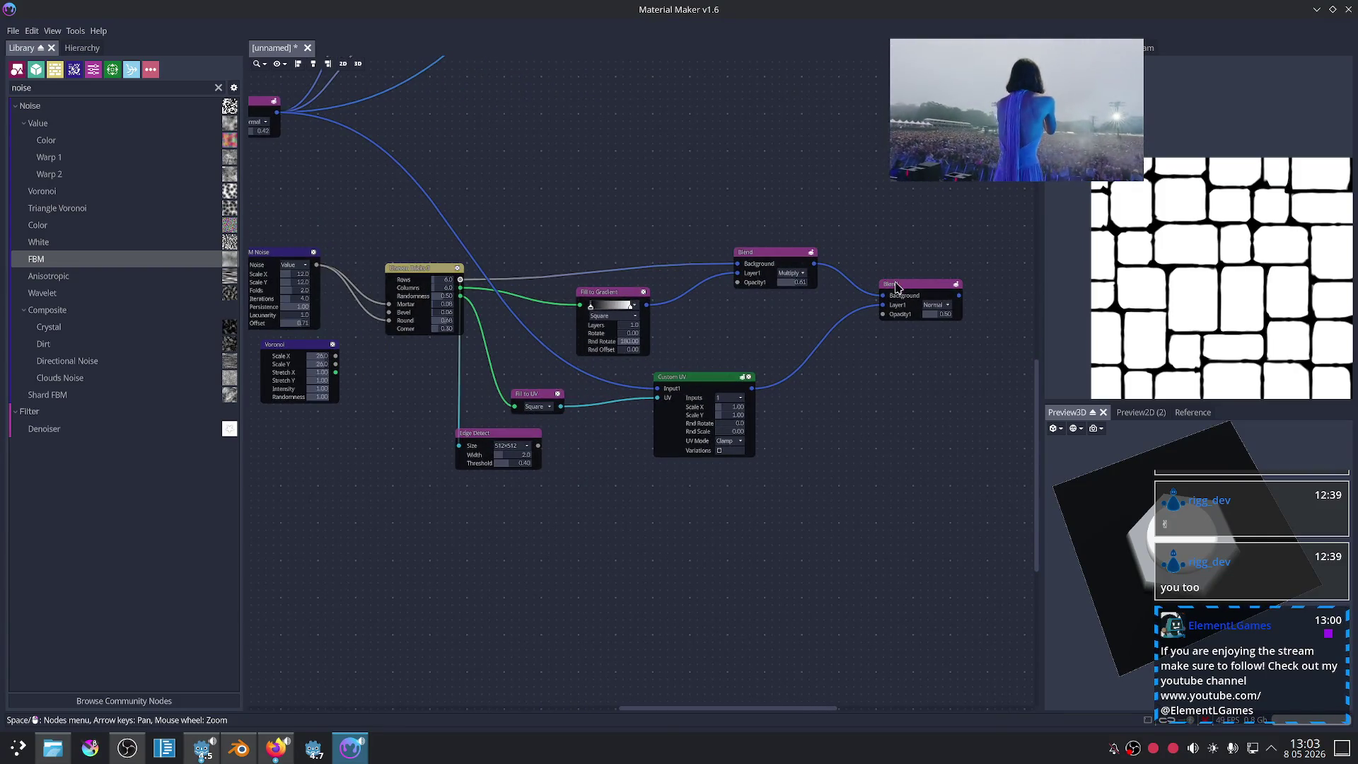
pyautogui.click(896, 284)
pyautogui.moveTo(936, 319); pyautogui.dragTo(777, 409, button='middle')
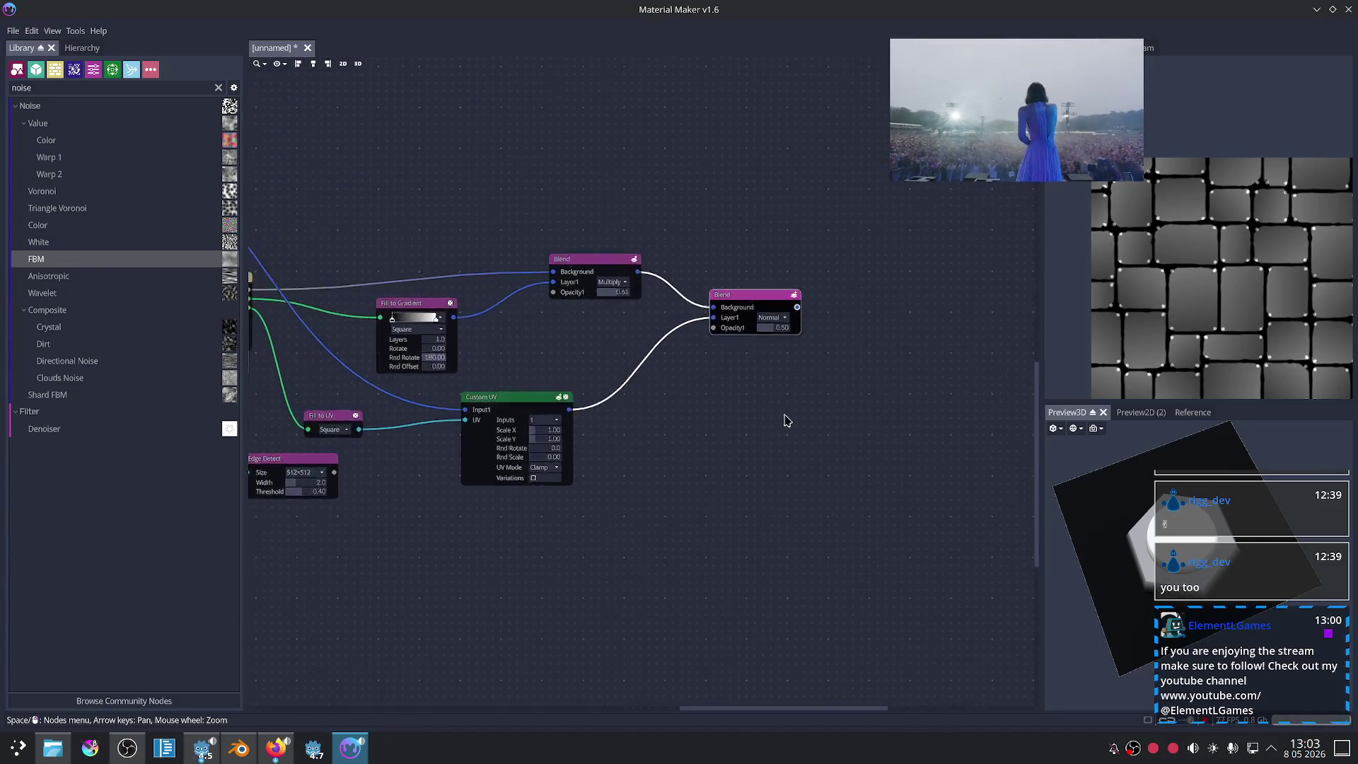
pyautogui.scroll(2, 771, 368)
pyautogui.scroll(1, 756, 327)
pyautogui.click(769, 279)
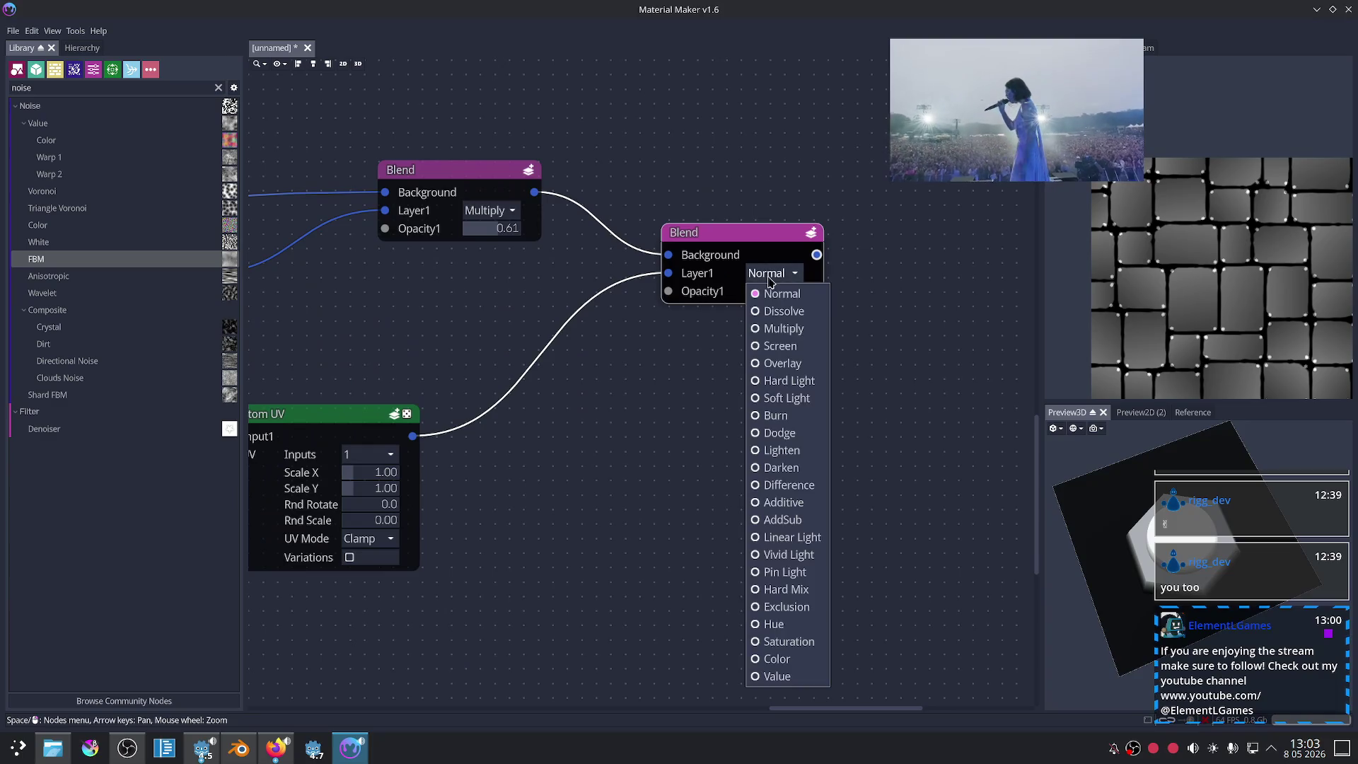
pyautogui.click(797, 349)
pyautogui.scroll(2, 835, 326)
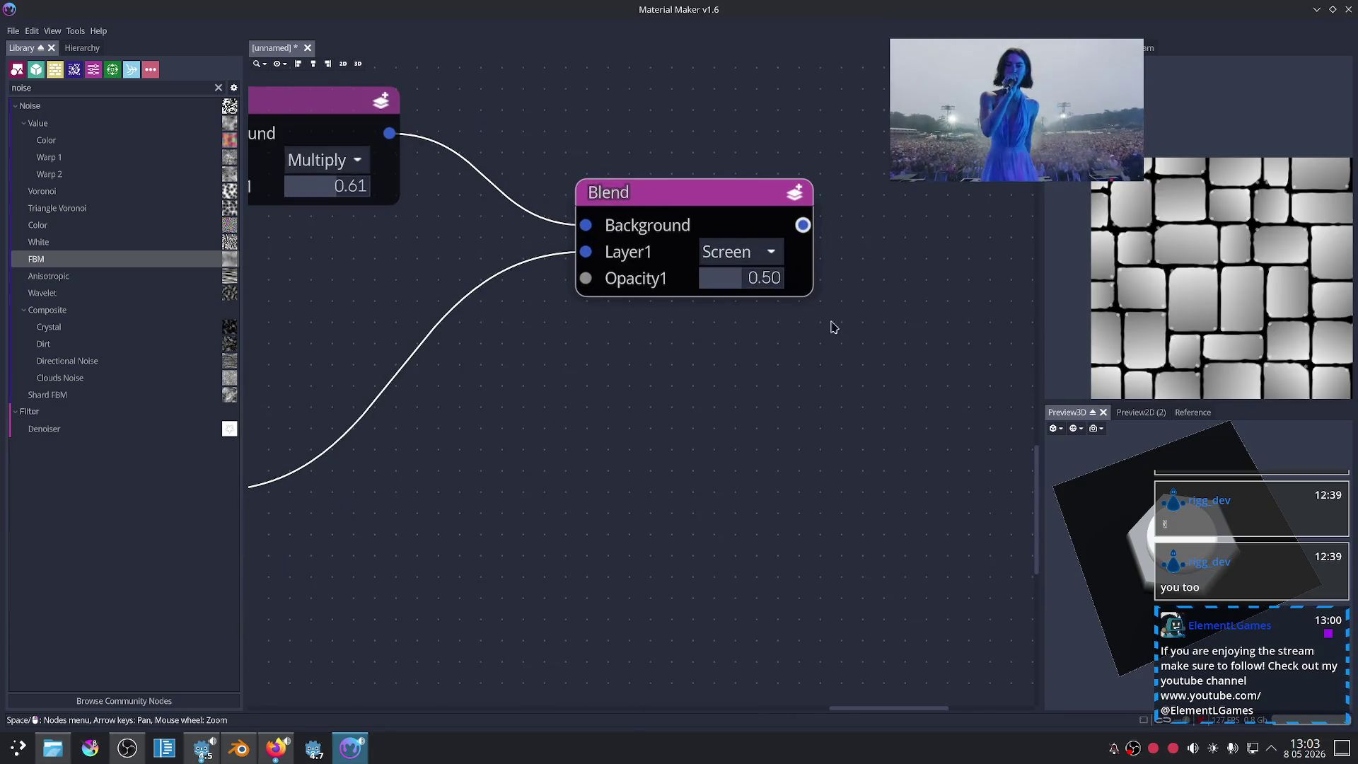
pyautogui.moveTo(740, 293); pyautogui.dragTo(743, 289)
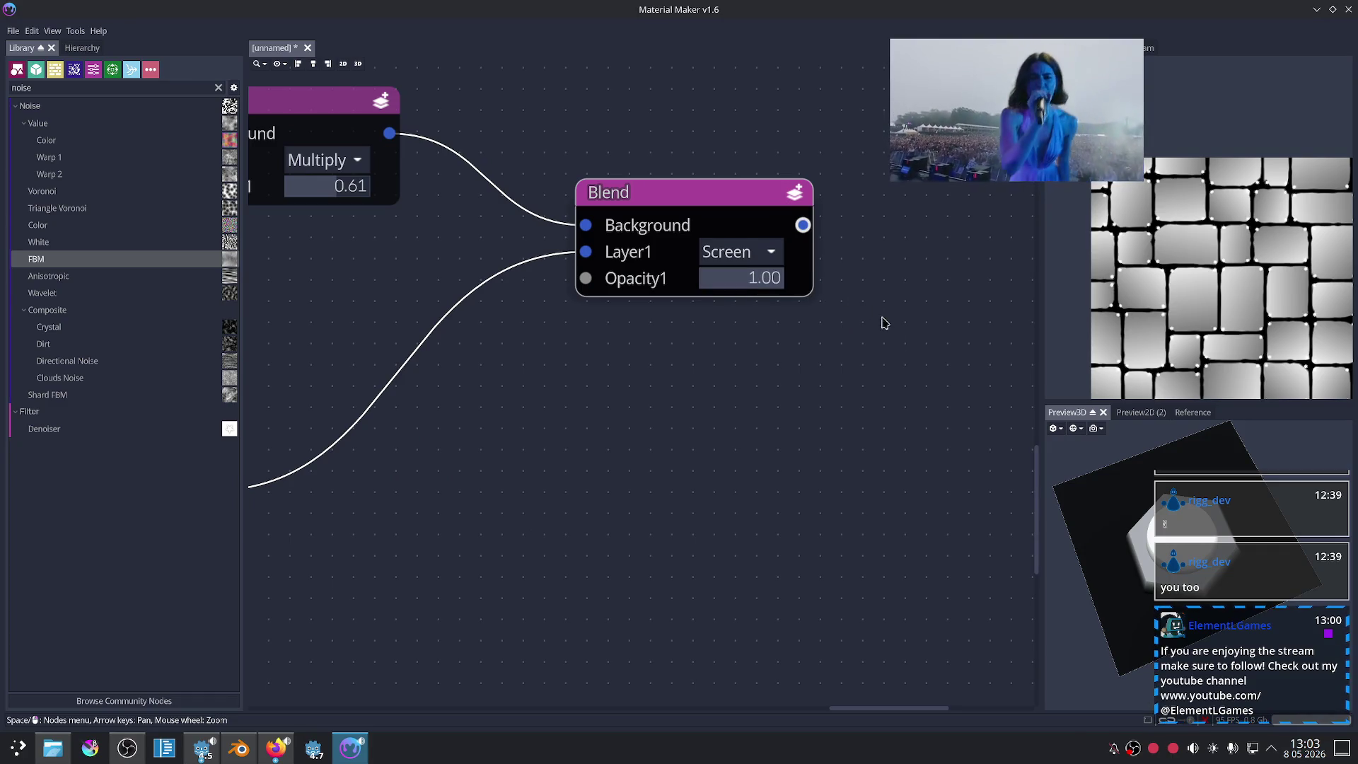
# Step: Pan and zoom out to bring Custom UV and the first Blend node into view
pyautogui.scroll(-3, 901, 347)
pyautogui.moveTo(842, 375)
pyautogui.mouseDown(button='middle')
pyautogui.moveTo(682, 368)
pyautogui.moveTo(716, 302)
pyautogui.mouseUp(button='middle')
pyautogui.scroll(-1, 803, 344)
pyautogui.scroll(-1, 655, 346)
pyautogui.scroll(-1, 615, 385)
pyautogui.scroll(-2, 631, 352)
# Step: Move the material node beside the Blends and connect the Blend result to its Albedo input
pyautogui.moveTo(561, 170); pyautogui.dragTo(892, 331)
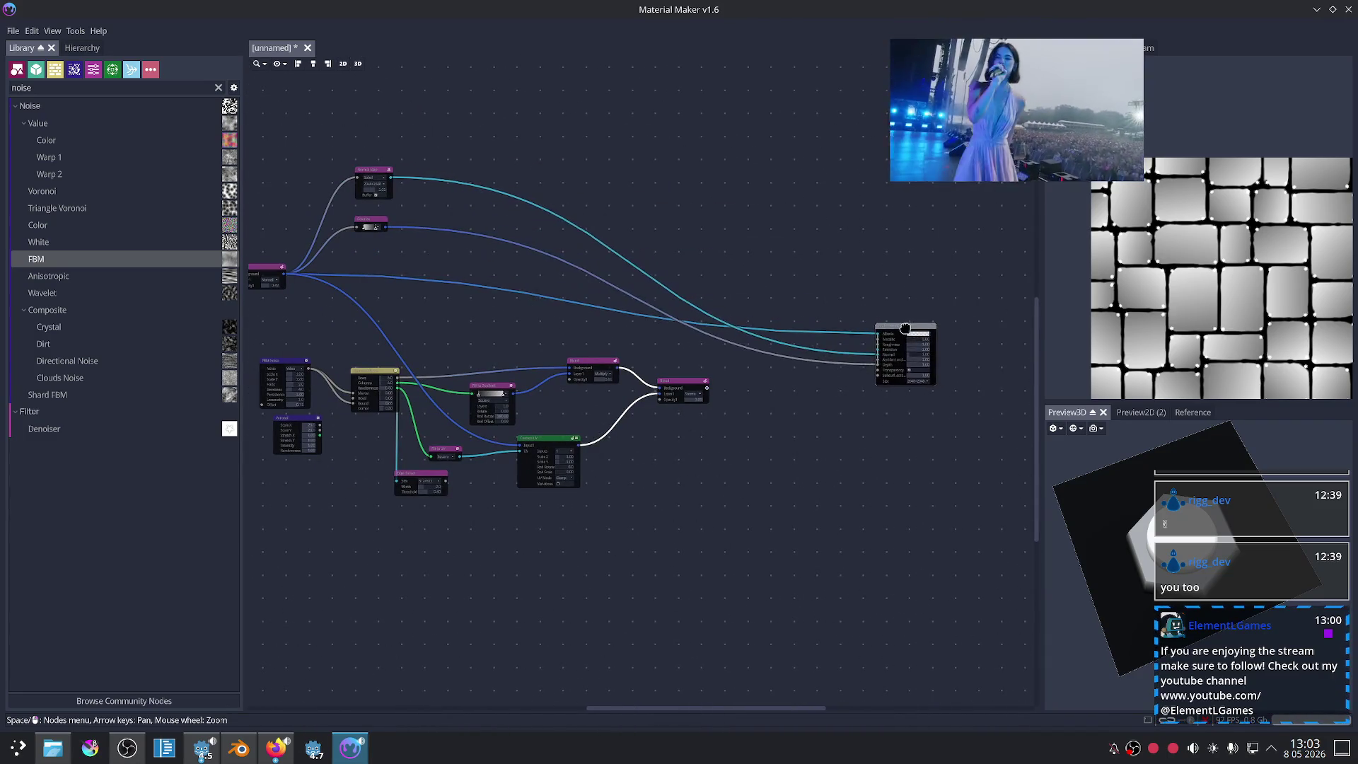
pyautogui.scroll(3, 838, 414)
pyautogui.scroll(1, 664, 373)
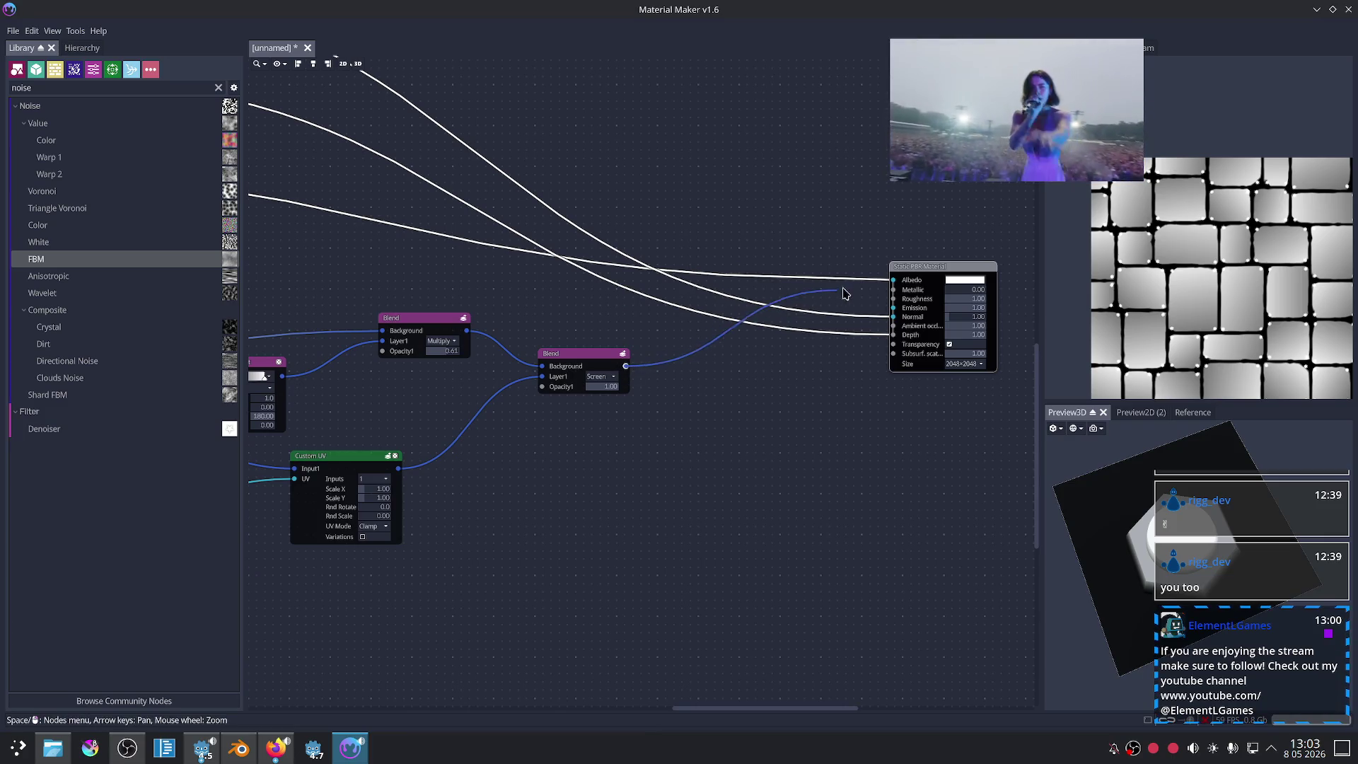
pyautogui.moveTo(844, 293); pyautogui.dragTo(893, 280)
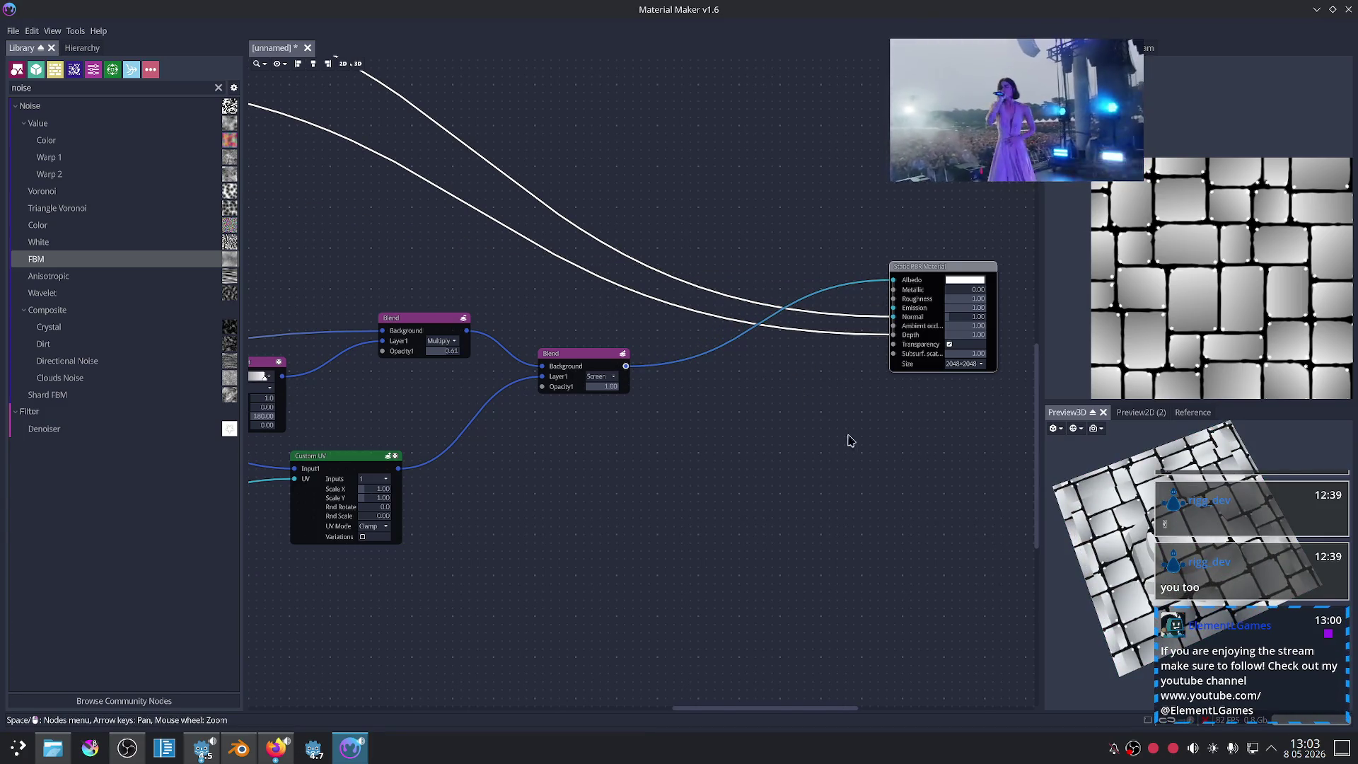
# Step: Dismiss the add-node list and move the Colorize node beside the Blend nodes
pyautogui.moveTo(684, 393); pyautogui.dragTo(730, 396)
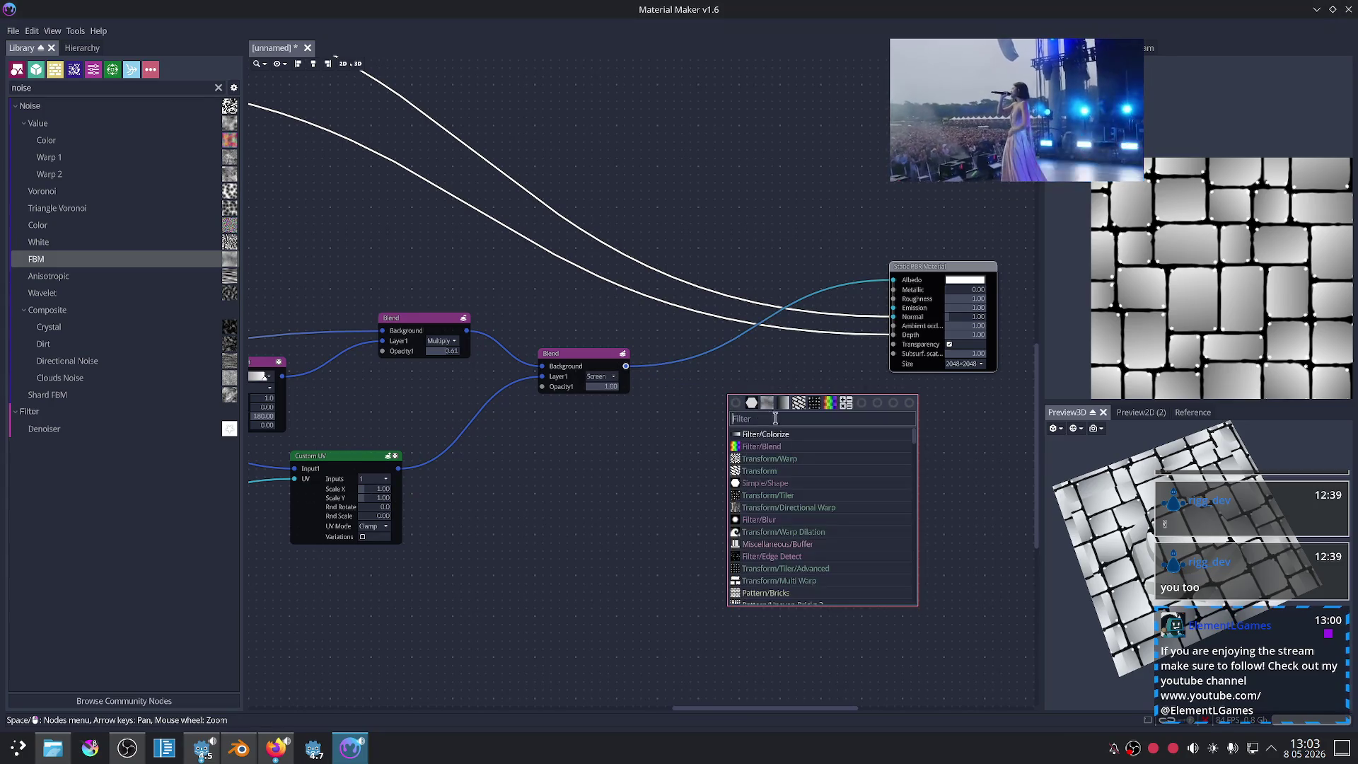
pyautogui.click(562, 267)
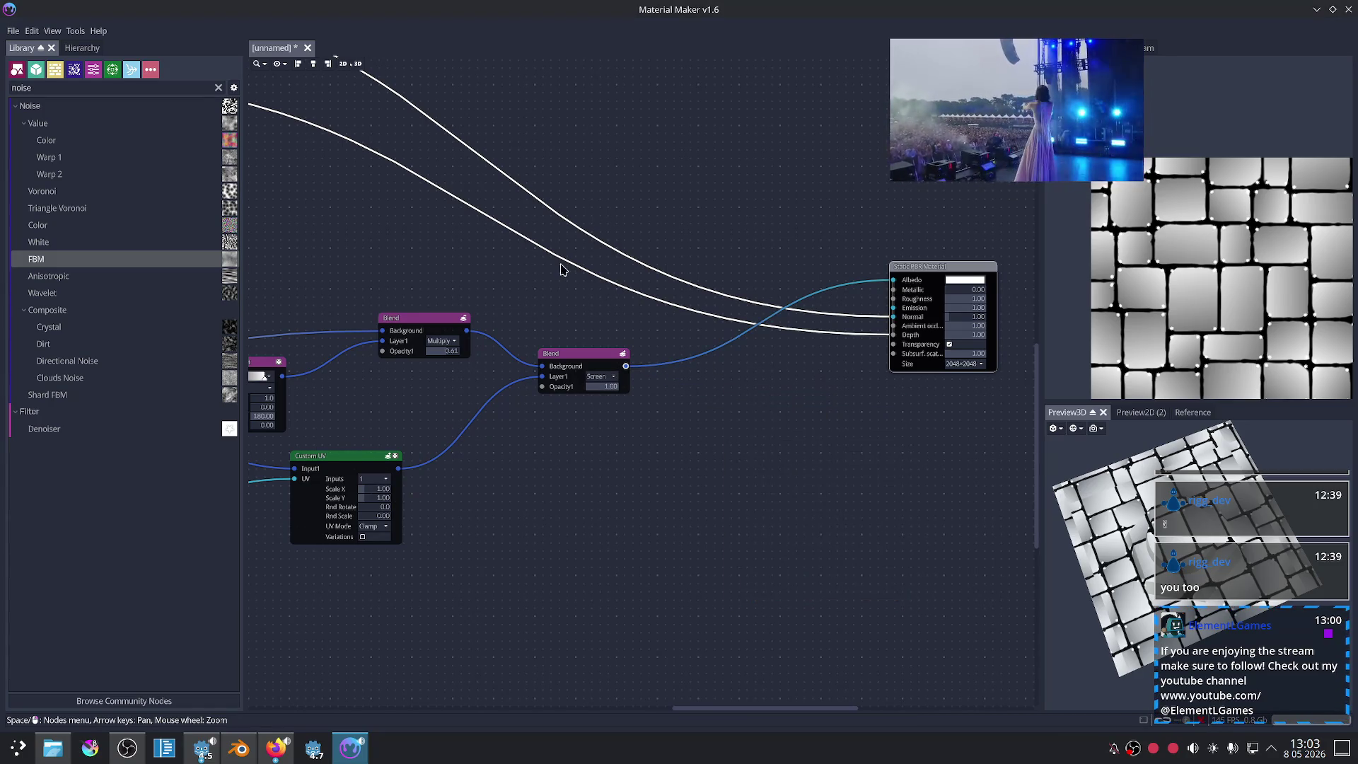
pyautogui.scroll(-2, 350, 200)
pyautogui.scroll(-2, 348, 180)
pyautogui.click(347, 172)
pyautogui.moveTo(347, 172); pyautogui.dragTo(820, 372)
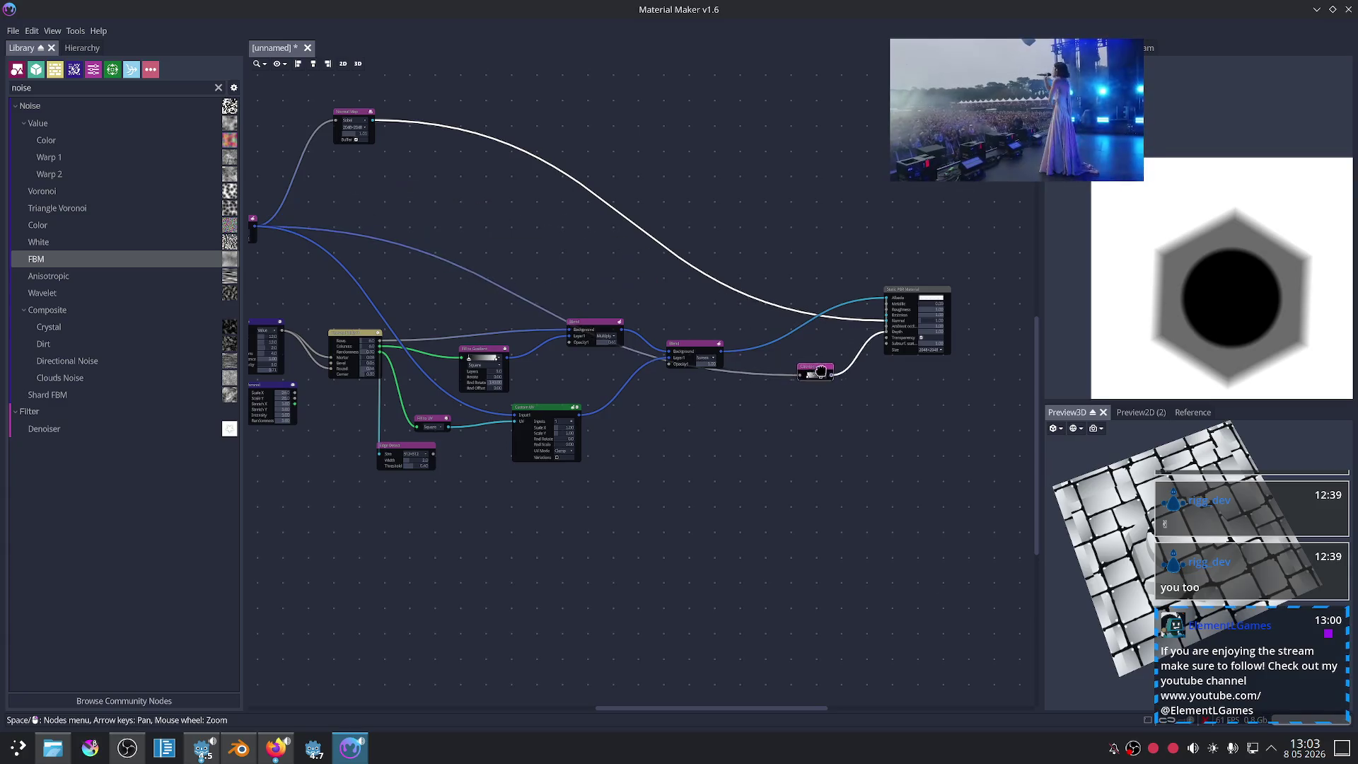
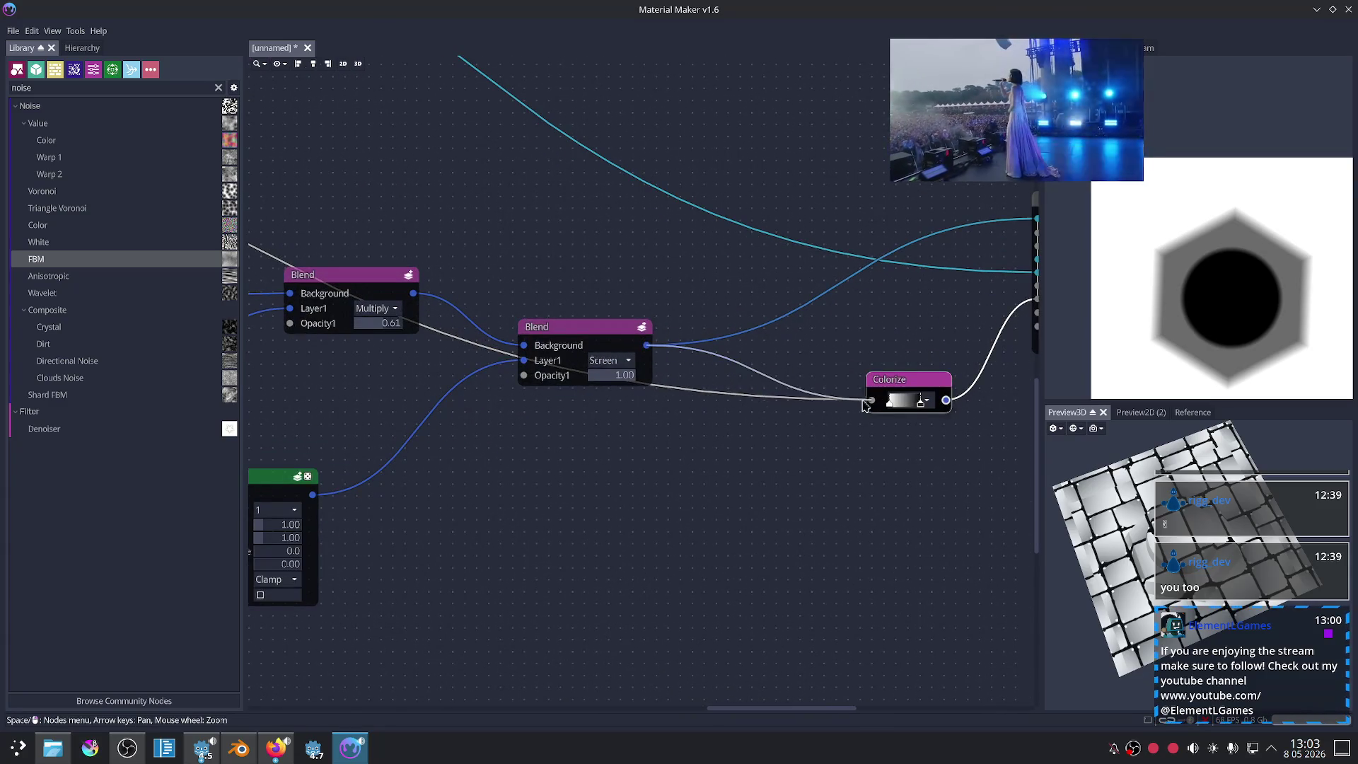
# Step: Tilt the 3D preview, then drag the Colorize gradient's left stop right to lighten the depth map
pyautogui.moveTo(945, 465); pyautogui.dragTo(579, 361, button='middle')
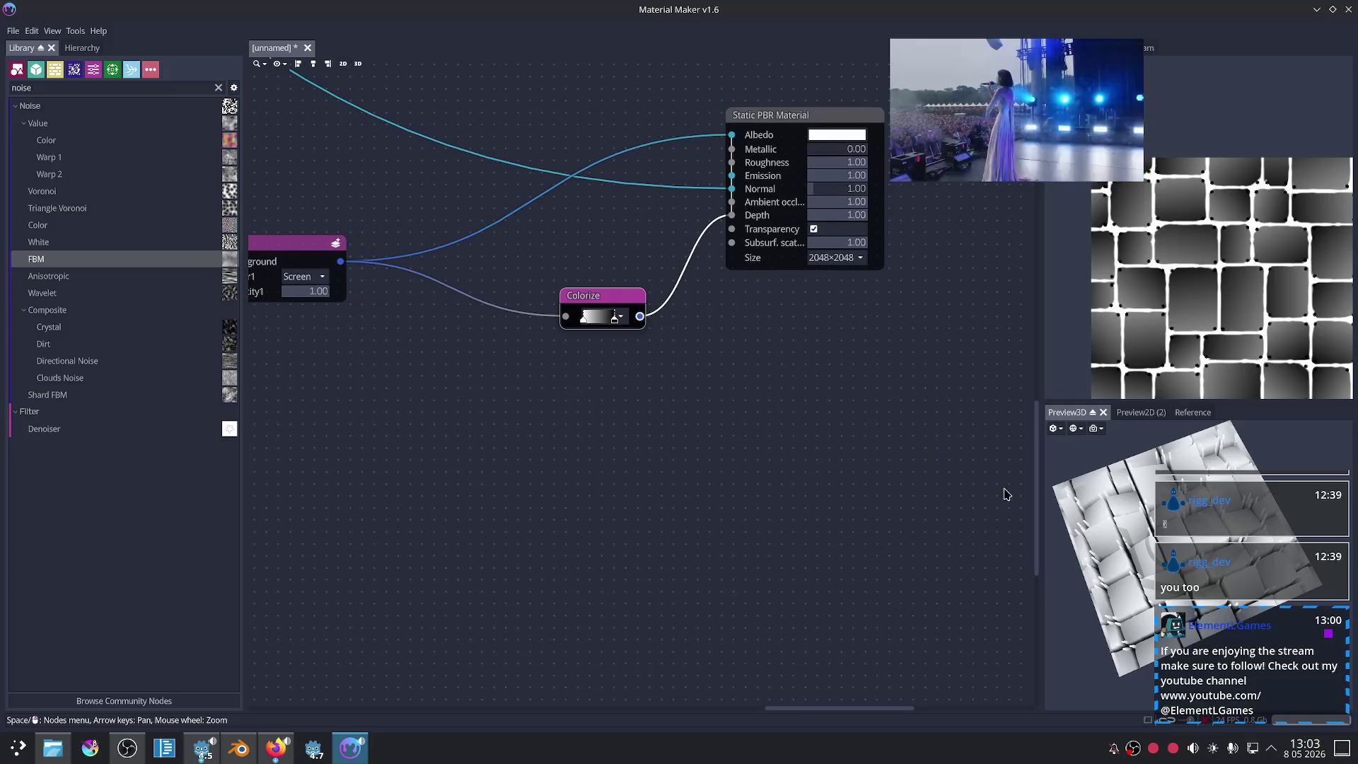
pyautogui.moveTo(1083, 483); pyautogui.dragTo(1099, 504)
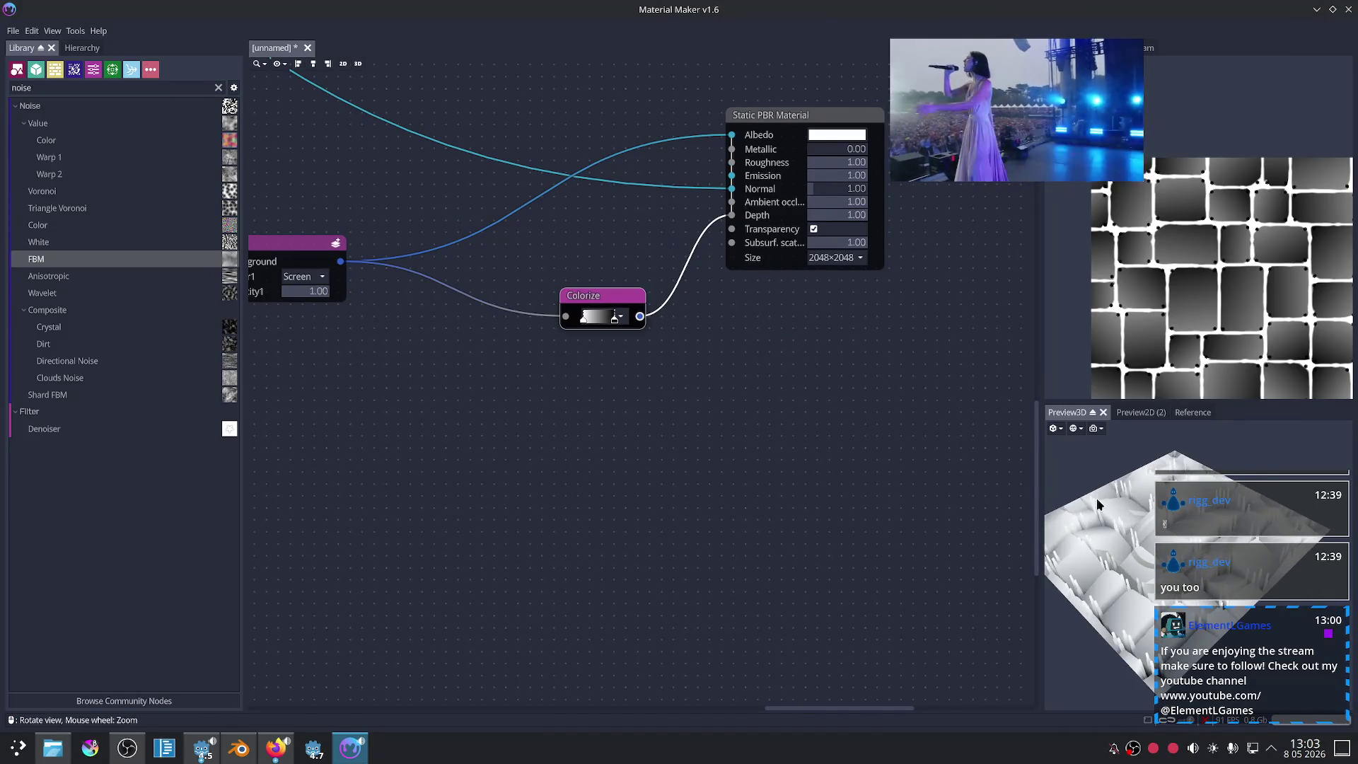
pyautogui.scroll(1, 1159, 333)
pyautogui.scroll(1, 1159, 334)
pyautogui.moveTo(1097, 520); pyautogui.dragTo(1115, 549)
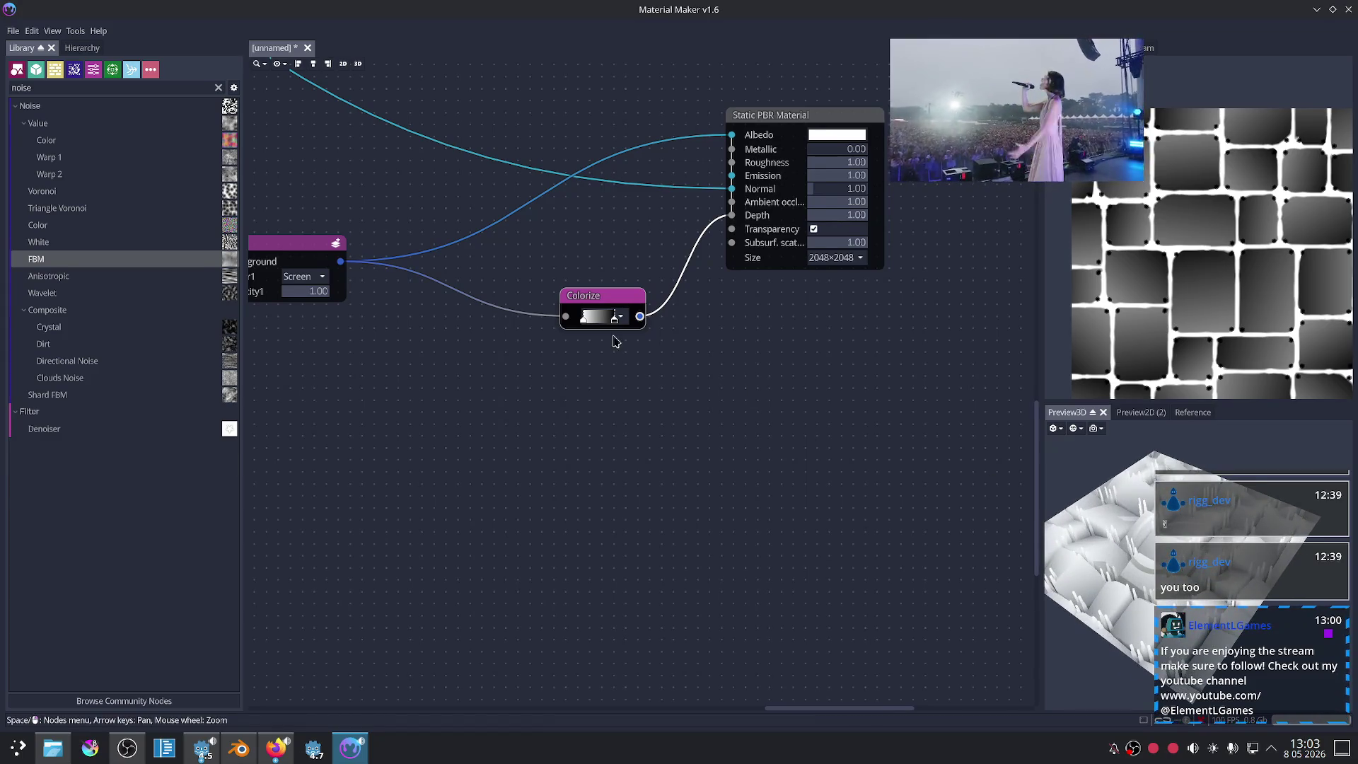
pyautogui.scroll(1, 614, 341)
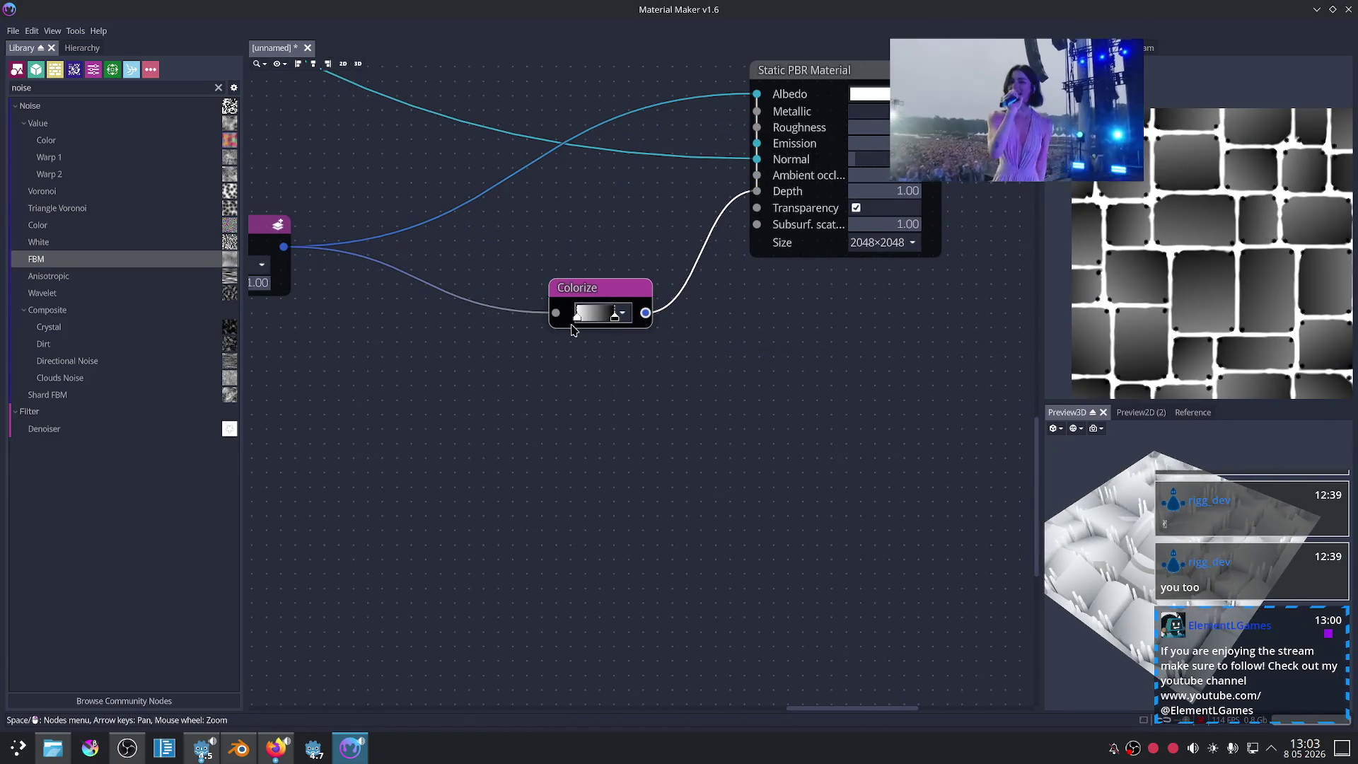
pyautogui.moveTo(577, 317)
pyautogui.mouseDown()
pyautogui.moveTo(598, 319)
pyautogui.moveTo(577, 320)
pyautogui.mouseUp()
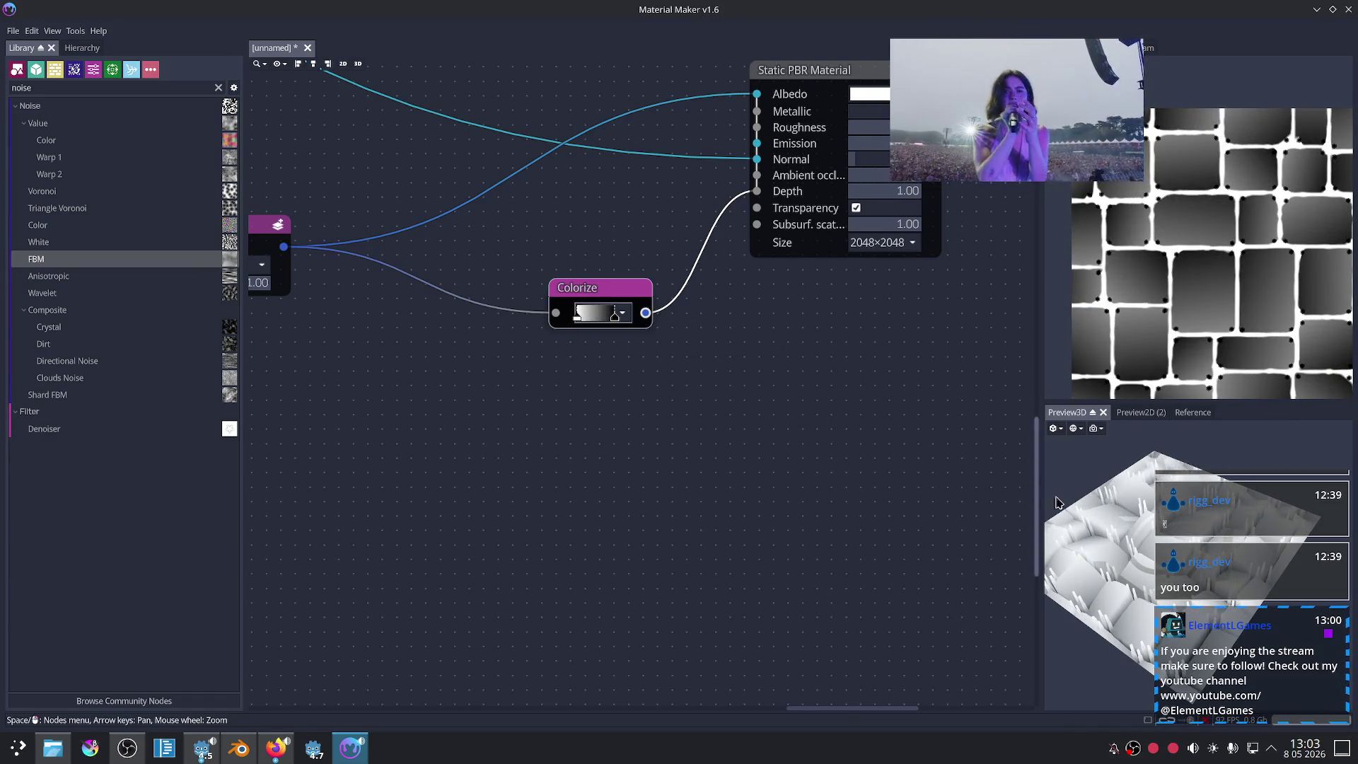
# Step: Bring the Custom UV node into view and move the Normal Map node above the material node
pyautogui.scroll(-1, 755, 382)
pyautogui.scroll(-1, 601, 242)
pyautogui.scroll(-1, 644, 368)
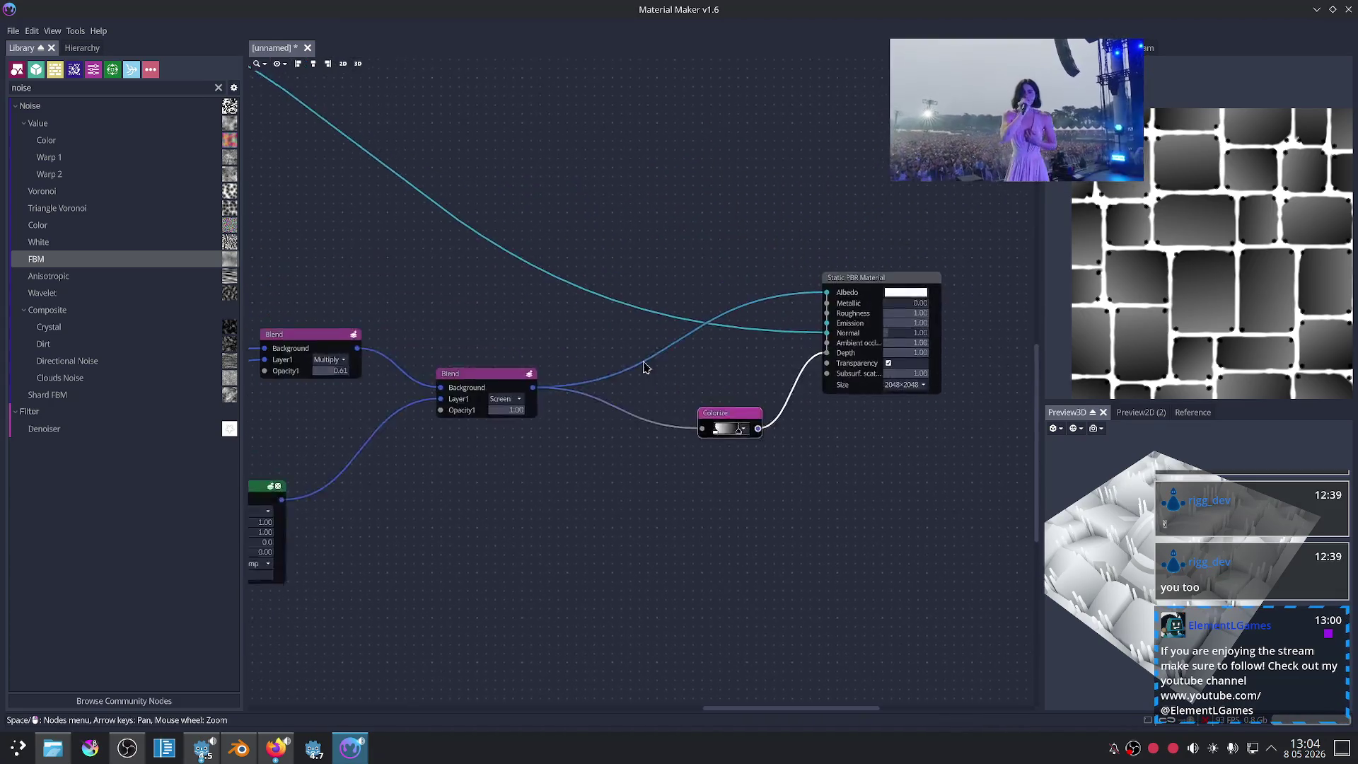
pyautogui.moveTo(644, 367); pyautogui.dragTo(738, 402, button='middle')
pyautogui.scroll(-3, 512, 250)
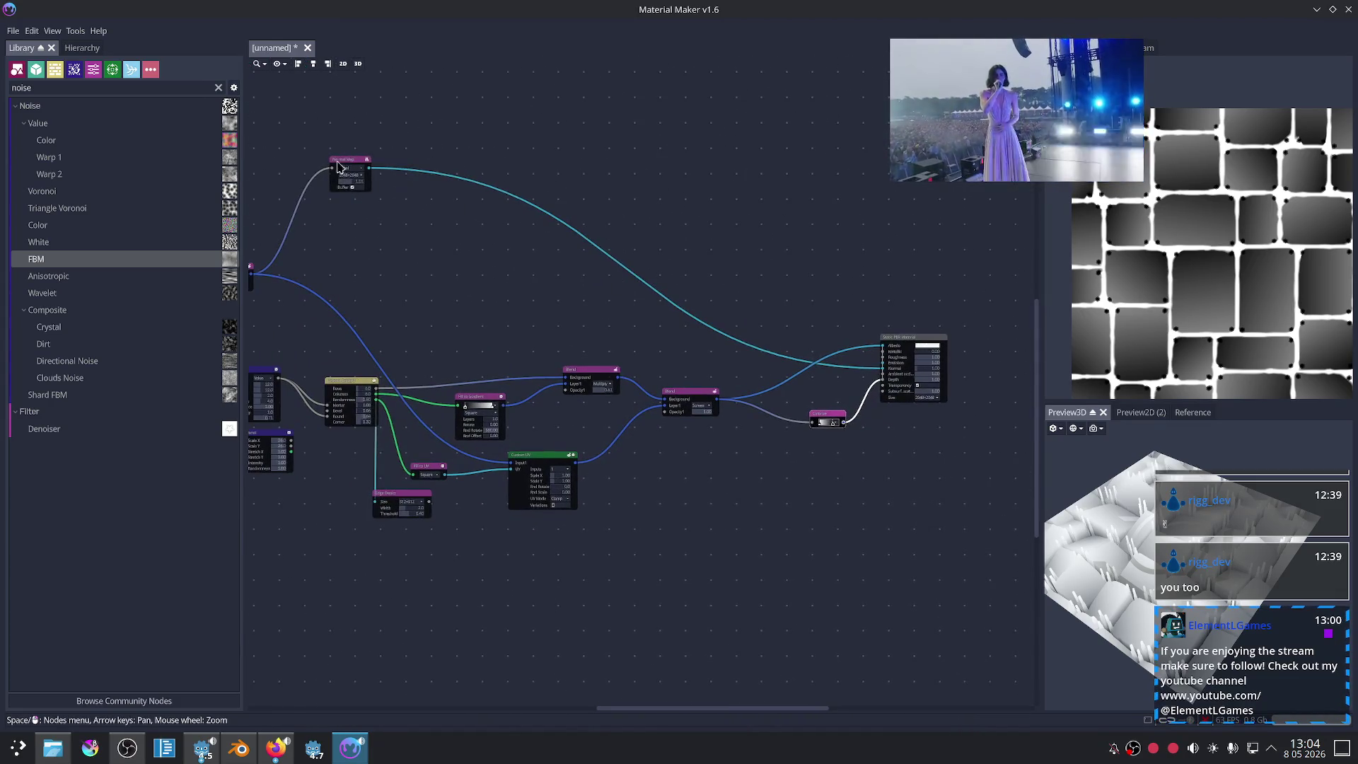
pyautogui.moveTo(348, 174); pyautogui.dragTo(810, 277)
pyautogui.scroll(4, 790, 323)
pyautogui.hscroll(2, 672, 410)
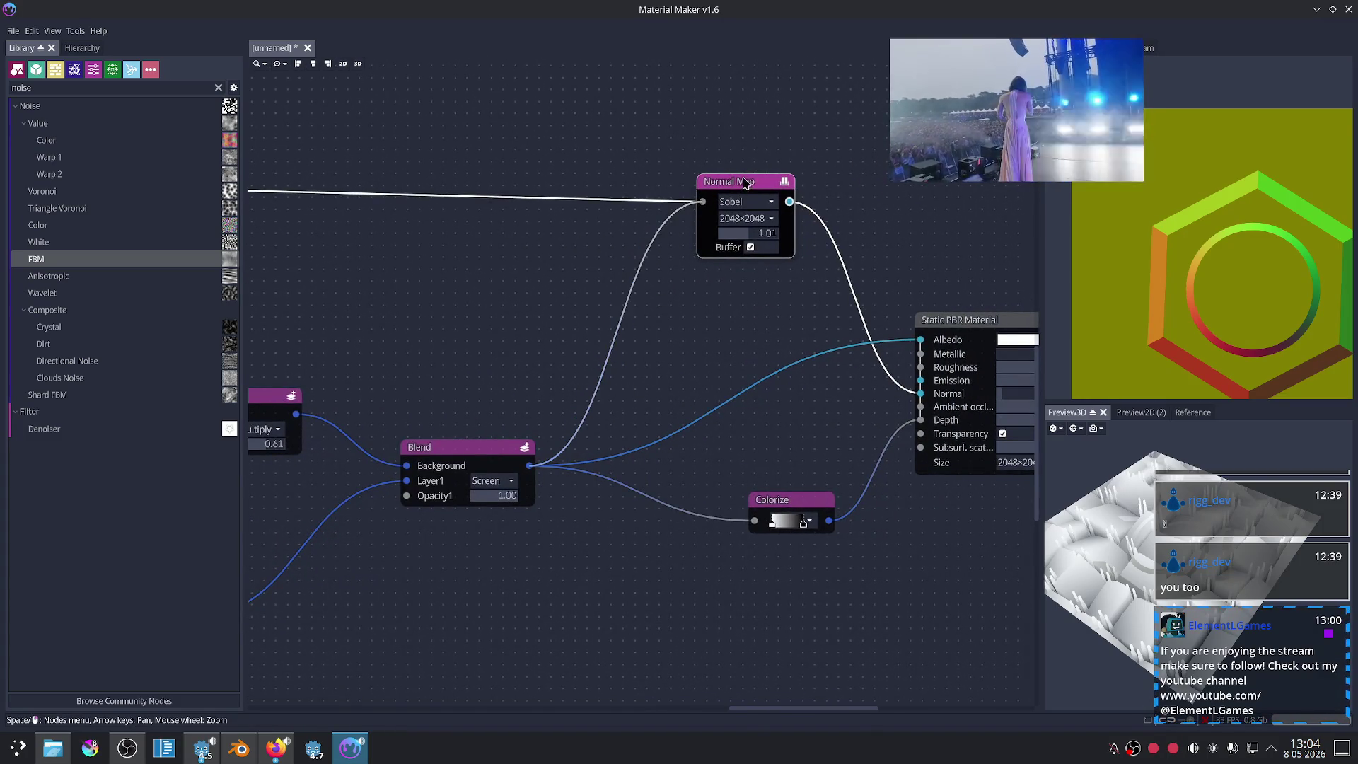
# Step: Place Normal Map beside Colorize, feeding Normal, and shift Colorize and the material node down-right
pyautogui.moveTo(745, 183)
pyautogui.mouseDown()
pyautogui.moveTo(868, 527)
pyautogui.moveTo(799, 420)
pyautogui.mouseUp()
pyautogui.moveTo(781, 525); pyautogui.dragTo(632, 409, button='middle')
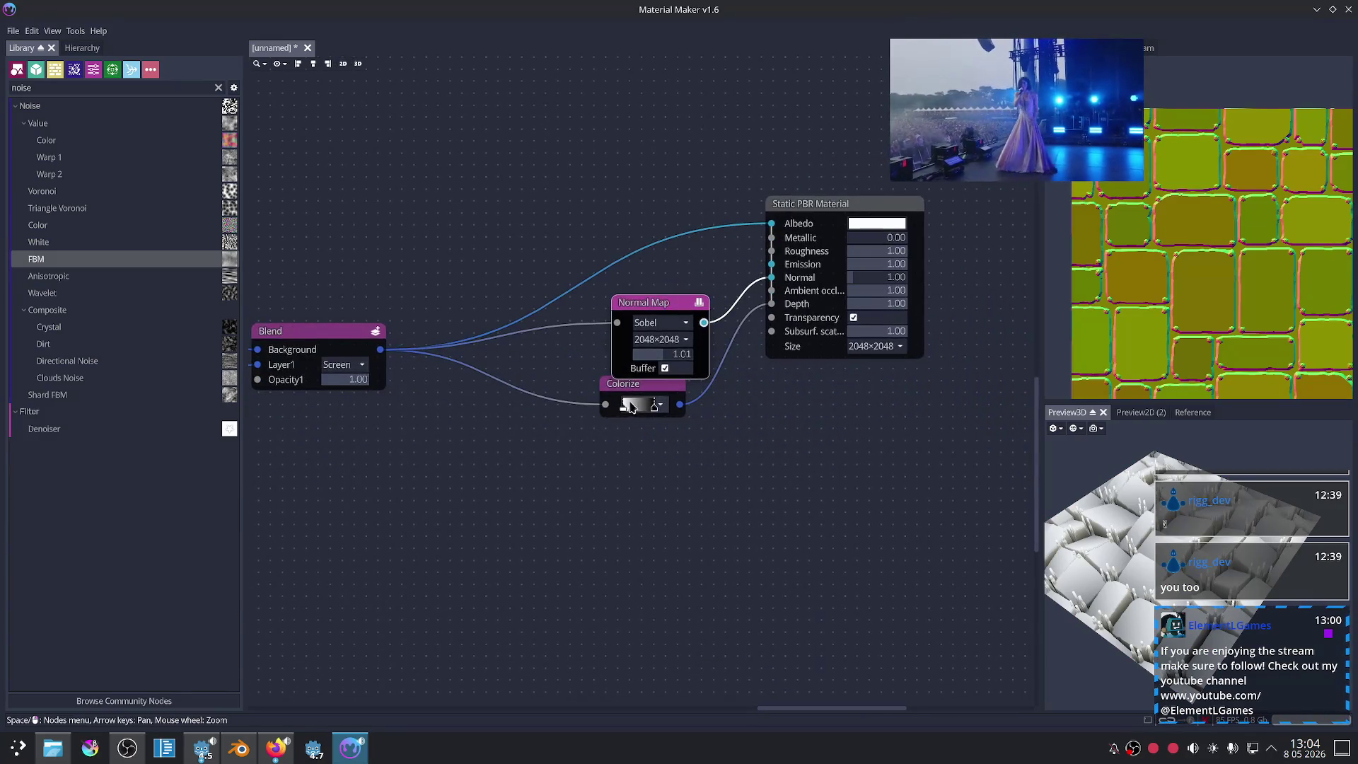
pyautogui.moveTo(631, 408); pyautogui.dragTo(652, 447)
pyautogui.moveTo(810, 205); pyautogui.dragTo(894, 257)
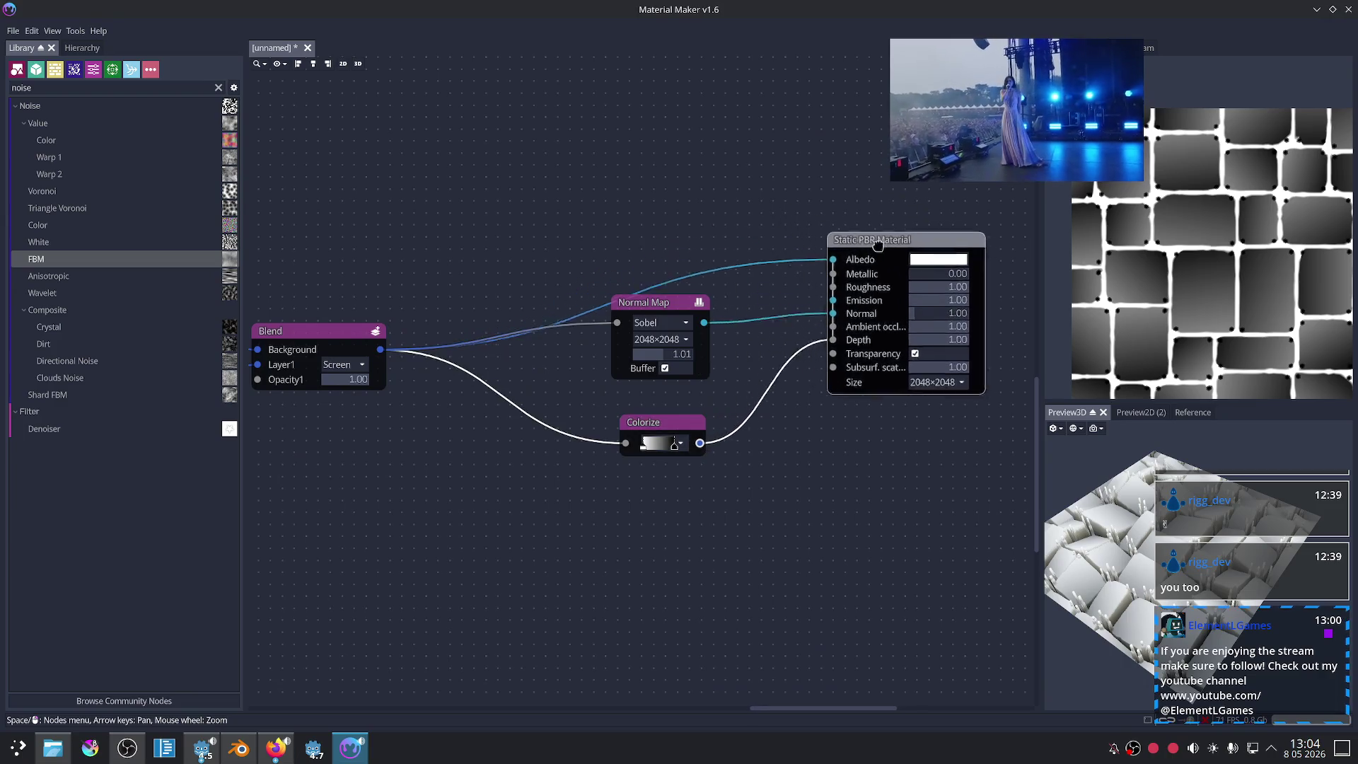
# Step: Preview the Normal Map node's output
pyautogui.click(672, 305)
pyautogui.scroll(1, 870, 464)
pyautogui.scroll(2, 812, 455)
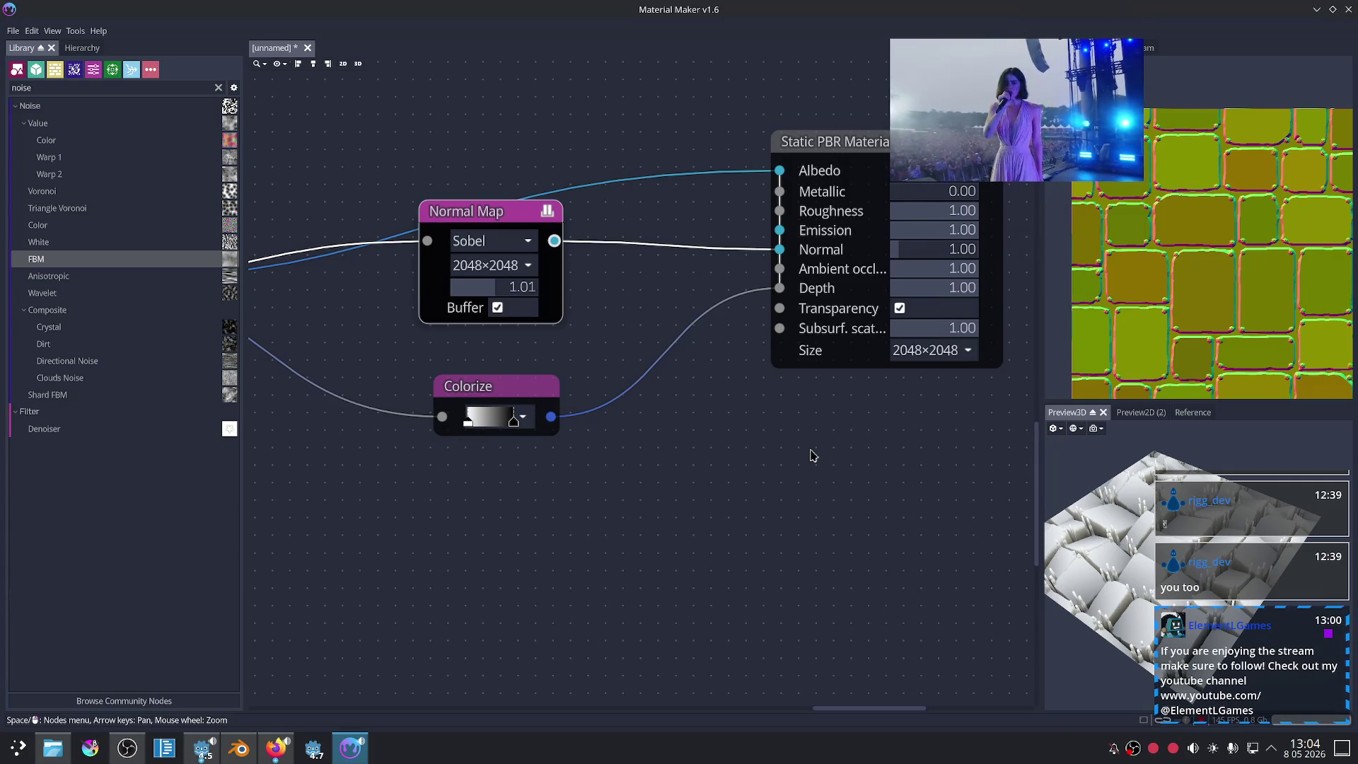
pyautogui.moveTo(1270, 499); pyautogui.dragTo(871, 499)
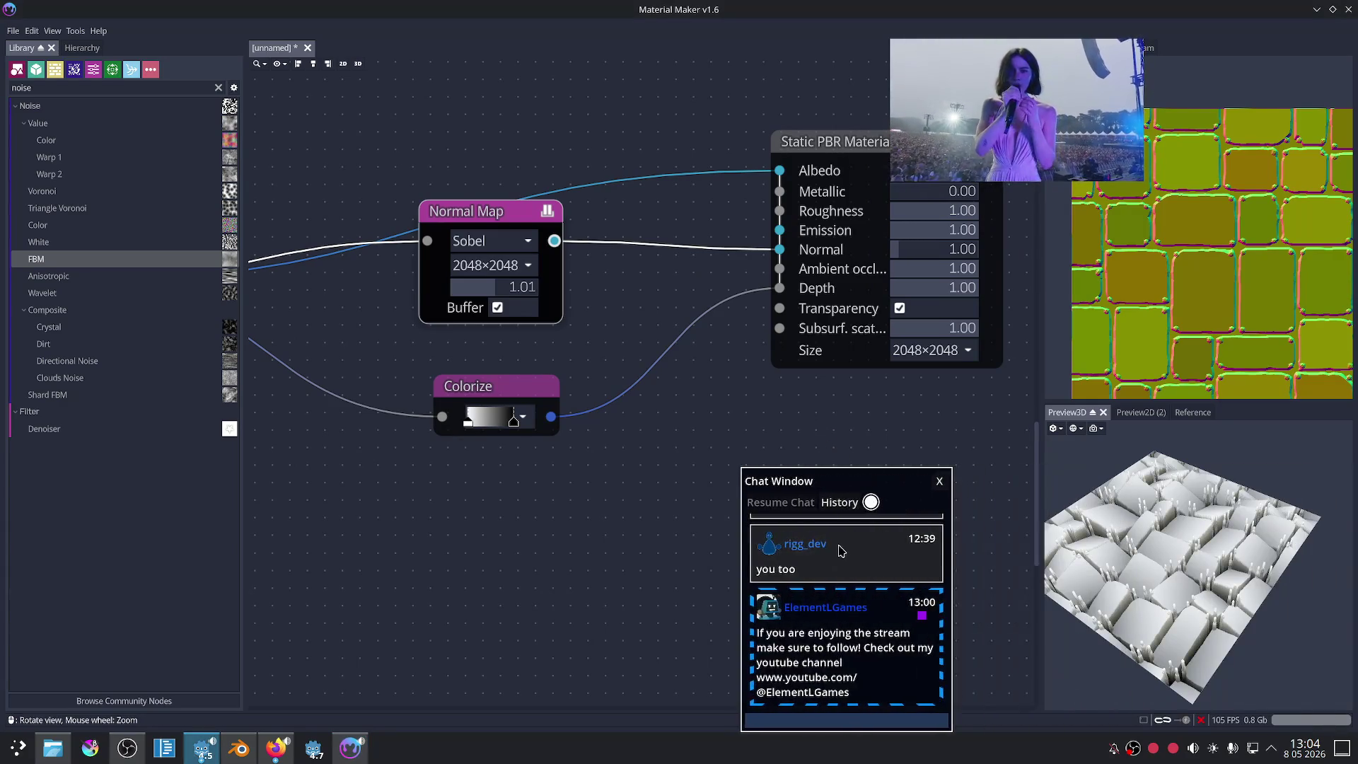
# Step: Set the Static PBR Material's Depth to 0.50
pyautogui.scroll(5, 1220, 586)
pyautogui.scroll(5, 1219, 585)
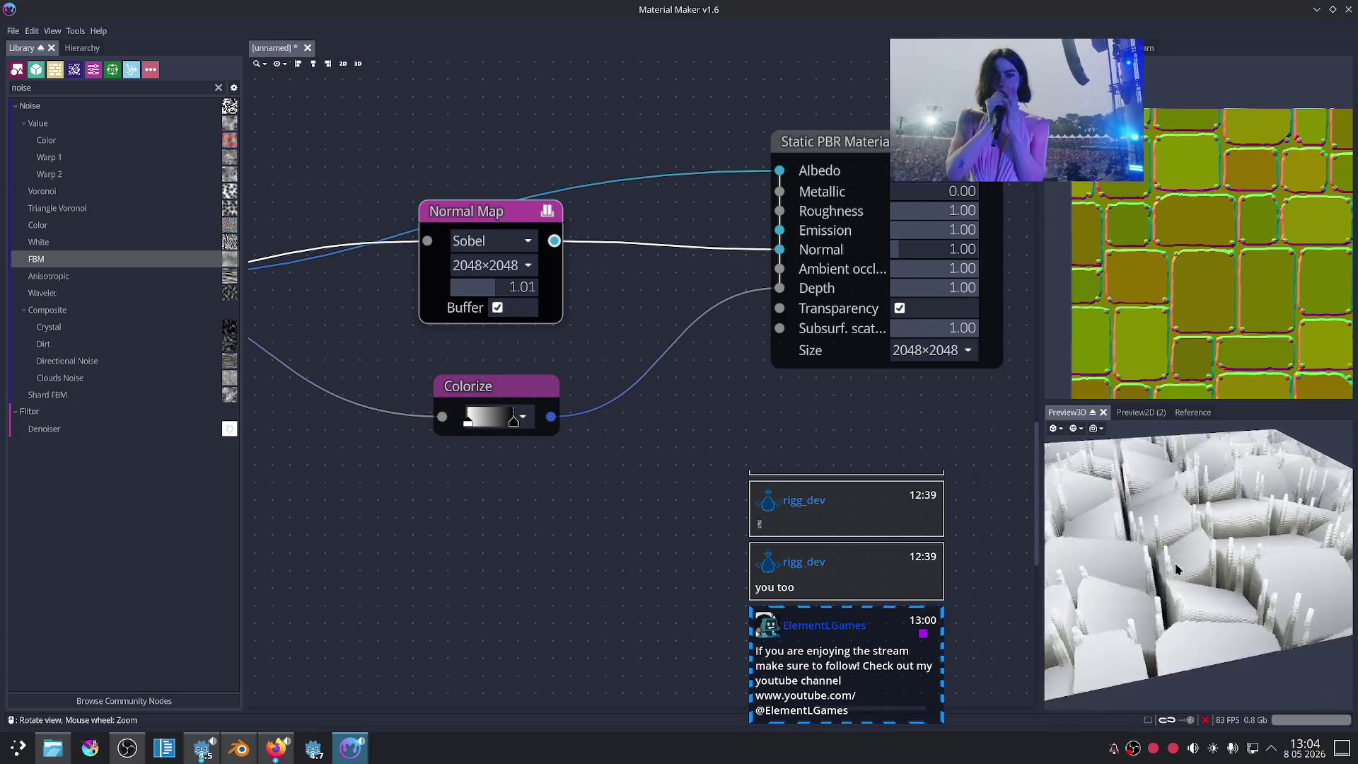
pyautogui.scroll(-5, 1190, 561)
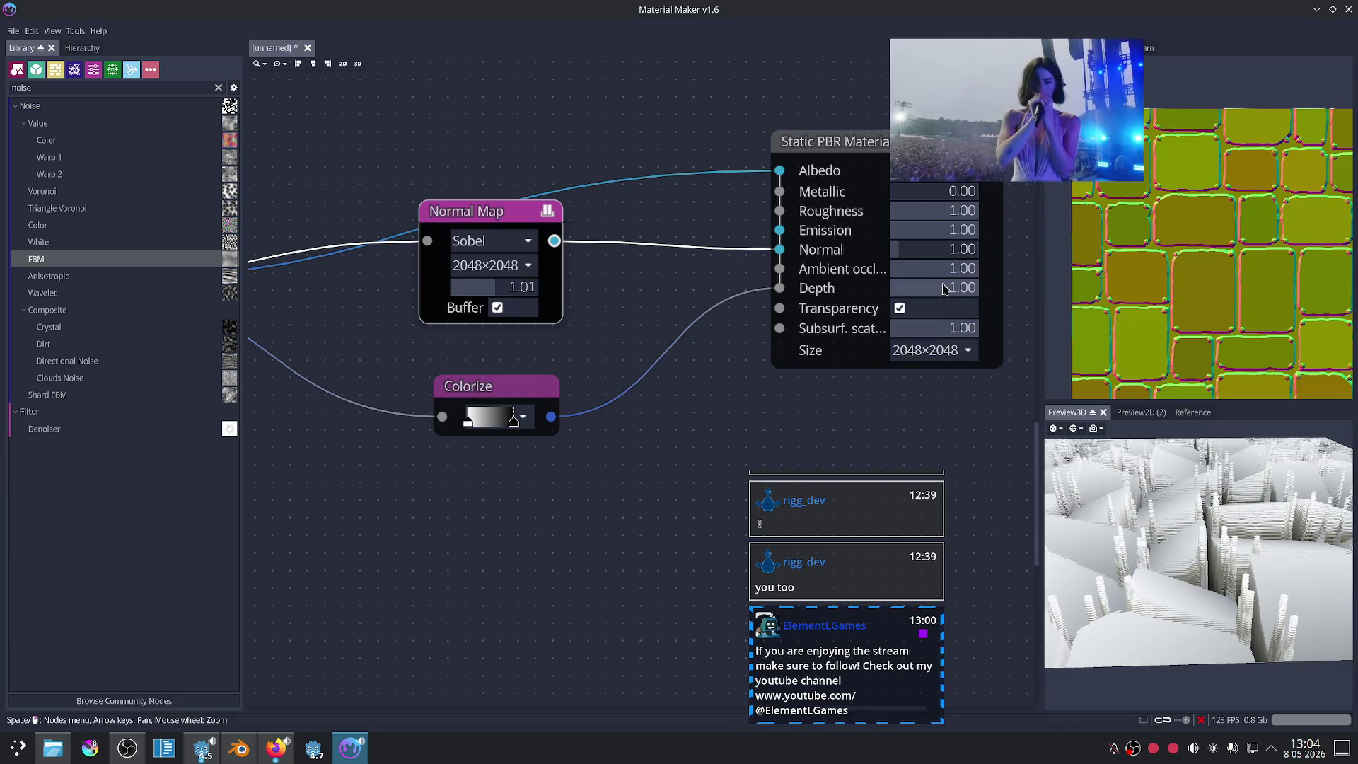
pyautogui.write('5')
pyautogui.press('Return')
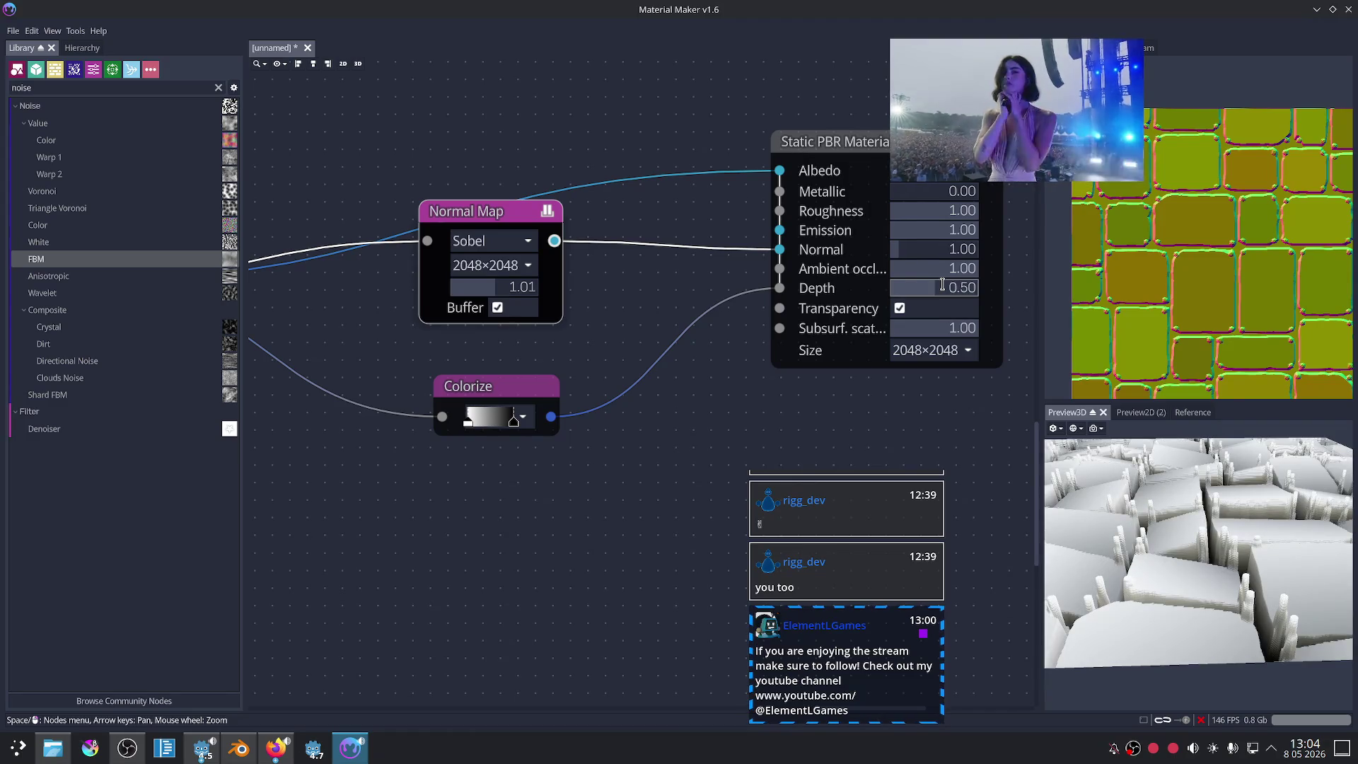
# Step: View the tiles from above and drag Colorize's right gradient stop left to darken it
pyautogui.moveTo(1287, 542); pyautogui.dragTo(1304, 543)
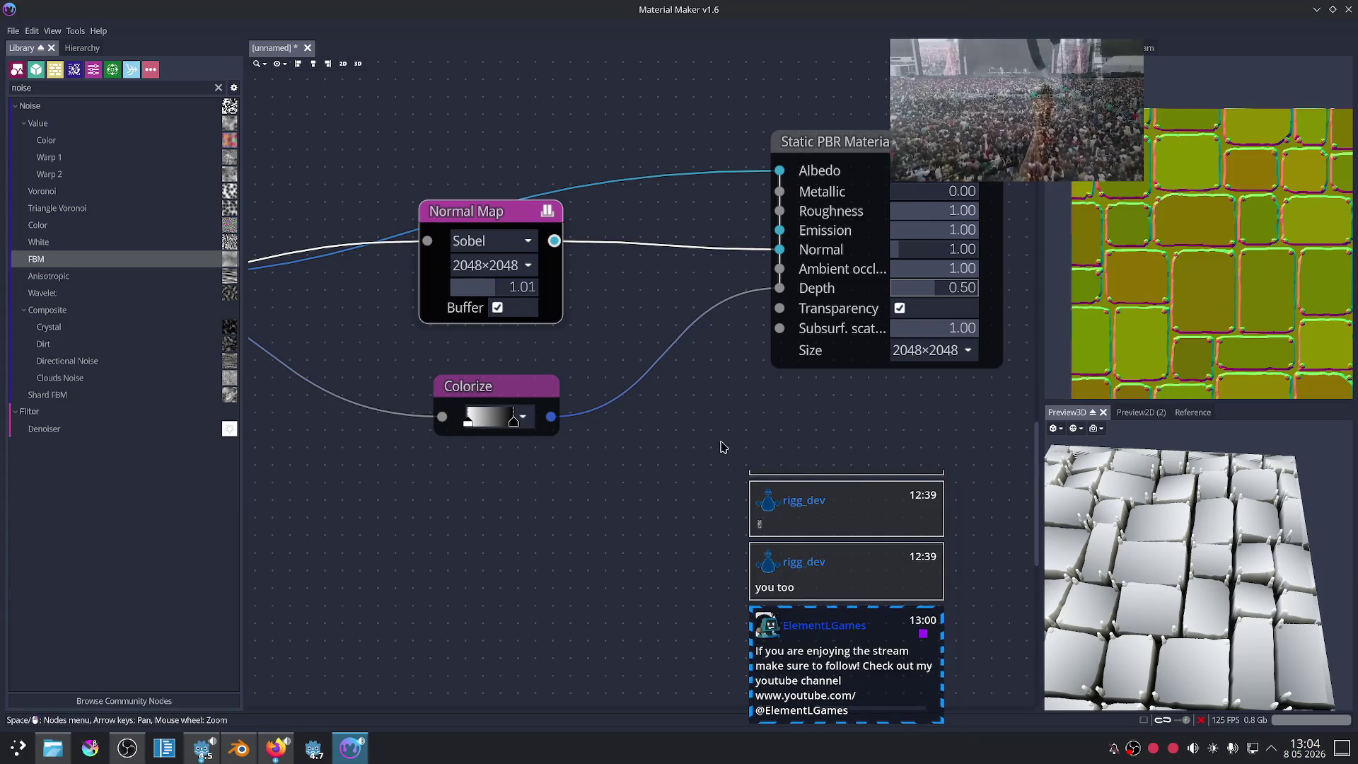
pyautogui.scroll(1, 720, 446)
pyautogui.scroll(1, 628, 455)
pyautogui.click(527, 423)
pyautogui.scroll(1, 522, 441)
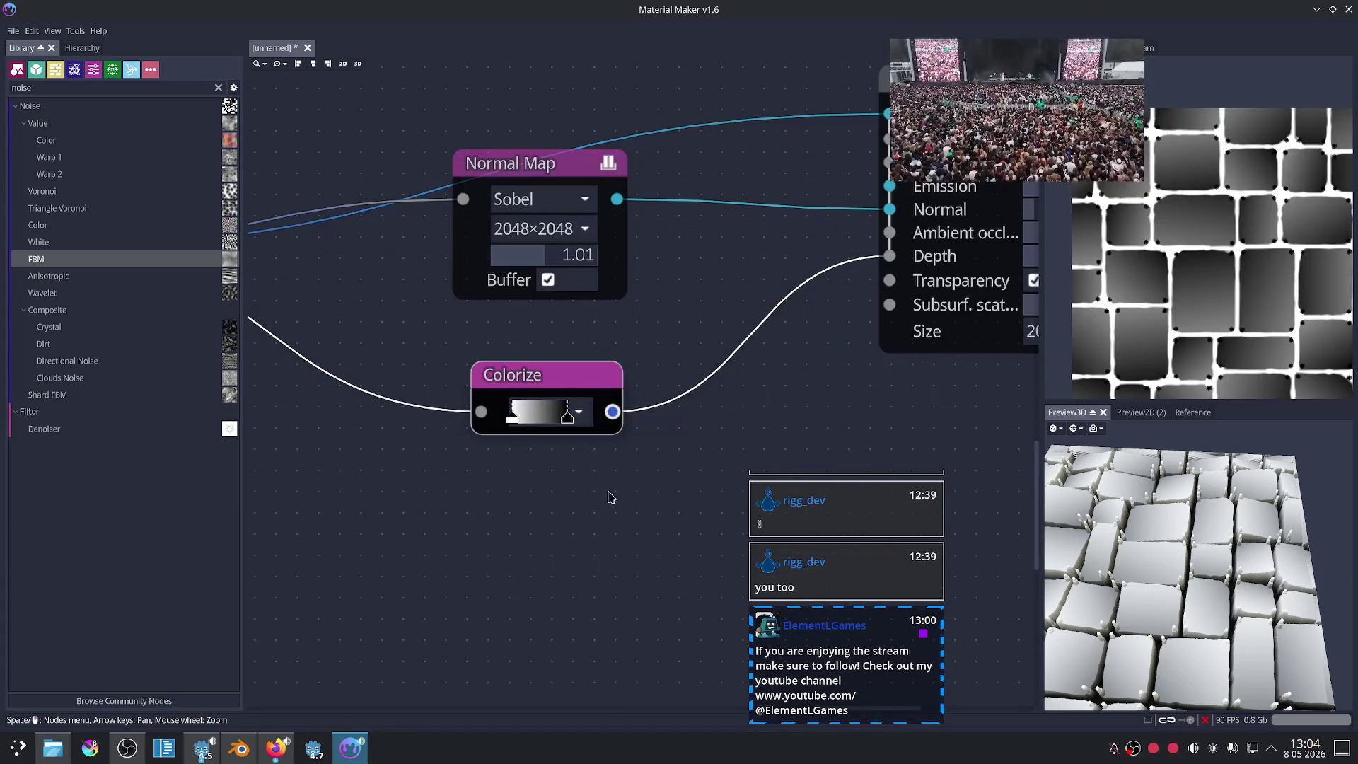
pyautogui.moveTo(567, 417); pyautogui.dragTo(548, 419)
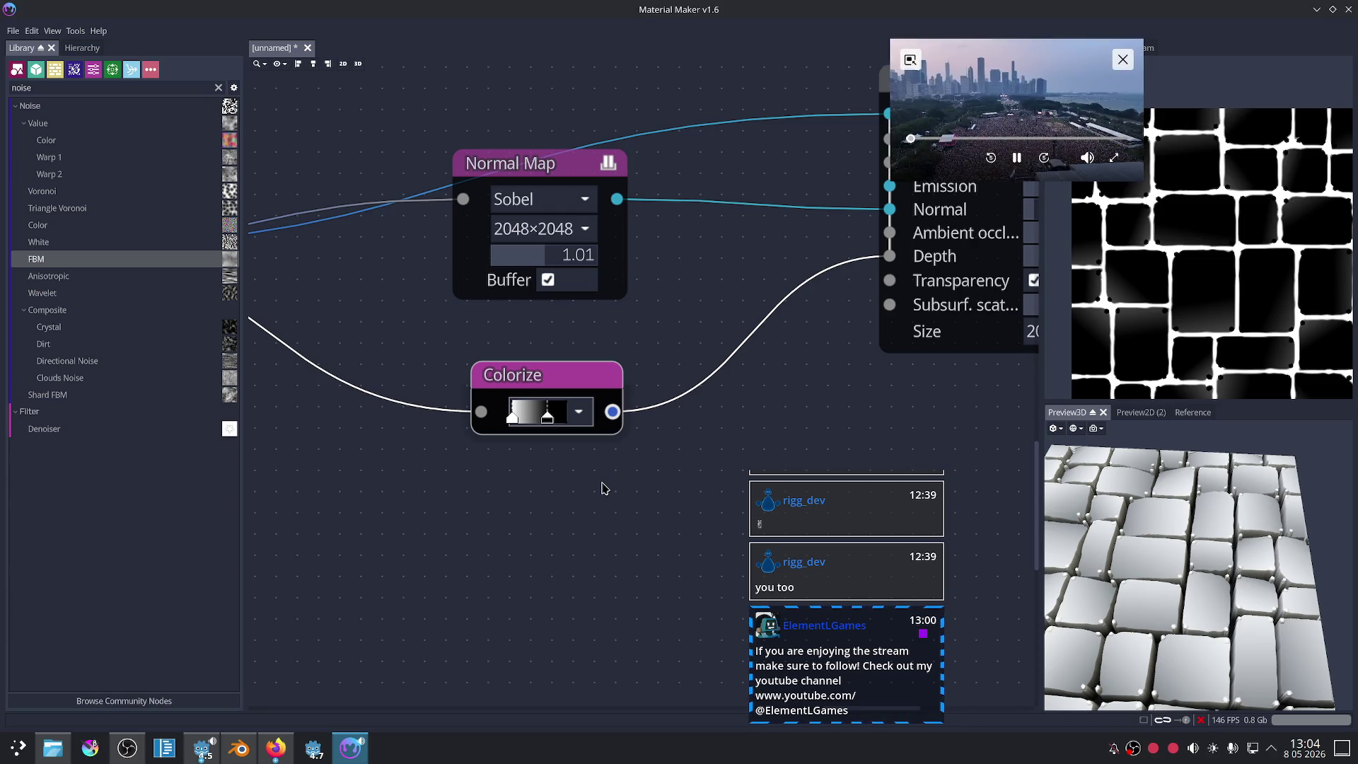
# Step: Overview the node network and delete the group of unused middle nodes
pyautogui.moveTo(1280, 655); pyautogui.dragTo(1174, 580)
pyautogui.scroll(-5, 1209, 606)
pyautogui.moveTo(462, 567)
pyautogui.mouseDown(button='middle')
pyautogui.moveTo(510, 559)
pyautogui.moveTo(542, 361)
pyautogui.mouseUp(button='middle')
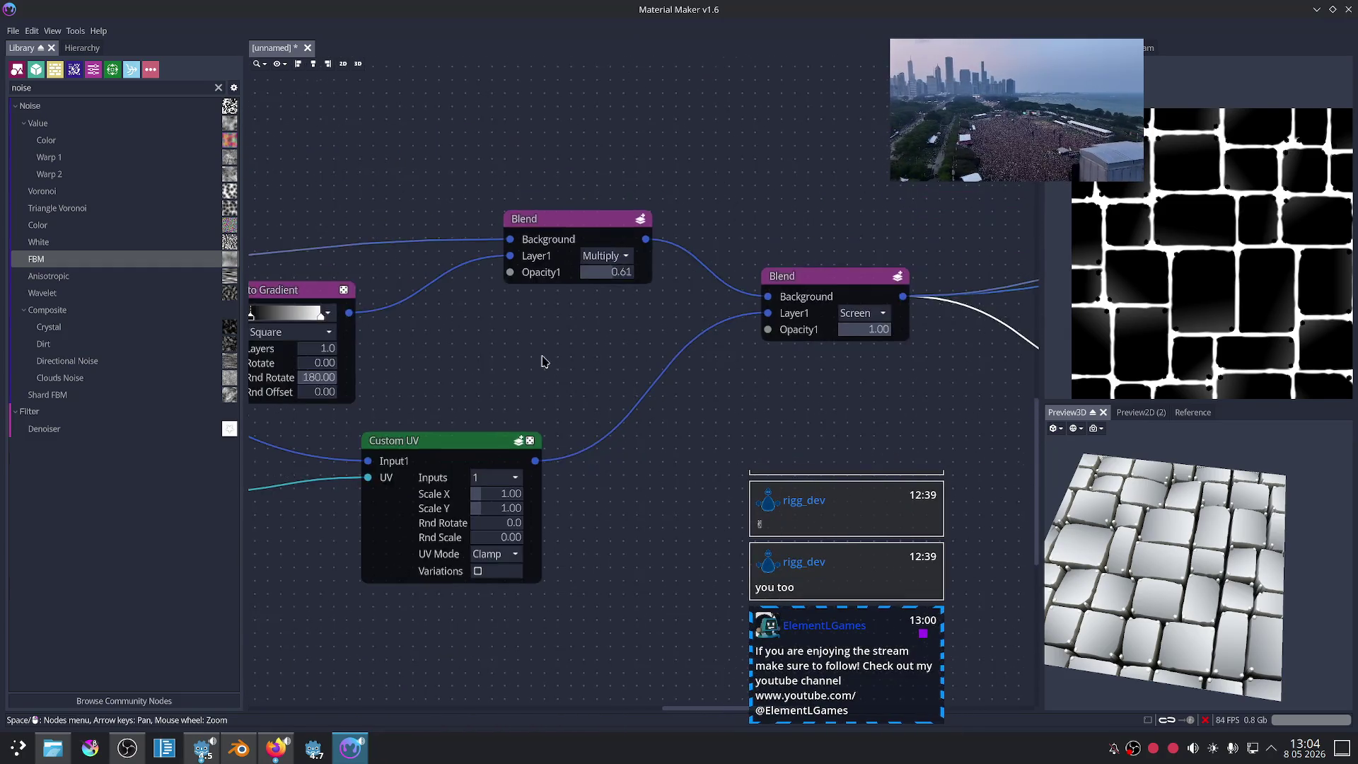
pyautogui.scroll(-5, 542, 362)
pyautogui.scroll(-2, 504, 282)
pyautogui.moveTo(712, 339); pyautogui.dragTo(847, 285, button='middle')
pyautogui.scroll(1, 847, 285)
pyautogui.scroll(-5, 575, 425)
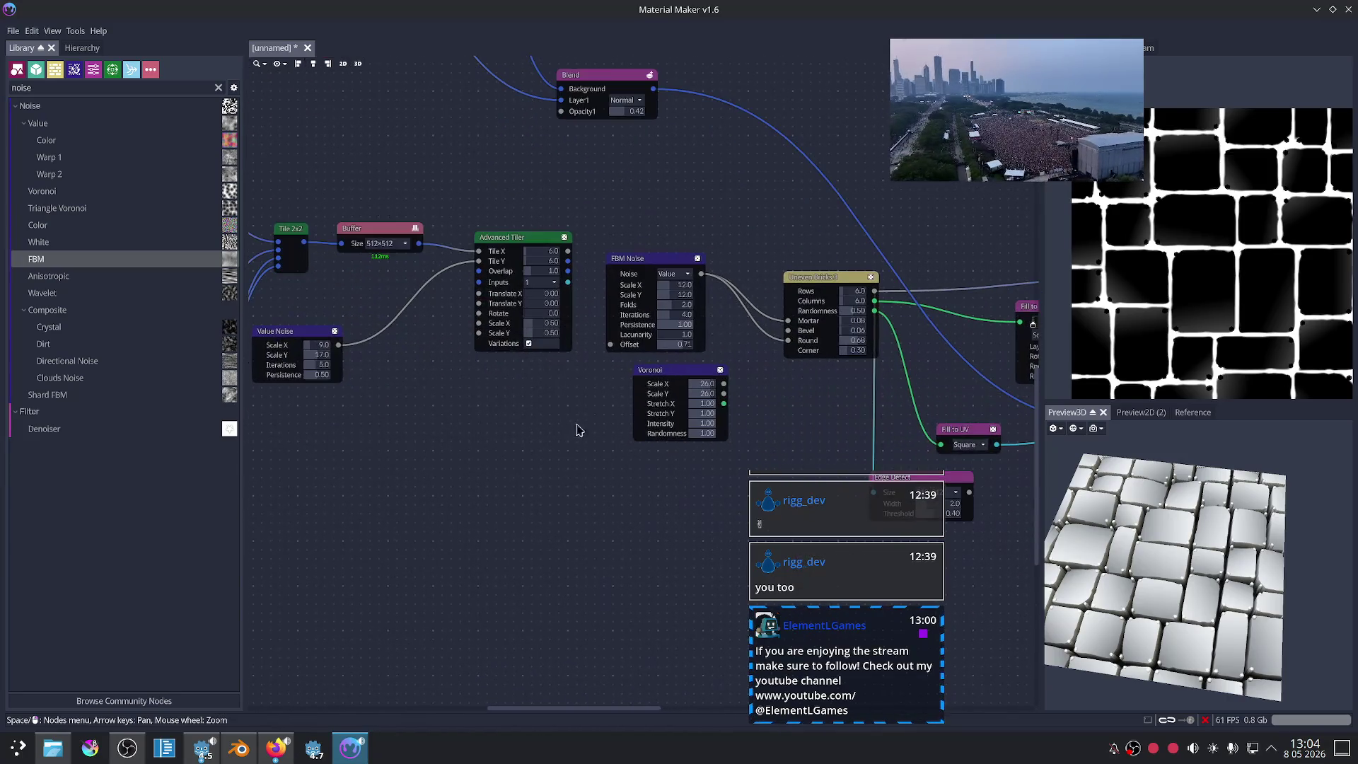
pyautogui.moveTo(394, 491); pyautogui.dragTo(724, 288)
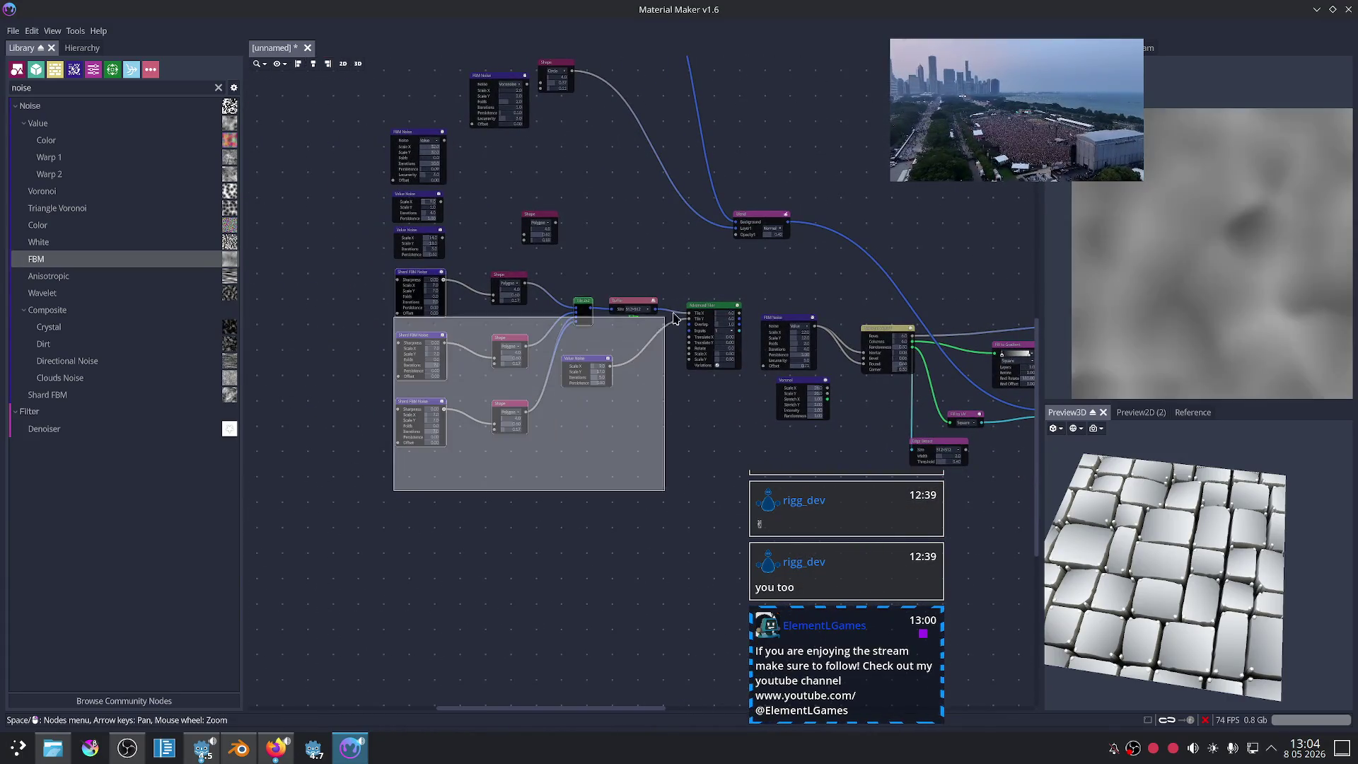
pyautogui.press('Delete')
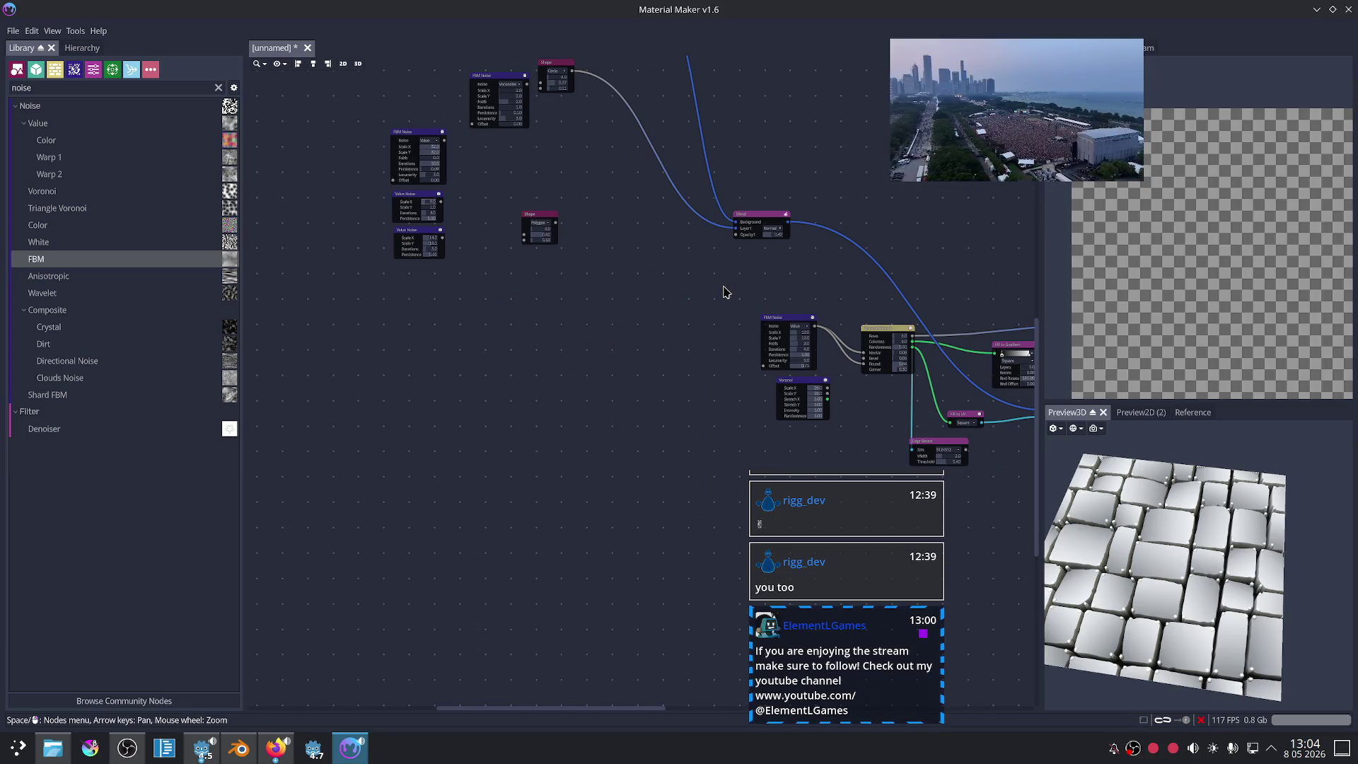
# Step: Delete the leftover noise and shape nodes on the left
pyautogui.scroll(-2, 507, 476)
pyautogui.scroll(1, 622, 461)
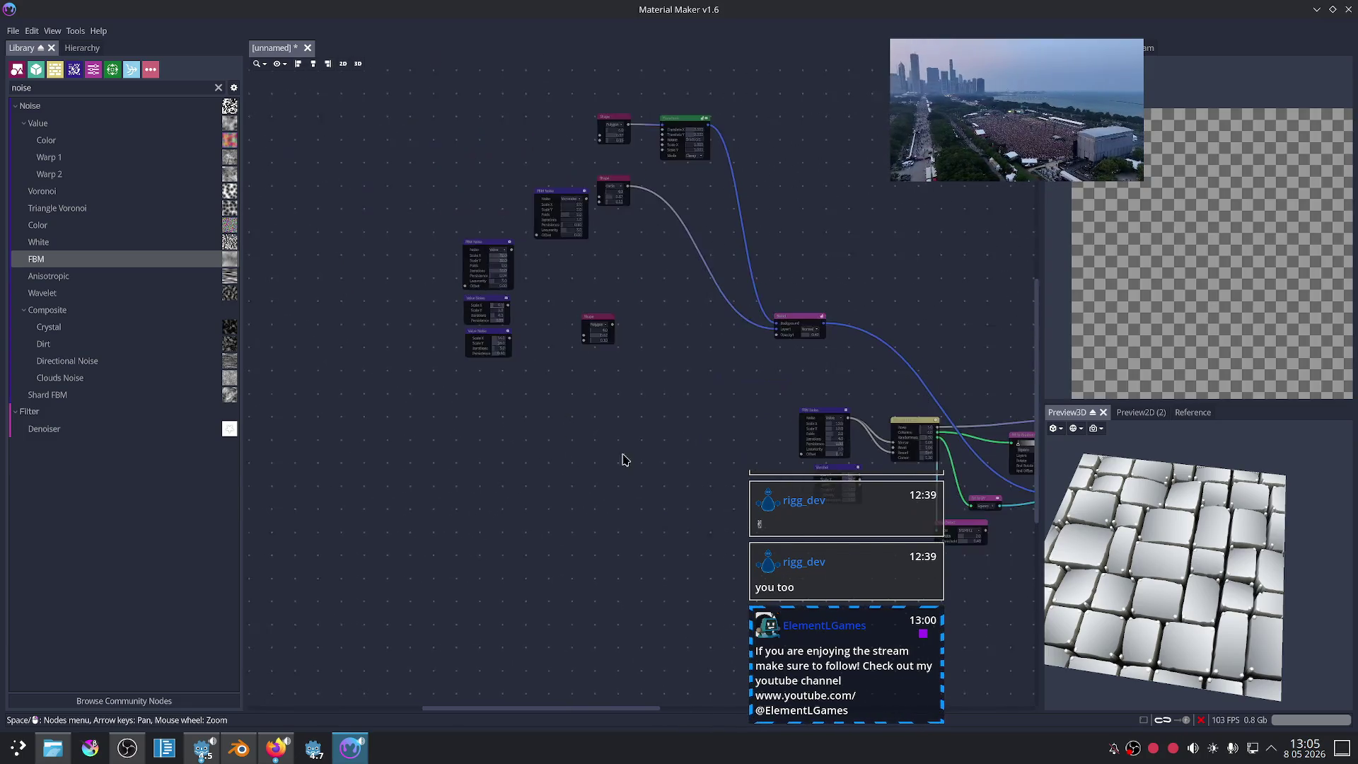
pyautogui.moveTo(466, 406); pyautogui.dragTo(624, 267)
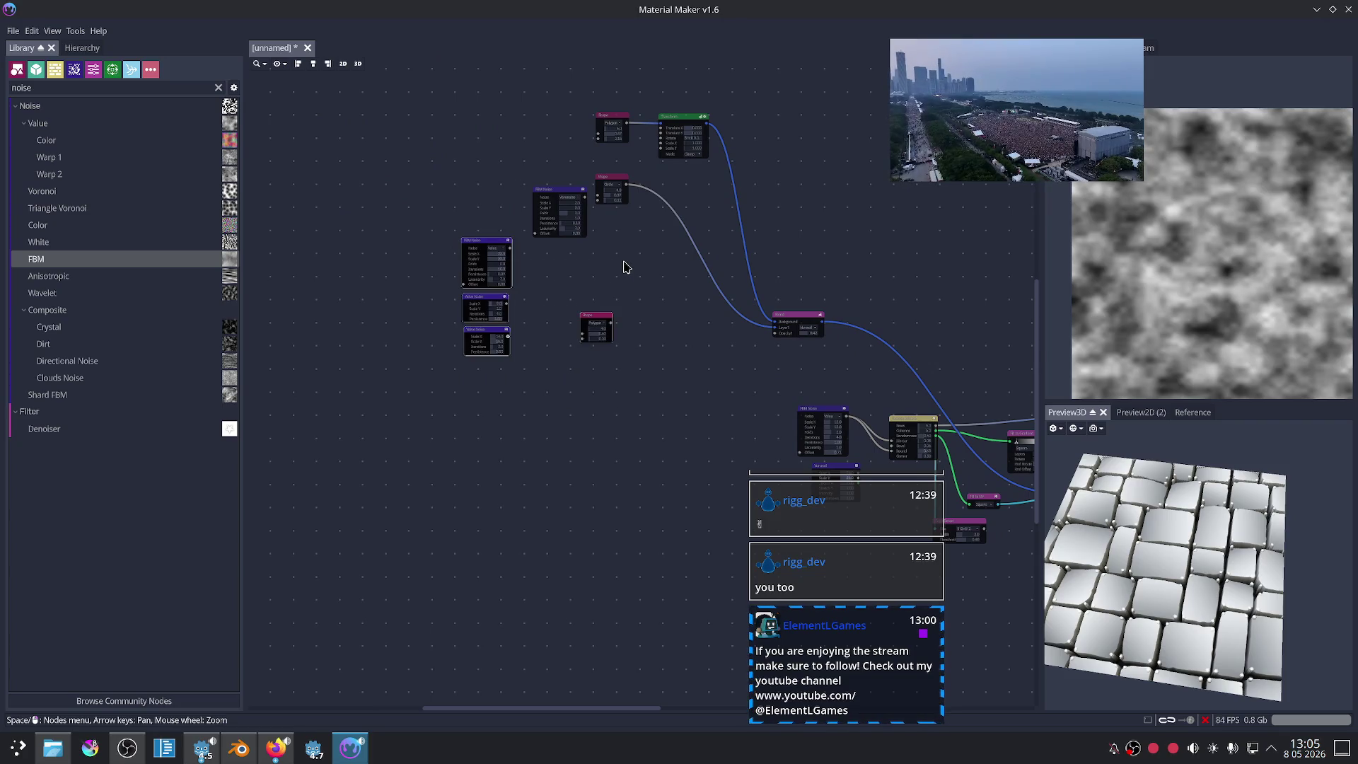
pyautogui.press('Delete')
# Step: Move the Shape, Transform and FBM nodes down-left
pyautogui.moveTo(531, 287); pyautogui.dragTo(754, 88)
pyautogui.moveTo(669, 116); pyautogui.dragTo(644, 313)
pyautogui.scroll(2, 816, 379)
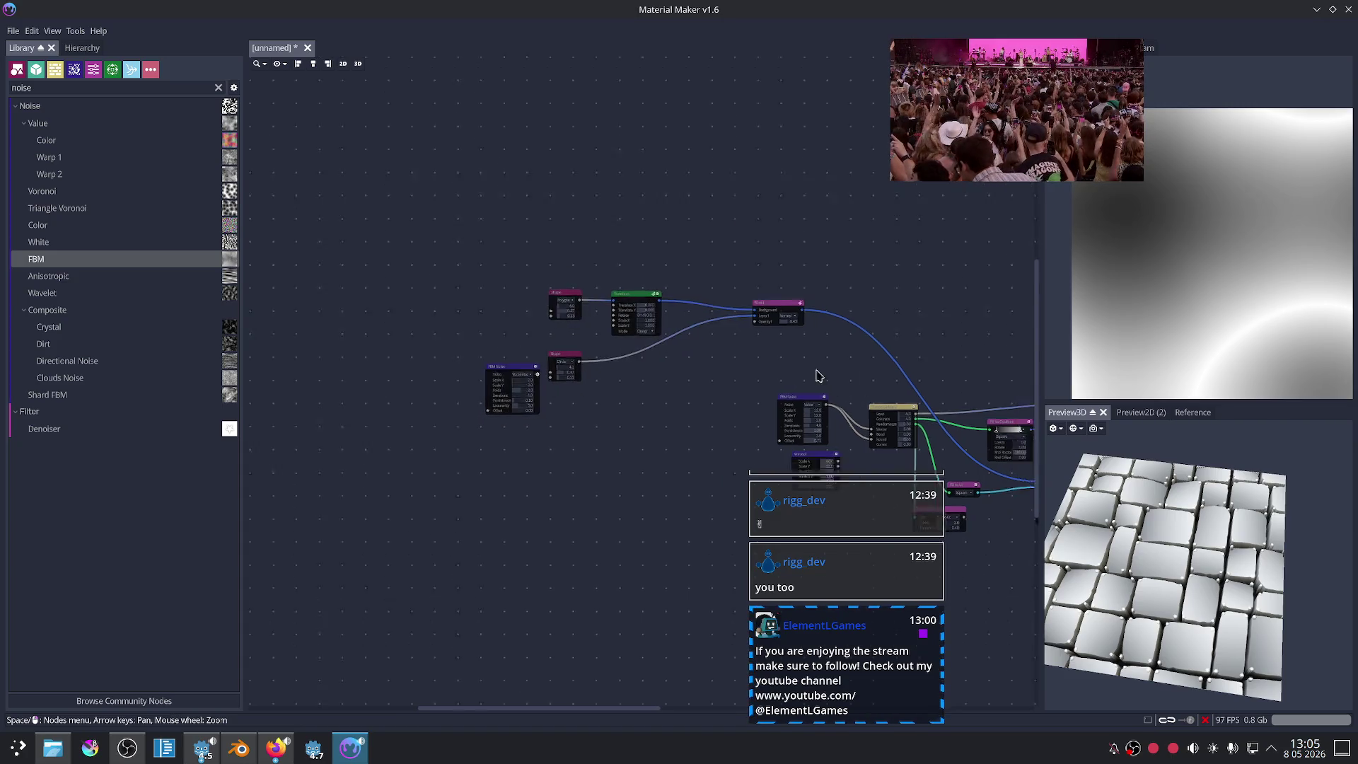
# Step: Move the Shape, Transform, Blend and FBM group below the main network
pyautogui.moveTo(816, 379); pyautogui.dragTo(467, 281, button='middle')
pyautogui.scroll(-1, 418, 278)
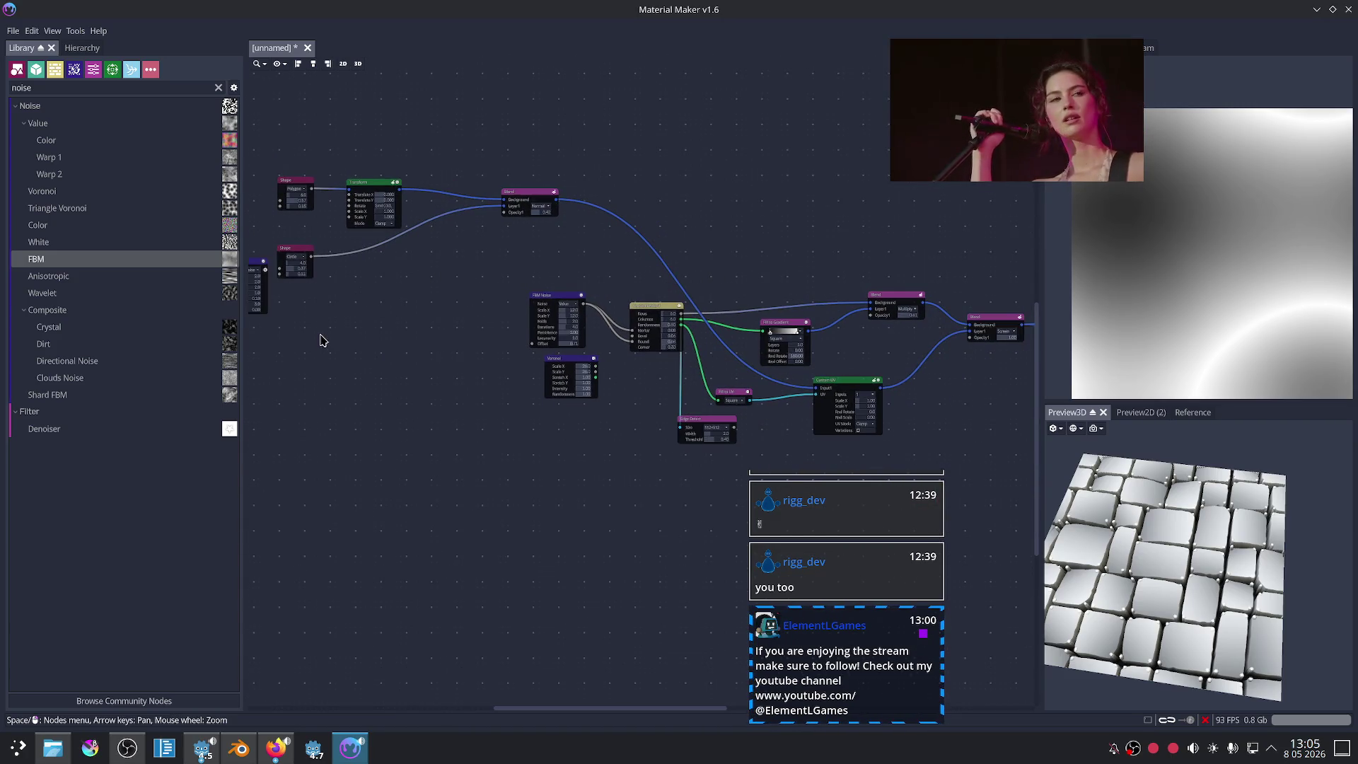
pyautogui.moveTo(321, 340); pyautogui.dragTo(391, 326, button='middle')
pyautogui.moveTo(327, 334)
pyautogui.mouseDown()
pyautogui.moveTo(555, 191)
pyautogui.moveTo(747, 482)
pyautogui.moveTo(530, 204)
pyautogui.moveTo(516, 225)
pyautogui.mouseUp()
pyautogui.moveTo(539, 449); pyautogui.dragTo(607, 434, button='middle')
pyautogui.moveTo(319, 191); pyautogui.dragTo(619, 354)
pyautogui.click(653, 254)
pyautogui.moveTo(654, 253)
pyautogui.mouseDown()
pyautogui.moveTo(834, 549)
pyautogui.moveTo(920, 478)
pyautogui.mouseUp()
pyautogui.moveTo(673, 424); pyautogui.dragTo(470, 403, button='middle')
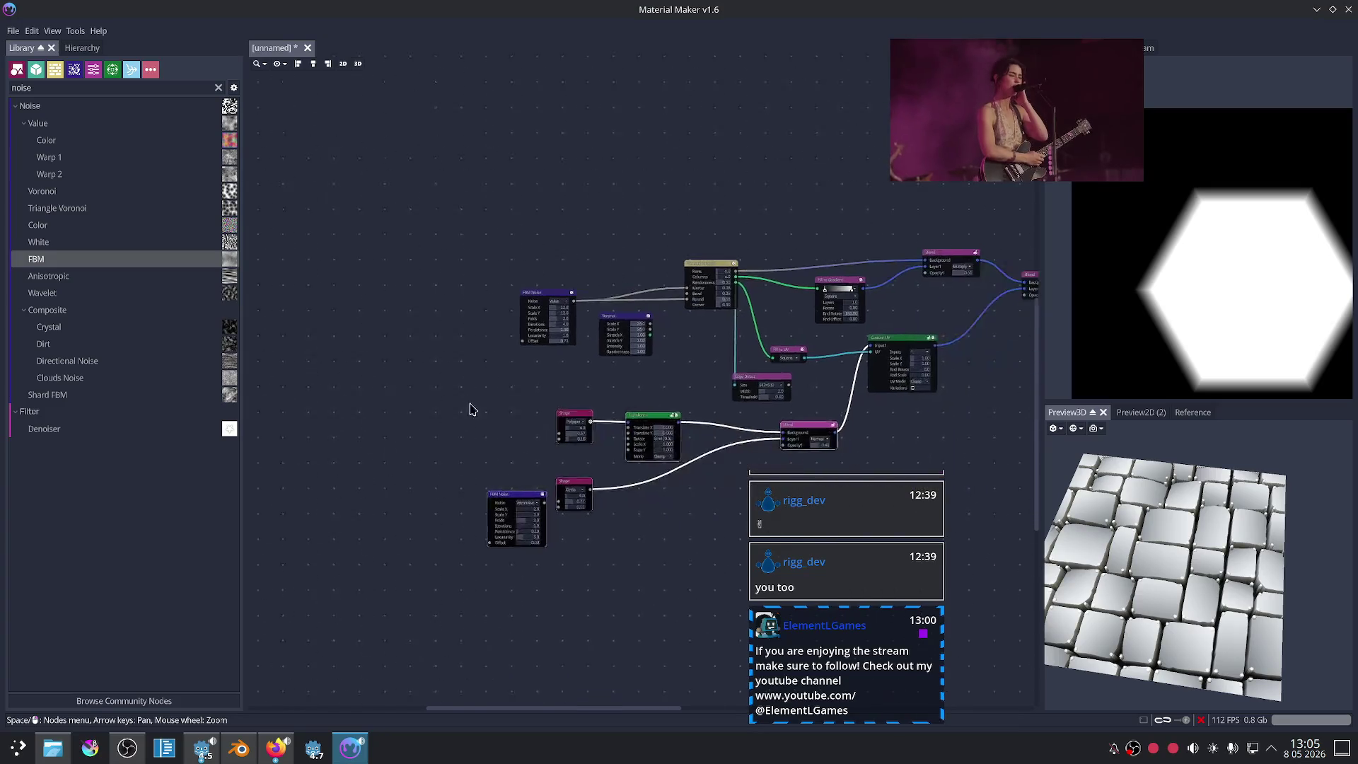
# Step: Delete the Voronoi node and move the FBM node up next to Bricks
pyautogui.scroll(2, 697, 417)
pyautogui.moveTo(609, 242); pyautogui.dragTo(608, 232)
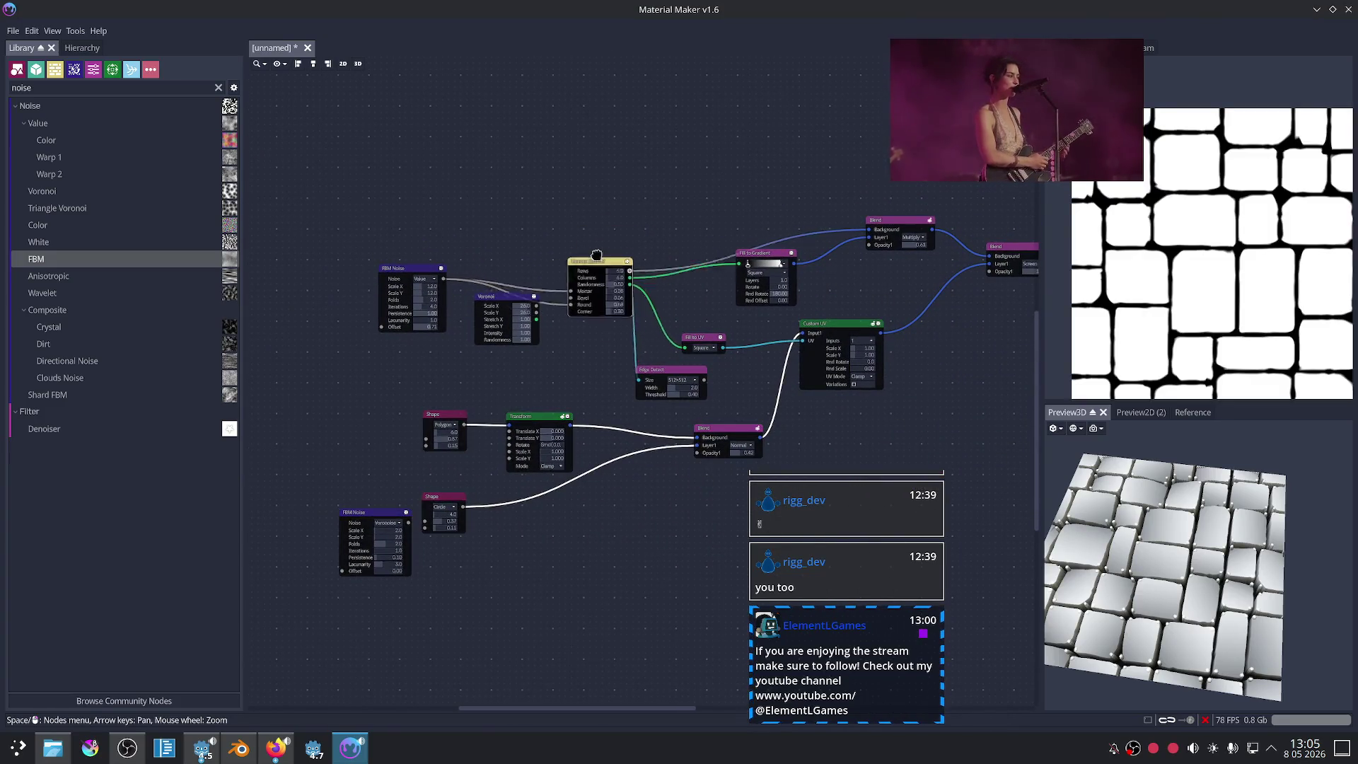
pyautogui.click(499, 308)
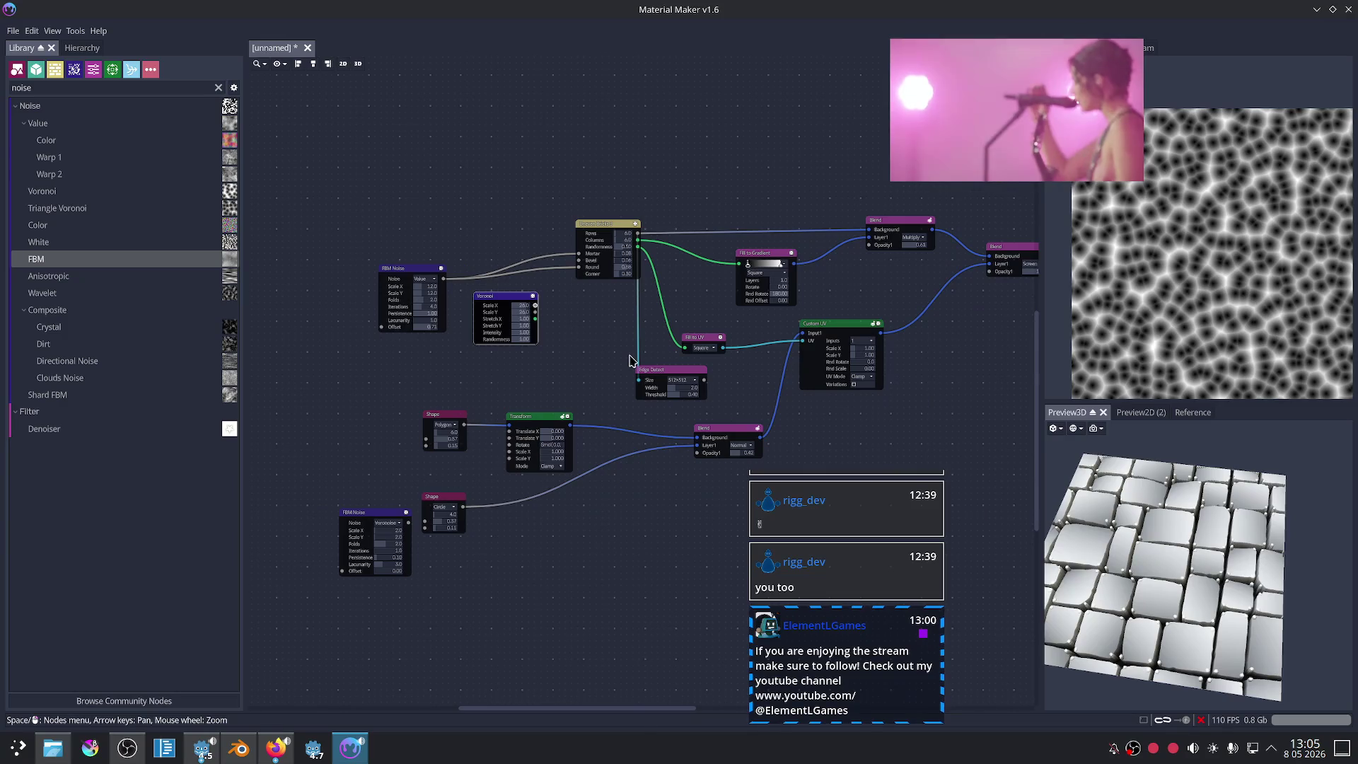
pyautogui.press('Delete')
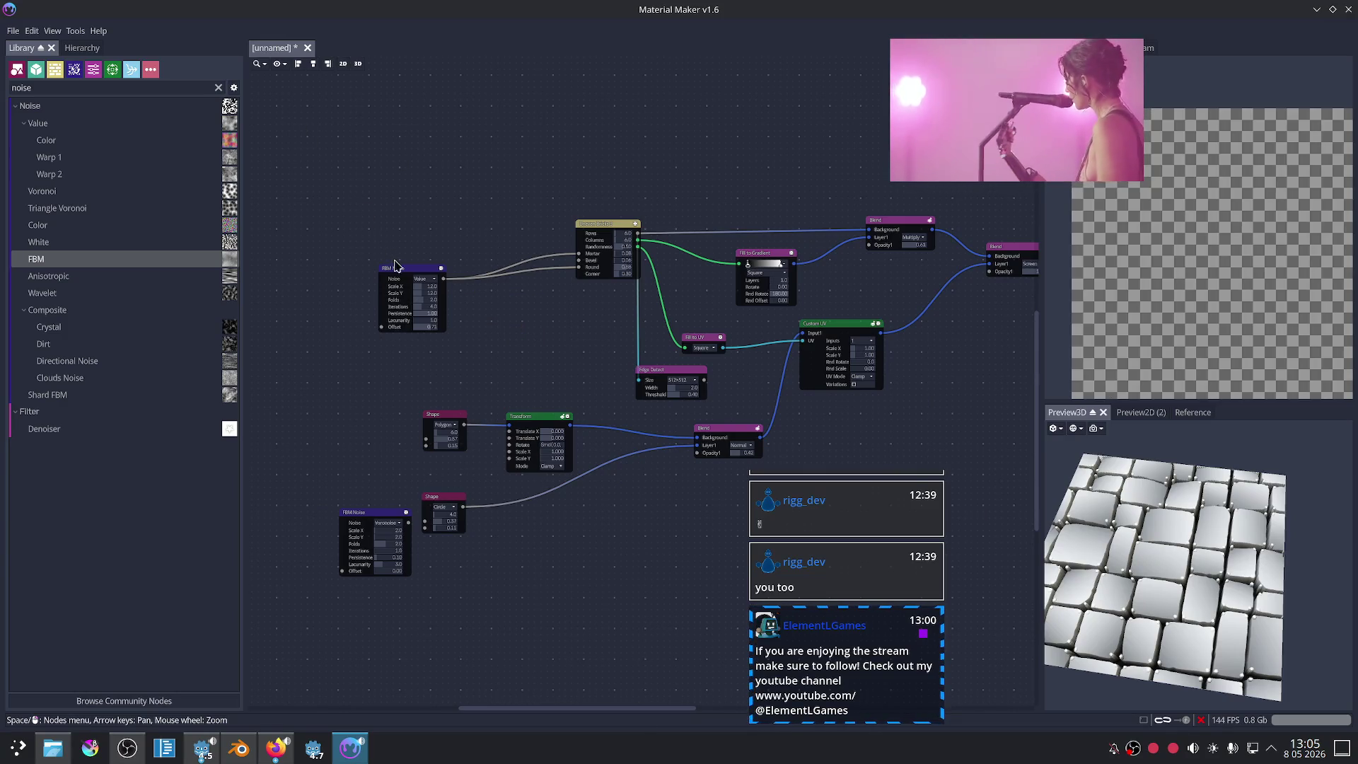
pyautogui.moveTo(396, 265); pyautogui.dragTo(464, 221)
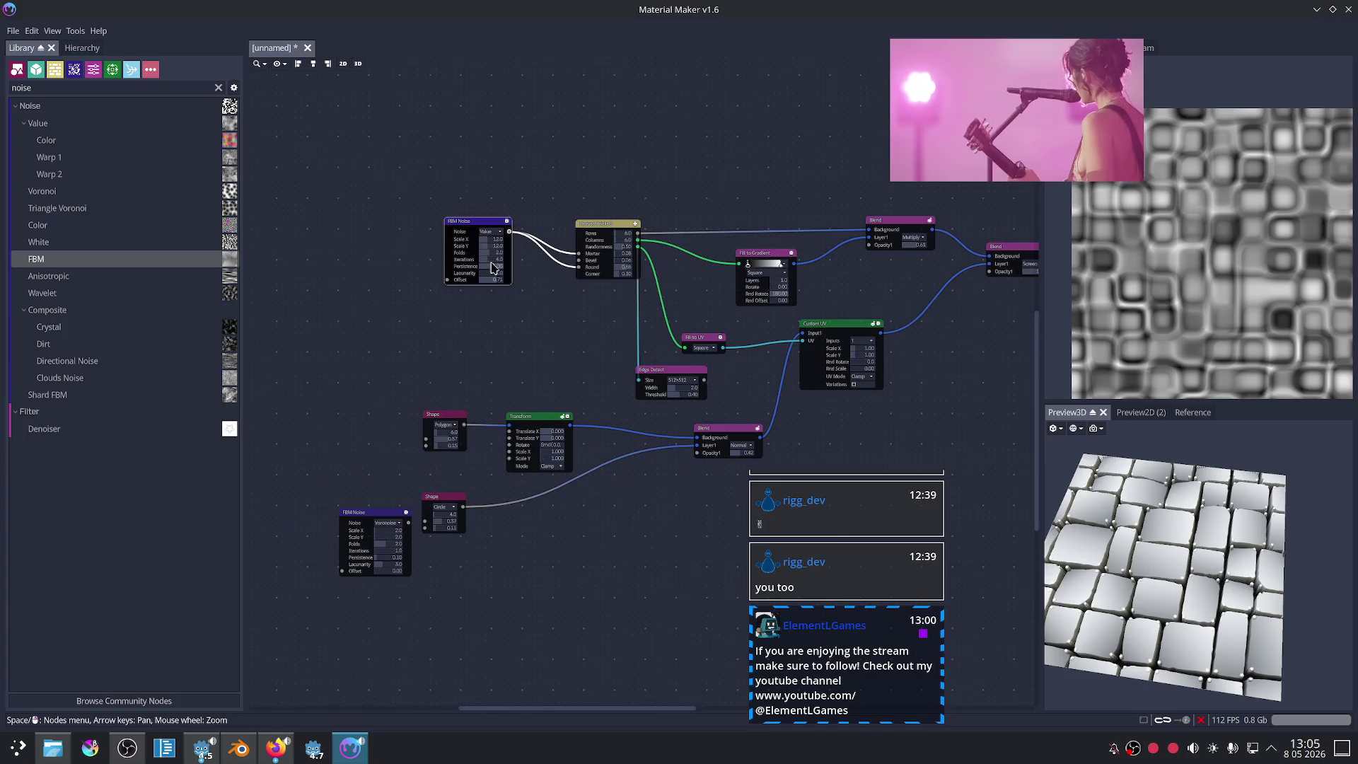
# Step: Reposition the Fill to UV, Custom UV and Blend nodes, and delete Edge Detect
pyautogui.moveTo(566, 393); pyautogui.dragTo(453, 371, button='middle')
pyautogui.scroll(1, 594, 359)
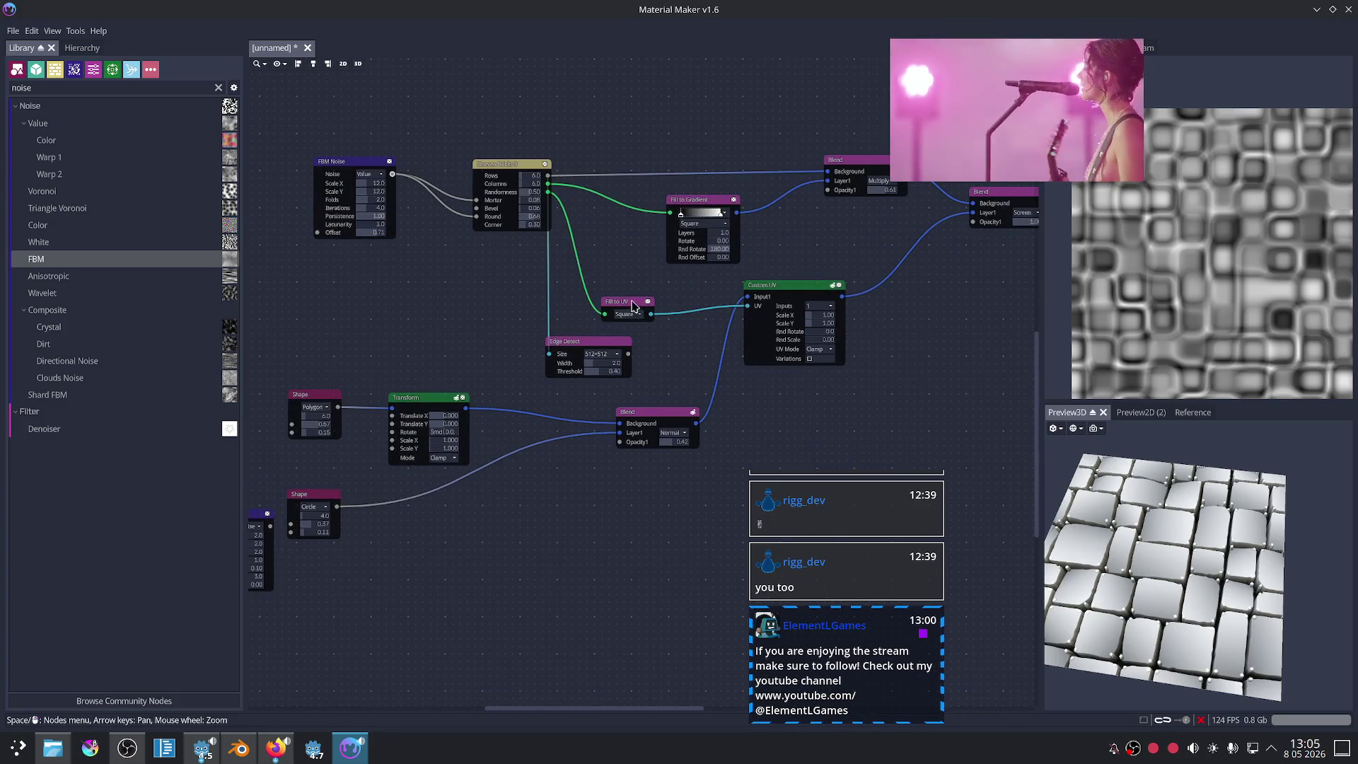
pyautogui.moveTo(633, 305); pyautogui.dragTo(655, 295)
pyautogui.moveTo(780, 306); pyautogui.dragTo(830, 309)
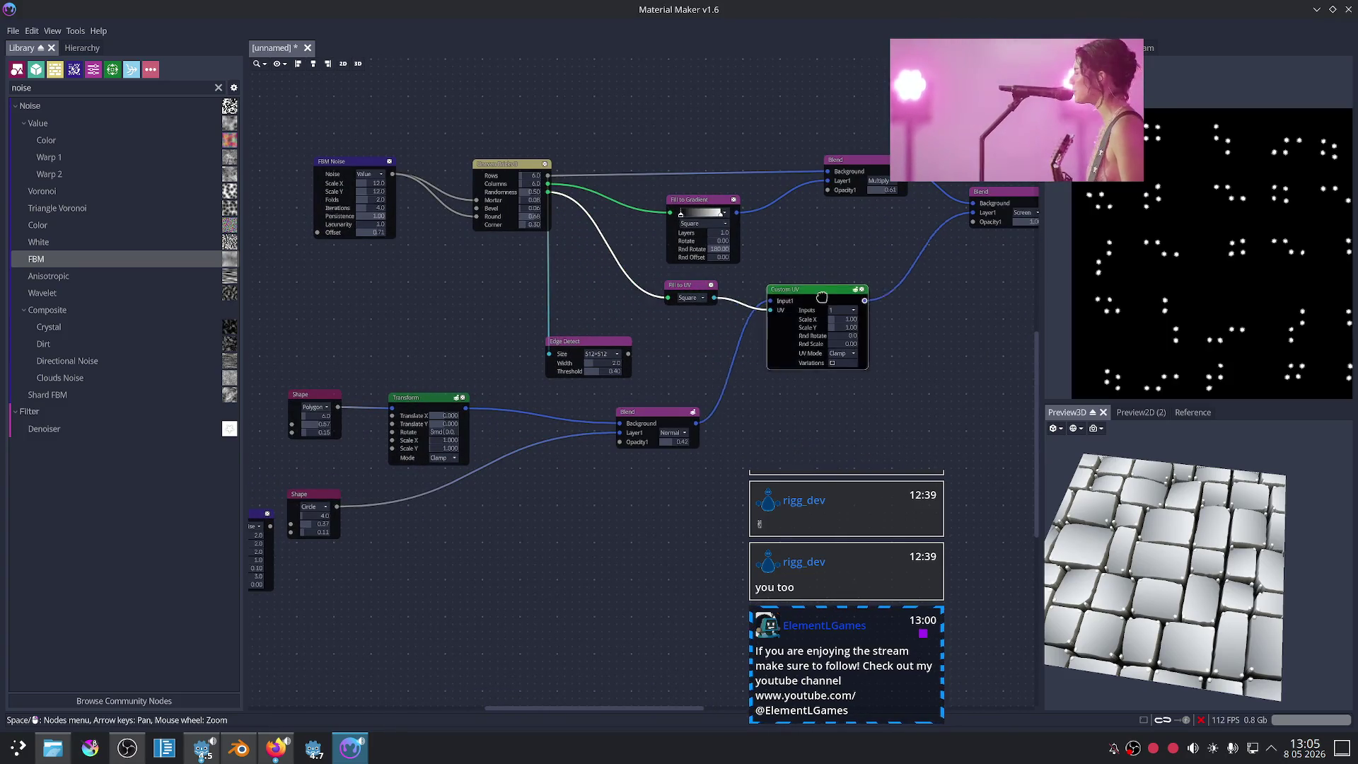
pyautogui.moveTo(793, 407); pyautogui.dragTo(771, 409, button='middle')
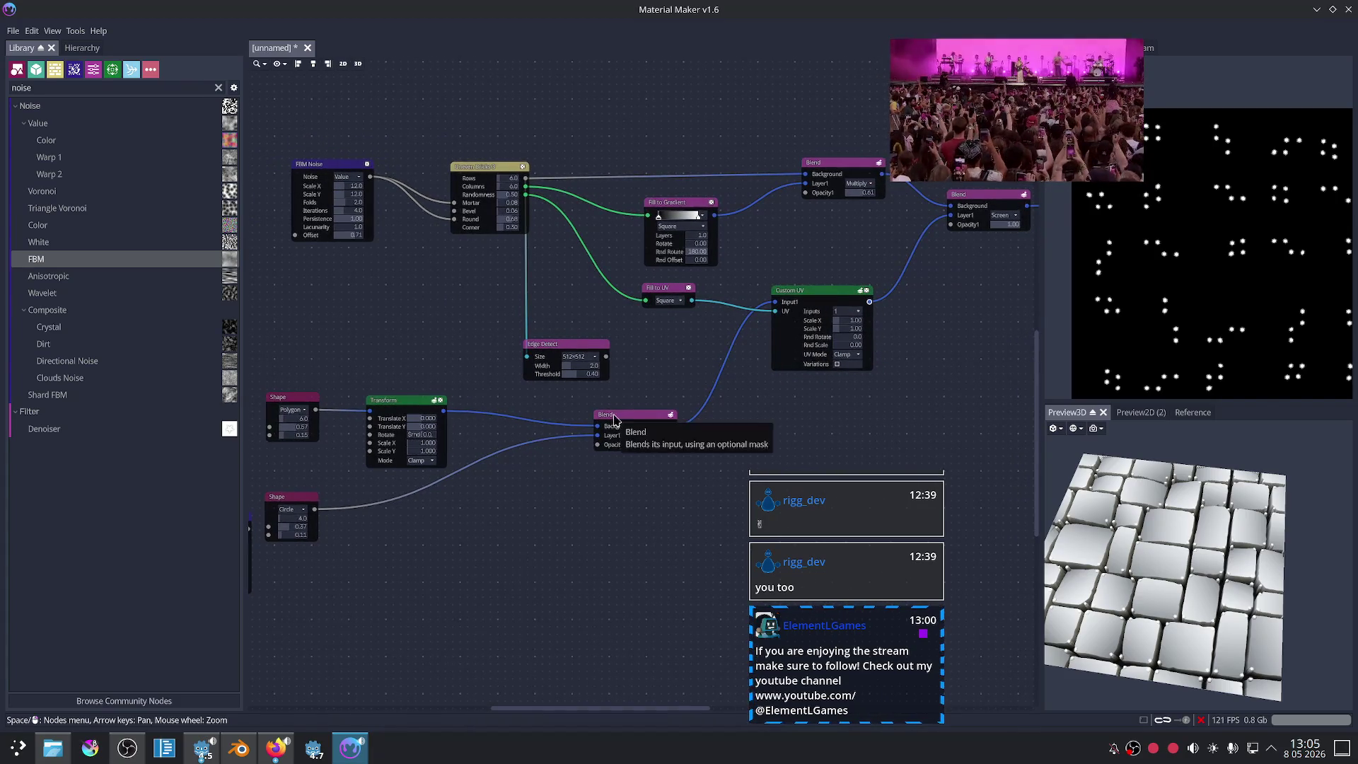
pyautogui.moveTo(614, 420); pyautogui.dragTo(626, 422)
pyautogui.click(575, 352)
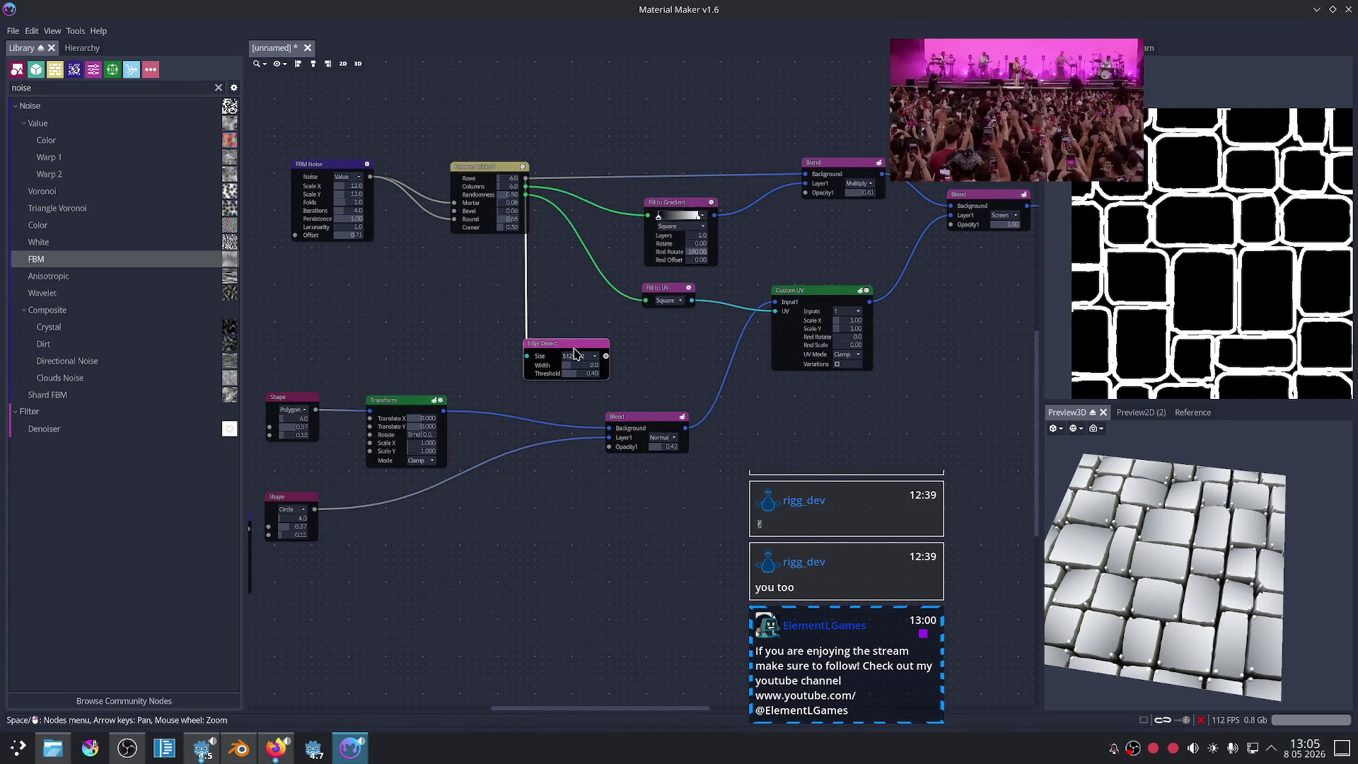
pyautogui.press('Delete')
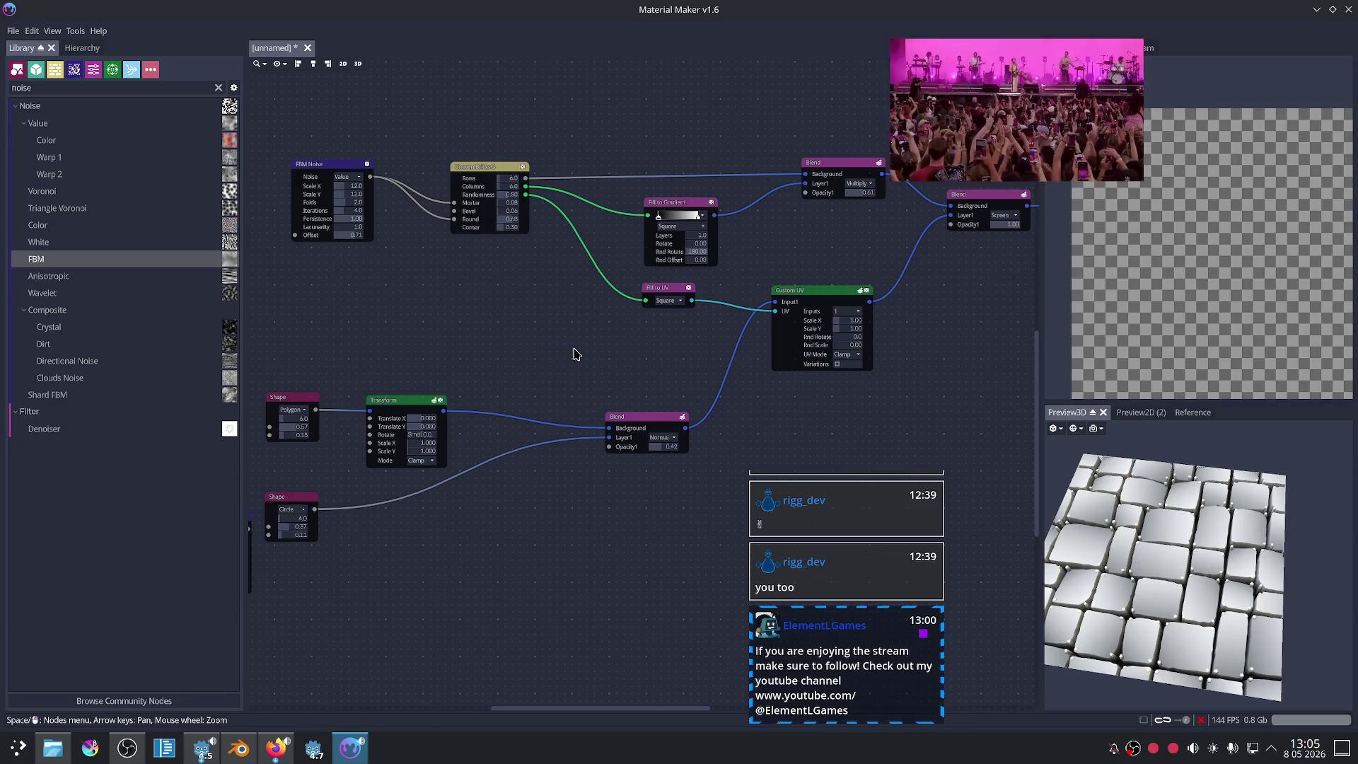
# Step: Rearrange the Transform, both Shape nodes and the FBM Noise into a neat group
pyautogui.moveTo(426, 384); pyautogui.dragTo(561, 342, button='middle')
pyautogui.moveTo(287, 336); pyautogui.dragTo(530, 596)
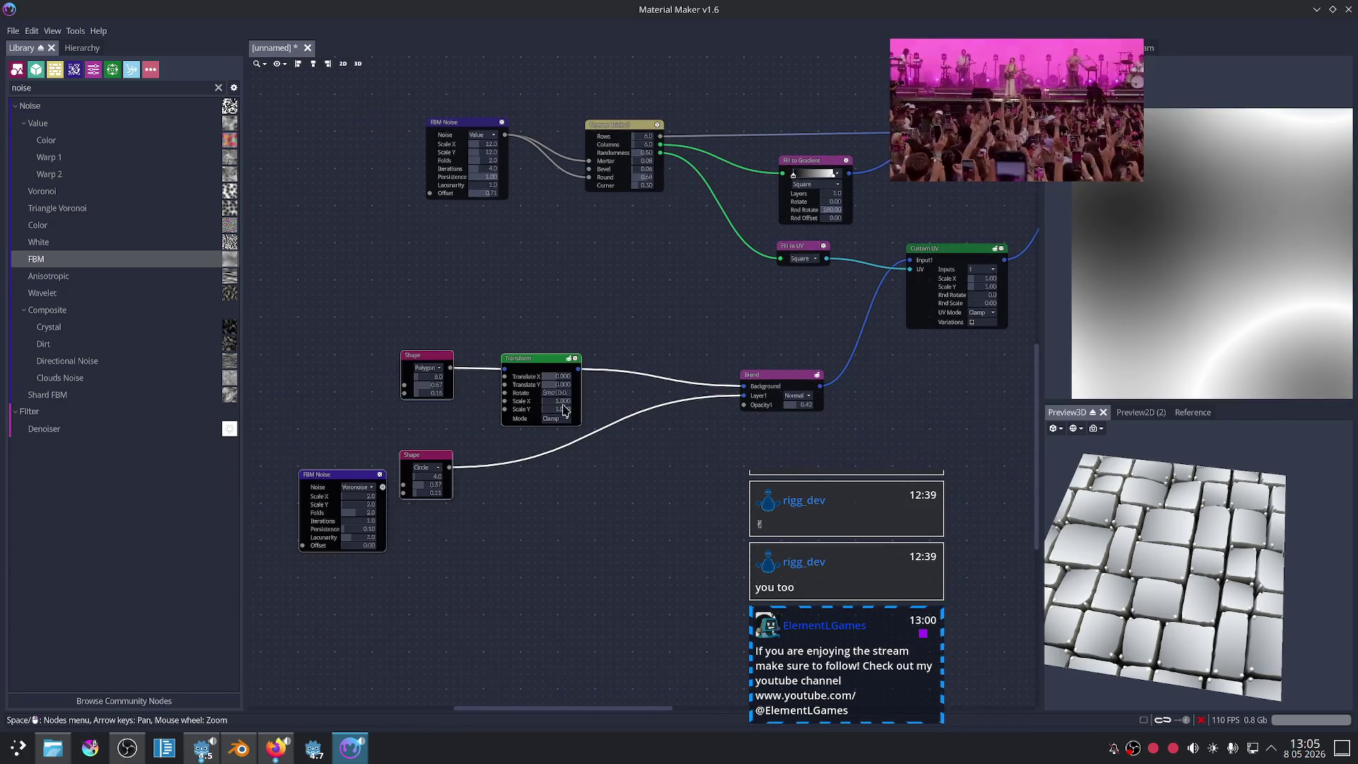
pyautogui.moveTo(322, 372); pyautogui.dragTo(491, 567)
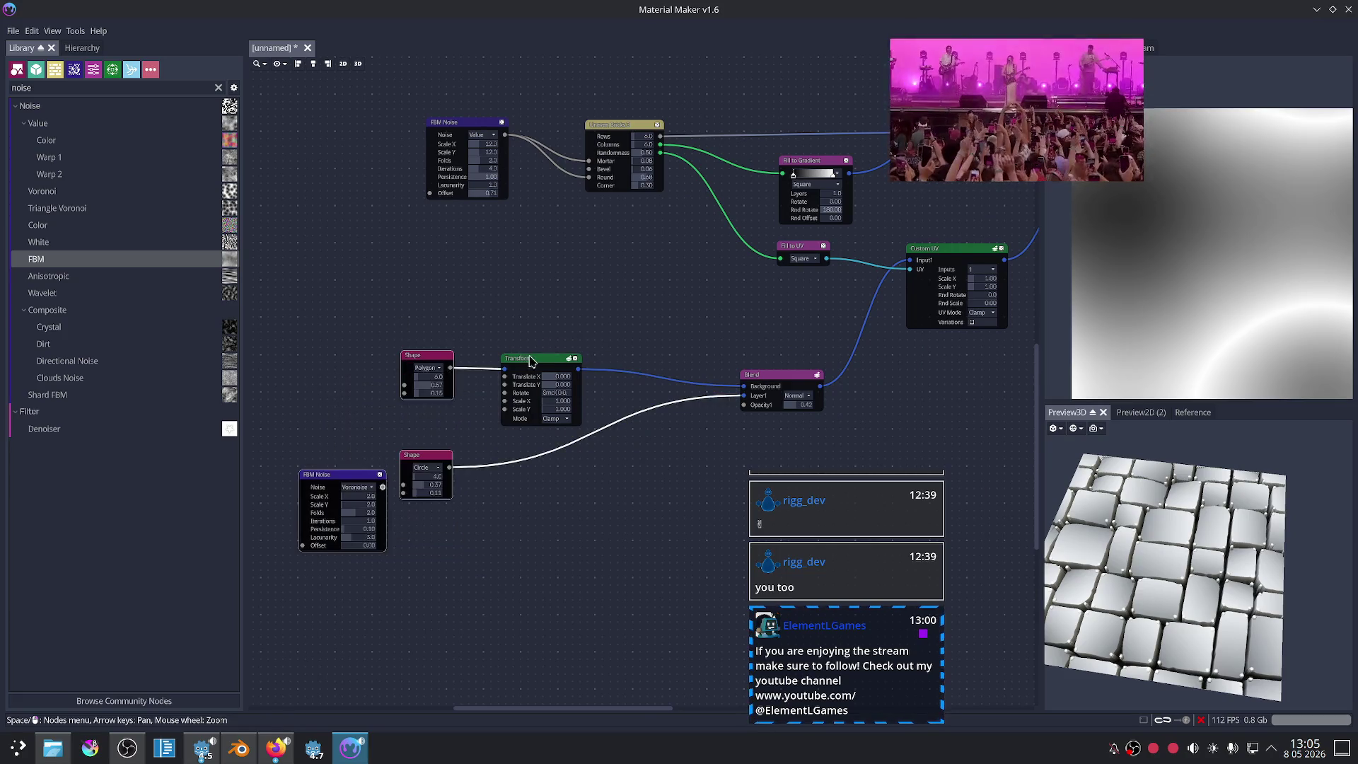
pyautogui.moveTo(529, 357); pyautogui.dragTo(598, 348)
pyautogui.moveTo(278, 322); pyautogui.dragTo(467, 552)
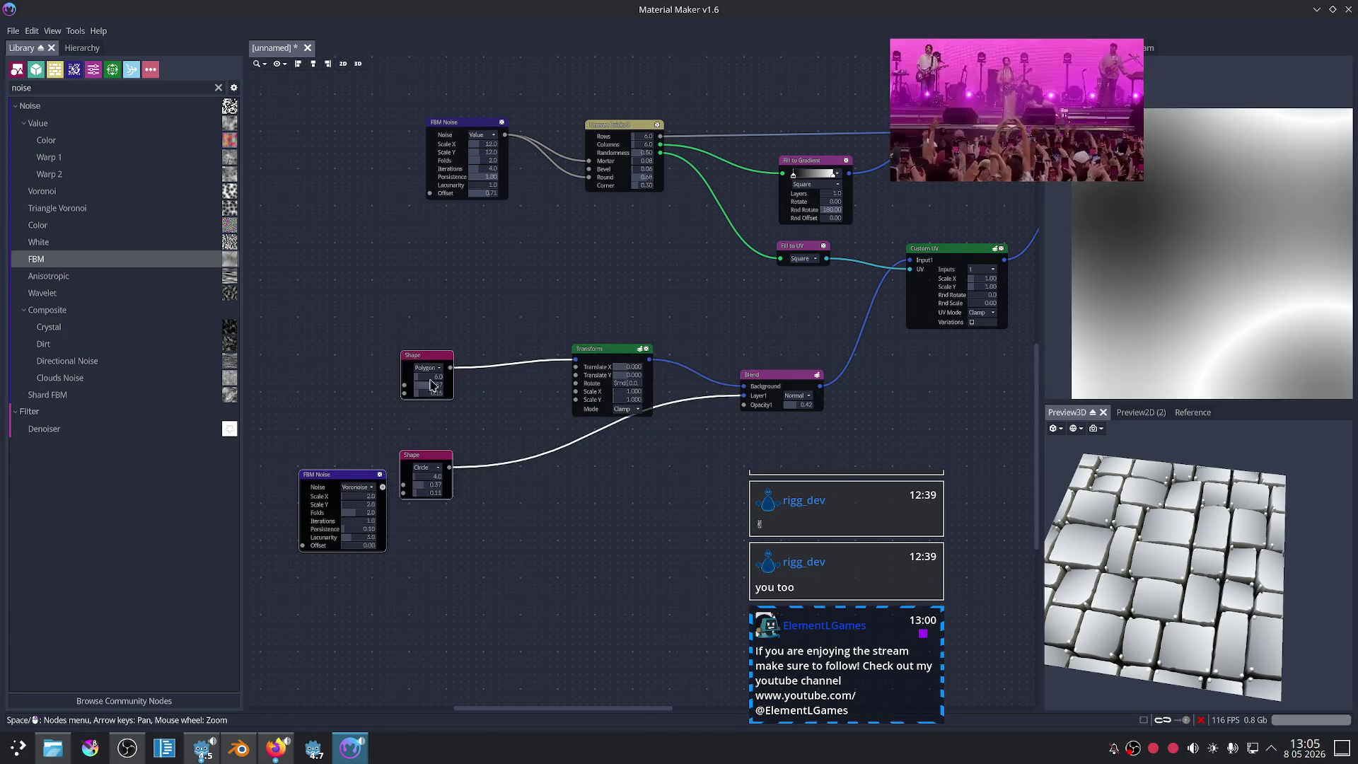
pyautogui.moveTo(428, 370); pyautogui.dragTo(486, 360)
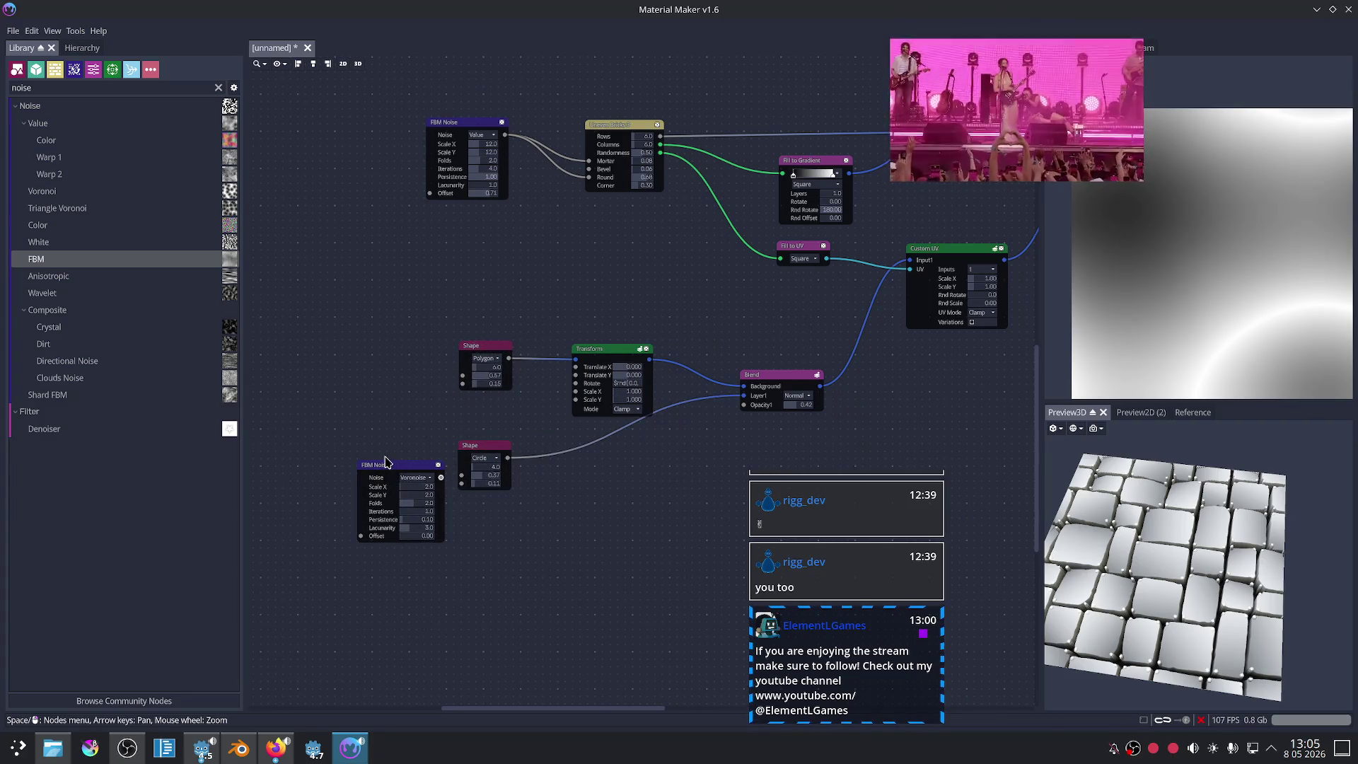
pyautogui.moveTo(385, 463); pyautogui.dragTo(552, 548)
# Step: Check the circle and hexagon Shape outputs, then delete the Voronoise FBM Noise node
pyautogui.scroll(1, 541, 495)
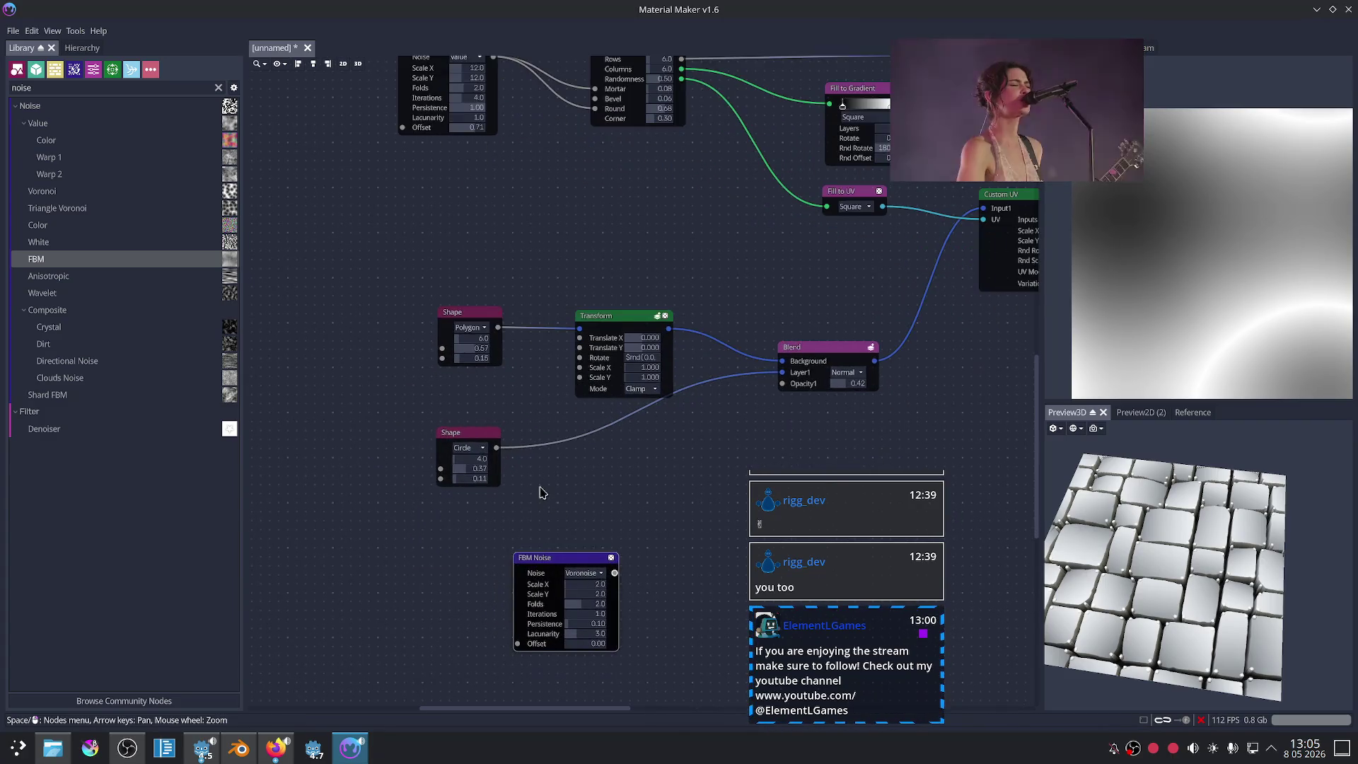
pyautogui.click(467, 433)
pyautogui.click(477, 315)
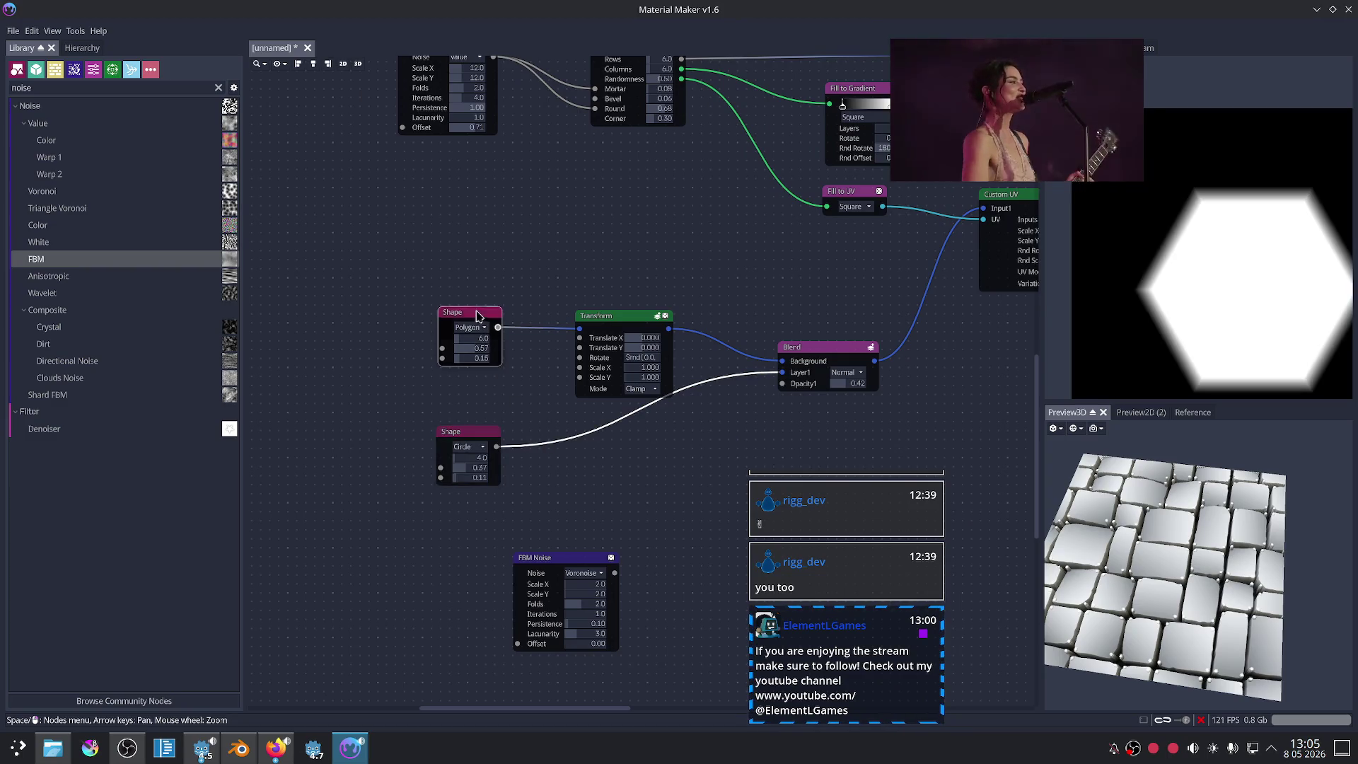
pyautogui.click(602, 563)
pyautogui.scroll(-2, 665, 490)
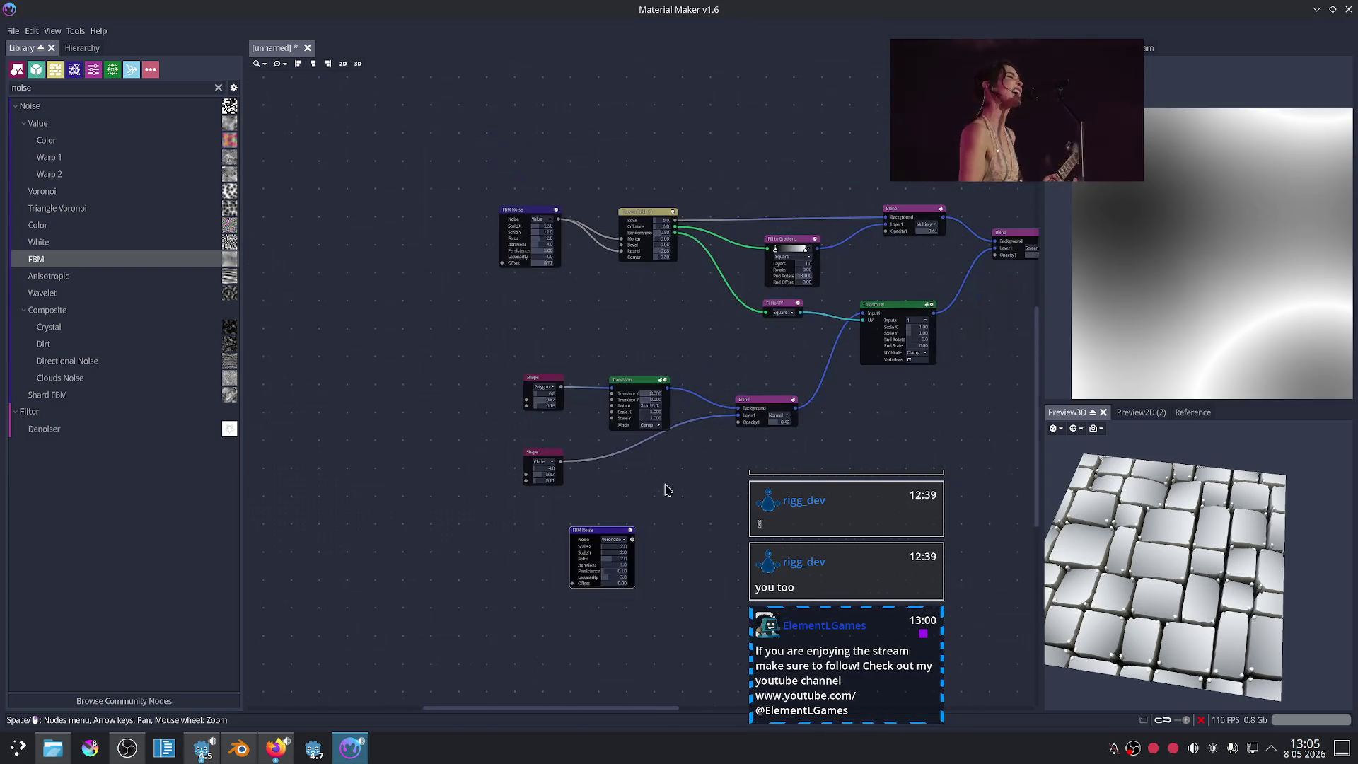
pyautogui.press('Delete')
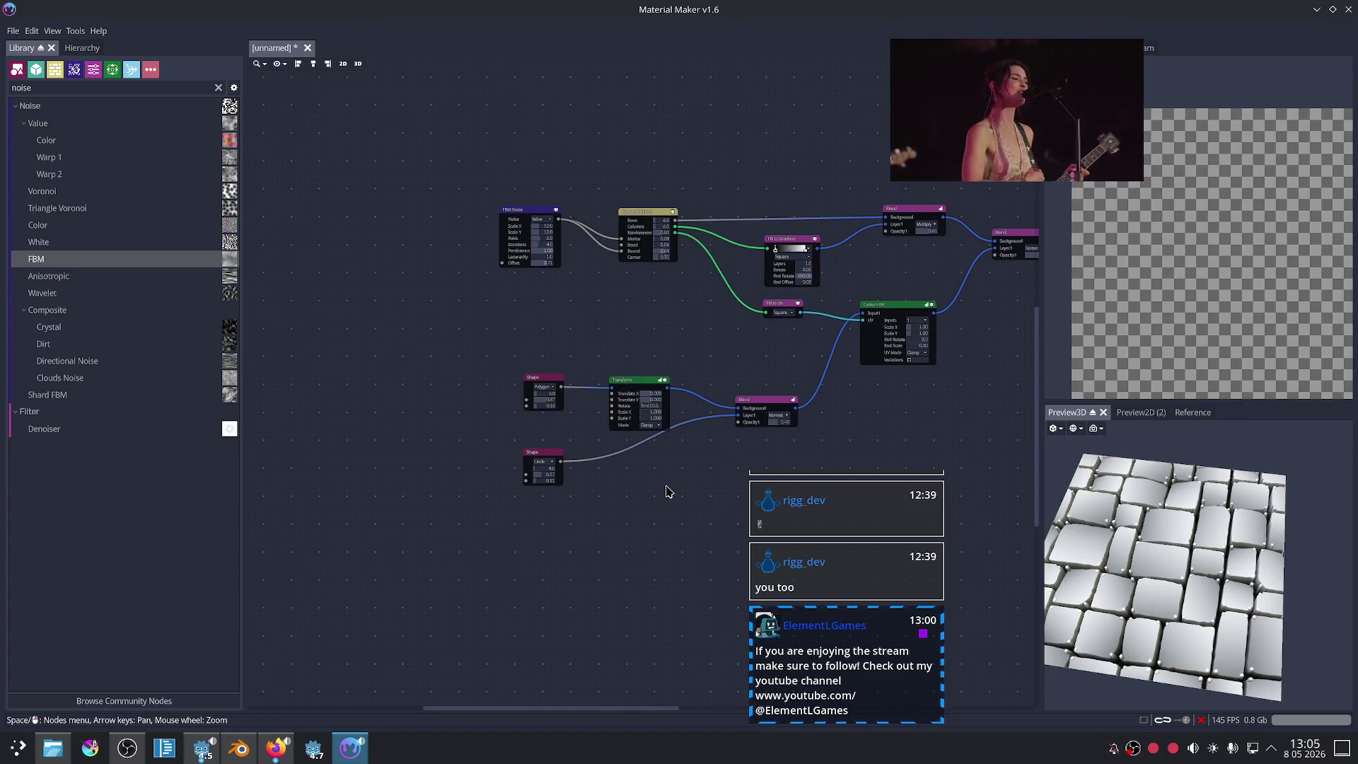
pyautogui.hscroll(3, 737, 370)
# Step: Move the Normal Map and Colorize nodes lower to space them out
pyautogui.hscroll(3, 686, 417)
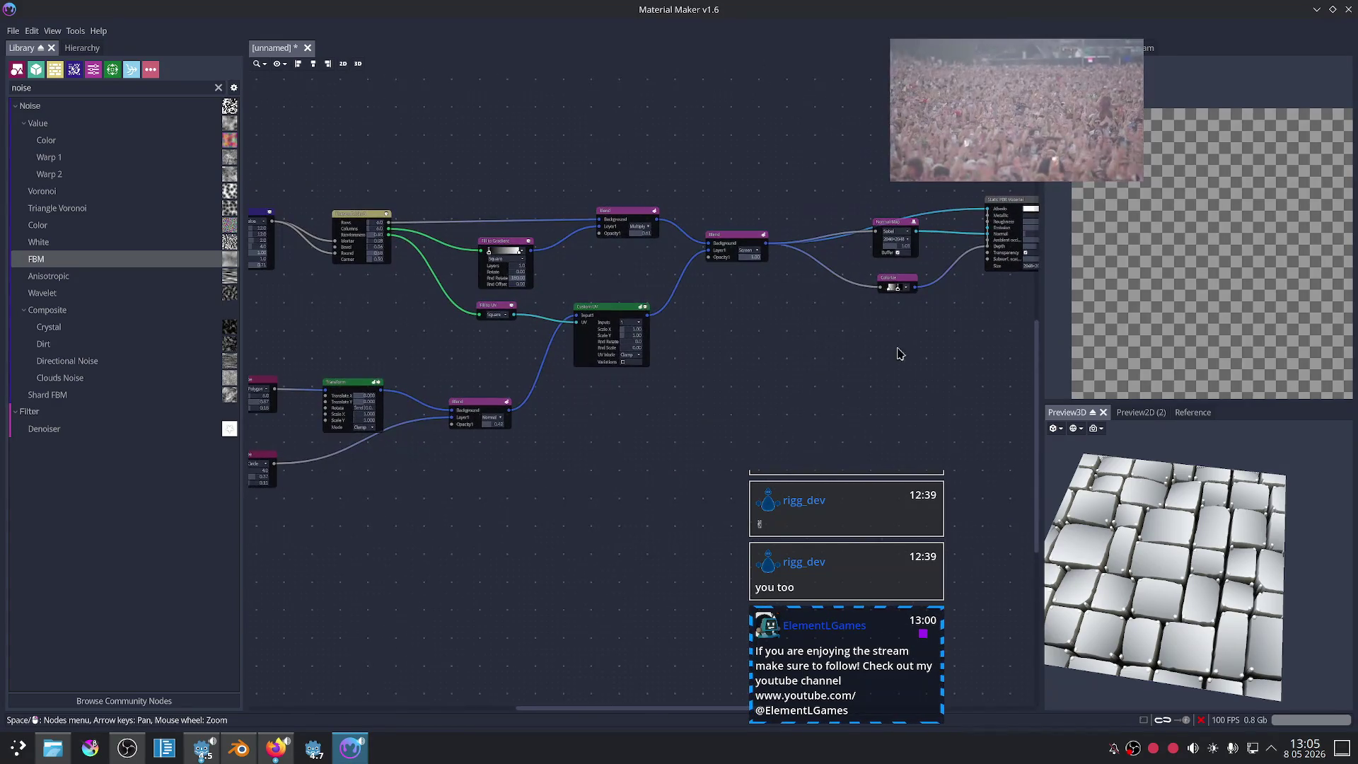
pyautogui.scroll(2, 716, 360)
pyautogui.moveTo(740, 245); pyautogui.dragTo(740, 279)
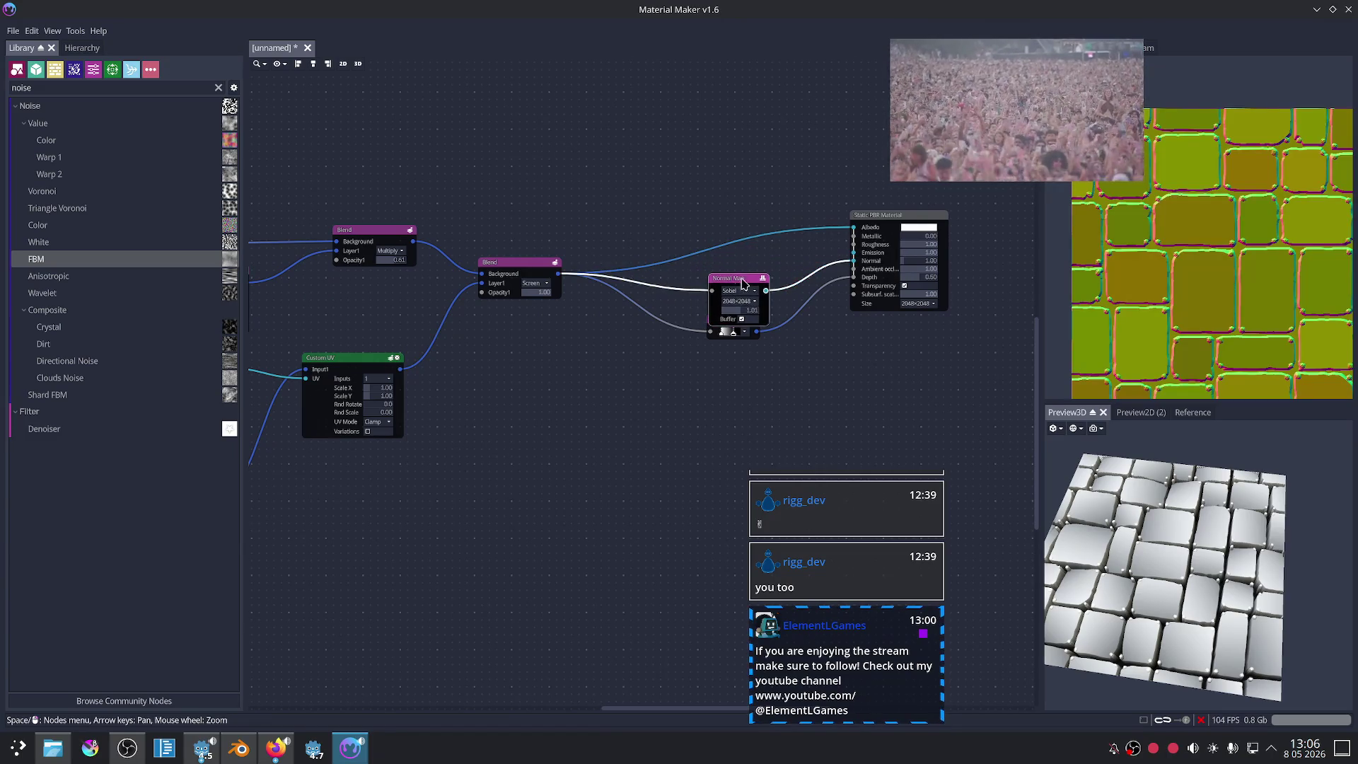
pyautogui.click(722, 323)
pyautogui.moveTo(720, 323); pyautogui.dragTo(720, 363)
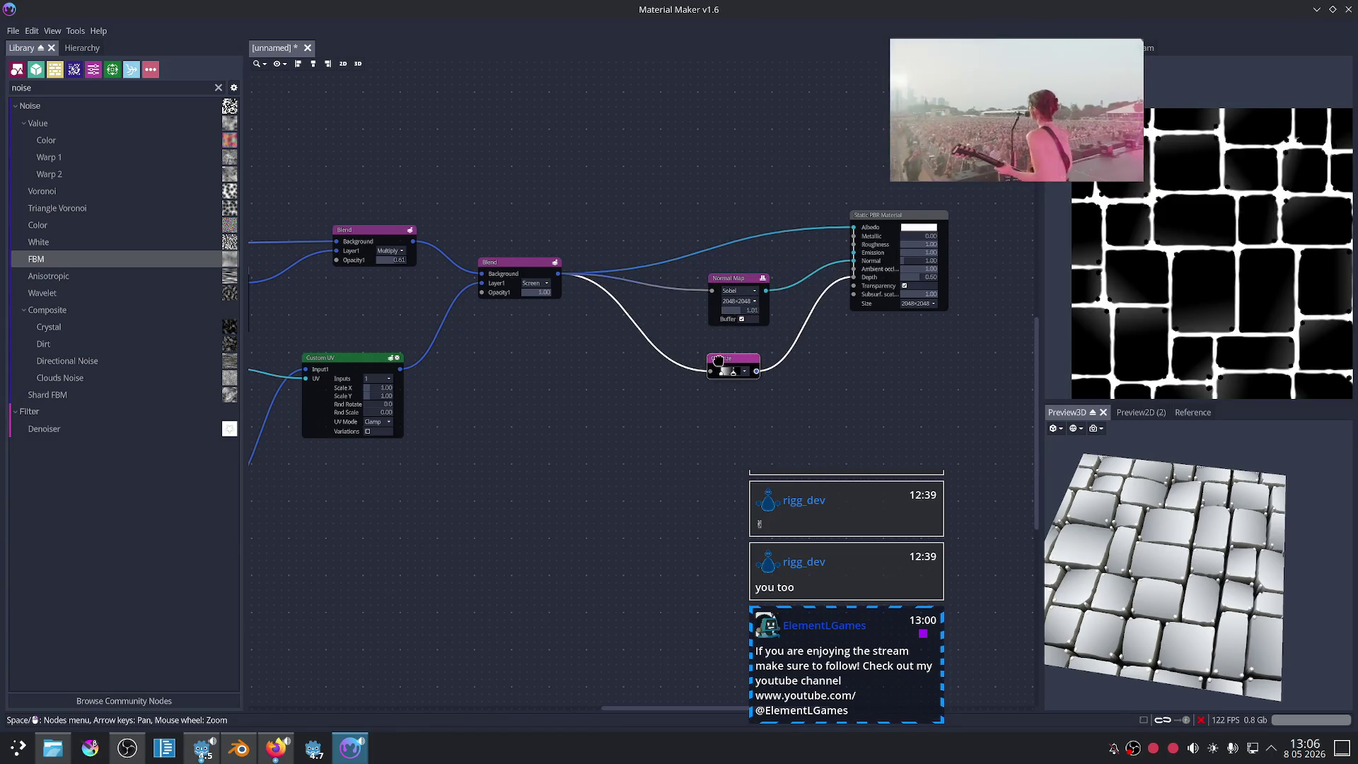
# Step: Preview the second Blend node's output
pyautogui.click(524, 263)
pyautogui.scroll(1, 618, 351)
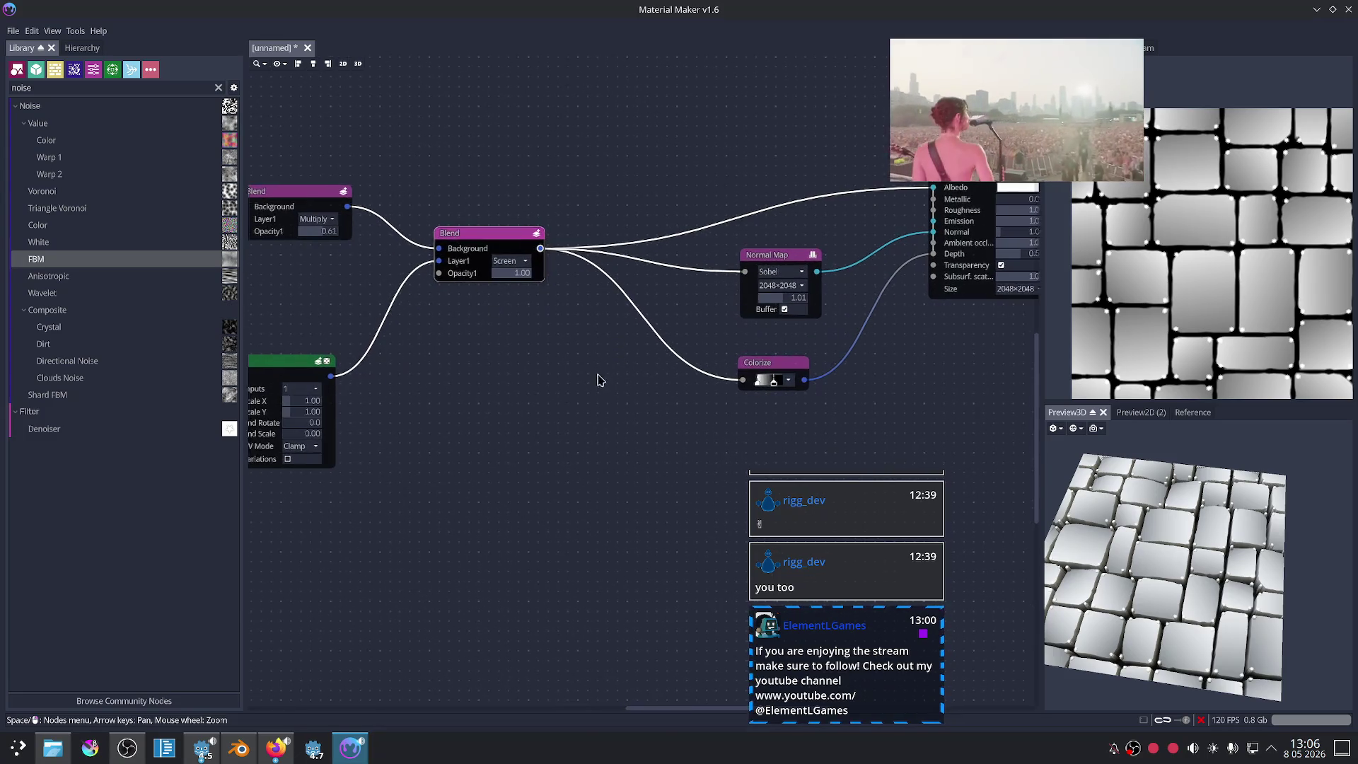
pyautogui.scroll(1, 631, 355)
pyautogui.scroll(2, 1218, 288)
pyautogui.scroll(1, 1217, 281)
pyautogui.scroll(2, 1217, 282)
pyautogui.scroll(-2, 1217, 281)
pyautogui.scroll(-2, 469, 397)
pyautogui.scroll(-1, 469, 328)
pyautogui.scroll(1, 470, 327)
pyautogui.scroll(1, 467, 330)
# Step: Preview Uneven Bricks 3 and its Corner Fill output, then cancel a new-node wire
pyautogui.moveTo(467, 330); pyautogui.dragTo(567, 355, button='middle')
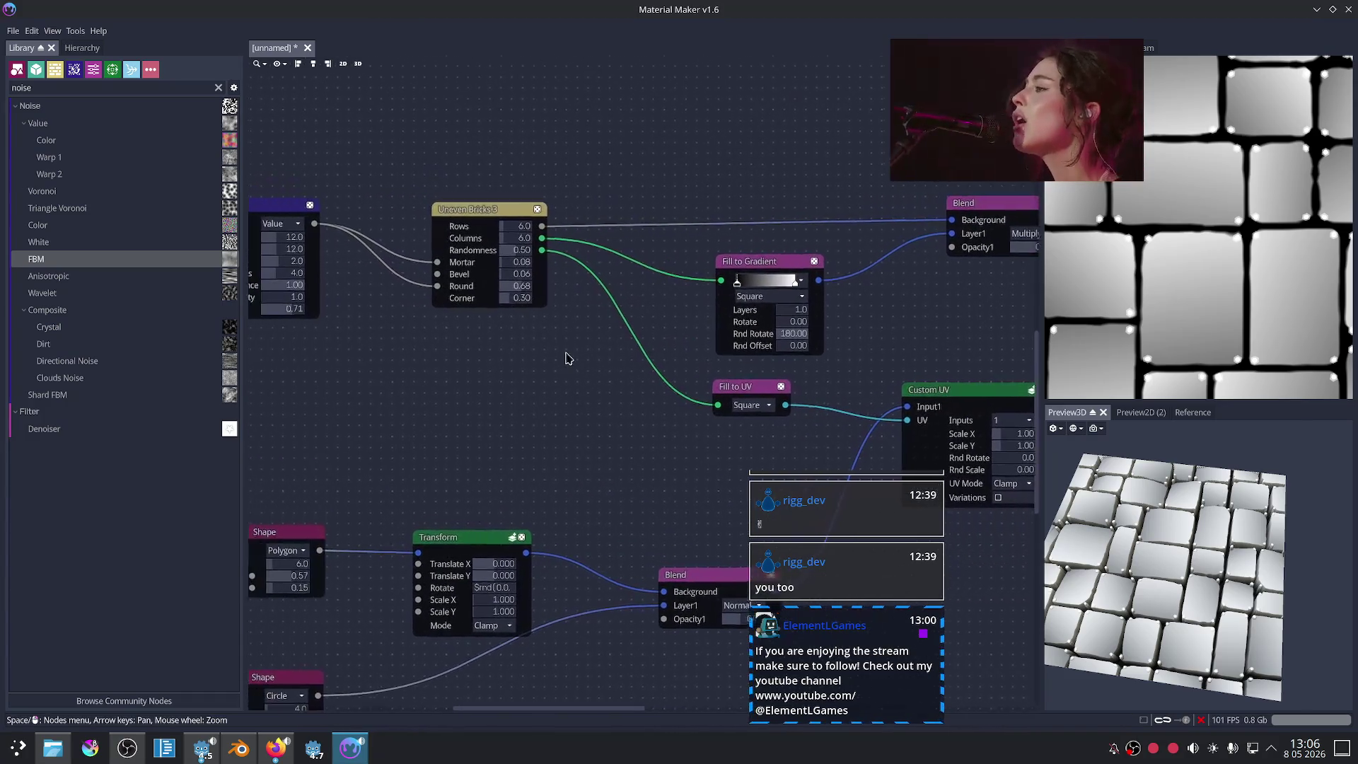
pyautogui.click(543, 225)
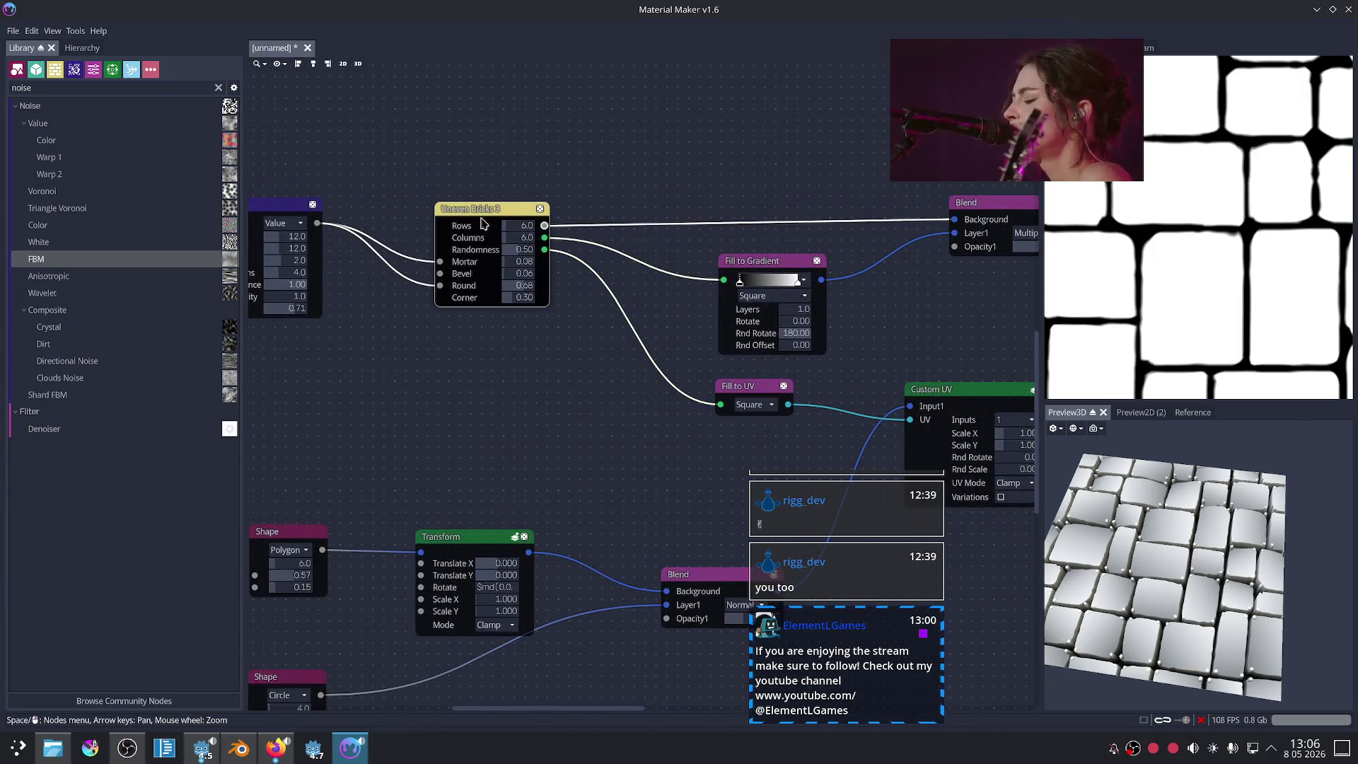
pyautogui.click(544, 251)
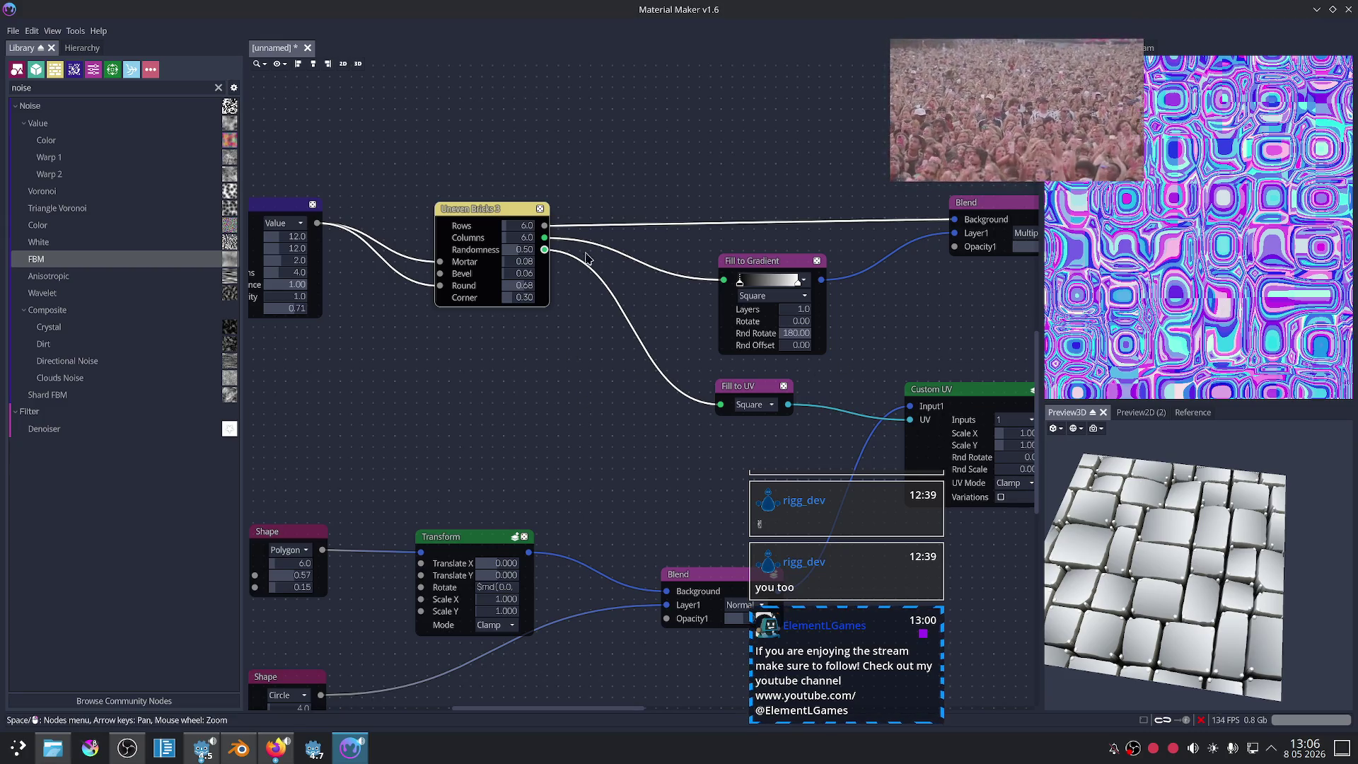
pyautogui.moveTo(544, 250); pyautogui.dragTo(573, 400)
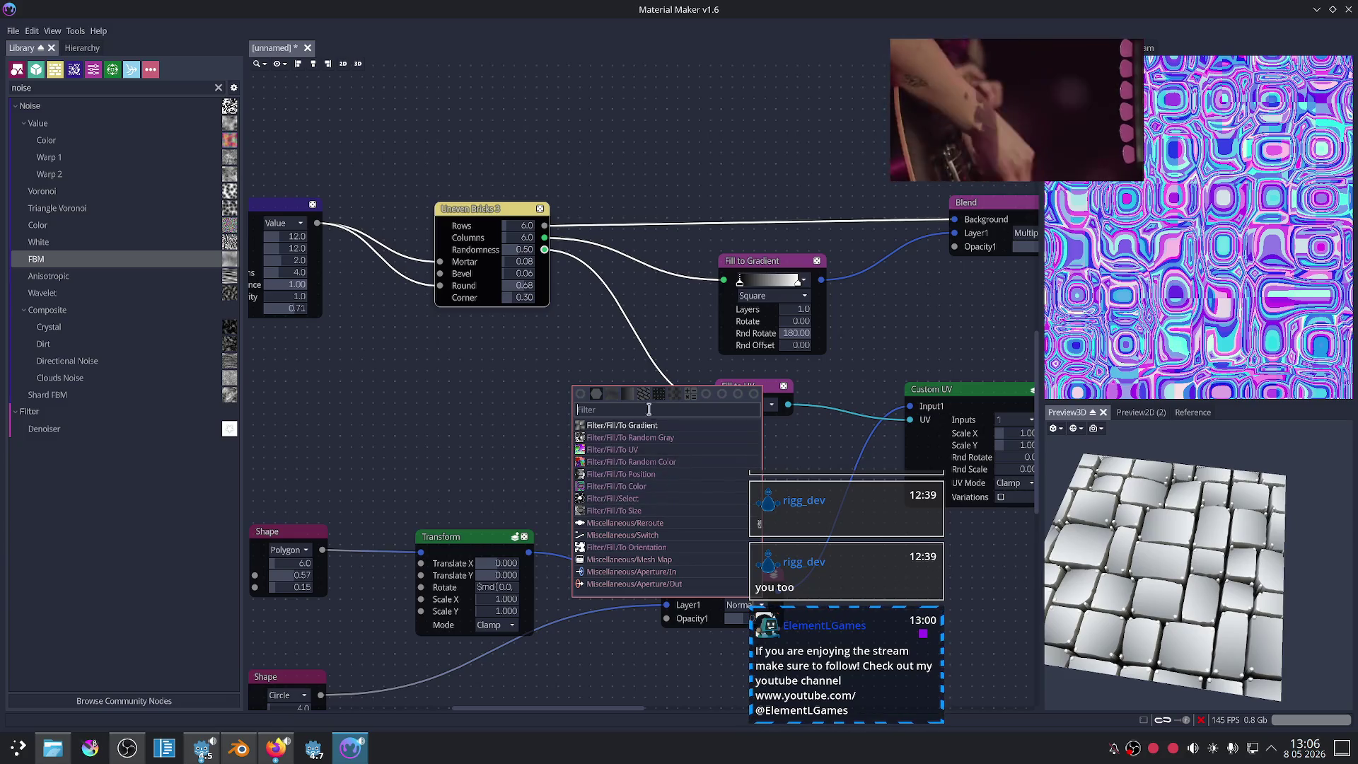
pyautogui.click(553, 367)
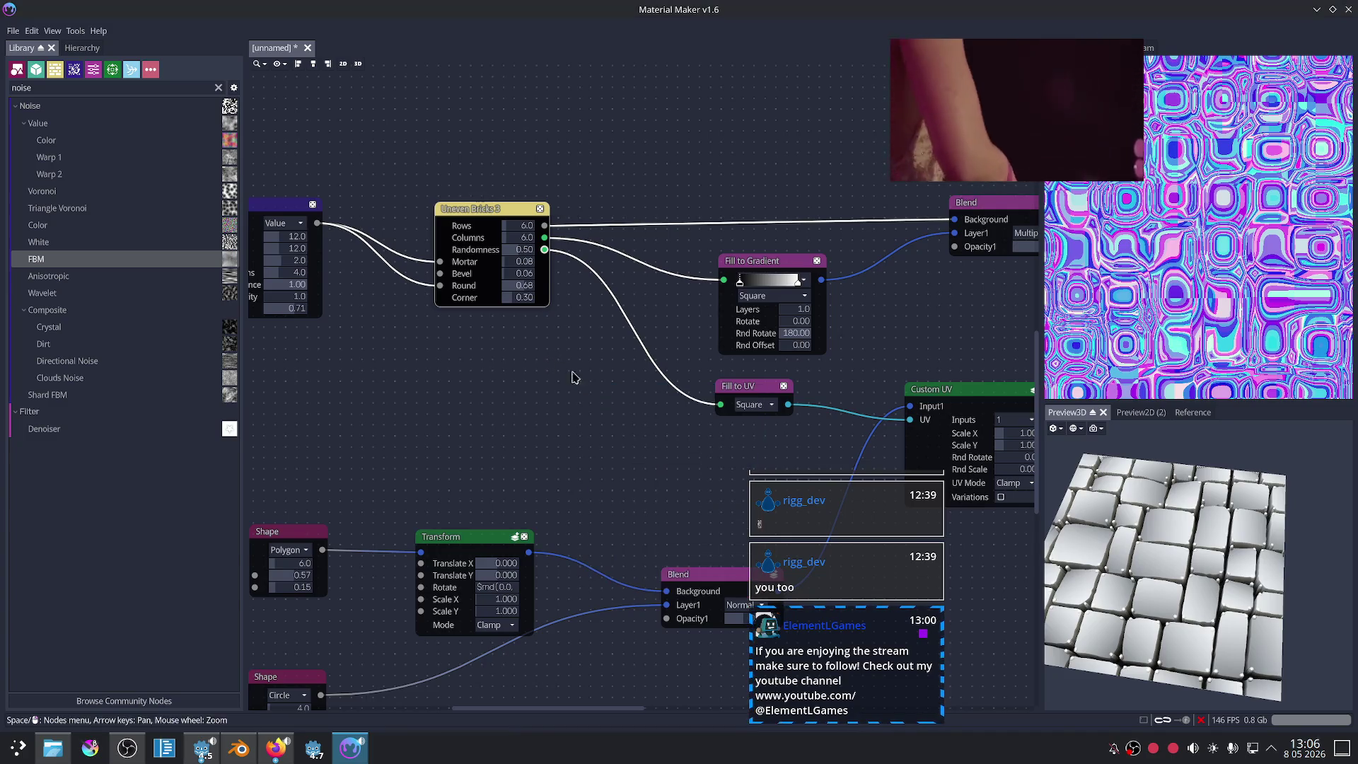
# Step: Preview the Custom UV and Uneven Bricks 3 outputs, framing the FBM Noise alongside
pyautogui.scroll(-3, 643, 396)
pyautogui.moveTo(787, 379)
pyautogui.mouseDown(button='middle')
pyautogui.moveTo(711, 385)
pyautogui.moveTo(729, 395)
pyautogui.mouseUp(button='middle')
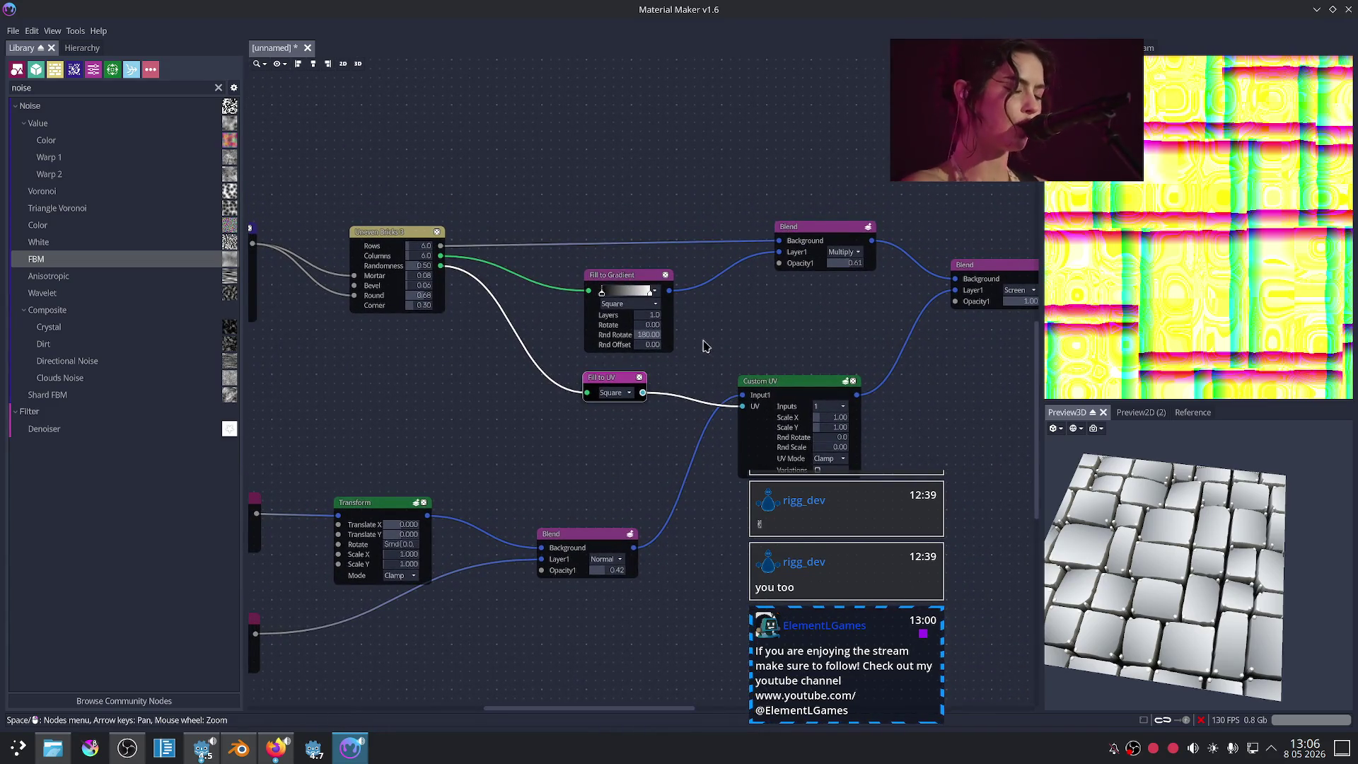
pyautogui.click(774, 384)
pyautogui.moveTo(843, 352); pyautogui.dragTo(839, 351, button='middle')
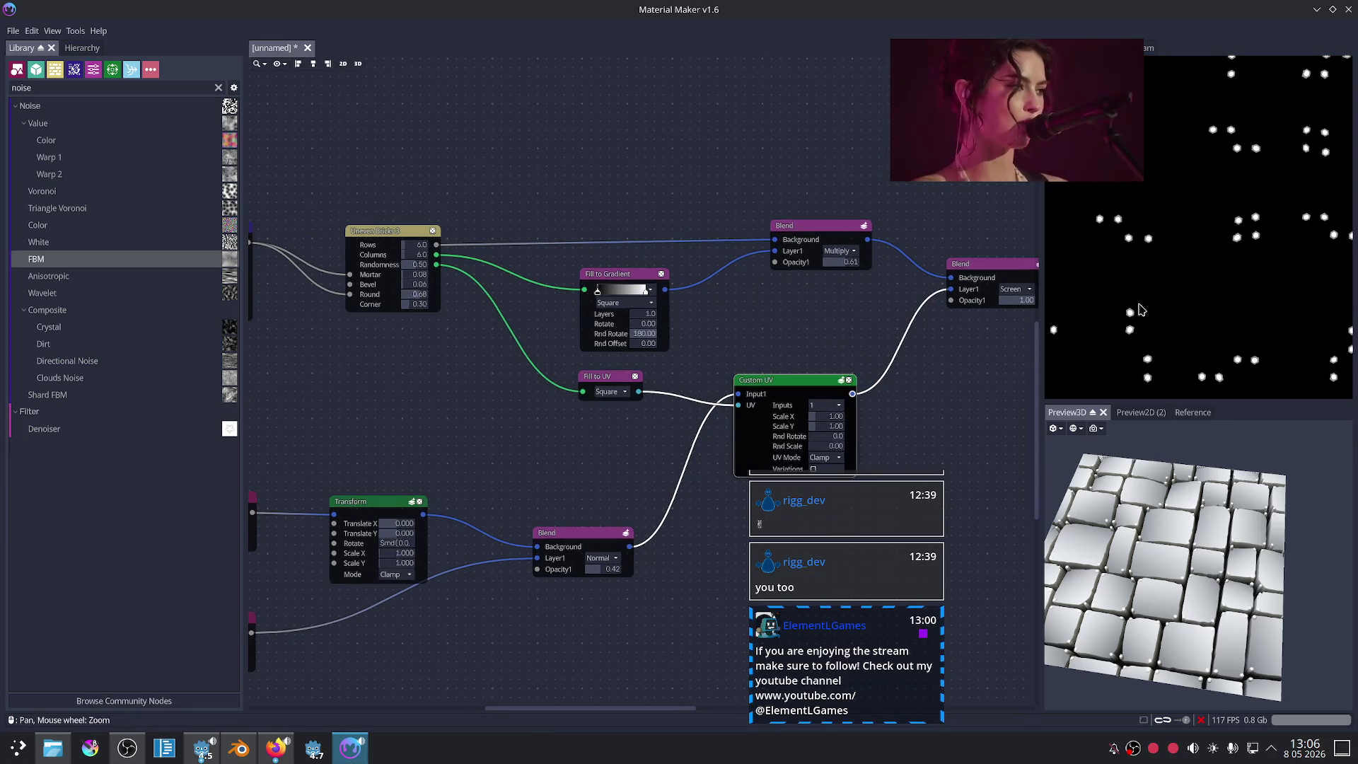
pyautogui.scroll(-3, 1246, 300)
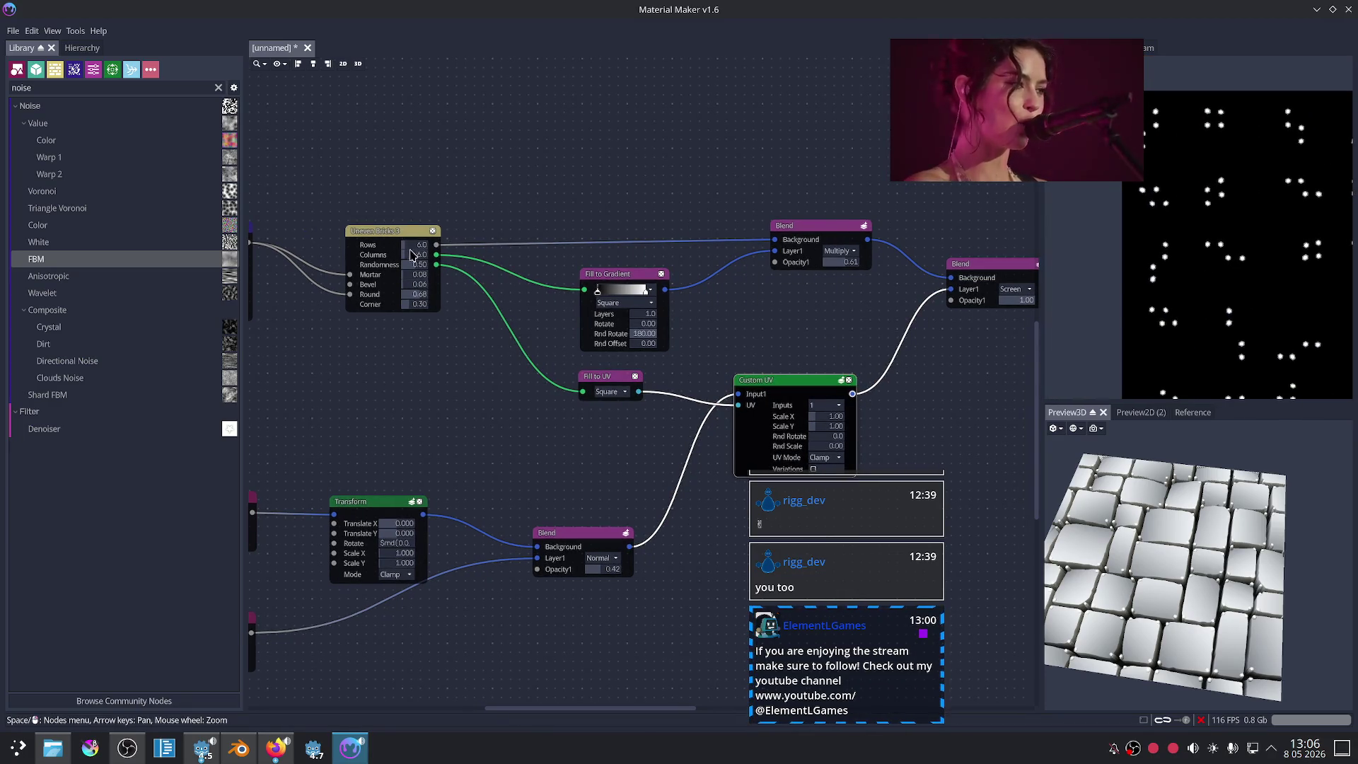
pyautogui.click(394, 234)
pyautogui.moveTo(269, 359); pyautogui.dragTo(643, 333, button='middle')
pyautogui.scroll(4, 642, 332)
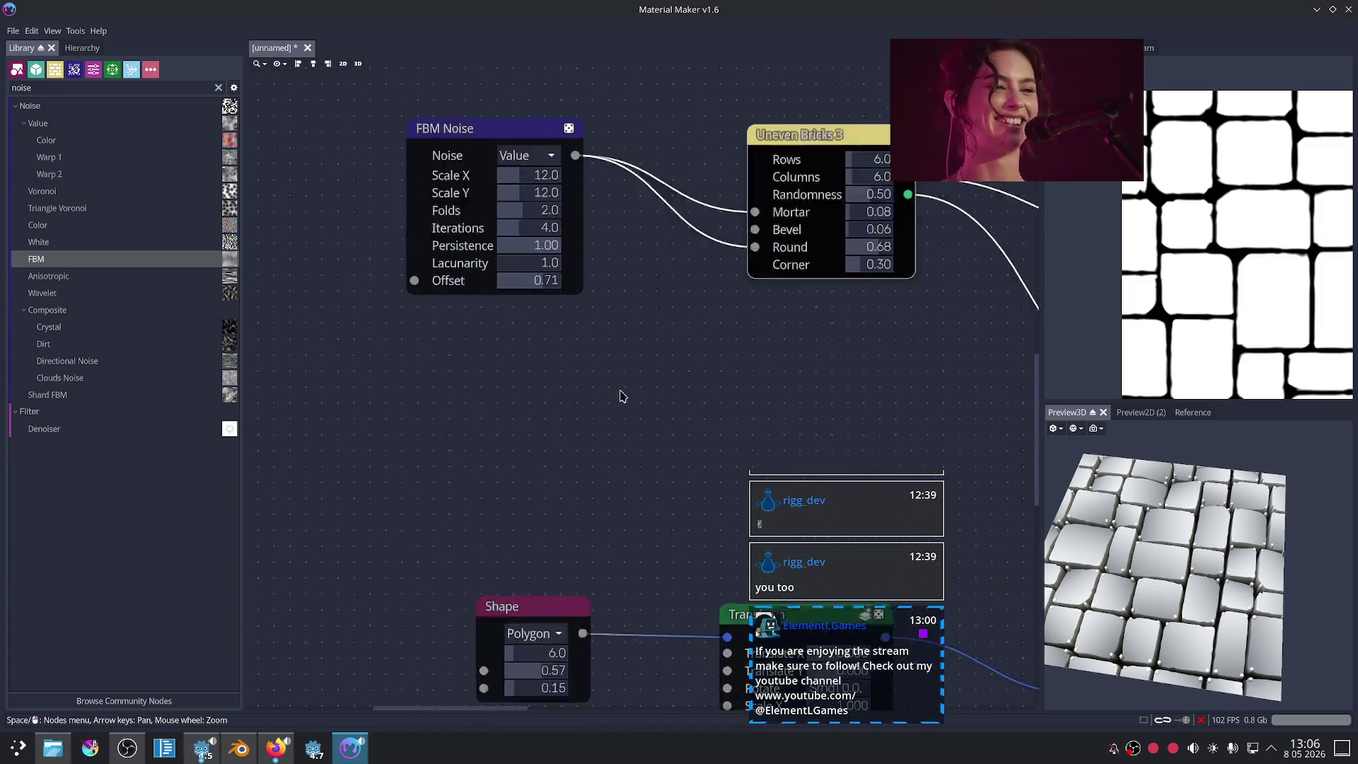
# Step: Set Uneven Bricks 3's Mortar to 0.10
pyautogui.moveTo(839, 298)
pyautogui.mouseDown()
pyautogui.moveTo(823, 302)
pyautogui.moveTo(835, 296)
pyautogui.mouseUp()
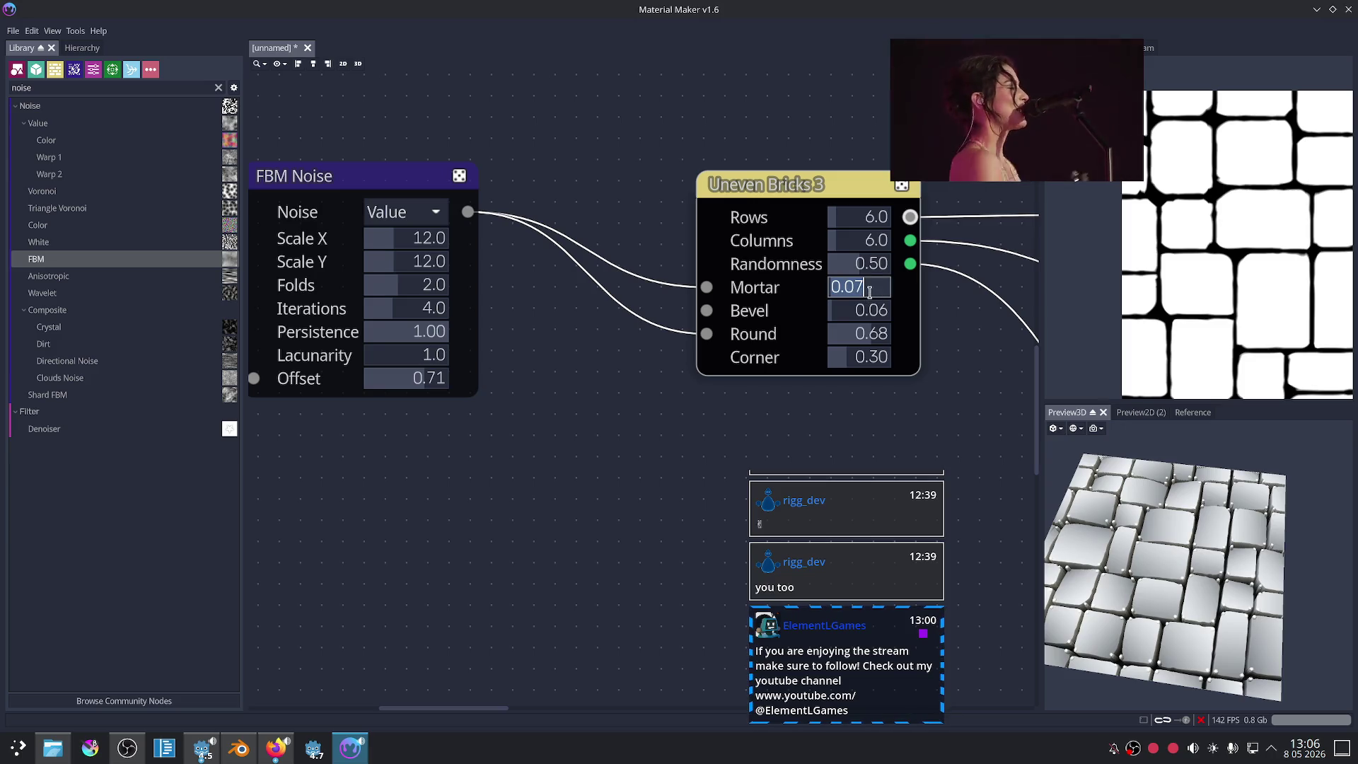
pyautogui.write('1')
pyautogui.press('Return')
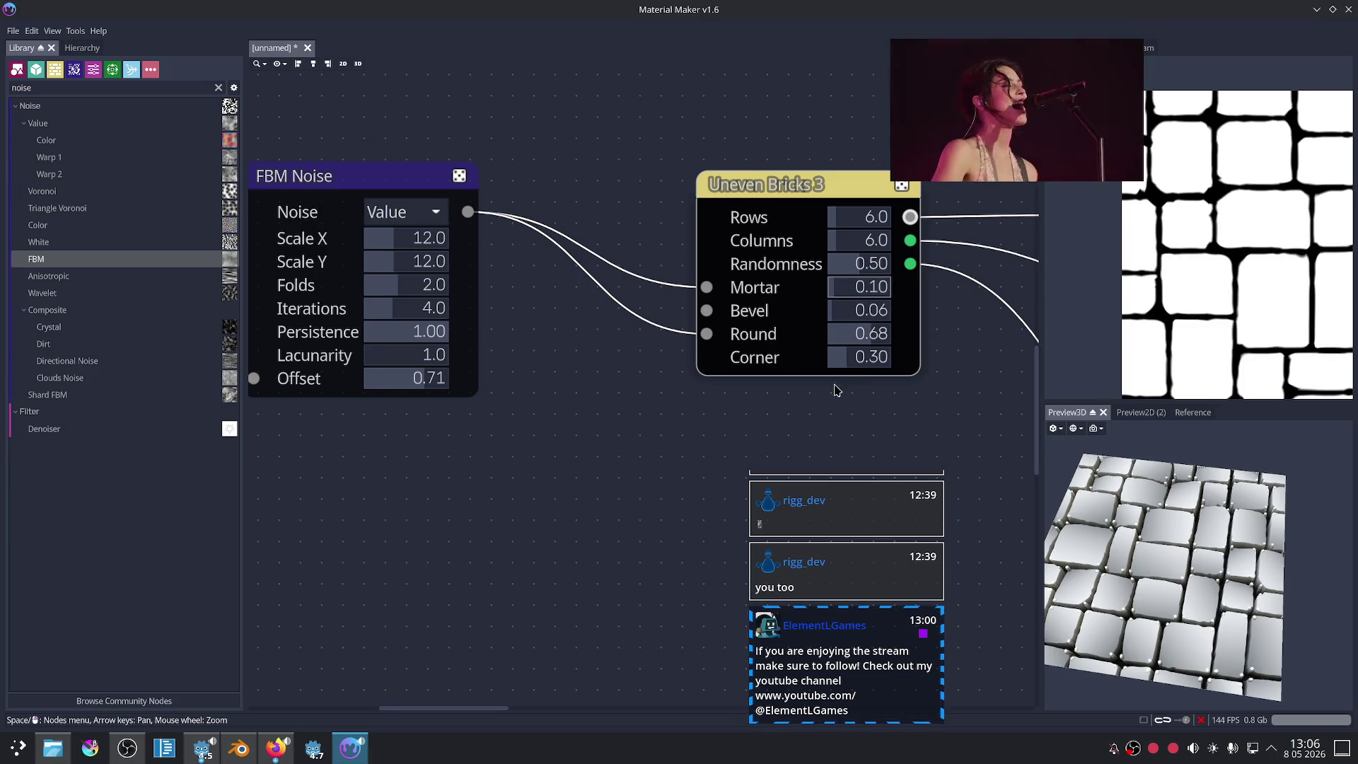
# Step: Switch the FBM Noise node's noise type from Value to Perlin
pyautogui.moveTo(360, 210); pyautogui.dragTo(444, 223)
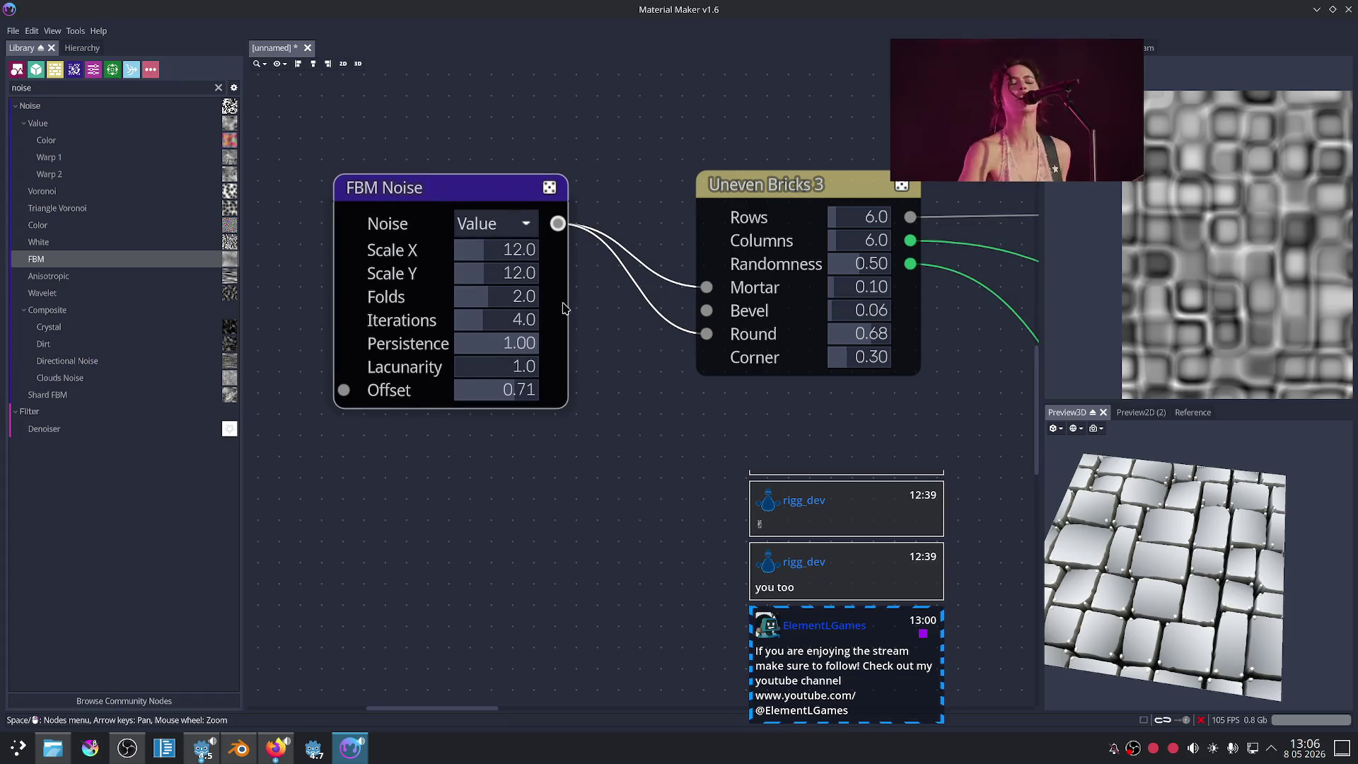
pyautogui.moveTo(604, 284); pyautogui.dragTo(656, 261, button='middle')
pyautogui.click(548, 199)
pyautogui.click(553, 225)
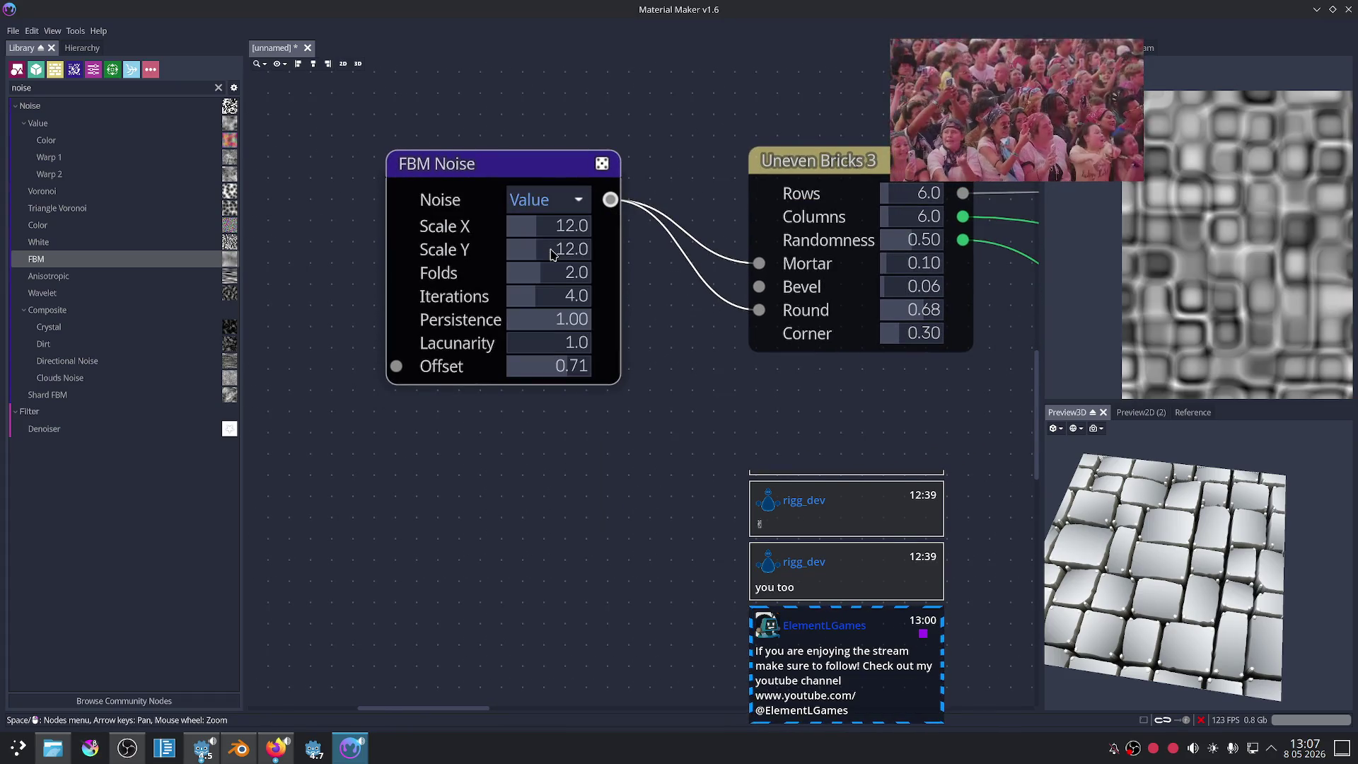
pyautogui.scroll(-1, 548, 199)
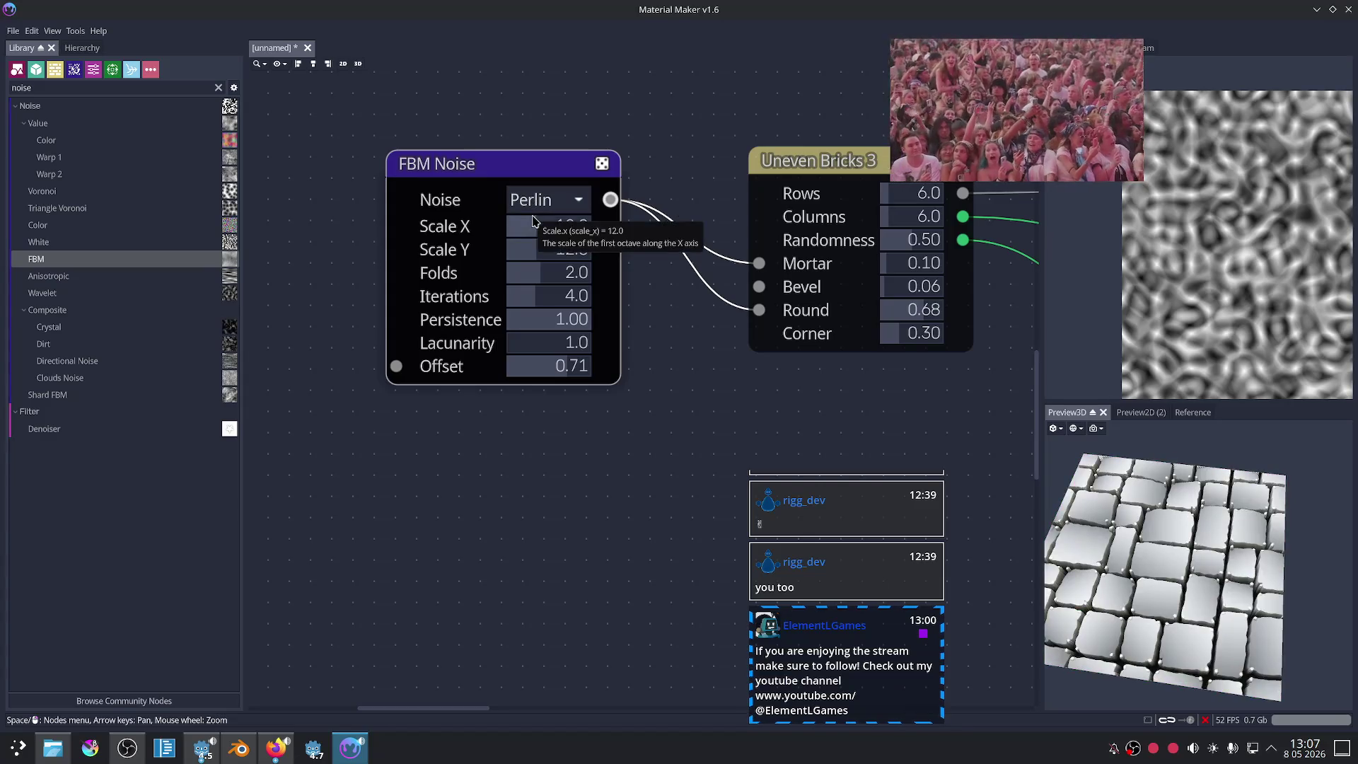
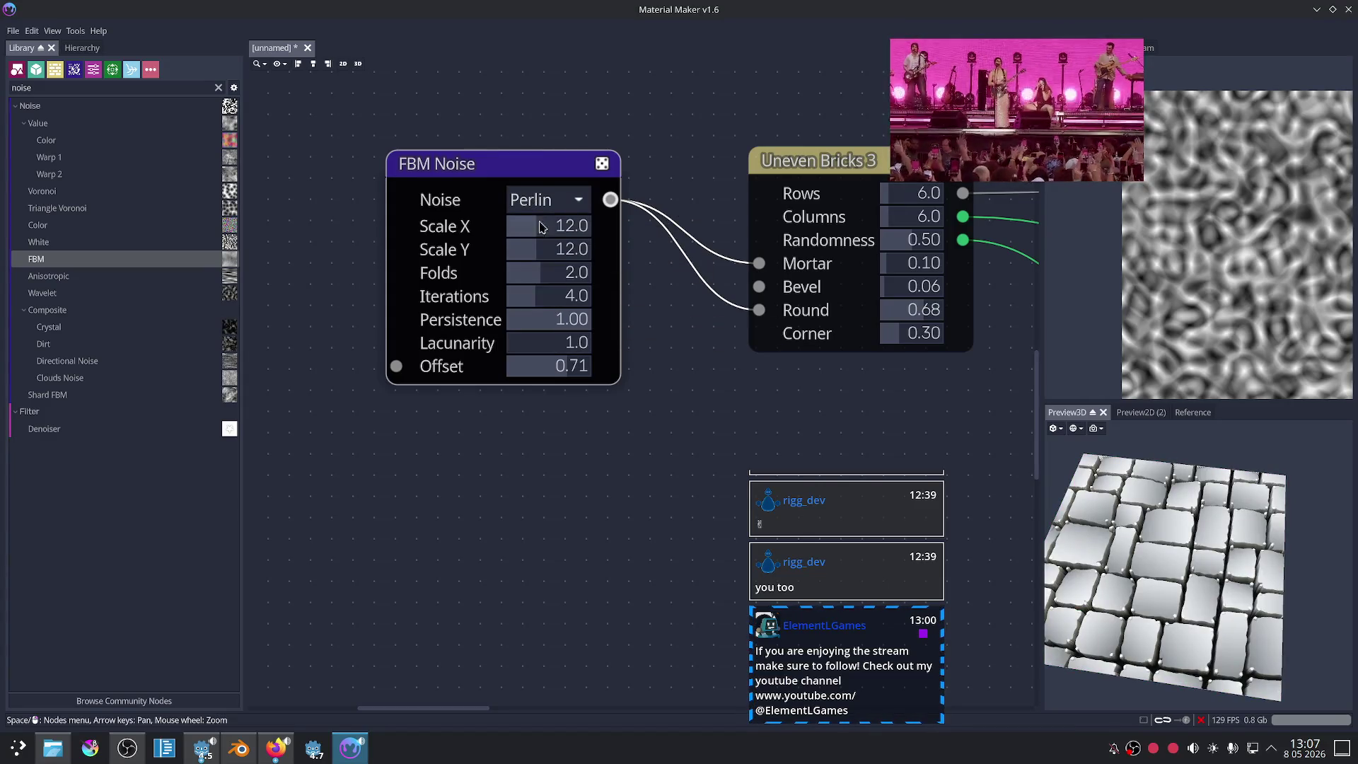
# Step: Lower the FBM Noise iterations and persistence (0.89), checking the Uneven Bricks 3 preview
pyautogui.click(822, 169)
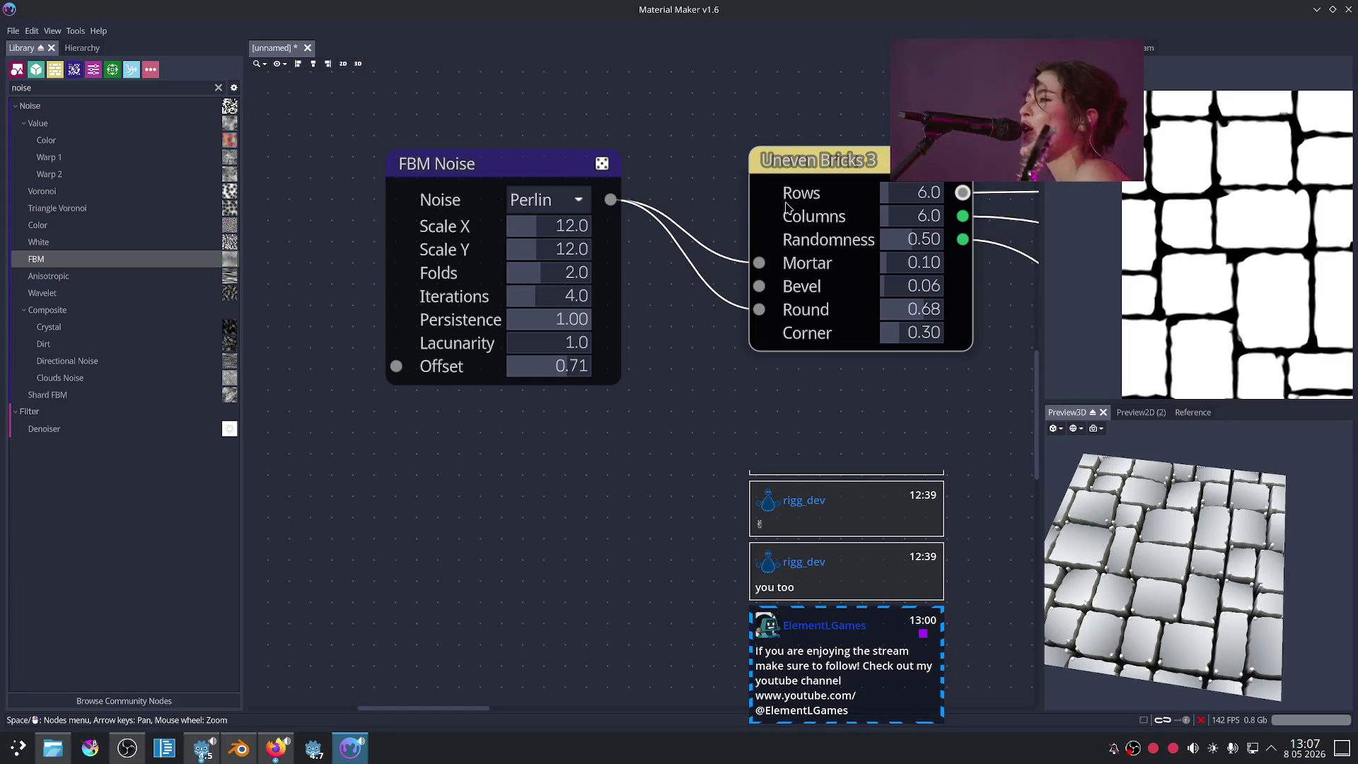
pyautogui.click(582, 212)
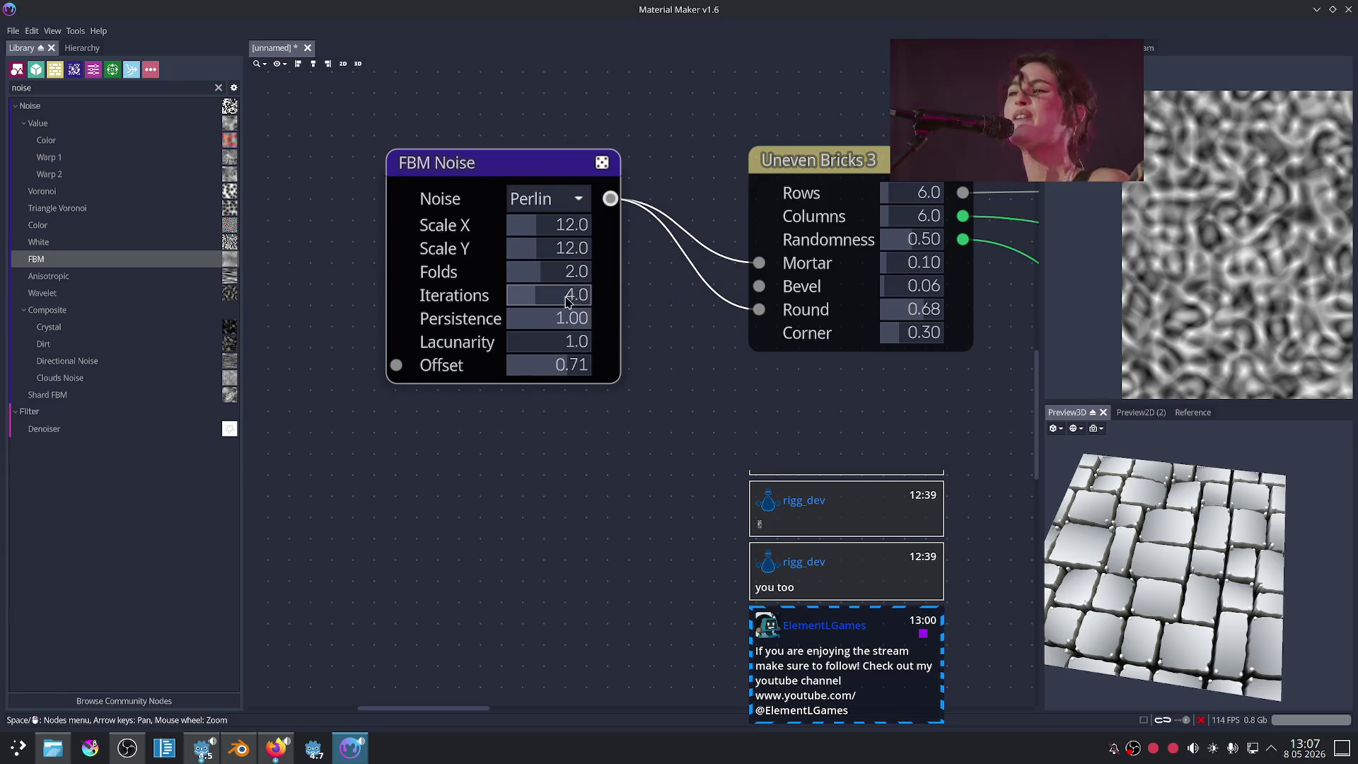
pyautogui.moveTo(566, 301); pyautogui.dragTo(545, 302)
pyautogui.click(809, 160)
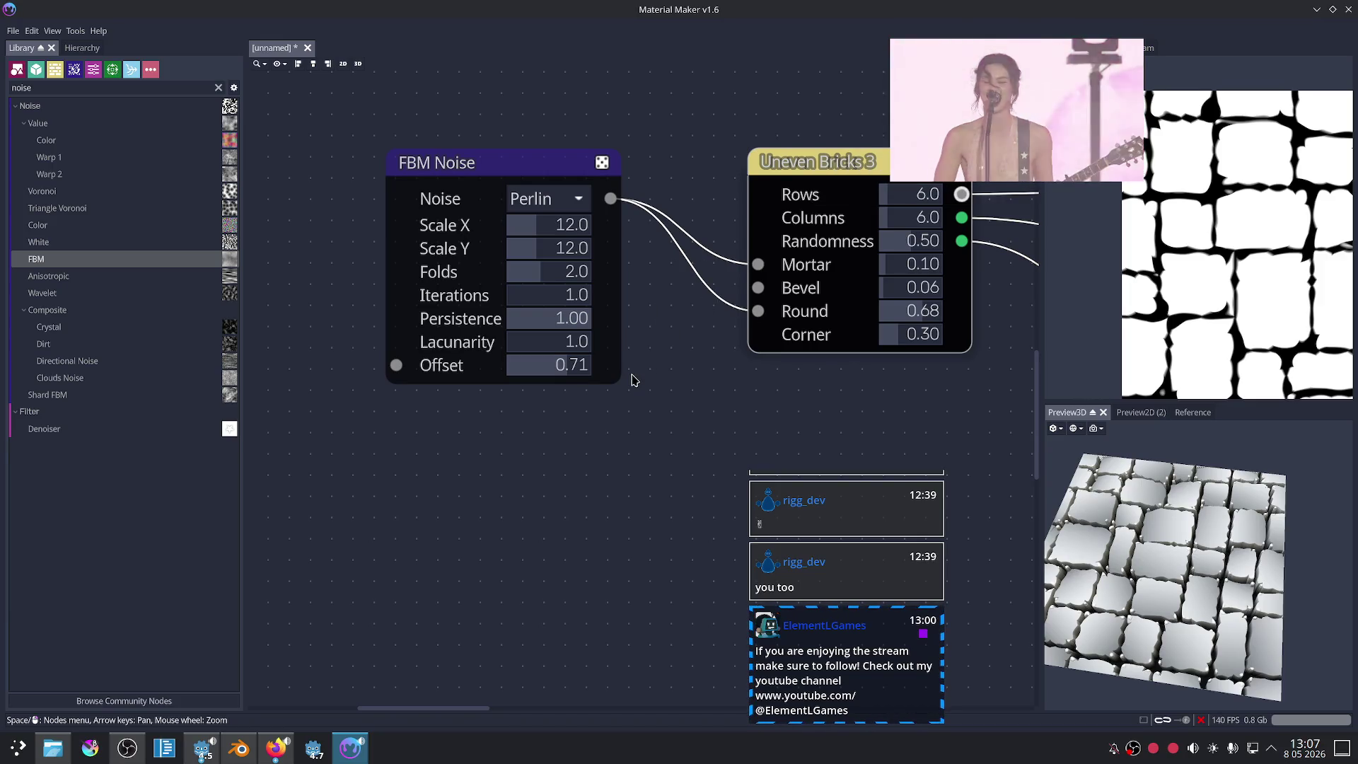
pyautogui.moveTo(586, 318)
pyautogui.mouseDown()
pyautogui.moveTo(537, 303)
pyautogui.moveTo(533, 281)
pyautogui.moveTo(552, 300)
pyautogui.mouseUp()
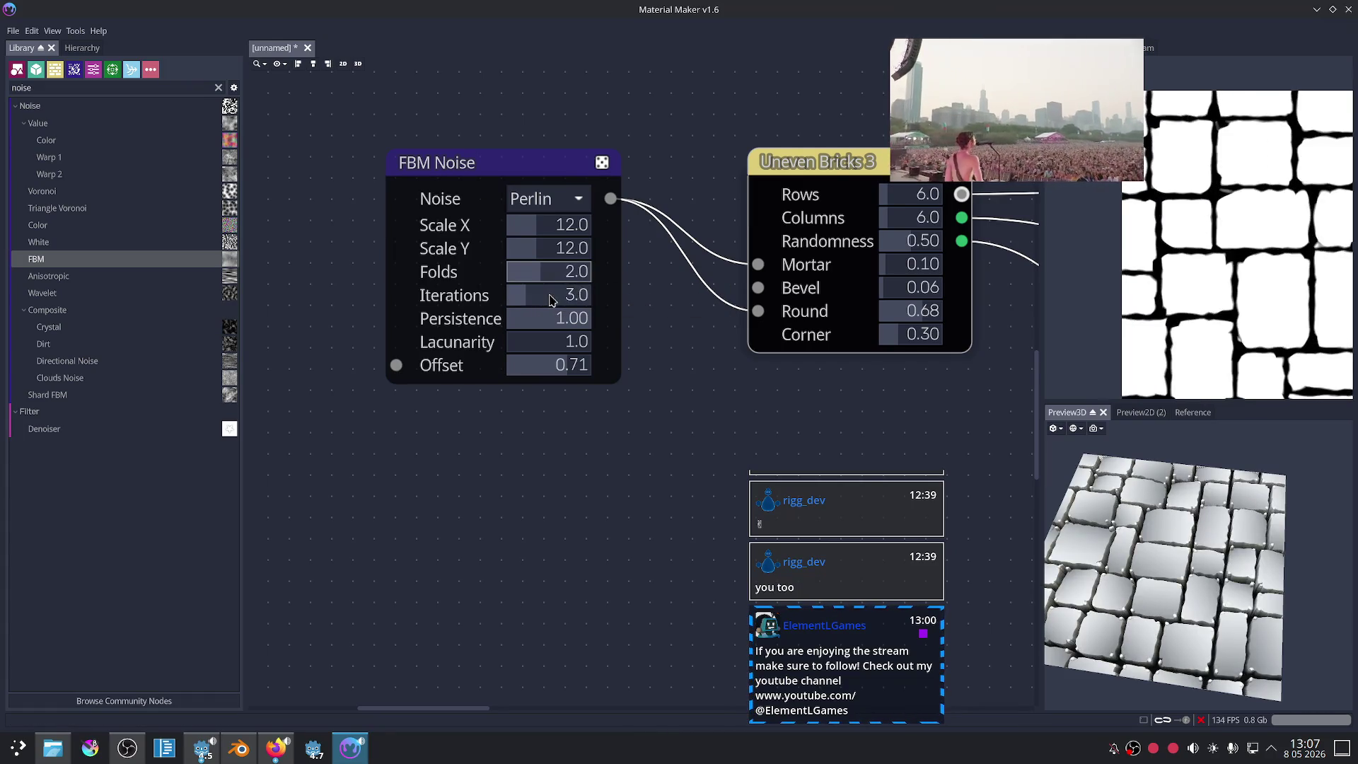
pyautogui.moveTo(560, 300); pyautogui.dragTo(537, 300)
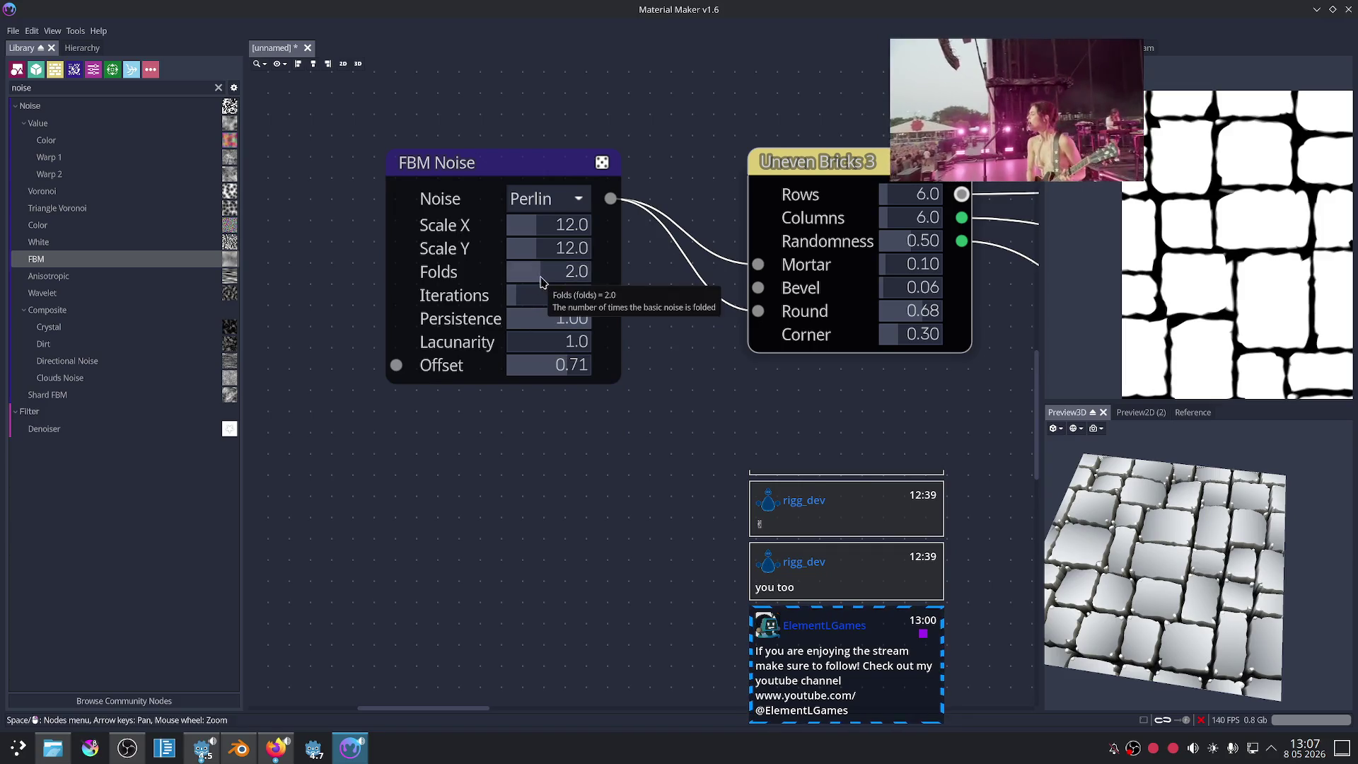
# Step: Change the FBM Noise folds, then compare the noise and brick previews
pyautogui.moveTo(540, 282); pyautogui.dragTo(602, 303)
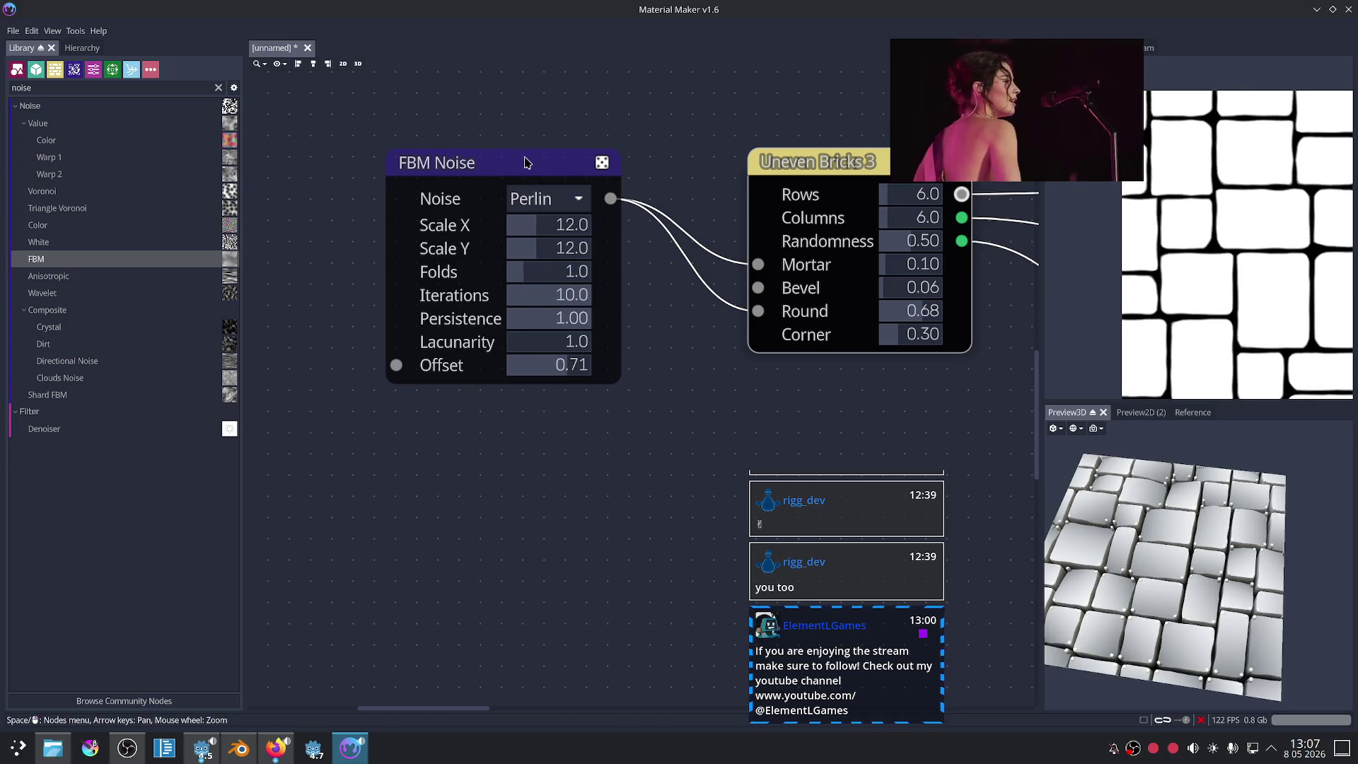
pyautogui.click(525, 162)
pyautogui.moveTo(634, 328)
pyautogui.mouseDown(button='middle')
pyautogui.moveTo(622, 379)
pyautogui.moveTo(568, 323)
pyautogui.mouseUp(button='middle')
pyautogui.click(789, 203)
pyautogui.moveTo(1189, 566)
pyautogui.mouseDown()
pyautogui.moveTo(1131, 546)
pyautogui.moveTo(1143, 466)
pyautogui.moveTo(1153, 573)
pyautogui.mouseUp()
pyautogui.scroll(-3, 815, 422)
pyautogui.scroll(-2, 755, 361)
pyautogui.moveTo(727, 364); pyautogui.dragTo(691, 366, button='middle')
pyautogui.scroll(1, 692, 366)
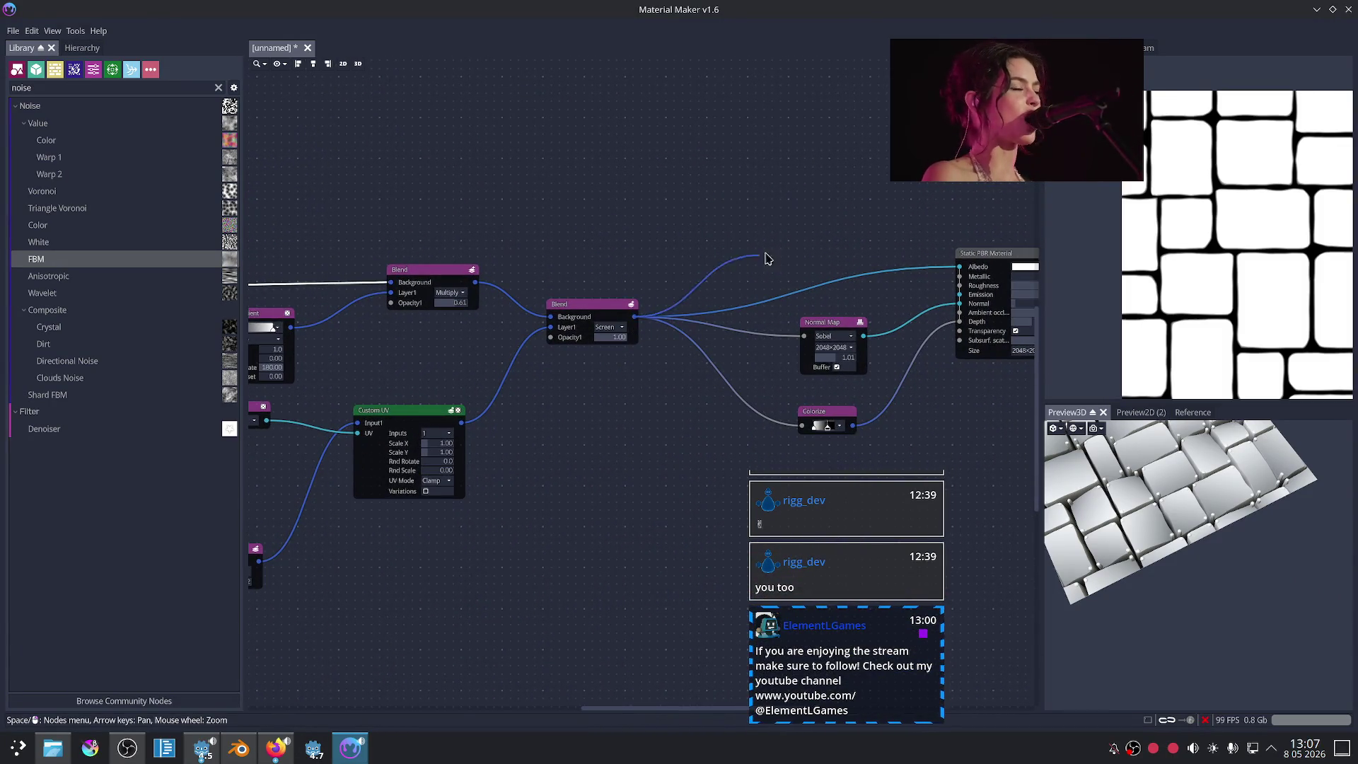
# Step: Add a Colorize node after the final Blend and connect it to Albedo
pyautogui.moveTo(765, 256); pyautogui.dragTo(782, 255)
pyautogui.click(839, 258)
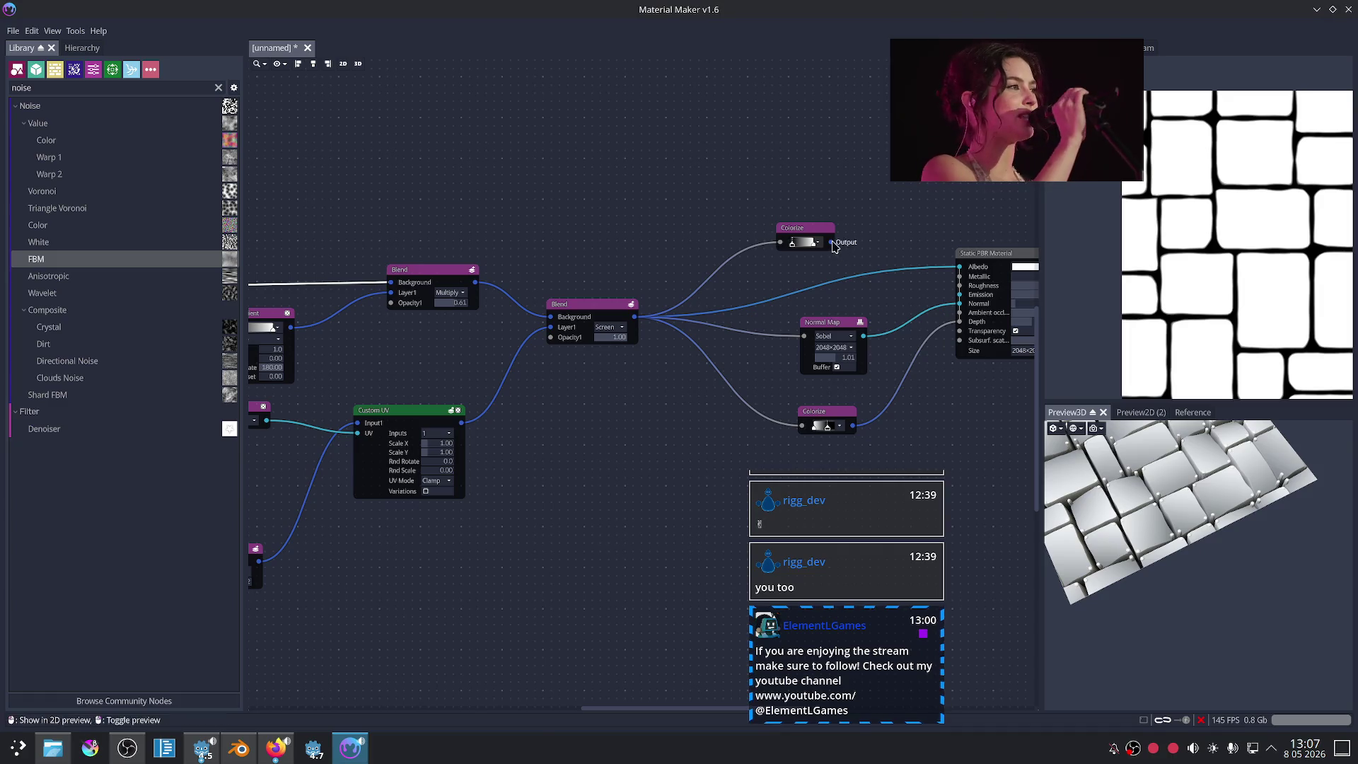
pyautogui.moveTo(833, 246); pyautogui.dragTo(835, 245)
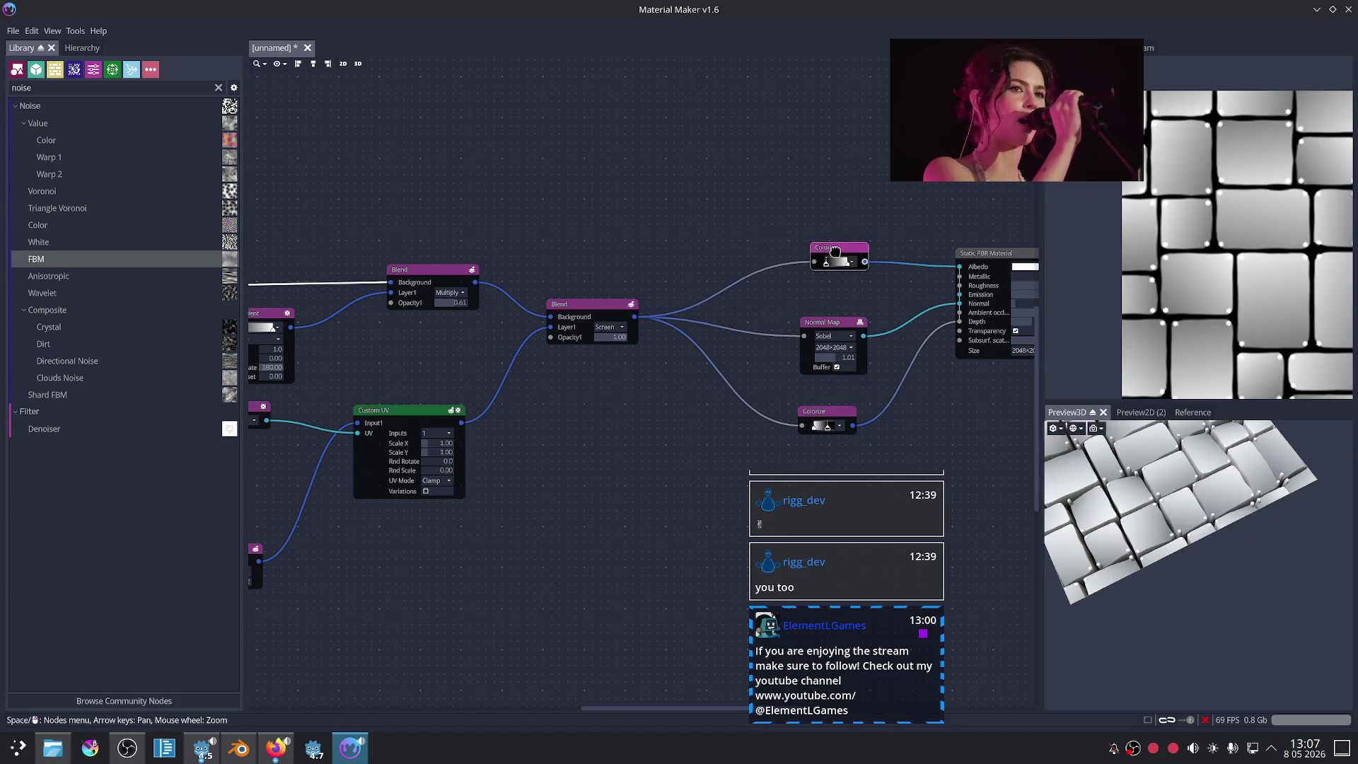
pyautogui.scroll(3, 806, 297)
# Step: Set the Colorize gradient's end stop to red
pyautogui.doubleClick(826, 247)
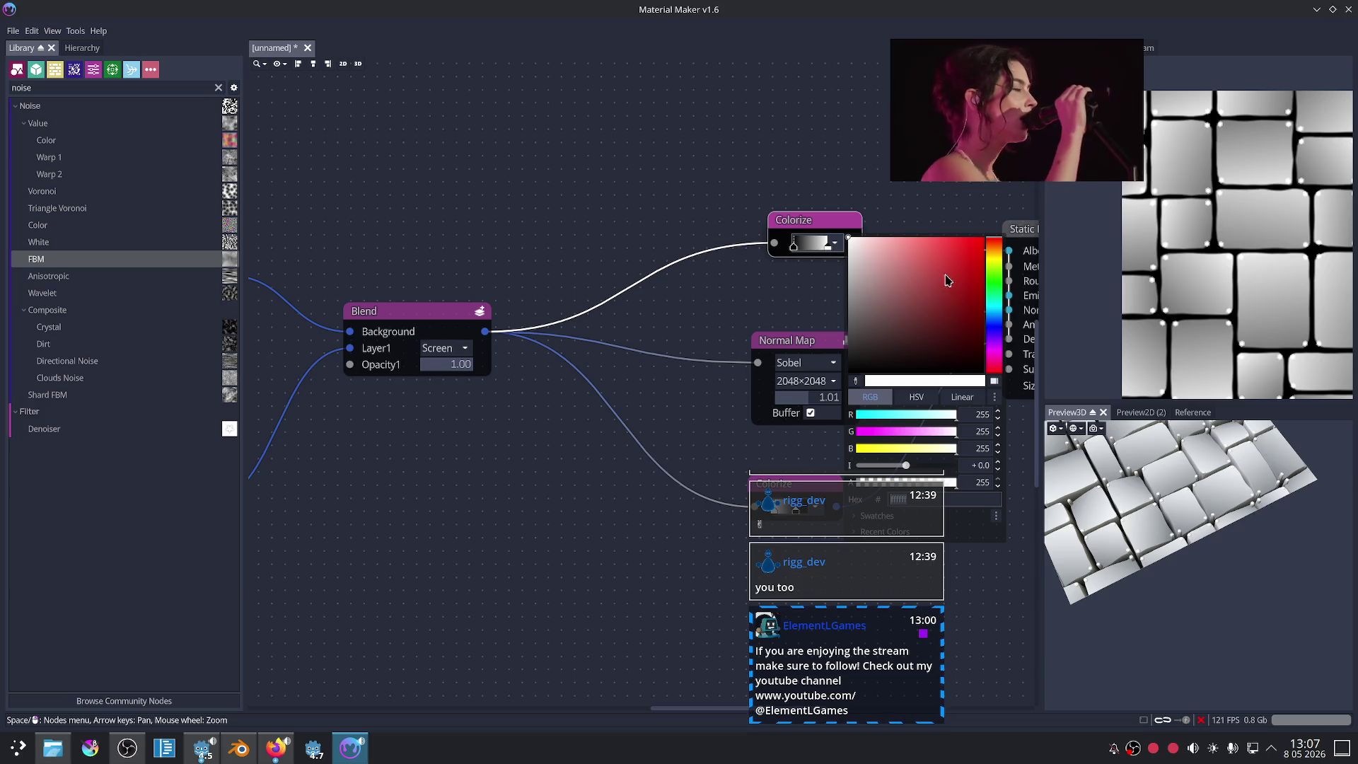
pyautogui.moveTo(946, 279); pyautogui.dragTo(986, 276)
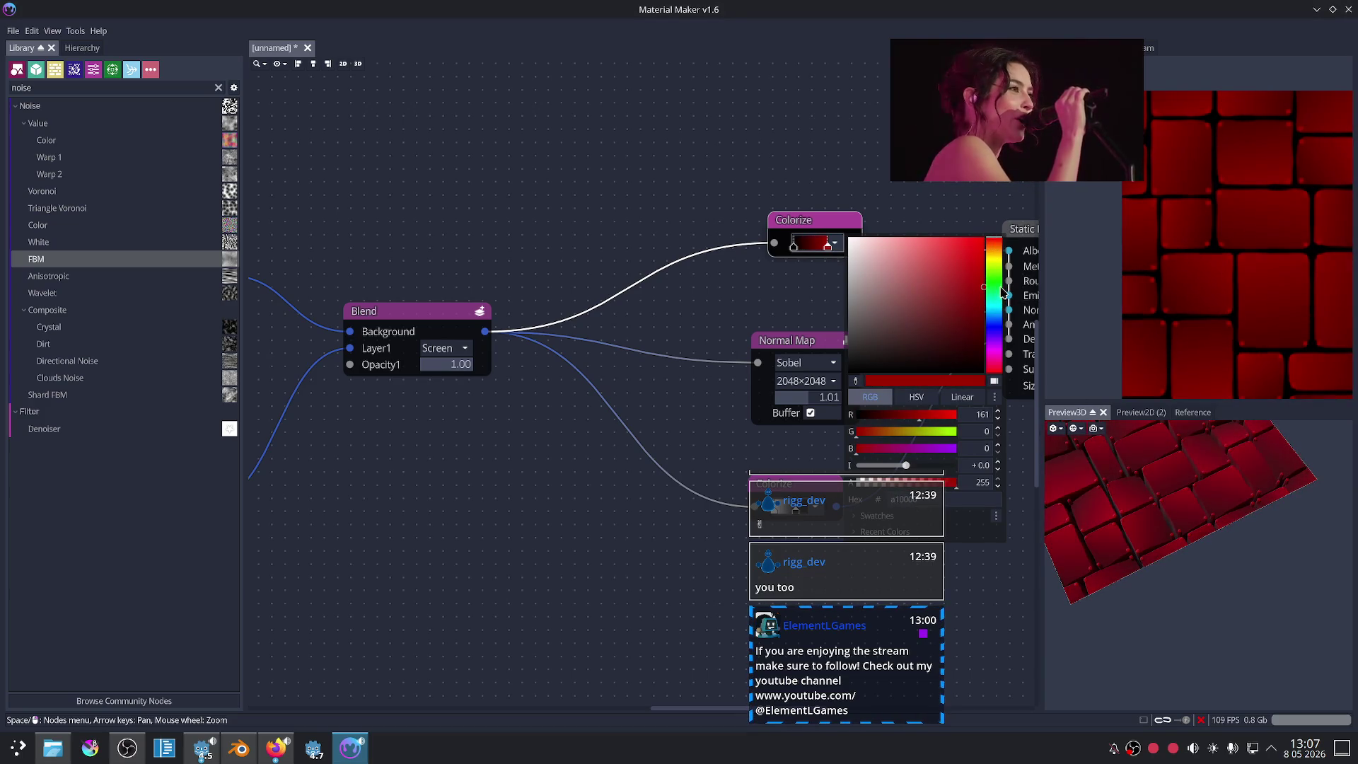
pyautogui.click(762, 283)
pyautogui.scroll(1, 779, 283)
pyautogui.scroll(1, 834, 297)
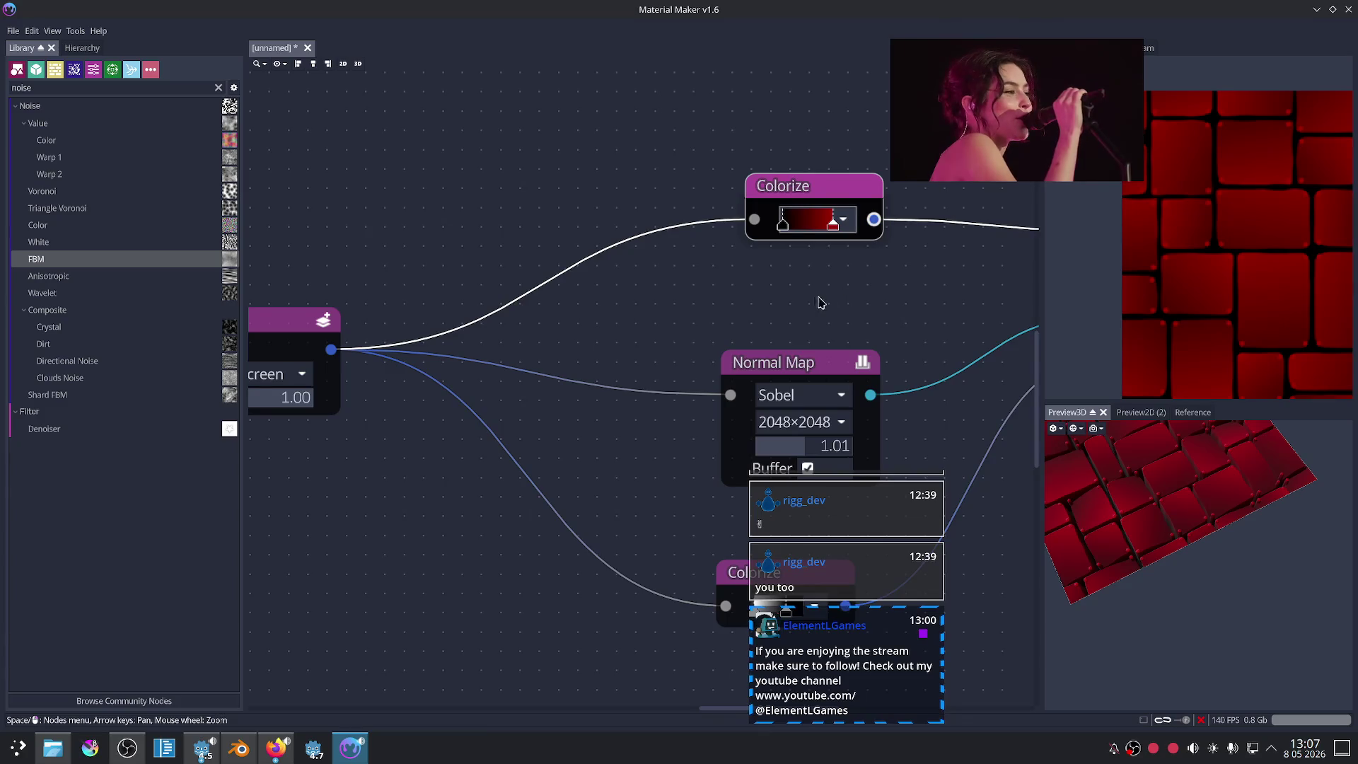
pyautogui.scroll(2, 710, 335)
pyautogui.scroll(1, 710, 336)
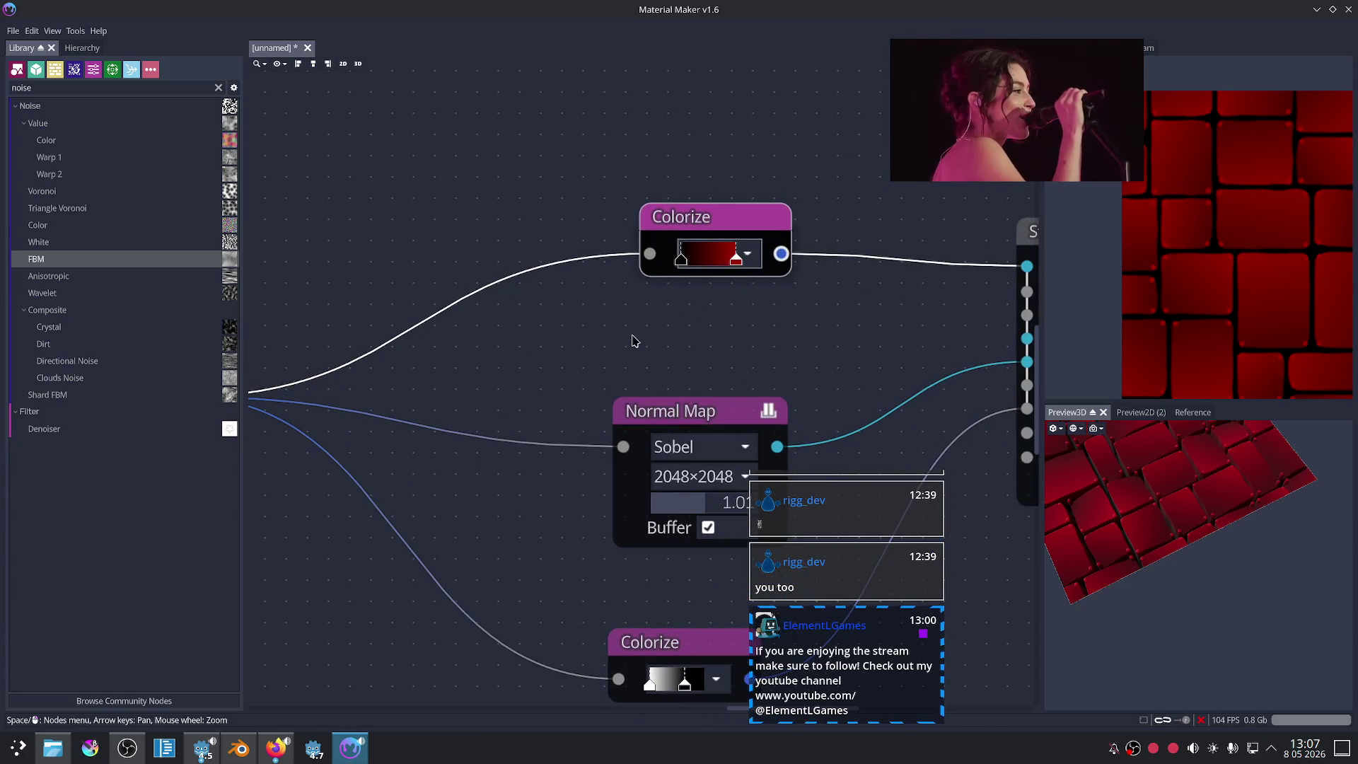
pyautogui.moveTo(514, 365); pyautogui.dragTo(764, 316, button='middle')
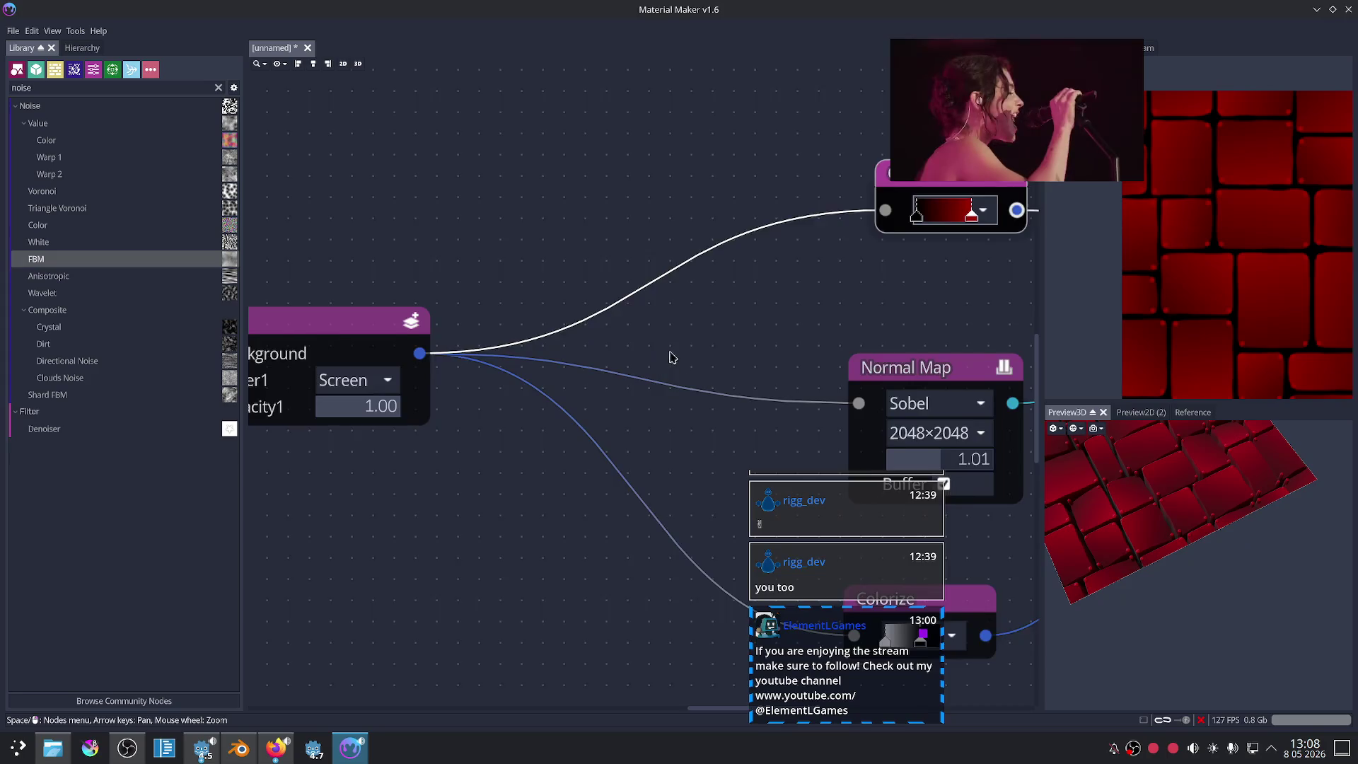
pyautogui.scroll(-3, 672, 357)
pyautogui.scroll(-2, 516, 389)
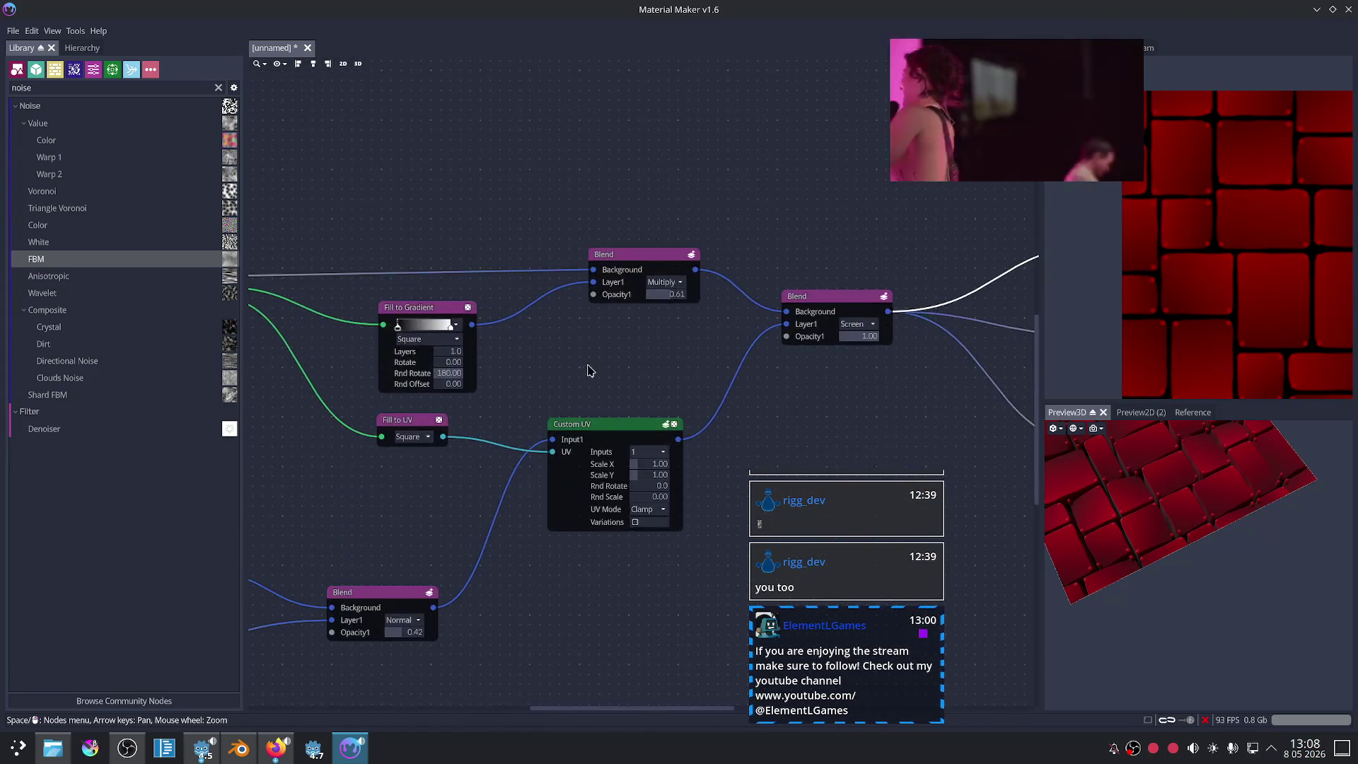
# Step: Preview Fill to Gradient, then add a Fill to Size node fed by the bricks output
pyautogui.moveTo(590, 371); pyautogui.dragTo(767, 375, button='middle')
pyautogui.scroll(2, 608, 354)
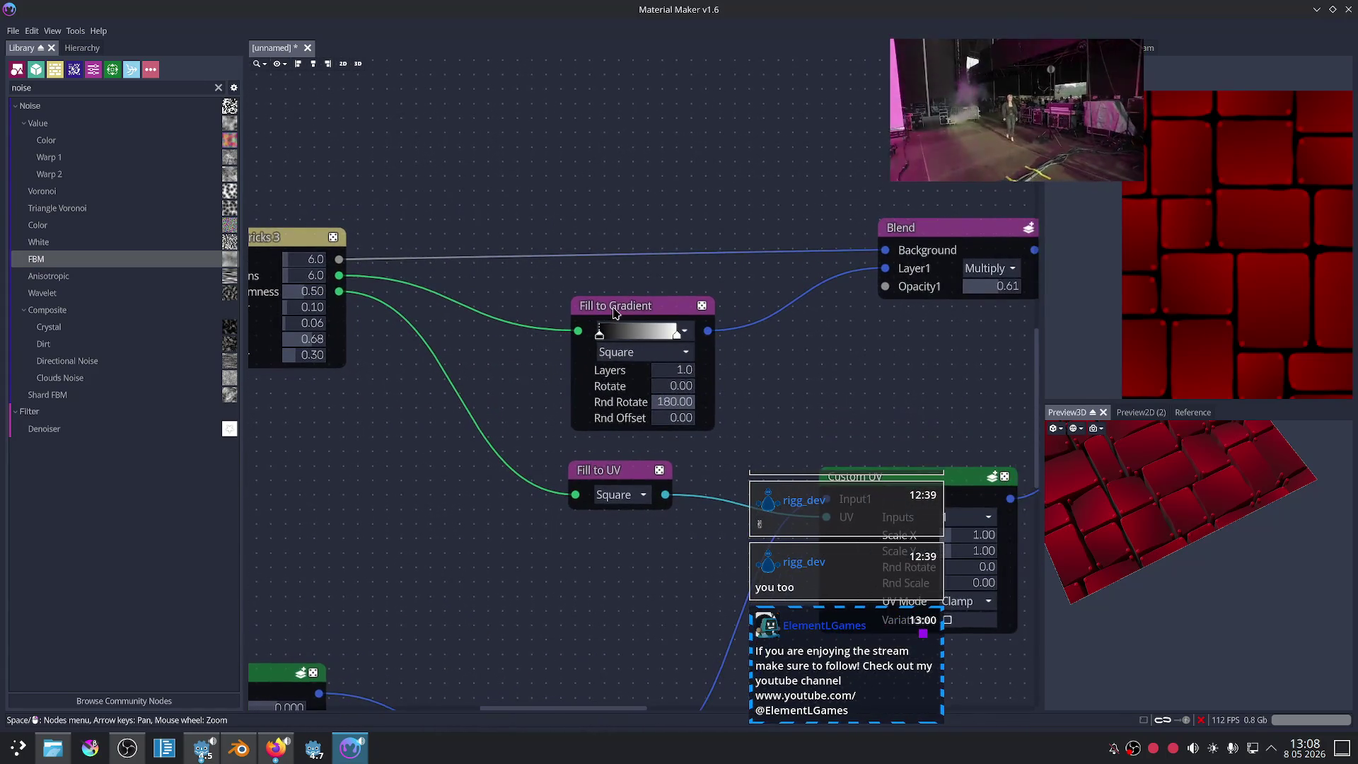
pyautogui.click(615, 313)
pyautogui.moveTo(339, 291); pyautogui.dragTo(412, 470)
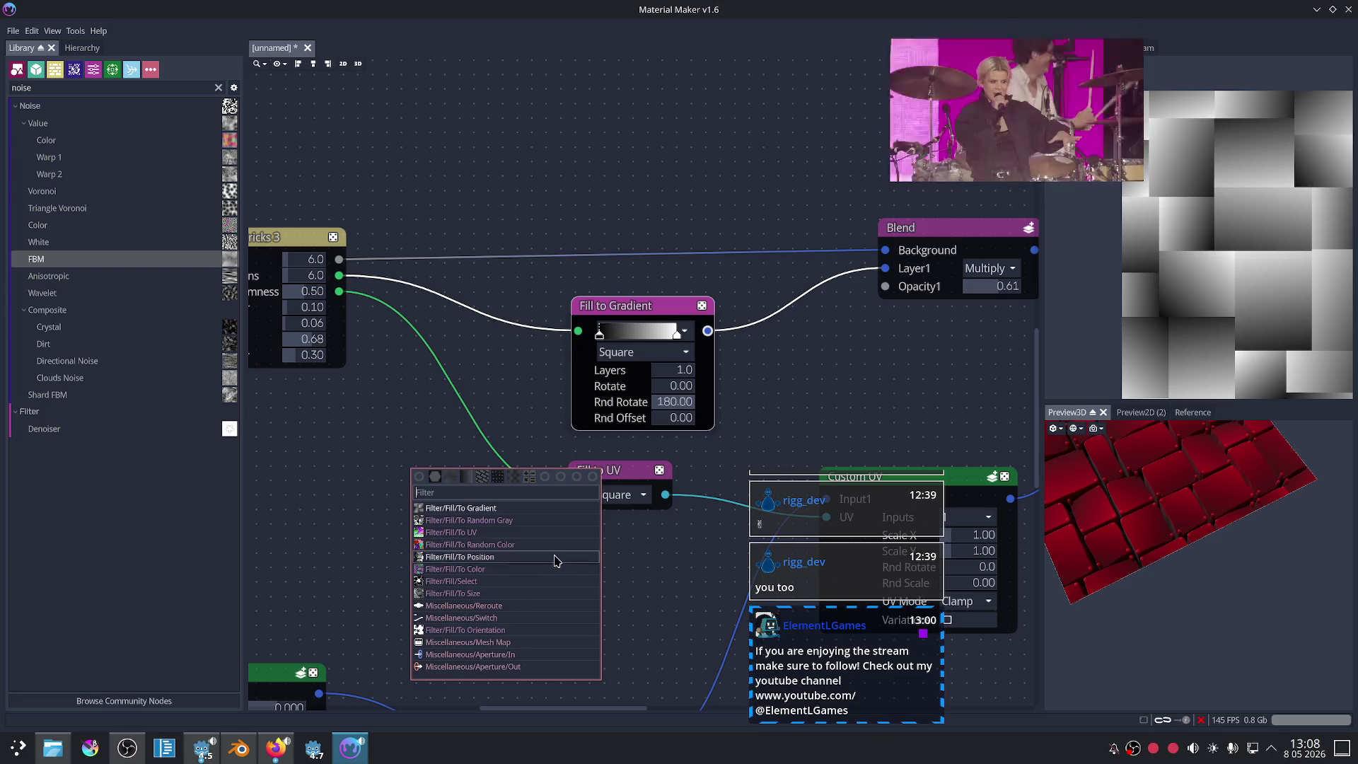
pyautogui.click(553, 601)
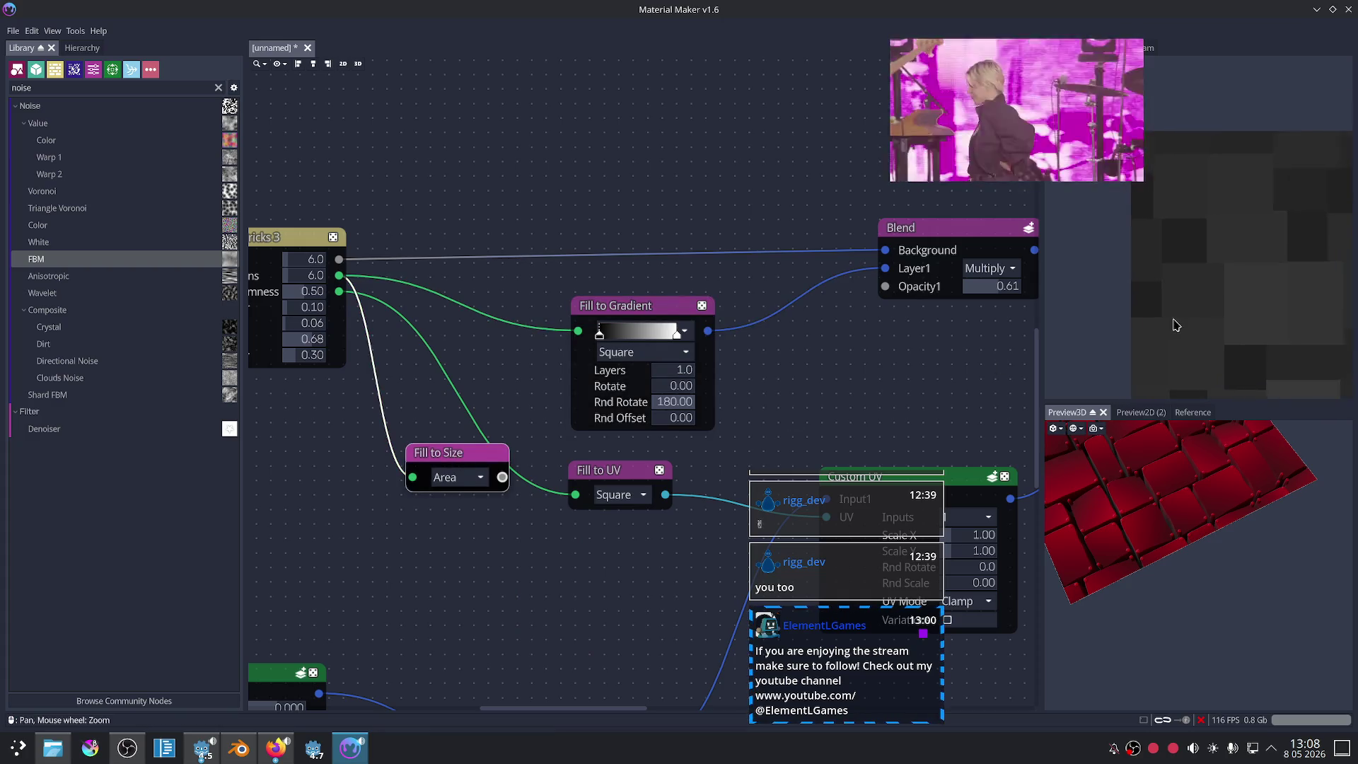
pyautogui.scroll(-3, 1075, 283)
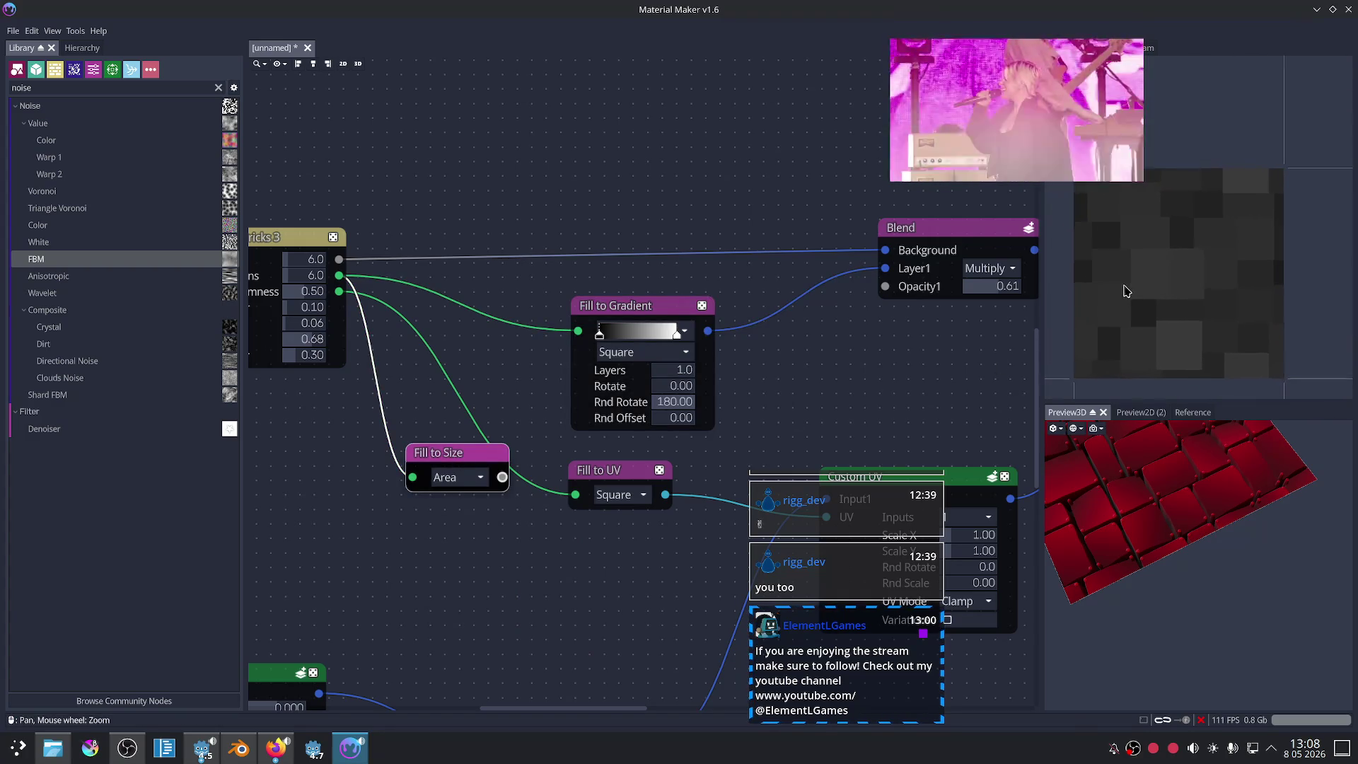
pyautogui.moveTo(1074, 283); pyautogui.dragTo(1125, 294, button='middle')
# Step: Try Width and max(W, H) measures, delete Fill to Size, and drag a new bricks link
pyautogui.click(456, 487)
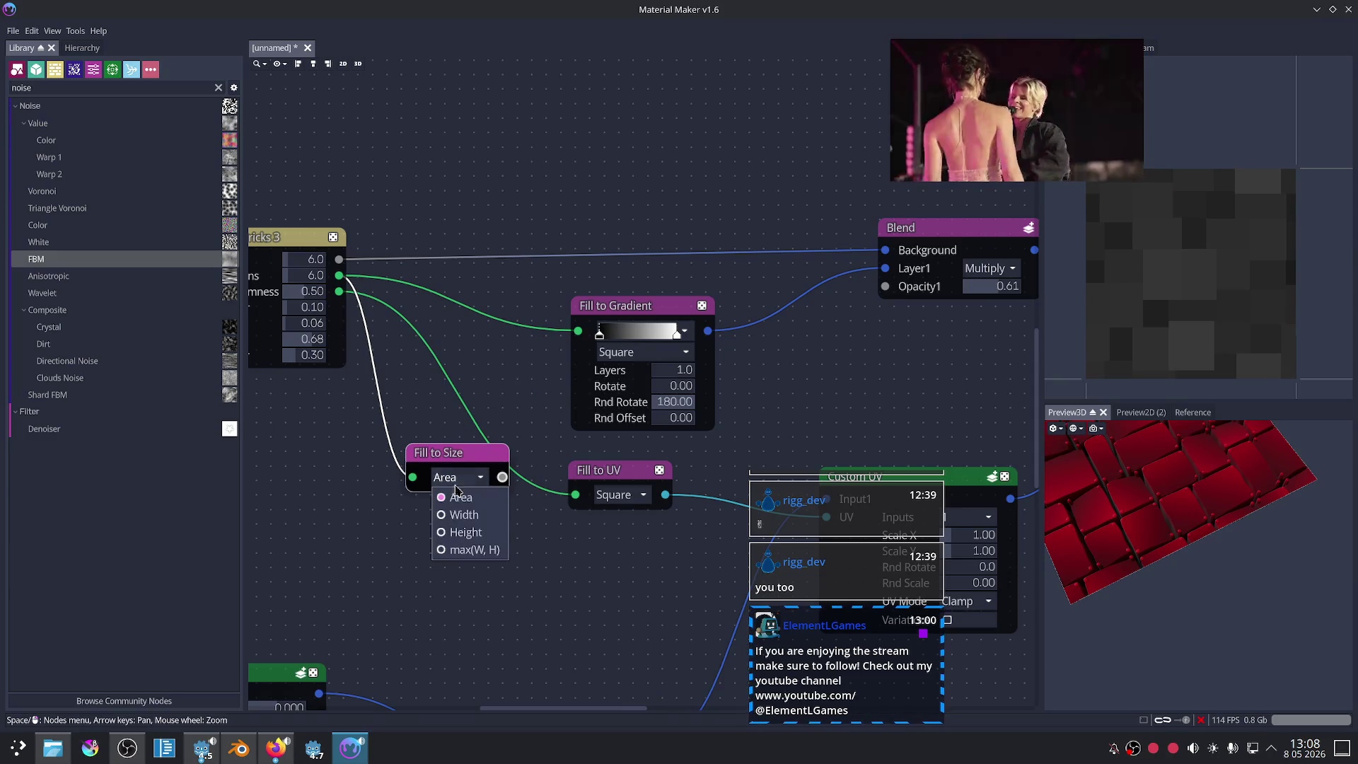
pyautogui.click(465, 505)
pyautogui.click(467, 481)
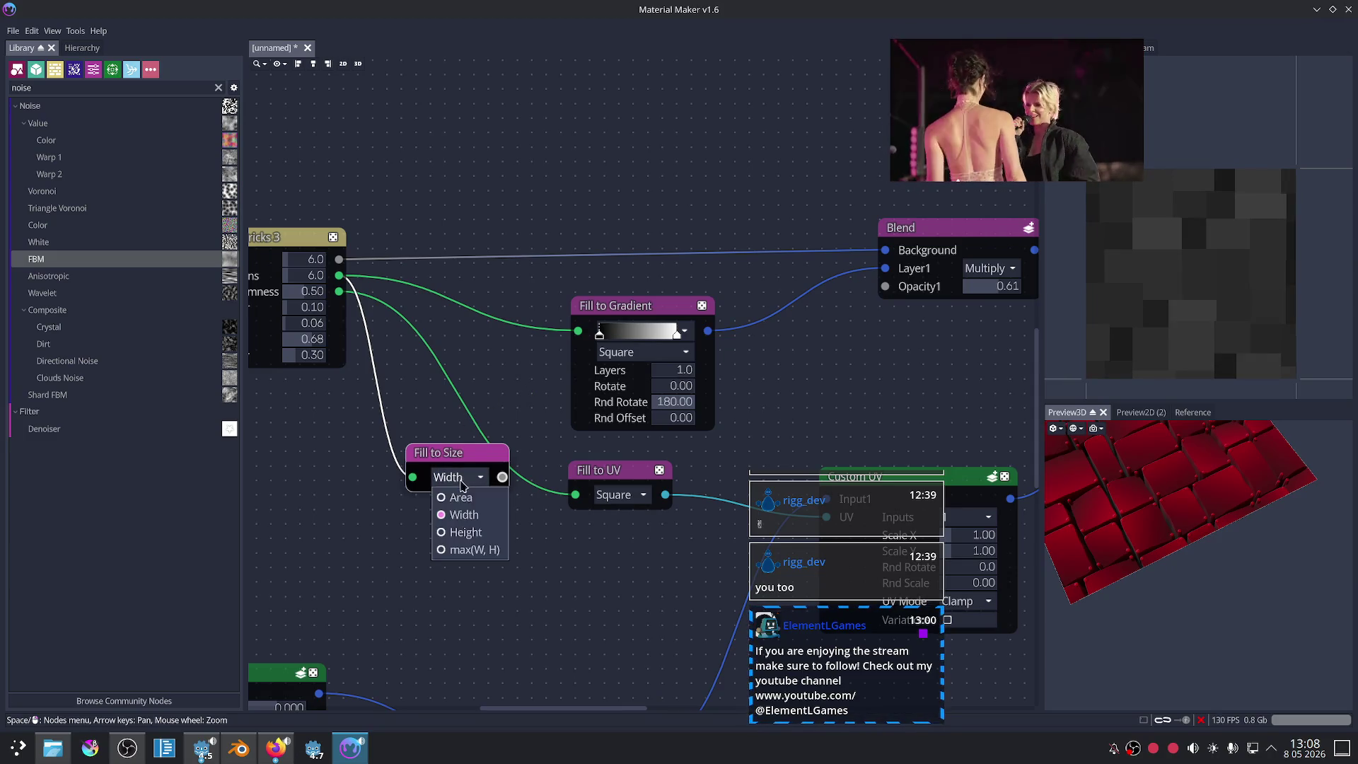
pyautogui.click(473, 550)
pyautogui.press('Delete')
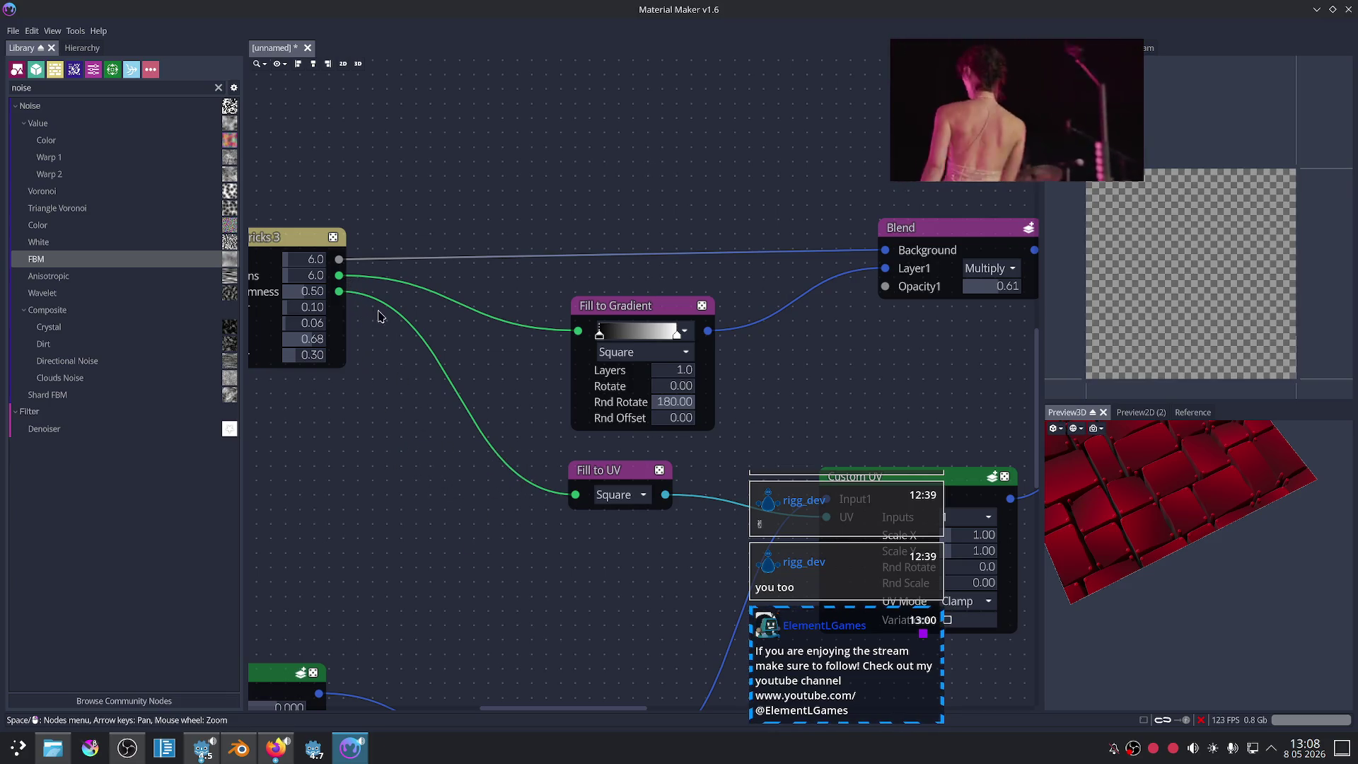
pyautogui.moveTo(339, 275); pyautogui.dragTo(426, 503)
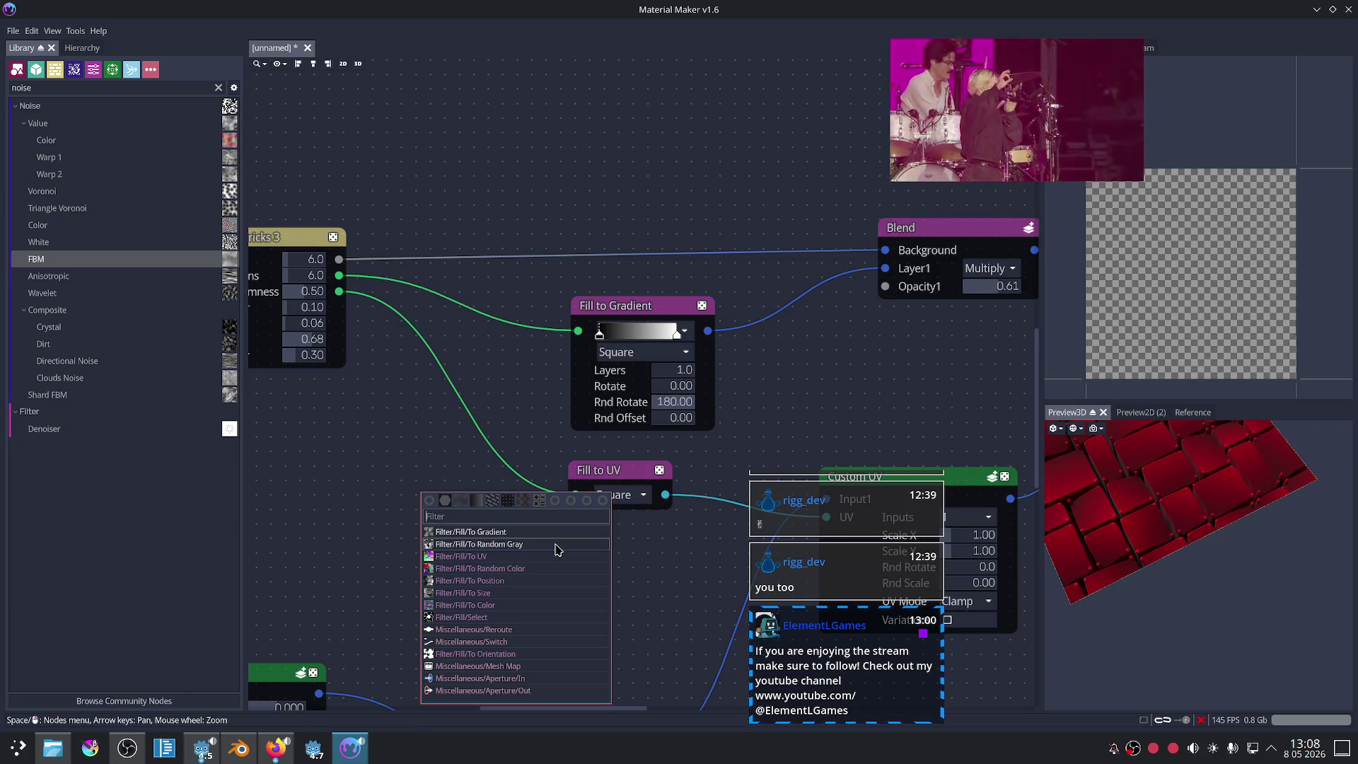
# Step: Add a Fill to Random Gray node and place it below Fill to Gradient
pyautogui.click(555, 545)
pyautogui.click(555, 545)
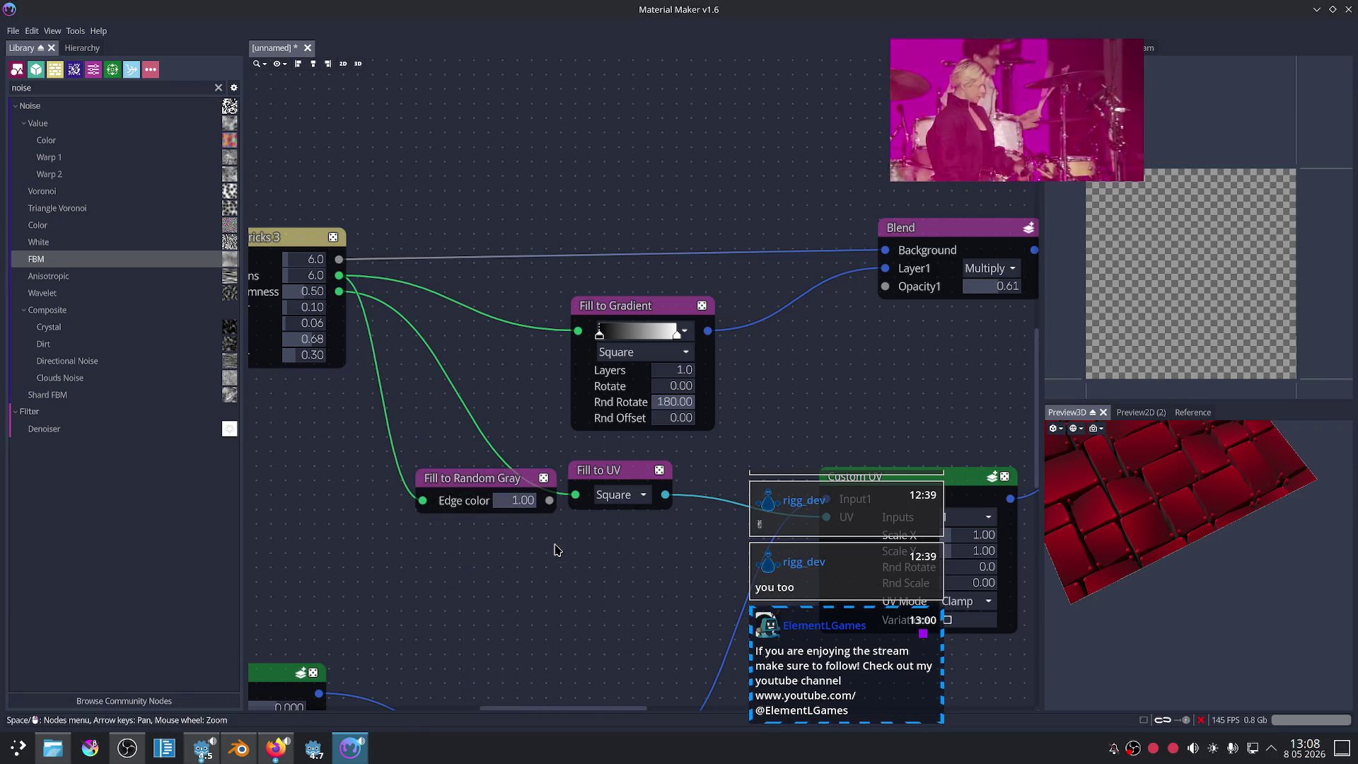
pyautogui.moveTo(505, 493); pyautogui.dragTo(714, 440)
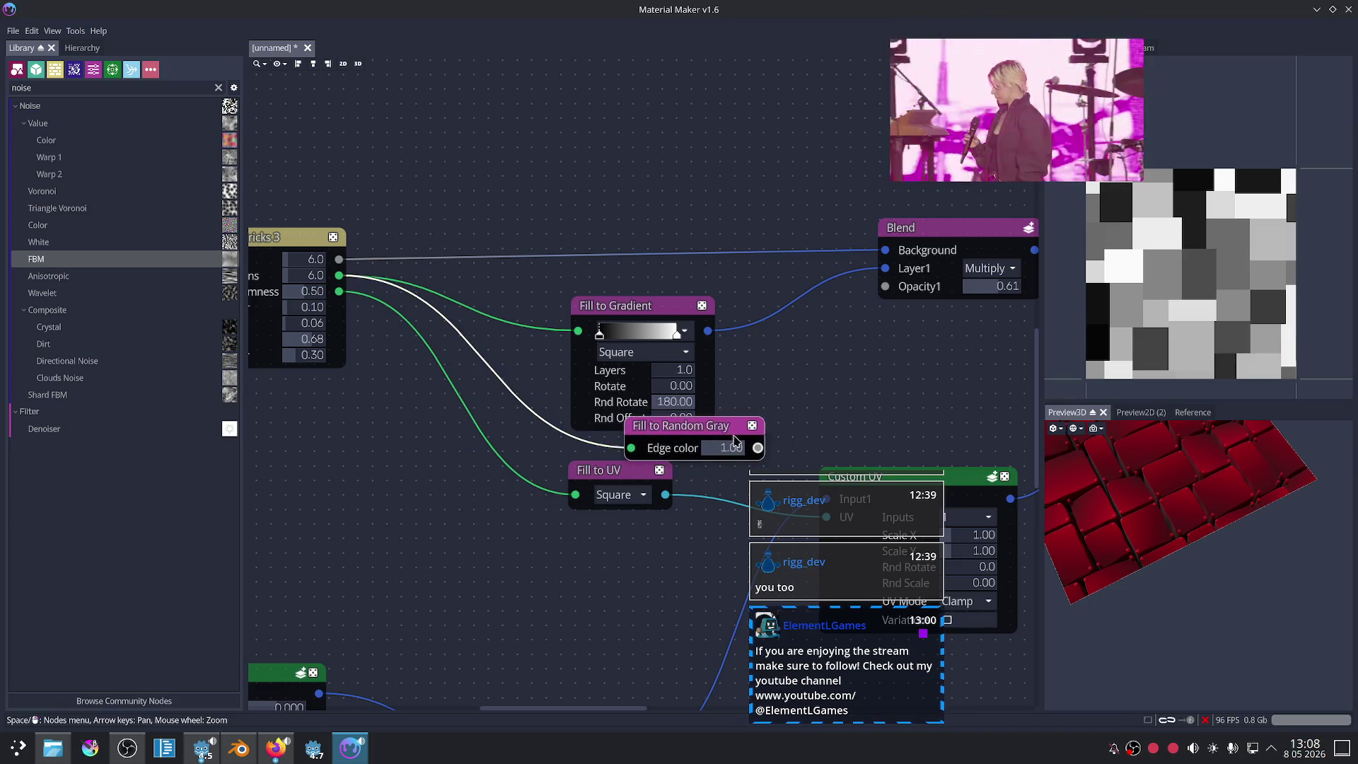
pyautogui.scroll(3, 778, 385)
pyautogui.moveTo(559, 275); pyautogui.dragTo(594, 261)
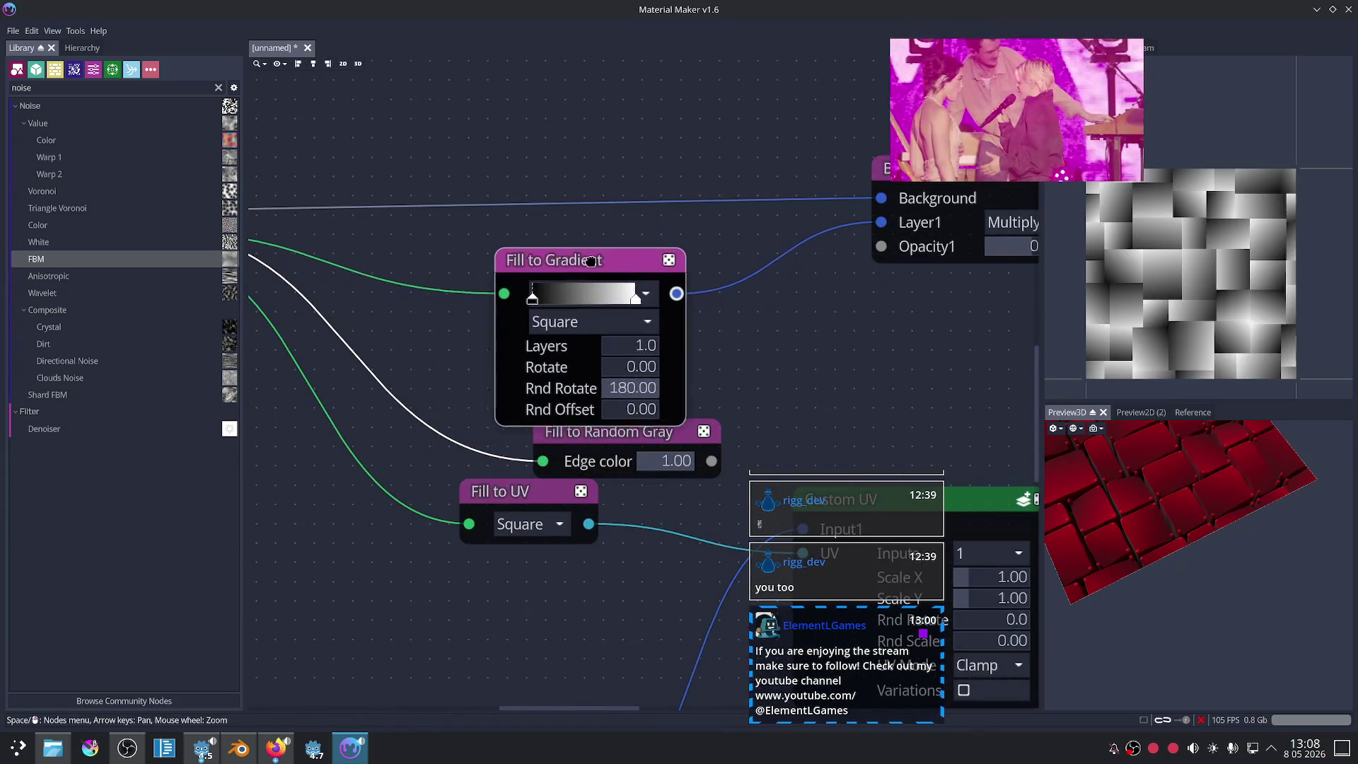
pyautogui.moveTo(580, 432); pyautogui.dragTo(551, 433)
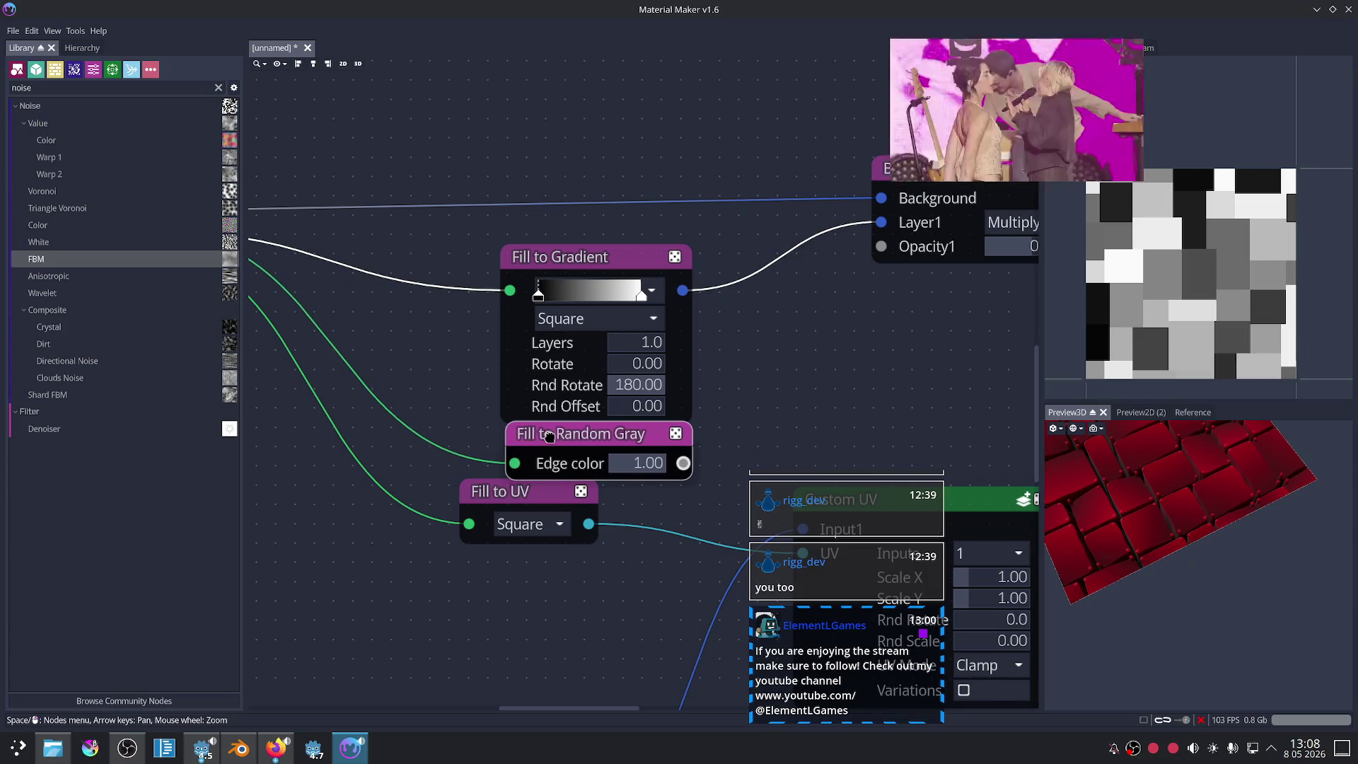
# Step: Set Fill to Gradient's Rnd Rotate to 0, Layers to 2, and mode to Square
pyautogui.click(577, 318)
pyautogui.click(578, 347)
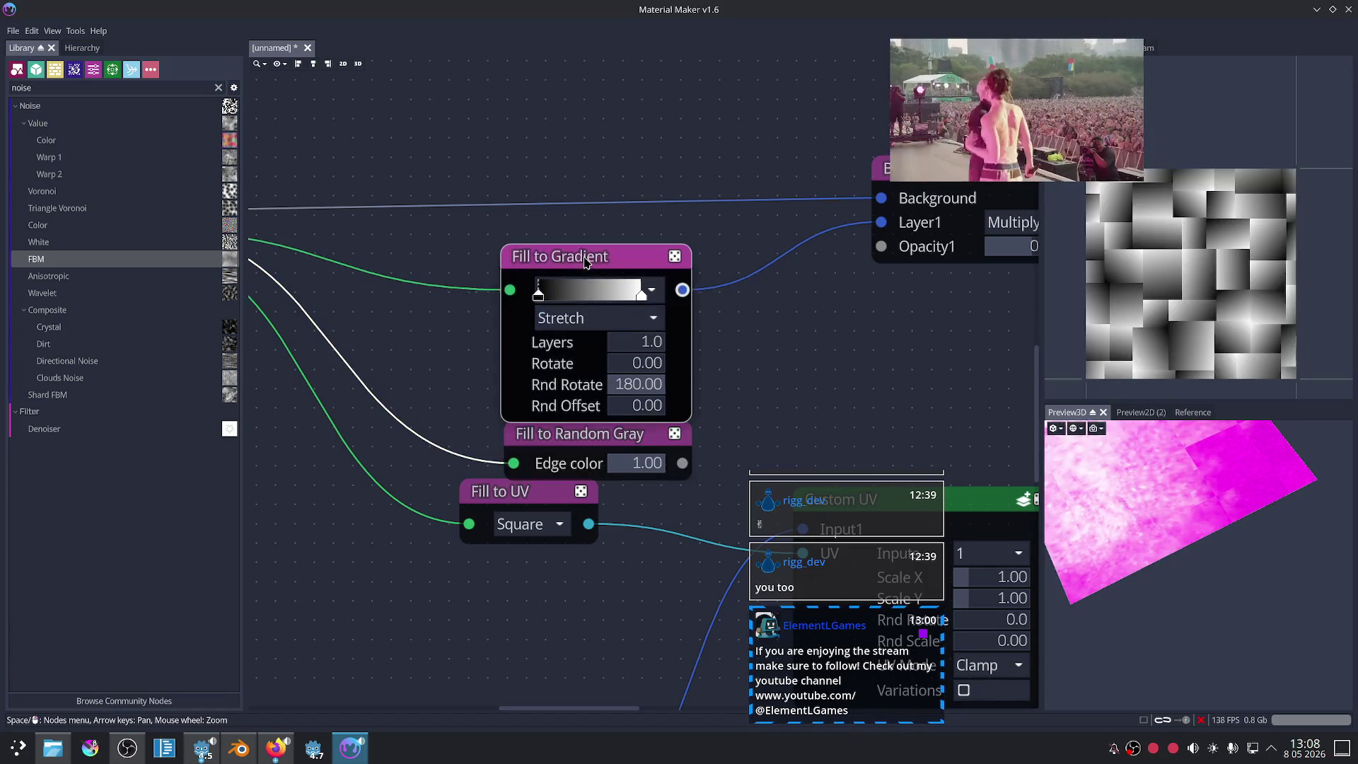
pyautogui.scroll(1, 775, 359)
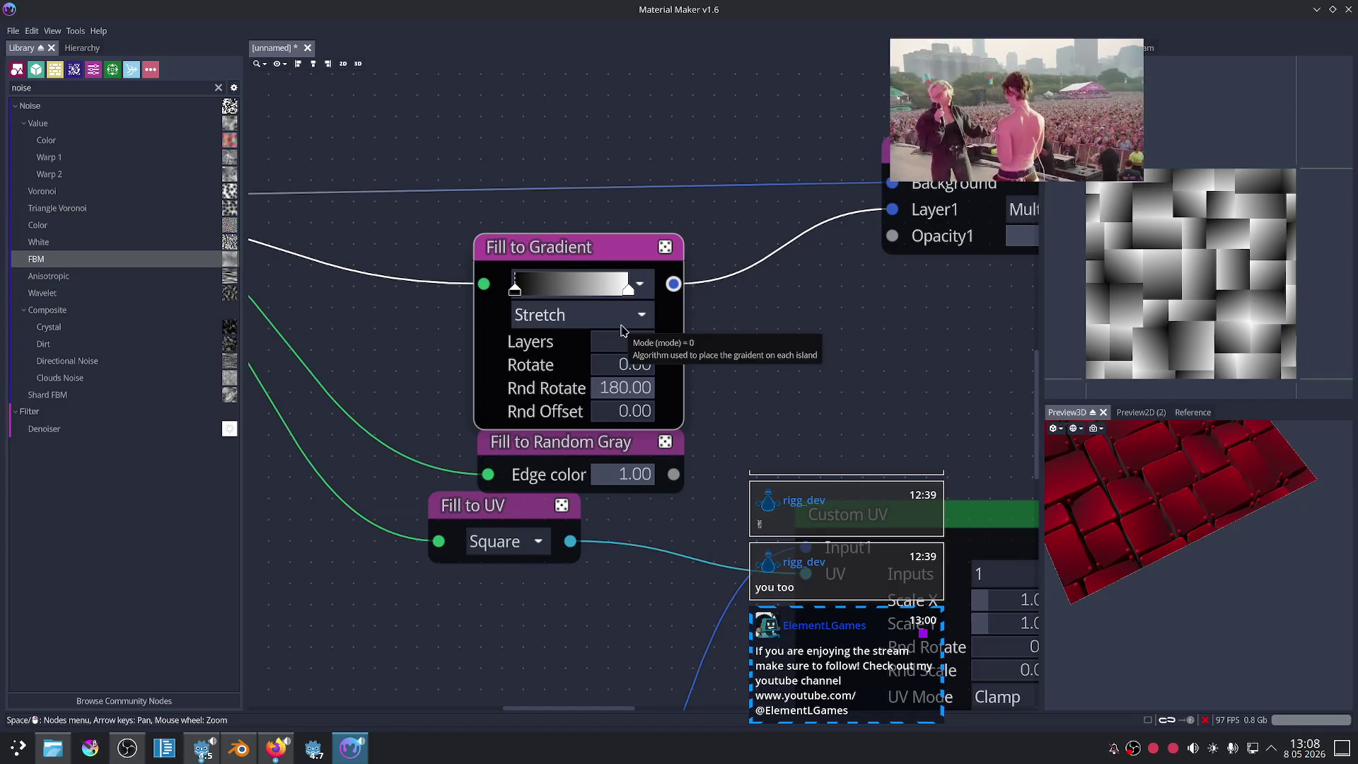
pyautogui.moveTo(639, 389)
pyautogui.mouseDown()
pyautogui.moveTo(533, 393)
pyautogui.moveTo(706, 402)
pyautogui.moveTo(580, 405)
pyautogui.moveTo(630, 419)
pyautogui.moveTo(555, 406)
pyautogui.mouseUp()
pyautogui.moveTo(610, 342)
pyautogui.mouseDown()
pyautogui.moveTo(670, 354)
pyautogui.moveTo(612, 362)
pyautogui.mouseUp()
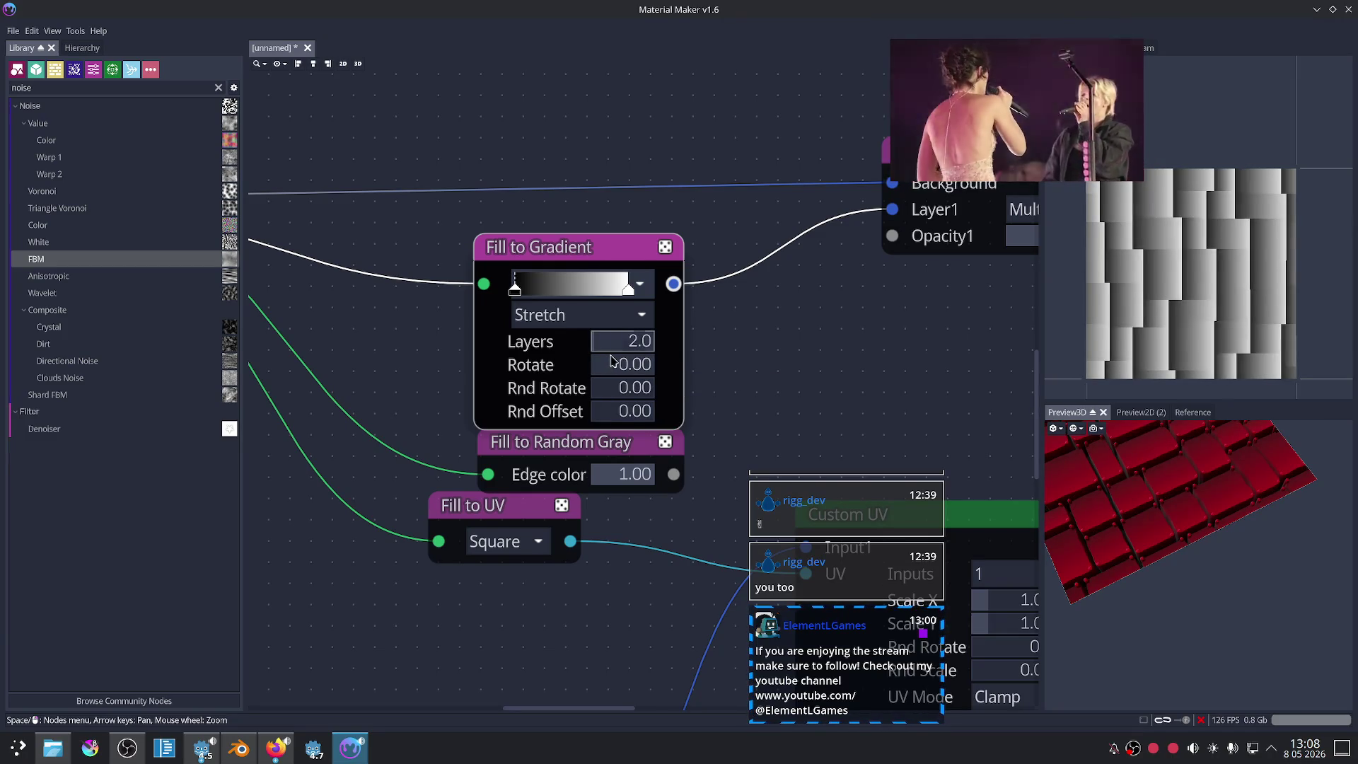
pyautogui.click(566, 315)
pyautogui.click(566, 370)
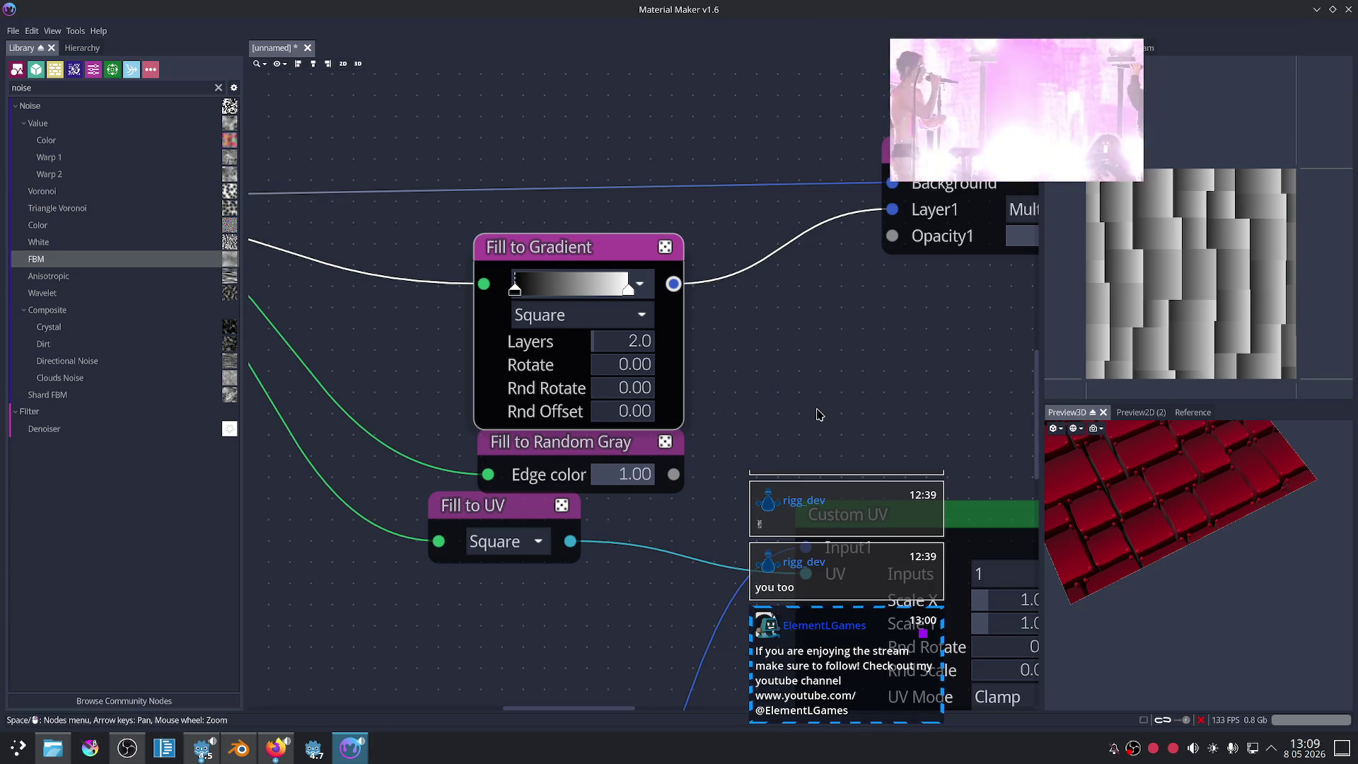
pyautogui.scroll(-4, 851, 394)
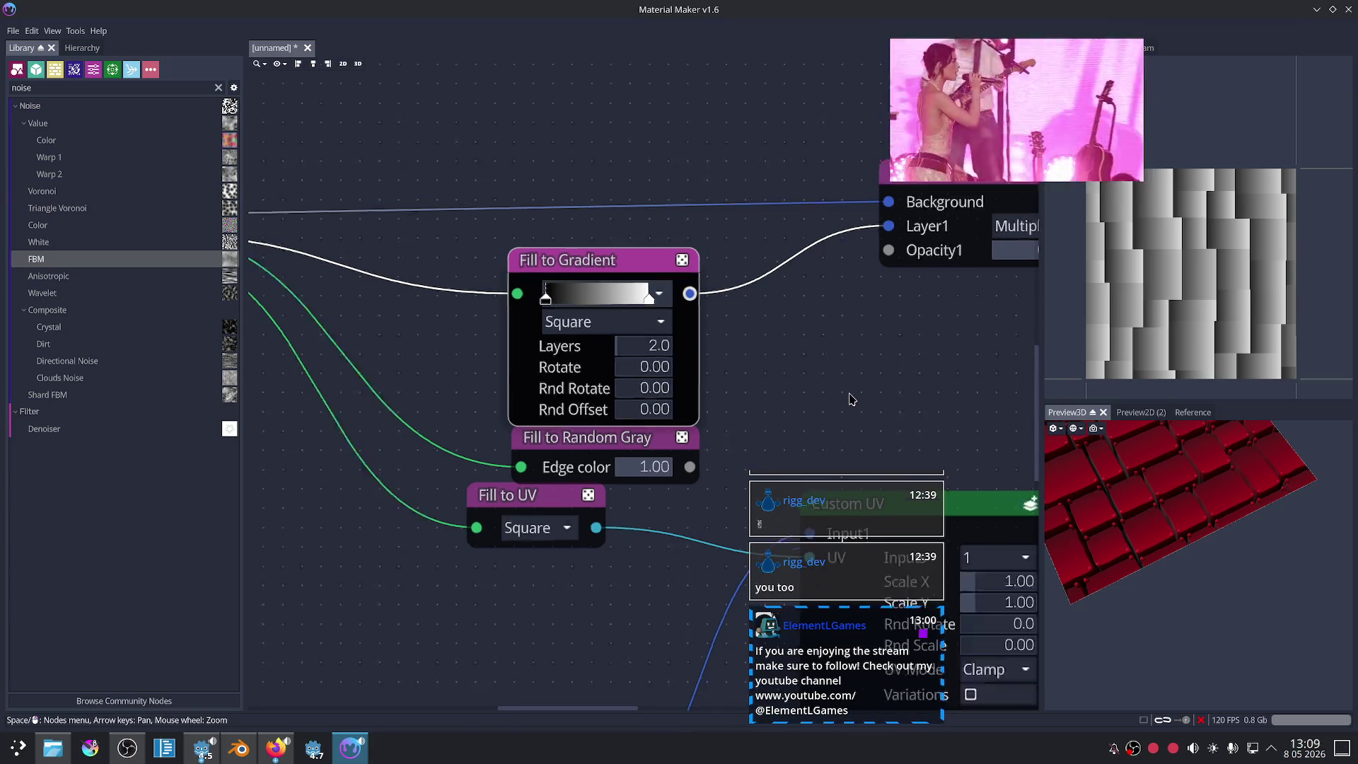
pyautogui.moveTo(1045, 456)
pyautogui.mouseDown()
pyautogui.moveTo(1111, 532)
pyautogui.moveTo(1226, 534)
pyautogui.moveTo(1207, 561)
pyautogui.mouseUp()
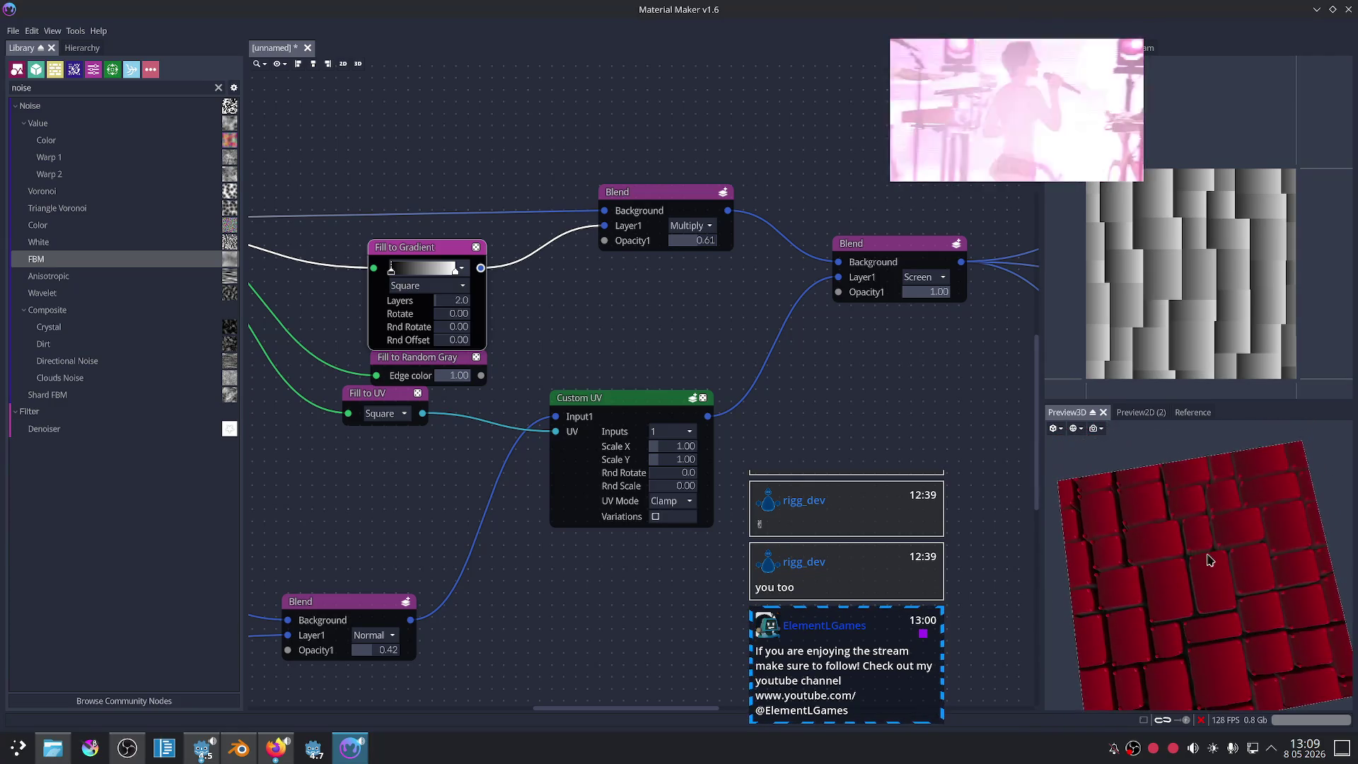
# Step: Clear the library filter and place a Smooth Curvature node in the graph
pyautogui.scroll(-2, 718, 322)
pyautogui.press('Left')
pyautogui.press('Up')
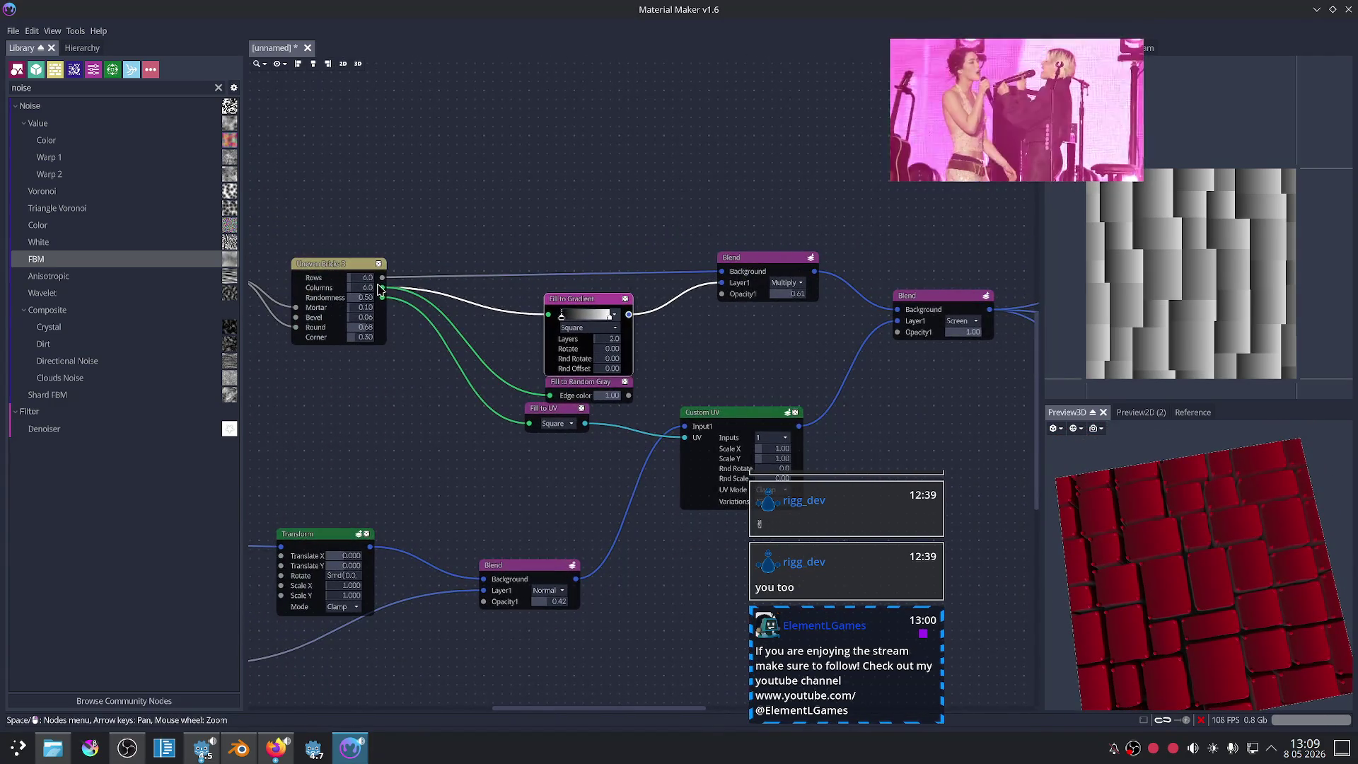
pyautogui.moveTo(383, 288); pyautogui.dragTo(589, 120)
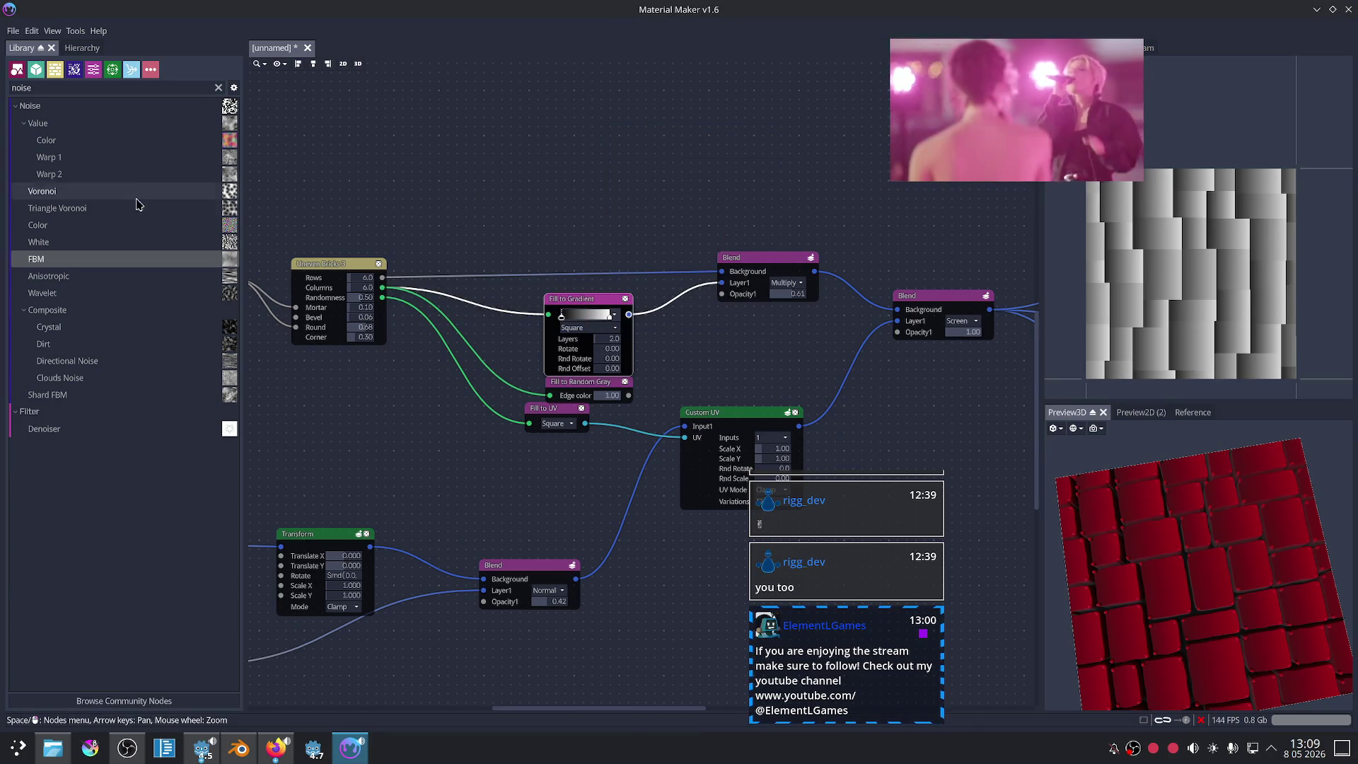
pyautogui.click(217, 88)
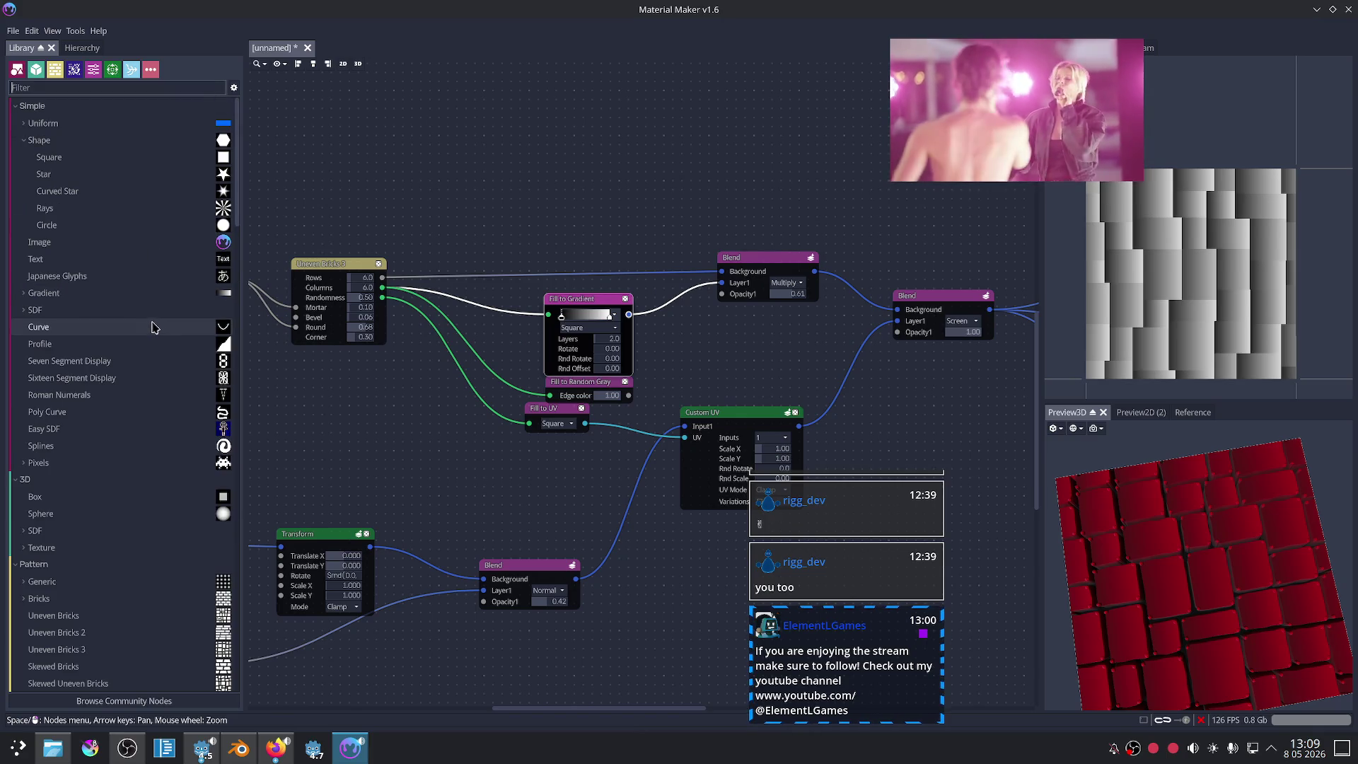
pyautogui.scroll(-5, 100, 427)
pyautogui.scroll(-5, 100, 455)
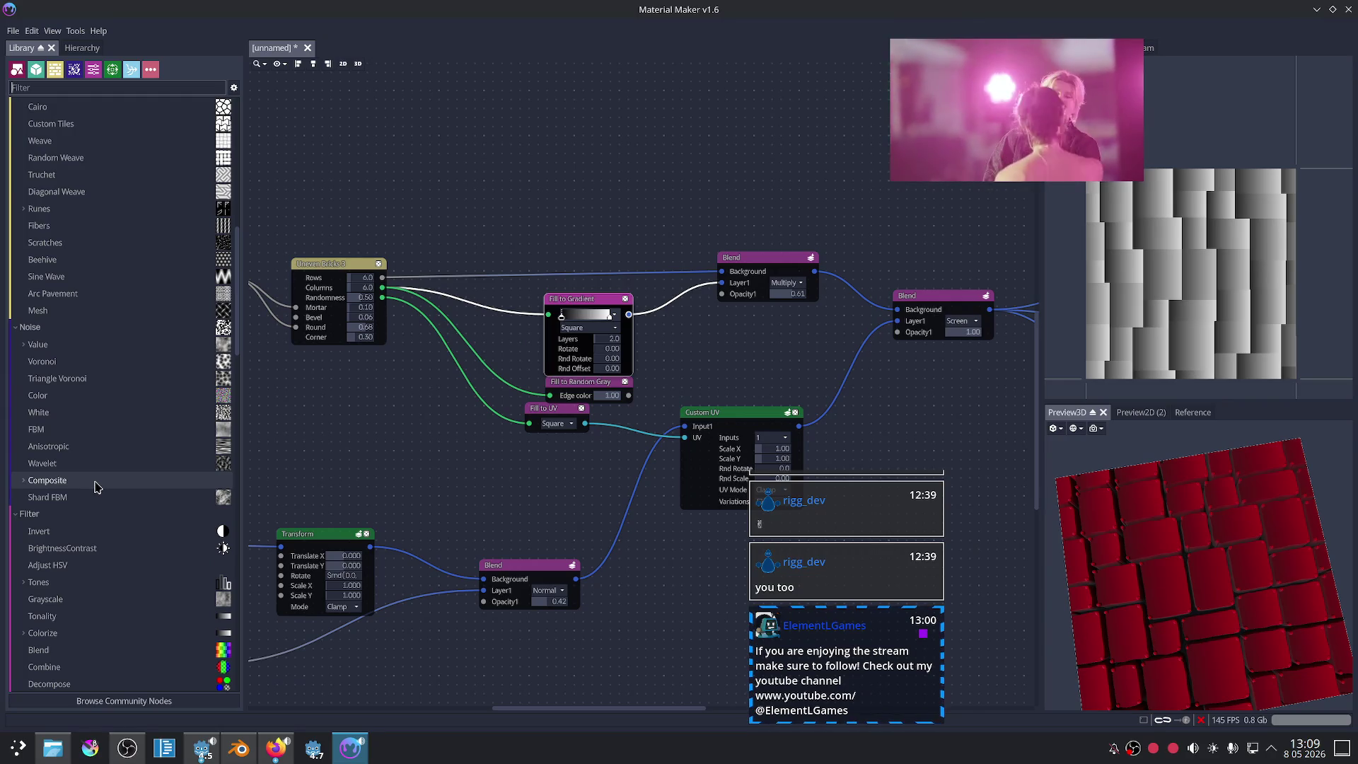
pyautogui.scroll(-5, 97, 487)
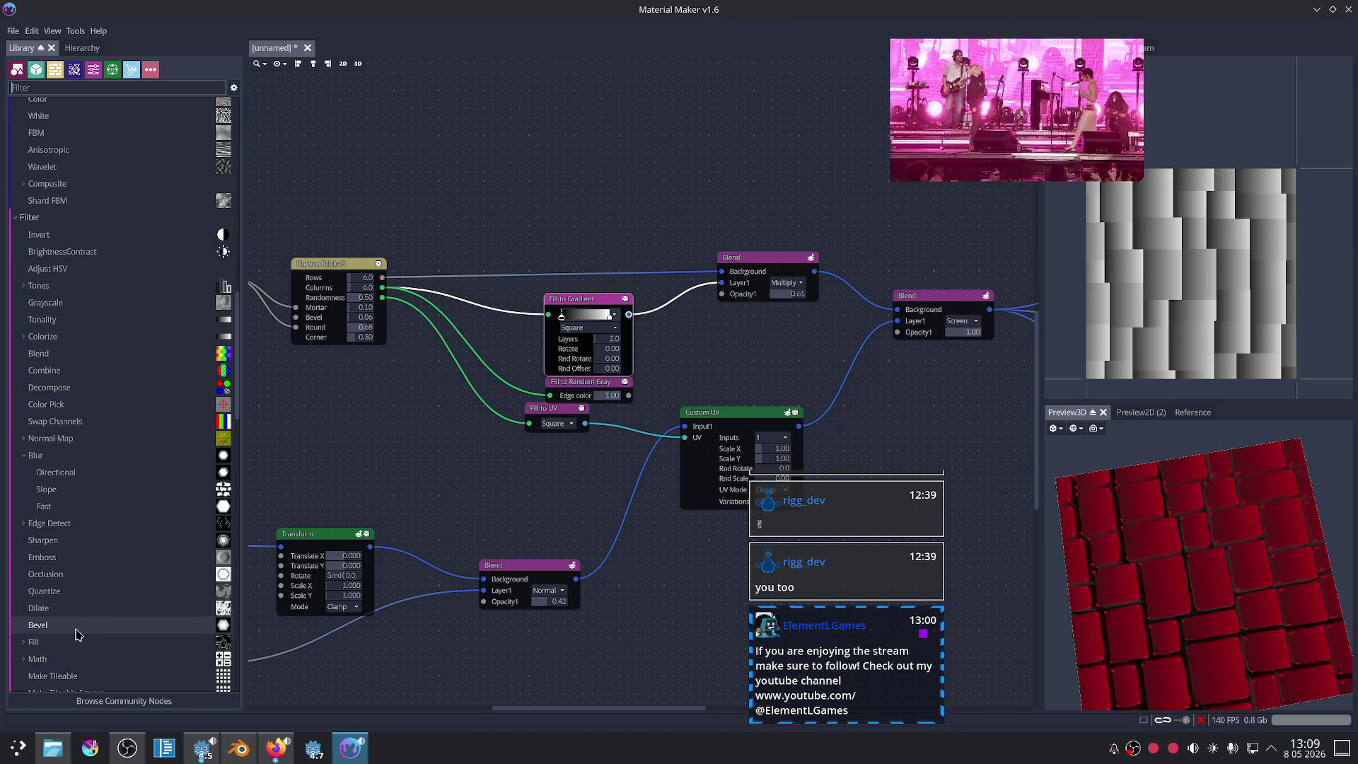
pyautogui.scroll(-3, 78, 635)
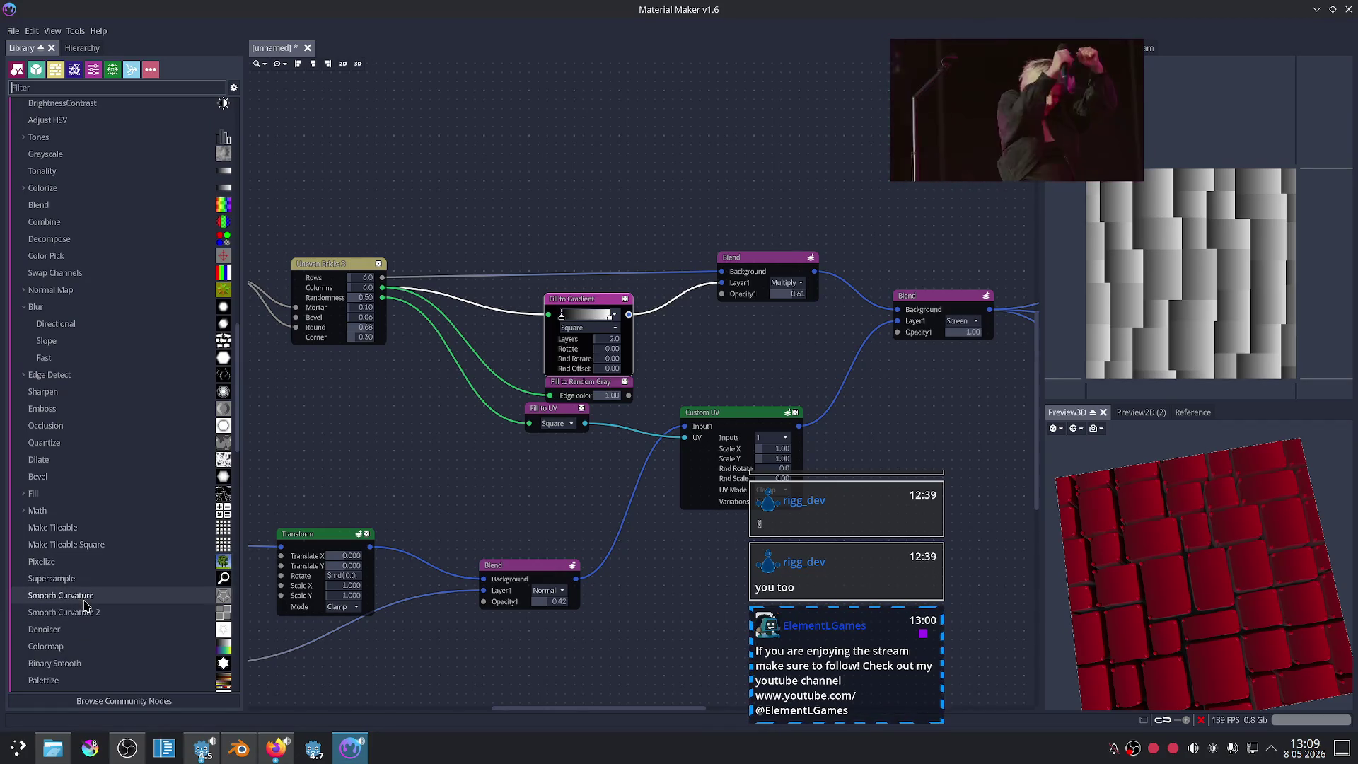
pyautogui.moveTo(84, 600); pyautogui.dragTo(589, 182)
pyautogui.scroll(2, 471, 219)
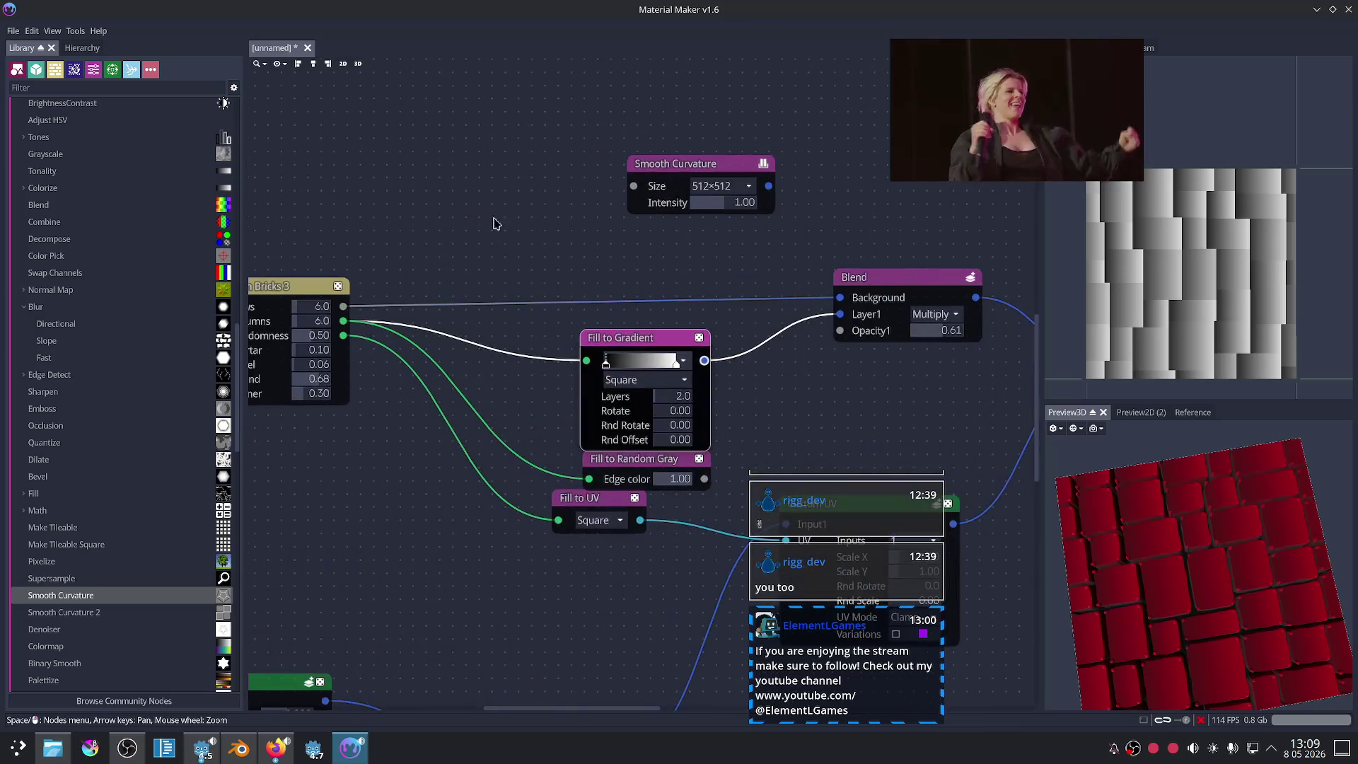
# Step: Wire Uneven Bricks into Smooth Curvature's height map and its output into Multiply Layer1
pyautogui.moveTo(325, 338); pyautogui.dragTo(614, 218)
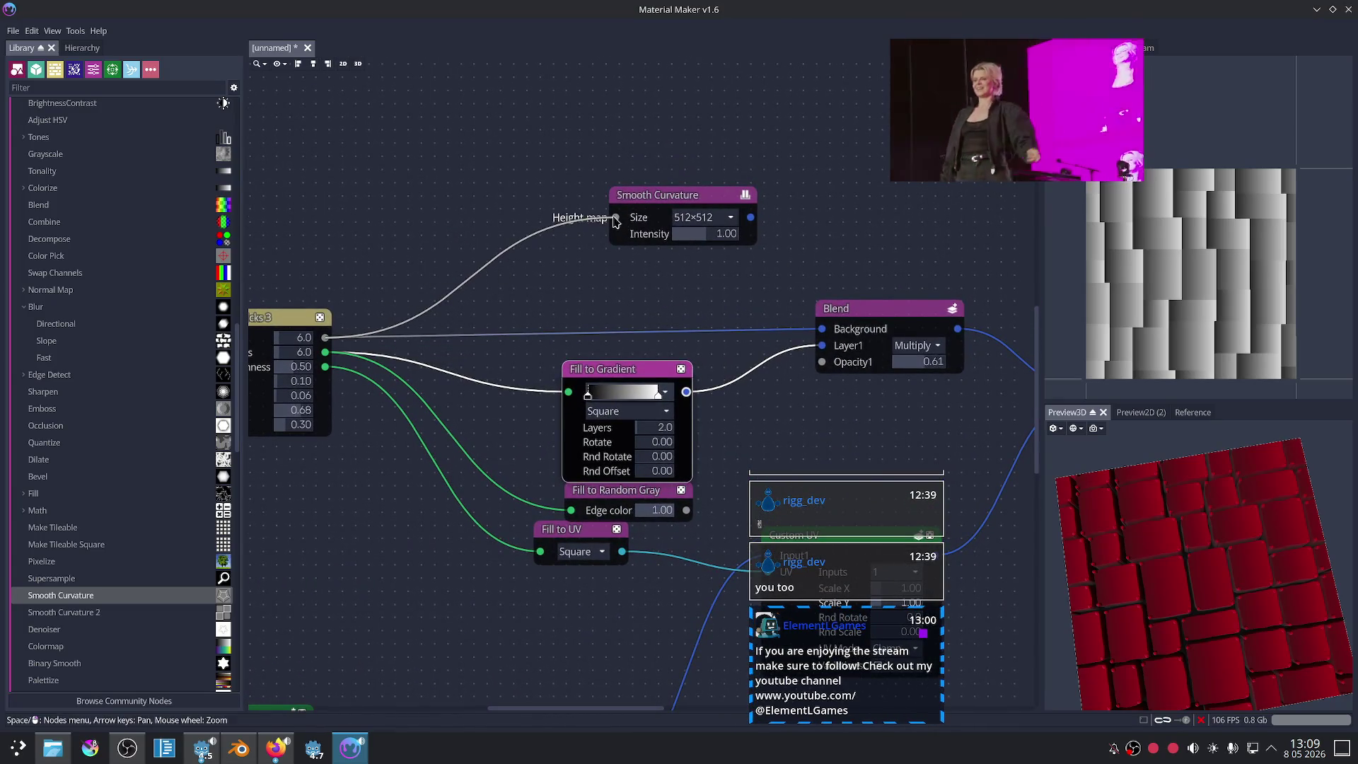
pyautogui.moveTo(722, 301); pyautogui.dragTo(557, 344, button='middle')
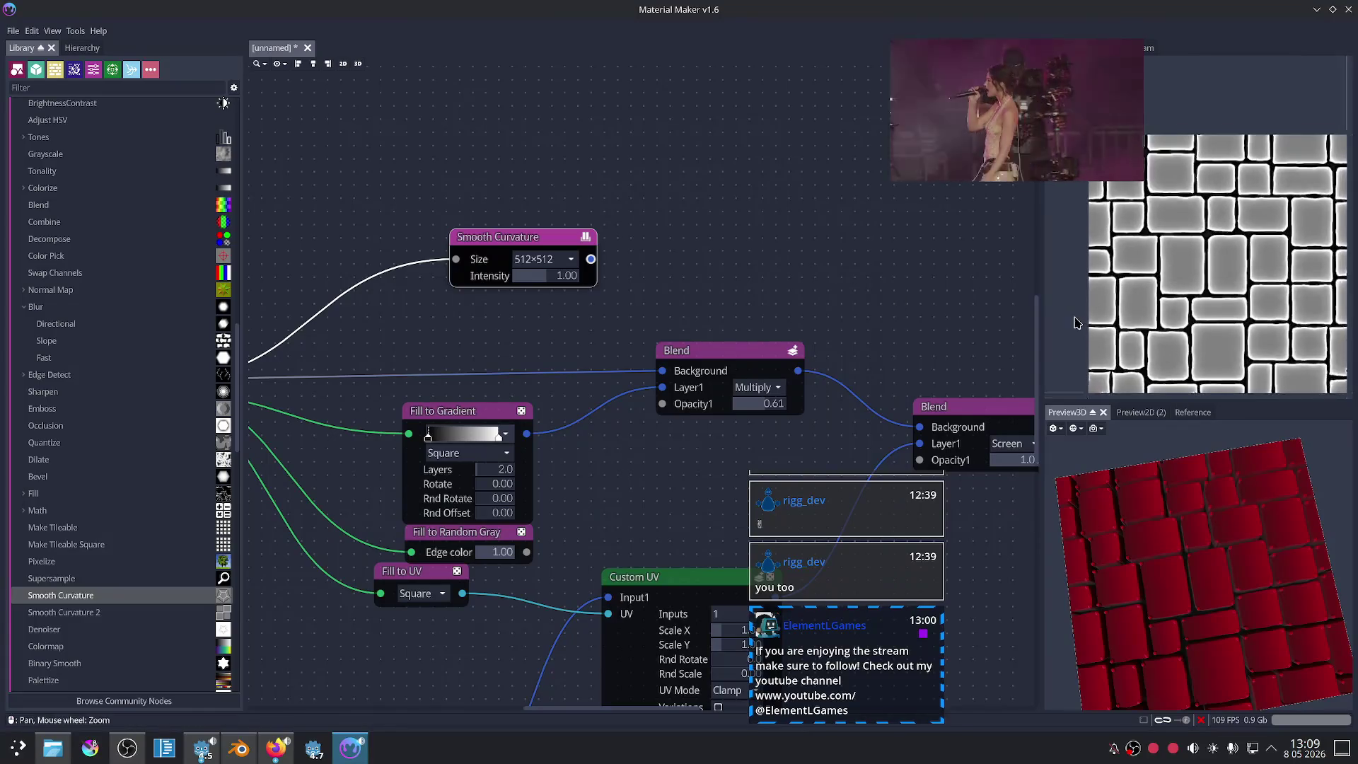
pyautogui.scroll(2, 1188, 319)
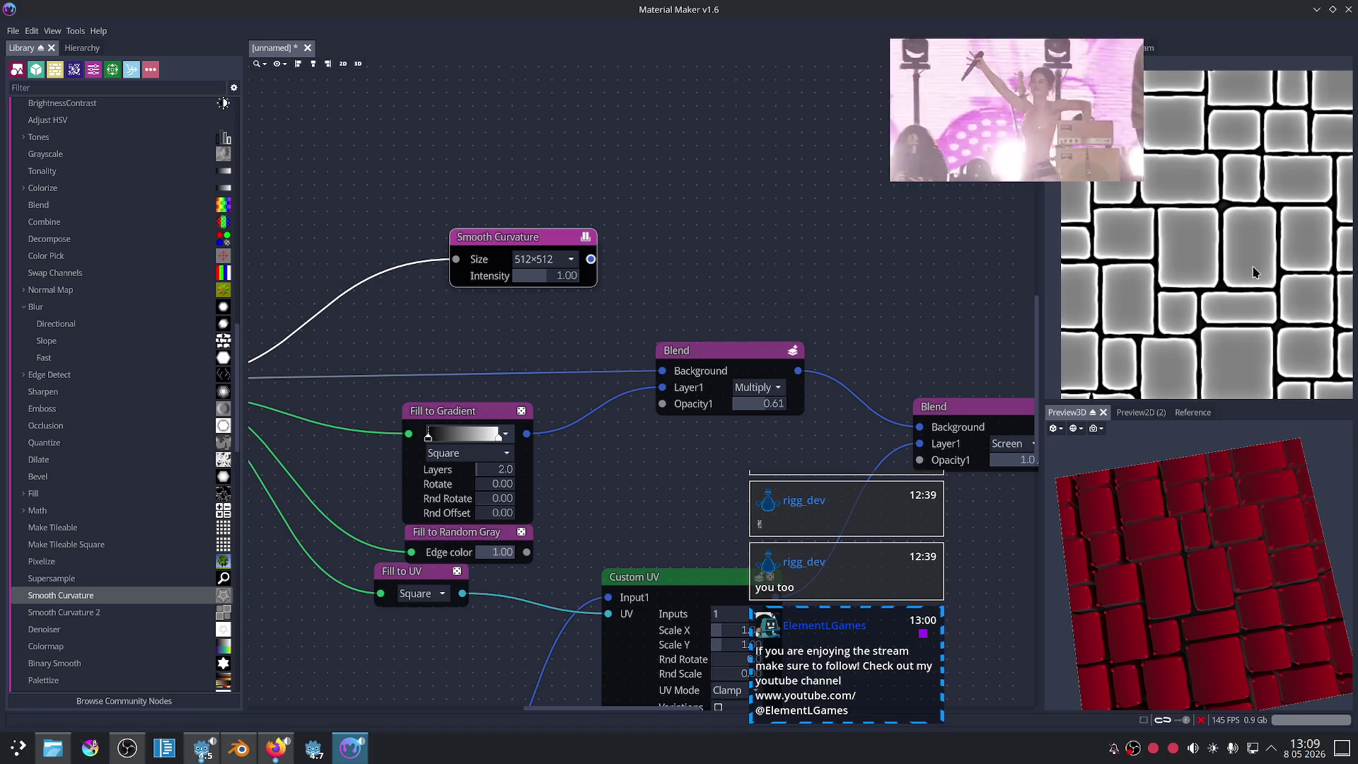
pyautogui.scroll(-2, 1244, 268)
pyautogui.moveTo(590, 259); pyautogui.dragTo(596, 359)
pyautogui.click(740, 349)
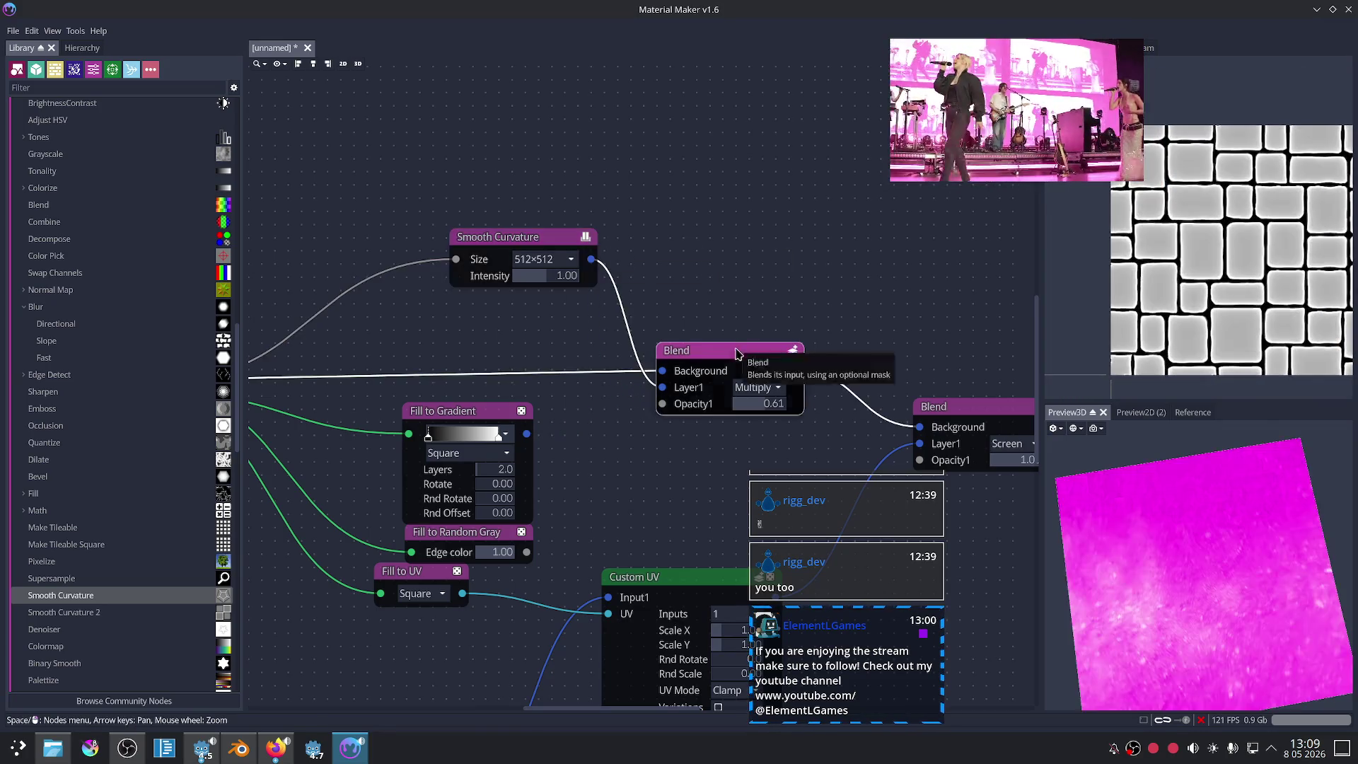
pyautogui.moveTo(1224, 552)
pyautogui.mouseDown()
pyautogui.moveTo(1285, 561)
pyautogui.moveTo(1271, 536)
pyautogui.mouseUp()
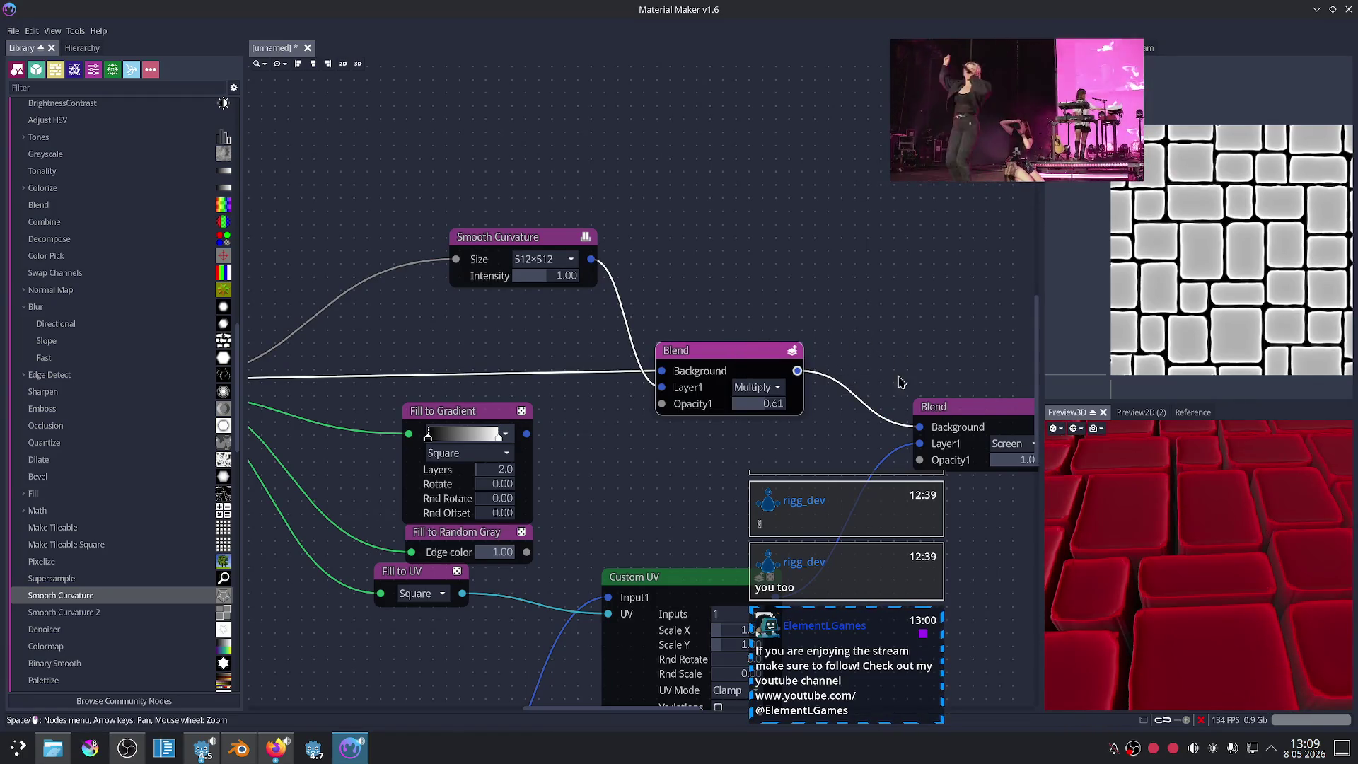
pyautogui.moveTo(525, 244); pyautogui.dragTo(486, 251)
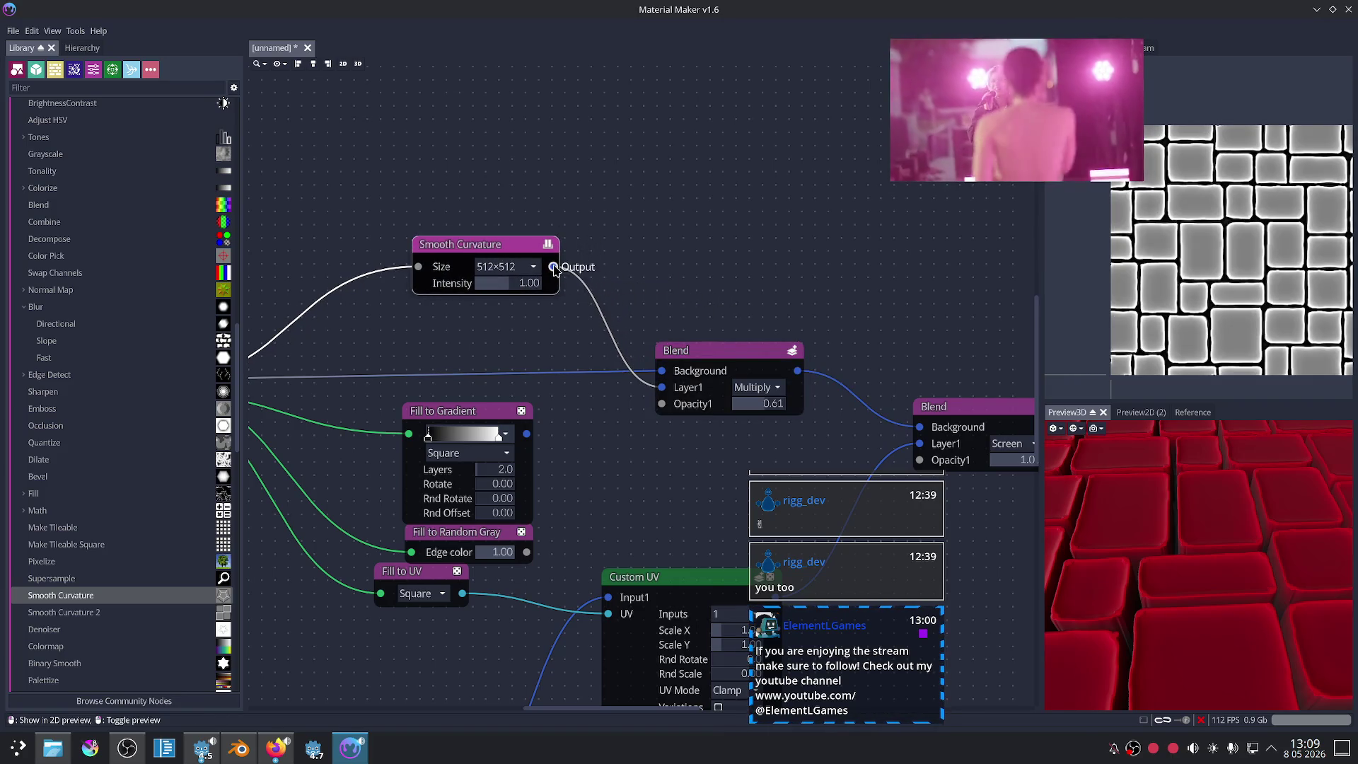
# Step: Add a Colorize node after Smooth Curvature and drag its left gradient stop right to darken it
pyautogui.moveTo(553, 266)
pyautogui.mouseDown()
pyautogui.moveTo(614, 242)
pyautogui.moveTo(658, 388)
pyautogui.mouseUp()
pyautogui.click(649, 276)
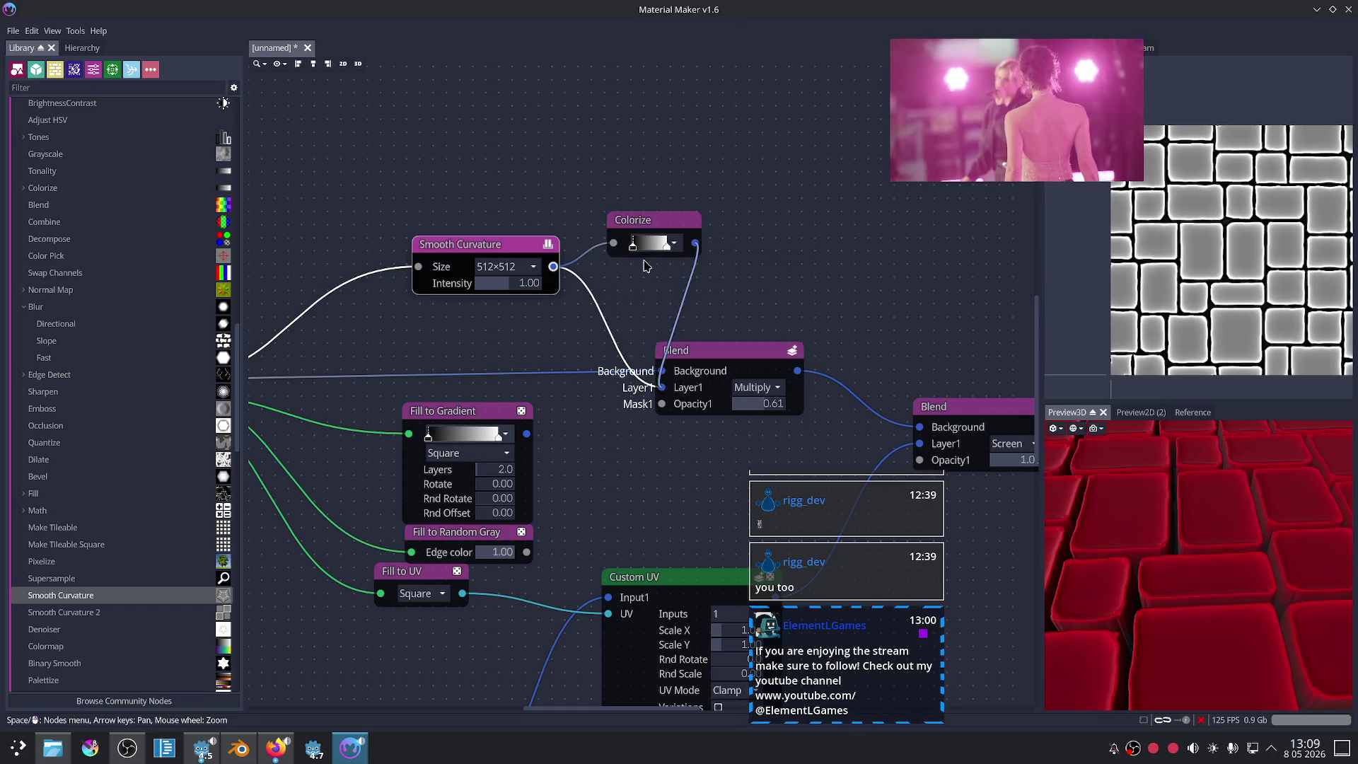
pyautogui.scroll(1, 671, 320)
pyautogui.scroll(1, 671, 320)
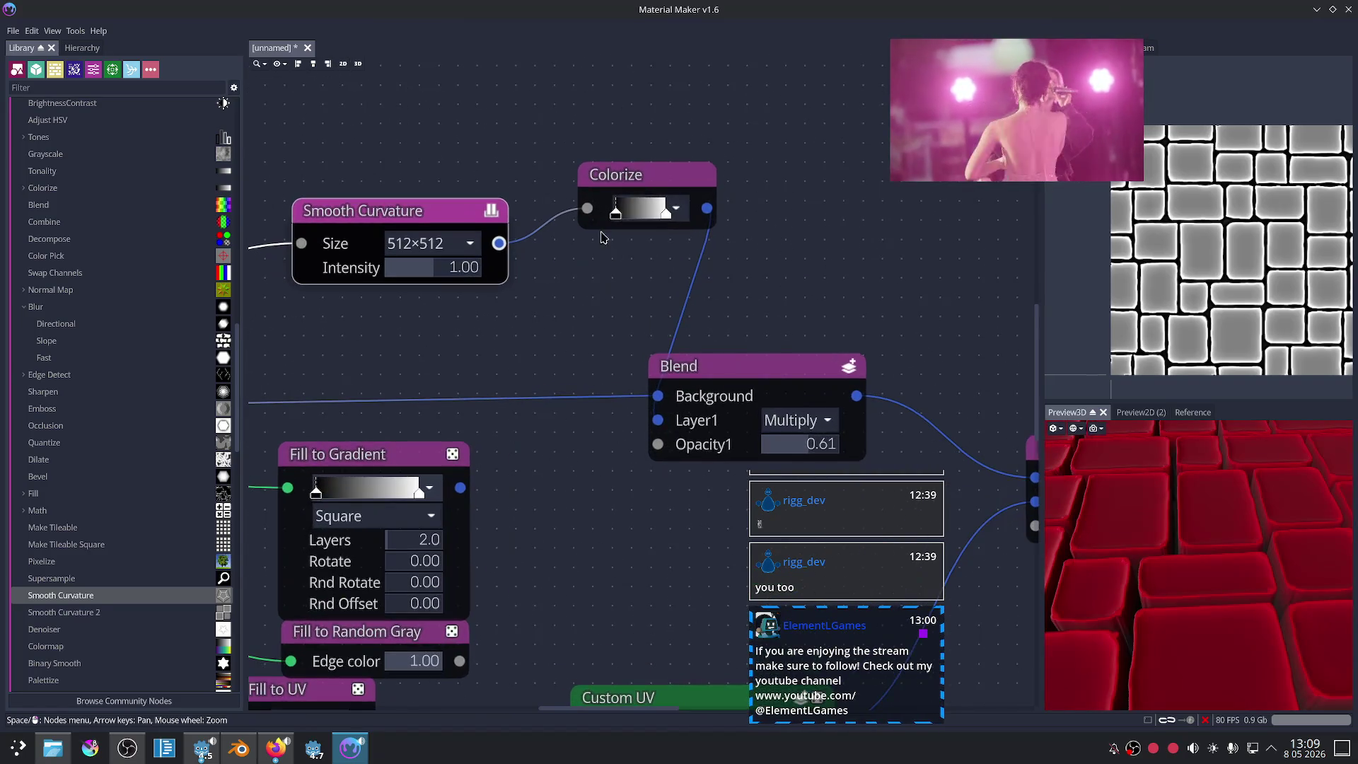
pyautogui.moveTo(616, 213); pyautogui.dragTo(665, 214)
pyautogui.moveTo(1104, 495)
pyautogui.mouseDown()
pyautogui.moveTo(1182, 476)
pyautogui.moveTo(1172, 493)
pyautogui.moveTo(1159, 480)
pyautogui.mouseUp()
pyautogui.moveTo(1196, 522)
pyautogui.mouseDown()
pyautogui.moveTo(1122, 500)
pyautogui.moveTo(1140, 504)
pyautogui.moveTo(1175, 605)
pyautogui.moveTo(1177, 588)
pyautogui.mouseUp()
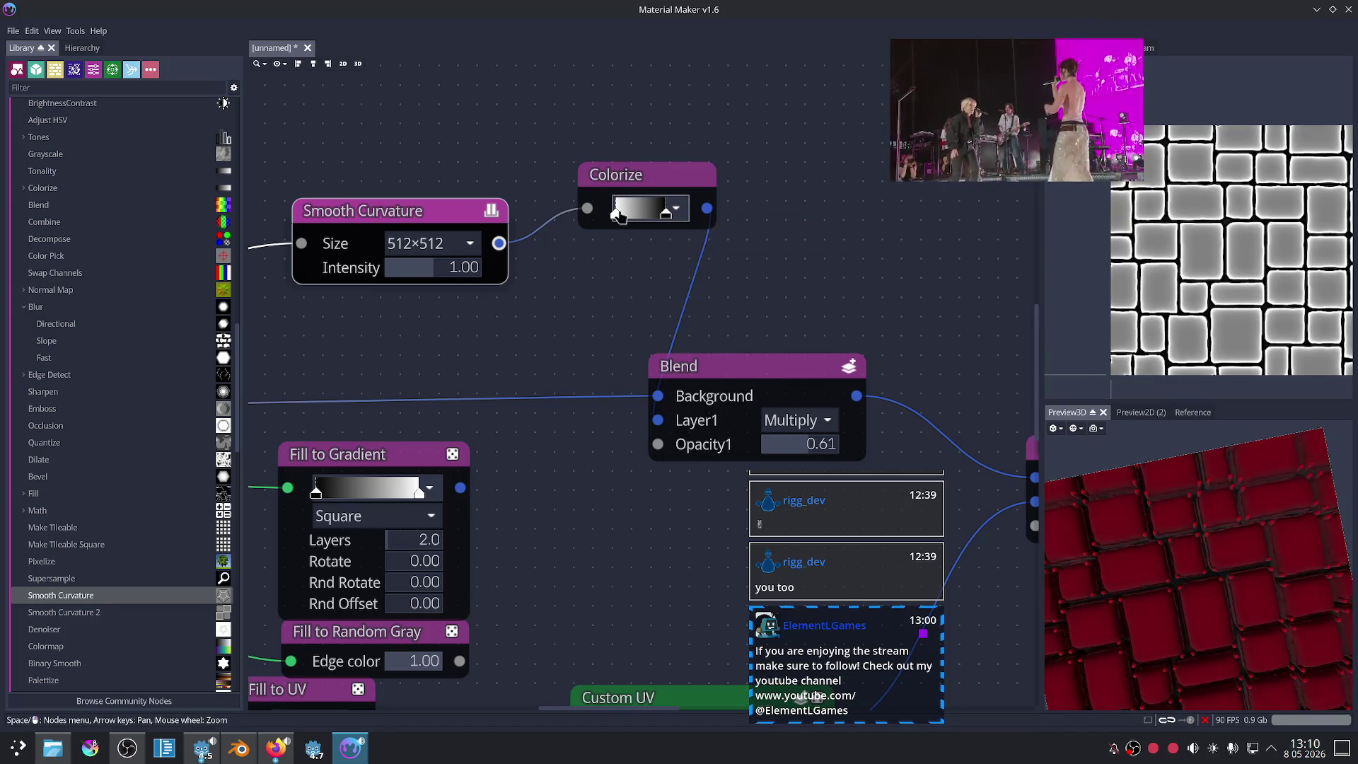
# Step: Move the Colorize gradient's left stop further right and inspect the bricks close-up
pyautogui.moveTo(618, 216); pyautogui.dragTo(650, 215)
pyautogui.moveTo(1146, 522)
pyautogui.mouseDown()
pyautogui.moveTo(1190, 514)
pyautogui.moveTo(1173, 550)
pyautogui.mouseUp()
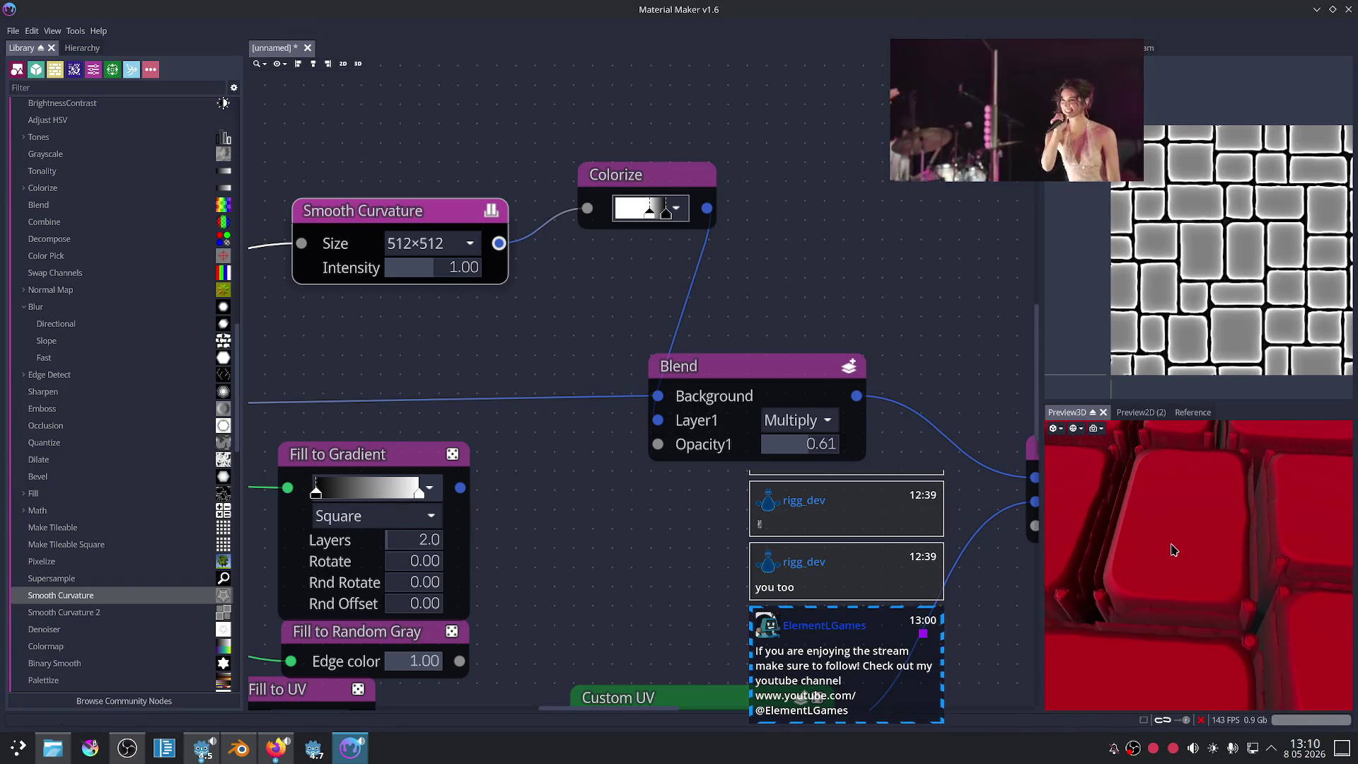
pyautogui.scroll(3, 1174, 550)
pyautogui.scroll(-2, 1156, 559)
pyautogui.scroll(-1, 1153, 566)
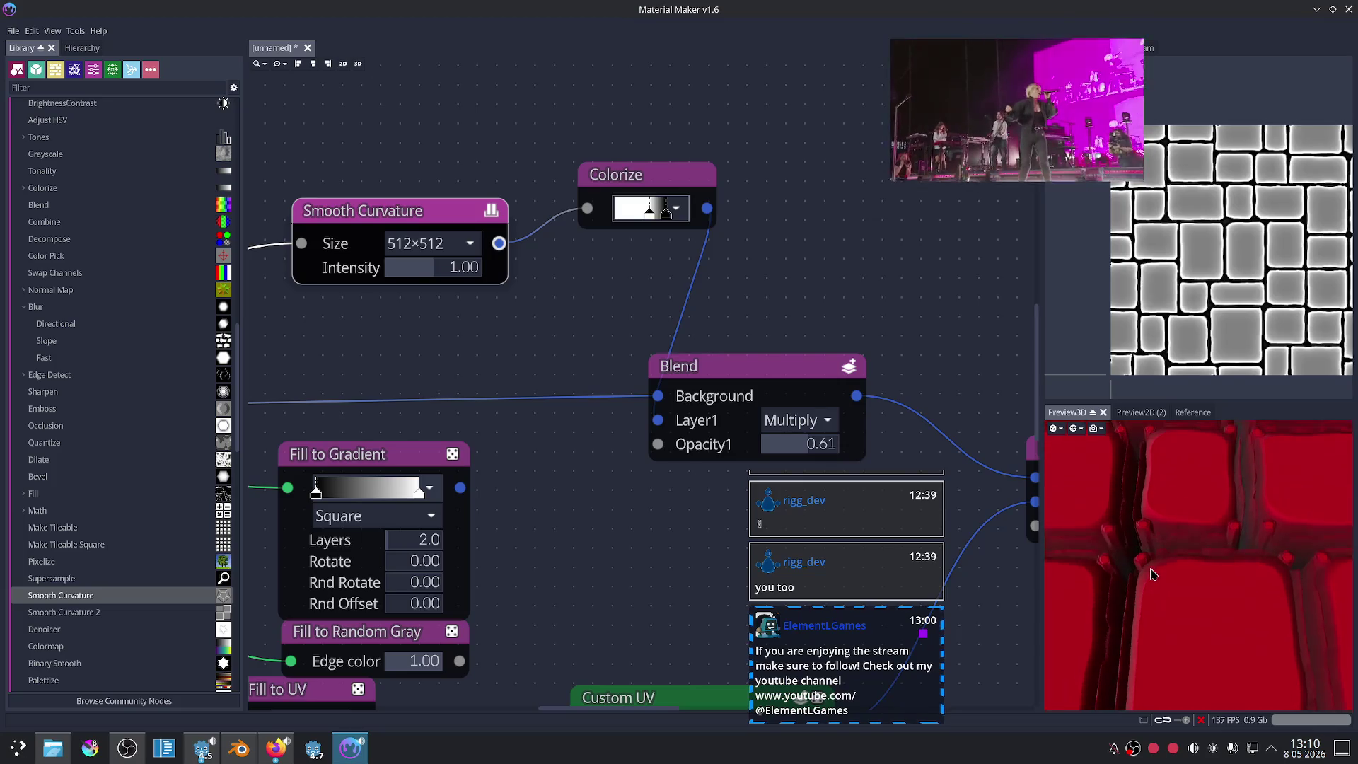
pyautogui.scroll(-1, 1168, 572)
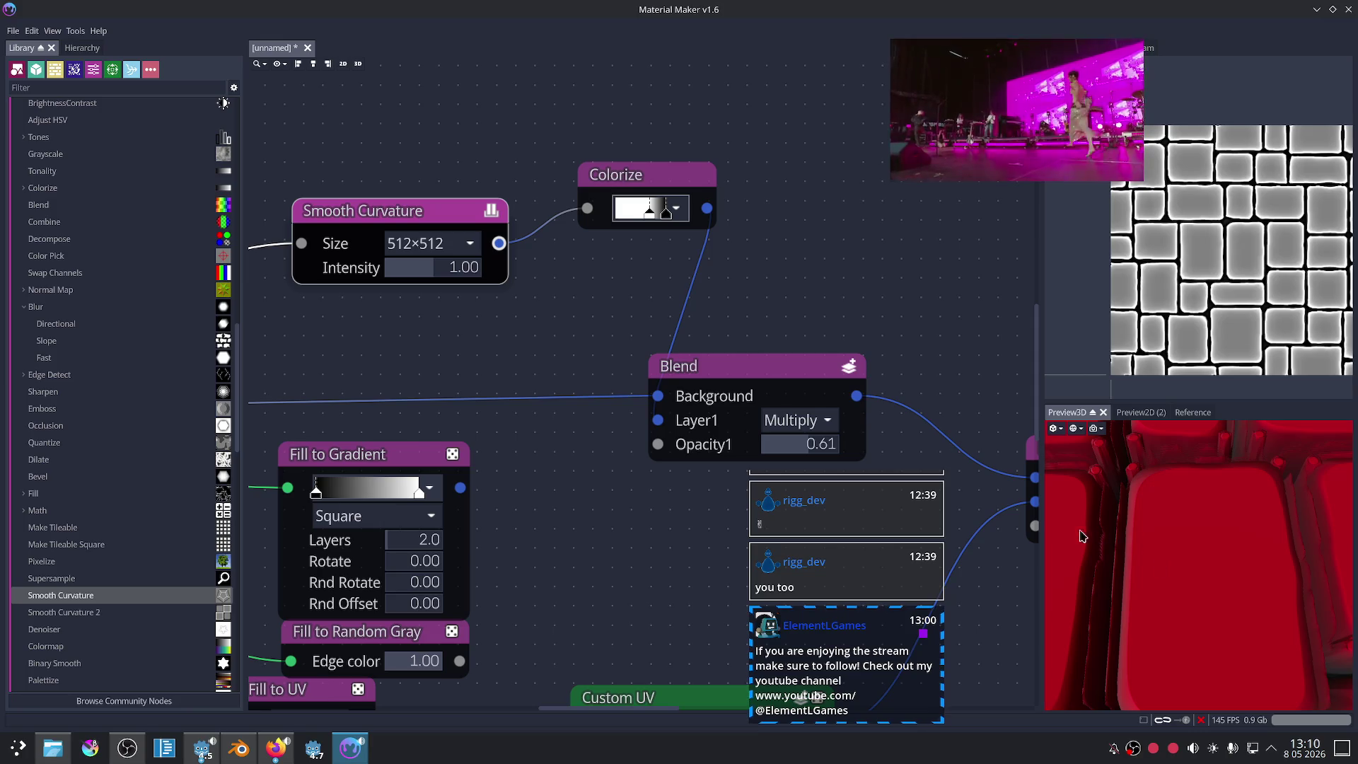
pyautogui.scroll(-2, 1098, 515)
pyautogui.scroll(-1, 1097, 516)
pyautogui.scroll(-3, 609, 519)
pyautogui.moveTo(609, 518); pyautogui.dragTo(947, 370, button='middle')
pyautogui.press('space')
# Step: Add a Custom UV node via 'cu' below the bricks and feed it the Uneven Bricks output
pyautogui.write('cus')
pyautogui.click(641, 252)
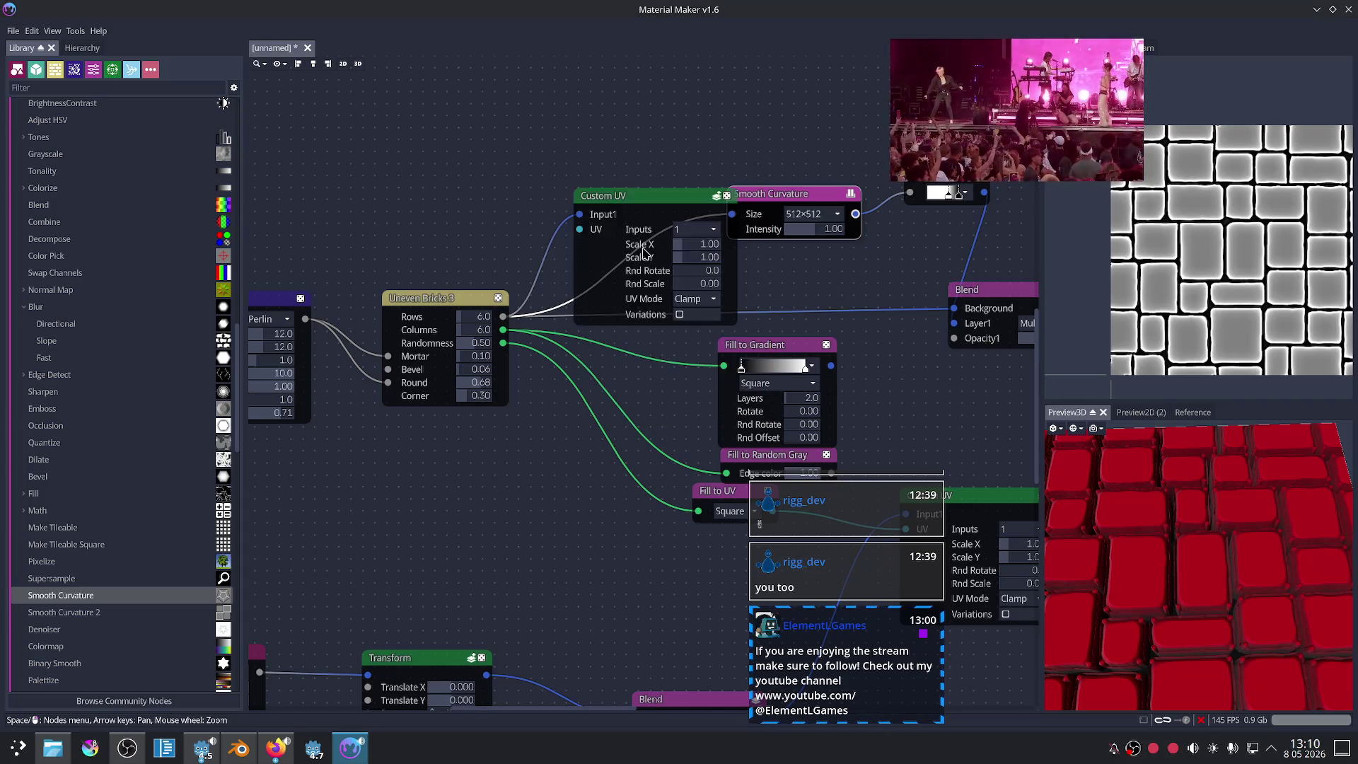
pyautogui.moveTo(636, 202)
pyautogui.mouseDown()
pyautogui.moveTo(574, 470)
pyautogui.moveTo(585, 454)
pyautogui.mouseUp()
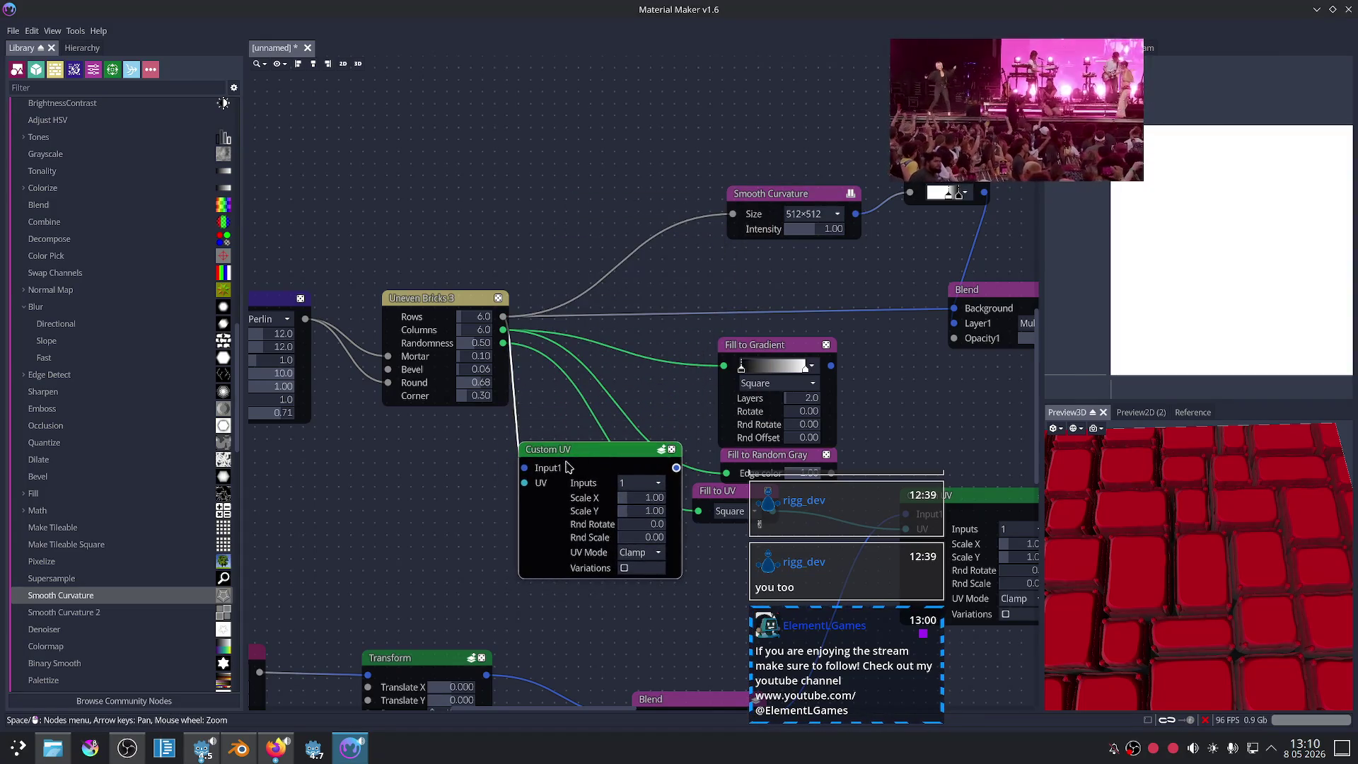
pyautogui.moveTo(506, 314); pyautogui.dragTo(506, 411)
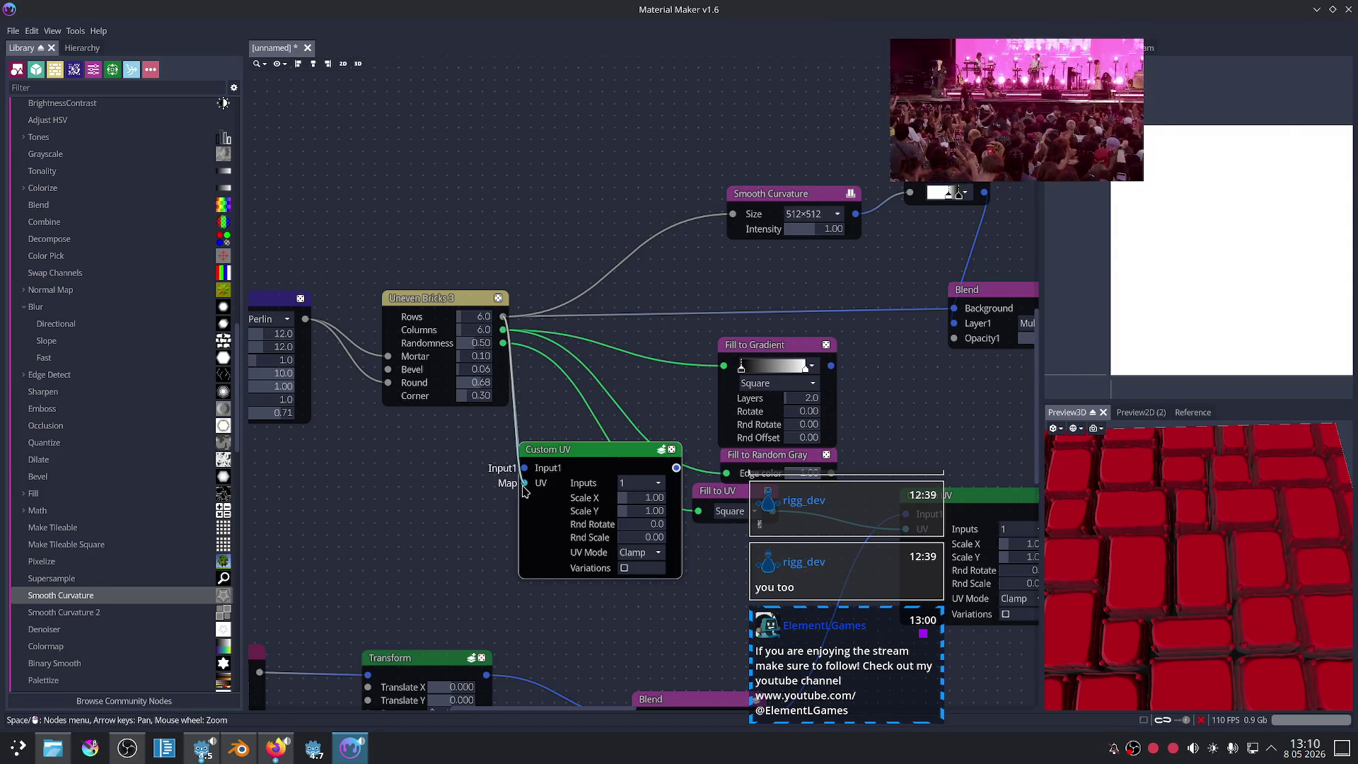
pyautogui.moveTo(524, 492)
pyautogui.mouseDown()
pyautogui.moveTo(487, 463)
pyautogui.moveTo(663, 445)
pyautogui.mouseUp()
# Step: Connect Uneven Bricks 3's Columns output to Custom UV's UV input
pyautogui.rightClick(593, 139)
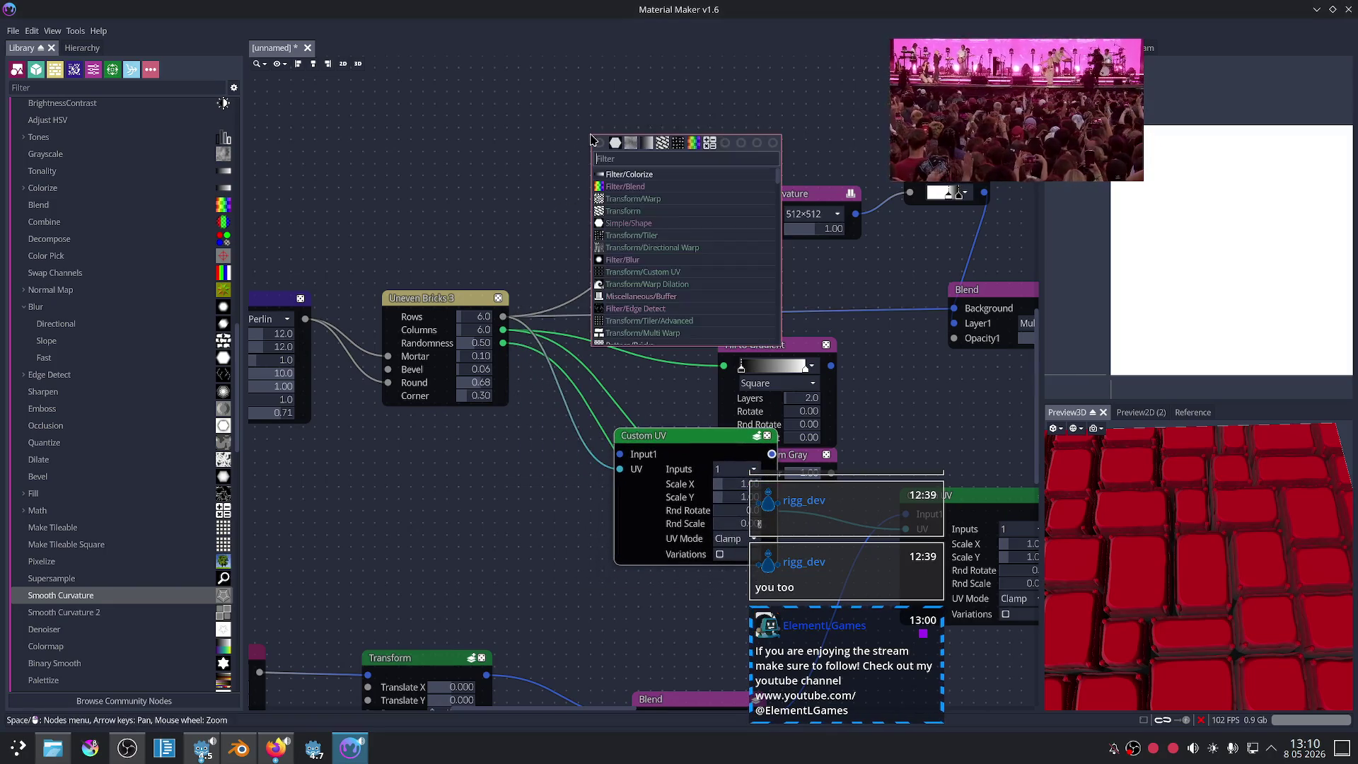
pyautogui.write('uv')
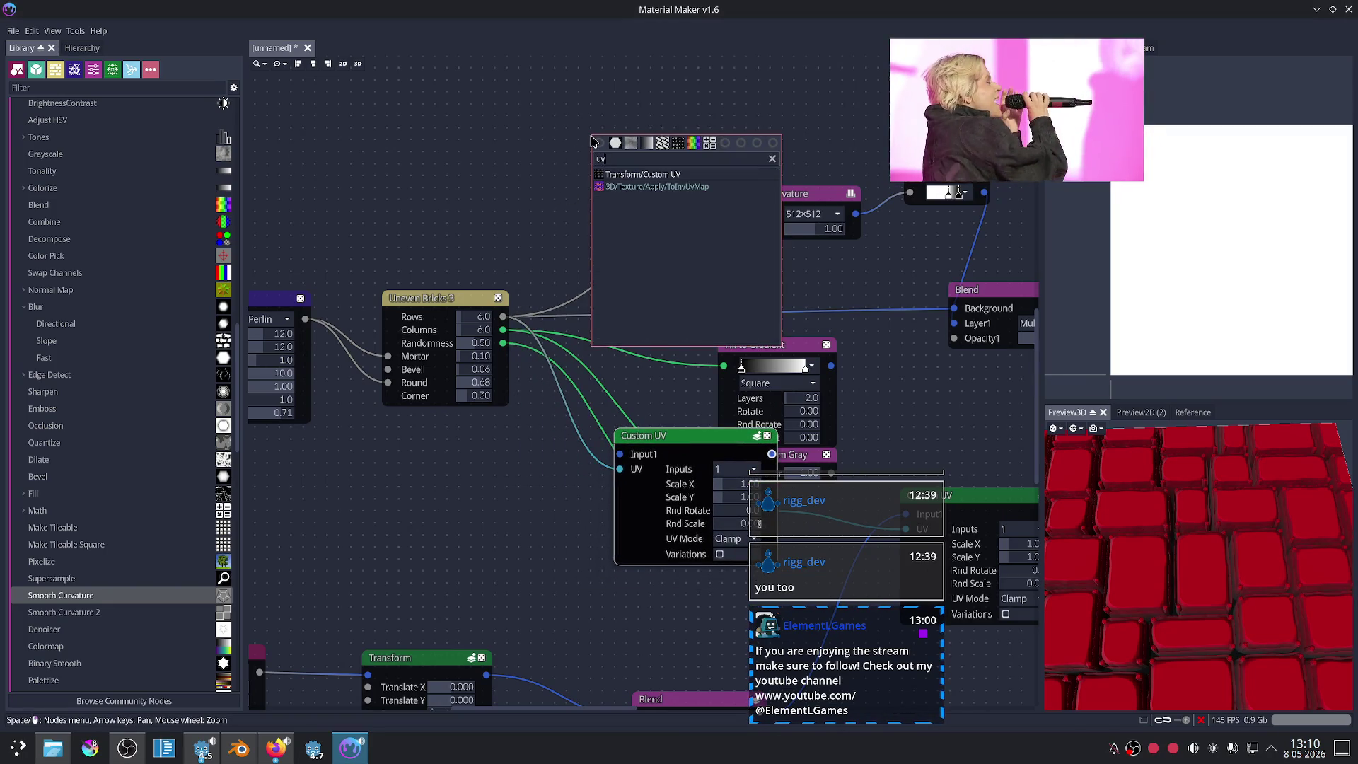
pyautogui.click(515, 195)
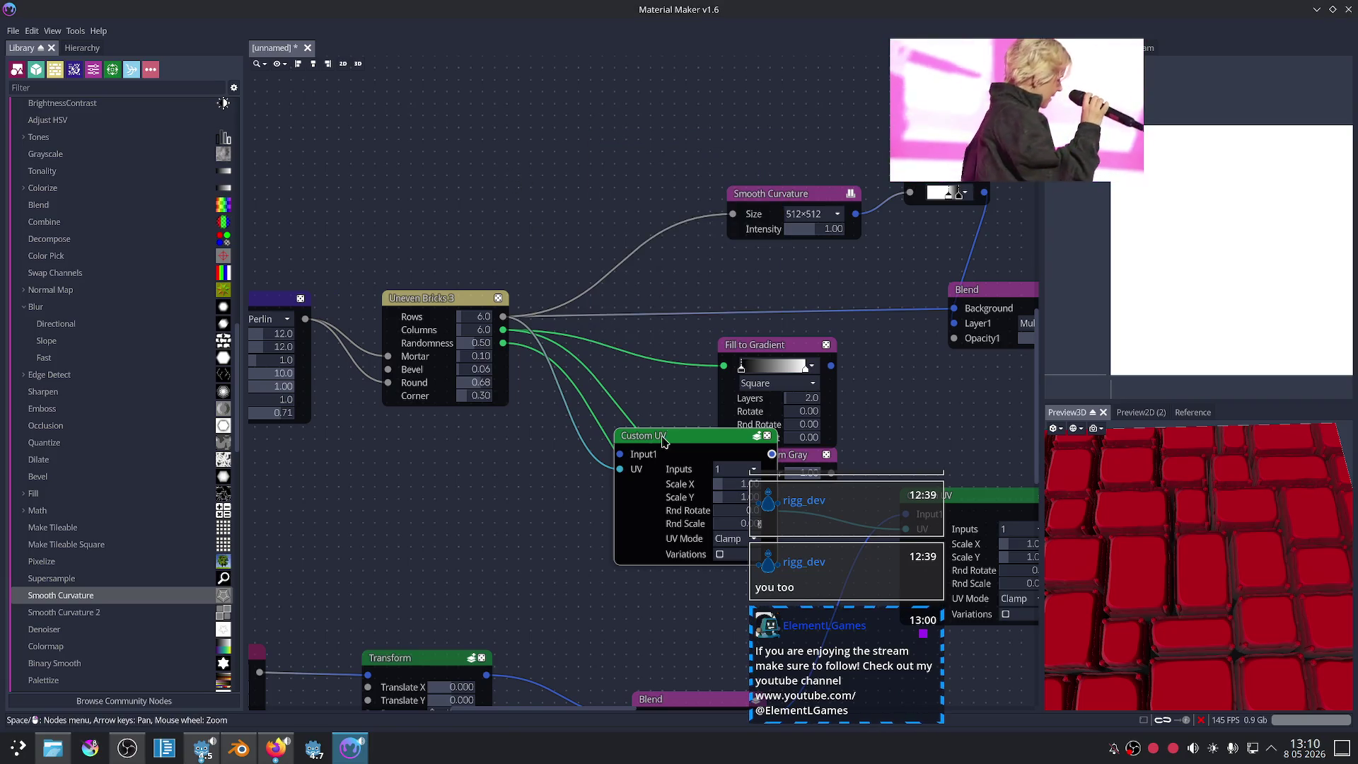
pyautogui.moveTo(662, 440); pyautogui.dragTo(654, 464)
pyautogui.moveTo(554, 500); pyautogui.dragTo(513, 459, button='middle')
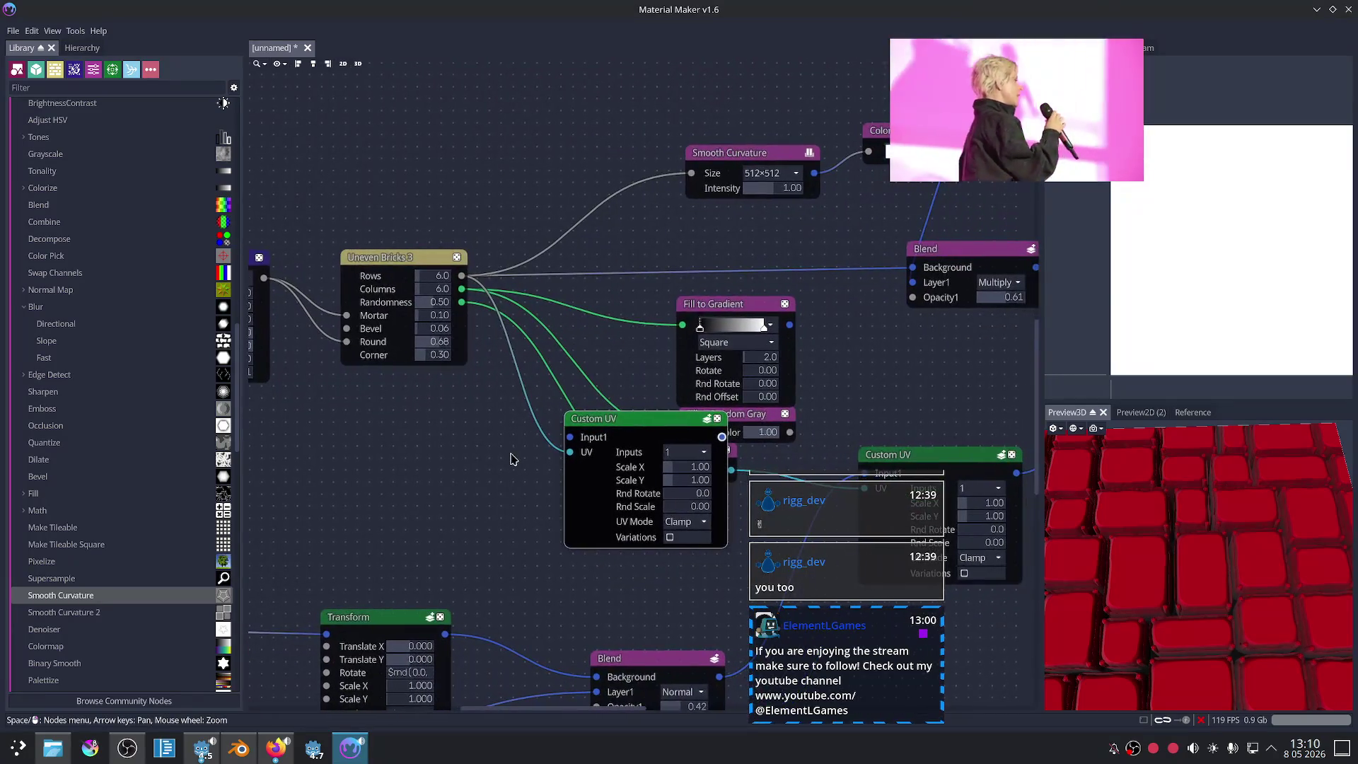
pyautogui.moveTo(461, 288); pyautogui.dragTo(569, 453)
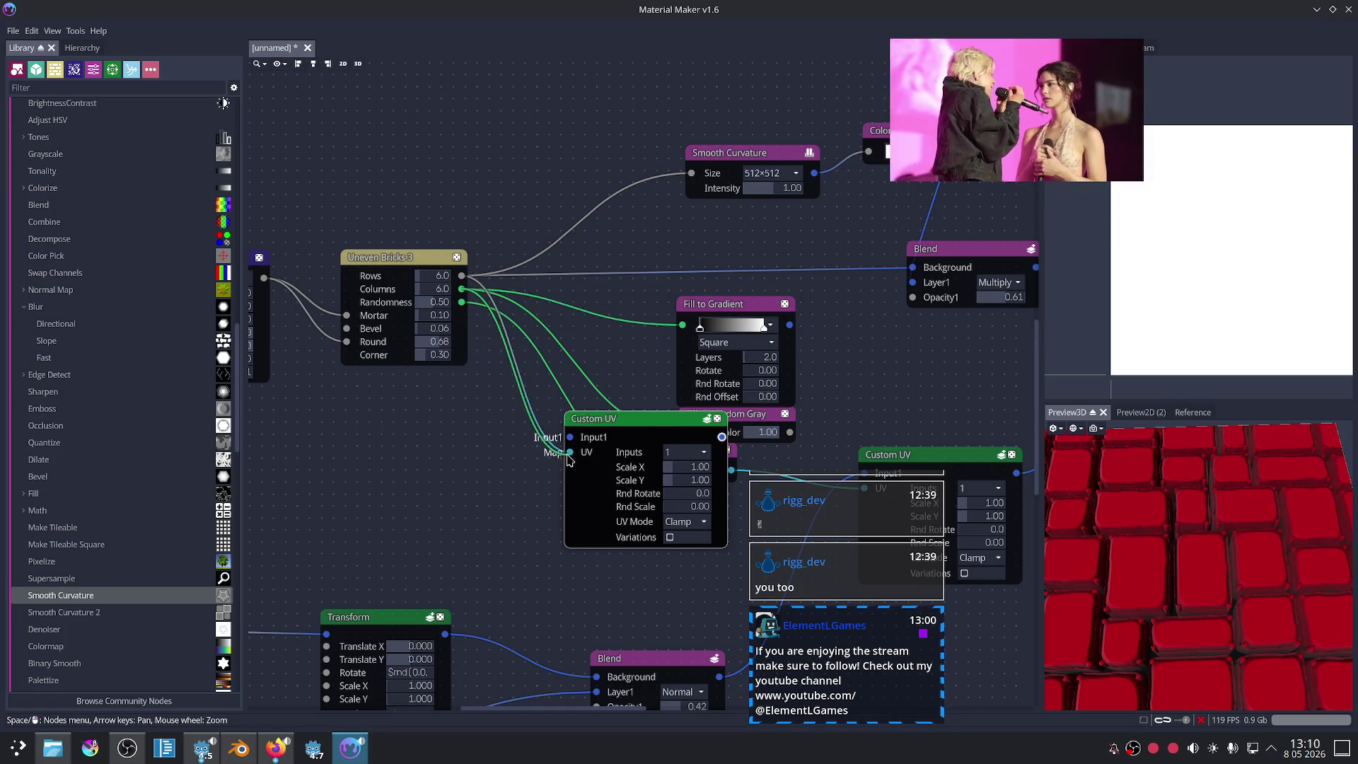
# Step: Rearrange the Custom UV and Fill to UV nodes and delete the extra Custom UV
pyautogui.scroll(2, 588, 444)
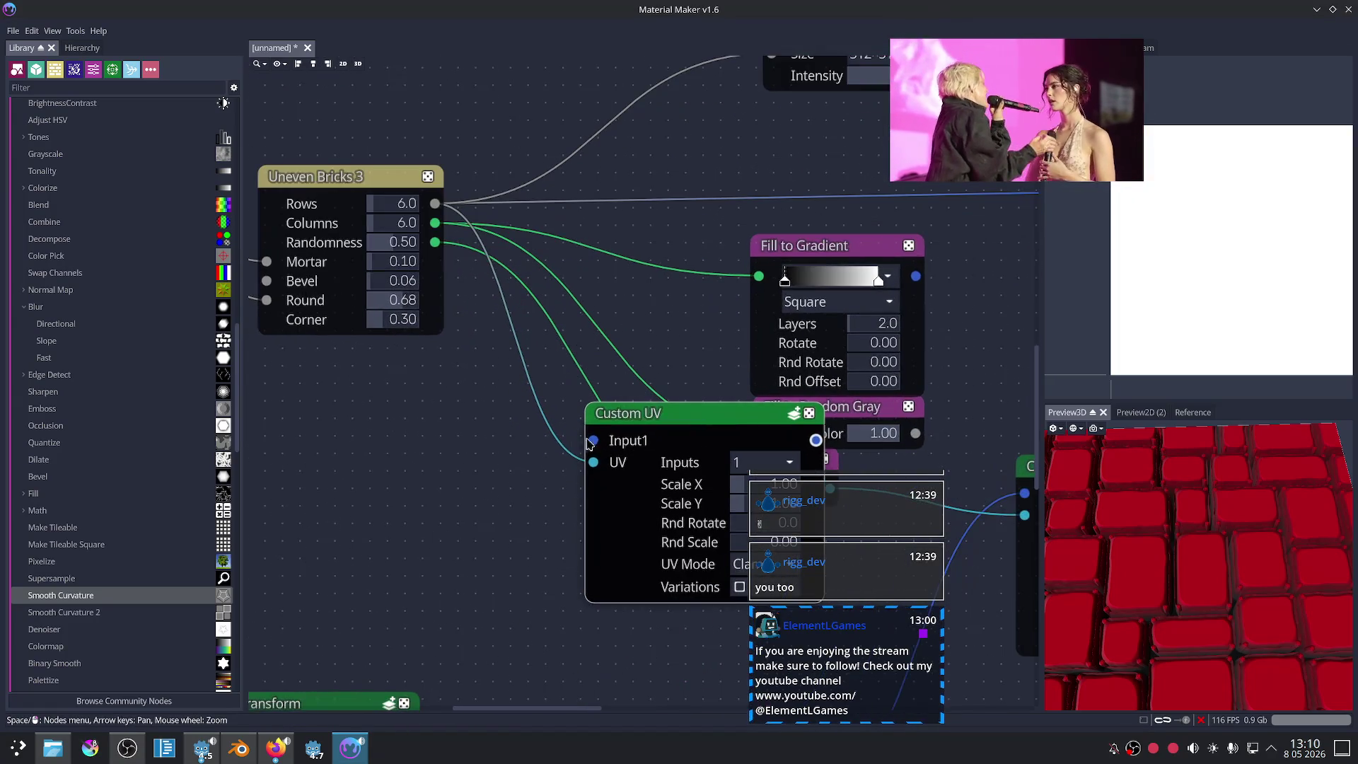
pyautogui.moveTo(670, 419); pyautogui.dragTo(558, 498)
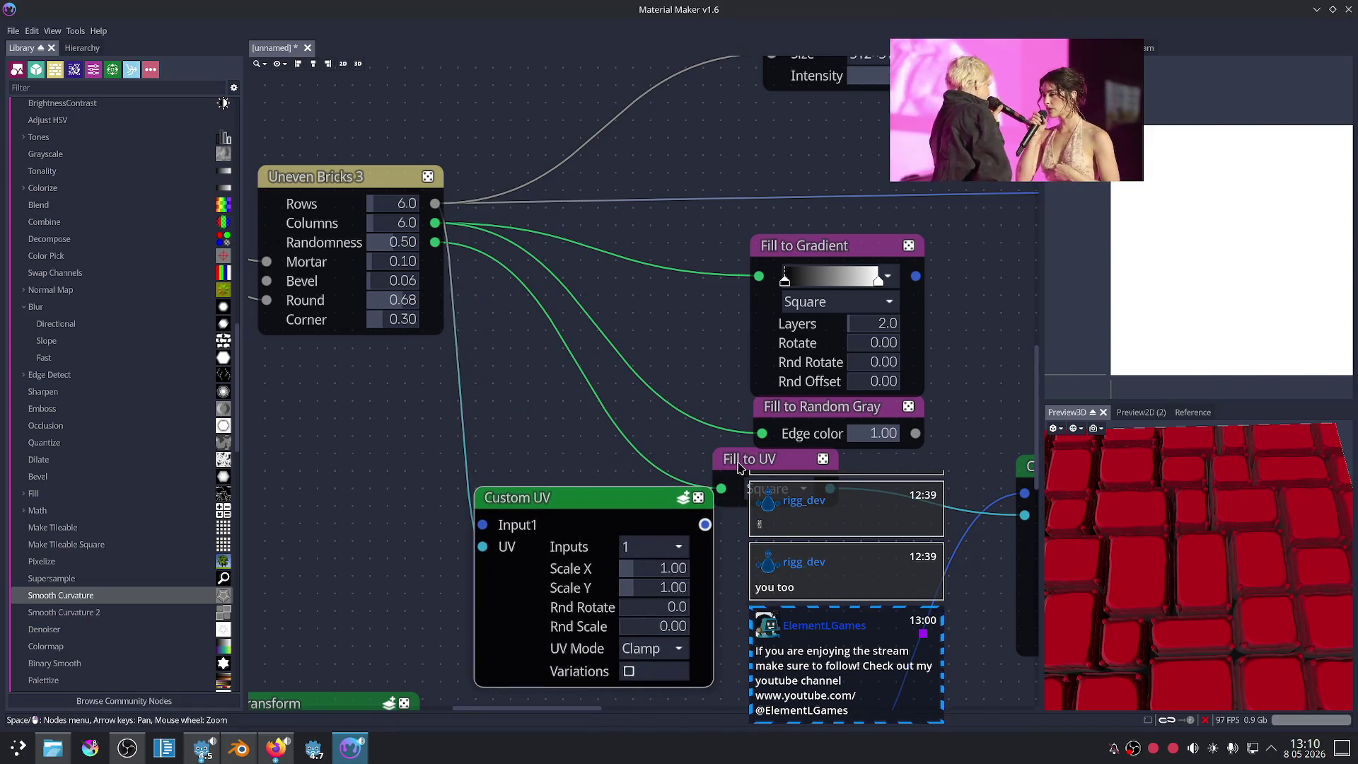
pyautogui.moveTo(739, 467); pyautogui.dragTo(707, 467)
pyautogui.scroll(-3, 596, 418)
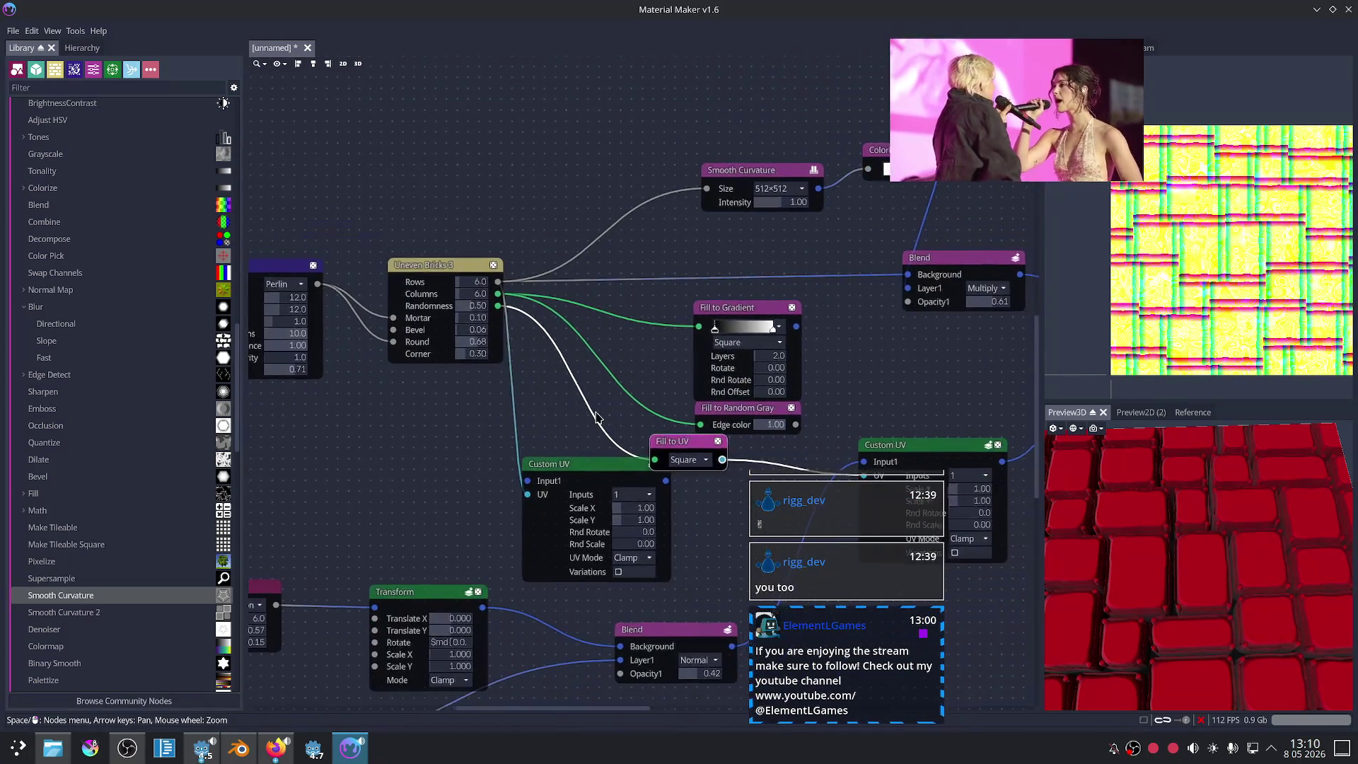
pyautogui.moveTo(596, 417); pyautogui.dragTo(583, 442, button='middle')
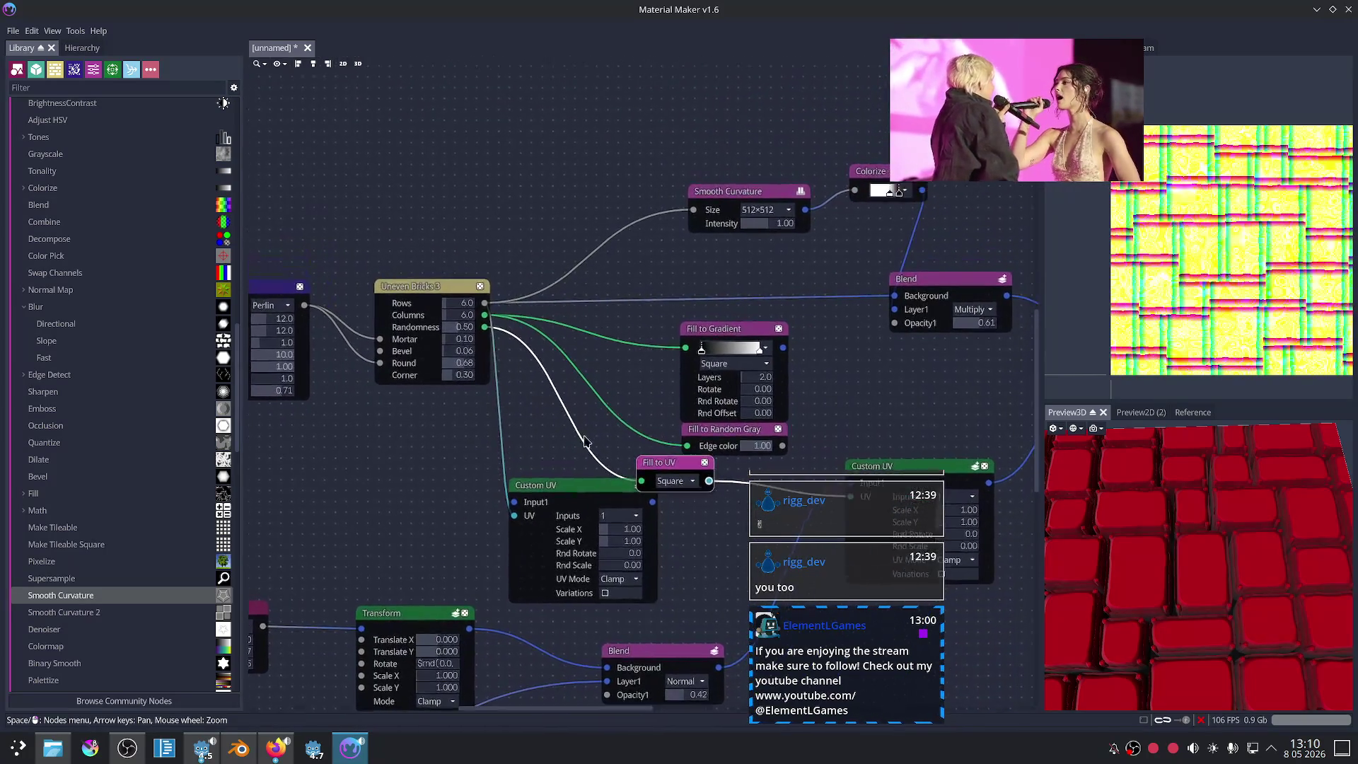
pyautogui.click(563, 498)
pyautogui.moveTo(523, 440); pyautogui.dragTo(422, 337, button='middle')
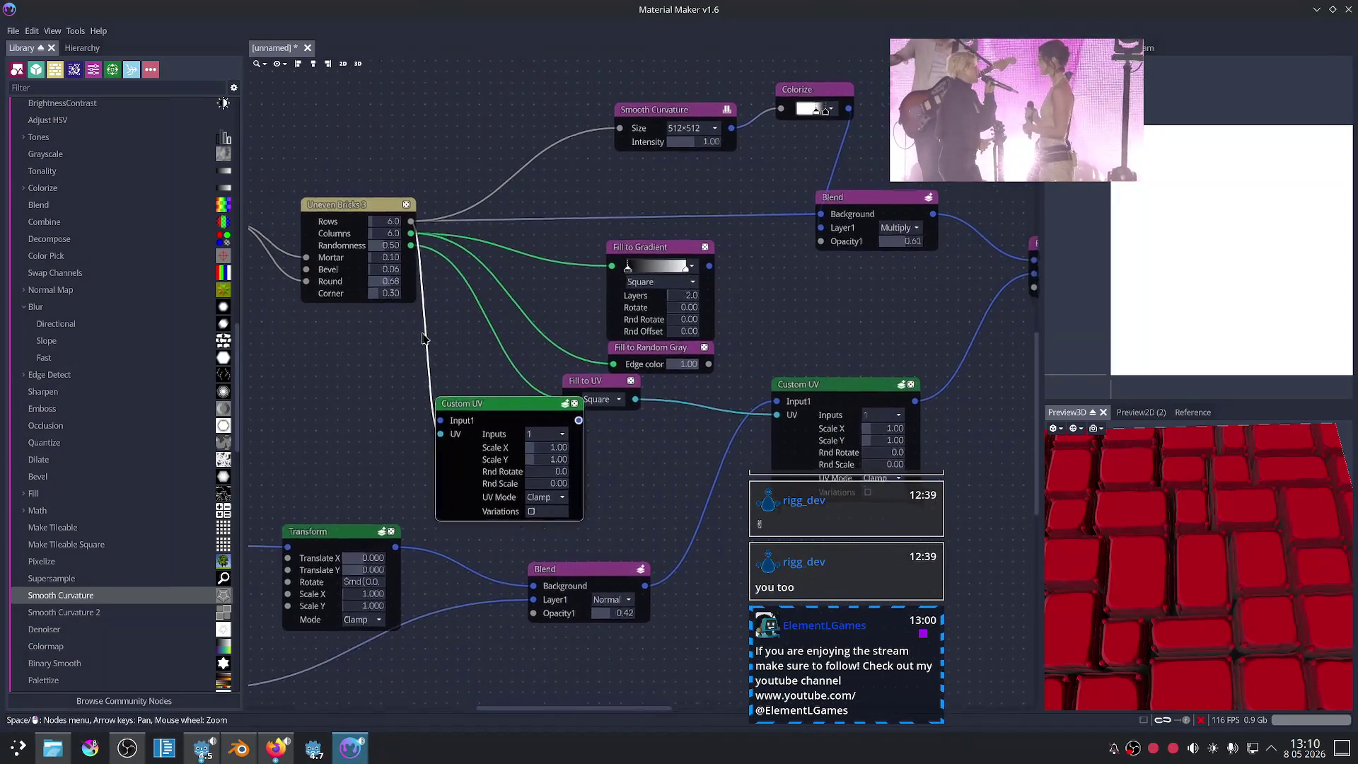
pyautogui.press('Delete')
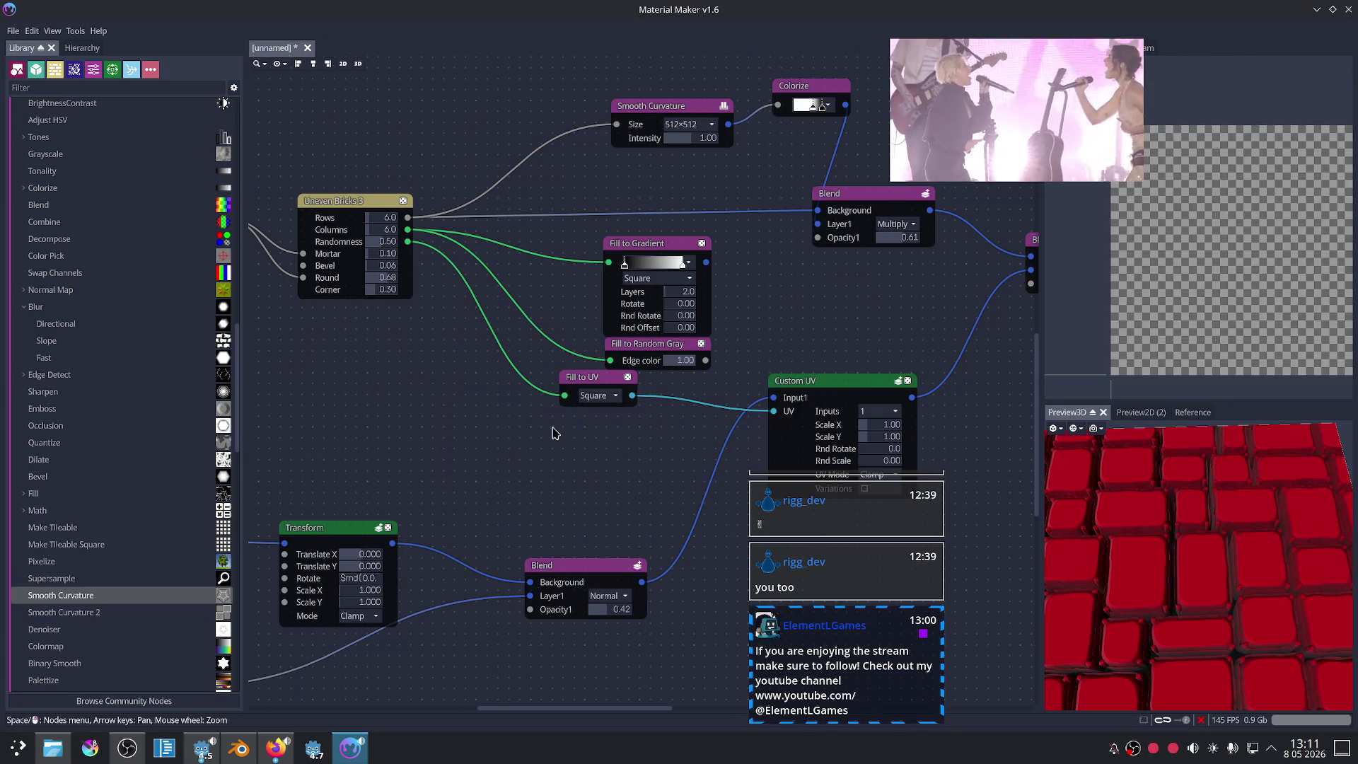
# Step: Add a Fill to UV node via the 'uv' search and place it lower down
pyautogui.scroll(2, 667, 449)
pyautogui.scroll(1, 642, 444)
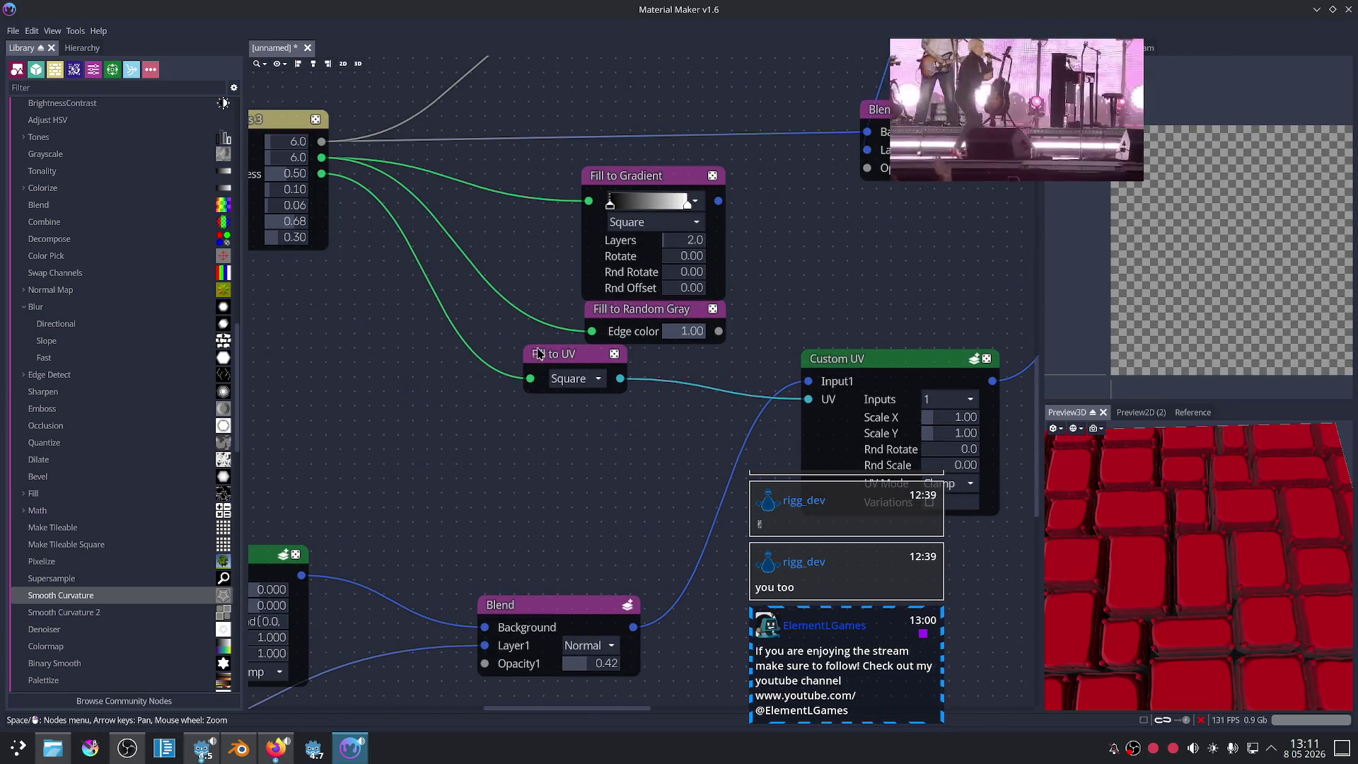
pyautogui.rightClick(401, 371)
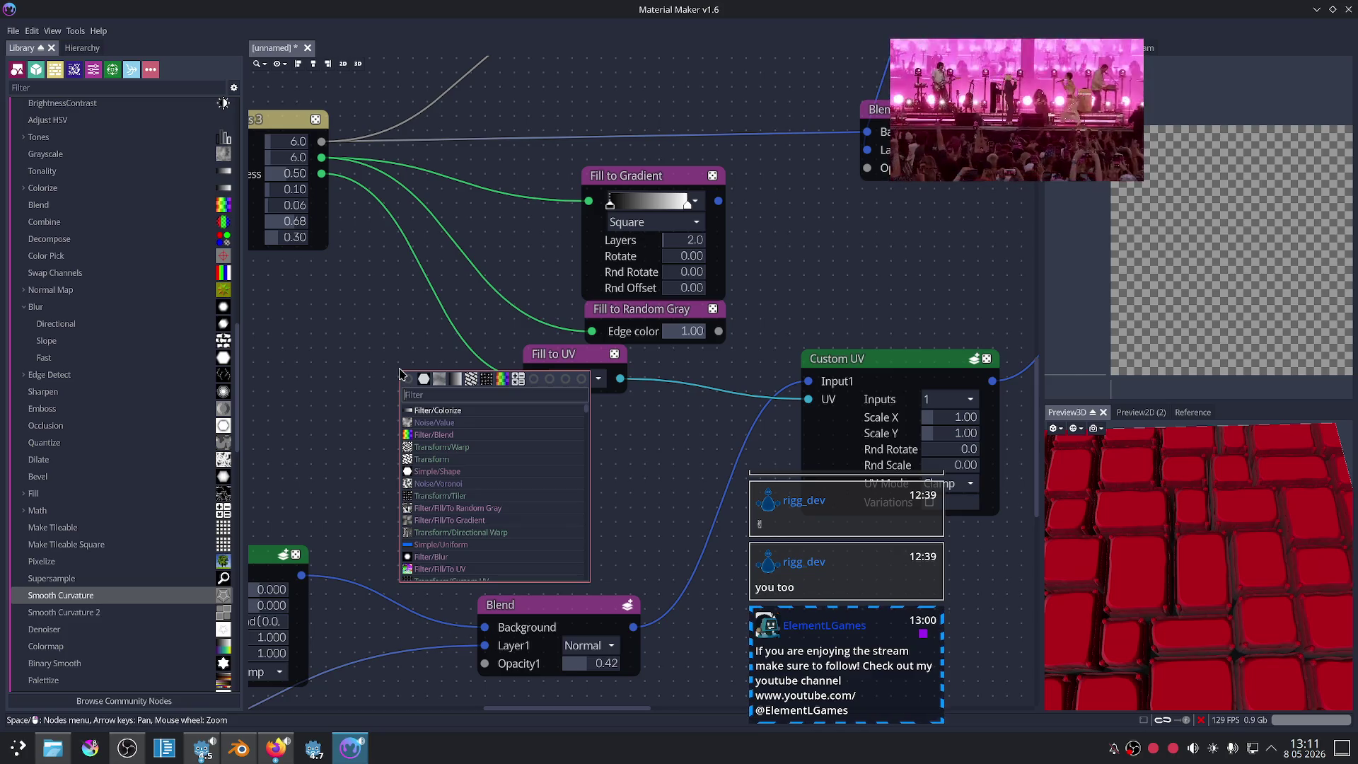
pyautogui.write('uv')
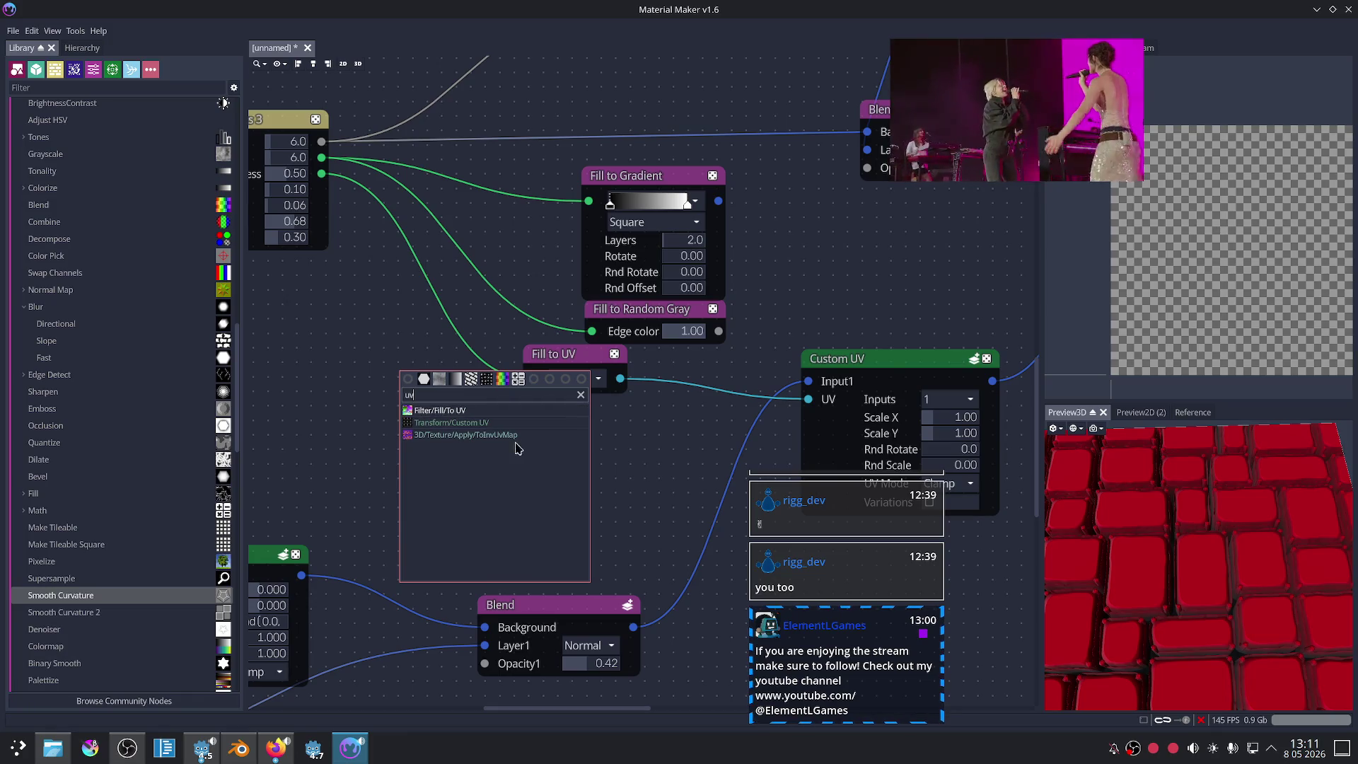
pyautogui.click(551, 412)
pyautogui.moveTo(447, 373); pyautogui.dragTo(480, 414)
pyautogui.scroll(-1, 447, 394)
# Step: Connect Uneven Bricks 3's fill output to the new Fill to UV node
pyautogui.moveTo(446, 394); pyautogui.dragTo(527, 440, button='middle')
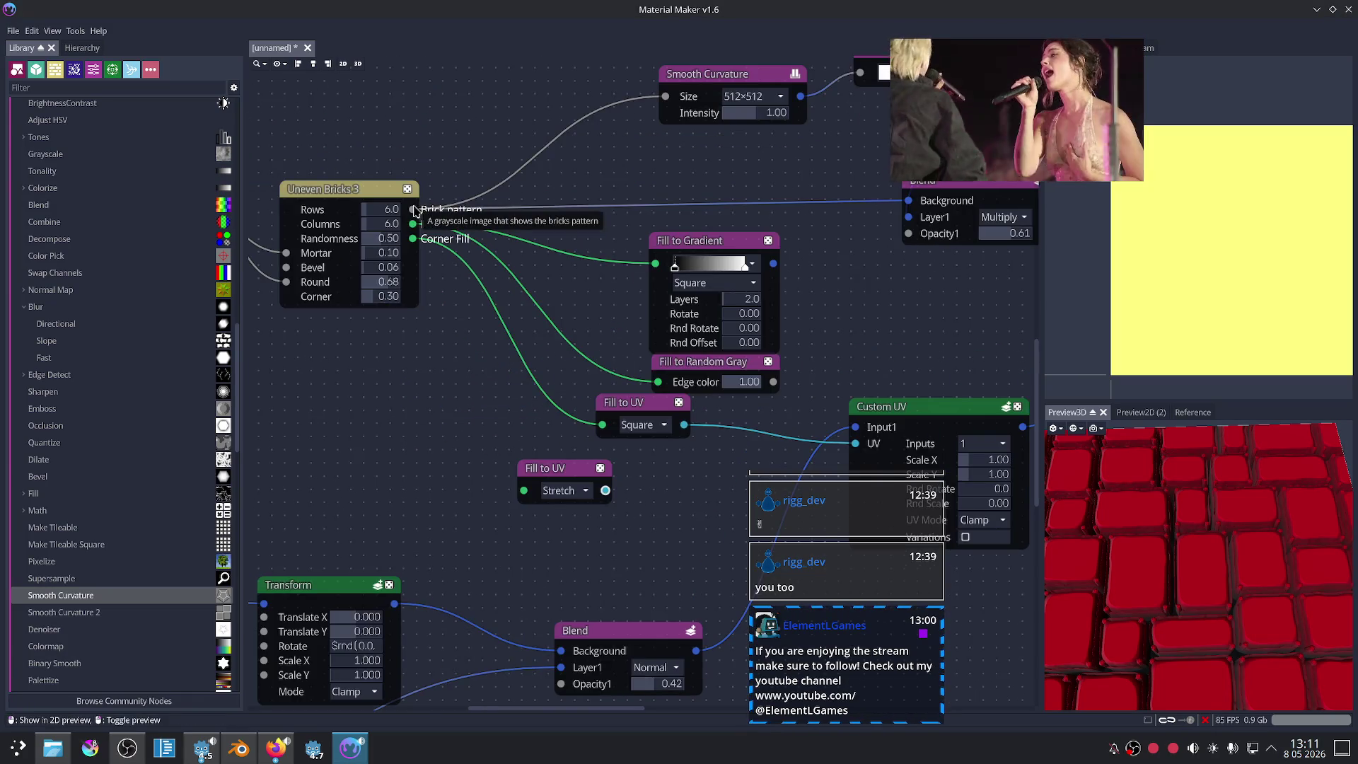
pyautogui.moveTo(412, 209); pyautogui.dragTo(426, 381)
pyautogui.press('Escape')
pyautogui.moveTo(412, 223); pyautogui.dragTo(523, 490)
pyautogui.scroll(2, 596, 467)
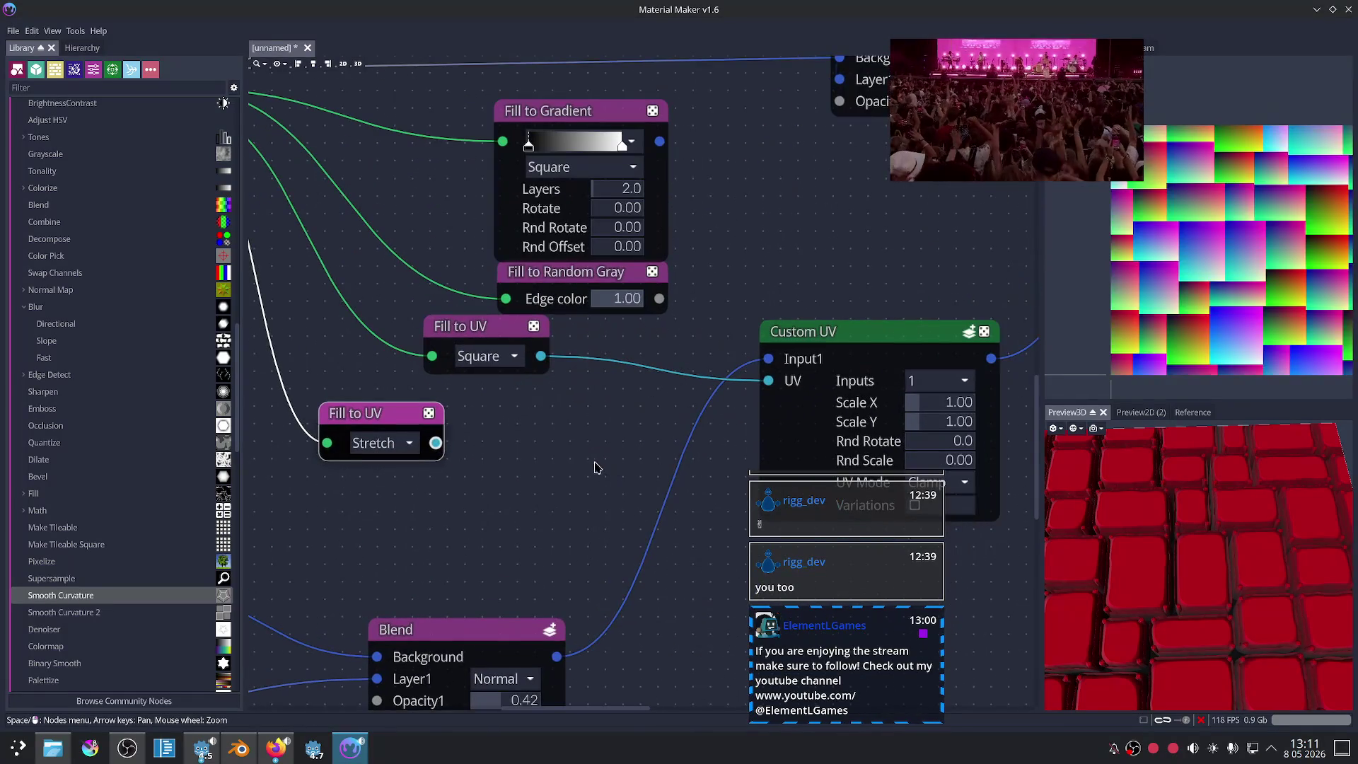
pyautogui.moveTo(540, 460); pyautogui.dragTo(697, 513, button='middle')
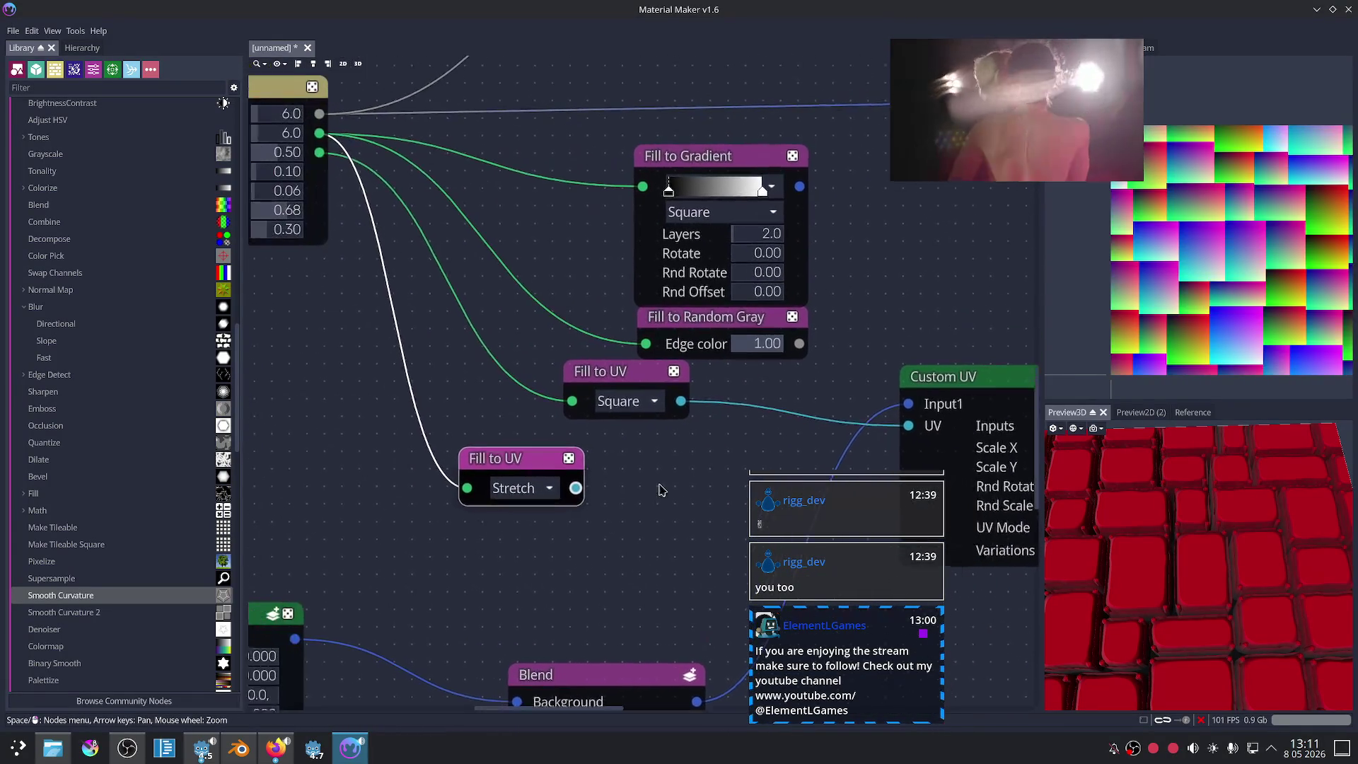
pyautogui.moveTo(377, 322); pyautogui.dragTo(544, 404, button='middle')
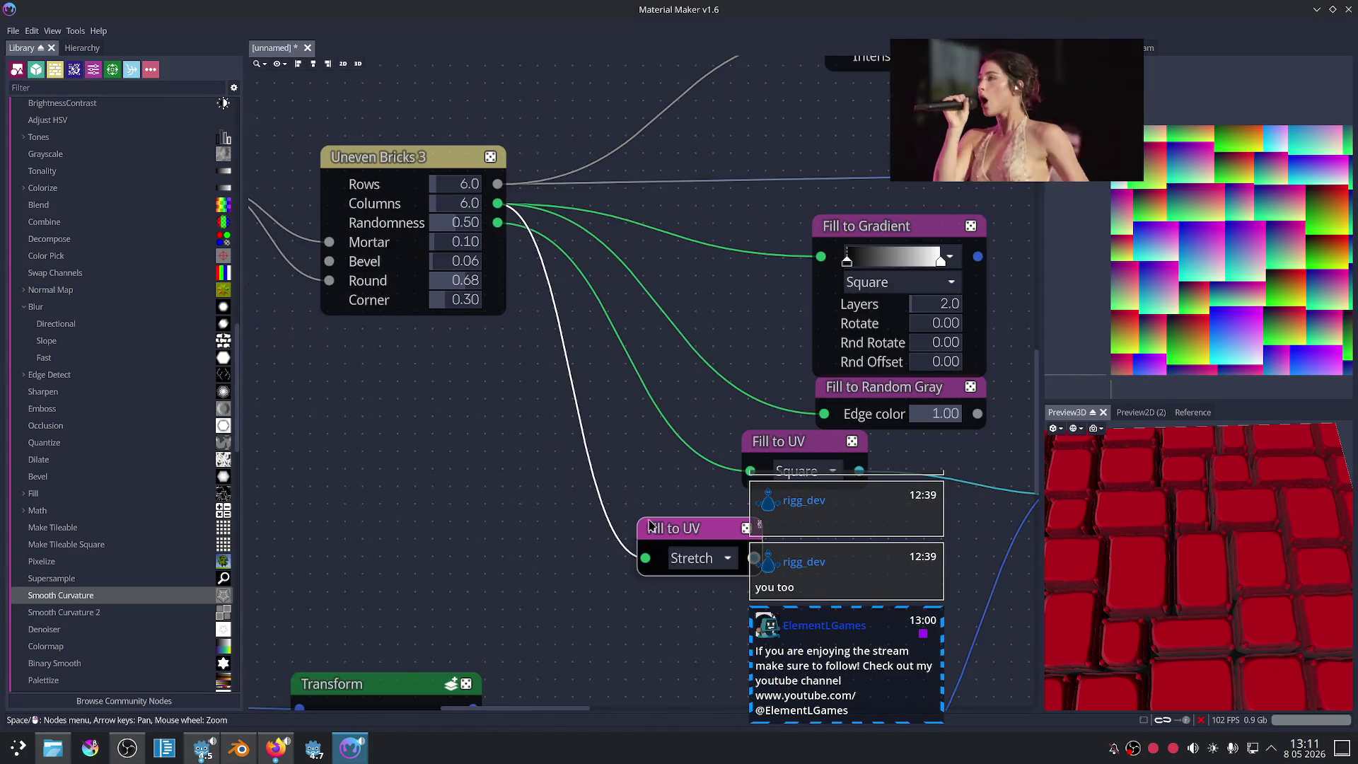
# Step: Delete the Stretch Fill to UV node, keeping the remaining Fill to UV selected
pyautogui.press('Delete')
pyautogui.moveTo(637, 476); pyautogui.dragTo(513, 396, button='middle')
pyautogui.click(731, 383)
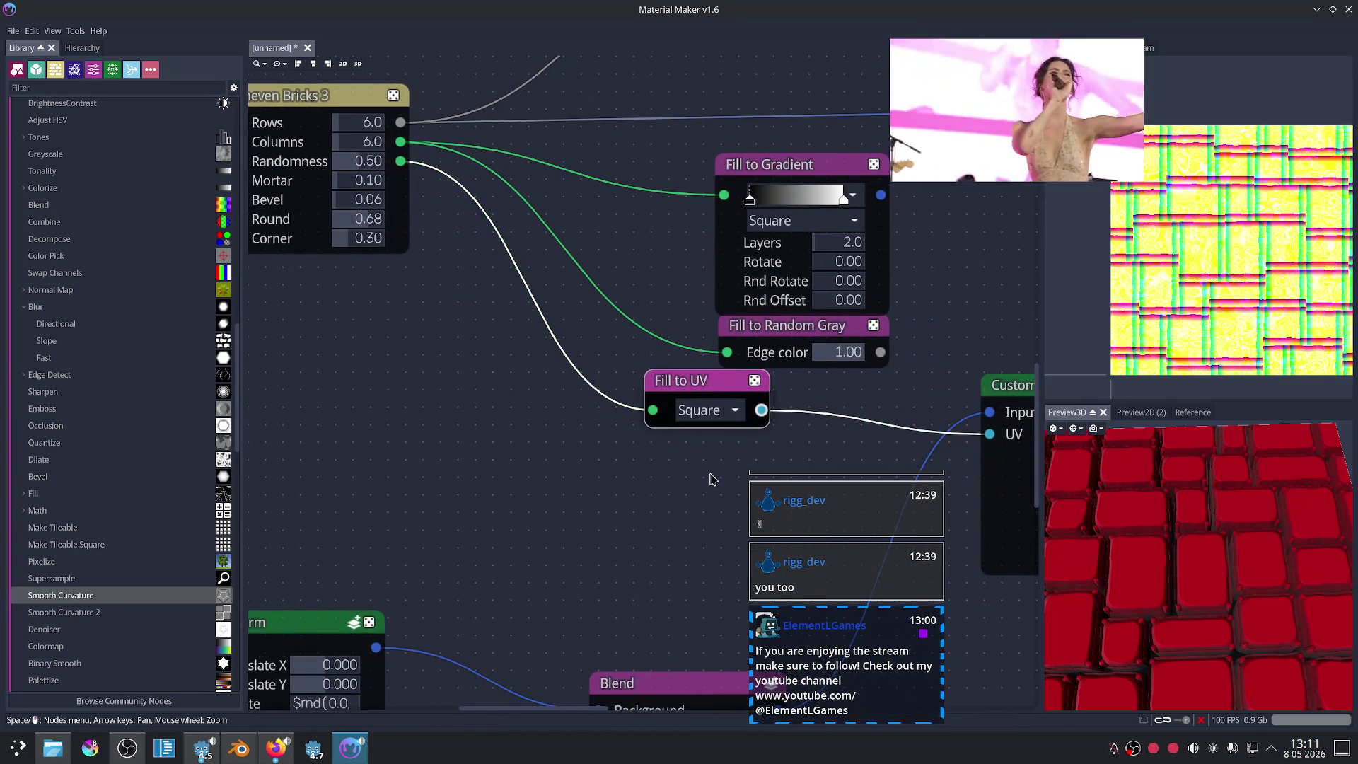
# Step: Switch the Fill to UV node from Square to Stretch mode
pyautogui.moveTo(716, 476); pyautogui.dragTo(614, 441, button='middle')
pyautogui.click(602, 375)
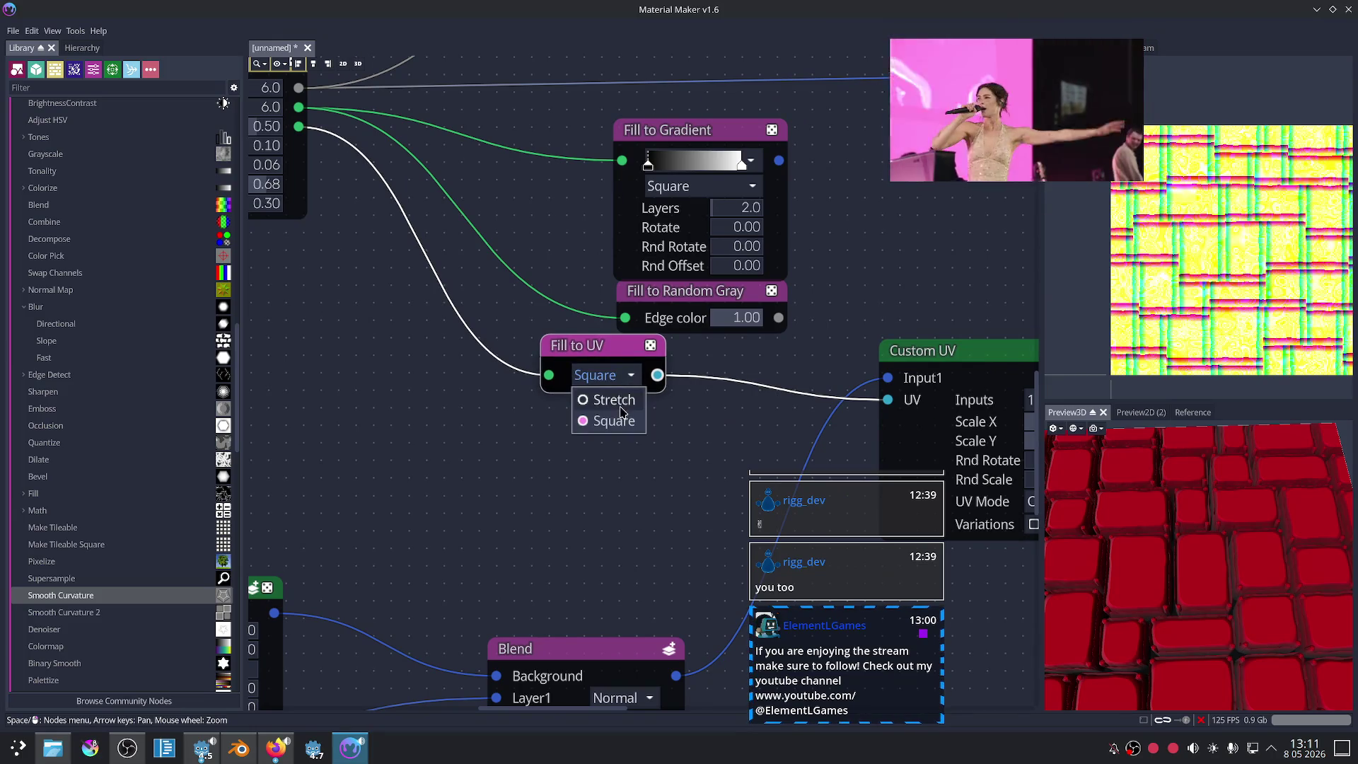
pyautogui.click(614, 400)
# Step: Move the Fill to UV node lower and the Fill to Random Gray node down and left
pyautogui.moveTo(580, 363); pyautogui.dragTo(606, 388)
pyautogui.scroll(5, 1208, 602)
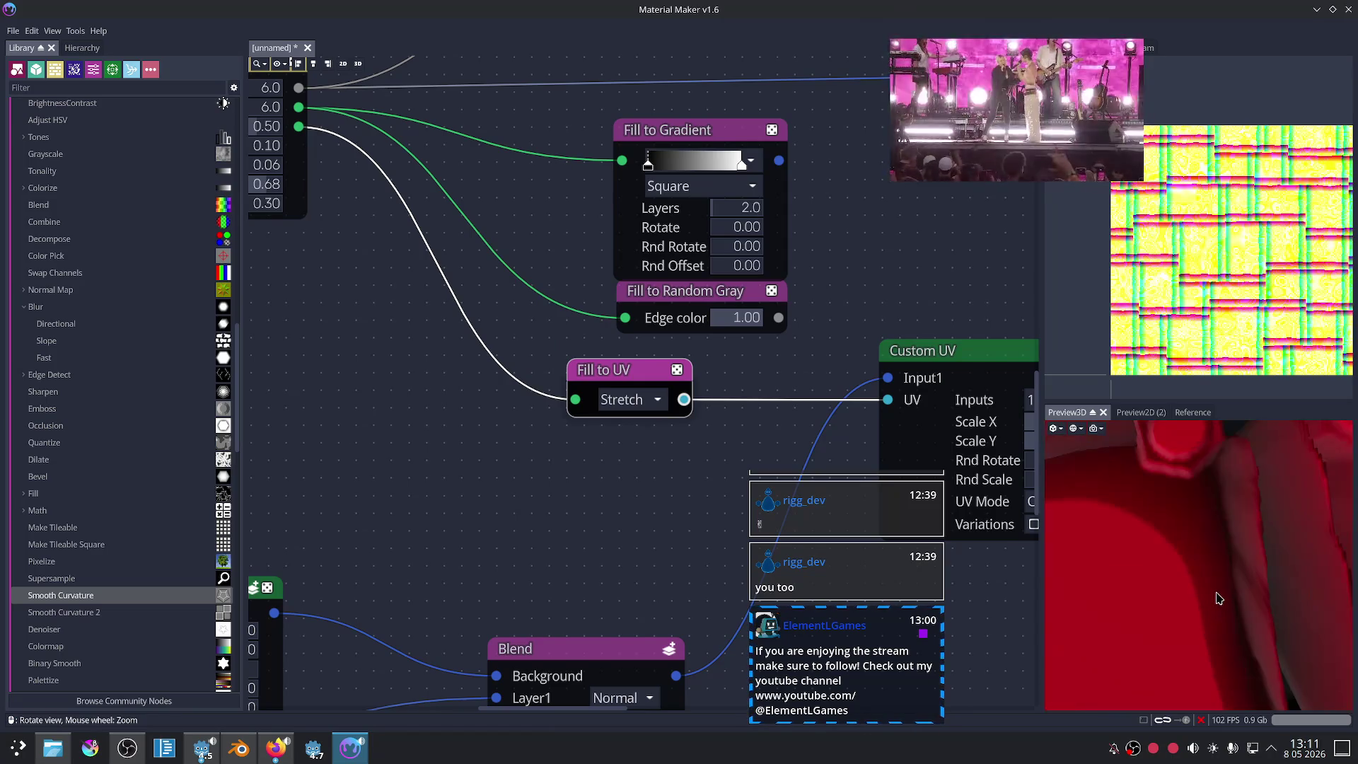
pyautogui.scroll(-5, 1219, 598)
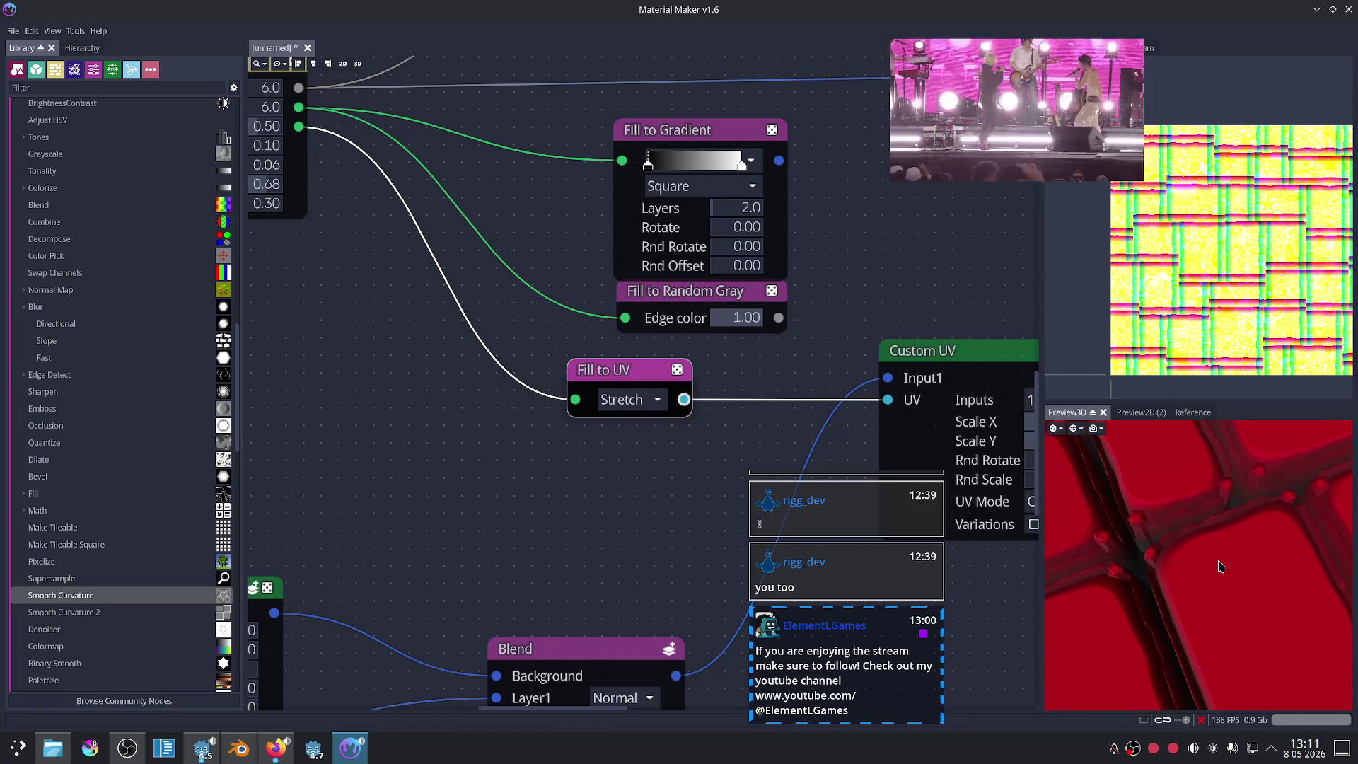
pyautogui.scroll(-1, 1220, 566)
pyautogui.scroll(-1, 1220, 569)
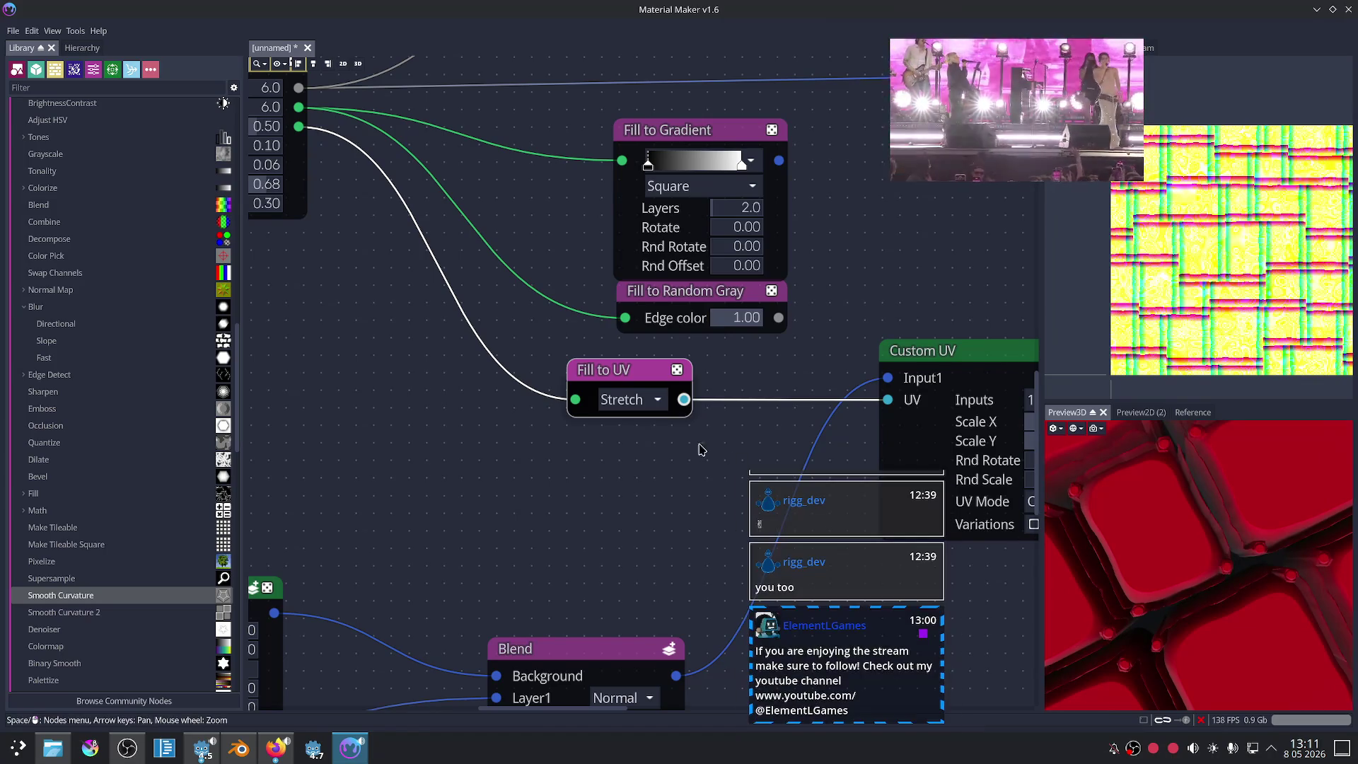
pyautogui.moveTo(628, 386); pyautogui.dragTo(626, 437)
pyautogui.moveTo(697, 287); pyautogui.dragTo(644, 316)
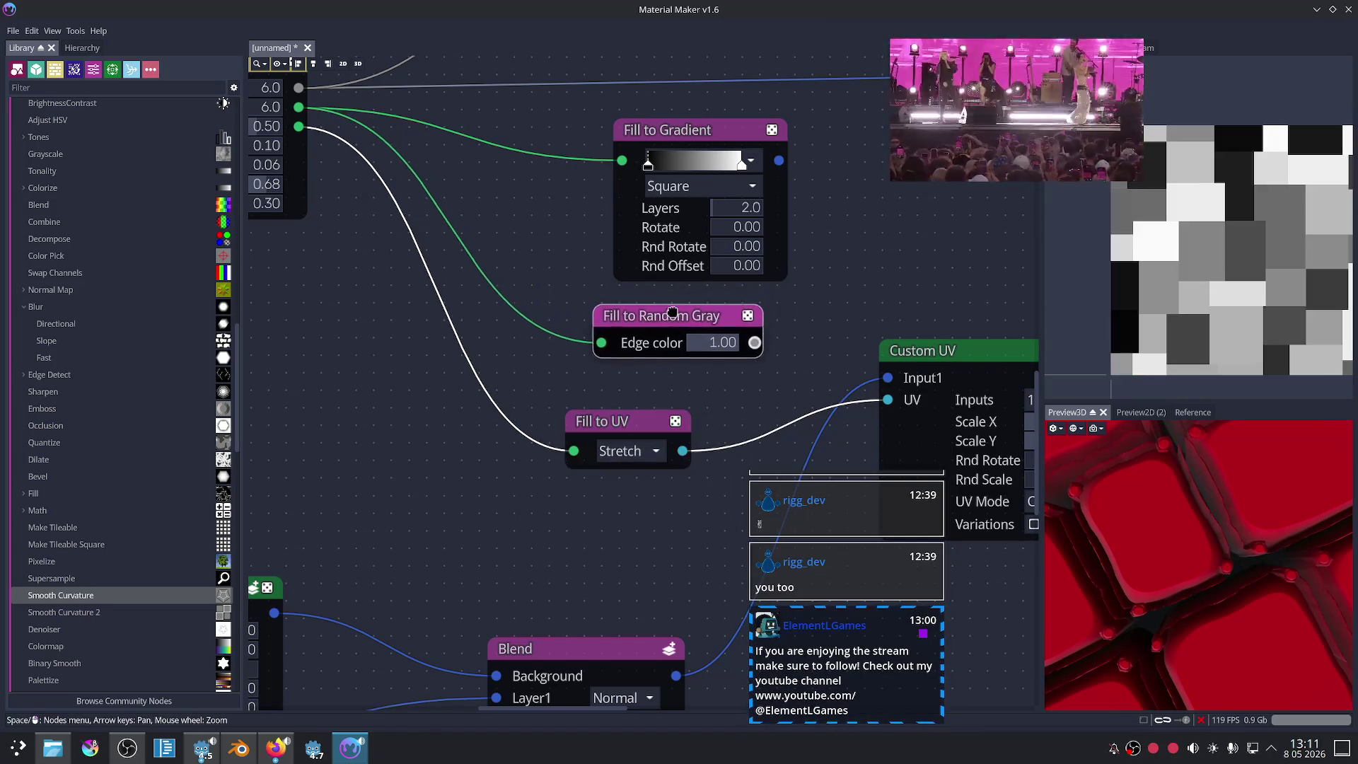
pyautogui.scroll(-2, 644, 317)
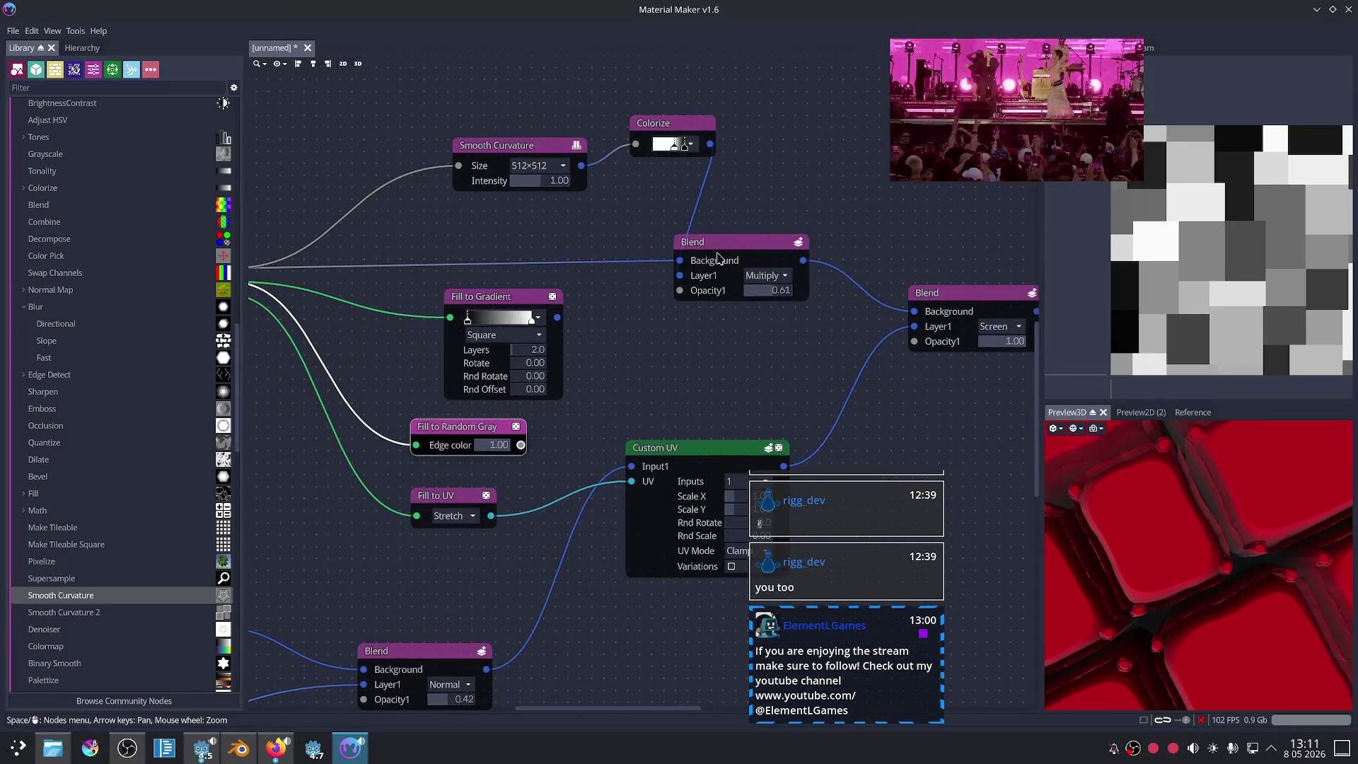
# Step: Nudge the Screen Blend node slightly right, then select the Multiply Blend node
pyautogui.click(723, 253)
pyautogui.moveTo(696, 372)
pyautogui.mouseDown(button='middle')
pyautogui.moveTo(645, 387)
pyautogui.moveTo(630, 375)
pyautogui.mouseUp(button='middle')
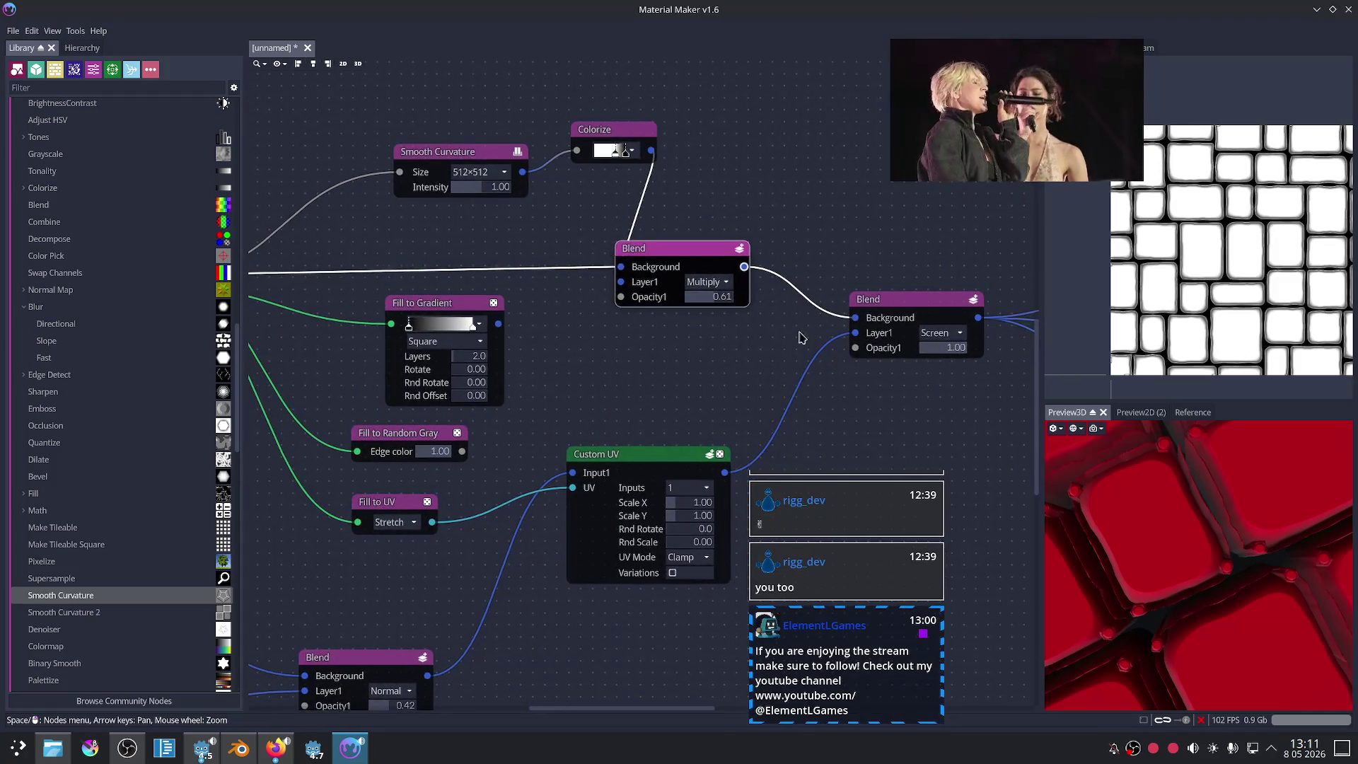
pyautogui.moveTo(903, 309); pyautogui.dragTo(930, 309)
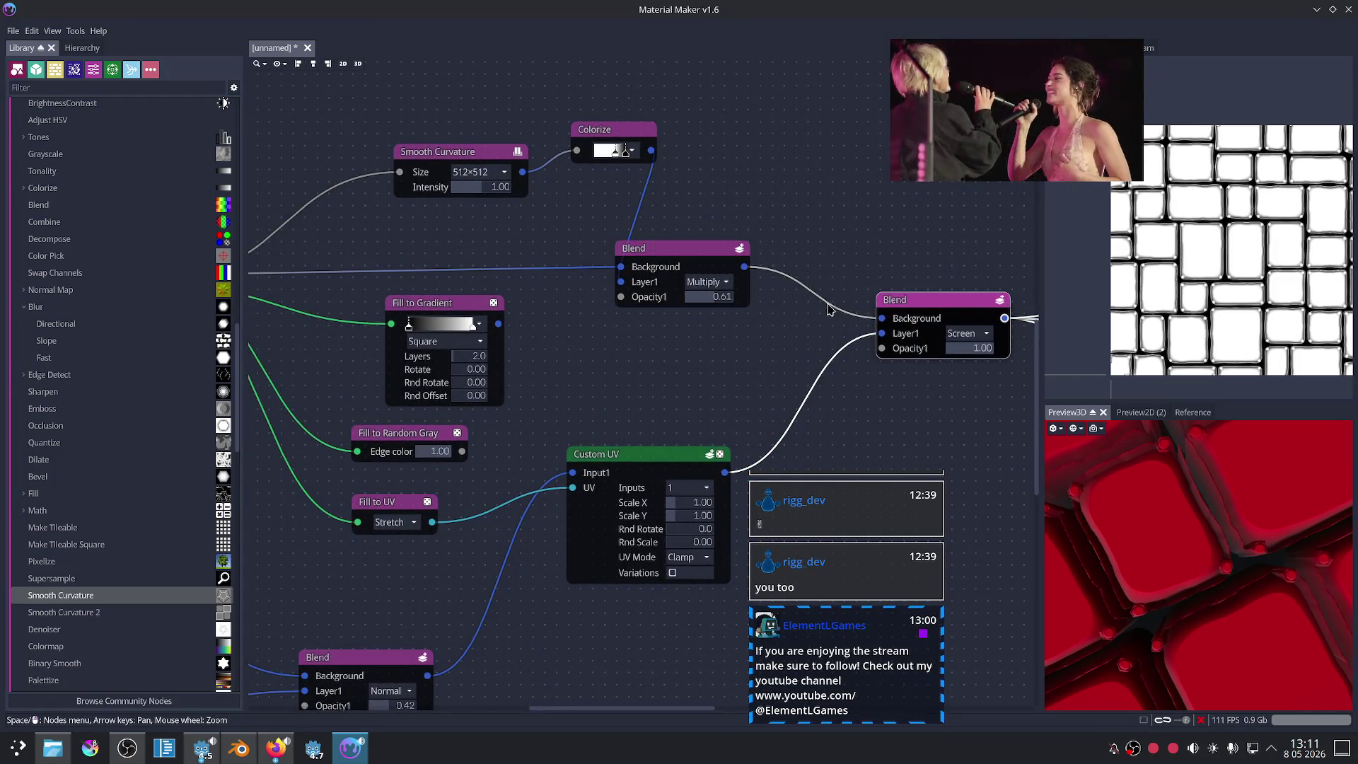
pyautogui.click(681, 249)
# Step: Shift Smooth Curvature left and move Colorize so its wire runs straight down into the Multiply Blend
pyautogui.scroll(2, 851, 359)
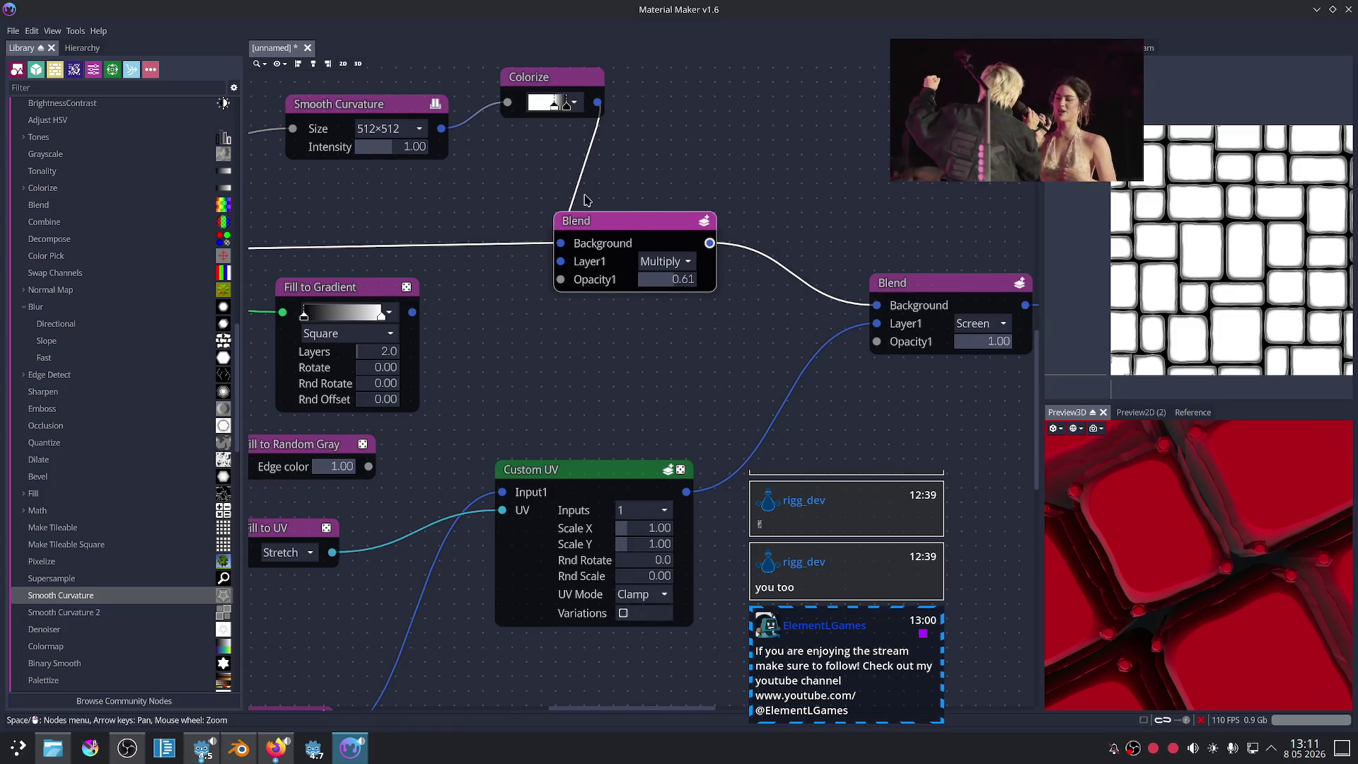
pyautogui.moveTo(585, 200); pyautogui.dragTo(613, 236, button='middle')
pyautogui.moveTo(562, 113); pyautogui.dragTo(522, 129)
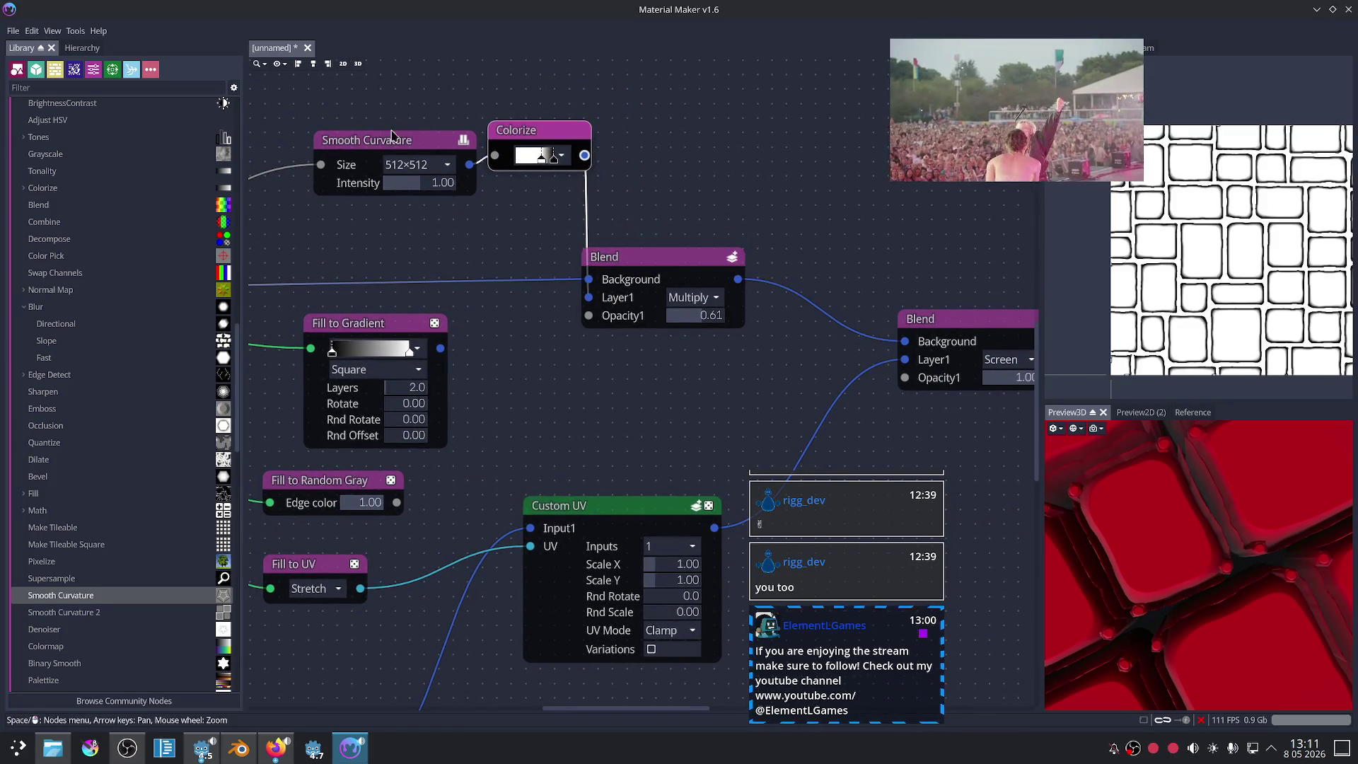
pyautogui.moveTo(394, 134); pyautogui.dragTo(363, 136)
pyautogui.moveTo(536, 125); pyautogui.dragTo(503, 173)
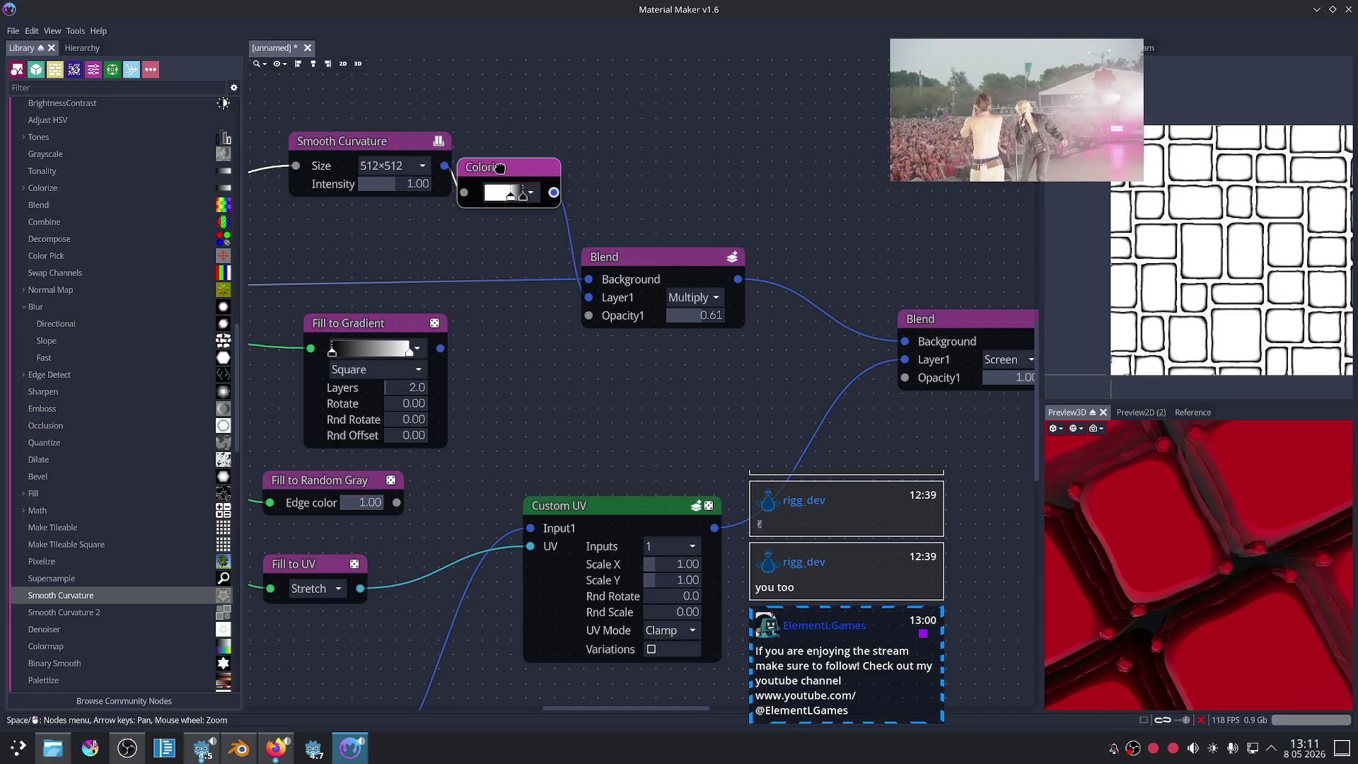
pyautogui.scroll(4, 464, 246)
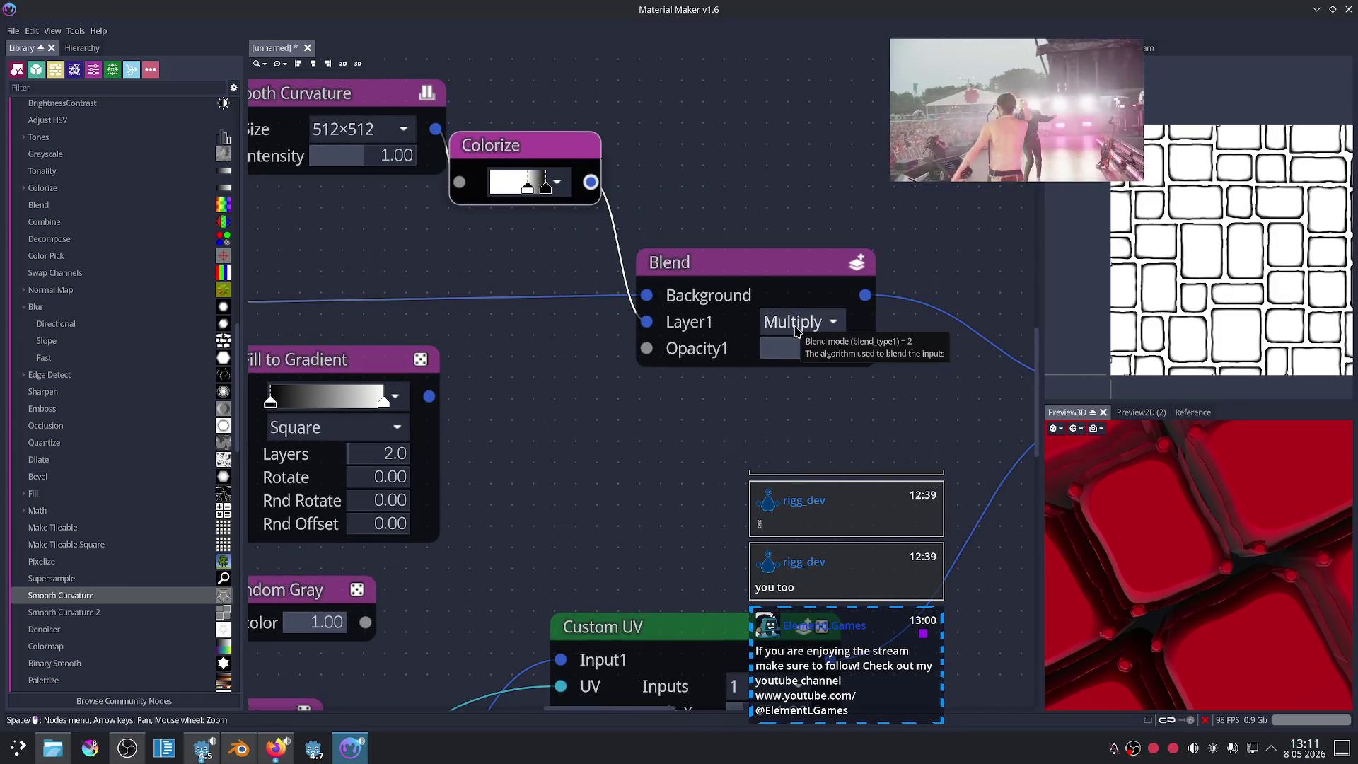
# Step: Change the edge Blend from Multiply at 0.61 to Darken mode at 0.12 opacity
pyautogui.click(797, 335)
pyautogui.moveTo(806, 355); pyautogui.dragTo(786, 340)
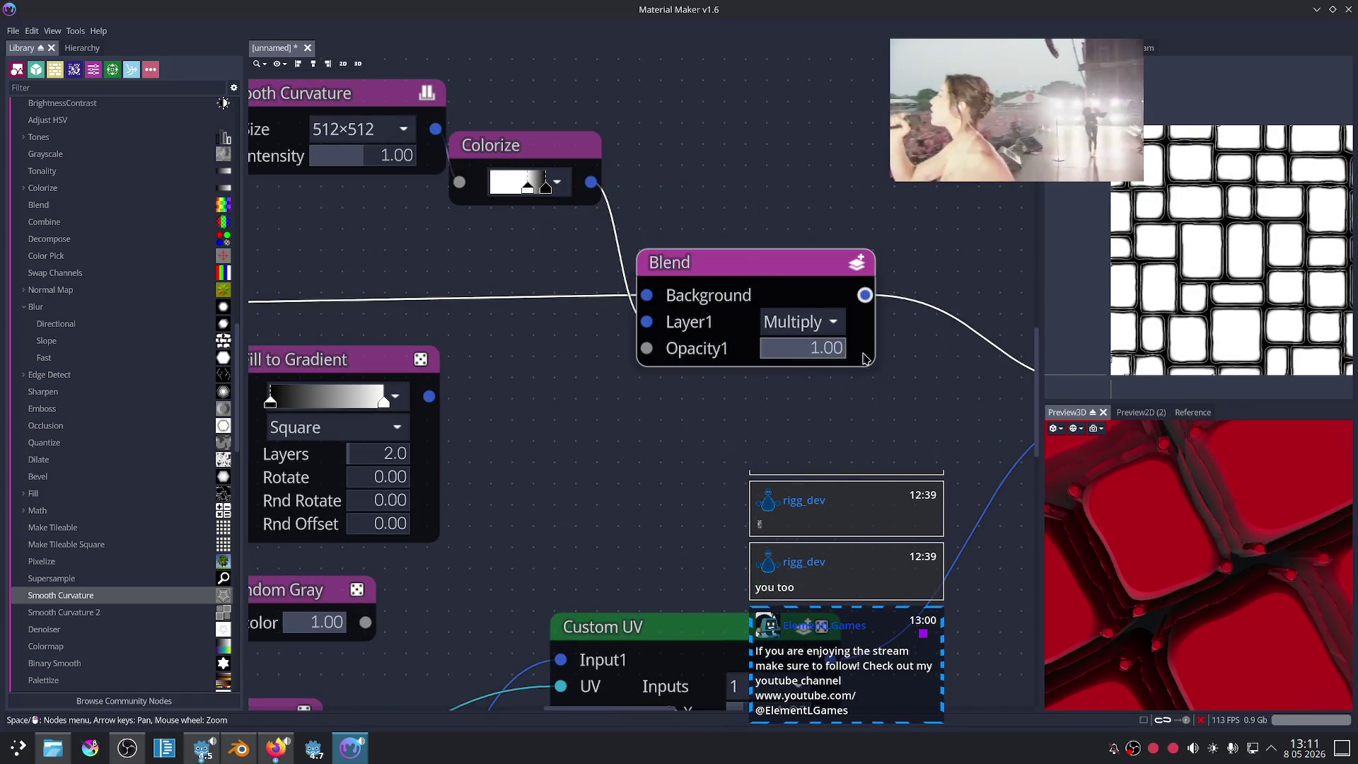
pyautogui.click(788, 335)
pyautogui.click(812, 159)
pyautogui.click(793, 326)
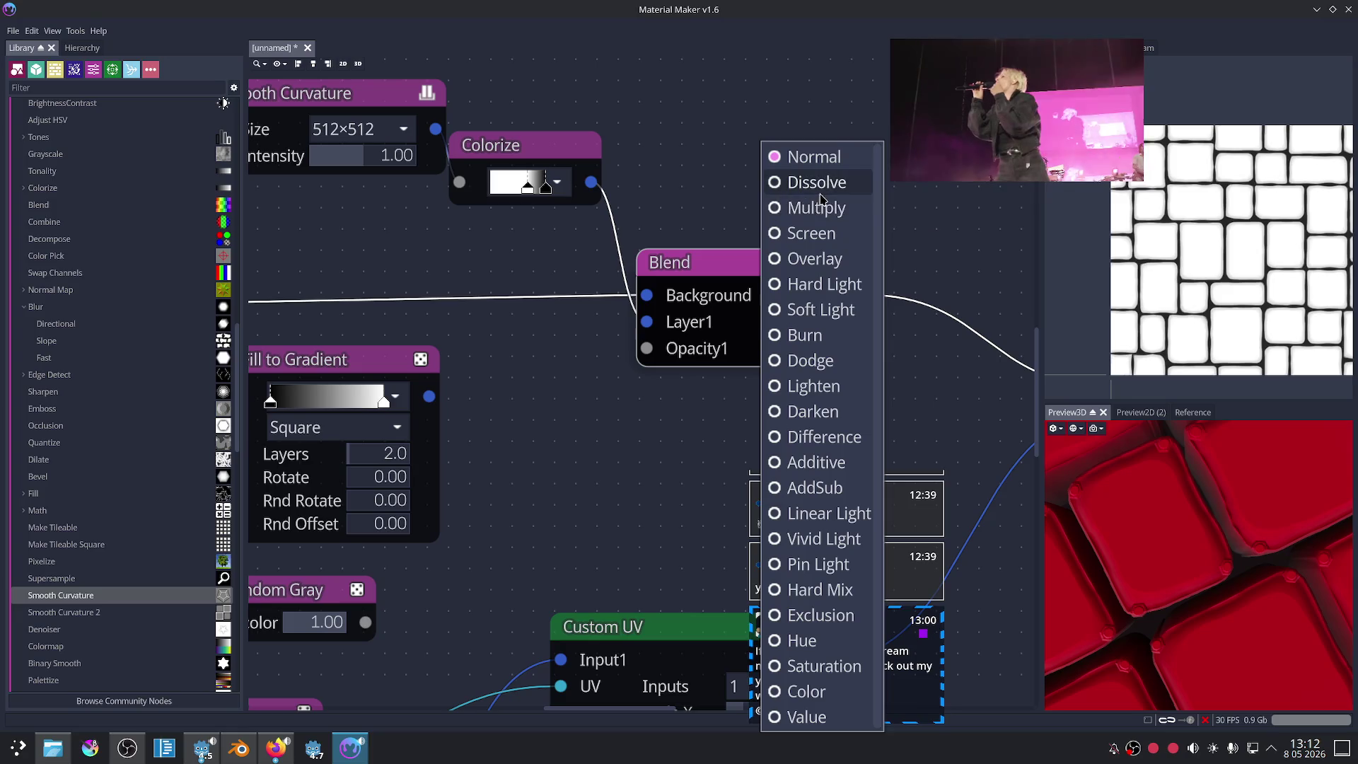
pyautogui.click(713, 287)
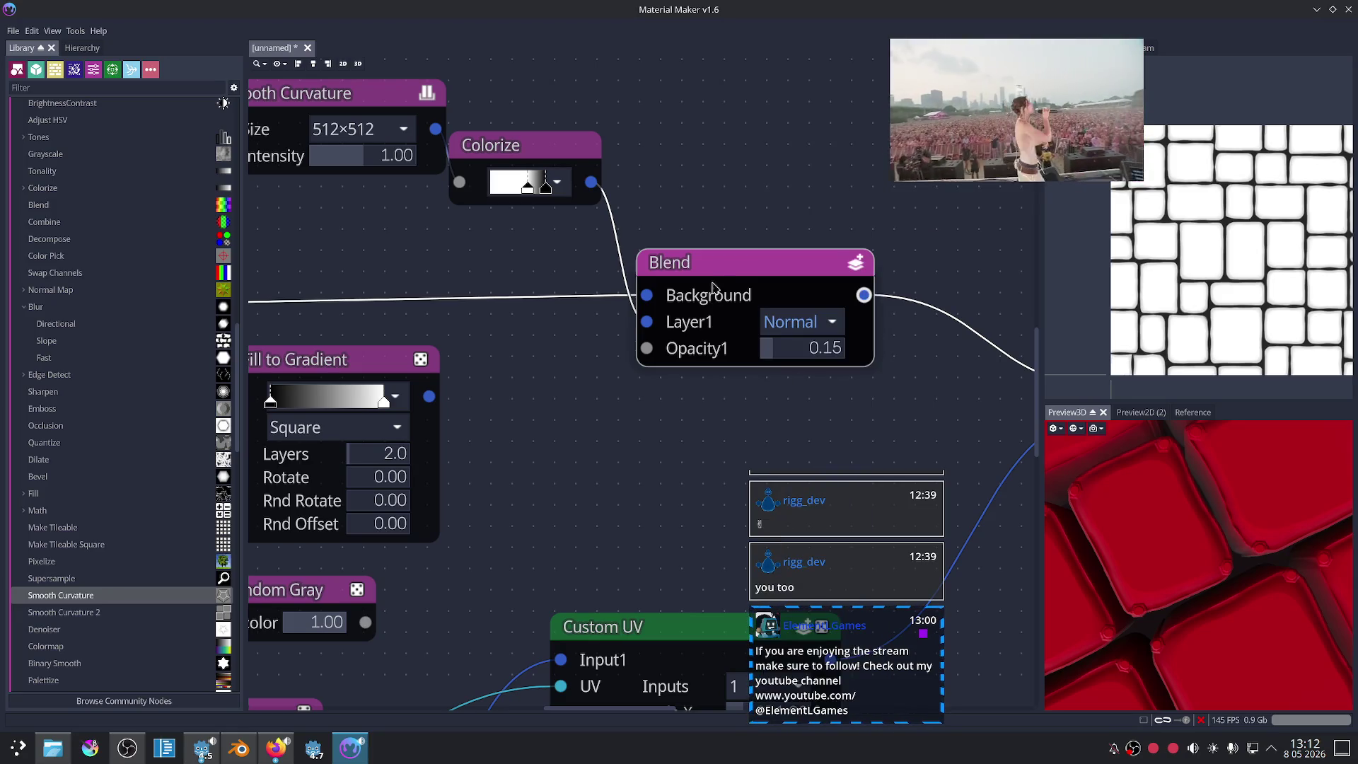
pyautogui.moveTo(803, 347)
pyautogui.mouseDown()
pyautogui.moveTo(867, 367)
pyautogui.moveTo(780, 374)
pyautogui.mouseUp()
pyautogui.click(800, 321)
pyautogui.click(714, 268)
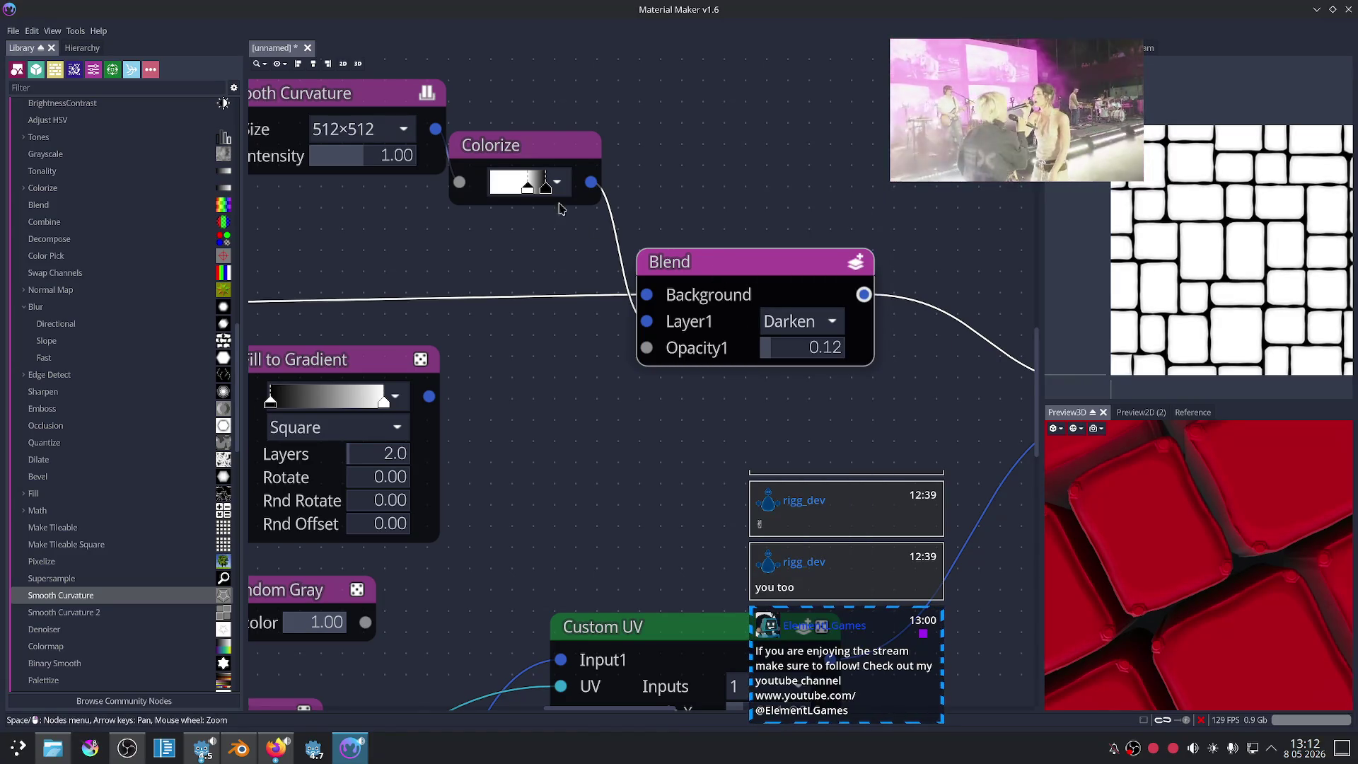
# Step: Preview the Colorize, Smooth Curvature and Fill to Gradient outputs to check the edges
pyautogui.click(527, 146)
pyautogui.click(375, 95)
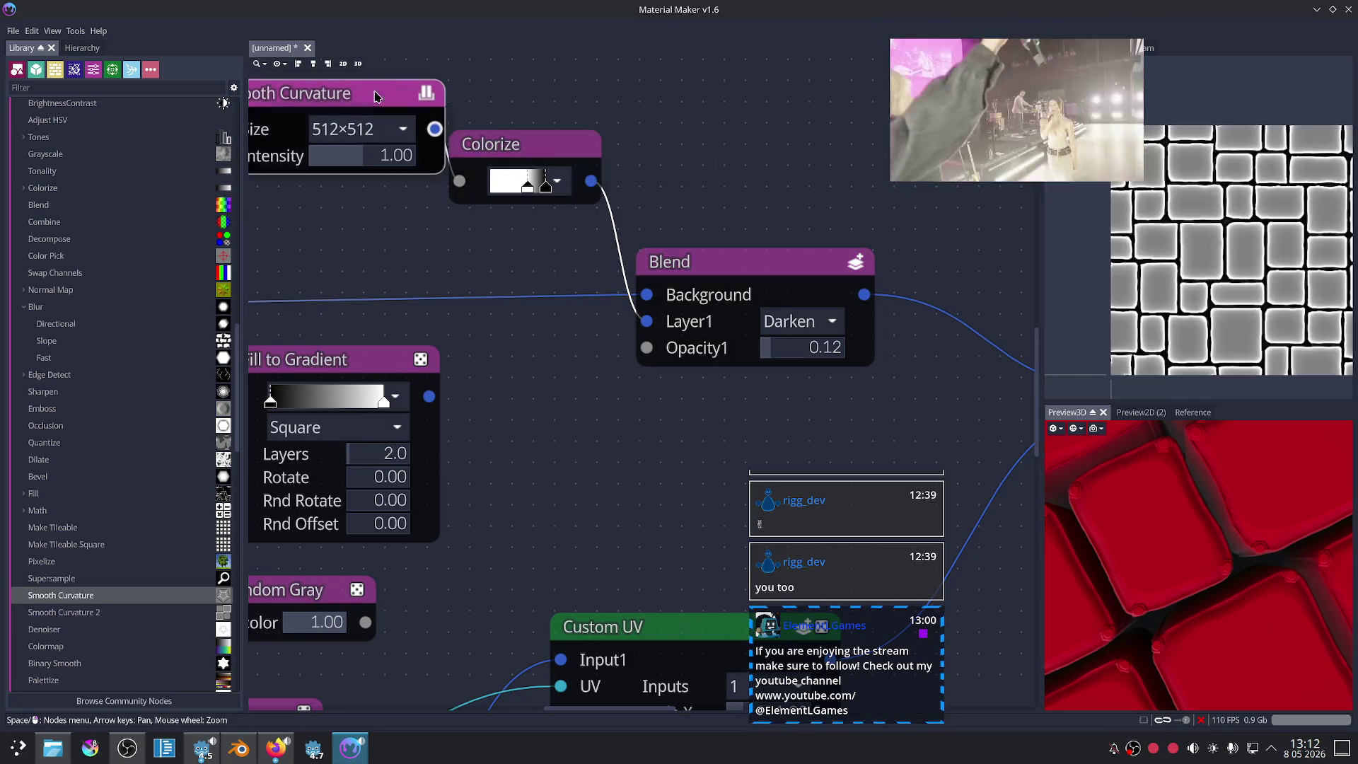
pyautogui.click(331, 352)
pyautogui.click(527, 146)
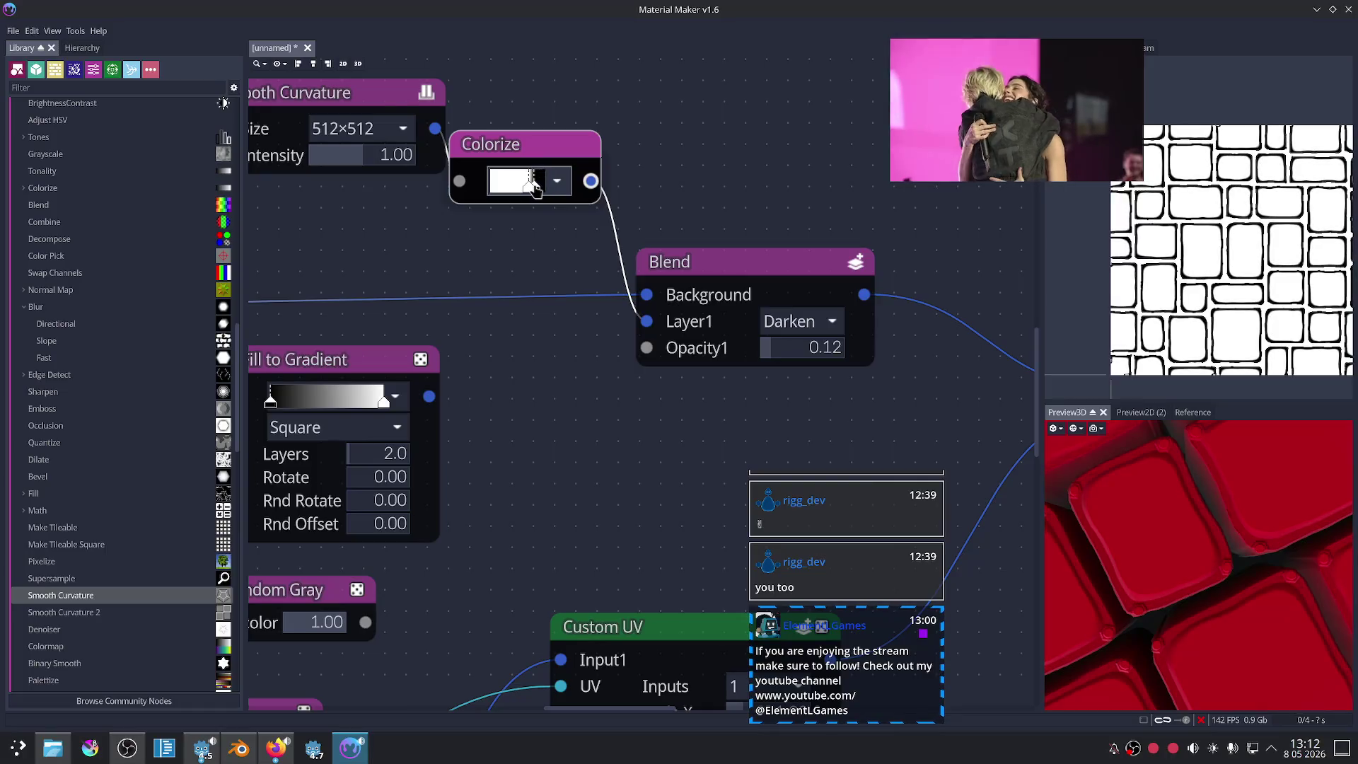
# Step: Shift a Colorize gradient stop to get black bricks with thin white outlines, checking the 3D preview
pyautogui.moveTo(1104, 439); pyautogui.dragTo(1224, 507)
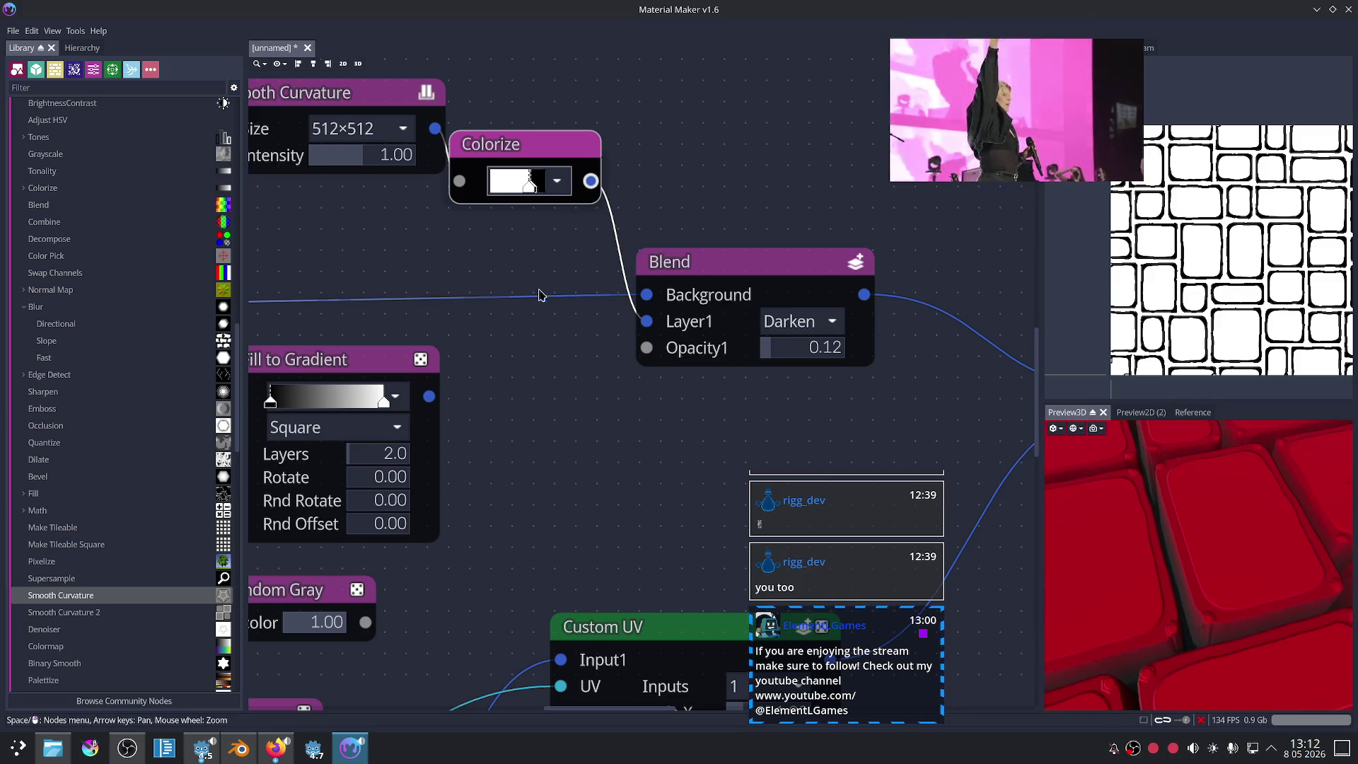
pyautogui.moveTo(529, 185)
pyautogui.mouseDown()
pyautogui.moveTo(500, 190)
pyautogui.moveTo(552, 186)
pyautogui.moveTo(531, 190)
pyautogui.mouseUp()
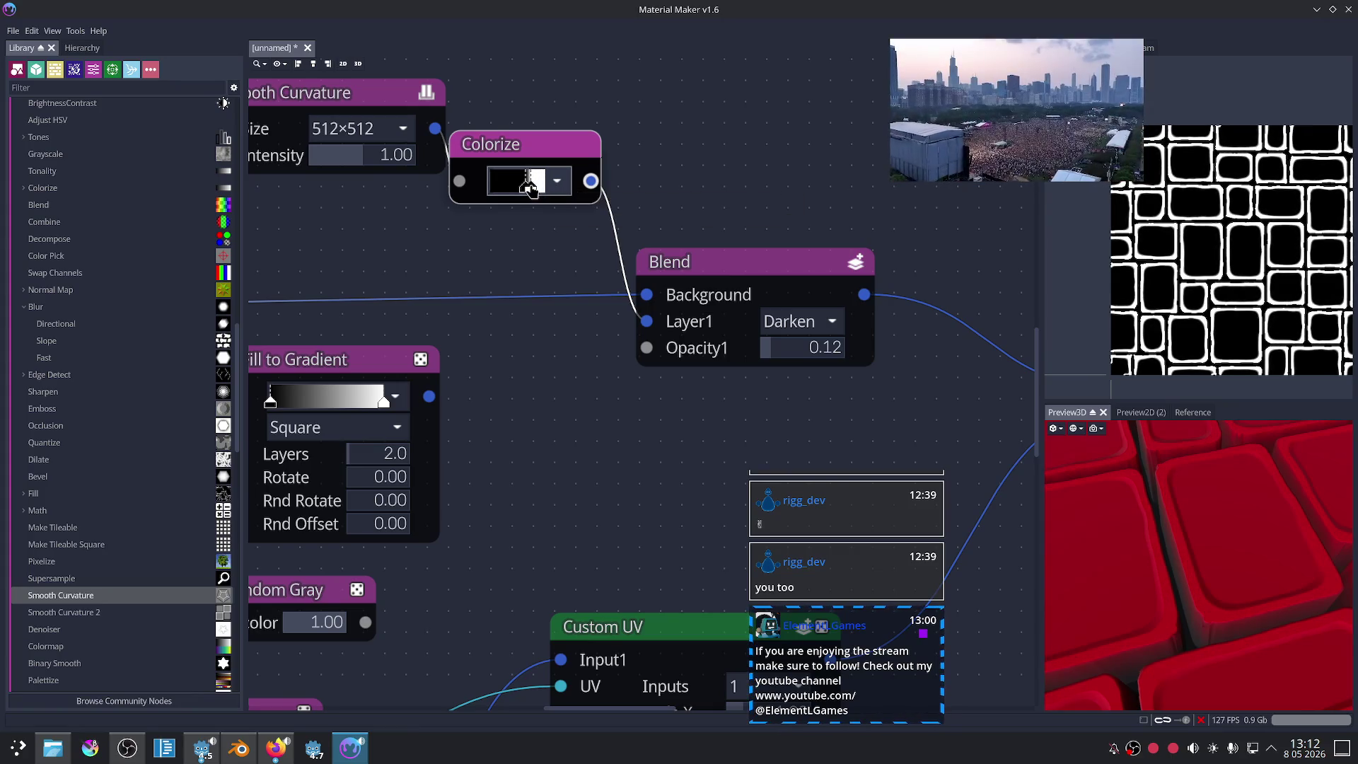
pyautogui.moveTo(1146, 495); pyautogui.dragTo(1203, 538)
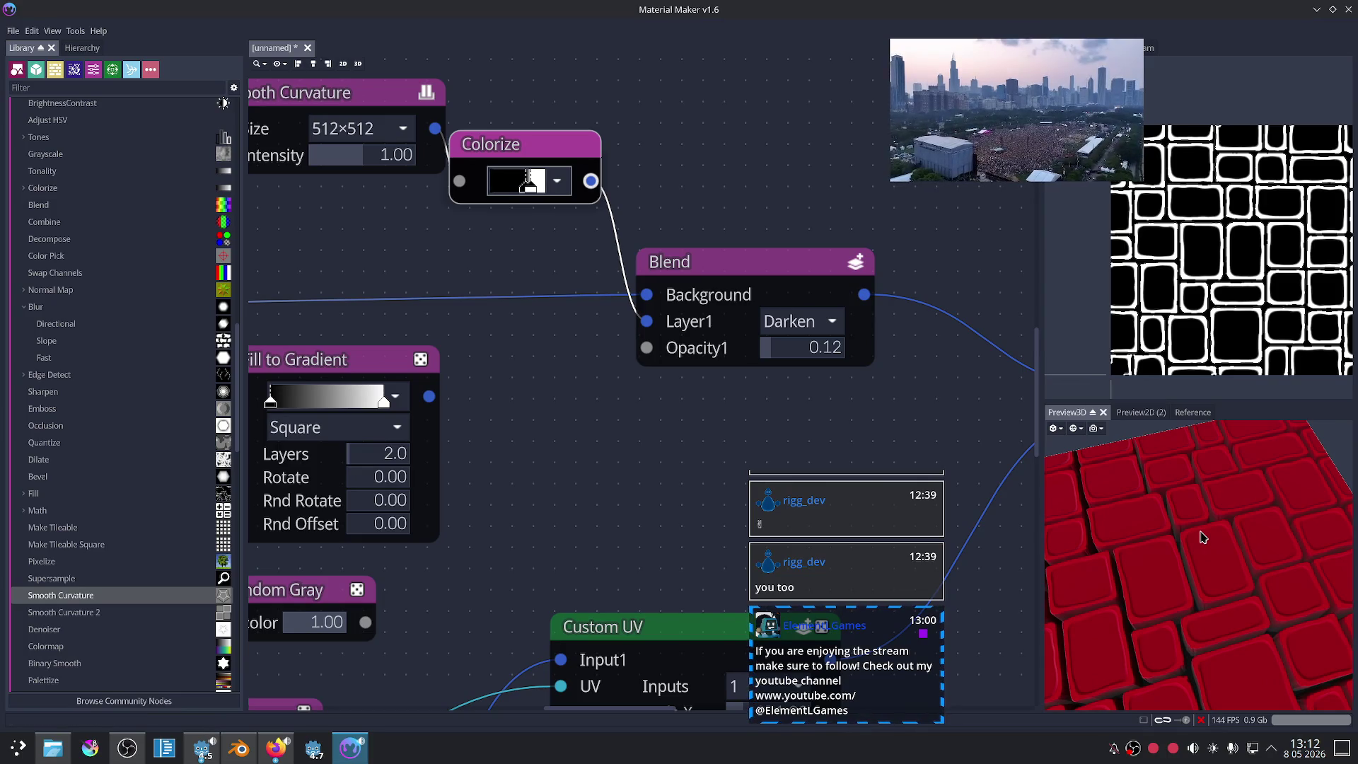
pyautogui.scroll(-2, 893, 402)
pyautogui.scroll(-1, 929, 421)
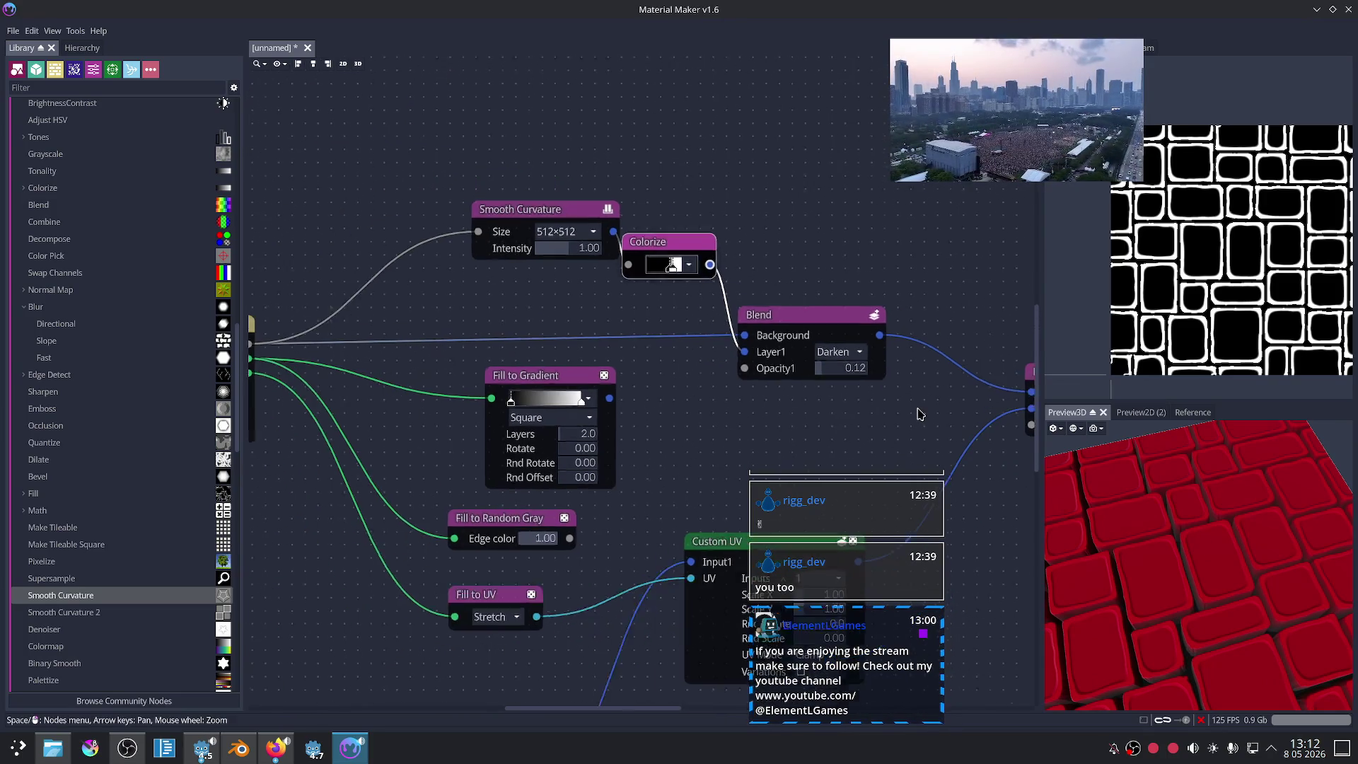
# Step: Switch the first edge Blend to Multiply mode and raise its opacity to about 0.24
pyautogui.moveTo(929, 420); pyautogui.dragTo(692, 349, button='middle')
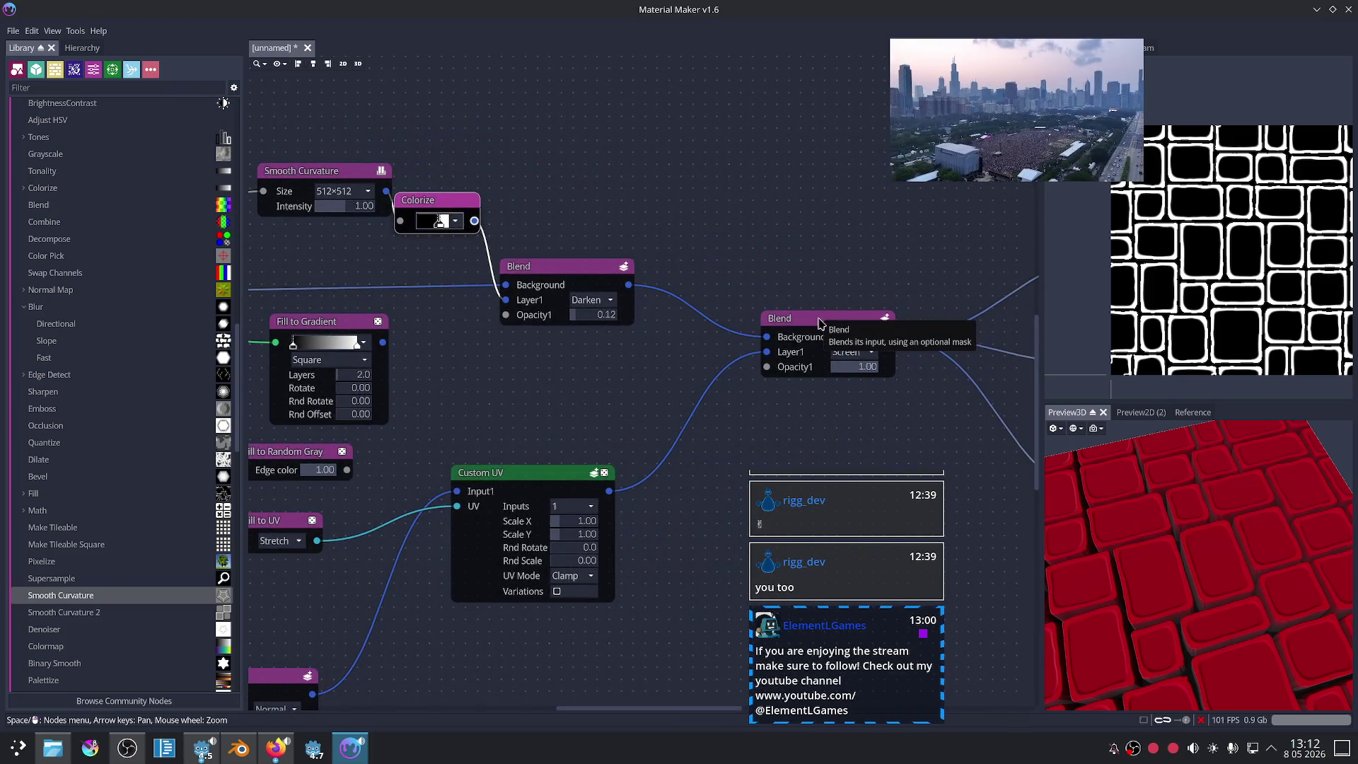
pyautogui.scroll(1, 582, 269)
pyautogui.click(581, 267)
pyautogui.scroll(2, 601, 304)
pyautogui.click(605, 288)
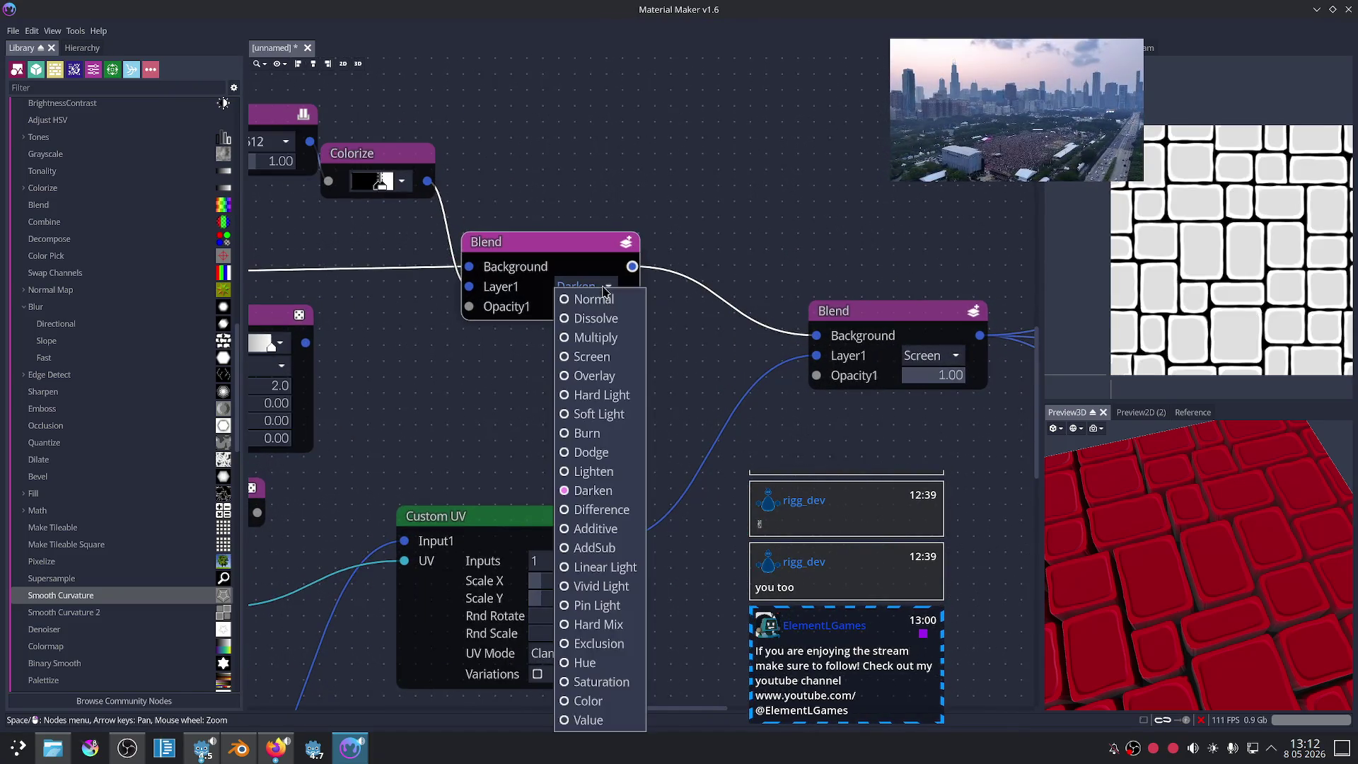
pyautogui.click(607, 342)
pyautogui.scroll(2, 604, 345)
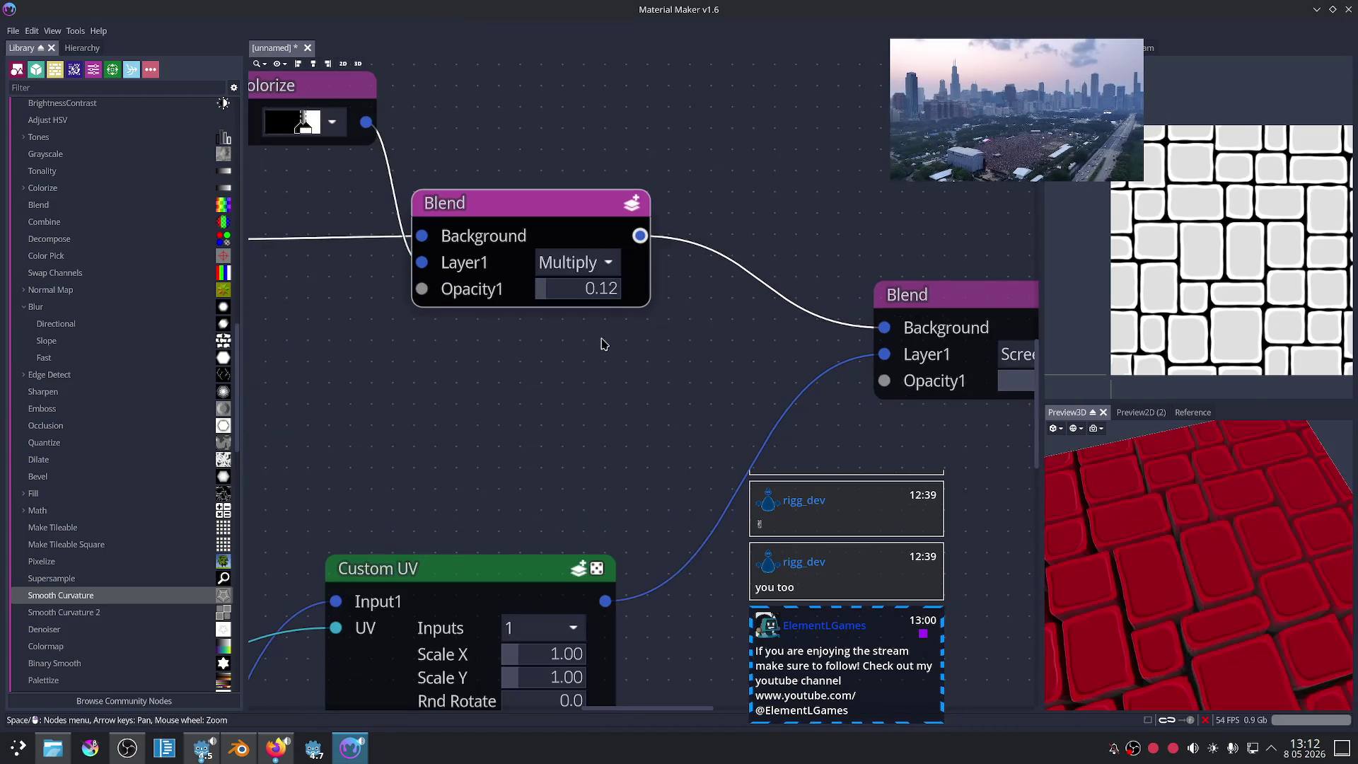
pyautogui.moveTo(568, 292); pyautogui.dragTo(577, 303)
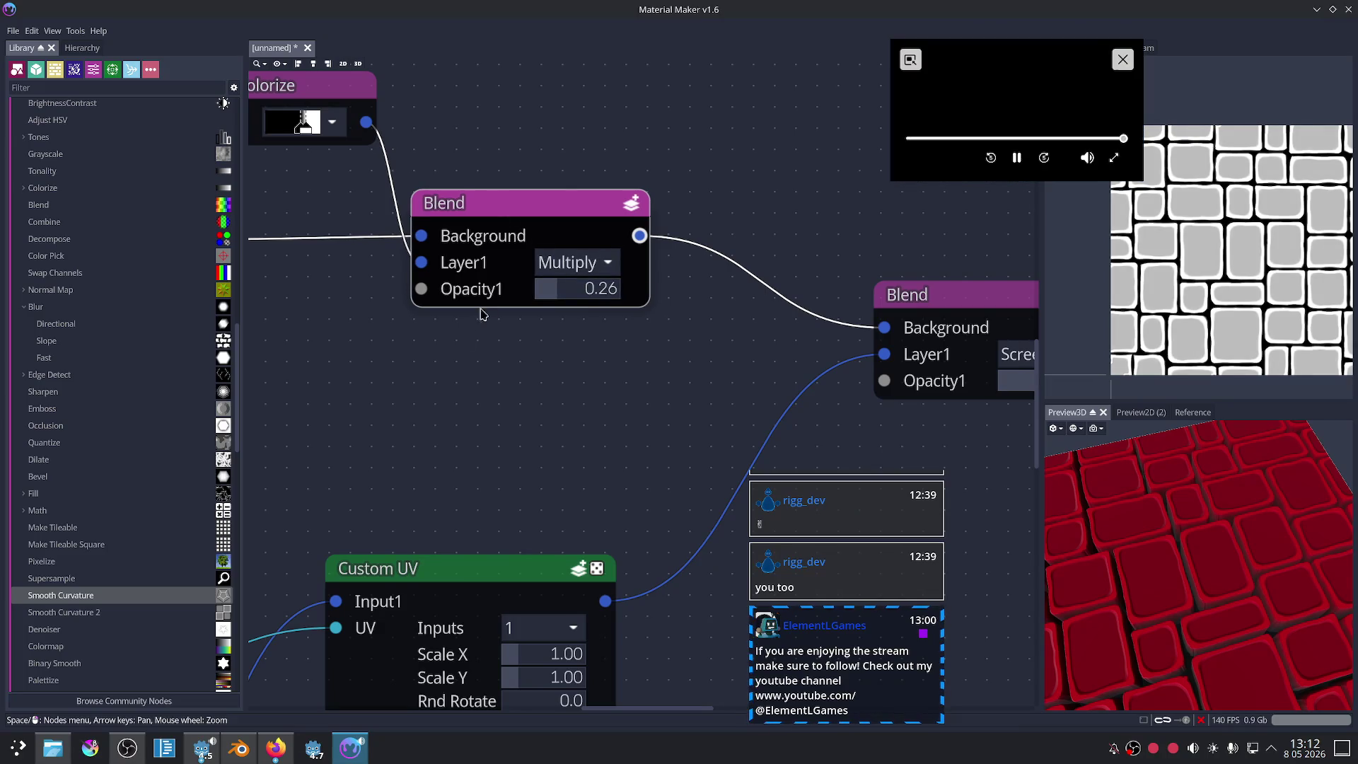
# Step: Compare the Colorize and Blend outputs, then settle the edge Blend on Lighten at 0.44 opacity
pyautogui.moveTo(431, 391); pyautogui.dragTo(637, 397, button='middle')
pyautogui.click(499, 93)
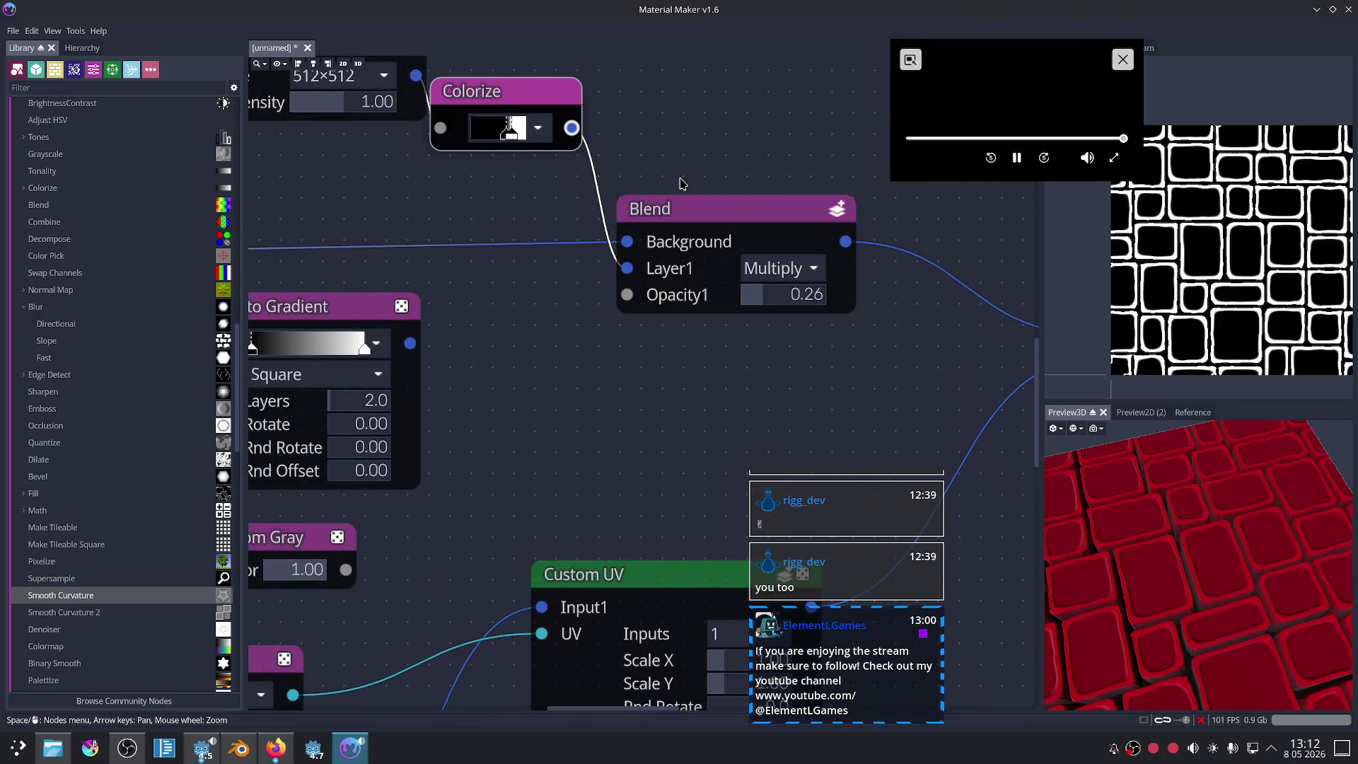
pyautogui.click(685, 210)
pyautogui.click(781, 269)
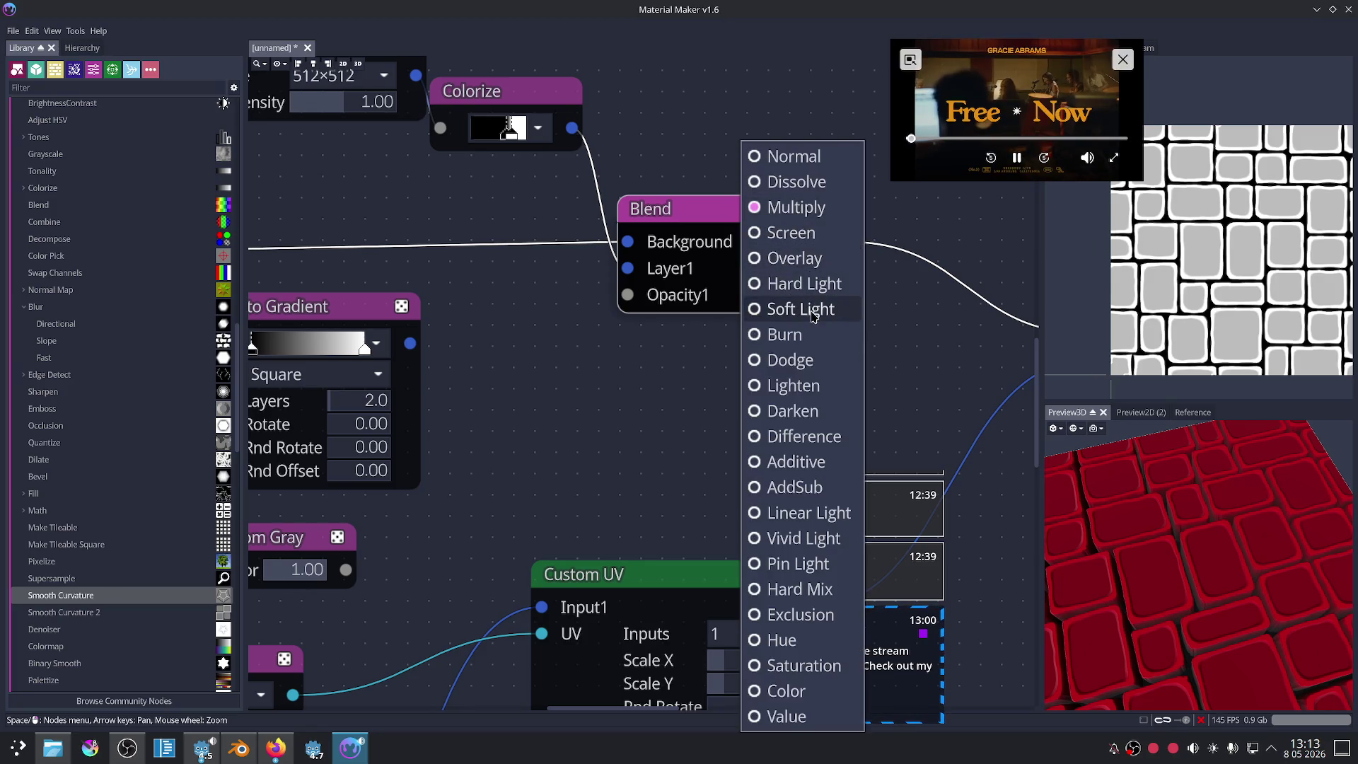
pyautogui.press('Escape')
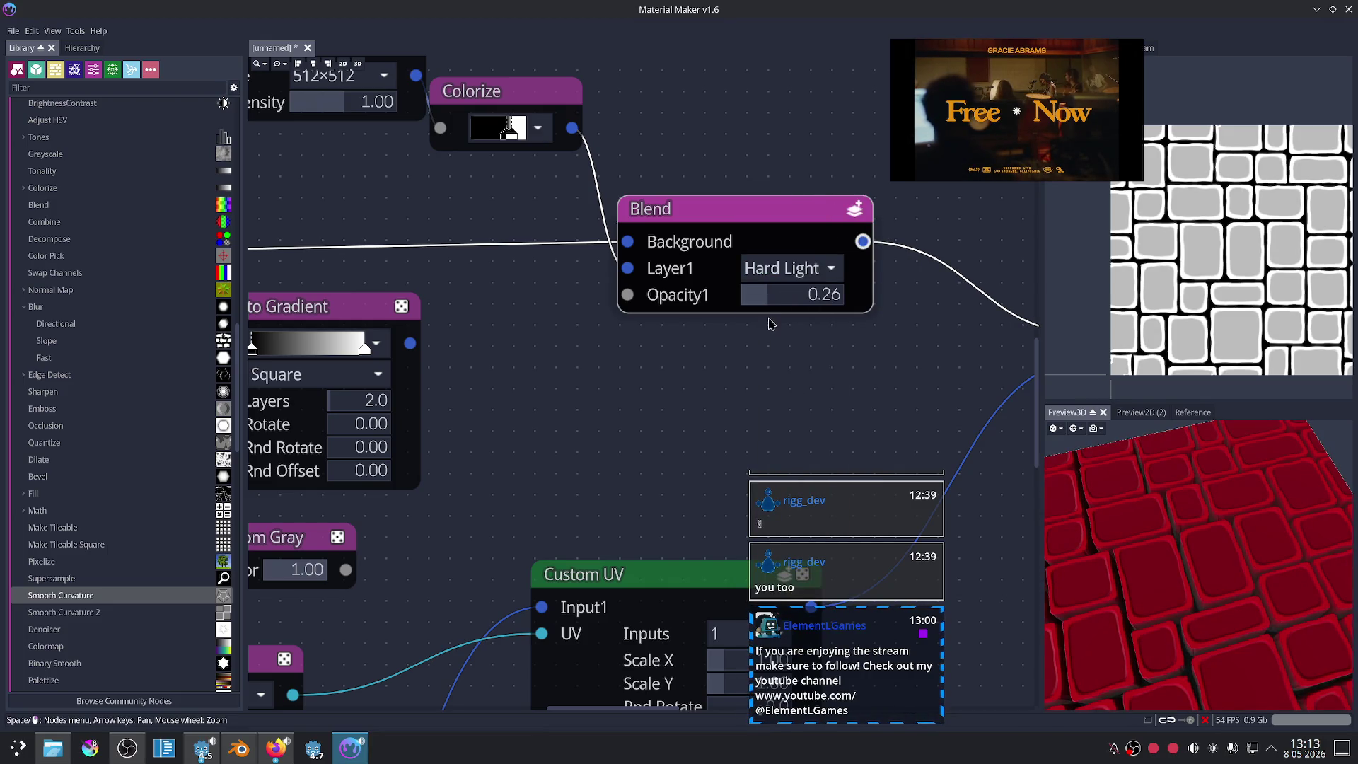
pyautogui.click(789, 269)
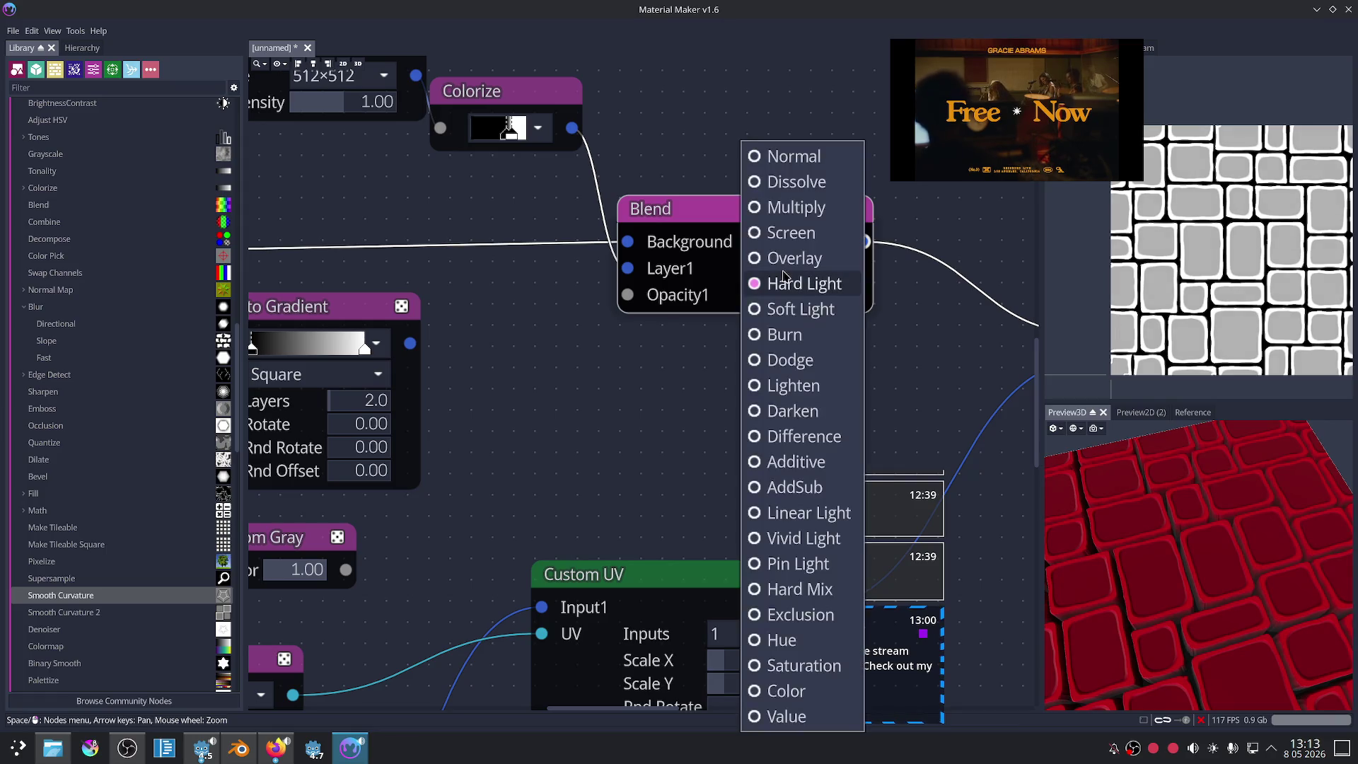
pyautogui.press('Escape')
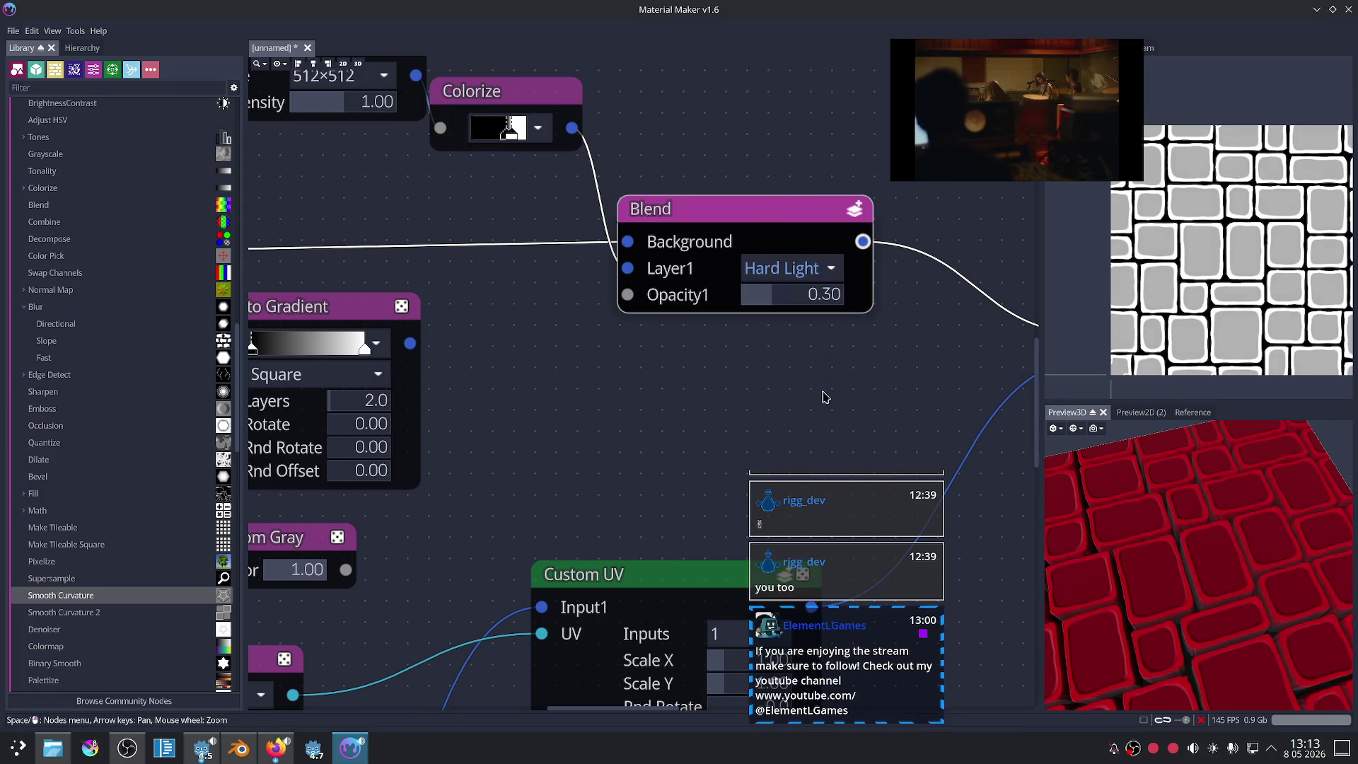
pyautogui.moveTo(764, 296)
pyautogui.mouseDown()
pyautogui.moveTo(781, 298)
pyautogui.moveTo(773, 309)
pyautogui.mouseUp()
pyautogui.scroll(-2, 507, 291)
pyautogui.scroll(-2, 495, 304)
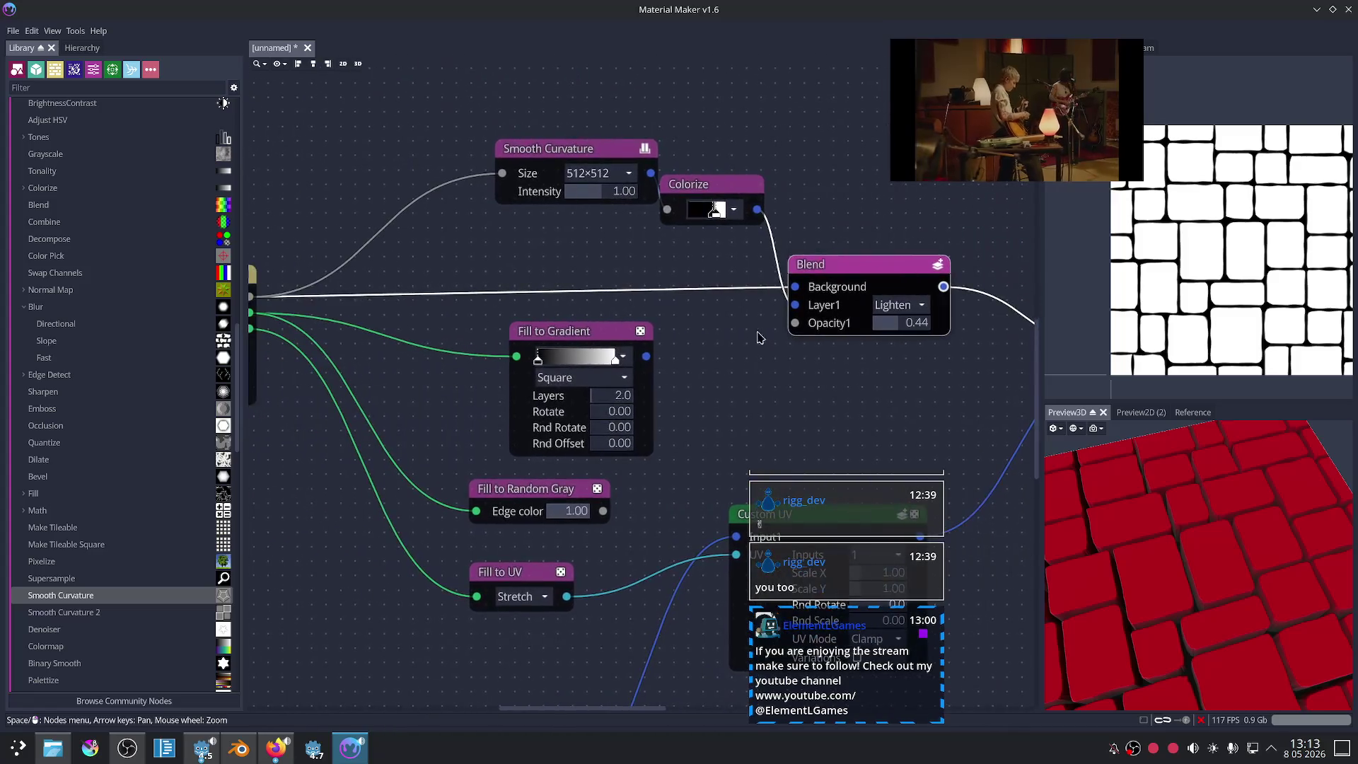
pyautogui.scroll(-1, 485, 321)
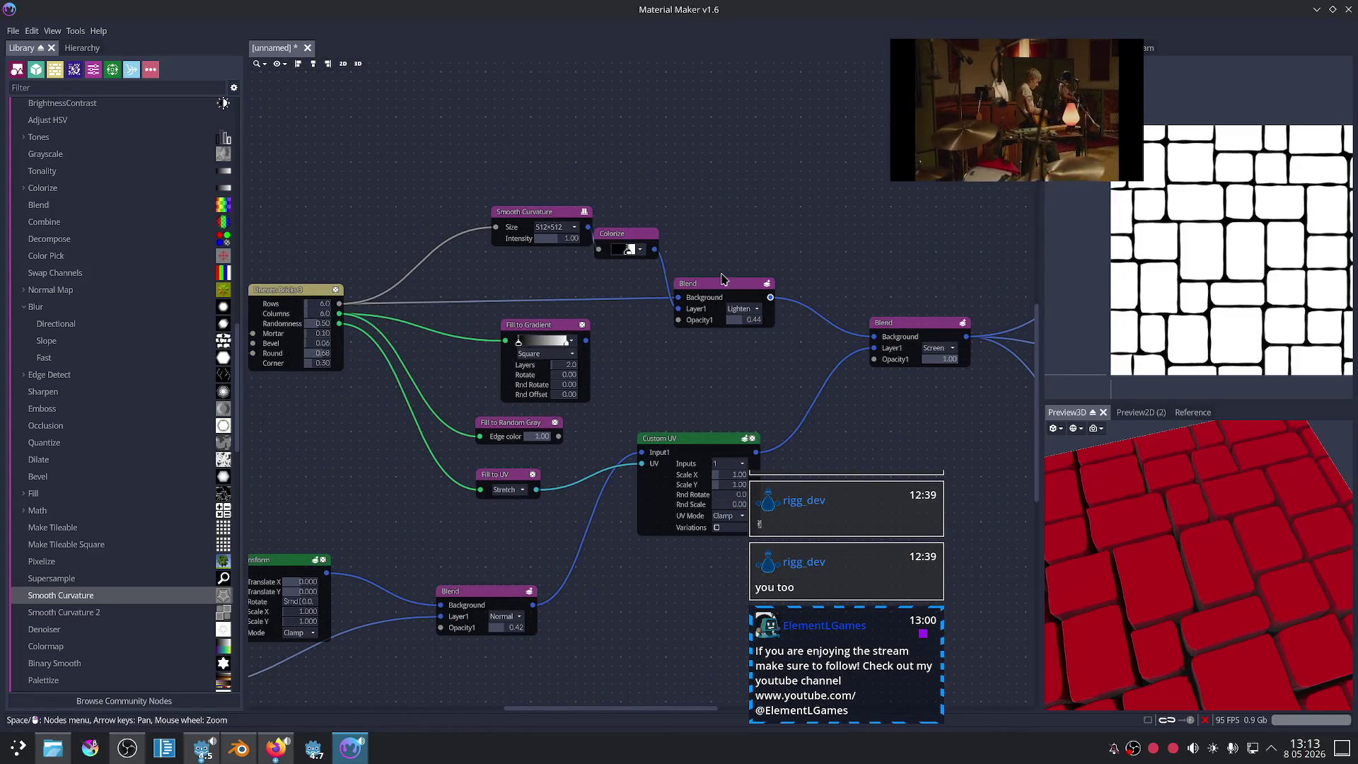
pyautogui.click(707, 290)
pyautogui.scroll(2, 718, 255)
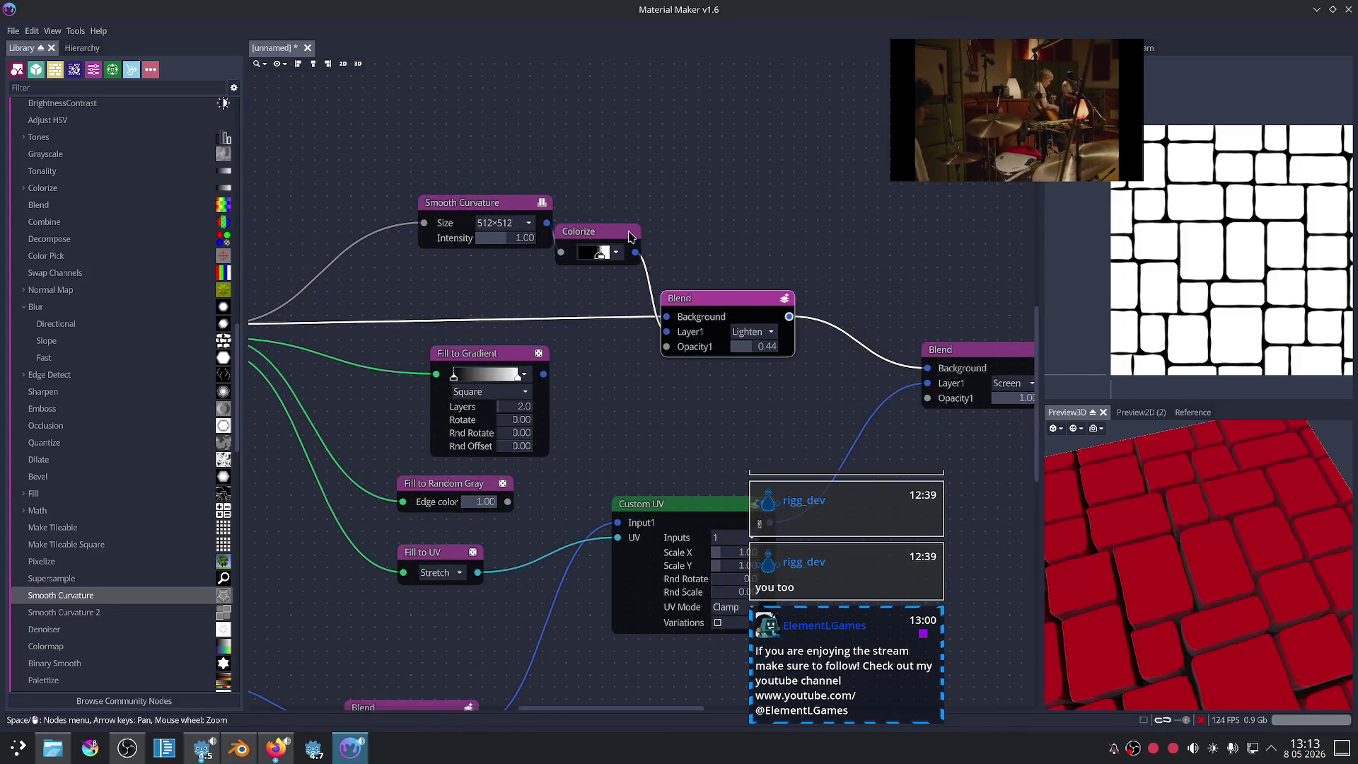
pyautogui.click(753, 336)
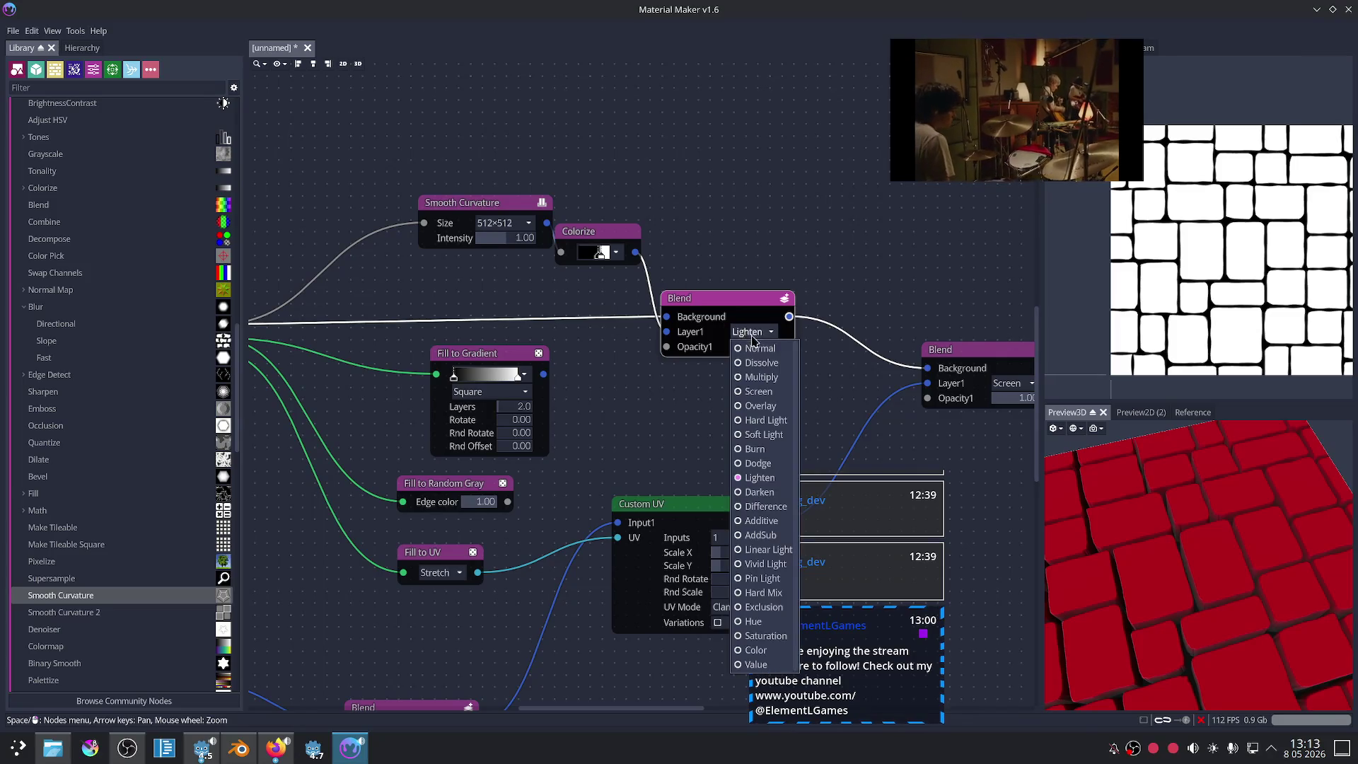
pyautogui.click(761, 492)
pyautogui.scroll(2, 762, 367)
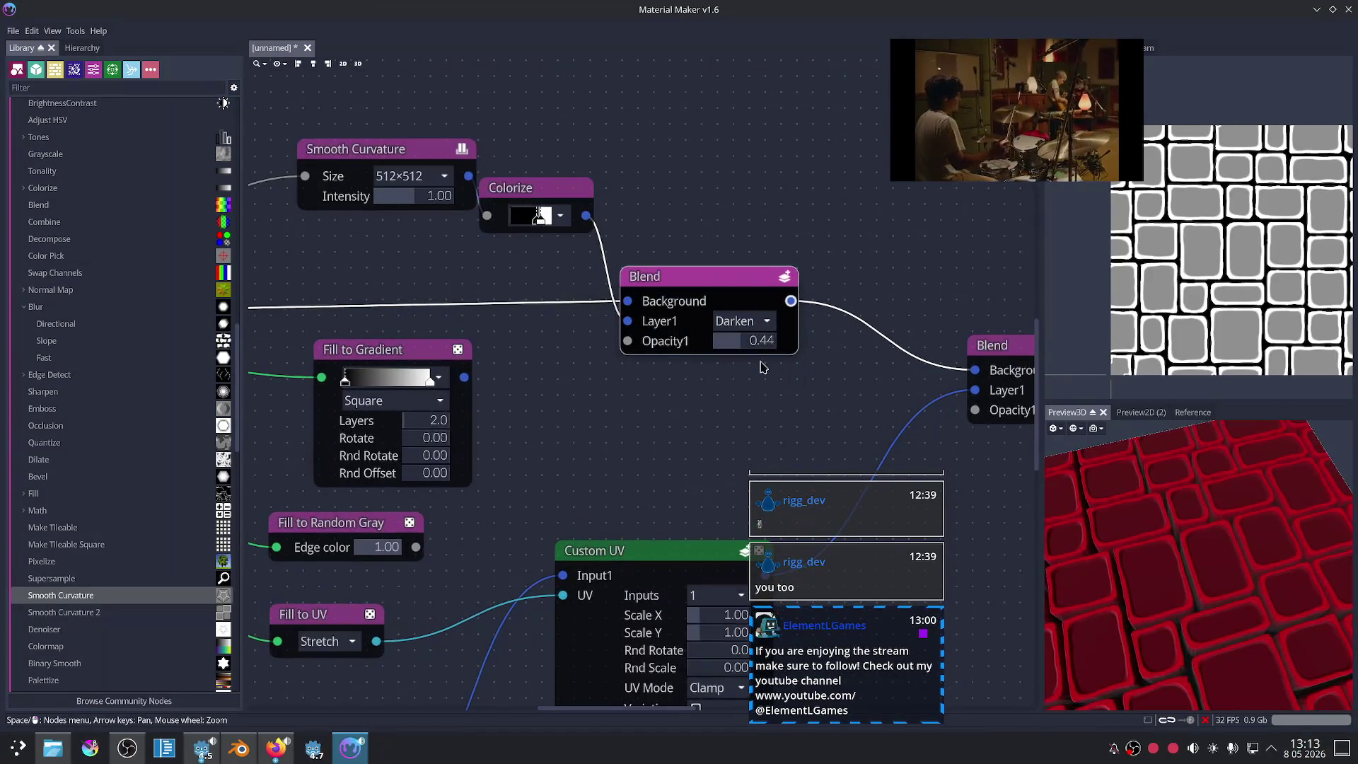
pyautogui.scroll(1, 760, 364)
pyautogui.scroll(1, 598, 290)
pyautogui.scroll(1, 573, 287)
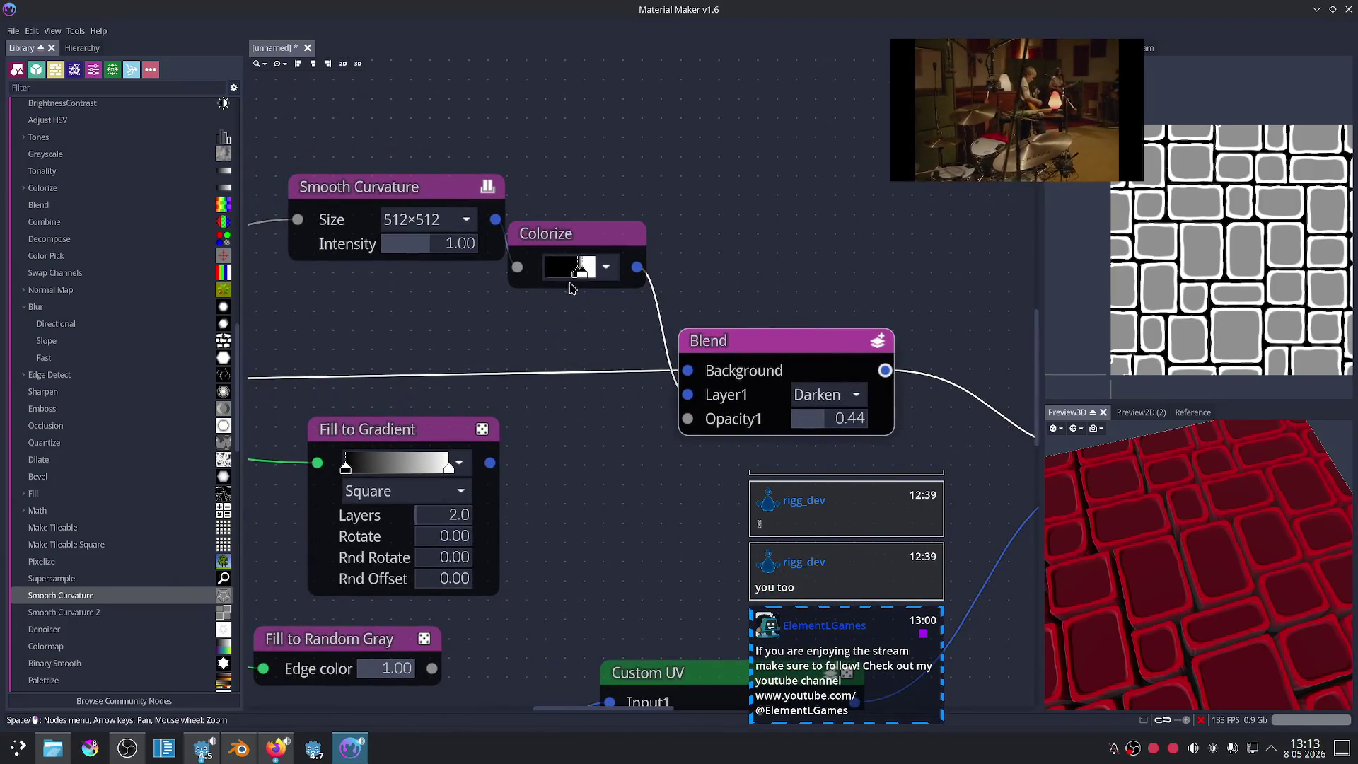
pyautogui.scroll(1, 594, 348)
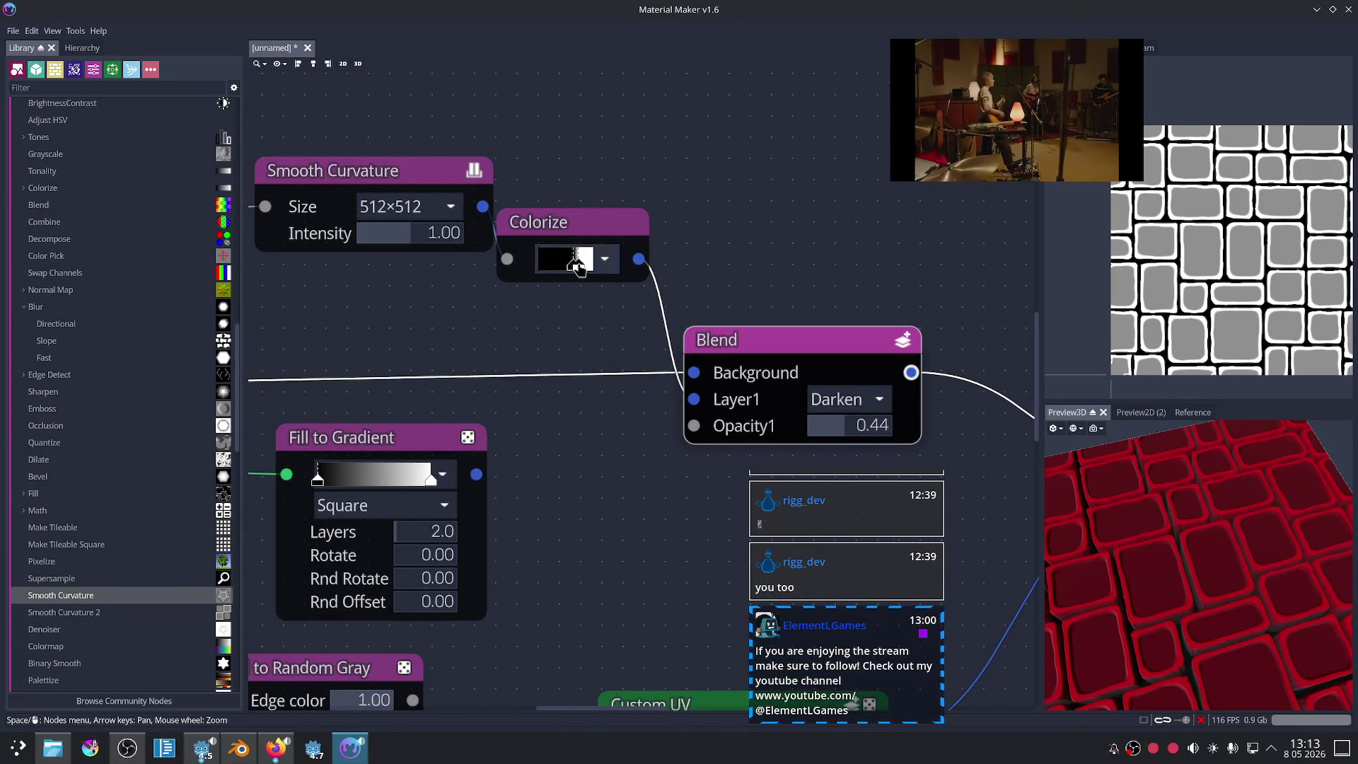
pyautogui.moveTo(576, 267); pyautogui.dragTo(568, 267)
pyautogui.scroll(5, 1223, 542)
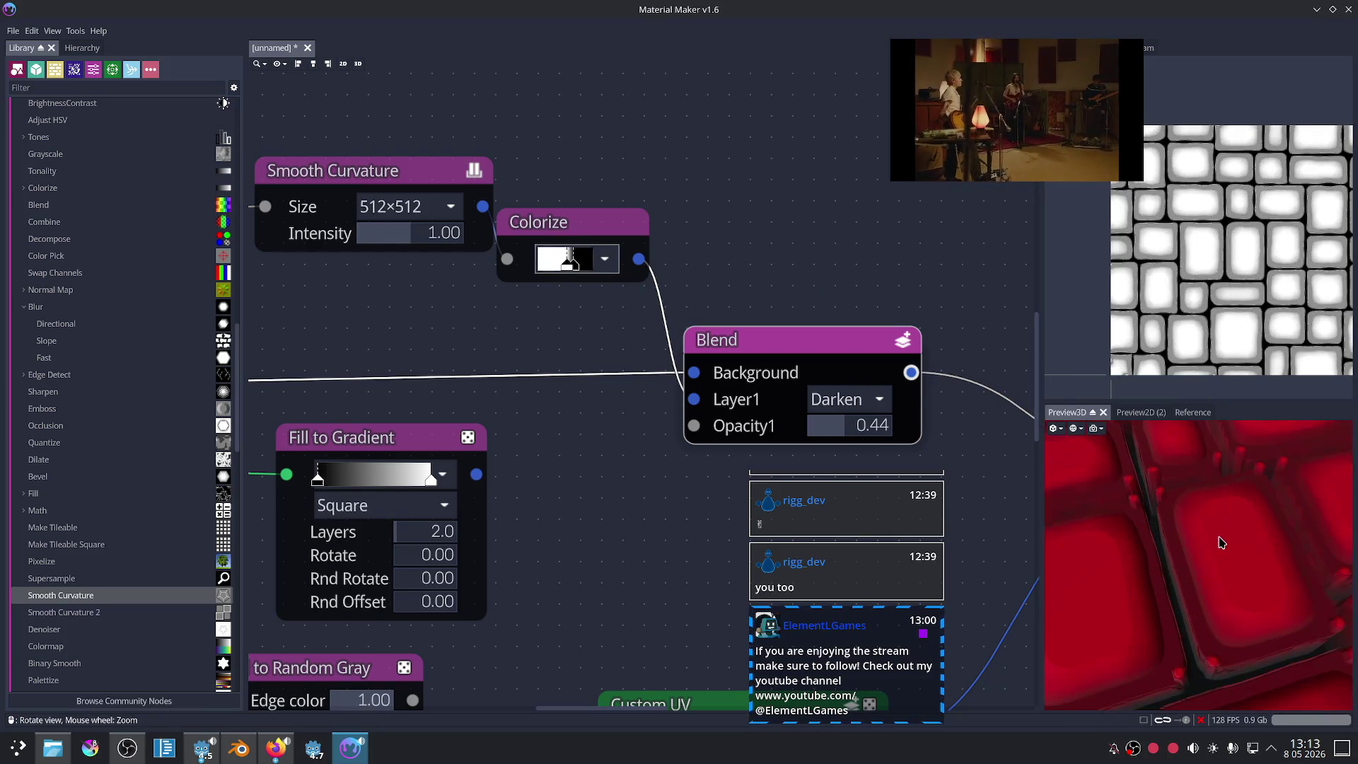
pyautogui.scroll(-1, 1218, 542)
pyautogui.scroll(-1, 1214, 541)
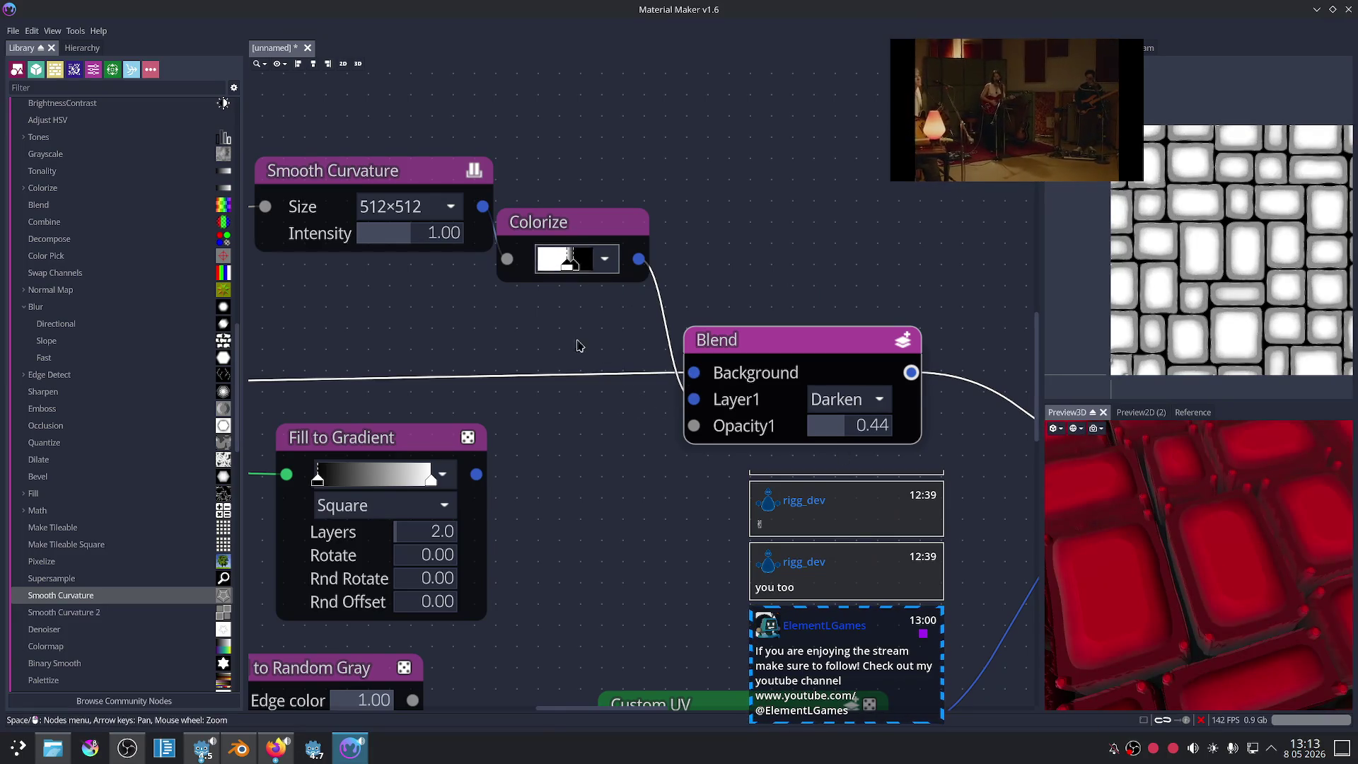
pyautogui.moveTo(576, 269); pyautogui.dragTo(583, 265)
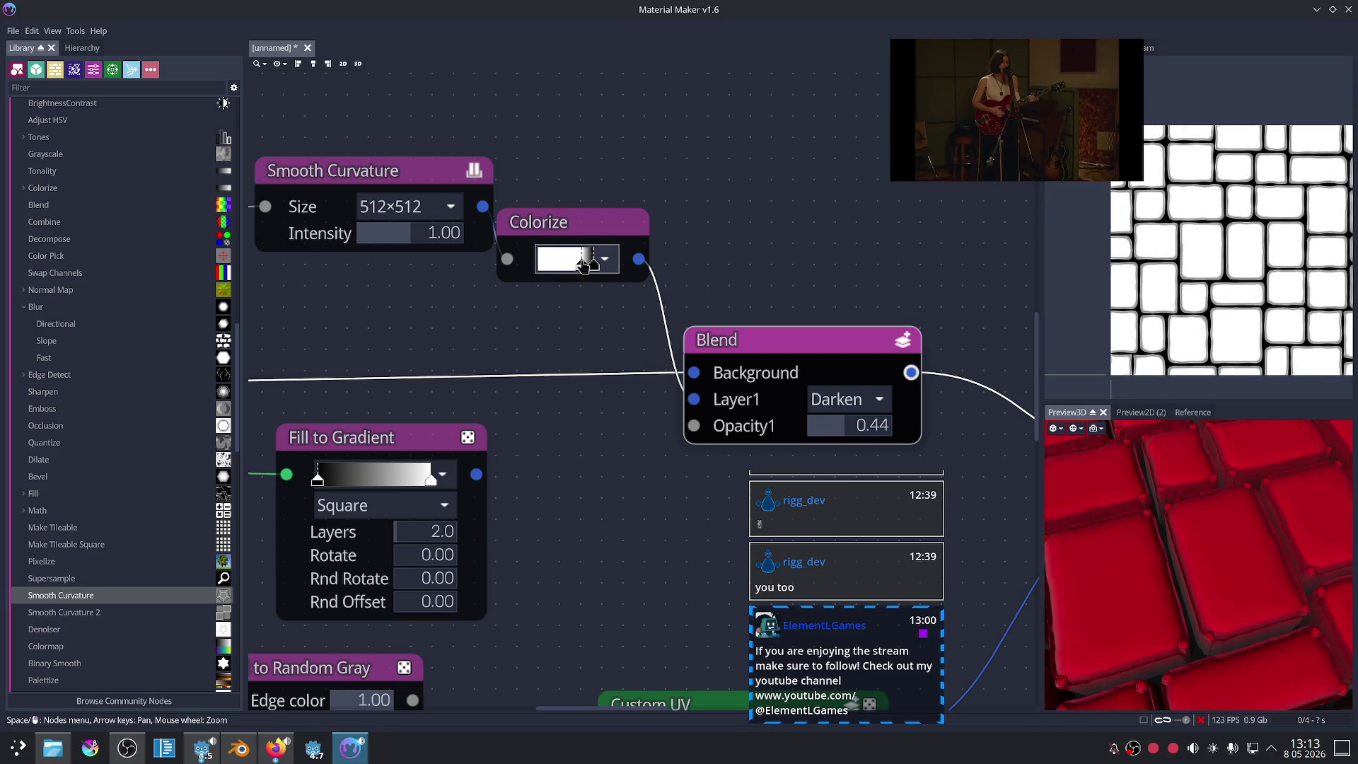
pyautogui.moveTo(578, 269); pyautogui.dragTo(589, 265)
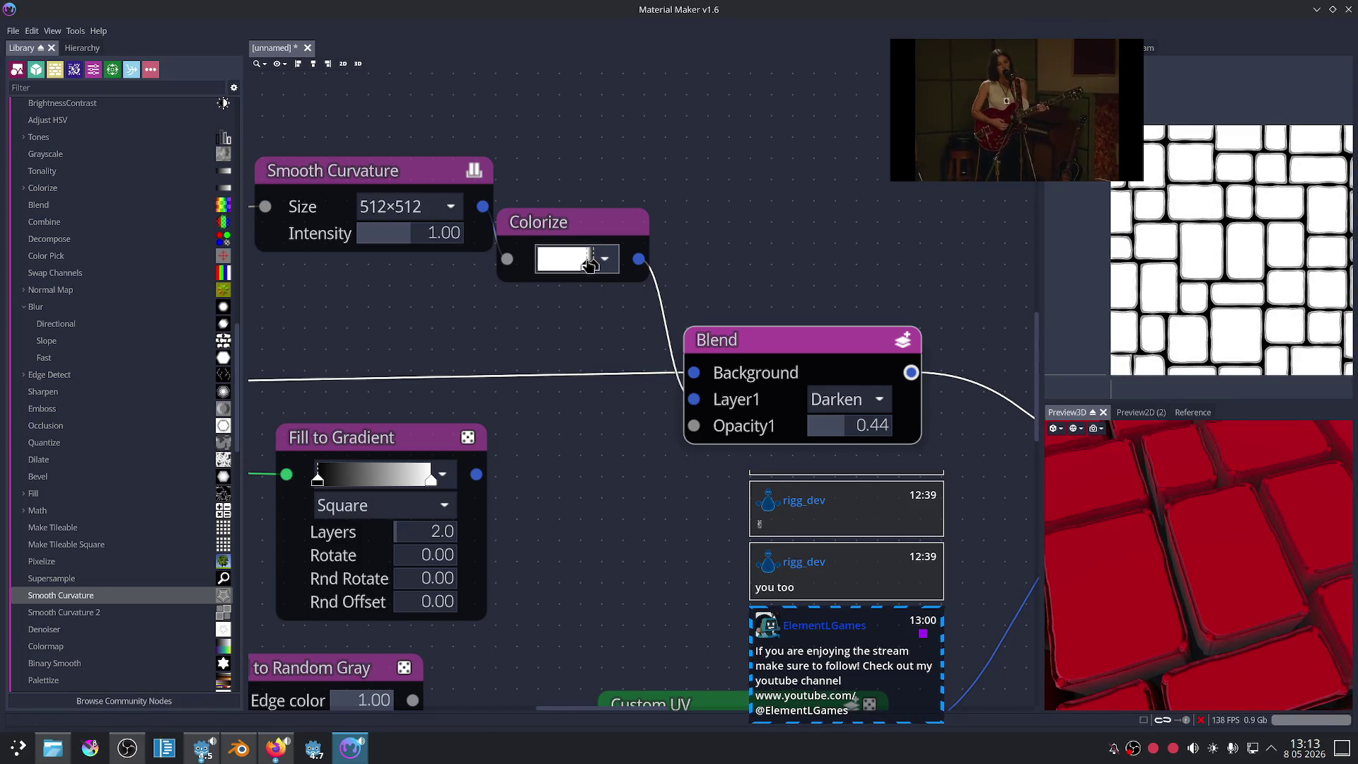
pyautogui.scroll(3, 1164, 527)
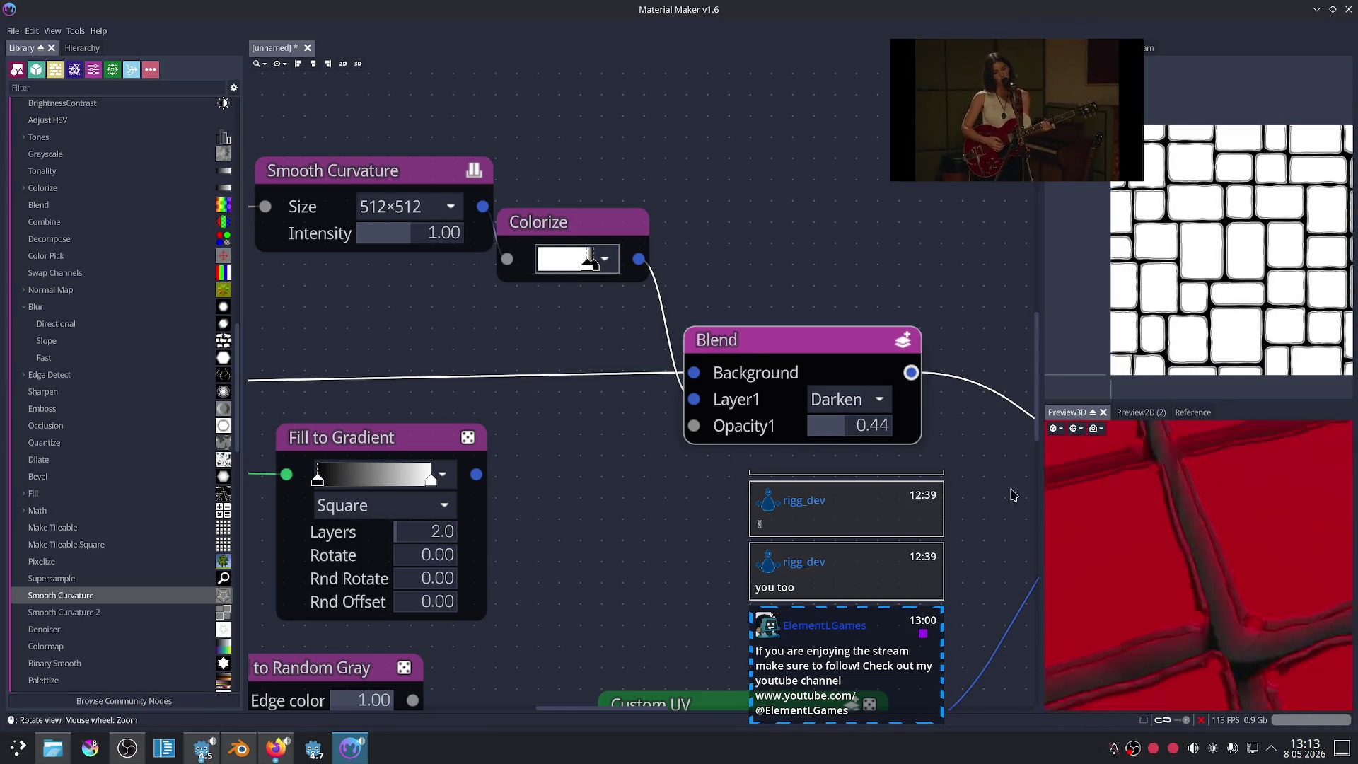
pyautogui.scroll(5, 1194, 291)
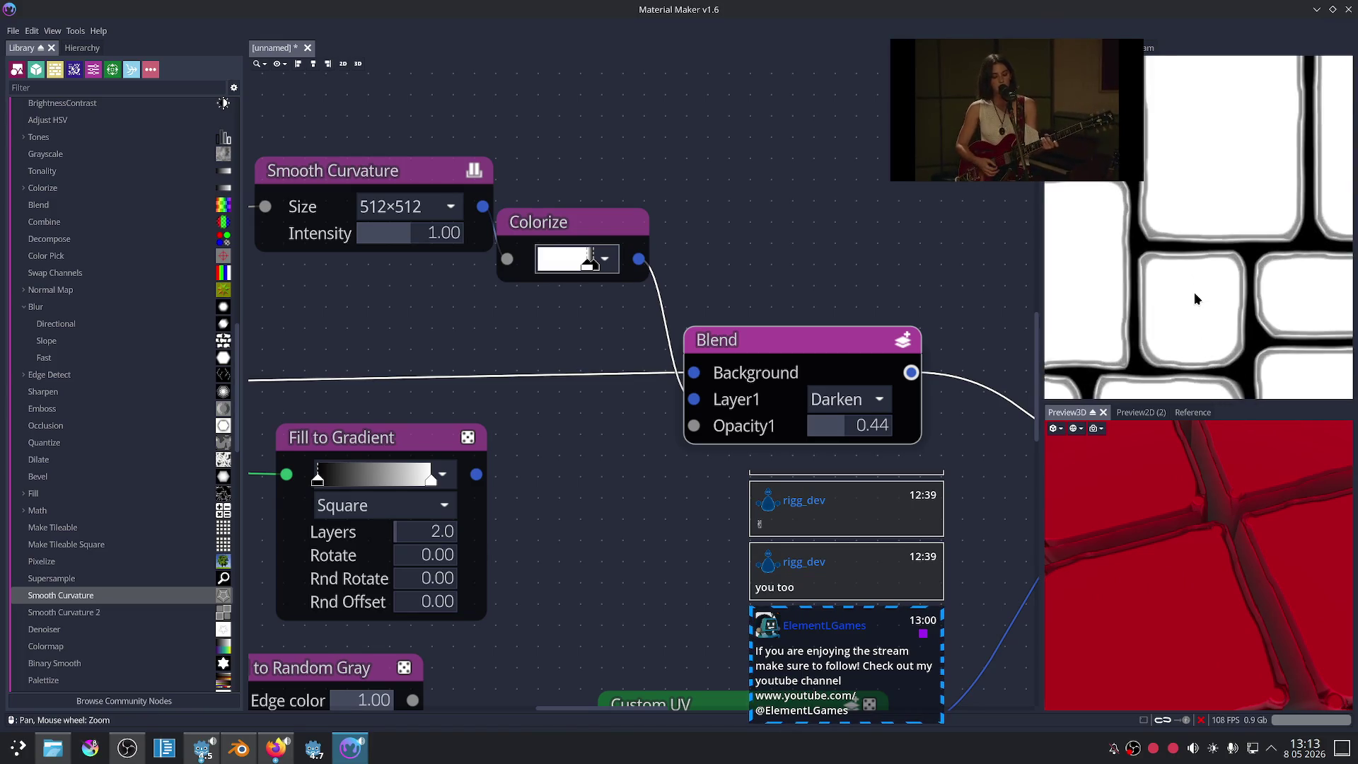
pyautogui.moveTo(614, 491); pyautogui.dragTo(620, 527, button='middle')
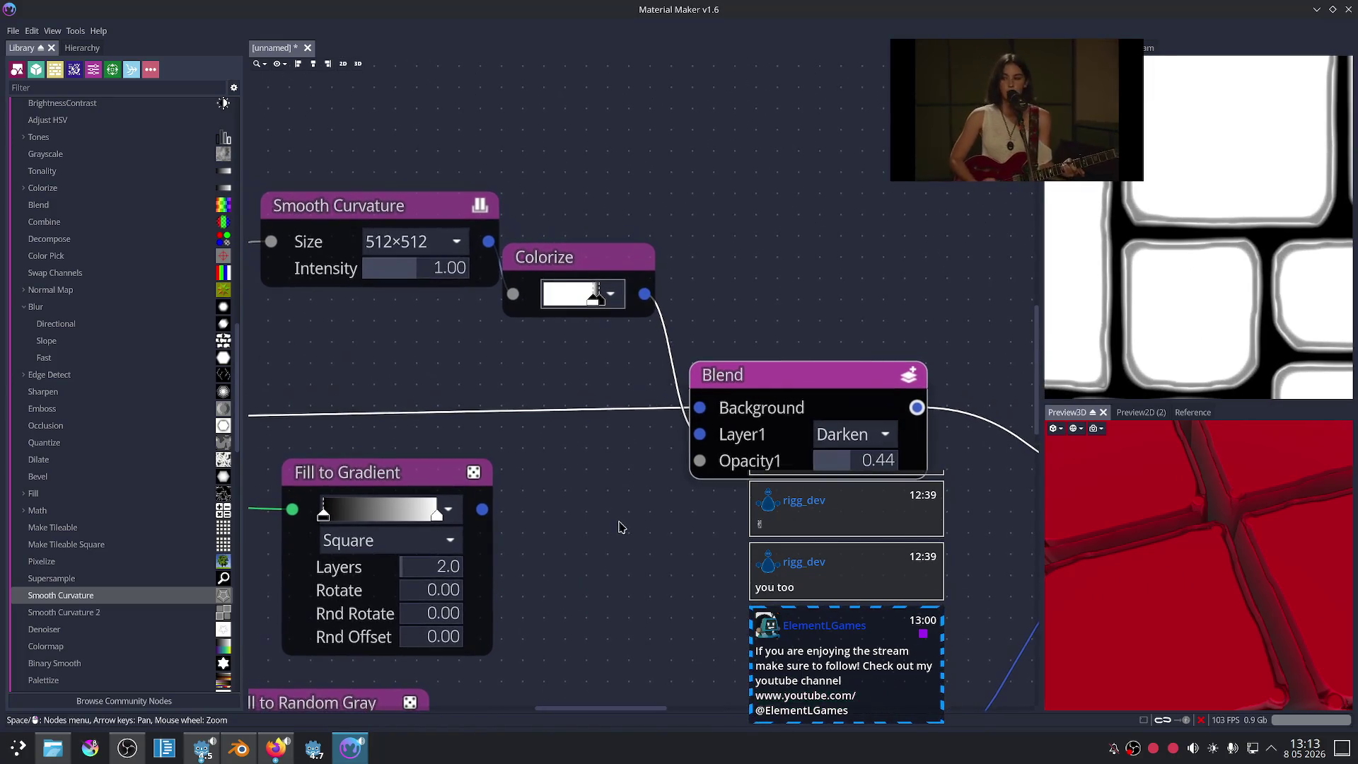
pyautogui.moveTo(584, 344); pyautogui.dragTo(621, 372, button='middle')
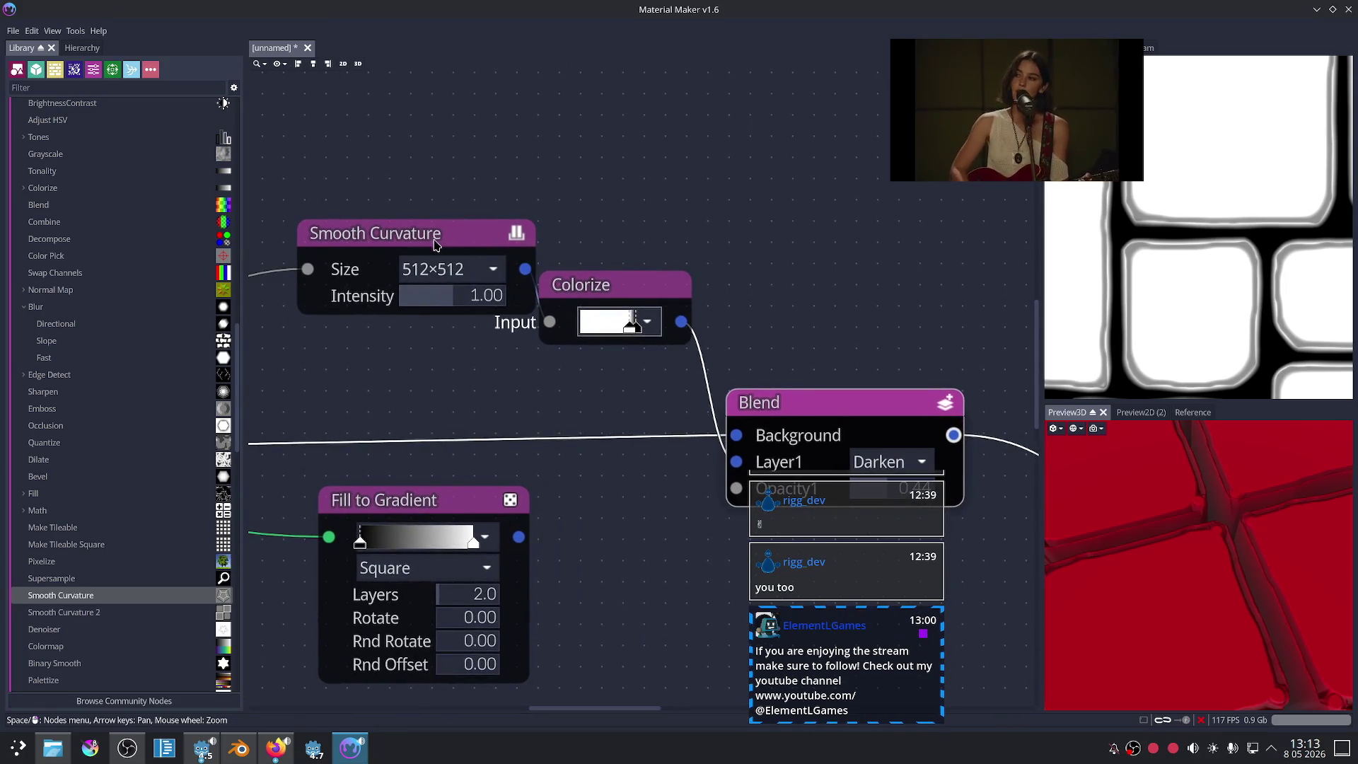
pyautogui.moveTo(431, 233); pyautogui.dragTo(380, 235)
# Step: Raise the Smooth Curvature size to 1024×1024 and preview the Blend result
pyautogui.click(396, 267)
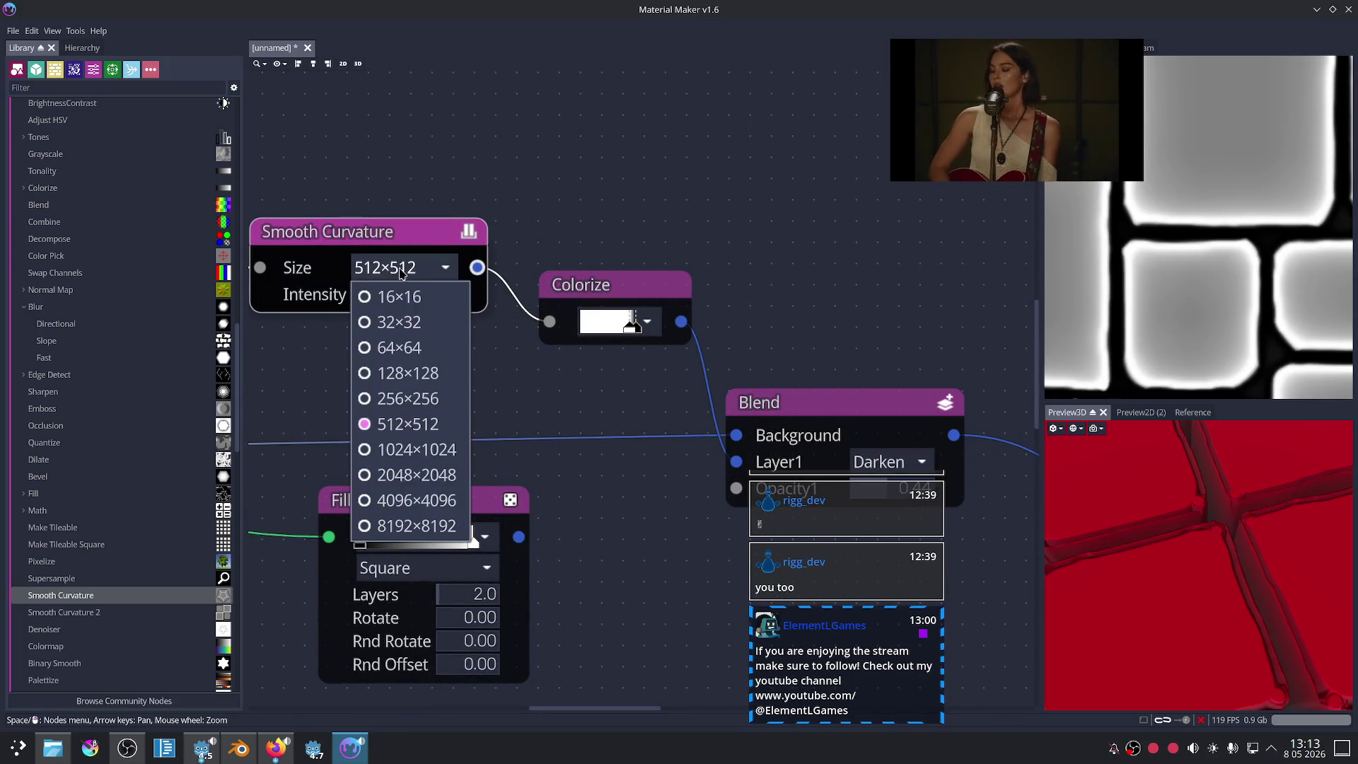
pyautogui.click(400, 460)
pyautogui.click(819, 404)
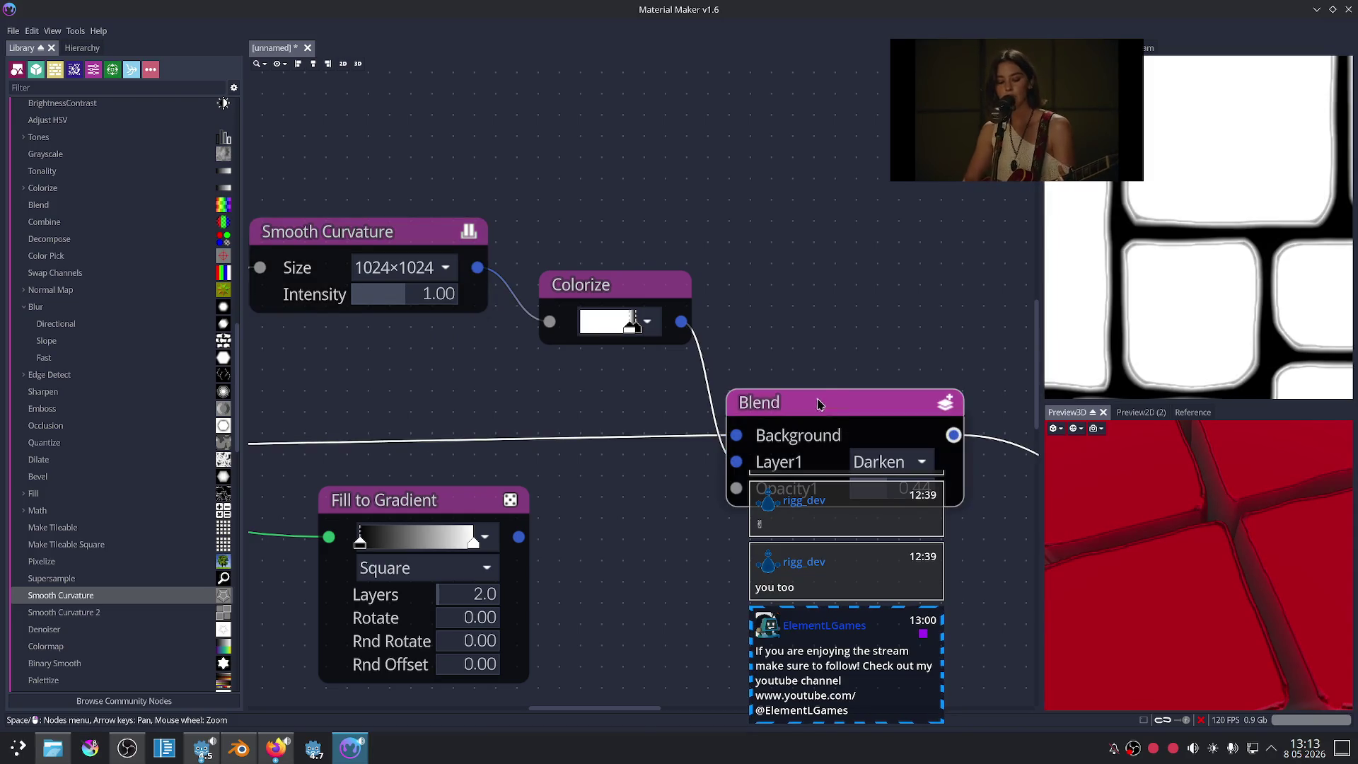
pyautogui.scroll(-5, 1227, 556)
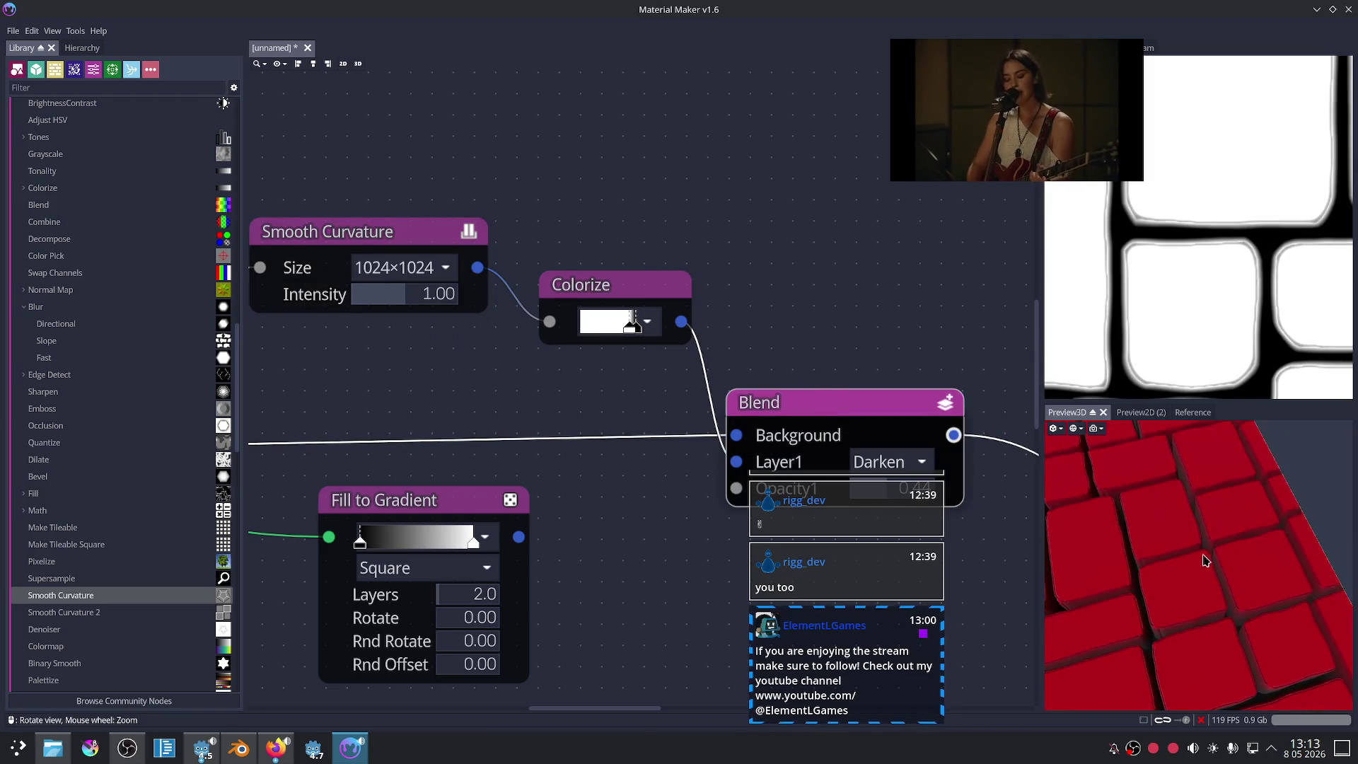
pyautogui.scroll(2, 1214, 529)
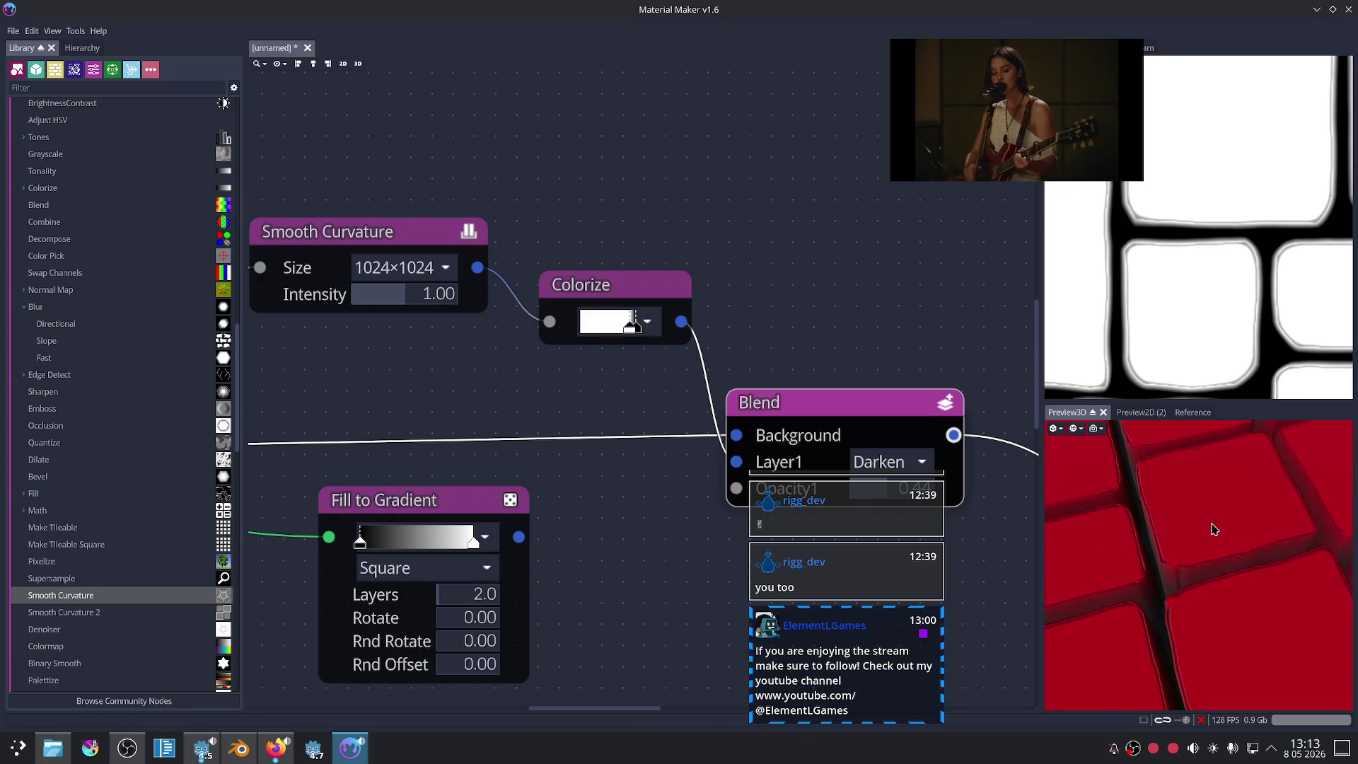
pyautogui.scroll(2, 1214, 529)
pyautogui.scroll(-3, 1203, 531)
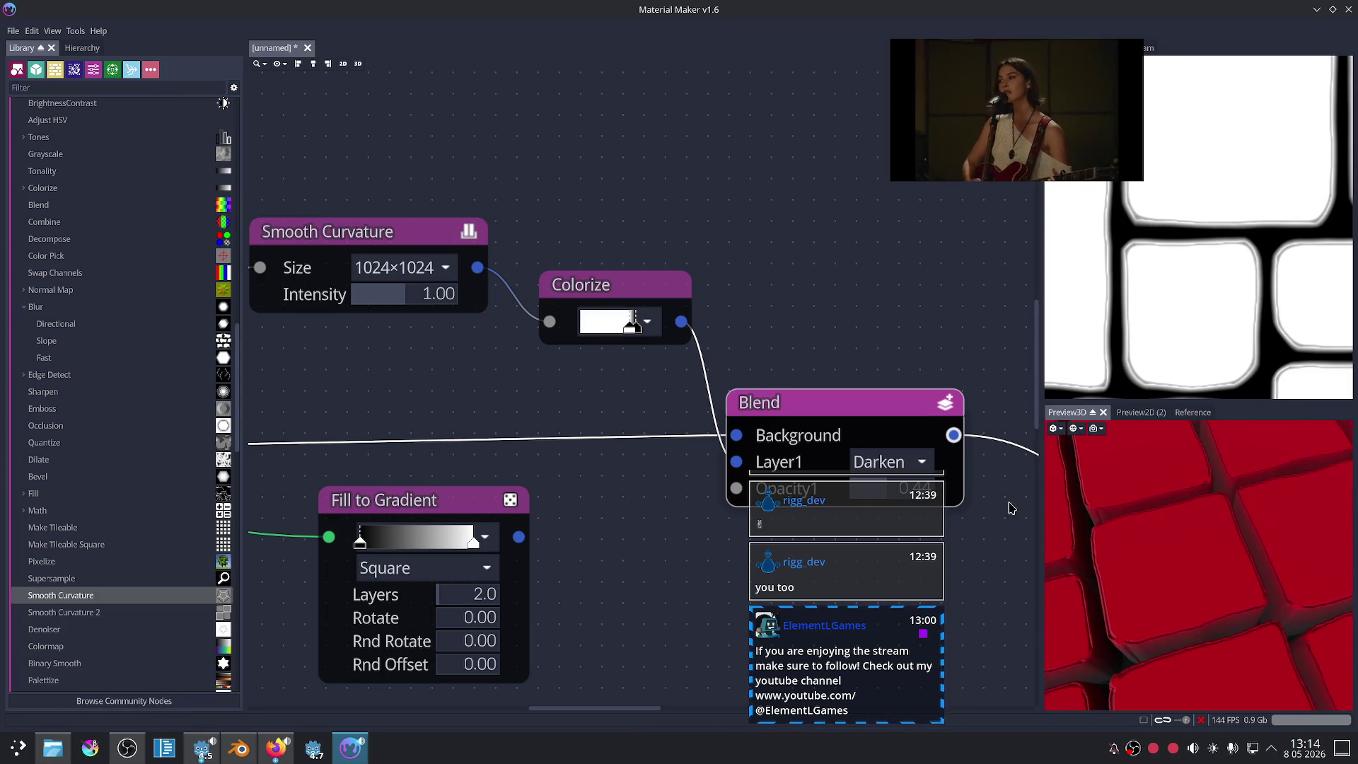
pyautogui.press('Right')
pyautogui.press('Down')
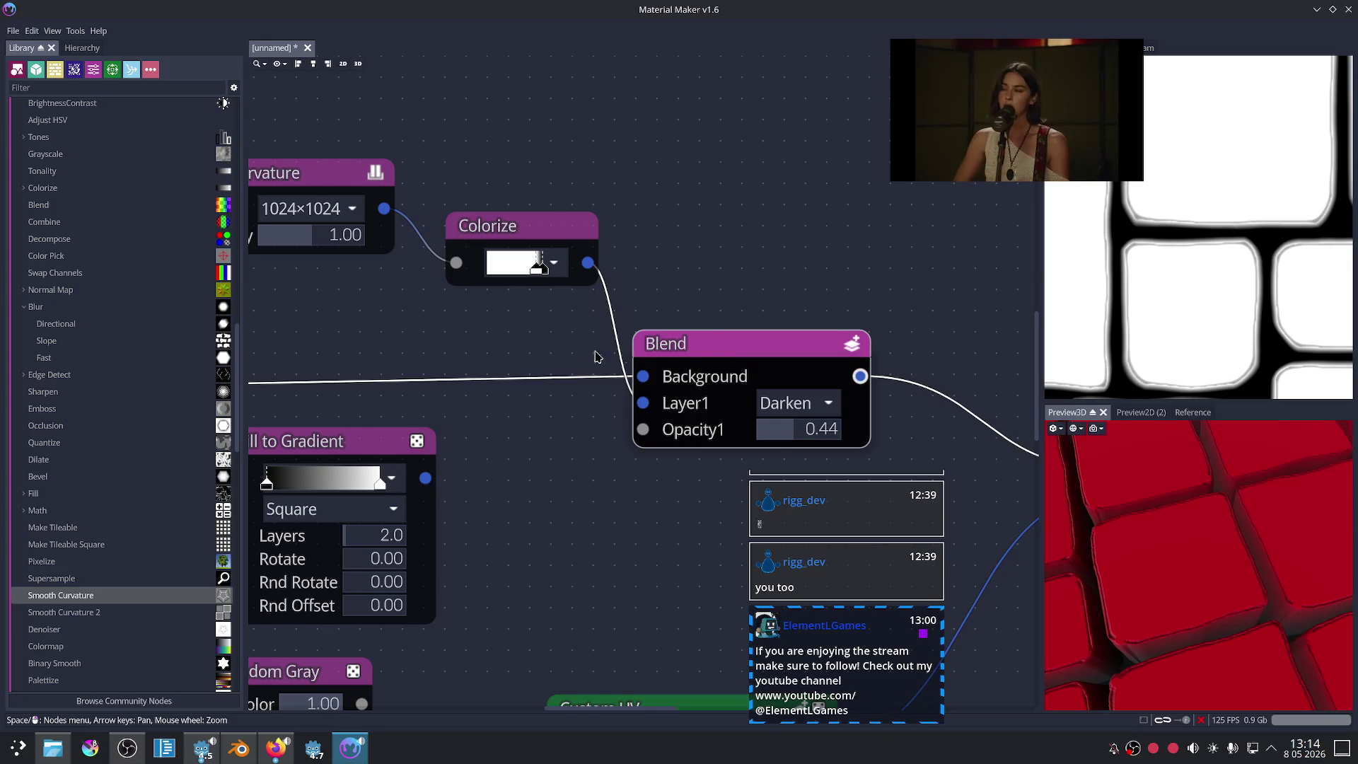
# Step: Drag a Colorize gradient stop left to darken the edge ramp
pyautogui.click(491, 228)
pyautogui.scroll(-1, 495, 297)
pyautogui.scroll(1, 524, 279)
pyautogui.moveTo(537, 269); pyautogui.dragTo(529, 271)
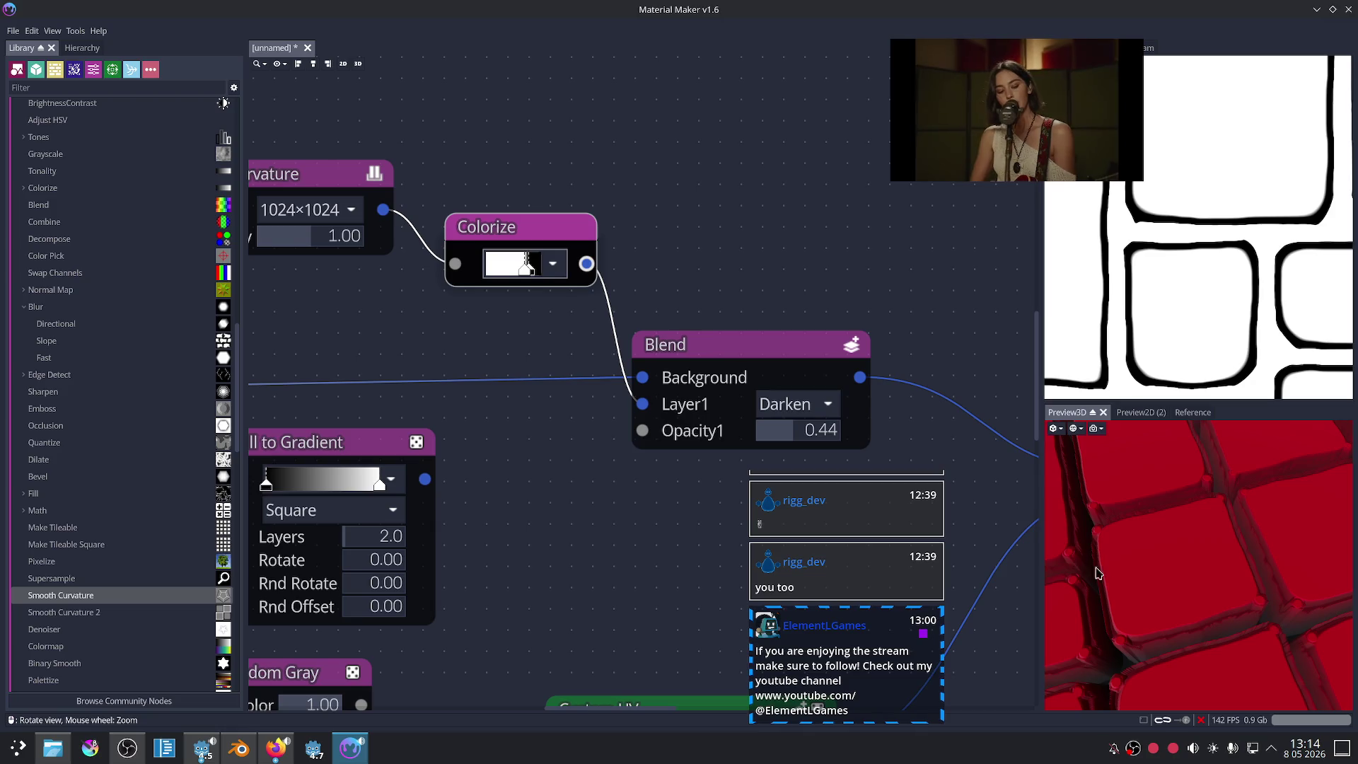
pyautogui.scroll(-1, 779, 333)
pyautogui.scroll(-1, 778, 329)
pyautogui.scroll(-1, 792, 297)
pyautogui.scroll(-1, 778, 341)
# Step: Preview the lower Colorize, Screen Blend, Colorize and Darken Blend outputs in turn
pyautogui.moveTo(778, 341); pyautogui.dragTo(531, 362, button='middle')
pyautogui.scroll(2, 672, 361)
pyautogui.click(721, 419)
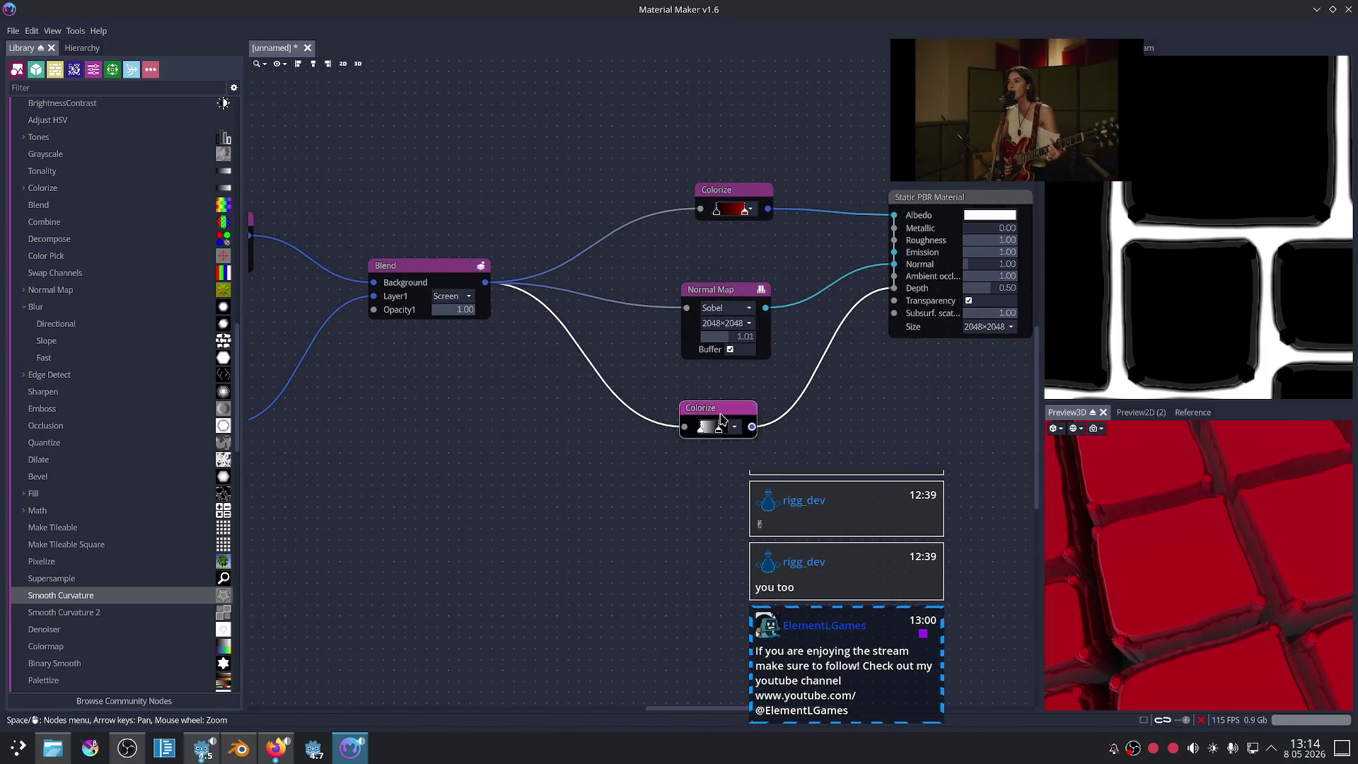
pyautogui.click(426, 281)
pyautogui.moveTo(571, 419); pyautogui.dragTo(823, 435, button='middle')
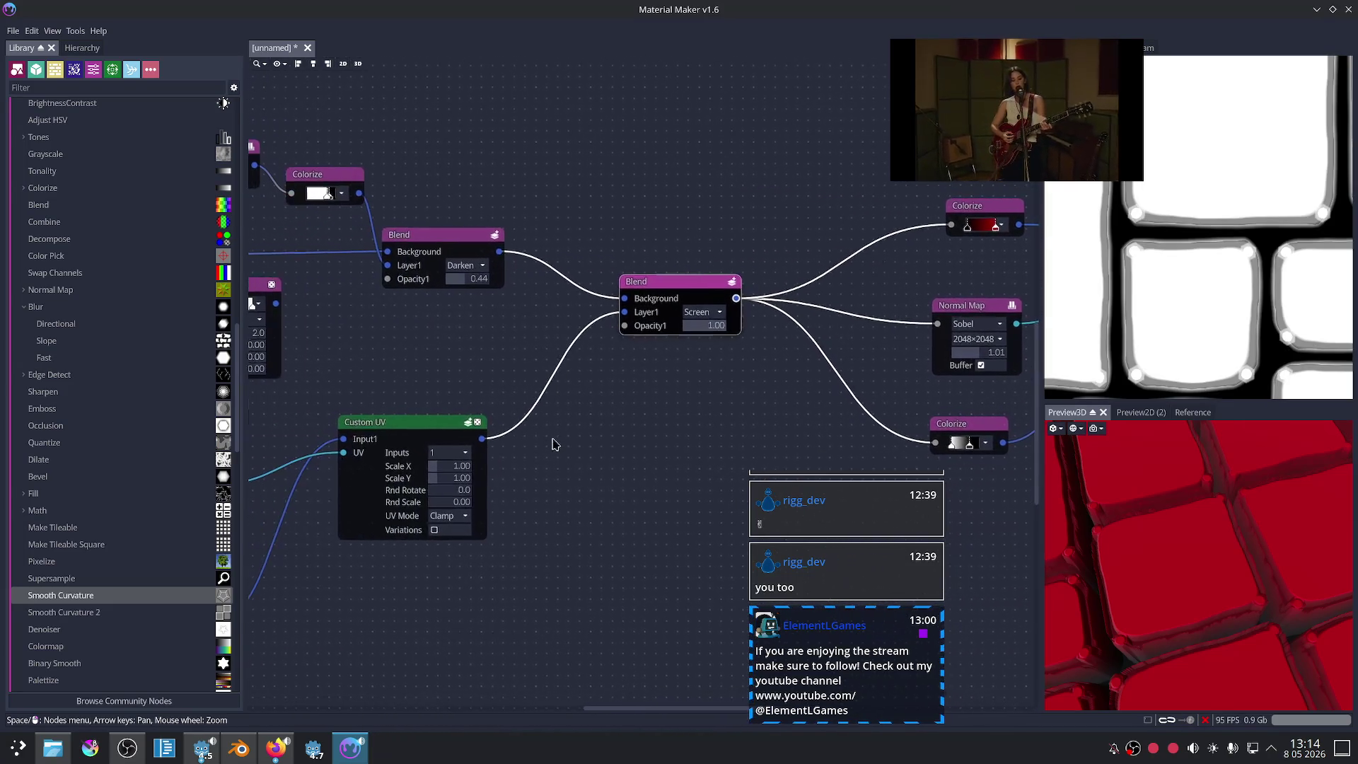
pyautogui.click(434, 264)
pyautogui.moveTo(417, 308)
pyautogui.mouseDown(button='middle')
pyautogui.moveTo(626, 365)
pyautogui.moveTo(630, 401)
pyautogui.mouseUp(button='middle')
pyautogui.click(522, 228)
pyautogui.scroll(1, 643, 396)
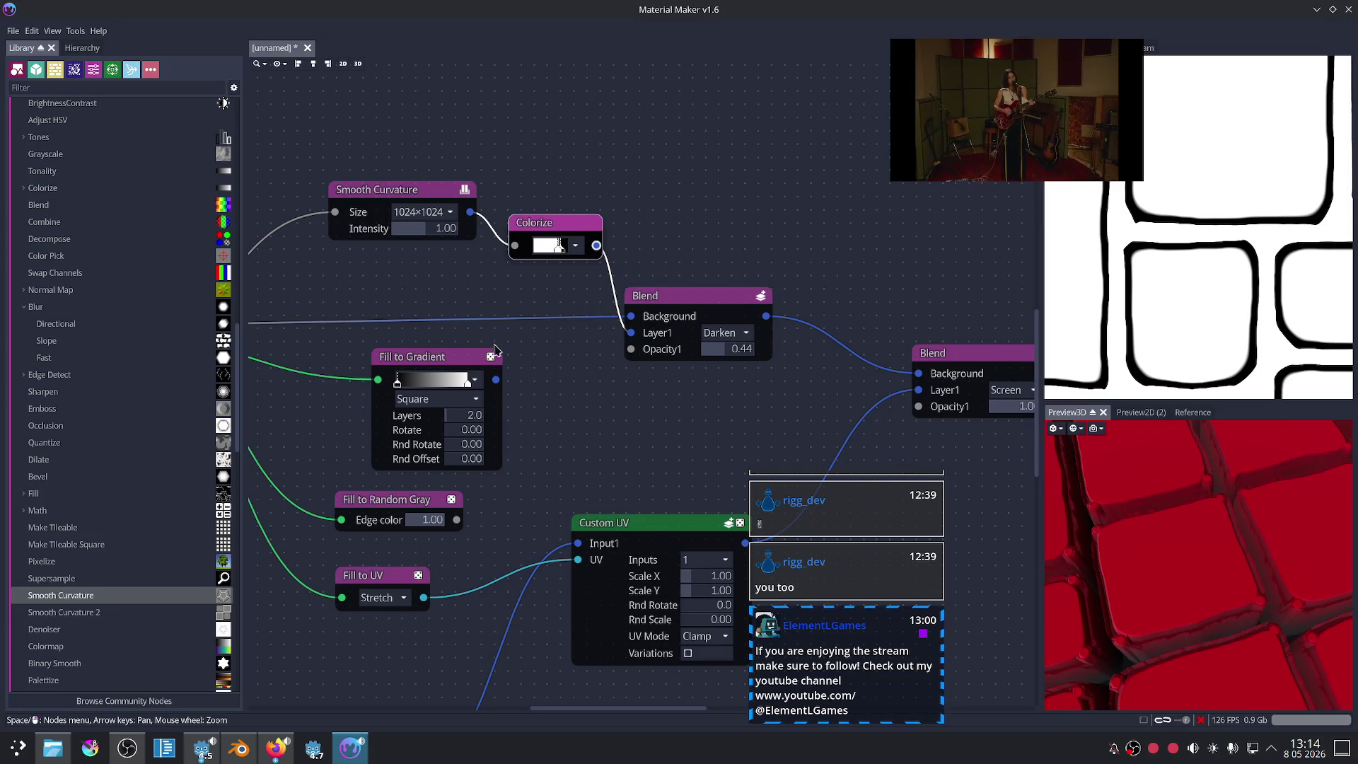
pyautogui.click(667, 298)
# Step: Raise the Darken Blend's Opacity1 to 1.00
pyautogui.moveTo(557, 419); pyautogui.dragTo(629, 420, button='middle')
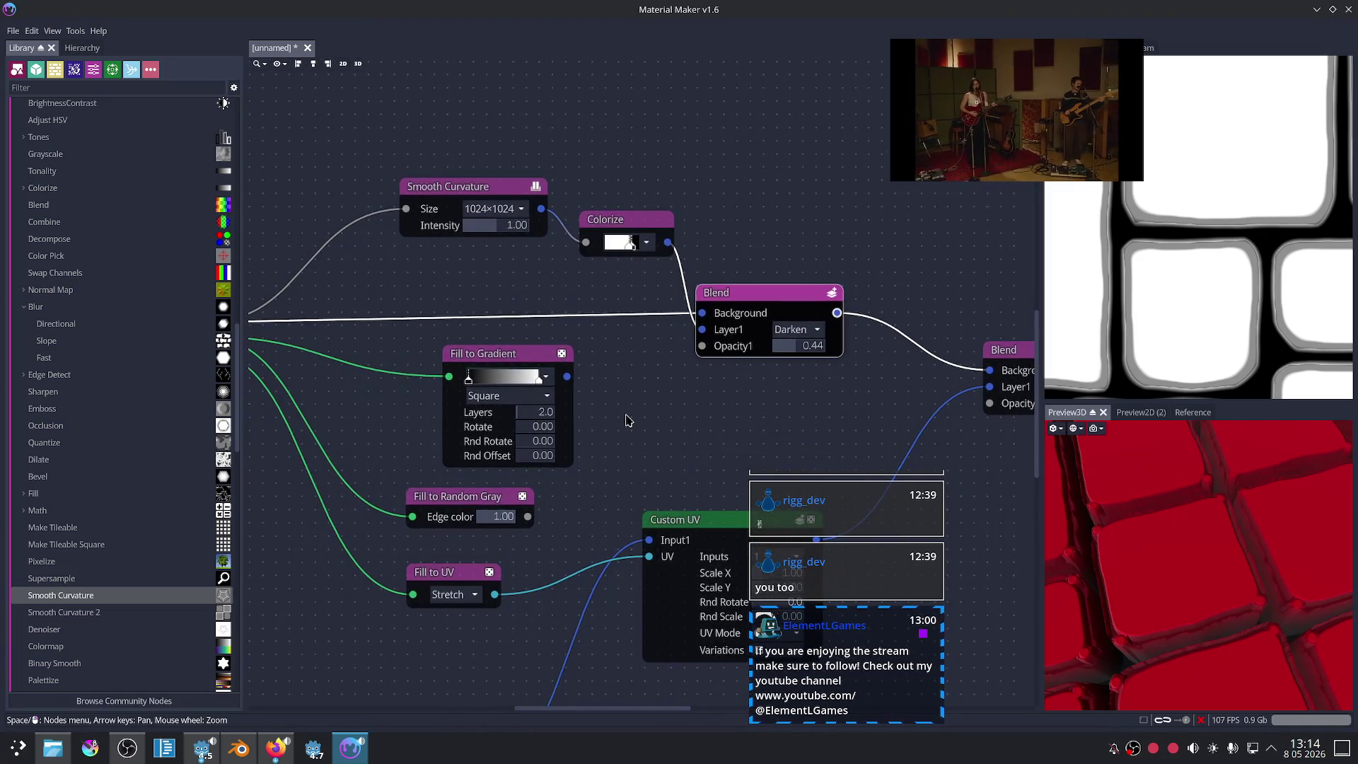
pyautogui.scroll(1, 666, 370)
pyautogui.moveTo(662, 395); pyautogui.dragTo(665, 404, button='middle')
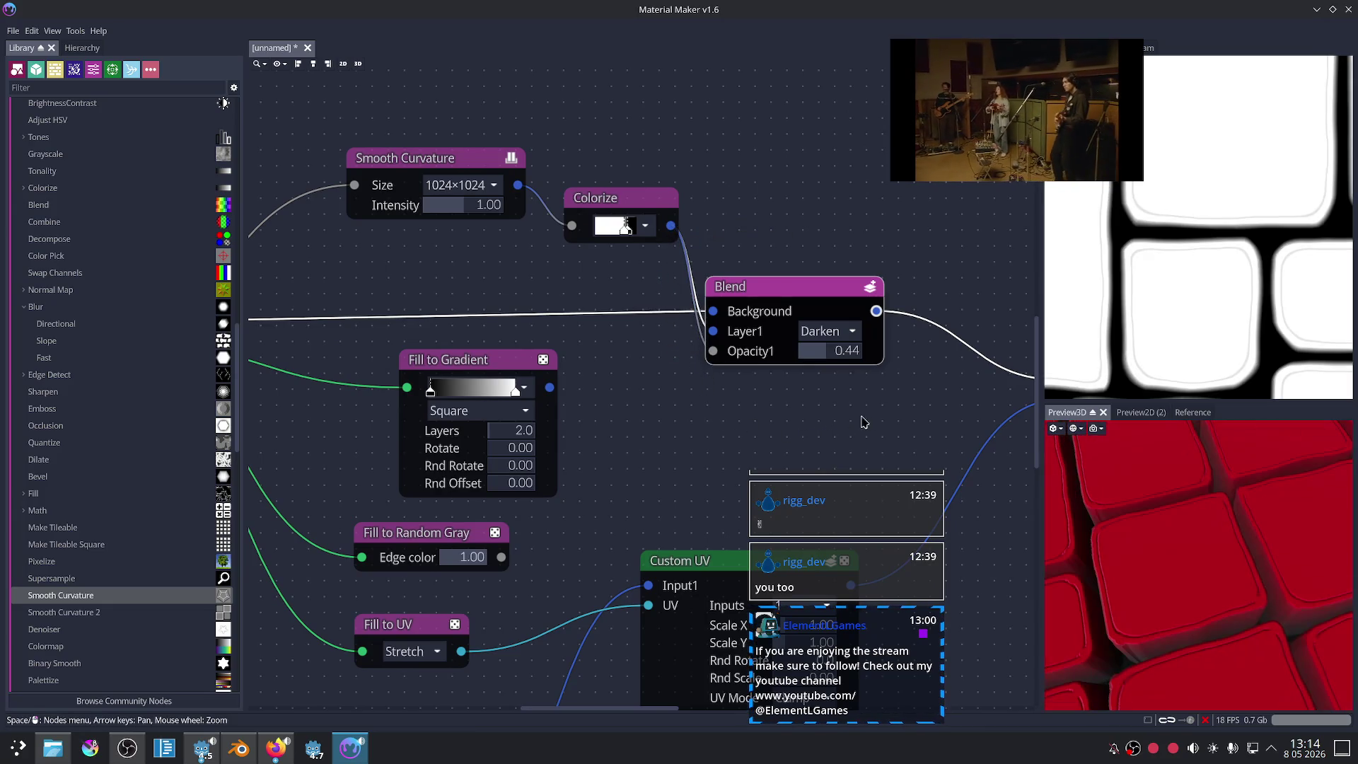
pyautogui.scroll(-1, 889, 419)
pyautogui.moveTo(871, 428); pyautogui.dragTo(723, 431, button='middle')
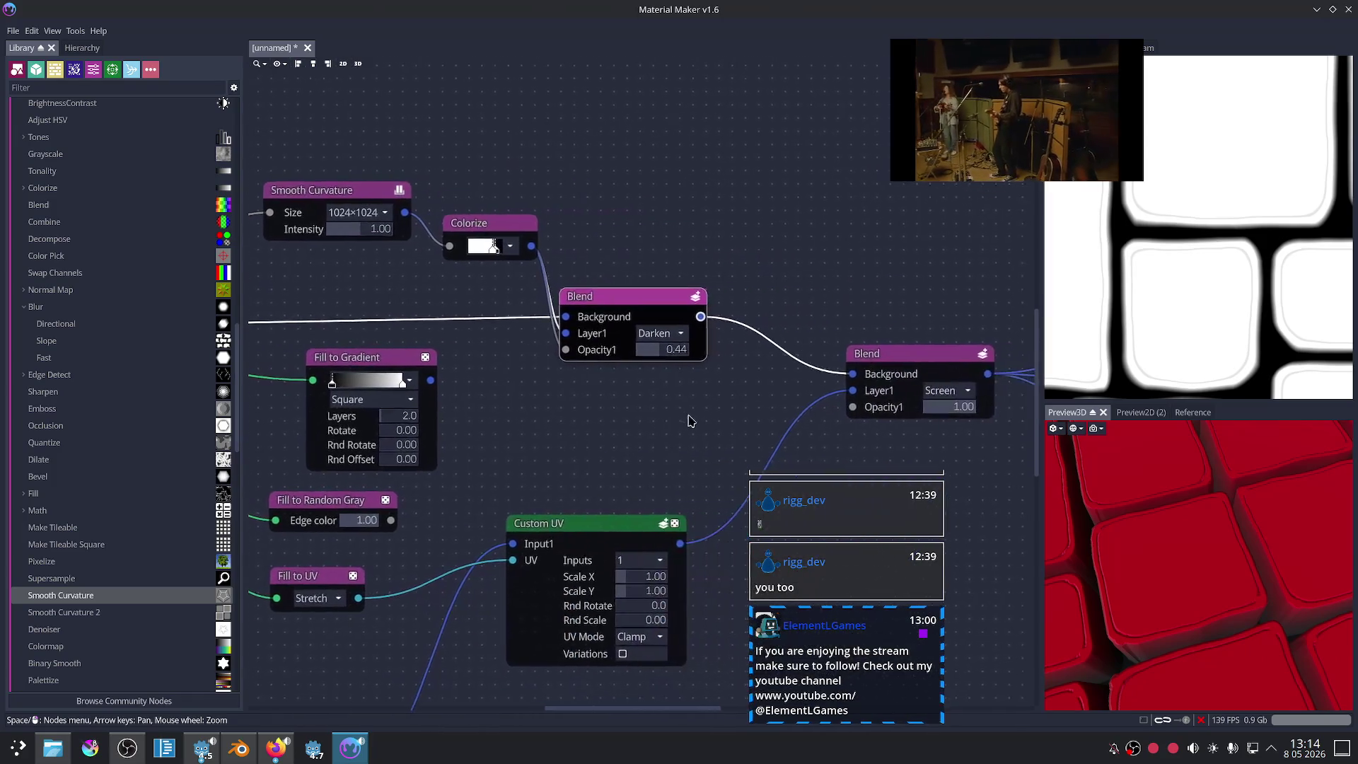
pyautogui.scroll(1, 729, 433)
pyautogui.scroll(1, 711, 435)
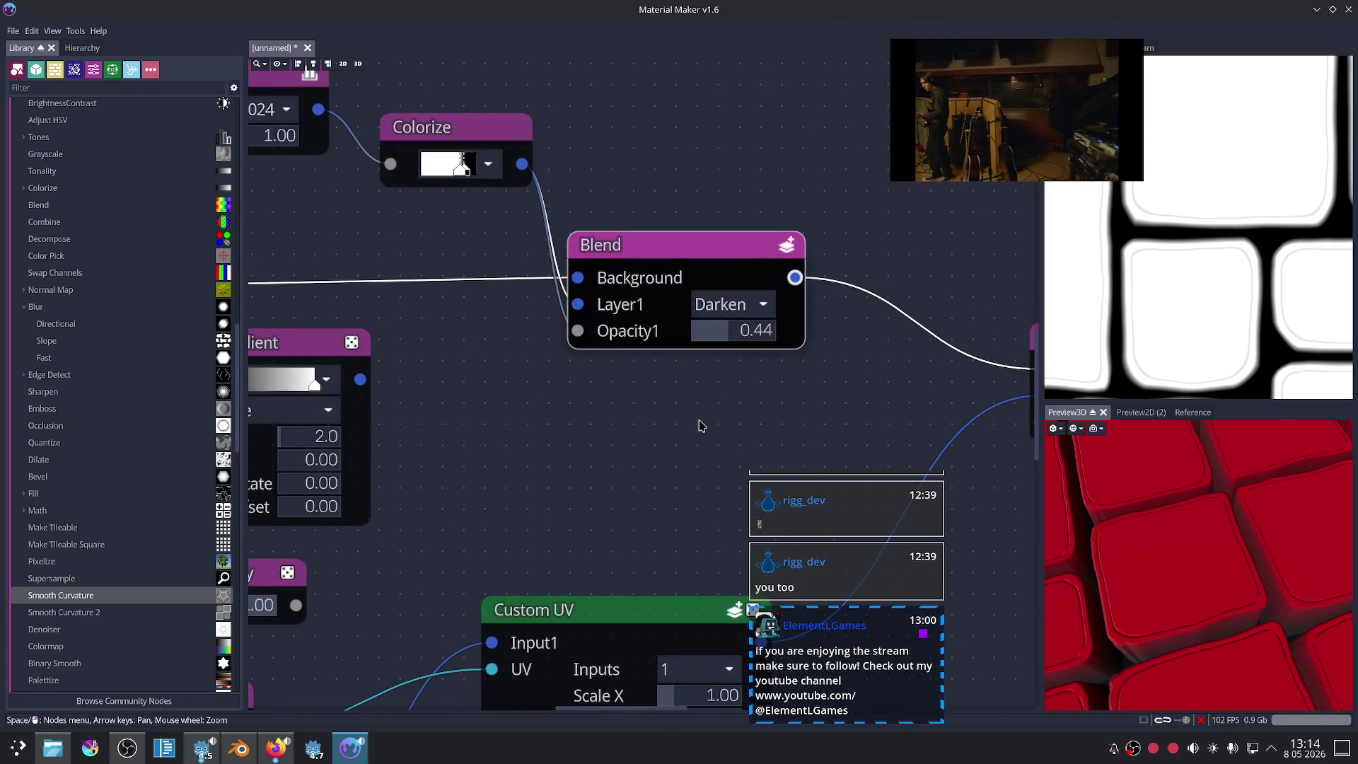
pyautogui.scroll(1, 713, 446)
pyautogui.moveTo(740, 362); pyautogui.dragTo(754, 364)
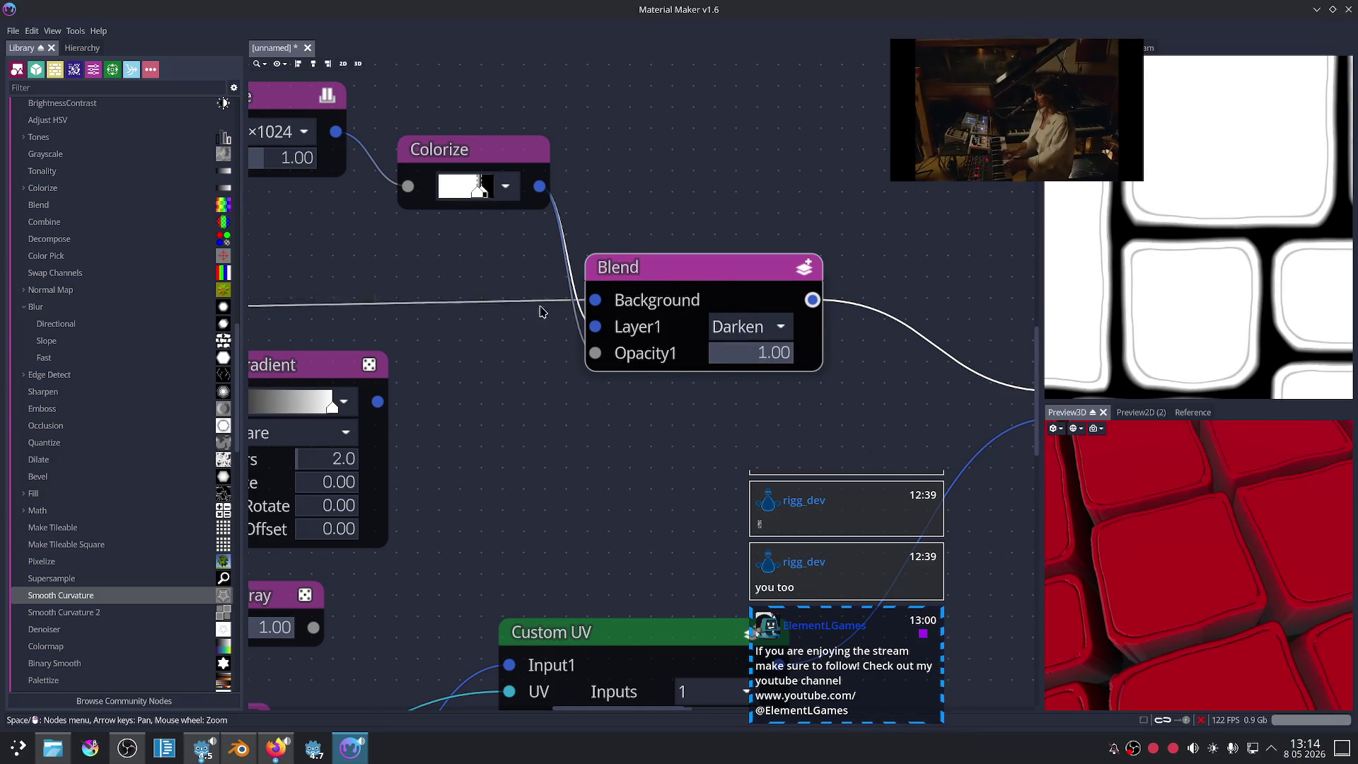
# Step: Wire the input node's top output into the Darken Blend's Opacity1
pyautogui.moveTo(541, 311); pyautogui.dragTo(657, 351, button='middle')
pyautogui.scroll(-2, 672, 356)
pyautogui.moveTo(359, 338); pyautogui.dragTo(514, 336, button='middle')
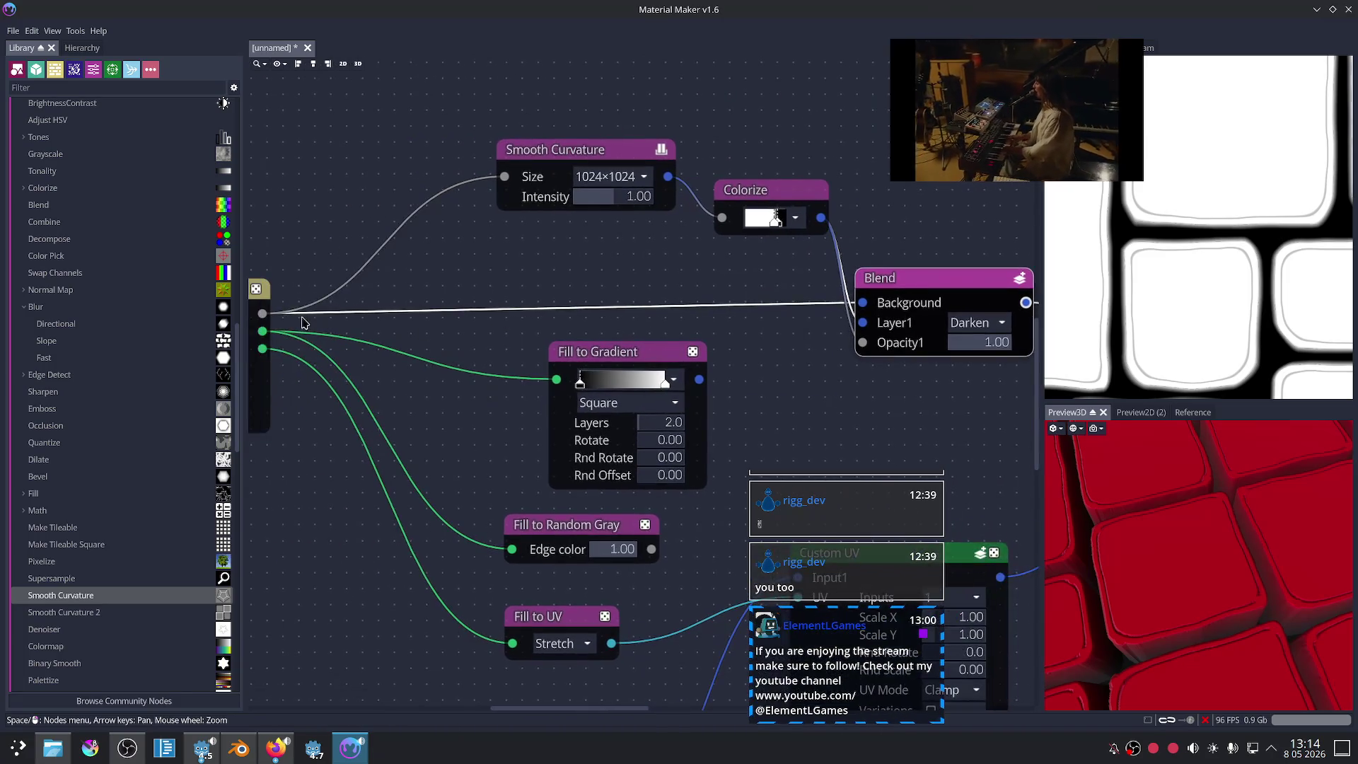
pyautogui.moveTo(277, 314); pyautogui.dragTo(856, 345)
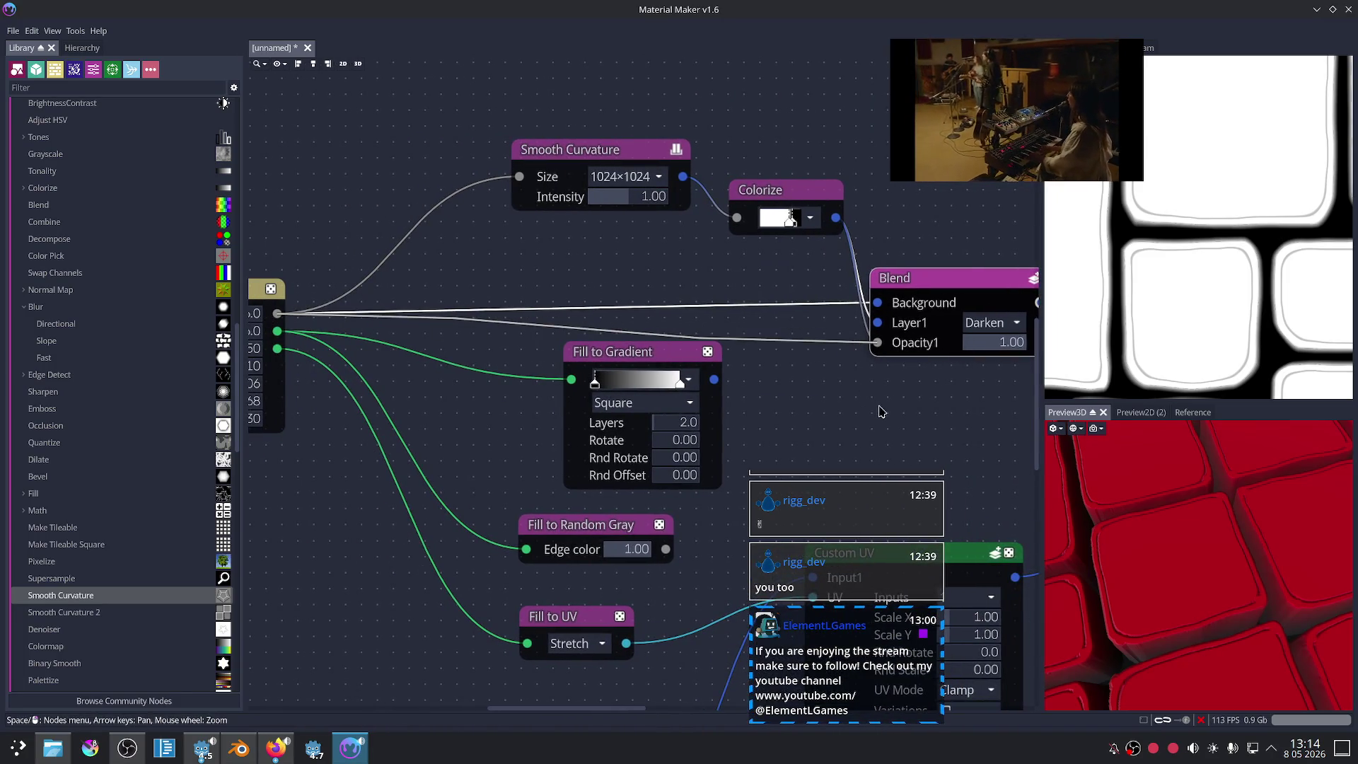
pyautogui.moveTo(819, 394); pyautogui.dragTo(766, 416, button='middle')
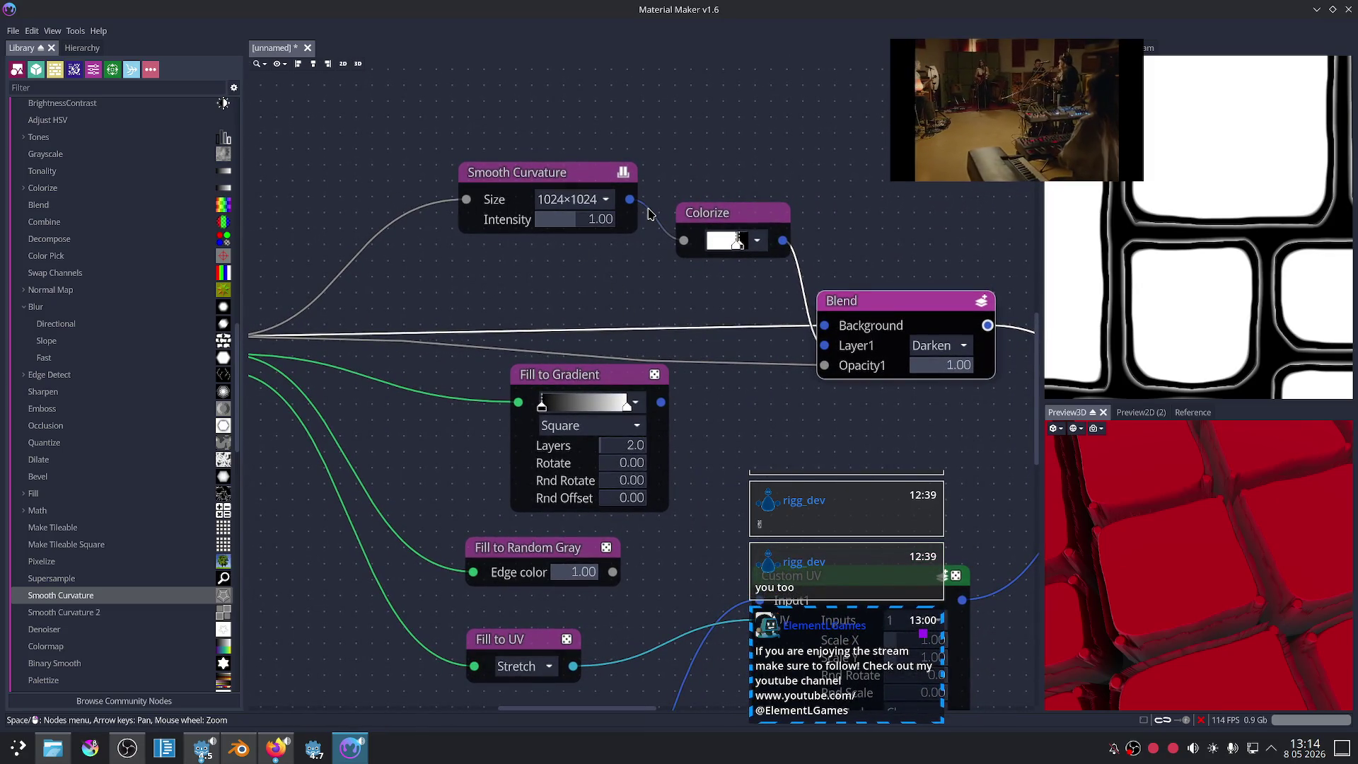
# Step: Move Smooth Curvature, try and undo a Colorize-to-Opacity1 wire, and compare Colorize and Blend previews
pyautogui.click(718, 215)
pyautogui.moveTo(635, 200)
pyautogui.mouseDown()
pyautogui.moveTo(610, 207)
pyautogui.moveTo(825, 345)
pyautogui.mouseUp()
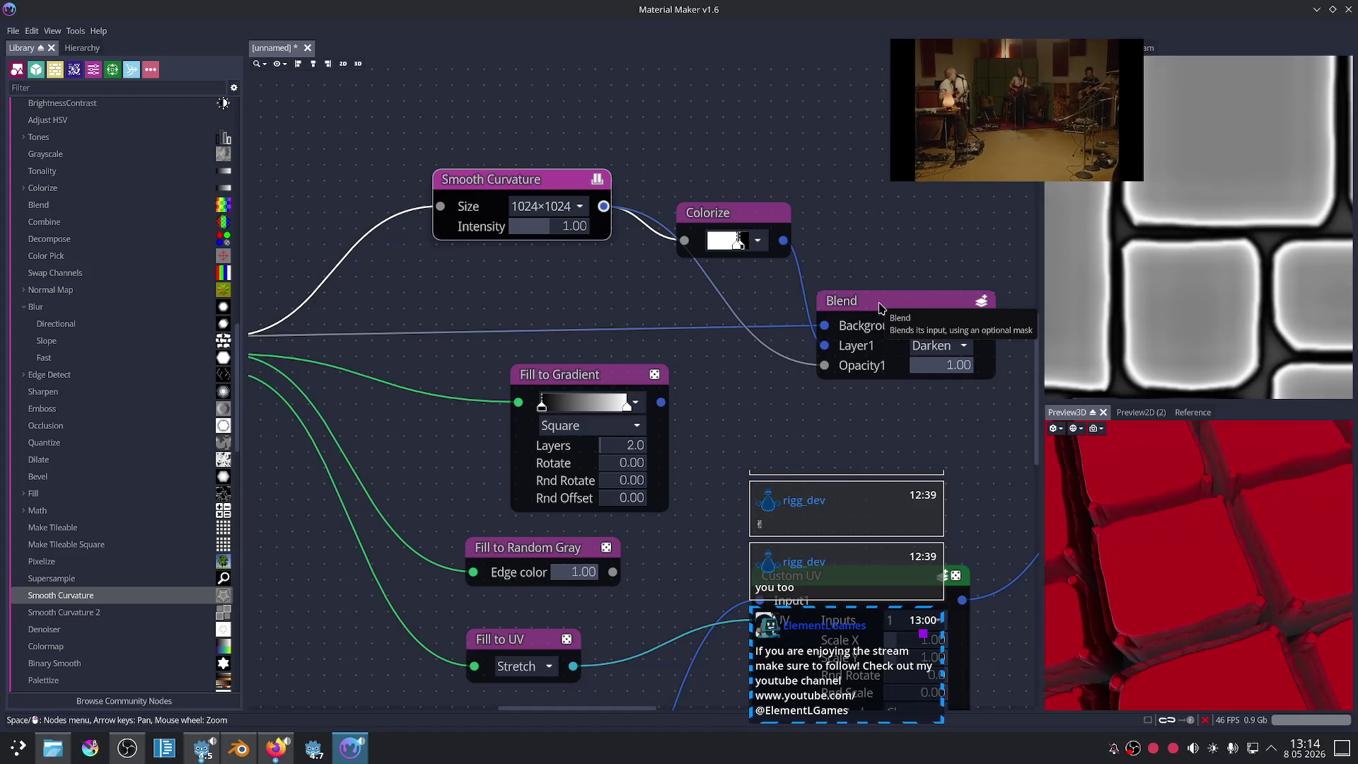
pyautogui.scroll(1, 880, 305)
pyautogui.moveTo(714, 241); pyautogui.dragTo(733, 366)
pyautogui.hotkey('ctrl', 'z')
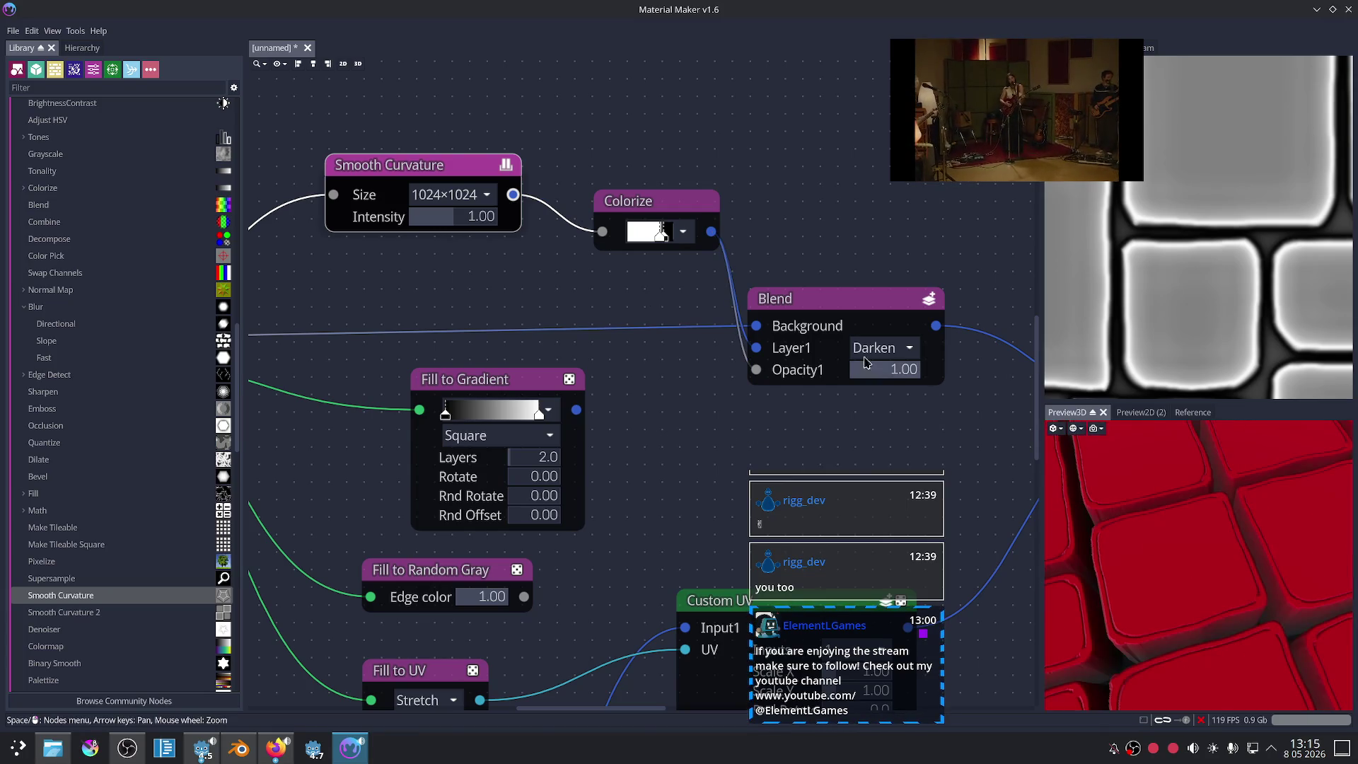
pyautogui.click(817, 292)
pyautogui.click(657, 202)
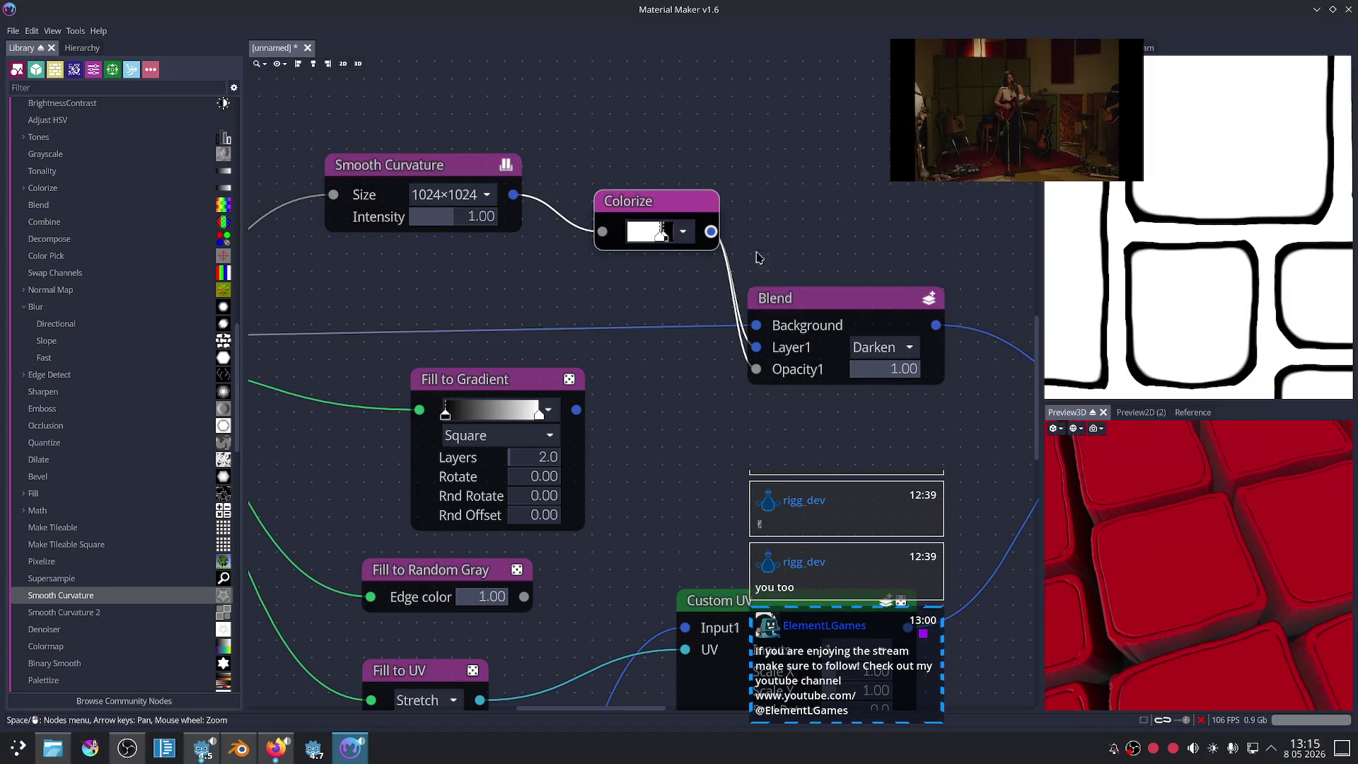
pyautogui.click(813, 299)
# Step: Set the curvature Blend's Layer1 mode to Dodge
pyautogui.click(881, 347)
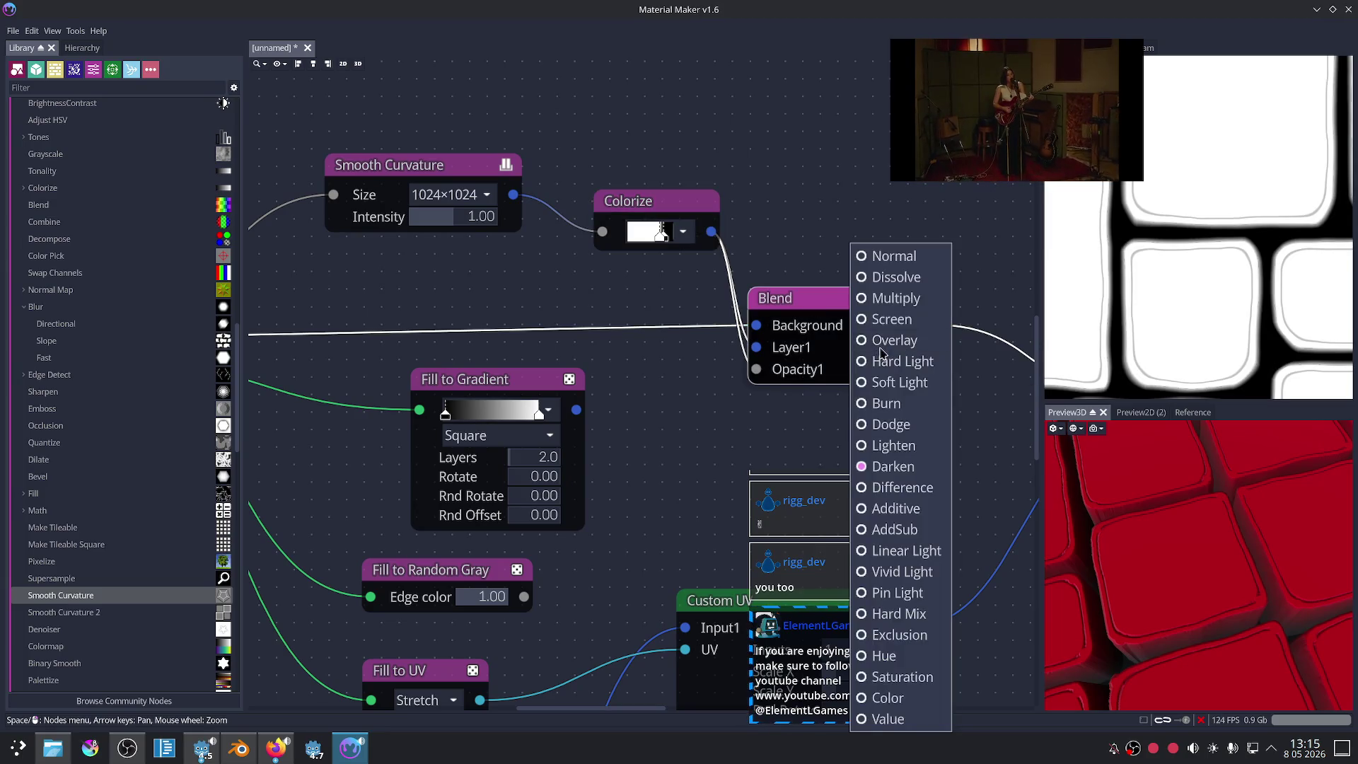
pyautogui.press('Escape')
pyautogui.scroll(1, 884, 347)
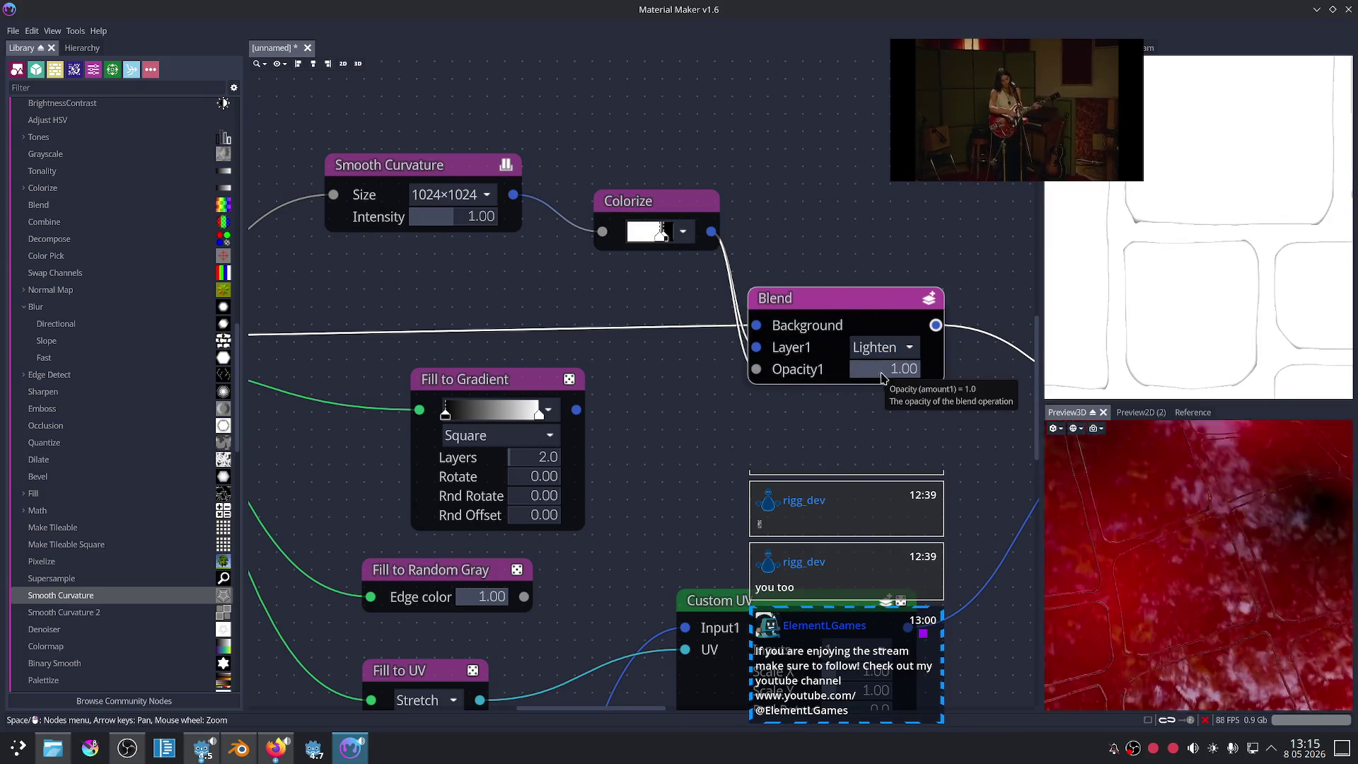
pyautogui.click(890, 347)
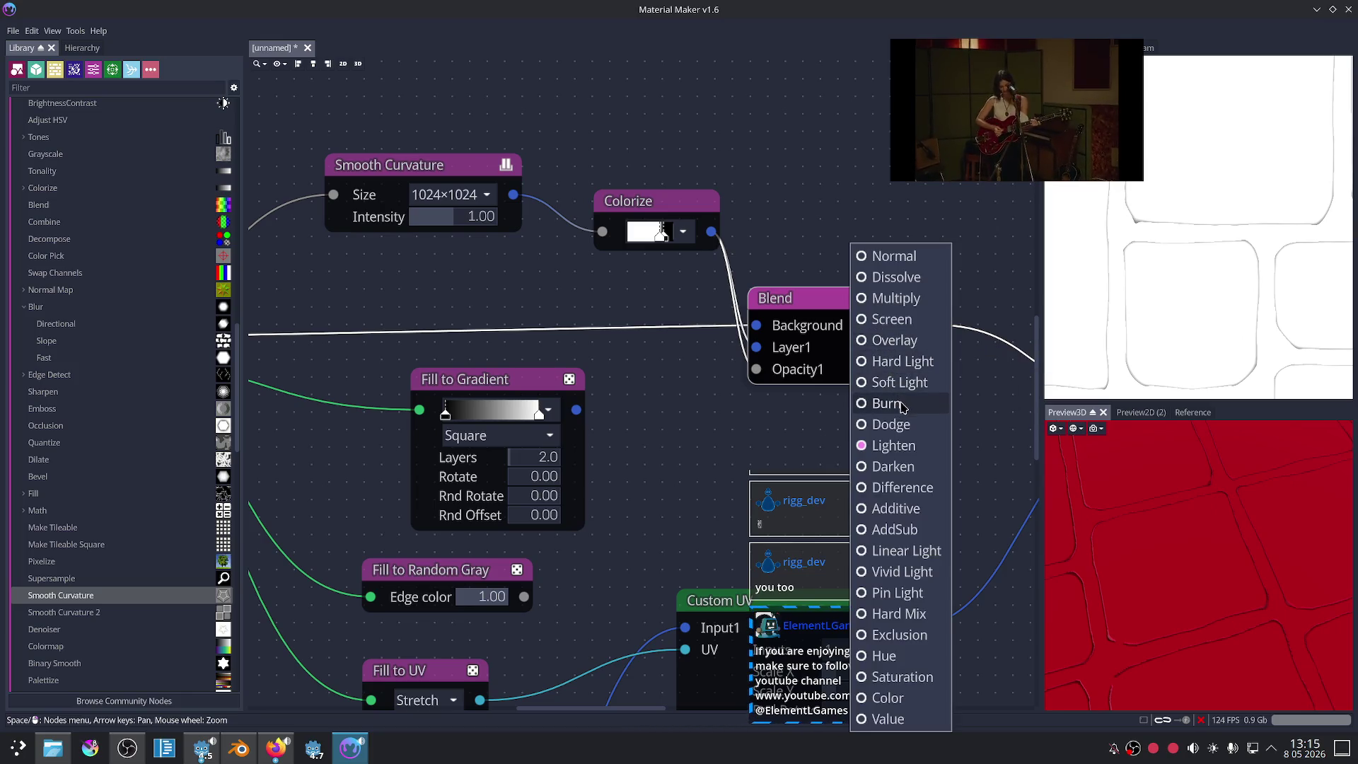
pyautogui.click(892, 424)
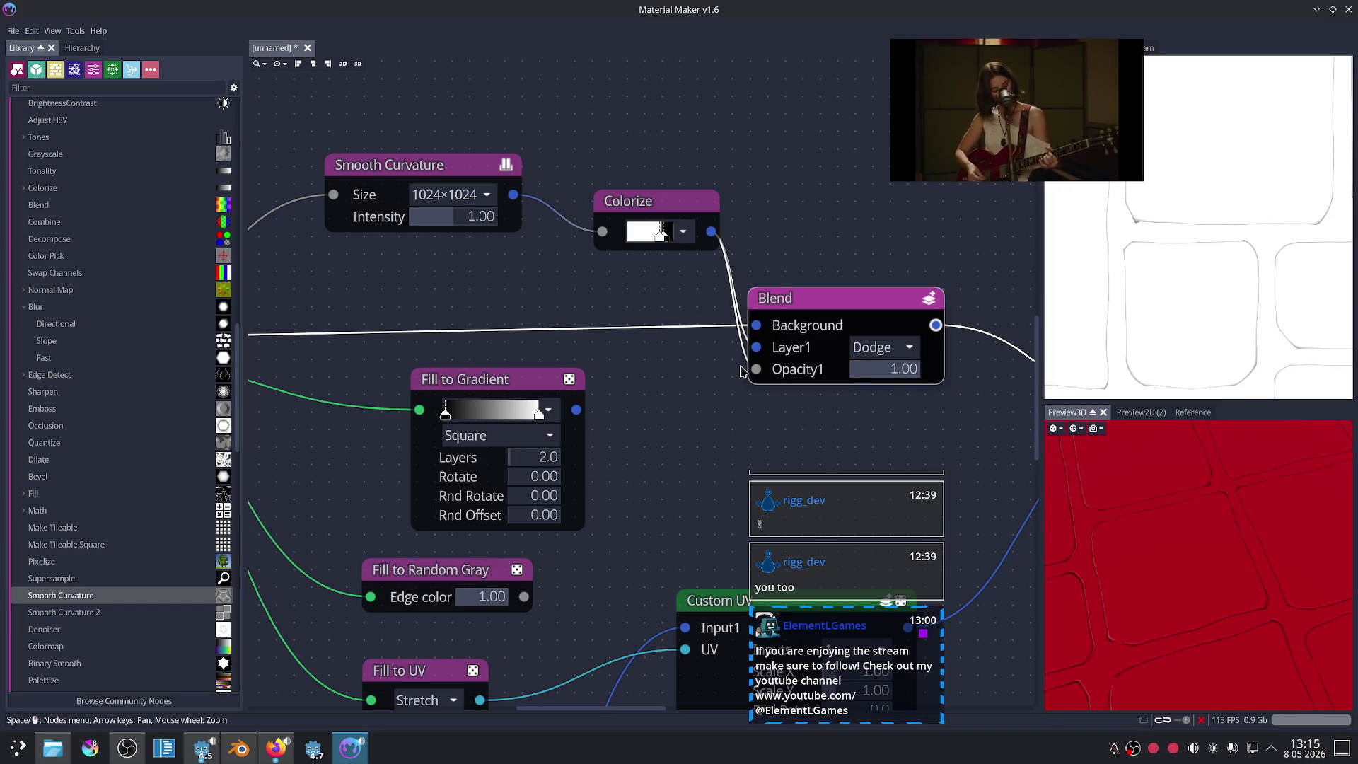
# Step: Place Colorize beside Smooth Curvature and drag a new wire from Smooth Curvature's output
pyautogui.moveTo(658, 201); pyautogui.dragTo(651, 183)
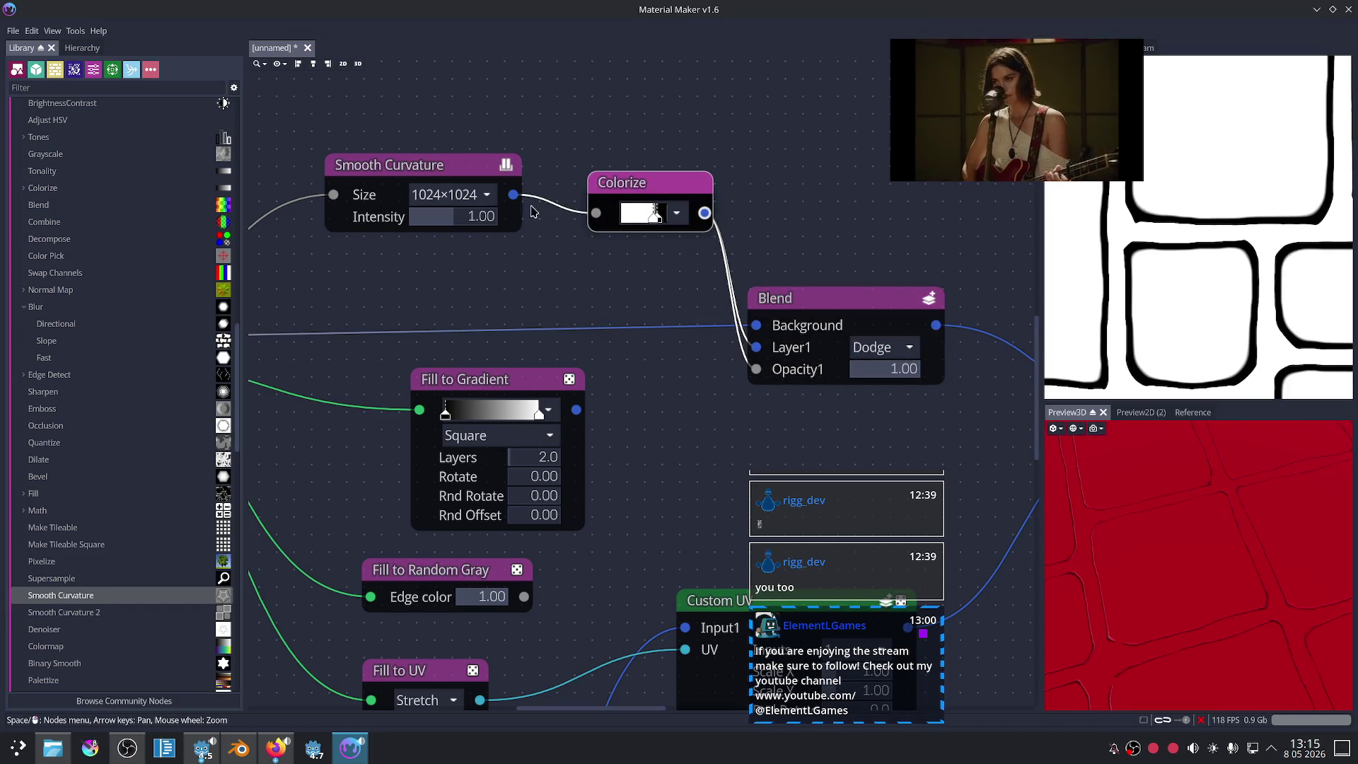
pyautogui.moveTo(513, 195)
pyautogui.mouseDown()
pyautogui.moveTo(583, 291)
pyautogui.moveTo(605, 292)
pyautogui.mouseUp()
pyautogui.click(461, 177)
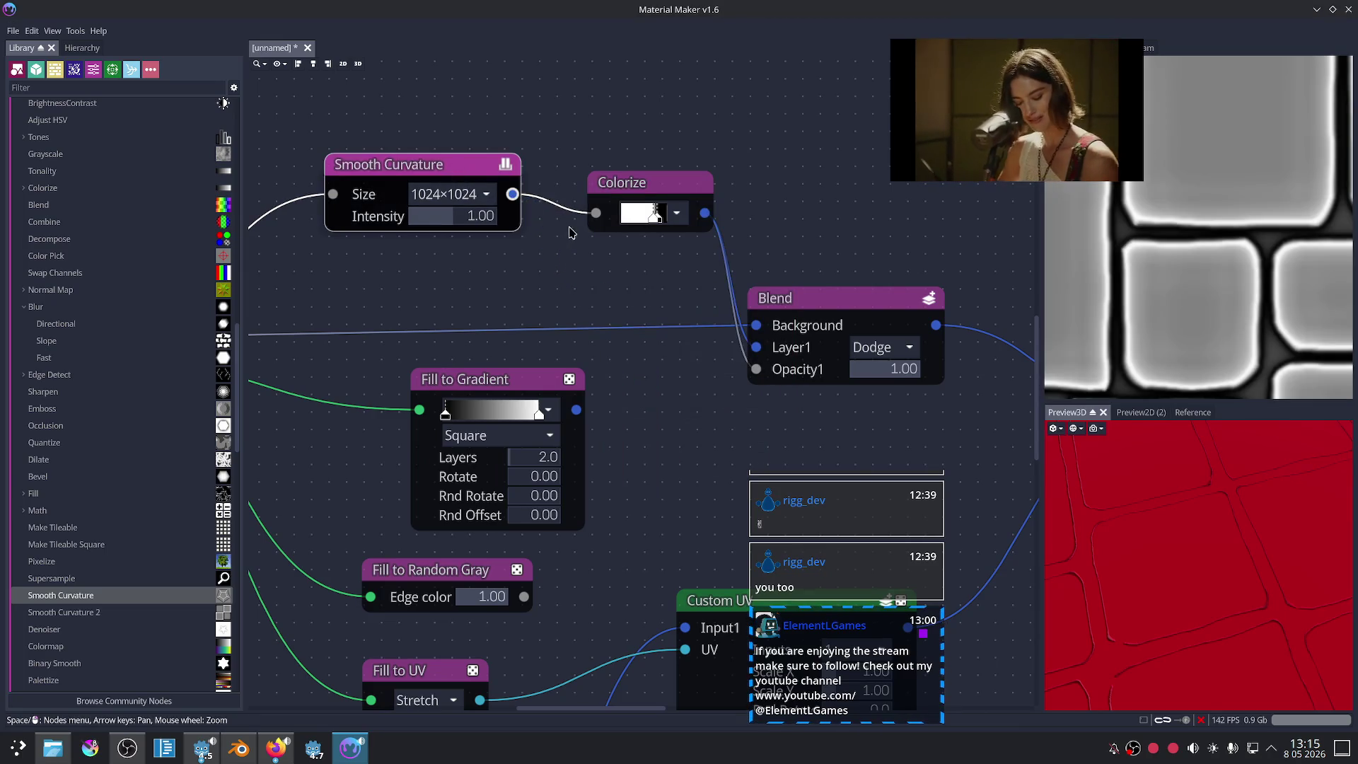
pyautogui.moveTo(513, 195); pyautogui.dragTo(576, 263)
# Step: Add a second, whiter Colorize from Smooth Curvature as the Blend's Opacity1 mask
pyautogui.click(636, 268)
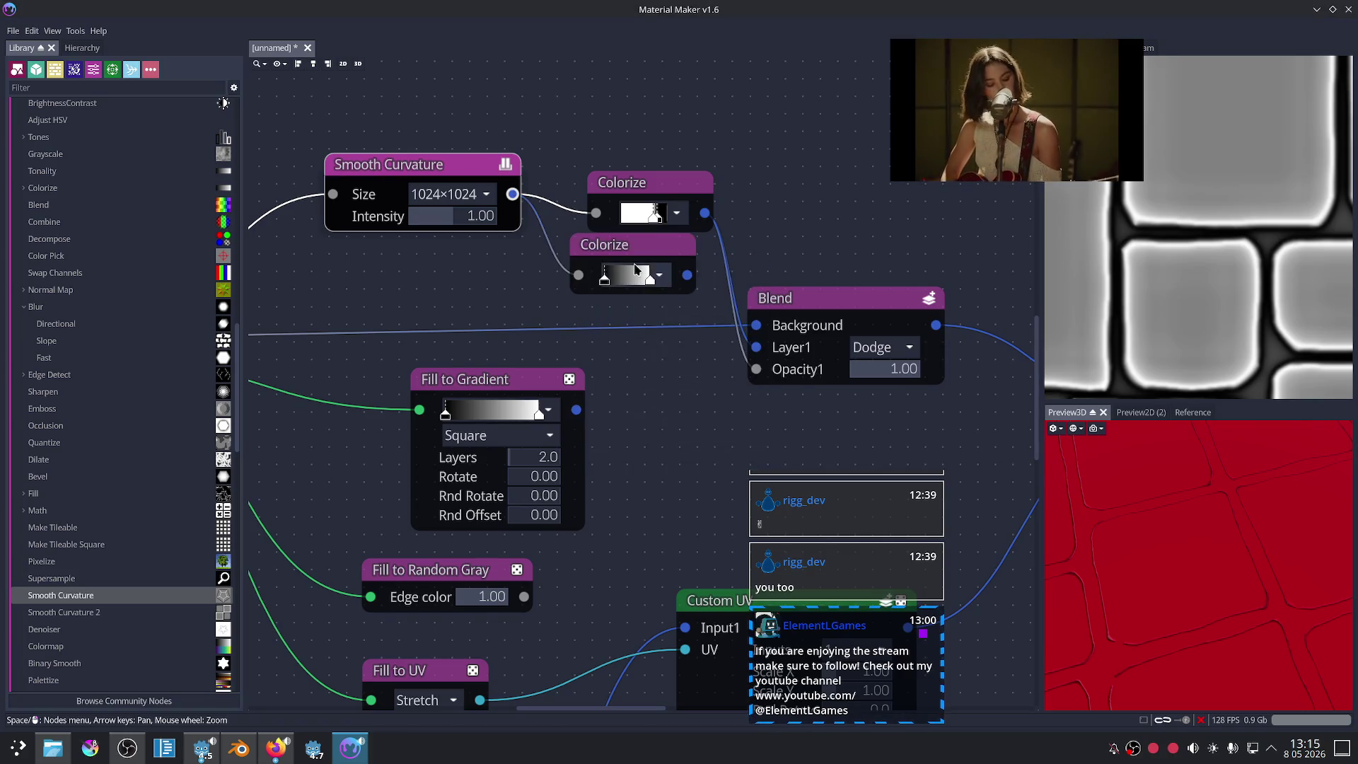
pyautogui.moveTo(630, 281)
pyautogui.mouseDown()
pyautogui.moveTo(614, 281)
pyautogui.moveTo(633, 268)
pyautogui.mouseUp()
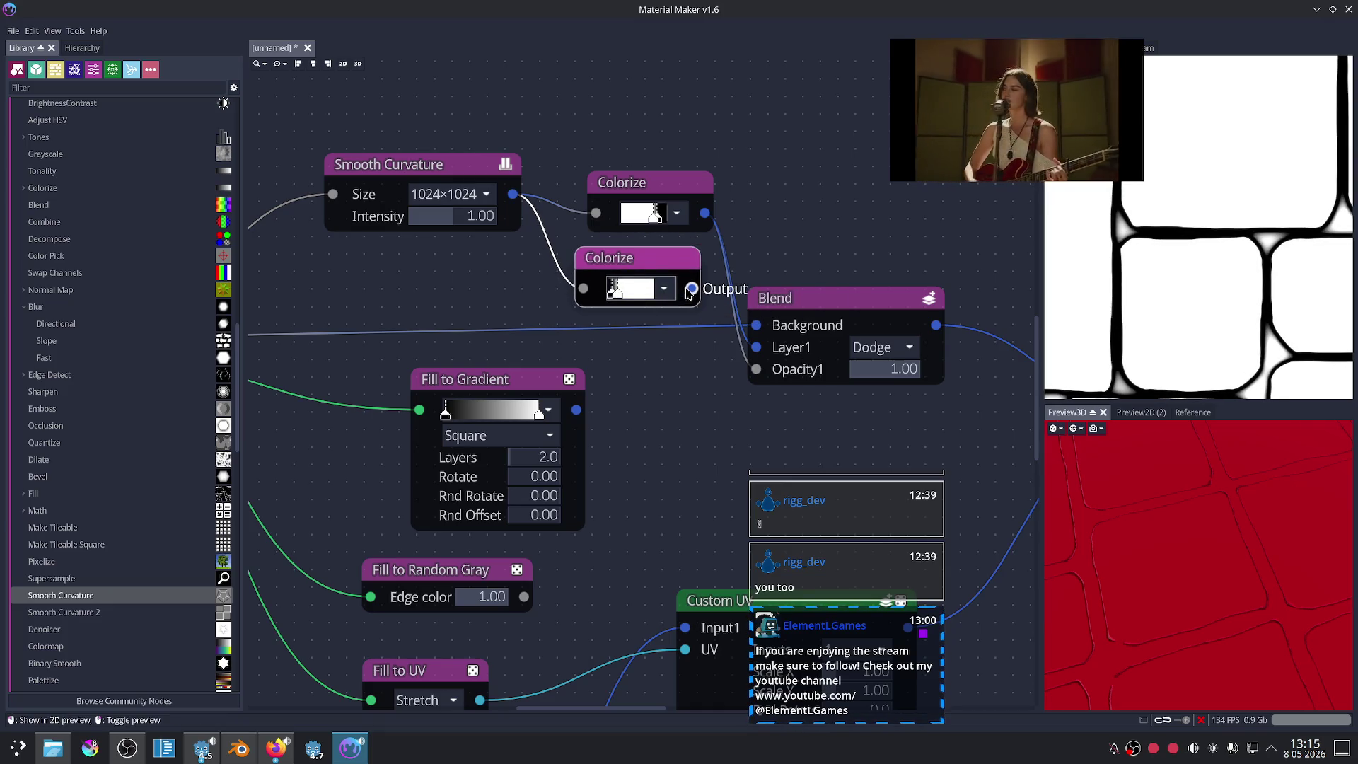
pyautogui.moveTo(691, 289); pyautogui.dragTo(751, 368)
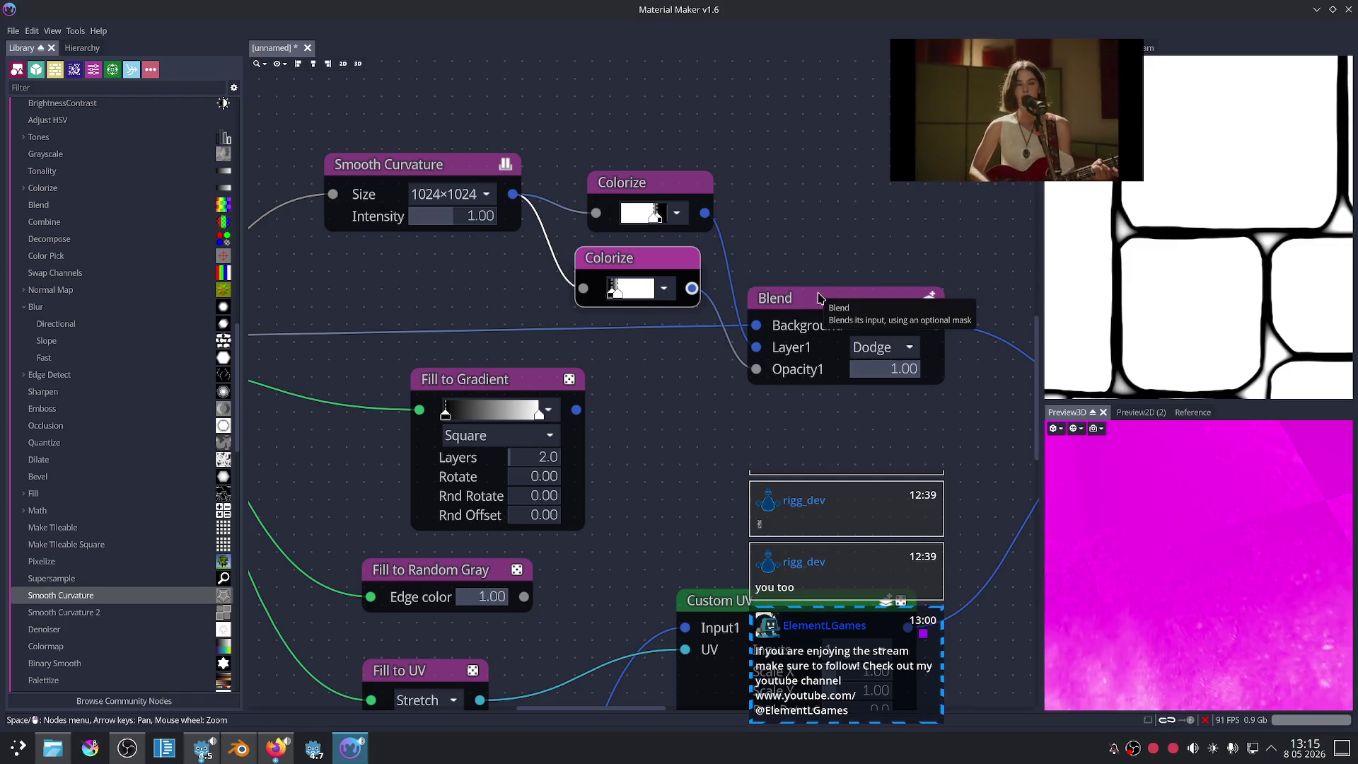
pyautogui.click(818, 298)
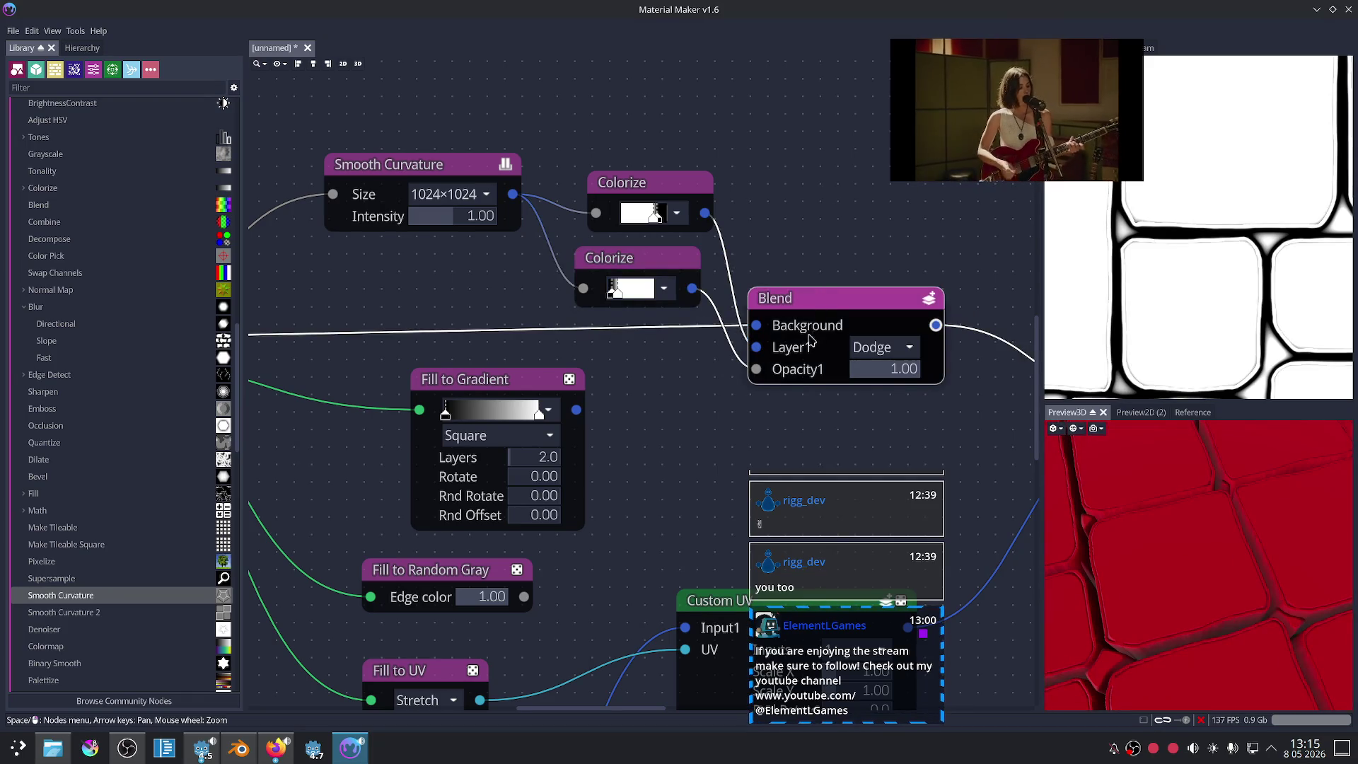
# Step: Change the Blend's Layer1 mode from Dodge to Darken
pyautogui.click(881, 347)
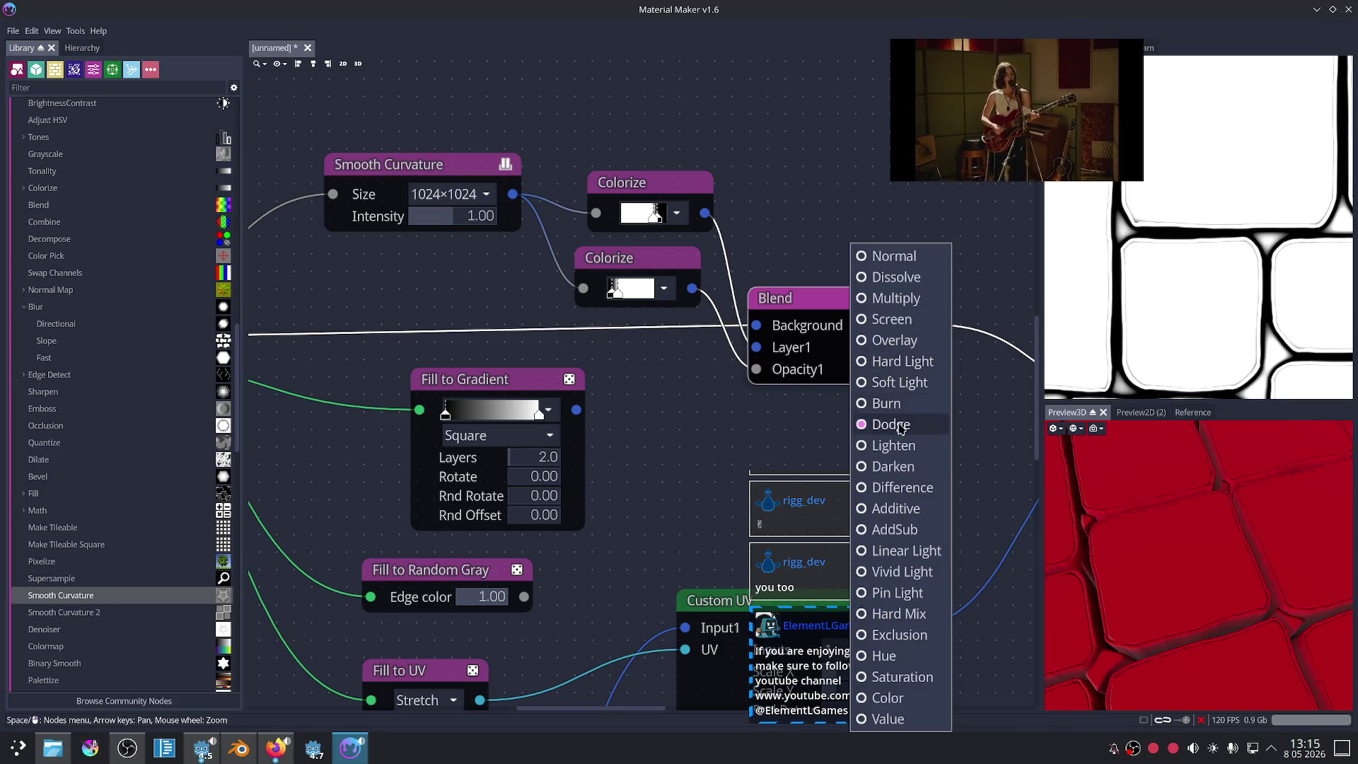
pyautogui.click(711, 466)
pyautogui.press('Down')
pyautogui.press('Down')
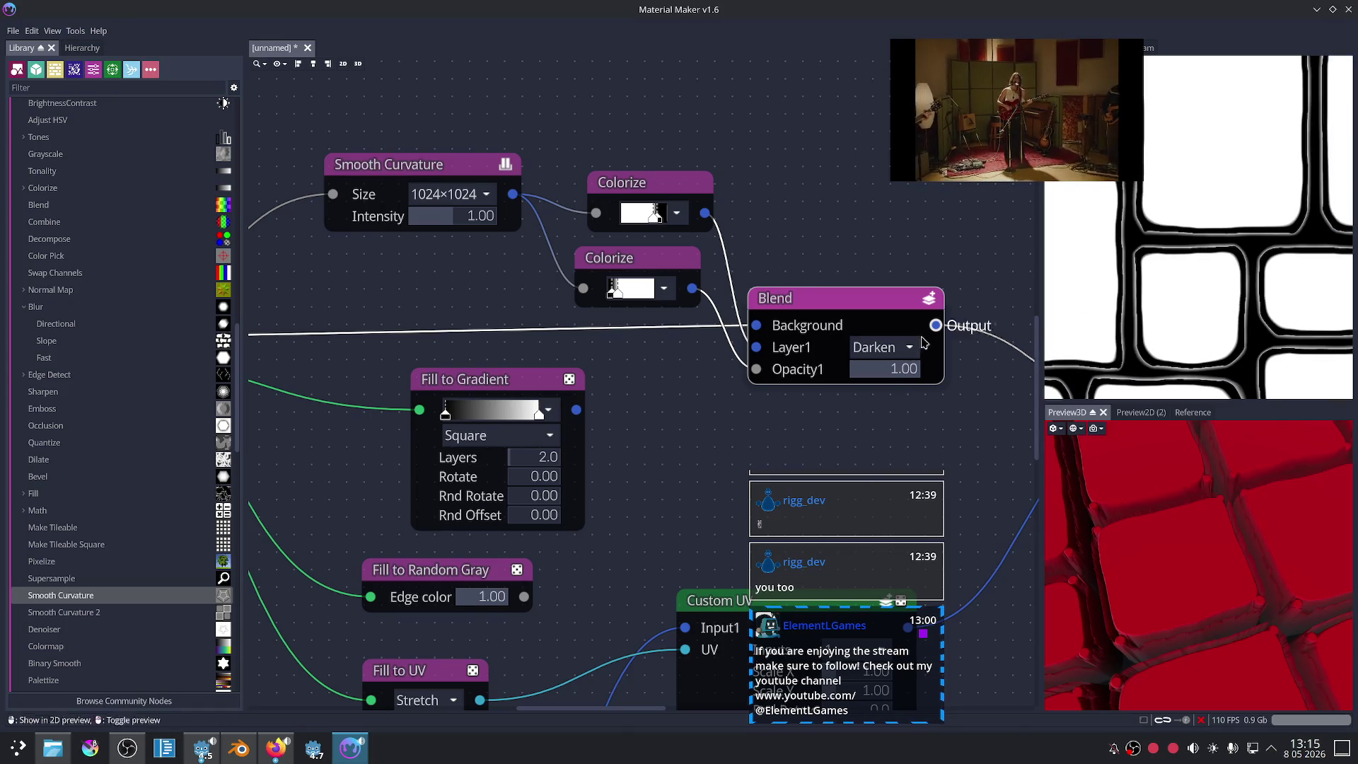
pyautogui.scroll(-3, 1226, 312)
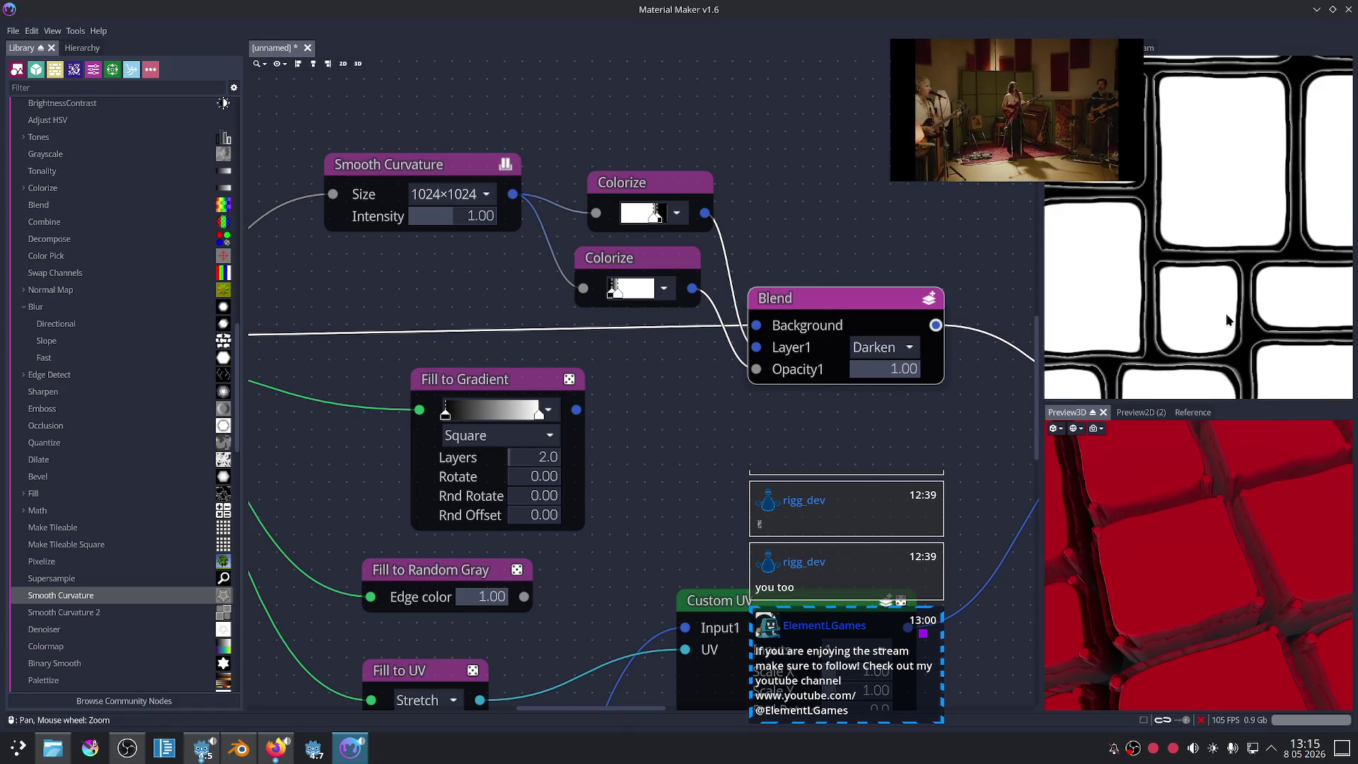
# Step: Delete the second Colorize mask node and check the unmasked Blend result
pyautogui.click(633, 189)
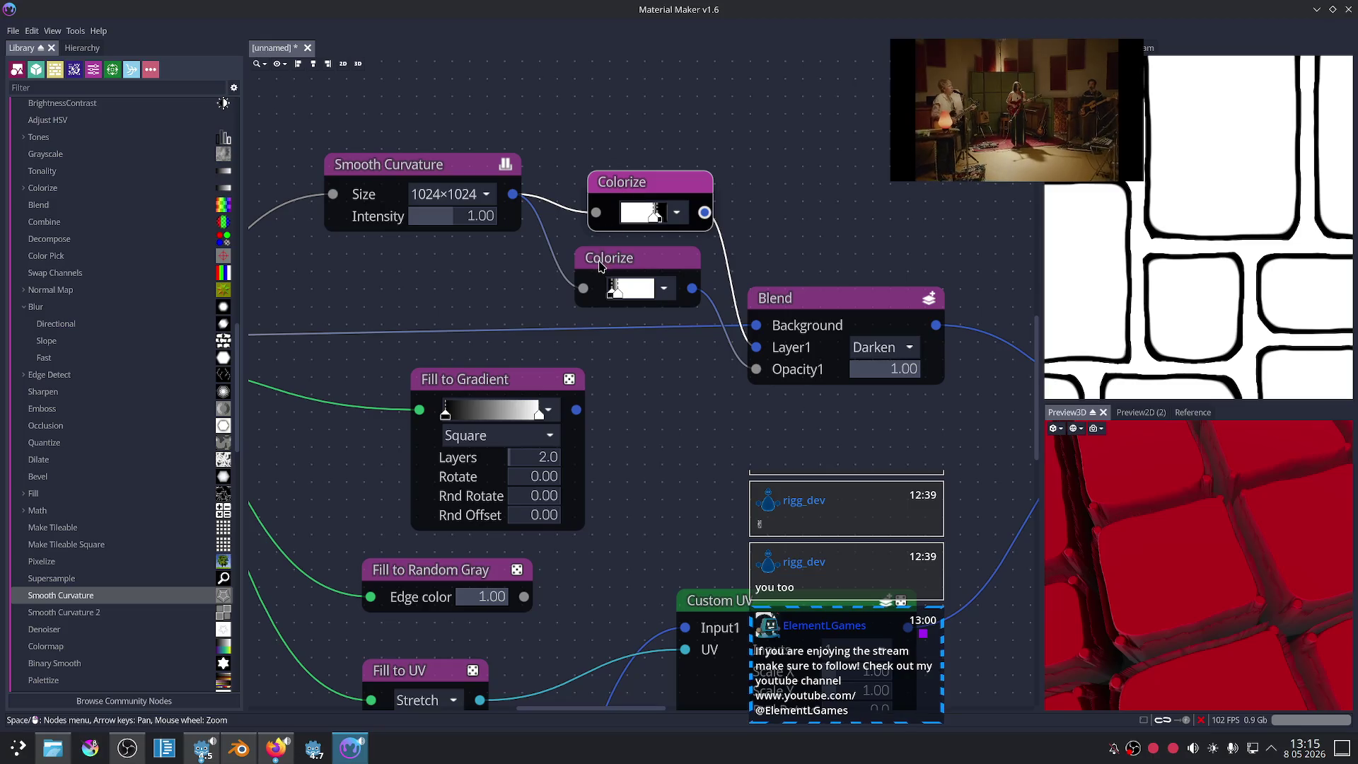
pyautogui.click(614, 258)
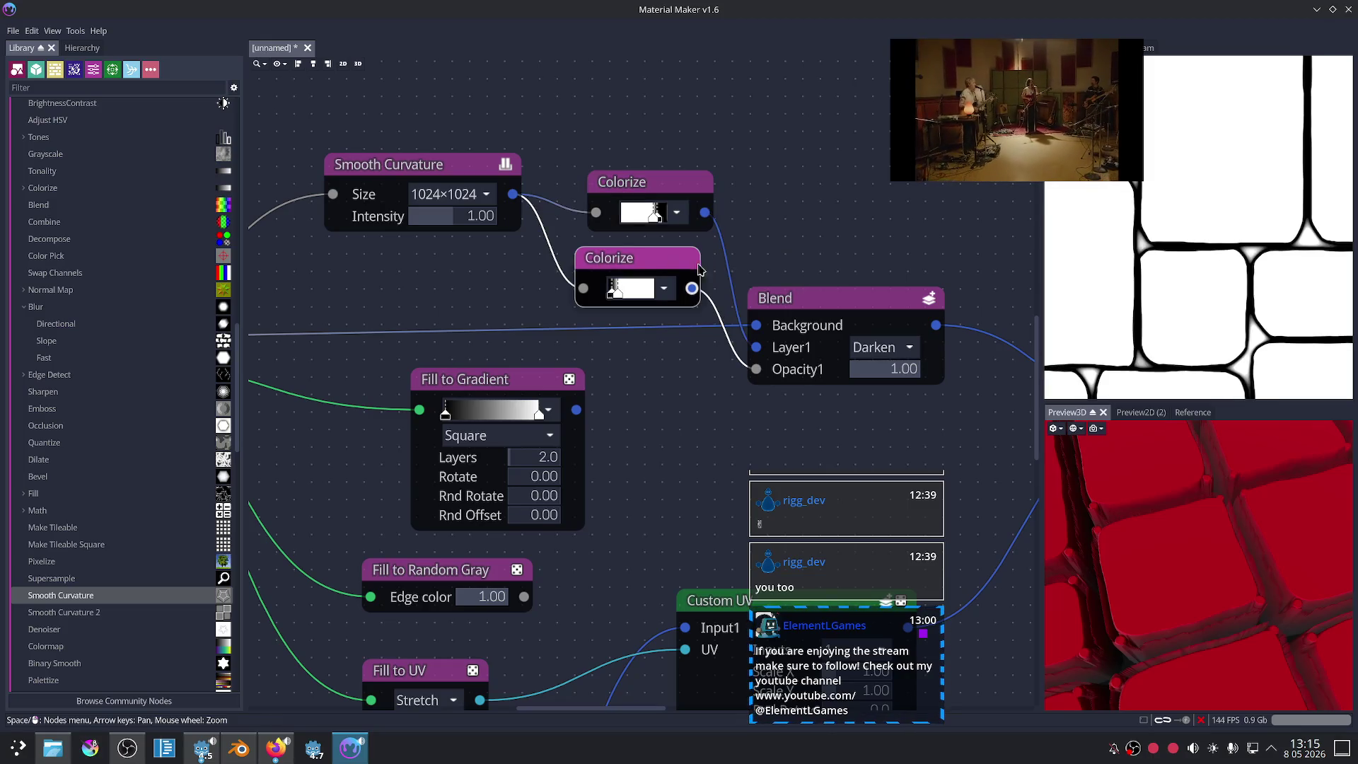
pyautogui.press('Delete')
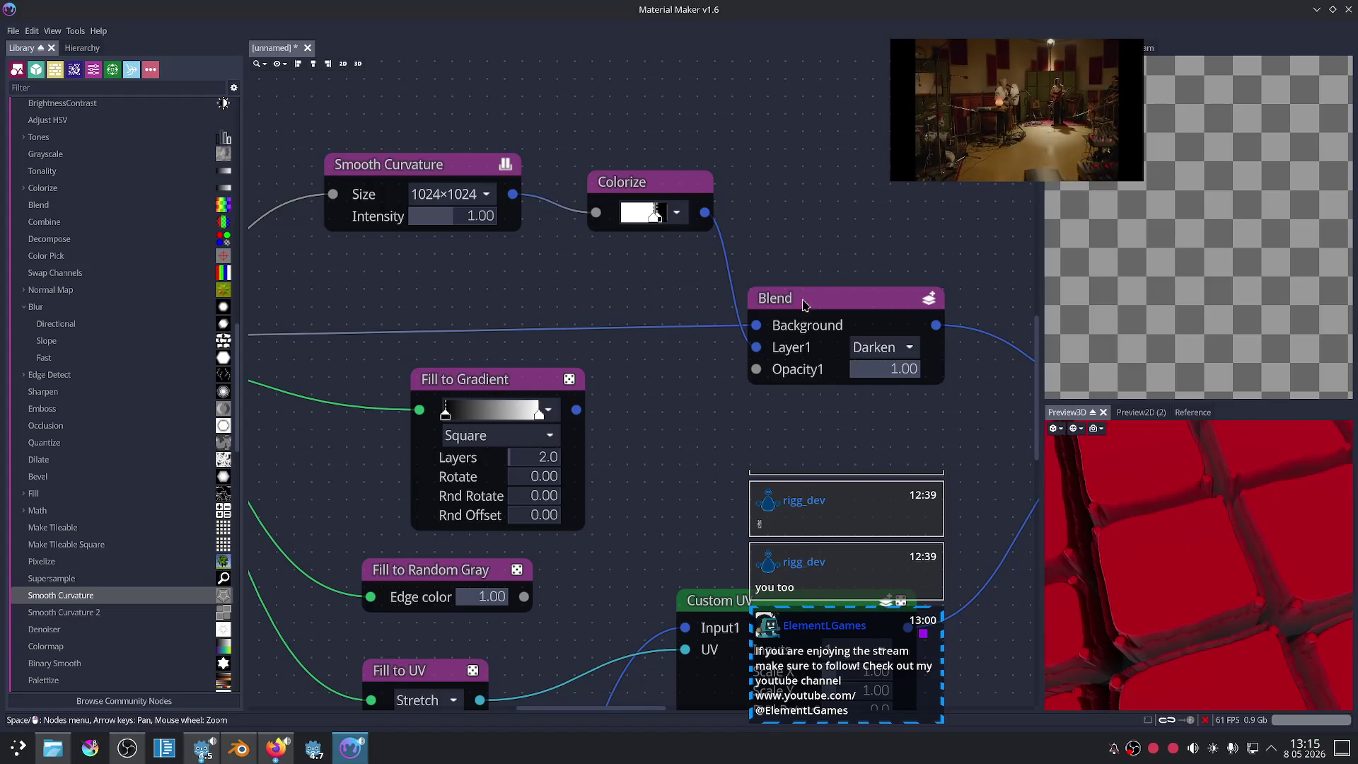
pyautogui.click(805, 307)
pyautogui.scroll(-2, 807, 315)
# Step: Rearrange the Smooth Curvature and Colorize nodes in the graph
pyautogui.scroll(1, 713, 380)
pyautogui.scroll(1, 713, 381)
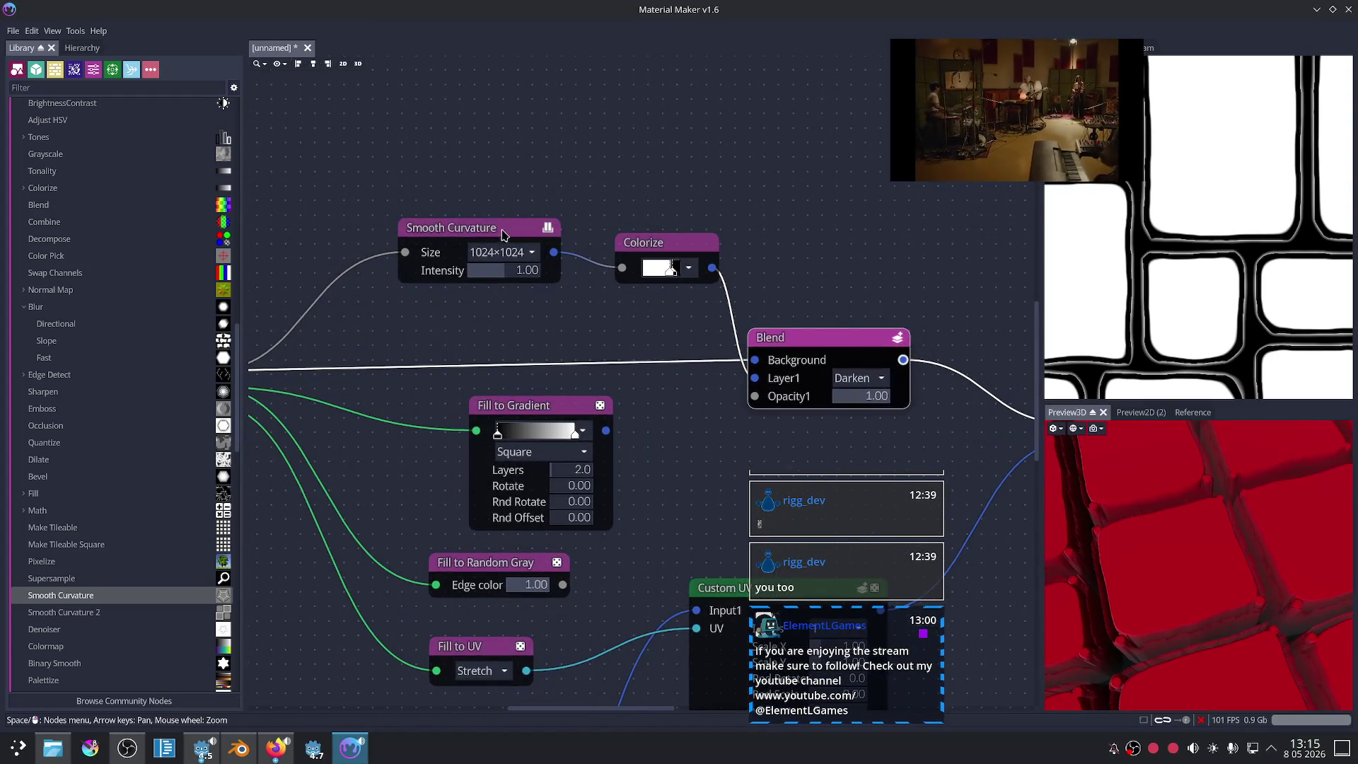
pyautogui.moveTo(499, 233); pyautogui.dragTo(448, 270)
pyautogui.scroll(-2, 1200, 297)
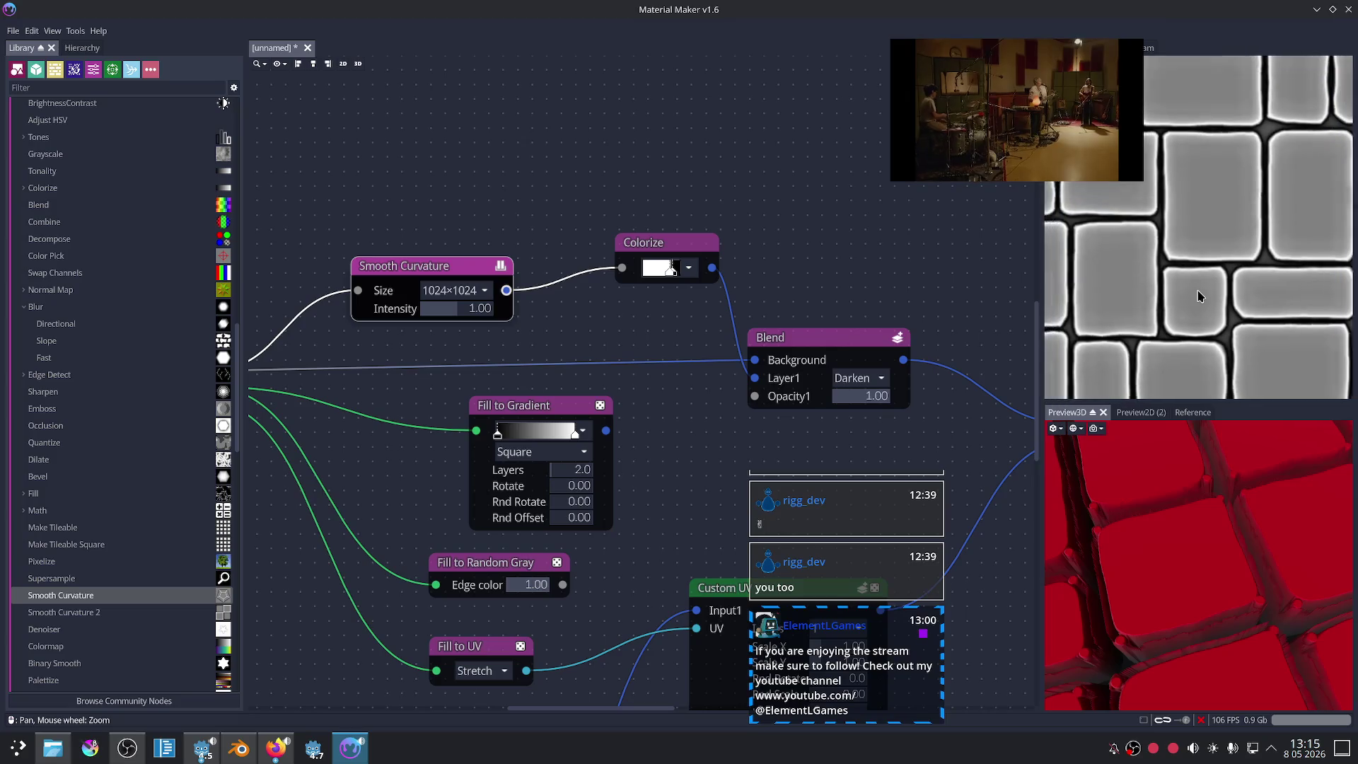
pyautogui.scroll(-2, 1200, 297)
pyautogui.moveTo(632, 243)
pyautogui.mouseDown()
pyautogui.moveTo(603, 251)
pyautogui.moveTo(576, 287)
pyautogui.moveTo(659, 283)
pyautogui.moveTo(611, 283)
pyautogui.moveTo(650, 283)
pyautogui.moveTo(640, 284)
pyautogui.mouseUp()
# Step: Add a Colorize gradient stop, shift the dark stop left and the bright stop right
pyautogui.scroll(2, 636, 283)
pyautogui.doubleClick(629, 281)
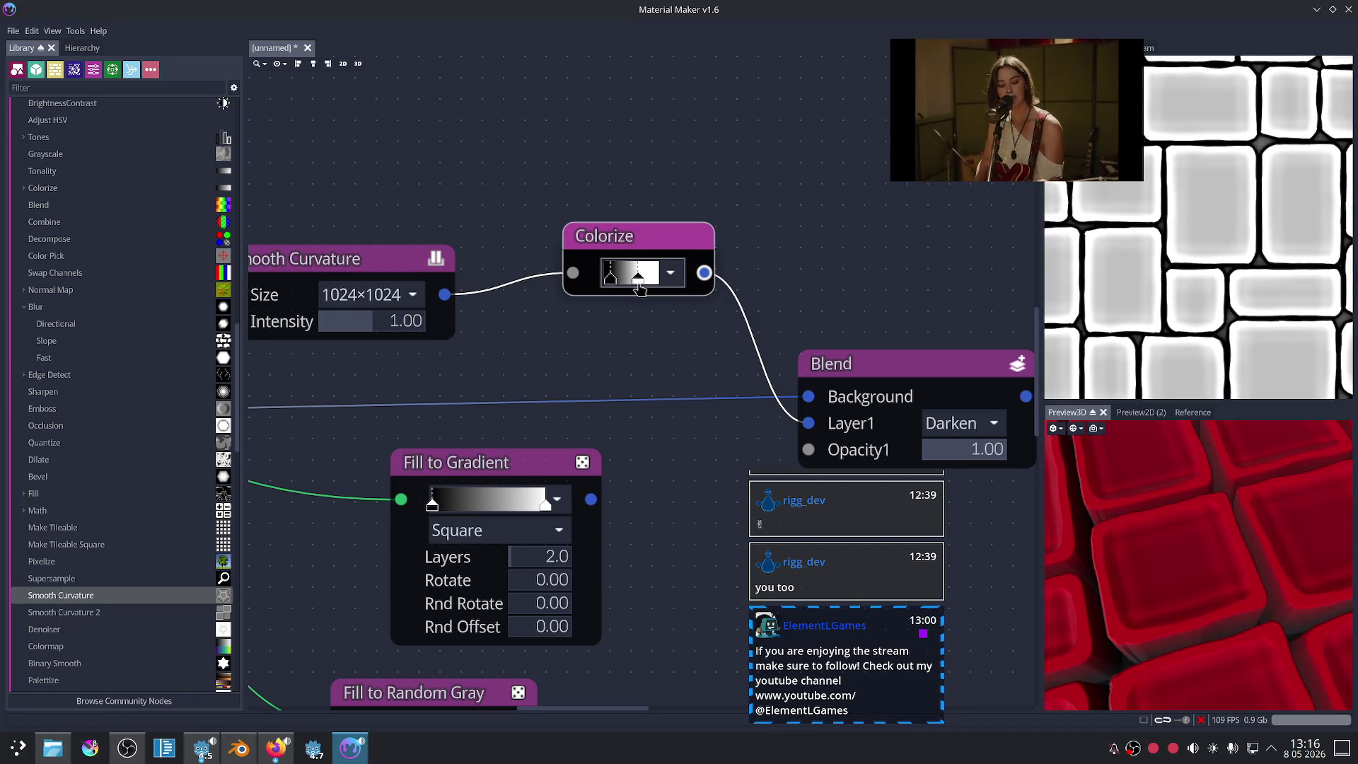
pyautogui.moveTo(612, 283); pyautogui.dragTo(598, 285)
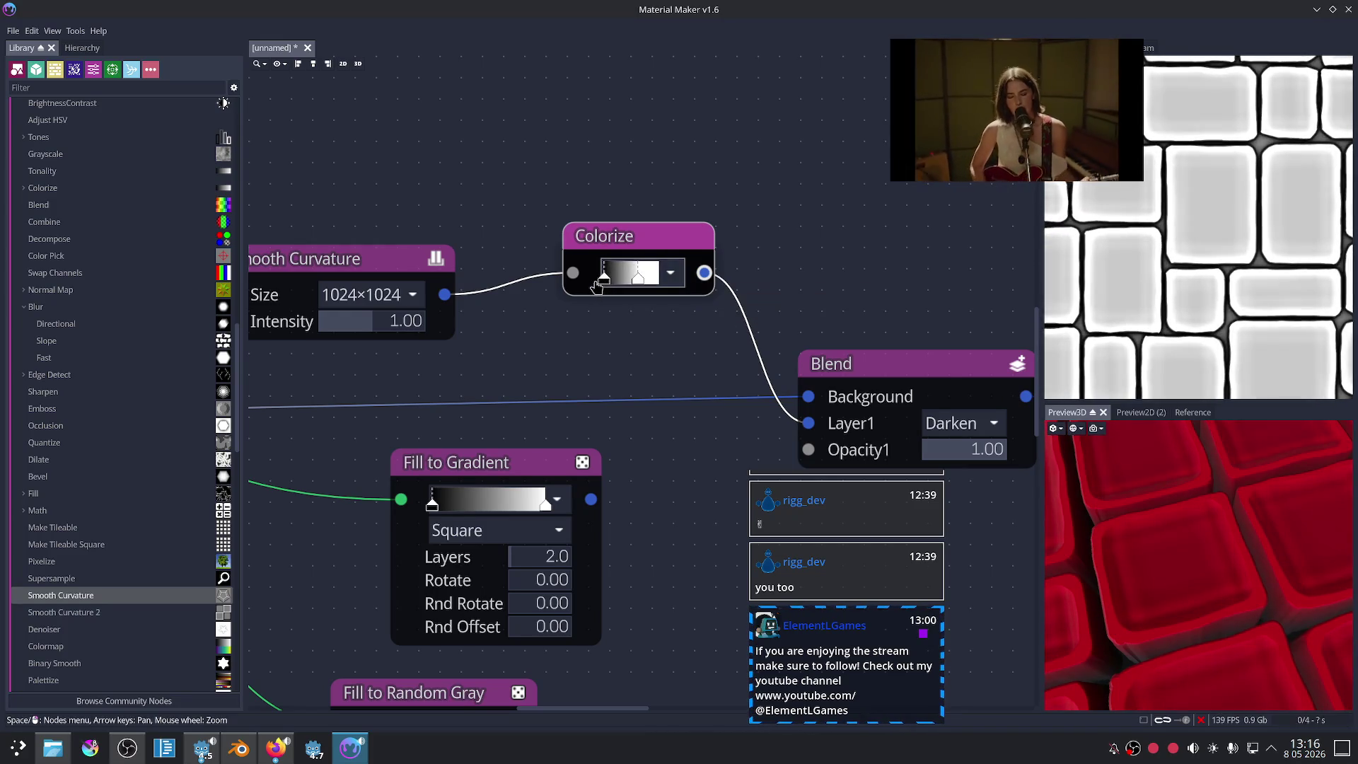
pyautogui.click(341, 267)
pyautogui.click(656, 259)
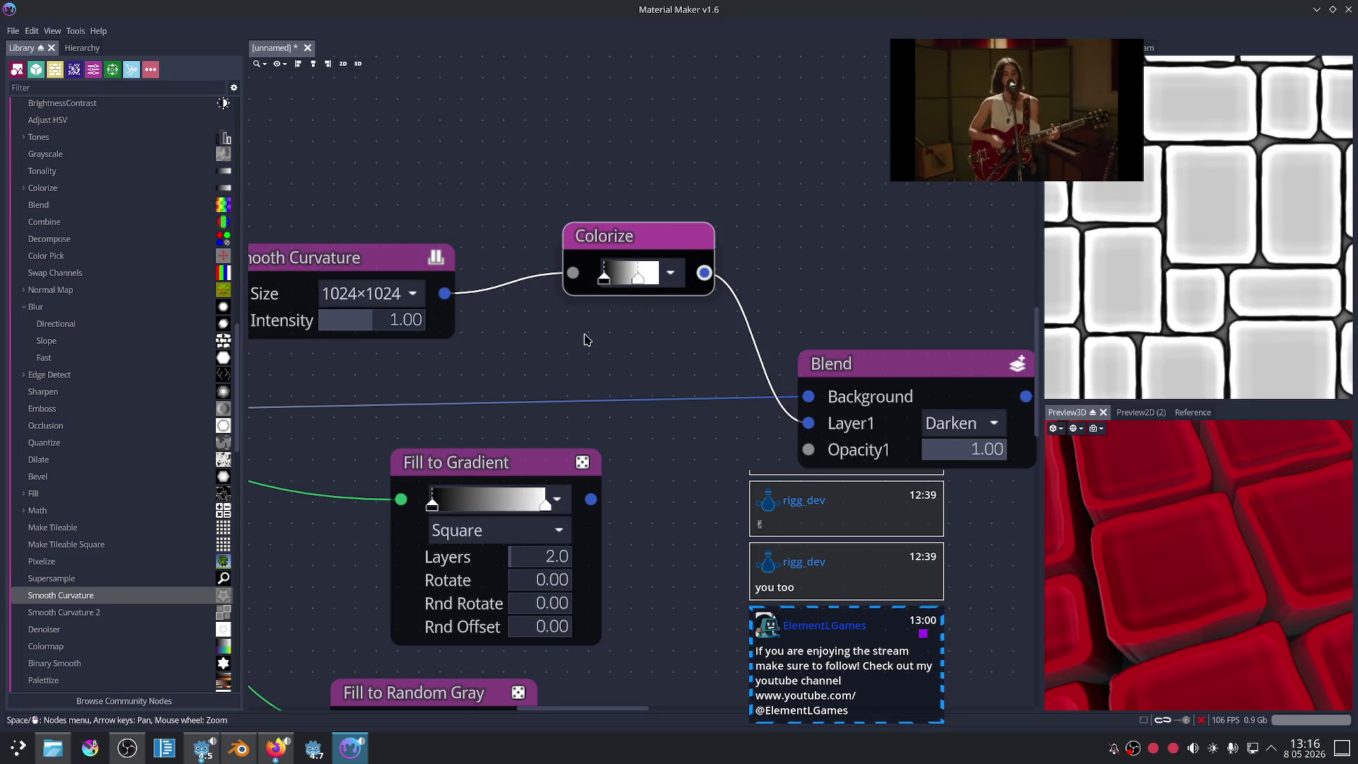
pyautogui.moveTo(637, 278); pyautogui.dragTo(651, 278)
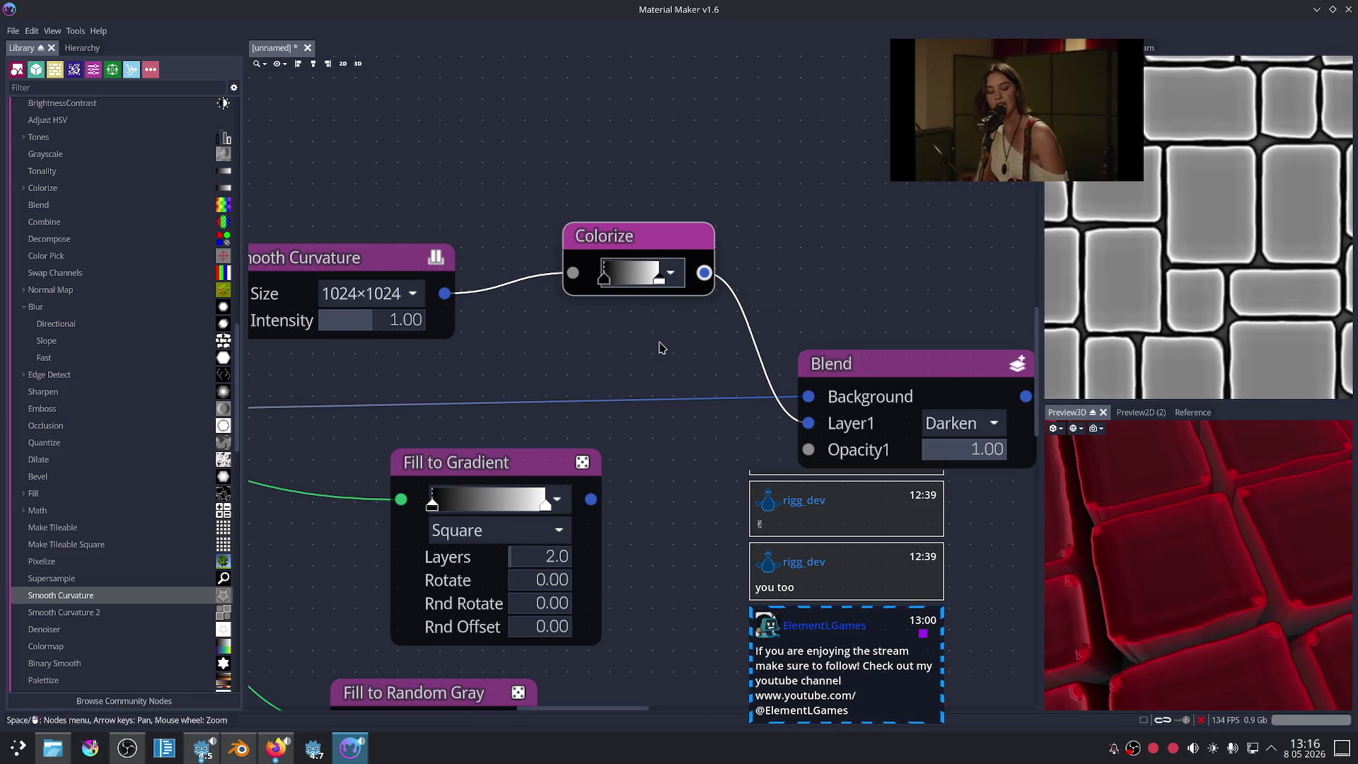
# Step: Preview the Blend node's result with the softened curvature edges
pyautogui.scroll(-2, 660, 348)
pyautogui.scroll(-1, 659, 348)
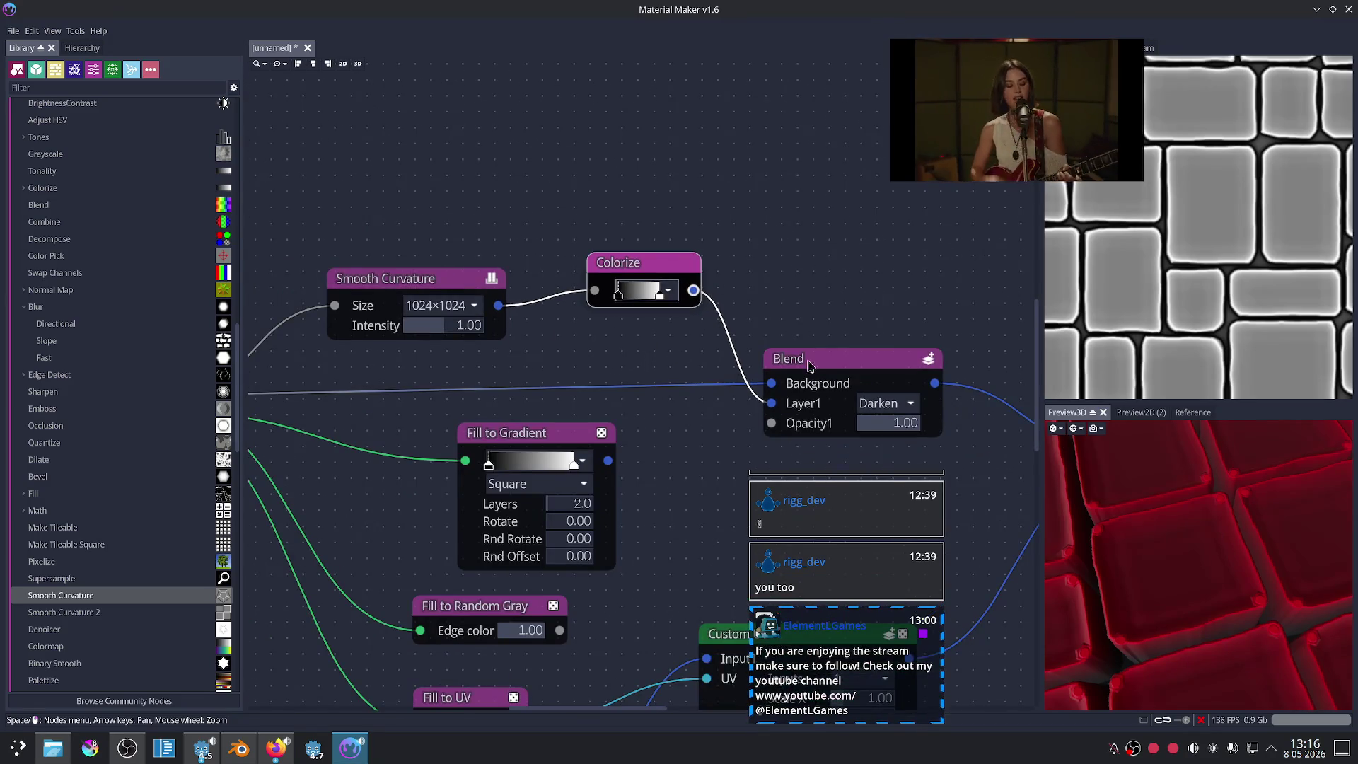
pyautogui.click(816, 366)
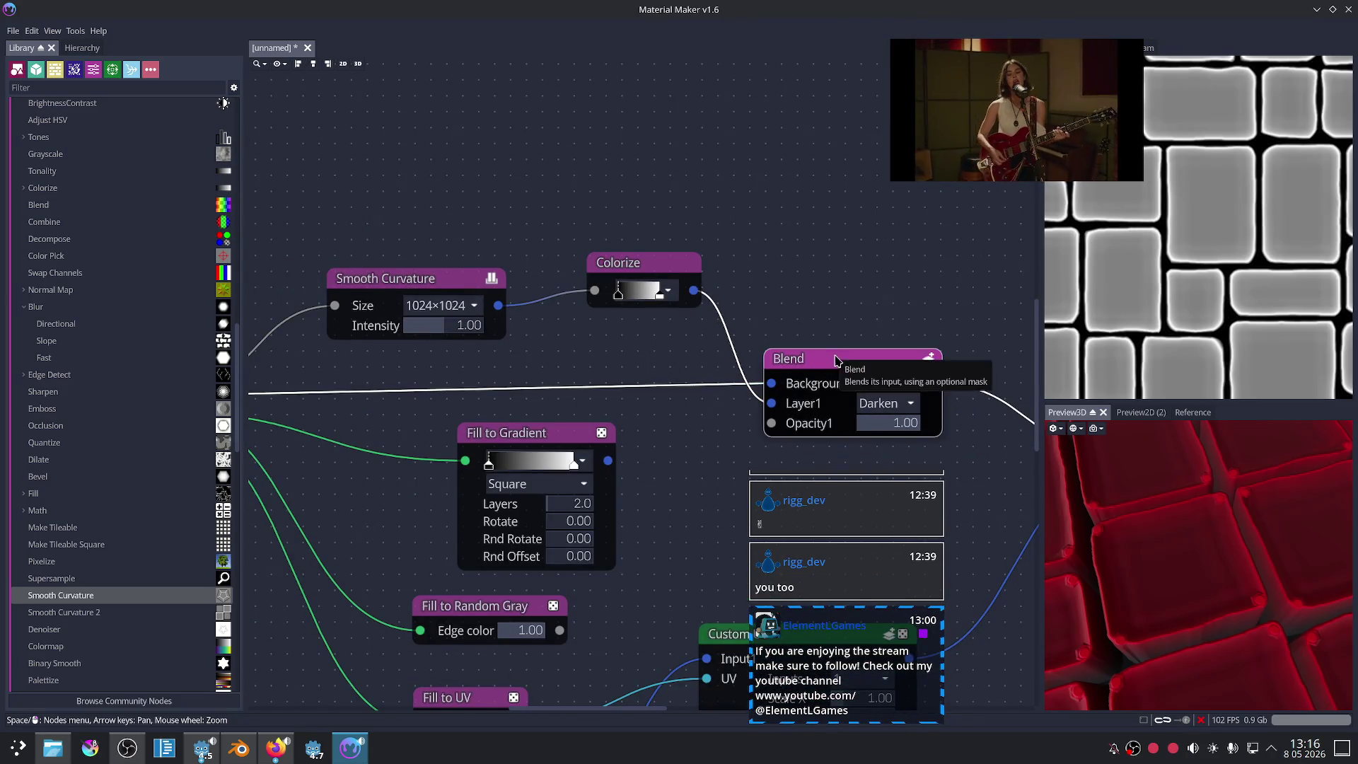
pyautogui.scroll(-2, 853, 303)
pyautogui.scroll(1, 767, 267)
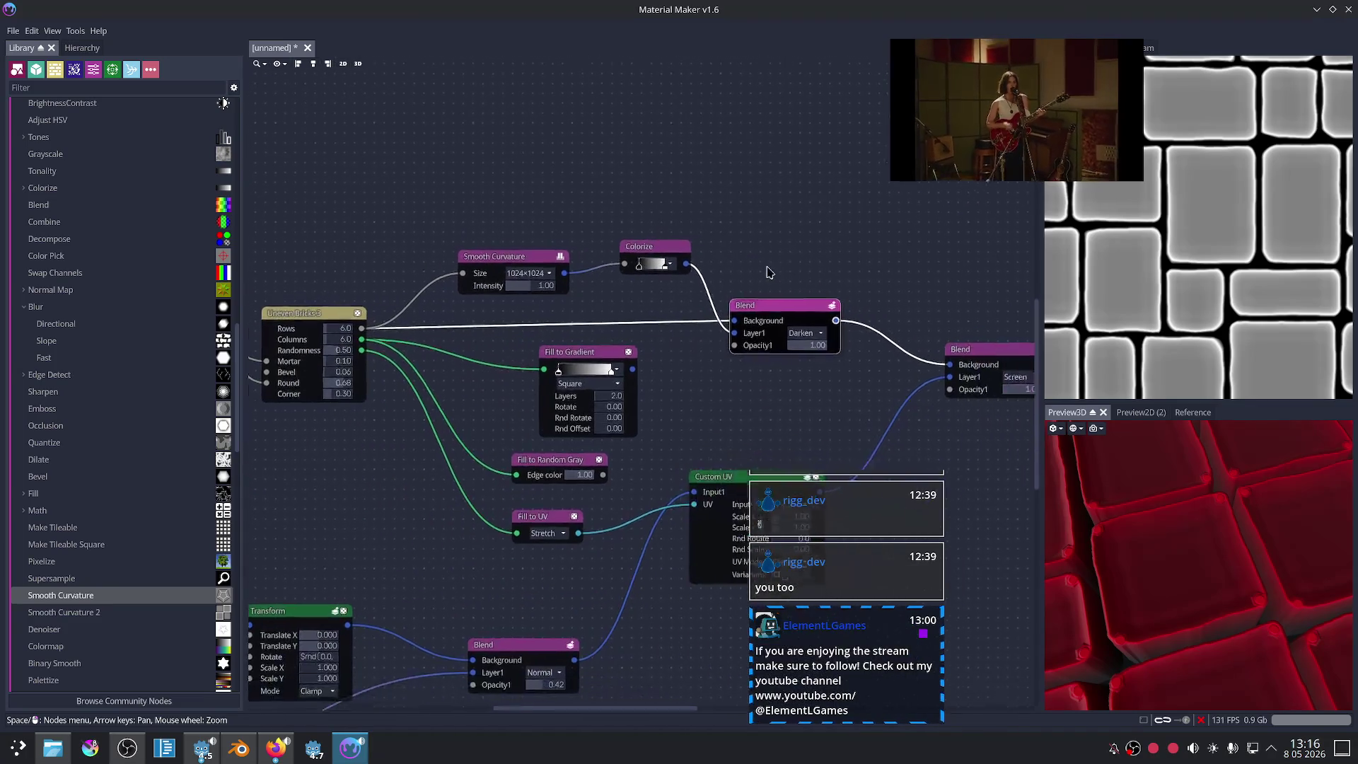
pyautogui.scroll(1, 767, 273)
pyautogui.click(789, 357)
# Step: Try Multiply, then Hard Light, as the Blend node's Layer1 mode
pyautogui.press('Escape')
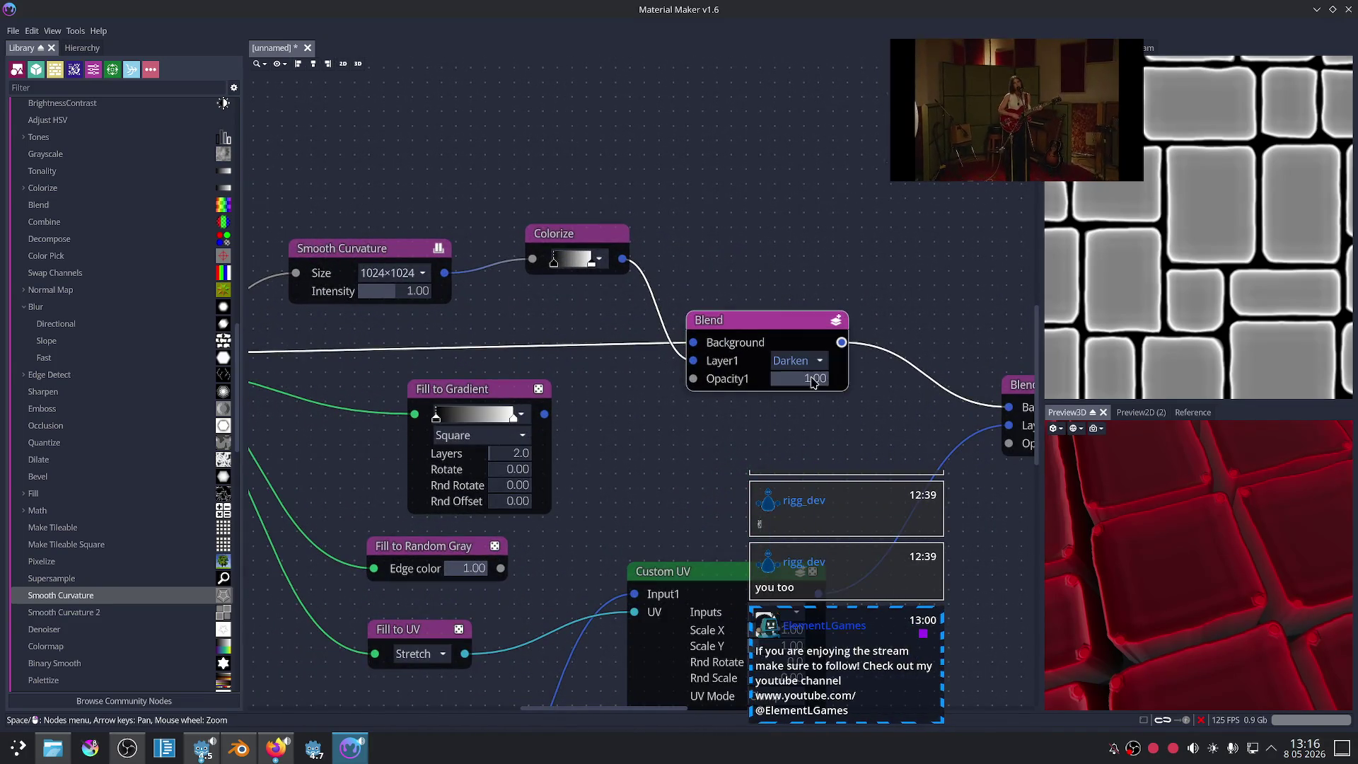
pyautogui.click(869, 409)
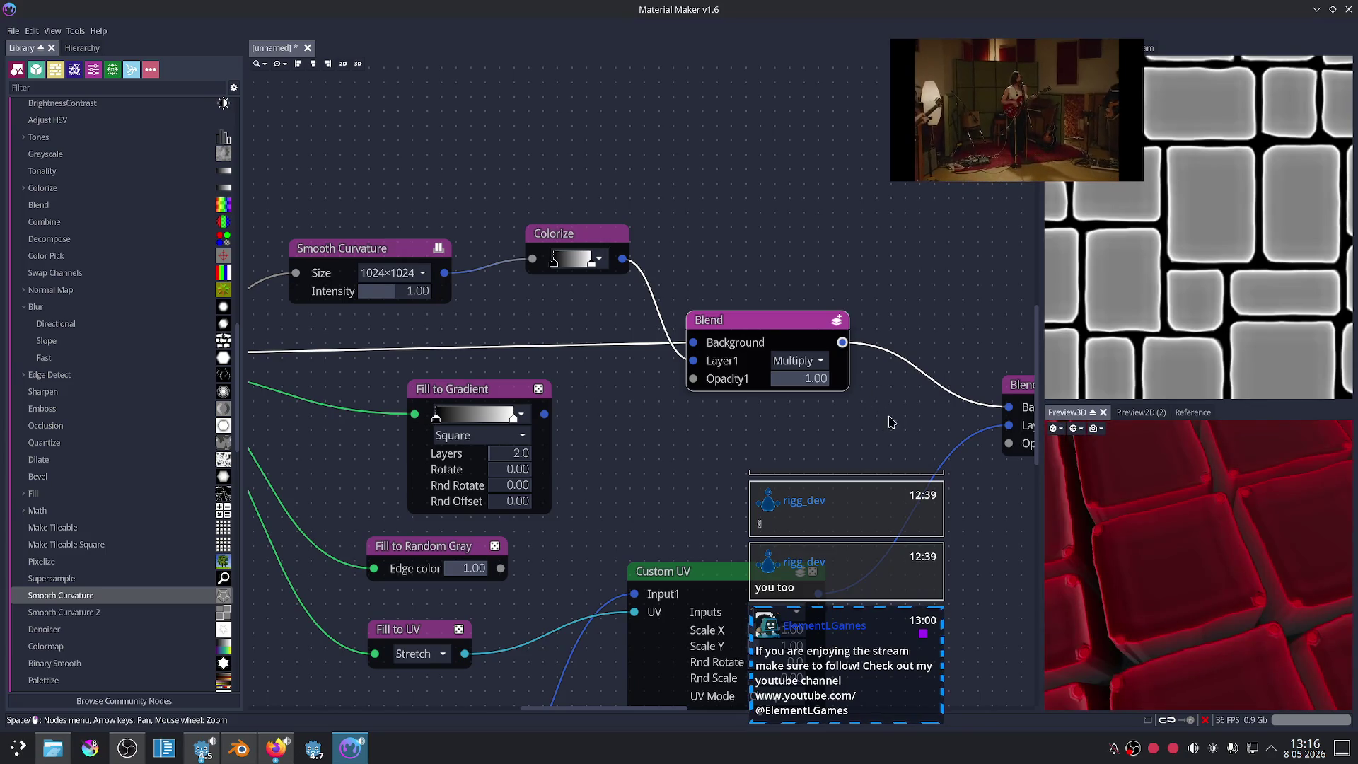
pyautogui.scroll(2, 825, 399)
pyautogui.moveTo(595, 391); pyautogui.dragTo(637, 391, button='middle')
pyautogui.click(824, 342)
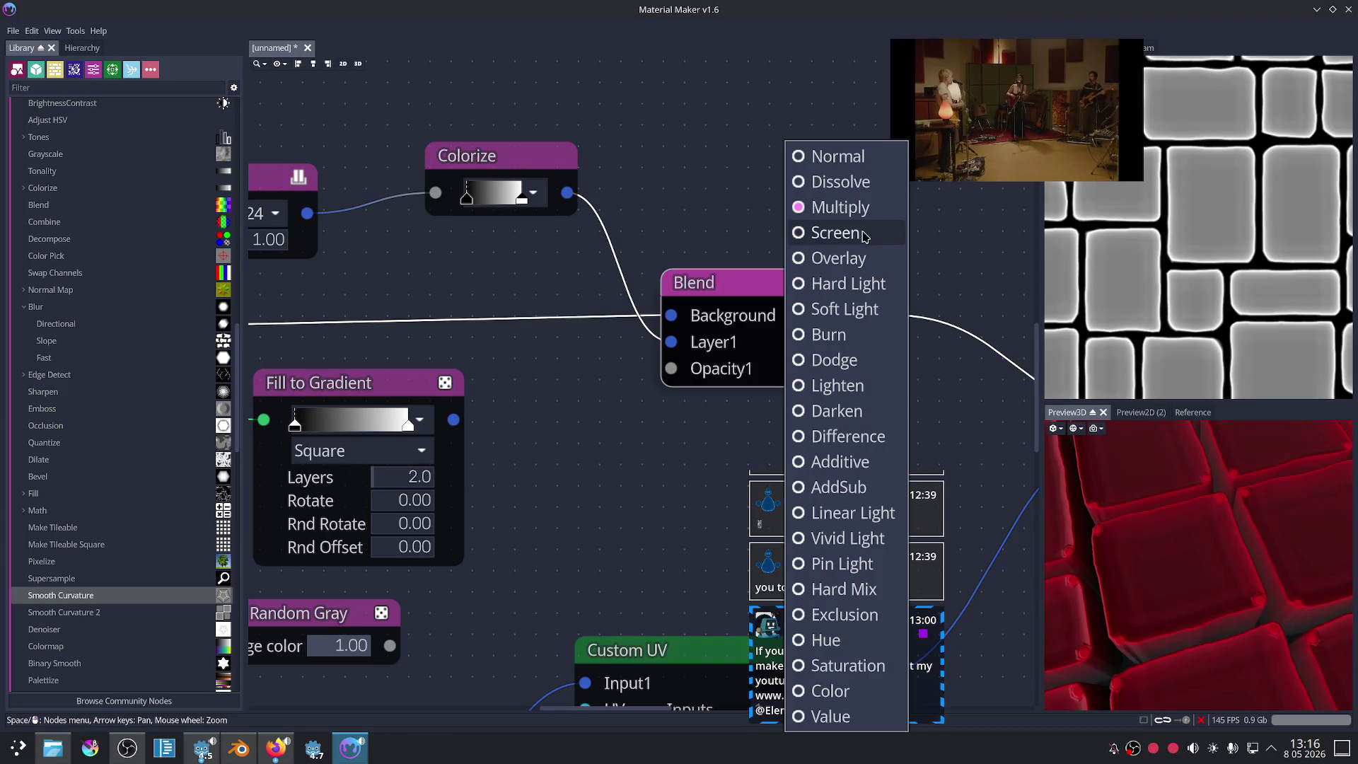
pyautogui.click(856, 285)
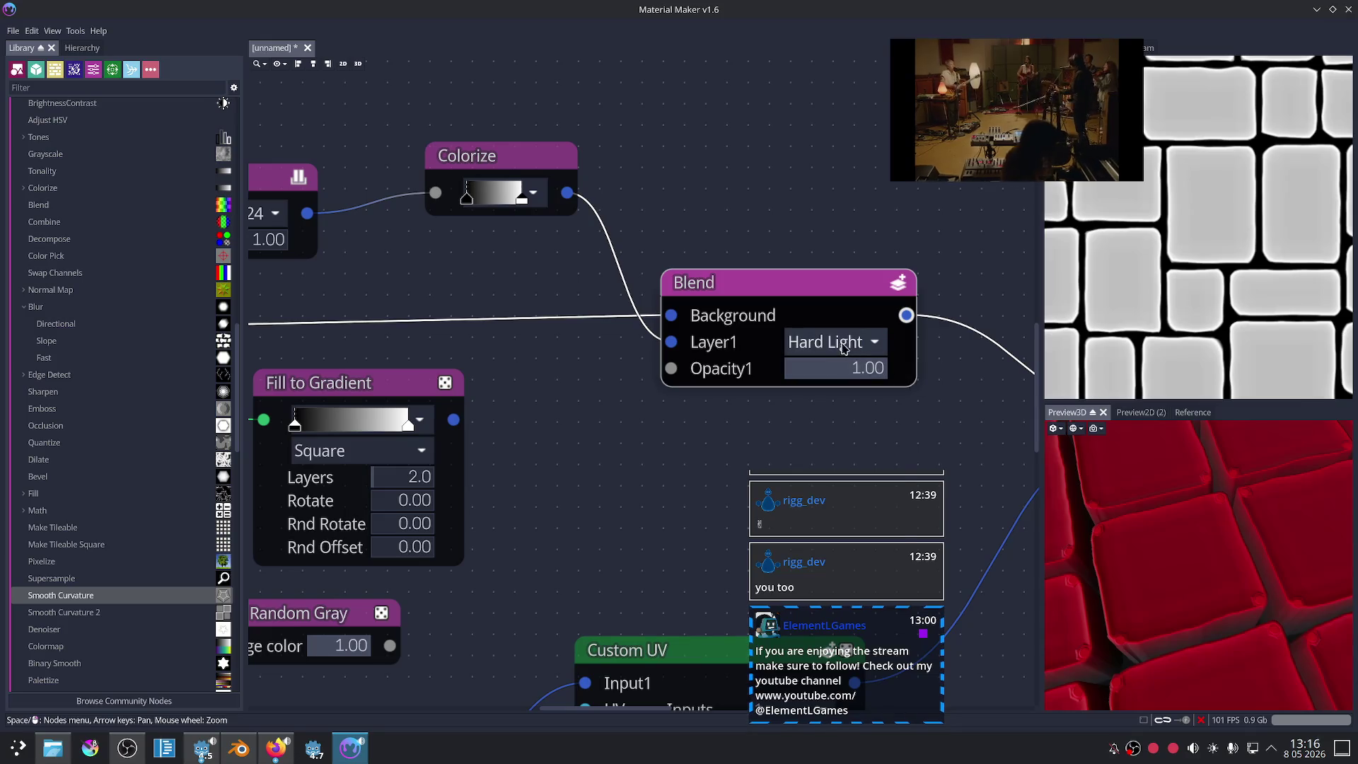
# Step: Switch the blend to Burn and lower the layer opacity to about half
pyautogui.click(844, 344)
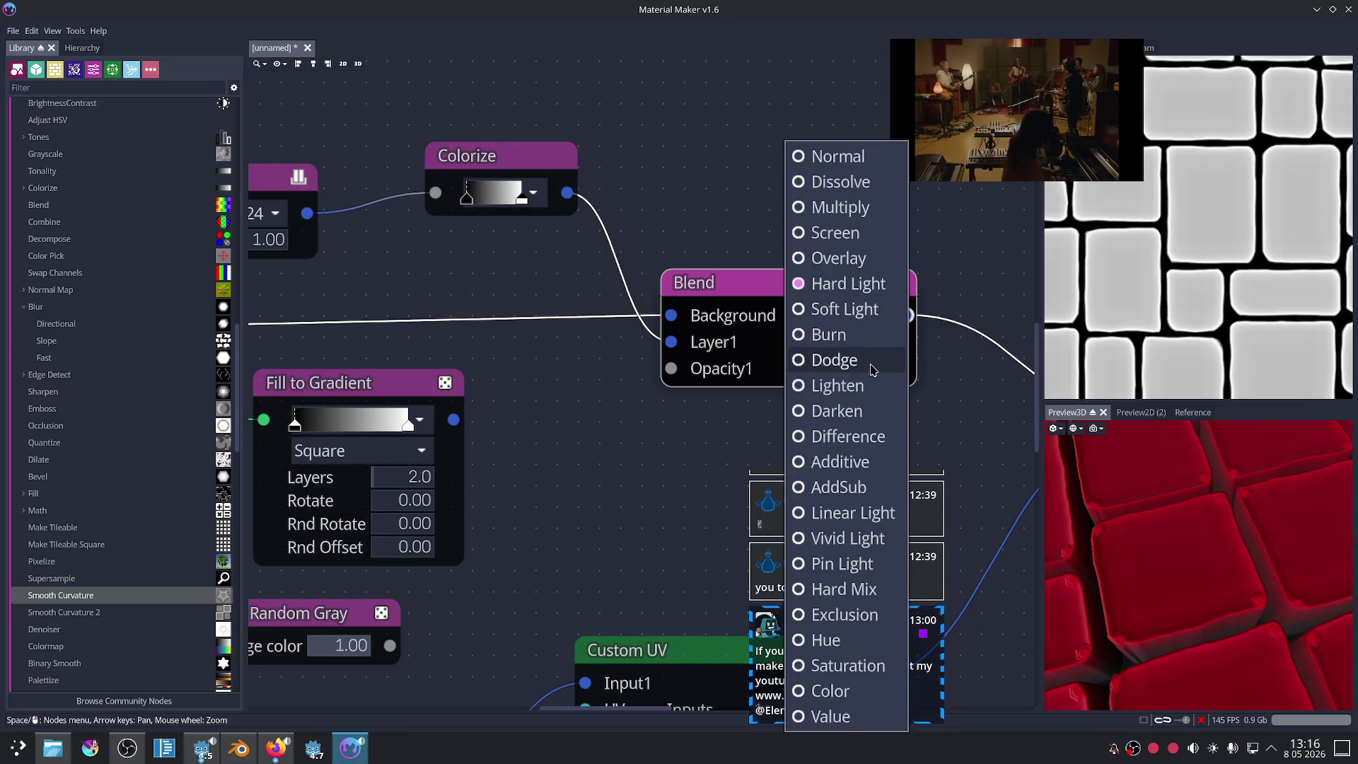
pyautogui.click(873, 340)
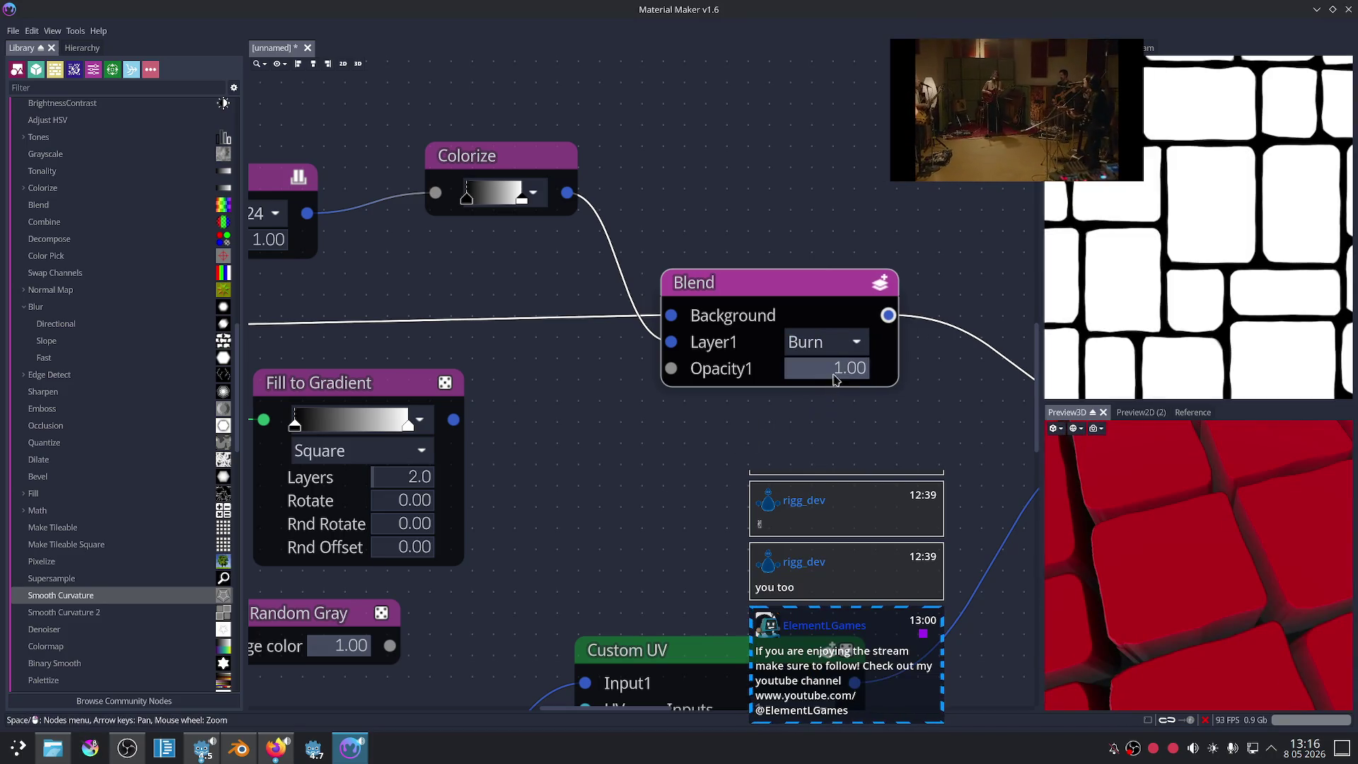
pyautogui.click(824, 342)
pyautogui.click(732, 389)
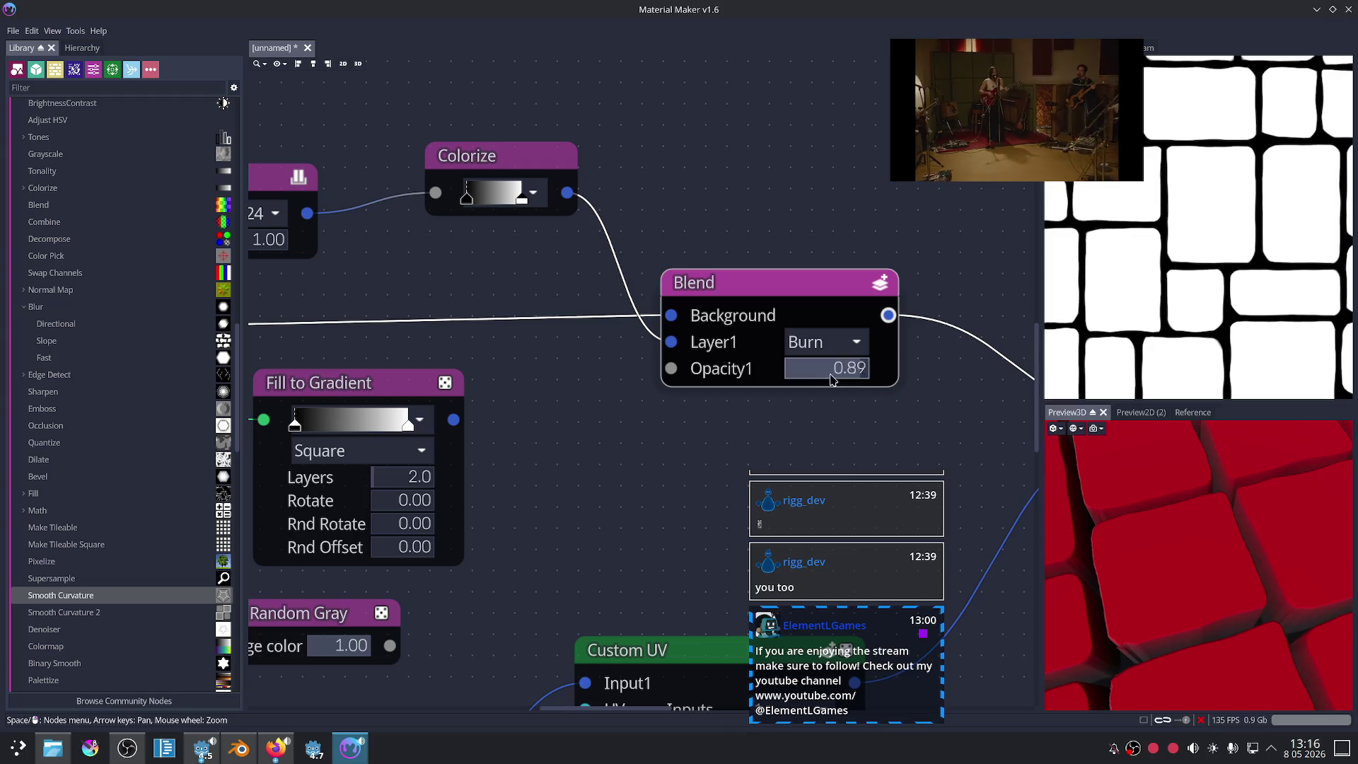
pyautogui.moveTo(832, 380); pyautogui.dragTo(830, 378)
pyautogui.click(846, 343)
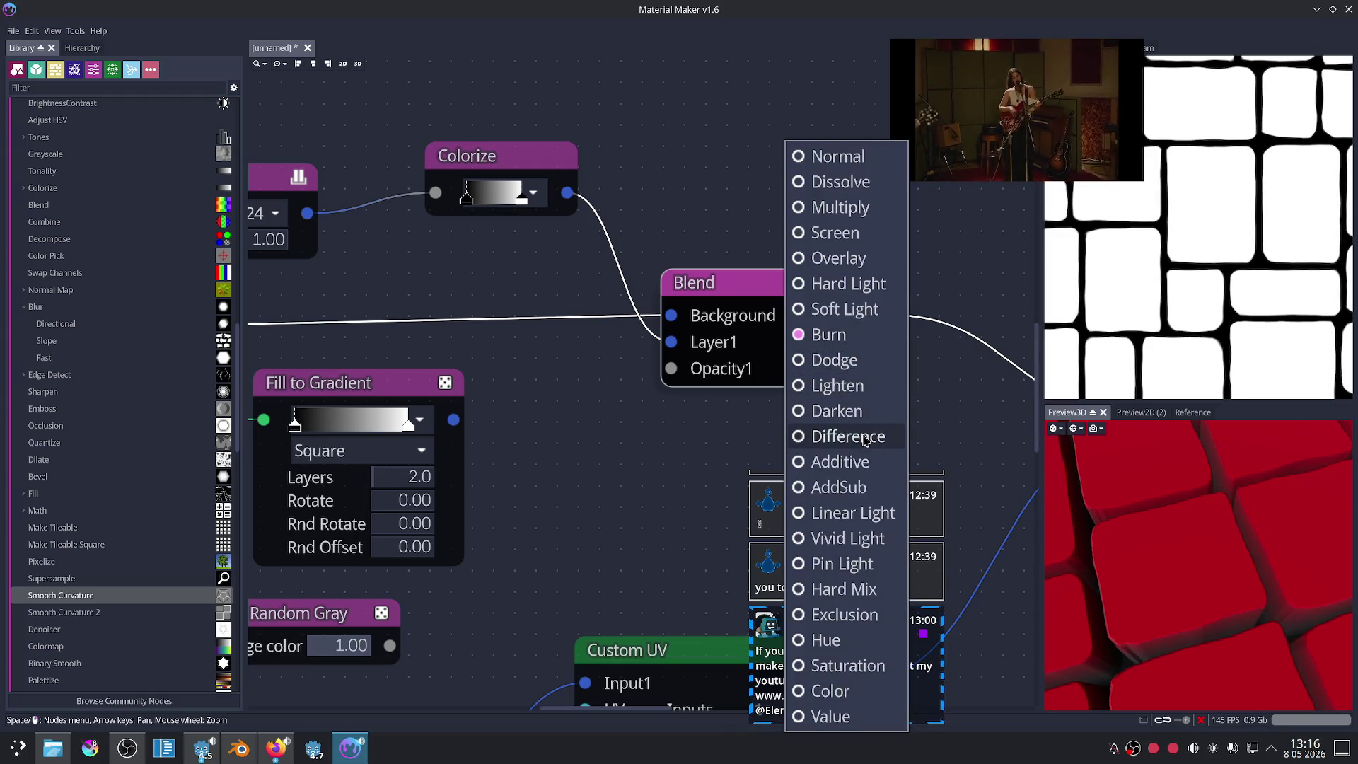
pyautogui.click(786, 447)
pyautogui.moveTo(860, 368); pyautogui.dragTo(840, 369)
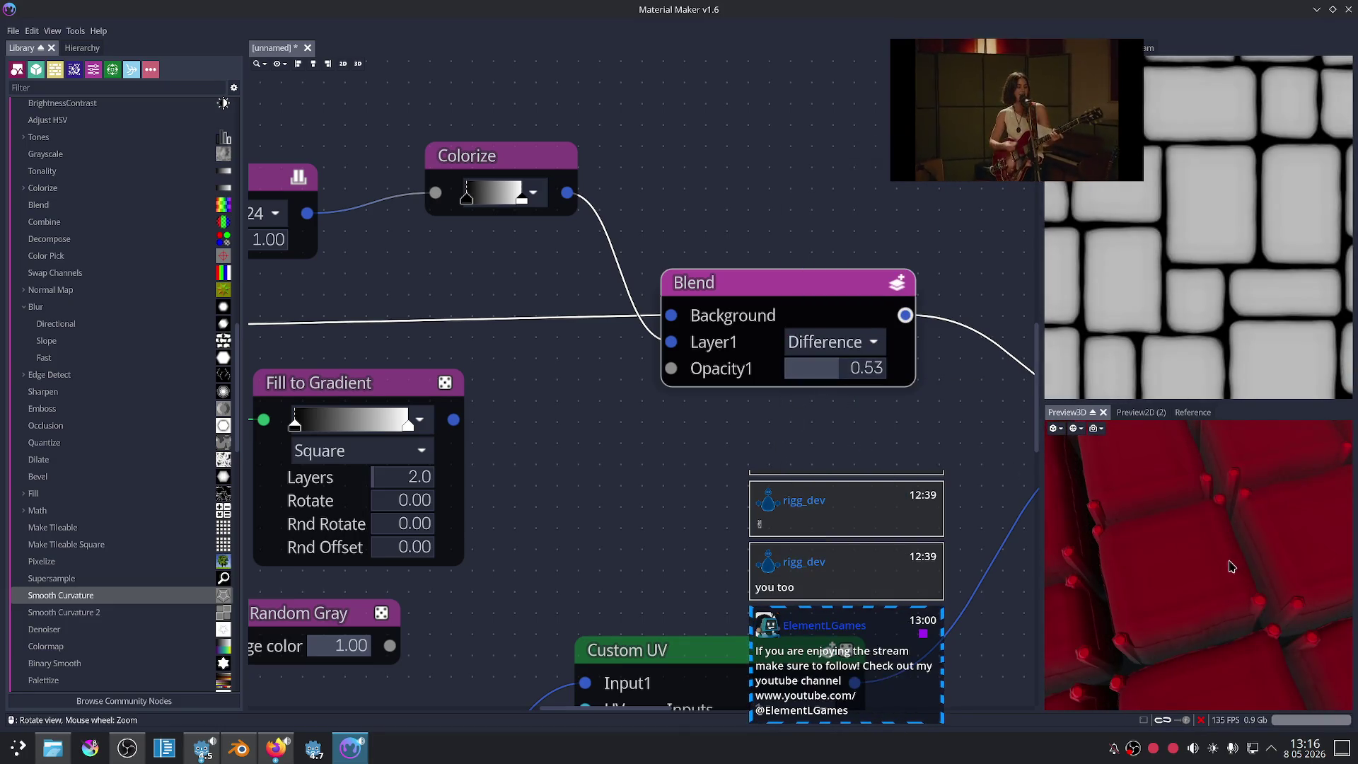
# Step: Try Difference, then Additive, as the blend mode
pyautogui.scroll(1, 1216, 273)
pyautogui.scroll(1, 1220, 274)
pyautogui.scroll(1, 1225, 276)
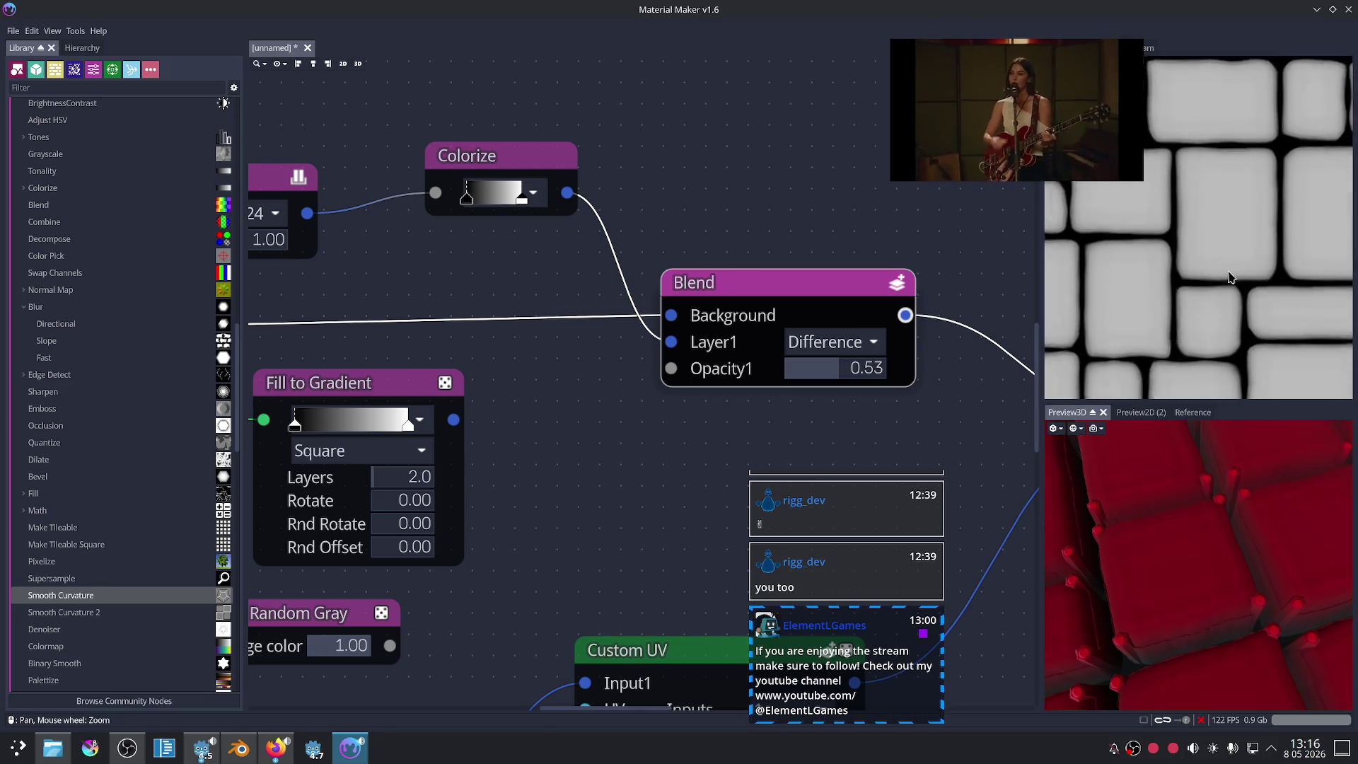
pyautogui.scroll(1, 1230, 276)
pyautogui.scroll(-2, 719, 451)
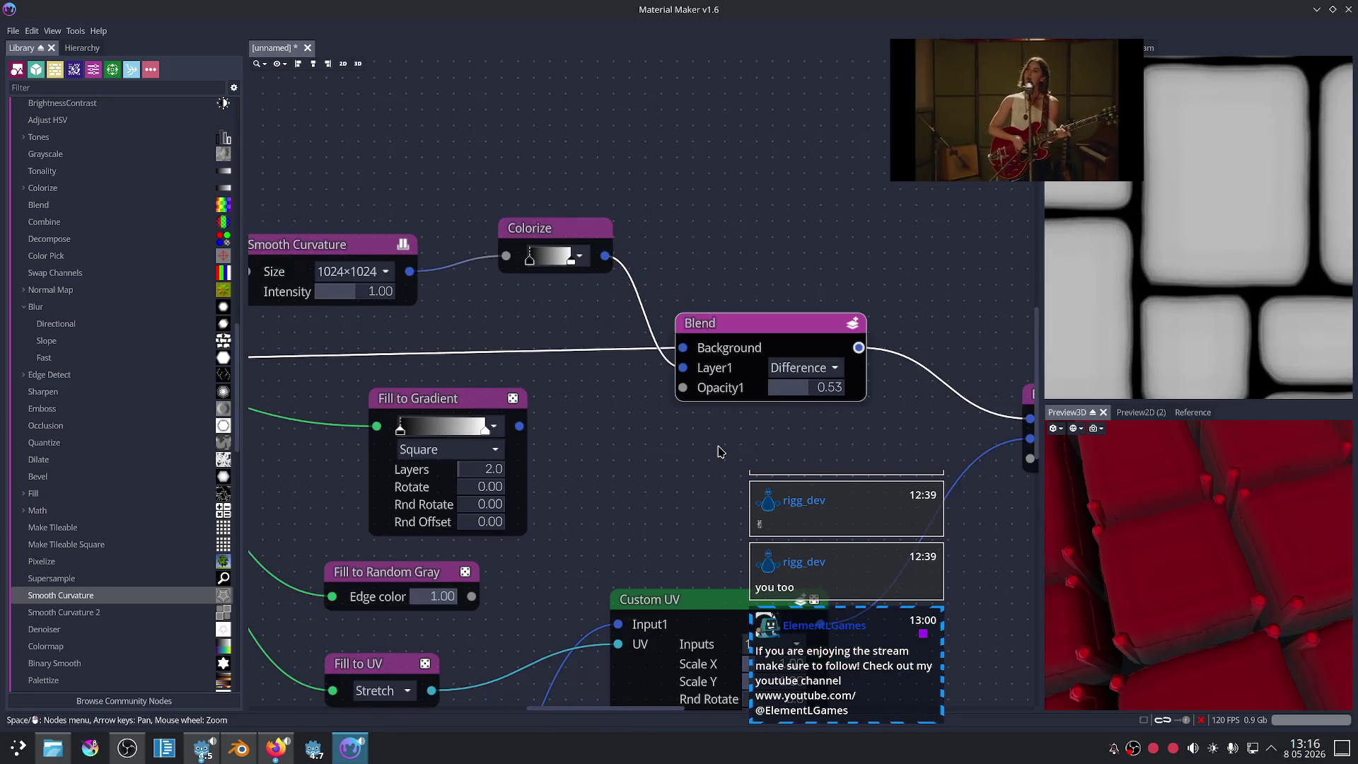
pyautogui.scroll(1, 719, 447)
pyautogui.click(821, 352)
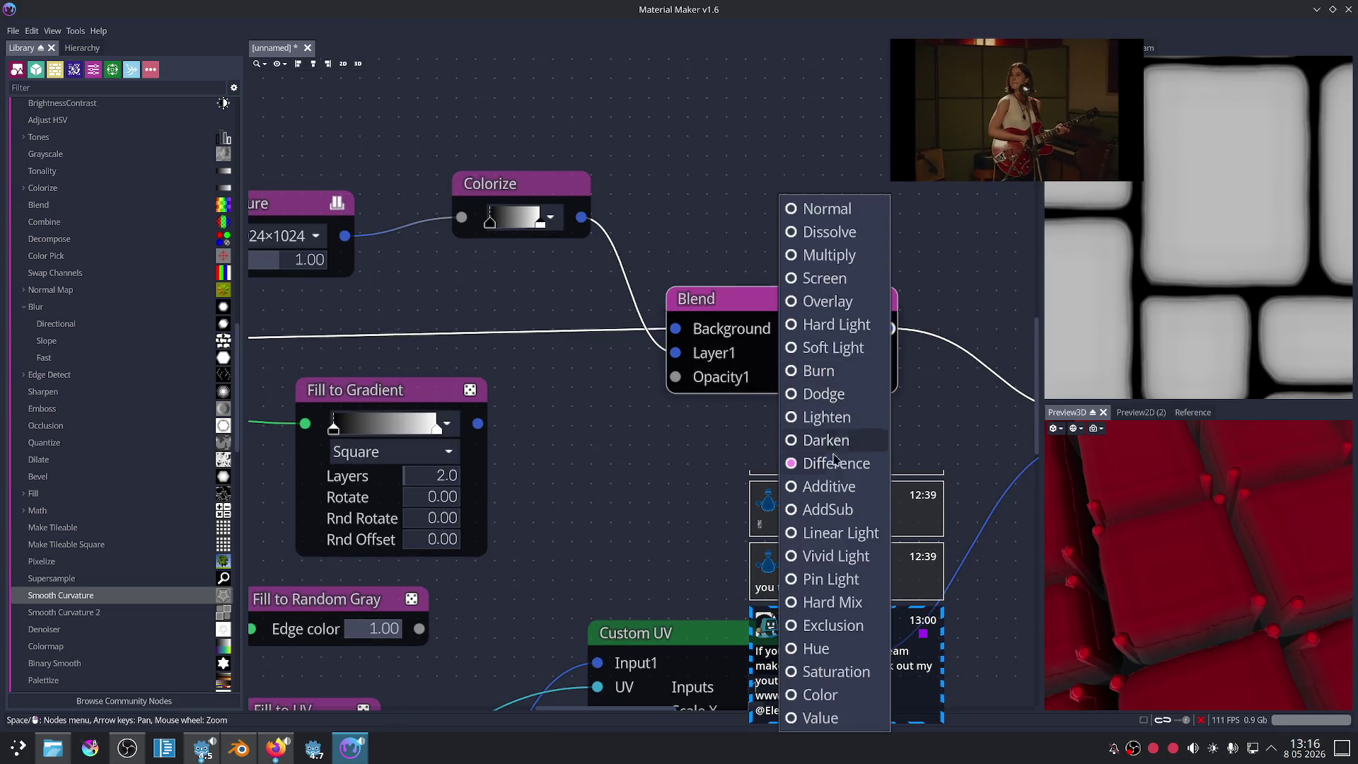
pyautogui.click(836, 485)
pyautogui.press('Down')
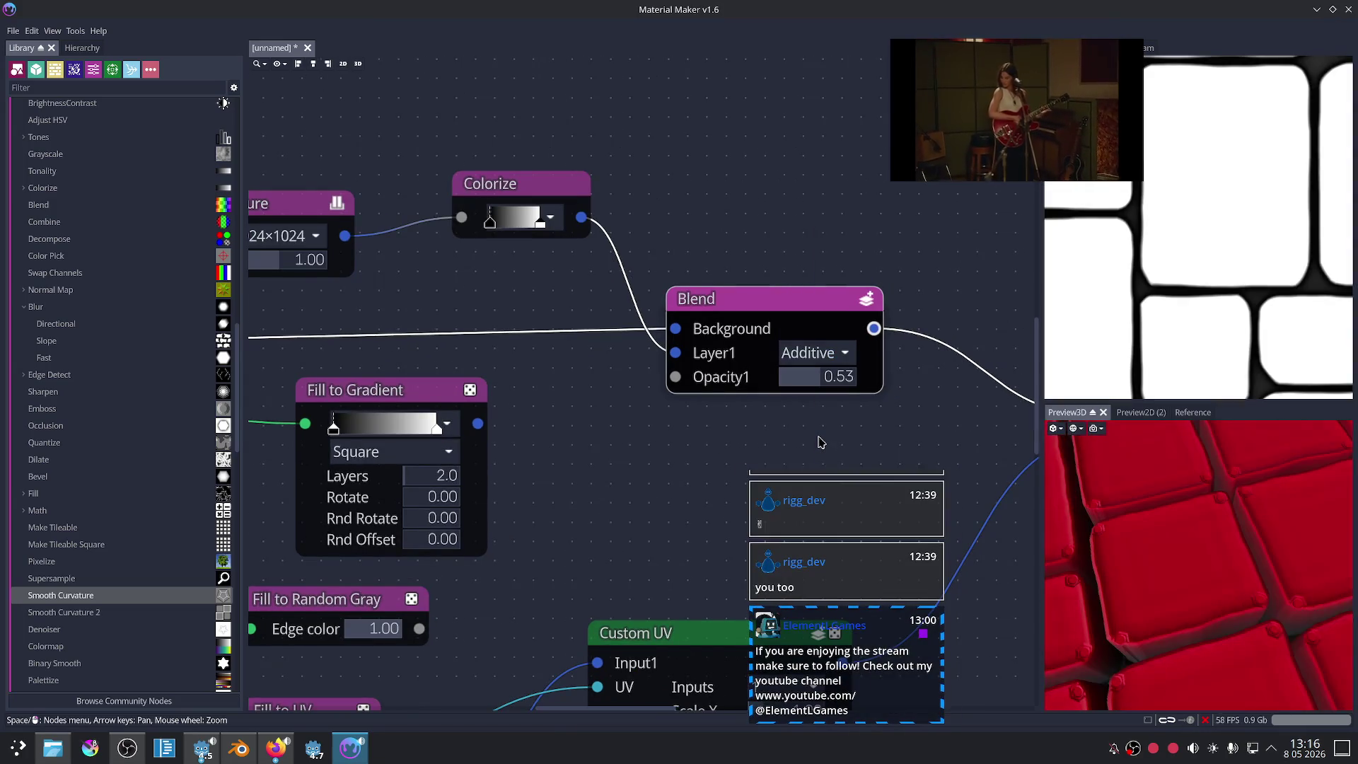
pyautogui.press('Return')
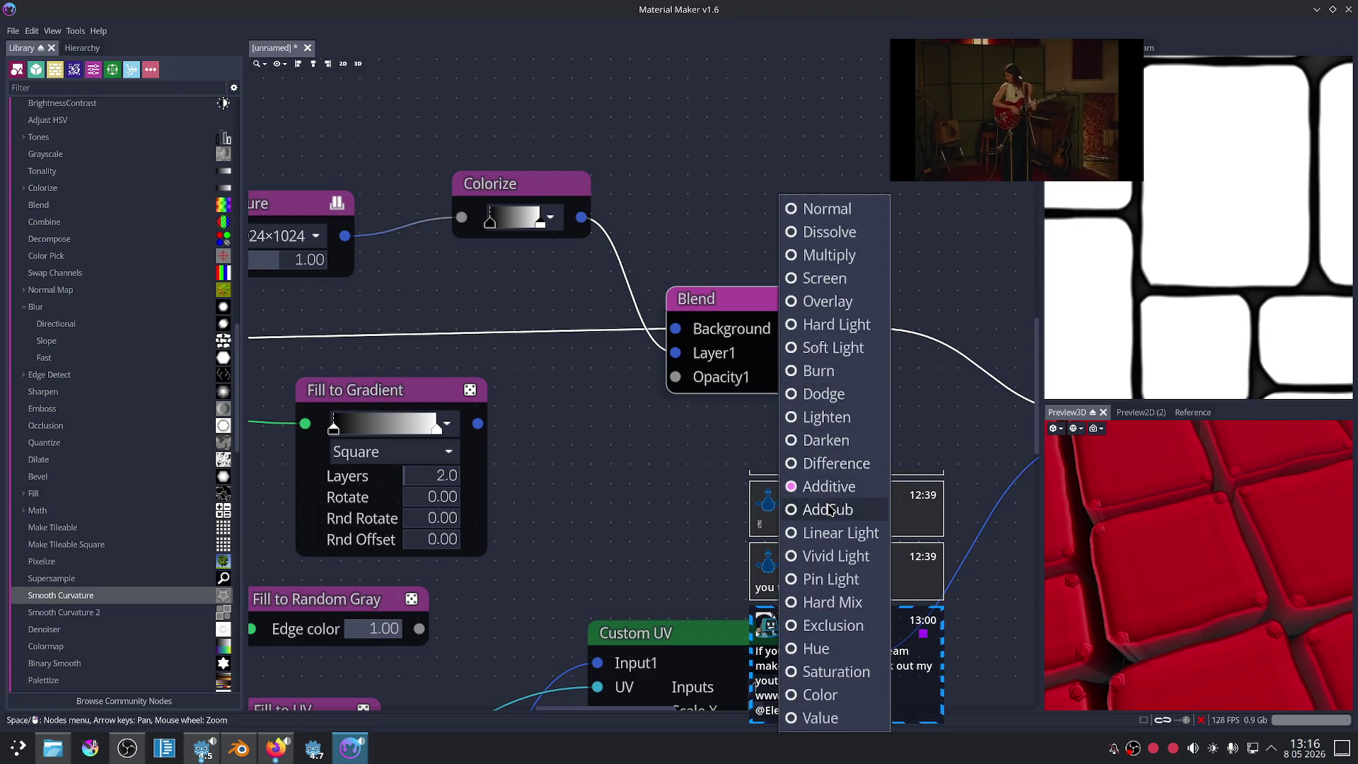
pyautogui.press('Escape')
# Step: Try AddSub, then Linear Light, as the blend mode
pyautogui.press('Down')
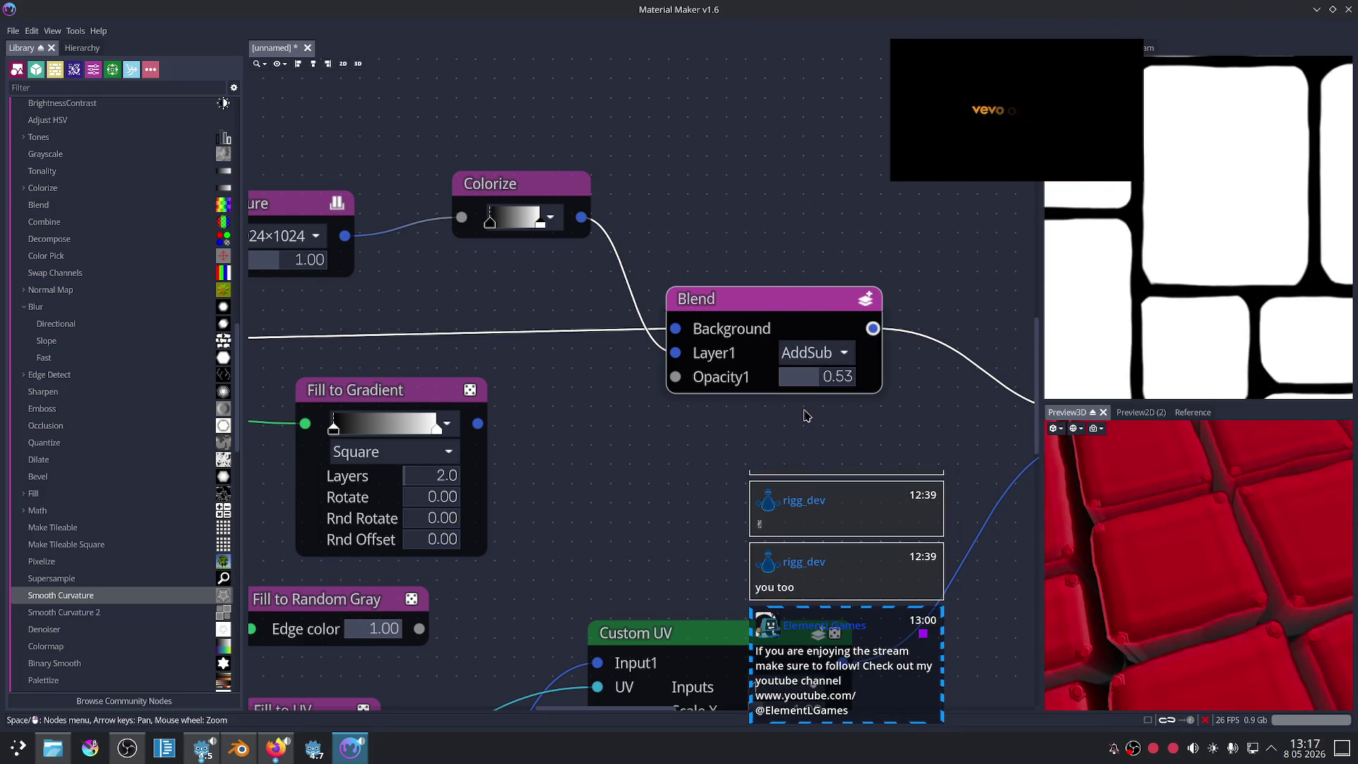
pyautogui.press('Return')
pyautogui.press('Escape')
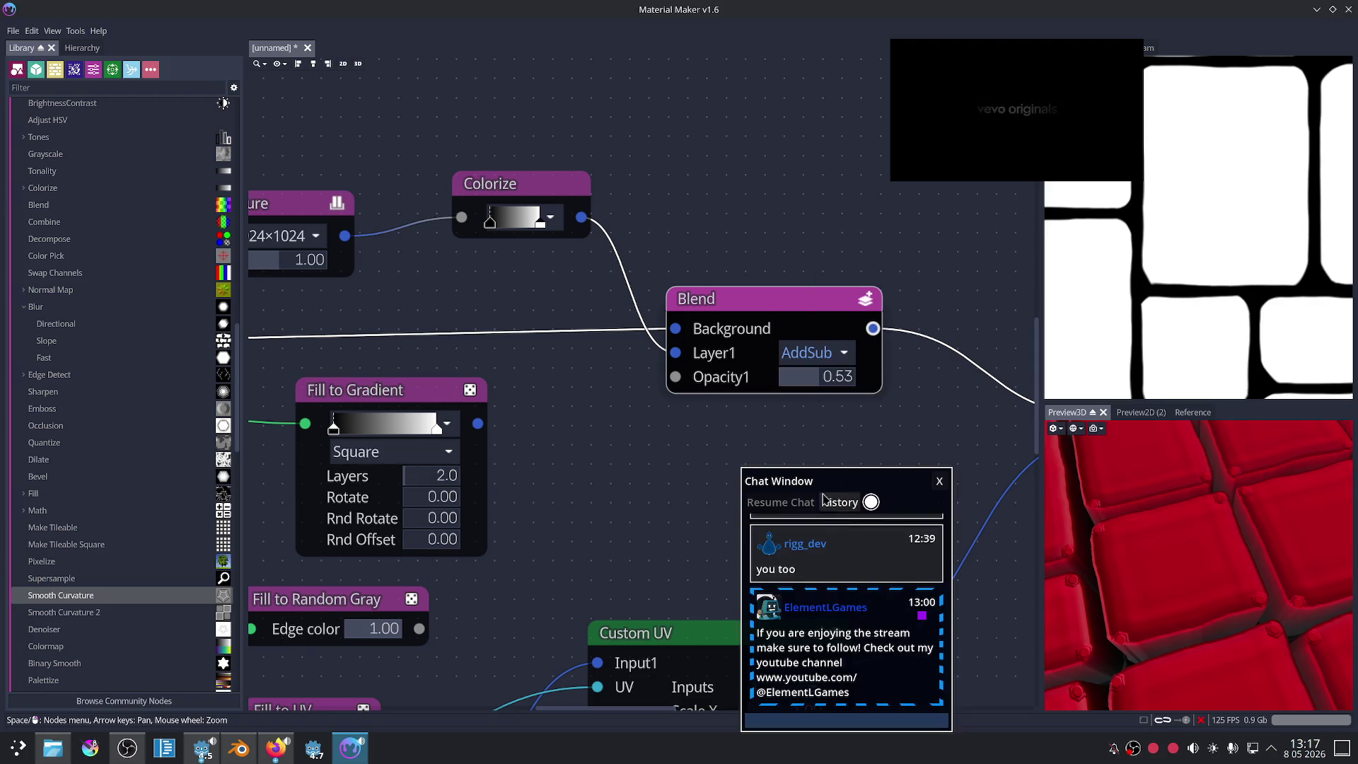
pyautogui.press('Down')
pyautogui.moveTo(811, 488); pyautogui.dragTo(508, 488)
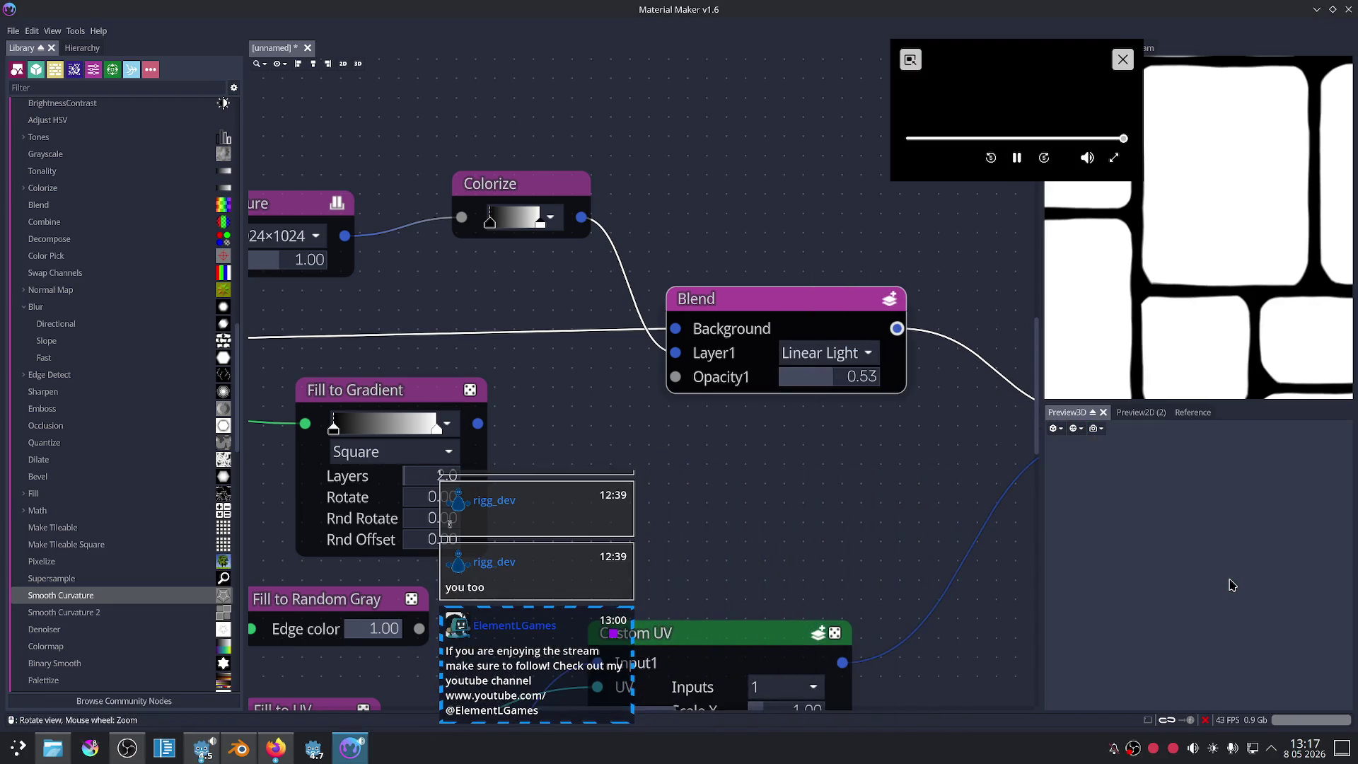
pyautogui.scroll(2, 1231, 584)
pyautogui.click(824, 353)
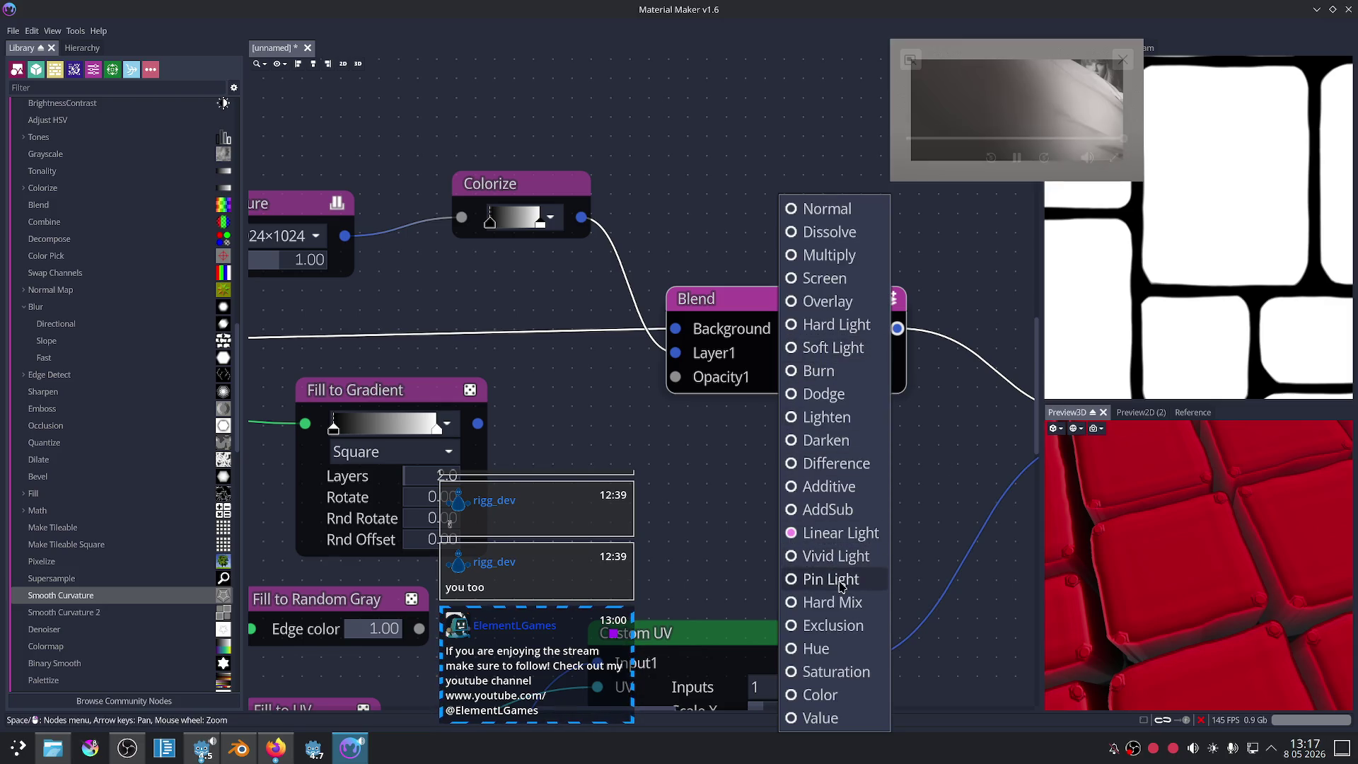
pyautogui.click(940, 646)
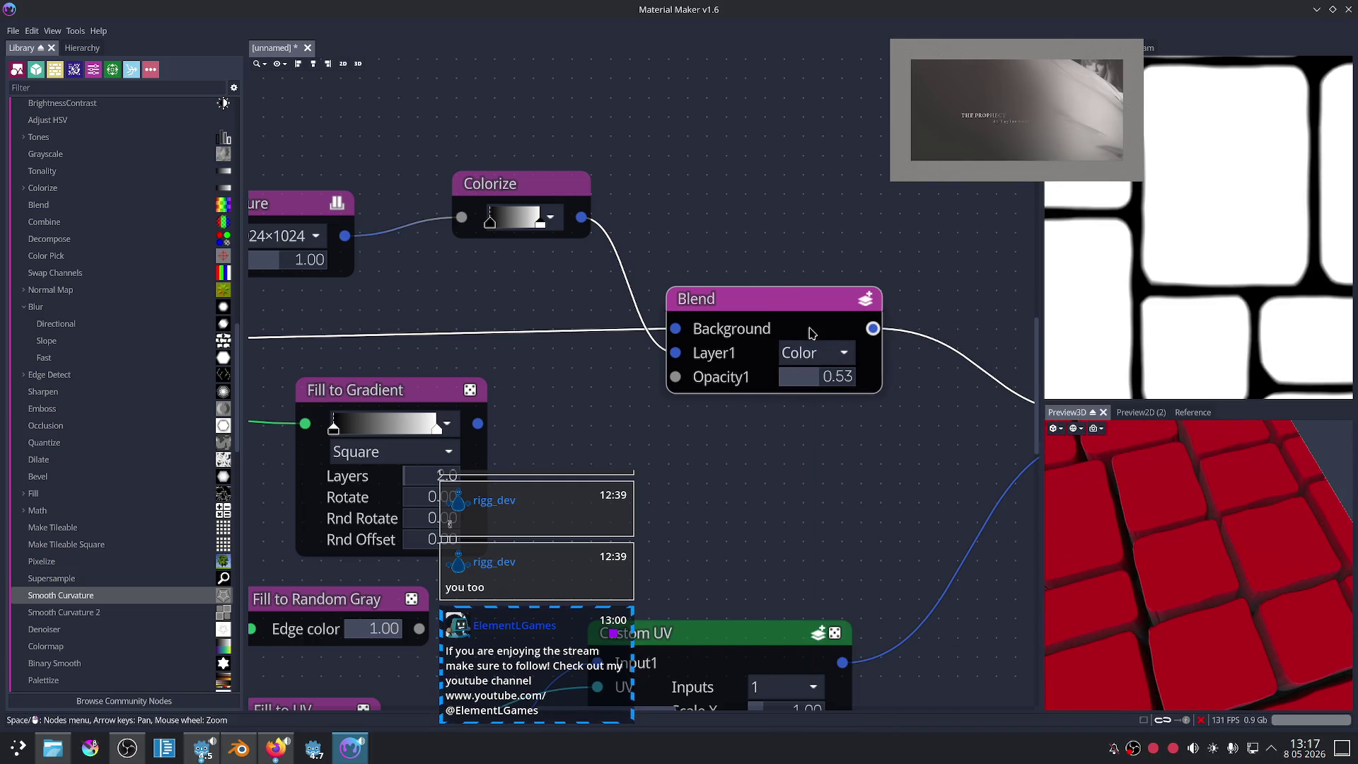
# Step: Try Color, then Overlay, raising the layer opacity to 0.93
pyautogui.click(813, 353)
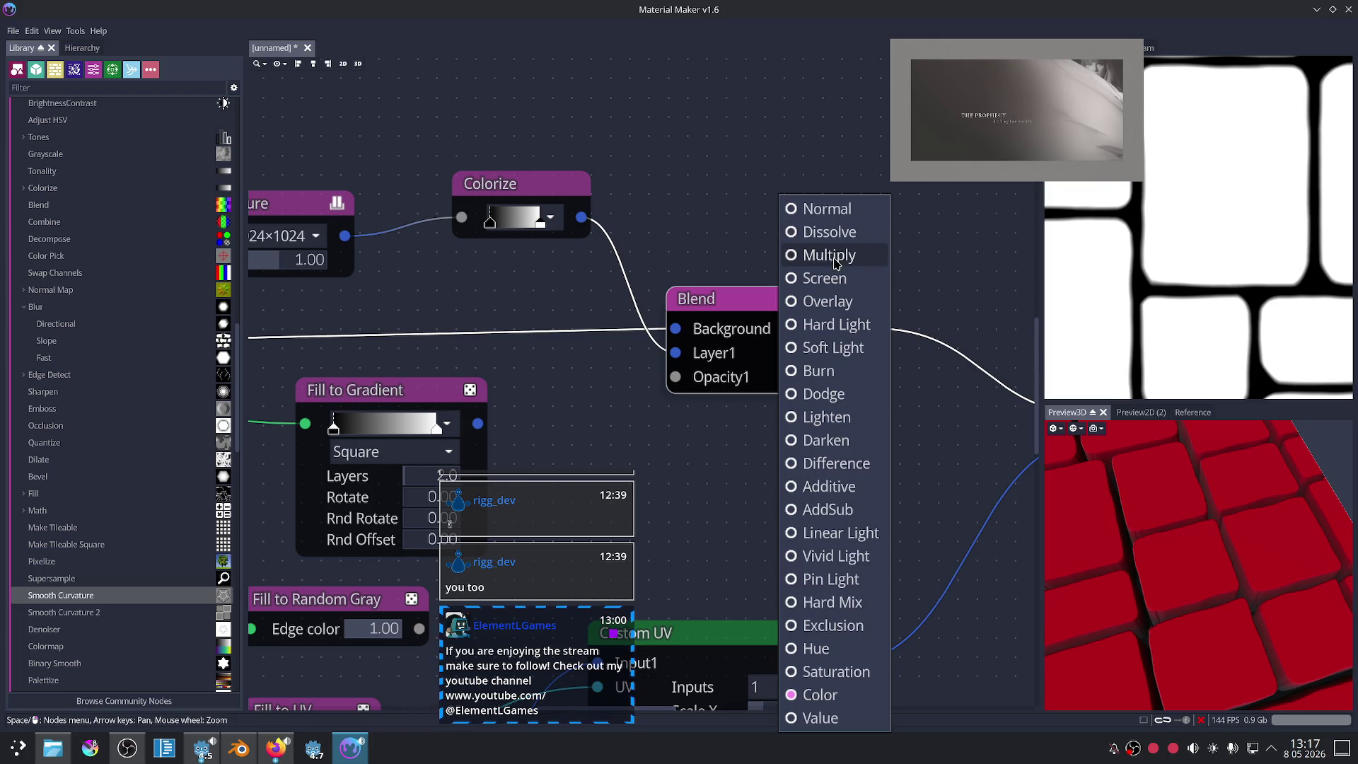
pyautogui.press('Escape')
pyautogui.hotkey('ctrl', 'z')
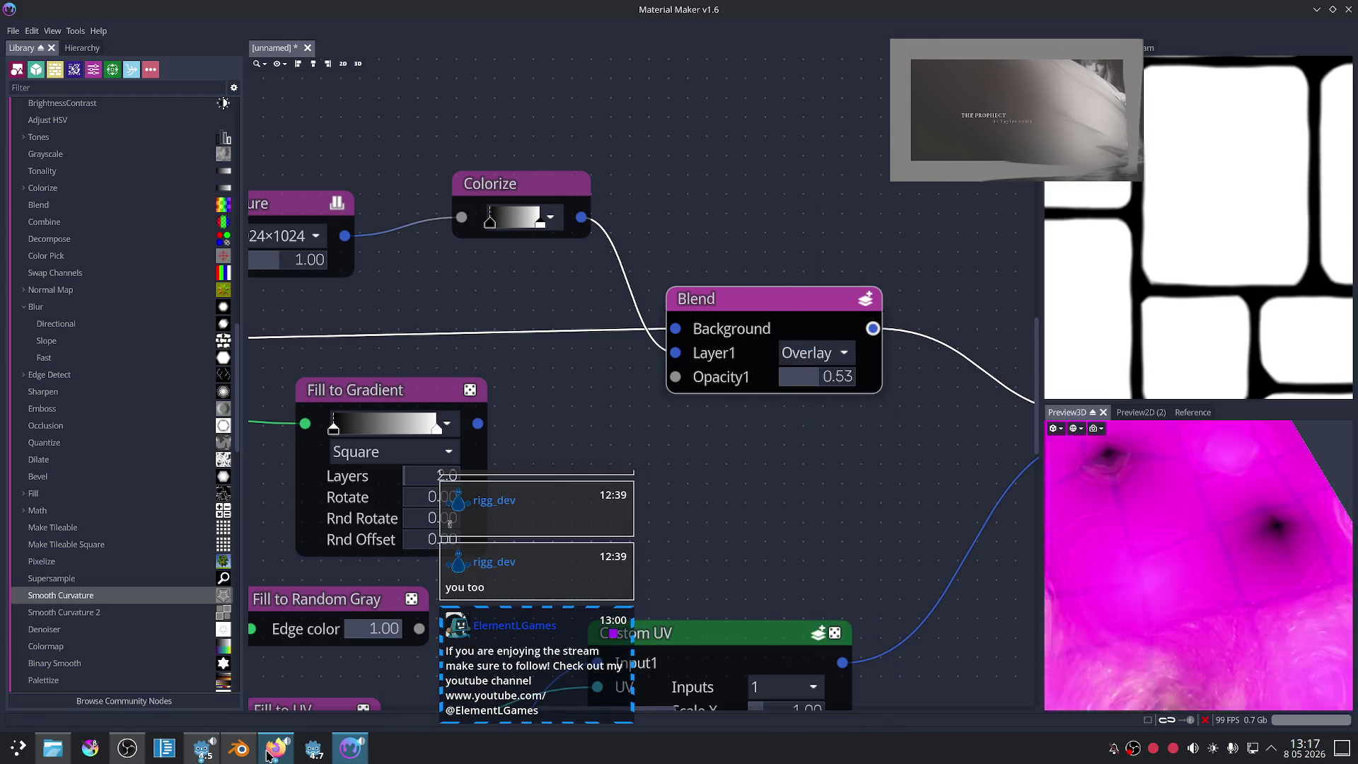
pyautogui.moveTo(813, 387); pyautogui.dragTo(848, 378)
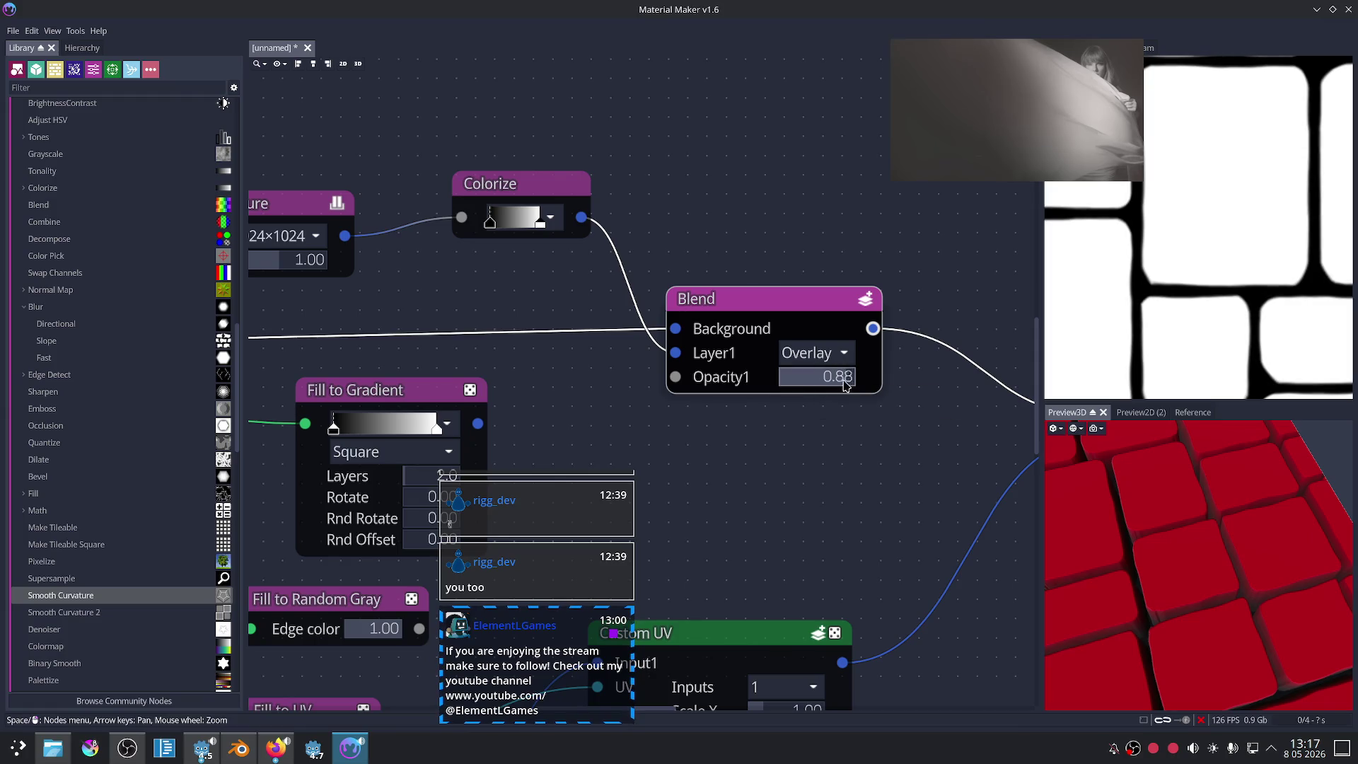
pyautogui.click(813, 352)
pyautogui.click(836, 294)
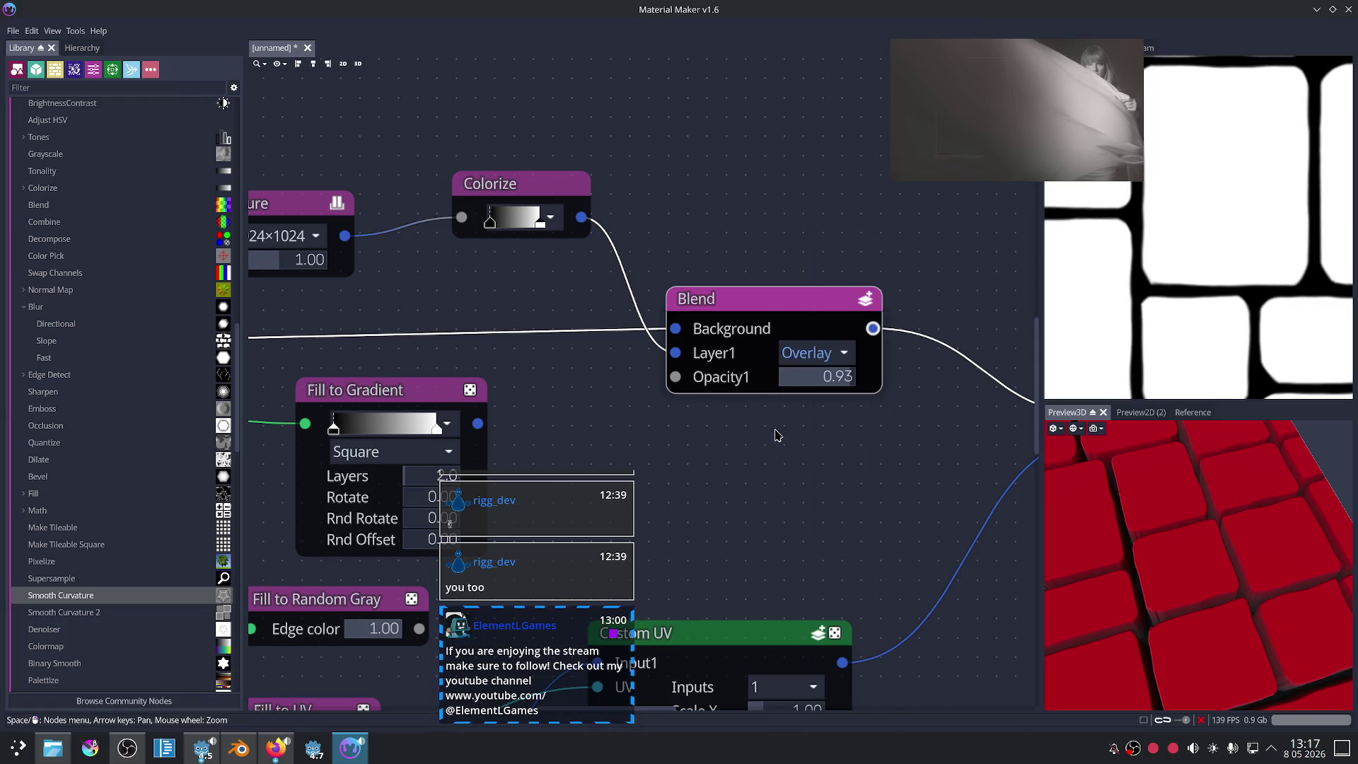
# Step: Set the blend to Screen at opacity 0 and move the Colorize node down-right
pyautogui.press('Up')
pyautogui.scroll(1, 849, 378)
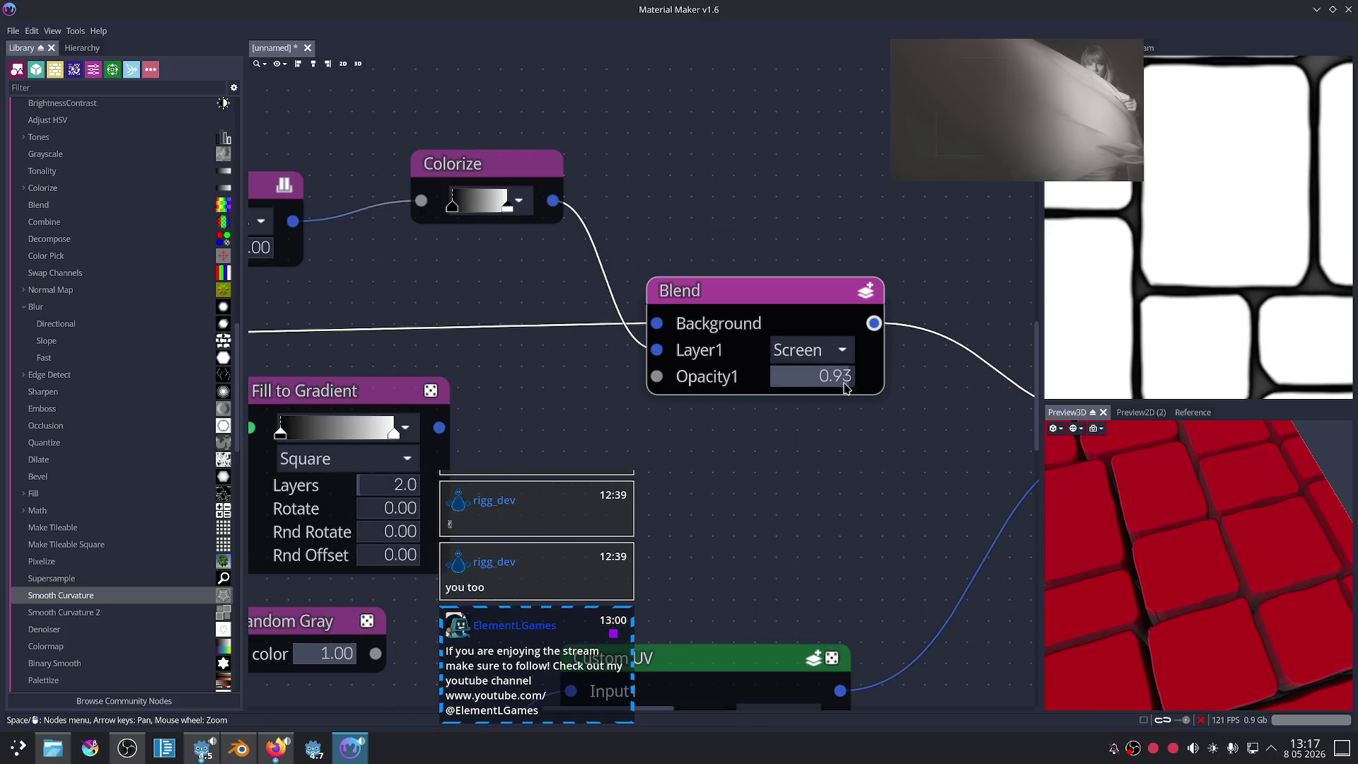
pyautogui.moveTo(828, 377)
pyautogui.mouseDown()
pyautogui.moveTo(856, 391)
pyautogui.moveTo(709, 380)
pyautogui.moveTo(757, 382)
pyautogui.mouseUp()
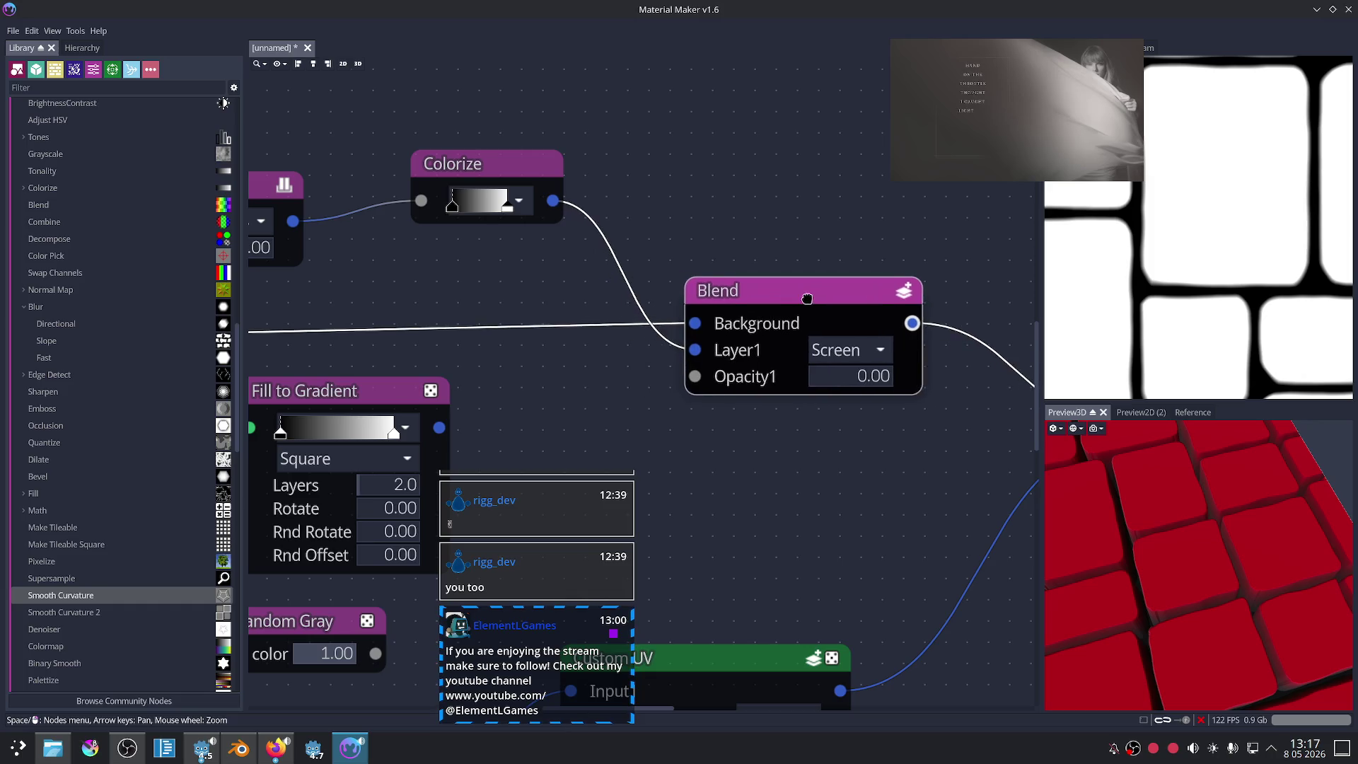
pyautogui.moveTo(487, 171); pyautogui.dragTo(515, 211)
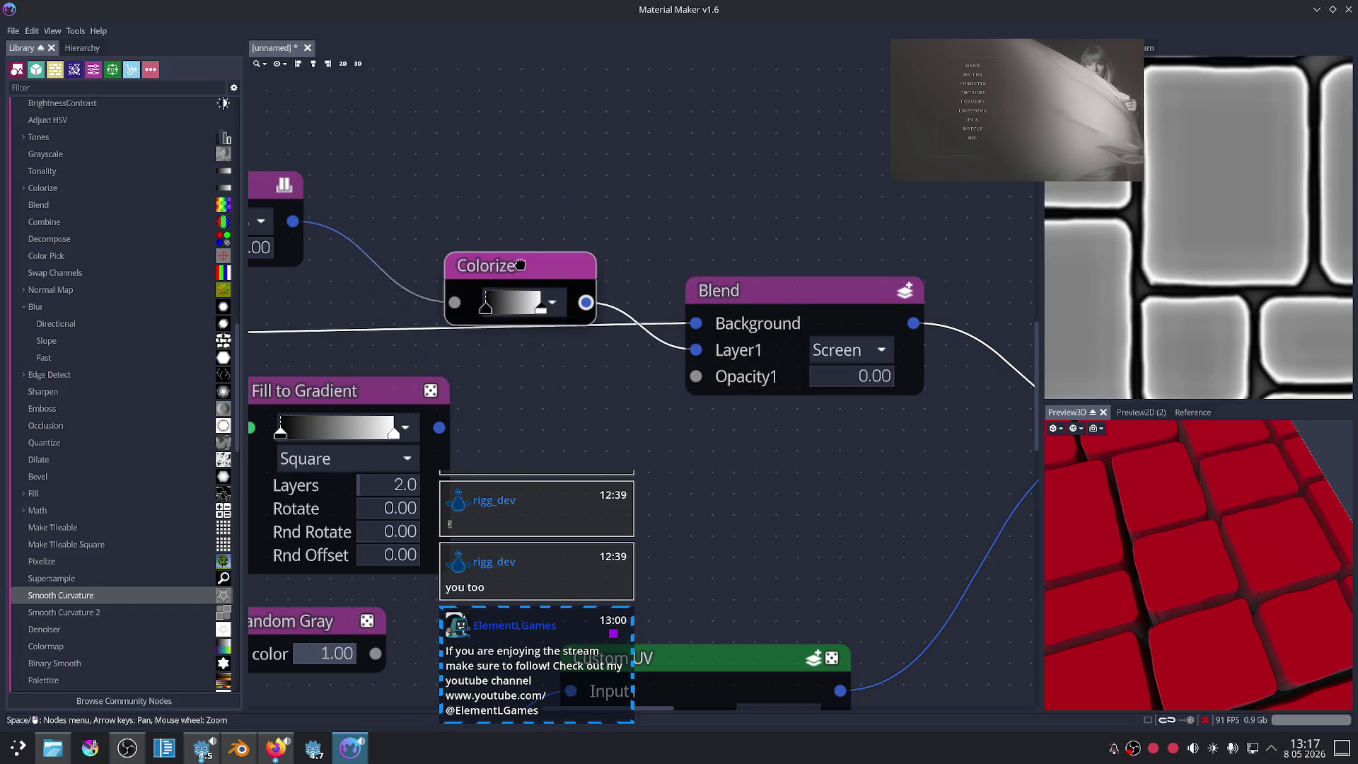
pyautogui.click(276, 748)
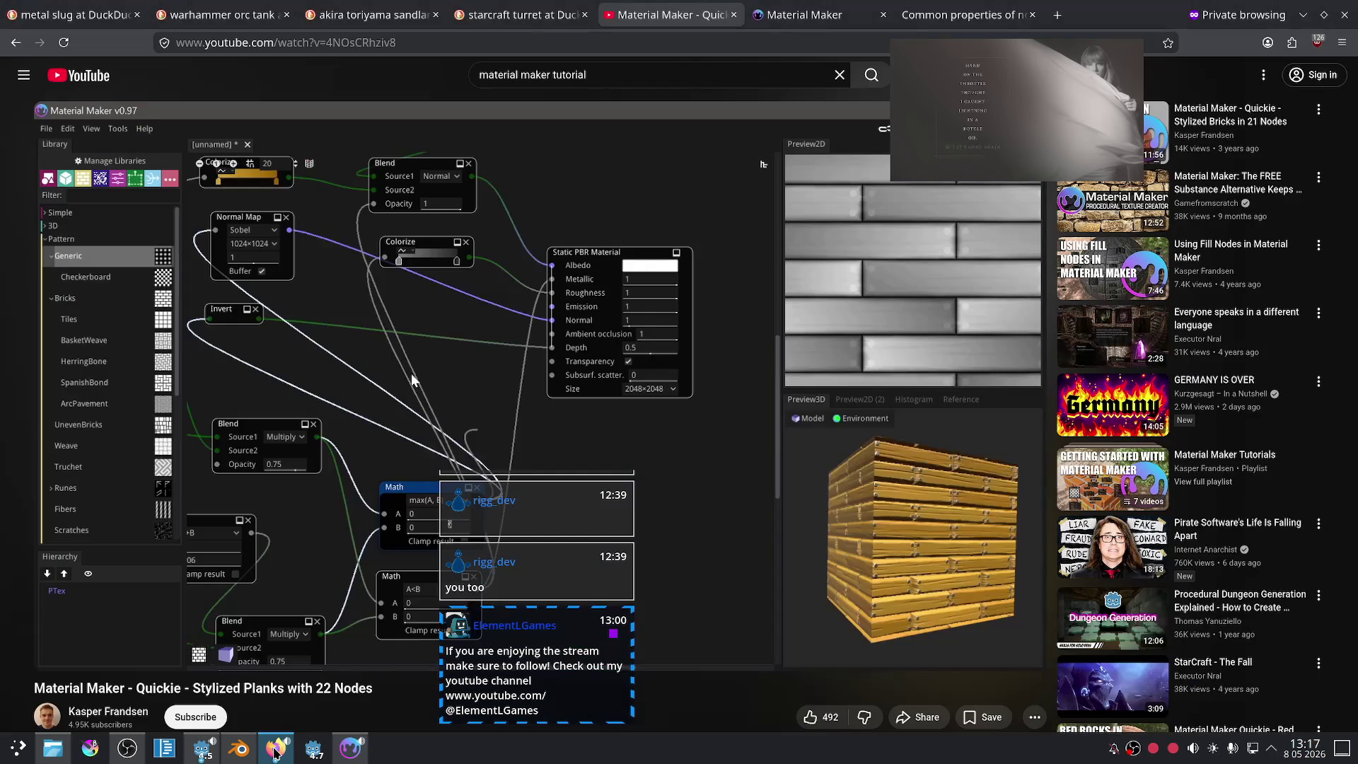
# Step: Switch to Firefox's Twitch tab, reload it, and come back to Material Maker
pyautogui.hotkey('alt', 'Tab')
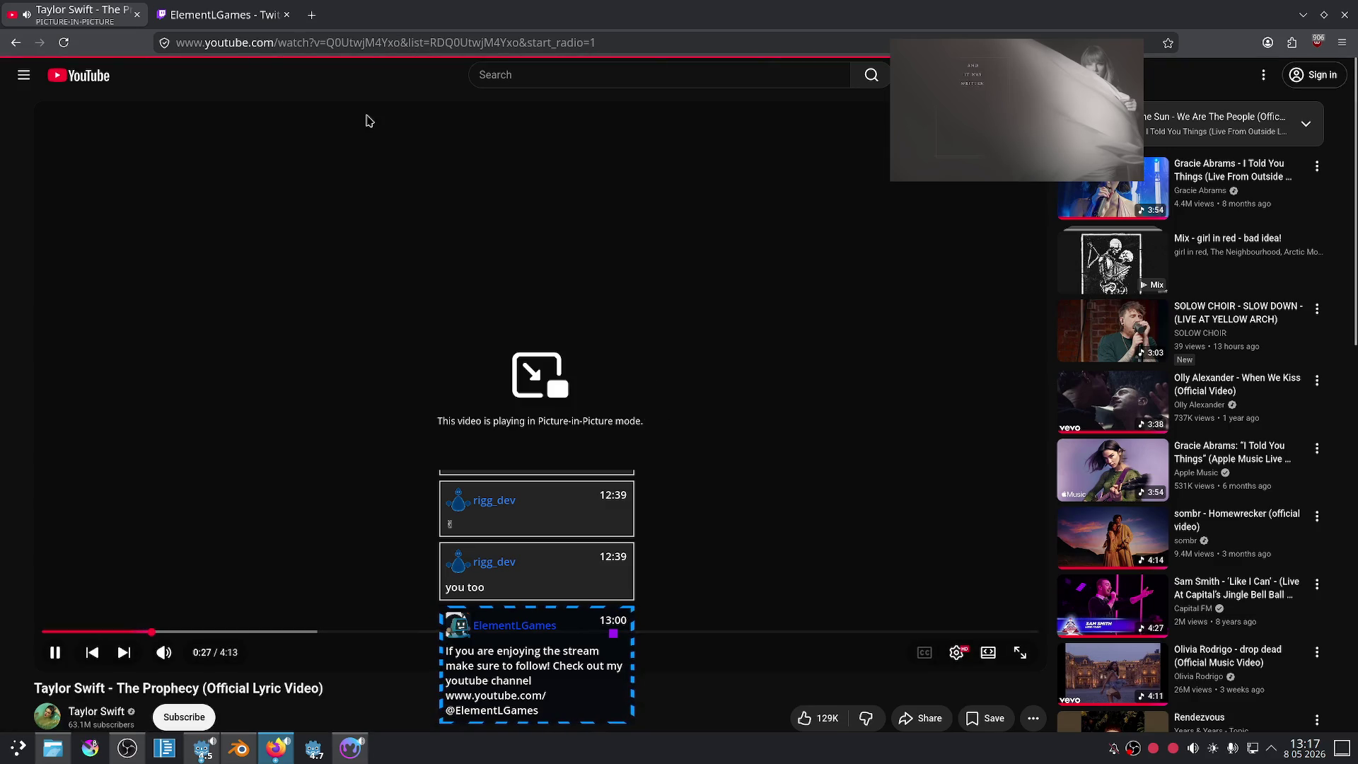
pyautogui.hotkey('ctrl', 'Tab')
pyautogui.press('F5')
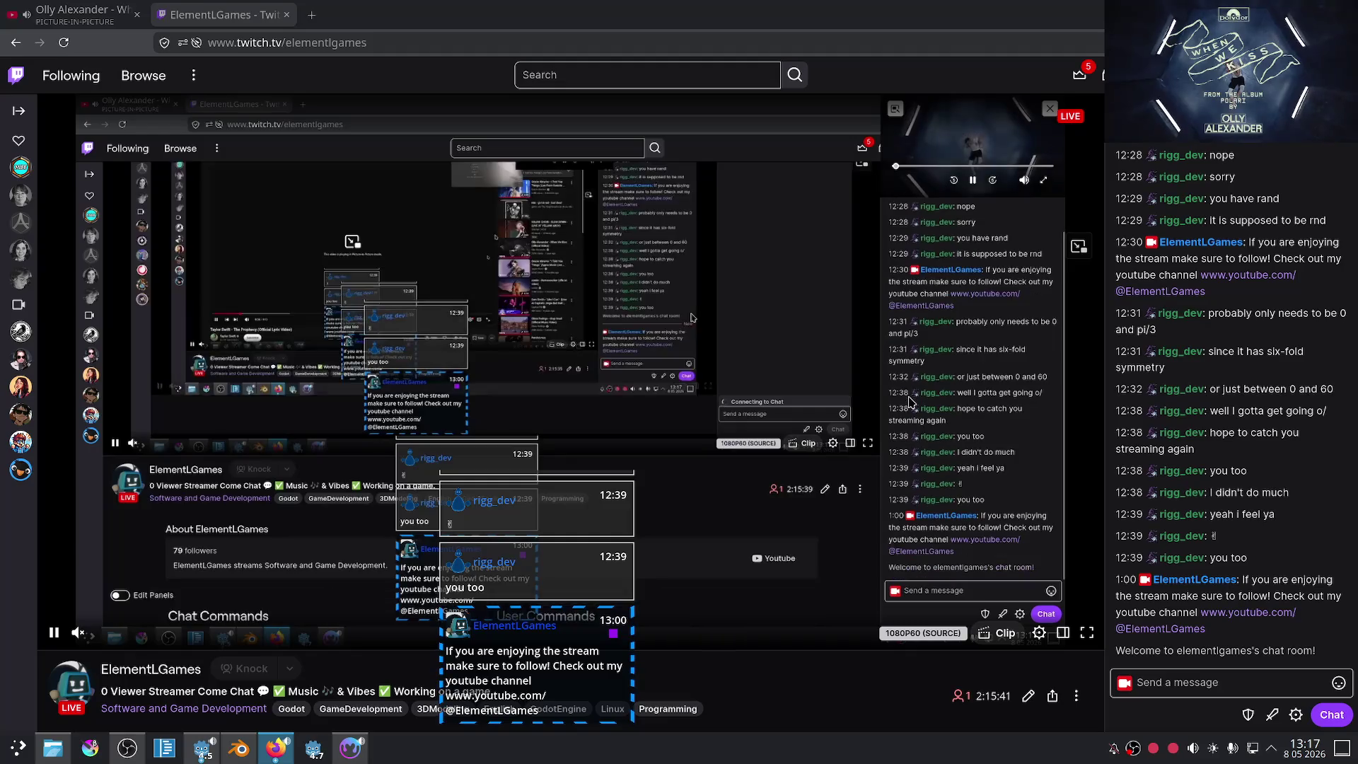
pyautogui.moveTo(555, 570)
pyautogui.hotkey('alt', 'Tab')
pyautogui.scroll(-1, 837, 473)
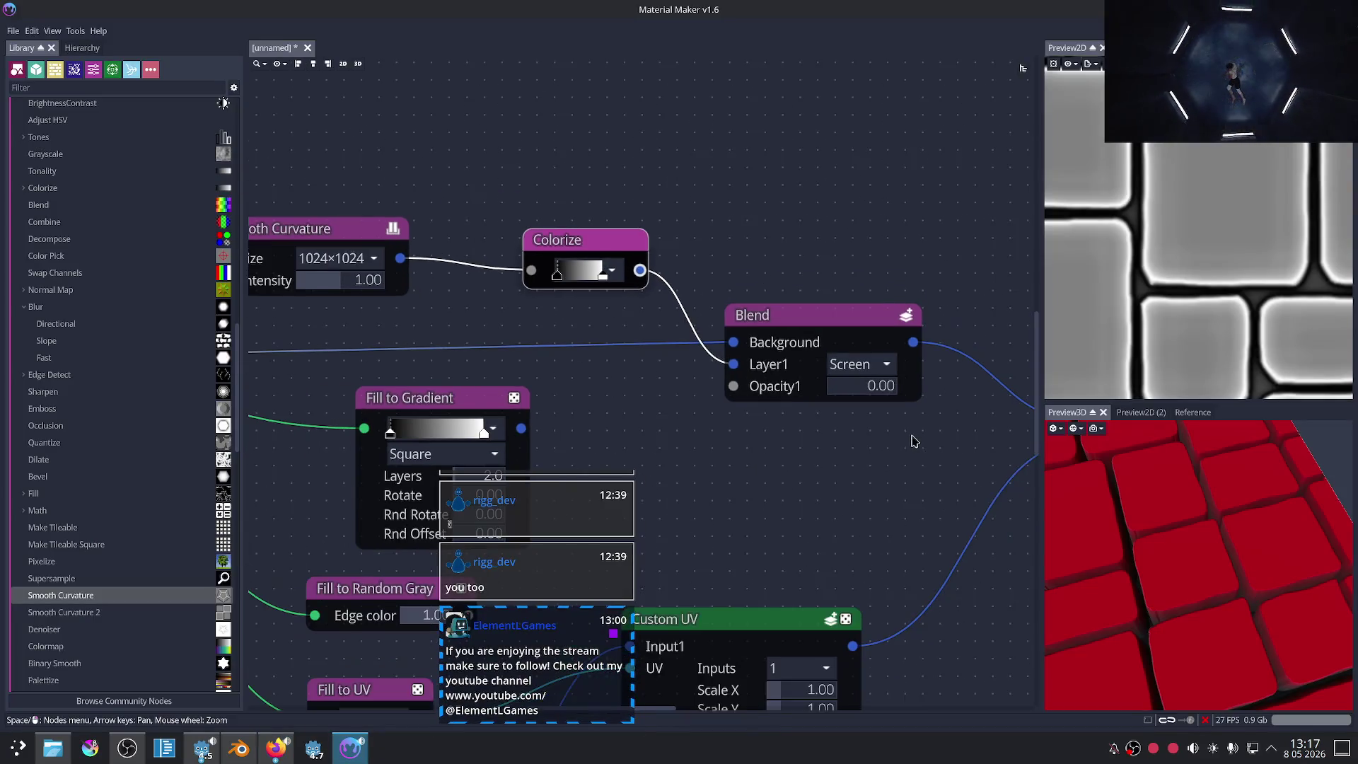
# Step: Raise the Smooth Curvature node's resolution to 2048×2048
pyautogui.scroll(-1, 837, 472)
pyautogui.moveTo(837, 473); pyautogui.dragTo(710, 412, button='middle')
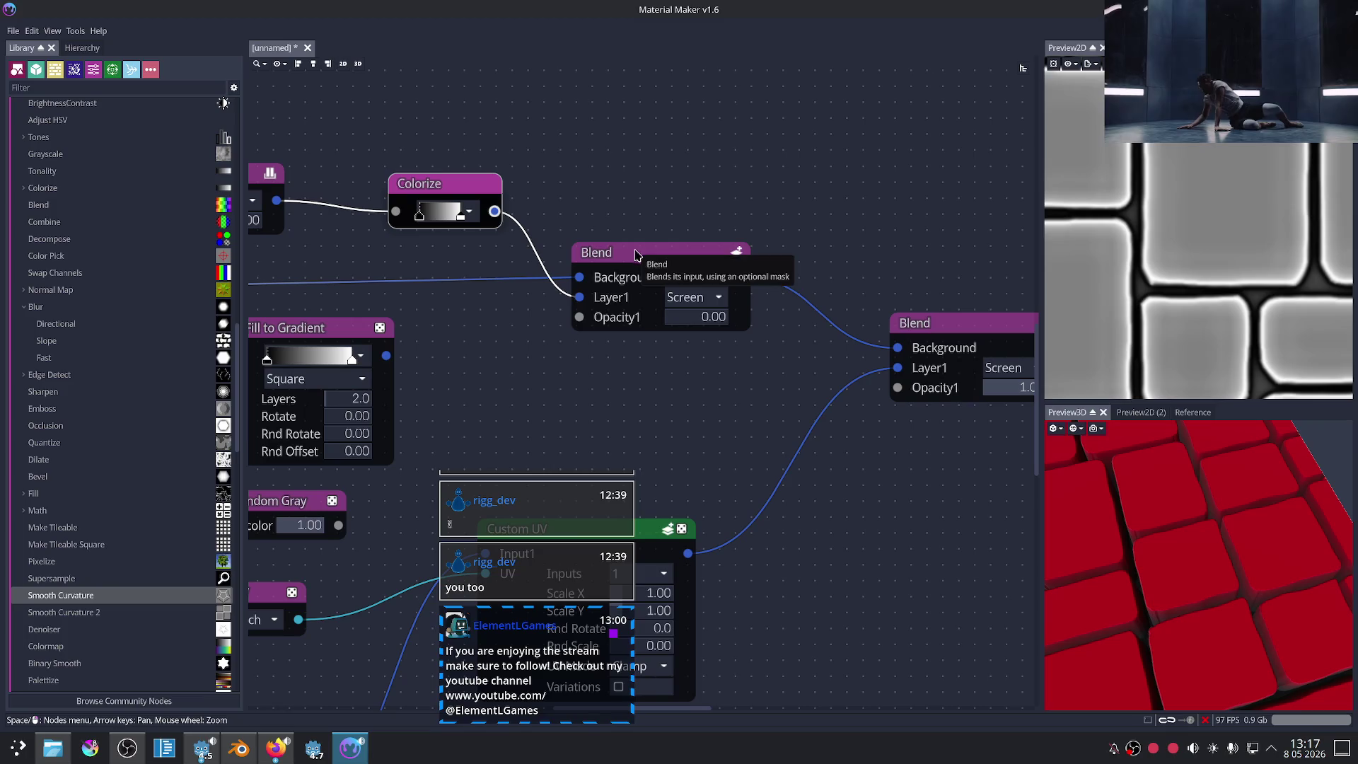
pyautogui.scroll(-1, 819, 382)
pyautogui.scroll(2, 670, 346)
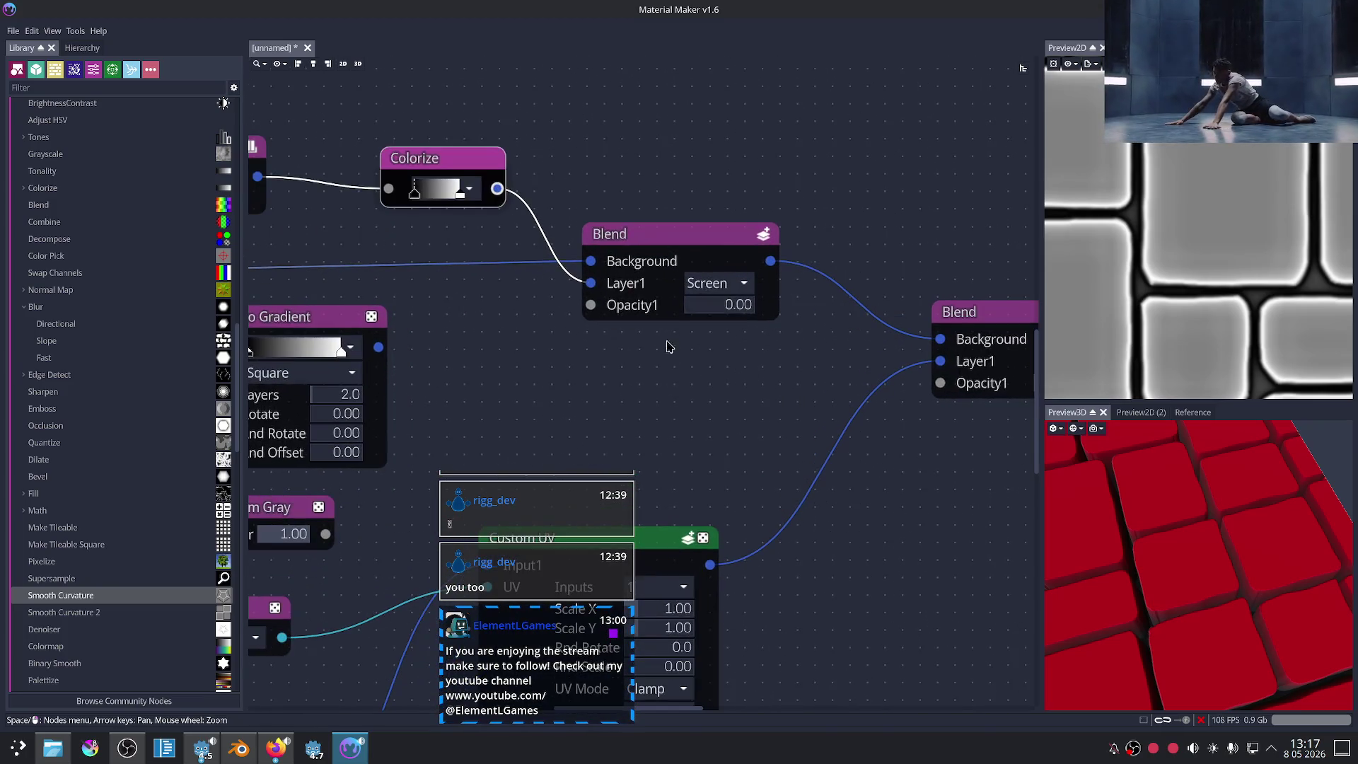
pyautogui.scroll(1, 448, 282)
pyautogui.moveTo(448, 282); pyautogui.dragTo(493, 344, button='middle')
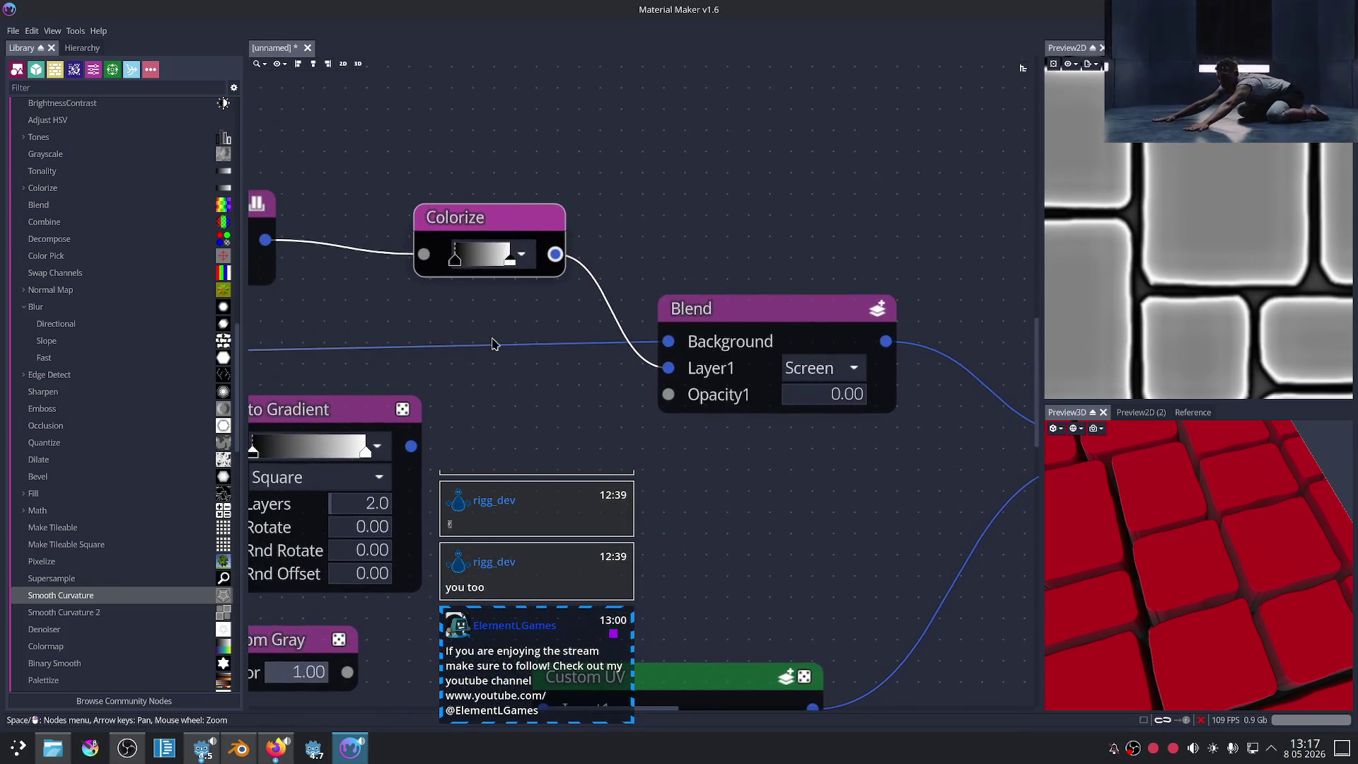
pyautogui.hscroll(-4, 499, 344)
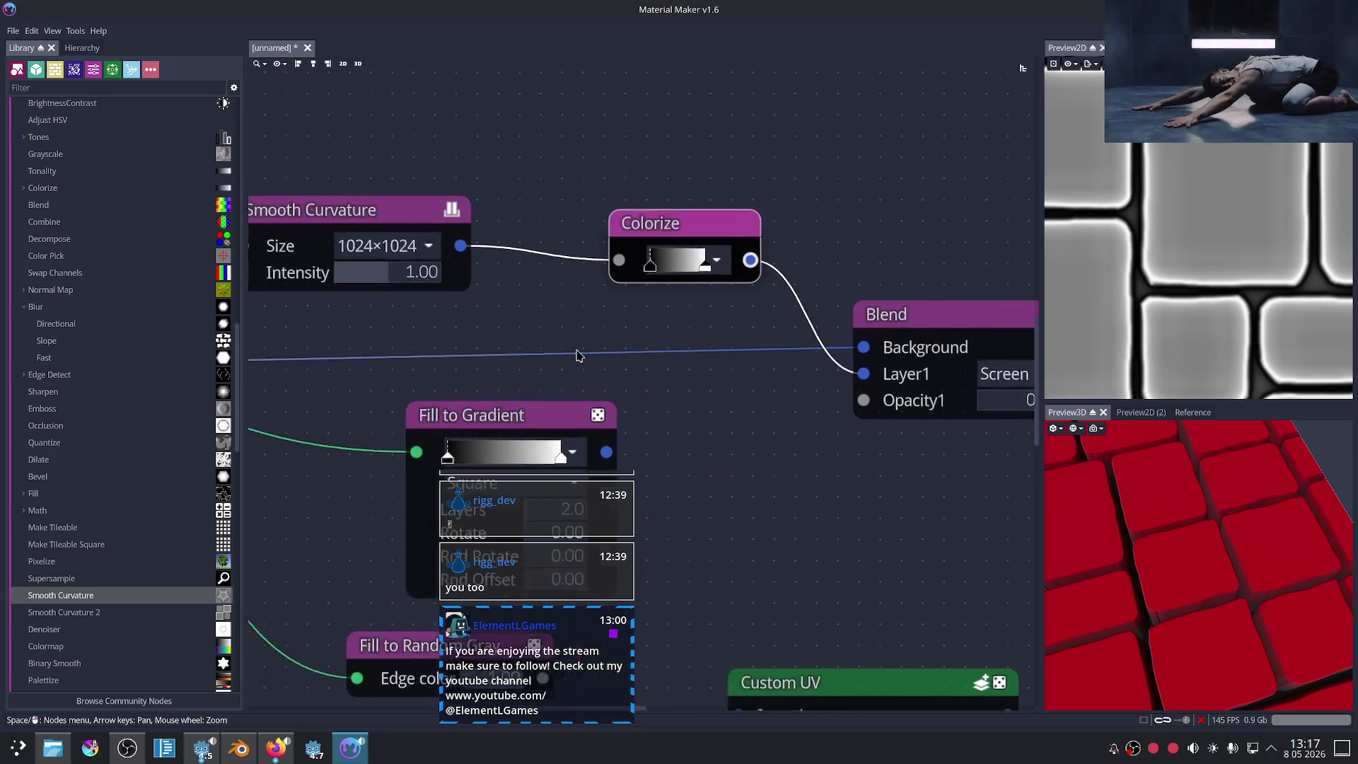
pyautogui.scroll(-1, 493, 335)
pyautogui.hscroll(-2, 493, 335)
pyautogui.scroll(1, 493, 335)
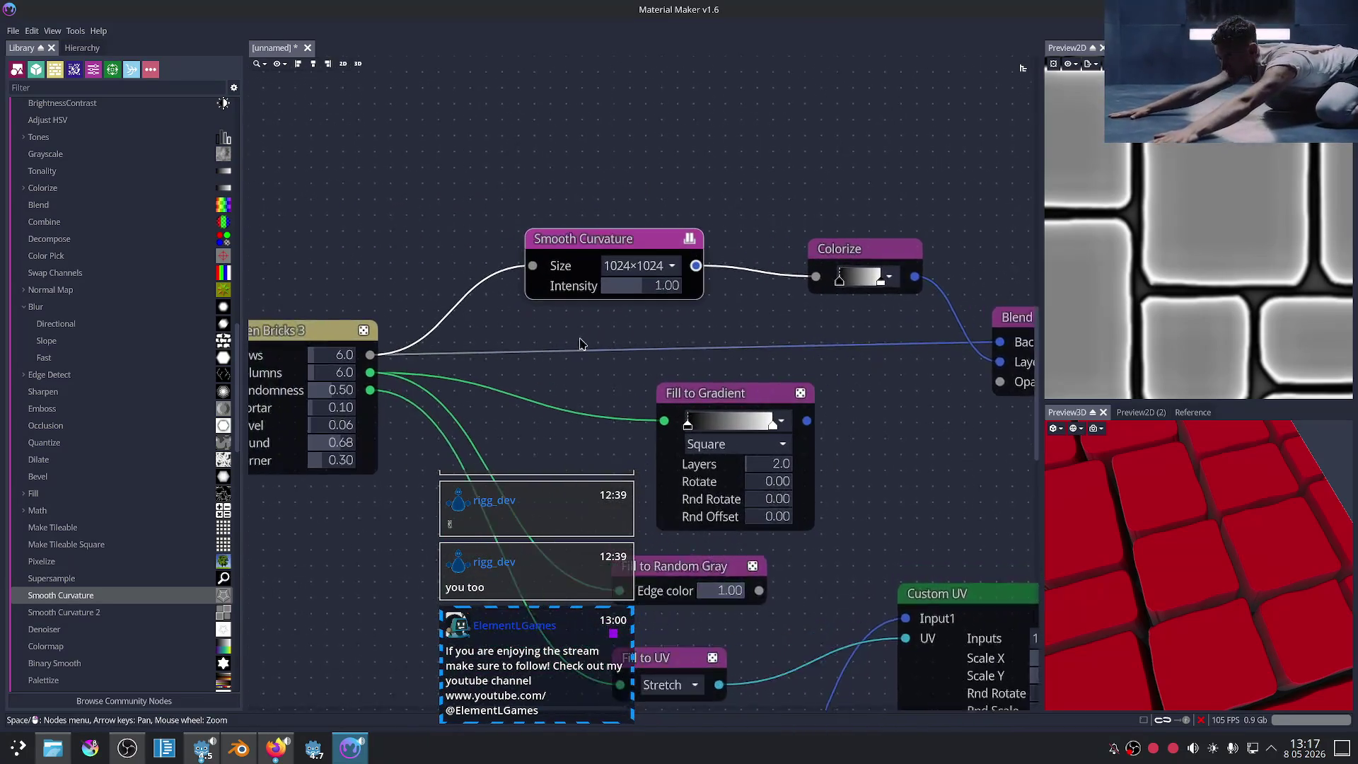
pyautogui.click(642, 258)
pyautogui.click(639, 430)
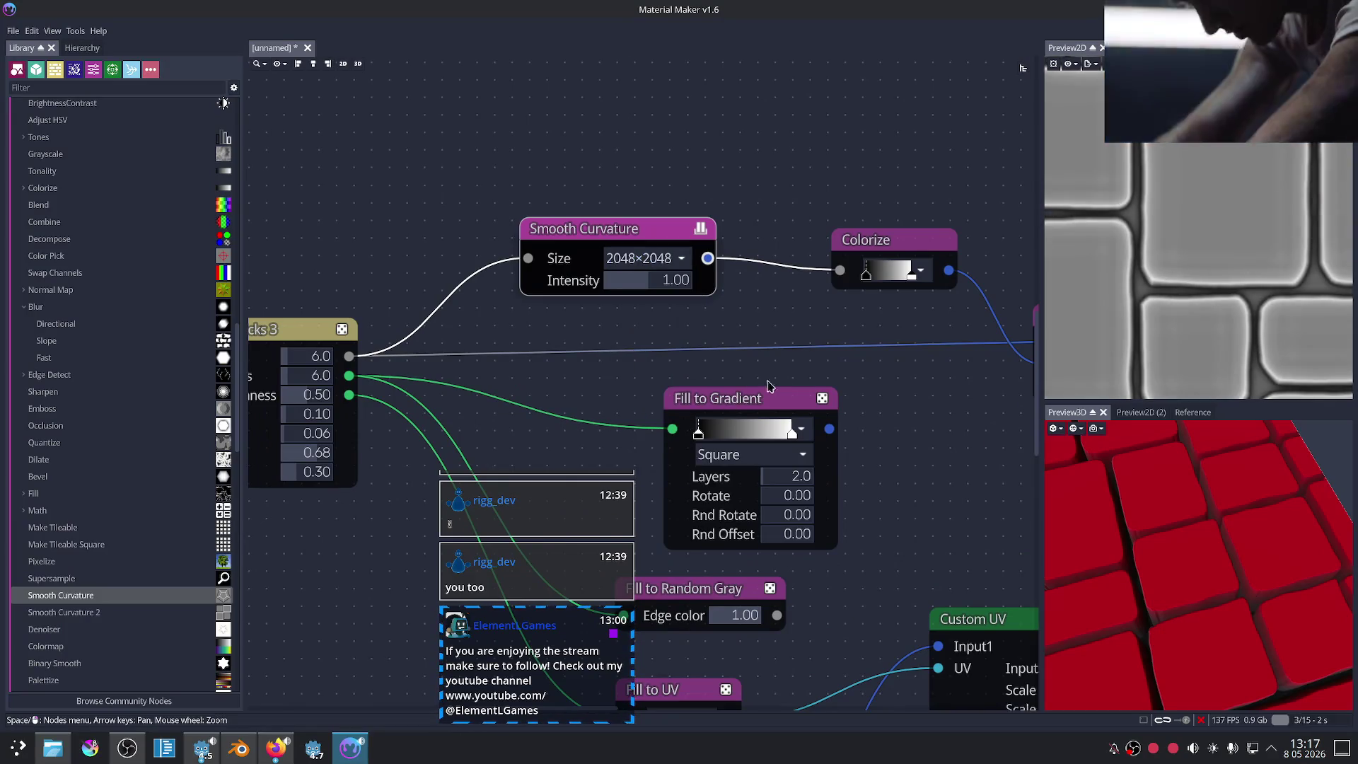
# Step: Search 'sm' for a node, then delete the mistakenly added Smooth Curvature
pyautogui.moveTo(922, 318); pyautogui.dragTo(648, 308, button='middle')
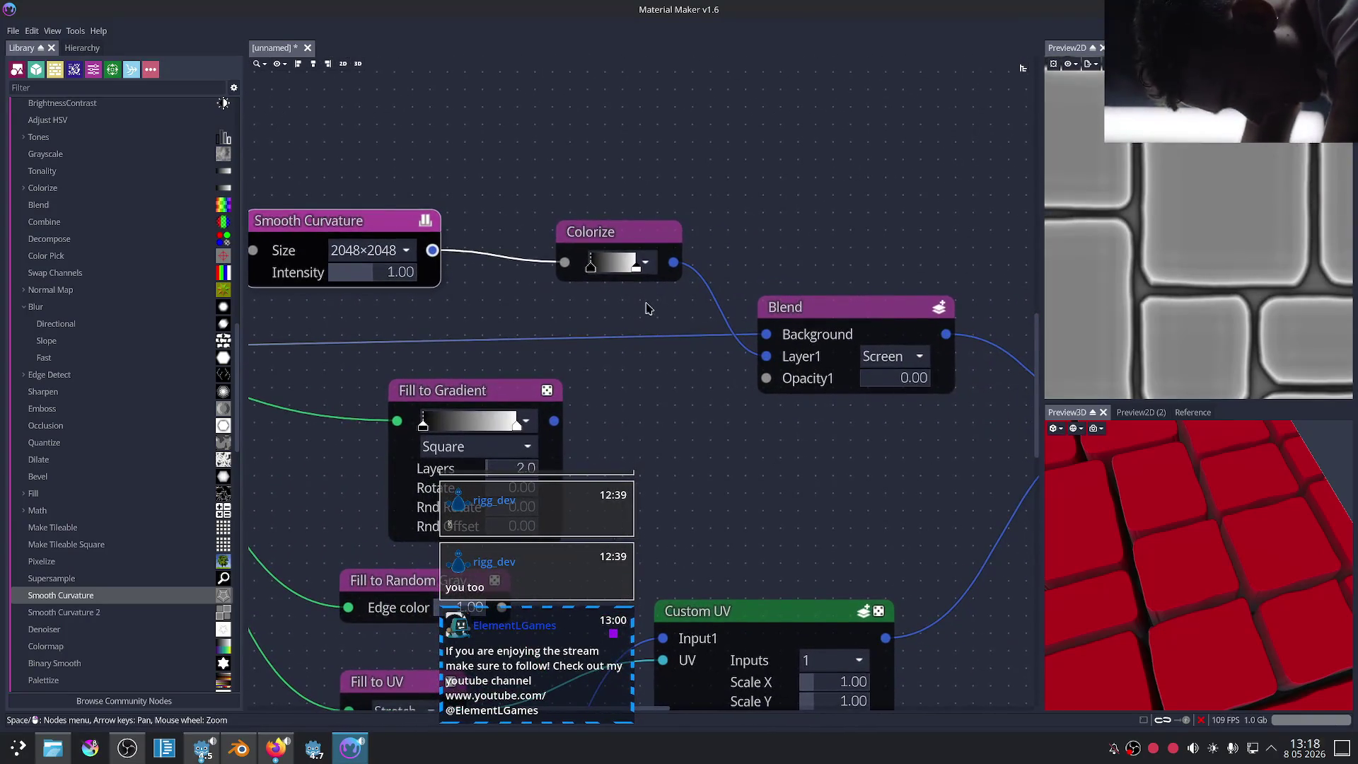
pyautogui.hscroll(-2, 665, 345)
pyautogui.scroll(1, 665, 345)
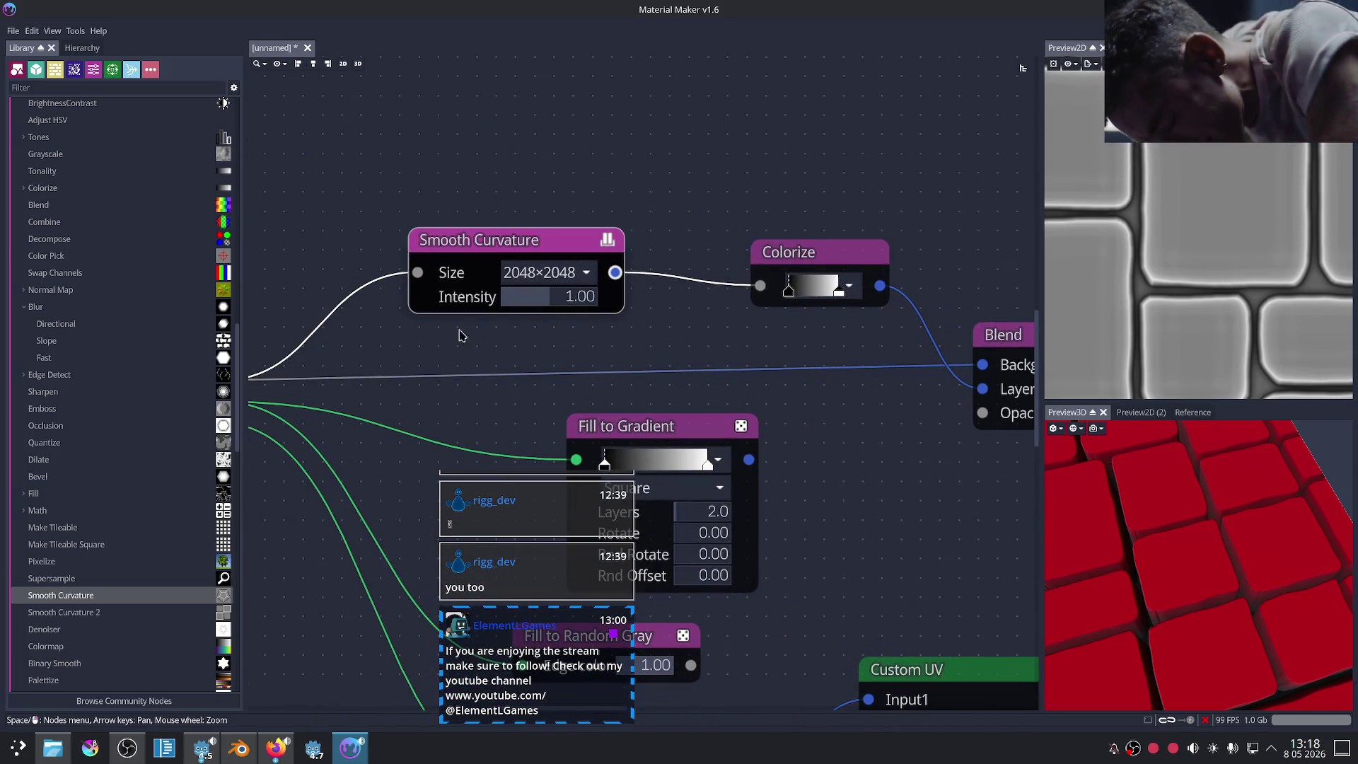
pyautogui.rightClick(460, 336)
pyautogui.write('smo')
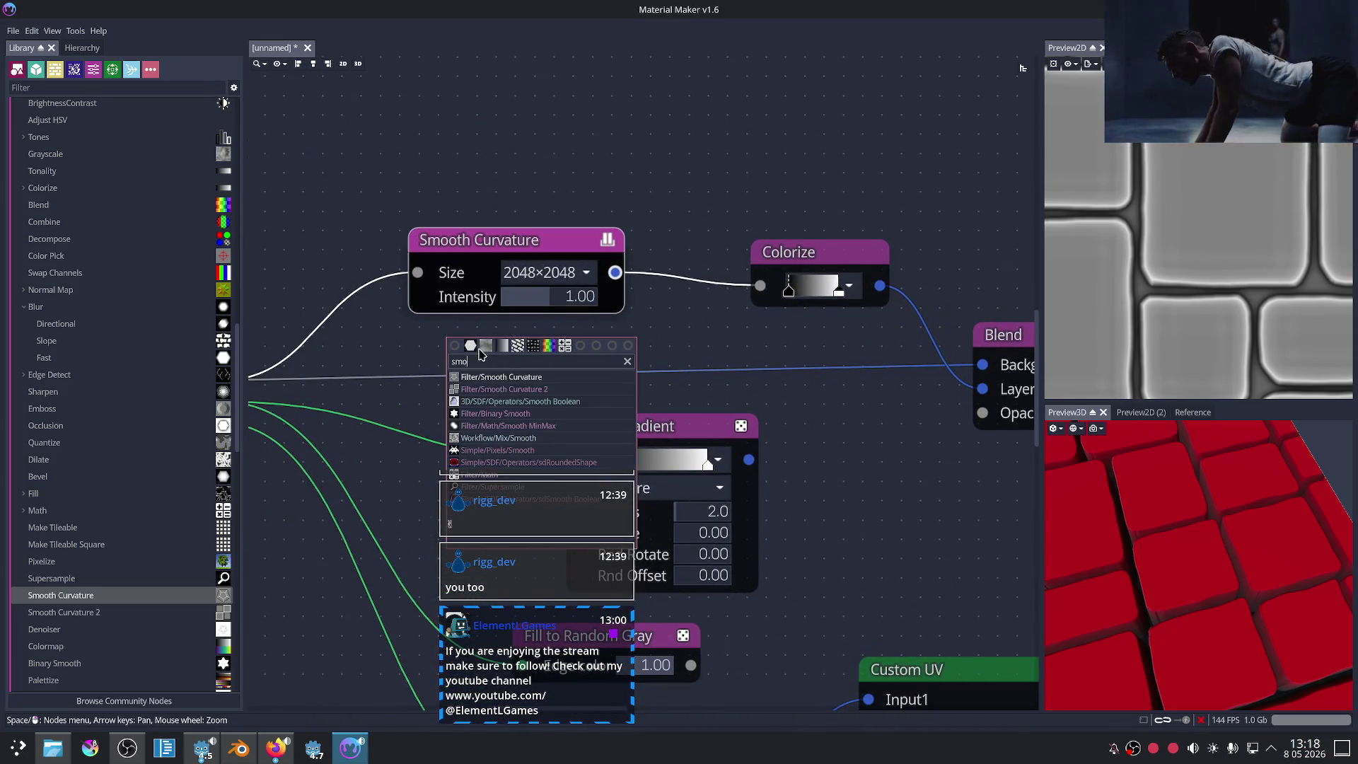
pyautogui.press('Return')
pyautogui.click(613, 348)
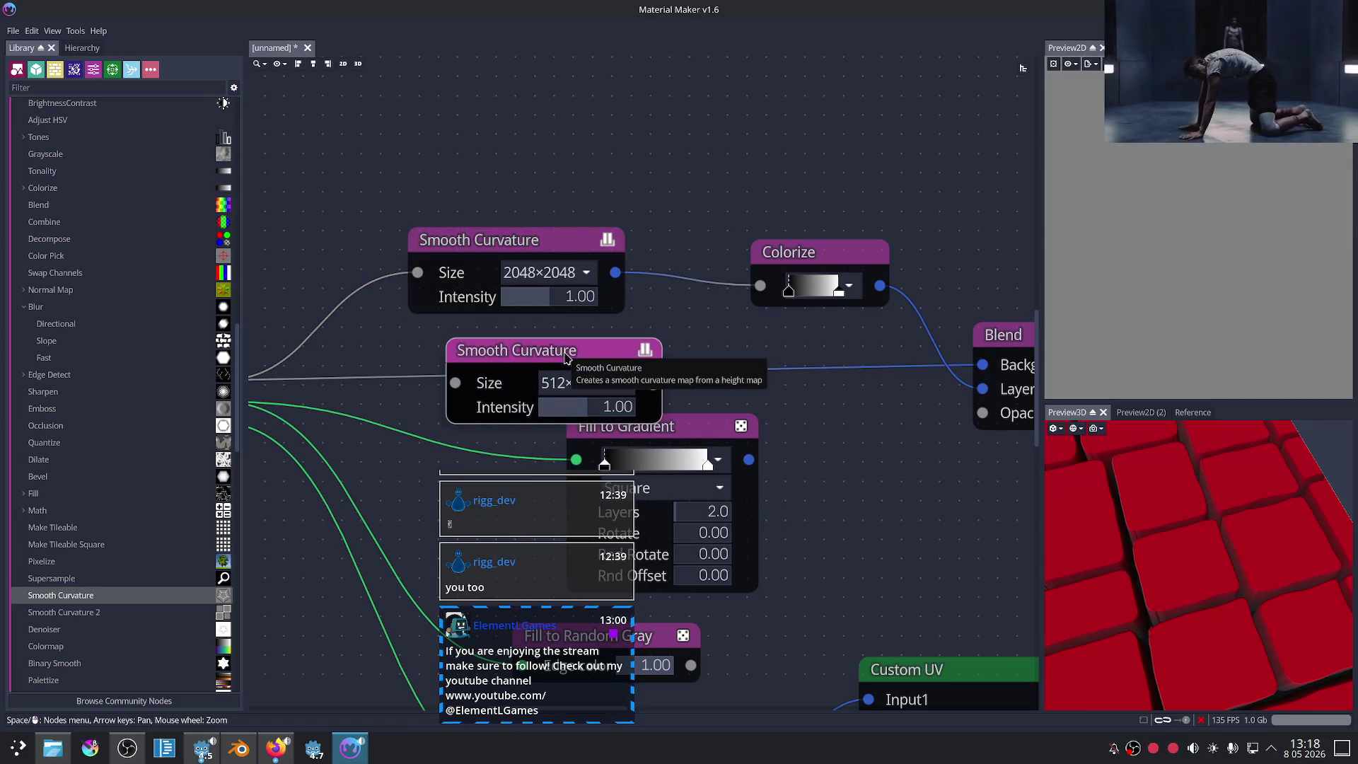
pyautogui.press('Delete')
# Step: Add a Smooth Curvature 2 node and place it above the old node
pyautogui.rightClick(541, 345)
pyautogui.write('smoo')
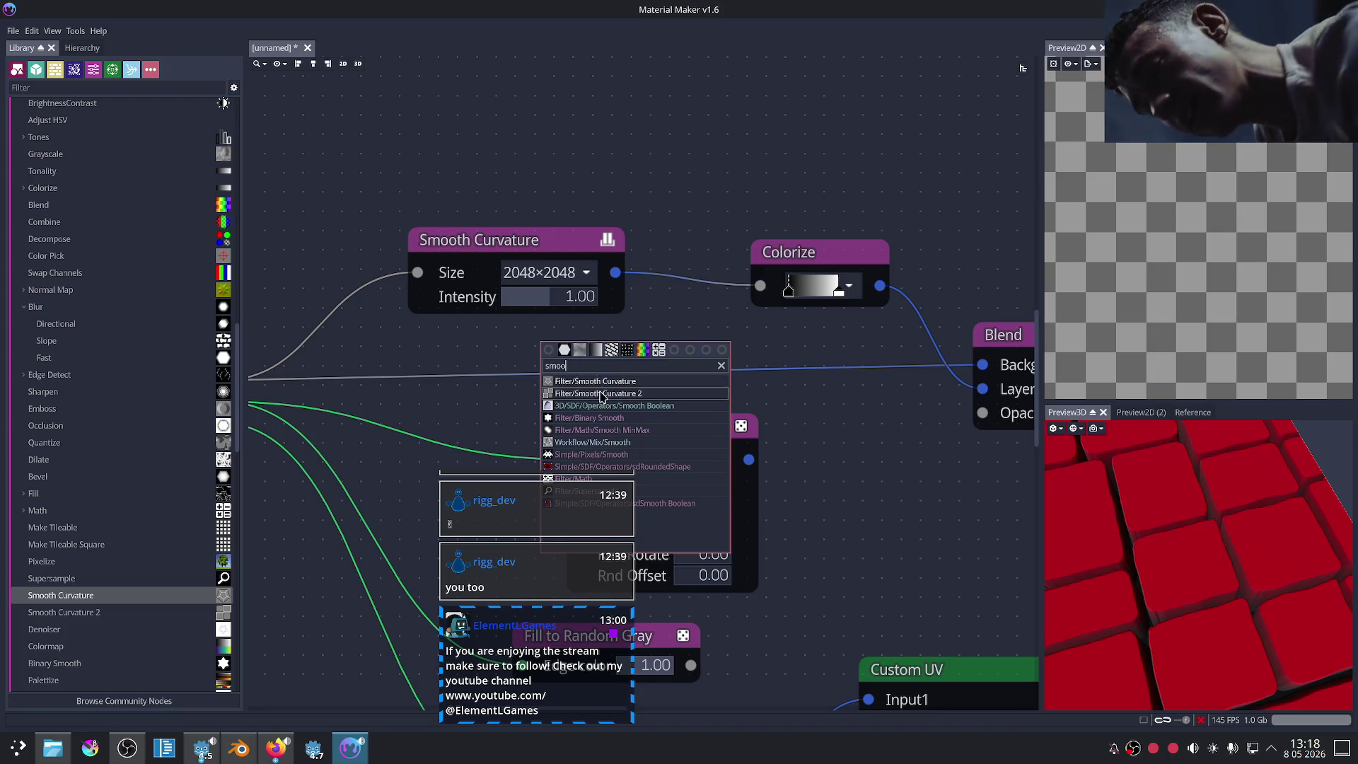
pyautogui.click(608, 393)
pyautogui.moveTo(594, 357)
pyautogui.mouseDown()
pyautogui.moveTo(620, 269)
pyautogui.moveTo(590, 121)
pyautogui.mouseUp()
# Step: Delete the old Smooth Curvature node and wire Uneven Bricks 3 into Smooth Curvature 2
pyautogui.click(470, 236)
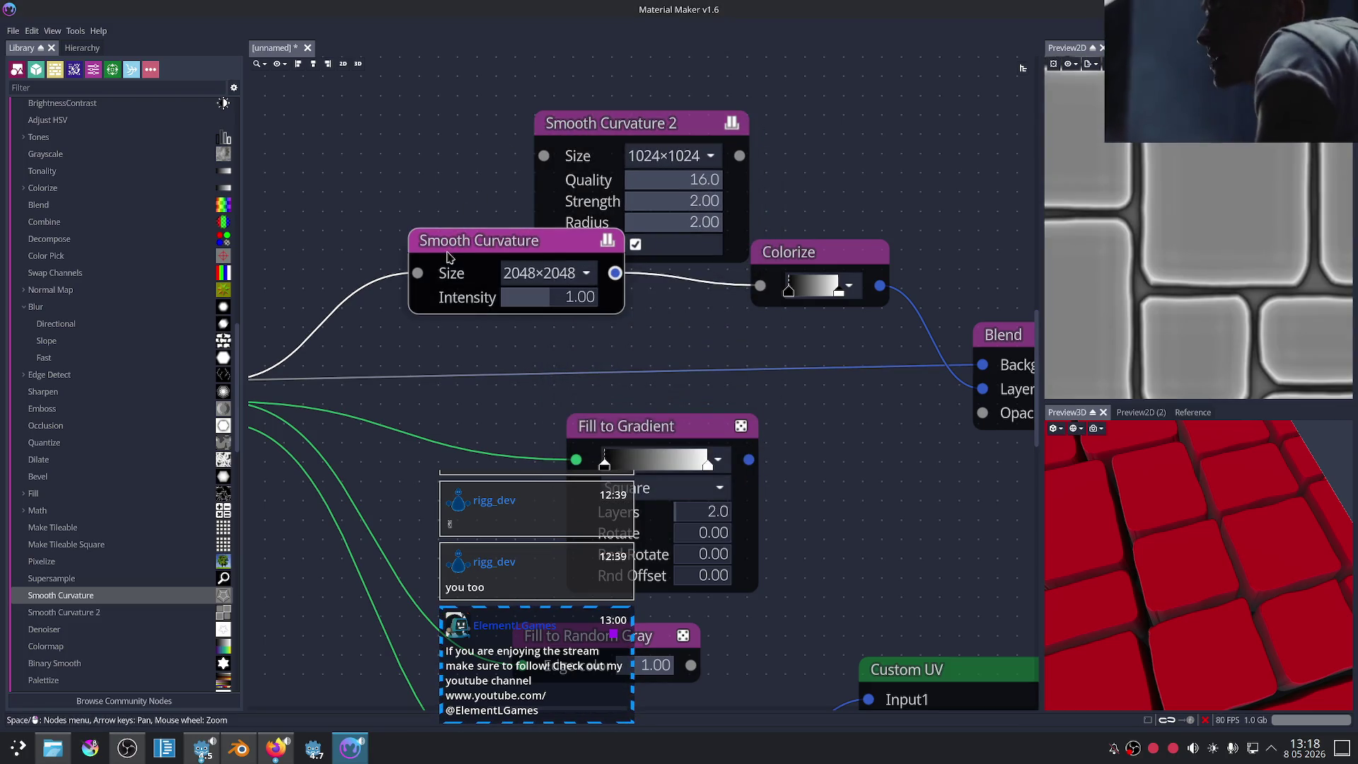
pyautogui.press('Delete')
pyautogui.moveTo(488, 260); pyautogui.dragTo(332, 324, button='middle')
pyautogui.scroll(-2, 395, 388)
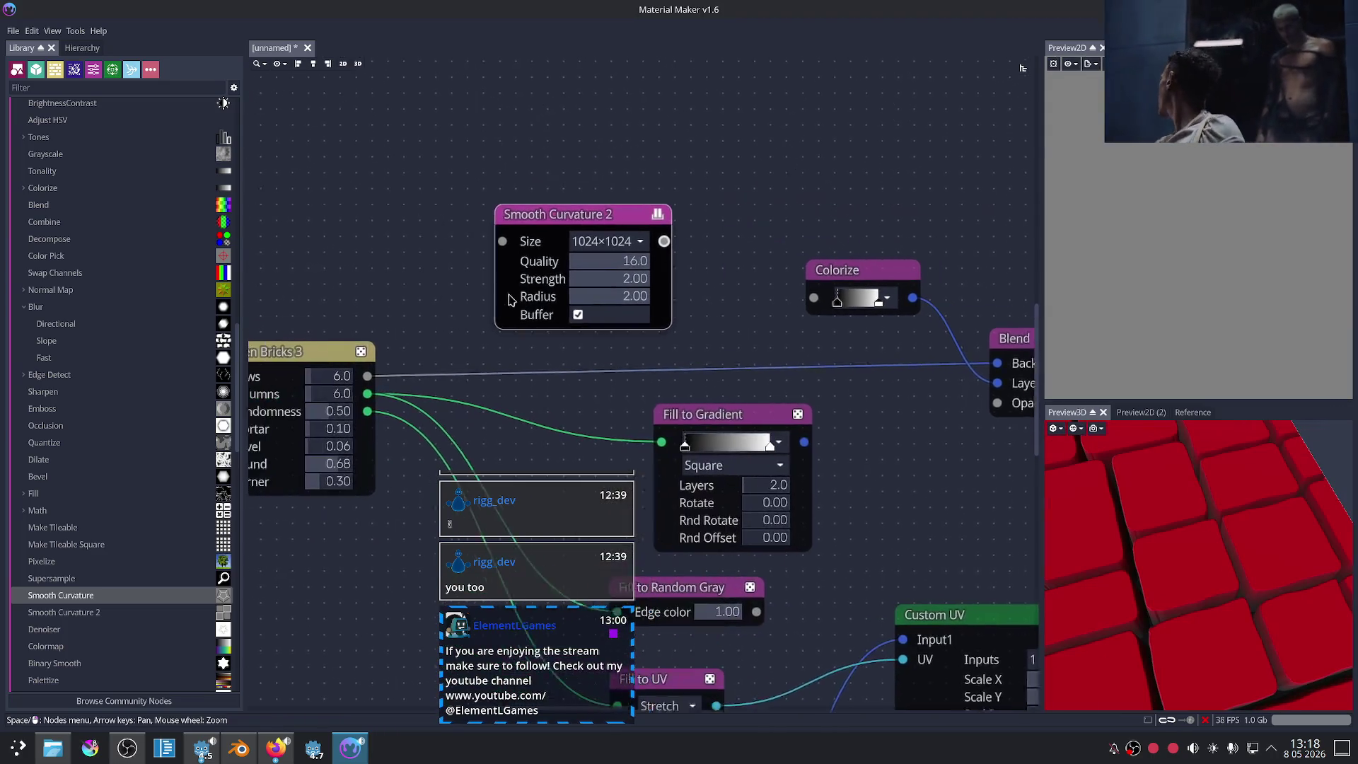
pyautogui.moveTo(394, 377); pyautogui.dragTo(529, 242)
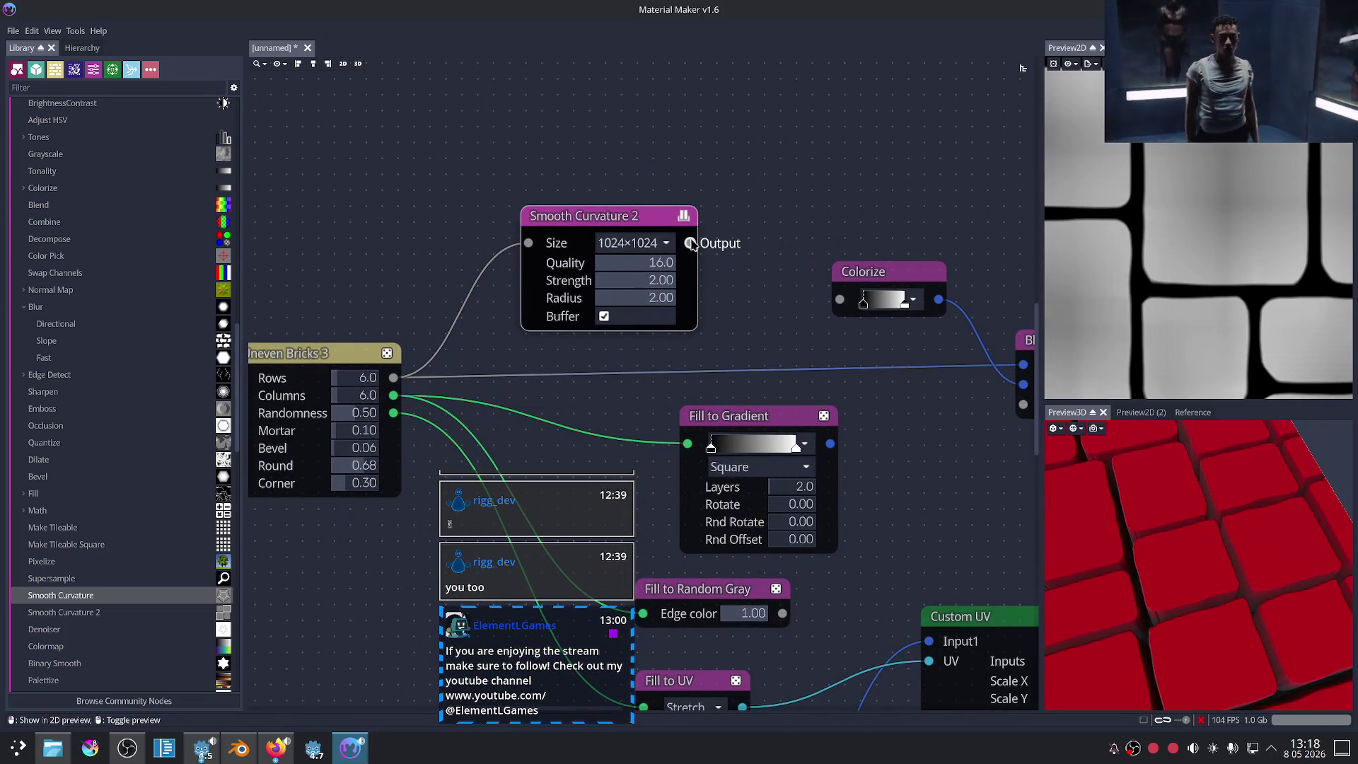
# Step: Connect Smooth Curvature 2 to Colorize, set its Radius to 0.37, and lower Strength
pyautogui.moveTo(690, 243); pyautogui.dragTo(810, 288)
pyautogui.moveTo(863, 375); pyautogui.dragTo(743, 385, button='middle')
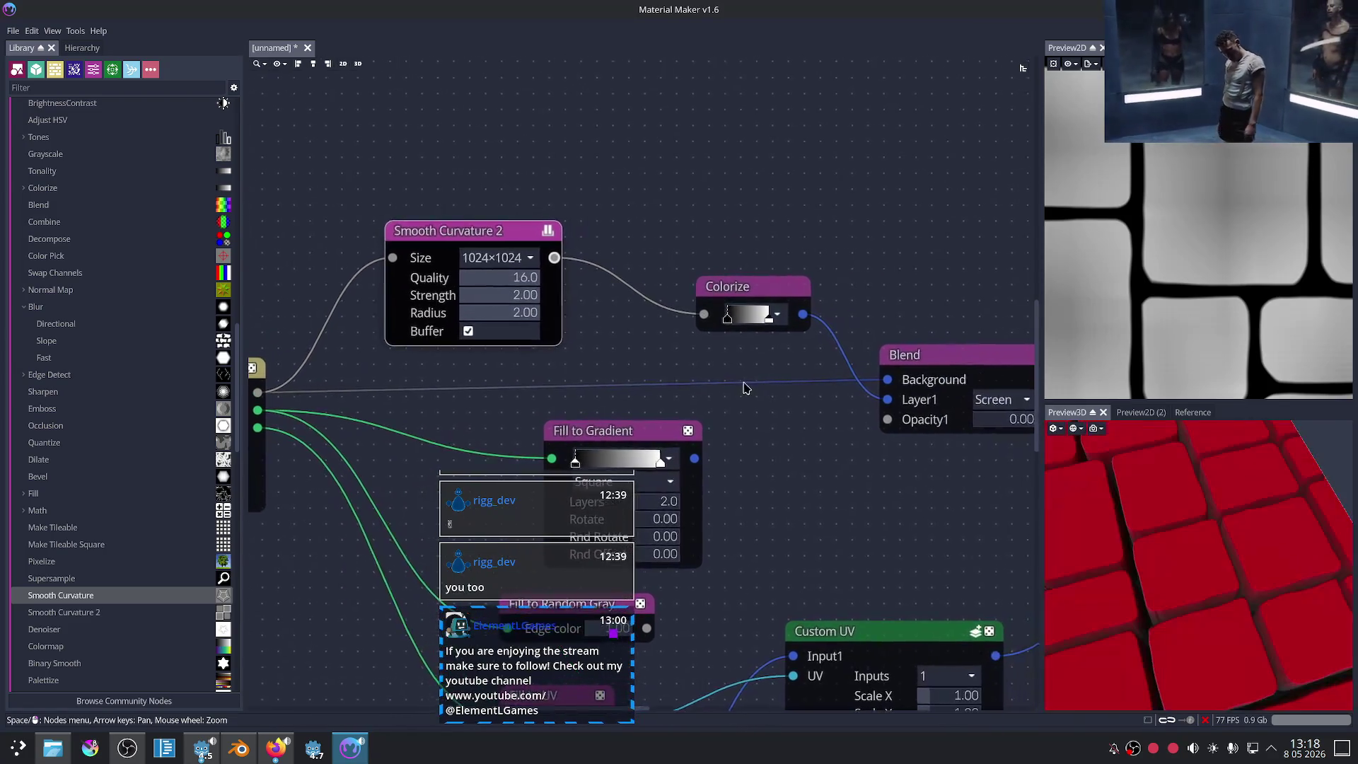
pyautogui.scroll(1, 802, 384)
pyautogui.scroll(2, 684, 318)
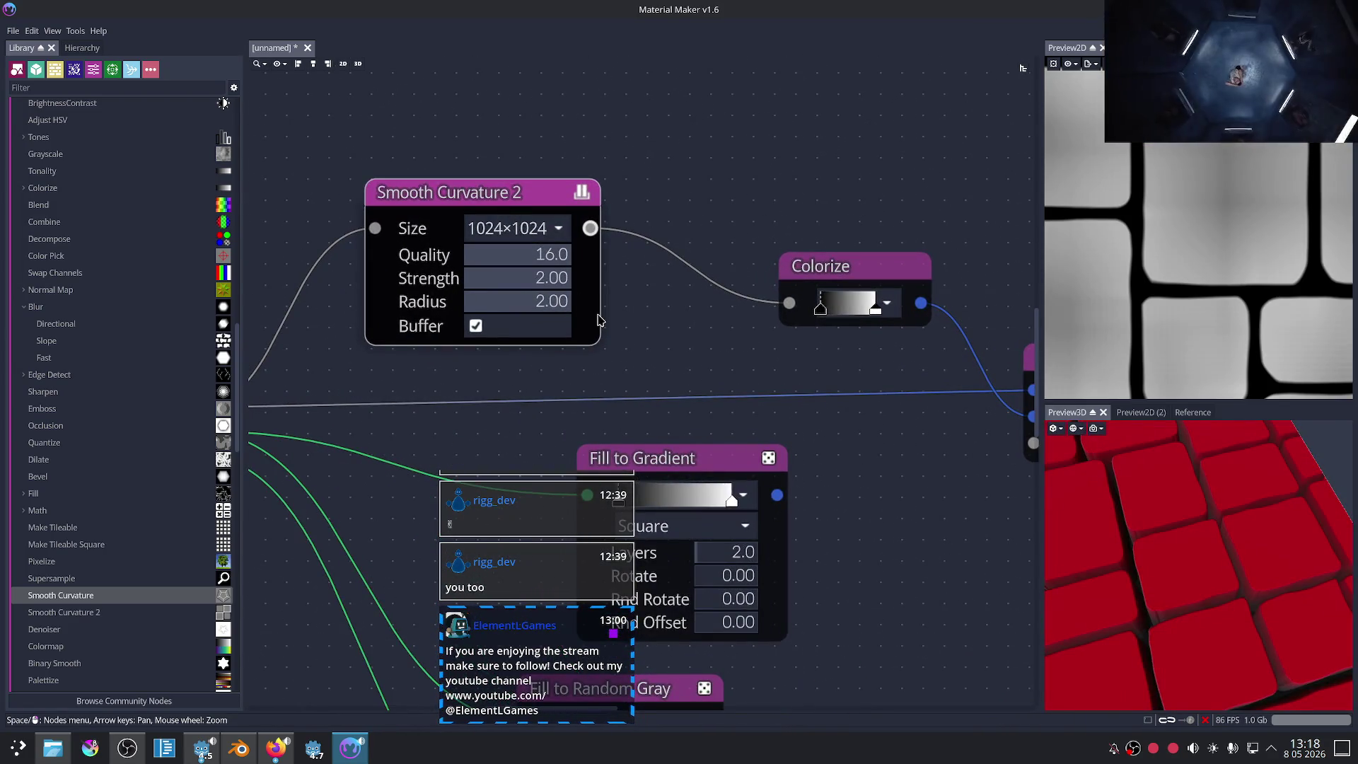
pyautogui.moveTo(556, 300); pyautogui.dragTo(472, 310)
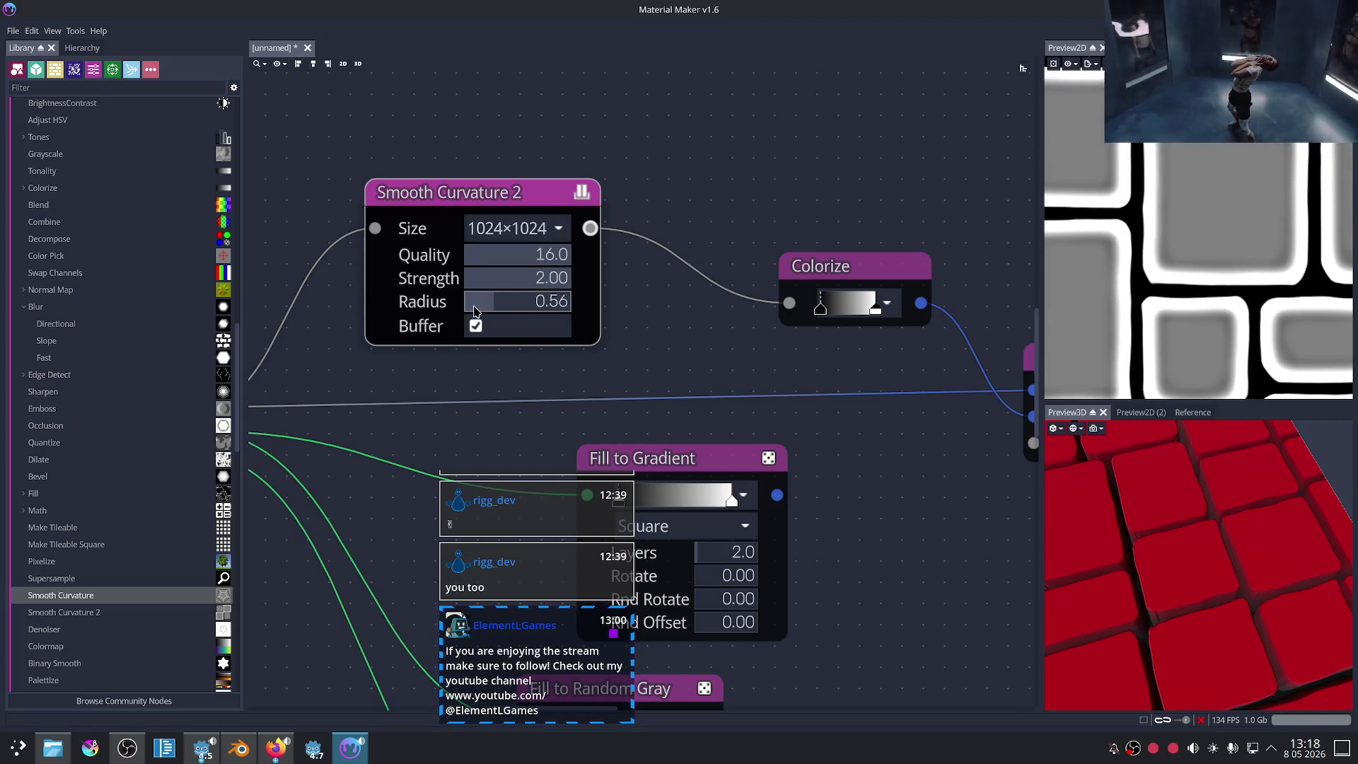
pyautogui.moveTo(472, 310); pyautogui.dragTo(465, 308)
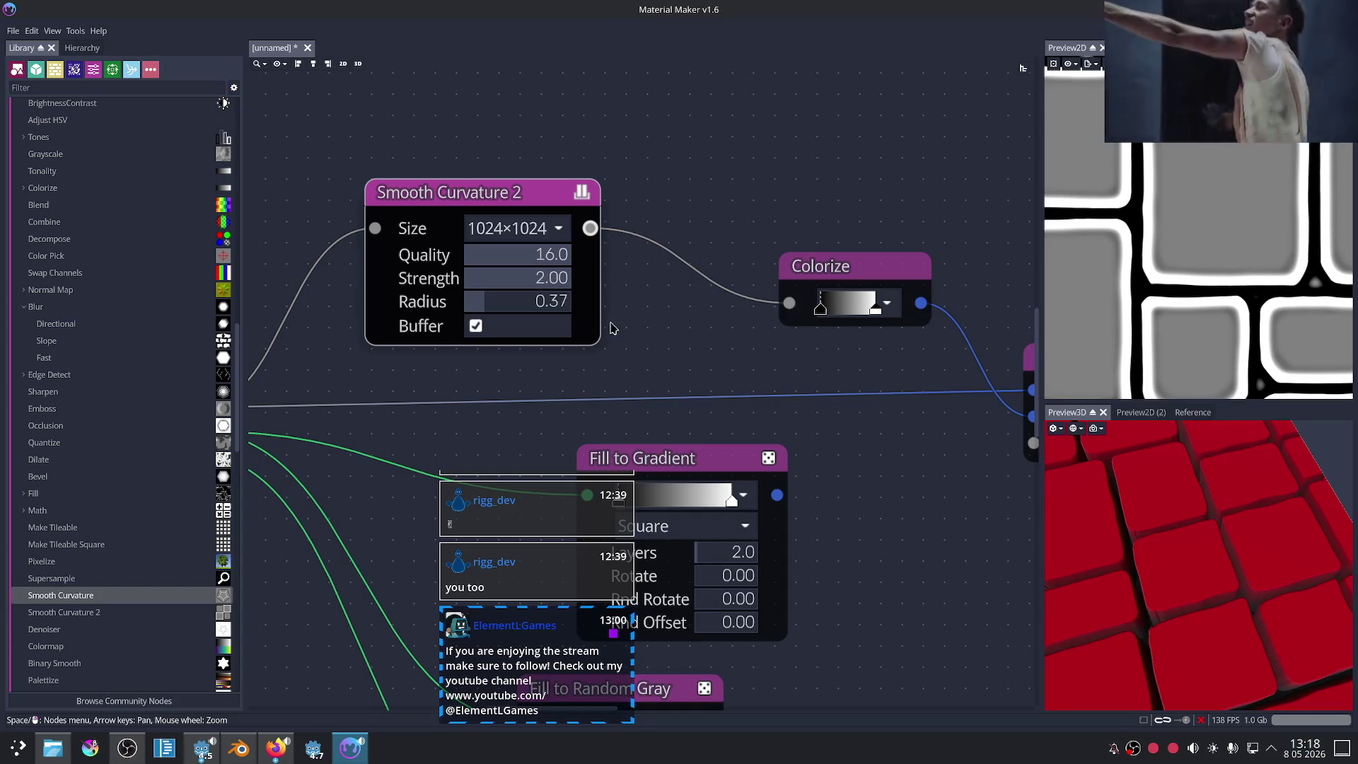
pyautogui.moveTo(541, 279)
pyautogui.mouseDown()
pyautogui.moveTo(469, 282)
pyautogui.moveTo(576, 282)
pyautogui.mouseUp()
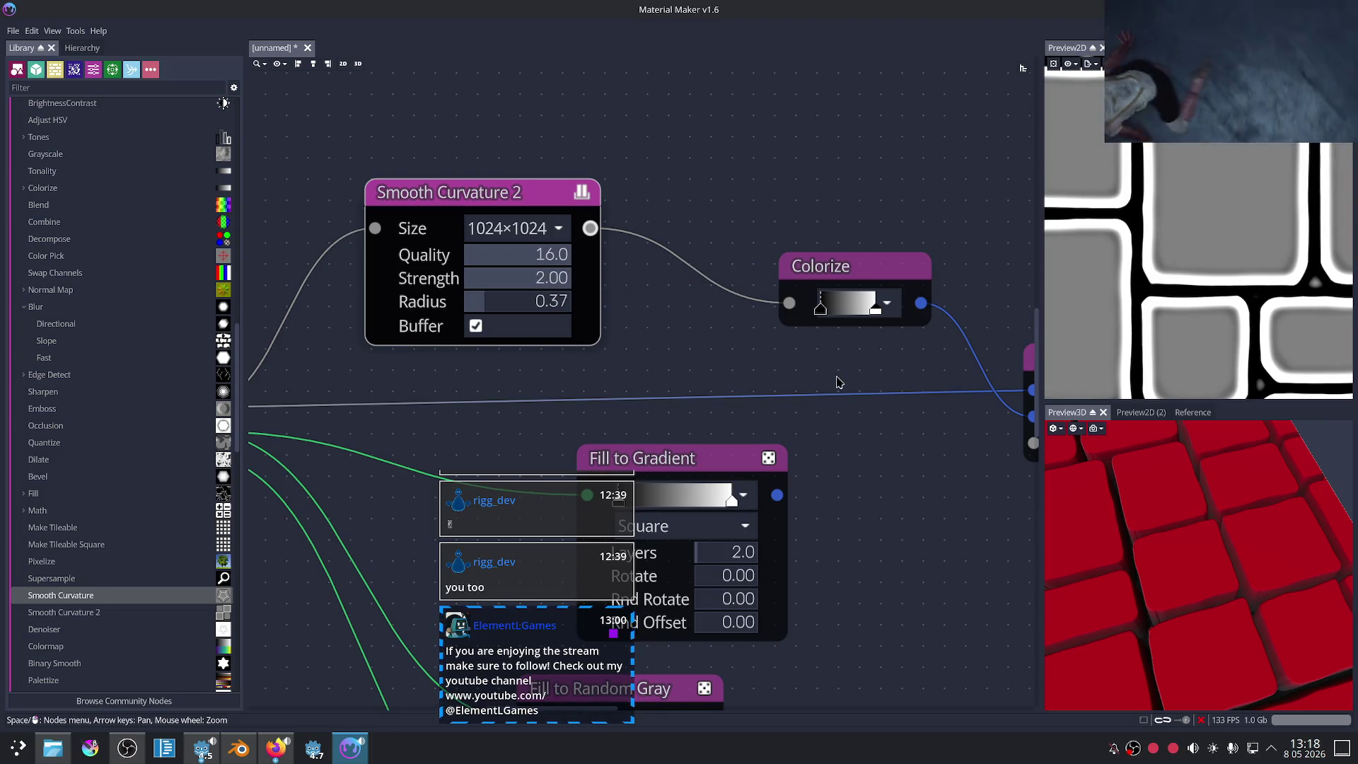
# Step: Shift the Colorize gradient stops to get white bricks with thin black outlines
pyautogui.click(857, 280)
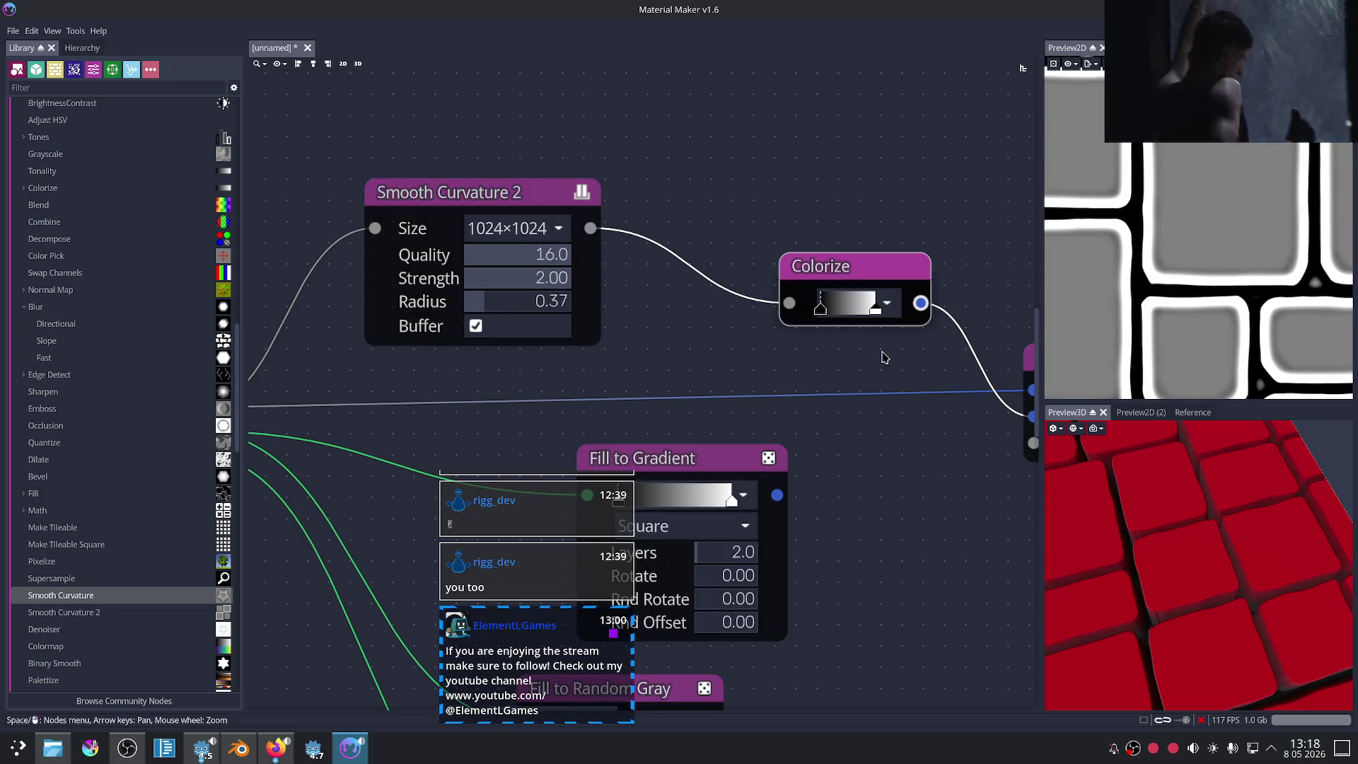
pyautogui.click(525, 197)
pyautogui.moveTo(819, 309); pyautogui.dragTo(846, 311)
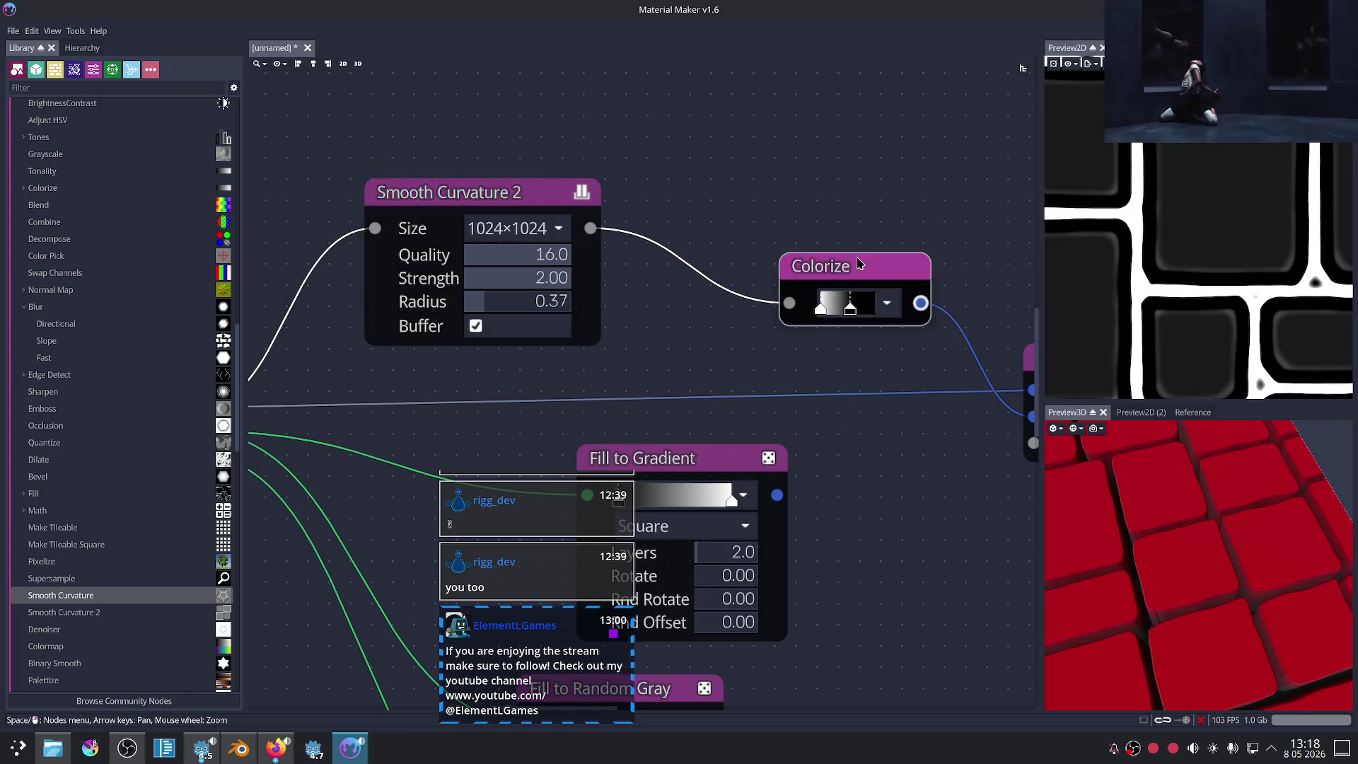
pyautogui.moveTo(859, 324); pyautogui.dragTo(781, 319, button='middle')
pyautogui.moveTo(774, 306)
pyautogui.mouseDown()
pyautogui.moveTo(756, 304)
pyautogui.moveTo(795, 305)
pyautogui.mouseUp()
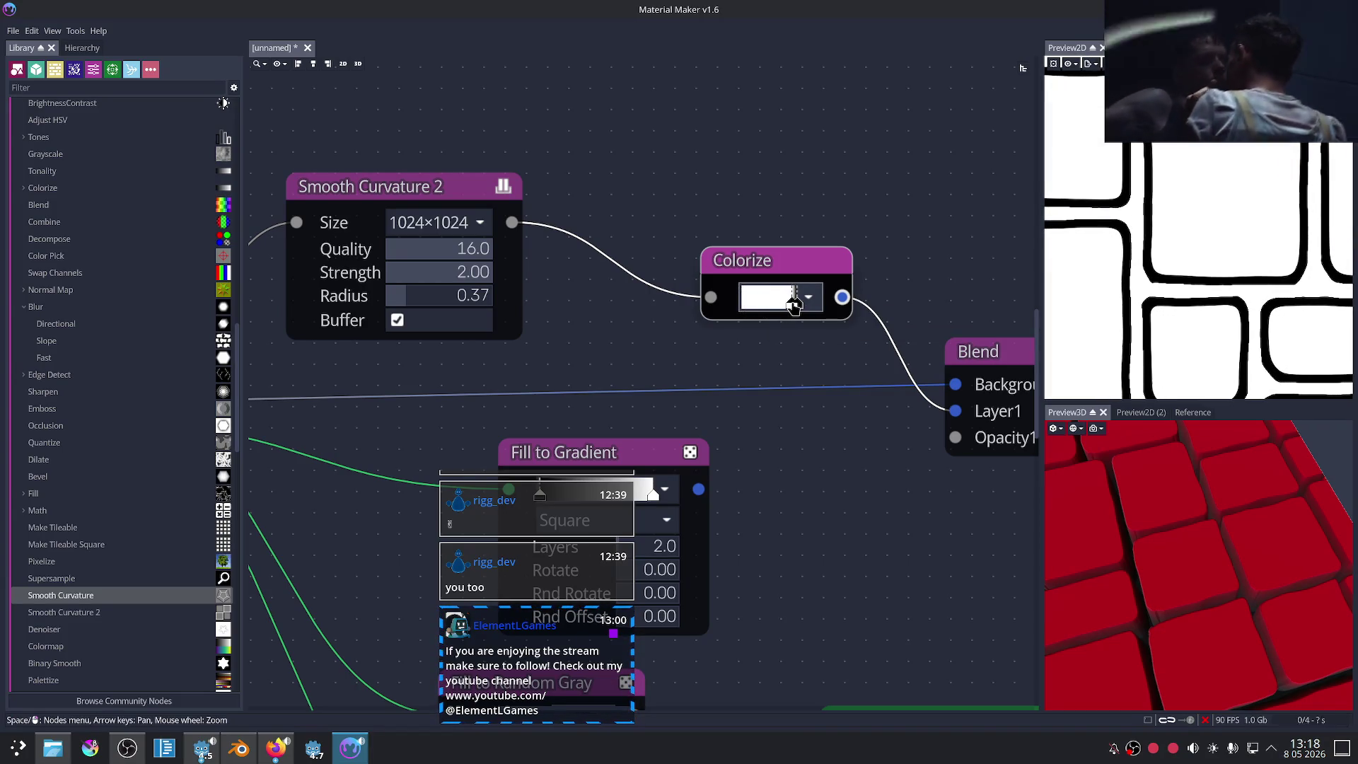
# Step: Preview the Blend node and raise its Opacity1 above zero
pyautogui.scroll(-3, 918, 471)
pyautogui.scroll(1, 891, 417)
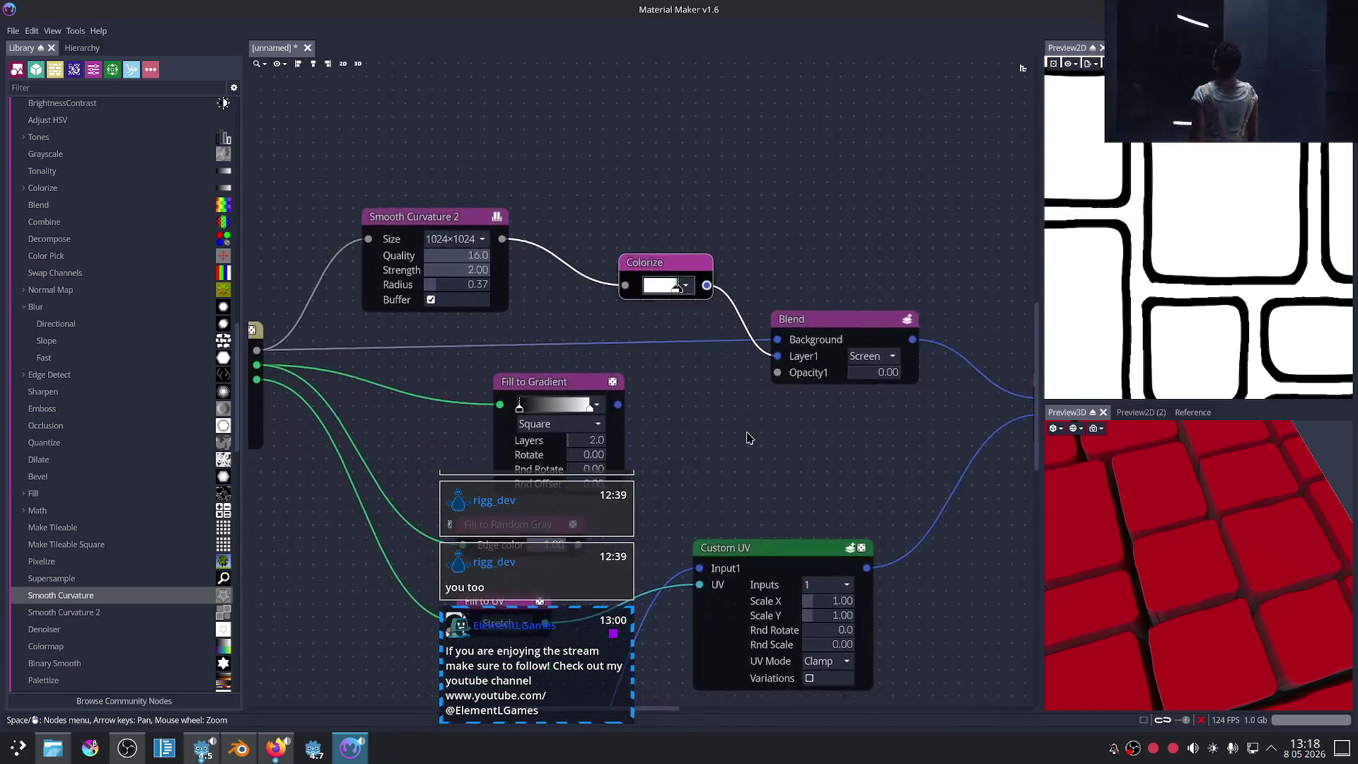
pyautogui.scroll(1, 877, 382)
pyautogui.scroll(1, 862, 355)
pyautogui.click(863, 355)
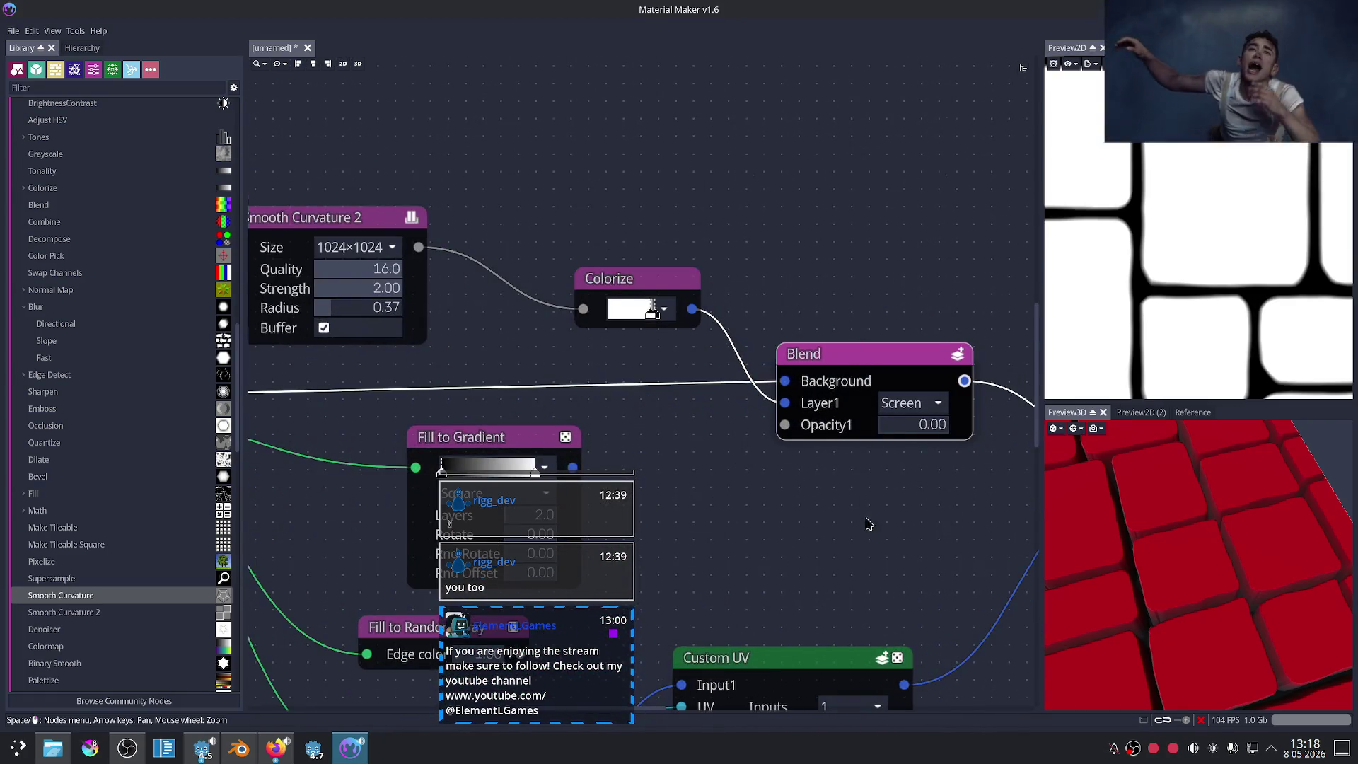
pyautogui.scroll(1, 866, 520)
pyautogui.moveTo(885, 408); pyautogui.dragTo(968, 407)
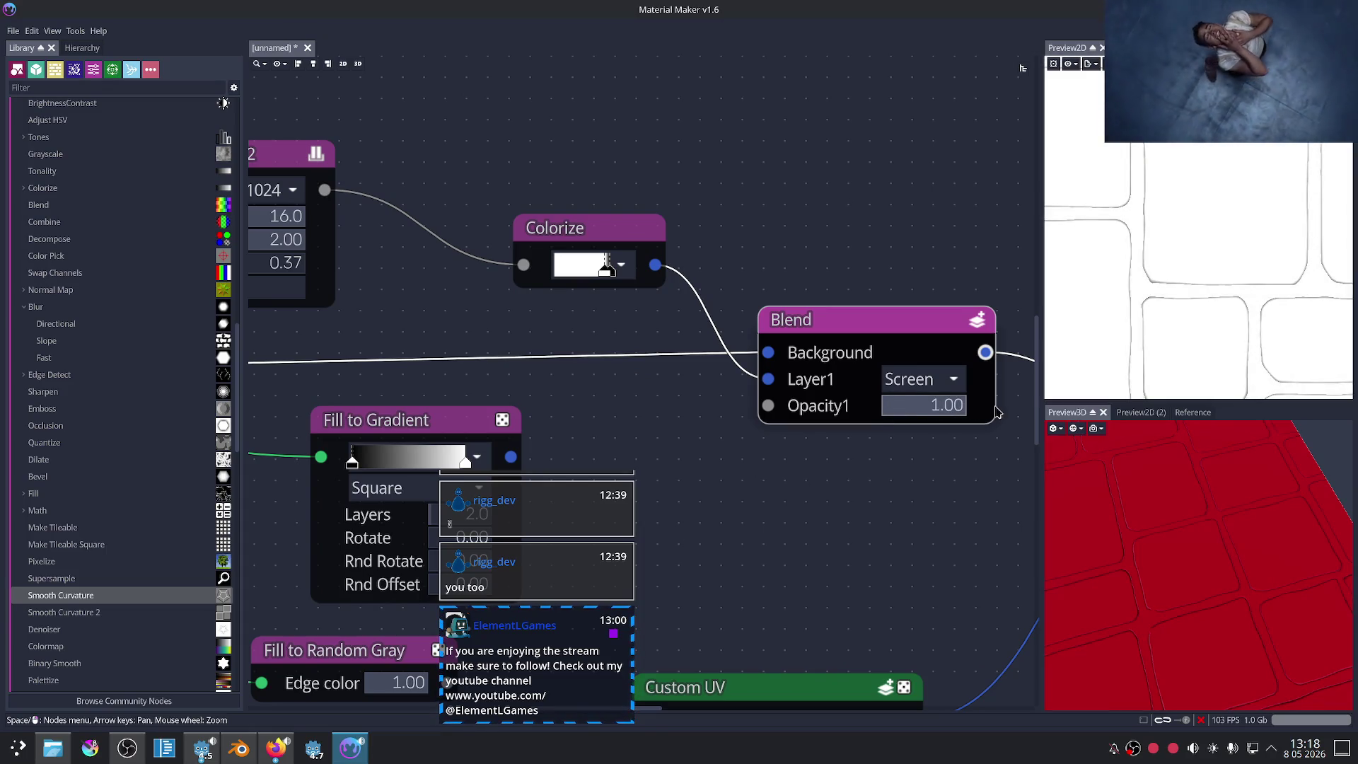
# Step: Switch the blend mode to Darken and settle Opacity1 at 0.30
pyautogui.click(934, 378)
pyautogui.press('Escape')
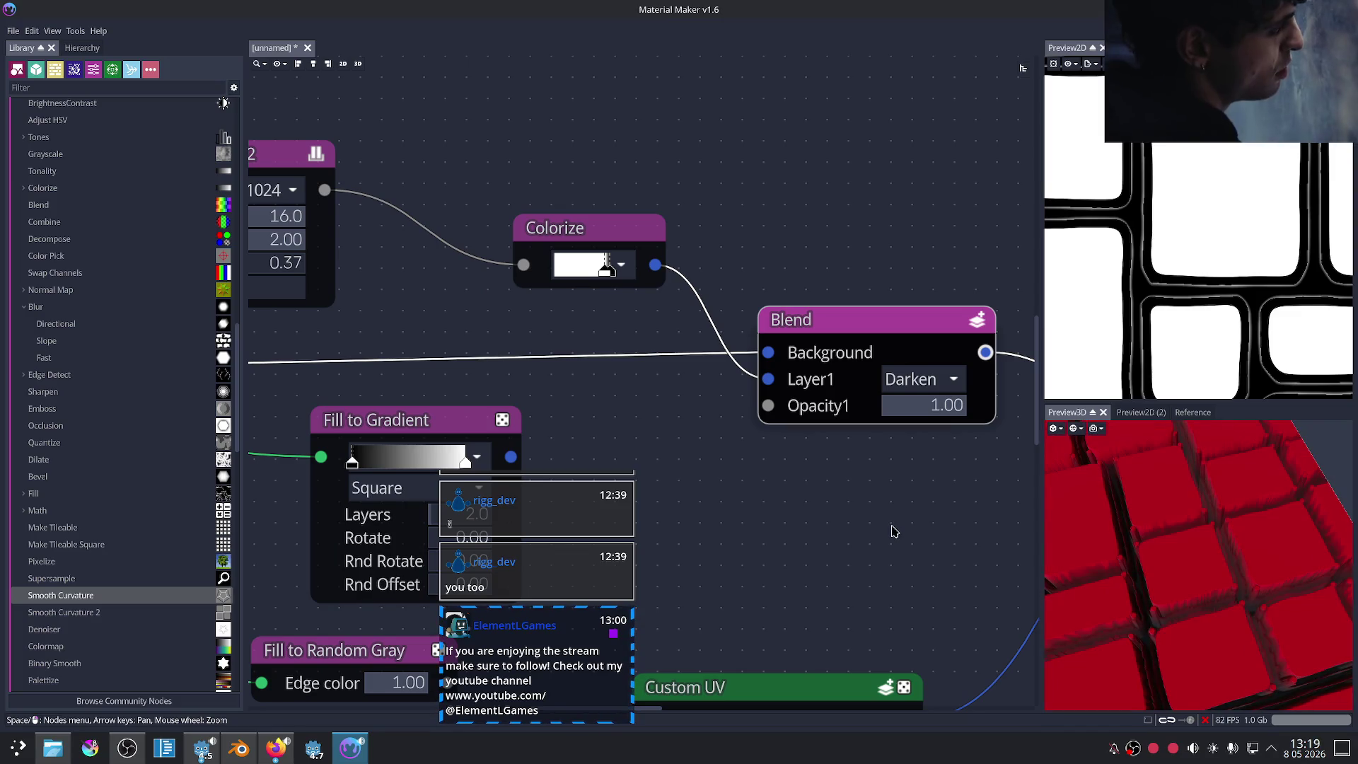
pyautogui.moveTo(904, 402); pyautogui.dragTo(904, 495)
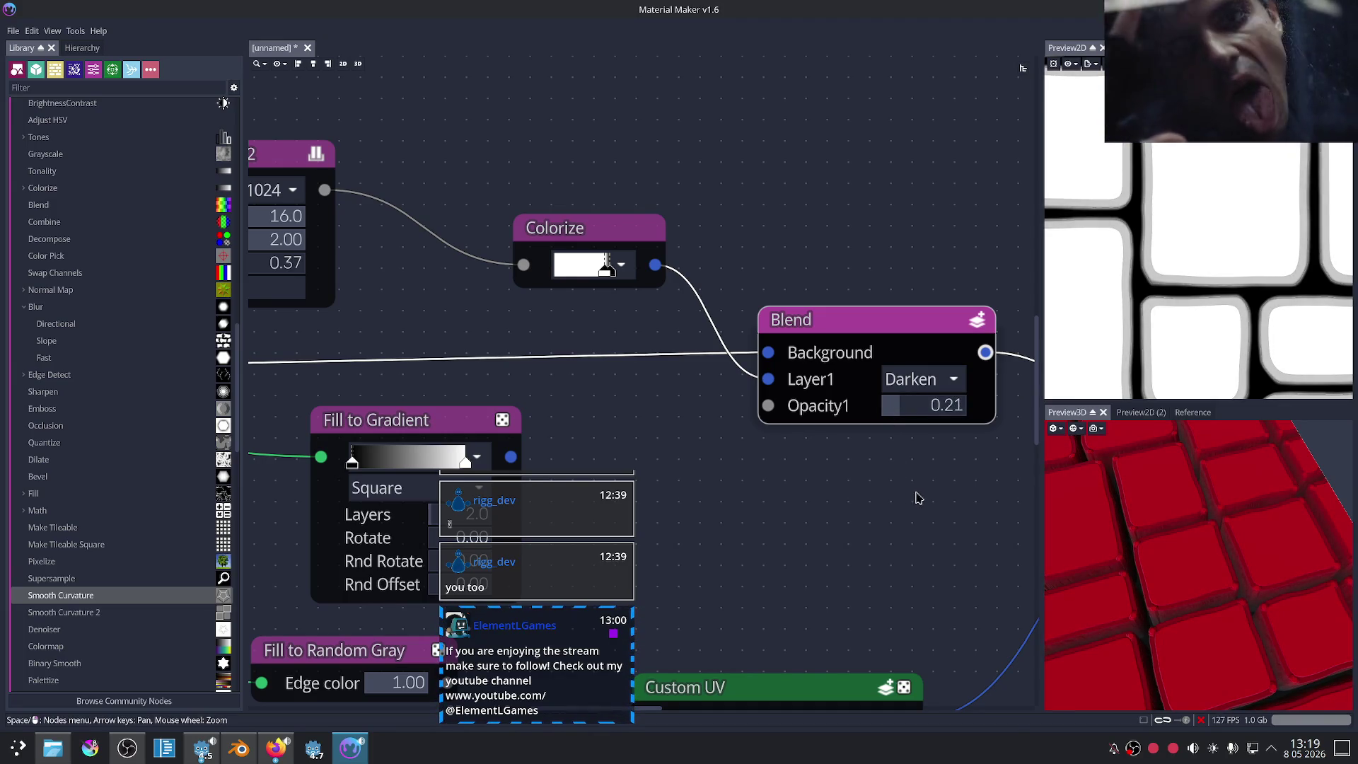
pyautogui.scroll(5, 1200, 582)
pyautogui.moveTo(1189, 585); pyautogui.dragTo(1088, 522)
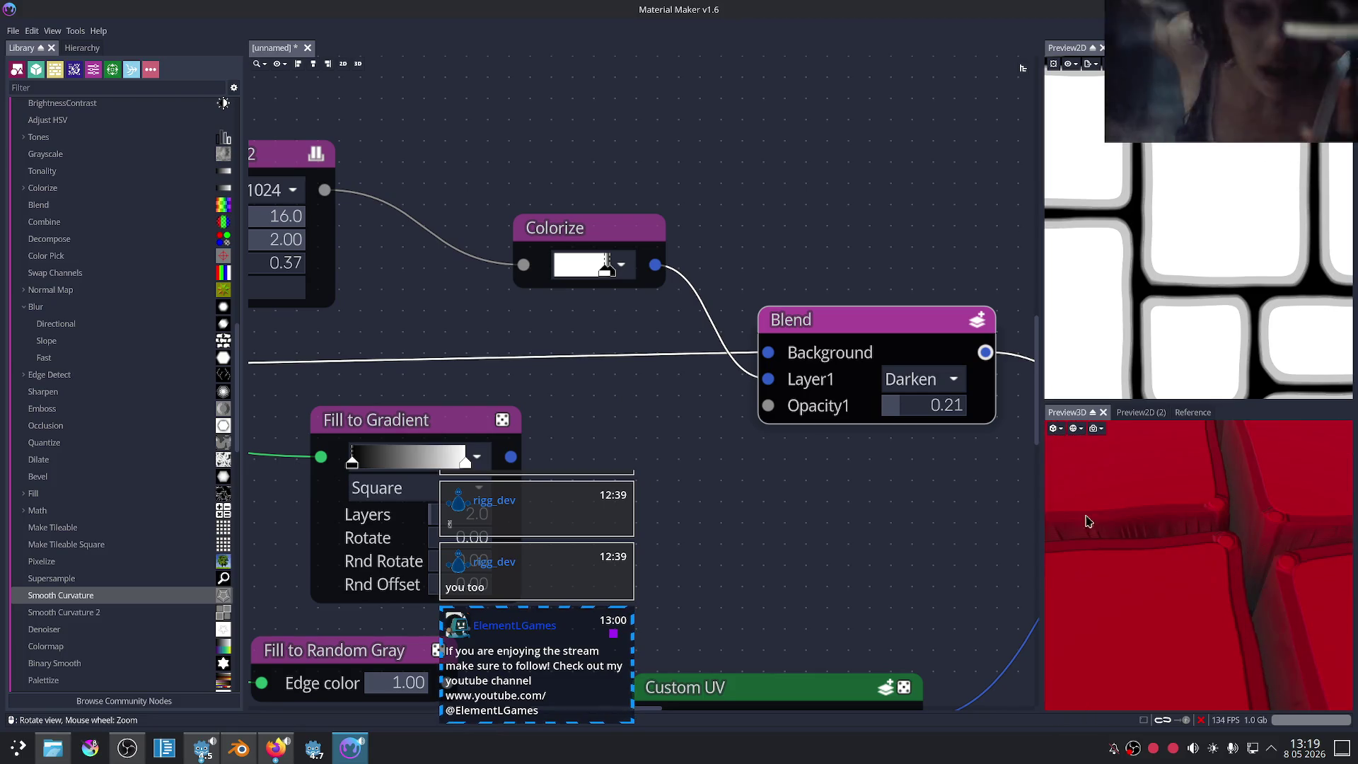
pyautogui.moveTo(916, 413); pyautogui.dragTo(923, 411)
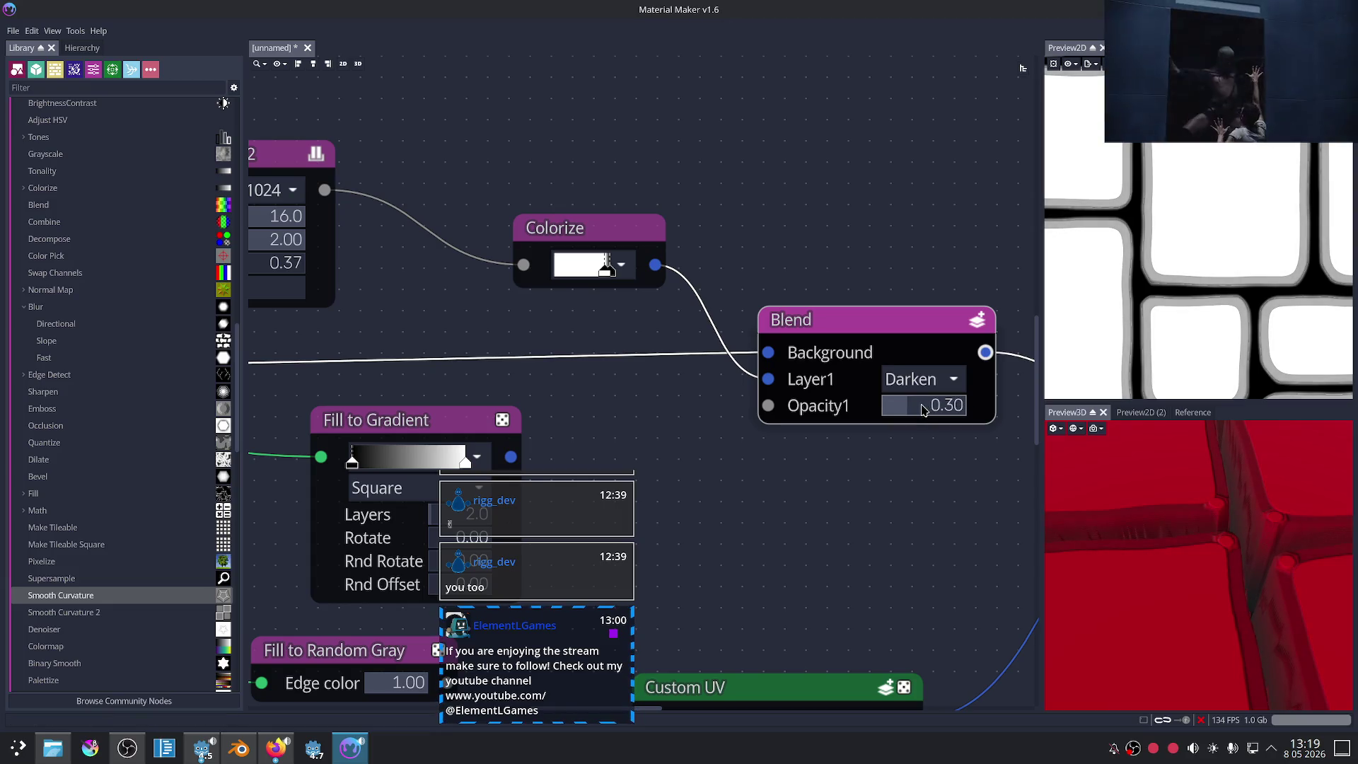
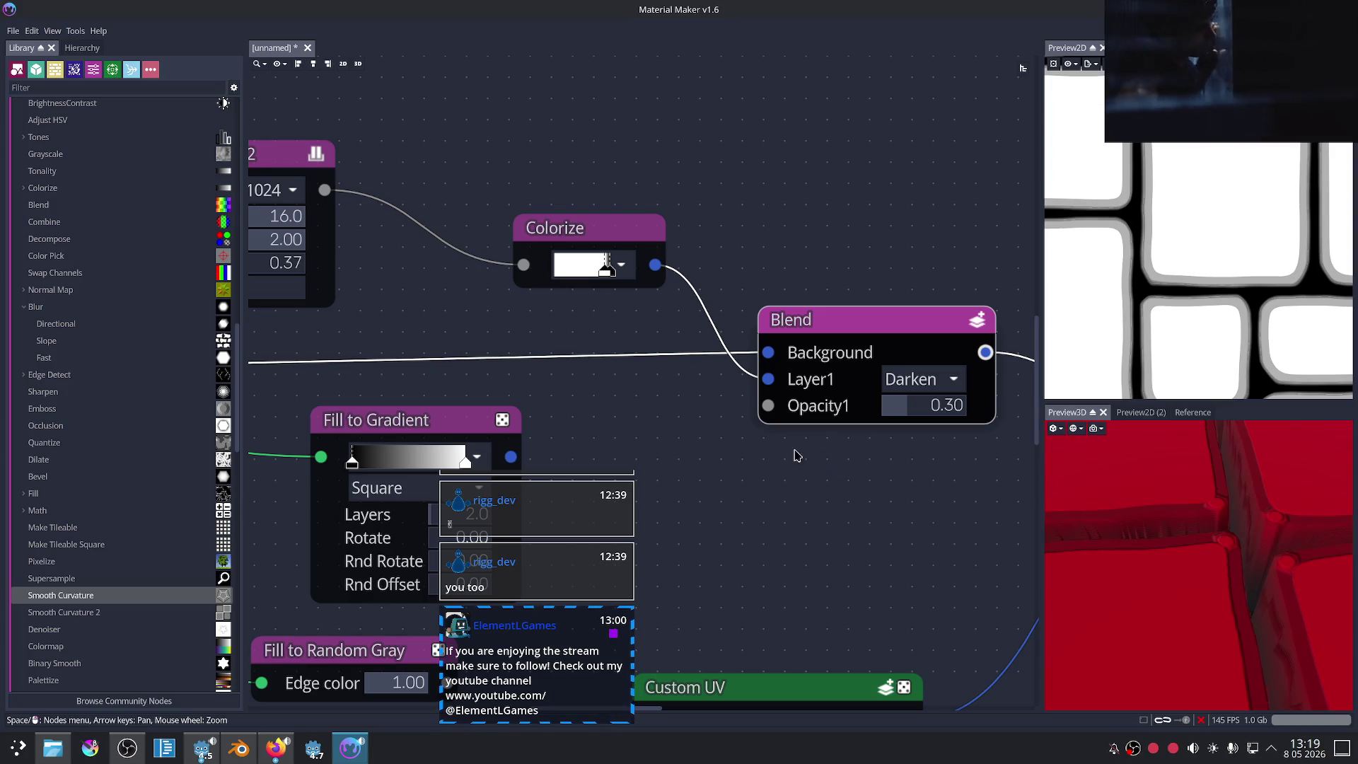
# Step: Reshape the Colorize gradient into a black-to-white ramp that reaches white early
pyautogui.moveTo(580, 242); pyautogui.dragTo(598, 273, button='middle')
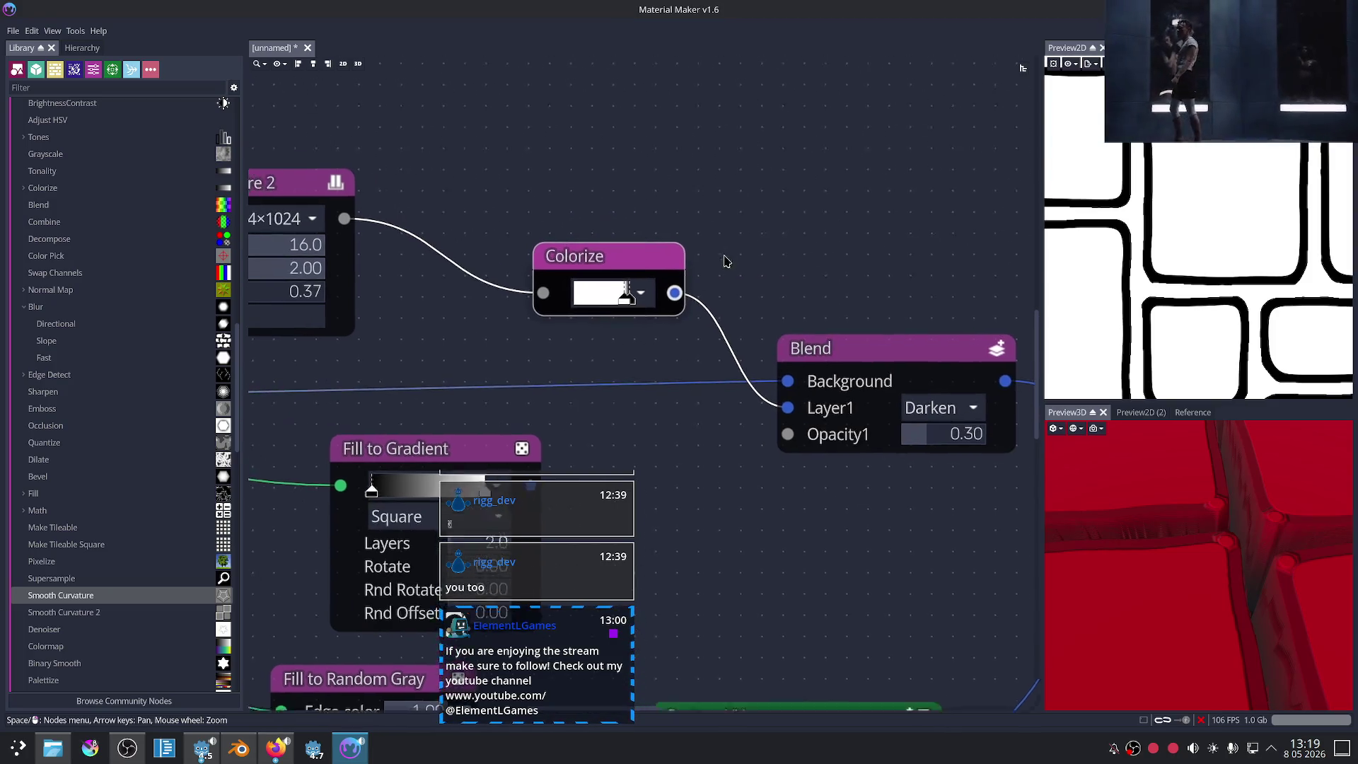
pyautogui.moveTo(635, 326); pyautogui.dragTo(596, 320)
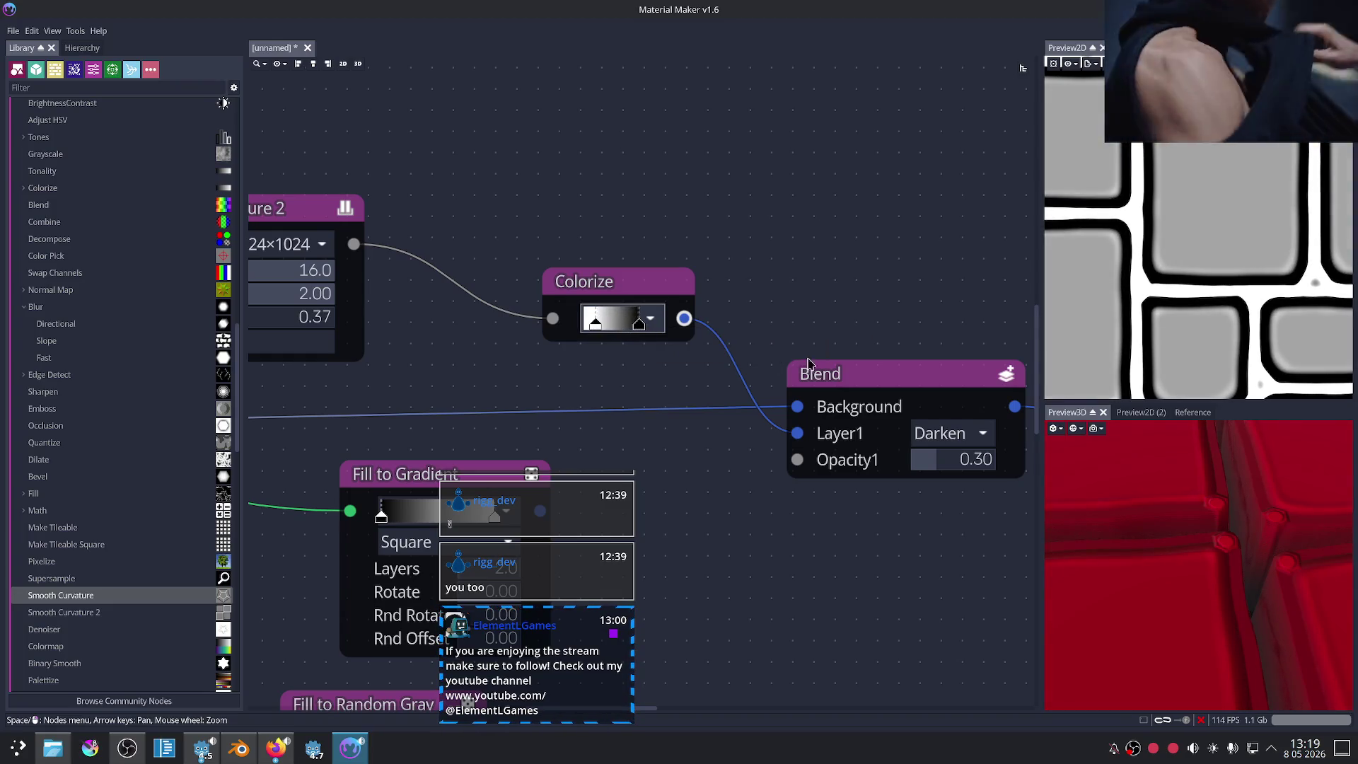
pyautogui.scroll(-5, 1128, 561)
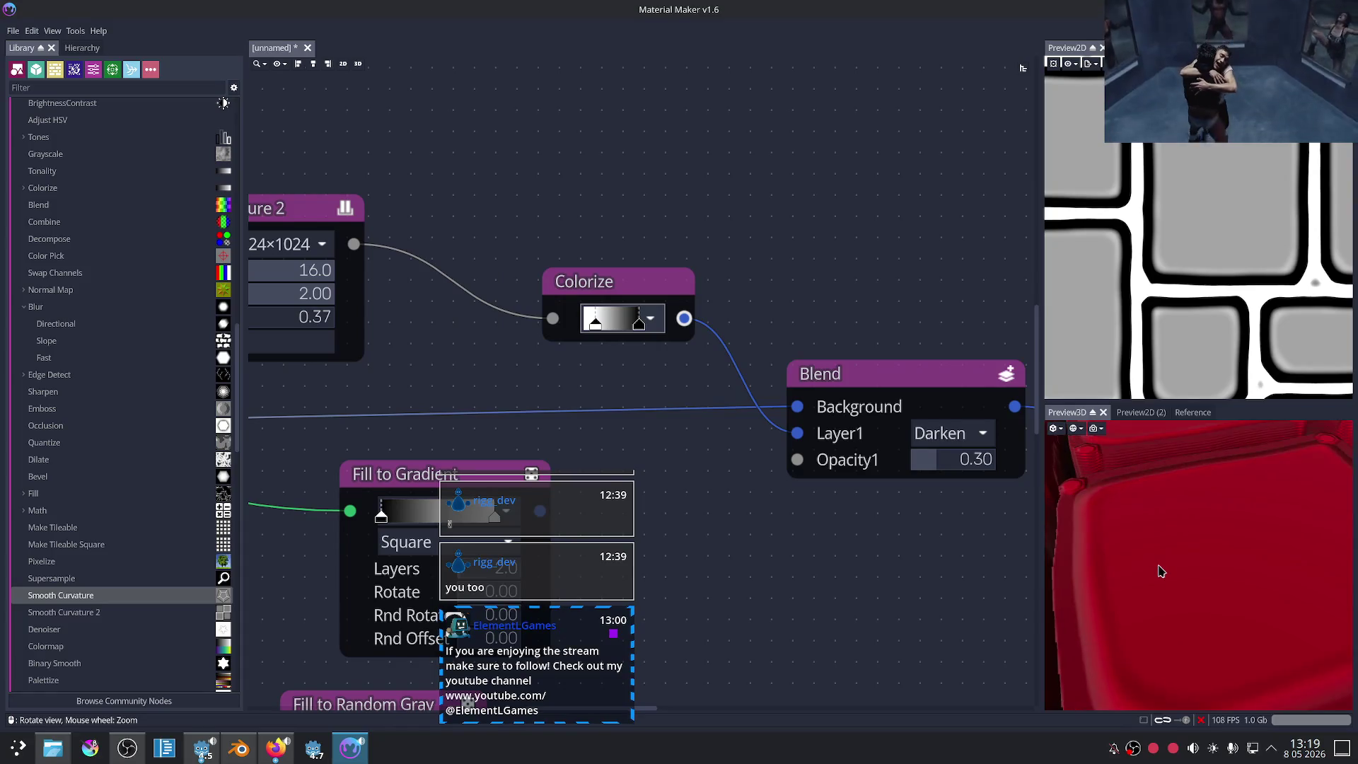
pyautogui.moveTo(1149, 593); pyautogui.dragTo(1149, 603)
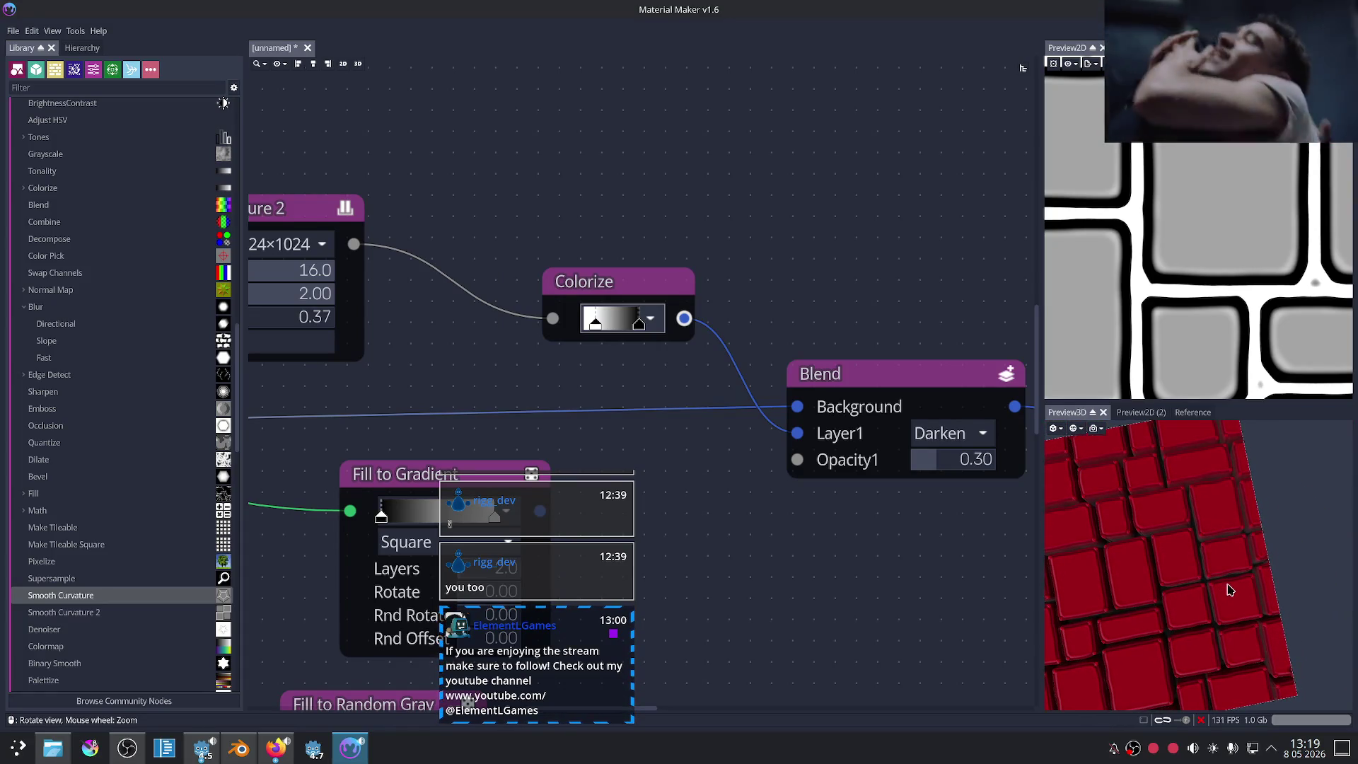
pyautogui.scroll(4, 1243, 585)
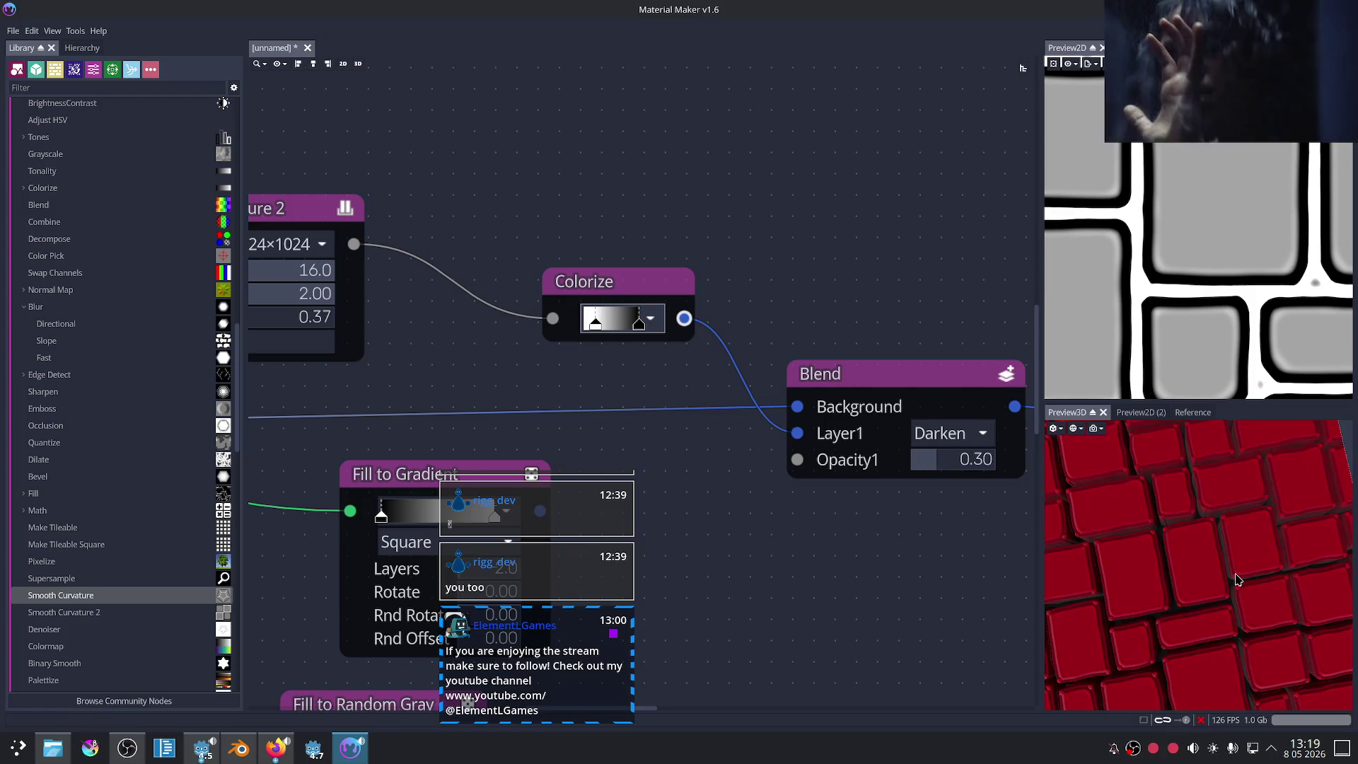
pyautogui.hscroll(1, 875, 540)
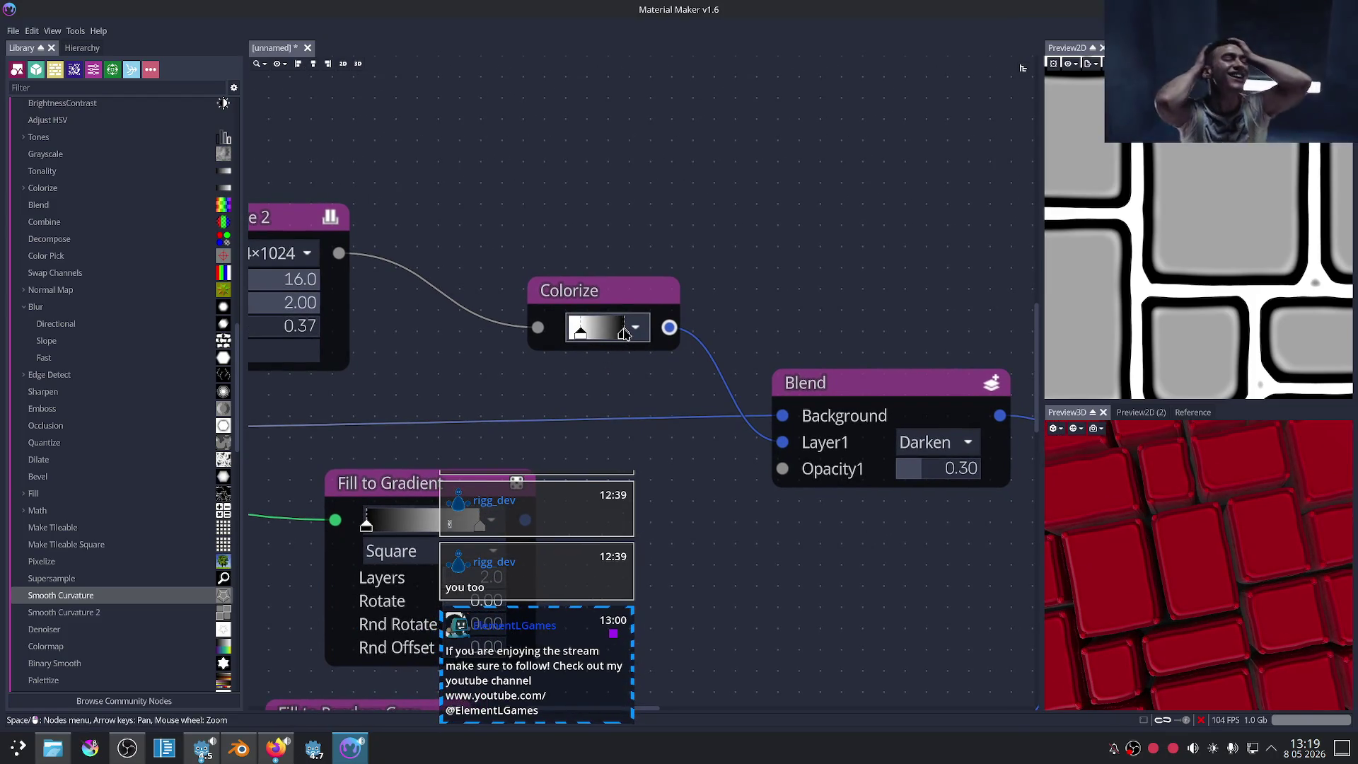
pyautogui.moveTo(623, 341)
pyautogui.mouseDown()
pyautogui.moveTo(576, 335)
pyautogui.moveTo(625, 337)
pyautogui.mouseUp()
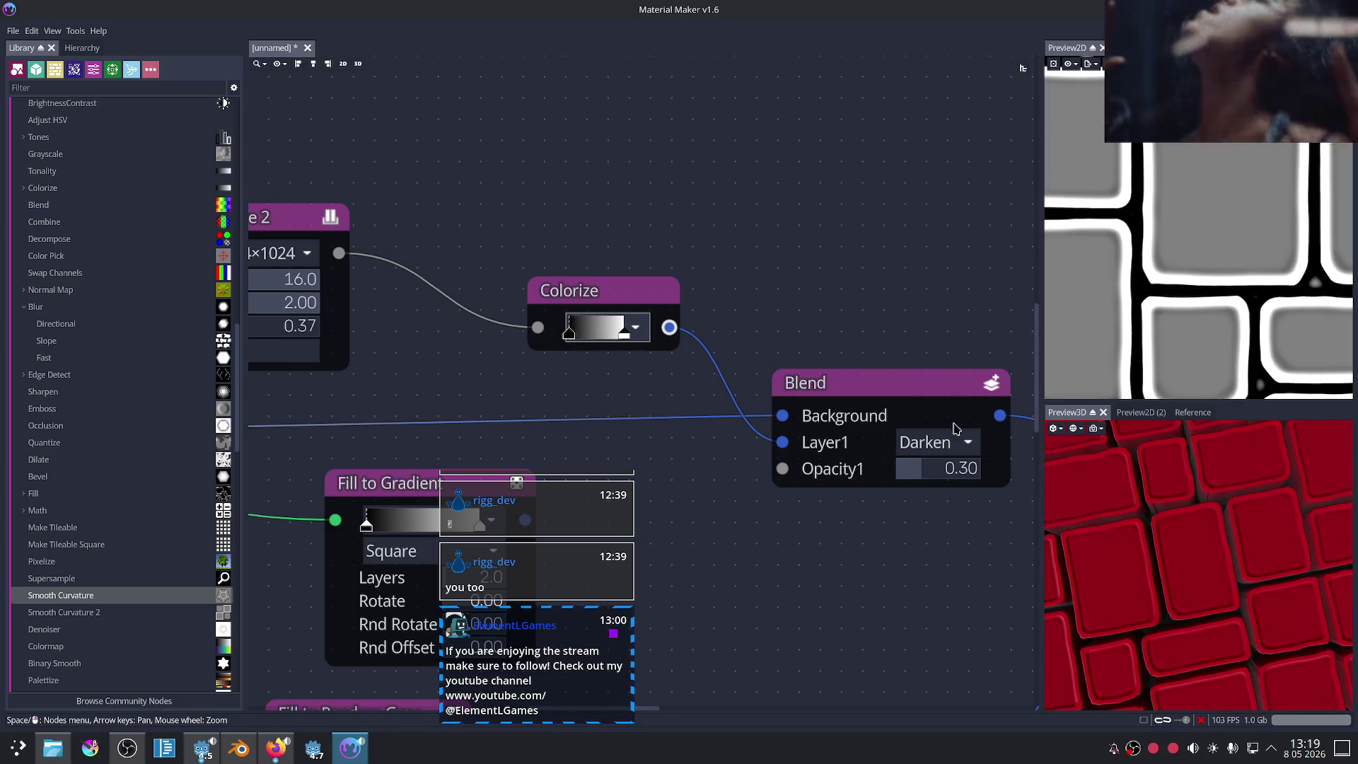
pyautogui.scroll(2, 657, 410)
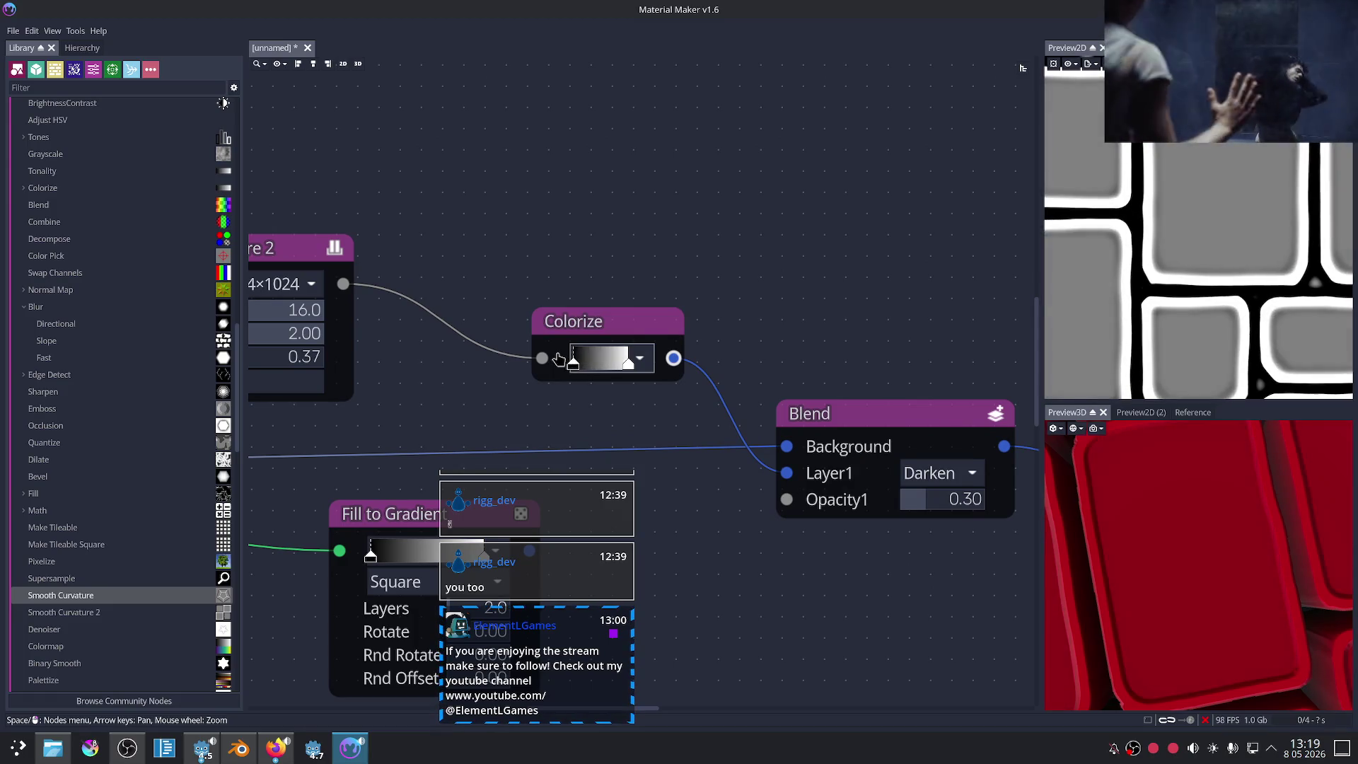
pyautogui.moveTo(629, 364); pyautogui.dragTo(604, 364)
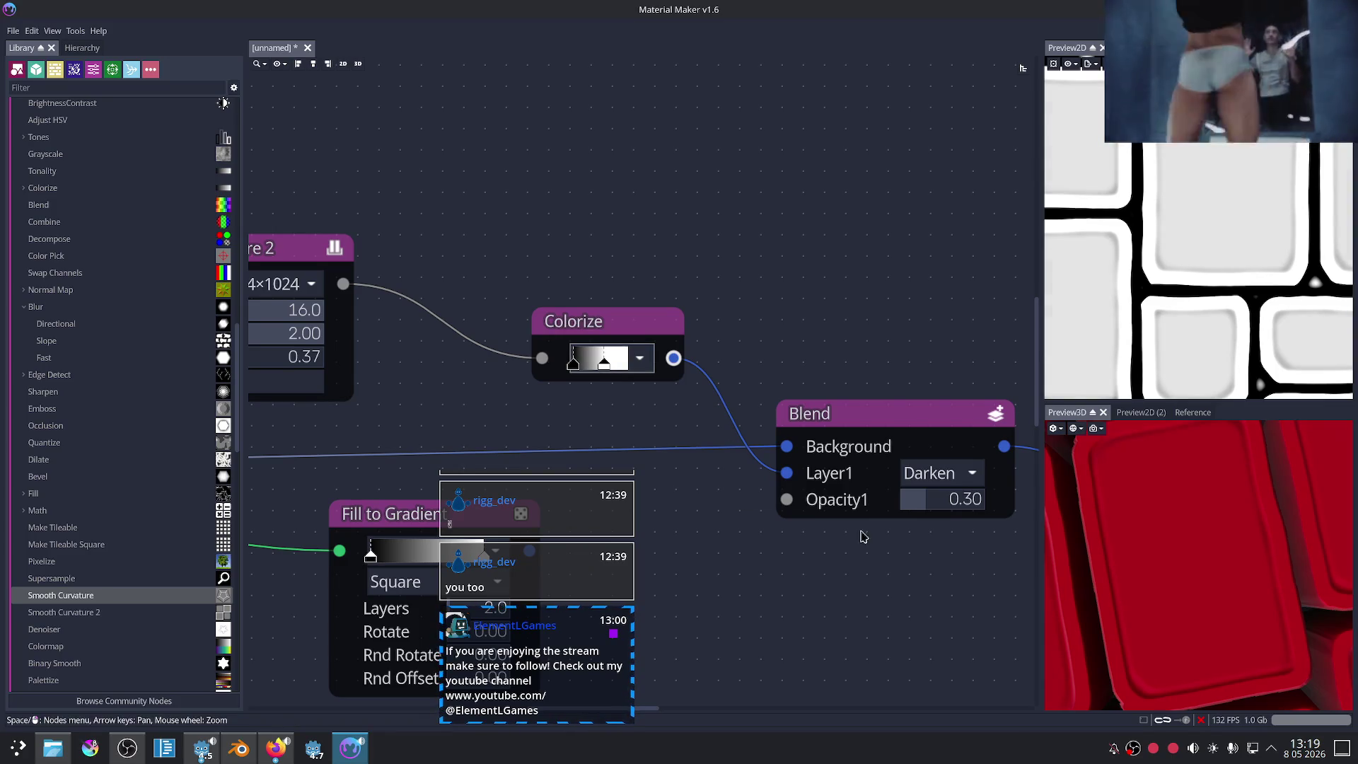
# Step: Keep the Blend node's blend mode on Darken
pyautogui.moveTo(894, 606); pyautogui.dragTo(809, 560, button='middle')
pyautogui.click(856, 426)
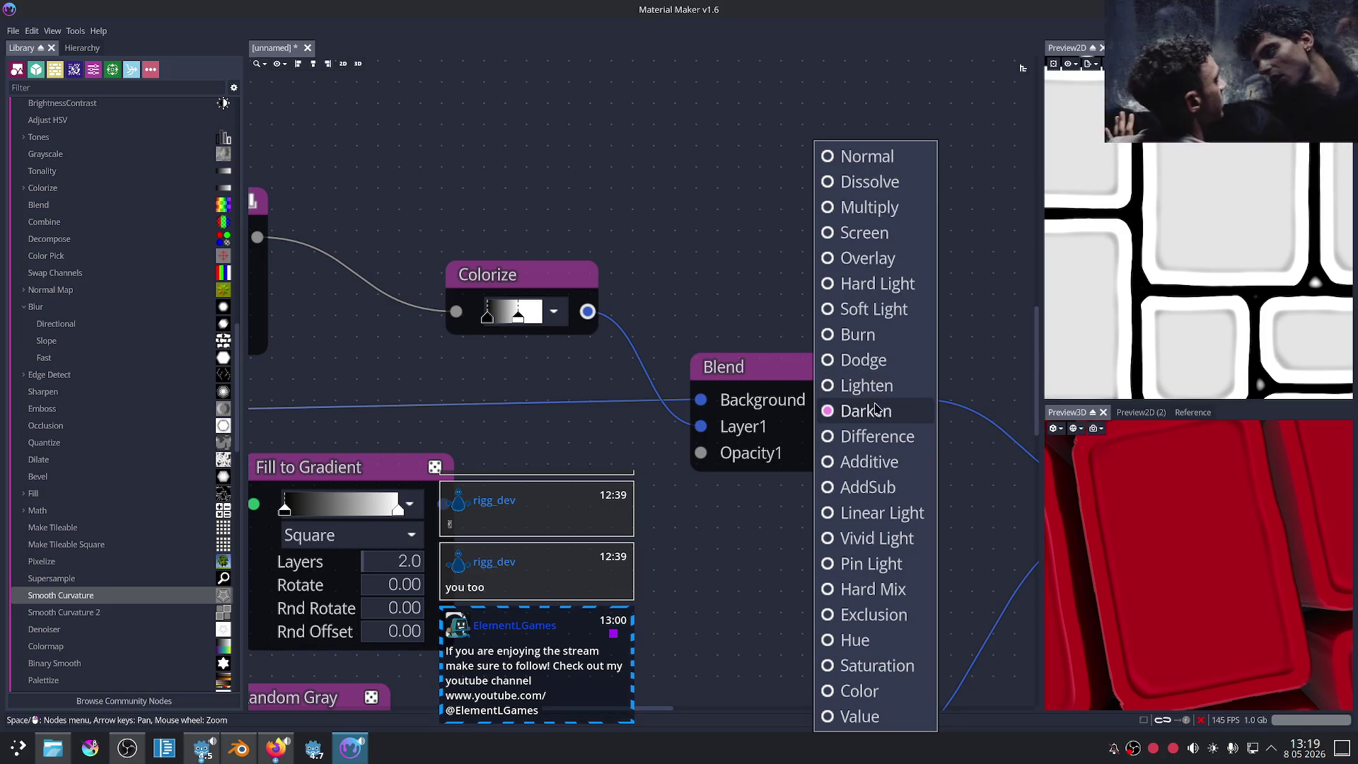
pyautogui.click(1196, 530)
# Step: Check the tiles in the previews and shift the gradient's white point slightly left
pyautogui.moveTo(1236, 331); pyautogui.dragTo(1237, 306, button='middle')
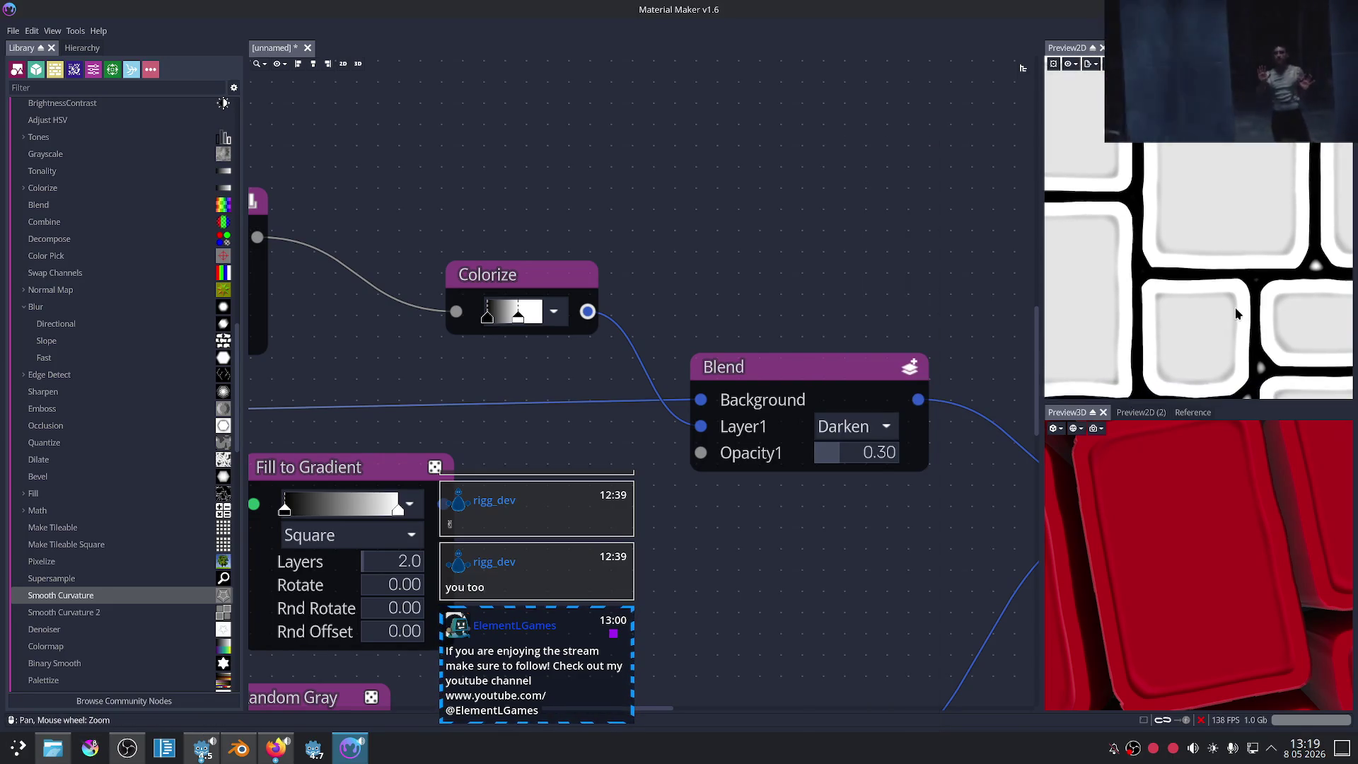
pyautogui.moveTo(1105, 558); pyautogui.dragTo(1186, 554)
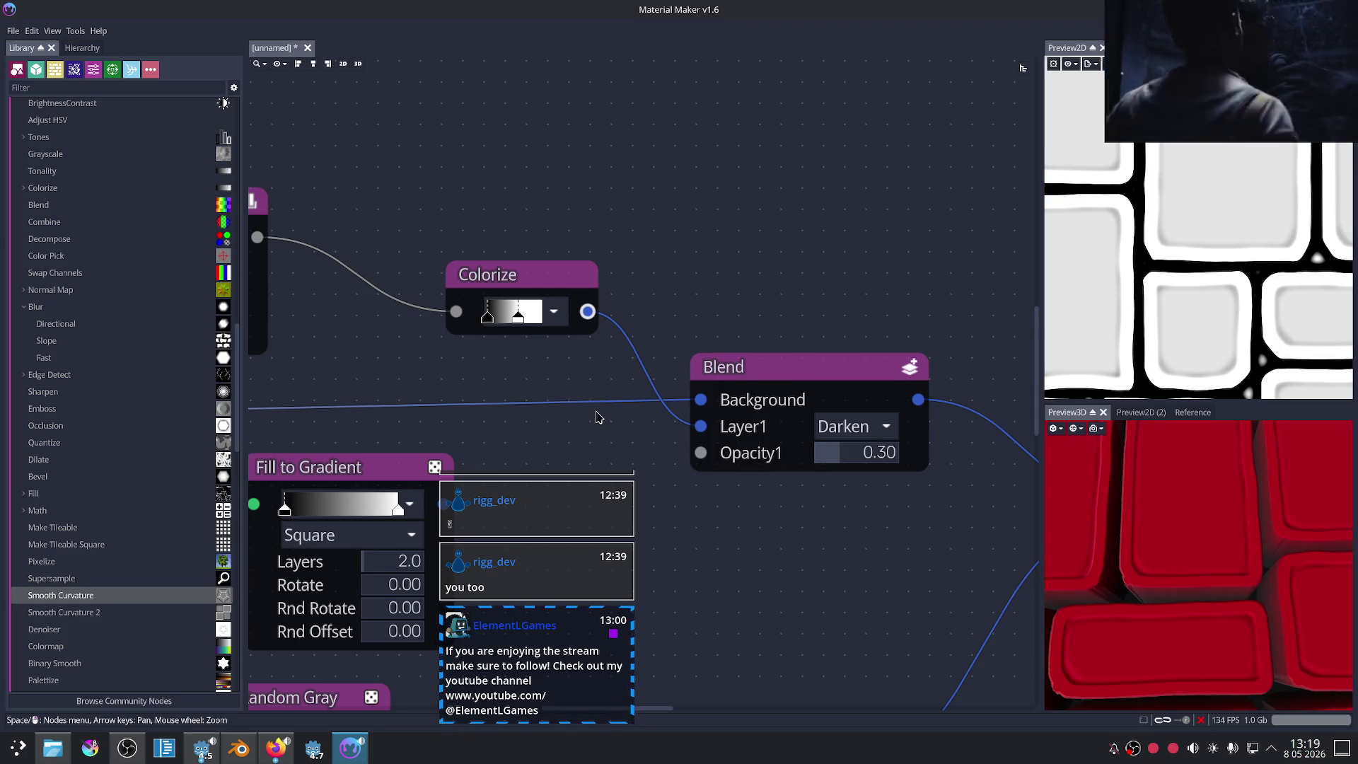
pyautogui.moveTo(448, 376); pyautogui.dragTo(657, 401, button='middle')
pyautogui.moveTo(696, 338); pyautogui.dragTo(713, 341)
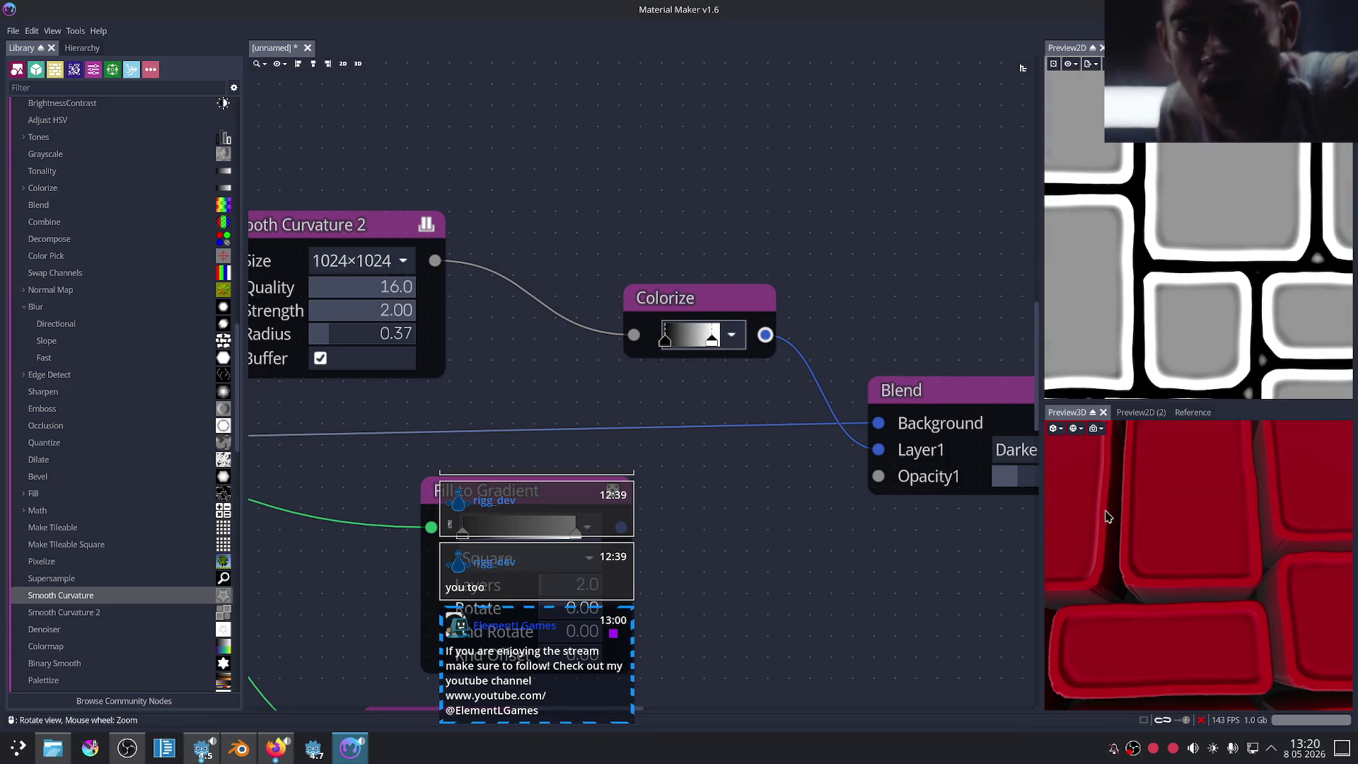
# Step: Nudge the Colorize gradient's white end slightly left
pyautogui.scroll(-3, 1196, 538)
pyautogui.scroll(2, 1213, 559)
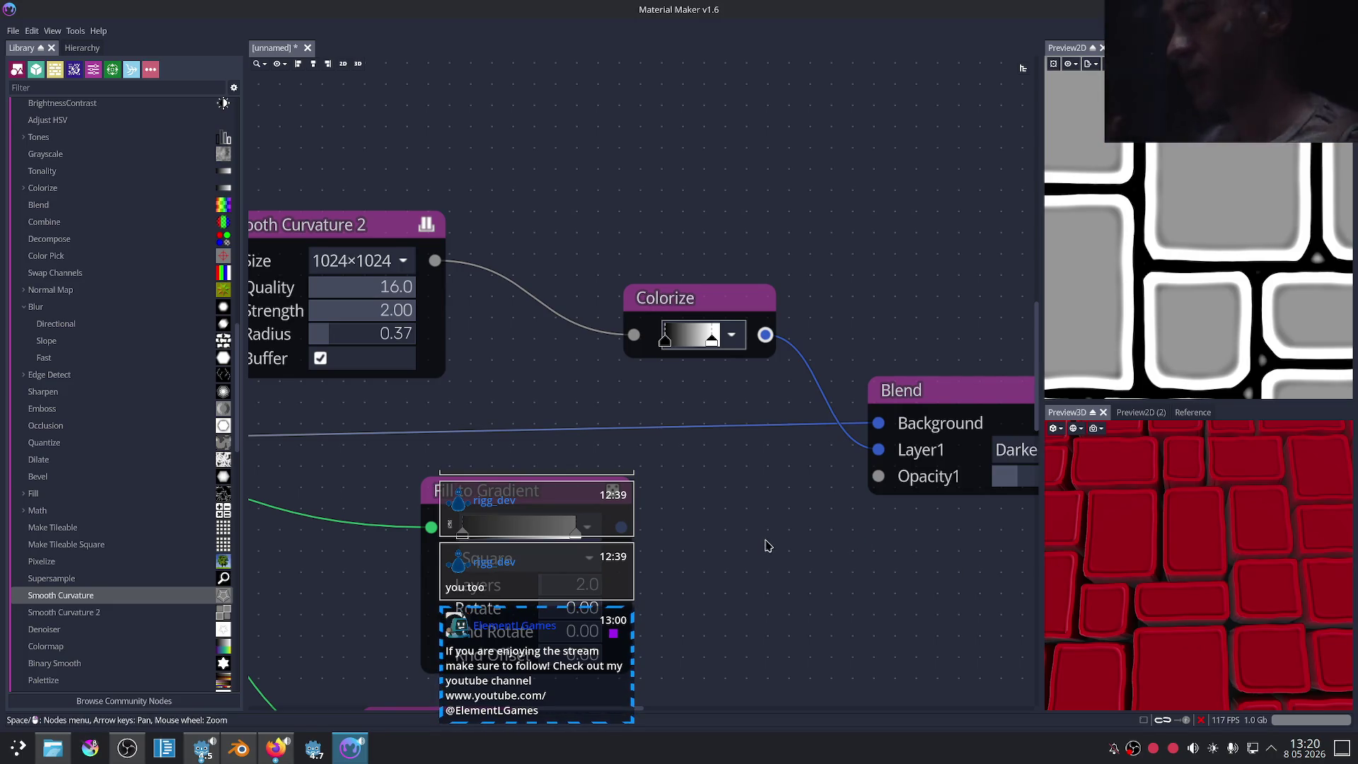
pyautogui.moveTo(767, 545); pyautogui.dragTo(833, 565, button='middle')
pyautogui.click(755, 332)
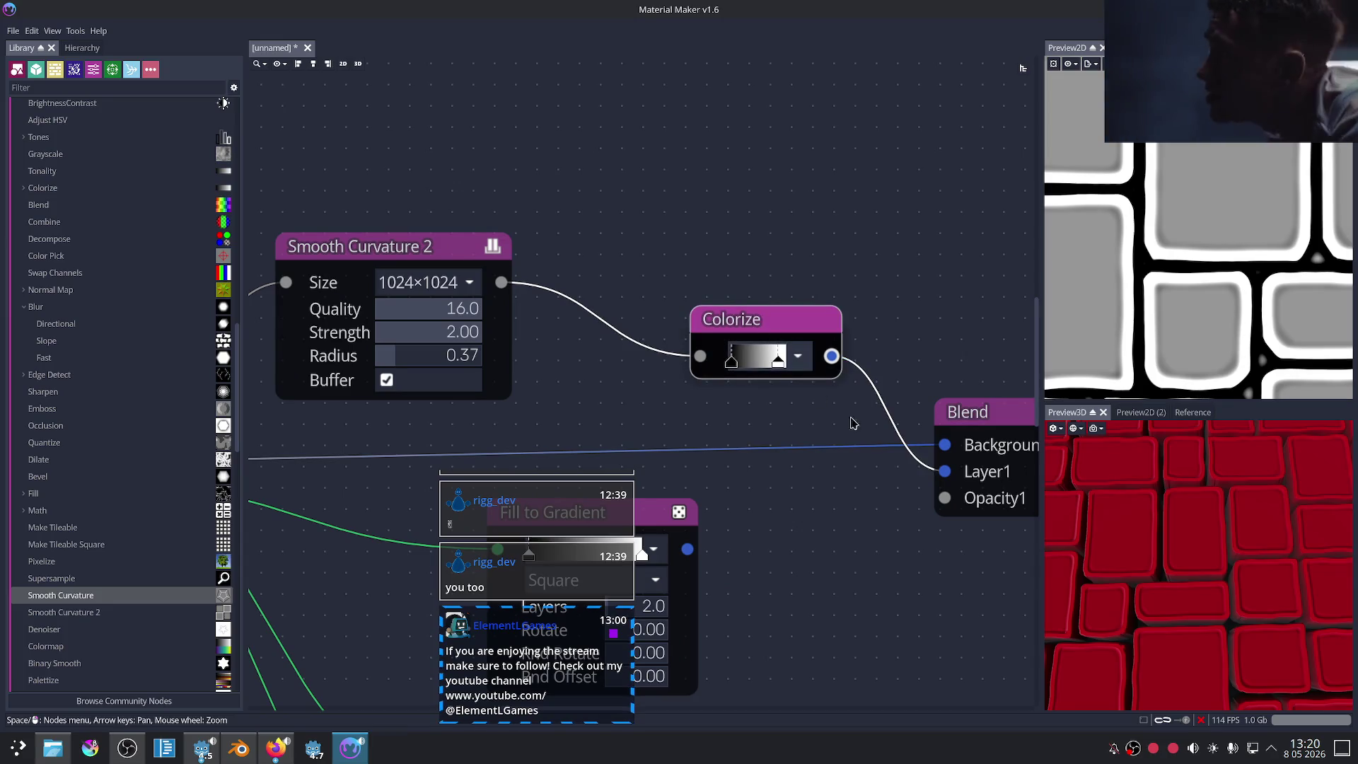
pyautogui.moveTo(848, 479); pyautogui.dragTo(728, 459, button='middle')
pyautogui.scroll(2, 704, 416)
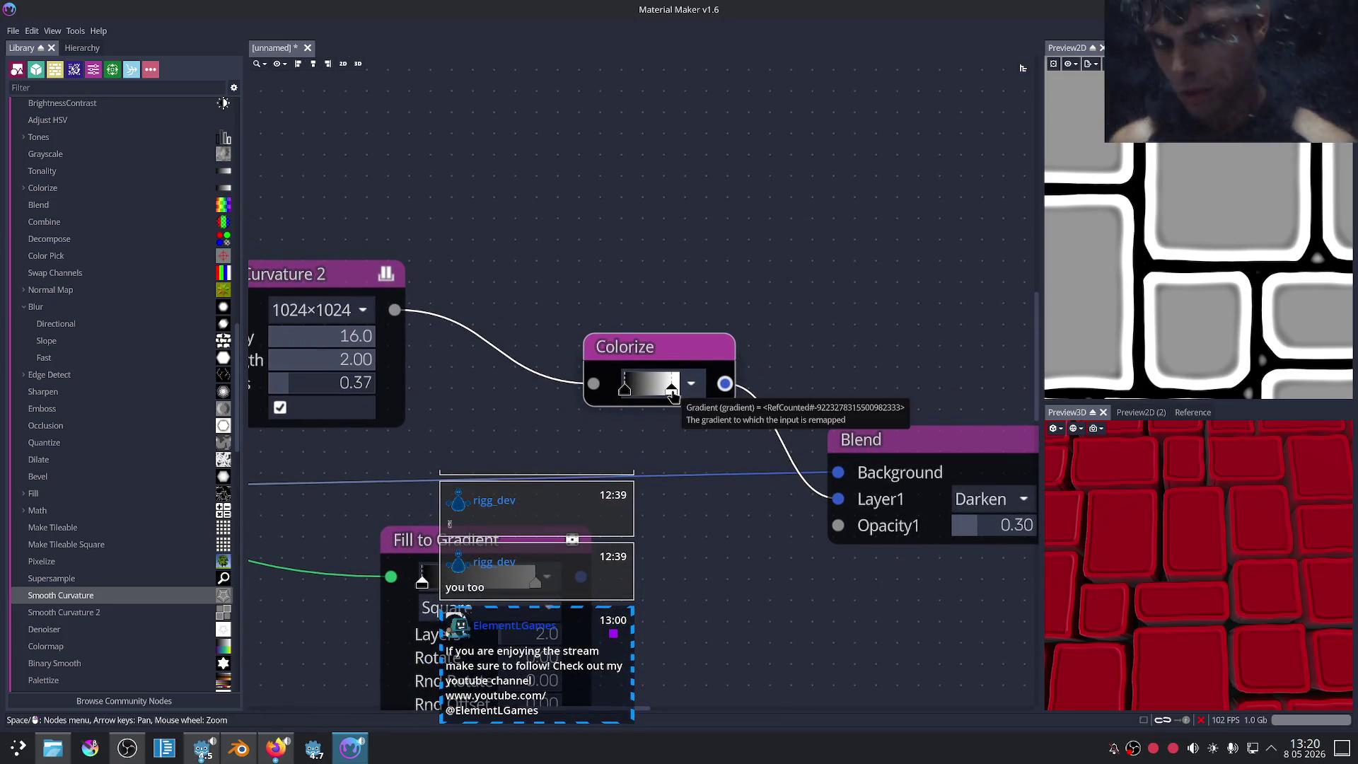
pyautogui.moveTo(669, 394)
pyautogui.mouseDown()
pyautogui.moveTo(644, 394)
pyautogui.moveTo(693, 401)
pyautogui.mouseUp()
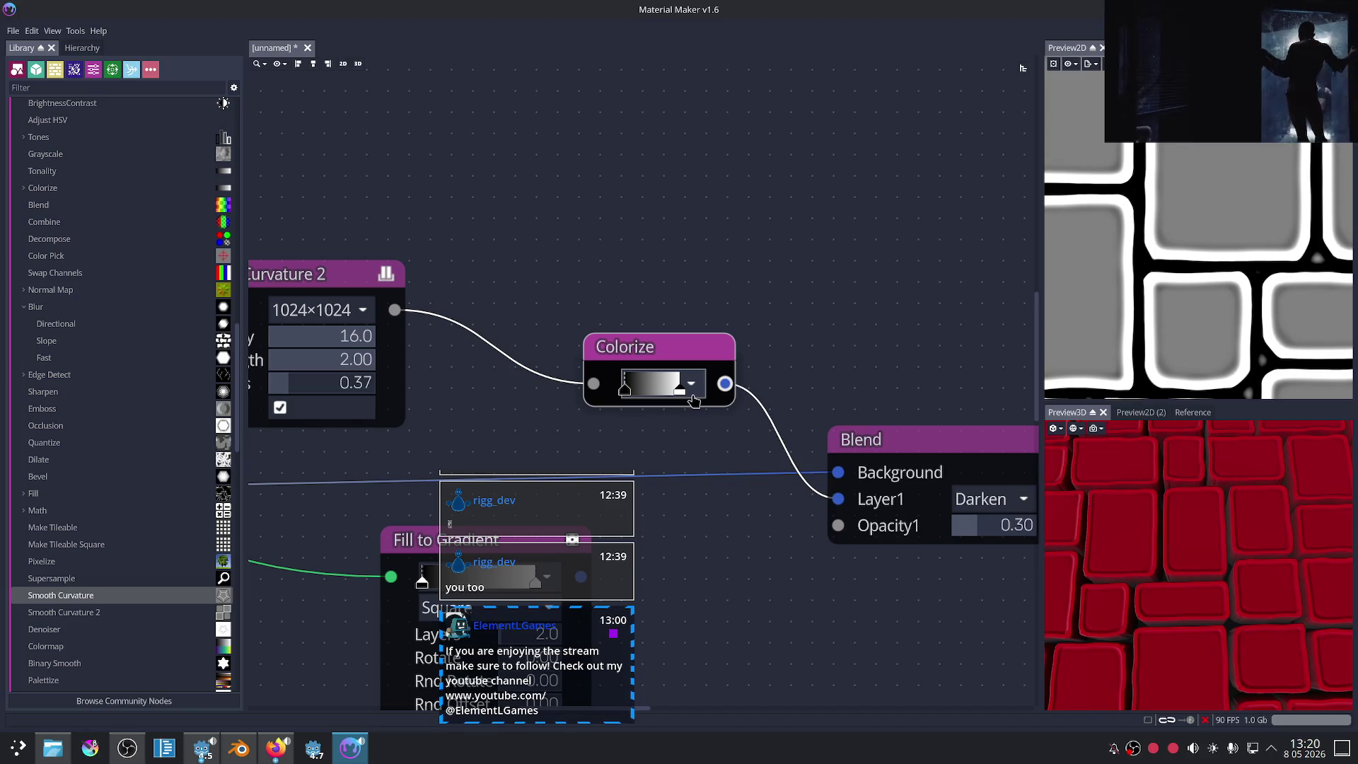
# Step: Raise the Smooth Curvature 2 radius from 0.37 to 0.50
pyautogui.moveTo(499, 382); pyautogui.dragTo(636, 384, button='middle')
pyautogui.click(462, 295)
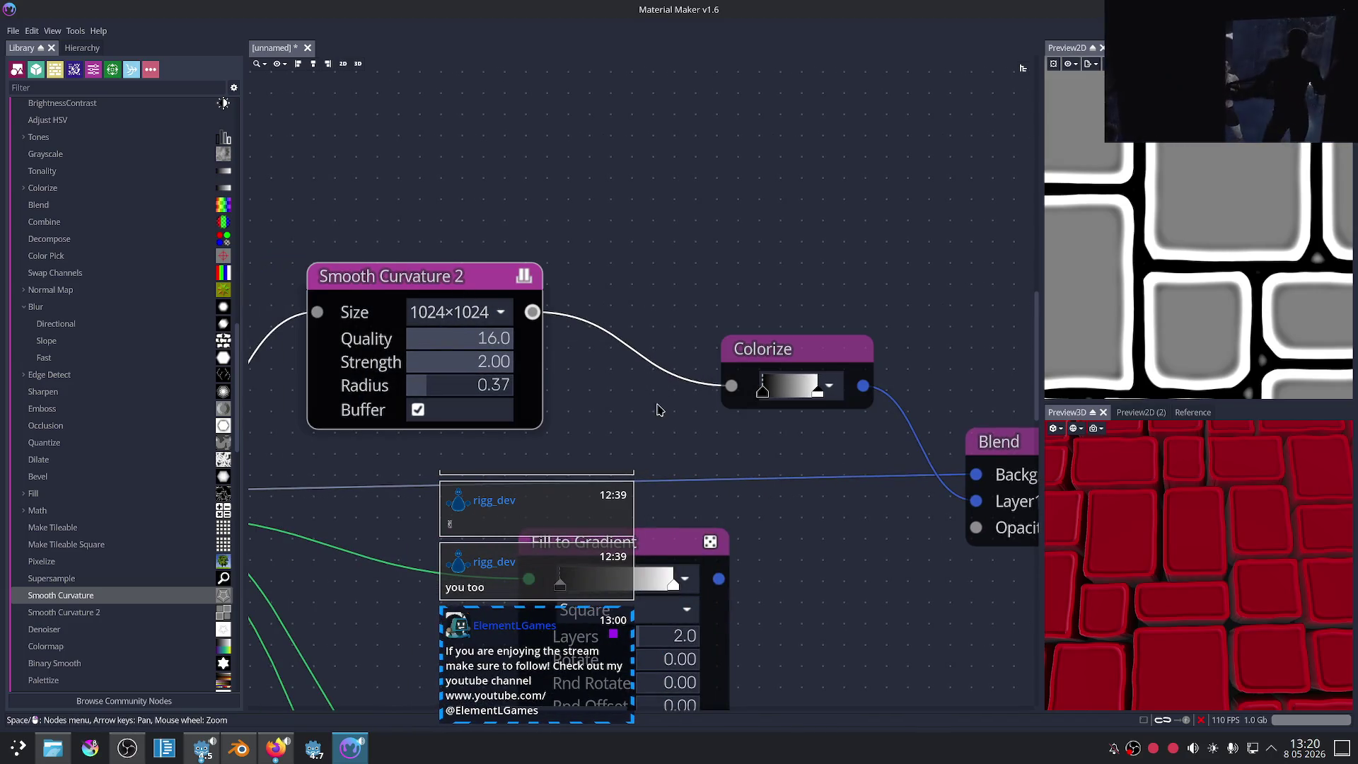
pyautogui.moveTo(448, 389); pyautogui.dragTo(457, 388)
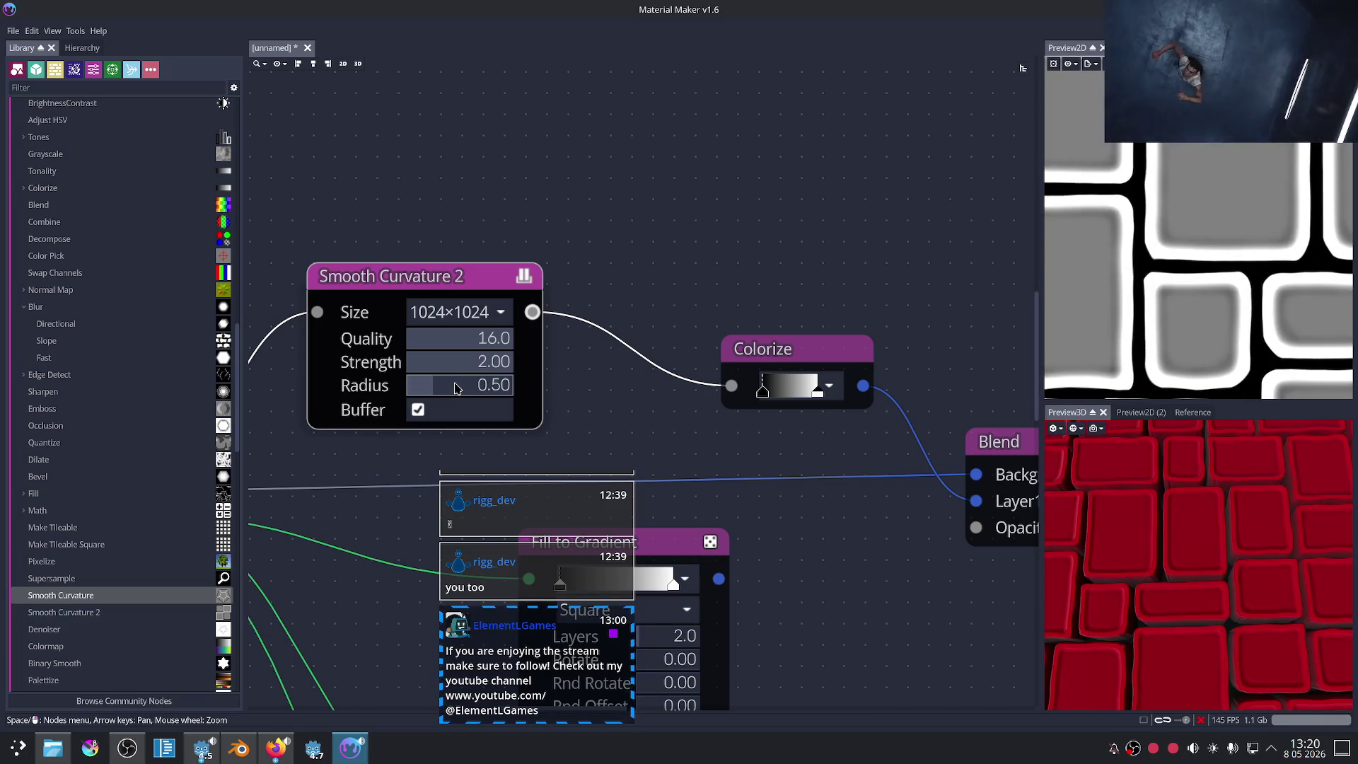
pyautogui.moveTo(887, 604); pyautogui.dragTo(757, 529, button='middle')
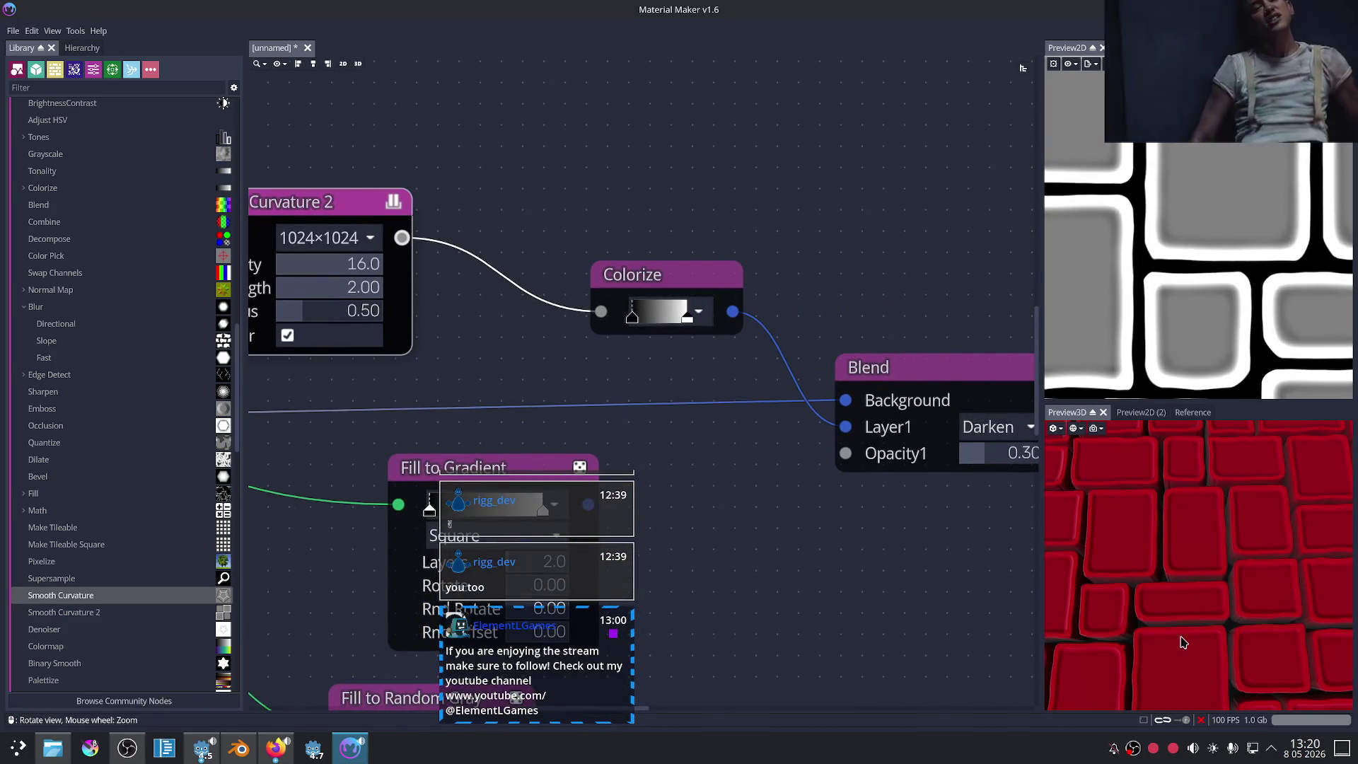
pyautogui.scroll(2, 1182, 641)
pyautogui.scroll(3, 1192, 602)
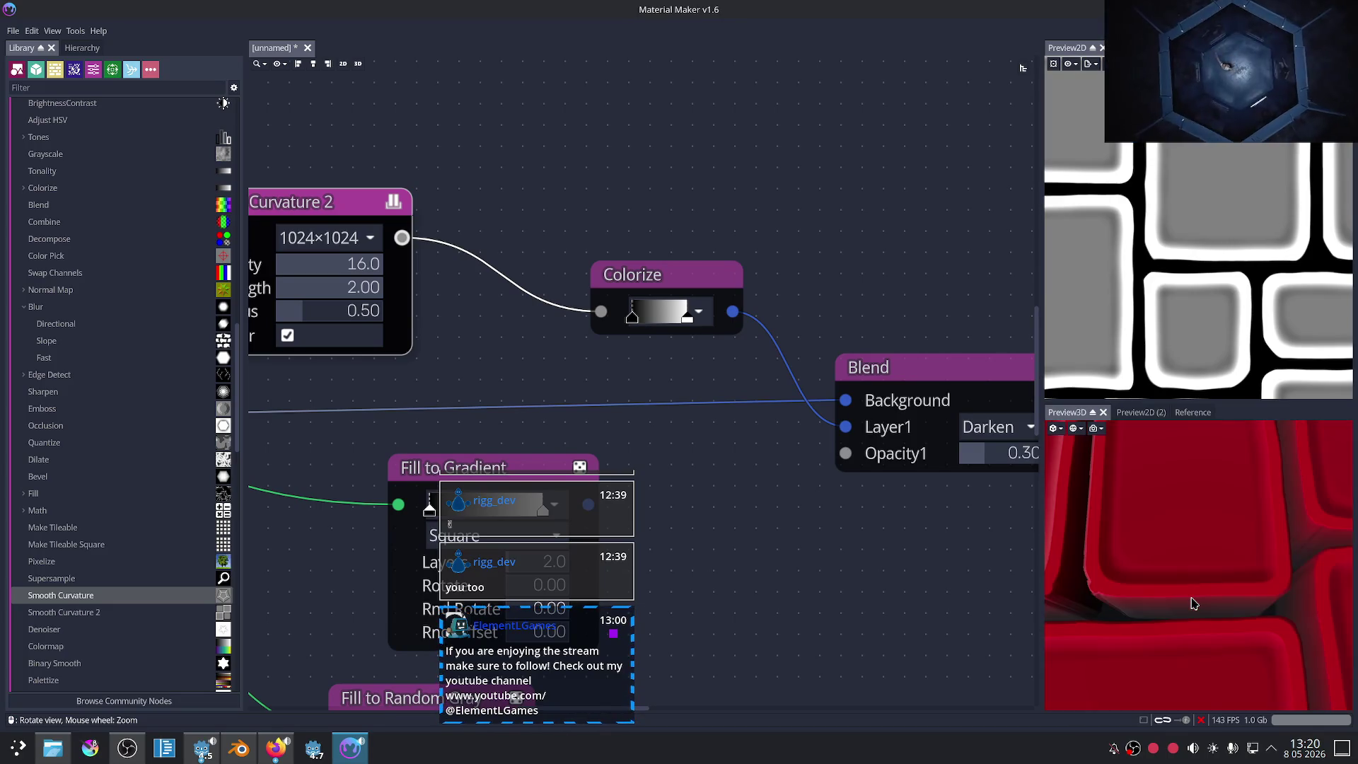
pyautogui.scroll(-4, 1196, 600)
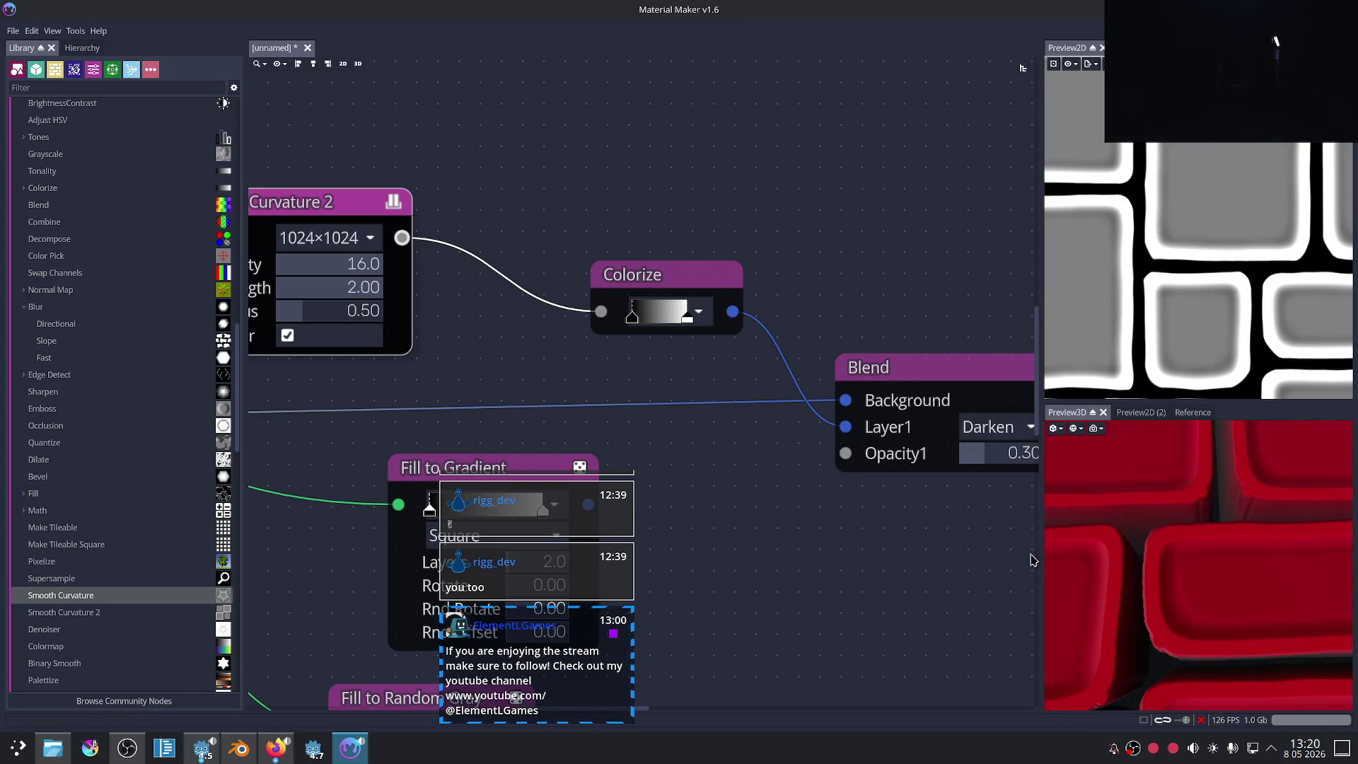
pyautogui.scroll(-3, 822, 541)
pyautogui.scroll(-2, 820, 538)
pyautogui.moveTo(819, 537); pyautogui.dragTo(771, 321, button='middle')
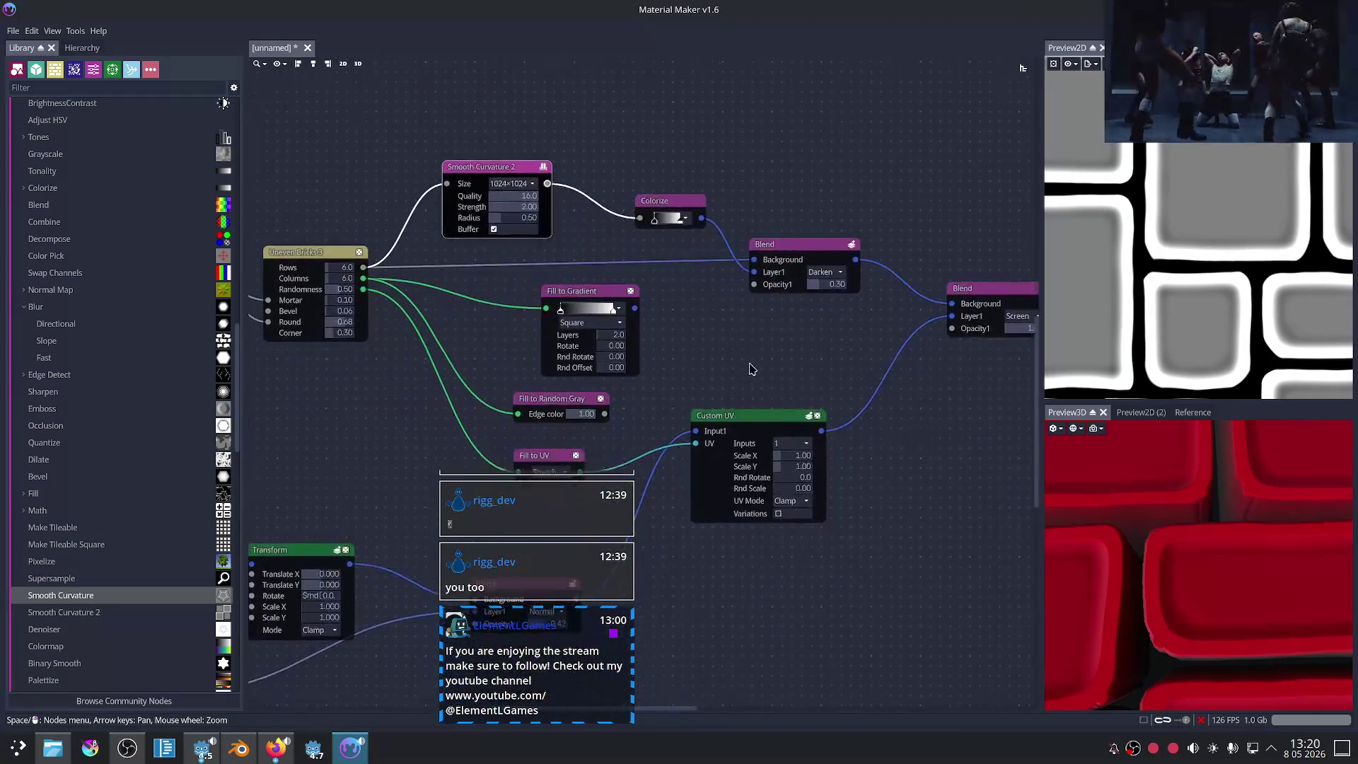
# Step: Add a new Colorize node fed by the Custom UV output
pyautogui.moveTo(750, 345); pyautogui.dragTo(758, 366)
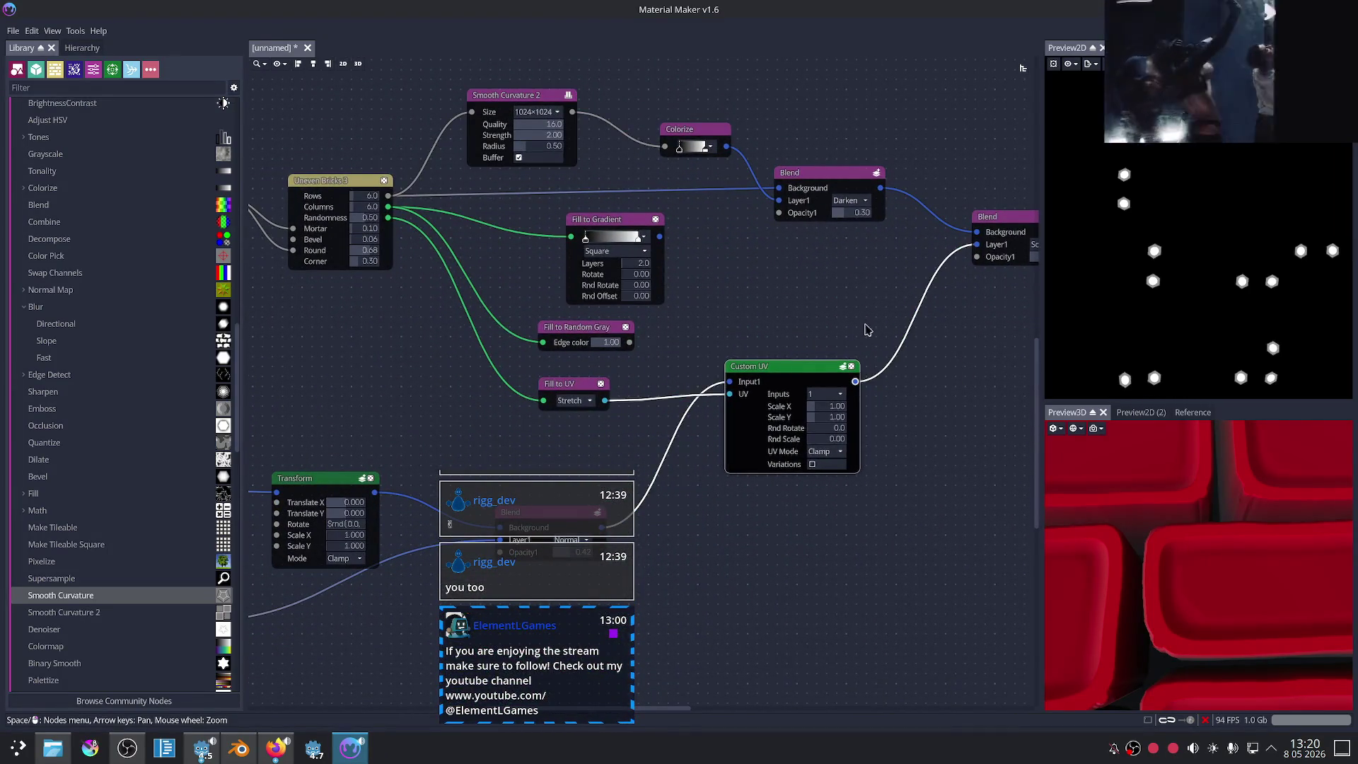
pyautogui.moveTo(861, 322); pyautogui.dragTo(731, 366, button='middle')
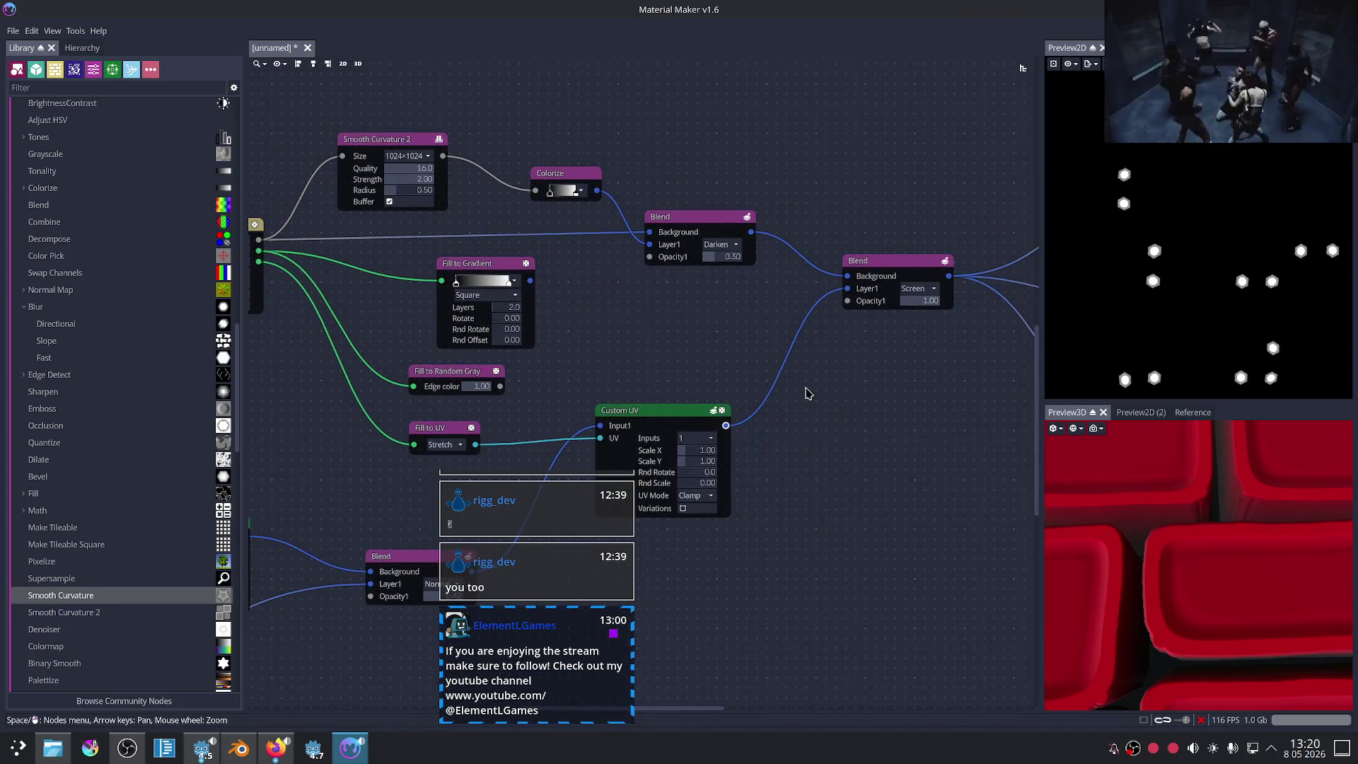
pyautogui.moveTo(809, 393); pyautogui.dragTo(719, 427, button='middle')
pyautogui.moveTo(636, 460); pyautogui.dragTo(756, 450)
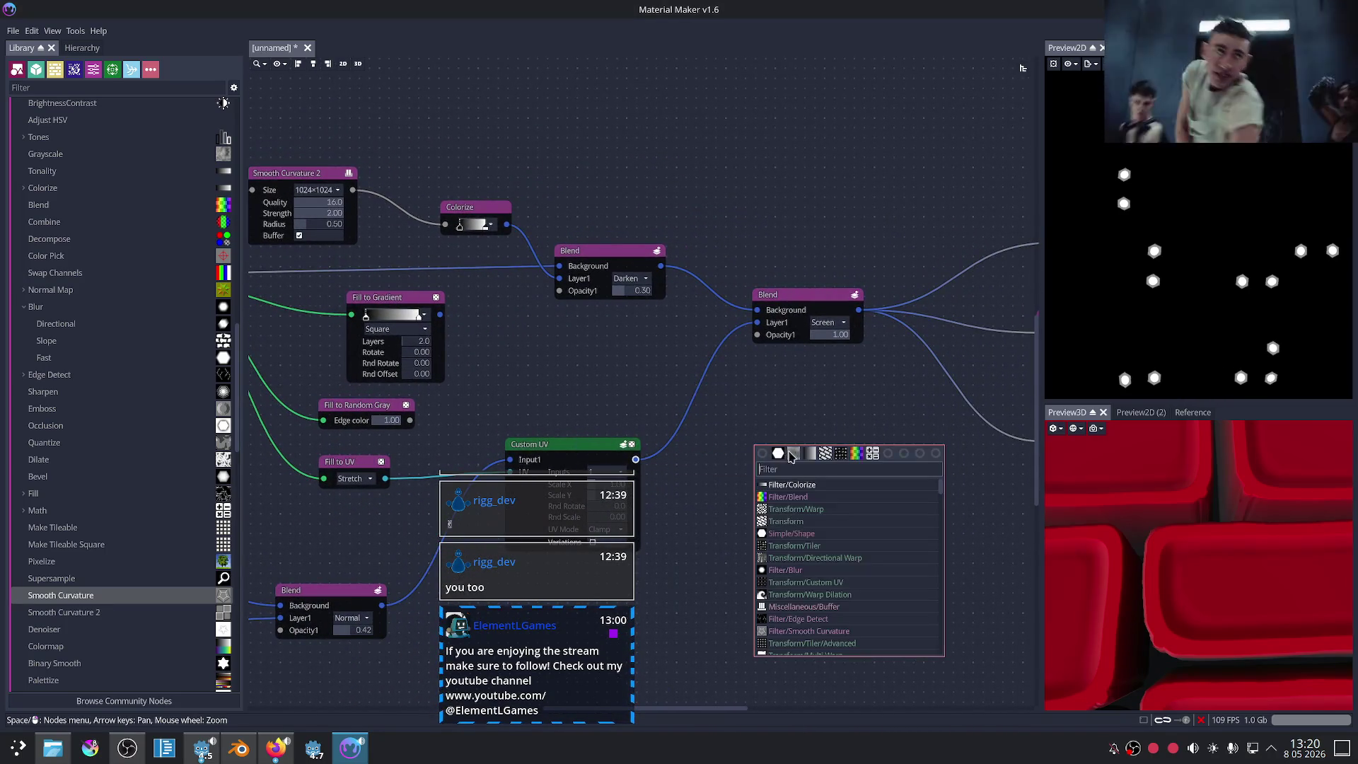
pyautogui.click(810, 462)
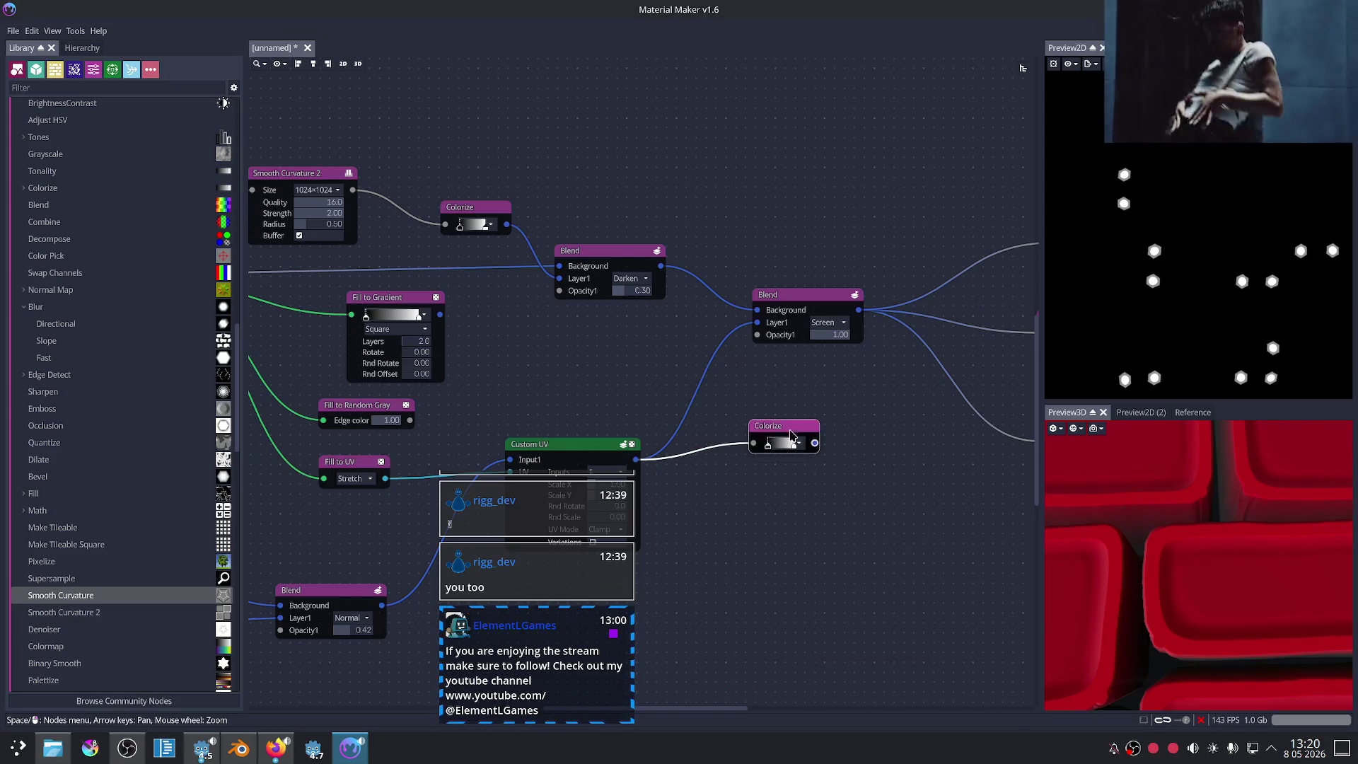
pyautogui.scroll(3, 811, 478)
# Step: Set the gradient's light end to muted grey-blue 666c6f
pyautogui.click(740, 410)
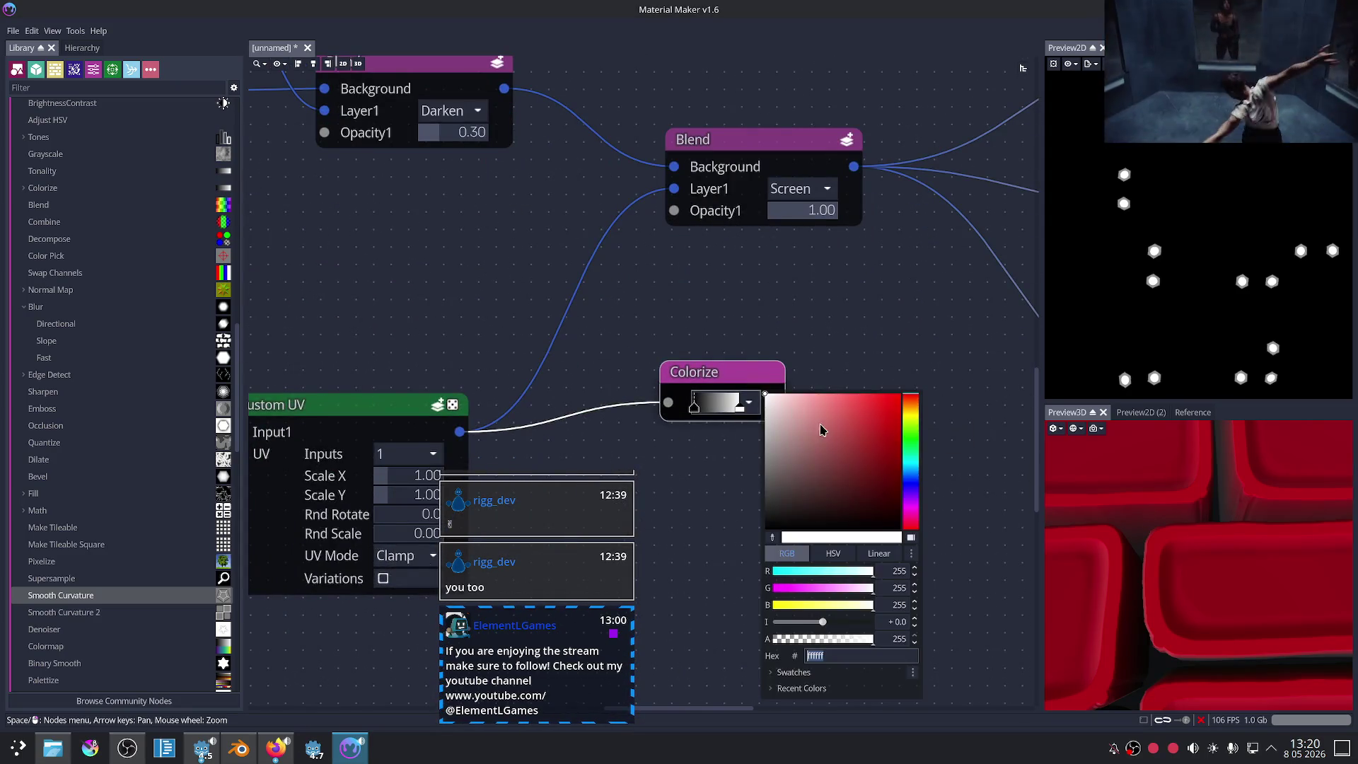
pyautogui.click(913, 472)
pyautogui.moveTo(795, 447)
pyautogui.mouseDown()
pyautogui.moveTo(905, 476)
pyautogui.moveTo(831, 505)
pyautogui.moveTo(795, 470)
pyautogui.moveTo(777, 476)
pyautogui.mouseUp()
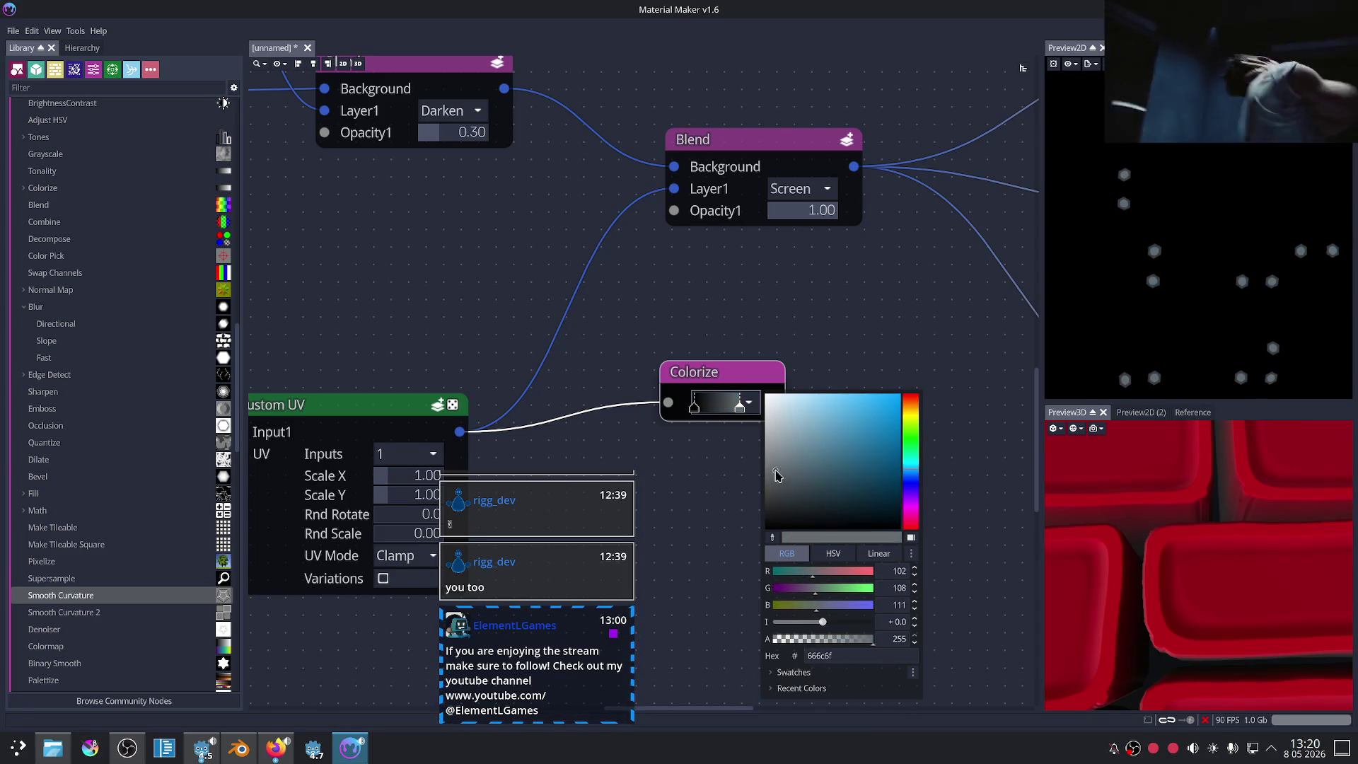
pyautogui.click(841, 331)
pyautogui.scroll(1, 864, 339)
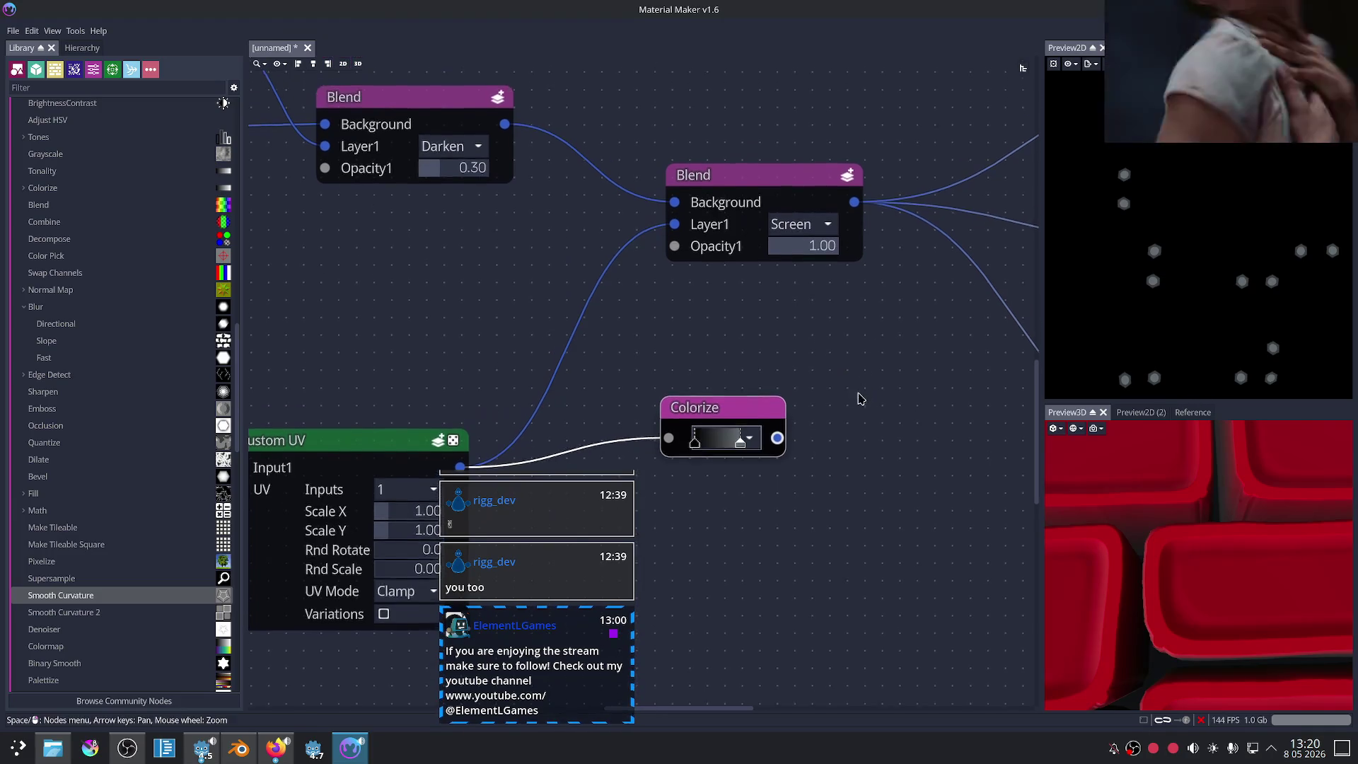
# Step: Connect the new Colorize output to the Screen Blend's Layer1
pyautogui.scroll(1, 835, 283)
pyautogui.moveTo(760, 447); pyautogui.dragTo(612, 205)
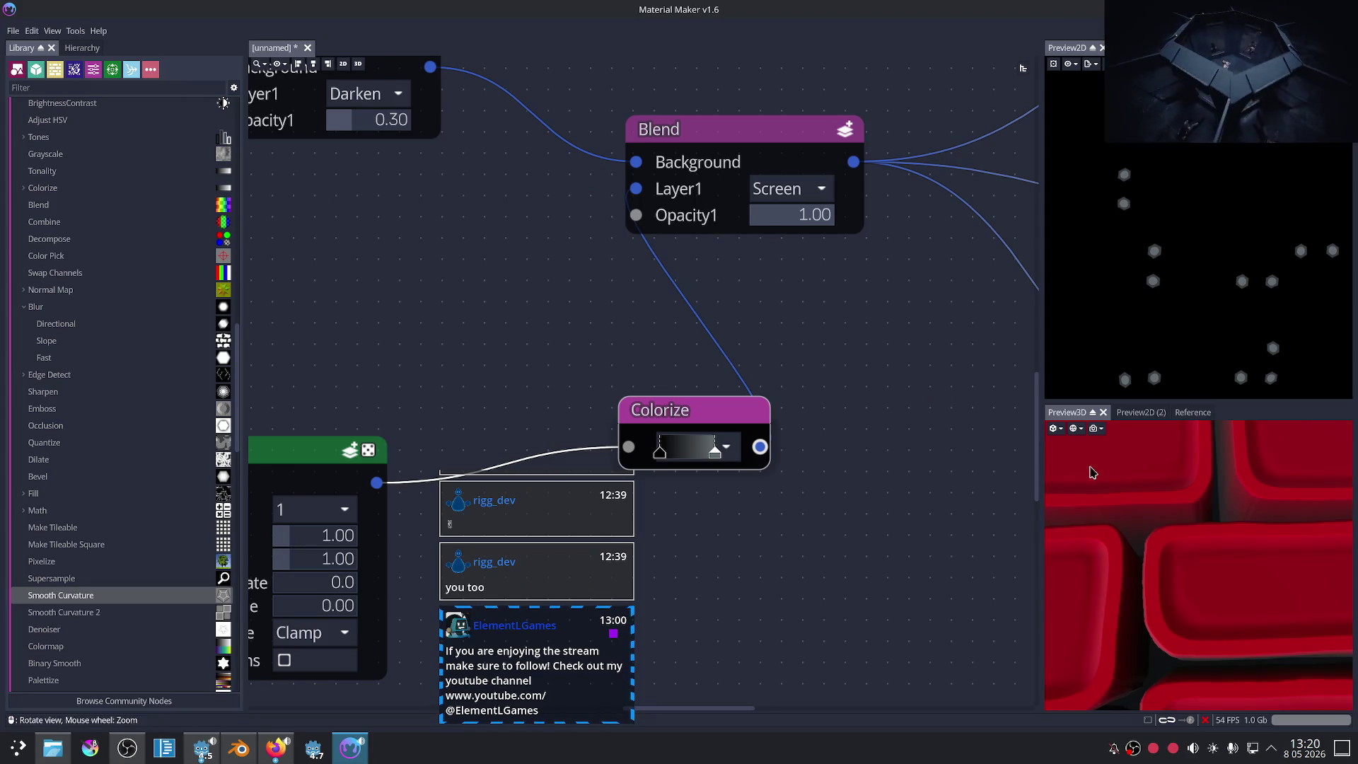
pyautogui.scroll(-3, 887, 378)
pyautogui.moveTo(869, 304); pyautogui.dragTo(847, 359, button='middle')
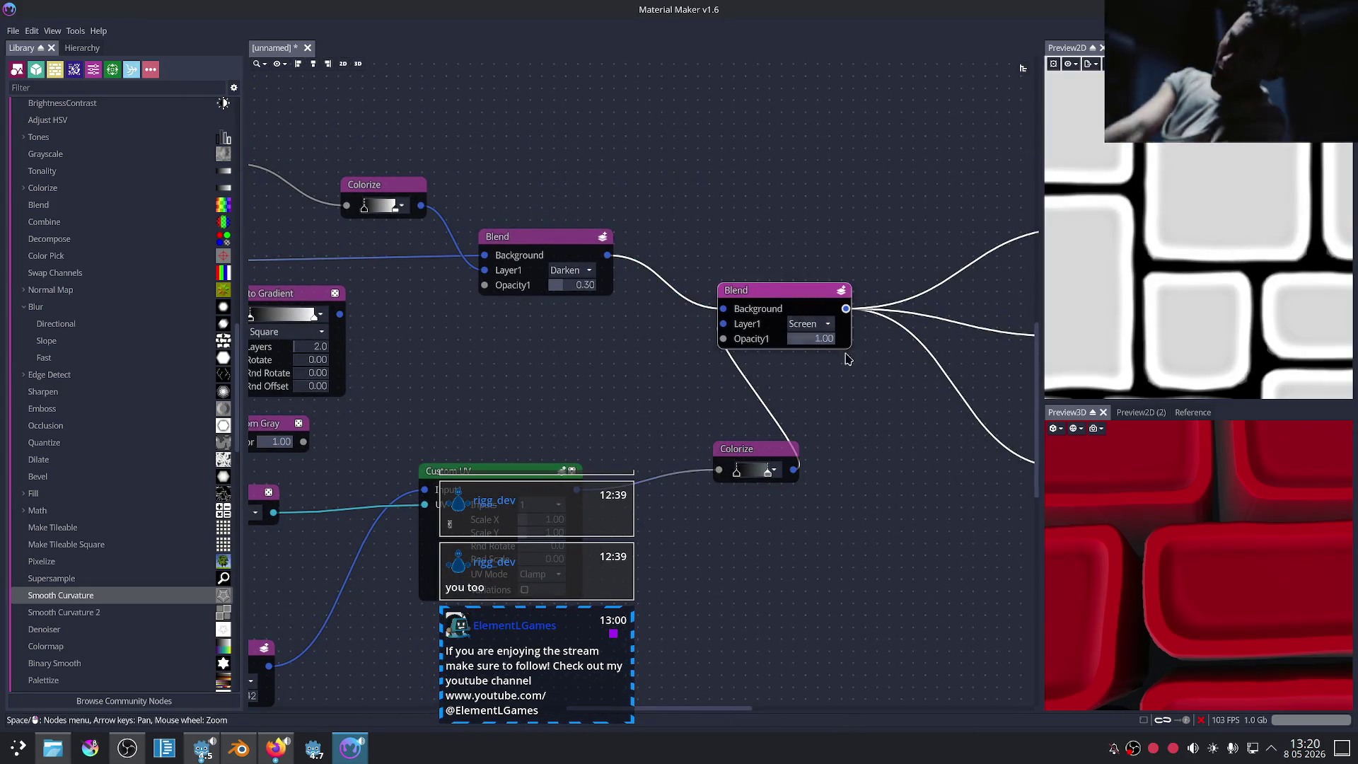
# Step: Move the lower Colorize's right stop left and make its left stop dark teal
pyautogui.moveTo(773, 453); pyautogui.dragTo(692, 409)
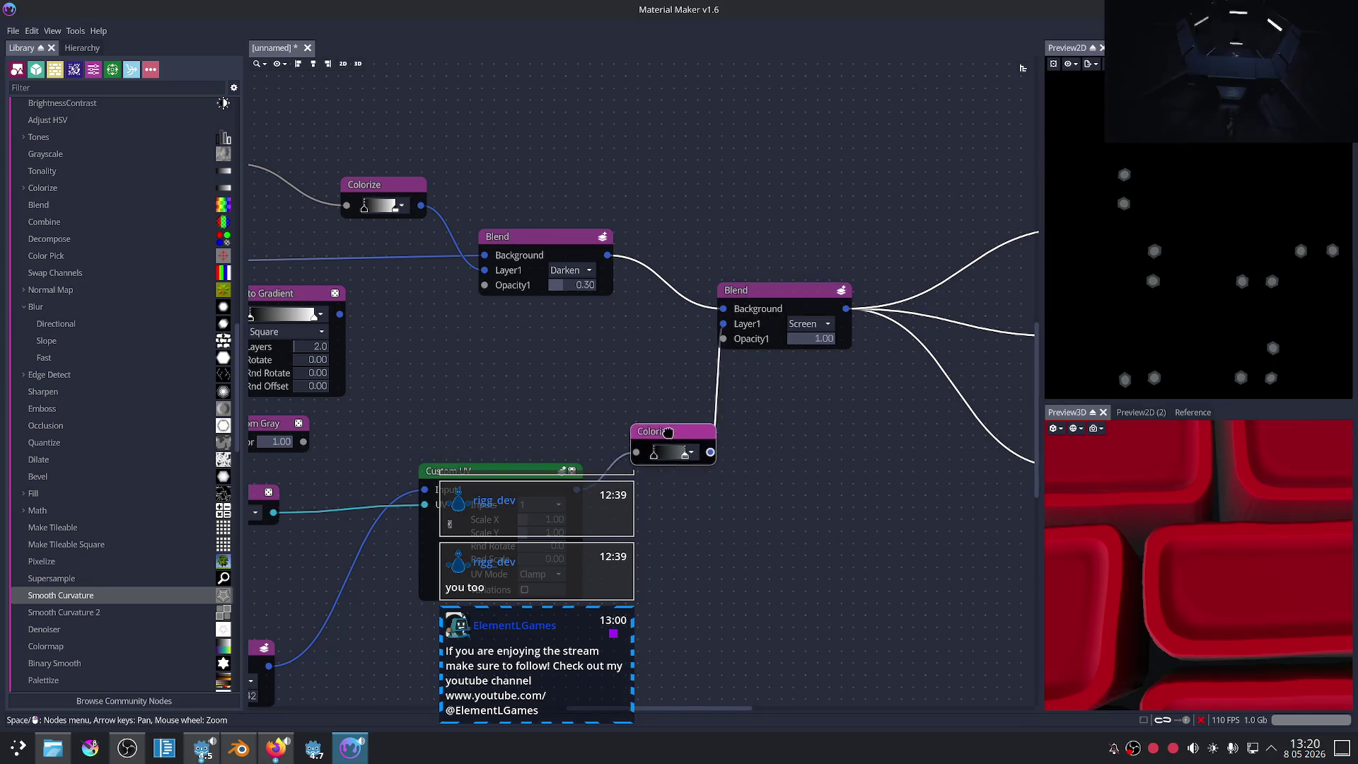
pyautogui.scroll(1, 838, 438)
pyautogui.scroll(3, 770, 420)
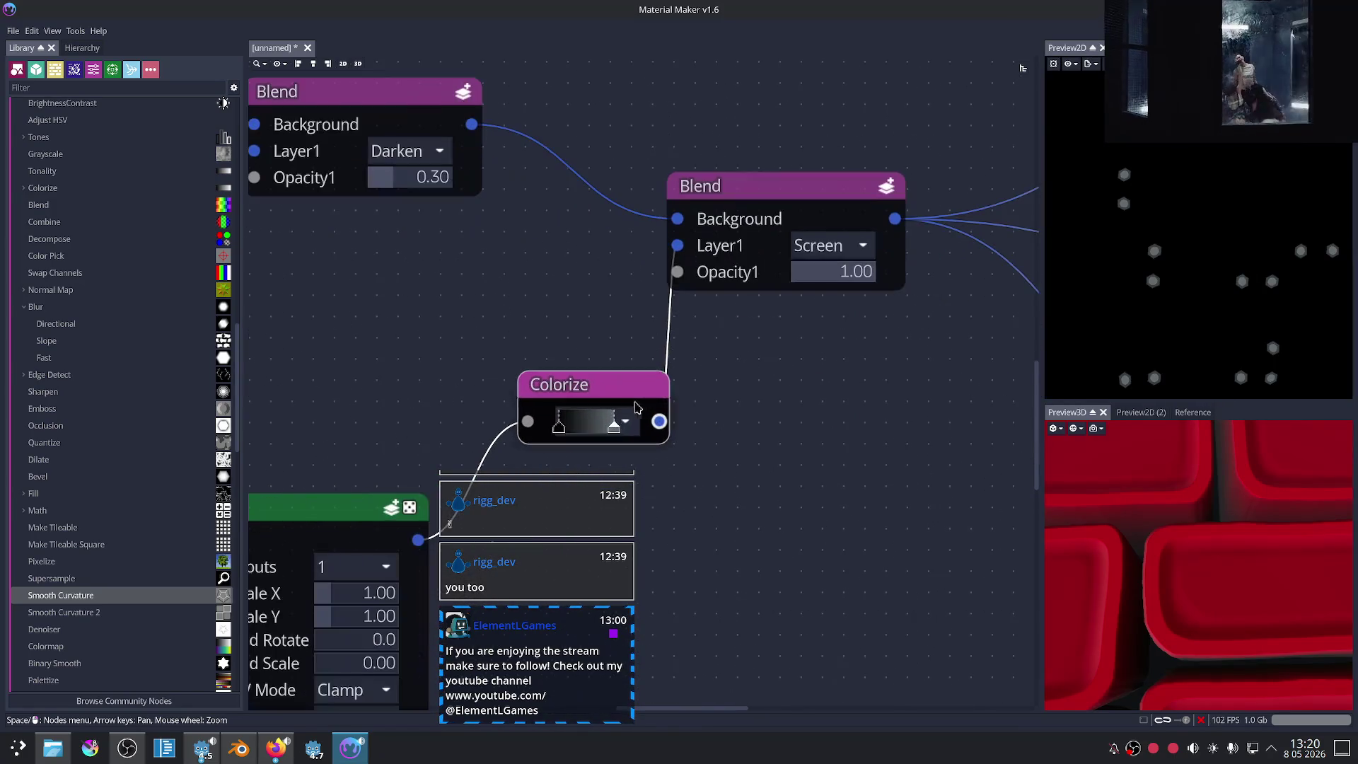
pyautogui.moveTo(613, 427)
pyautogui.mouseDown()
pyautogui.moveTo(575, 430)
pyautogui.moveTo(614, 425)
pyautogui.mouseUp()
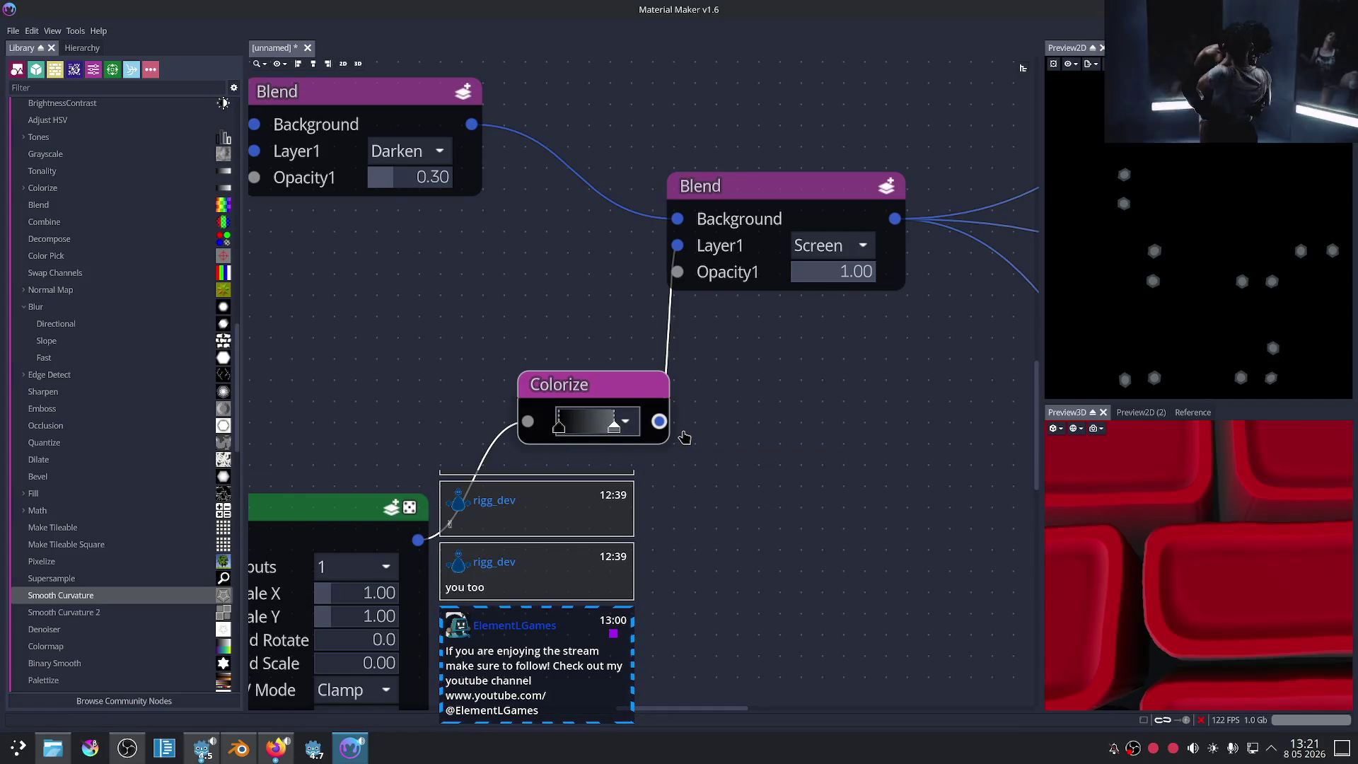
pyautogui.doubleClick(559, 426)
pyautogui.click(791, 488)
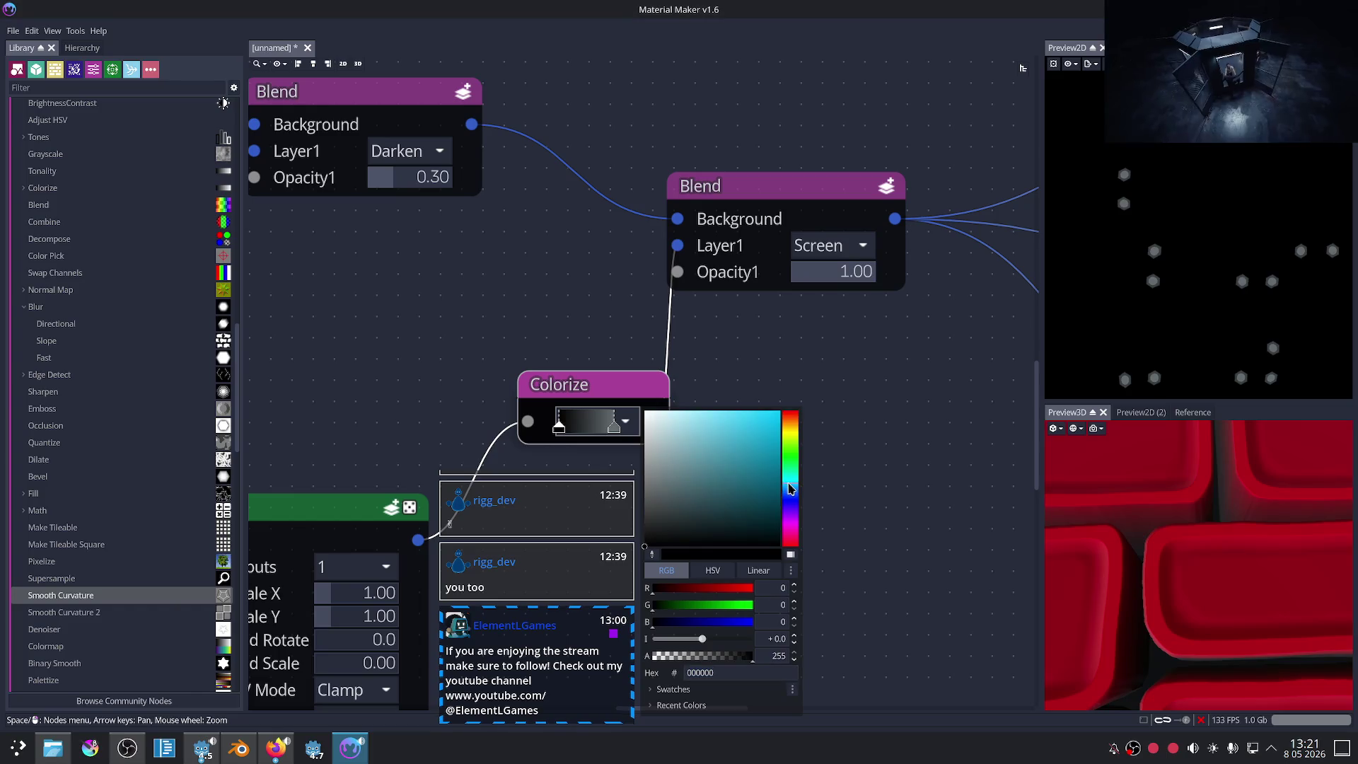
pyautogui.click(733, 516)
pyautogui.click(909, 509)
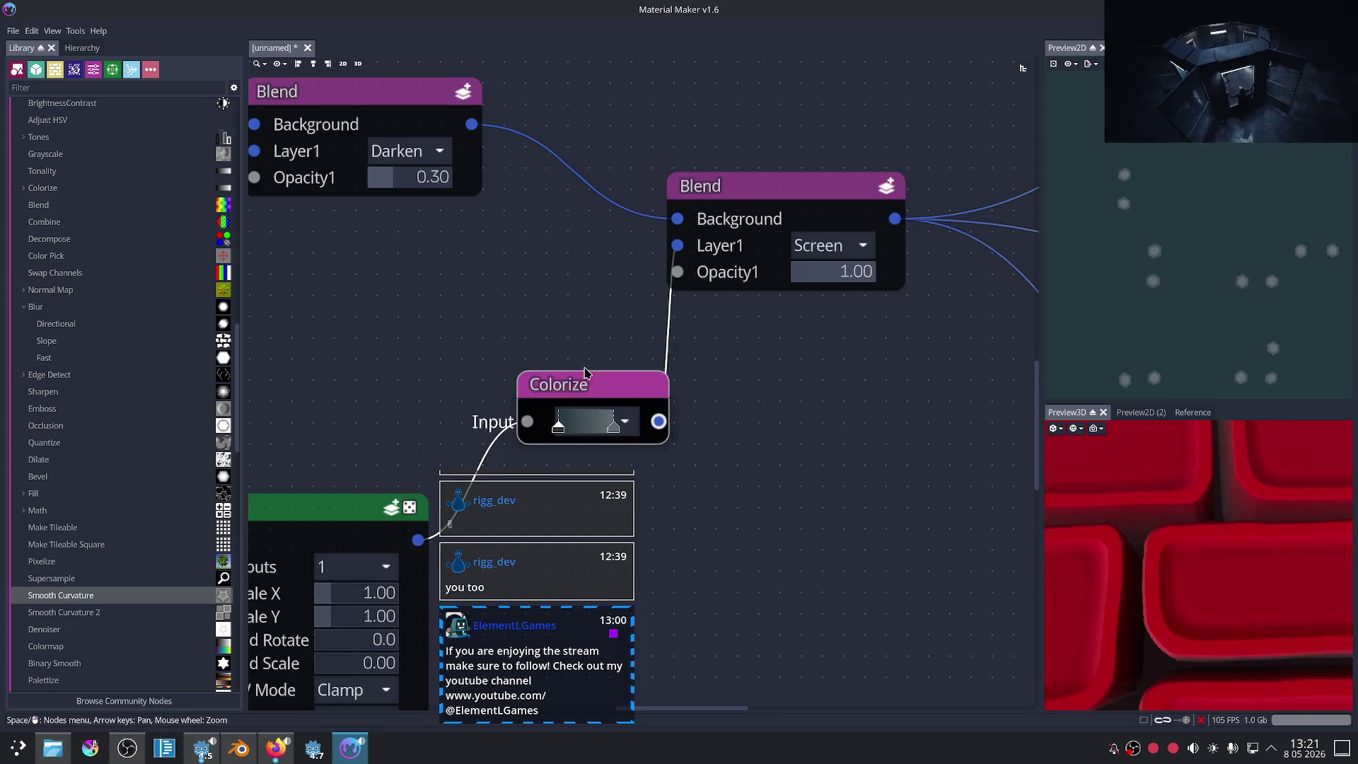
# Step: Delete the lower Colorize node and bring up the add-node list
pyautogui.press('Delete')
pyautogui.press('Down')
pyautogui.press('Down')
pyautogui.press('Left')
pyautogui.press('Left')
pyautogui.press('space')
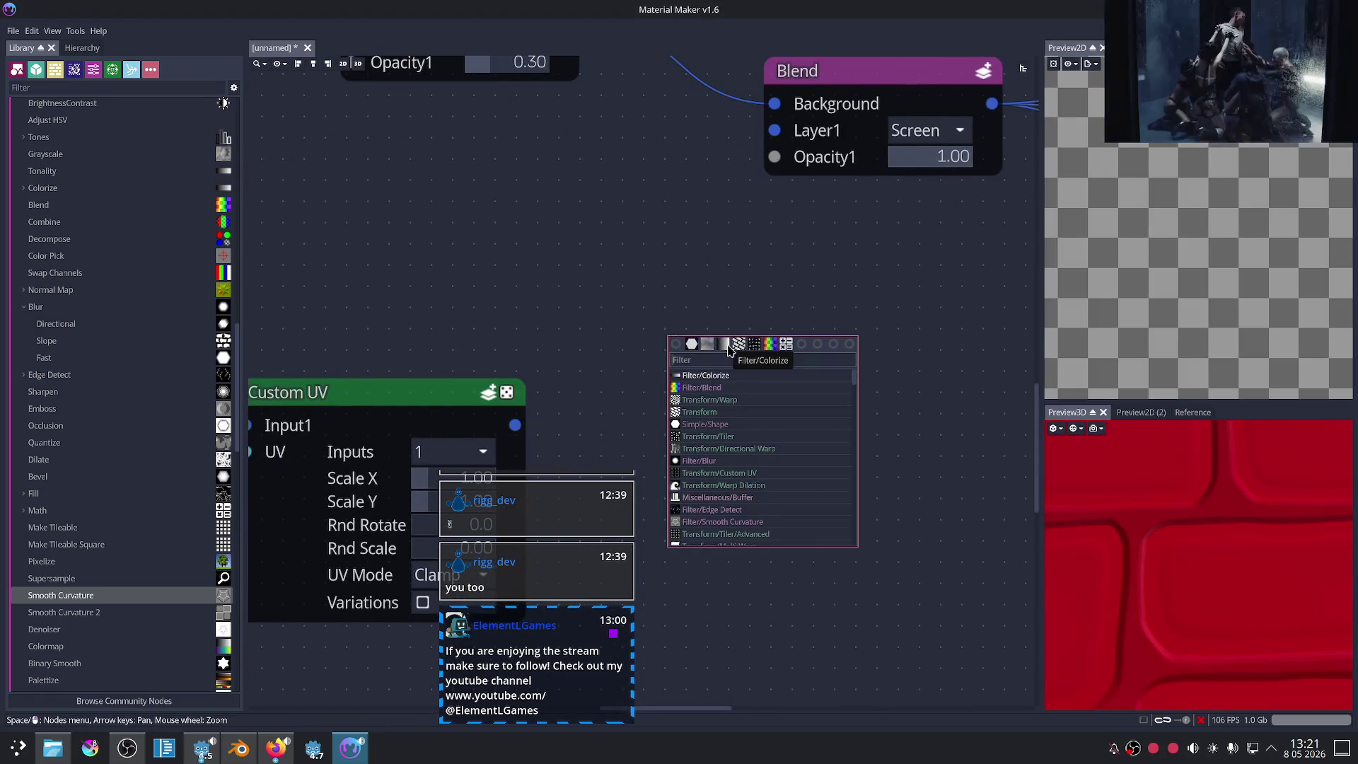
# Step: Add a Blend fed by Custom UV with a Uniform colour on Layer1, wired into the Screen Blend
pyautogui.click(769, 344)
pyautogui.moveTo(673, 386); pyautogui.dragTo(619, 451)
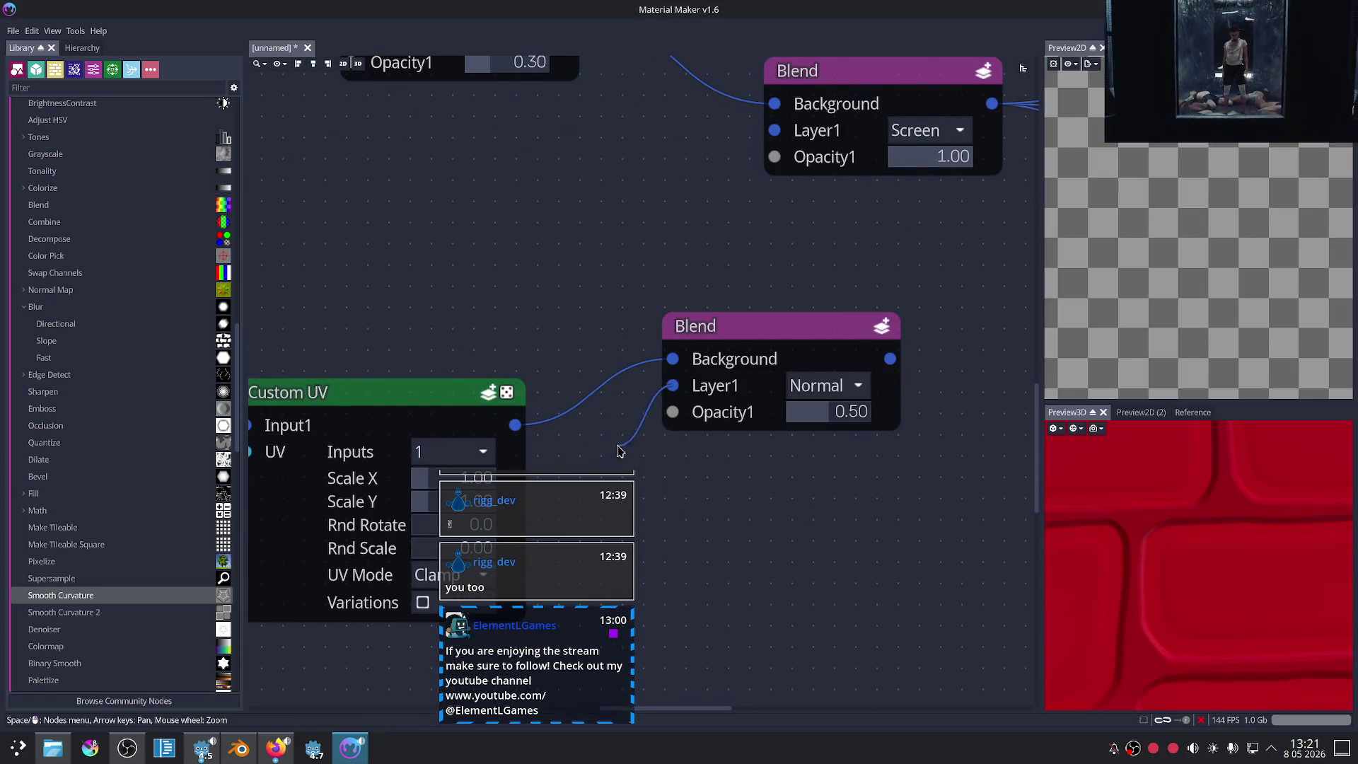
pyautogui.write('u')
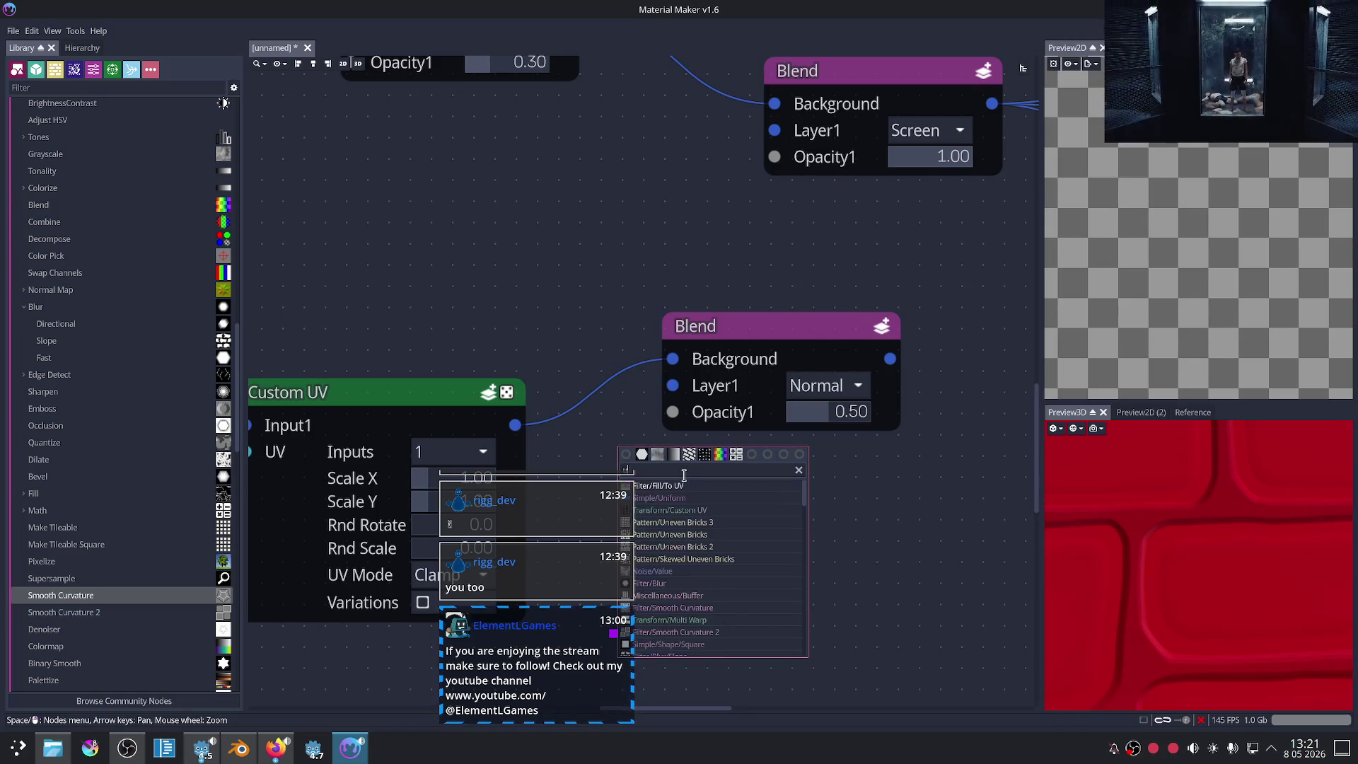
pyautogui.click(658, 498)
pyautogui.moveTo(775, 337); pyautogui.dragTo(793, 320)
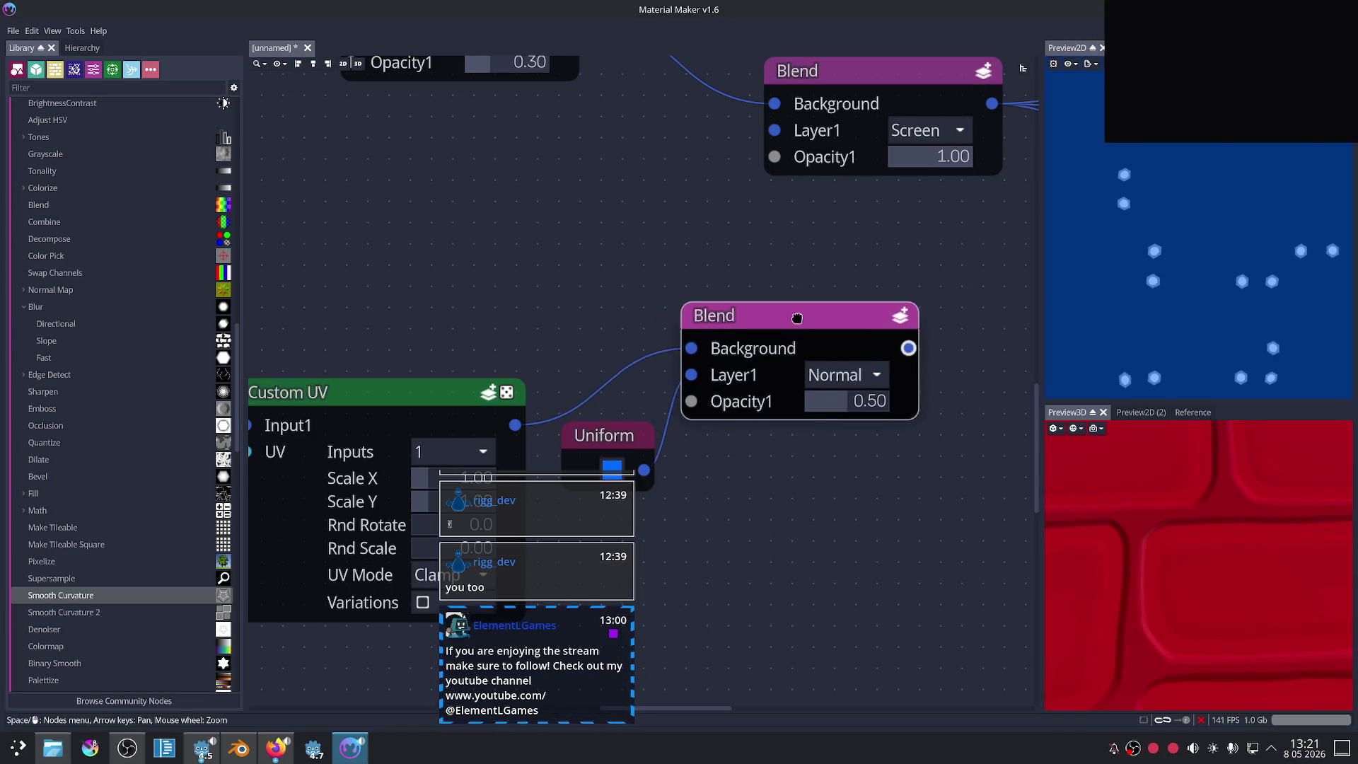
pyautogui.moveTo(908, 343); pyautogui.dragTo(770, 138)
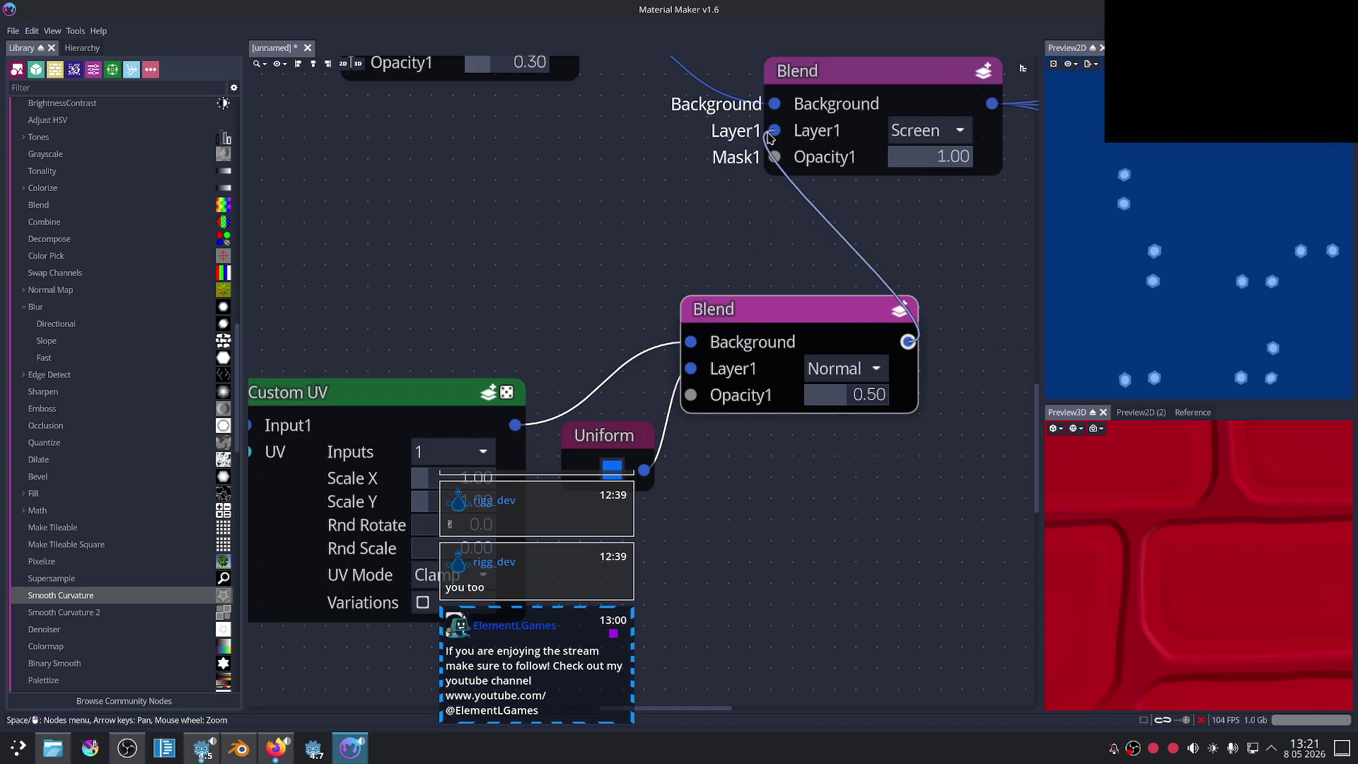
# Step: Keep the Screen Blend on Screen and set the new Blend to Multiply at 0.50 opacity
pyautogui.moveTo(902, 224); pyautogui.dragTo(780, 311, button='middle')
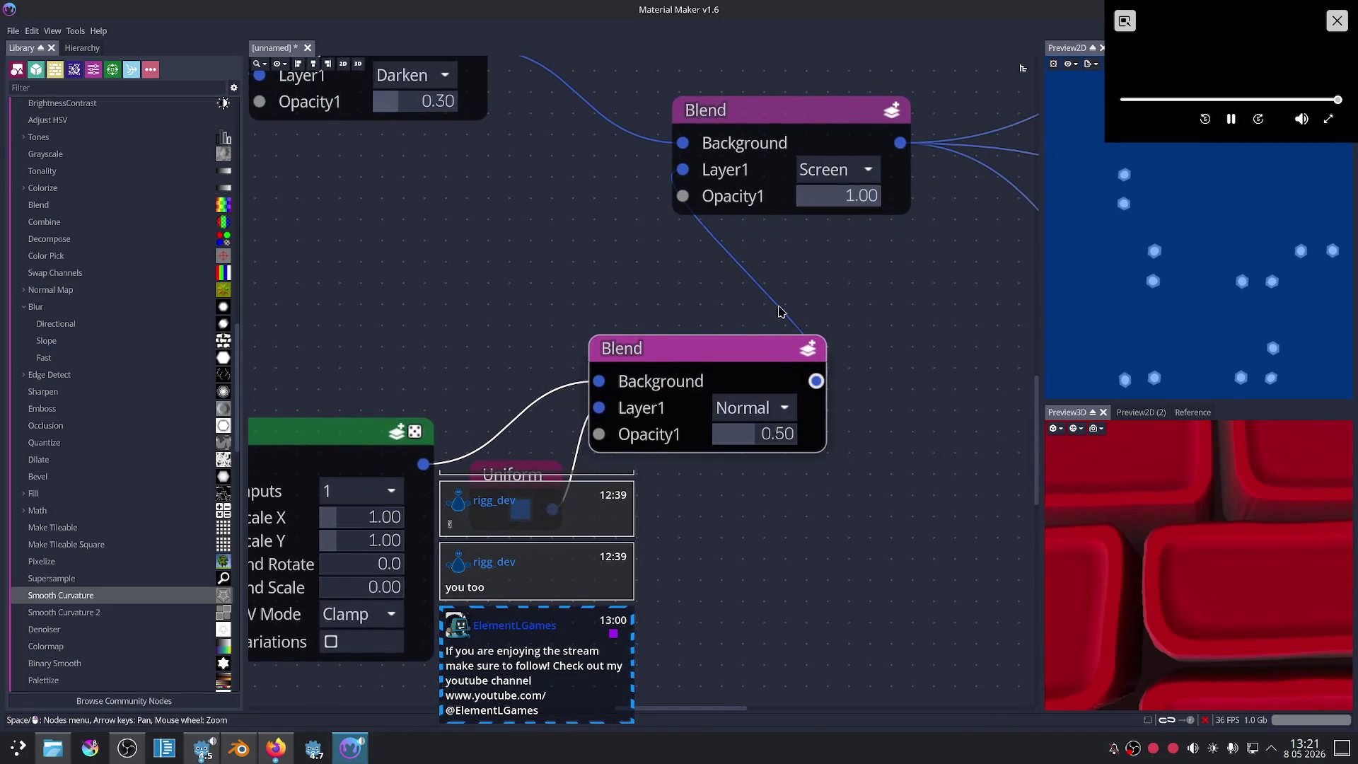
pyautogui.moveTo(724, 352); pyautogui.dragTo(777, 289, button='middle')
pyautogui.click(885, 106)
pyautogui.click(838, 224)
pyautogui.click(796, 402)
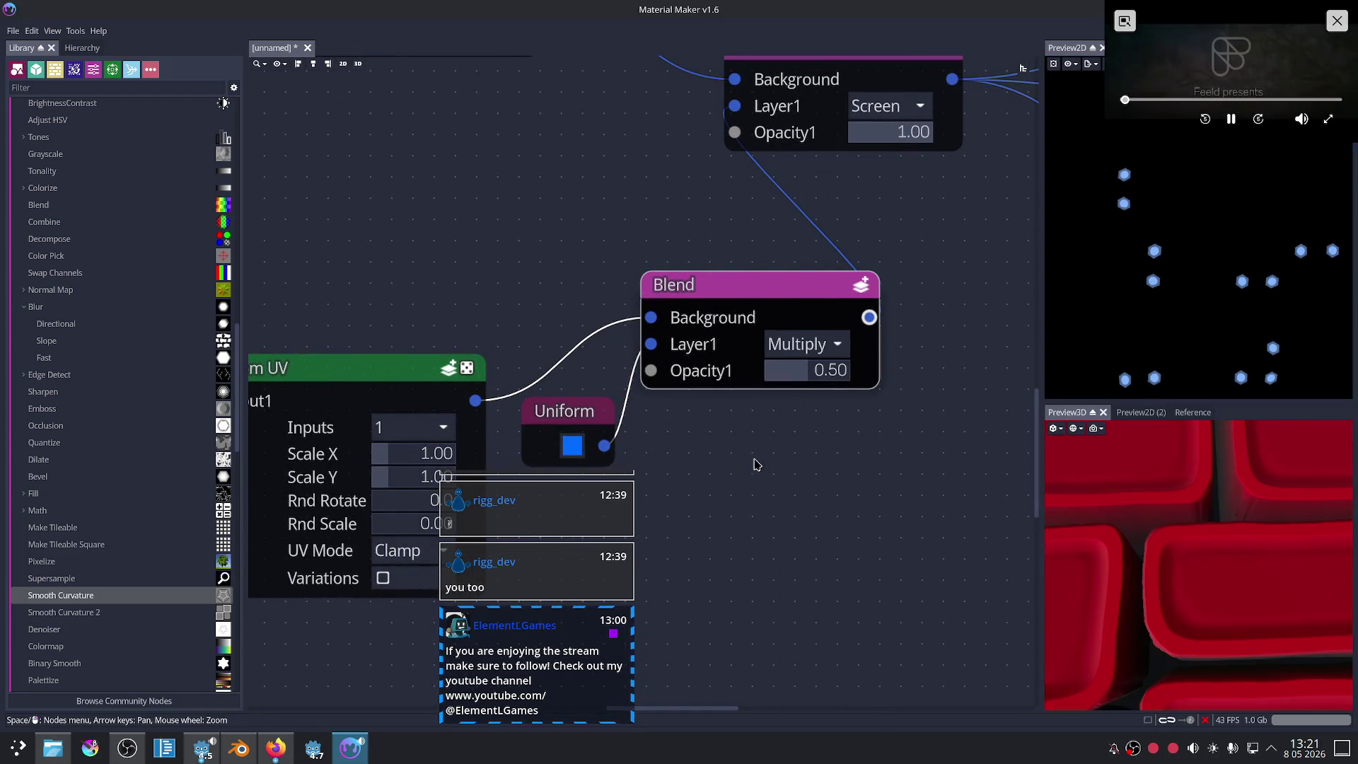
# Step: Make the Uniform colour a pale grey-blue
pyautogui.moveTo(743, 451); pyautogui.dragTo(723, 399, button='middle')
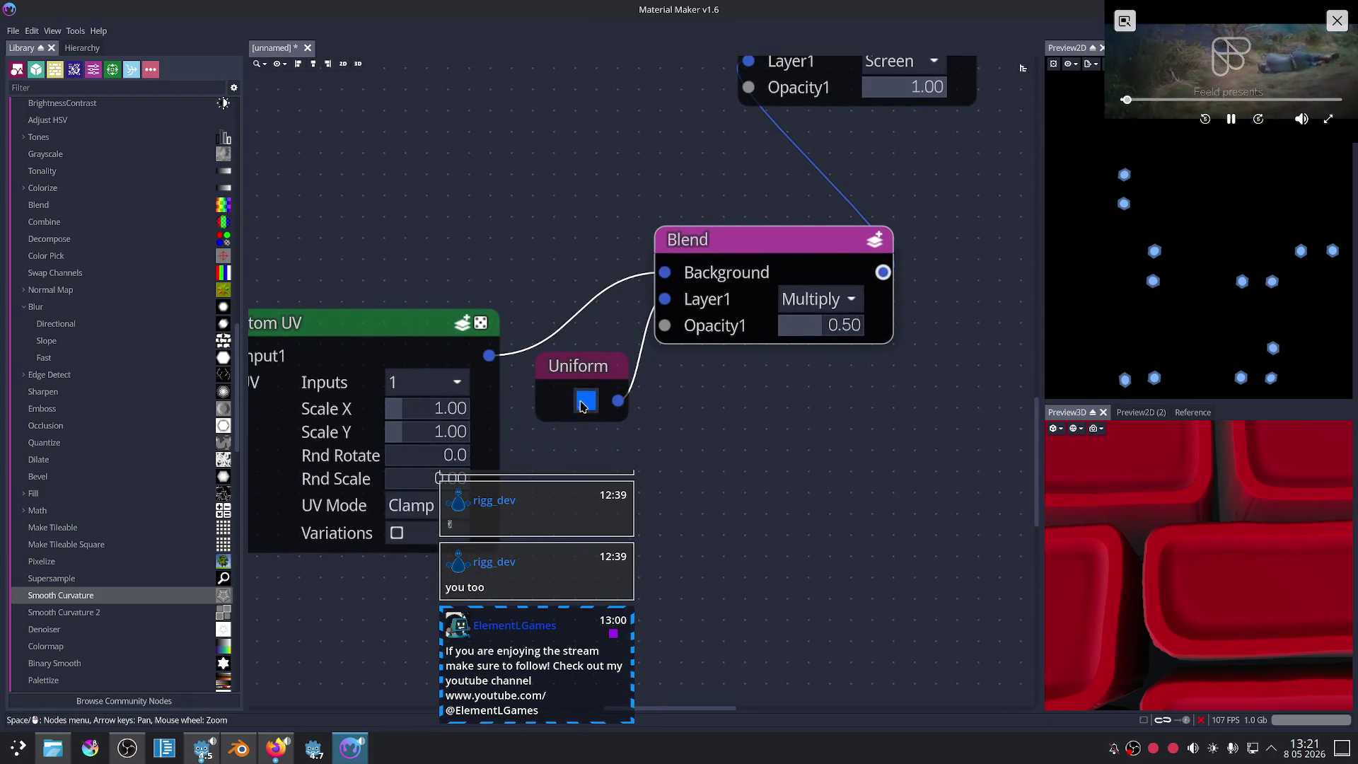
pyautogui.click(585, 401)
pyautogui.moveTo(628, 448); pyautogui.dragTo(530, 457)
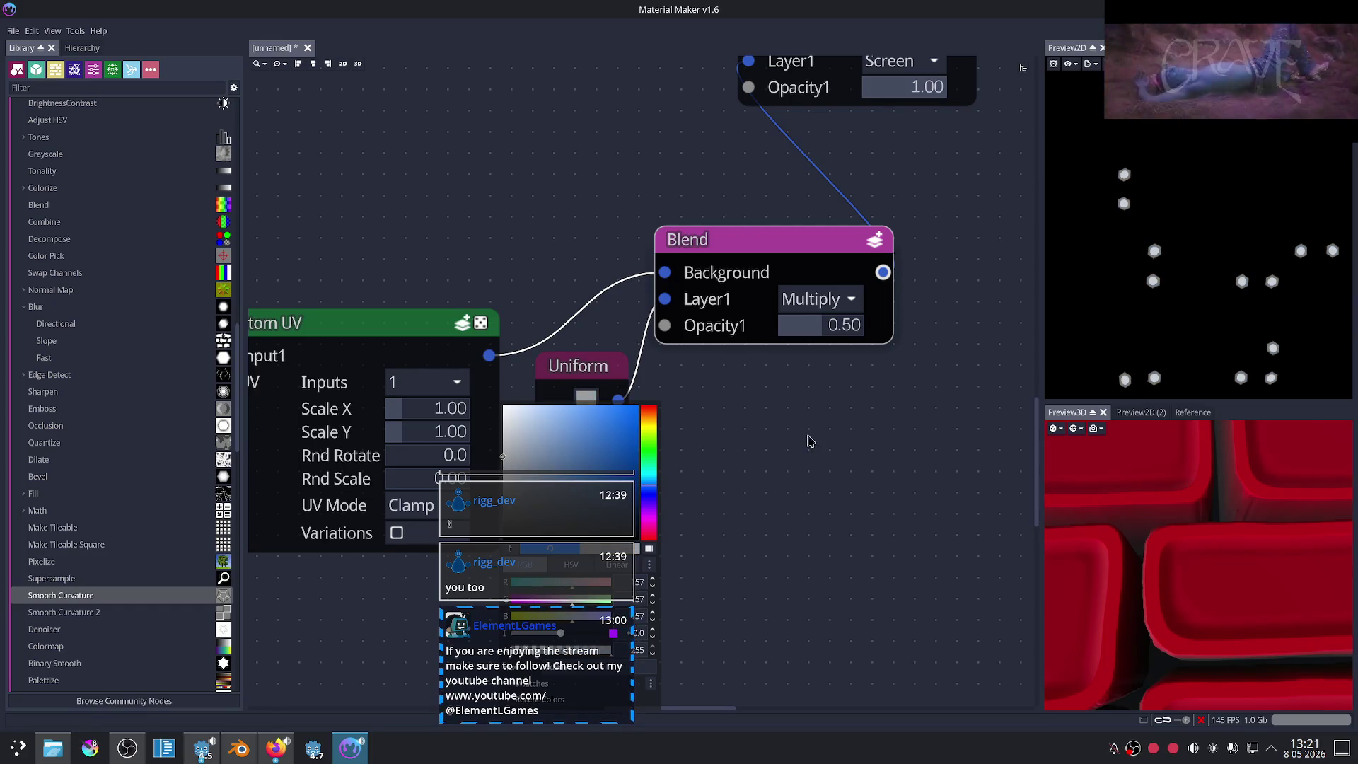
pyautogui.click(810, 442)
# Step: Move the Screen Blend node right and preview its output
pyautogui.scroll(-2, 814, 424)
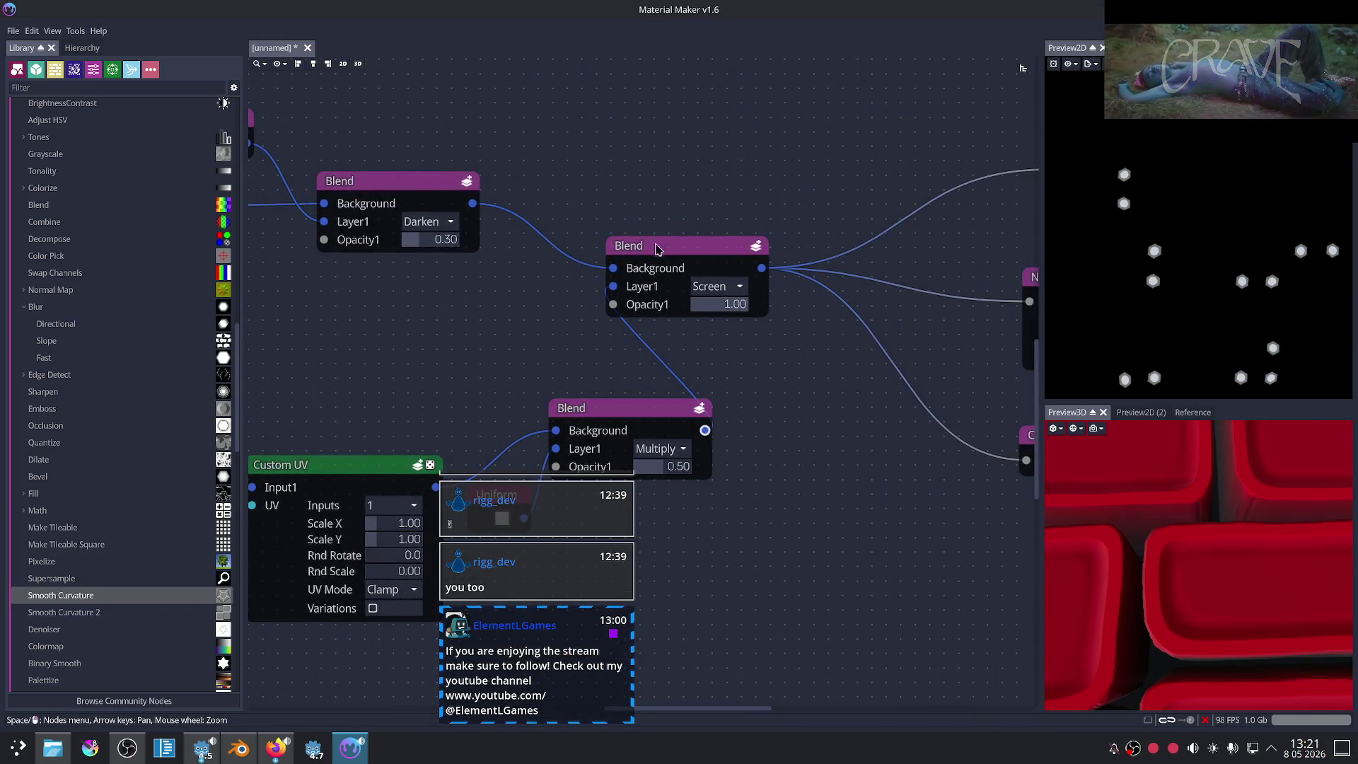
pyautogui.moveTo(657, 249); pyautogui.dragTo(763, 269)
pyautogui.scroll(-3, 701, 276)
pyautogui.scroll(2, 702, 269)
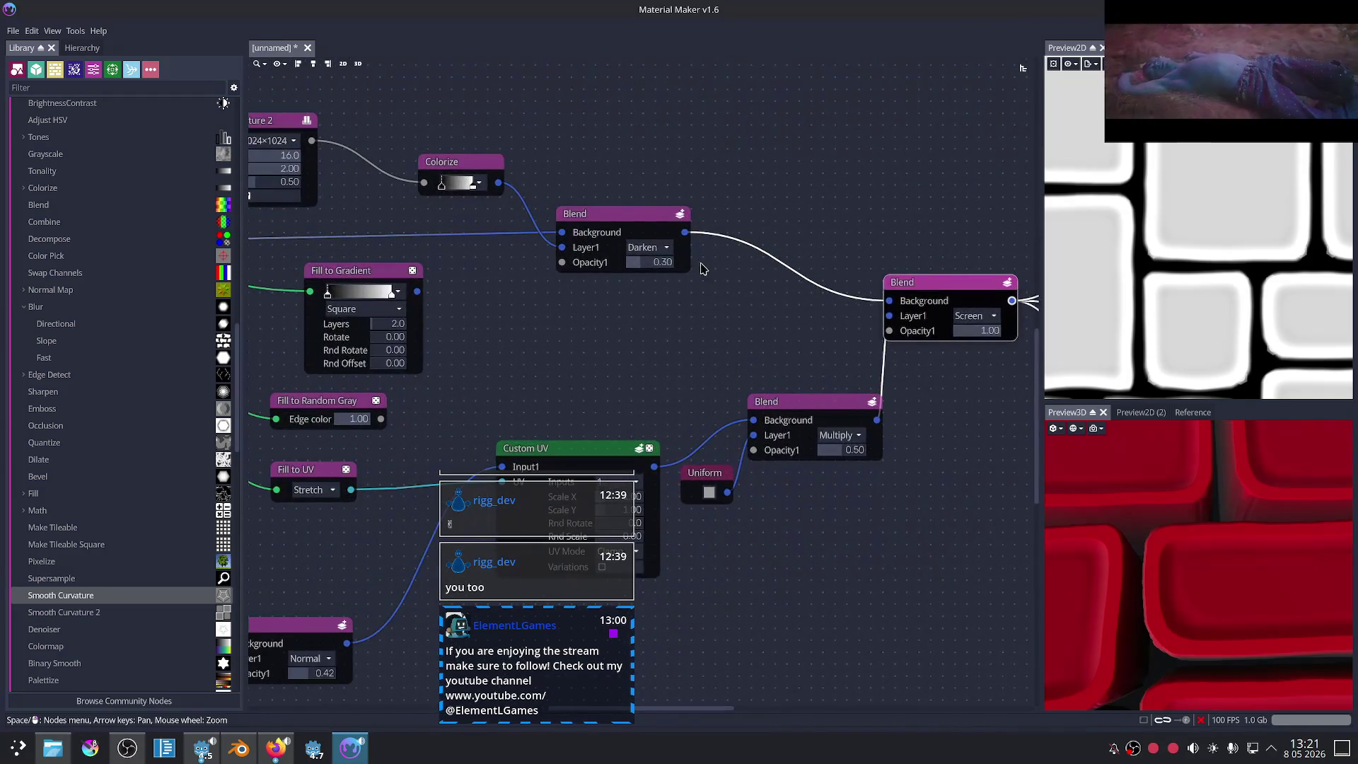
pyautogui.scroll(1, 640, 225)
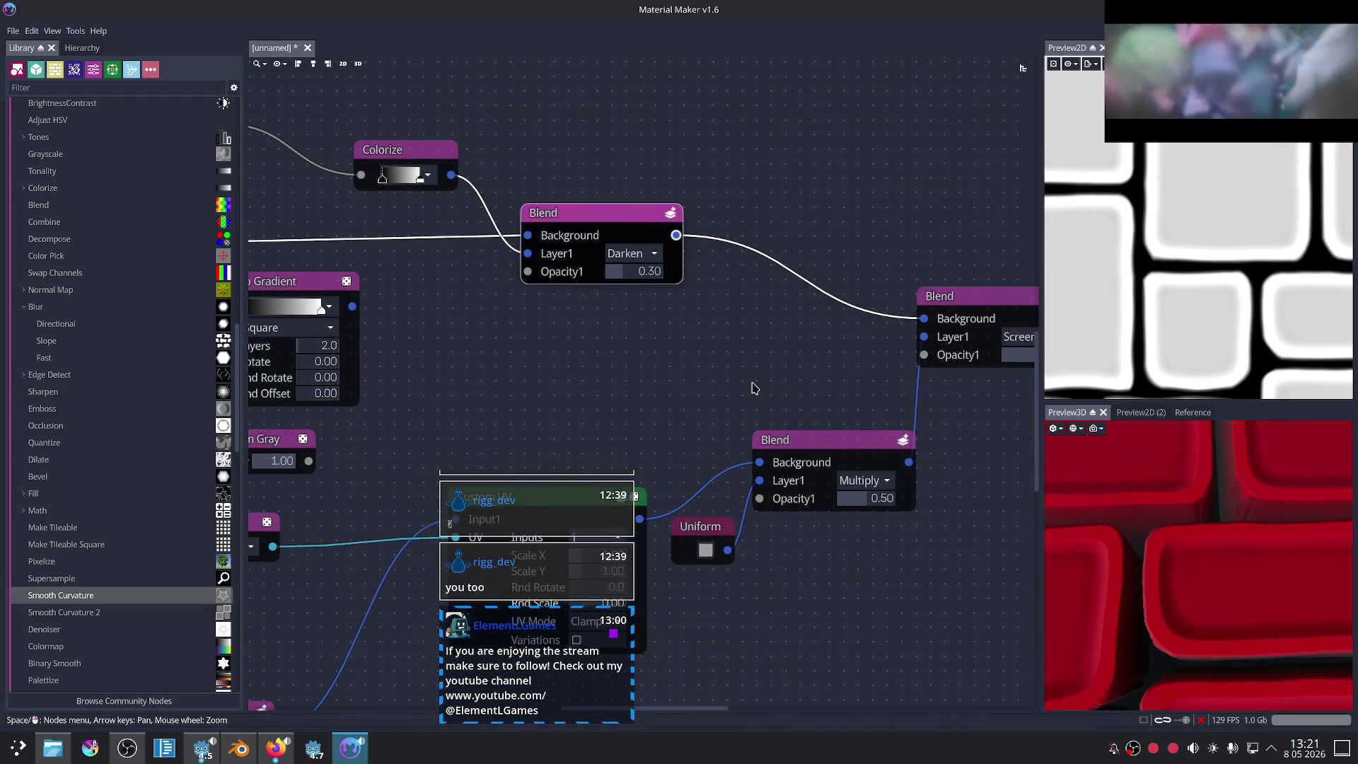
pyautogui.moveTo(754, 388); pyautogui.dragTo(684, 367, button='middle')
pyautogui.click(902, 278)
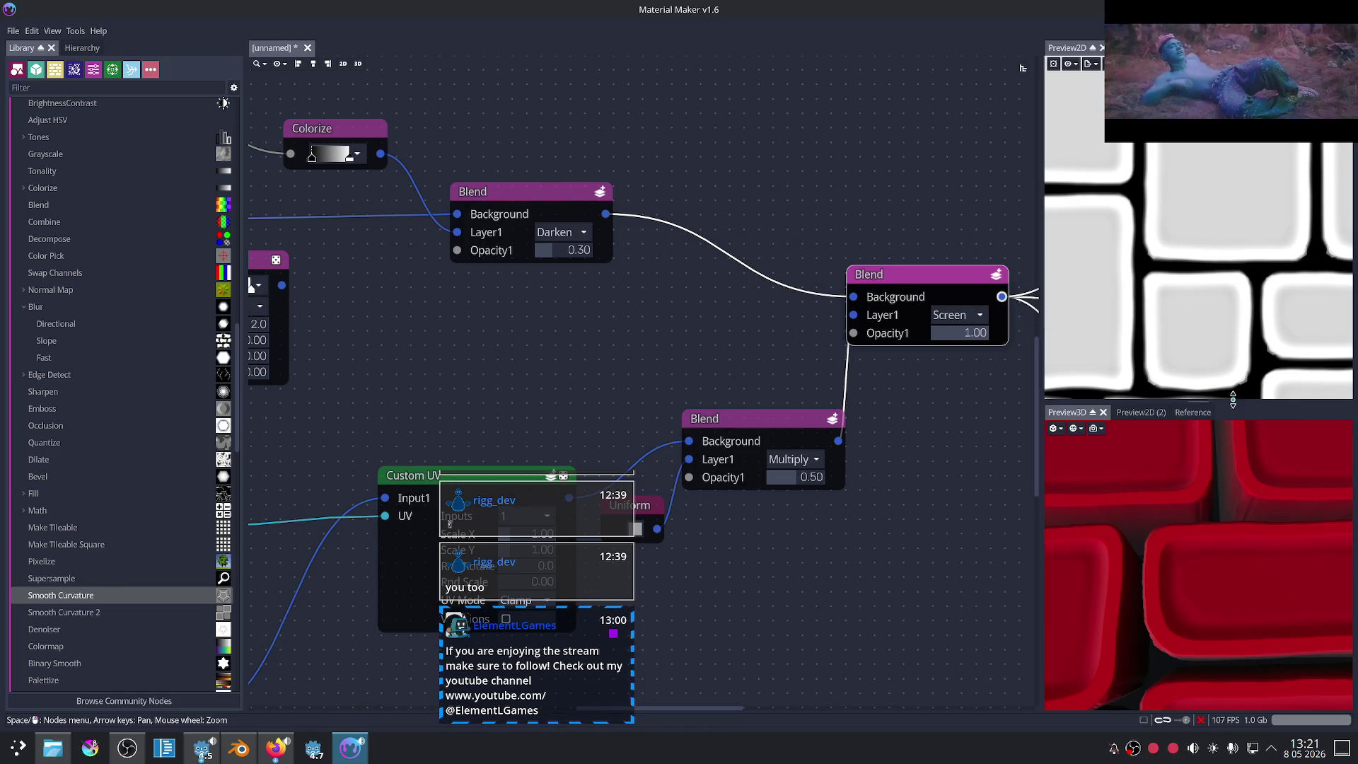
pyautogui.scroll(3, 1247, 380)
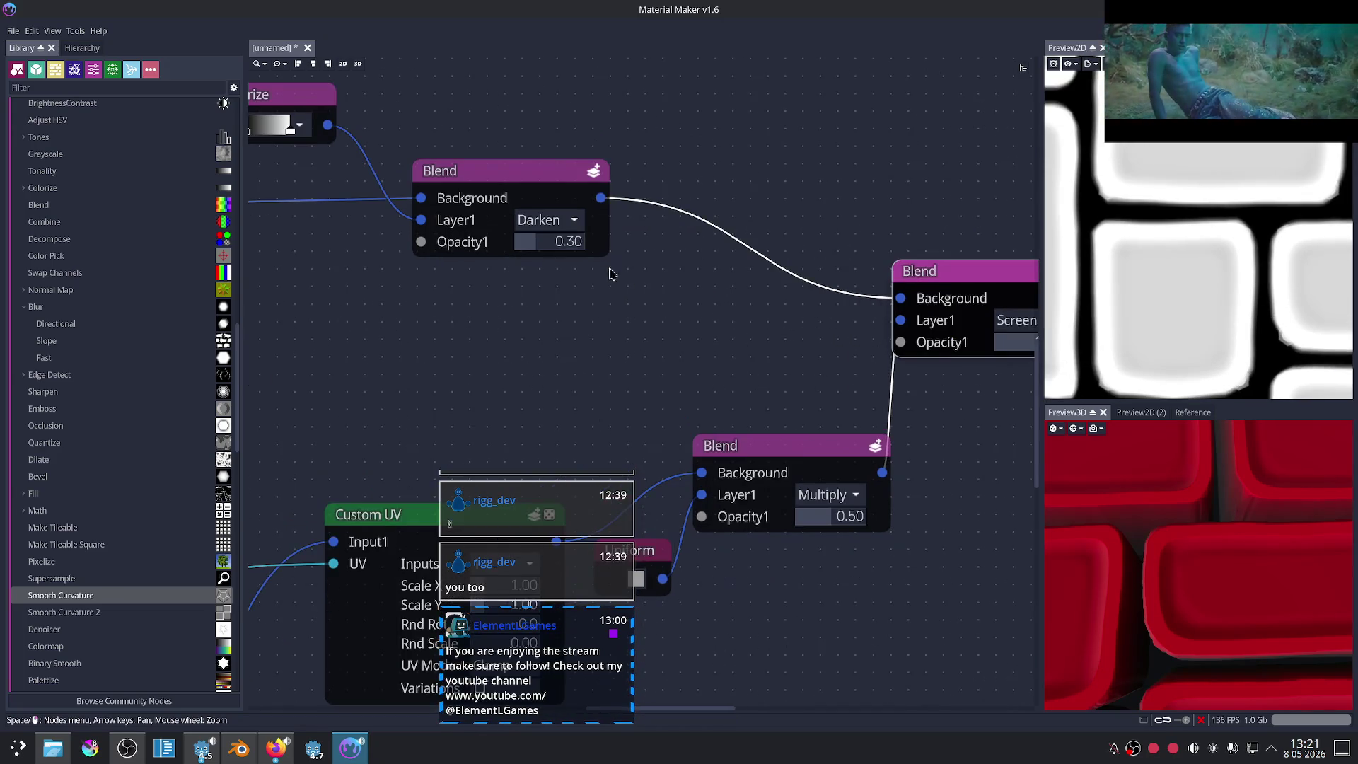
pyautogui.scroll(2, 630, 297)
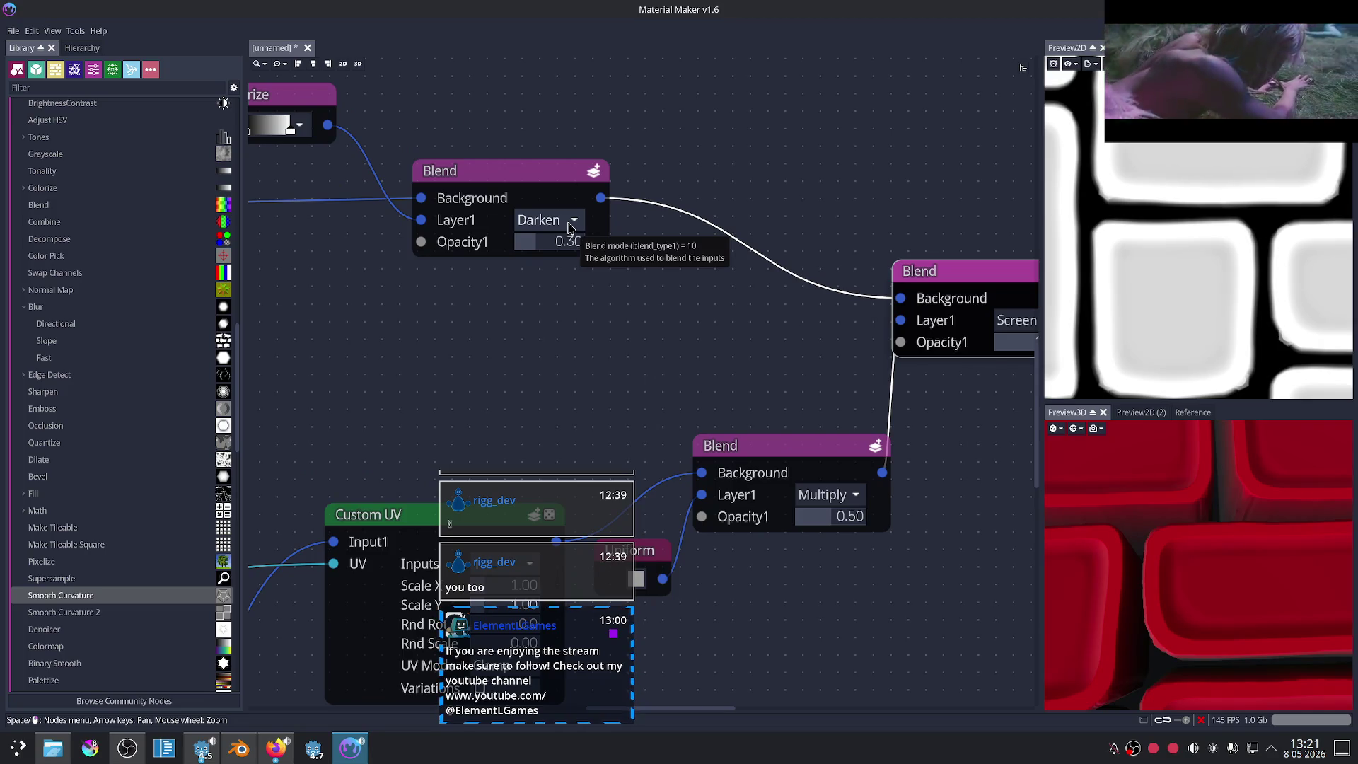
pyautogui.press('Right')
pyautogui.moveTo(638, 331); pyautogui.dragTo(662, 338, button='middle')
pyautogui.scroll(-5, 860, 299)
pyautogui.press('Right')
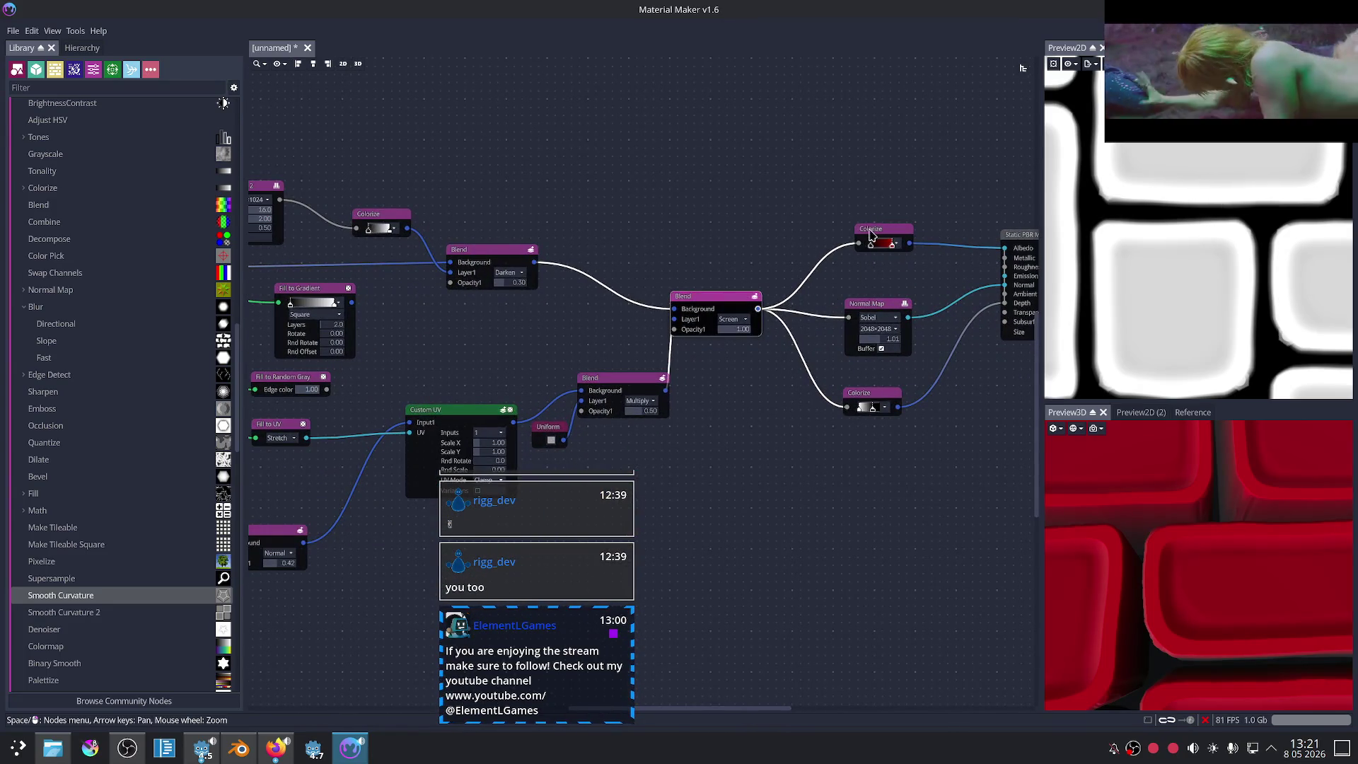
# Step: Delete the top Colorize node and connect the Screen Blend directly to Albedo
pyautogui.click(871, 235)
pyautogui.press('Delete')
pyautogui.moveTo(758, 309); pyautogui.dragTo(990, 257)
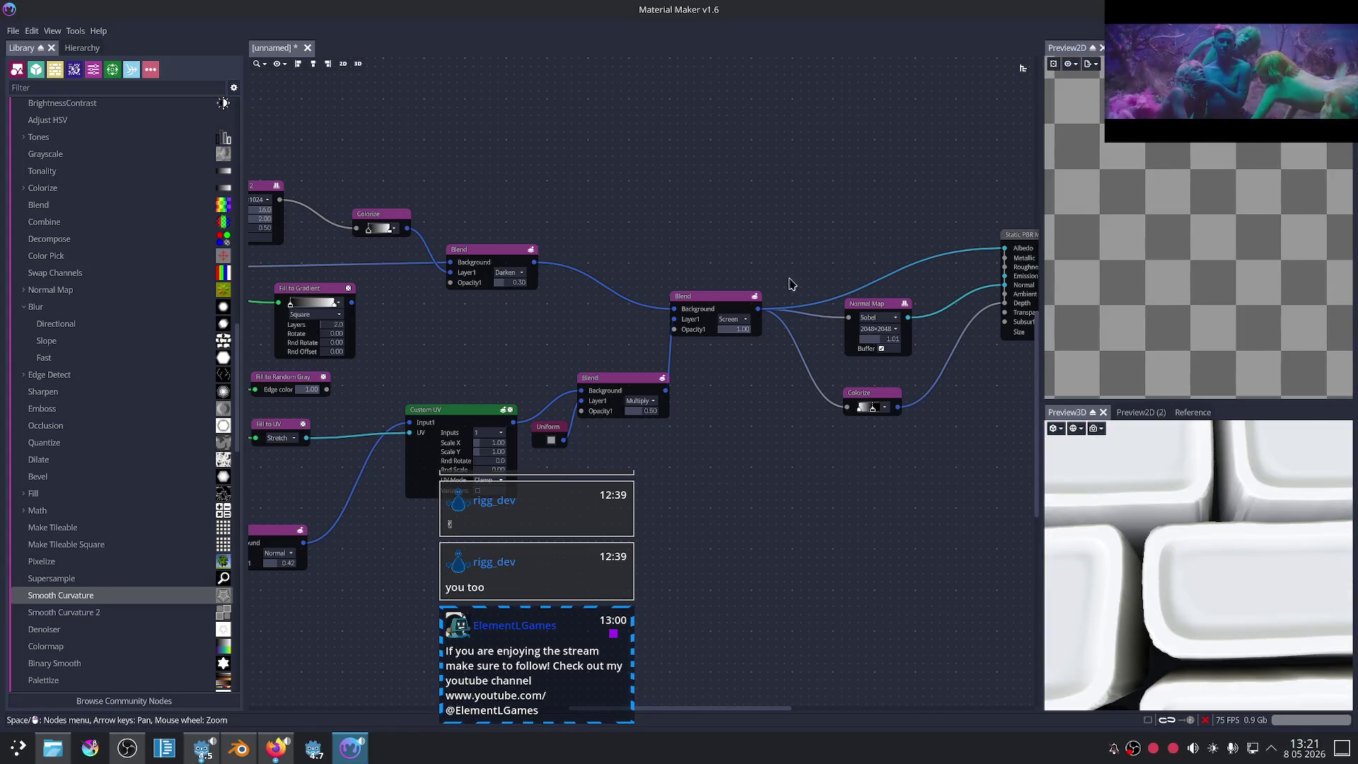
pyautogui.click(704, 303)
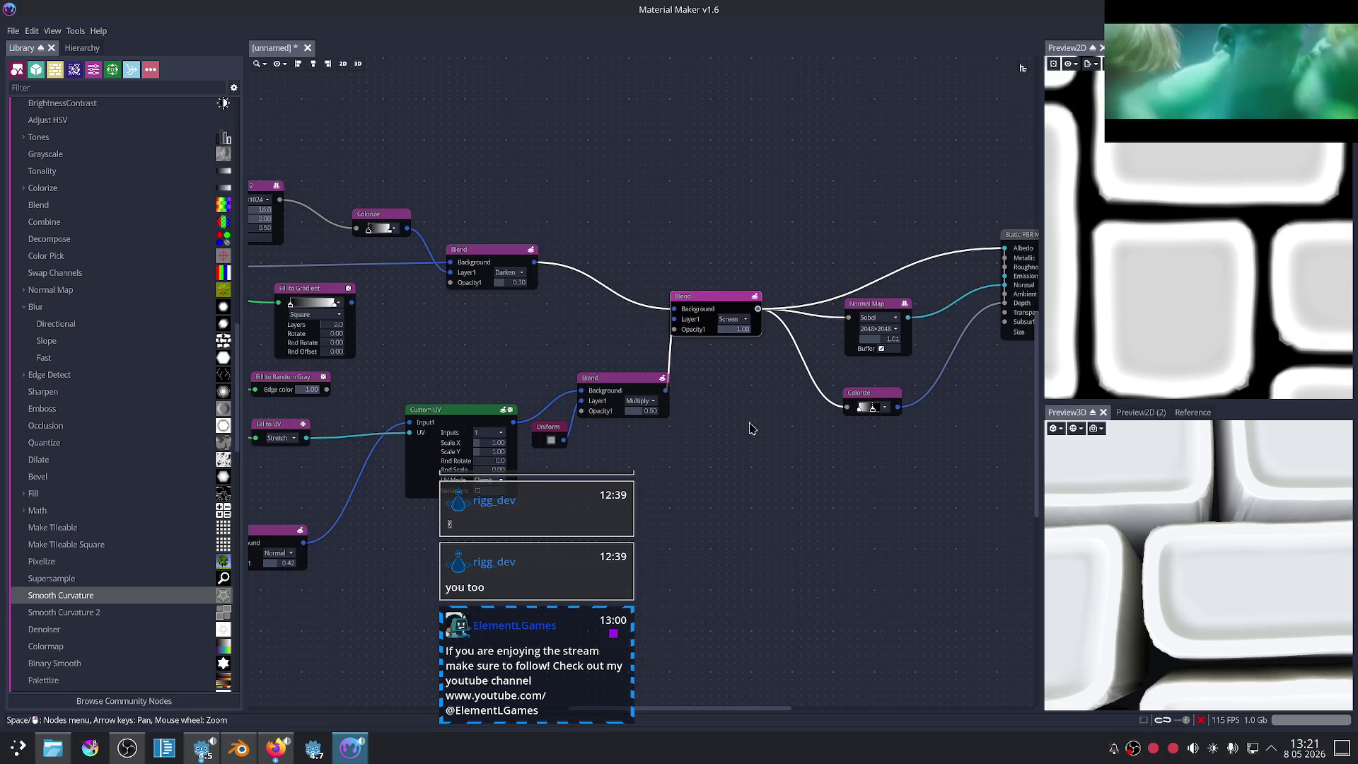
# Step: Raise the Multiply Blend's opacity to 1.00
pyautogui.scroll(3, 778, 411)
pyautogui.click(670, 334)
pyautogui.scroll(2, 889, 388)
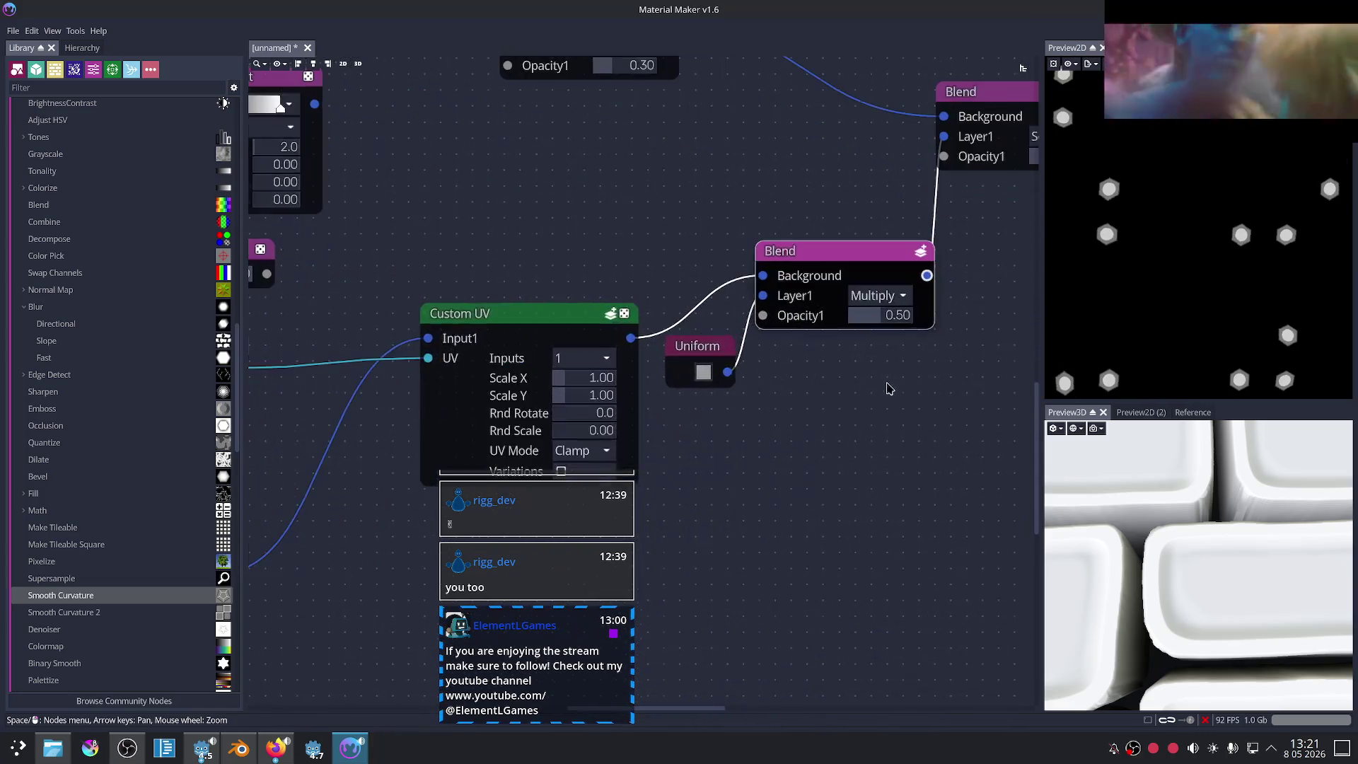
pyautogui.moveTo(889, 388); pyautogui.dragTo(712, 463, button='middle')
pyautogui.moveTo(732, 401); pyautogui.dragTo(877, 410)
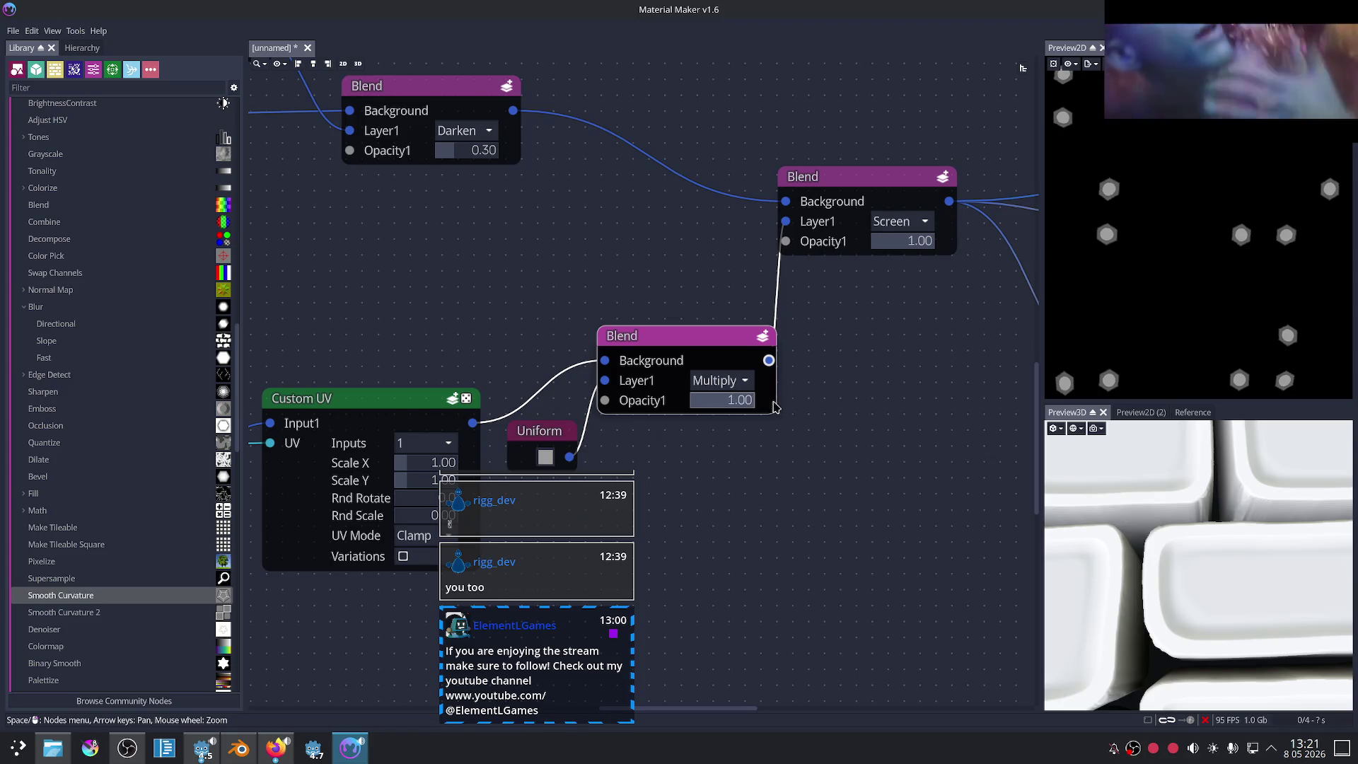
# Step: Switch the upper Blend's mode to Overlay
pyautogui.click(895, 174)
pyautogui.moveTo(902, 371); pyautogui.dragTo(880, 407, button='middle')
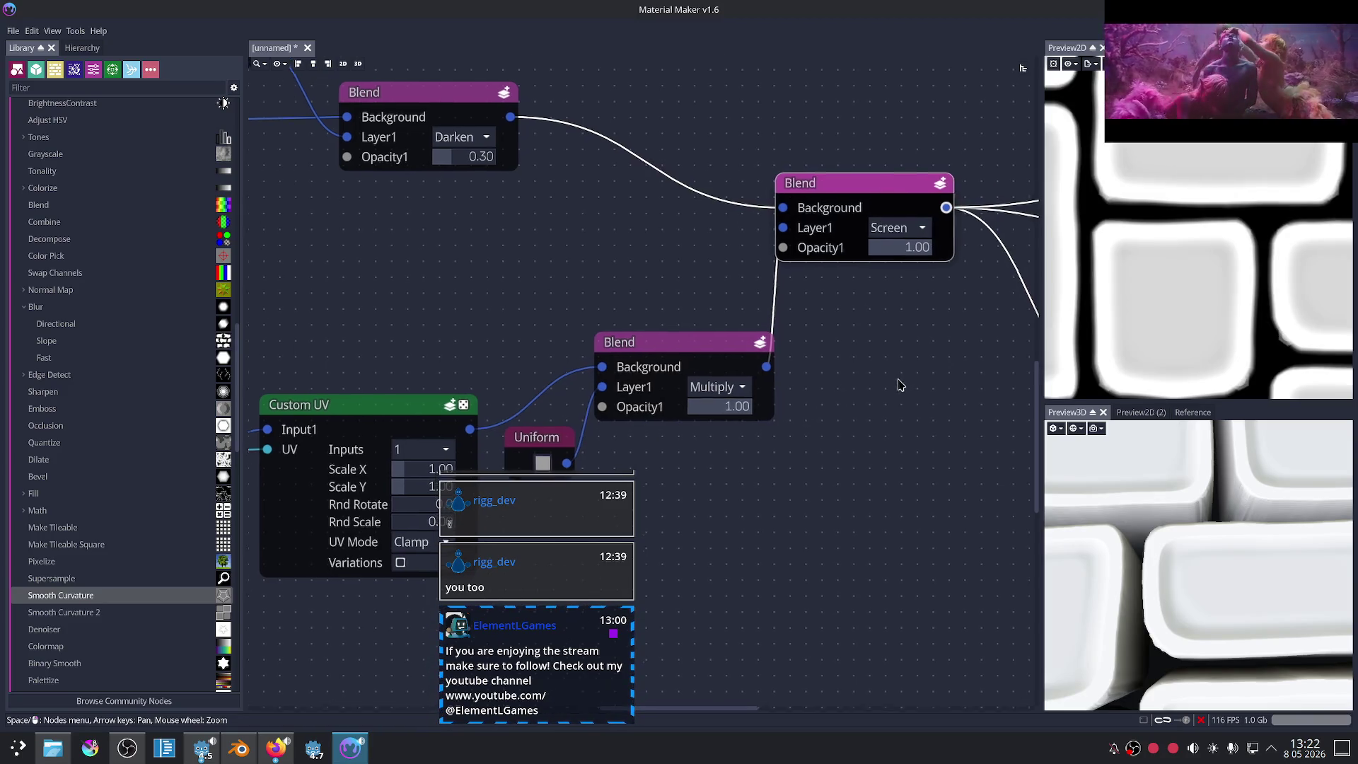
pyautogui.click(877, 256)
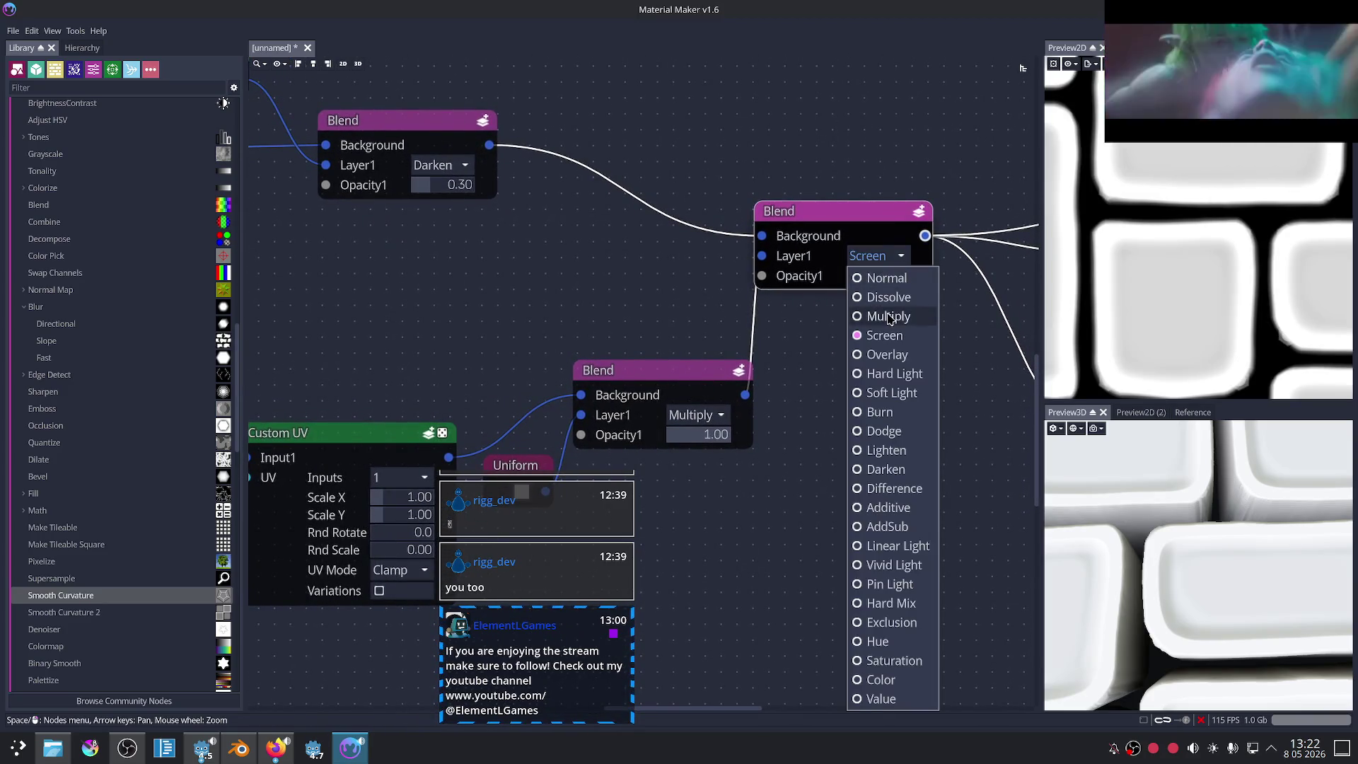
pyautogui.click(888, 355)
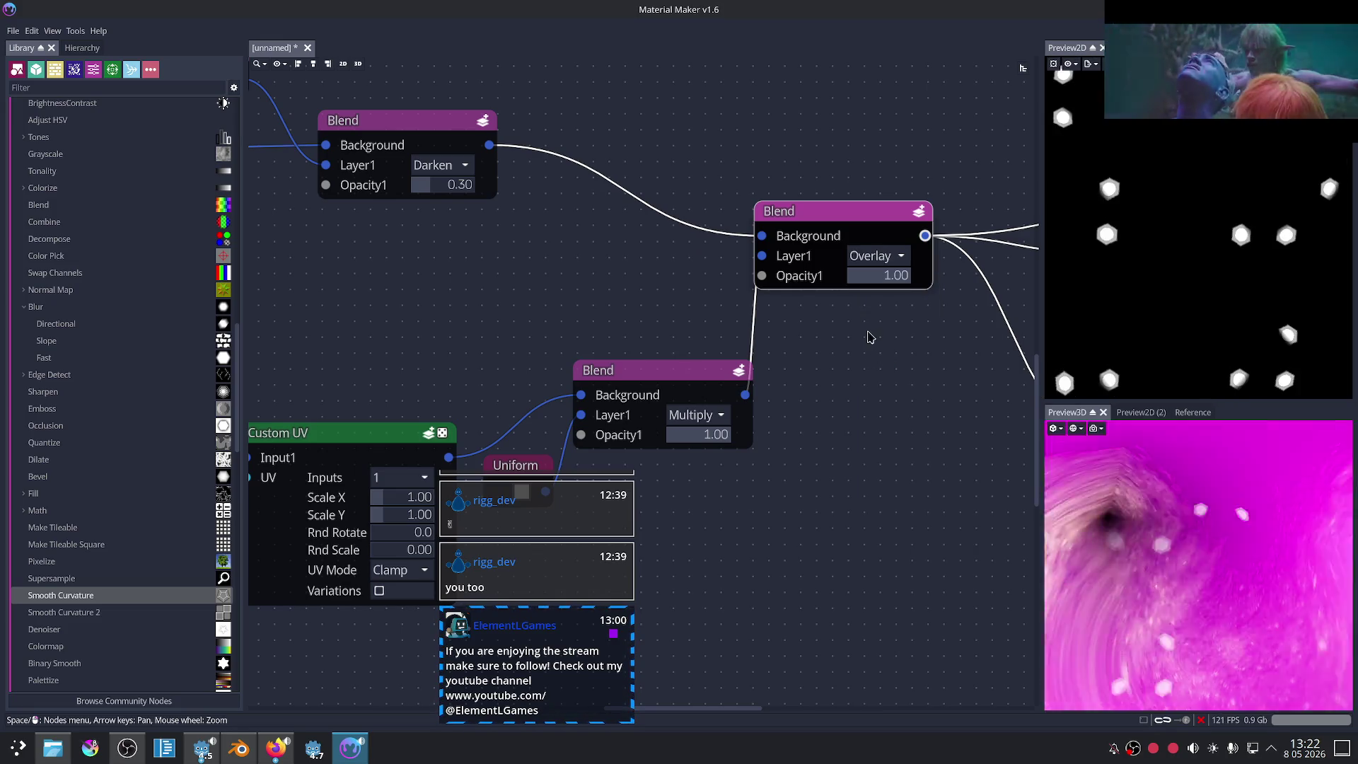
pyautogui.scroll(-2, 880, 355)
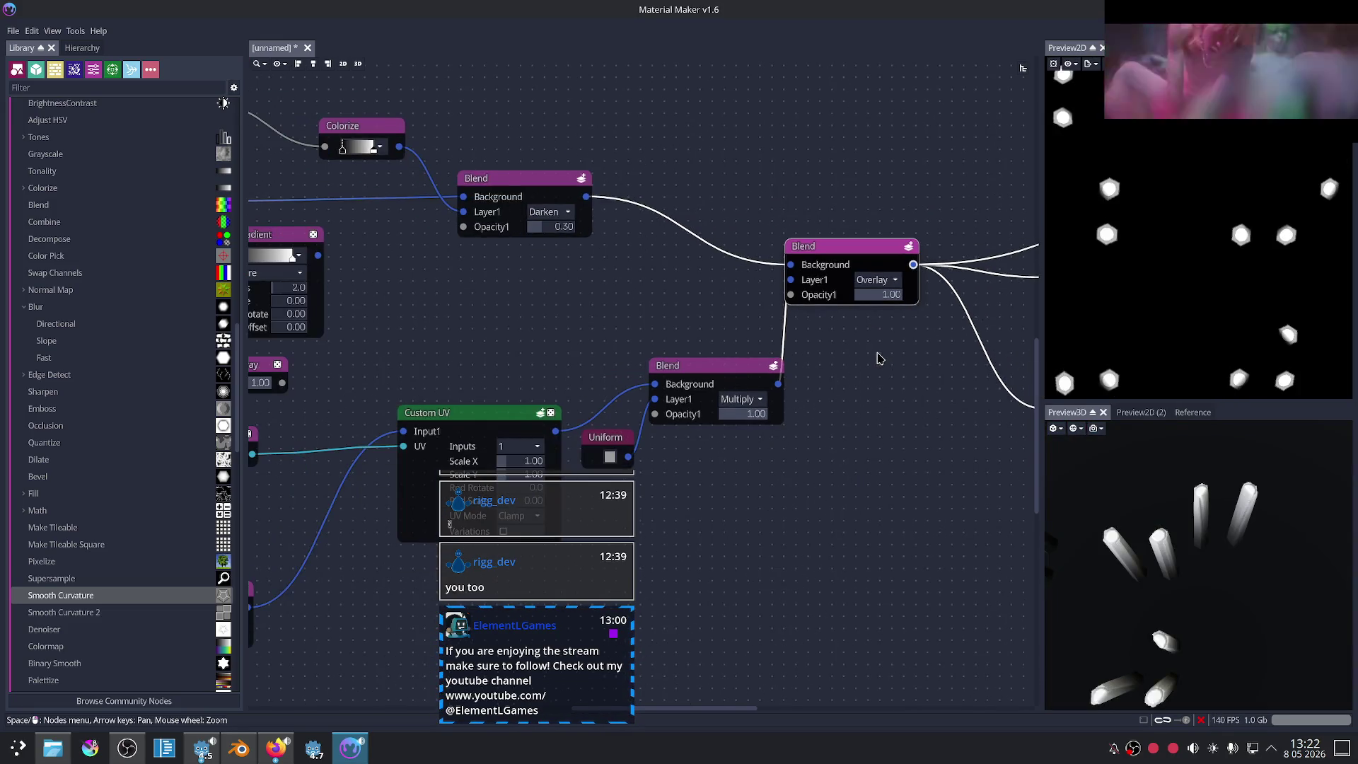
pyautogui.click(862, 281)
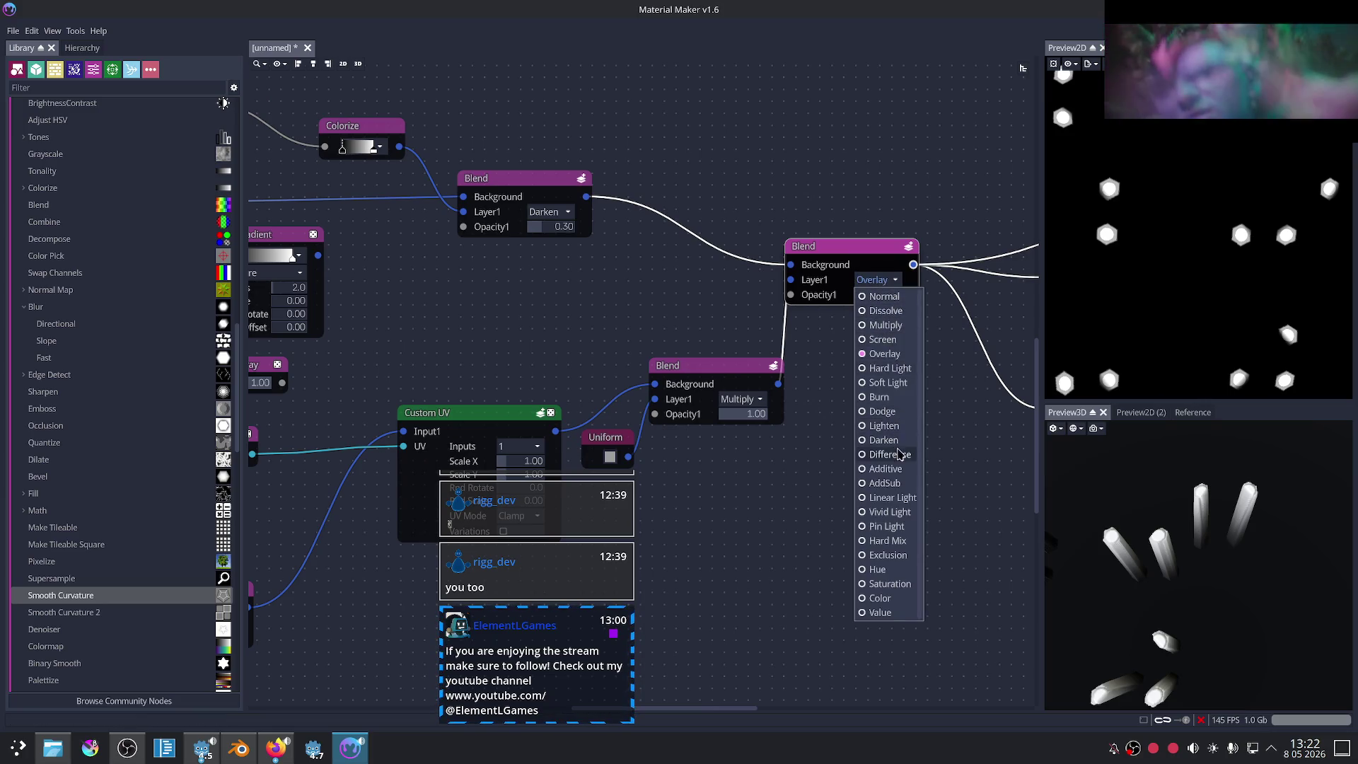
pyautogui.click(617, 301)
# Step: Preview the lower Blend and open the Uniform node's colour picker
pyautogui.hscroll(2, 618, 300)
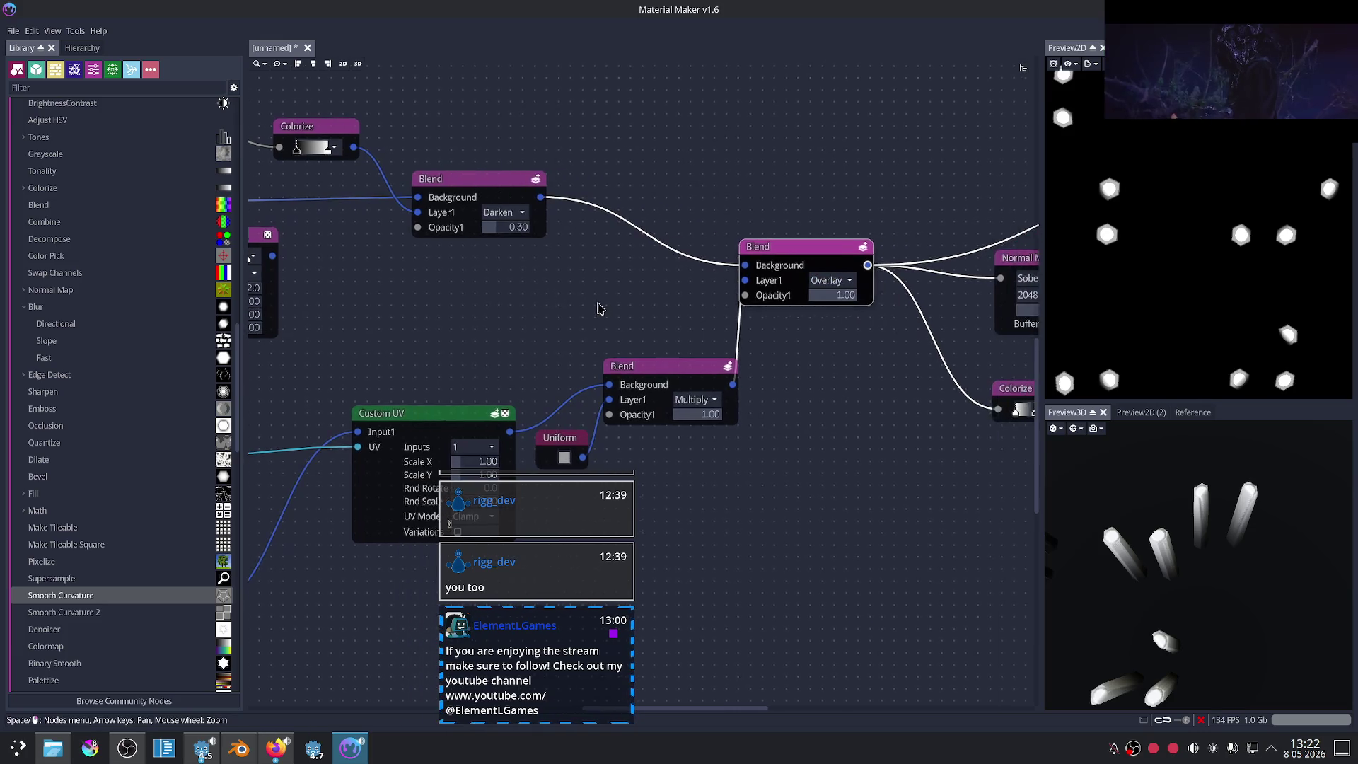
pyautogui.click(667, 374)
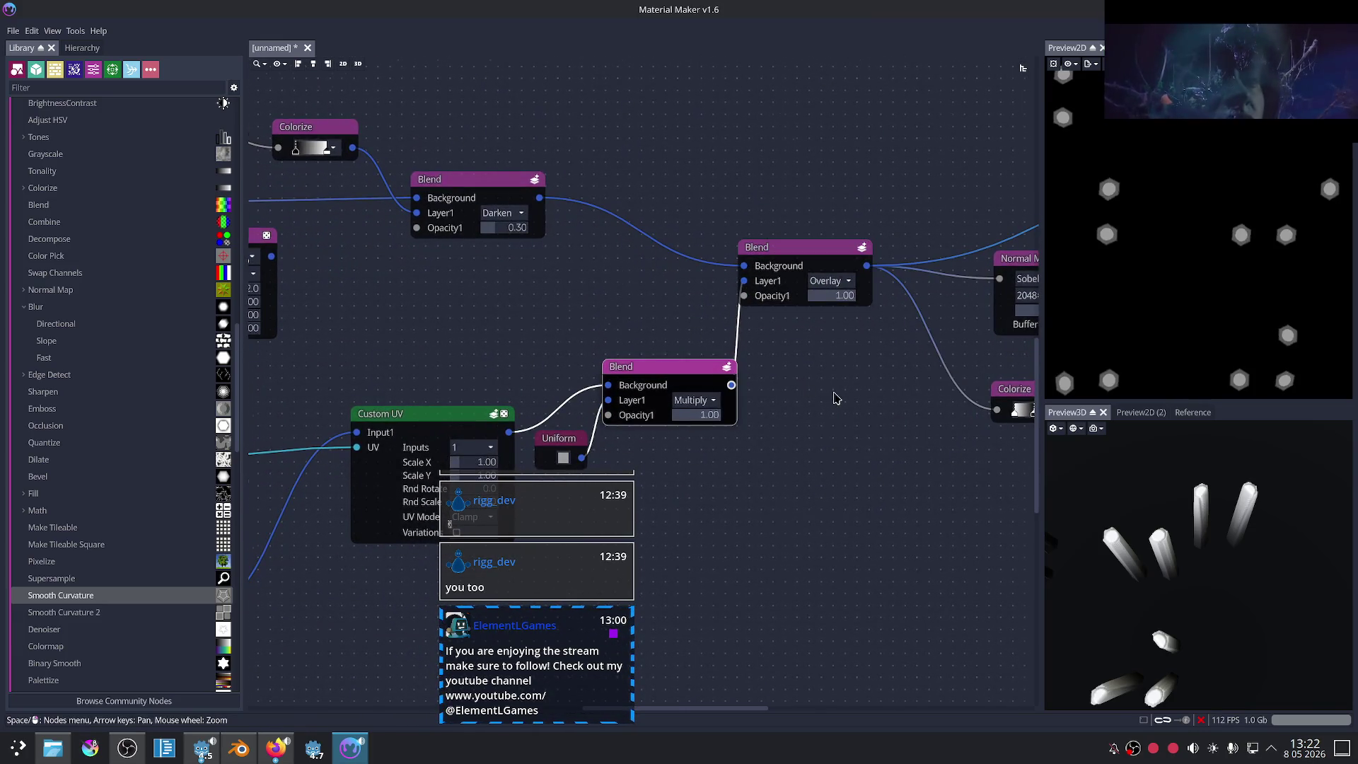
pyautogui.scroll(3, 836, 398)
pyautogui.moveTo(495, 379); pyautogui.dragTo(504, 331, button='middle')
pyautogui.click(484, 430)
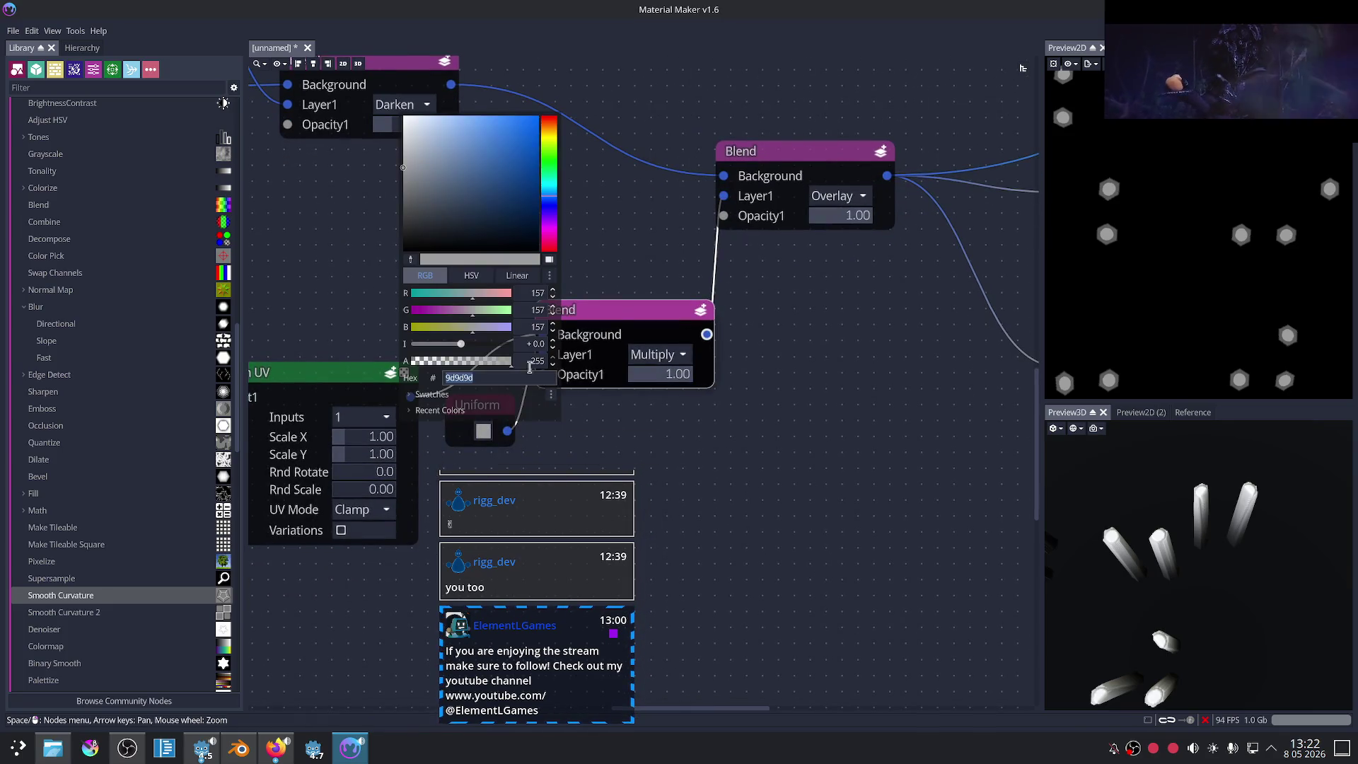
# Step: Make the Uniform colour pure red (ff0000) and return the upper Blend to Screen mode
pyautogui.moveTo(524, 155); pyautogui.dragTo(573, 113)
pyautogui.click(831, 257)
pyautogui.click(792, 169)
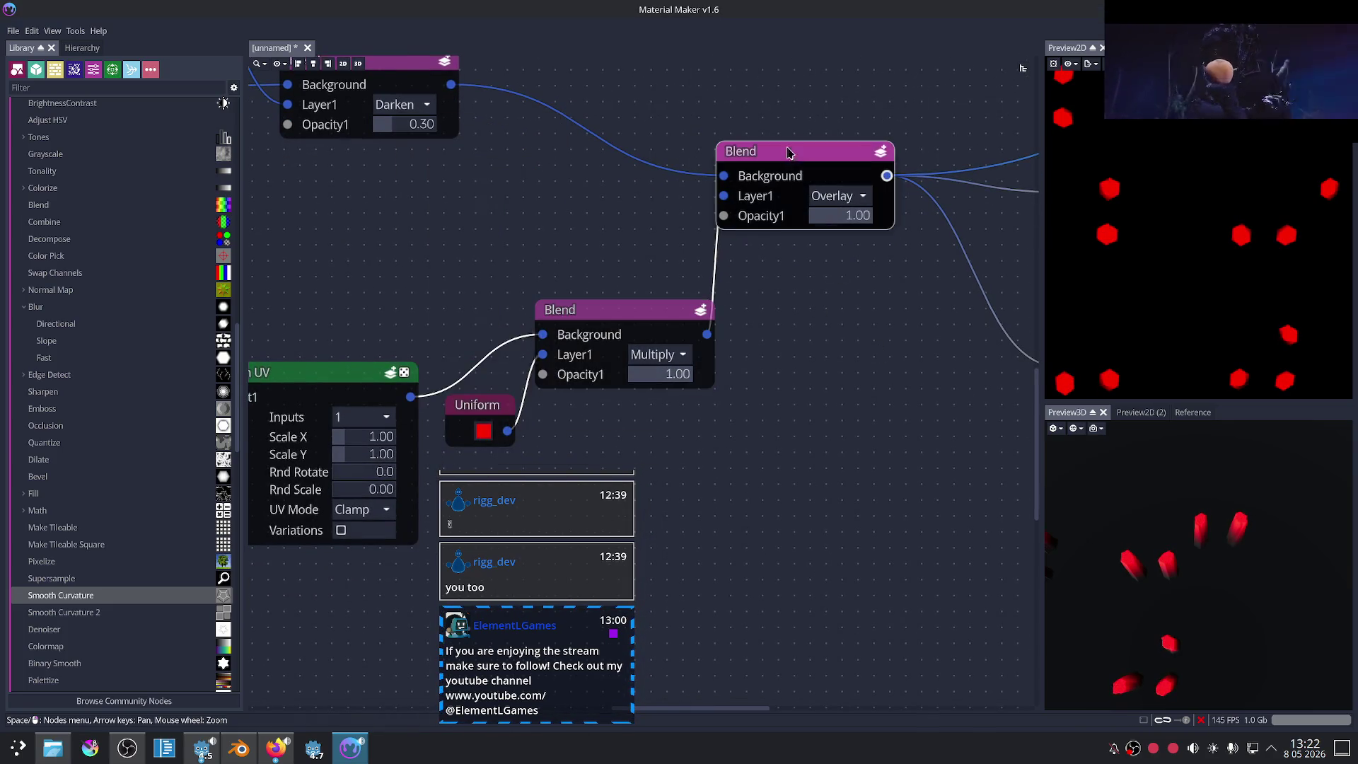
pyautogui.moveTo(852, 306); pyautogui.dragTo(833, 355, button='middle')
pyautogui.scroll(1, 833, 355)
pyautogui.click(813, 212)
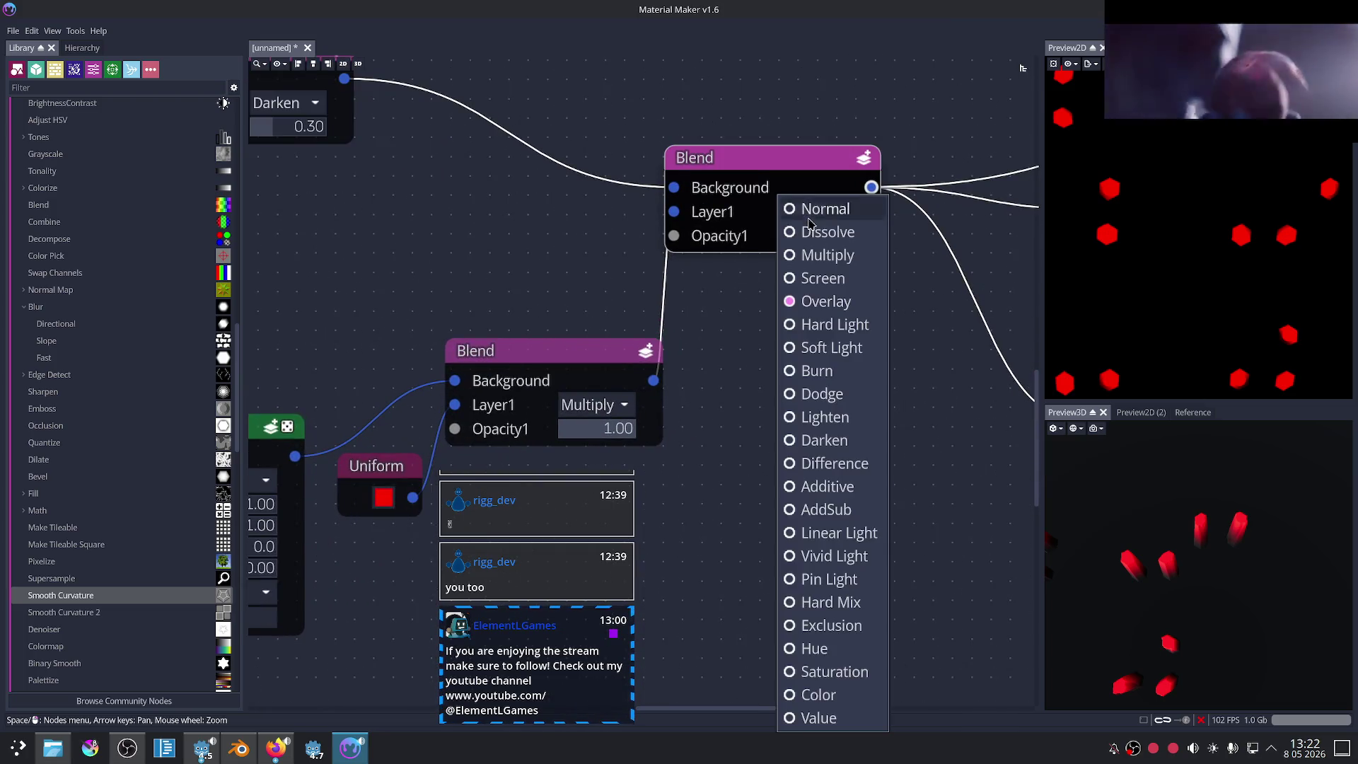
pyautogui.press('Escape')
pyautogui.press('Up')
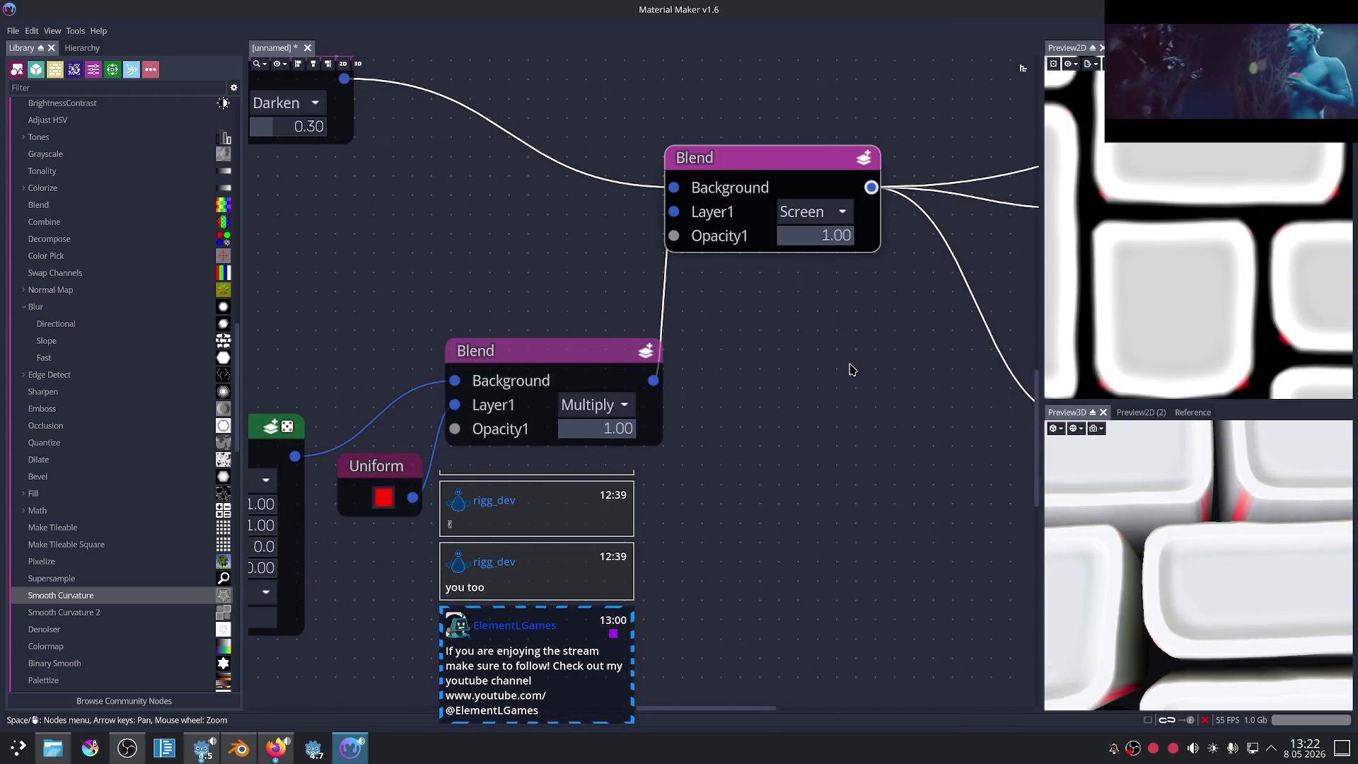
pyautogui.scroll(-2, 857, 354)
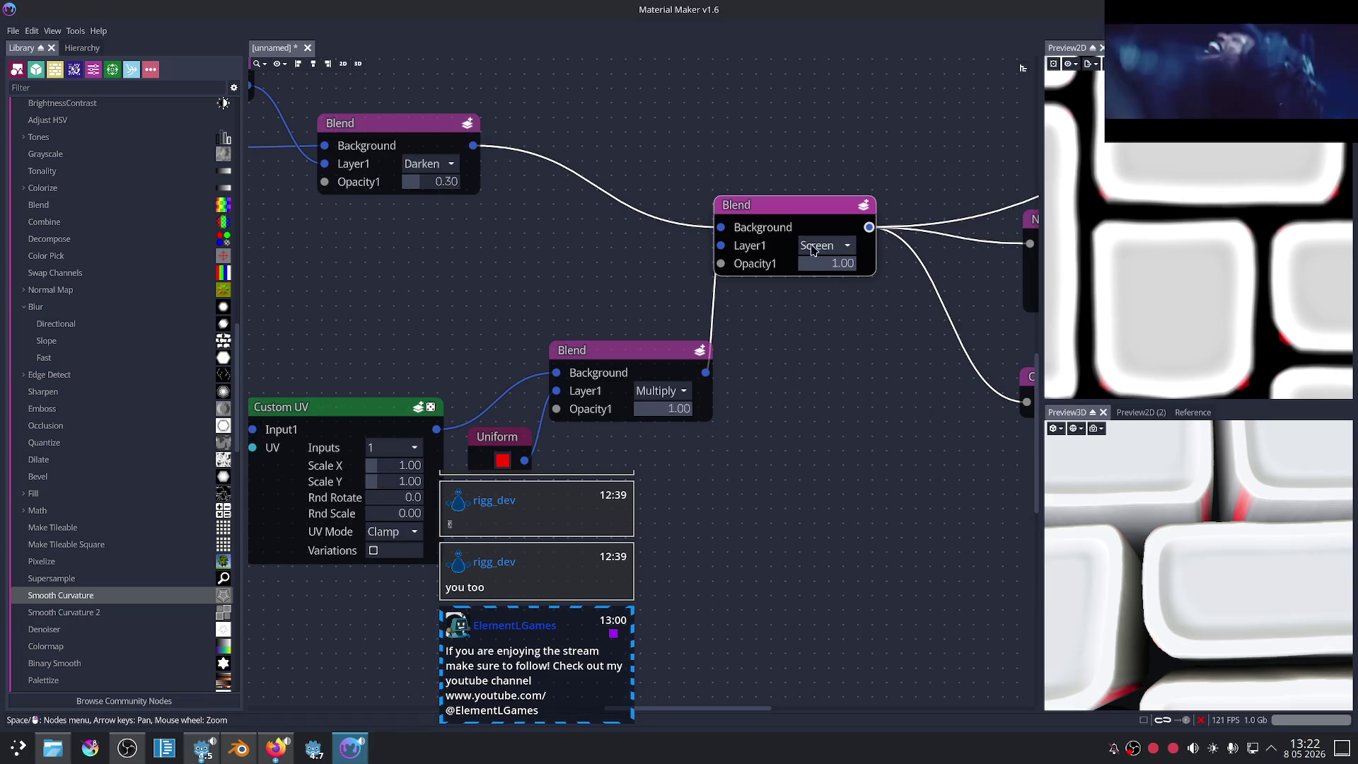
# Step: Bring the upper nodes back into view and select the upper Blend node
pyautogui.moveTo(844, 276)
pyautogui.mouseDown()
pyautogui.moveTo(817, 271)
pyautogui.moveTo(848, 273)
pyautogui.mouseUp()
pyautogui.scroll(-1, 661, 307)
pyautogui.scroll(-1, 605, 279)
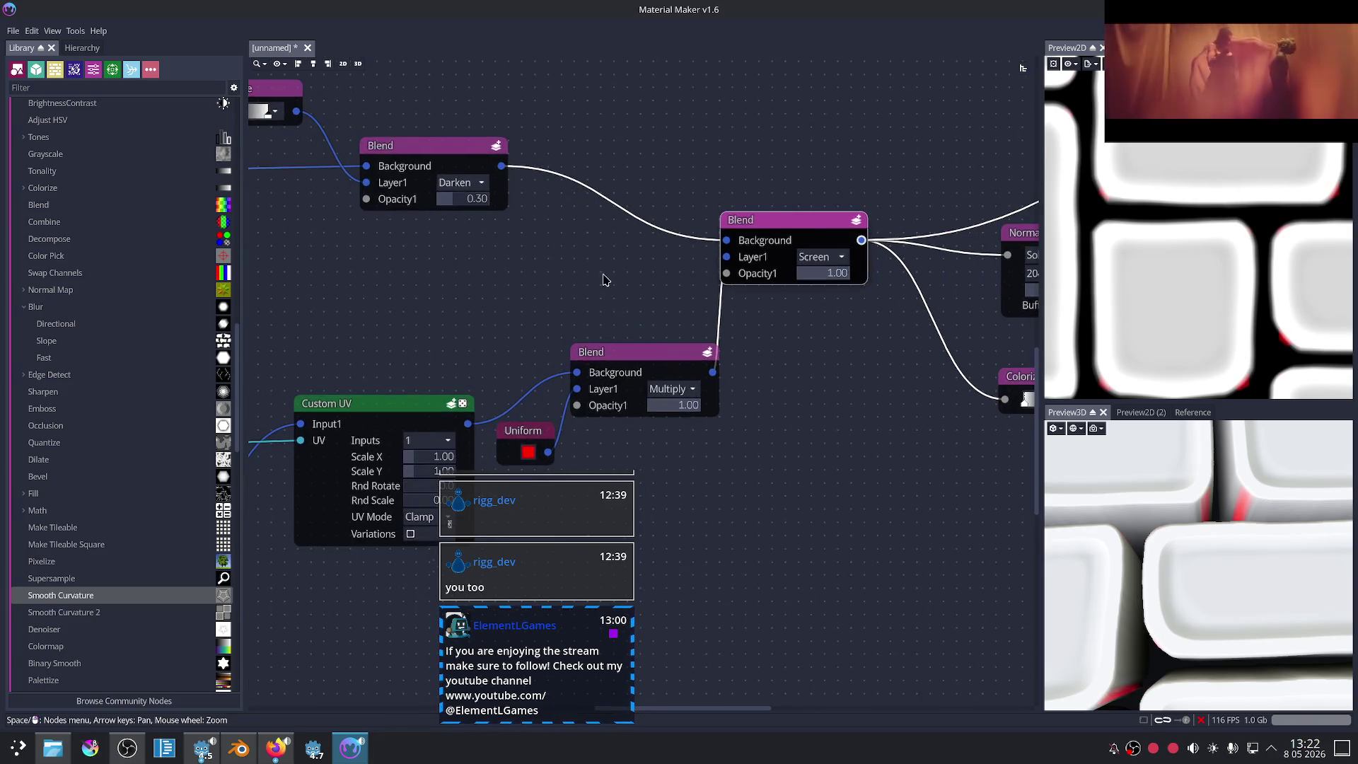
pyautogui.moveTo(583, 286); pyautogui.dragTo(630, 325, button='middle')
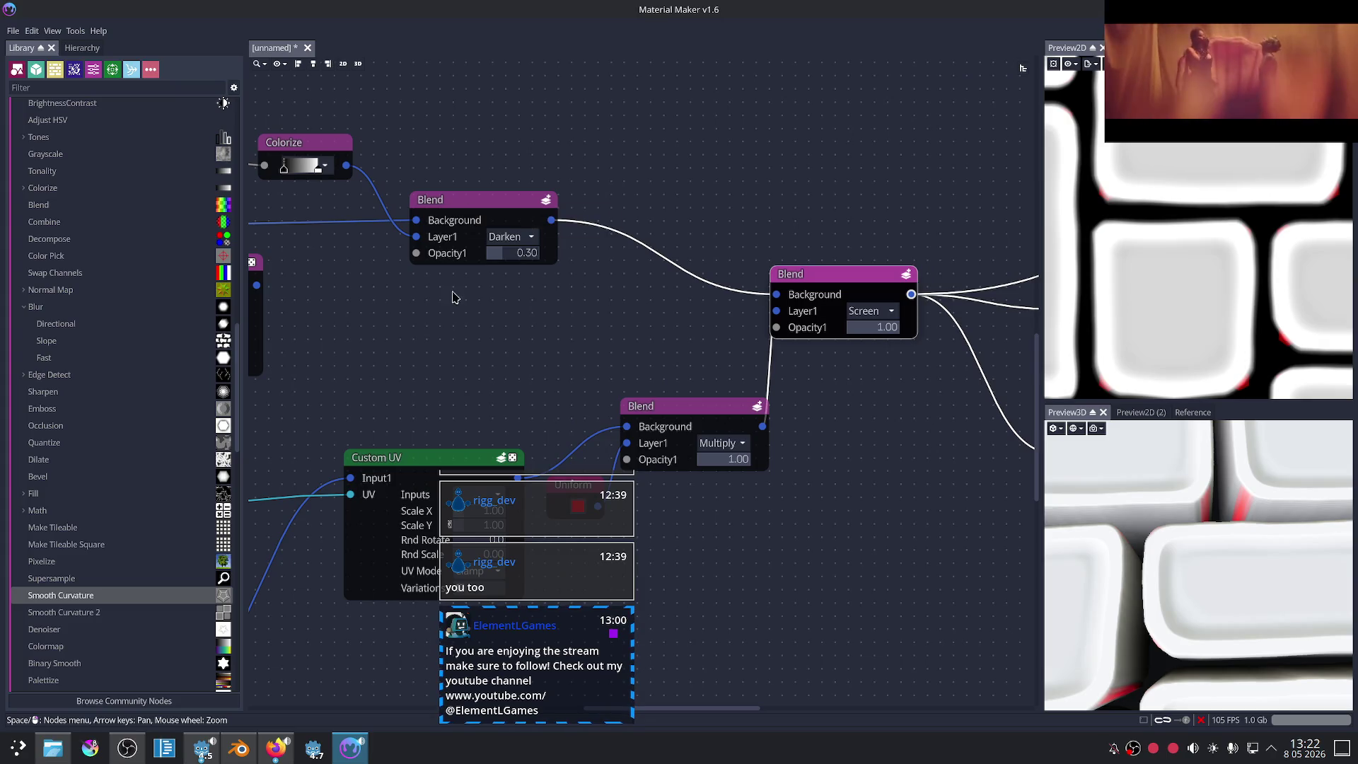
pyautogui.click(498, 198)
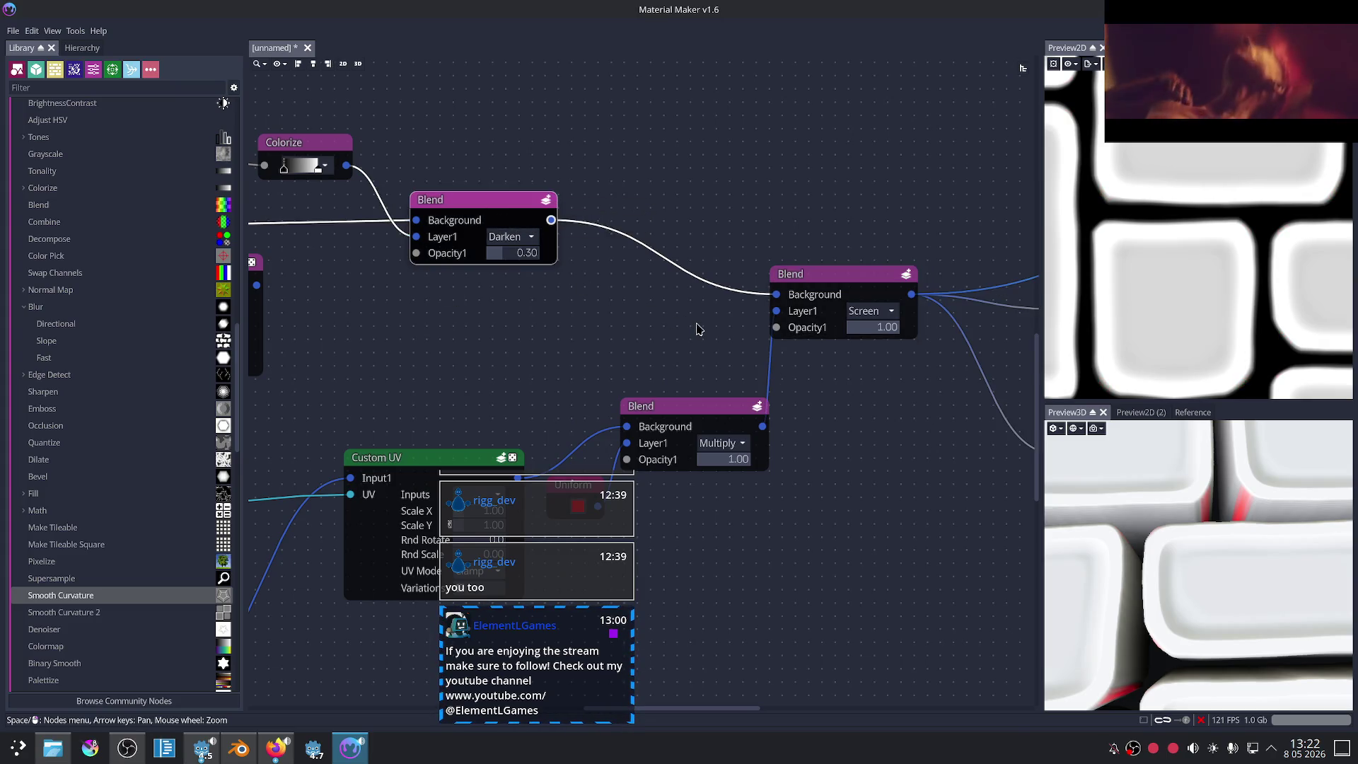
pyautogui.scroll(-2, 697, 329)
pyautogui.scroll(-1, 669, 343)
pyautogui.scroll(-1, 670, 342)
pyautogui.scroll(-1, 722, 312)
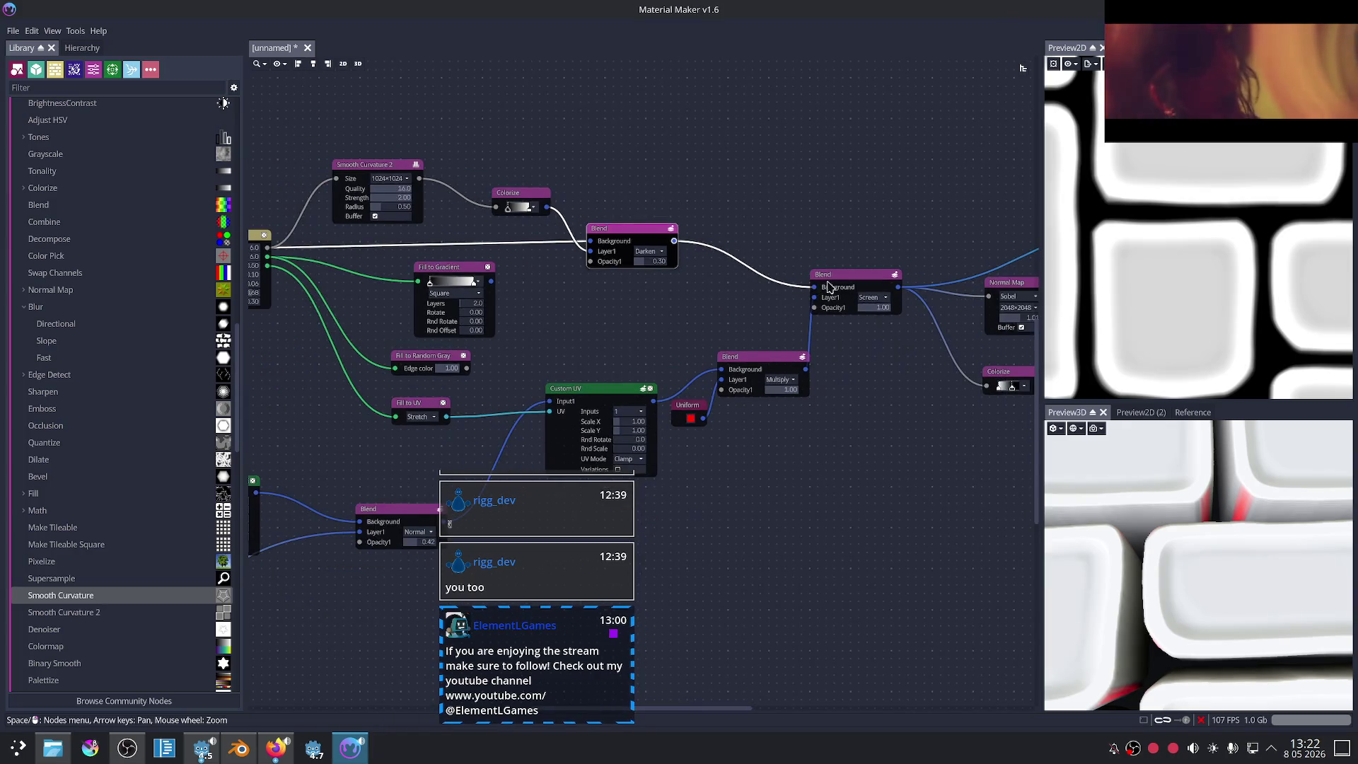
# Step: Wire the brick pattern into the Screen Blend's opacity, then undo that connection
pyautogui.click(829, 287)
pyautogui.scroll(-1, 621, 324)
pyautogui.moveTo(621, 324); pyautogui.dragTo(684, 324, button='middle')
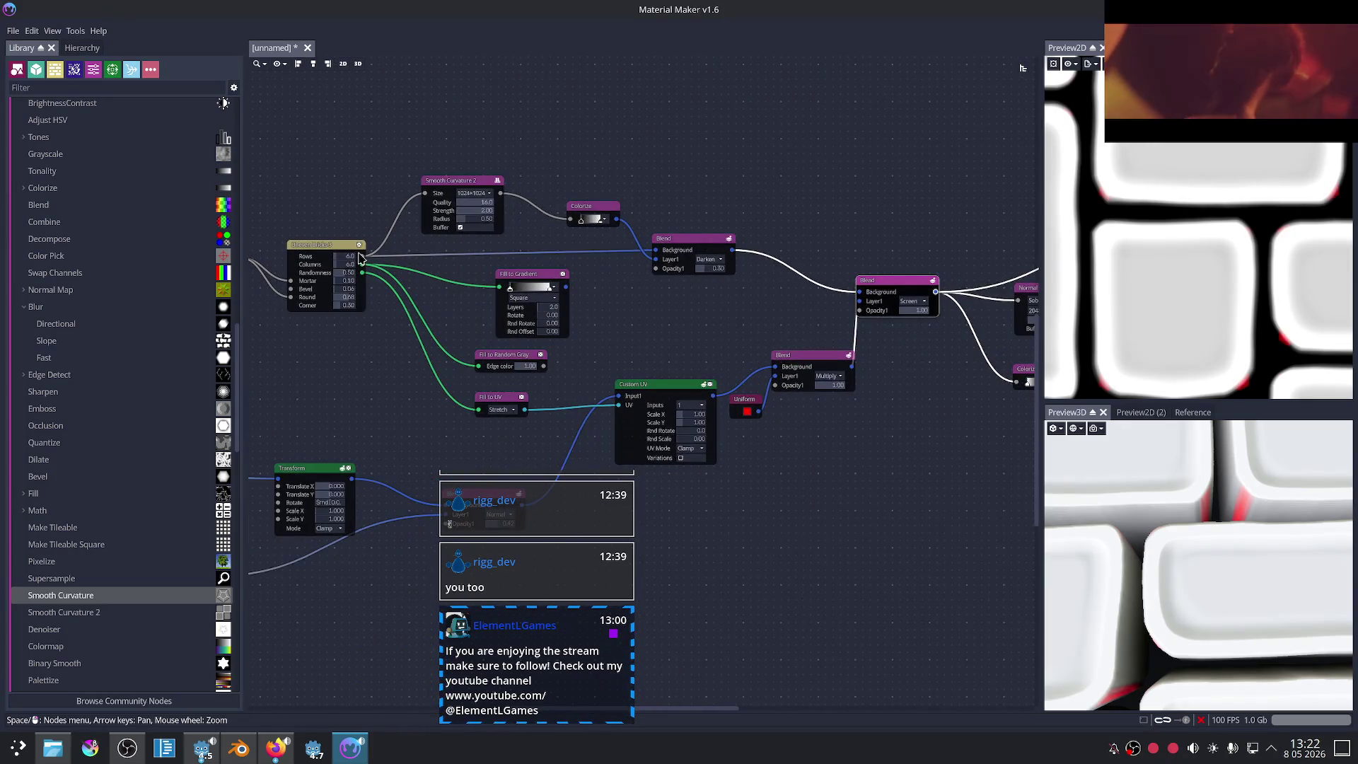
pyautogui.moveTo(362, 258); pyautogui.dragTo(850, 316)
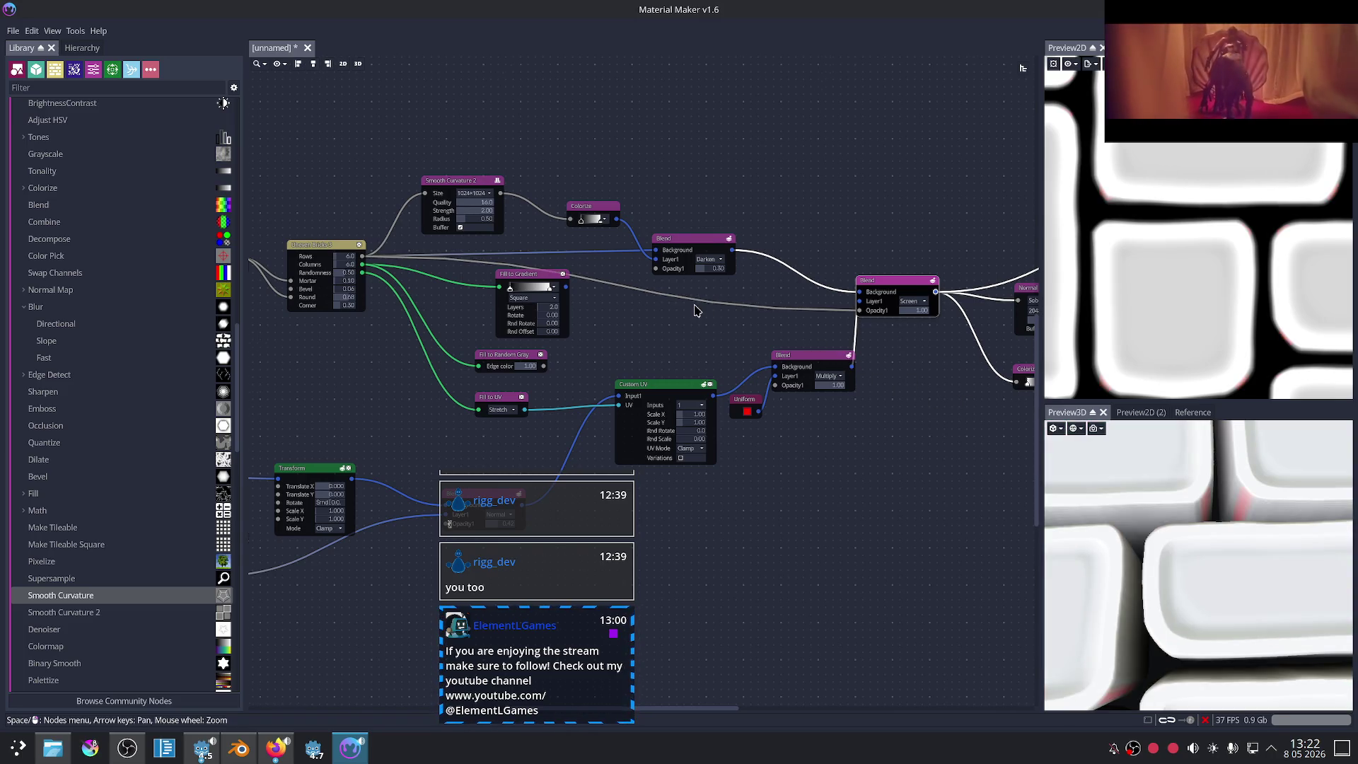
pyautogui.scroll(2, 695, 310)
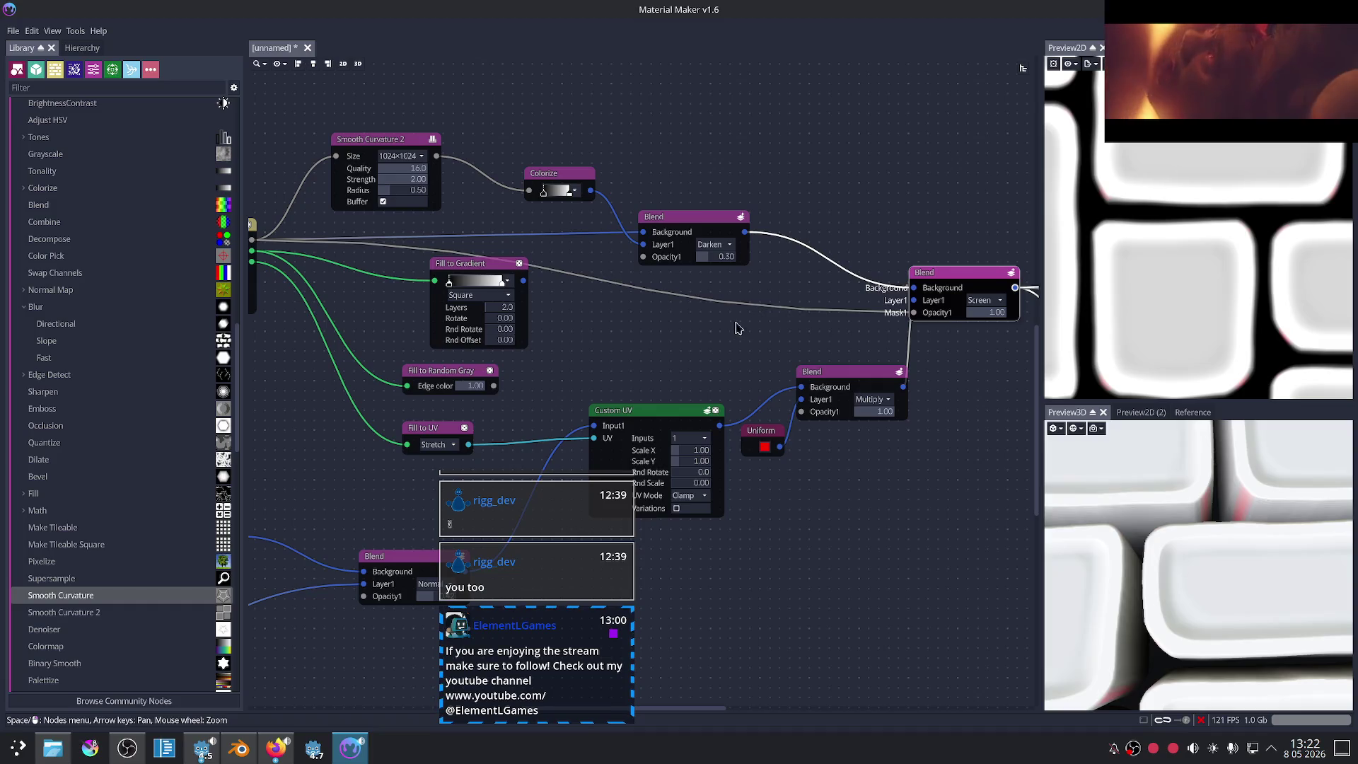
pyautogui.hotkey('ctrl', 'z')
# Step: Try the Colorize output as the Screen Blend's opacity mask and preview both Blends
pyautogui.click(566, 172)
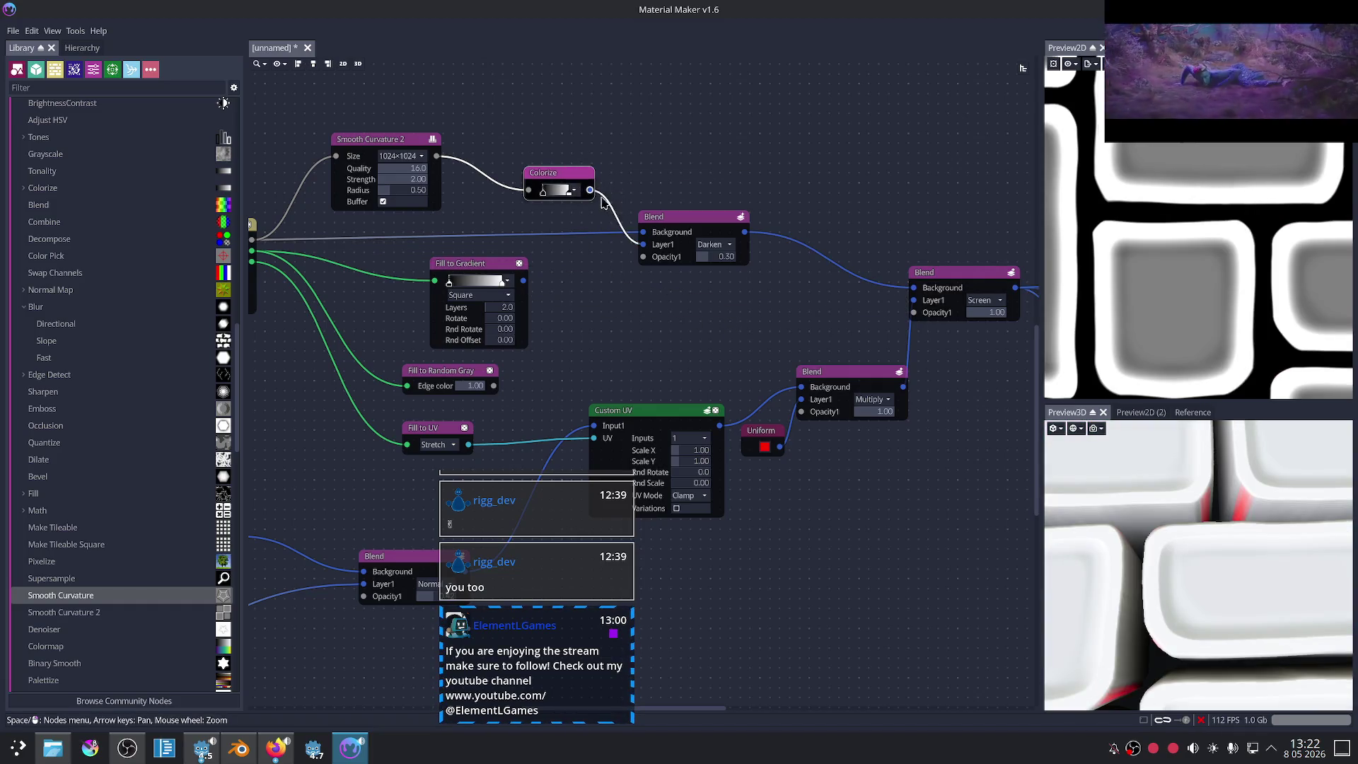
pyautogui.moveTo(590, 190); pyautogui.dragTo(897, 313)
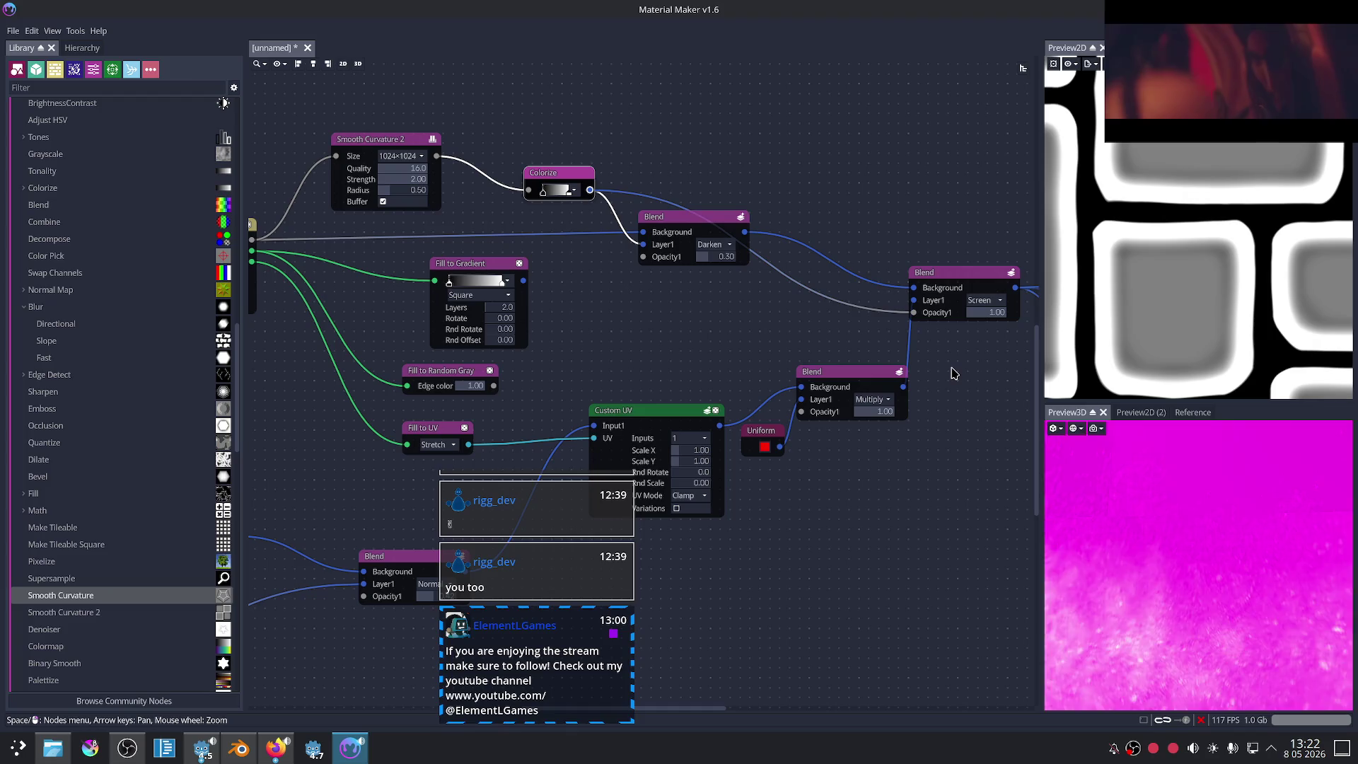
pyautogui.scroll(2, 849, 368)
pyautogui.click(790, 367)
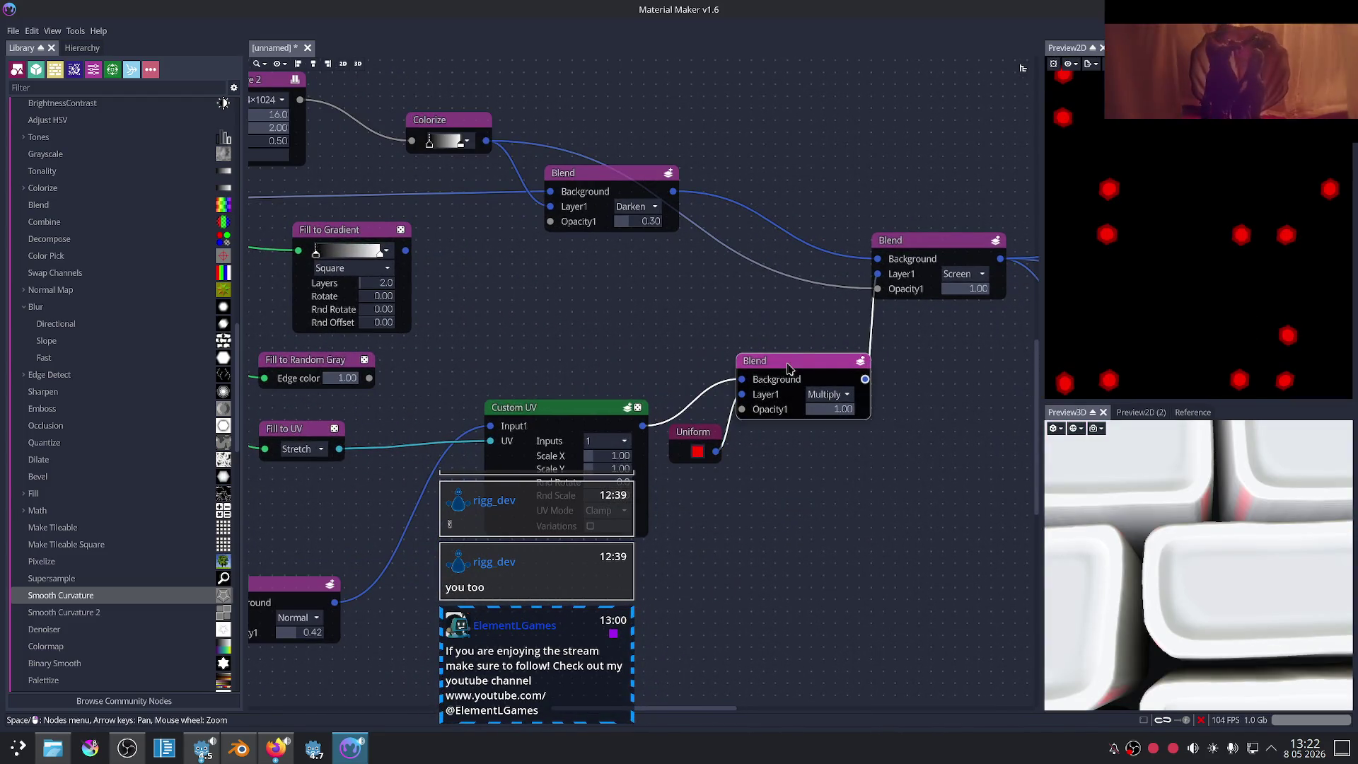
pyautogui.click(914, 249)
# Step: Test Smooth Curvature 2 as the opacity mask, disconnect it, then drag out from the Darken Blend
pyautogui.moveTo(939, 398)
pyautogui.mouseDown(button='middle')
pyautogui.moveTo(843, 419)
pyautogui.moveTo(837, 446)
pyautogui.mouseUp(button='middle')
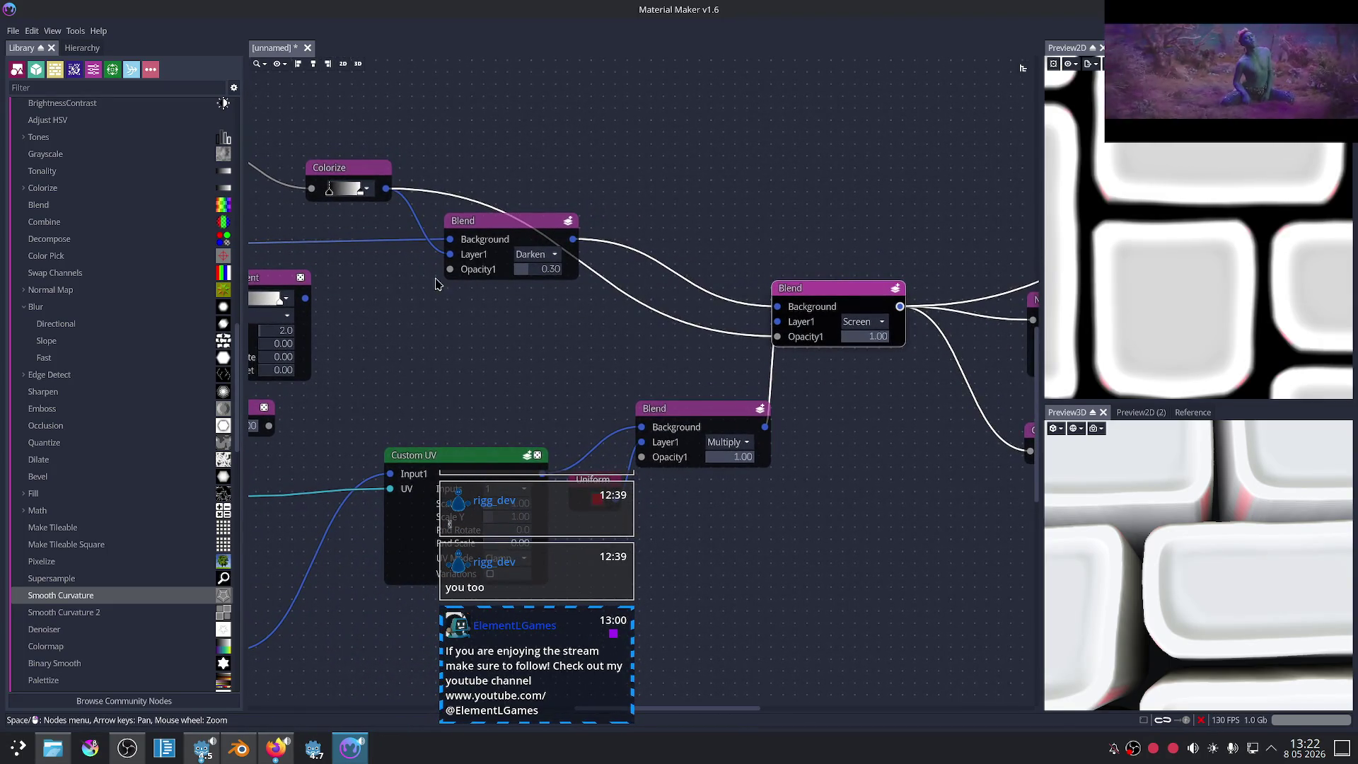
pyautogui.moveTo(412, 239); pyautogui.dragTo(514, 297, button='middle')
pyautogui.moveTo(308, 180); pyautogui.dragTo(884, 370)
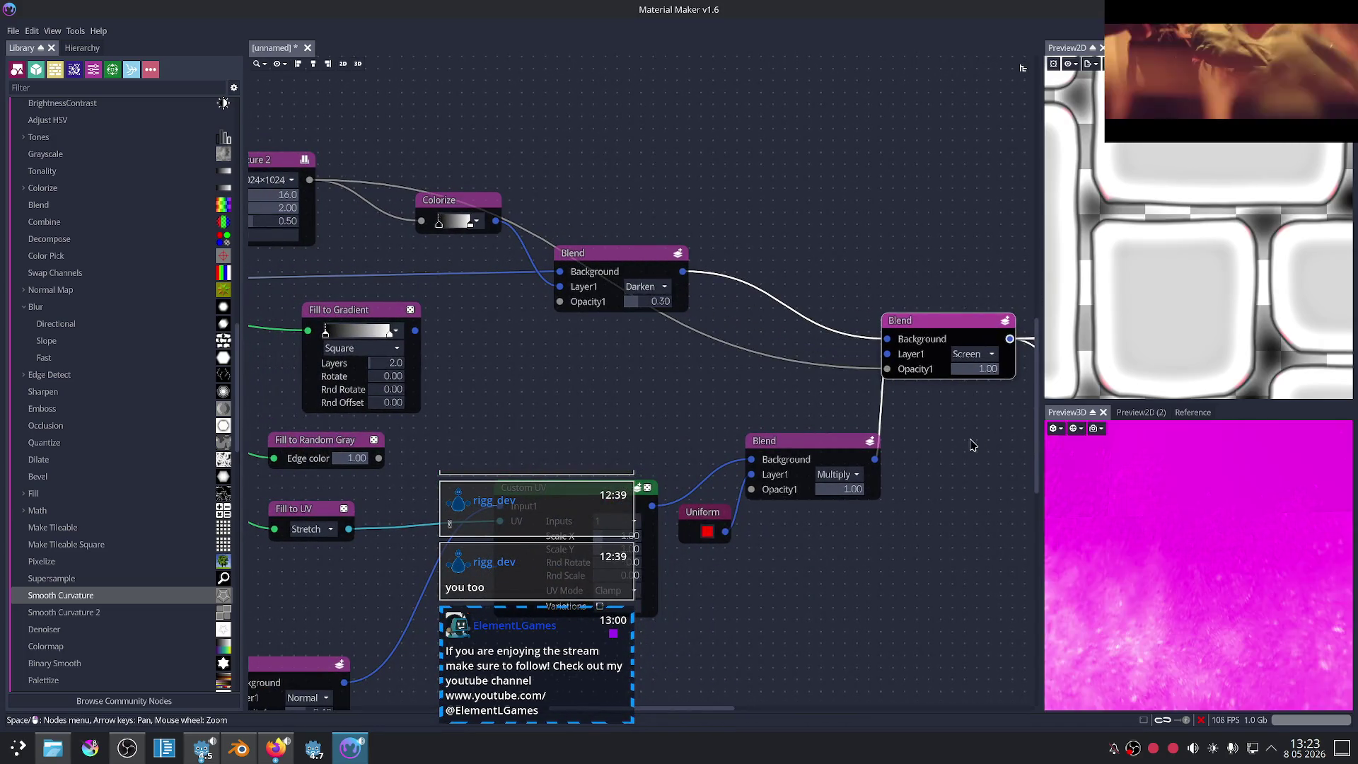
pyautogui.moveTo(948, 446); pyautogui.dragTo(875, 430, button='middle')
pyautogui.moveTo(815, 354); pyautogui.dragTo(743, 359)
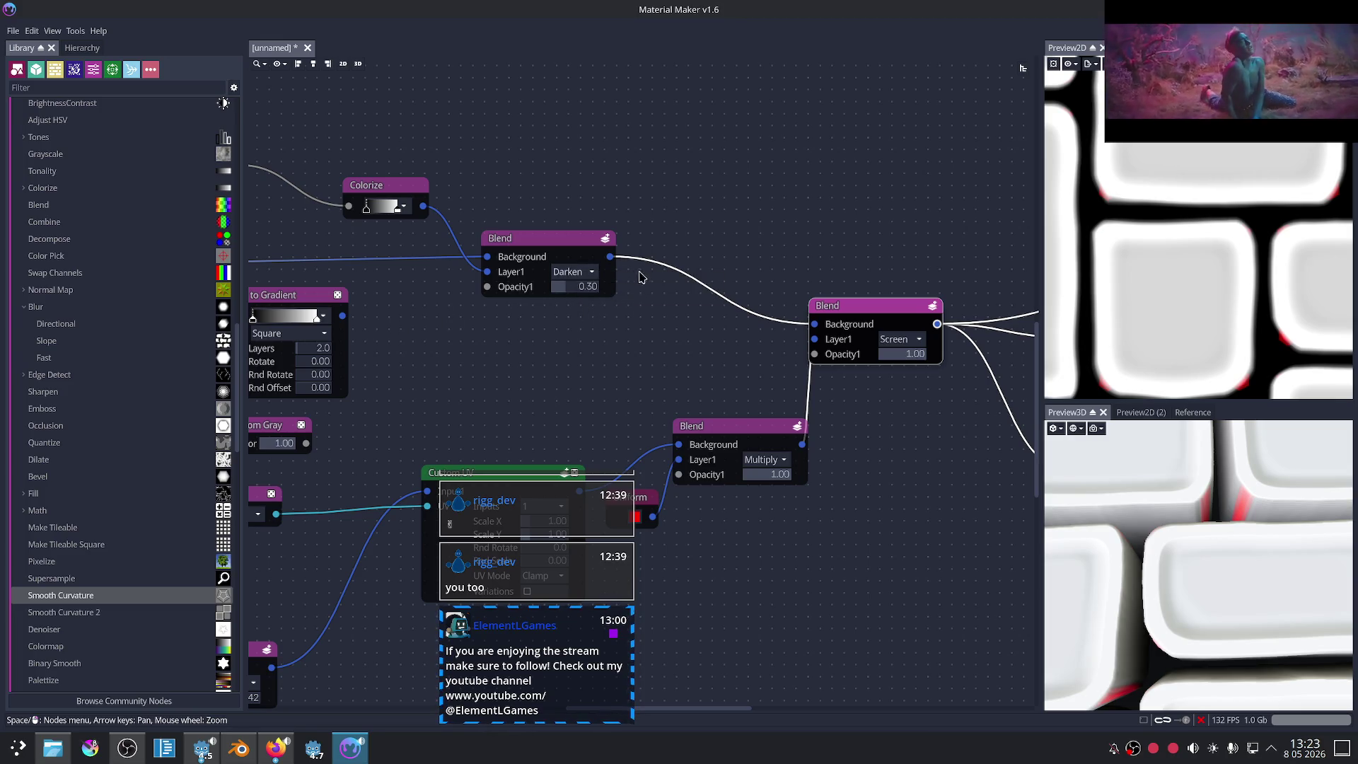
pyautogui.moveTo(611, 256); pyautogui.dragTo(740, 155)
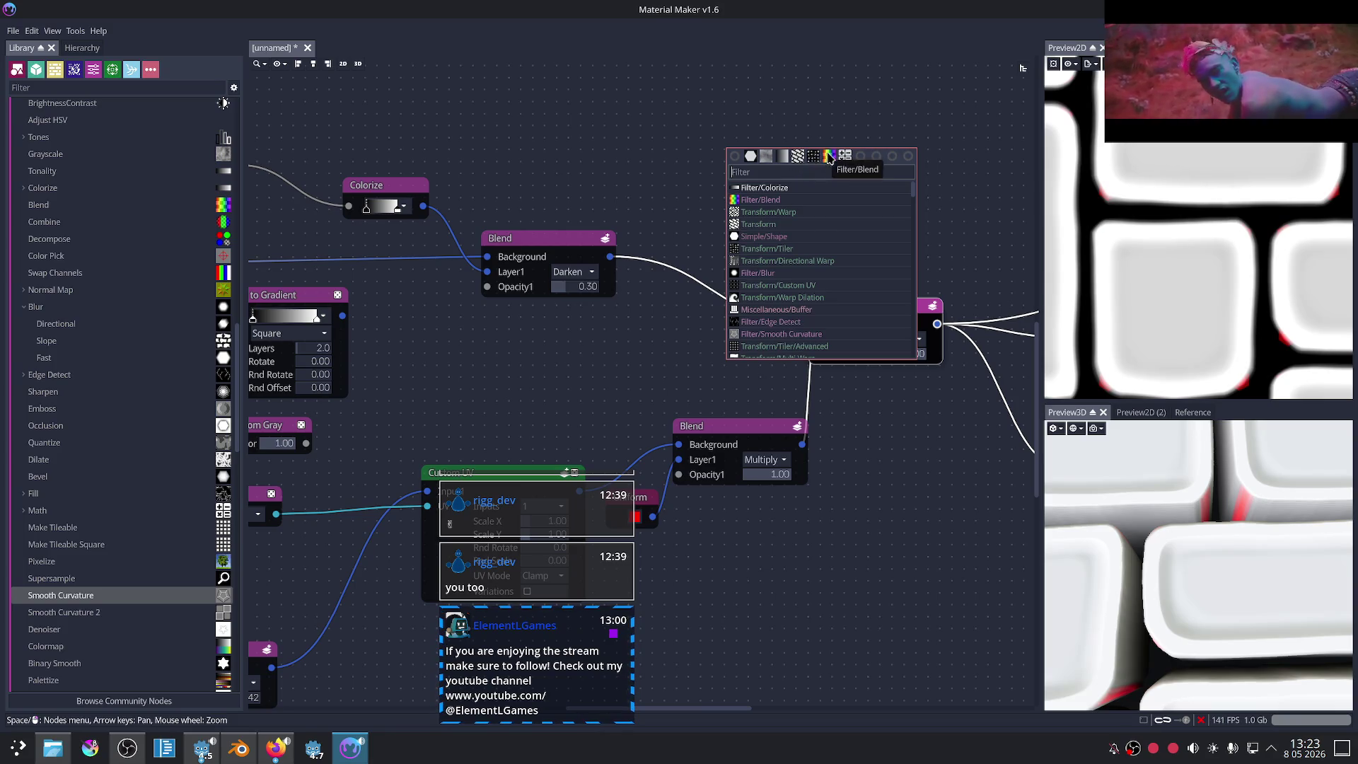
# Step: Add a Filter/Blend after the Darken Blend and plug a Simple/Uniform colour into it
pyautogui.click(829, 156)
pyautogui.moveTo(725, 169); pyautogui.dragTo(578, 142)
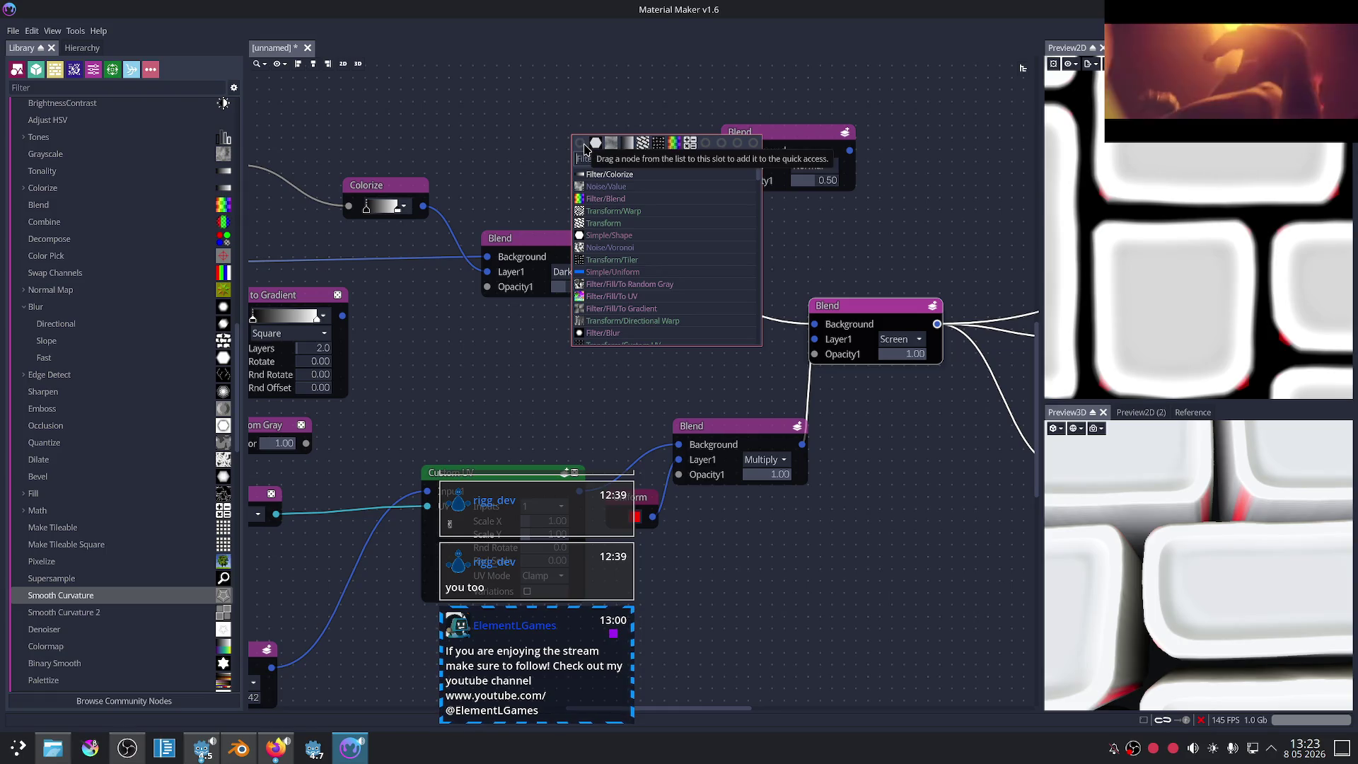
pyautogui.write('uni')
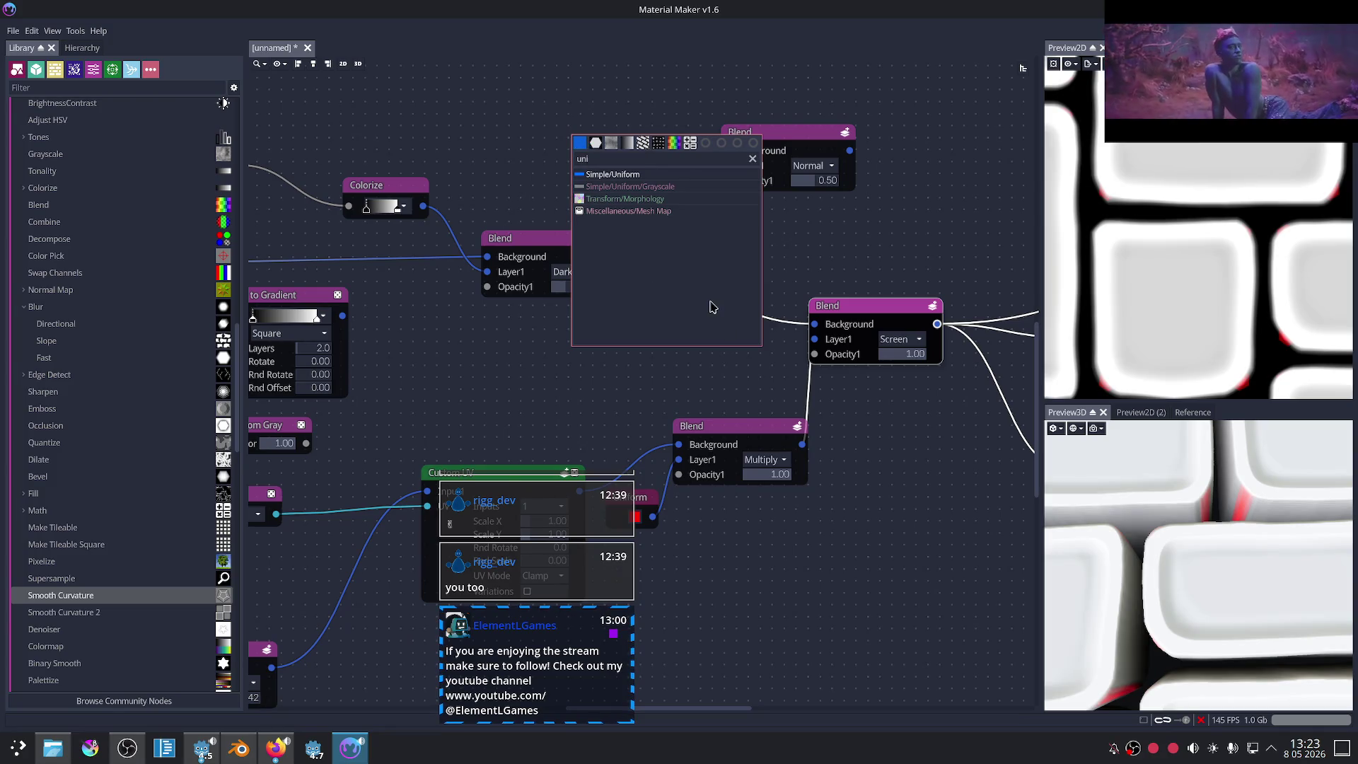
pyautogui.click(581, 145)
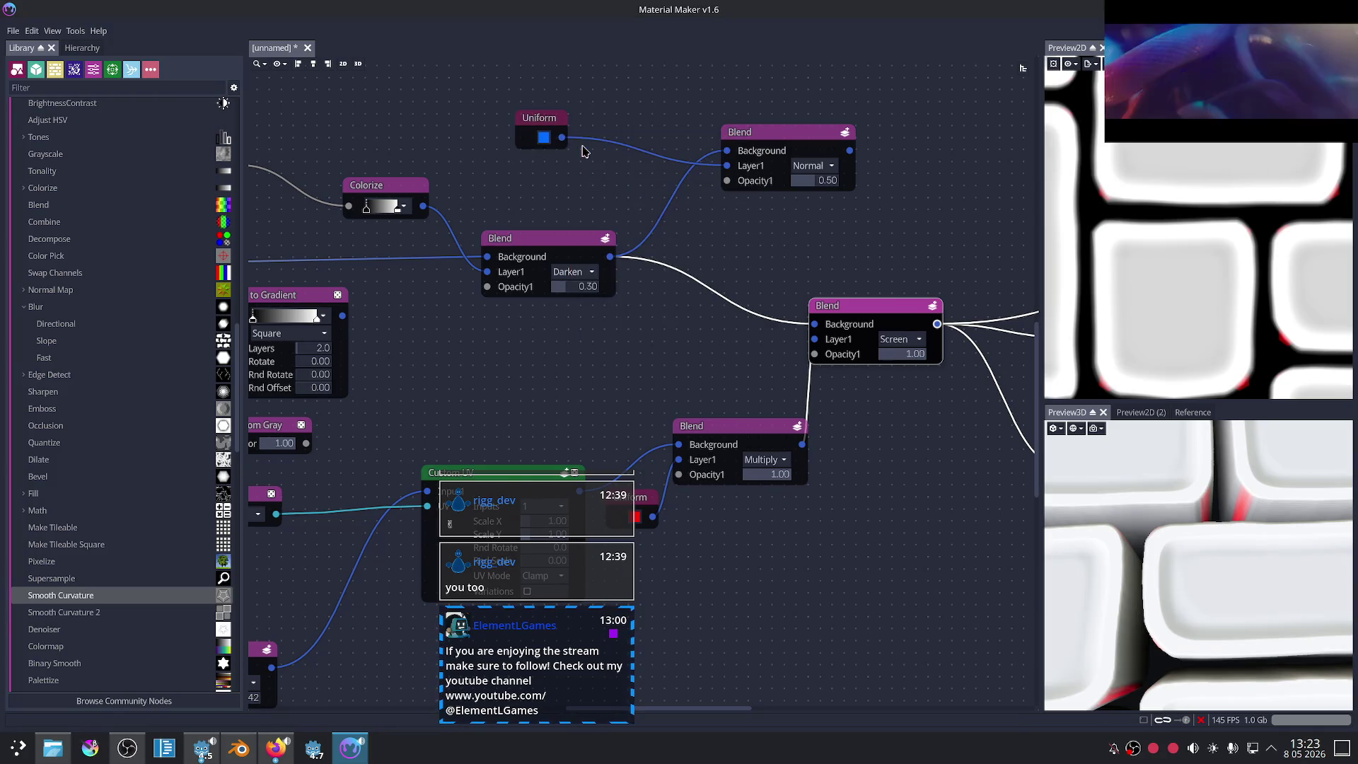
# Step: Set the new Blend to Multiply at 1.00 opacity and feed it into the Screen Blend's Background
pyautogui.click(544, 138)
pyautogui.click(778, 233)
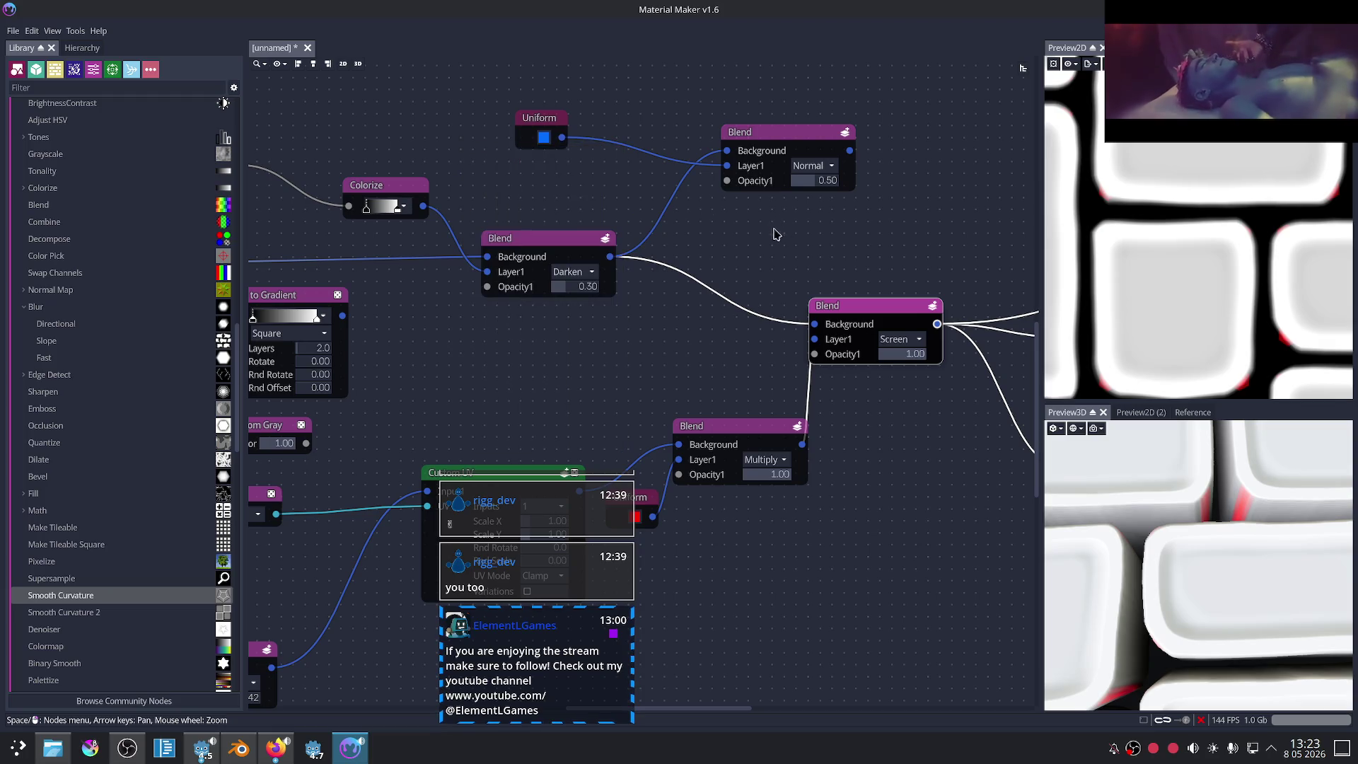
pyautogui.click(814, 165)
pyautogui.click(814, 211)
pyautogui.moveTo(811, 185); pyautogui.dragTo(884, 188)
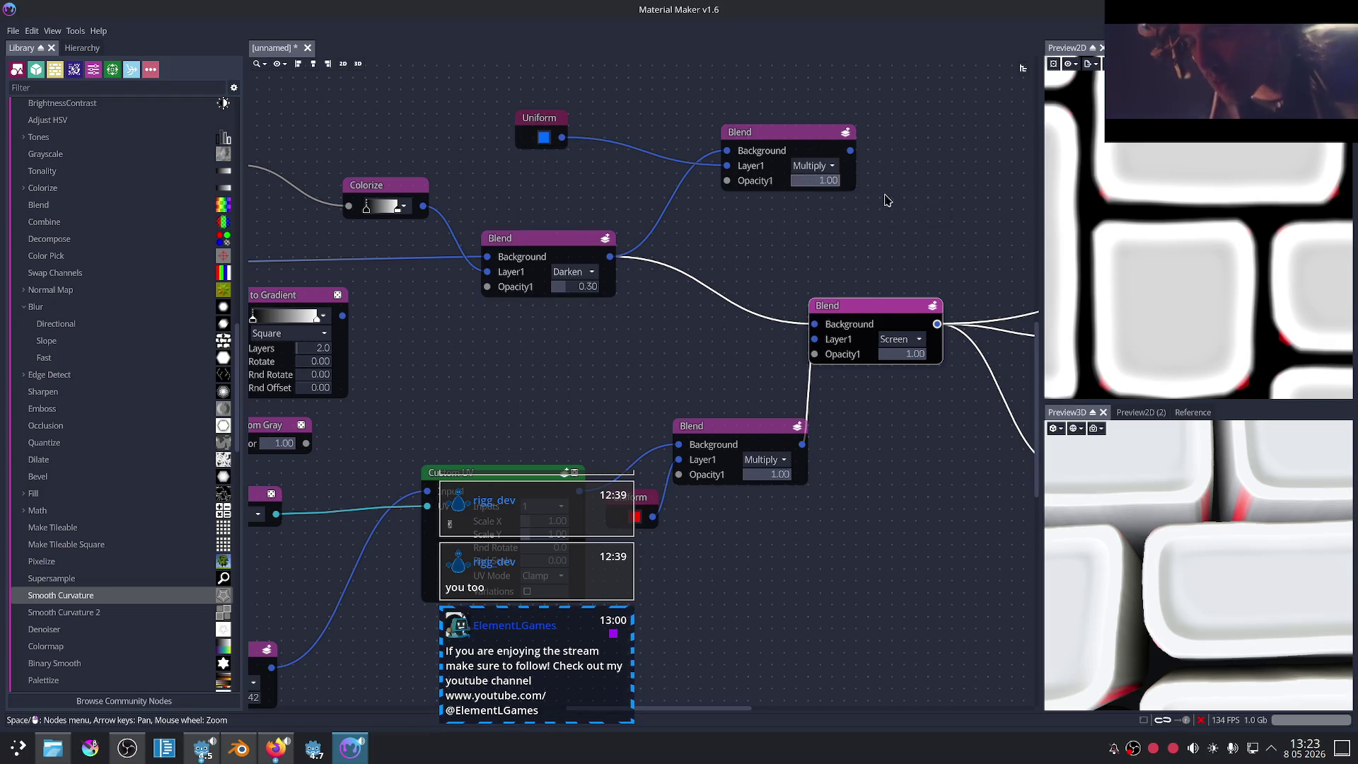
pyautogui.moveTo(847, 167); pyautogui.dragTo(731, 174, button='middle')
pyautogui.moveTo(734, 159); pyautogui.dragTo(688, 332)
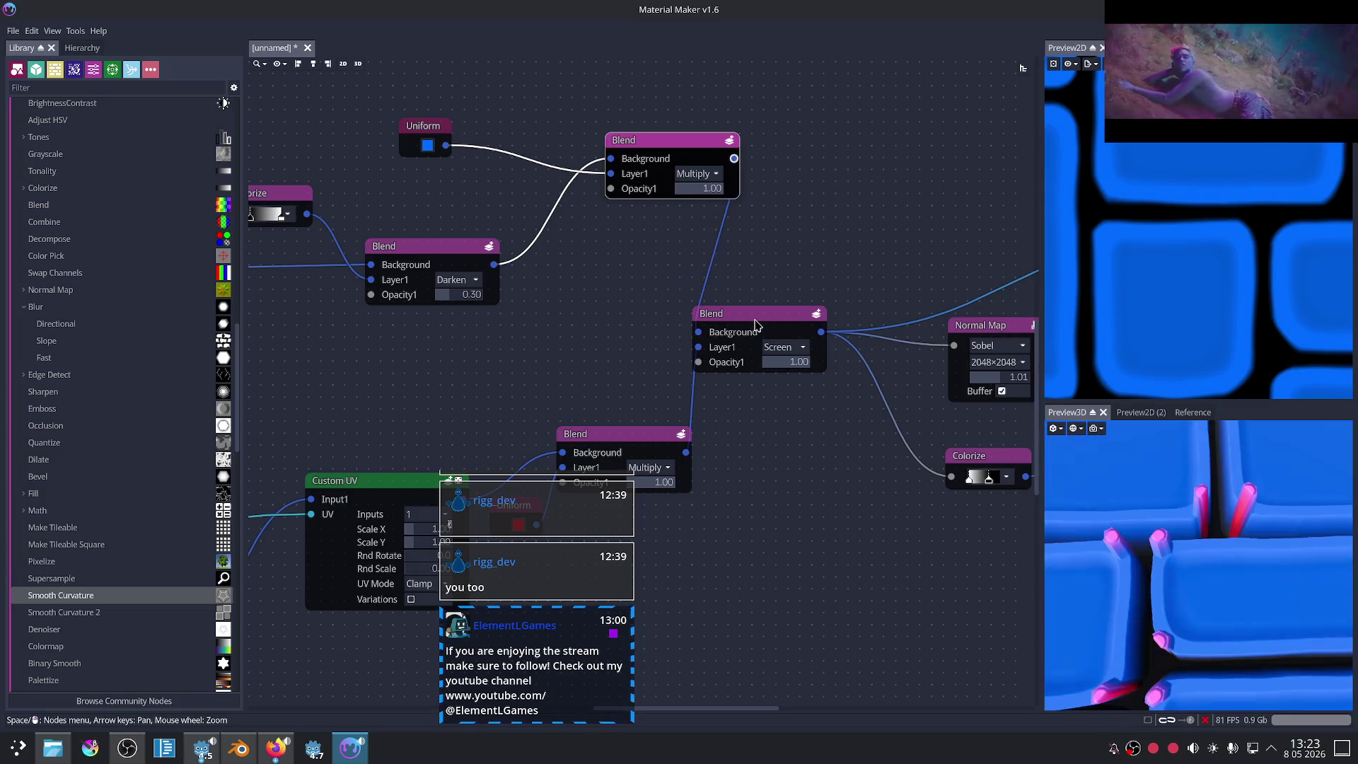
# Step: Change the Uniform colour to dark red #651810
pyautogui.scroll(-1, 772, 424)
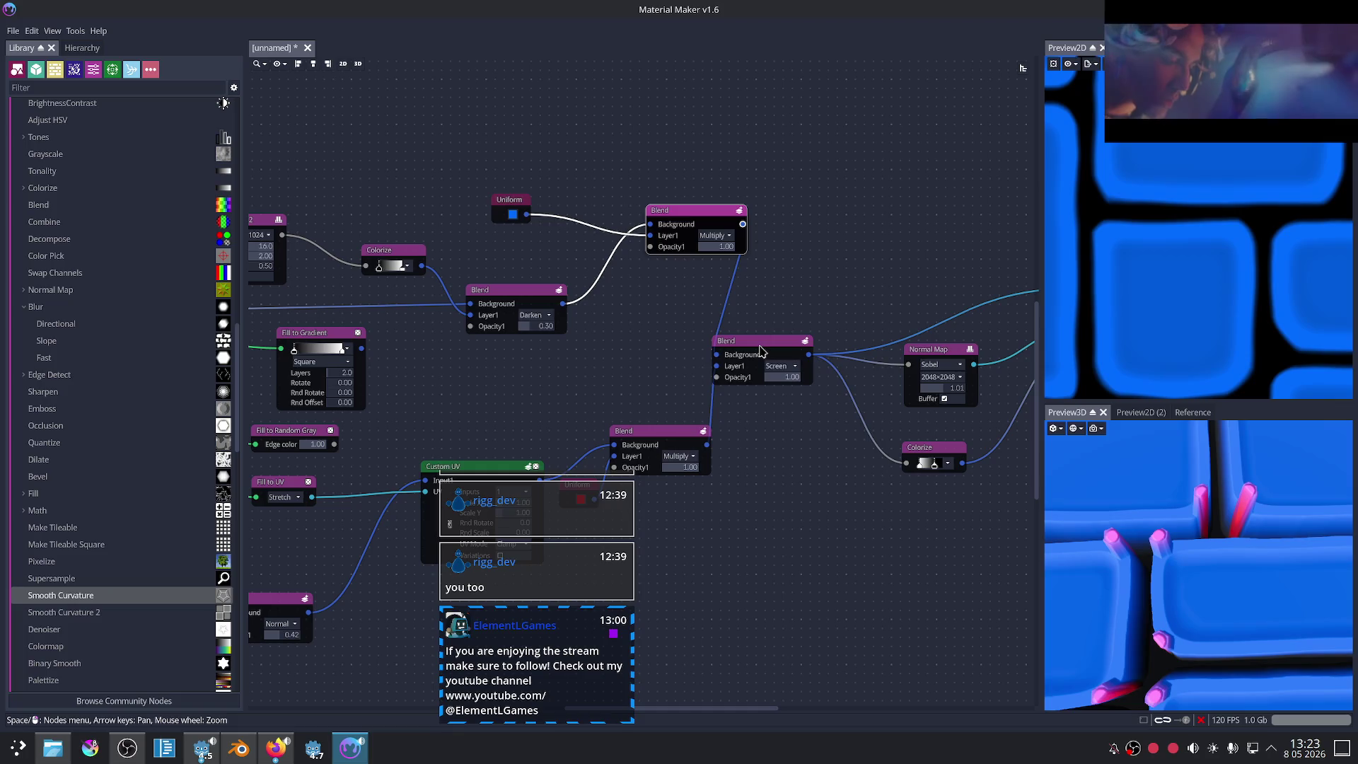
pyautogui.scroll(1, 795, 413)
pyautogui.scroll(1, 781, 417)
pyautogui.scroll(1, 767, 421)
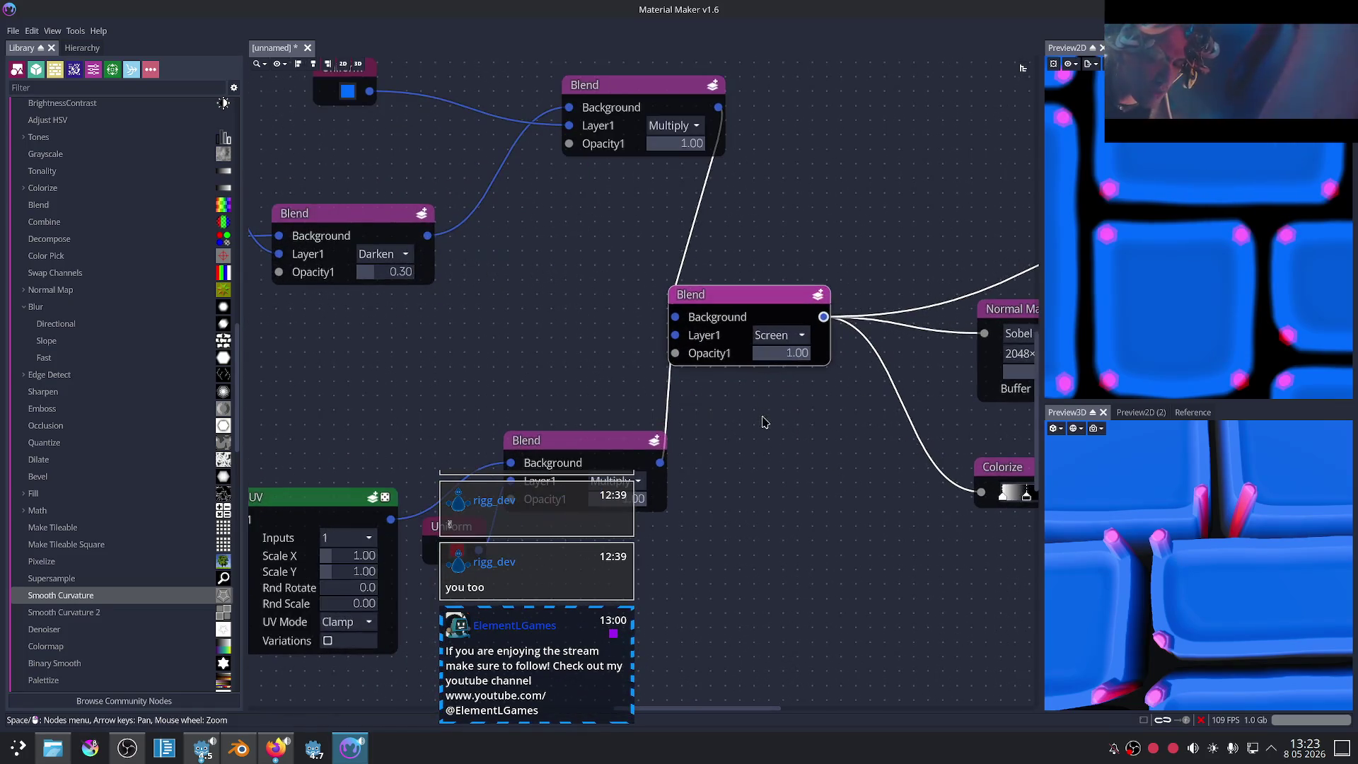
pyautogui.moveTo(763, 422); pyautogui.dragTo(784, 488, button='middle')
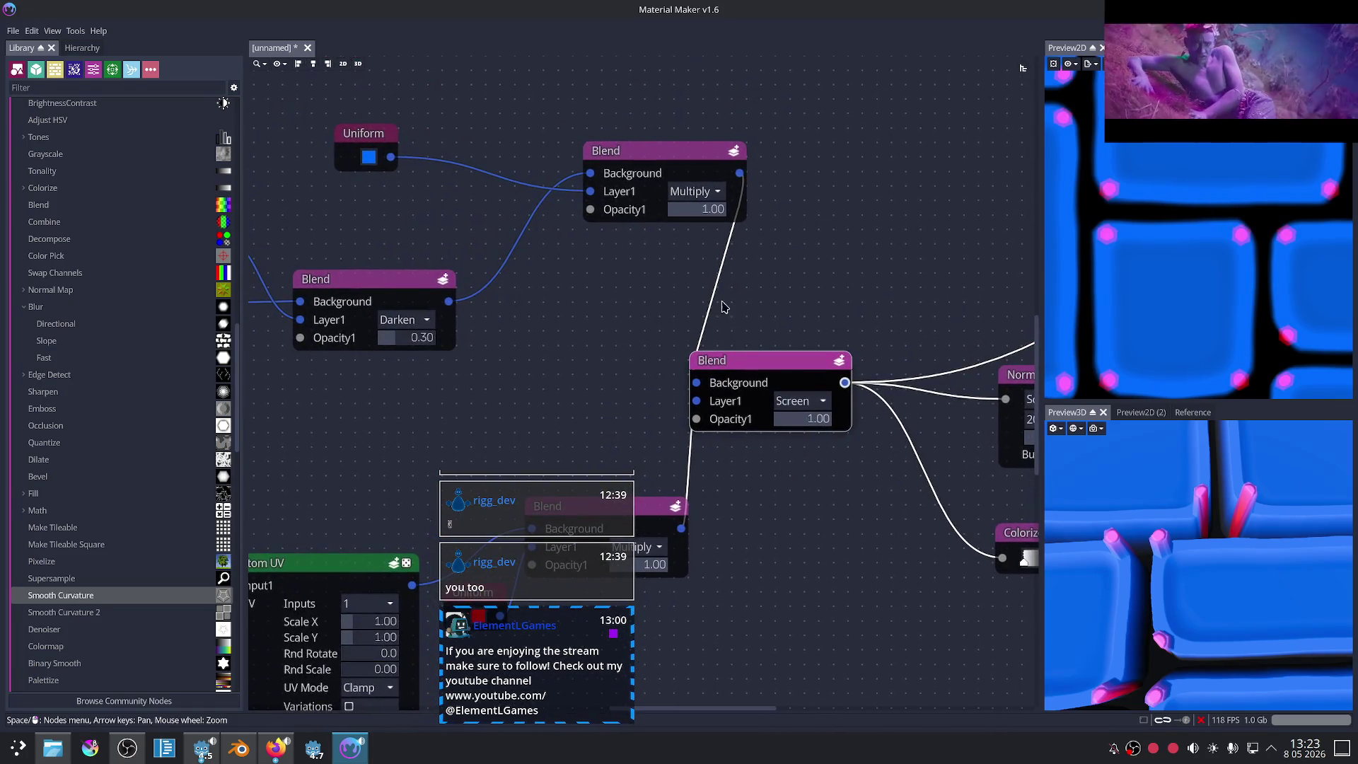
pyautogui.click(368, 156)
pyautogui.moveTo(412, 256)
pyautogui.mouseDown()
pyautogui.moveTo(423, 267)
pyautogui.moveTo(391, 253)
pyautogui.mouseUp()
pyautogui.click(437, 177)
pyautogui.click(402, 257)
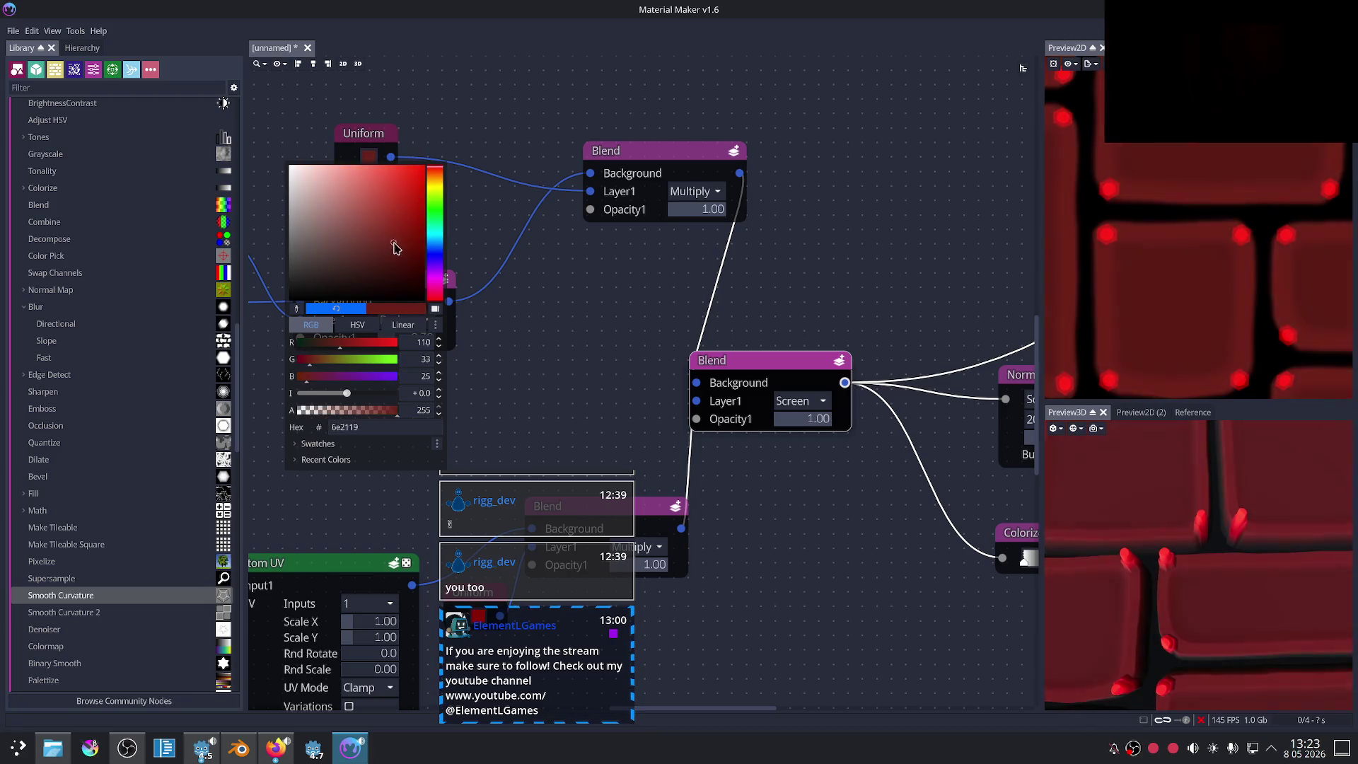
pyautogui.moveTo(401, 253); pyautogui.dragTo(404, 248)
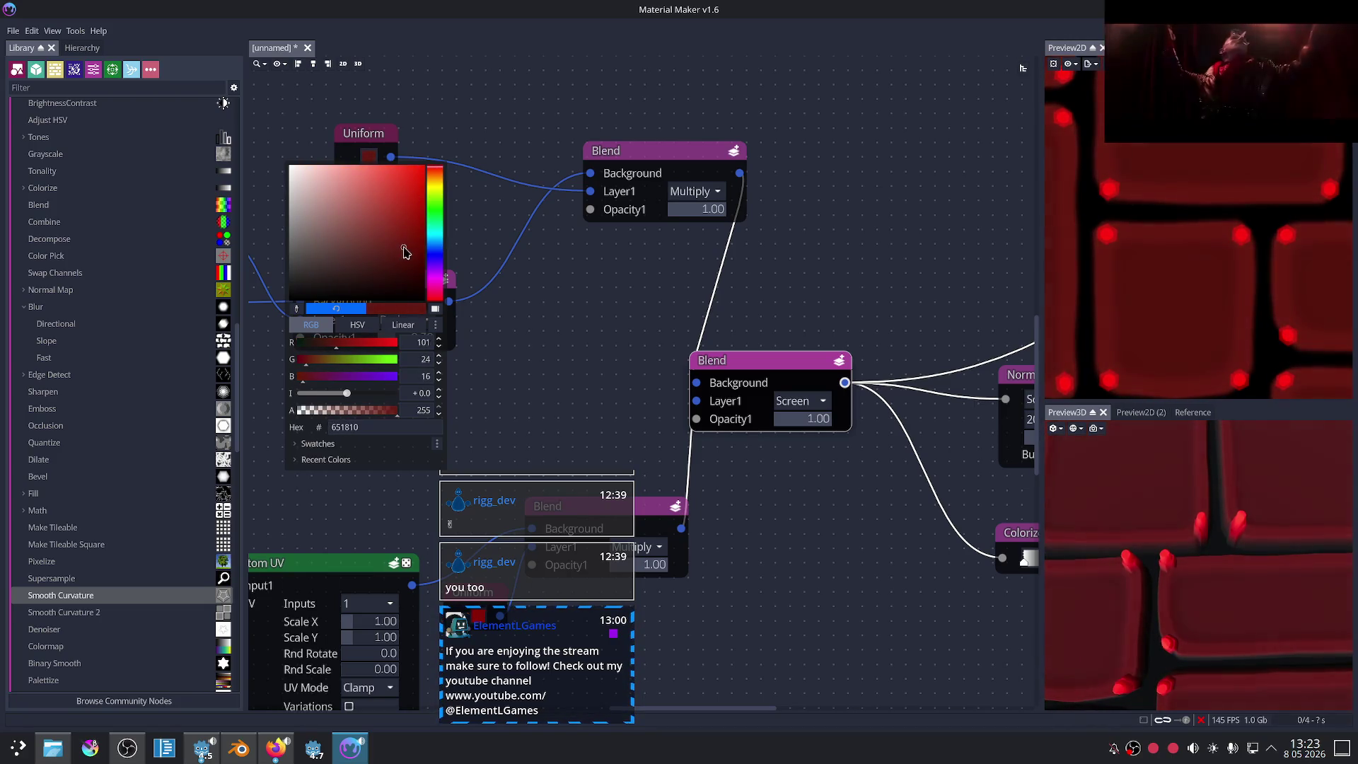
pyautogui.click(801, 514)
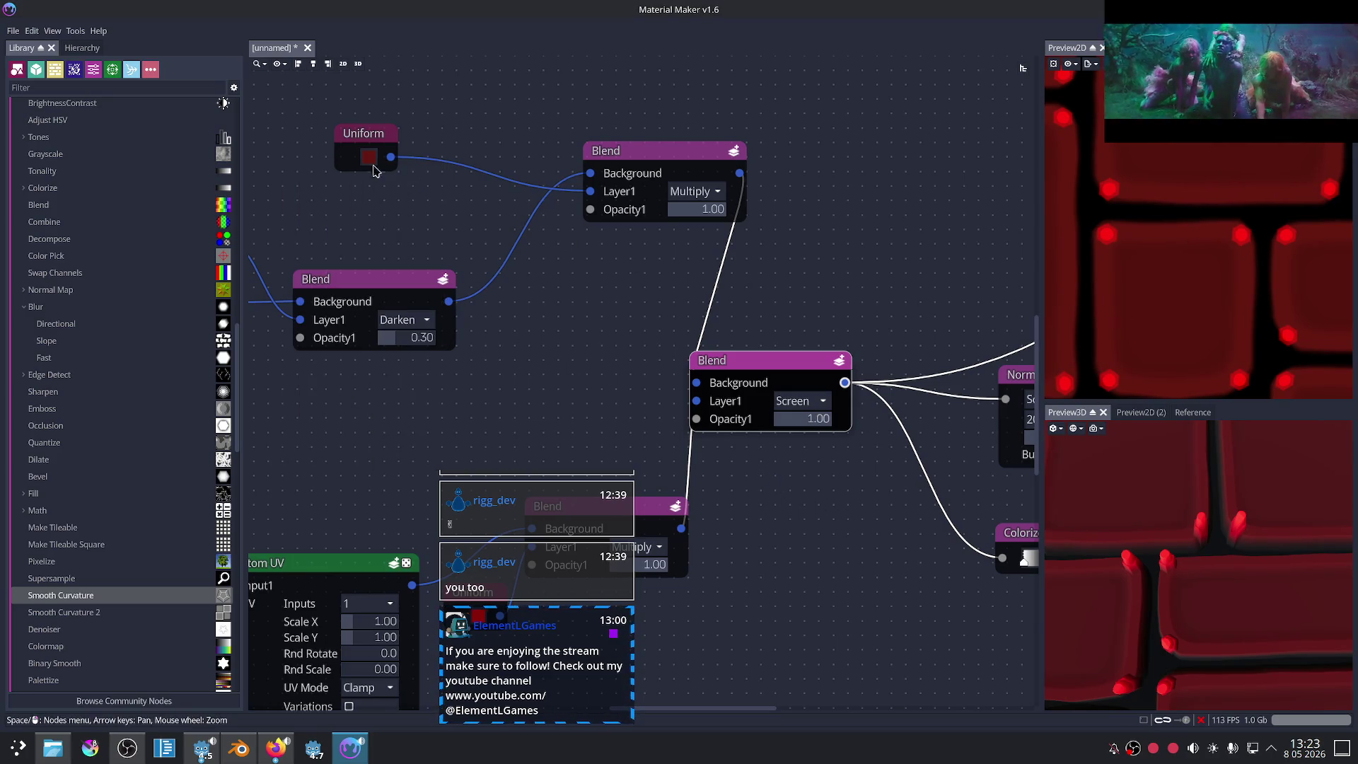
pyautogui.moveTo(785, 373); pyautogui.dragTo(835, 374)
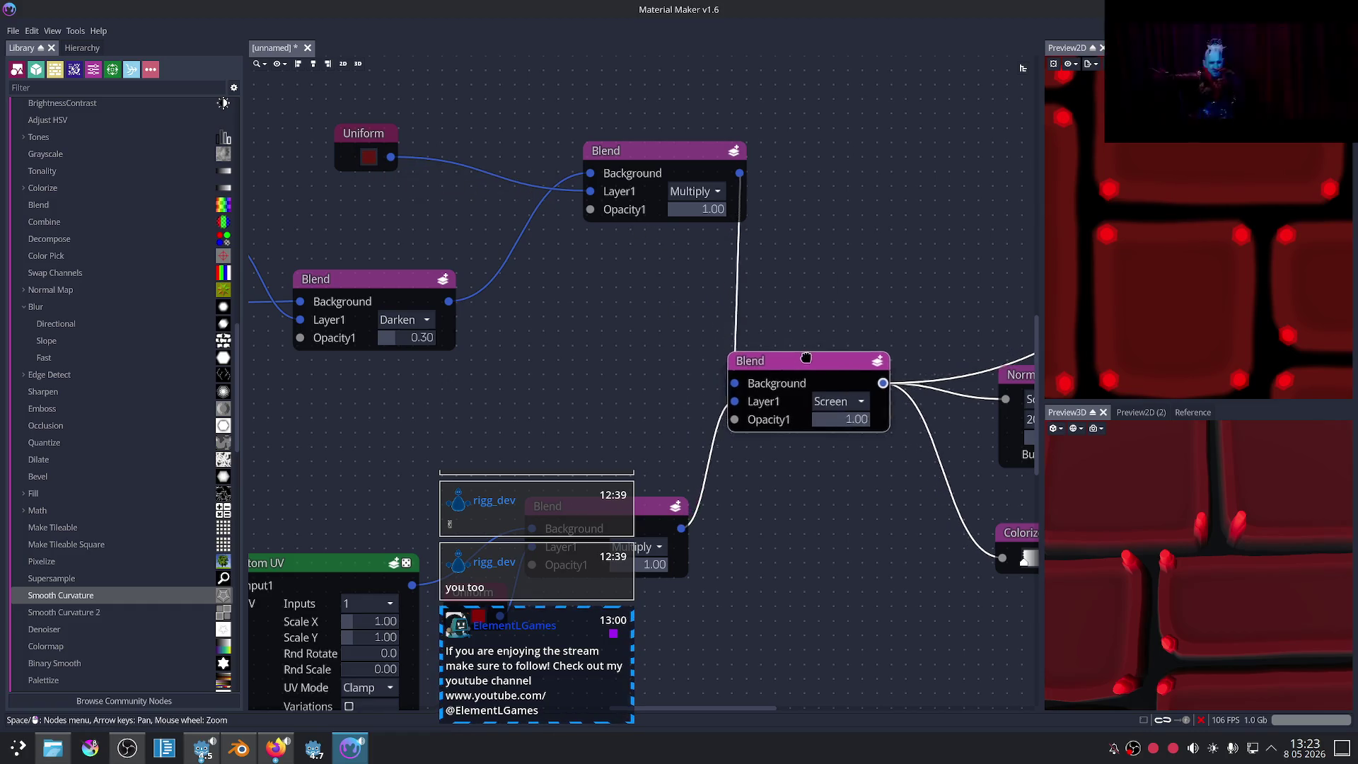
# Step: Raise the Darken Blend's opacity from 0.36 to 0.58
pyautogui.click(651, 160)
pyautogui.click(839, 393)
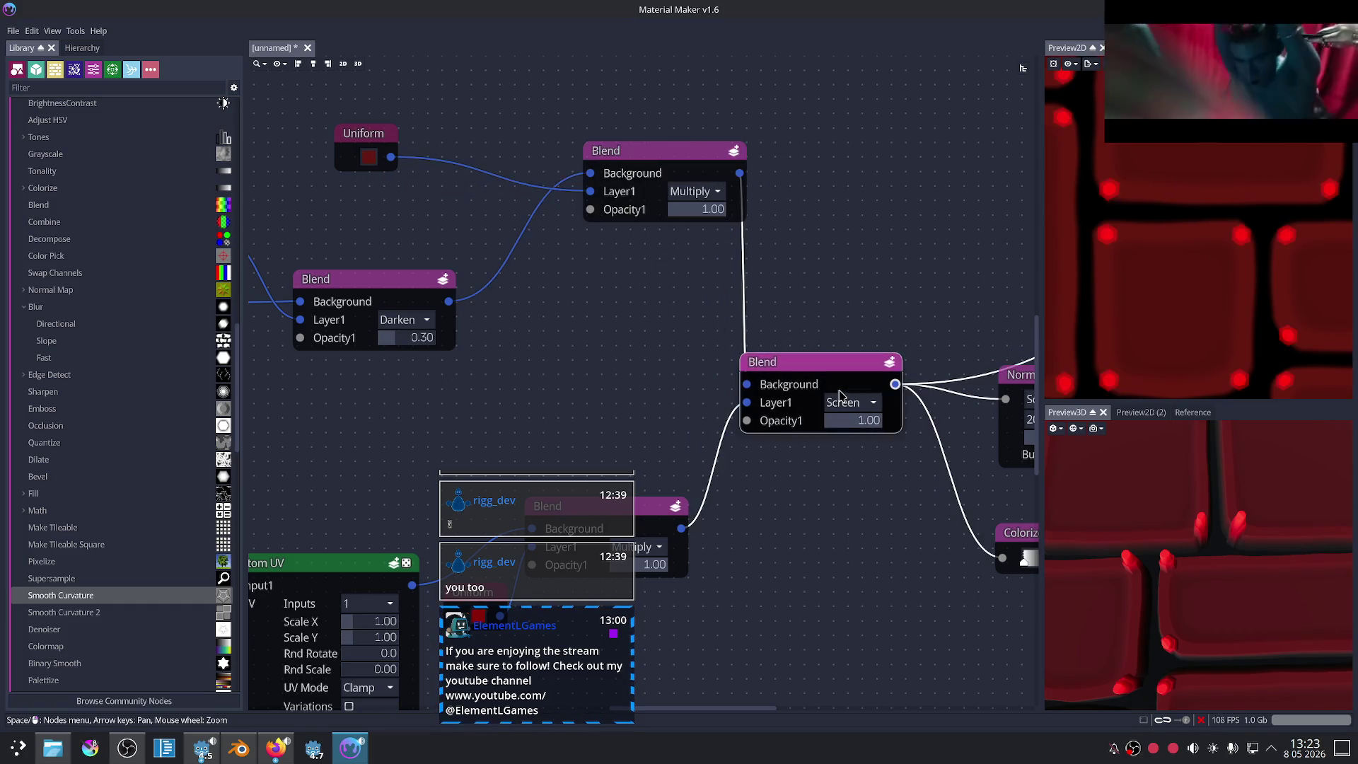
pyautogui.scroll(1, 470, 303)
pyautogui.hscroll(-2, 495, 329)
pyautogui.hscroll(-2, 488, 311)
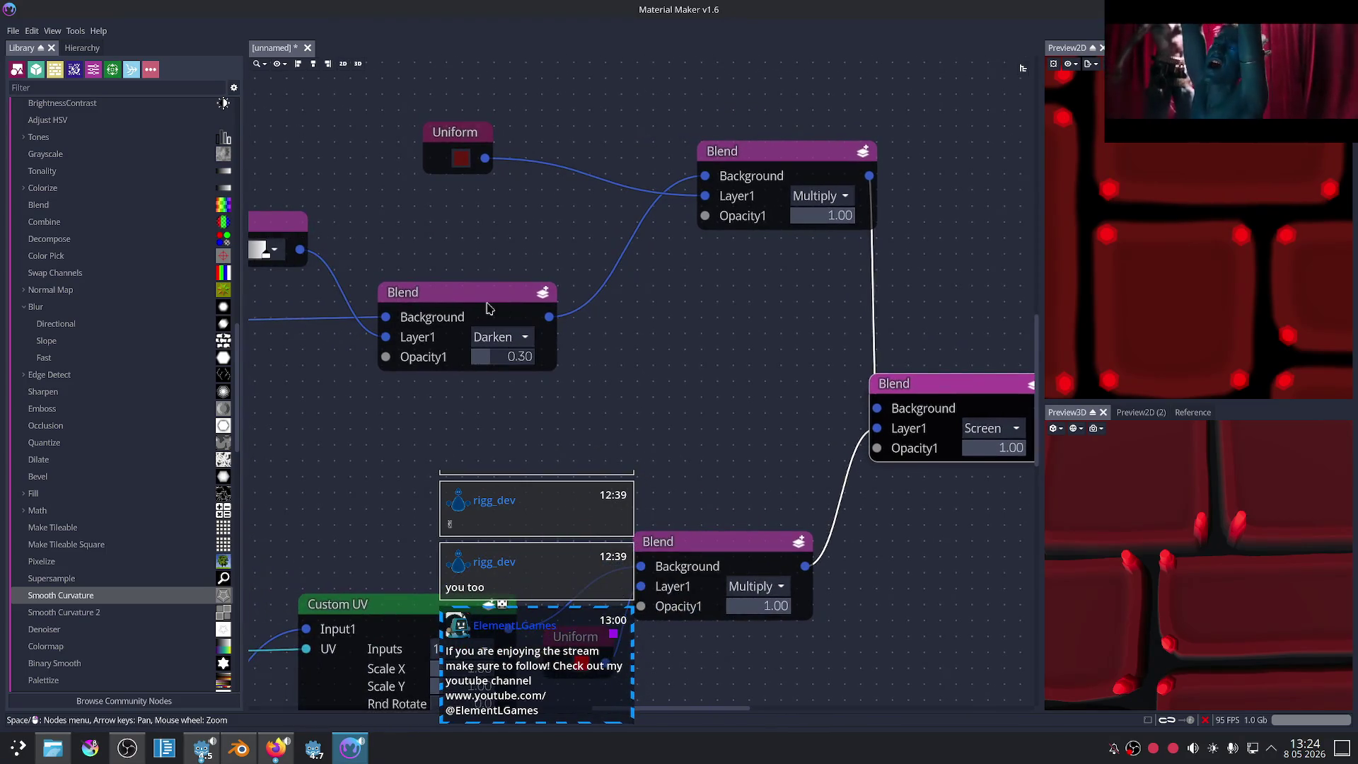
pyautogui.moveTo(487, 356)
pyautogui.mouseDown()
pyautogui.moveTo(498, 365)
pyautogui.moveTo(466, 367)
pyautogui.moveTo(497, 366)
pyautogui.mouseUp()
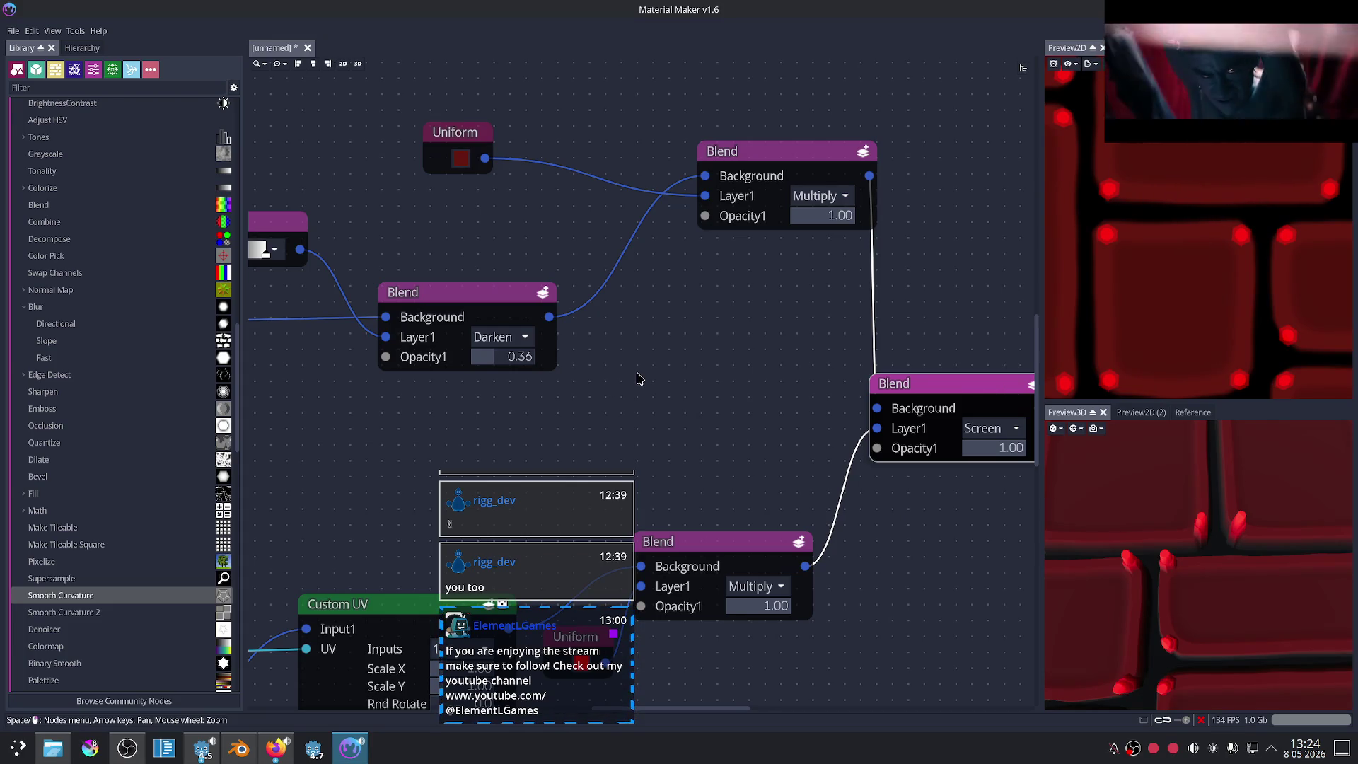
# Step: Connect Fill to Gradient into the Darken Blend's Layer1 in place of Colorize
pyautogui.scroll(-2, 785, 366)
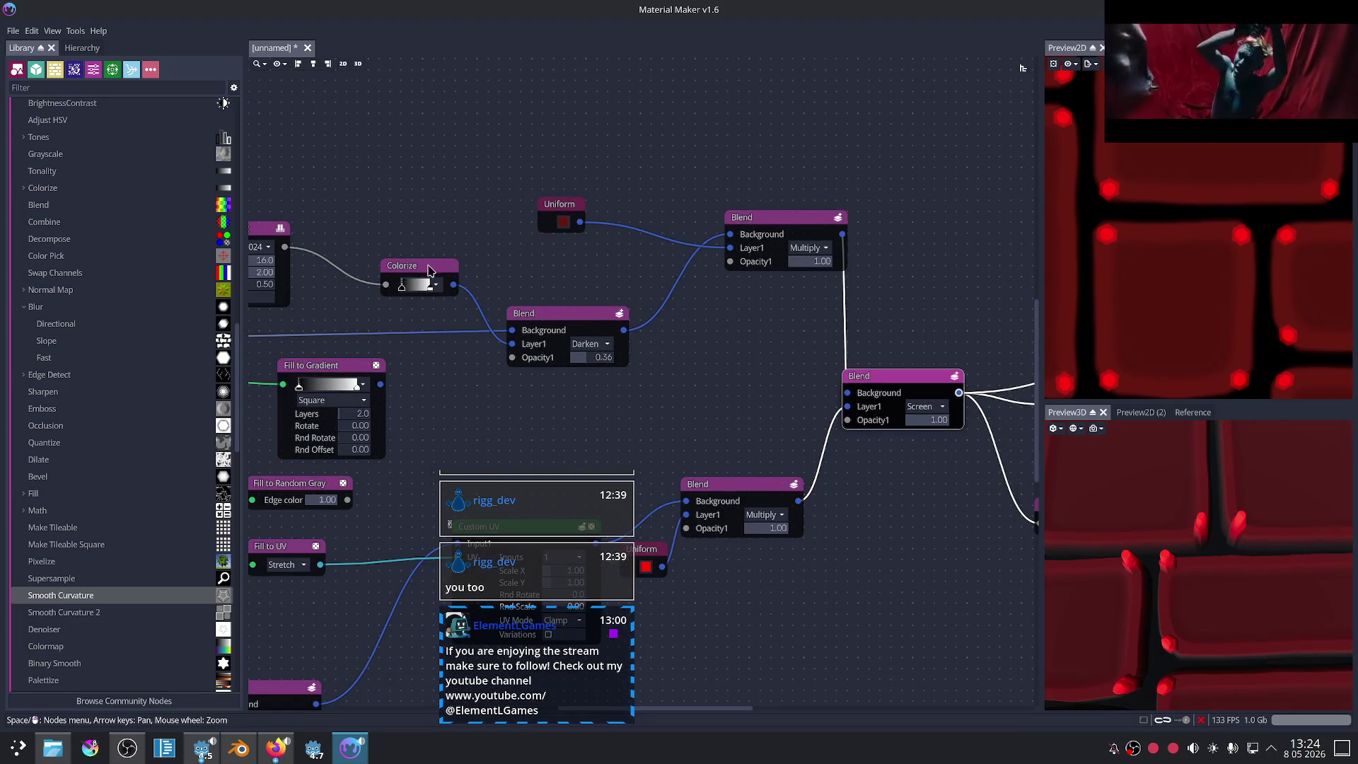
pyautogui.click(428, 271)
pyautogui.scroll(-2, 731, 386)
pyautogui.scroll(1, 565, 377)
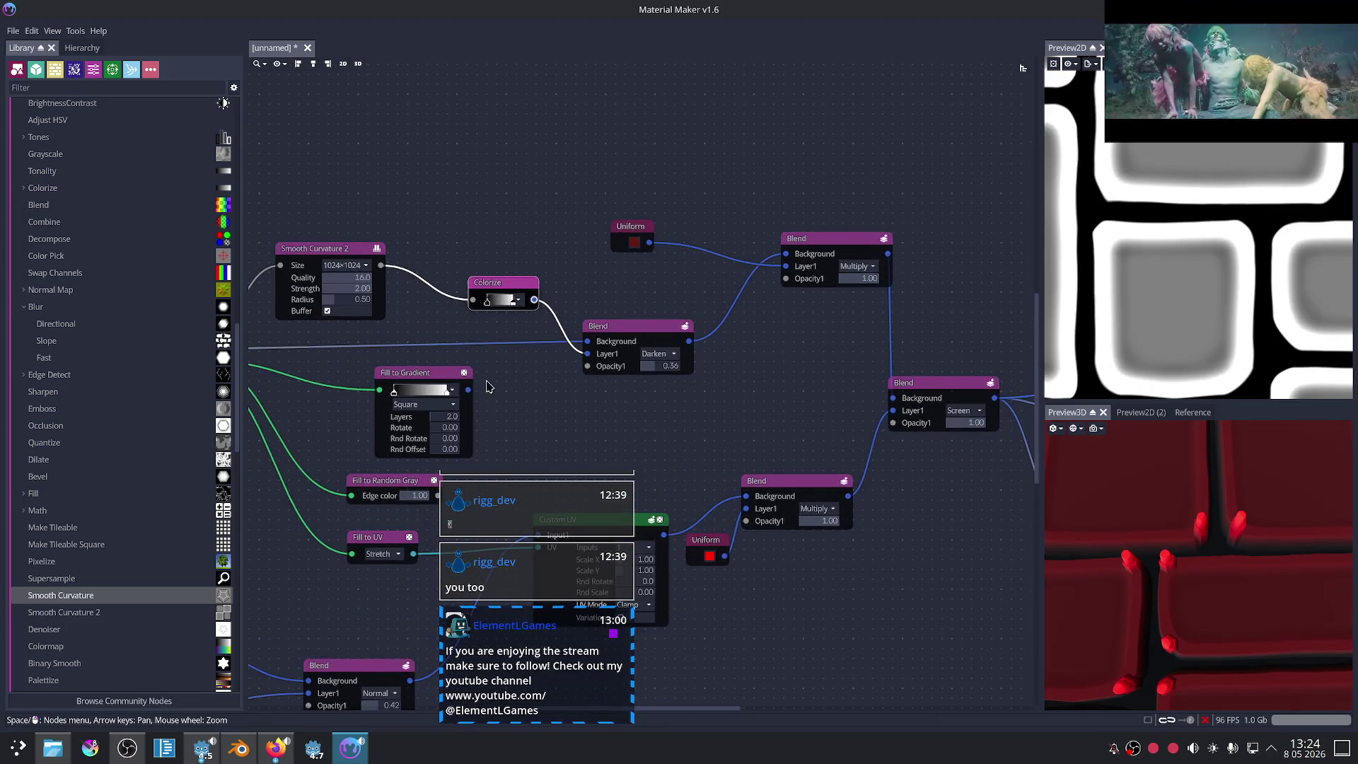
pyautogui.click(467, 400)
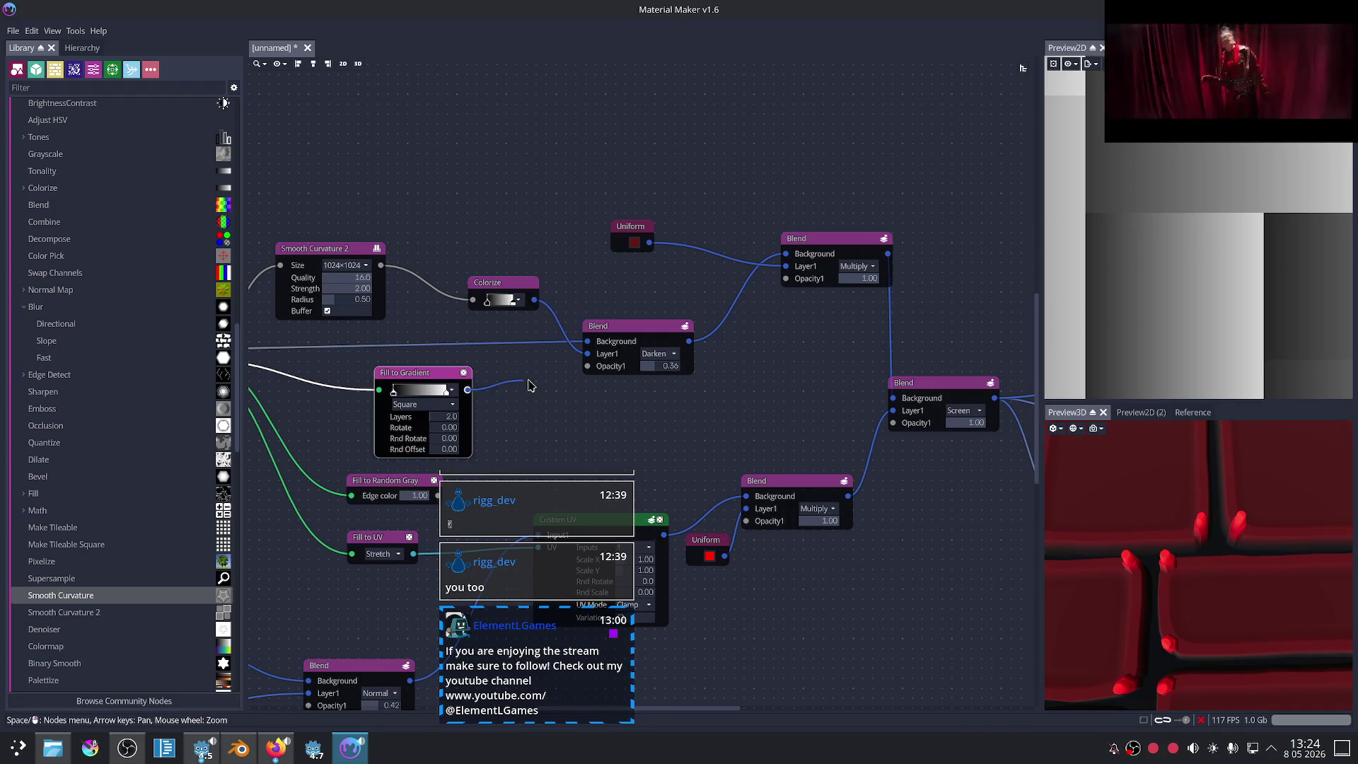
pyautogui.moveTo(562, 365); pyautogui.dragTo(570, 362)
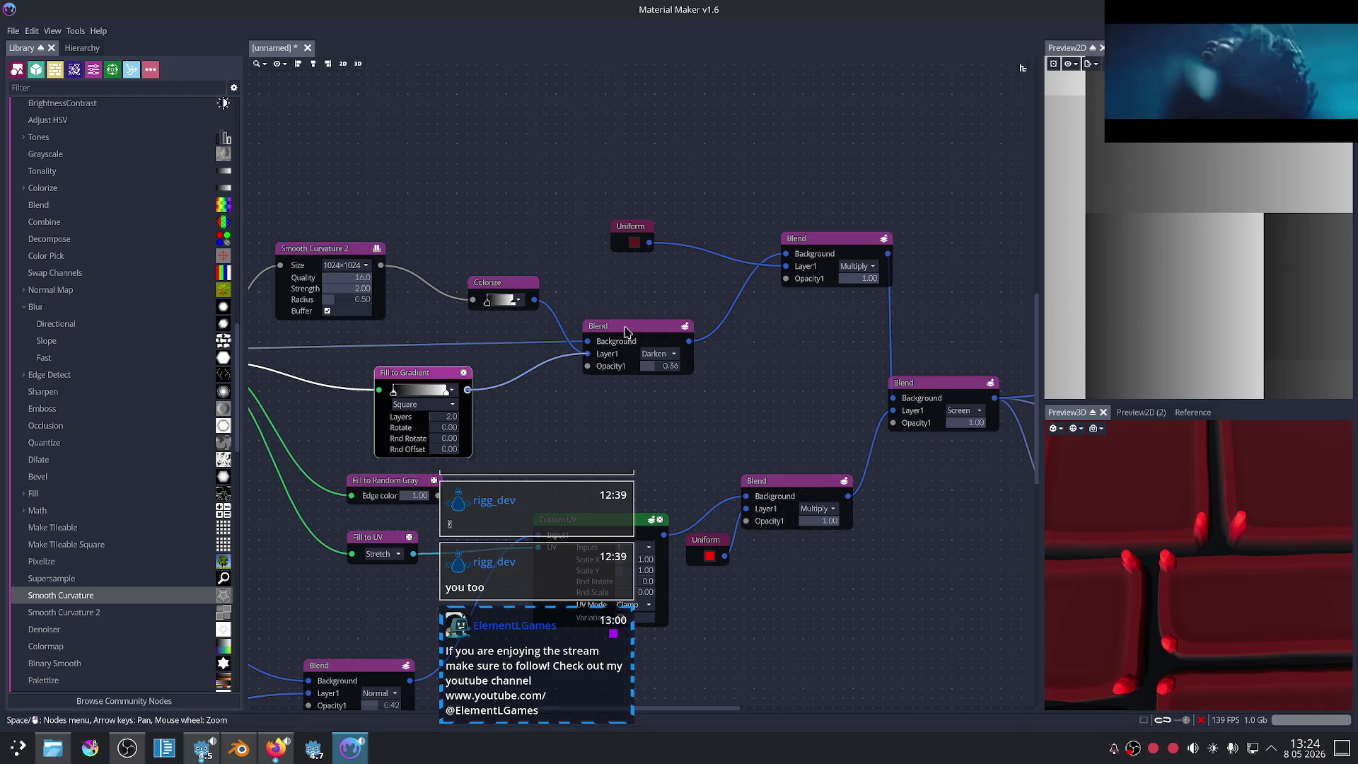
pyautogui.click(625, 332)
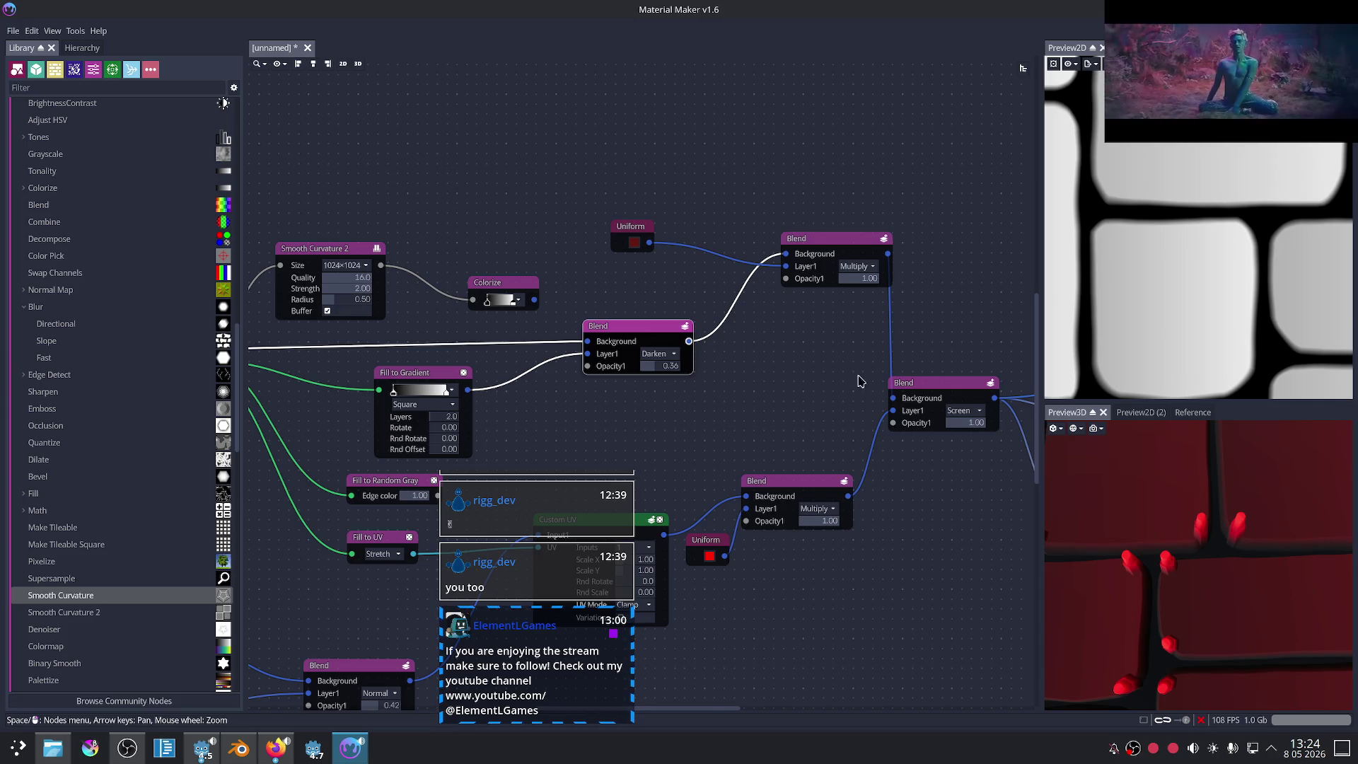
pyautogui.scroll(-2, 813, 381)
pyautogui.scroll(3, 715, 358)
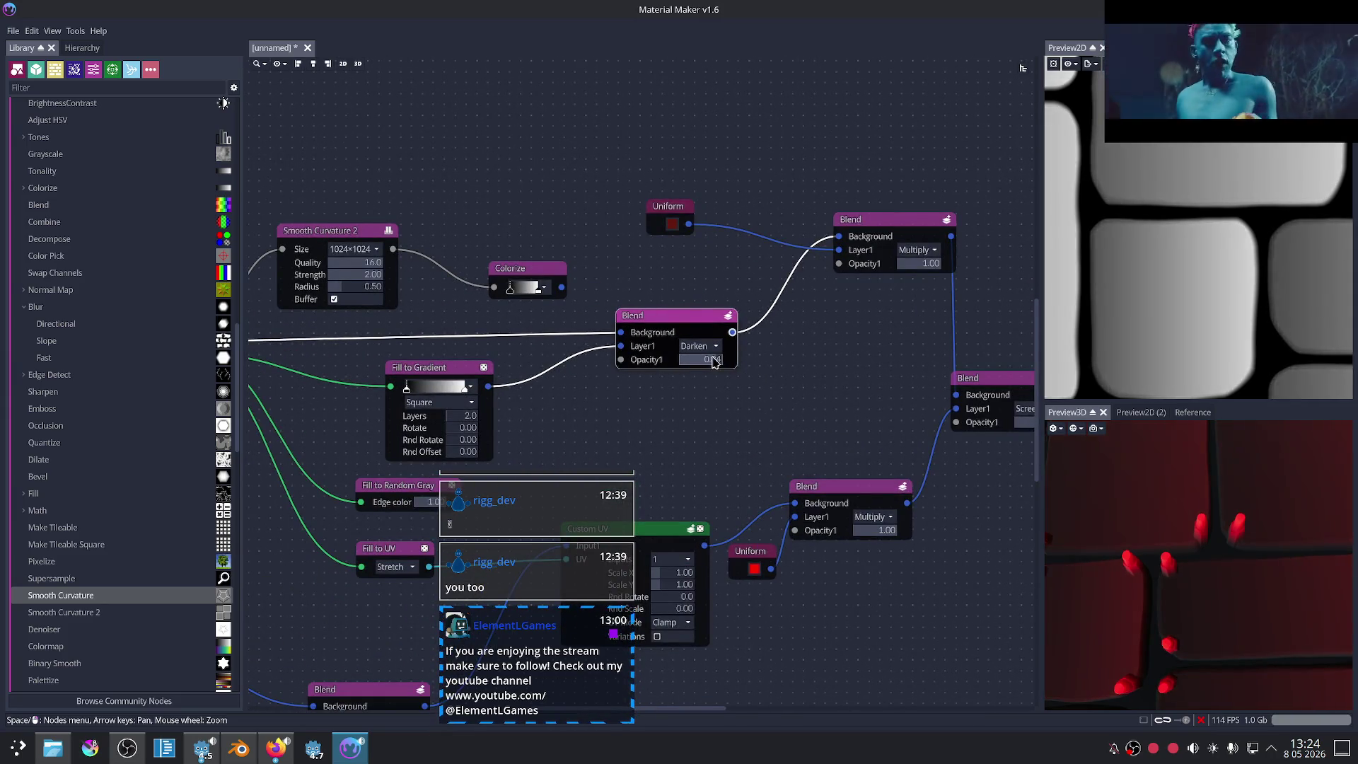
pyautogui.scroll(-1, 713, 361)
pyautogui.moveTo(812, 431); pyautogui.dragTo(755, 322, button='middle')
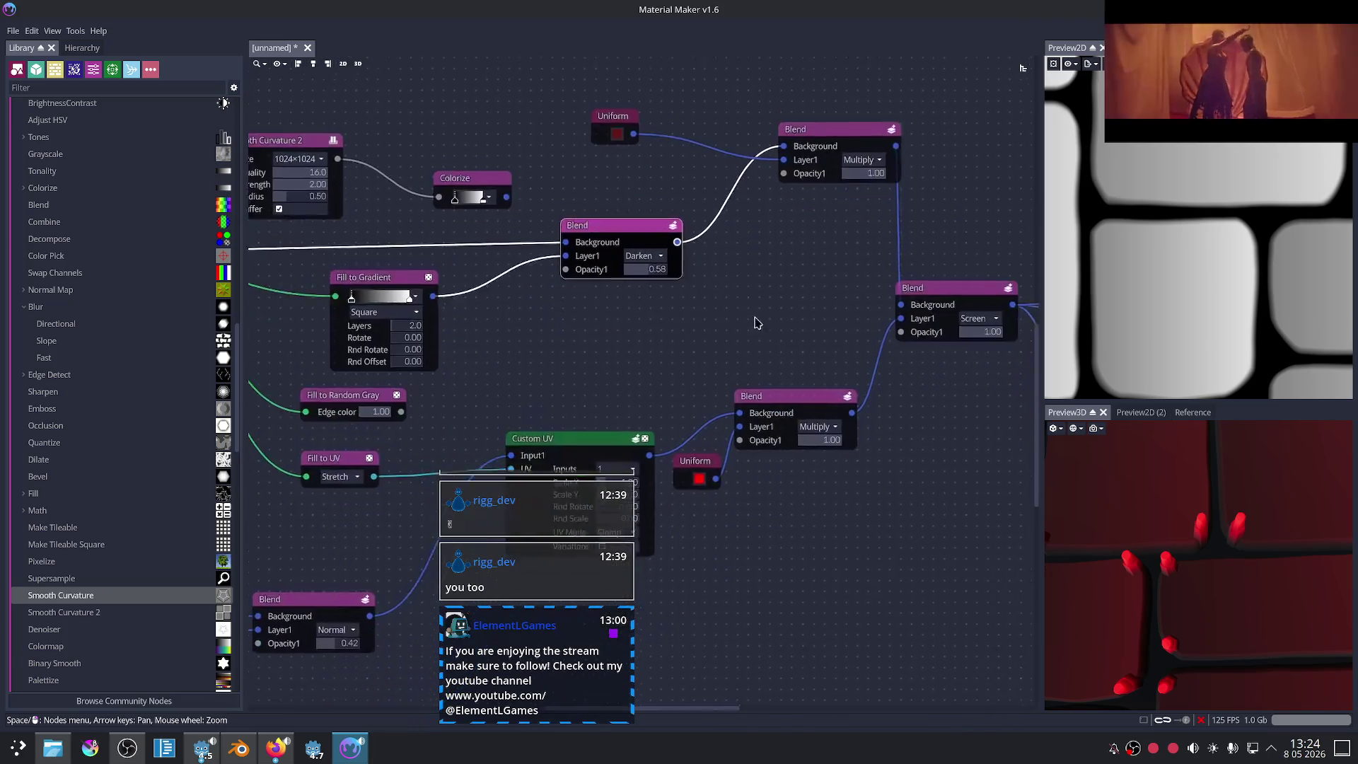
pyautogui.scroll(1, 754, 322)
# Step: Change the peg Uniform colour from red to a dark, desaturated blue
pyautogui.click(687, 488)
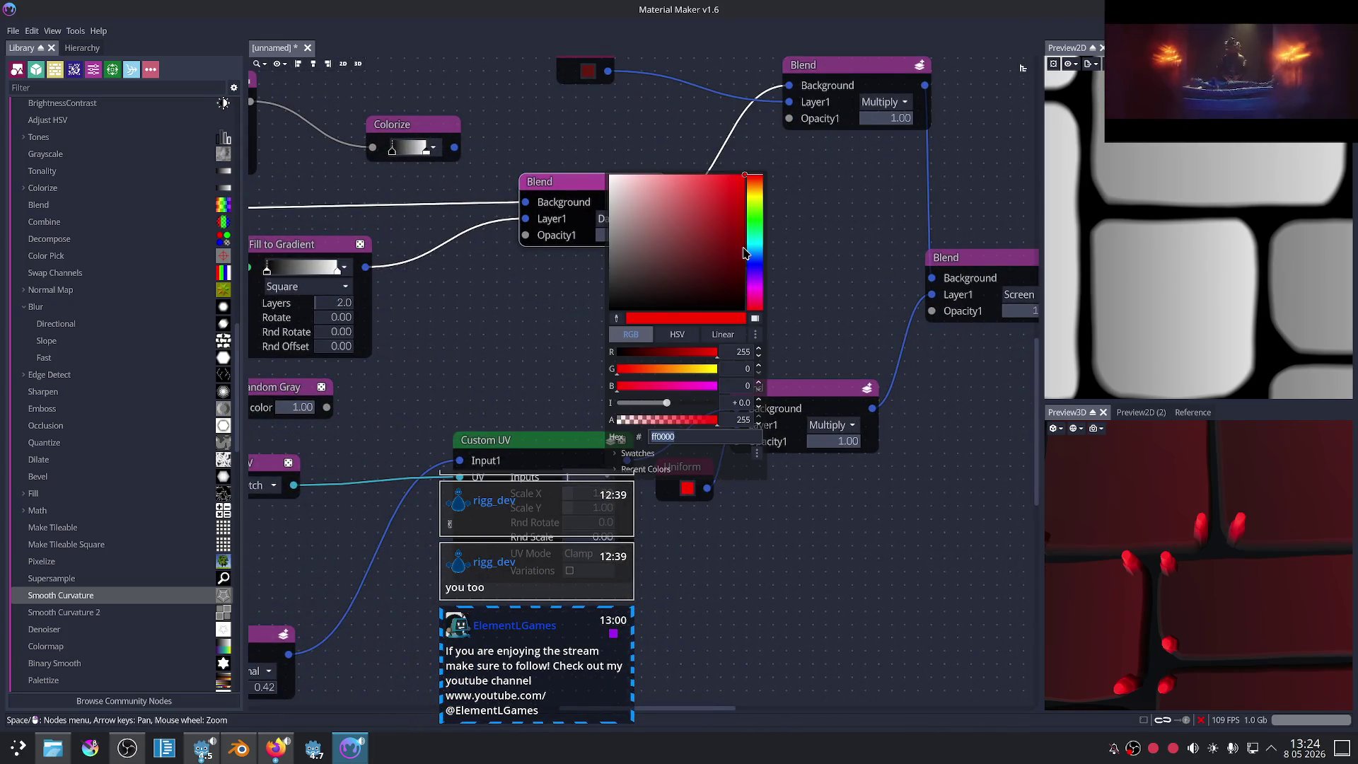
pyautogui.click(754, 261)
pyautogui.moveTo(697, 225); pyautogui.dragTo(670, 260)
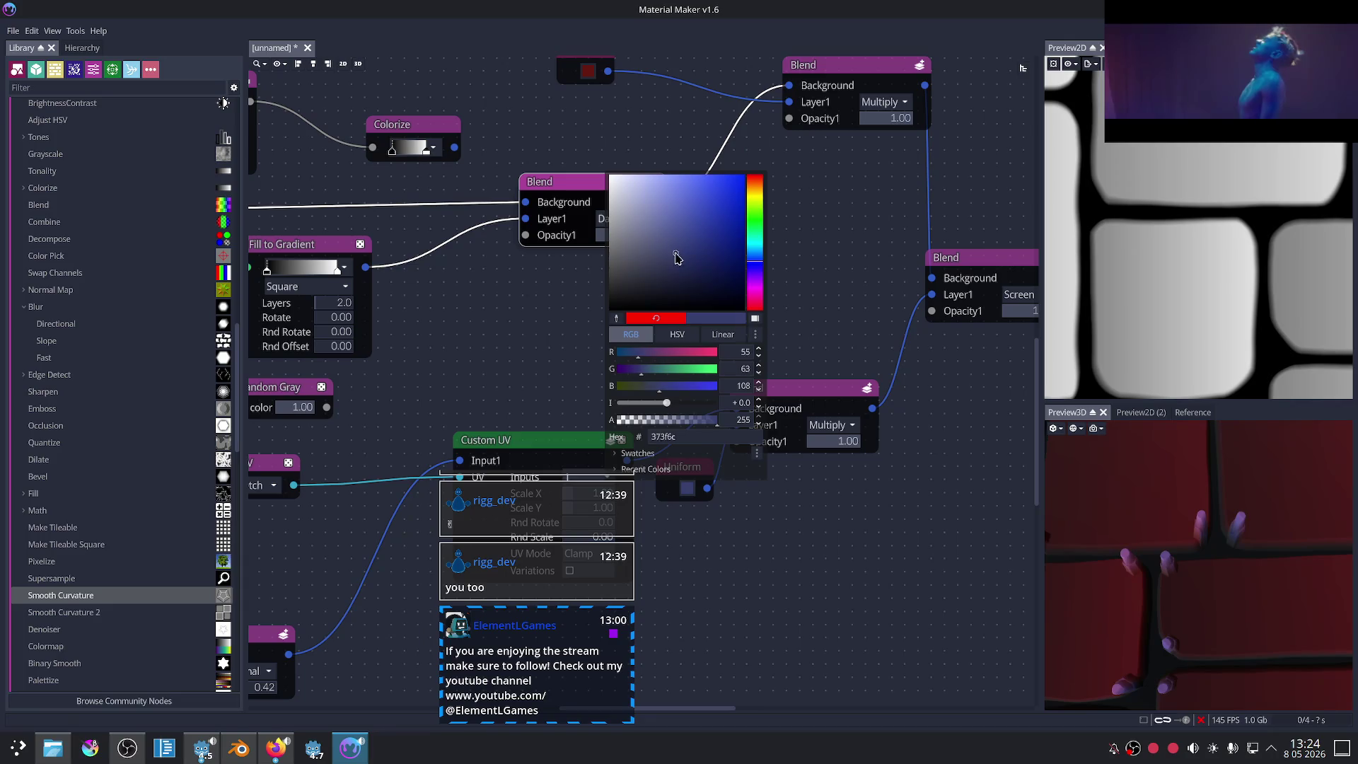
pyautogui.click(858, 452)
pyautogui.scroll(1, 881, 471)
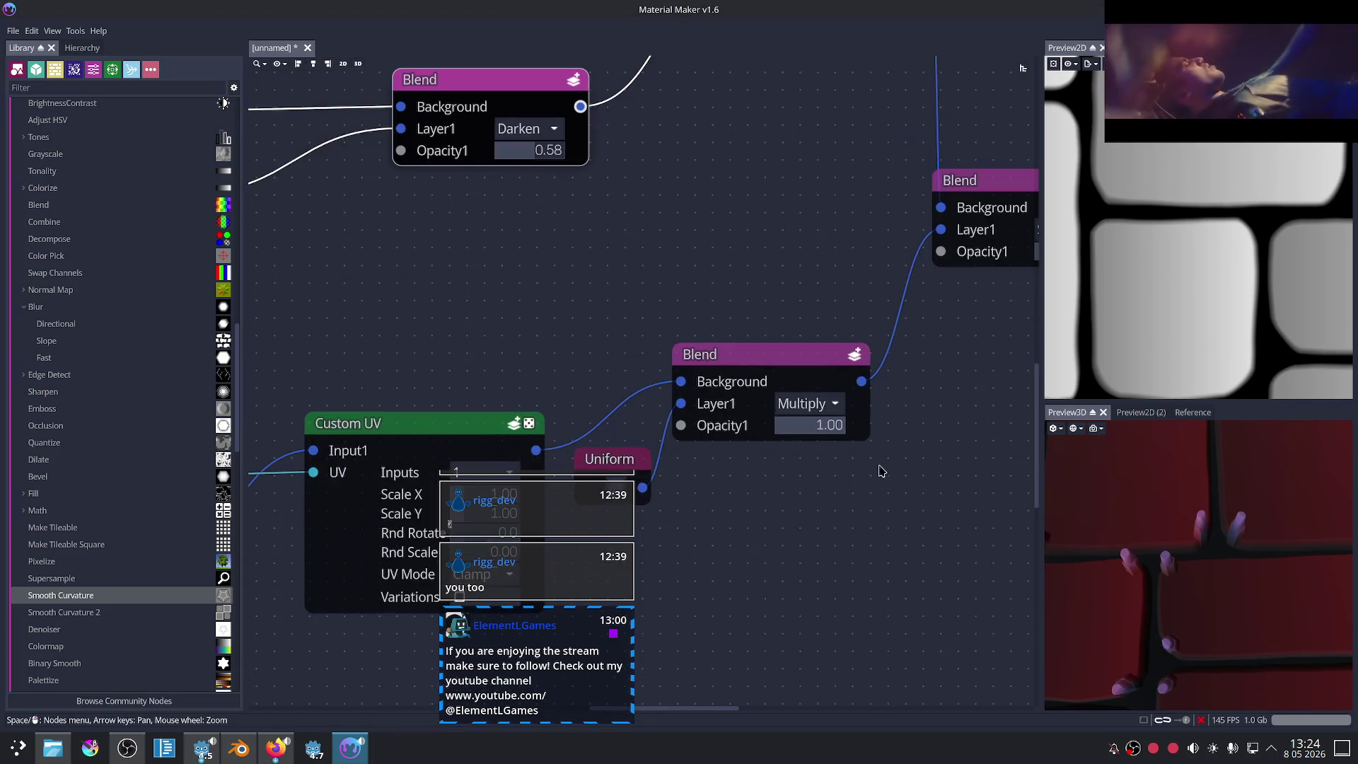
pyautogui.click(751, 351)
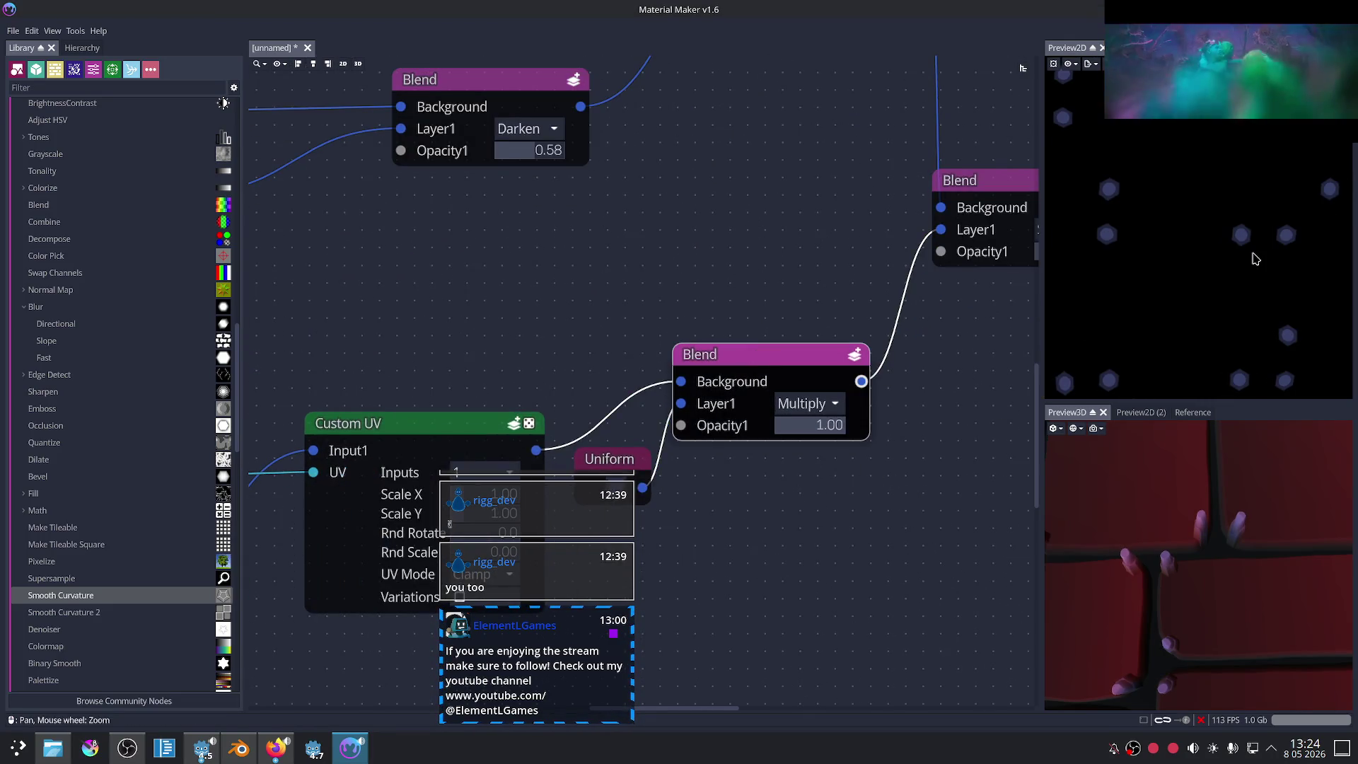
# Step: Switch the shape Blend's mode to Overlay
pyautogui.scroll(-2, 783, 261)
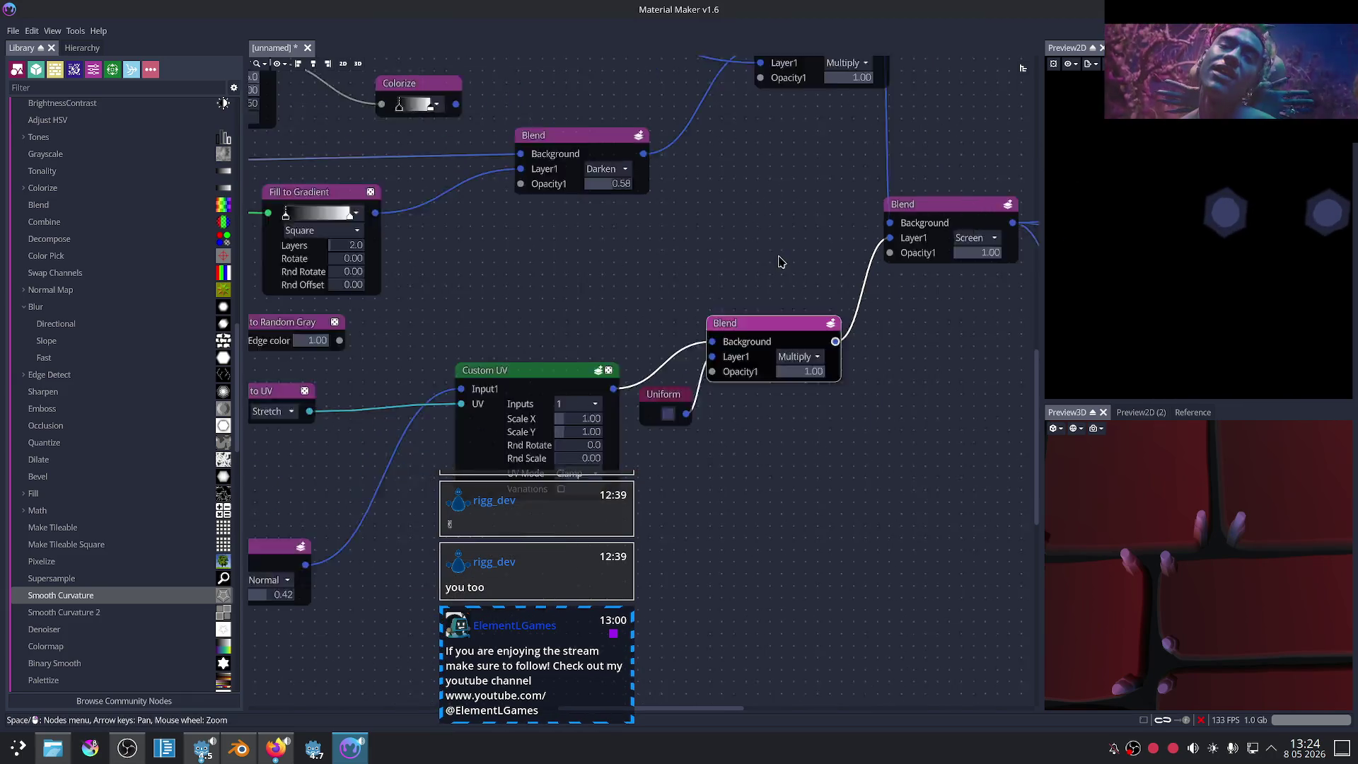
pyautogui.scroll(-2, 748, 277)
pyautogui.scroll(-2, 749, 277)
pyautogui.moveTo(748, 278); pyautogui.dragTo(881, 133, button='middle')
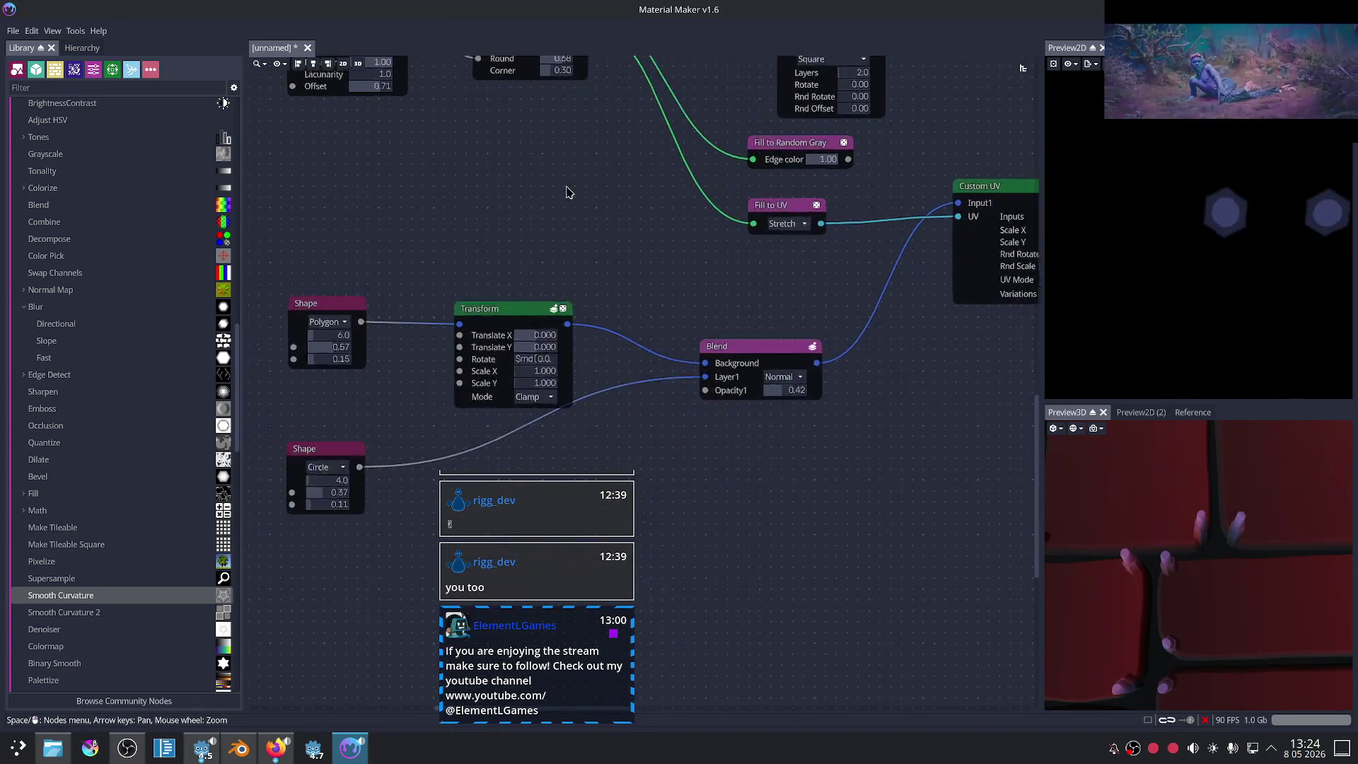
pyautogui.scroll(2, 556, 252)
pyautogui.moveTo(555, 252); pyautogui.dragTo(625, 162, button='middle')
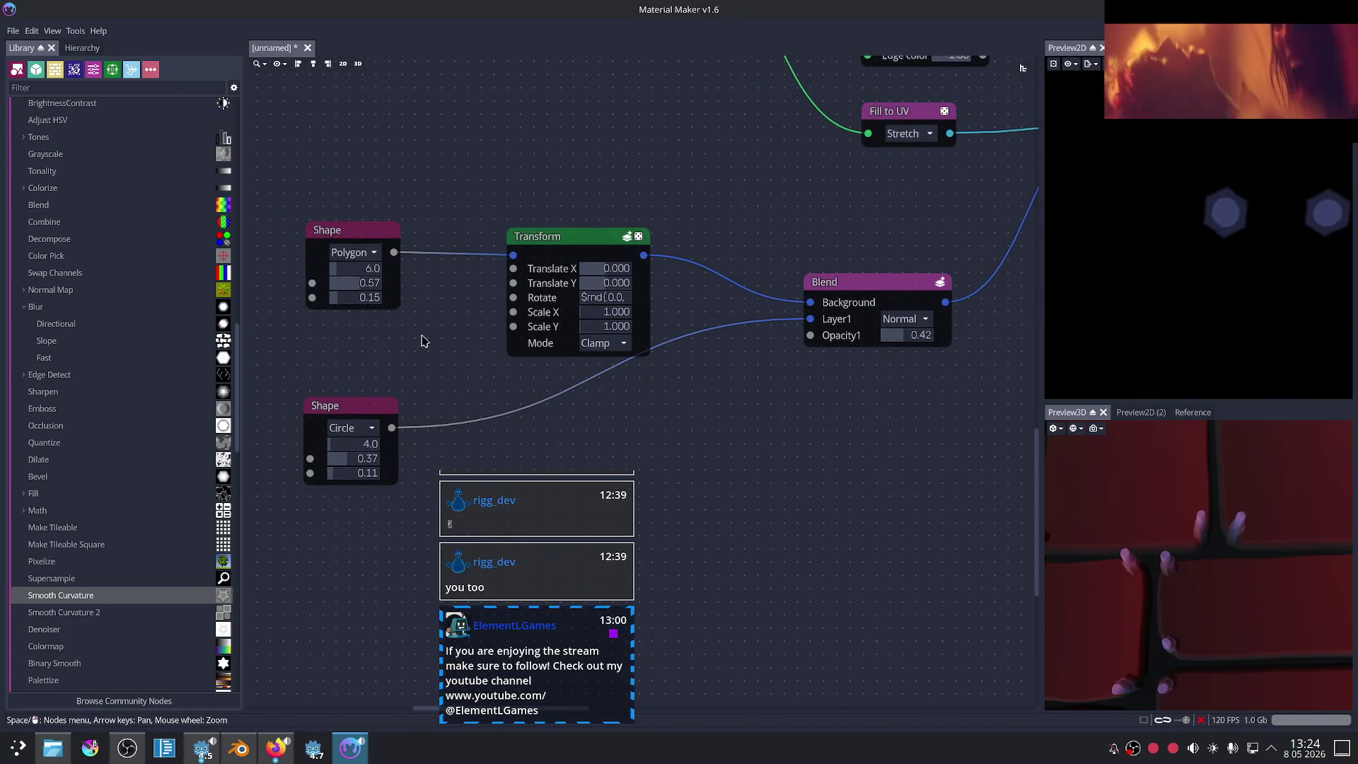
pyautogui.hscroll(2, 808, 416)
pyautogui.hscroll(2, 800, 361)
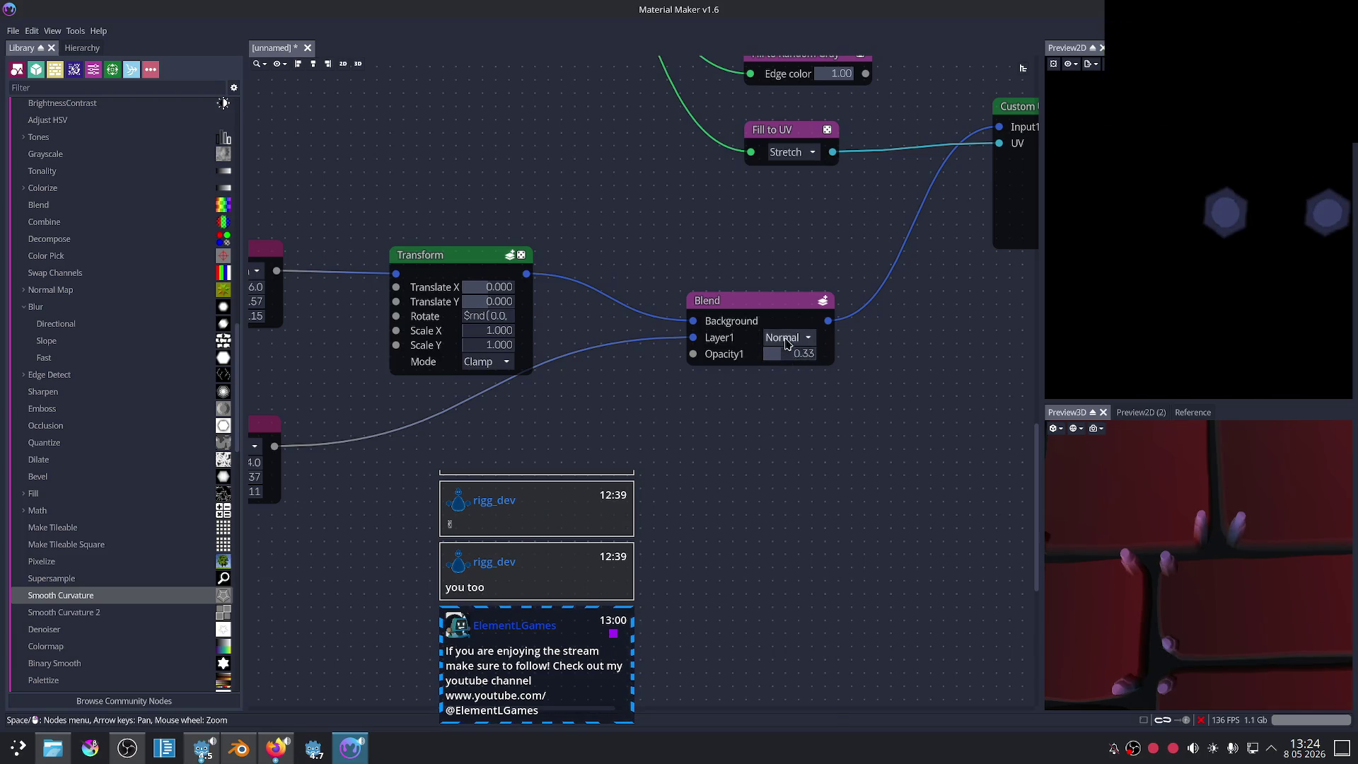
pyautogui.click(790, 339)
pyautogui.press('Escape')
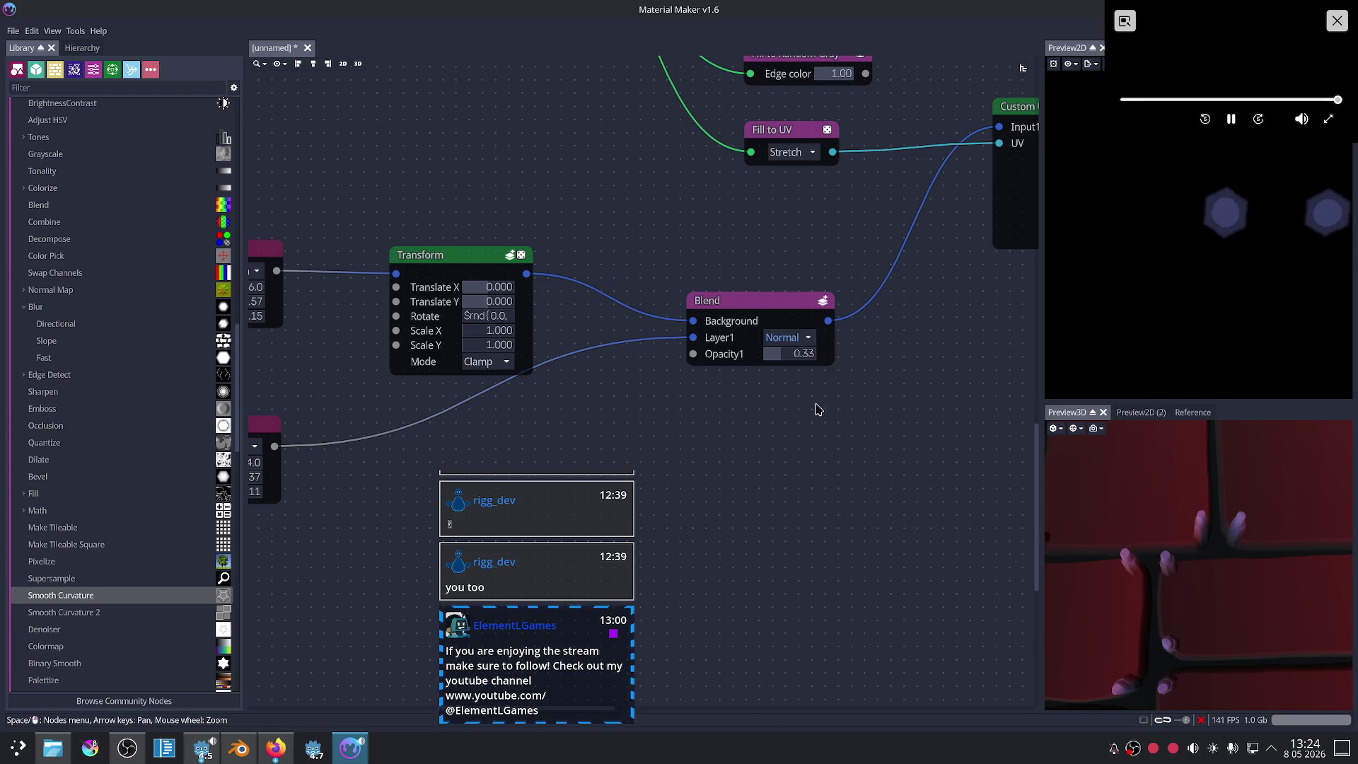
pyautogui.click(786, 346)
# Step: Try the shape Blend in Screen mode, with opacity at zero and then full
pyautogui.scroll(-4, 791, 340)
pyautogui.scroll(-2, 912, 373)
pyautogui.scroll(-3, 919, 373)
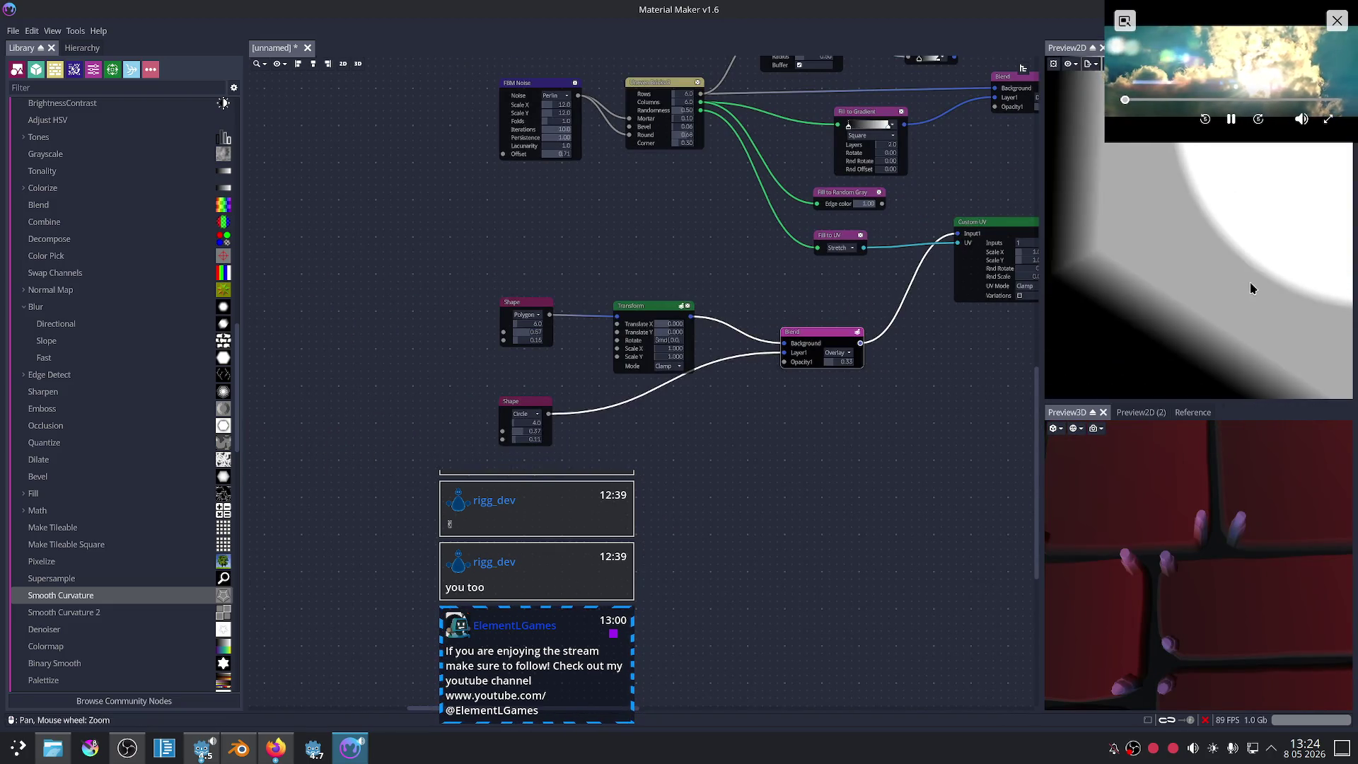
pyautogui.moveTo(834, 362); pyautogui.dragTo(819, 372)
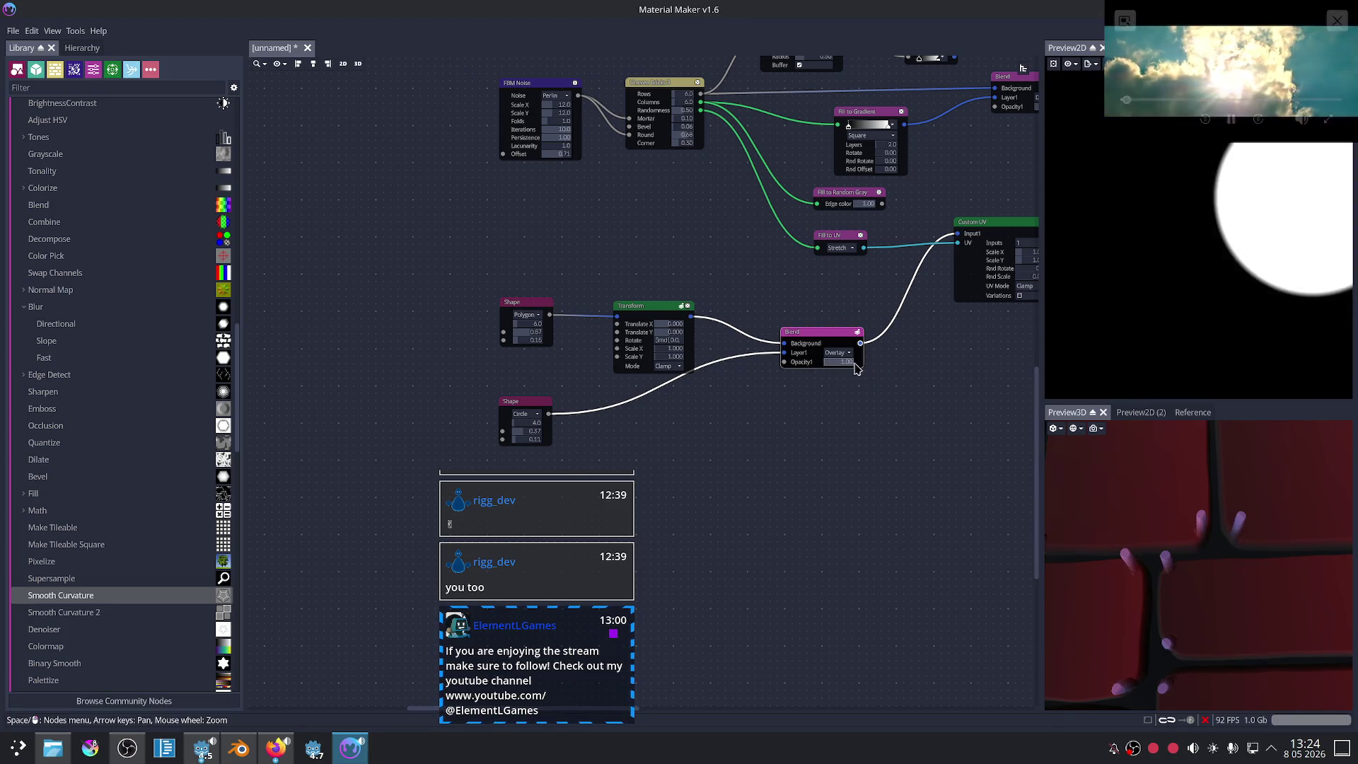
pyautogui.click(839, 353)
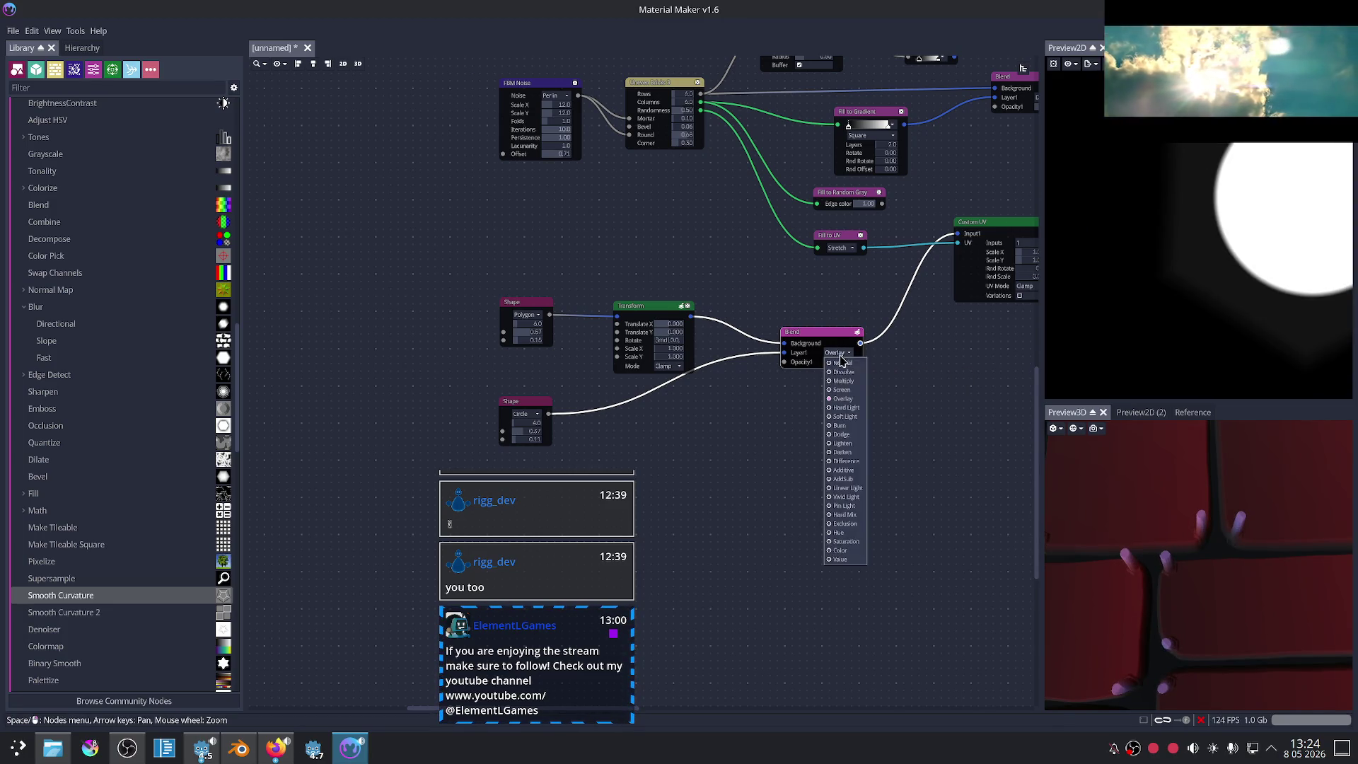
pyautogui.click(841, 390)
pyautogui.scroll(2, 912, 393)
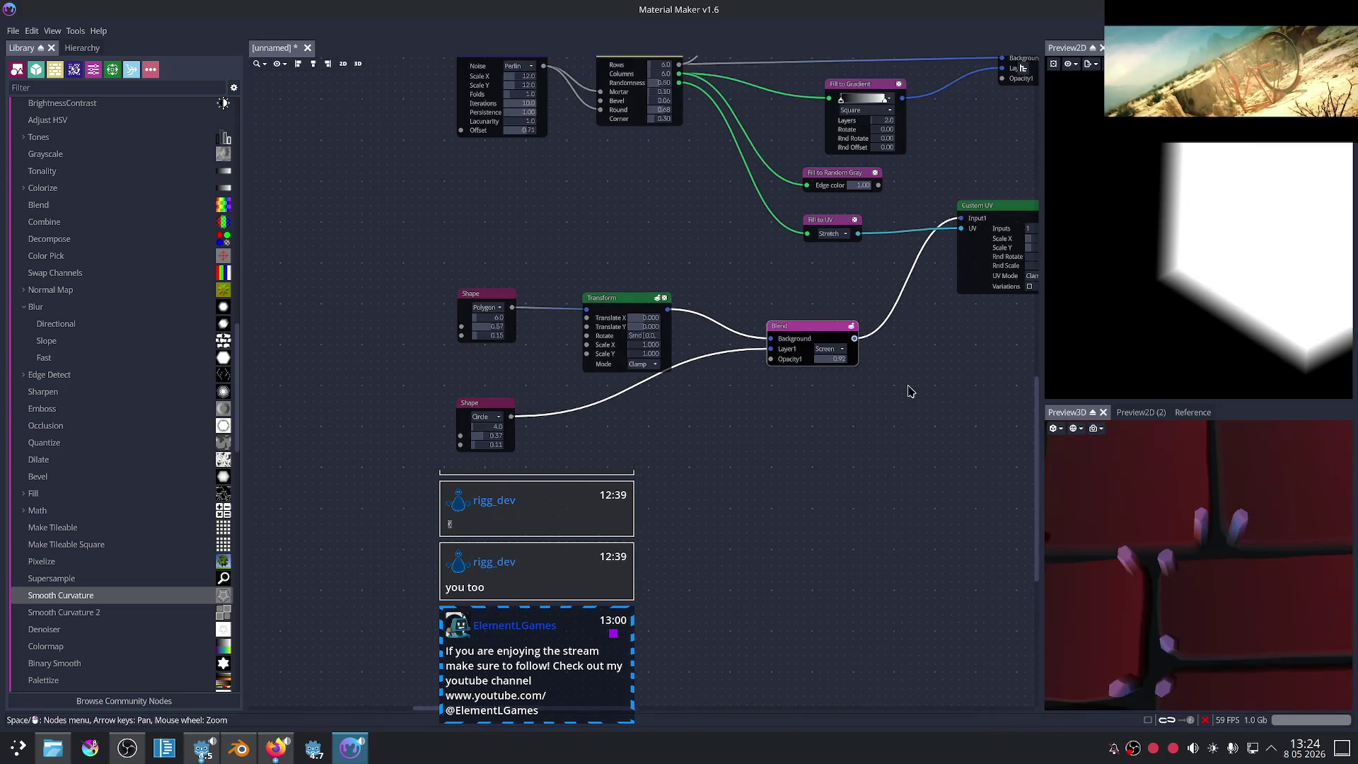
pyautogui.moveTo(785, 358); pyautogui.dragTo(828, 355)
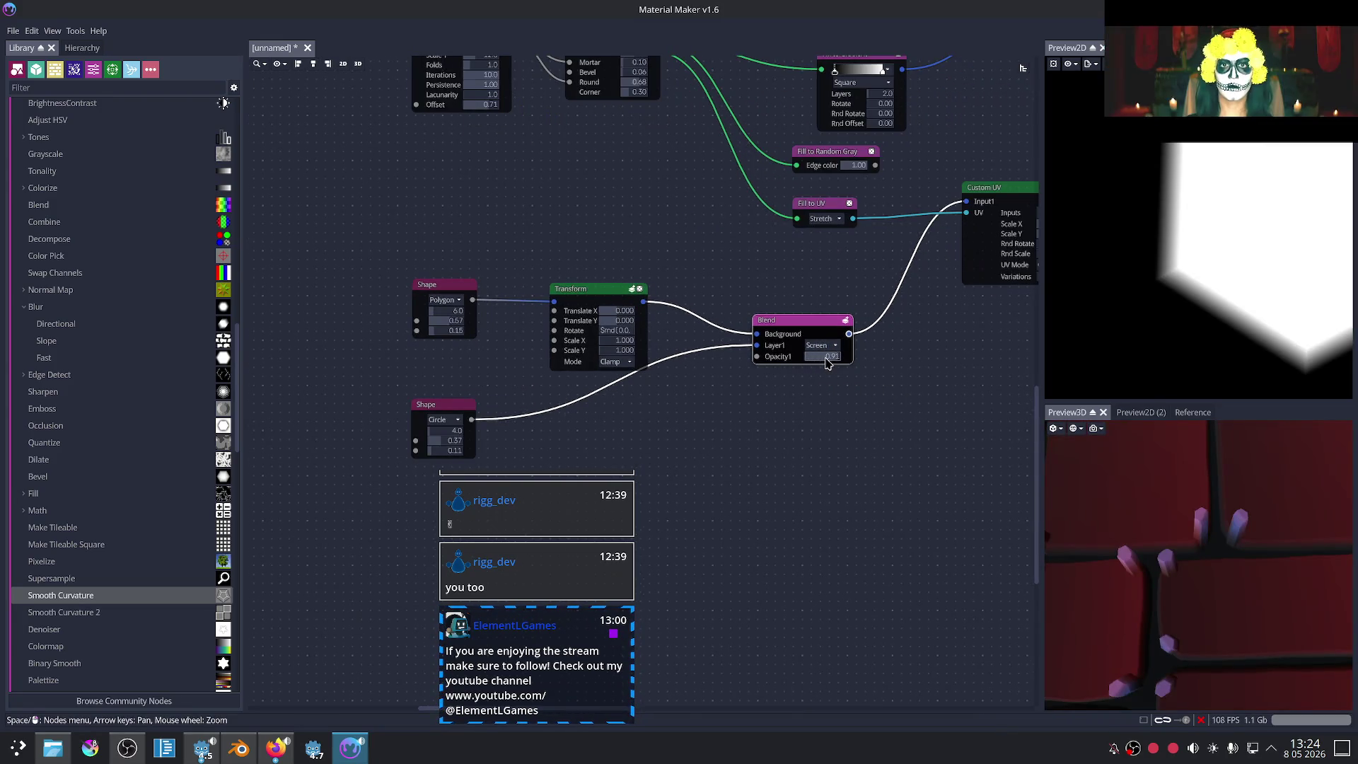
pyautogui.scroll(1, 804, 415)
pyautogui.scroll(1, 733, 401)
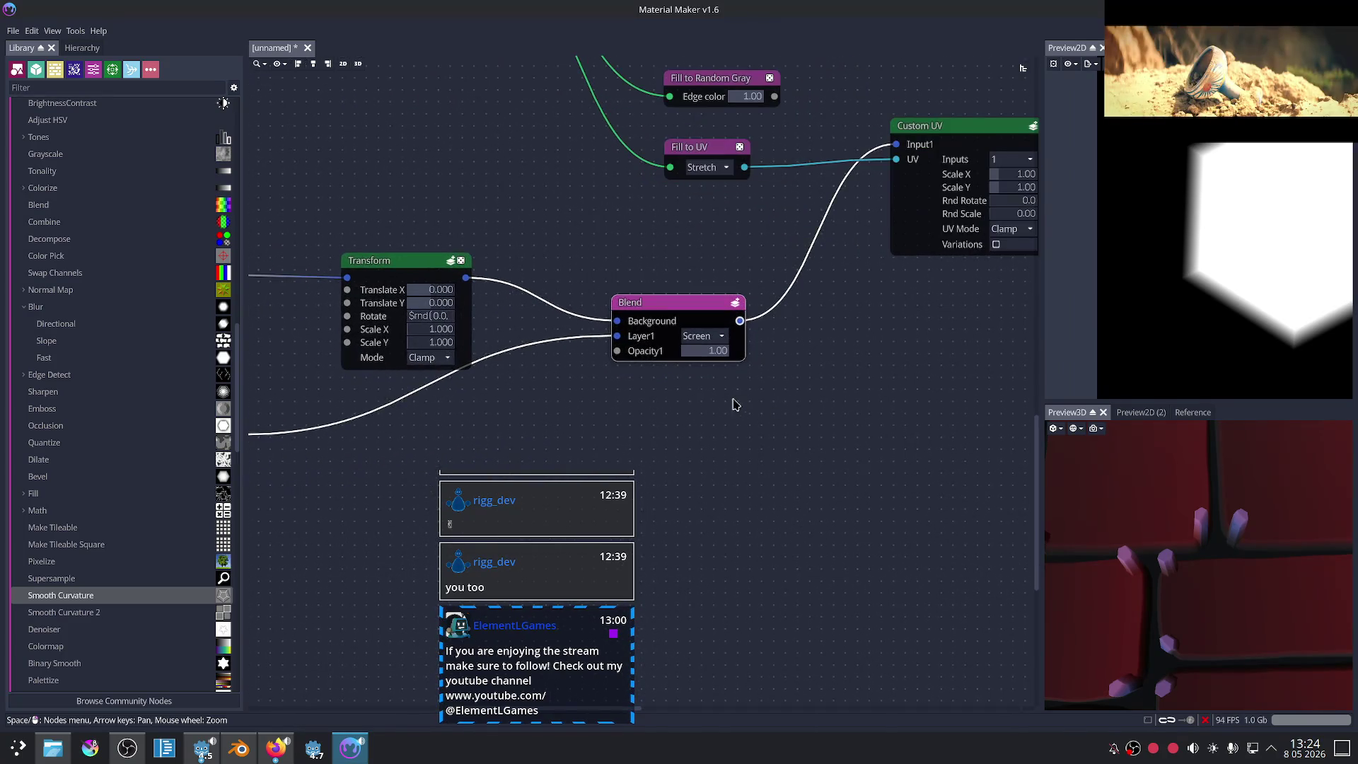
pyautogui.scroll(1, 757, 382)
# Step: Preview the hexagon Polygon and Circle shapes, nudging the Circle node slightly left
pyautogui.moveTo(757, 382); pyautogui.dragTo(824, 380, button='middle')
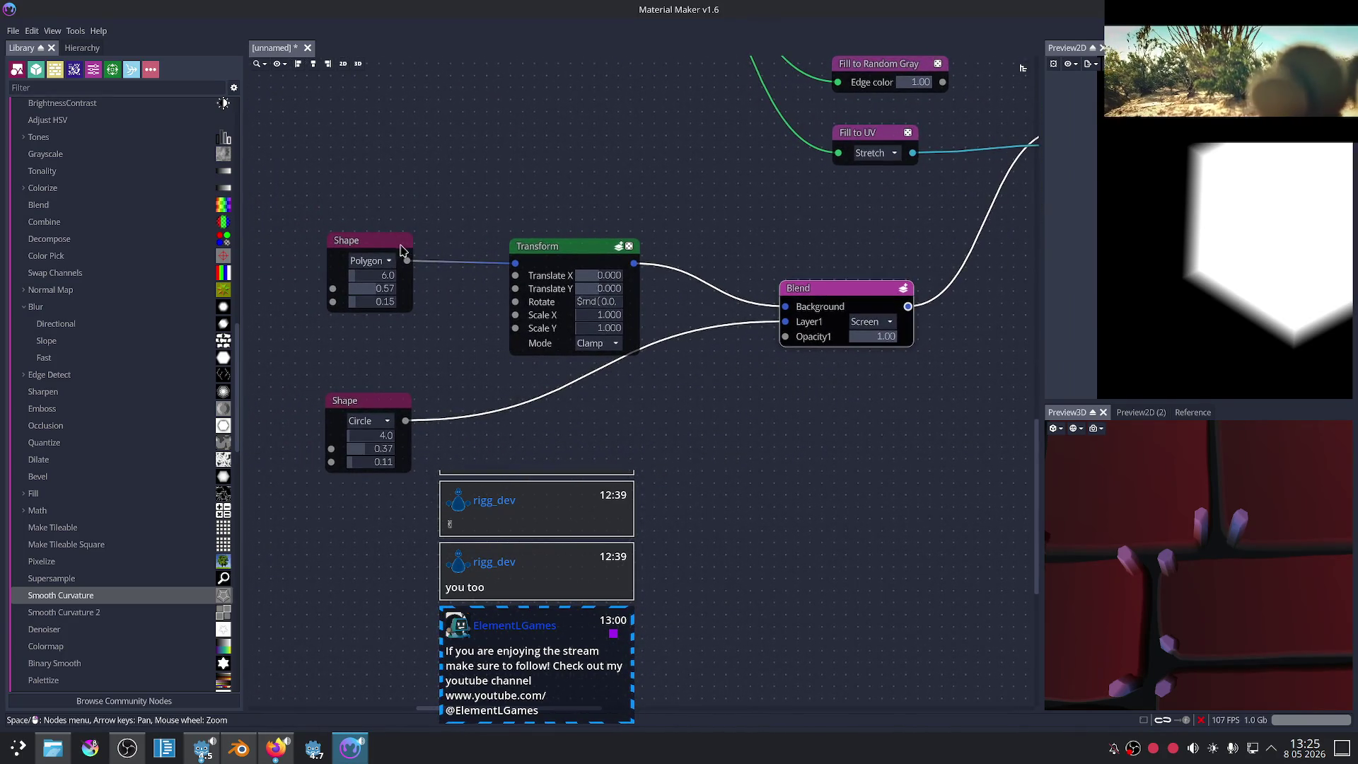
pyautogui.click(407, 281)
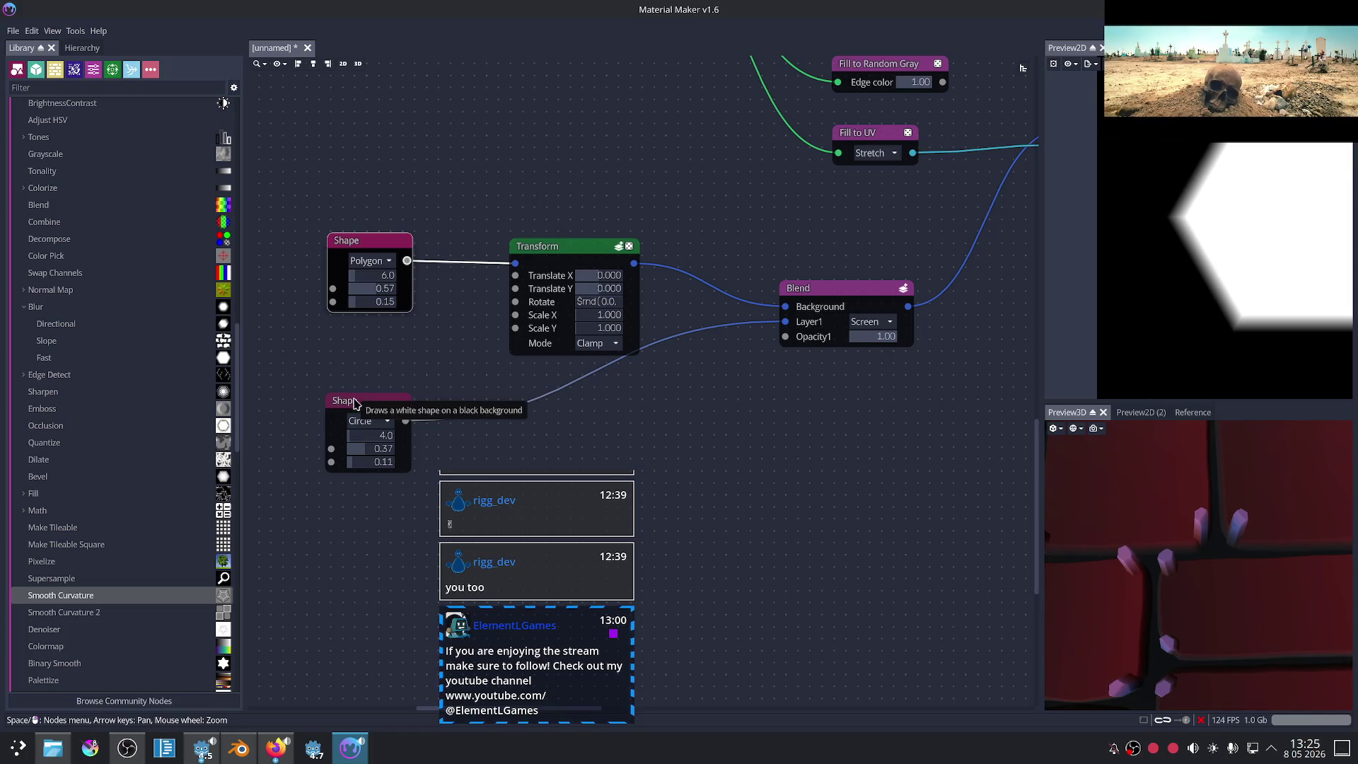
pyautogui.click(357, 396)
pyautogui.hscroll(3, 813, 452)
pyautogui.scroll(1, 808, 466)
pyautogui.moveTo(807, 466); pyautogui.dragTo(811, 471, button='middle')
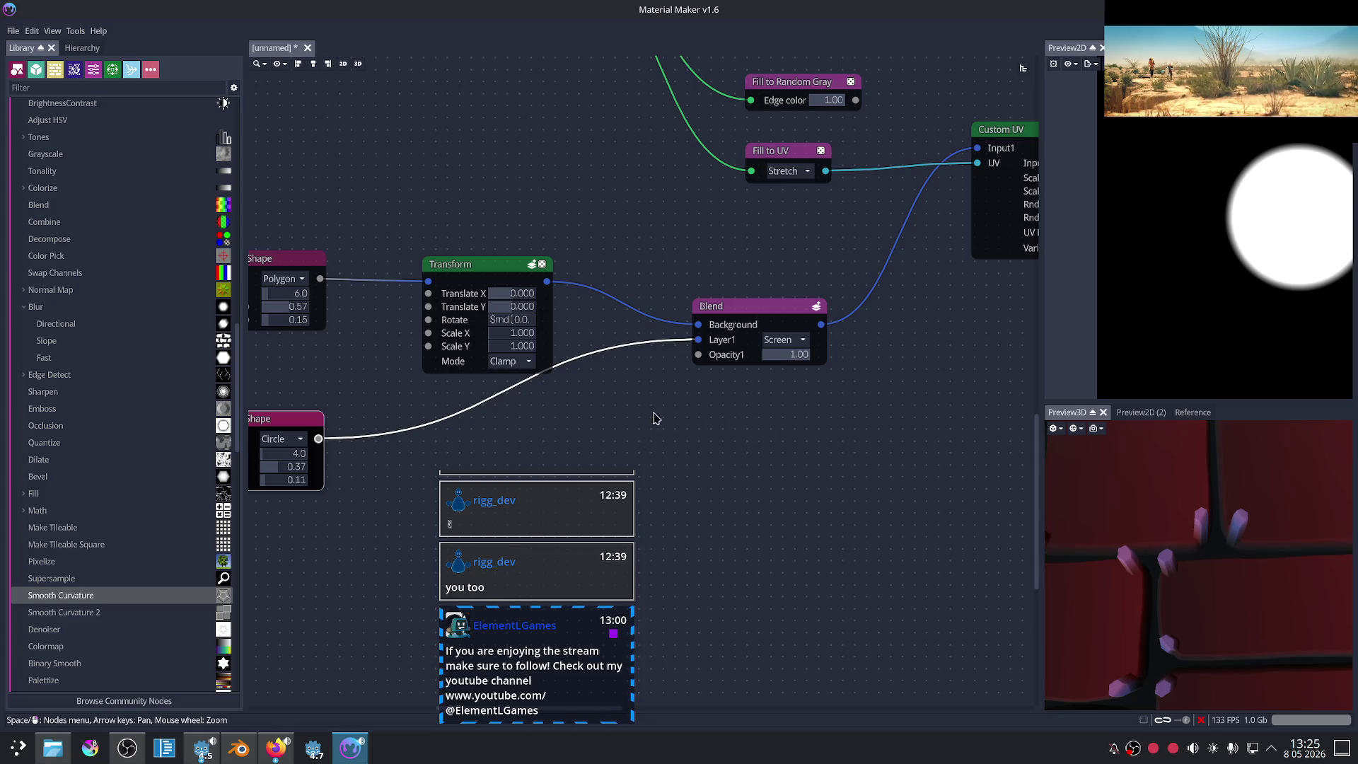
pyautogui.click(306, 266)
pyautogui.scroll(-4, 736, 388)
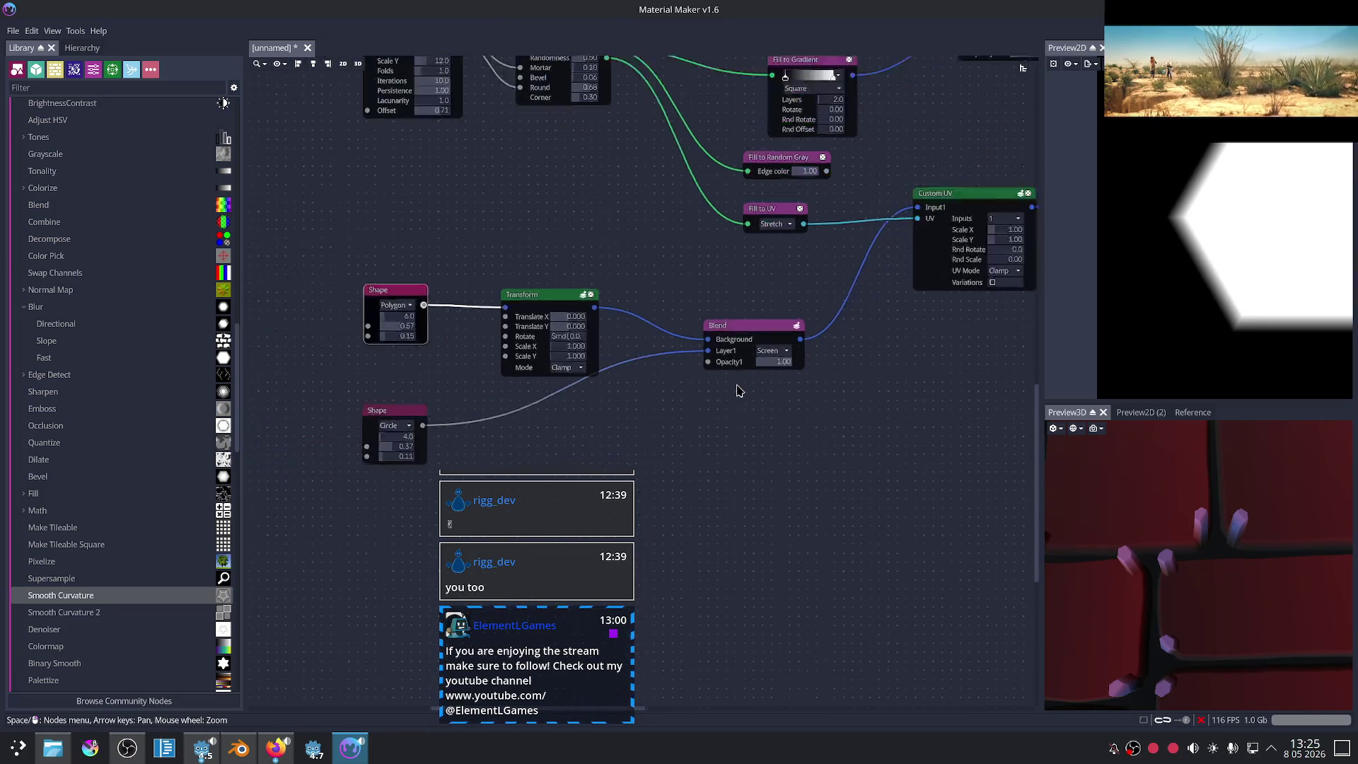
pyautogui.scroll(2, 697, 368)
pyautogui.moveTo(394, 358)
pyautogui.mouseDown()
pyautogui.moveTo(407, 358)
pyautogui.moveTo(391, 358)
pyautogui.mouseUp()
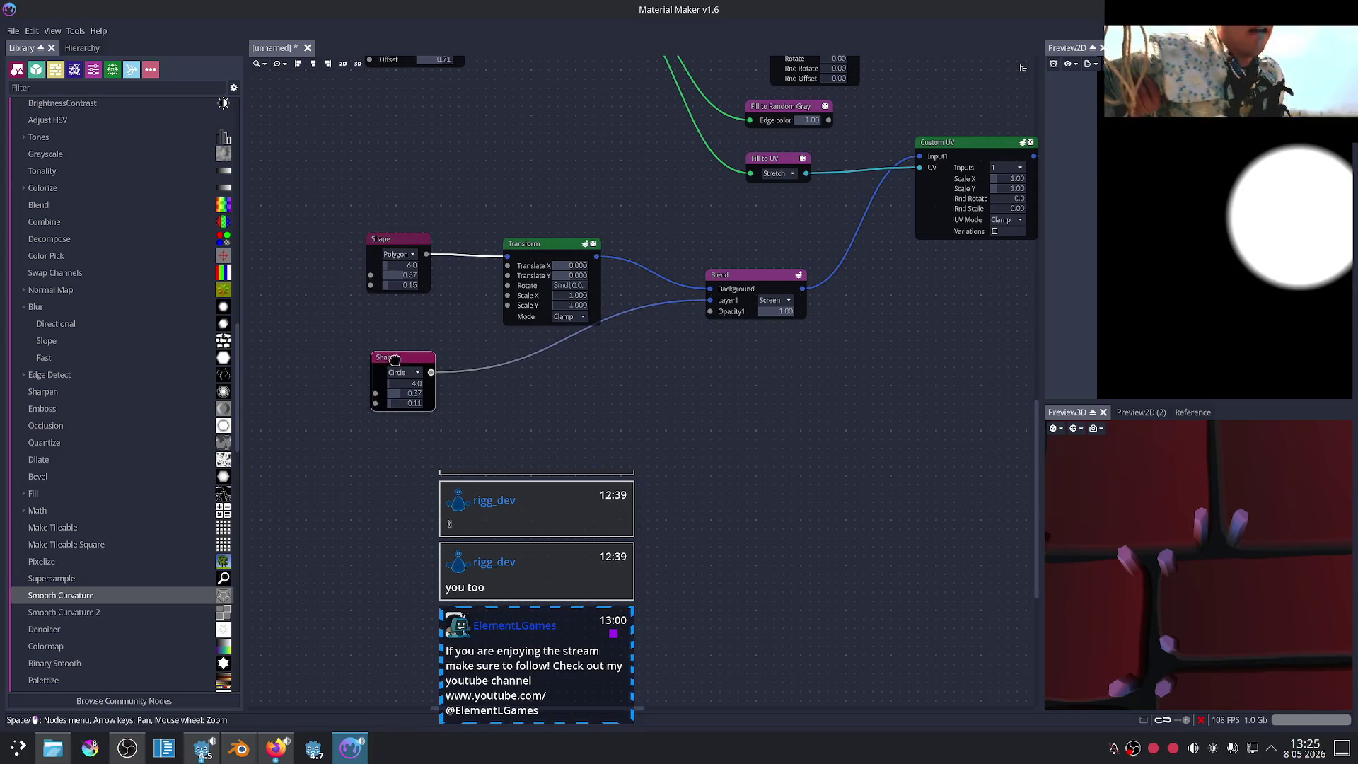
pyautogui.scroll(2, 760, 359)
# Step: Lower the shape Blend's opacity to 0.34
pyautogui.click(791, 268)
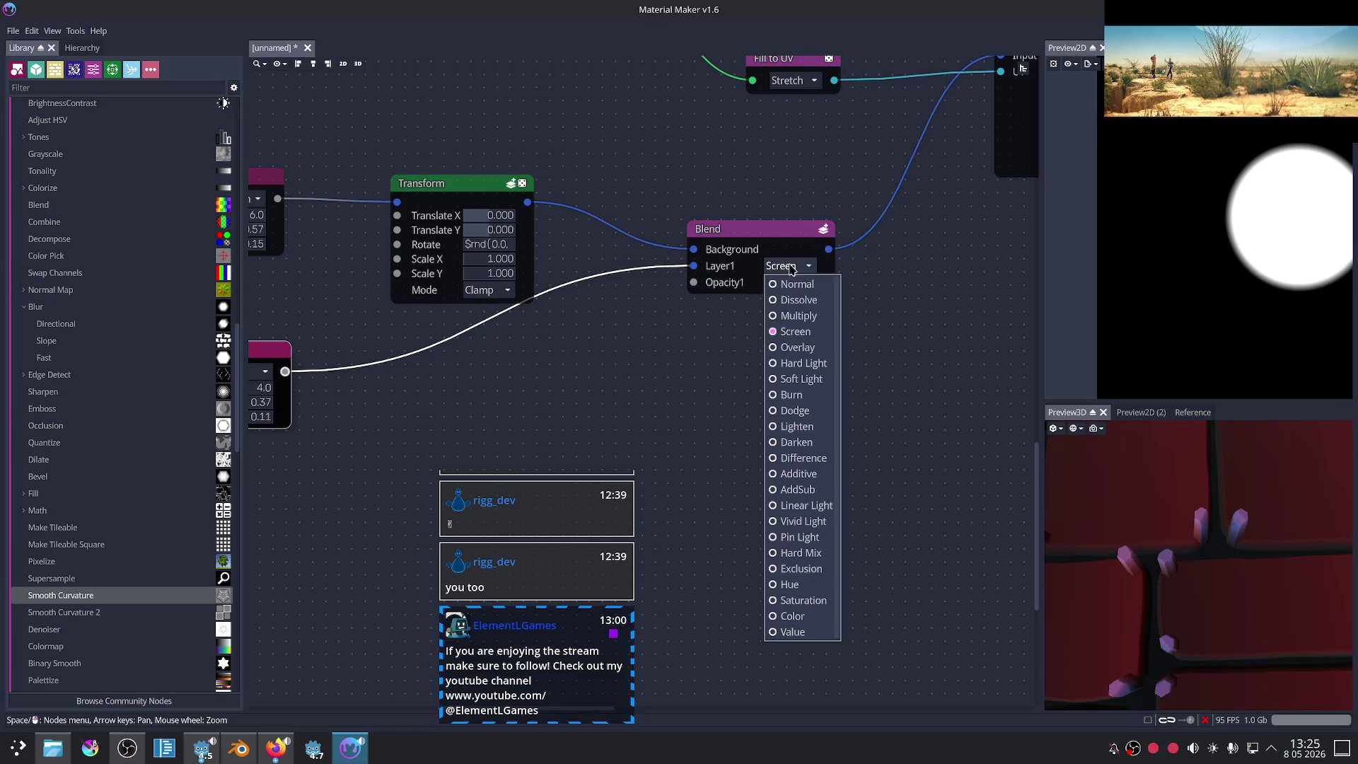
pyautogui.press('Escape')
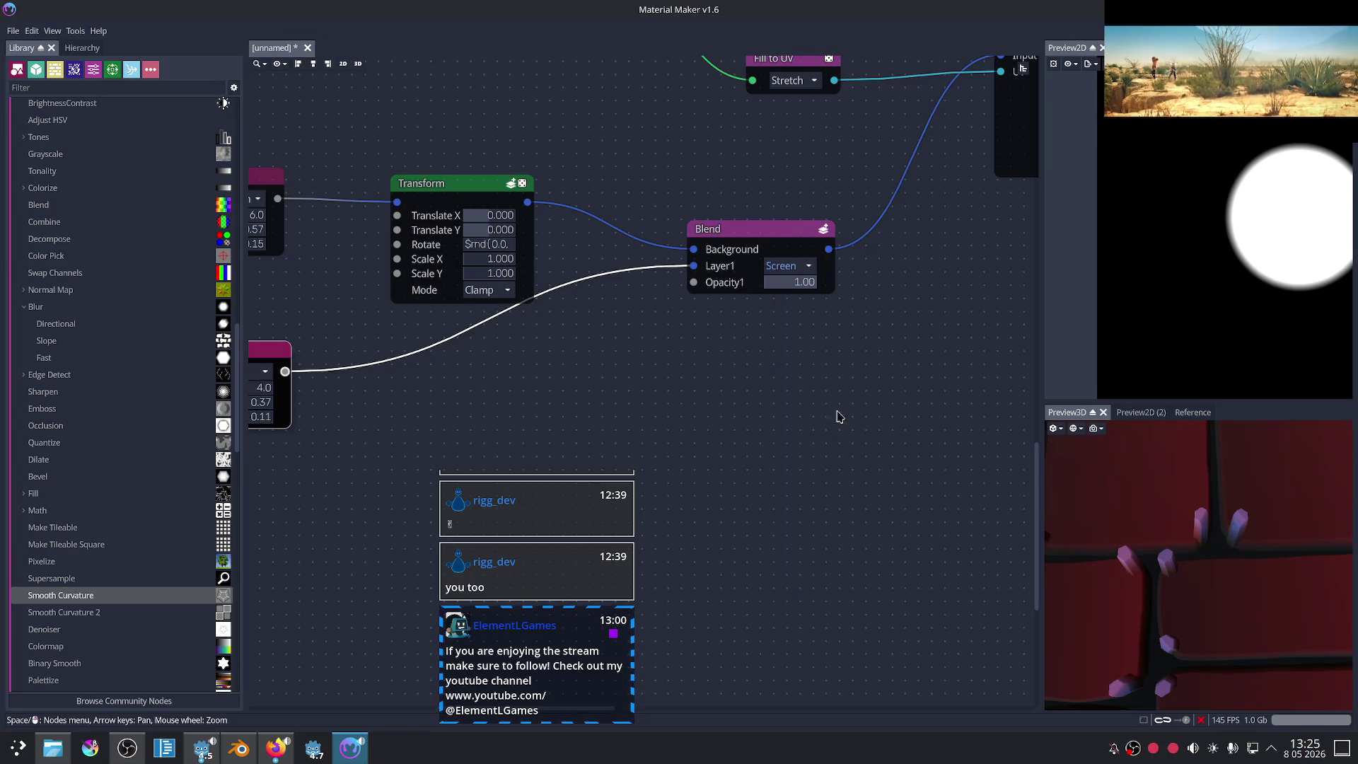
pyautogui.moveTo(756, 241); pyautogui.dragTo(753, 242)
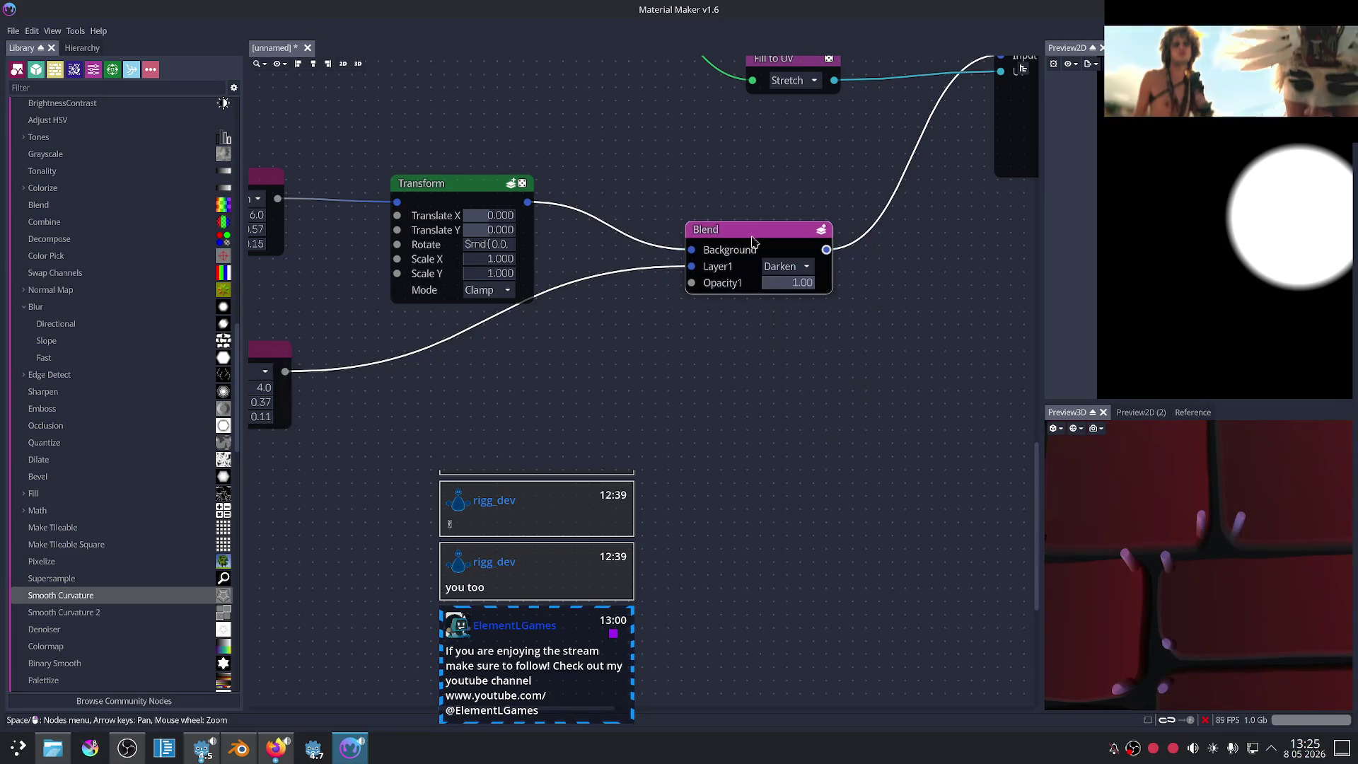
pyautogui.moveTo(793, 356); pyautogui.dragTo(797, 375, button='middle')
pyautogui.moveTo(814, 300); pyautogui.dragTo(779, 315)
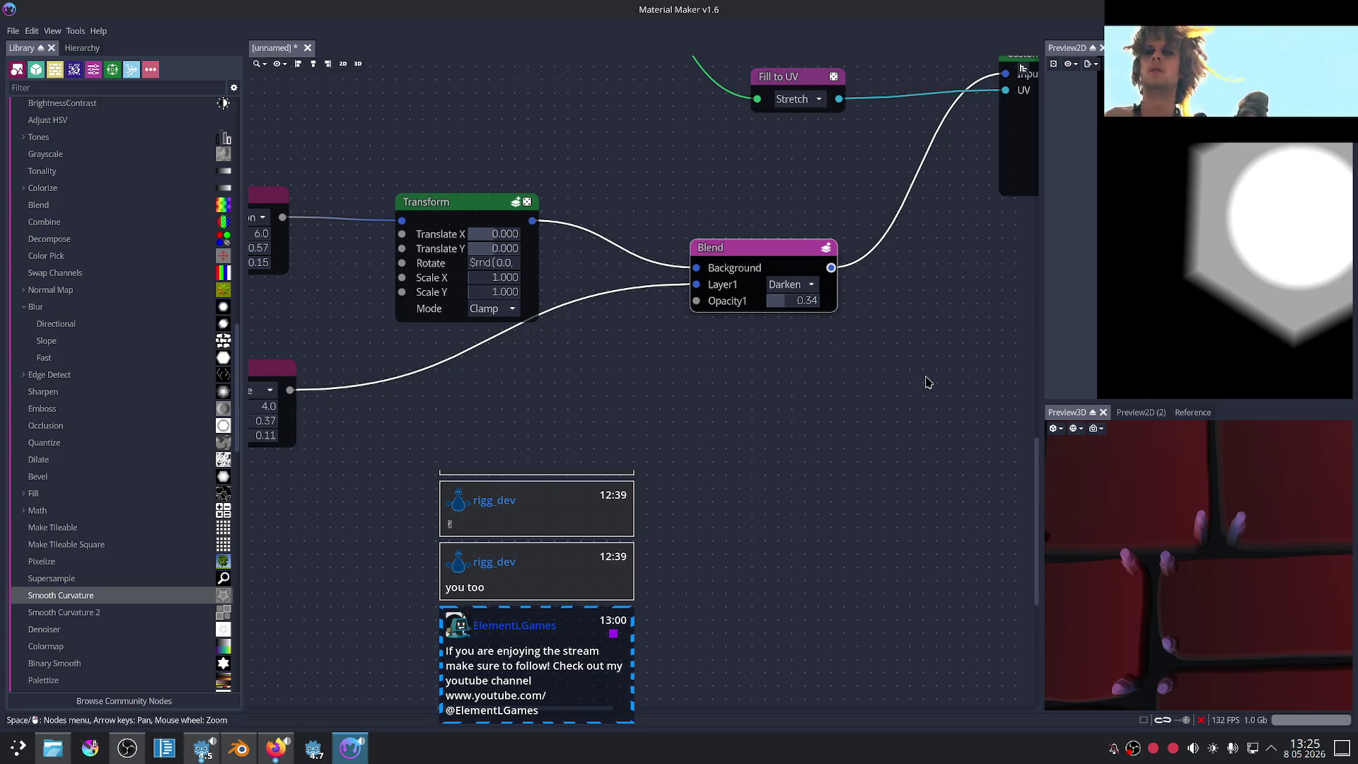
# Step: Set the circle and hexagon edge values to 0.00 and tilt the 3D preview
pyautogui.scroll(-2, 929, 332)
pyautogui.scroll(-3, 941, 323)
pyautogui.moveTo(935, 342); pyautogui.dragTo(658, 380, button='middle')
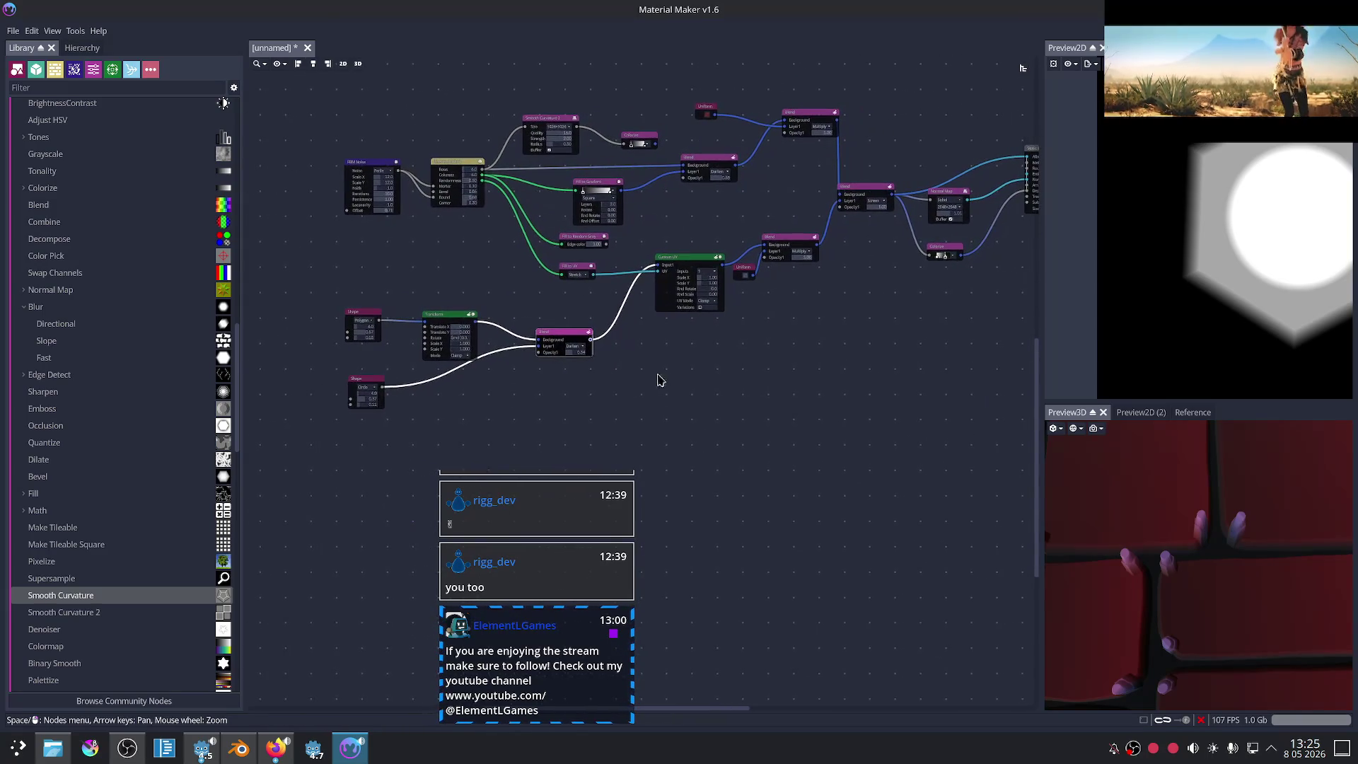
pyautogui.scroll(2, 494, 335)
pyautogui.moveTo(476, 394); pyautogui.dragTo(646, 349, button='middle')
pyautogui.scroll(2, 628, 385)
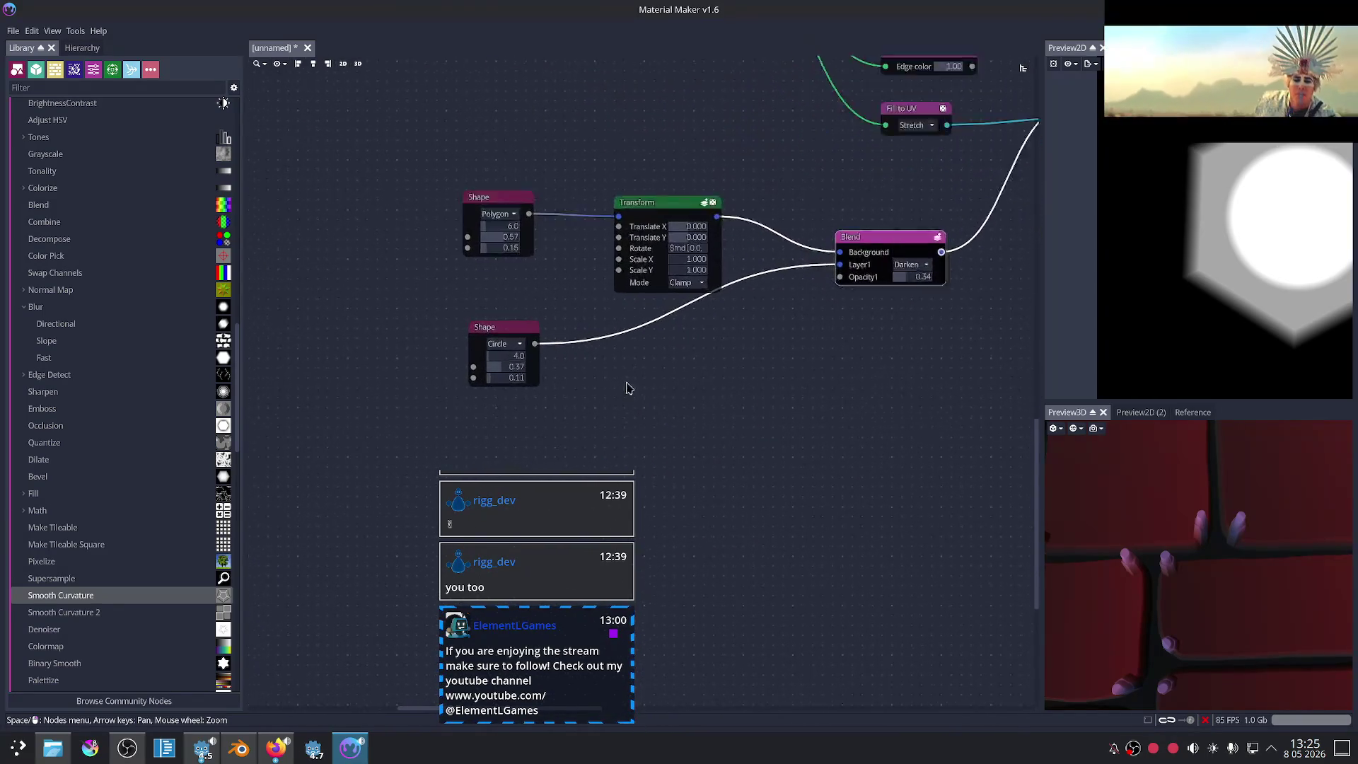
pyautogui.scroll(3, 566, 367)
pyautogui.moveTo(478, 377); pyautogui.dragTo(444, 384)
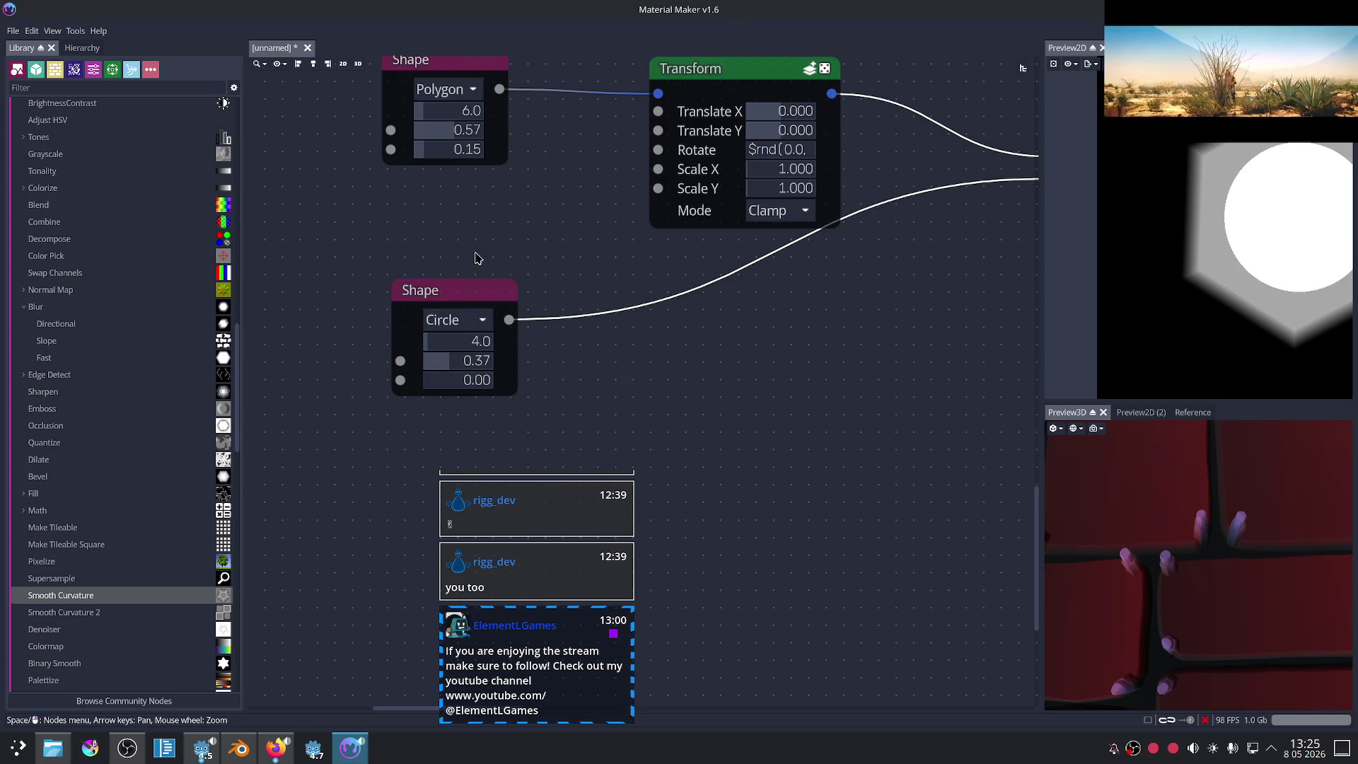
pyautogui.moveTo(441, 154); pyautogui.dragTo(403, 151)
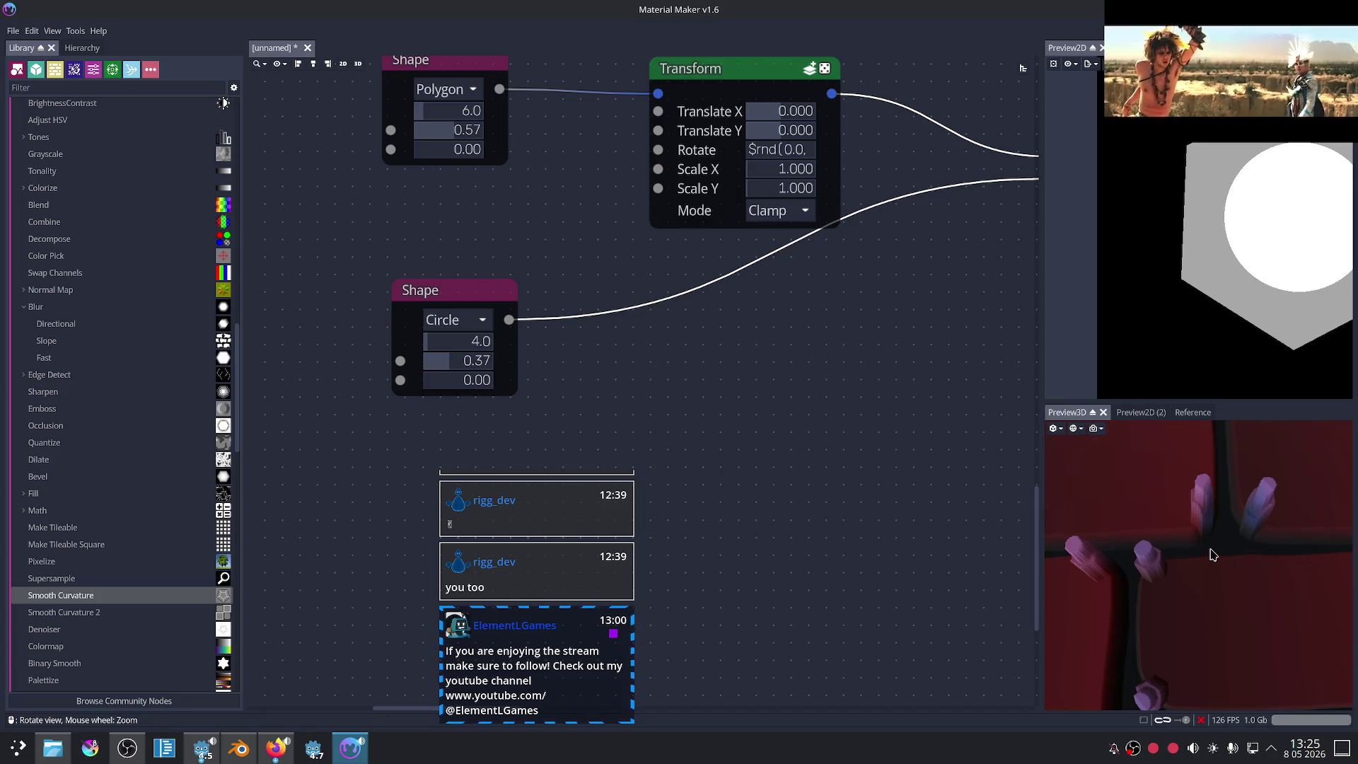
pyautogui.moveTo(1214, 554); pyautogui.dragTo(1225, 540)
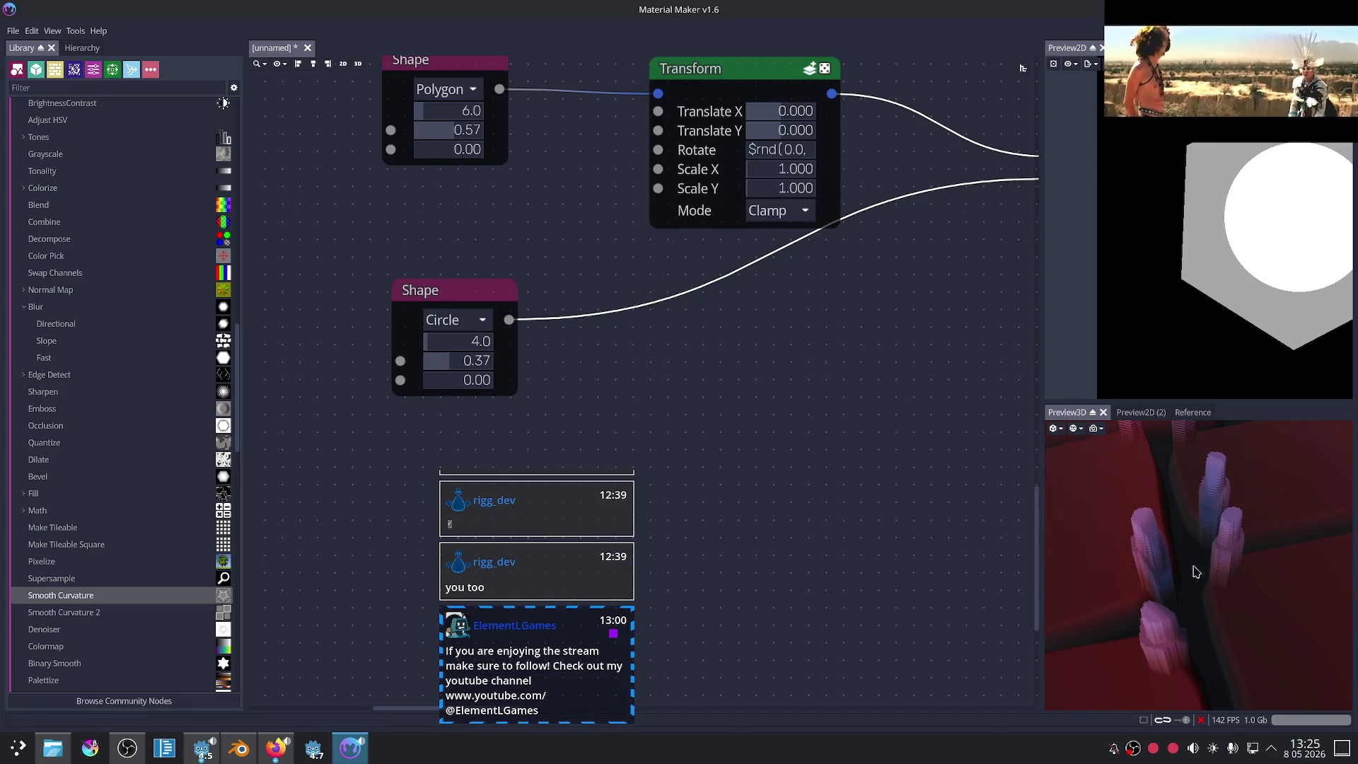
# Step: Set the hexagon Polygon's edge value to 0.10
pyautogui.scroll(-5, 940, 425)
pyautogui.moveTo(940, 424); pyautogui.dragTo(606, 370, button='middle')
pyautogui.scroll(-2, 691, 306)
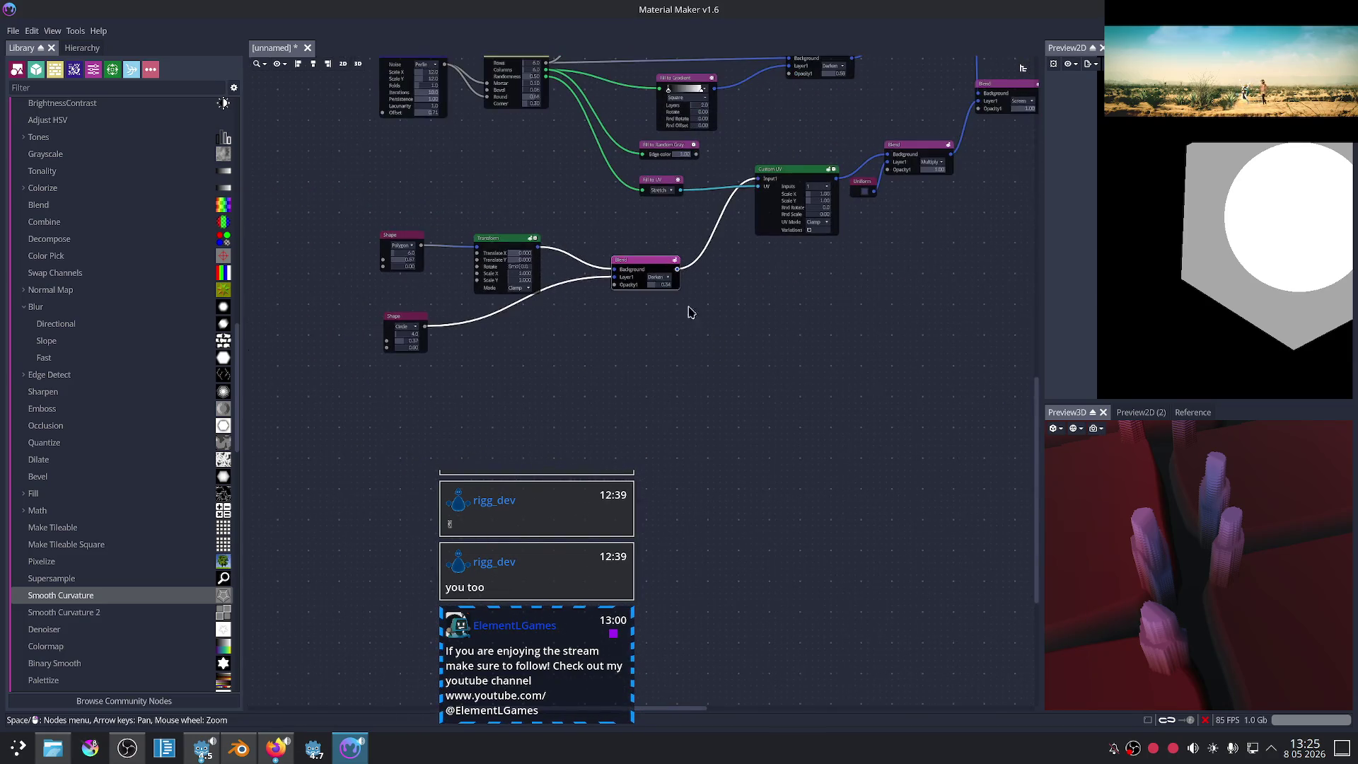
pyautogui.scroll(-3, 943, 306)
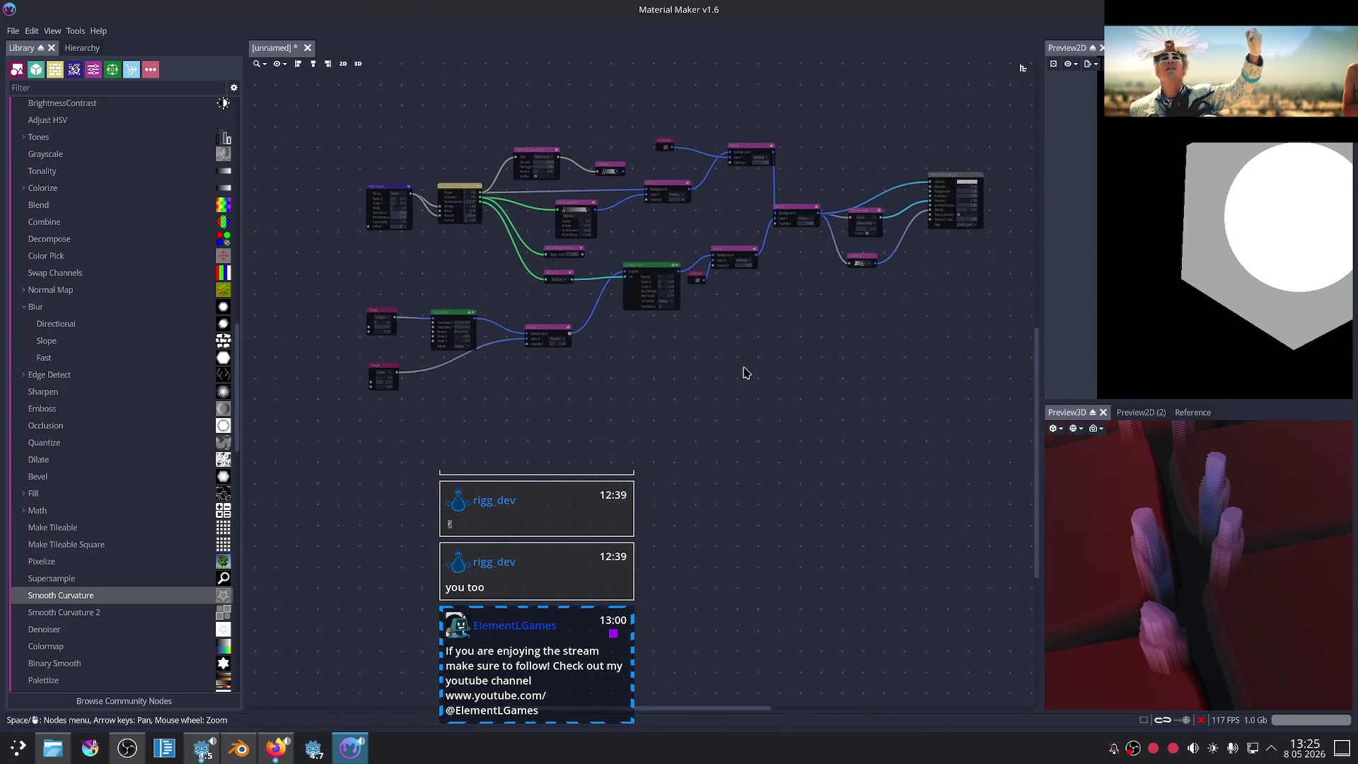
pyautogui.moveTo(828, 342); pyautogui.dragTo(693, 351, button='middle')
pyautogui.scroll(3, 639, 379)
pyautogui.scroll(2, 812, 361)
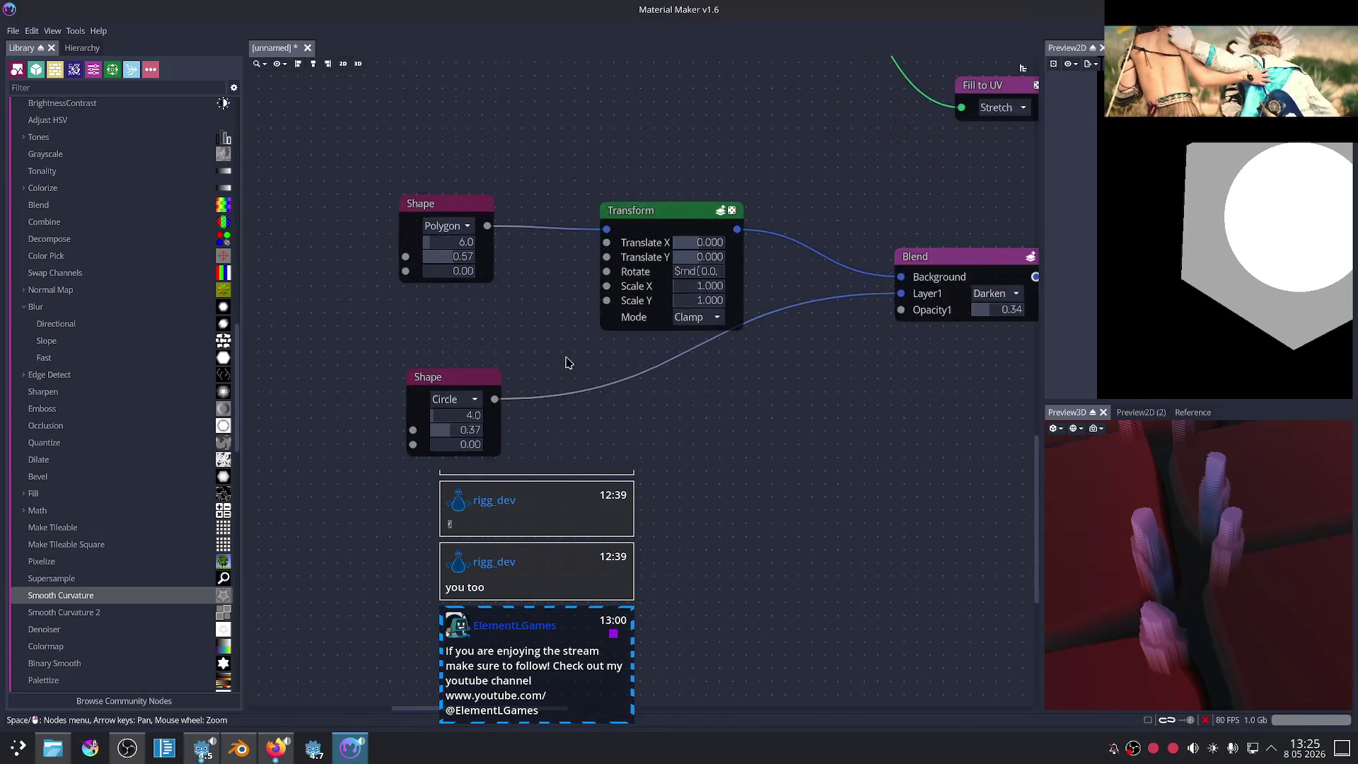
pyautogui.scroll(2, 436, 273)
pyautogui.write('0.1')
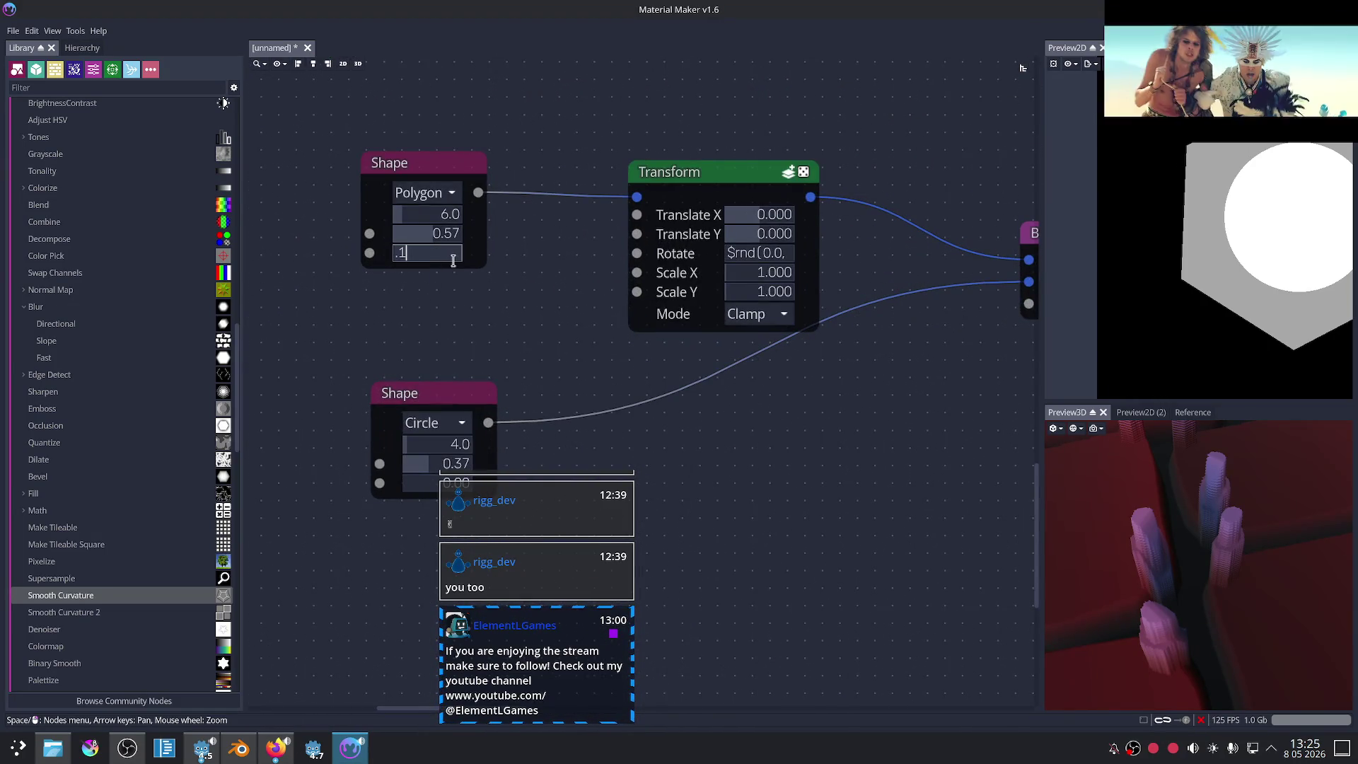
pyautogui.press('Return')
# Step: Set the Circle shape's edge value to 0.10
pyautogui.click(403, 484)
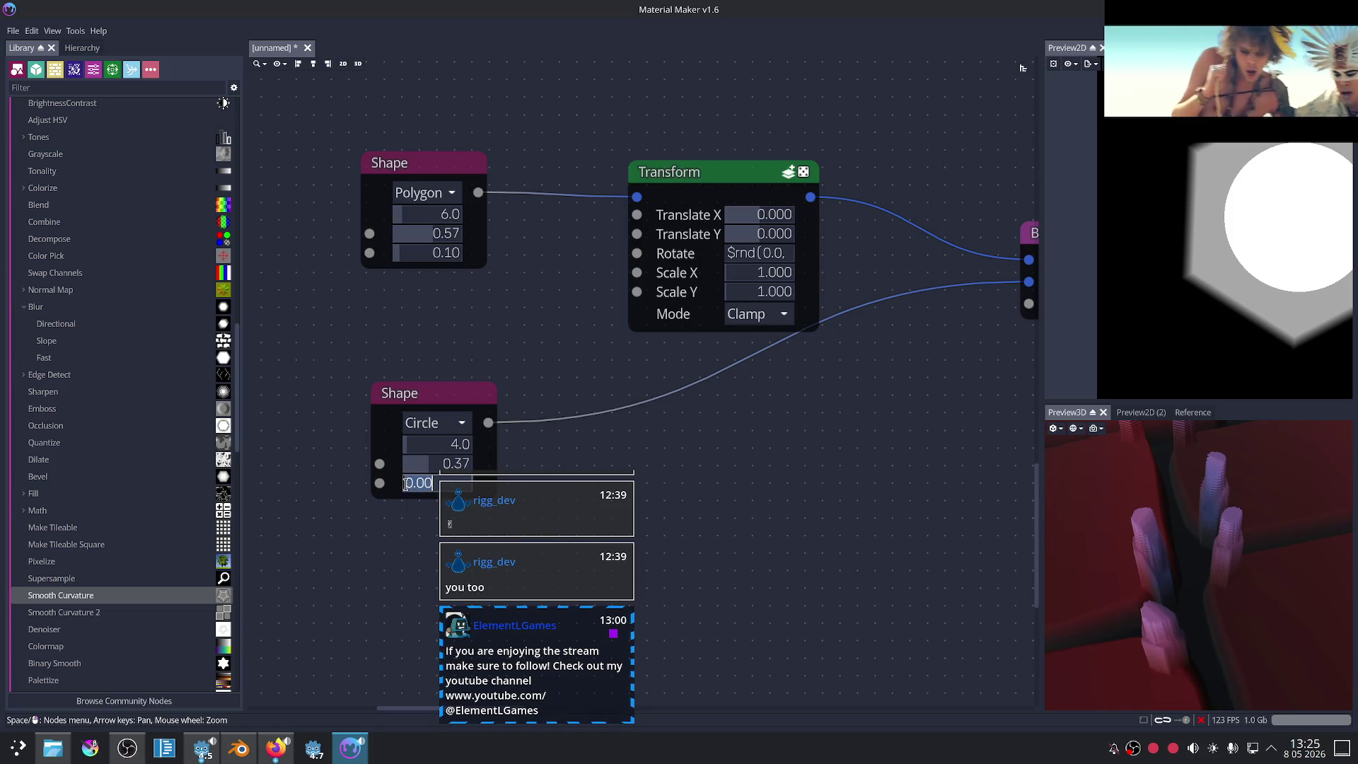
pyautogui.write('0.1')
pyautogui.press('Return')
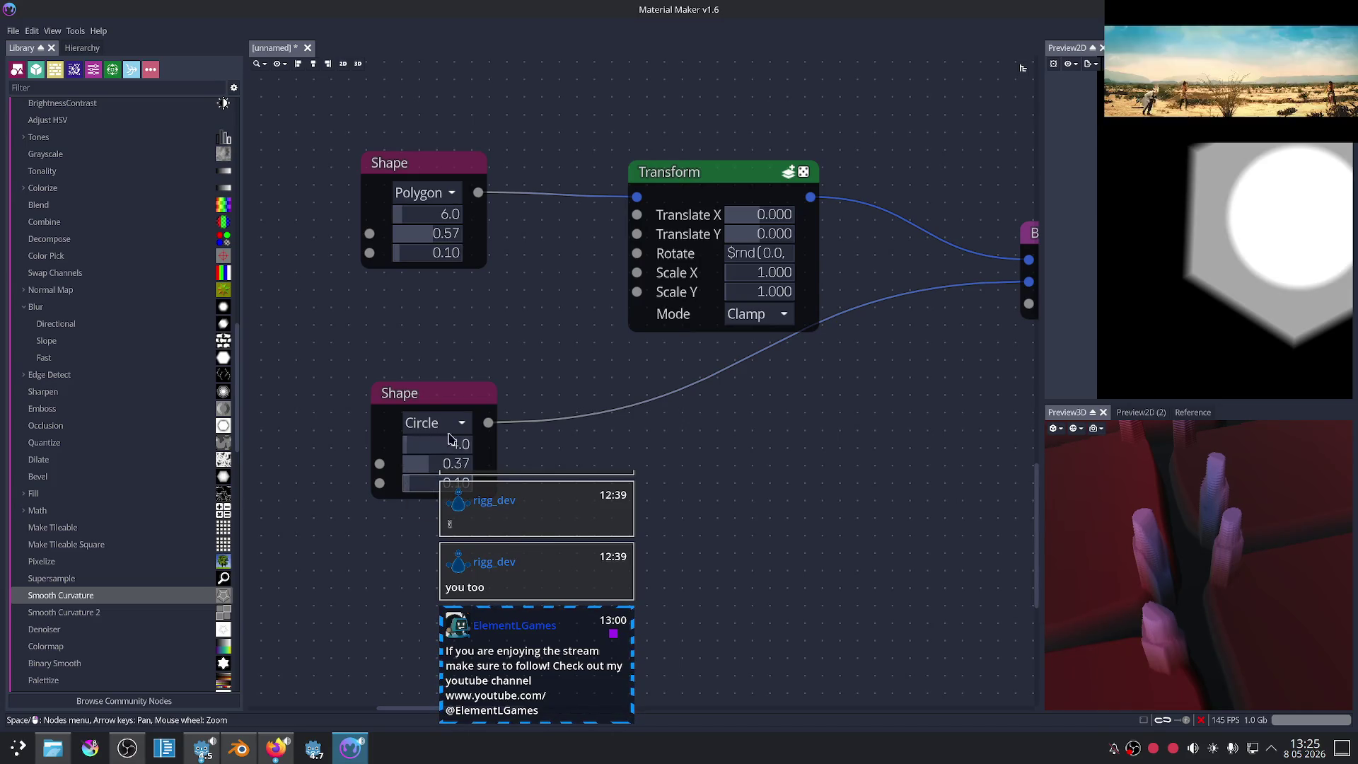
pyautogui.scroll(-2, 899, 481)
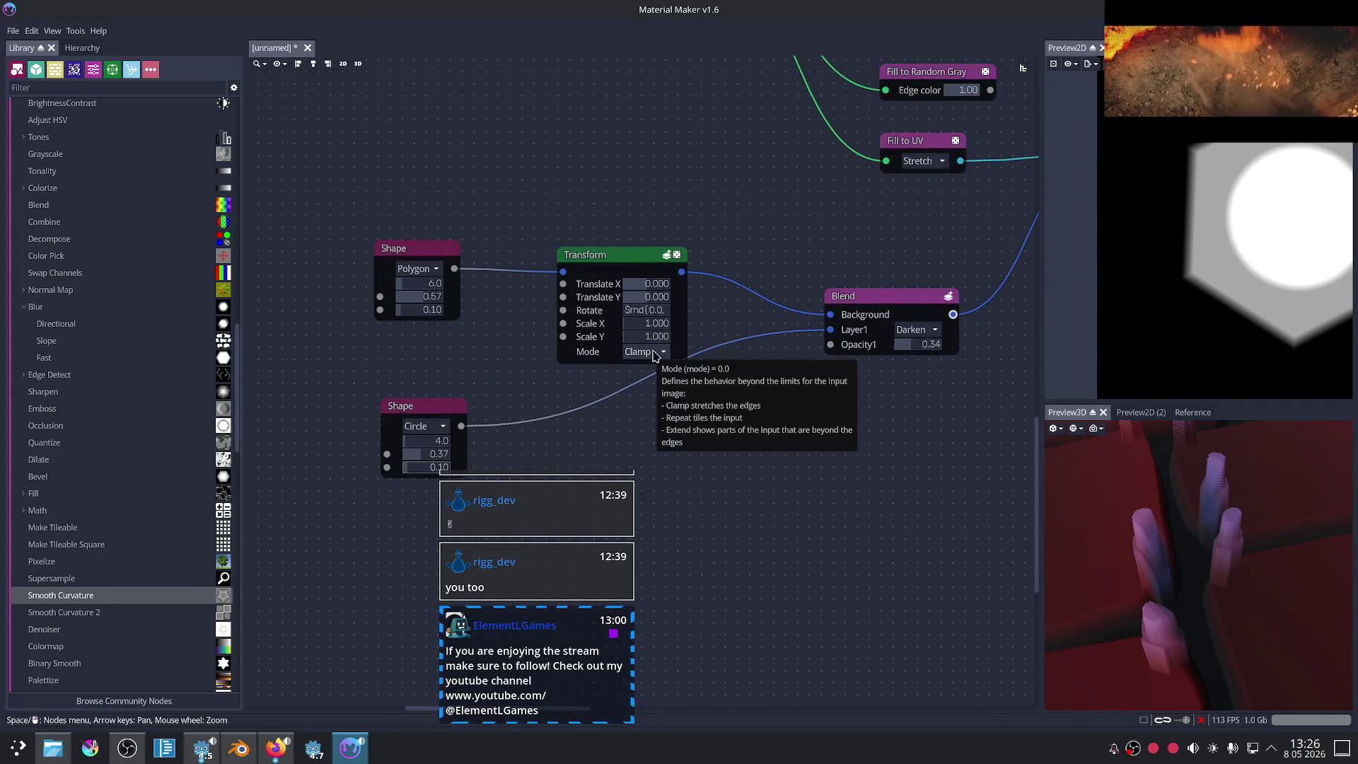
pyautogui.click(917, 316)
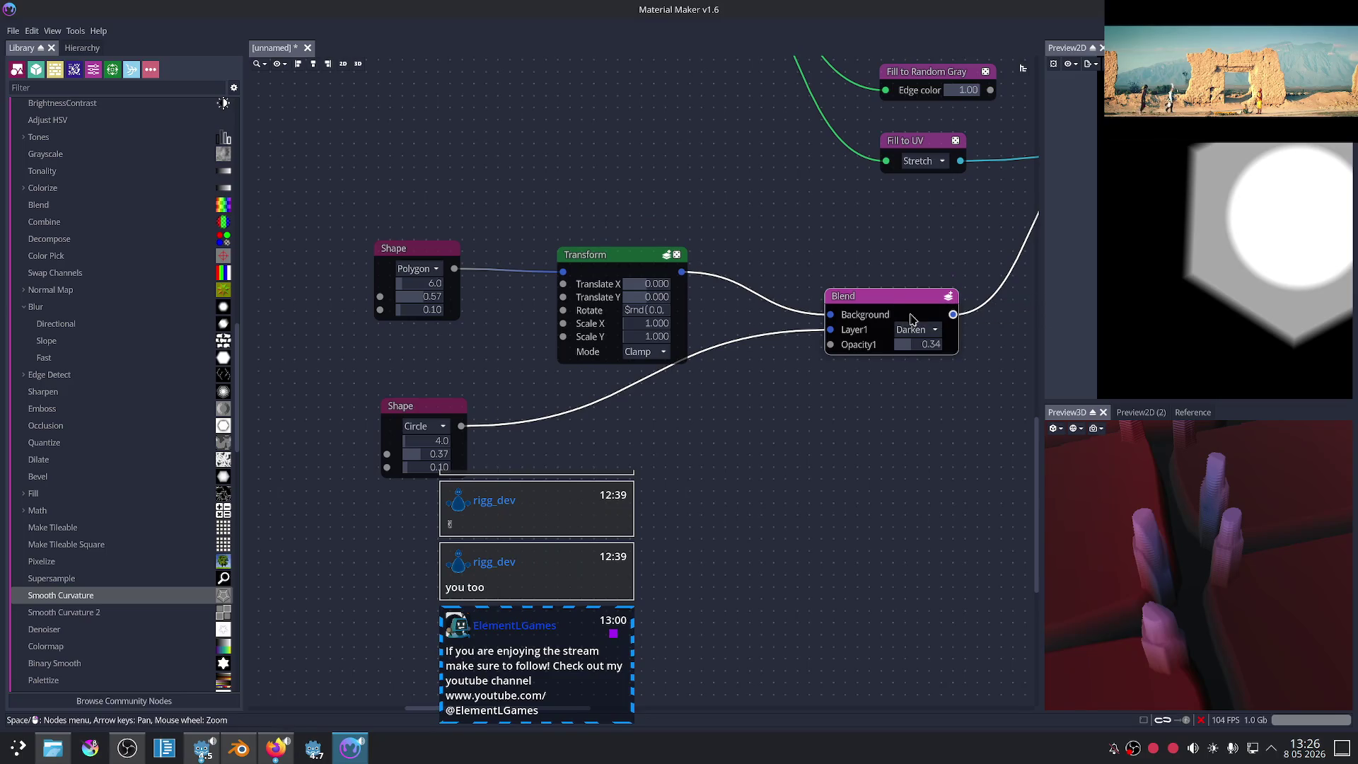
# Step: Lower the hexagon-and-circle Blend opacity to 0.23
pyautogui.moveTo(897, 434)
pyautogui.mouseDown(button='middle')
pyautogui.moveTo(787, 454)
pyautogui.moveTo(661, 433)
pyautogui.mouseUp(button='middle')
pyautogui.scroll(1, 661, 434)
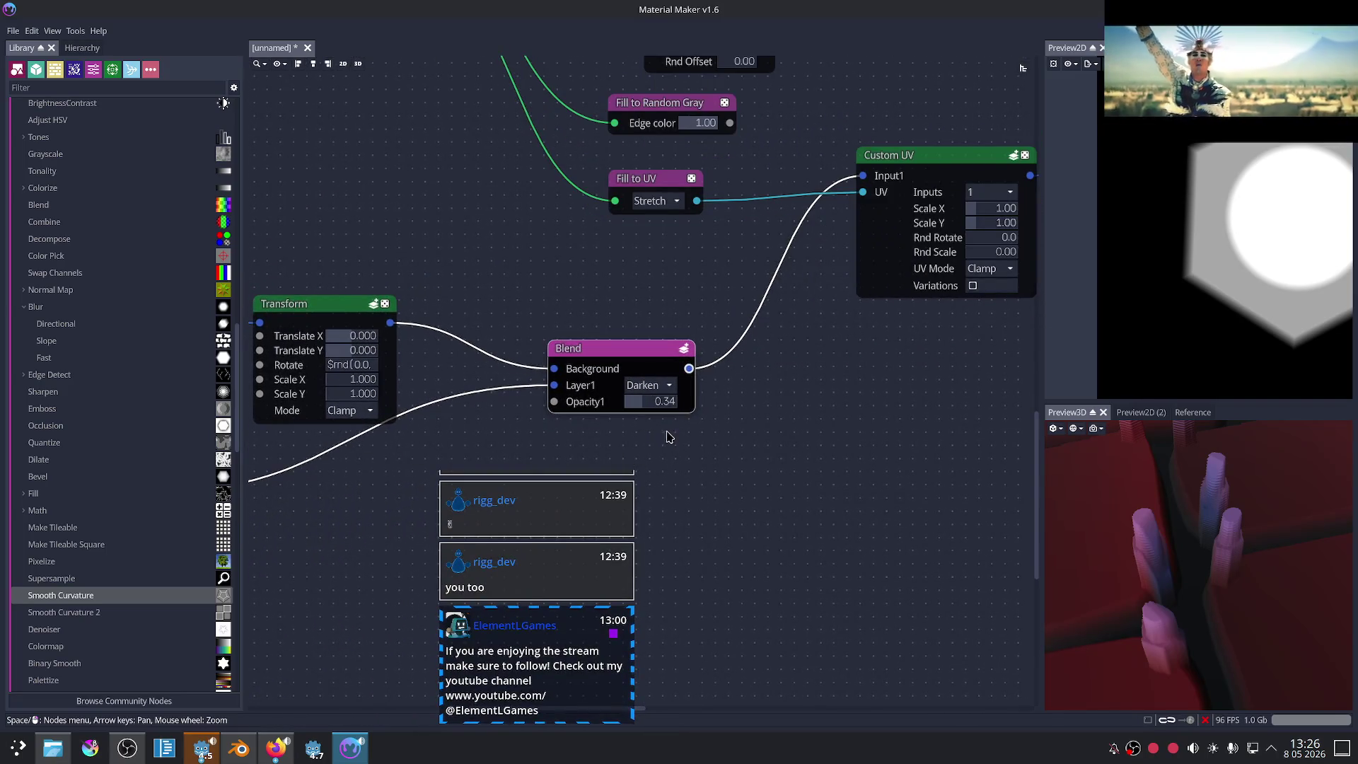
pyautogui.moveTo(649, 401); pyautogui.dragTo(639, 407)
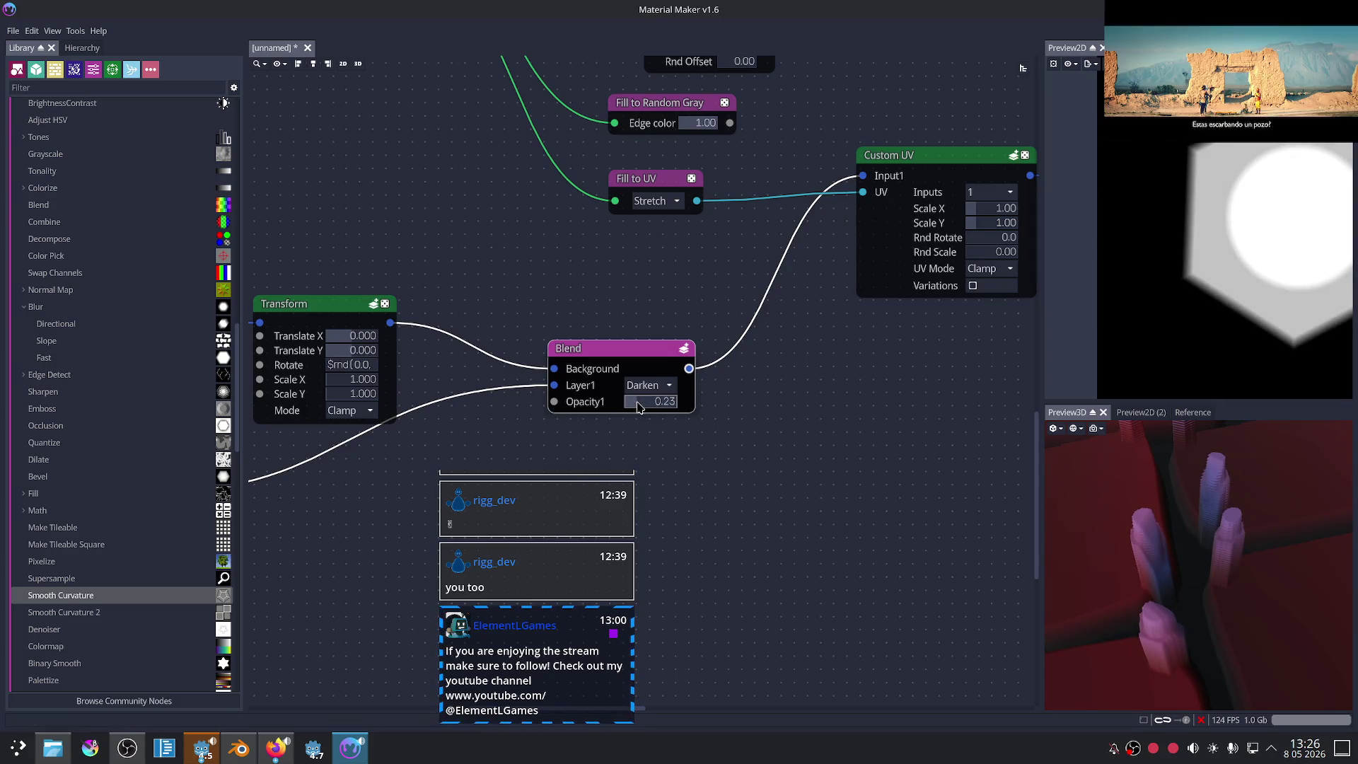
pyautogui.scroll(-1, 912, 428)
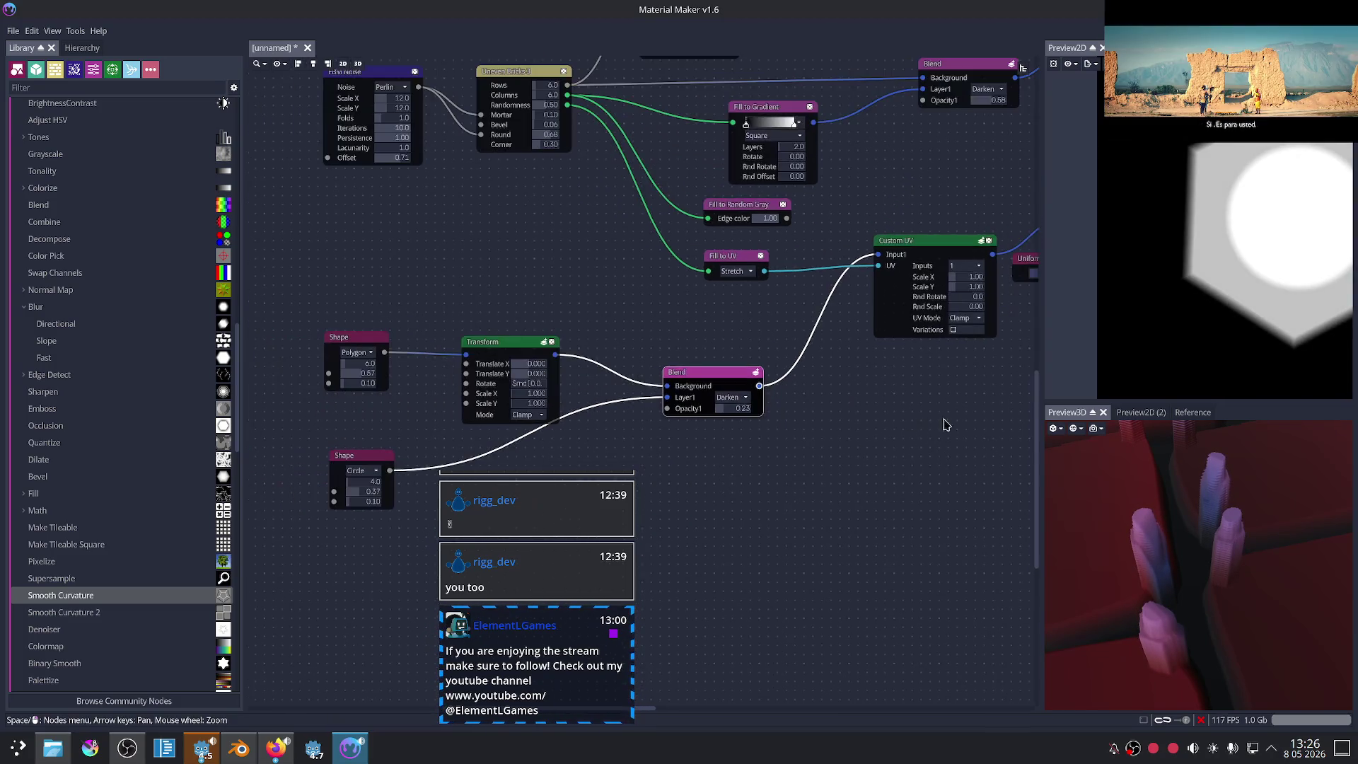
# Step: Preview the Custom UV node's output and bring the downstream Blend nodes into view
pyautogui.moveTo(806, 436); pyautogui.dragTo(725, 461, button='middle')
pyautogui.scroll(-1, 724, 460)
pyautogui.click(739, 294)
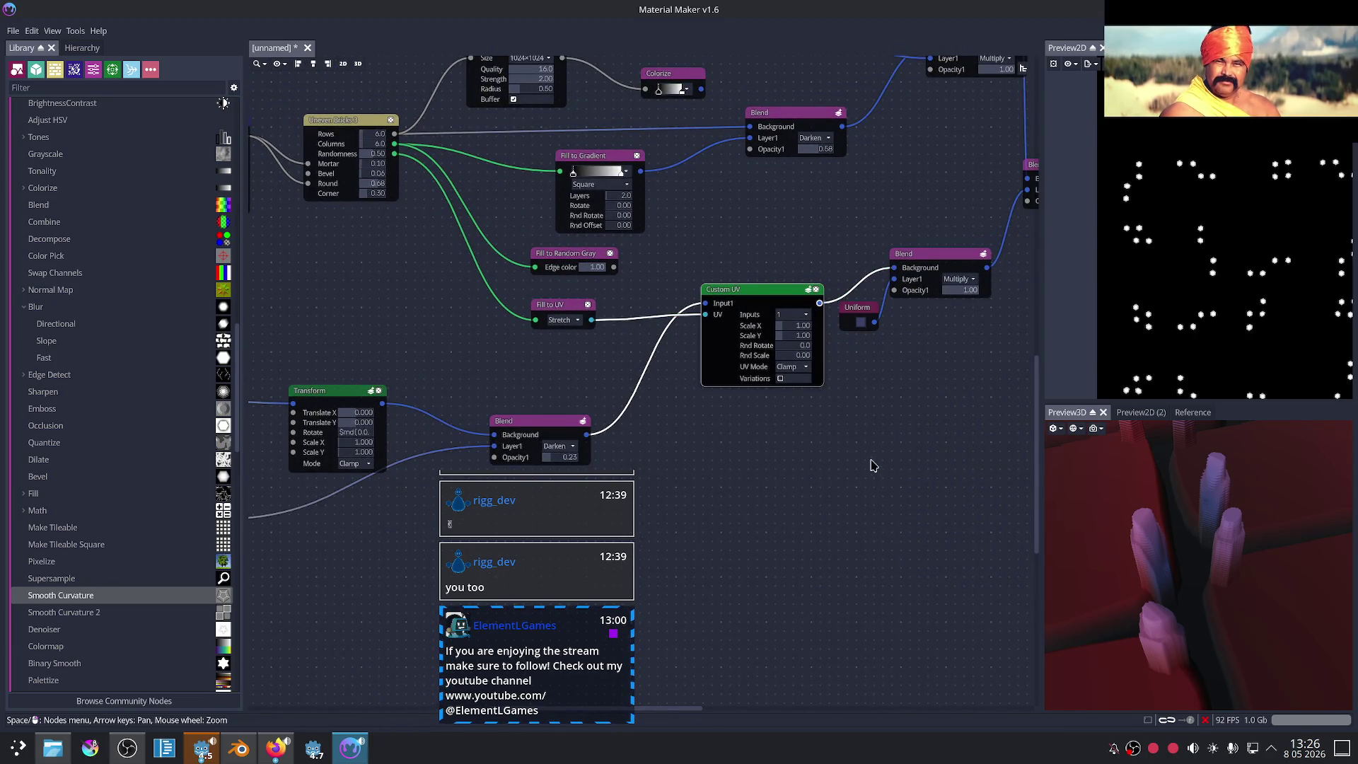
pyautogui.moveTo(873, 460); pyautogui.dragTo(760, 473, button='middle')
pyautogui.scroll(2, 1215, 298)
pyautogui.scroll(2, 1215, 299)
pyautogui.scroll(2, 1203, 332)
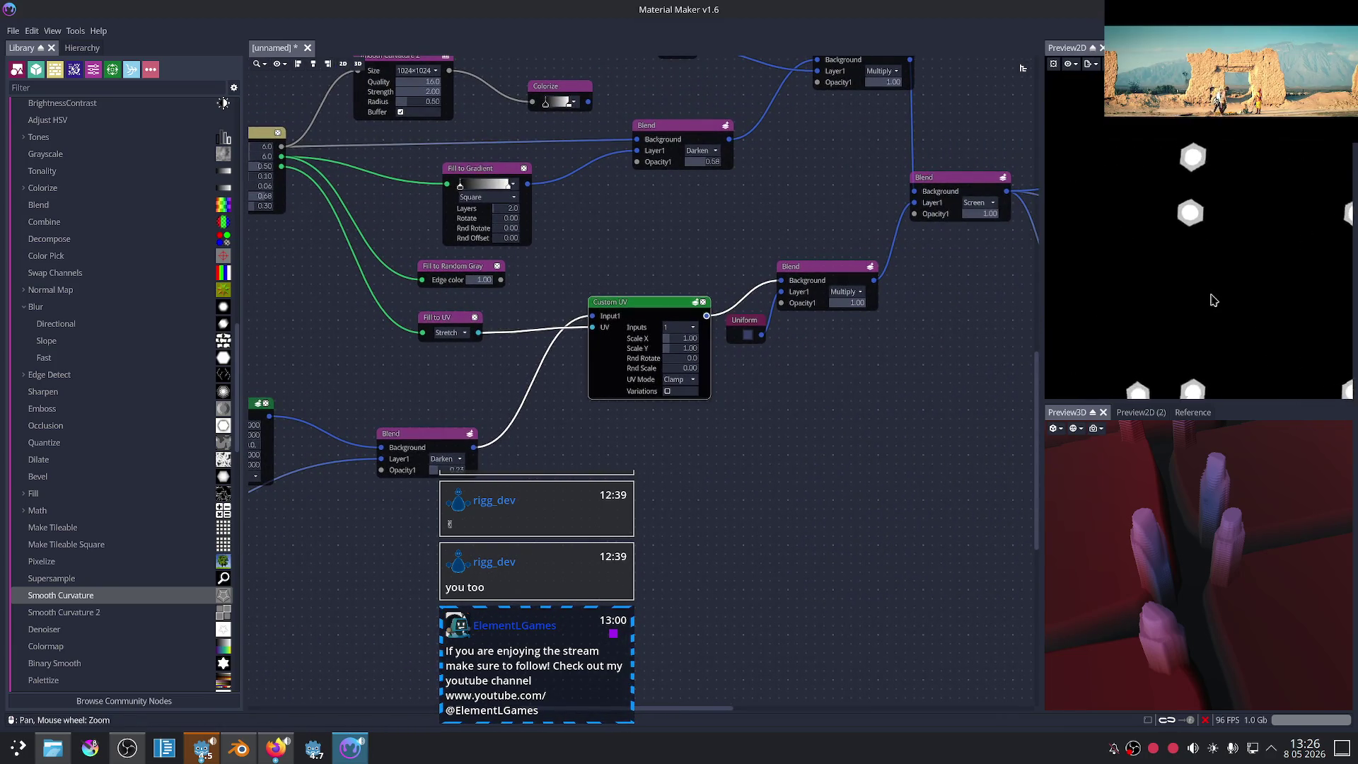
pyautogui.scroll(2, 877, 435)
pyautogui.scroll(1, 865, 457)
pyautogui.scroll(1, 1158, 264)
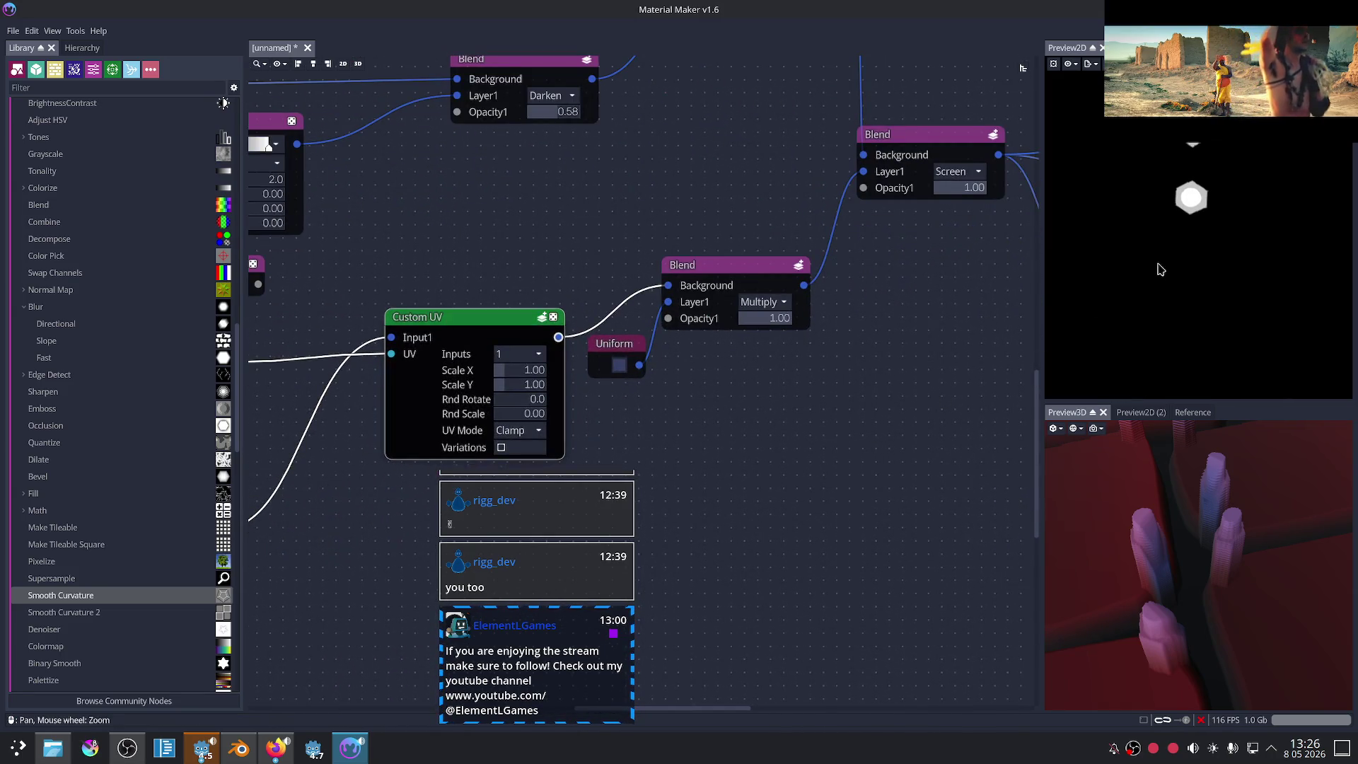
# Step: Lighten the Uniform node's peg colour to a pale lavender-blue
pyautogui.click(718, 276)
pyautogui.moveTo(868, 360); pyautogui.dragTo(836, 406, button='middle')
pyautogui.click(583, 414)
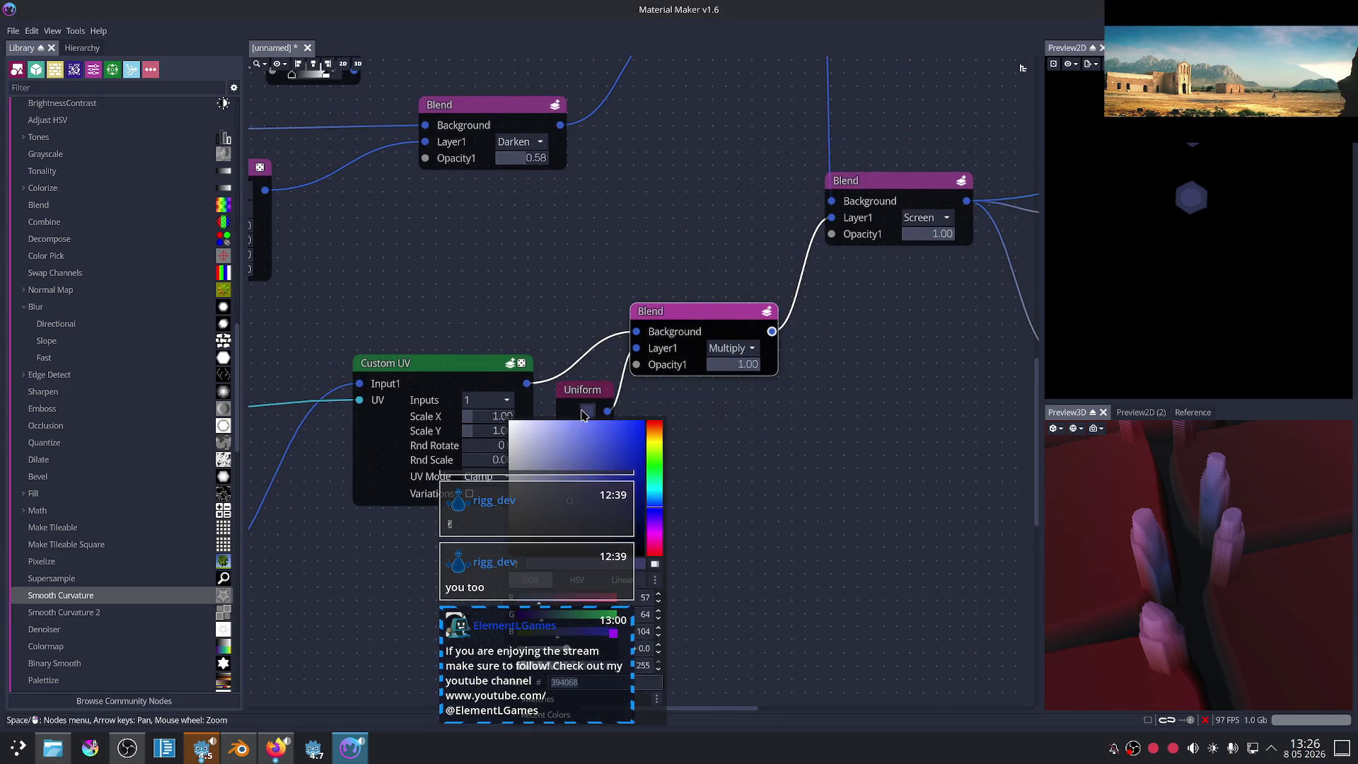
pyautogui.moveTo(552, 450); pyautogui.dragTo(539, 451)
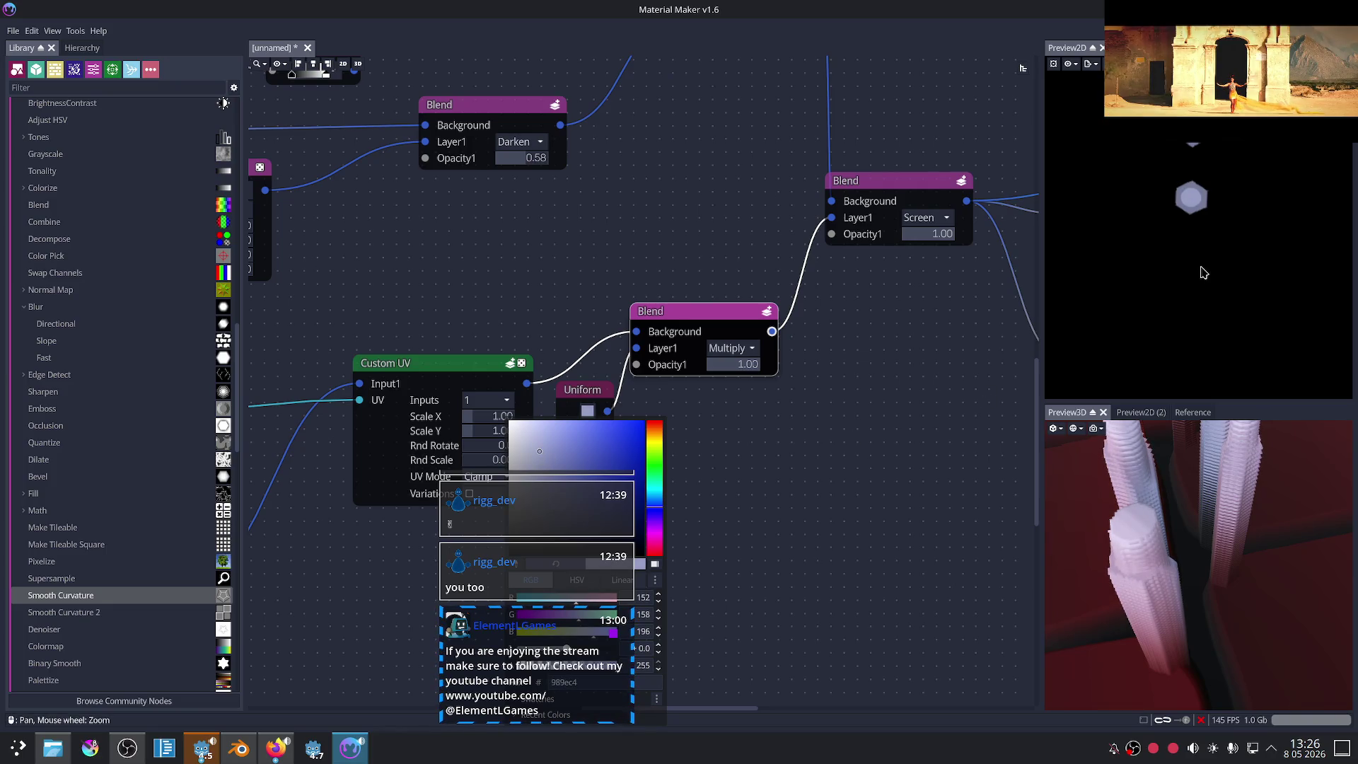
pyautogui.scroll(-2, 893, 483)
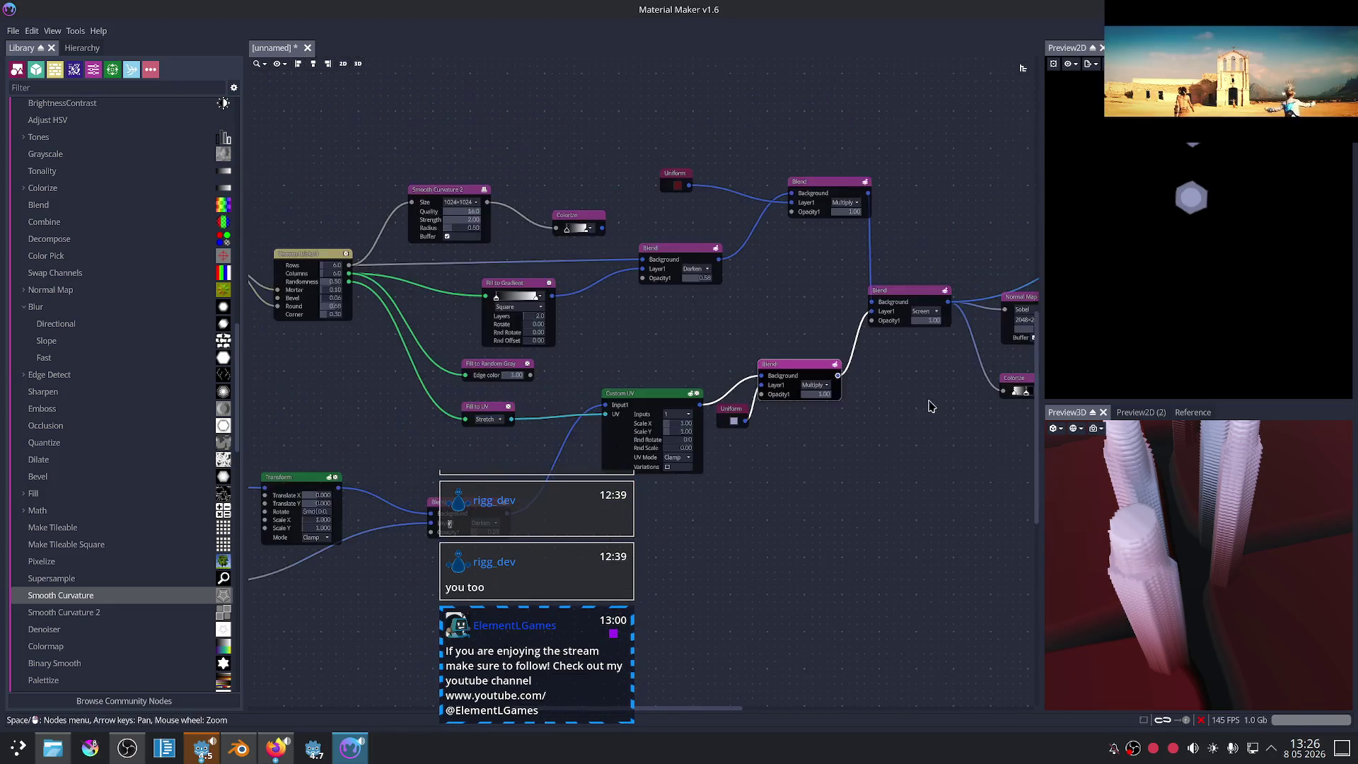
# Step: Preview the Colorize node's output in the 2D preview
pyautogui.scroll(-2, 814, 453)
pyautogui.scroll(-1, 746, 418)
pyautogui.scroll(1, 746, 417)
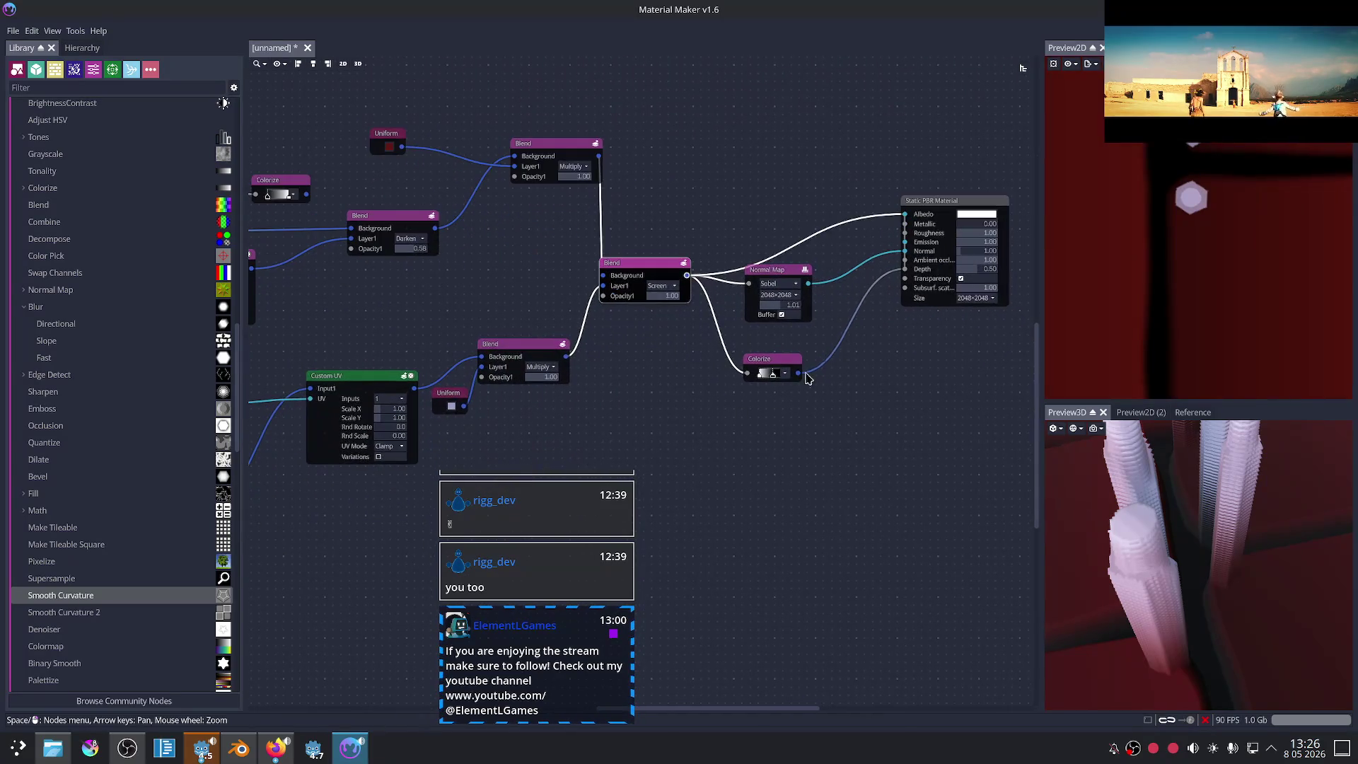
pyautogui.click(764, 360)
pyautogui.scroll(-3, 1149, 262)
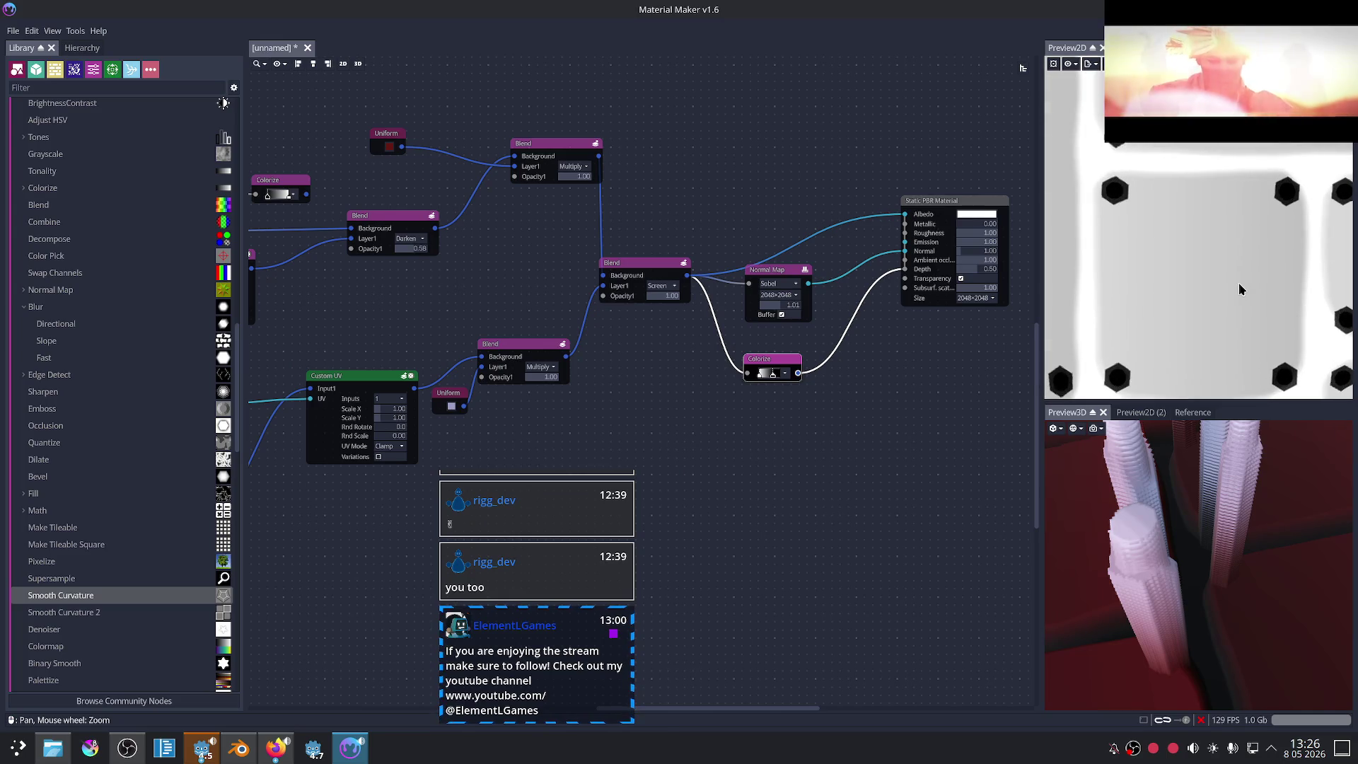
pyautogui.scroll(2, 1239, 289)
pyautogui.scroll(1, 1237, 290)
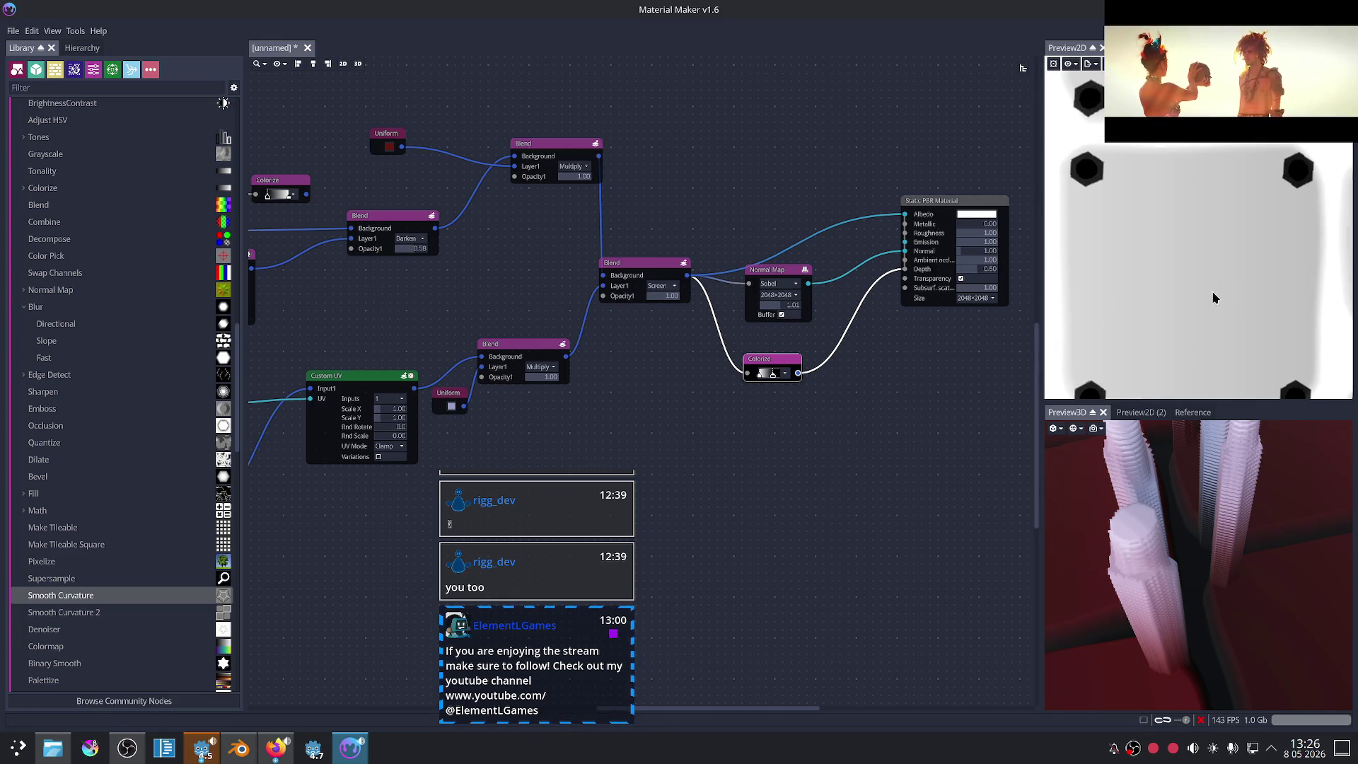
pyautogui.moveTo(852, 427); pyautogui.dragTo(903, 431, button='middle')
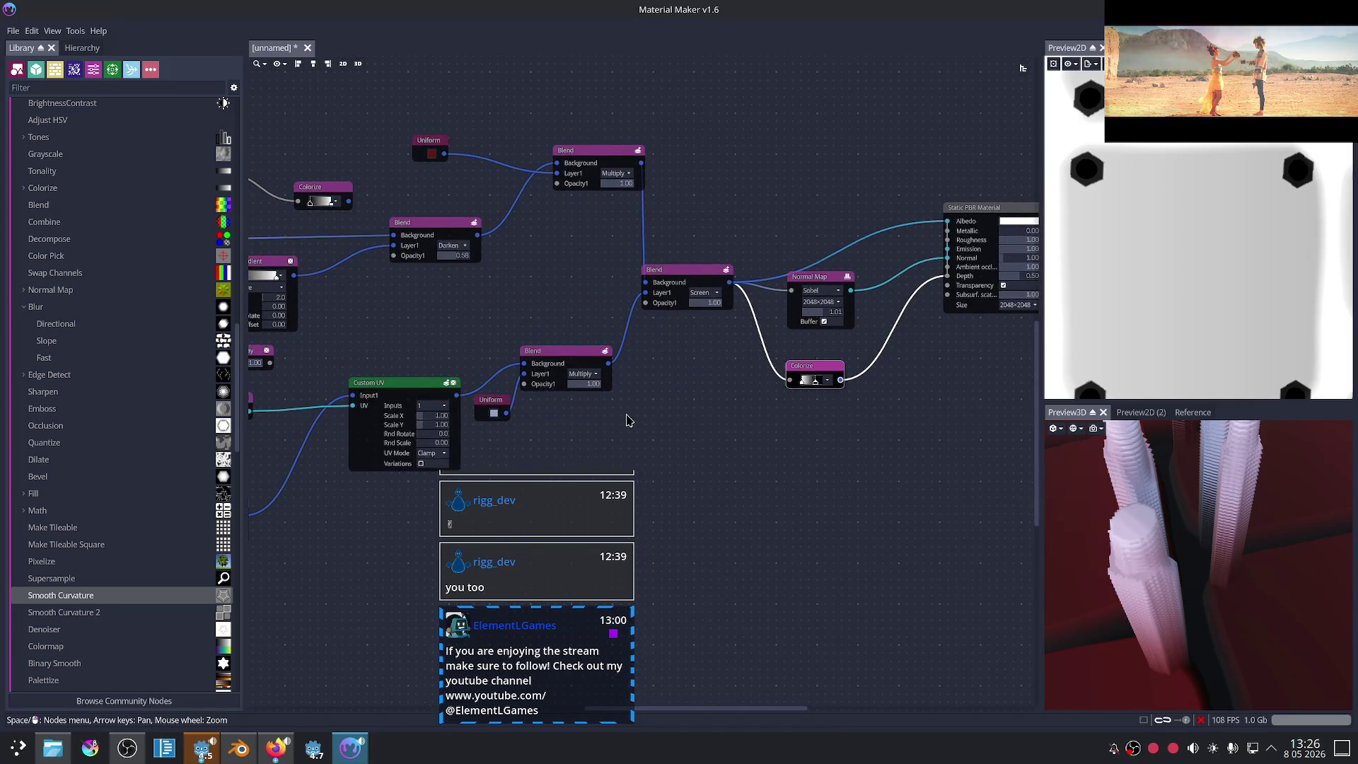
pyautogui.scroll(2, 626, 420)
# Step: Disconnect the lower Blend from the middle Blend and rearrange the Uniform and top Blend nodes
pyautogui.moveTo(616, 346); pyautogui.dragTo(829, 364)
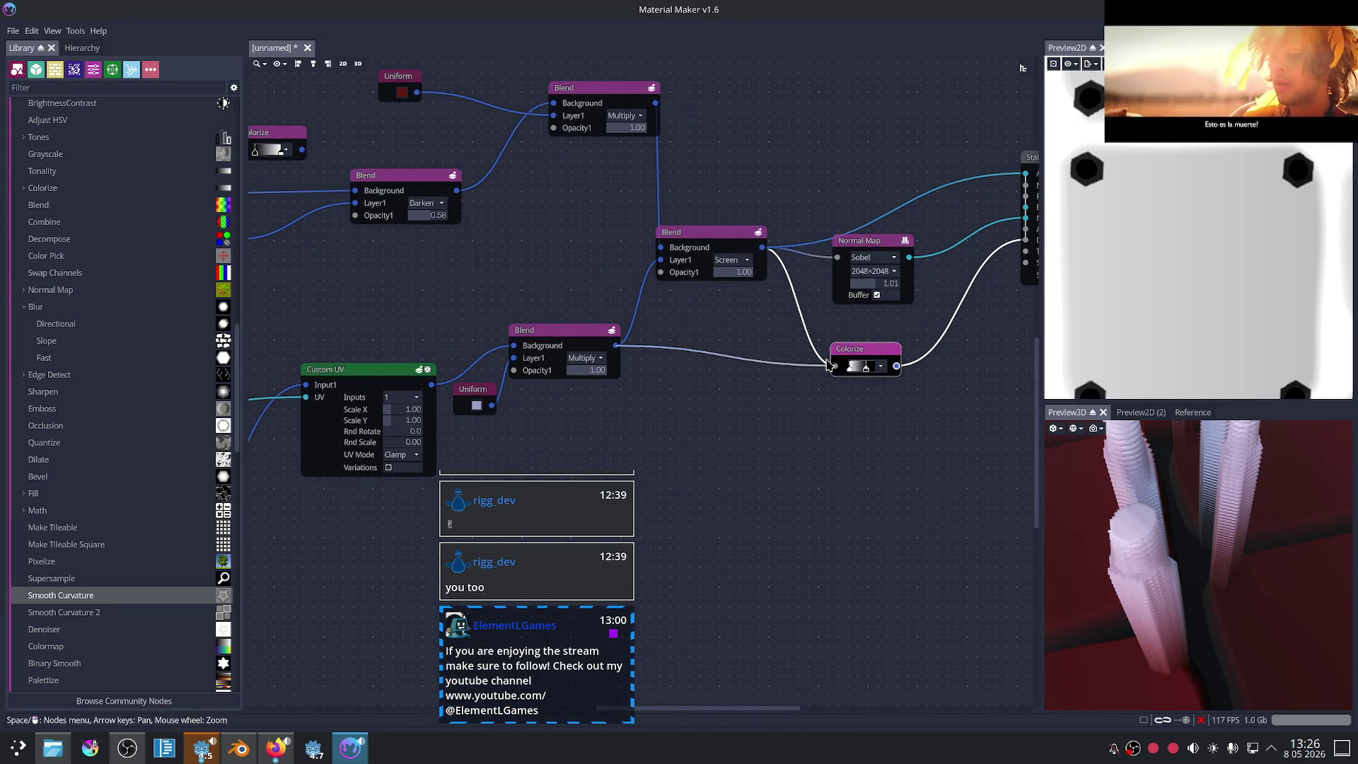
pyautogui.moveTo(653, 342); pyautogui.dragTo(656, 333)
pyautogui.press('Escape')
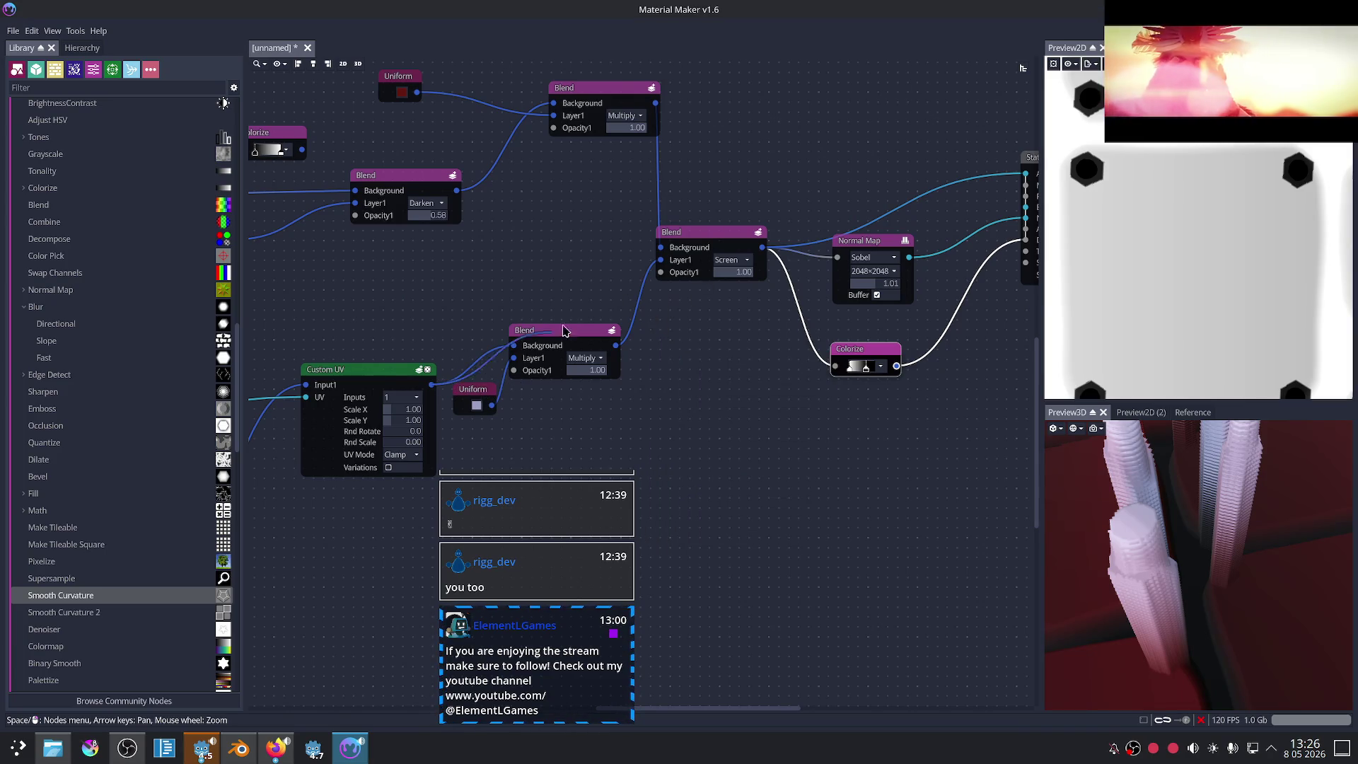
pyautogui.moveTo(667, 271); pyautogui.dragTo(648, 276)
pyautogui.moveTo(559, 334); pyautogui.dragTo(671, 349)
pyautogui.moveTo(473, 392); pyautogui.dragTo(492, 411)
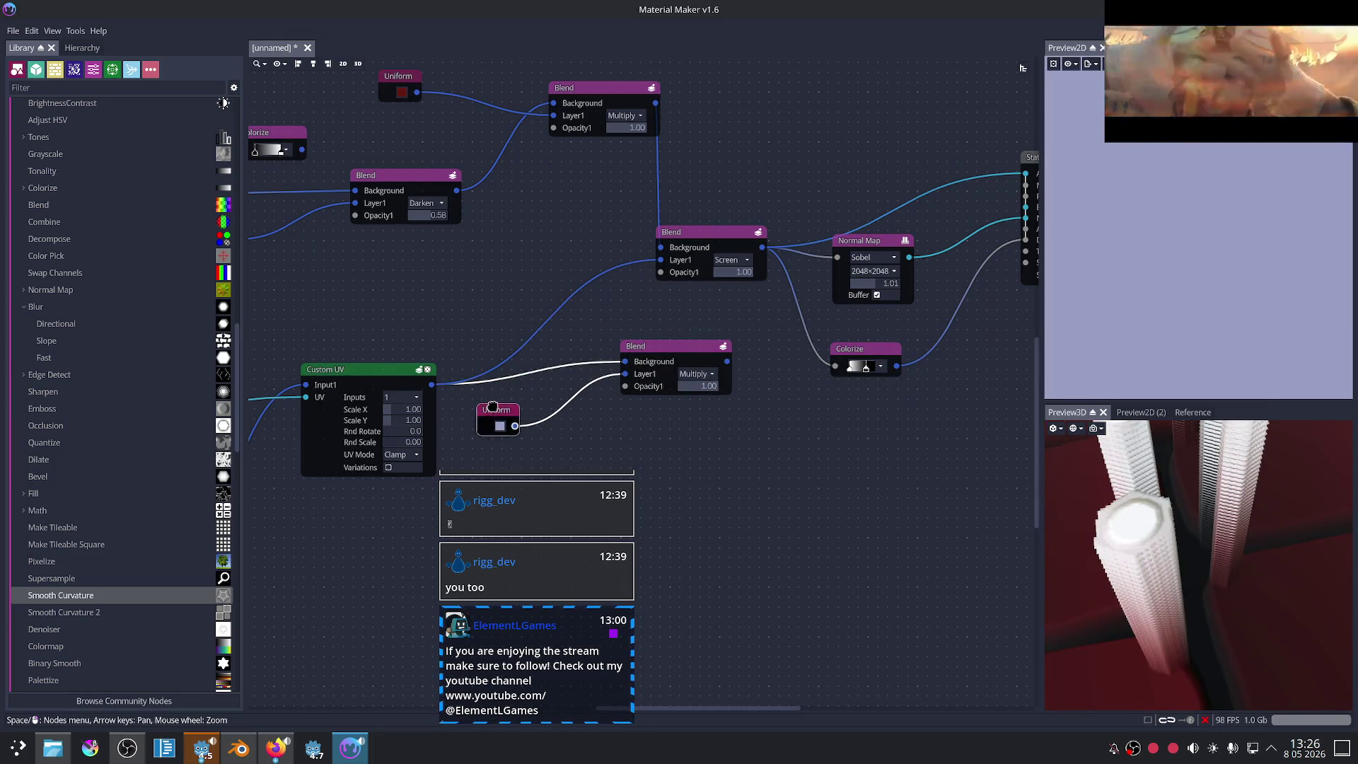
pyautogui.moveTo(684, 319); pyautogui.dragTo(663, 335, button='middle')
pyautogui.moveTo(591, 118); pyautogui.dragTo(554, 141)
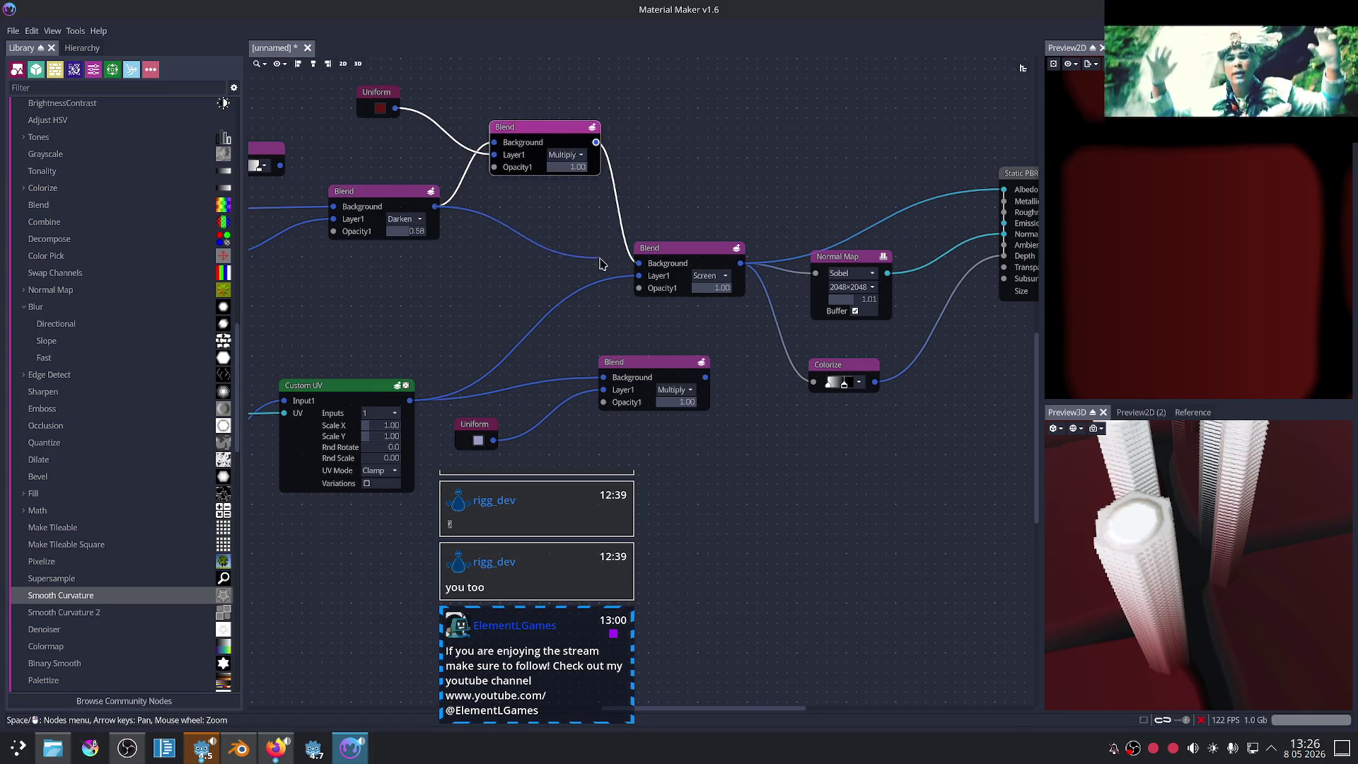
# Step: Add a Normal Blend fed by the top and lower Blends, wired into the material's Albedo
pyautogui.moveTo(596, 142); pyautogui.dragTo(793, 116)
pyautogui.write('blend')
pyautogui.press('Return')
pyautogui.moveTo(709, 383); pyautogui.dragTo(782, 134)
pyautogui.moveTo(895, 115); pyautogui.dragTo(990, 186)
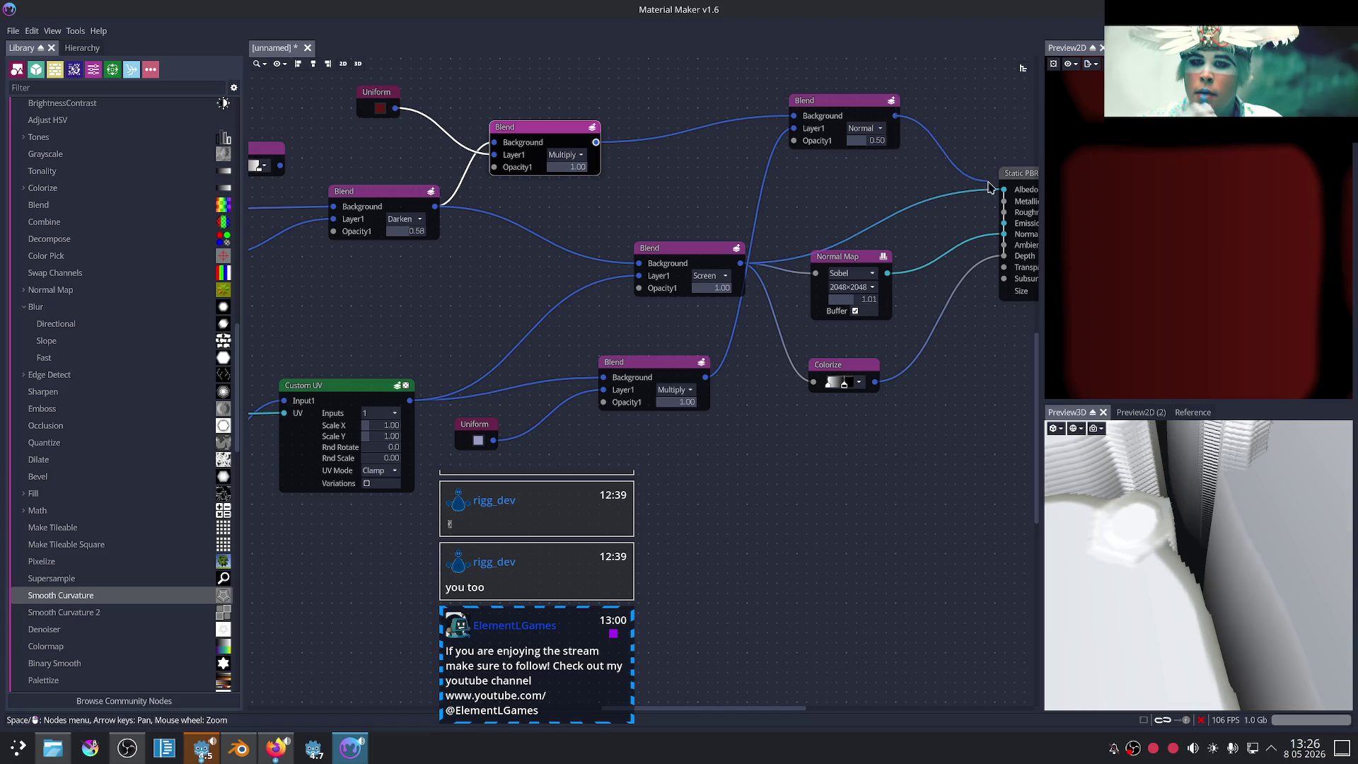
pyautogui.scroll(-3, 1199, 526)
pyautogui.scroll(-2, 1199, 525)
pyautogui.scroll(-2, 1199, 526)
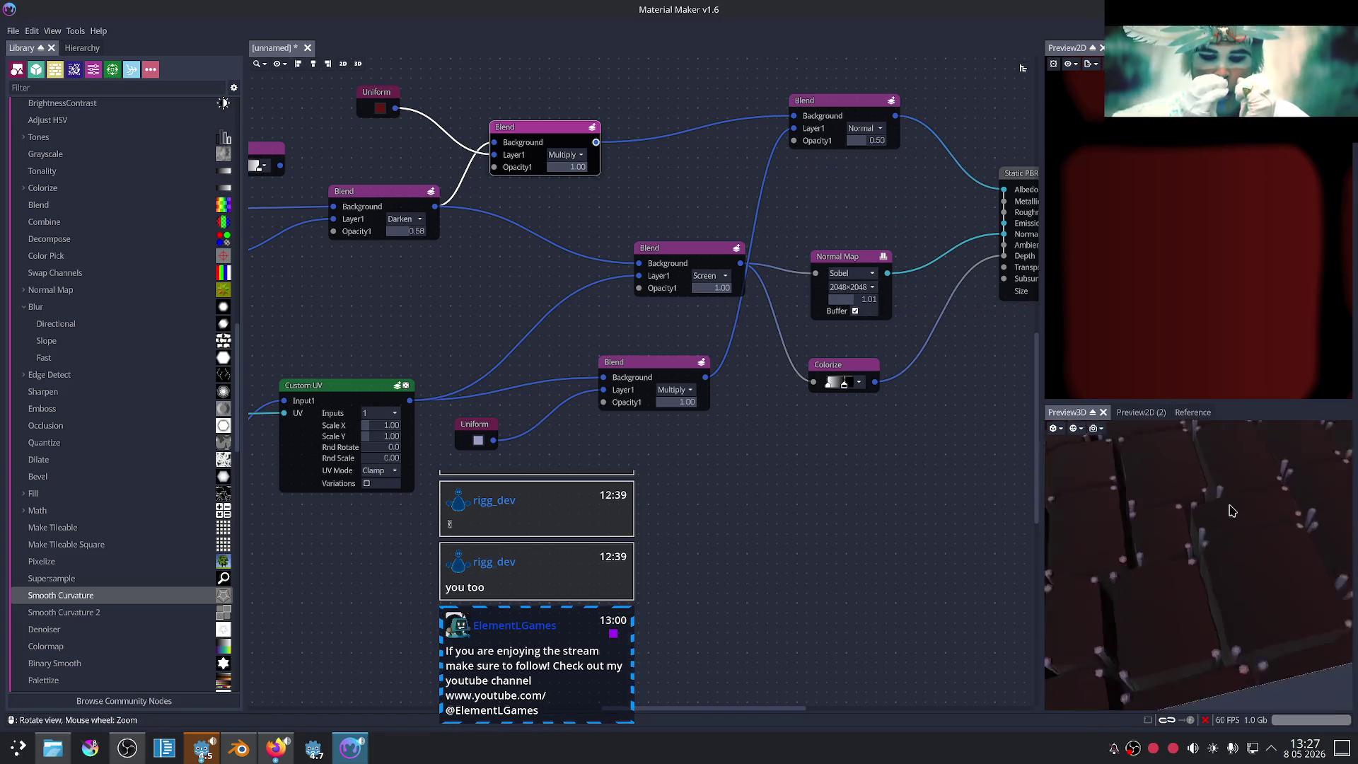
pyautogui.moveTo(1199, 525); pyautogui.dragTo(951, 366)
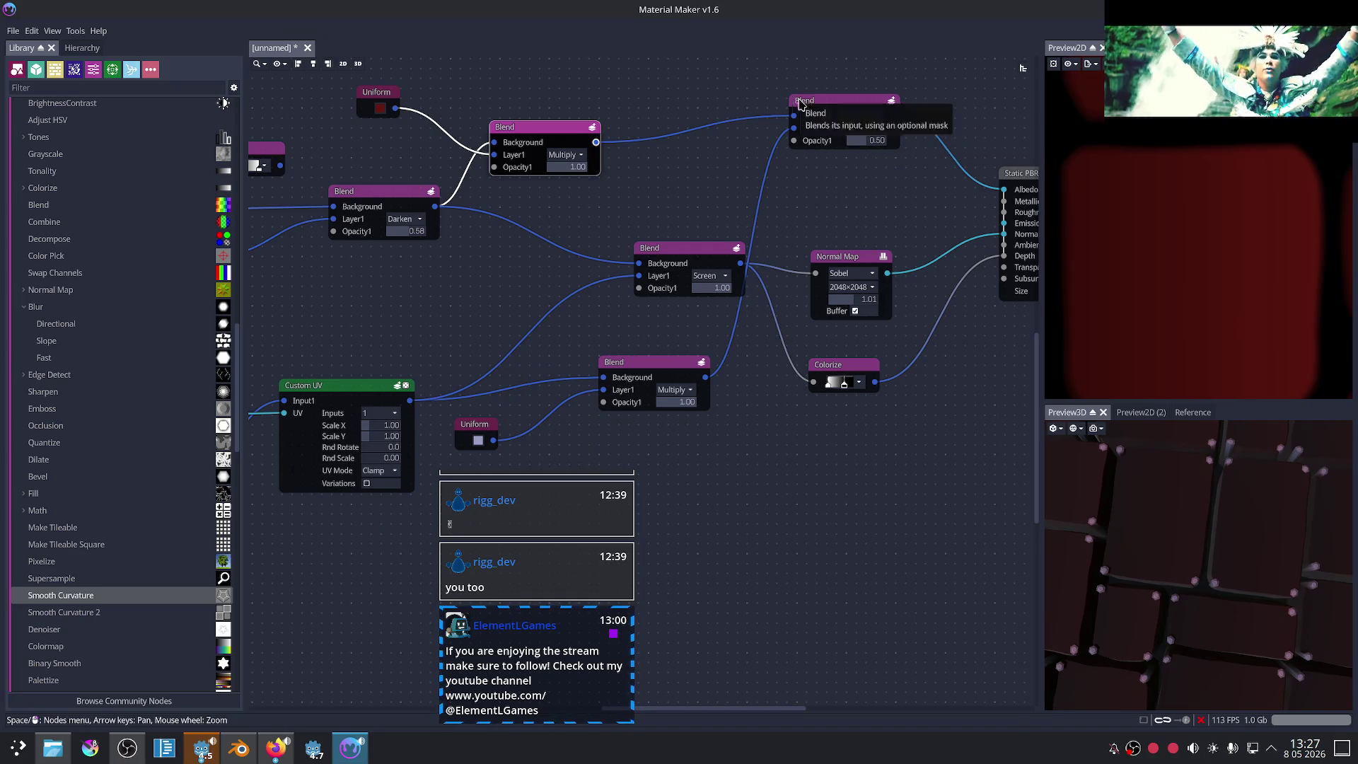
# Step: Set the new Albedo Blend's mode to Screen
pyautogui.click(878, 134)
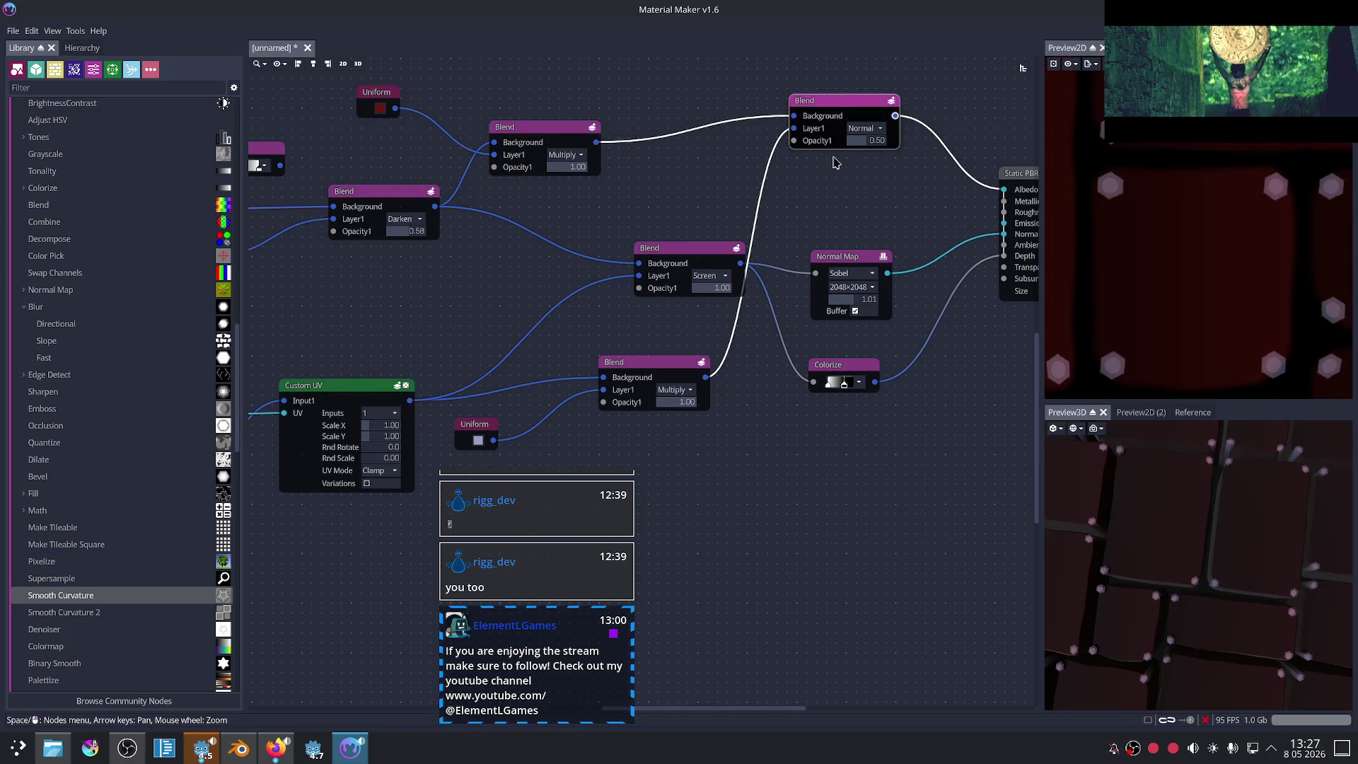
pyautogui.click(861, 128)
pyautogui.click(873, 179)
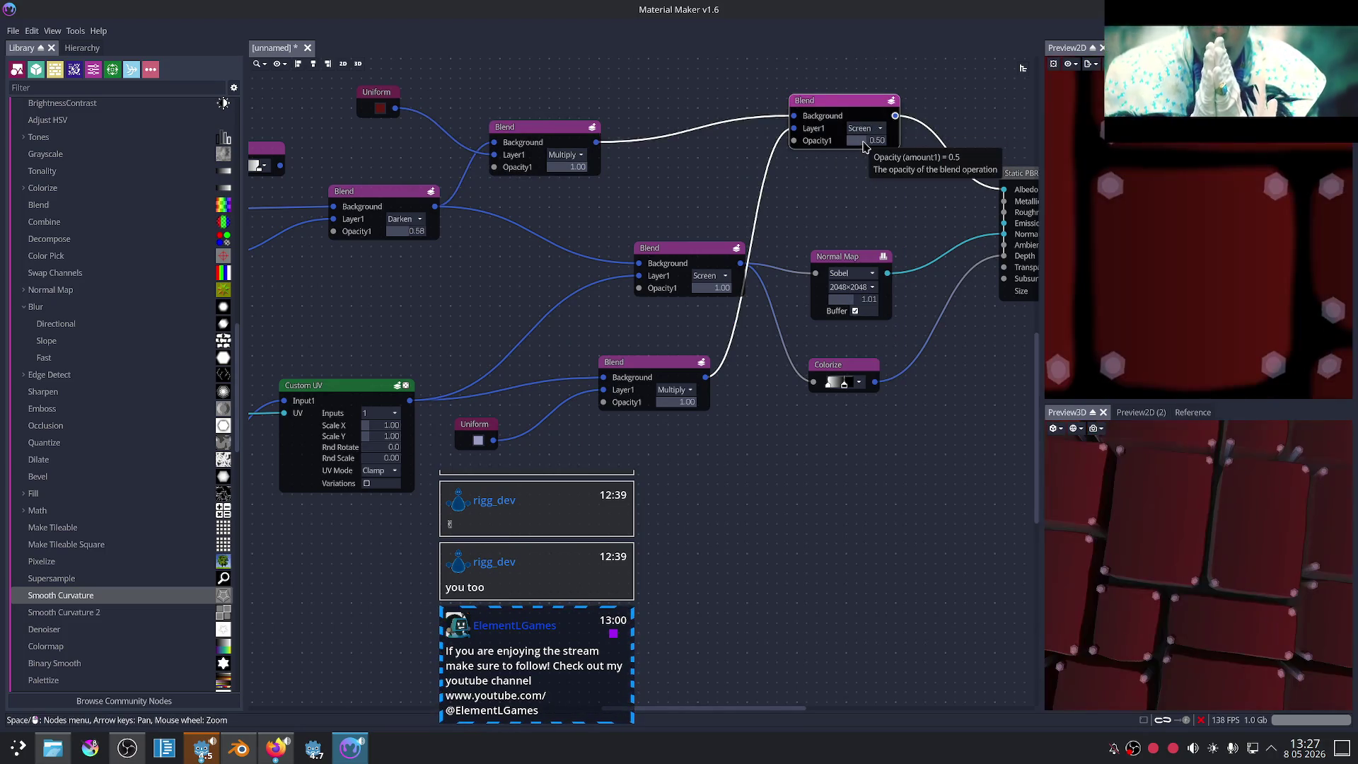
pyautogui.moveTo(1192, 518)
pyautogui.mouseDown()
pyautogui.moveTo(1227, 468)
pyautogui.moveTo(1132, 460)
pyautogui.mouseUp()
pyautogui.moveTo(897, 422); pyautogui.dragTo(824, 446, button='middle')
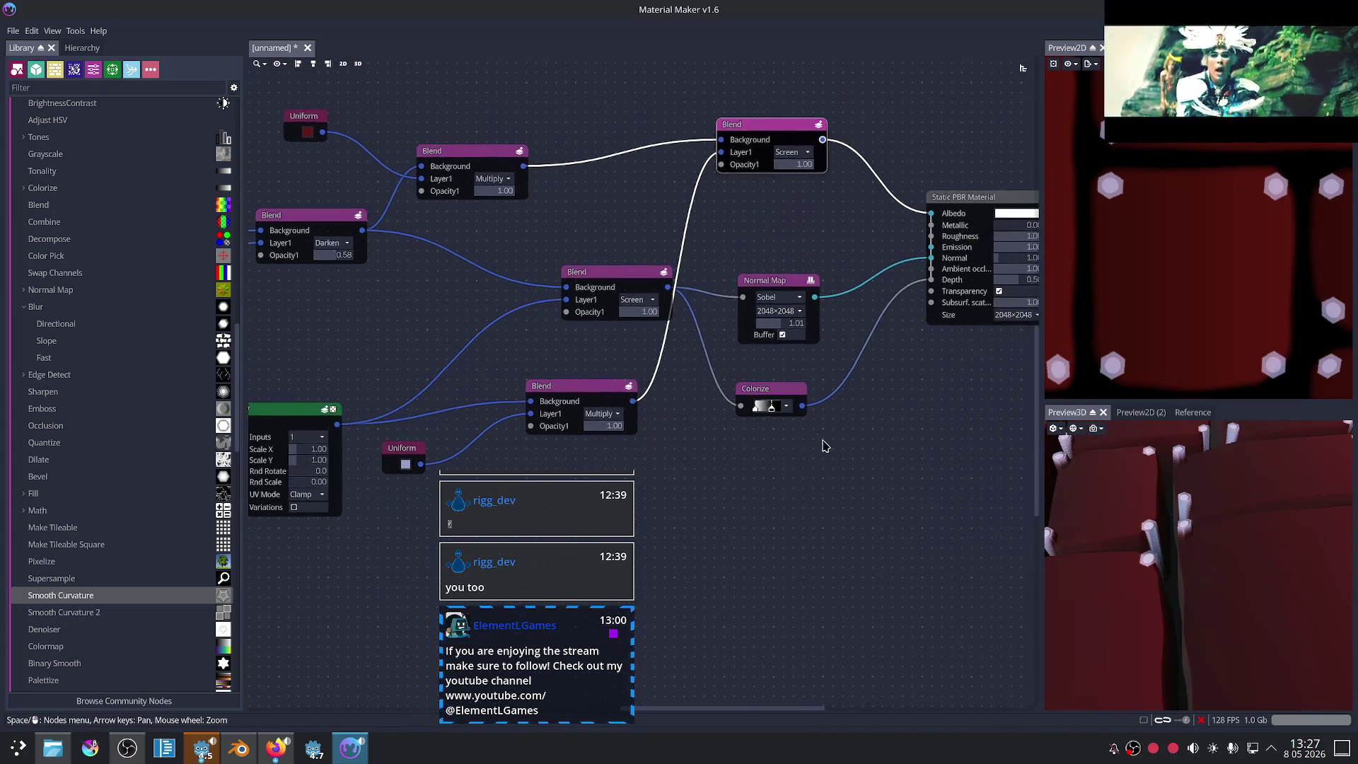
# Step: Reshape the Colorize gradient into a steeper black-to-white ramp
pyautogui.moveTo(781, 388); pyautogui.dragTo(796, 385)
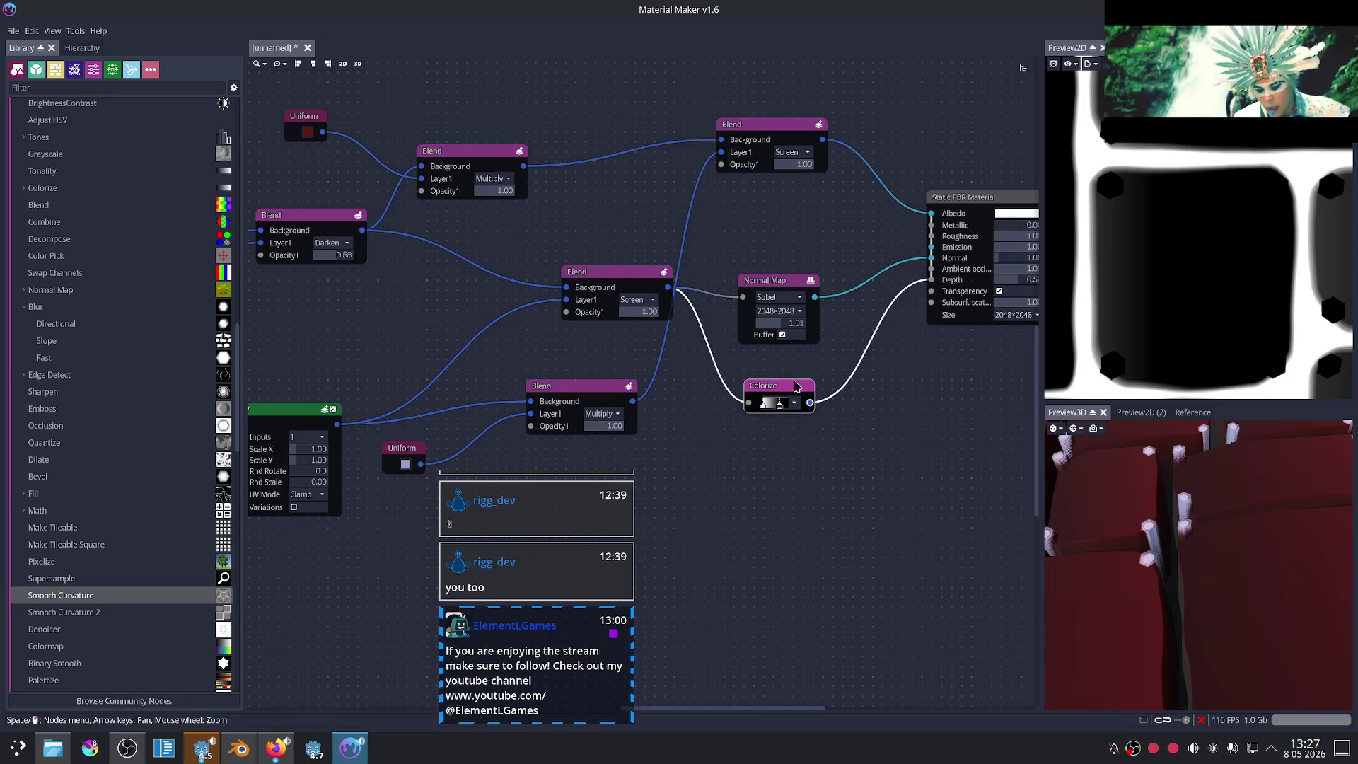
pyautogui.moveTo(618, 281); pyautogui.dragTo(575, 283)
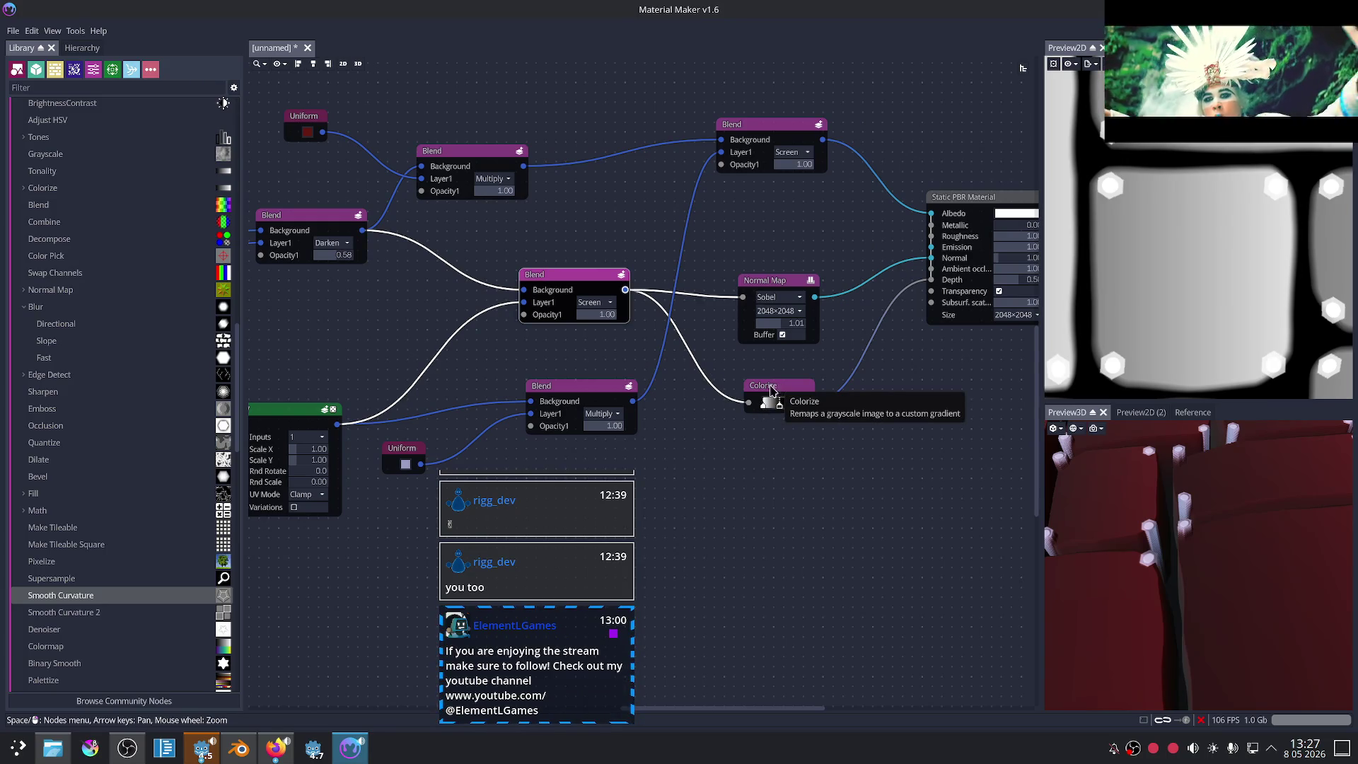
pyautogui.scroll(2, 658, 370)
pyautogui.scroll(2, 735, 417)
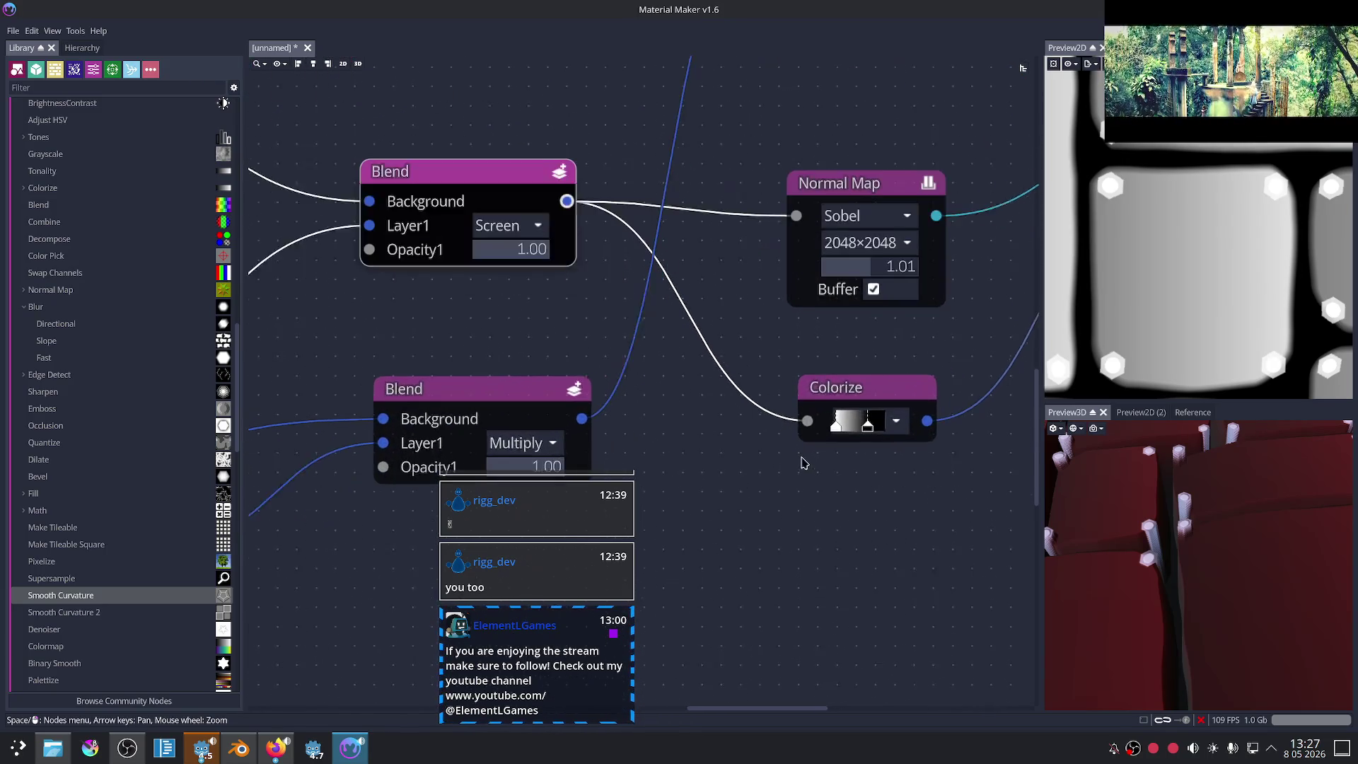
pyautogui.moveTo(874, 423)
pyautogui.mouseDown()
pyautogui.moveTo(858, 423)
pyautogui.moveTo(870, 413)
pyautogui.mouseUp()
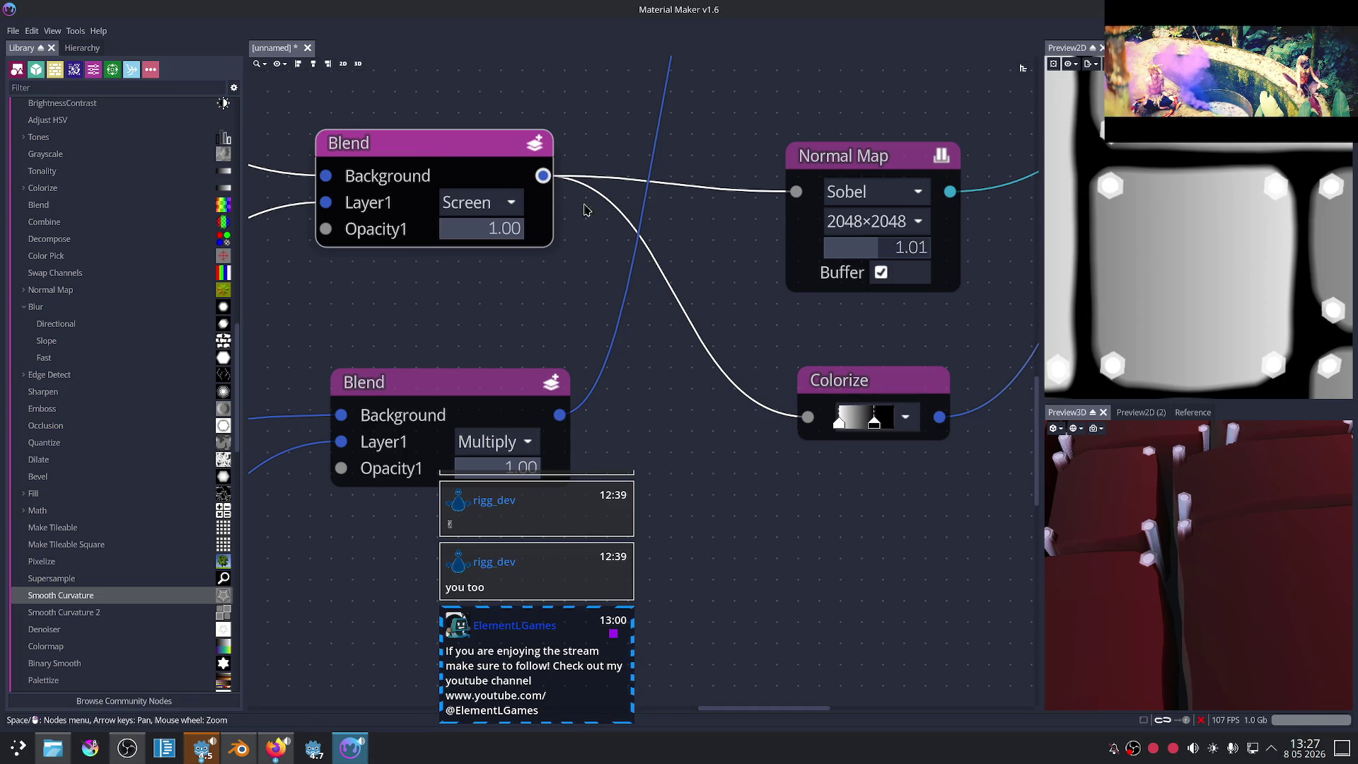
pyautogui.click(836, 380)
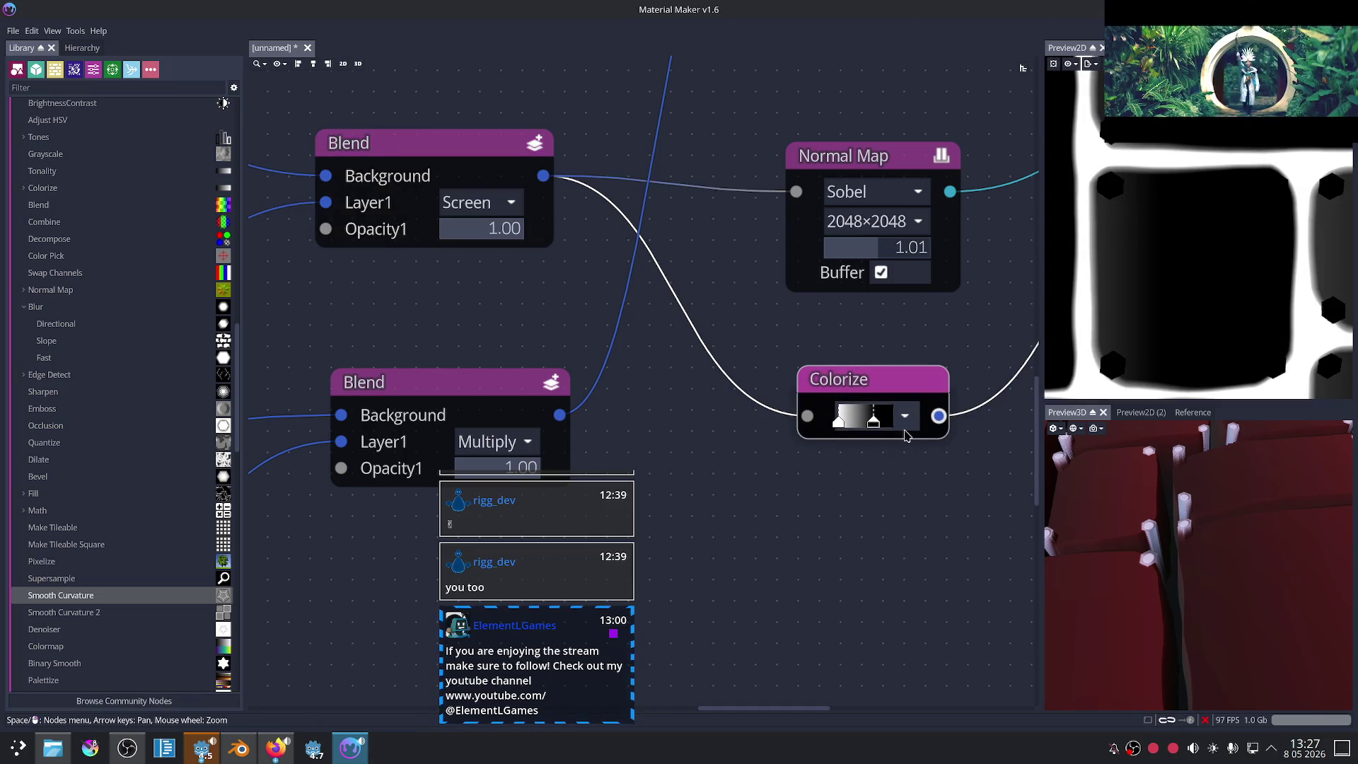
pyautogui.moveTo(839, 420); pyautogui.dragTo(885, 424)
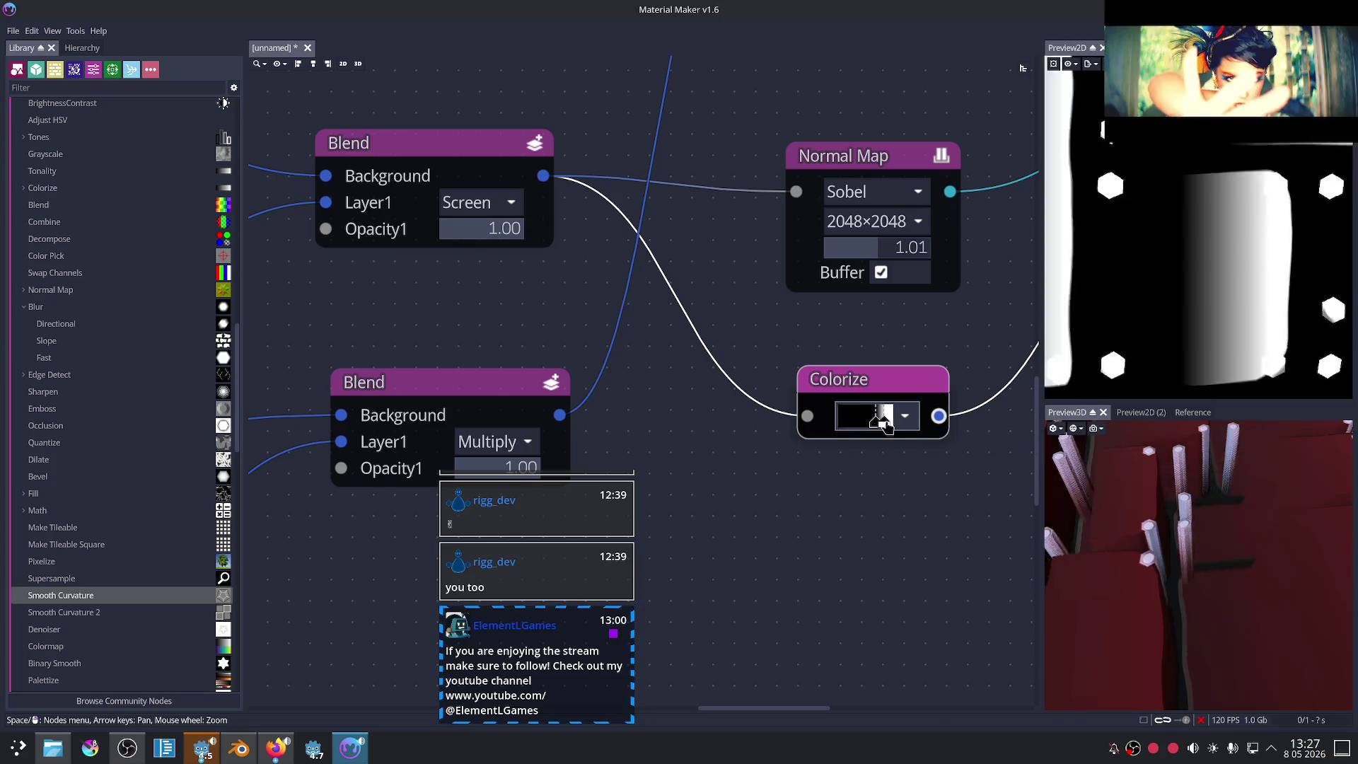
pyautogui.hotkey('ctrl', 'd')
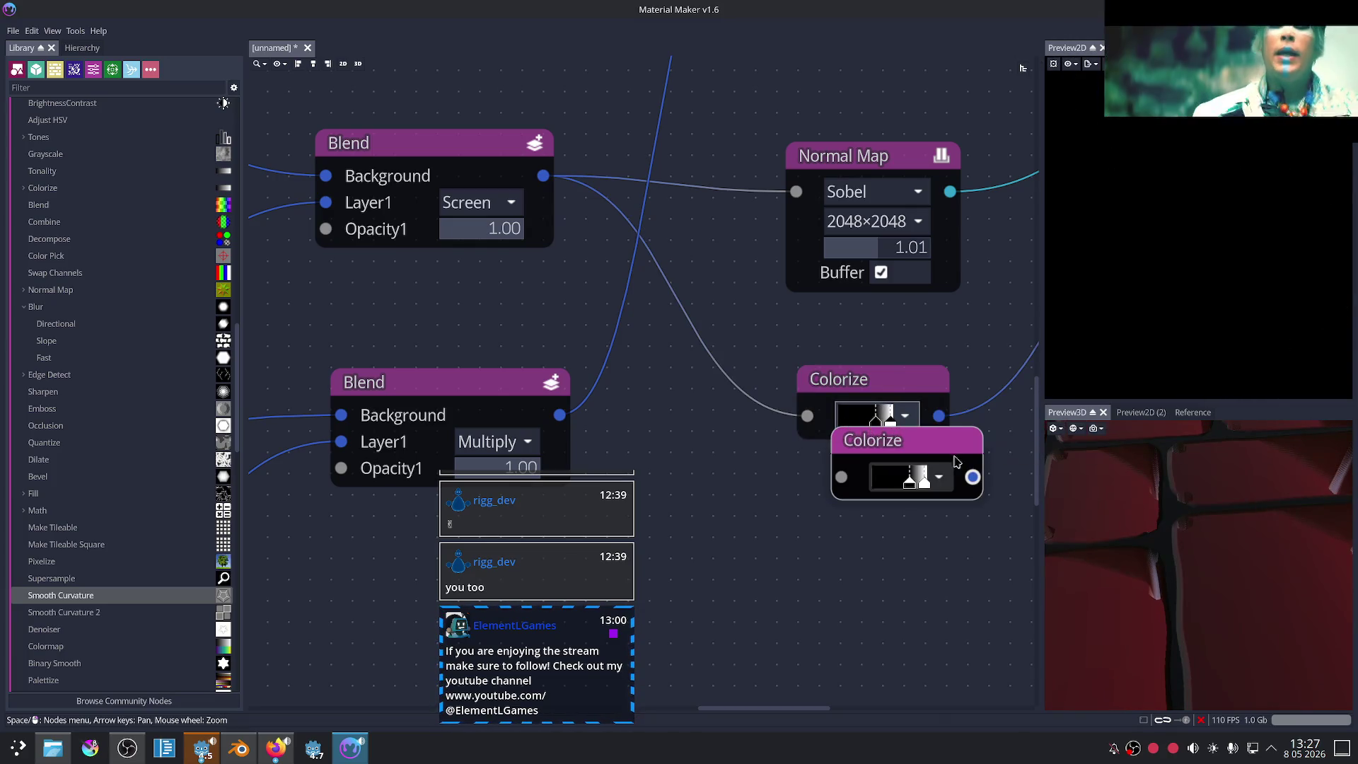
pyautogui.press('Delete')
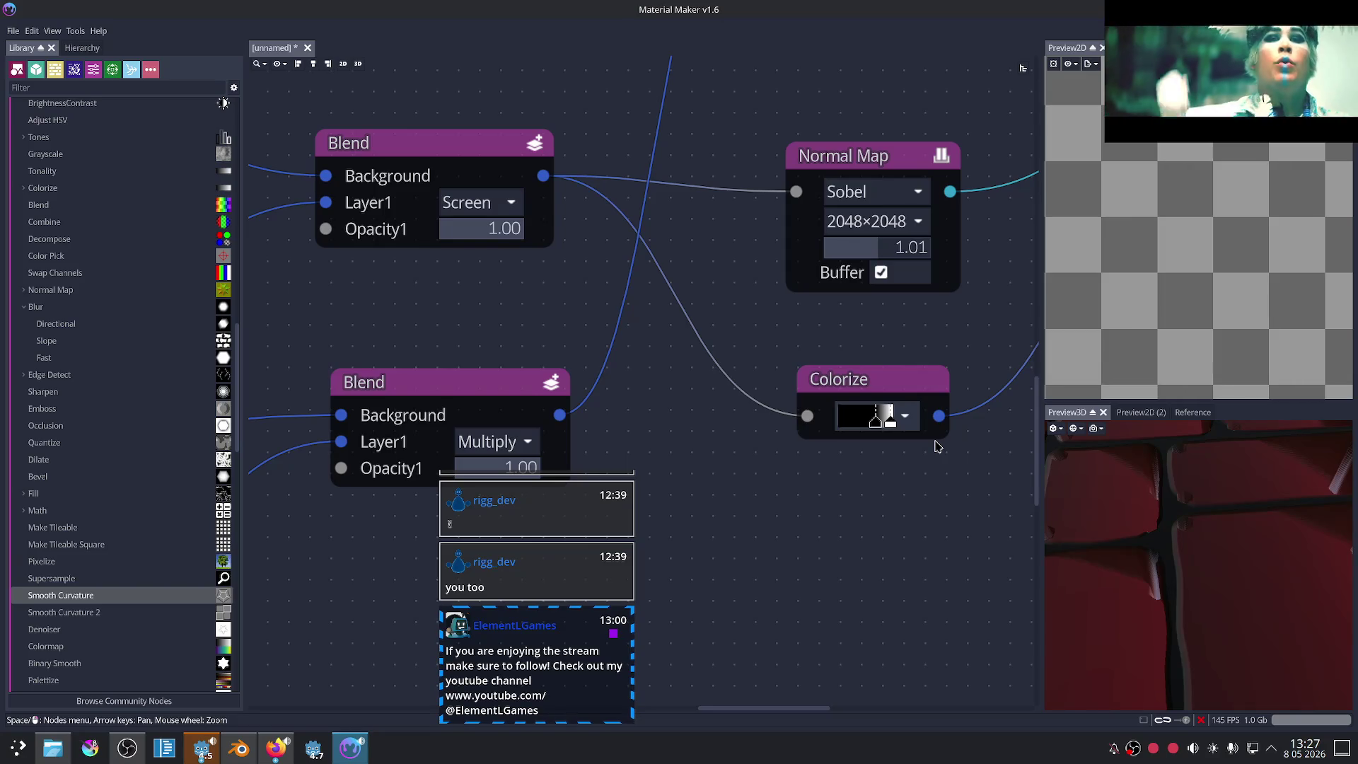
pyautogui.moveTo(876, 421); pyautogui.dragTo(828, 419)
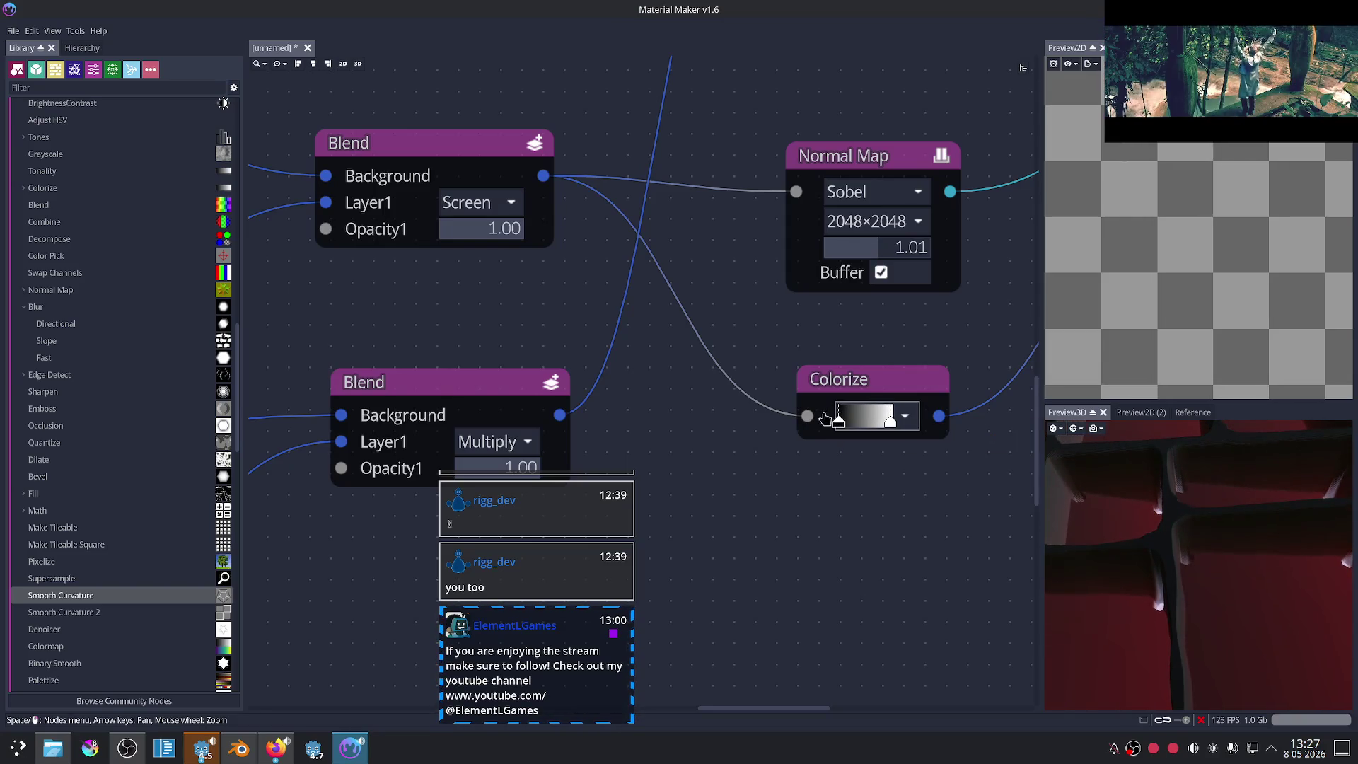
# Step: Delete the Colorize node from the graph
pyautogui.scroll(-2, 888, 433)
pyautogui.scroll(-2, 799, 457)
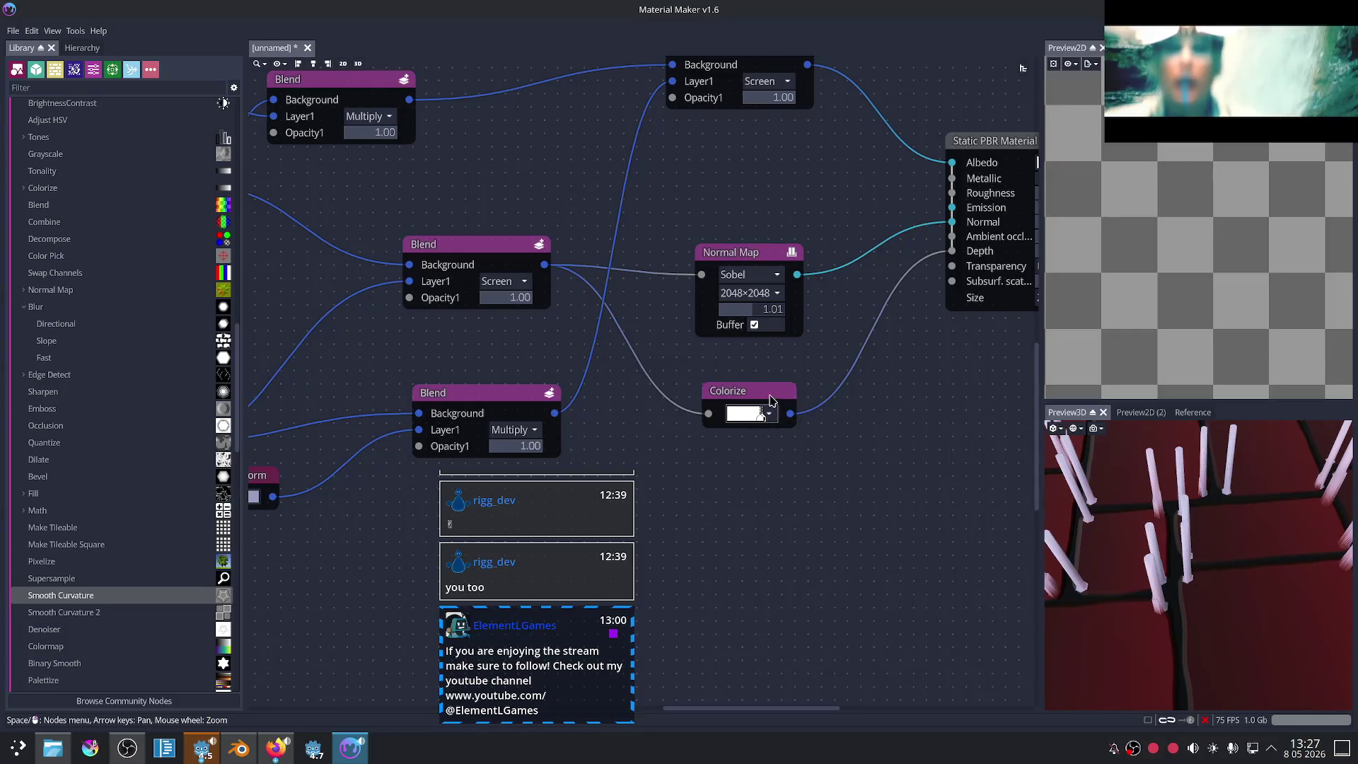
pyautogui.click(771, 396)
pyautogui.press('Delete')
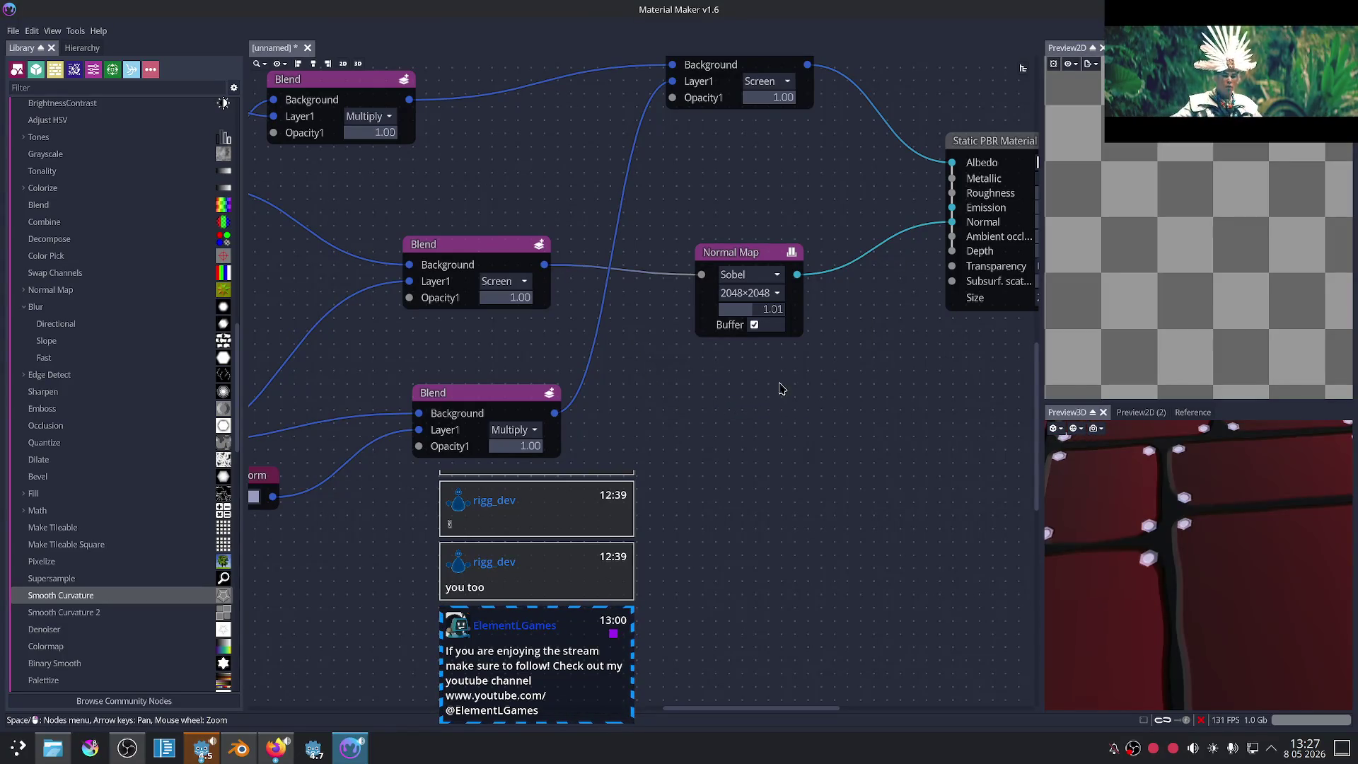
# Step: Pull a new connection from the lower Blend's output into empty graph space
pyautogui.scroll(-5, 1189, 591)
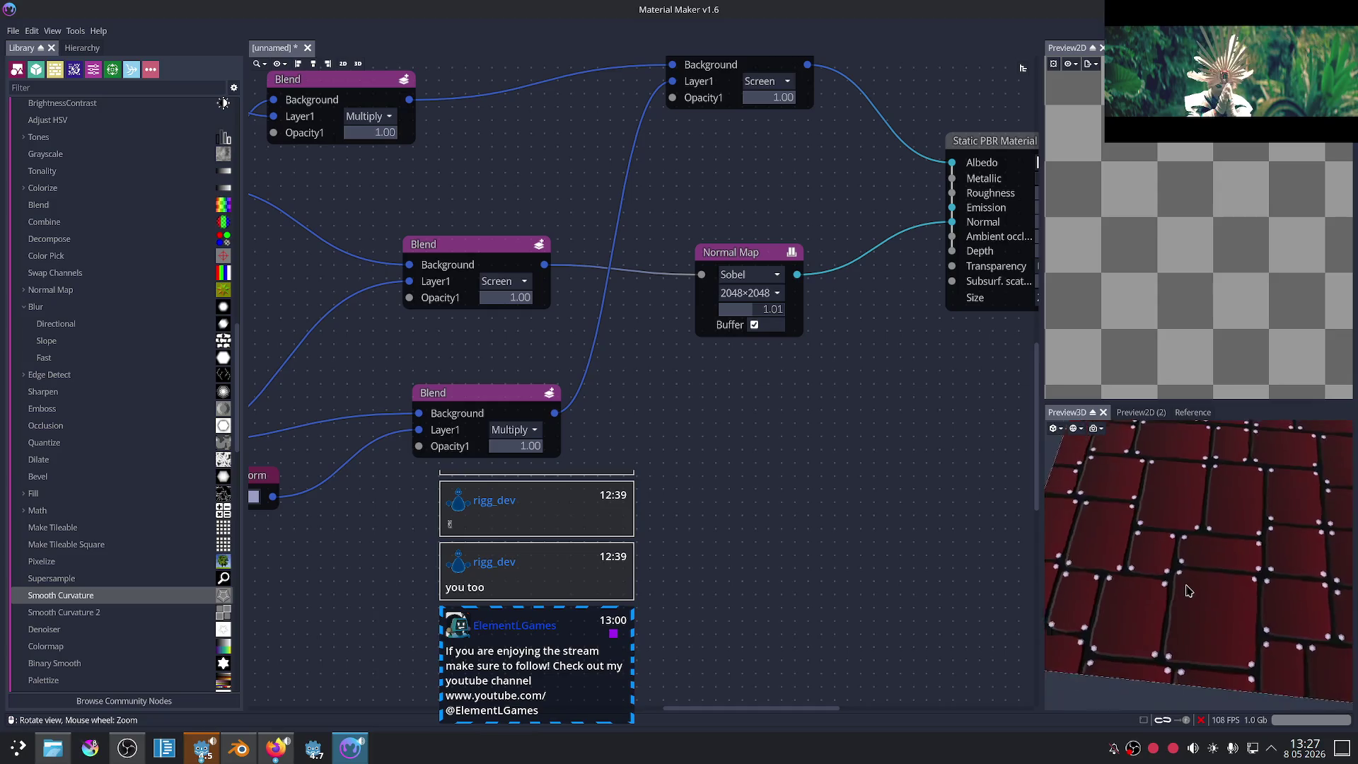
pyautogui.scroll(3, 1188, 591)
pyautogui.scroll(2, 1191, 585)
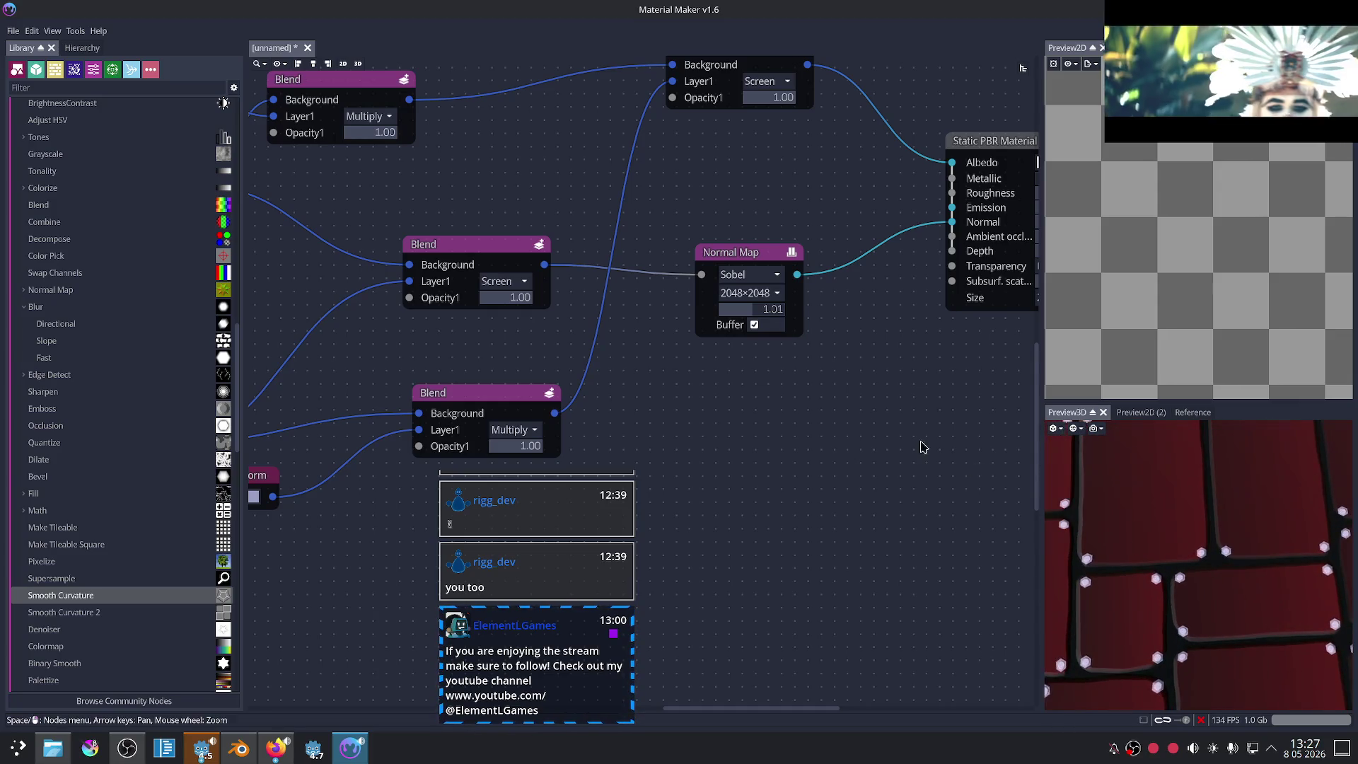
pyautogui.scroll(-3, 401, 212)
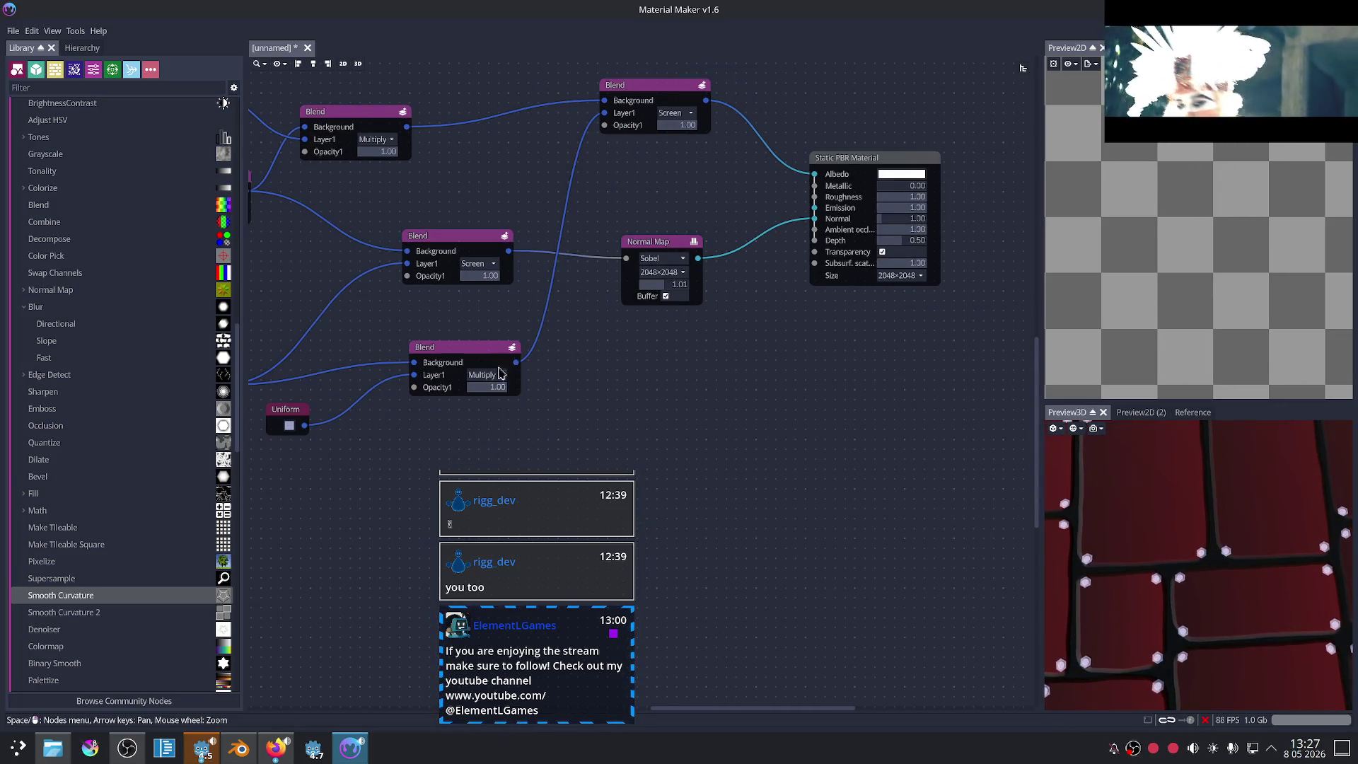
pyautogui.moveTo(500, 372); pyautogui.dragTo(588, 369, button='middle')
pyautogui.moveTo(309, 382); pyautogui.dragTo(764, 363)
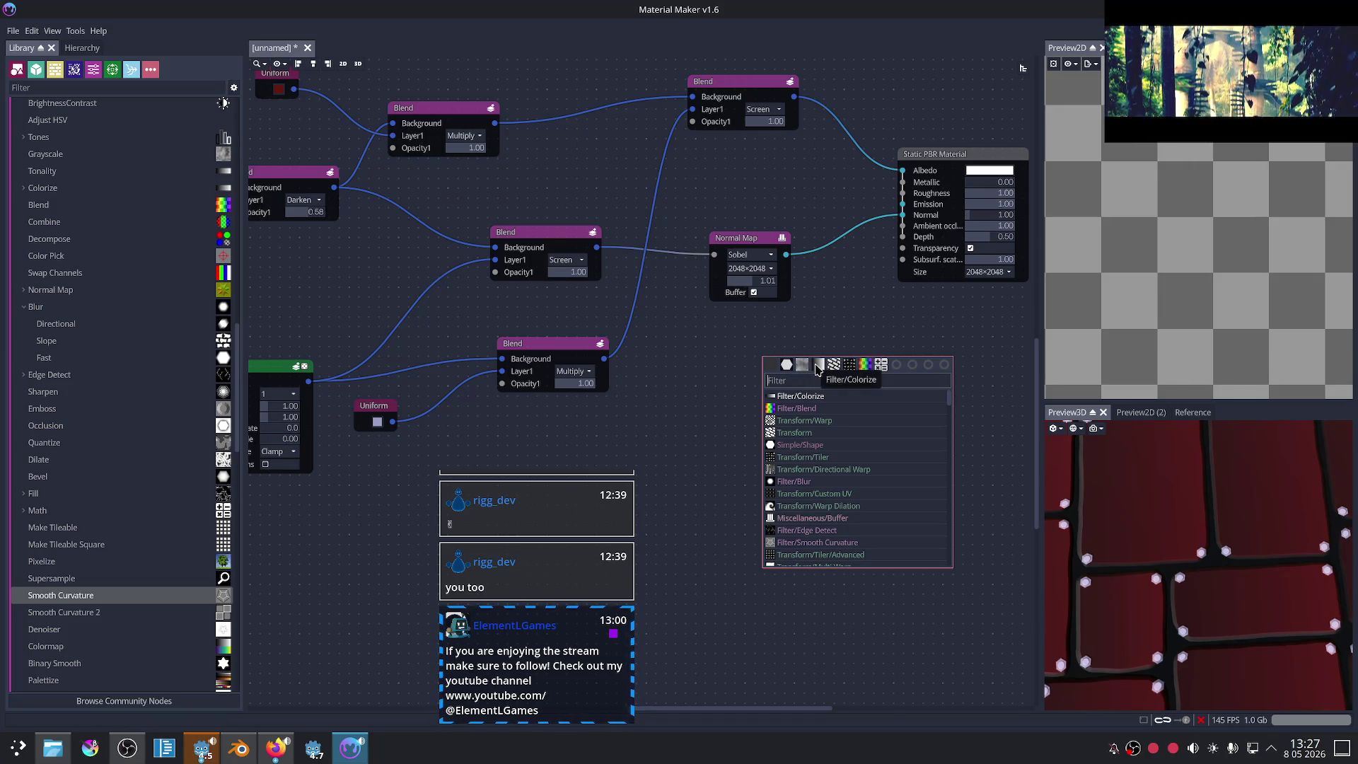
# Step: Add a Colorize node on the lower Blend's output with its gradient's left stop at the middle
pyautogui.click(820, 366)
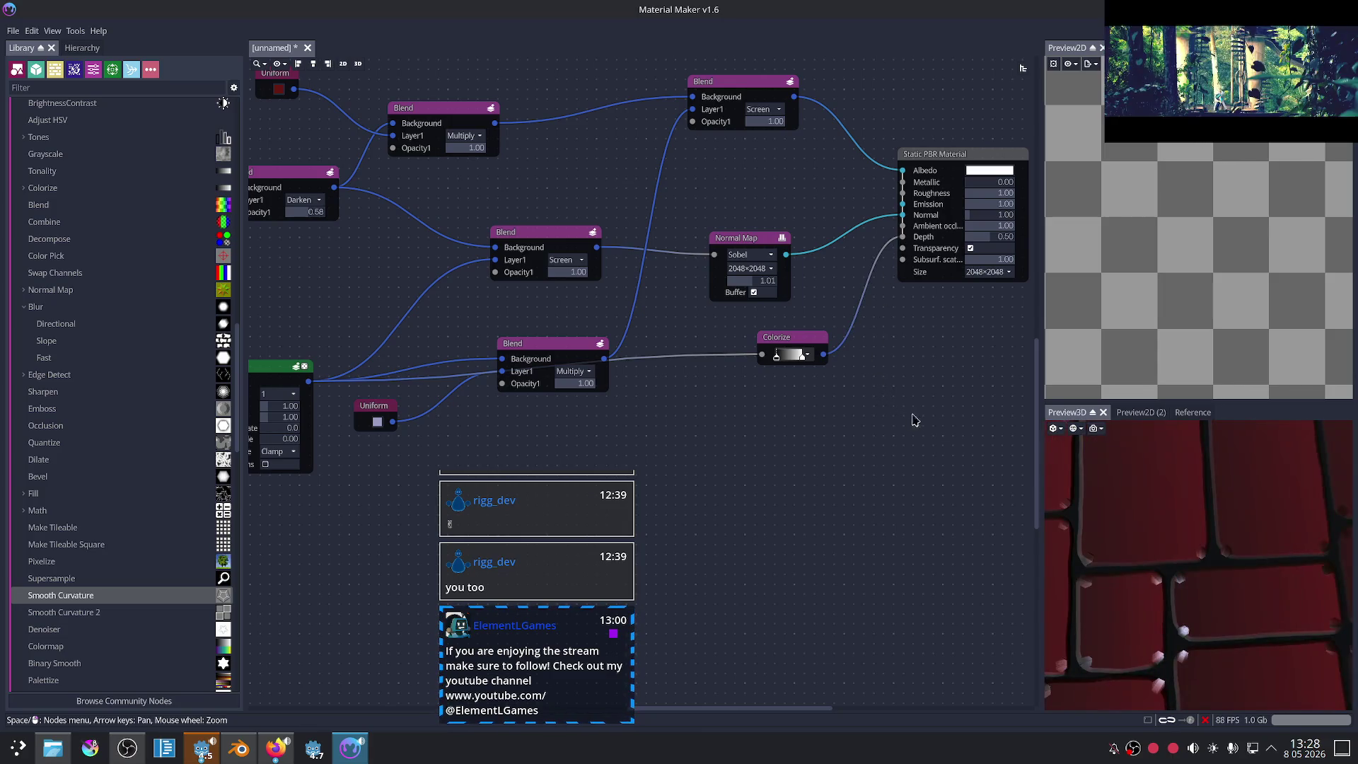
pyautogui.scroll(1, 885, 420)
pyautogui.scroll(2, 732, 340)
pyautogui.scroll(1, 731, 340)
pyautogui.moveTo(732, 319)
pyautogui.mouseDown()
pyautogui.moveTo(749, 318)
pyautogui.moveTo(719, 324)
pyautogui.moveTo(813, 322)
pyautogui.moveTo(708, 314)
pyautogui.moveTo(758, 318)
pyautogui.mouseUp()
pyautogui.moveTo(758, 318)
pyautogui.mouseDown(button='middle')
pyautogui.moveTo(780, 375)
pyautogui.moveTo(785, 352)
pyautogui.mouseUp(button='middle')
pyautogui.moveTo(1194, 543); pyautogui.dragTo(1206, 515)
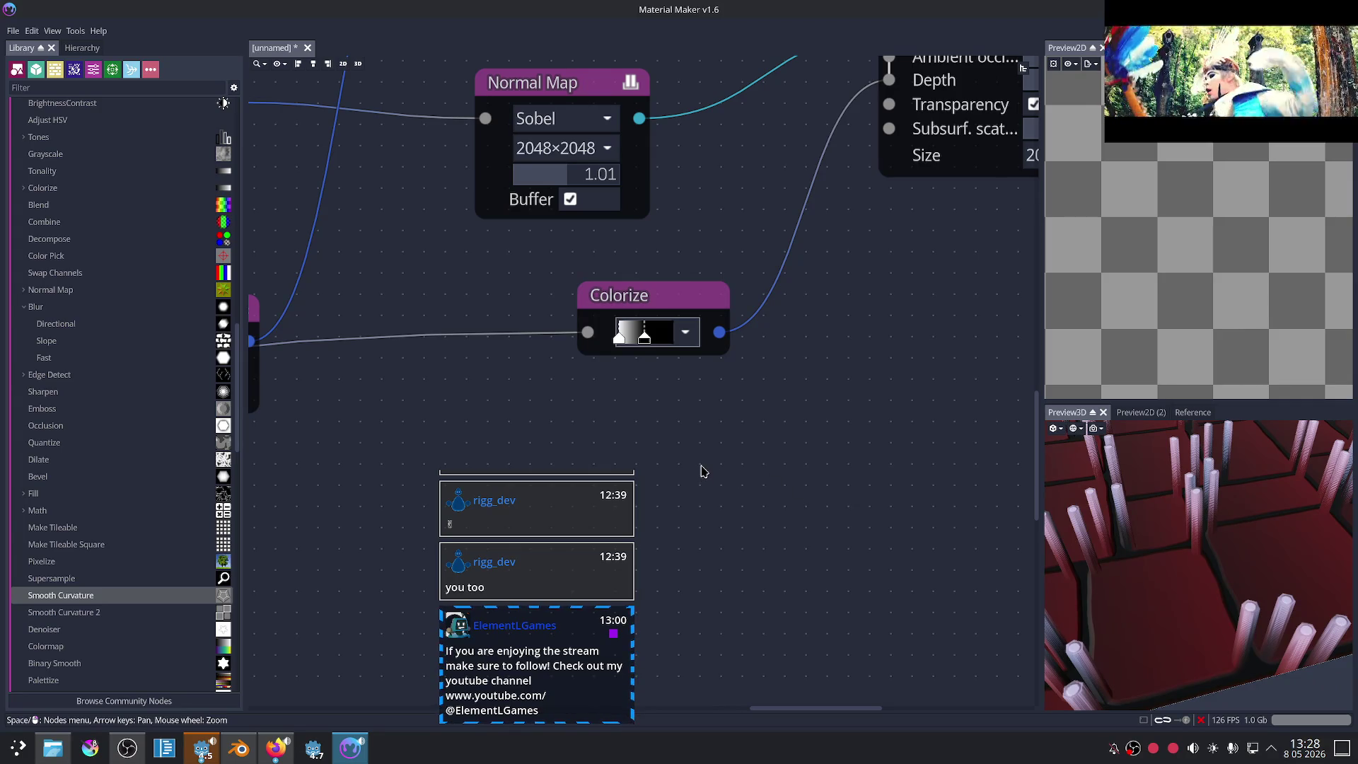
# Step: Switch briefly to the Godot editor and the browser, then return to Material Maker
pyautogui.click(205, 750)
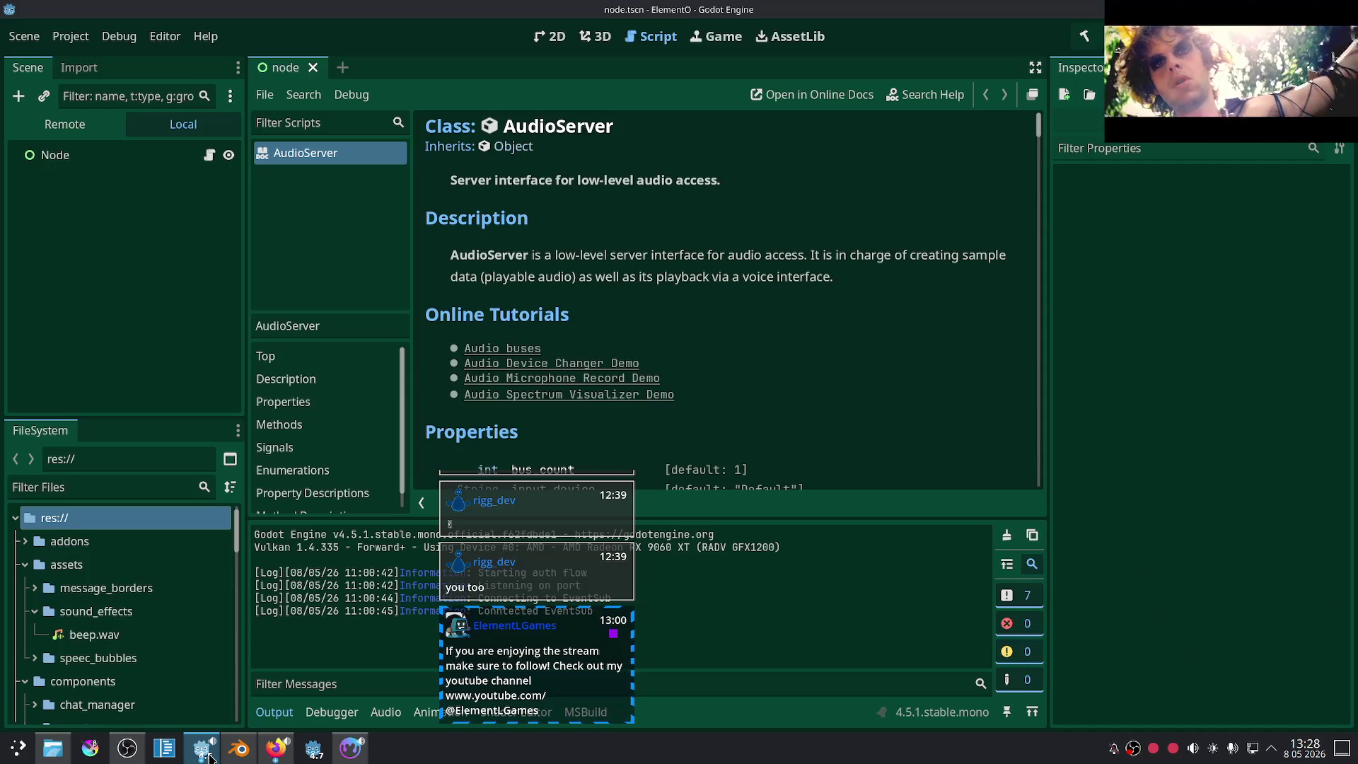
pyautogui.click(266, 756)
pyautogui.click(266, 756)
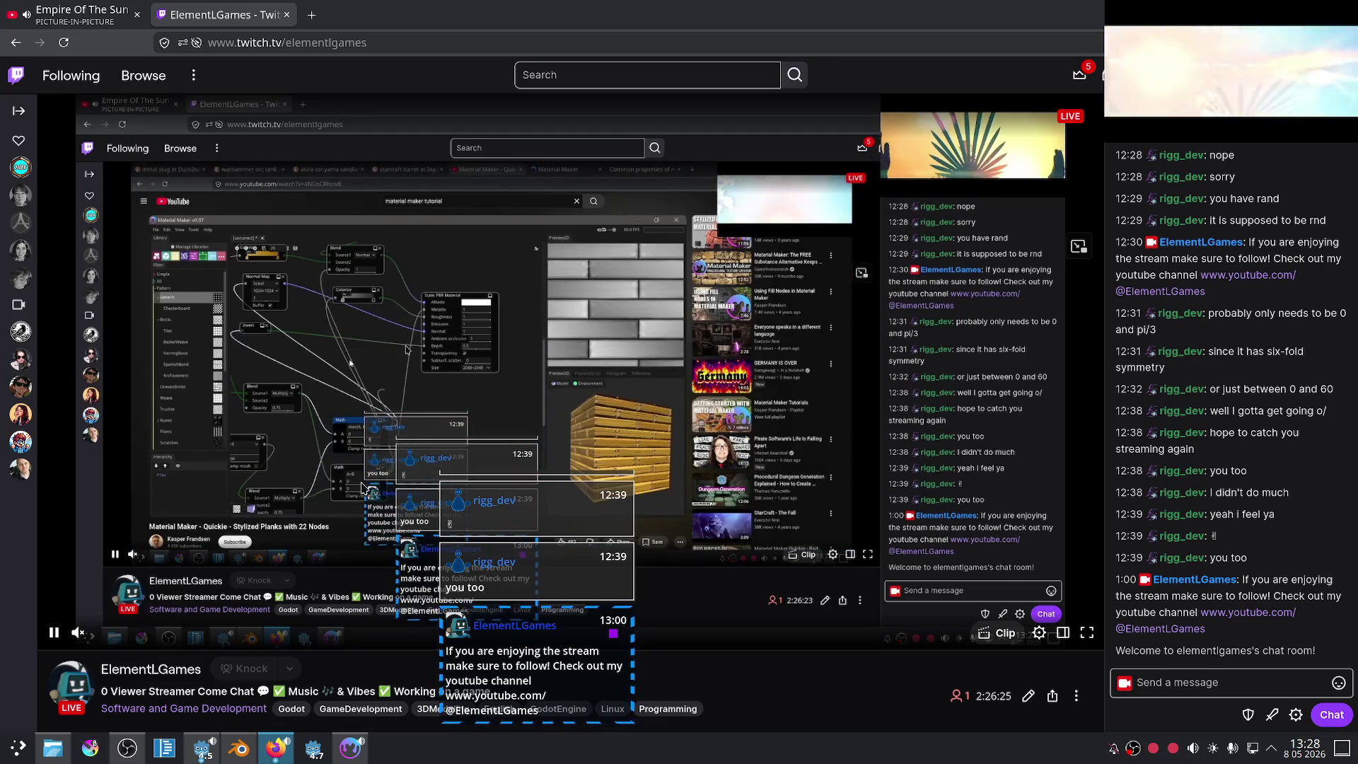
pyautogui.hotkey('alt', 'Tab')
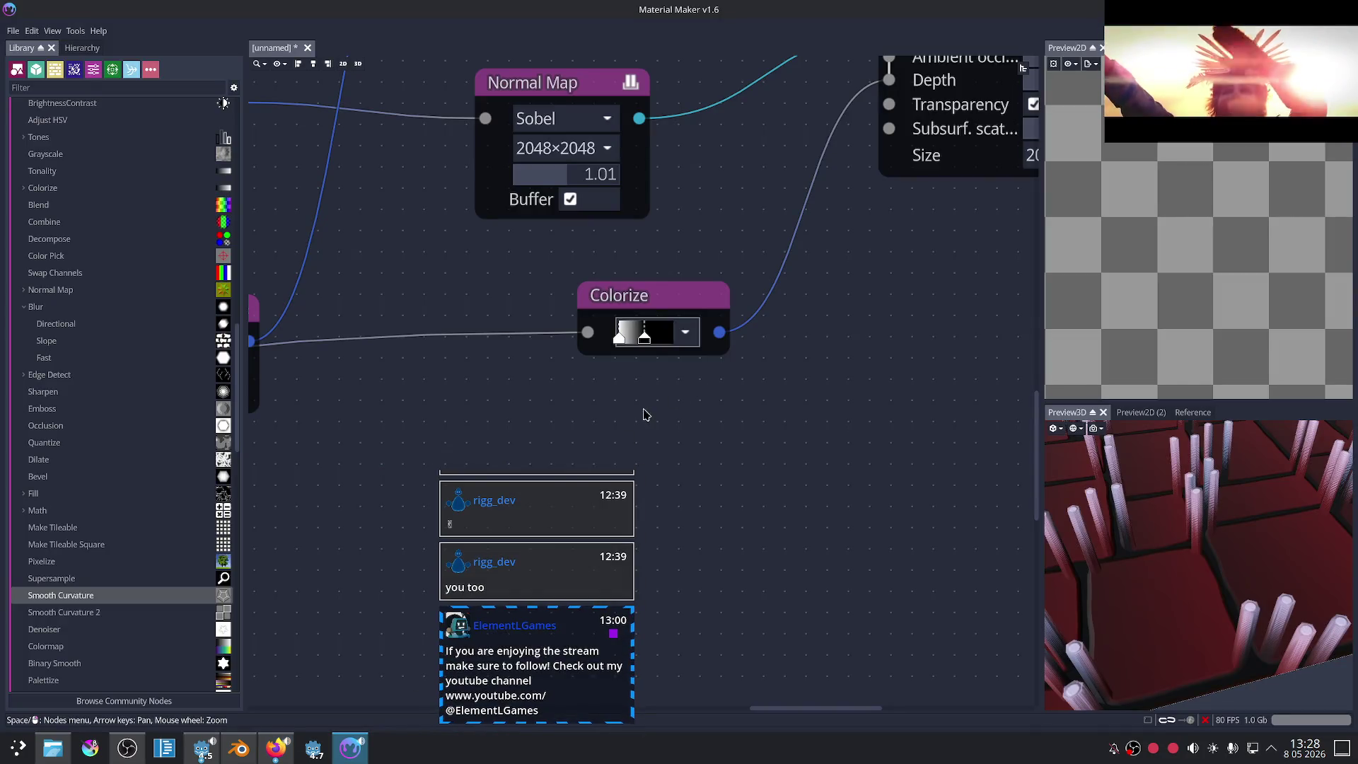
# Step: Move the Colorize node down-left and preview the Normal Map's output
pyautogui.scroll(2, 782, 367)
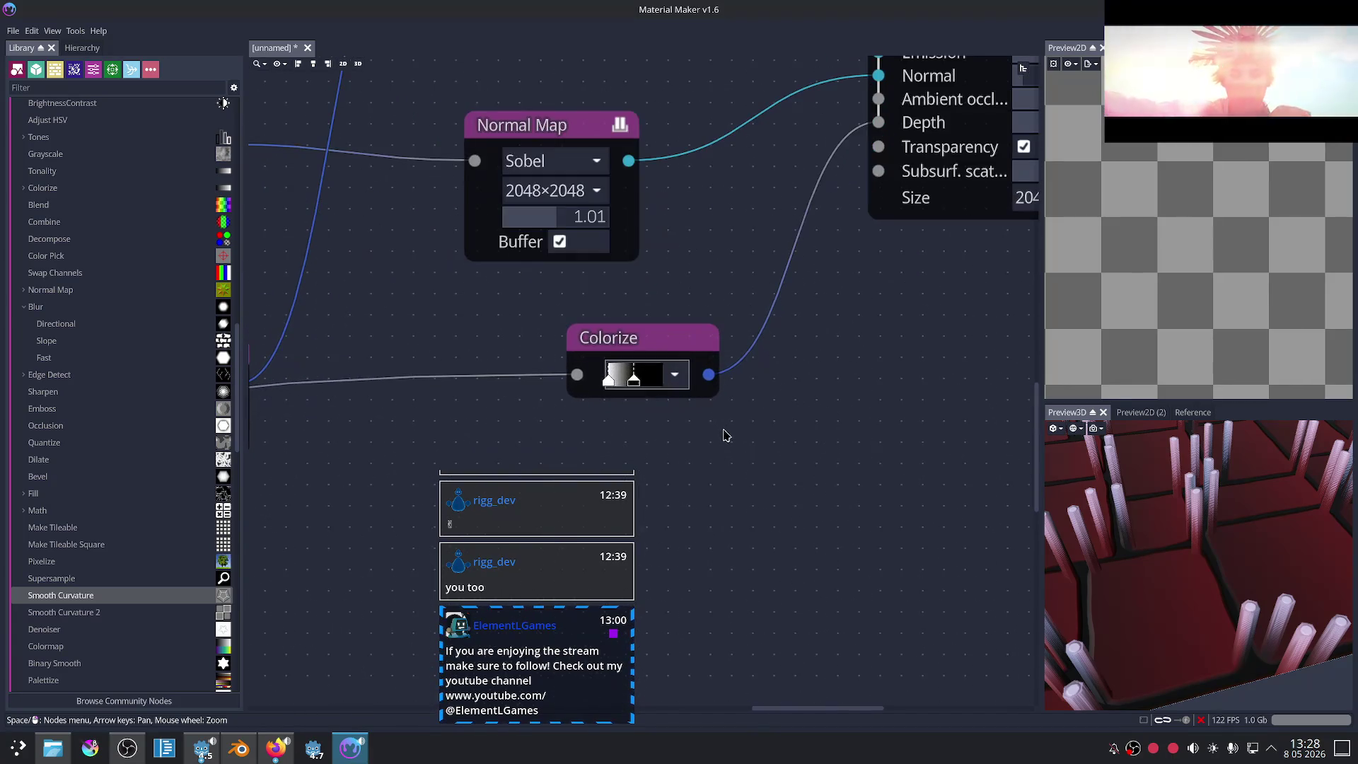
pyautogui.scroll(3, 729, 347)
pyautogui.hscroll(2, 729, 347)
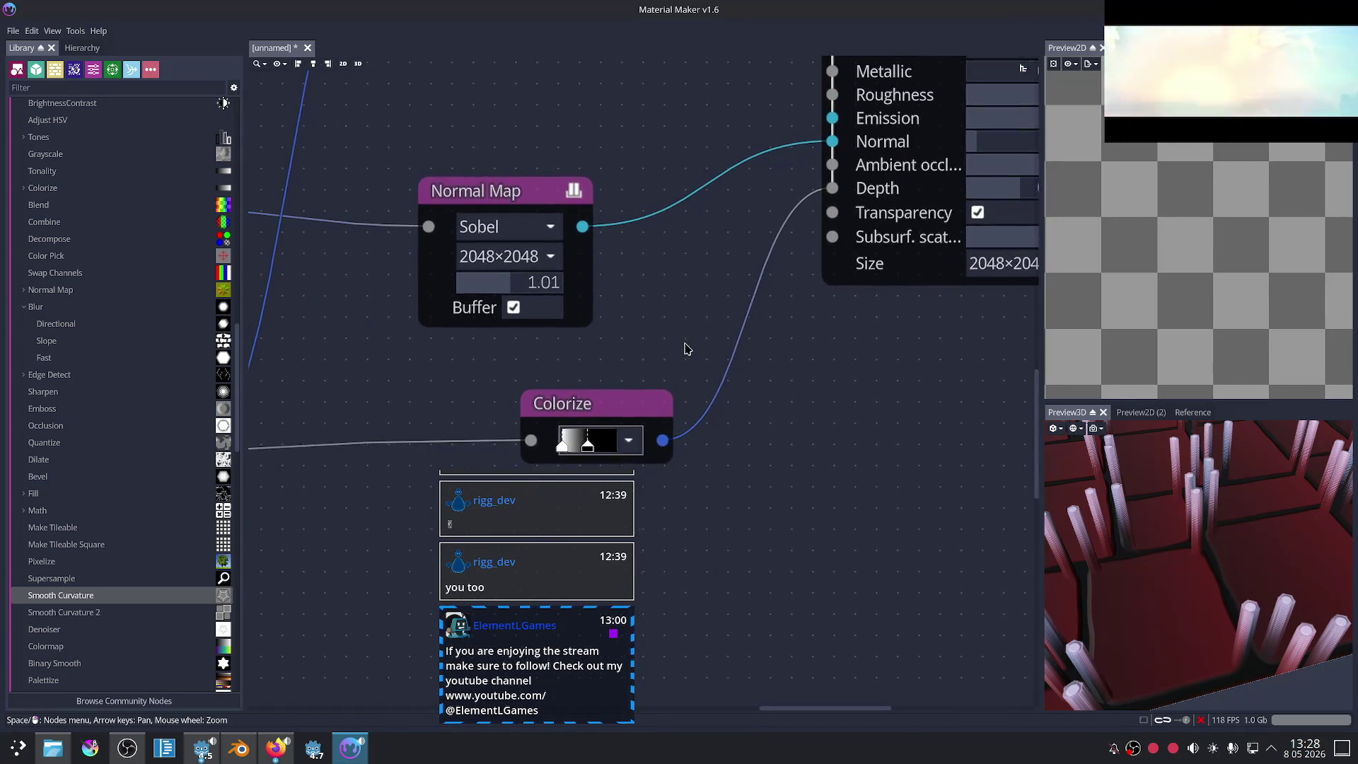
pyautogui.scroll(-1, 685, 348)
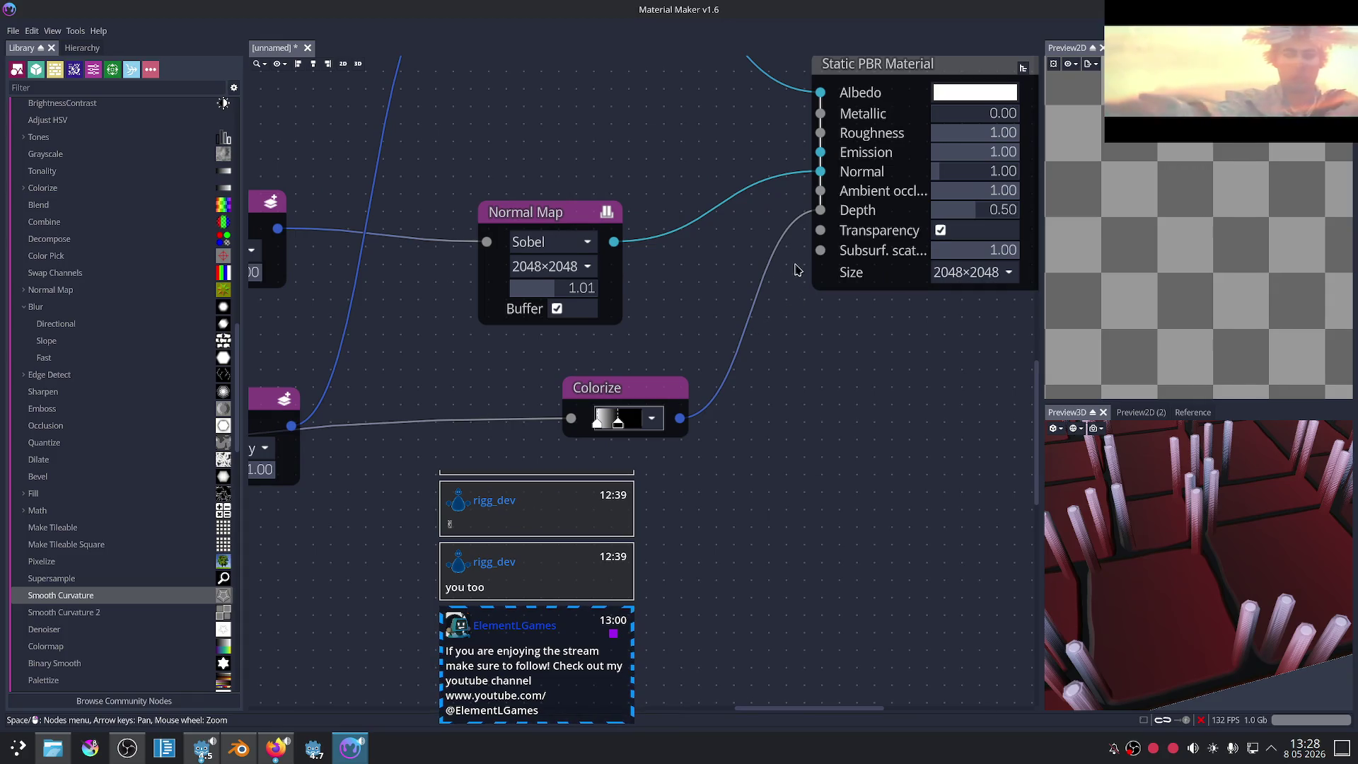
pyautogui.scroll(2, 729, 339)
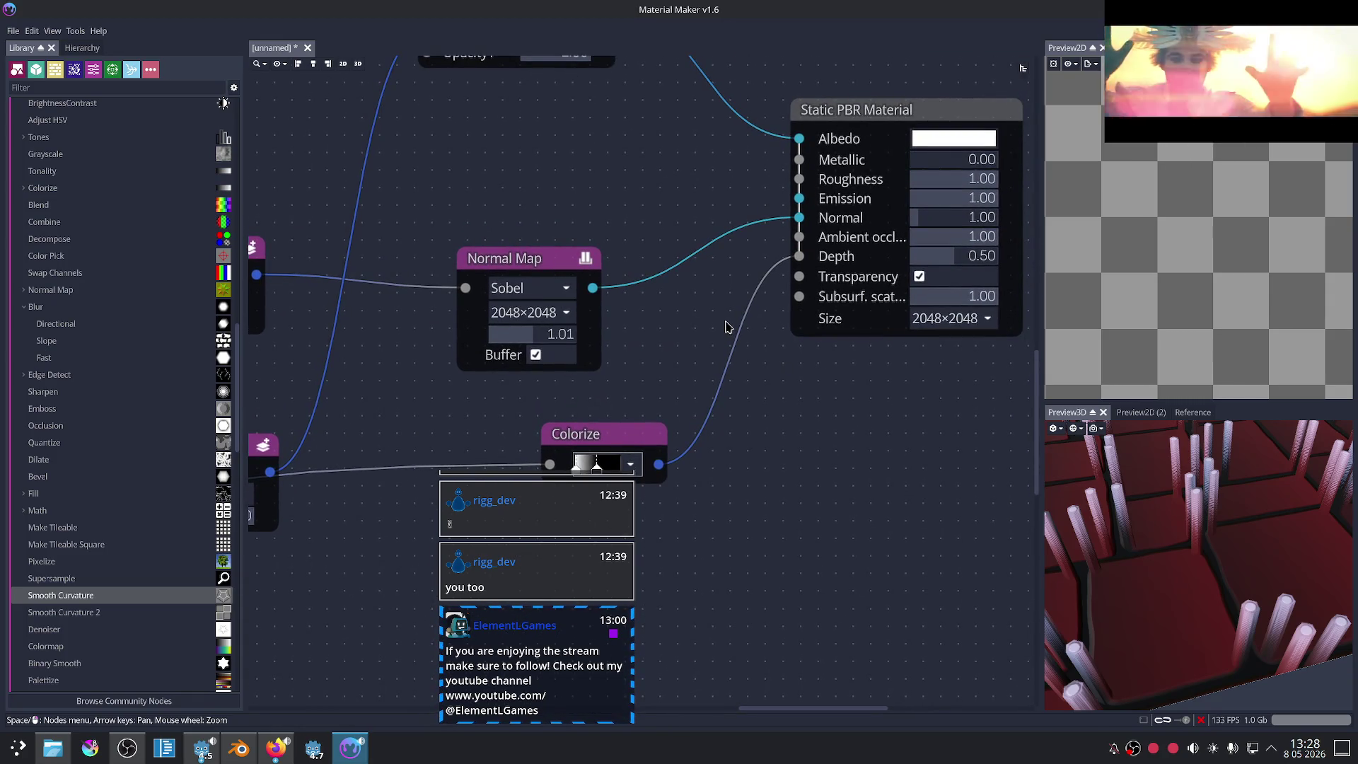
pyautogui.moveTo(724, 304); pyautogui.dragTo(785, 248, button='middle')
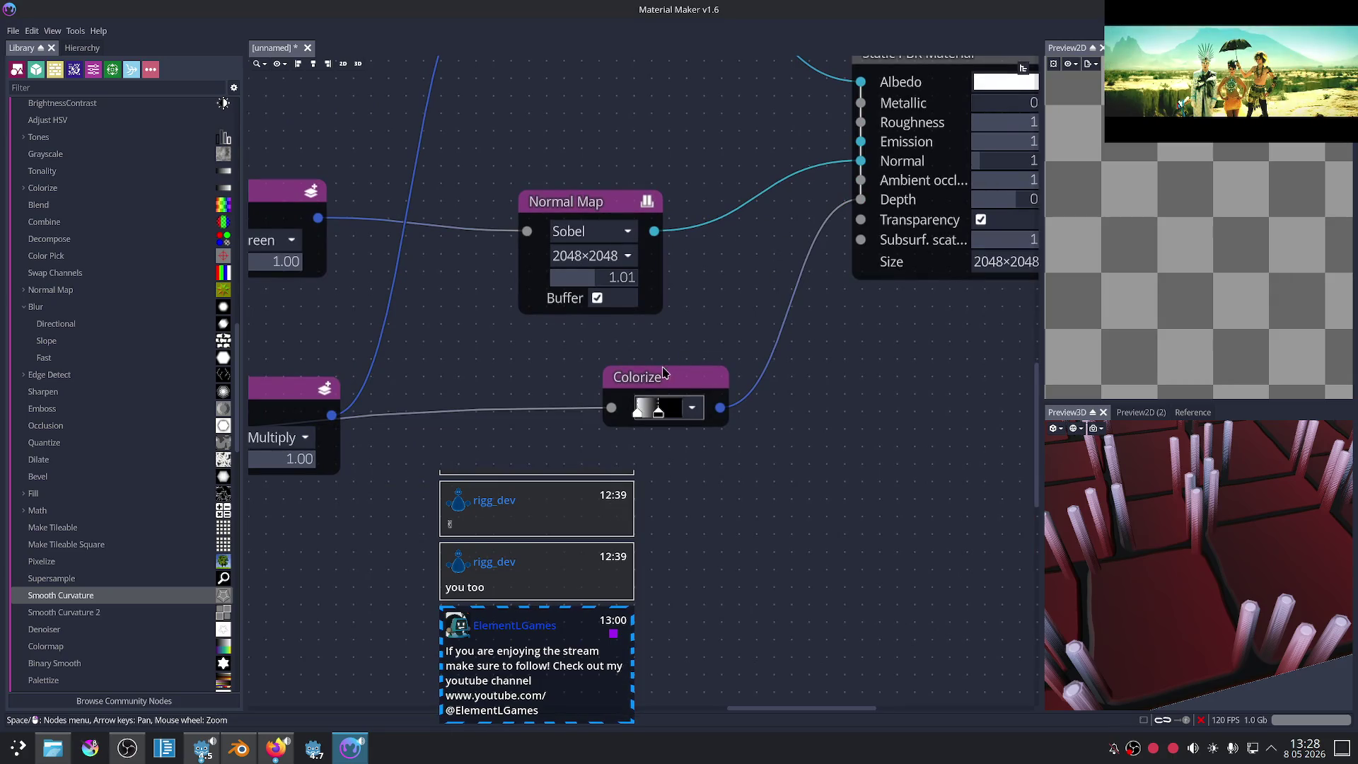
pyautogui.moveTo(663, 372); pyautogui.dragTo(645, 413)
pyautogui.click(592, 212)
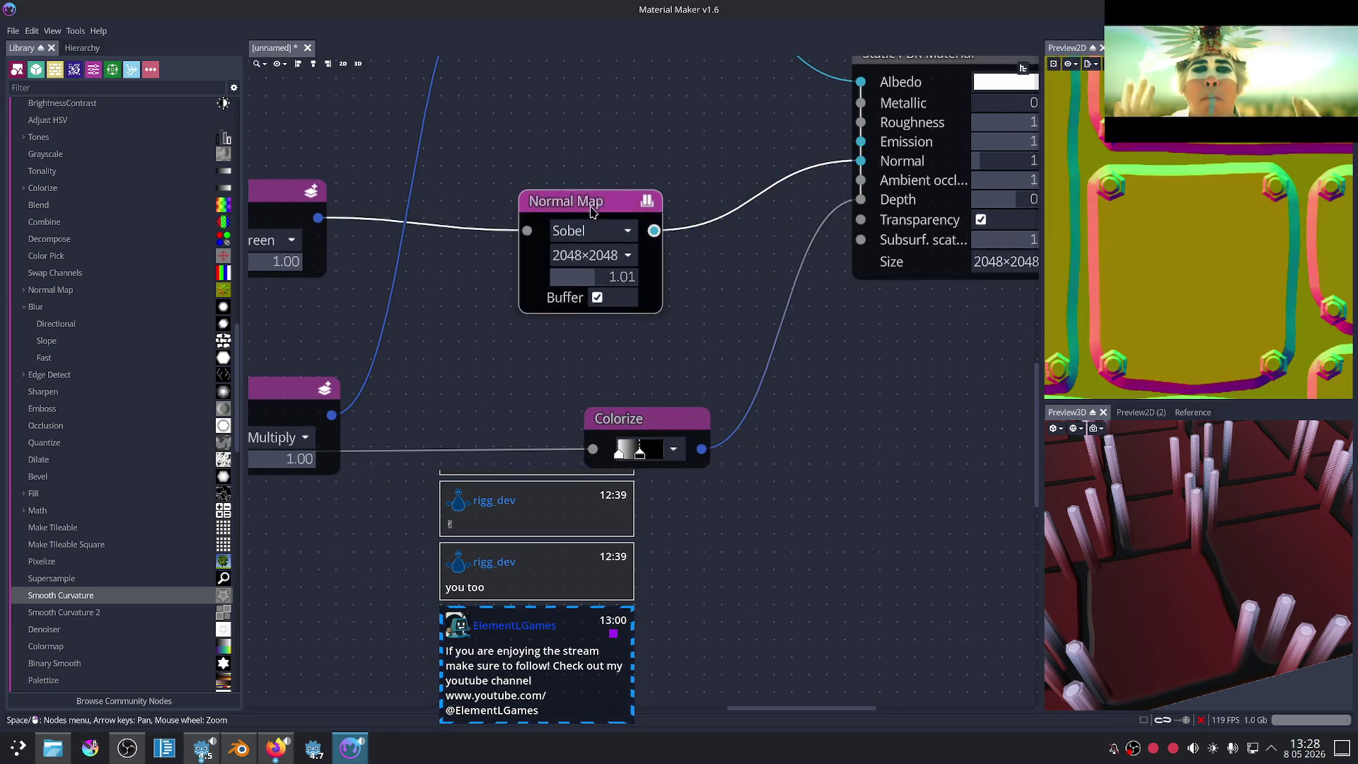
pyautogui.scroll(-2, 593, 212)
pyautogui.moveTo(489, 333)
pyautogui.mouseDown(button='middle')
pyautogui.moveTo(659, 358)
pyautogui.moveTo(637, 359)
pyautogui.mouseUp(button='middle')
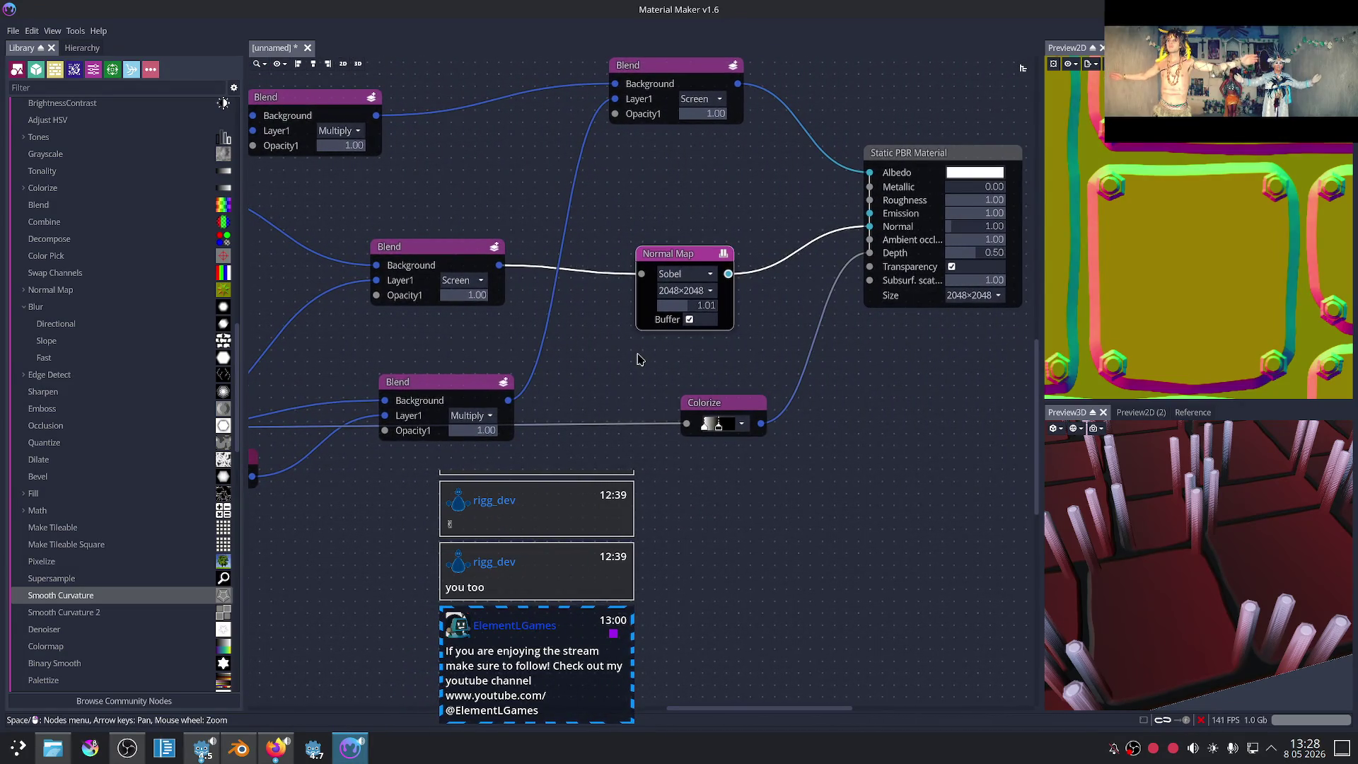
# Step: Shift the Colorize gradient stops so the depth ramp becomes almost entirely white
pyautogui.click(712, 402)
pyautogui.scroll(1, 746, 474)
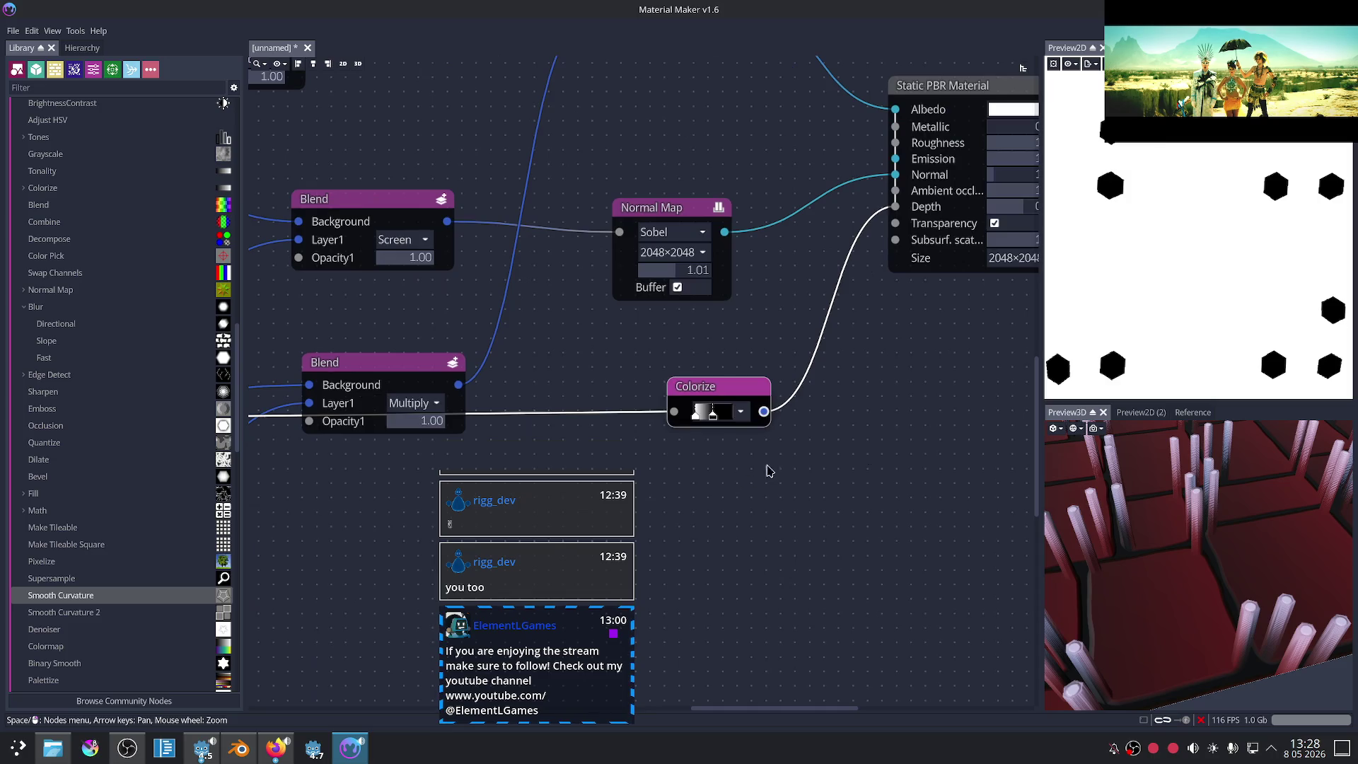
pyautogui.moveTo(713, 414); pyautogui.dragTo(748, 420)
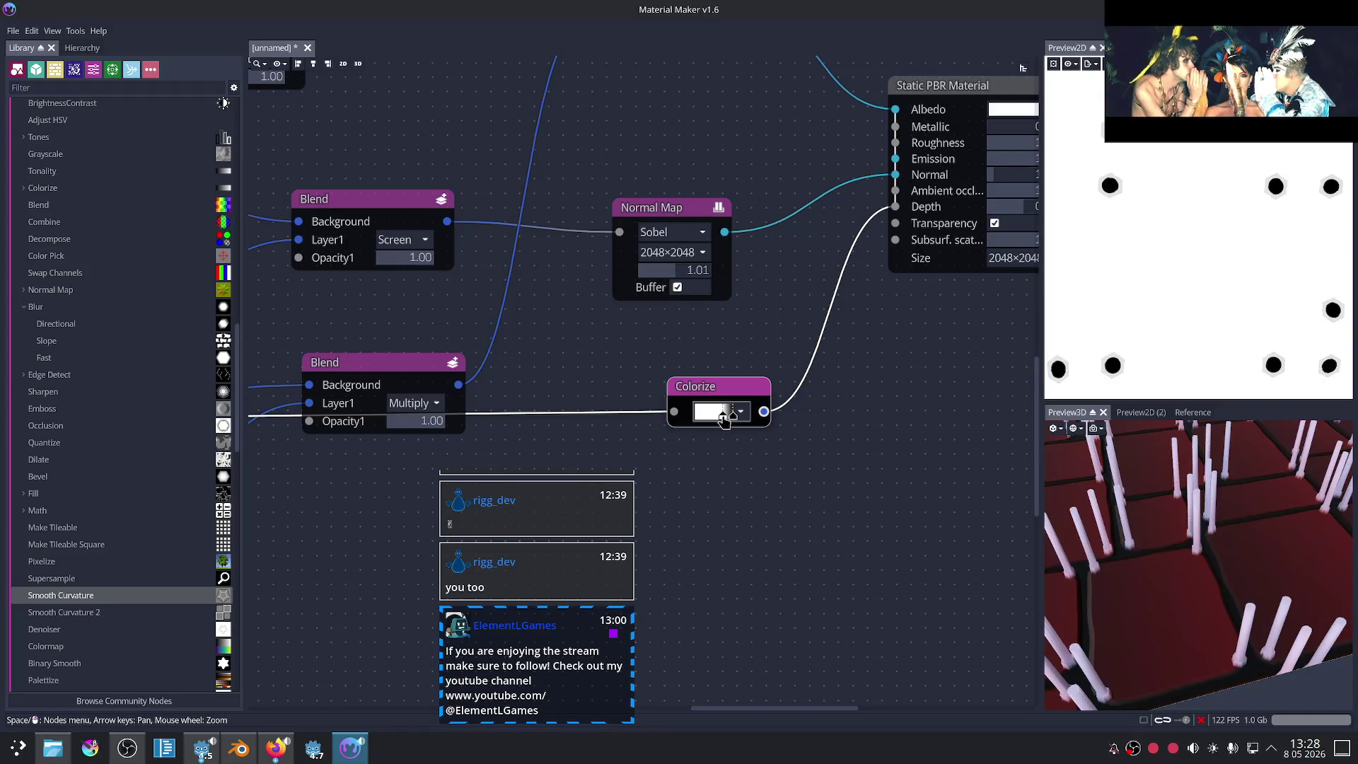
pyautogui.moveTo(694, 417); pyautogui.dragTo(733, 422)
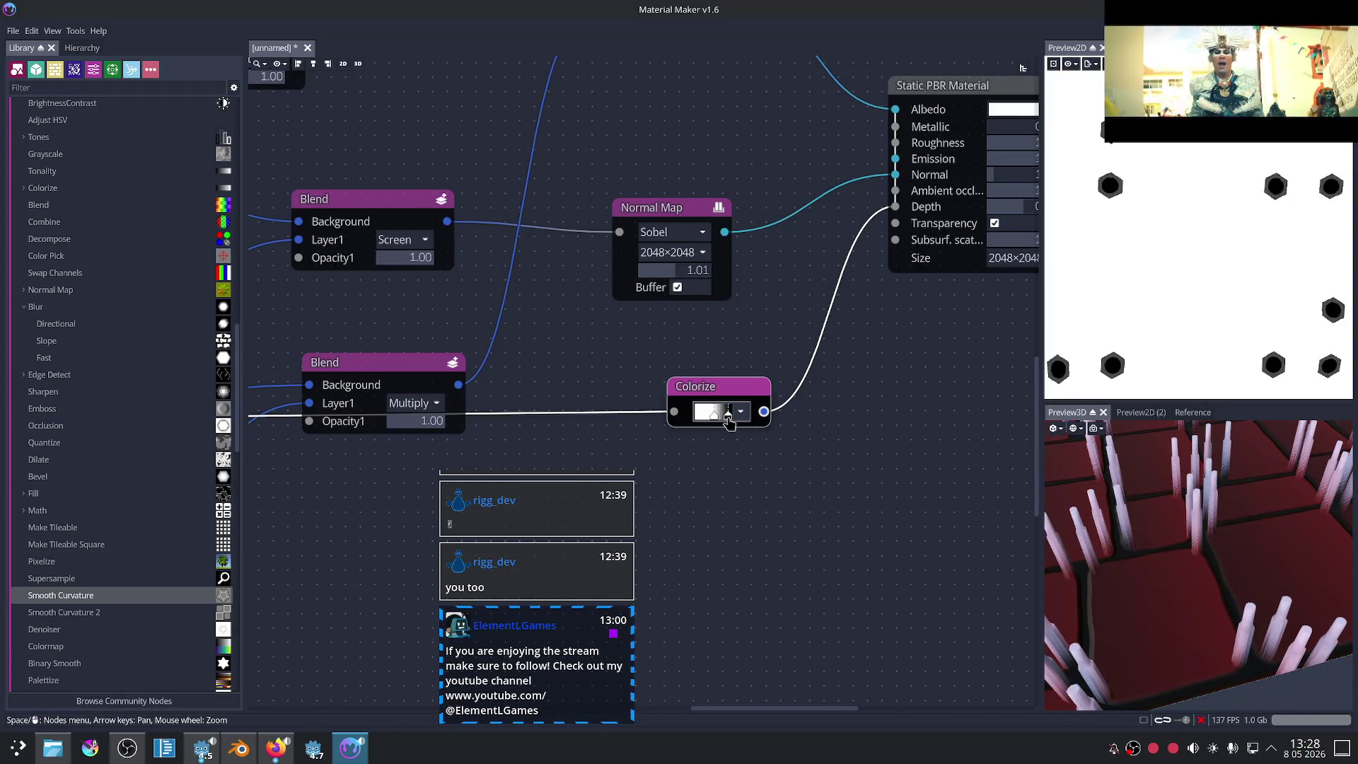
pyautogui.hscroll(3, 803, 394)
pyautogui.scroll(1, 803, 394)
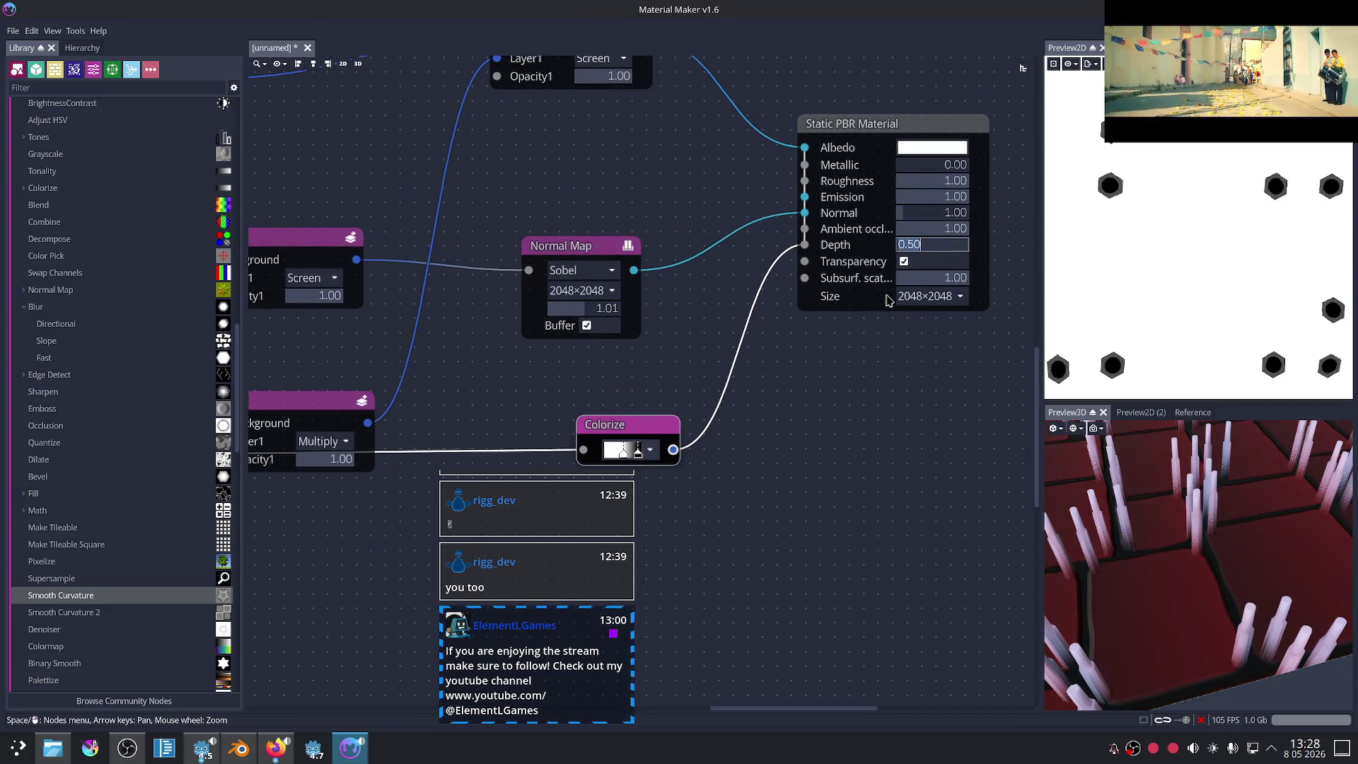
# Step: Reduce the Static PBR Material Depth from 0.10 to 0.05 and inspect the shorter studs in 3D
pyautogui.write('0.1')
pyautogui.press('Return')
pyautogui.moveTo(1123, 499); pyautogui.dragTo(1247, 594)
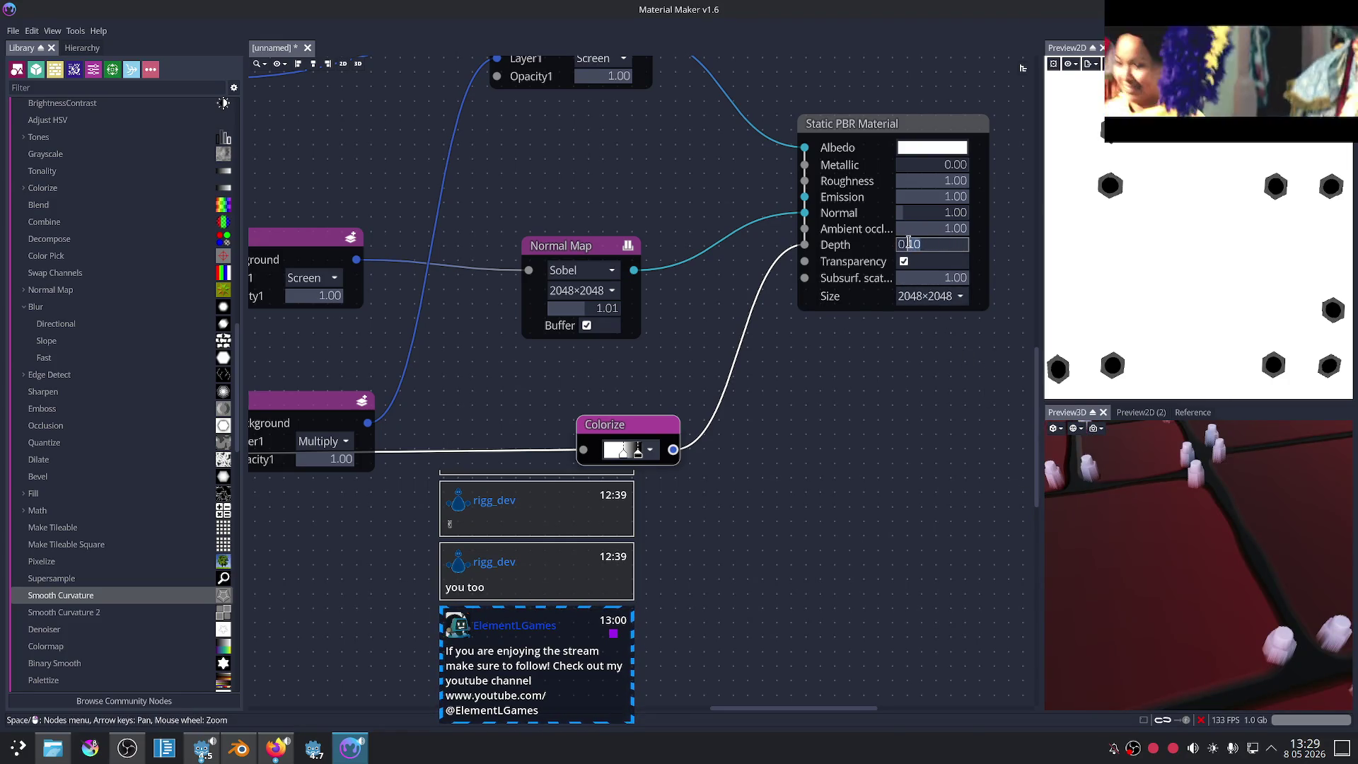
pyautogui.press('Return')
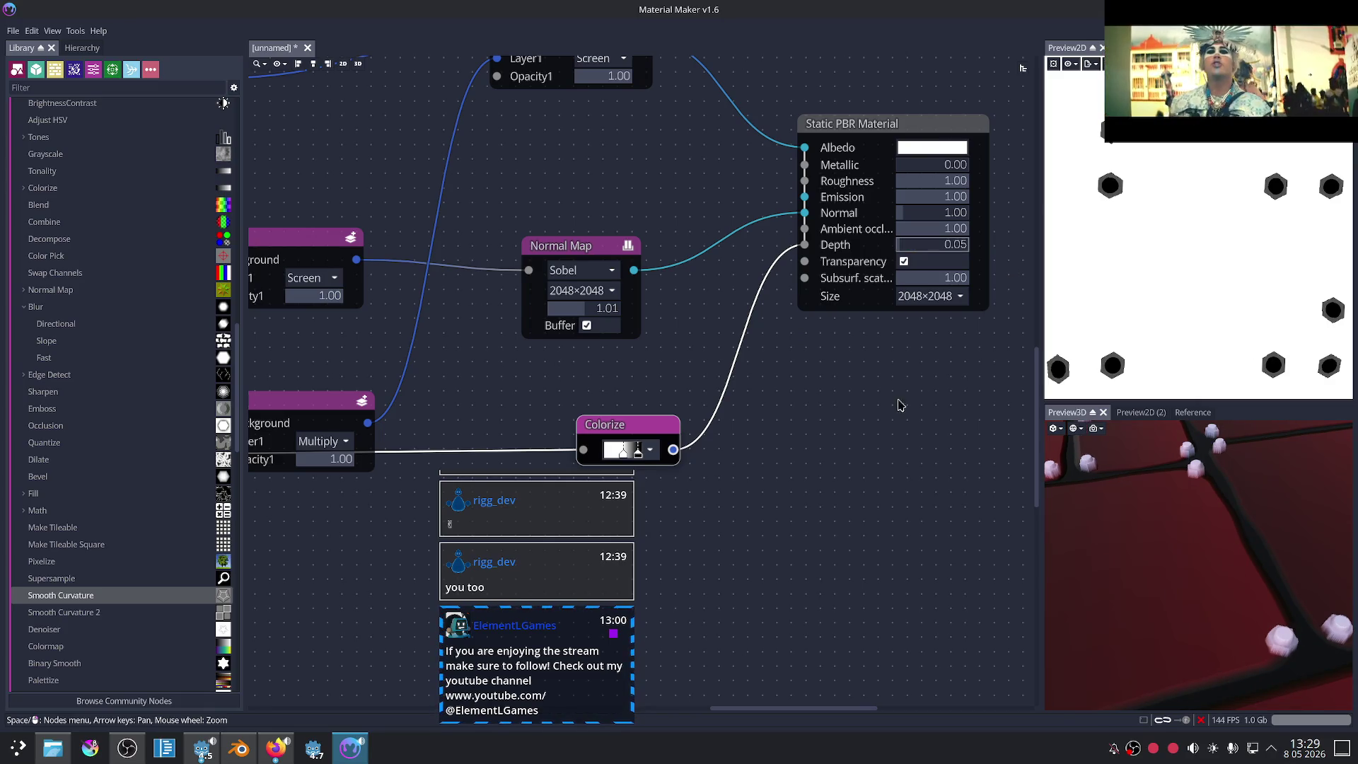
pyautogui.moveTo(1160, 538); pyautogui.dragTo(1194, 619)
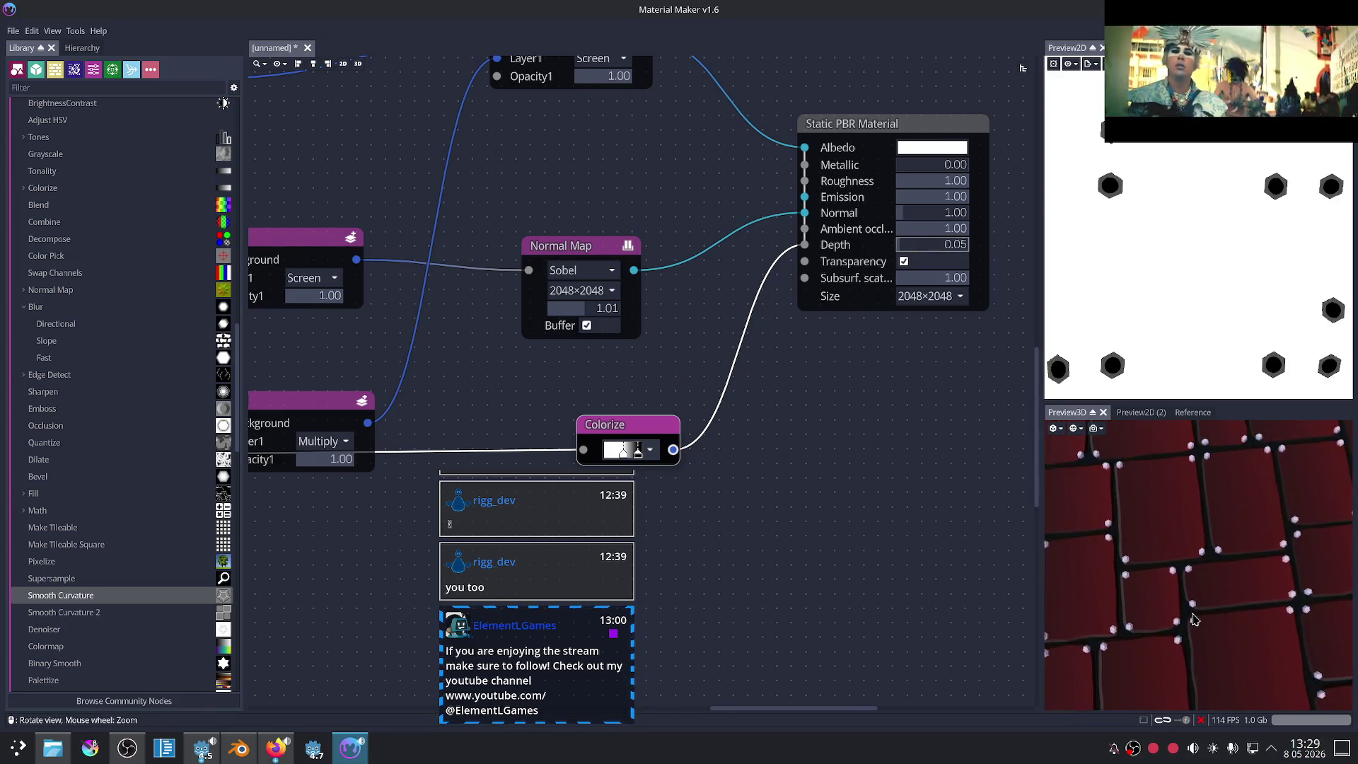
pyautogui.scroll(1, 695, 479)
pyautogui.scroll(1, 694, 479)
pyautogui.moveTo(1196, 587)
pyautogui.mouseDown()
pyautogui.moveTo(1218, 546)
pyautogui.moveTo(1188, 578)
pyautogui.mouseUp()
pyautogui.hscroll(-5, 797, 379)
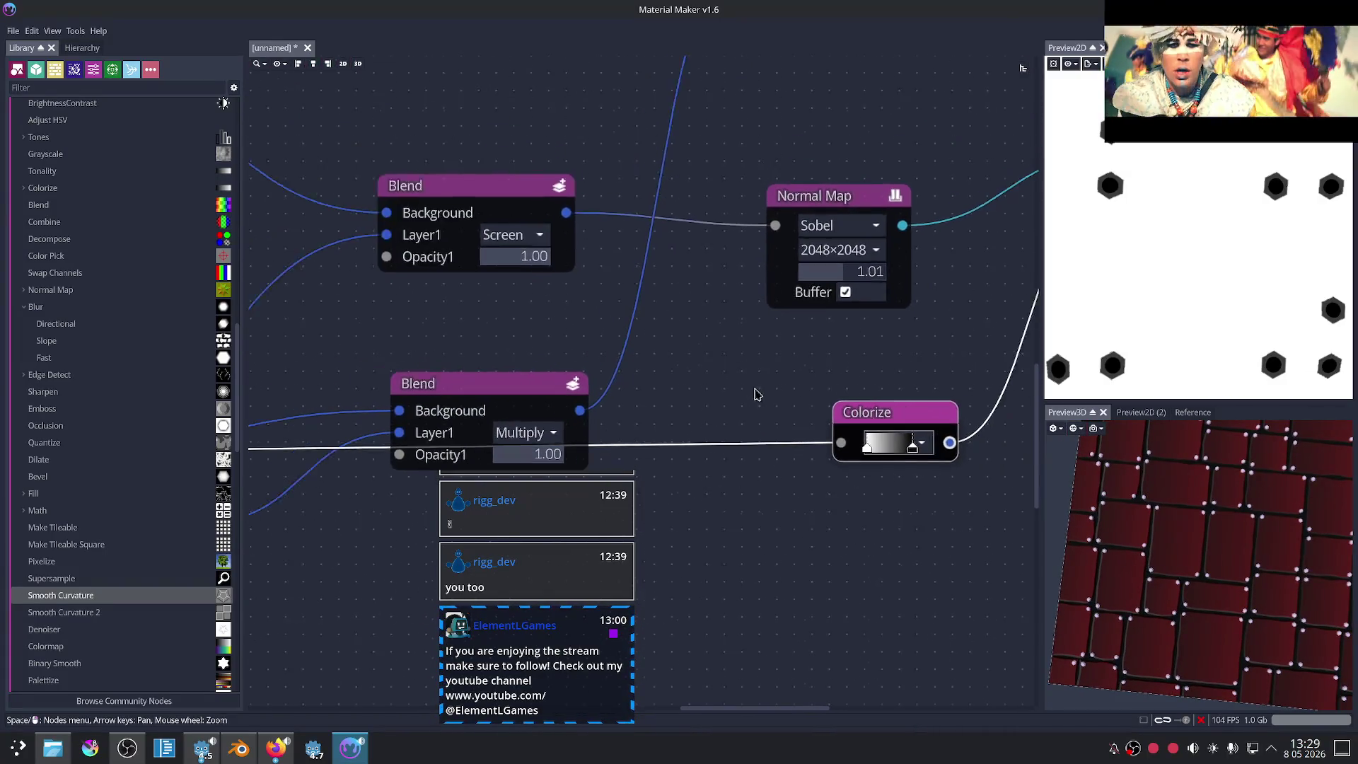
pyautogui.scroll(-2, 753, 386)
pyautogui.scroll(-1, 636, 382)
pyautogui.scroll(2, 509, 377)
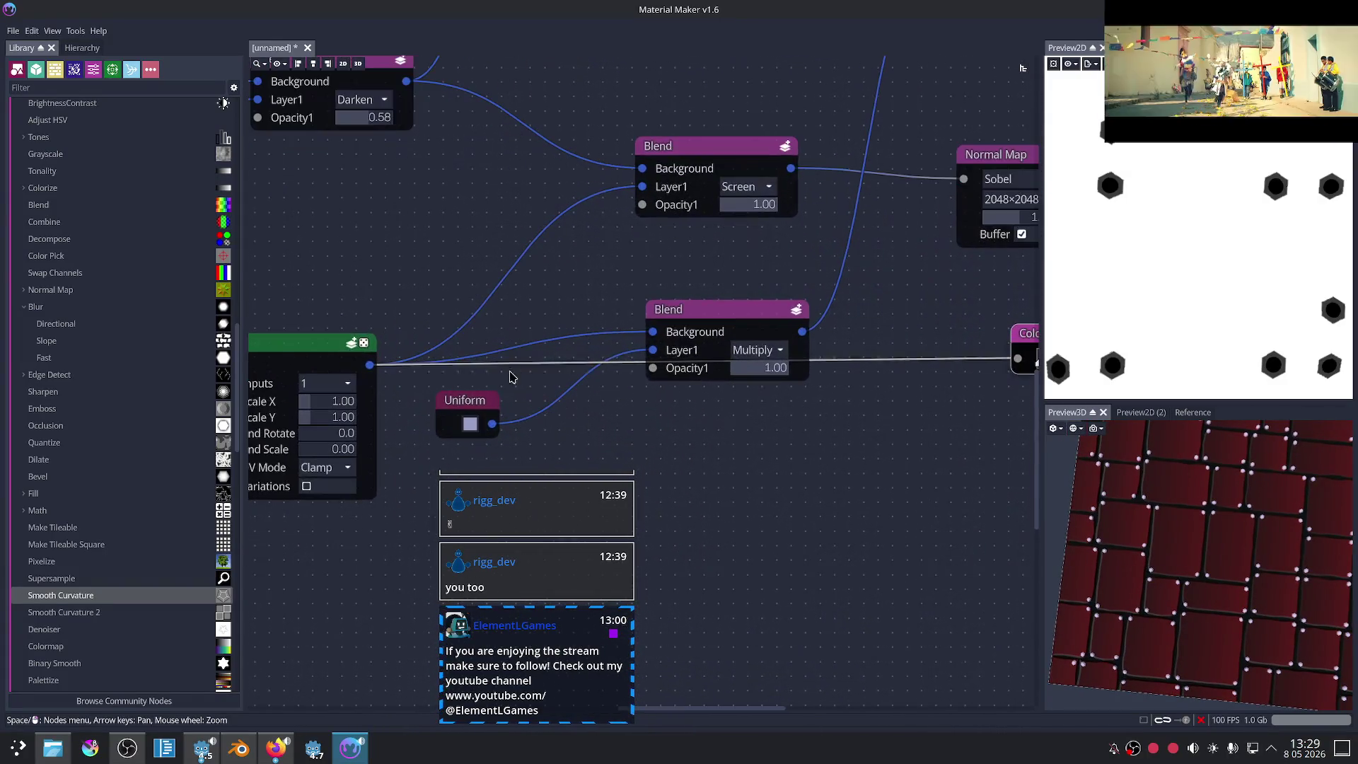
# Step: Try more saturated, cyan-leaning and darker grey-blue shades for the Uniform peg colour
pyautogui.click(470, 425)
pyautogui.moveTo(443, 173)
pyautogui.mouseDown()
pyautogui.moveTo(463, 152)
pyautogui.moveTo(421, 112)
pyautogui.moveTo(428, 136)
pyautogui.mouseUp()
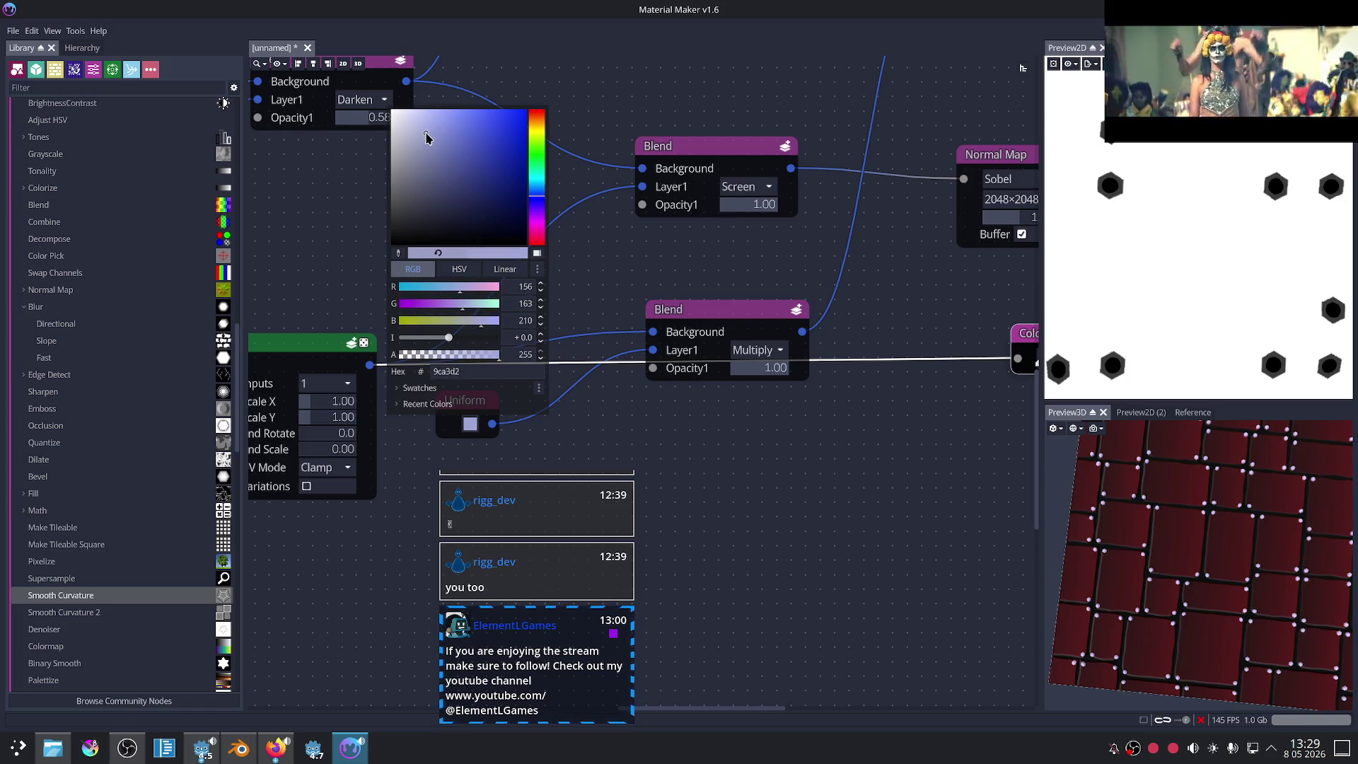
pyautogui.click(467, 425)
pyautogui.click(472, 421)
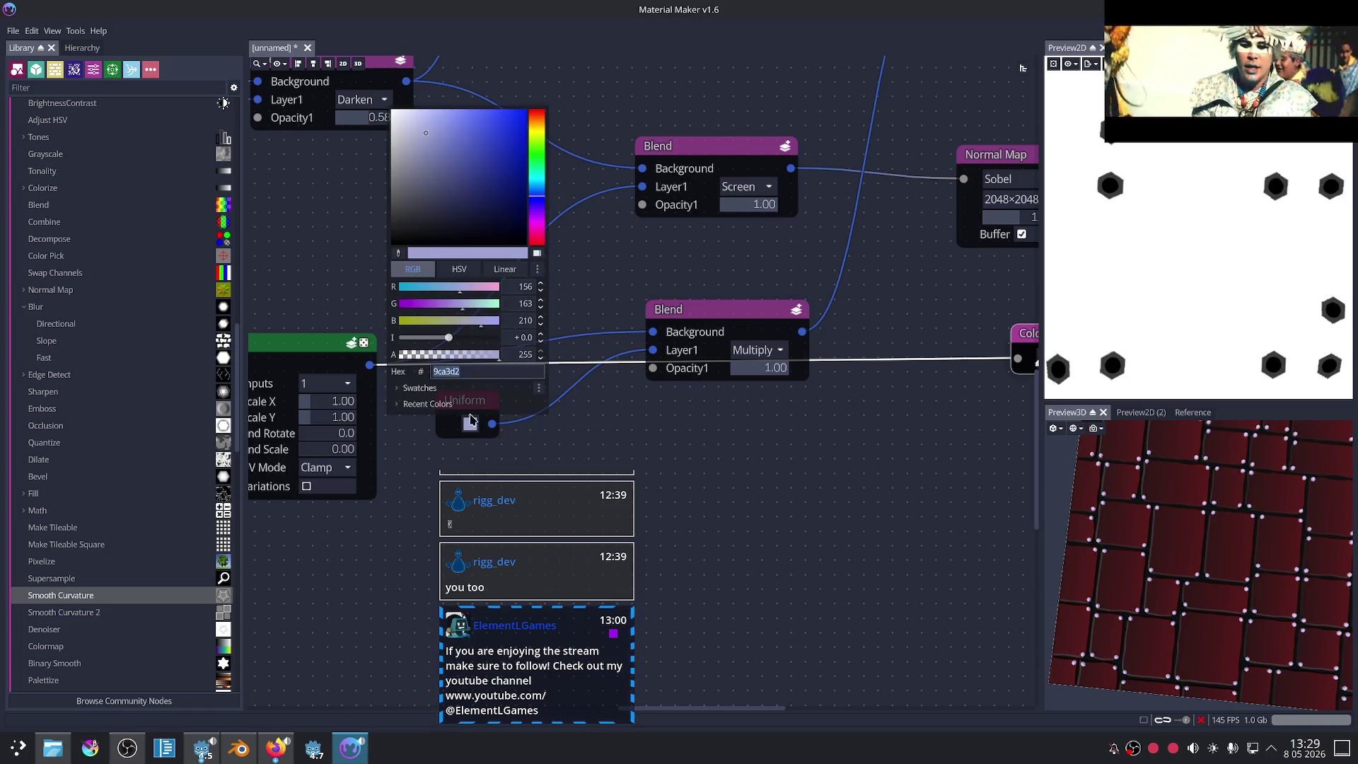
pyautogui.moveTo(542, 198); pyautogui.dragTo(536, 195)
pyautogui.moveTo(427, 182)
pyautogui.mouseDown()
pyautogui.moveTo(411, 124)
pyautogui.moveTo(439, 182)
pyautogui.mouseUp()
pyautogui.click(1132, 501)
pyautogui.scroll(5, 1240, 534)
pyautogui.scroll(-2, 1240, 534)
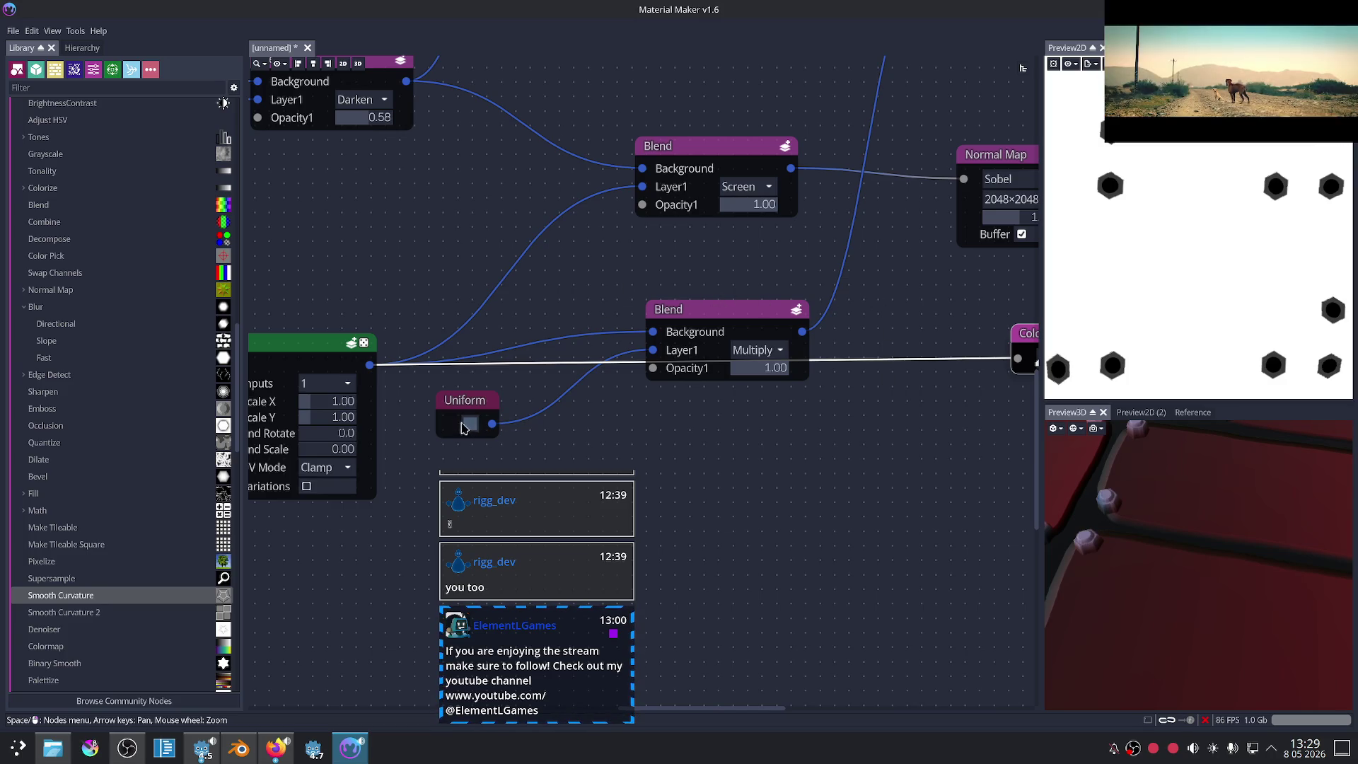
# Step: Refine the Uniform colour to the muted medium blue #6c8db8
pyautogui.click(469, 425)
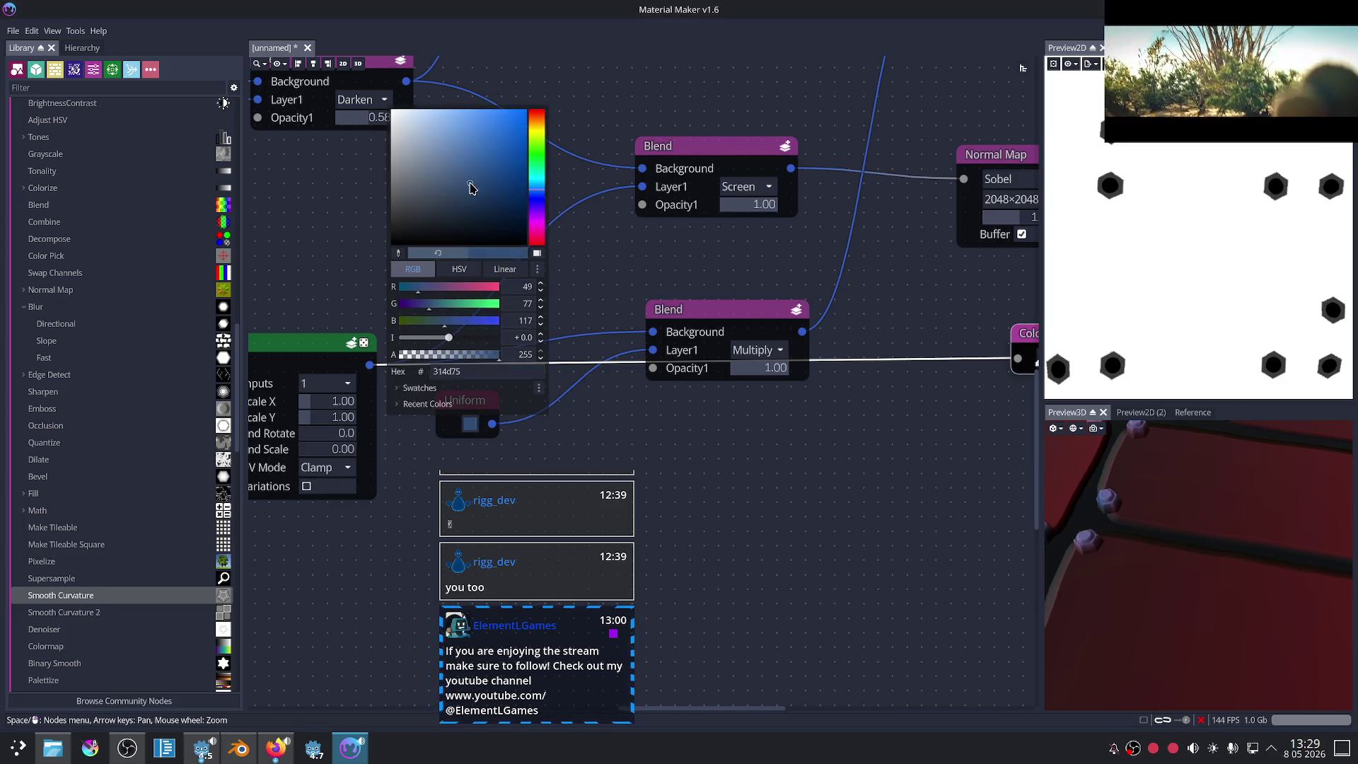
pyautogui.moveTo(463, 183)
pyautogui.mouseDown()
pyautogui.moveTo(438, 173)
pyautogui.moveTo(460, 181)
pyautogui.moveTo(481, 231)
pyautogui.moveTo(472, 185)
pyautogui.mouseUp()
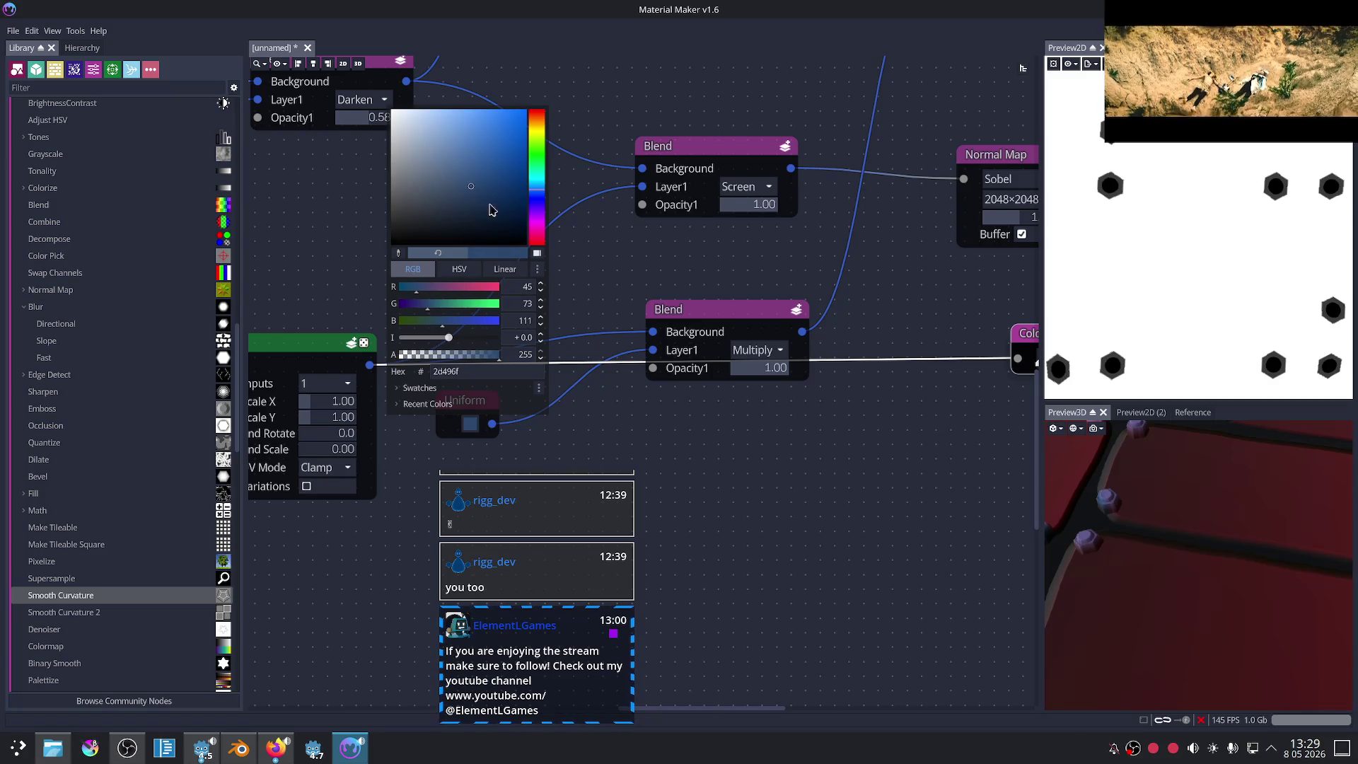
pyautogui.click(904, 463)
pyautogui.scroll(-5, 1274, 529)
pyautogui.scroll(3, 1273, 529)
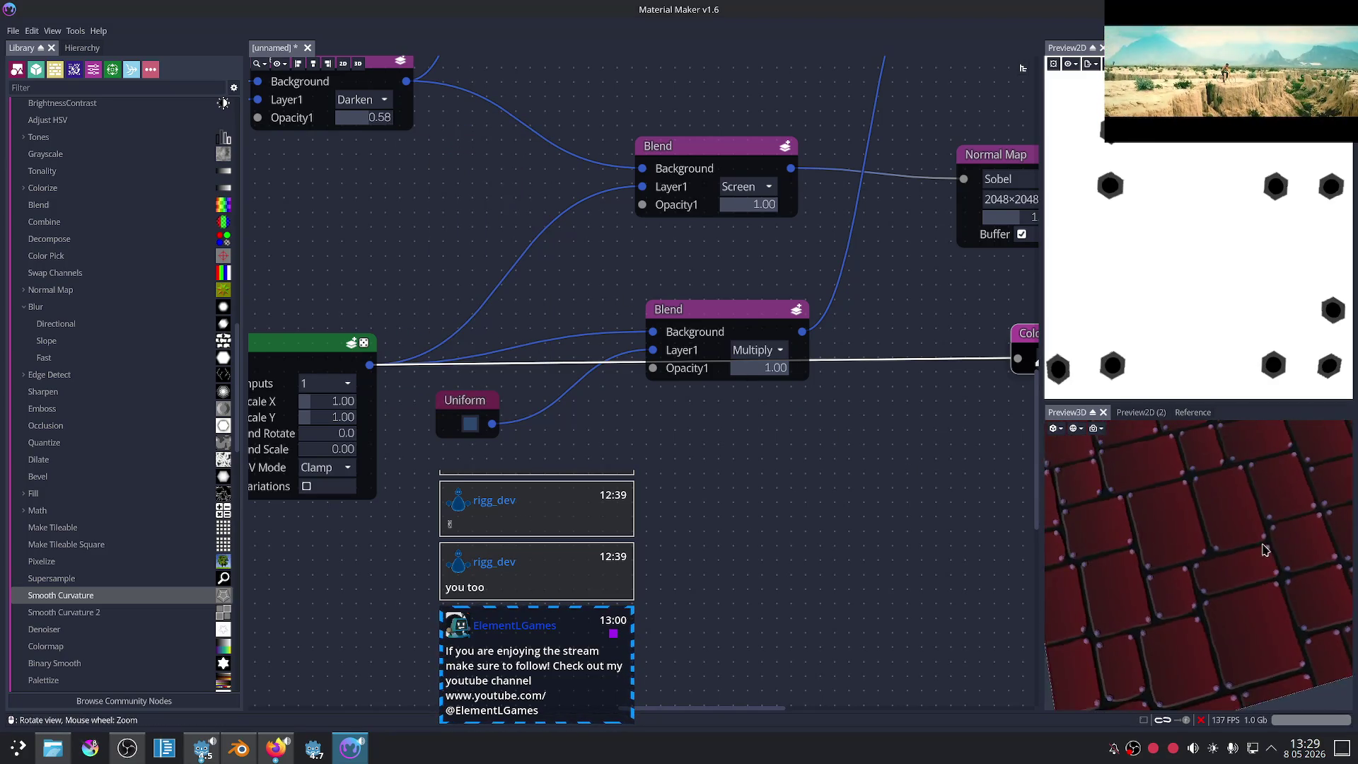
pyautogui.click(470, 424)
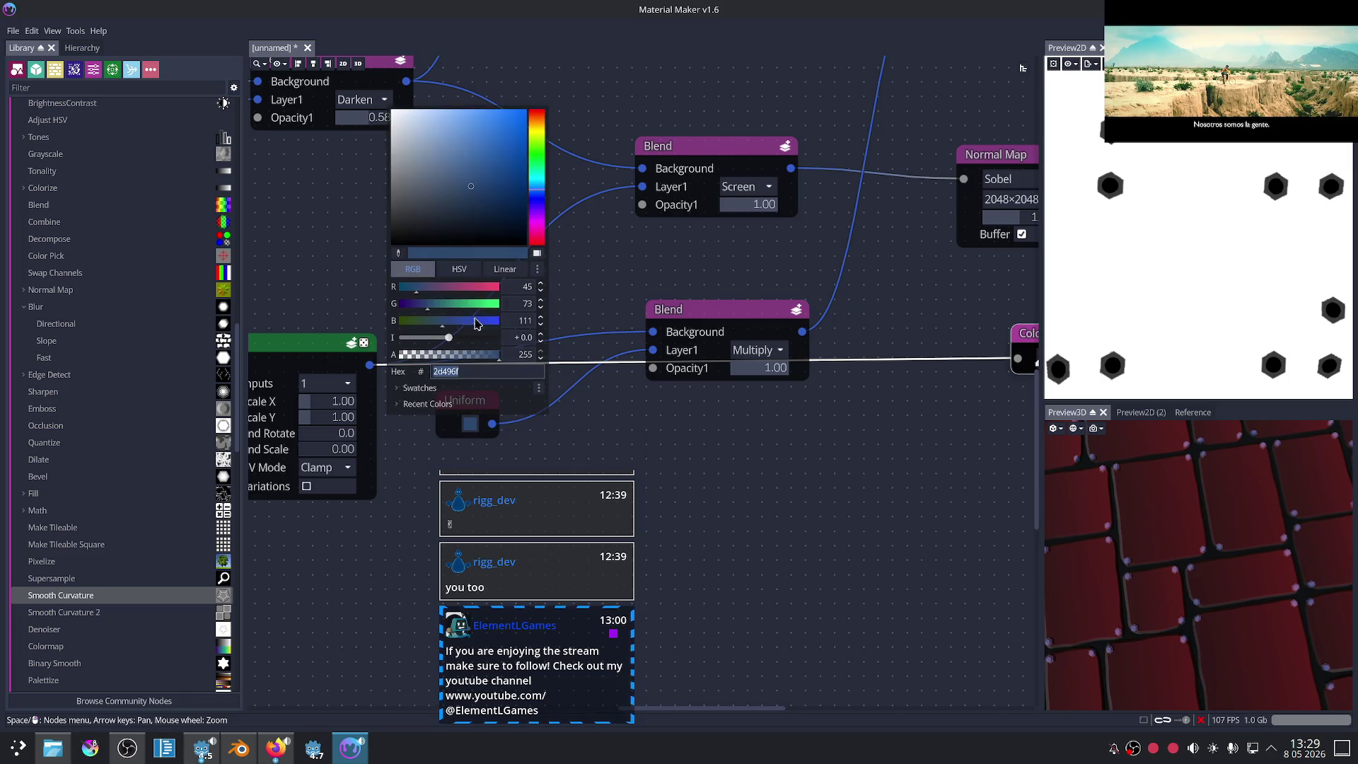
pyautogui.moveTo(472, 189); pyautogui.dragTo(456, 143)
pyautogui.click(1229, 589)
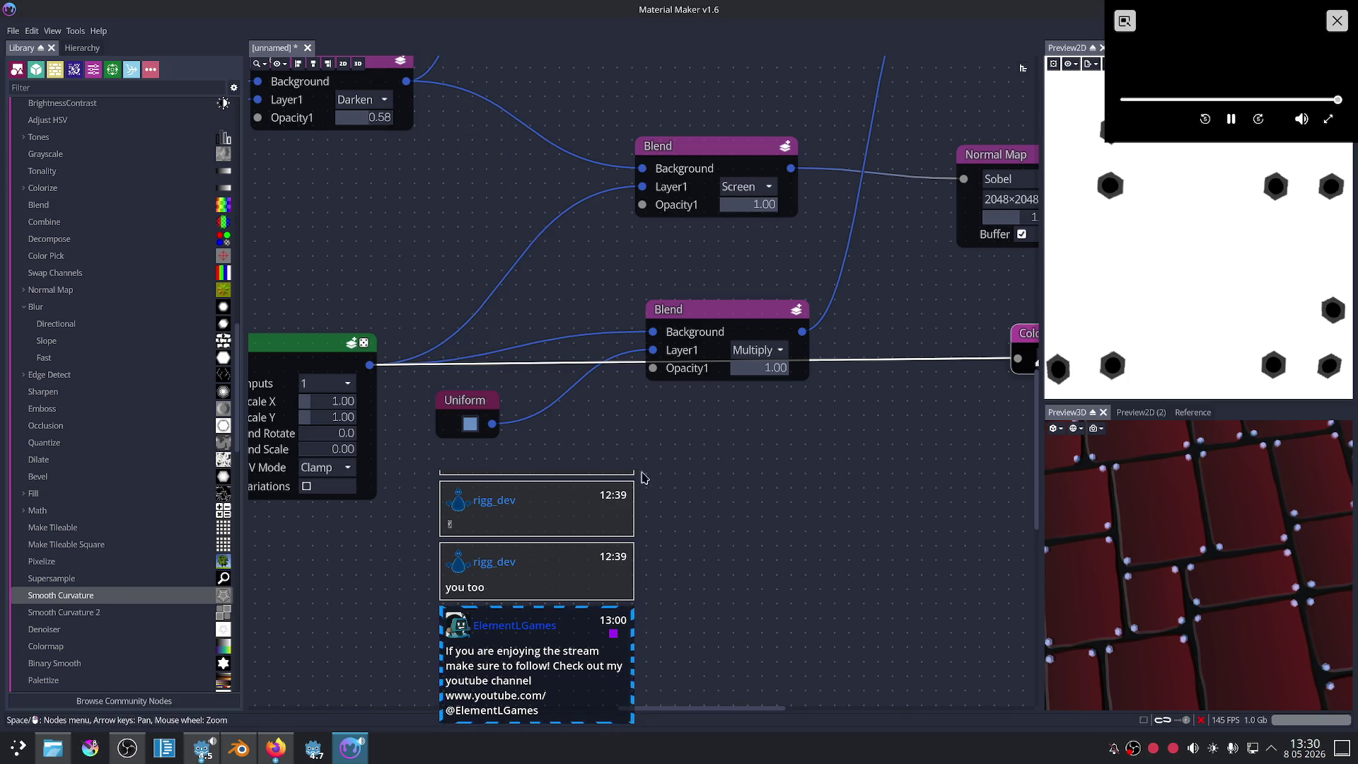
pyautogui.click(471, 424)
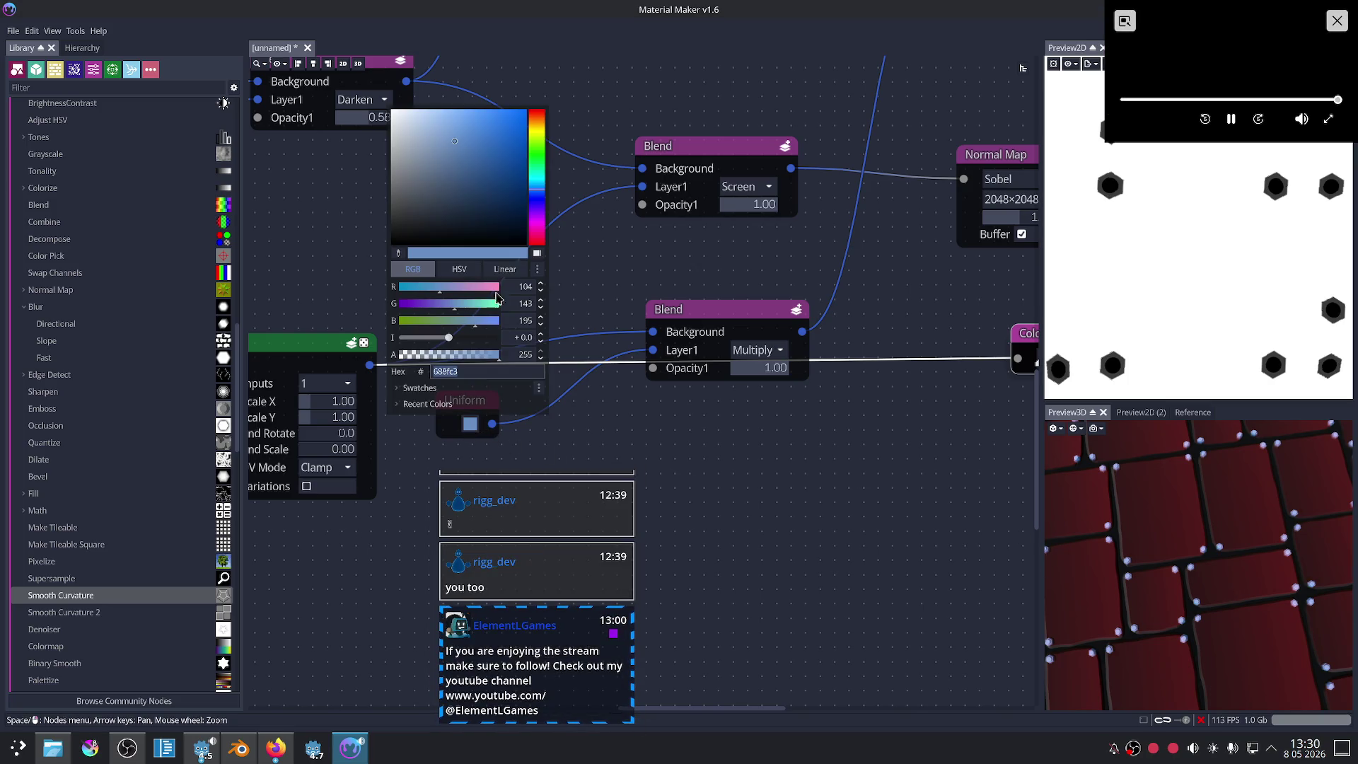
pyautogui.click(459, 114)
pyautogui.moveTo(405, 148); pyautogui.dragTo(448, 151)
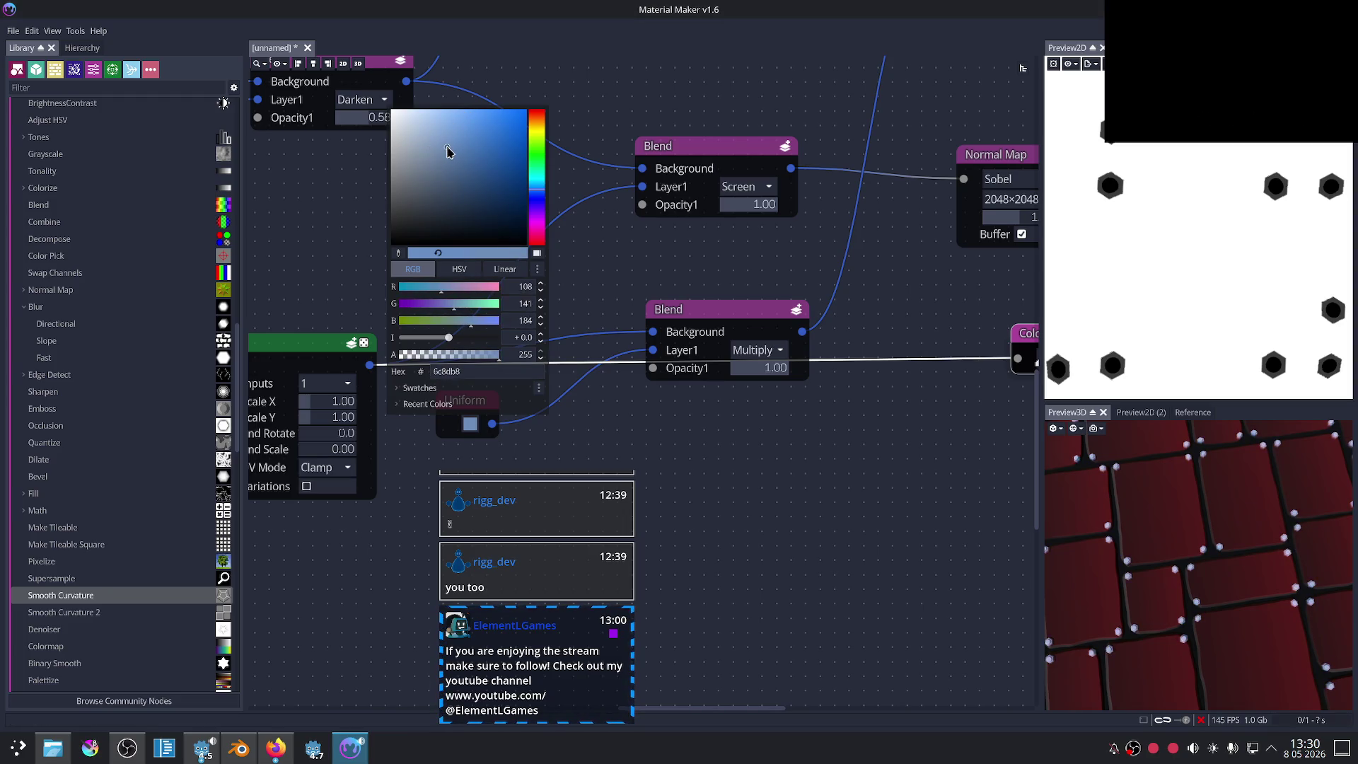
pyautogui.click(1195, 416)
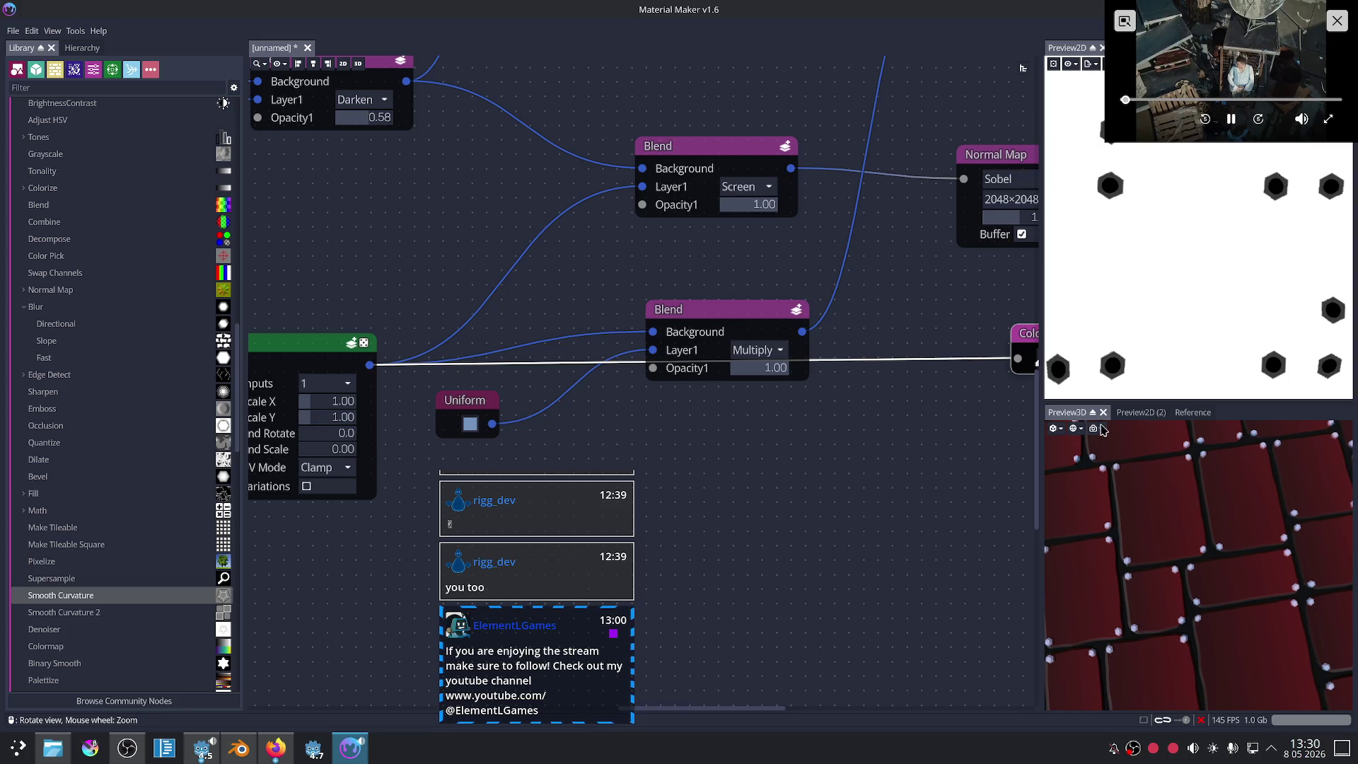
# Step: Test Glow, Adjustment and Depth Of Field in the 3D preview, leaving all three off
pyautogui.click(1100, 430)
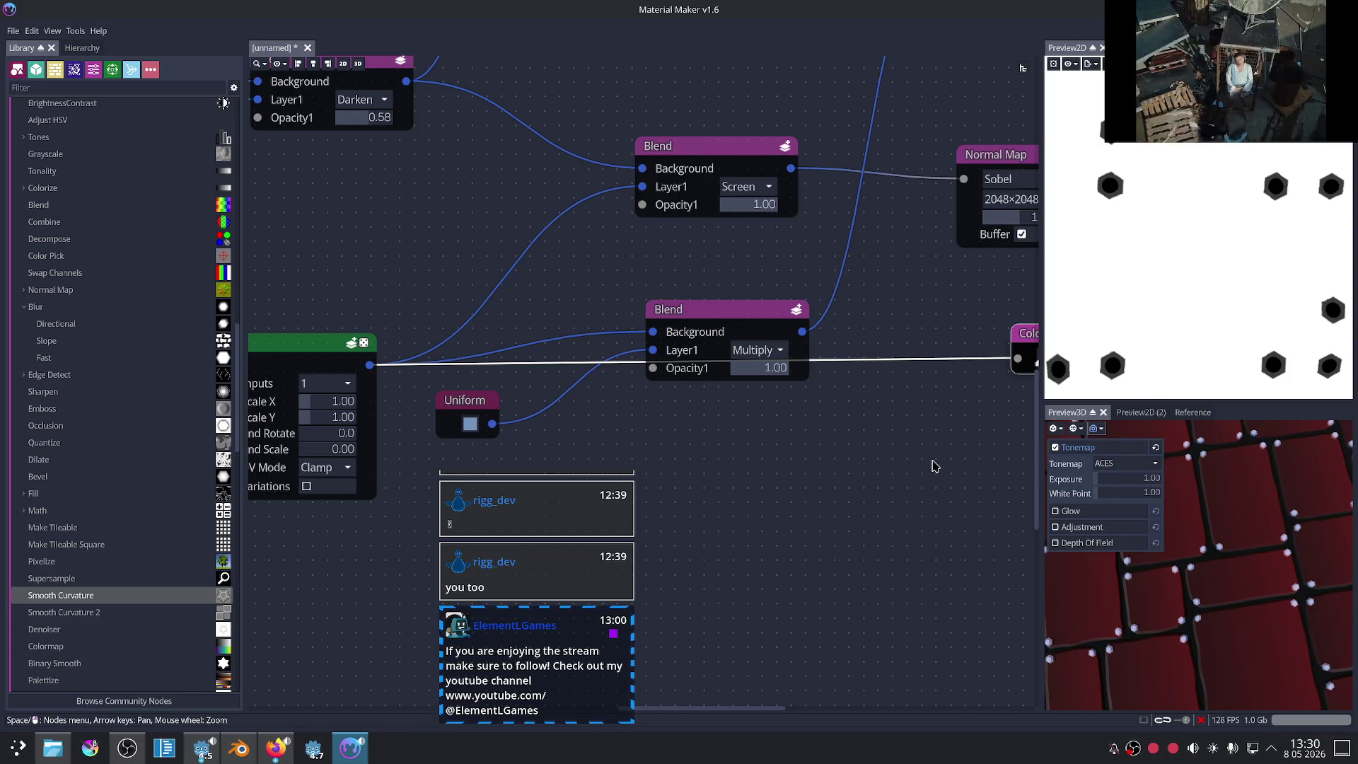
pyautogui.click(1071, 512)
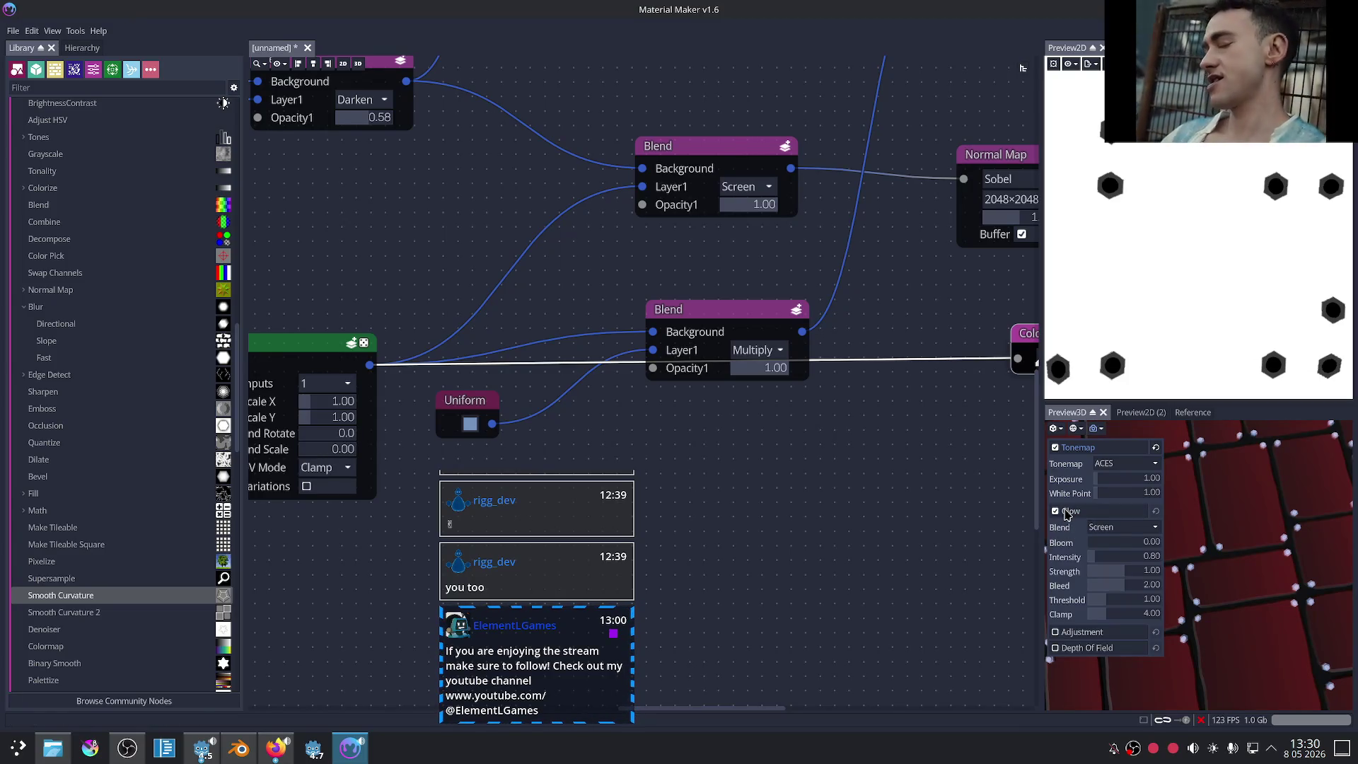
pyautogui.click(1068, 512)
pyautogui.click(1068, 528)
pyautogui.click(1066, 529)
pyautogui.click(1066, 543)
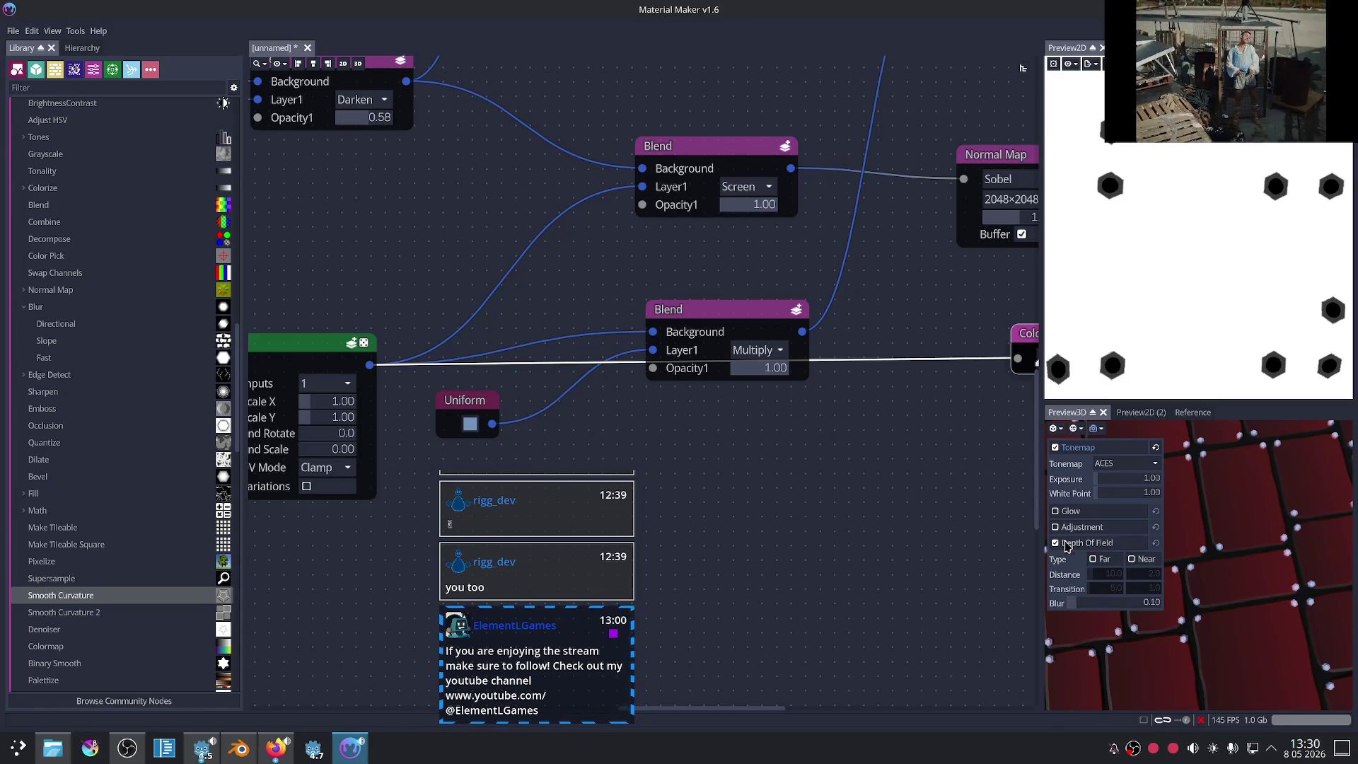
pyautogui.click(1065, 543)
pyautogui.scroll(-3, 888, 495)
pyautogui.scroll(-1, 832, 460)
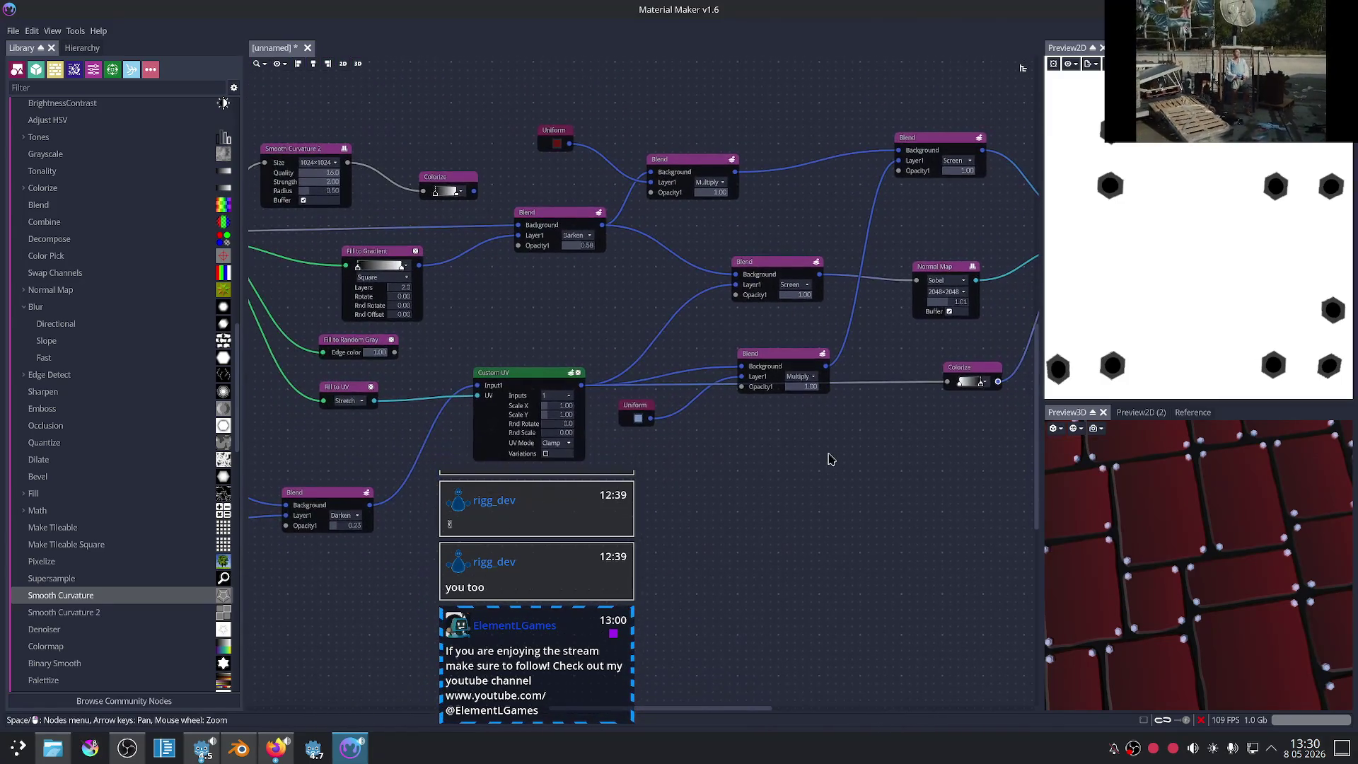
# Step: Make the red Uniform colour a slightly darker red
pyautogui.scroll(3, 821, 486)
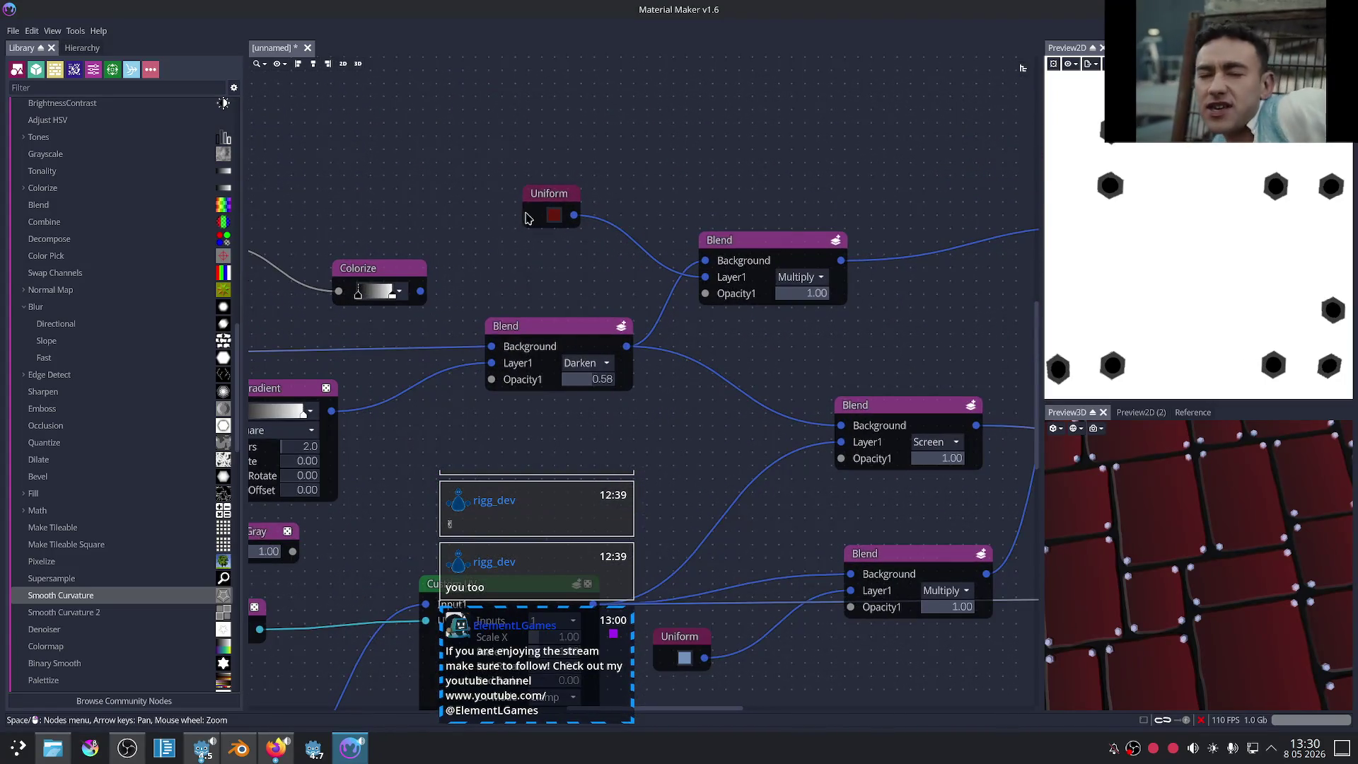
pyautogui.click(553, 215)
pyautogui.click(587, 305)
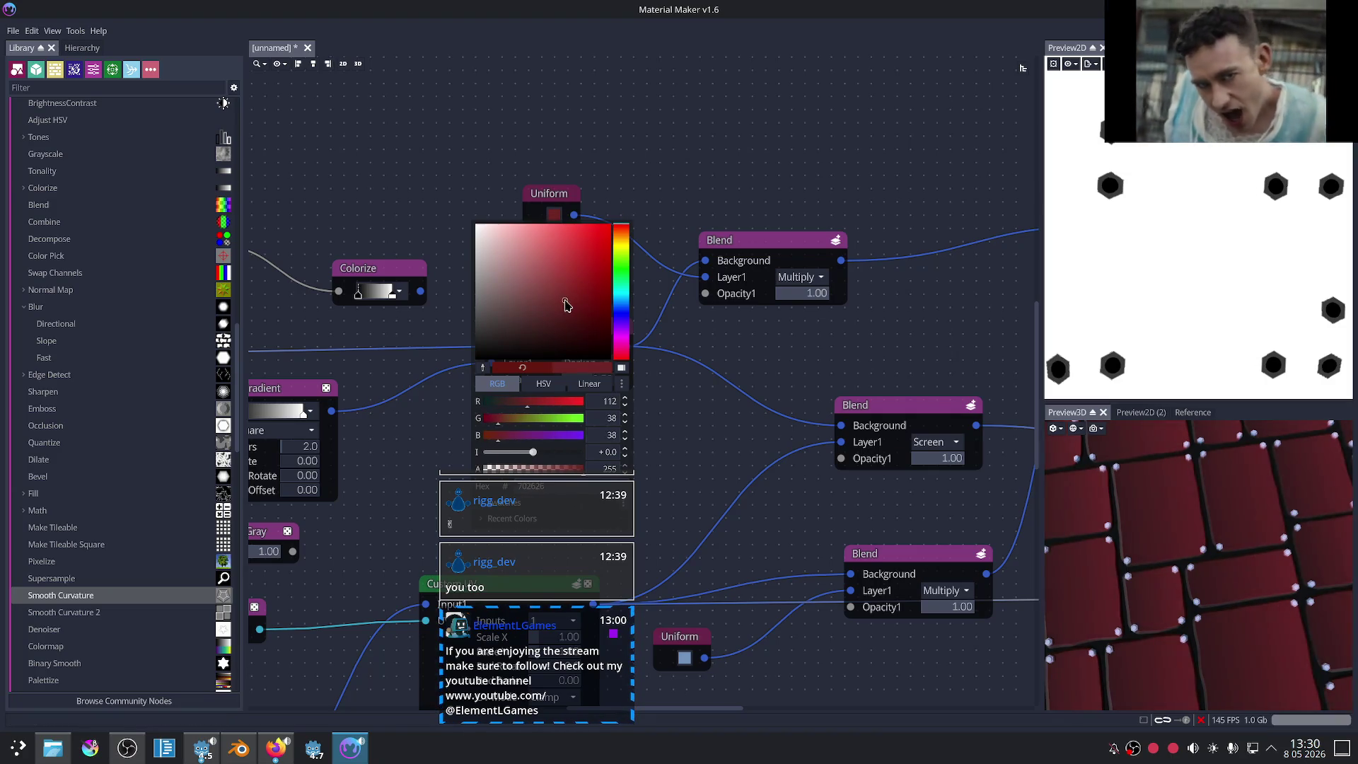
pyautogui.click(367, 420)
# Step: Wire the Colorize output into the Darken Blend's Layer1 input
pyautogui.moveTo(427, 405); pyautogui.dragTo(503, 363, button='middle')
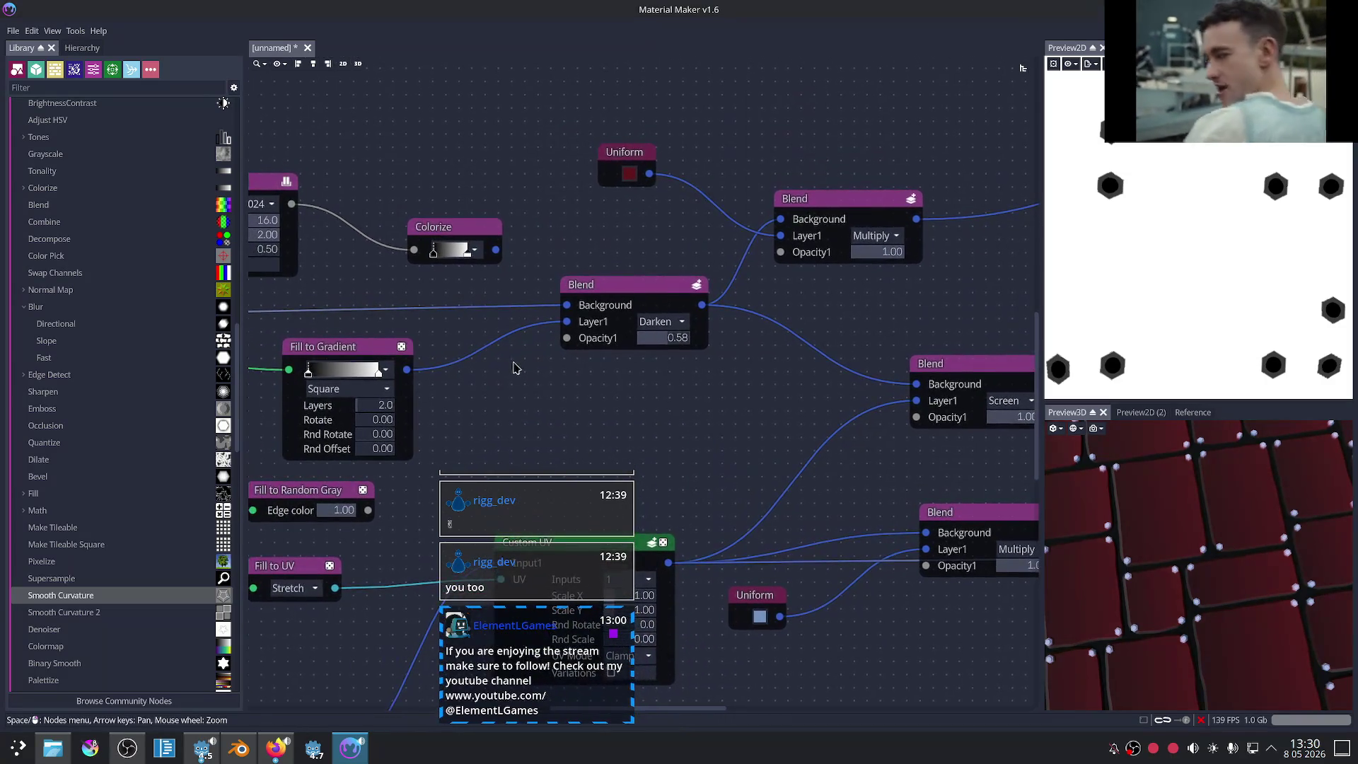
pyautogui.moveTo(345, 360); pyautogui.dragTo(361, 363, button='middle')
pyautogui.moveTo(513, 252); pyautogui.dragTo(578, 331)
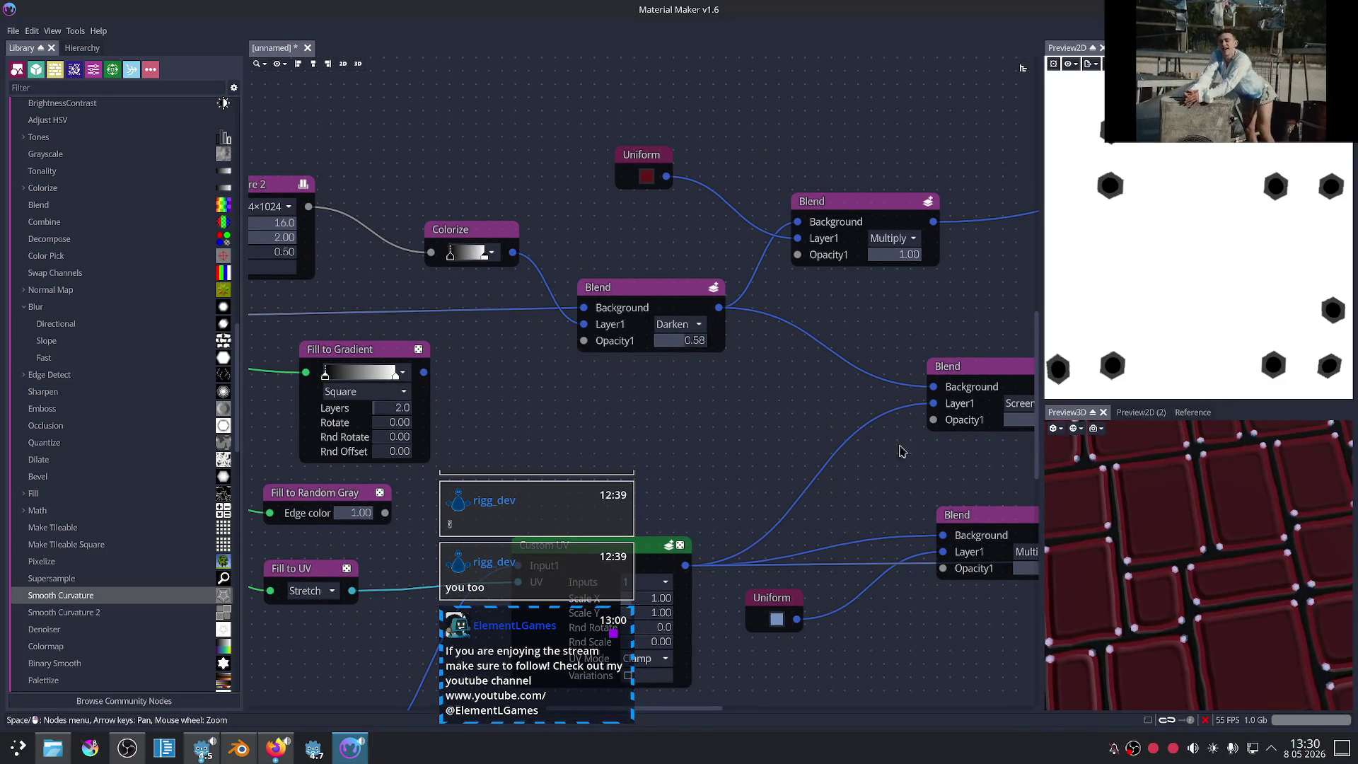
# Step: Widen the Colorize gradient by stretching its dark stop to the far left
pyautogui.scroll(3, 1209, 539)
pyautogui.scroll(-3, 1231, 592)
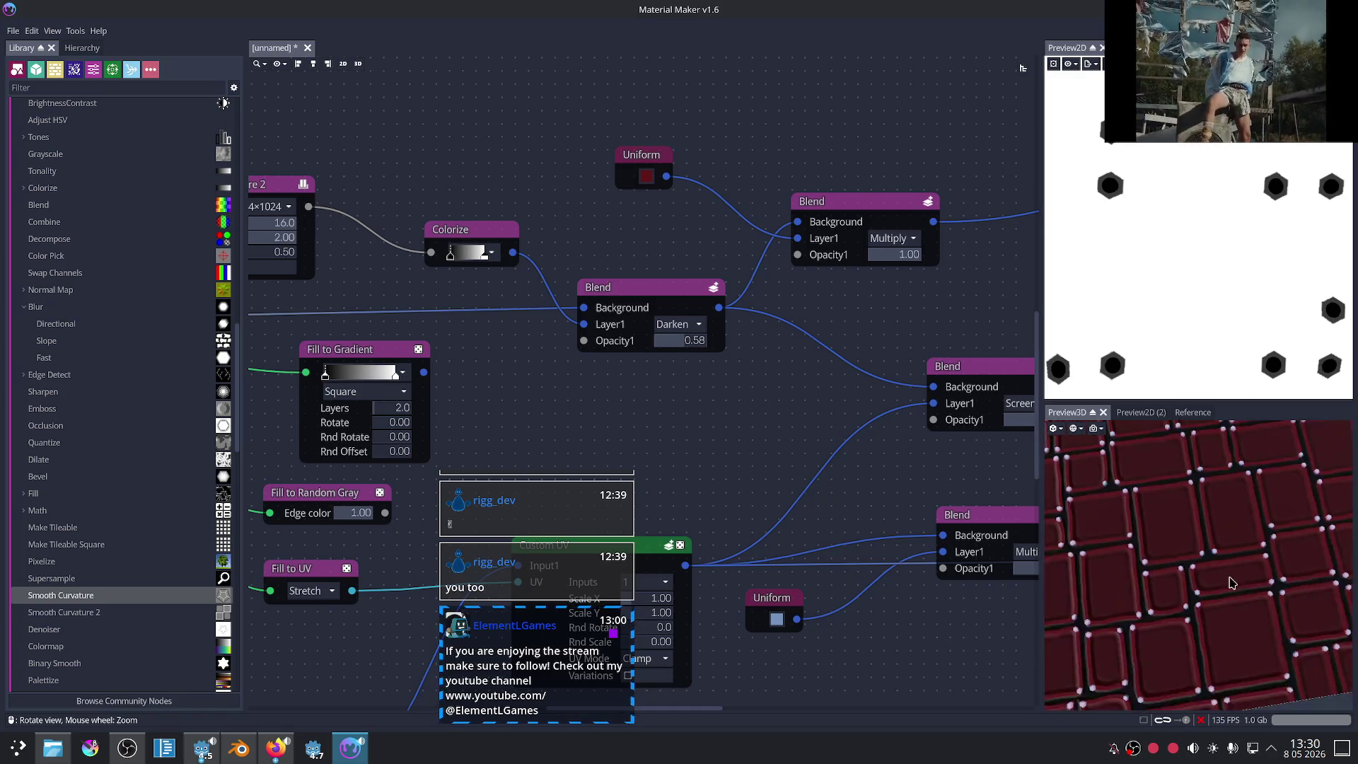
pyautogui.scroll(-3, 1230, 580)
pyautogui.scroll(-3, 1224, 577)
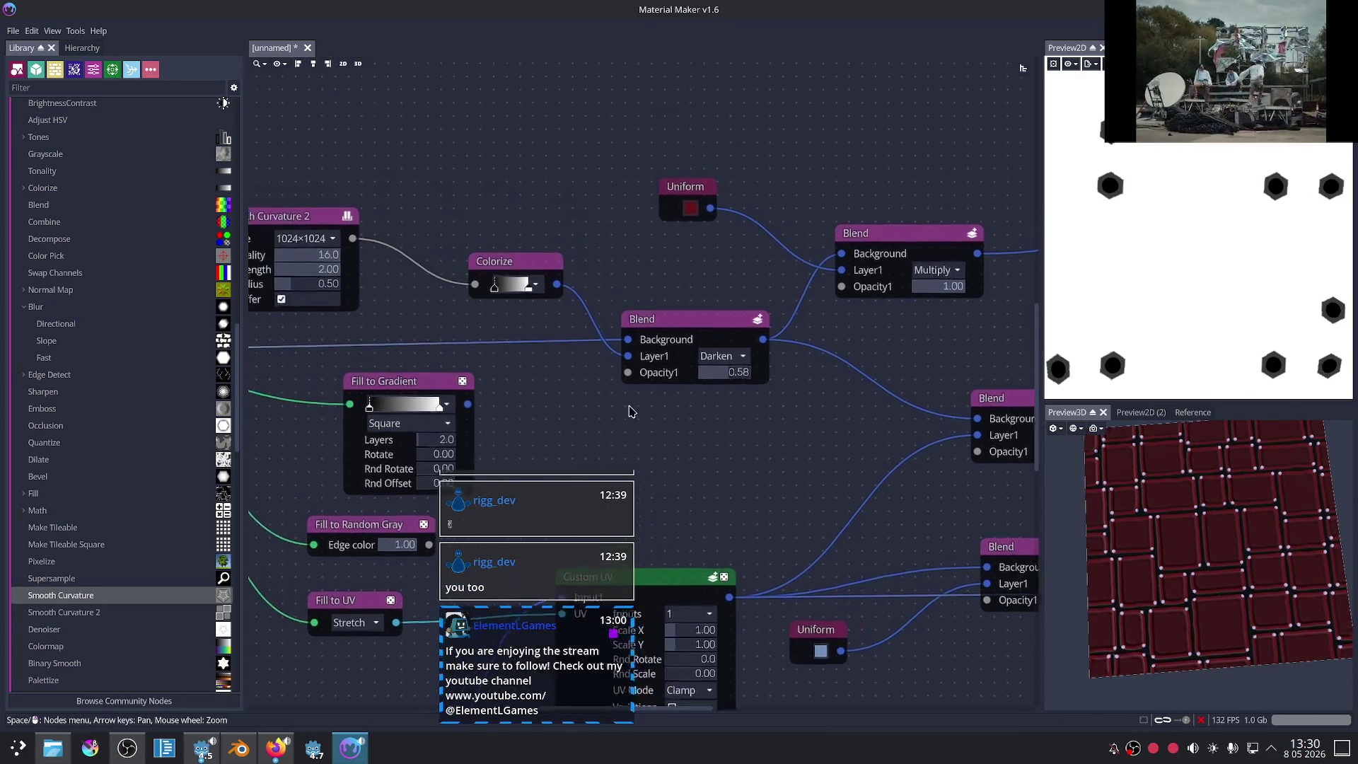
pyautogui.scroll(3, 549, 349)
pyautogui.moveTo(488, 259)
pyautogui.mouseDown()
pyautogui.moveTo(453, 258)
pyautogui.moveTo(510, 261)
pyautogui.moveTo(498, 264)
pyautogui.mouseUp()
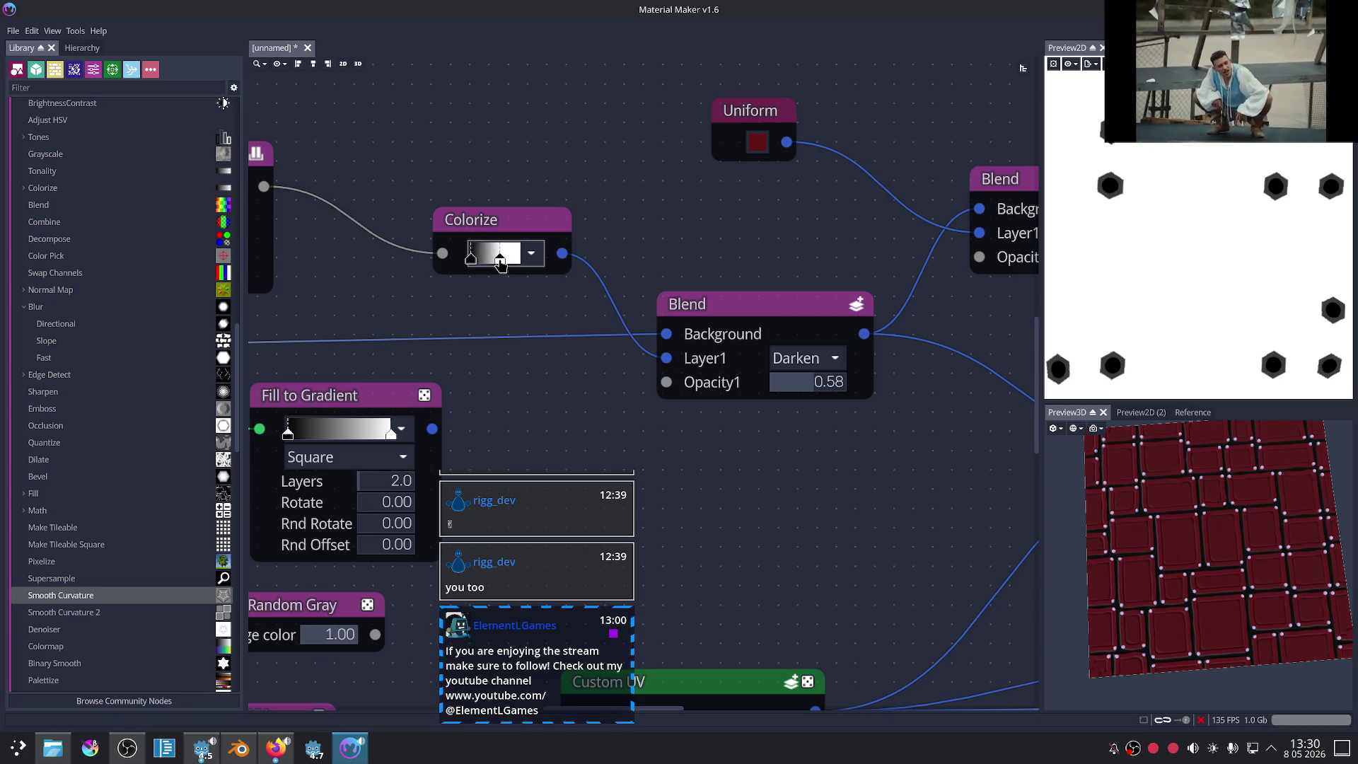
# Step: Shift the Colorize gradient's bright stop right, checking the deeper tile shading in the 3D preview
pyautogui.scroll(3, 1196, 545)
pyautogui.scroll(2, 1196, 544)
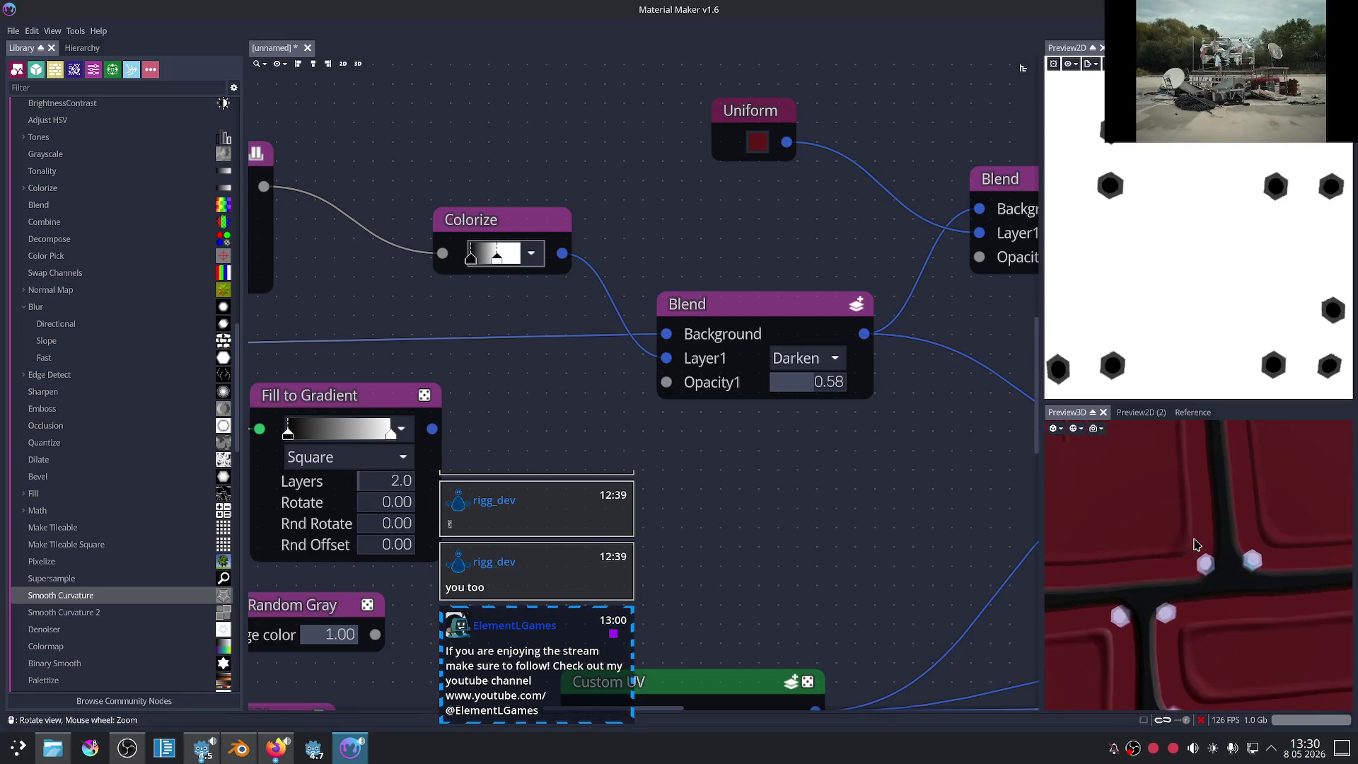
pyautogui.moveTo(1199, 541); pyautogui.dragTo(1233, 530)
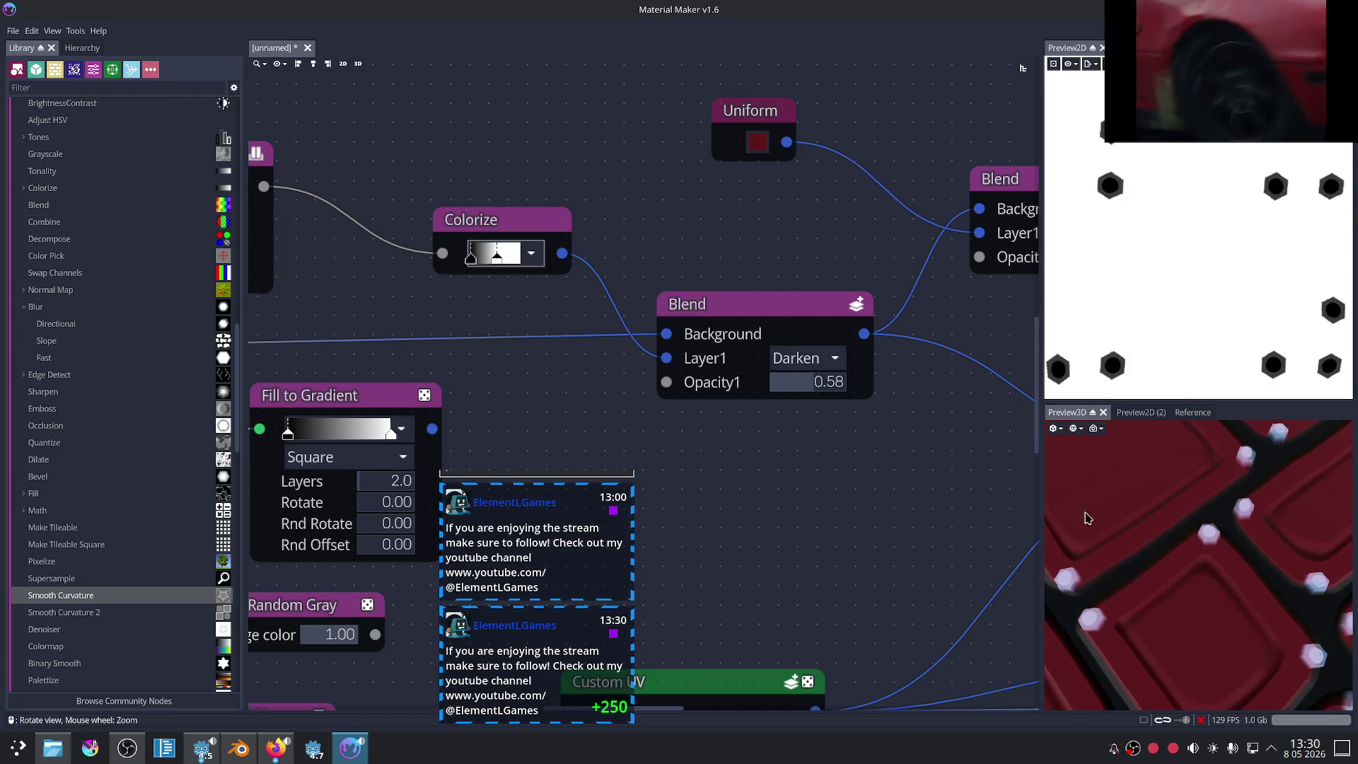
pyautogui.moveTo(497, 258); pyautogui.dragTo(521, 253)
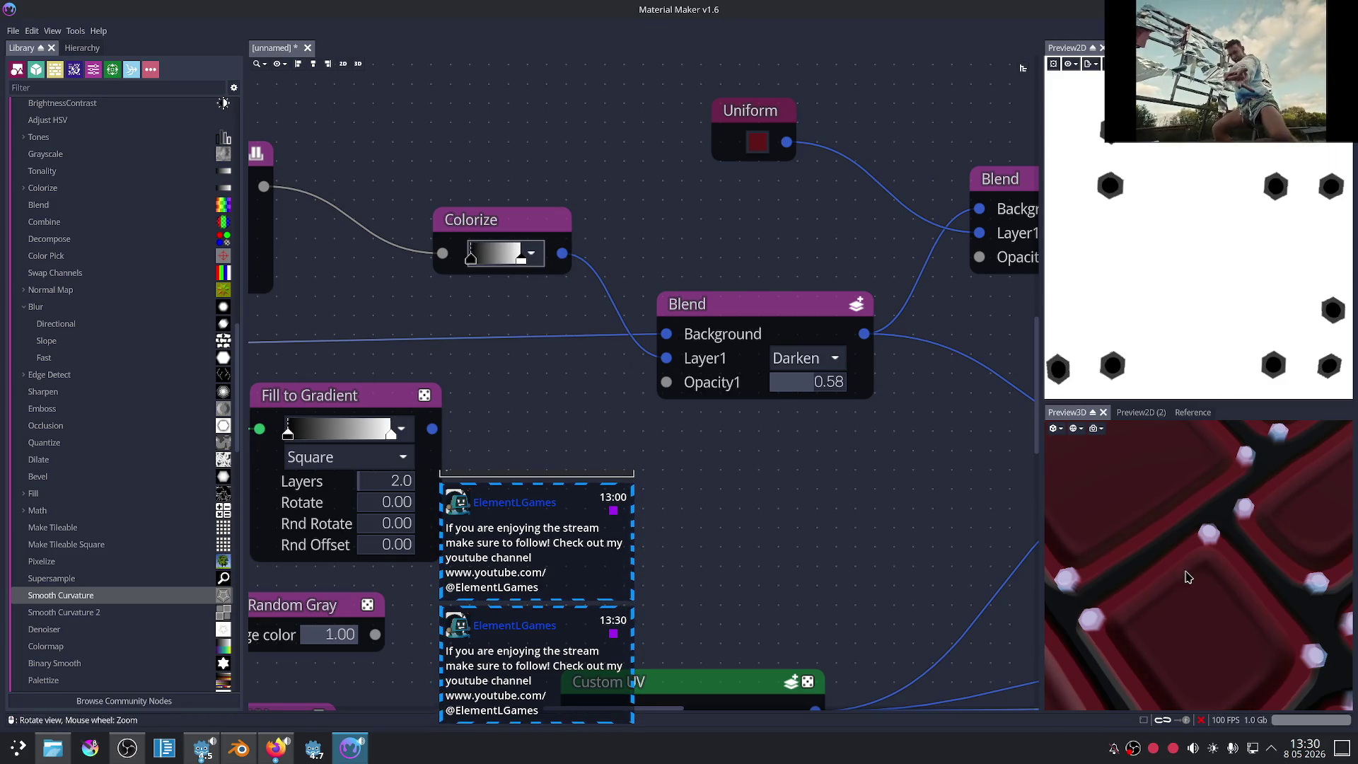
pyautogui.scroll(-5, 1187, 577)
pyautogui.moveTo(1188, 577)
pyautogui.mouseDown()
pyautogui.moveTo(1147, 580)
pyautogui.moveTo(1157, 570)
pyautogui.mouseUp()
pyautogui.scroll(-3, 1146, 580)
pyautogui.scroll(-2, 792, 514)
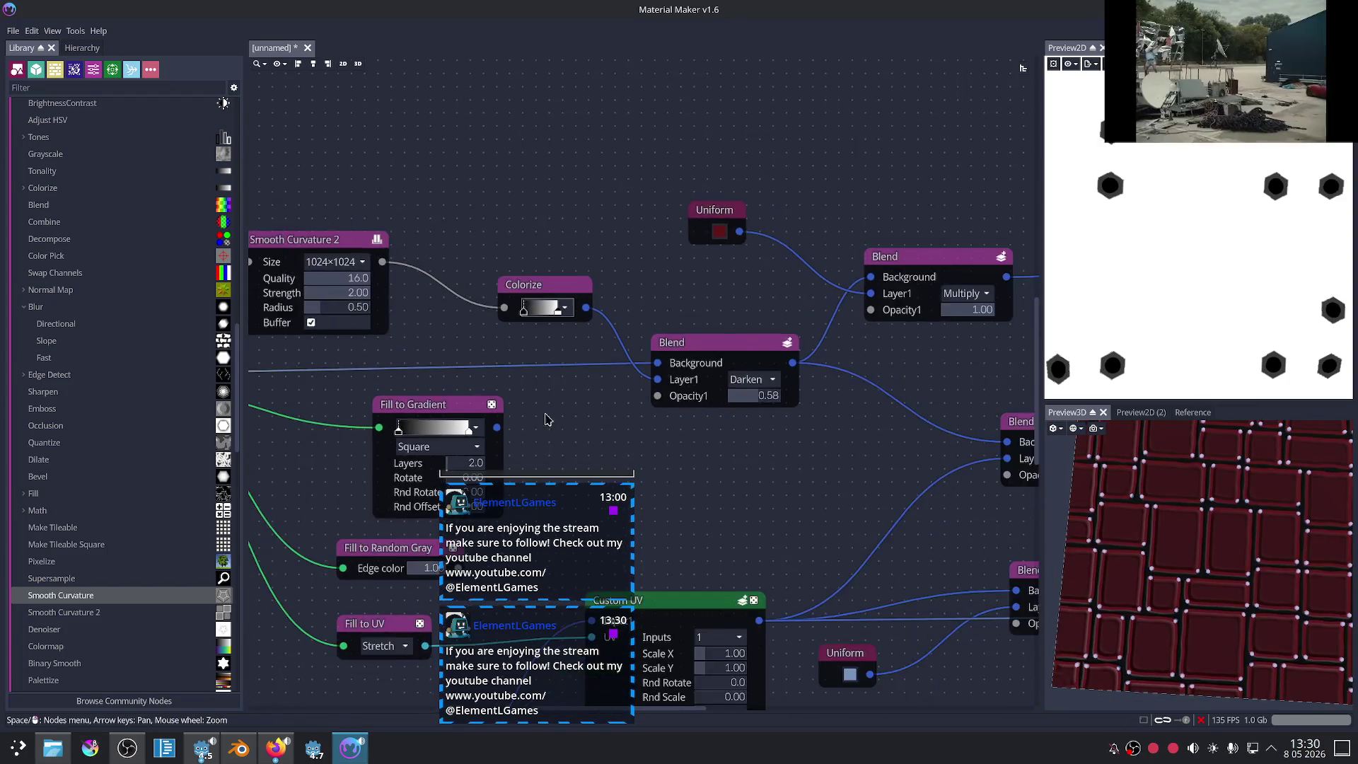
pyautogui.moveTo(545, 415); pyautogui.dragTo(862, 393, button='middle')
# Step: Preview the Uneven Bricks 3 output alongside its FBM Noise input
pyautogui.click(448, 343)
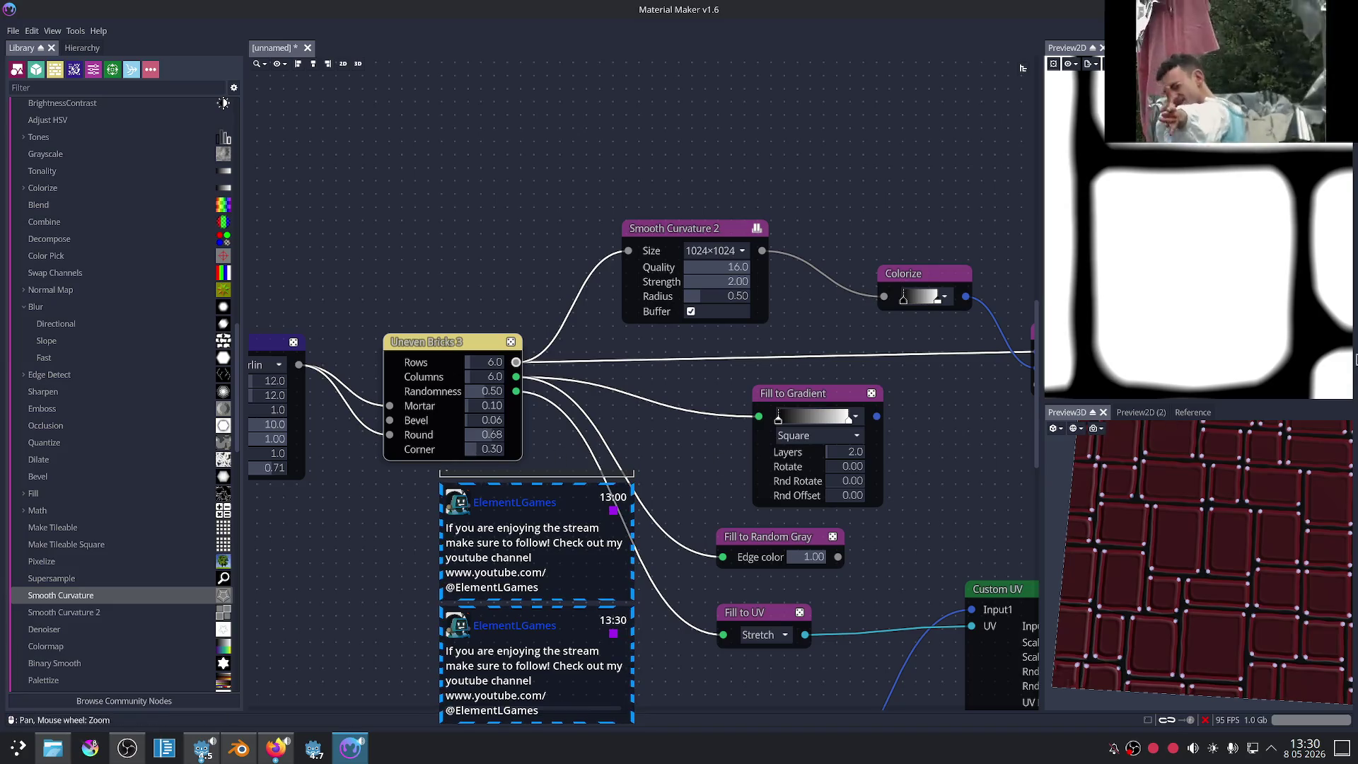
pyautogui.scroll(-5, 1243, 350)
pyautogui.scroll(-3, 1243, 350)
pyautogui.scroll(2, 566, 397)
pyautogui.moveTo(538, 396)
pyautogui.mouseDown(button='middle')
pyautogui.moveTo(613, 395)
pyautogui.moveTo(593, 358)
pyautogui.mouseUp(button='middle')
pyautogui.scroll(2, 552, 389)
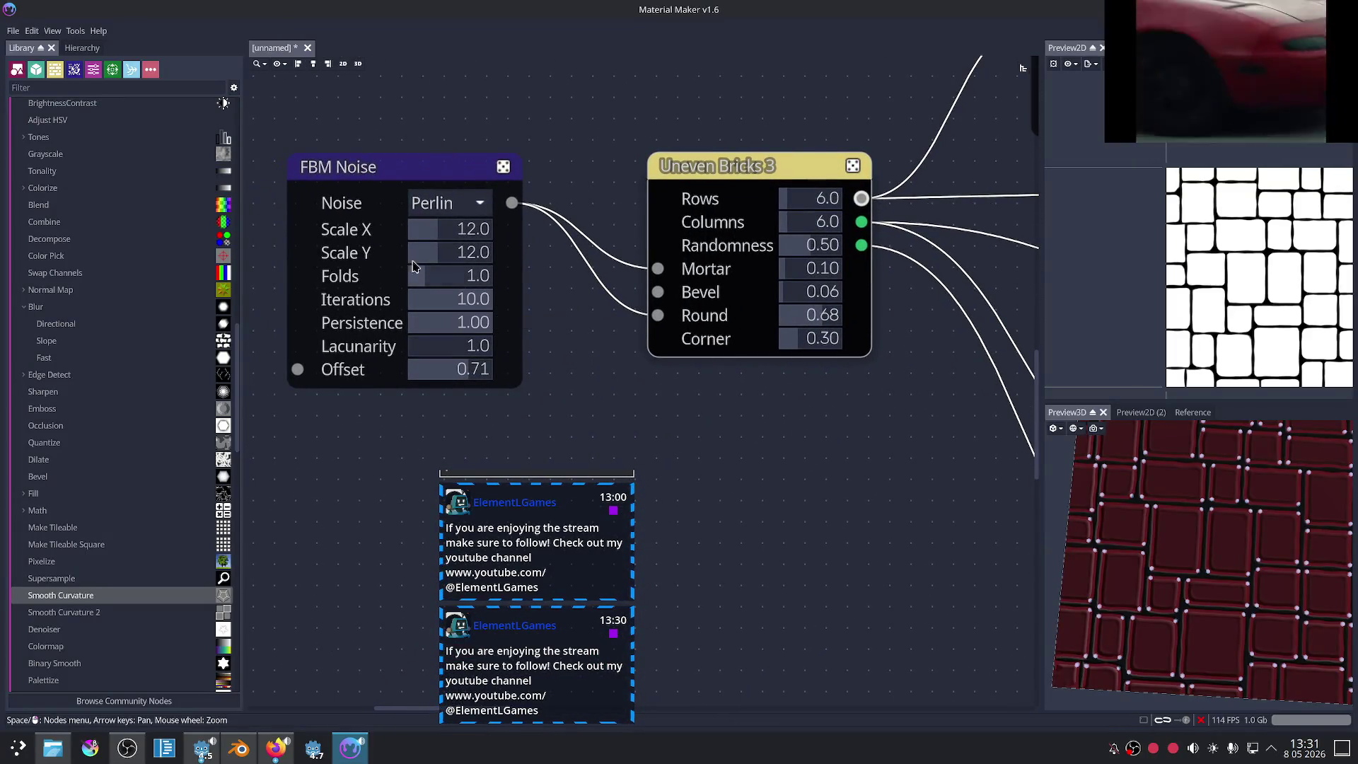
# Step: Set the FBM Noise to scale 21×27, 2 folds, offset 0 and 1 iteration
pyautogui.moveTo(434, 228)
pyautogui.mouseDown()
pyautogui.moveTo(481, 259)
pyautogui.moveTo(456, 284)
pyautogui.moveTo(472, 283)
pyautogui.moveTo(443, 283)
pyautogui.mouseUp()
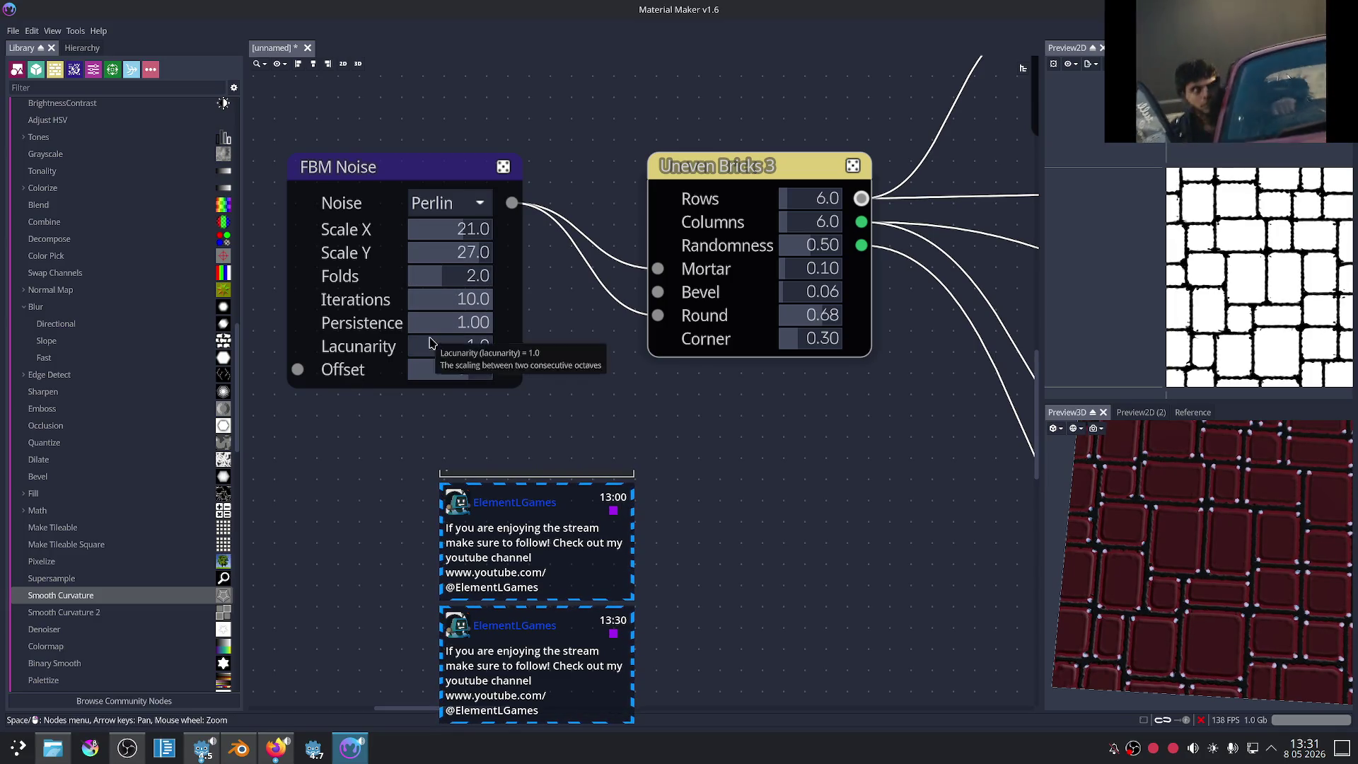
pyautogui.moveTo(463, 368); pyautogui.dragTo(403, 361)
pyautogui.moveTo(470, 300)
pyautogui.mouseDown()
pyautogui.moveTo(375, 316)
pyautogui.moveTo(396, 332)
pyautogui.moveTo(457, 319)
pyautogui.mouseUp()
pyautogui.click(445, 203)
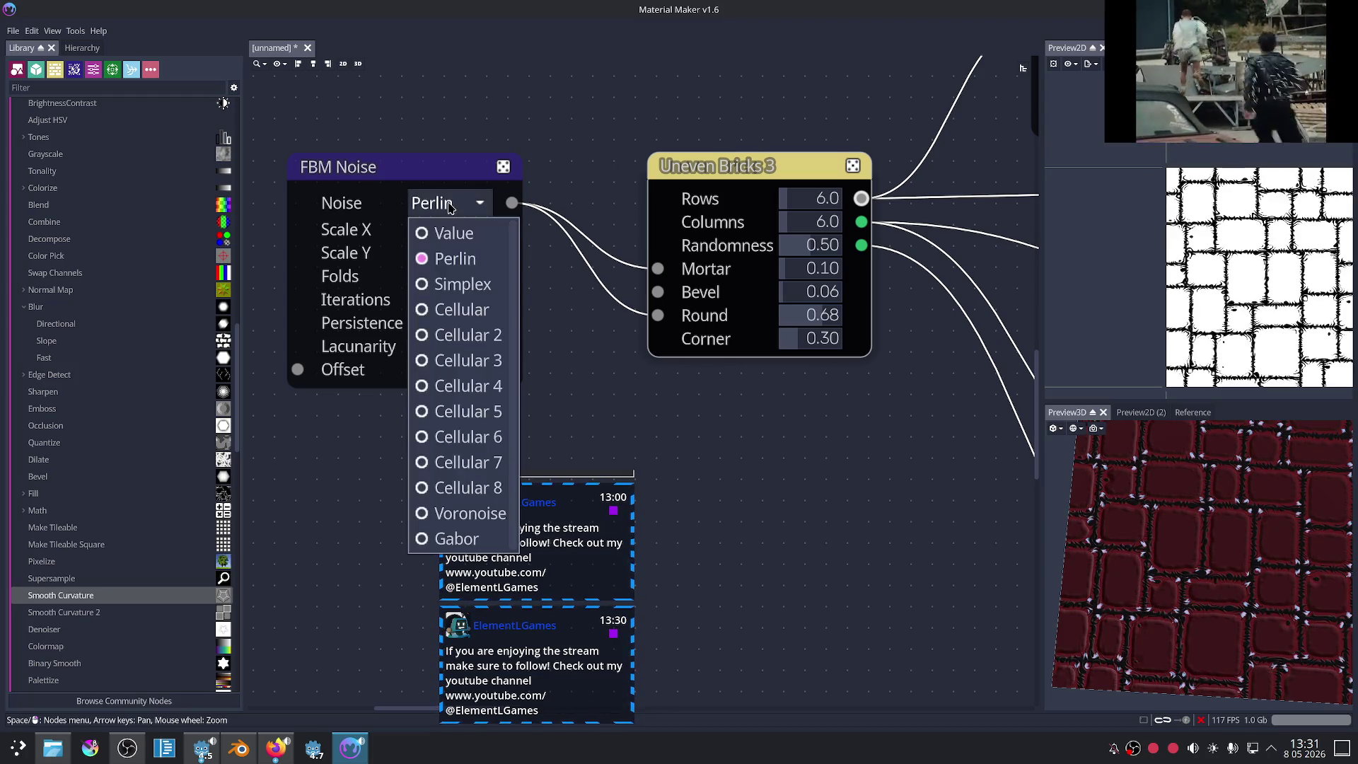
# Step: Switch the FBM Noise to Simplex and drop its persistence to 0
pyautogui.click(463, 284)
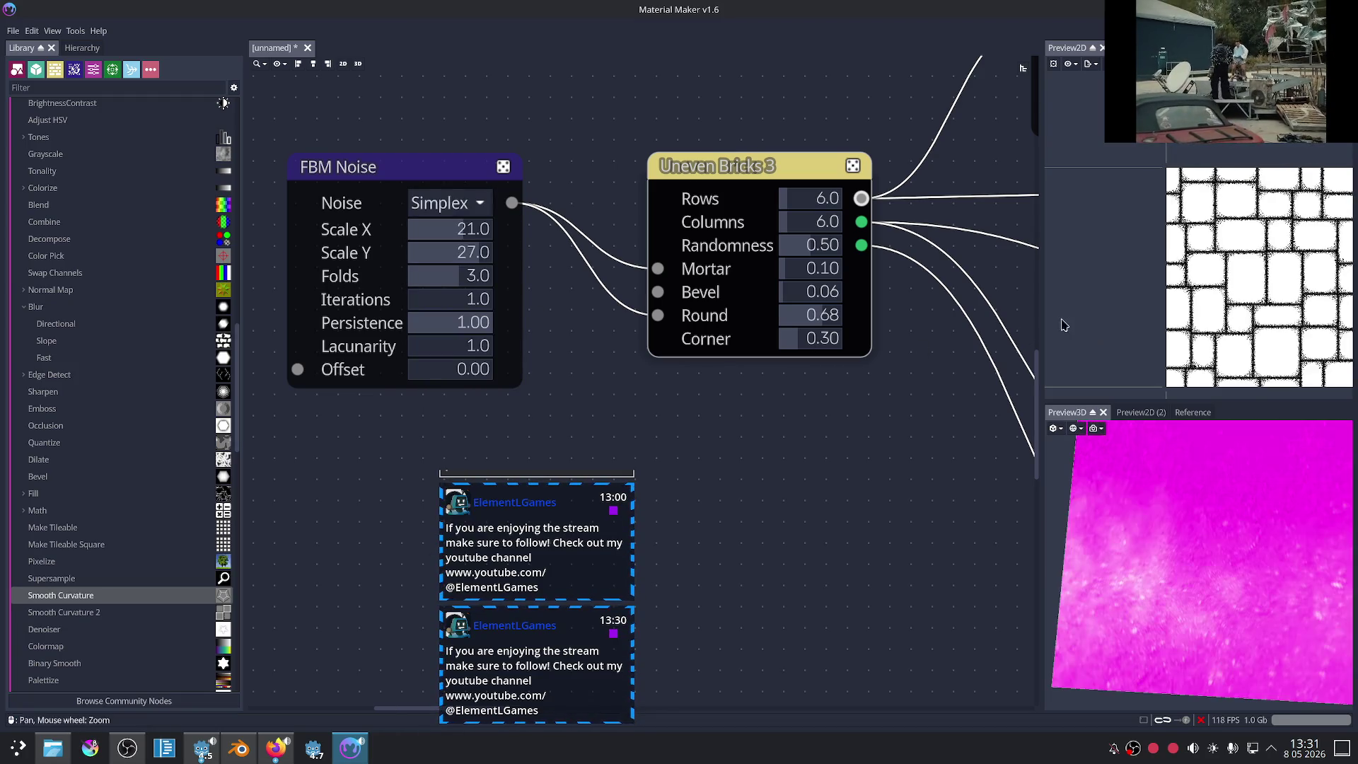
pyautogui.click(442, 174)
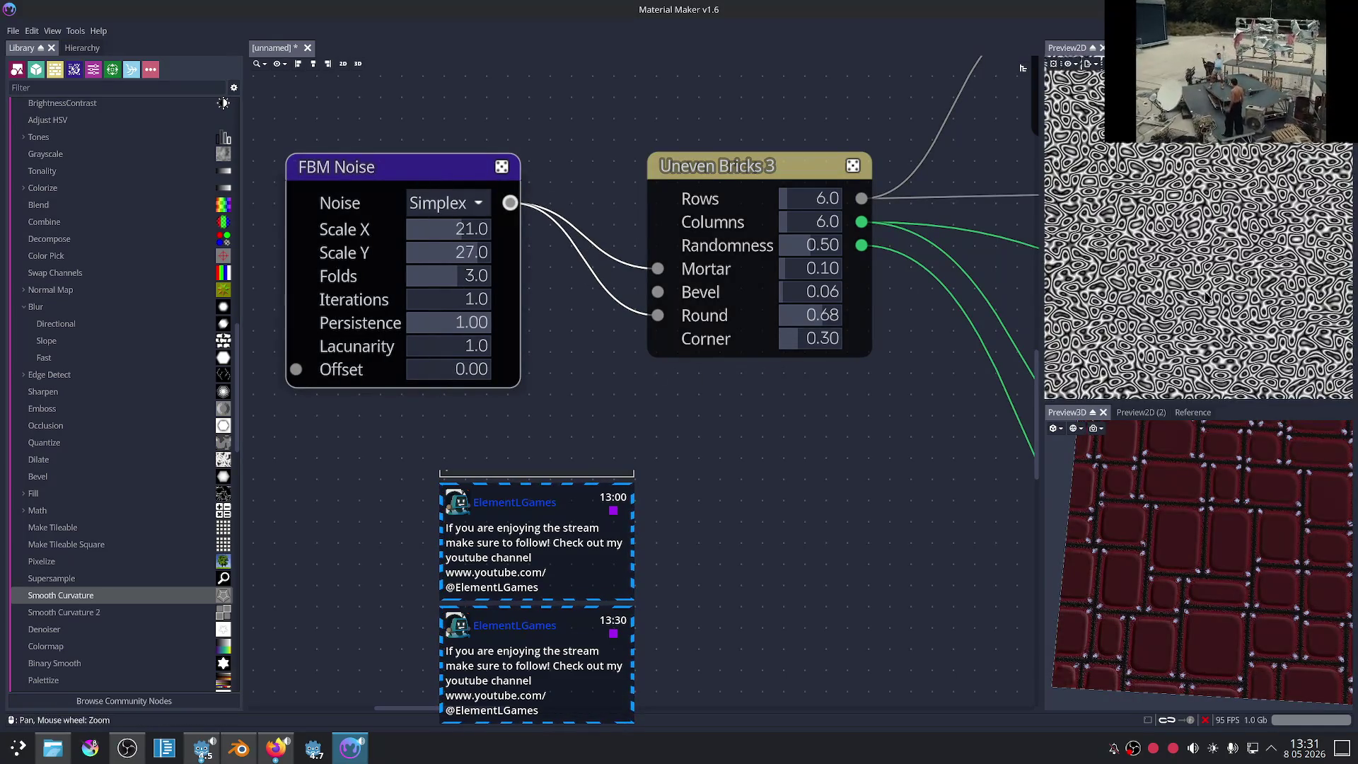
pyautogui.moveTo(786, 430); pyautogui.dragTo(809, 461, button='middle')
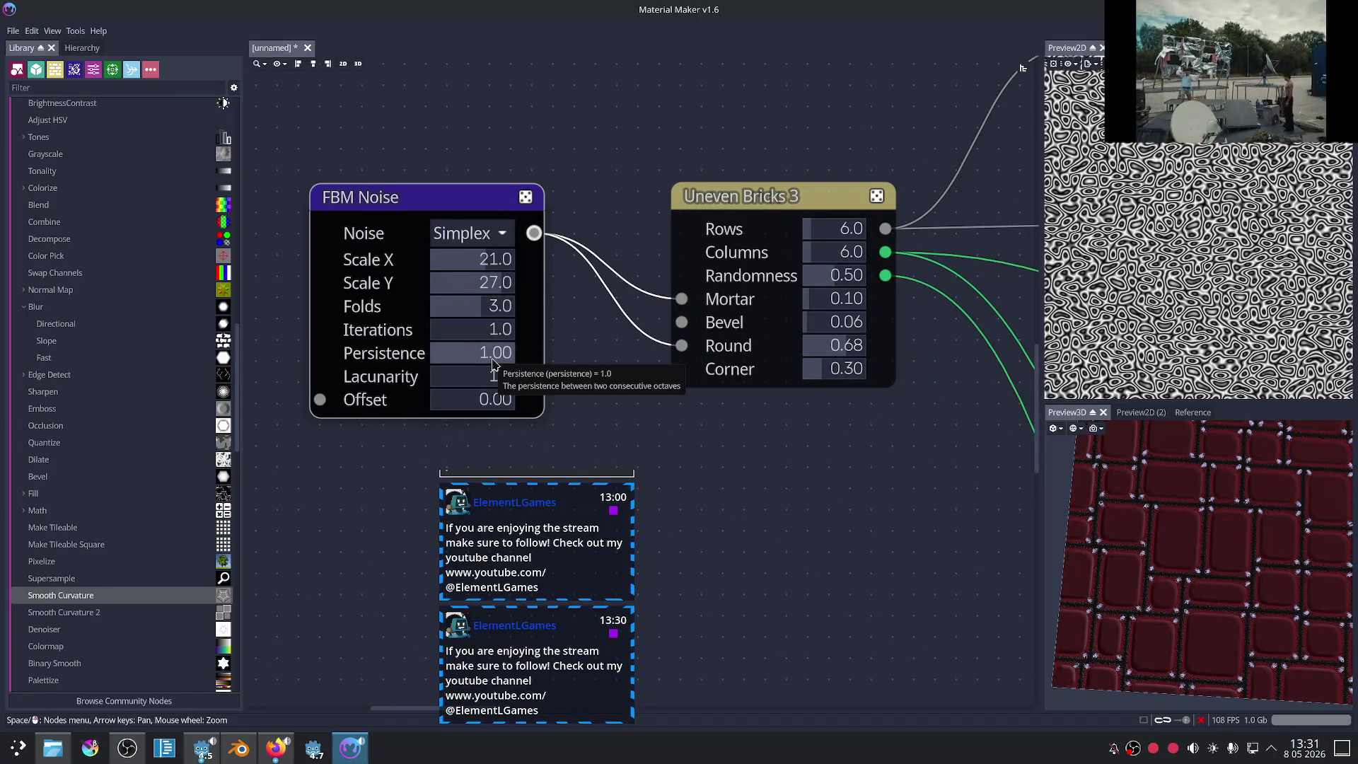
pyautogui.moveTo(493, 362)
pyautogui.mouseDown()
pyautogui.moveTo(438, 360)
pyautogui.moveTo(469, 335)
pyautogui.moveTo(456, 314)
pyautogui.mouseUp()
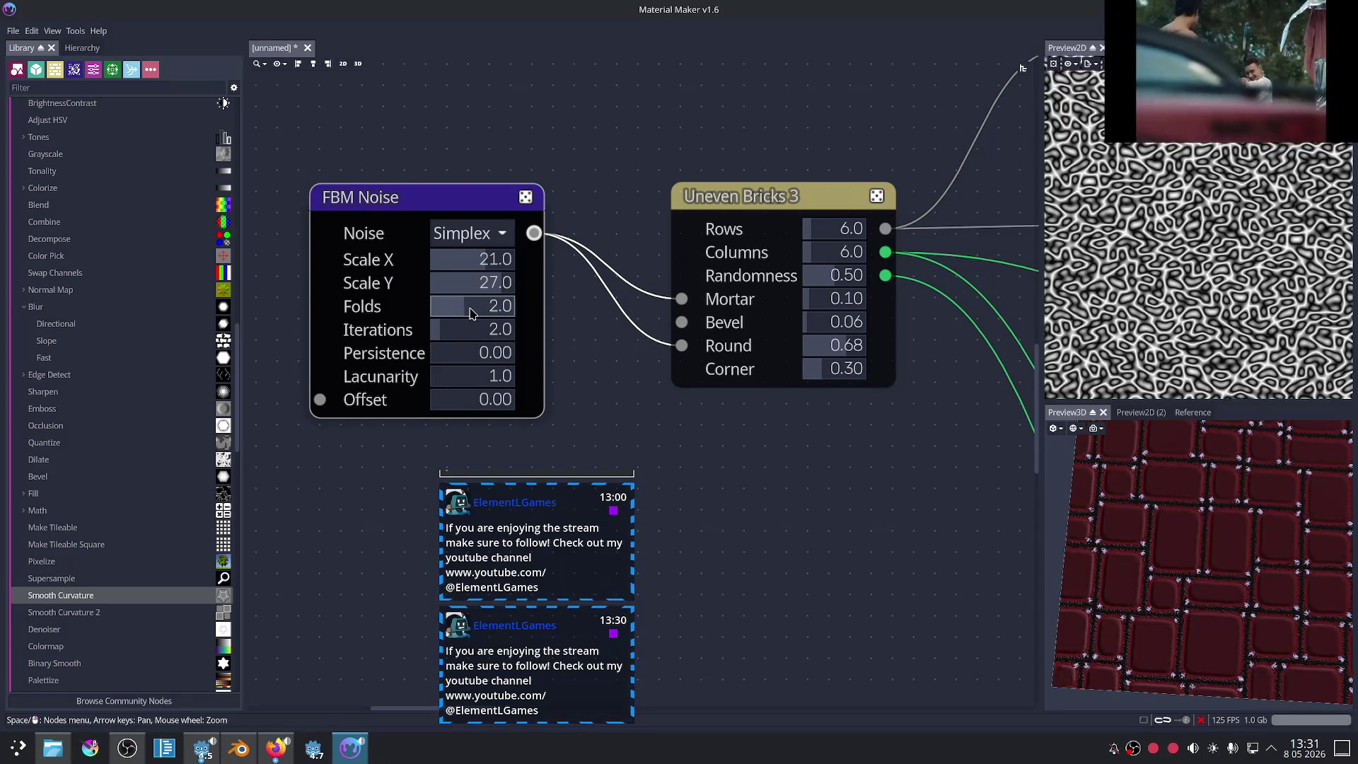
pyautogui.scroll(3, 1228, 563)
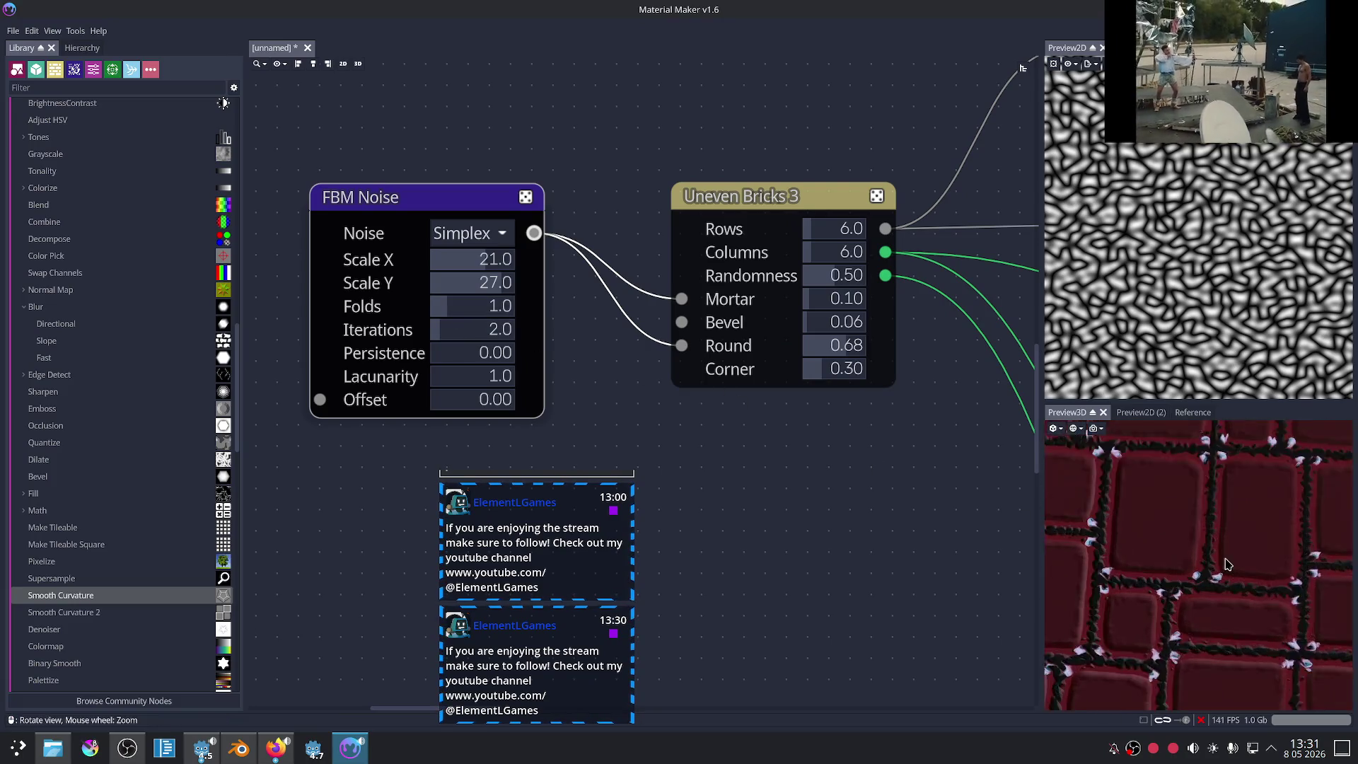
pyautogui.scroll(3, 1227, 564)
# Step: Shrink the FBM Noise scale to 6×6, checking the Uneven Bricks 3 result
pyautogui.click(723, 203)
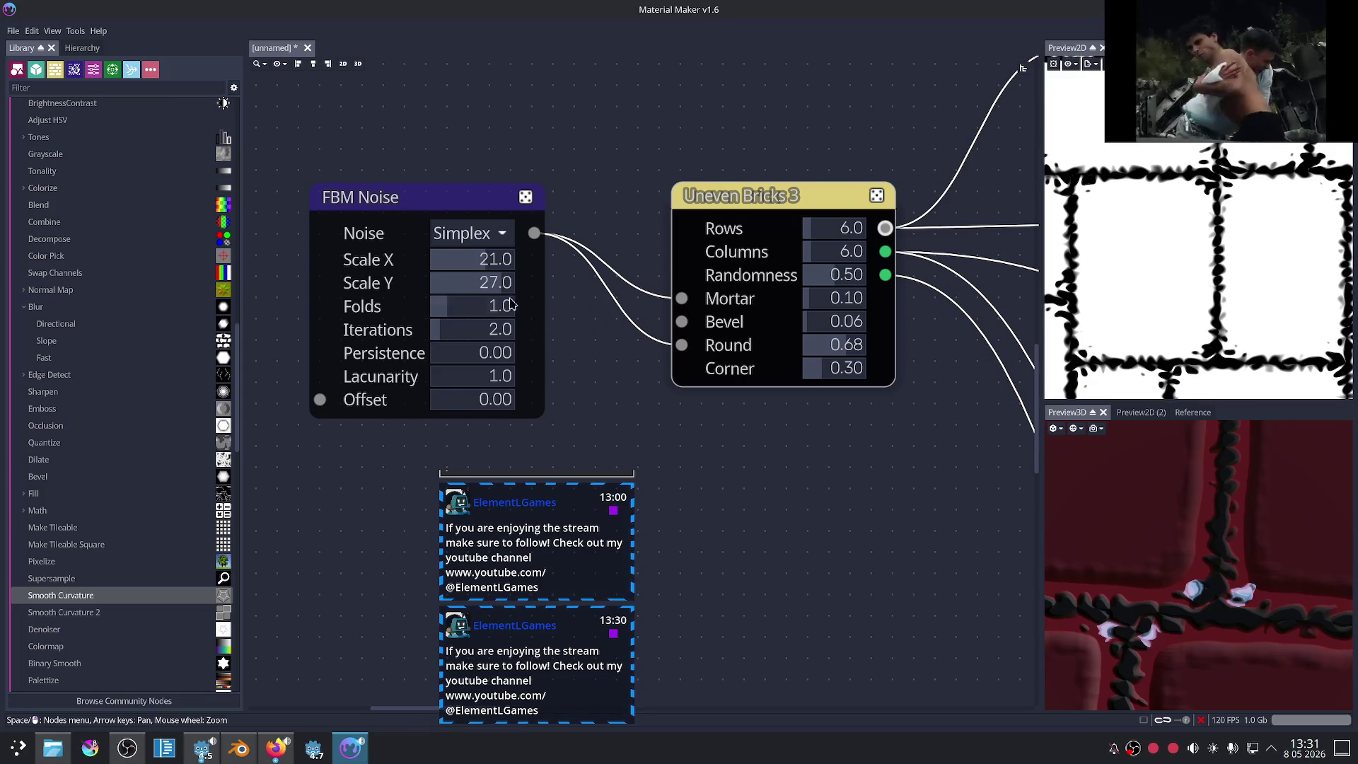
pyautogui.moveTo(493, 290)
pyautogui.mouseDown()
pyautogui.moveTo(439, 295)
pyautogui.moveTo(461, 273)
pyautogui.mouseUp()
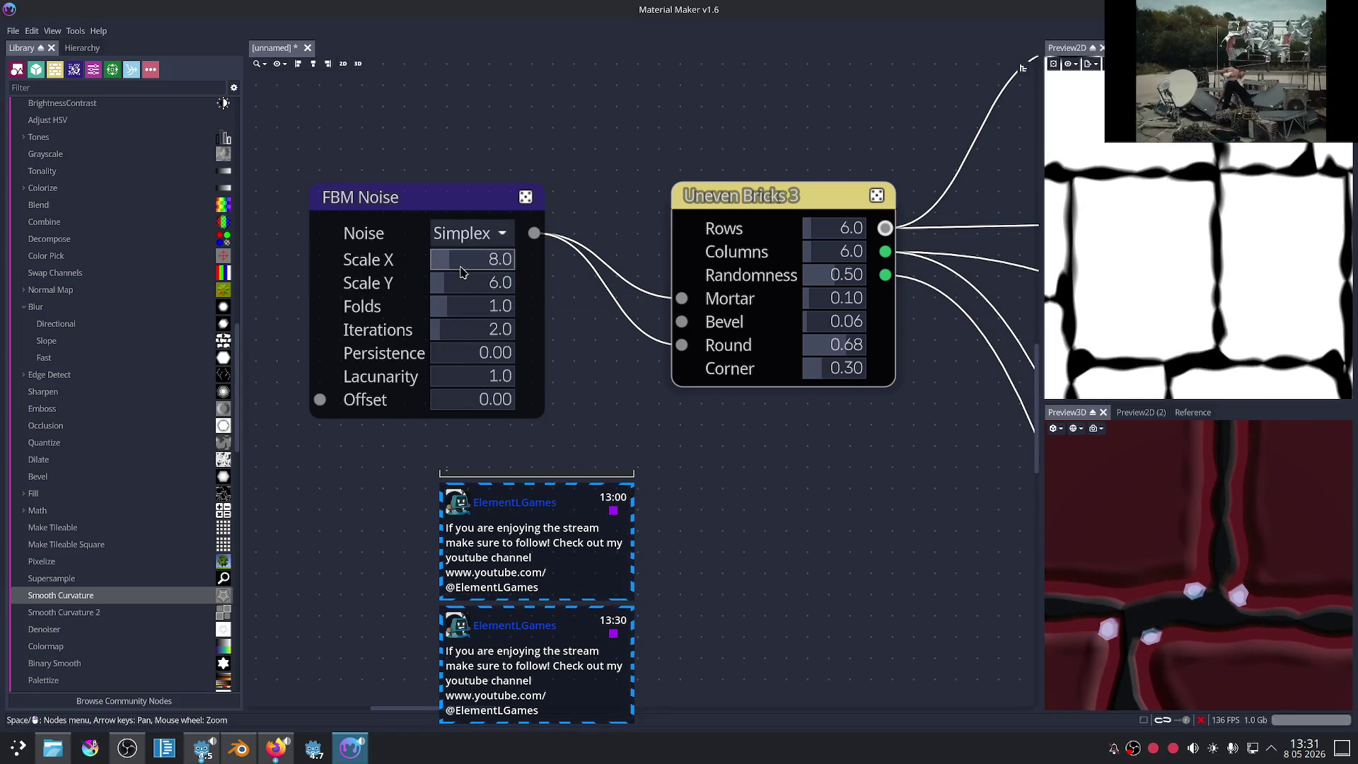
pyautogui.moveTo(462, 273); pyautogui.dragTo(458, 273)
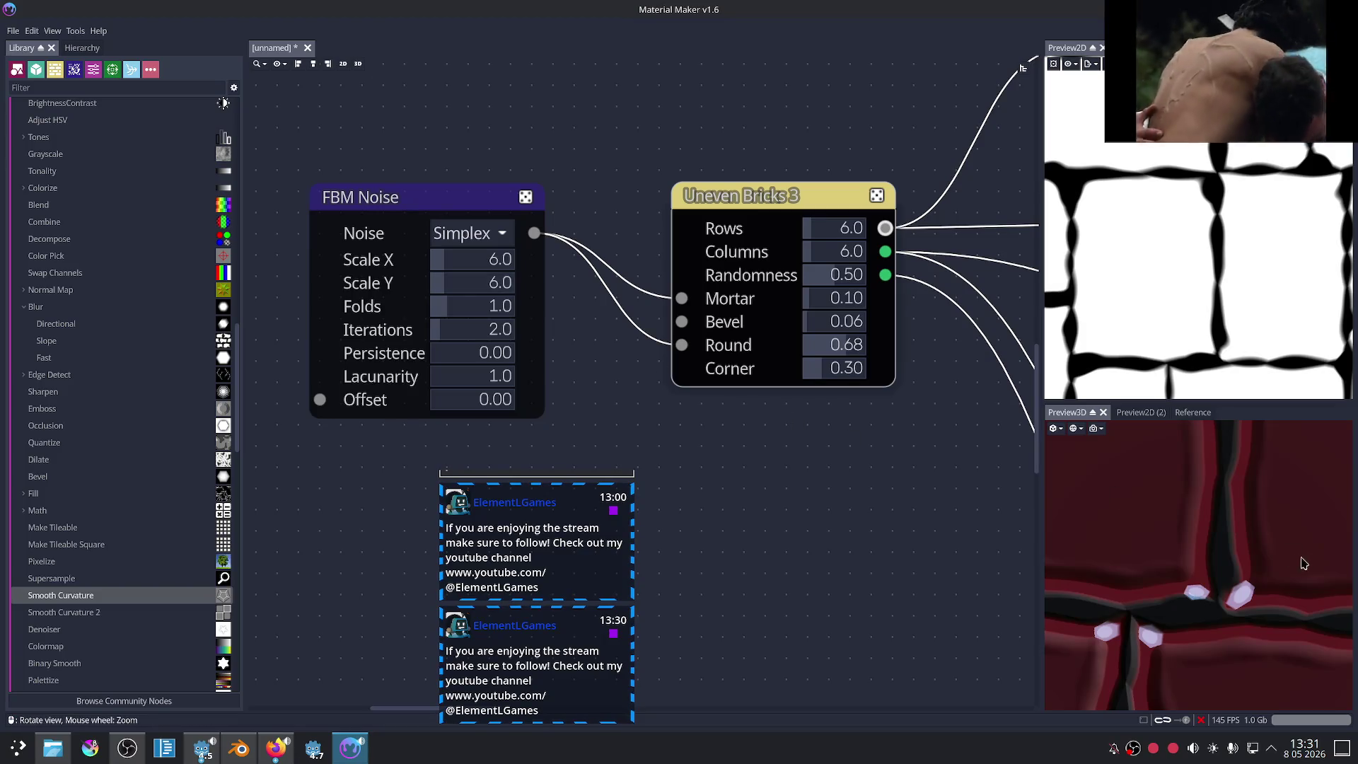
pyautogui.scroll(-5, 1261, 556)
pyautogui.scroll(3, 1262, 556)
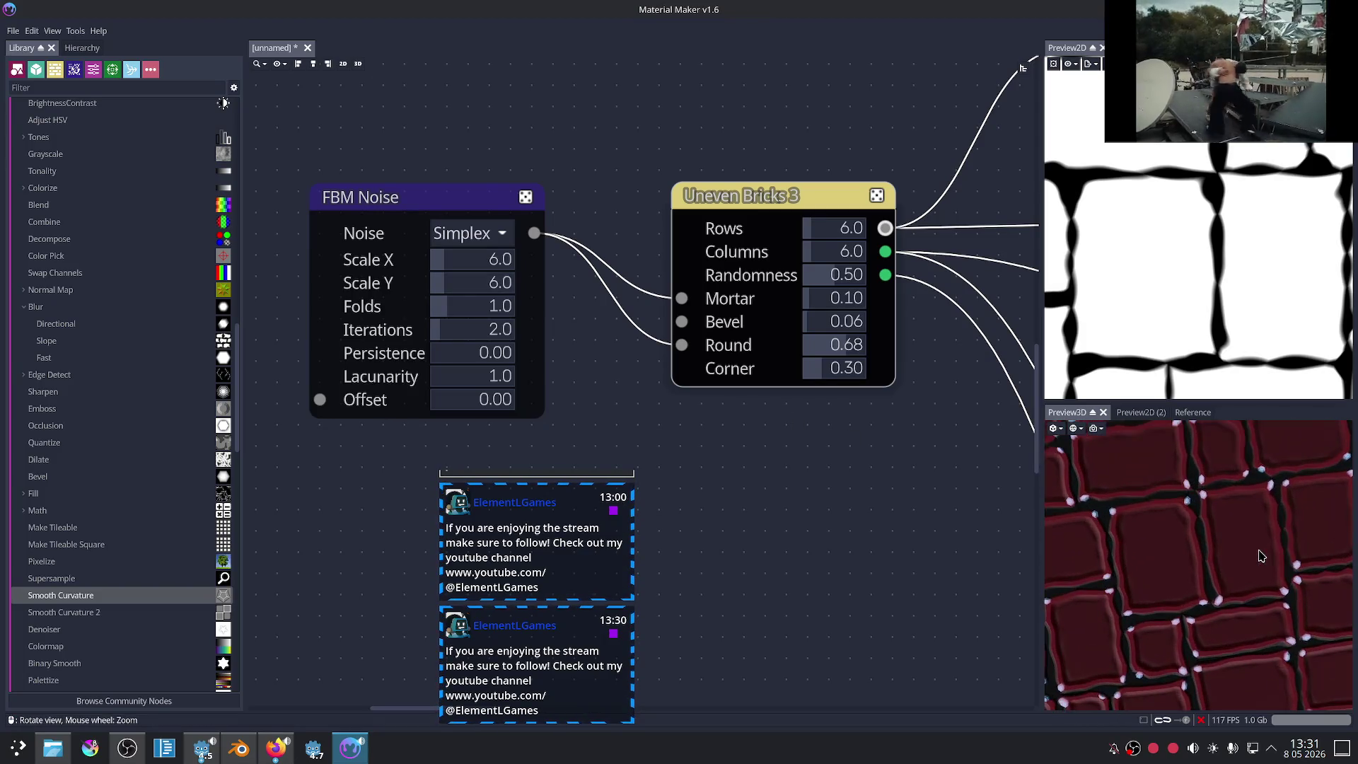
pyautogui.scroll(3, 1238, 545)
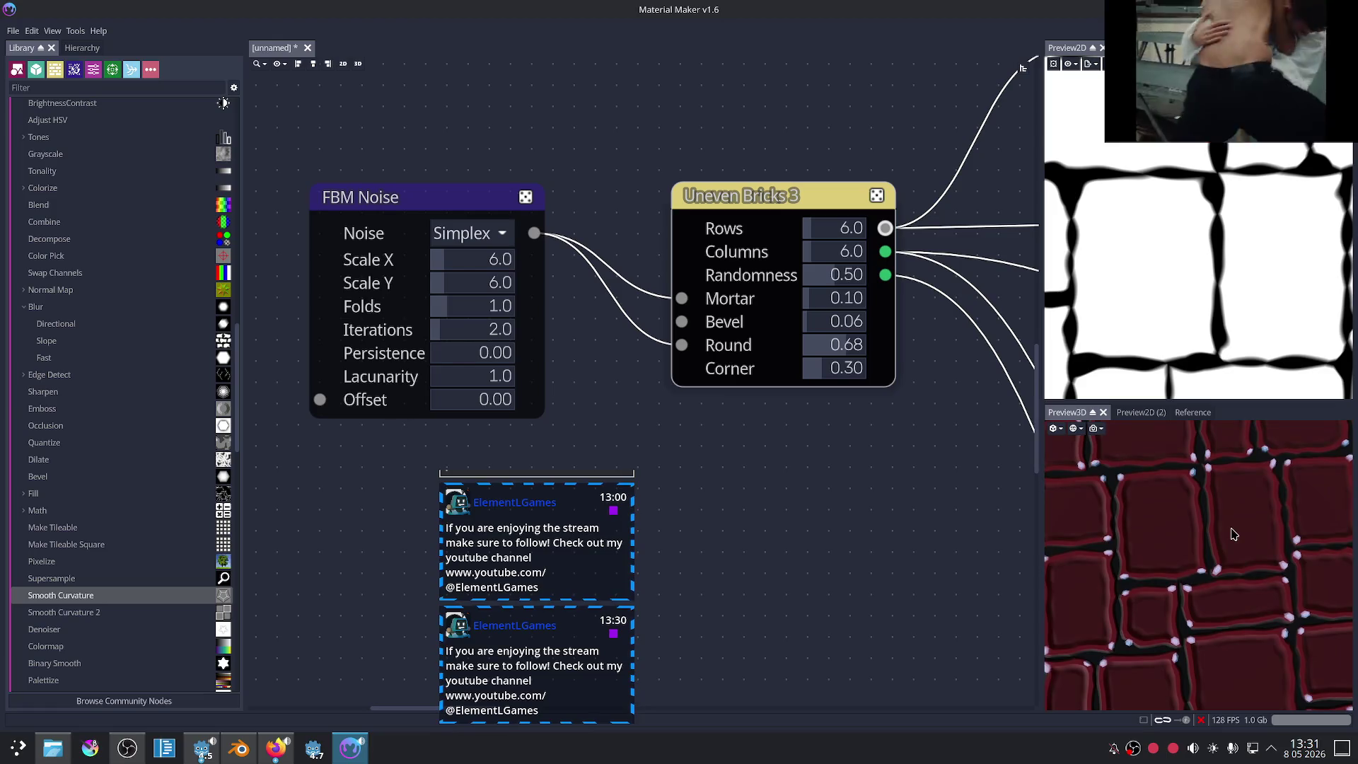
pyautogui.scroll(-3, 856, 453)
pyautogui.moveTo(920, 461); pyautogui.dragTo(732, 402, button='middle')
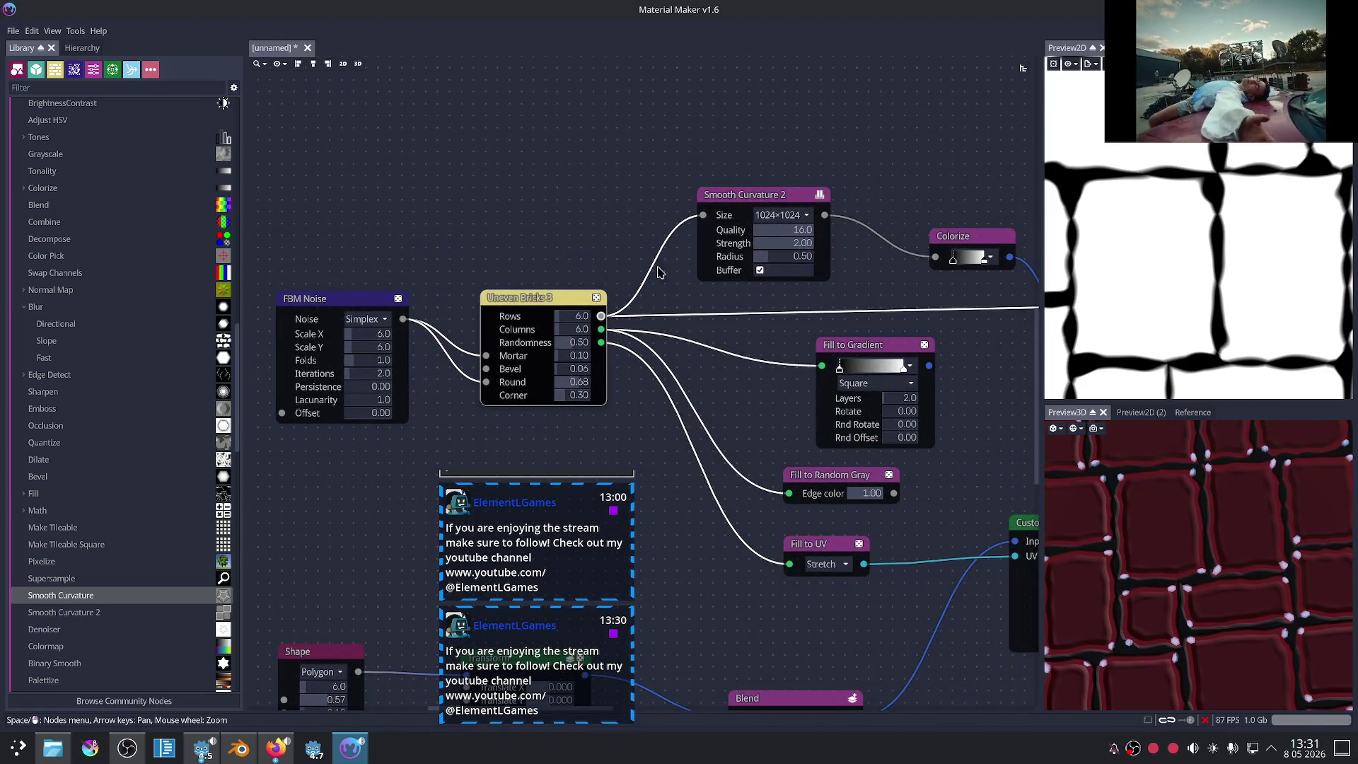
# Step: Feed Fill to Gradient into the Blend's Layer1 and set its Rotate to 360
pyautogui.moveTo(941, 338); pyautogui.dragTo(677, 335, button='middle')
pyautogui.moveTo(664, 362); pyautogui.dragTo(804, 321)
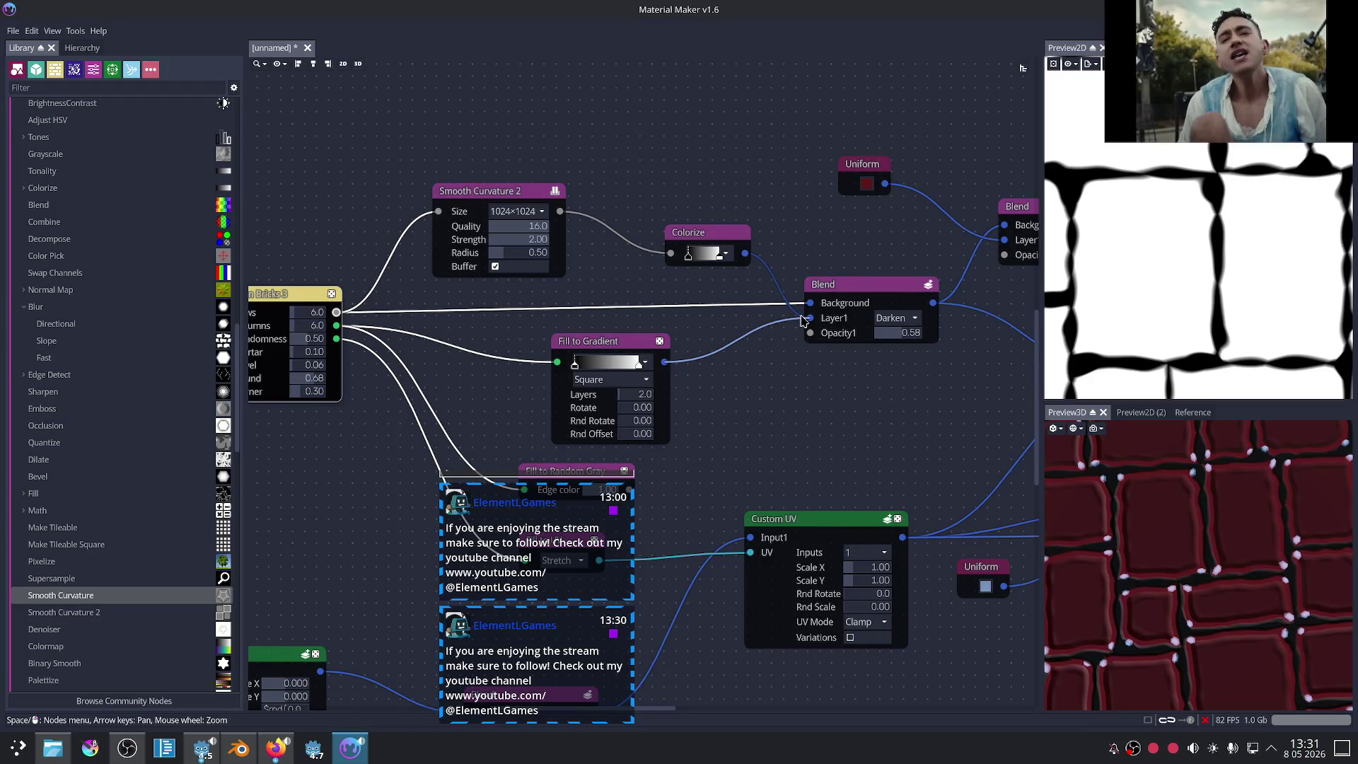
pyautogui.moveTo(631, 409); pyautogui.dragTo(767, 423)
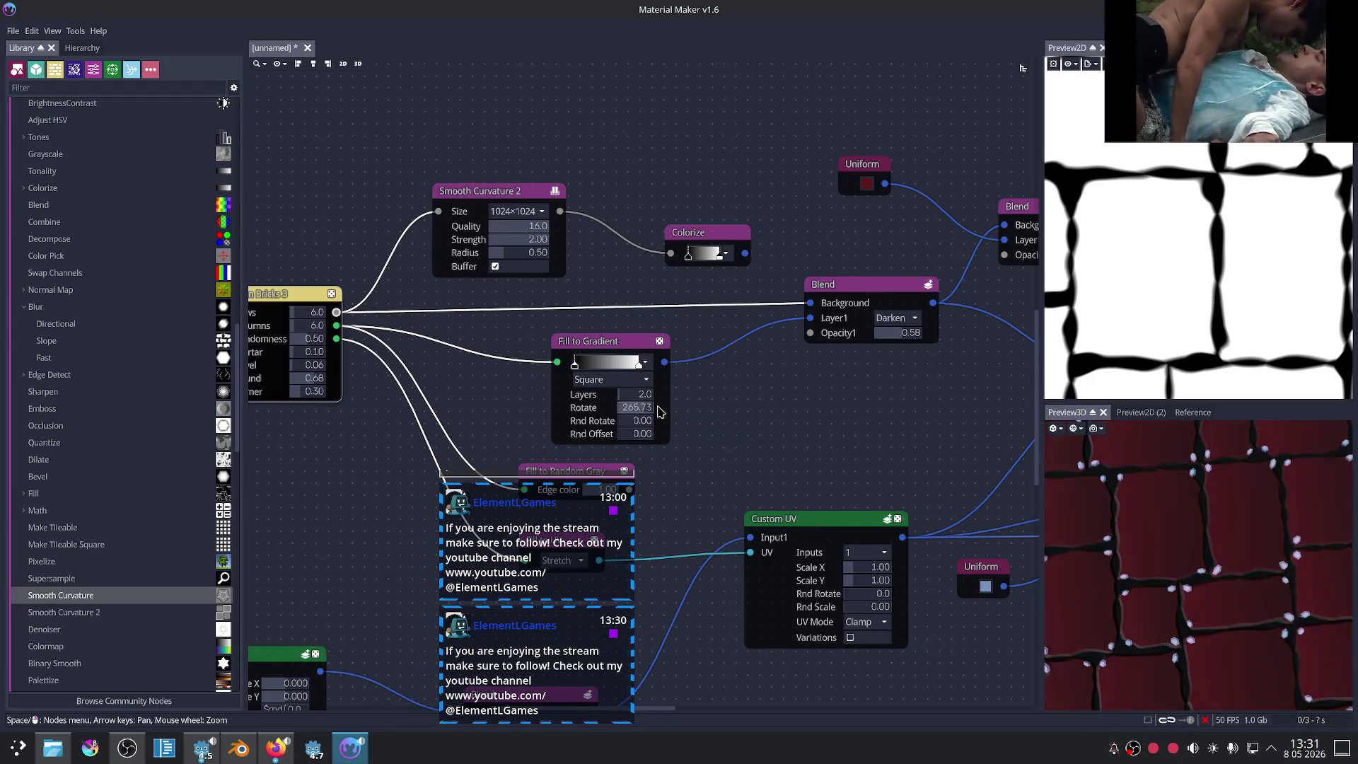
pyautogui.moveTo(1196, 545); pyautogui.dragTo(1228, 560)
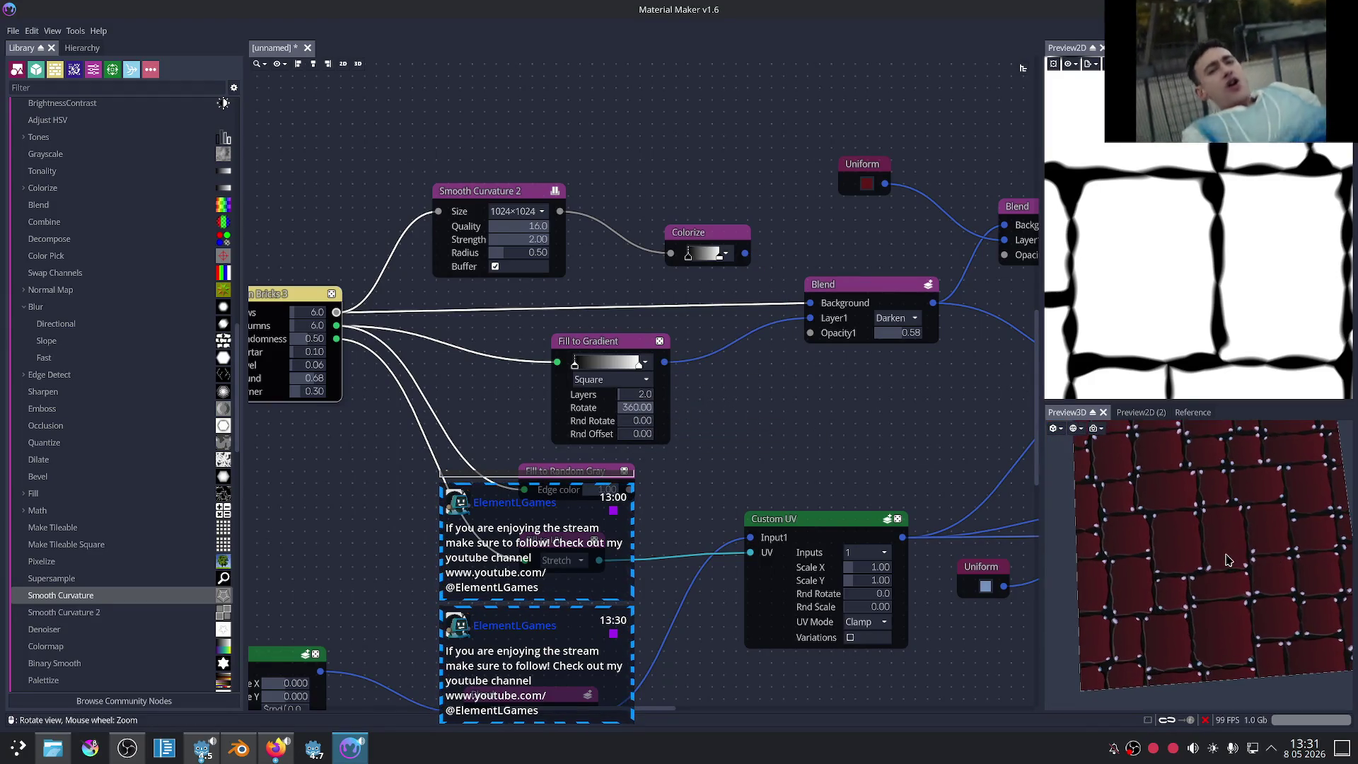
# Step: Preview the Blend node's output
pyautogui.moveTo(873, 439); pyautogui.dragTo(833, 438, button='middle')
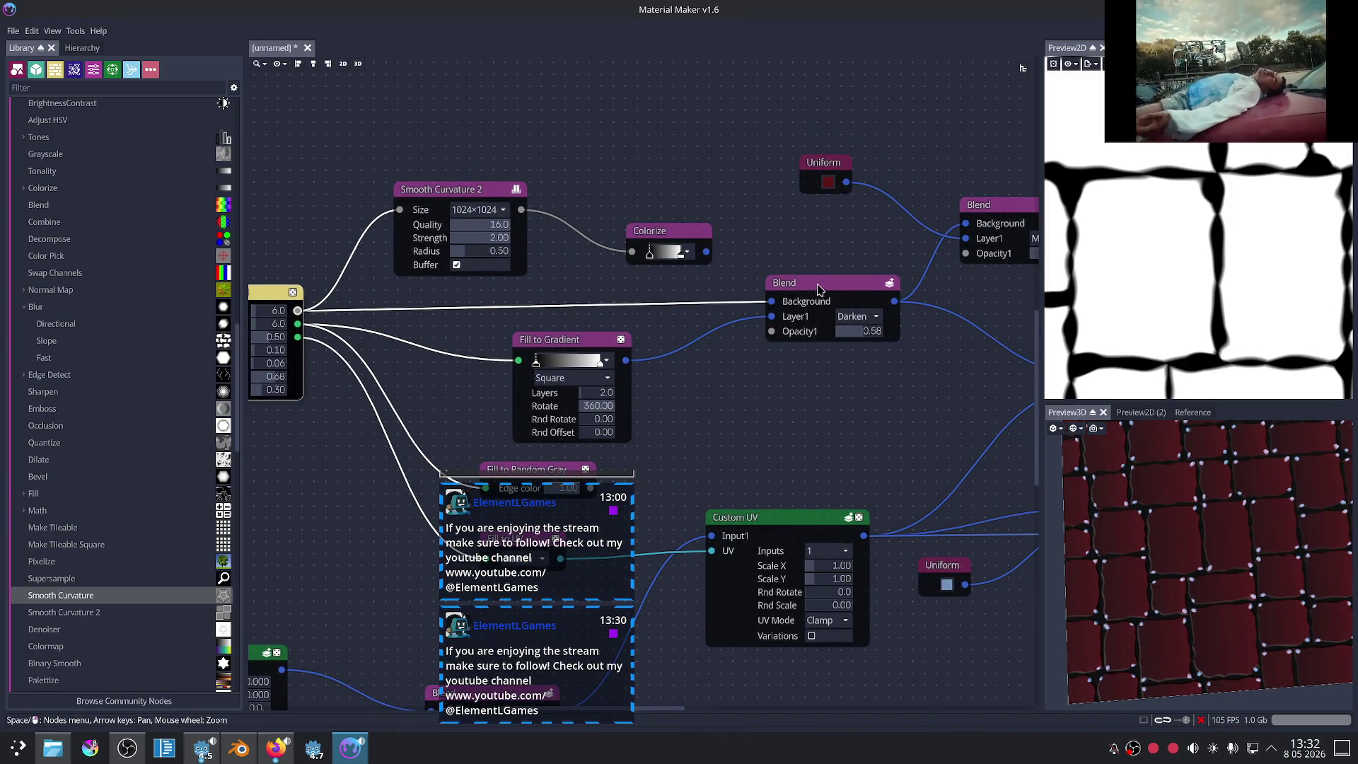
pyautogui.click(819, 287)
pyautogui.scroll(1, 828, 385)
pyautogui.click(856, 311)
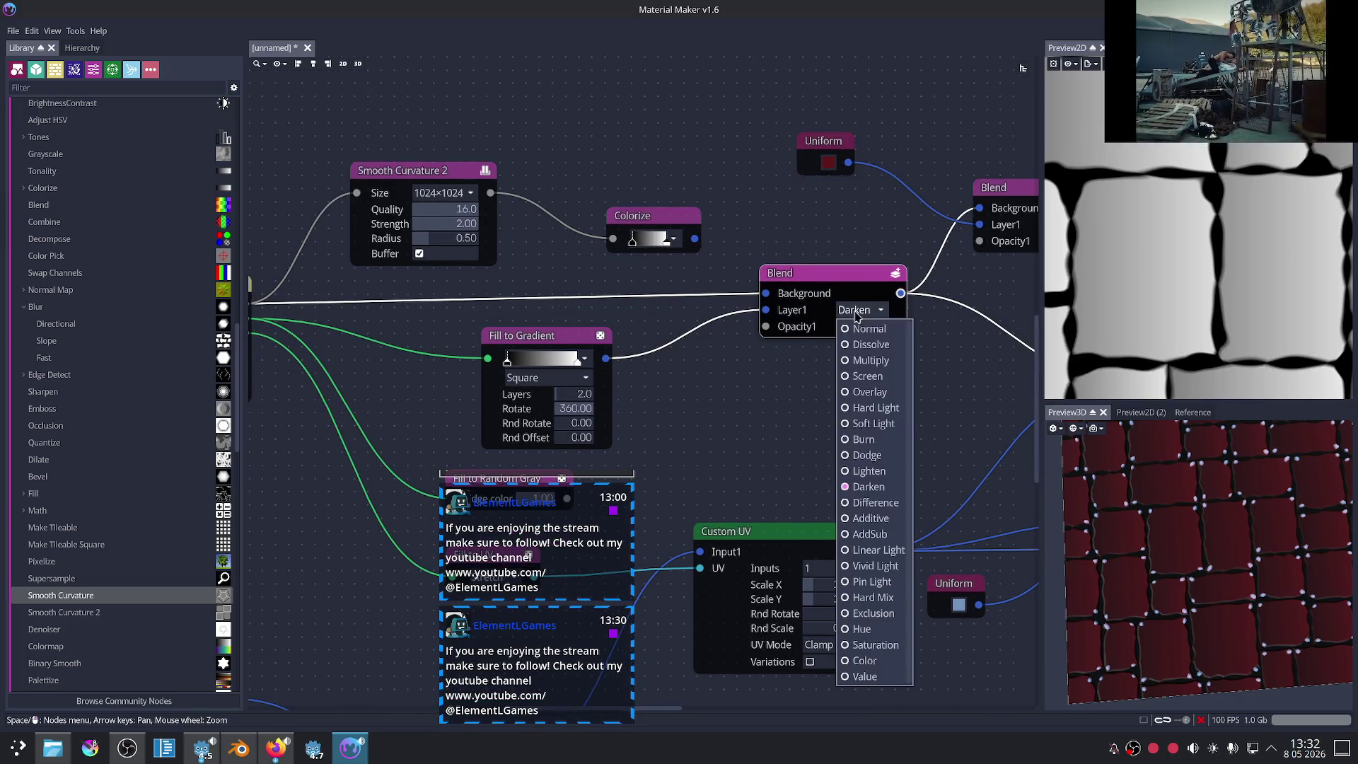
# Step: Set the Blend to Multiply at 0.66 opacity, then bring up the browser's YouTube tab
pyautogui.press('Escape')
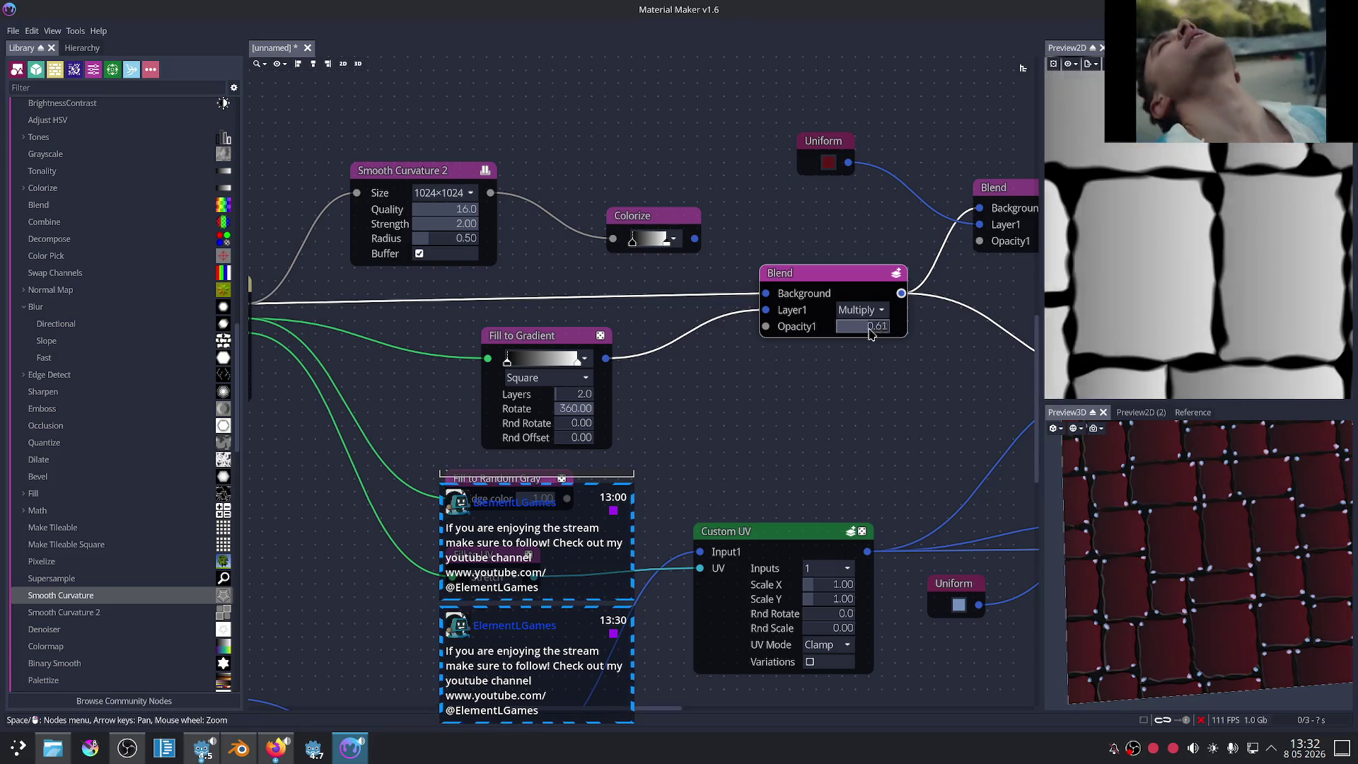
pyautogui.moveTo(870, 338); pyautogui.dragTo(874, 339)
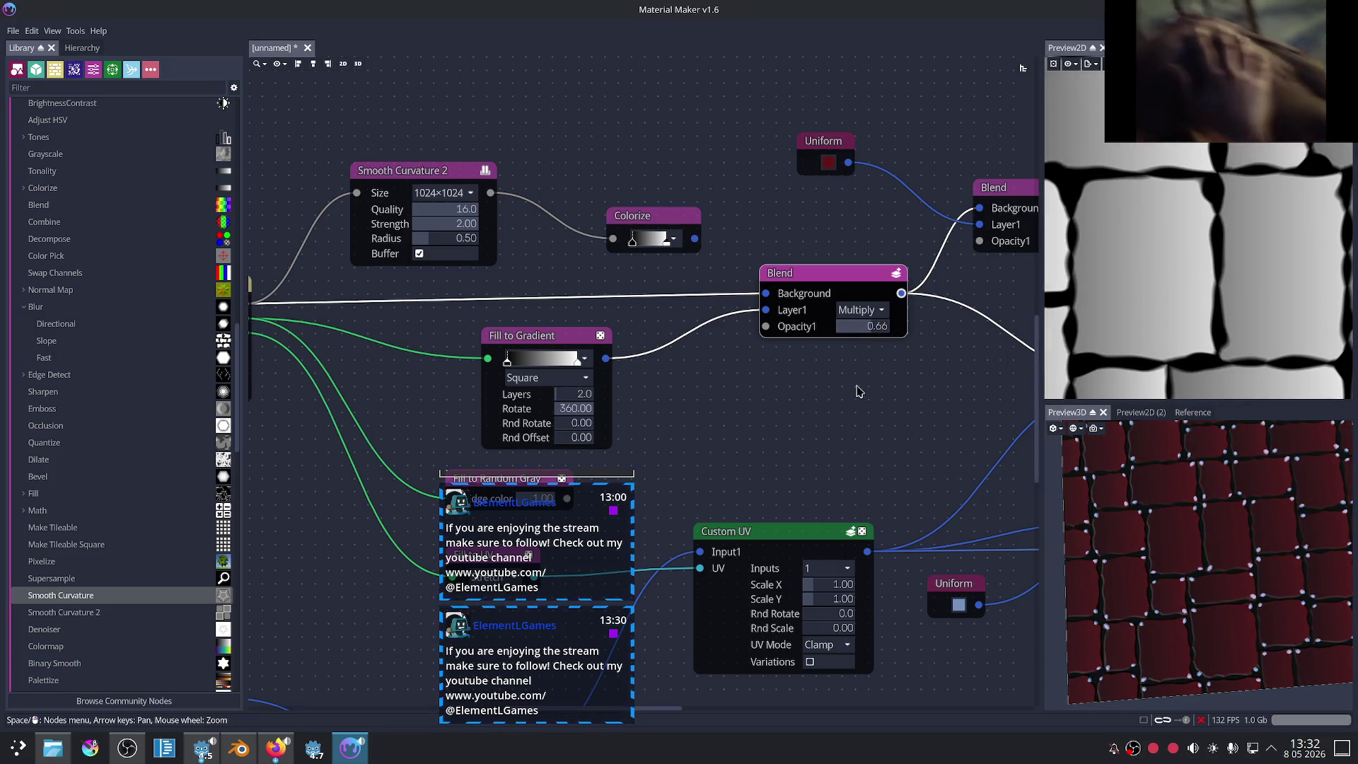
pyautogui.scroll(-2, 895, 412)
pyautogui.scroll(-2, 895, 413)
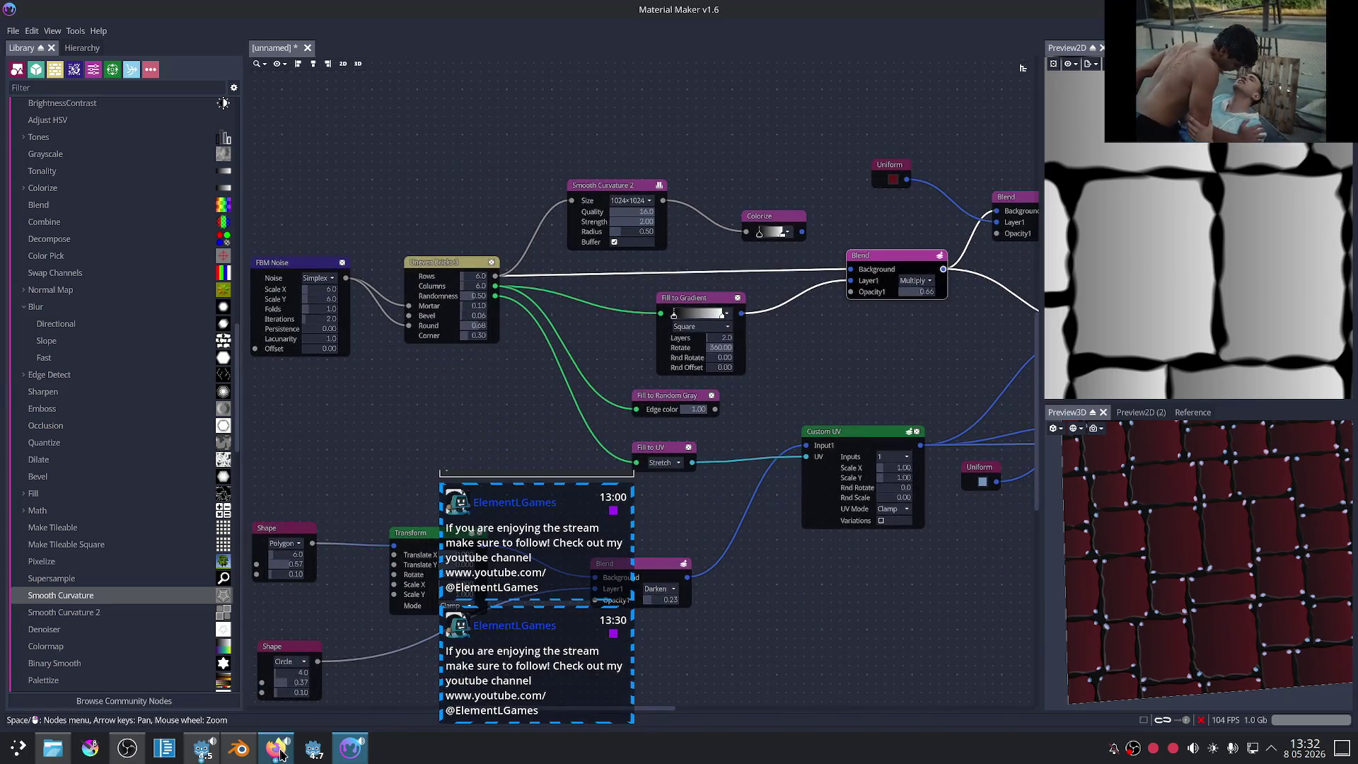
pyautogui.click(278, 749)
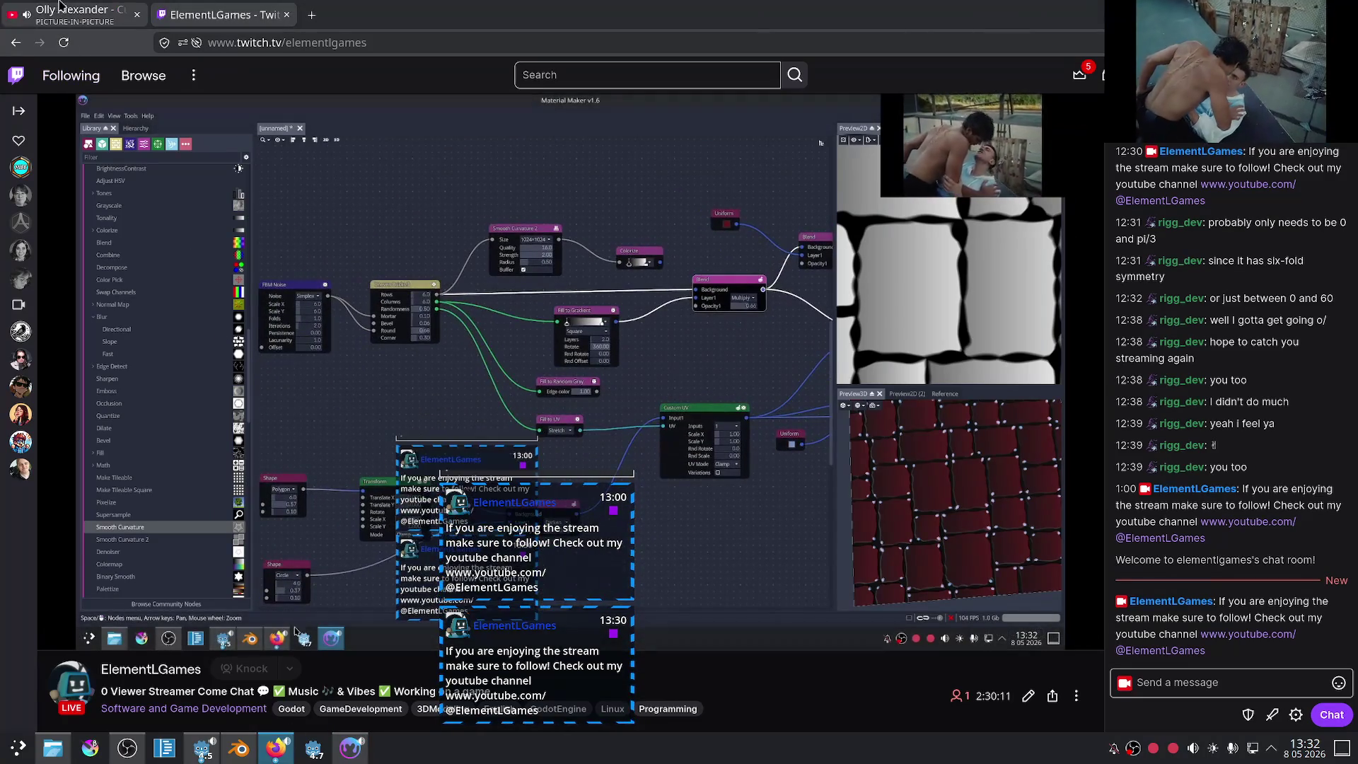
pyautogui.click(61, 6)
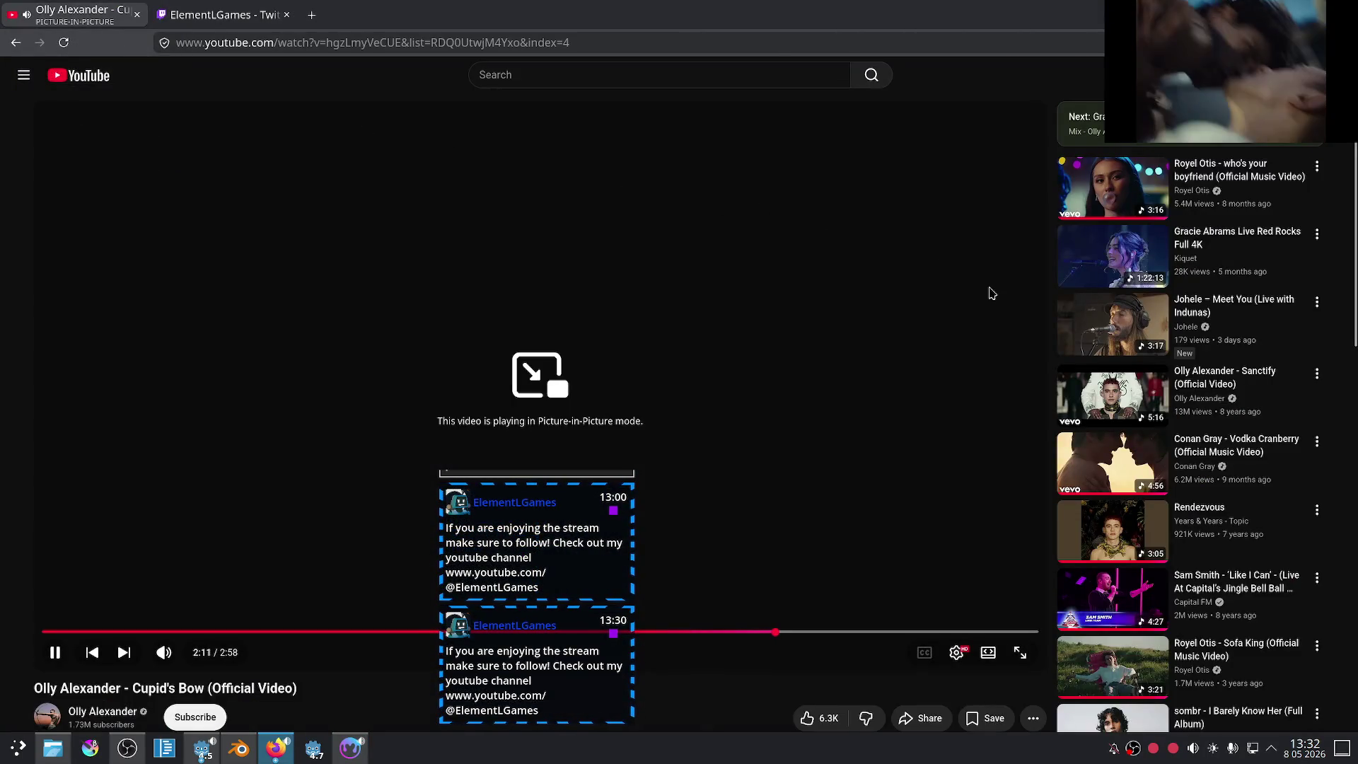
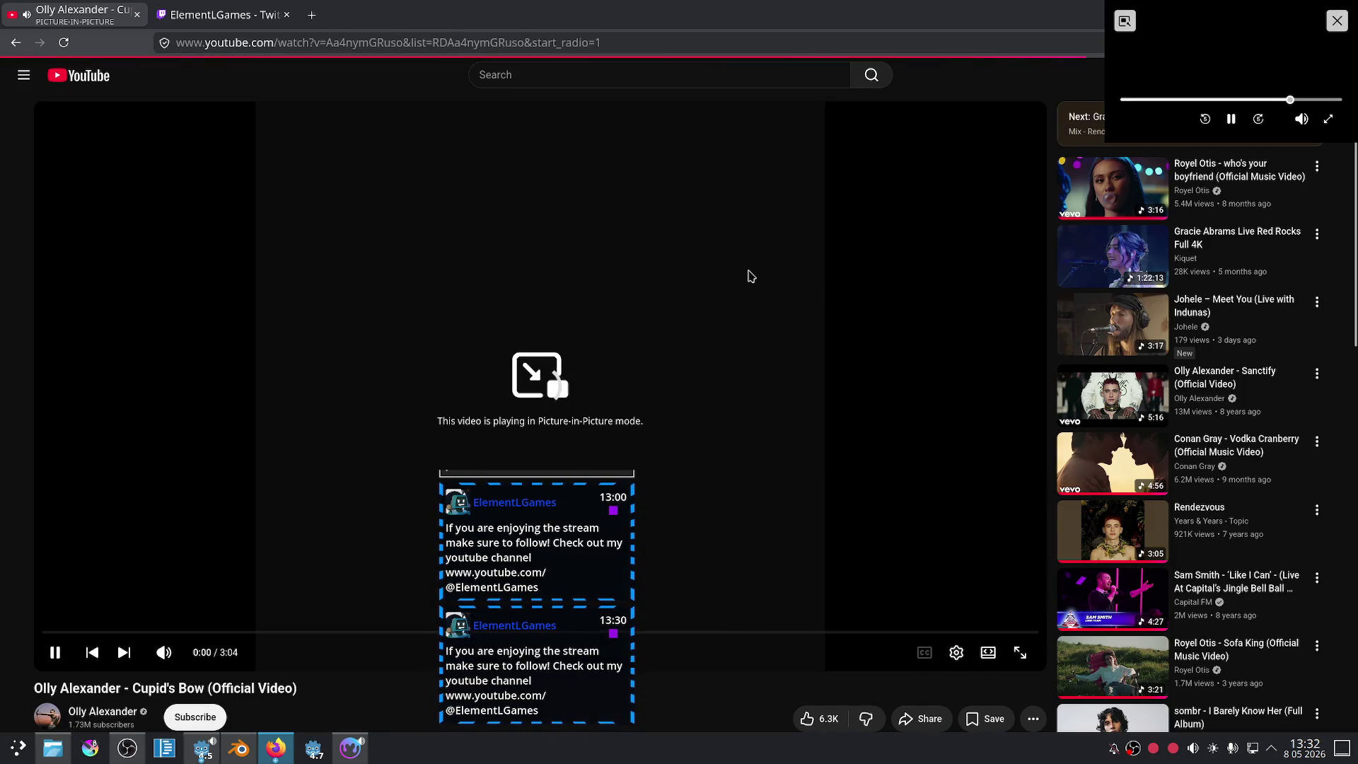
# Step: Glance at the tutorial video in Firefox, then return to the Material Maker node graph
pyautogui.click(281, 755)
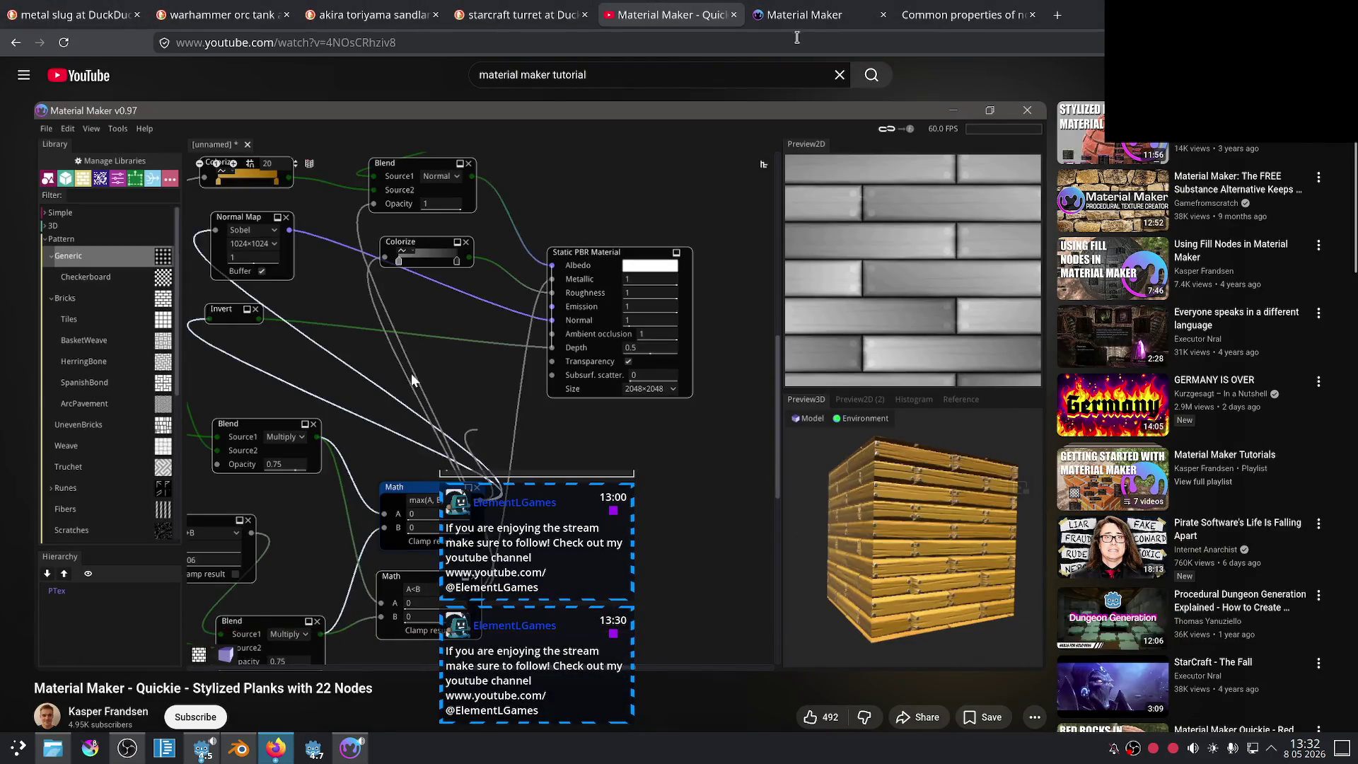
pyautogui.click(277, 757)
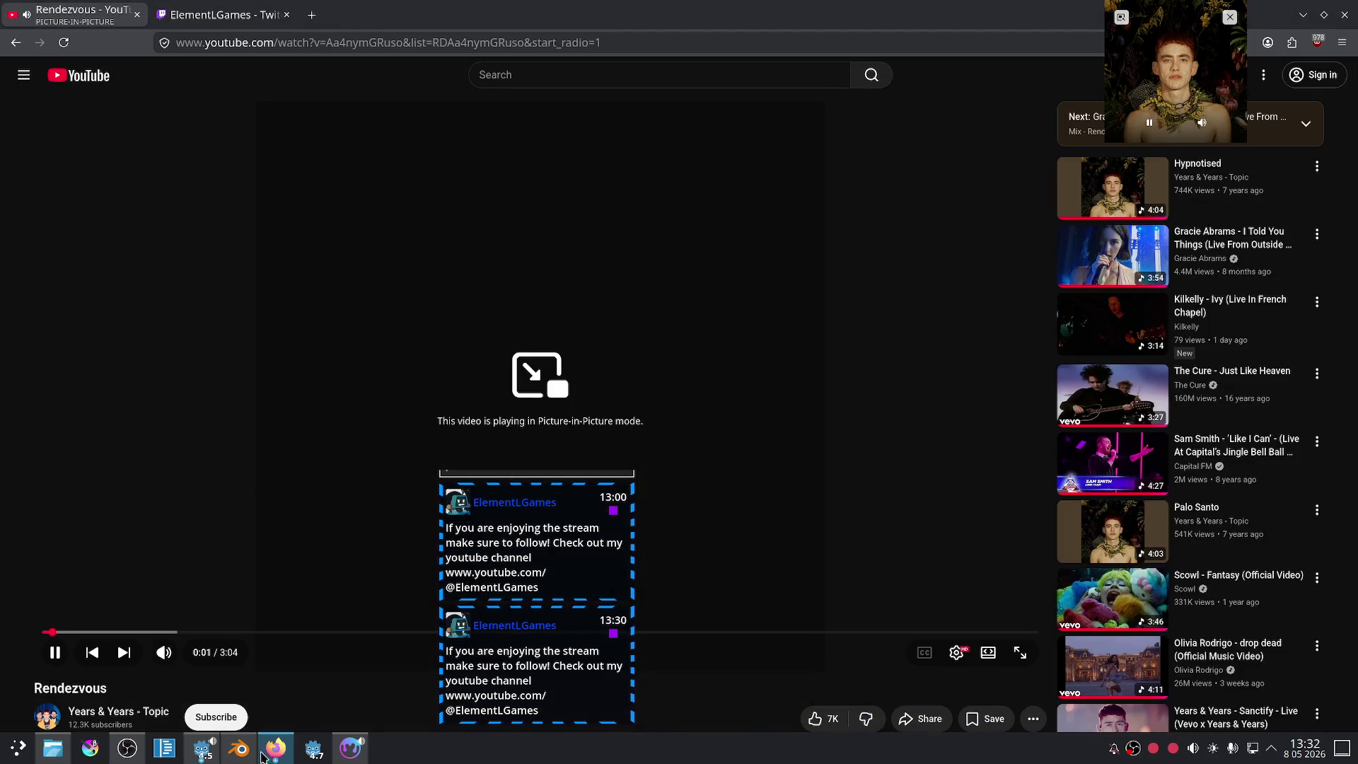
pyautogui.click(269, 756)
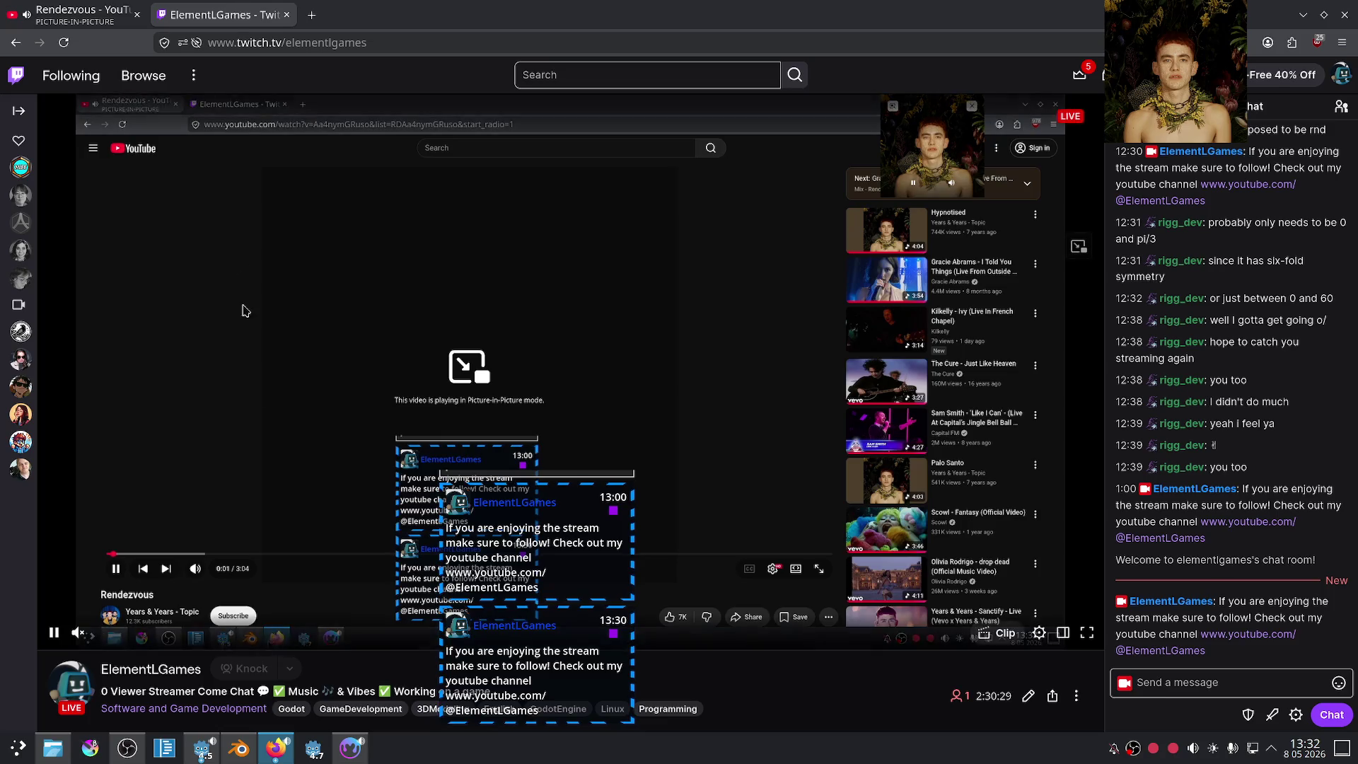
pyautogui.click(346, 753)
pyautogui.moveTo(974, 592)
pyautogui.mouseDown(button='middle')
pyautogui.moveTo(790, 518)
pyautogui.moveTo(862, 529)
pyautogui.mouseUp(button='middle')
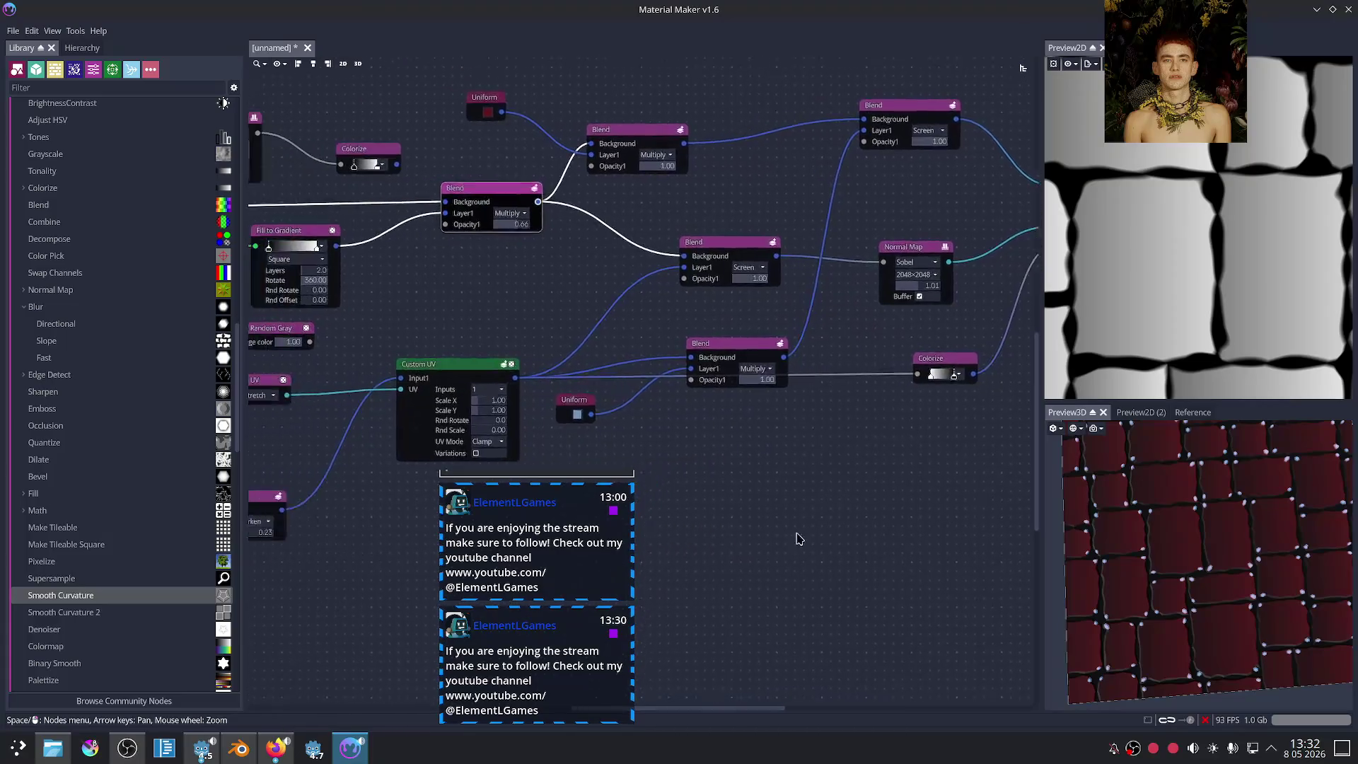
# Step: Preview the Fill to Gradient node, shift its gradient's black stop right and adjust its layer count
pyautogui.moveTo(435, 447); pyautogui.dragTo(822, 439, button='middle')
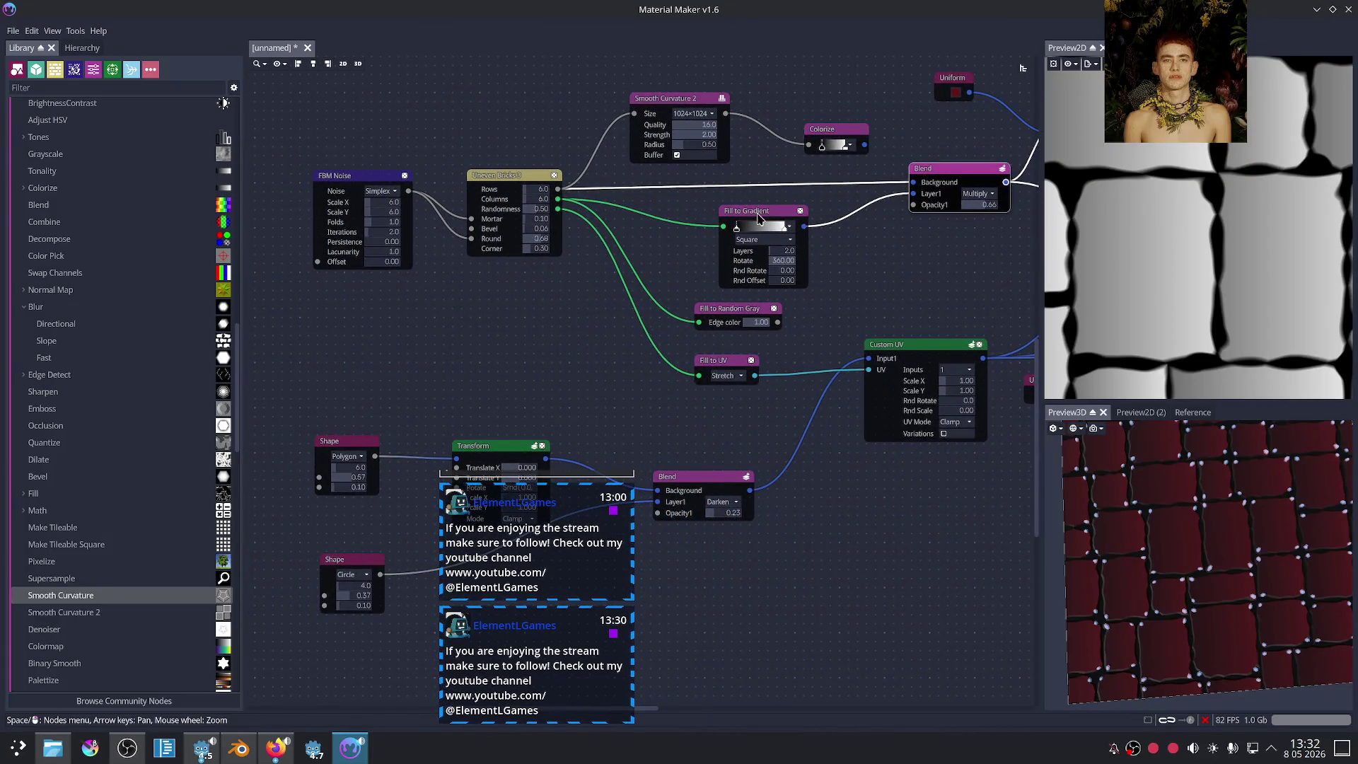
pyautogui.click(758, 218)
pyautogui.scroll(3, 887, 295)
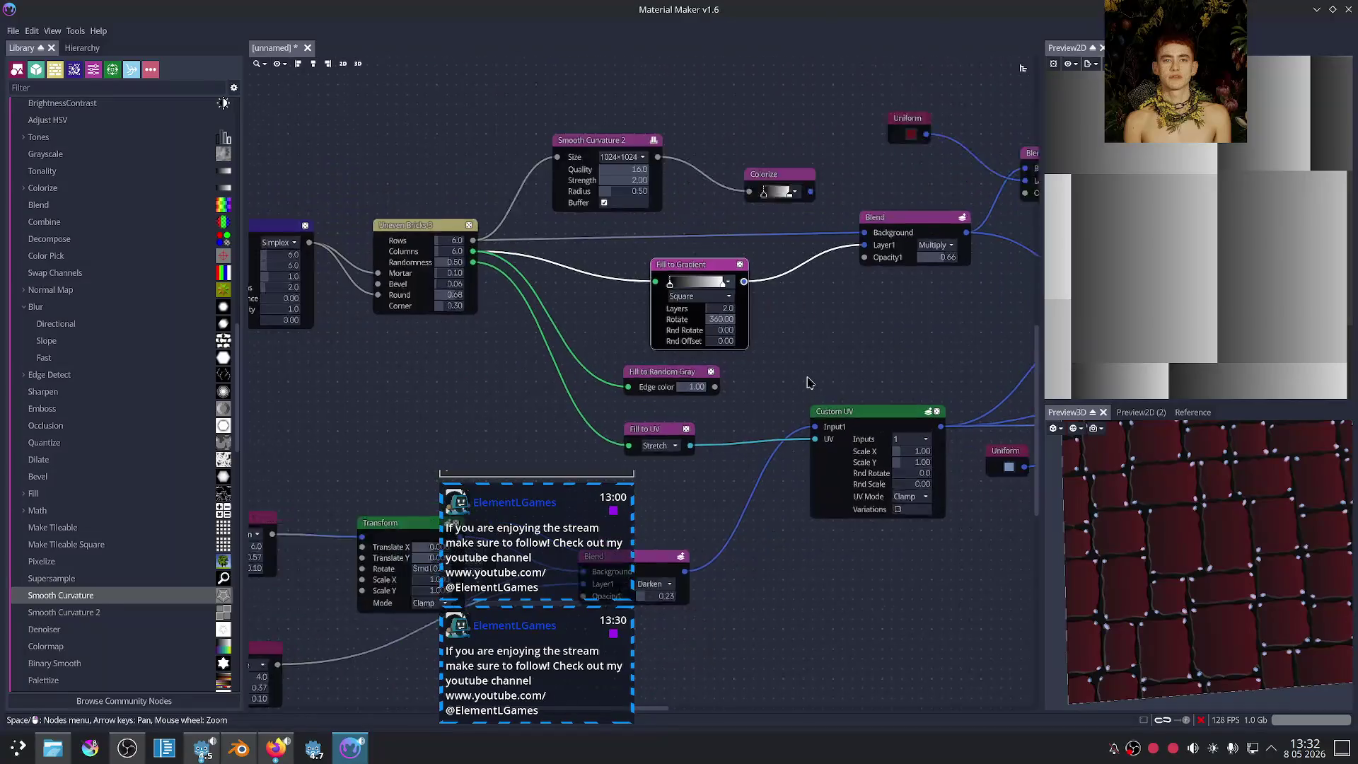
pyautogui.moveTo(887, 294); pyautogui.dragTo(796, 228, button='middle')
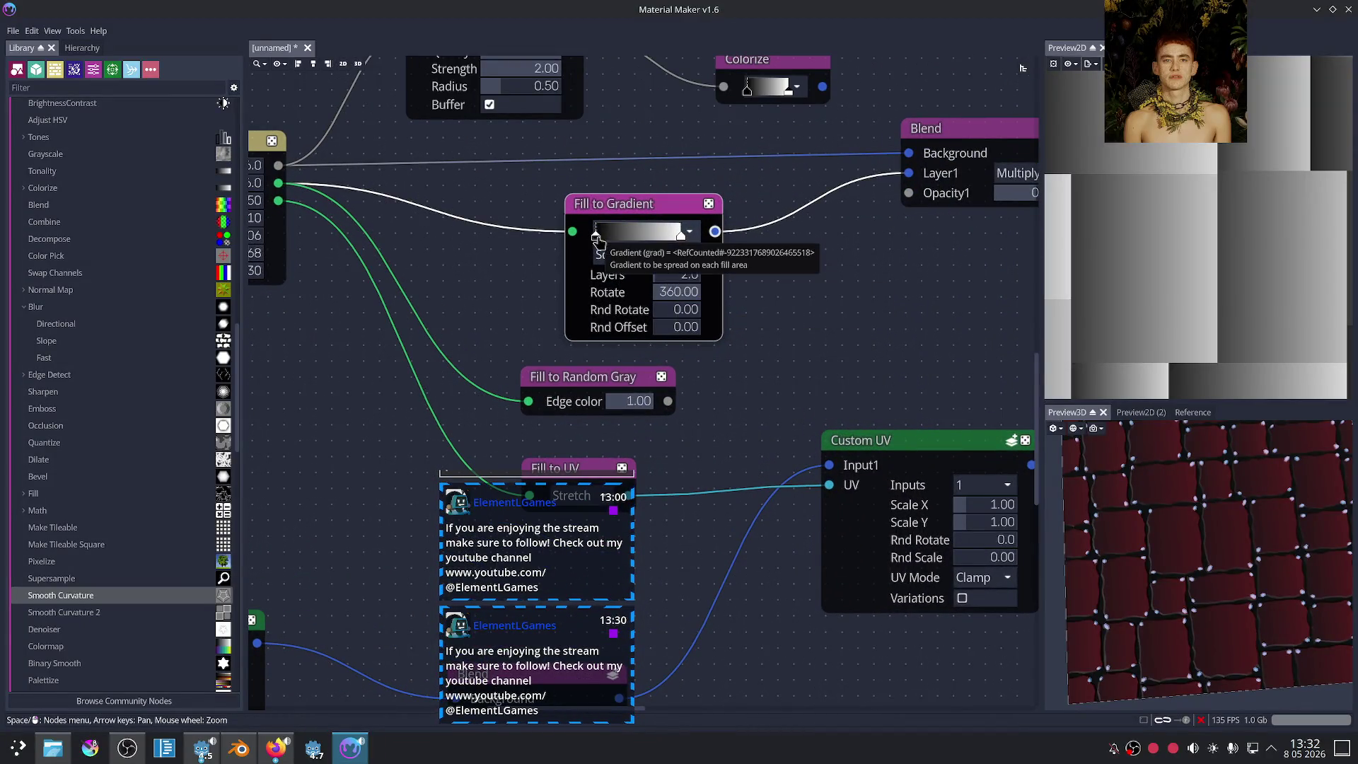
pyautogui.moveTo(596, 234); pyautogui.dragTo(629, 236)
pyautogui.moveTo(667, 279)
pyautogui.mouseDown()
pyautogui.moveTo(680, 280)
pyautogui.moveTo(663, 241)
pyautogui.moveTo(681, 239)
pyautogui.moveTo(570, 253)
pyautogui.mouseUp()
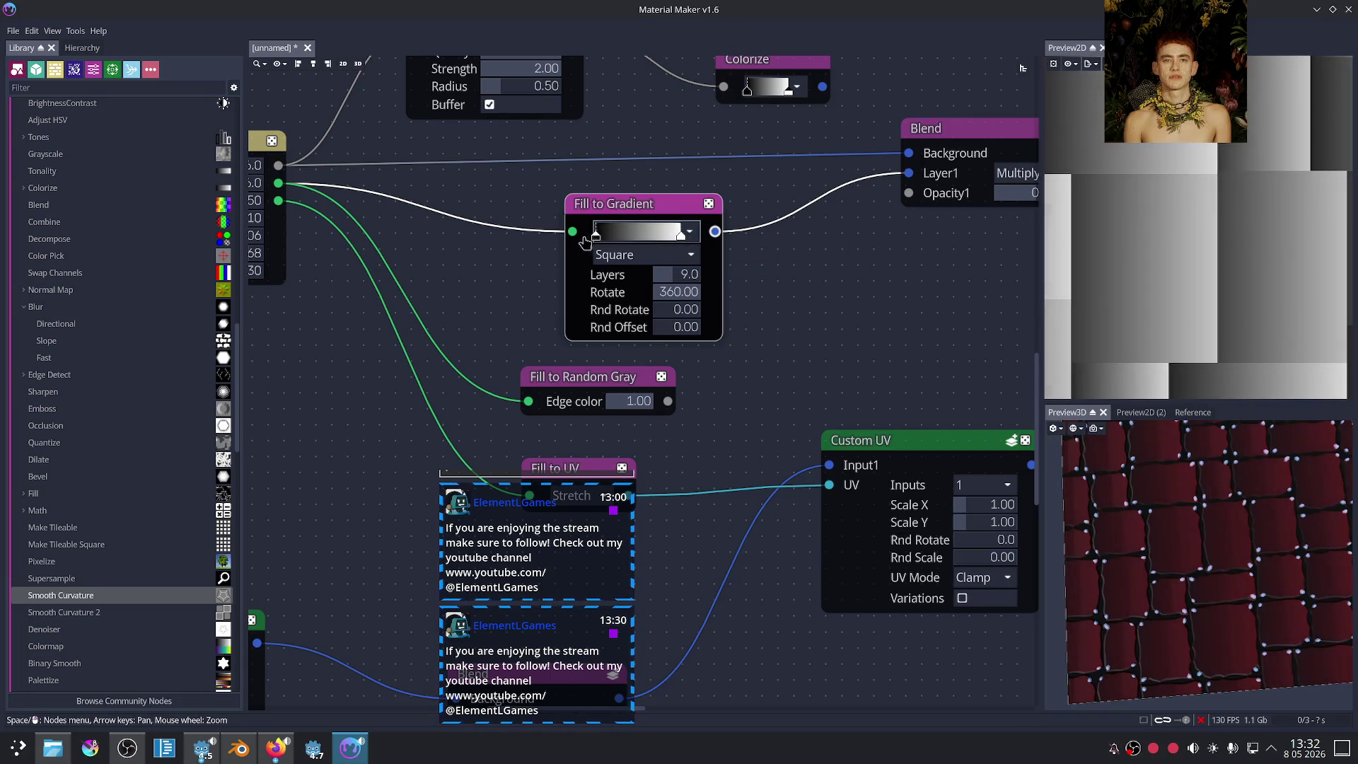
# Step: Set the Fill to Gradient rotation to 0.00 and random rotation to 7.50, checking the Blend output
pyautogui.scroll(3, 785, 316)
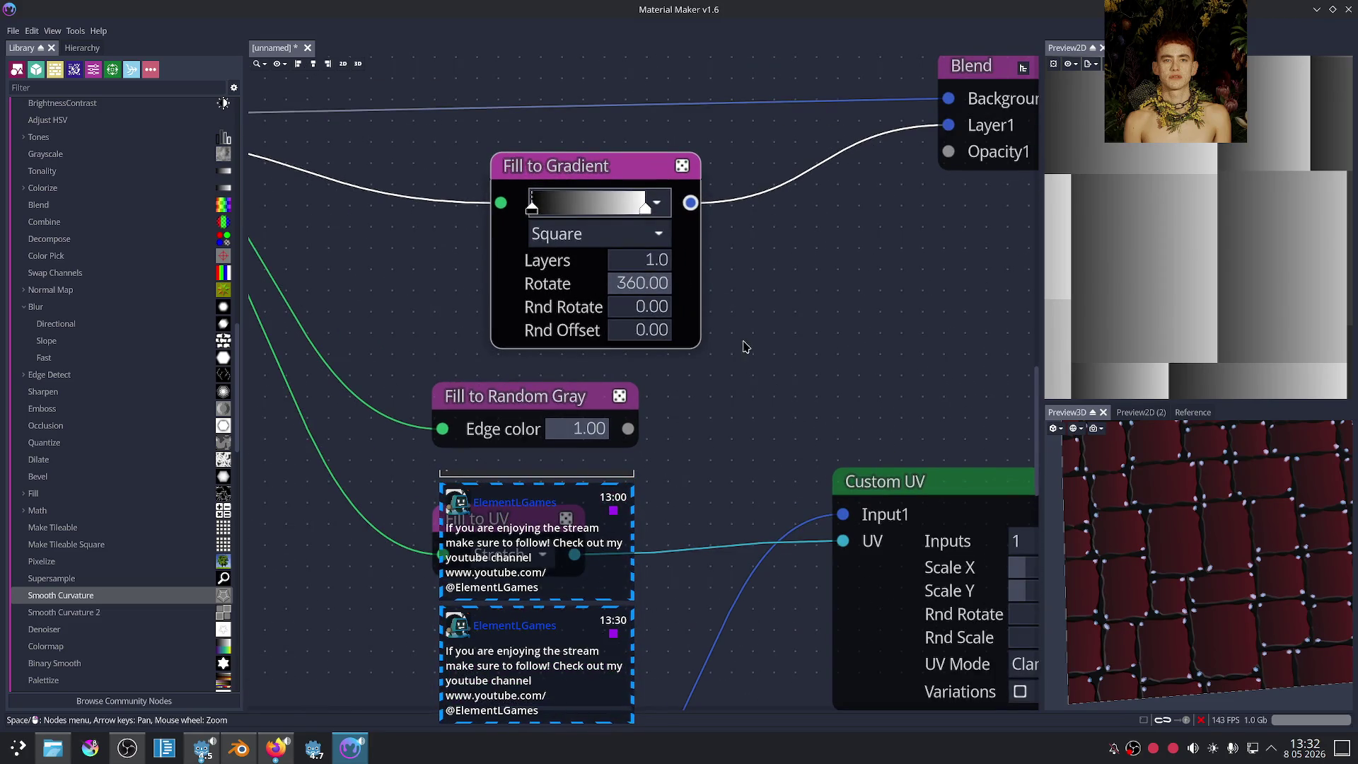
pyautogui.moveTo(663, 286)
pyautogui.mouseDown()
pyautogui.moveTo(585, 293)
pyautogui.moveTo(584, 311)
pyautogui.moveTo(768, 313)
pyautogui.mouseUp()
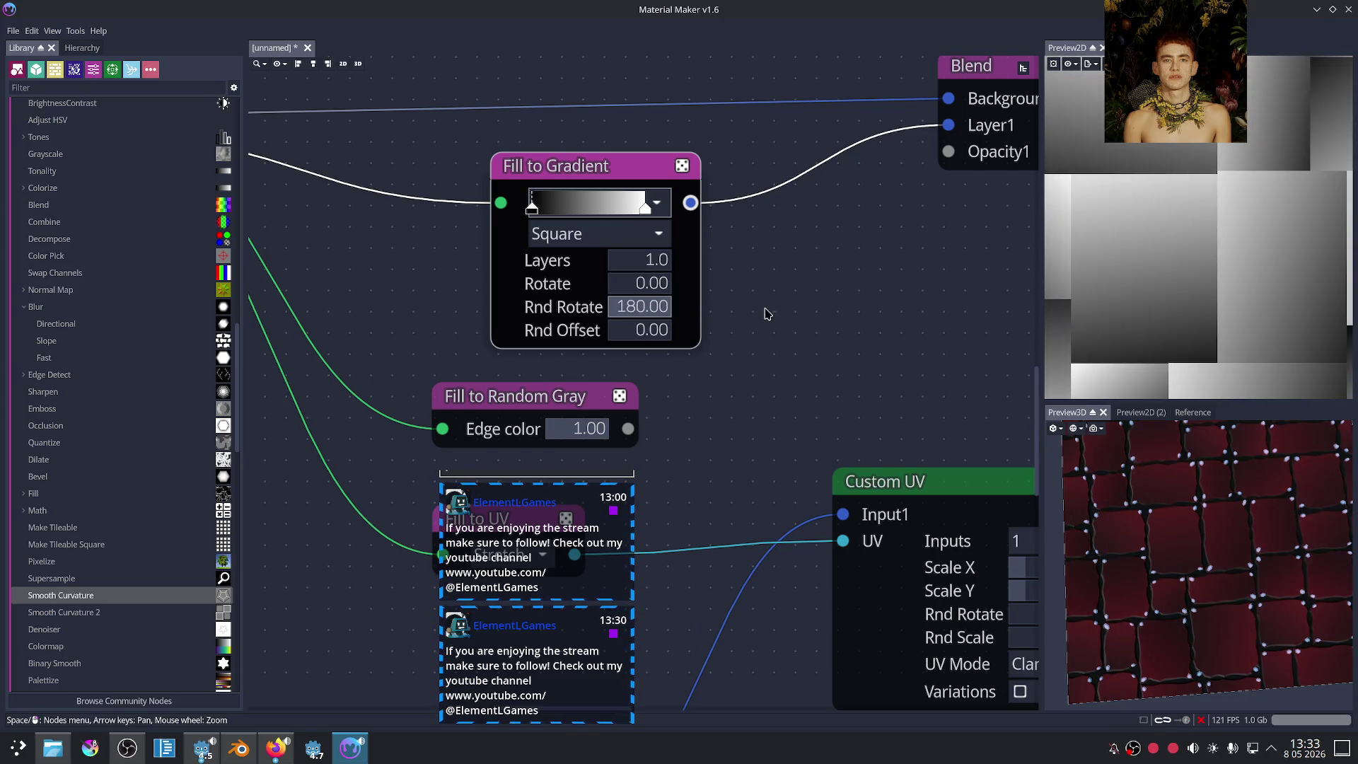
pyautogui.moveTo(639, 290)
pyautogui.mouseDown()
pyautogui.moveTo(681, 290)
pyautogui.moveTo(610, 313)
pyautogui.mouseUp()
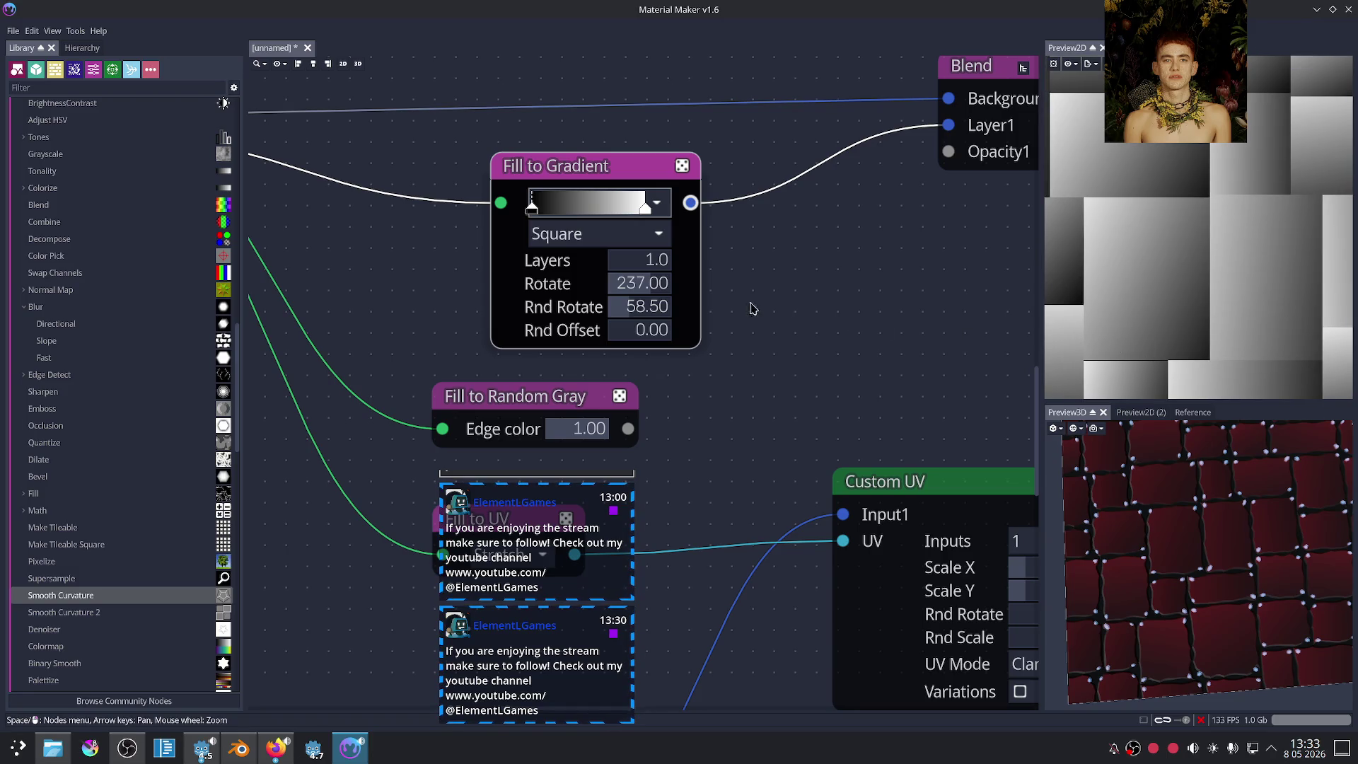
pyautogui.moveTo(662, 290); pyautogui.dragTo(552, 297)
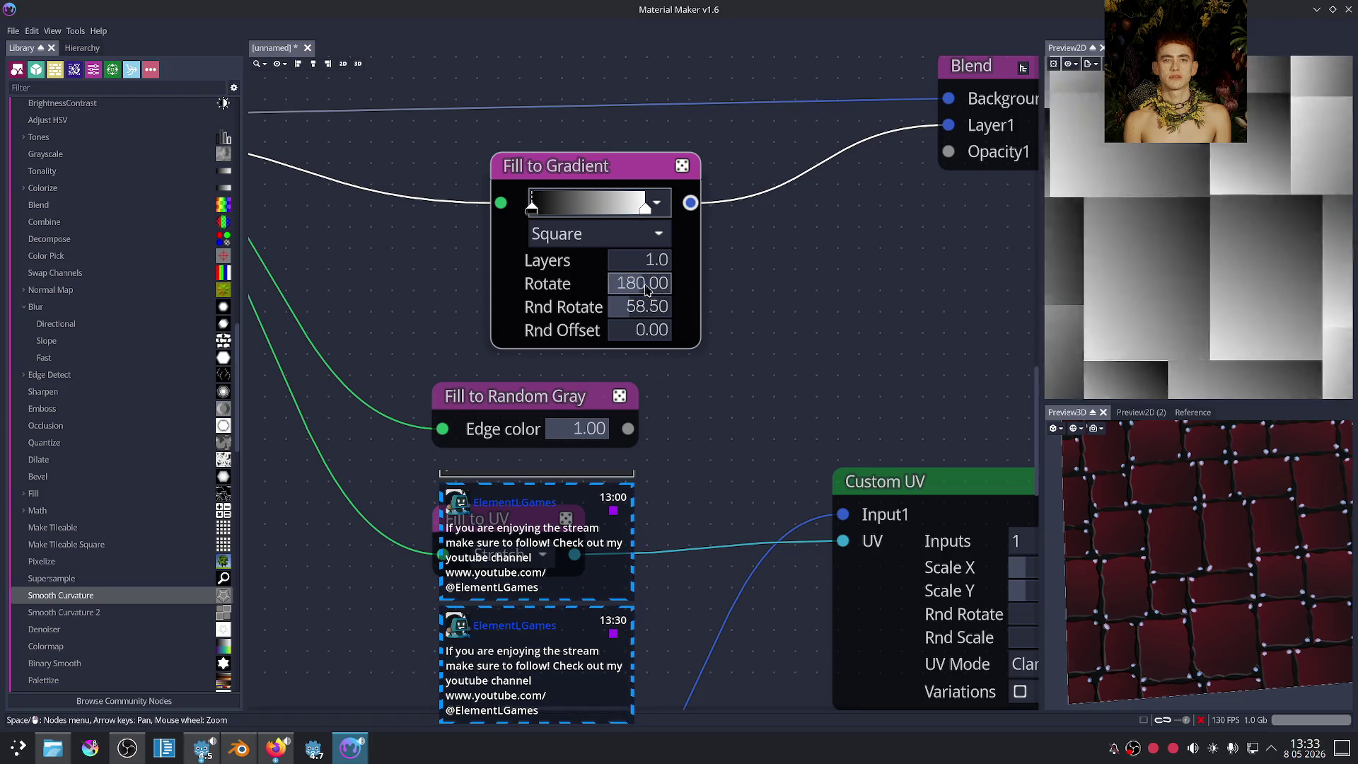
pyautogui.scroll(-3, 1226, 541)
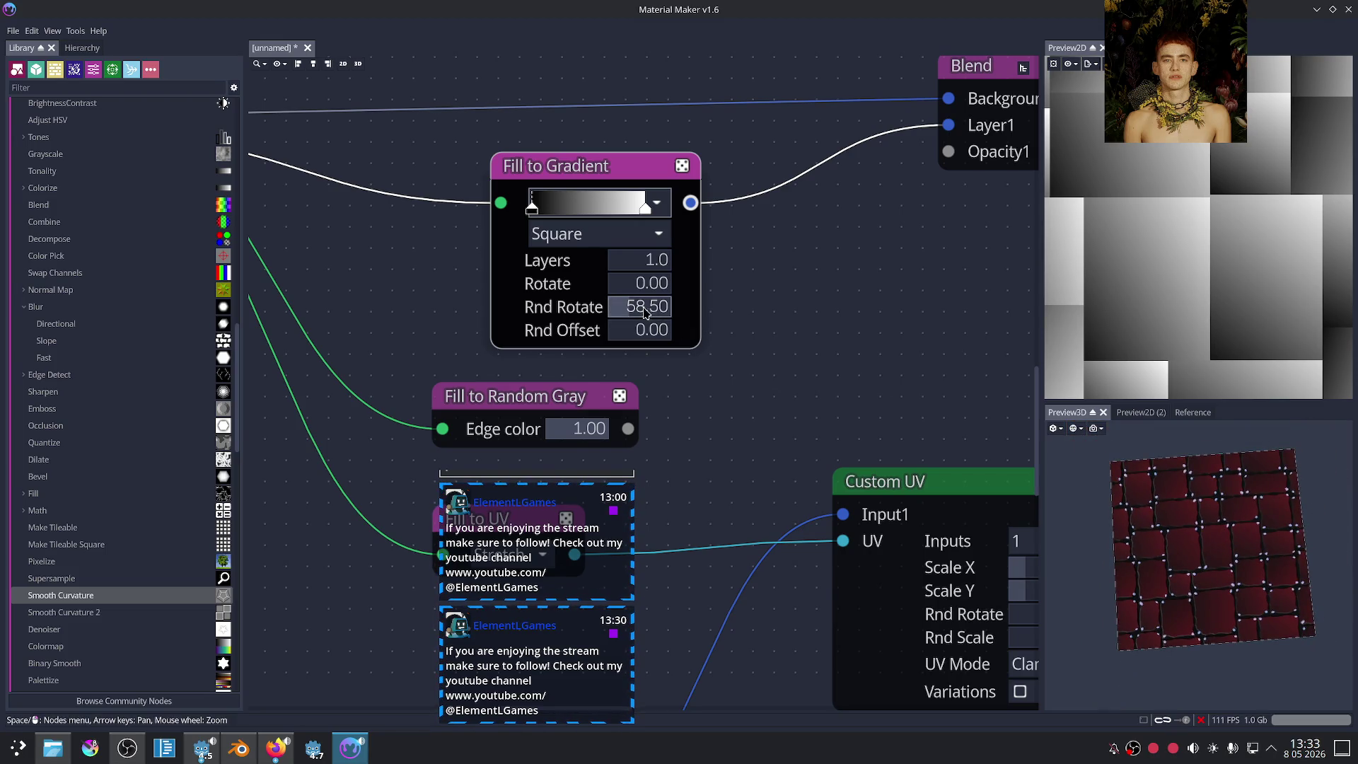
pyautogui.moveTo(645, 312); pyautogui.dragTo(629, 312)
pyautogui.scroll(-3, 755, 361)
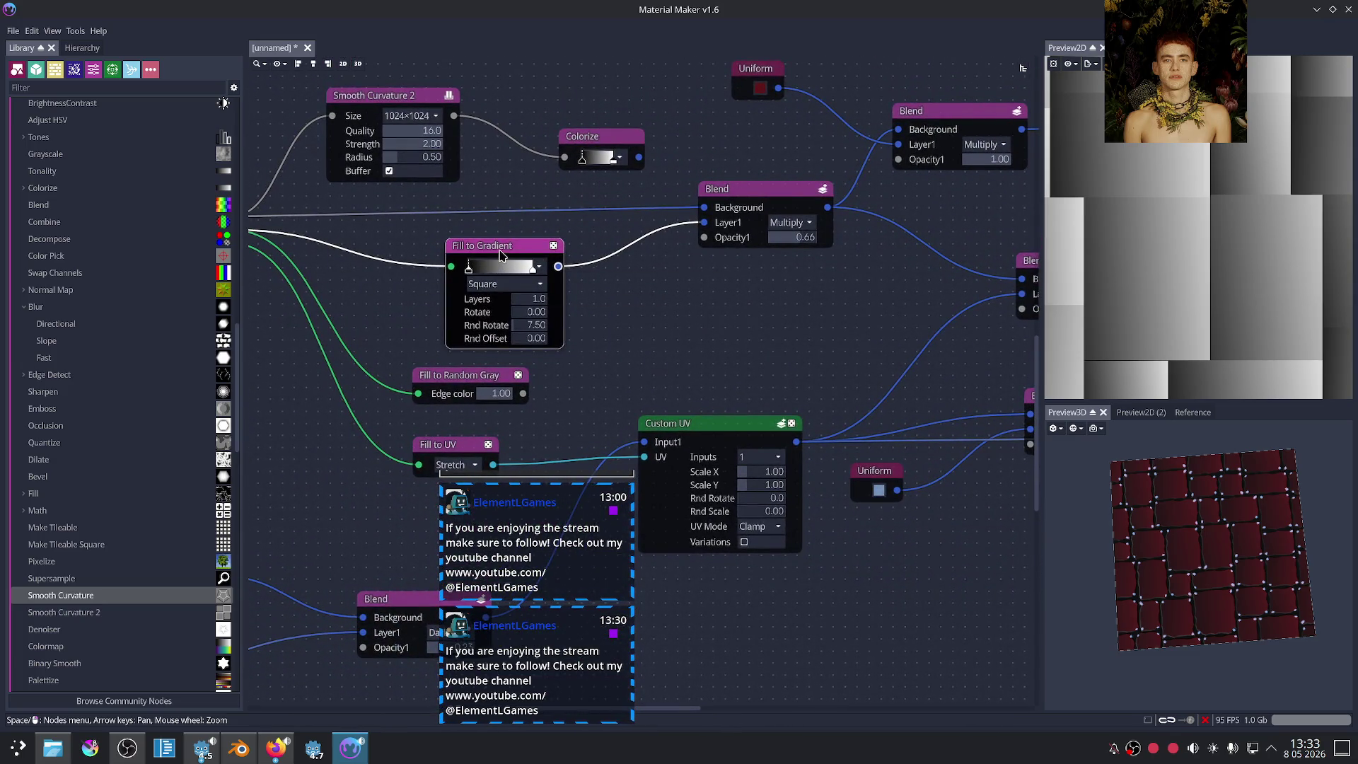
pyautogui.click(761, 205)
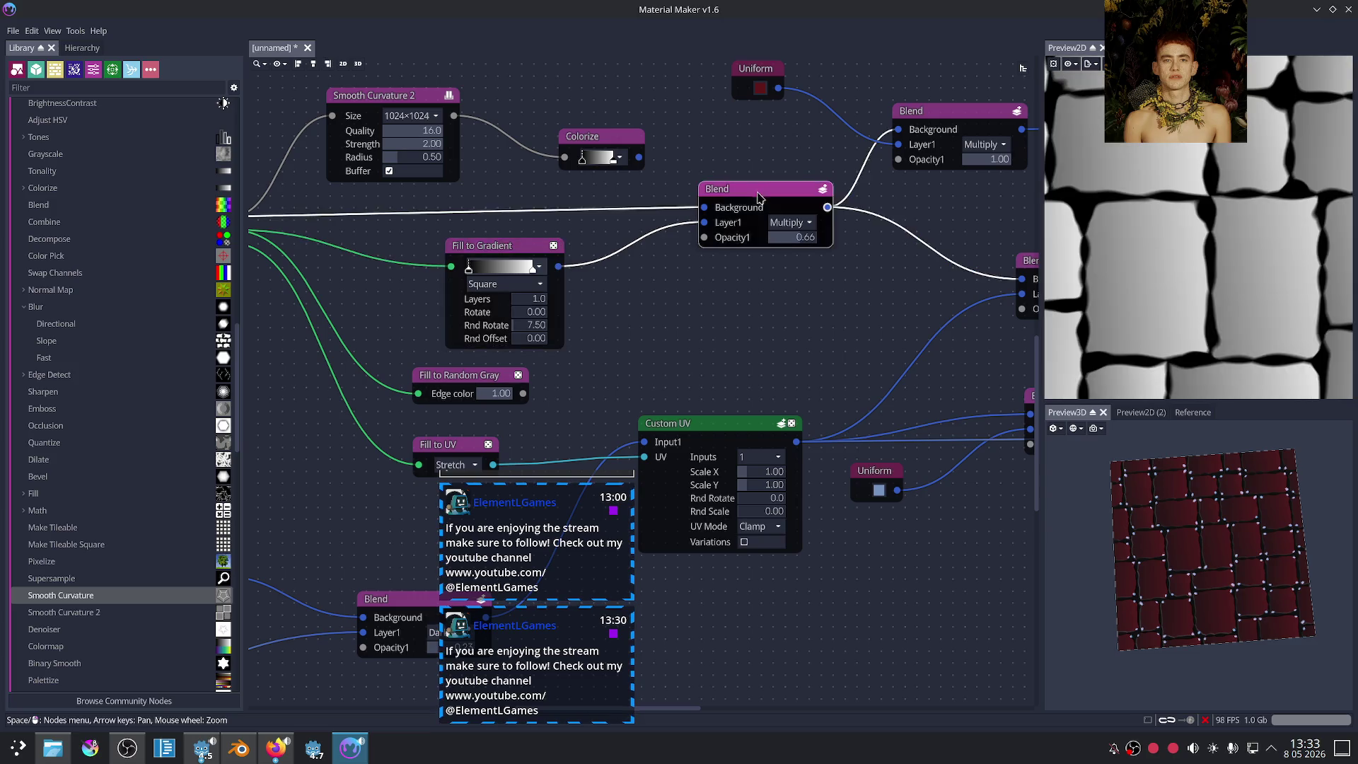
pyautogui.scroll(-3, 842, 333)
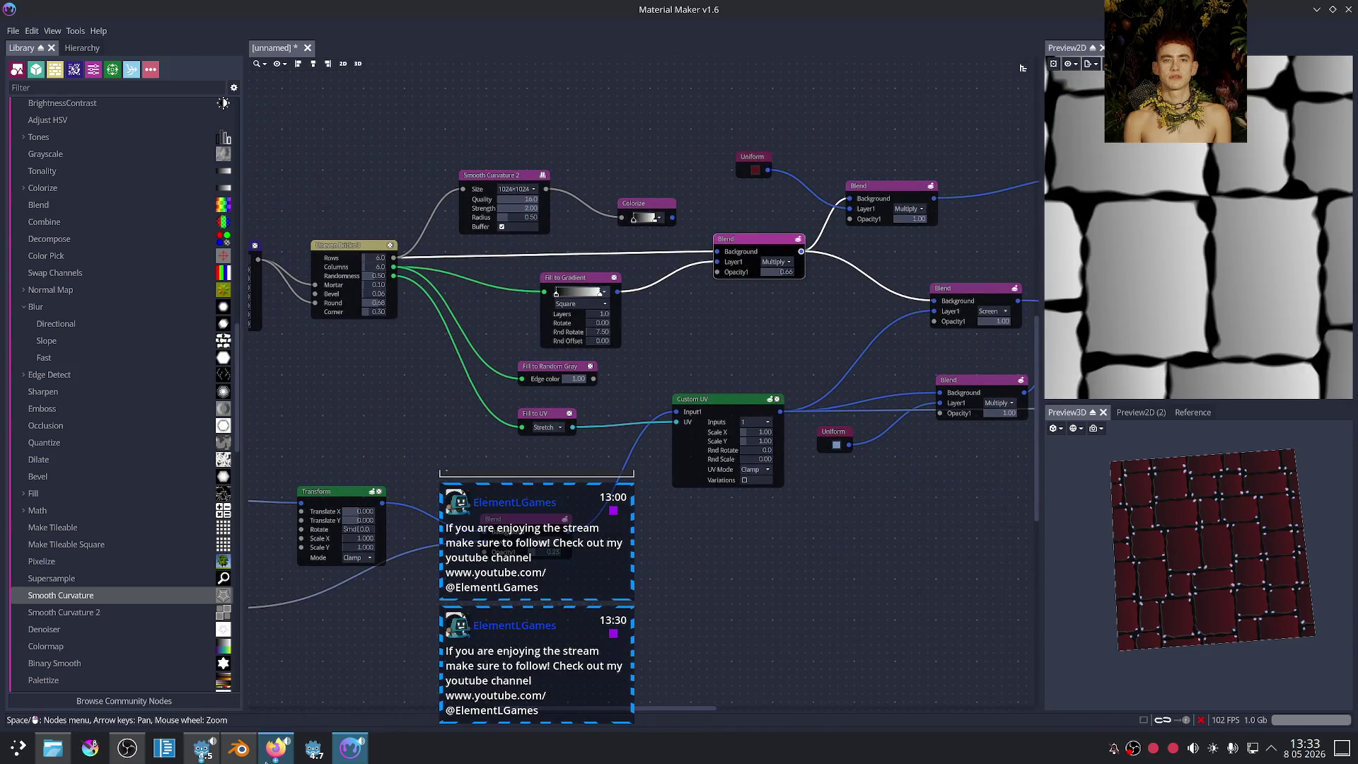
# Step: Close the akira toriyama sandland tab, view the warhammer orc tank images, then return to Material Maker
pyautogui.click(270, 755)
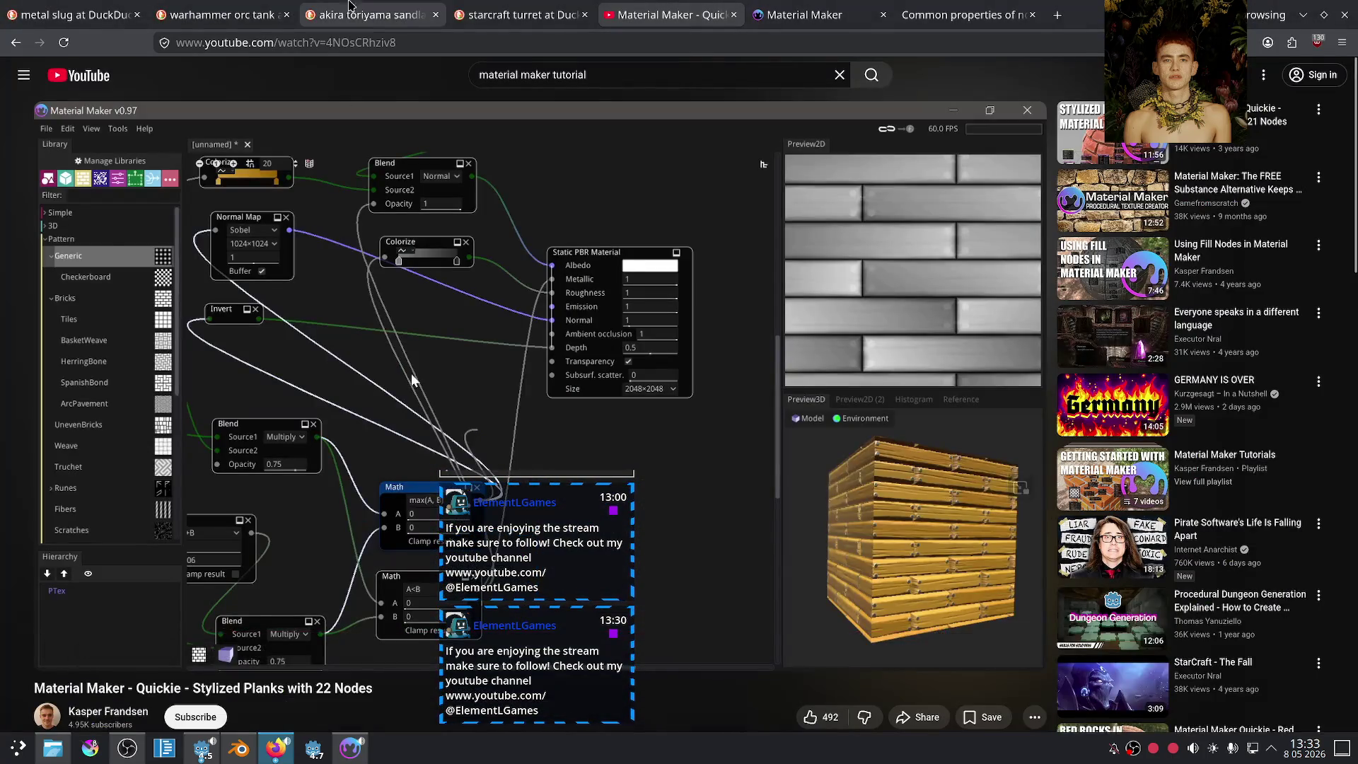
pyautogui.click(367, 15)
pyautogui.click(436, 14)
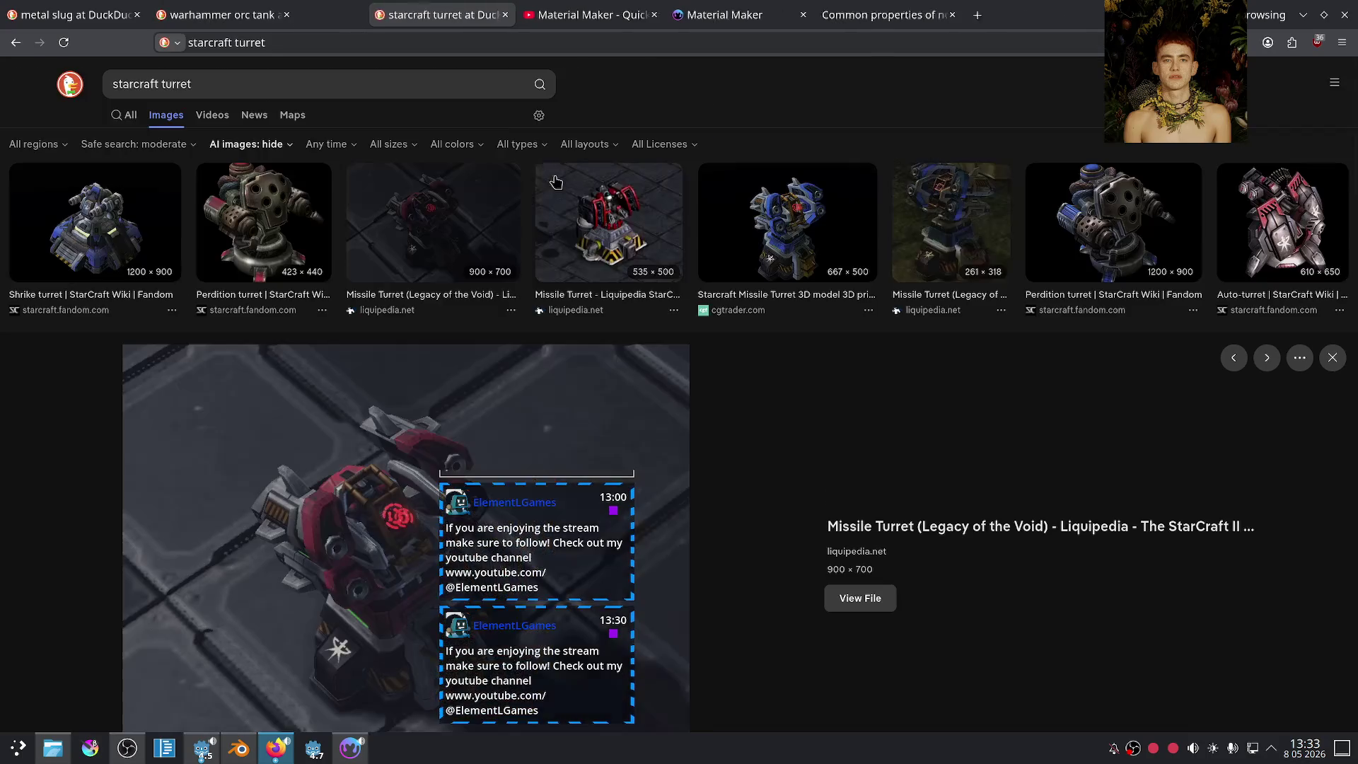
pyautogui.click(256, 6)
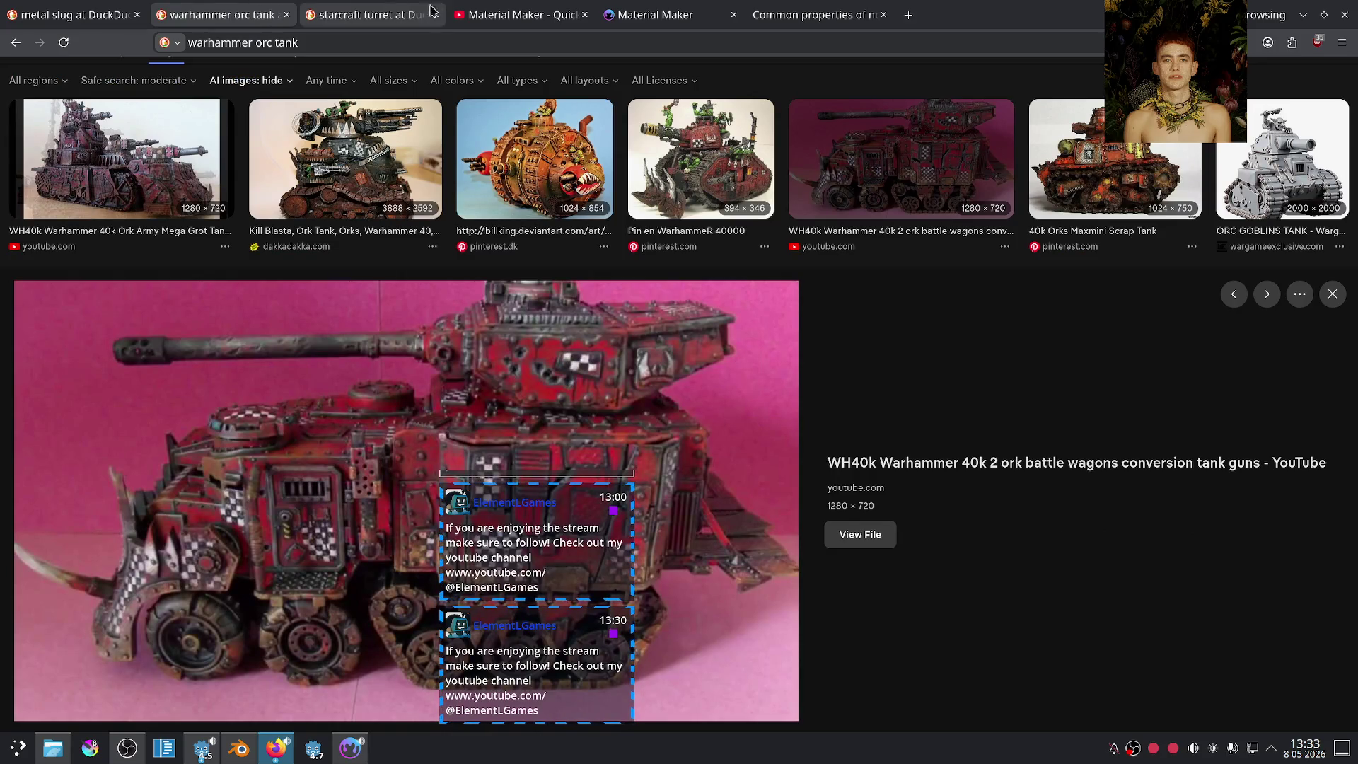
pyautogui.click(338, 753)
pyautogui.scroll(3, 690, 475)
# Step: Rearrange the nodes and feed Value Noise into the Blend's Layer1 instead of the red colour
pyautogui.scroll(2, 689, 475)
pyautogui.scroll(2, 697, 337)
pyautogui.scroll(2, 622, 290)
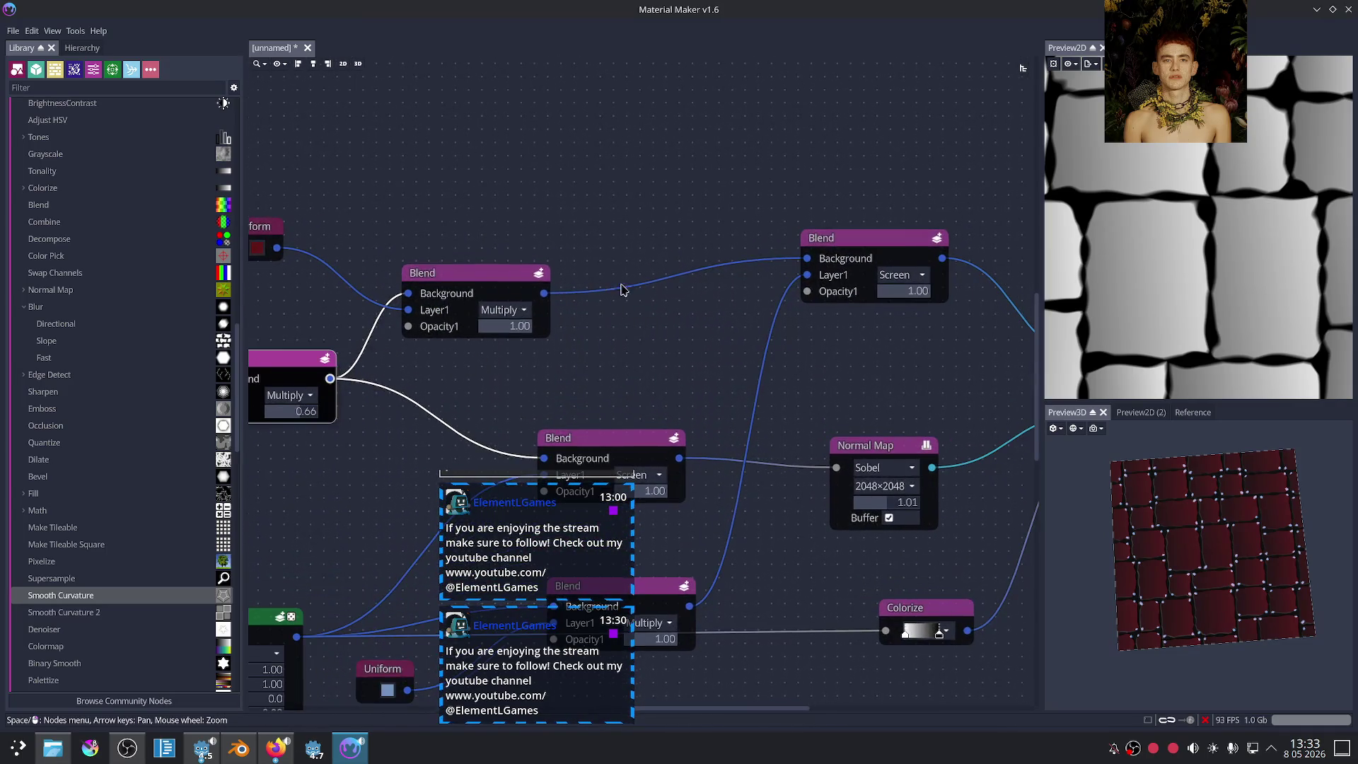
pyautogui.moveTo(623, 290); pyautogui.dragTo(759, 283, button='middle')
pyautogui.moveTo(573, 267); pyautogui.dragTo(681, 266)
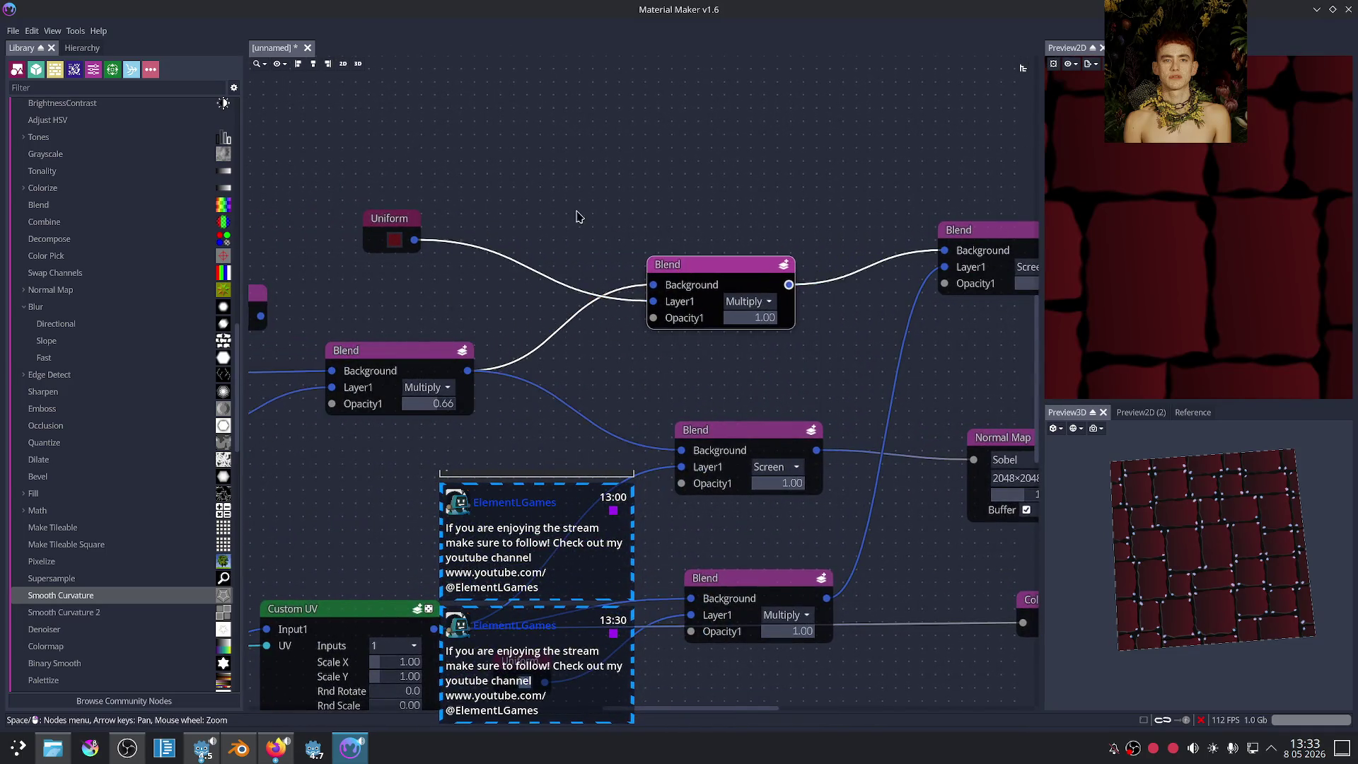
pyautogui.moveTo(576, 212); pyautogui.dragTo(614, 246, button='middle')
pyautogui.moveTo(433, 259)
pyautogui.mouseDown()
pyautogui.moveTo(371, 179)
pyautogui.moveTo(554, 141)
pyautogui.moveTo(500, 139)
pyautogui.mouseUp()
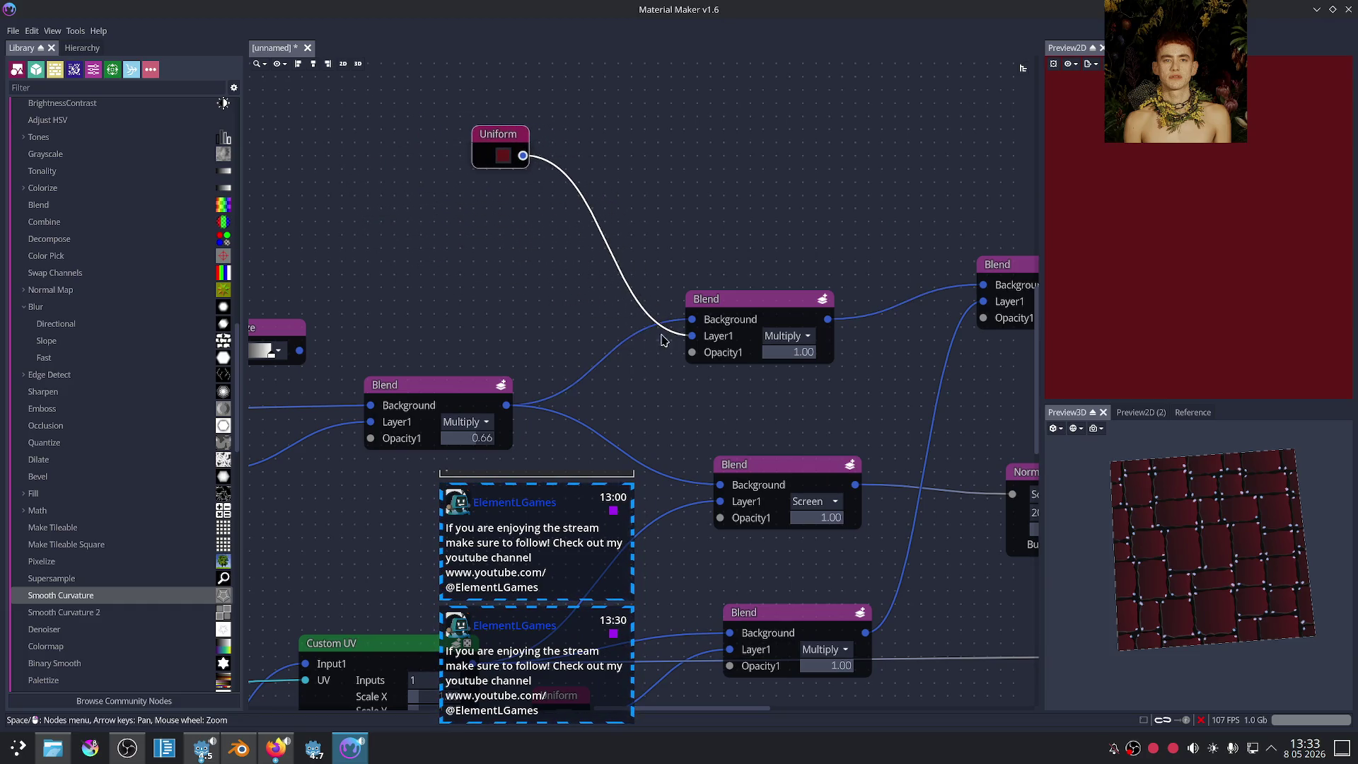
pyautogui.moveTo(686, 340); pyautogui.dragTo(604, 236)
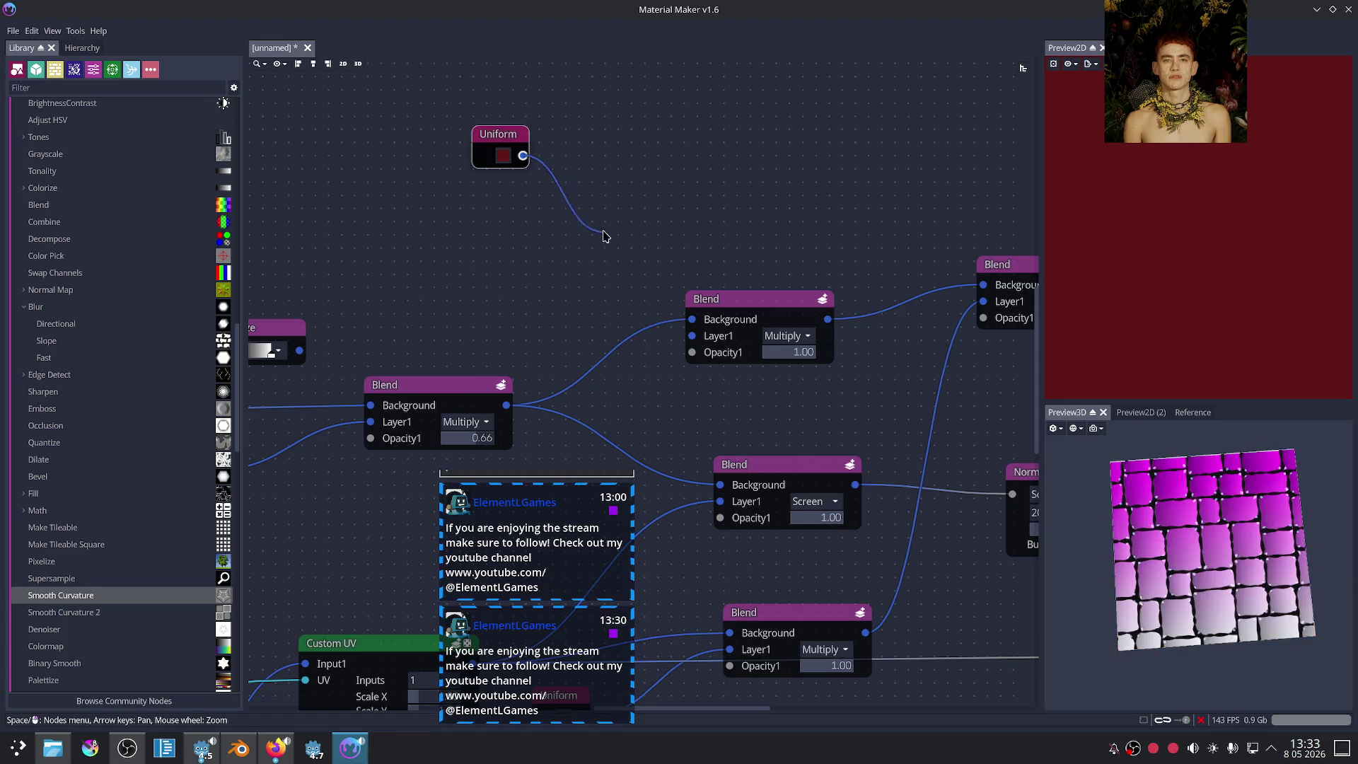
pyautogui.click(718, 322)
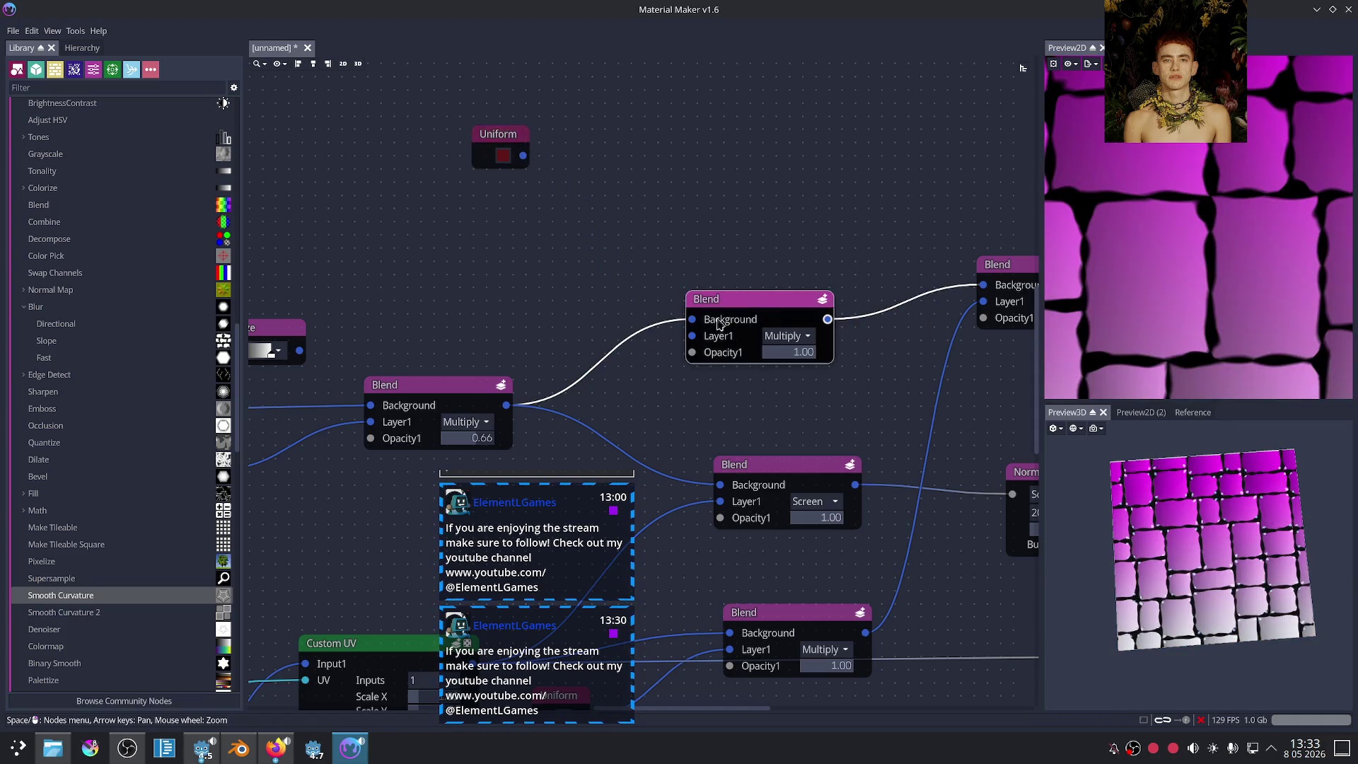
pyautogui.moveTo(692, 339); pyautogui.dragTo(418, 223)
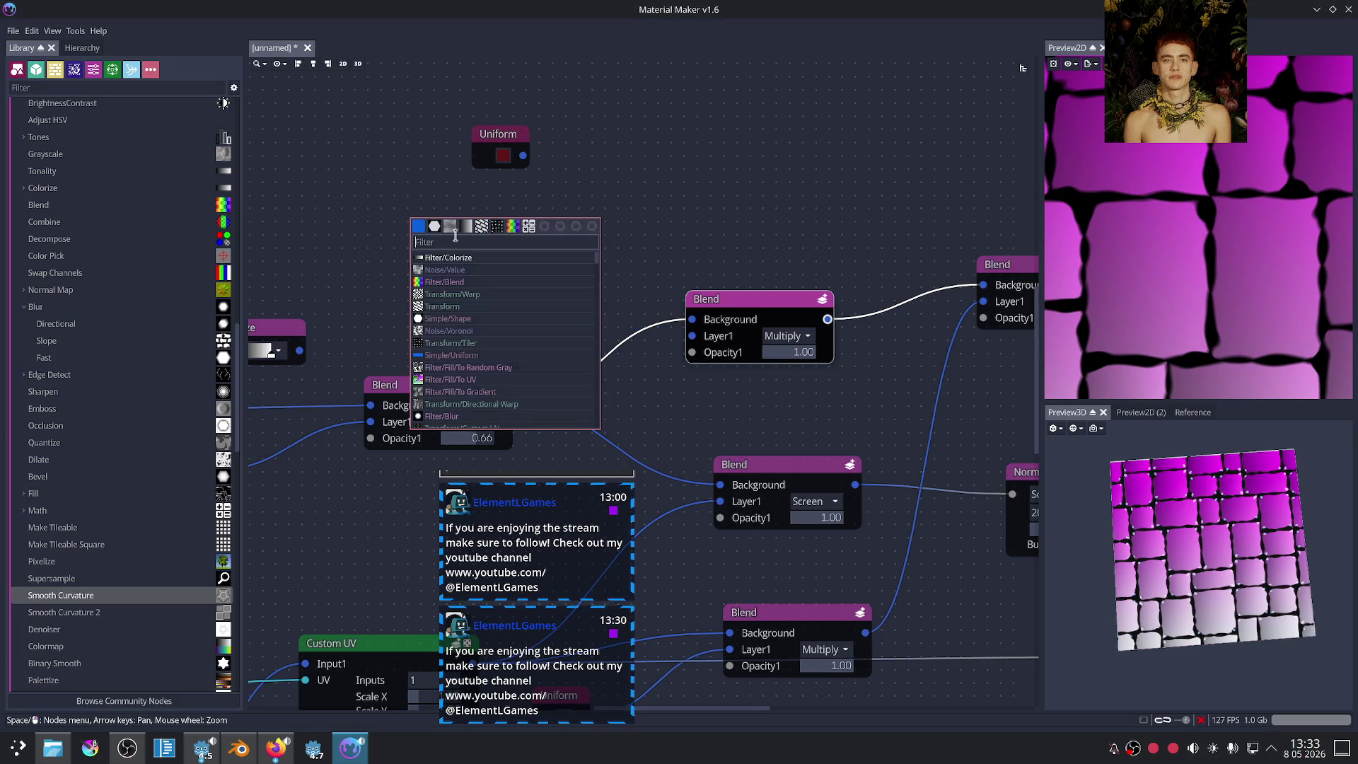
pyautogui.press('Escape')
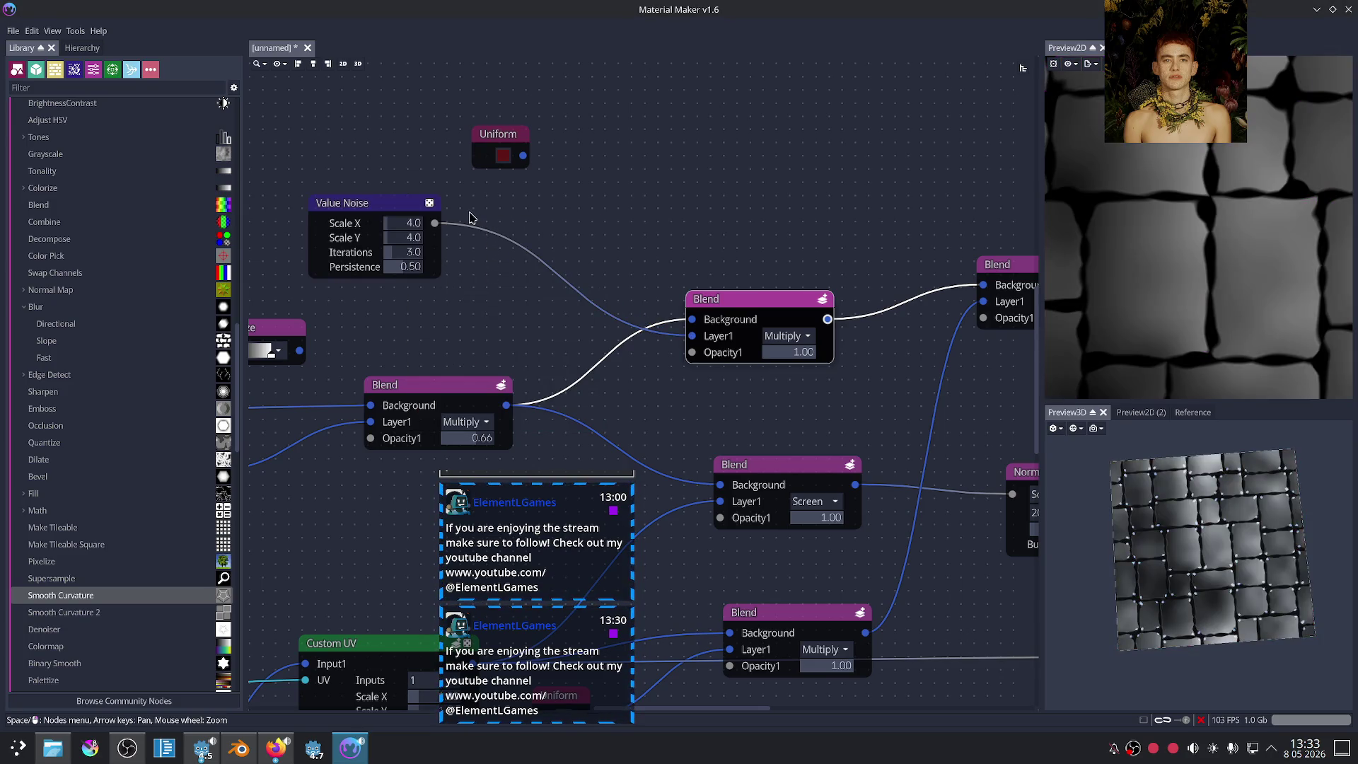
# Step: Insert a new Multiply Blend at full opacity that mixes the red Uniform colour into the chain
pyautogui.moveTo(743, 243)
pyautogui.mouseDown(button='middle')
pyautogui.moveTo(593, 248)
pyautogui.moveTo(584, 274)
pyautogui.moveTo(664, 307)
pyautogui.mouseUp(button='middle')
pyautogui.moveTo(664, 306); pyautogui.dragTo(589, 306)
pyautogui.moveTo(416, 154)
pyautogui.mouseDown()
pyautogui.moveTo(507, 163)
pyautogui.moveTo(514, 151)
pyautogui.moveTo(642, 174)
pyautogui.mouseUp()
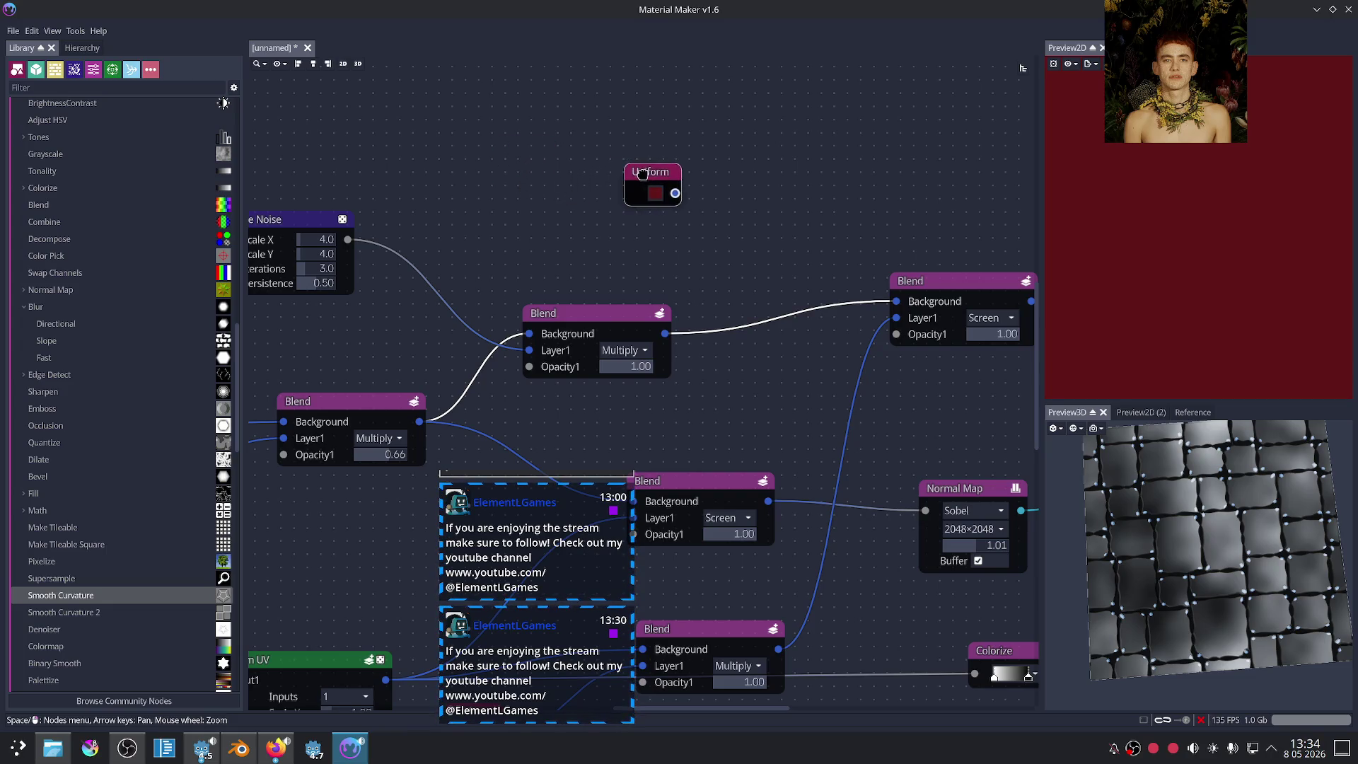
pyautogui.moveTo(665, 333); pyautogui.dragTo(803, 218)
pyautogui.click(858, 266)
pyautogui.moveTo(675, 193); pyautogui.dragTo(760, 234)
pyautogui.moveTo(866, 240)
pyautogui.mouseDown()
pyautogui.moveTo(801, 356)
pyautogui.moveTo(894, 302)
pyautogui.mouseUp()
pyautogui.moveTo(764, 342); pyautogui.dragTo(777, 316)
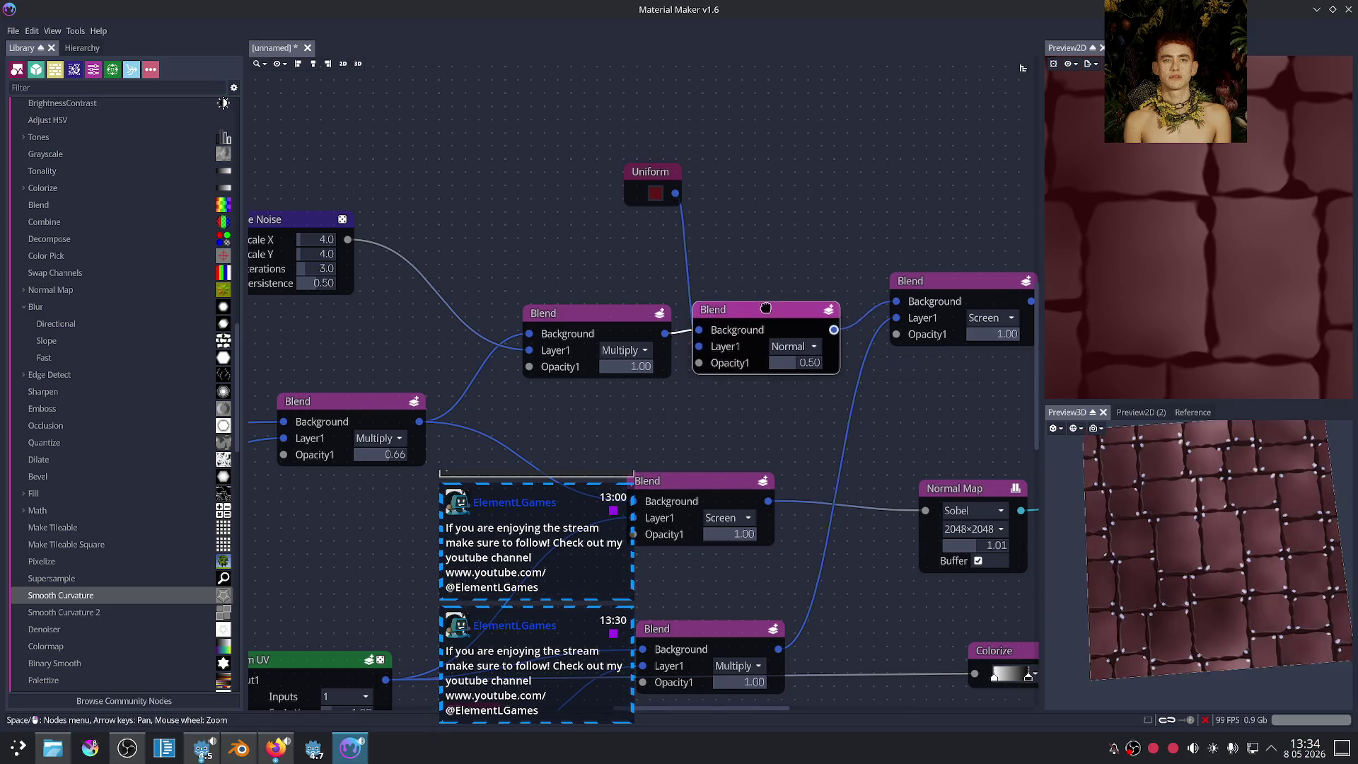
pyautogui.click(801, 340)
pyautogui.press('Escape')
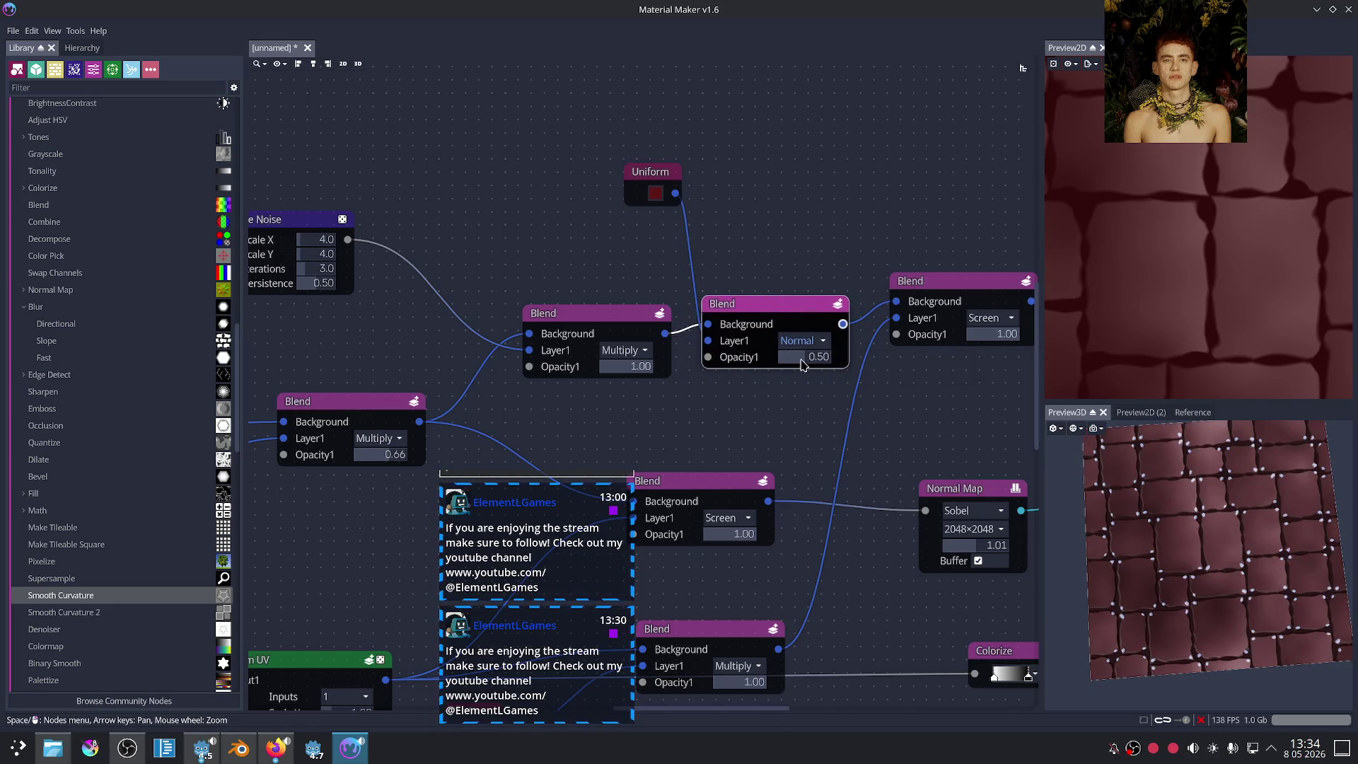
pyautogui.moveTo(803, 360); pyautogui.dragTo(862, 370)
# Step: Lower the noise Blend's opacity to 0.36
pyautogui.scroll(1, 617, 407)
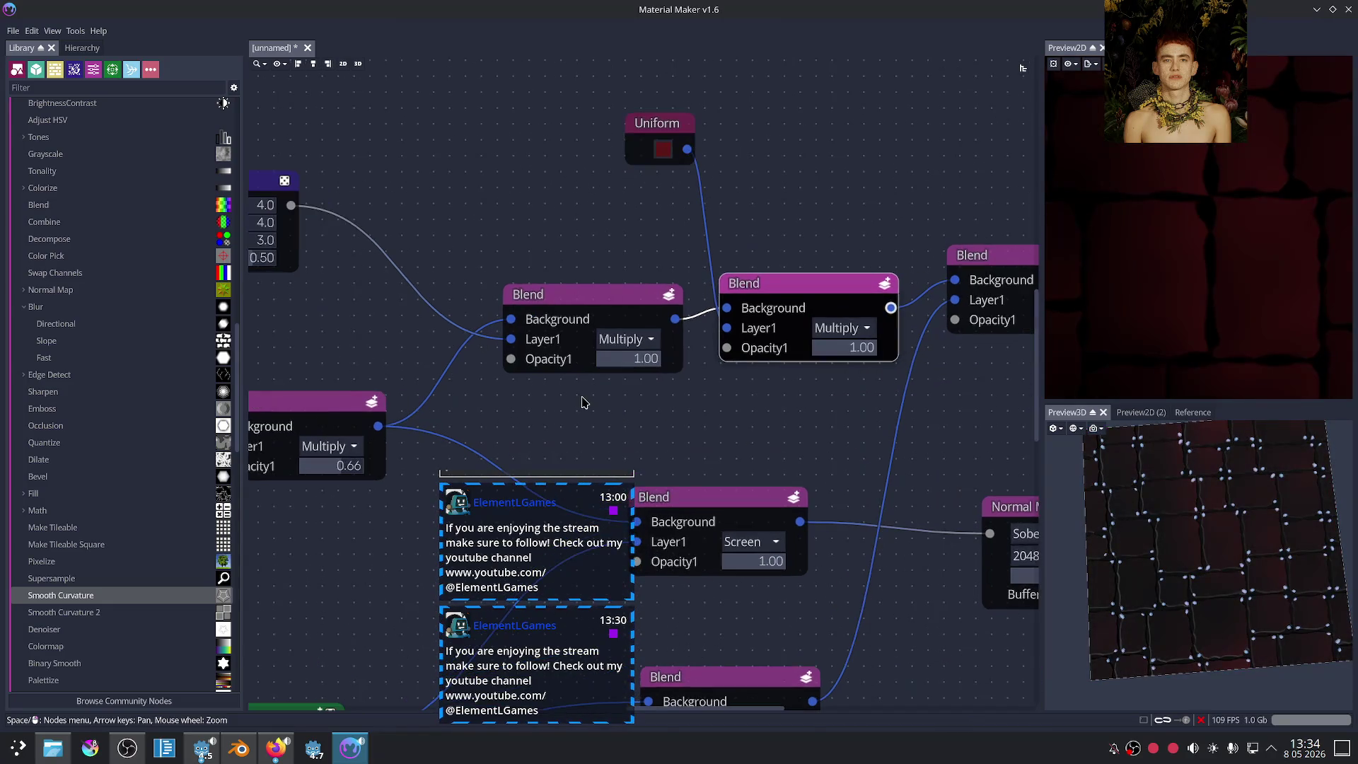
pyautogui.scroll(1, 617, 406)
pyautogui.scroll(2, 617, 407)
pyautogui.click(626, 276)
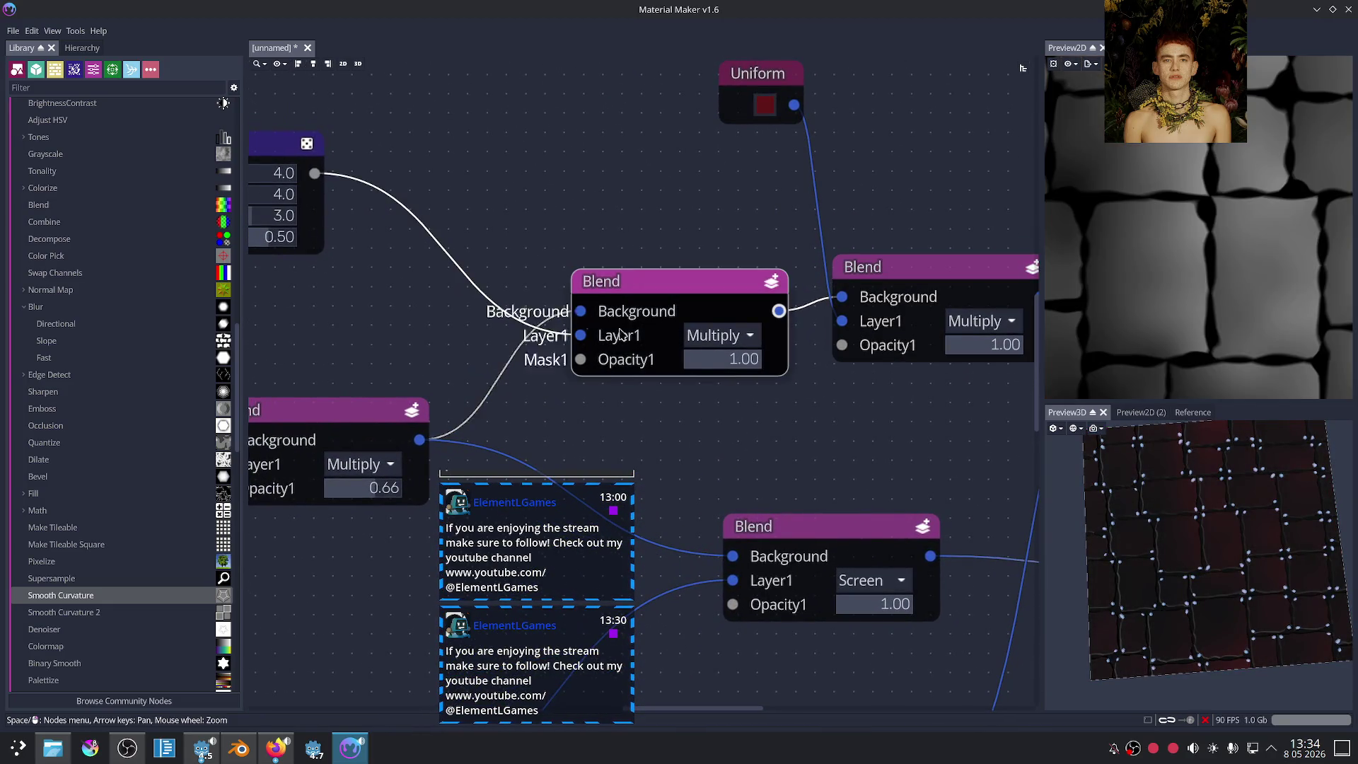
pyautogui.moveTo(749, 369)
pyautogui.mouseDown()
pyautogui.moveTo(703, 369)
pyautogui.moveTo(711, 360)
pyautogui.mouseUp()
pyautogui.scroll(-3, 495, 241)
pyautogui.click(364, 238)
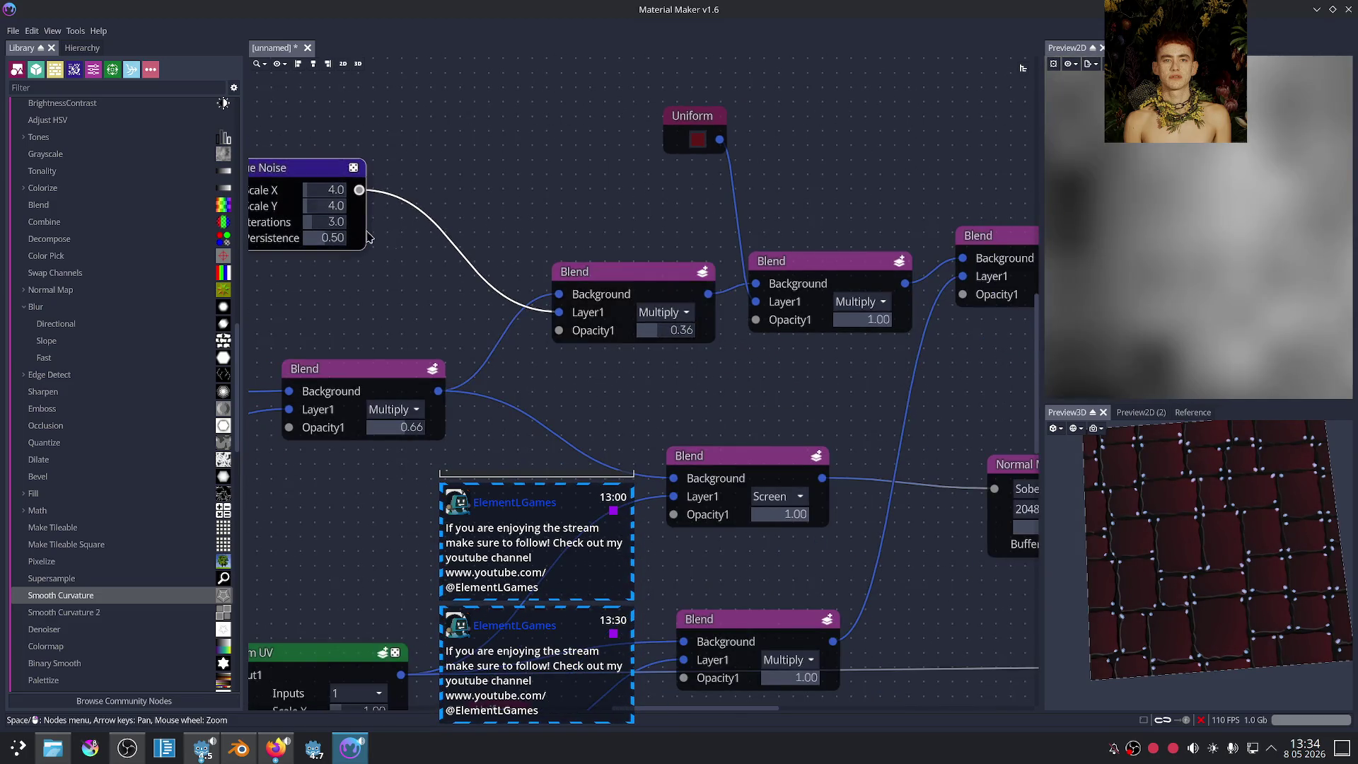
pyautogui.scroll(-2, 484, 294)
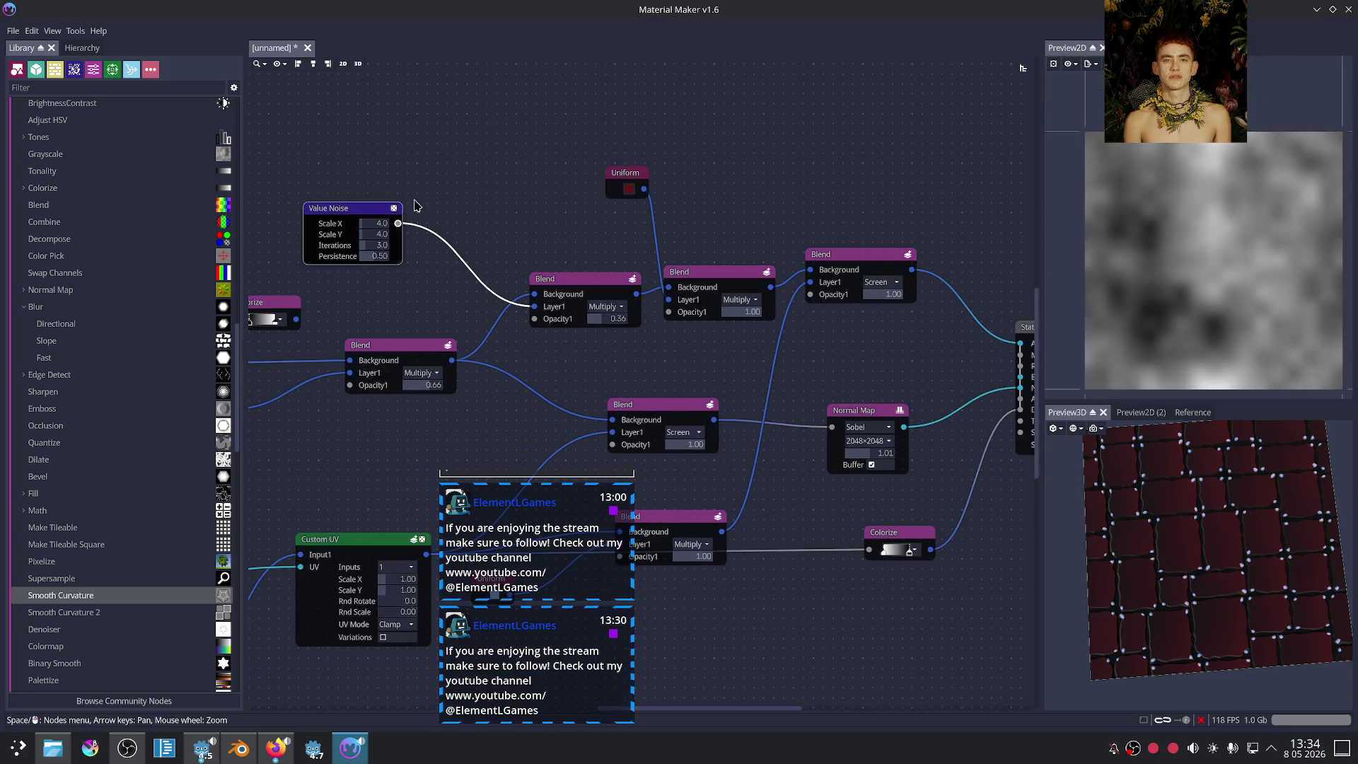
# Step: Set the Value Noise scale to 17×13 and its persistence to 1.00
pyautogui.moveTo(375, 225); pyautogui.dragTo(382, 242)
pyautogui.click(721, 287)
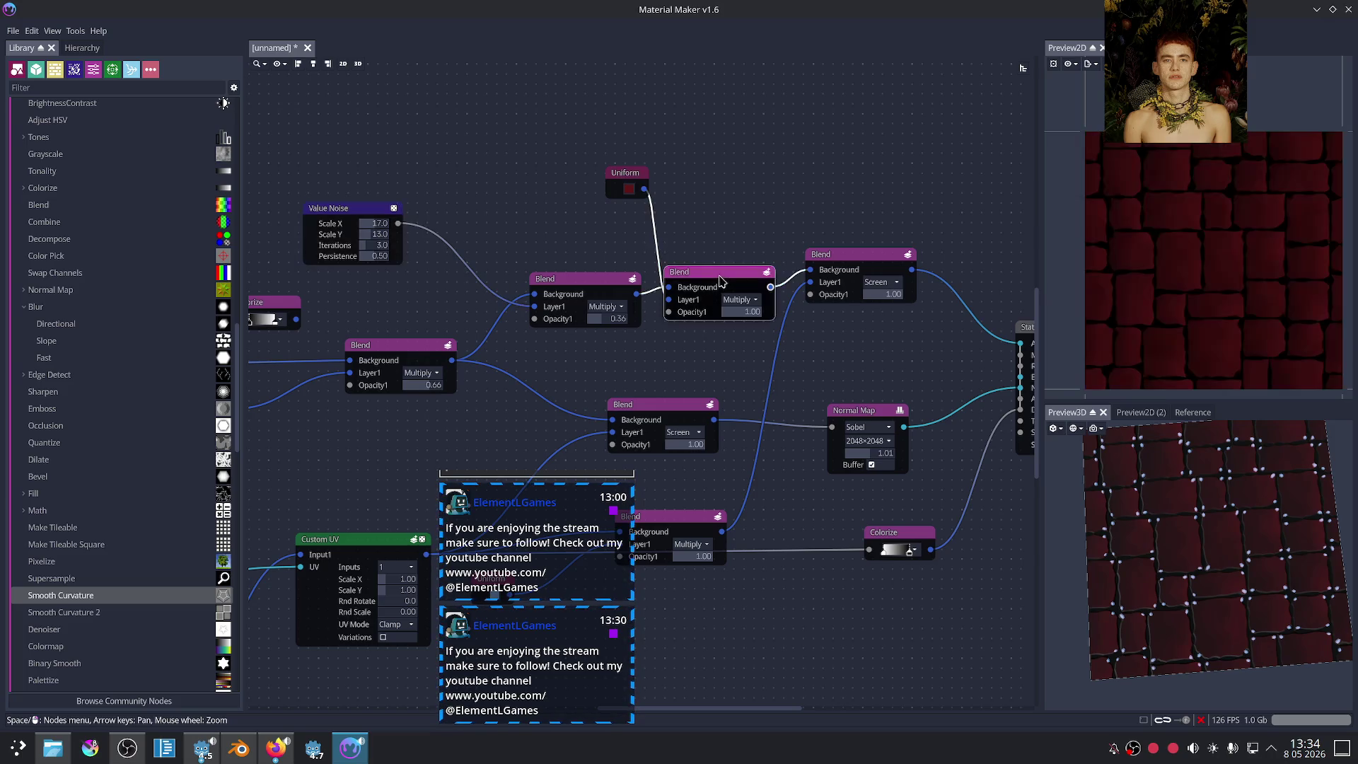
pyautogui.scroll(3, 1215, 570)
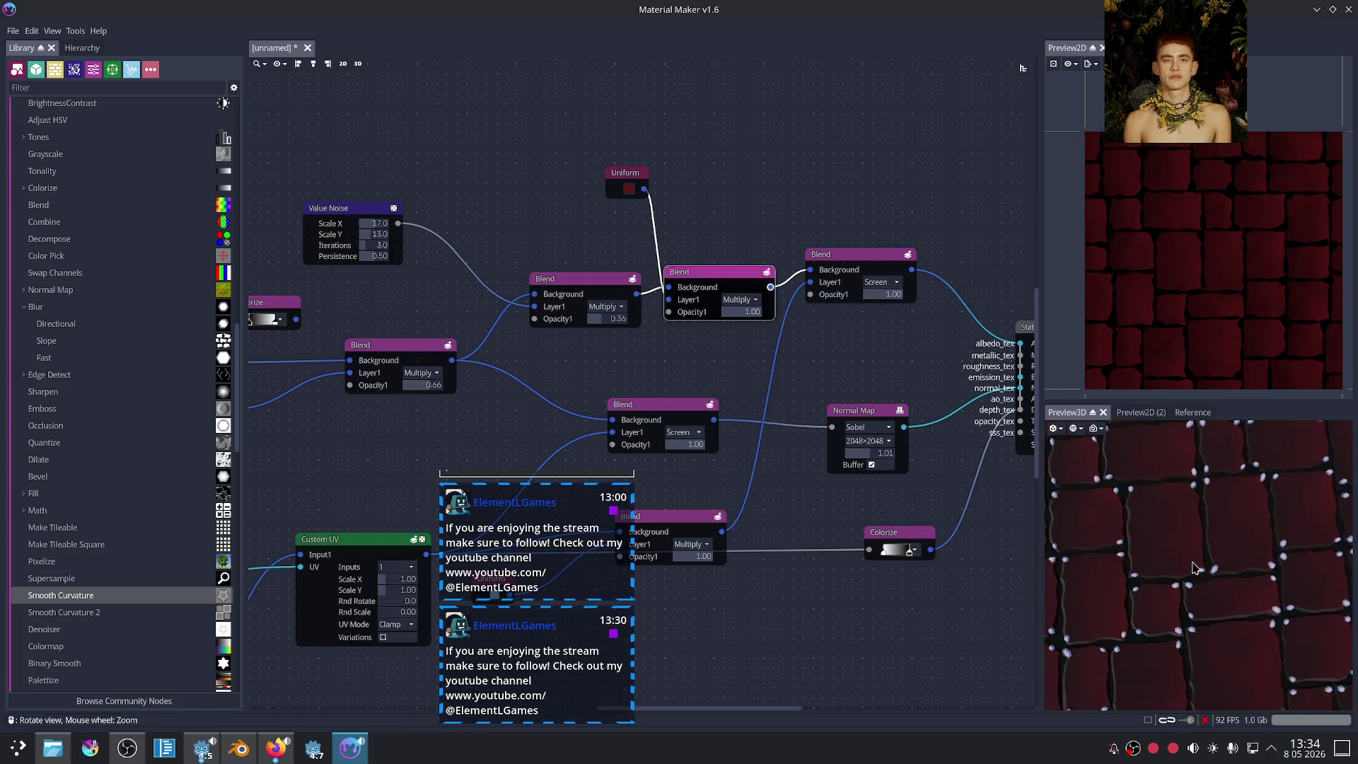
pyautogui.scroll(2, 1215, 570)
pyautogui.scroll(-3, 1215, 570)
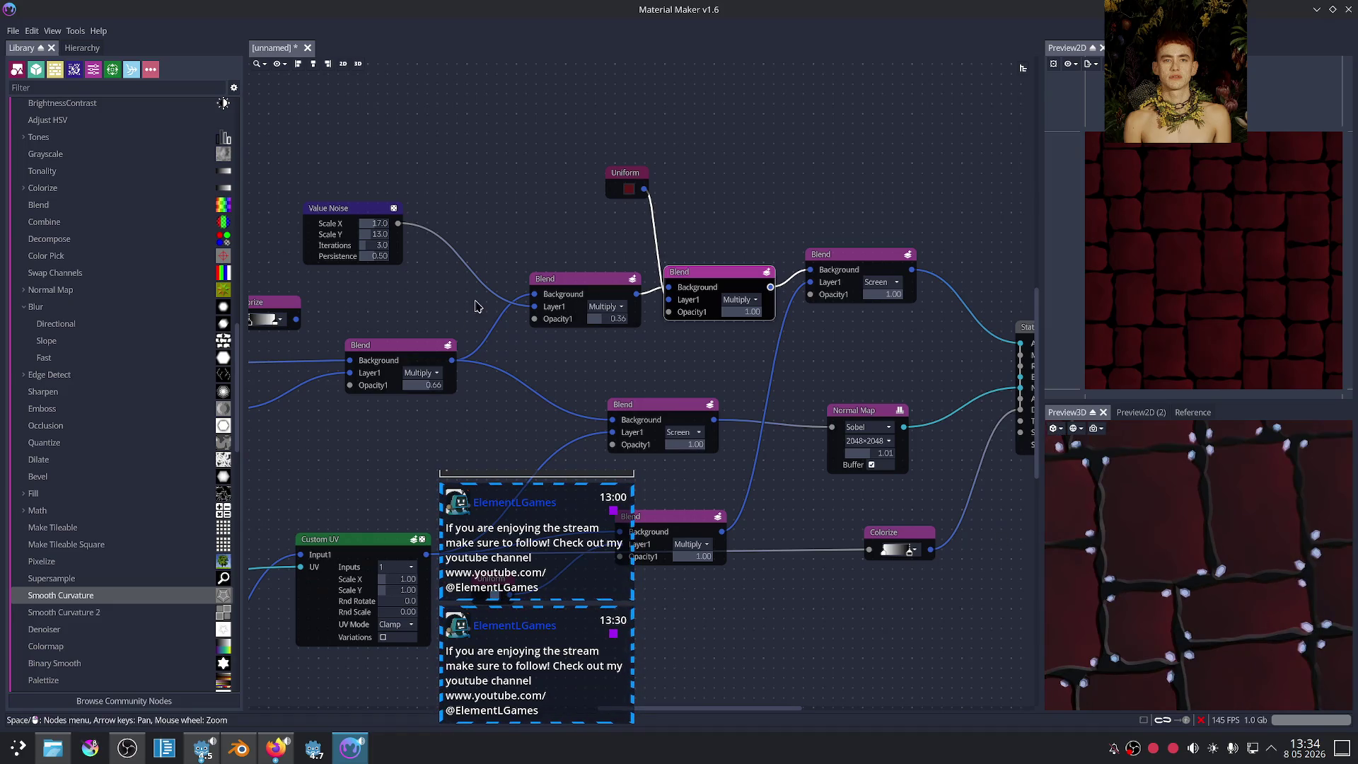
pyautogui.scroll(2, 375, 251)
pyautogui.scroll(4, 375, 251)
pyautogui.click(344, 177)
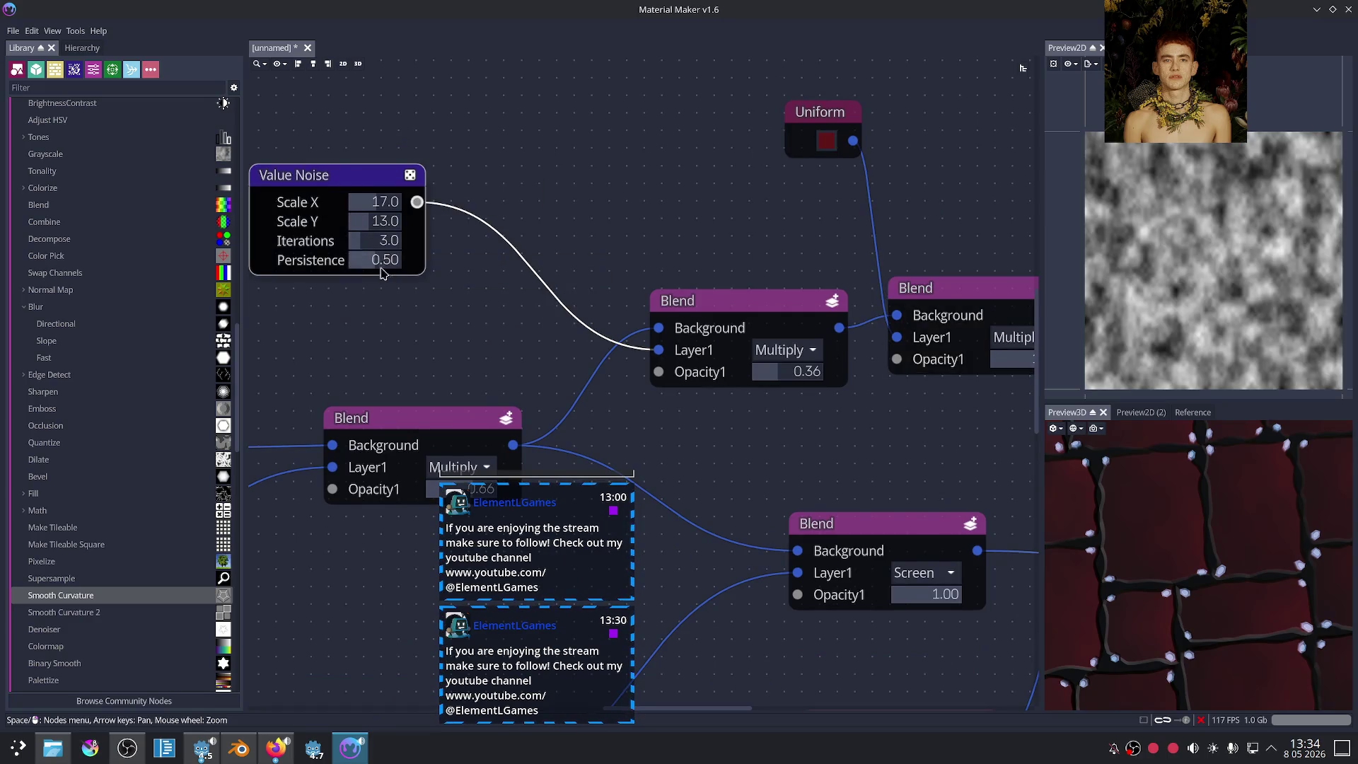
pyautogui.moveTo(396, 241)
pyautogui.mouseDown()
pyautogui.moveTo(346, 246)
pyautogui.moveTo(401, 266)
pyautogui.mouseUp()
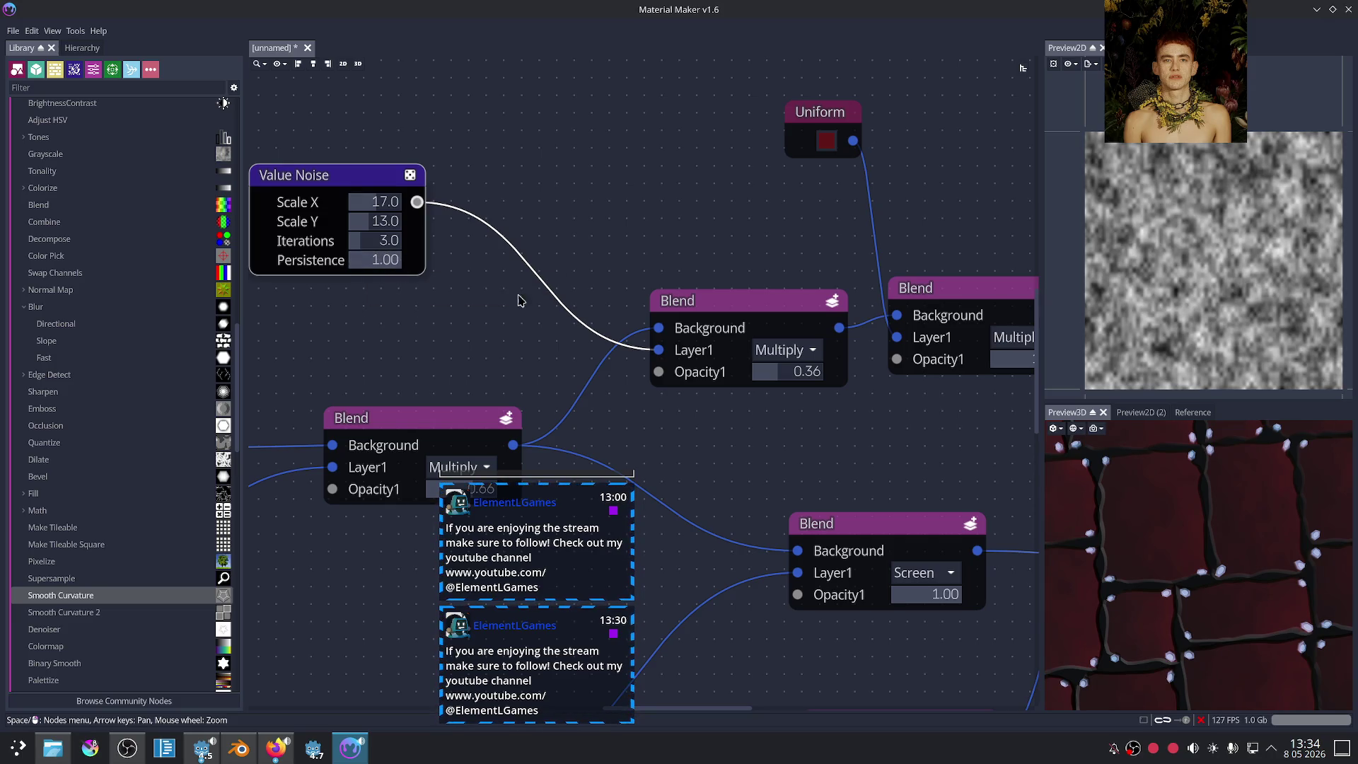
pyautogui.scroll(-5, 1218, 555)
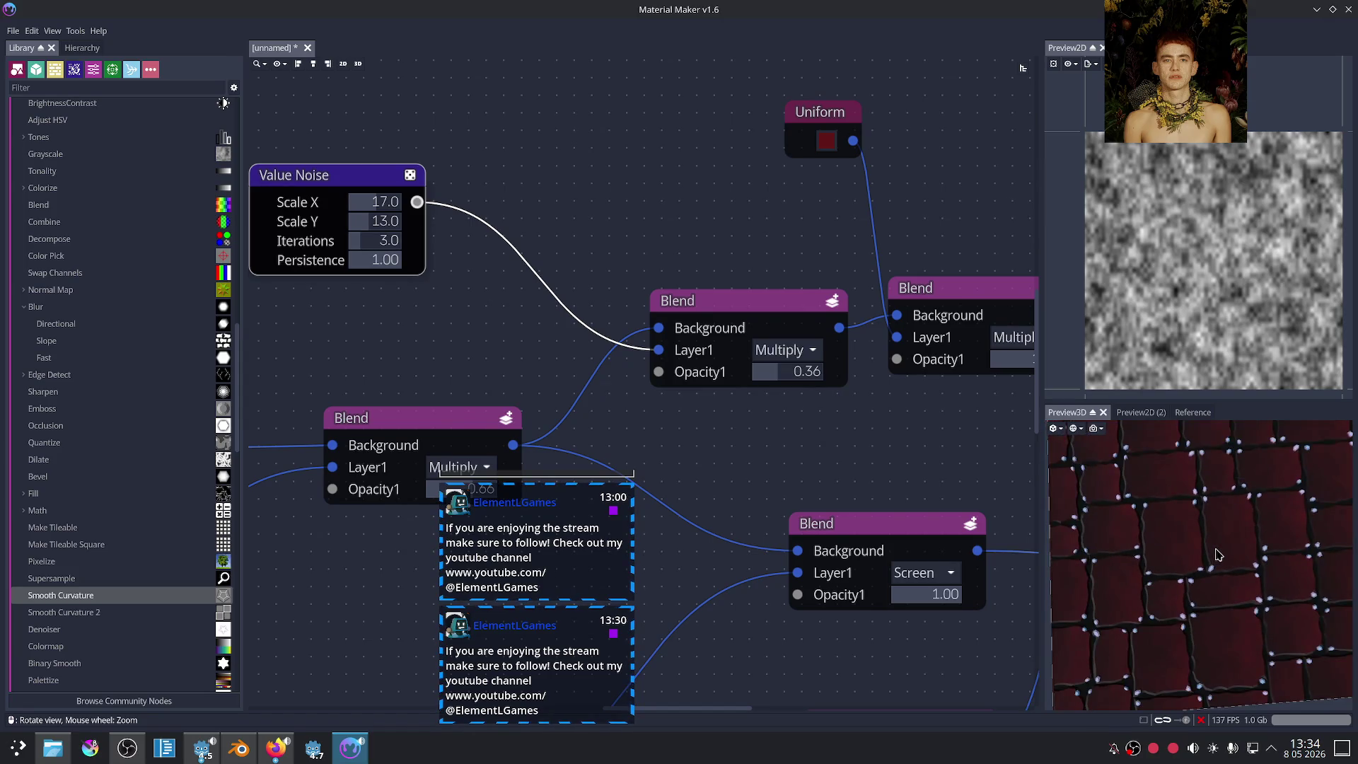
# Step: Pick a brighter, more saturated base red and inspect the tiled material in the 3D preview
pyautogui.click(821, 142)
pyautogui.moveTo(858, 221); pyautogui.dragTo(870, 209)
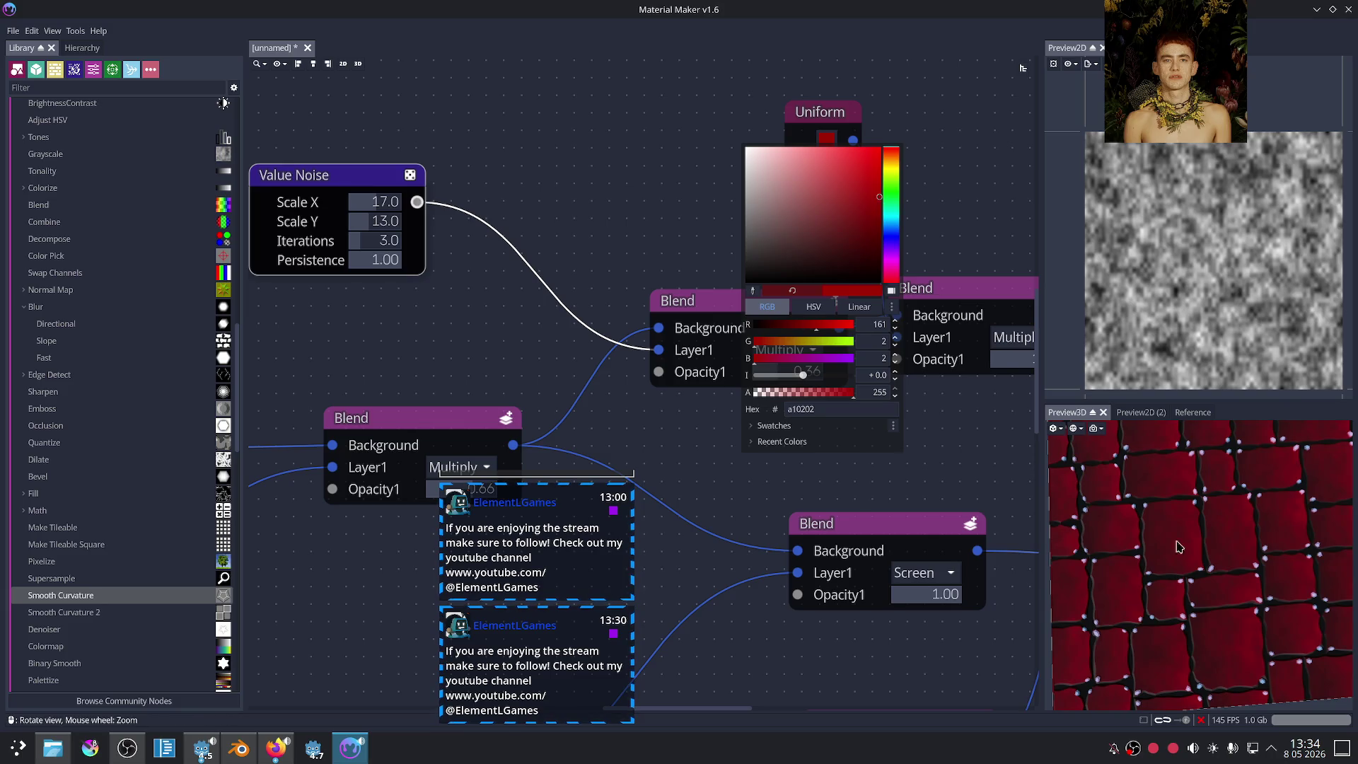
pyautogui.click(814, 481)
pyautogui.scroll(-3, 776, 408)
pyautogui.moveTo(776, 409); pyautogui.dragTo(599, 342, button='middle')
pyautogui.moveTo(1160, 552); pyautogui.dragTo(1214, 553)
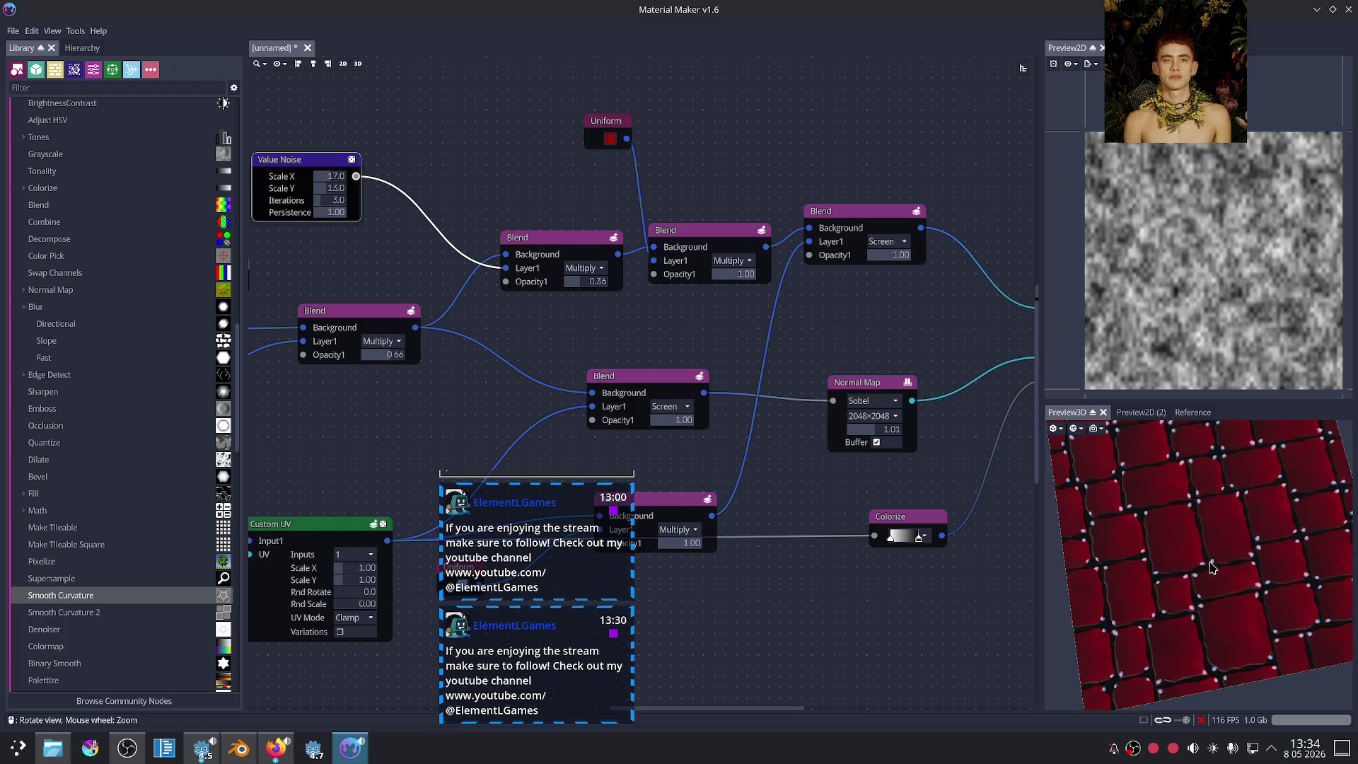
pyautogui.scroll(-2, 1214, 553)
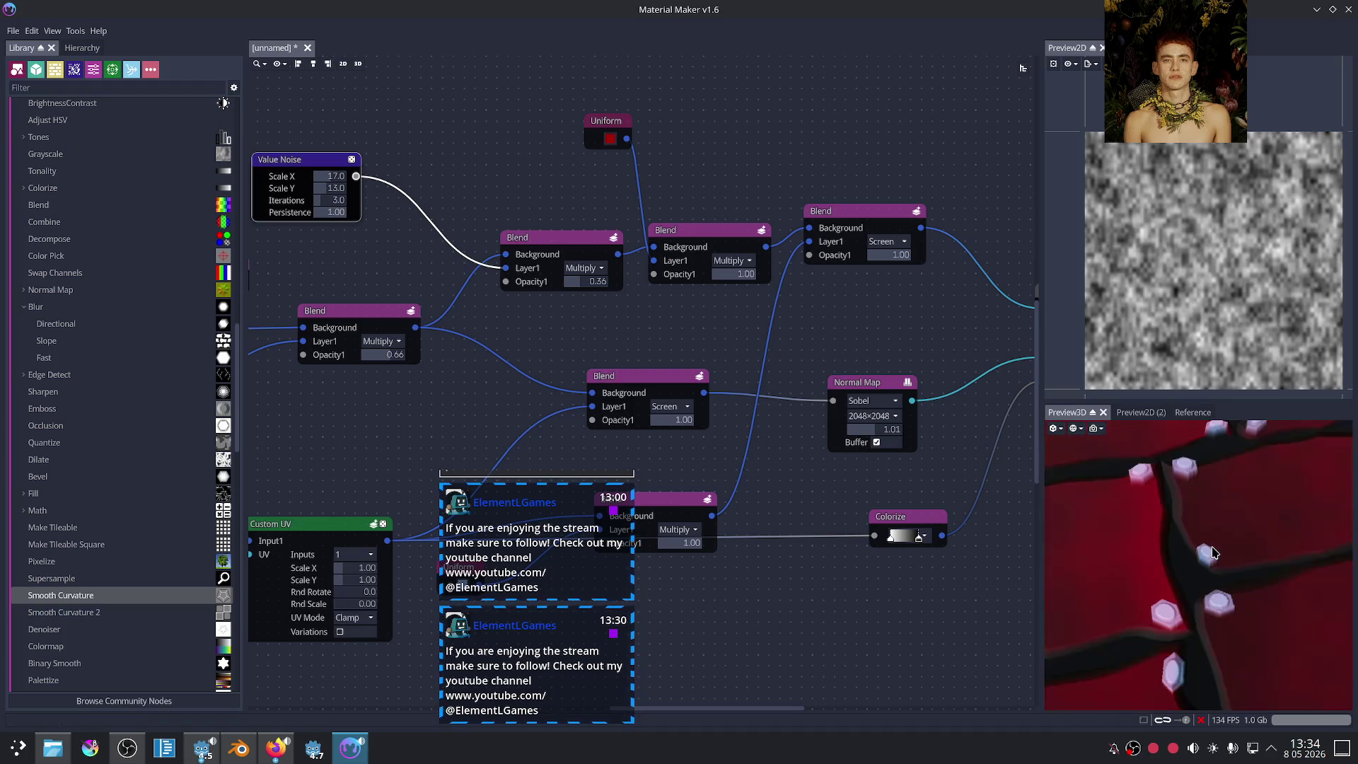
pyautogui.moveTo(1214, 552); pyautogui.dragTo(1260, 550)
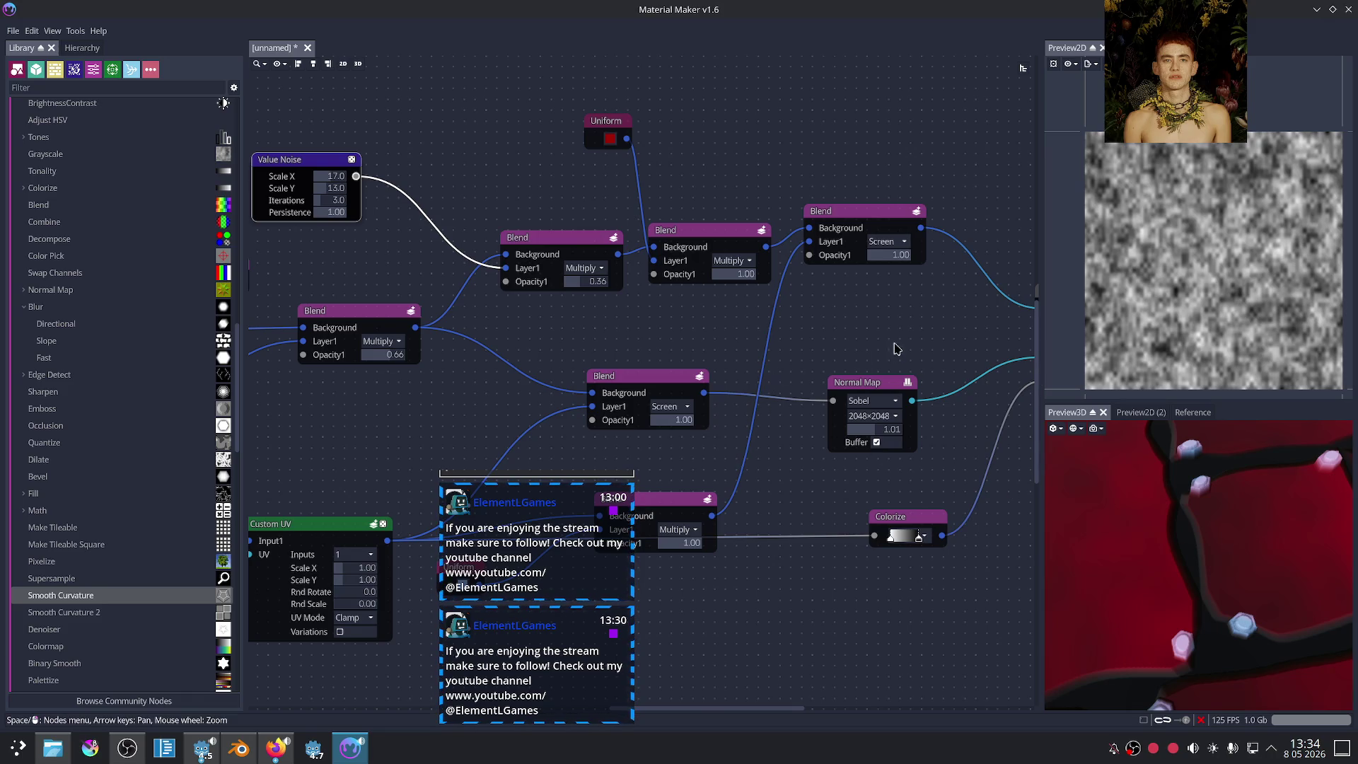
pyautogui.moveTo(895, 348); pyautogui.dragTo(700, 306, button='middle')
pyautogui.scroll(-1, 715, 304)
pyautogui.scroll(-1, 713, 311)
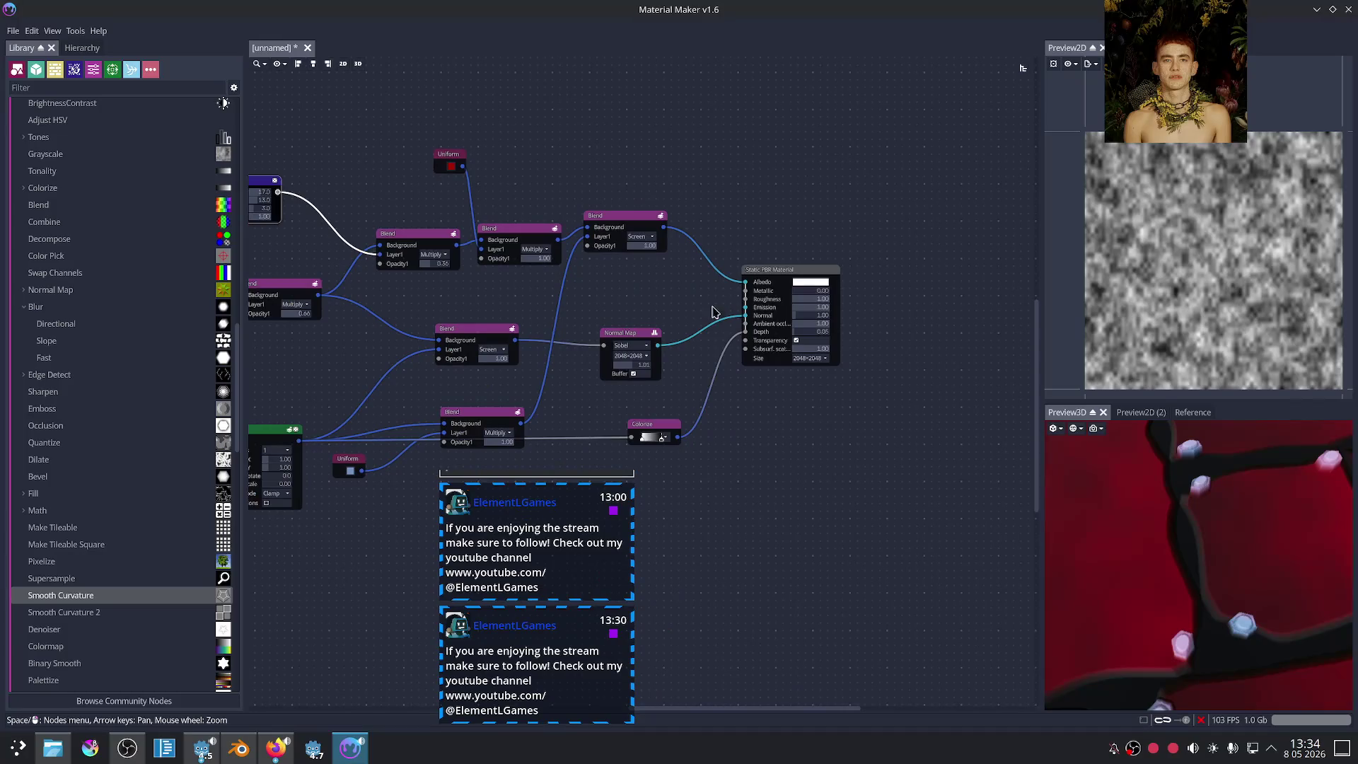
pyautogui.scroll(-5, 1253, 509)
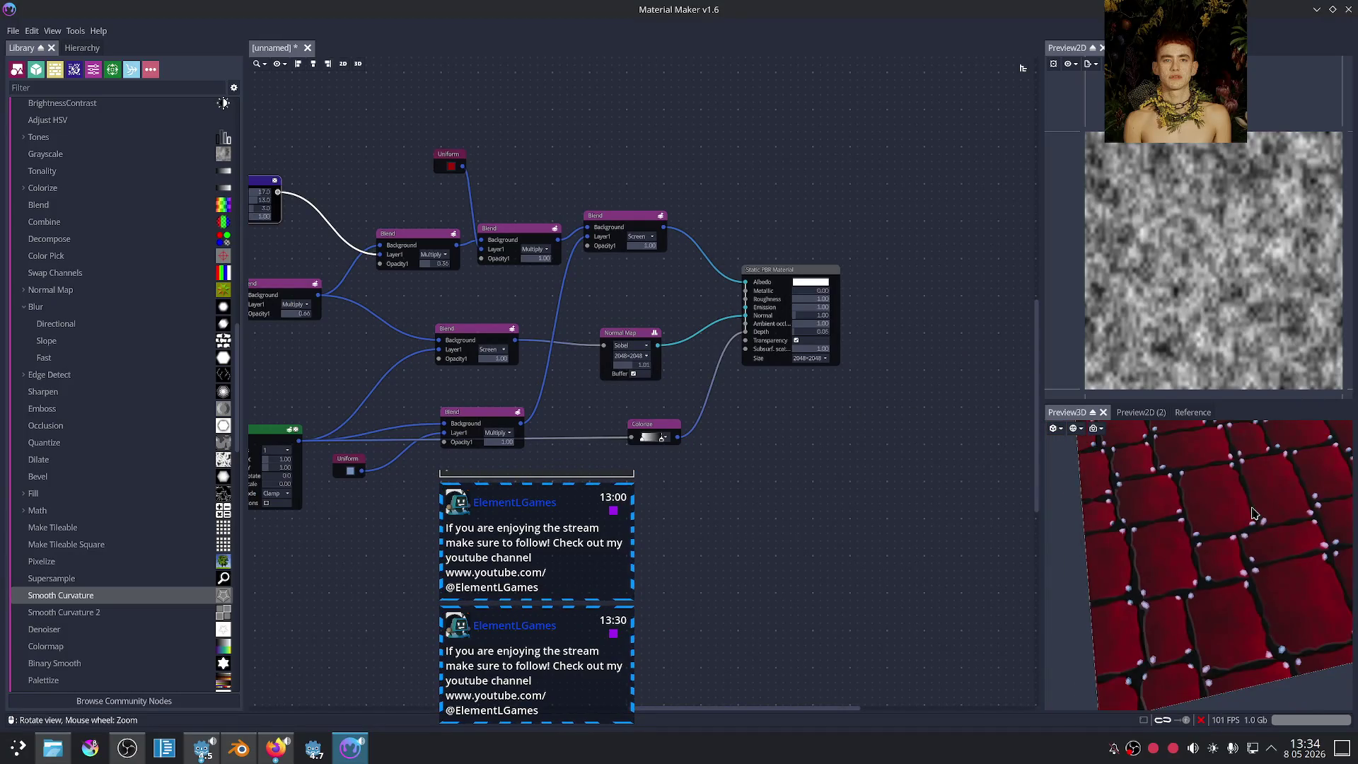
pyautogui.moveTo(1254, 515); pyautogui.dragTo(1210, 520)
pyautogui.scroll(3, 1220, 517)
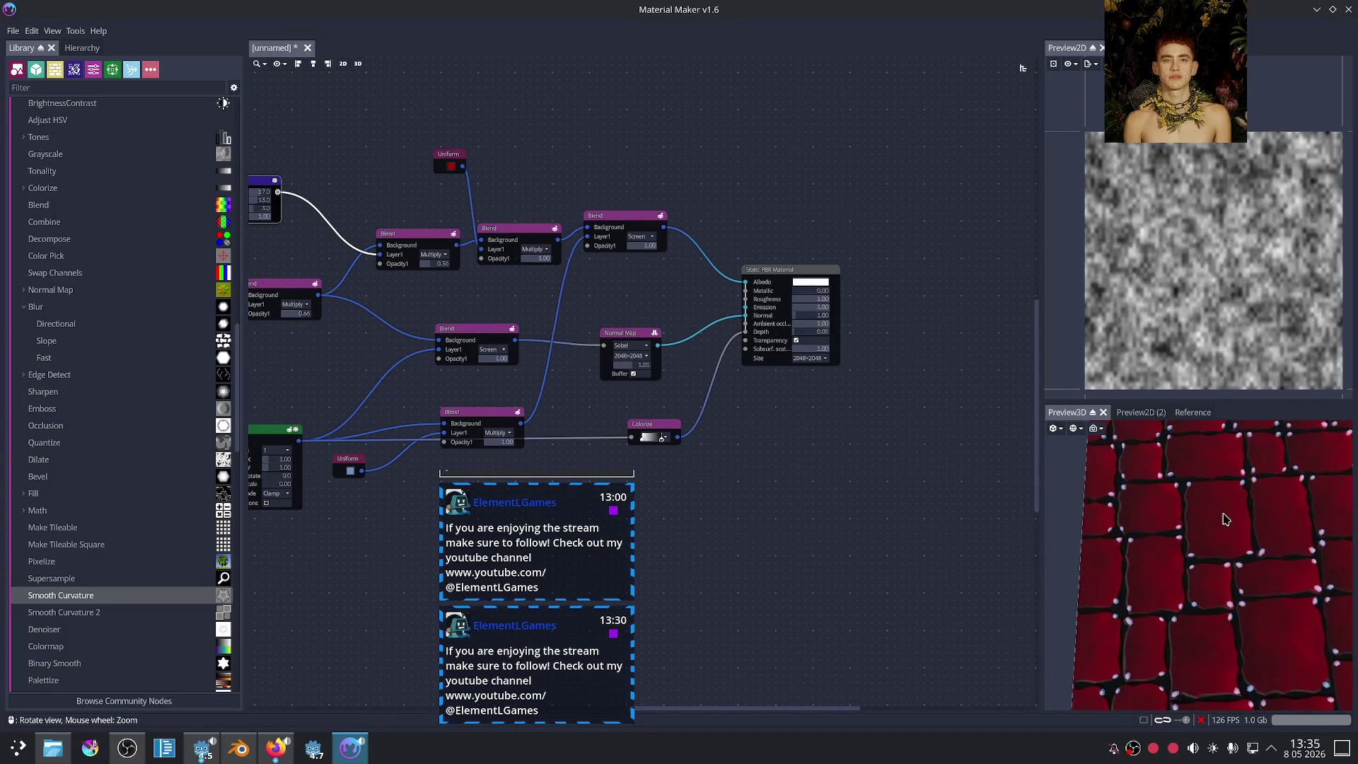
pyautogui.scroll(3, 1245, 523)
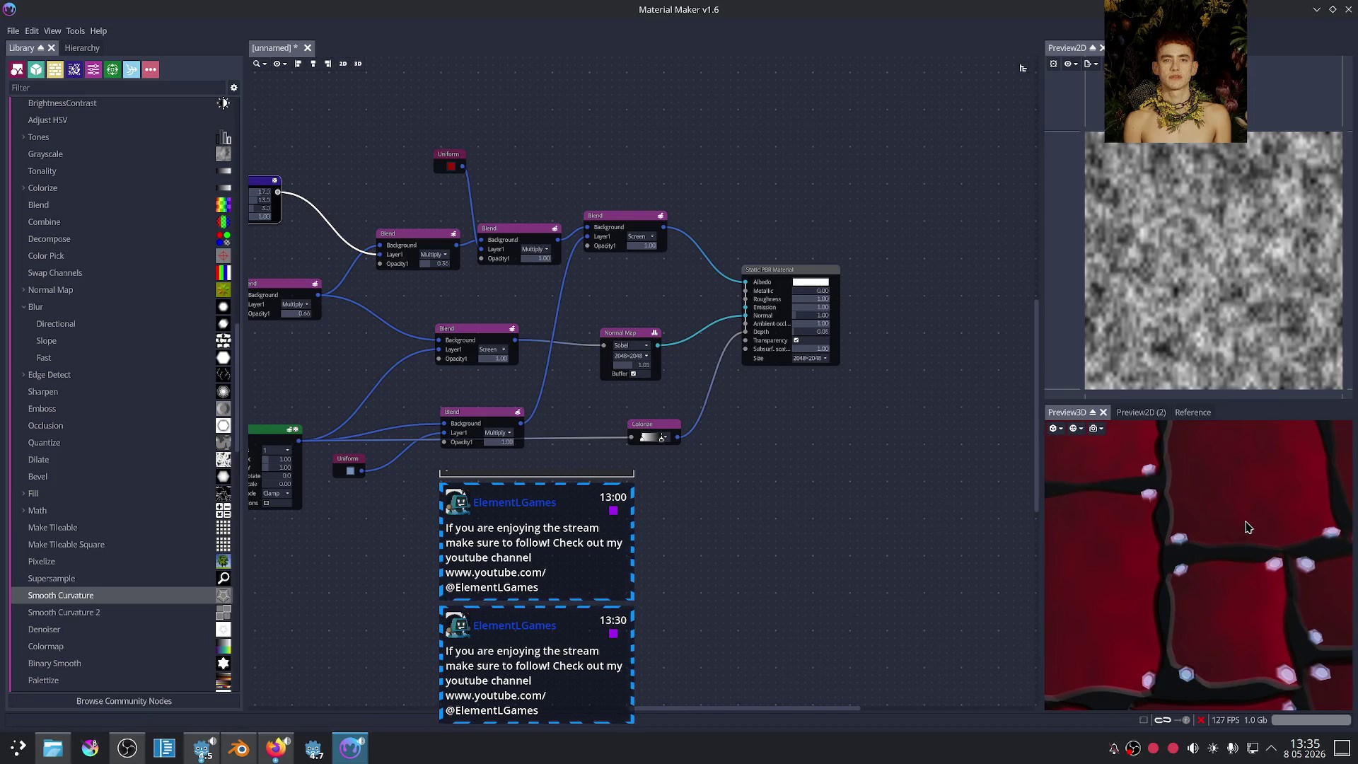
pyautogui.moveTo(1245, 525); pyautogui.dragTo(1201, 506)
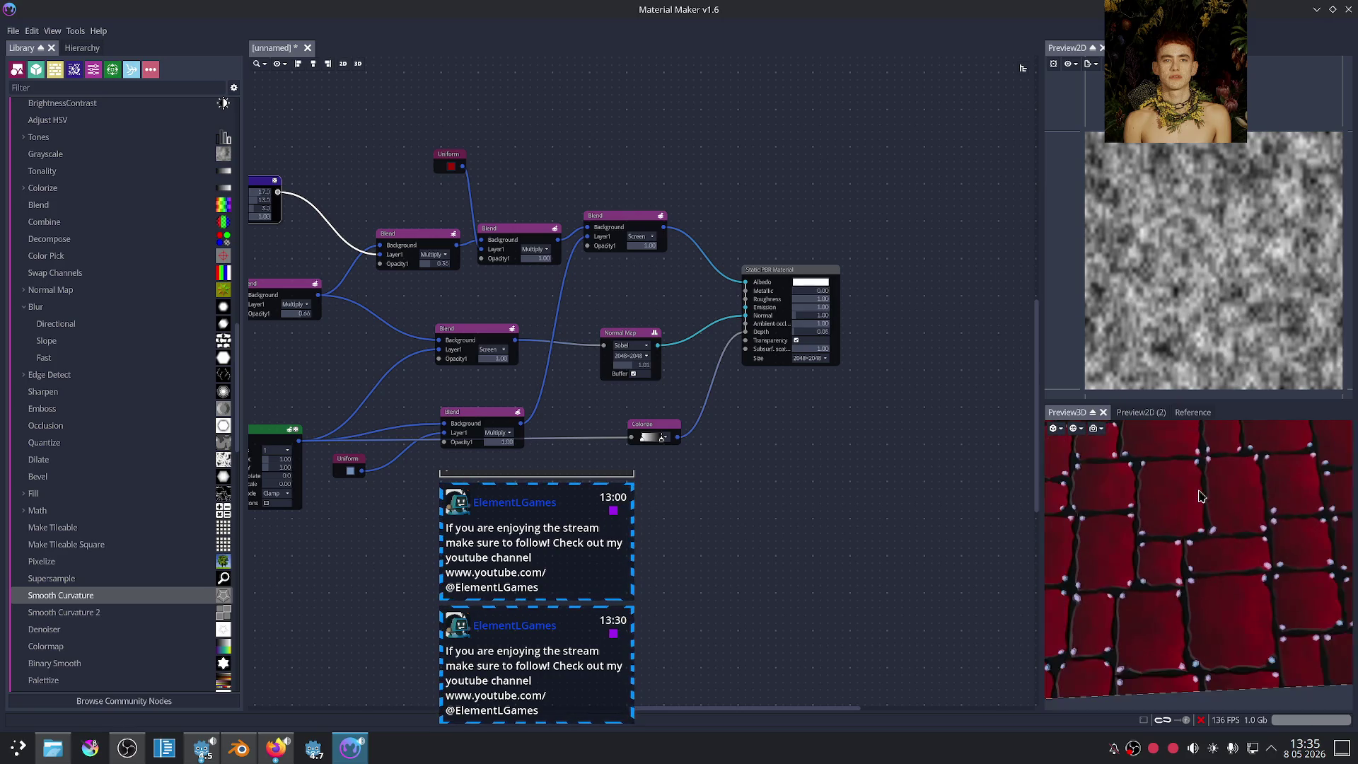
# Step: Check the orc tank reference images and switch to the Blender tank scene
pyautogui.click(275, 751)
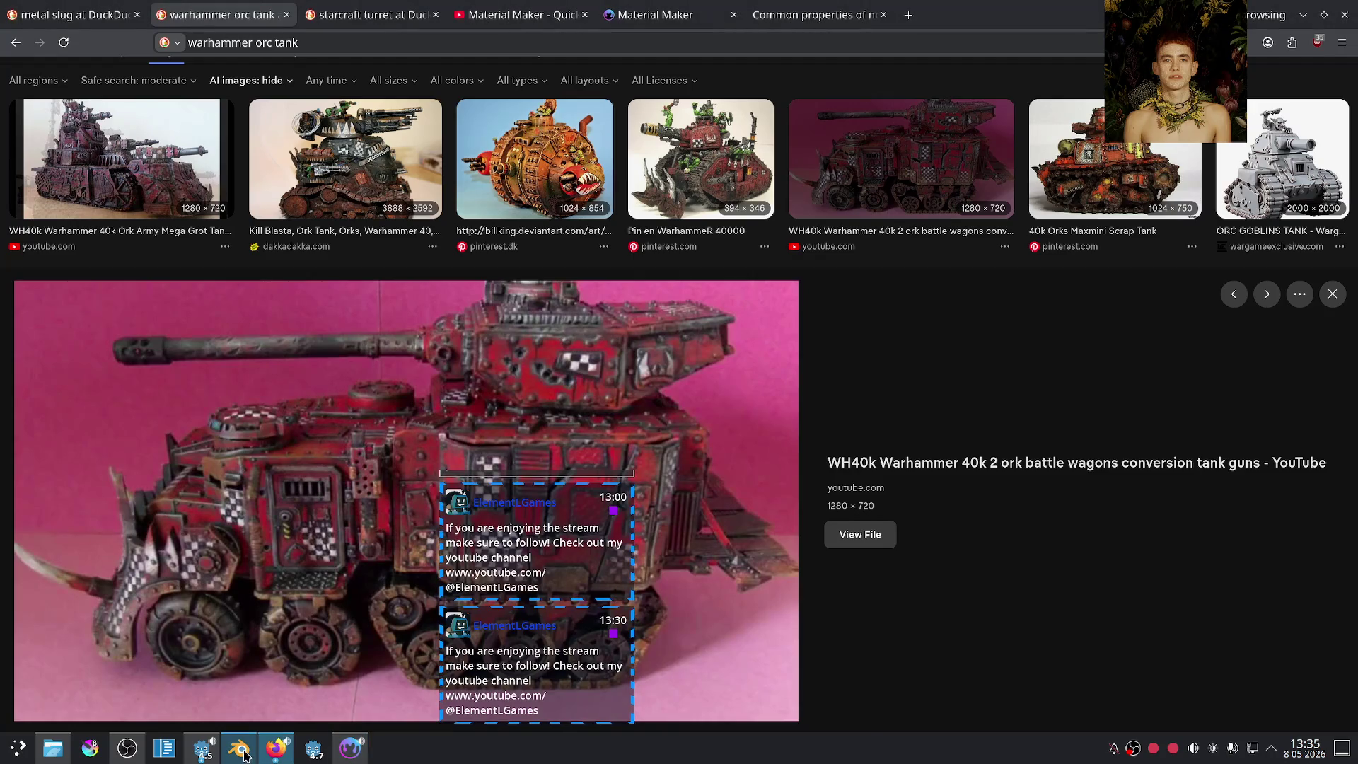
pyautogui.click(241, 751)
pyautogui.scroll(-2, 842, 489)
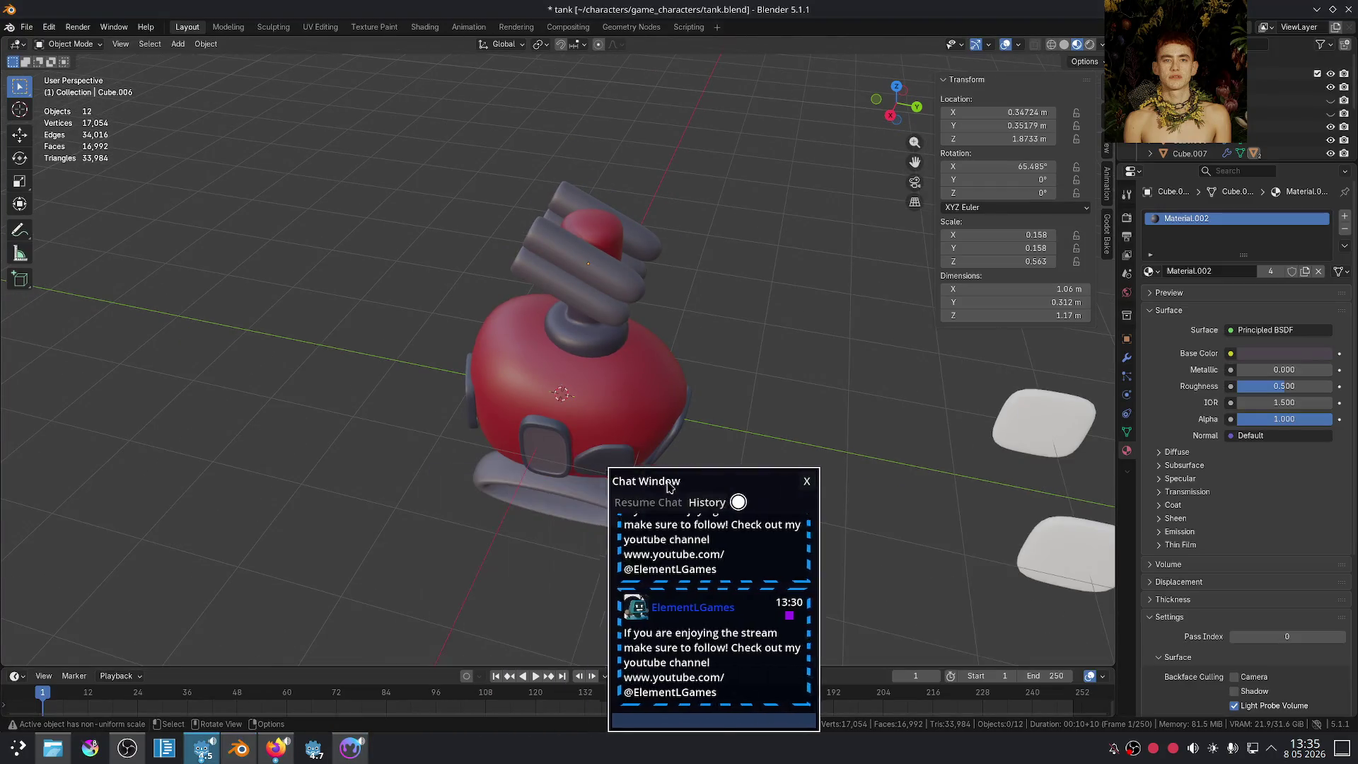
# Step: Select the turret ring and top, try rotating the top around Z, then undo it
pyautogui.click(593, 334)
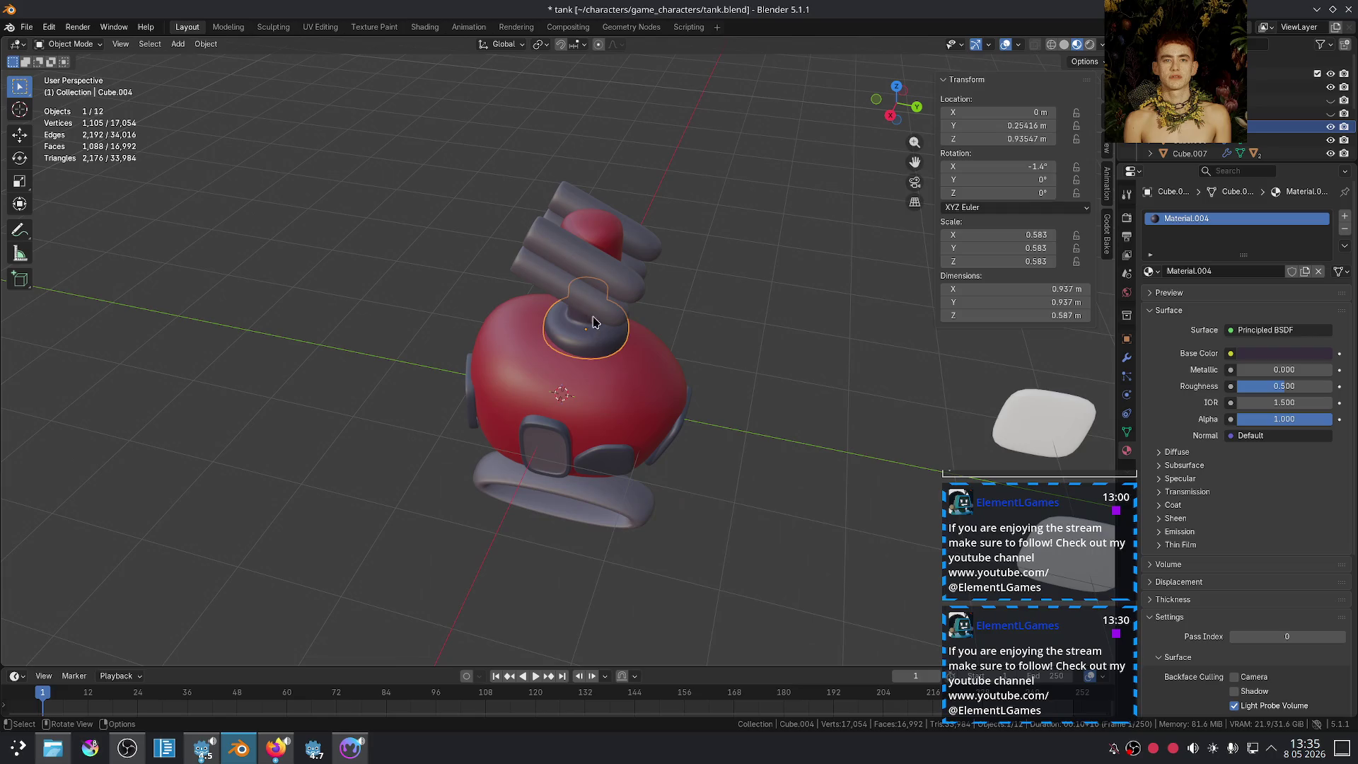
pyautogui.click(618, 242)
pyautogui.moveTo(618, 243); pyautogui.dragTo(672, 257, button='middle')
pyautogui.press('r')
pyautogui.press('z')
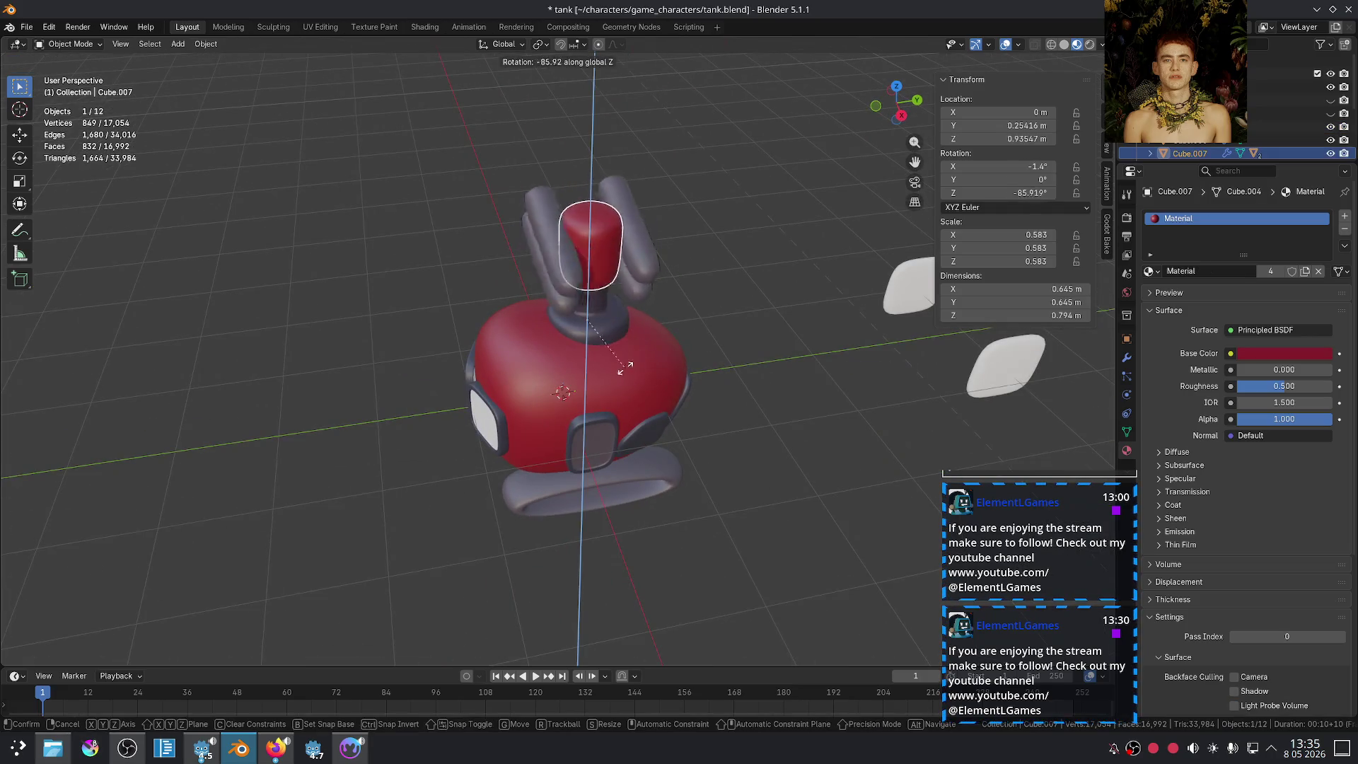
pyautogui.click(602, 371)
pyautogui.hotkey('ctrl', 'z')
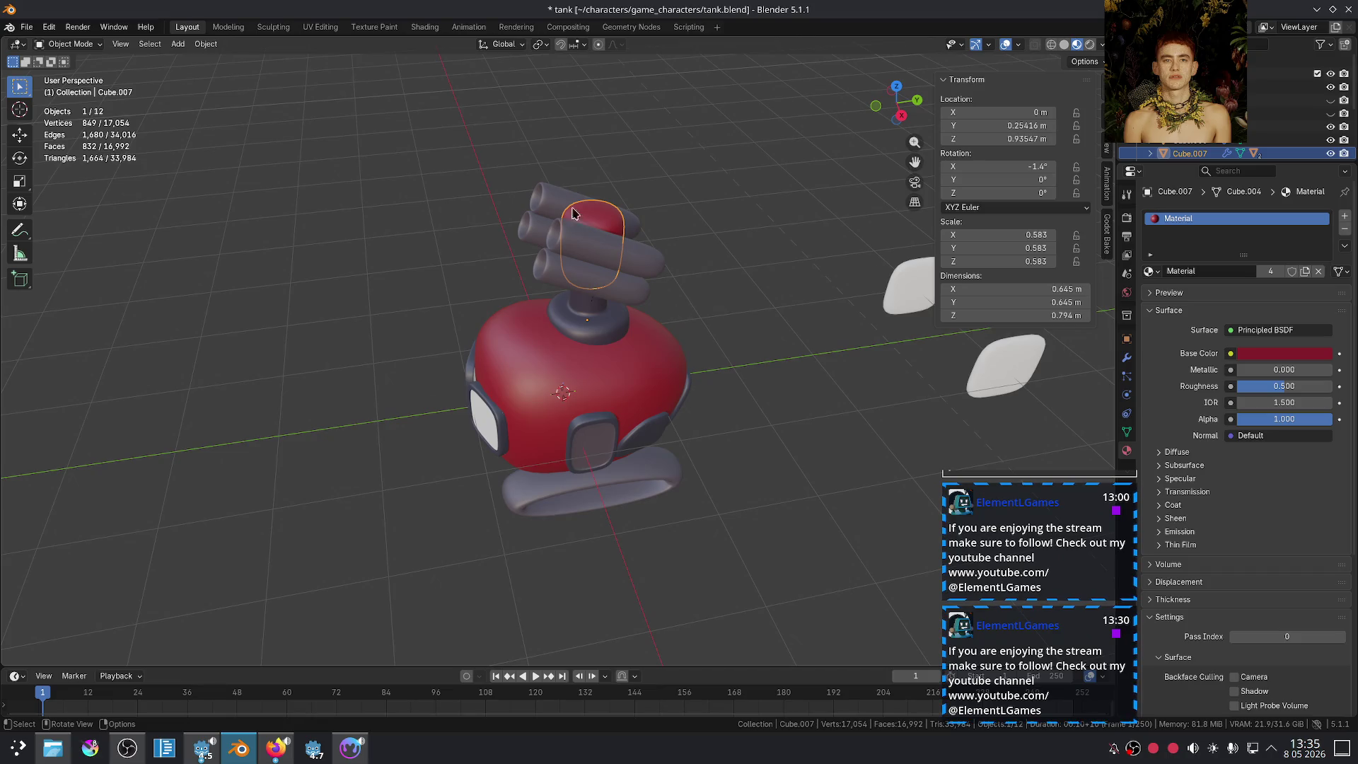
# Step: Move the whole four-barrelled turret assembly about 3 m along X, off the body
pyautogui.moveTo(623, 246); pyautogui.dragTo(631, 316)
pyautogui.keyDown('shift'); pyautogui.moveTo(557, 197); pyautogui.dragTo(623, 311); pyautogui.keyUp('shift')
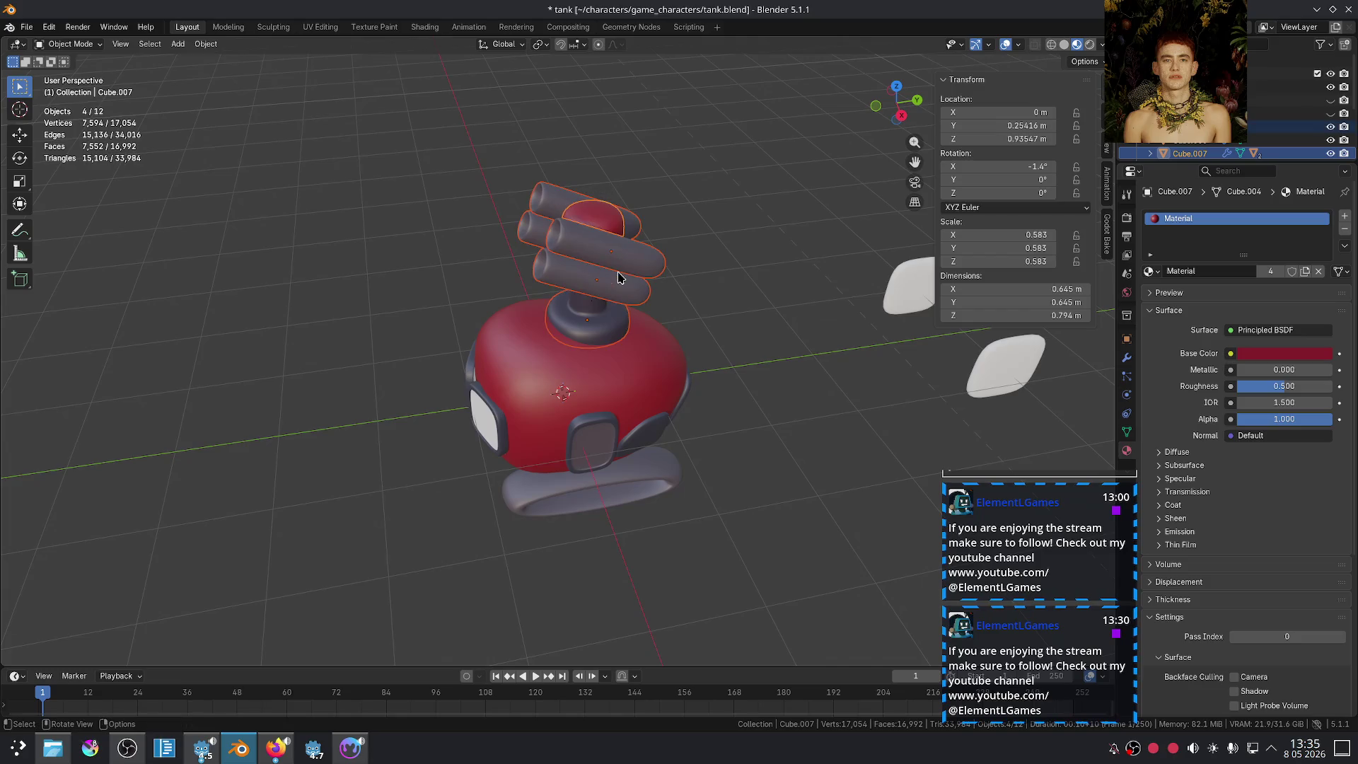
pyautogui.press('g')
pyautogui.press('x')
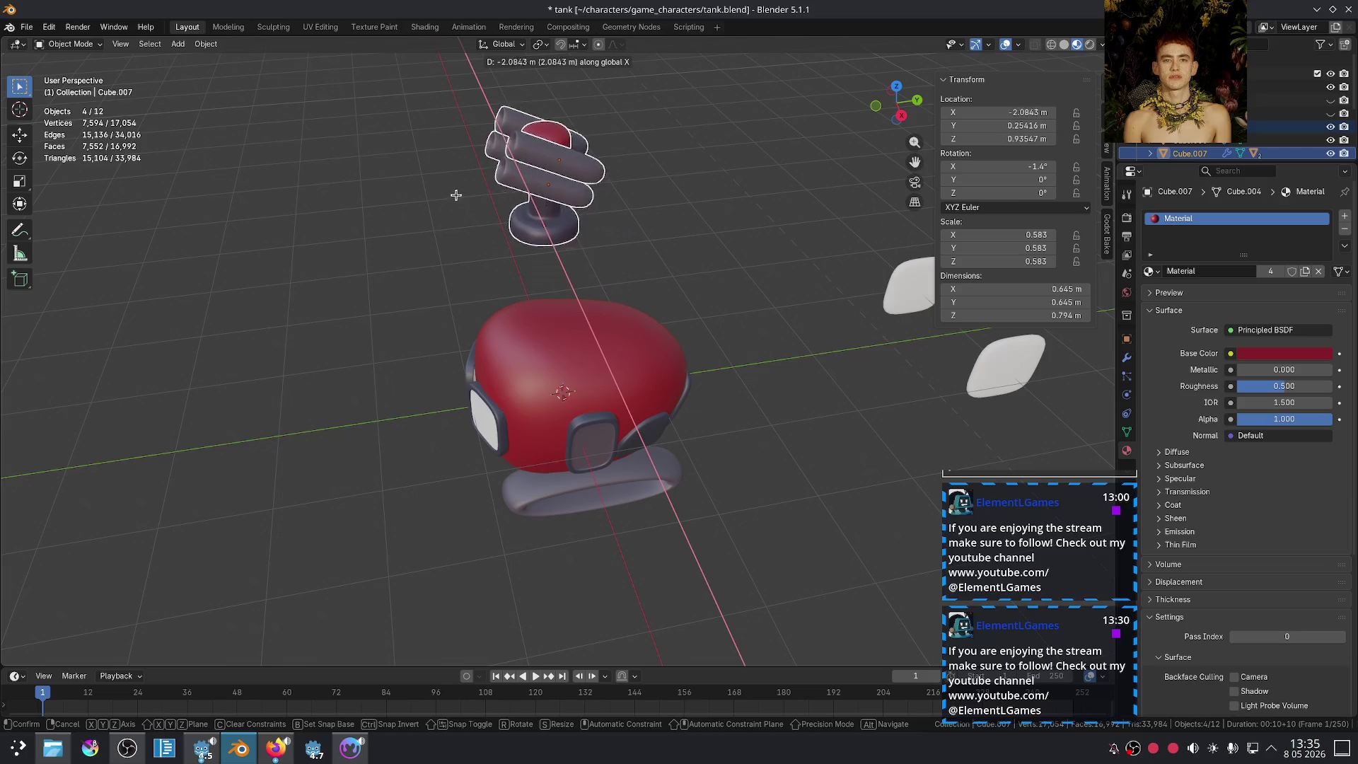
pyautogui.click(418, 182)
pyautogui.click(752, 270)
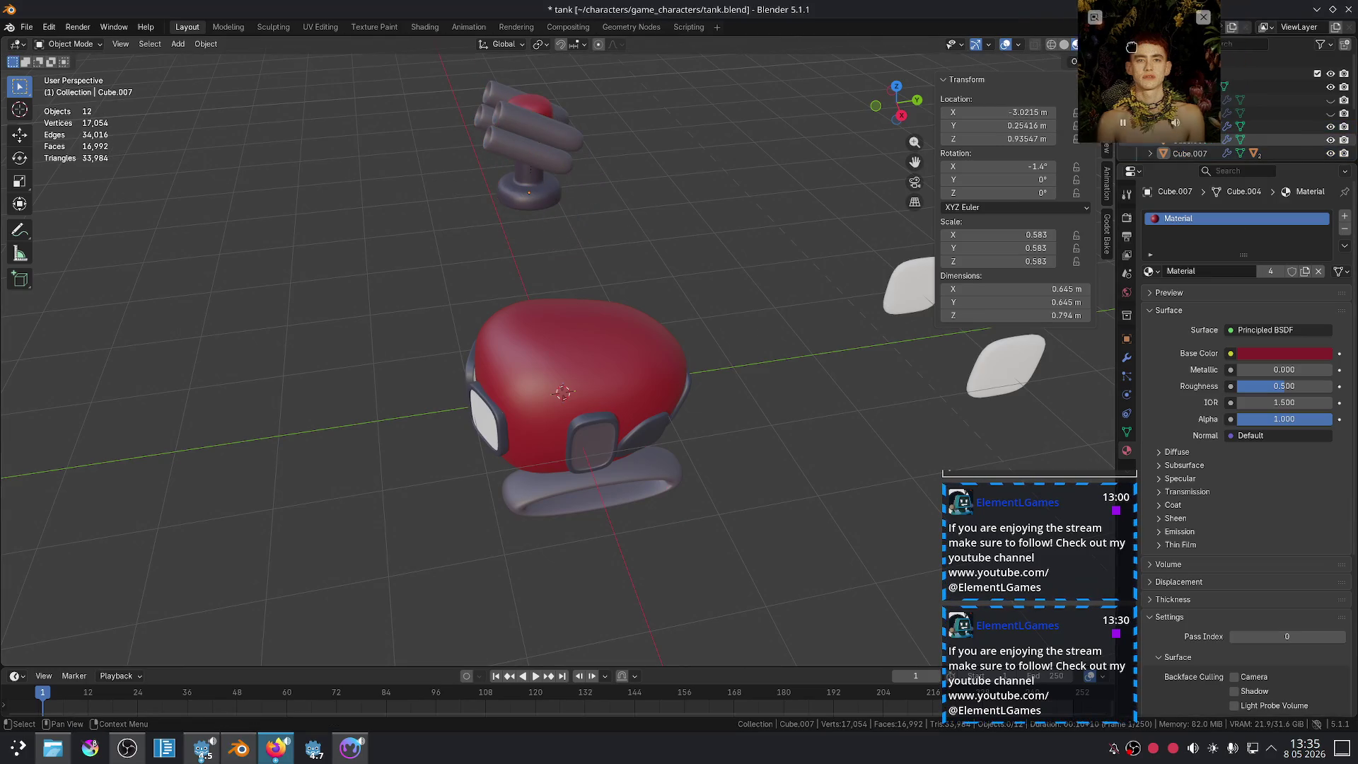
# Step: Unhide the twin exhaust tubes, nudge them along Z, and assign the dark Material.004
pyautogui.click(1331, 114)
pyautogui.click(679, 266)
pyautogui.press('g')
pyautogui.press('z')
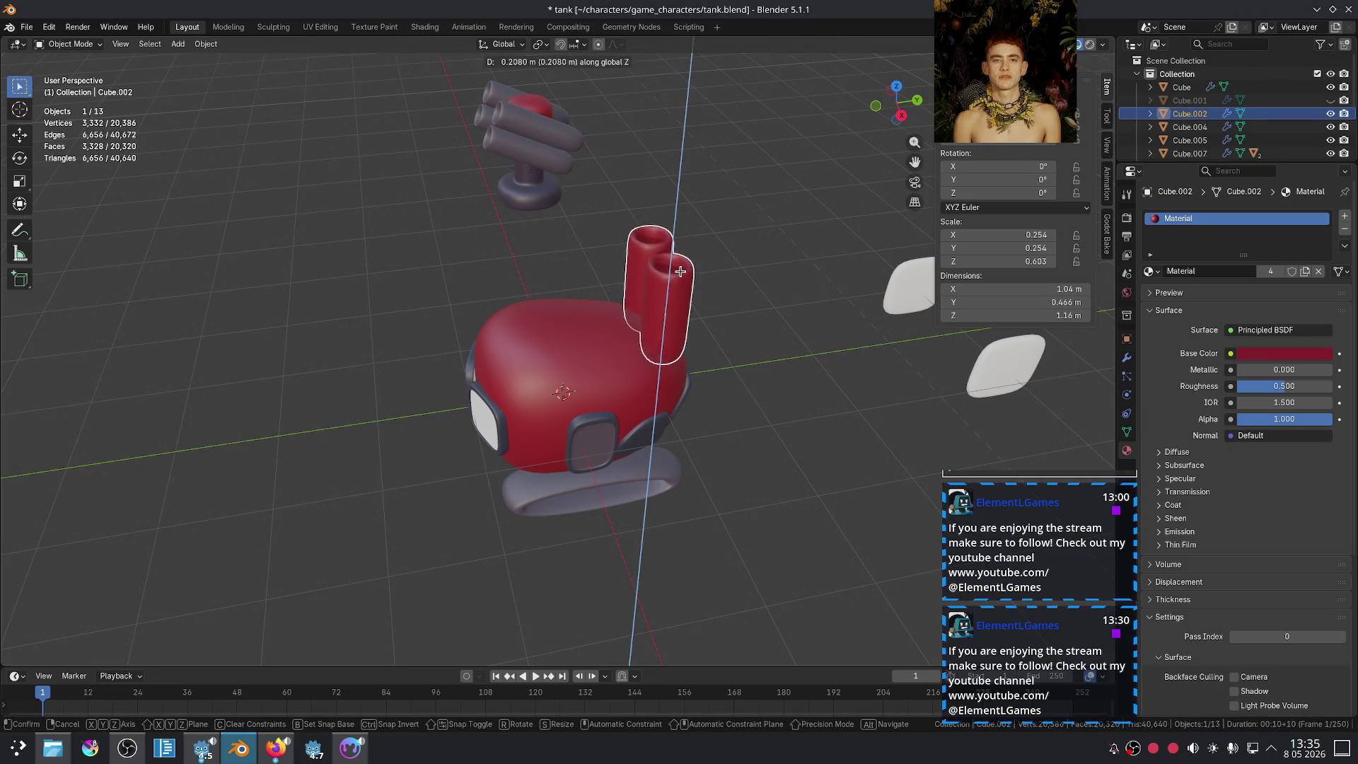
pyautogui.click(679, 269)
pyautogui.click(1151, 271)
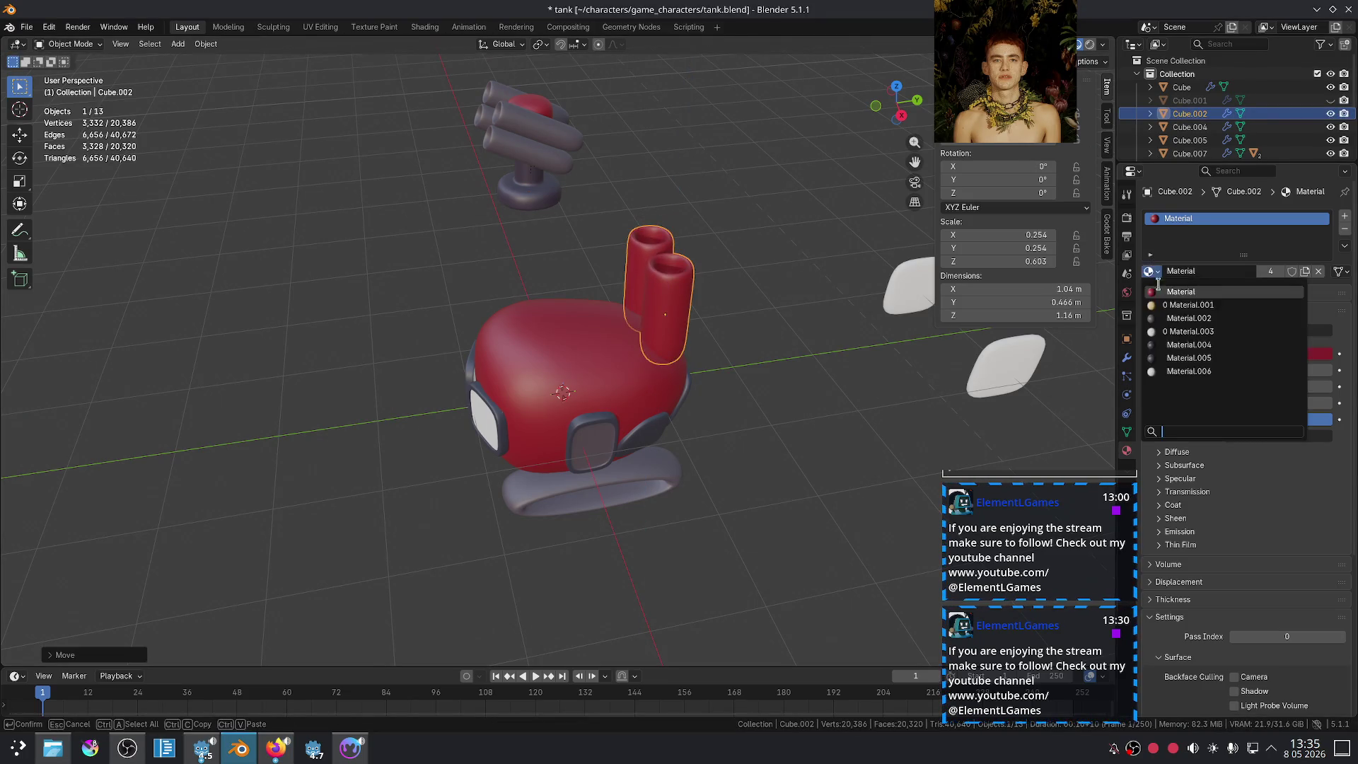
pyautogui.click(1188, 345)
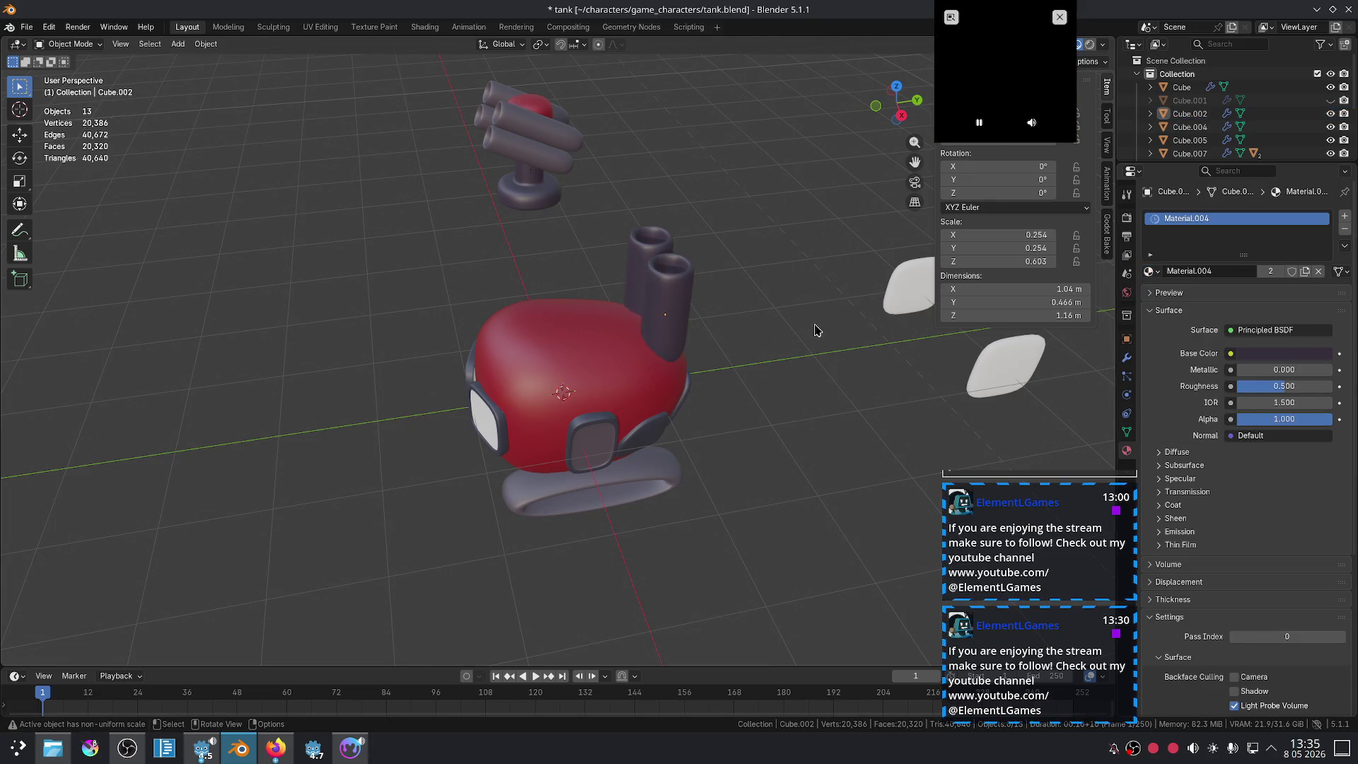
# Step: Lower the exhaust pipe geometry along Z in Edit Mode, then return to Object Mode
pyautogui.moveTo(791, 322); pyautogui.dragTo(715, 343, button='middle')
pyautogui.scroll(3, 729, 354)
pyautogui.click(742, 365)
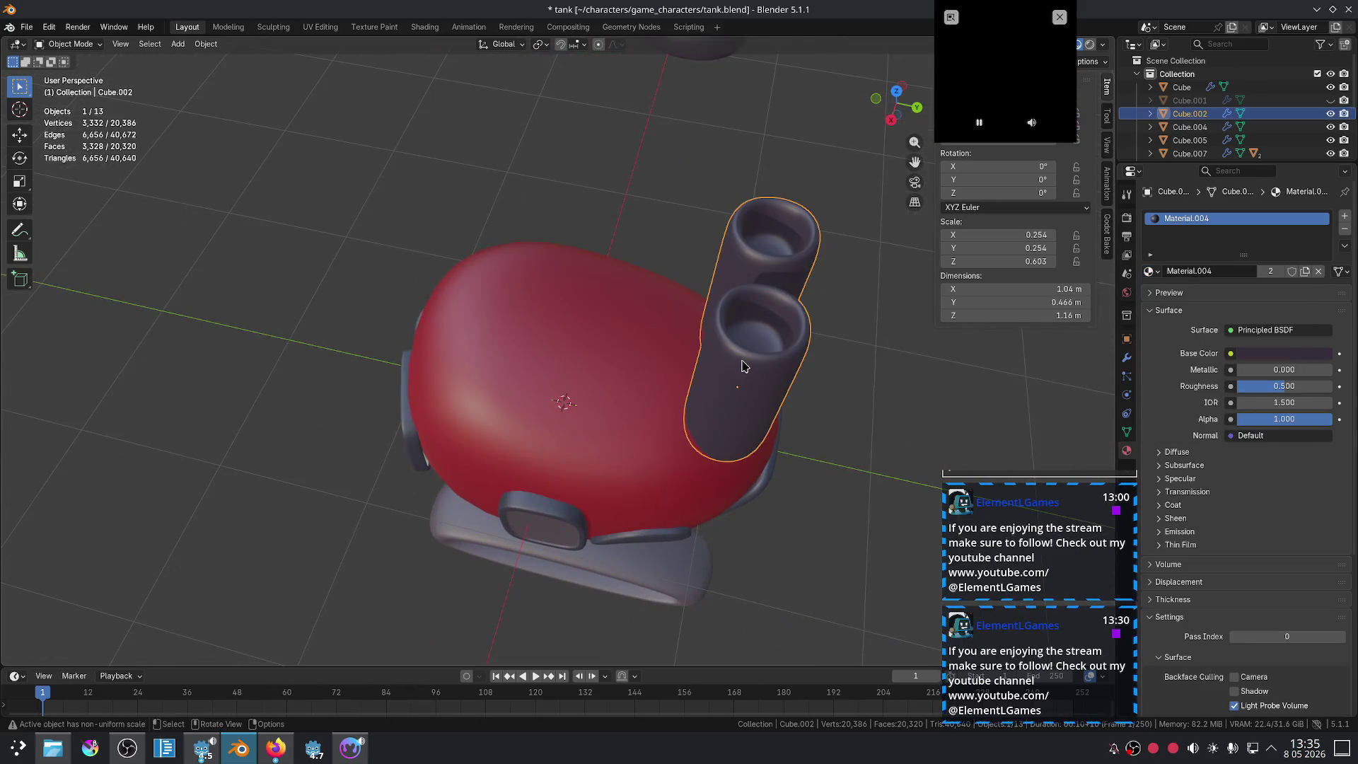
pyautogui.press('Tab')
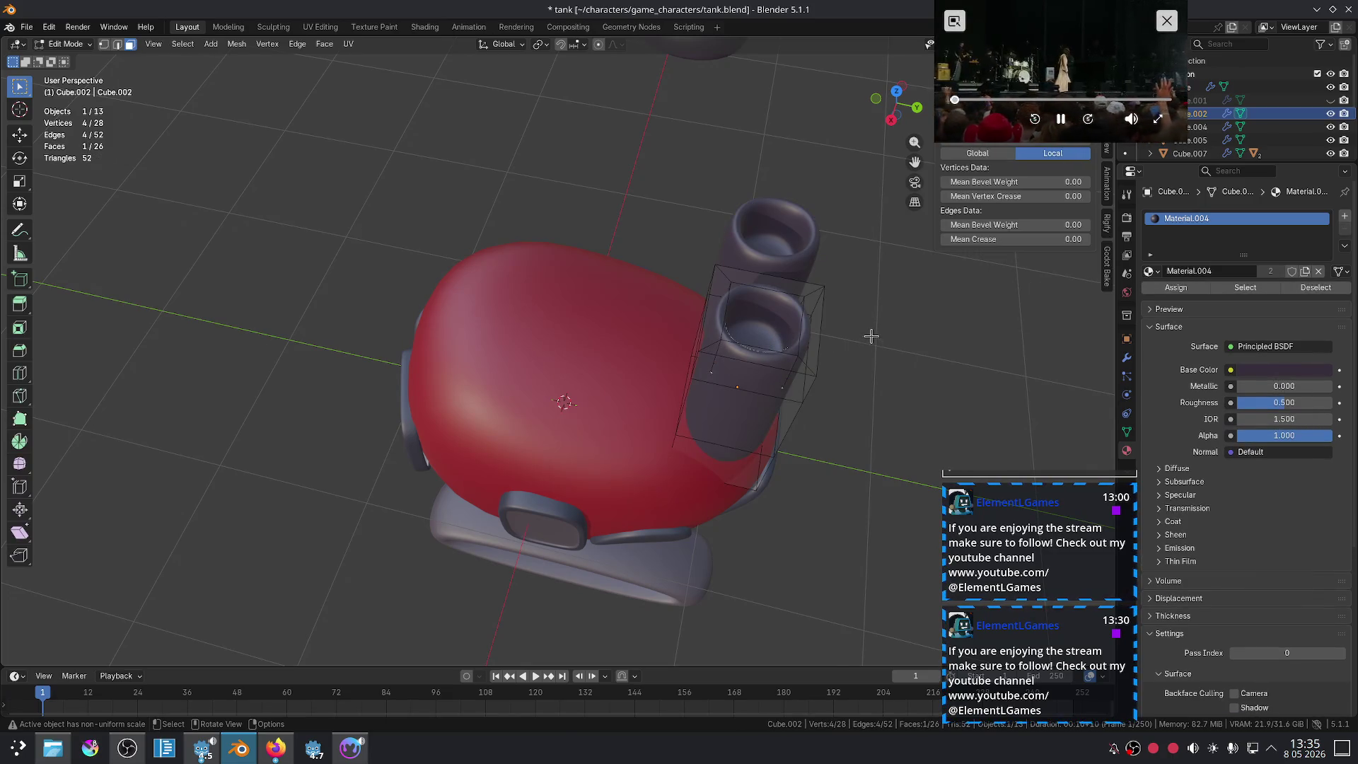
pyautogui.press('g')
pyautogui.press('z')
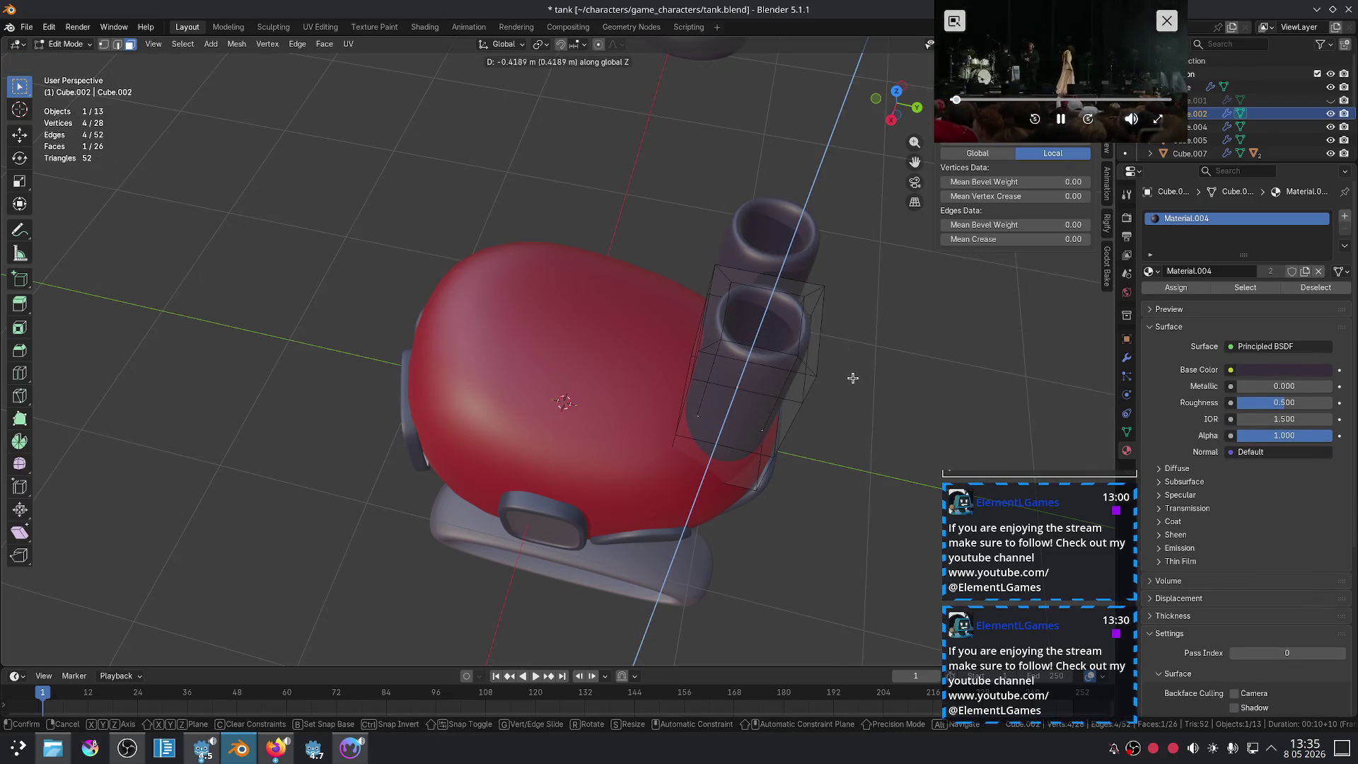
pyautogui.click(849, 387)
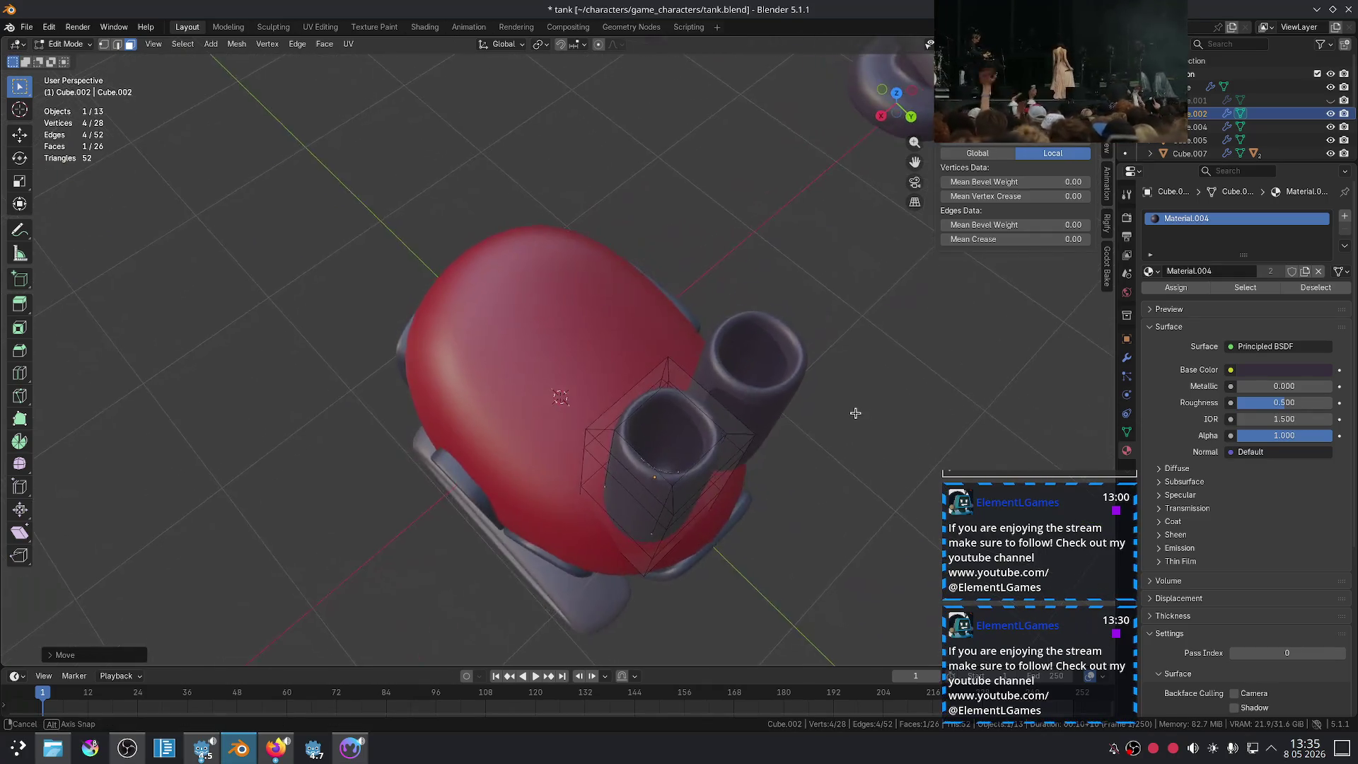
pyautogui.moveTo(912, 400); pyautogui.dragTo(832, 427, button='middle')
pyautogui.press('Tab')
pyautogui.click(876, 374)
pyautogui.moveTo(876, 374); pyautogui.dragTo(714, 366, button='middle')
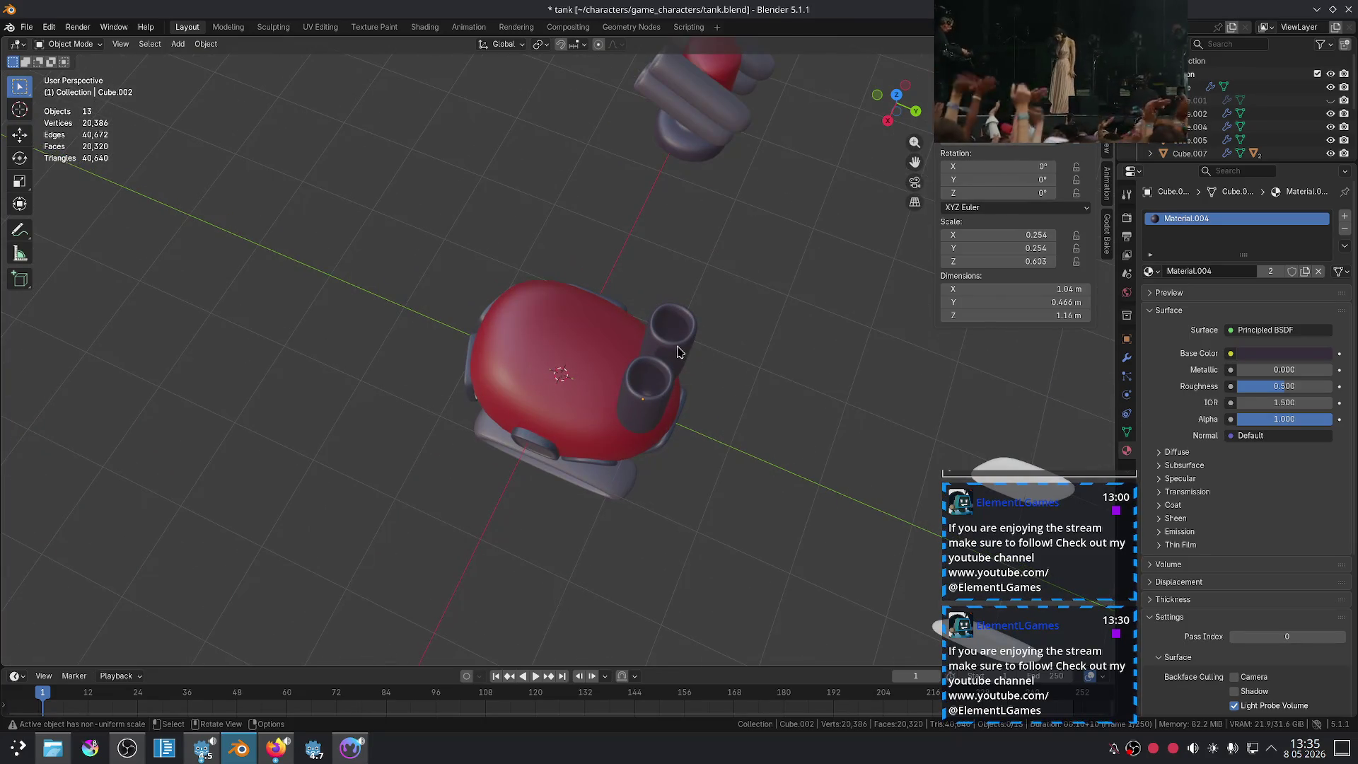
# Step: Select the exhaust pipes and slide them along the Y axis
pyautogui.click(677, 351)
pyautogui.press('g')
pyautogui.press('y')
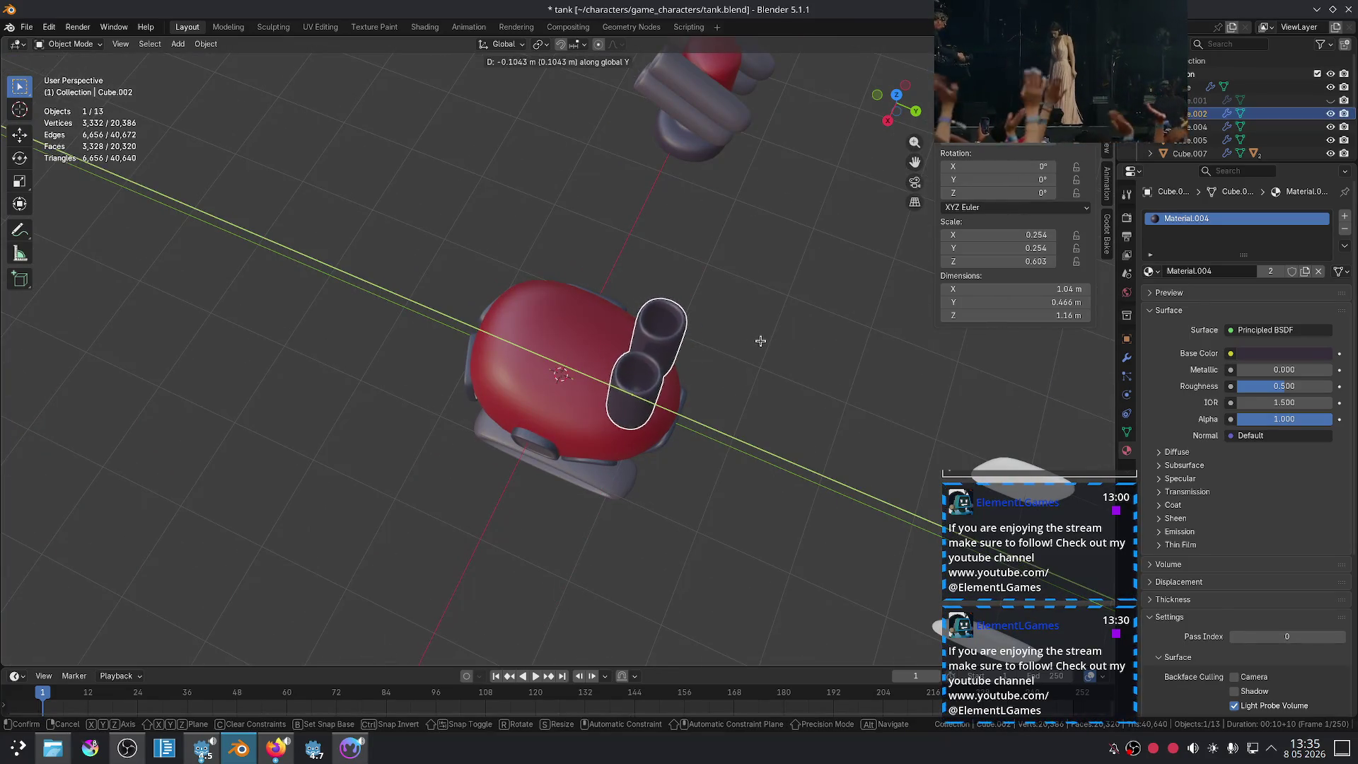
pyautogui.click(767, 340)
pyautogui.moveTo(767, 340)
pyautogui.mouseDown(button='middle')
pyautogui.moveTo(802, 293)
pyautogui.moveTo(803, 349)
pyautogui.mouseUp(button='middle')
# Step: Rotate the exhaust pipes twice and scale them down smaller
pyautogui.press('r')
pyautogui.click(832, 322)
pyautogui.press('r')
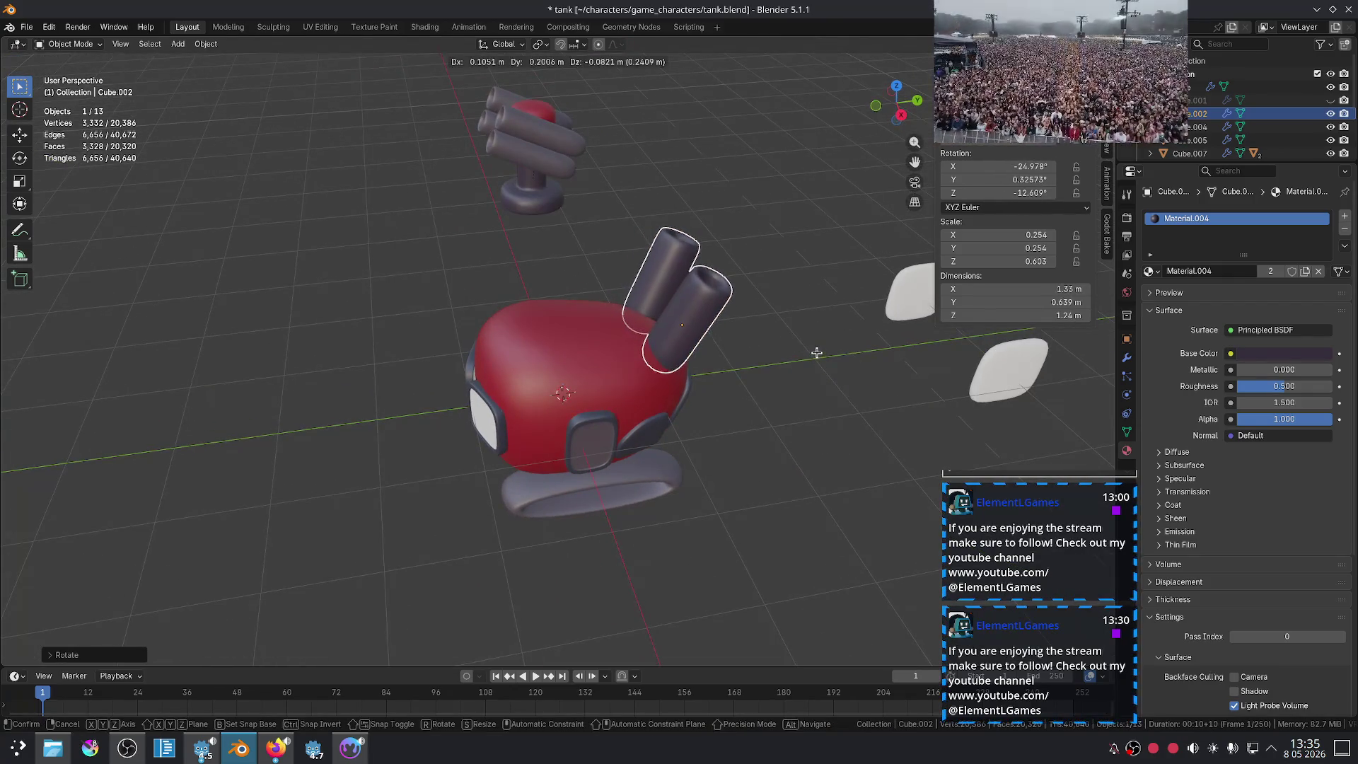
pyautogui.click(818, 356)
pyautogui.press('s')
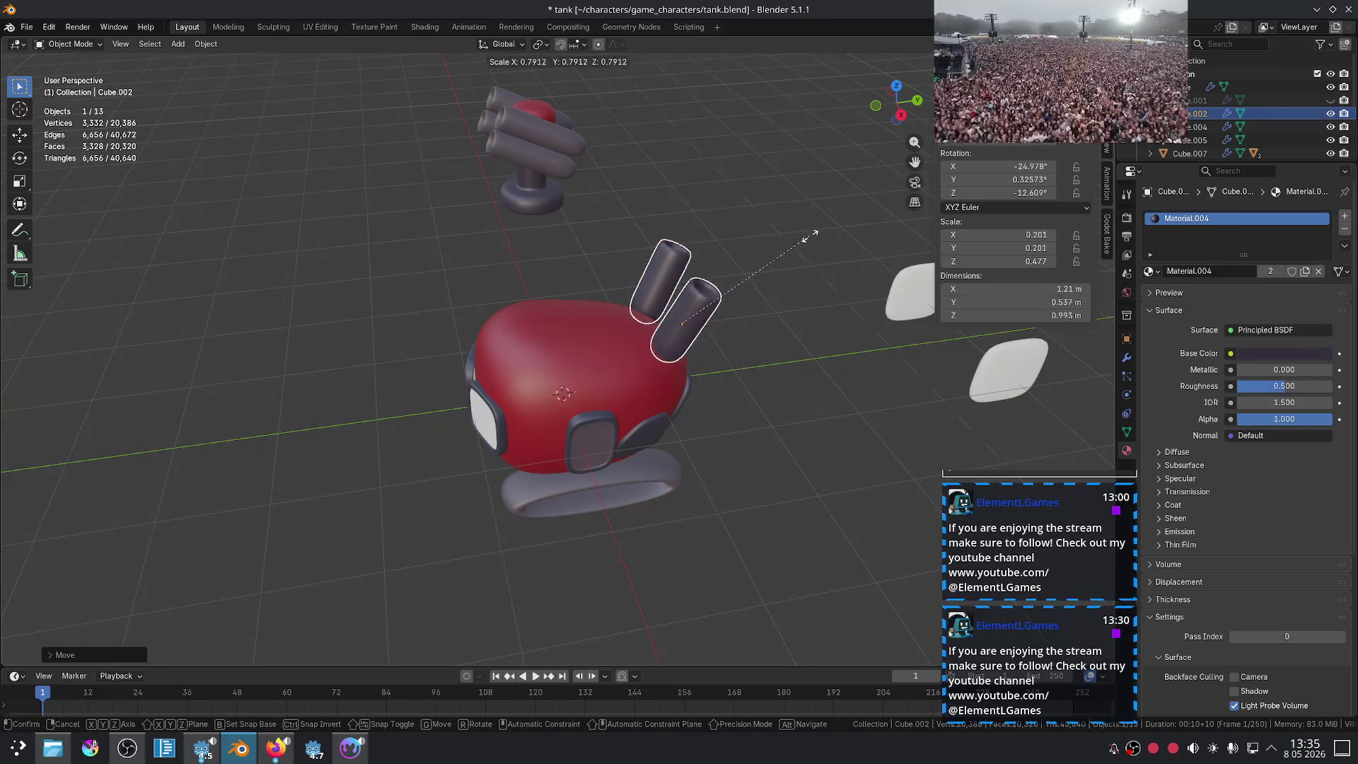
pyautogui.click(822, 237)
# Step: Reposition the pipes by moving them down along Z and sideways along X
pyautogui.press('g')
pyautogui.press('z')
pyautogui.click(815, 220)
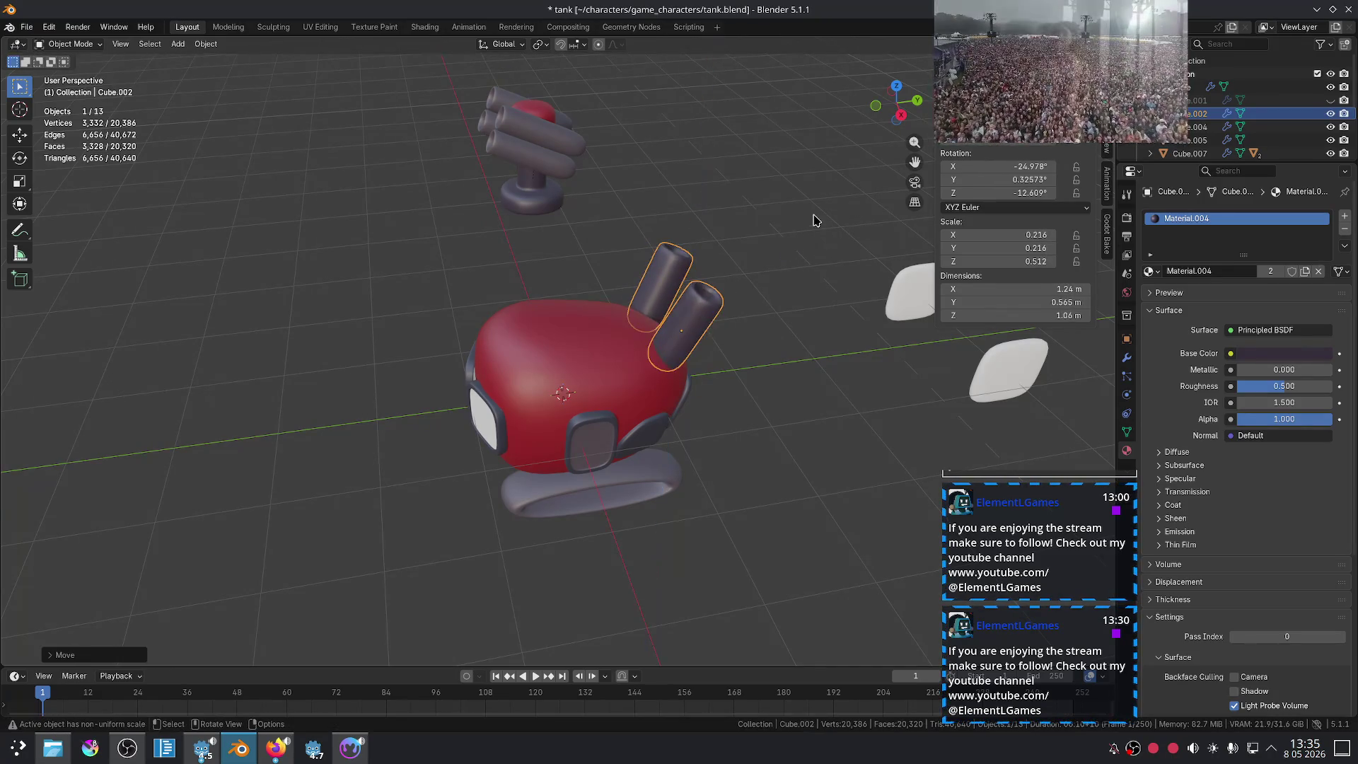
pyautogui.moveTo(612, 229); pyautogui.dragTo(771, 262, button='middle')
pyautogui.press('g')
pyautogui.press('x')
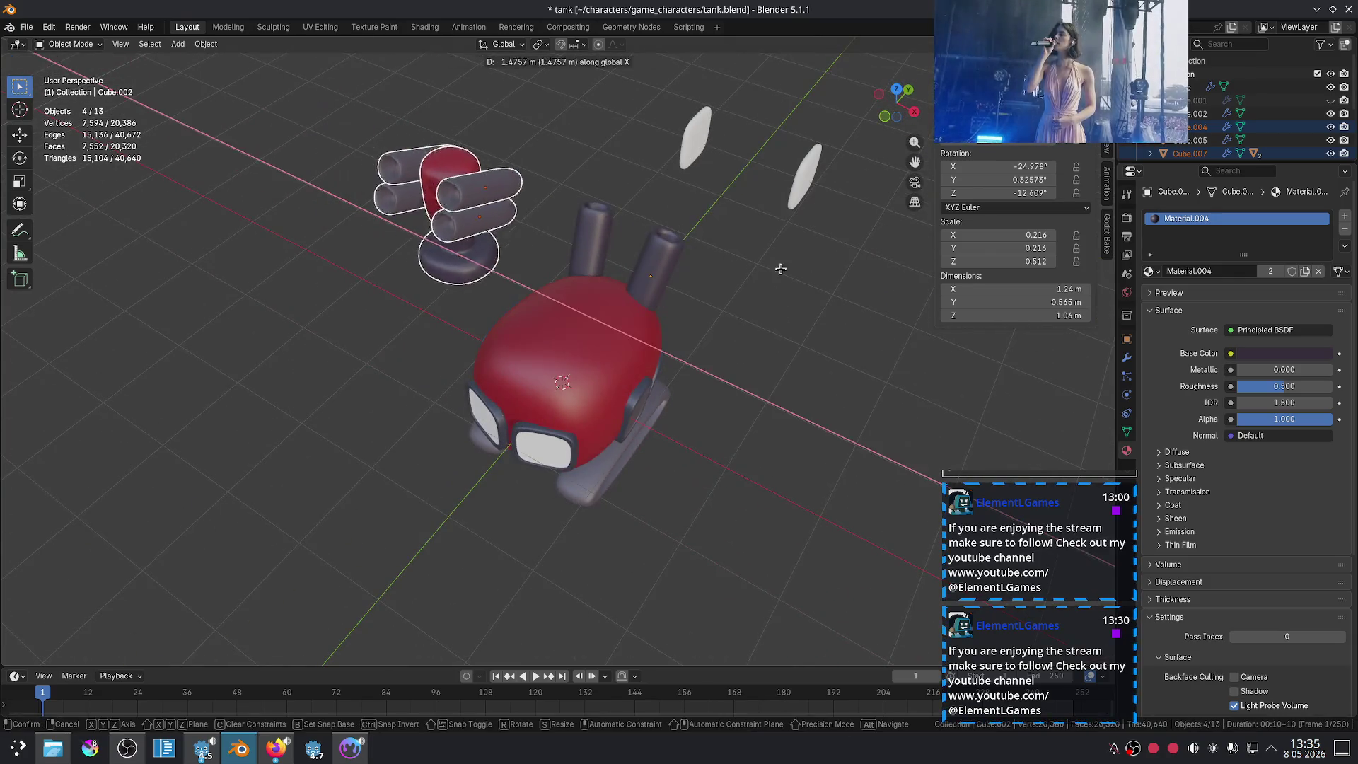
pyautogui.click(914, 305)
pyautogui.moveTo(854, 320)
pyautogui.mouseDown(button='middle')
pyautogui.moveTo(564, 268)
pyautogui.moveTo(742, 291)
pyautogui.mouseUp(button='middle')
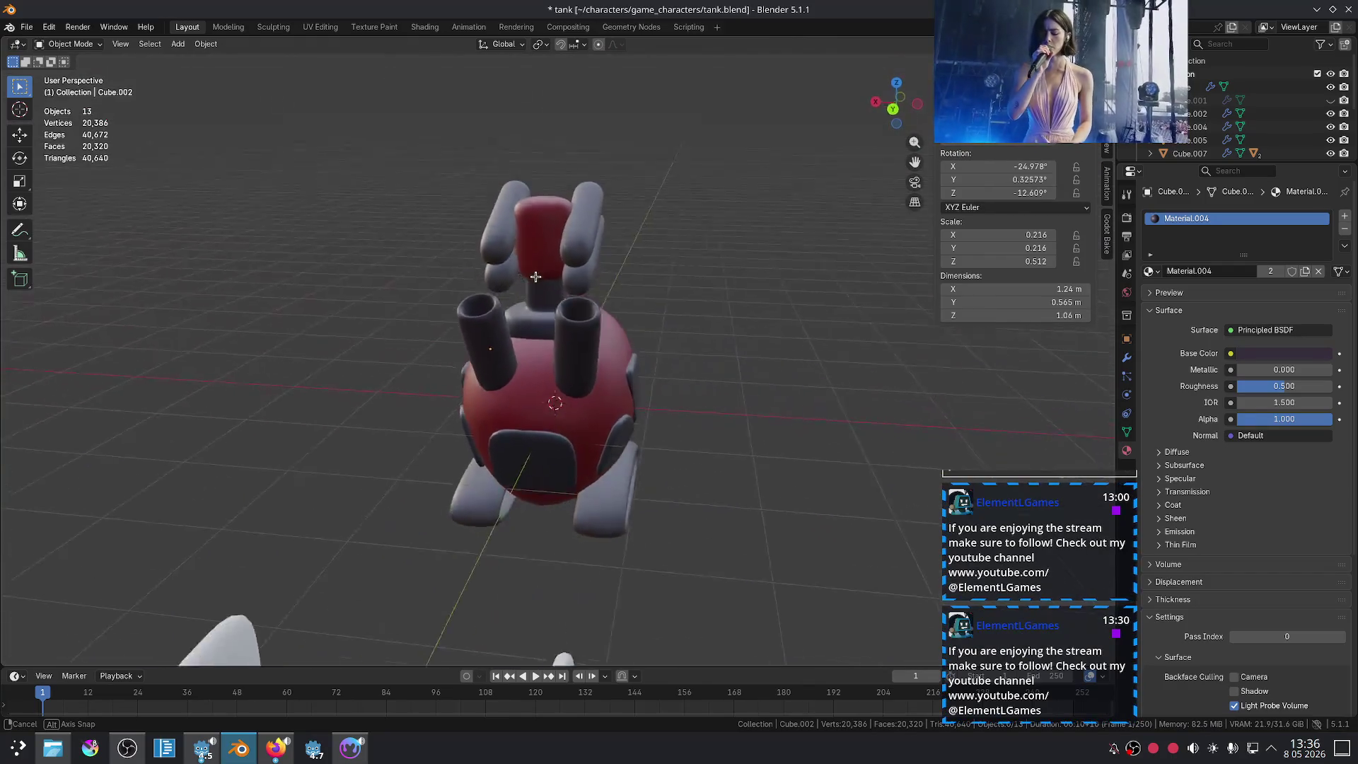
# Step: Tilt the exhaust pipes outward to about −38.7° around the X axis
pyautogui.click(710, 304)
pyautogui.press('r')
pyautogui.press('x')
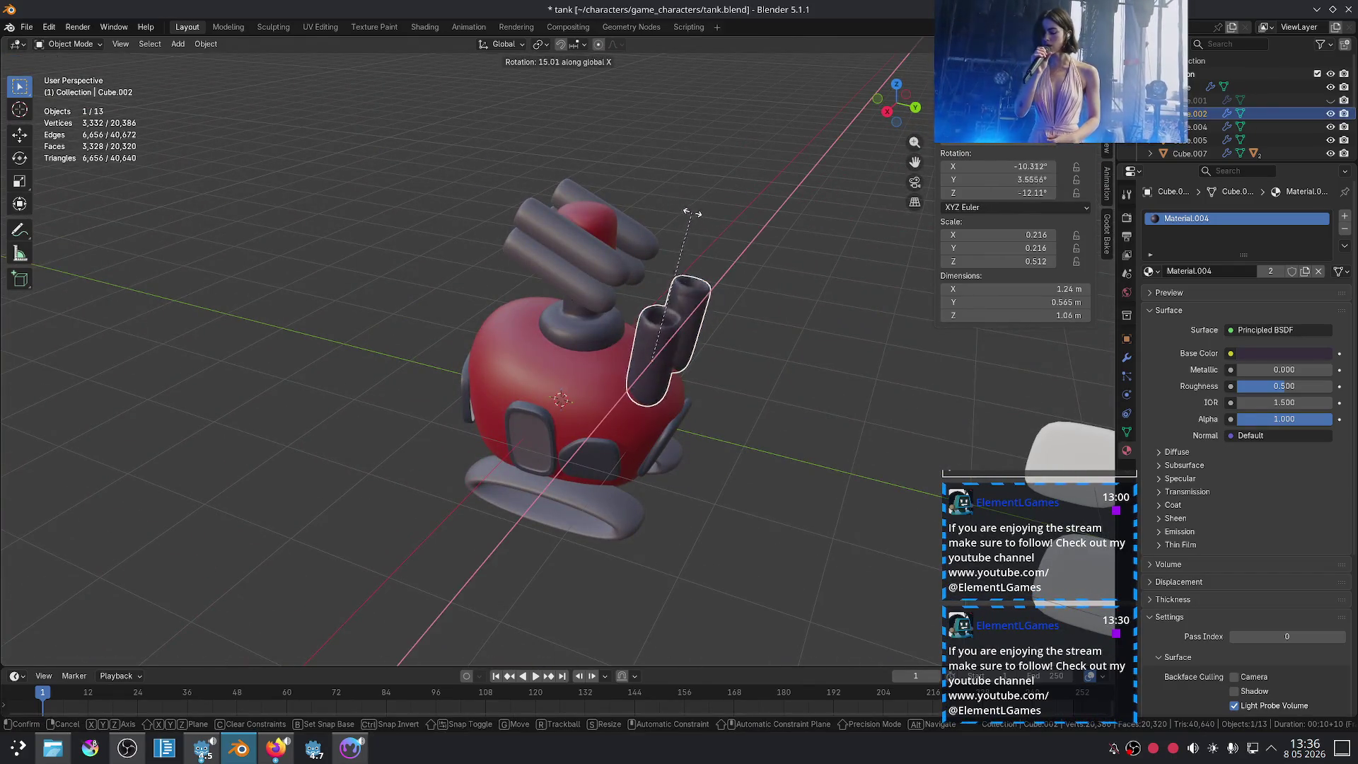
pyautogui.click(732, 285)
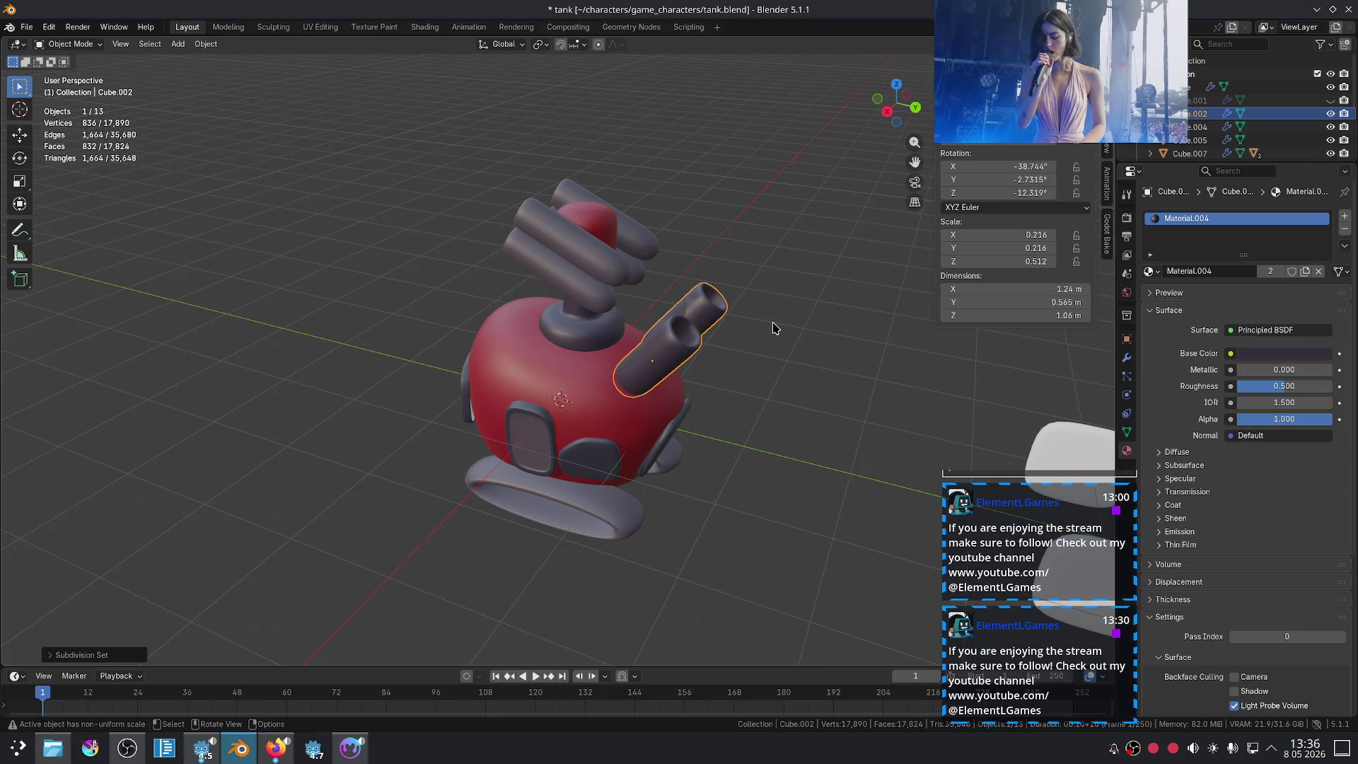
pyautogui.scroll(3, 791, 328)
pyautogui.scroll(-3, 794, 312)
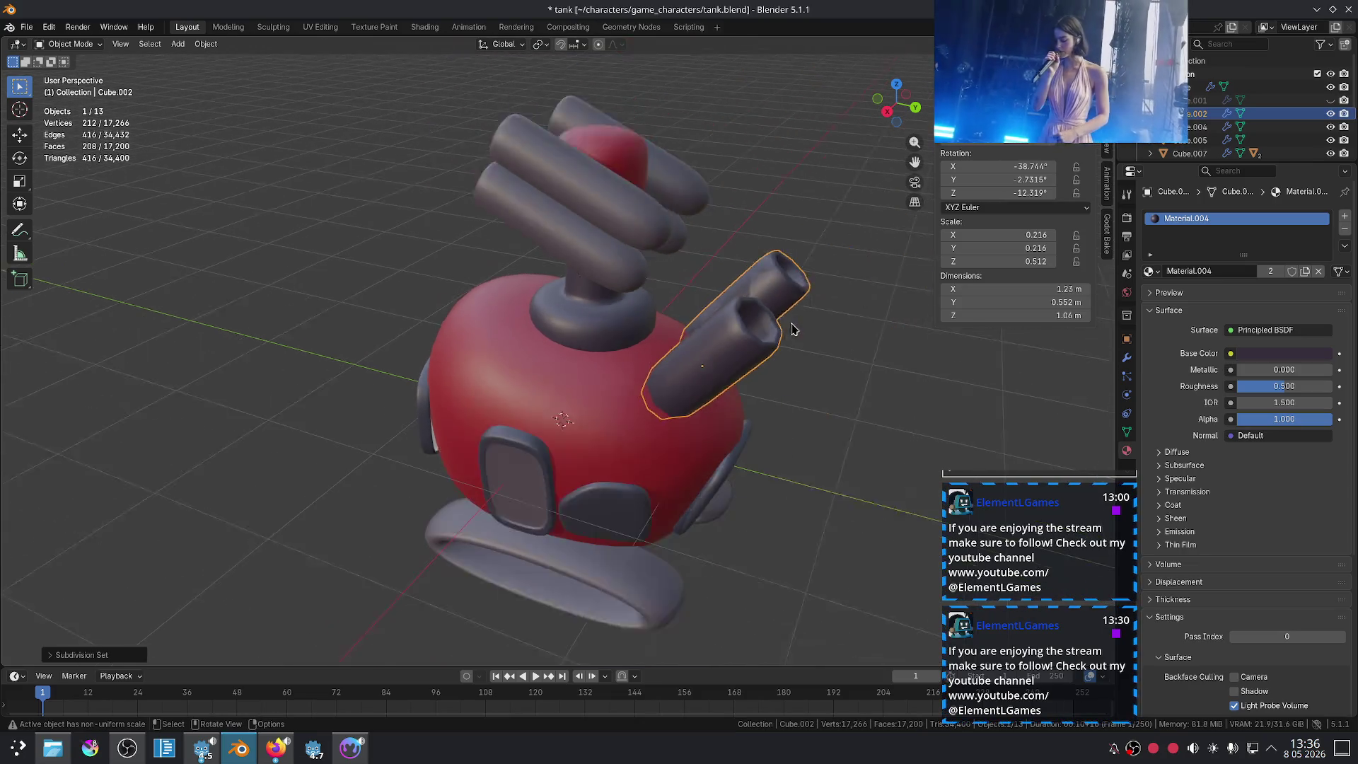
pyautogui.keyDown('shift'); pyautogui.moveTo(825, 370); pyautogui.dragTo(740, 325, button='middle'); pyautogui.keyUp('shift')
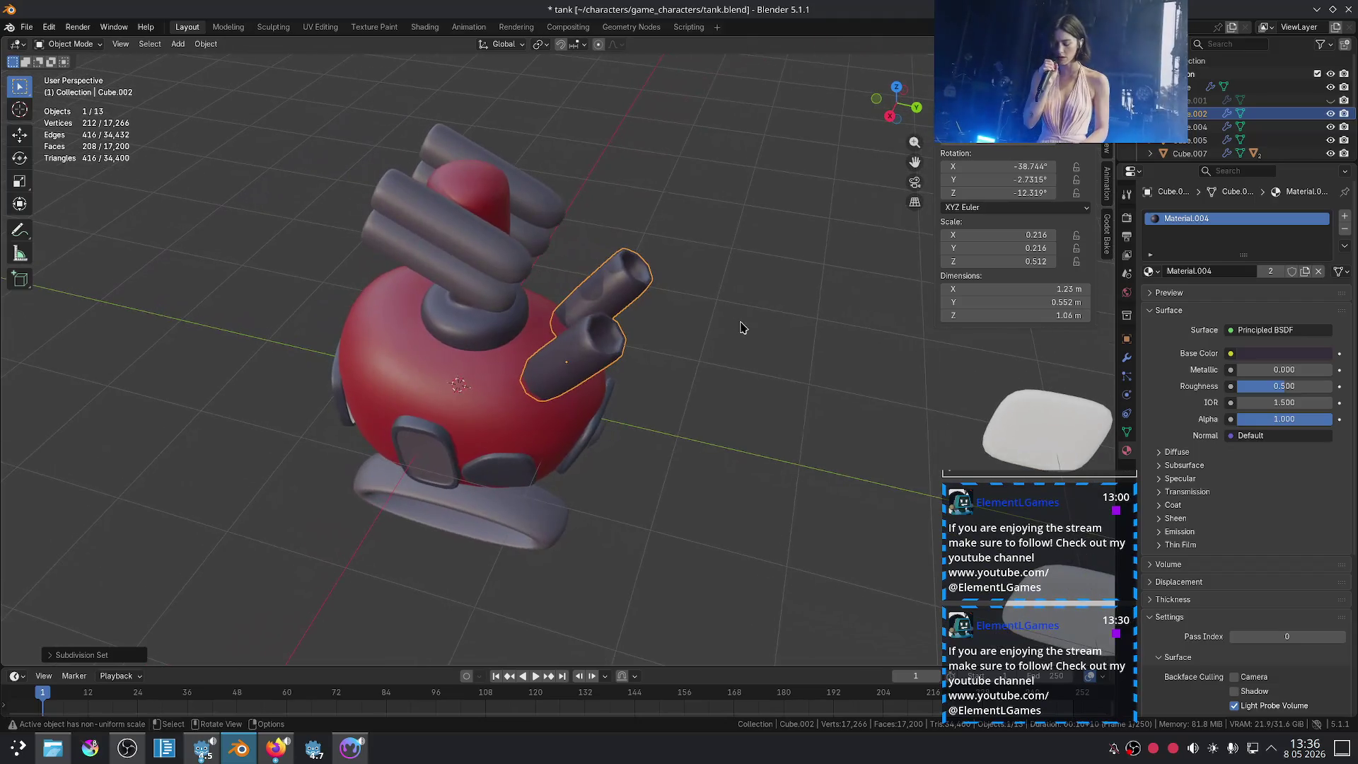
pyautogui.click(504, 387)
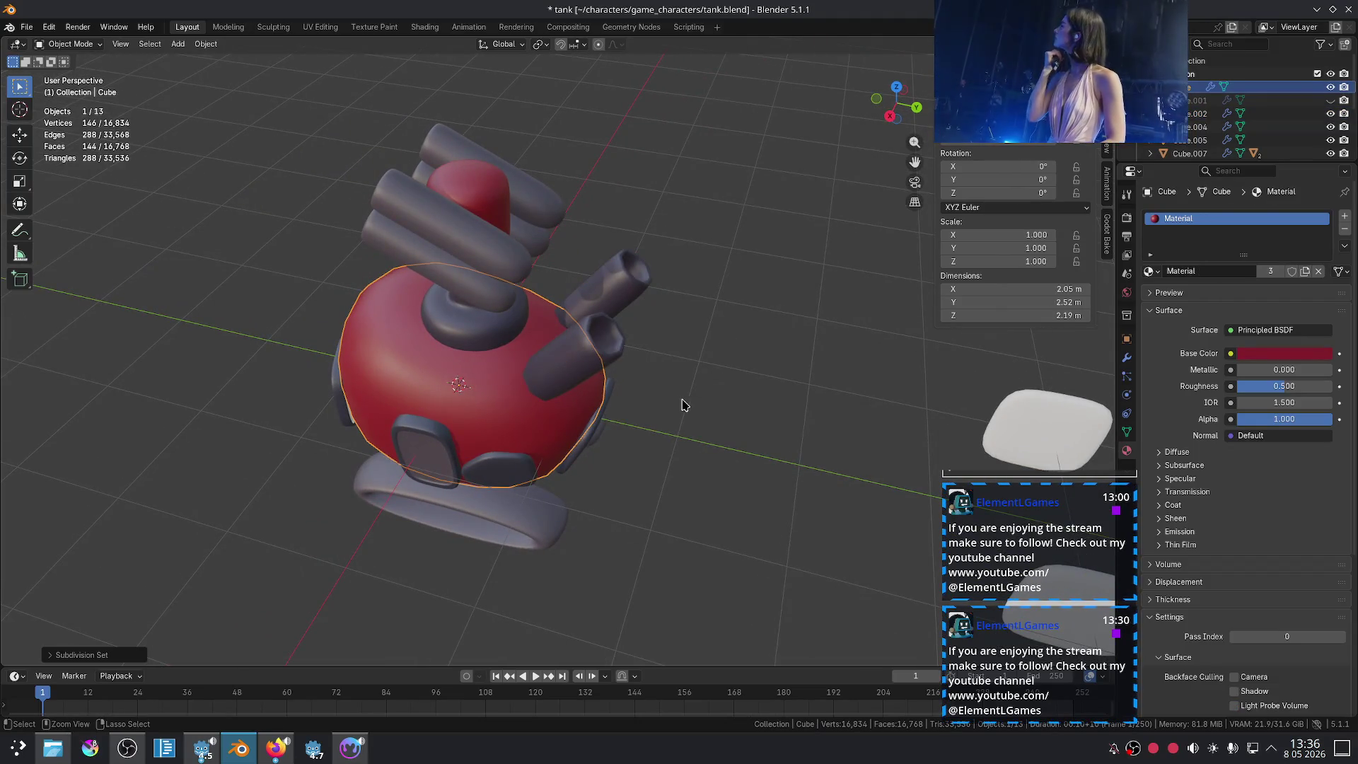
# Step: Toggle the tank body's subdivision to level 1 and back to level 2
pyautogui.hotkey('ctrl', '1')
pyautogui.hotkey('ctrl', '2')
pyautogui.moveTo(681, 404)
pyautogui.mouseDown(button='middle')
pyautogui.moveTo(676, 353)
pyautogui.moveTo(573, 450)
pyautogui.mouseUp(button='middle')
pyautogui.scroll(-3, 675, 354)
pyautogui.click(675, 354)
pyautogui.scroll(3, 573, 449)
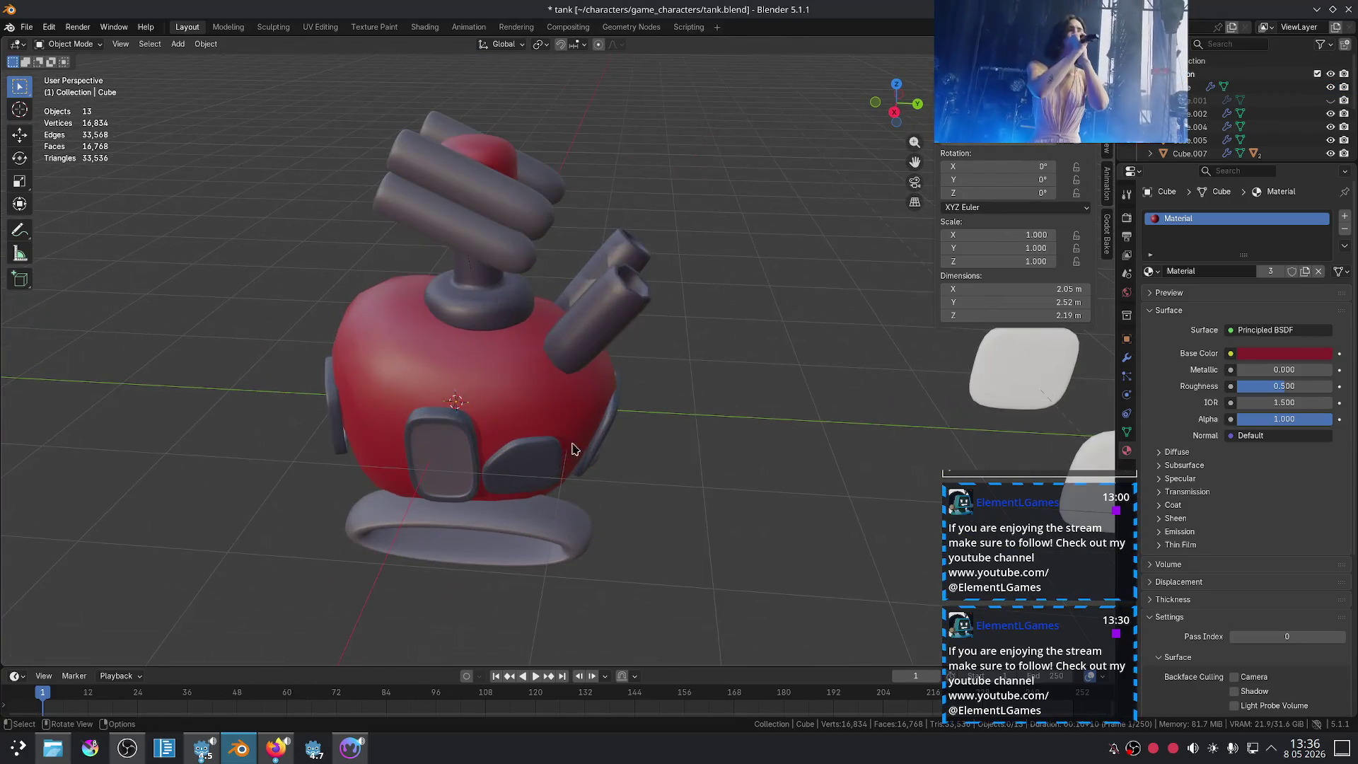
pyautogui.moveTo(724, 425); pyautogui.dragTo(730, 379, button='middle')
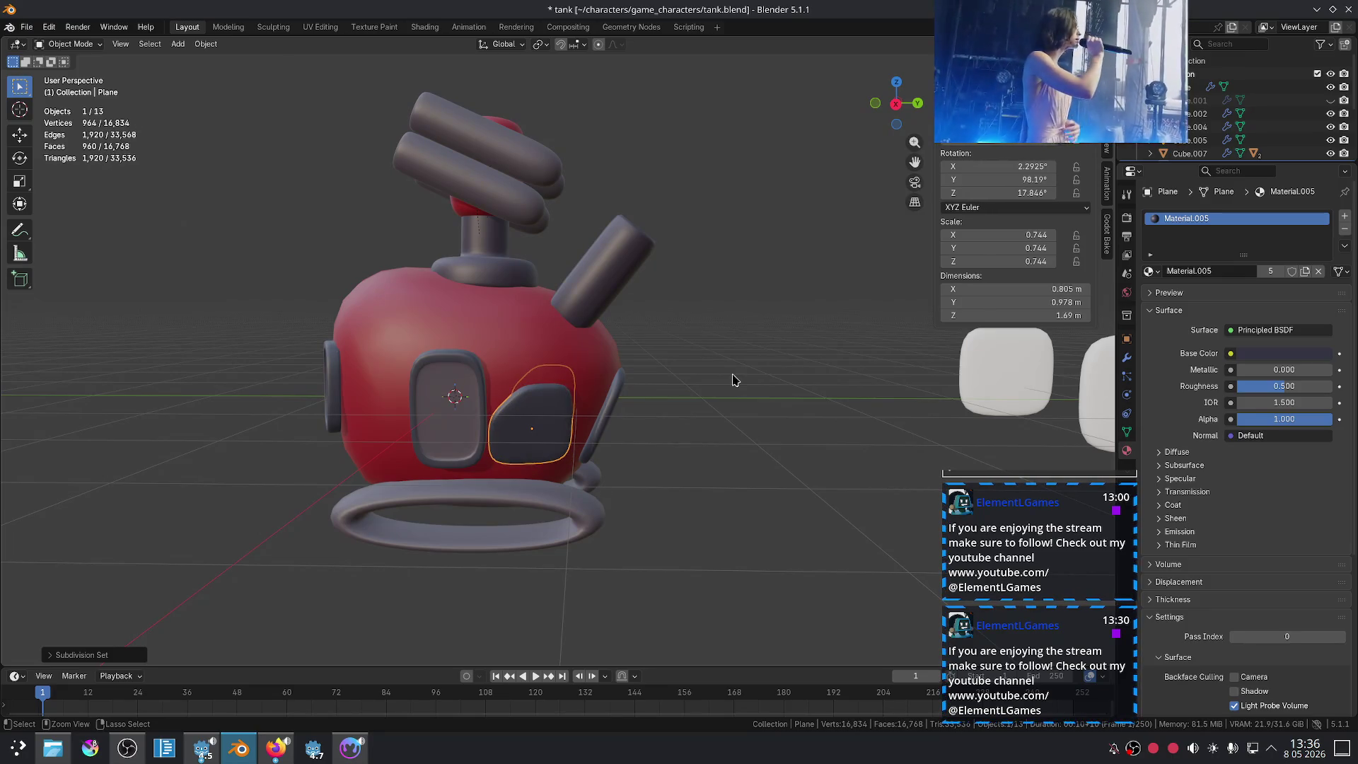
# Step: Give the turret dome extra smoothing with level-2 subdivision
pyautogui.click(466, 367)
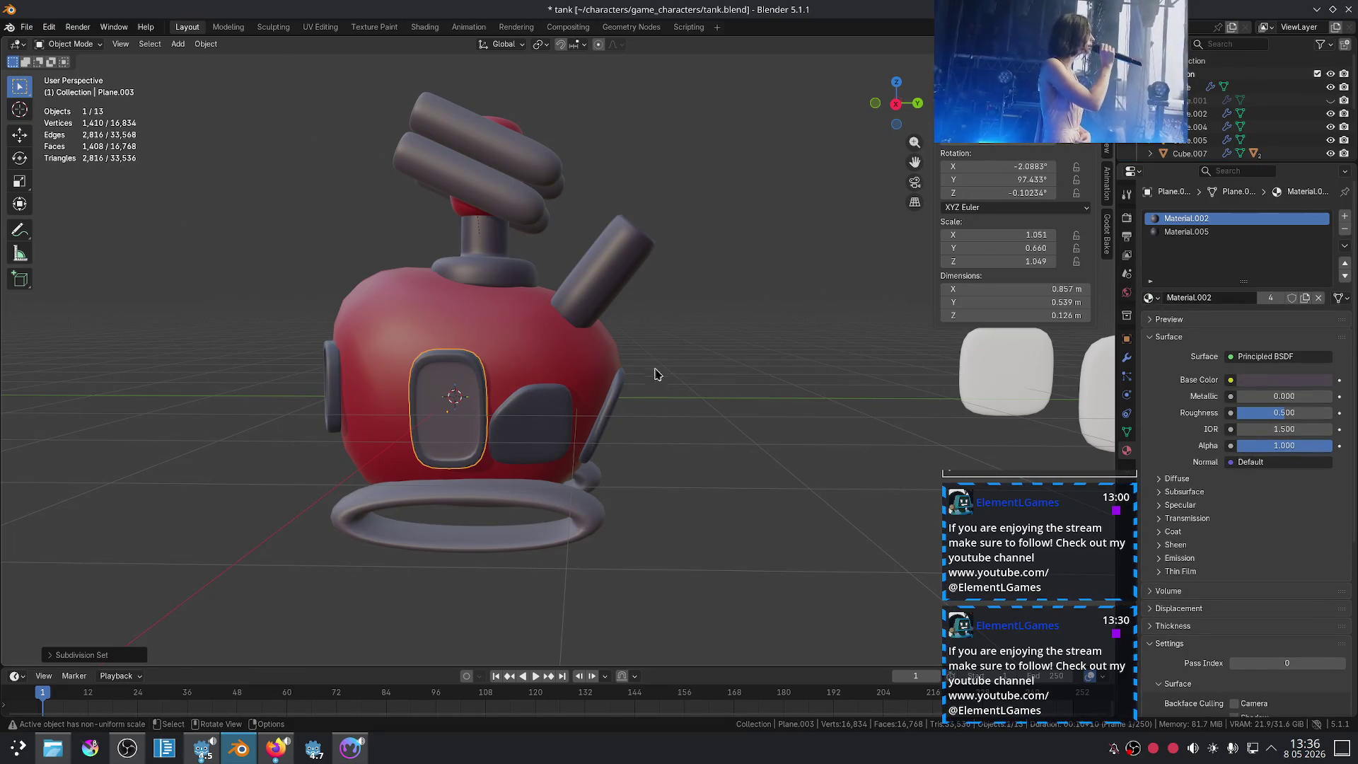
pyautogui.click(607, 418)
pyautogui.moveTo(682, 403)
pyautogui.mouseDown(button='middle')
pyautogui.moveTo(606, 438)
pyautogui.moveTo(522, 211)
pyautogui.mouseUp(button='middle')
pyautogui.click(464, 187)
pyautogui.click(479, 233)
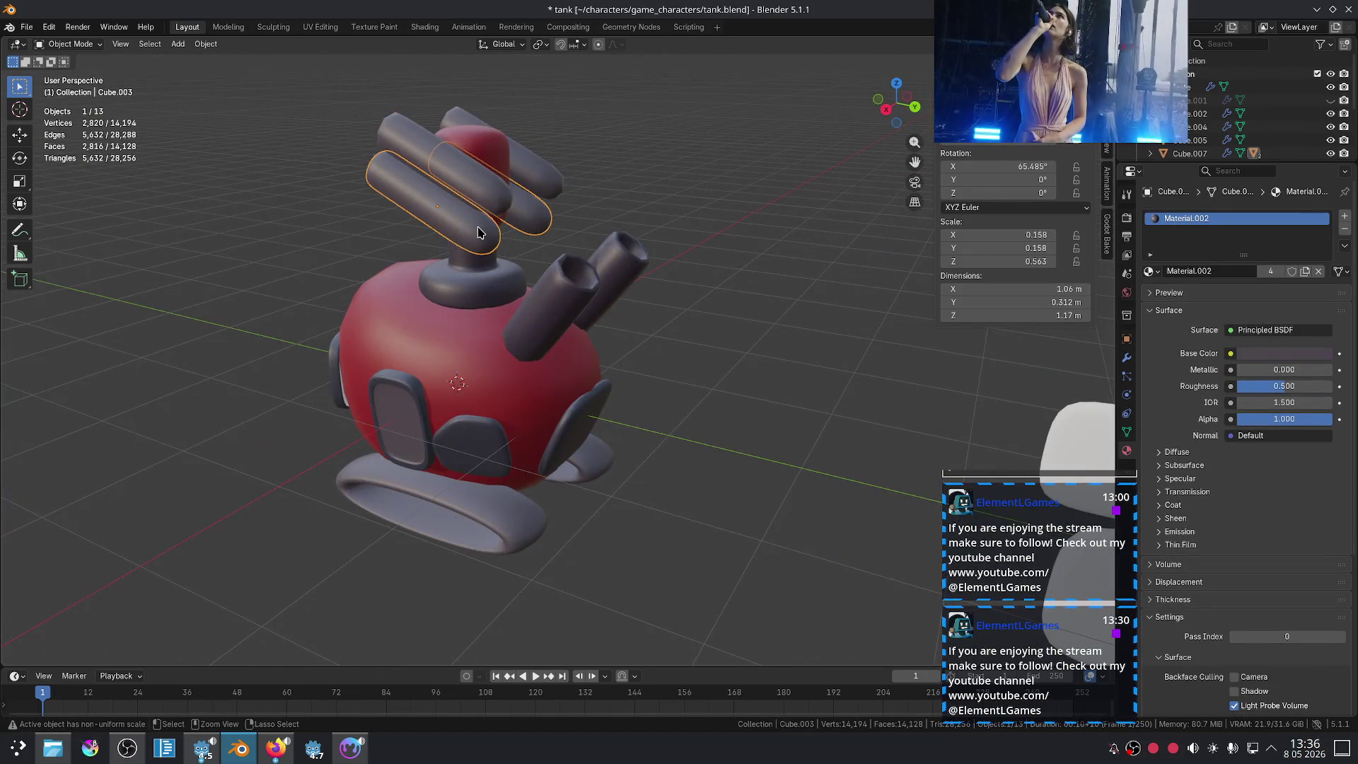
pyautogui.click(498, 162)
pyautogui.moveTo(497, 162)
pyautogui.mouseDown(button='middle')
pyautogui.moveTo(665, 209)
pyautogui.moveTo(622, 297)
pyautogui.mouseUp(button='middle')
pyautogui.hotkey('ctrl', '2')
# Step: Smooth the dark turret base ring with level-1 subdivision
pyautogui.click(504, 298)
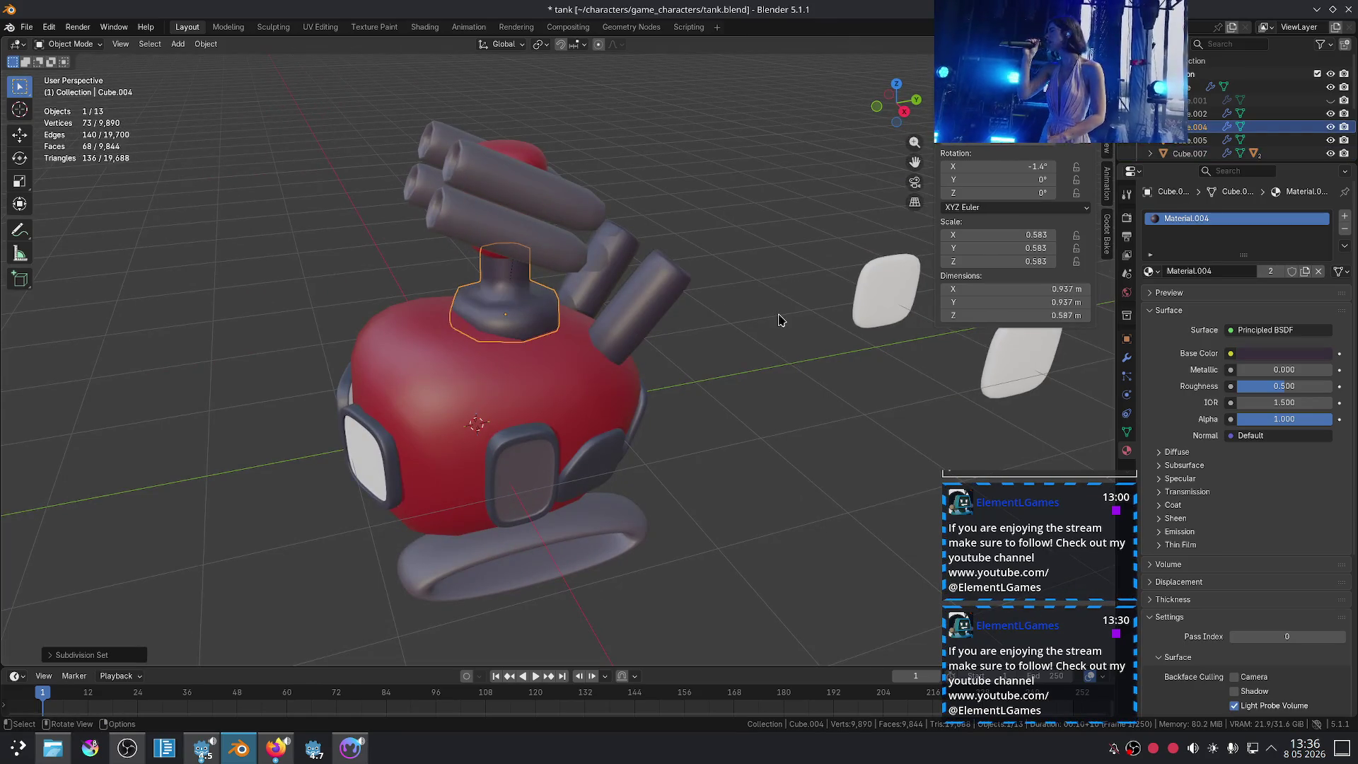
pyautogui.moveTo(779, 321); pyautogui.dragTo(736, 325, button='middle')
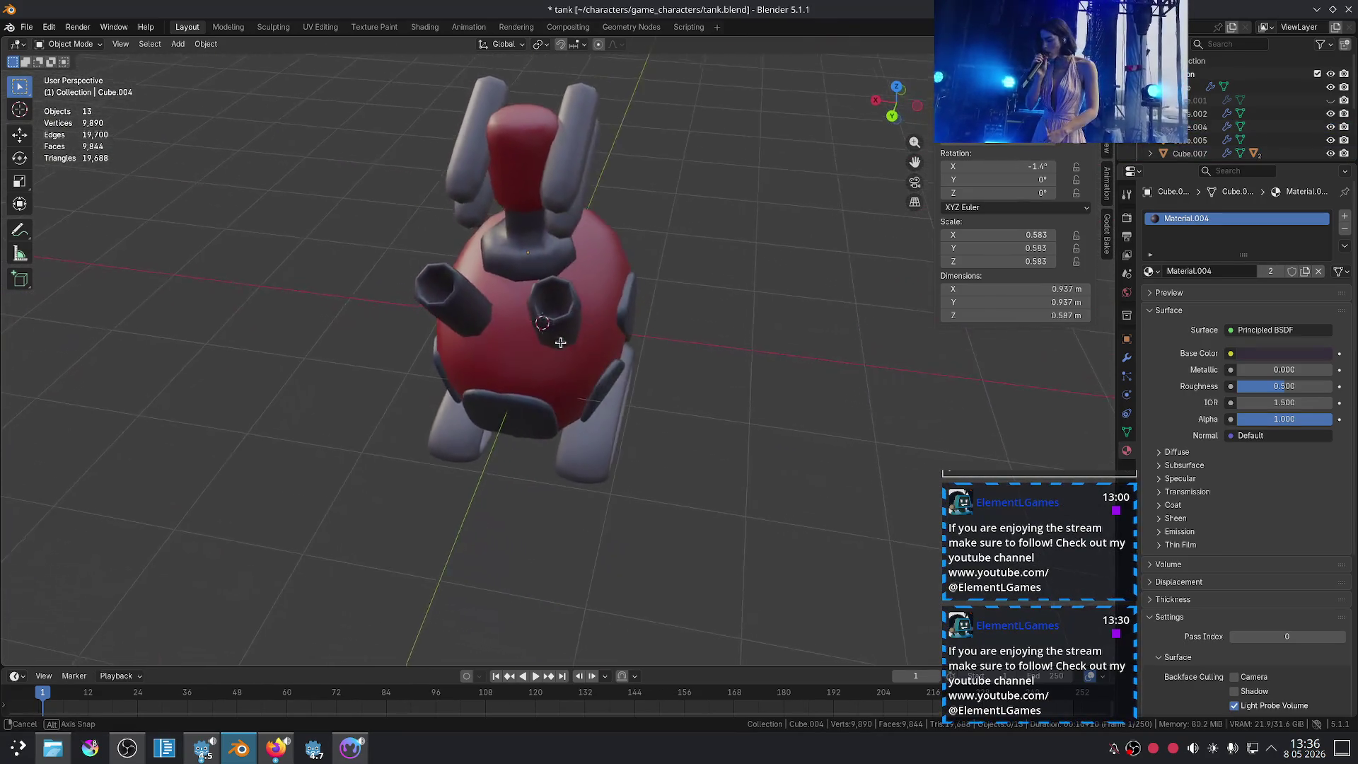
pyautogui.scroll(3, 517, 288)
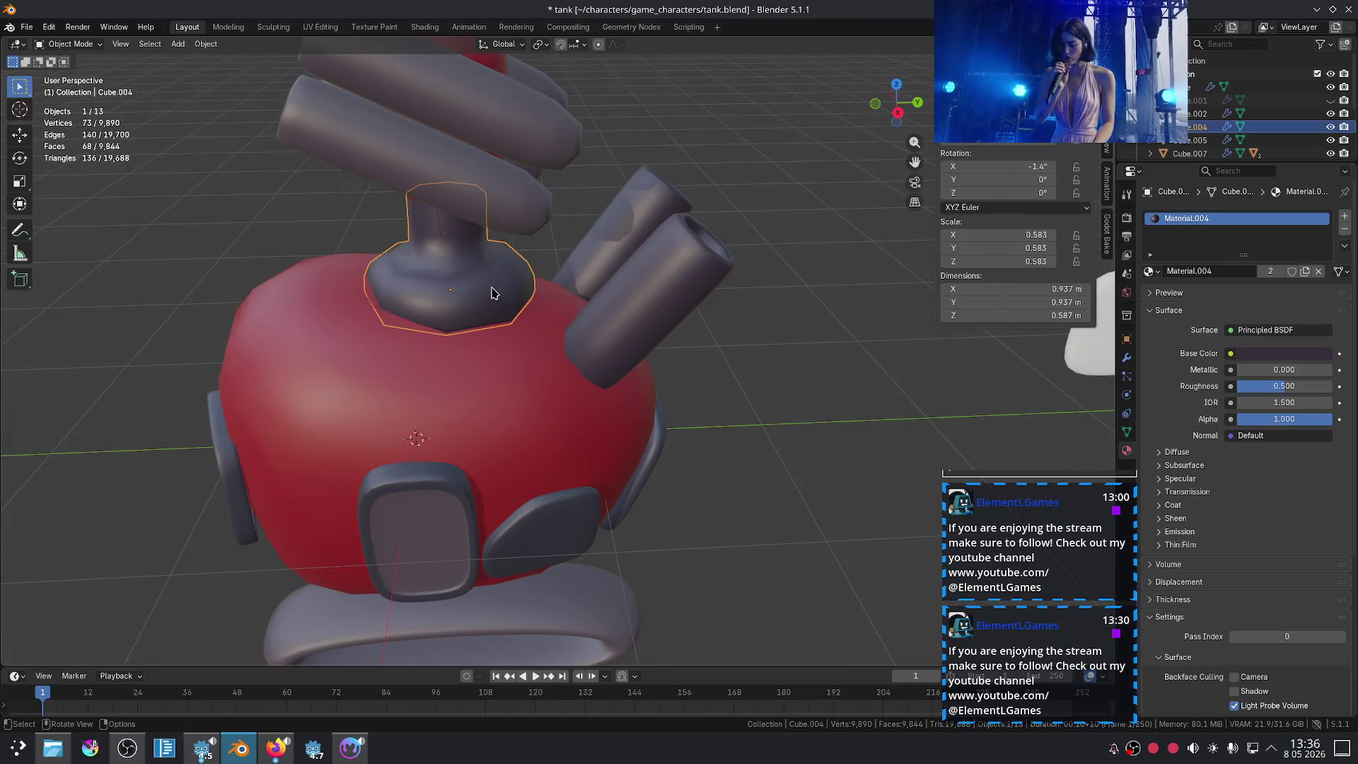
pyautogui.hotkey('ctrl', '1')
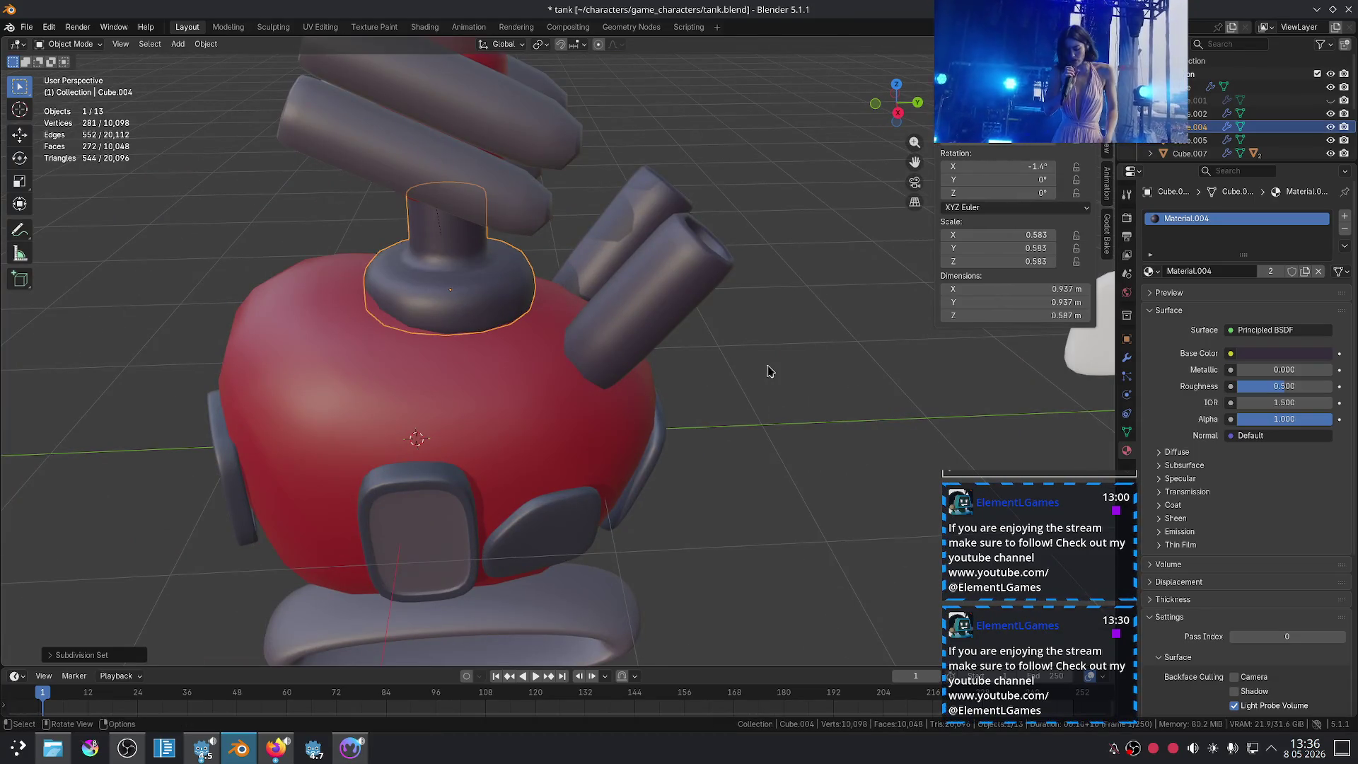
pyautogui.click(769, 370)
pyautogui.scroll(-5, 767, 369)
pyautogui.moveTo(757, 372)
pyautogui.mouseDown(button='middle')
pyautogui.moveTo(828, 372)
pyautogui.moveTo(819, 396)
pyautogui.mouseUp(button='middle')
pyautogui.scroll(5, 818, 397)
pyautogui.click(638, 265)
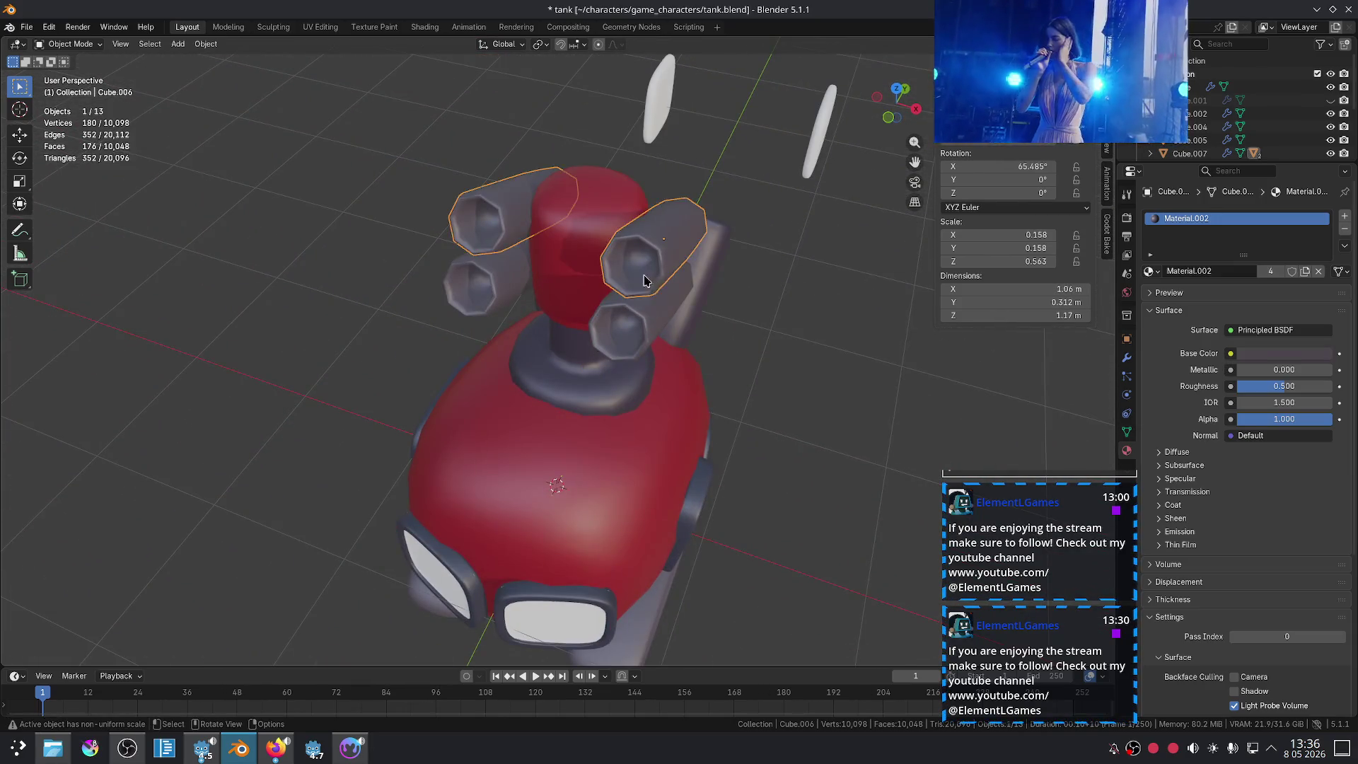
# Step: Extend the first cannon barrel by moving its end face along its local Z
pyautogui.press('Tab')
pyautogui.click(638, 261)
pyautogui.moveTo(637, 261); pyautogui.dragTo(626, 241, button='middle')
pyautogui.press('g')
pyautogui.press('z')
pyautogui.press('z')
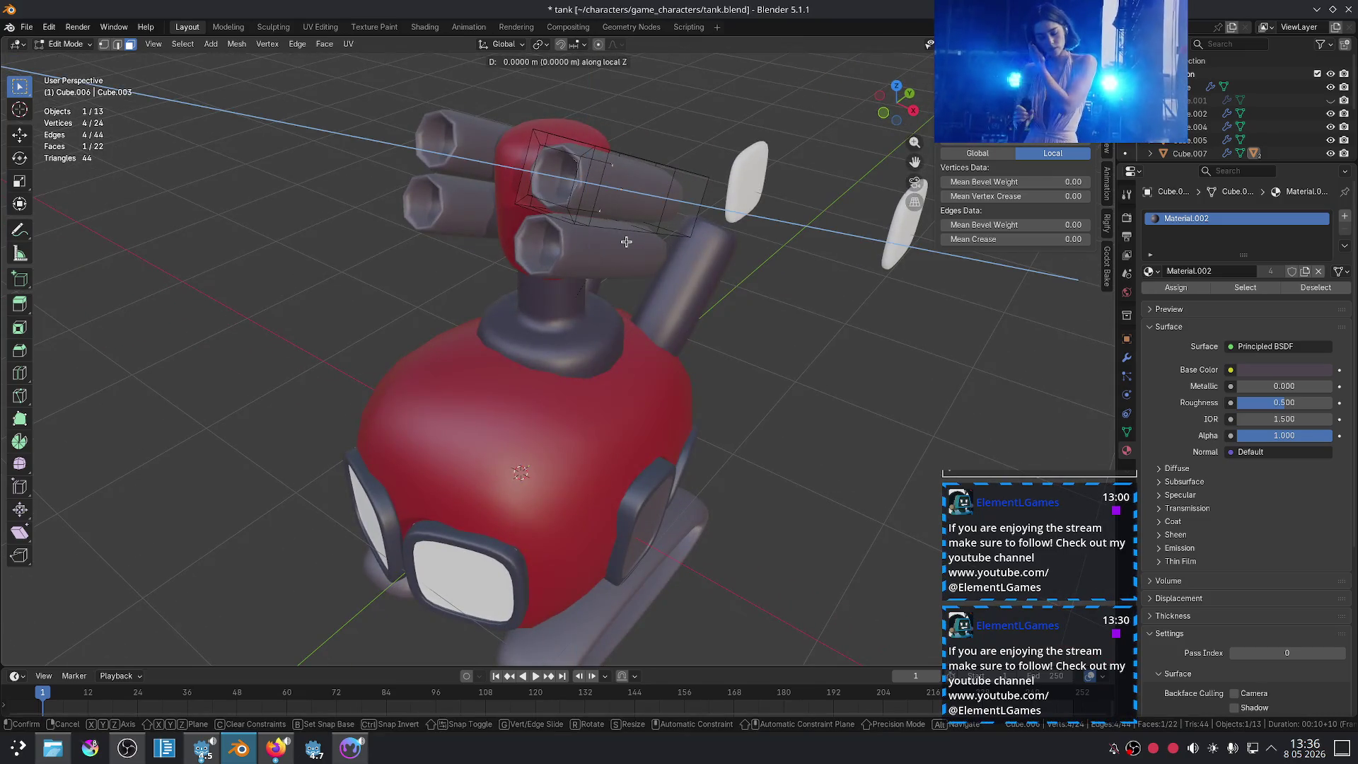
pyautogui.click(674, 257)
pyautogui.press('Tab')
# Step: Extend the second cannon barrel by moving its end edges along local Z
pyautogui.click(562, 243)
pyautogui.press('Tab')
pyautogui.moveTo(562, 243); pyautogui.dragTo(573, 245, button='middle')
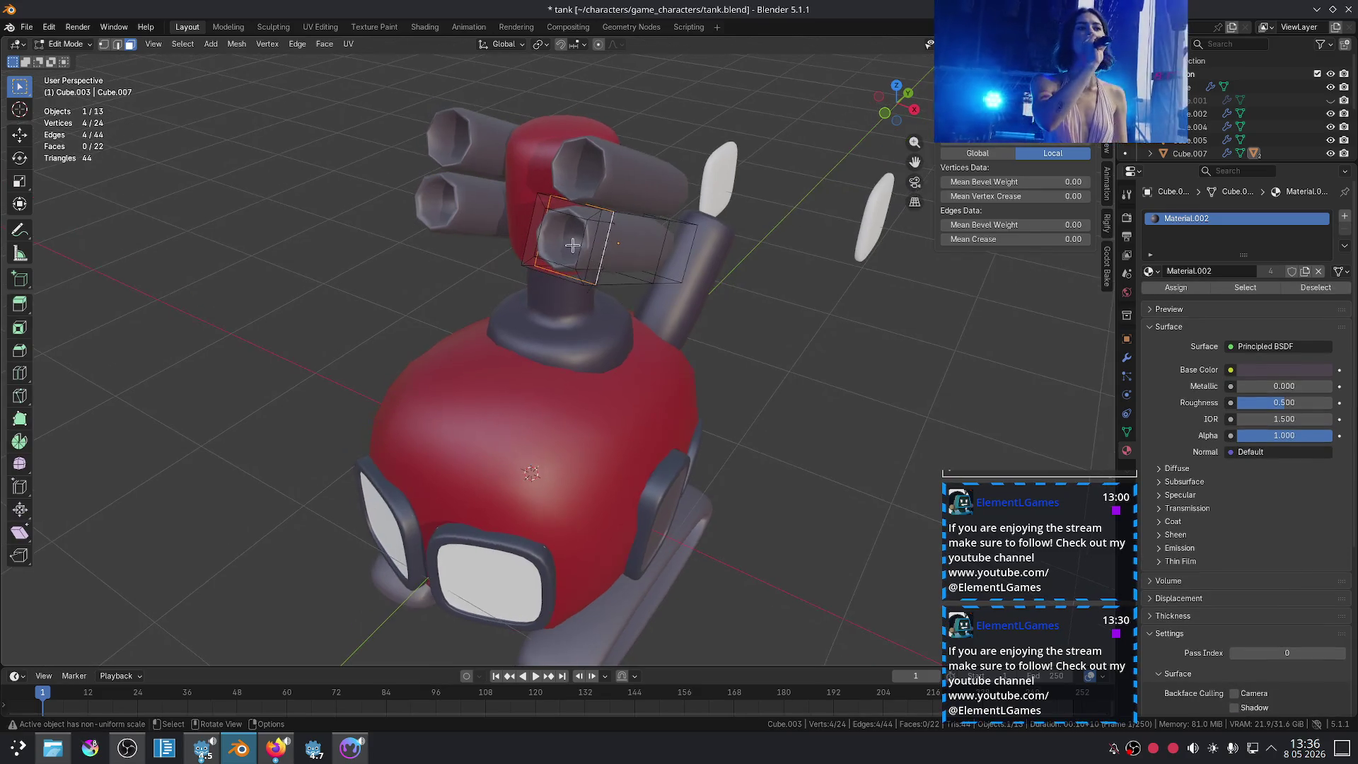
pyautogui.press('g')
pyautogui.press('z')
pyautogui.press('z')
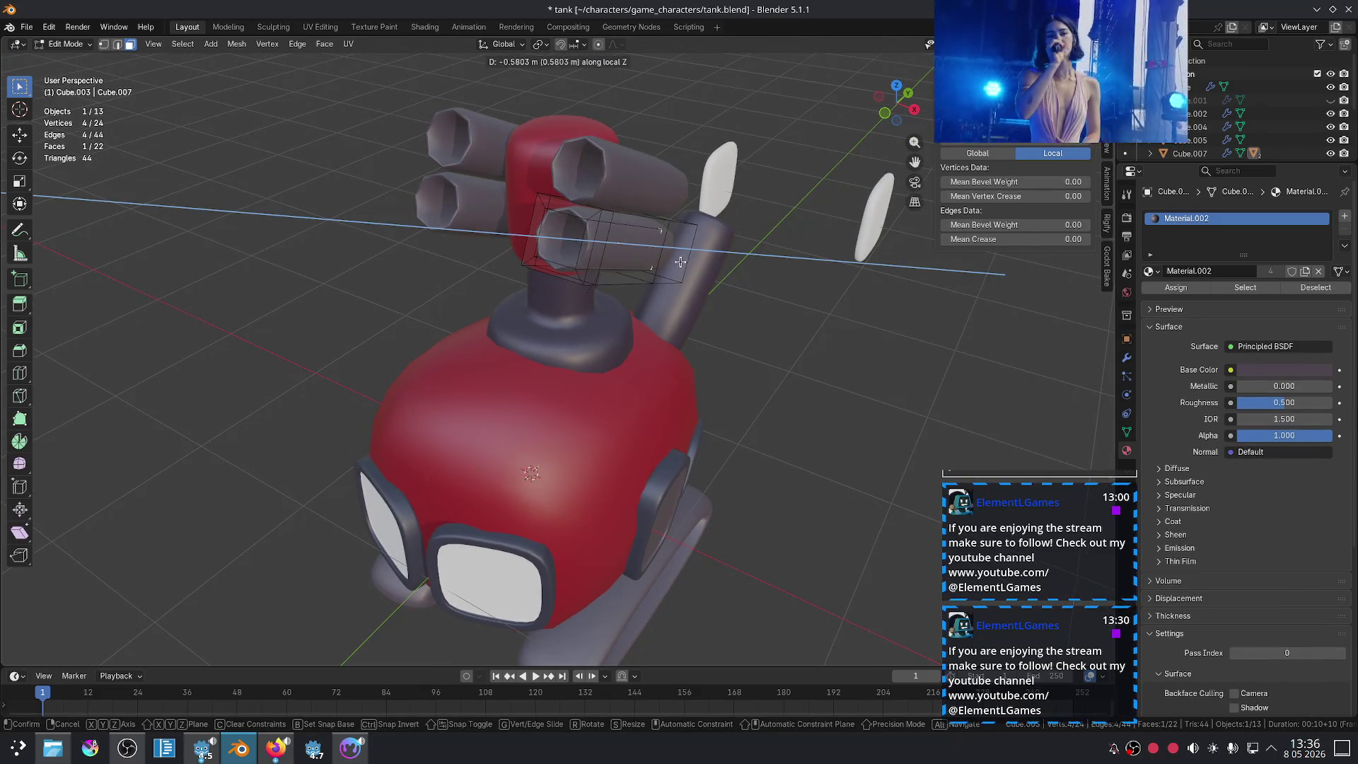
pyautogui.click(679, 262)
pyautogui.press('Tab')
# Step: Select the side exhaust pipes and begin rotating and repositioning them
pyautogui.scroll(-4, 743, 328)
pyautogui.moveTo(773, 324)
pyautogui.mouseDown(button='middle')
pyautogui.moveTo(799, 314)
pyautogui.moveTo(613, 355)
pyautogui.moveTo(679, 269)
pyautogui.moveTo(701, 264)
pyautogui.mouseUp(button='middle')
pyautogui.scroll(4, 679, 268)
pyautogui.click(665, 258)
pyautogui.press('r')
pyautogui.press('g')
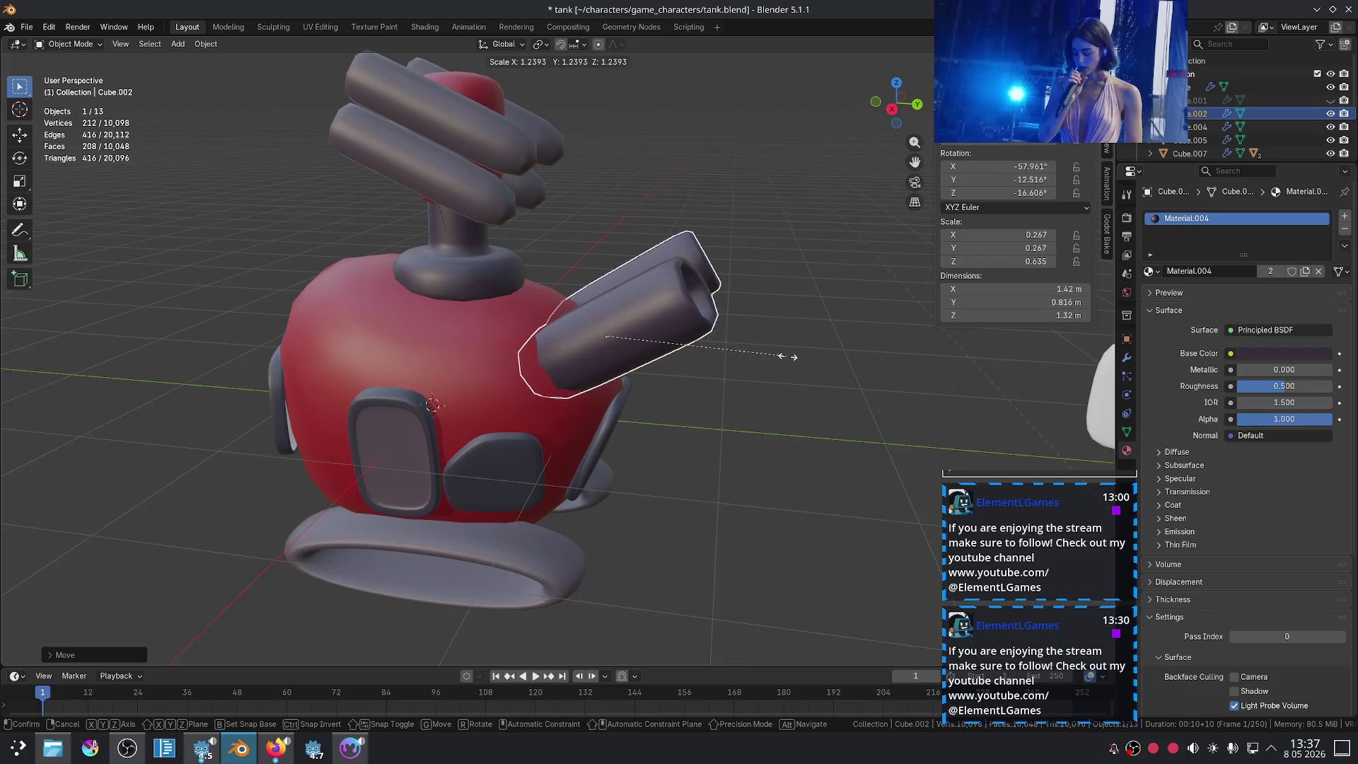
# Step: Thicken the exhaust pipes to 0.276 × 0.276 × 0.512 scale, keeping their length, and reposition them
pyautogui.press('x')
pyautogui.press('z')
pyautogui.press('z')
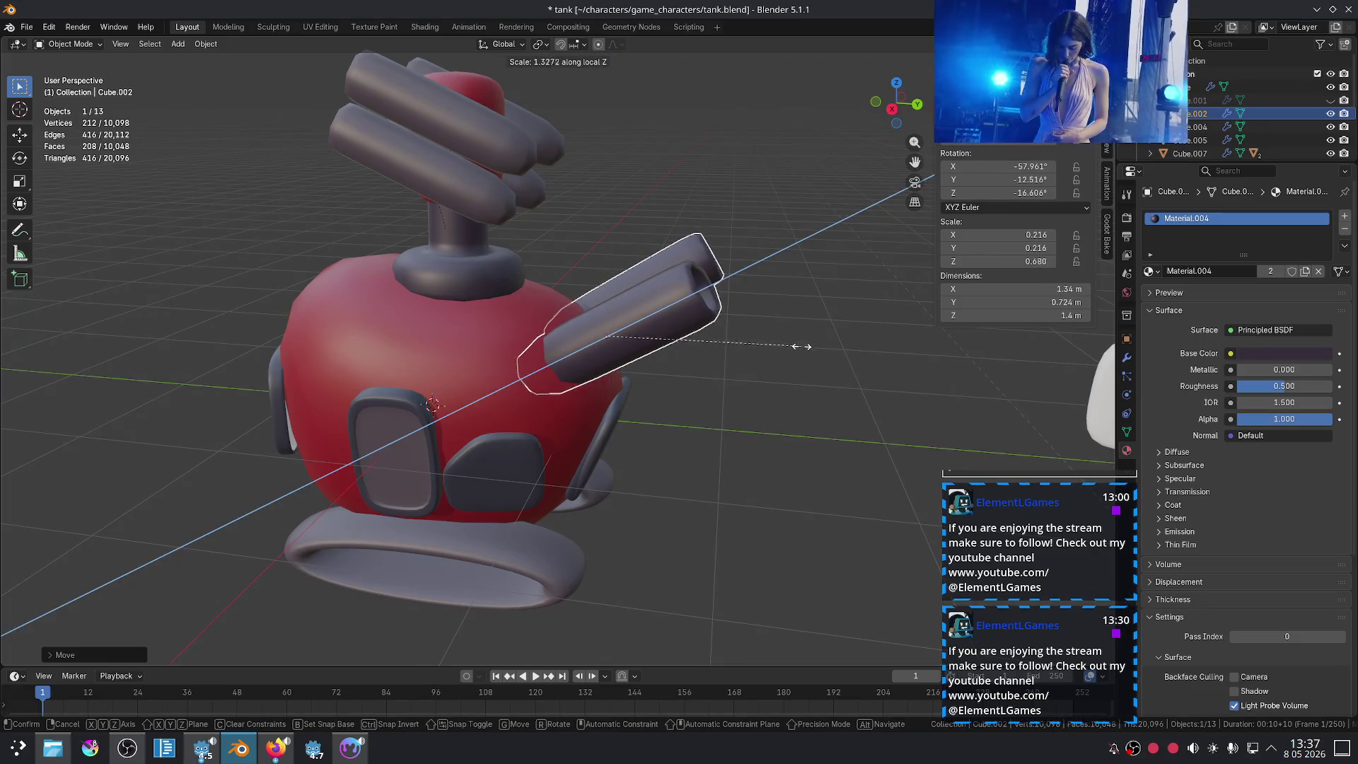
pyautogui.hotkey('shift', 'z')
pyautogui.hotkey('shift', 'z')
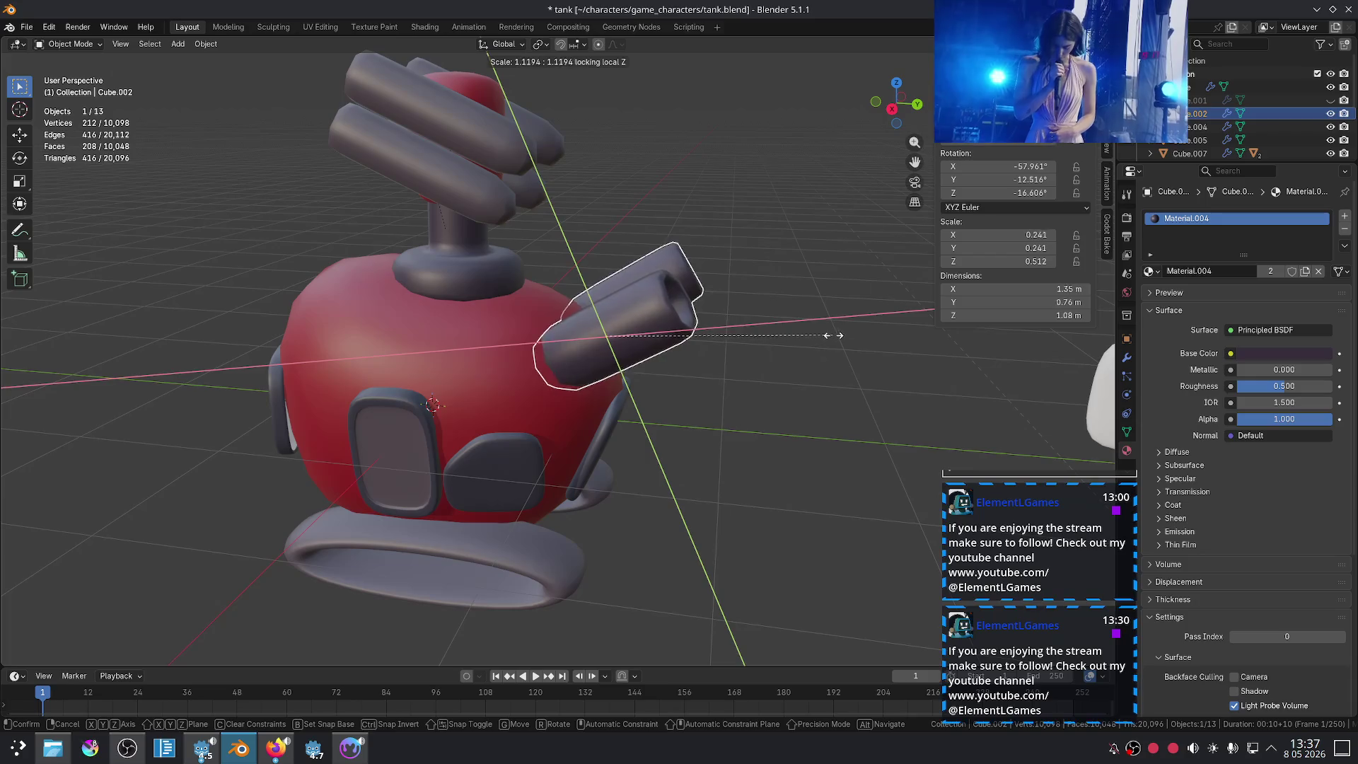
pyautogui.click(855, 331)
pyautogui.press('g')
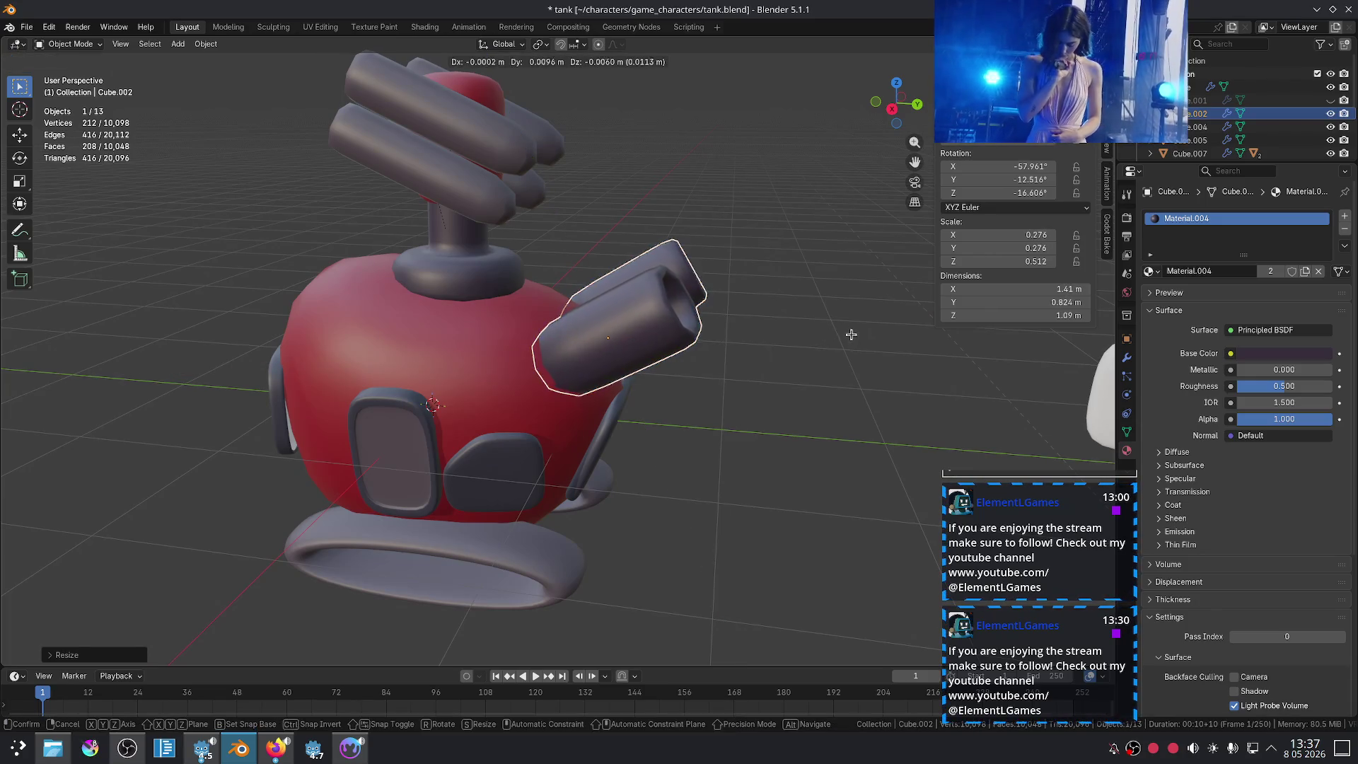
pyautogui.click(854, 336)
pyautogui.scroll(-5, 814, 375)
pyautogui.moveTo(777, 418); pyautogui.dragTo(616, 444, button='middle')
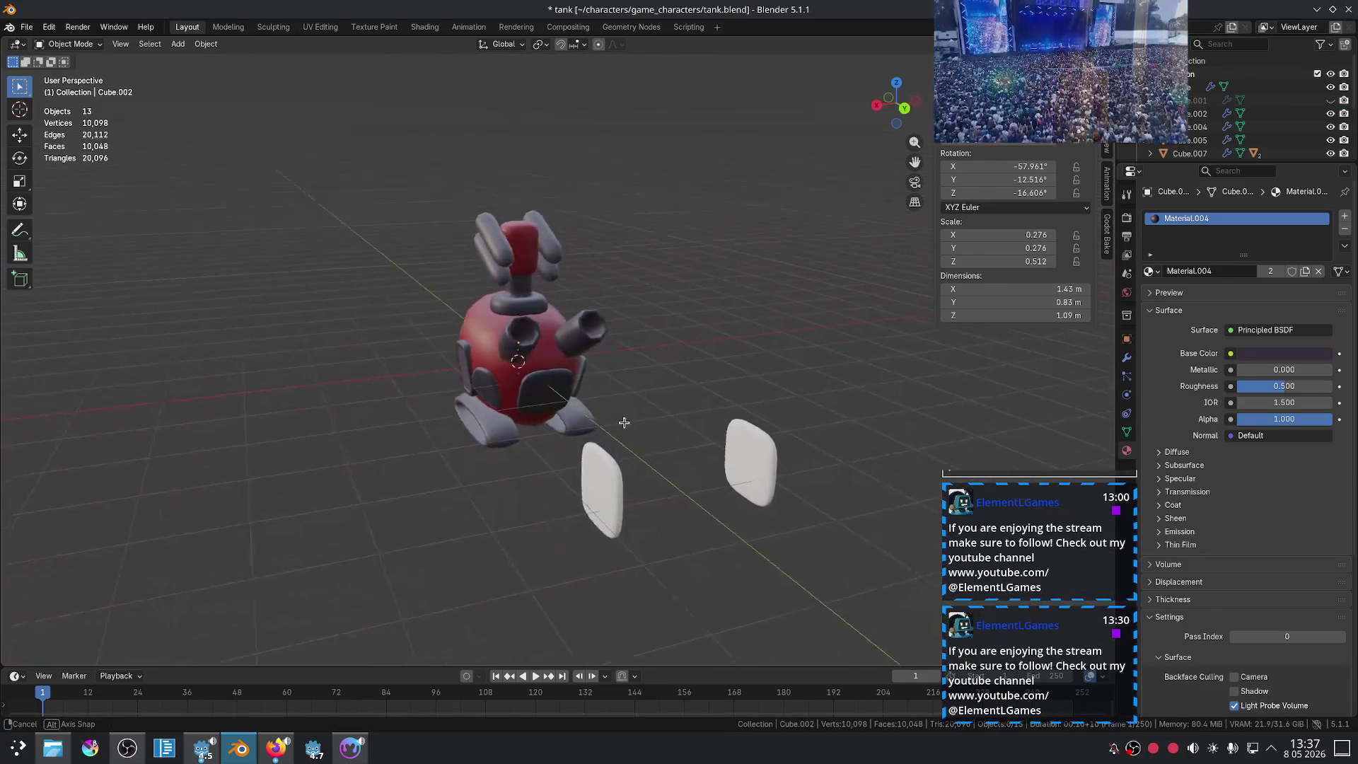
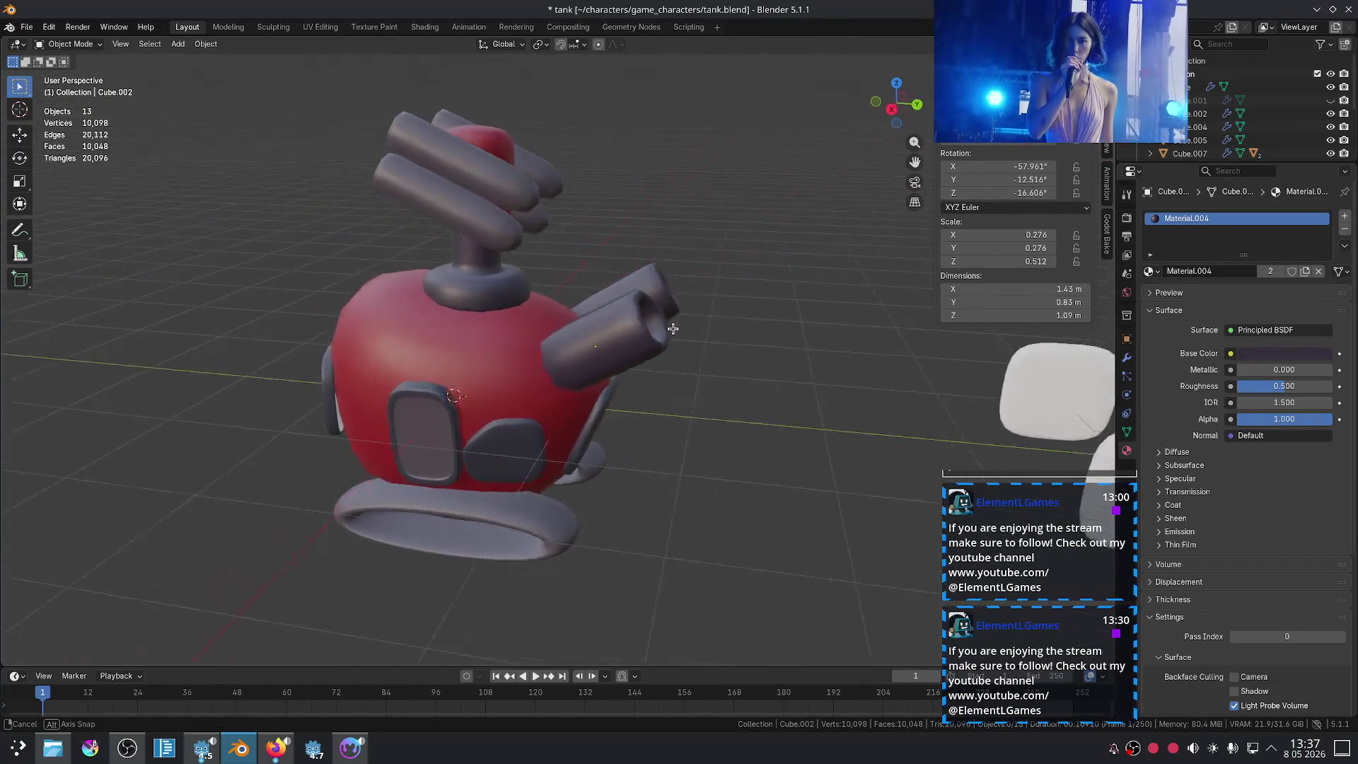
pyautogui.scroll(4, 716, 317)
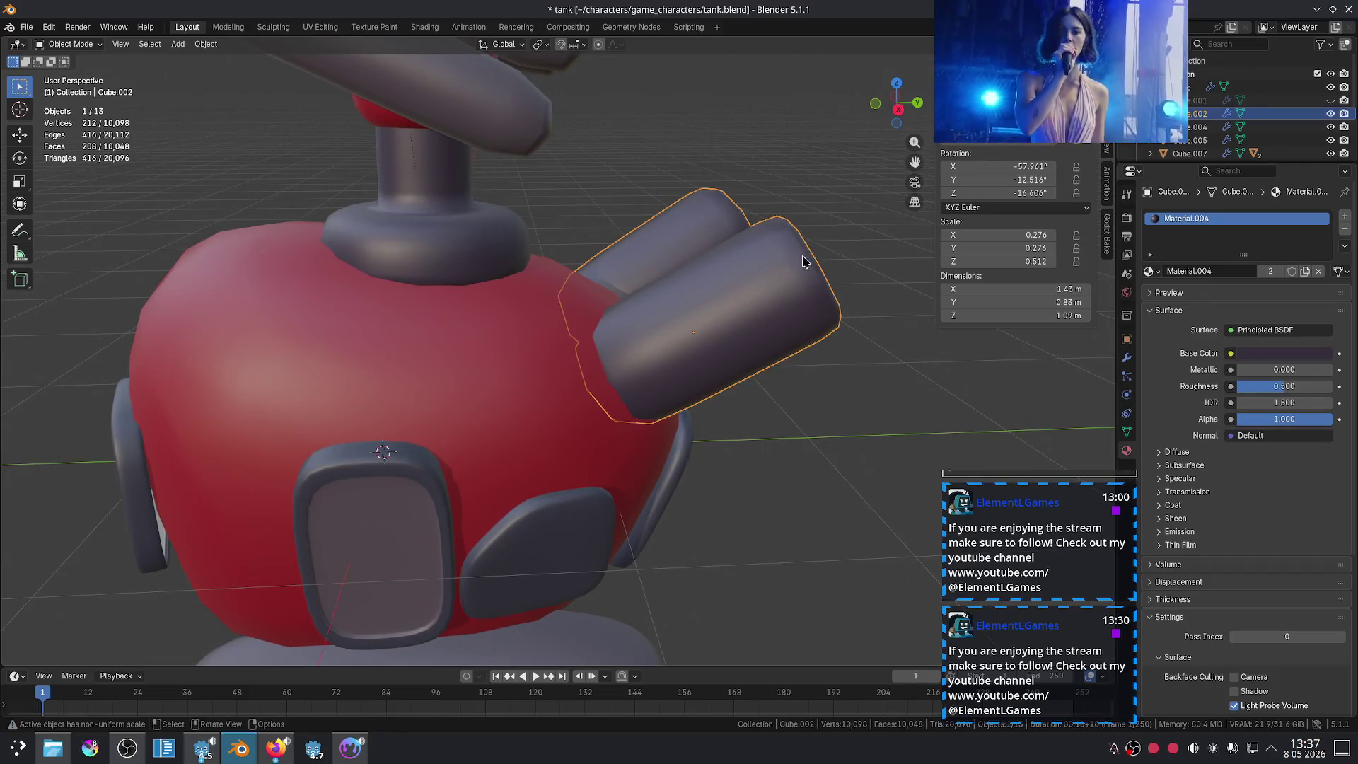
# Step: Widen the twin barrels by scaling them with the vertical axis excluded
pyautogui.moveTo(803, 262); pyautogui.dragTo(750, 265, button='middle')
pyautogui.press('s')
pyautogui.hotkey('shift', 'z')
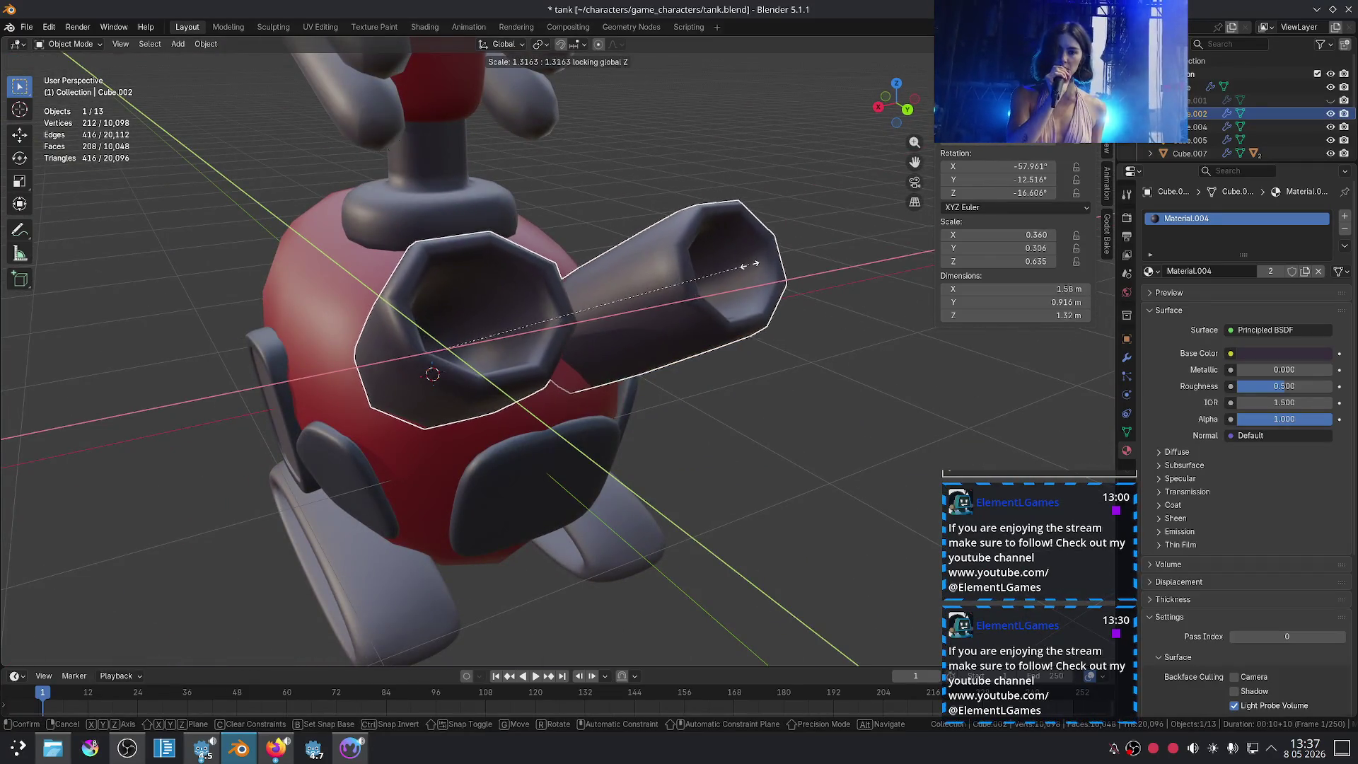
pyautogui.hotkey('shift', 'z')
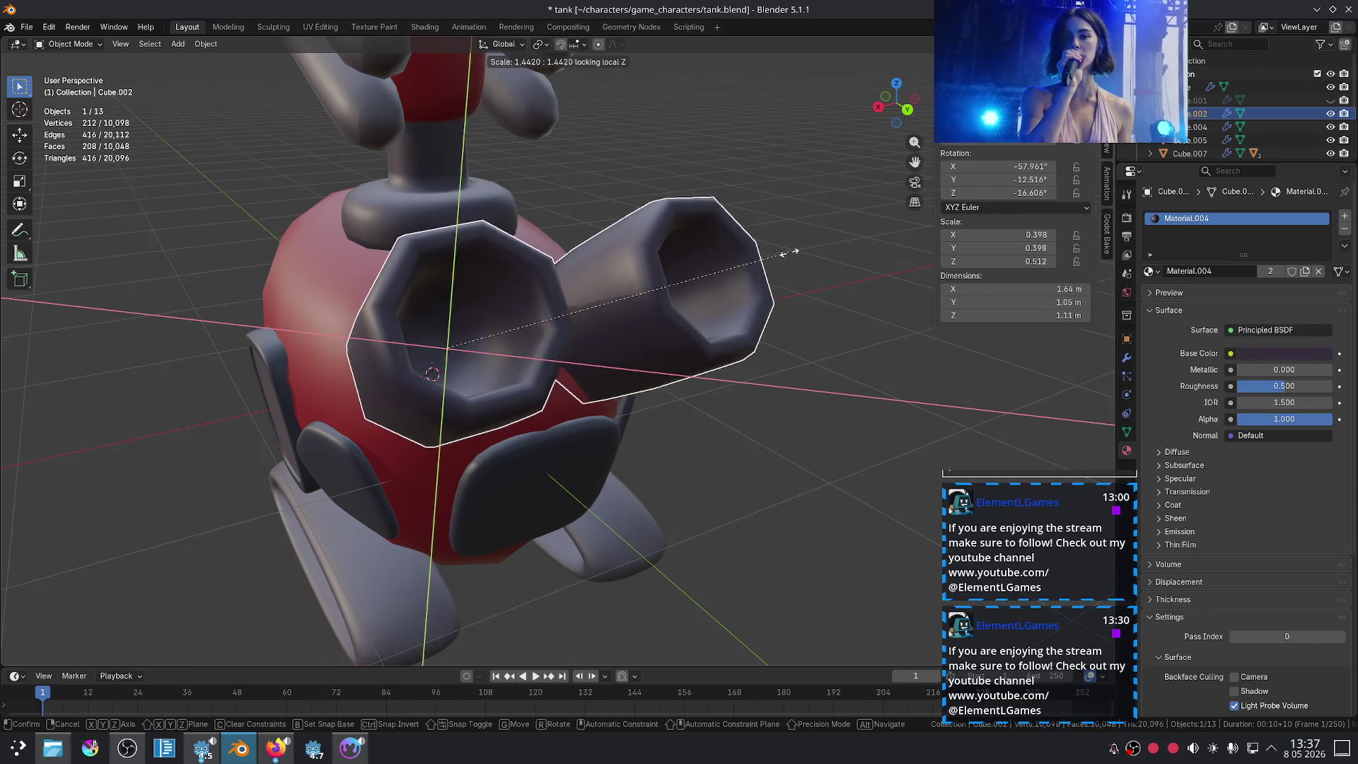
pyautogui.click(764, 258)
# Step: Move the twin barrels to a new position seen from the side
pyautogui.scroll(-5, 771, 269)
pyautogui.moveTo(771, 269)
pyautogui.mouseDown(button='middle')
pyautogui.moveTo(813, 296)
pyautogui.moveTo(697, 404)
pyautogui.mouseUp(button='middle')
pyautogui.press('g')
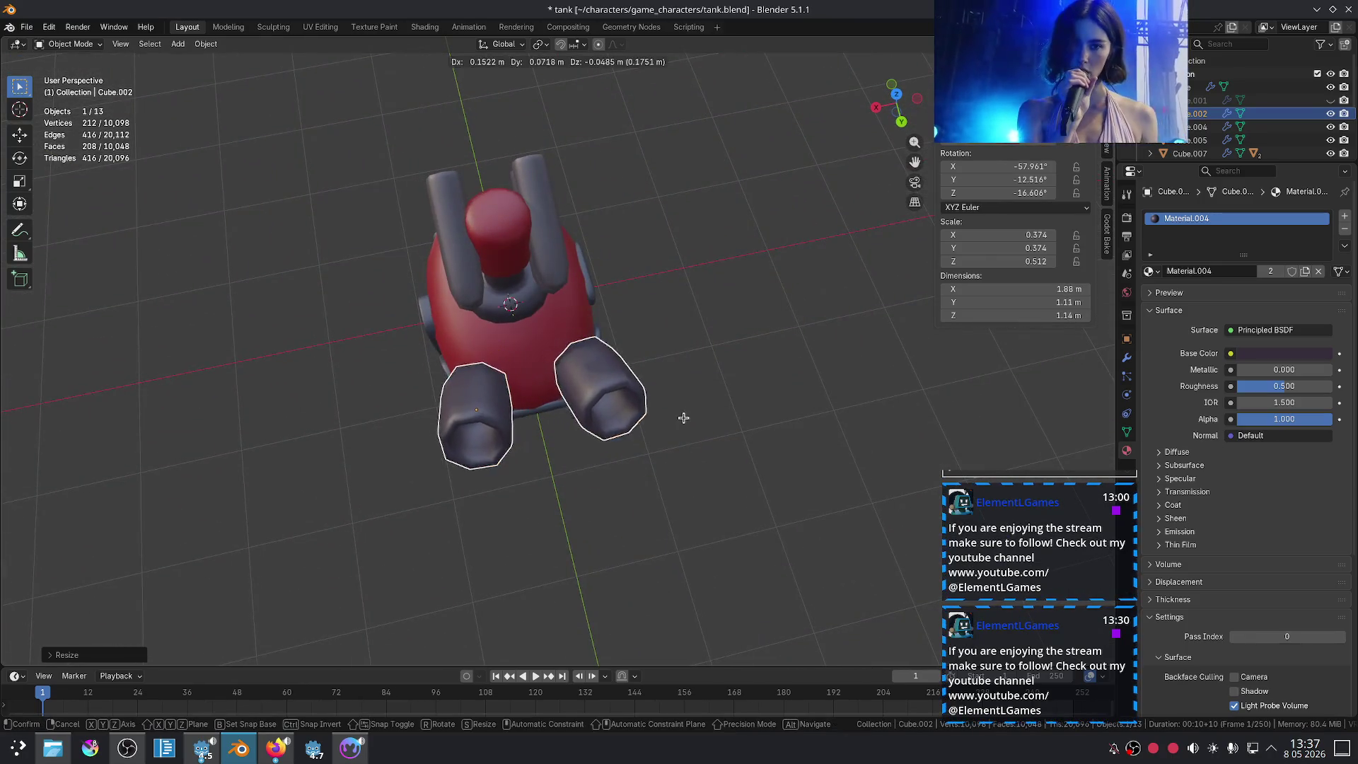
pyautogui.click(708, 404)
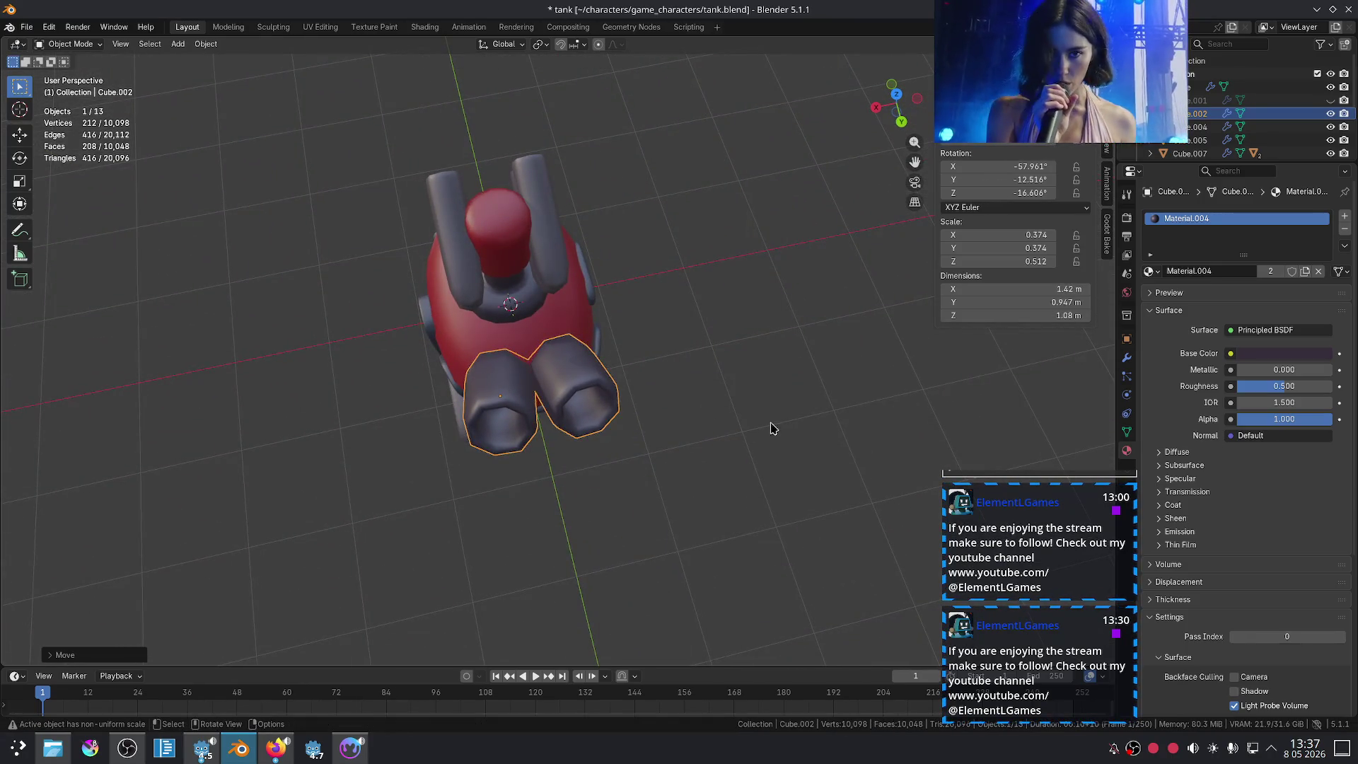
pyautogui.click(708, 404)
pyautogui.moveTo(708, 404)
pyautogui.mouseDown(button='middle')
pyautogui.moveTo(617, 447)
pyautogui.moveTo(581, 390)
pyautogui.mouseUp(button='middle')
# Step: Rotate the twin barrels around the vertical Z axis
pyautogui.scroll(3, 582, 390)
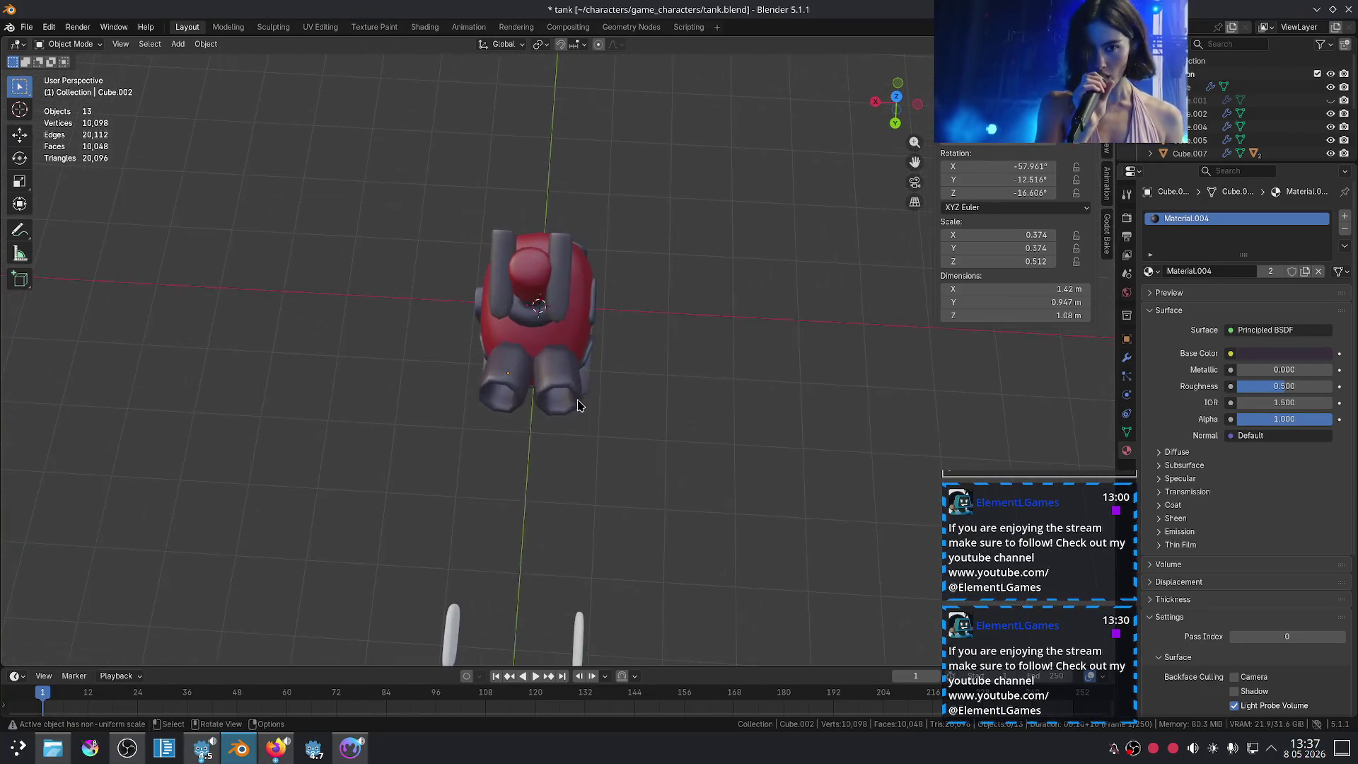
pyautogui.press('r')
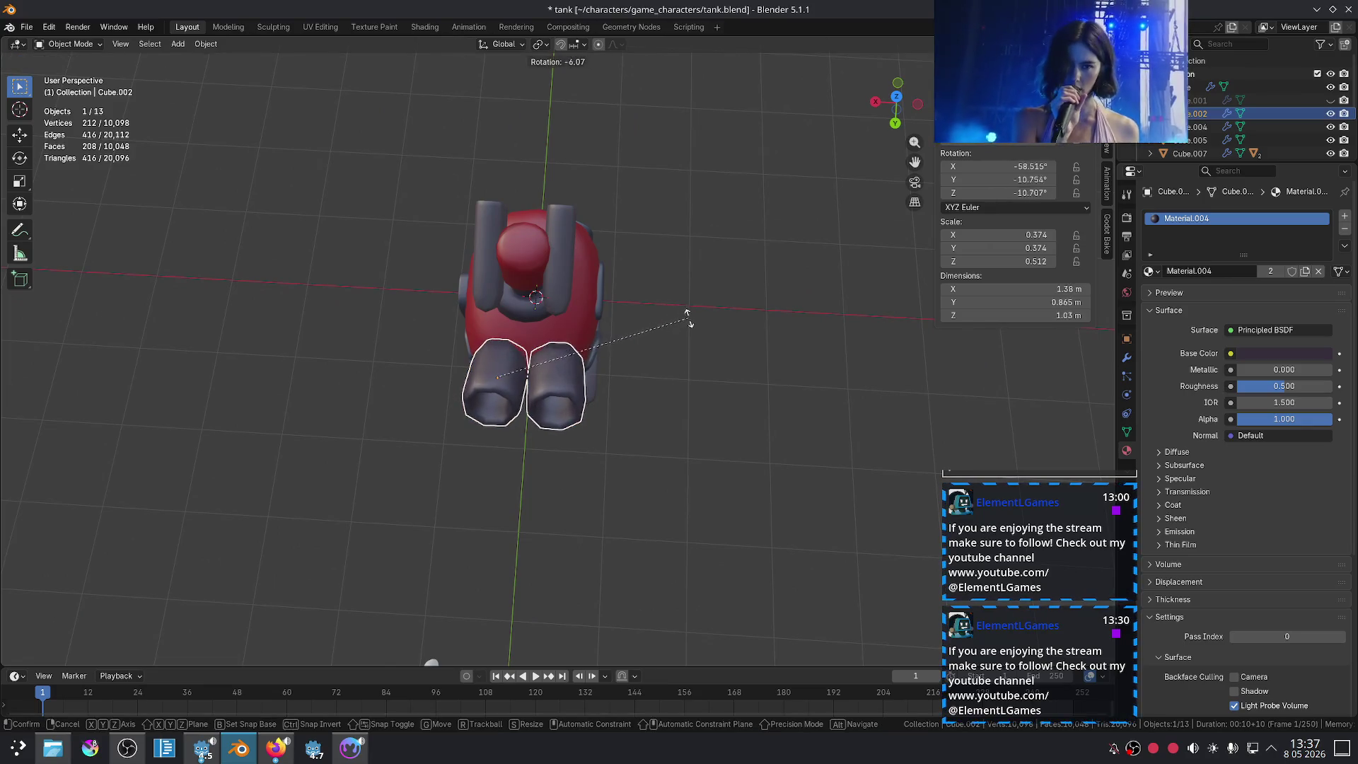
pyautogui.press('z')
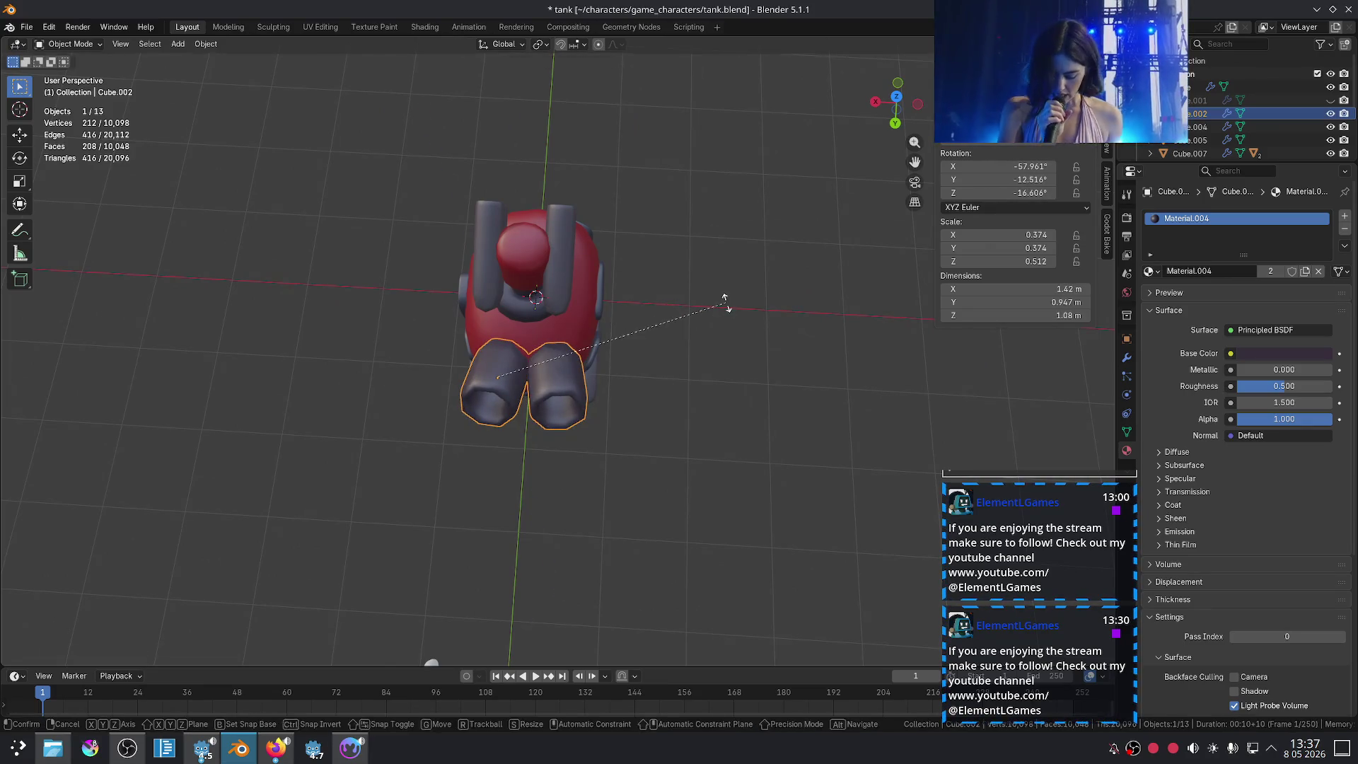
pyautogui.click(667, 304)
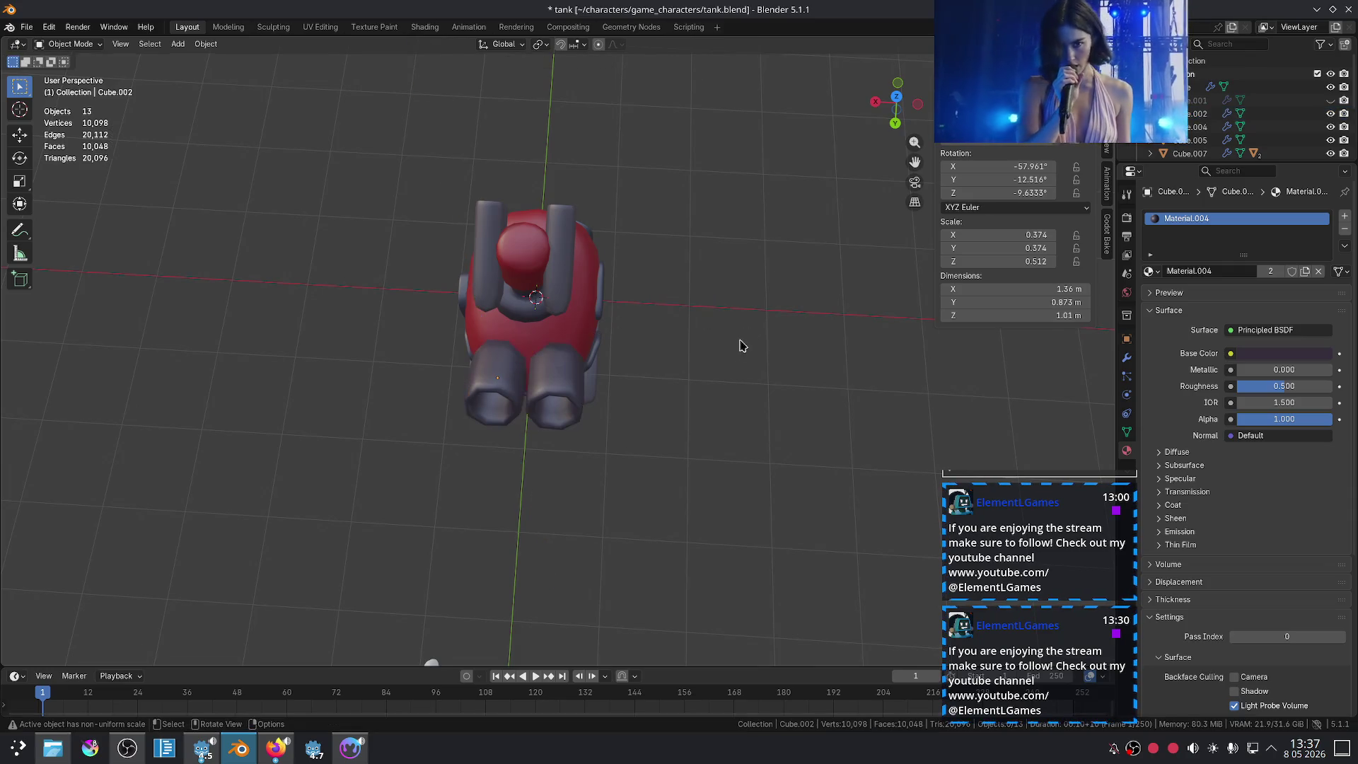
# Step: Reposition and re-rotate the twin barrels against the tank's front
pyautogui.moveTo(742, 346)
pyautogui.mouseDown(button='middle')
pyautogui.moveTo(678, 336)
pyautogui.moveTo(750, 304)
pyautogui.mouseUp(button='middle')
pyautogui.scroll(4, 677, 336)
pyautogui.click(677, 336)
pyautogui.press('g')
pyautogui.click(766, 385)
pyautogui.press('r')
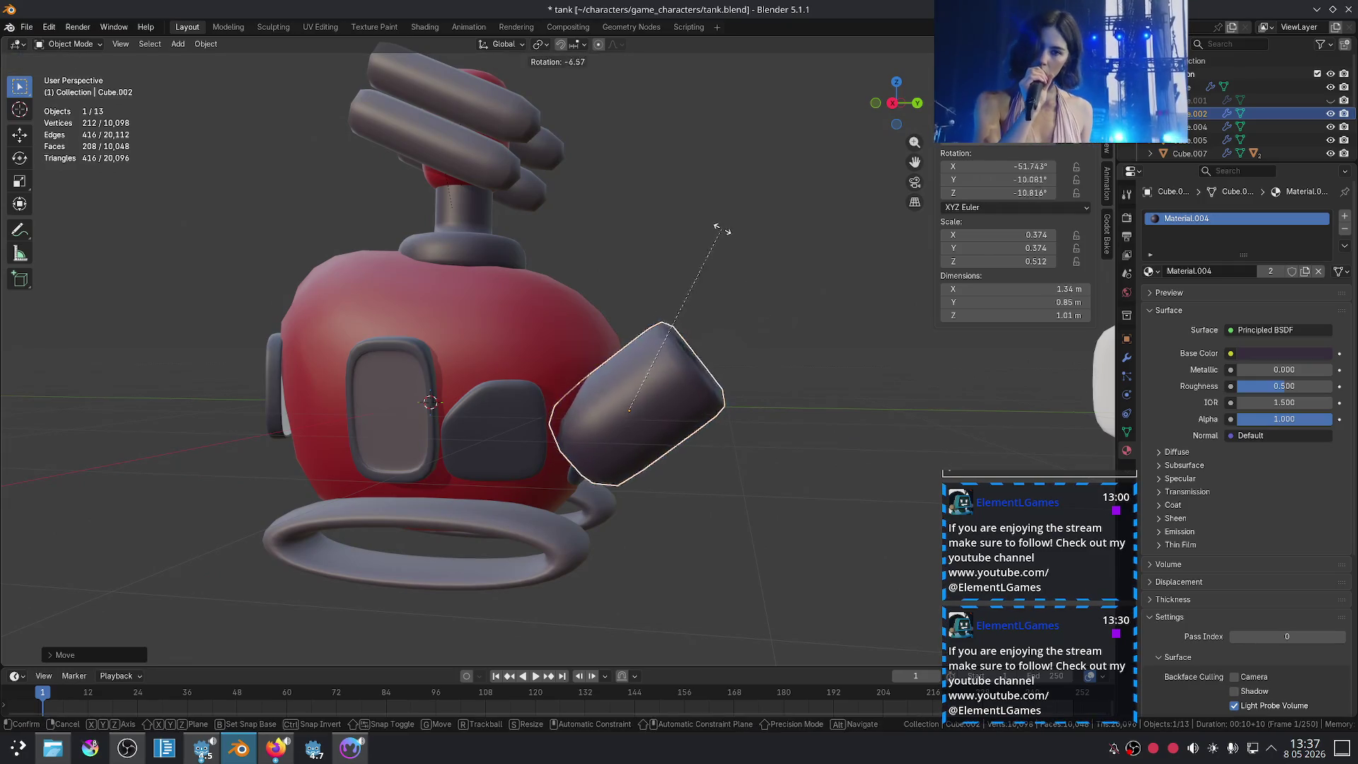
pyautogui.click(739, 378)
pyautogui.click(794, 311)
# Step: Shift the twin barrels along Z and rotate them again
pyautogui.scroll(-4, 790, 340)
pyautogui.moveTo(790, 341)
pyautogui.mouseDown(button='middle')
pyautogui.moveTo(644, 477)
pyautogui.moveTo(625, 476)
pyautogui.mouseUp(button='middle')
pyautogui.click(622, 476)
pyautogui.press('g')
pyautogui.press('z')
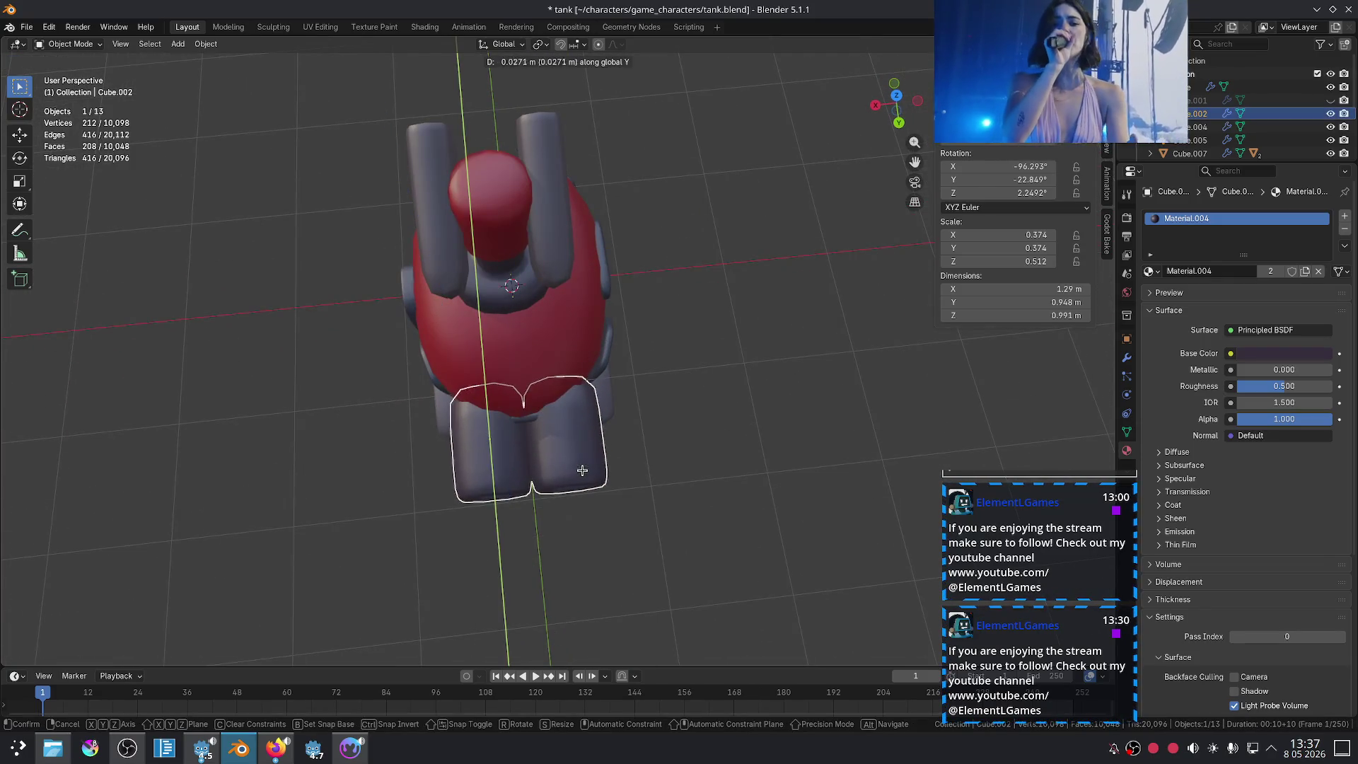
pyautogui.keyDown('alt'); pyautogui.moveTo(643, 471); pyautogui.dragTo(712, 394, button='middle'); pyautogui.keyUp('alt')
pyautogui.press('z')
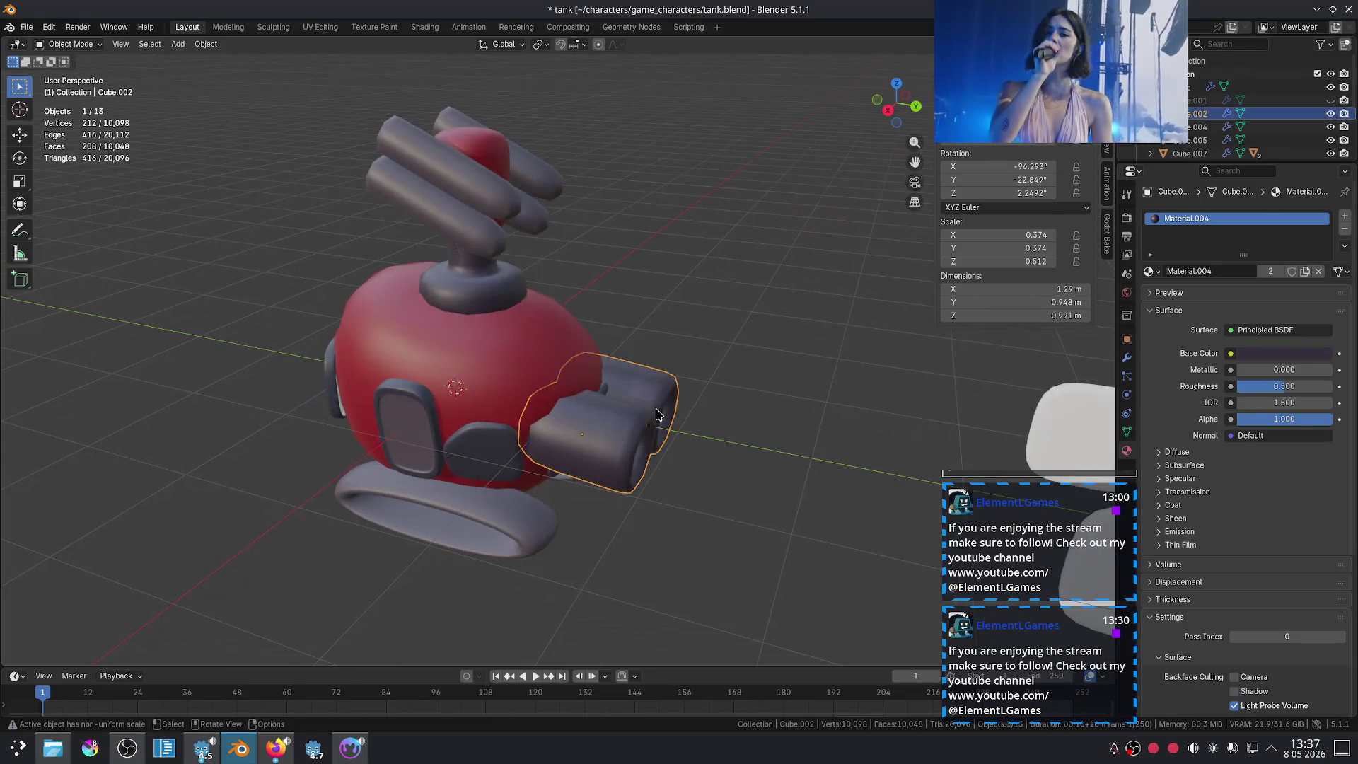
pyautogui.press('r')
pyautogui.click(647, 293)
# Step: Cancel the barrels' free move and undo their bad rotation
pyautogui.press('g')
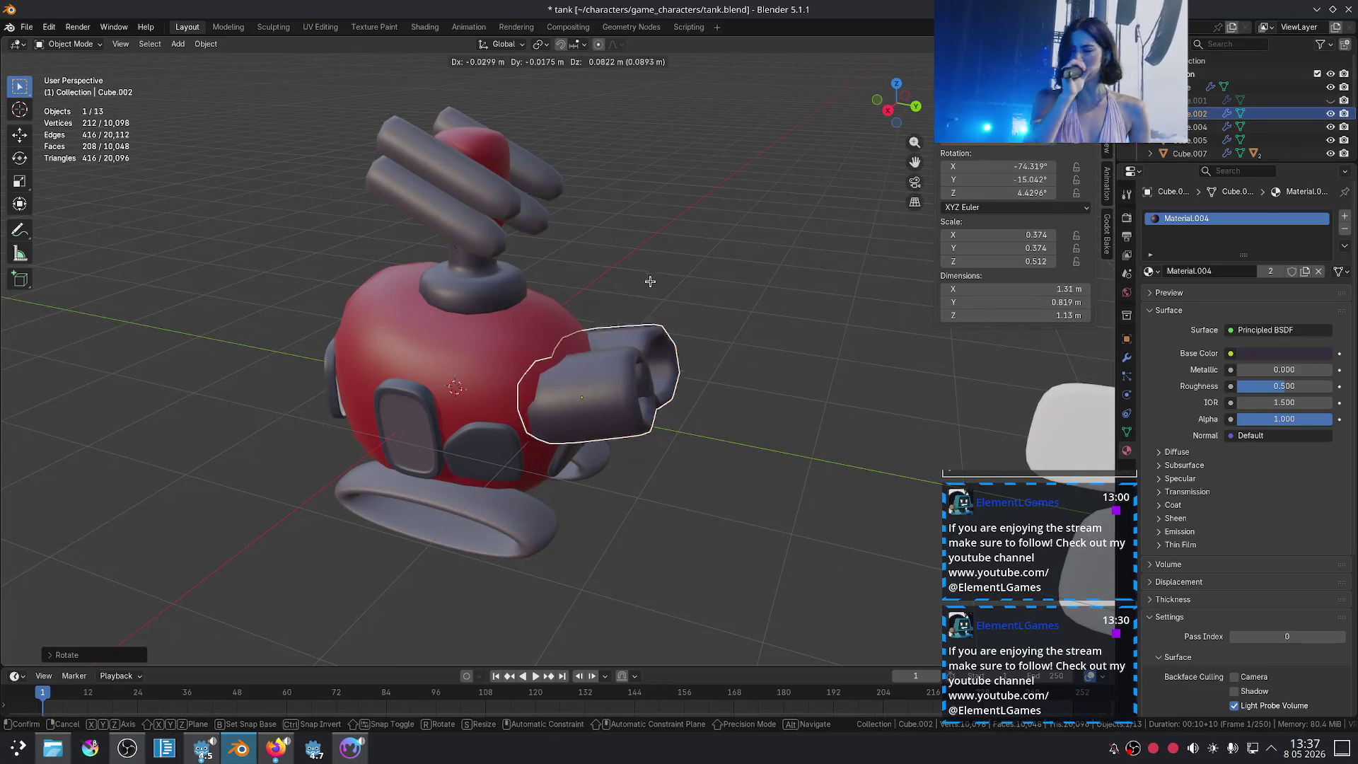
pyautogui.press('r')
pyautogui.click(746, 315)
pyautogui.moveTo(746, 315); pyautogui.dragTo(649, 303, button='middle')
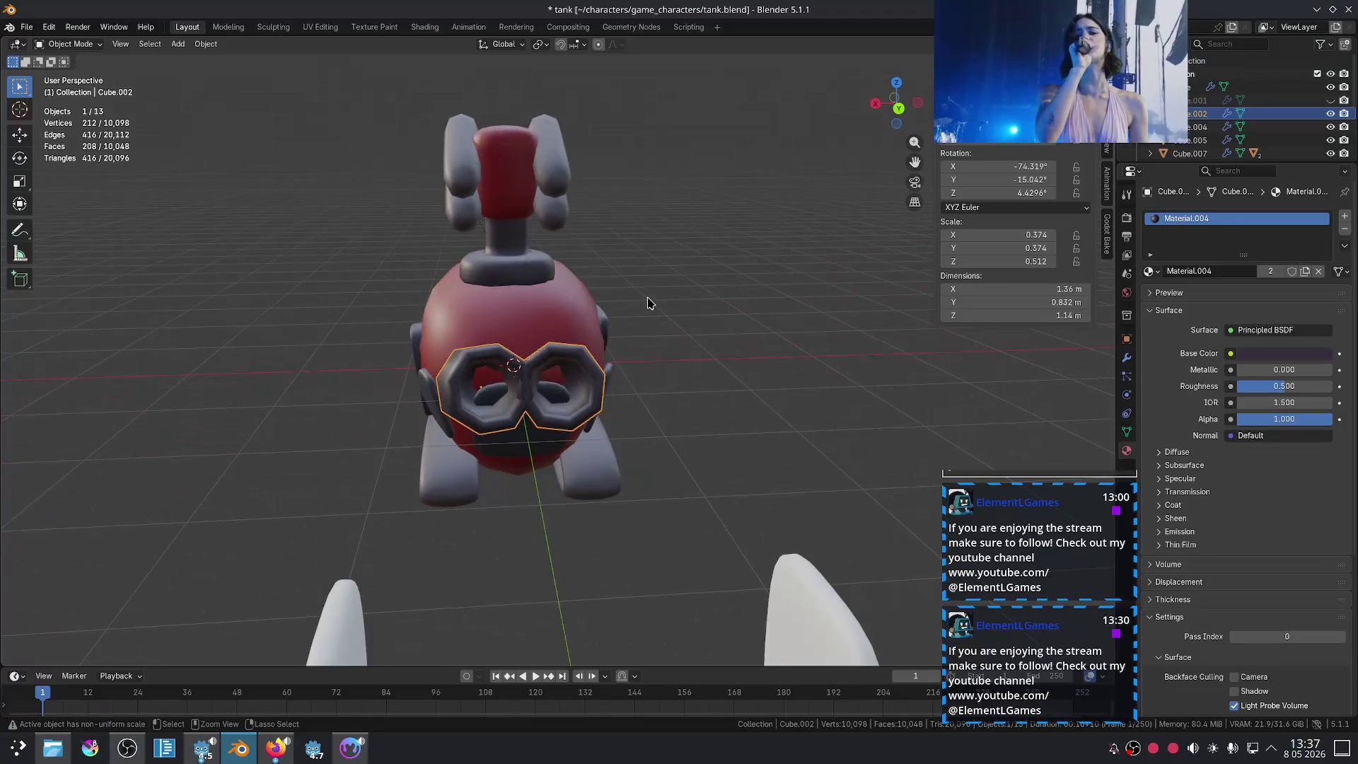
pyautogui.press('r')
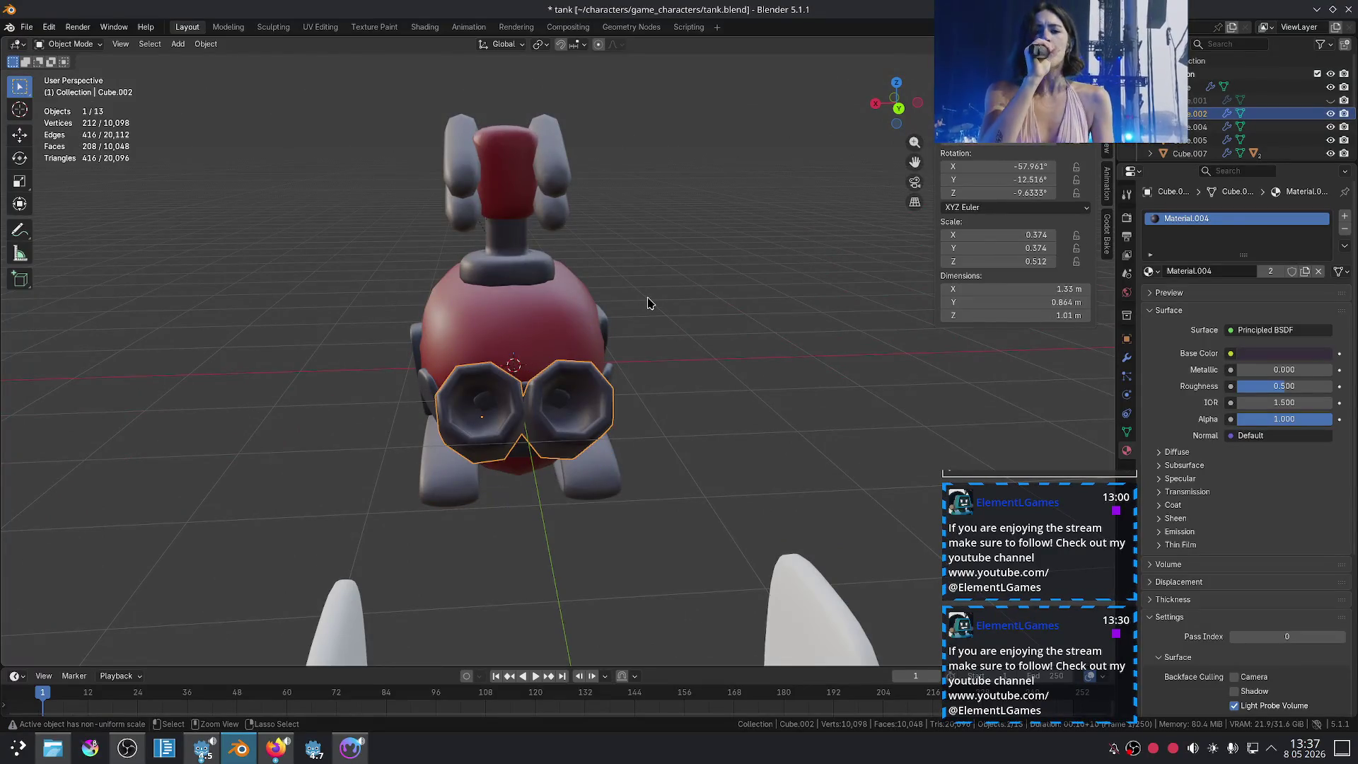
pyautogui.click(648, 303)
# Step: Lower the twin barrels slightly along Z onto the body
pyautogui.moveTo(723, 342); pyautogui.dragTo(808, 327, button='middle')
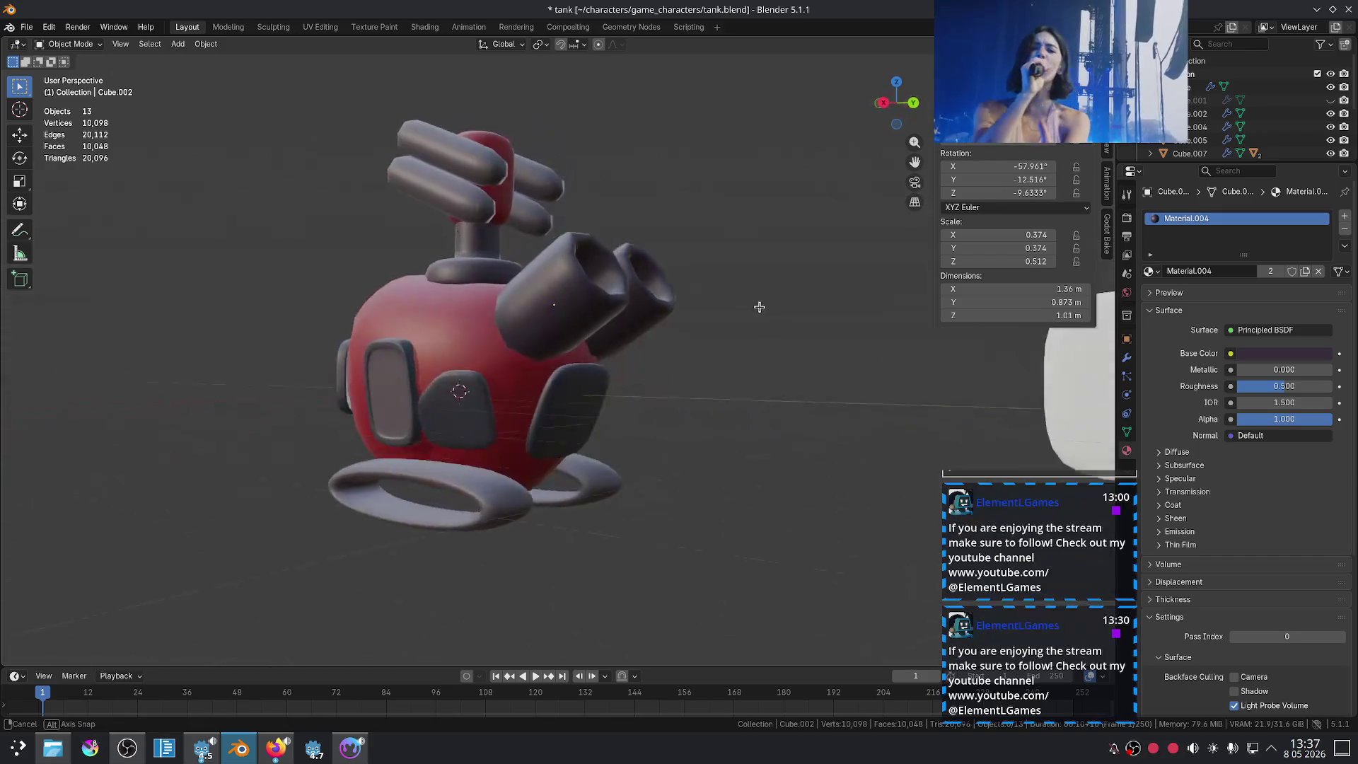
pyautogui.press('g')
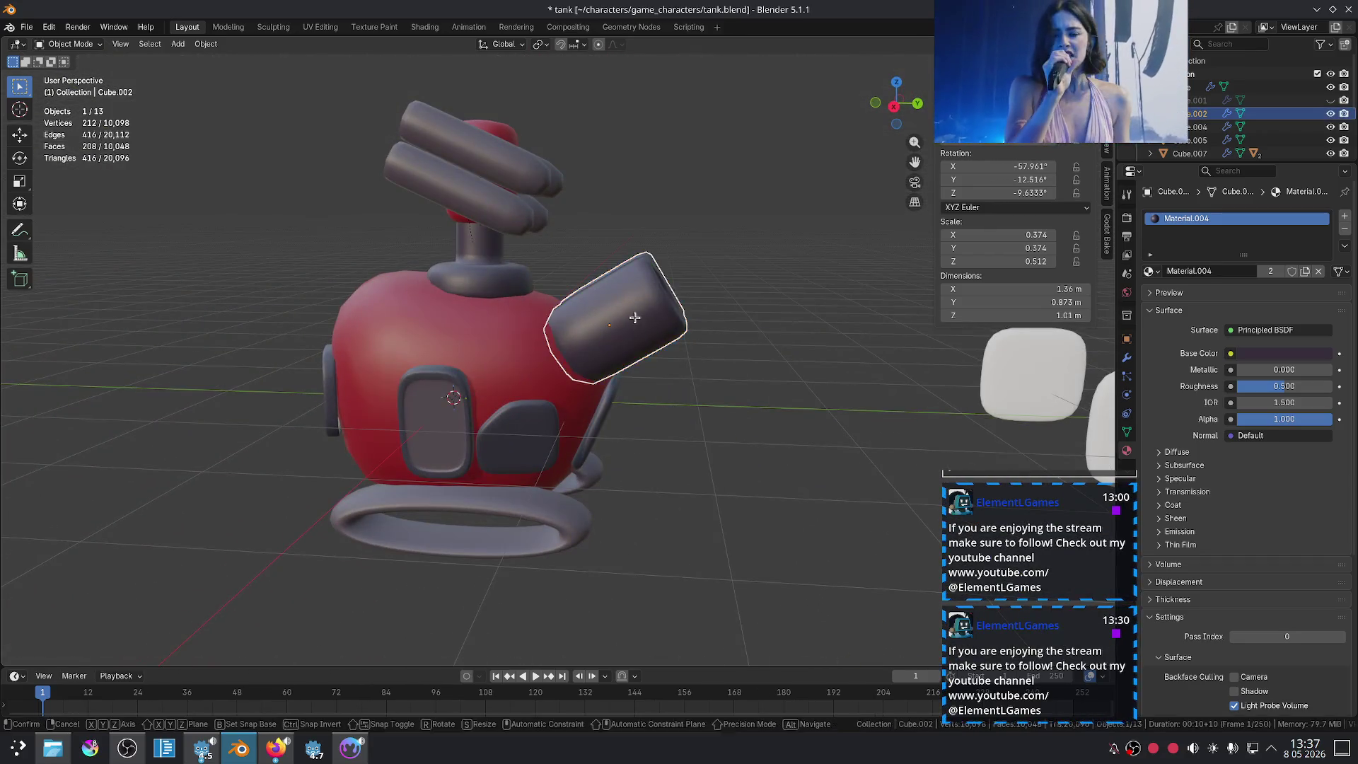
pyautogui.press('z')
pyautogui.click(778, 361)
pyautogui.moveTo(778, 363)
pyautogui.mouseDown(button='middle')
pyautogui.moveTo(600, 425)
pyautogui.moveTo(559, 421)
pyautogui.moveTo(680, 408)
pyautogui.moveTo(590, 404)
pyautogui.mouseUp(button='middle')
# Step: Scale the red tank body along Y, then fine-tune its length
pyautogui.click(574, 349)
pyautogui.moveTo(575, 349); pyautogui.dragTo(703, 306, button='middle')
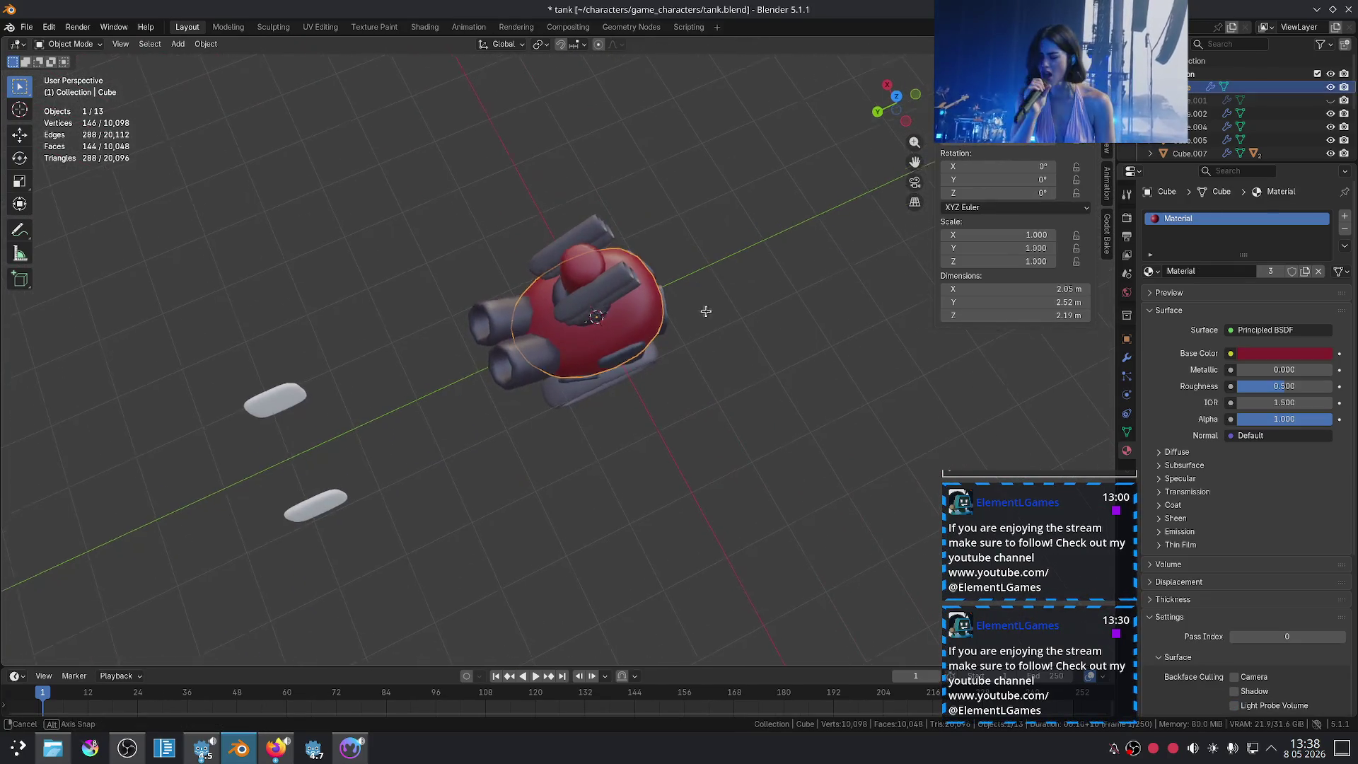
pyautogui.press('s')
pyautogui.press('y')
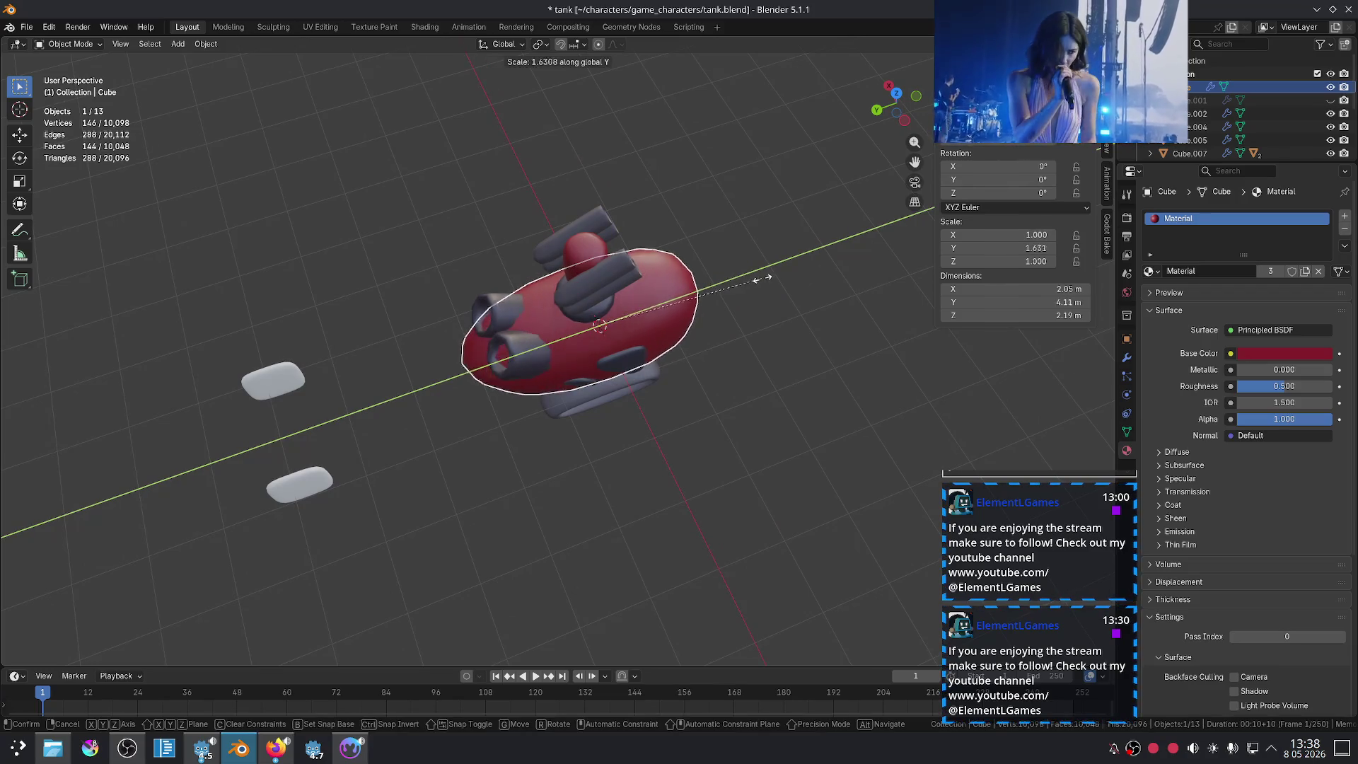
pyautogui.click(722, 279)
pyautogui.moveTo(721, 282); pyautogui.dragTo(753, 276, button='middle')
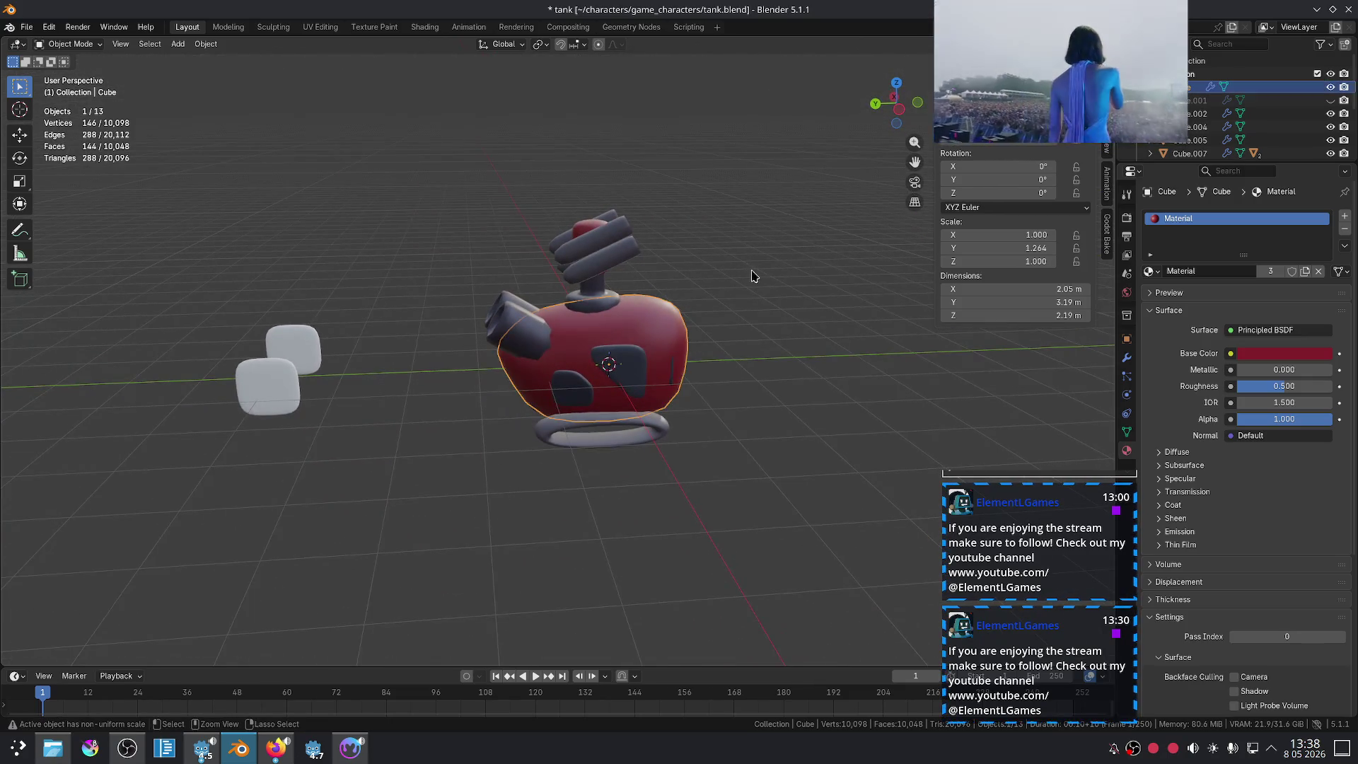
pyautogui.press('s')
pyautogui.press('y')
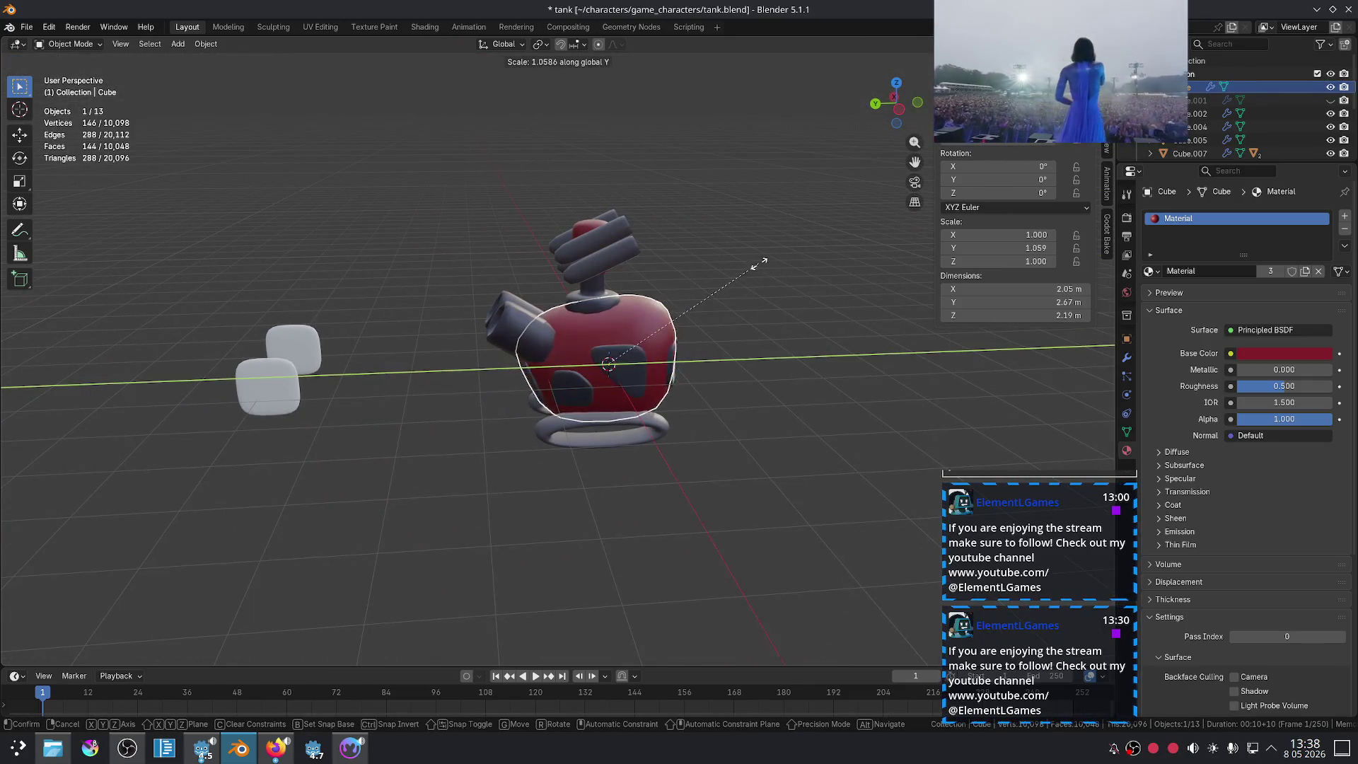
pyautogui.click(781, 263)
# Step: Slide the side panel along Y to fit the new body length
pyautogui.scroll(2, 771, 356)
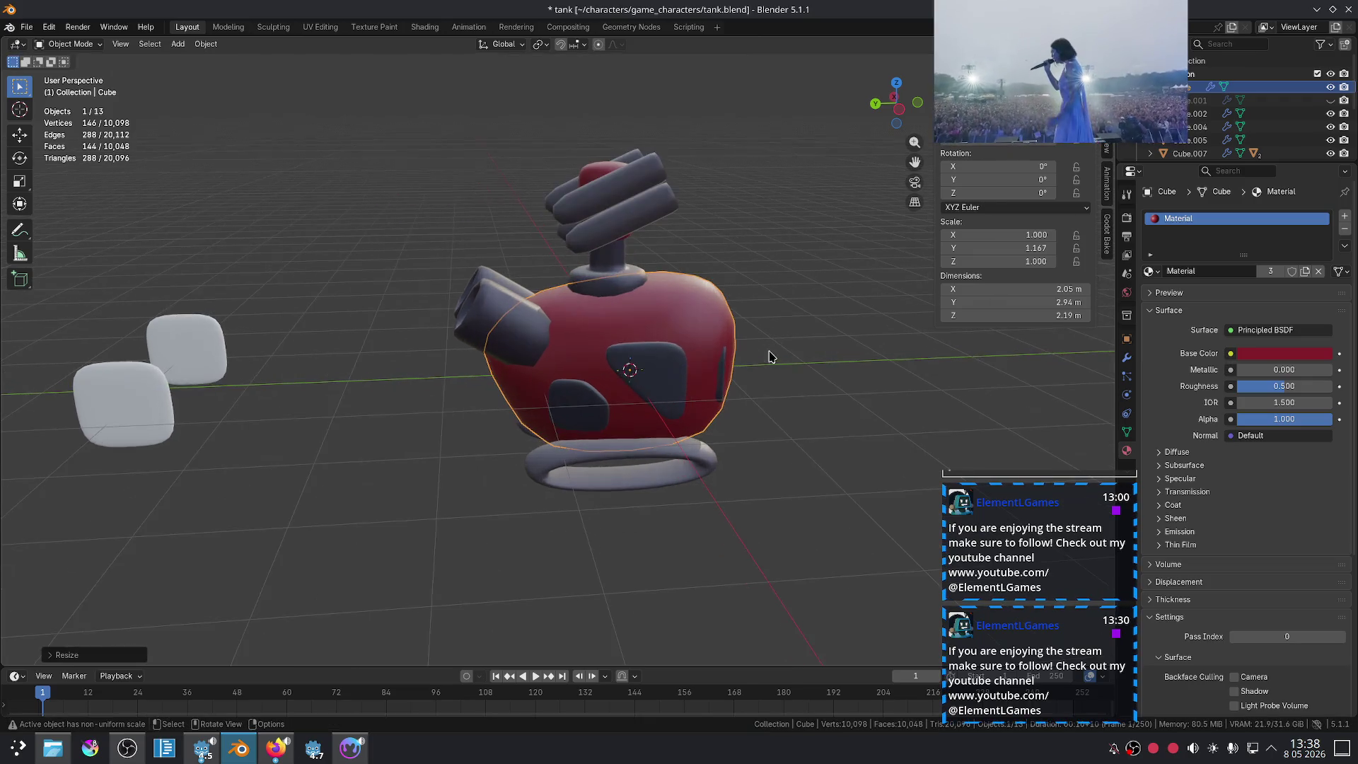
pyautogui.moveTo(721, 380); pyautogui.dragTo(721, 383, button='middle')
pyautogui.click(721, 383)
pyautogui.press('g')
pyautogui.press('y')
pyautogui.click(726, 388)
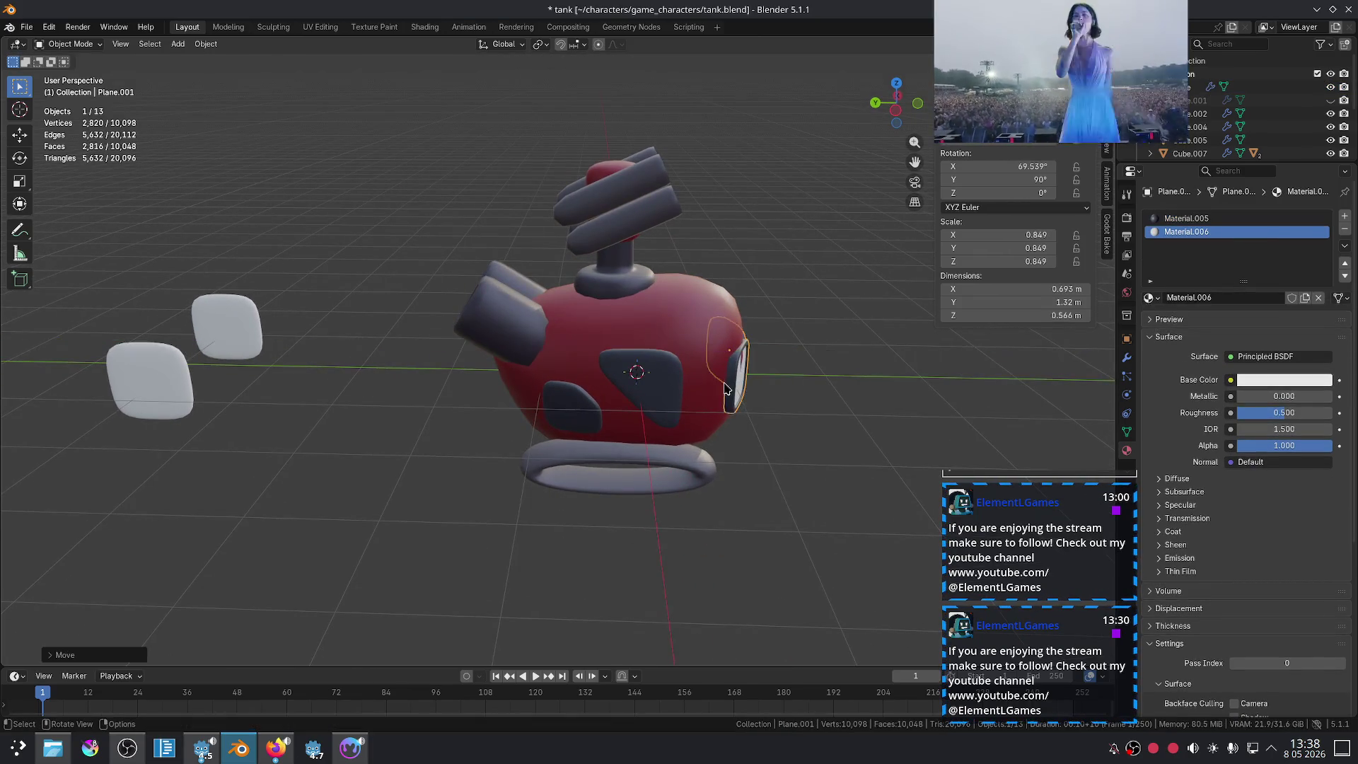
# Step: Move the twin barrels forward along Y to match the body
pyautogui.moveTo(697, 464); pyautogui.dragTo(679, 453, button='middle')
pyautogui.click(487, 331)
pyautogui.press('g')
pyautogui.press('y')
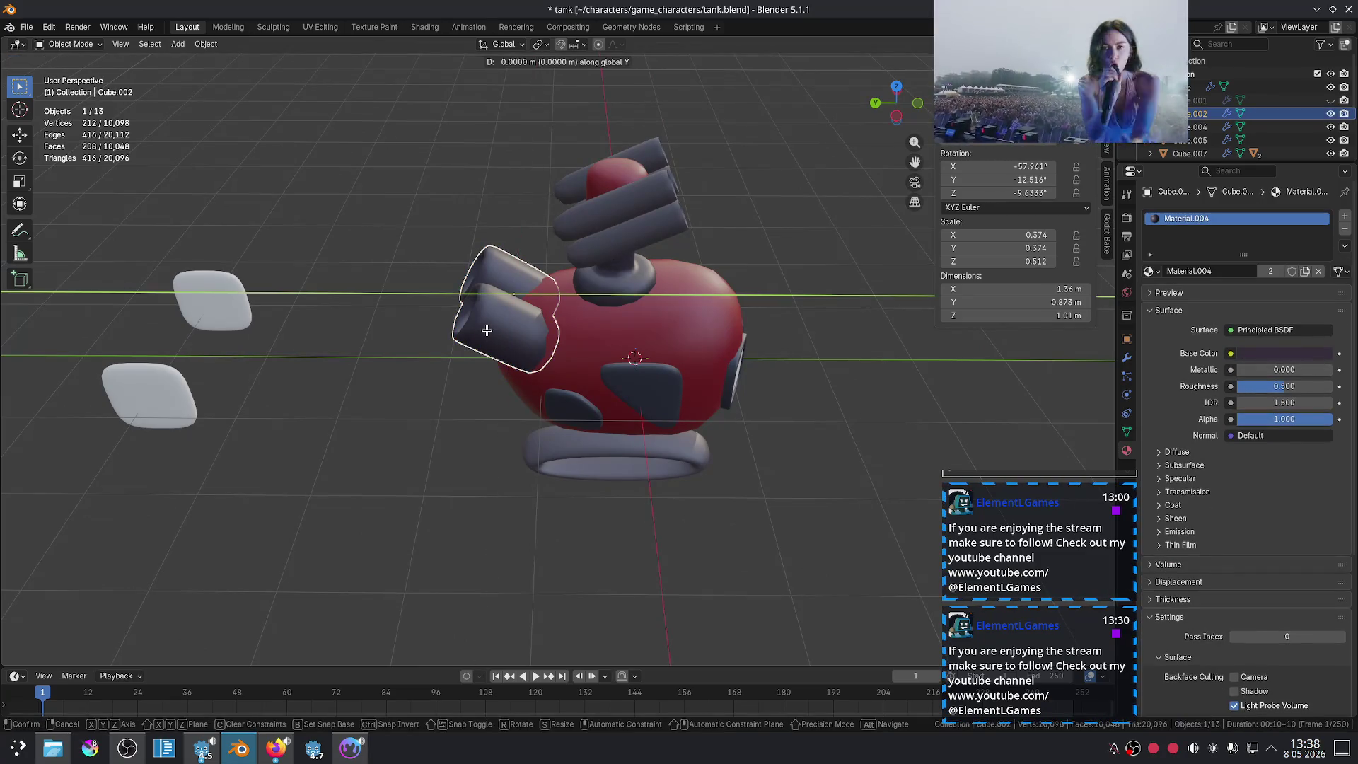
pyautogui.click(475, 331)
pyautogui.moveTo(475, 331); pyautogui.dragTo(495, 382, button='middle')
pyautogui.click(510, 400)
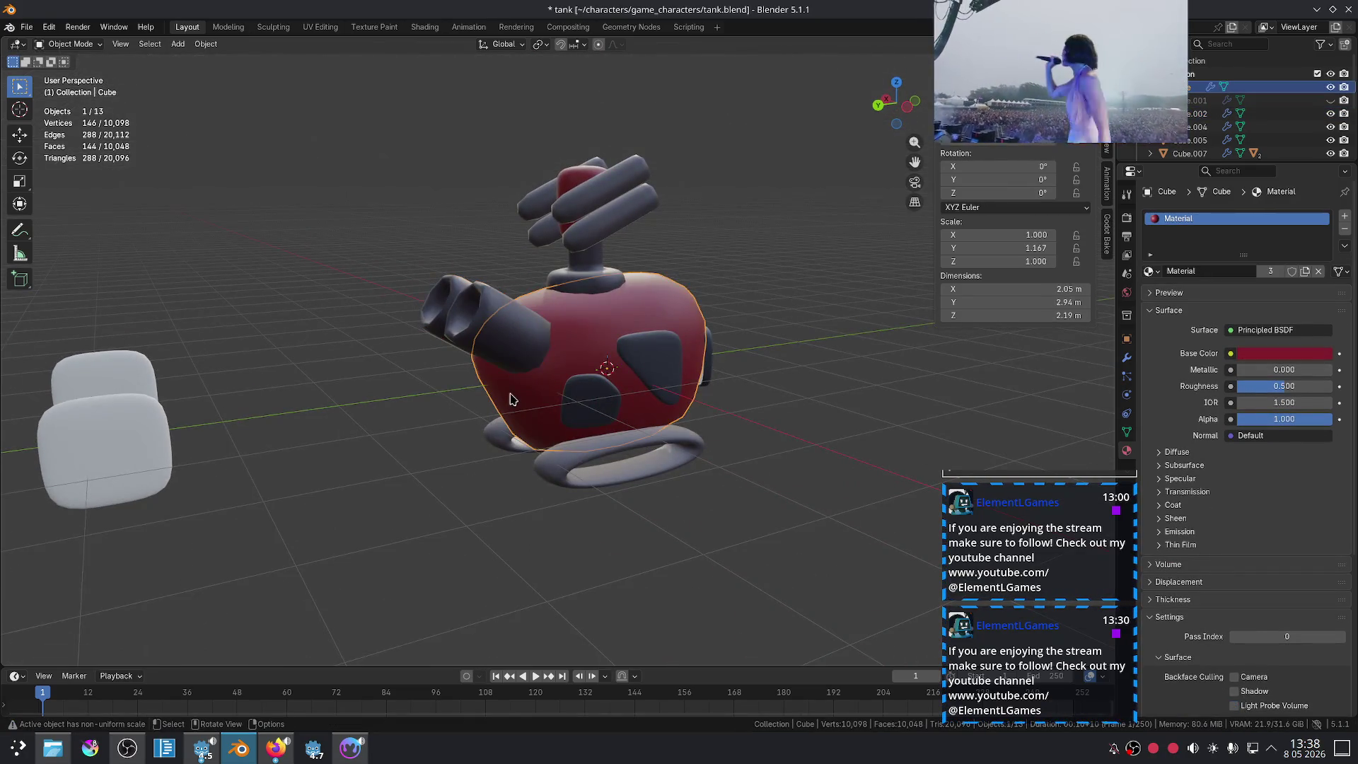
# Step: Move the round side panel along the global Y axis
pyautogui.press('g')
pyautogui.press('y')
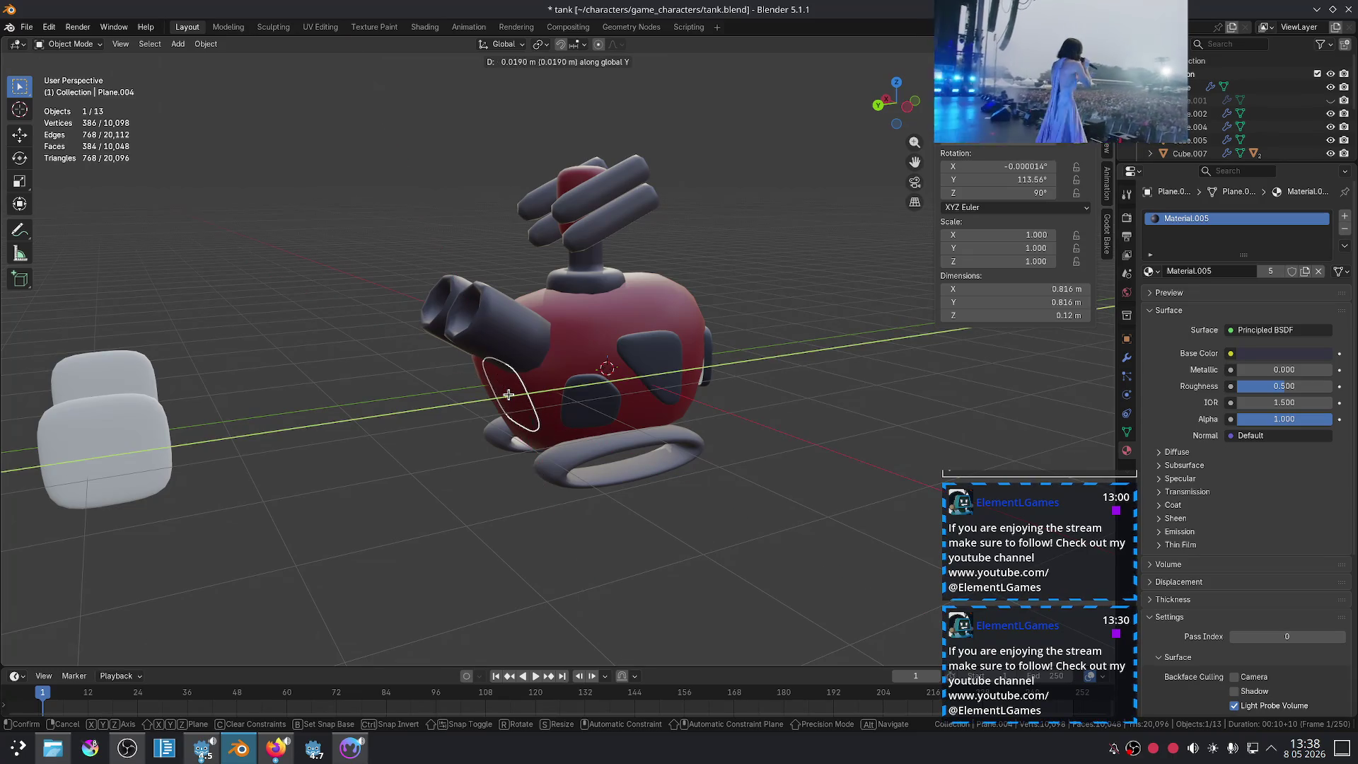
pyautogui.press('y')
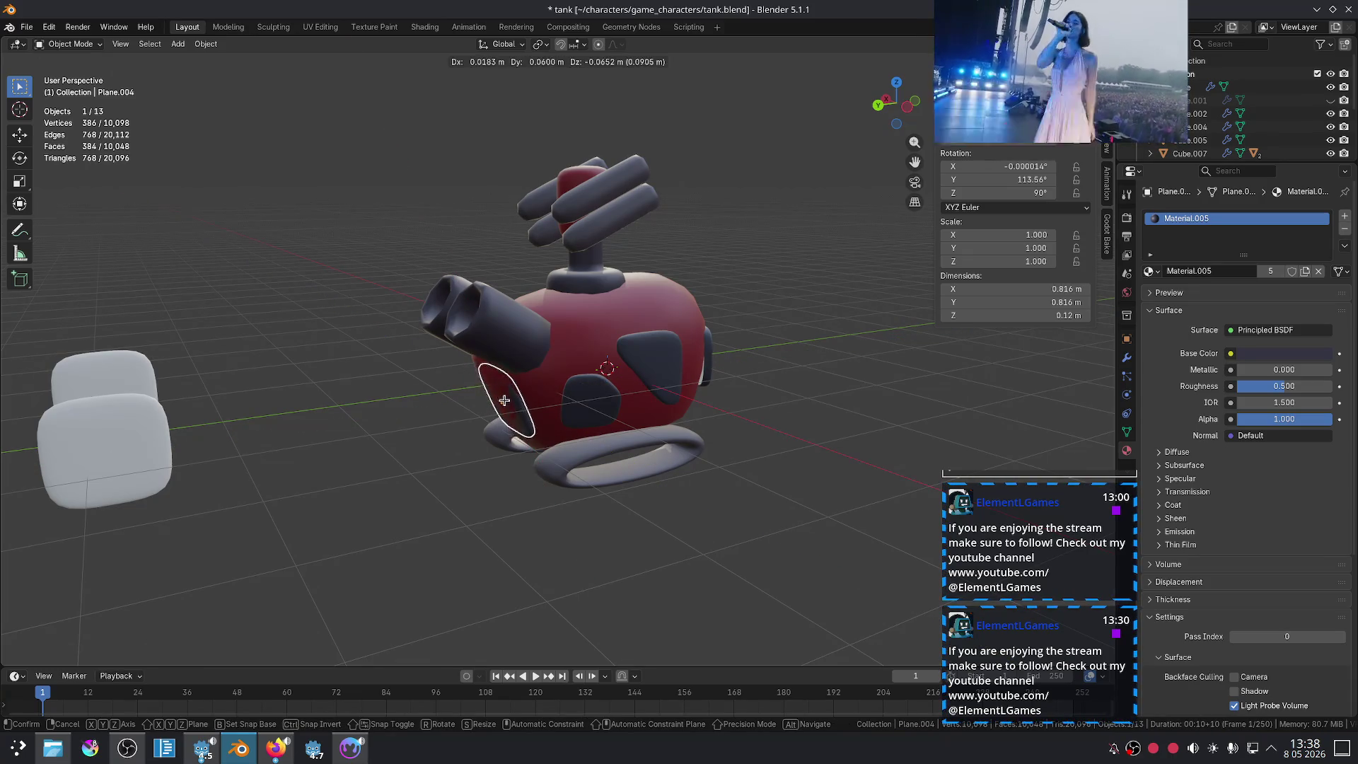
pyautogui.press('y')
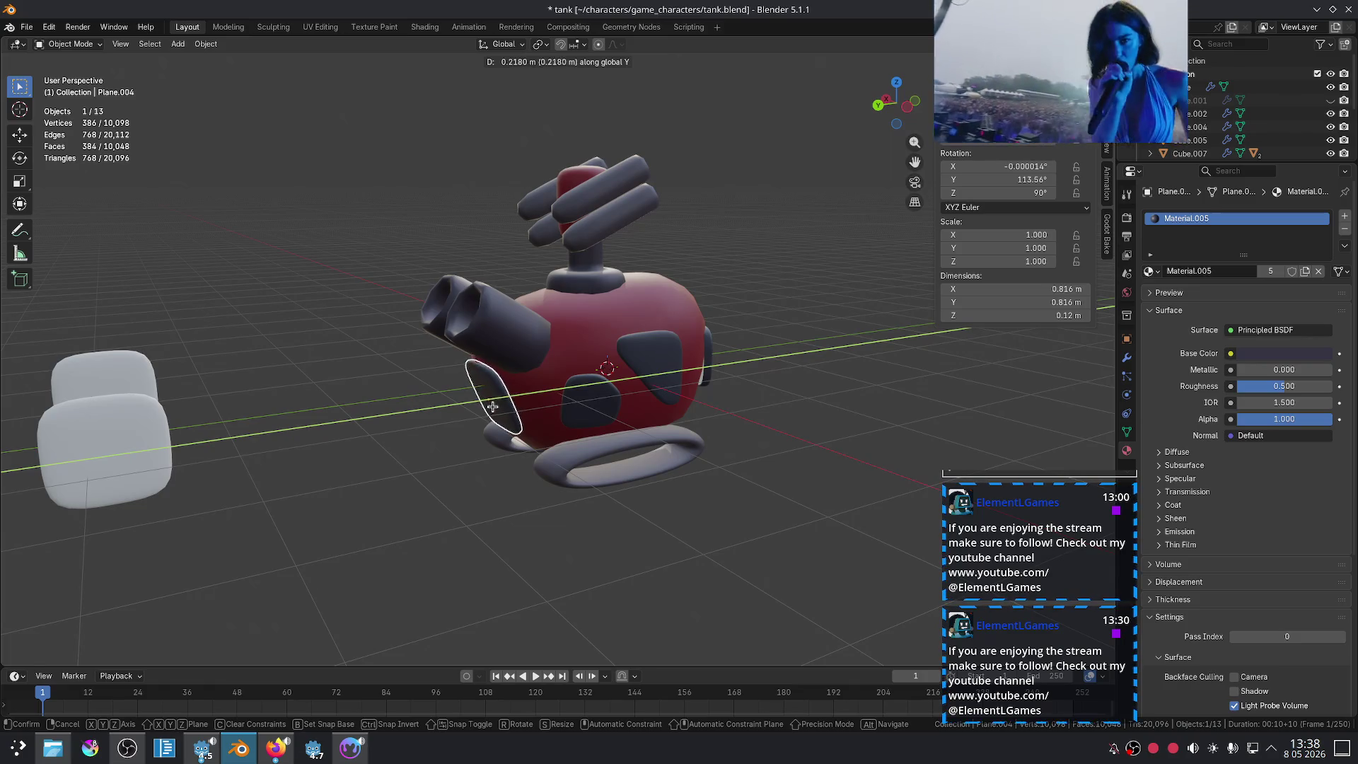
pyautogui.click(495, 407)
pyautogui.click(731, 430)
pyautogui.moveTo(731, 430)
pyautogui.mouseDown(button='middle')
pyautogui.moveTo(849, 391)
pyautogui.moveTo(665, 436)
pyautogui.mouseUp(button='middle')
pyautogui.scroll(3, 665, 437)
# Step: Push the black side panel along its local Z axis toward the body
pyautogui.click(631, 439)
pyautogui.press('g')
pyautogui.press('y')
pyautogui.press('y')
pyautogui.press('y')
pyautogui.press('x')
pyautogui.press('x')
pyautogui.press('z')
pyautogui.press('z')
pyautogui.click(631, 439)
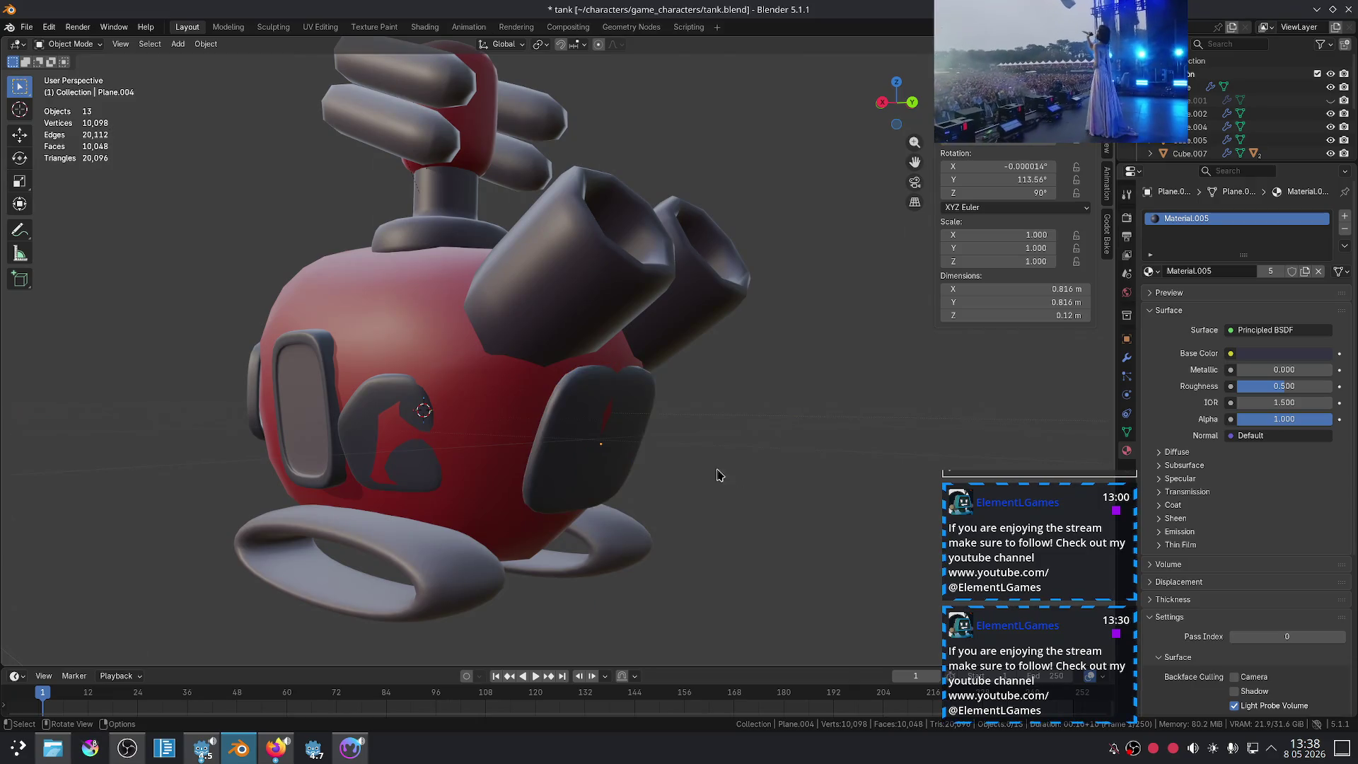
pyautogui.press('g')
pyautogui.press('z')
pyautogui.press('z')
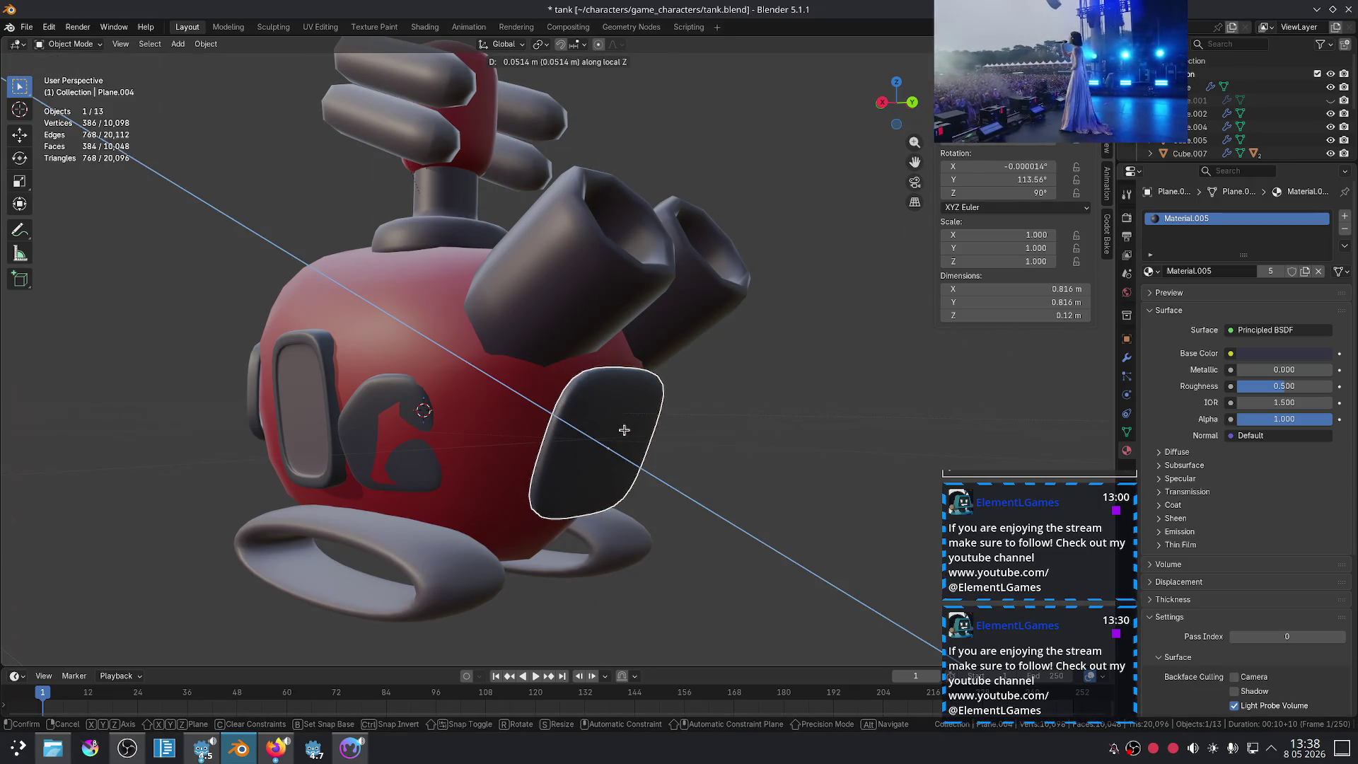
pyautogui.click(620, 434)
# Step: Move the white eye frames along their local Z against the red body
pyautogui.moveTo(762, 479)
pyautogui.mouseDown(button='middle')
pyautogui.moveTo(664, 547)
pyautogui.moveTo(716, 422)
pyautogui.mouseUp(button='middle')
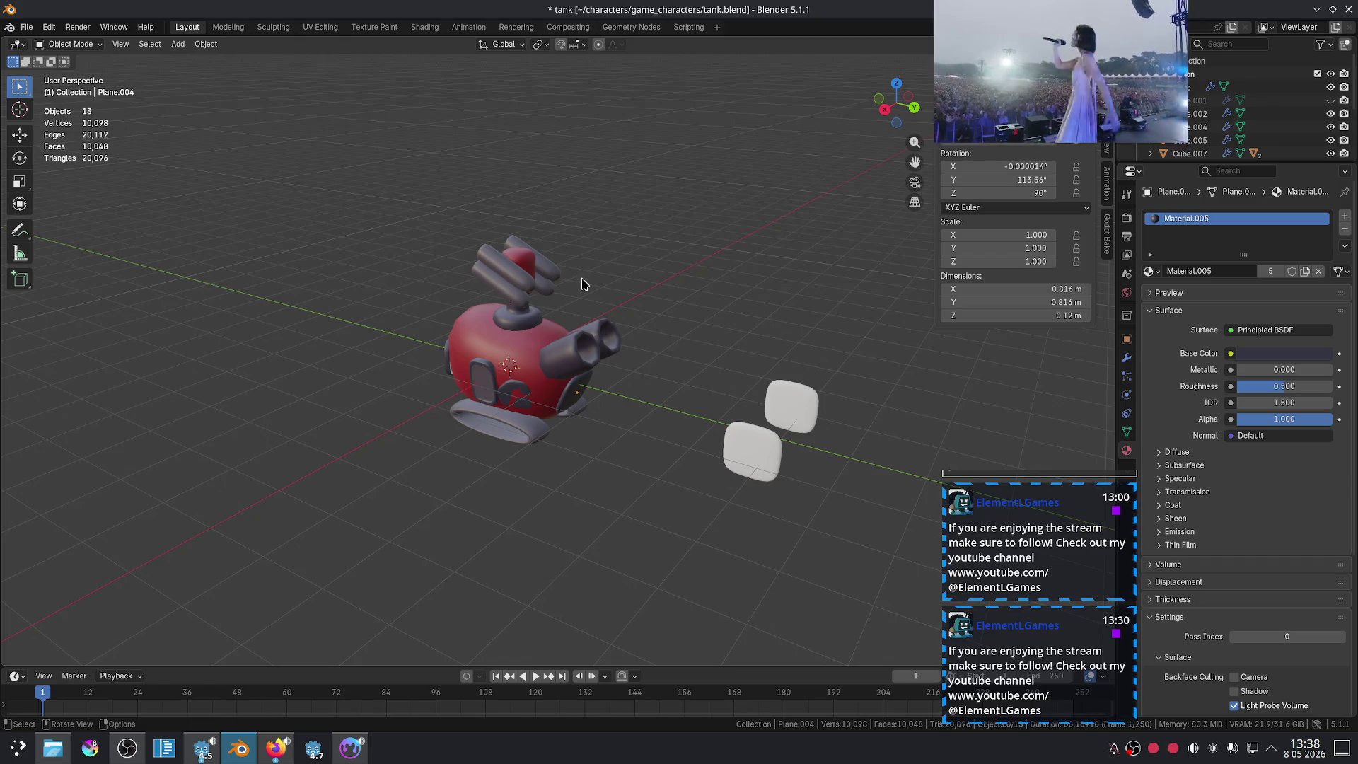
pyautogui.moveTo(581, 284); pyautogui.dragTo(668, 432, button='middle')
pyautogui.scroll(4, 668, 432)
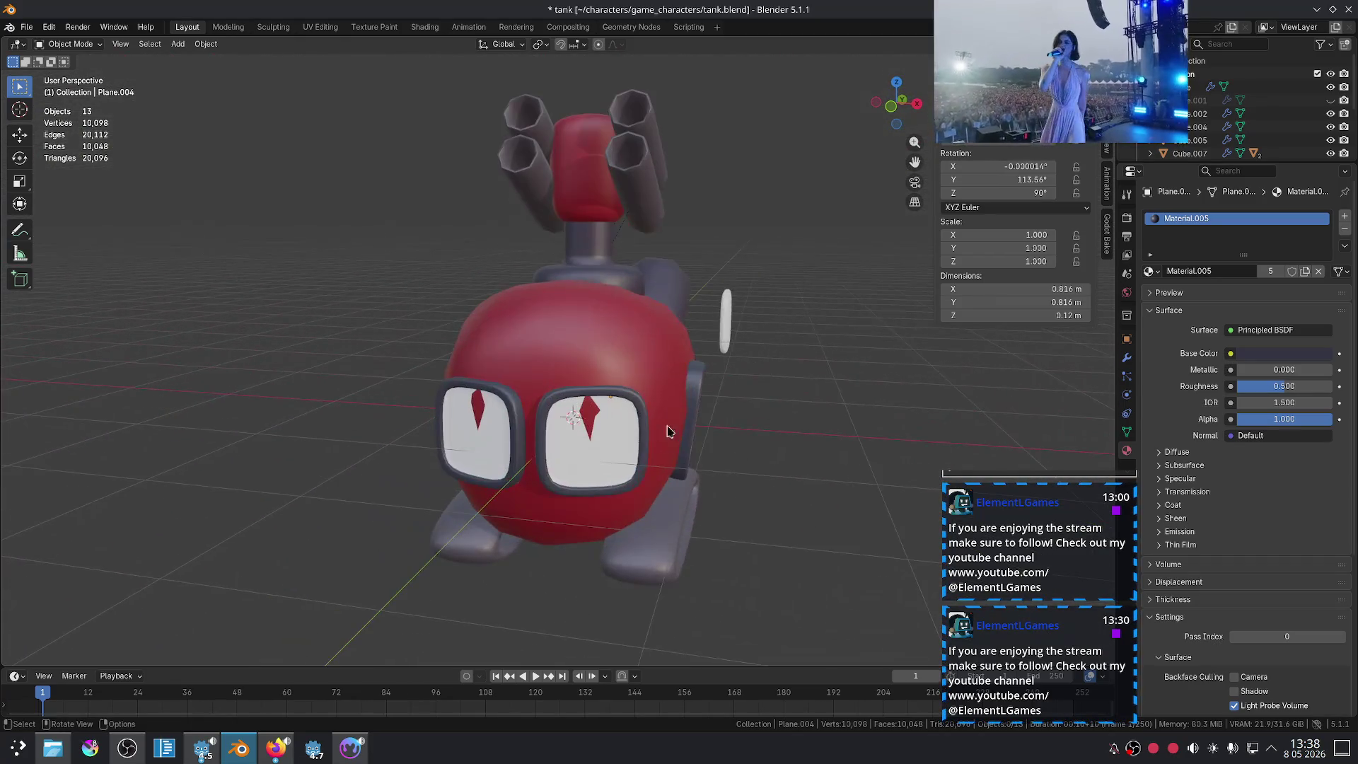
pyautogui.click(632, 460)
pyautogui.press('g')
pyautogui.press('z')
pyautogui.press('z')
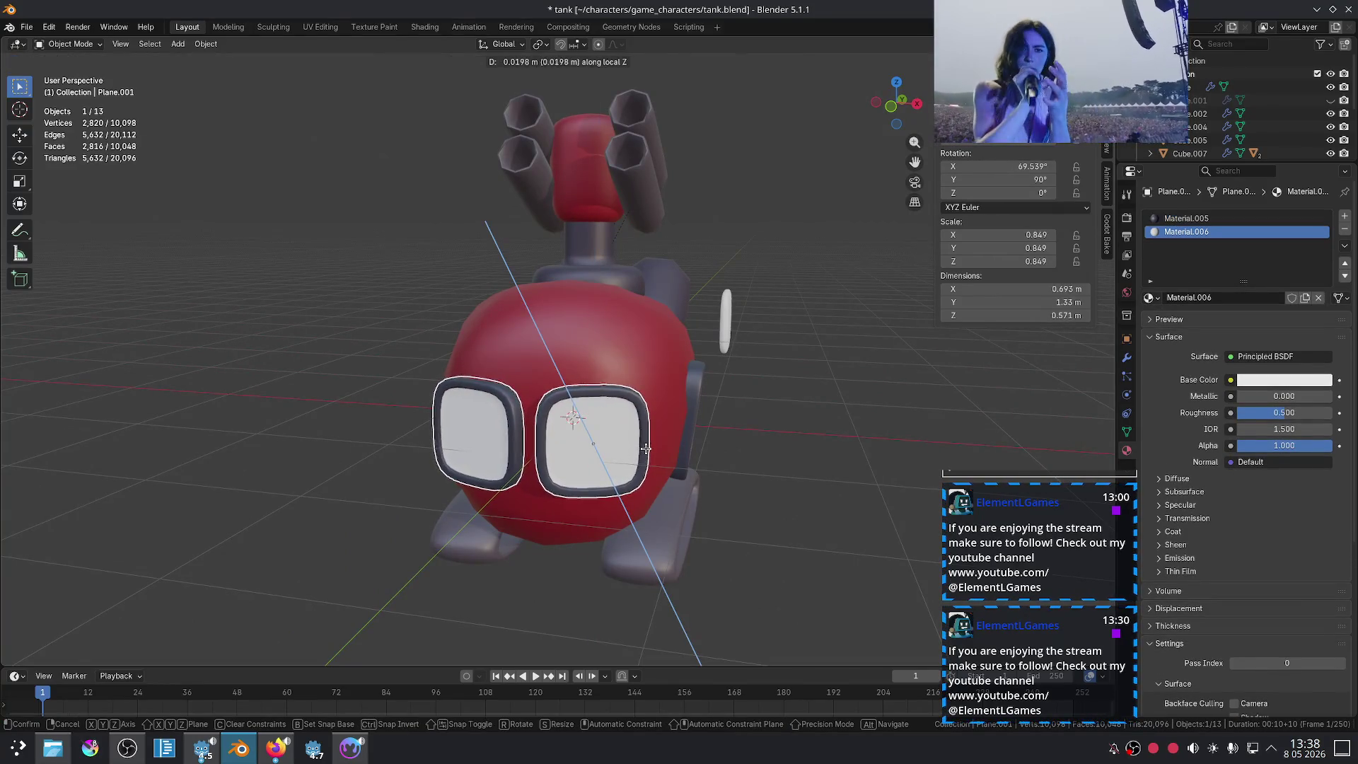
pyautogui.click(646, 448)
pyautogui.click(840, 479)
pyautogui.moveTo(840, 479)
pyautogui.mouseDown(button='middle')
pyautogui.moveTo(674, 526)
pyautogui.moveTo(365, 532)
pyautogui.moveTo(453, 446)
pyautogui.mouseUp(button='middle')
pyautogui.scroll(3, 453, 446)
# Step: Put the red body's cage into Edit Mode with edge selection
pyautogui.click(614, 299)
pyautogui.press('Tab')
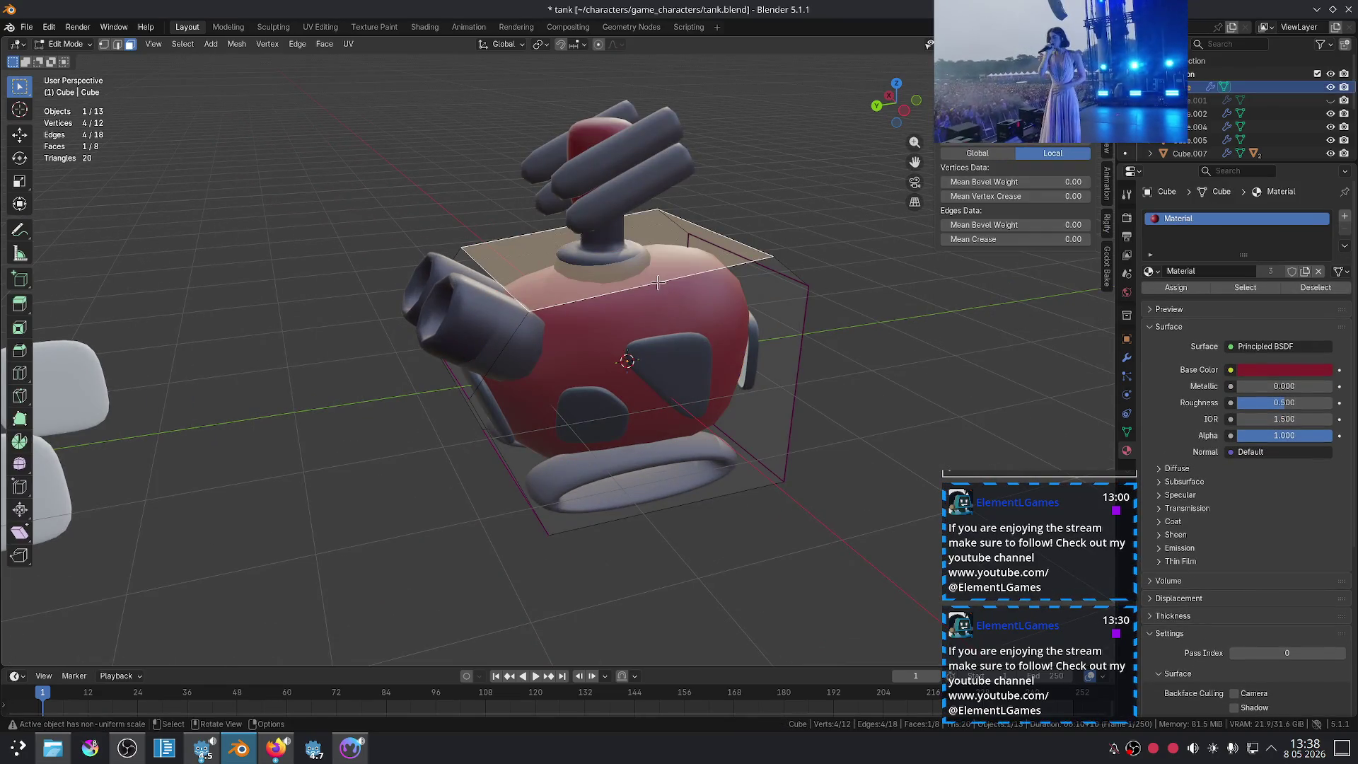
pyautogui.moveTo(657, 282); pyautogui.dragTo(670, 291, button='middle')
pyautogui.press('2')
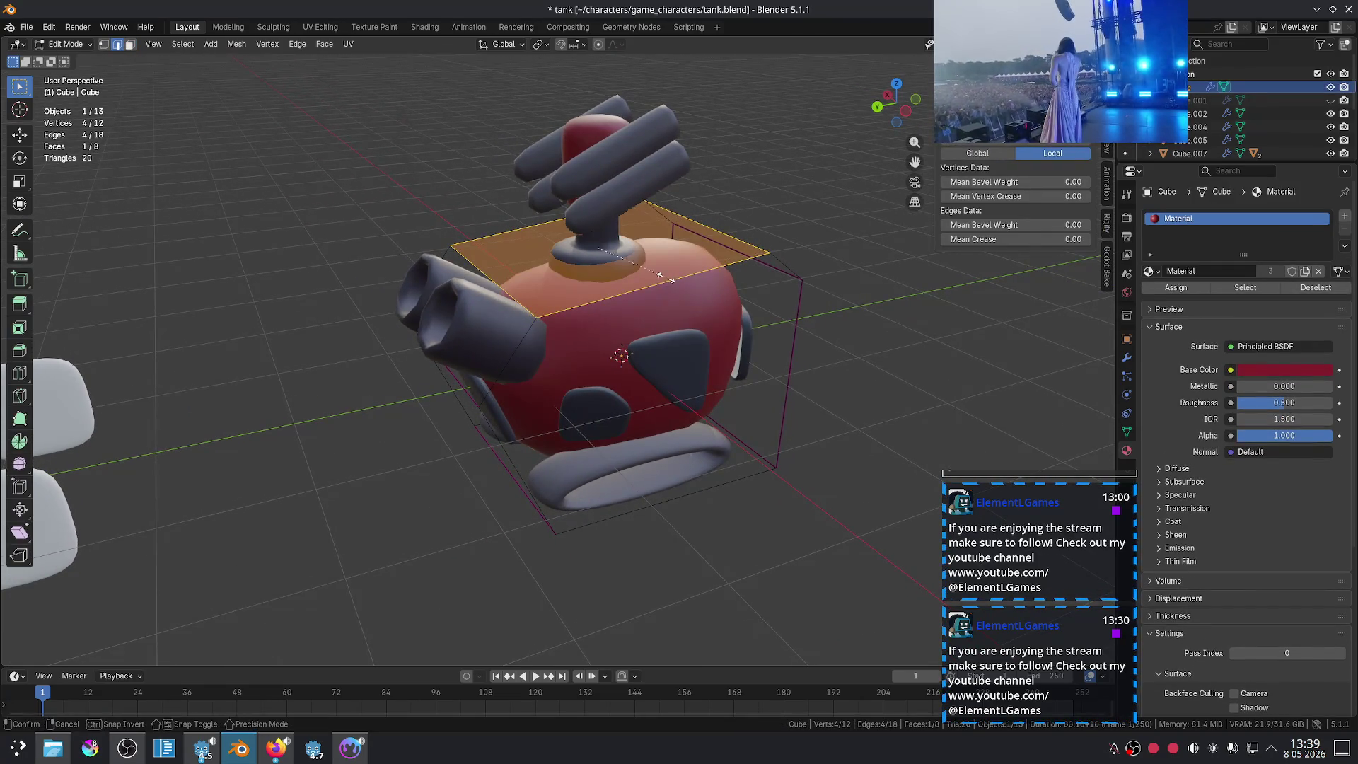
pyautogui.click(639, 278)
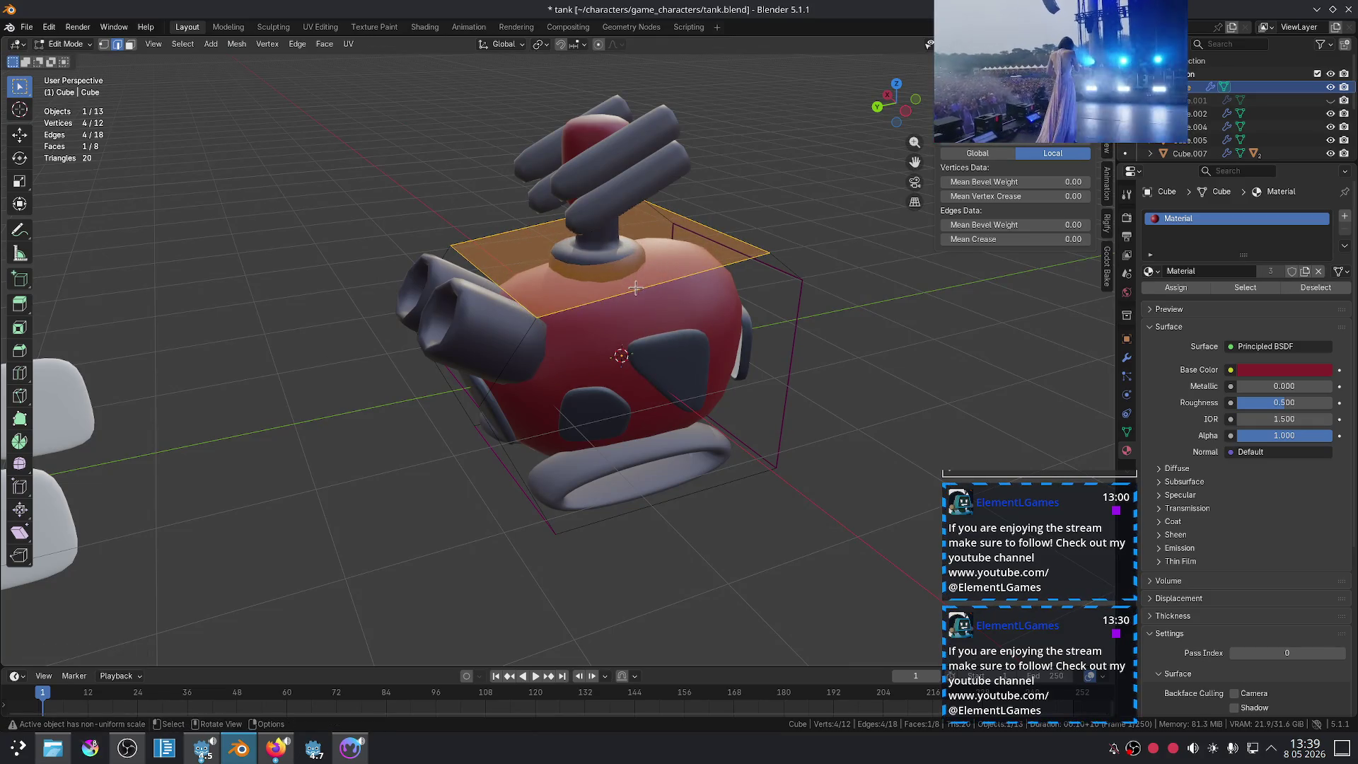
# Step: Bevel a top cage edge, then undo the bevel
pyautogui.keyDown('alt'); pyautogui.click(734, 277); pyautogui.keyUp('alt')
pyautogui.click(687, 275)
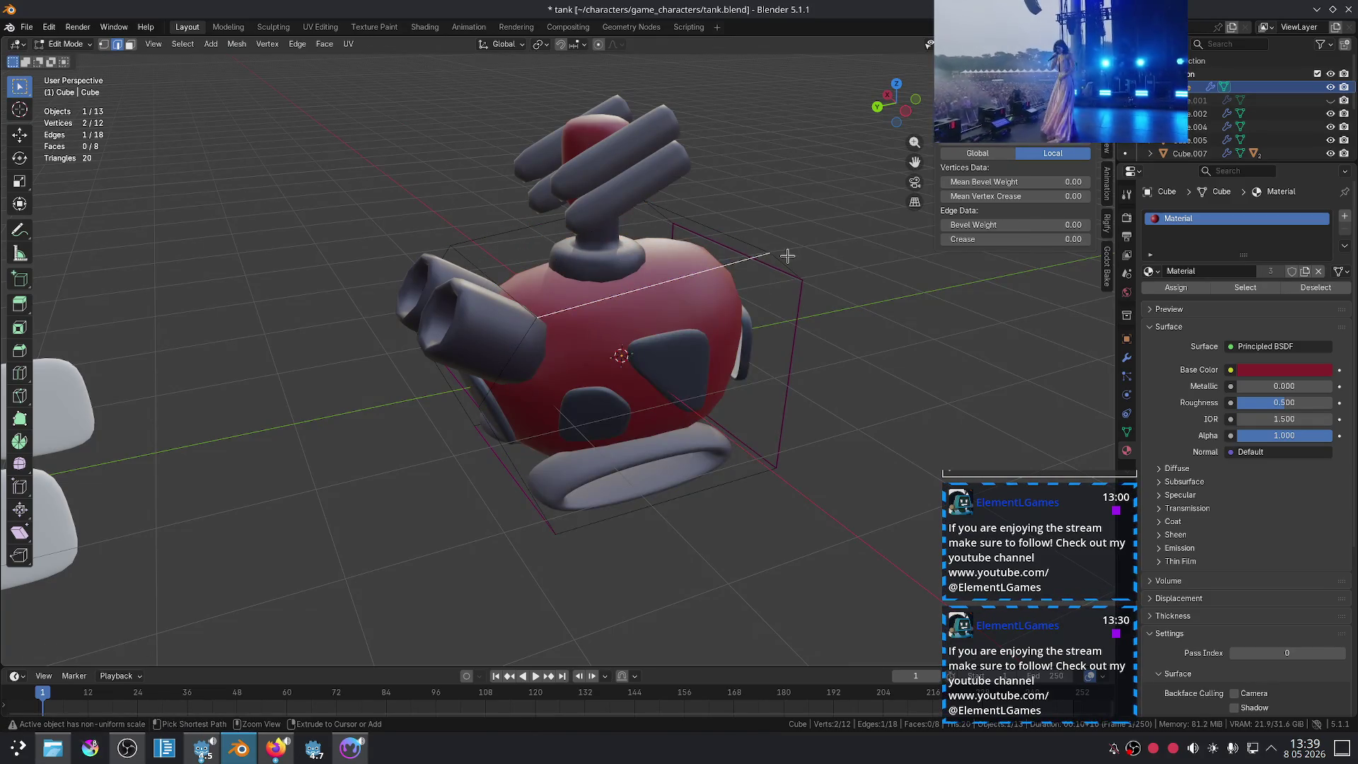
pyautogui.hotkey('ctrl', 'b')
pyautogui.click(859, 220)
pyautogui.click(817, 266)
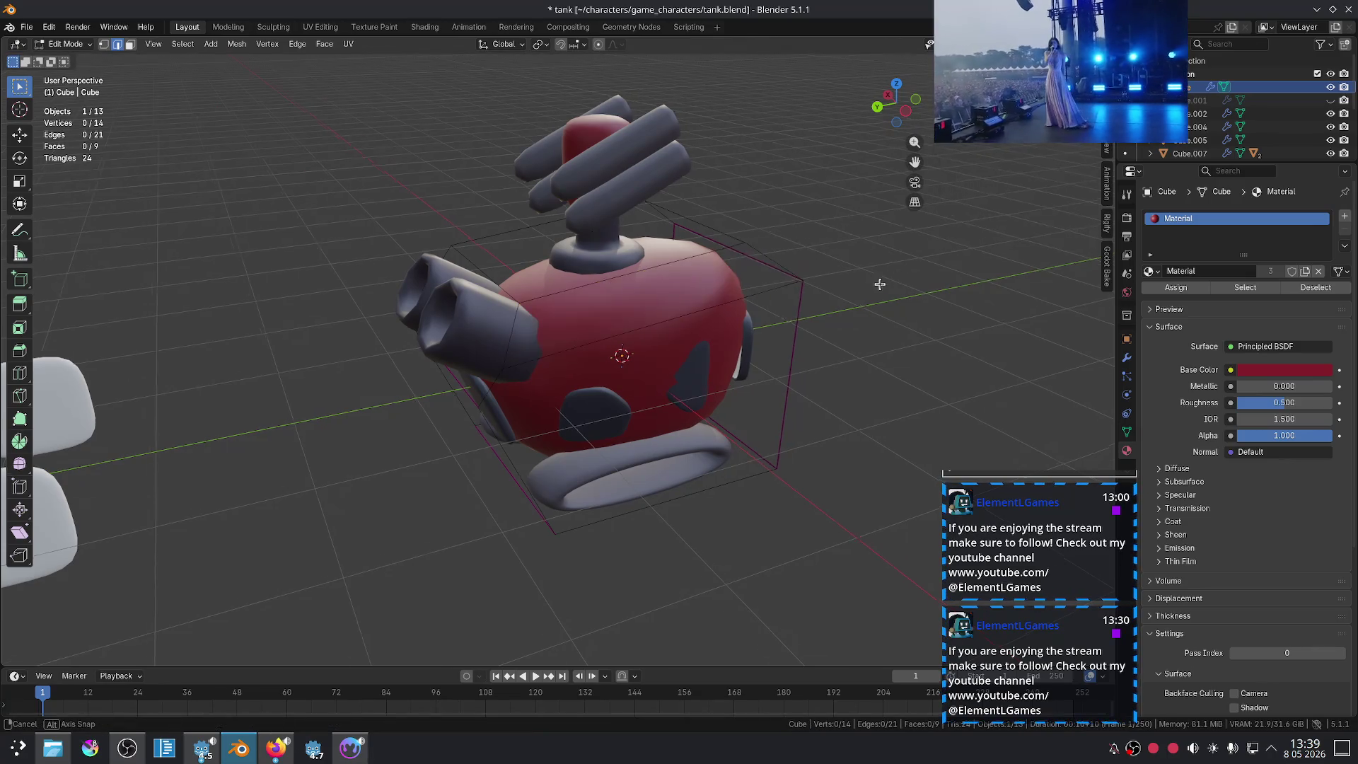
pyautogui.moveTo(817, 266); pyautogui.dragTo(677, 309, button='middle')
pyautogui.hotkey('ctrl', 'z')
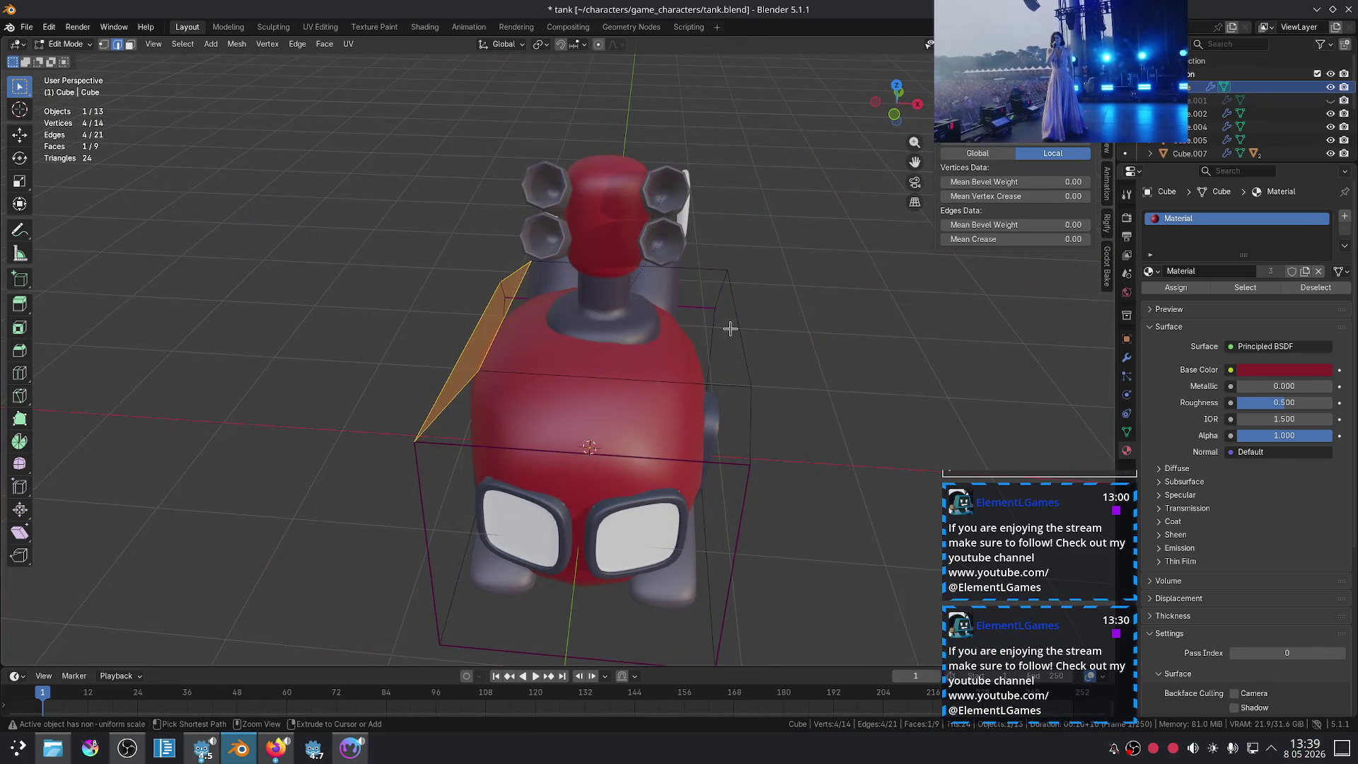
pyautogui.hotkey('ctrl', 'z')
# Step: Bevel the selected top edges, abandoning a crease adjustment
pyautogui.hotkey('ctrl', 'b')
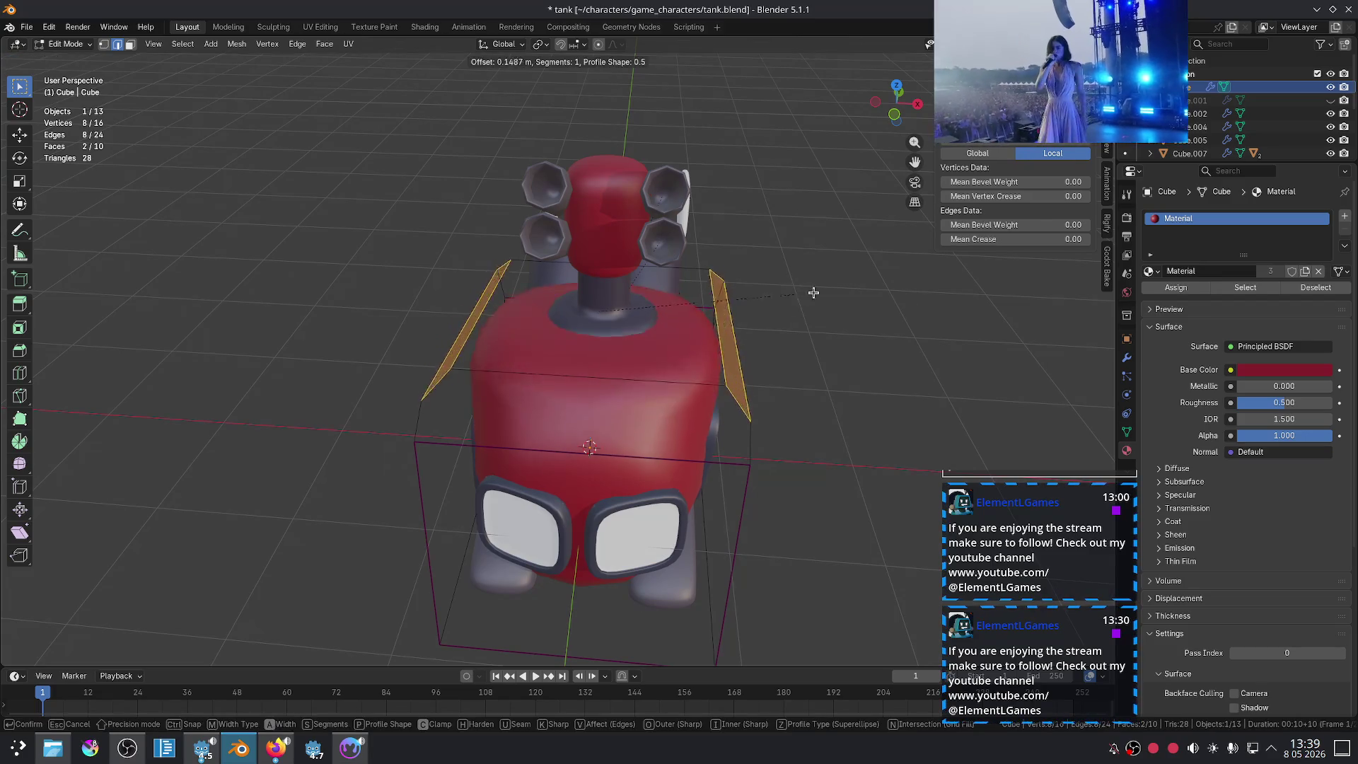
pyautogui.click(837, 370)
pyautogui.moveTo(837, 370); pyautogui.dragTo(716, 389, button='middle')
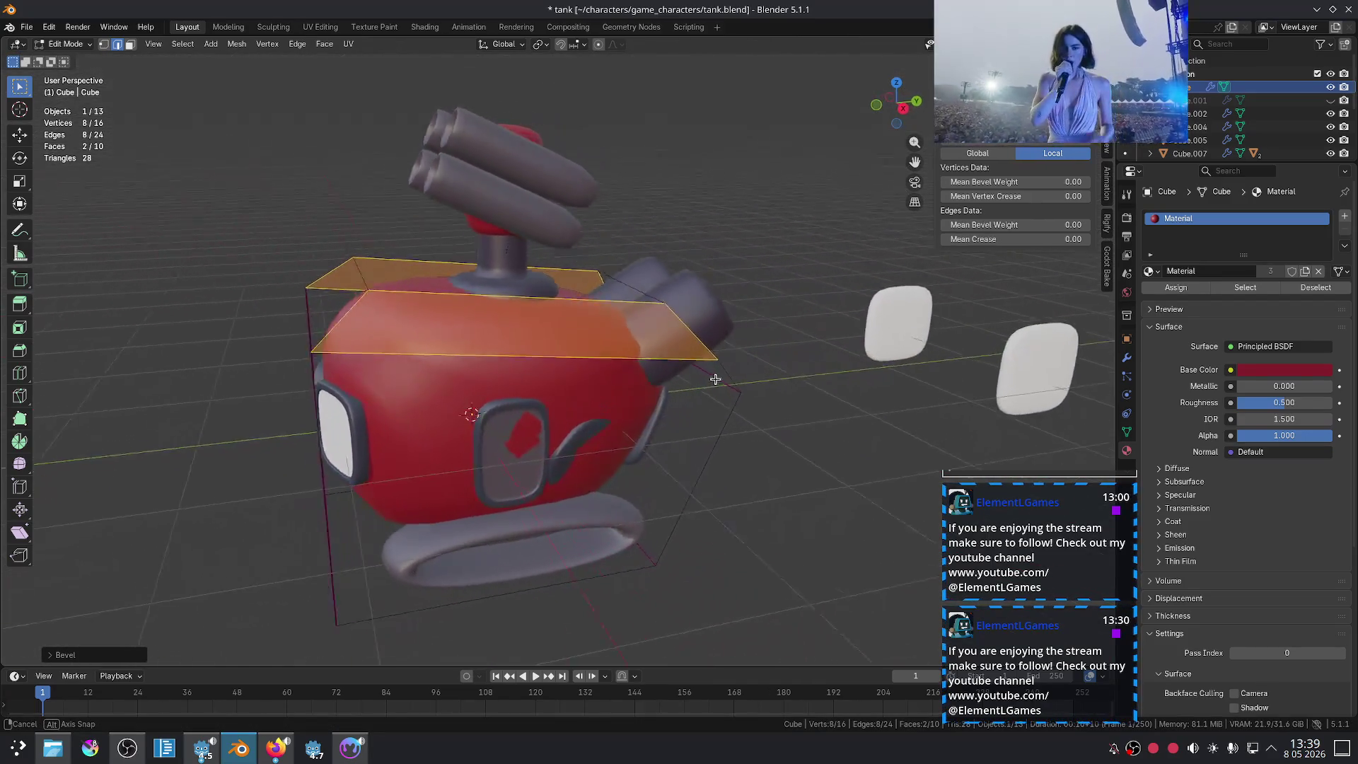
pyautogui.hotkey('shift', 'e')
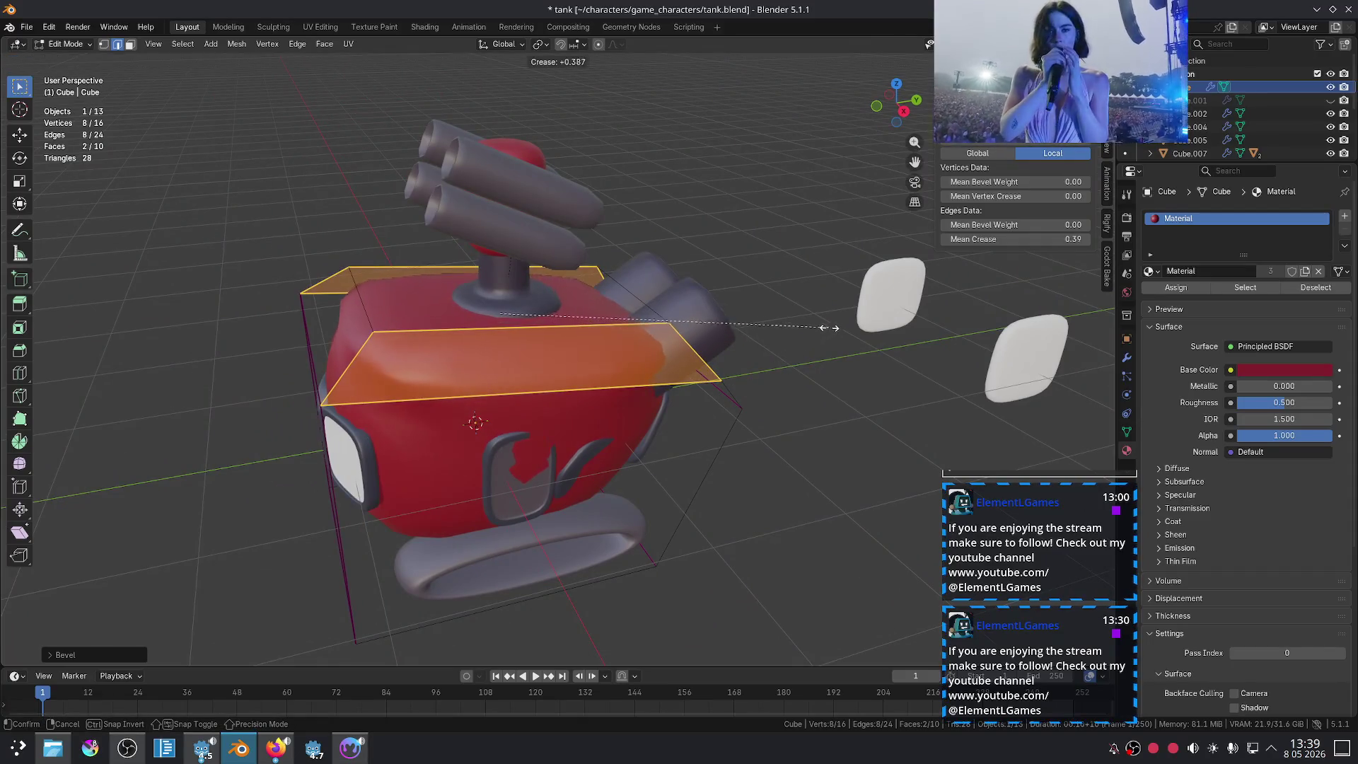
pyautogui.press('Escape')
# Step: Give the front top cage edge a full crease and leave Edit Mode
pyautogui.click(530, 339)
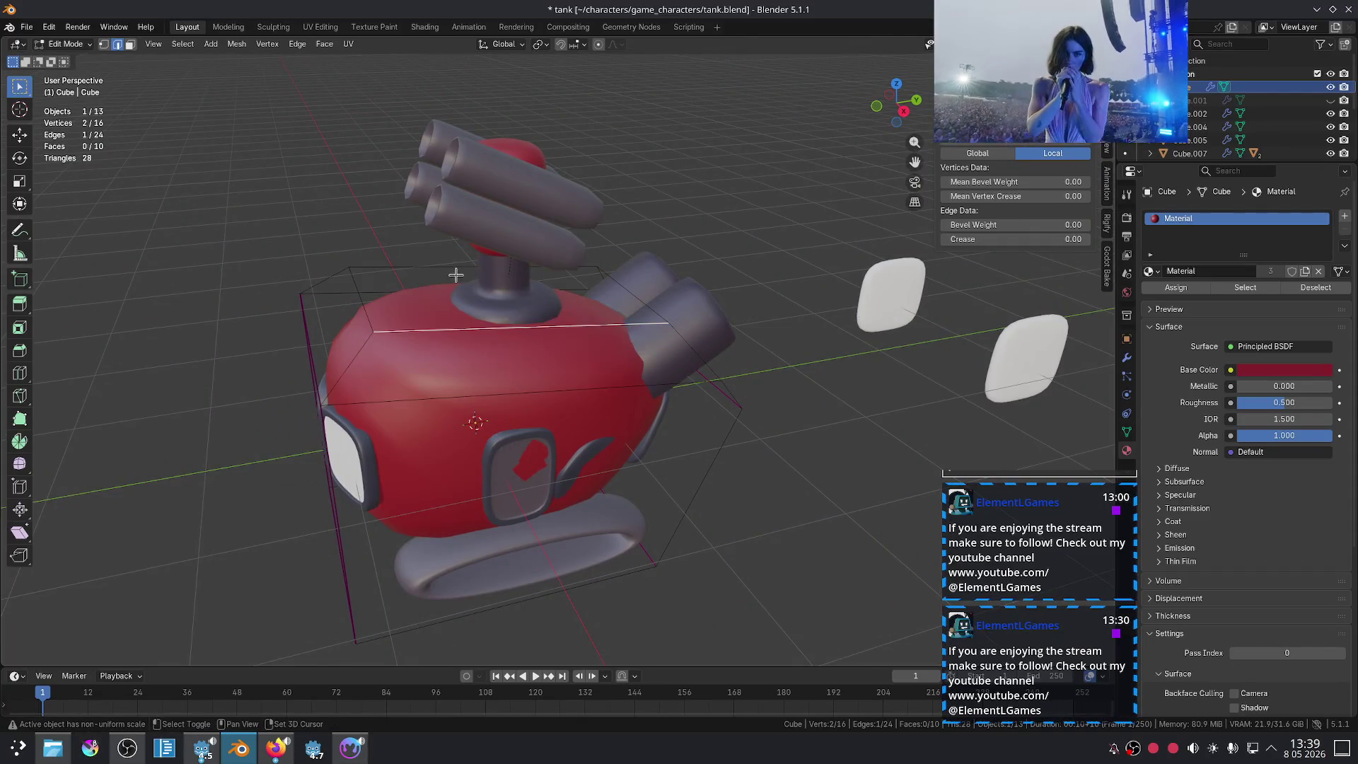
pyautogui.moveTo(524, 292); pyautogui.dragTo(588, 257, button='middle')
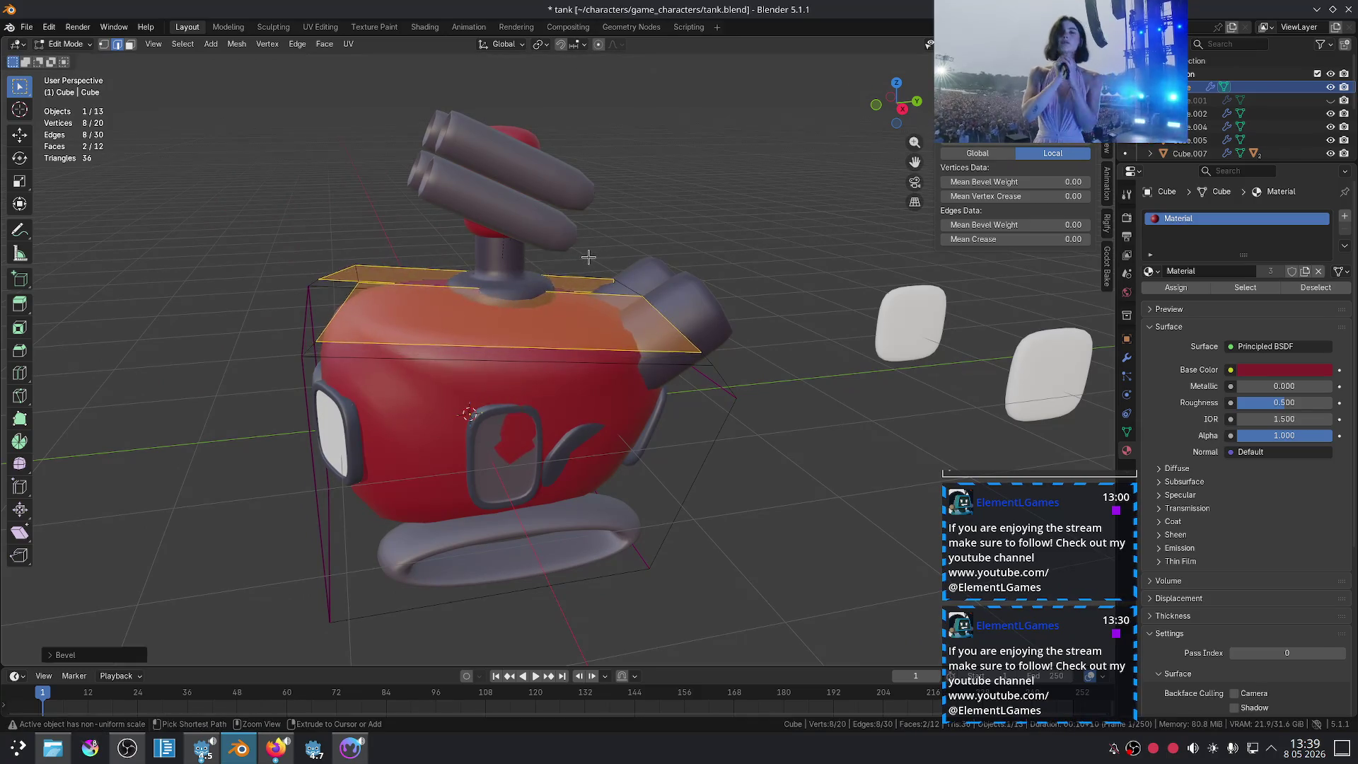
pyautogui.hotkey('shift', 'e')
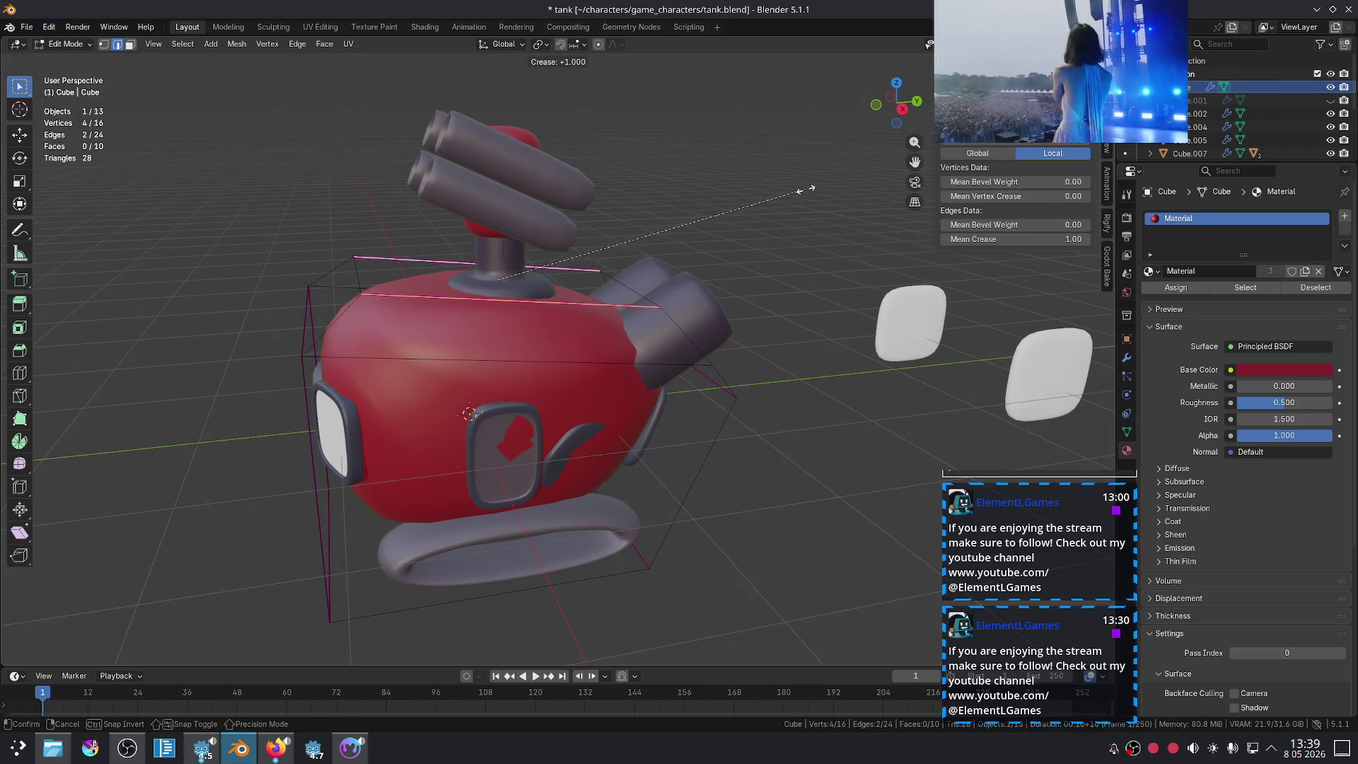
pyautogui.click(806, 188)
pyautogui.press('Tab')
pyautogui.moveTo(752, 221)
pyautogui.mouseDown(button='middle')
pyautogui.moveTo(723, 331)
pyautogui.moveTo(806, 316)
pyautogui.mouseUp(button='middle')
# Step: Redo the bevel on the two top edges from the un-bevelled cage
pyautogui.press('Tab')
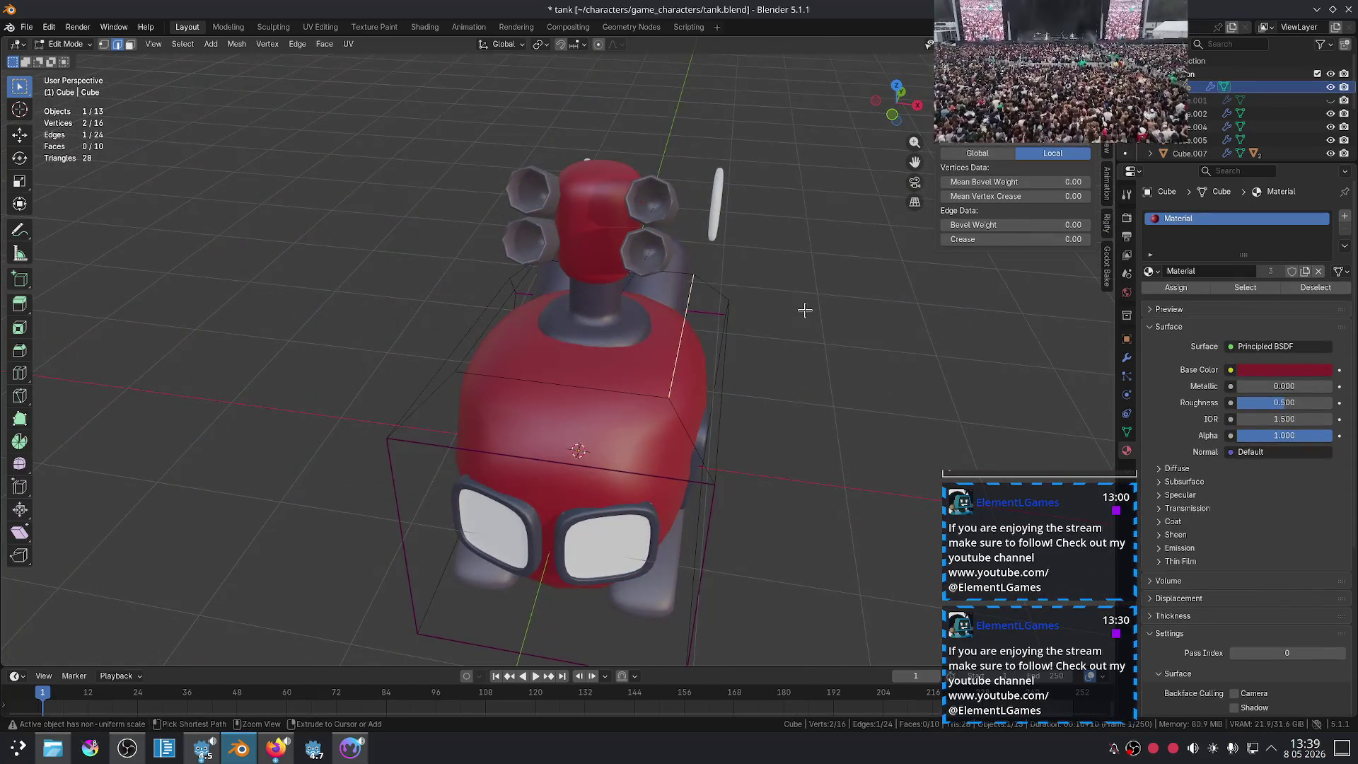
pyautogui.hotkey('ctrl', 'z')
pyautogui.hotkey('ctrl', 'b')
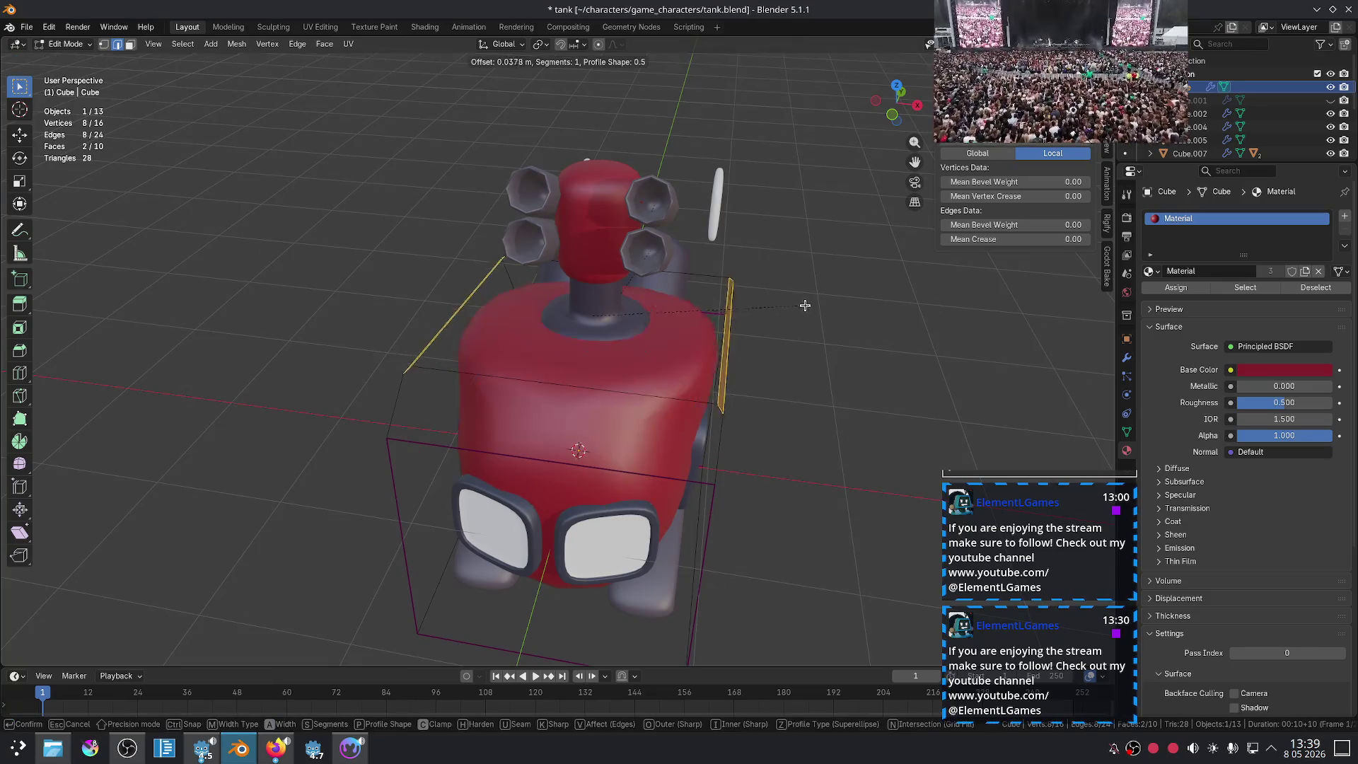
pyautogui.click(883, 276)
pyautogui.moveTo(883, 276)
pyautogui.mouseDown(button='middle')
pyautogui.moveTo(773, 455)
pyautogui.moveTo(672, 406)
pyautogui.moveTo(604, 413)
pyautogui.moveTo(522, 446)
pyautogui.moveTo(321, 411)
pyautogui.moveTo(415, 351)
pyautogui.mouseUp(button='middle')
pyautogui.press('Tab')
# Step: Try subdivision level 2 on the red body, then return it to level 1
pyautogui.click(496, 433)
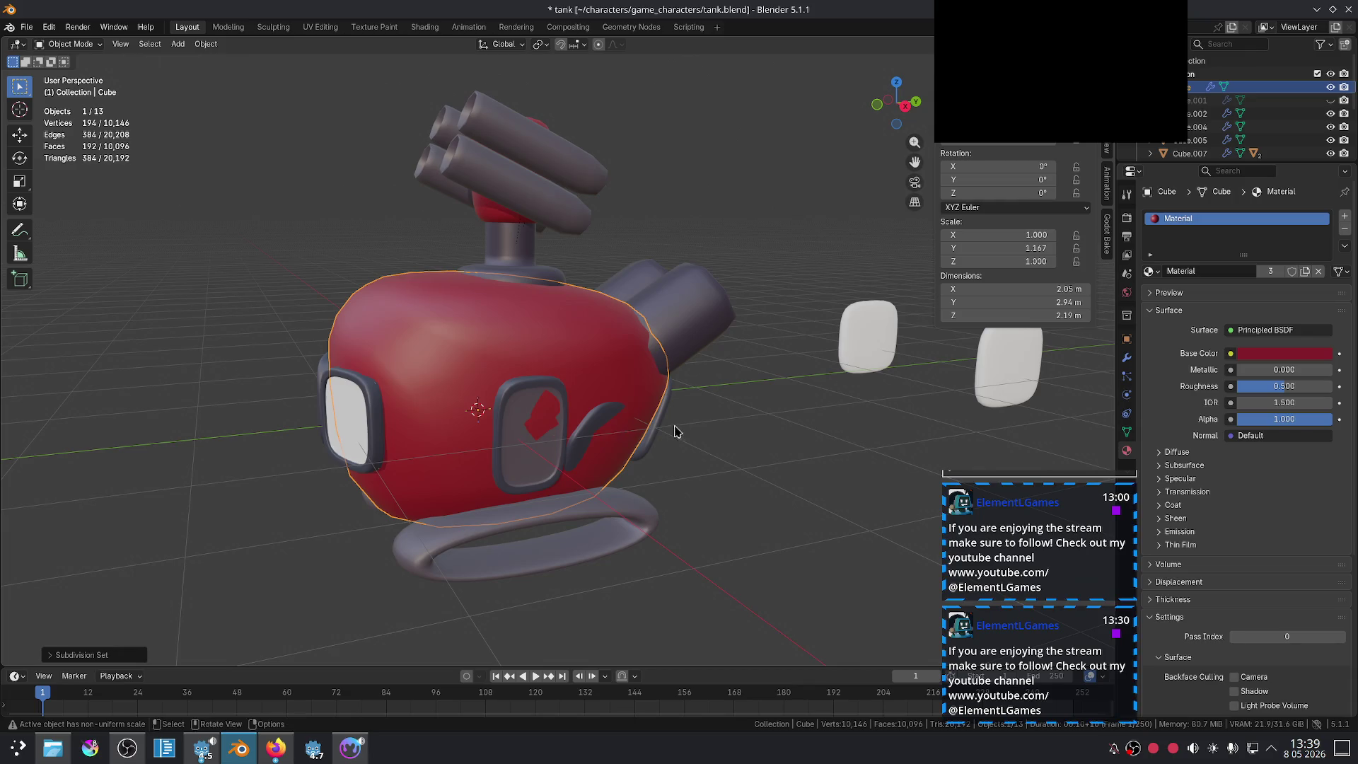
pyautogui.moveTo(675, 430); pyautogui.dragTo(629, 462, button='middle')
pyautogui.hotkey('ctrl', '2')
pyautogui.hotkey('ctrl', '1')
pyautogui.click(782, 394)
pyautogui.moveTo(782, 394)
pyautogui.mouseDown(button='middle')
pyautogui.moveTo(875, 364)
pyautogui.moveTo(903, 379)
pyautogui.moveTo(889, 397)
pyautogui.moveTo(634, 398)
pyautogui.moveTo(574, 379)
pyautogui.mouseUp(button='middle')
# Step: Set the vertical side edge's Mean Crease to 0 and return to Object Mode
pyautogui.click(623, 400)
pyautogui.press('Tab')
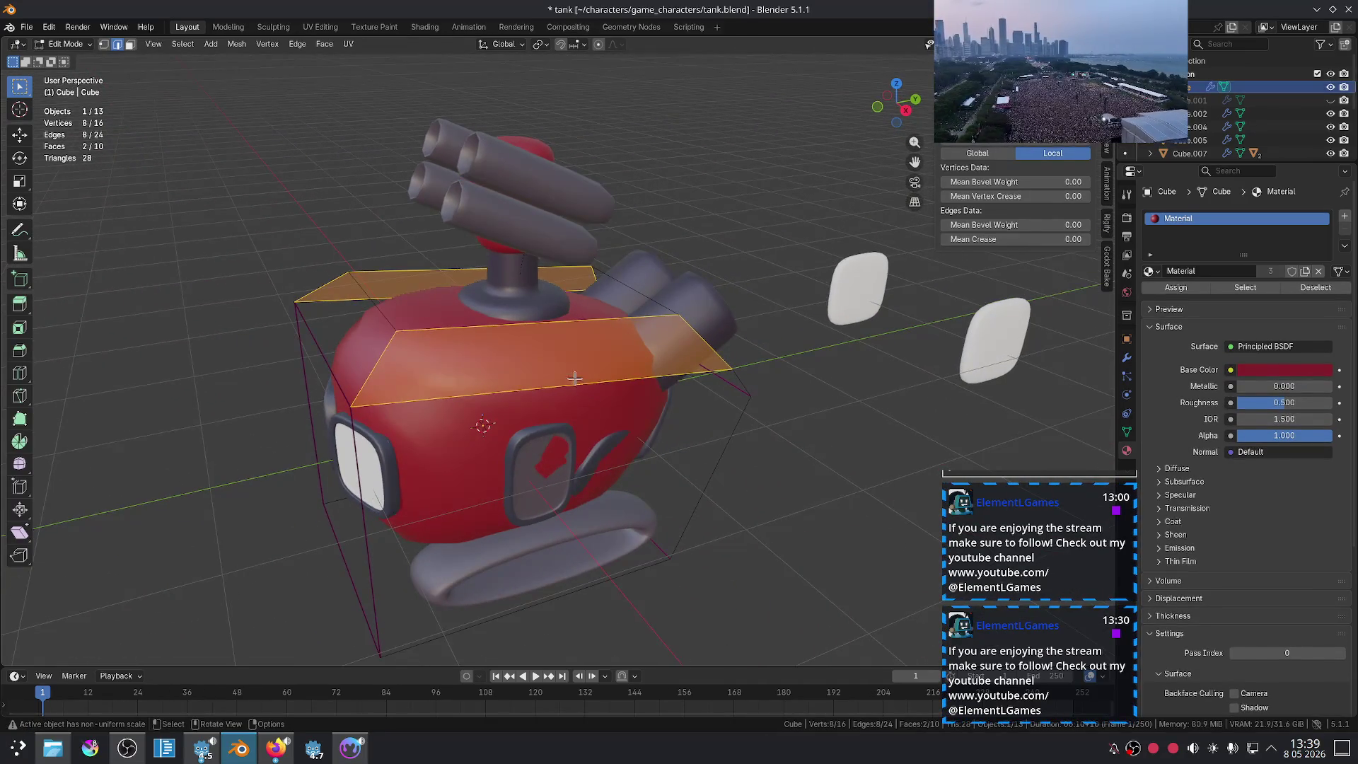
pyautogui.click(330, 376)
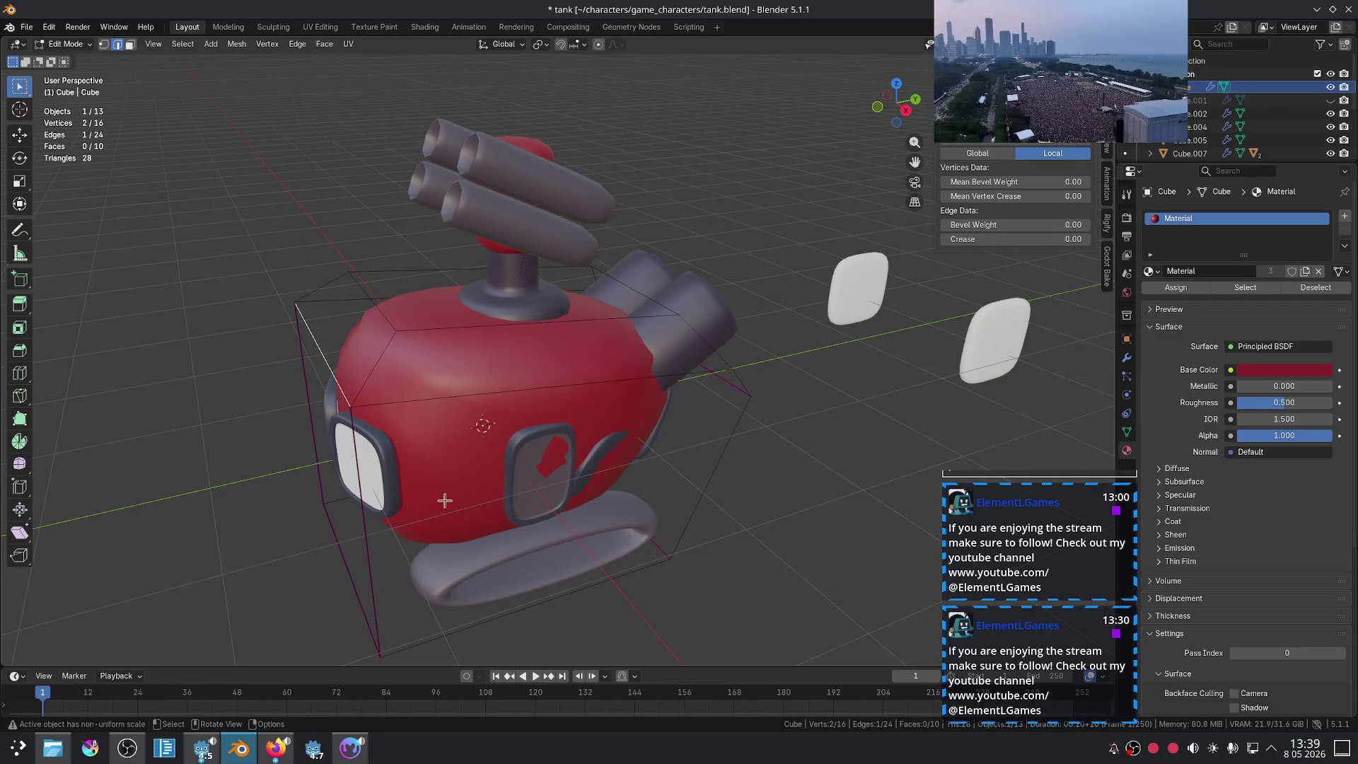
pyautogui.keyDown('alt'); pyautogui.click(359, 507); pyautogui.keyUp('alt')
pyautogui.click(364, 564)
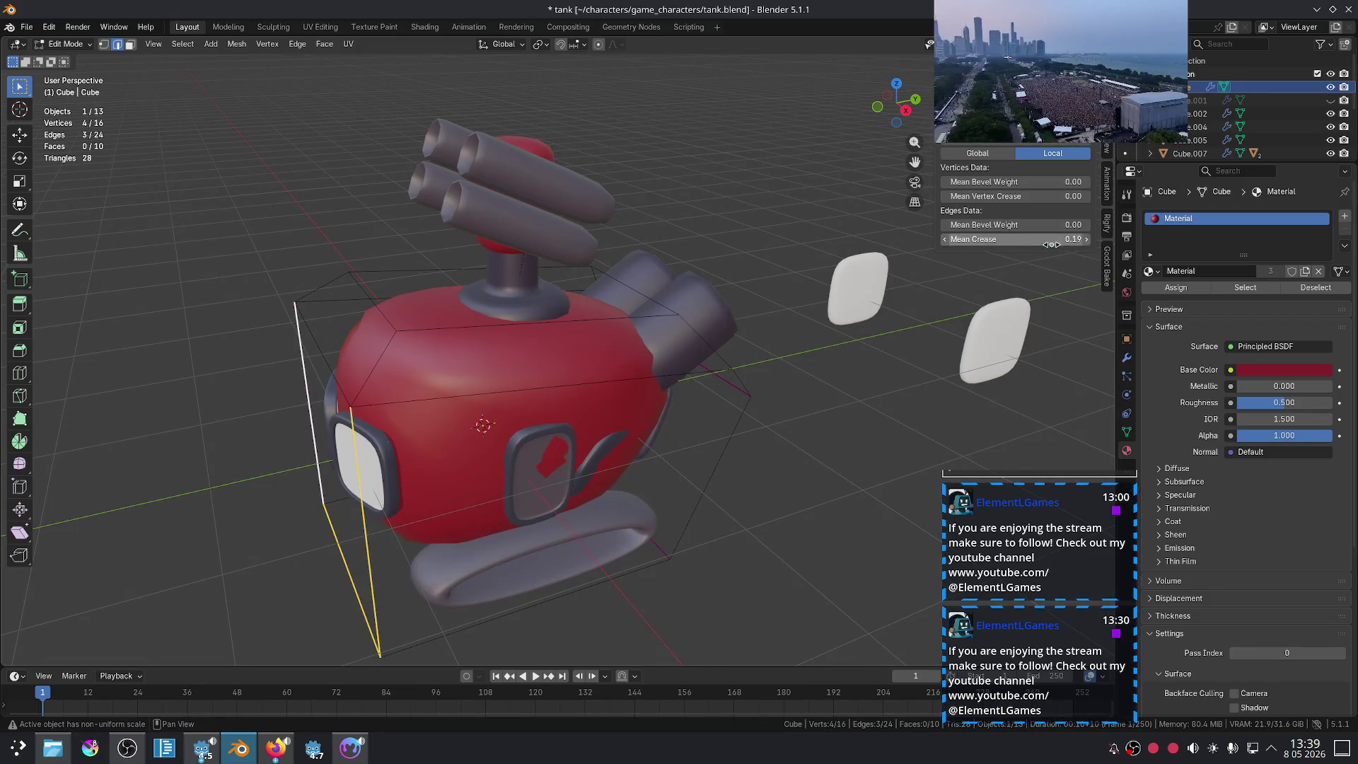
pyautogui.moveTo(1052, 244); pyautogui.dragTo(1026, 244)
pyautogui.click(926, 508)
pyautogui.moveTo(926, 508); pyautogui.dragTo(814, 441, button='middle')
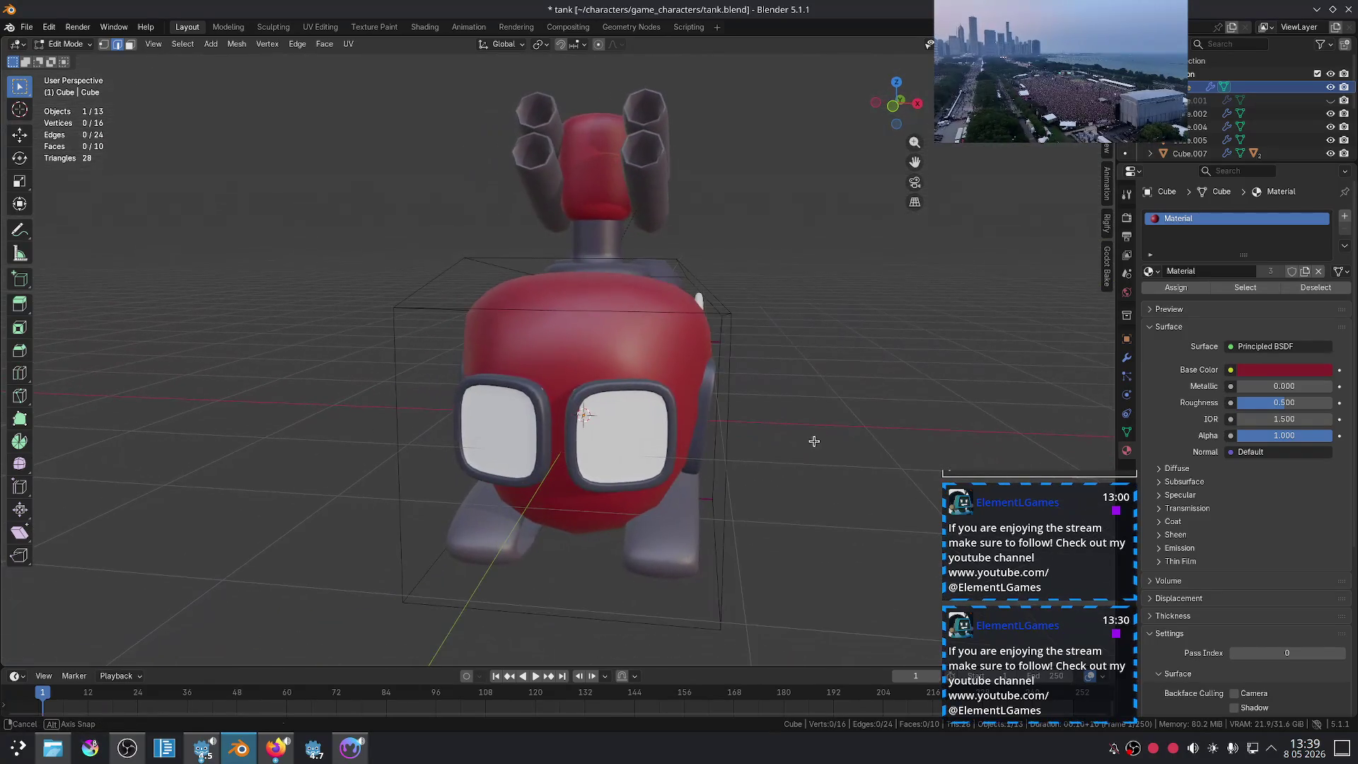
pyautogui.press('Tab')
pyautogui.moveTo(887, 406)
pyautogui.mouseDown(button='middle')
pyautogui.moveTo(946, 388)
pyautogui.moveTo(830, 414)
pyautogui.mouseUp(button='middle')
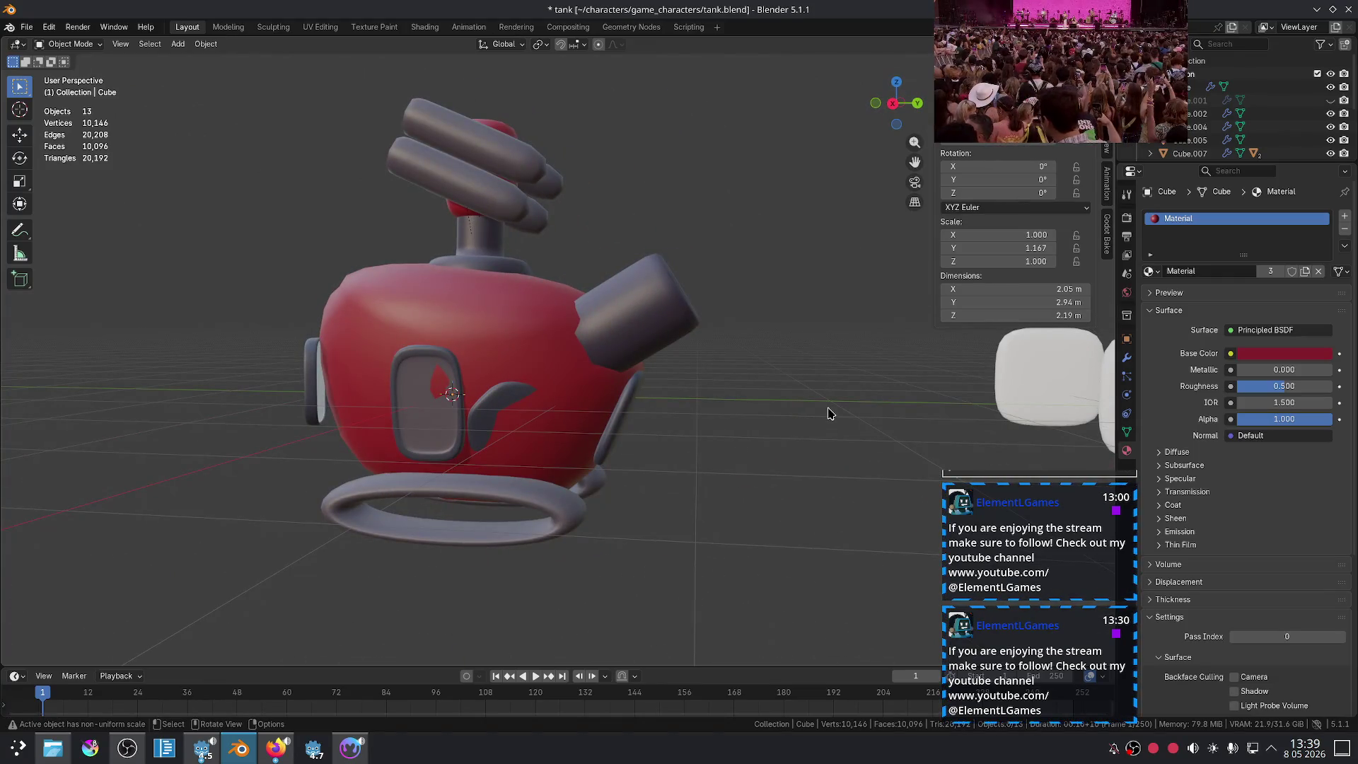
# Step: Try moving the side window frame along X, then cancel the move and deselect
pyautogui.click(471, 366)
pyautogui.press('g')
pyautogui.press('x')
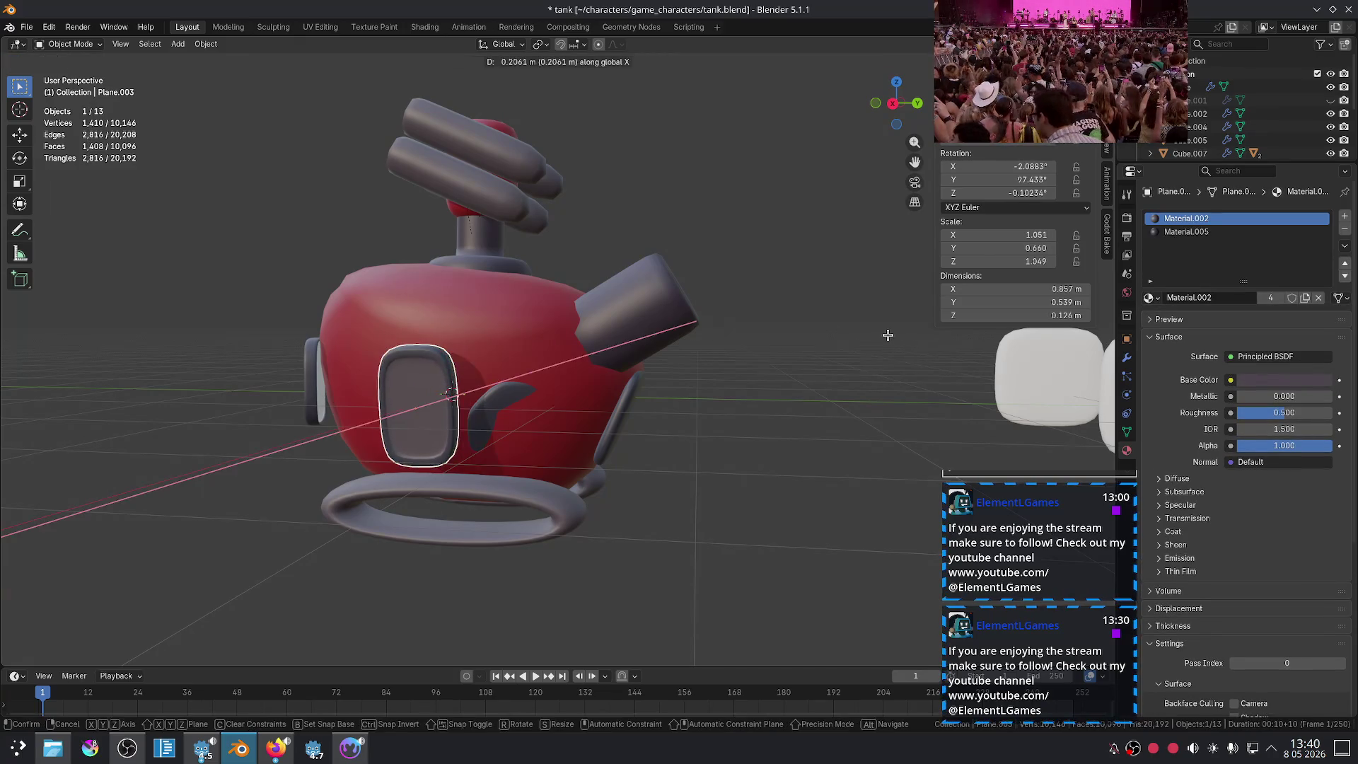
pyautogui.press('x')
pyautogui.press('x')
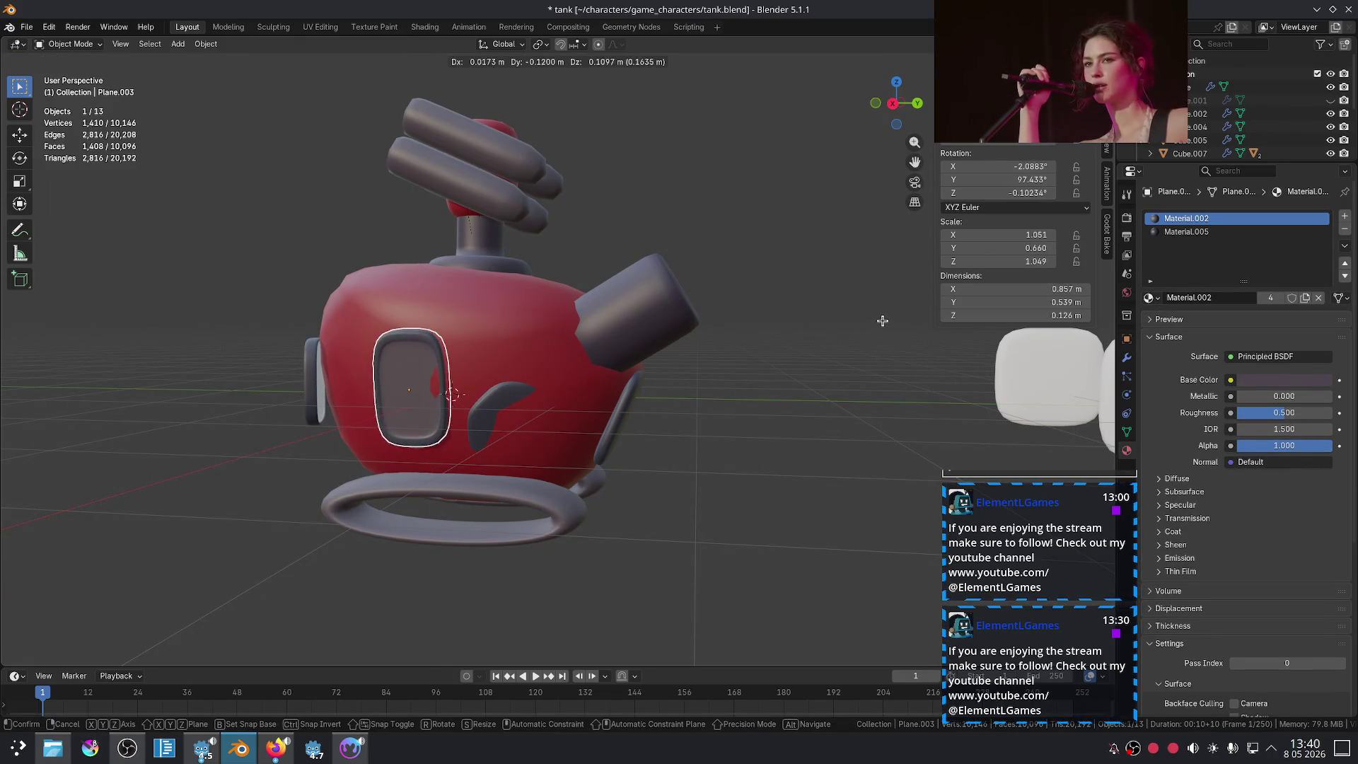
pyautogui.press('x')
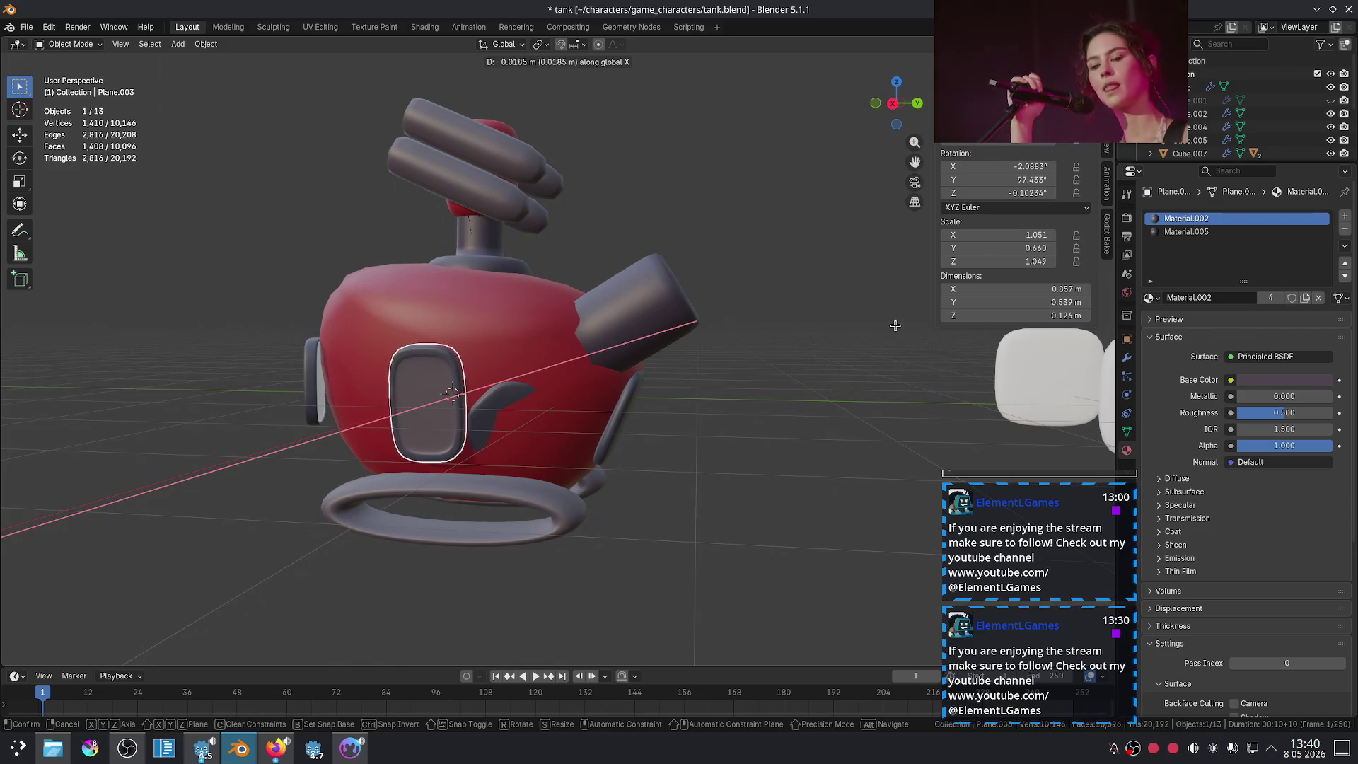
pyautogui.rightClick(897, 350)
pyautogui.click(909, 388)
# Step: From a top-down view, rotate the twin side barrels to a new angle
pyautogui.scroll(-4, 752, 400)
pyautogui.moveTo(752, 400)
pyautogui.mouseDown(button='middle')
pyautogui.moveTo(624, 527)
pyautogui.moveTo(568, 519)
pyautogui.moveTo(586, 532)
pyautogui.moveTo(642, 481)
pyautogui.moveTo(627, 358)
pyautogui.moveTo(647, 304)
pyautogui.mouseUp(button='middle')
pyautogui.scroll(5, 628, 358)
pyautogui.click(647, 304)
pyautogui.press('r')
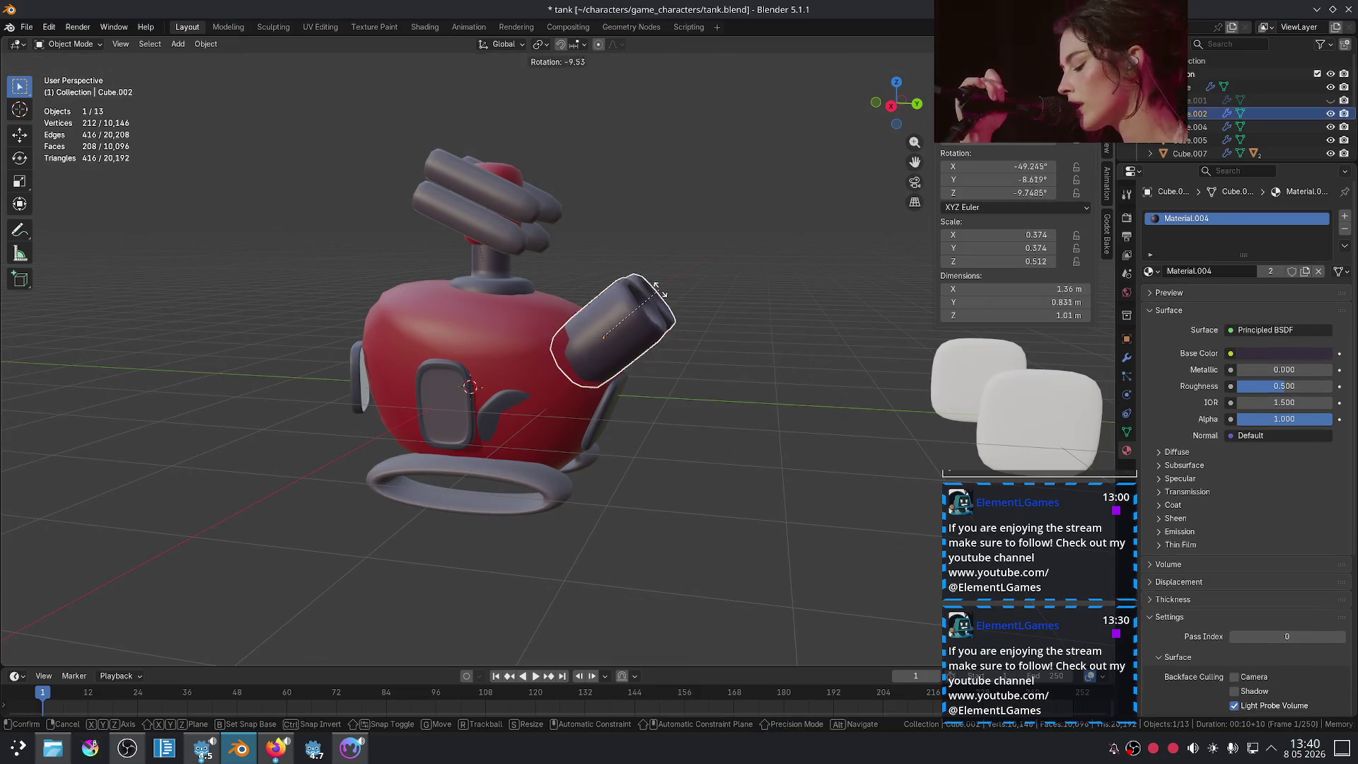
pyautogui.click(665, 297)
pyautogui.click(853, 394)
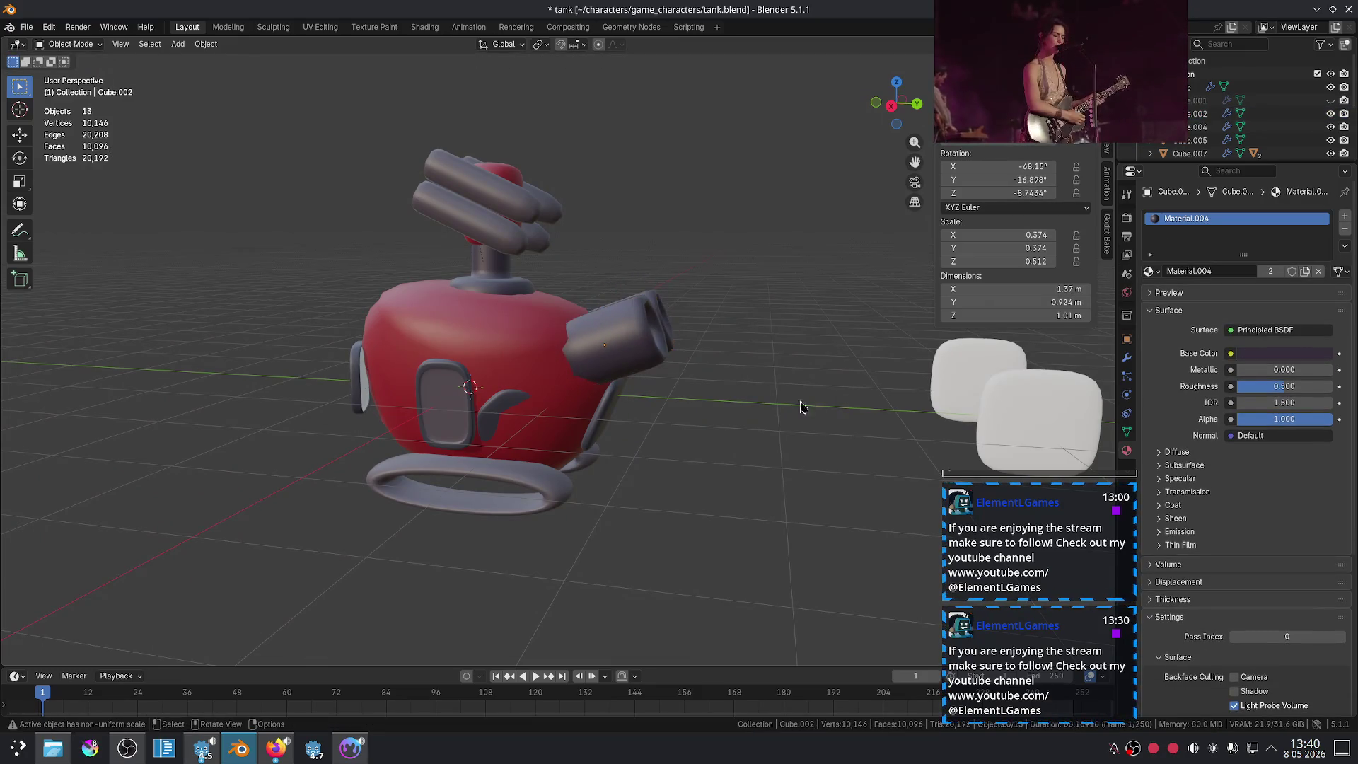
# Step: From the tank's front, shift the twin barrels to a new position
pyautogui.moveTo(802, 407); pyautogui.dragTo(698, 410, button='middle')
pyautogui.scroll(2, 695, 434)
pyautogui.scroll(3, 636, 389)
pyautogui.click(637, 389)
pyautogui.press('g')
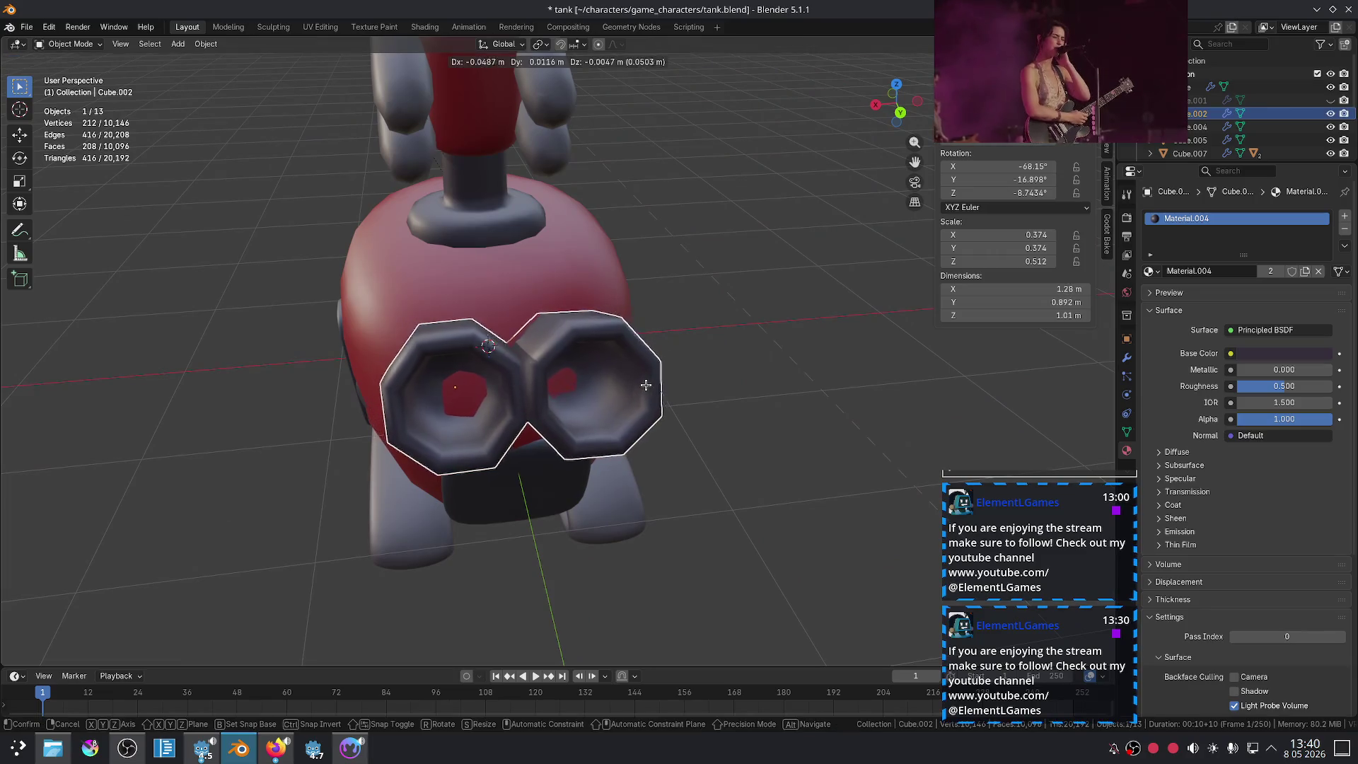
pyautogui.click(629, 385)
pyautogui.click(755, 411)
# Step: Scale the twin side barrels down to 0.286
pyautogui.moveTo(755, 411)
pyautogui.mouseDown(button='middle')
pyautogui.moveTo(779, 404)
pyautogui.moveTo(742, 393)
pyautogui.mouseUp(button='middle')
pyautogui.scroll(-4, 743, 392)
pyautogui.scroll(4, 691, 380)
pyautogui.scroll(1, 708, 379)
pyautogui.click(790, 377)
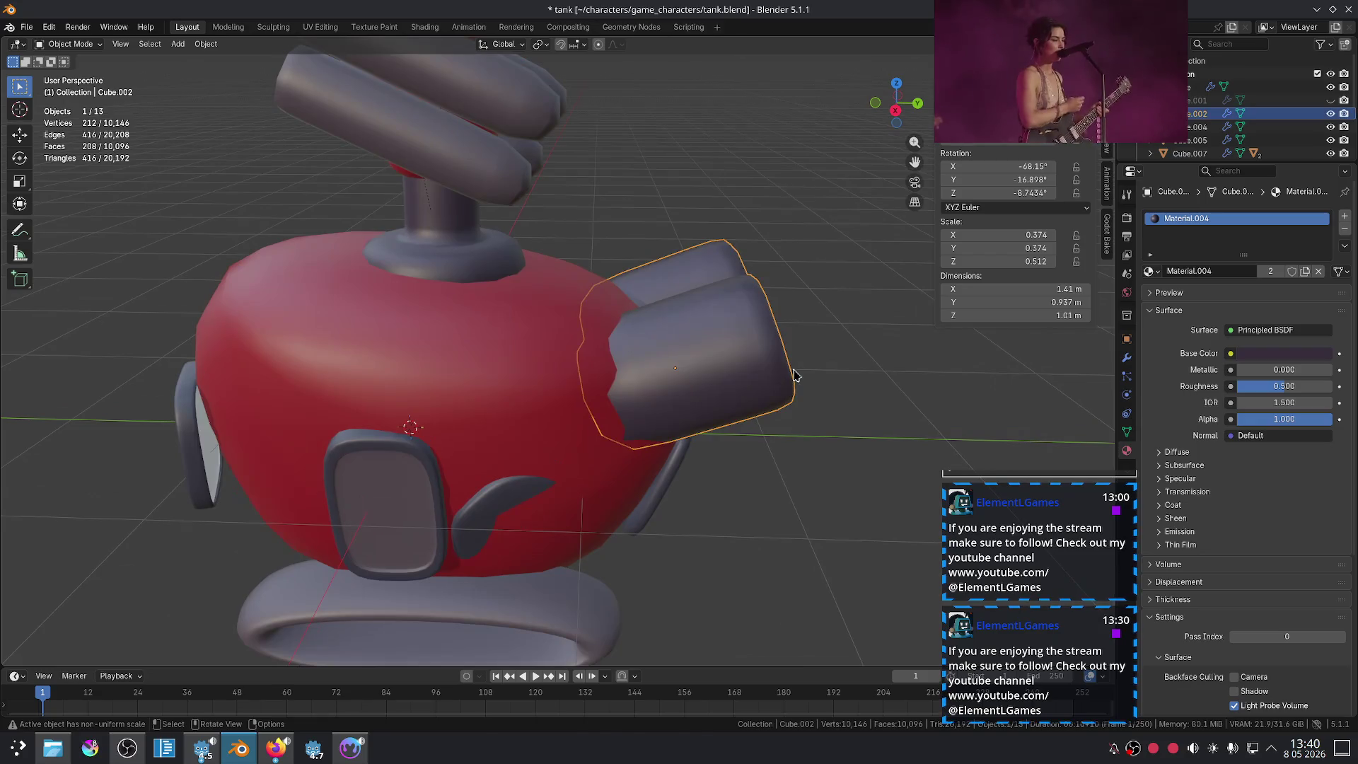
pyautogui.press('s')
pyautogui.click(770, 373)
pyautogui.click(773, 379)
pyautogui.moveTo(773, 380)
pyautogui.mouseDown(button='middle')
pyautogui.moveTo(876, 430)
pyautogui.moveTo(703, 446)
pyautogui.moveTo(652, 502)
pyautogui.mouseUp(button='middle')
pyautogui.scroll(-3, 703, 446)
pyautogui.scroll(3, 684, 535)
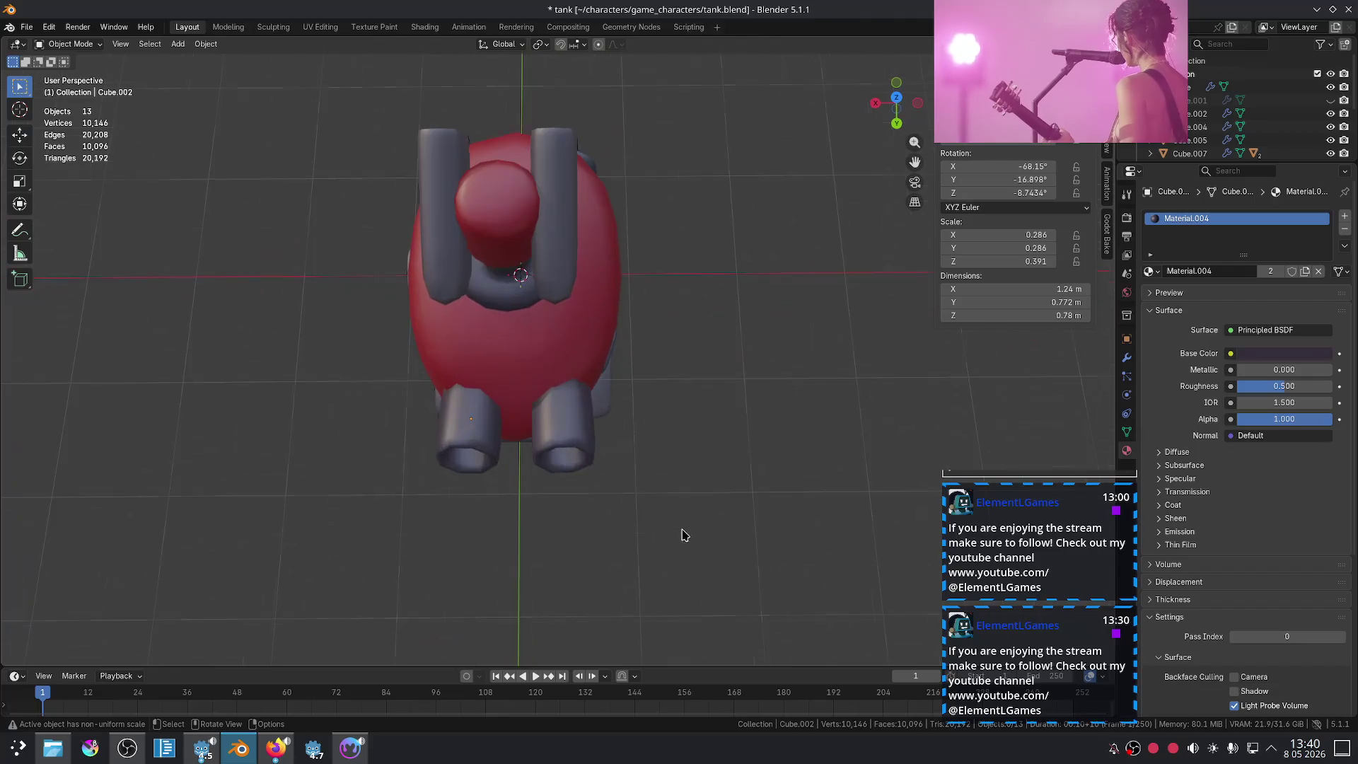
# Step: Rotate, move and rotate the rear twin barrels twice more to refine their angle
pyautogui.click(581, 456)
pyautogui.press('r')
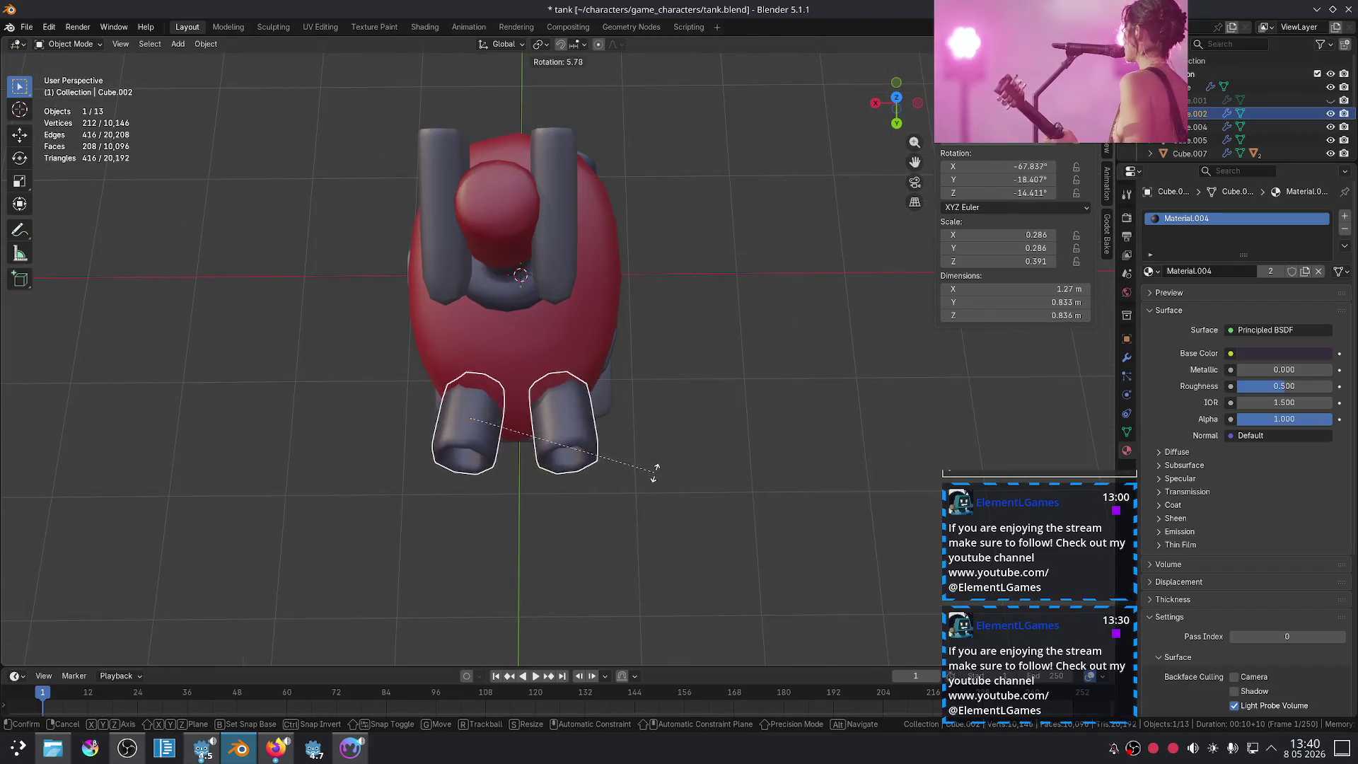
pyautogui.click(654, 473)
pyautogui.press('g')
pyautogui.click(666, 482)
pyautogui.press('r')
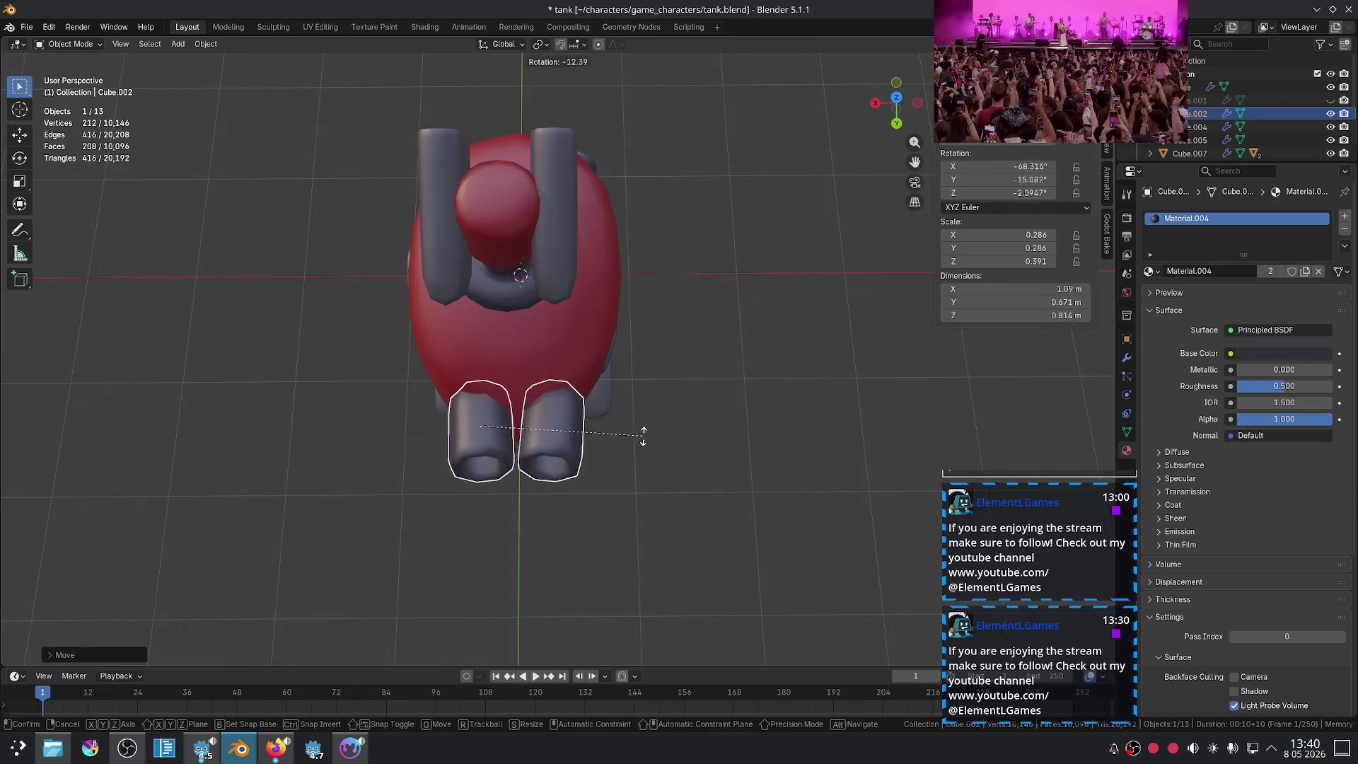
pyautogui.click(733, 379)
pyautogui.press('r')
pyautogui.click(748, 306)
pyautogui.click(786, 326)
# Step: Shift the twin barrels sideways along the X axis
pyautogui.scroll(-5, 743, 342)
pyautogui.moveTo(743, 343); pyautogui.dragTo(728, 418, button='middle')
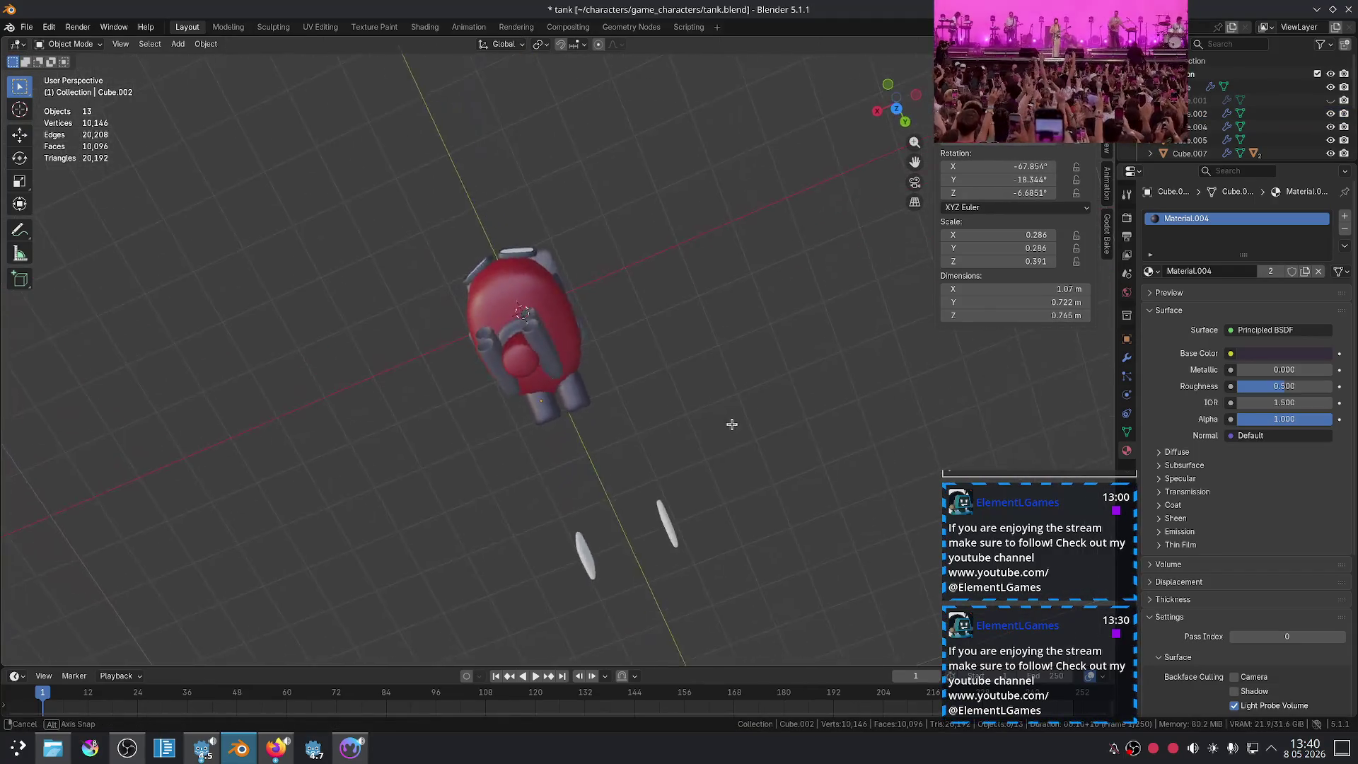
pyautogui.scroll(5, 638, 359)
pyautogui.press('g')
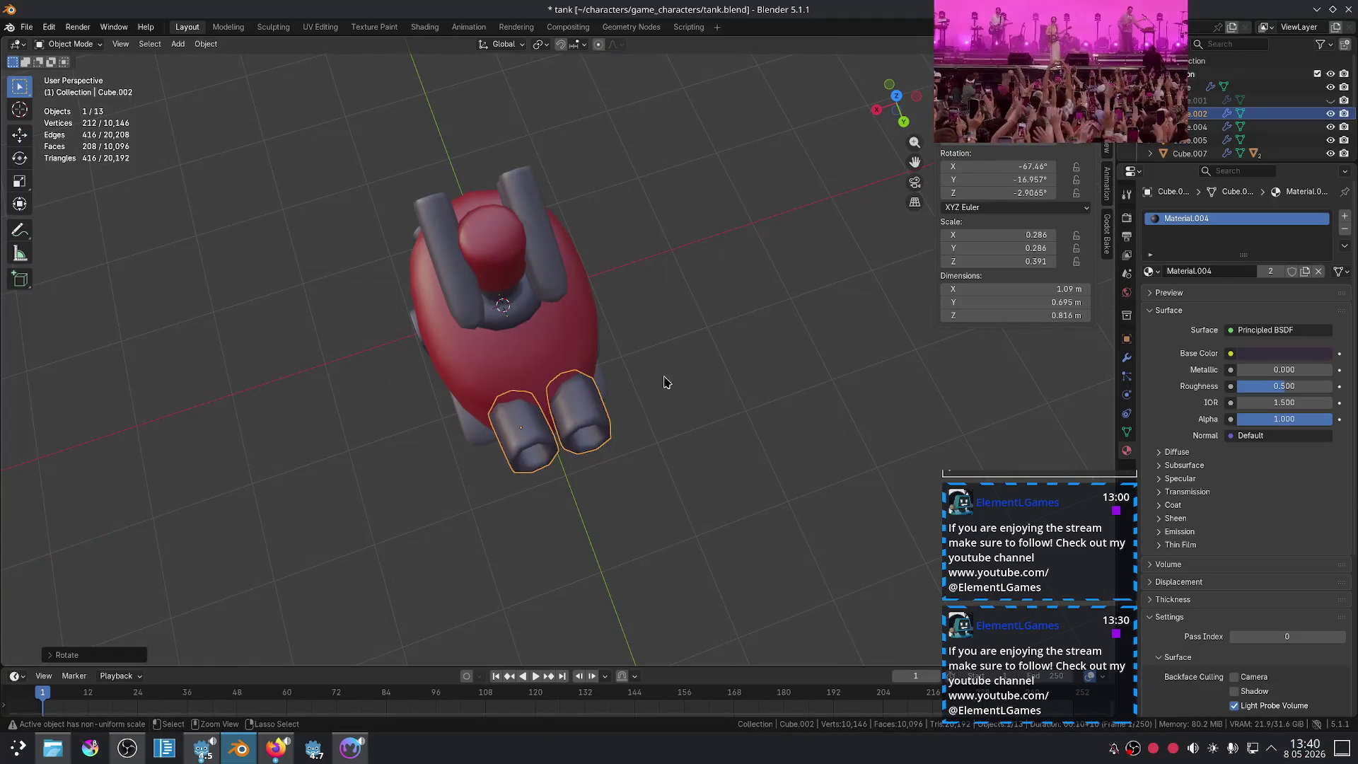
pyautogui.press('x')
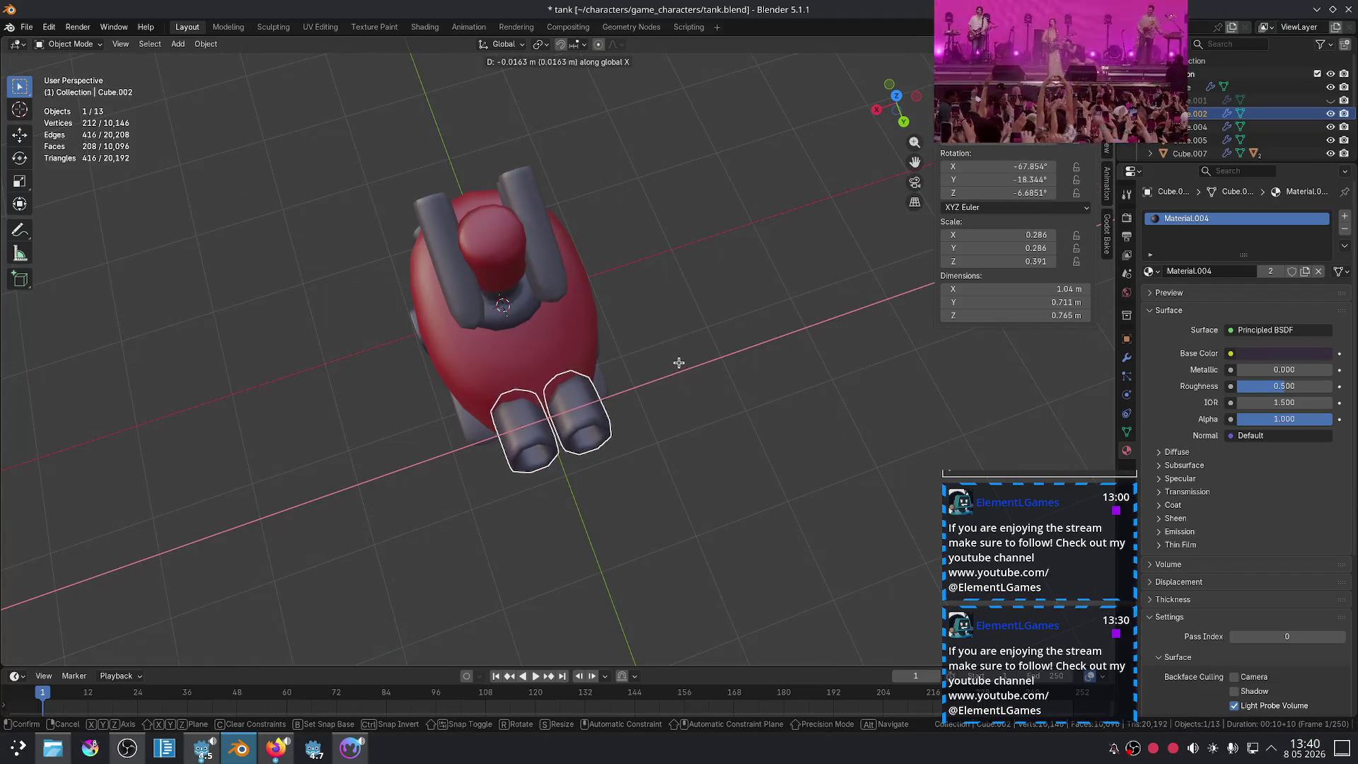
pyautogui.click(678, 363)
# Step: Swing the twin barrels about global Z to -10.768°
pyautogui.press('r')
pyautogui.press('z')
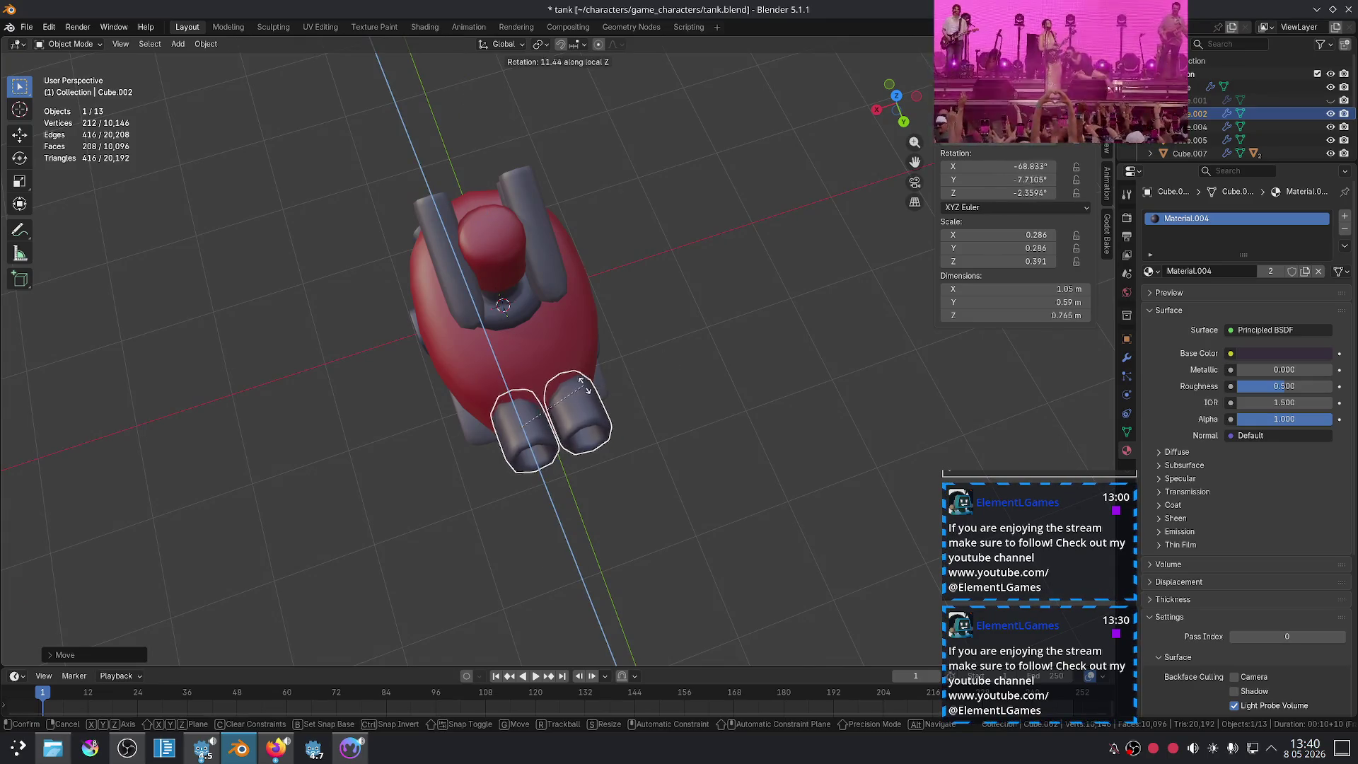
pyautogui.press('z')
pyautogui.press('z')
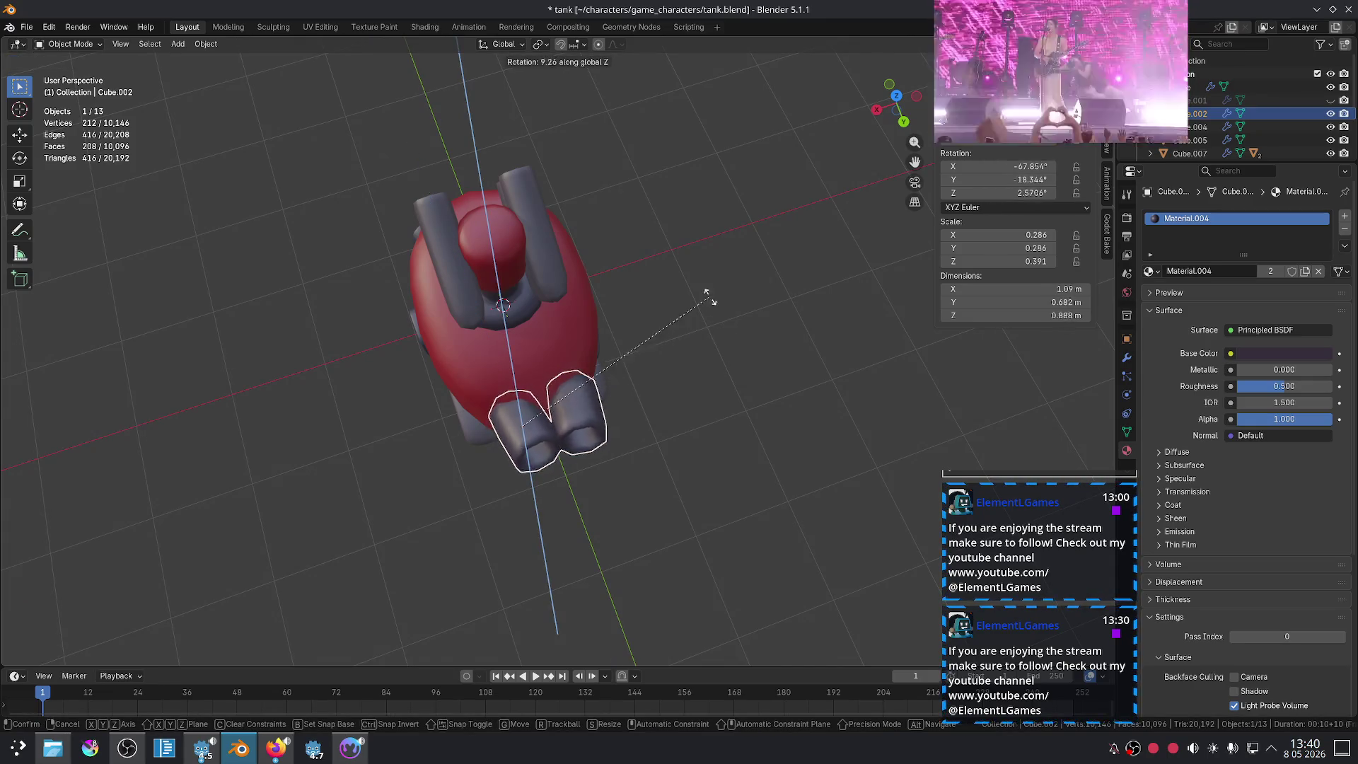
pyautogui.click(621, 388)
pyautogui.click(727, 379)
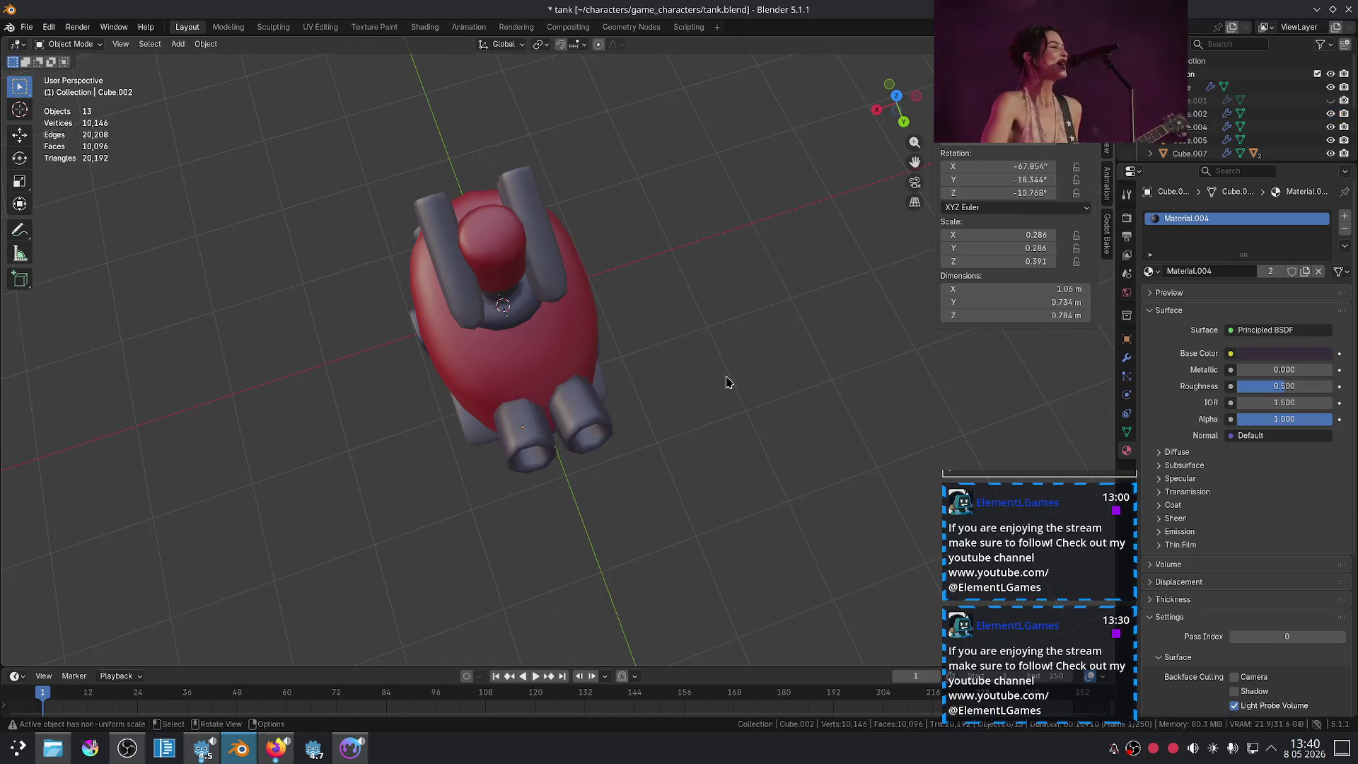
pyautogui.scroll(-5, 685, 421)
pyautogui.moveTo(682, 421)
pyautogui.mouseDown(button='middle')
pyautogui.moveTo(716, 398)
pyautogui.moveTo(681, 390)
pyautogui.mouseUp(button='middle')
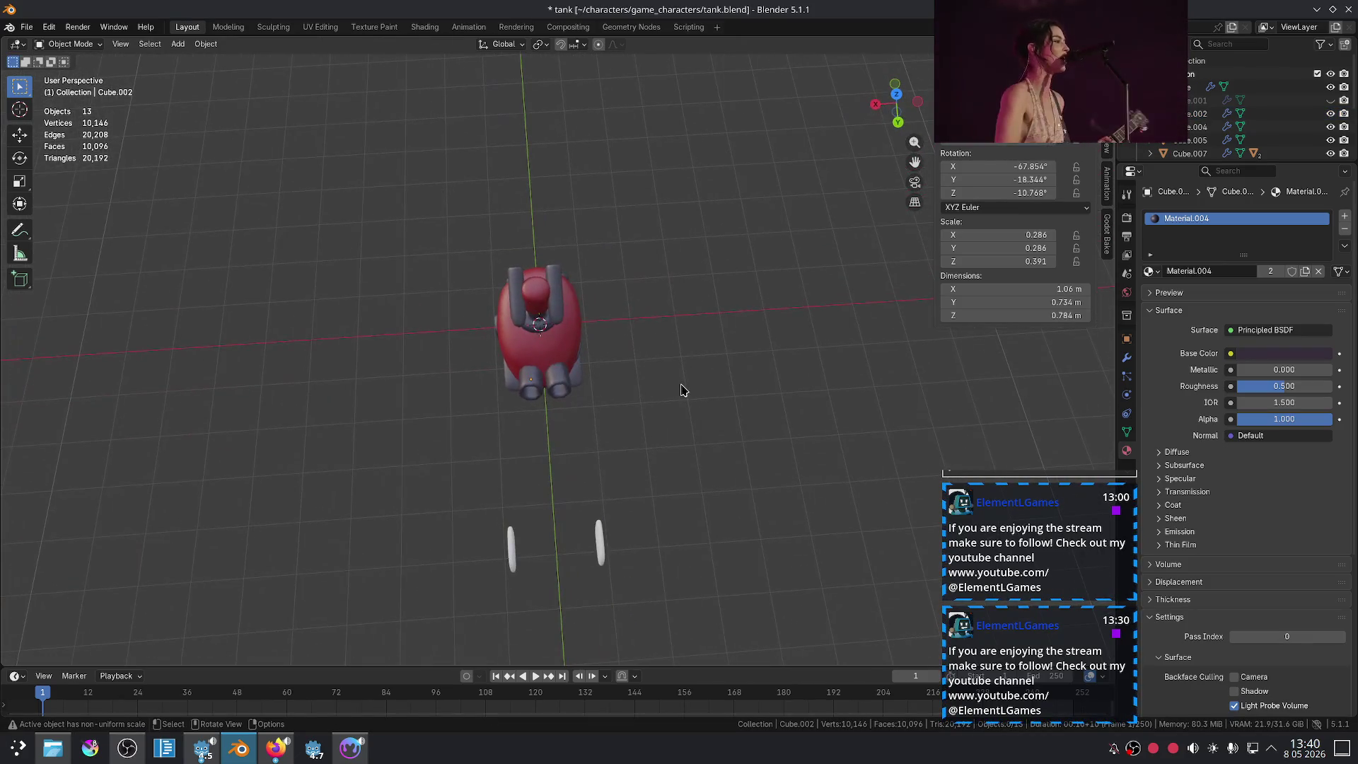
pyautogui.click(281, 746)
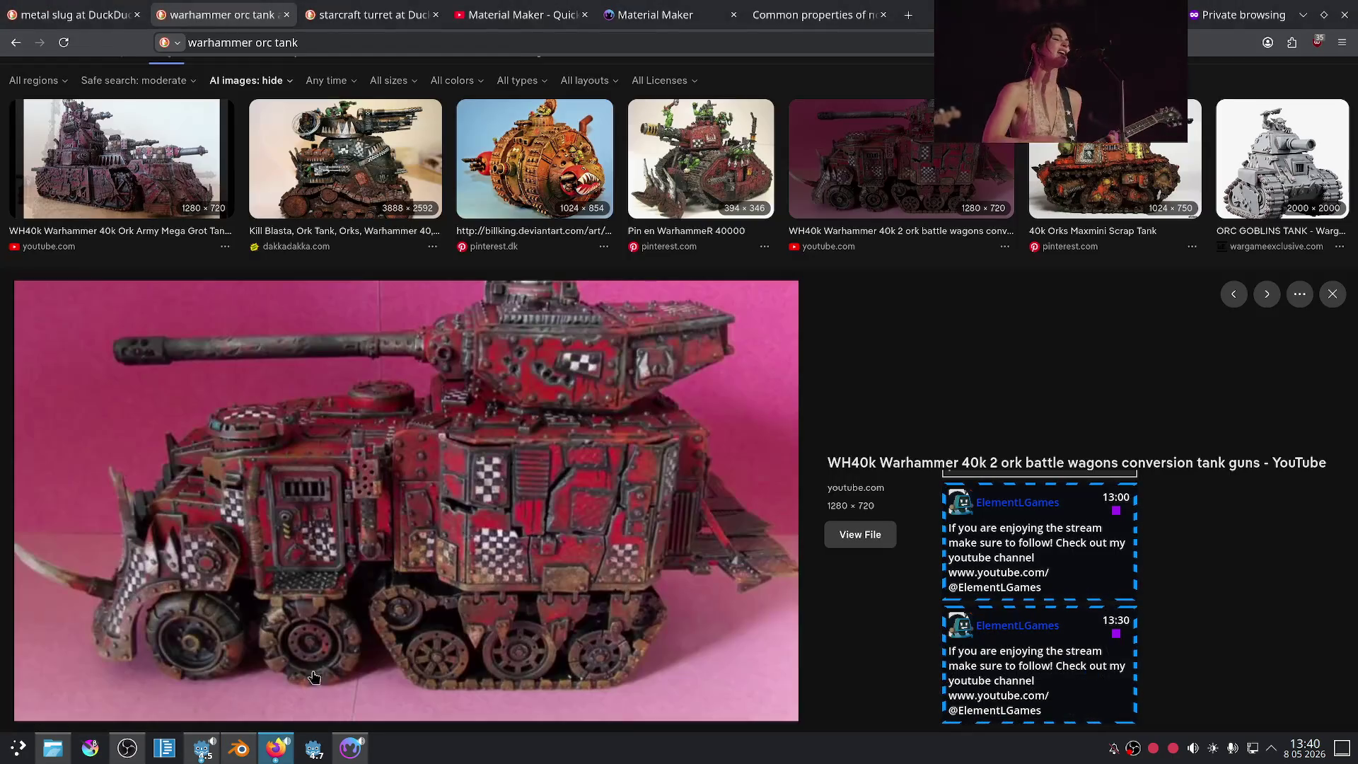
pyautogui.click(269, 756)
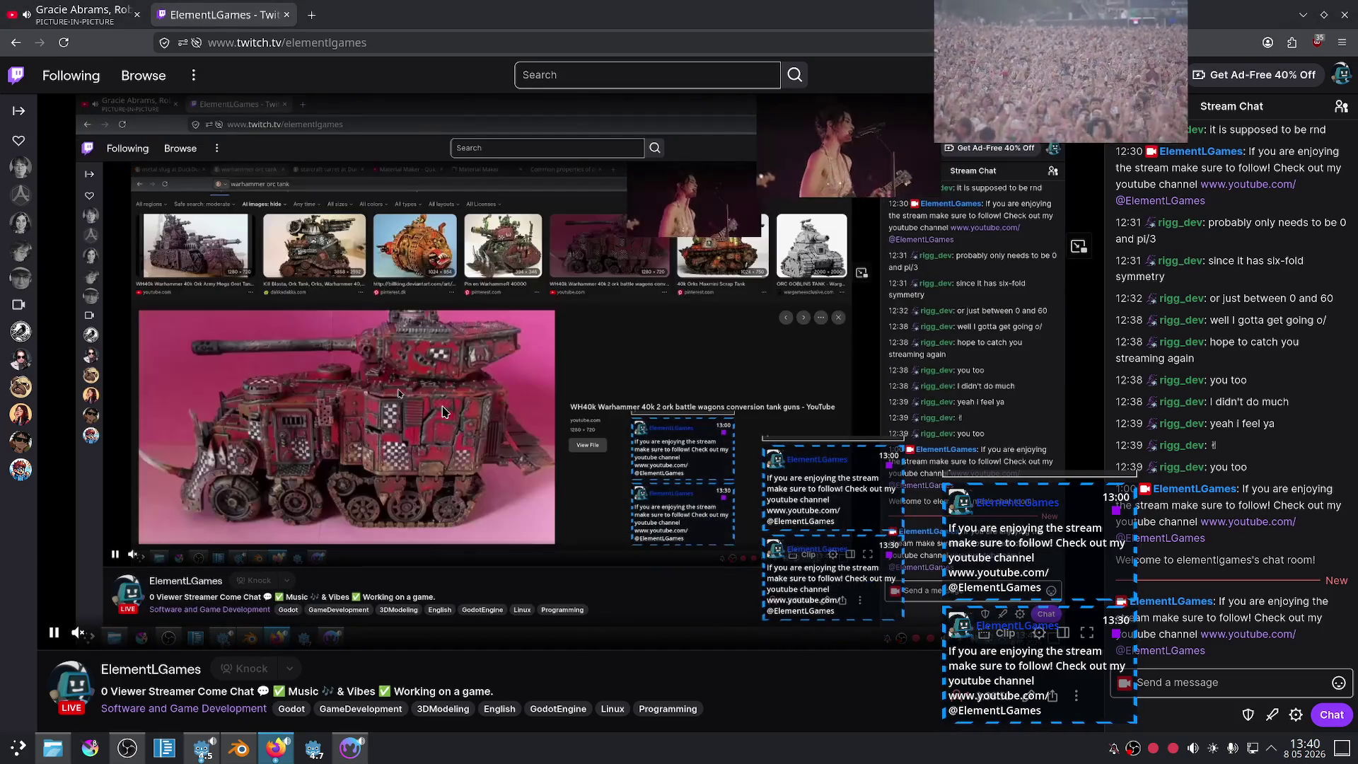
pyautogui.hotkey('ctrl', 'Tab')
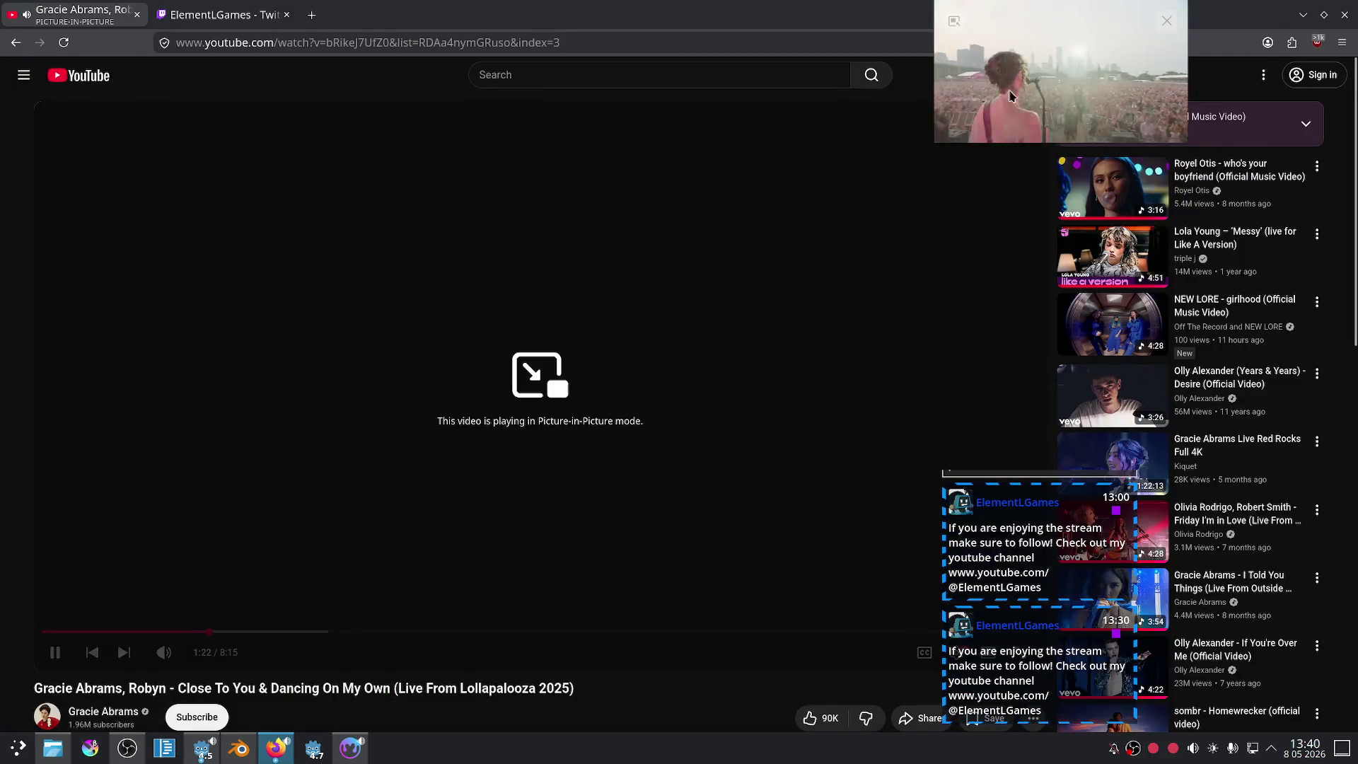
pyautogui.moveTo(1040, 63); pyautogui.dragTo(1066, 72)
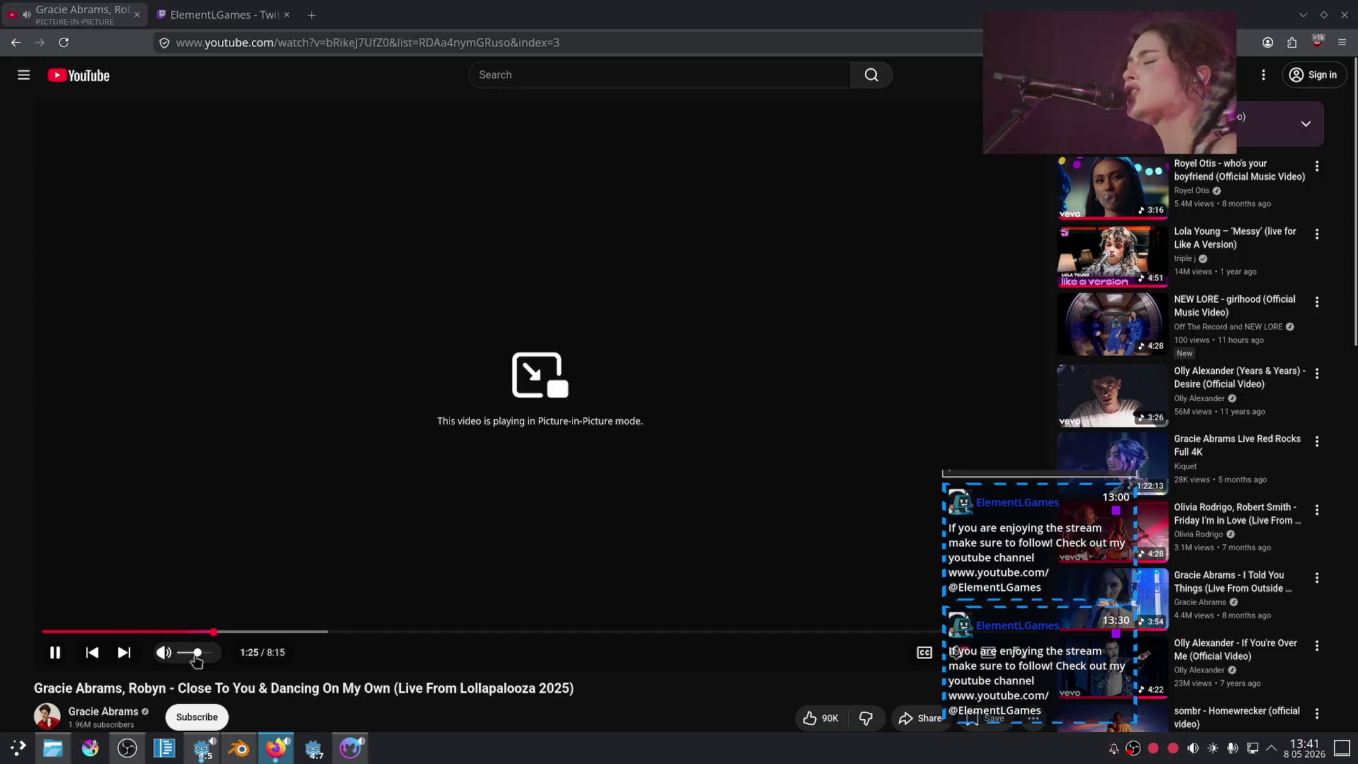
pyautogui.click(129, 755)
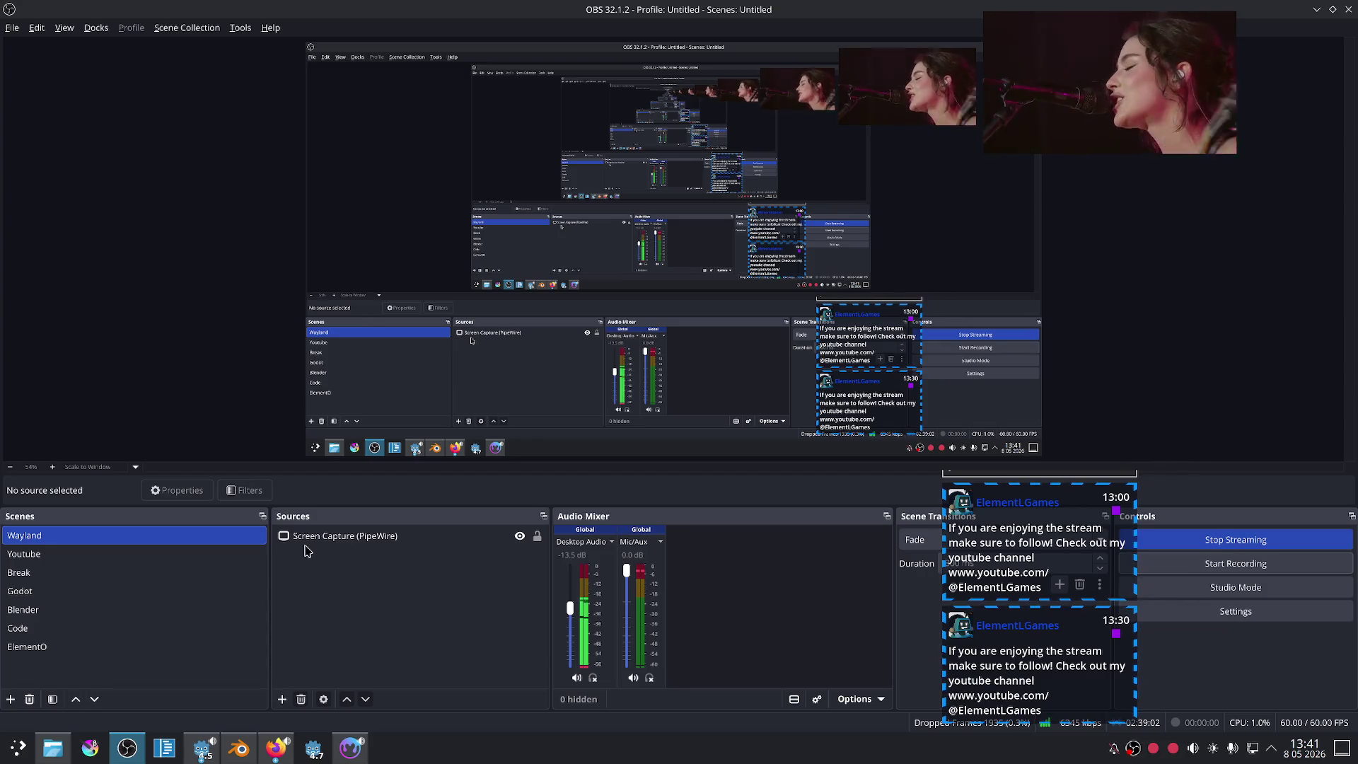
pyautogui.click(350, 757)
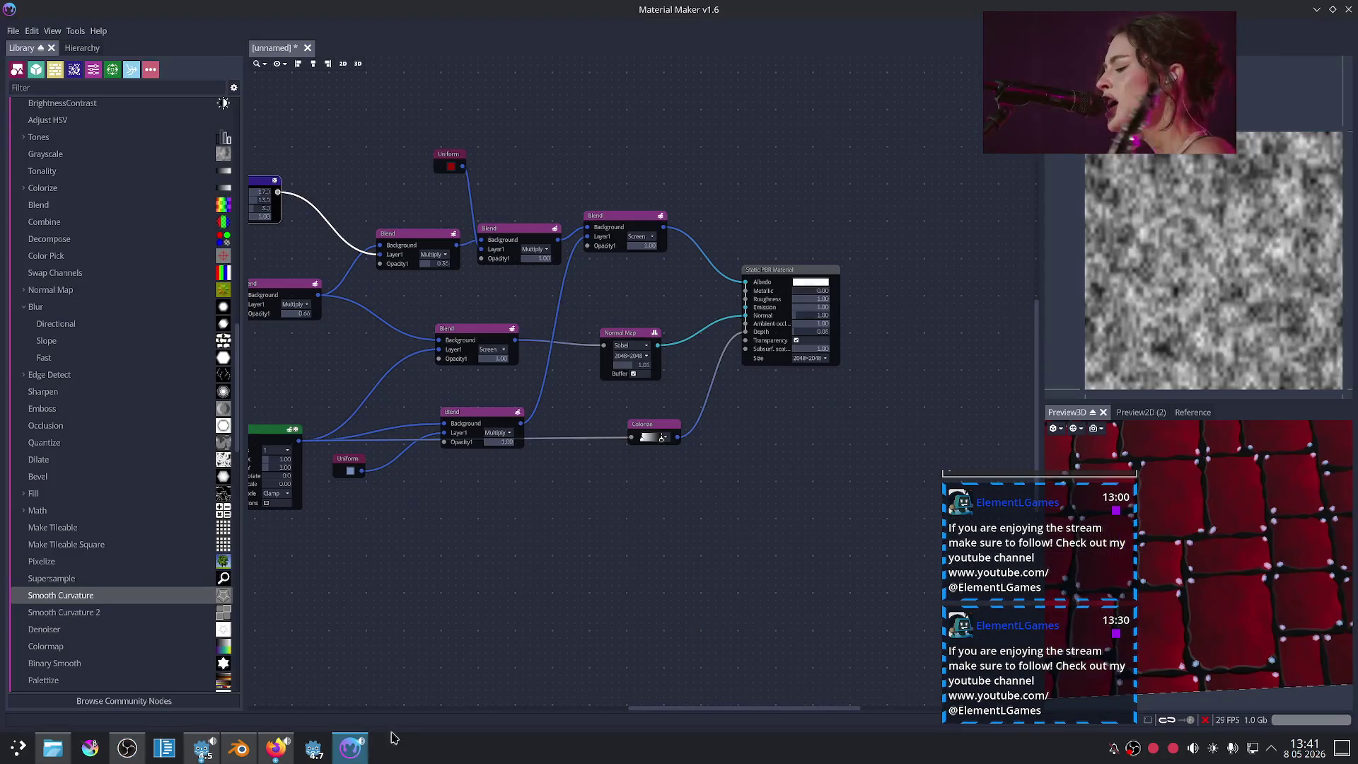
pyautogui.click(294, 757)
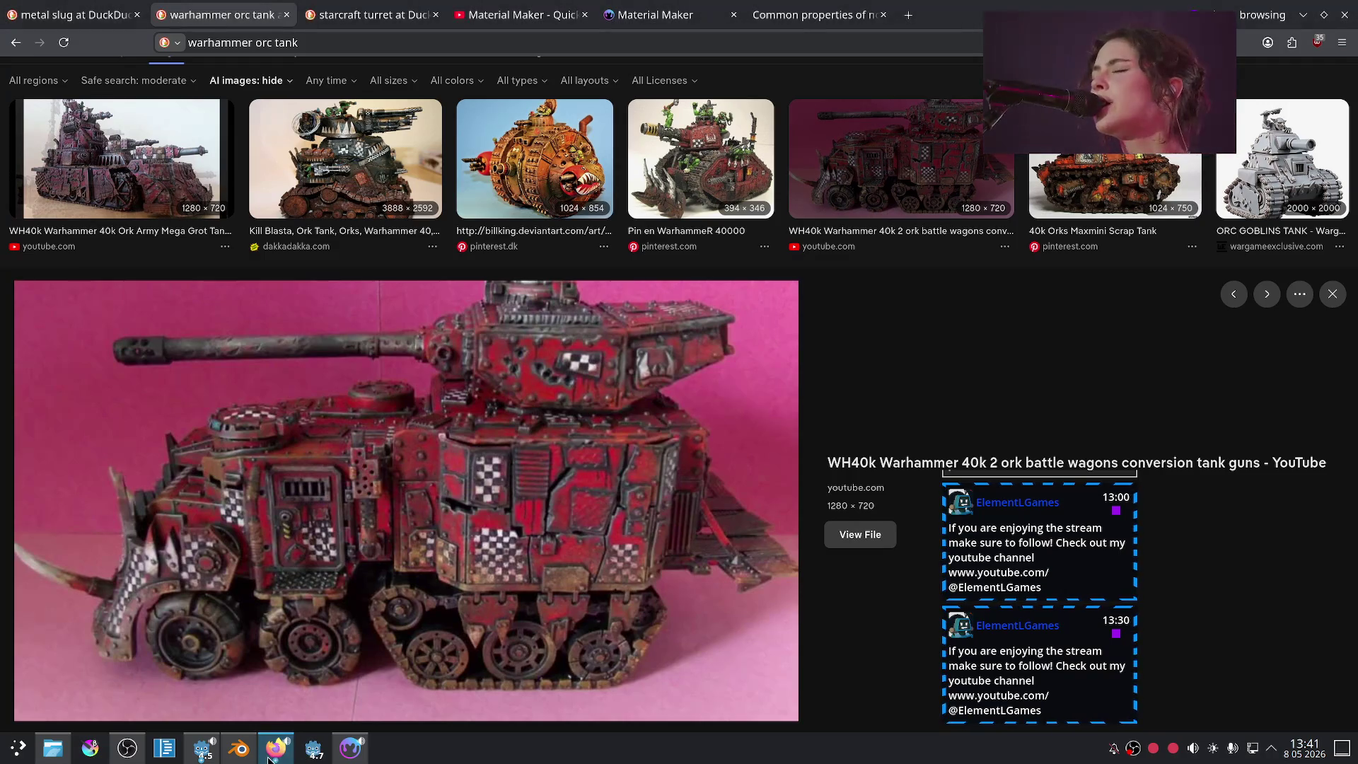
pyautogui.click(239, 749)
pyautogui.scroll(-3, 663, 442)
pyautogui.moveTo(662, 442)
pyautogui.mouseDown(button='middle')
pyautogui.moveTo(733, 379)
pyautogui.moveTo(750, 320)
pyautogui.mouseUp(button='middle')
pyautogui.scroll(5, 539, 443)
# Step: Move the dark side fin along its local Z axis, closer to the tank body
pyautogui.click(539, 443)
pyautogui.moveTo(621, 436); pyautogui.dragTo(658, 445, button='middle')
pyautogui.press('g')
pyautogui.press('x')
pyautogui.press('x')
pyautogui.press('y')
pyautogui.press('z')
pyautogui.press('z')
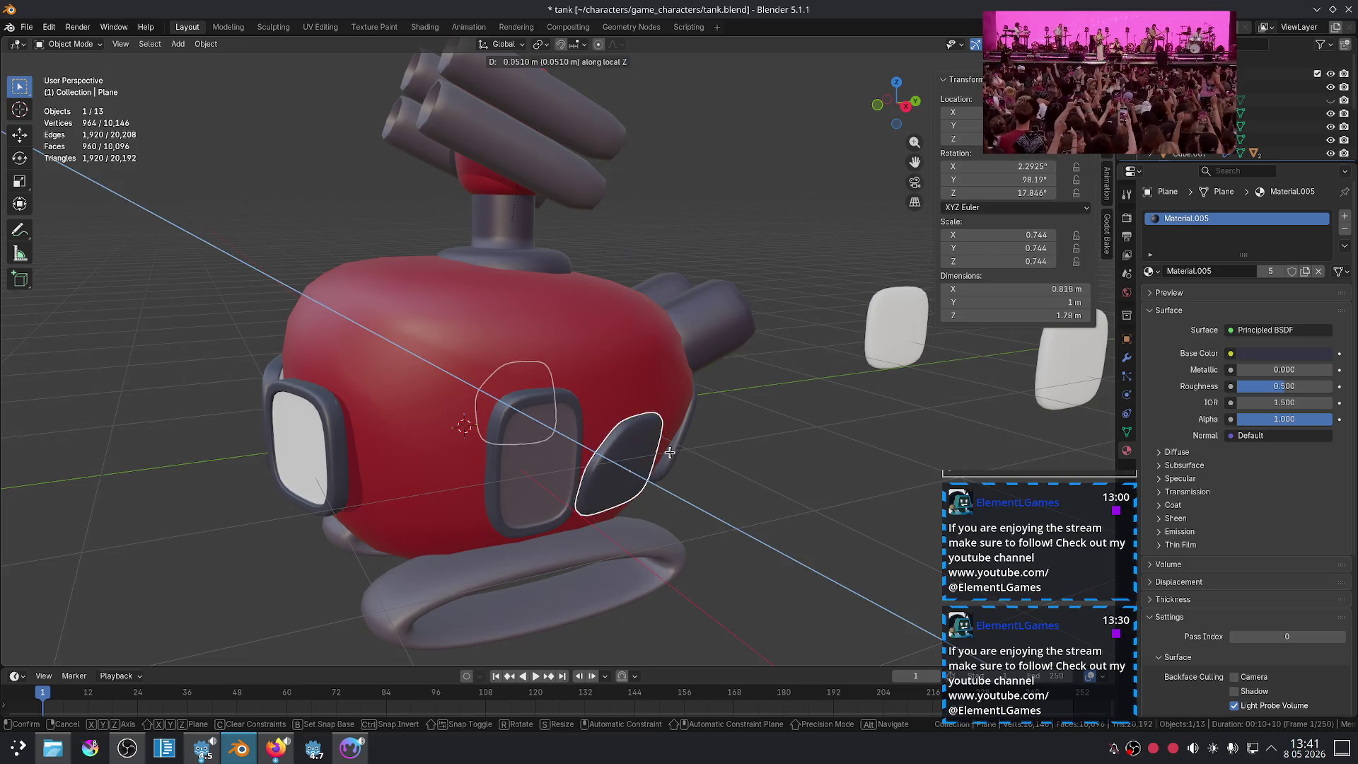
pyautogui.click(671, 447)
pyautogui.hotkey('alt', 'a')
pyautogui.moveTo(671, 447)
pyautogui.mouseDown(button='middle')
pyautogui.moveTo(651, 574)
pyautogui.moveTo(428, 541)
pyautogui.moveTo(541, 505)
pyautogui.moveTo(703, 410)
pyautogui.moveTo(788, 439)
pyautogui.mouseUp(button='middle')
# Step: Rotate fin Plane.005 about Z, move it -0.05 m along local Z, and enter Edit Mode
pyautogui.click(697, 393)
pyautogui.press('r')
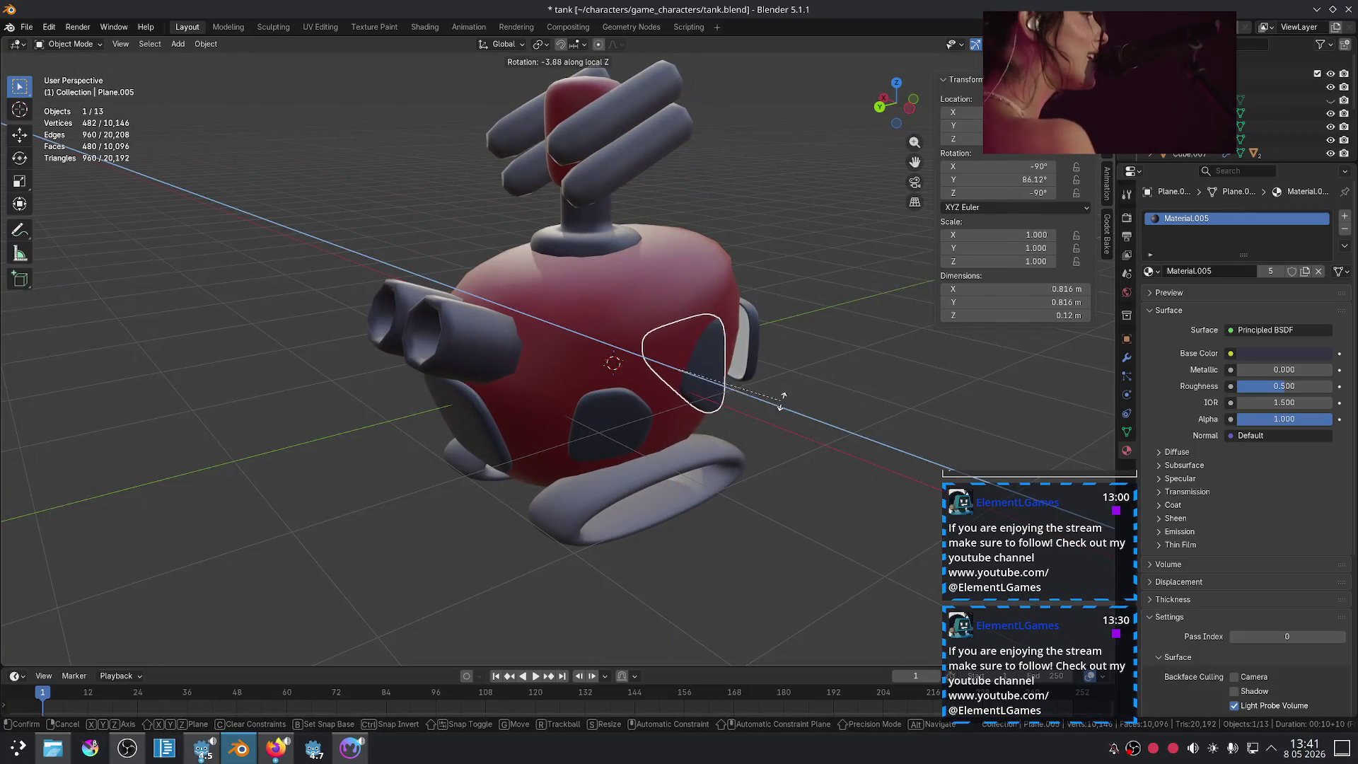
pyautogui.press('z')
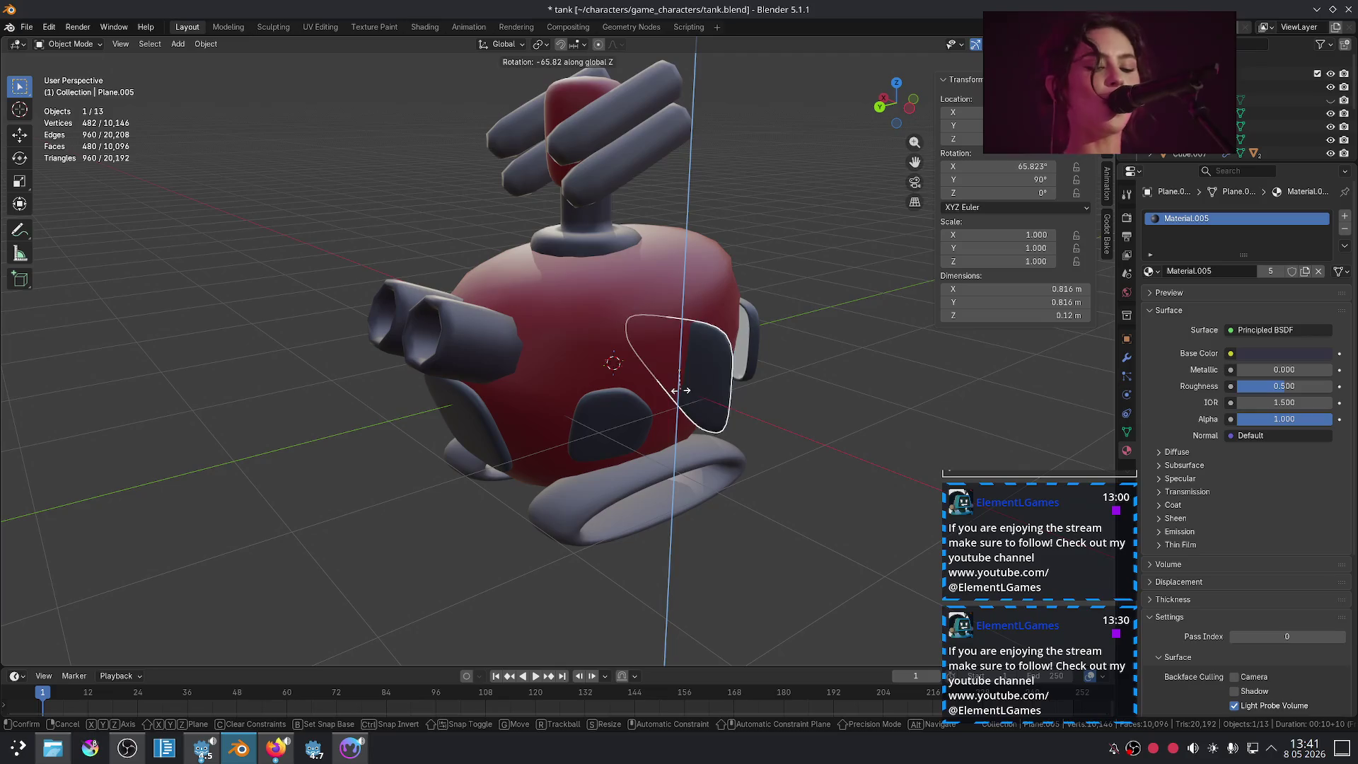
pyautogui.click(740, 385)
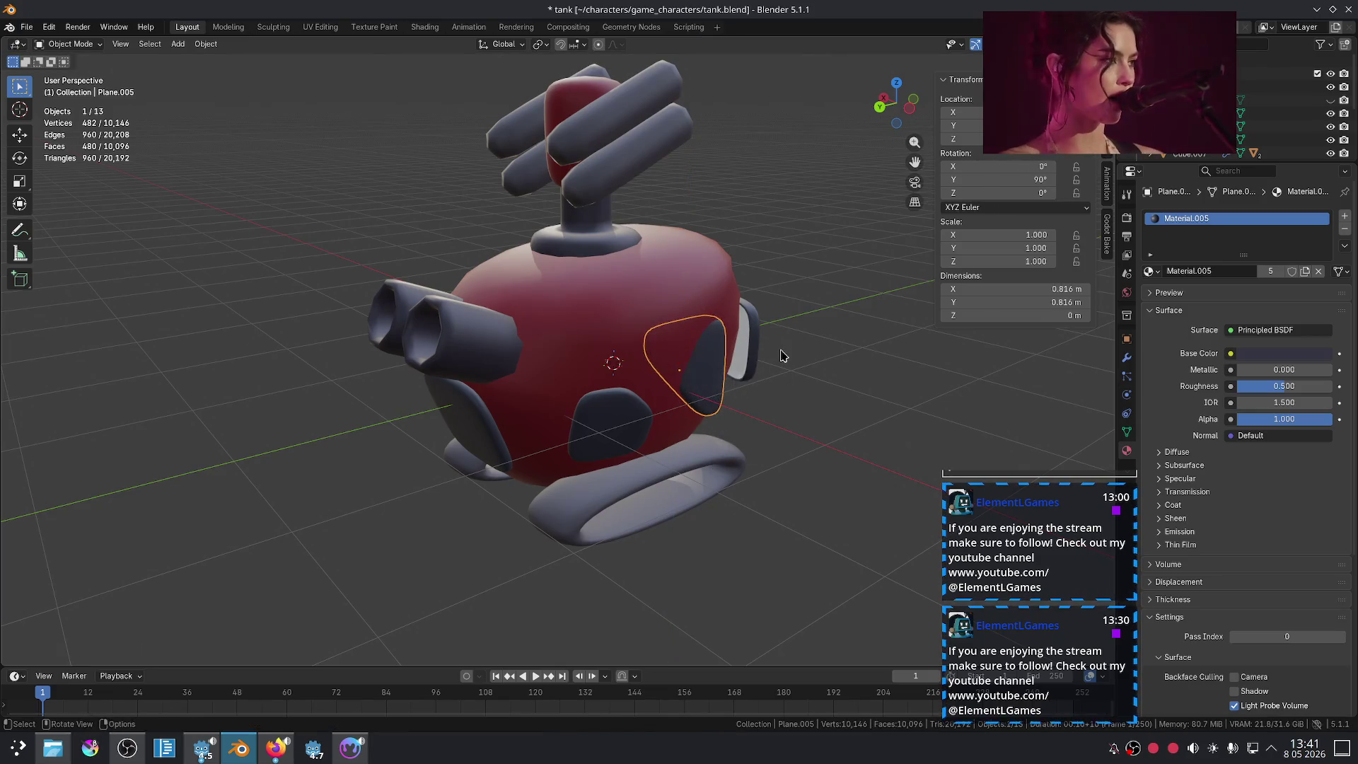
pyautogui.press('g')
pyautogui.press('z')
pyautogui.press('z')
pyautogui.click(783, 359)
pyautogui.moveTo(783, 358)
pyautogui.mouseDown(button='middle')
pyautogui.moveTo(442, 421)
pyautogui.moveTo(553, 414)
pyautogui.mouseUp(button='middle')
pyautogui.press('Tab')
# Step: Move the fin's selected vertices and return to Object Mode
pyautogui.press('g')
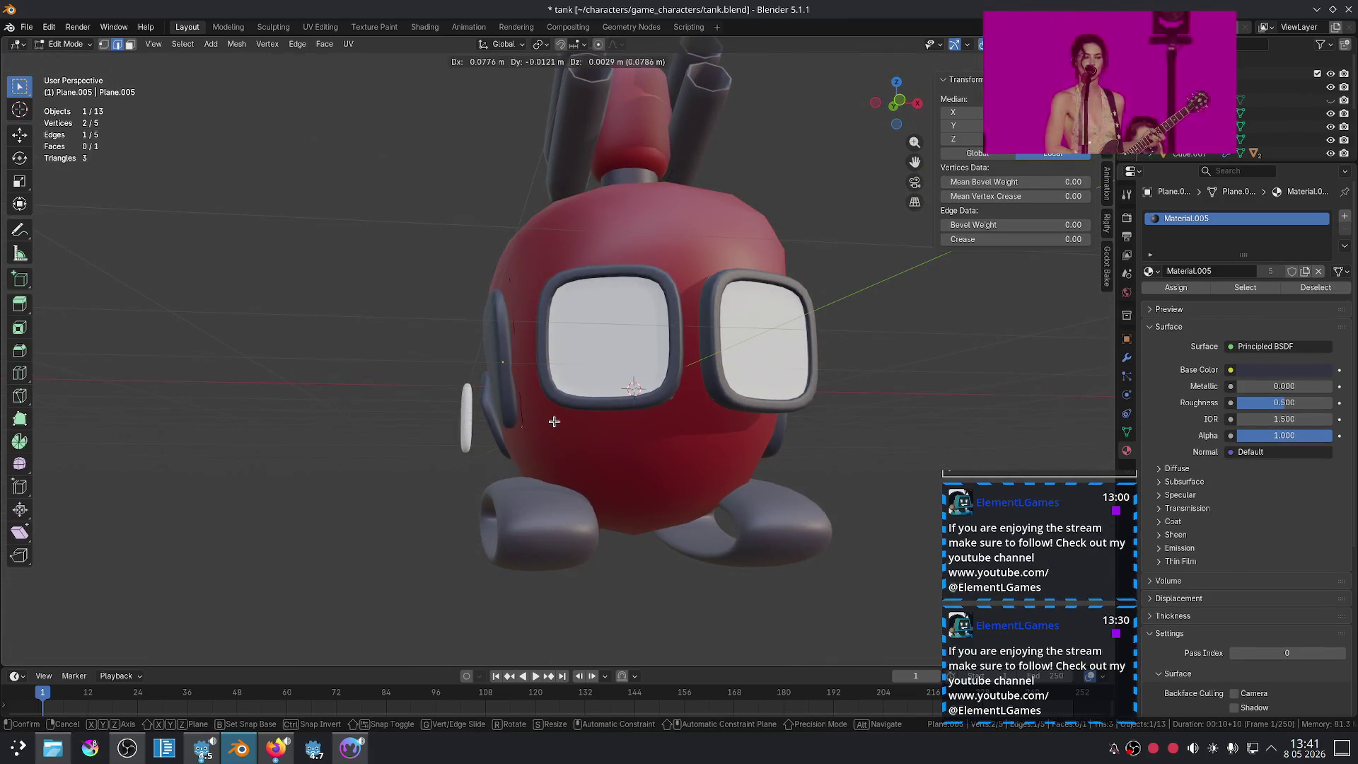
pyautogui.click(553, 421)
pyautogui.press('Tab')
pyautogui.scroll(-3, 397, 442)
pyautogui.moveTo(397, 443)
pyautogui.mouseDown(button='middle')
pyautogui.moveTo(525, 468)
pyautogui.moveTo(681, 534)
pyautogui.mouseUp(button='middle')
pyautogui.scroll(4, 654, 382)
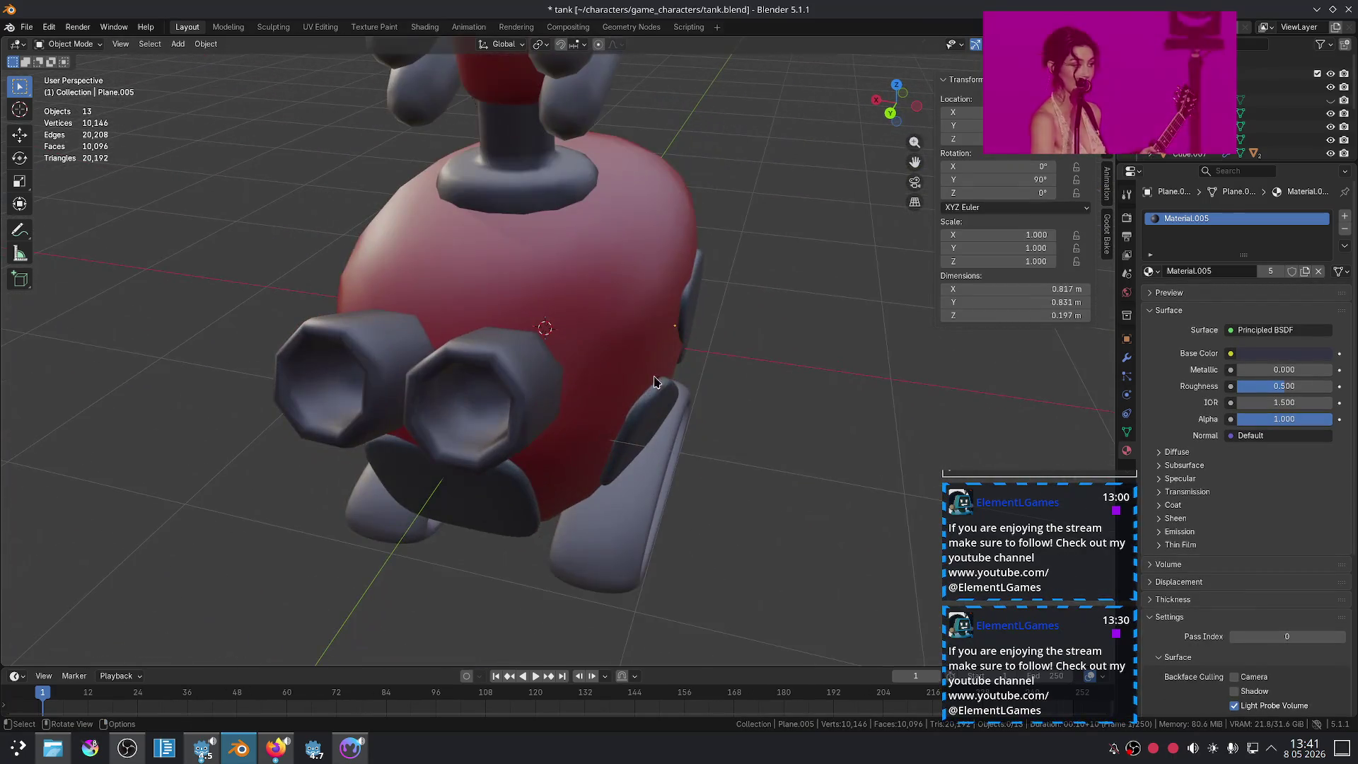
# Step: Shift the fin plate's mesh along X in Edit Mode, then frame the plate in view
pyautogui.press('Tab')
pyautogui.moveTo(676, 309); pyautogui.dragTo(689, 335, button='middle')
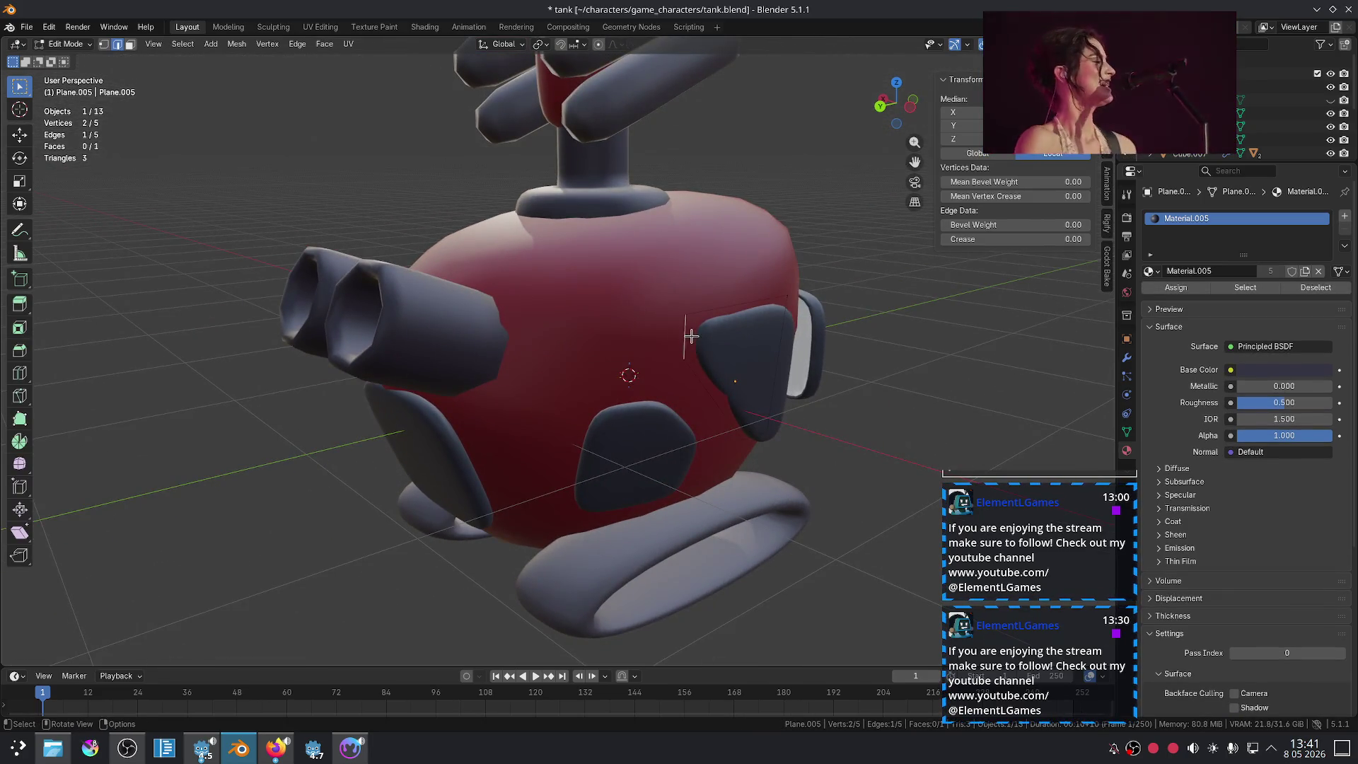
pyautogui.press('z')
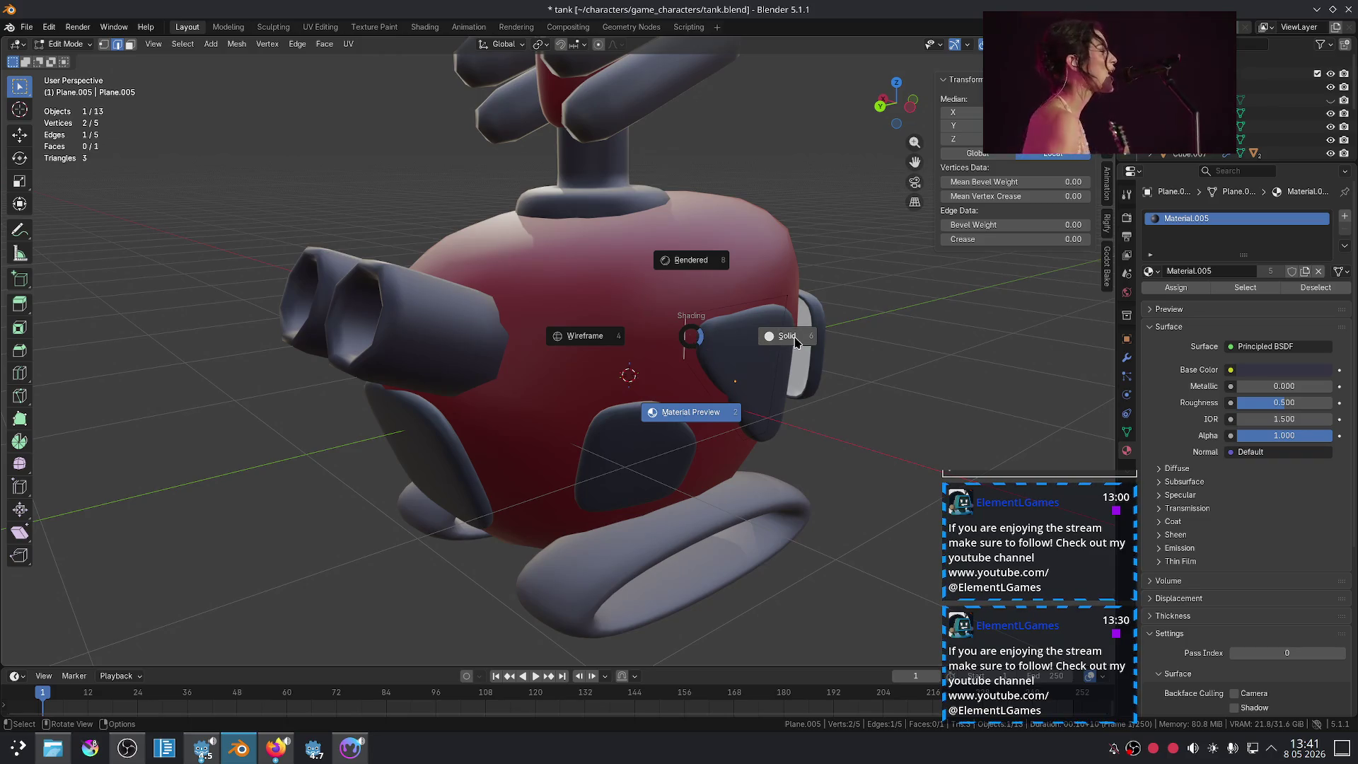
pyautogui.click(695, 413)
pyautogui.press('g')
pyautogui.press('x')
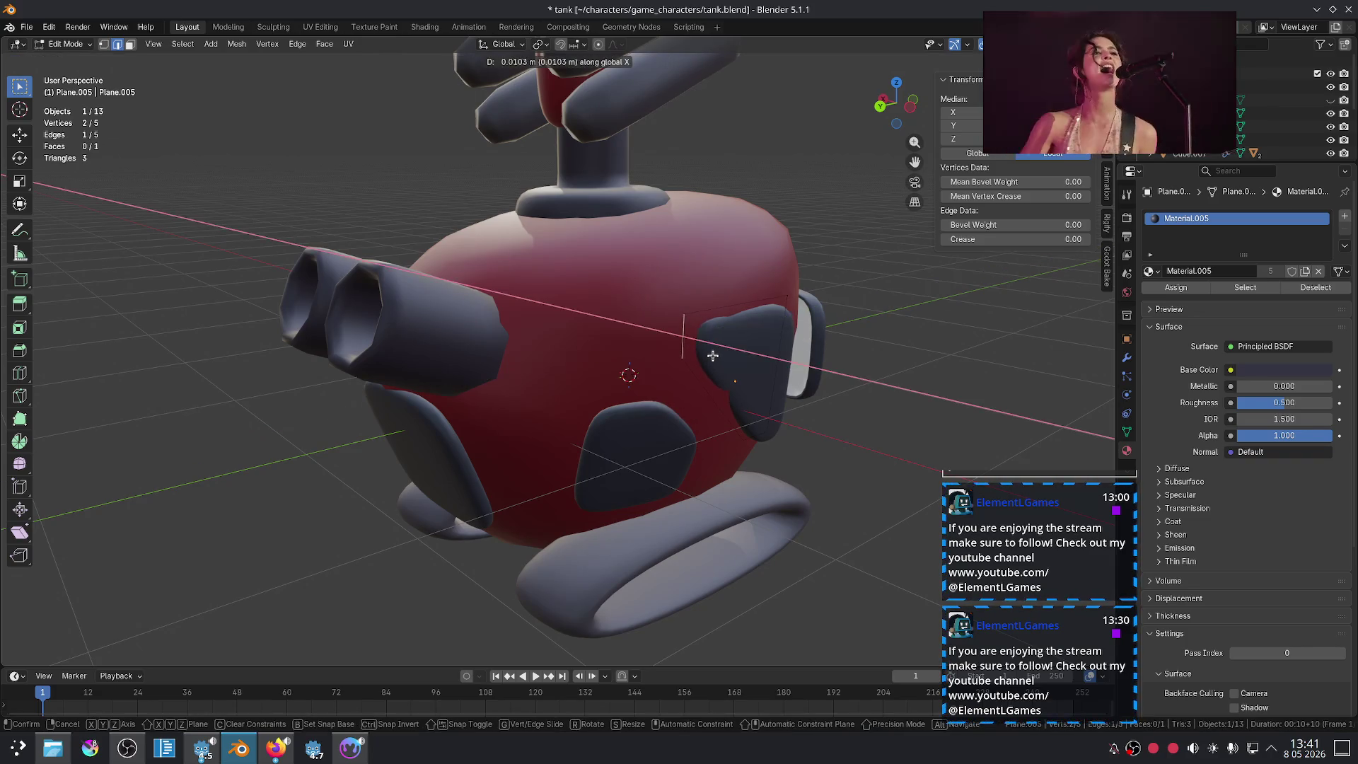
pyautogui.click(718, 369)
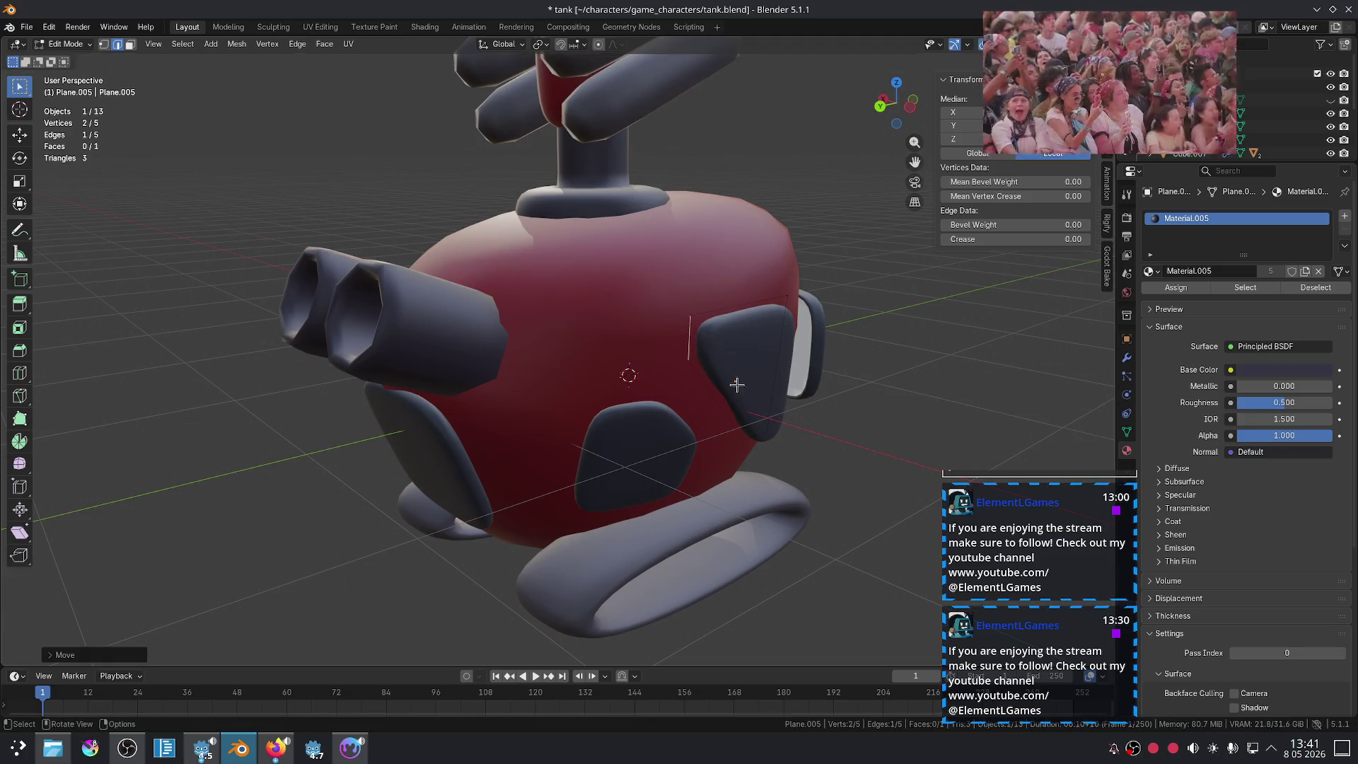
pyautogui.press('Tab')
pyautogui.press('KP_Decimal')
pyautogui.moveTo(718, 369)
pyautogui.mouseDown(button='middle')
pyautogui.moveTo(730, 399)
pyautogui.moveTo(433, 447)
pyautogui.moveTo(470, 410)
pyautogui.mouseUp(button='middle')
pyautogui.scroll(-5, 731, 399)
pyautogui.scroll(4, 421, 394)
# Step: Select the side window panel's vertices and move them to sit against the tank
pyautogui.click(458, 366)
pyautogui.press('Tab')
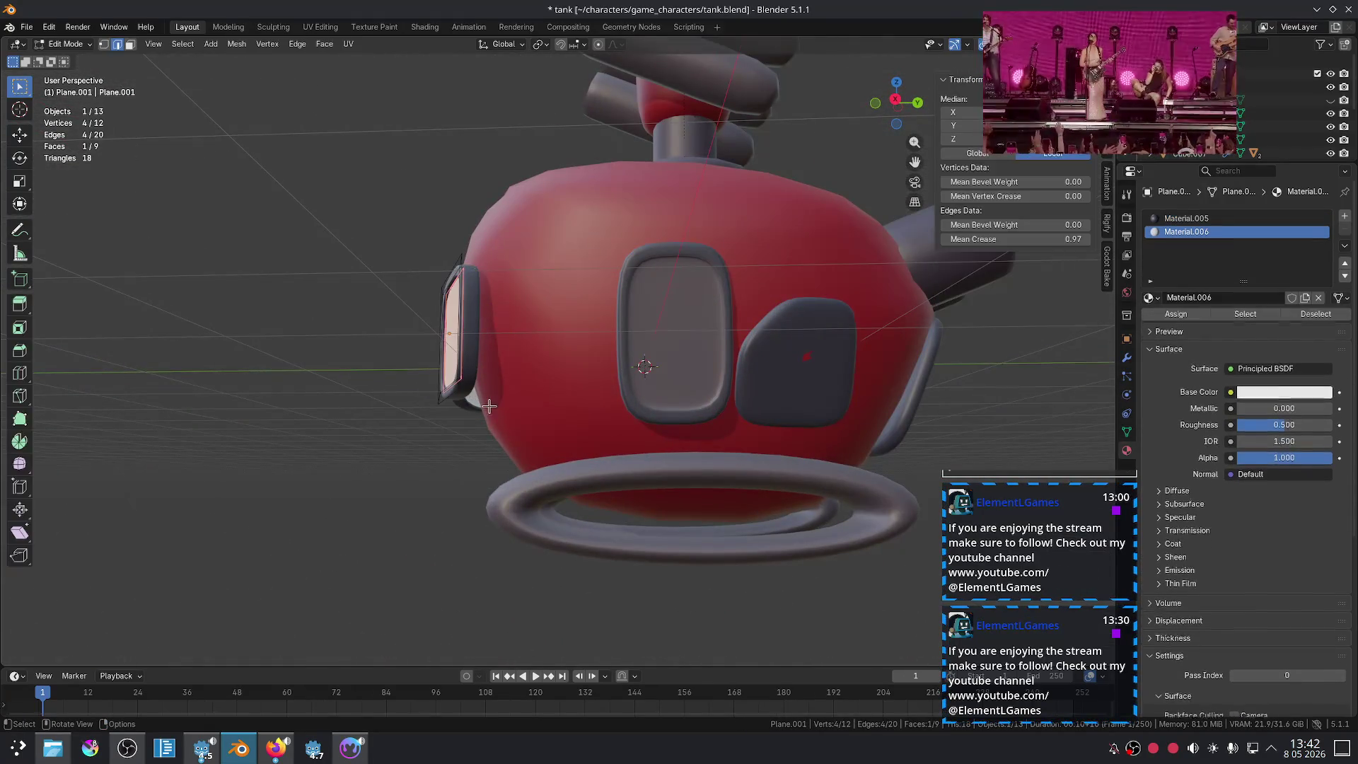
pyautogui.click(456, 391)
pyautogui.moveTo(505, 421); pyautogui.dragTo(515, 423, button='middle')
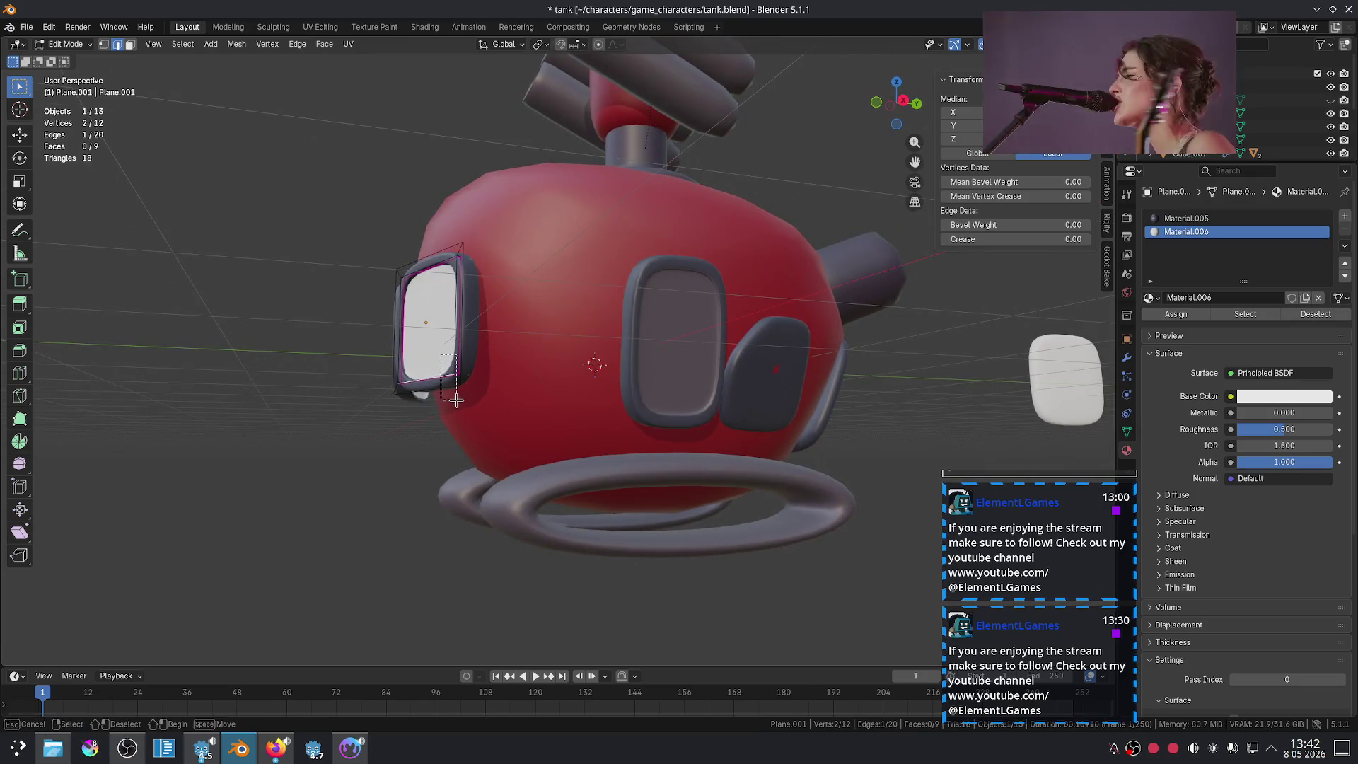
pyautogui.moveTo(457, 401); pyautogui.dragTo(458, 405)
pyautogui.moveTo(458, 405); pyautogui.dragTo(410, 413, button='middle')
pyautogui.press('g')
pyautogui.press('x')
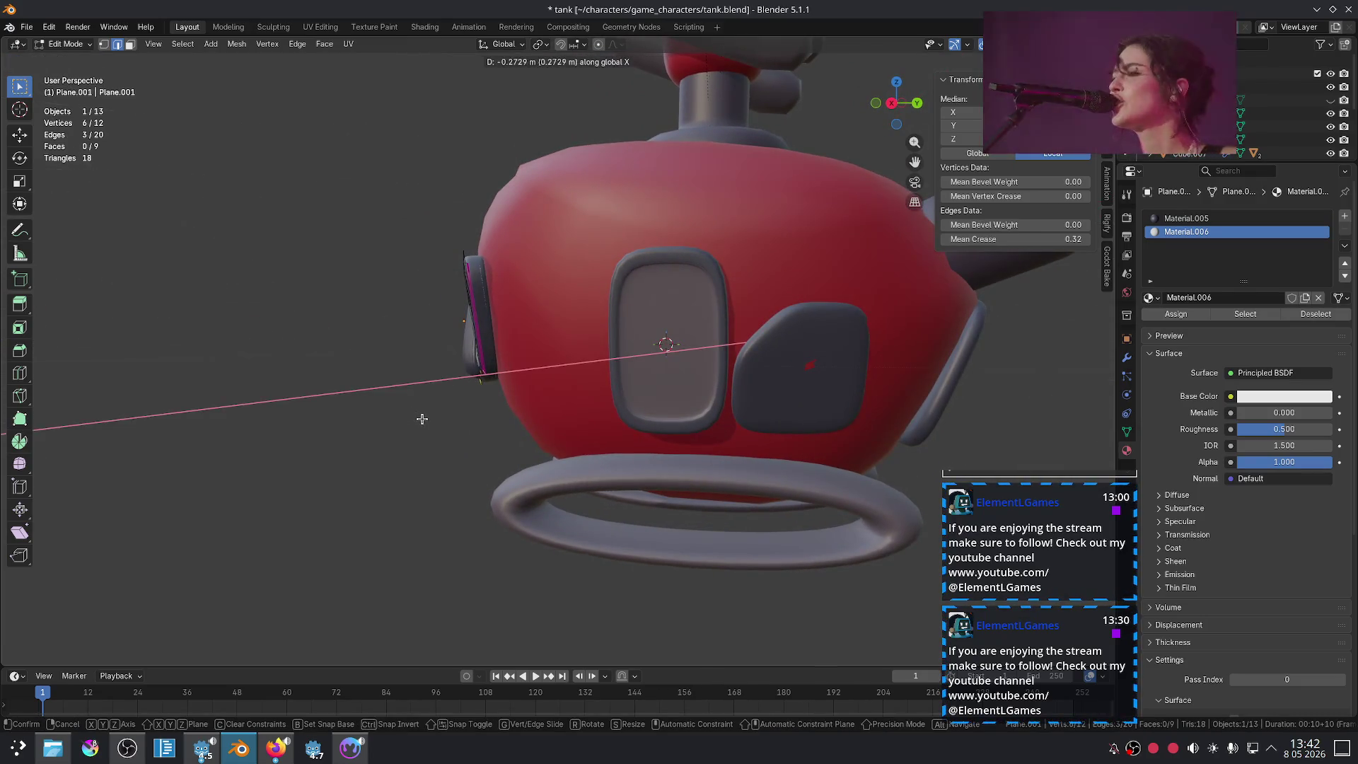
pyautogui.press('x')
pyautogui.press('x')
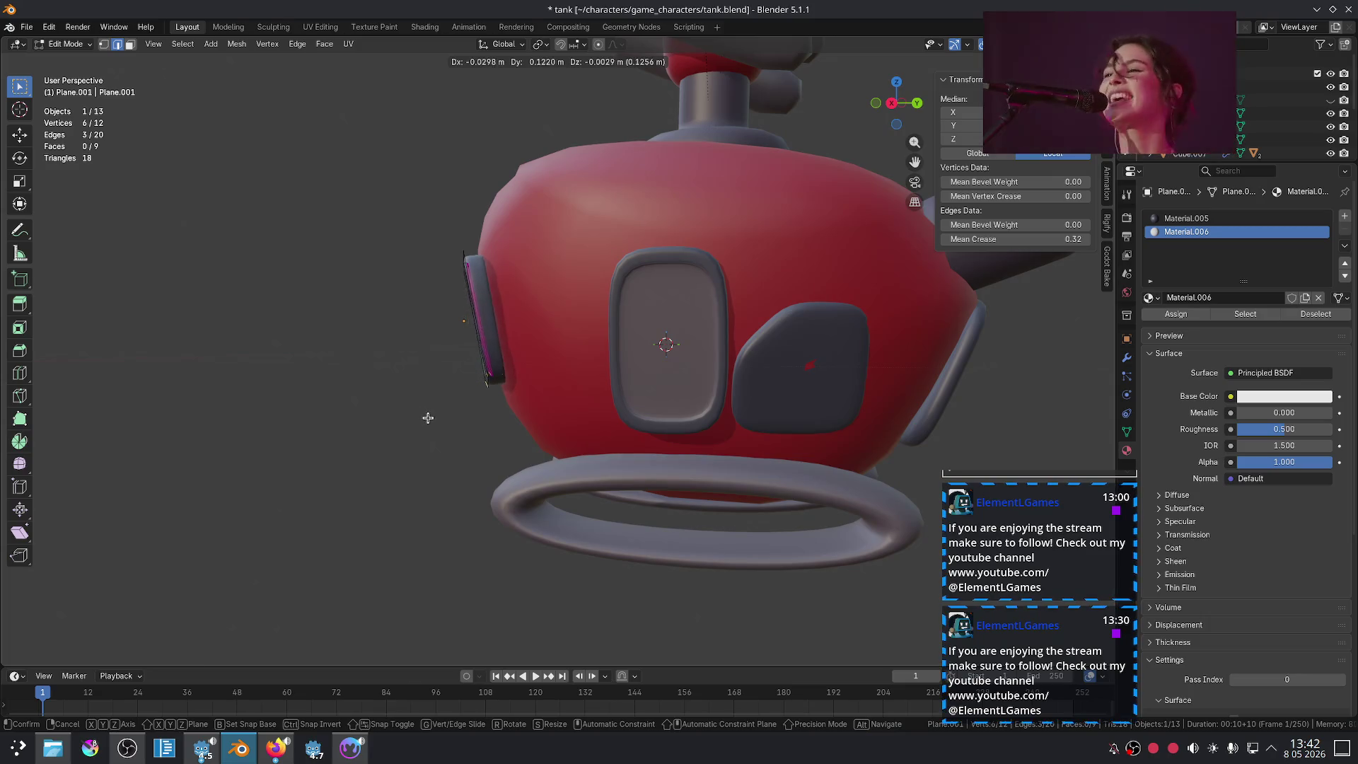
pyautogui.click(432, 415)
pyautogui.moveTo(432, 415)
pyautogui.mouseDown(button='middle')
pyautogui.moveTo(661, 421)
pyautogui.moveTo(642, 474)
pyautogui.mouseUp(button='middle')
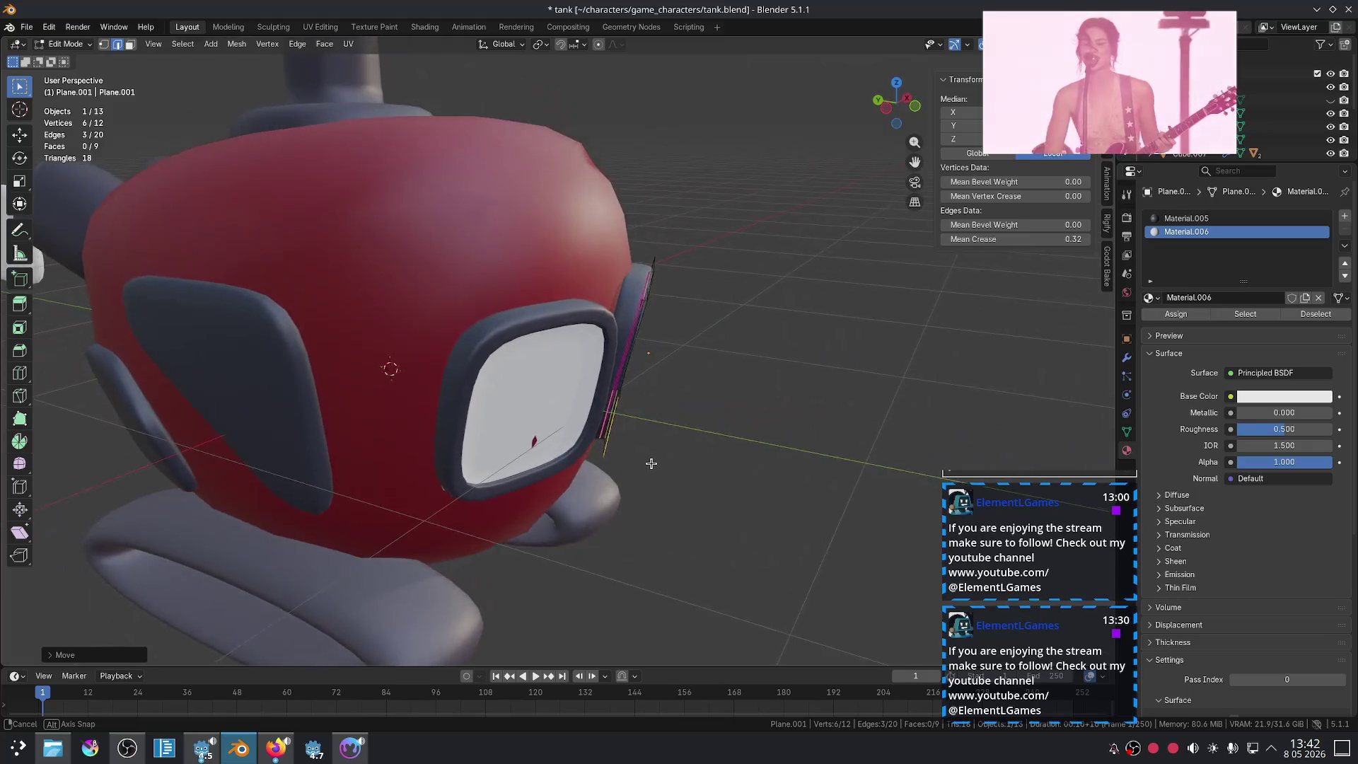
# Step: Move the window vertices along Y, then check placement in Front view
pyautogui.press('g')
pyautogui.press('x')
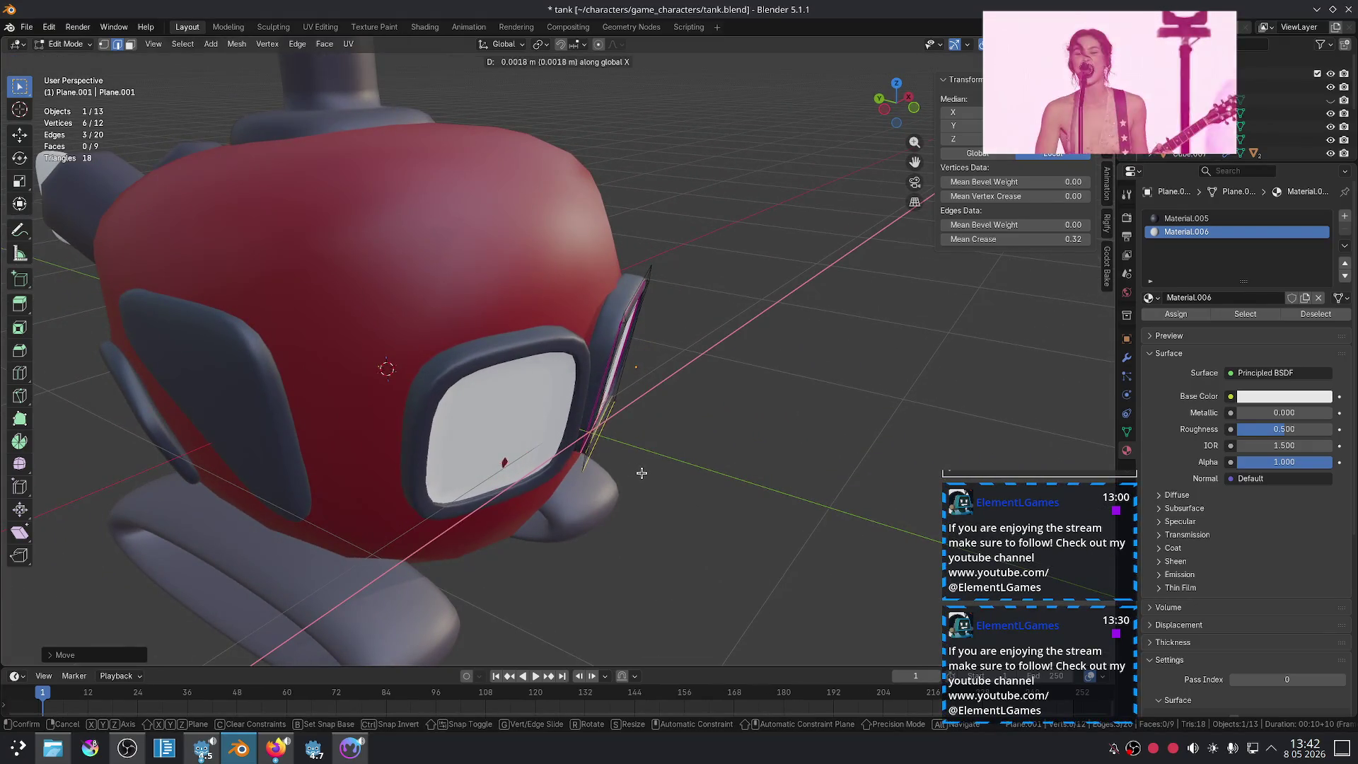
pyautogui.press('x')
pyautogui.press('y')
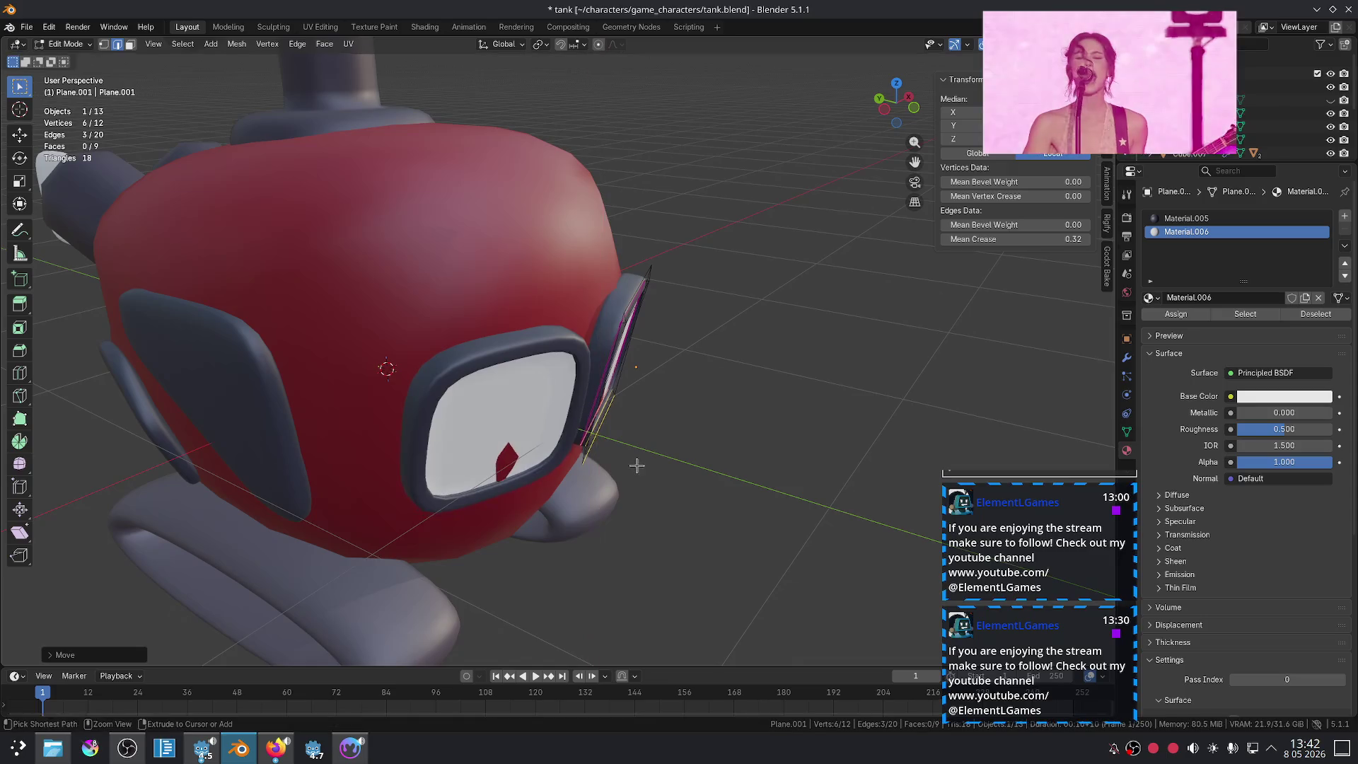
pyautogui.keyDown('alt'); pyautogui.moveTo(642, 471); pyautogui.dragTo(441, 482, button='middle'); pyautogui.keyUp('alt')
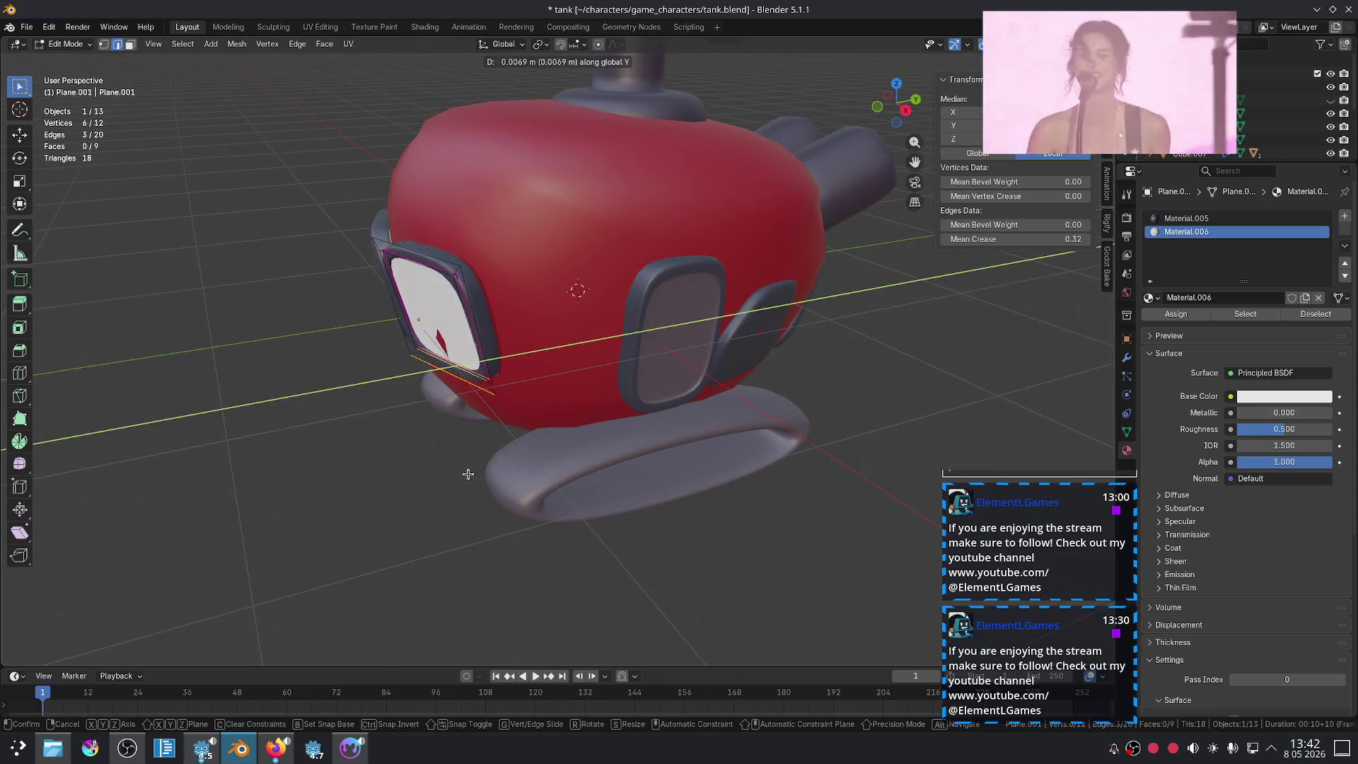
pyautogui.click(458, 476)
pyautogui.click(414, 498)
pyautogui.scroll(-4, 413, 499)
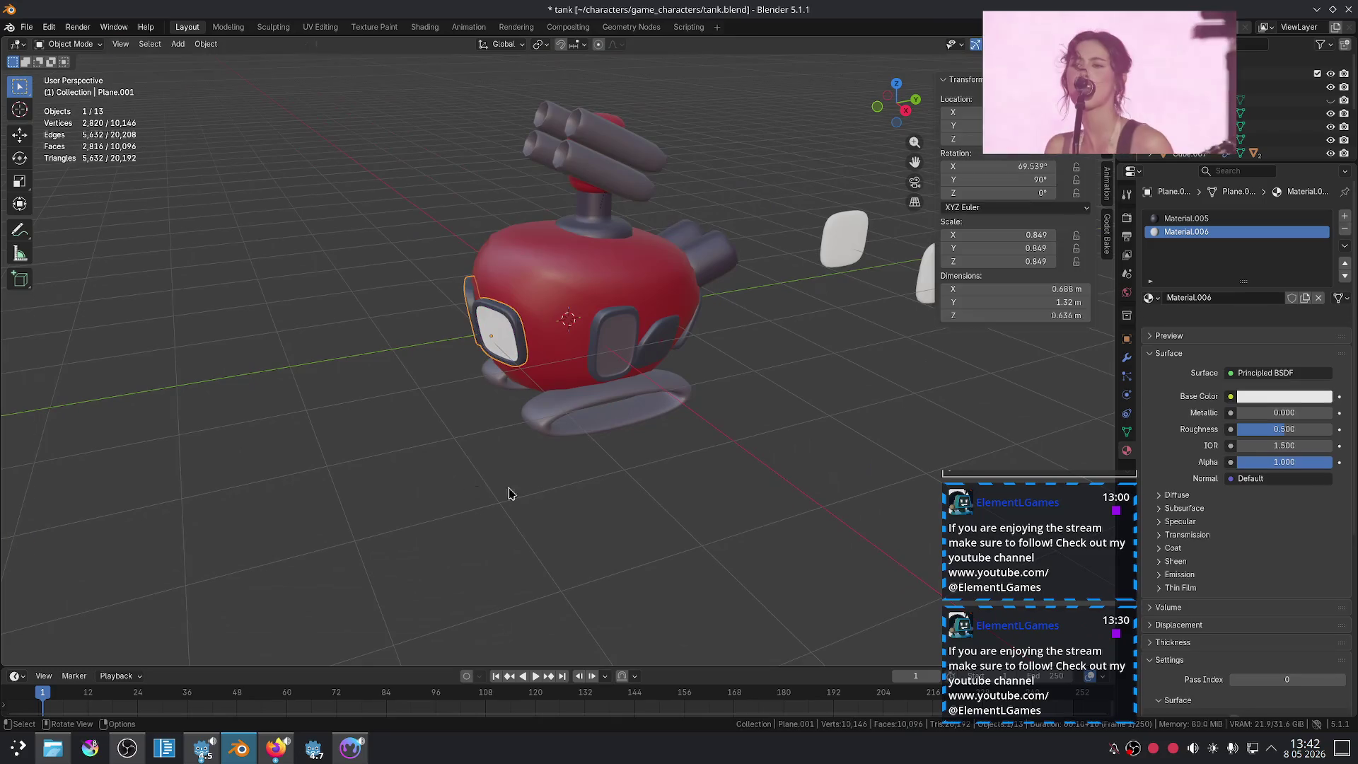
pyautogui.press('Tab')
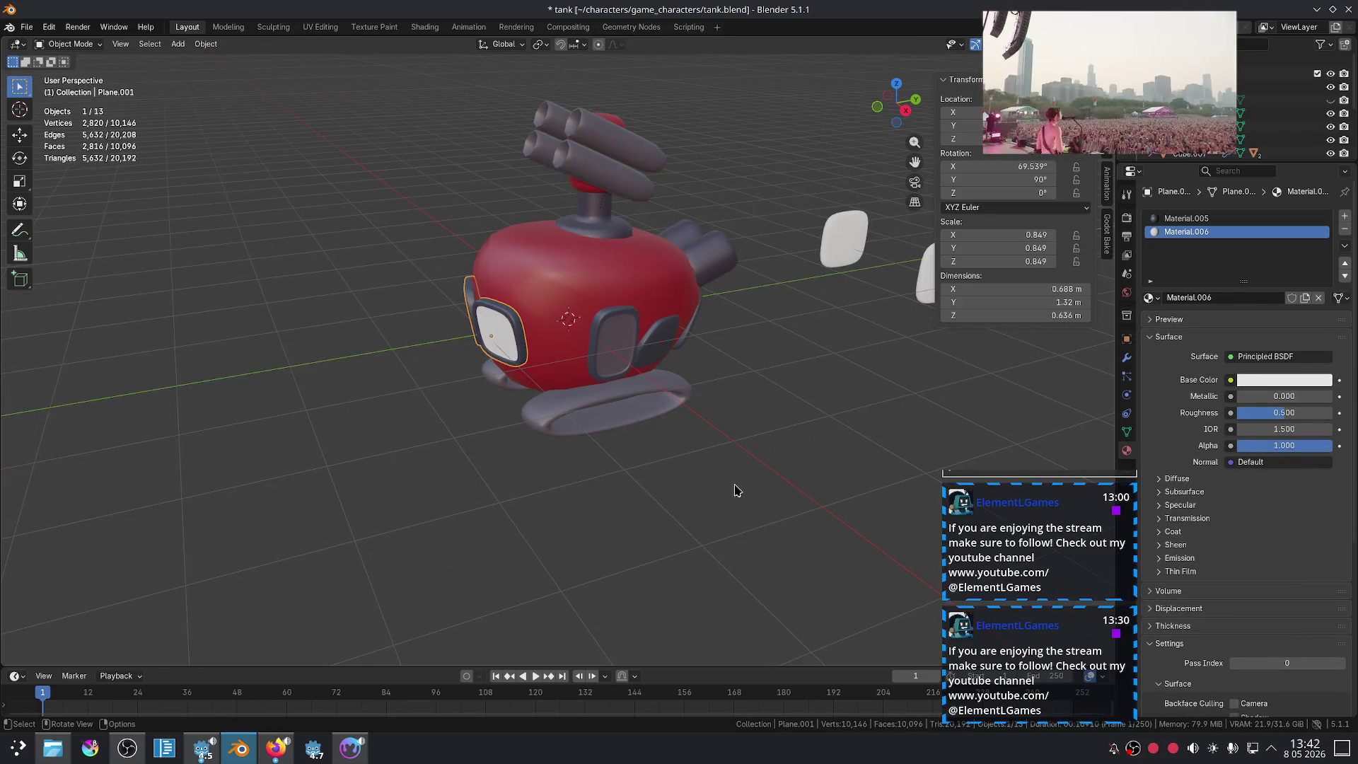
pyautogui.press('KP_1')
# Step: Nudge the window's bottom edge outward along X and return to Object Mode
pyautogui.press('Tab')
pyautogui.scroll(5, 594, 386)
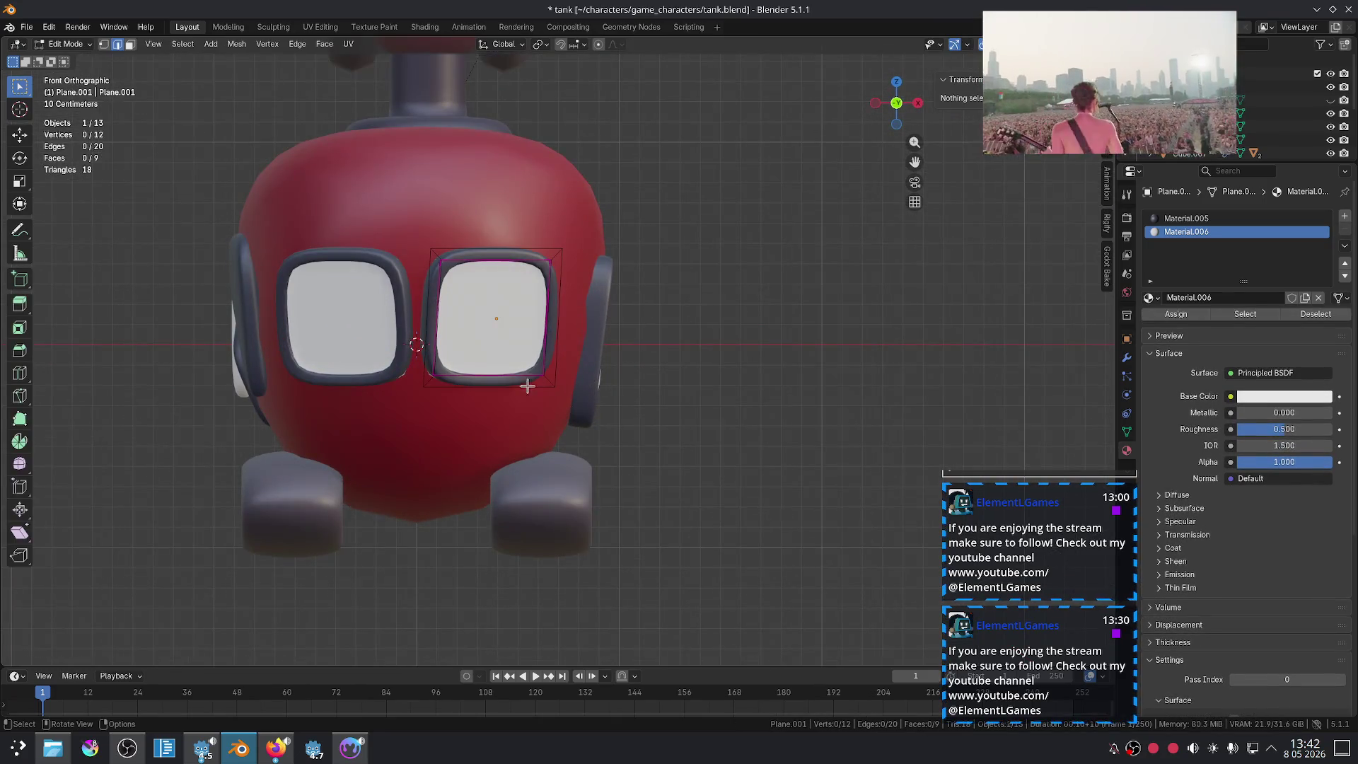
pyautogui.moveTo(478, 404); pyautogui.dragTo(479, 404)
pyautogui.press('g')
pyautogui.press('x')
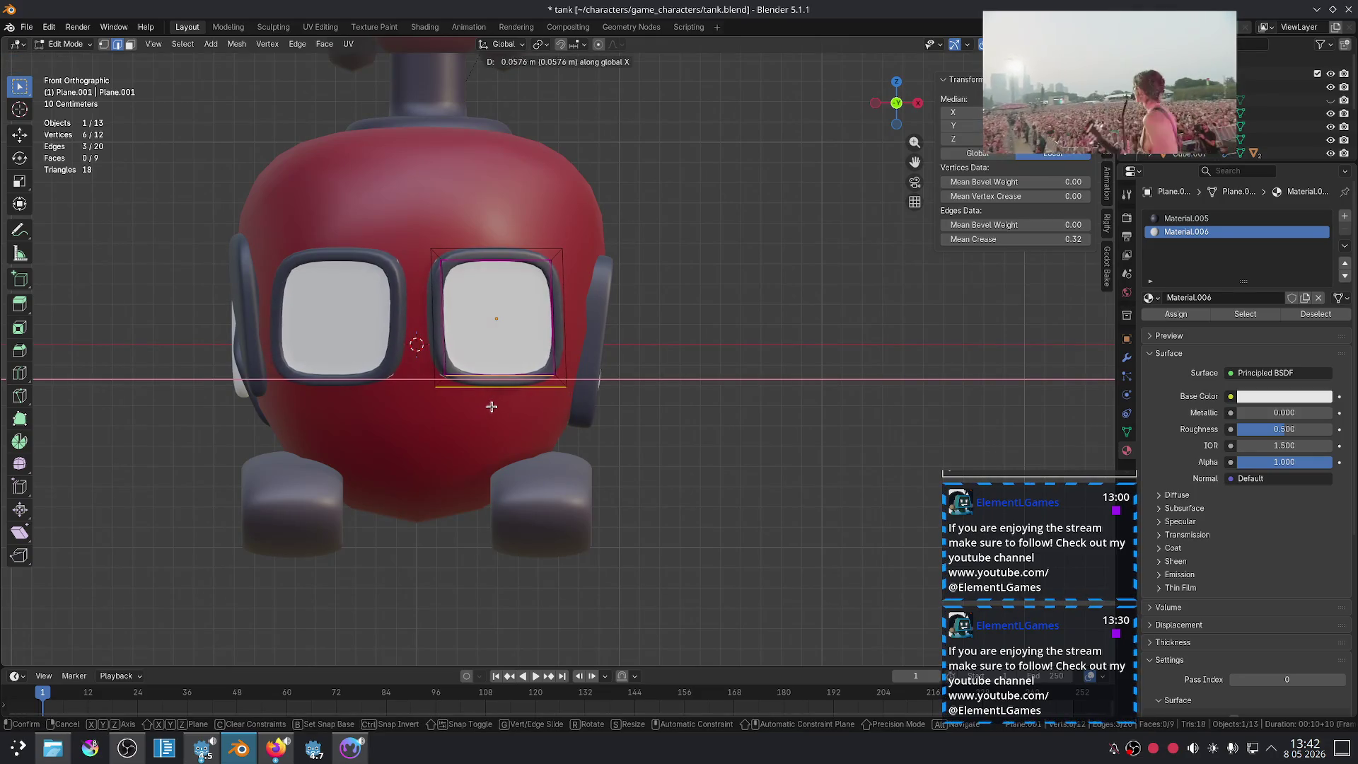
pyautogui.press('Escape')
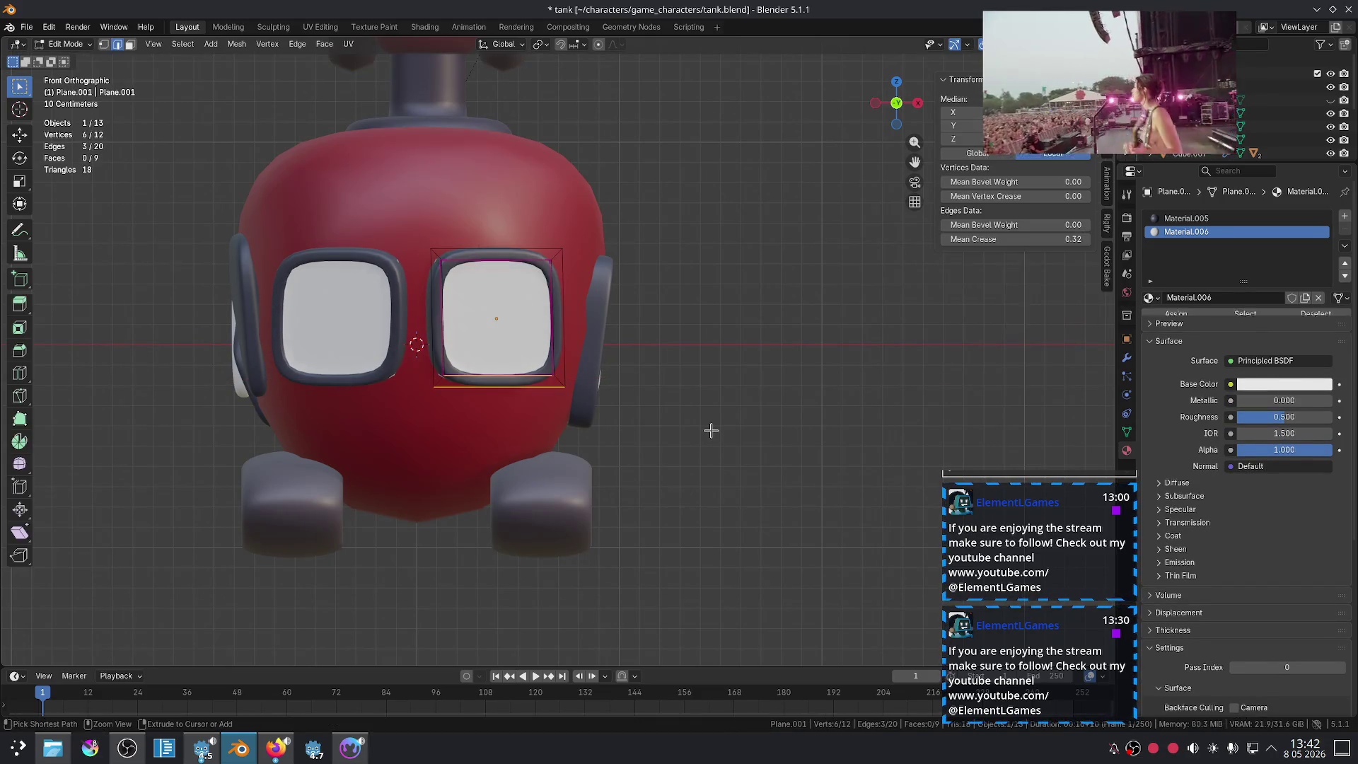
pyautogui.press('g')
pyautogui.press('x')
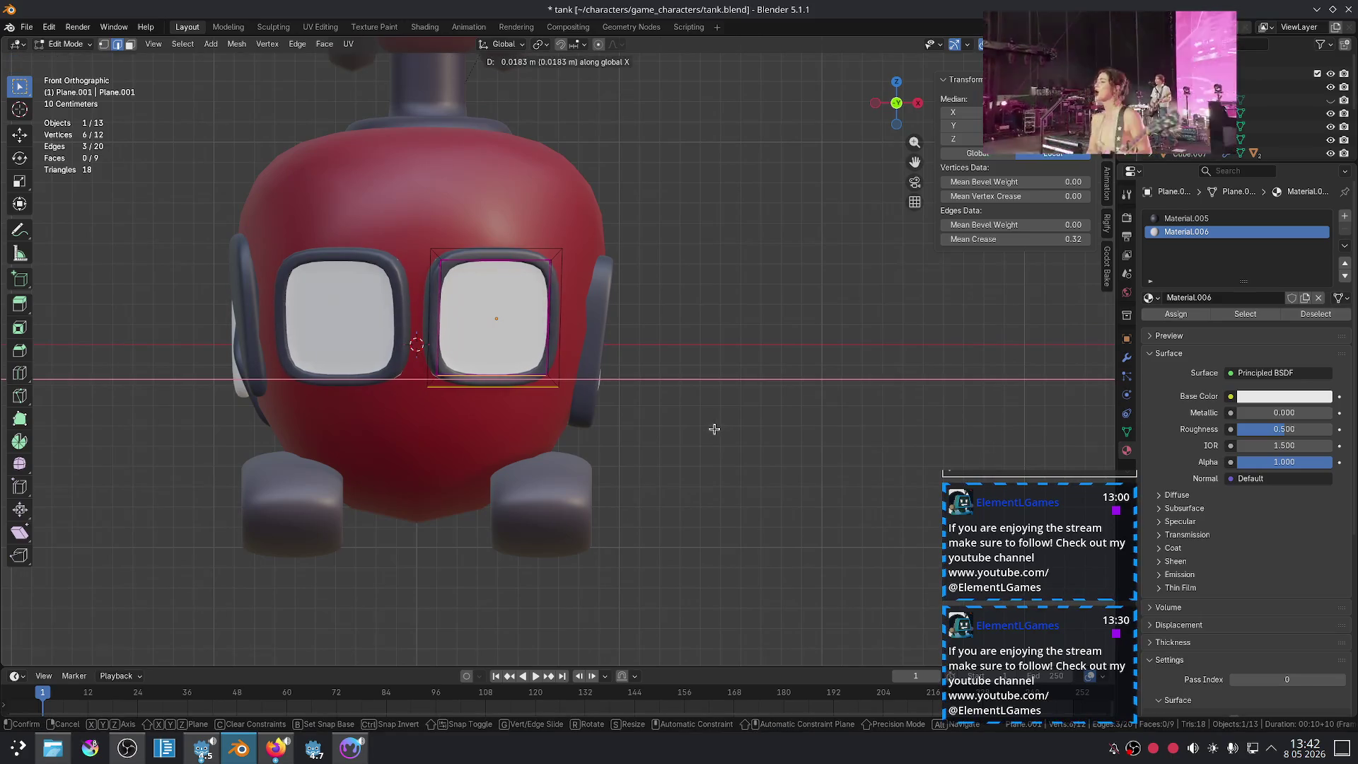
pyautogui.press('Escape')
pyautogui.press('Tab')
pyautogui.moveTo(783, 467)
pyautogui.mouseDown(button='middle')
pyautogui.moveTo(650, 451)
pyautogui.moveTo(475, 480)
pyautogui.moveTo(521, 476)
pyautogui.mouseUp(button='middle')
pyautogui.scroll(2, 522, 476)
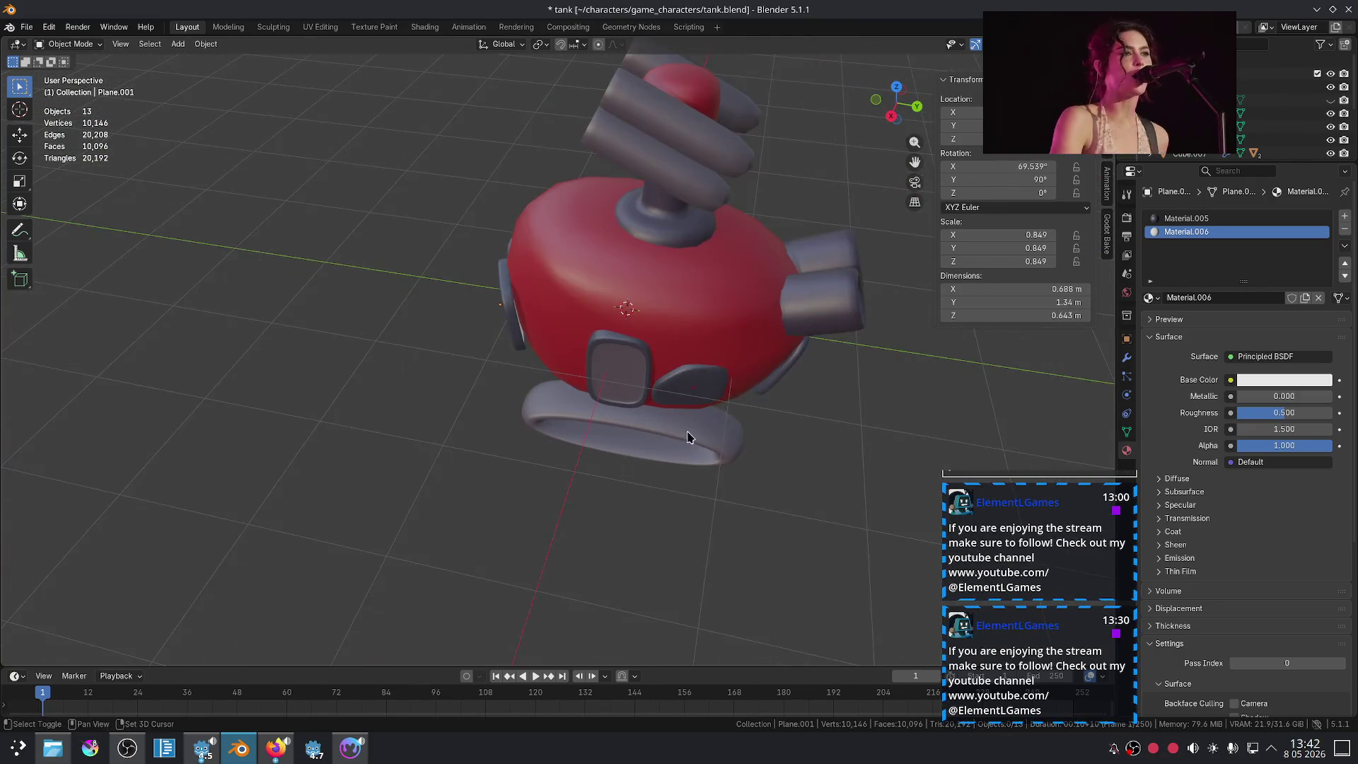
# Step: Orbit around the tank and select the stray white Plane.002 floating beside it
pyautogui.moveTo(694, 433); pyautogui.dragTo(593, 382, button='middle')
pyautogui.click(592, 382)
pyautogui.moveTo(767, 415)
pyautogui.mouseDown(button='middle')
pyautogui.moveTo(601, 400)
pyautogui.moveTo(577, 314)
pyautogui.moveTo(667, 277)
pyautogui.moveTo(802, 263)
pyautogui.mouseUp(button='middle')
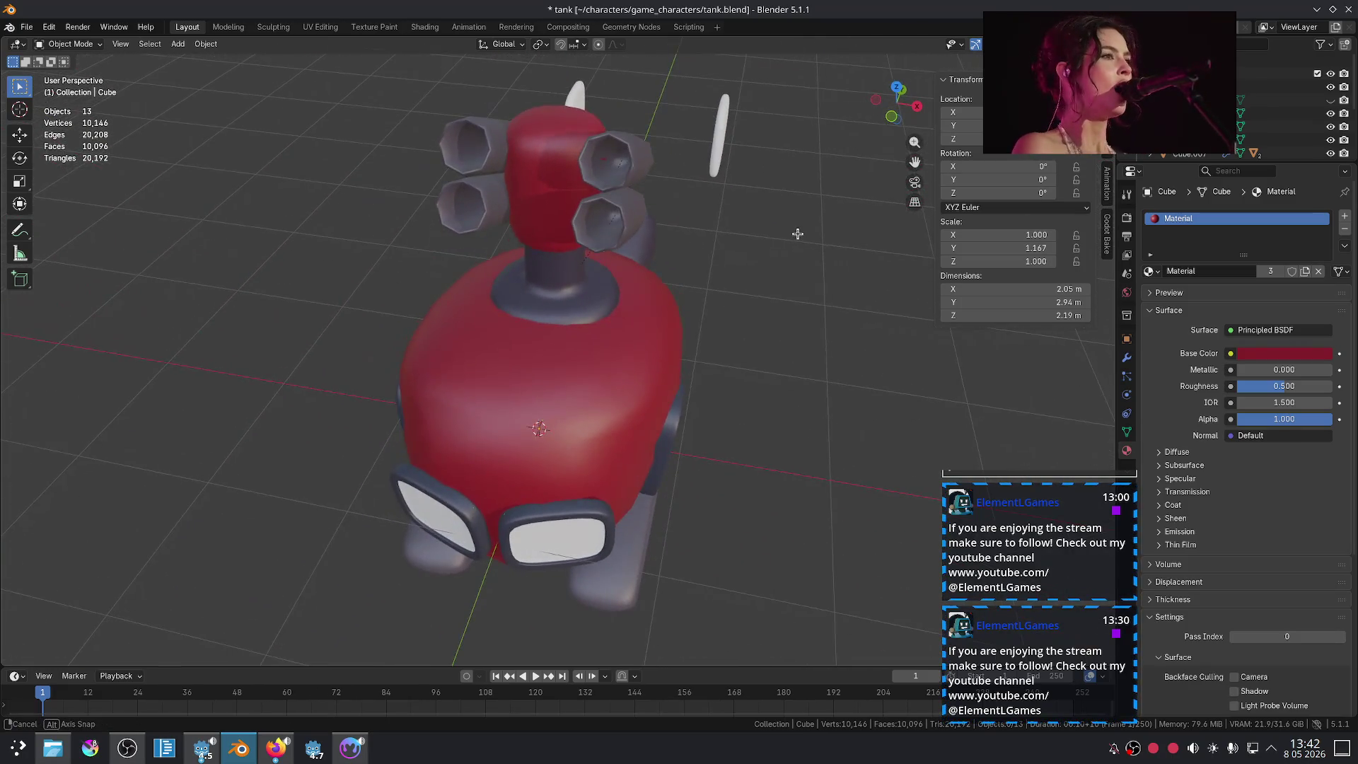
pyautogui.moveTo(674, 225); pyautogui.dragTo(773, 233, button='middle')
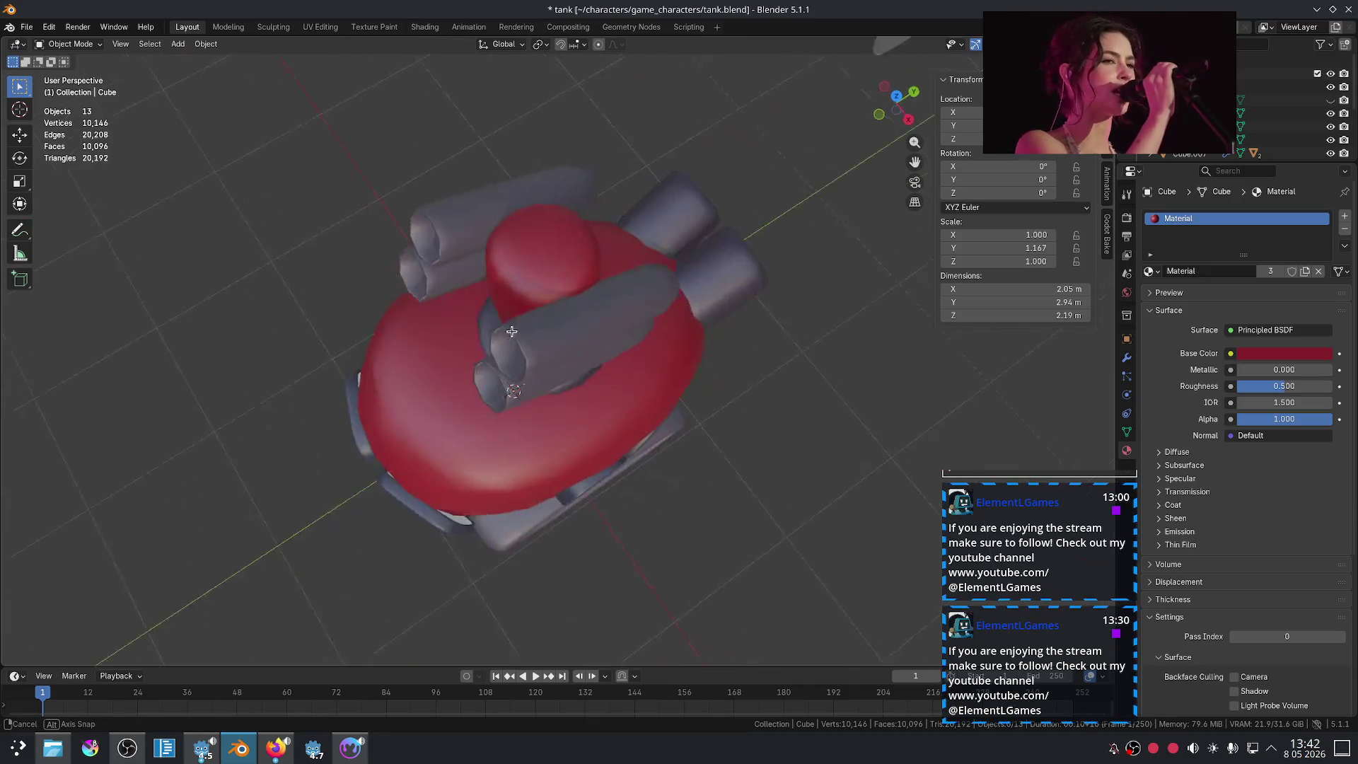
pyautogui.click(587, 235)
pyautogui.moveTo(587, 235); pyautogui.dragTo(778, 265, button='middle')
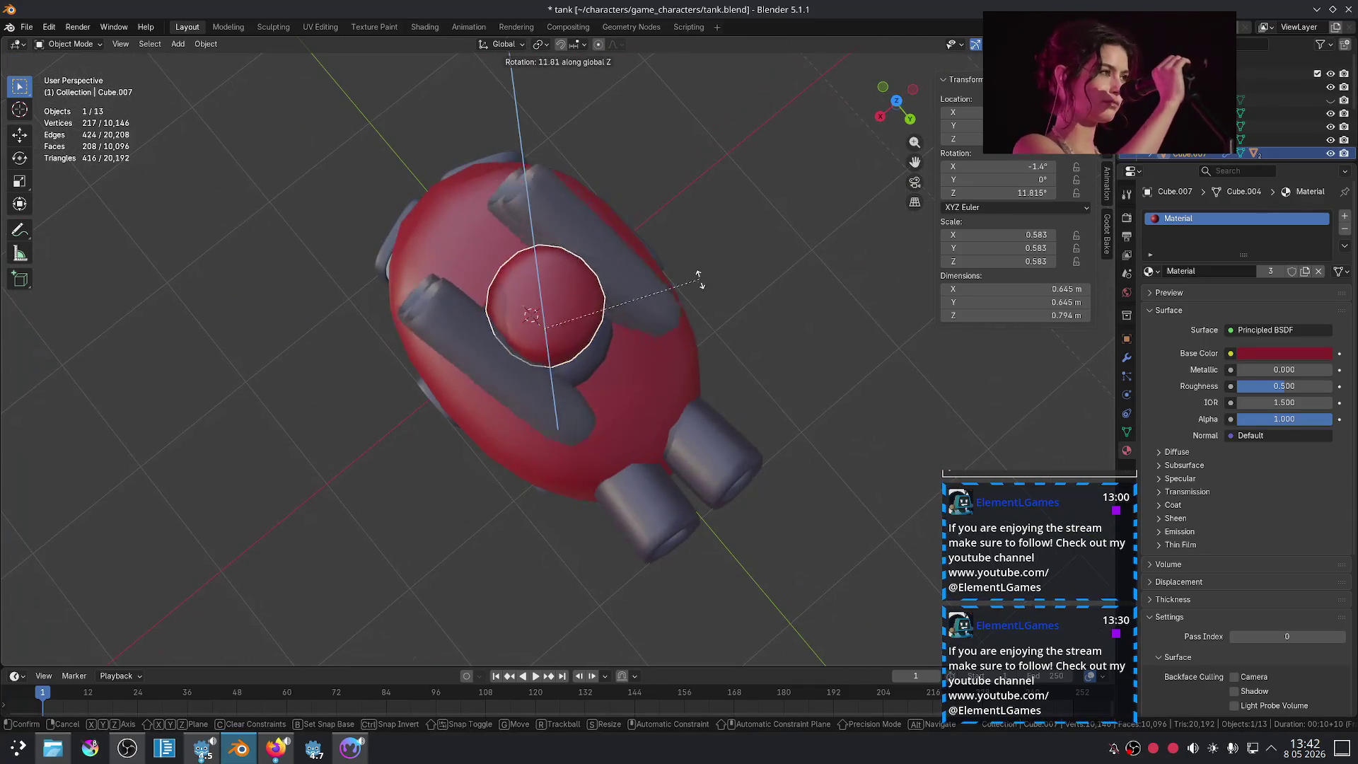
pyautogui.click(778, 264)
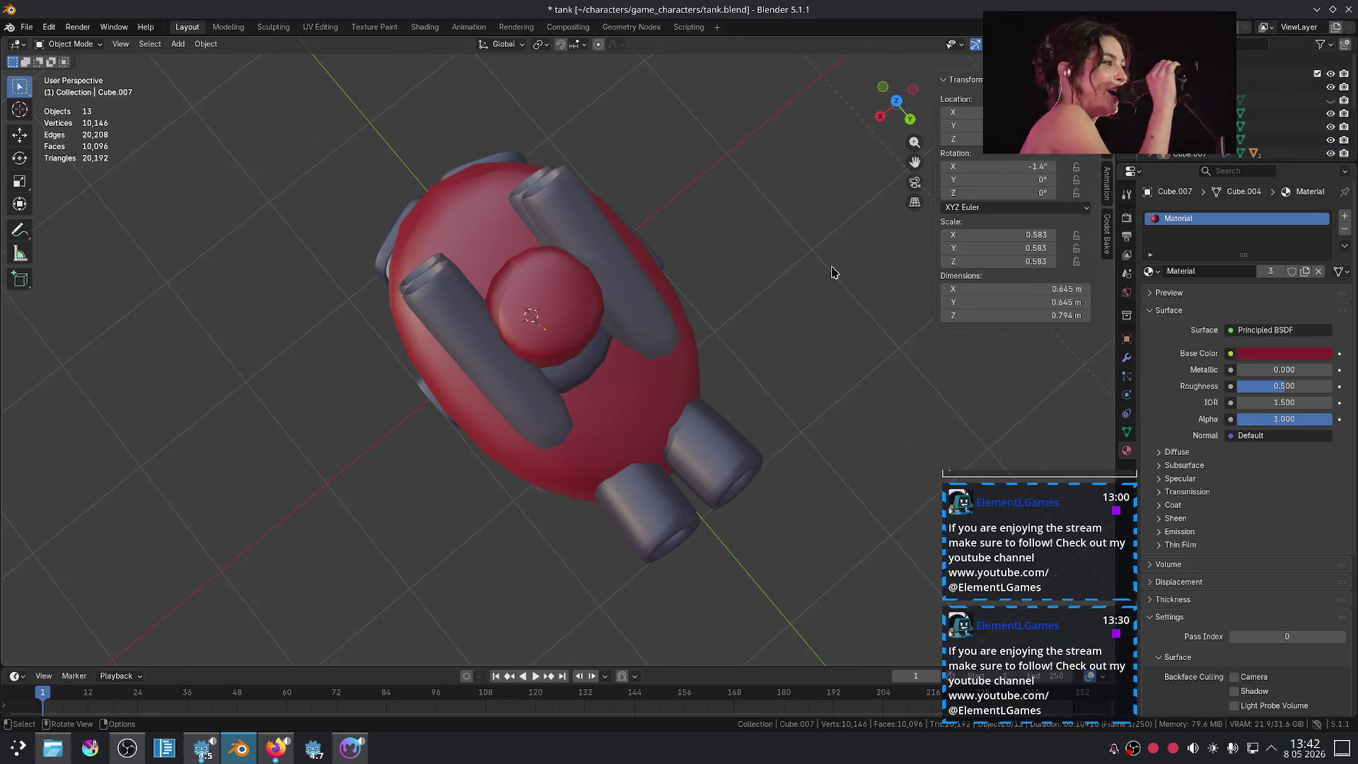
pyautogui.moveTo(832, 271)
pyautogui.mouseDown(button='middle')
pyautogui.moveTo(822, 279)
pyautogui.moveTo(790, 216)
pyautogui.mouseUp(button='middle')
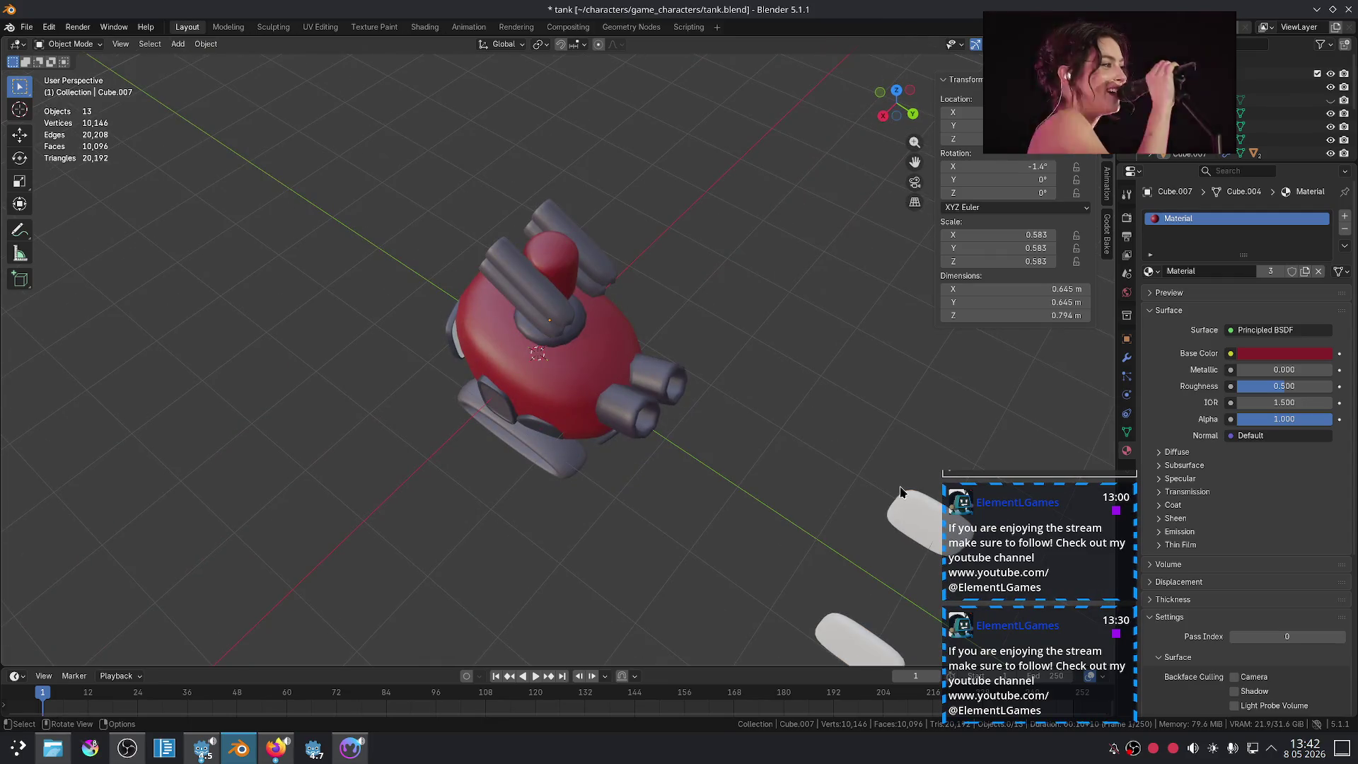
pyautogui.click(912, 526)
# Step: Hide the stray white plane and toggle the ring's subdivision level with Ctrl+1
pyautogui.press('h')
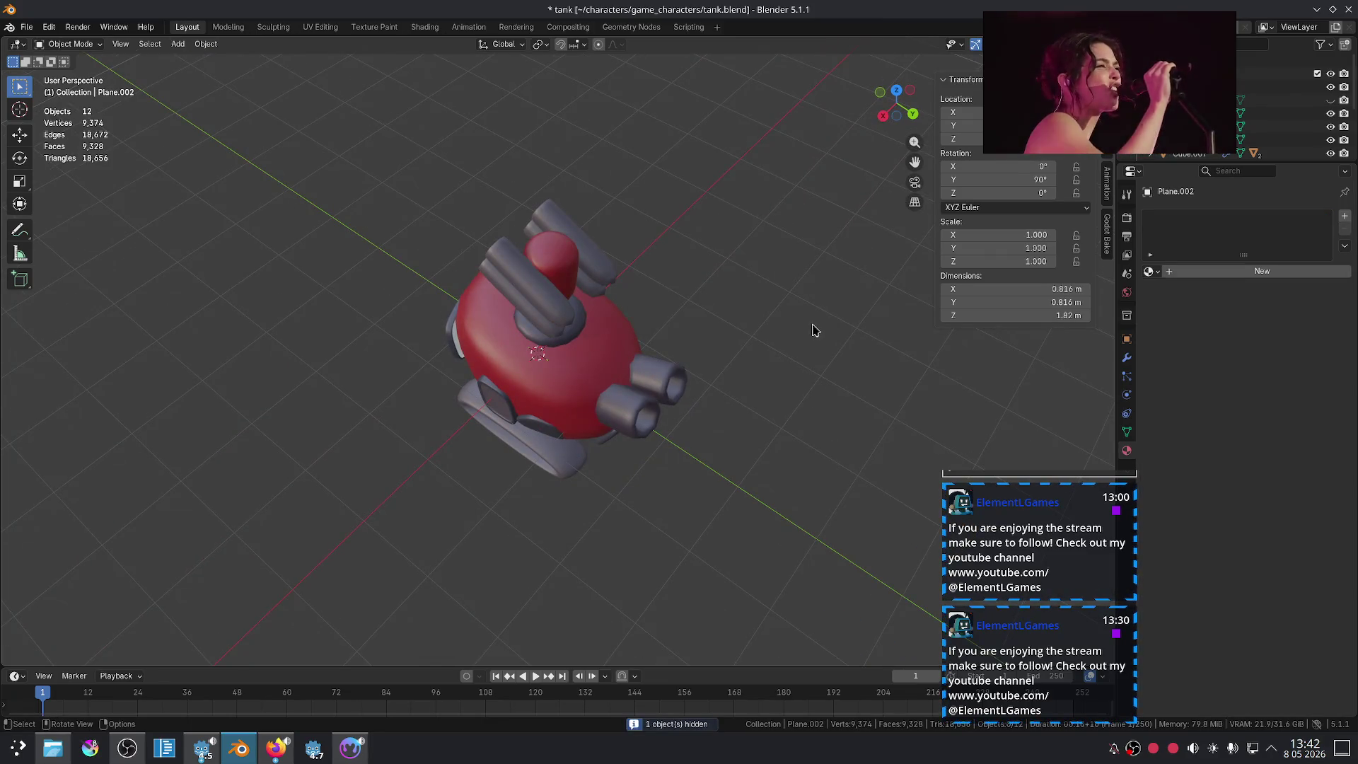
pyautogui.scroll(-6, 812, 330)
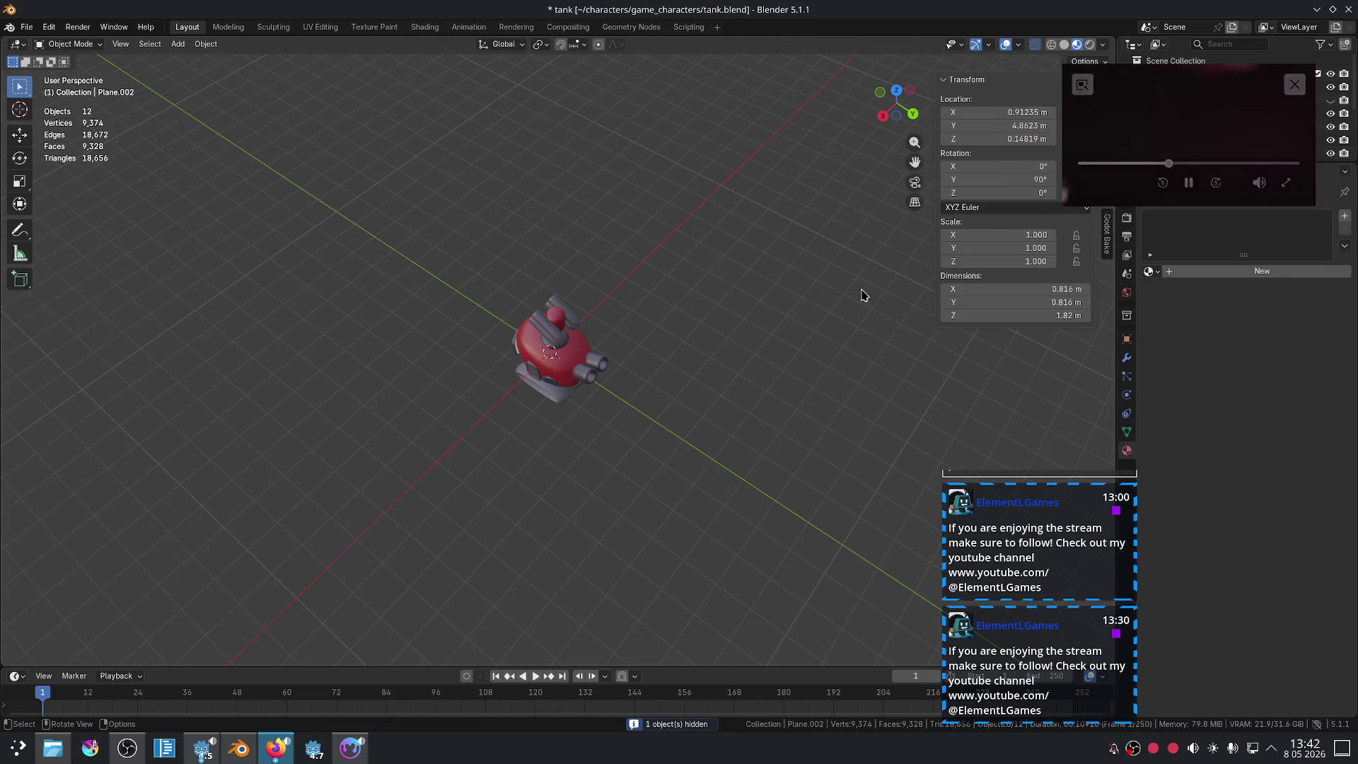
pyautogui.scroll(3, 873, 273)
pyautogui.moveTo(873, 273); pyautogui.dragTo(622, 445, button='middle')
pyautogui.click(629, 433)
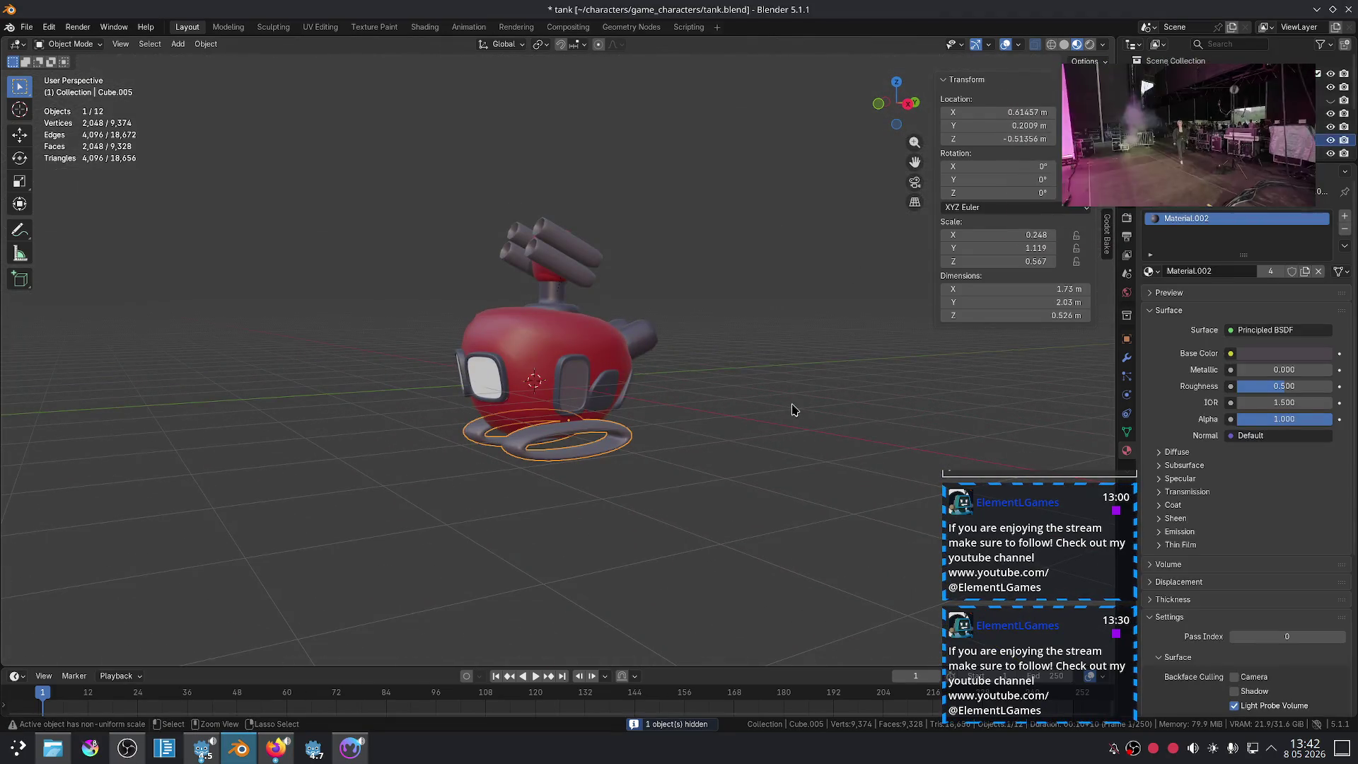
pyautogui.hotkey('ctrl', '1')
pyautogui.moveTo(706, 406)
pyautogui.mouseDown(button='middle')
pyautogui.moveTo(764, 406)
pyautogui.moveTo(739, 449)
pyautogui.moveTo(763, 419)
pyautogui.mouseUp(button='middle')
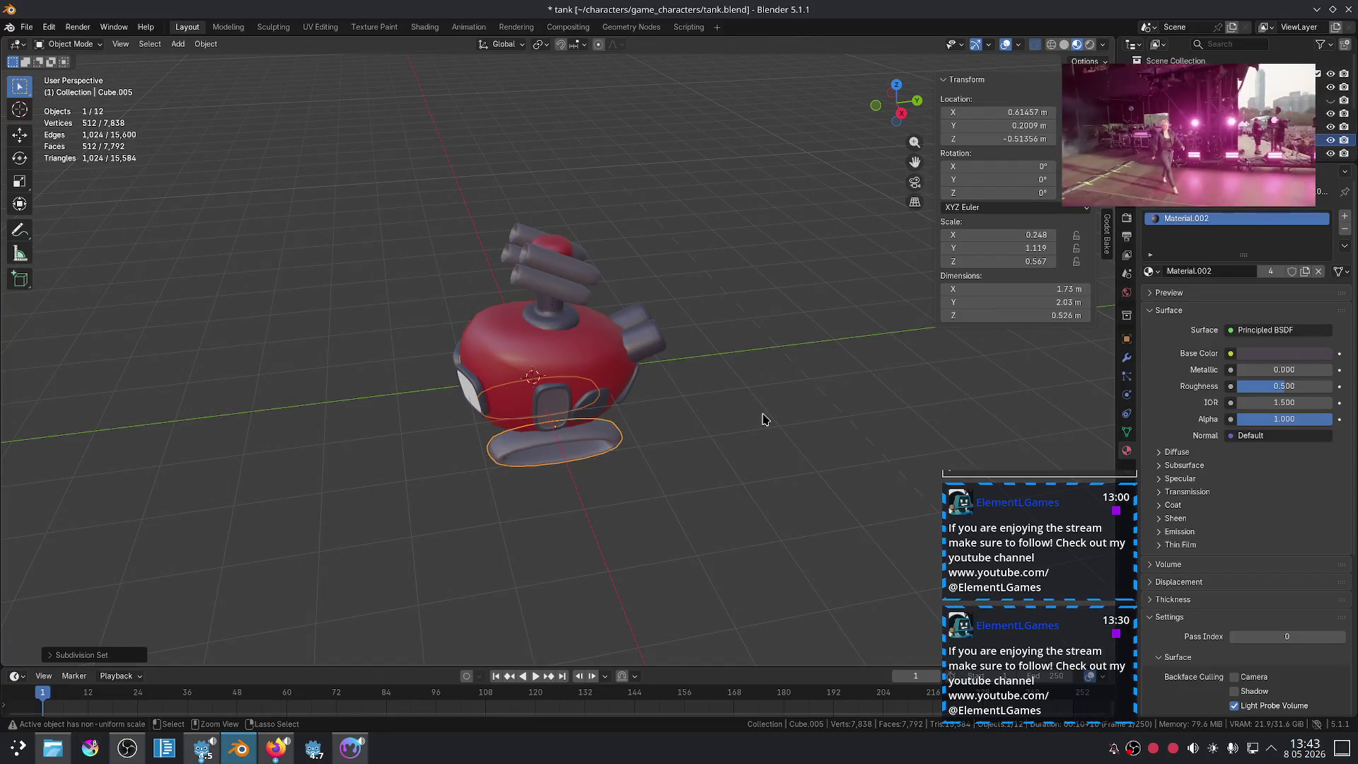
pyautogui.click(697, 380)
pyautogui.click(617, 435)
pyautogui.hotkey('ctrl', '1')
pyautogui.click(764, 403)
pyautogui.scroll(2, 757, 406)
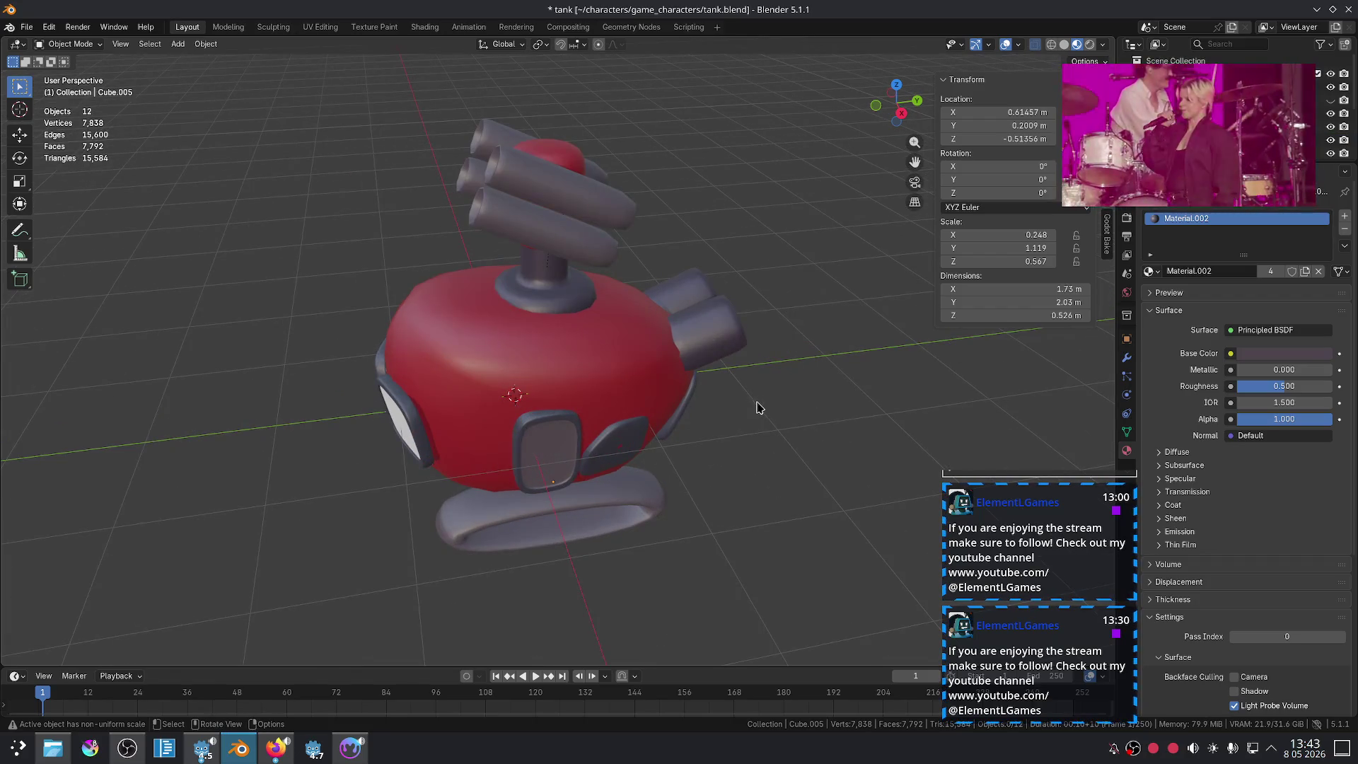
# Step: Rotate the front window frame around Z and nudge another window piece along Z
pyautogui.click(576, 442)
pyautogui.press('r')
pyautogui.press('z')
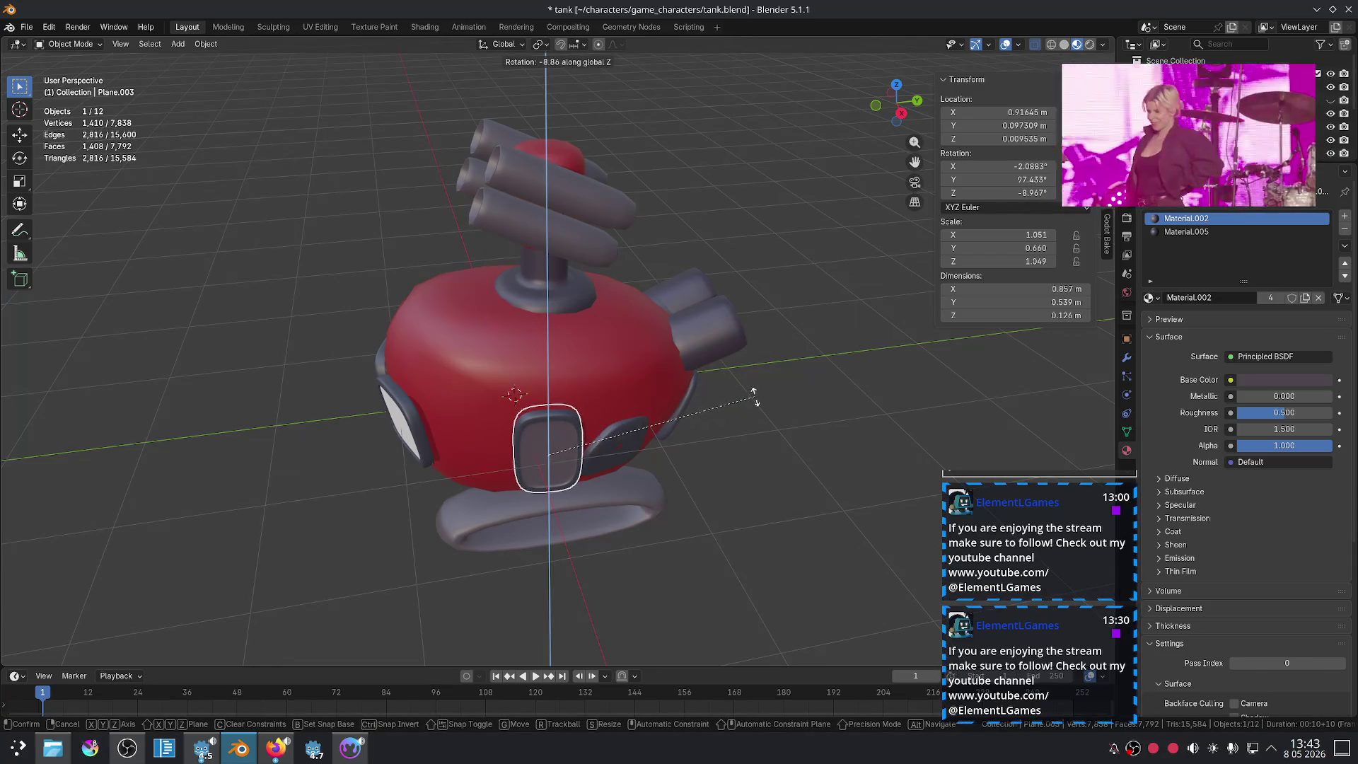
pyautogui.click(754, 395)
pyautogui.moveTo(754, 394); pyautogui.dragTo(797, 379, button='middle')
pyautogui.scroll(4, 743, 433)
pyautogui.click(742, 439)
pyautogui.press('g')
pyautogui.press('z')
pyautogui.press('z')
pyautogui.click(745, 441)
pyautogui.click(877, 445)
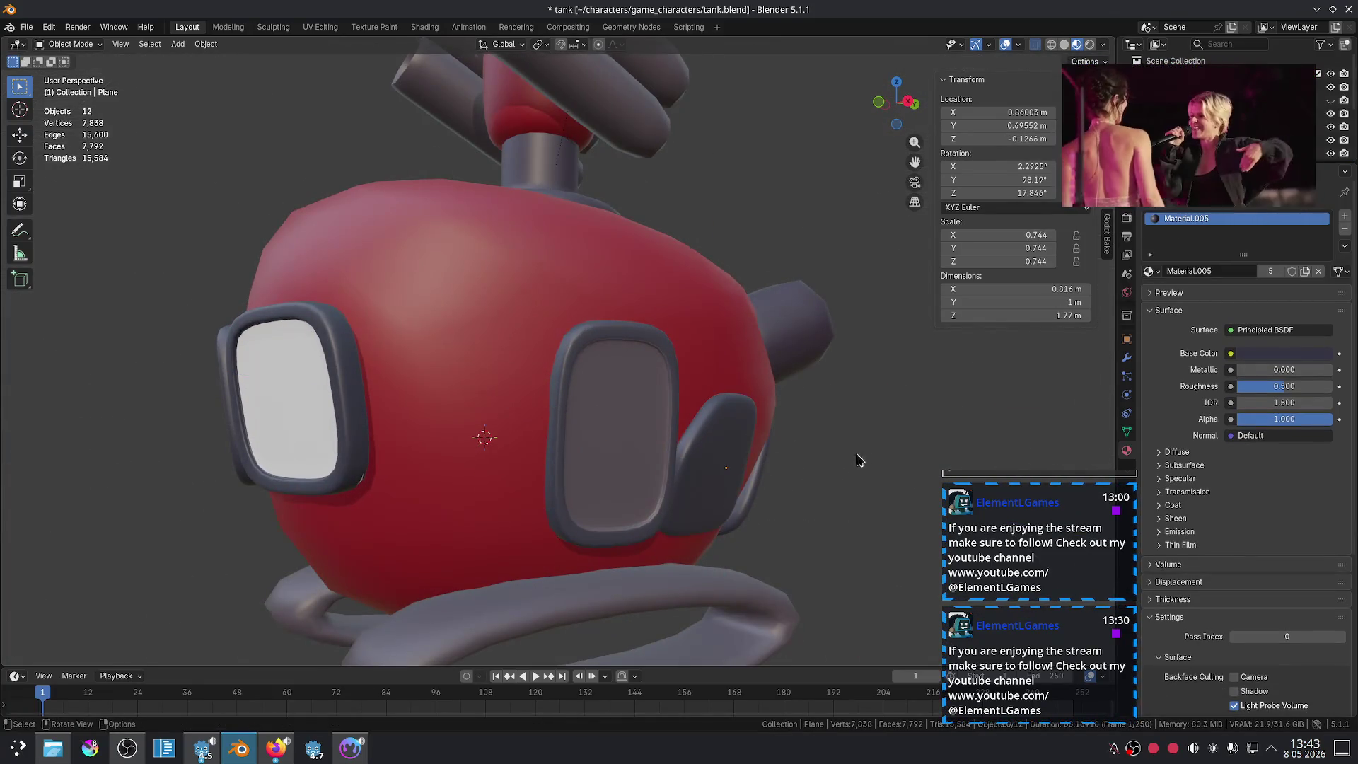
pyautogui.scroll(-3, 857, 460)
pyautogui.moveTo(857, 460); pyautogui.dragTo(725, 497, button='middle')
# Step: Lower the front window frame's Subdivision.001 viewport level from 2 to 1
pyautogui.click(549, 443)
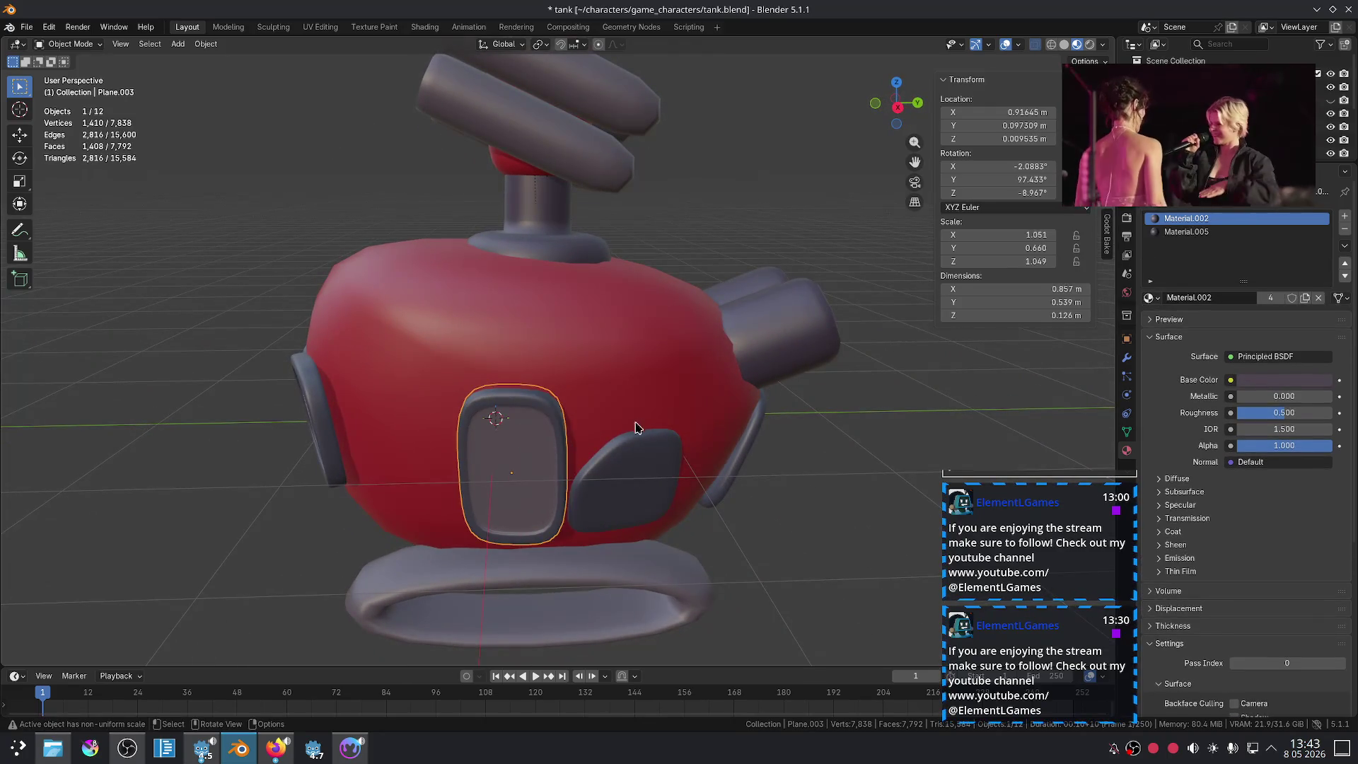
pyautogui.click(1128, 359)
pyautogui.click(1150, 275)
pyautogui.click(1150, 272)
pyautogui.click(1146, 276)
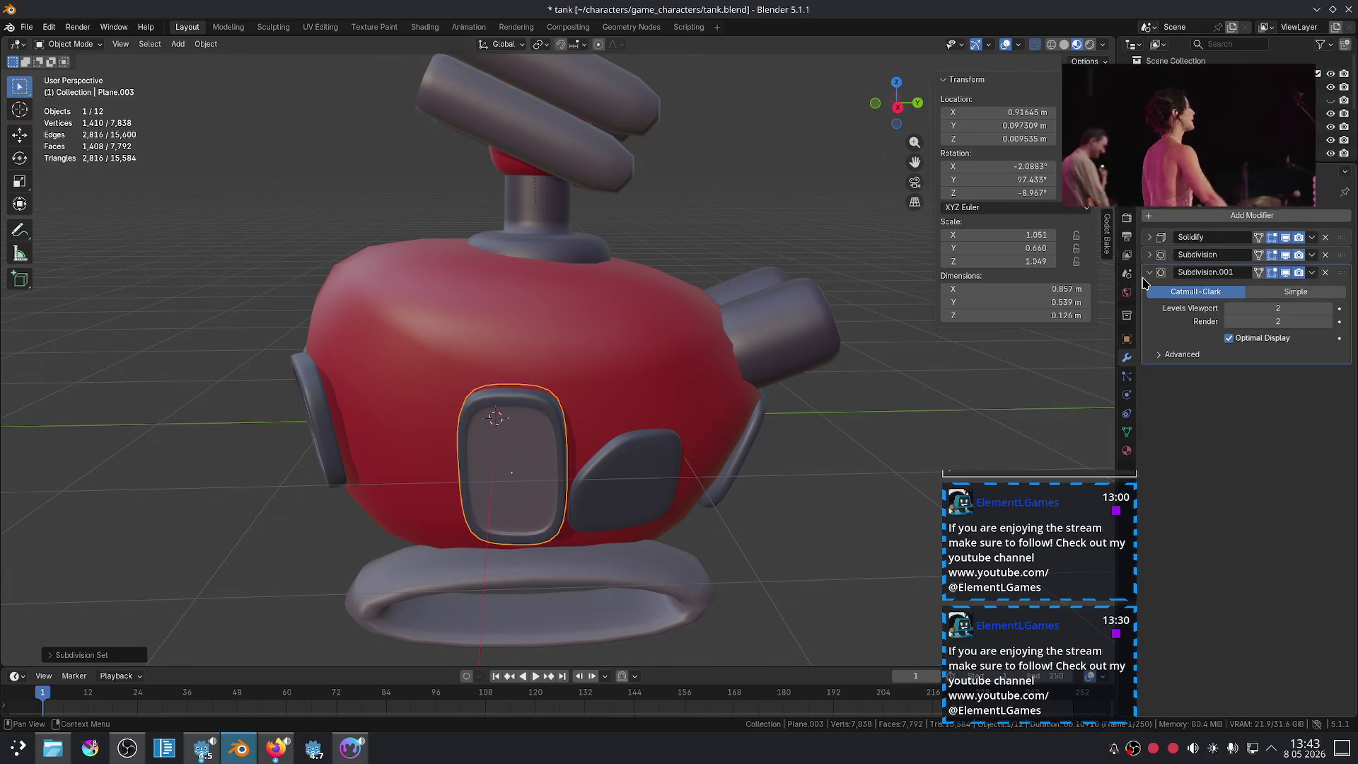
pyautogui.click(1229, 309)
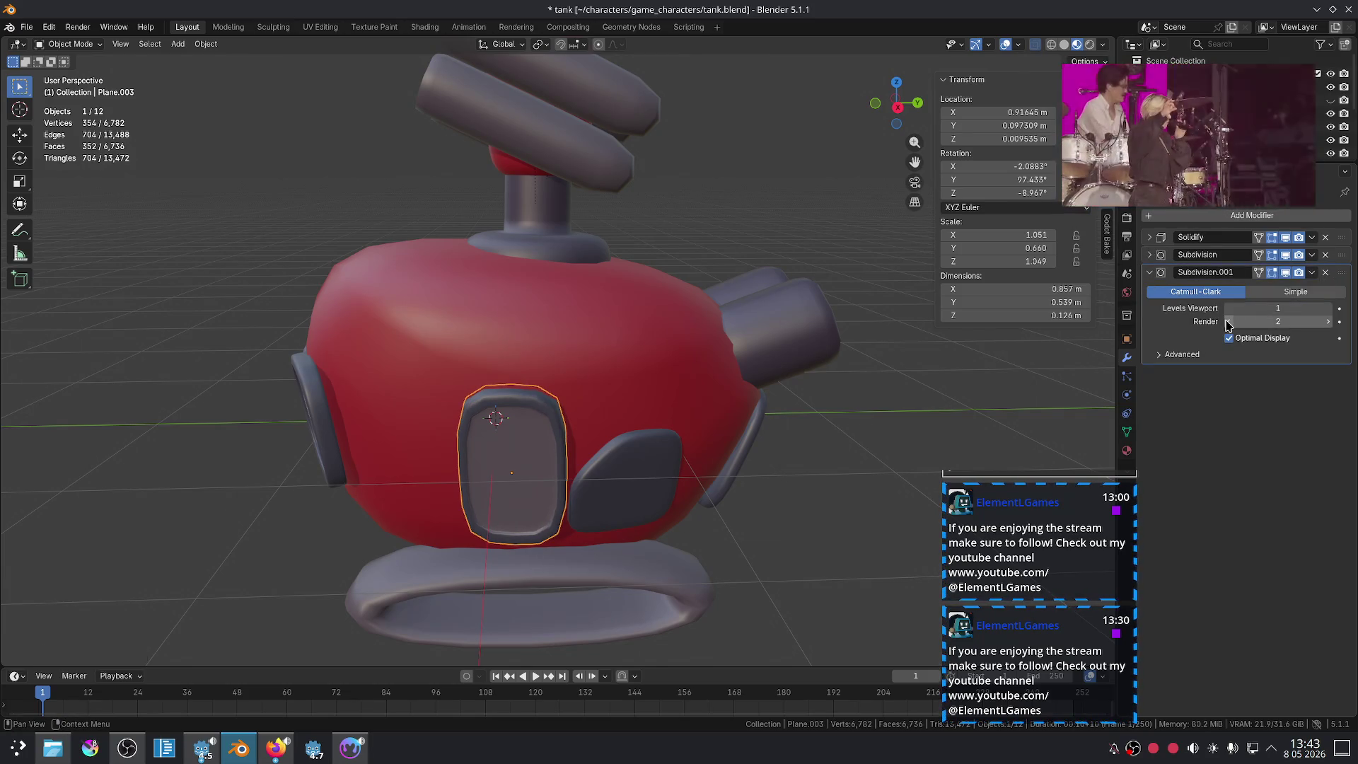
# Step: Set Subdivision.001 to level 1 on both dark side plates
pyautogui.click(649, 490)
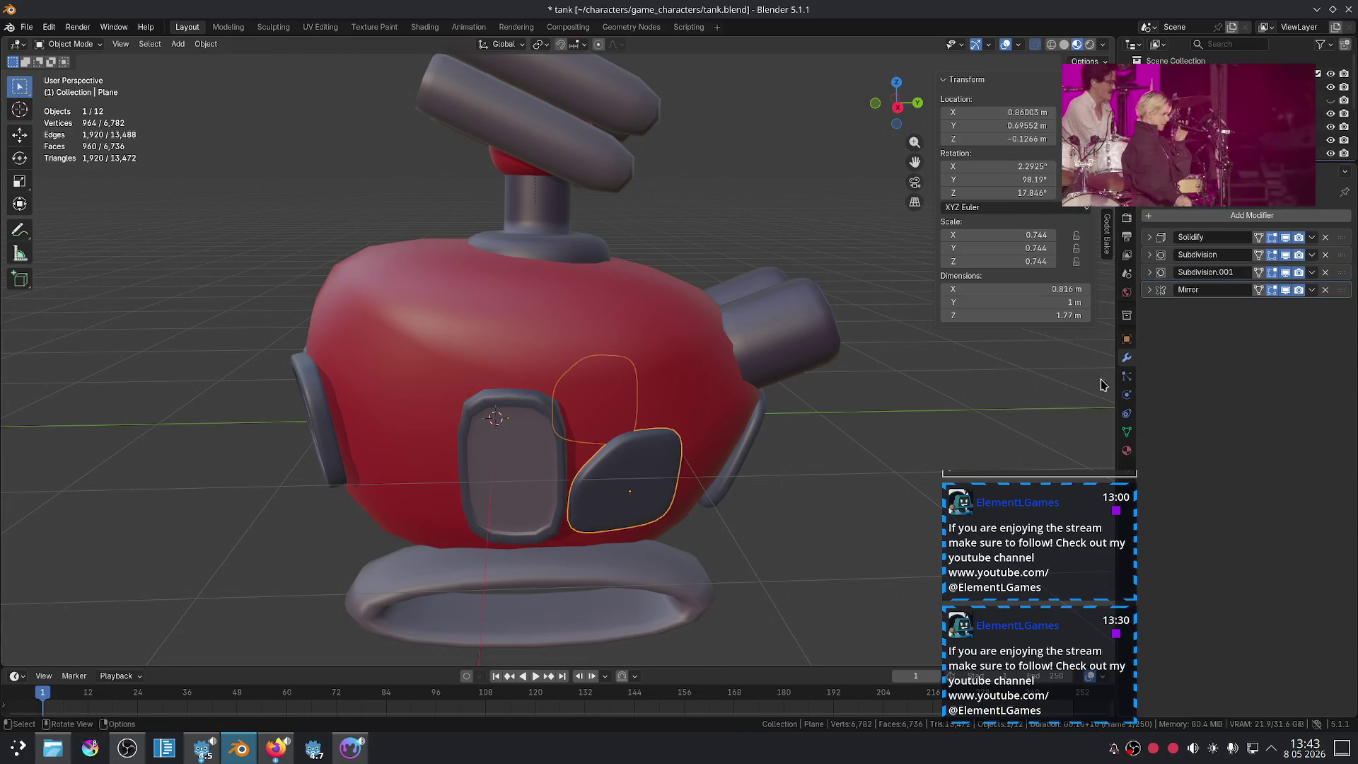
pyautogui.click(1150, 273)
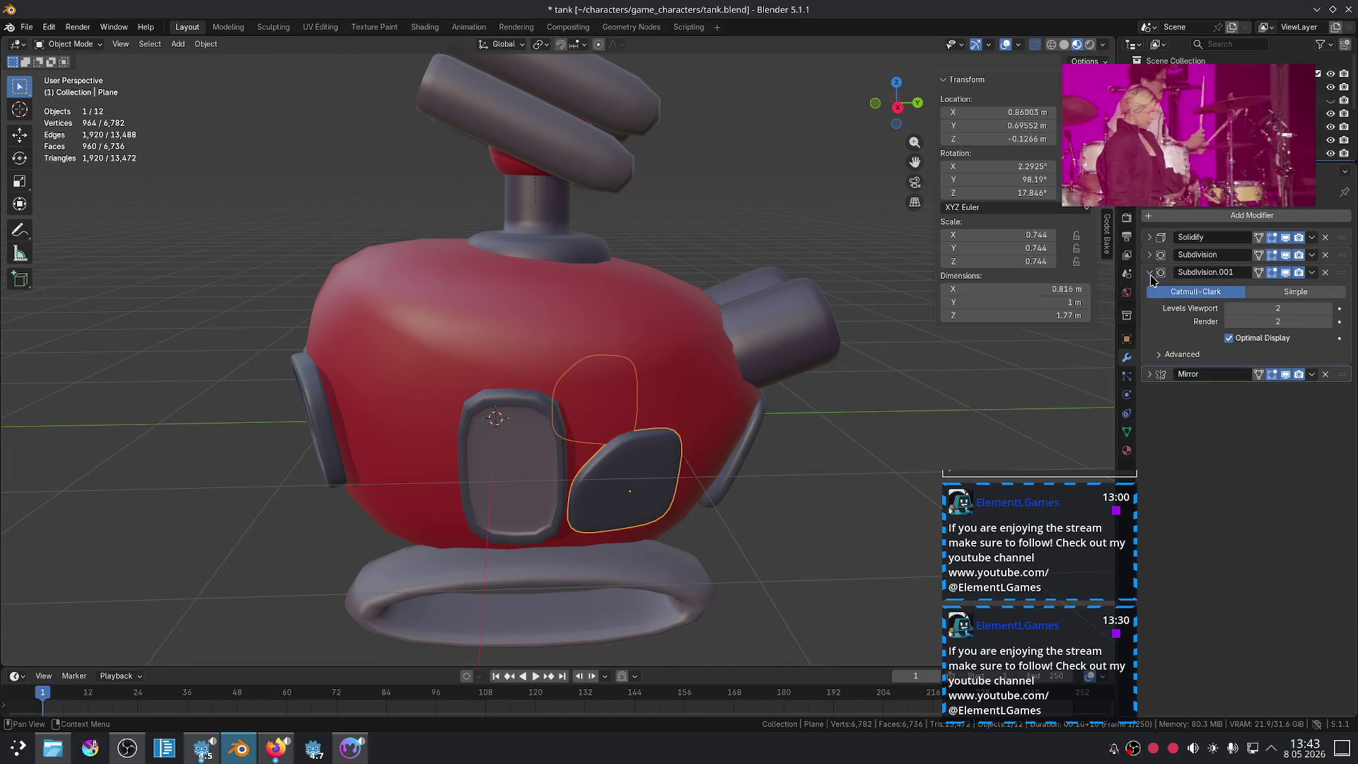
pyautogui.click(1230, 321)
pyautogui.click(916, 429)
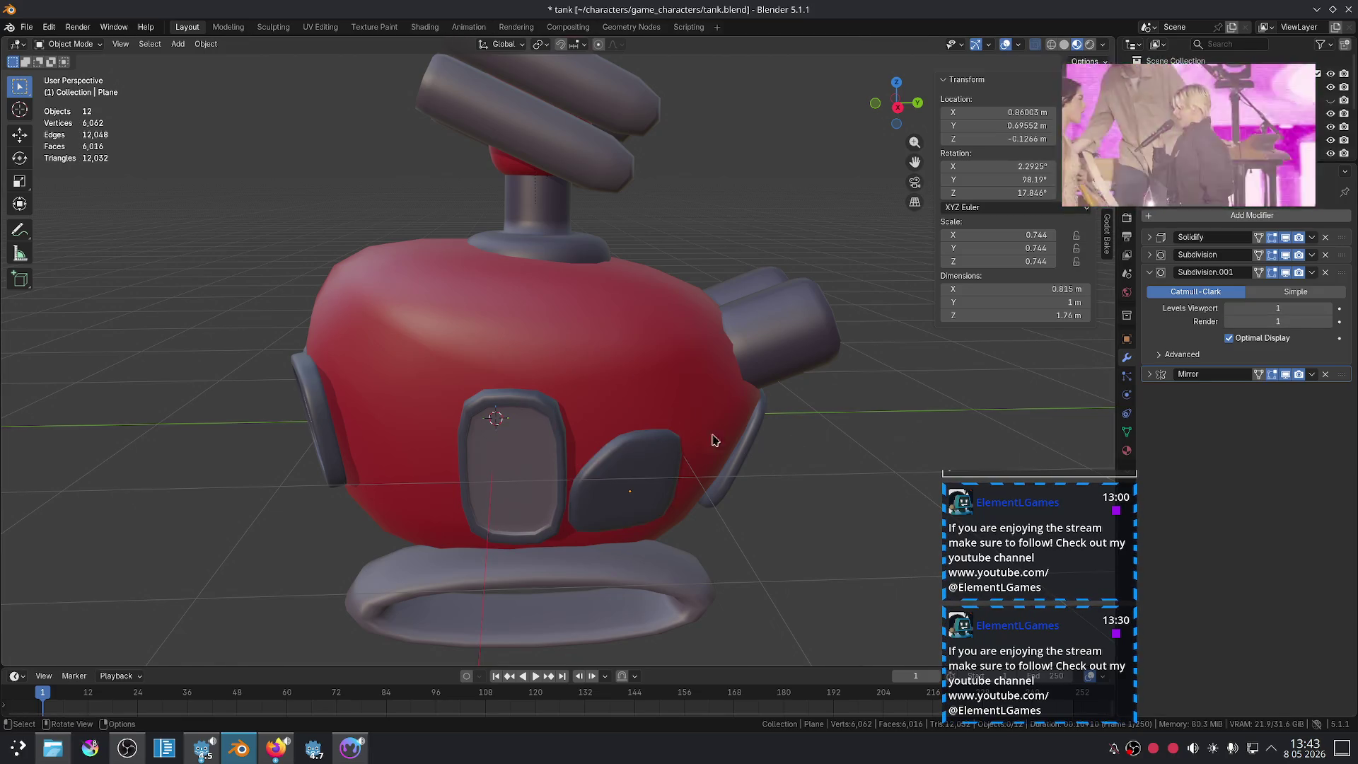
pyautogui.click(304, 425)
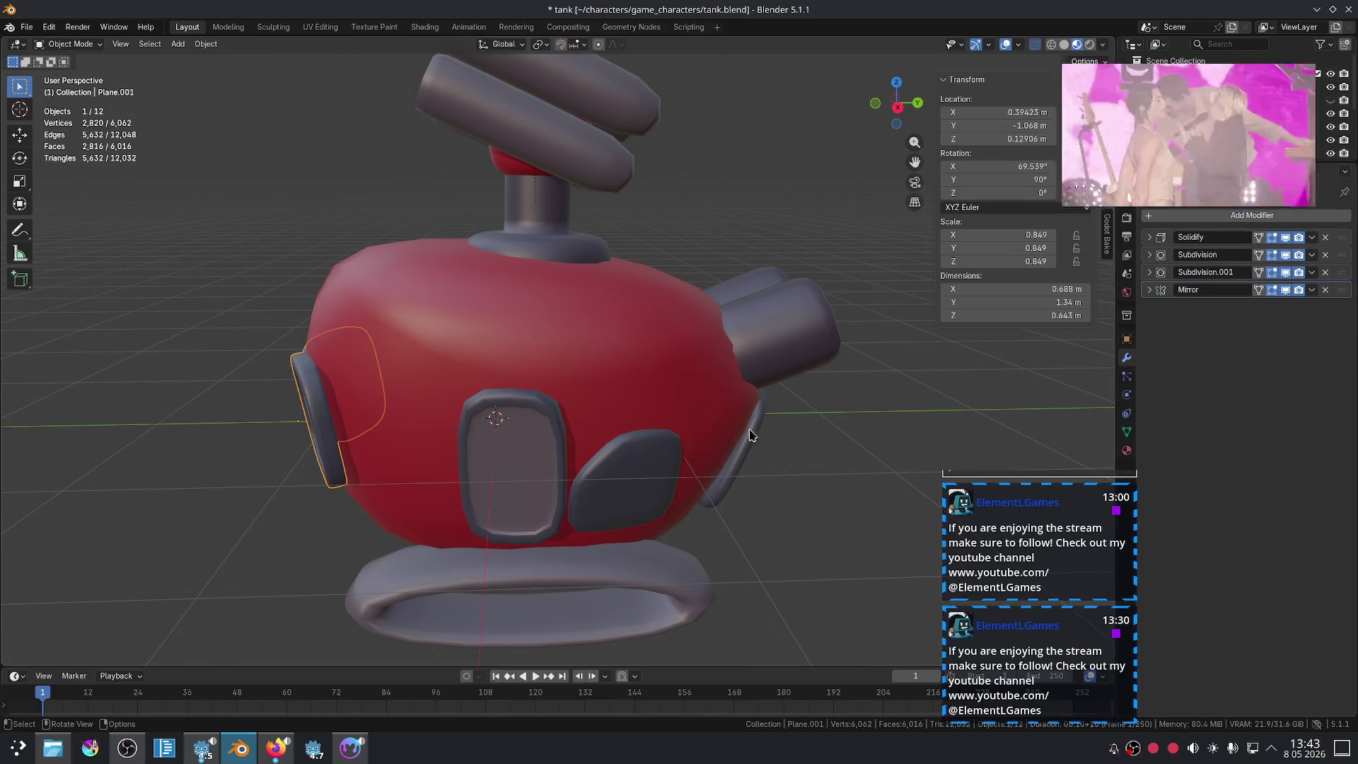
pyautogui.click(1150, 273)
pyautogui.click(1228, 309)
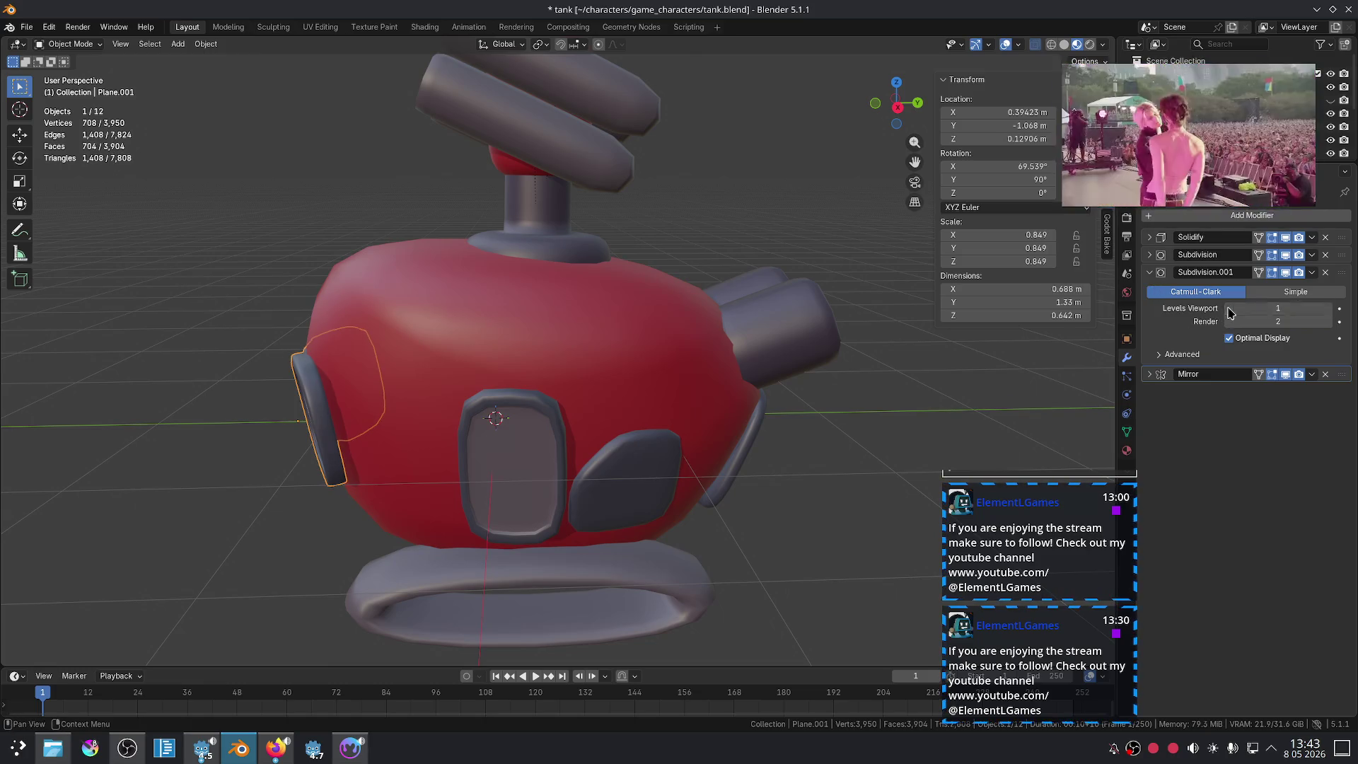
pyautogui.click(1230, 322)
pyautogui.click(778, 396)
# Step: Orbit to a front-side view of the tank, then bring up the orc tank image search
pyautogui.moveTo(778, 396)
pyautogui.mouseDown(button='middle')
pyautogui.moveTo(890, 370)
pyautogui.moveTo(732, 467)
pyautogui.mouseUp(button='middle')
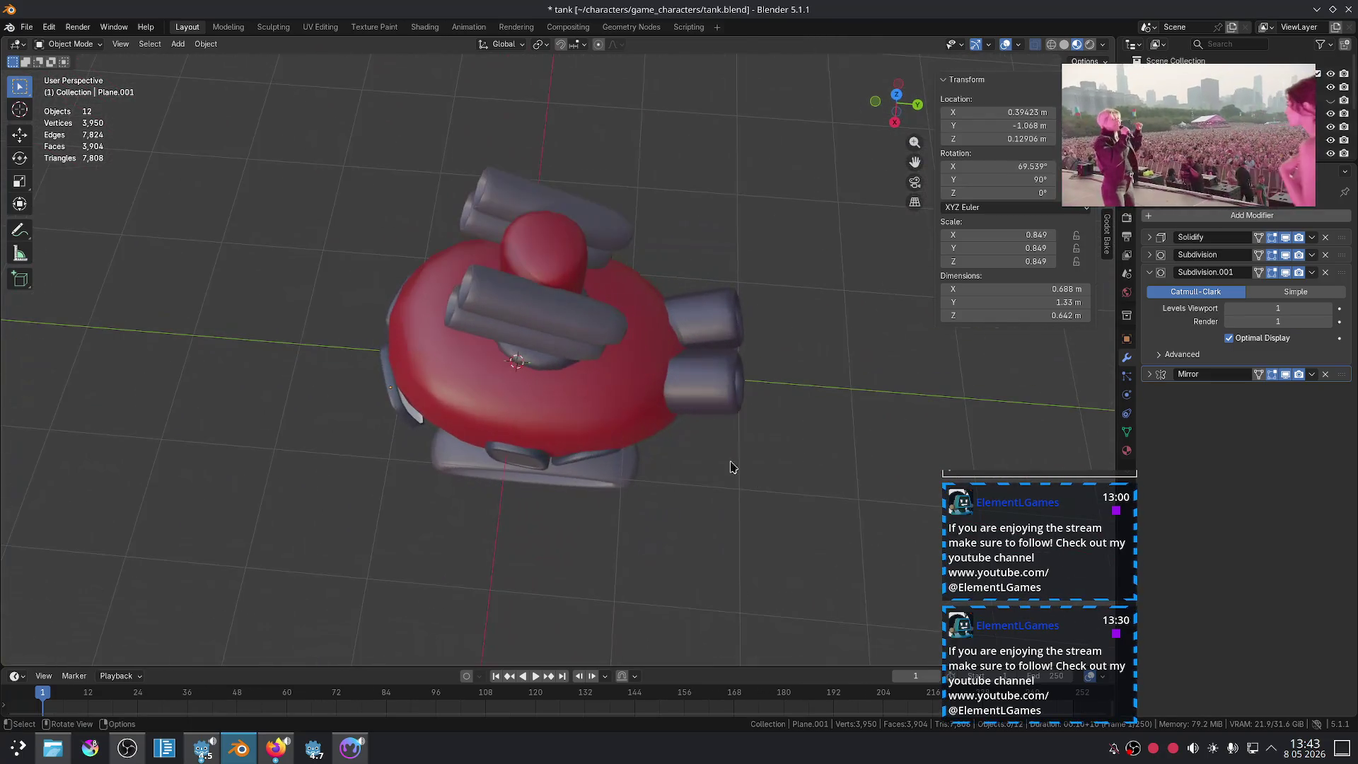
pyautogui.moveTo(571, 365); pyautogui.dragTo(754, 363, button='middle')
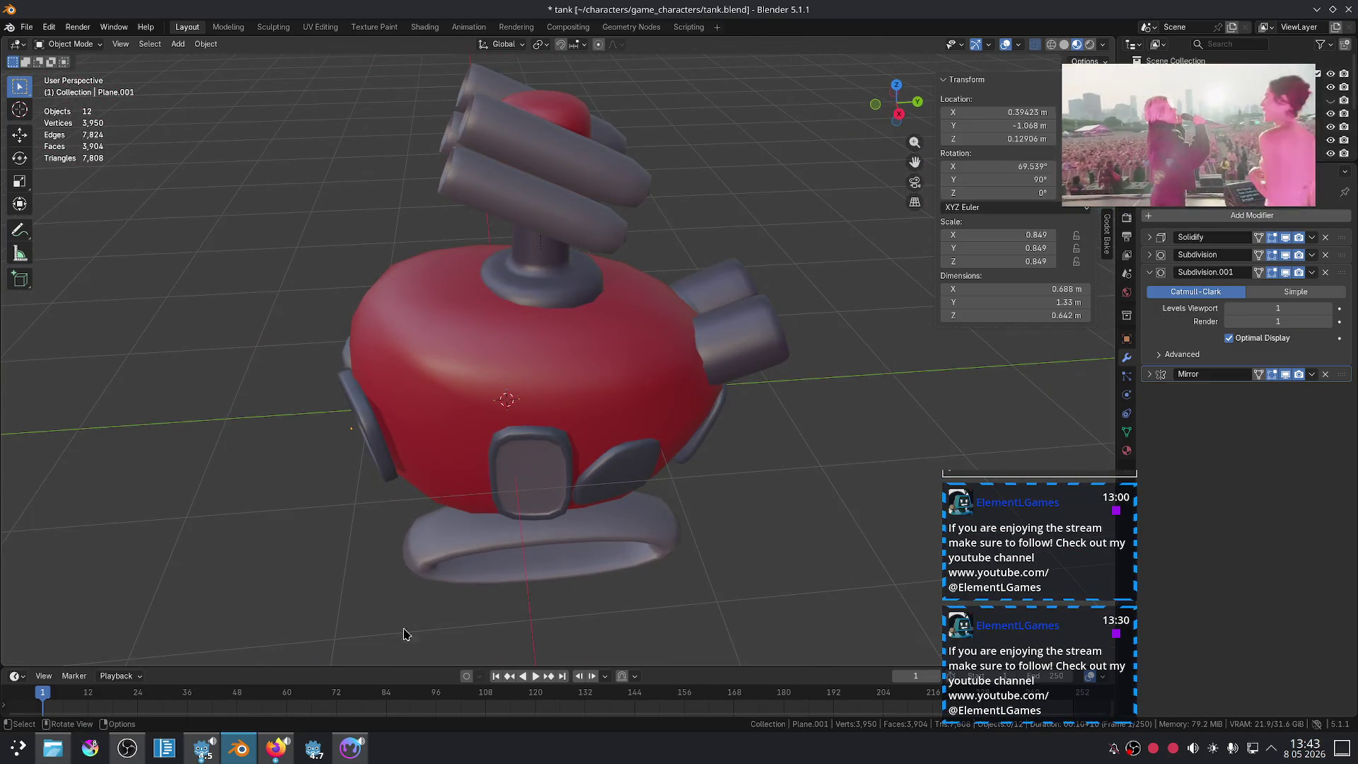
pyautogui.click(290, 757)
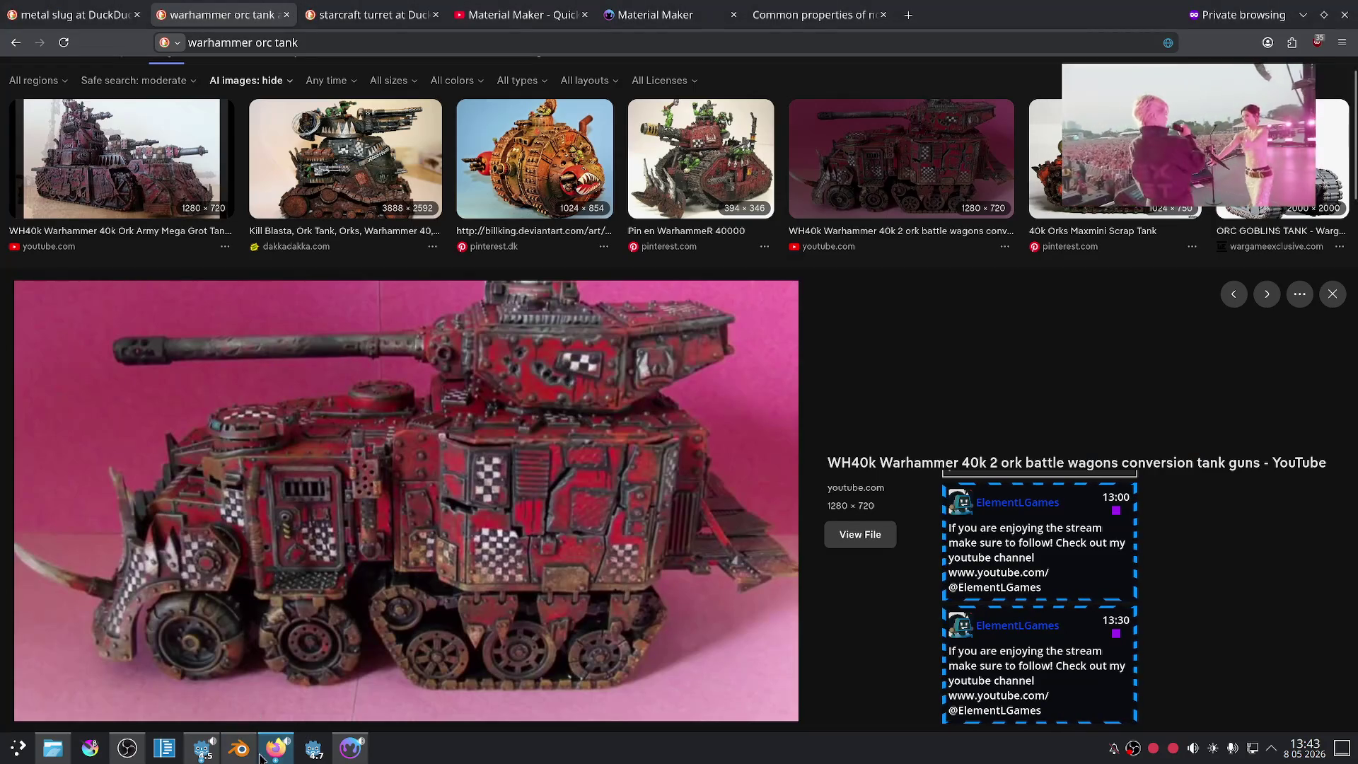
# Step: Back in Blender, lower the remaining side plate's Subdivision.001 level to 1
pyautogui.click(261, 757)
pyautogui.click(261, 758)
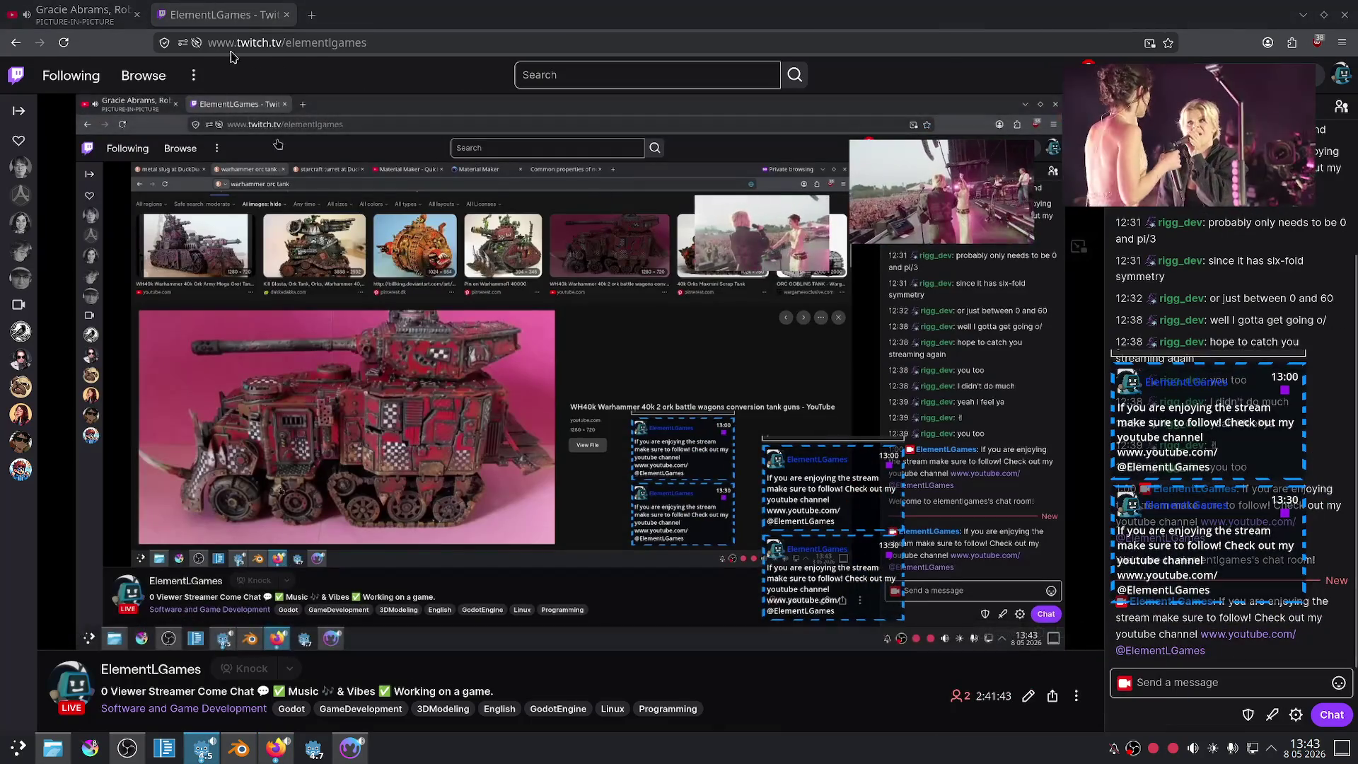
pyautogui.click(238, 749)
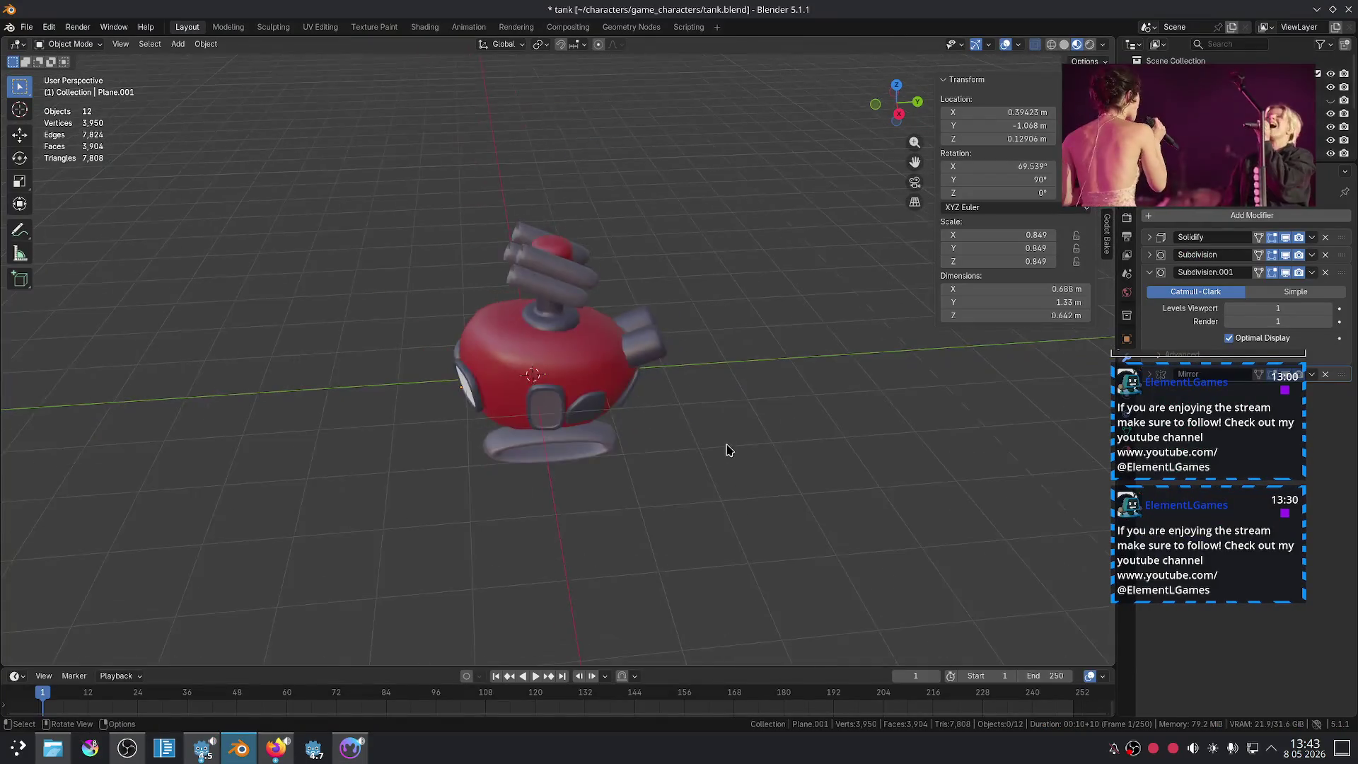
pyautogui.moveTo(728, 450); pyautogui.dragTo(557, 494, button='middle')
pyautogui.scroll(4, 618, 424)
pyautogui.moveTo(618, 425)
pyautogui.mouseDown(button='middle')
pyautogui.moveTo(687, 337)
pyautogui.moveTo(765, 311)
pyautogui.mouseUp(button='middle')
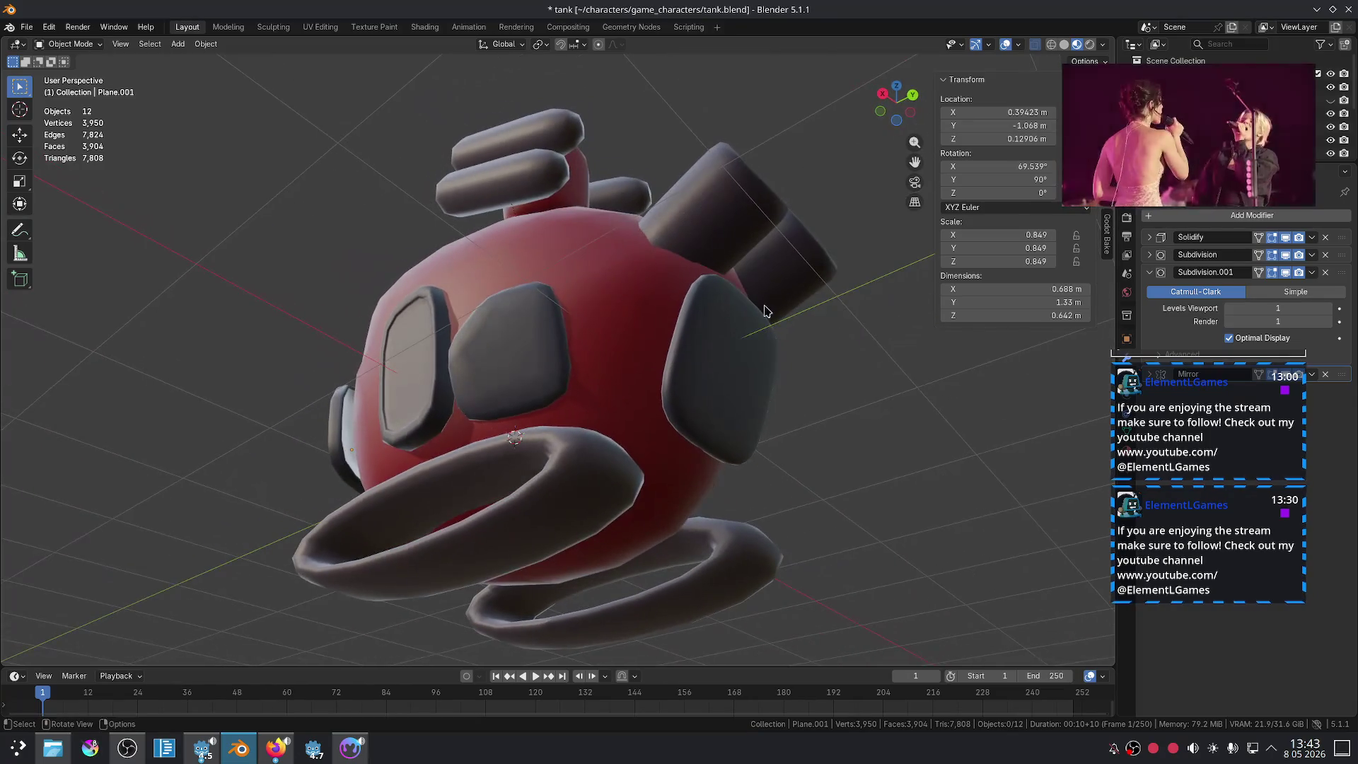
pyautogui.click(727, 339)
pyautogui.click(1147, 278)
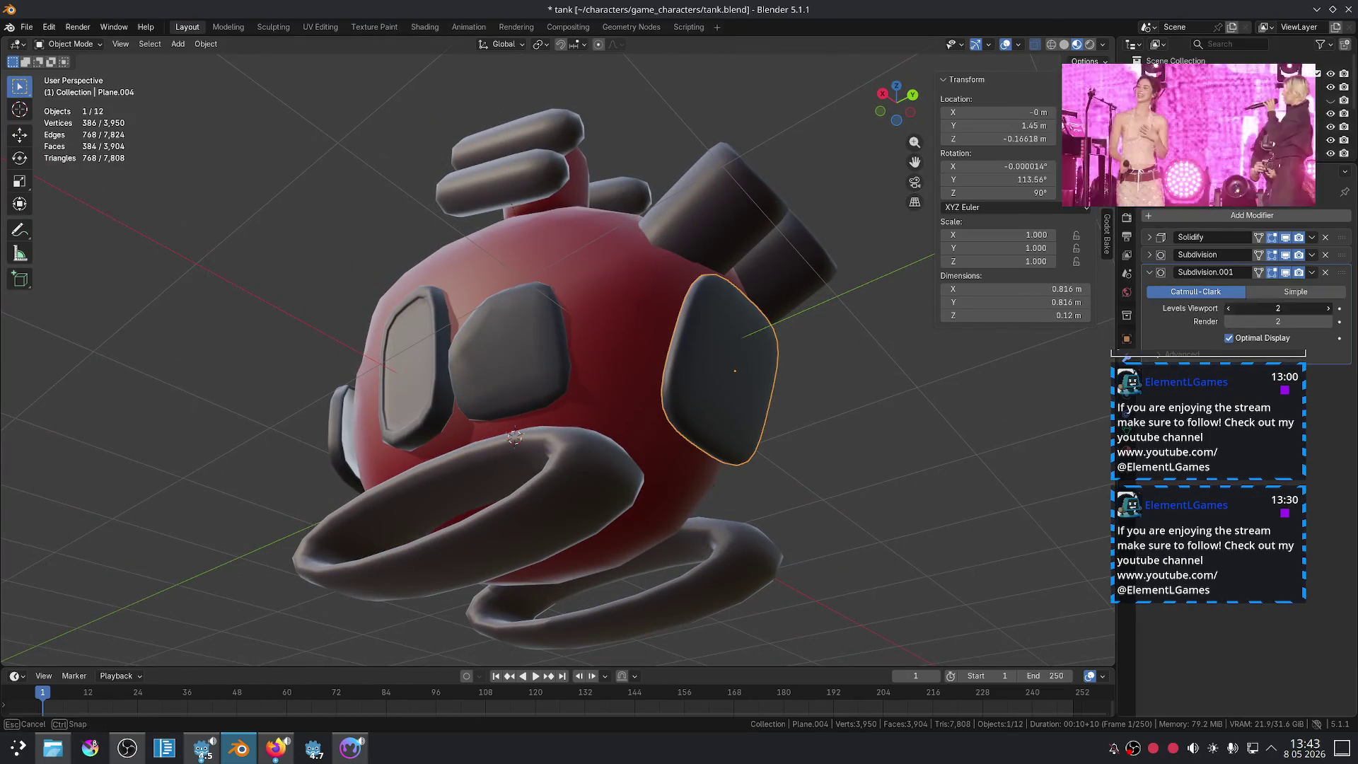
pyautogui.click(882, 406)
pyautogui.moveTo(665, 504)
pyautogui.mouseDown(button='middle')
pyautogui.moveTo(681, 531)
pyautogui.moveTo(719, 470)
pyautogui.mouseUp(button='middle')
pyautogui.scroll(3, 682, 533)
# Step: Browse the orc tank image results and enlarge the Kill Blasta tank reference
pyautogui.click(273, 757)
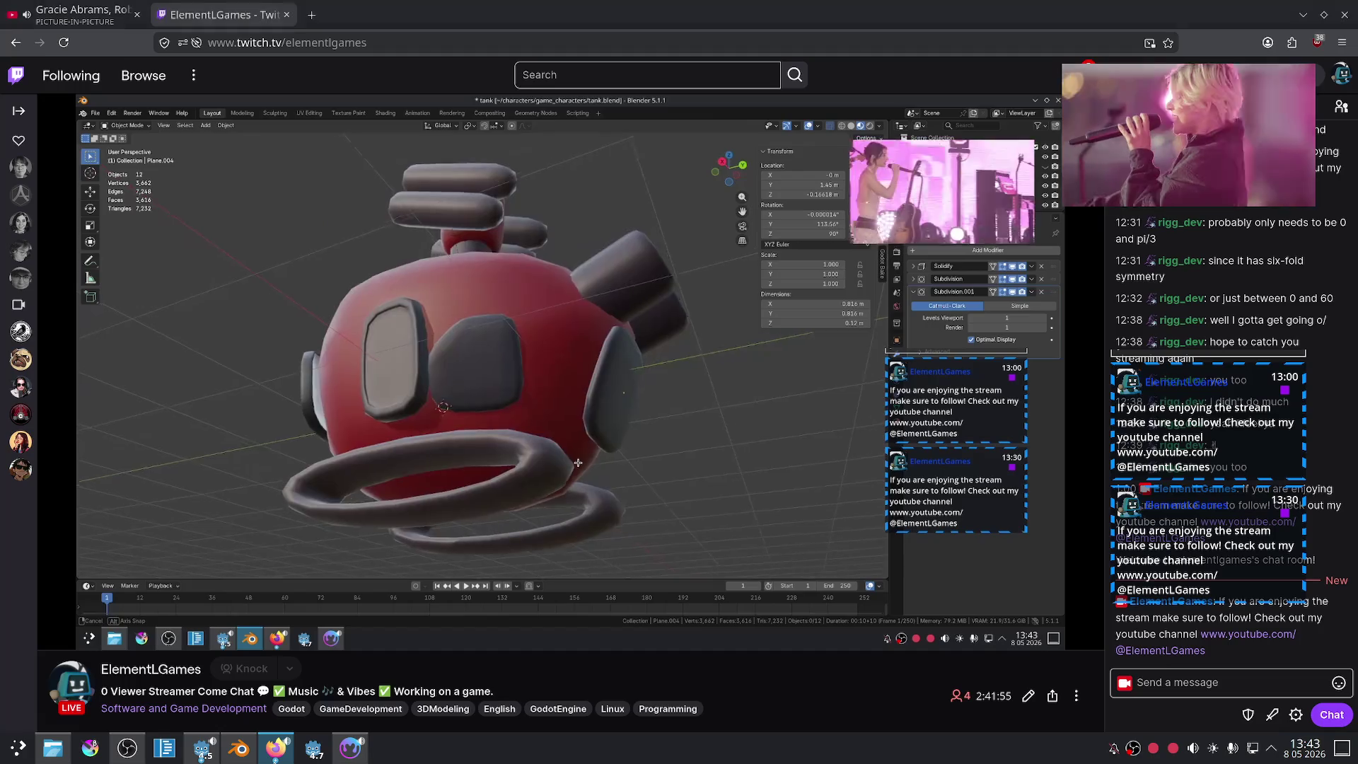
pyautogui.click(276, 748)
pyautogui.scroll(-1, 617, 511)
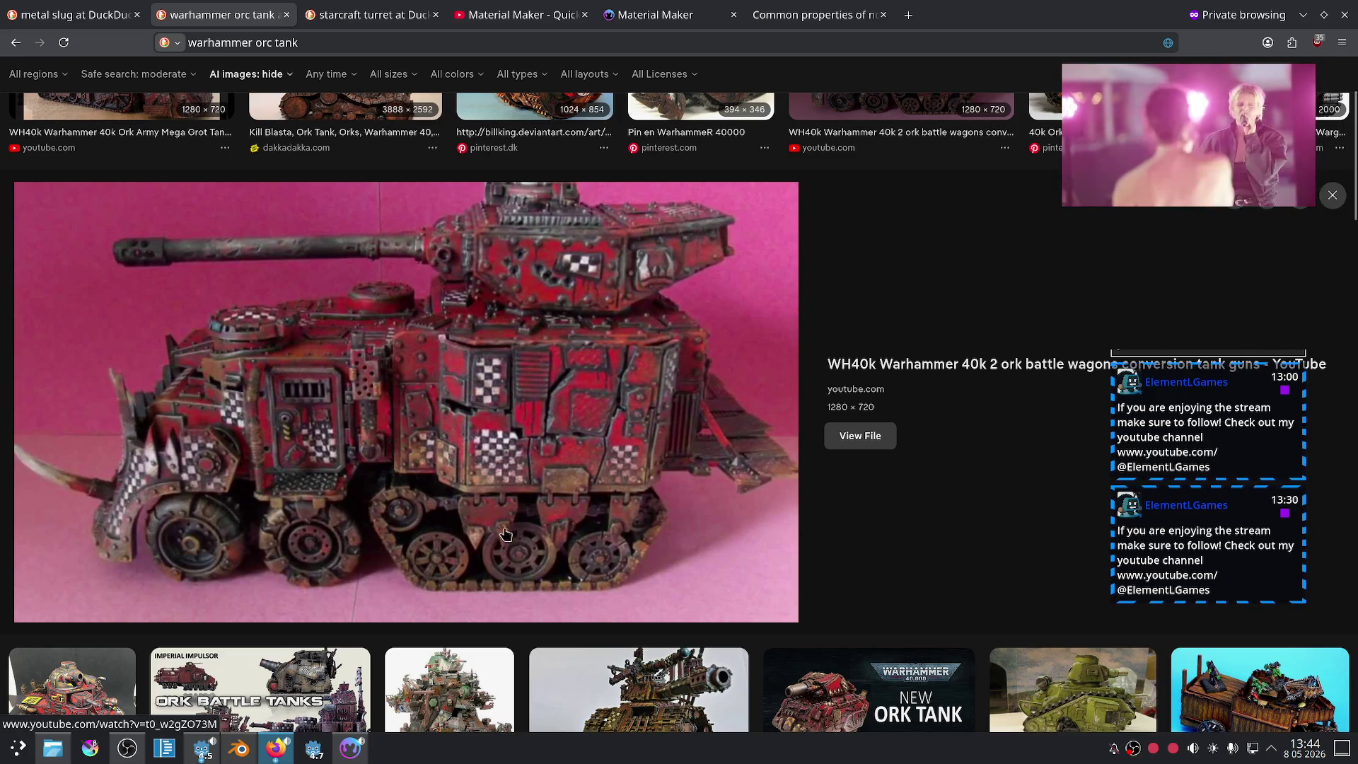
pyautogui.scroll(3, 546, 523)
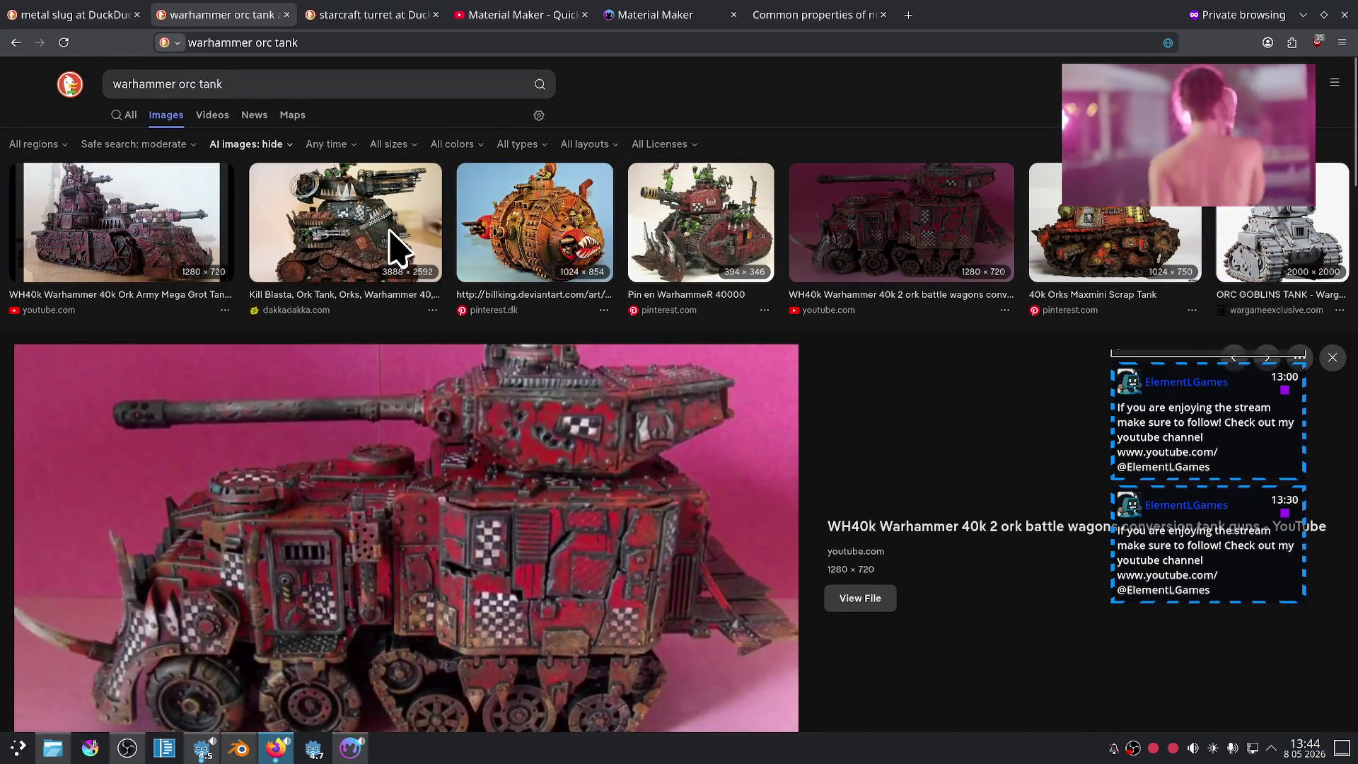
pyautogui.click(394, 244)
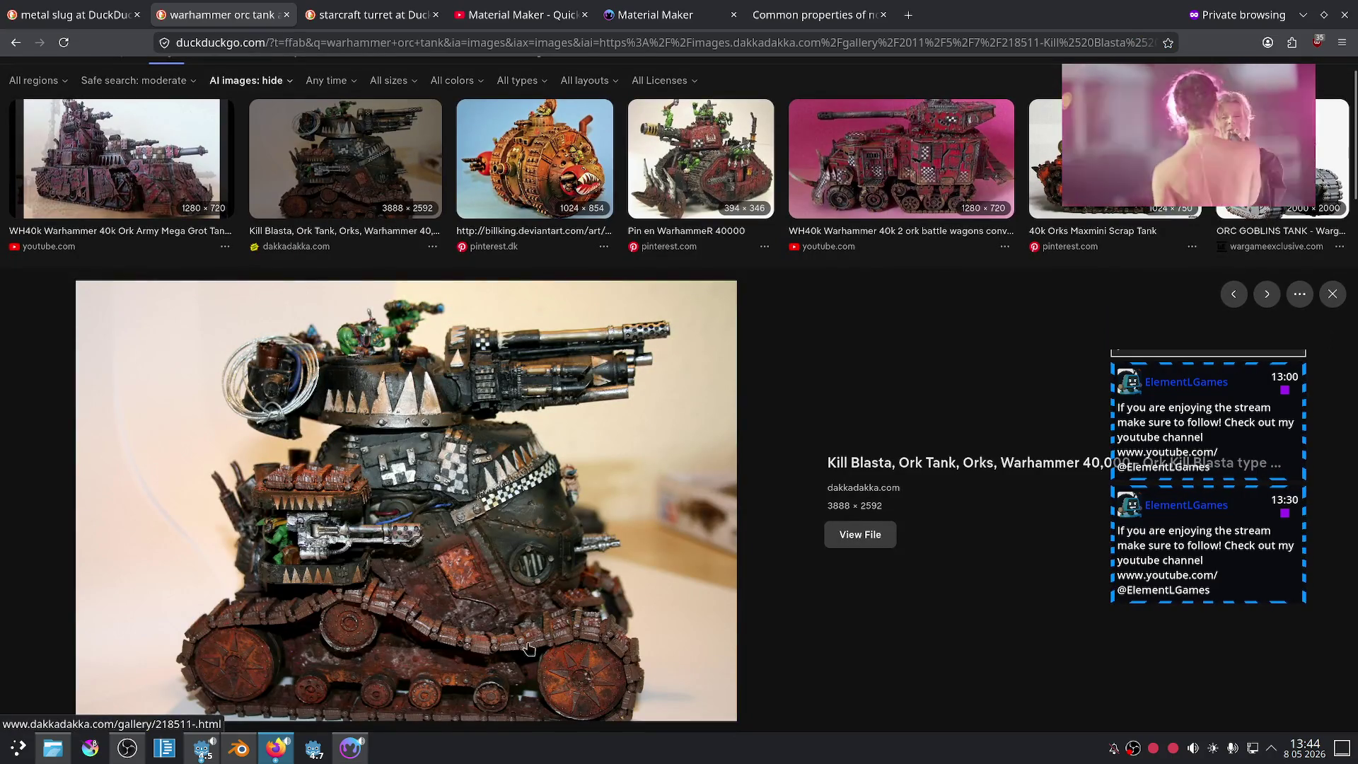
# Step: Move the chat window over Material Maker's preview as a borderless overlay, then return to Blender
pyautogui.click(352, 750)
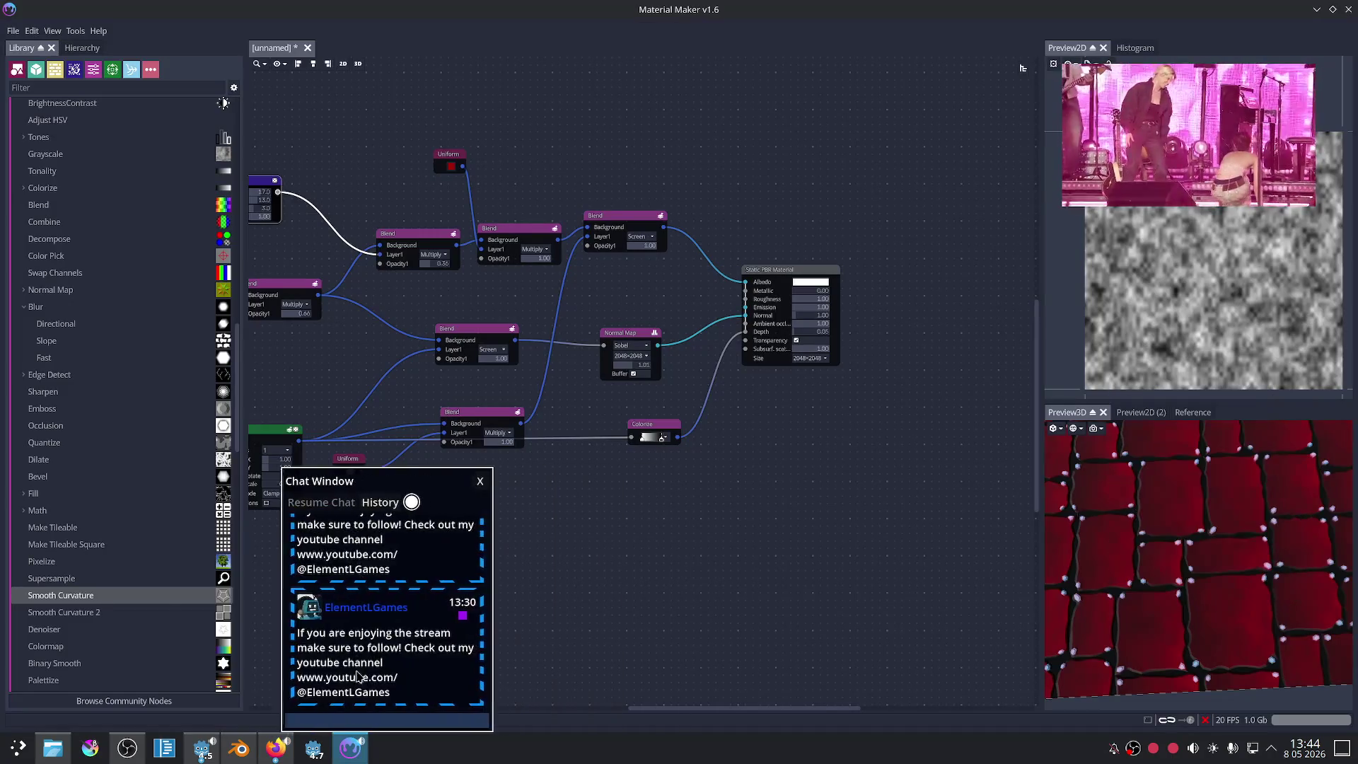
pyautogui.moveTo(254, 702); pyautogui.dragTo(357, 700)
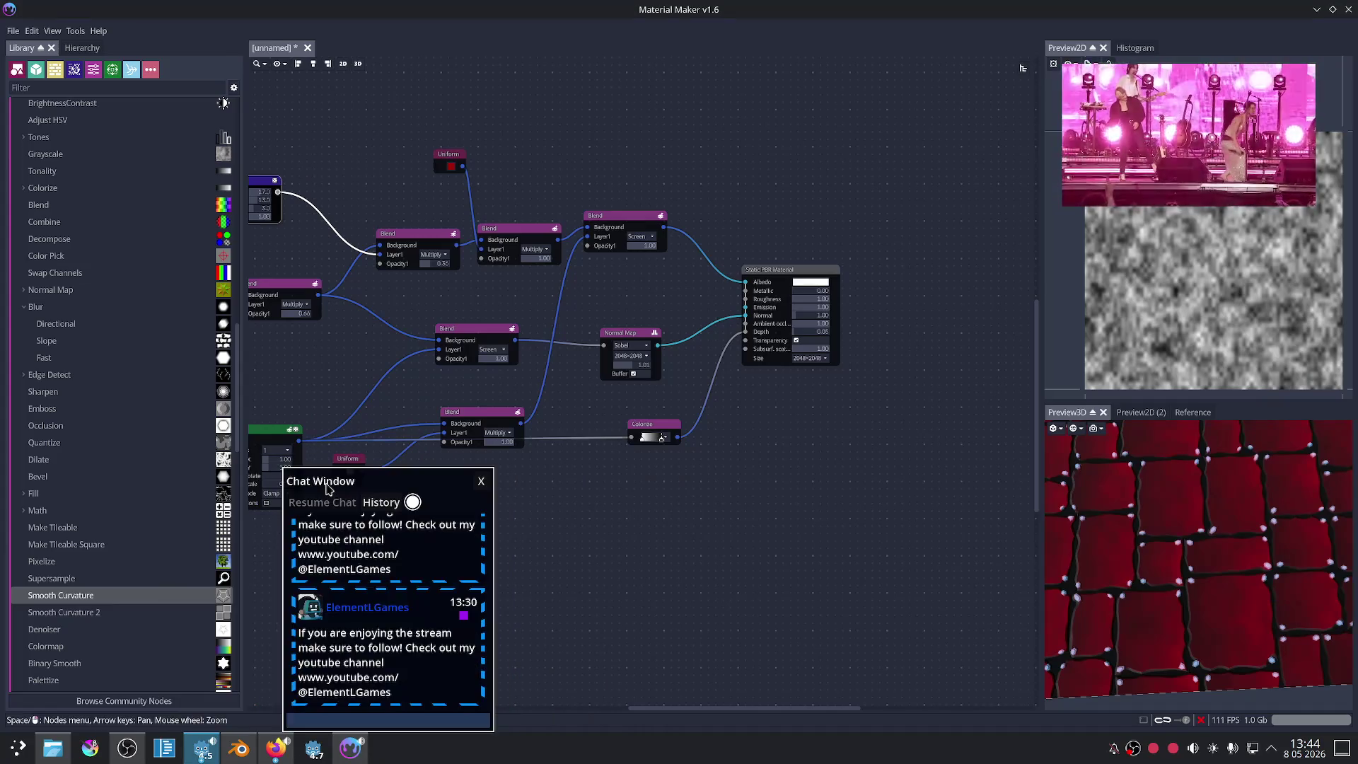
pyautogui.moveTo(330, 488); pyautogui.dragTo(690, 444)
pyautogui.click(785, 444)
pyautogui.click(239, 748)
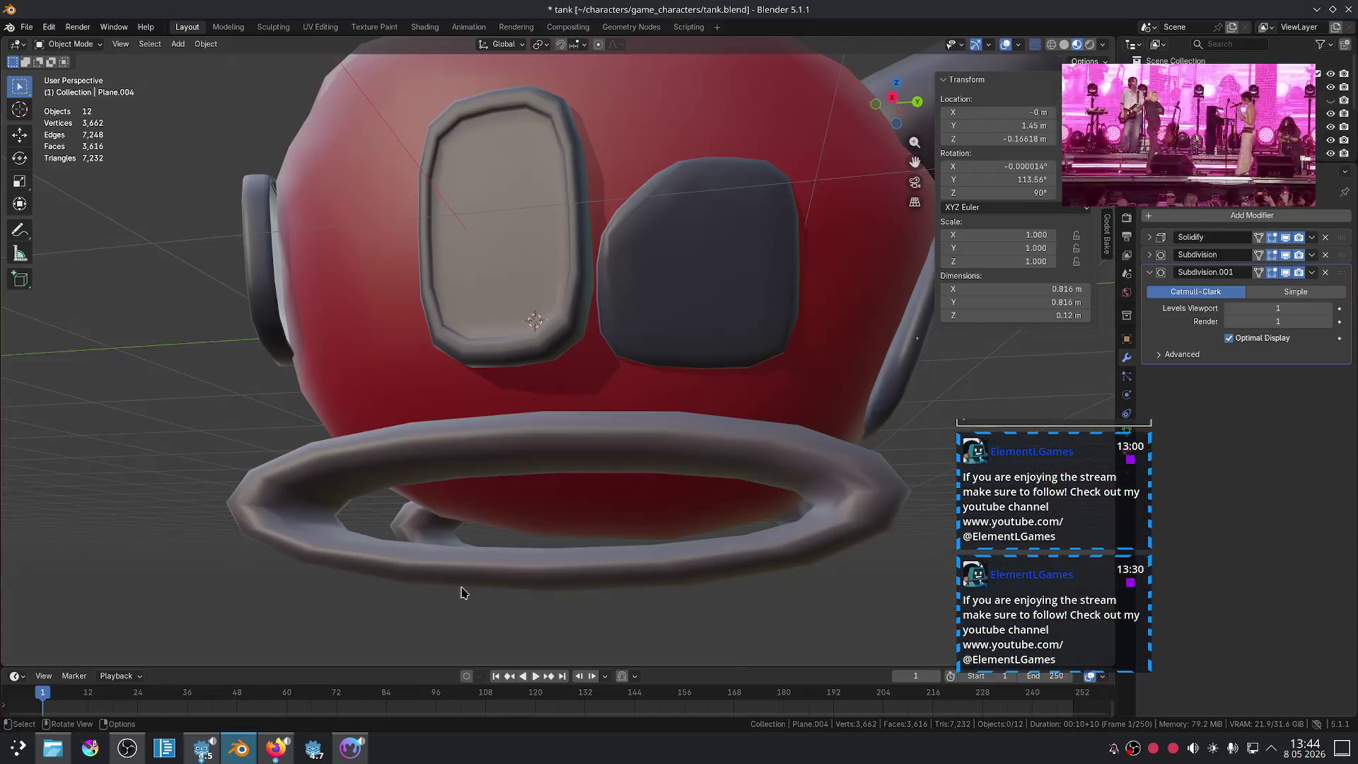
# Step: Add a circle mesh and set its vertex count to 16
pyautogui.hotkey('shift', 'a')
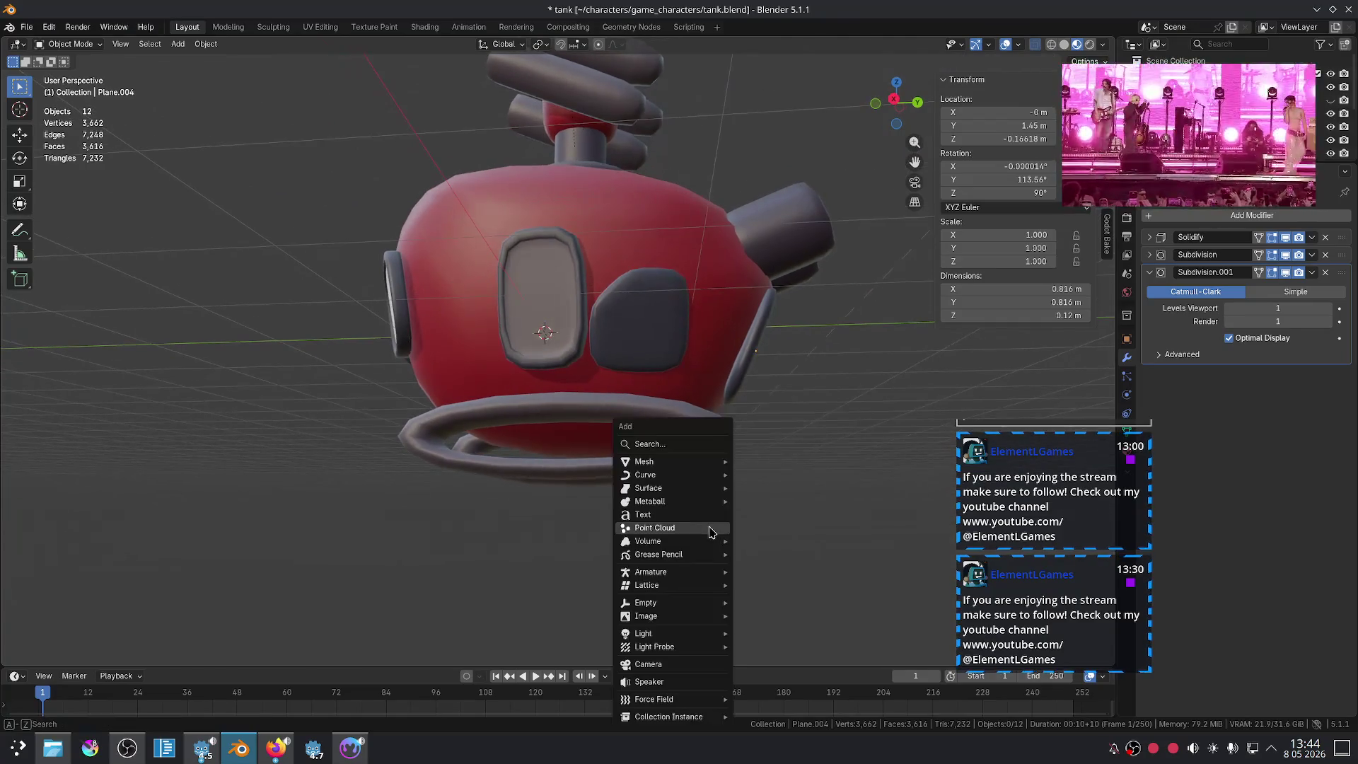
pyautogui.moveTo(704, 467)
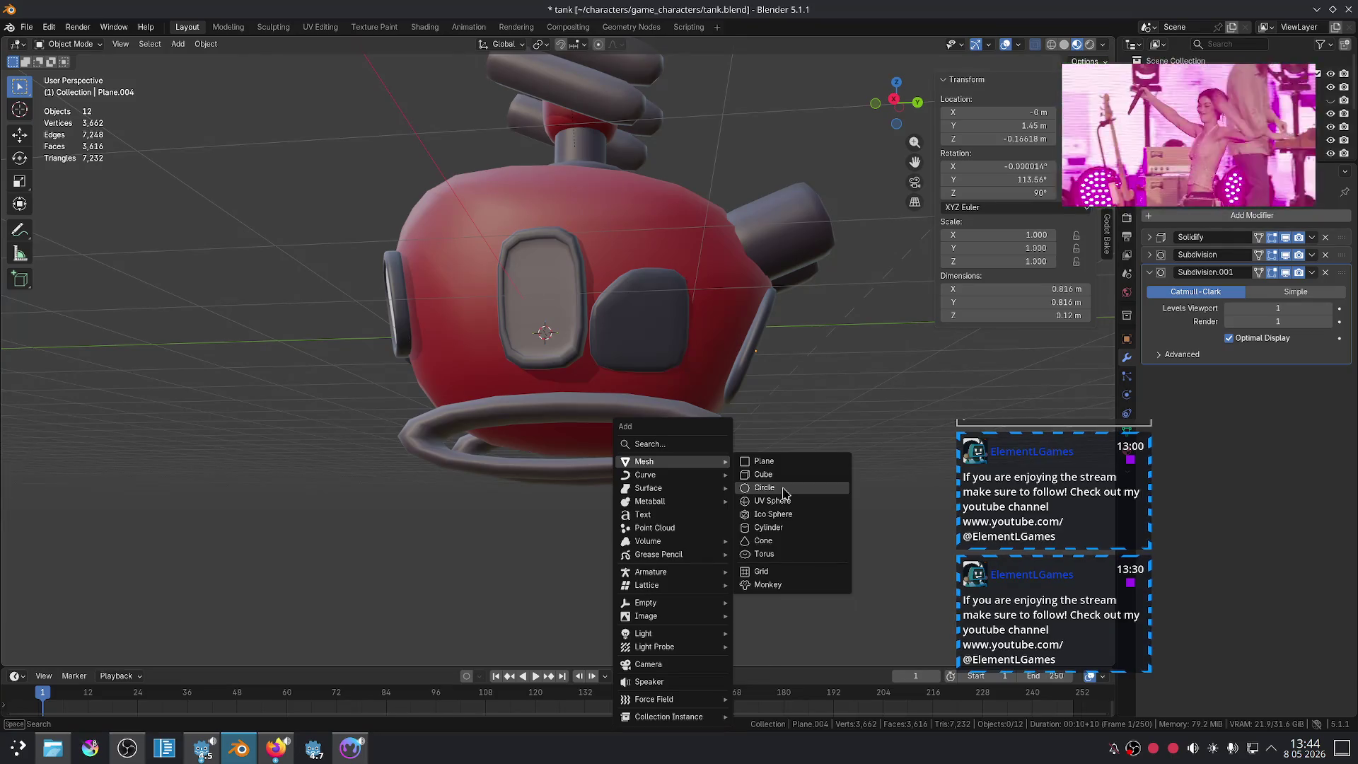
pyautogui.click(784, 492)
pyautogui.moveTo(776, 461); pyautogui.dragTo(713, 529, button='middle')
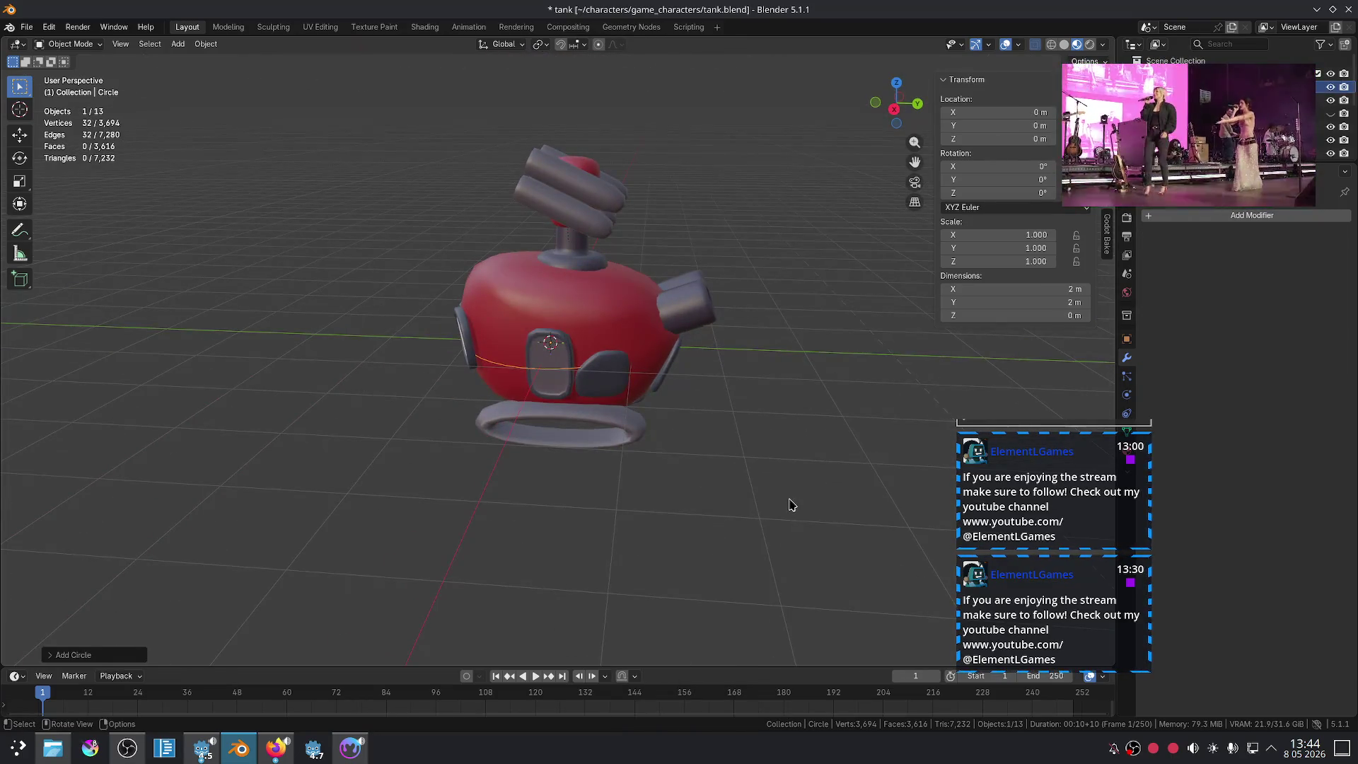
pyautogui.click(89, 658)
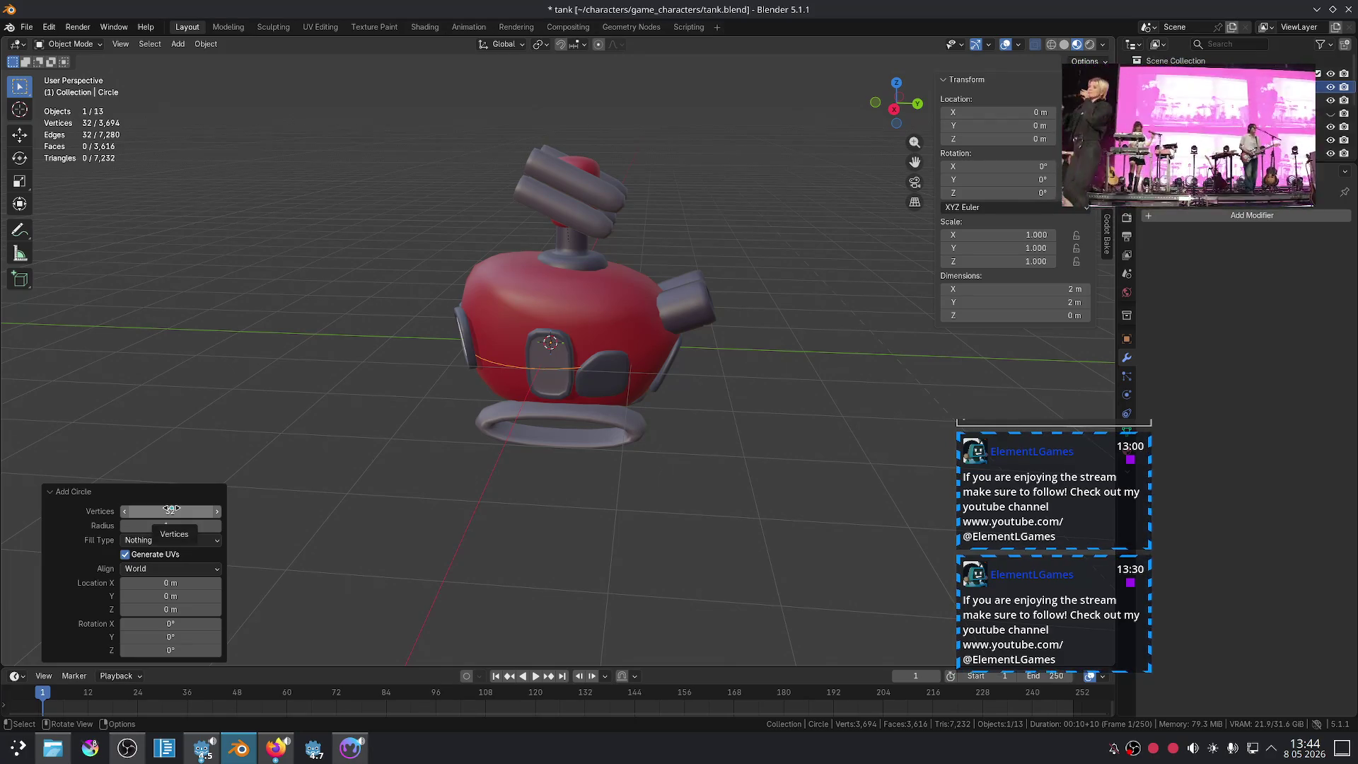
pyautogui.click(171, 509)
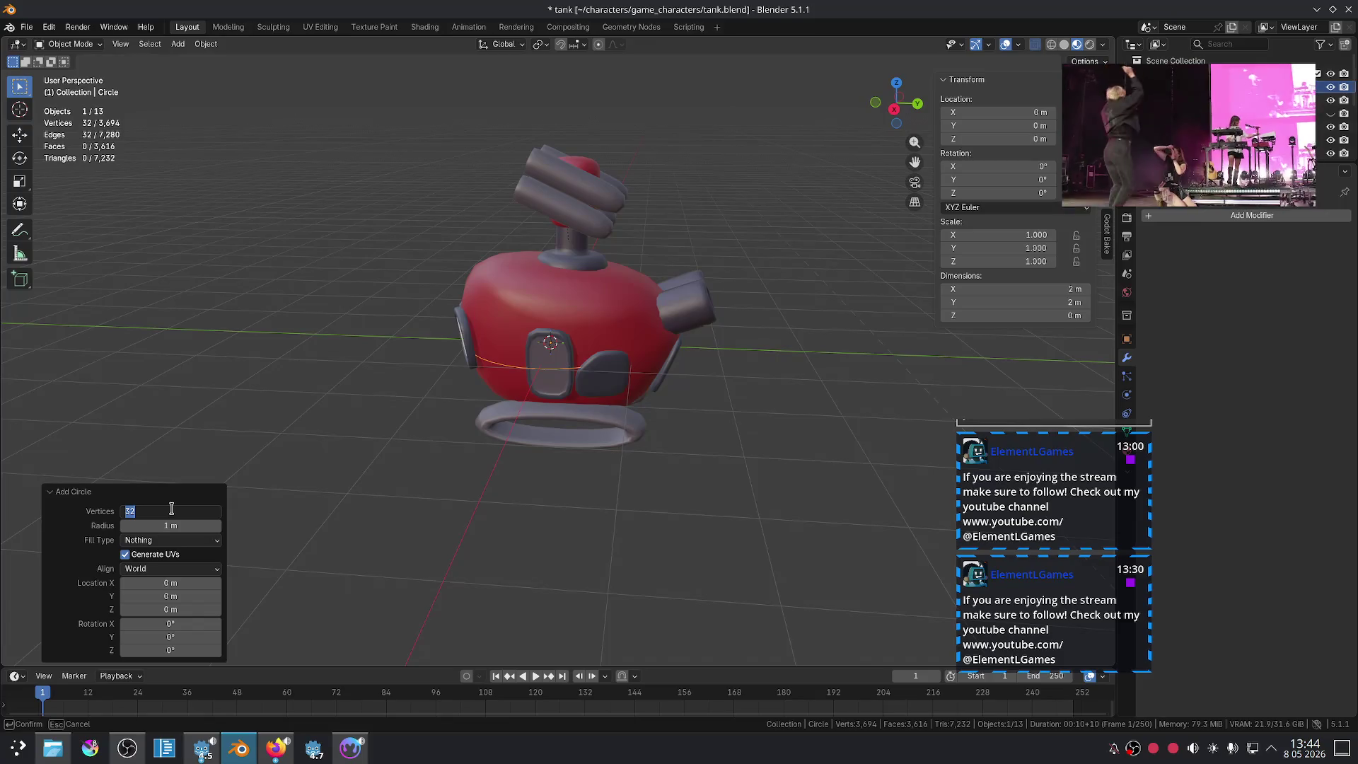
pyautogui.write('16')
pyautogui.press('Return')
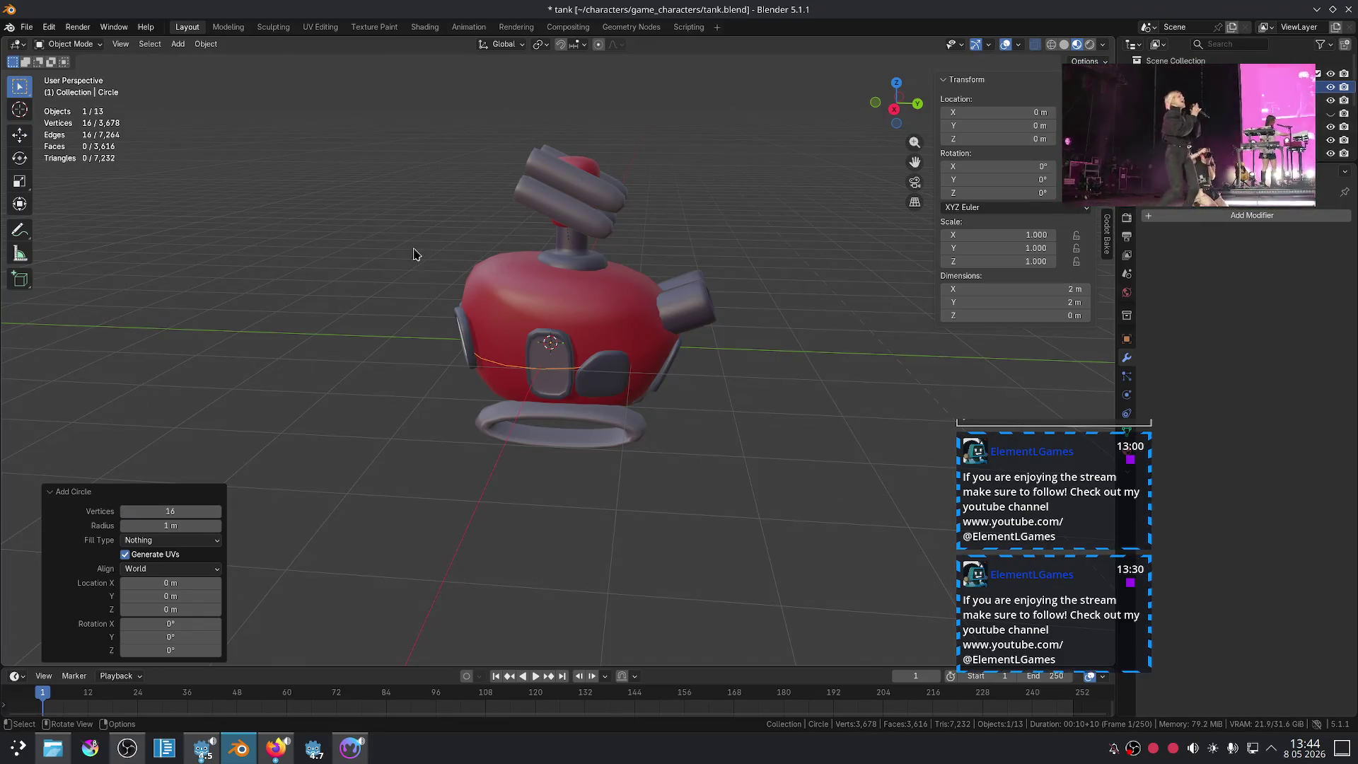
# Step: Stand the circle upright by rotating it 90 degrees about X
pyautogui.moveTo(764, 370); pyautogui.dragTo(764, 453, button='middle')
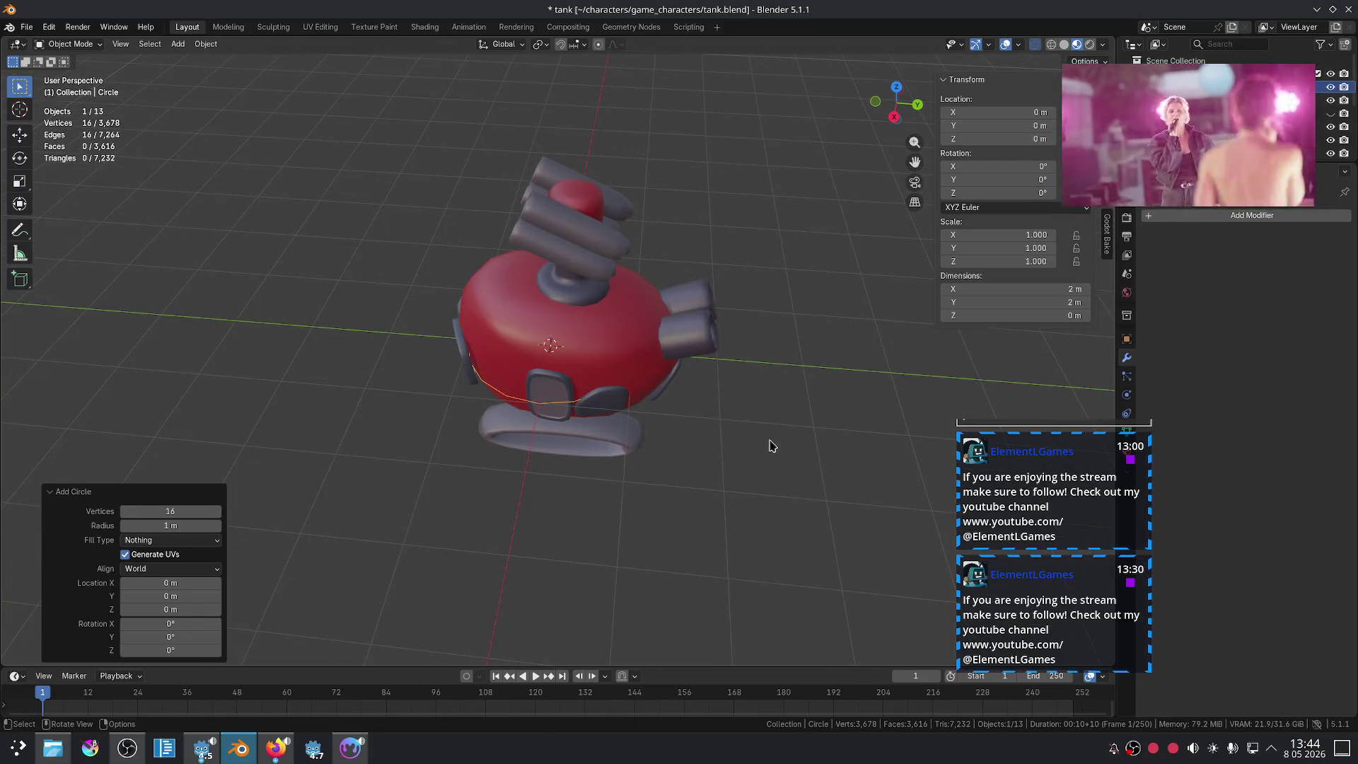
pyautogui.press('r')
pyautogui.press('x')
pyautogui.press('9')
pyautogui.press('Return')
# Step: Move the circle back along the Y axis, away from the tank
pyautogui.press('g')
pyautogui.press('x')
pyautogui.press('y')
pyautogui.click(905, 396)
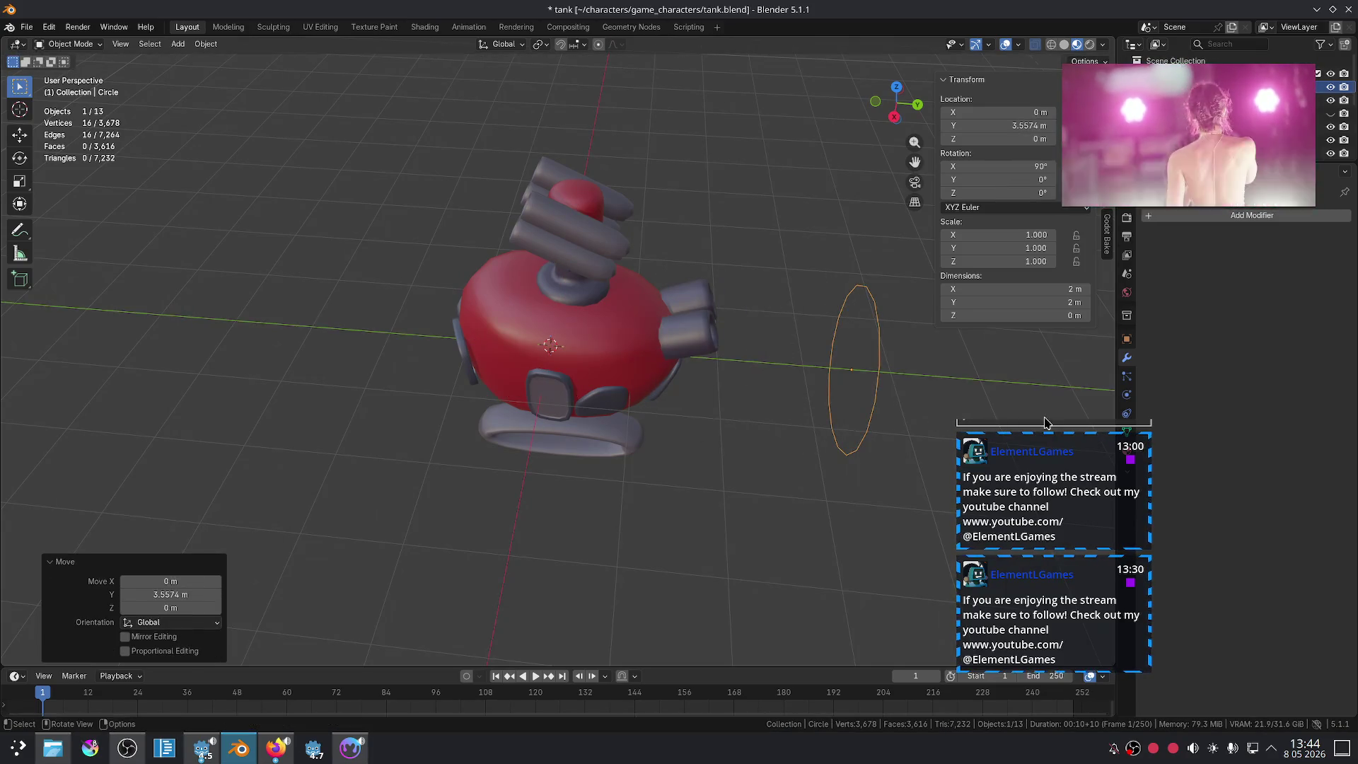
pyautogui.moveTo(910, 395)
pyautogui.keyDown('shift'); pyautogui.mouseDown(button='middle')
pyautogui.moveTo(623, 386)
pyautogui.moveTo(594, 353)
pyautogui.mouseUp(button='middle'); pyautogui.keyUp('shift')
pyautogui.press('g')
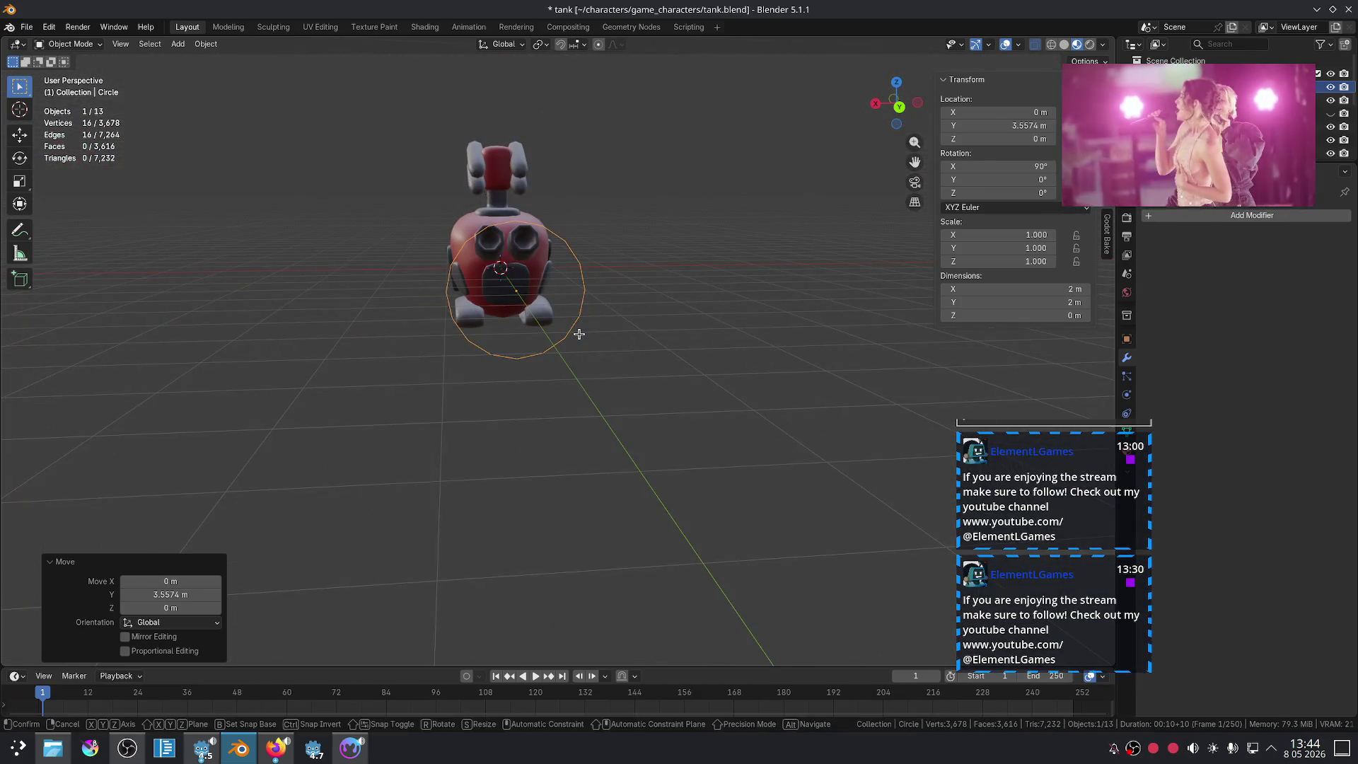
pyautogui.press('x')
pyautogui.press('y')
pyautogui.click(598, 294)
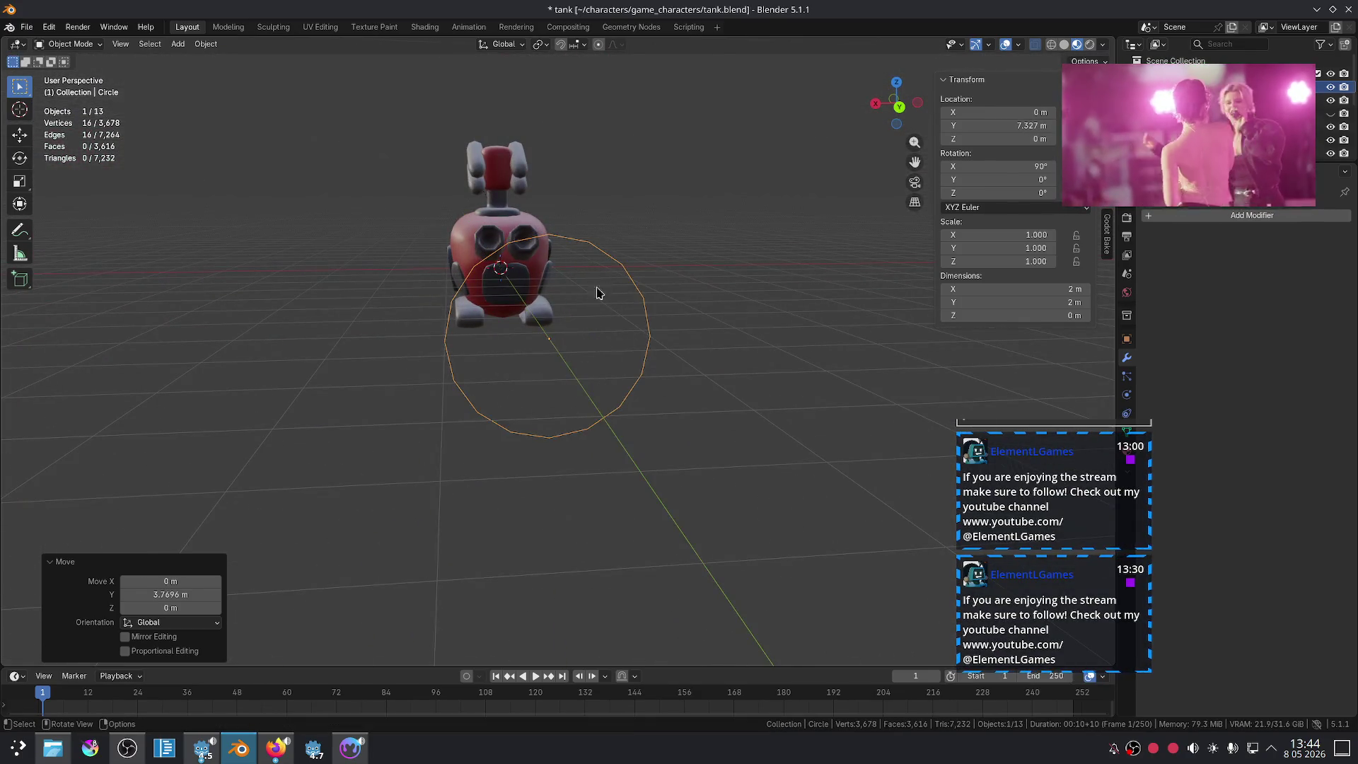
pyautogui.scroll(2, 606, 268)
# Step: From the back orthographic view, slide the circle along X beside the tank and enter Edit Mode
pyautogui.press('KP_1')
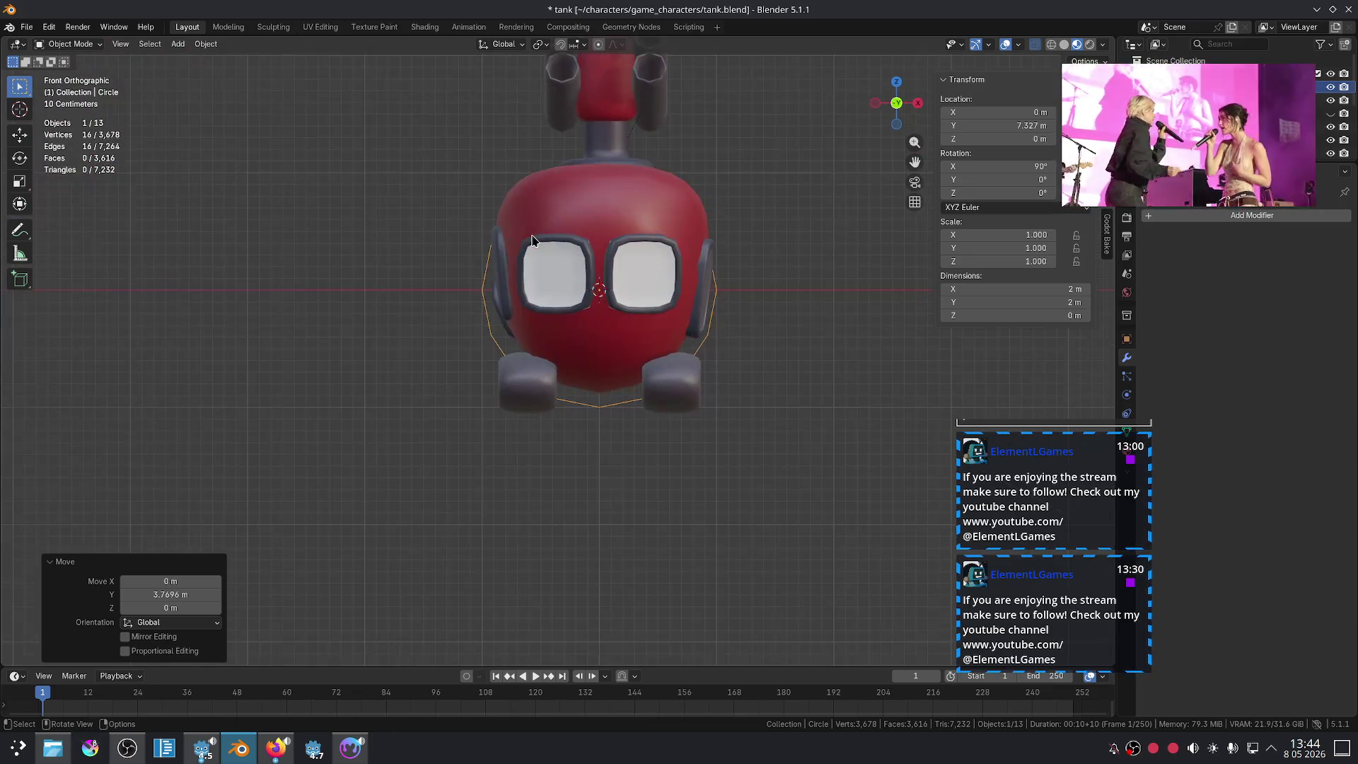
pyautogui.press('KP_3')
pyautogui.press('ctrl+KP_1')
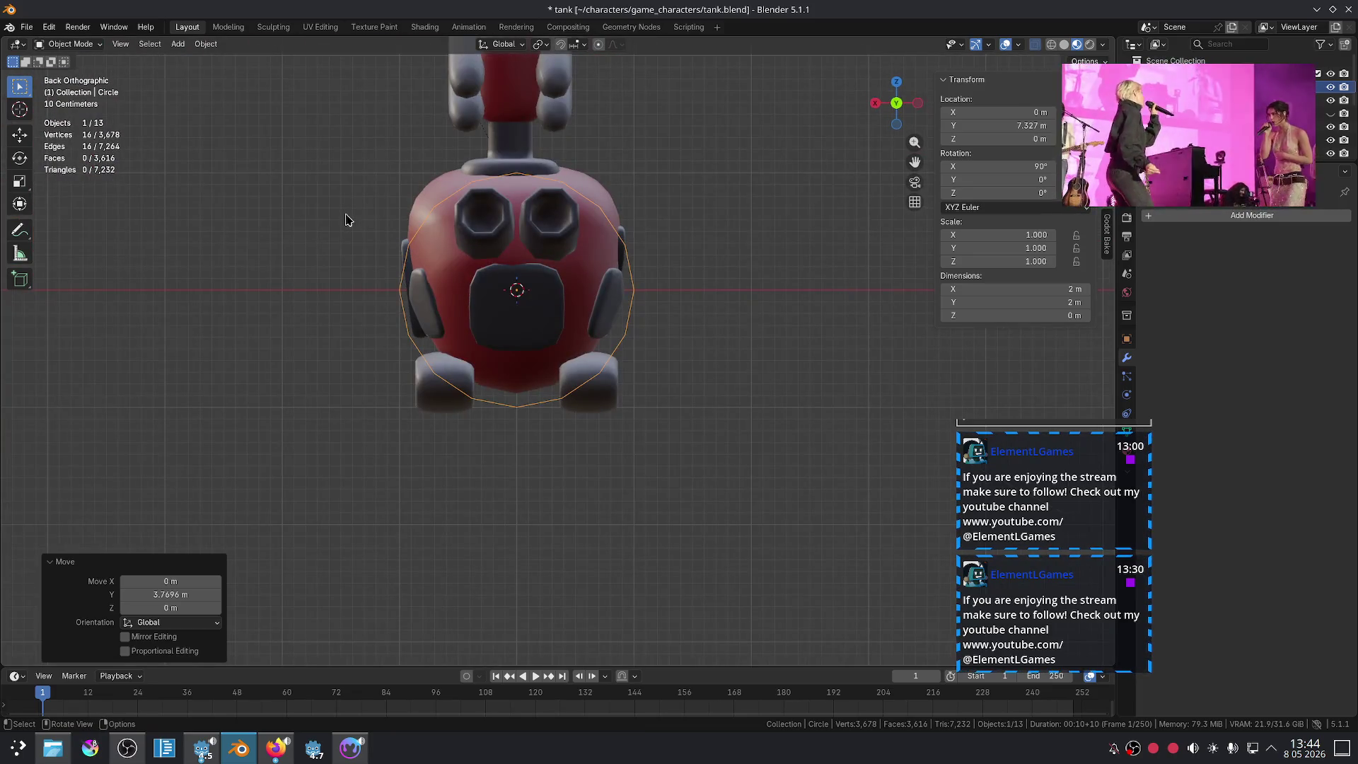
pyautogui.press('g')
pyautogui.press('x')
pyautogui.press('Return')
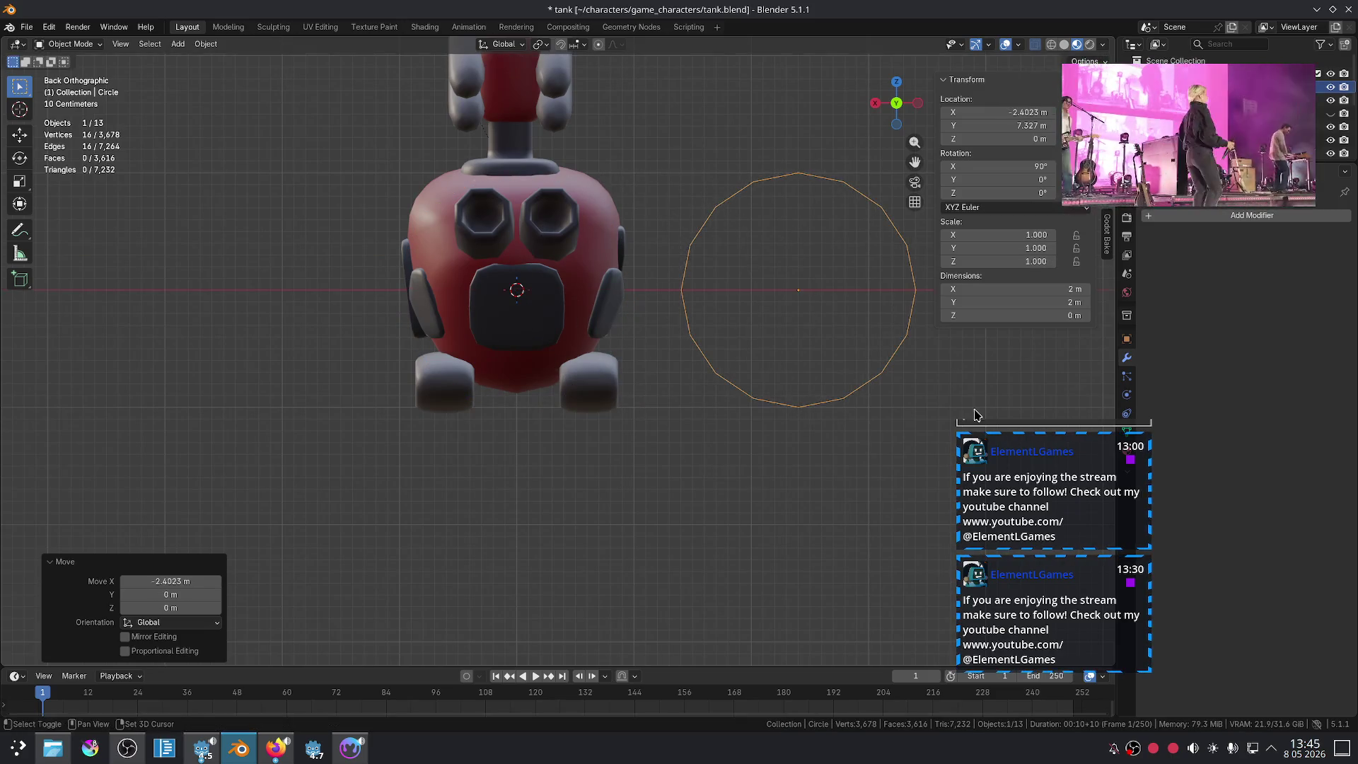
pyautogui.press('KP_Decimal')
pyautogui.scroll(2, 661, 460)
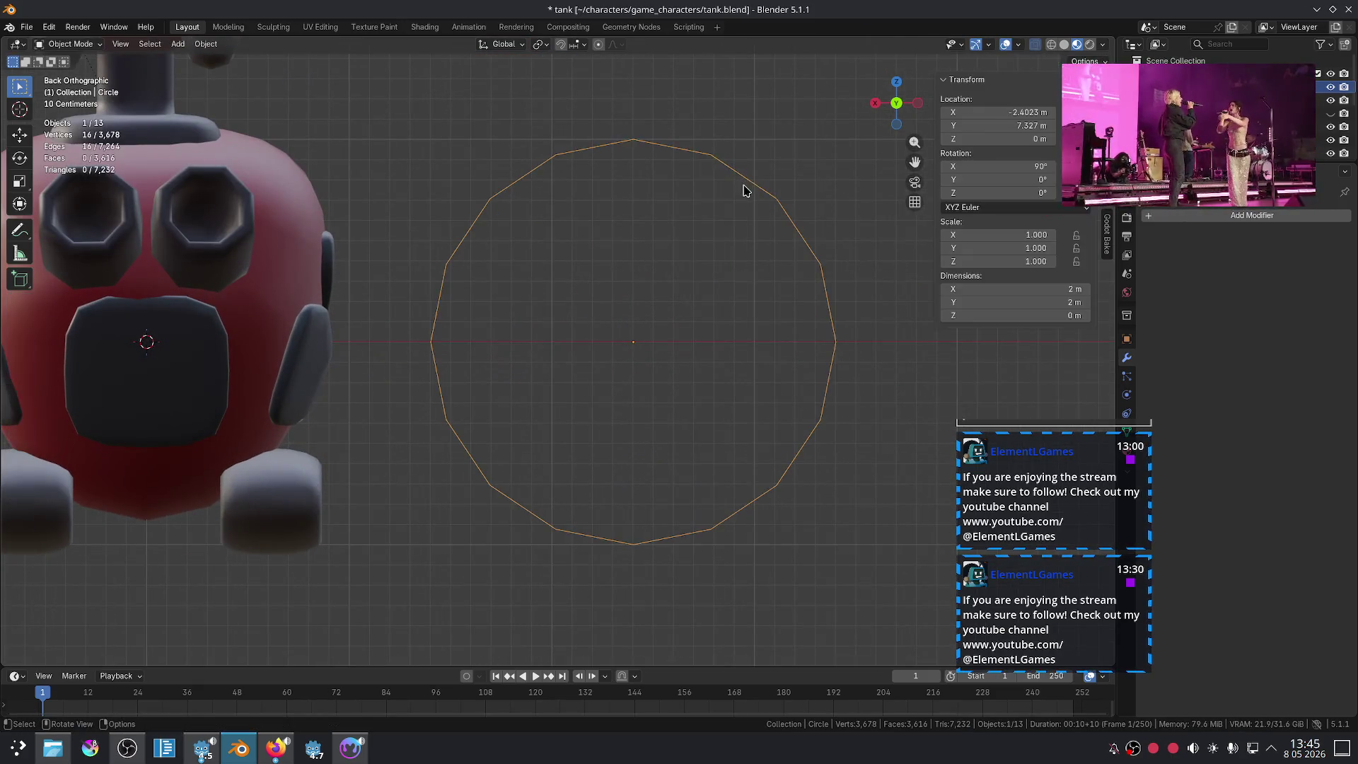
pyautogui.press('Tab')
pyautogui.click(741, 176)
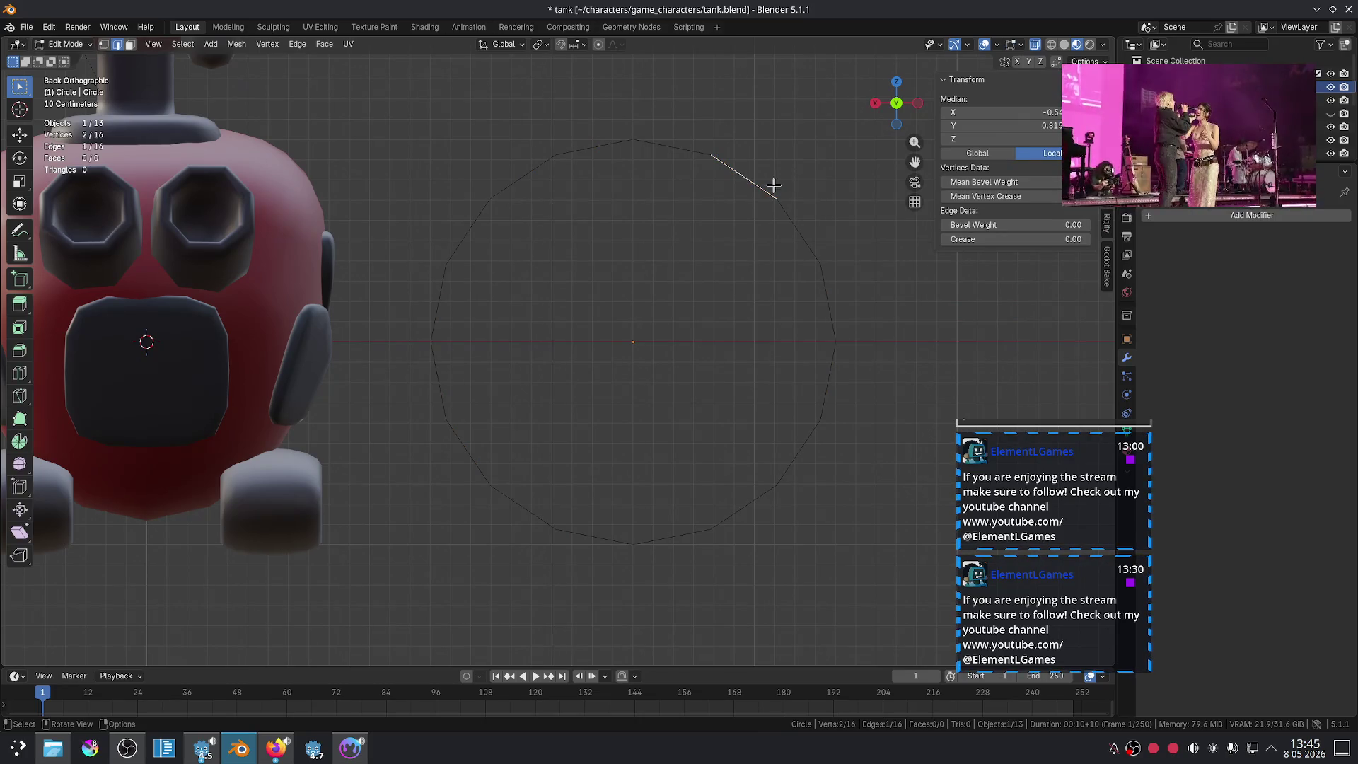
# Step: Select the whole 16-sided ring and deselect every other edge
pyautogui.moveTo(429, 99); pyautogui.dragTo(681, 389)
pyautogui.moveTo(861, 581); pyautogui.dragTo(861, 581)
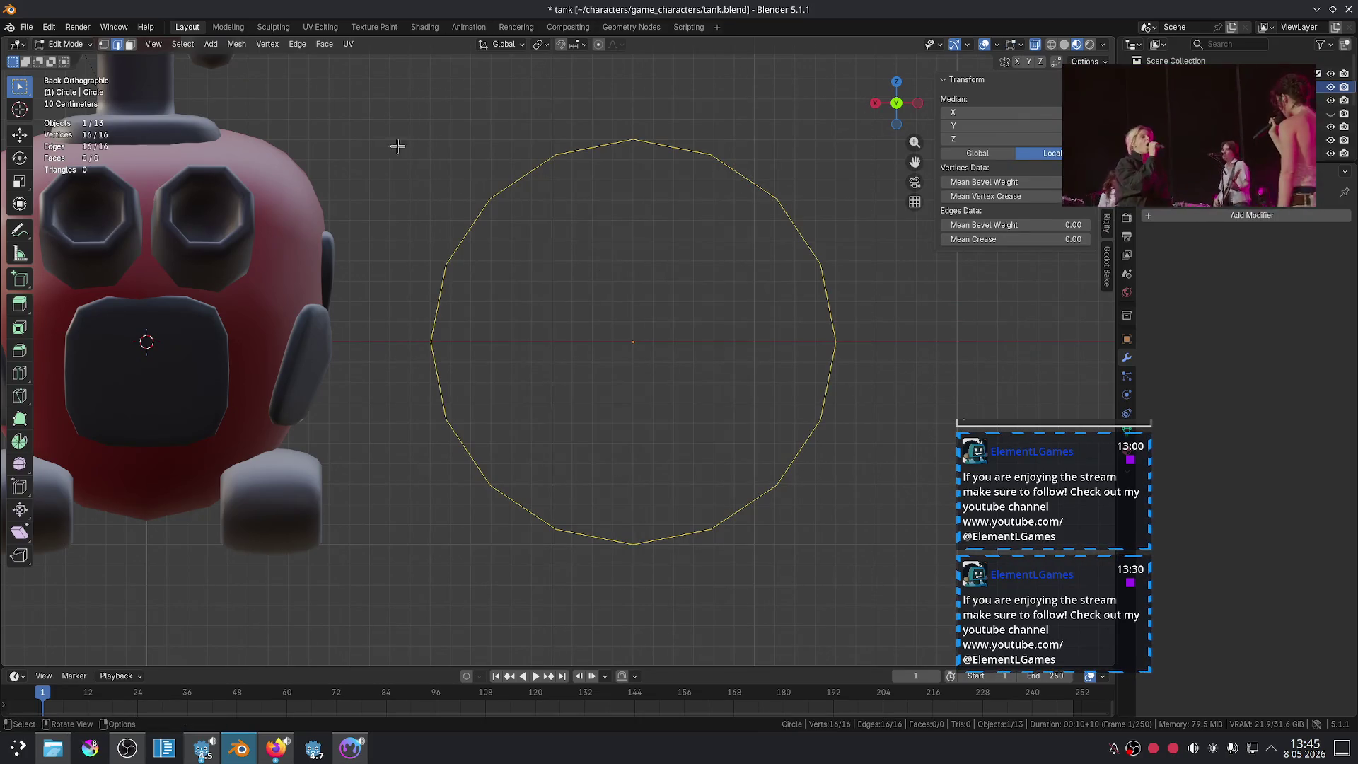
pyautogui.click(209, 44)
pyautogui.moveTo(187, 49)
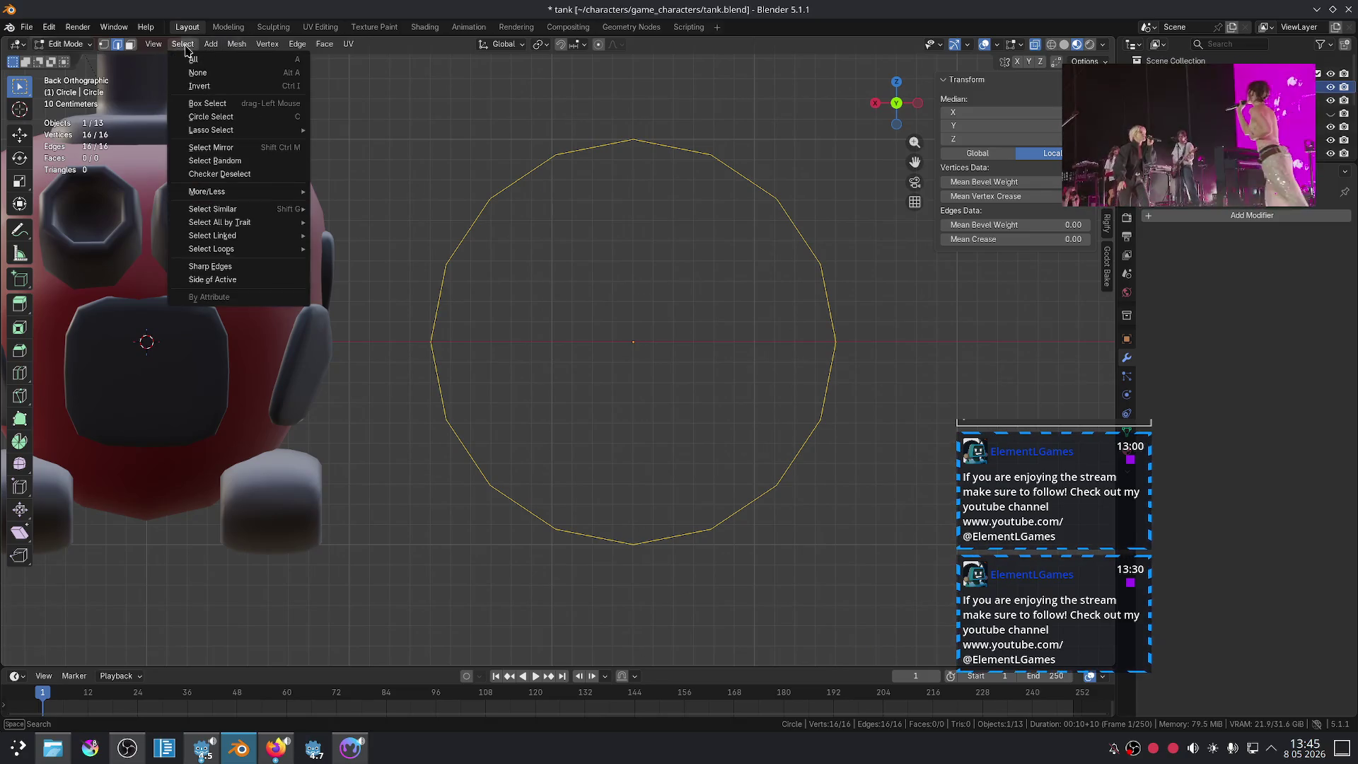
pyautogui.click(260, 174)
# Step: Try moving the alternating edges, then cancel and undo the change
pyautogui.scroll(-3, 750, 276)
pyautogui.press('g')
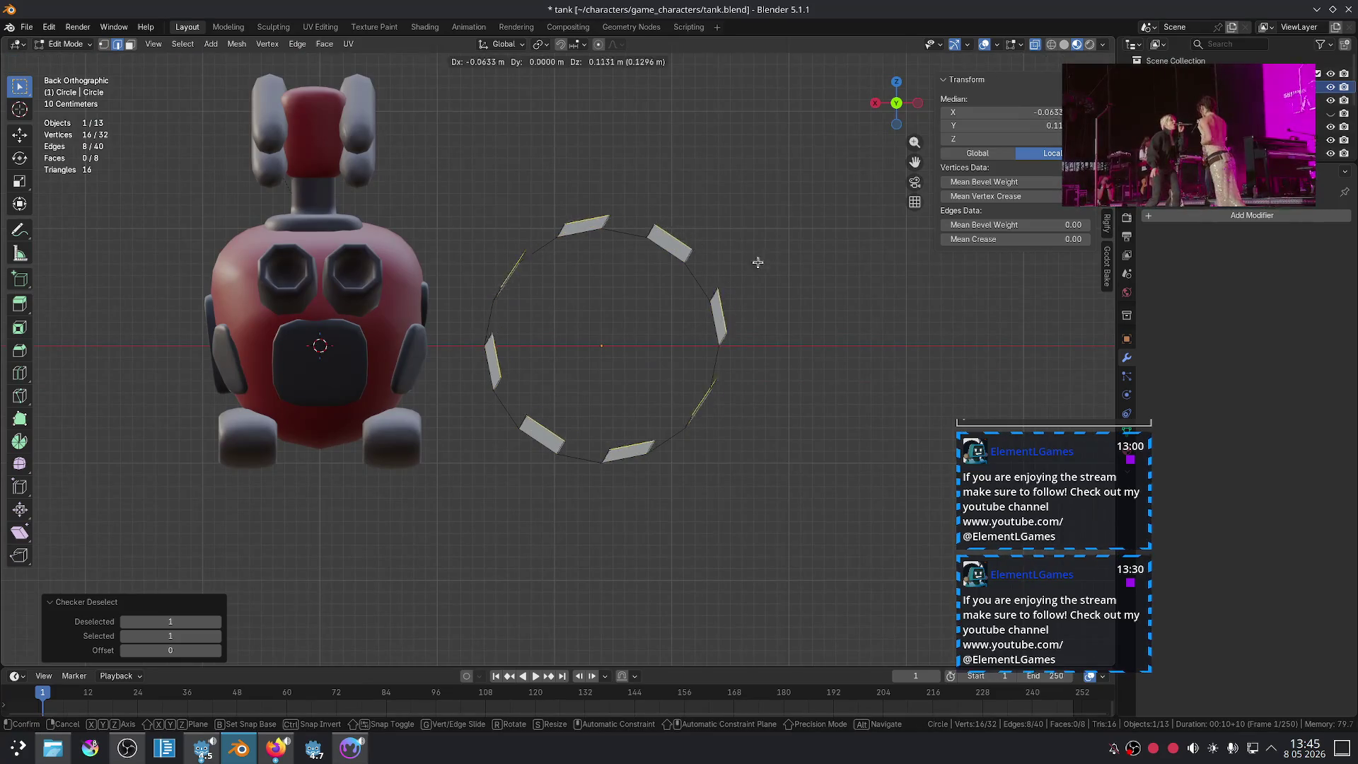
pyautogui.rightClick(757, 263)
pyautogui.hotkey('ctrl', 'z')
# Step: Extrude the alternating edges and check them in wireframe, then undo and restore solid shading
pyautogui.click(550, 44)
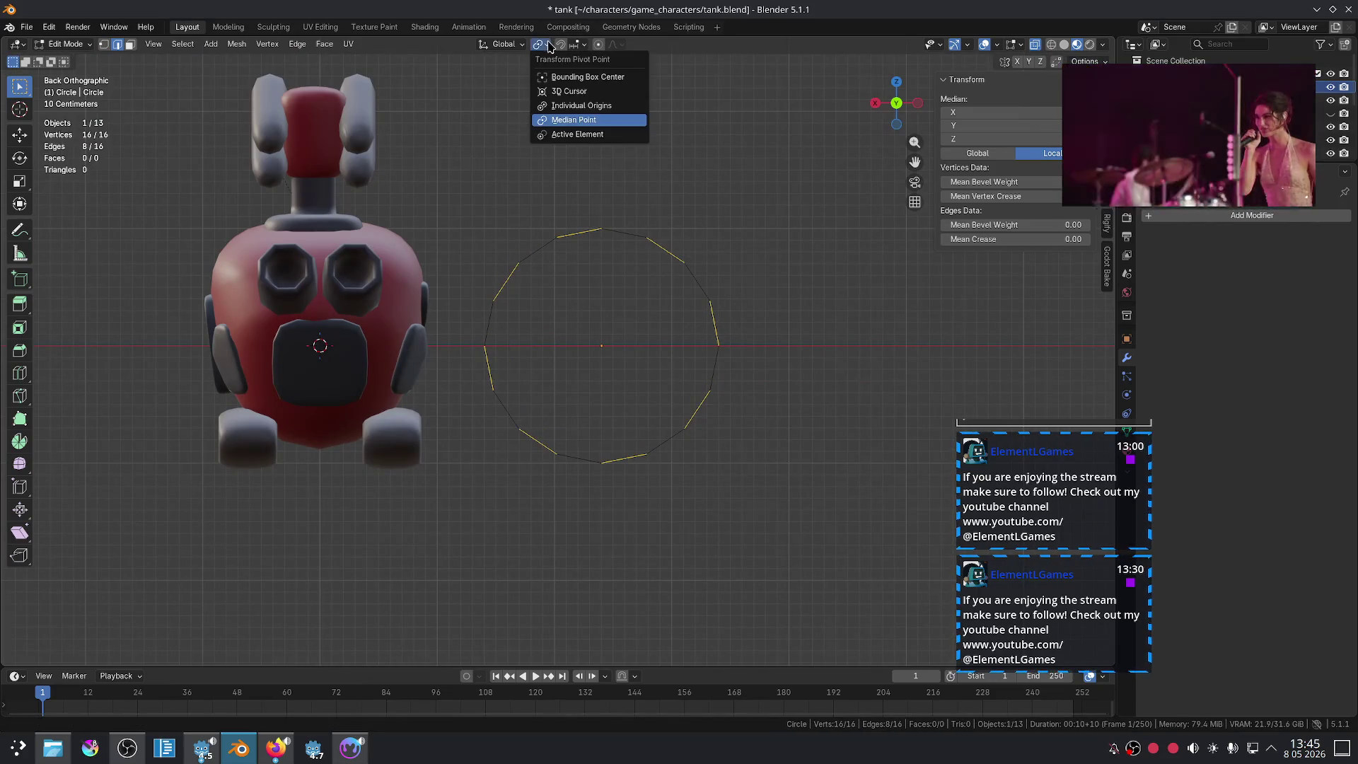
pyautogui.press('e')
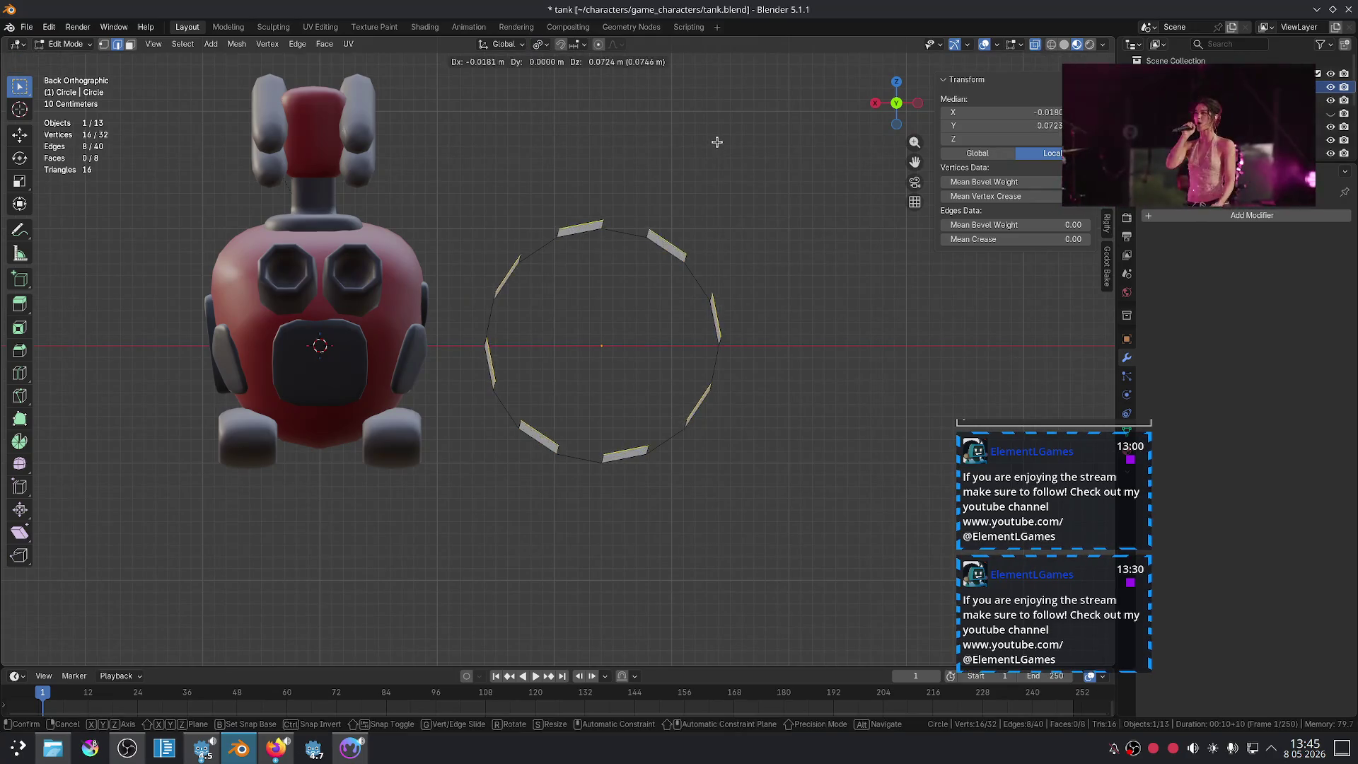
pyautogui.click(710, 126)
pyautogui.press('z')
pyautogui.press('4')
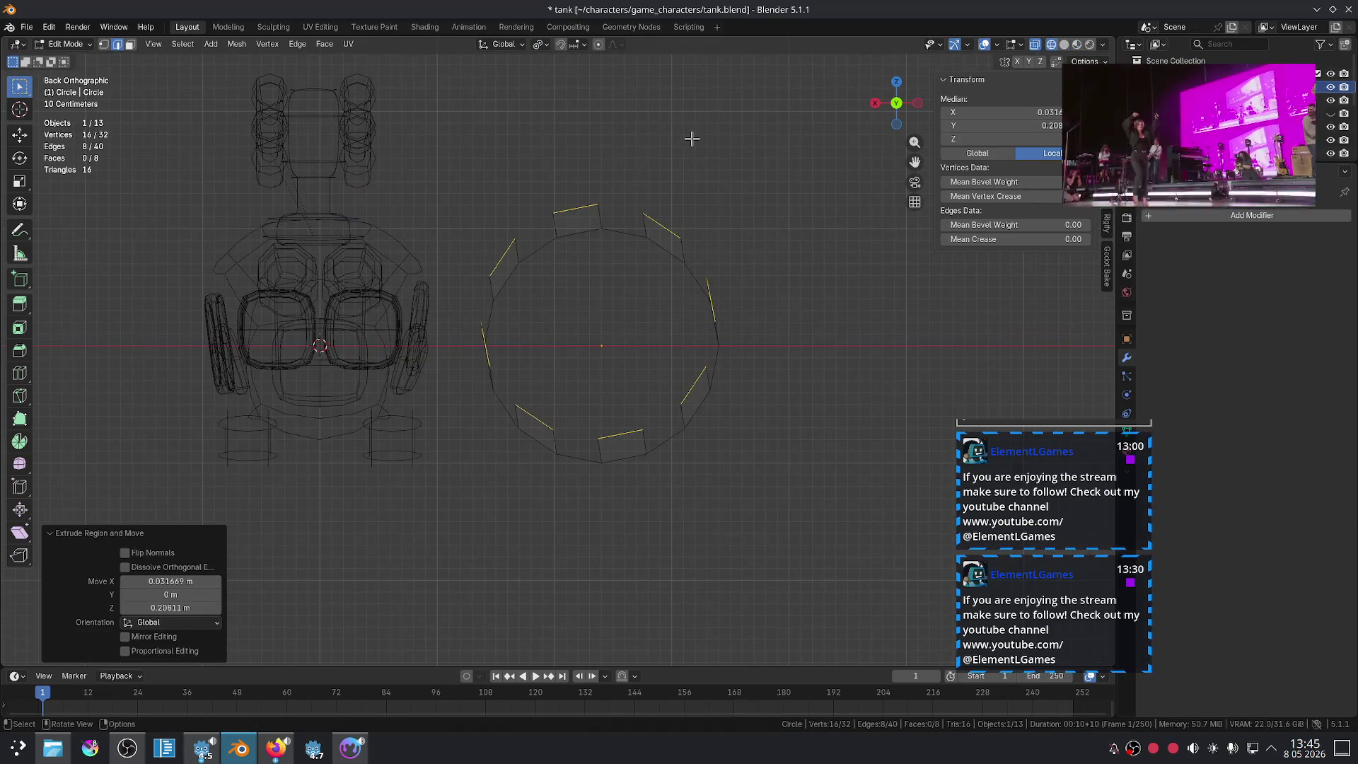
pyautogui.hotkey('ctrl', 'z')
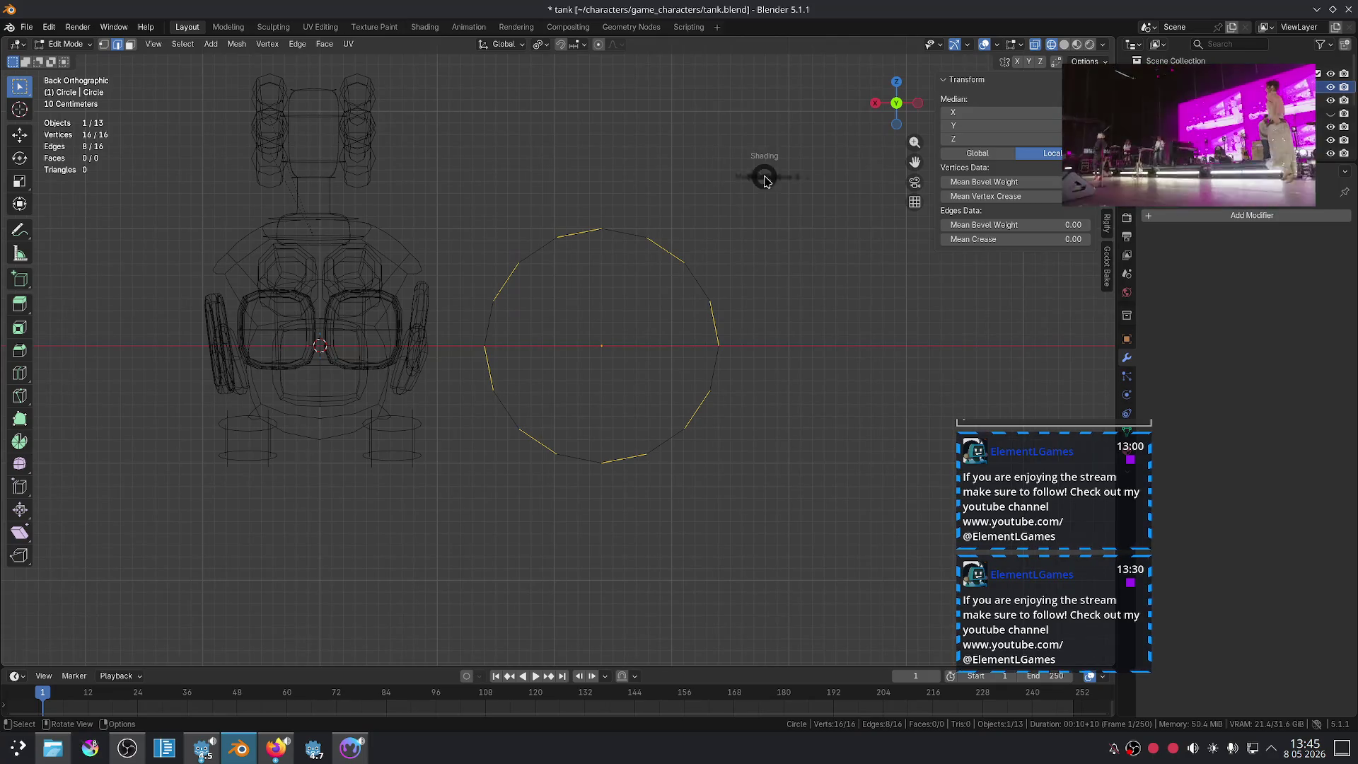
pyautogui.click(820, 175)
# Step: Try extruding the alternating edges and scaling them outward, then undo the attempt
pyautogui.click(541, 44)
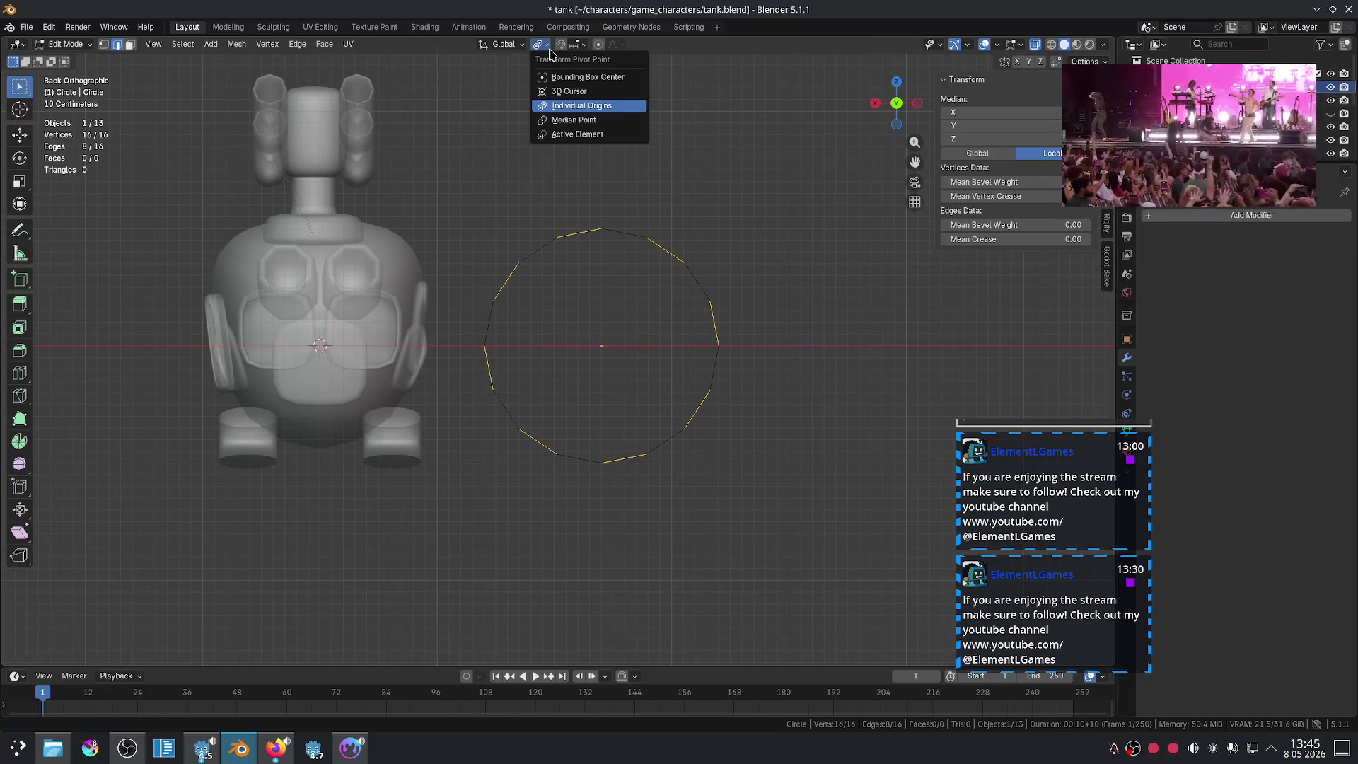
pyautogui.press('e')
pyautogui.press('s')
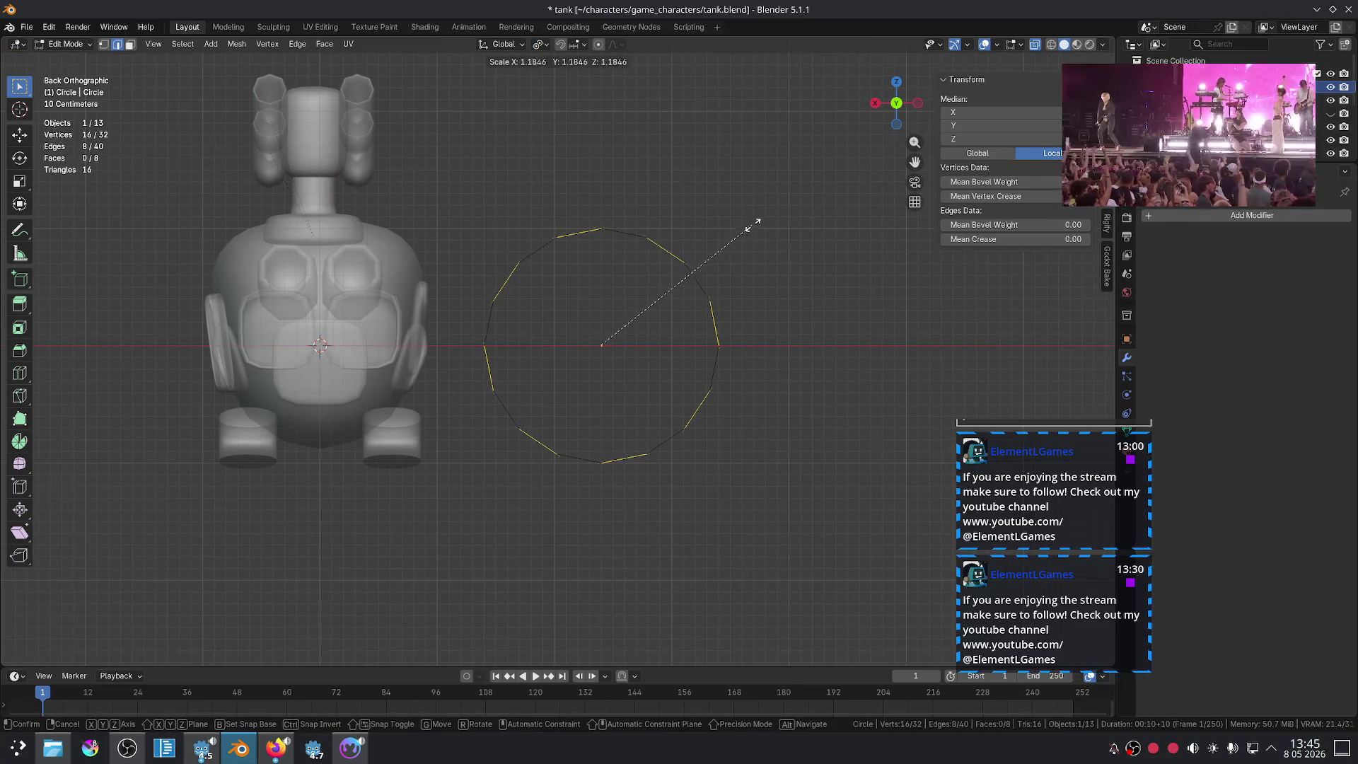
pyautogui.click(831, 163)
pyautogui.press('g')
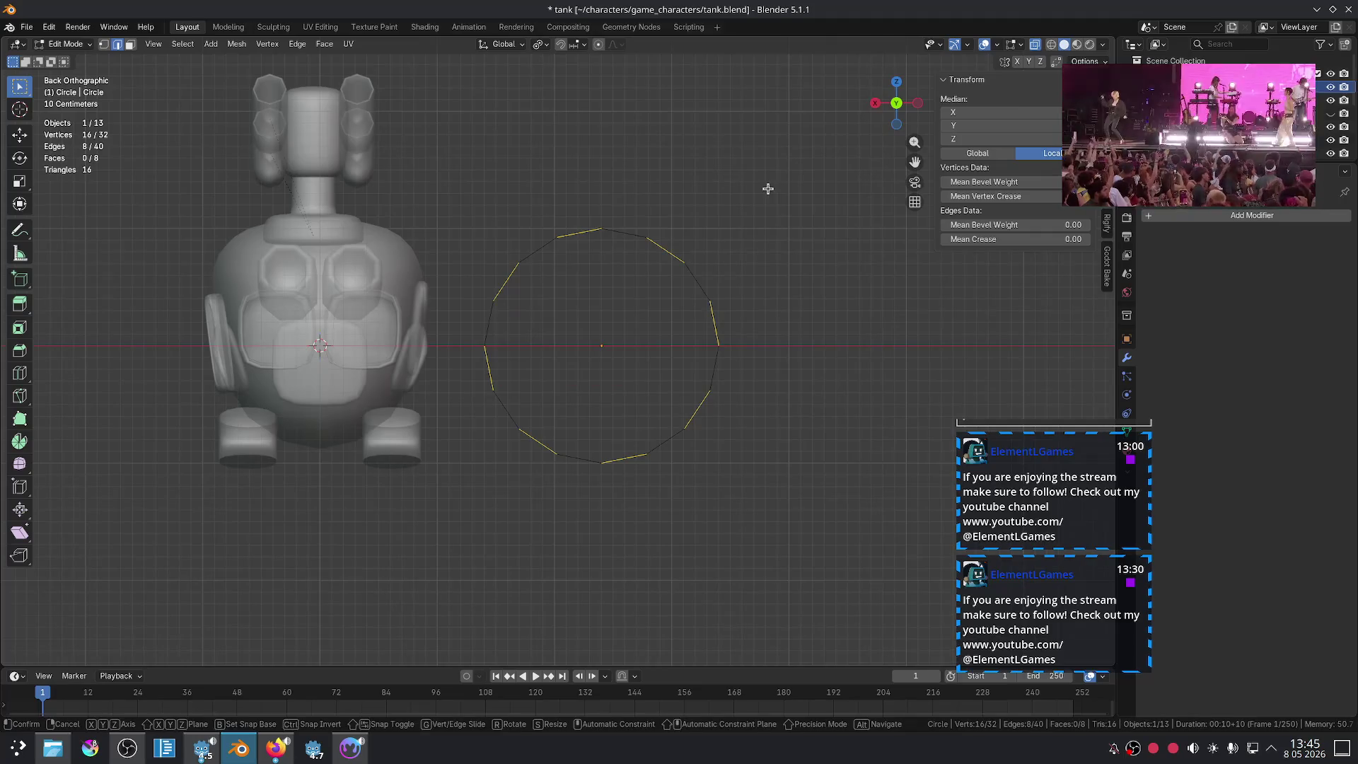
pyautogui.press('Escape')
pyautogui.hotkey('ctrl', 'z')
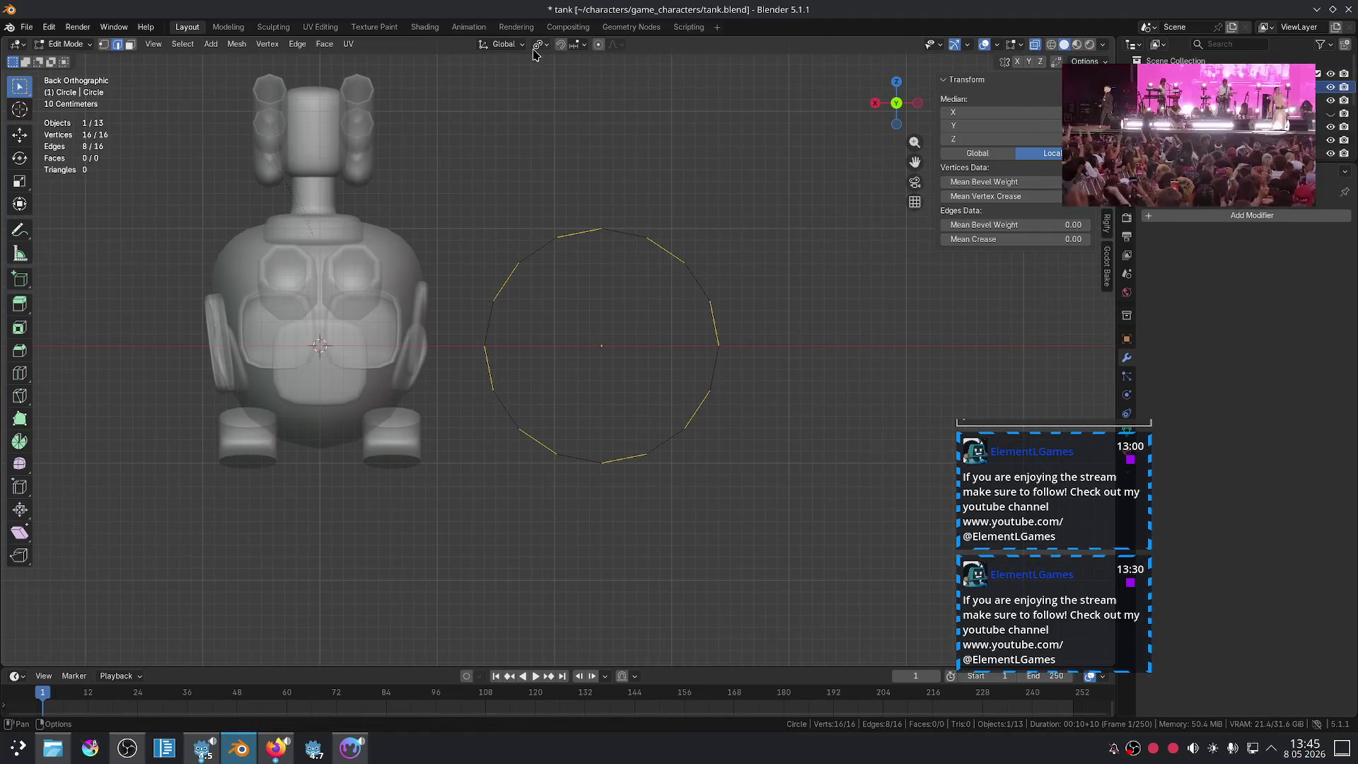
# Step: Look at the snapping options, and twice start an edge extrusion and undo it
pyautogui.click(555, 50)
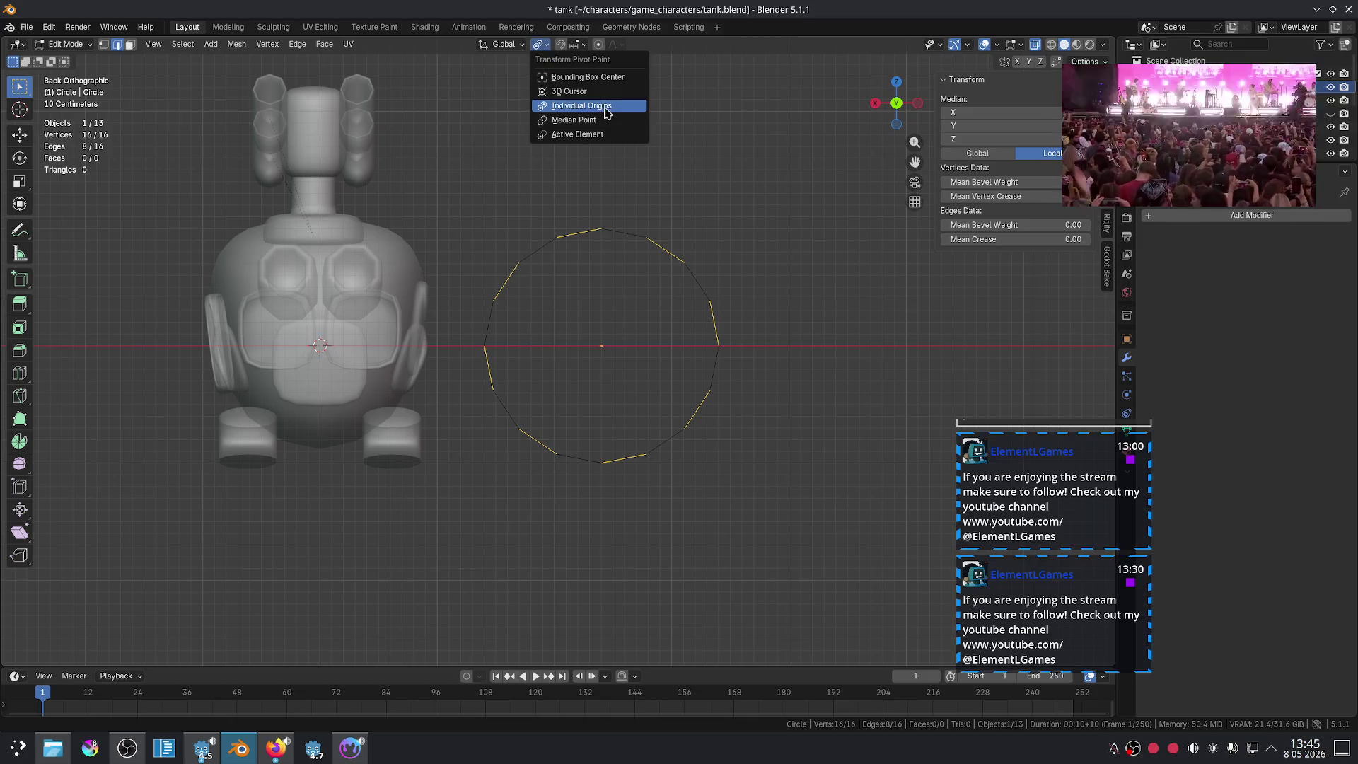
pyautogui.press('e')
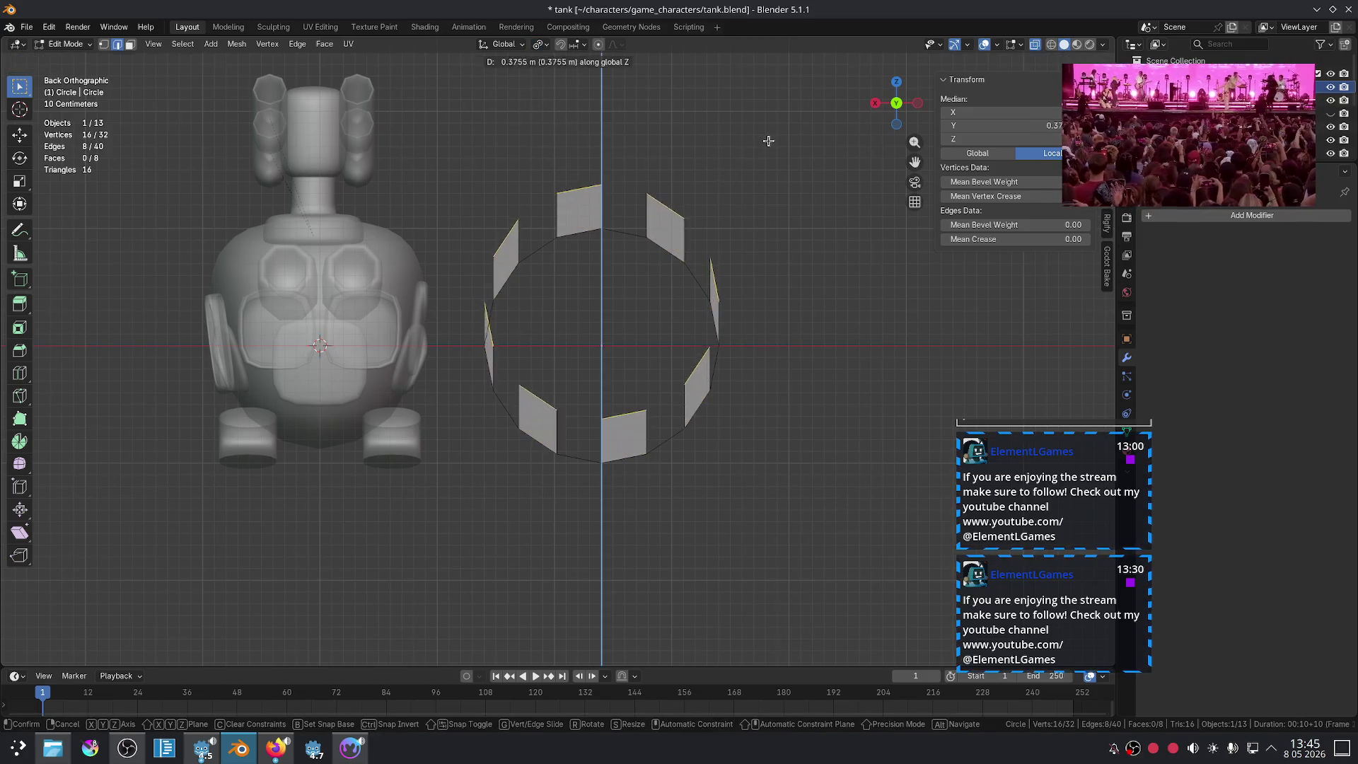
pyautogui.press('Escape')
pyautogui.hotkey('ctrl', 'z')
pyautogui.press('e')
pyautogui.press('Escape')
pyautogui.hotkey('ctrl', 'z')
# Step: Scale the selected edges and retry an extrusion, undoing back to the plain circle
pyautogui.press('s')
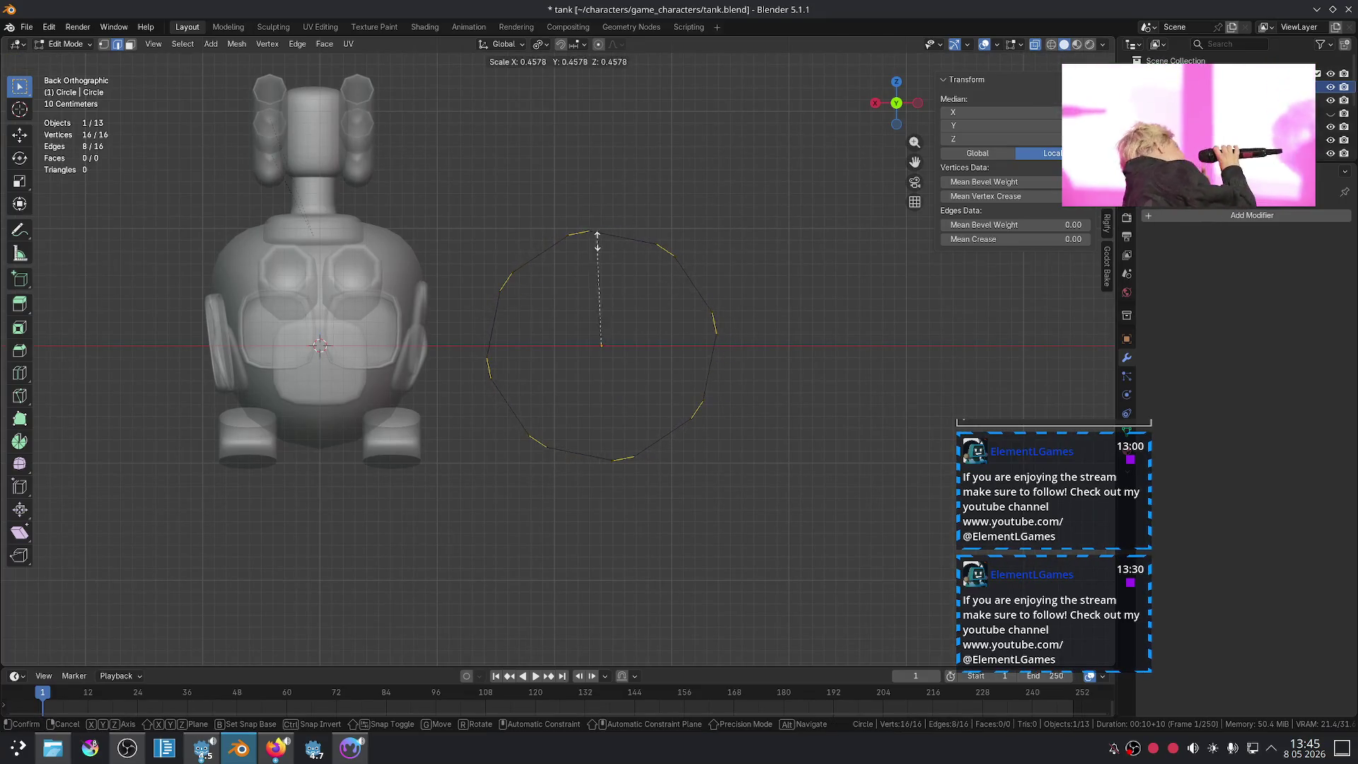
pyautogui.click(736, 274)
pyautogui.scroll(1, 704, 209)
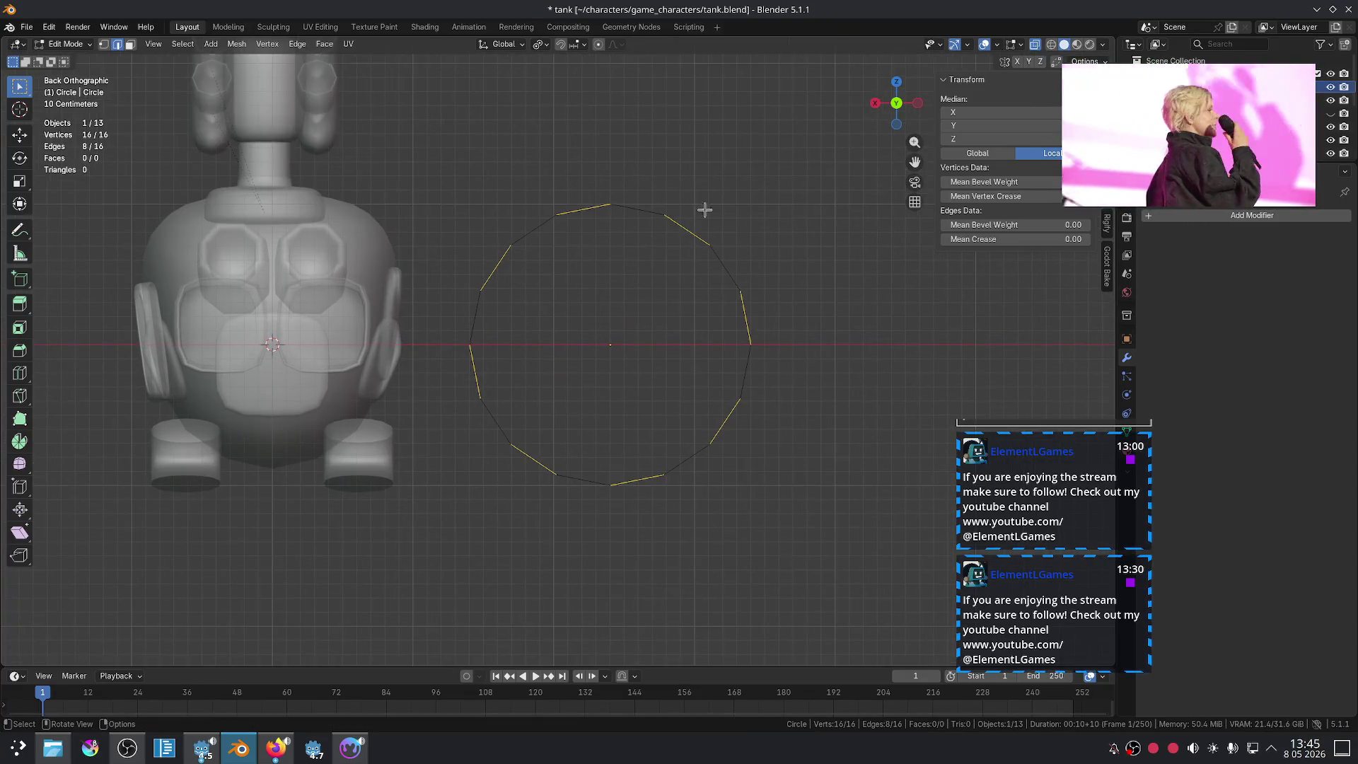
pyautogui.click(546, 45)
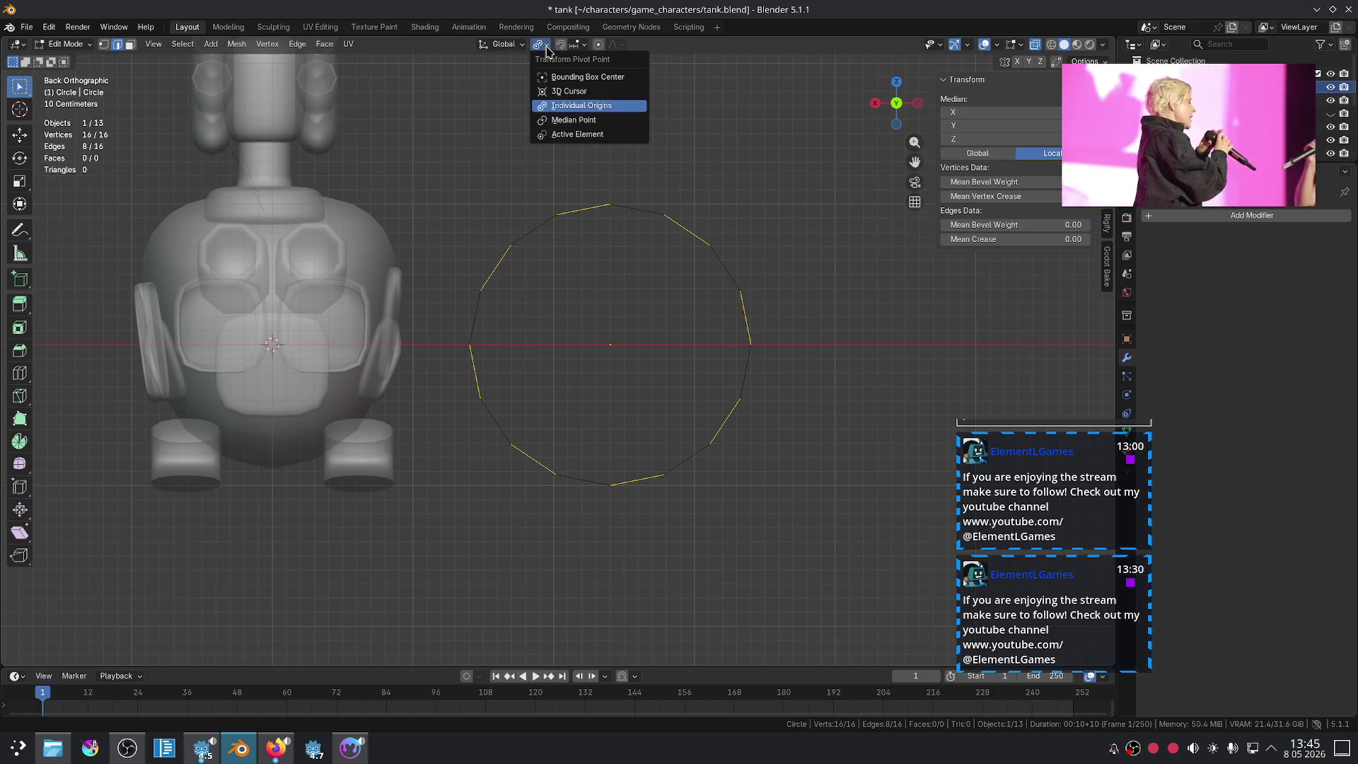
pyautogui.click(606, 134)
pyautogui.press('e')
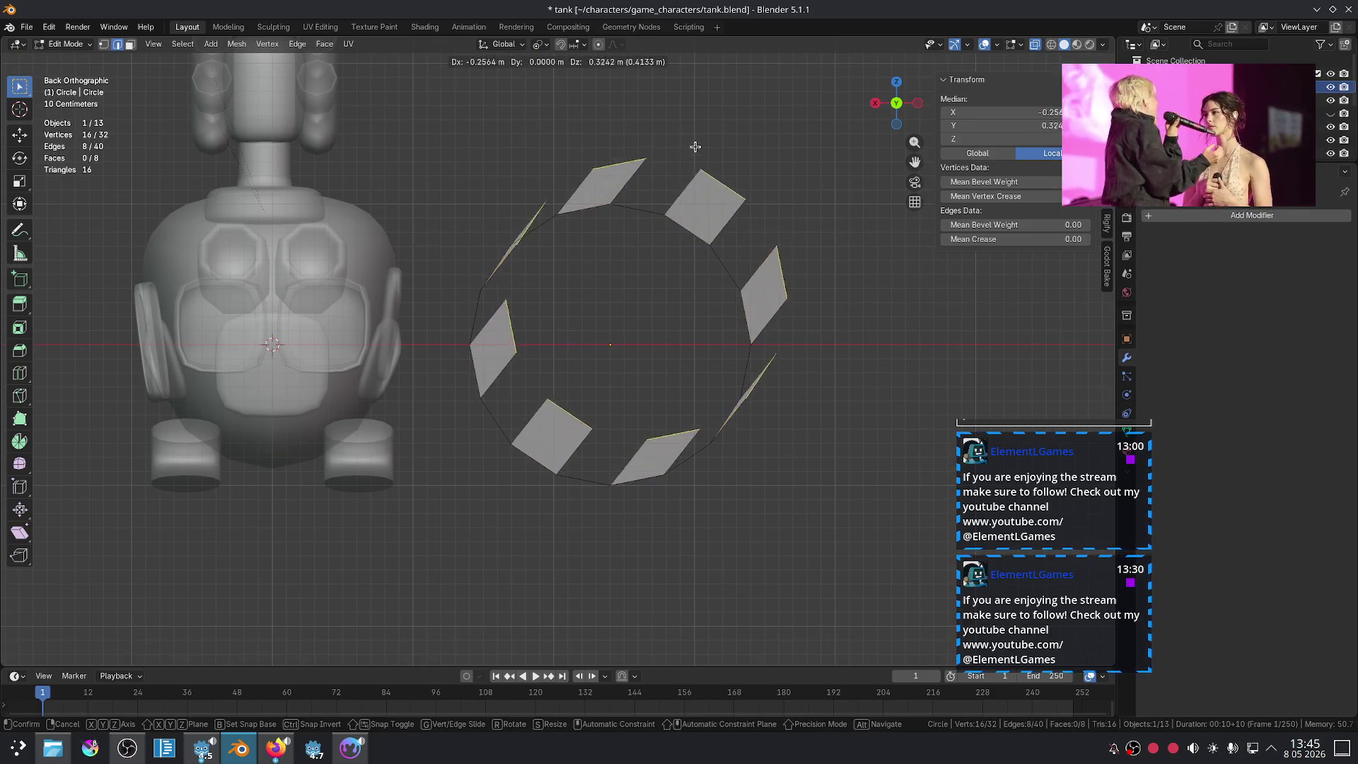
pyautogui.click(678, 116)
pyautogui.hotkey('ctrl', 'z')
# Step: Set the Pivot Point to Individual Origins and test an extrude-and-scale, then undo it
pyautogui.click(542, 45)
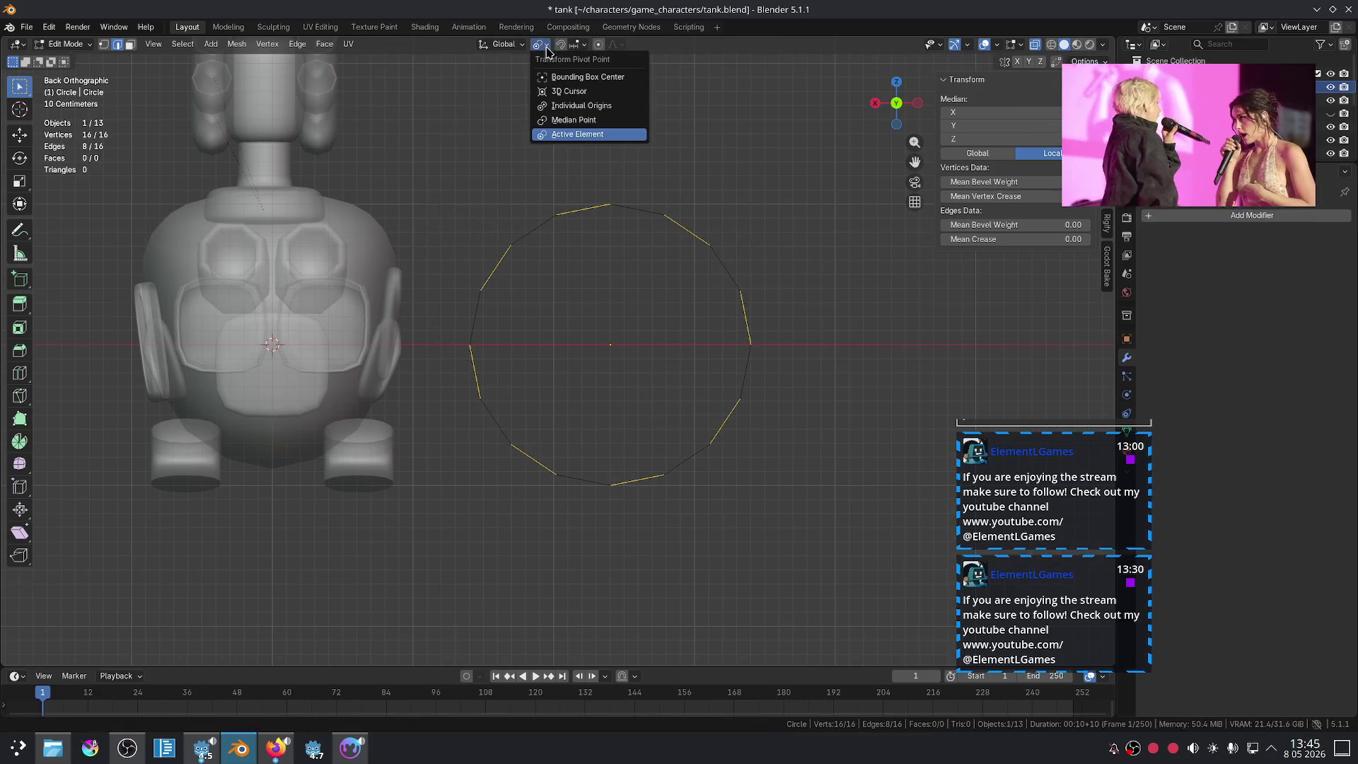
pyautogui.click(585, 106)
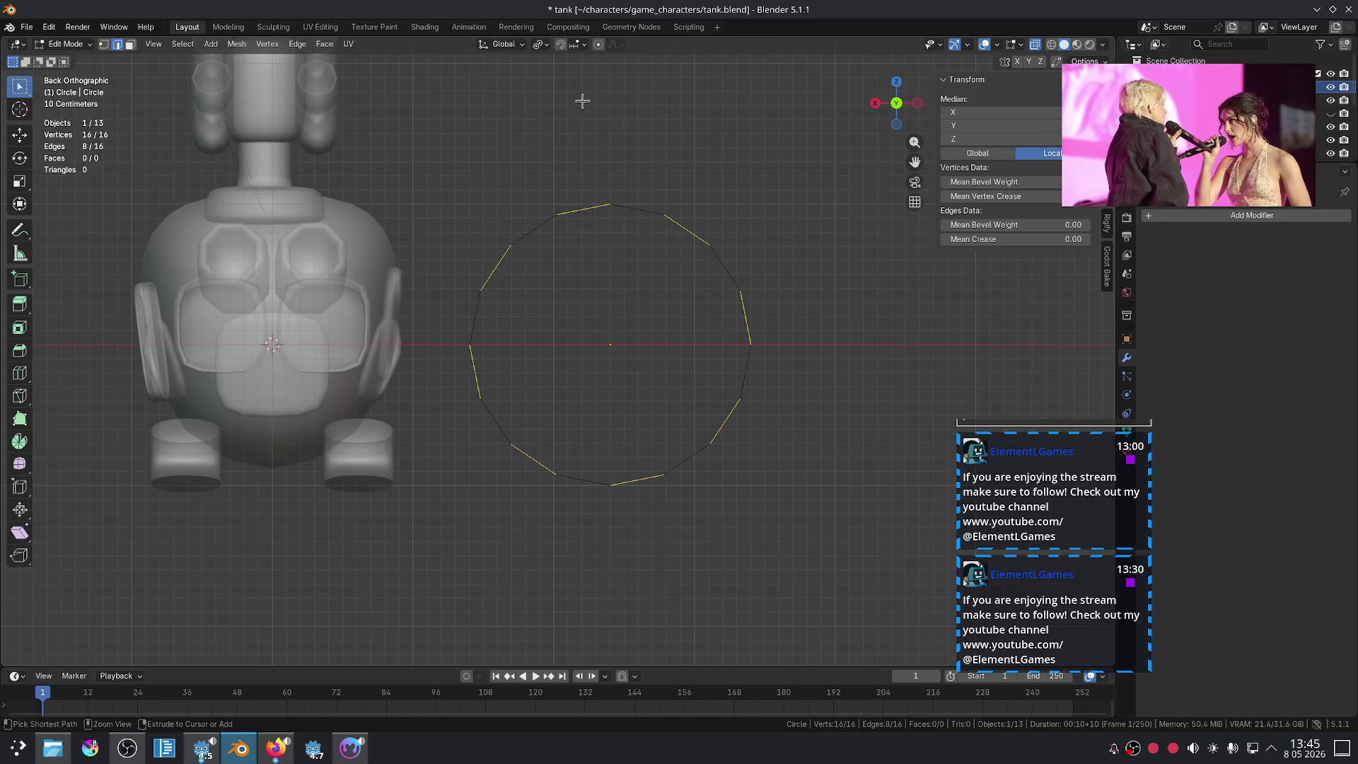
pyautogui.press('e')
pyautogui.press('s')
pyautogui.press('Escape')
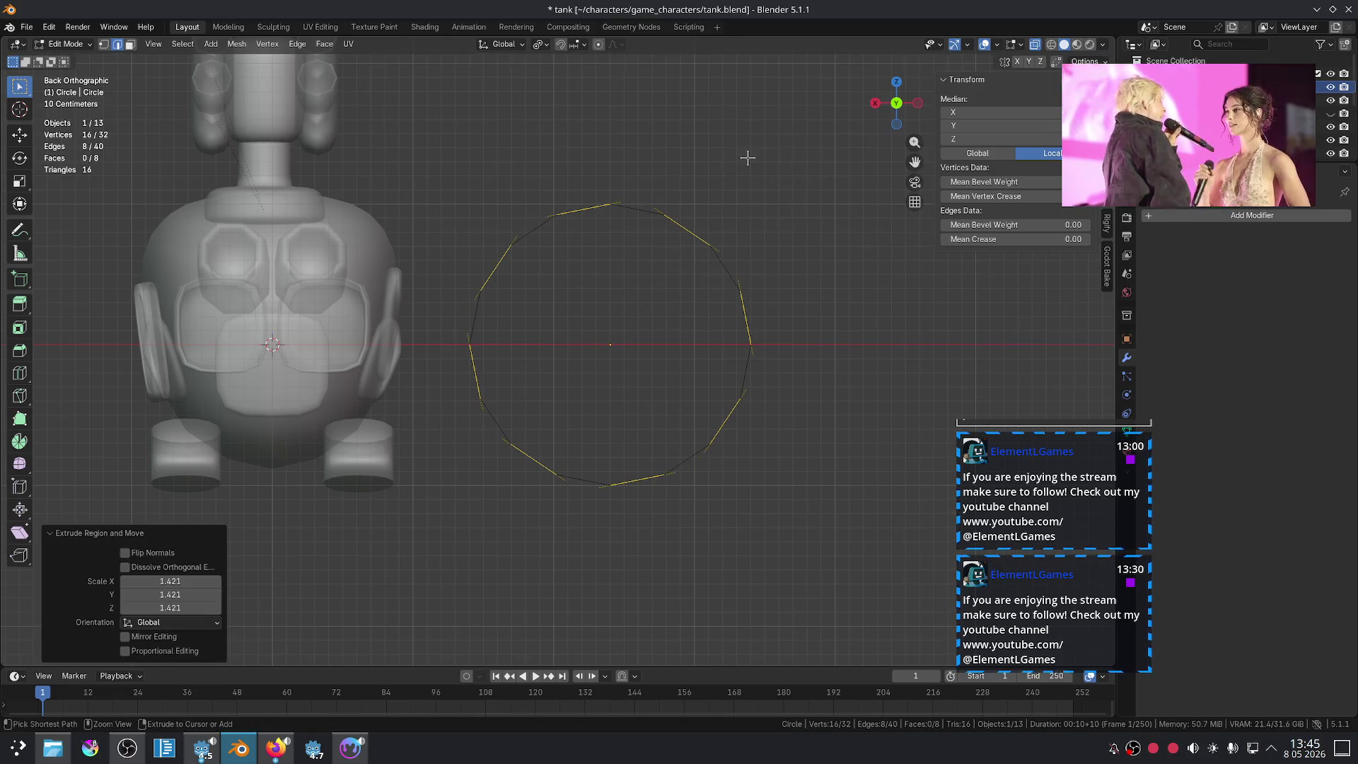
pyautogui.hotkey('ctrl', 'z')
# Step: Extrude the edges and scale them outward once more, then undo
pyautogui.press('e')
pyautogui.press('s')
pyautogui.click(749, 121)
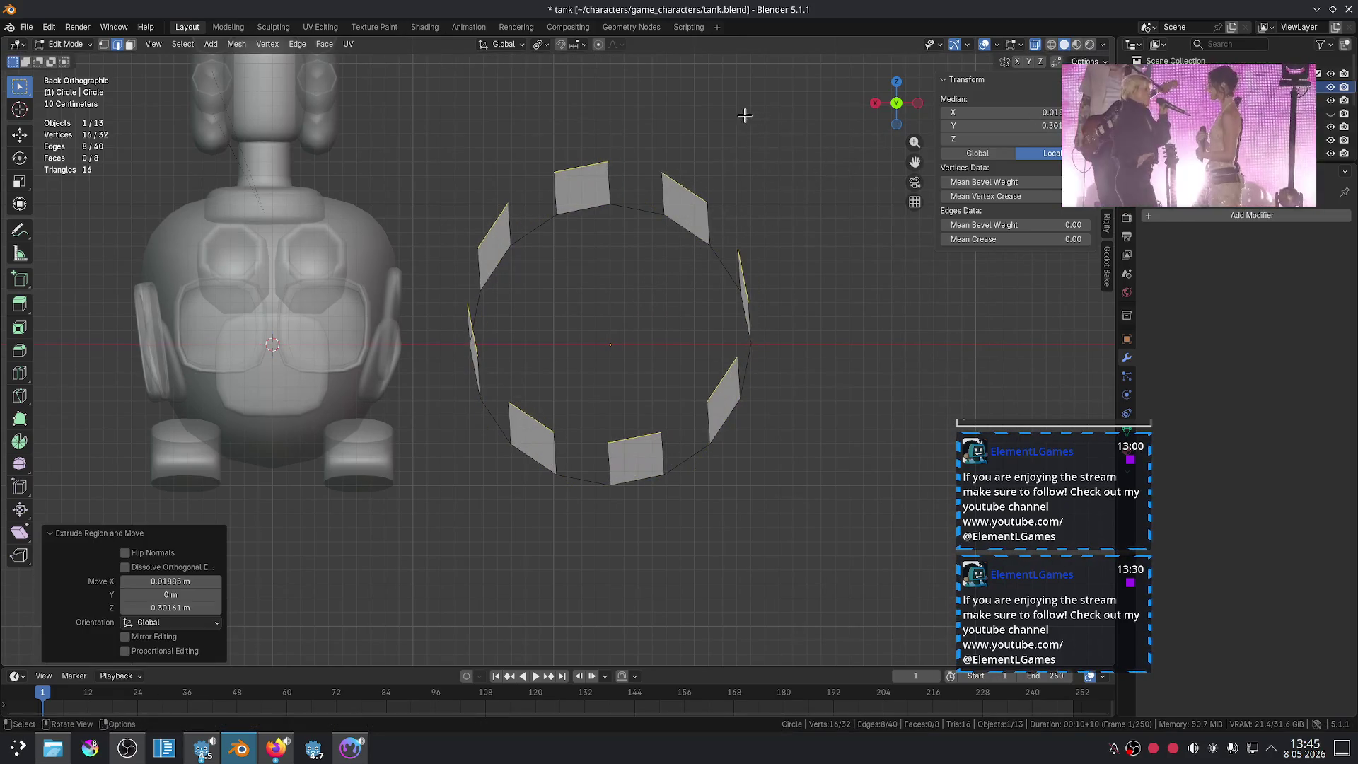
pyautogui.hotkey('ctrl', 'z')
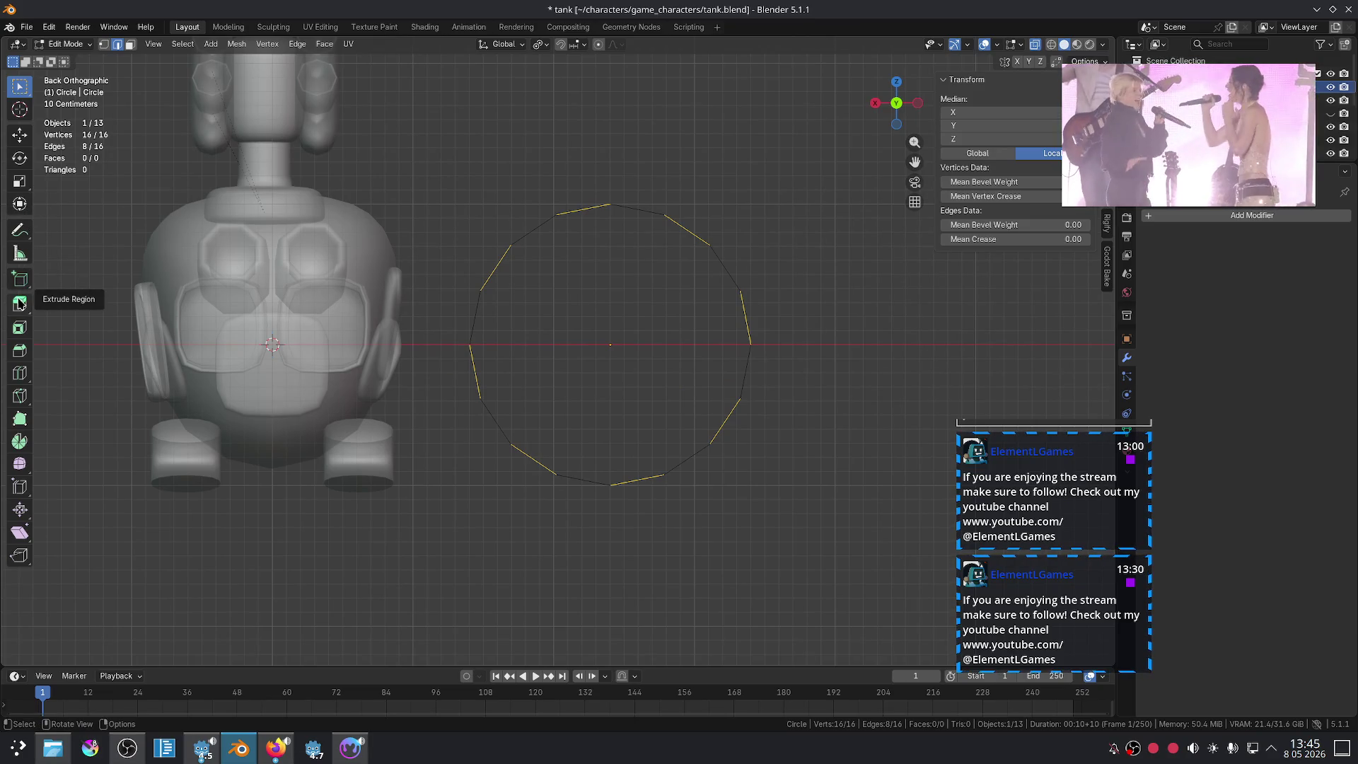
# Step: Try Extrude Individual on the edges, undo to the plain circle, and return to Object Mode
pyautogui.click(19, 304)
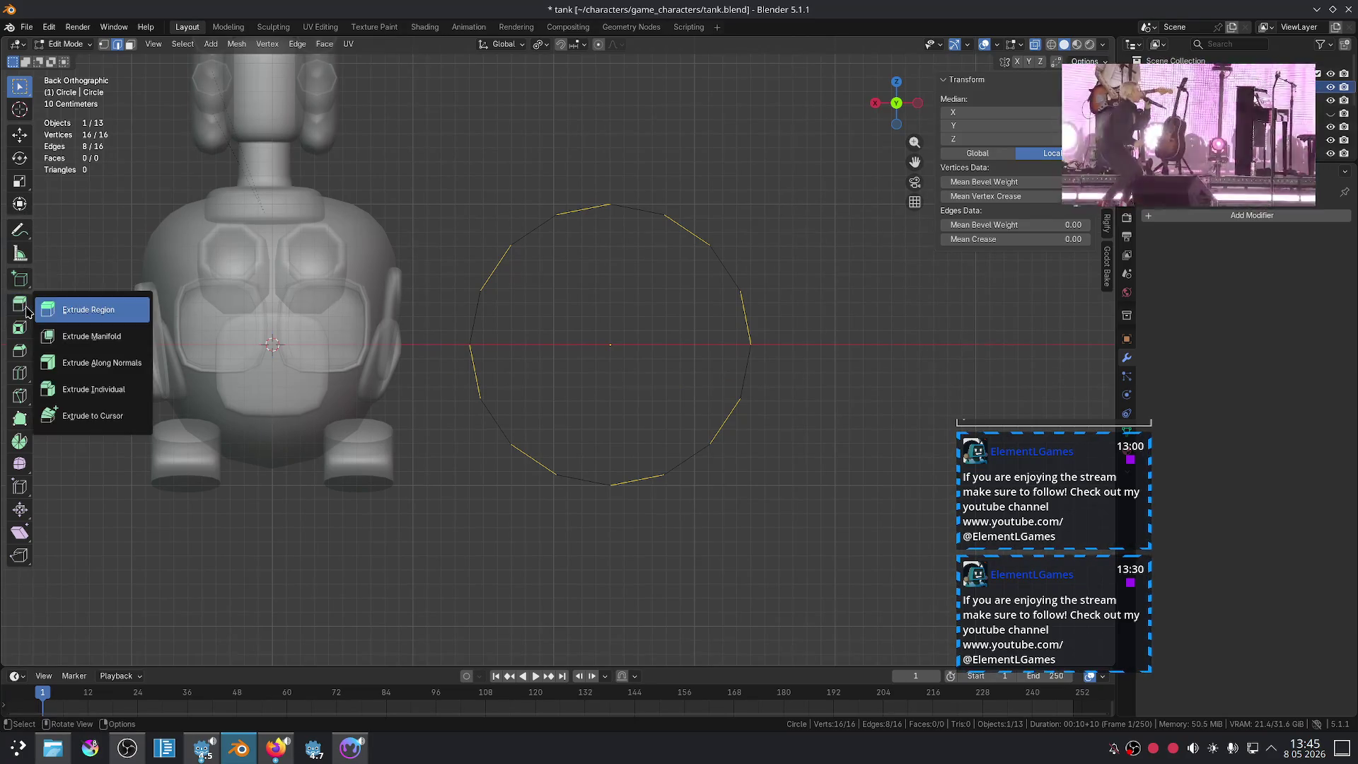
pyautogui.click(98, 388)
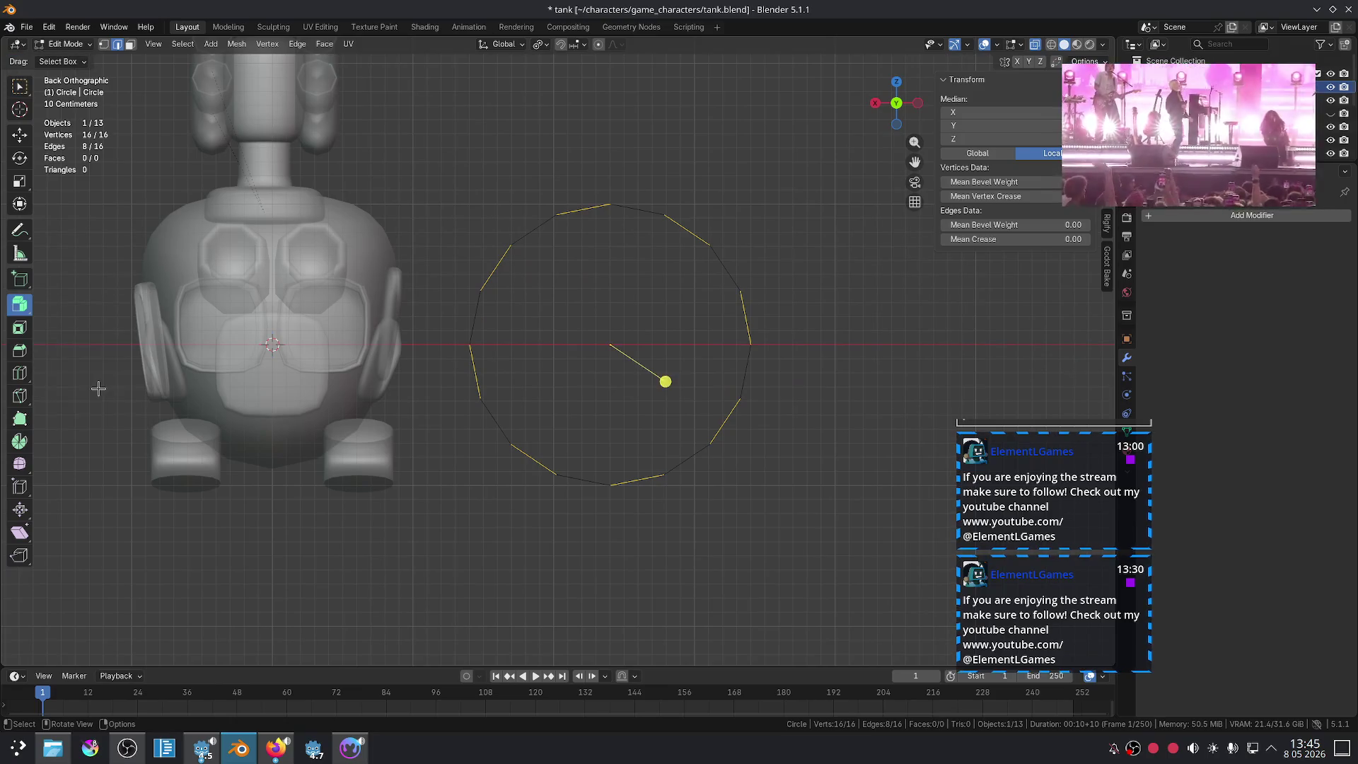
pyautogui.moveTo(638, 384); pyautogui.dragTo(672, 375)
pyautogui.rightClick(637, 383)
pyautogui.hotkey('ctrl', 'z')
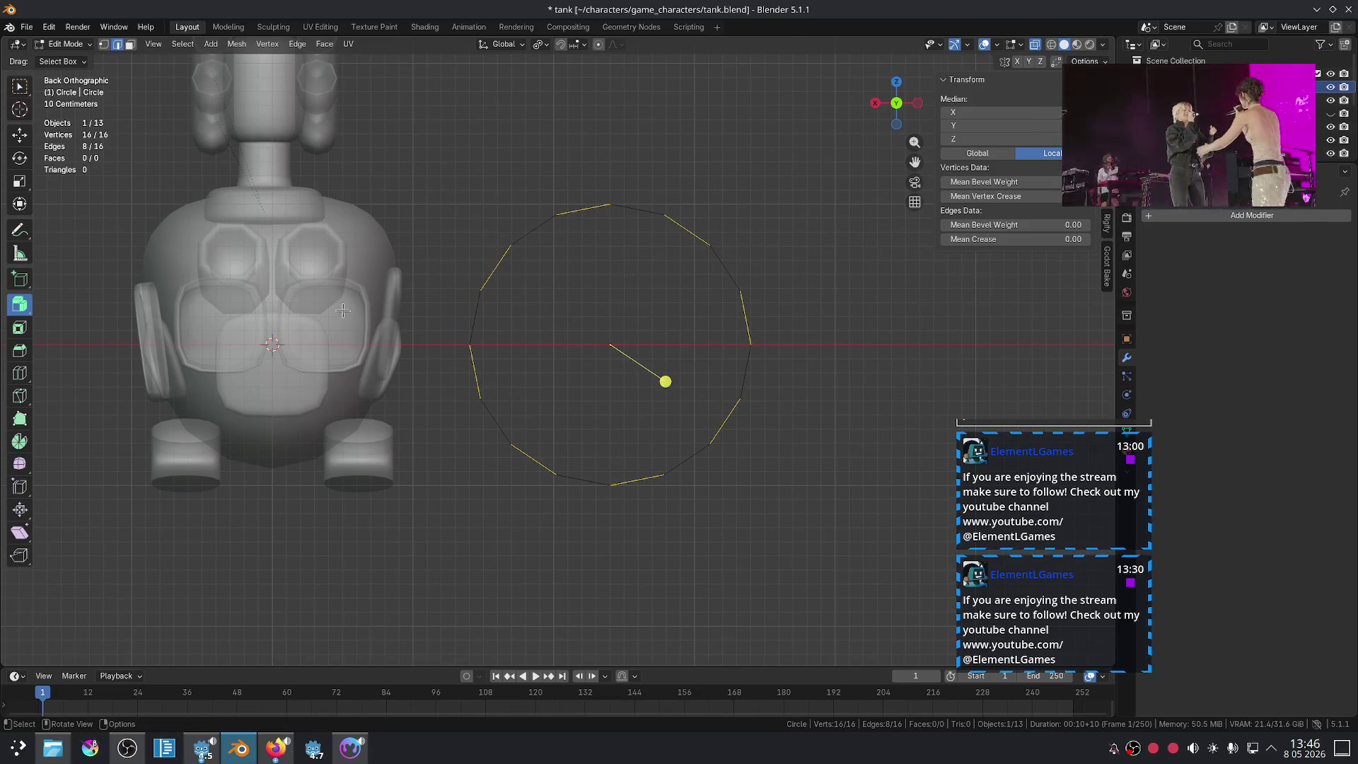
pyautogui.press('Tab')
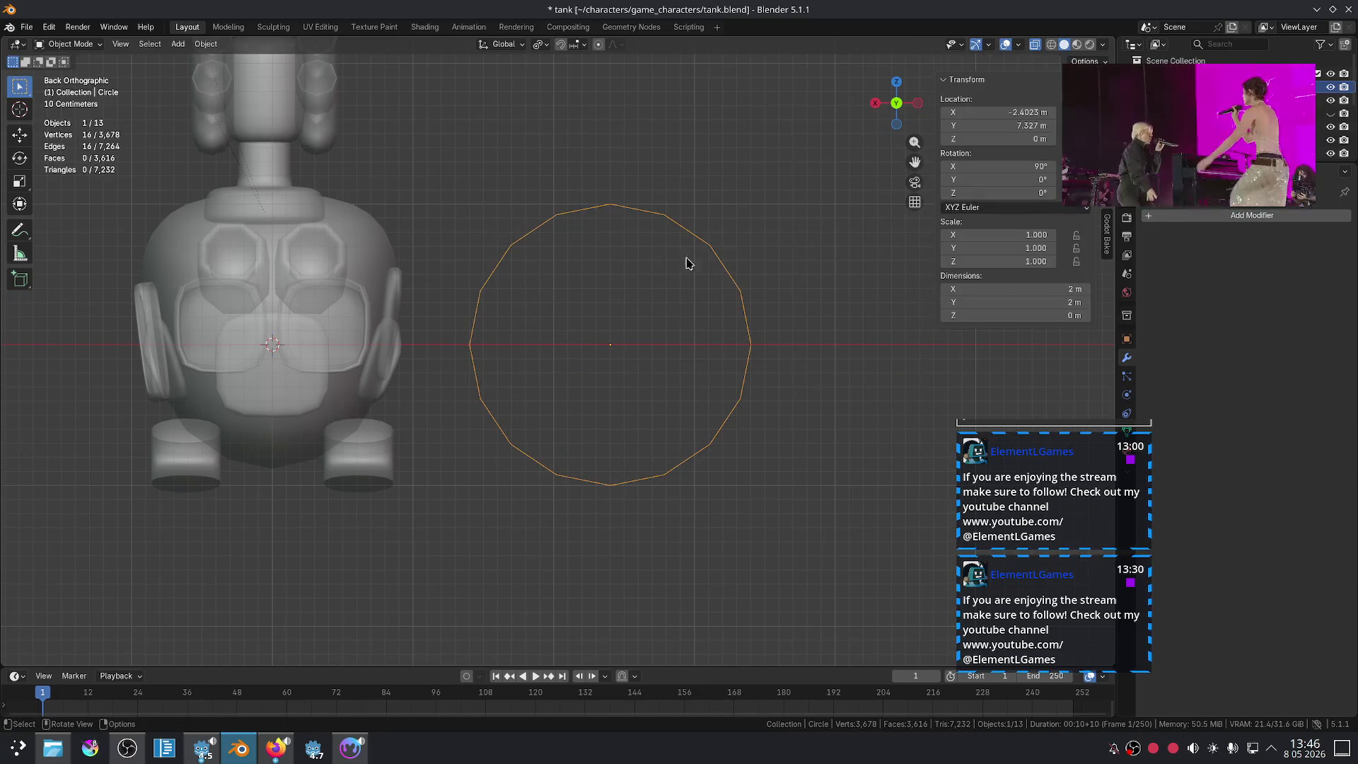
# Step: In Edit Mode, select all the circle's edges and extrude them along Y into a band
pyautogui.moveTo(686, 263); pyautogui.dragTo(760, 321, button='middle')
pyautogui.press('Tab')
pyautogui.press('e')
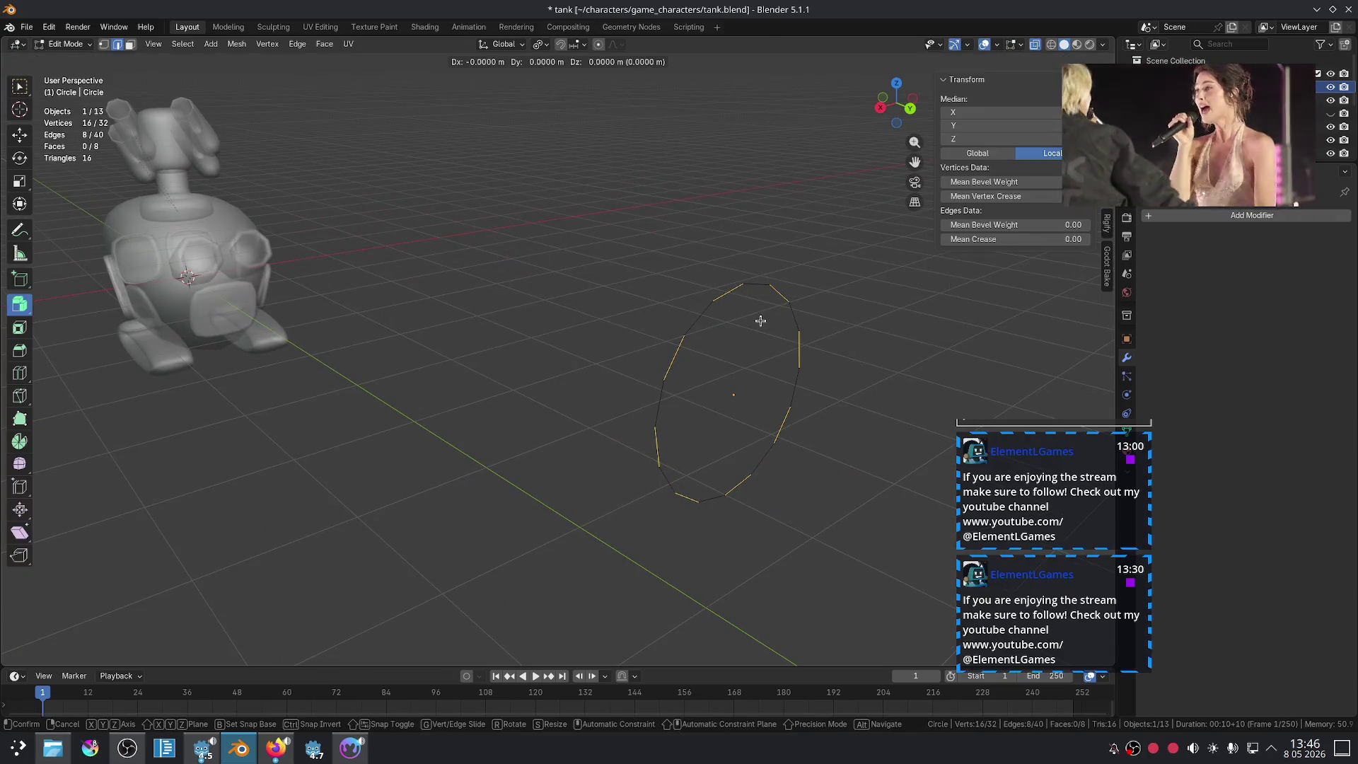
pyautogui.rightClick(760, 321)
pyautogui.hotkey('ctrl', 'z')
pyautogui.press('a')
pyautogui.press('e')
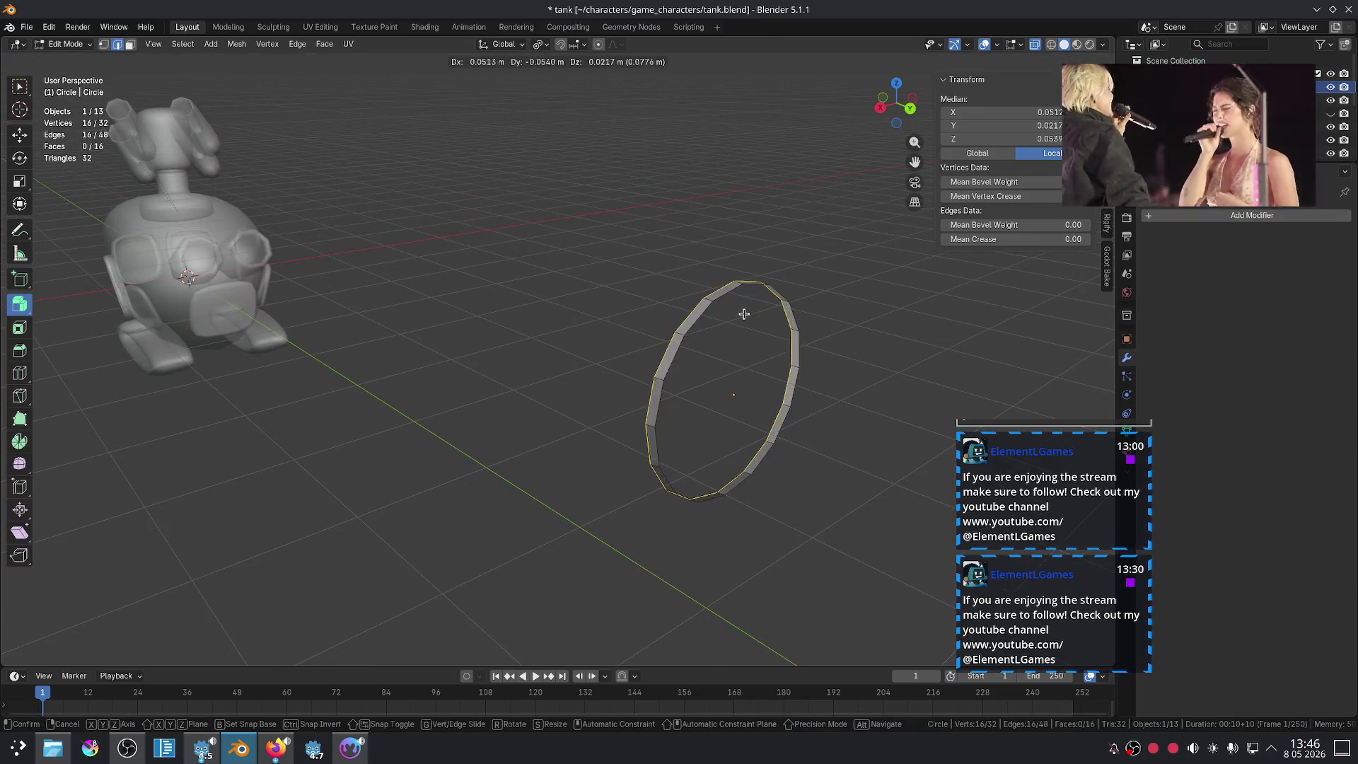
pyautogui.press('z')
pyautogui.press('y')
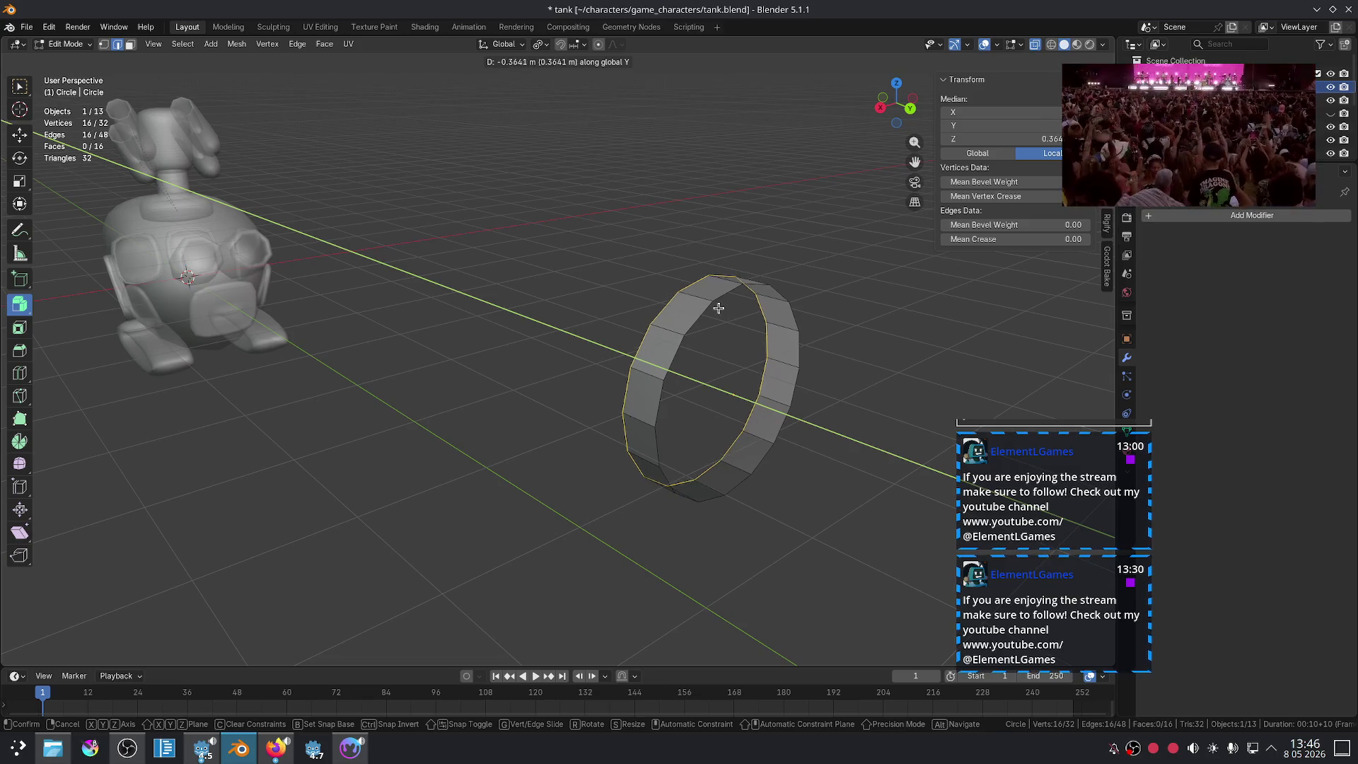
pyautogui.click(718, 304)
# Step: In face mode, select the band's face loop and checker-deselect every other face
pyautogui.press('3')
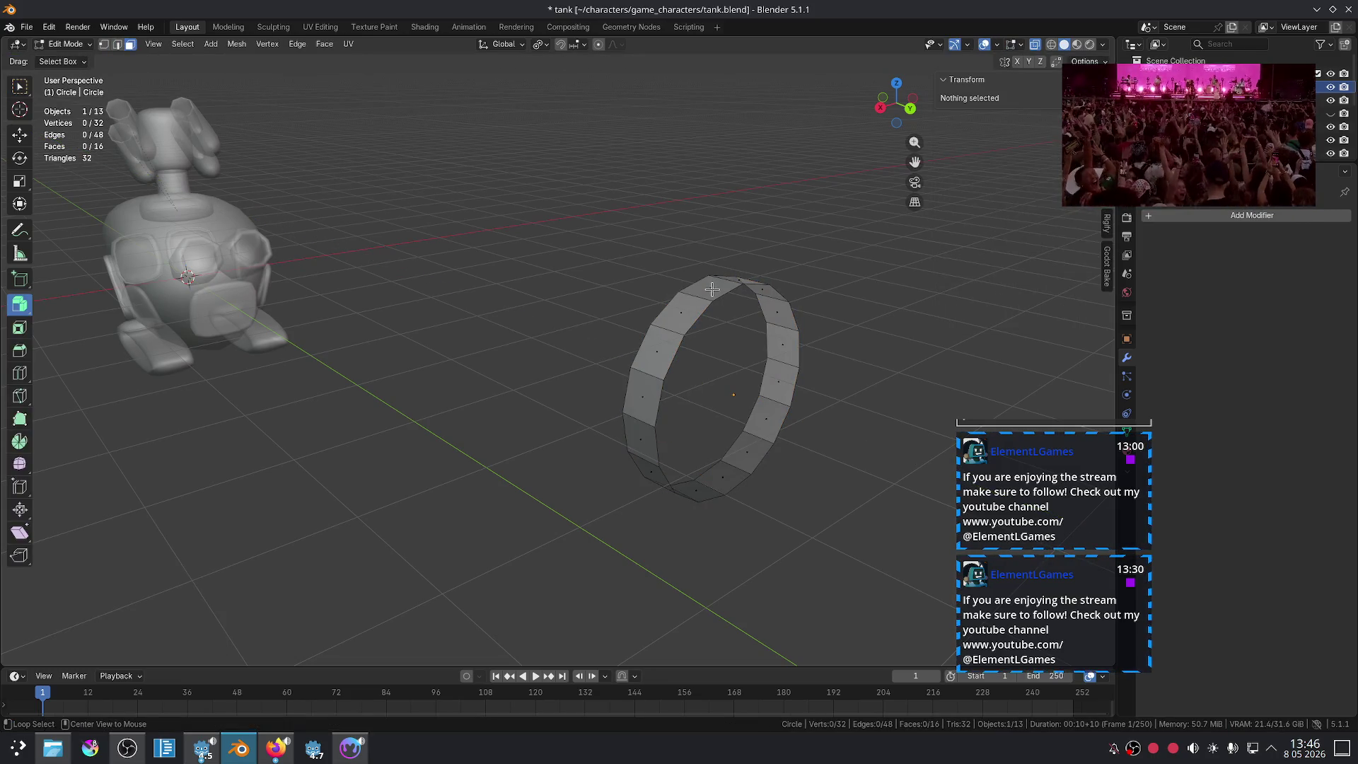
pyautogui.keyDown('alt'); pyautogui.click(714, 288); pyautogui.keyUp('alt')
pyautogui.keyDown('alt'); pyautogui.click(718, 286); pyautogui.keyUp('alt')
pyautogui.moveTo(718, 286); pyautogui.dragTo(747, 293, button='middle')
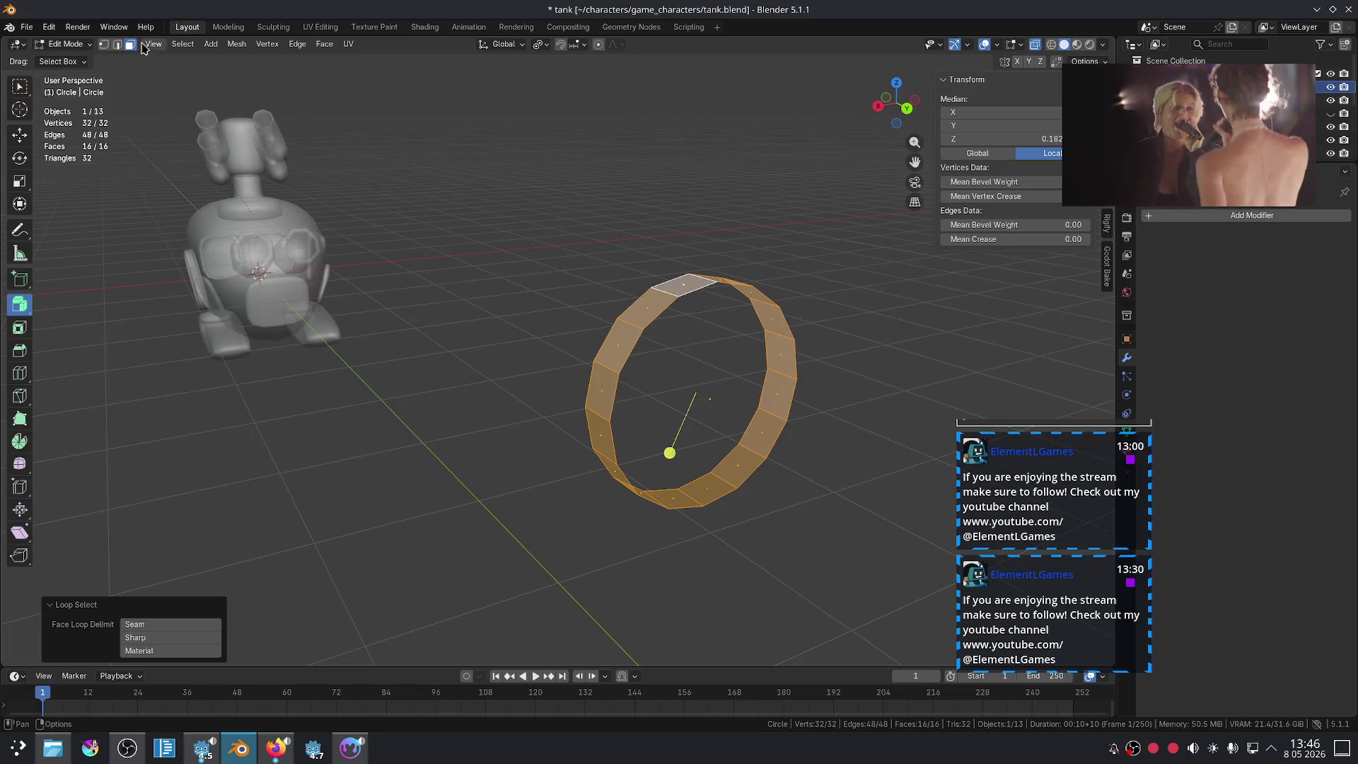
pyautogui.click(183, 43)
pyautogui.click(258, 174)
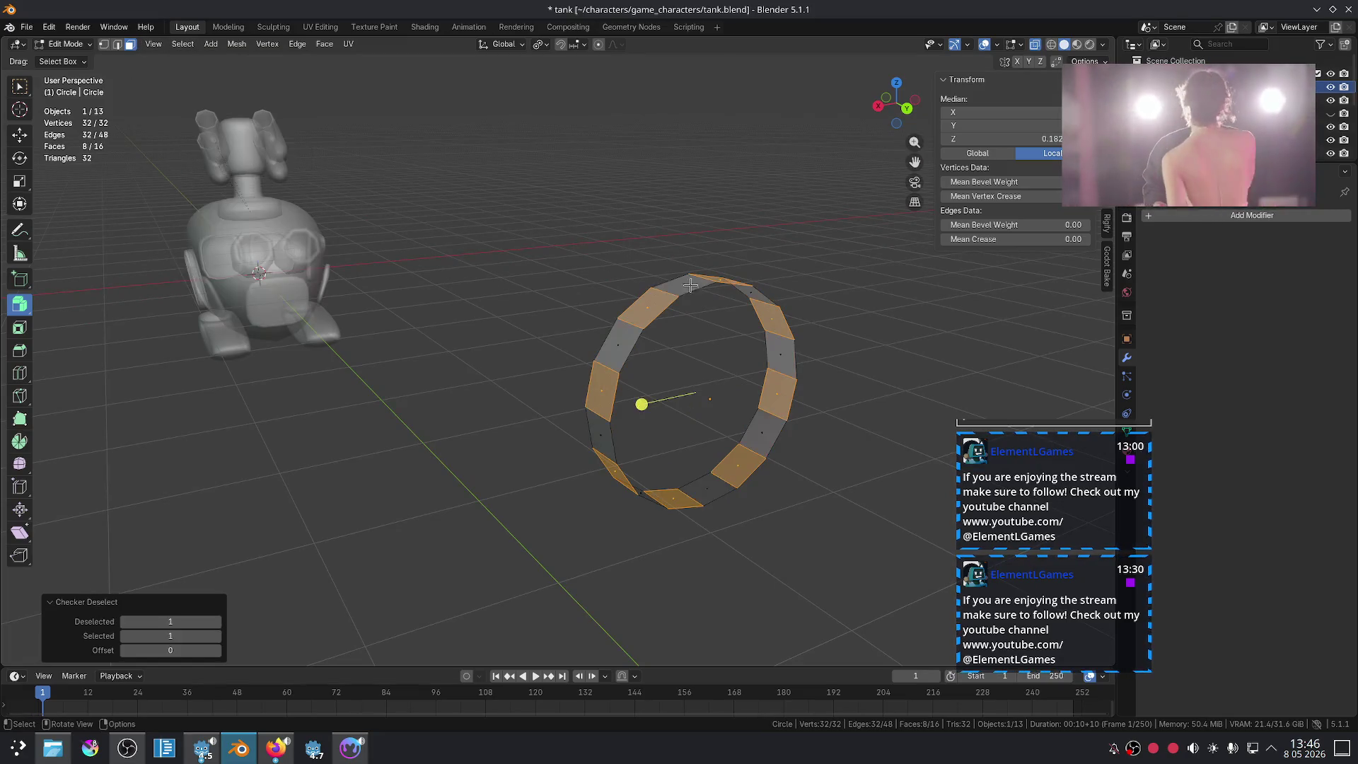
# Step: Test a face extrusion and undo it, then use front X-ray view with Individual Origins pivot
pyautogui.moveTo(637, 340); pyautogui.dragTo(691, 280, button='middle')
pyautogui.press('e')
pyautogui.click(691, 280)
pyautogui.hotkey('ctrl', 'z')
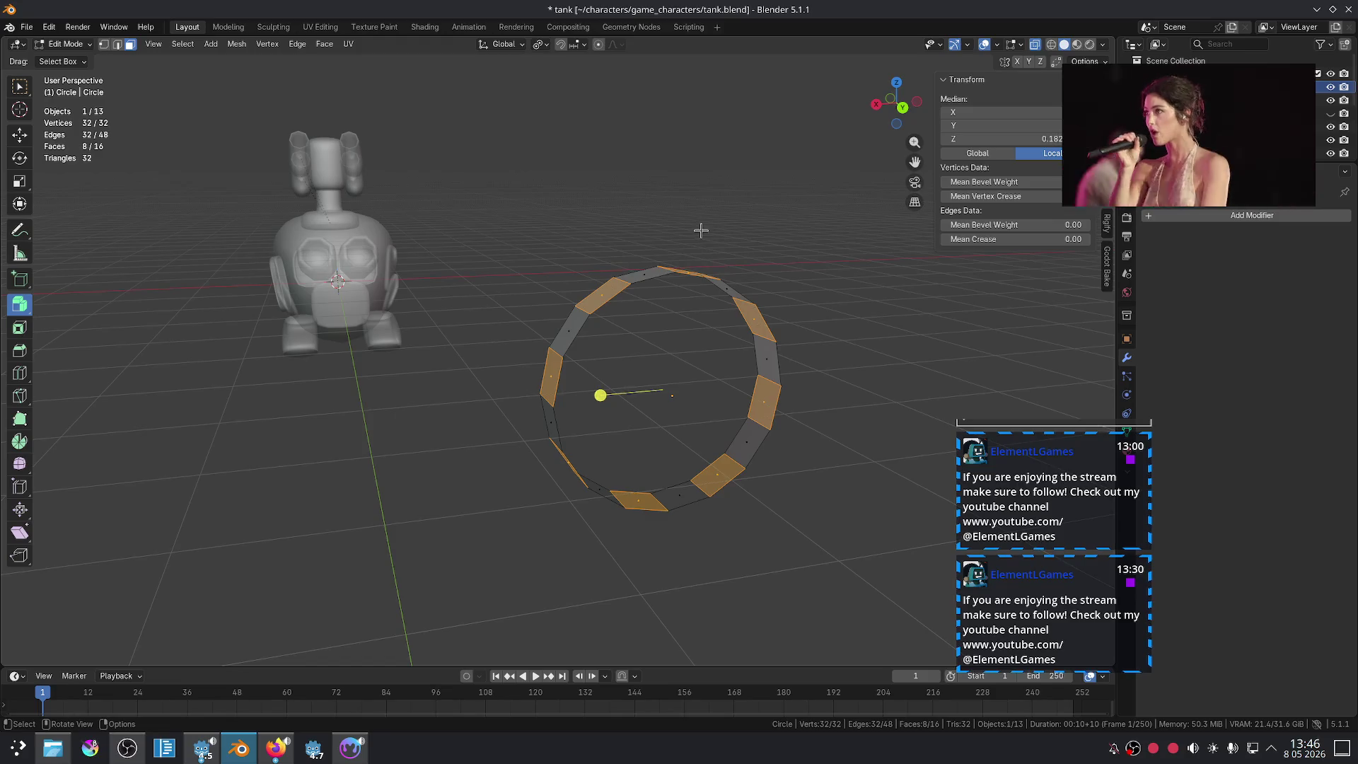
pyautogui.press('KP_1')
pyautogui.hotkey('alt', 'z')
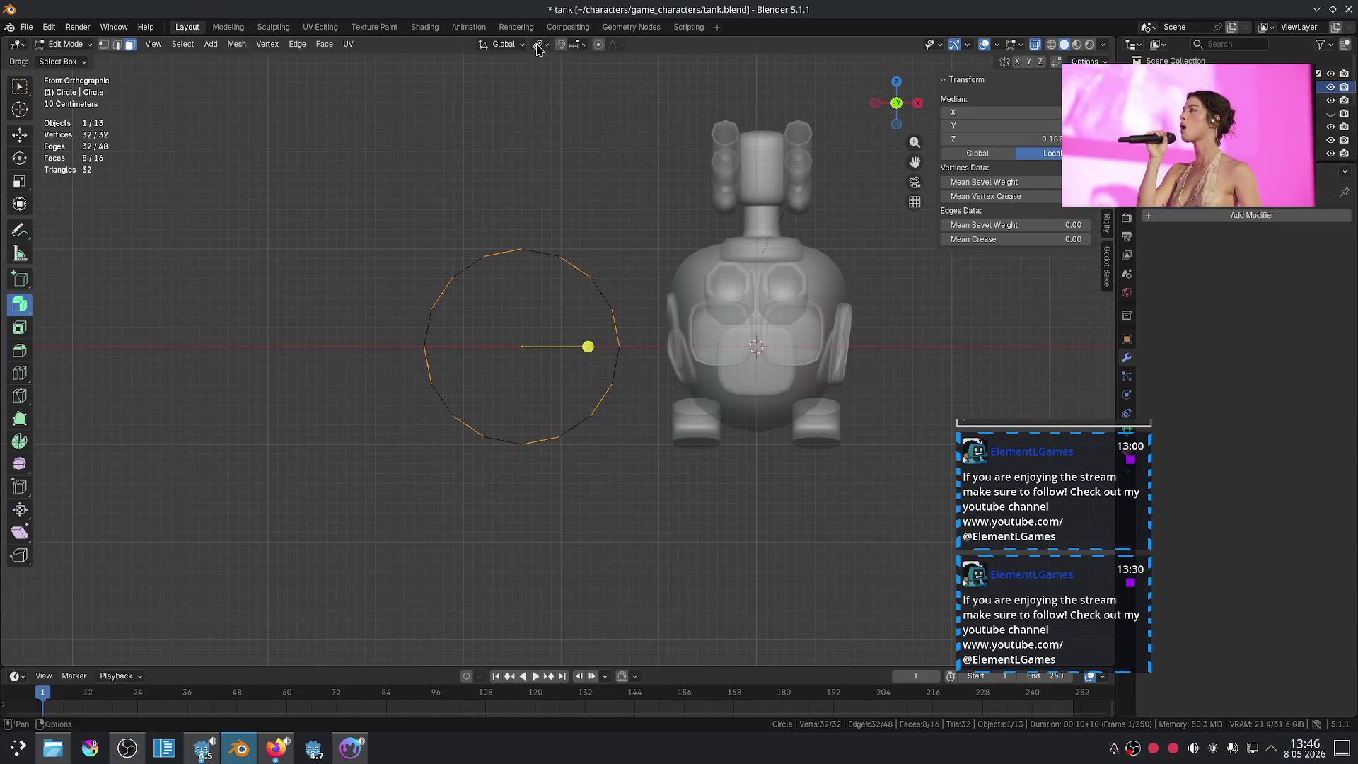
pyautogui.click(537, 46)
pyautogui.click(596, 108)
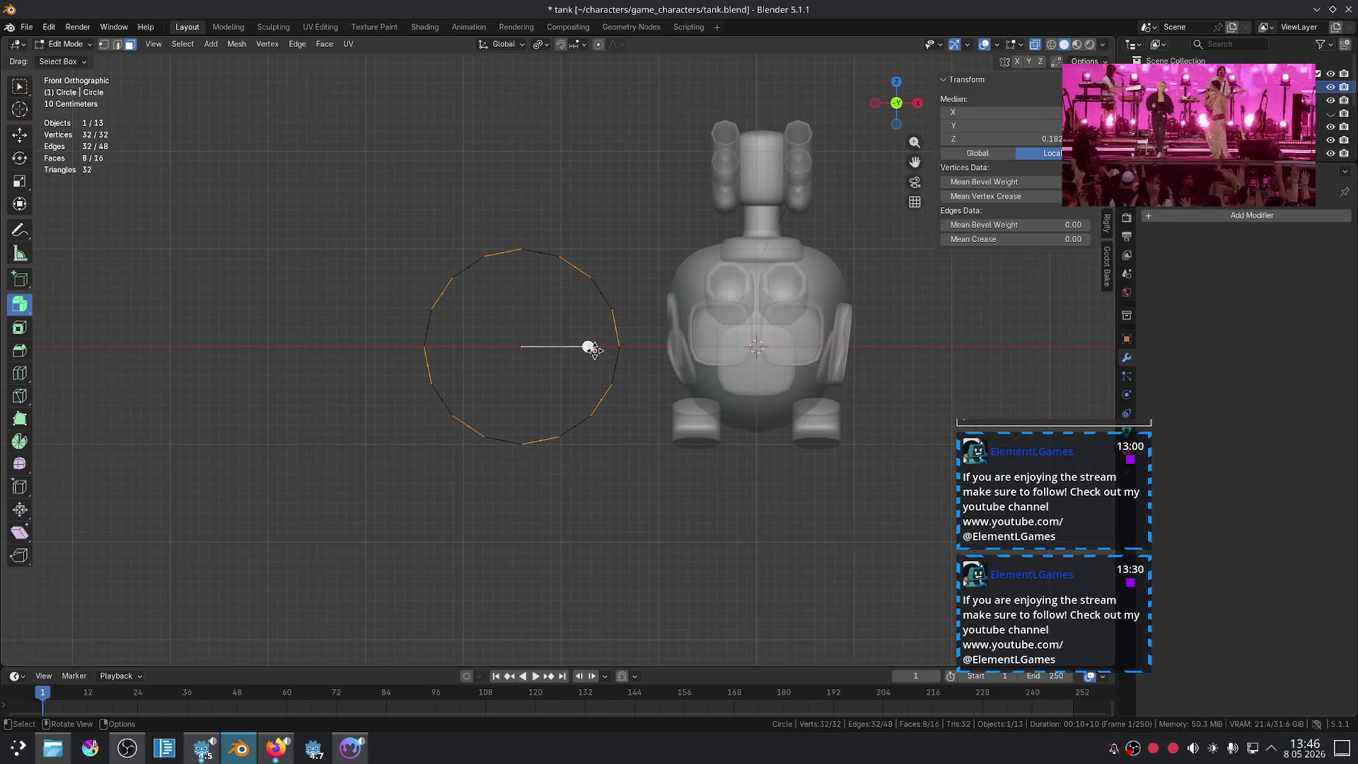
# Step: Extrude the alternating faces individually outward 0.402 m into teeth, then return to Object Mode
pyautogui.moveTo(592, 349); pyautogui.dragTo(635, 397)
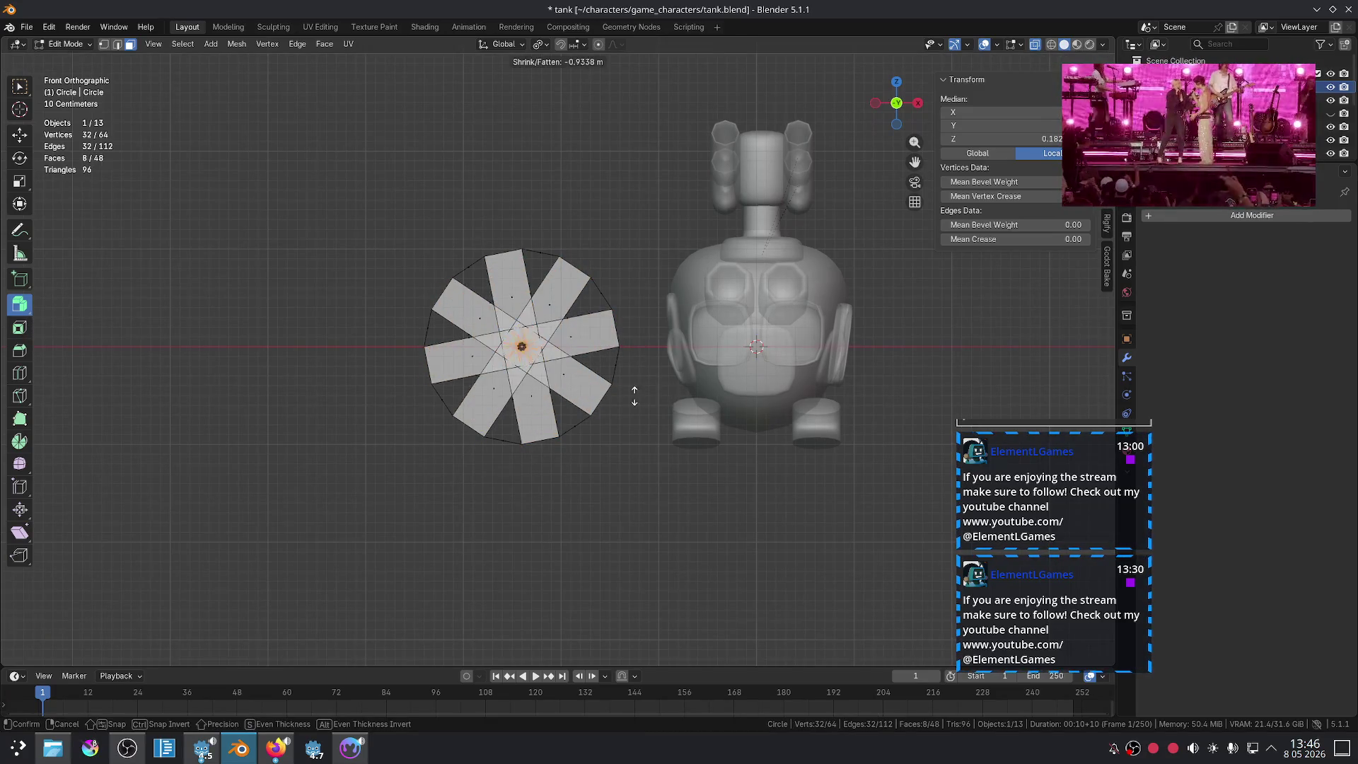
pyautogui.rightClick(477, 465)
pyautogui.hotkey('alt', 's')
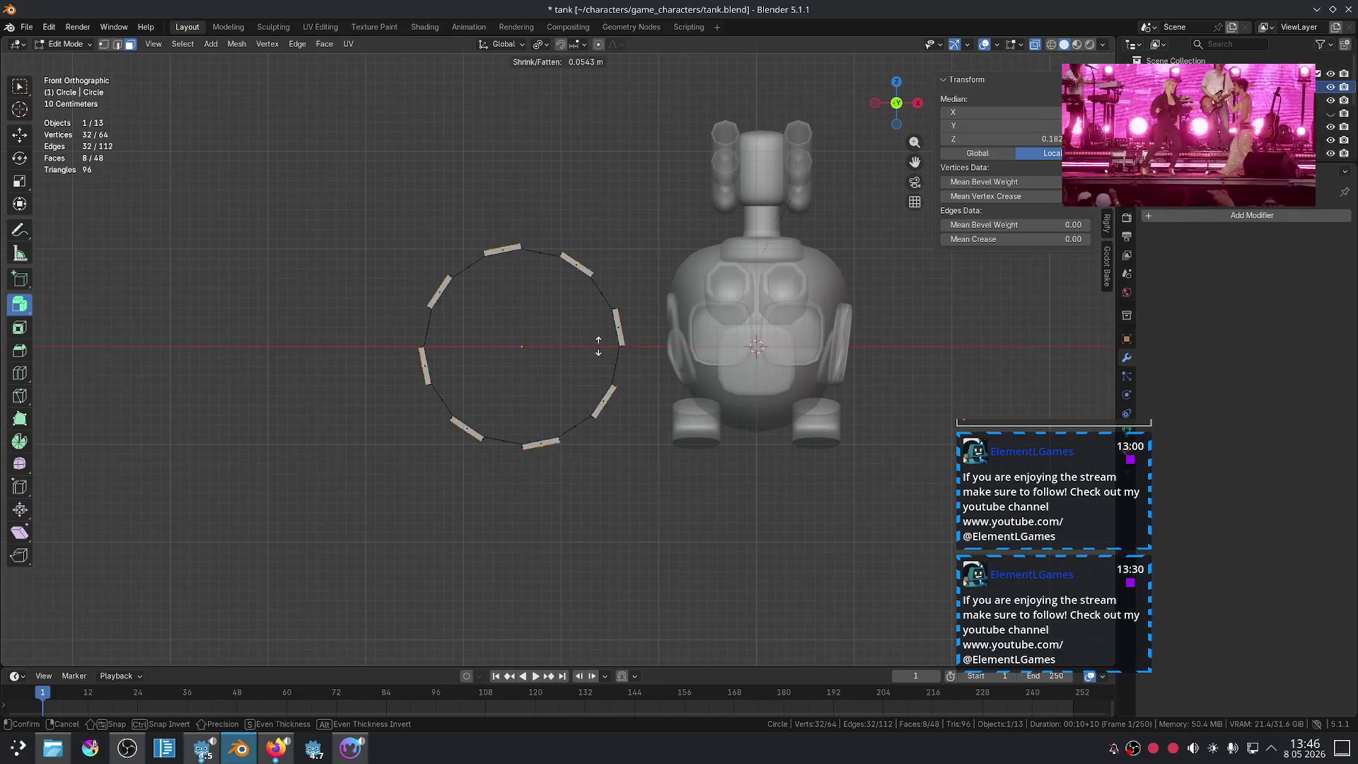
pyautogui.click(669, 327)
pyautogui.moveTo(580, 342)
pyautogui.mouseDown(button='middle')
pyautogui.moveTo(666, 387)
pyautogui.moveTo(697, 329)
pyautogui.moveTo(736, 322)
pyautogui.mouseUp(button='middle')
pyautogui.press('Tab')
# Step: Select the toothed ring, zoom and orbit around it and the tank, then remove the teeth
pyautogui.click(590, 319)
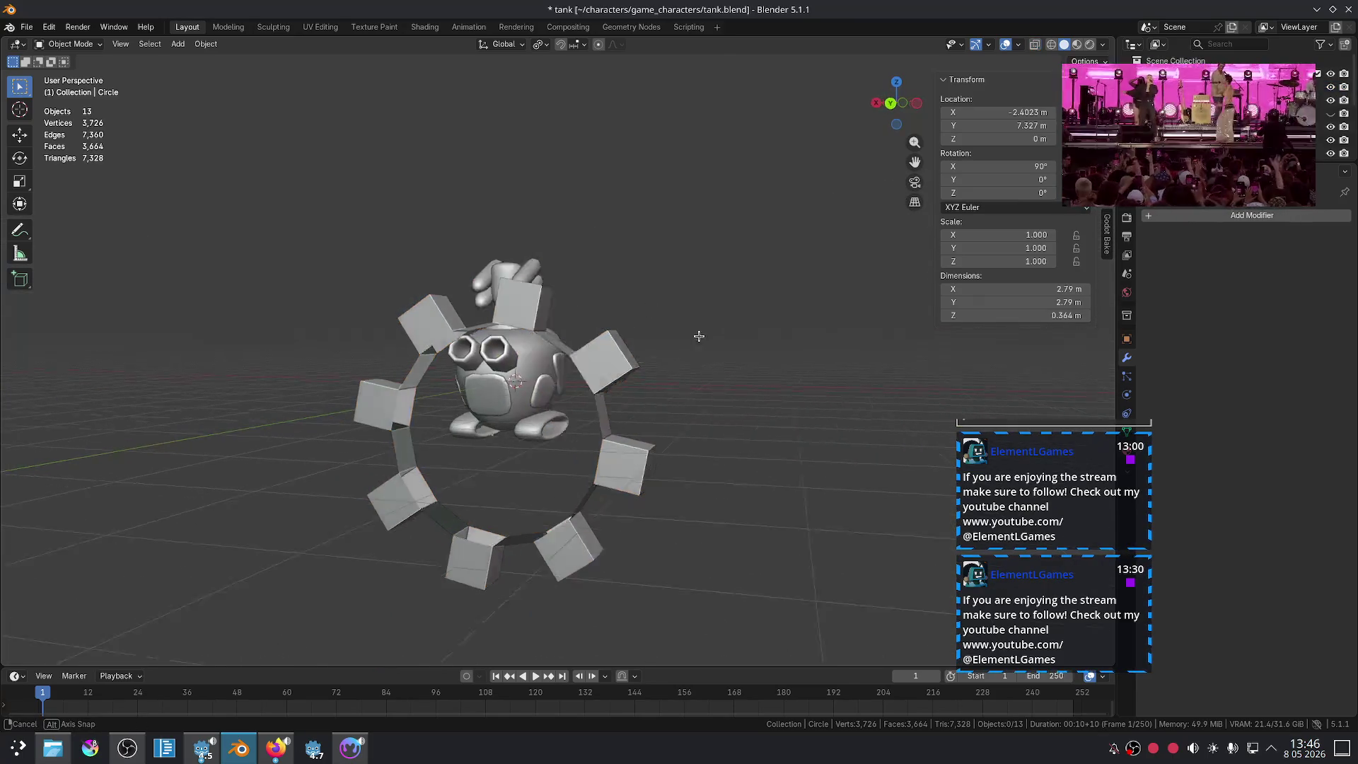
pyautogui.scroll(4, 740, 318)
pyautogui.scroll(2, 652, 311)
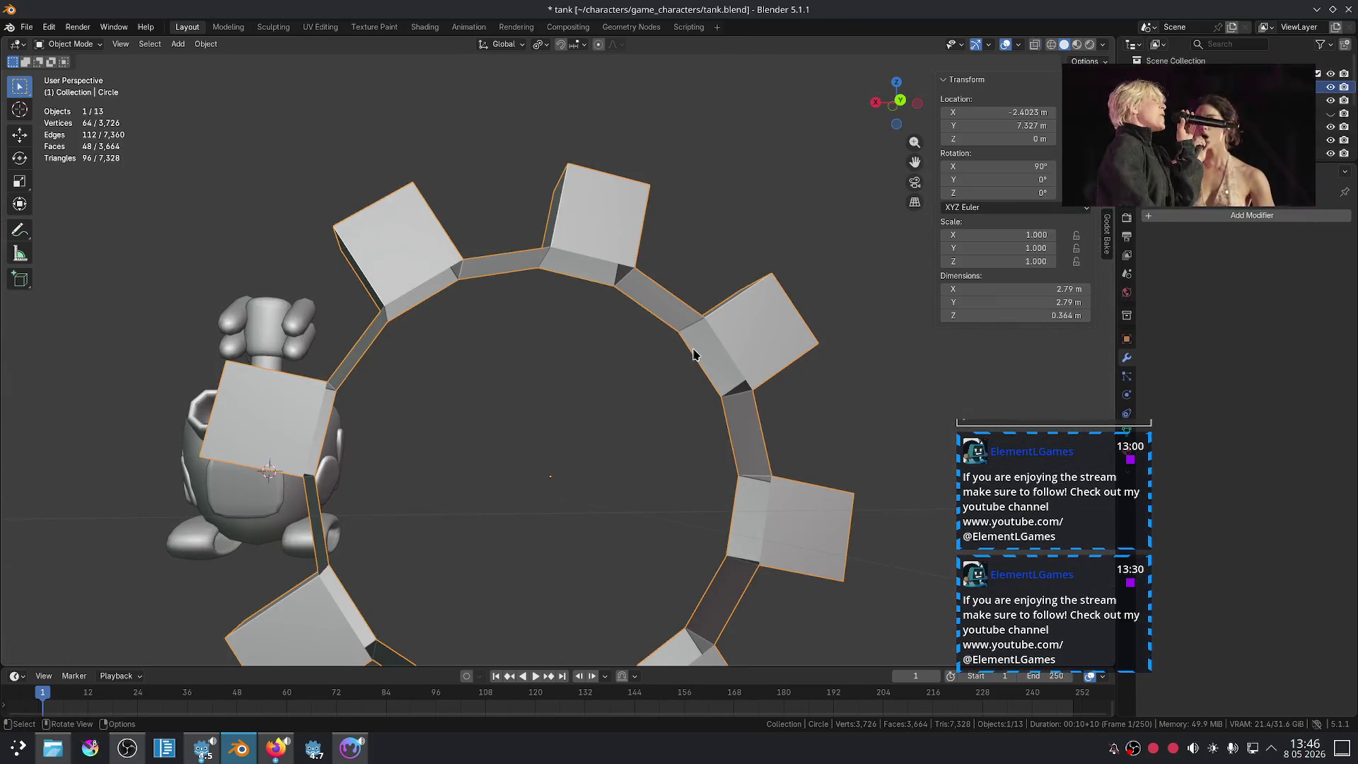
pyautogui.scroll(-3, 693, 354)
pyautogui.moveTo(694, 353); pyautogui.dragTo(576, 319, button='middle')
pyautogui.moveTo(739, 380)
pyautogui.mouseDown(button='middle')
pyautogui.moveTo(709, 407)
pyautogui.moveTo(730, 345)
pyautogui.mouseUp(button='middle')
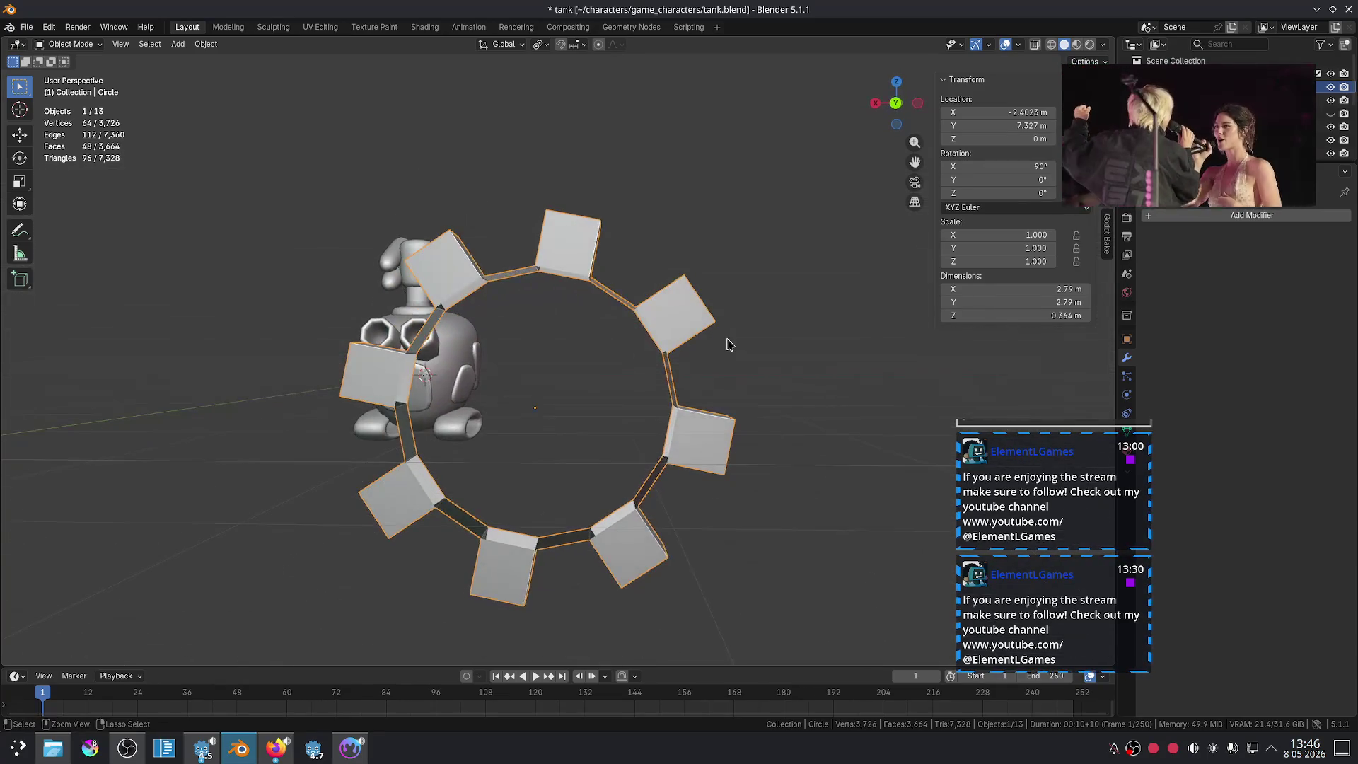
pyautogui.press('Tab')
pyautogui.press('Tab')
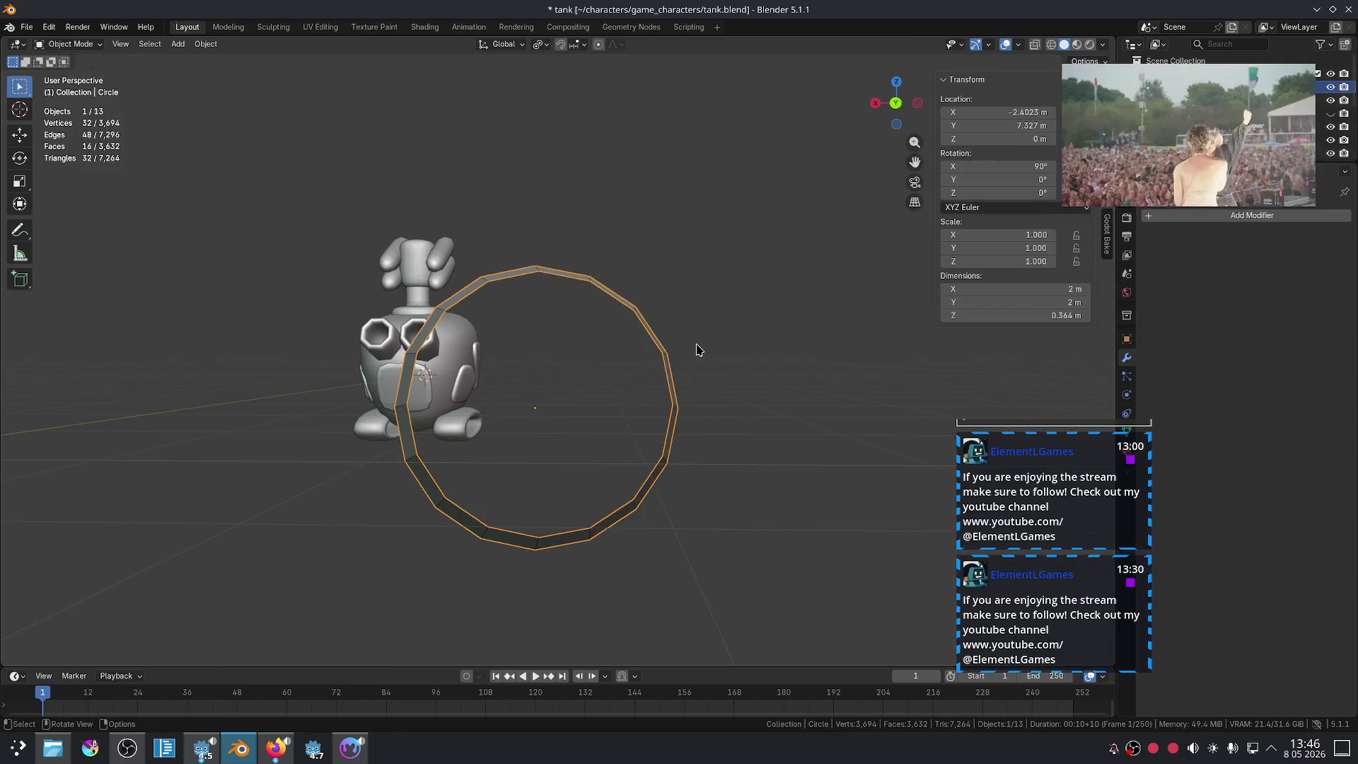